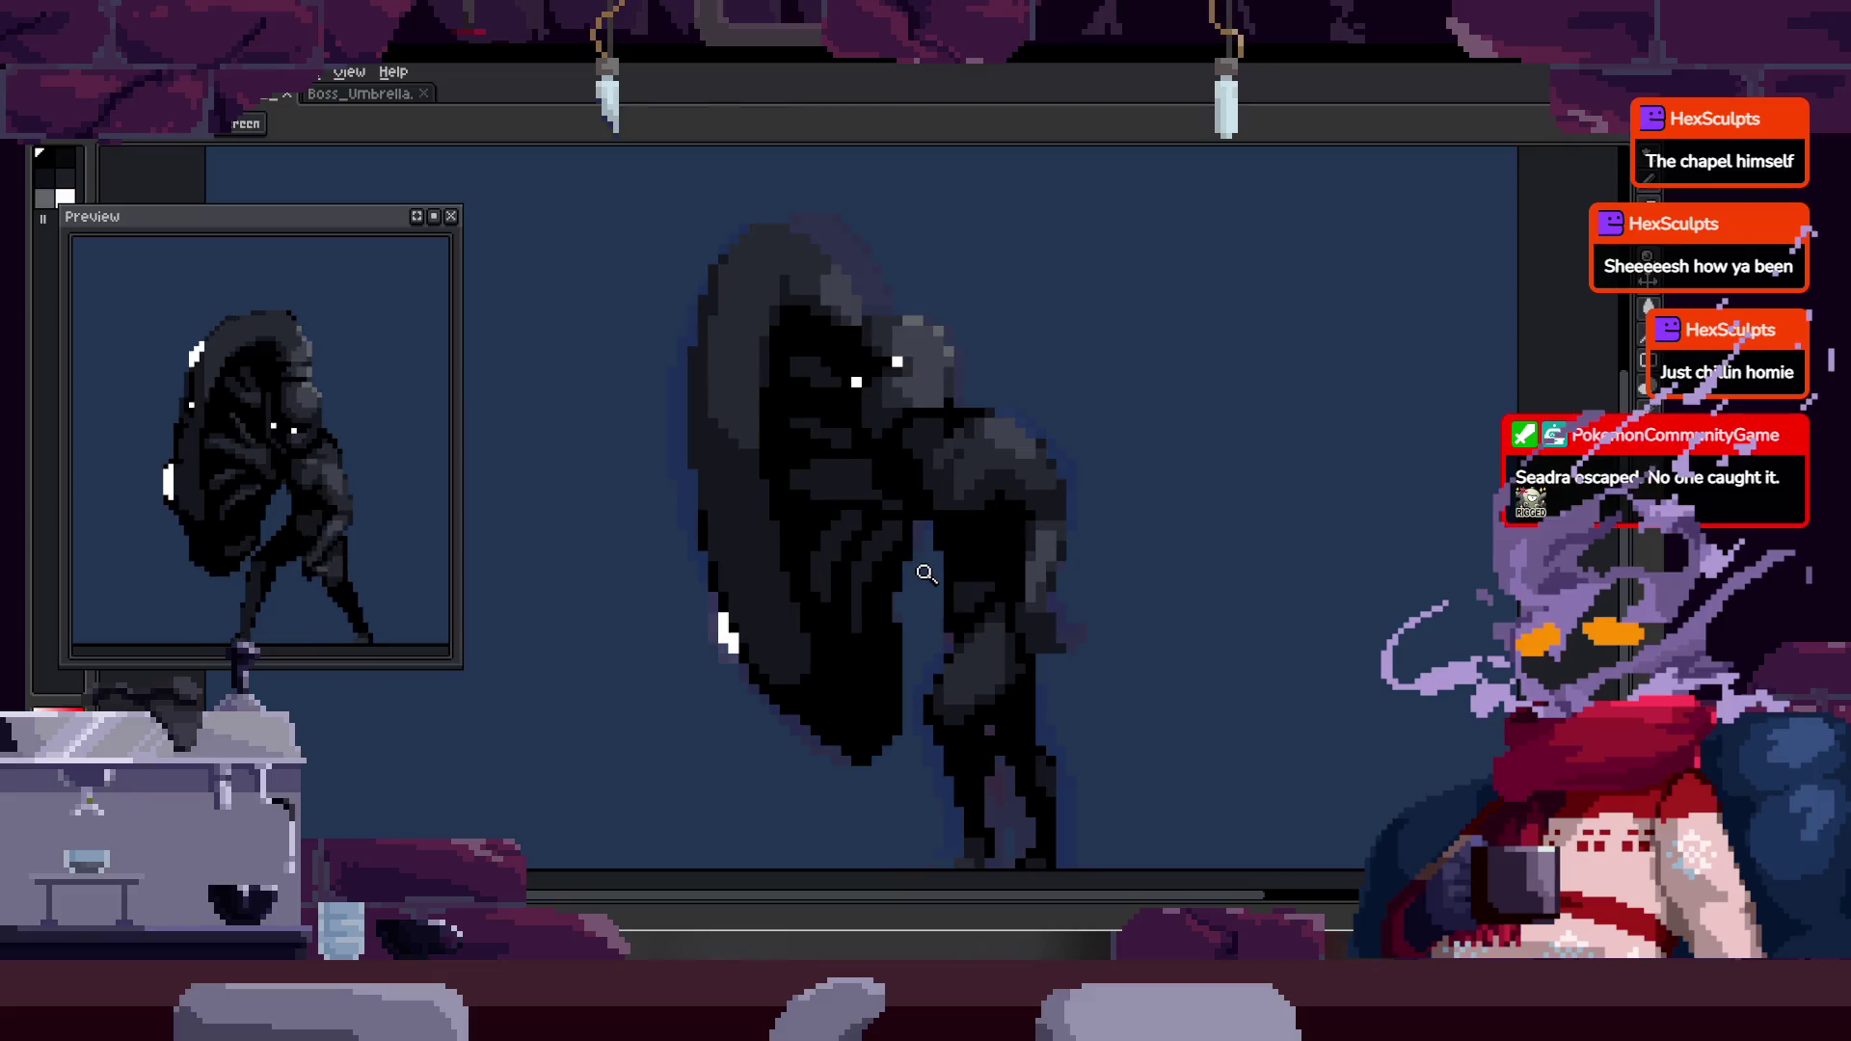
- Toggle the animation timeline and zoom in on the umbrella boss sprite to inspect the run frames
right_click(913, 537)
key("Escape")
key("Tab")
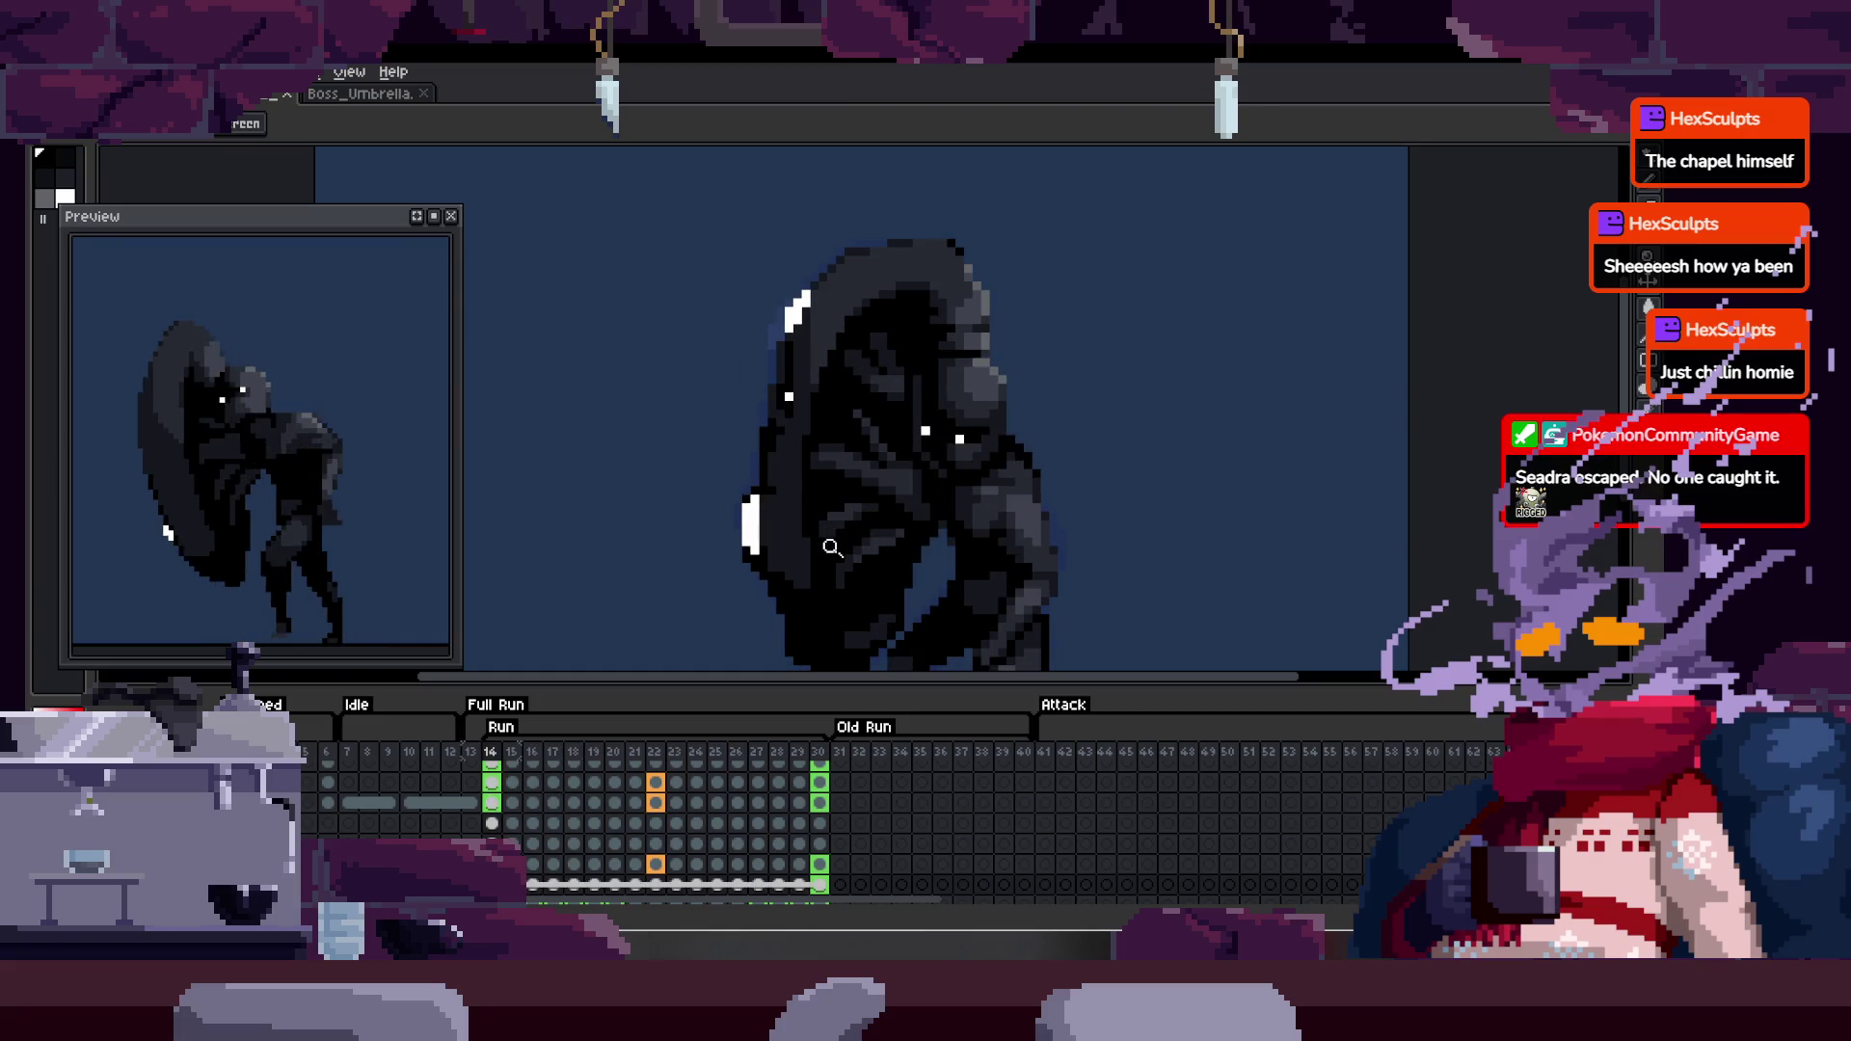
key("Tab")
left_click(879, 509)
right_click(882, 495)
key("Escape")
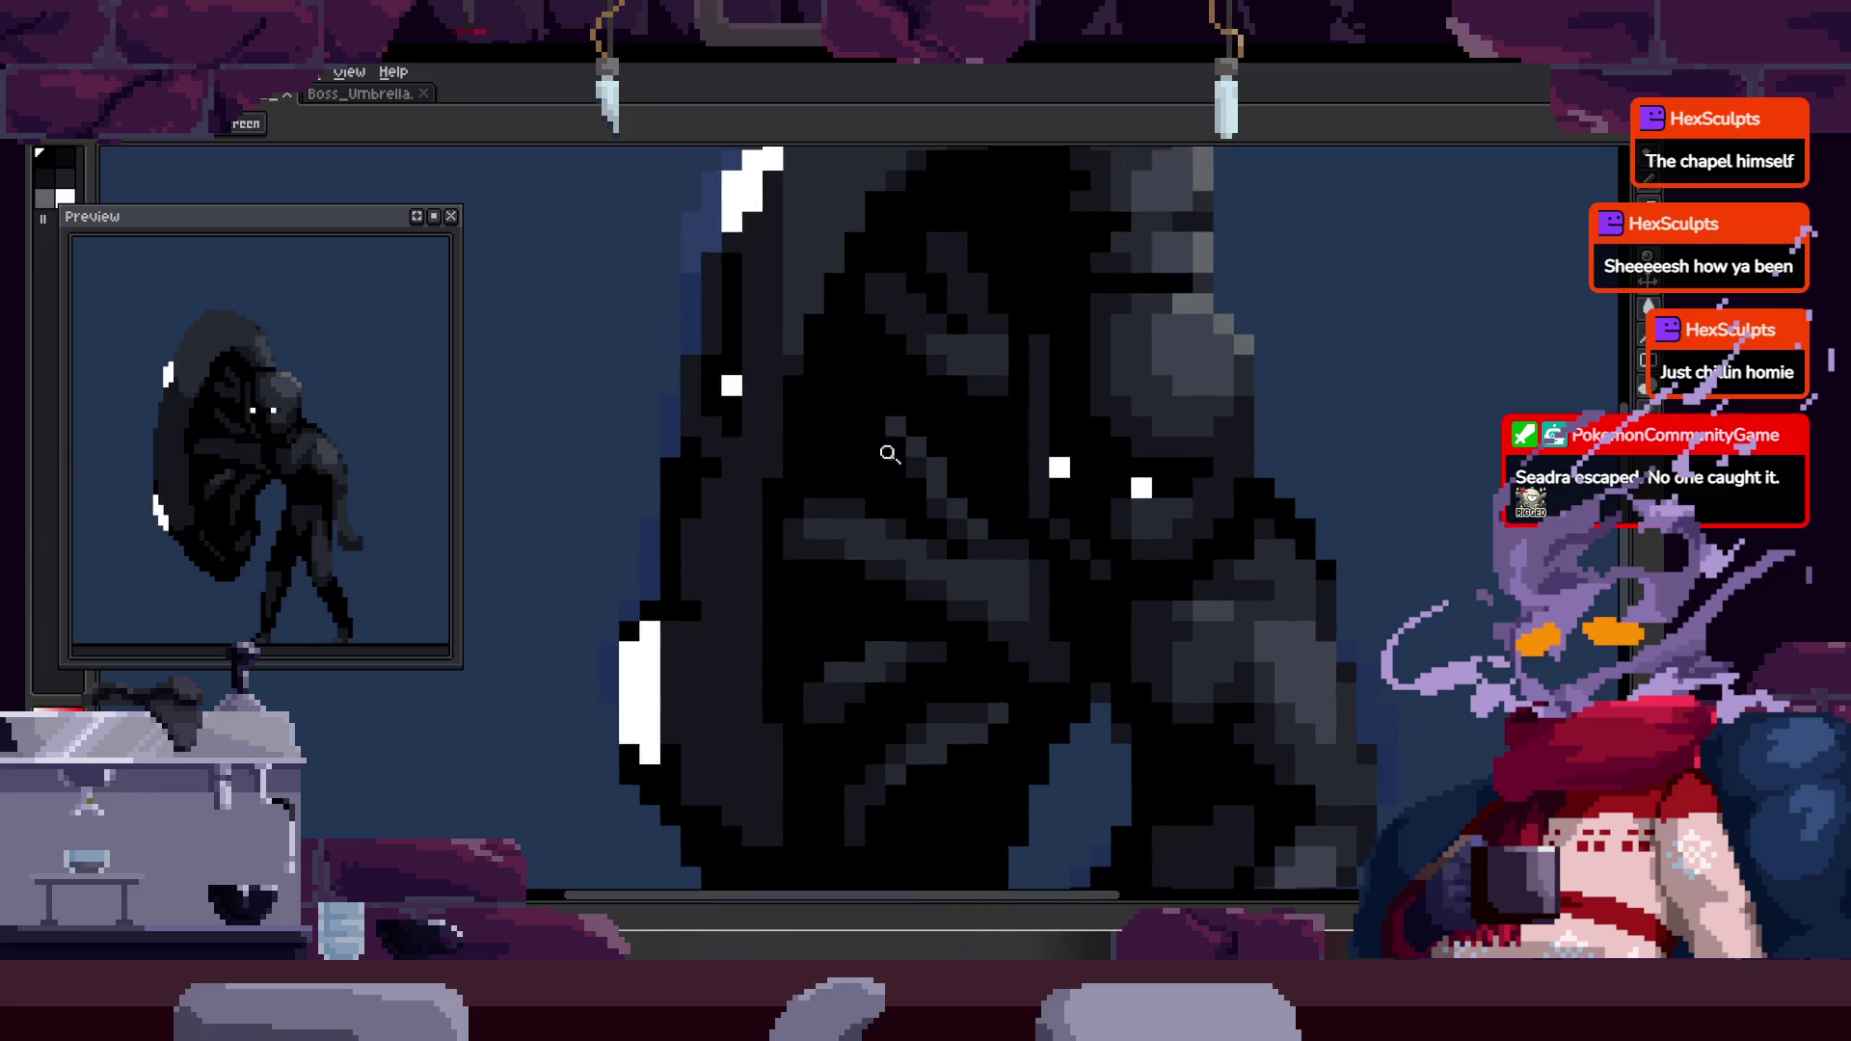
scroll(904, 495, "down", 1)
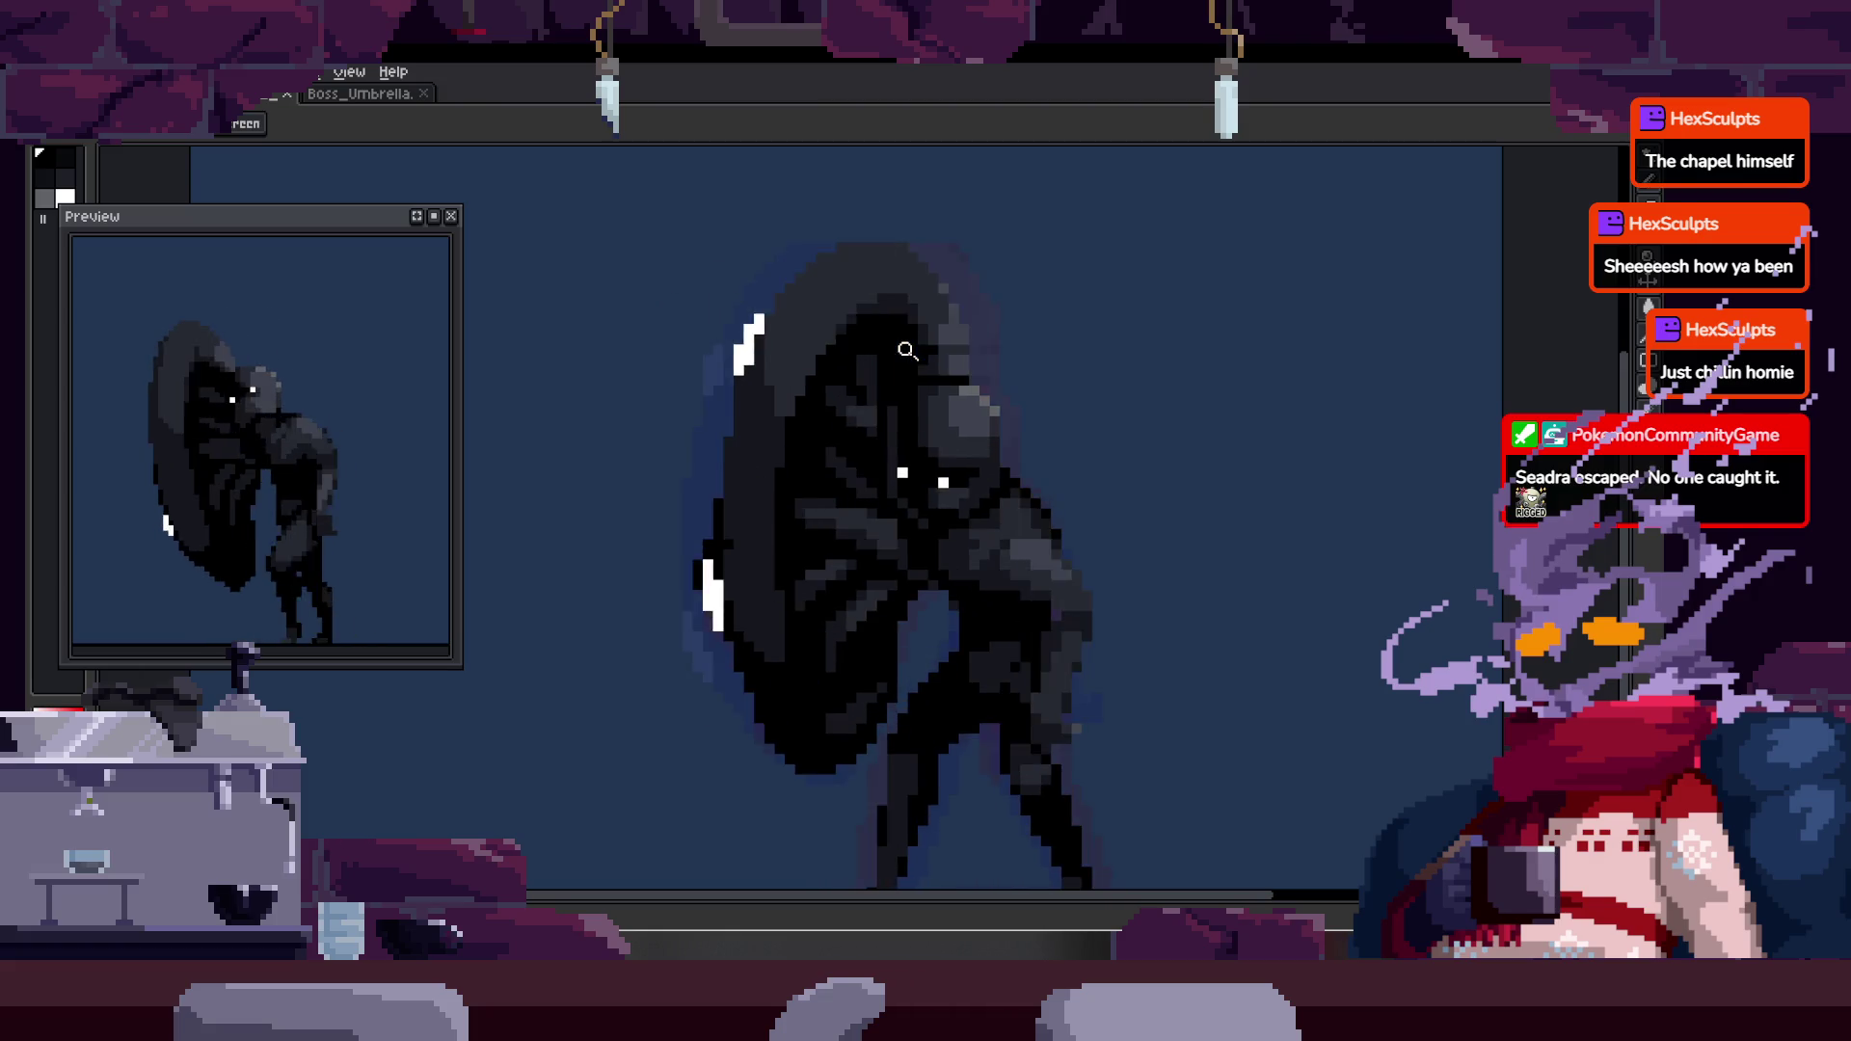
key("Tab")
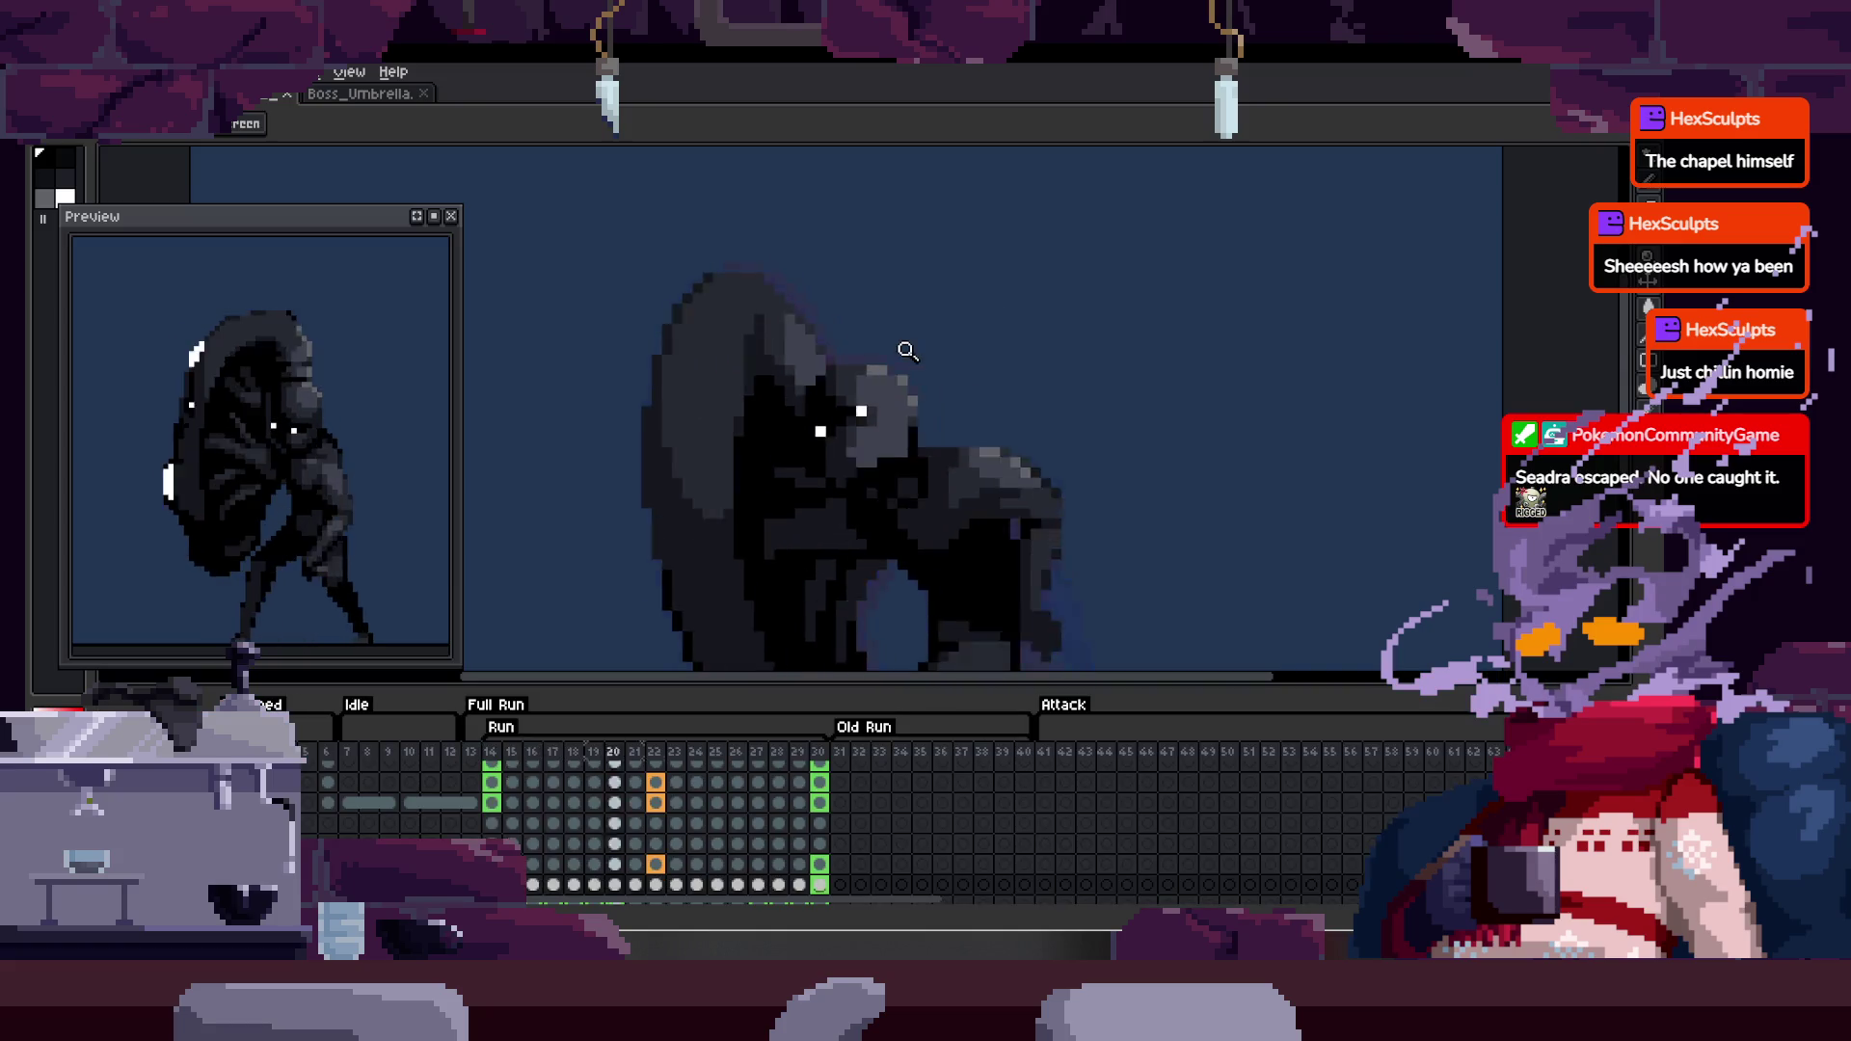
key("Tab")
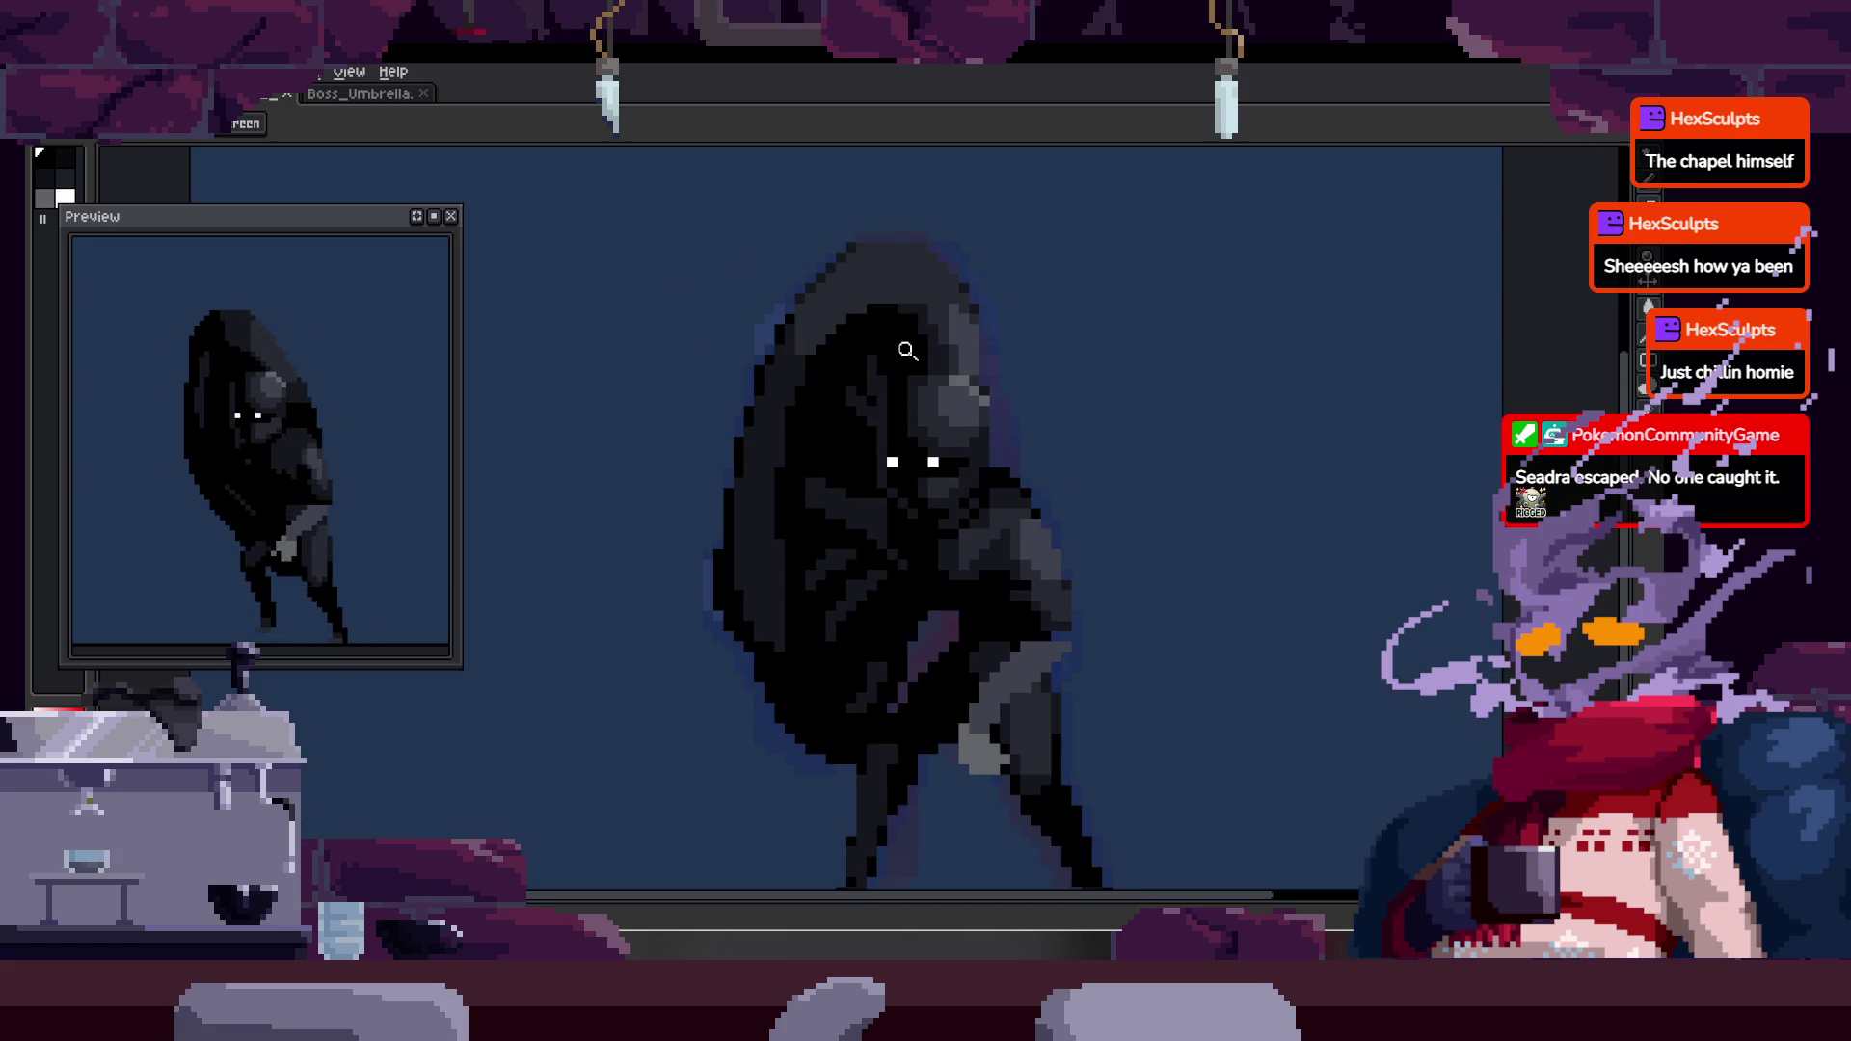
scroll(907, 350, "up", 5)
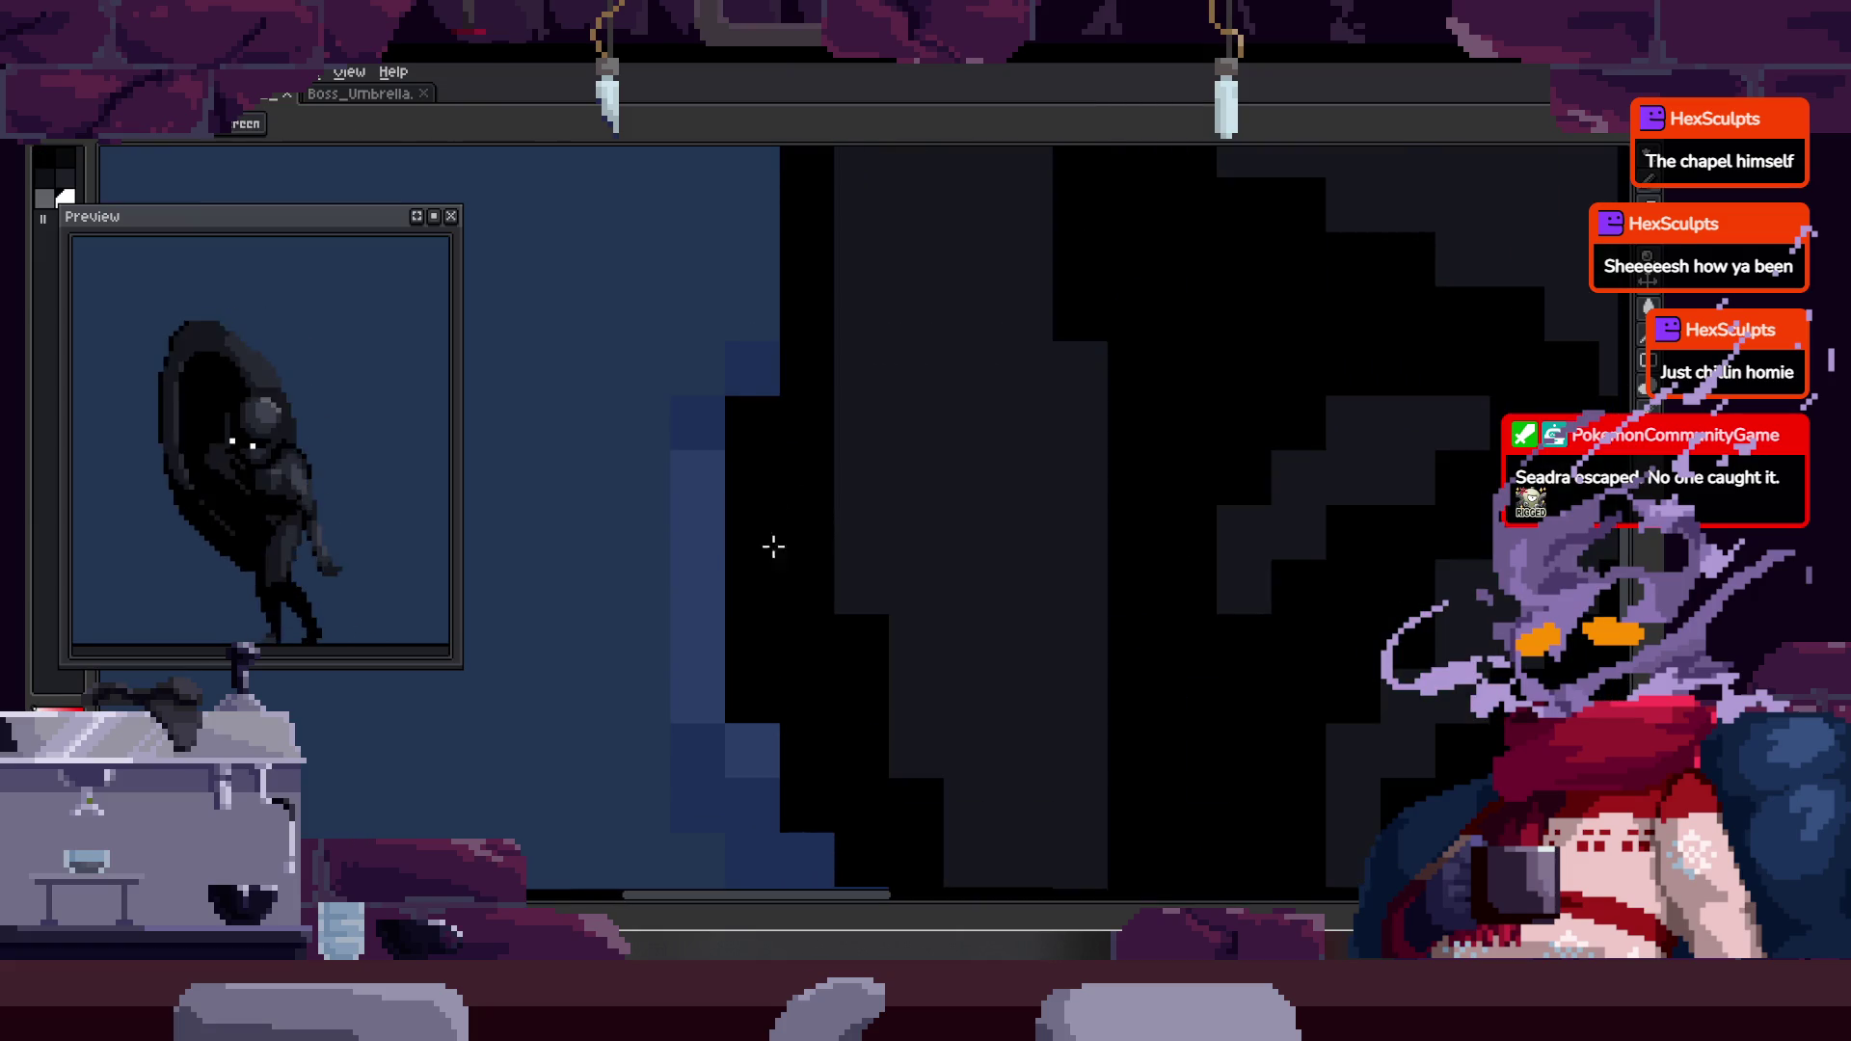
- Zoom in on the hooded figure and paint a white highlight on the umbrella's left rim
key("b")
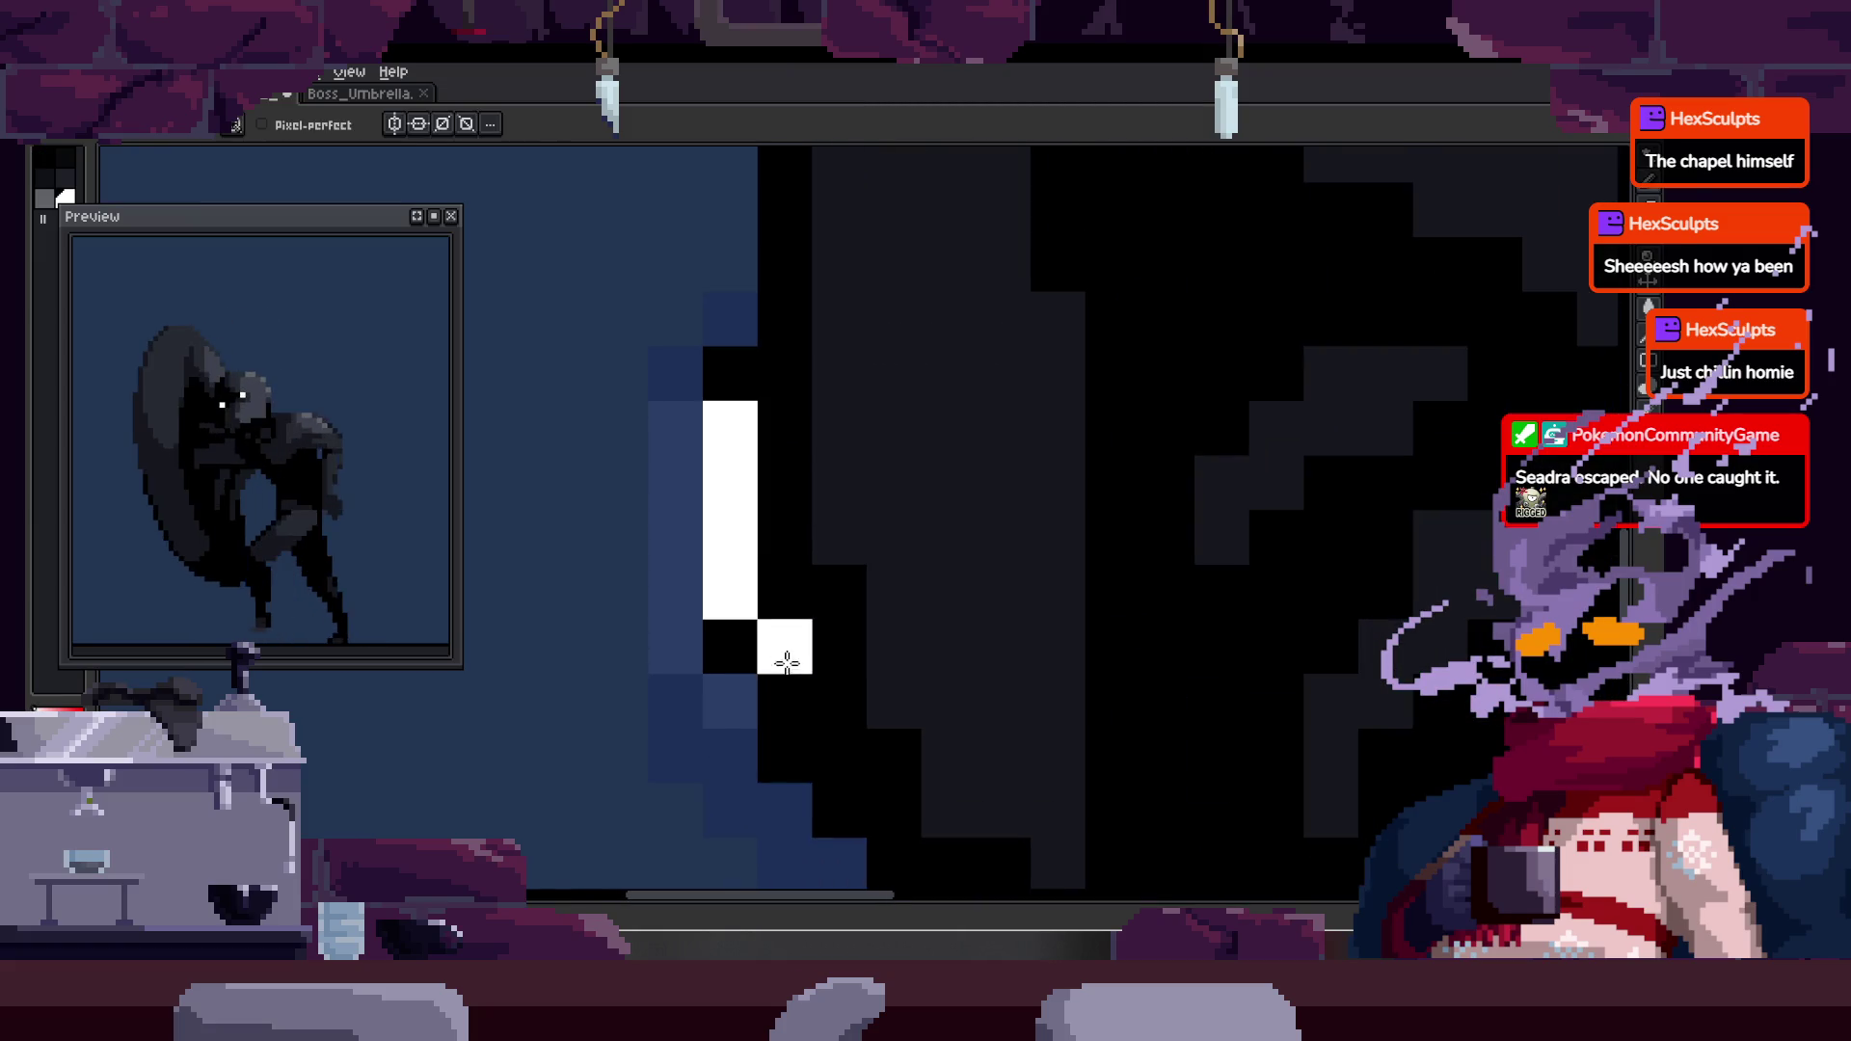
key("z")
scroll(785, 661, "down", 4)
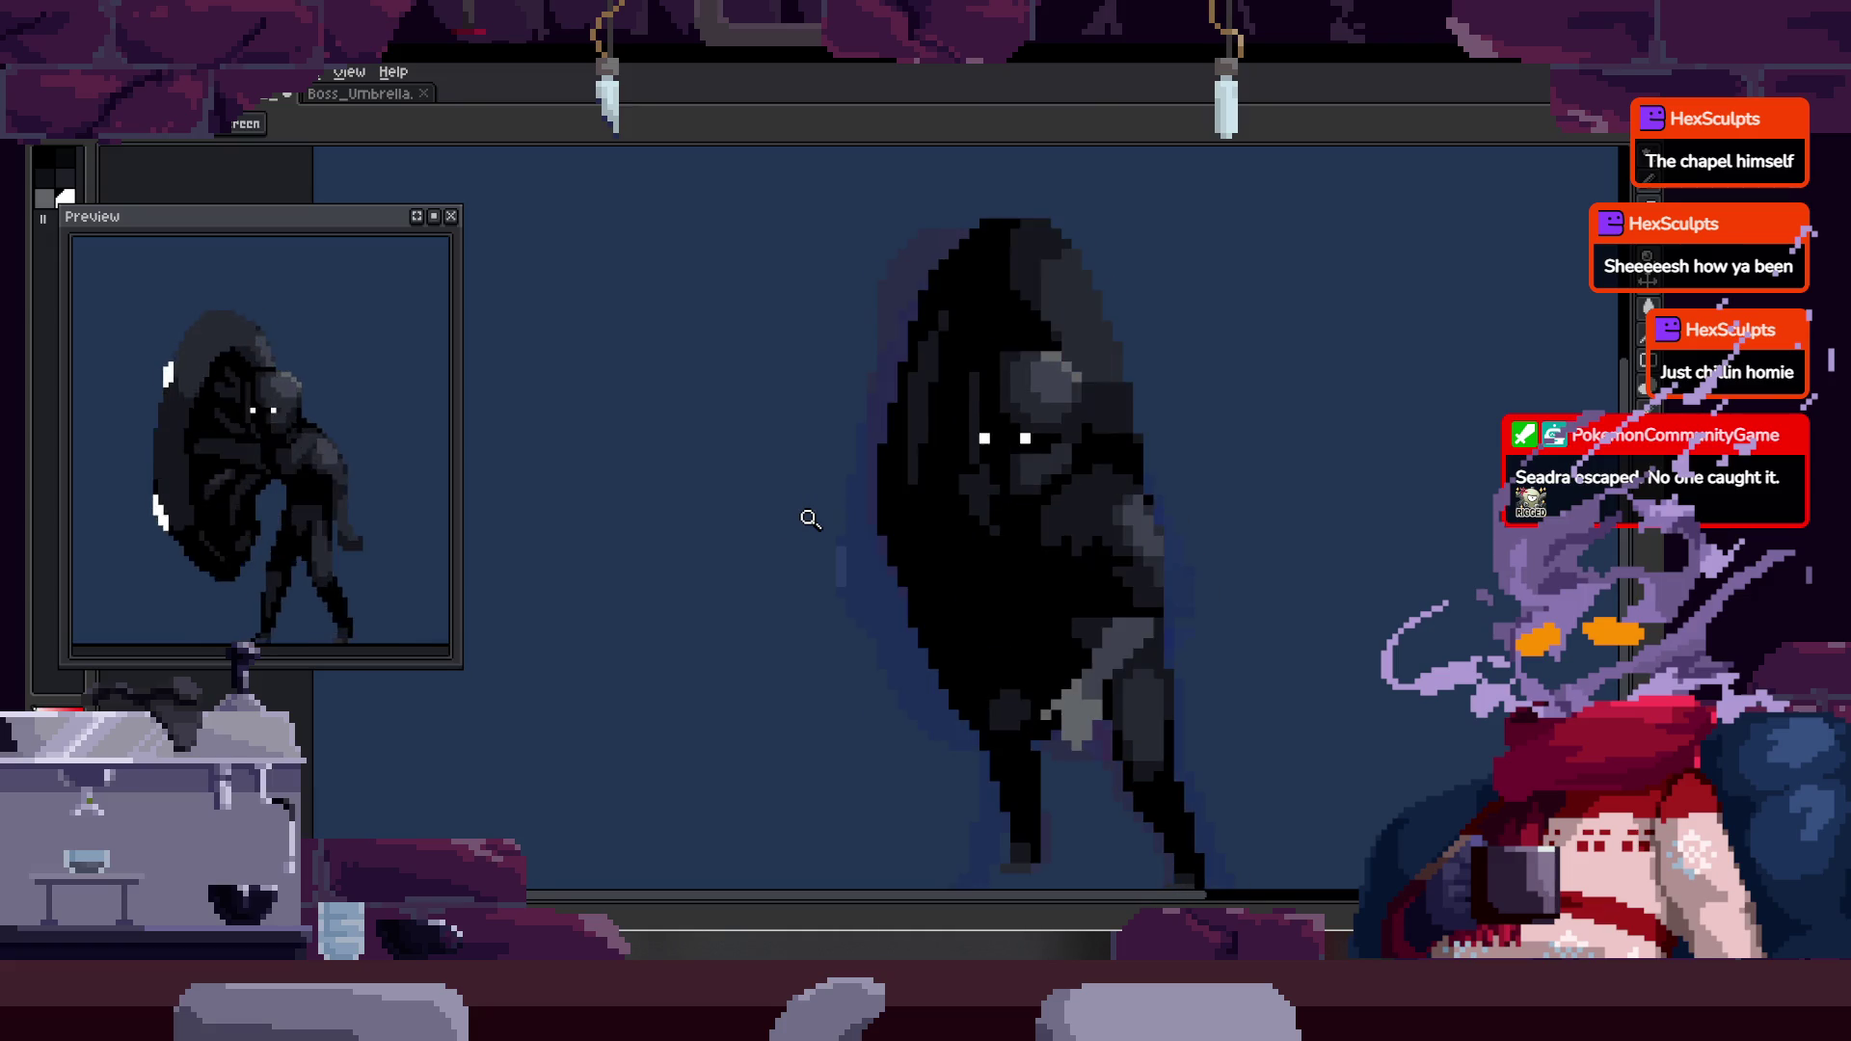
scroll(1029, 439, "up", 5)
key("b")
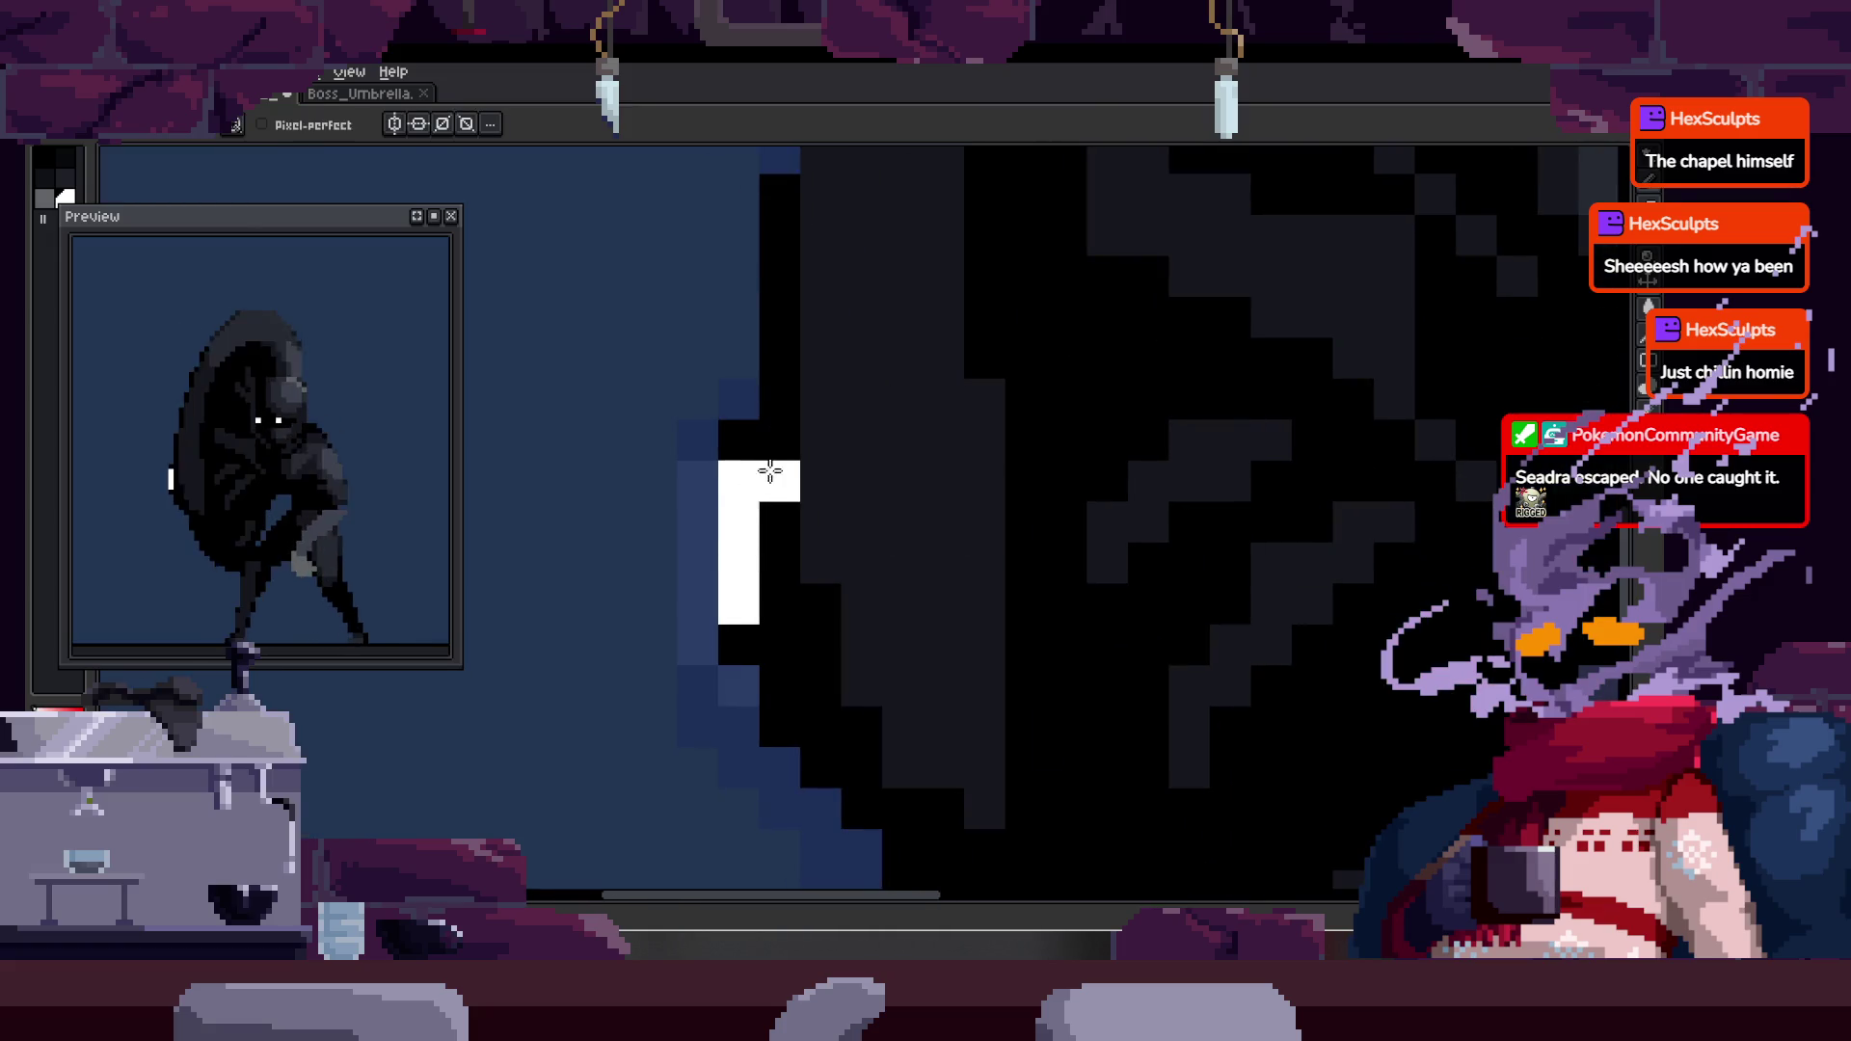
key("z")
scroll(747, 521, "down", 3)
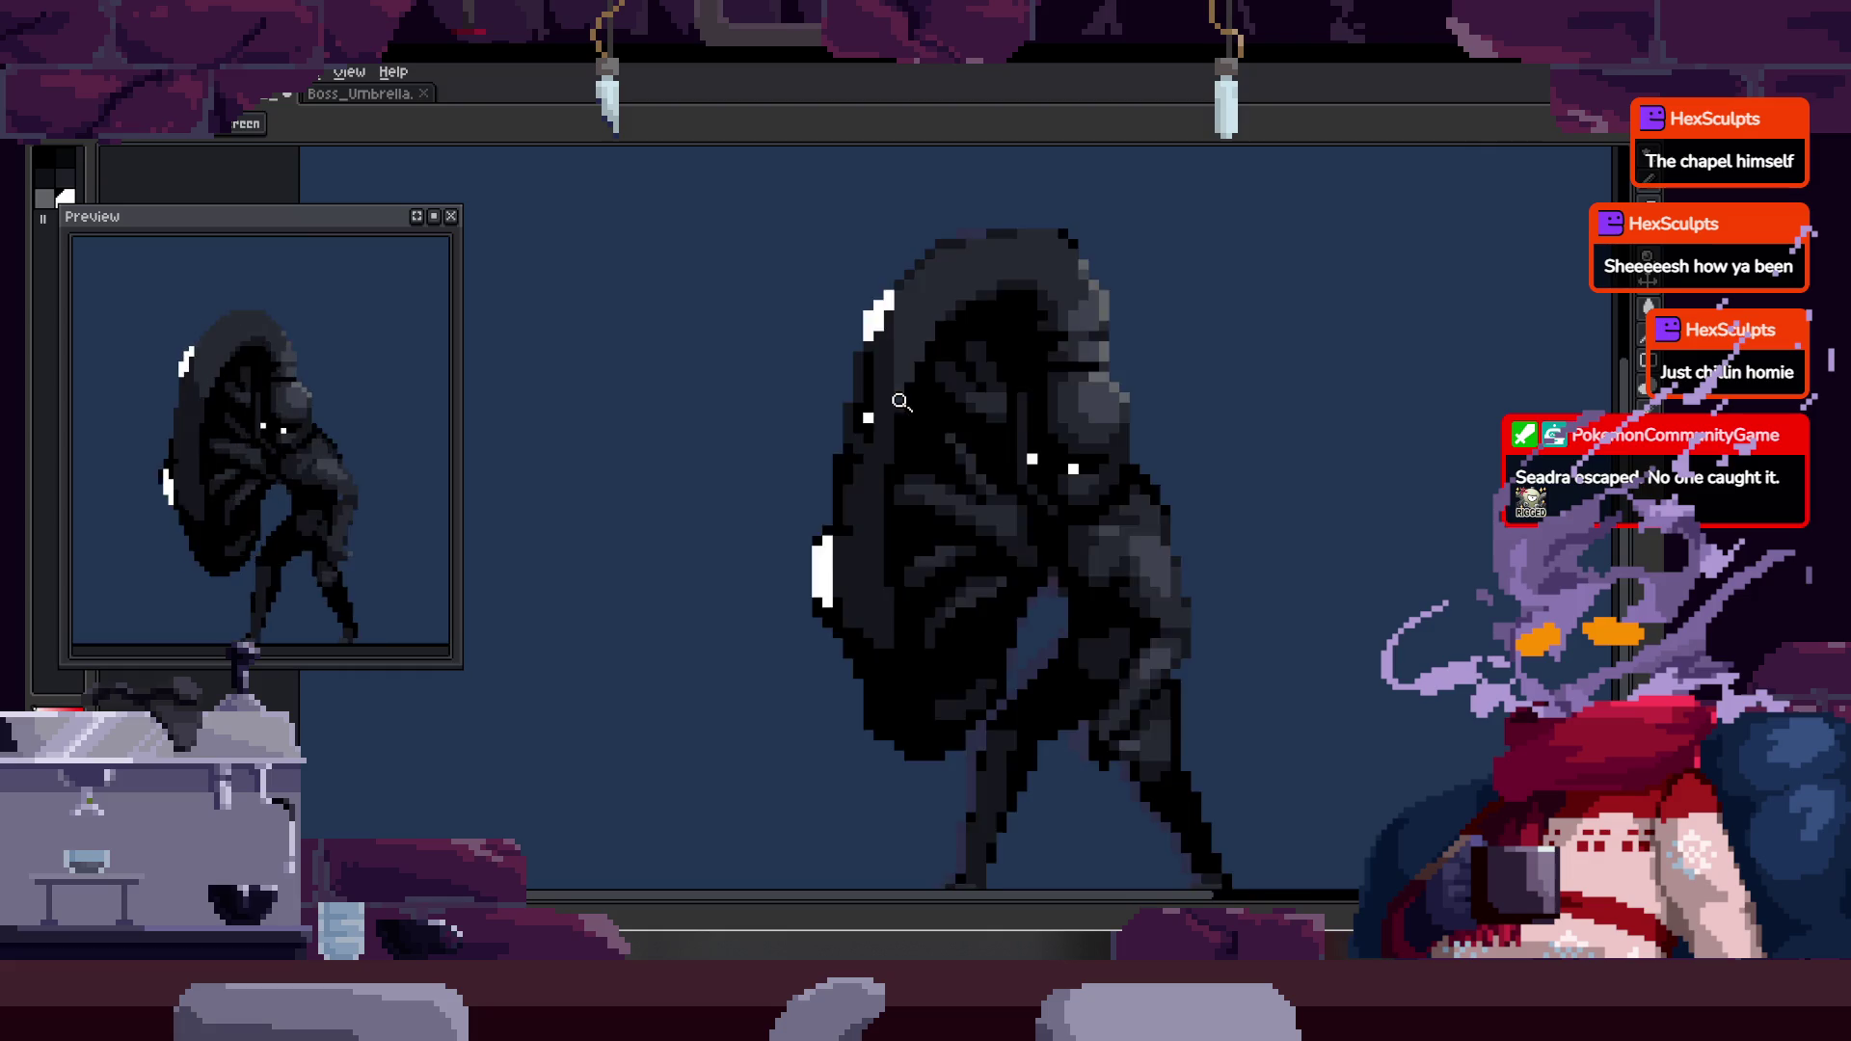
key("Tab")
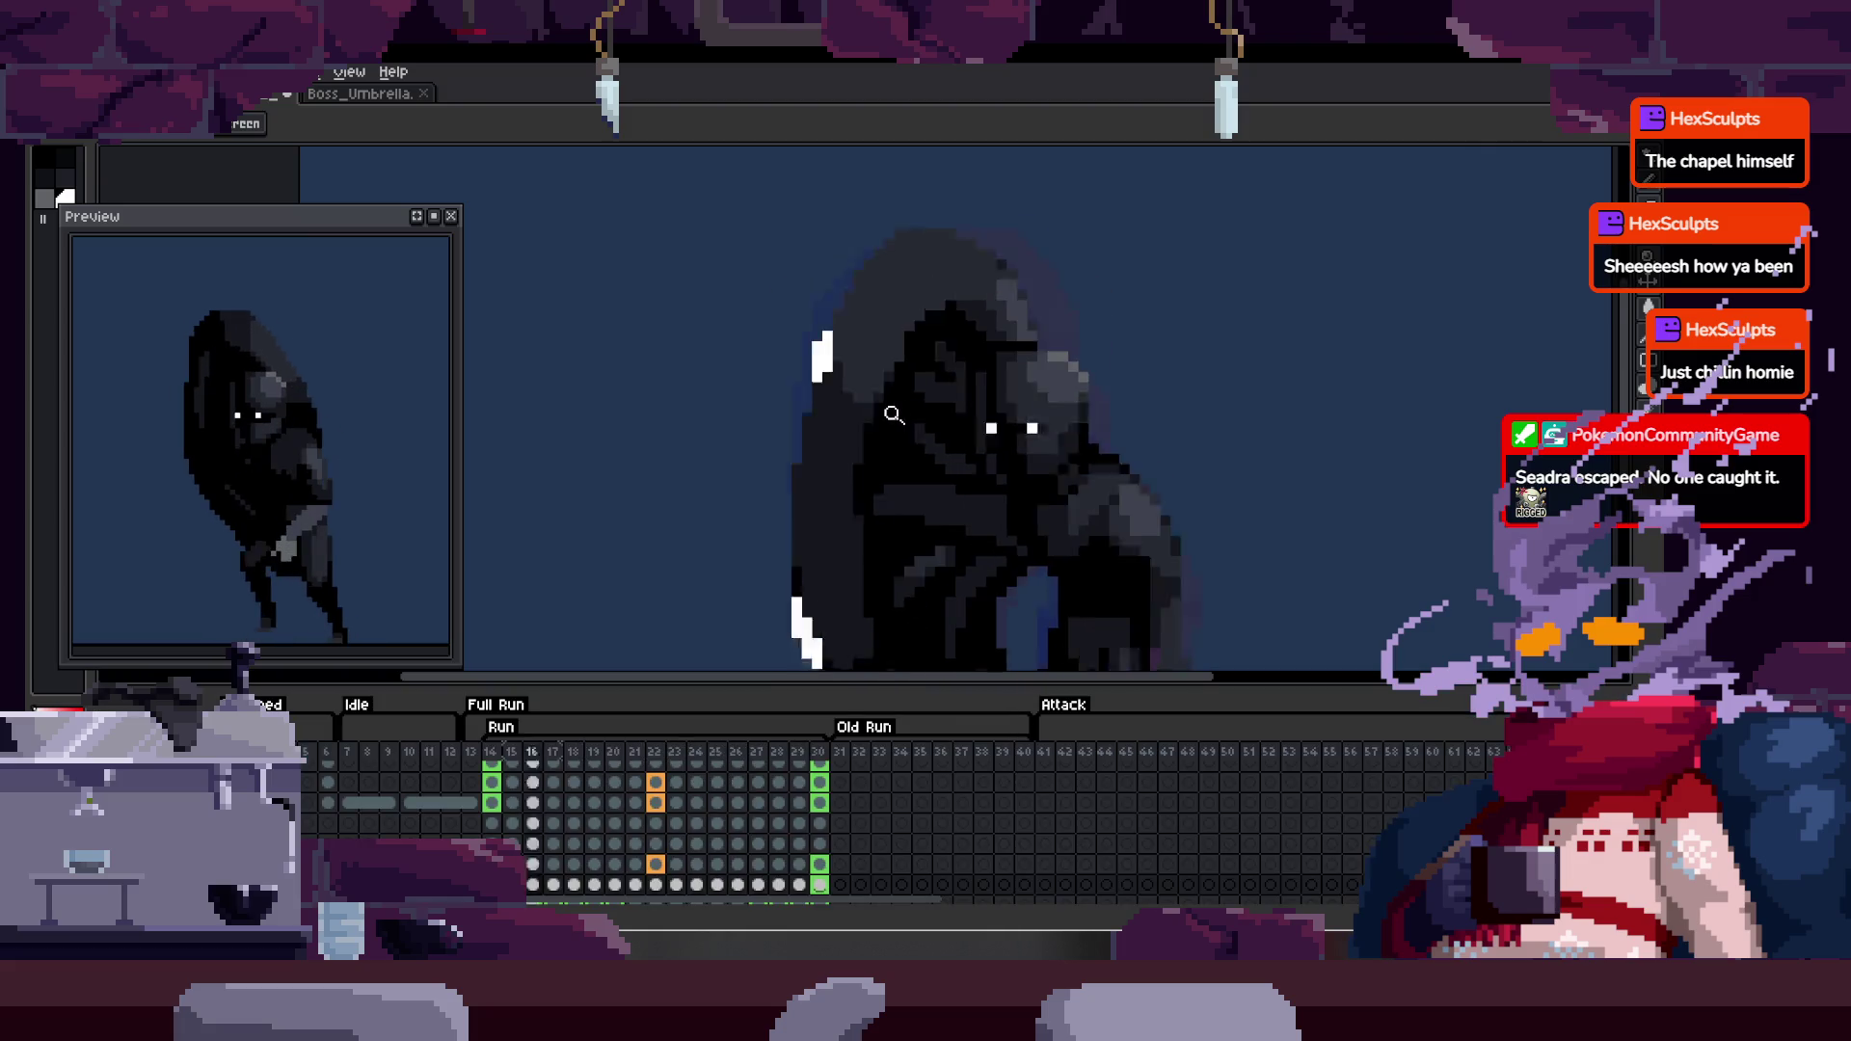
key("Tab")
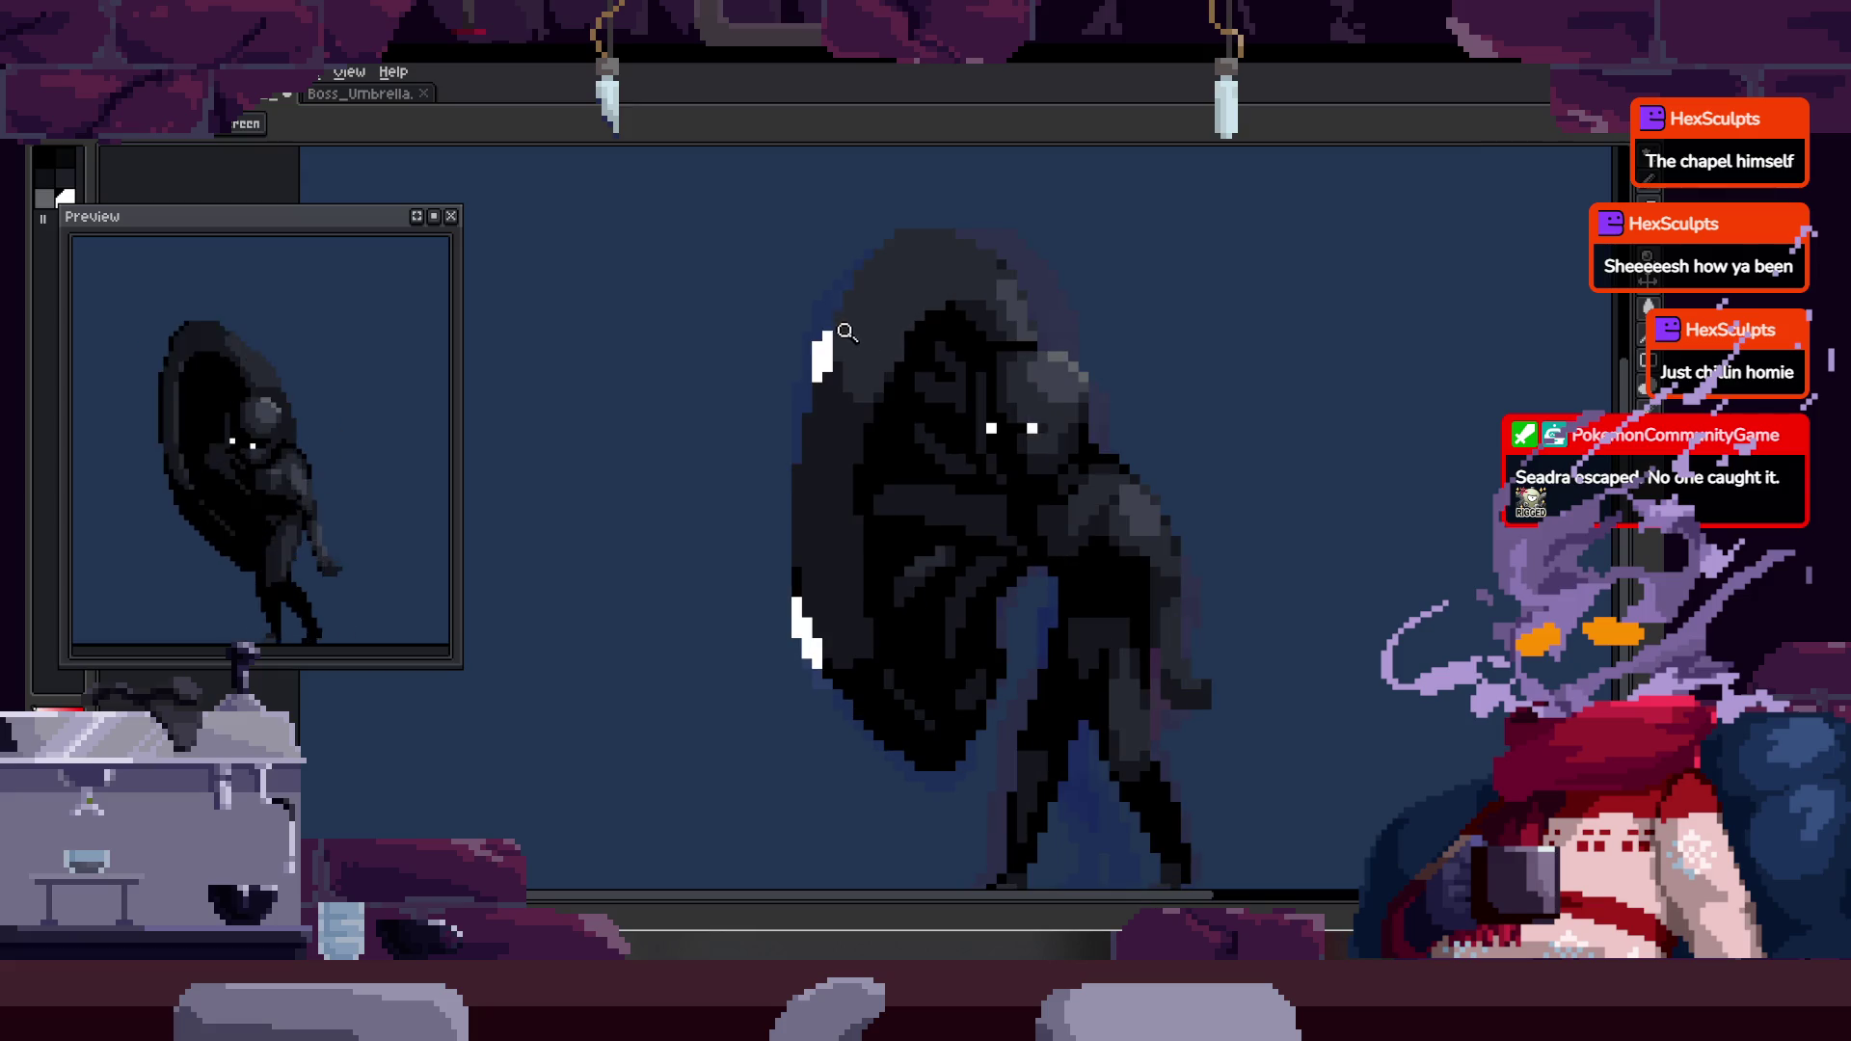
left_click(822, 347)
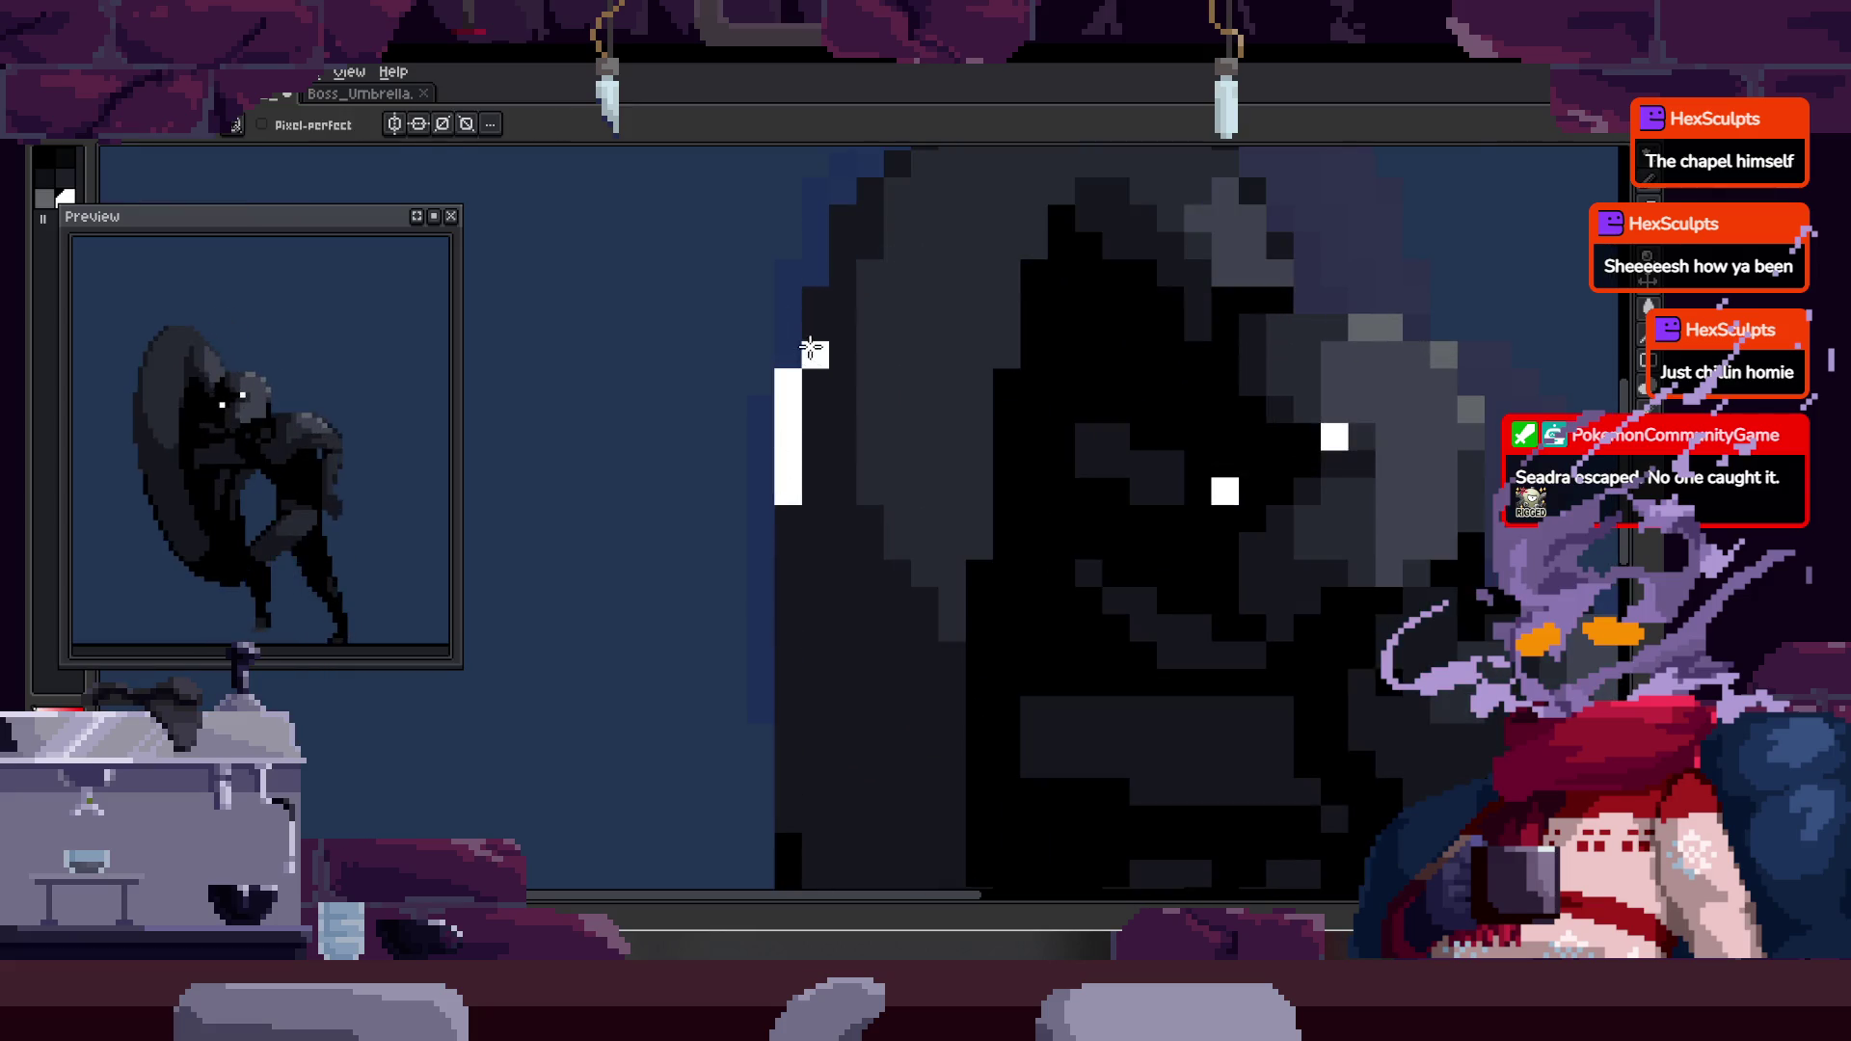
key("ctrl")
mouse_move(724, 468)
left_mouse_down()
mouse_move(743, 467)
mouse_move(788, 569)
left_mouse_up()
- Paint a white column along the rim edge, extending the highlight up one pixel
scroll(826, 410, "down", 4)
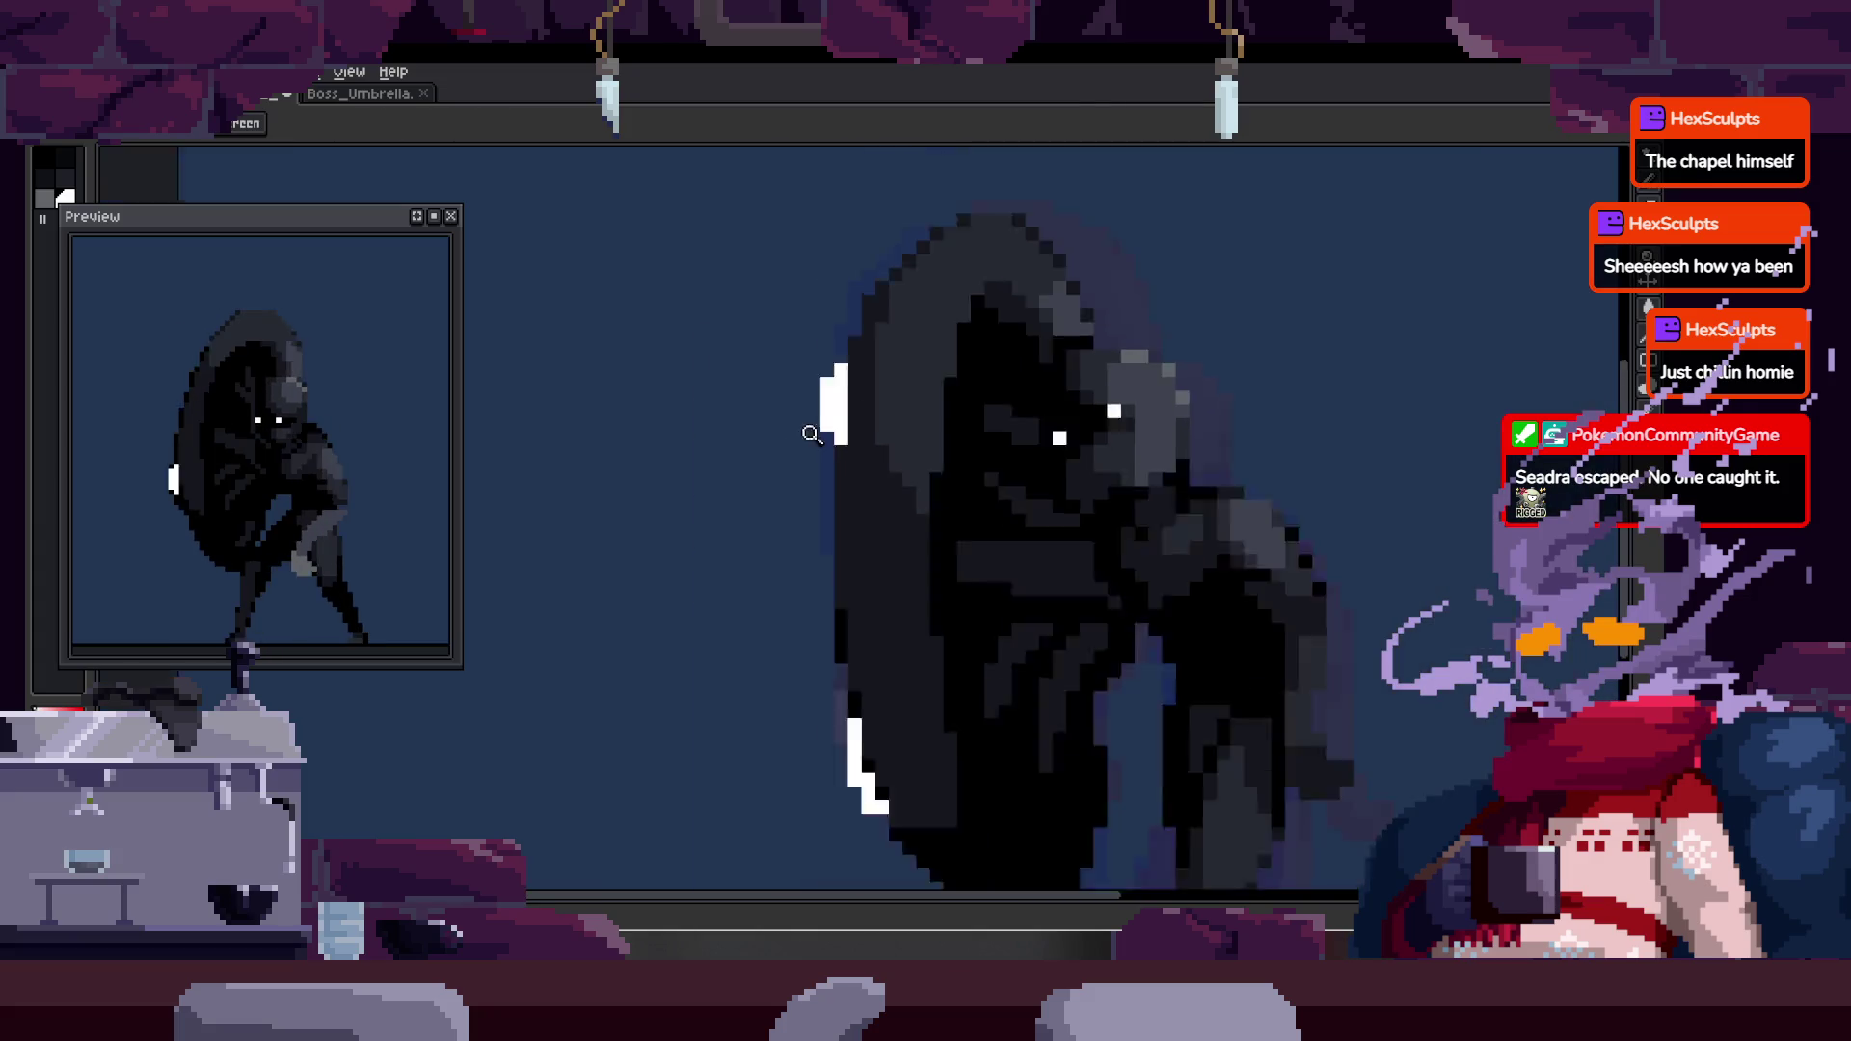
scroll(885, 391, "up", 4)
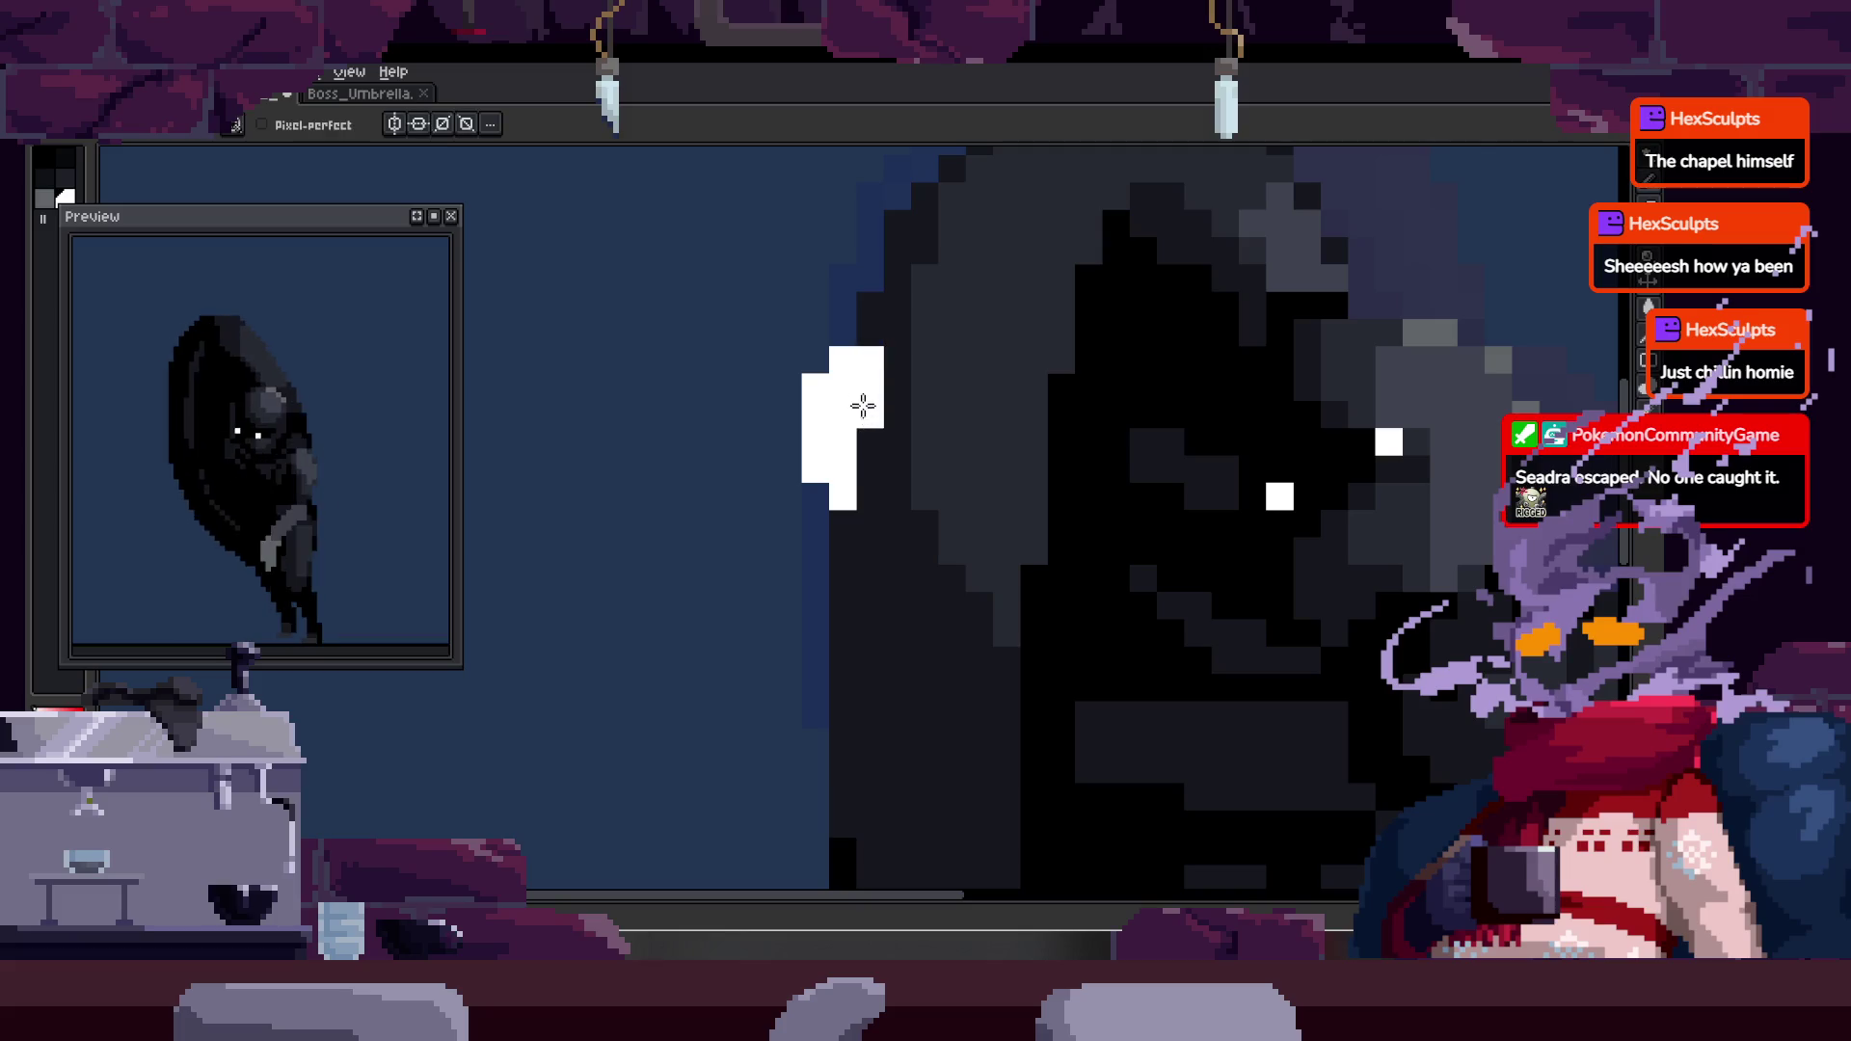
scroll(899, 391, "down", 6)
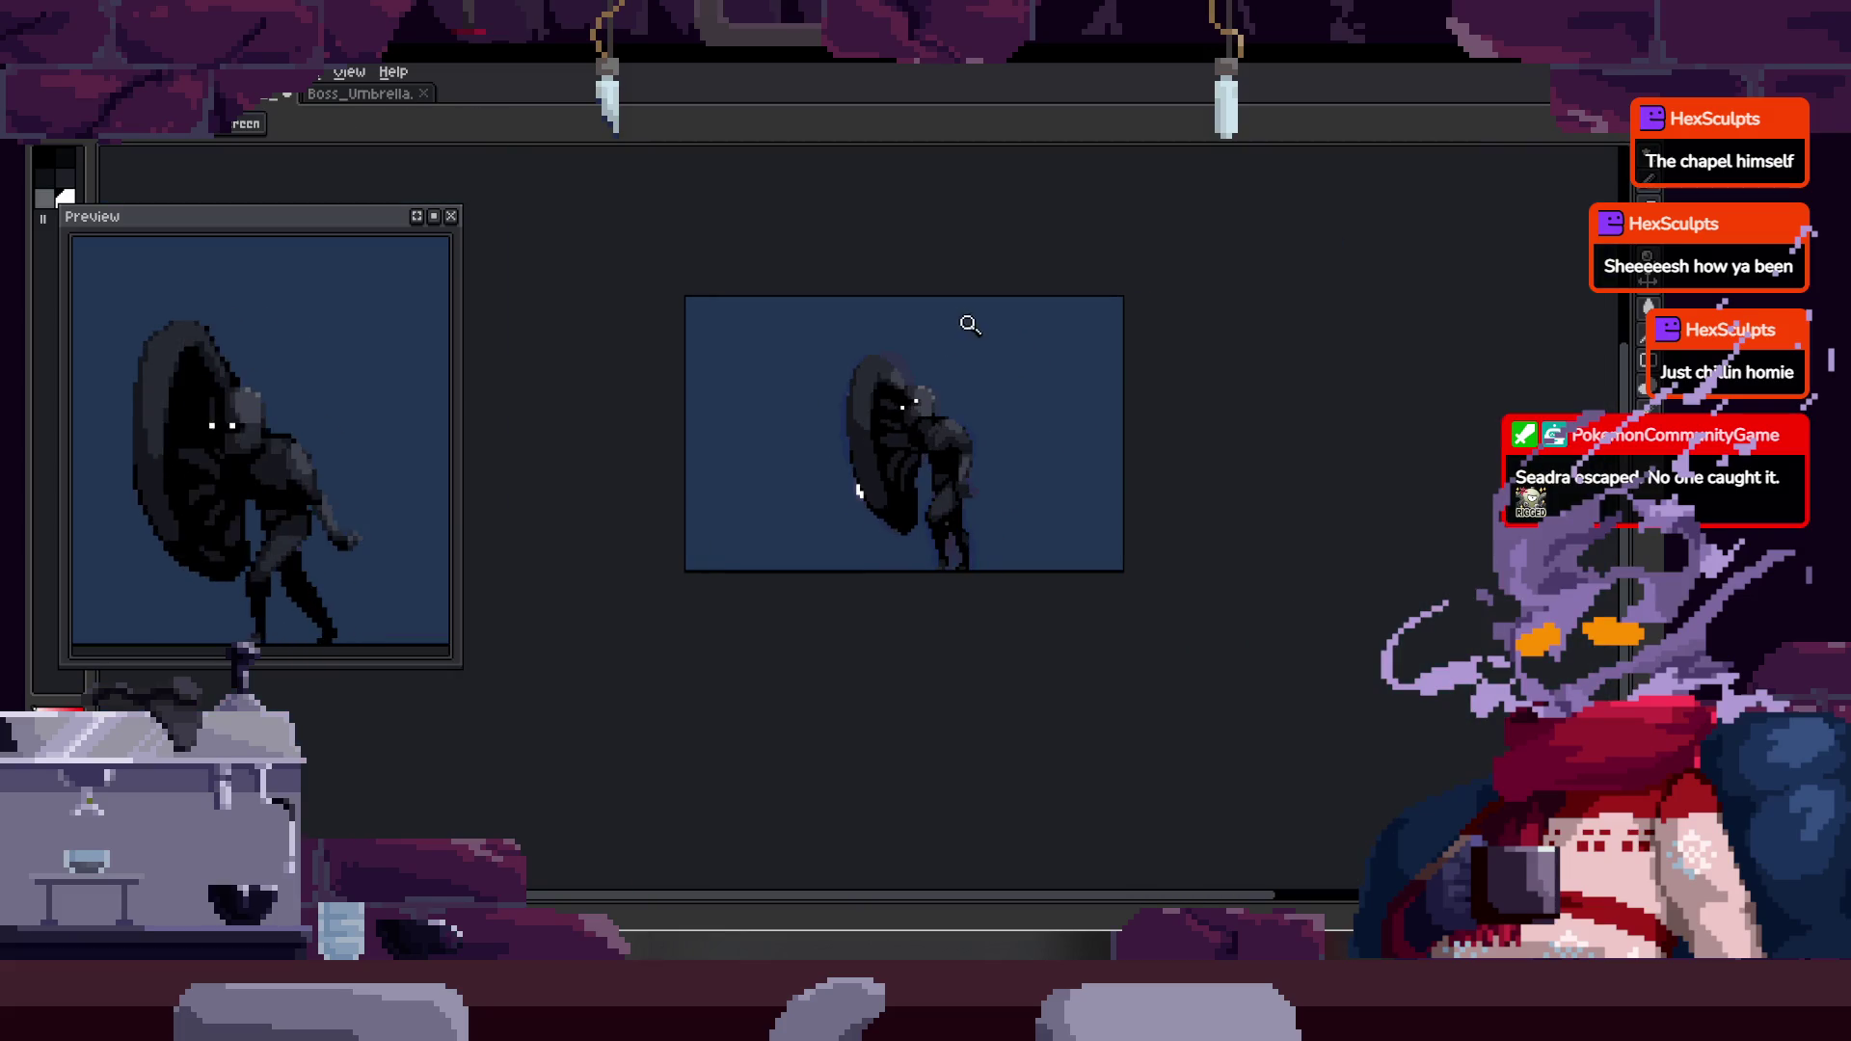
scroll(918, 359, "up", 4)
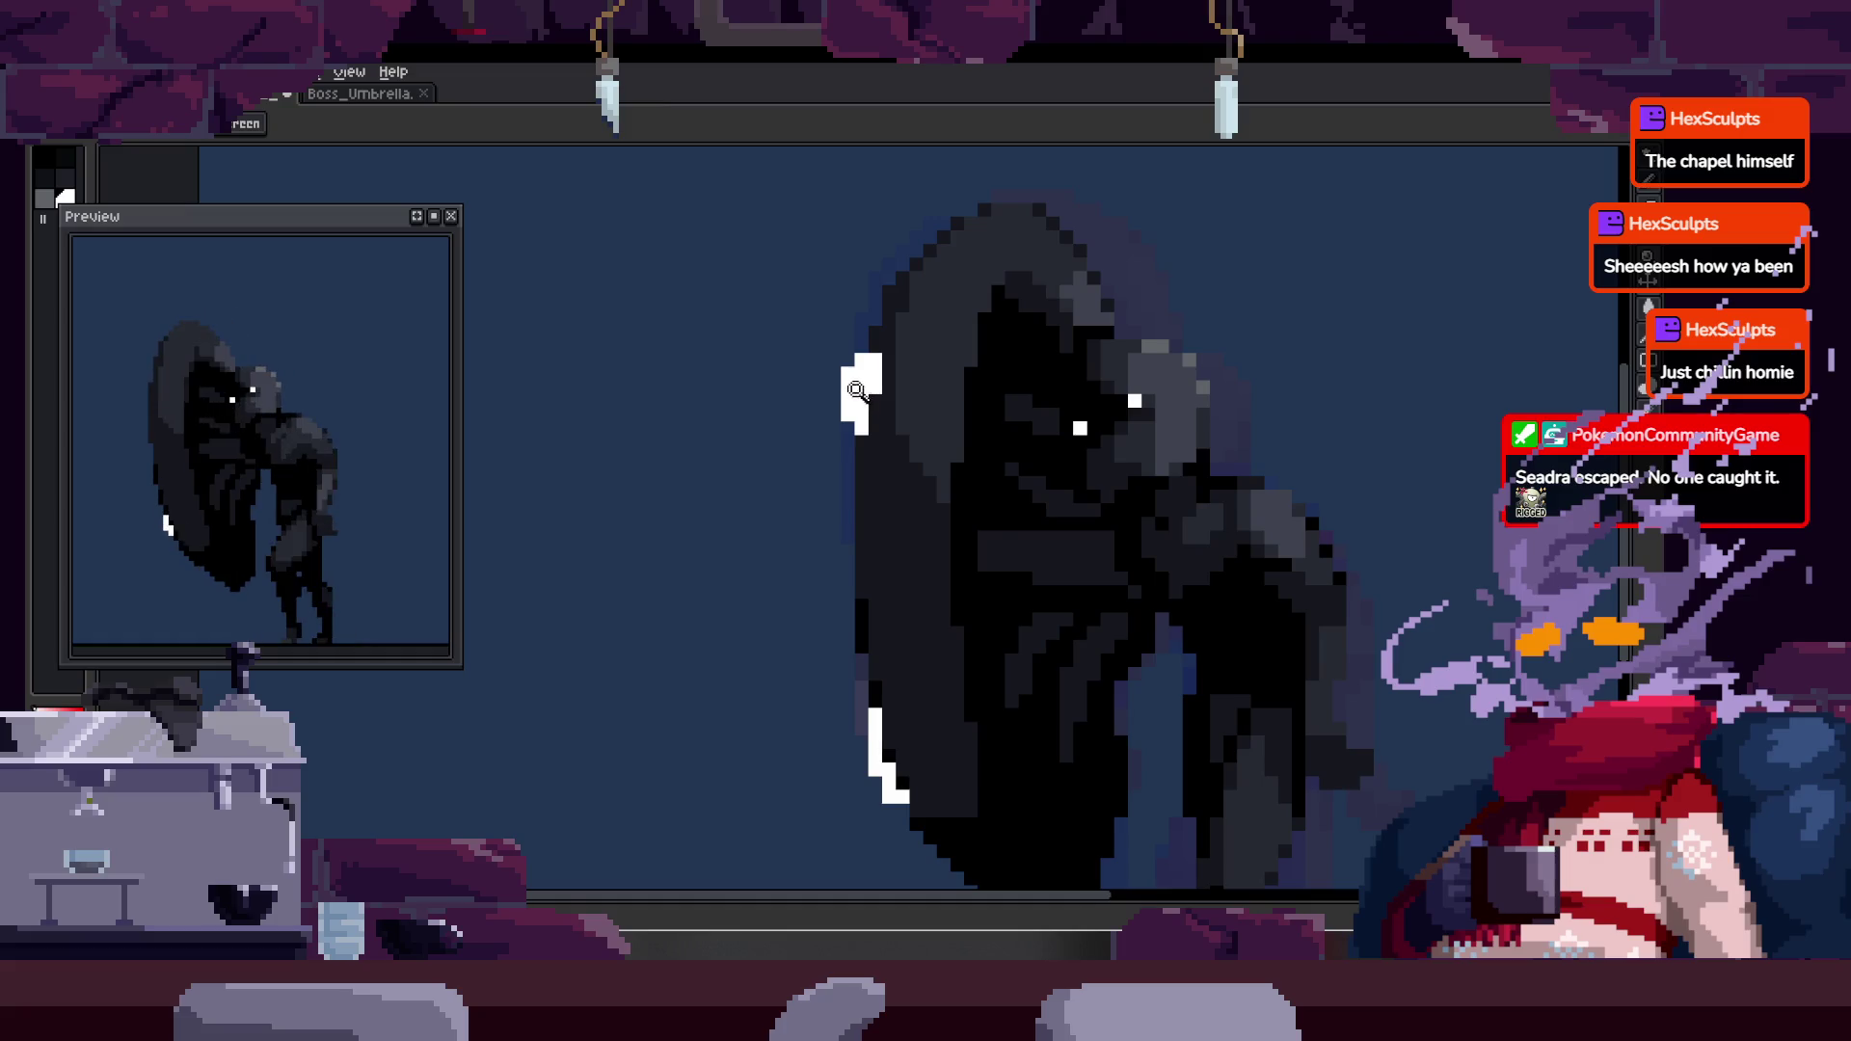
scroll(847, 395, "up", 2)
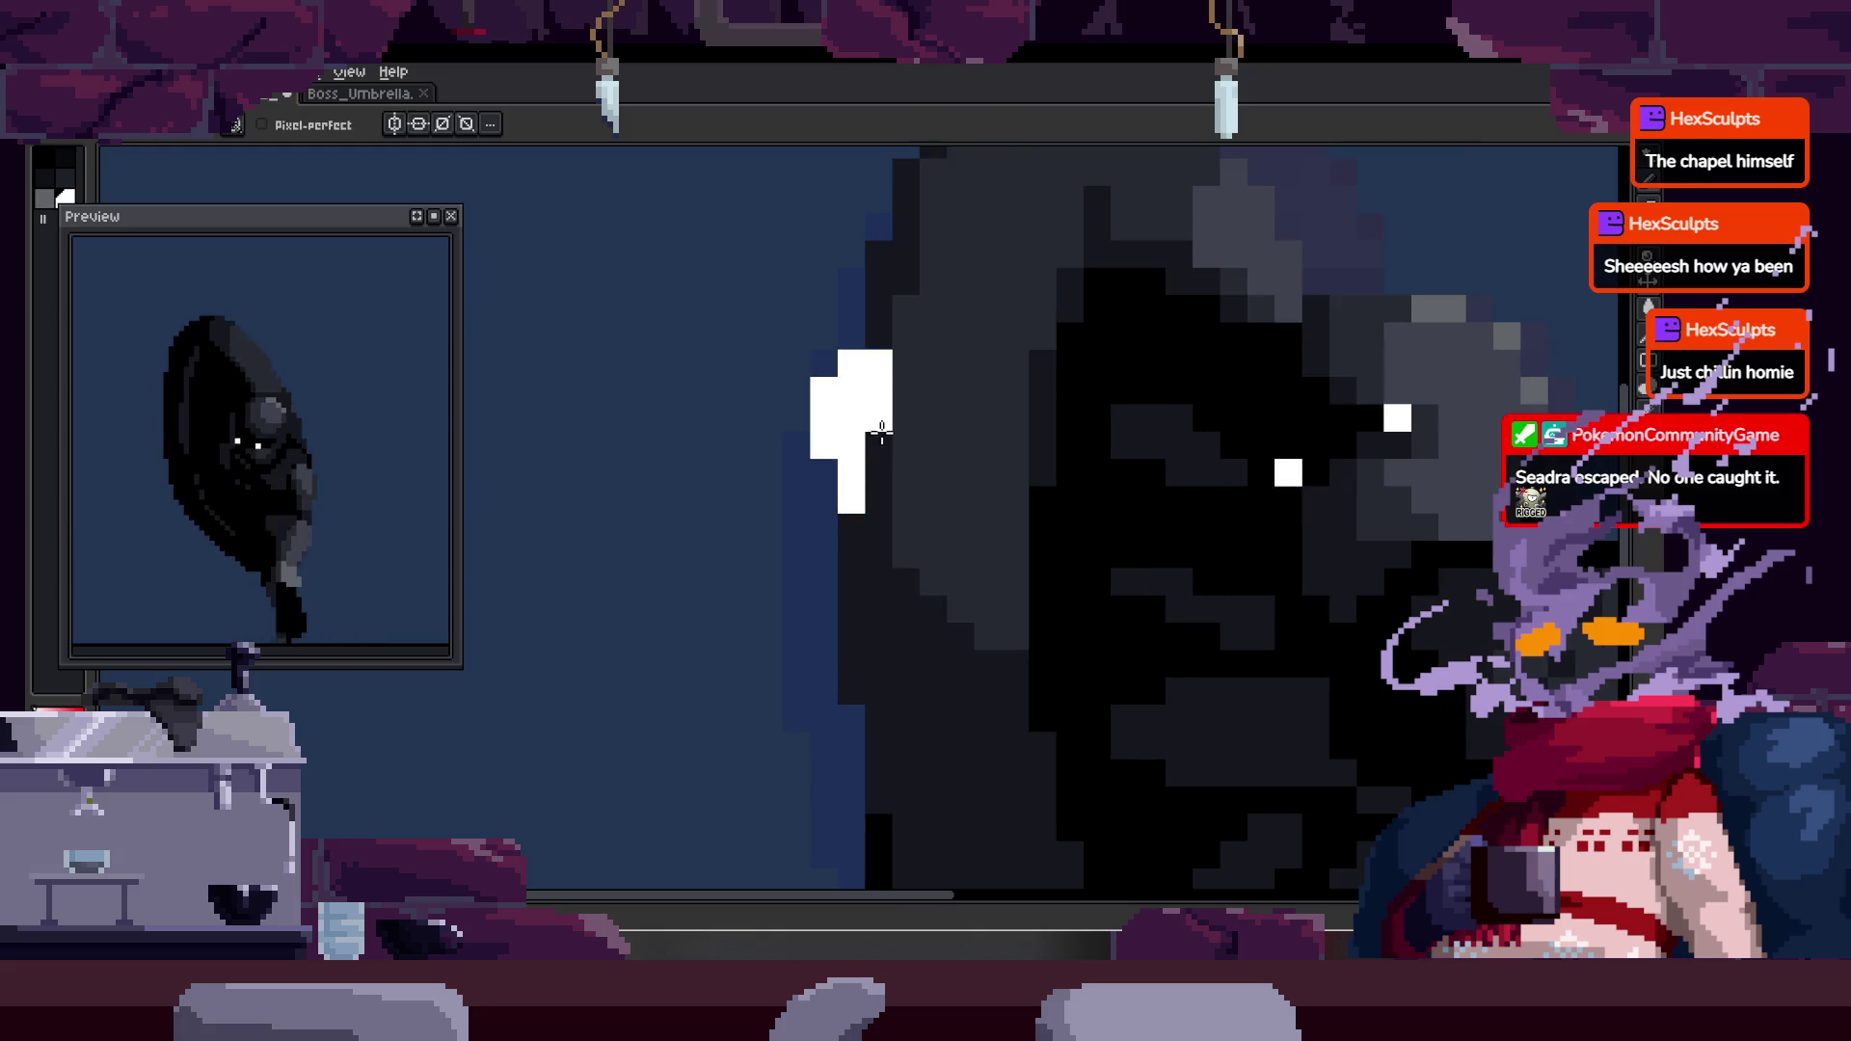
scroll(927, 426, "down", 4)
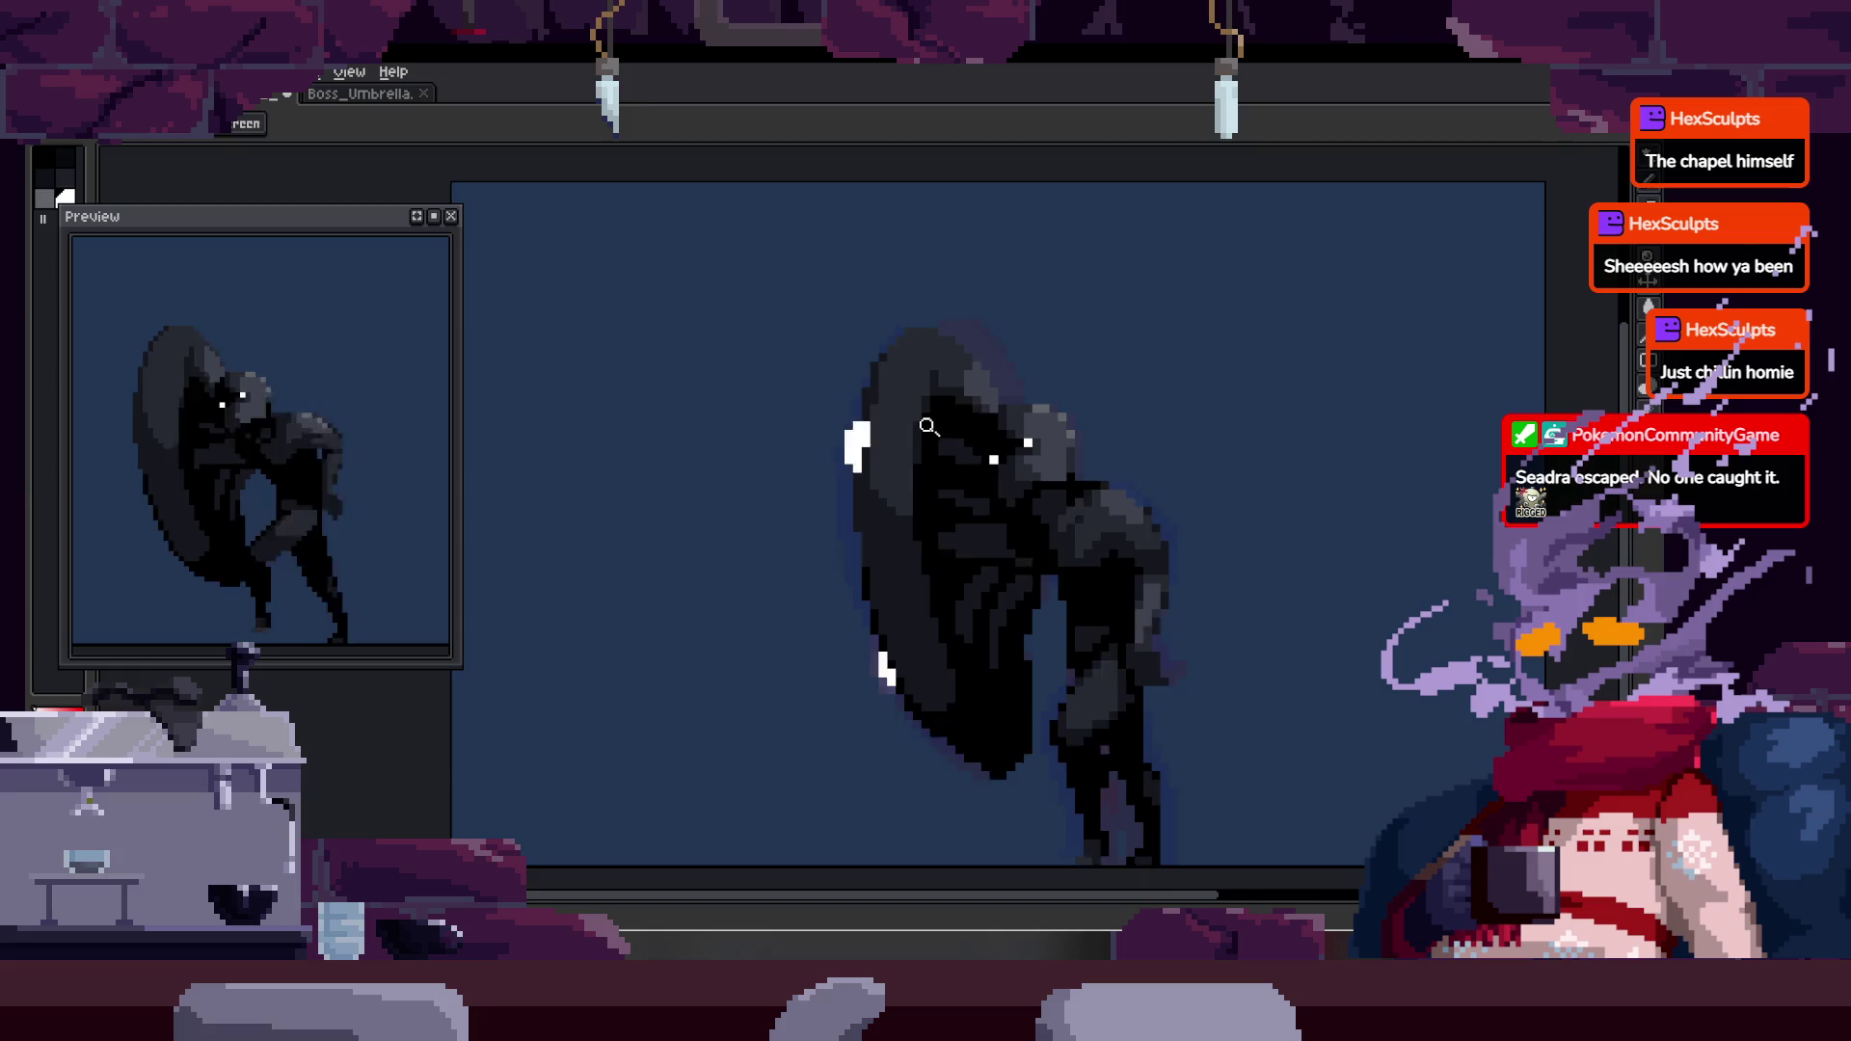
scroll(928, 427, "up", 4)
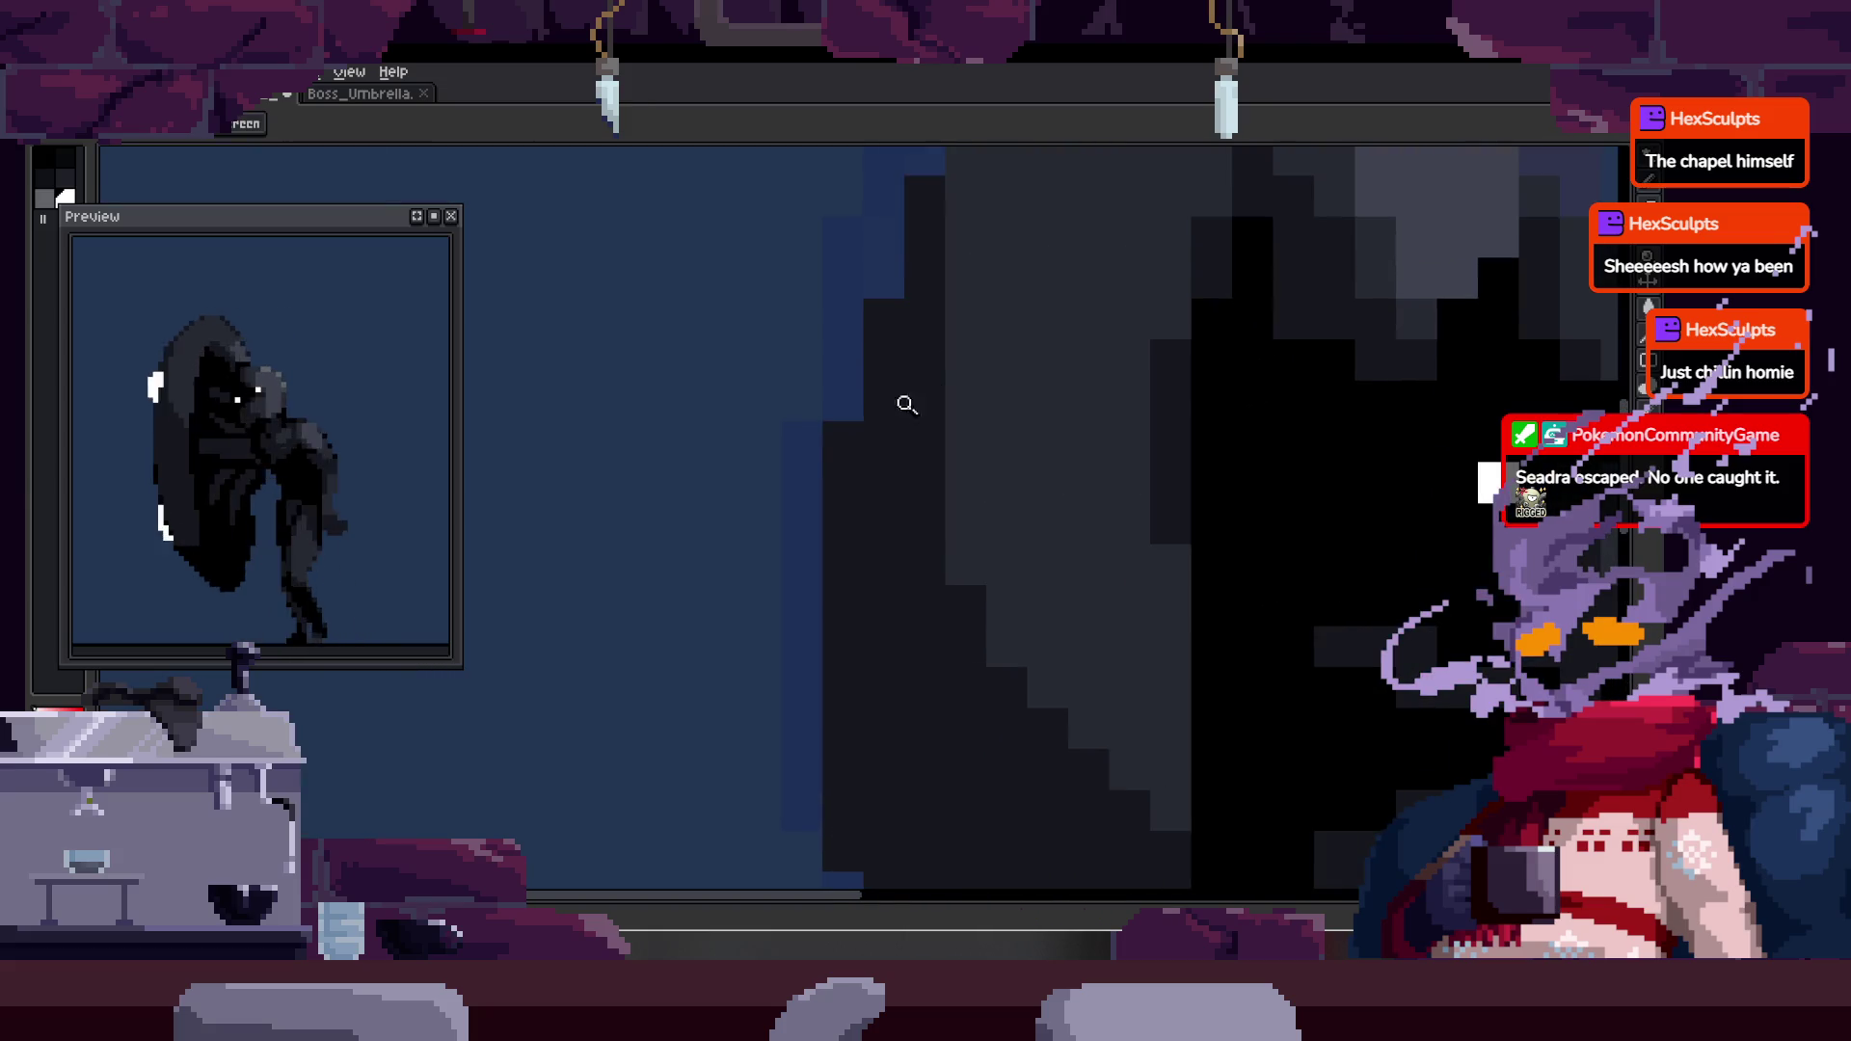
scroll(929, 393, "up", 1)
key("b")
left_click_drag(793, 444, 792, 559)
left_click(794, 391)
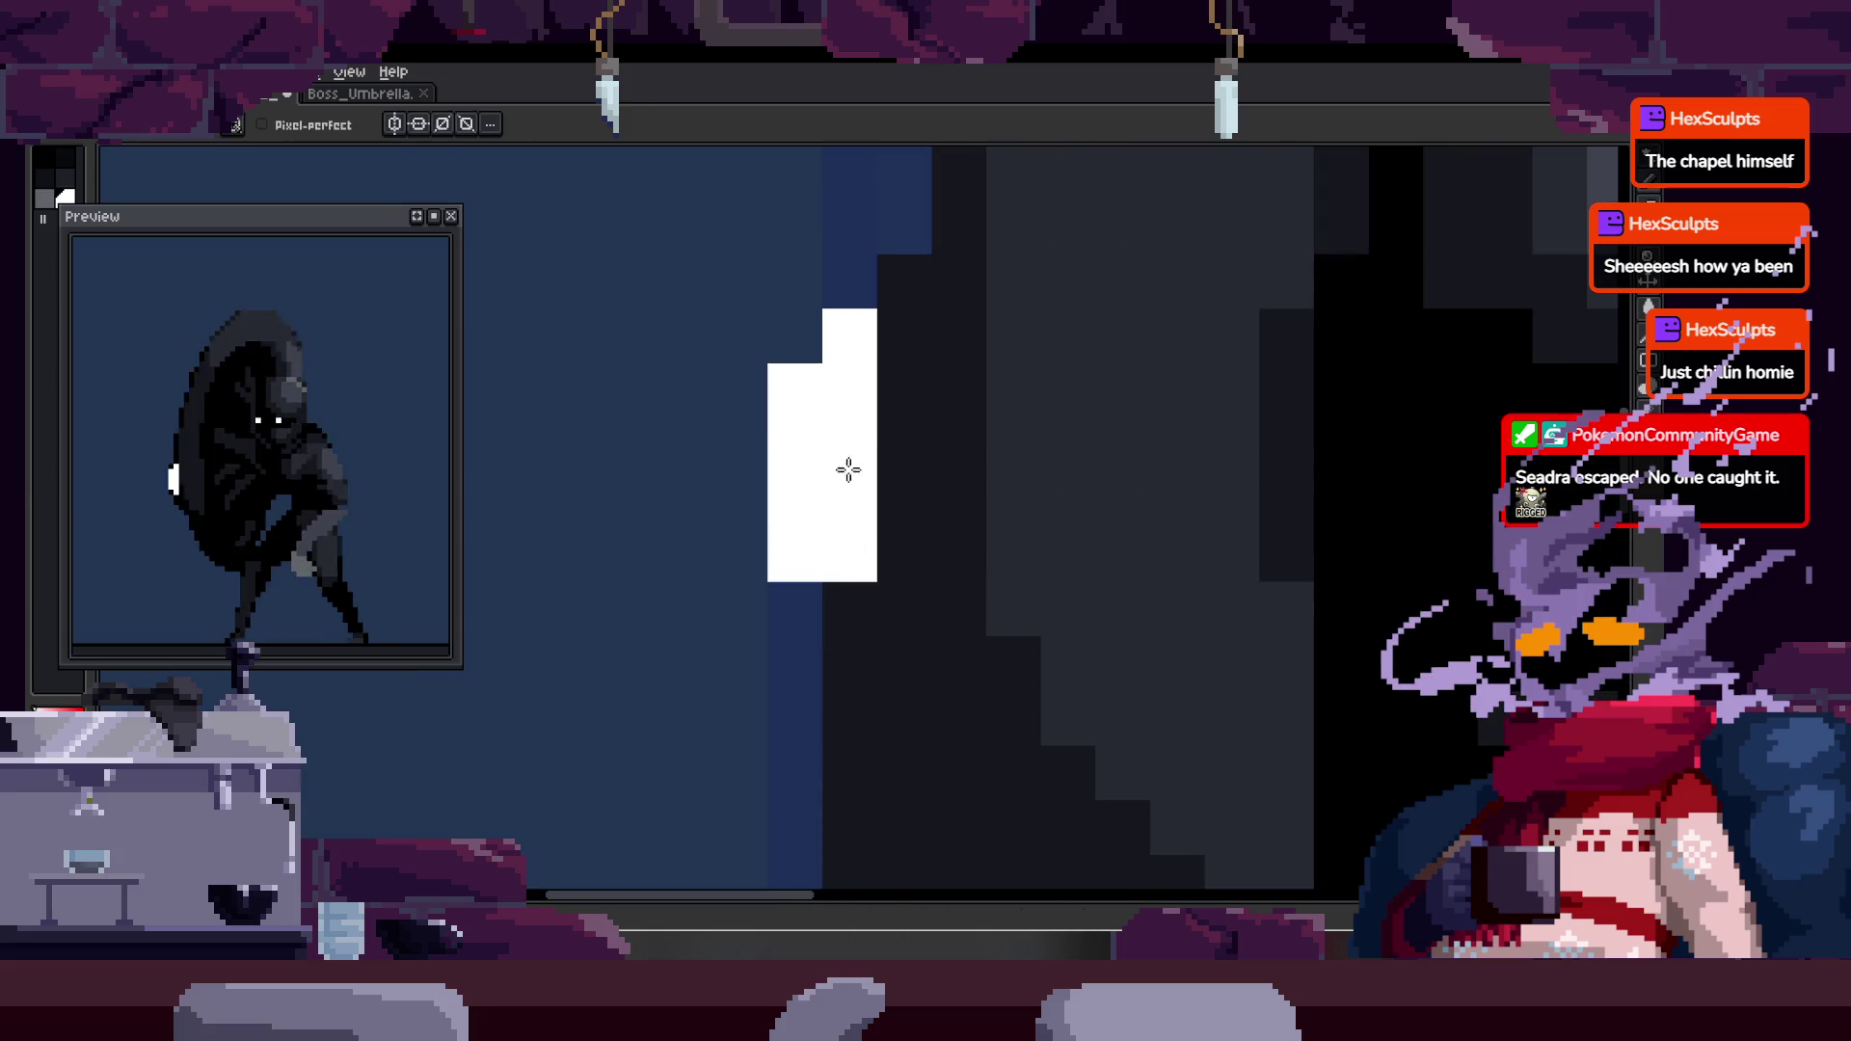
- Select the white rim highlight shape with the Rectangular Marquee and adjust the close-up view
key("z")
scroll(889, 487, "down", 4)
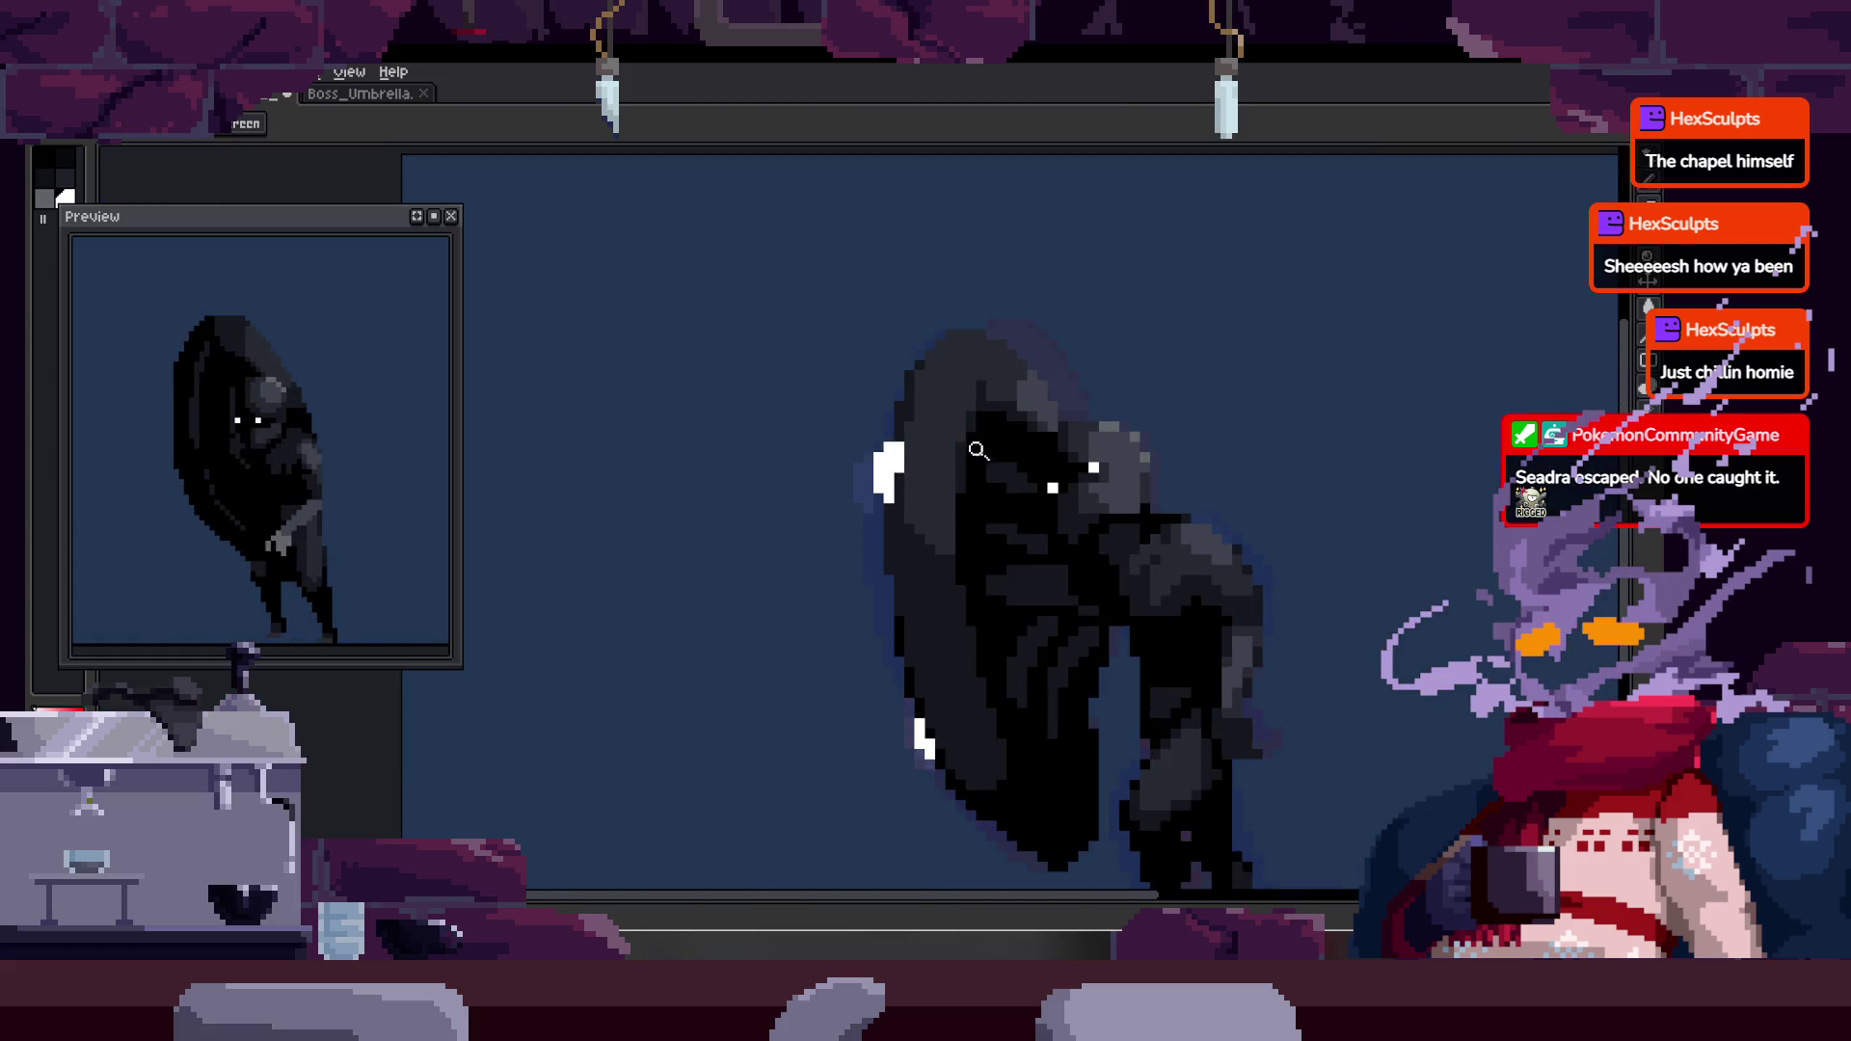
scroll(889, 491, "up", 5)
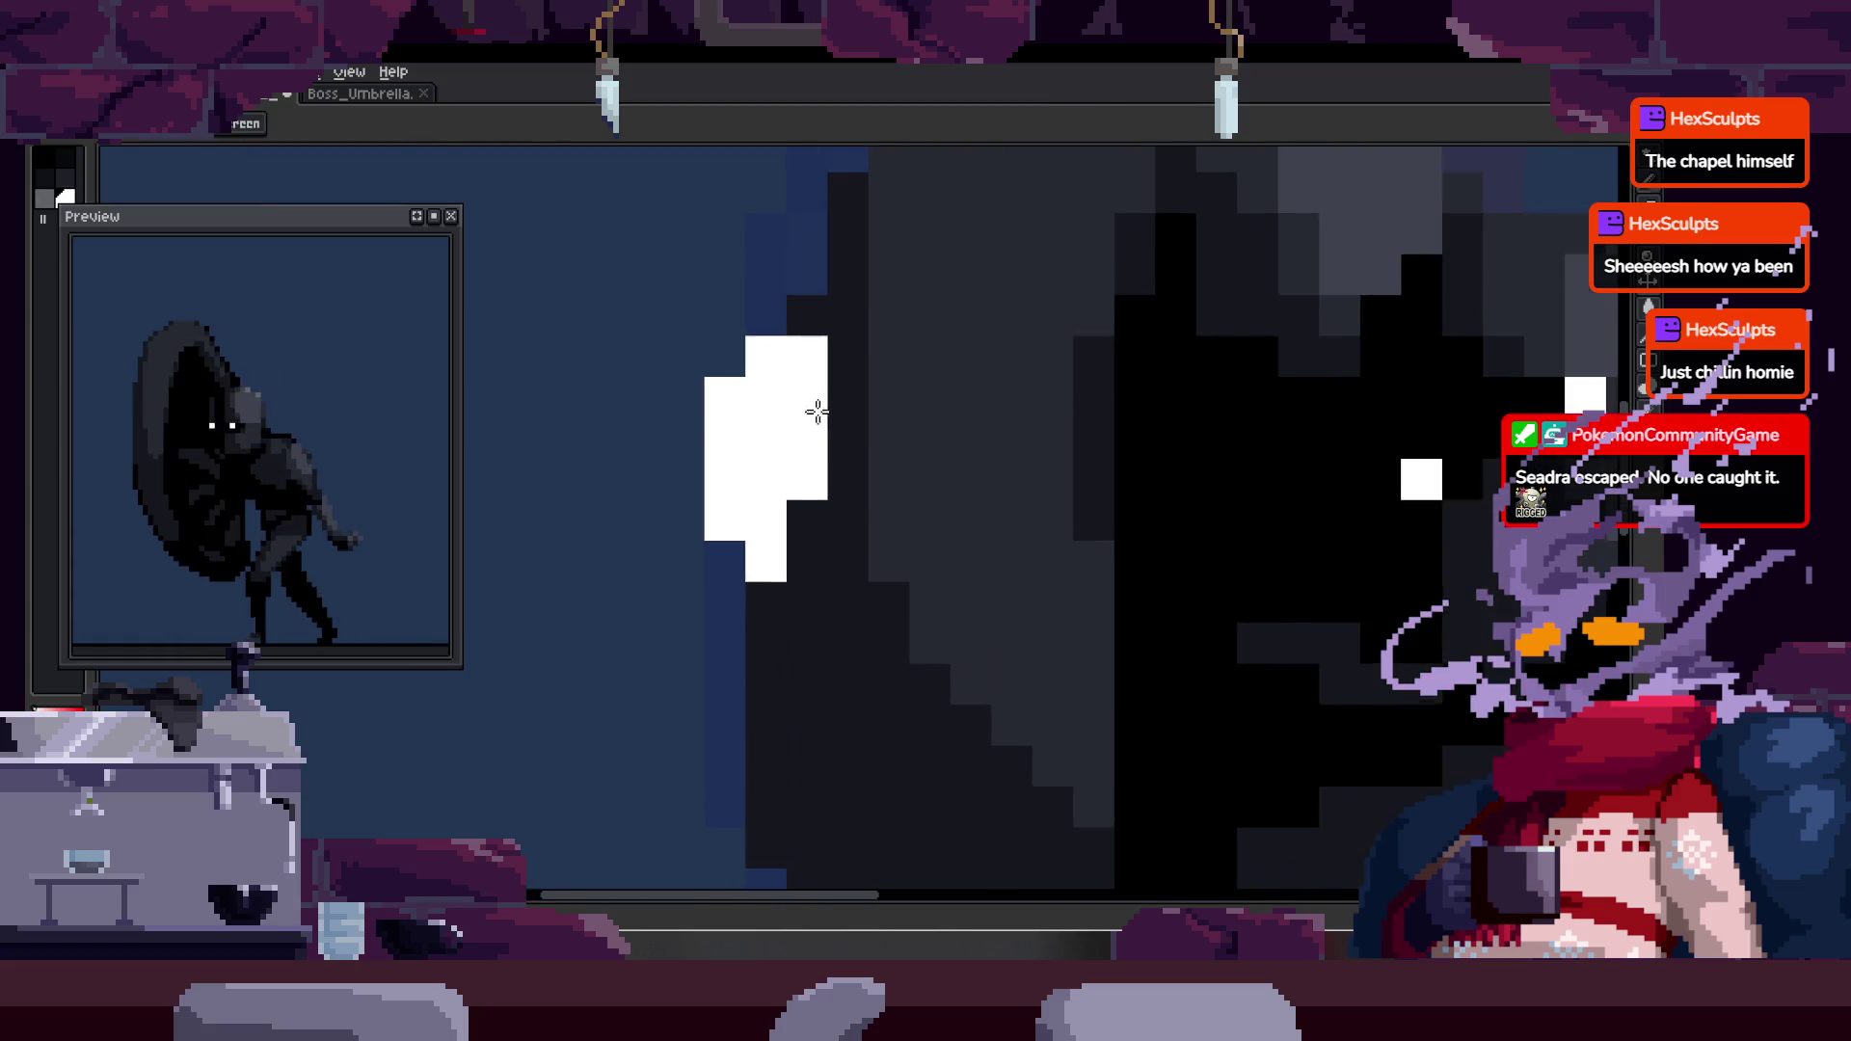
scroll(814, 405, "down", 5)
scroll(942, 426, "up", 5)
key("m")
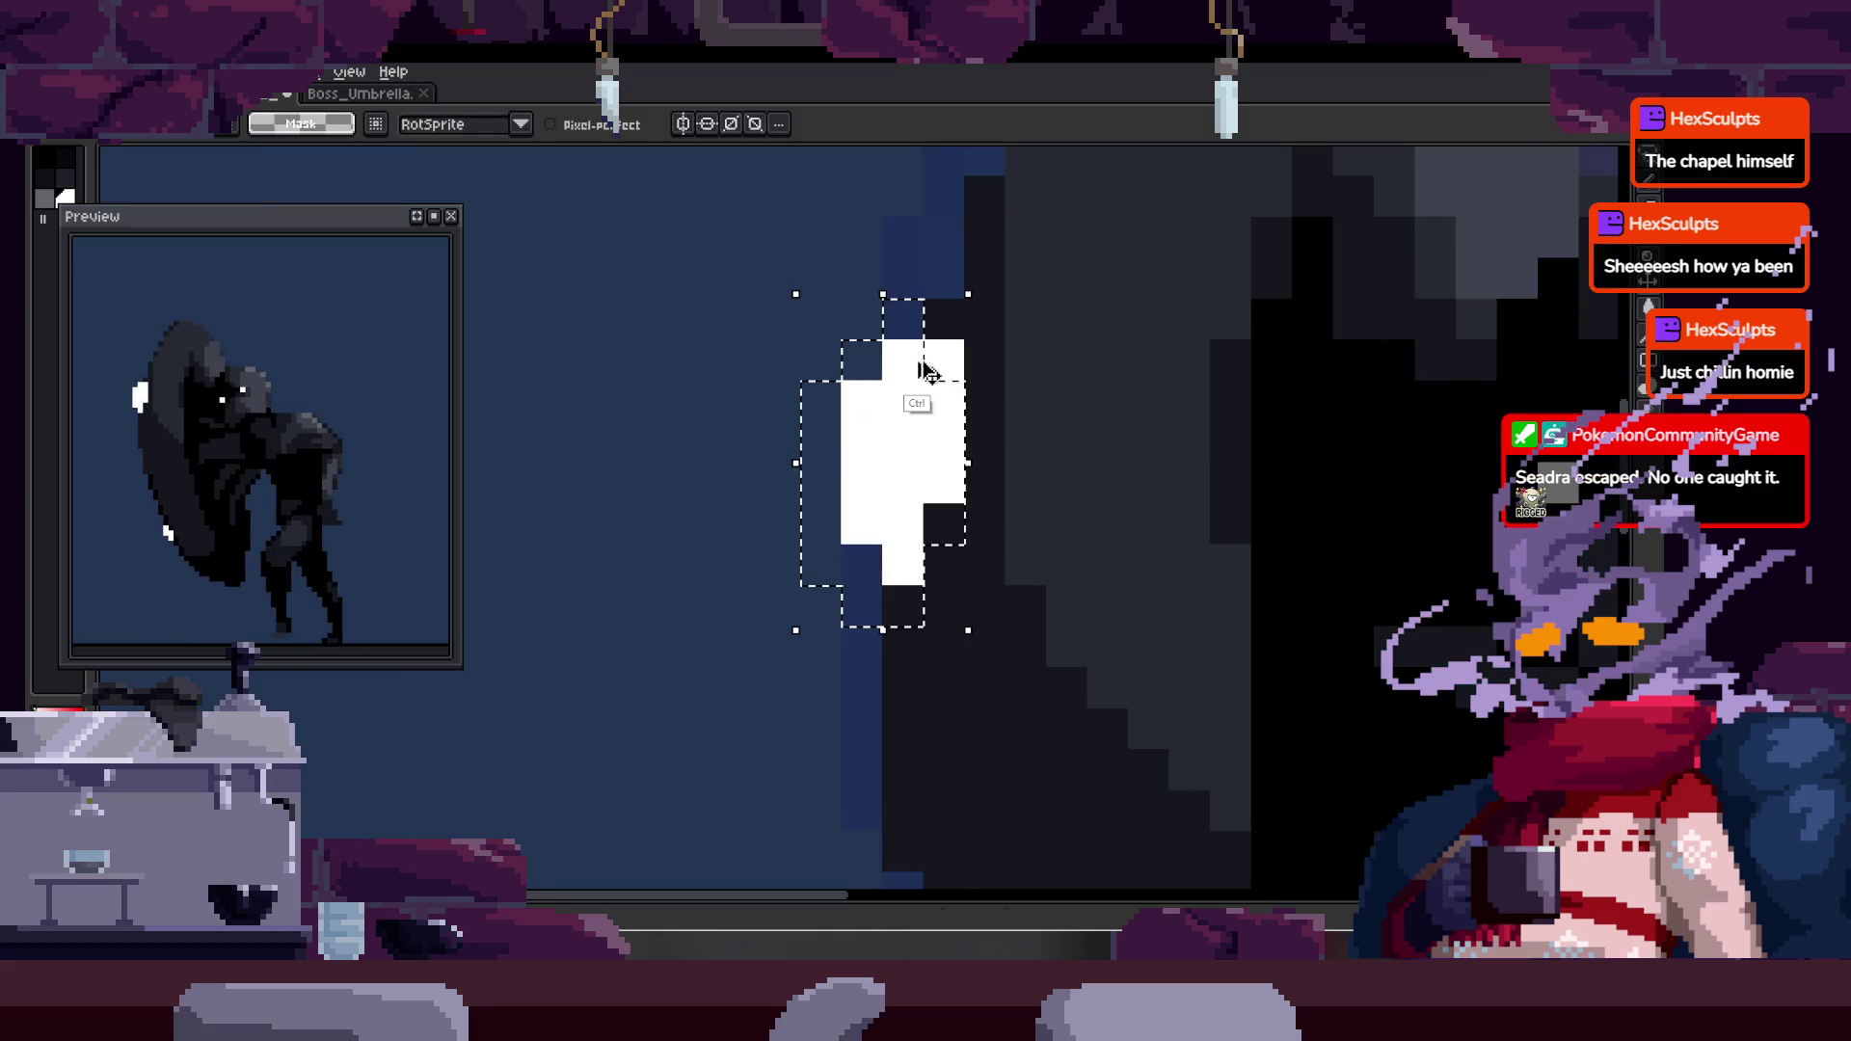
left_click(939, 450)
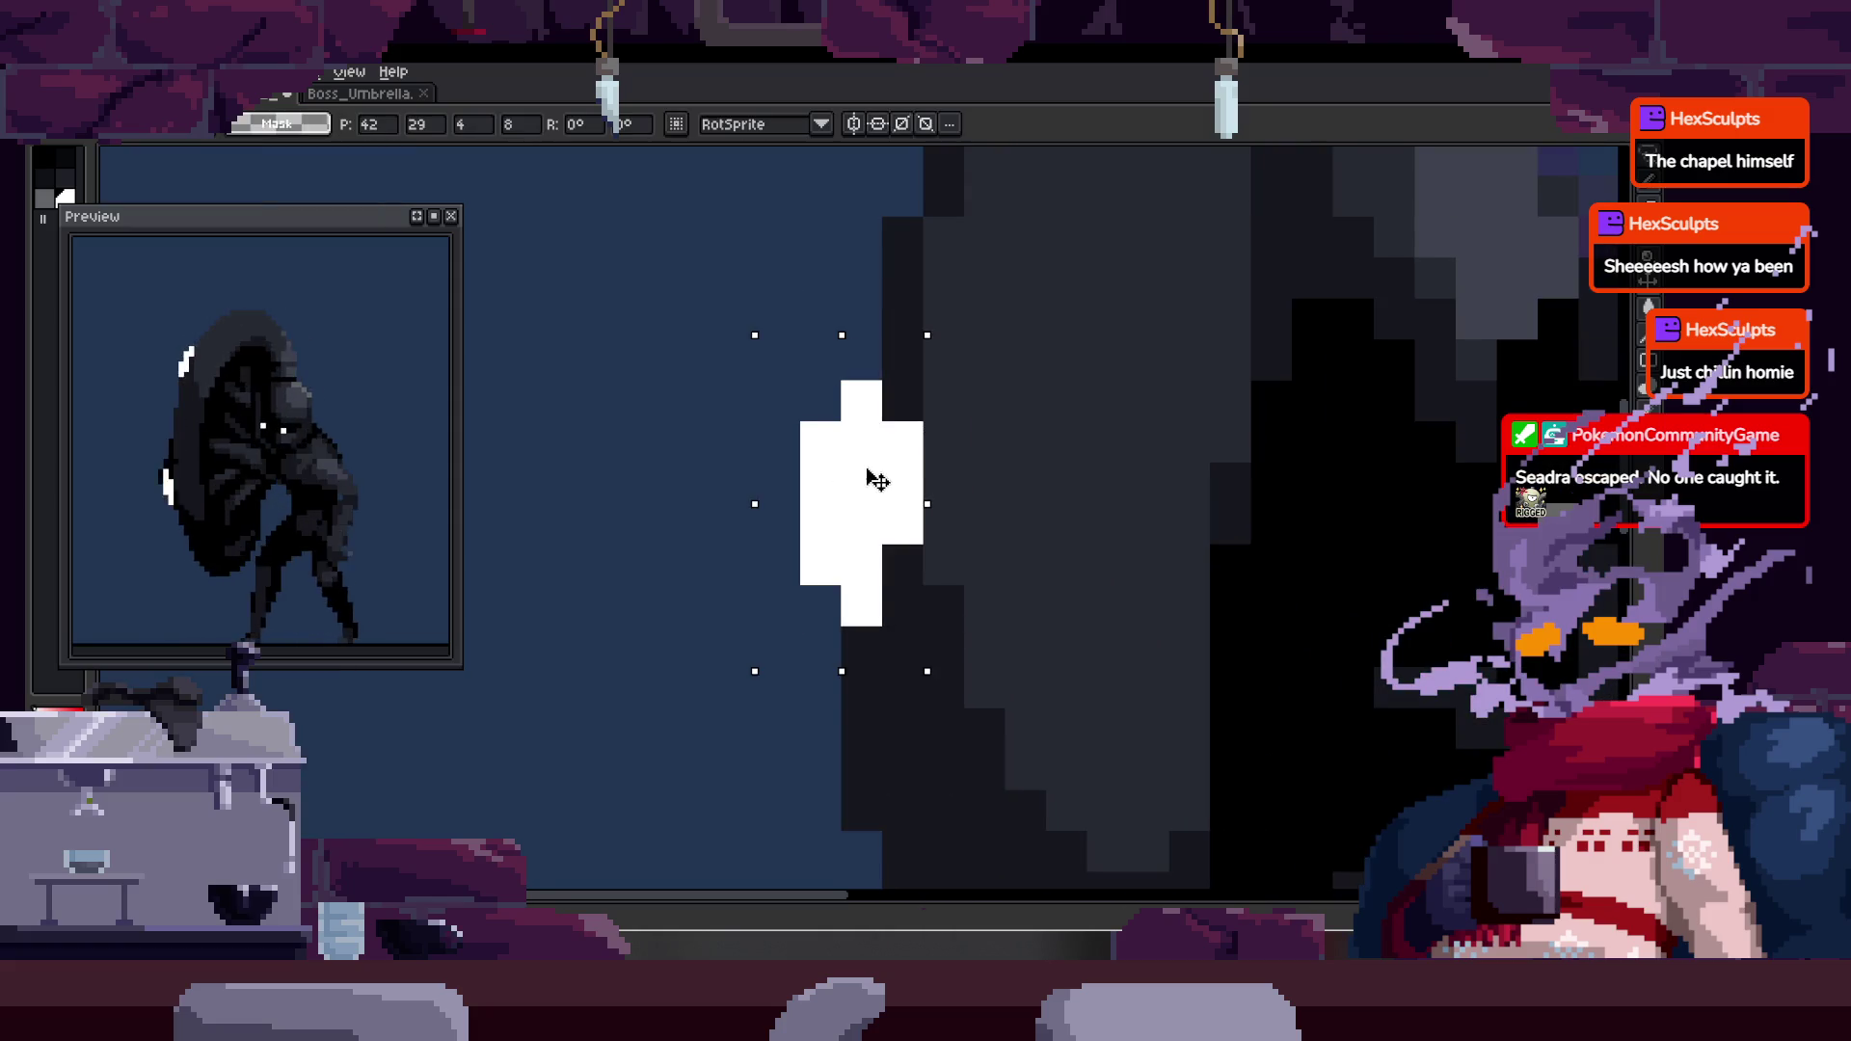
left_click_drag(901, 511, 862, 475)
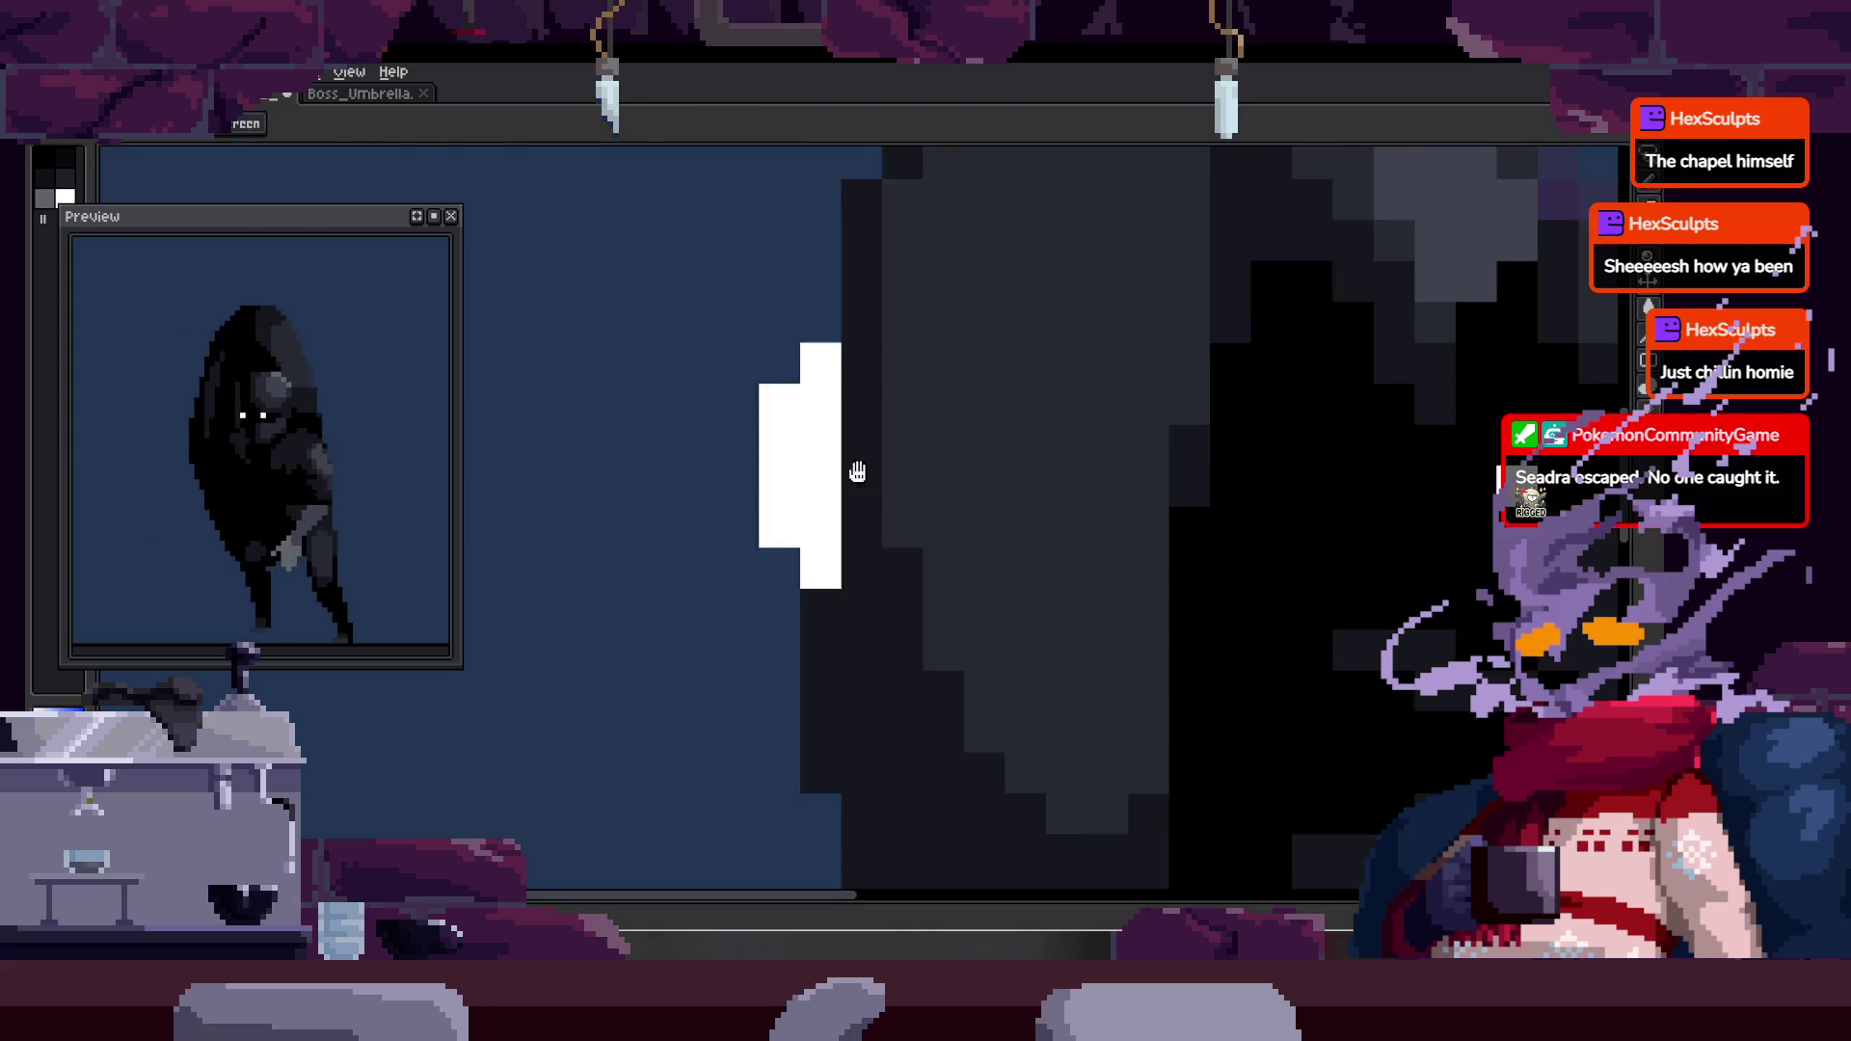
scroll(861, 475, "down", 5)
key("Tab")
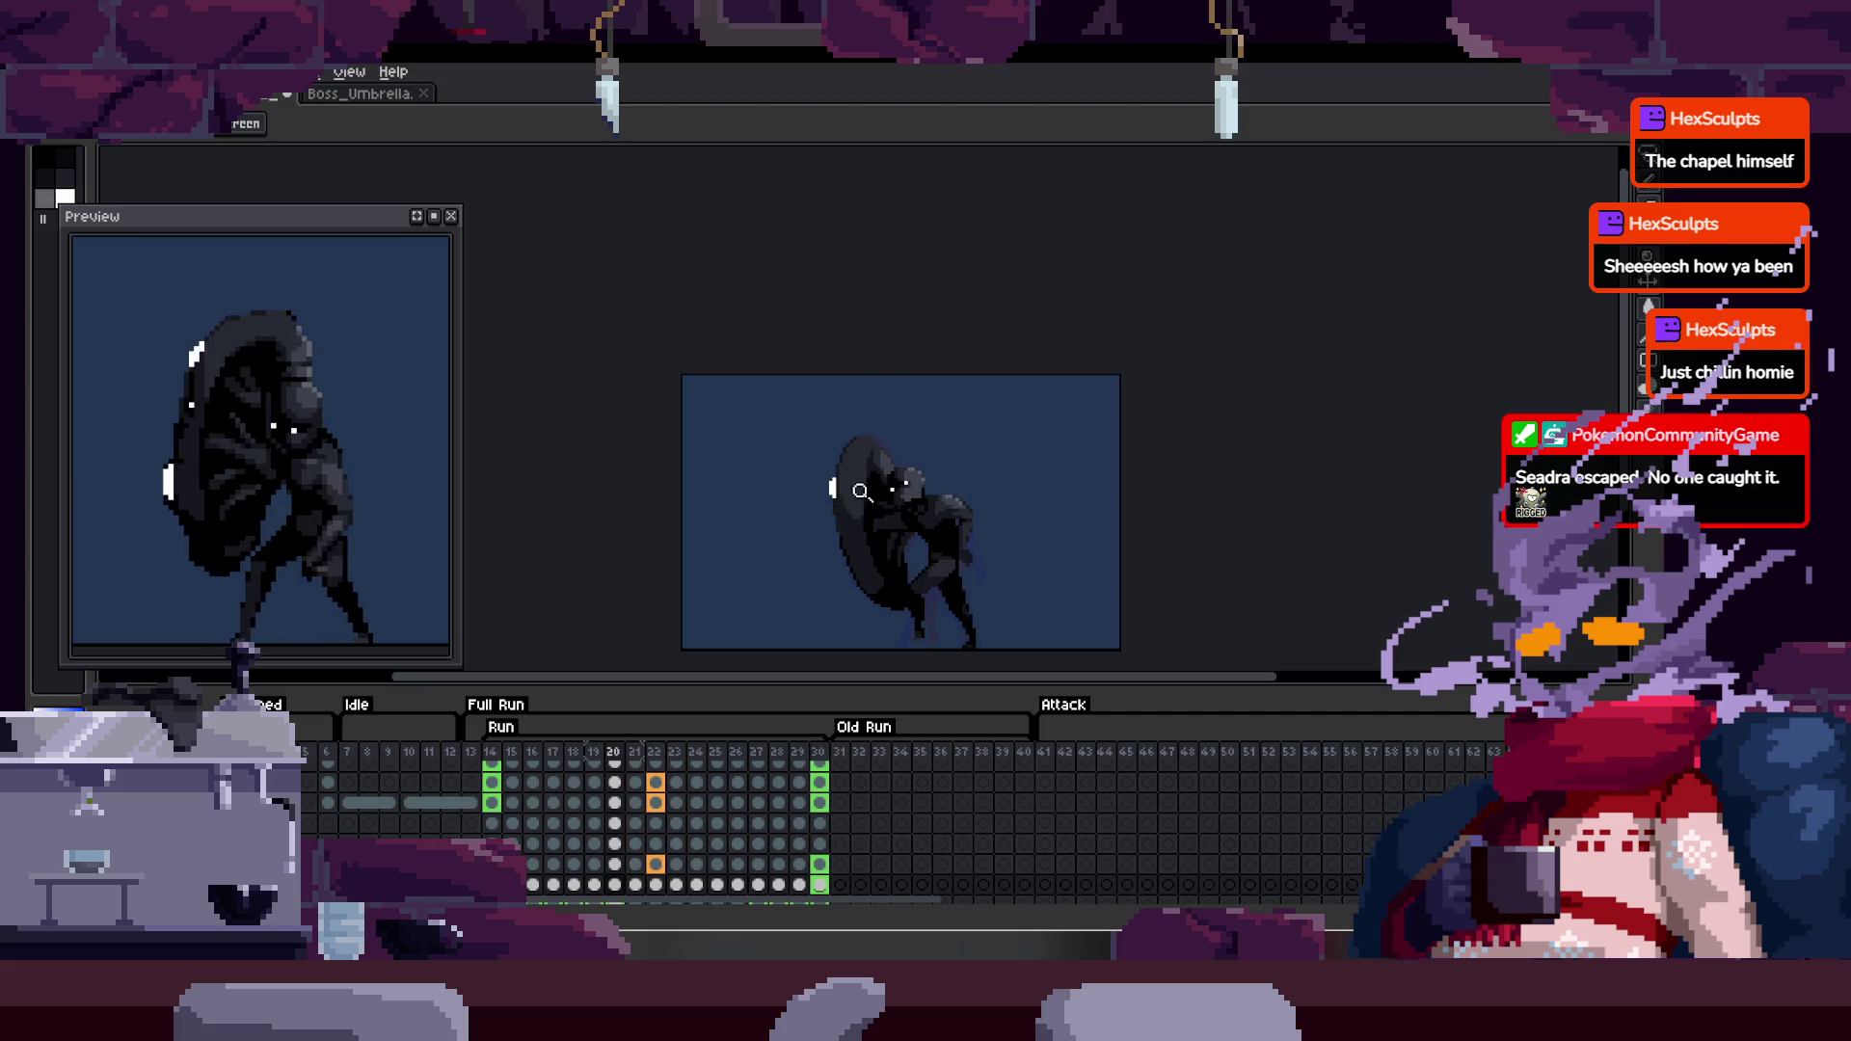
- Zoom out to fit the whole umbrella boss sprite and check the run frames against the timeline
scroll(855, 496, "up", 4)
key("Tab")
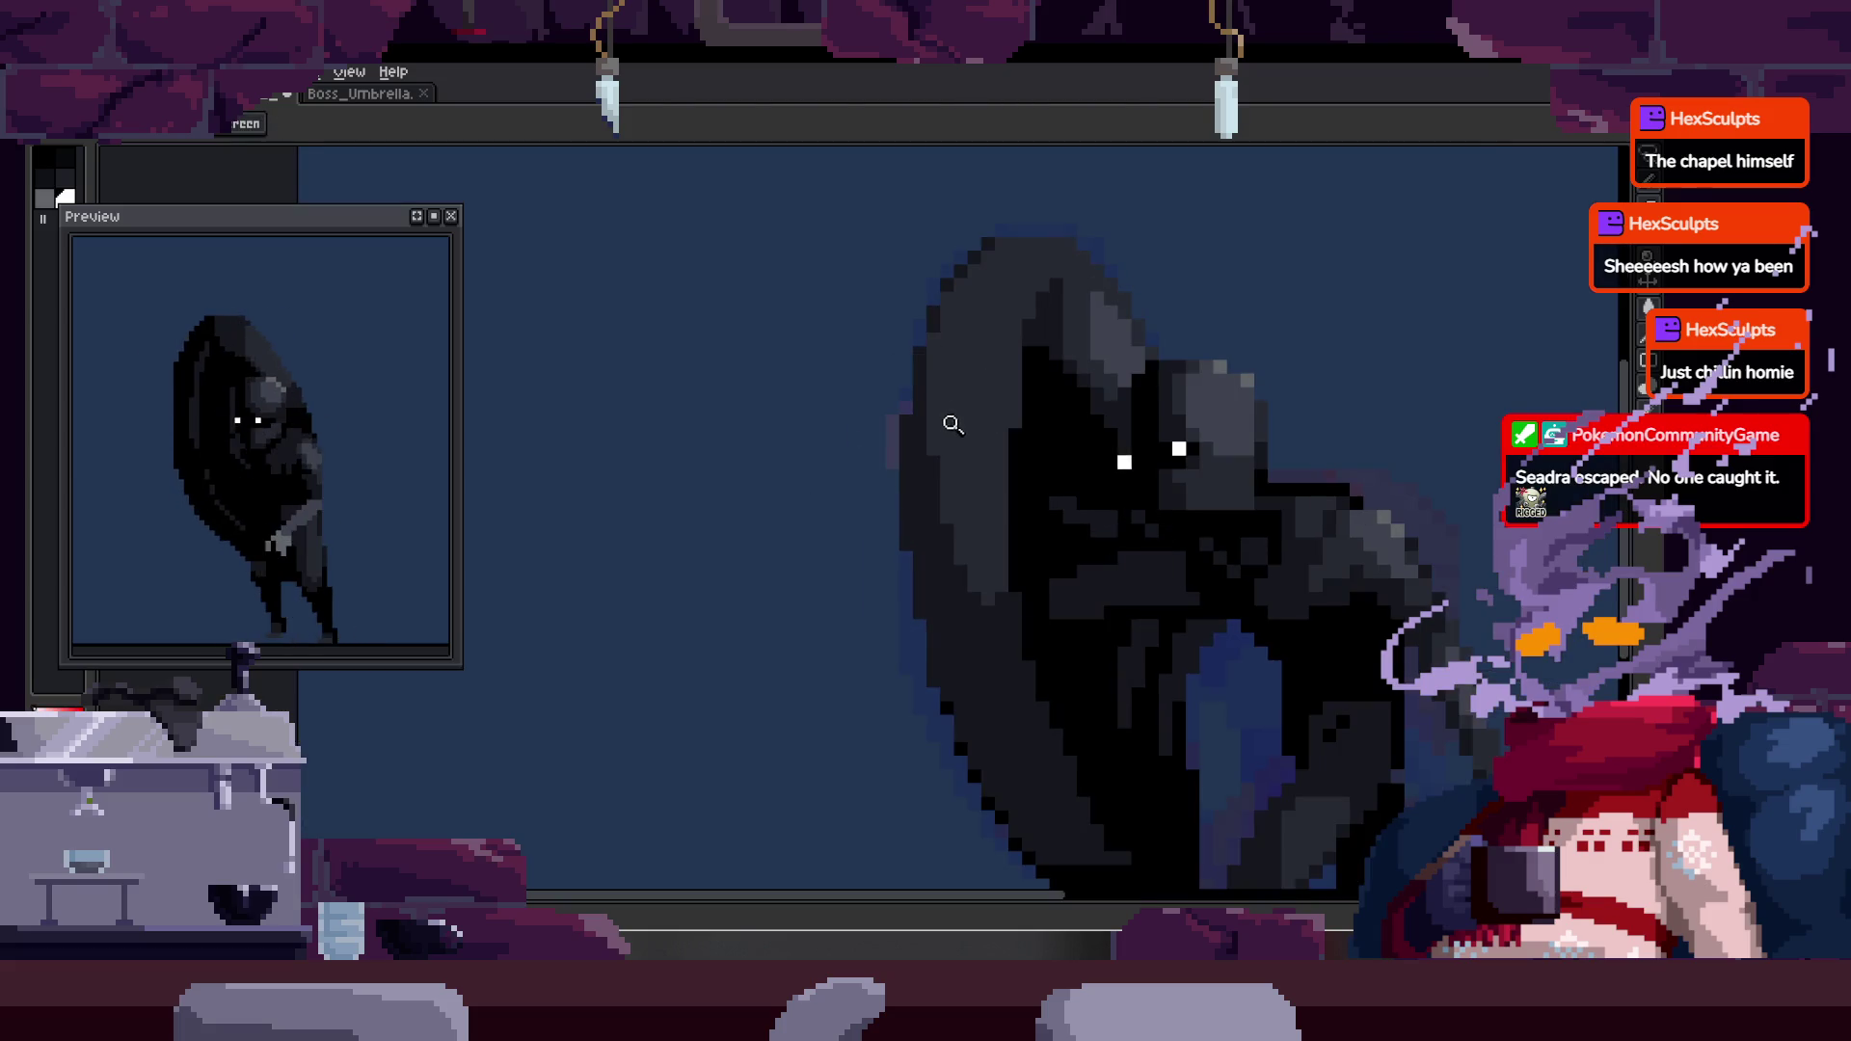
scroll(955, 423, "up", 3)
key("b")
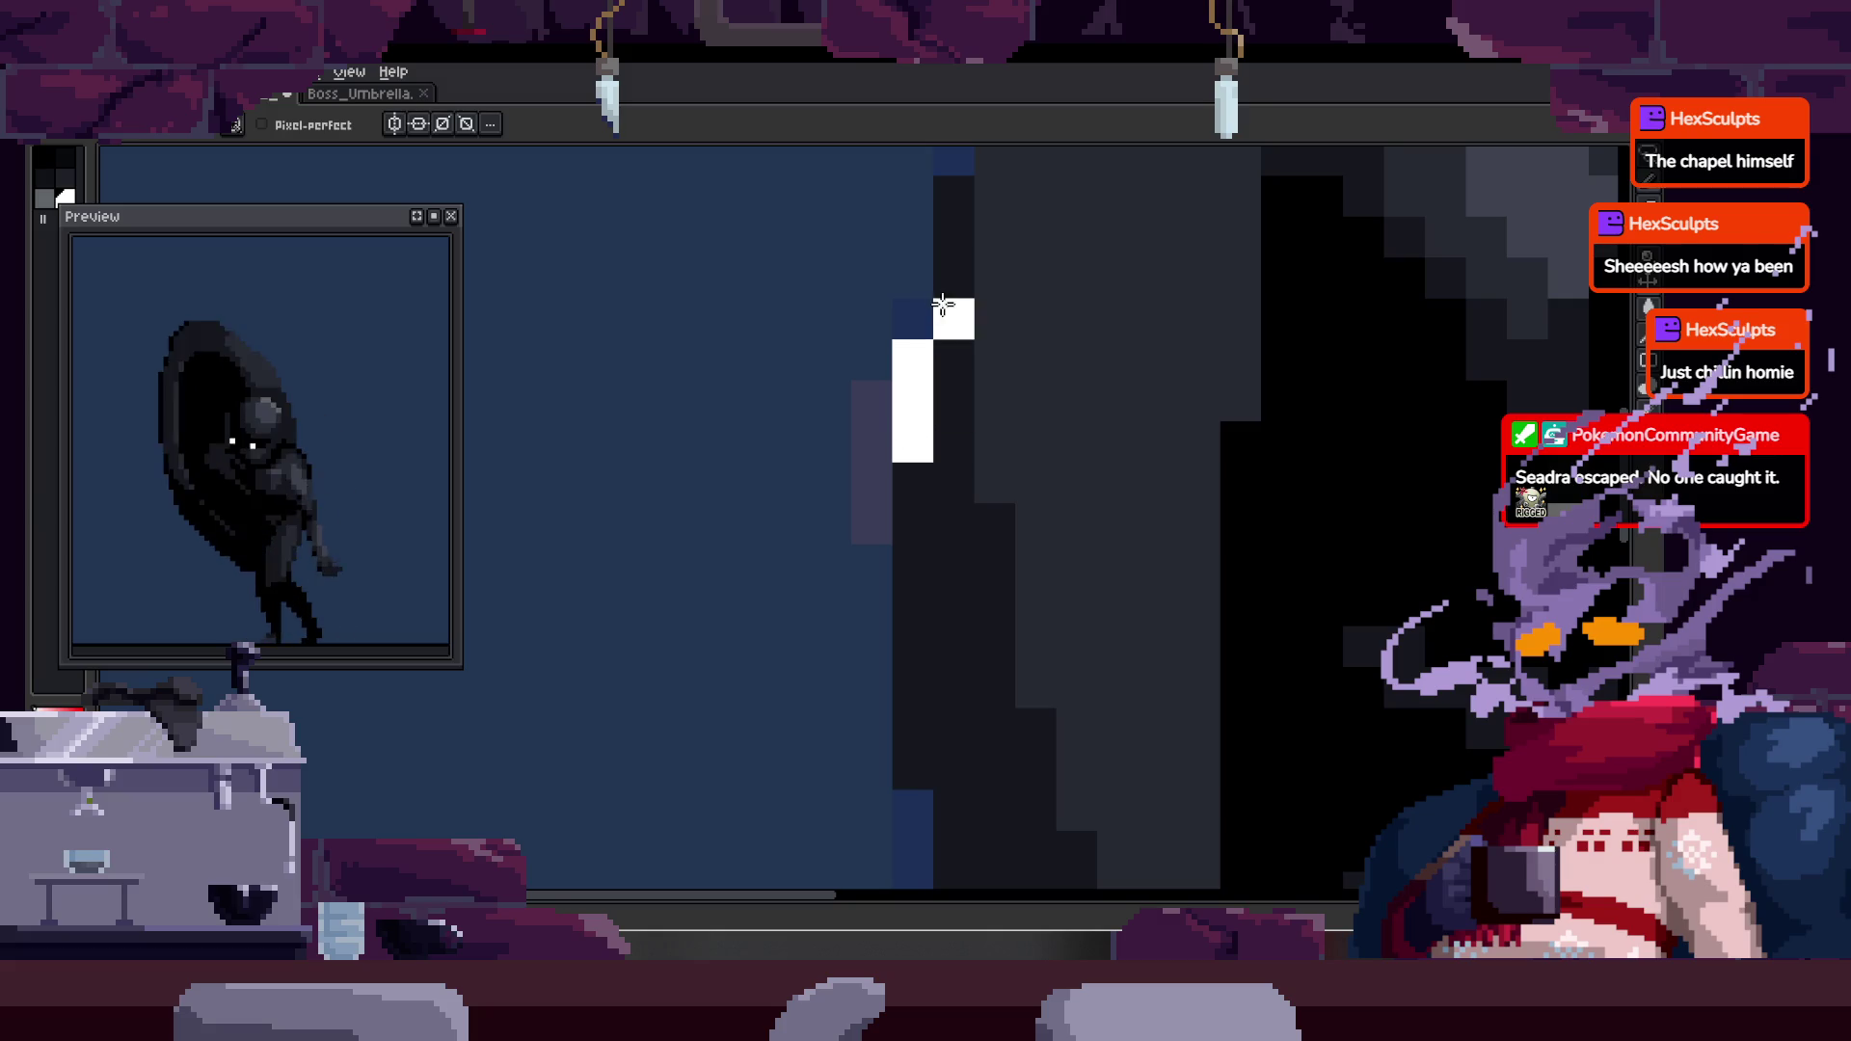
scroll(941, 366, "down", 3)
key("z")
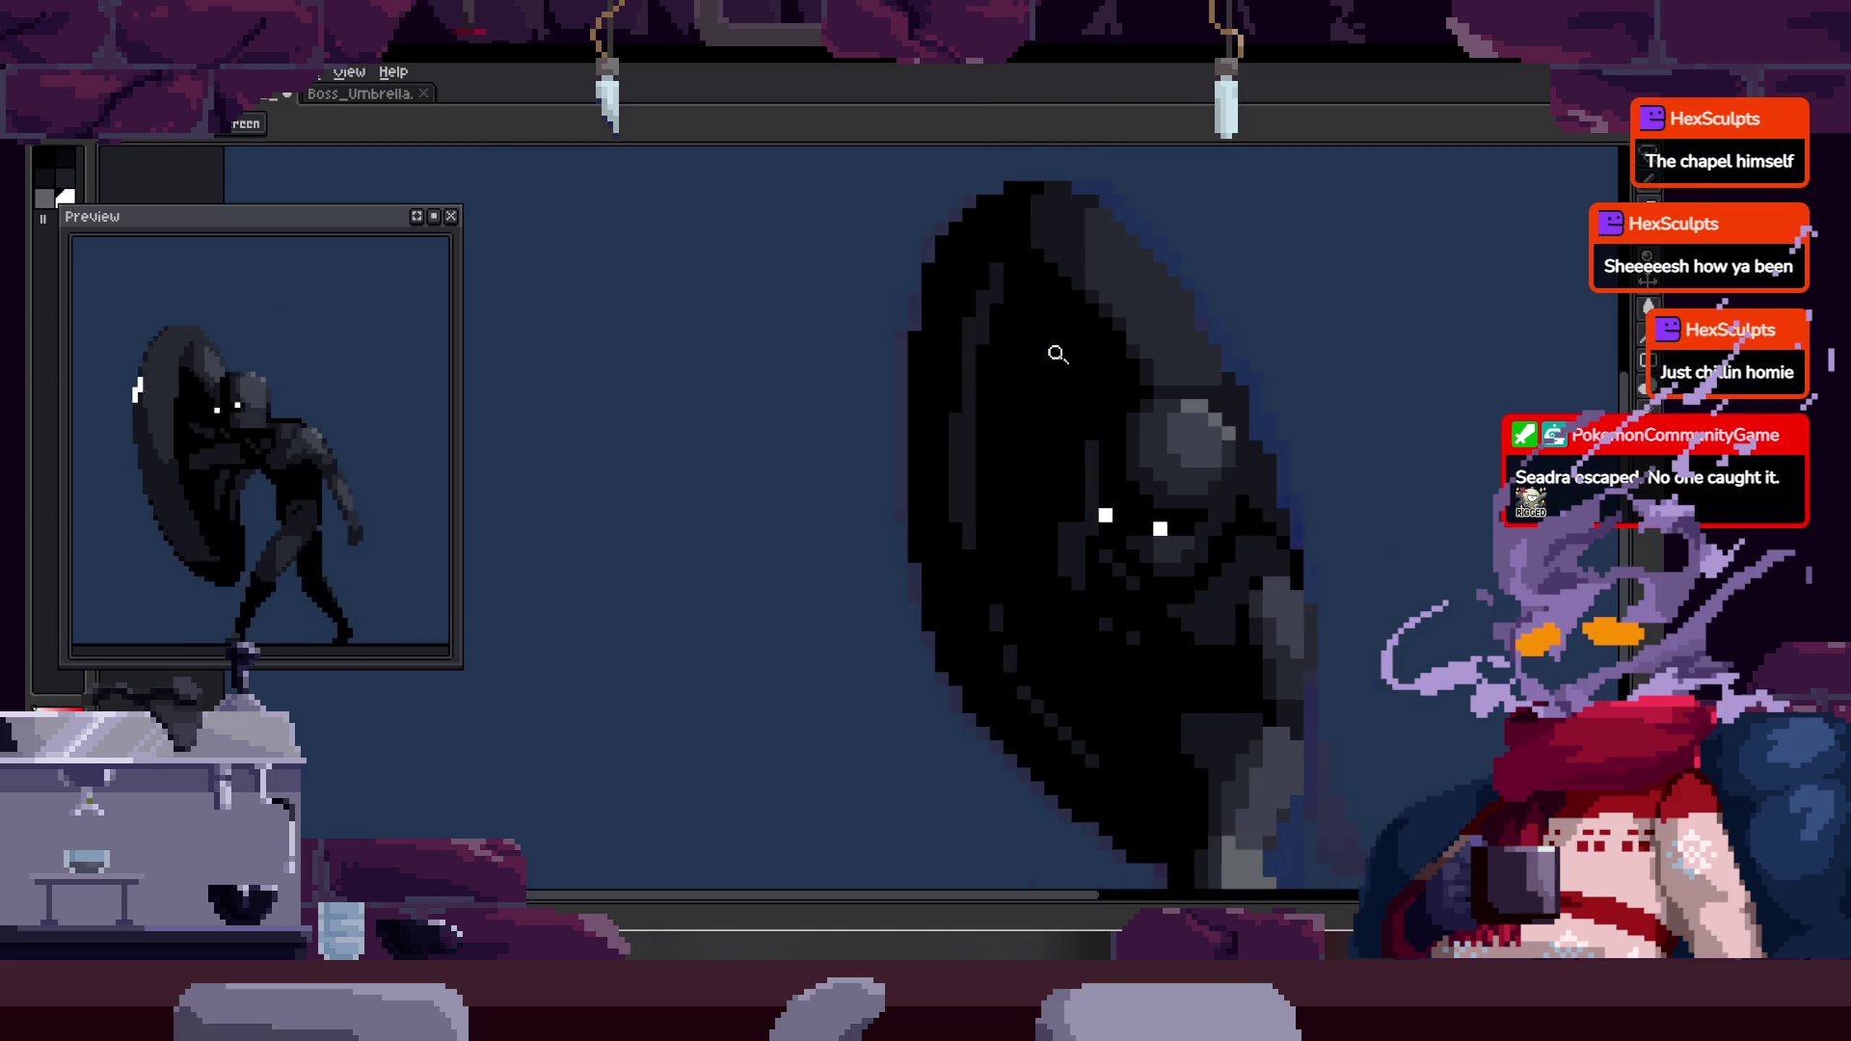
scroll(1137, 349, "down", 2)
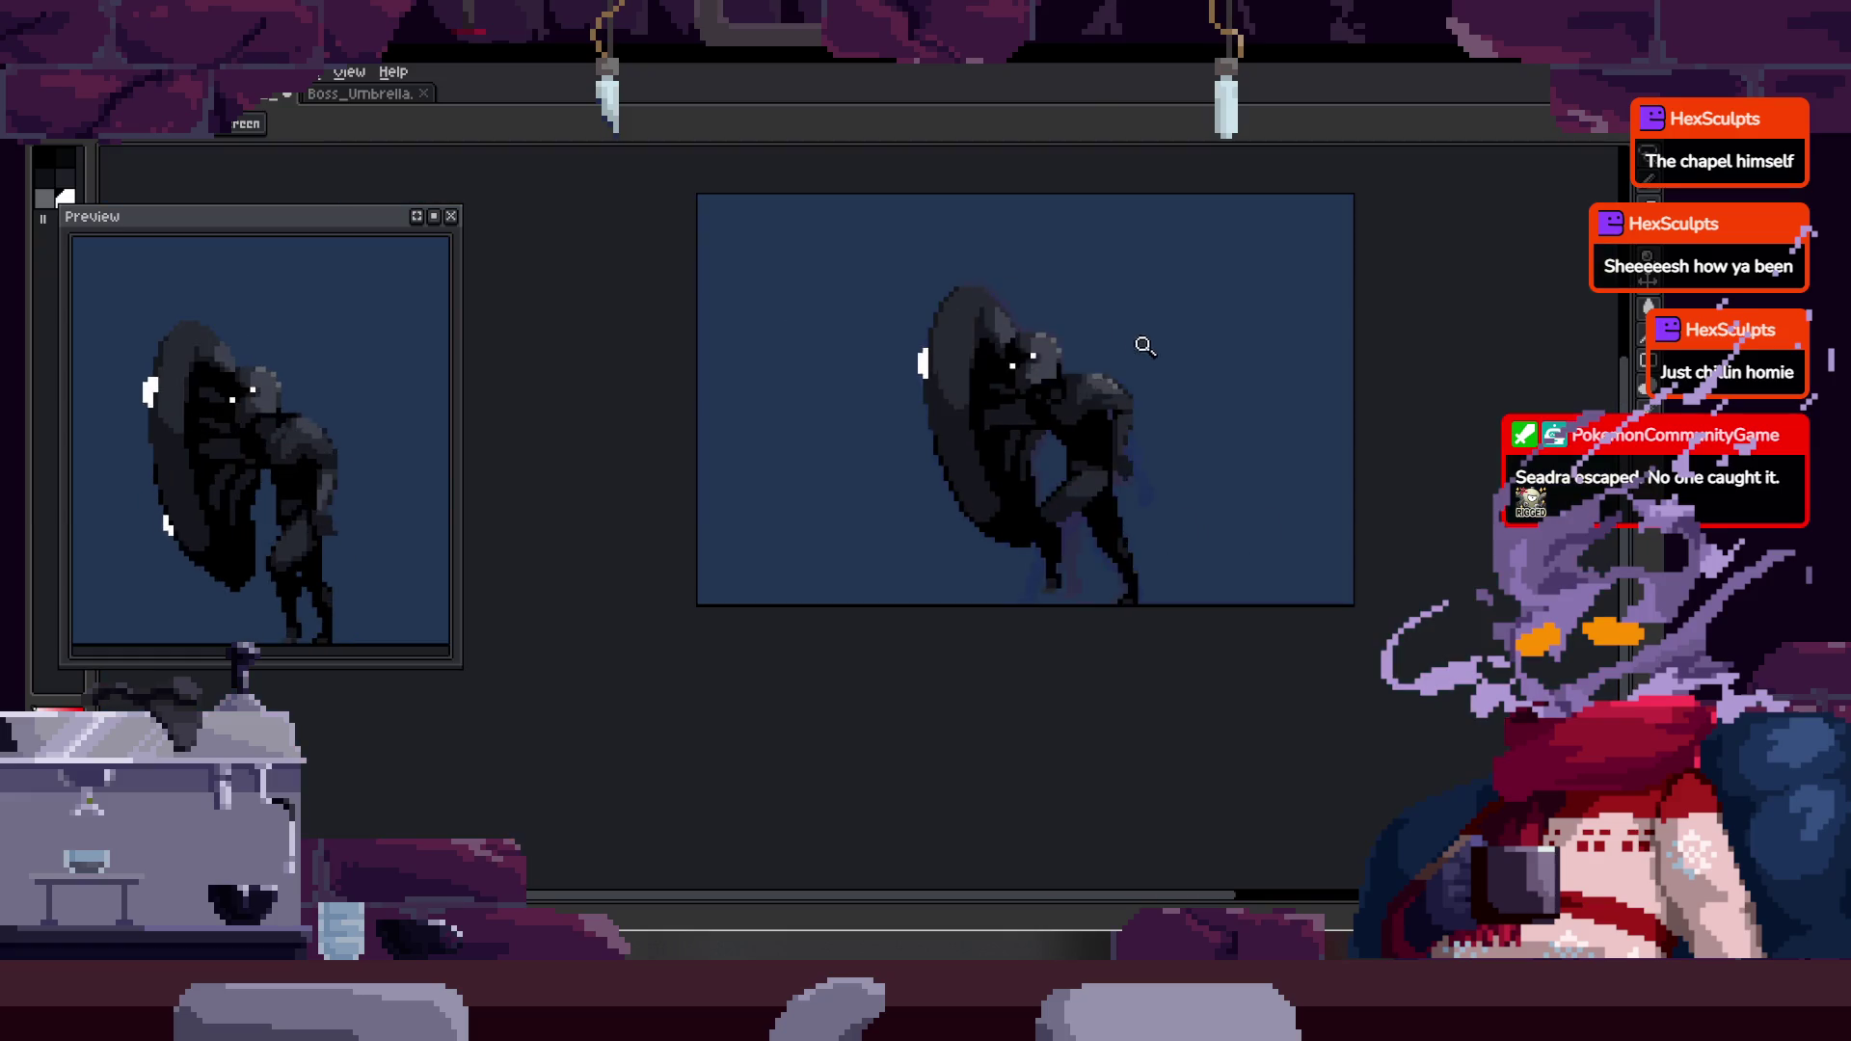
scroll(1088, 383, "down", 2)
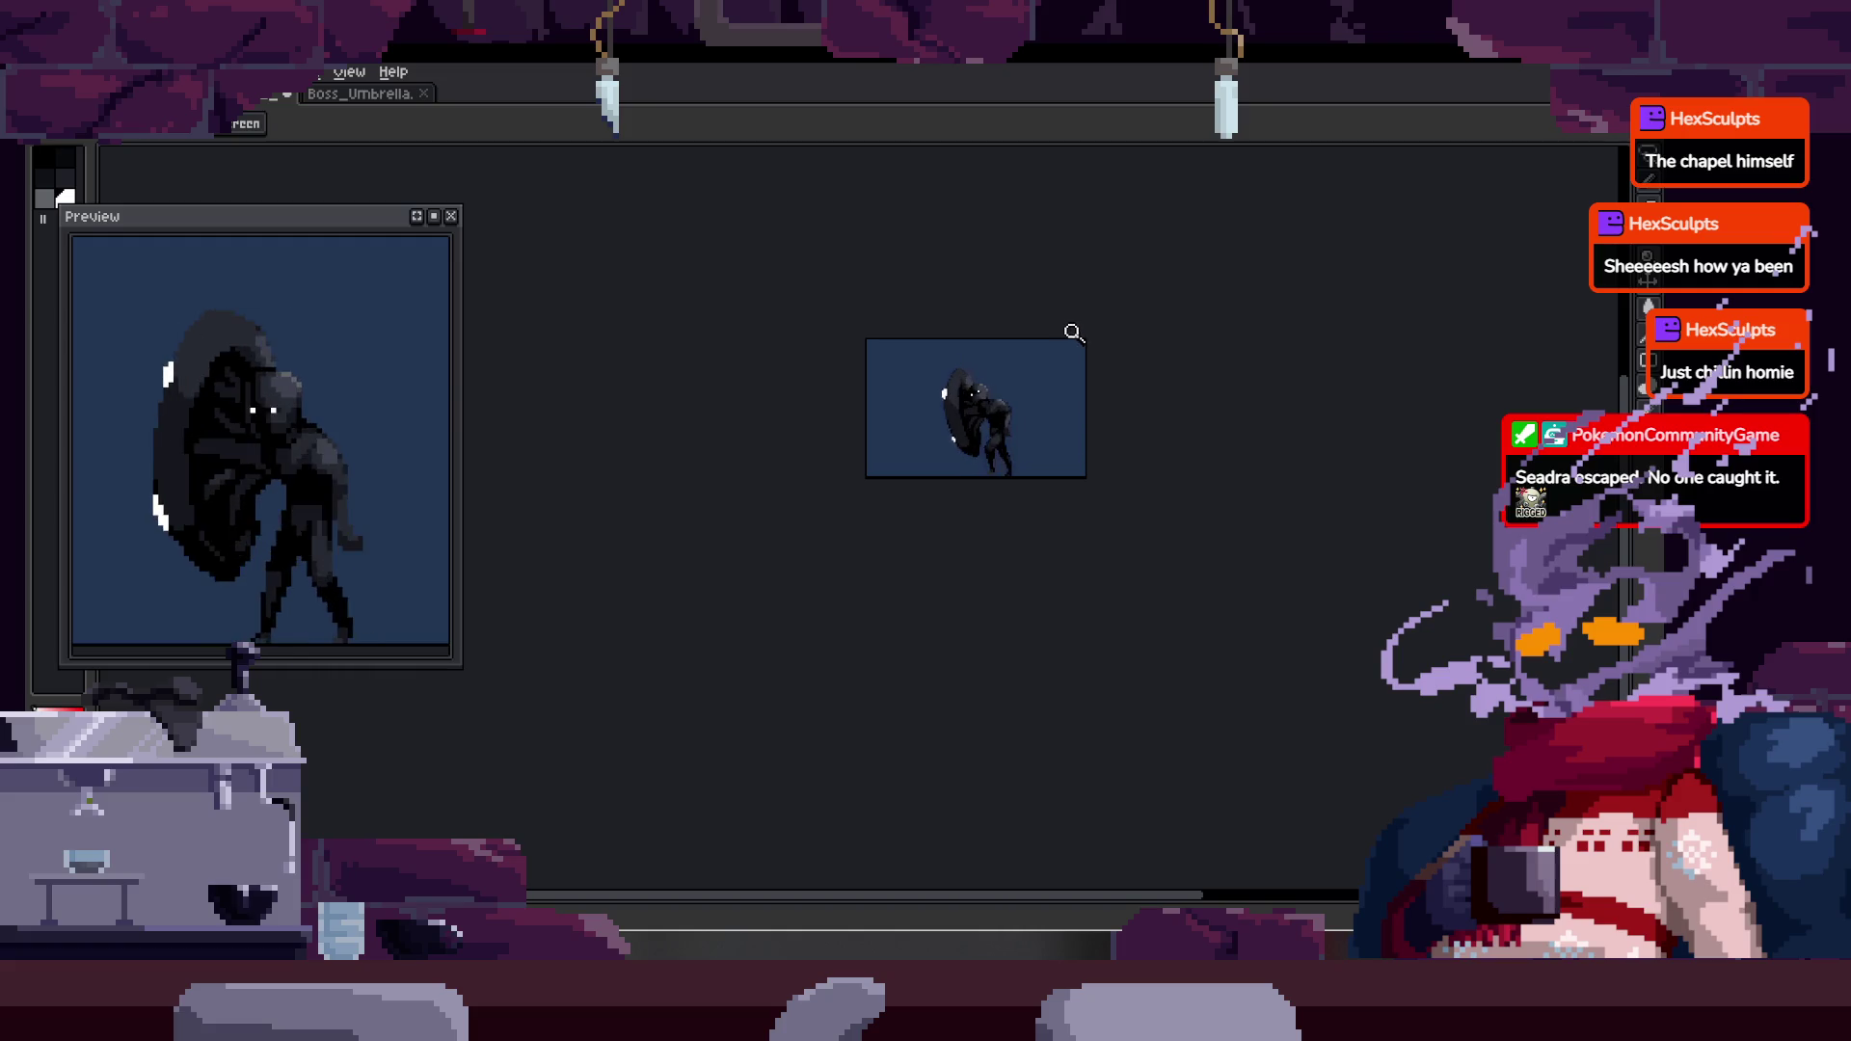
scroll(1128, 322, "up", 4)
scroll(1119, 355, "down", 2)
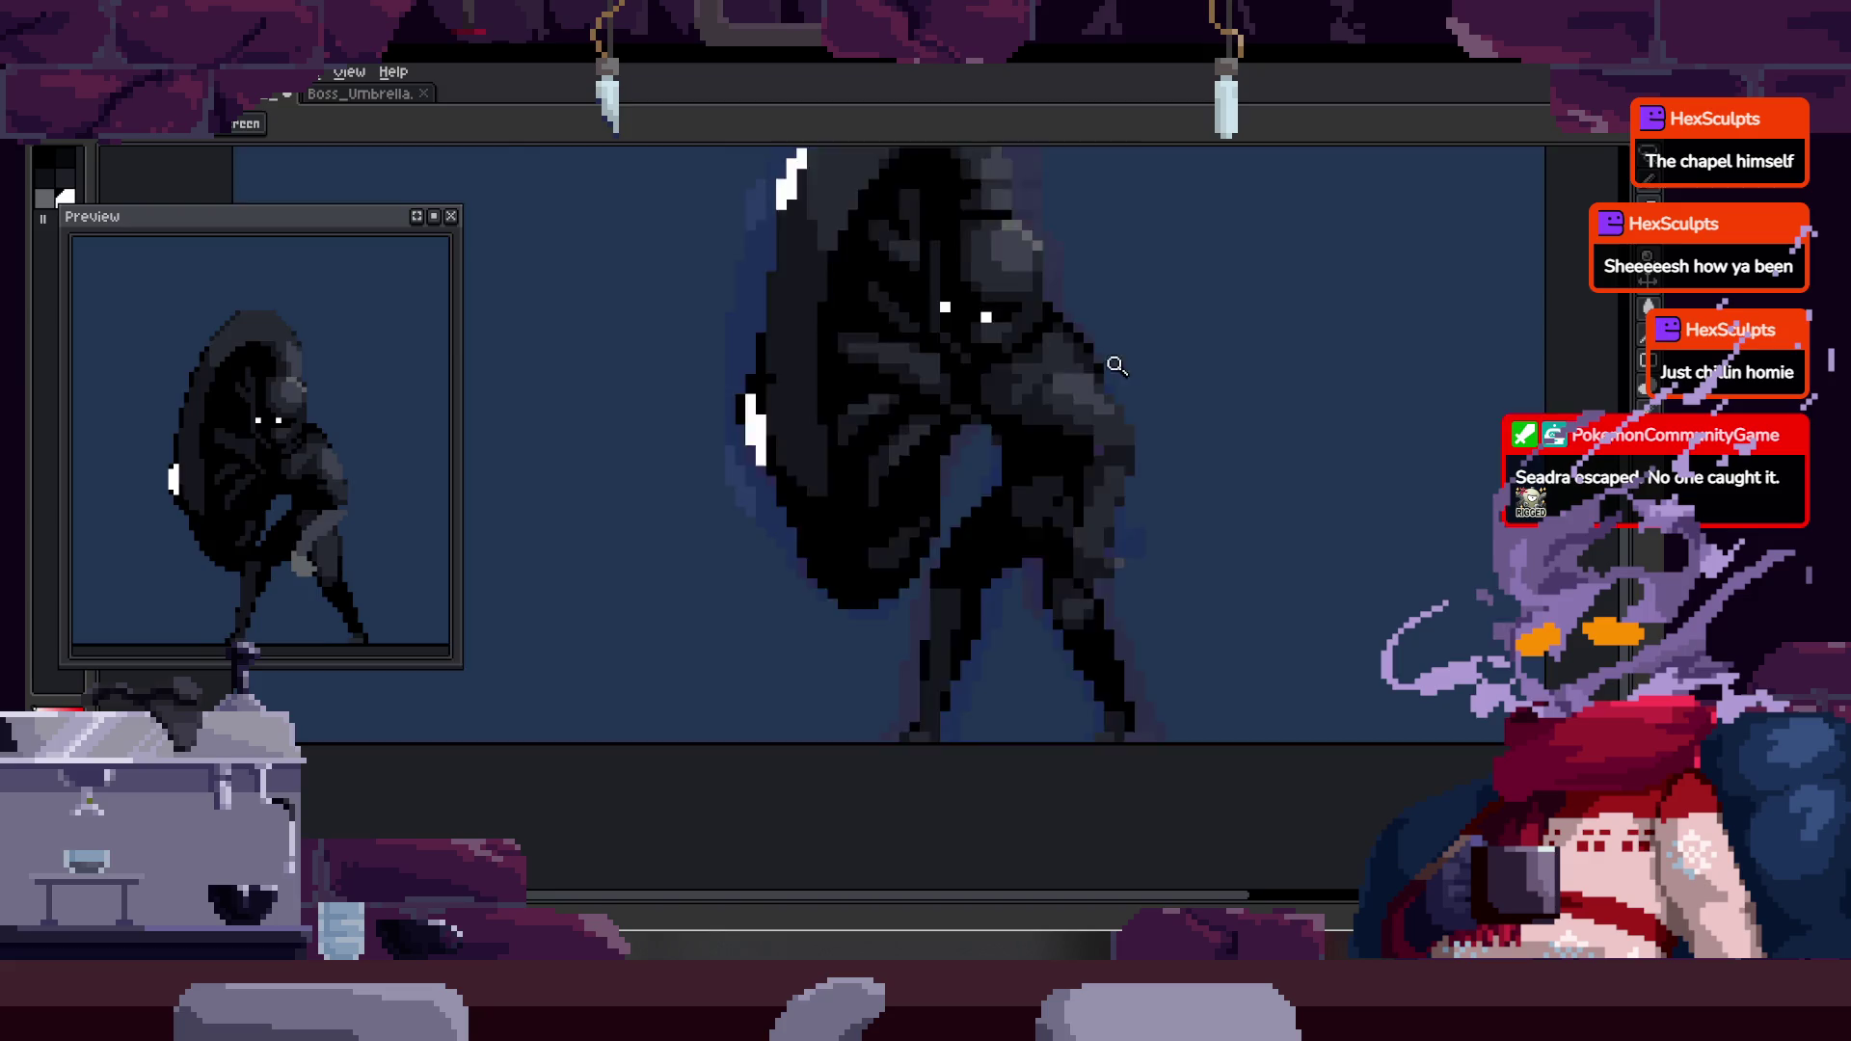
key("Tab")
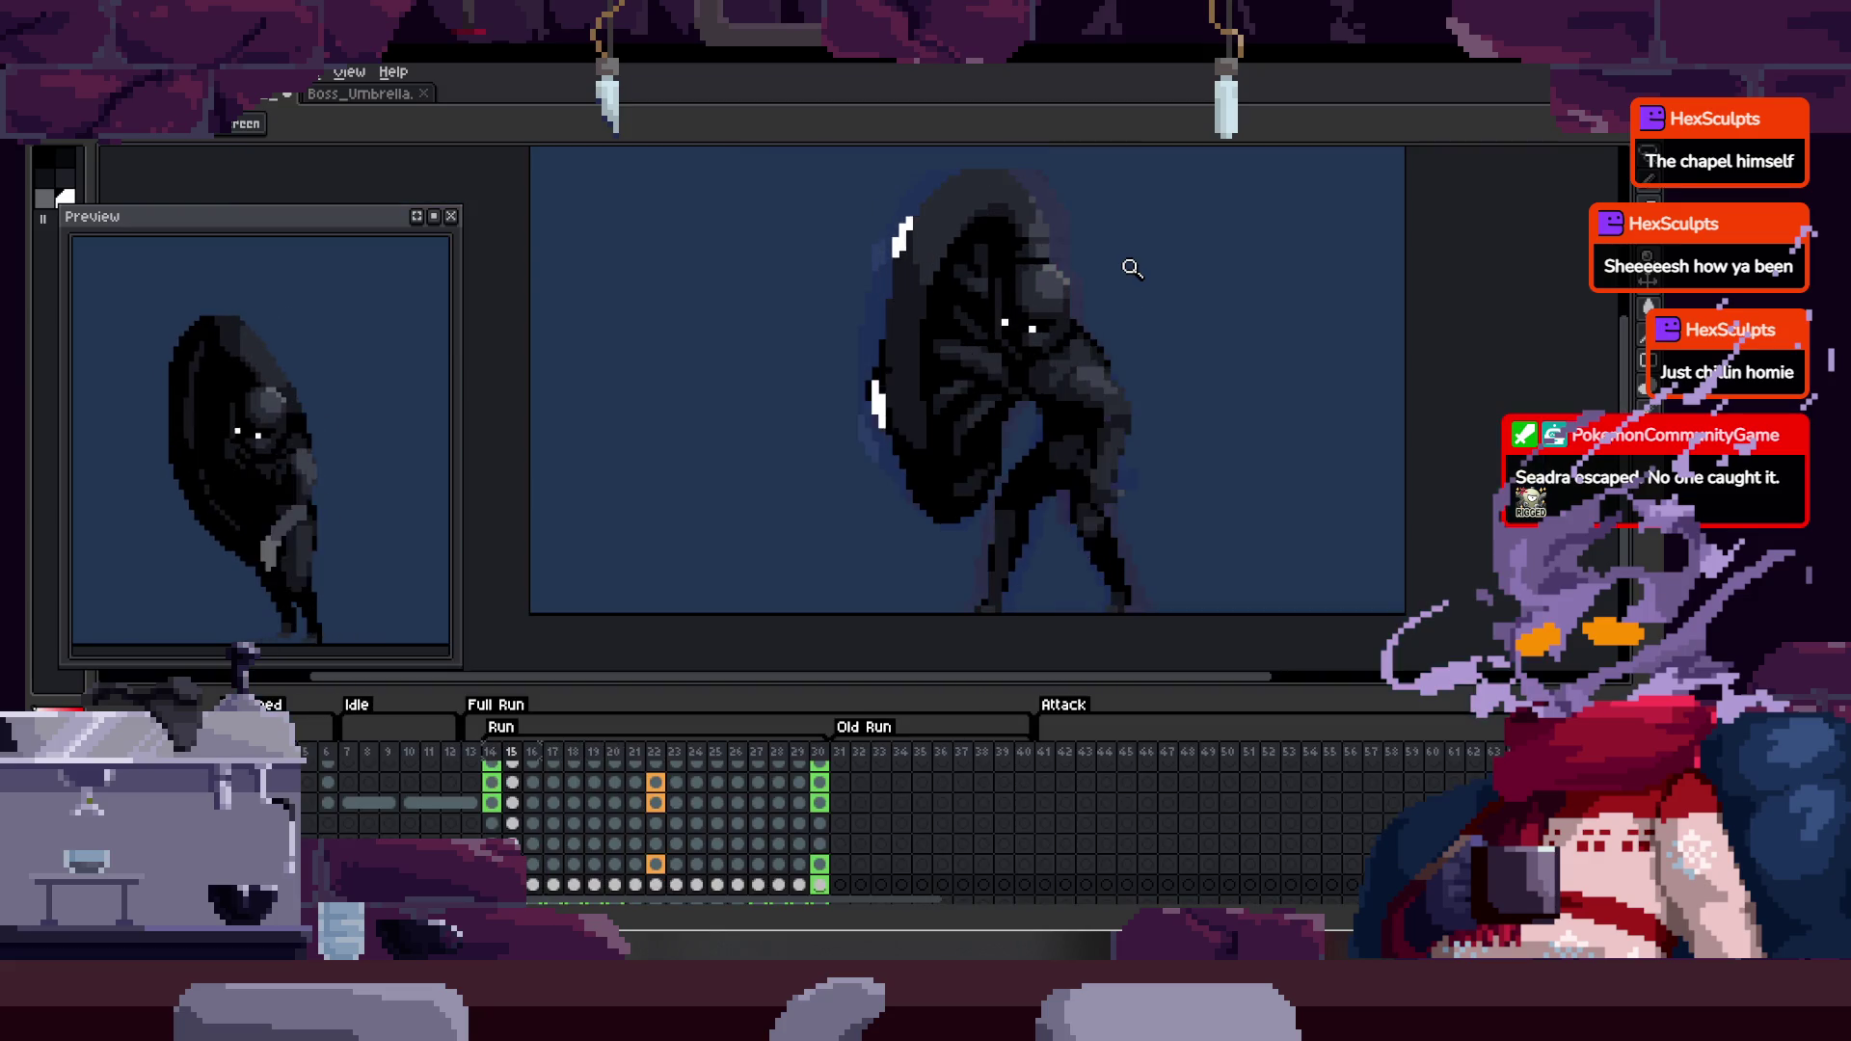
key("Tab")
- Recentre the sprite, hide the timeline to watch the run loop, then bring the timeline back
left_click_drag(1115, 446, 1041, 541)
scroll(1041, 542, "up", 3)
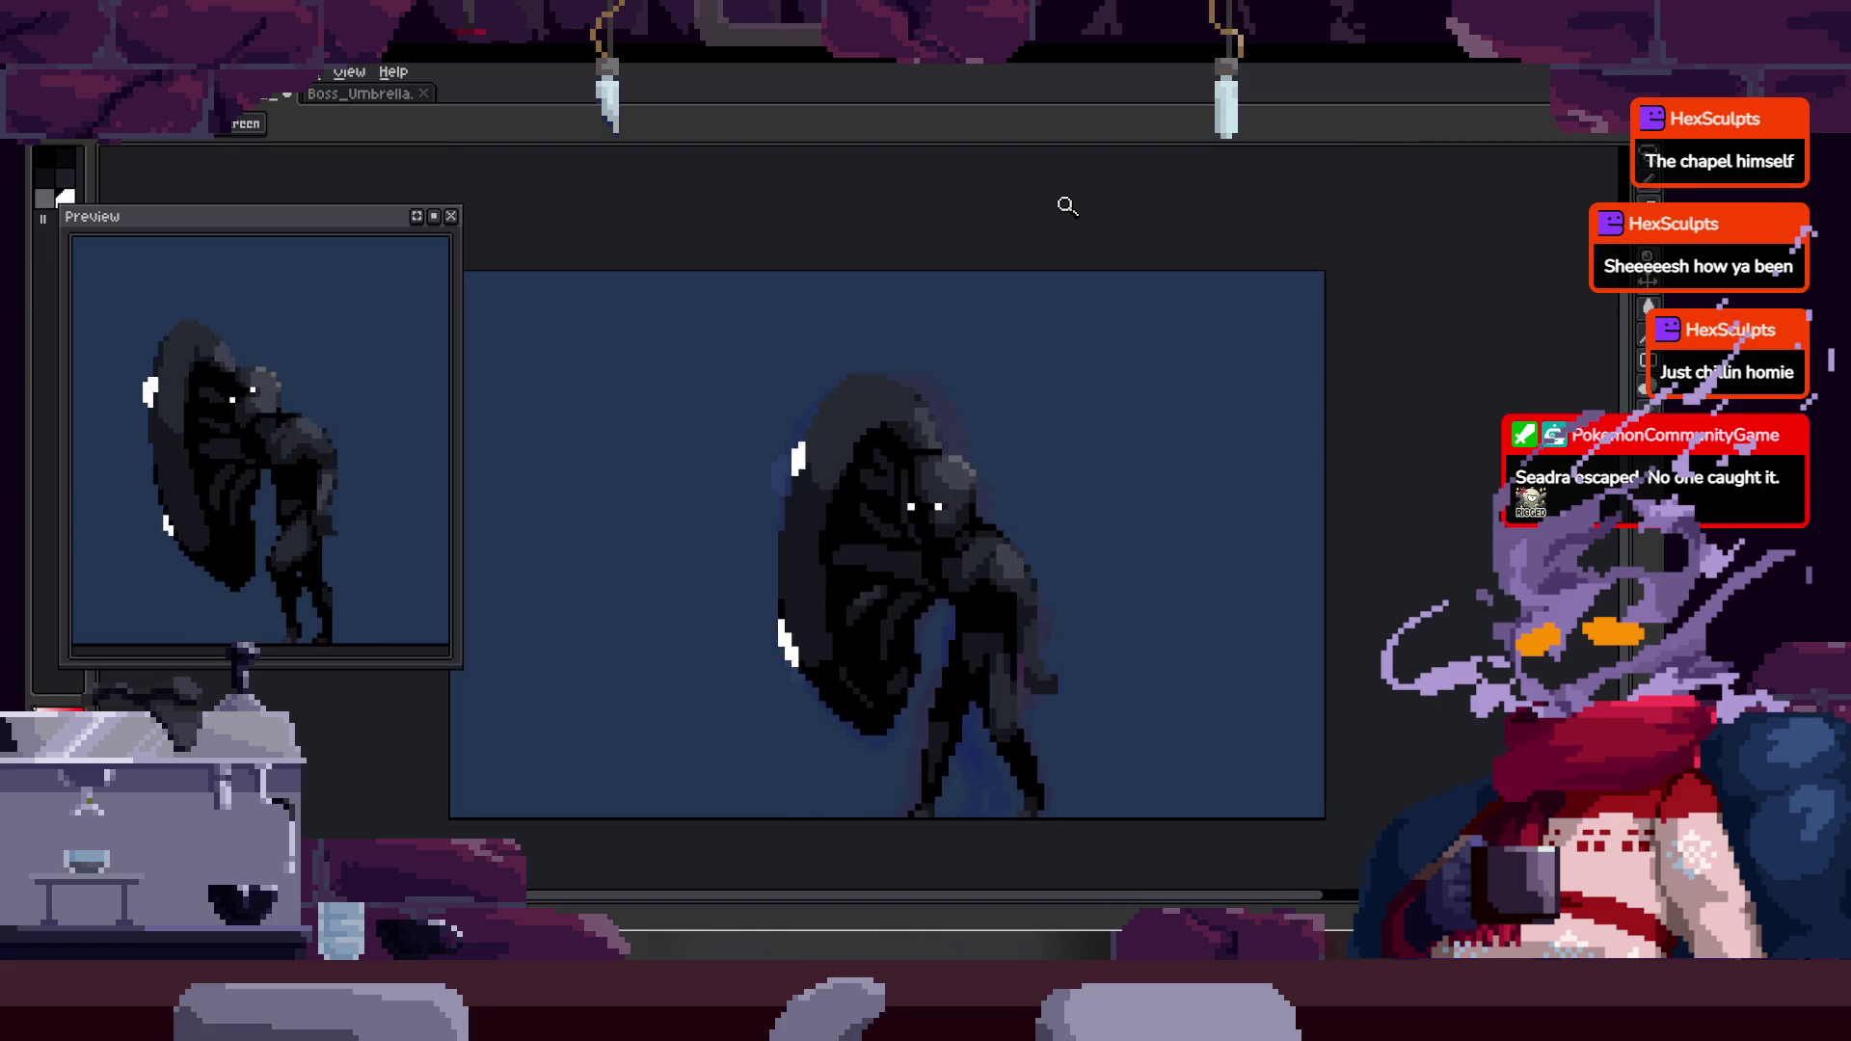
key("Tab")
key("Tab")
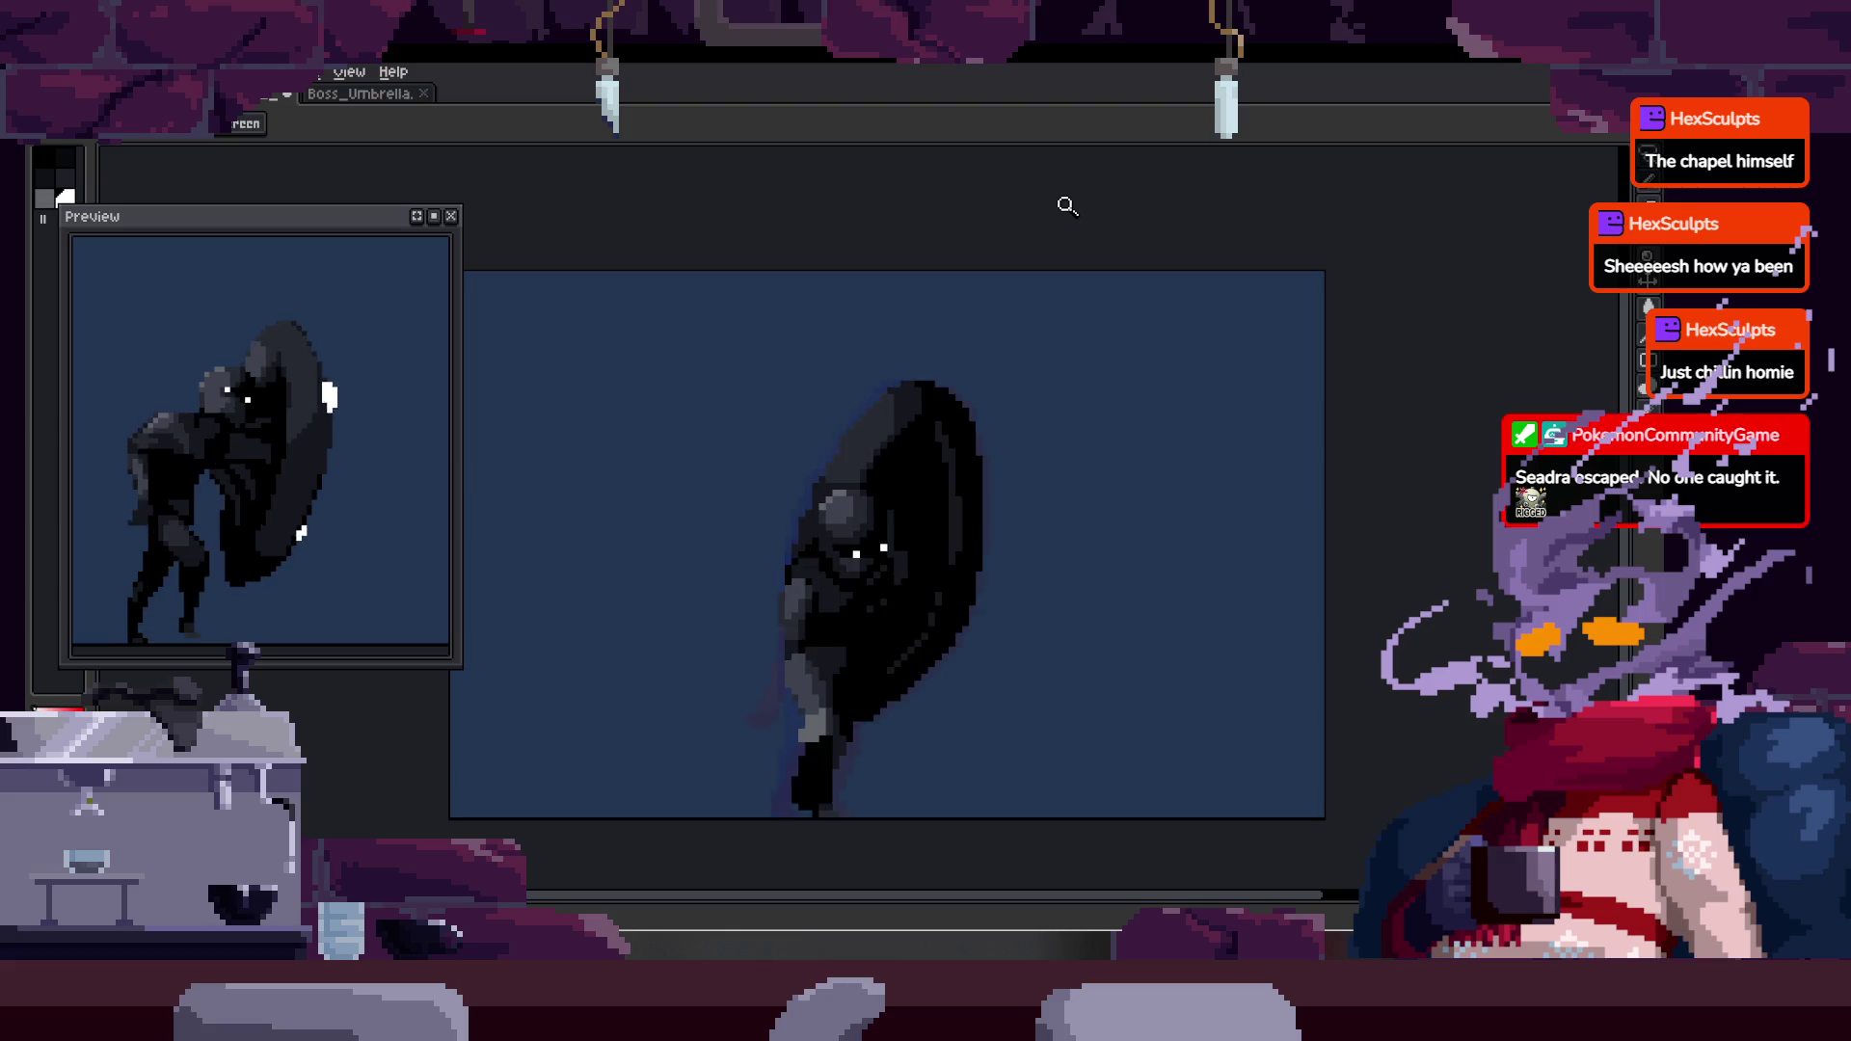
key("Tab")
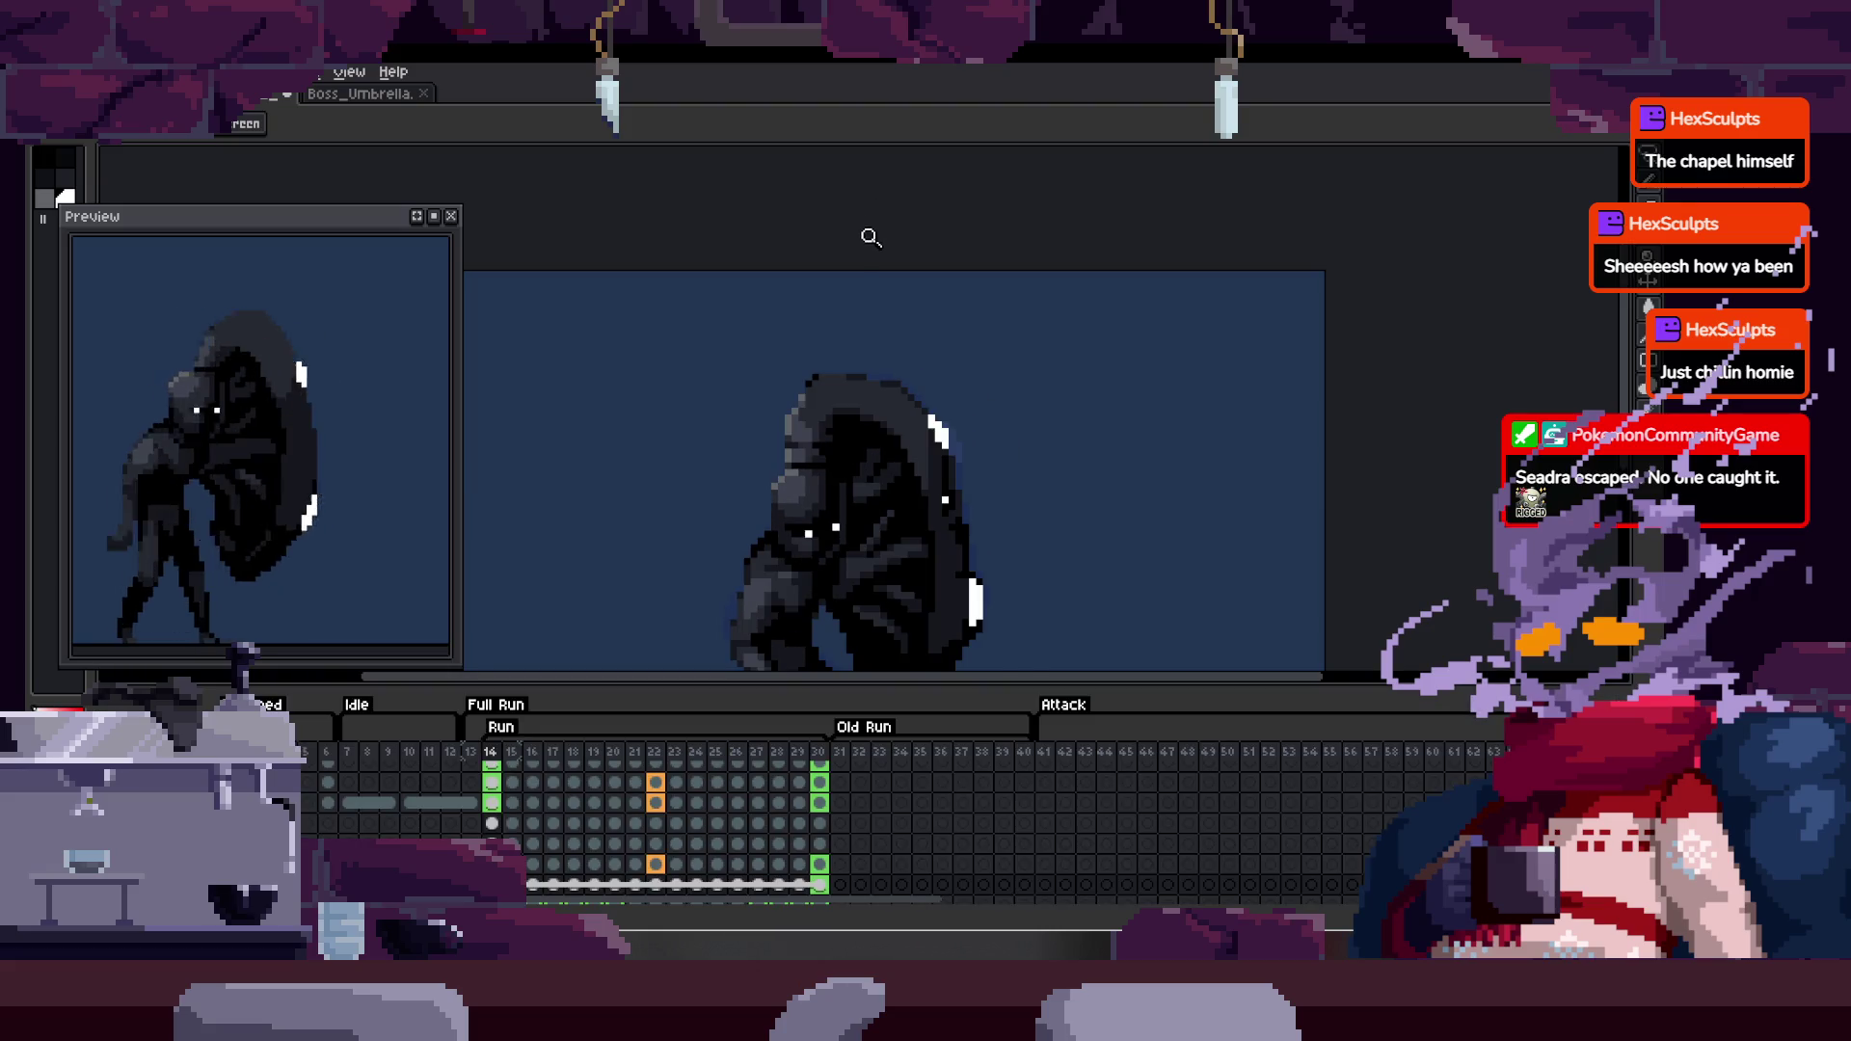
- Hide the timeline and zoom in on the umbrella's lower edge
key("Tab")
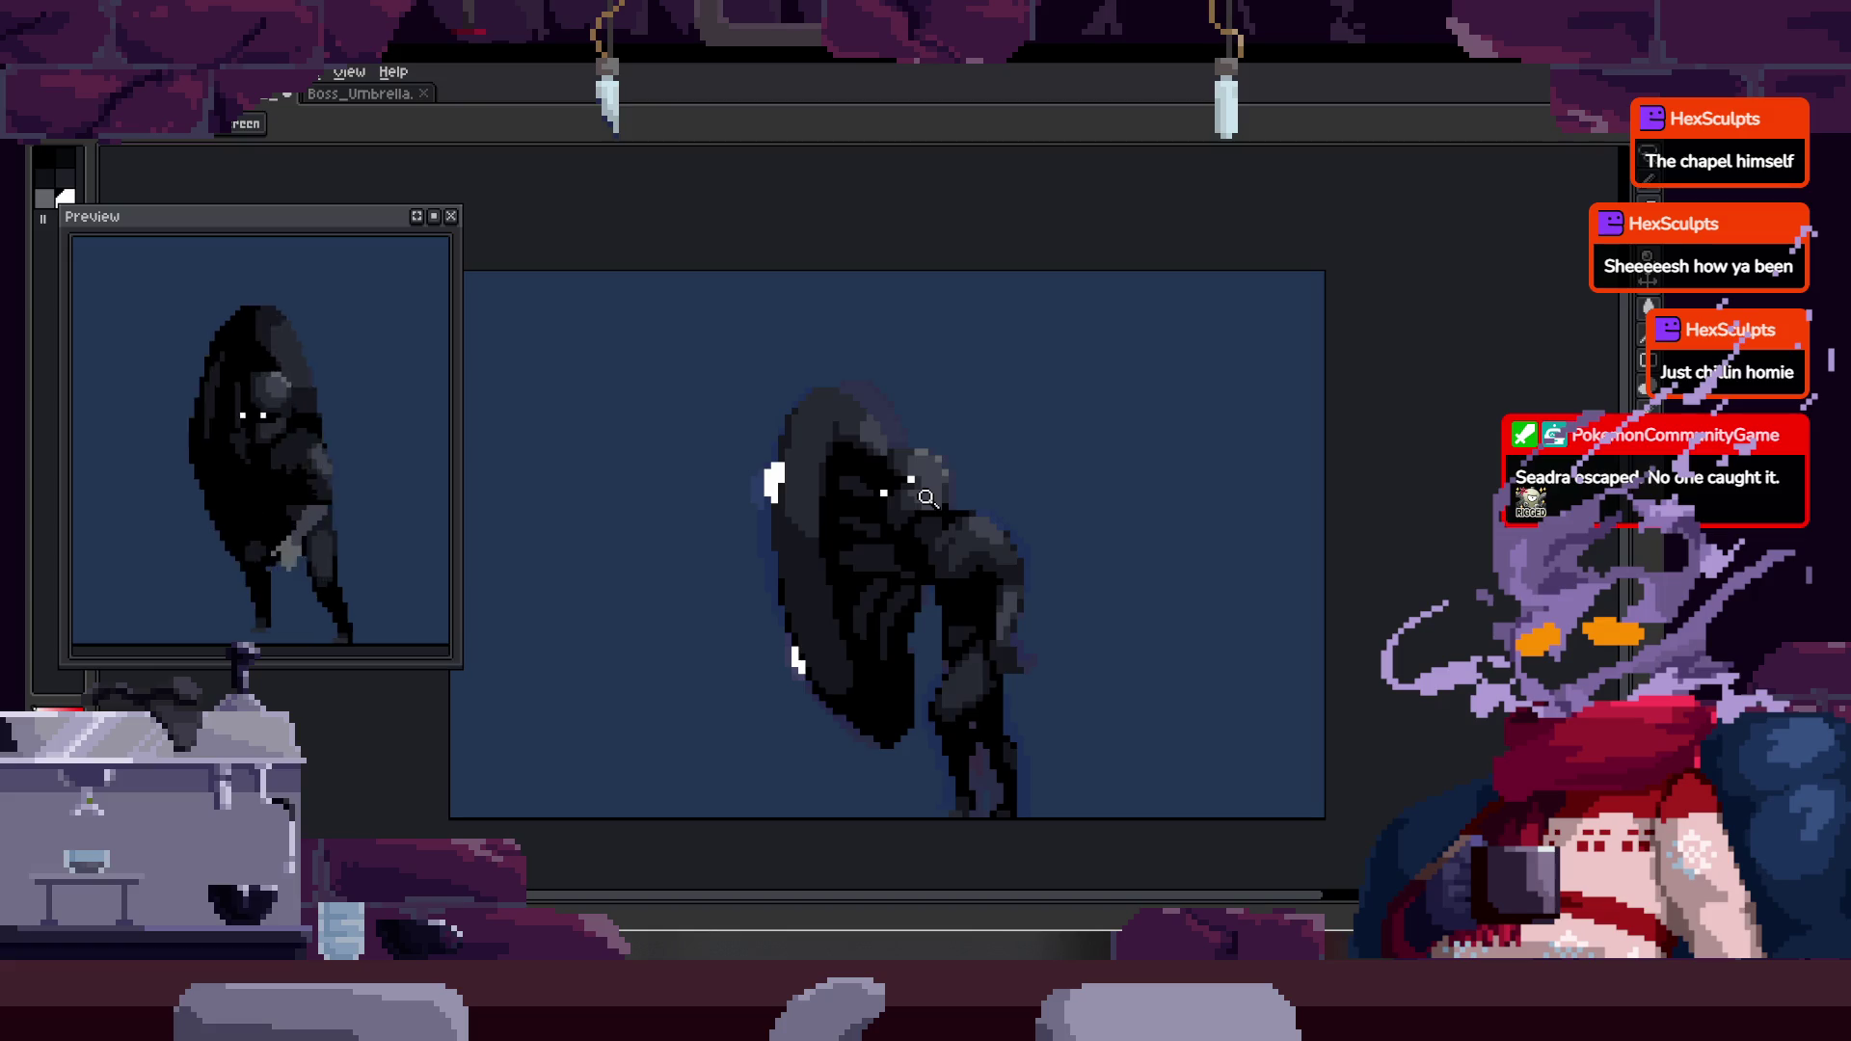
mouse_move(856, 605)
left_mouse_down()
mouse_move(954, 530)
mouse_move(971, 425)
mouse_move(917, 447)
left_mouse_up()
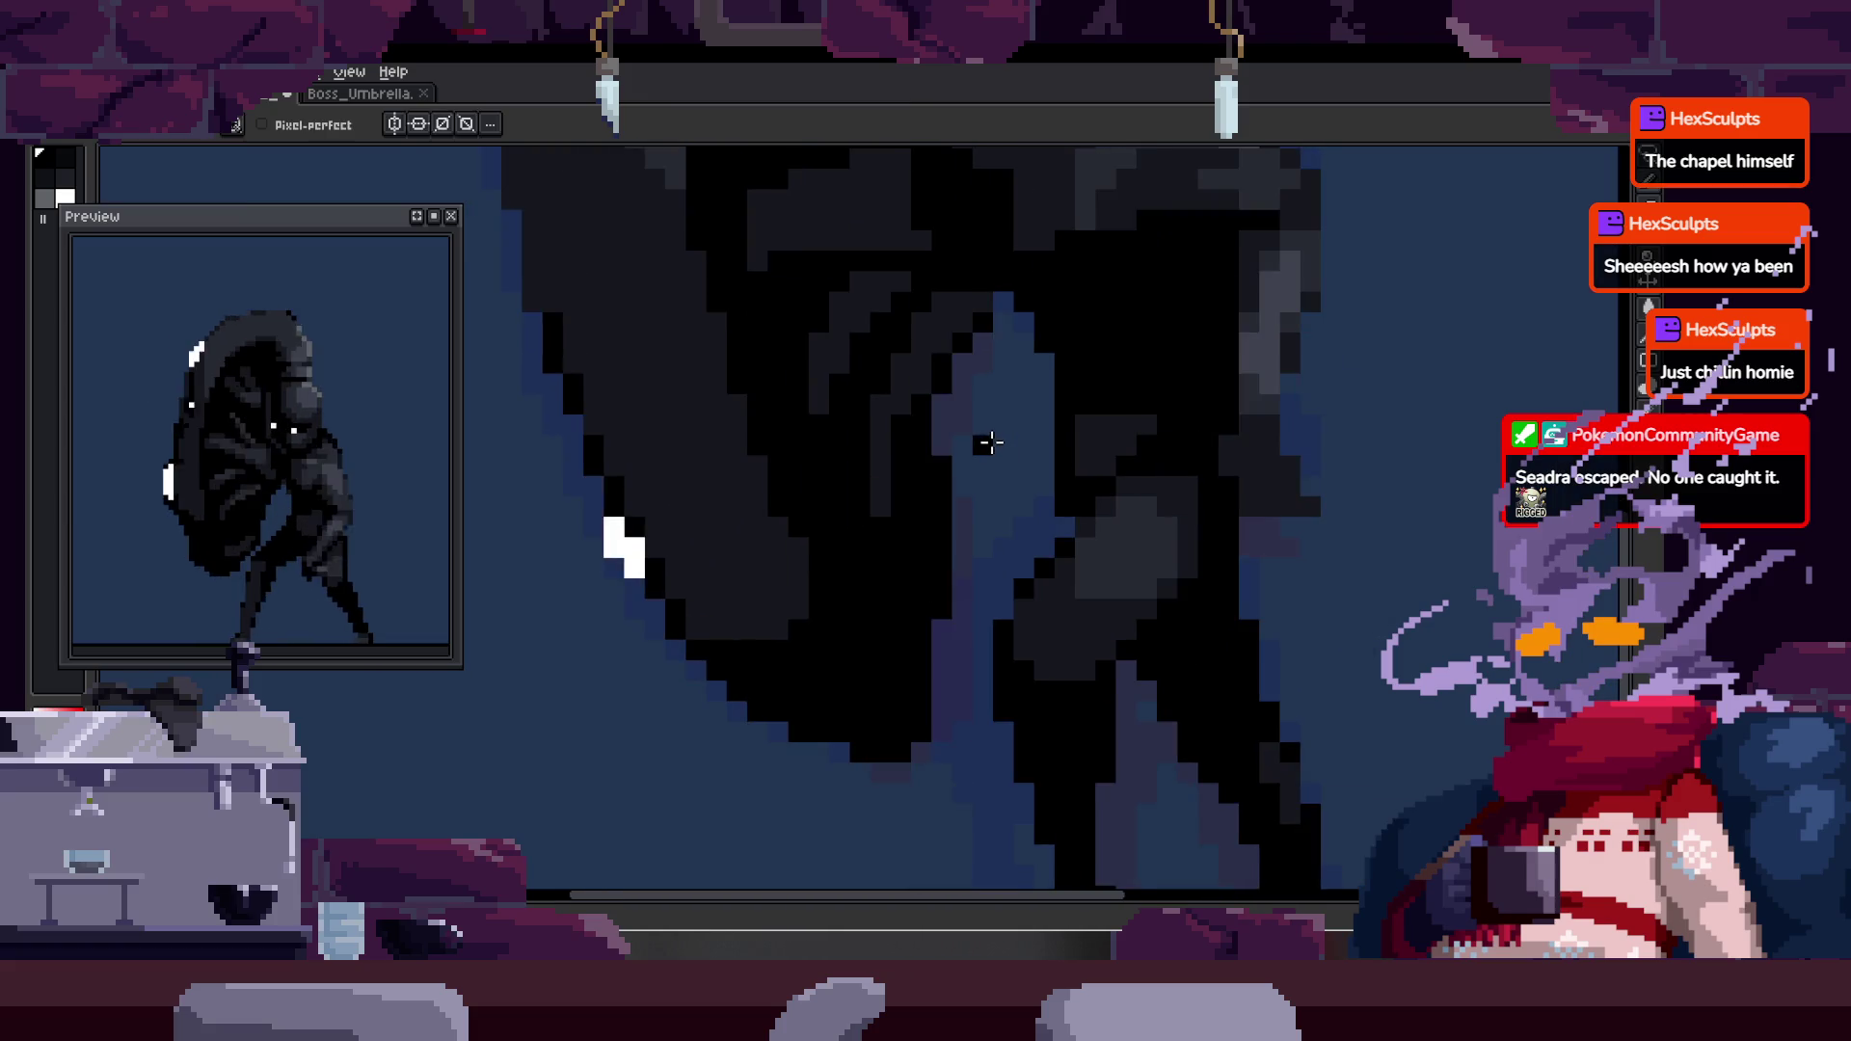
scroll(934, 425, "up", 1)
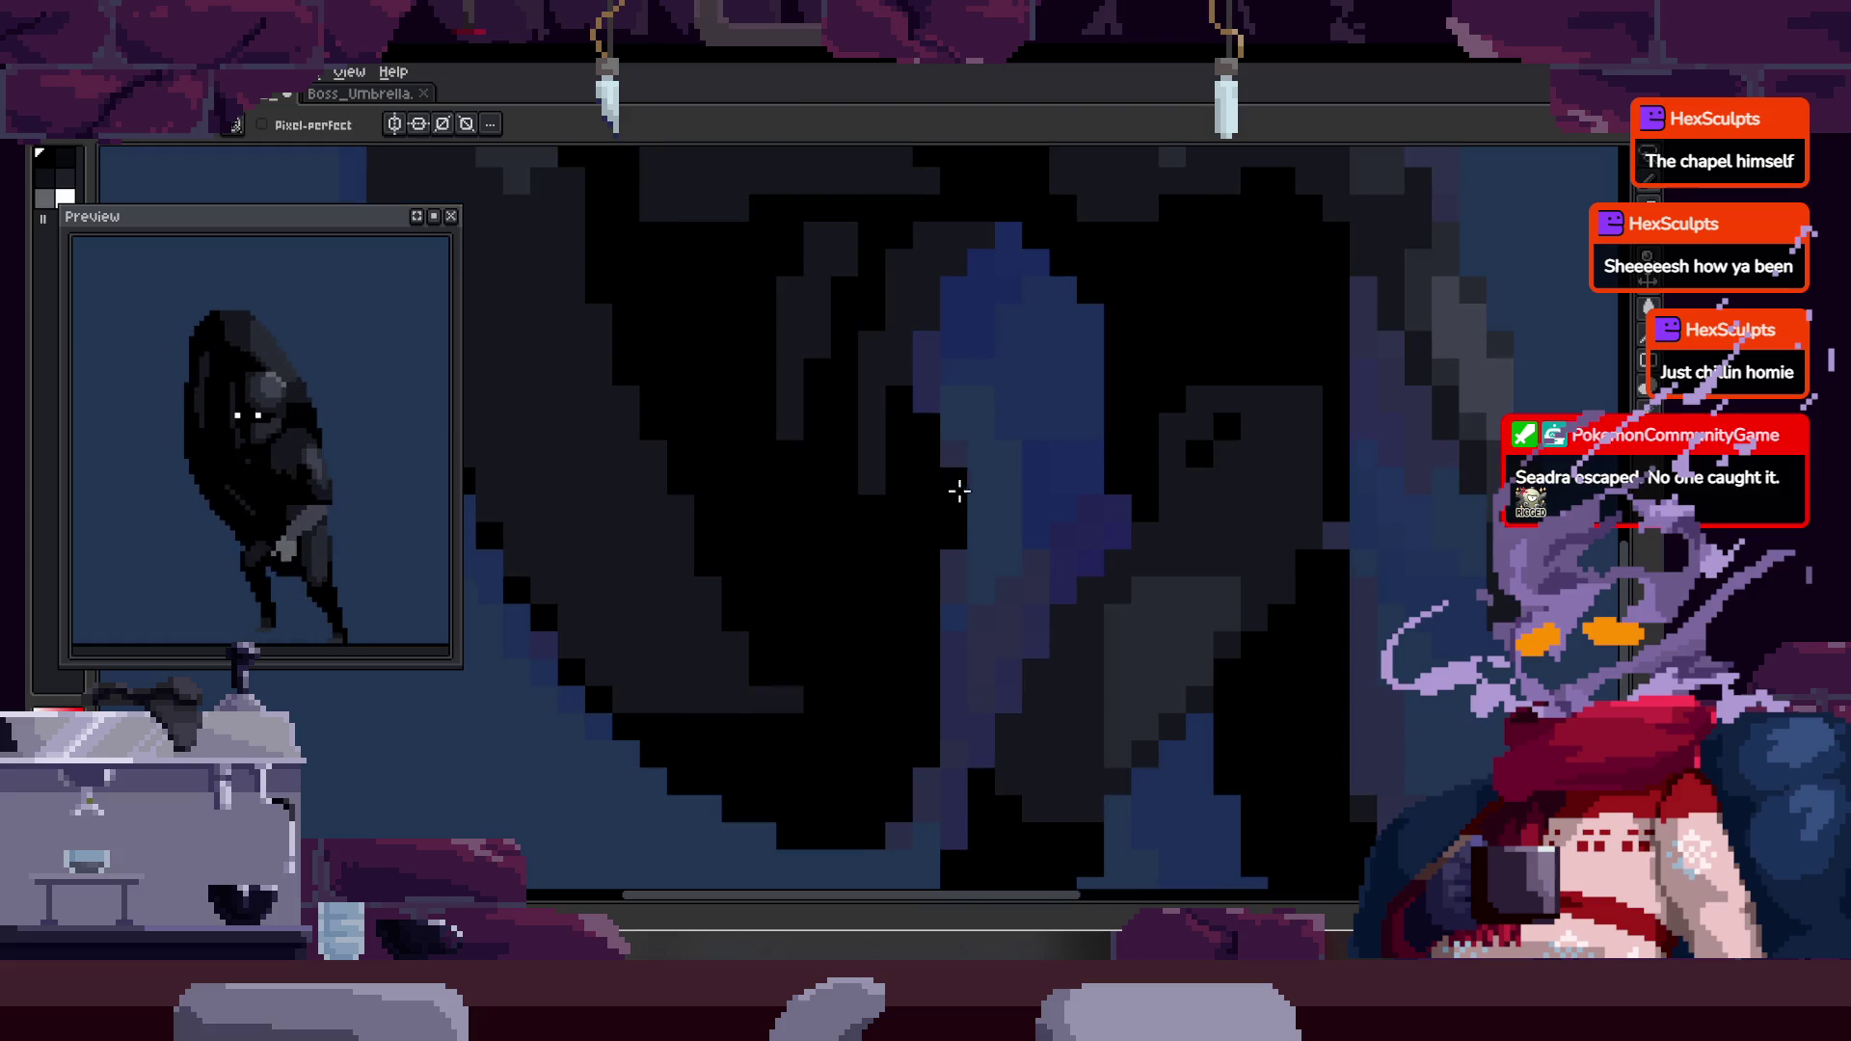
key("z")
scroll(975, 488, "down", 3)
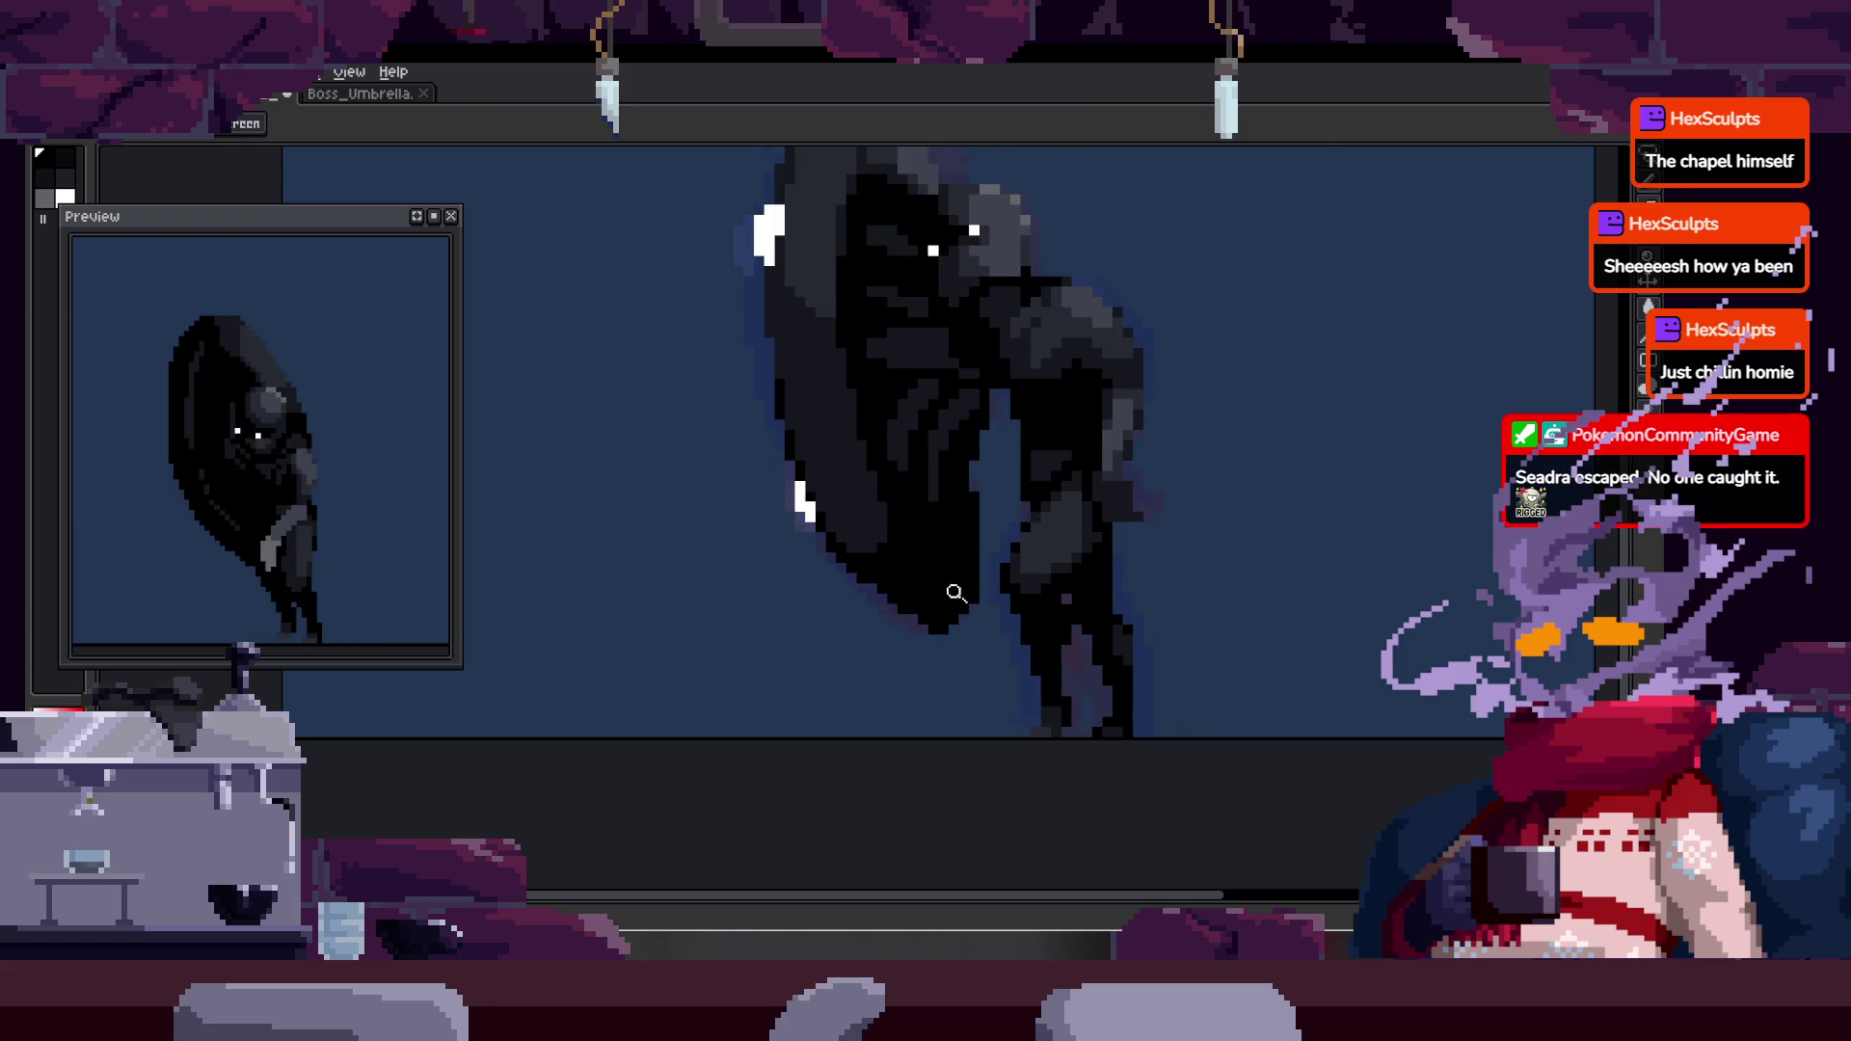
left_click(1016, 532)
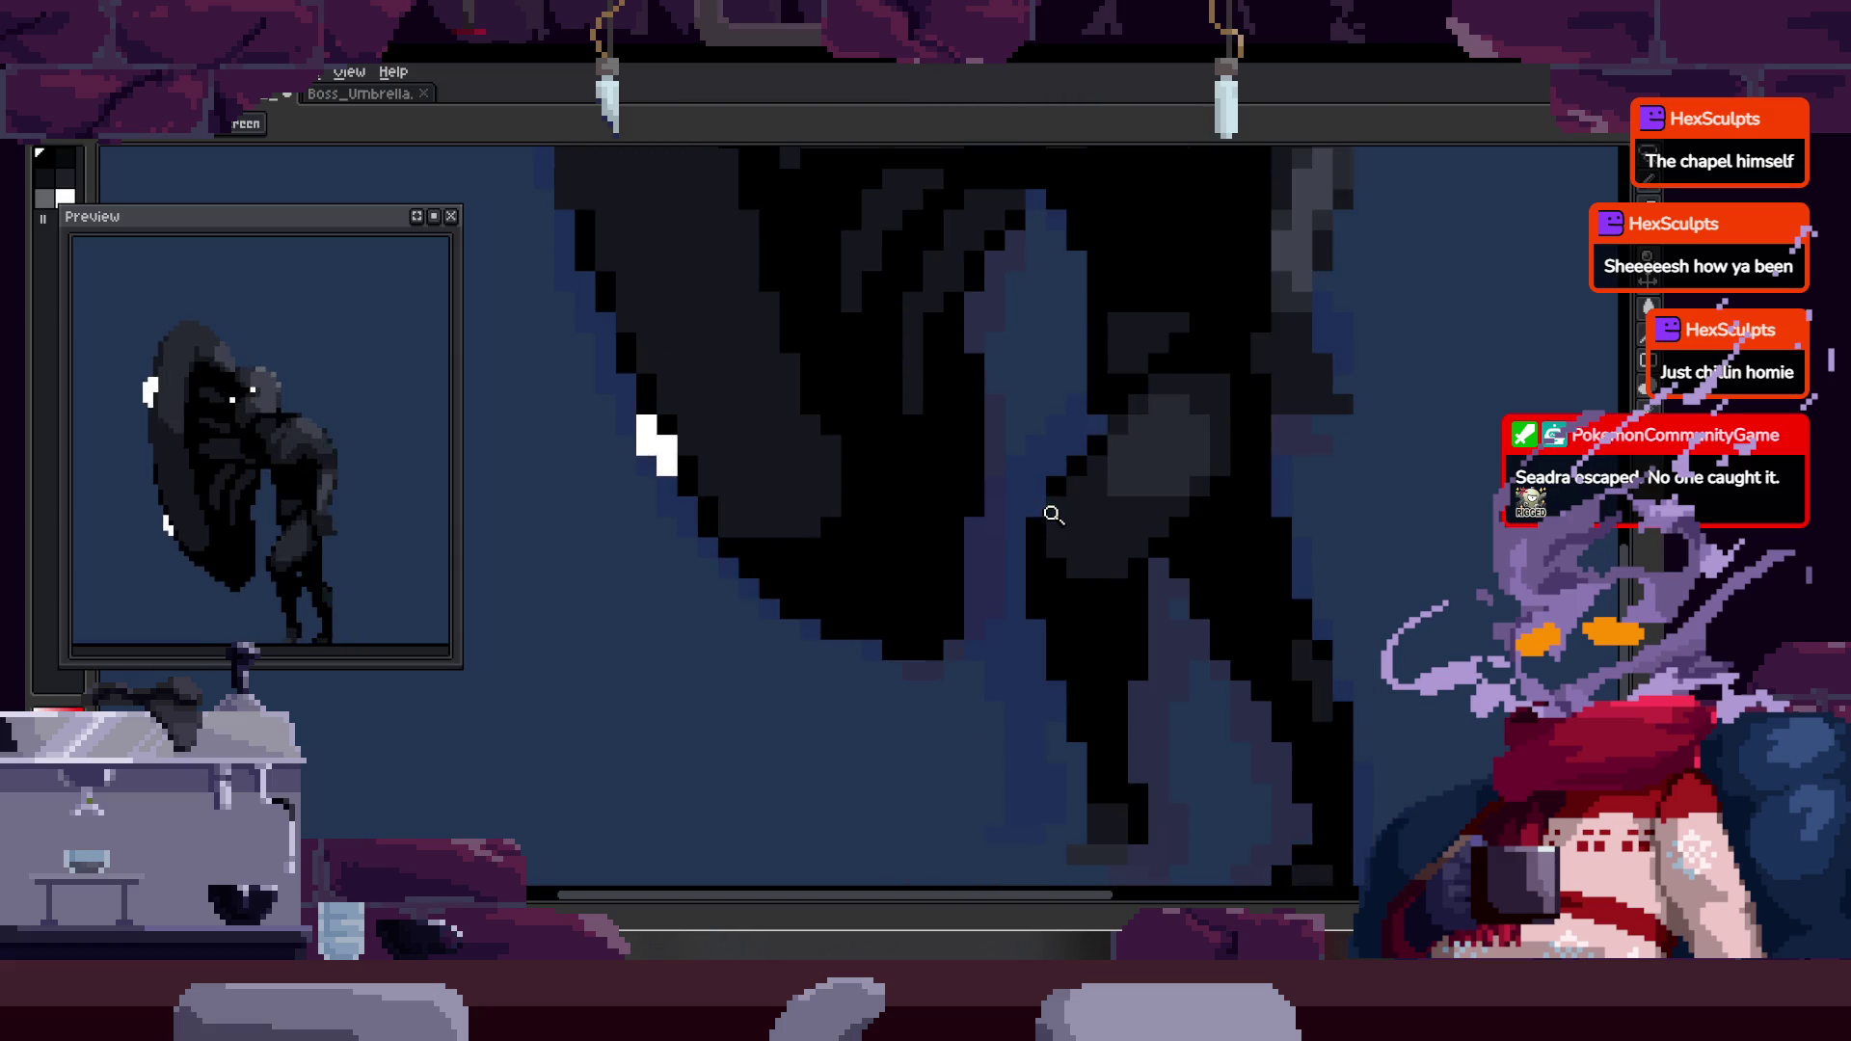
key("b")
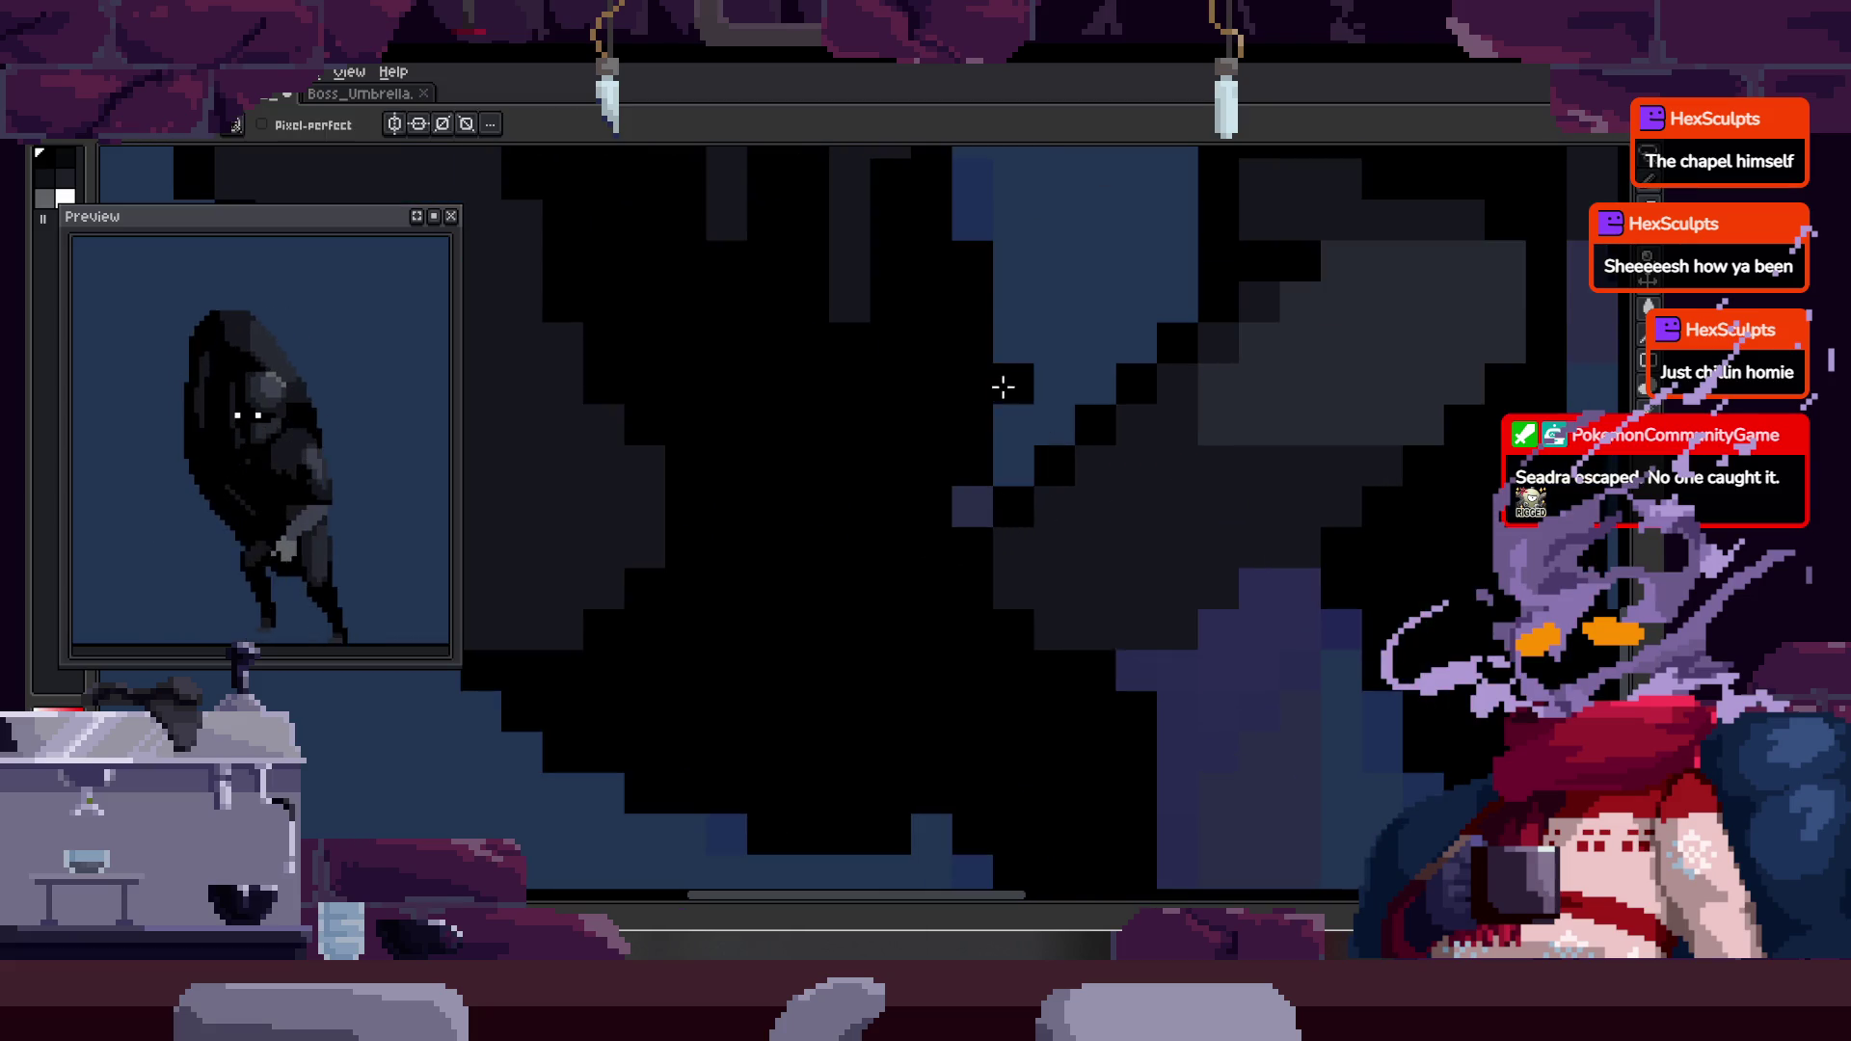
key("z")
scroll(938, 524, "down", 1)
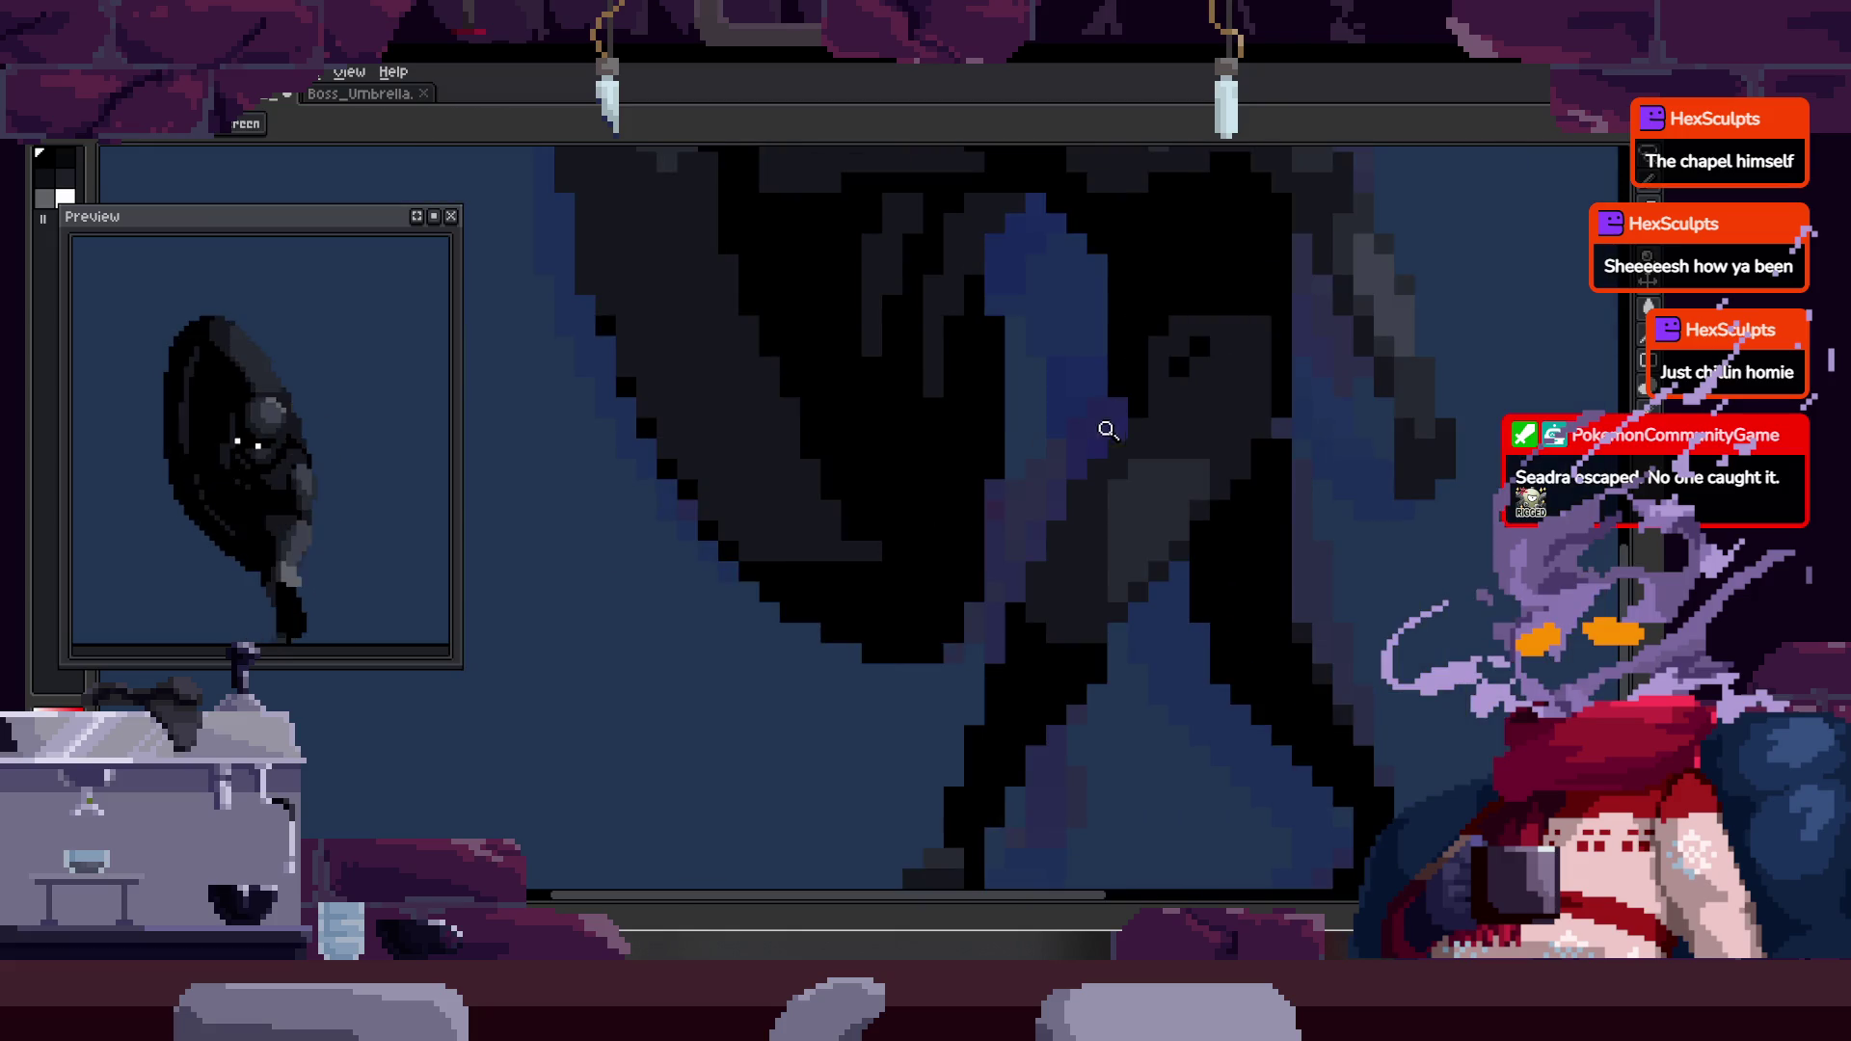
- Alternate between pencil and zoom to frame the boss's body at a closer view
key("b")
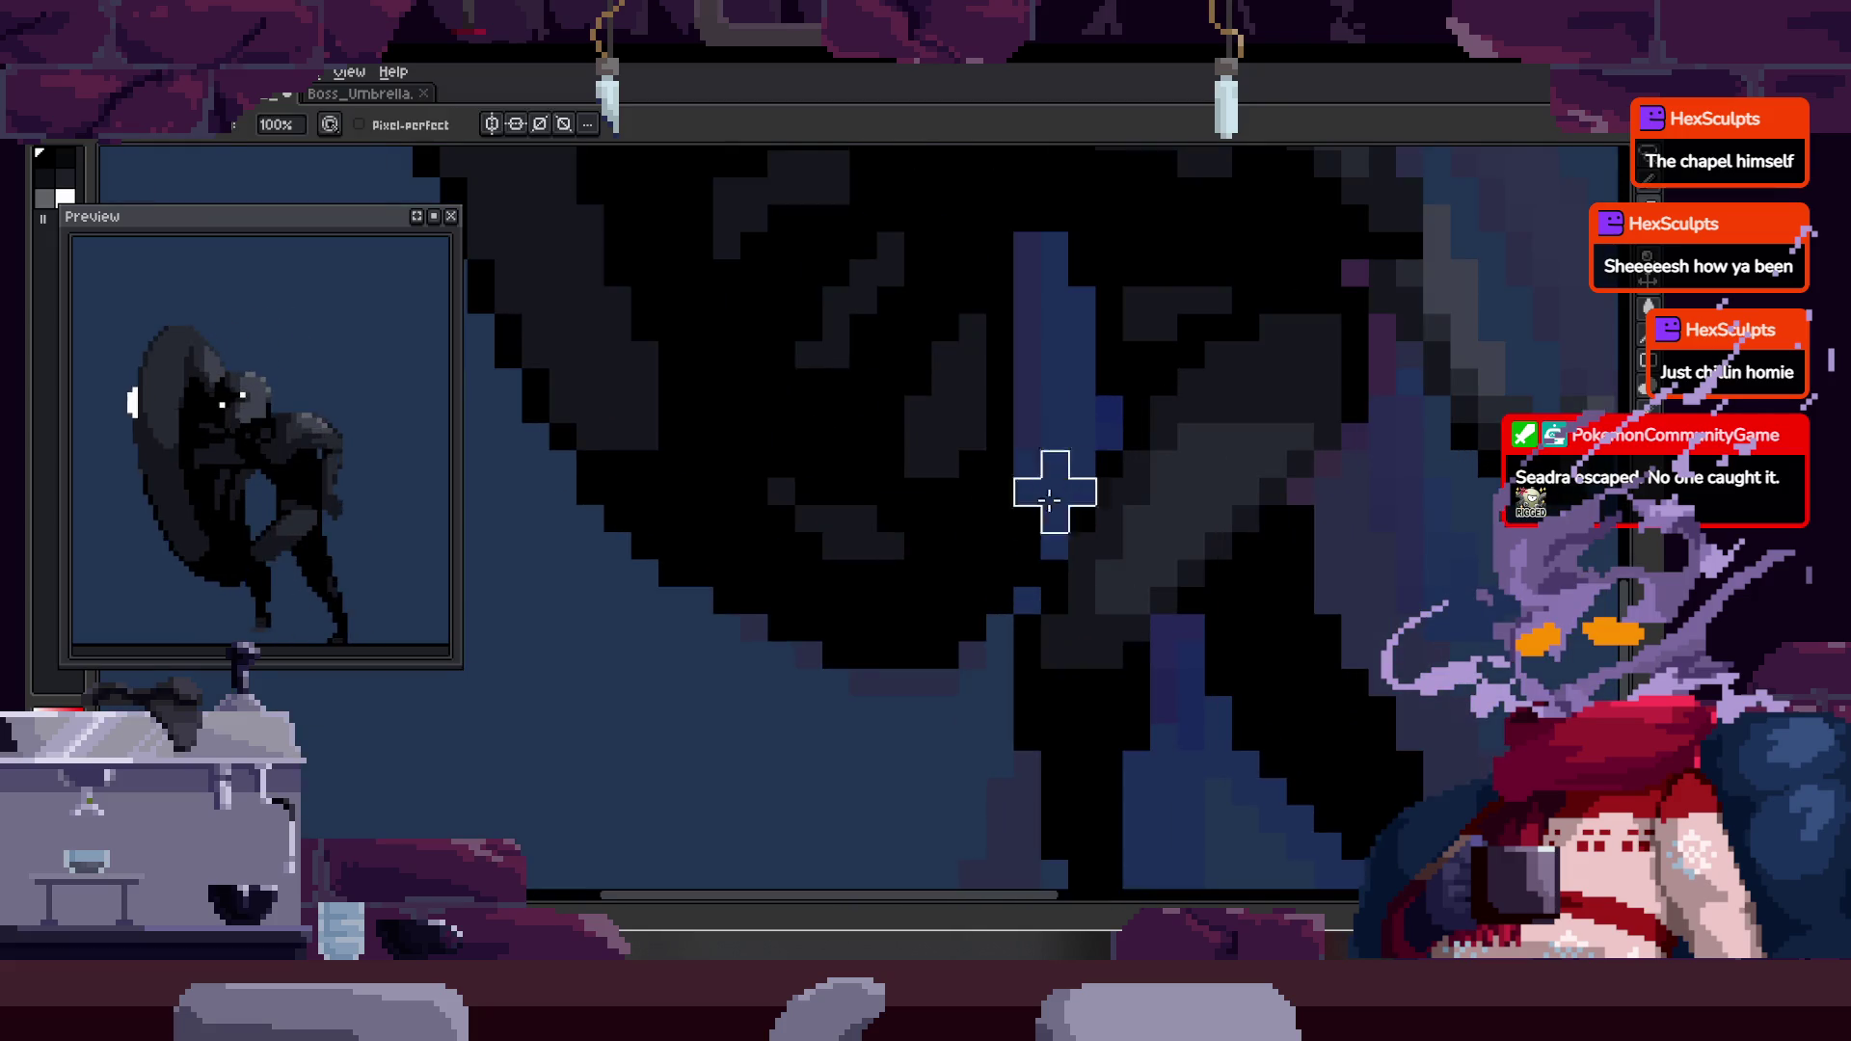
key("z")
key("b")
key("z")
key("b")
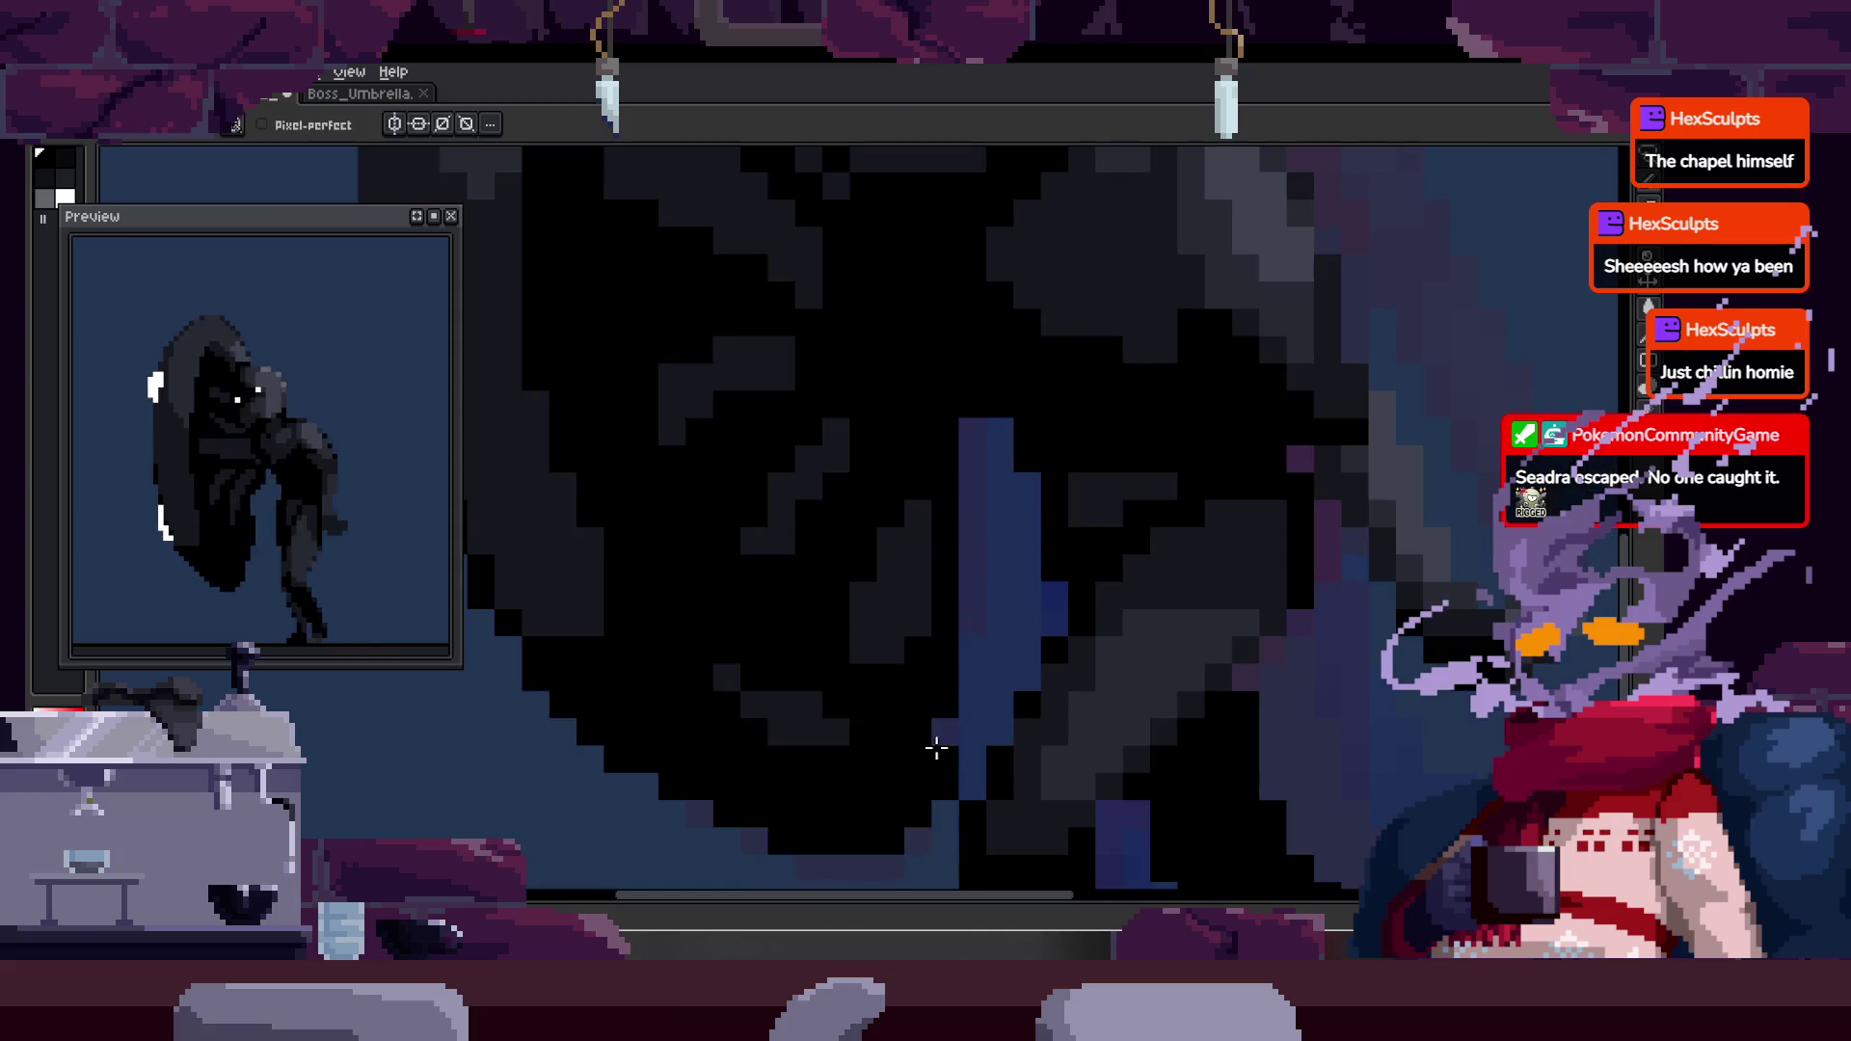
key("z")
scroll(978, 669, "down", 2)
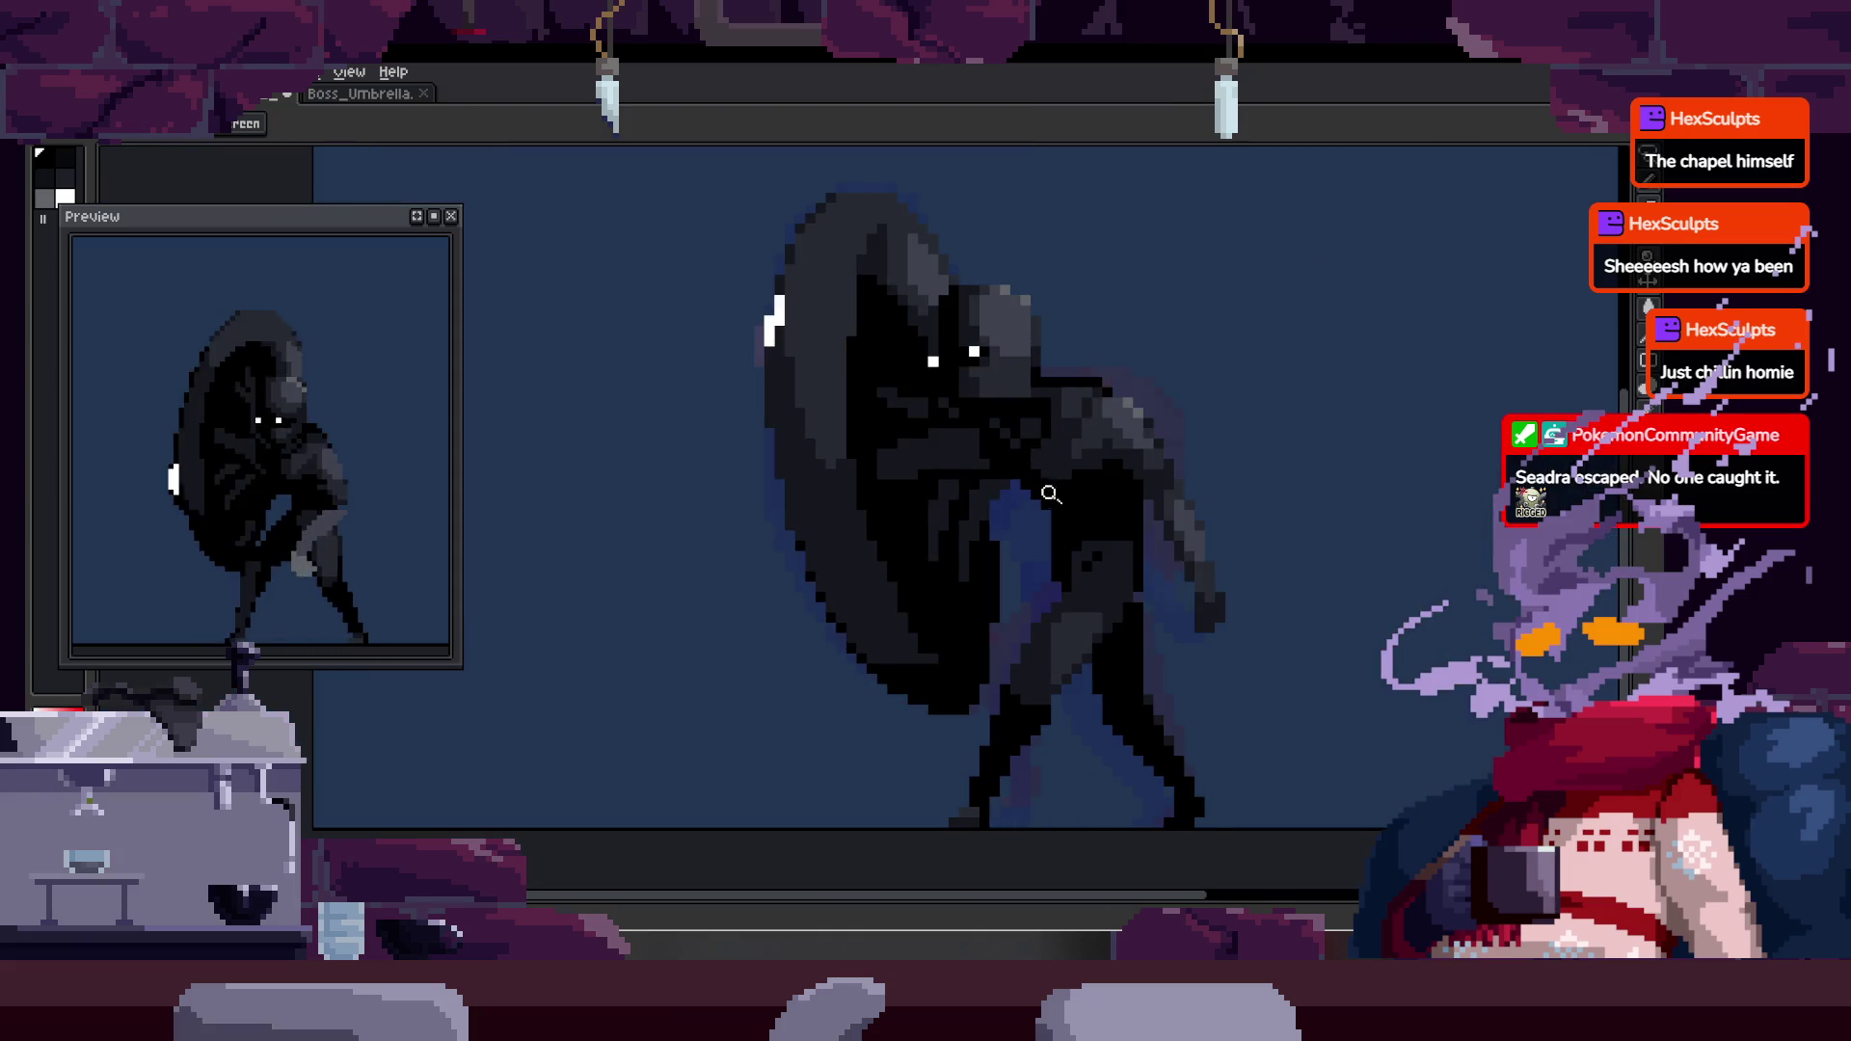
scroll(986, 561, "up", 3)
key("b")
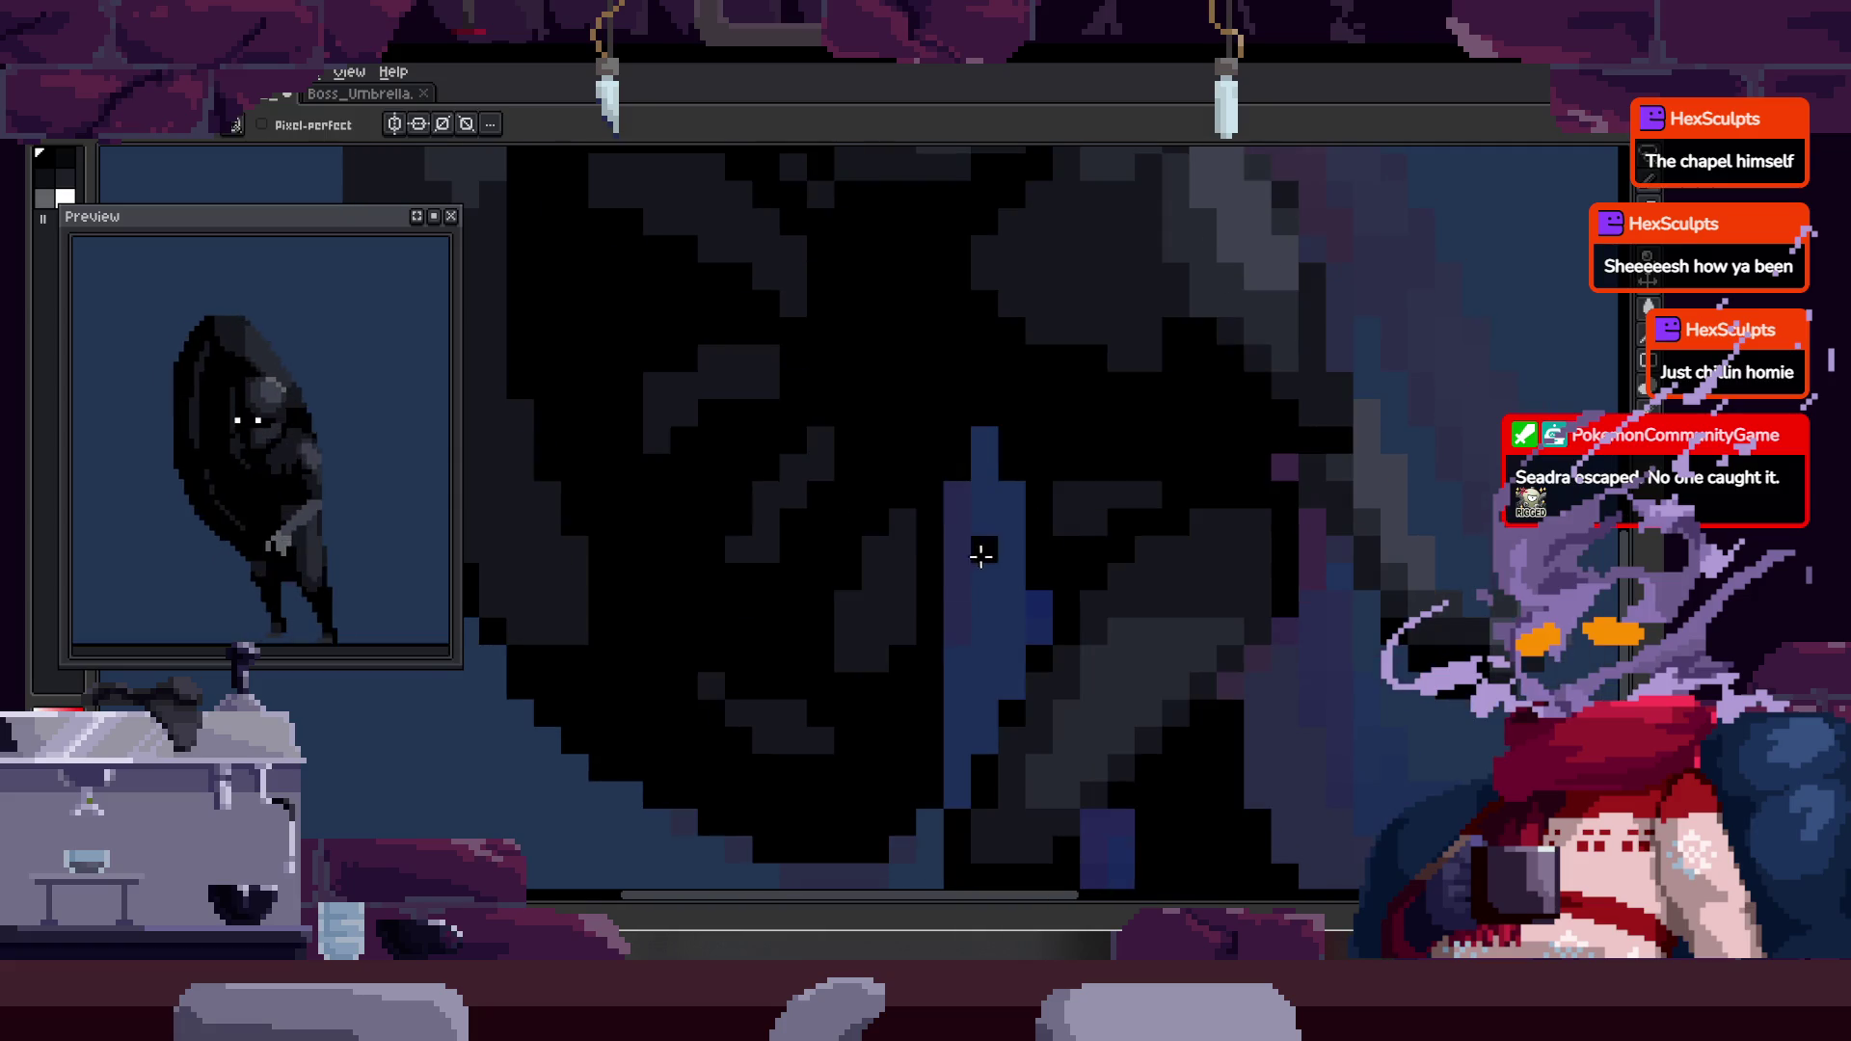
key("z")
scroll(897, 589, "down", 3)
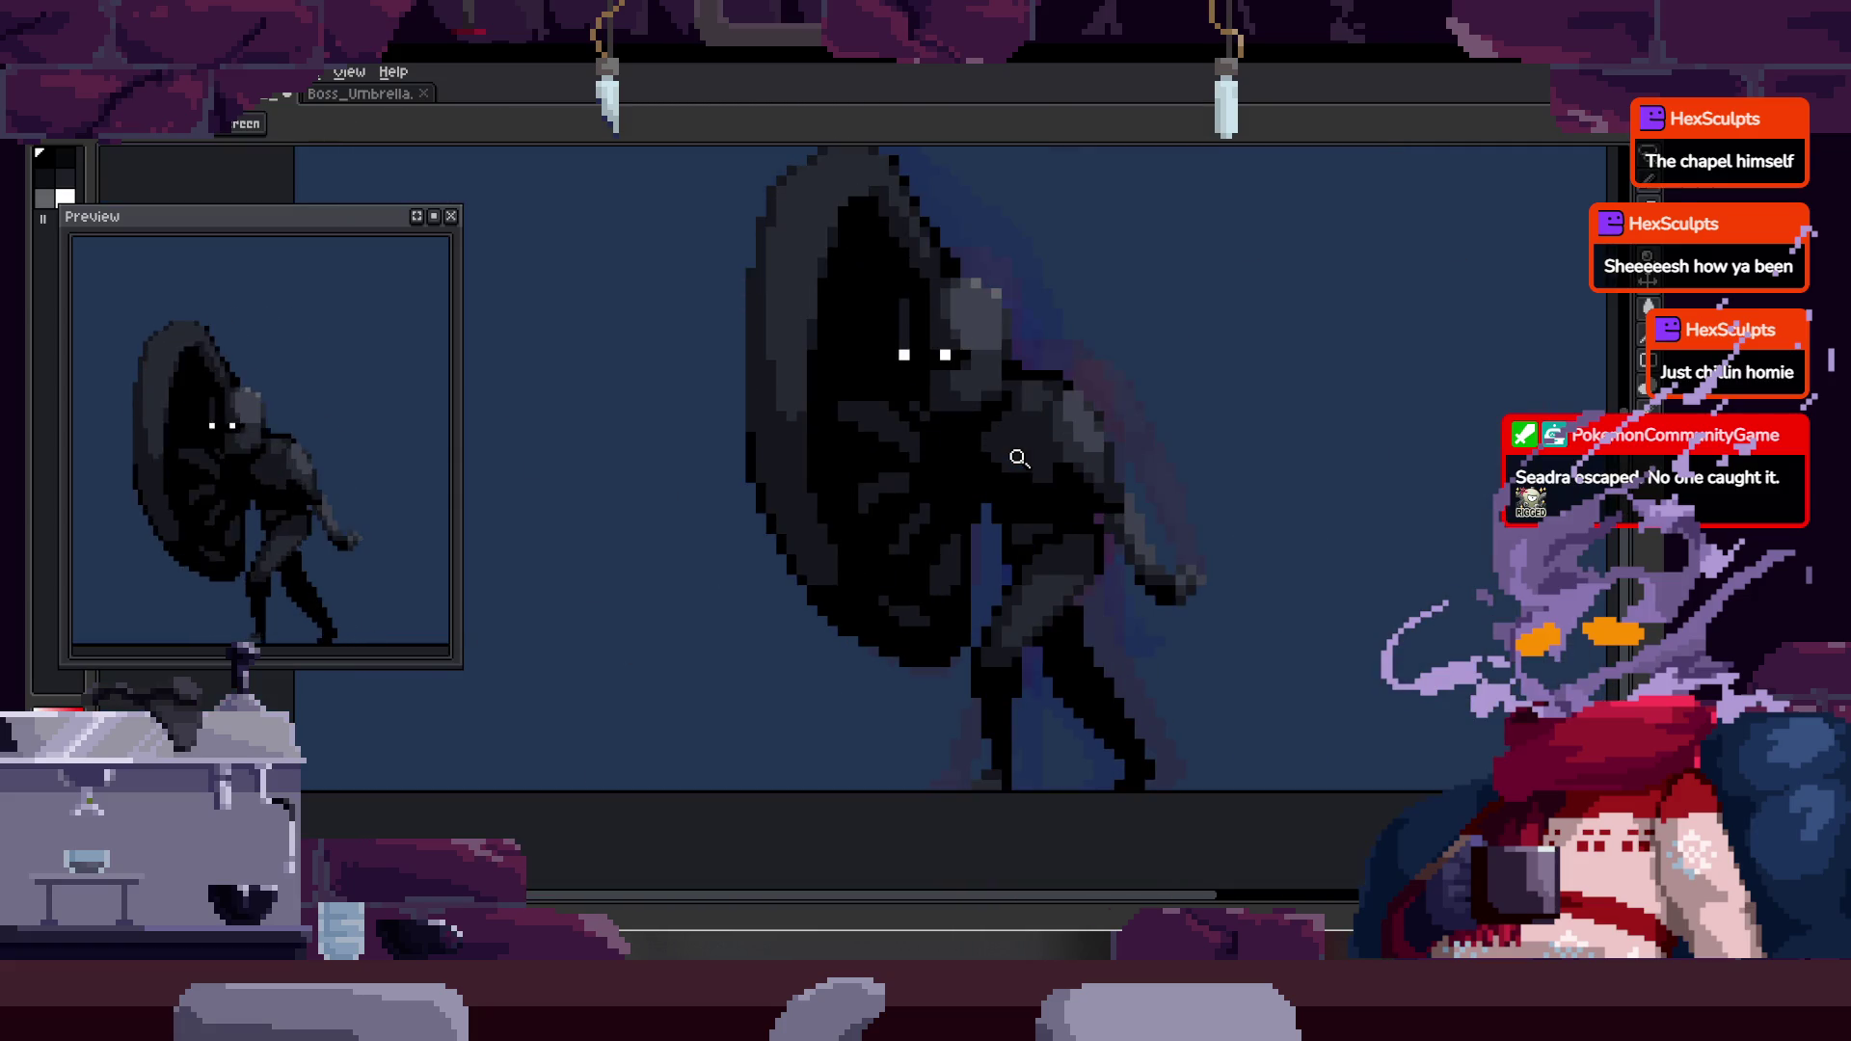
- Pan and zoom around the boss's body to locate the grey pixels to darken
key("v")
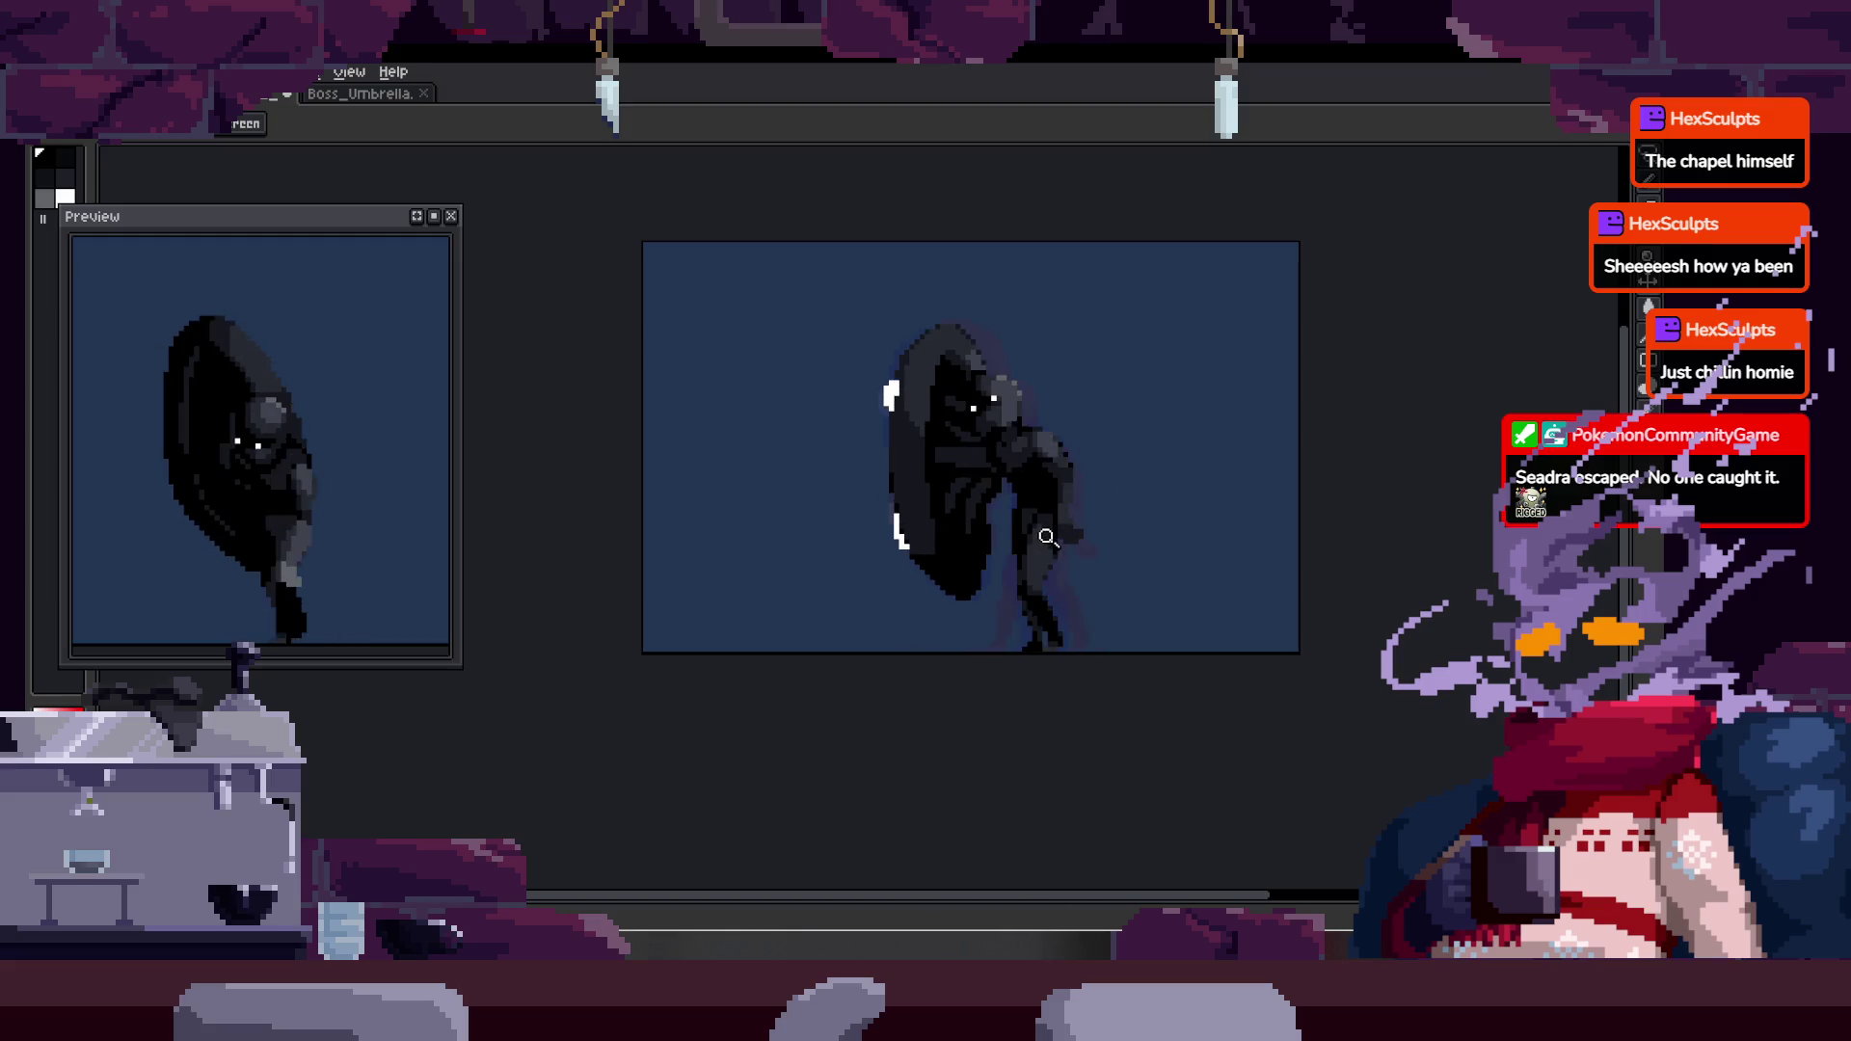
scroll(983, 437, "up", 3)
key("b")
scroll(965, 498, "up", 2)
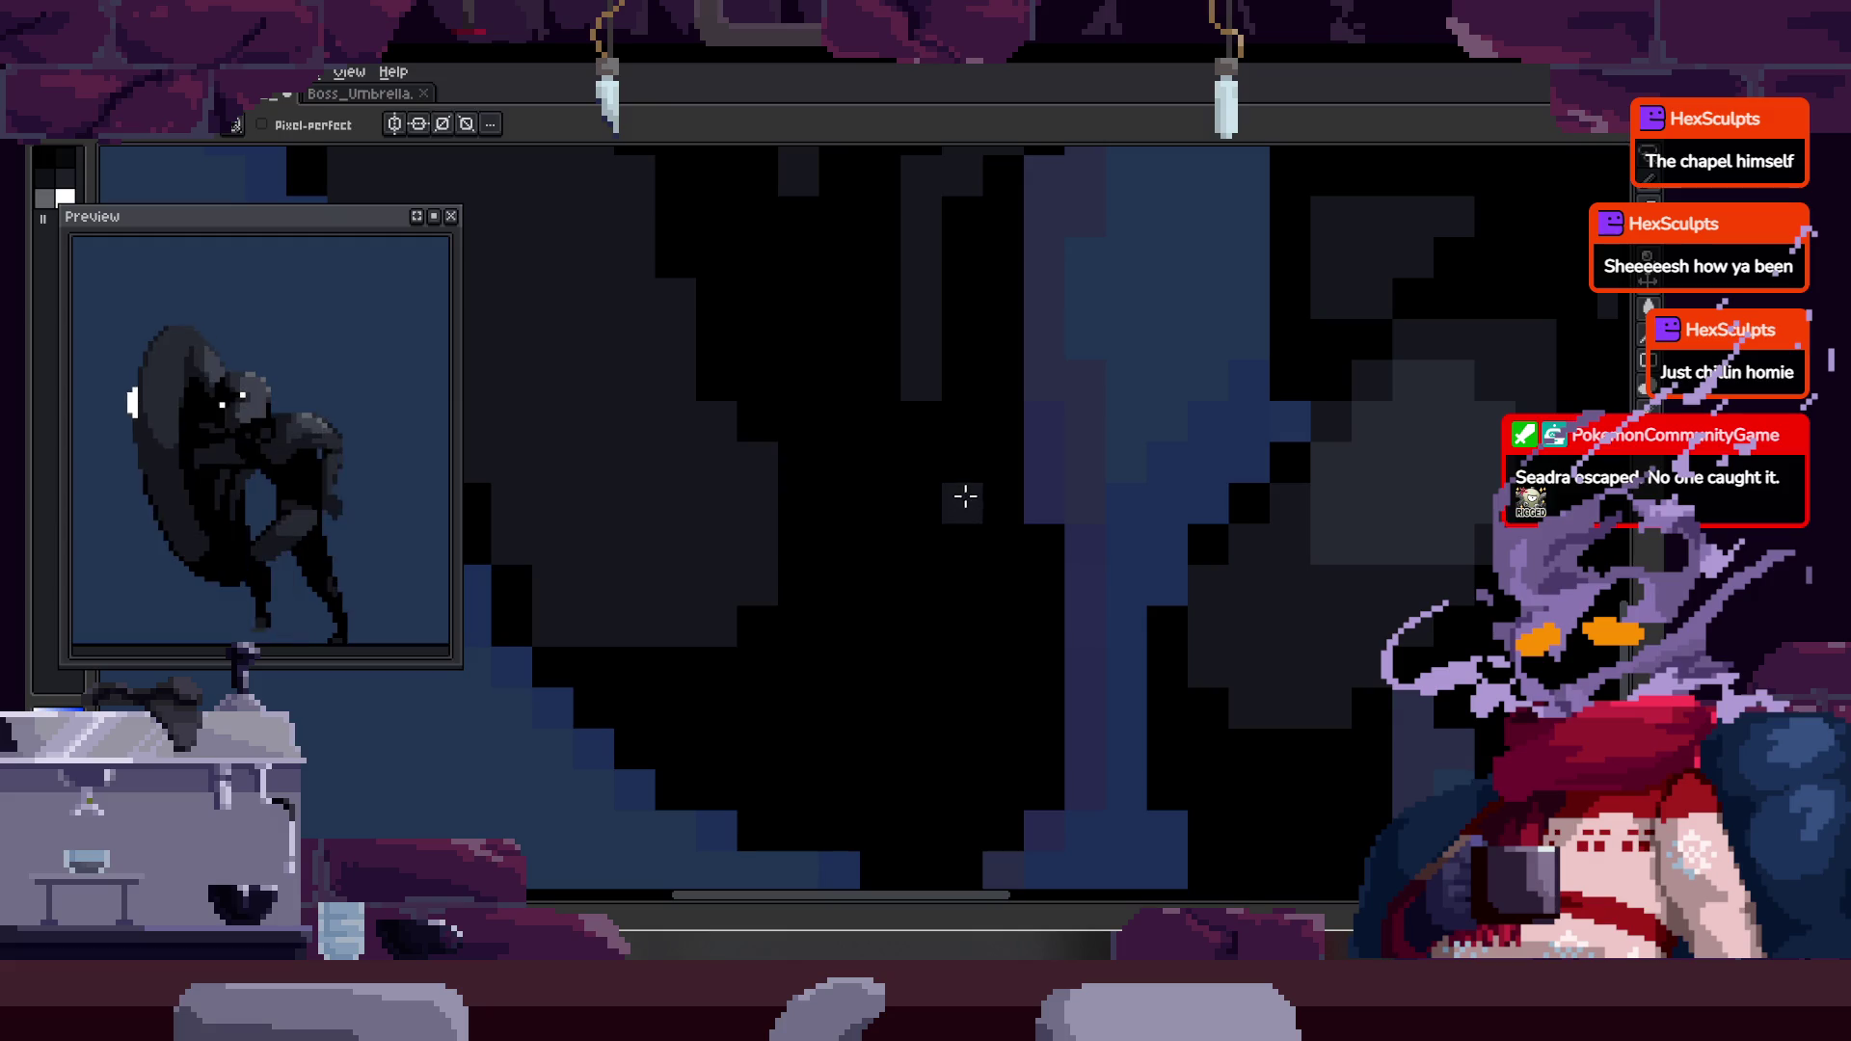
scroll(960, 498, "right", 1)
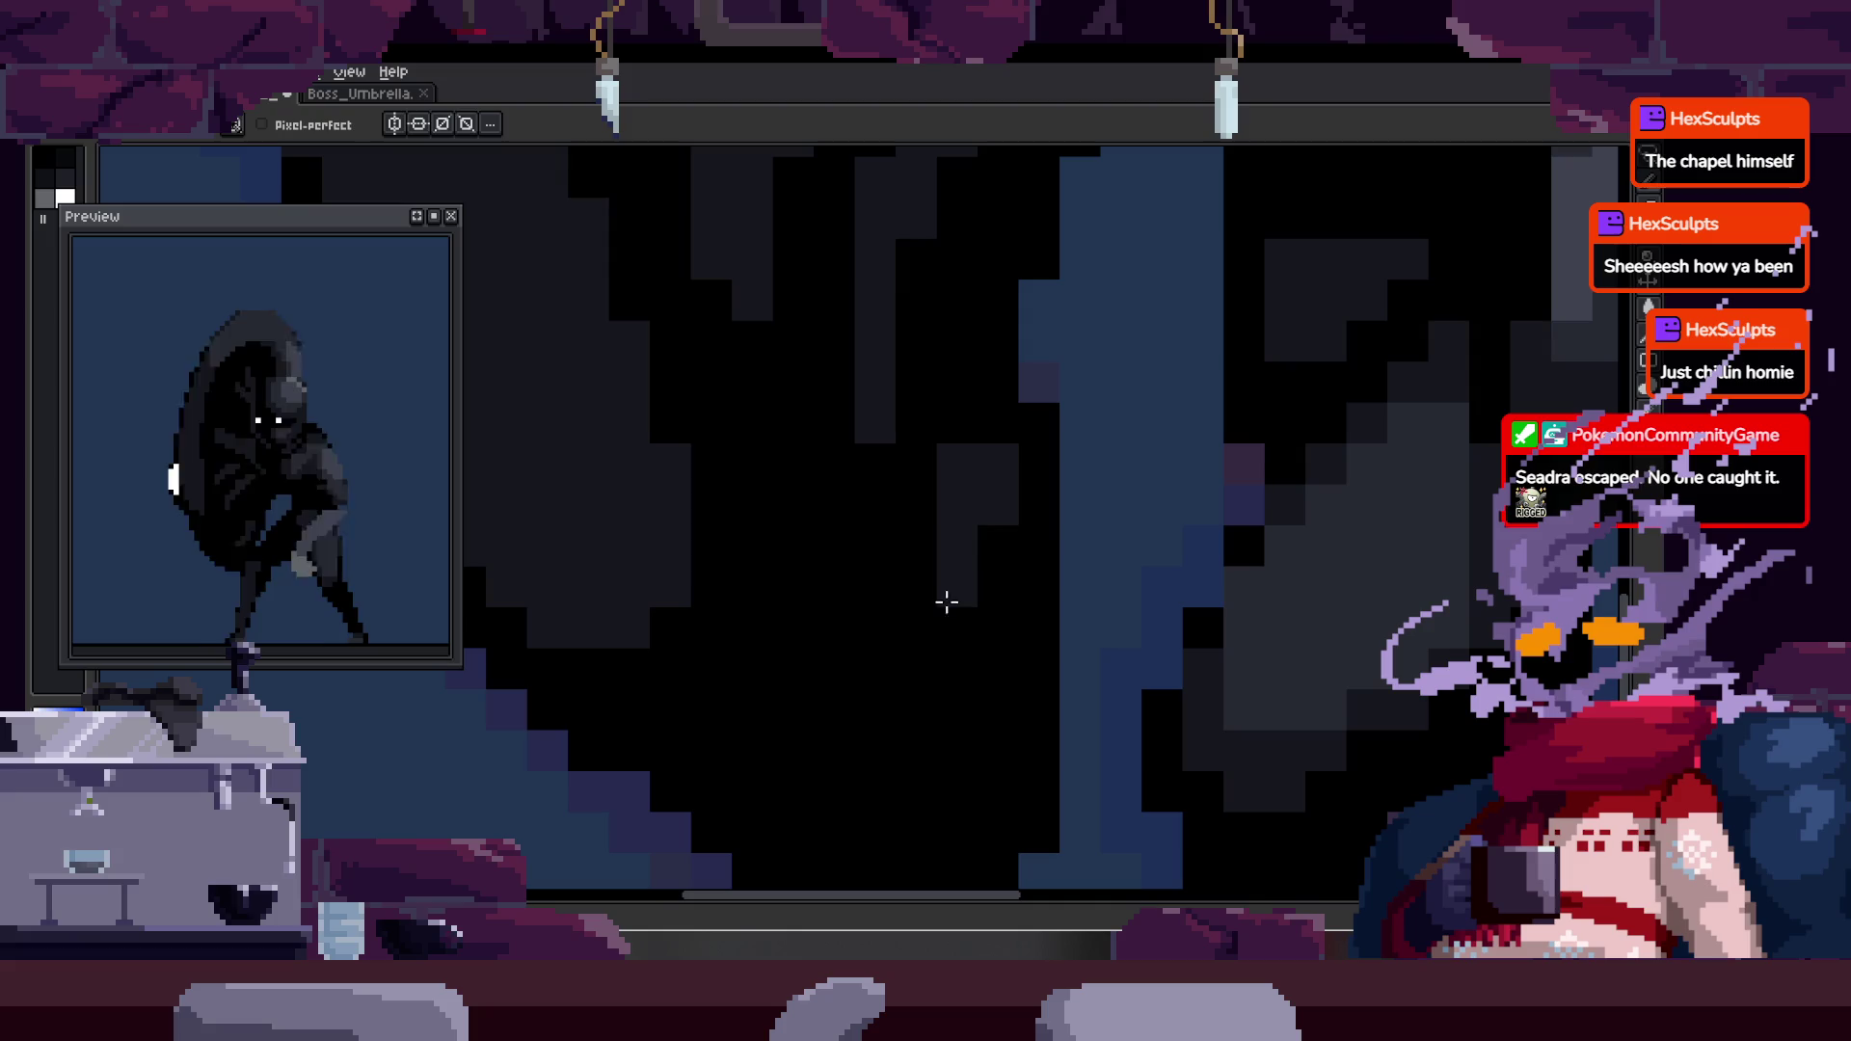
scroll(1021, 570, "down", 2)
scroll(939, 532, "up", 2)
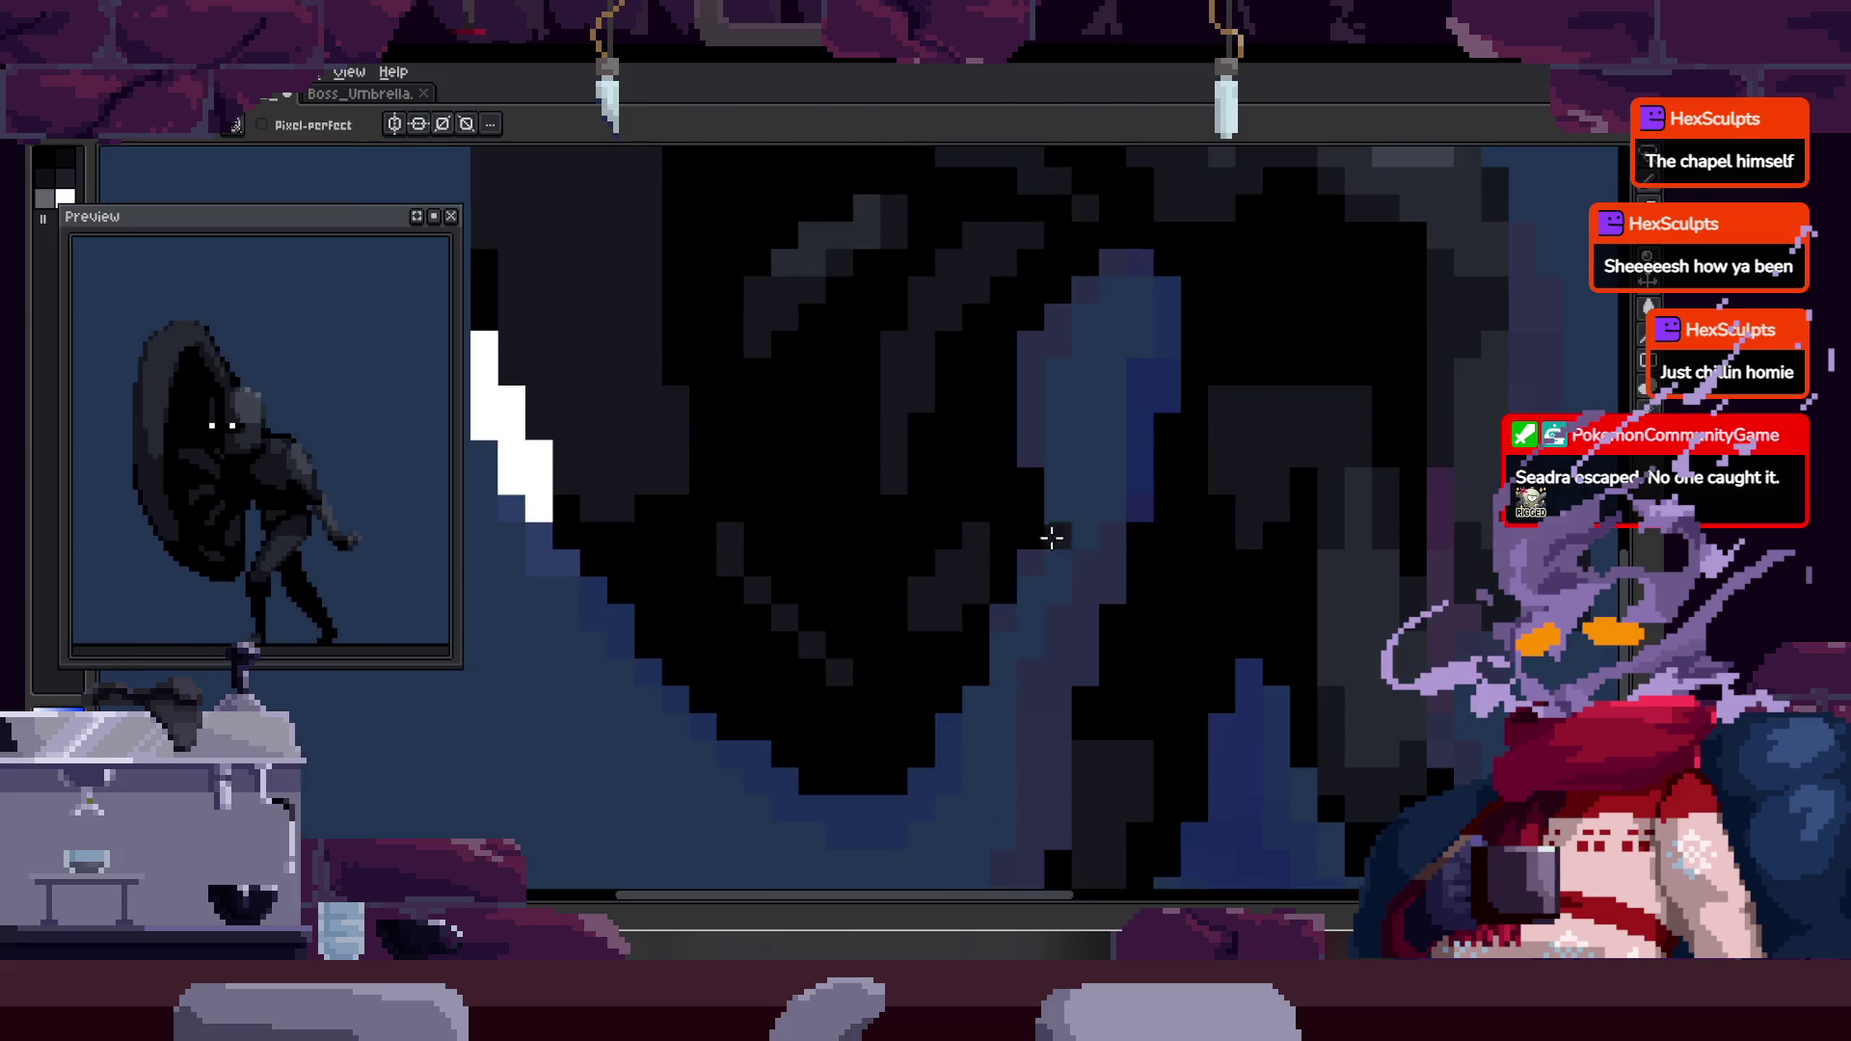
scroll(1136, 541, "down", 2)
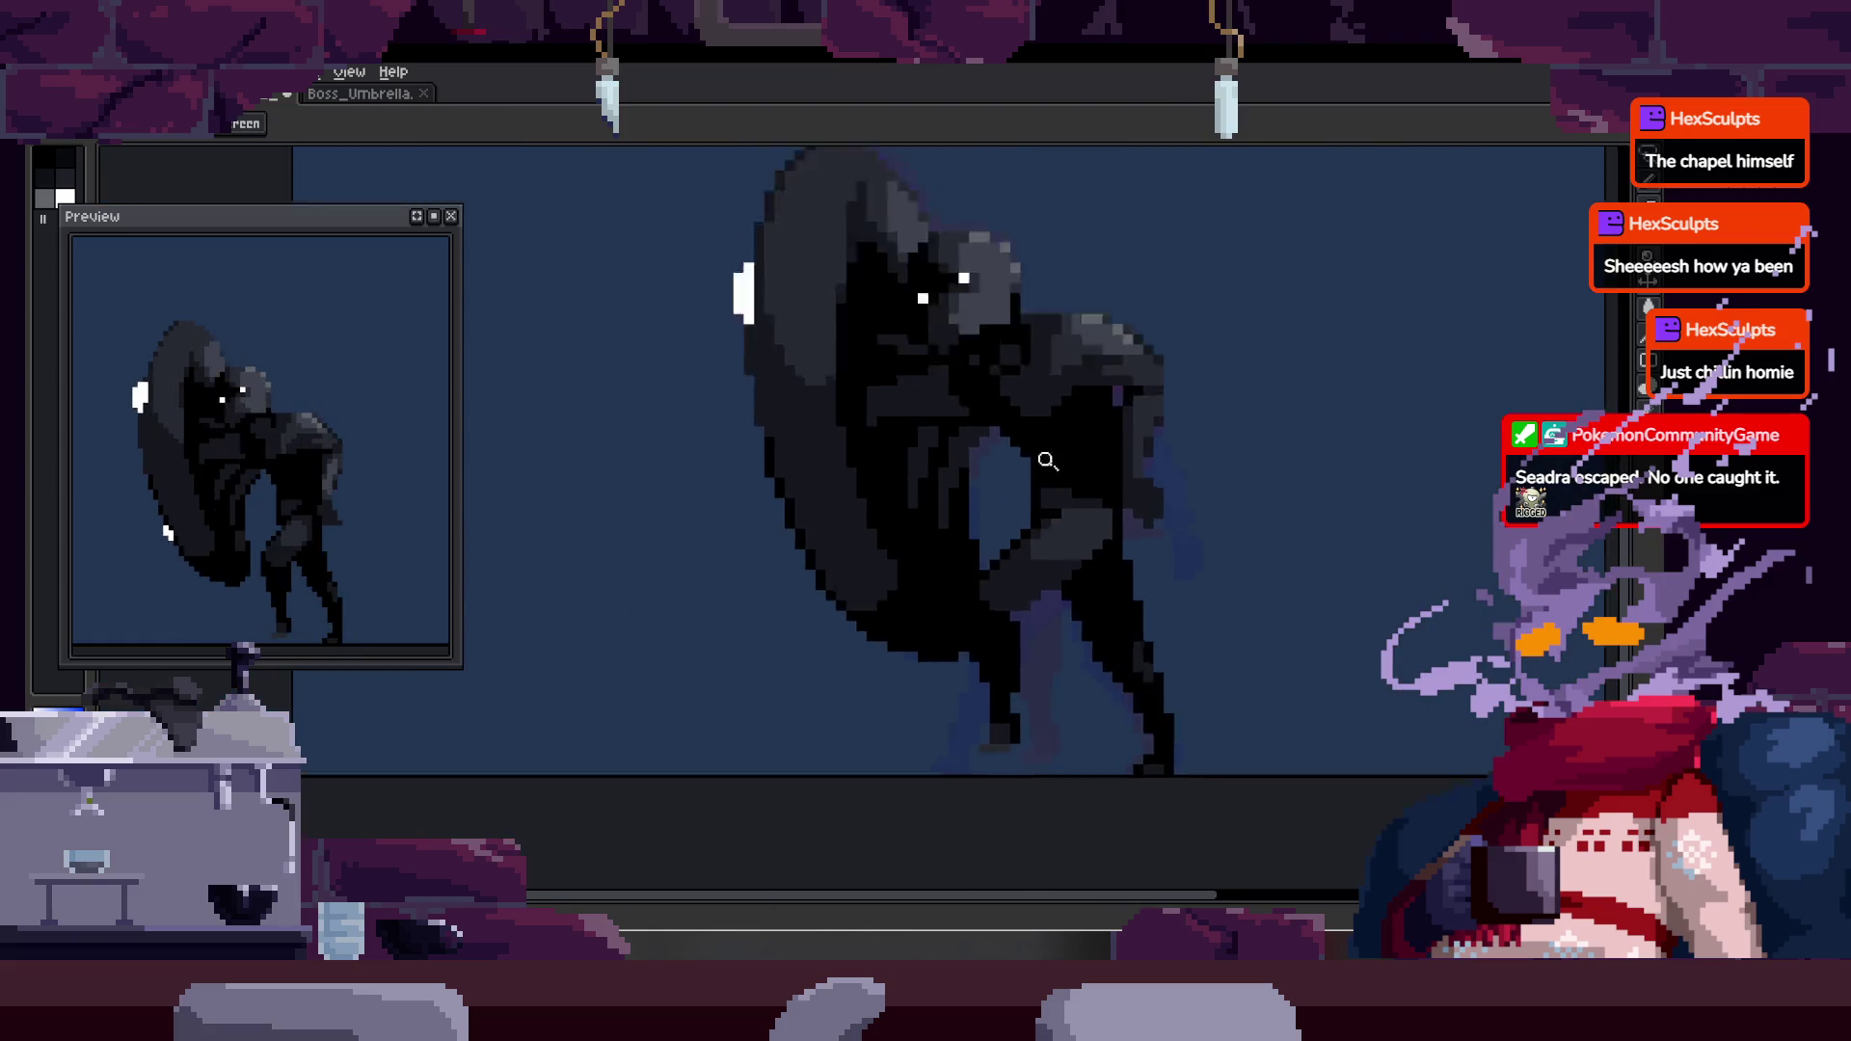
scroll(1003, 496, "up", 2)
scroll(913, 549, "down", 2)
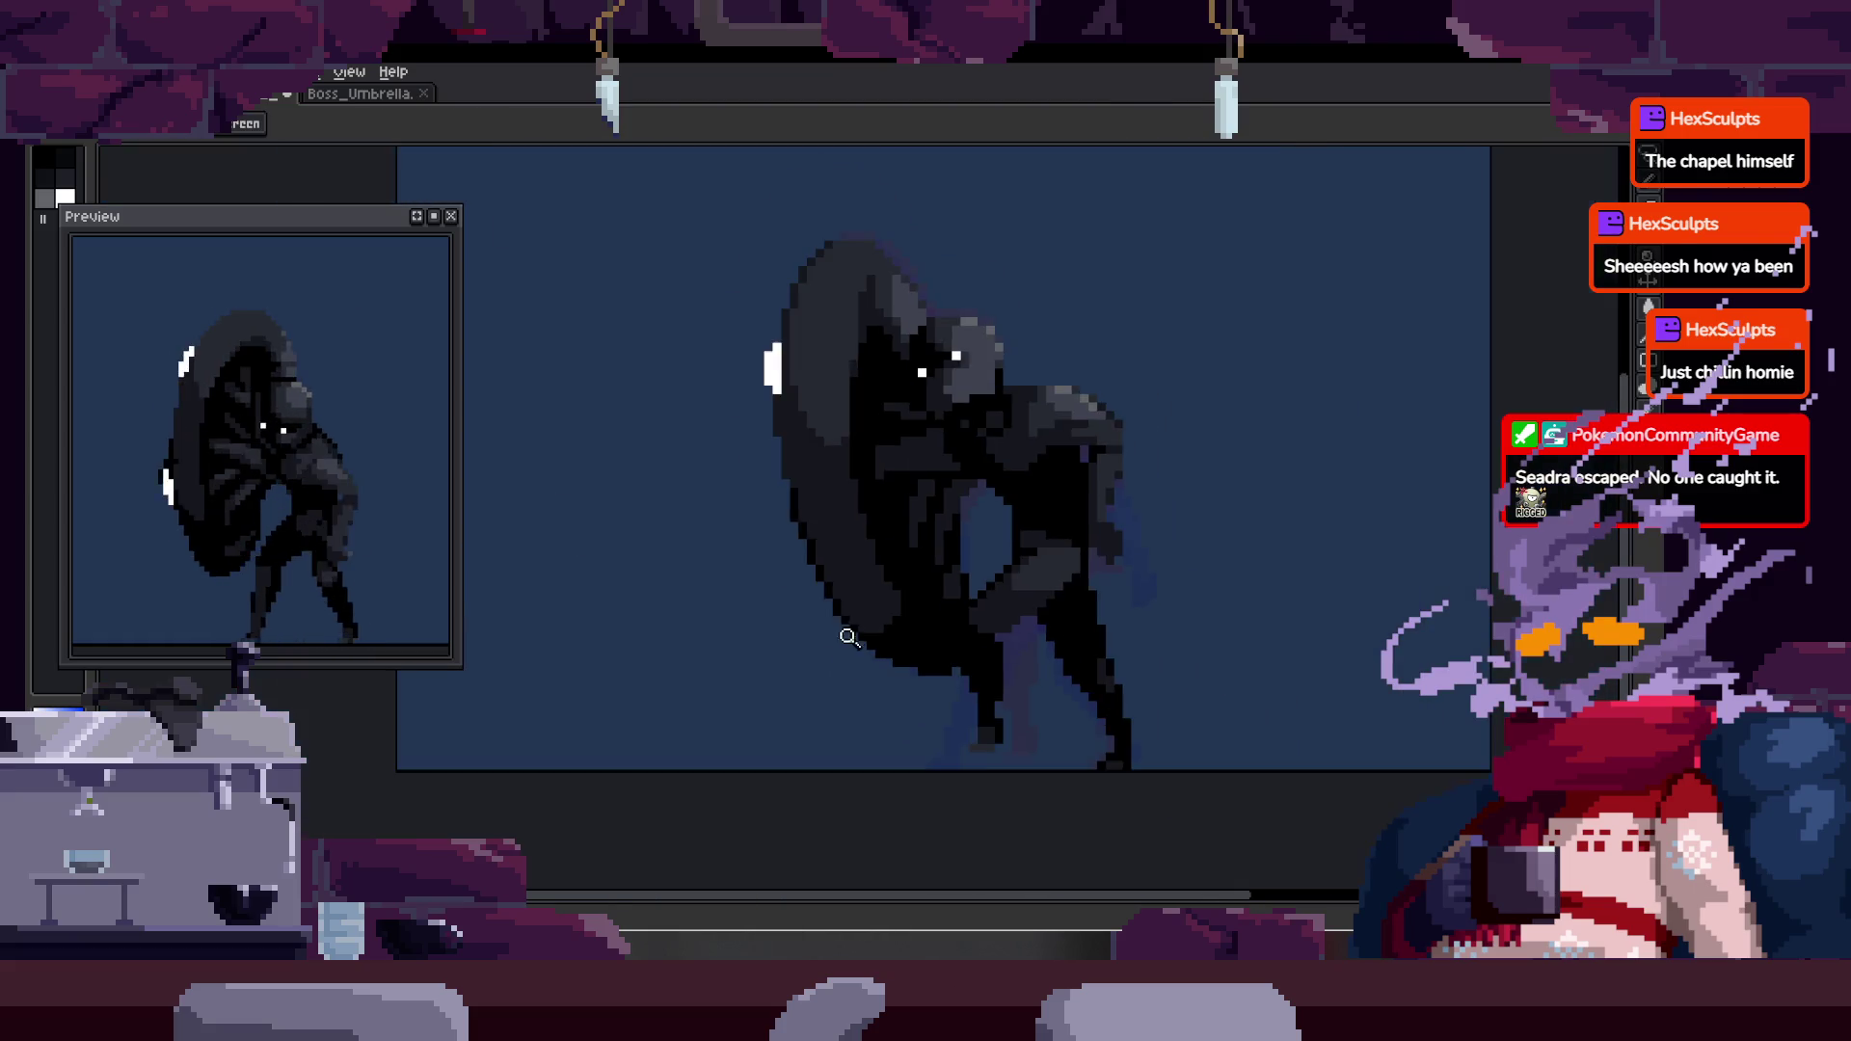
scroll(859, 632, "up", 3)
- Paint grey body pixels black, sampling a shade and touching up individual pixels, then zoom out
key("b")
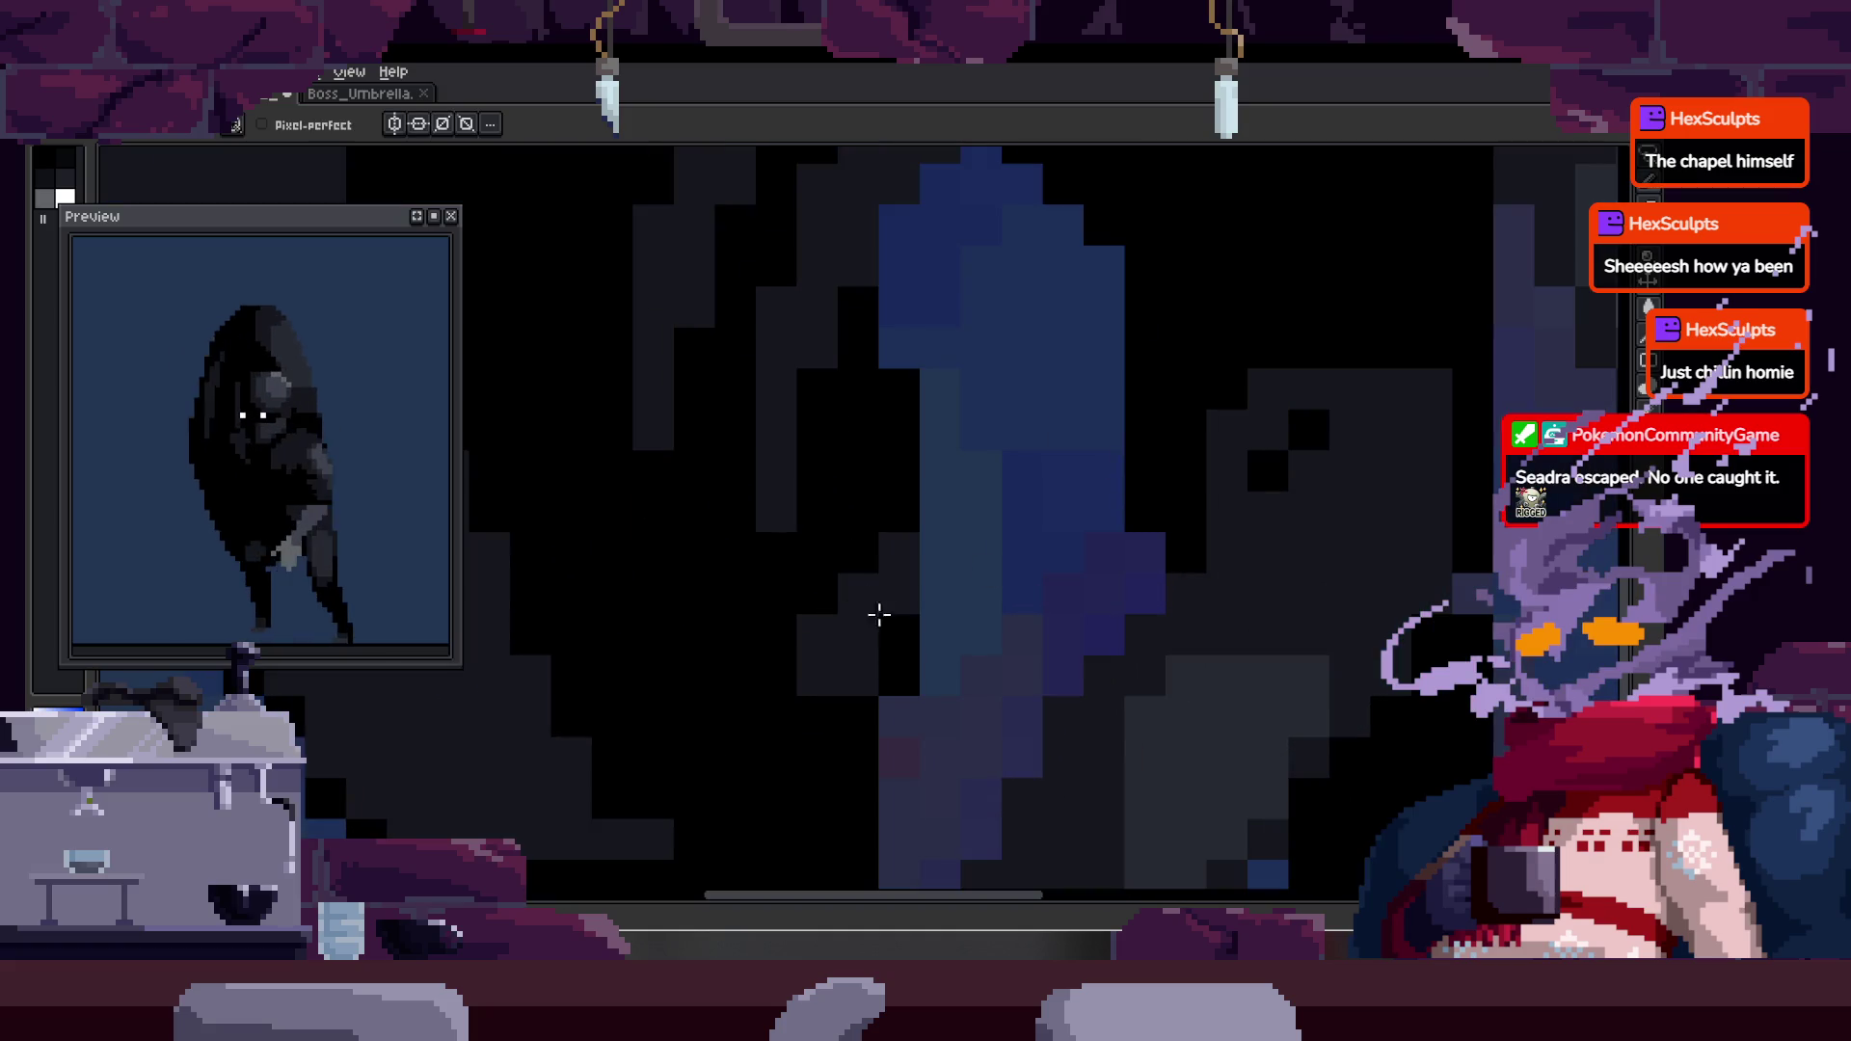
key("z")
scroll(1022, 530, "down", 3)
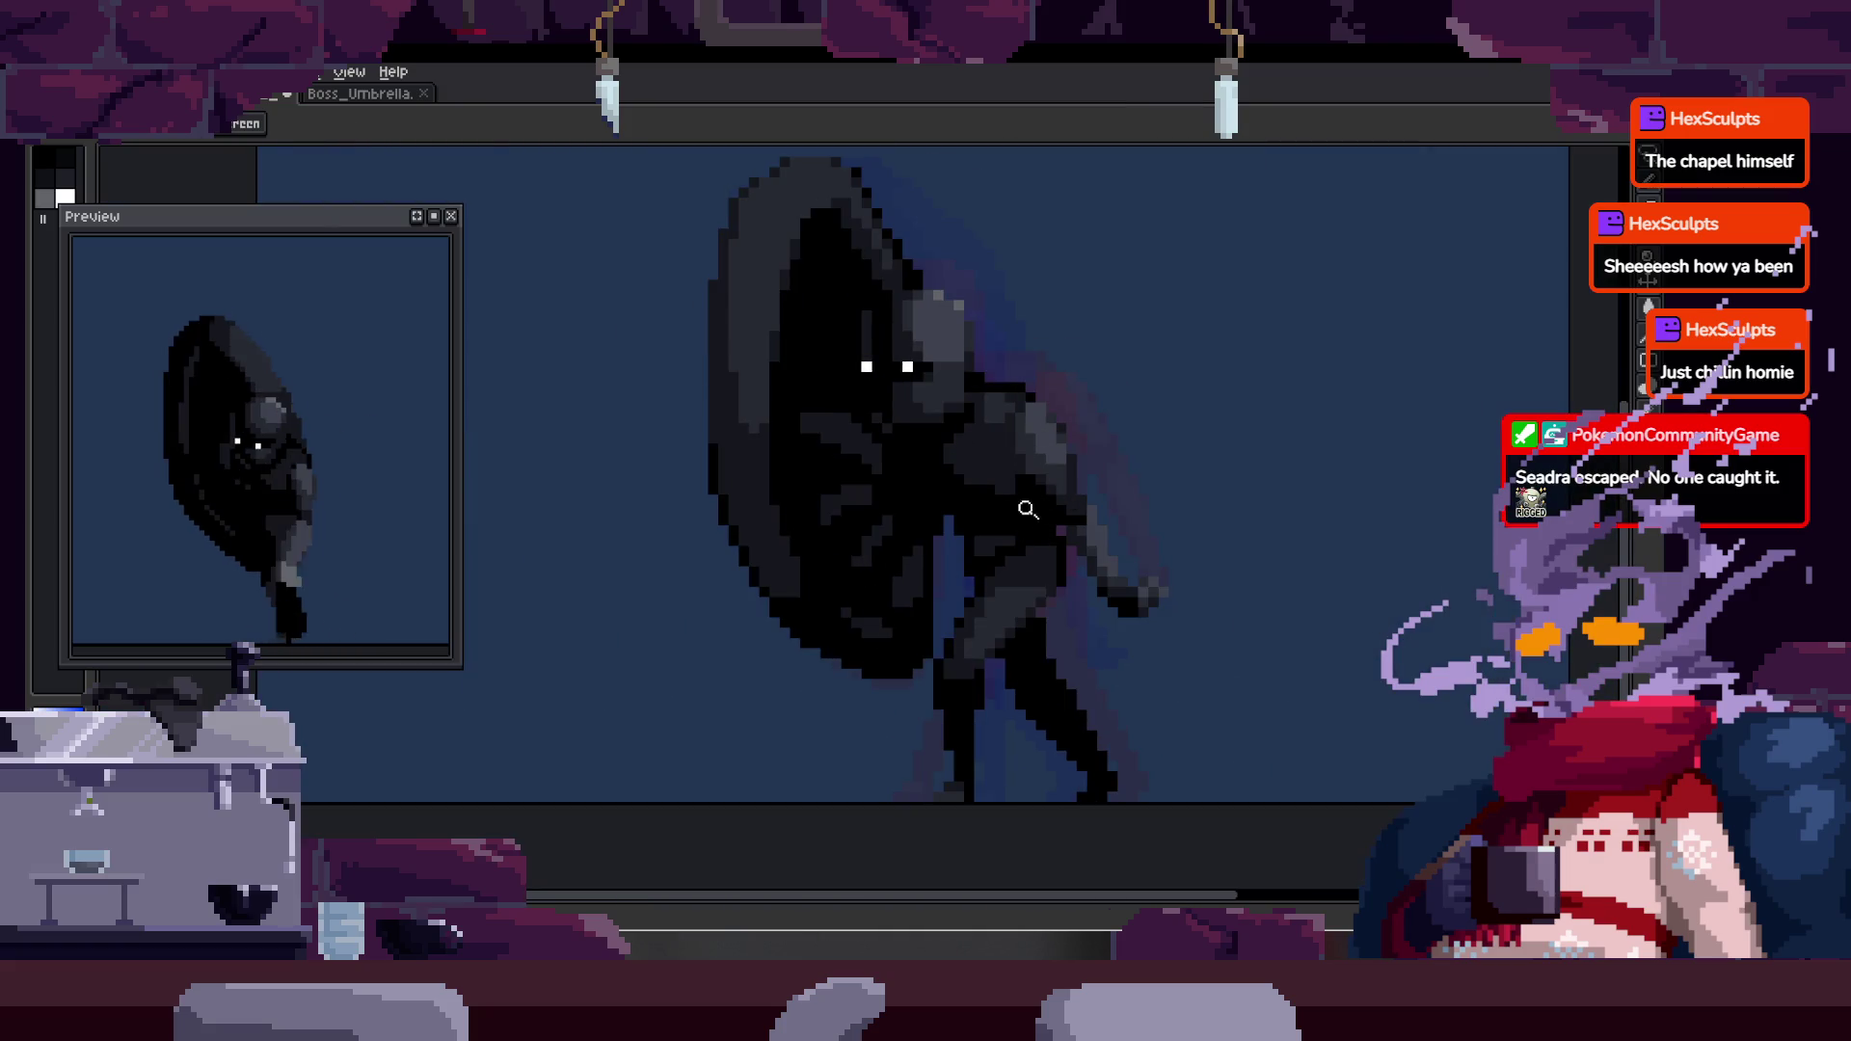
scroll(1008, 532, "up", 5)
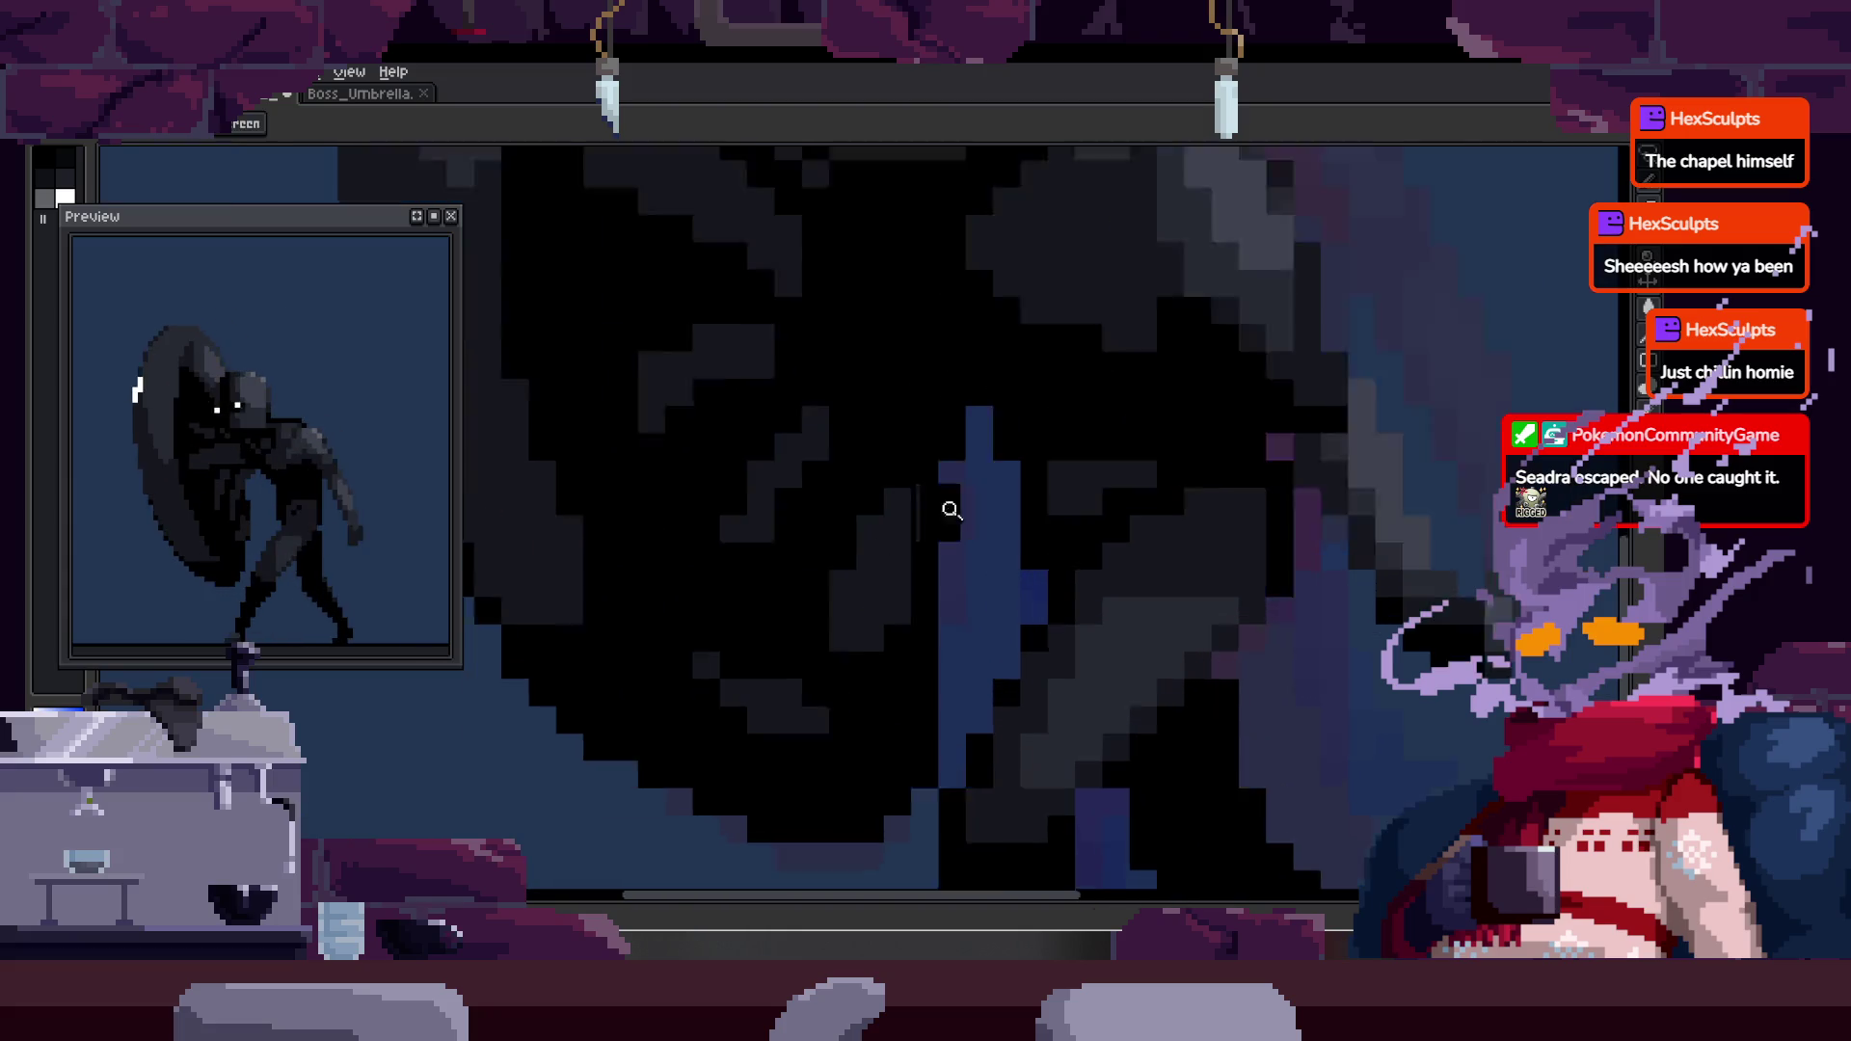
key("b")
mouse_move(822, 578)
left_mouse_down()
mouse_move(850, 666)
mouse_move(896, 649)
mouse_move(879, 670)
left_mouse_up()
left_click(909, 607, "alt")
left_click(903, 639)
left_click(909, 661, "alt")
key("z")
scroll(974, 541, "down", 6)
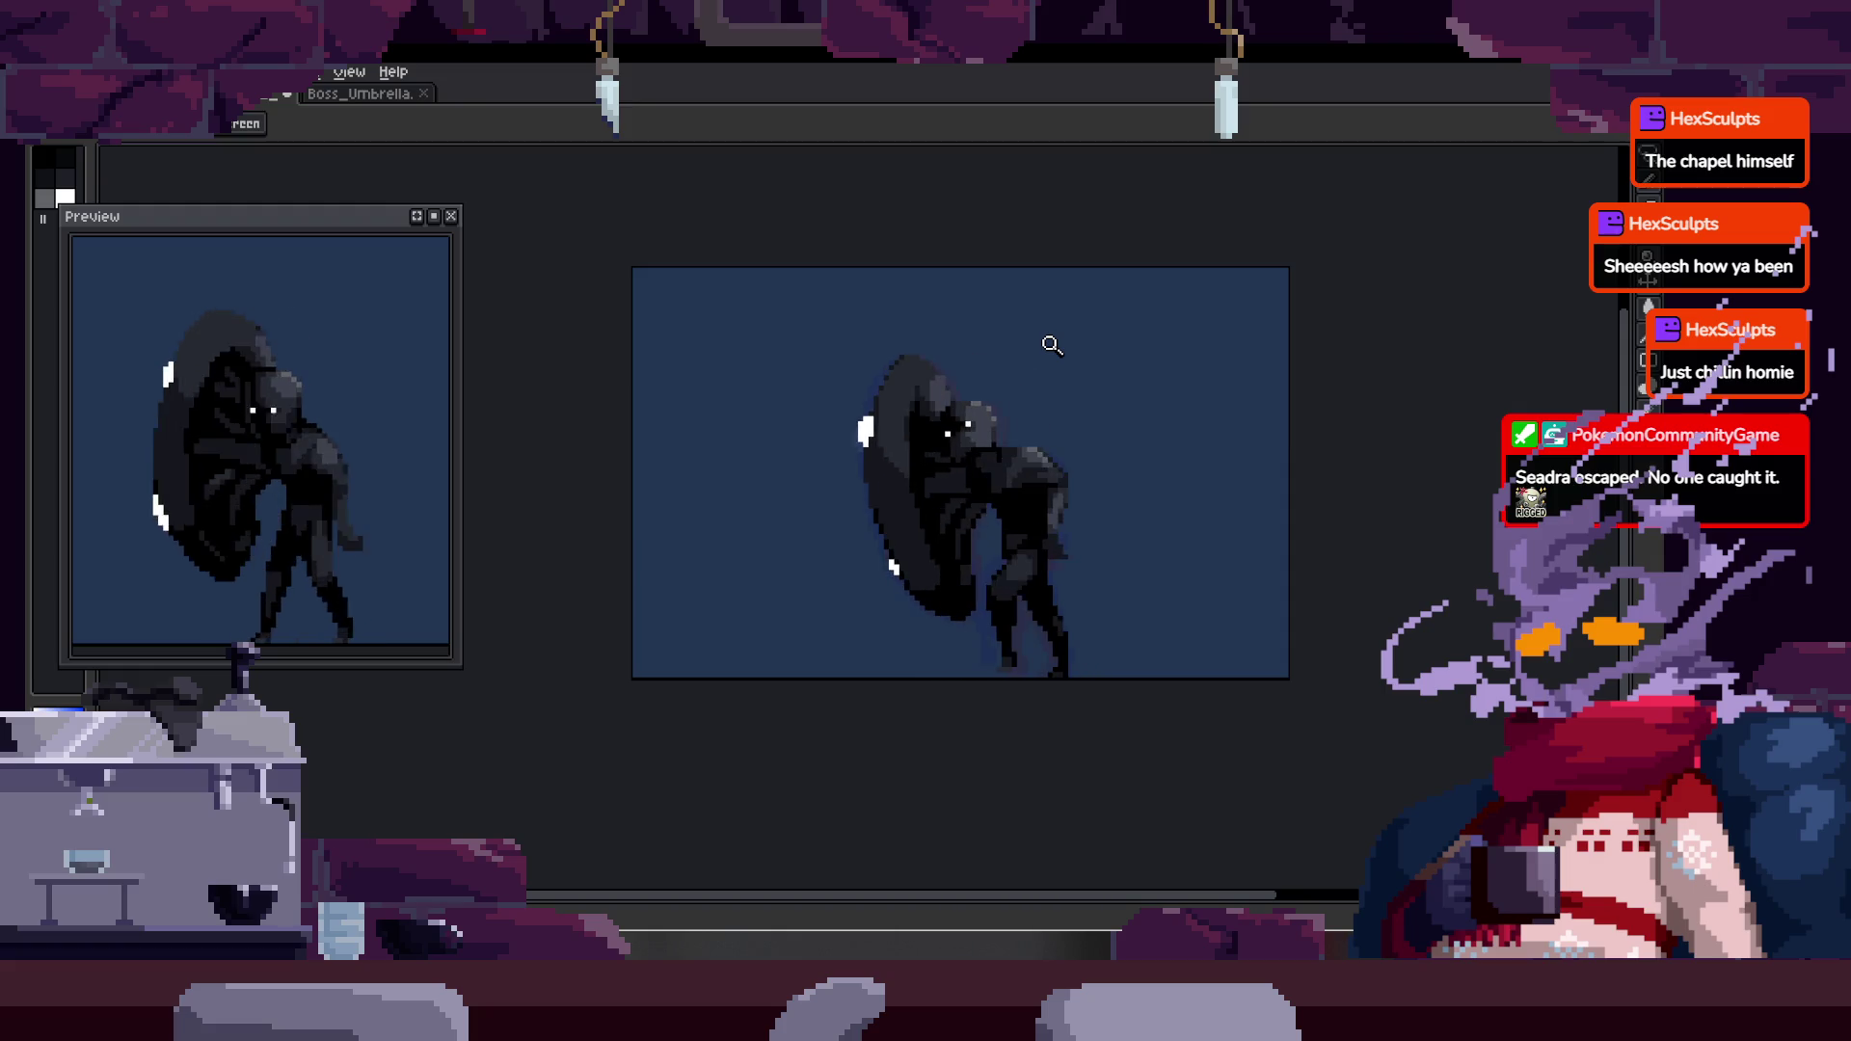
key("Tab")
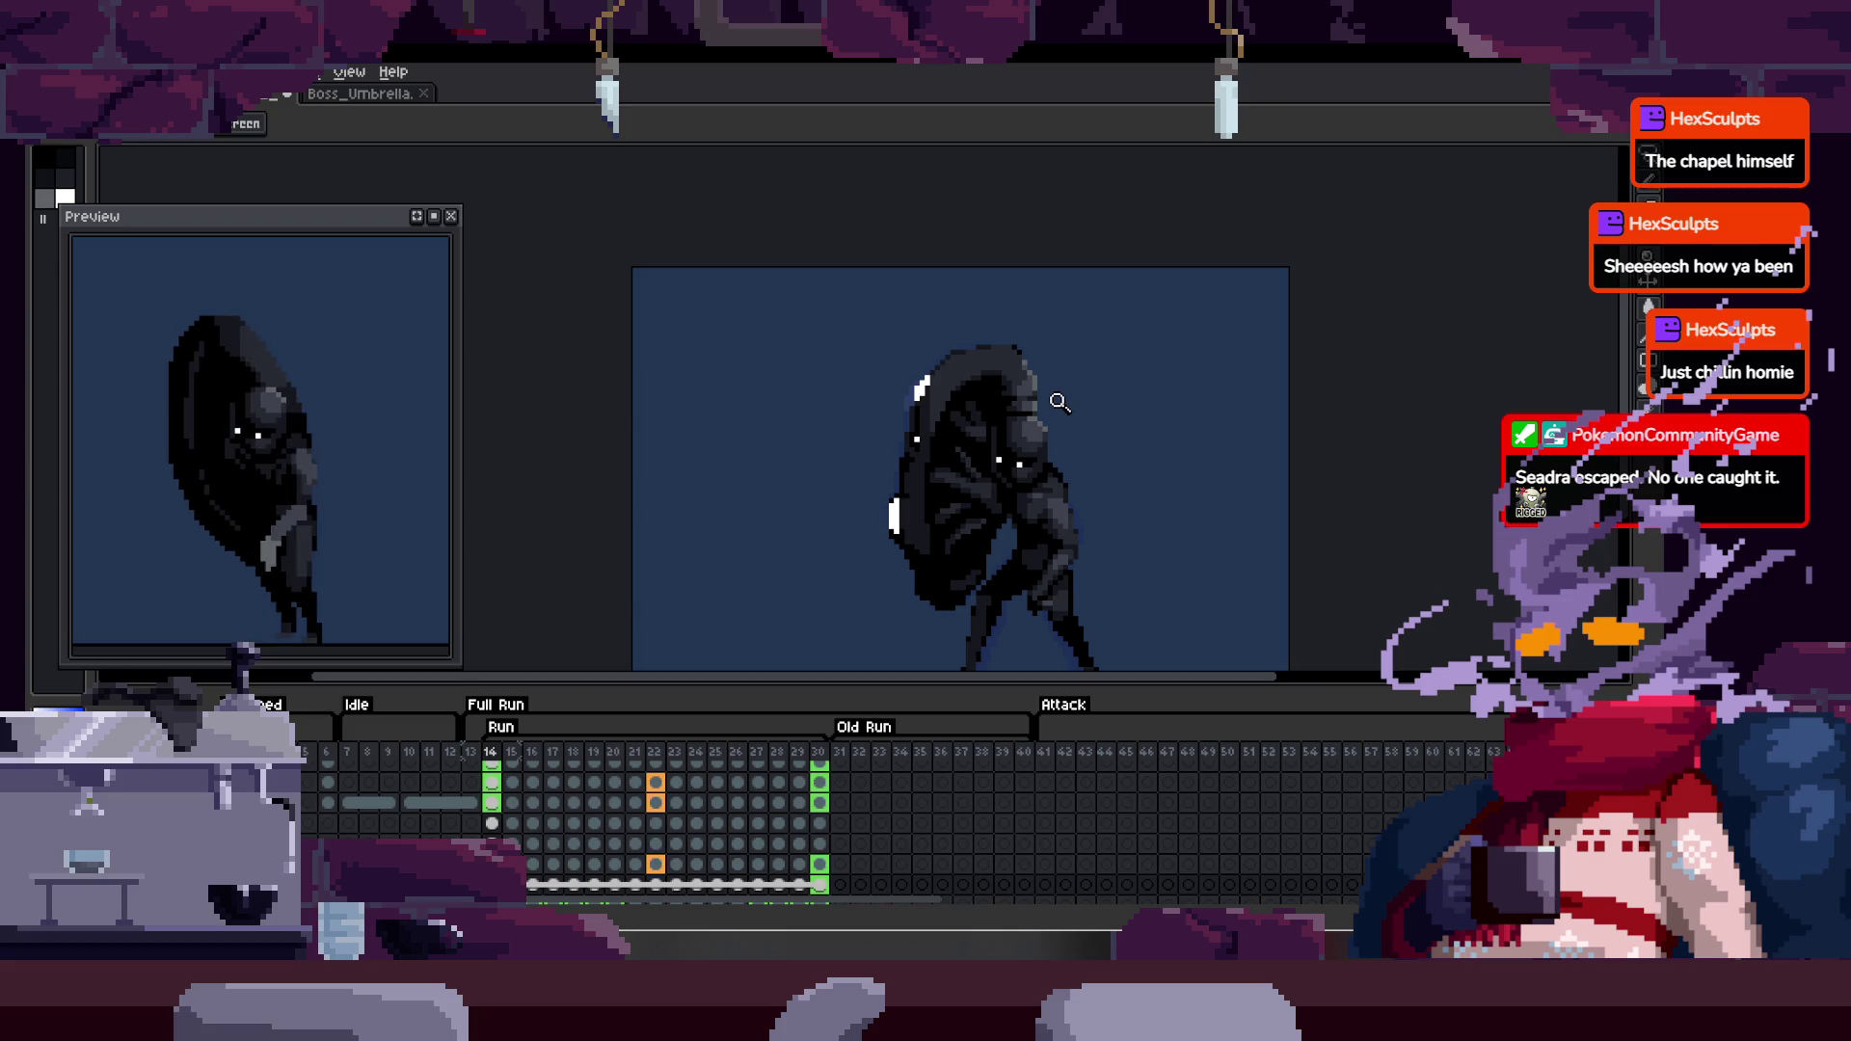
- Zoom in on the head and paint cloak rows with grey and black pixels
key("Tab")
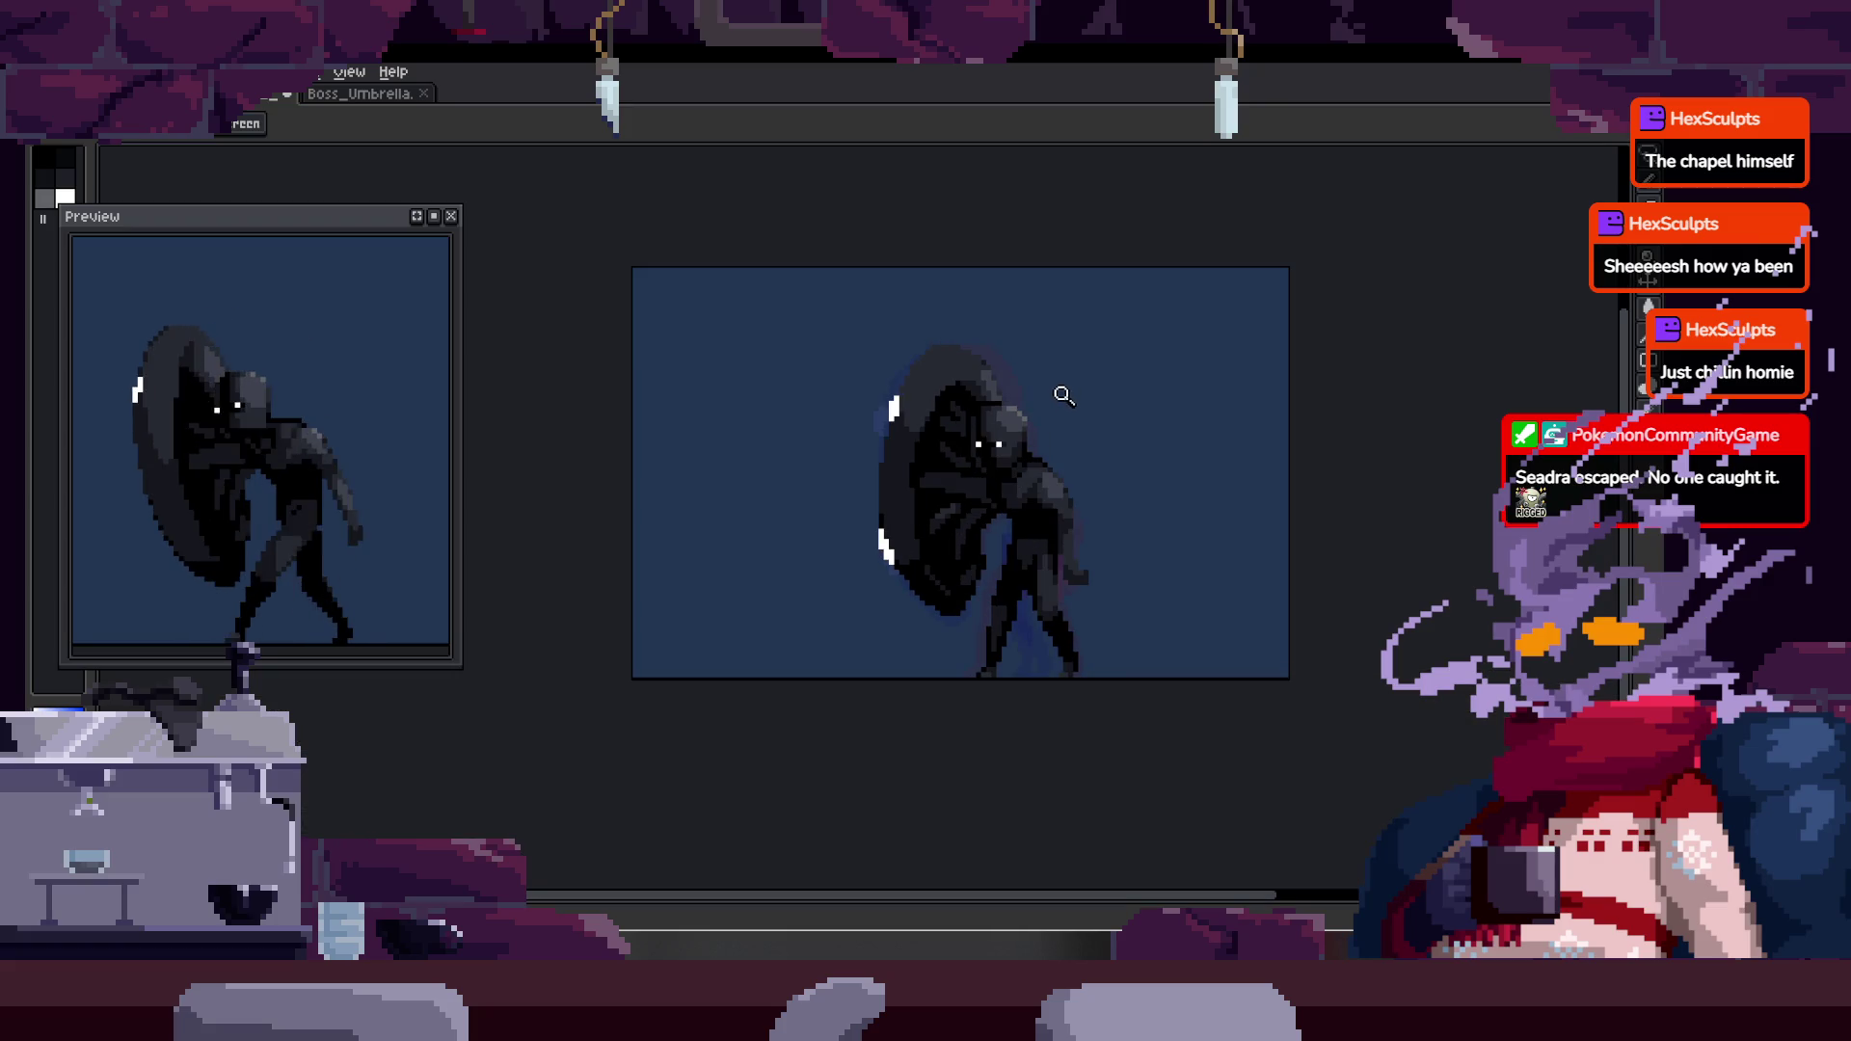
scroll(945, 492, "up", 4)
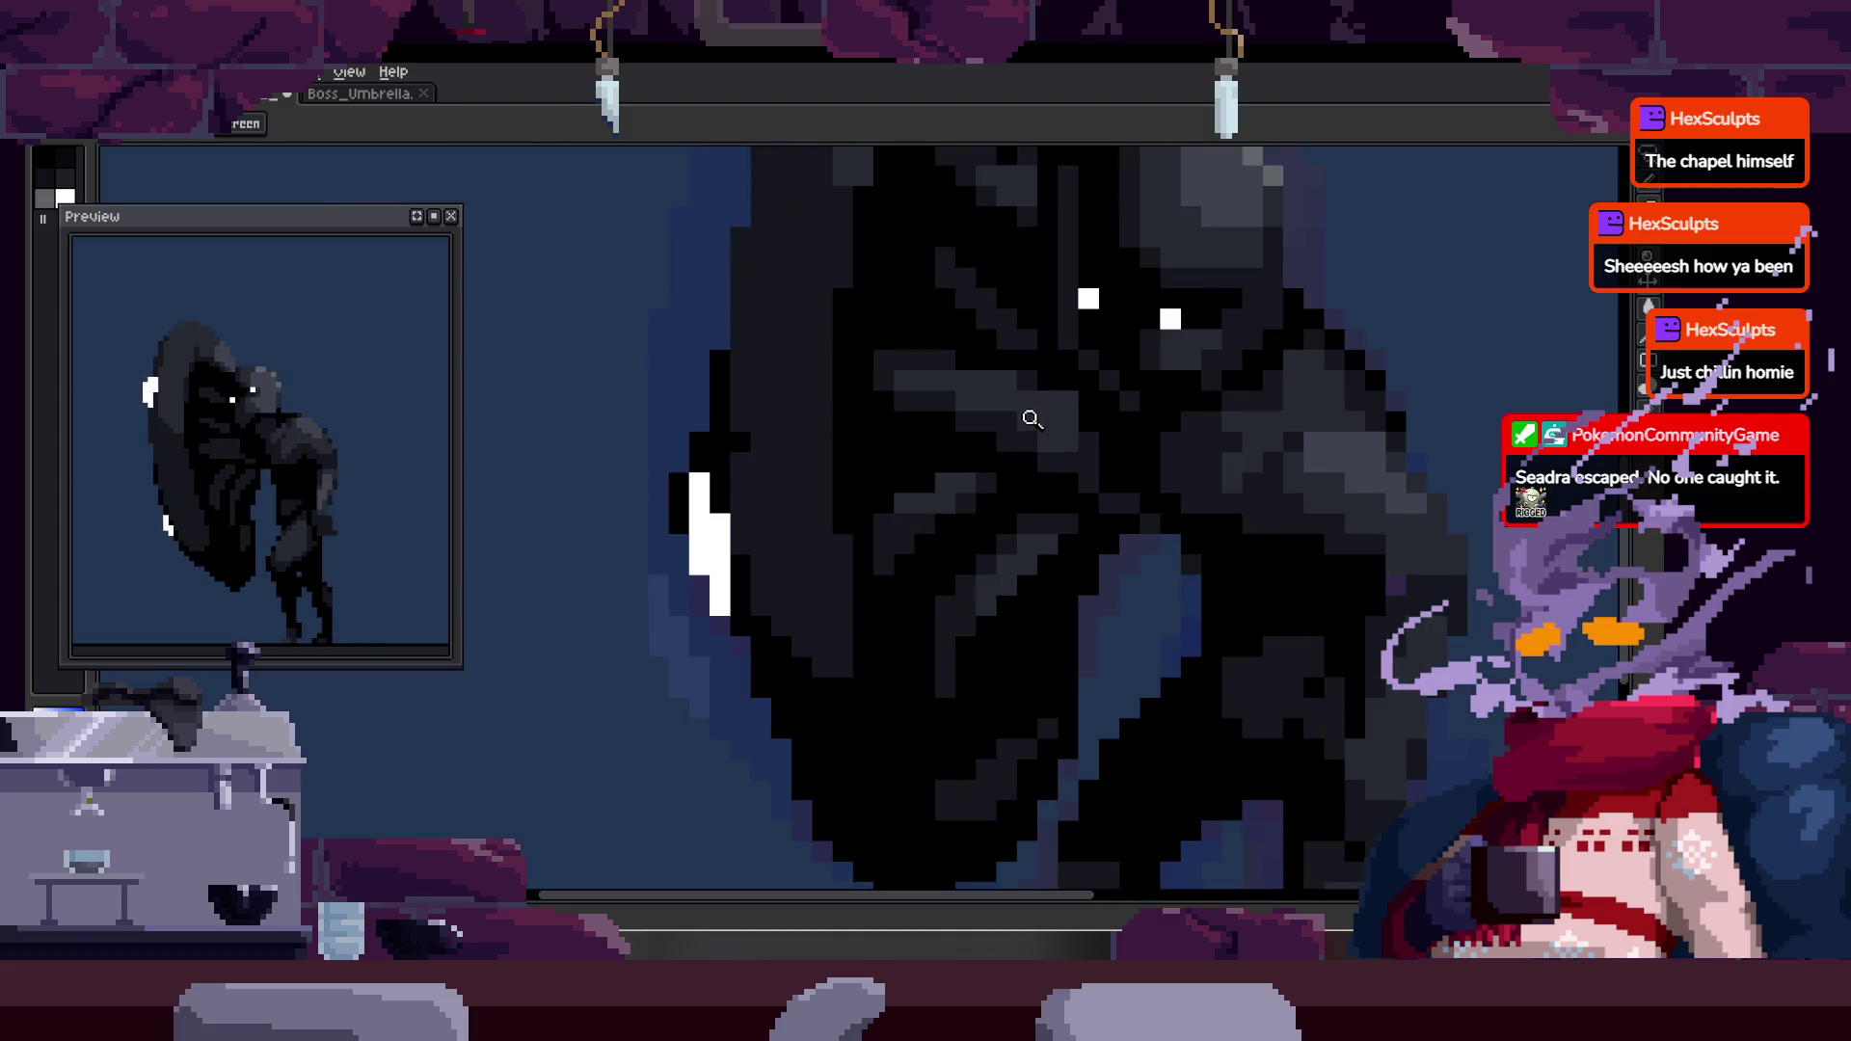
scroll(1033, 421, "down", 1)
scroll(1012, 401, "up", 2)
key("b")
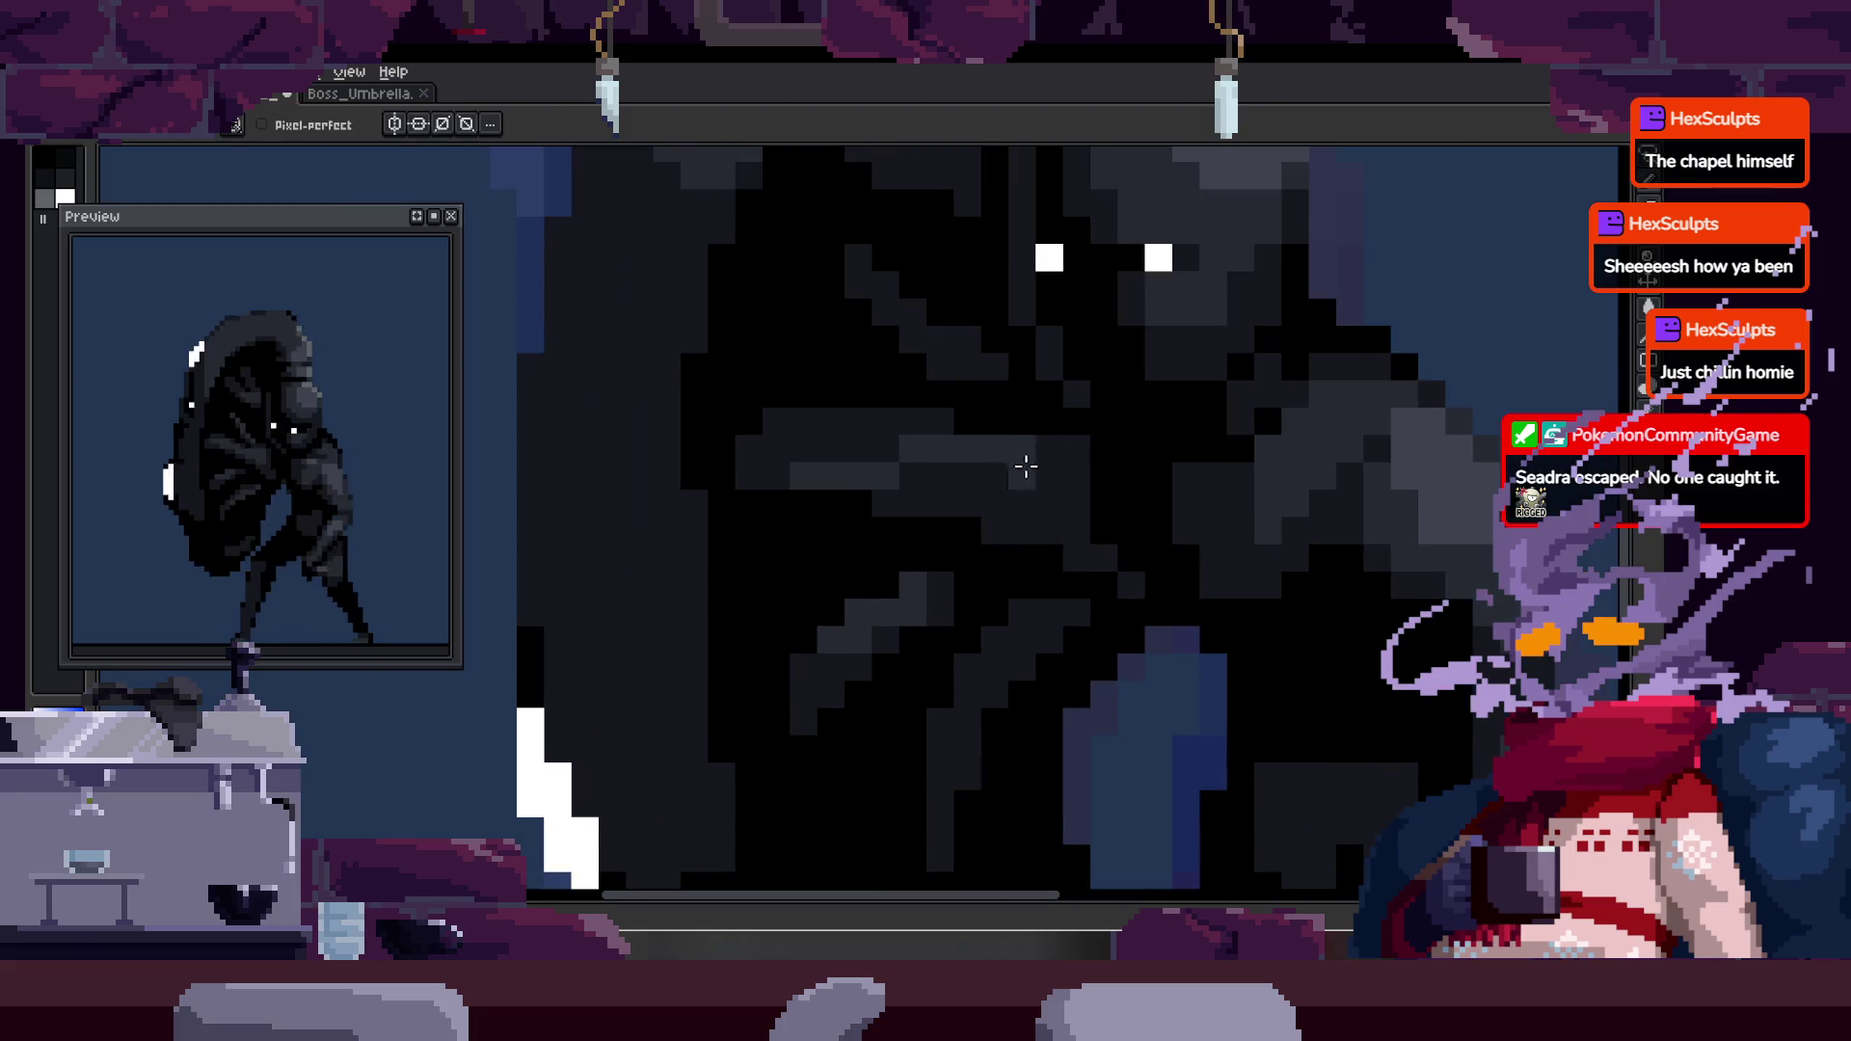
scroll(961, 509, "up", 1)
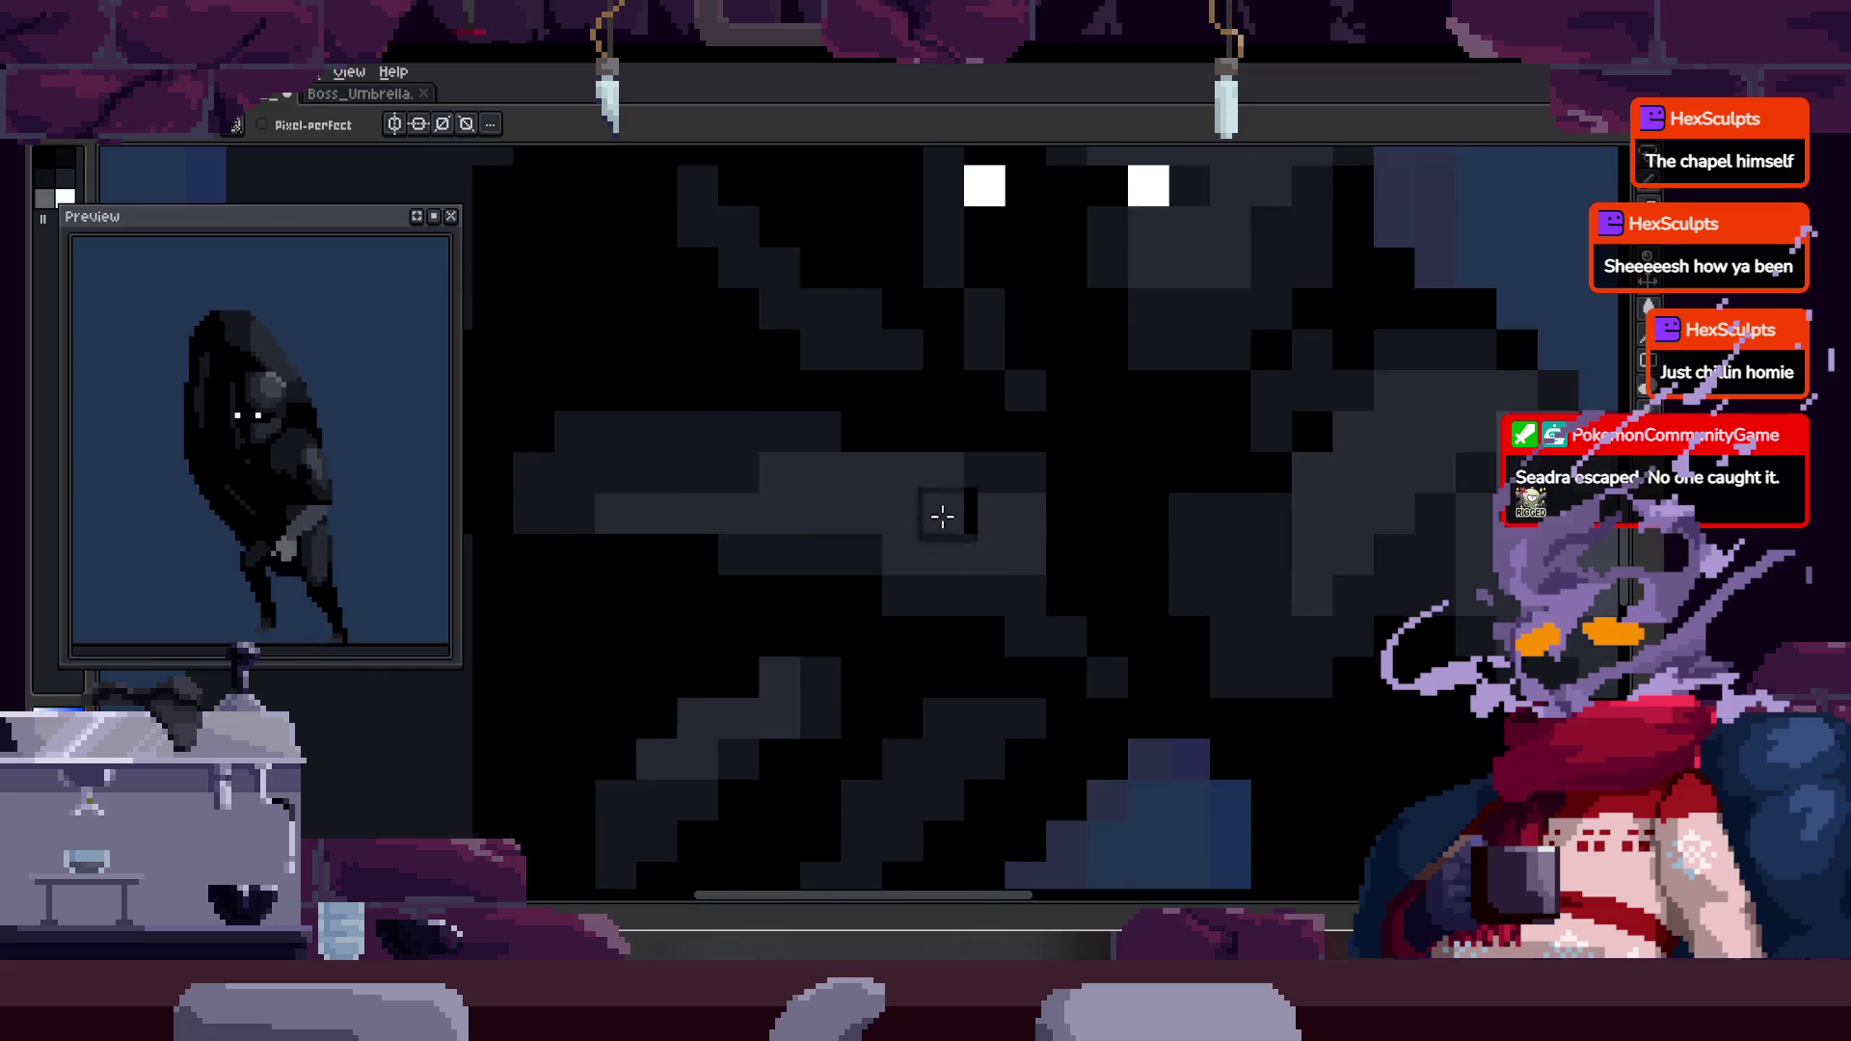
scroll(961, 509, "down", 2)
key("v")
key("z")
scroll(859, 537, "up", 1)
key("b")
mouse_move(625, 596)
left_mouse_down()
mouse_move(980, 607)
mouse_move(946, 632)
left_mouse_up()
mouse_move(752, 624)
left_mouse_down()
mouse_move(843, 611)
mouse_move(735, 611)
mouse_move(781, 583)
mouse_move(674, 583)
left_mouse_up()
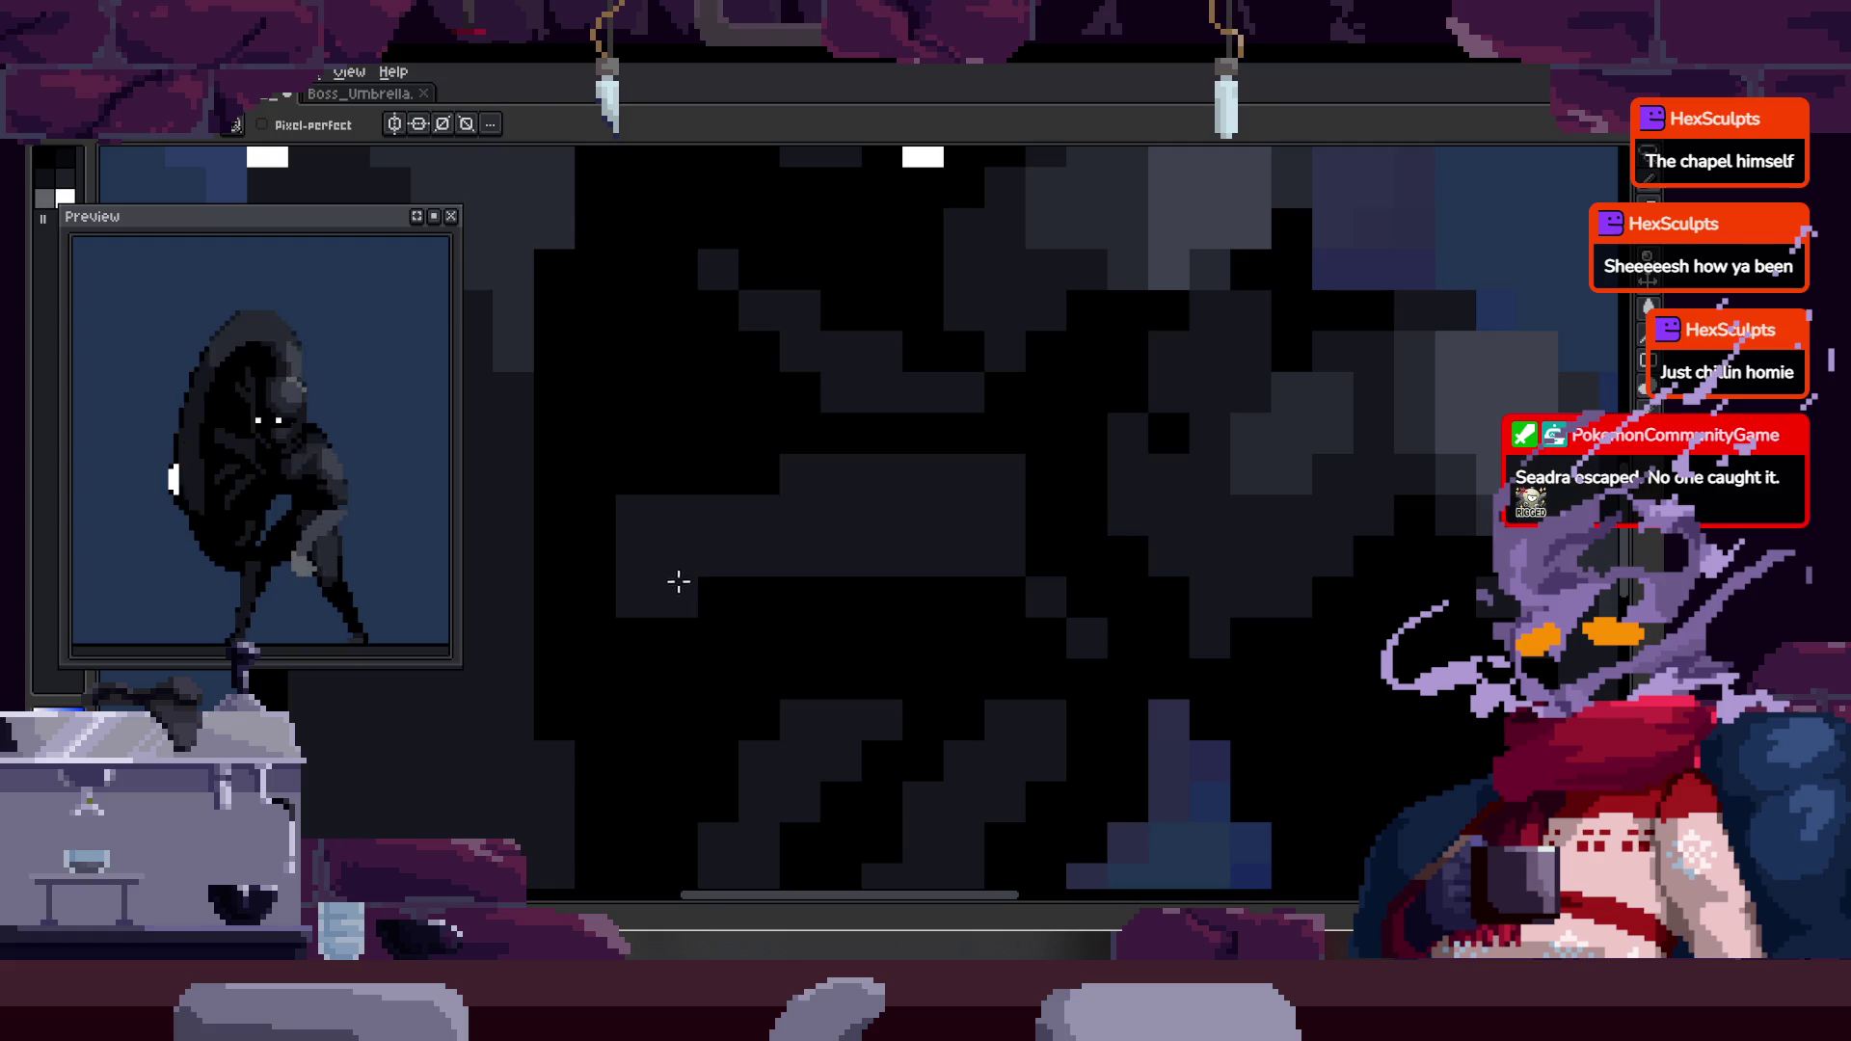
- Zoom out to the whole sprite and show the timeline with its tagged frames
key("z")
scroll(777, 537, "down", 3)
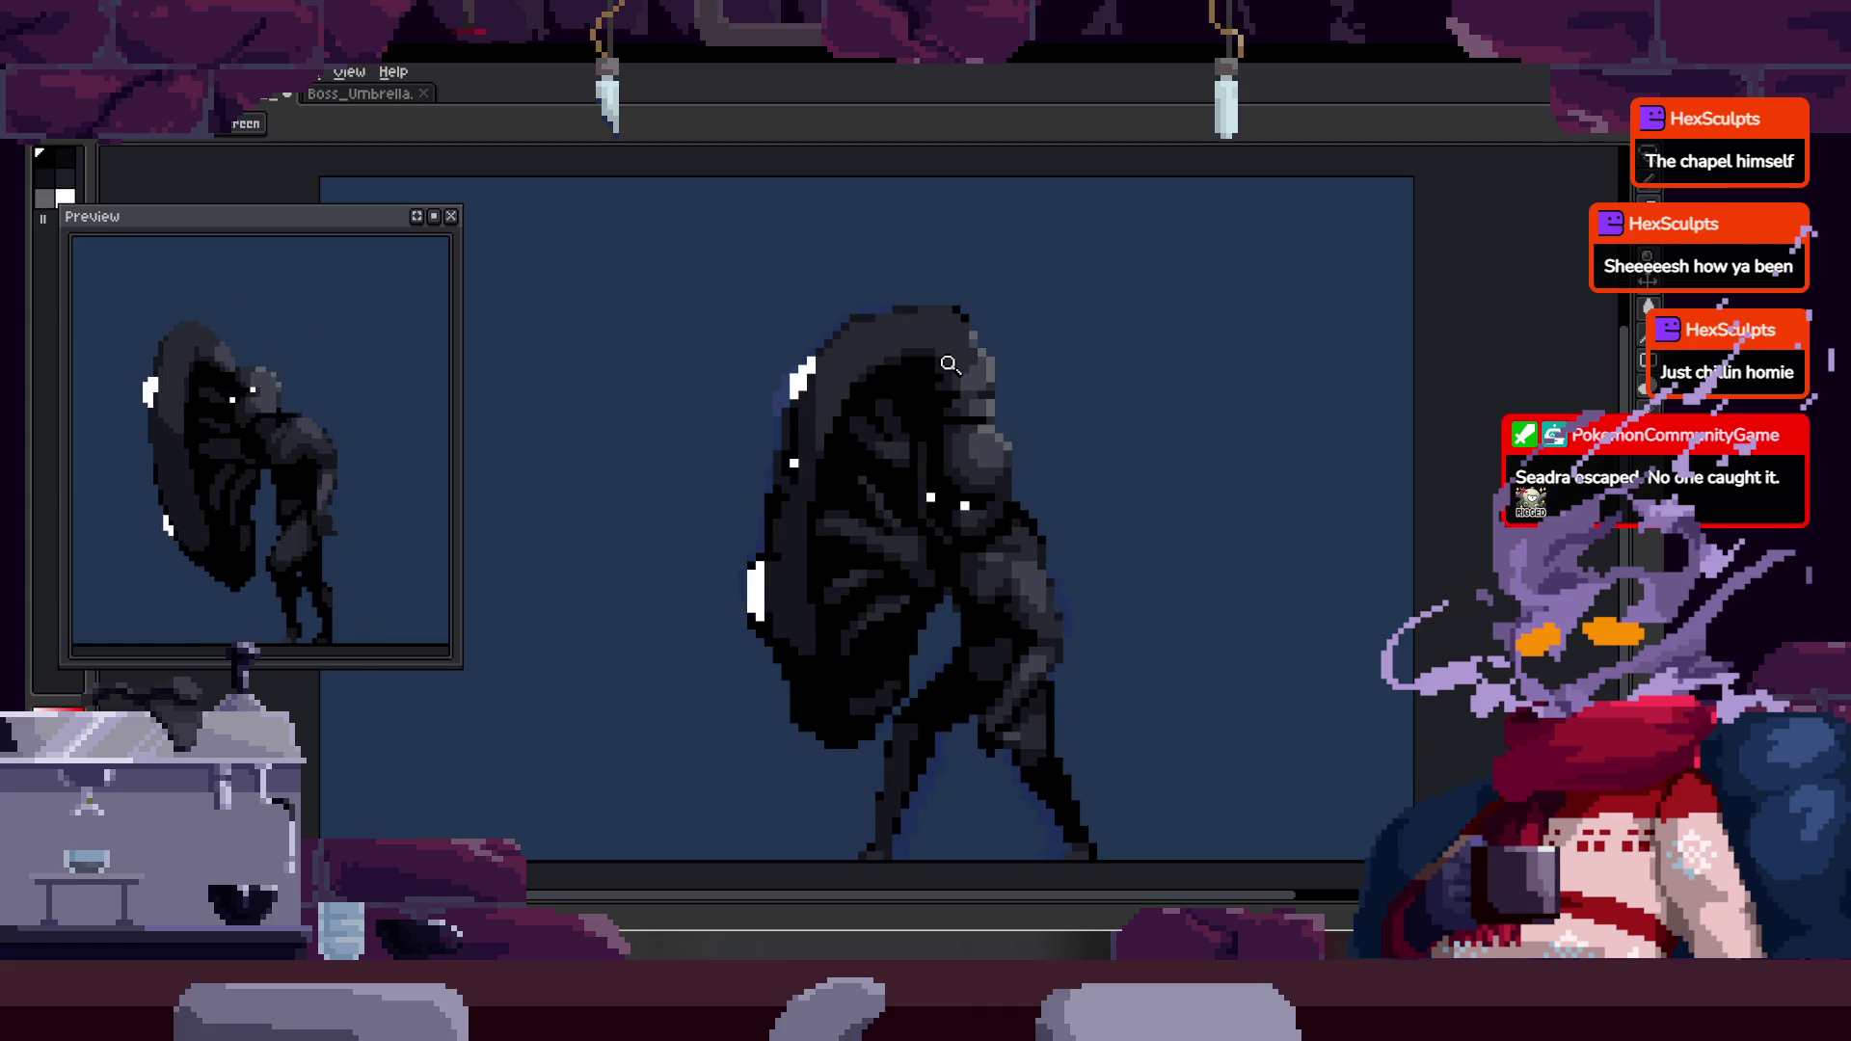
scroll(837, 530, "up", 5)
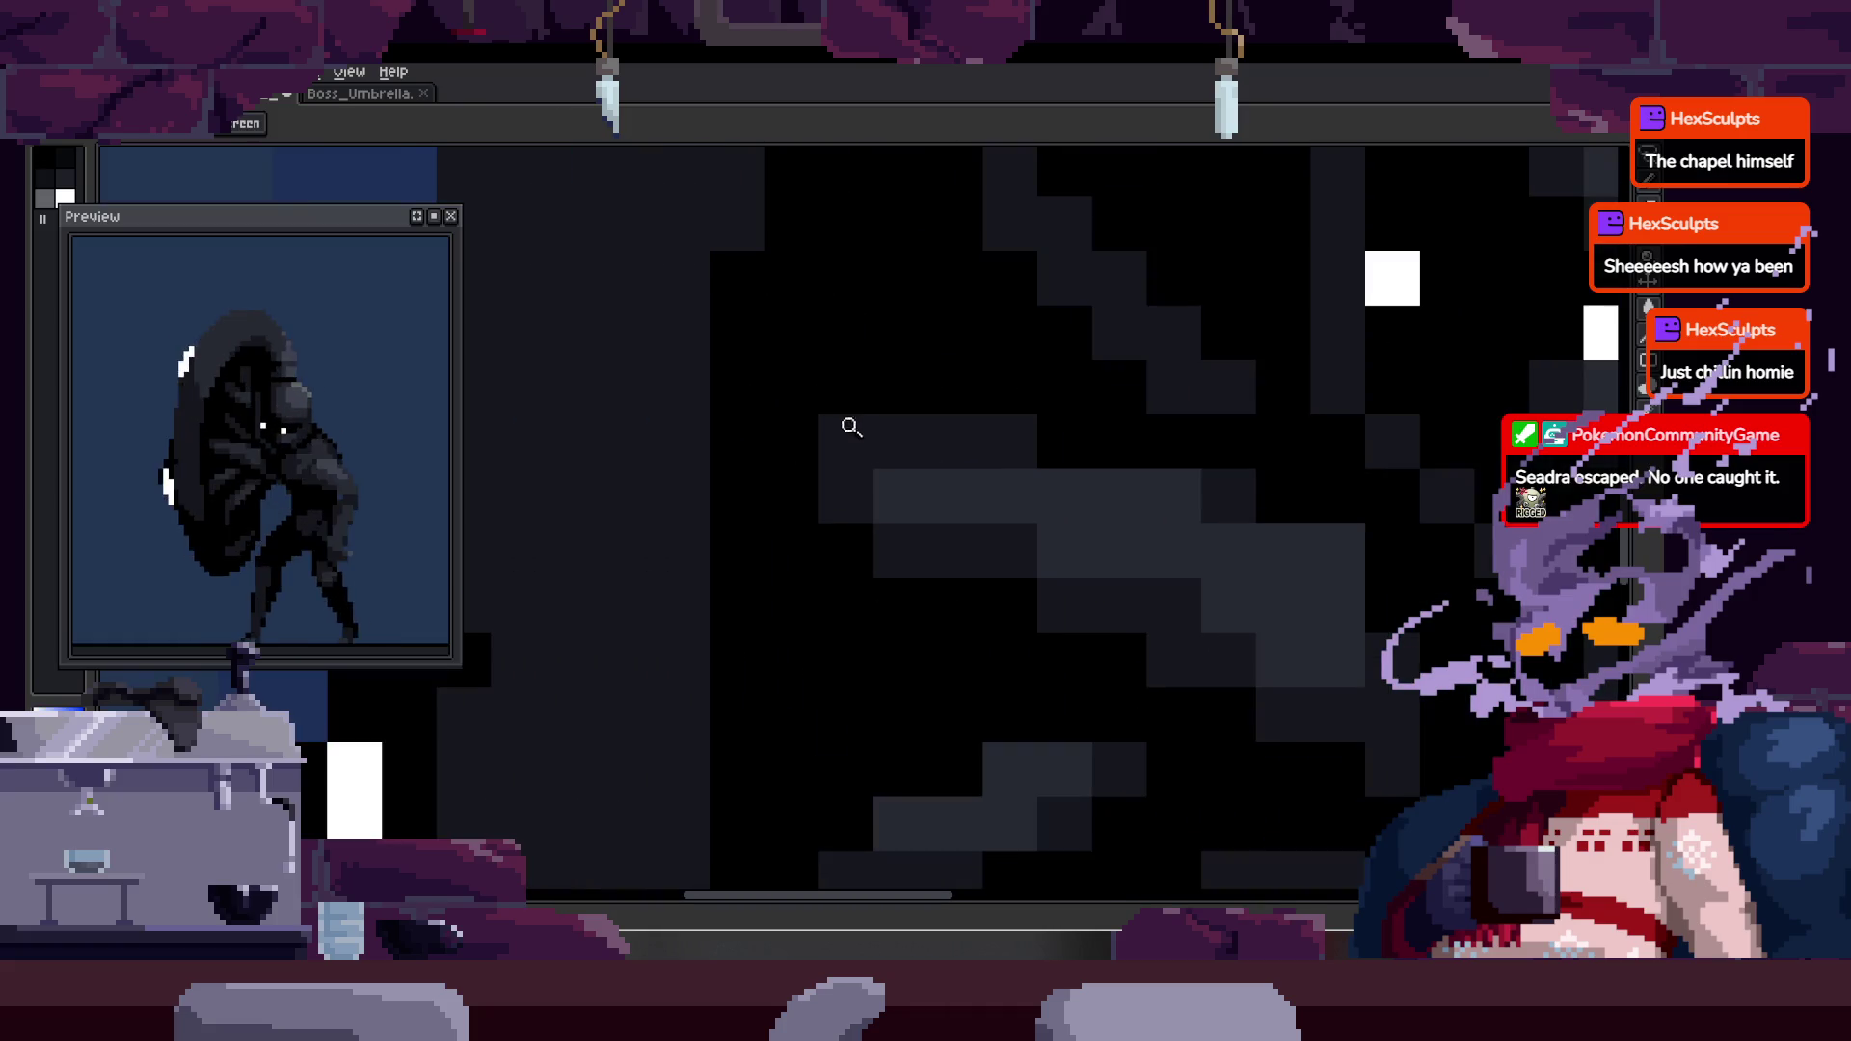
key("b")
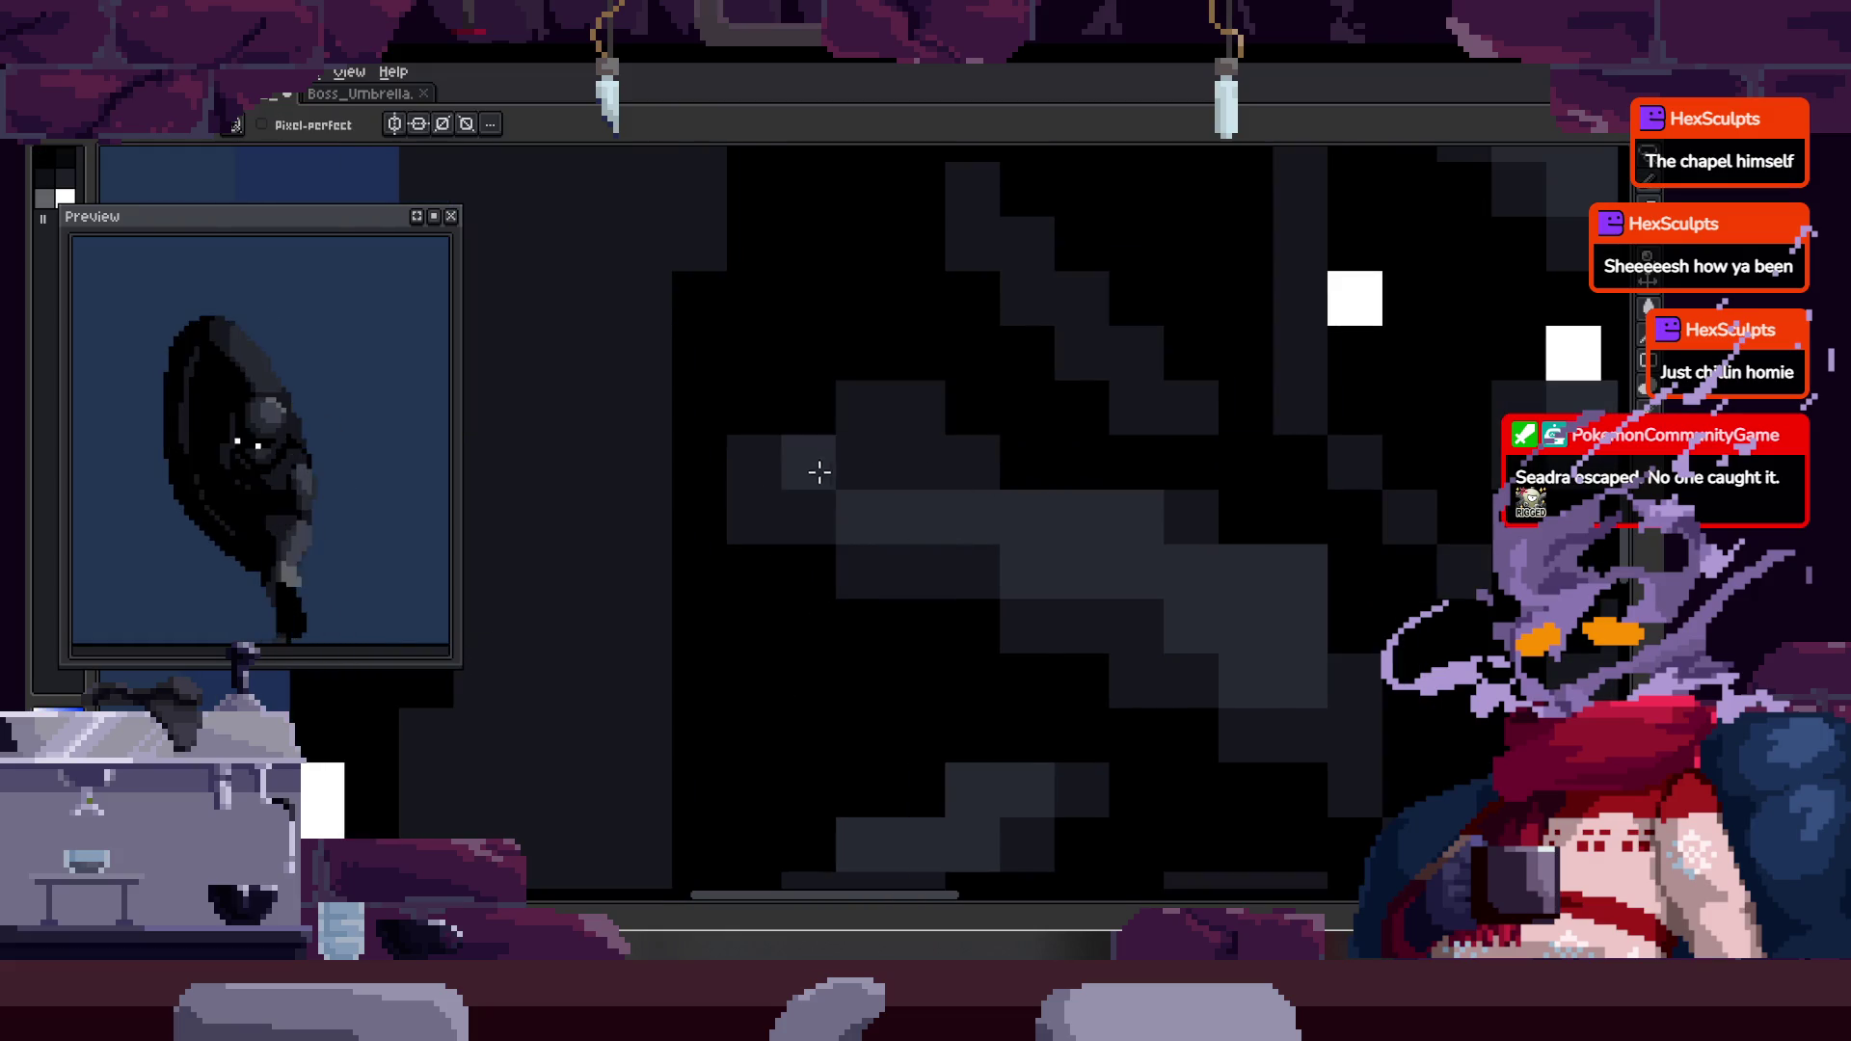
key("z")
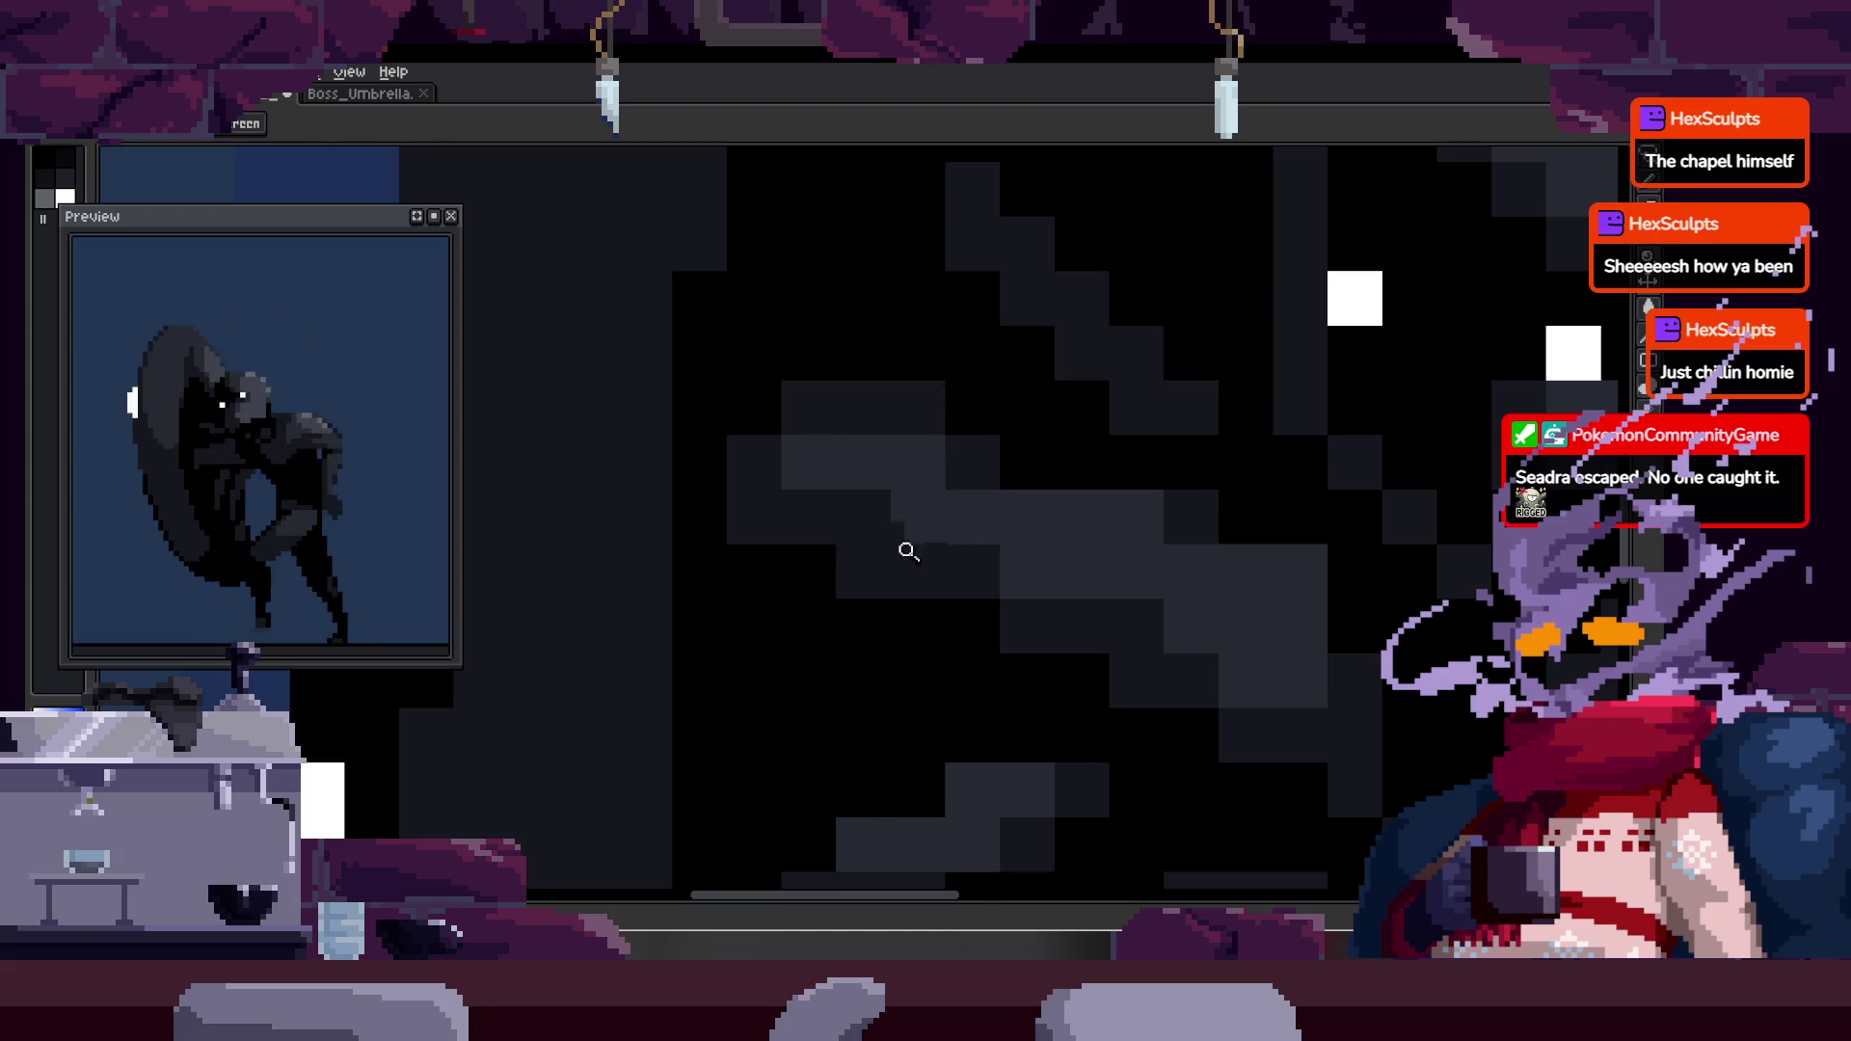
scroll(932, 545, "down", 5)
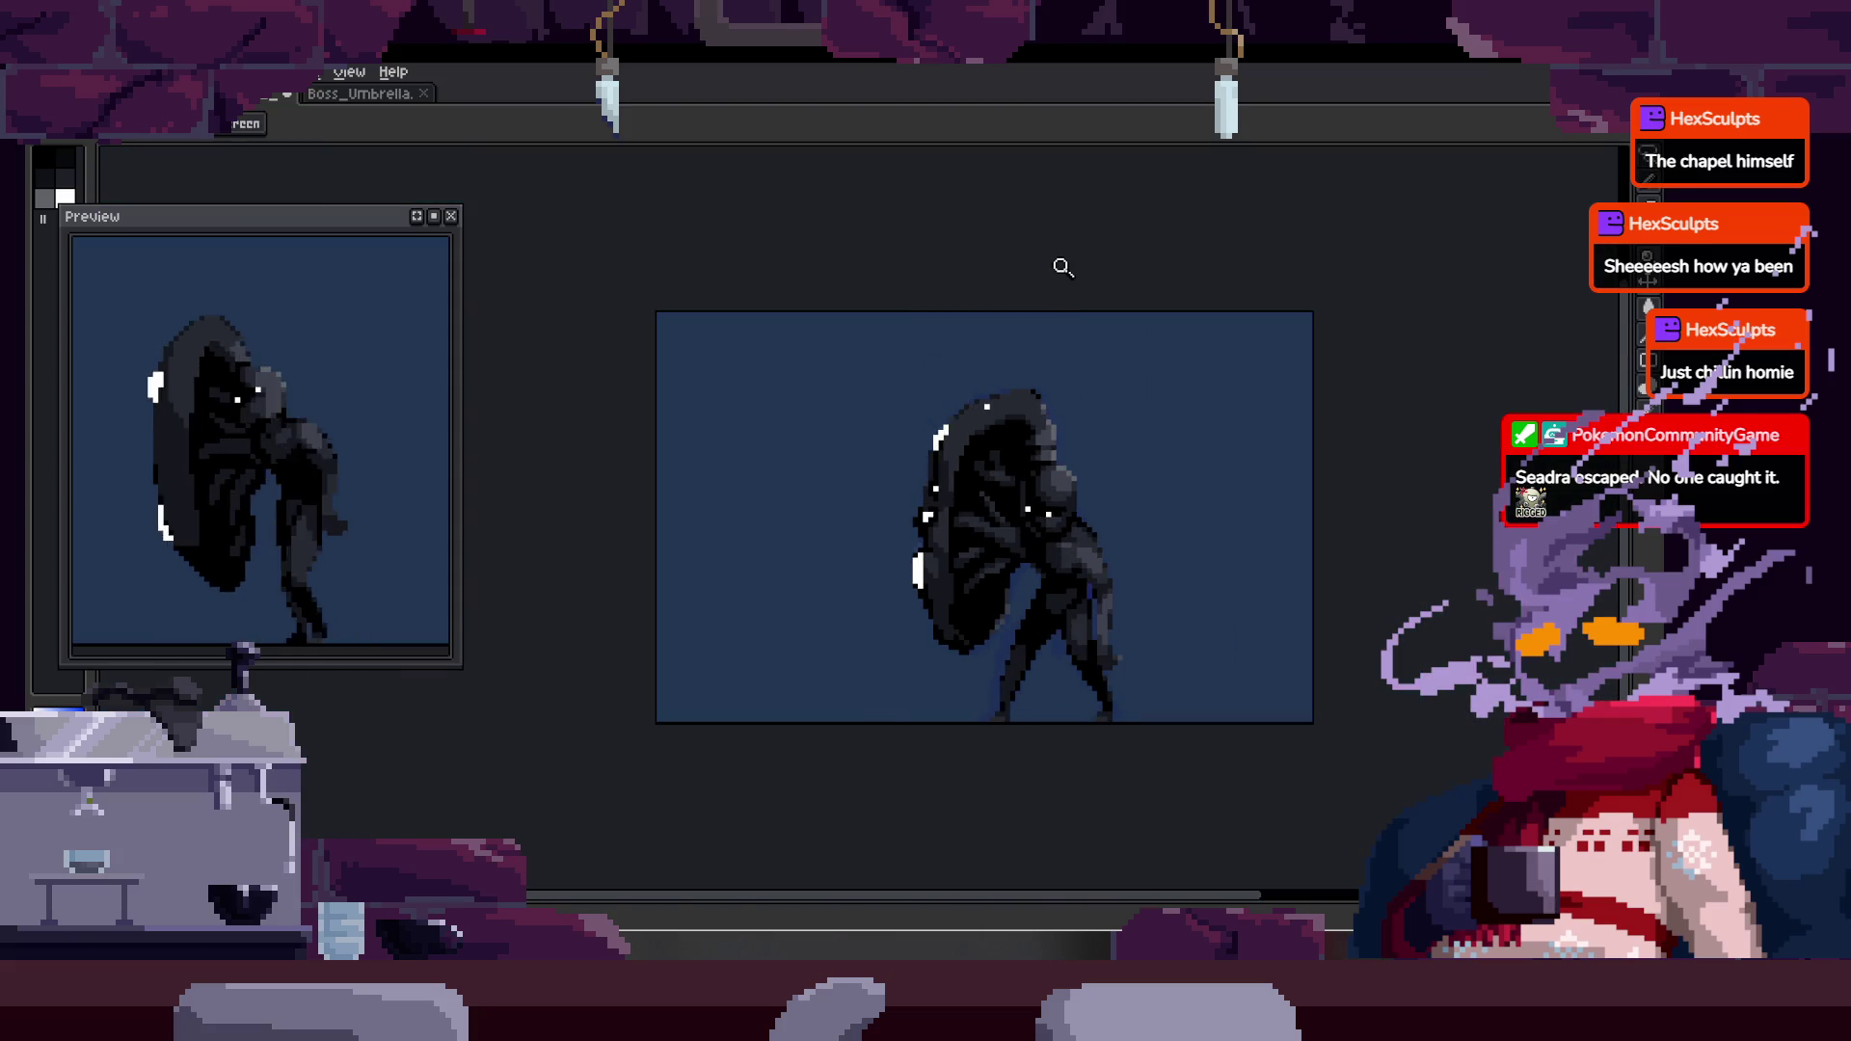
key("Tab")
key("Tab")
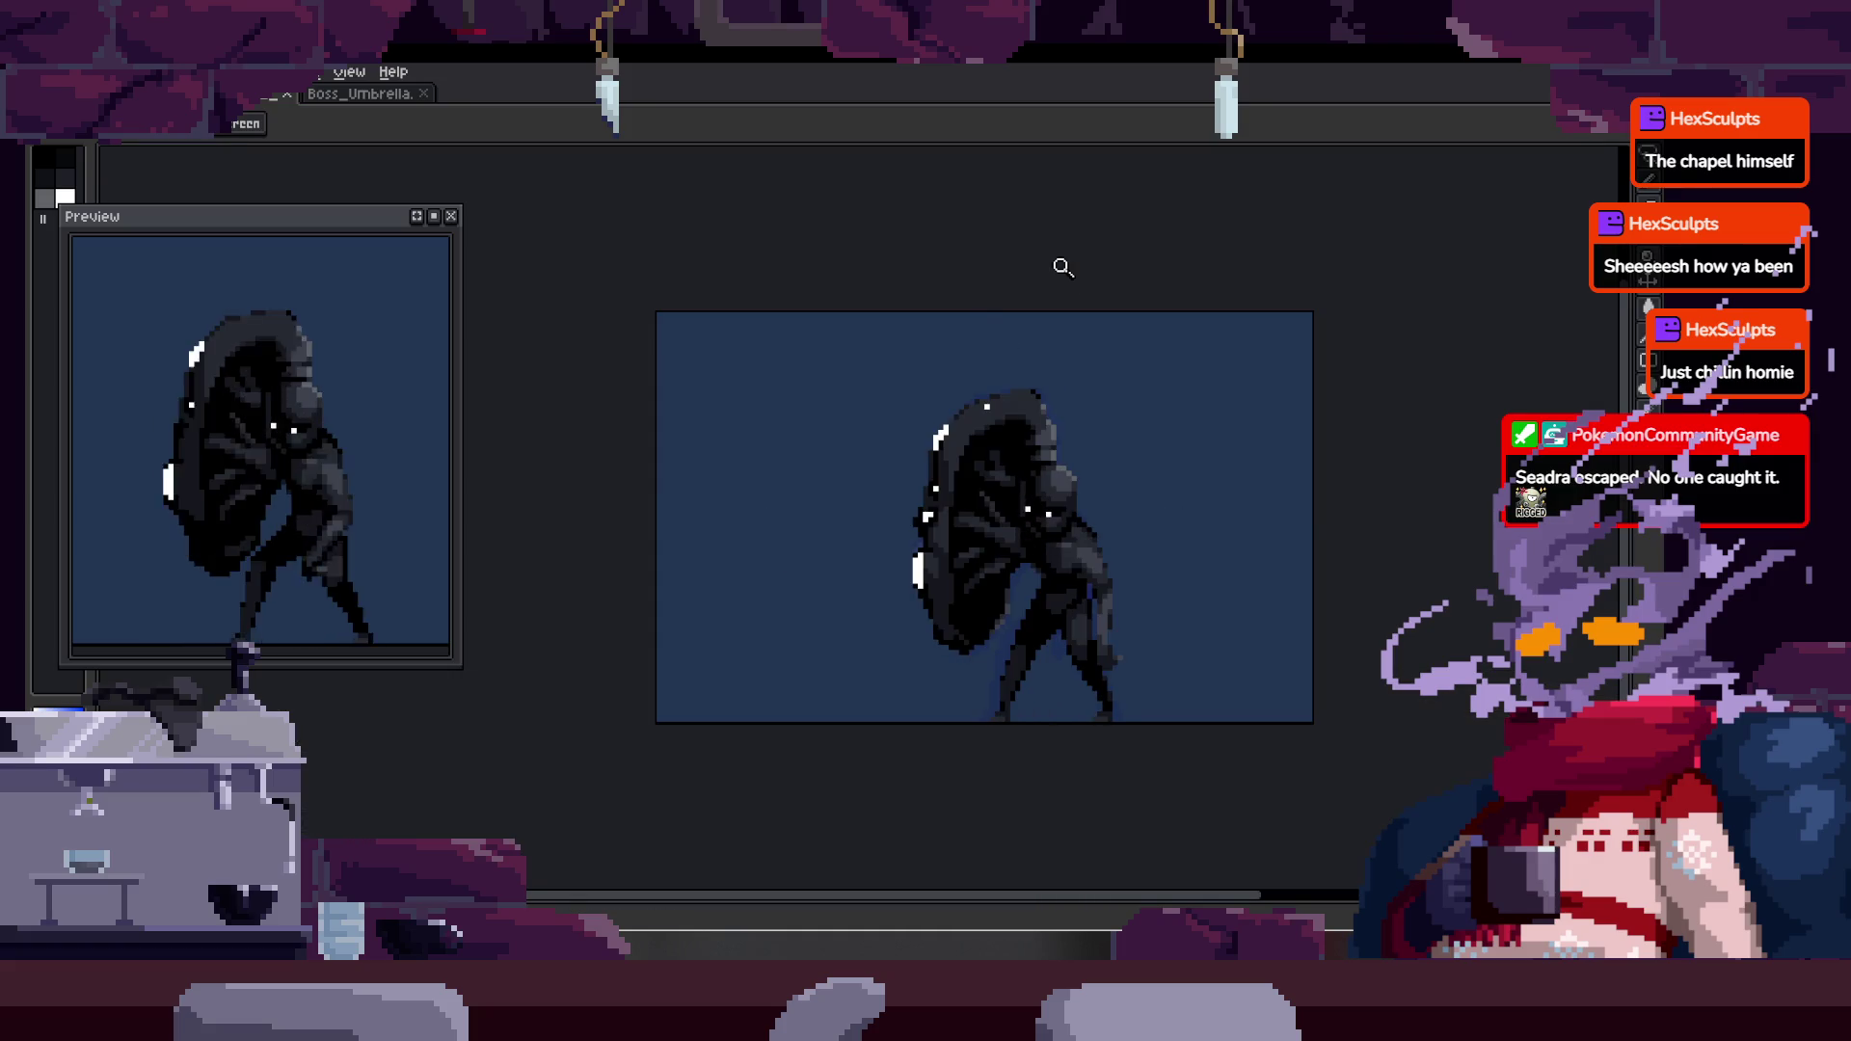
- Zoom in close on the boss's head pixels, then back out one step
left_click(1037, 501)
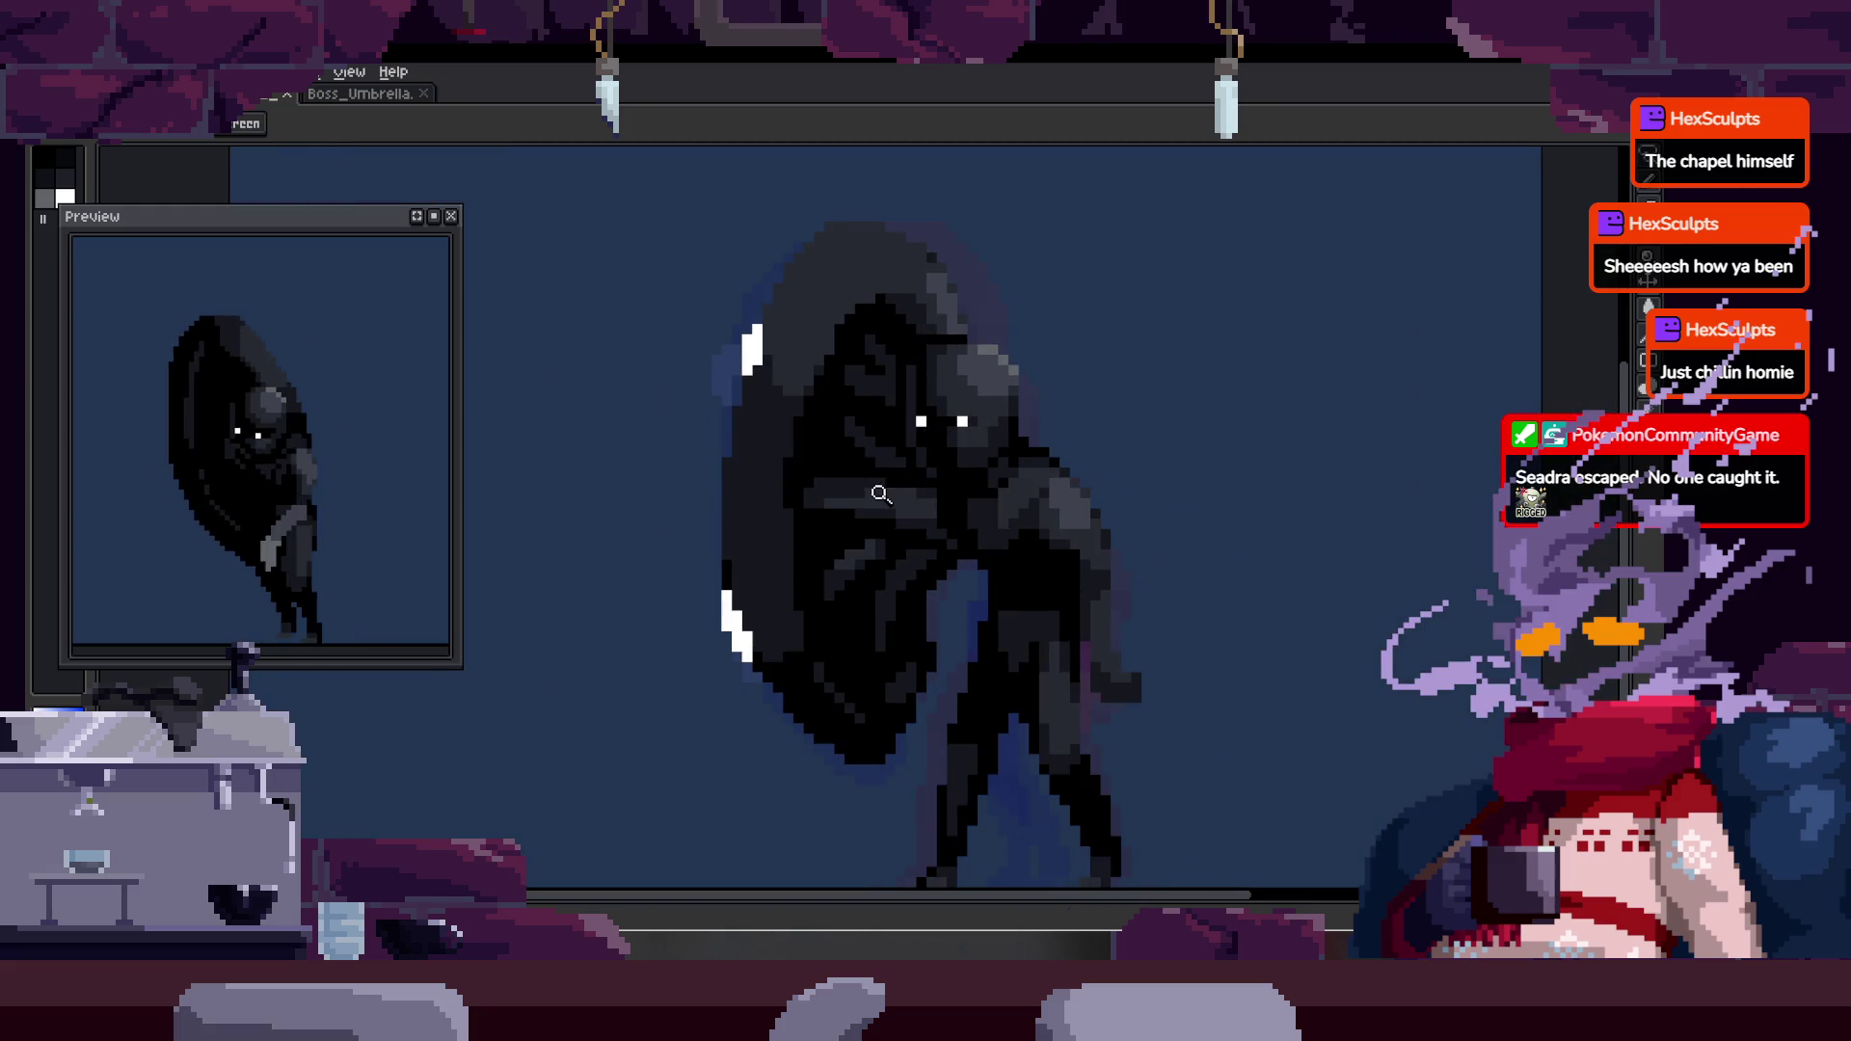
left_click(916, 468)
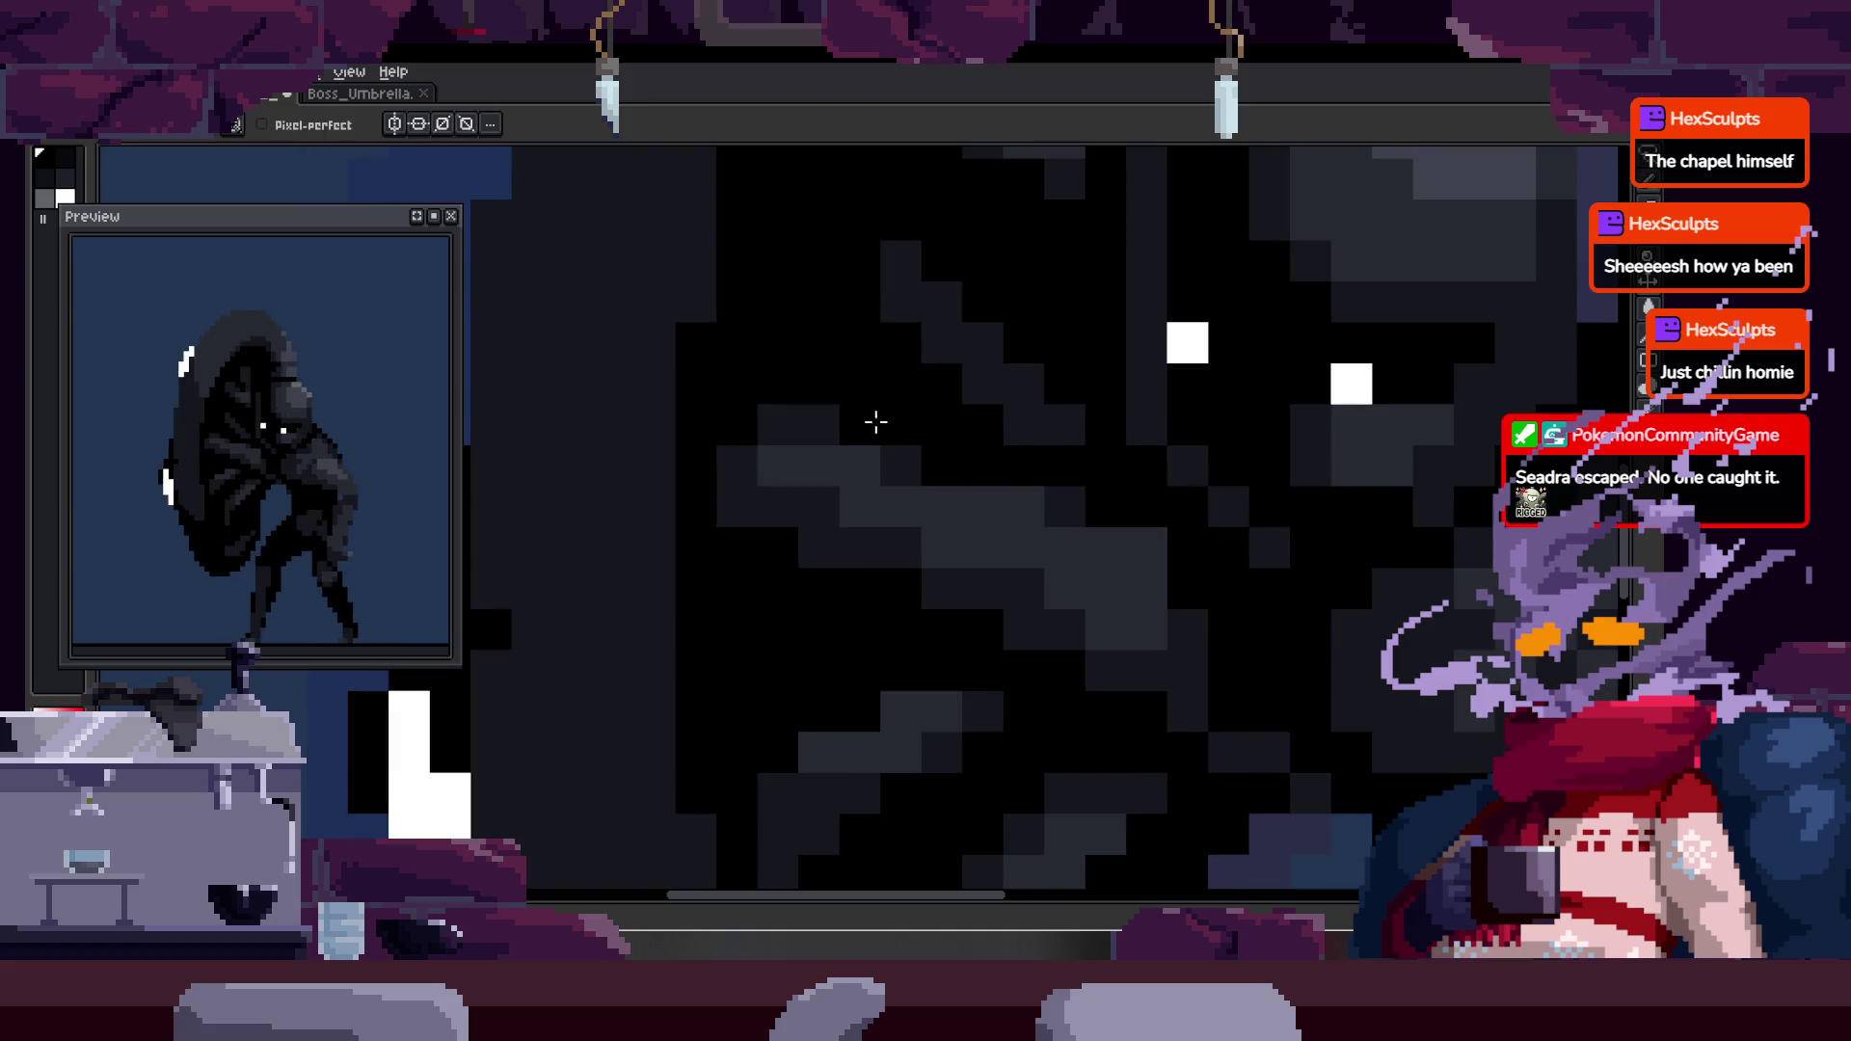
right_click(870, 464)
left_click(967, 397)
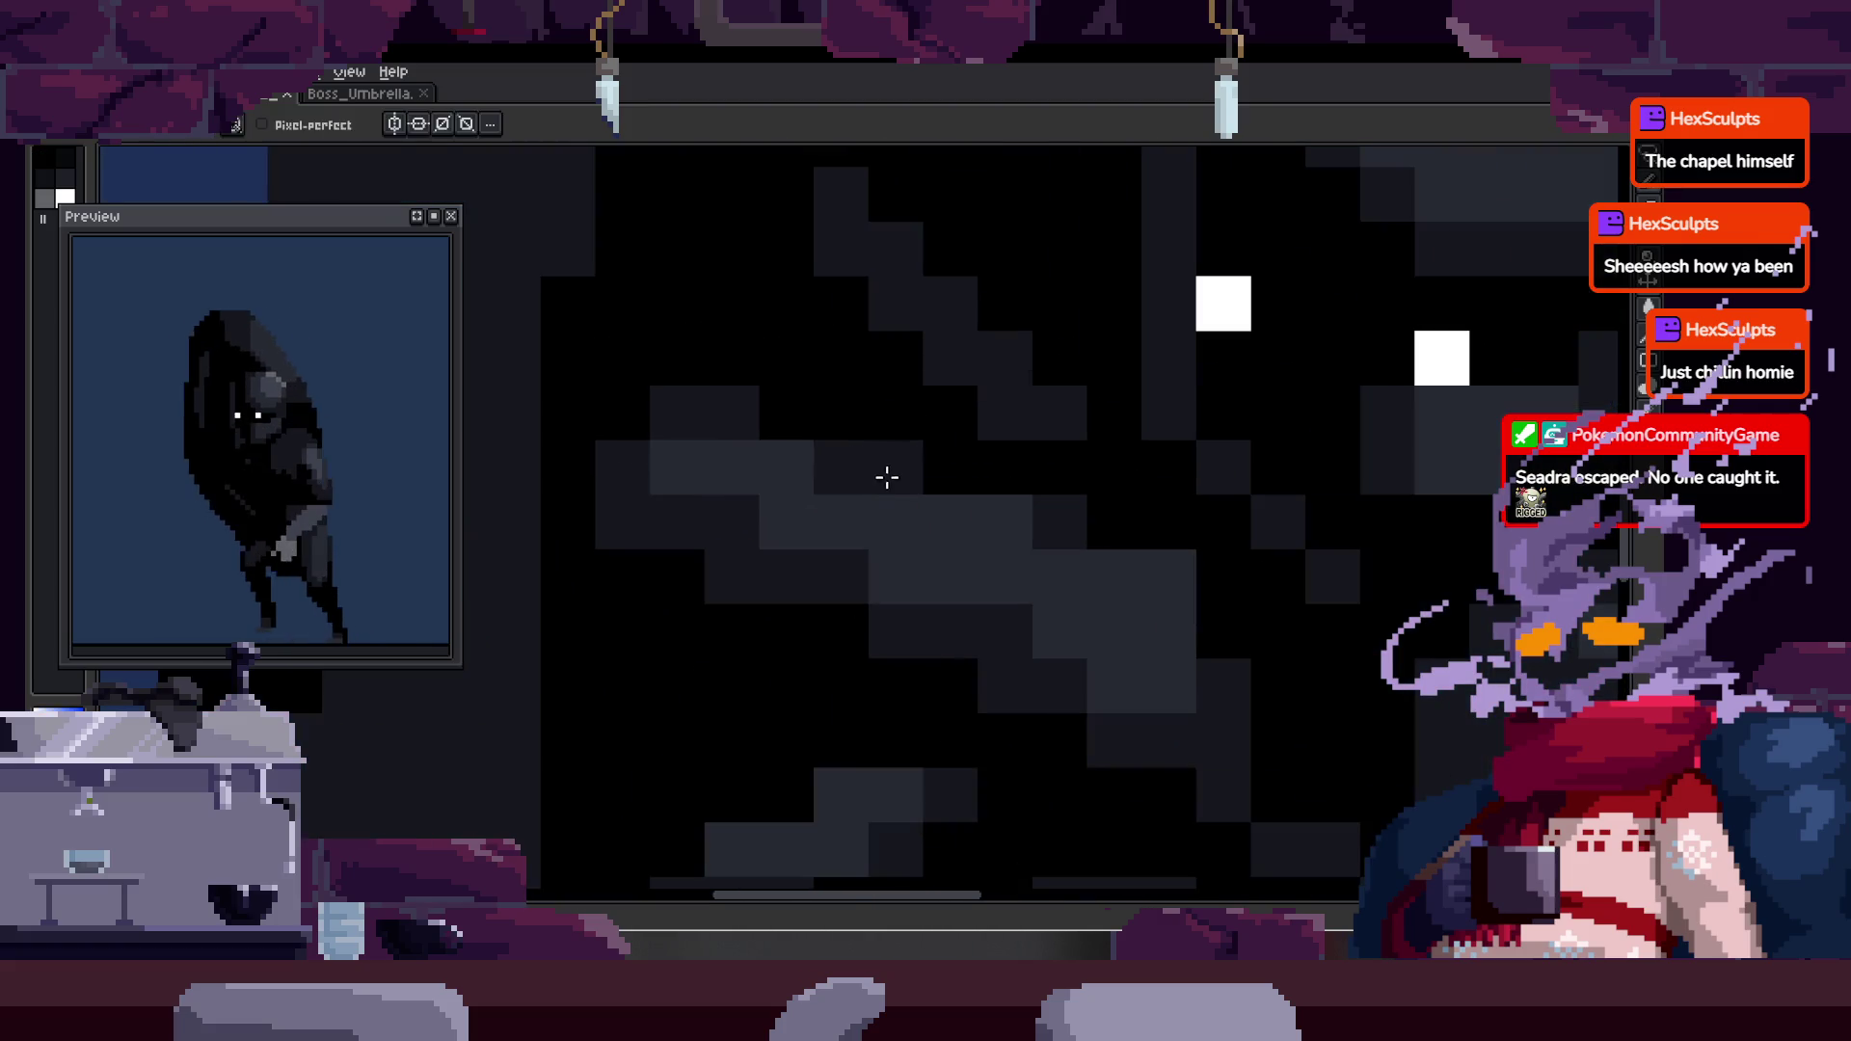
right_click(877, 492)
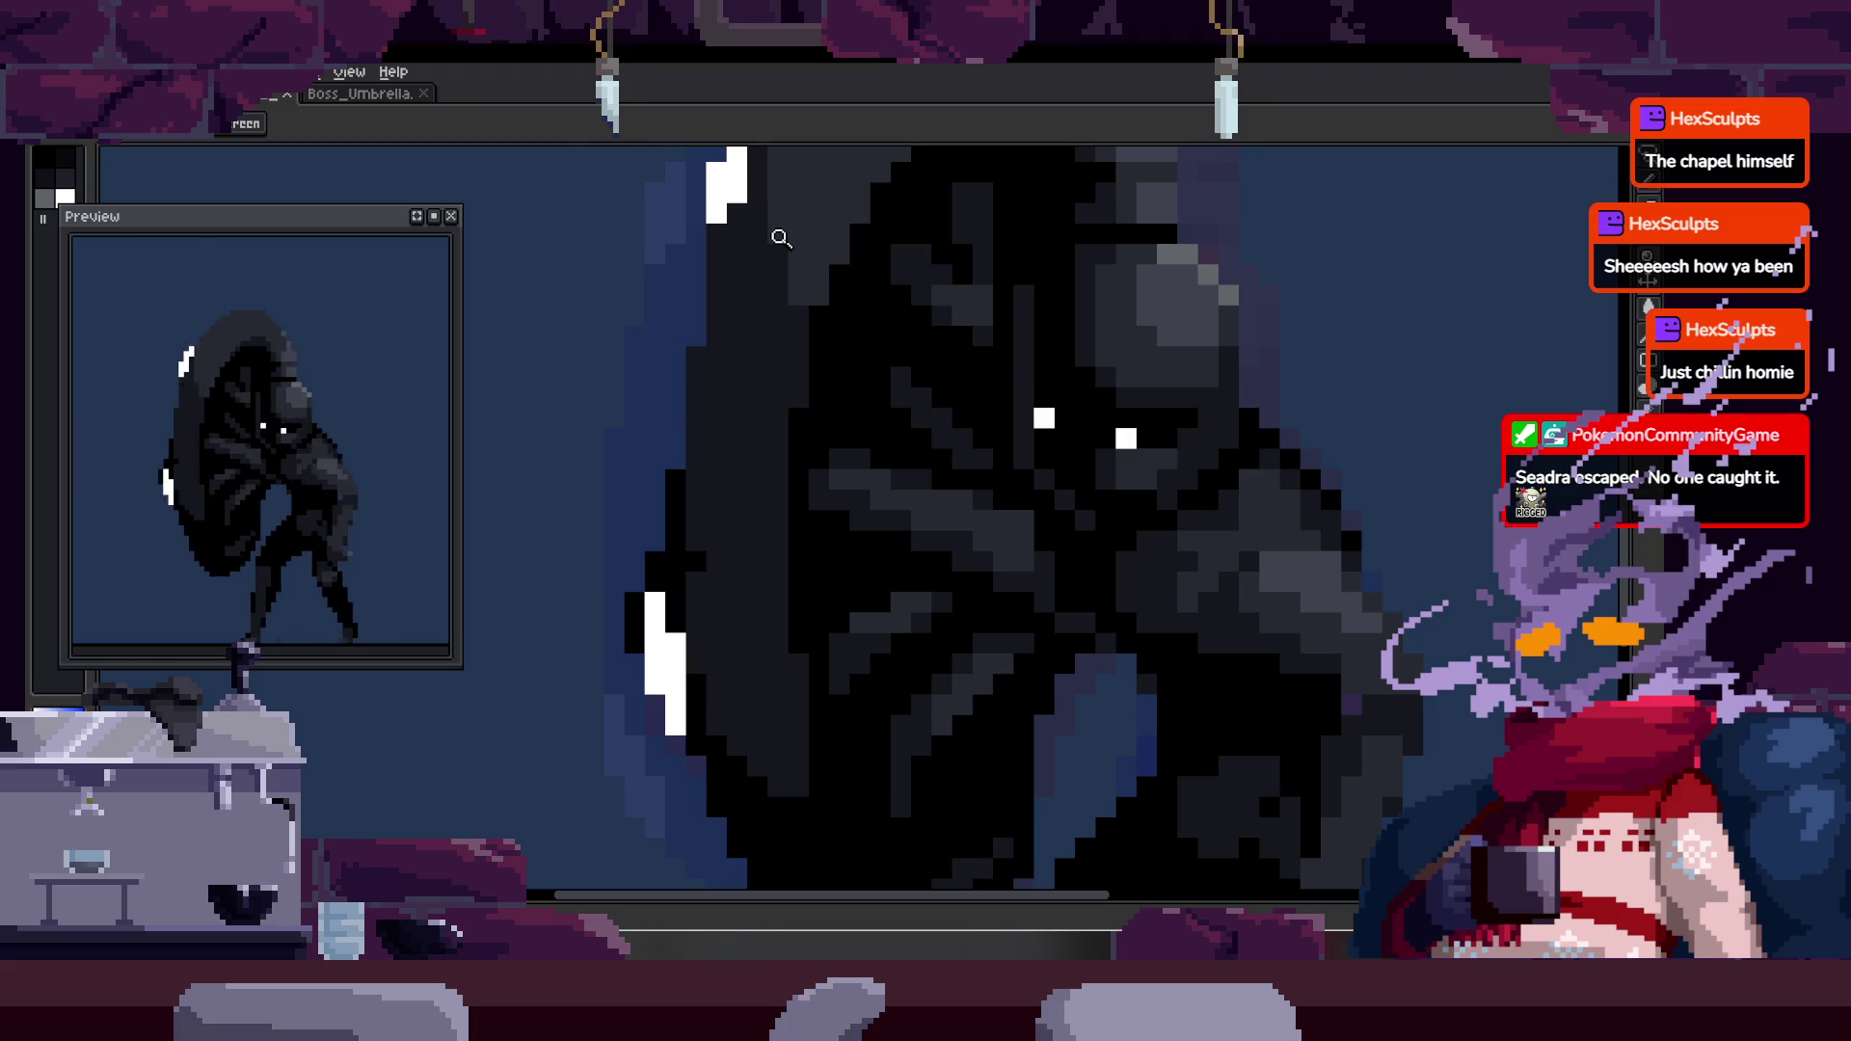
scroll(979, 546, "up", 1)
scroll(1061, 524, "down", 4)
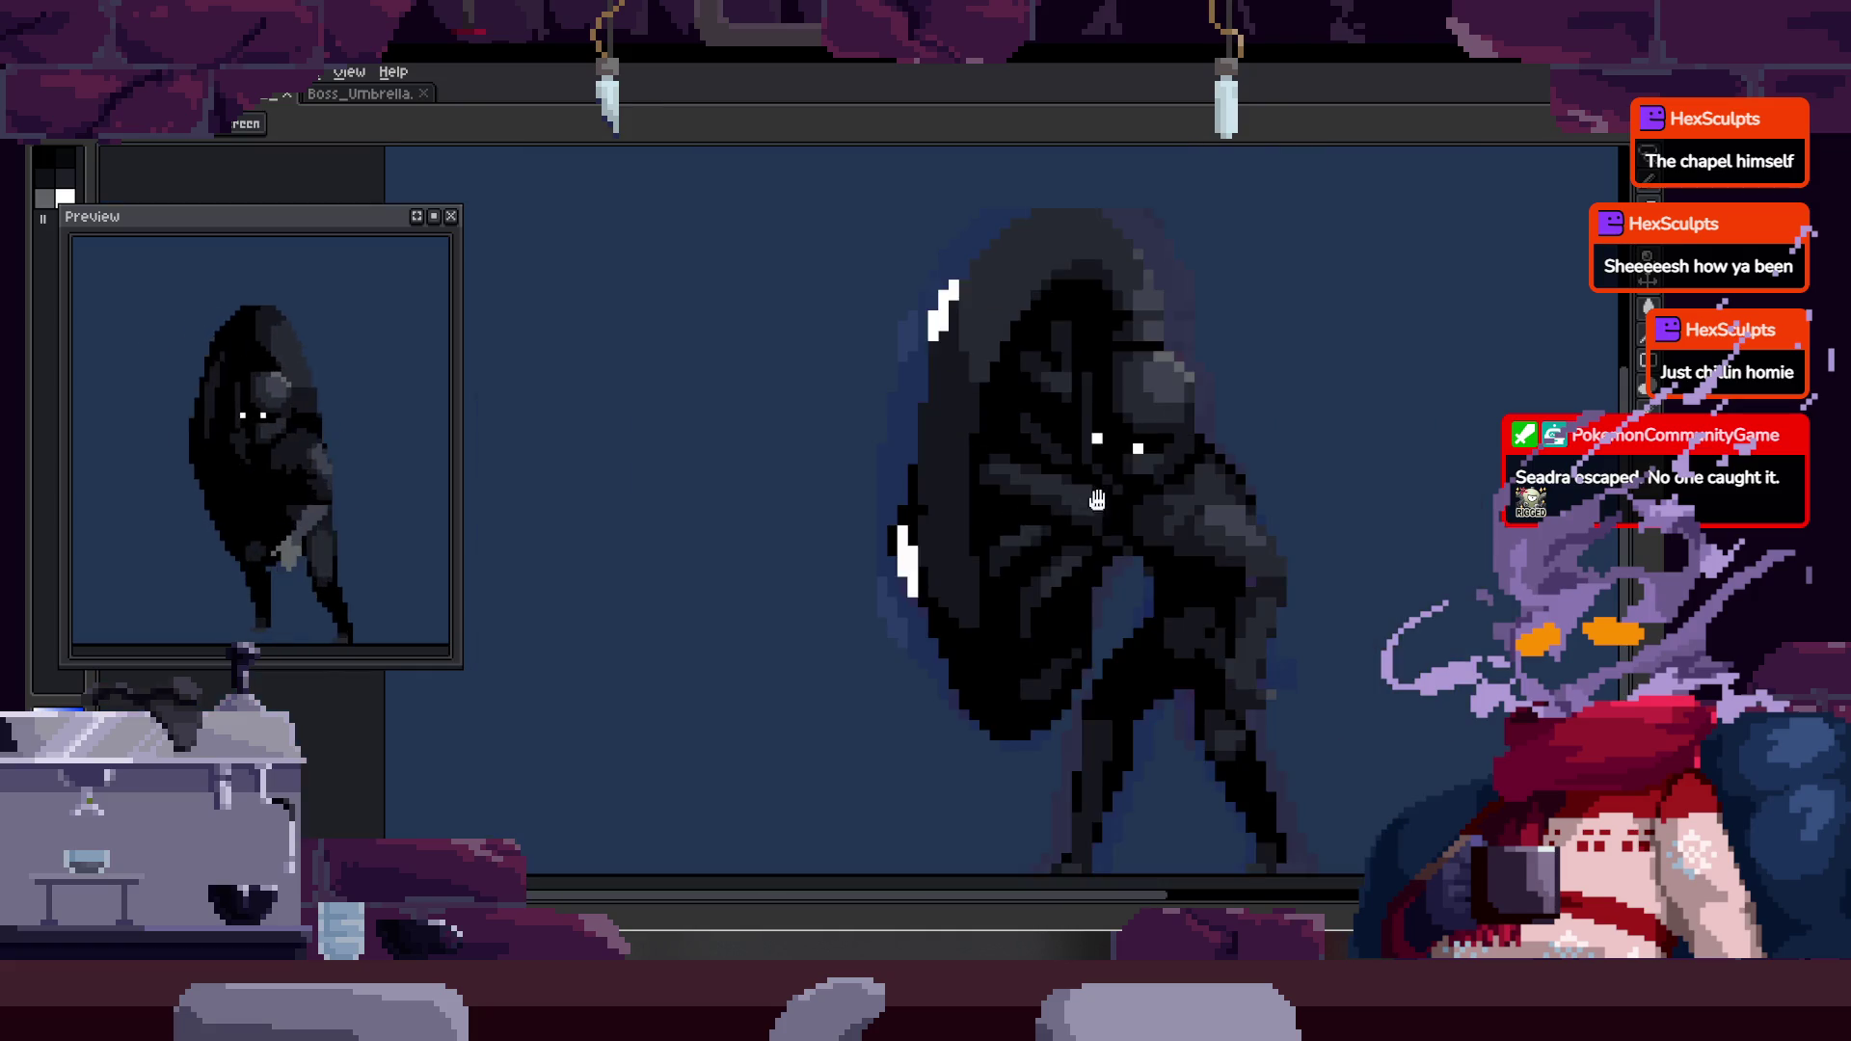
scroll(984, 514, "up", 2)
scroll(984, 183, "down", 1)
key("Tab")
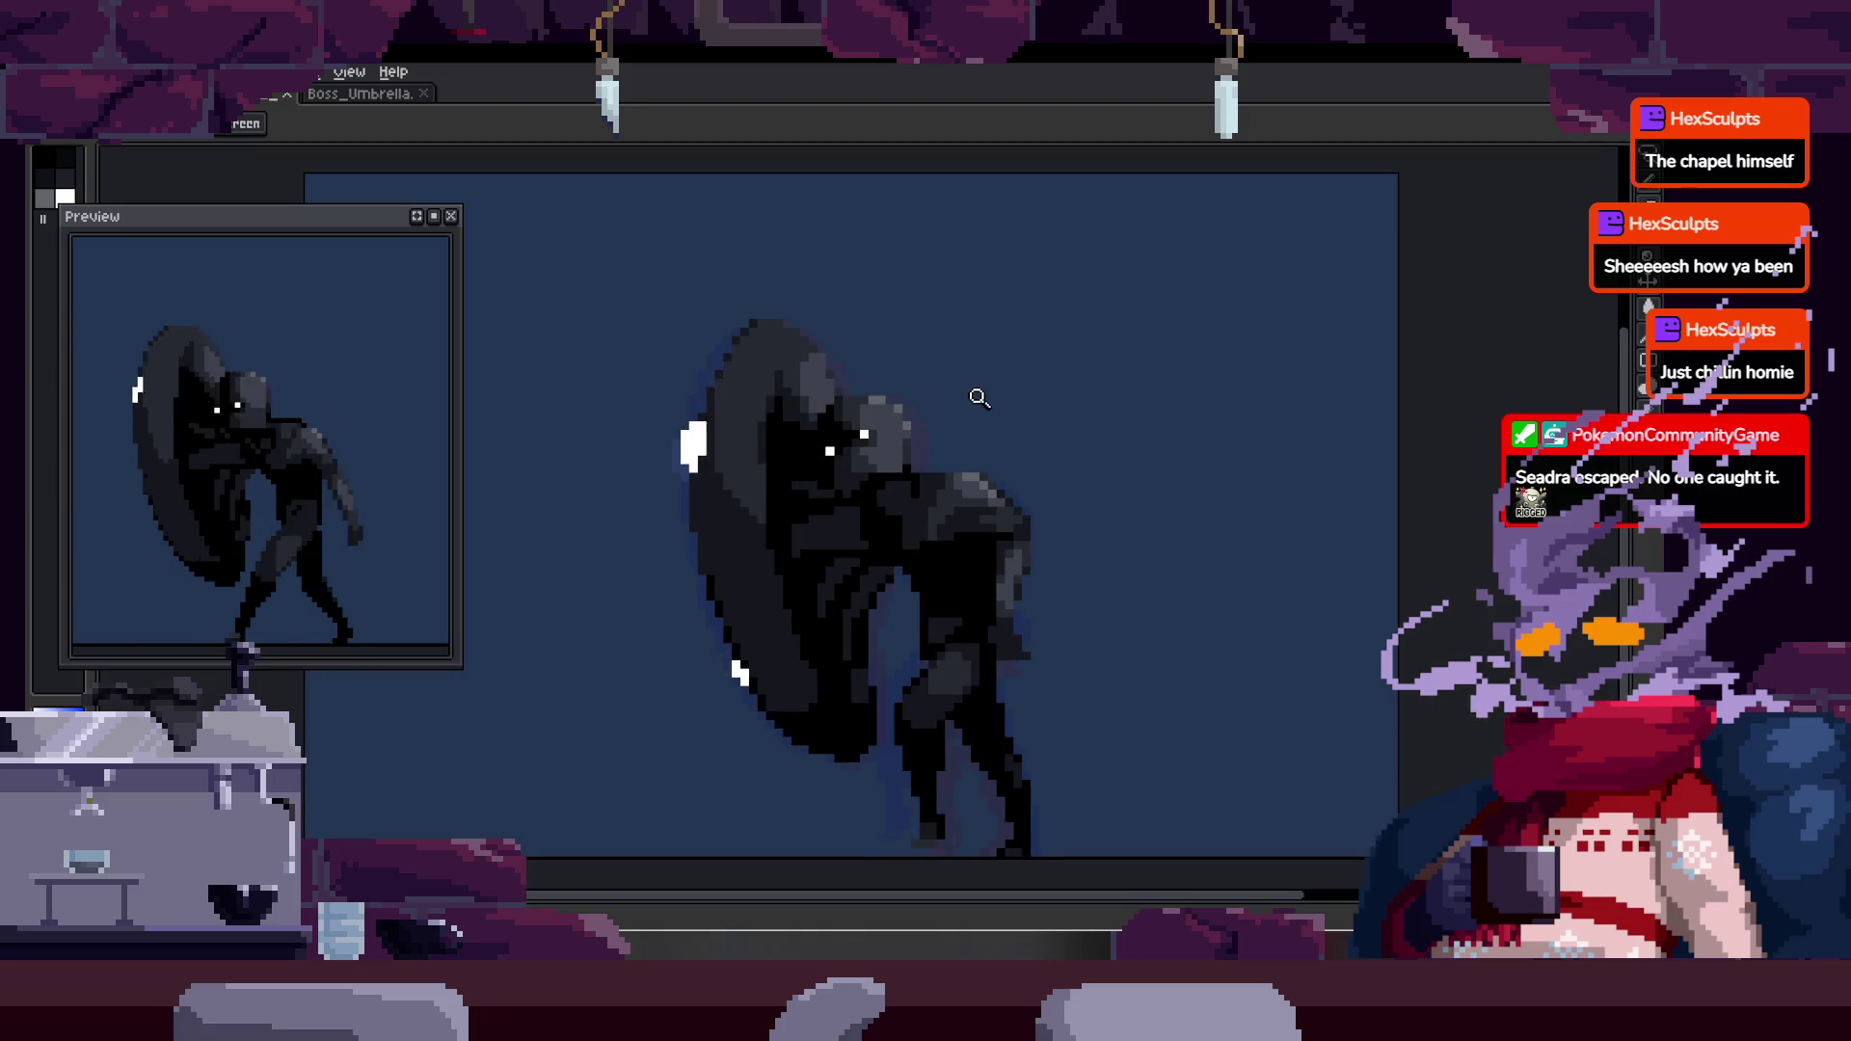
key("Tab")
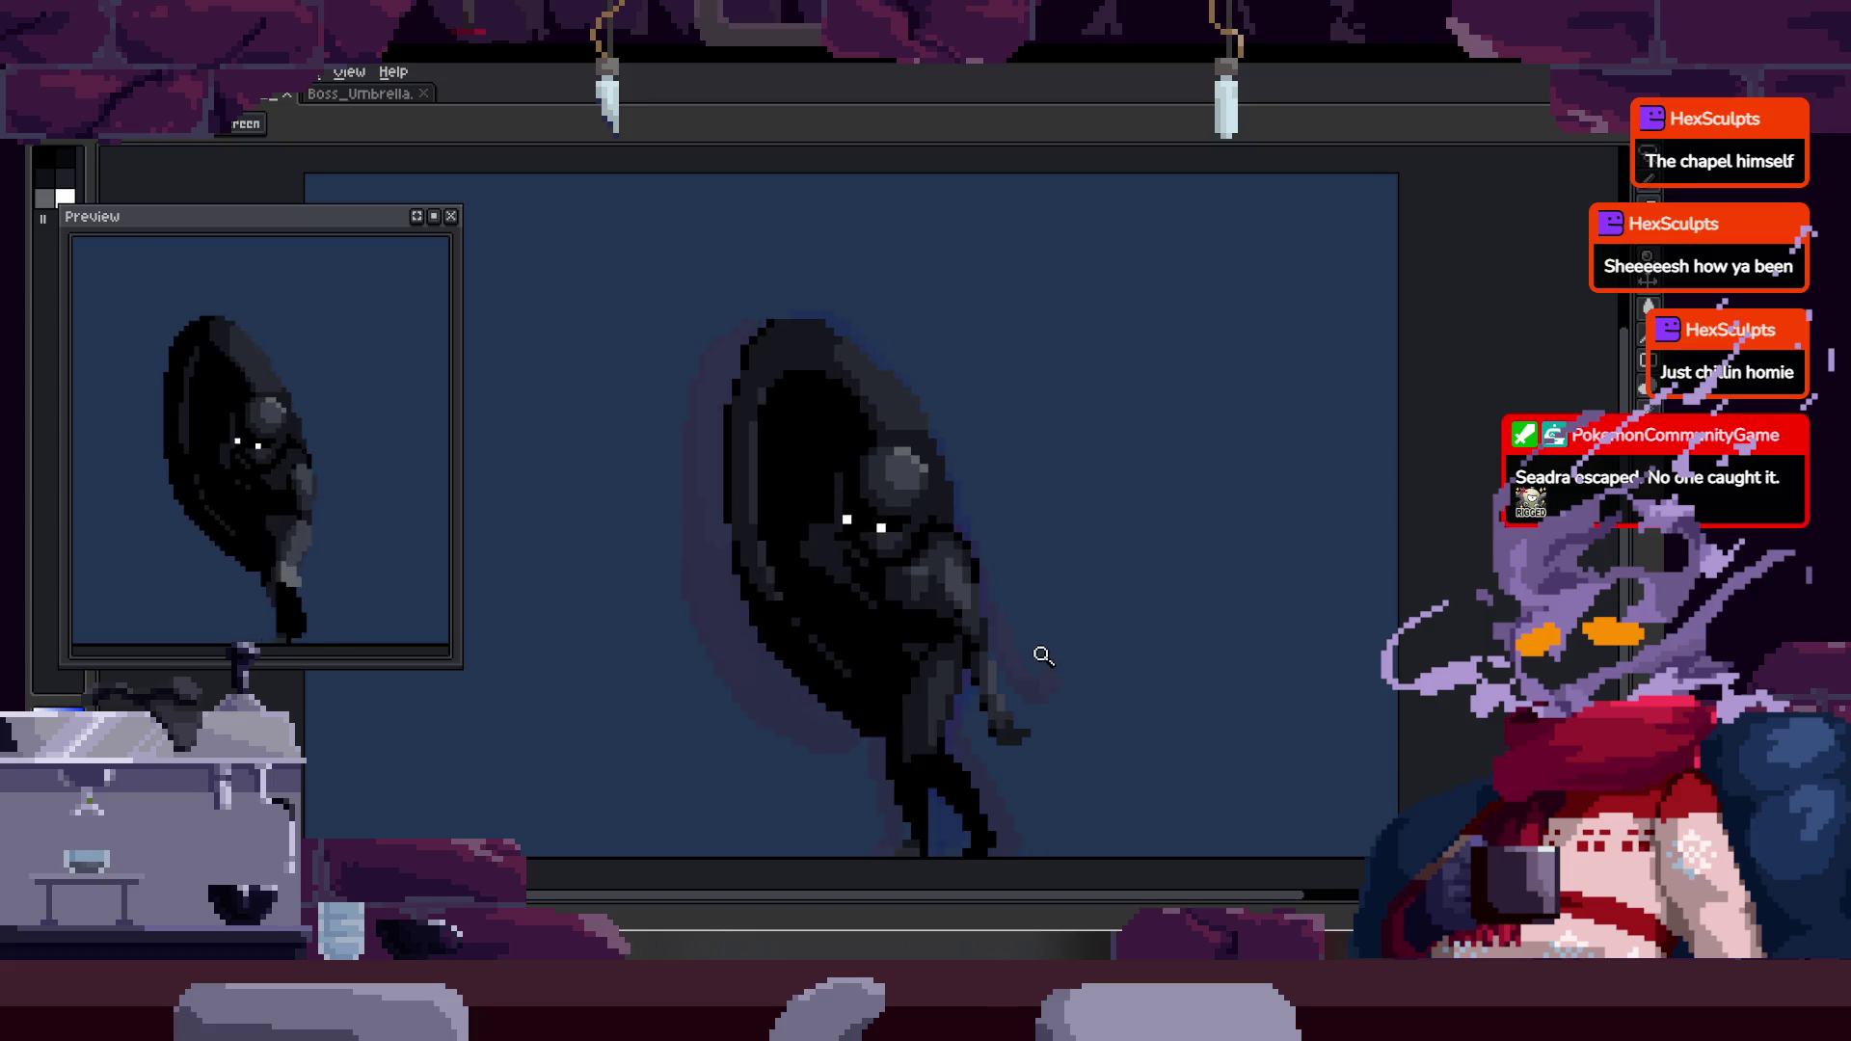
- Check the black umbrella and dark body shapes with Magic Wand selections, then deselect
left_click(963, 725)
key("w")
left_click(884, 743)
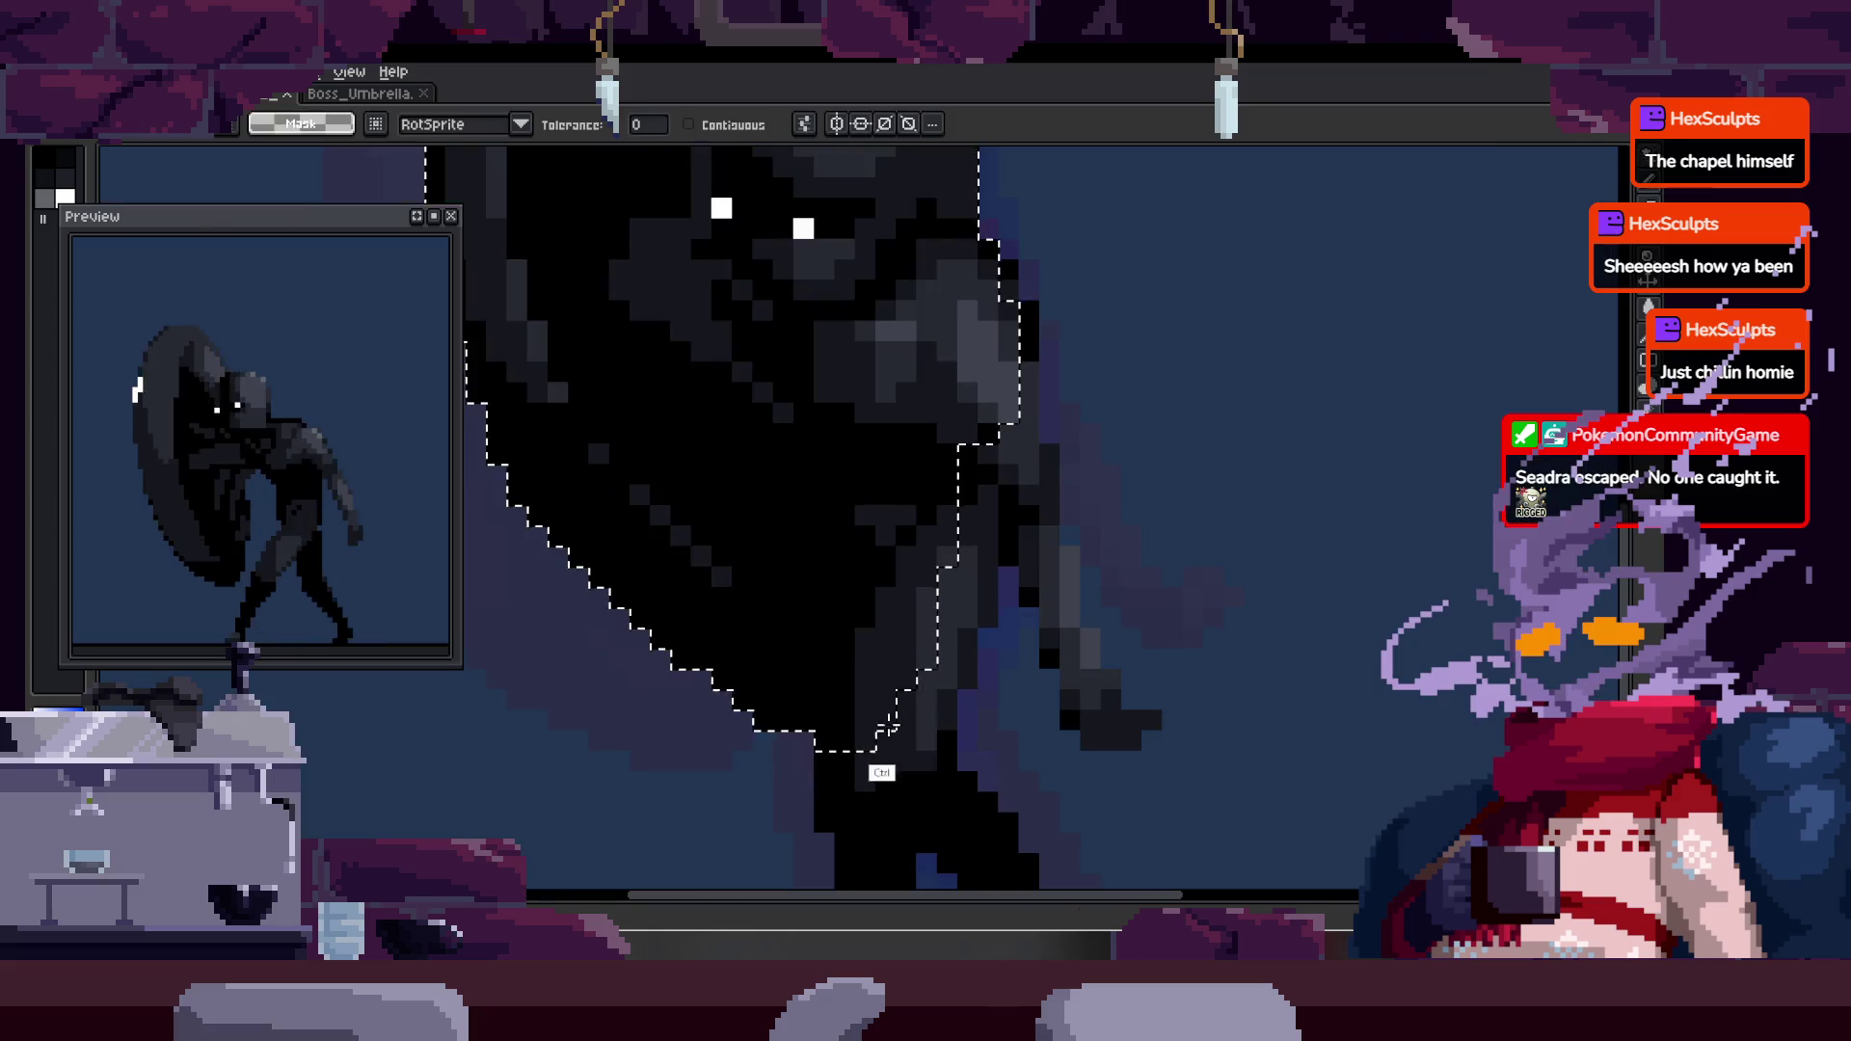
key("ctrl+d")
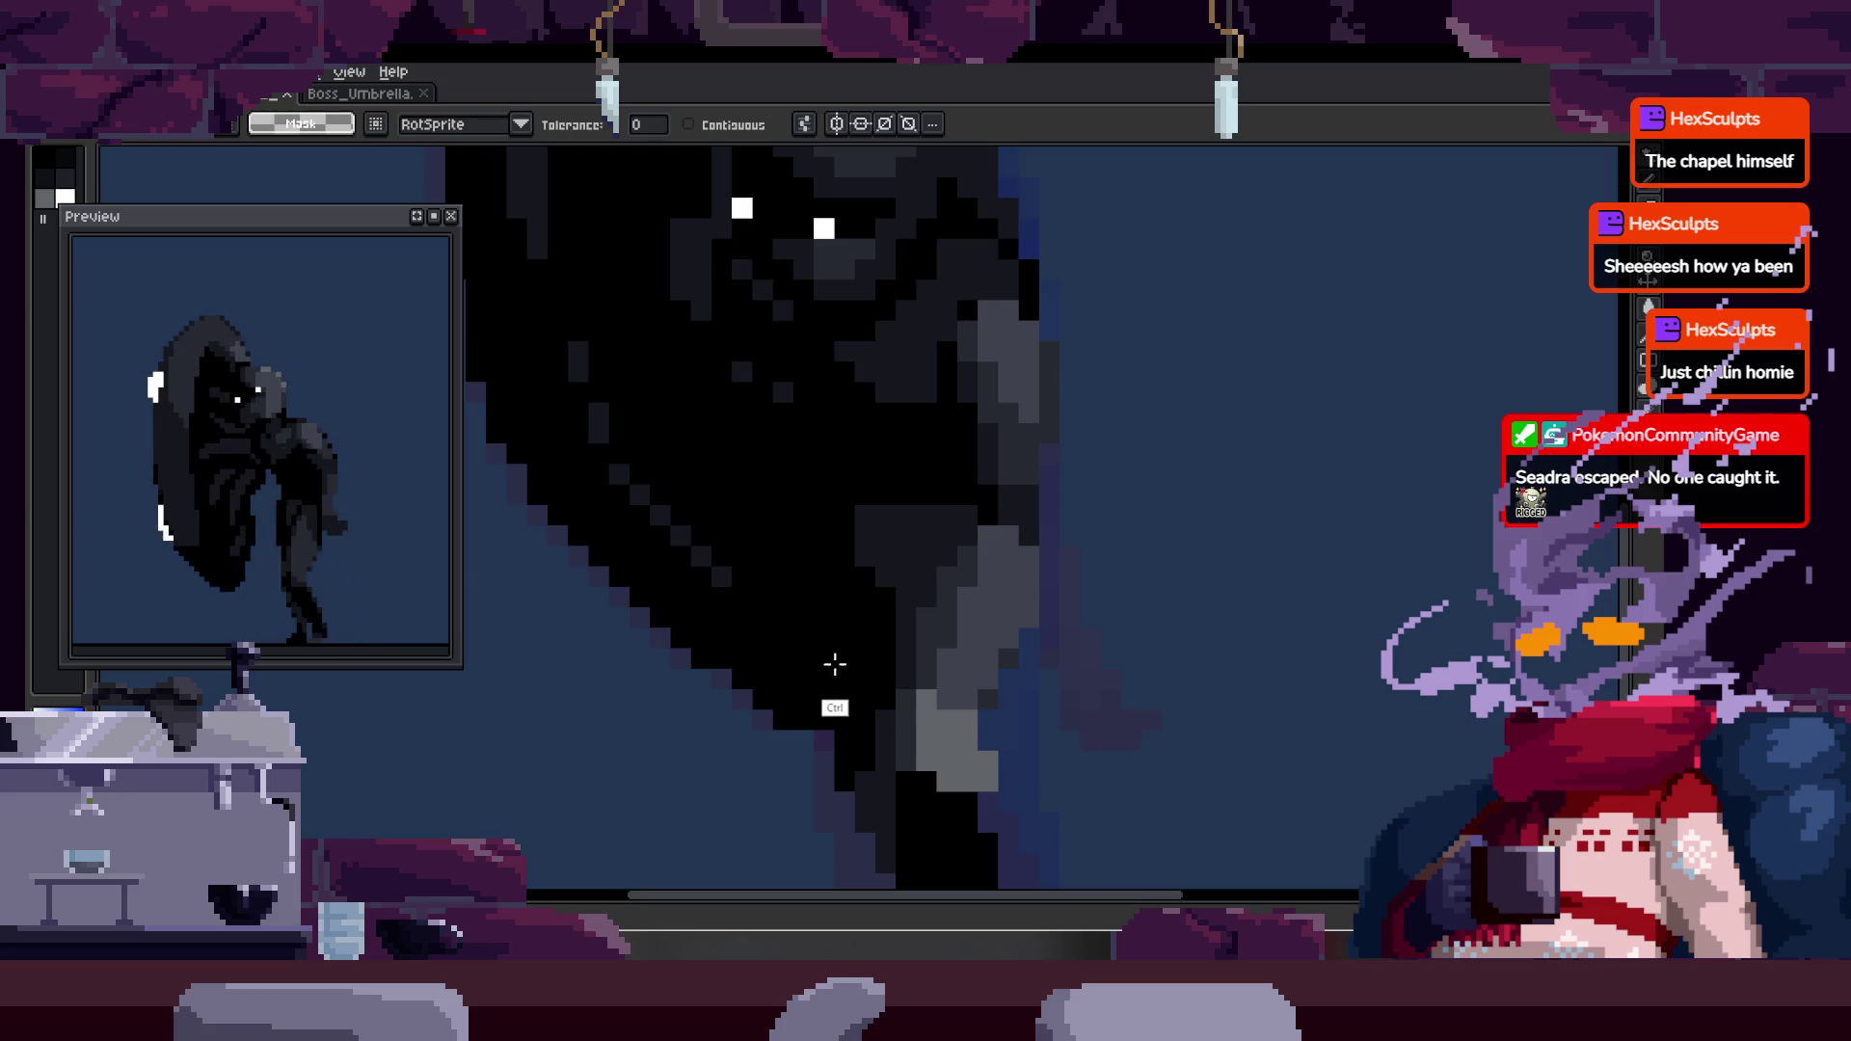
key("b")
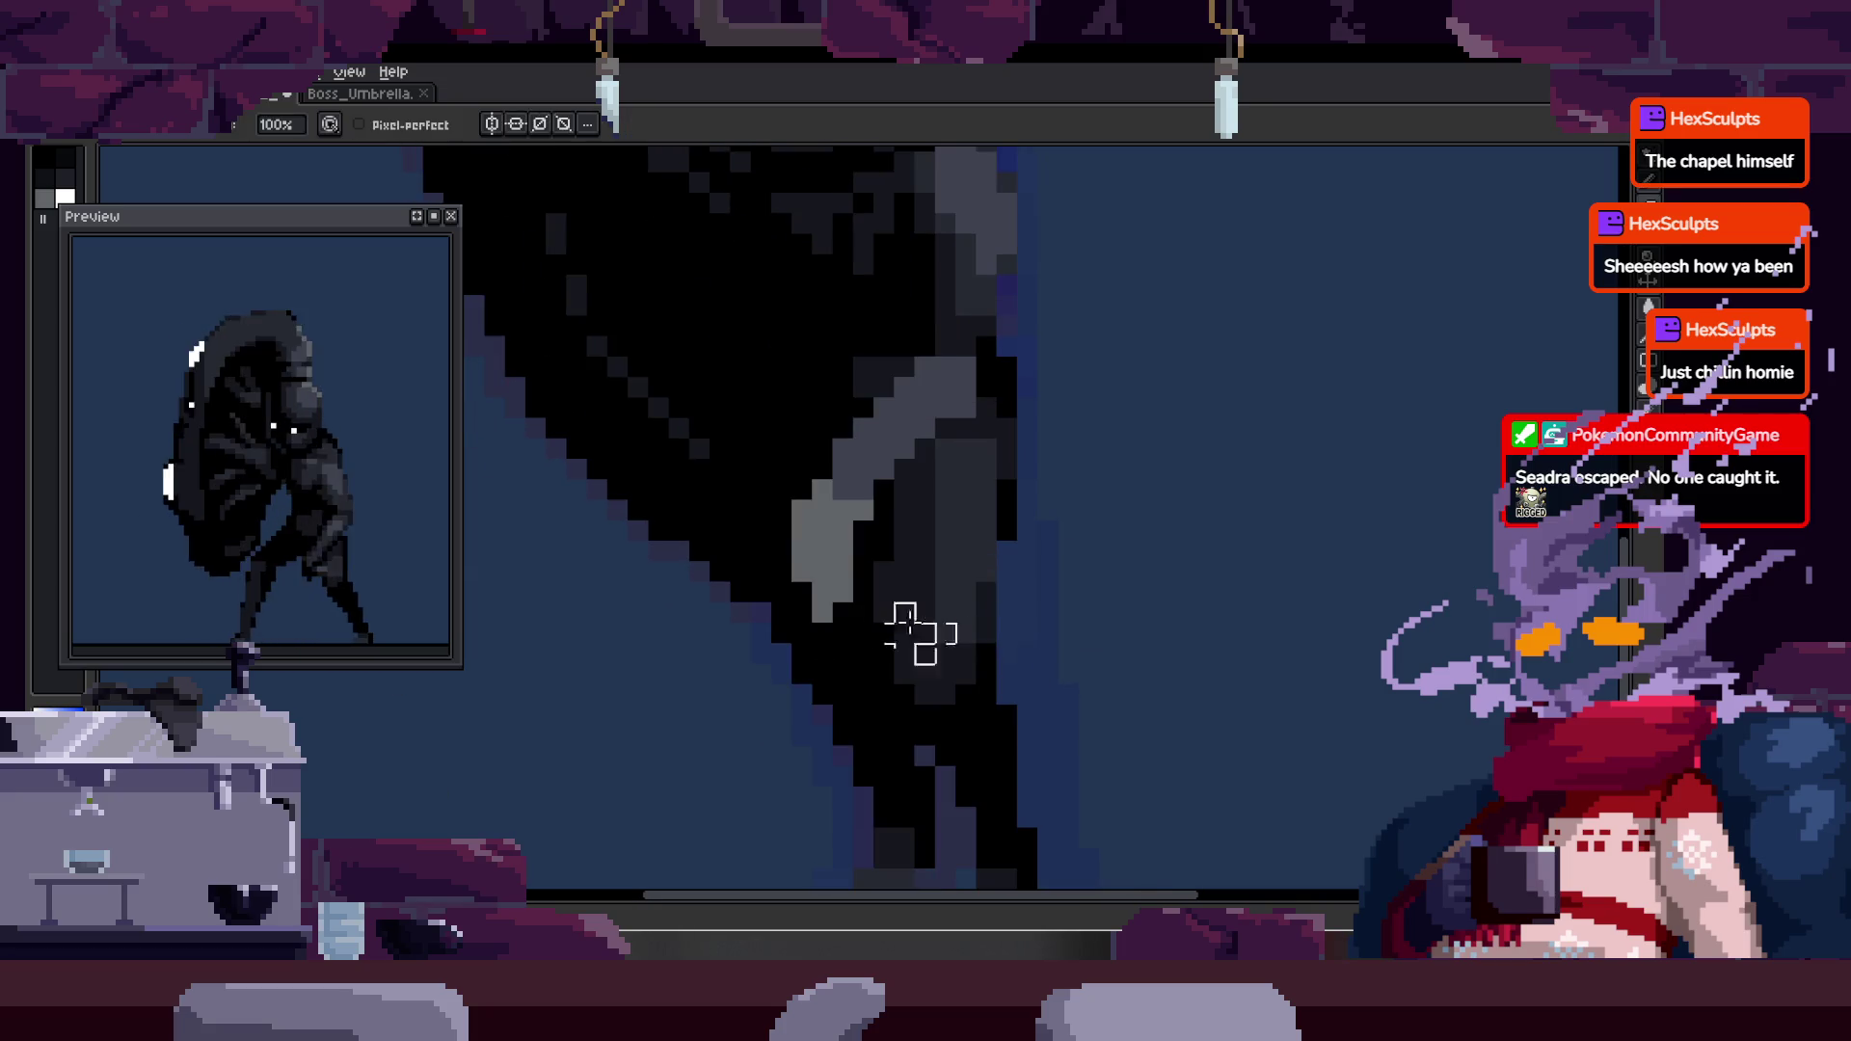
key("w")
left_click(975, 518)
left_click(889, 591)
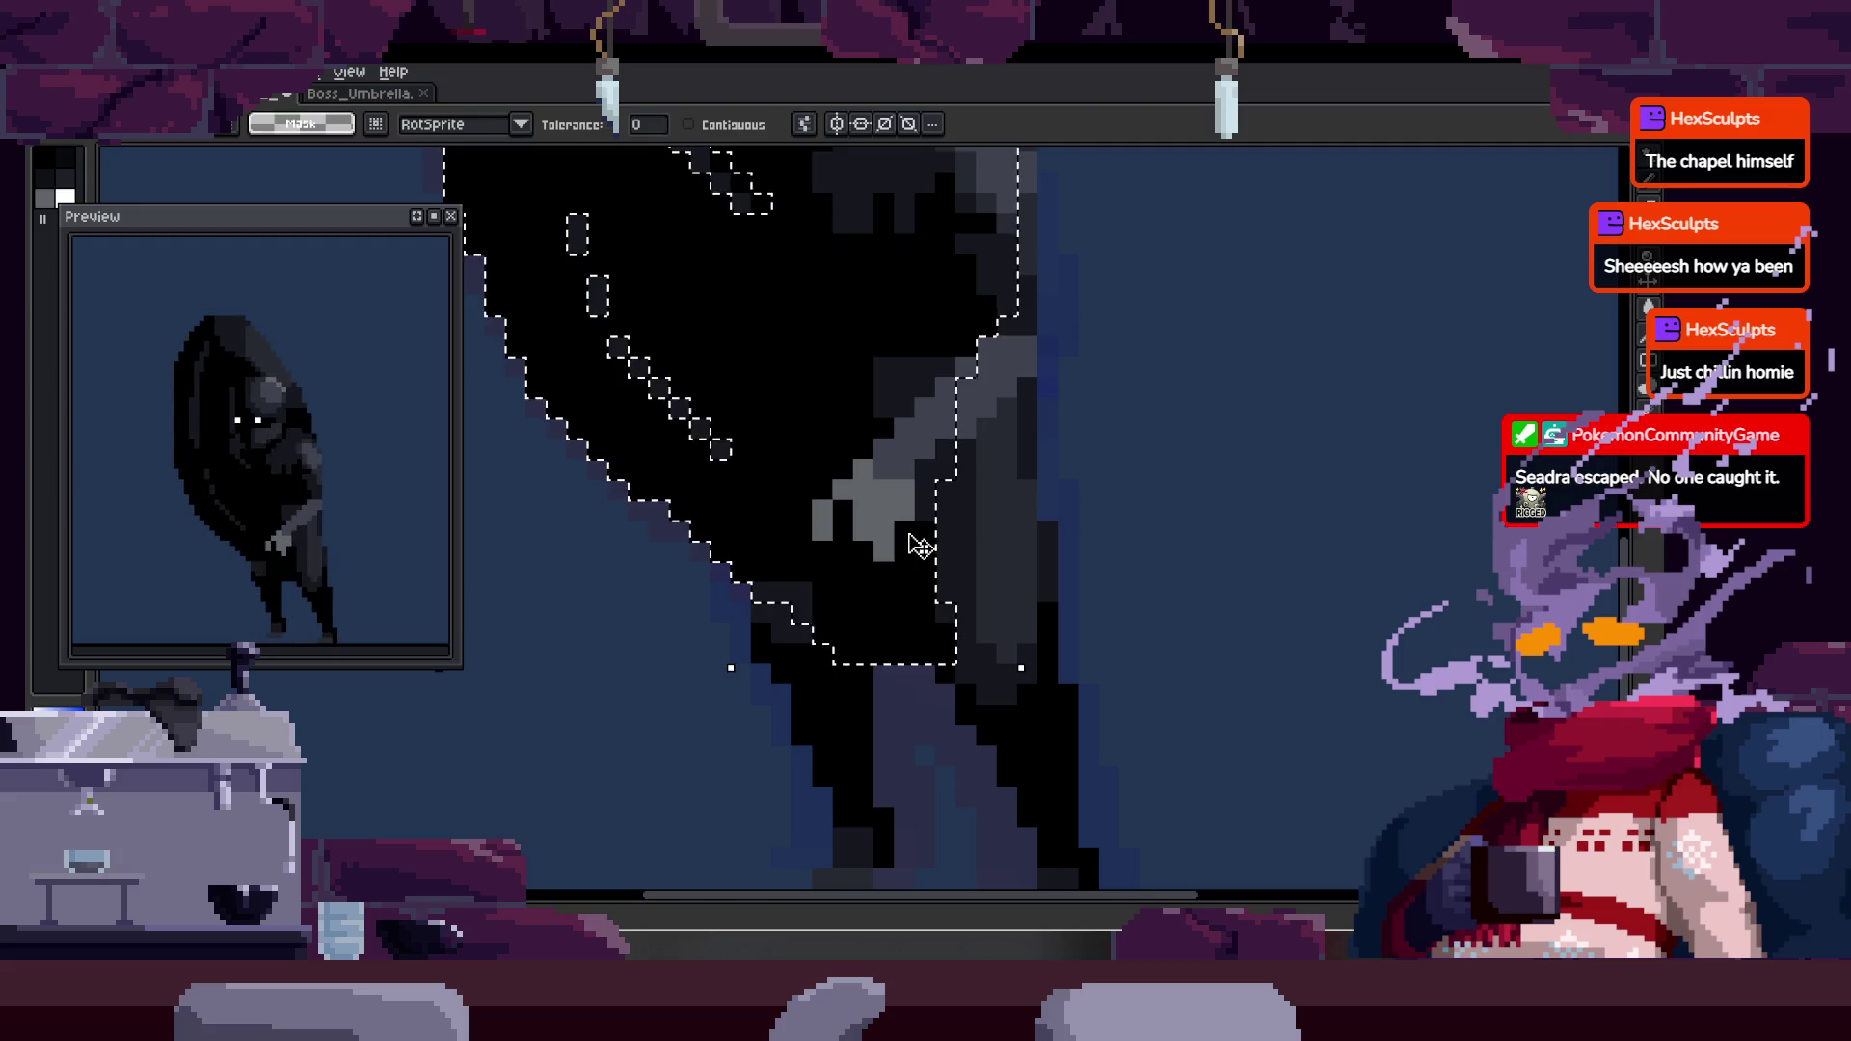
key("ctrl+d")
key("b")
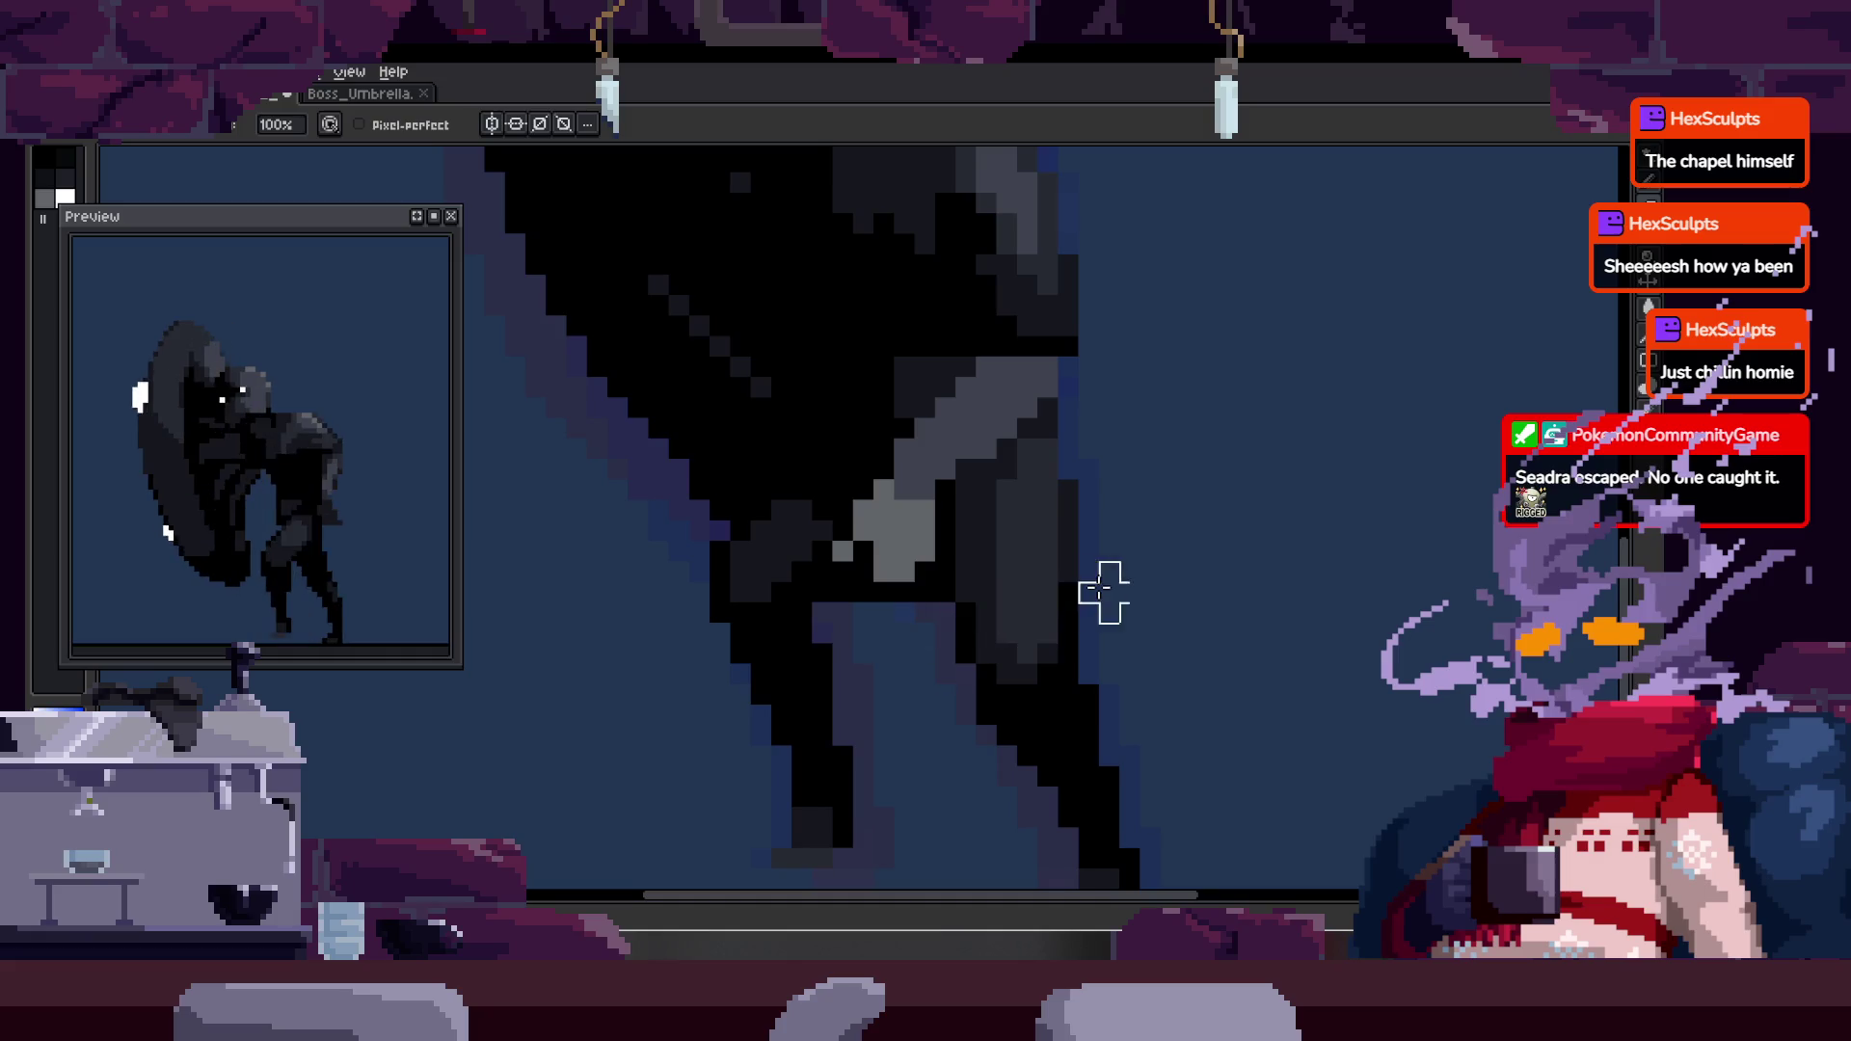
- Zoom out to the whole sprite and bring up the tagged animation timeline
scroll(905, 633, "down", 3)
key("z")
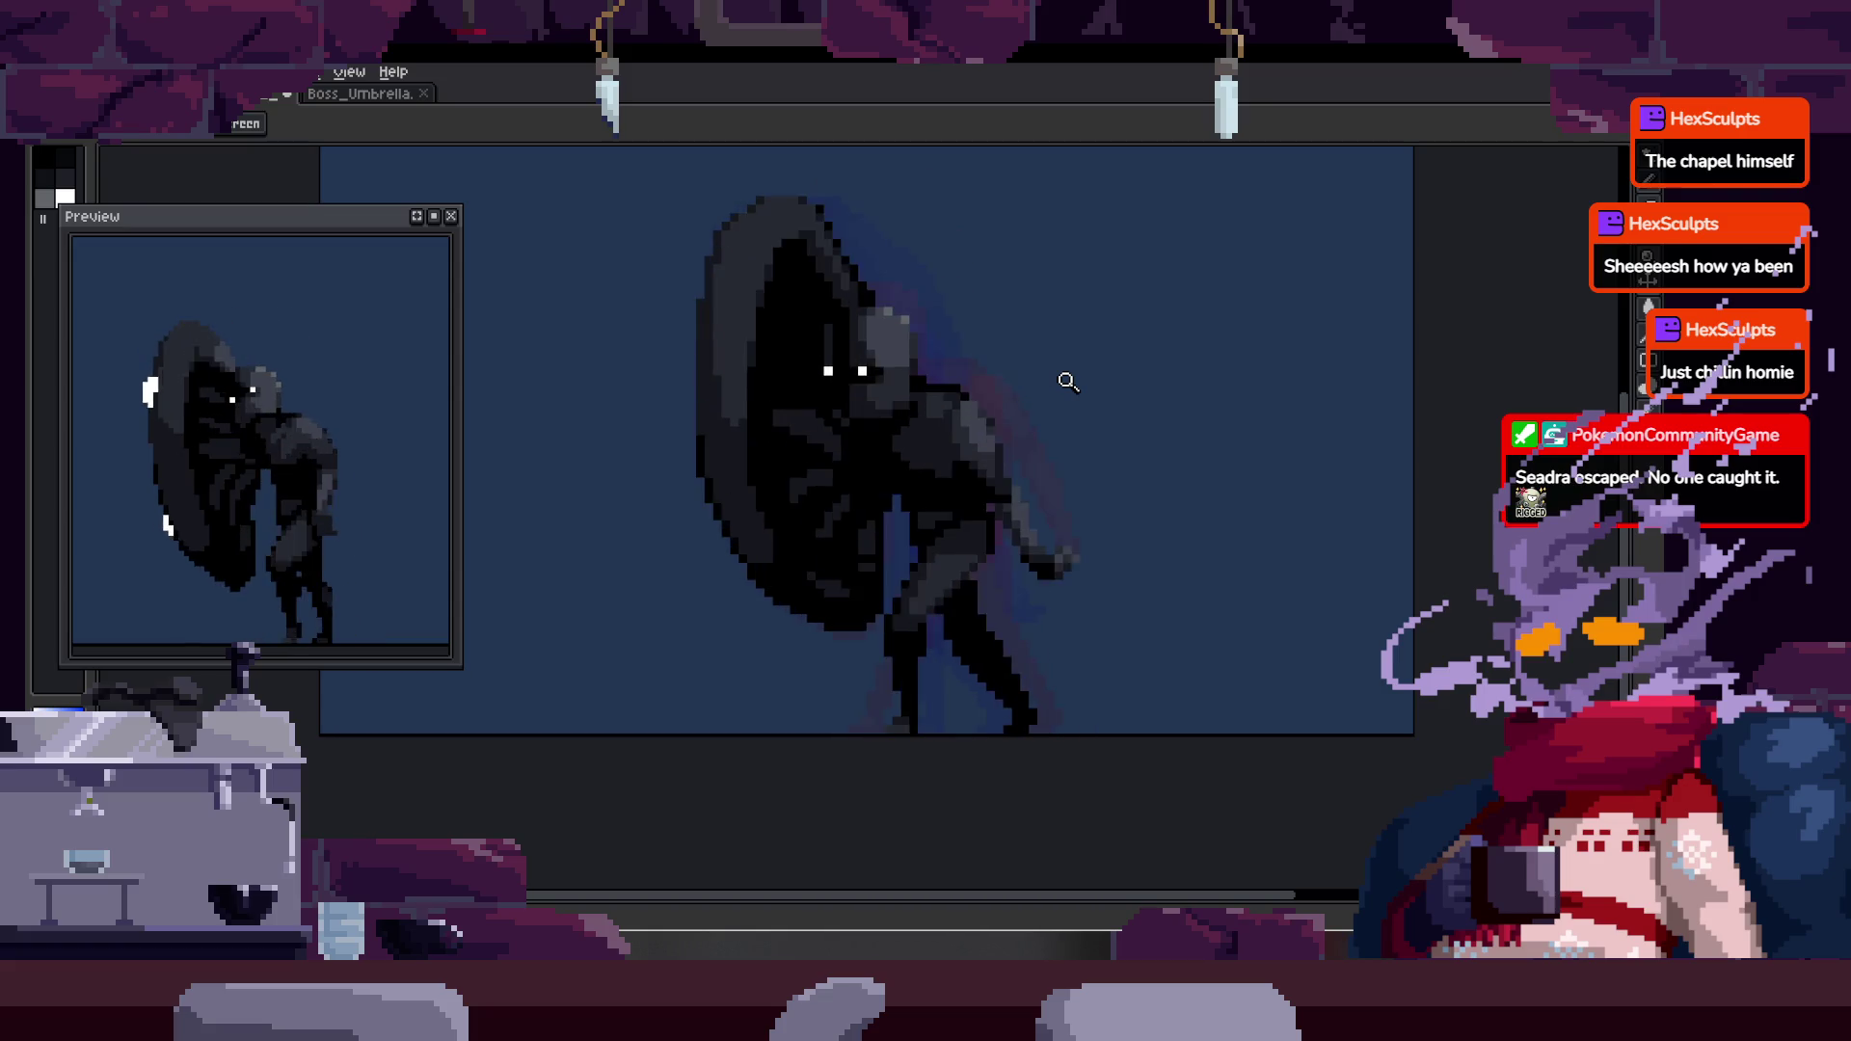
key("Tab")
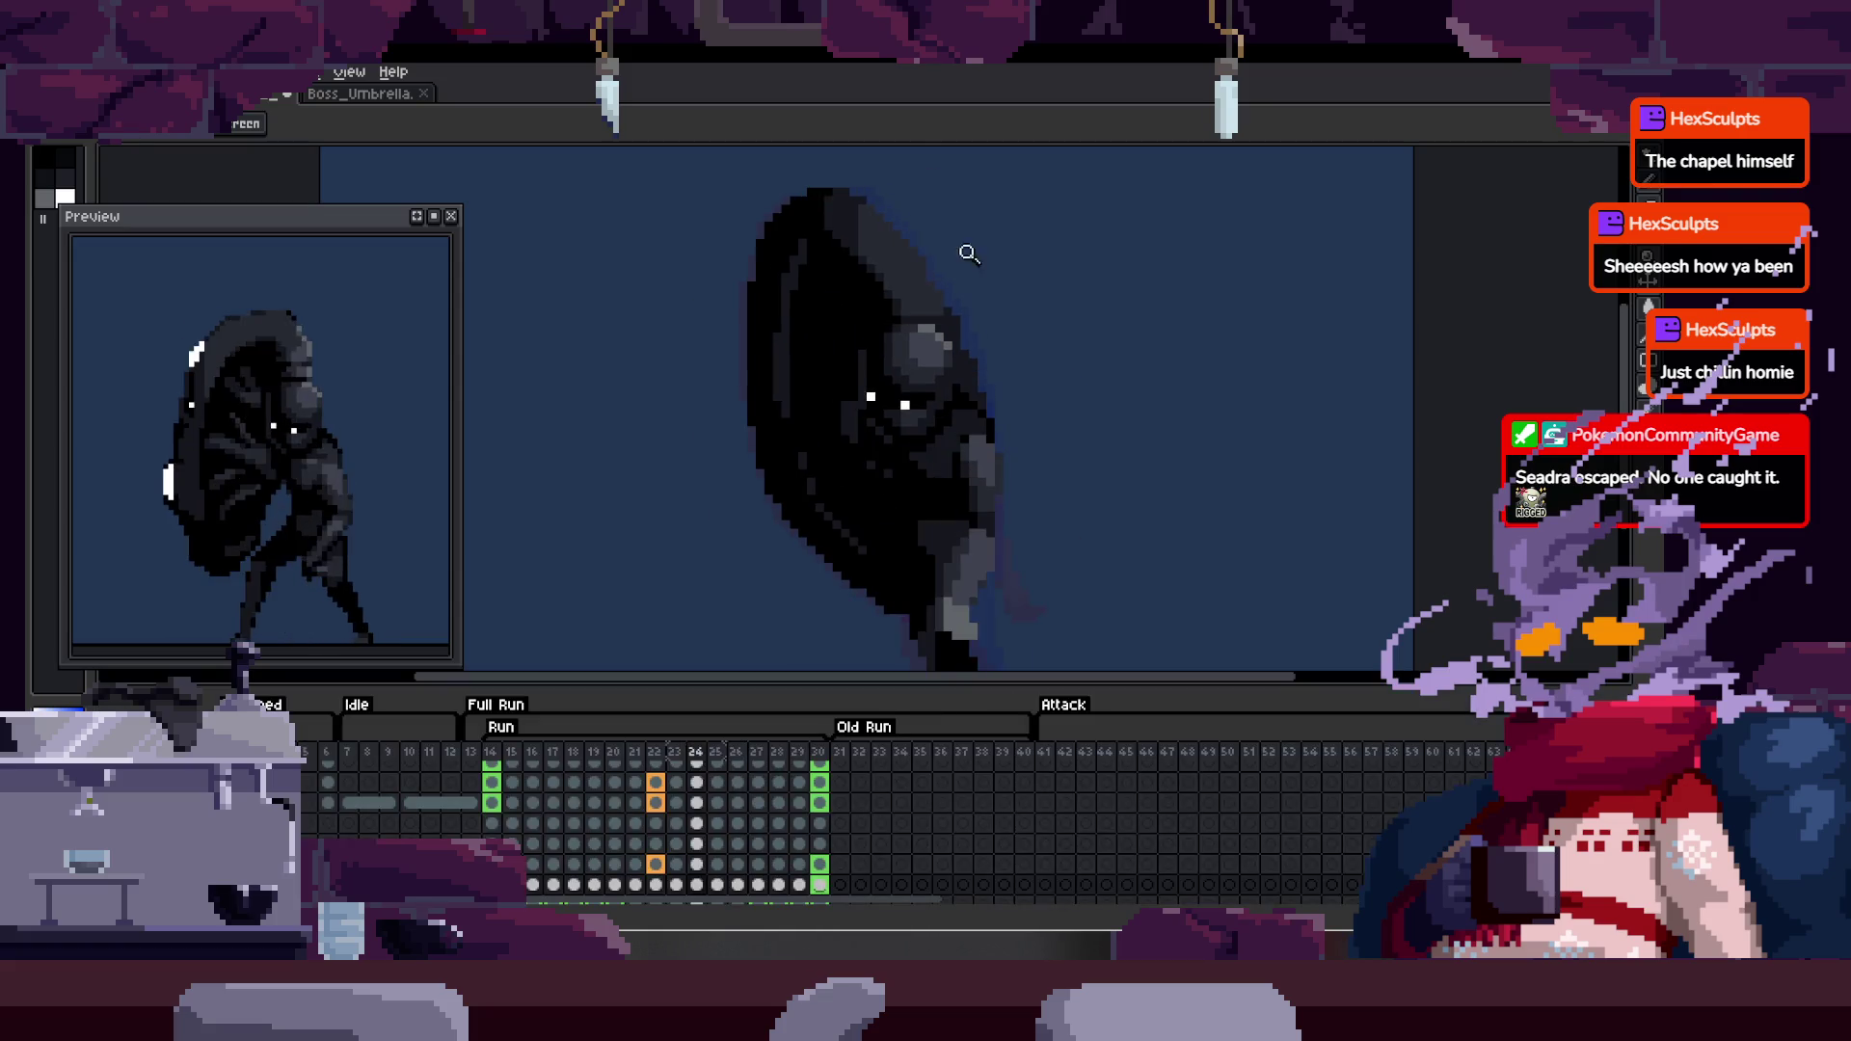
- Zoom in on the boss's head and frame the face with the Pencil ready
left_click(810, 289)
key("Tab")
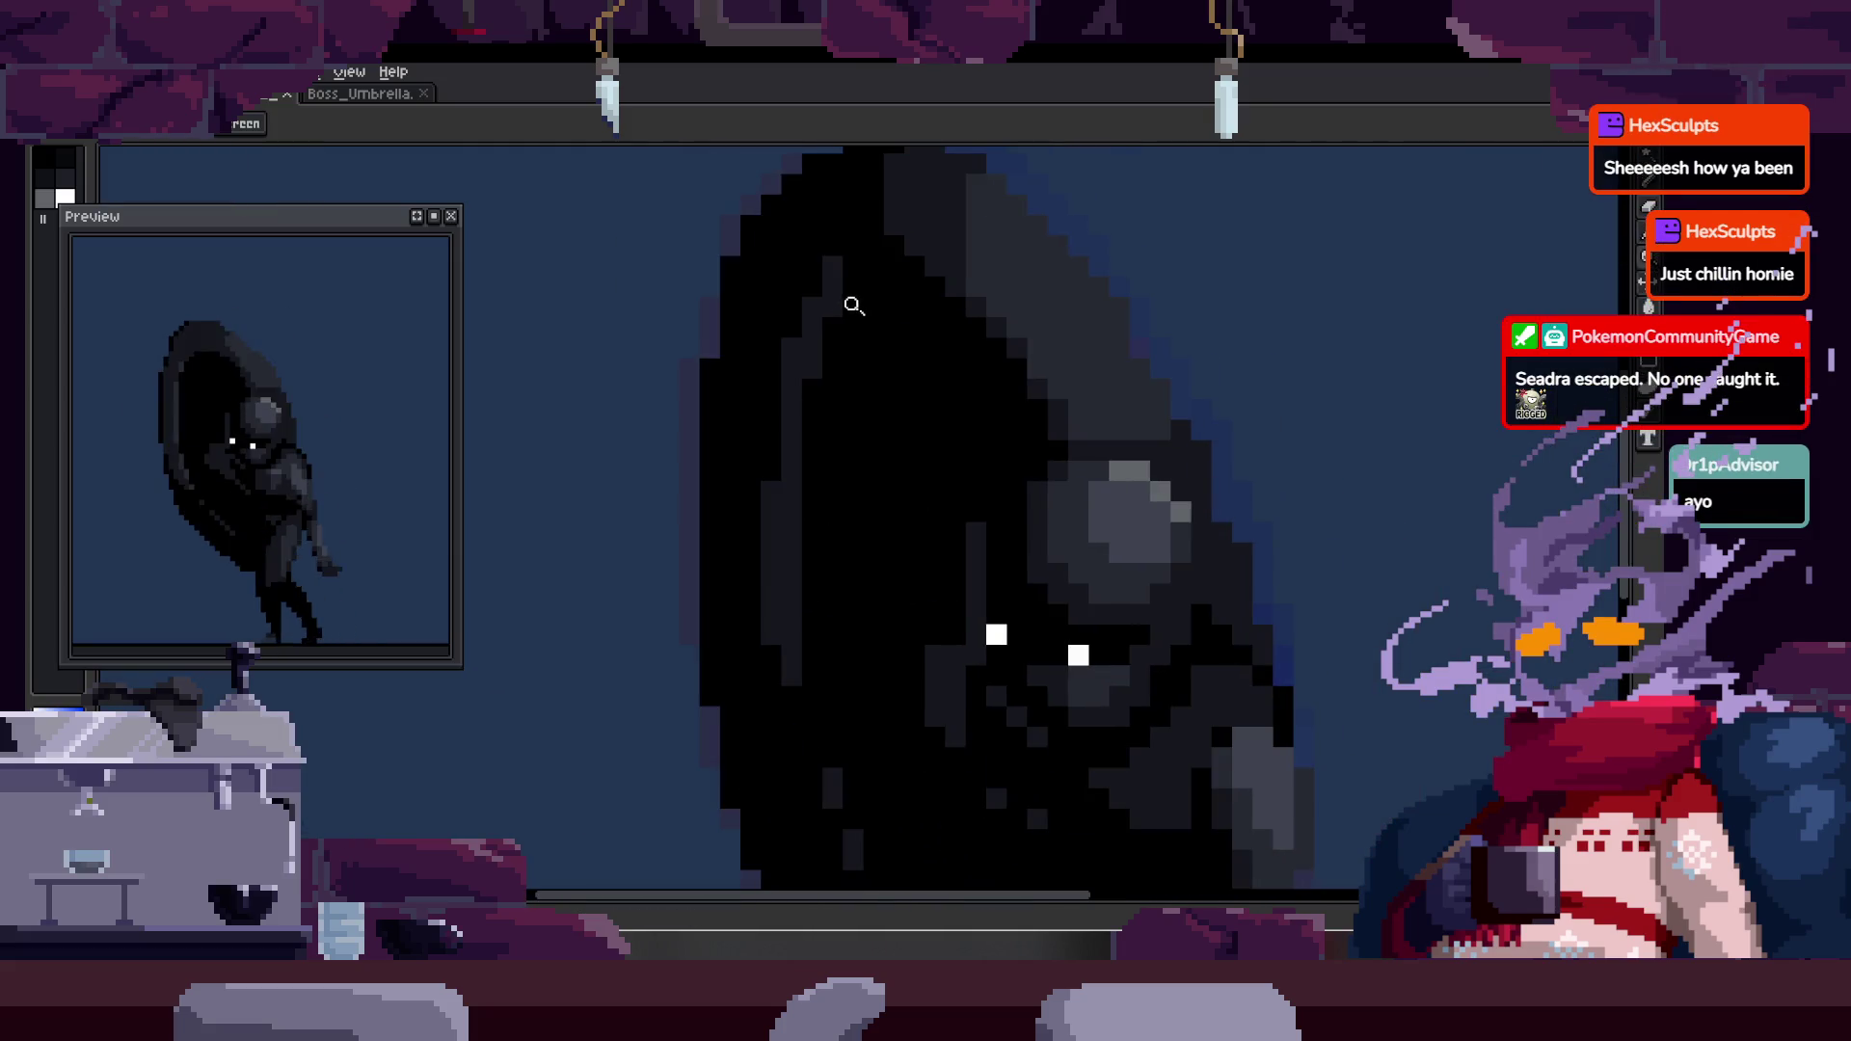
right_click(871, 302)
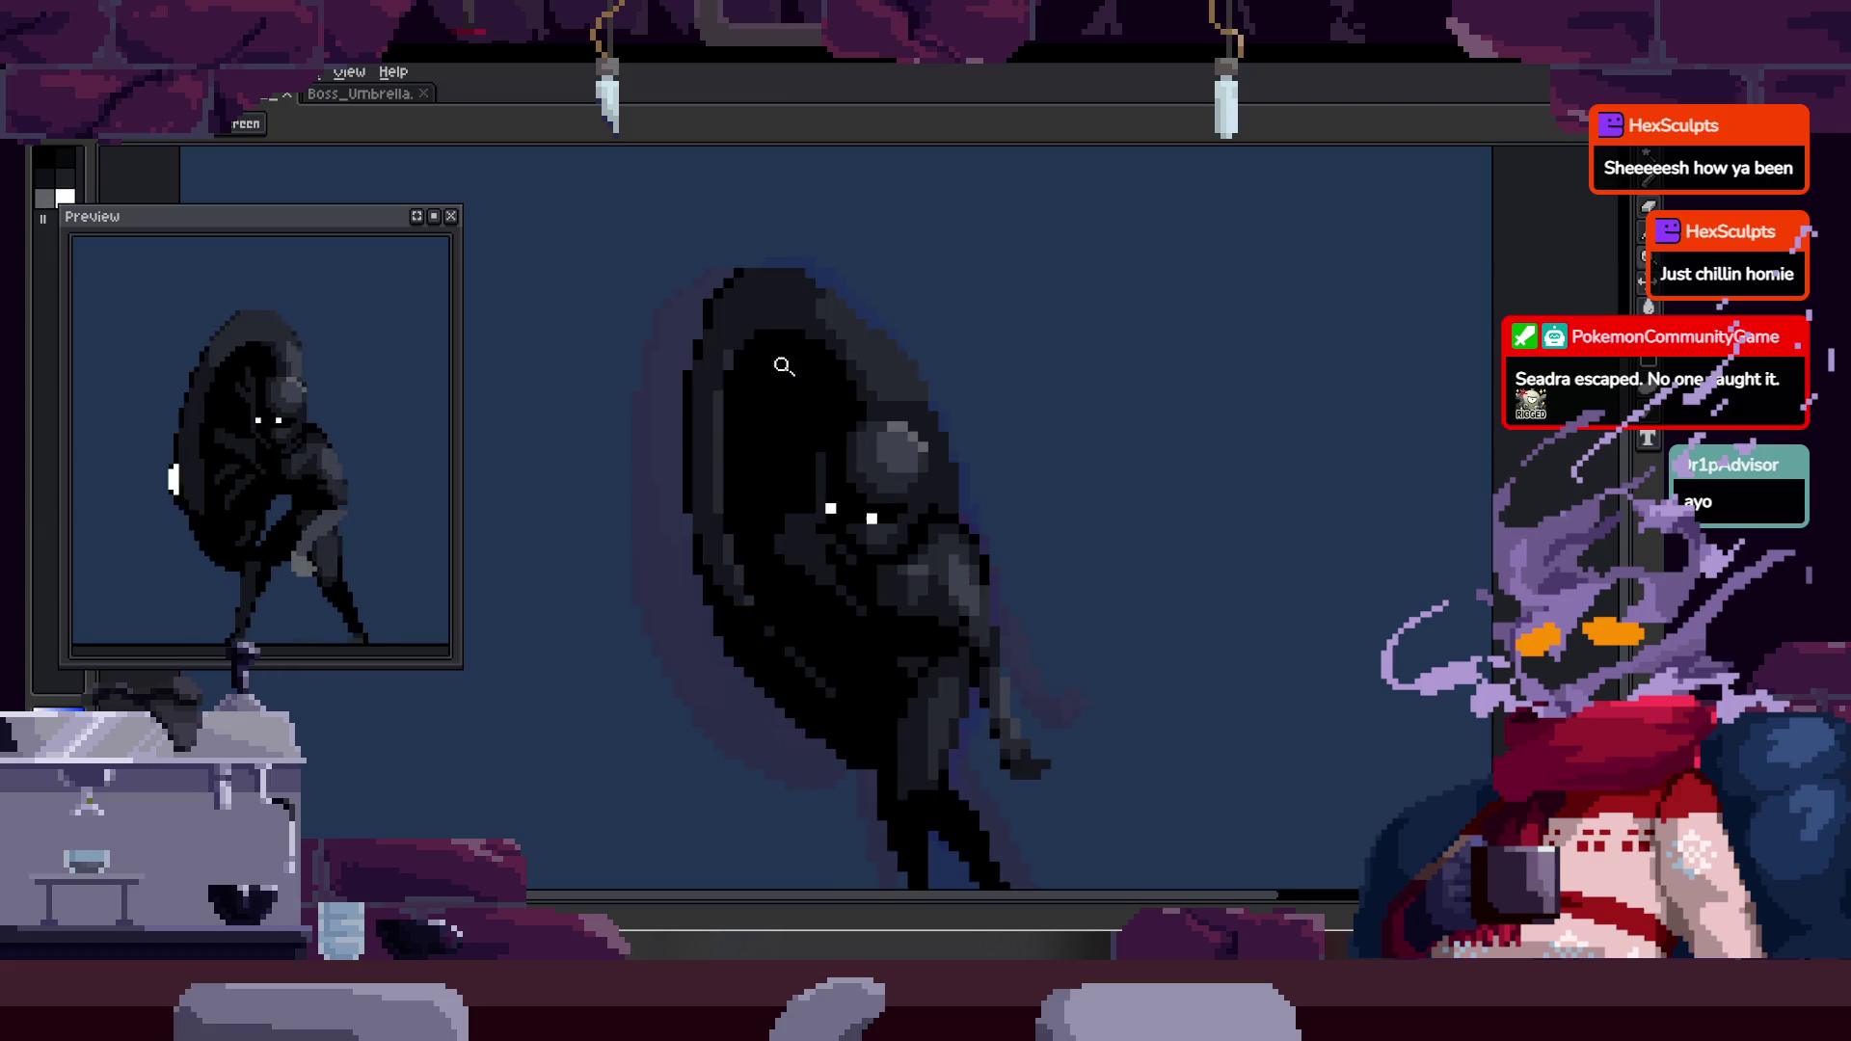
key("b")
scroll(752, 430, "up", 4)
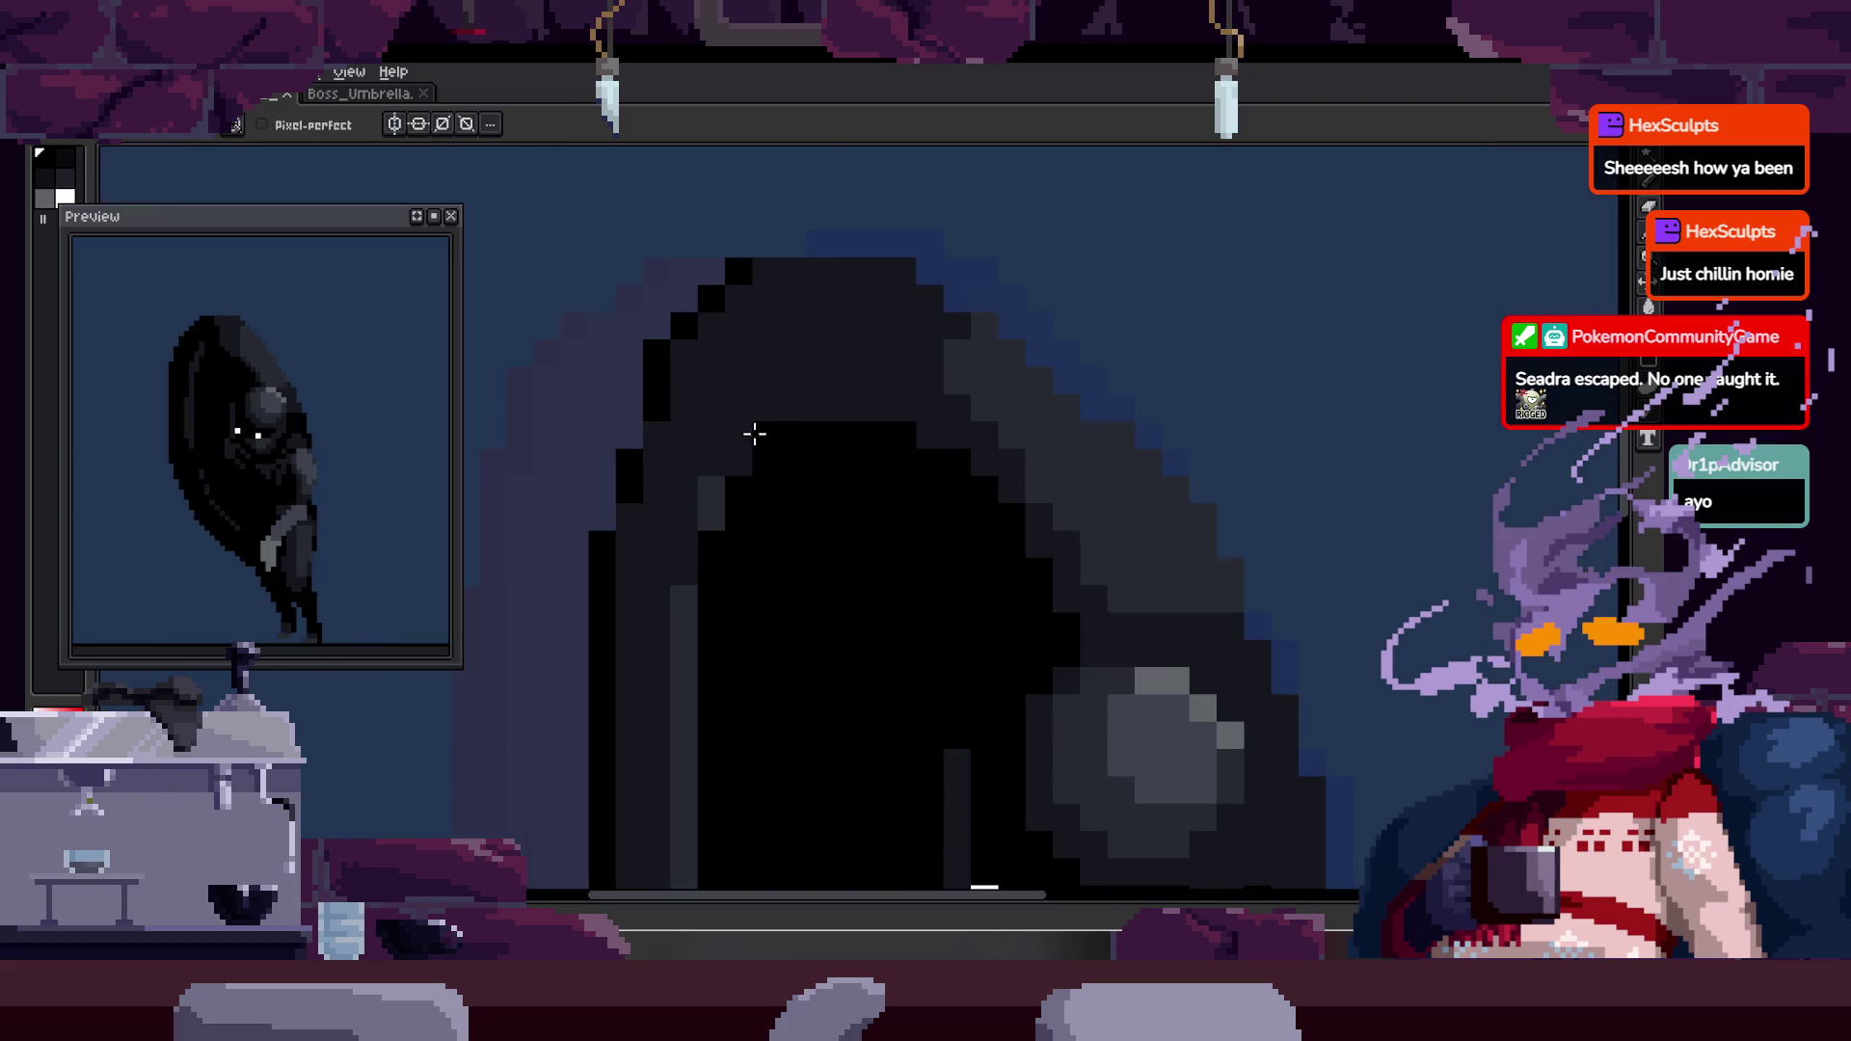
scroll(655, 353, "up", 1)
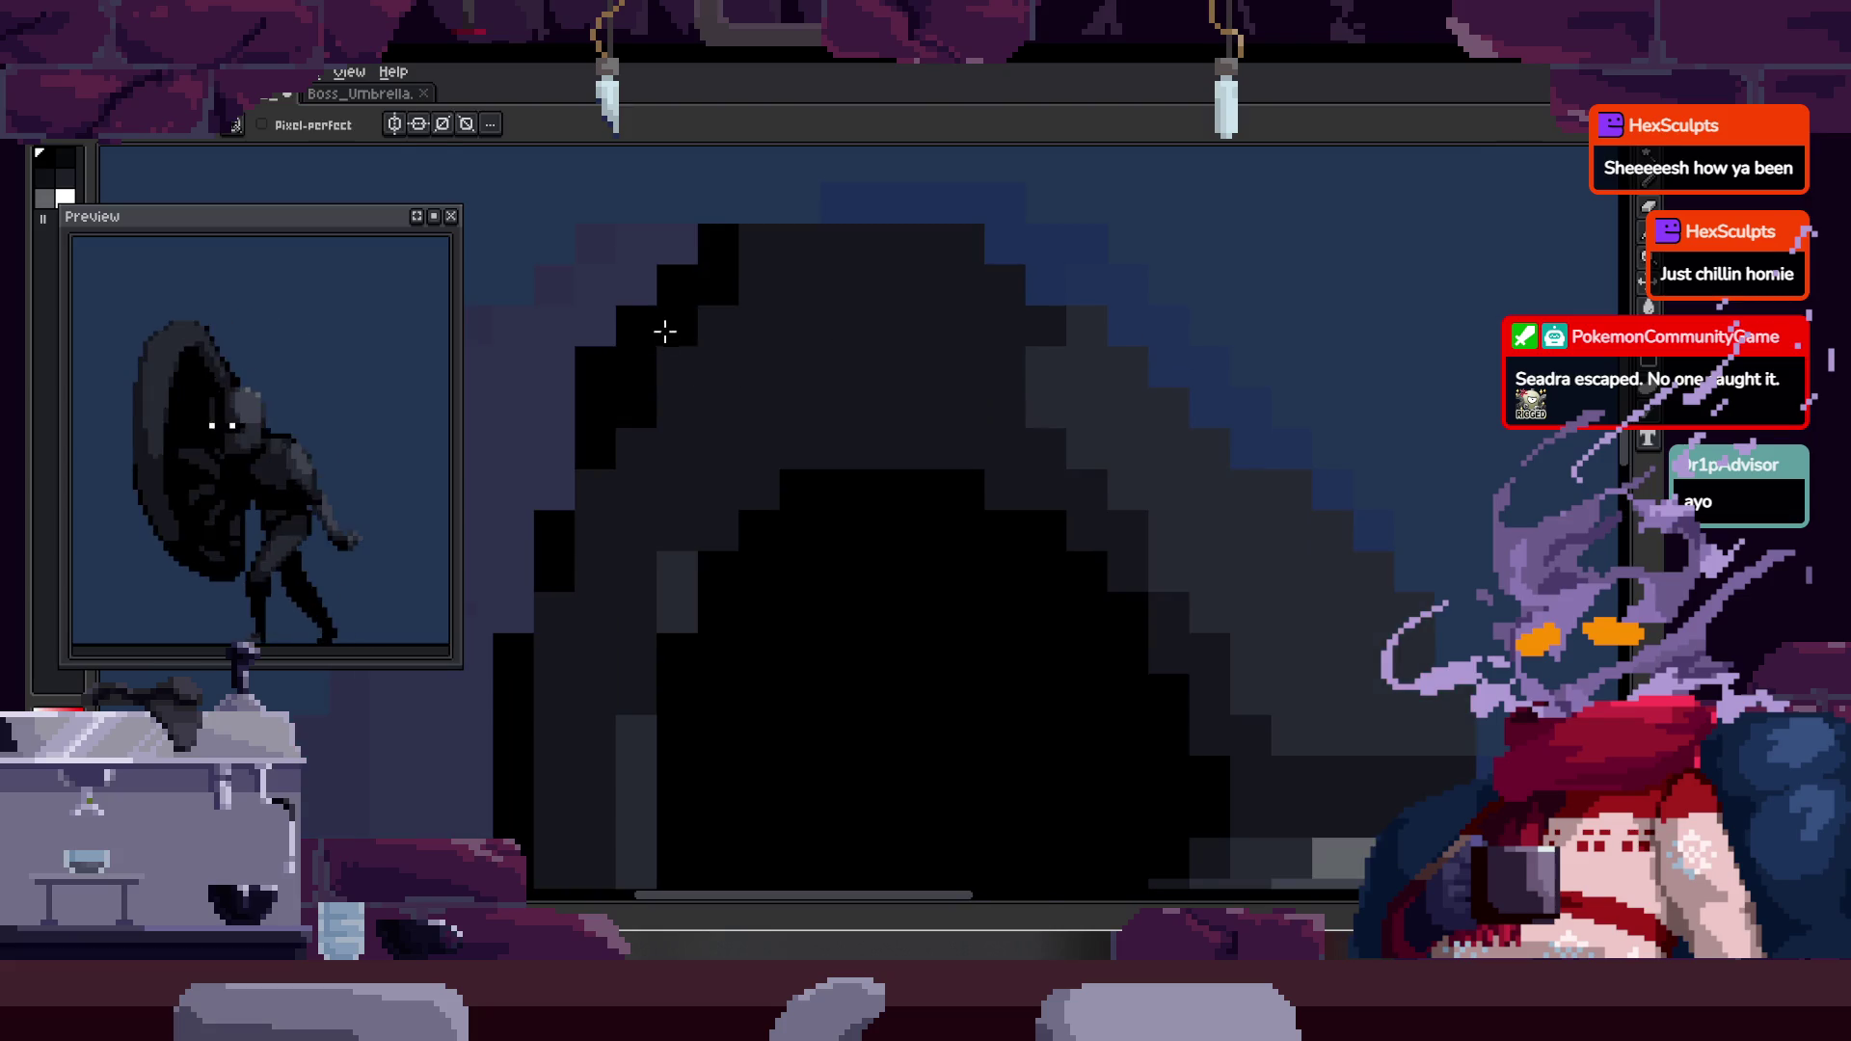
key("h")
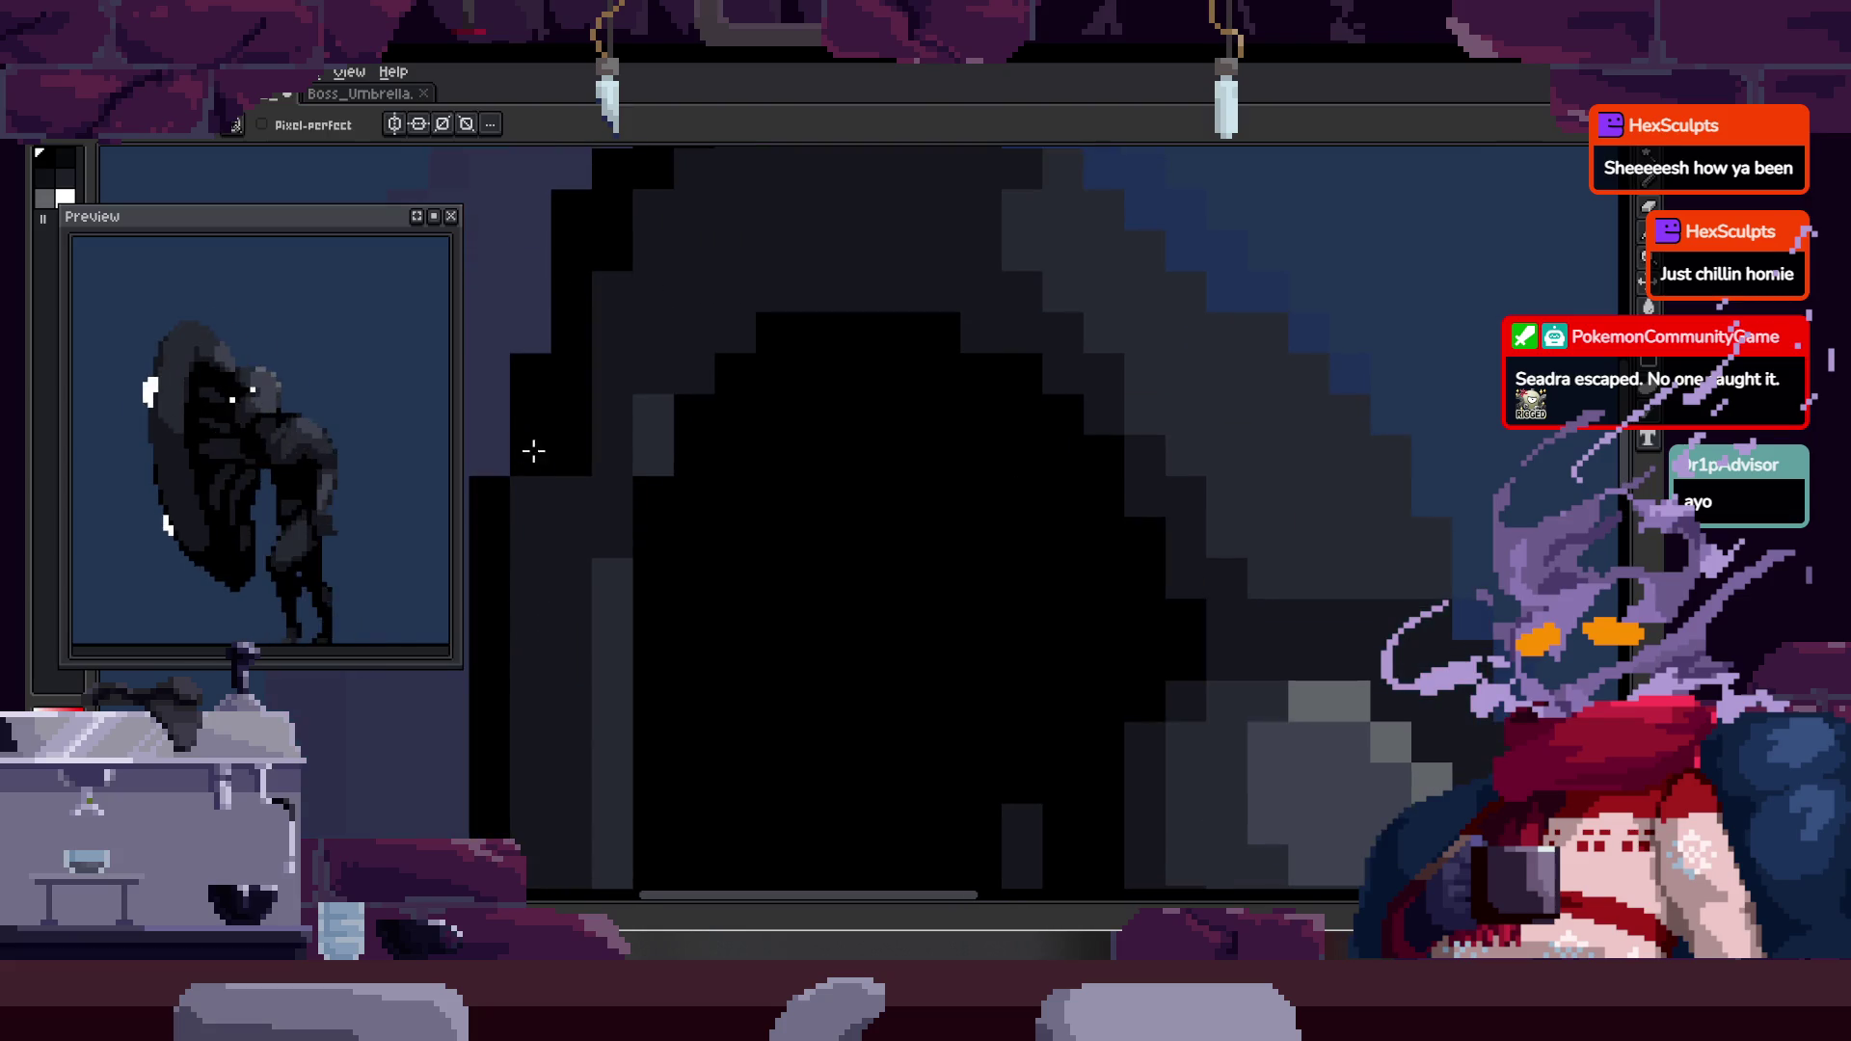
scroll(579, 420, "down", 2)
key("b")
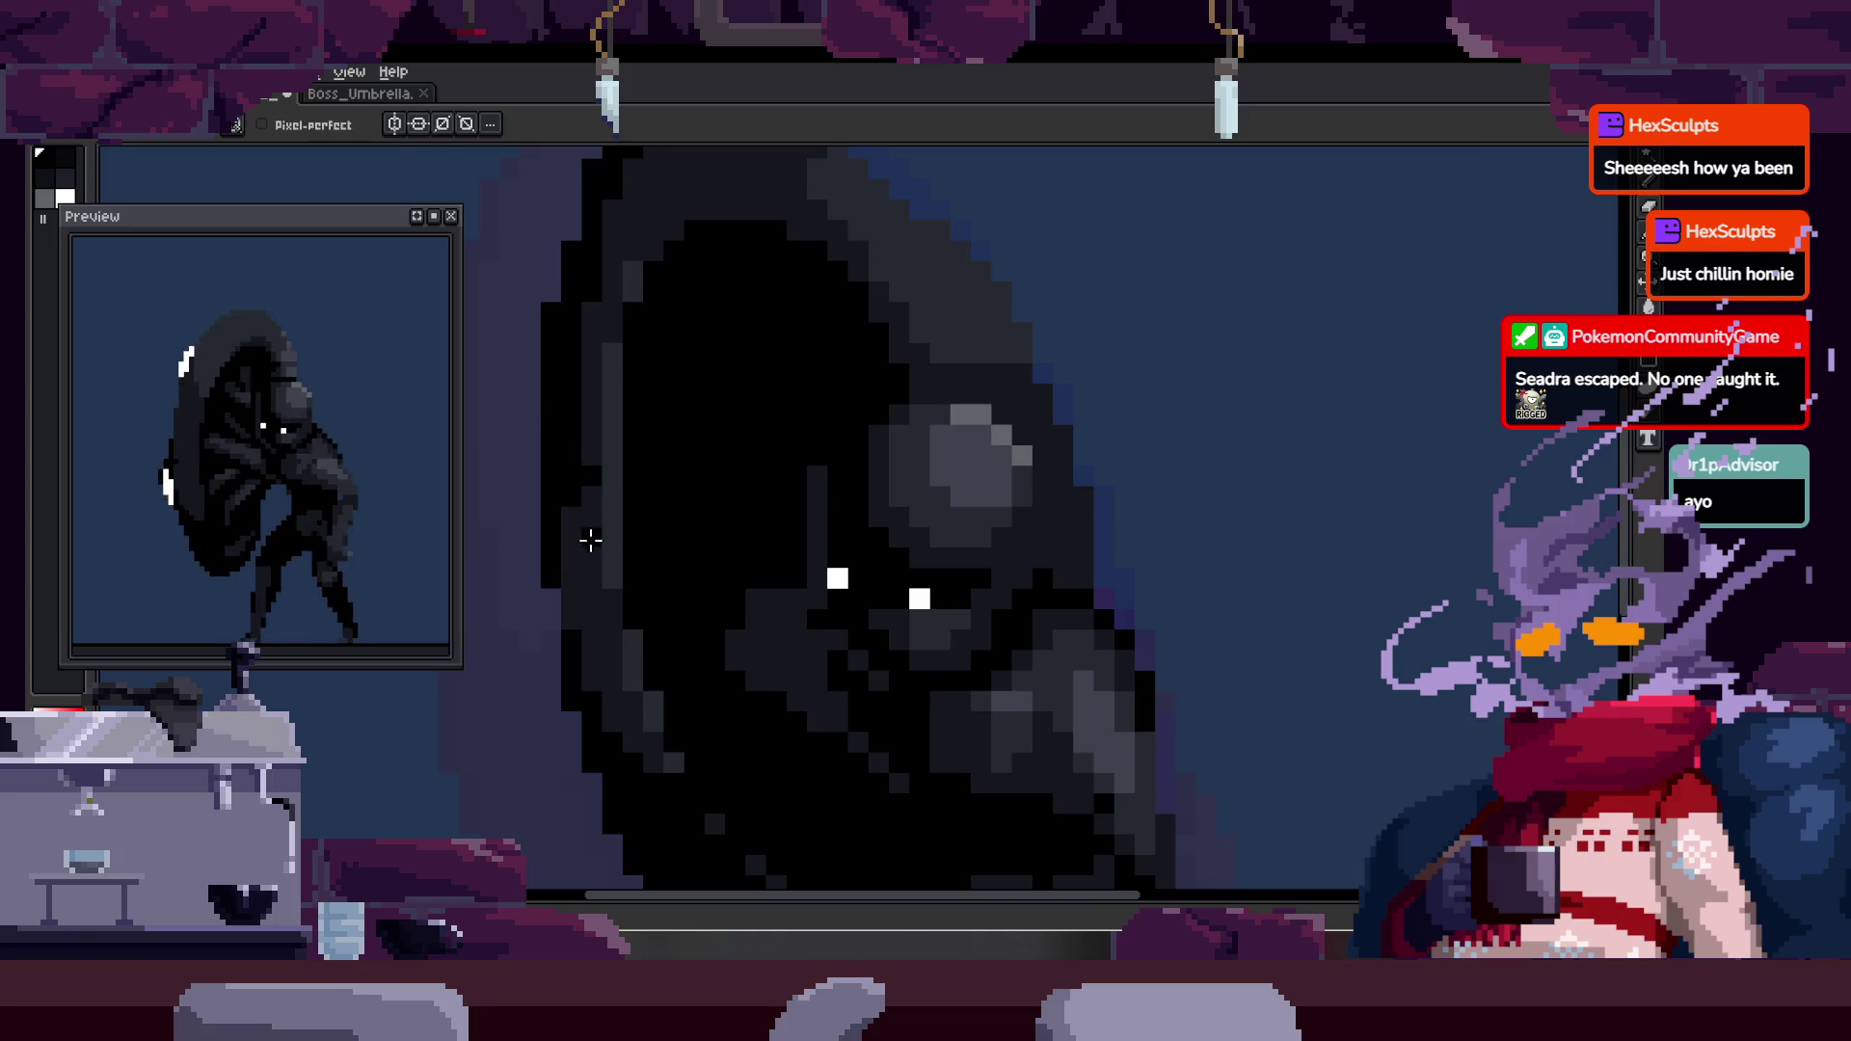
key("z")
scroll(657, 554, "down", 3)
scroll(666, 559, "up", 4)
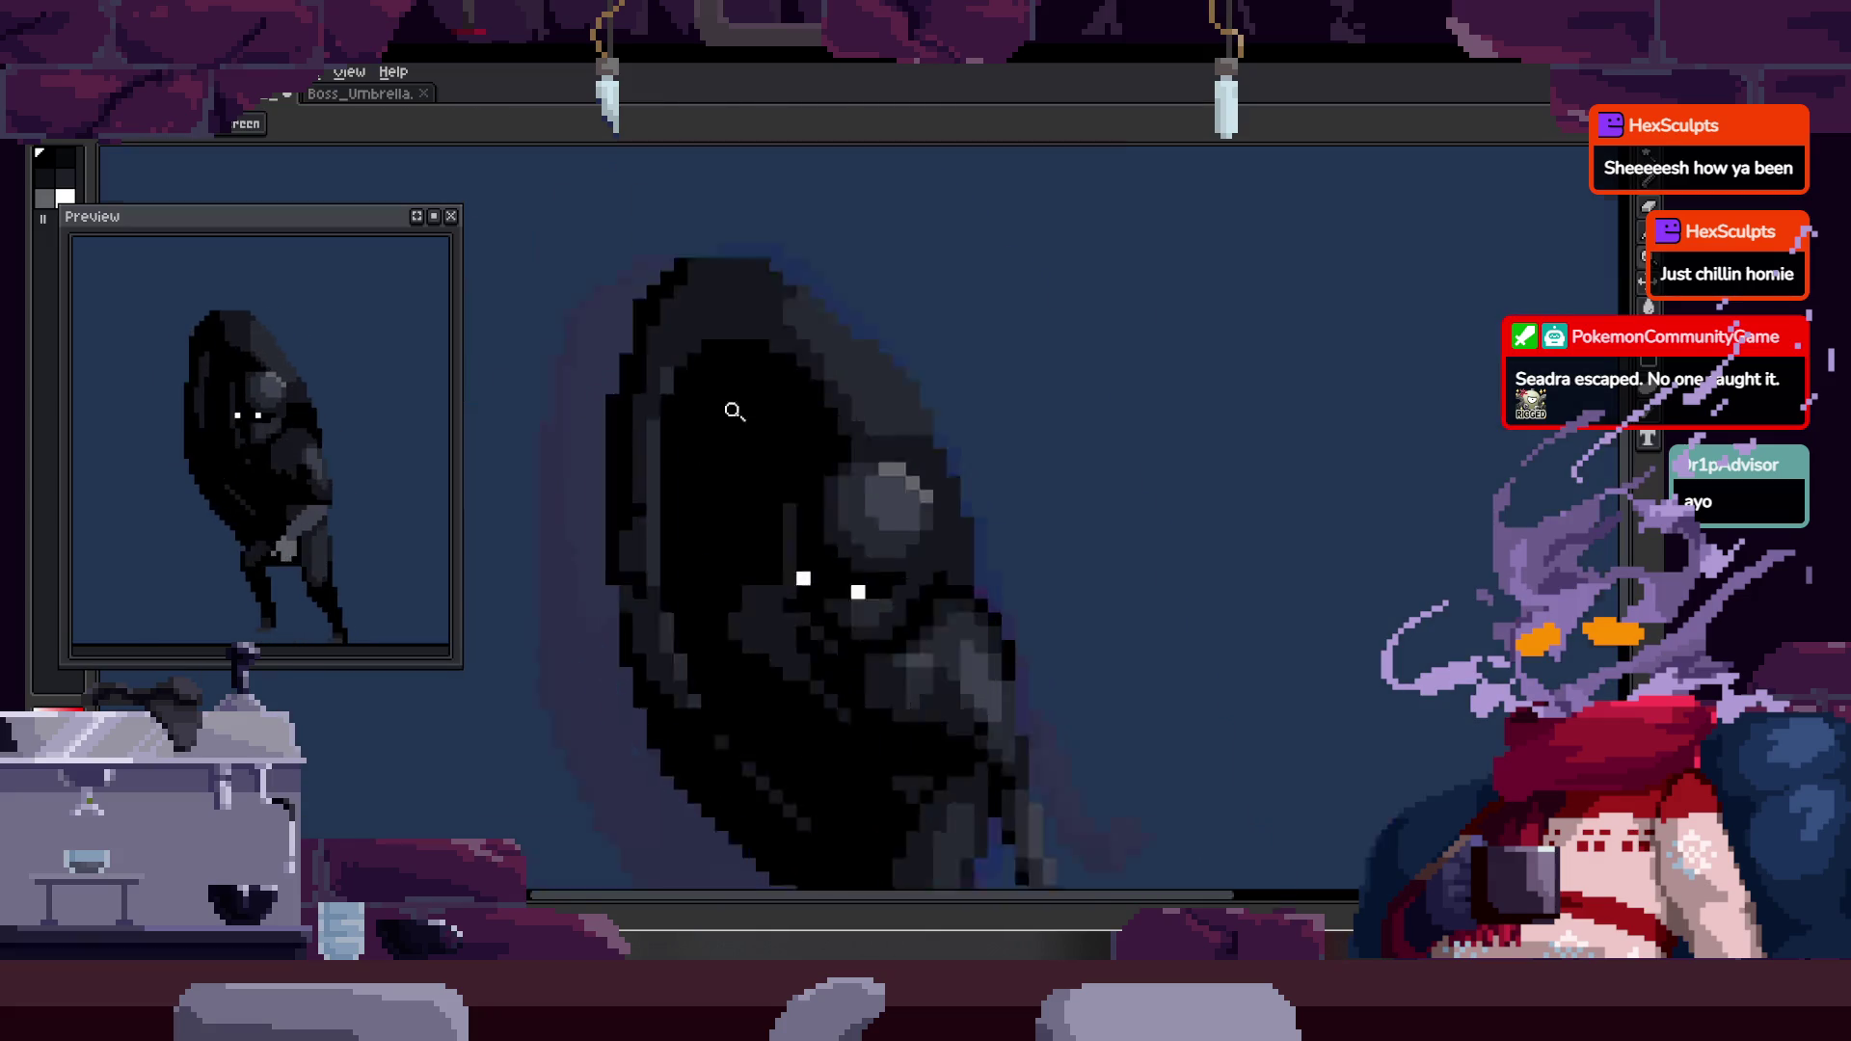
key("b")
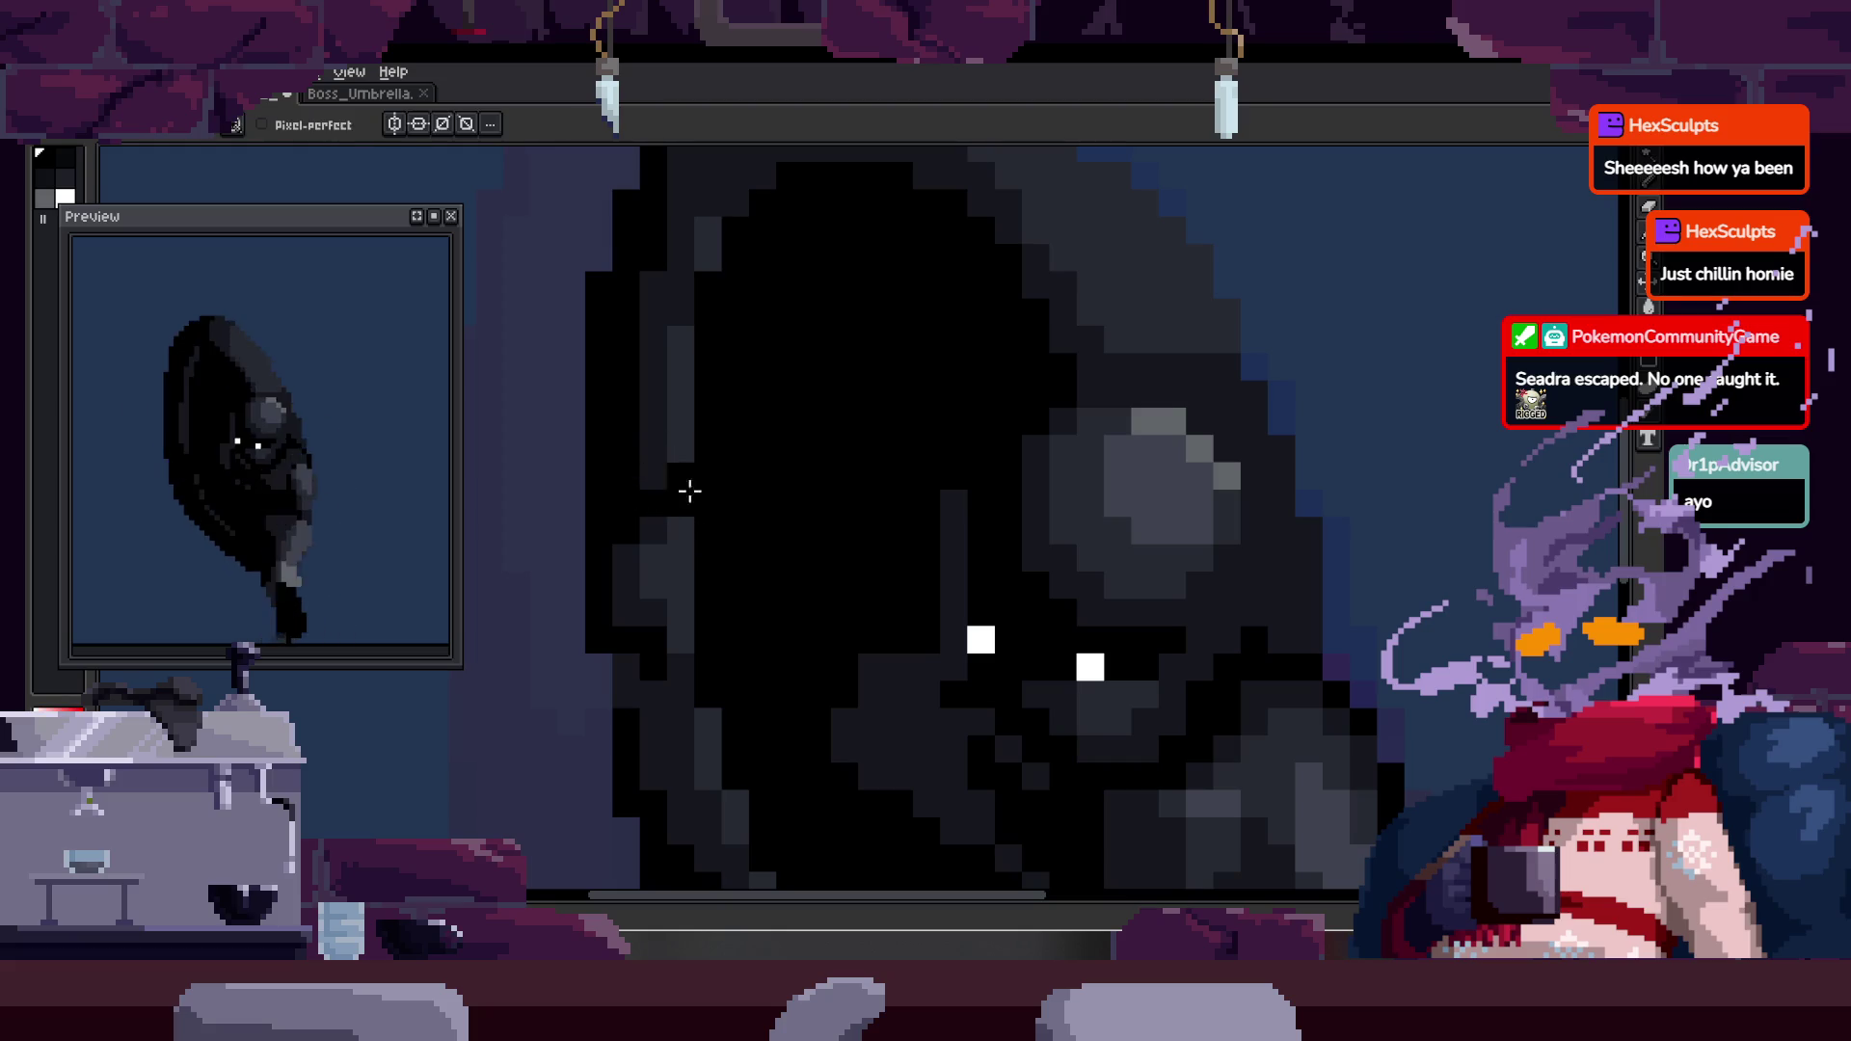
key("z")
scroll(733, 519, "down", 5)
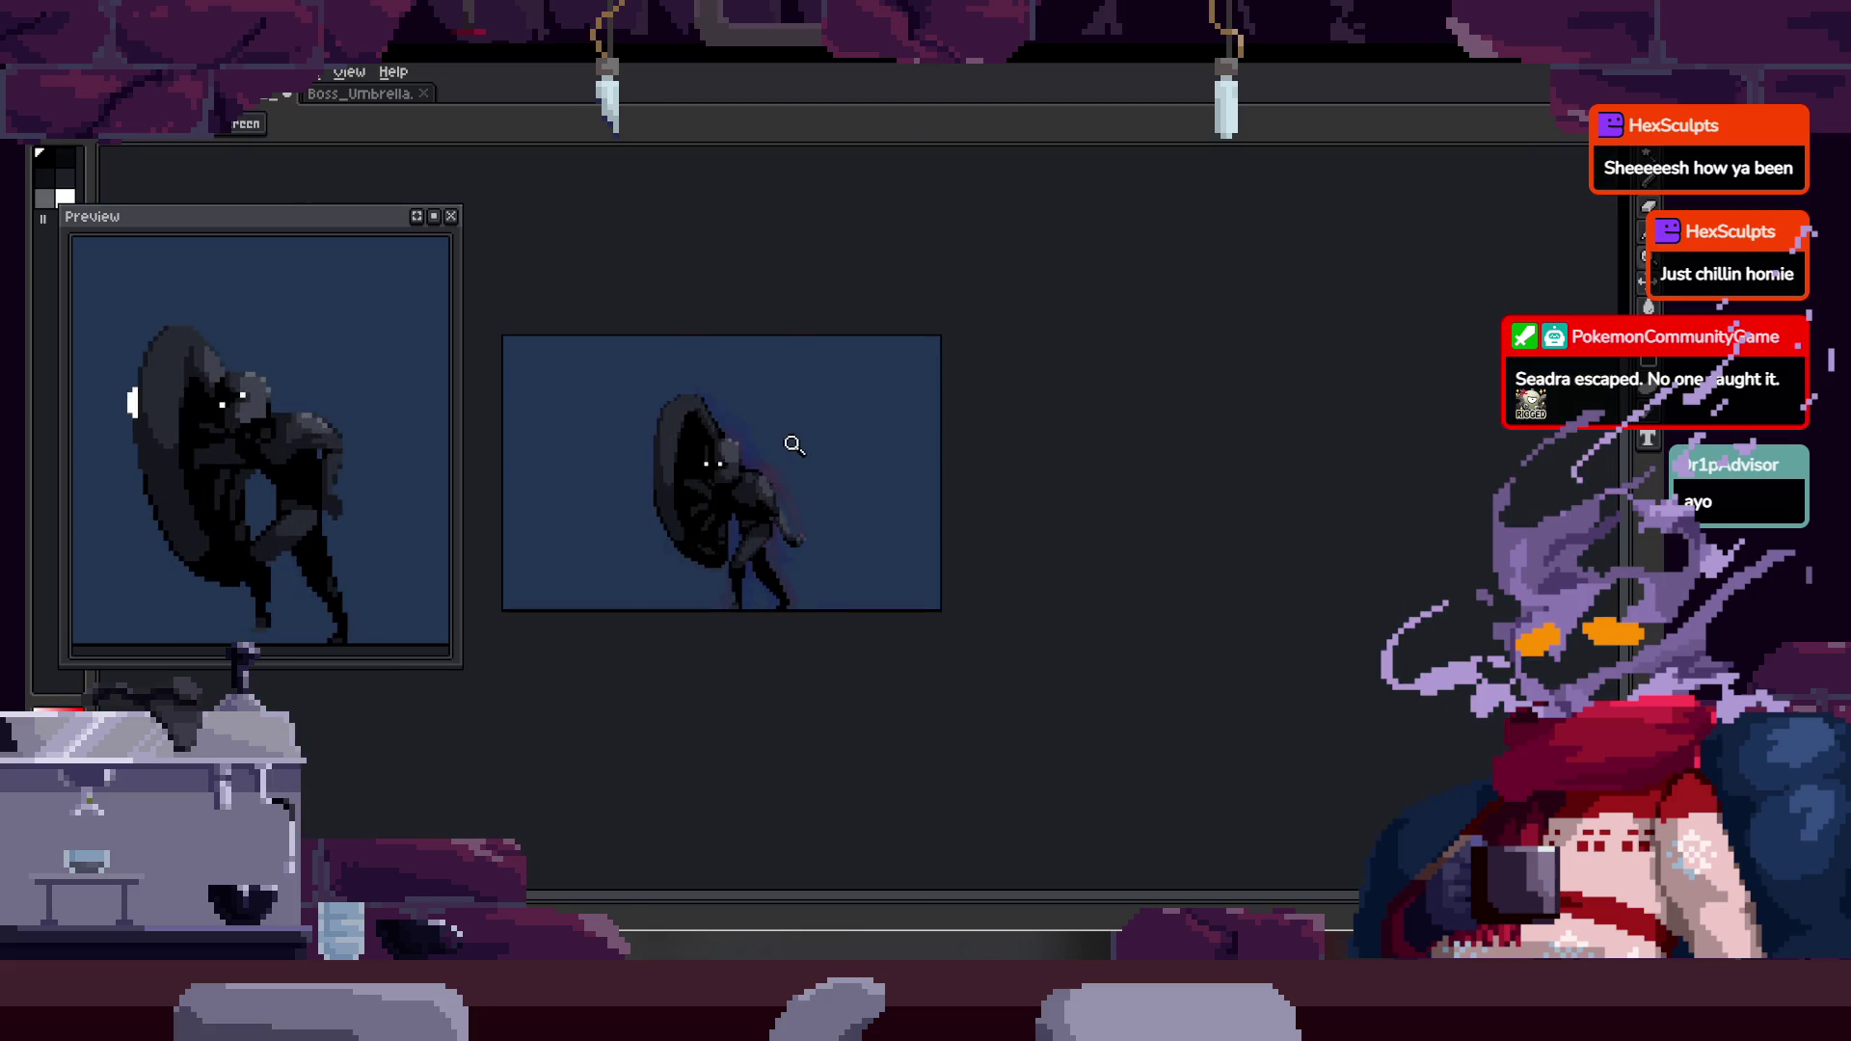
- Save the Boss_Umbrella sprite with Ctrl+S after a final look at the frames
key("Tab")
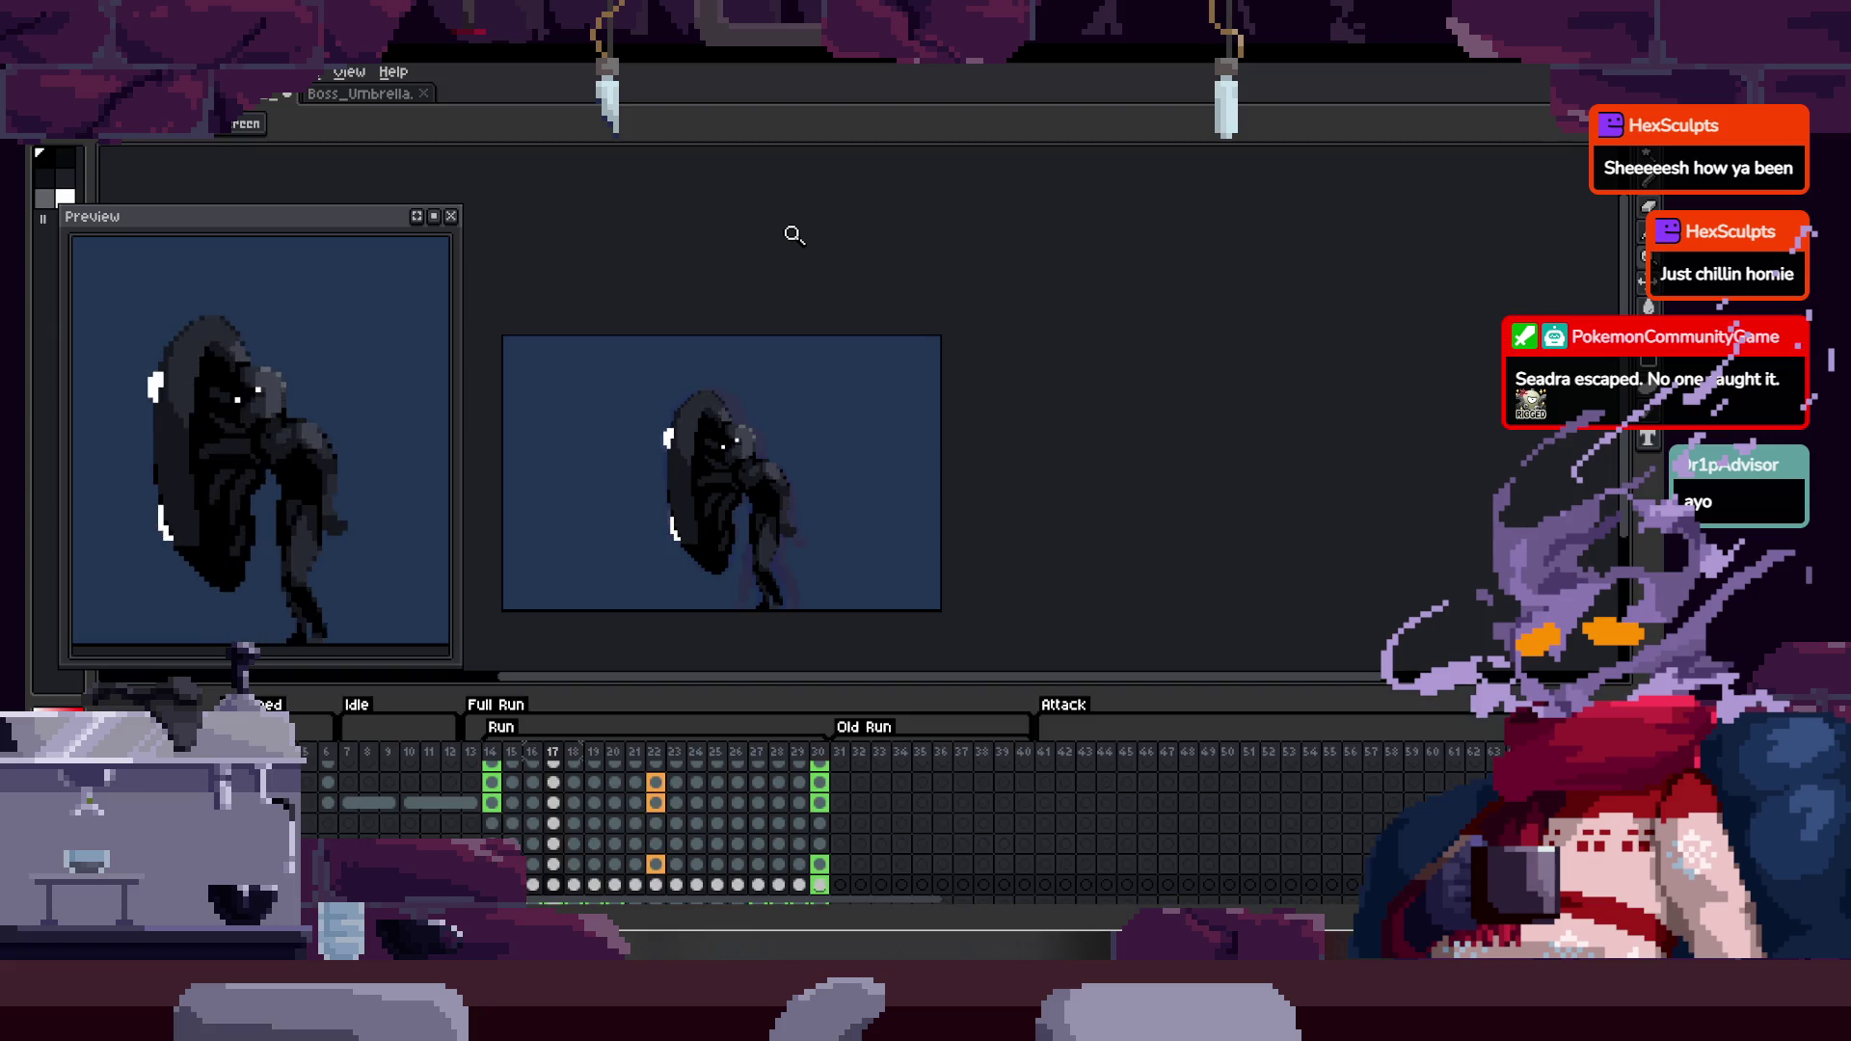
key("Tab")
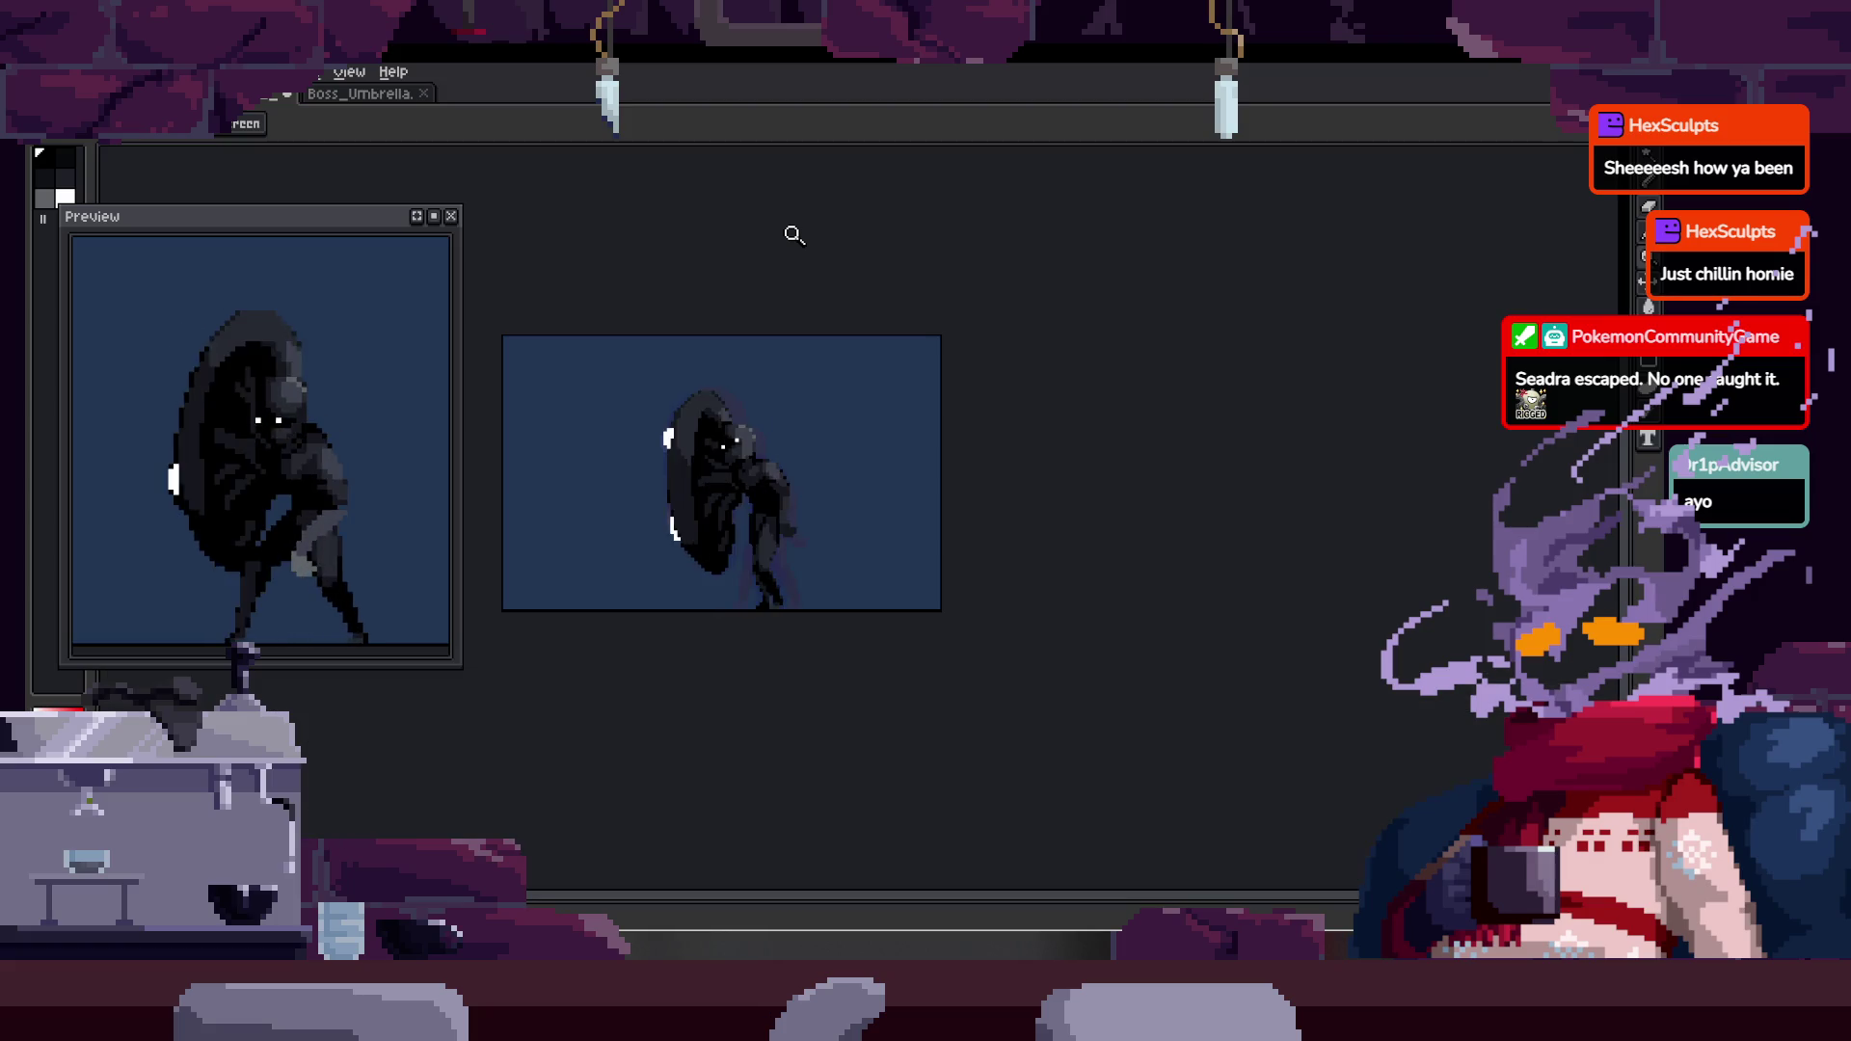
scroll(685, 459, "up", 5)
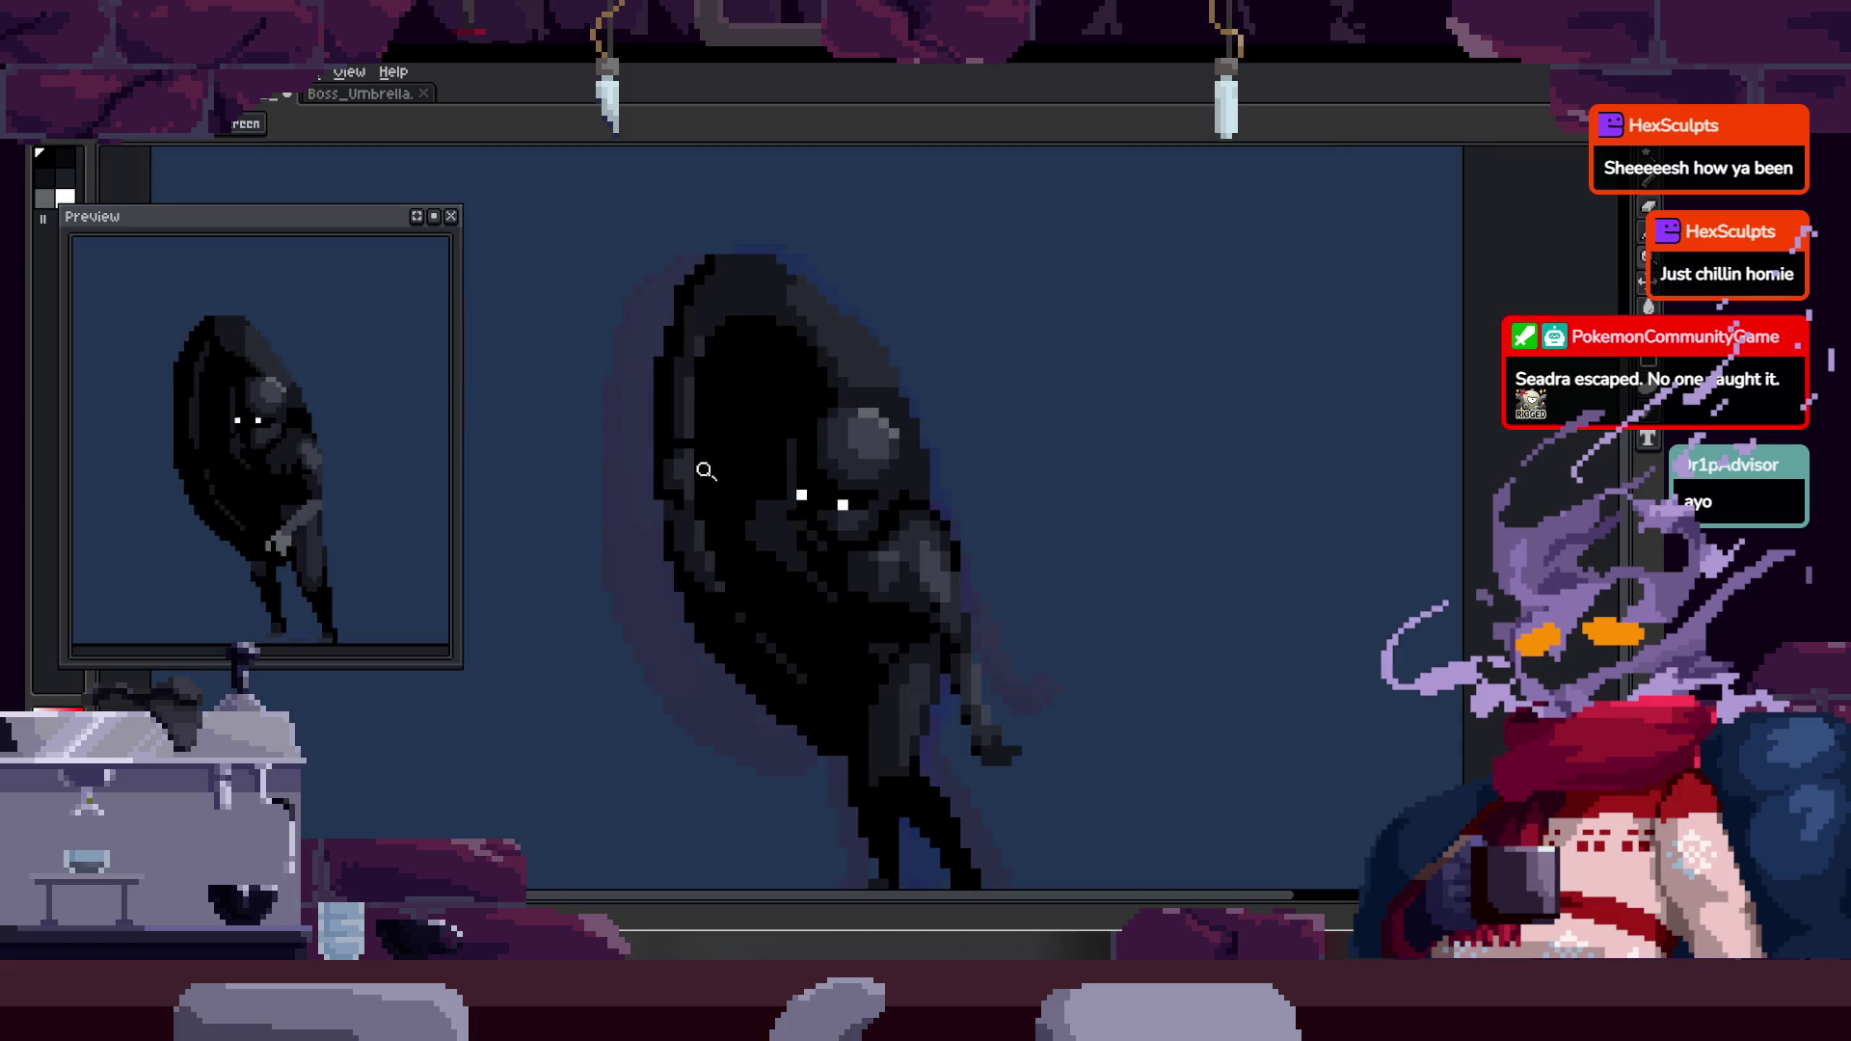
key("b")
scroll(686, 489, "up", 1)
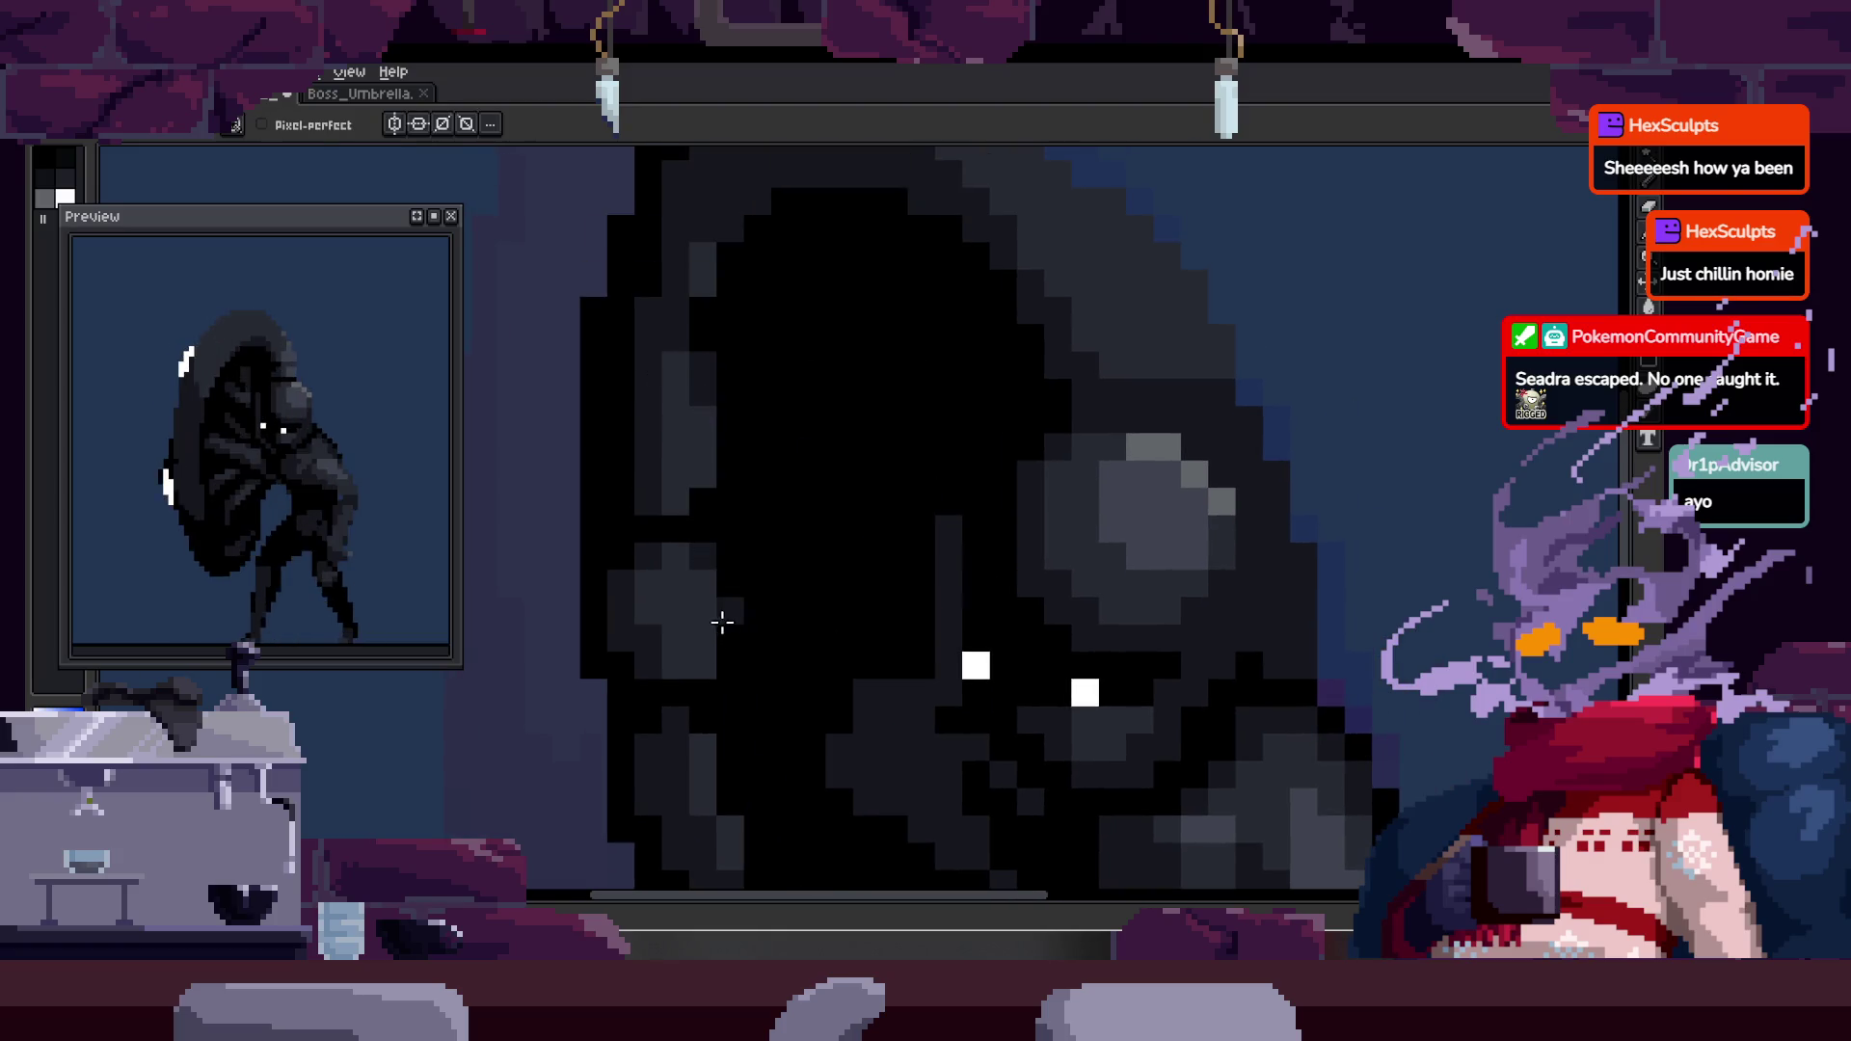
scroll(721, 578, "down", 2)
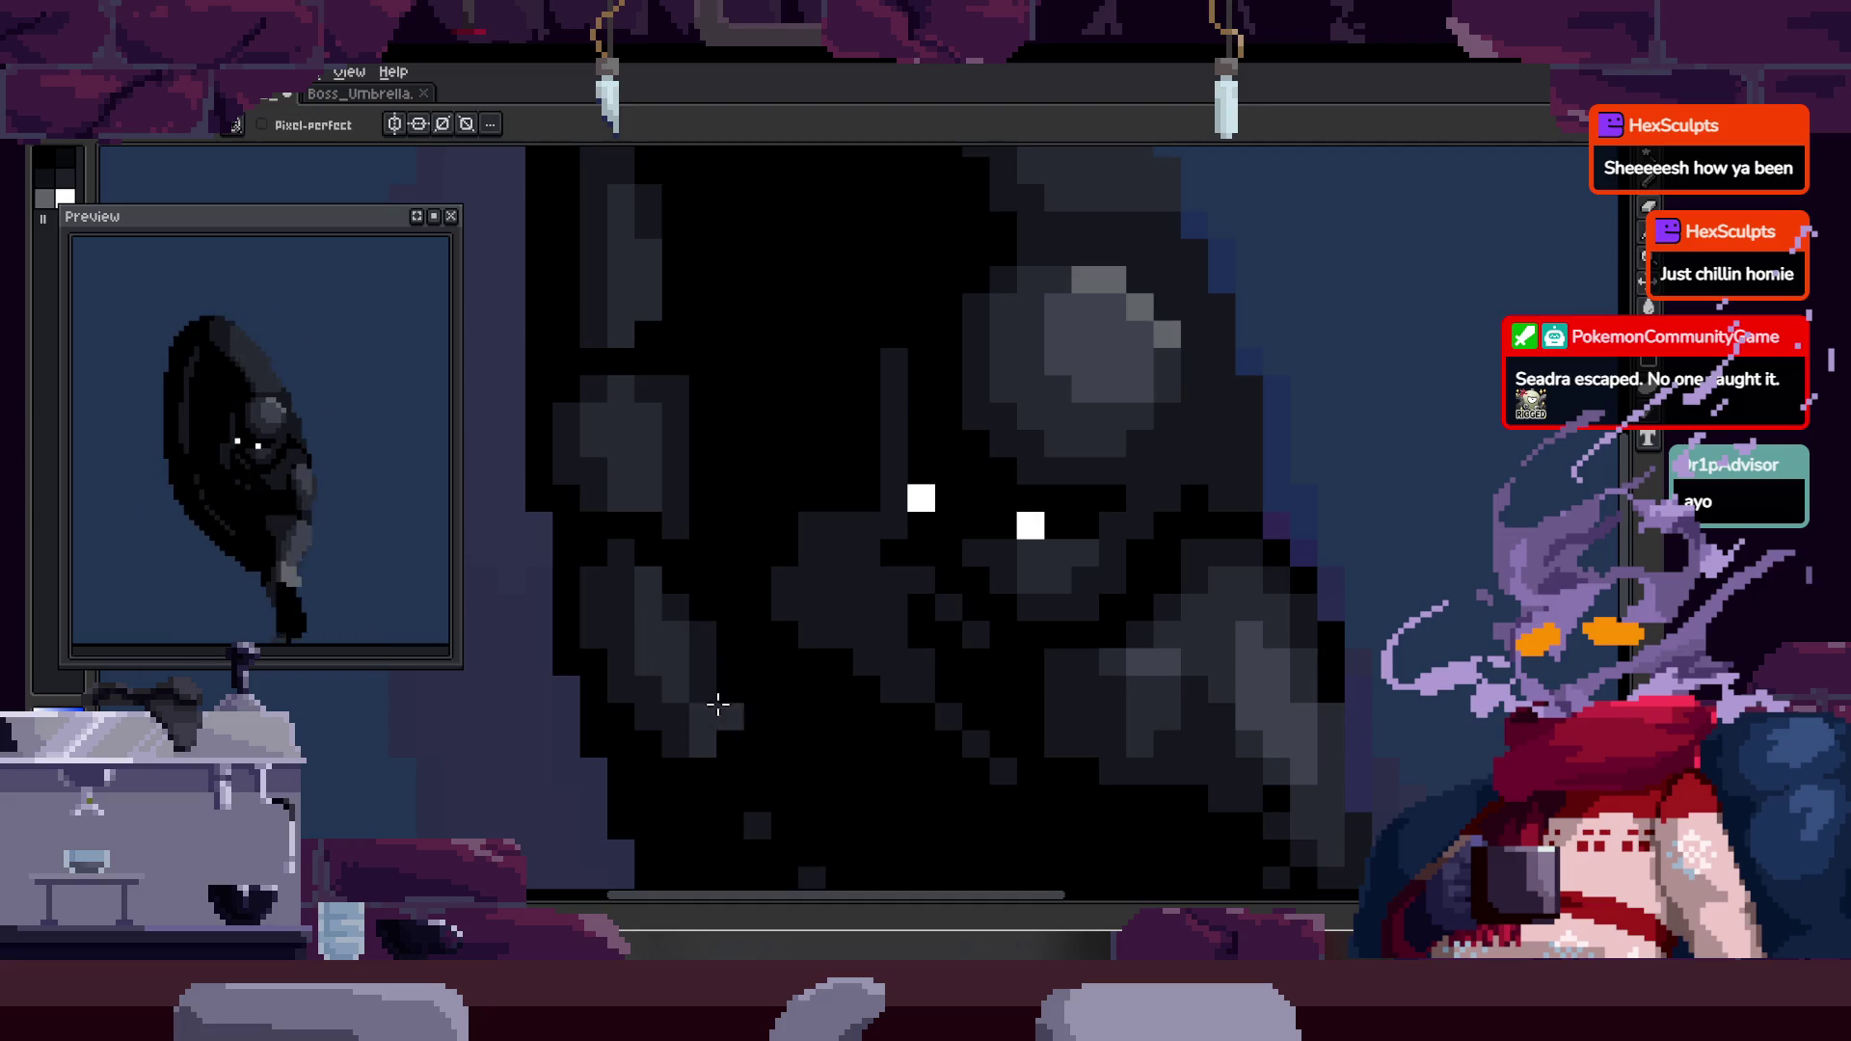
key("ctrl+s")
scroll(678, 694, "down", 5)
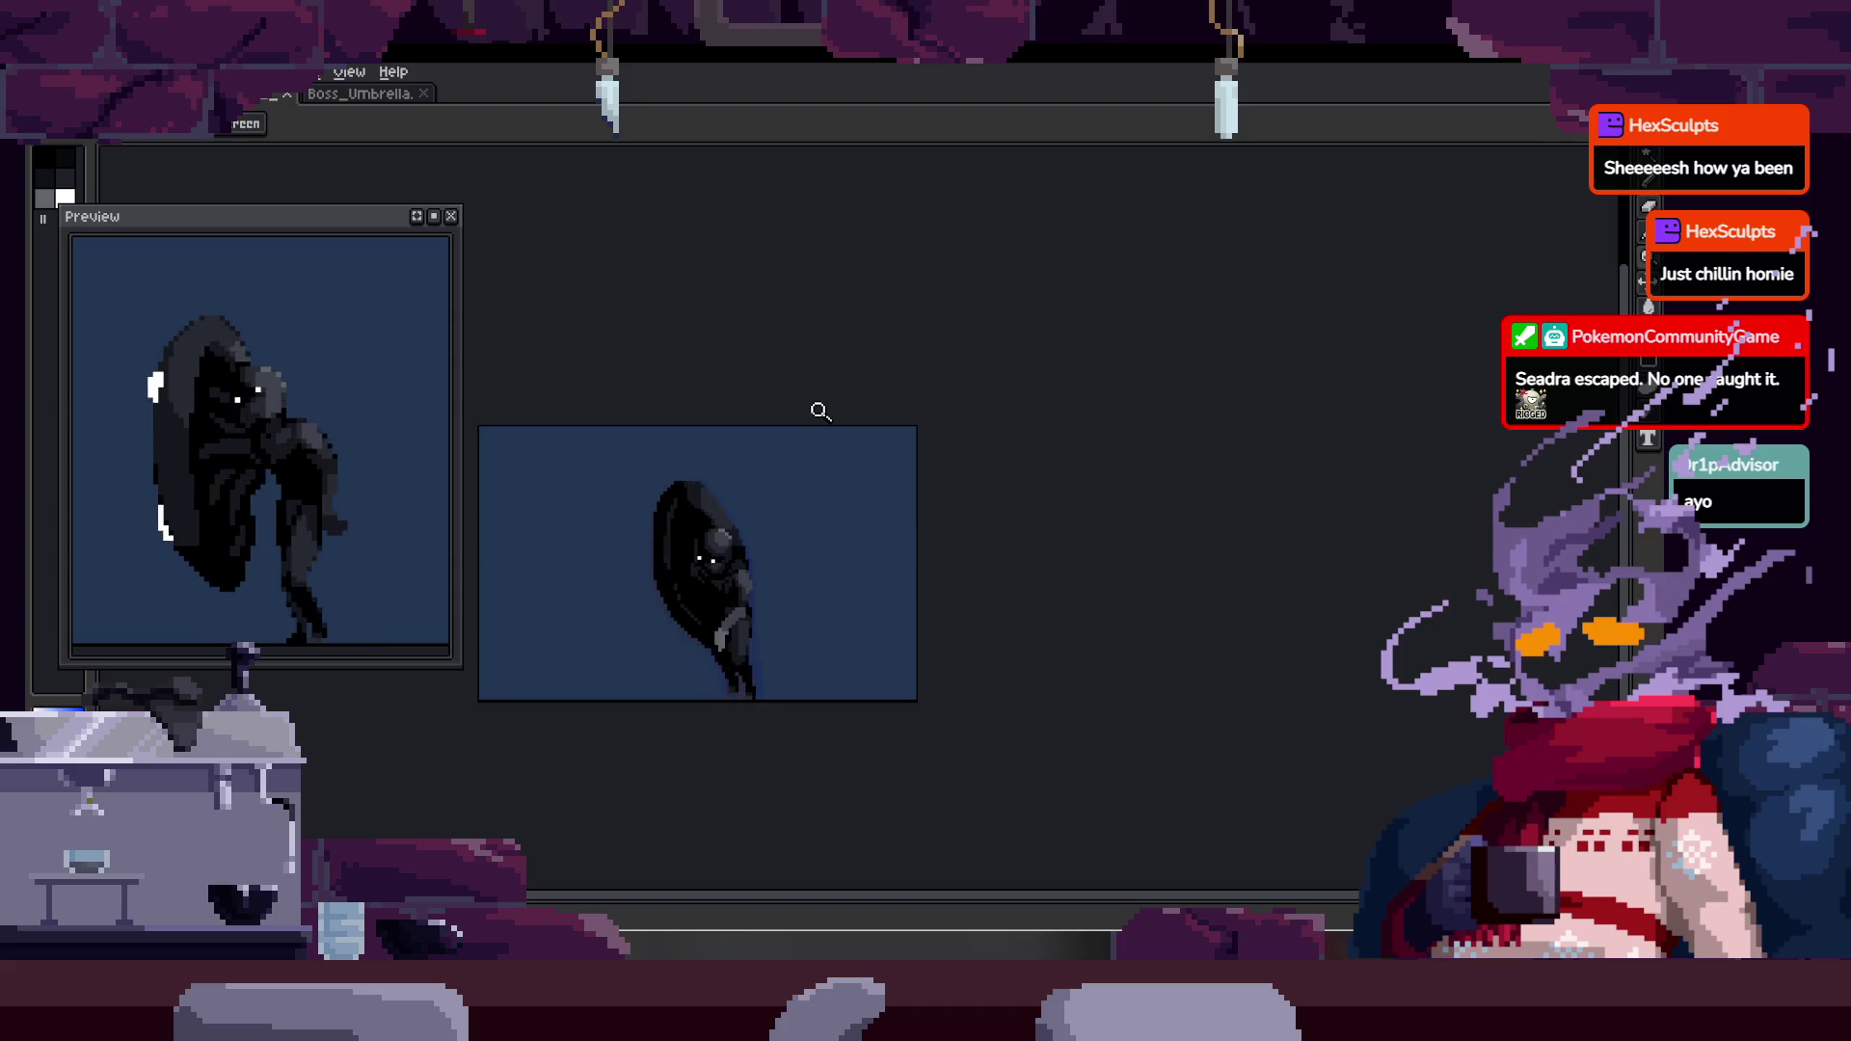
key("Tab")
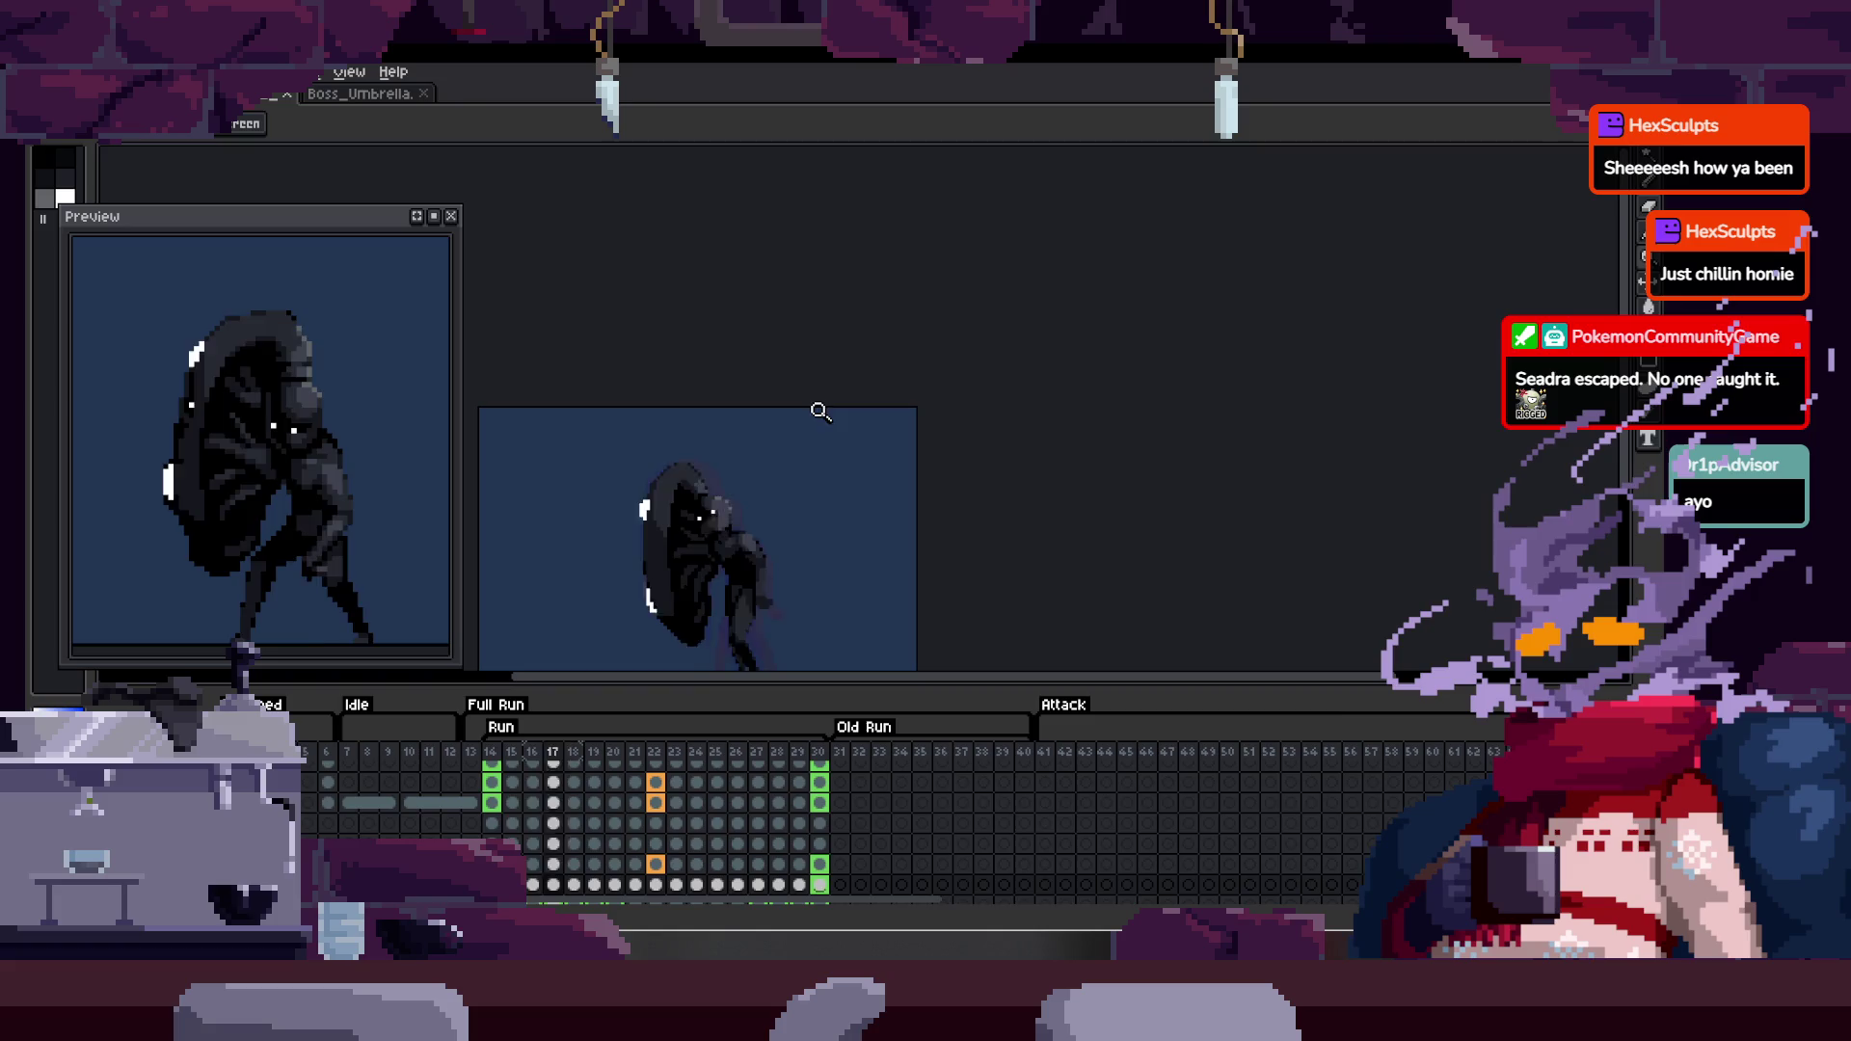
key("Tab")
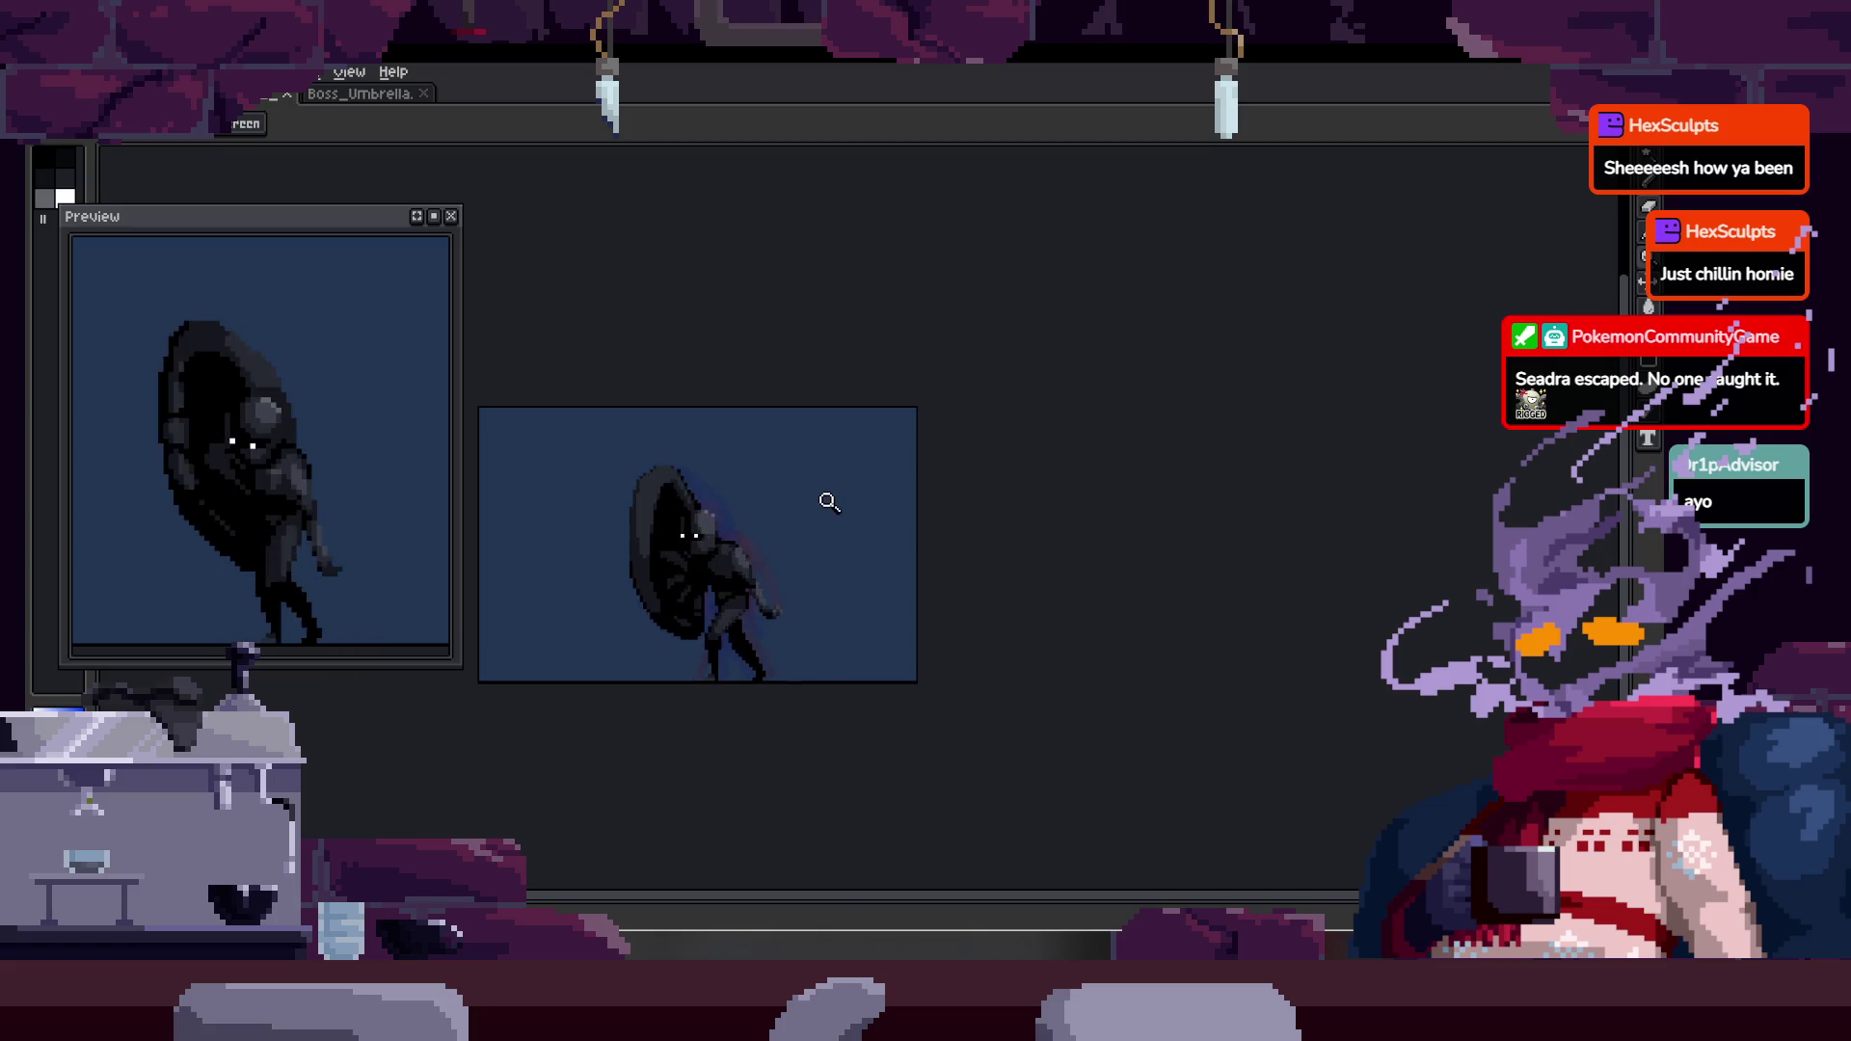
scroll(703, 565, "up", 5)
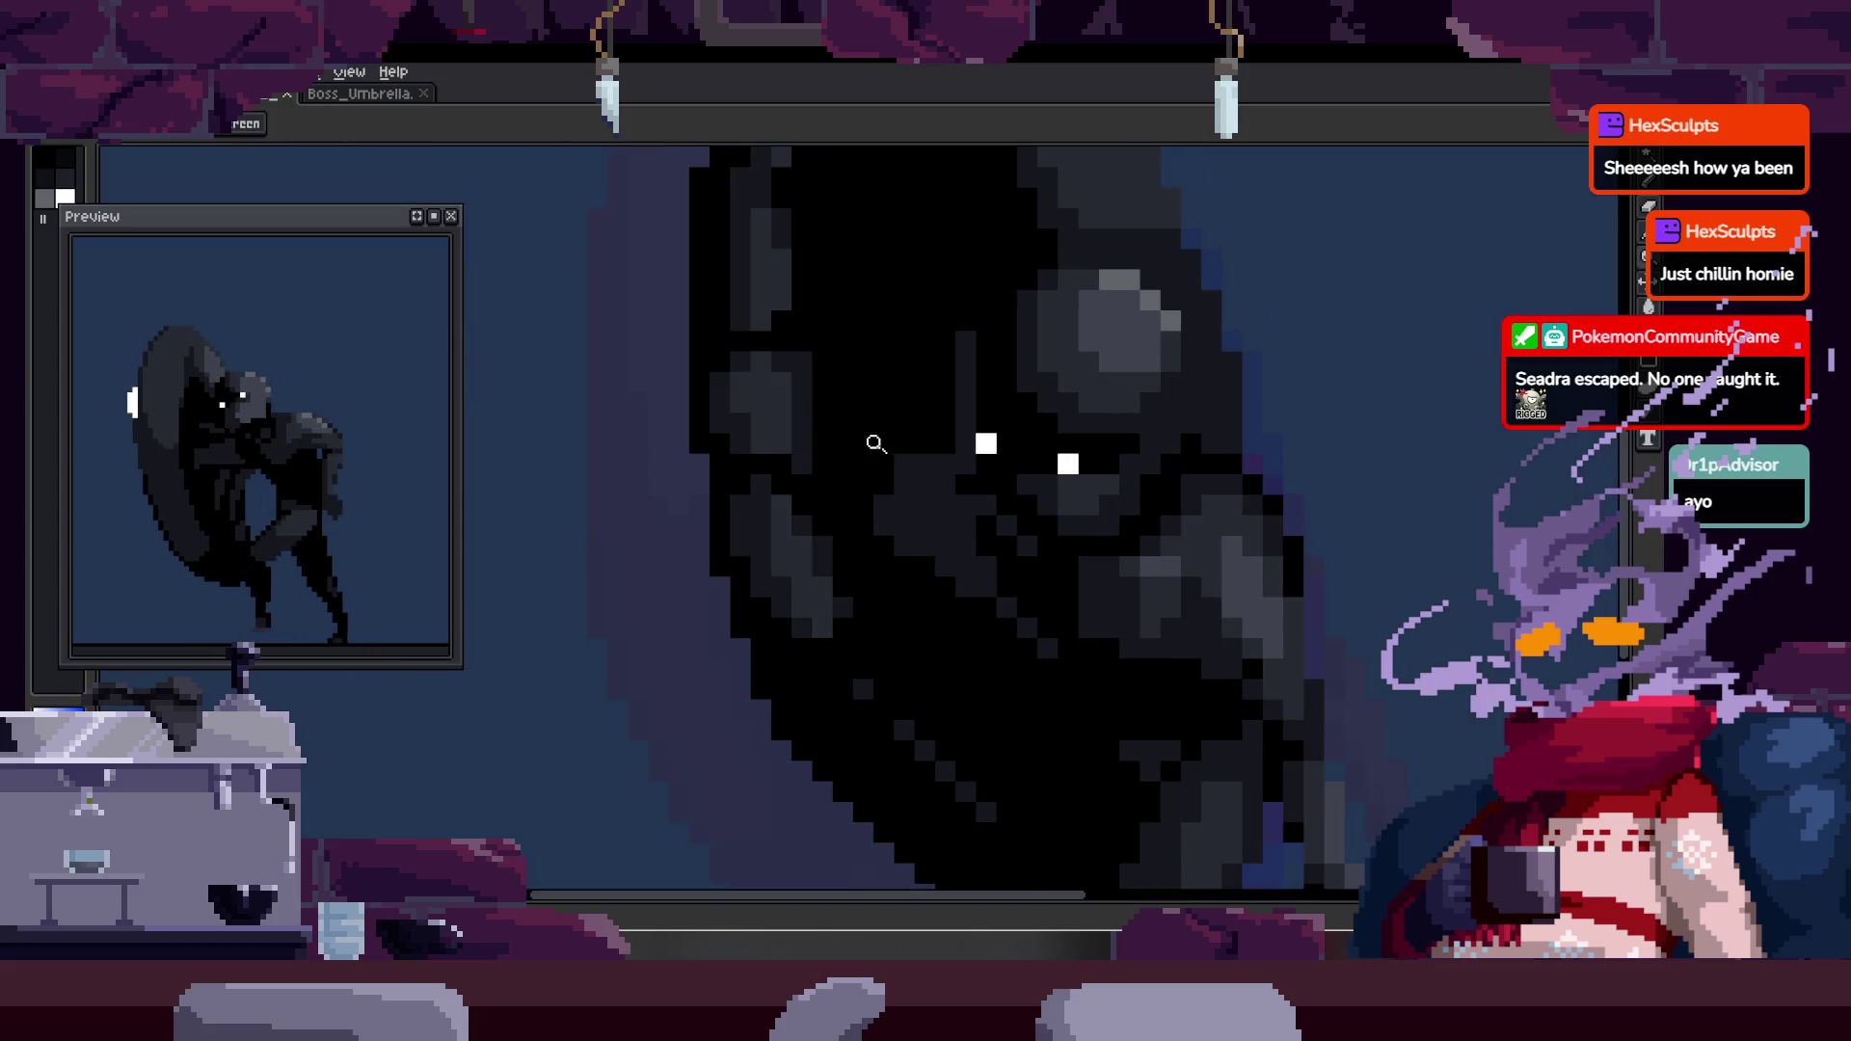
scroll(719, 517, "up", 2)
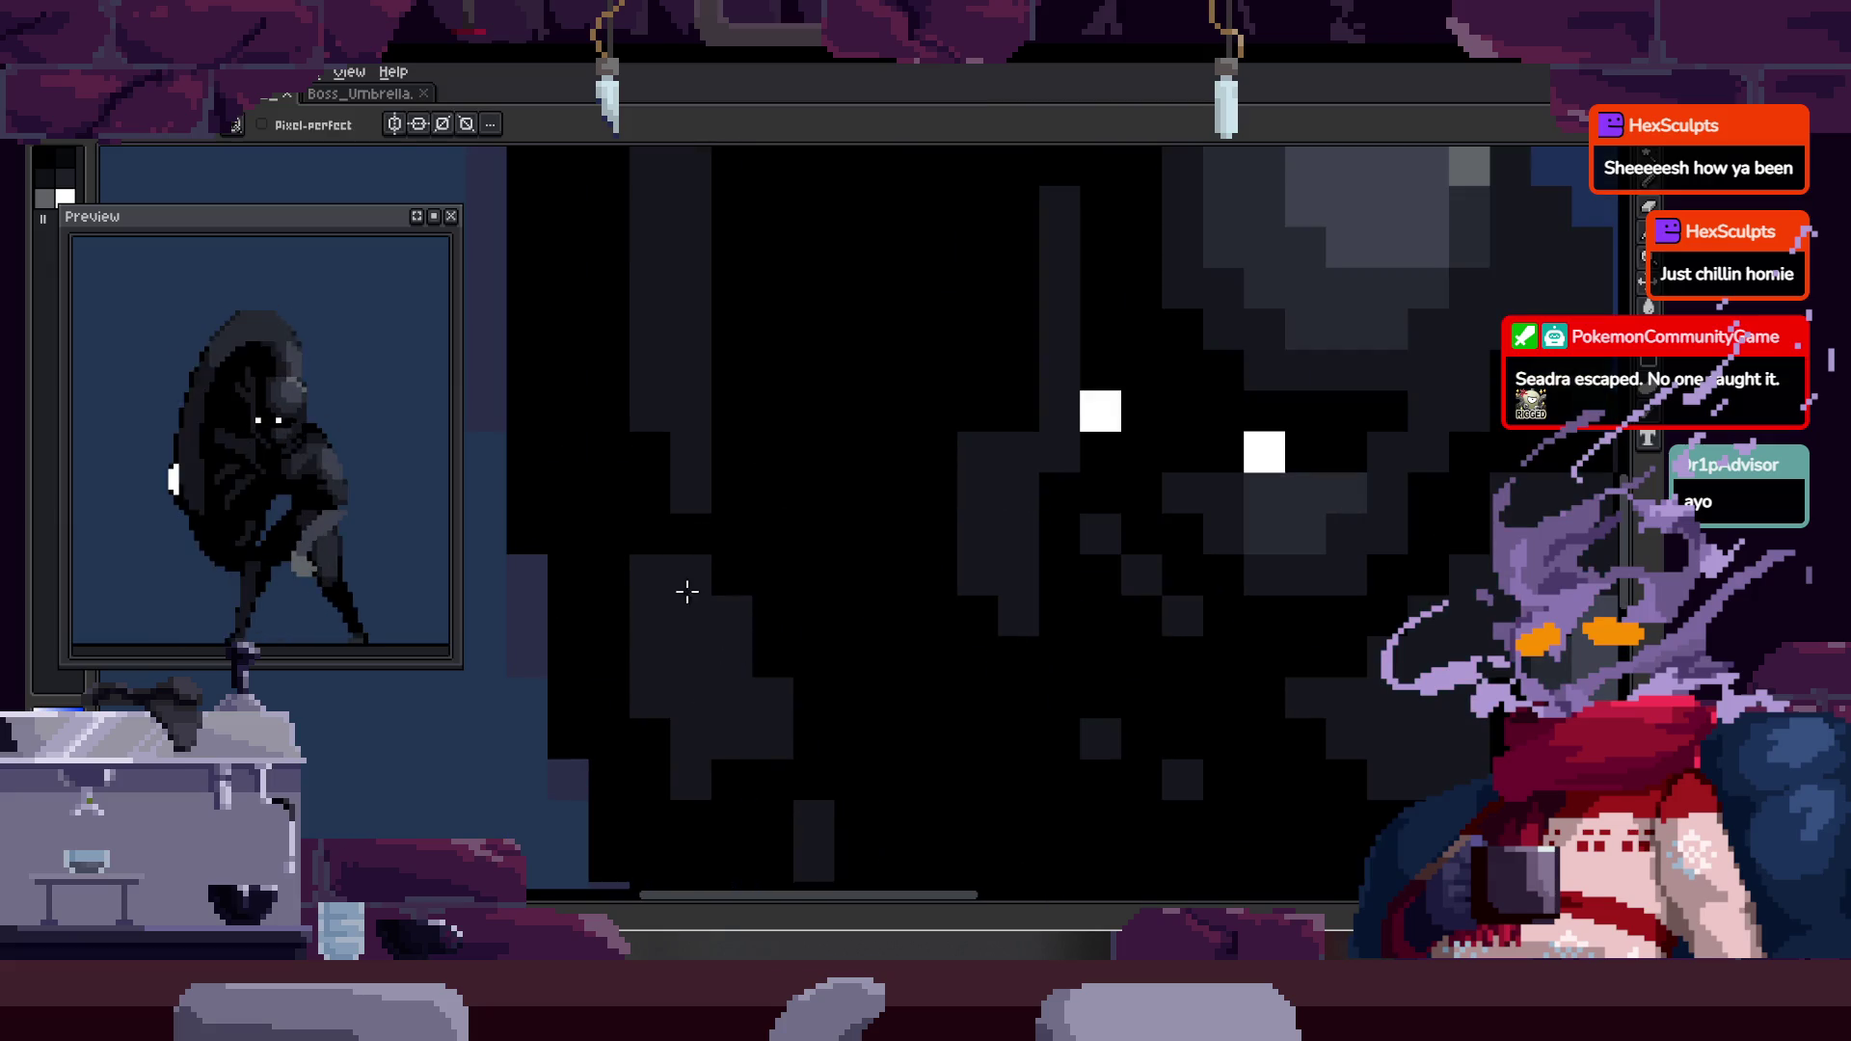
scroll(746, 571, "down", 5)
scroll(690, 578, "up", 5)
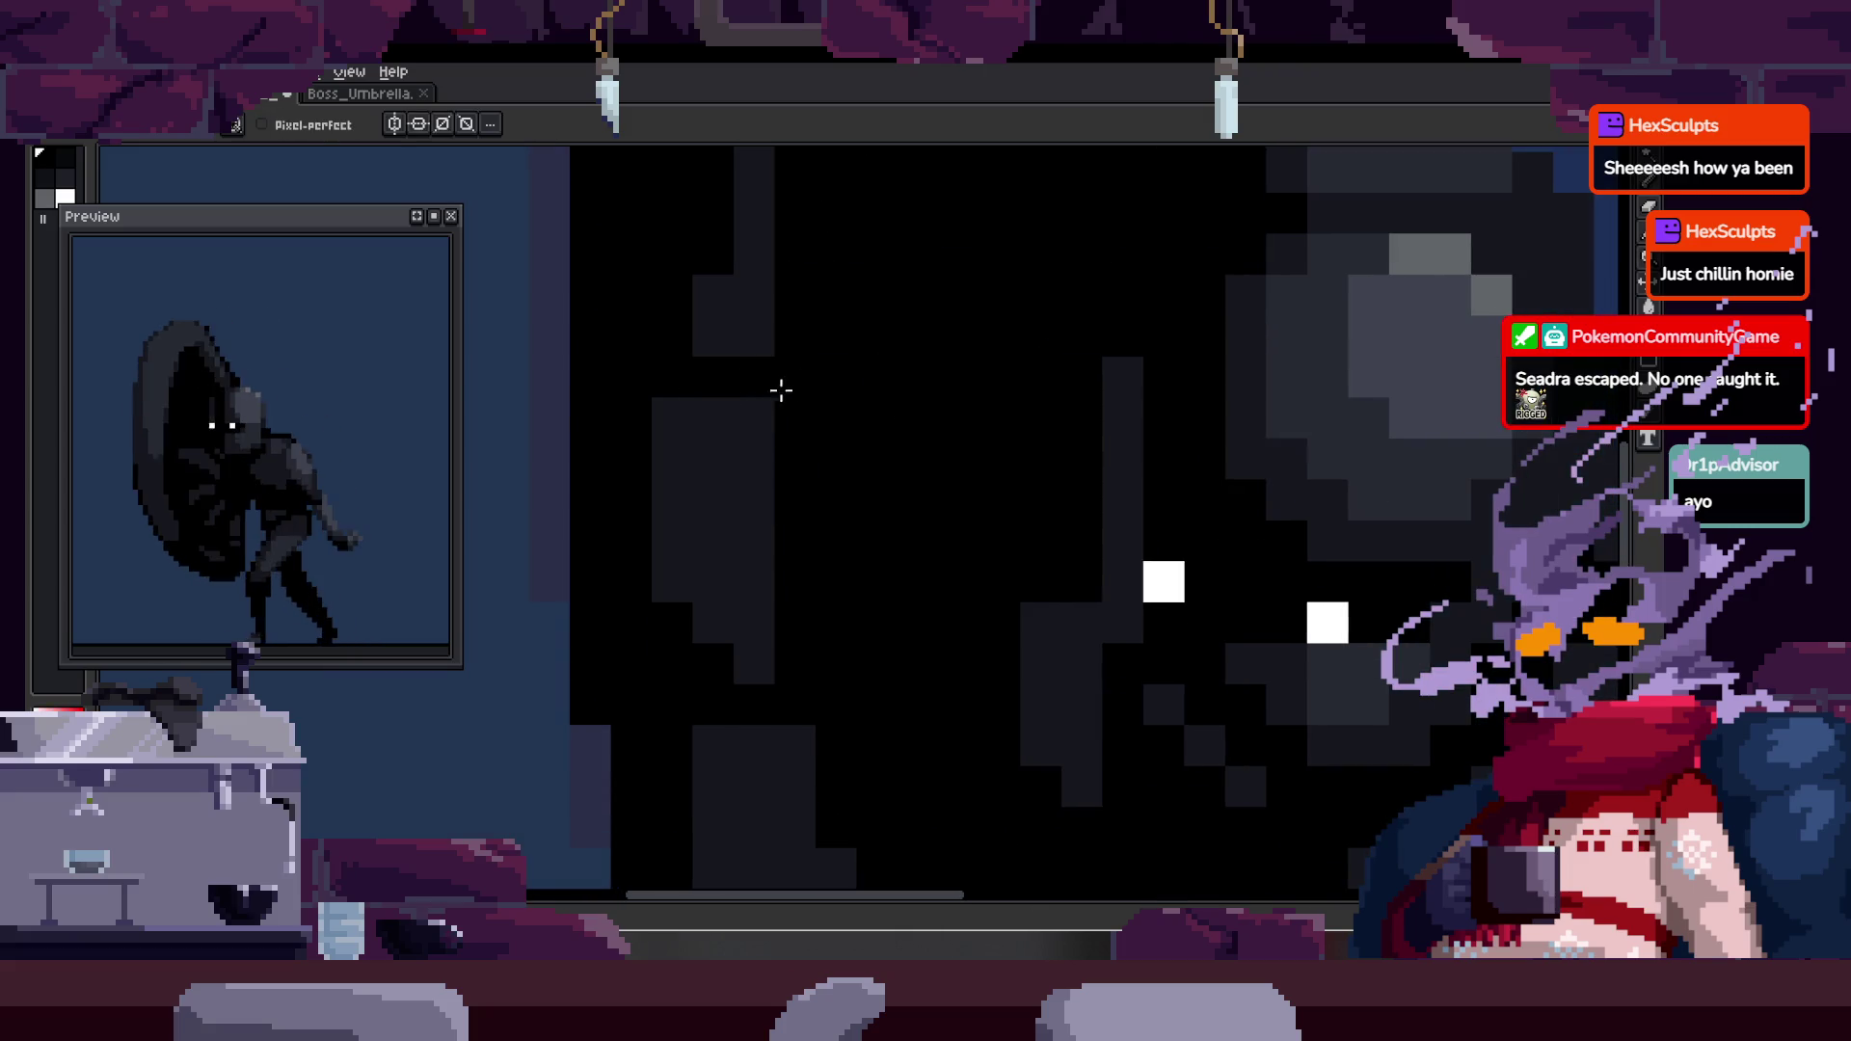
scroll(831, 461, "down", 2)
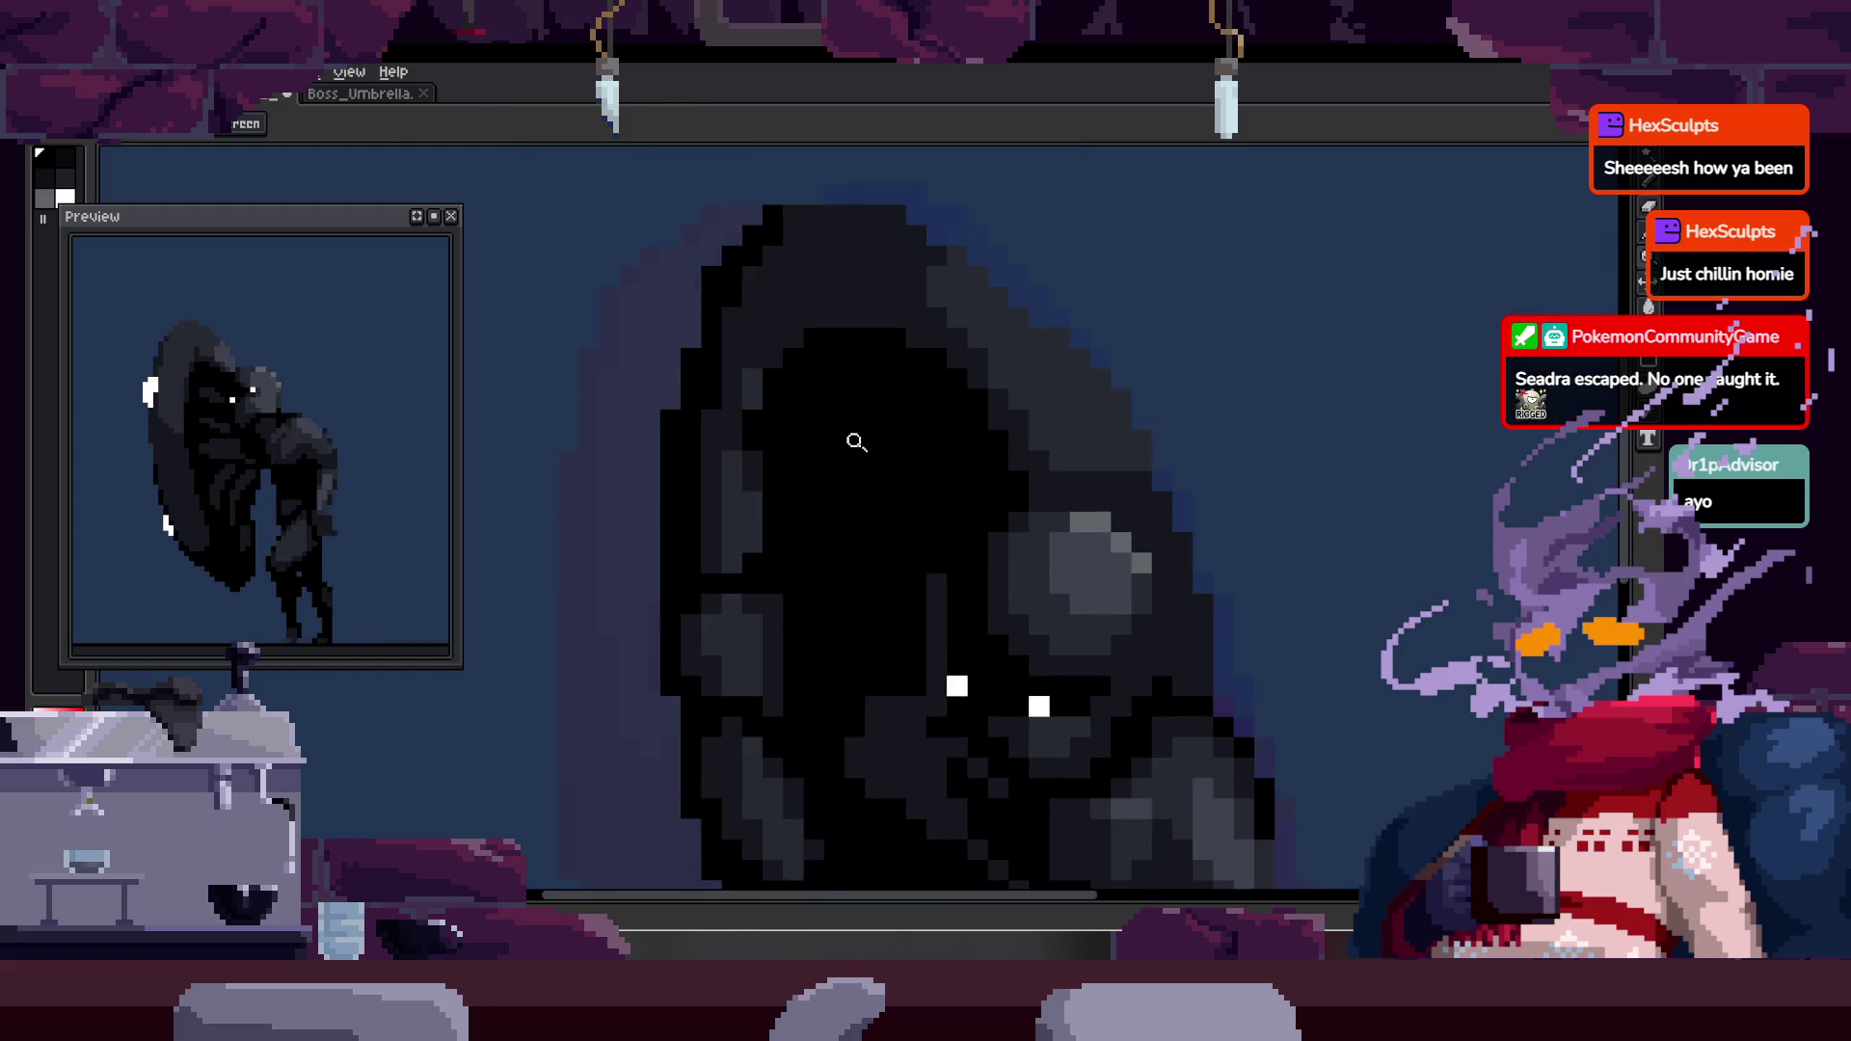
key("alt")
scroll(815, 364, "up", 2)
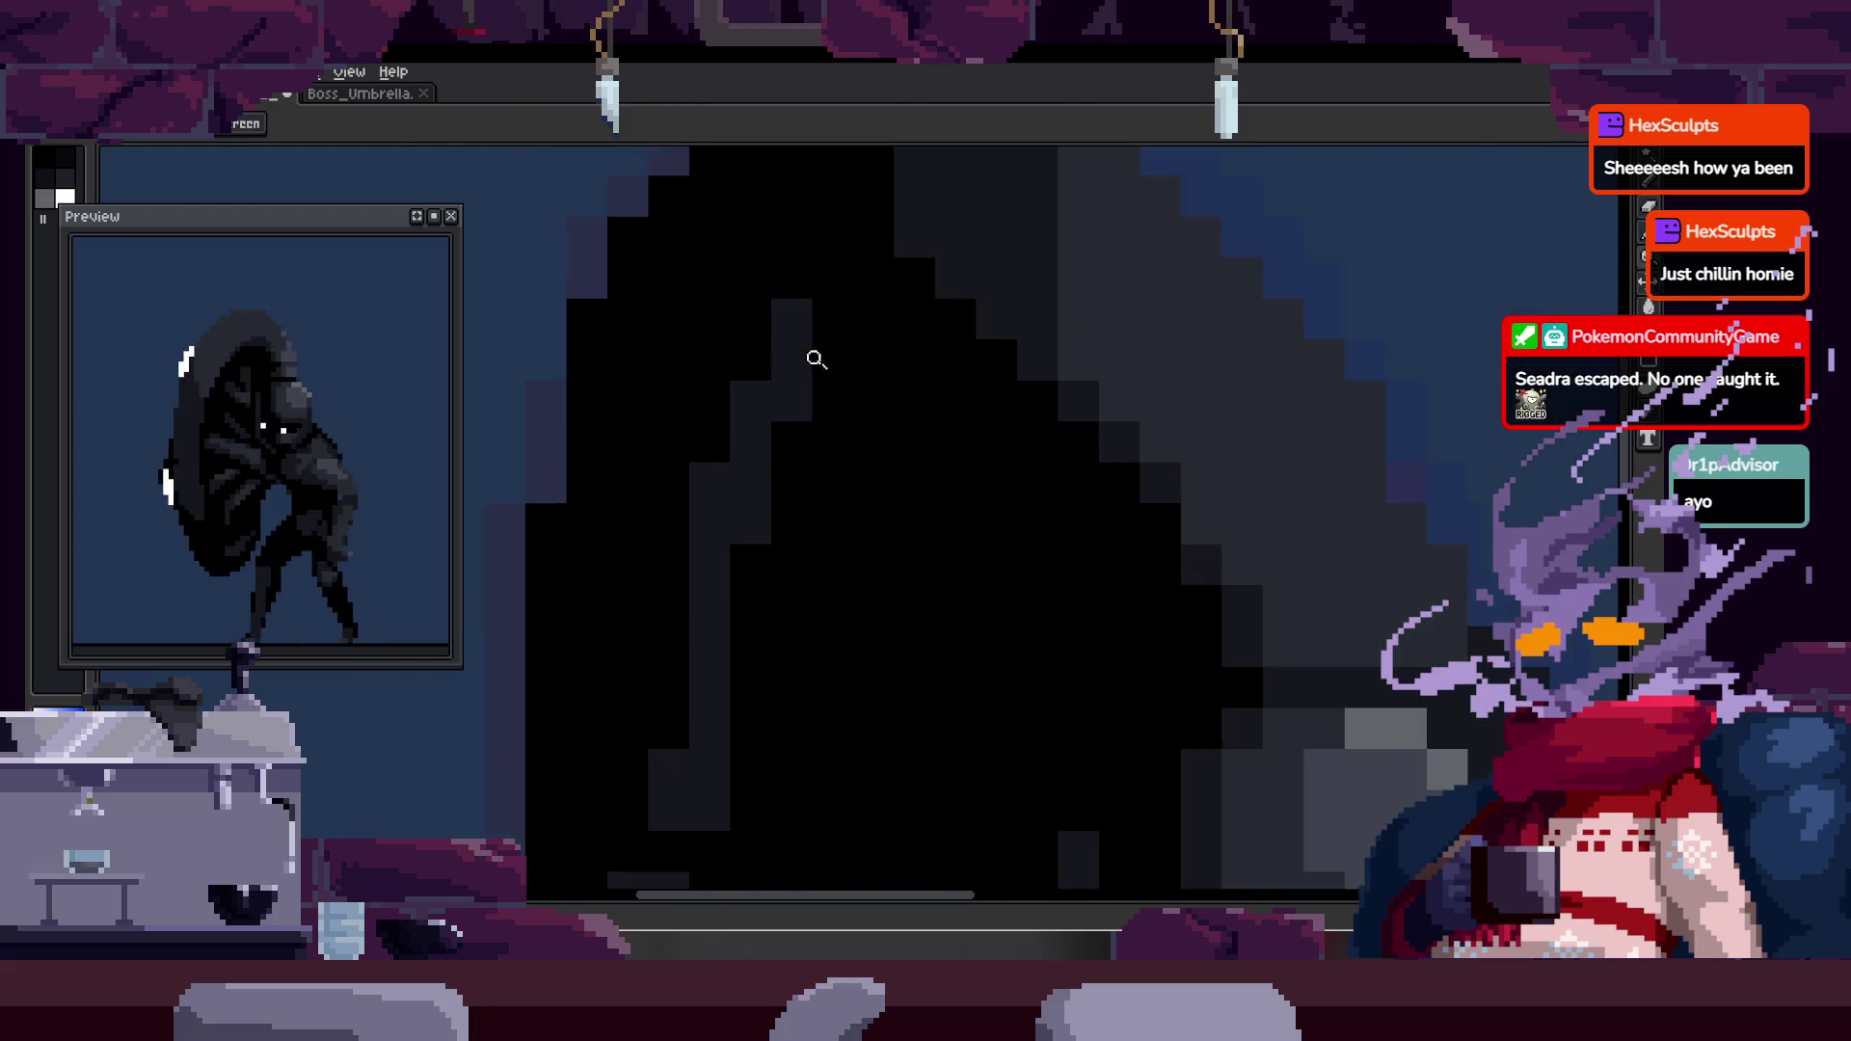
key("z")
scroll(766, 454, "down", 3)
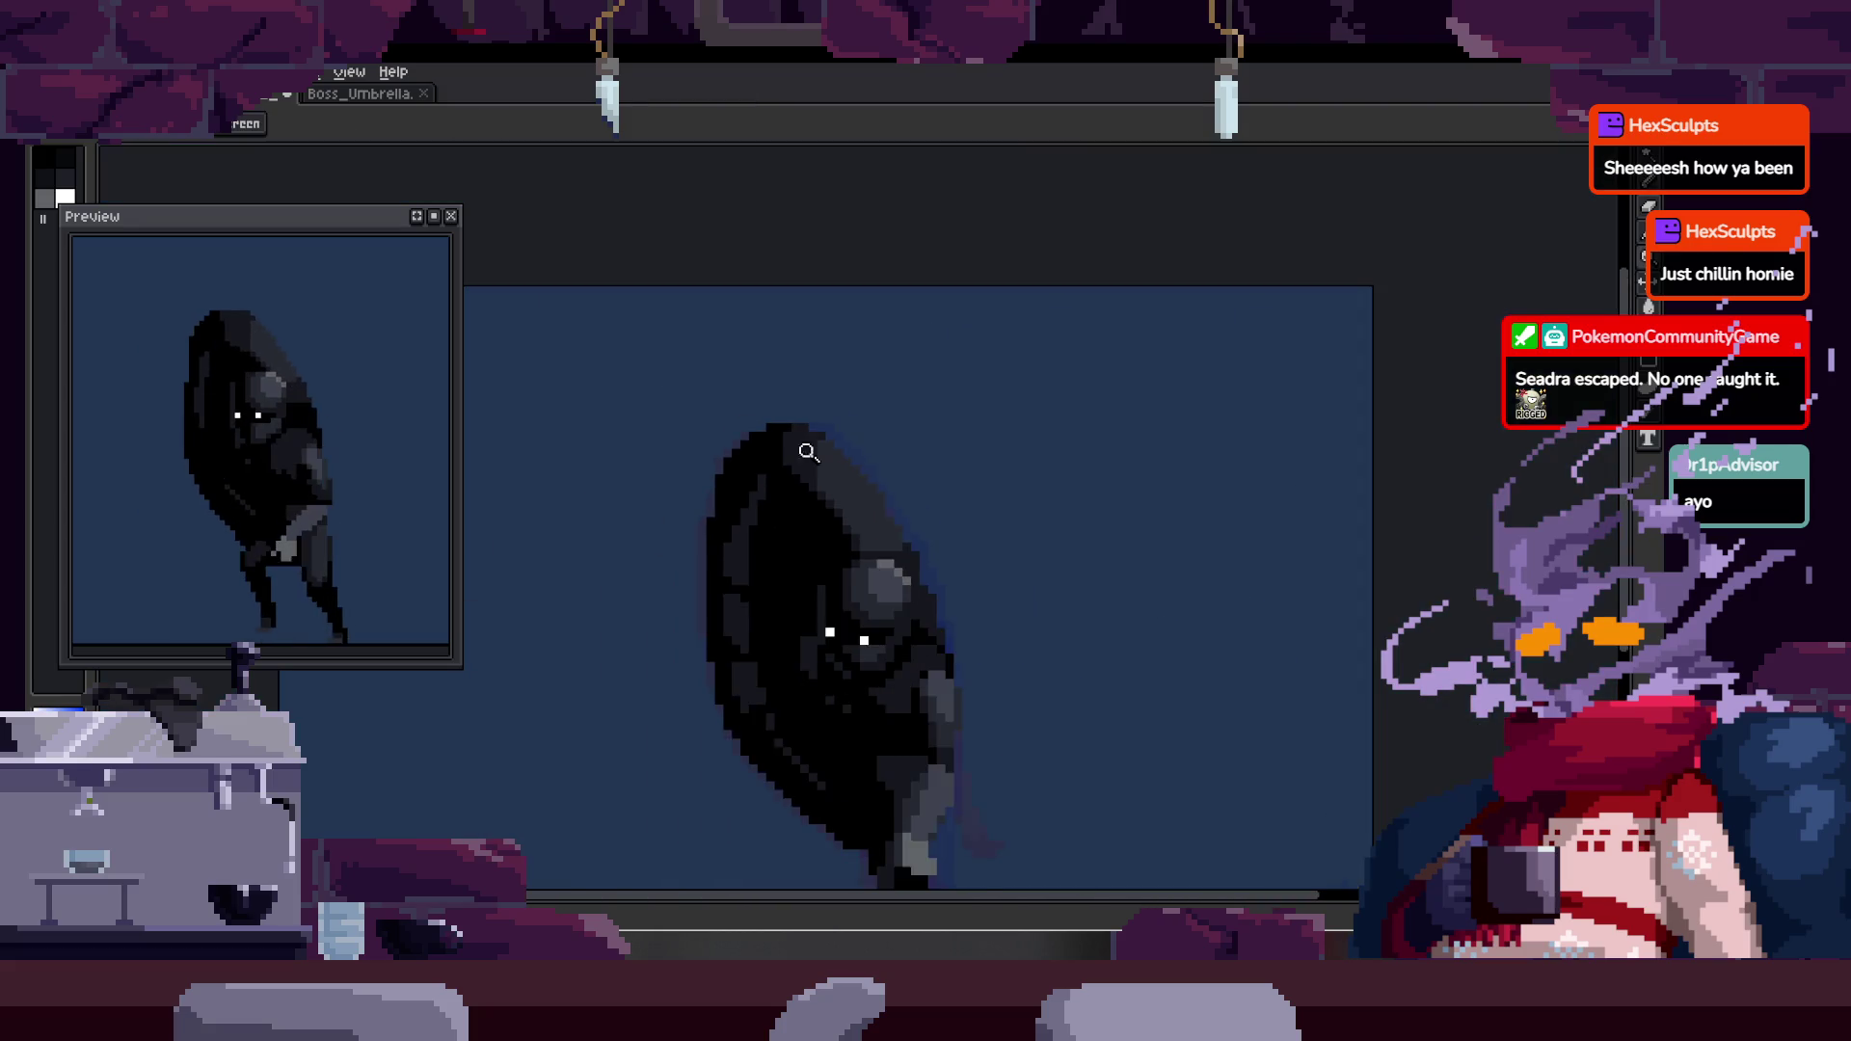
scroll(785, 516, "up", 1)
scroll(731, 573, "up", 3)
key("b")
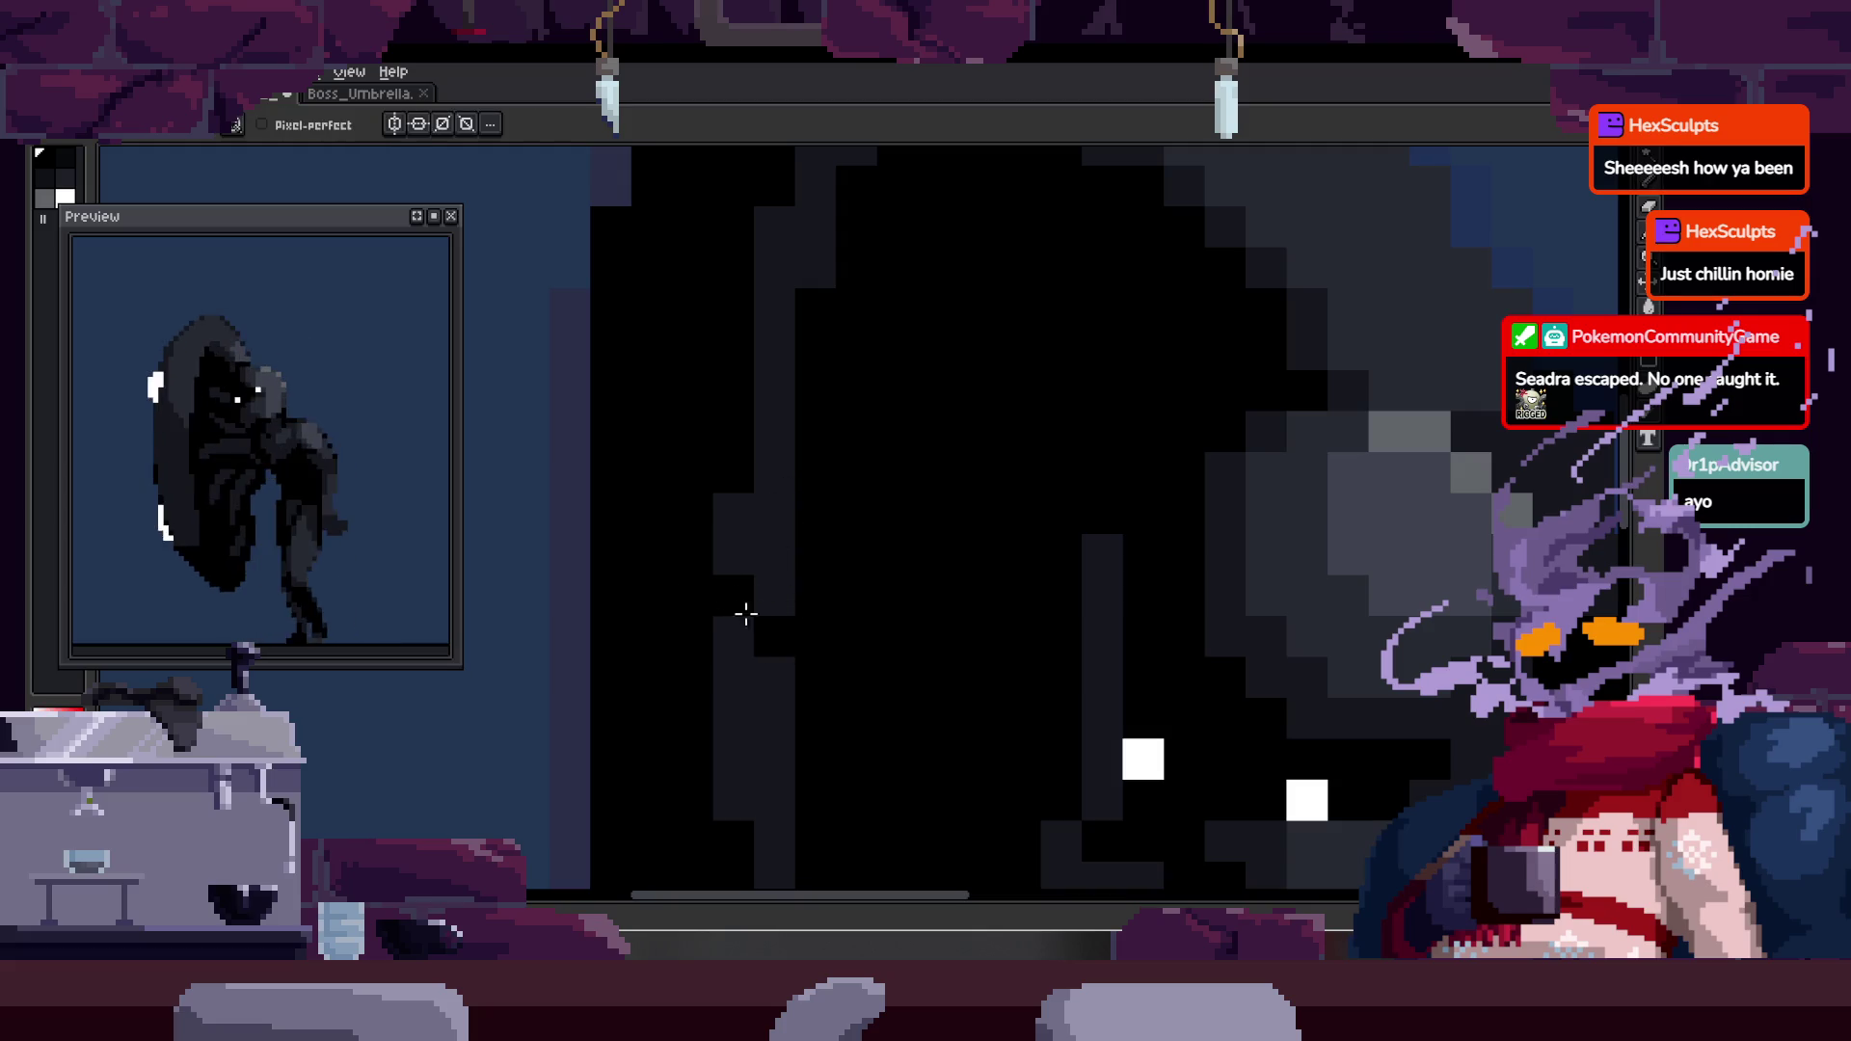
key("z")
scroll(750, 598, "down", 2)
scroll(801, 463, "up", 1)
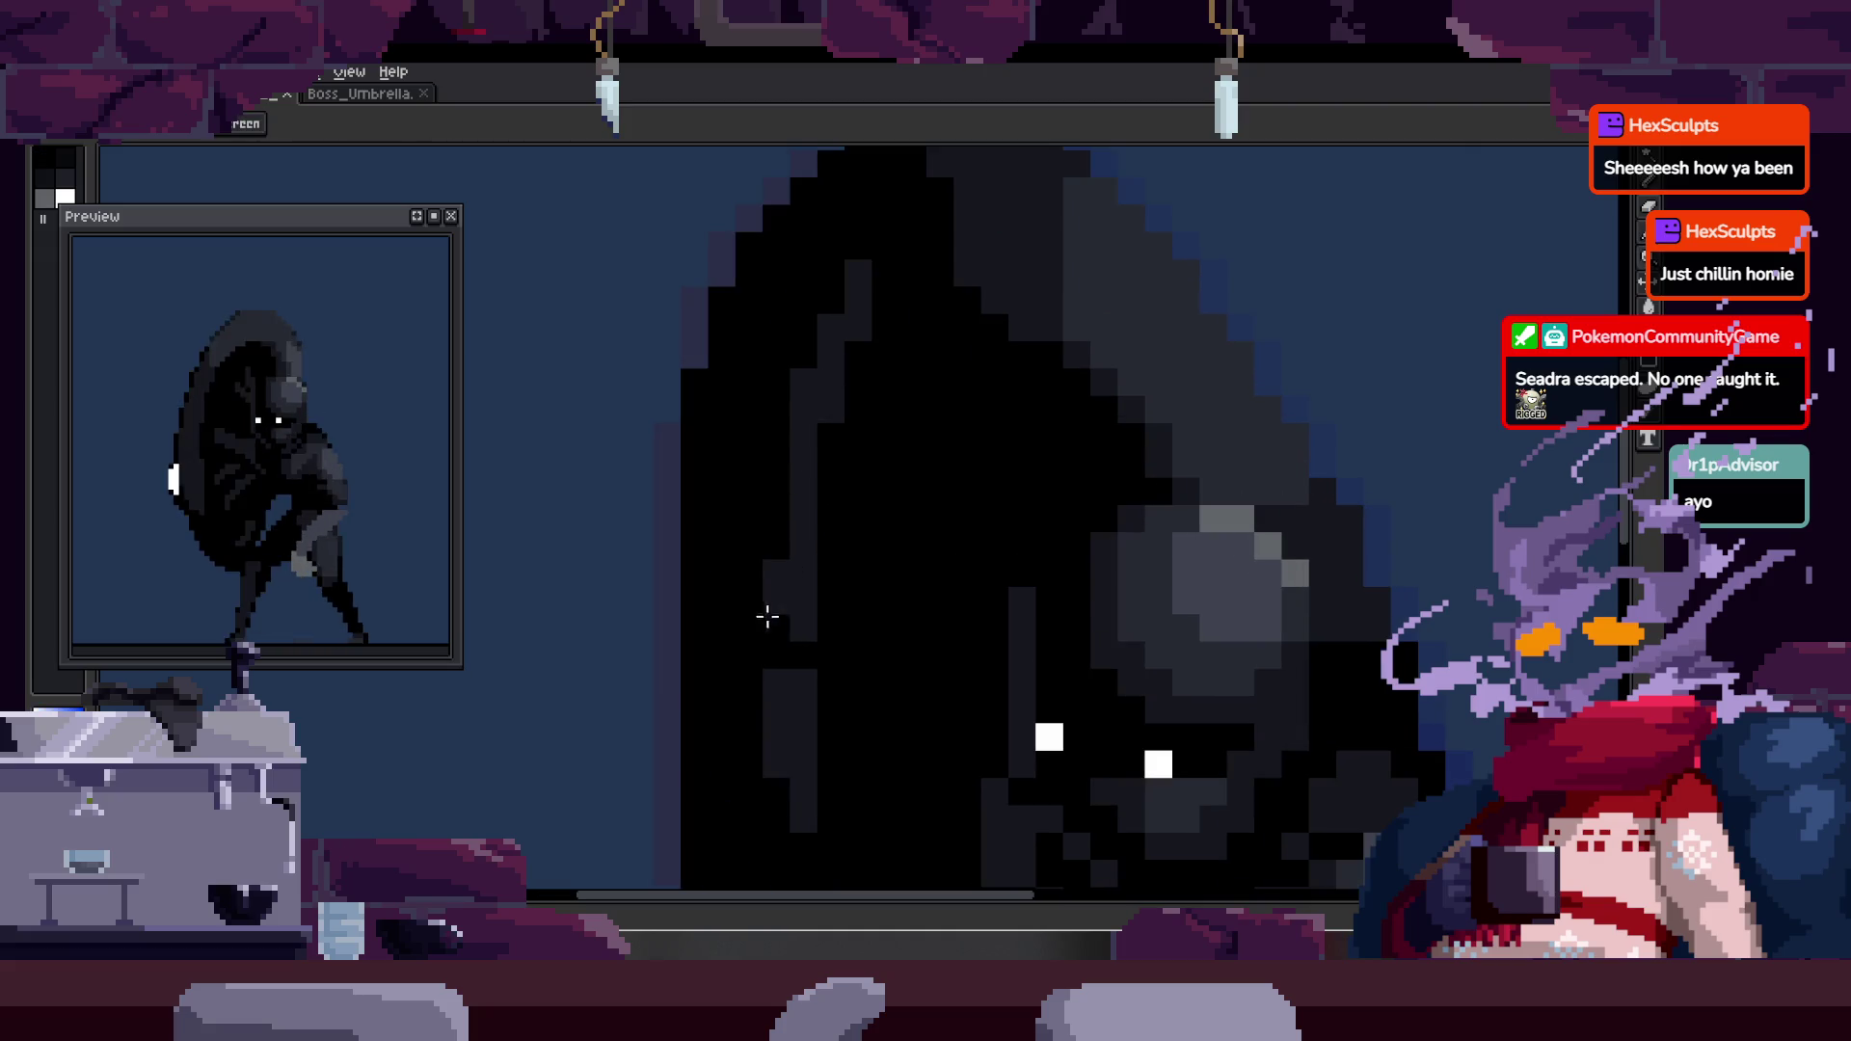
key("b")
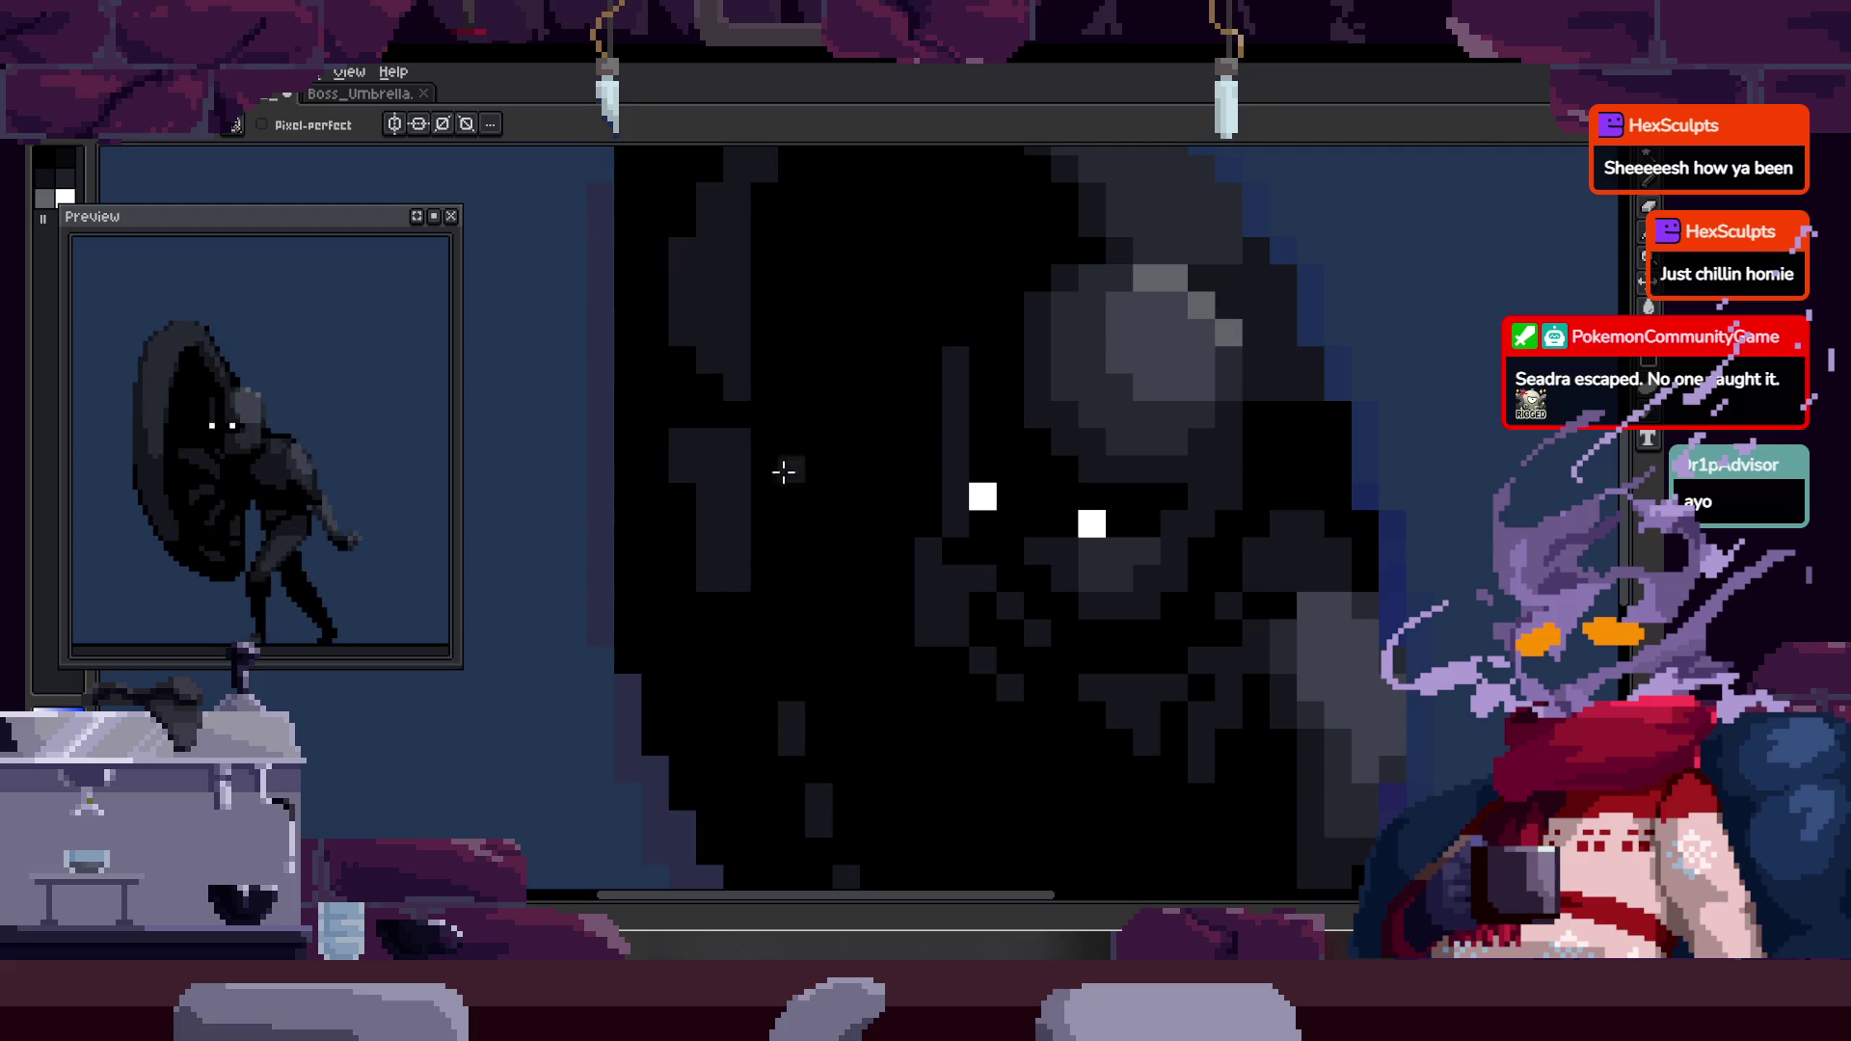
scroll(794, 460, "down", 2)
scroll(839, 483, "up", 2)
key("z")
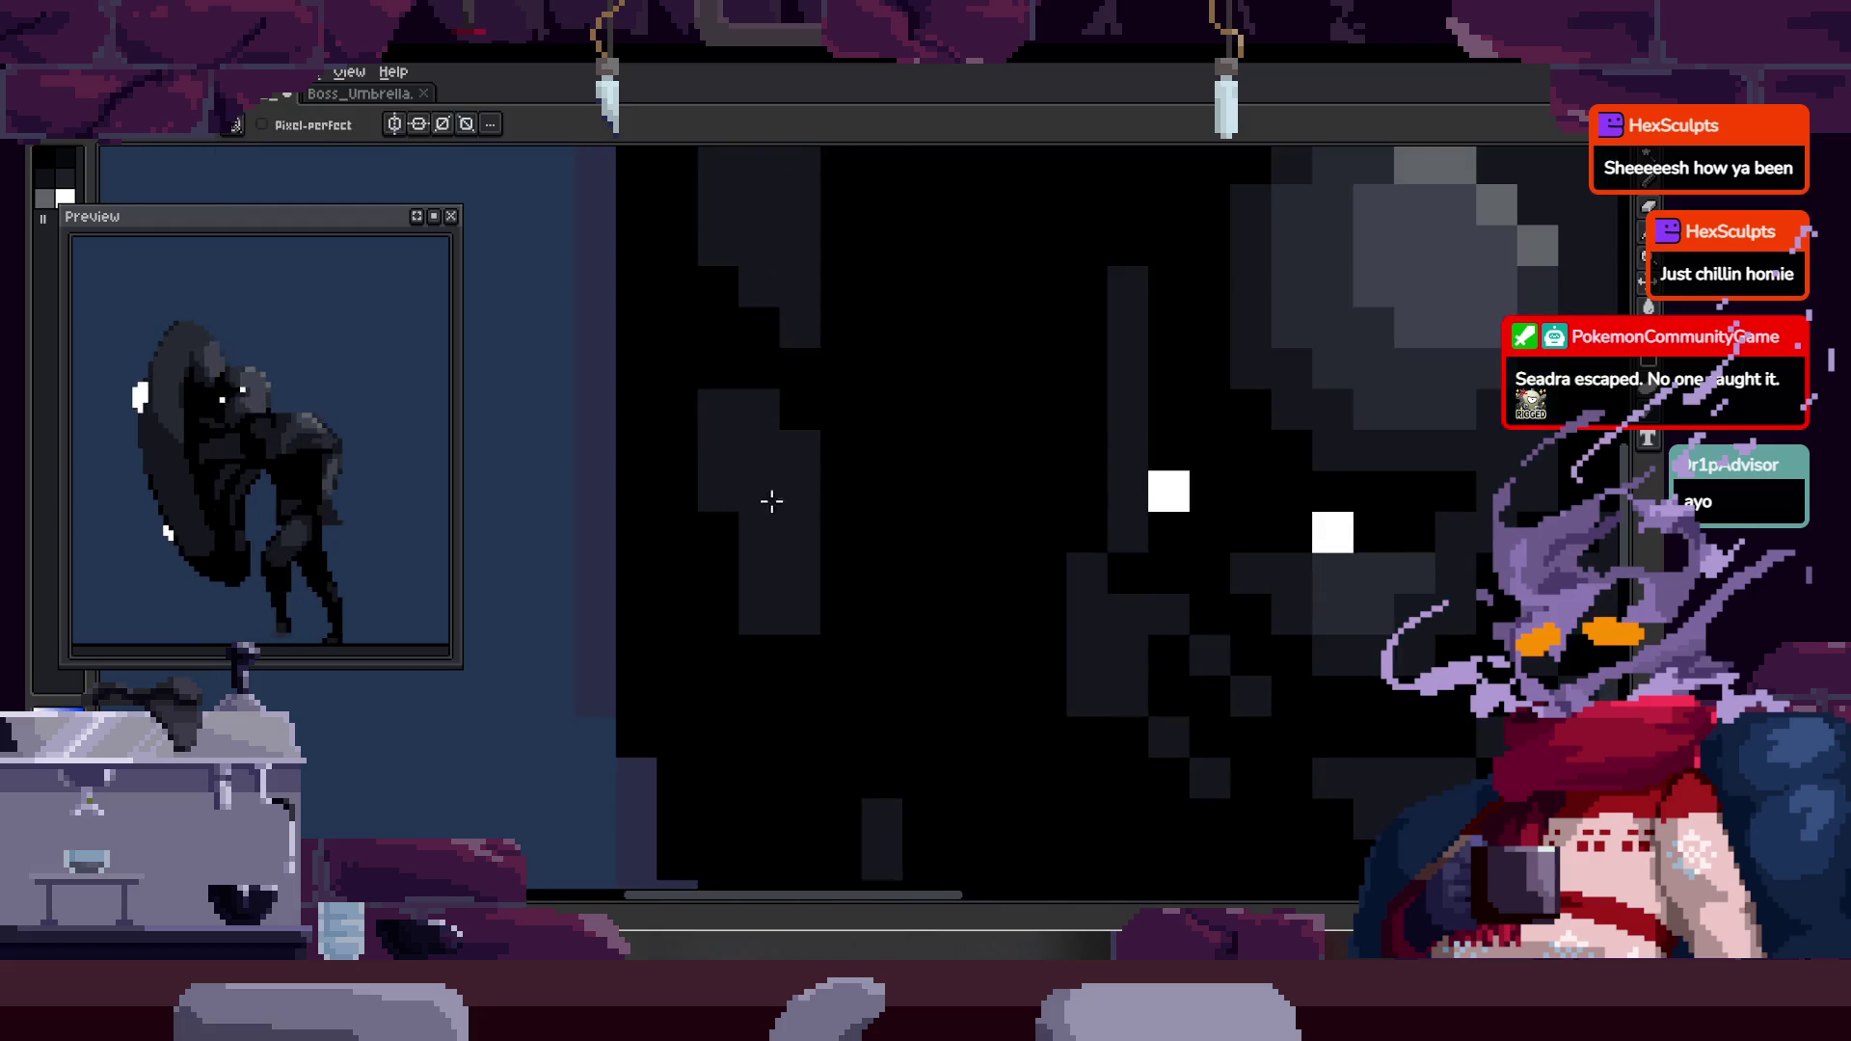
scroll(748, 483, "down", 2)
scroll(825, 536, "up", 2)
key("b")
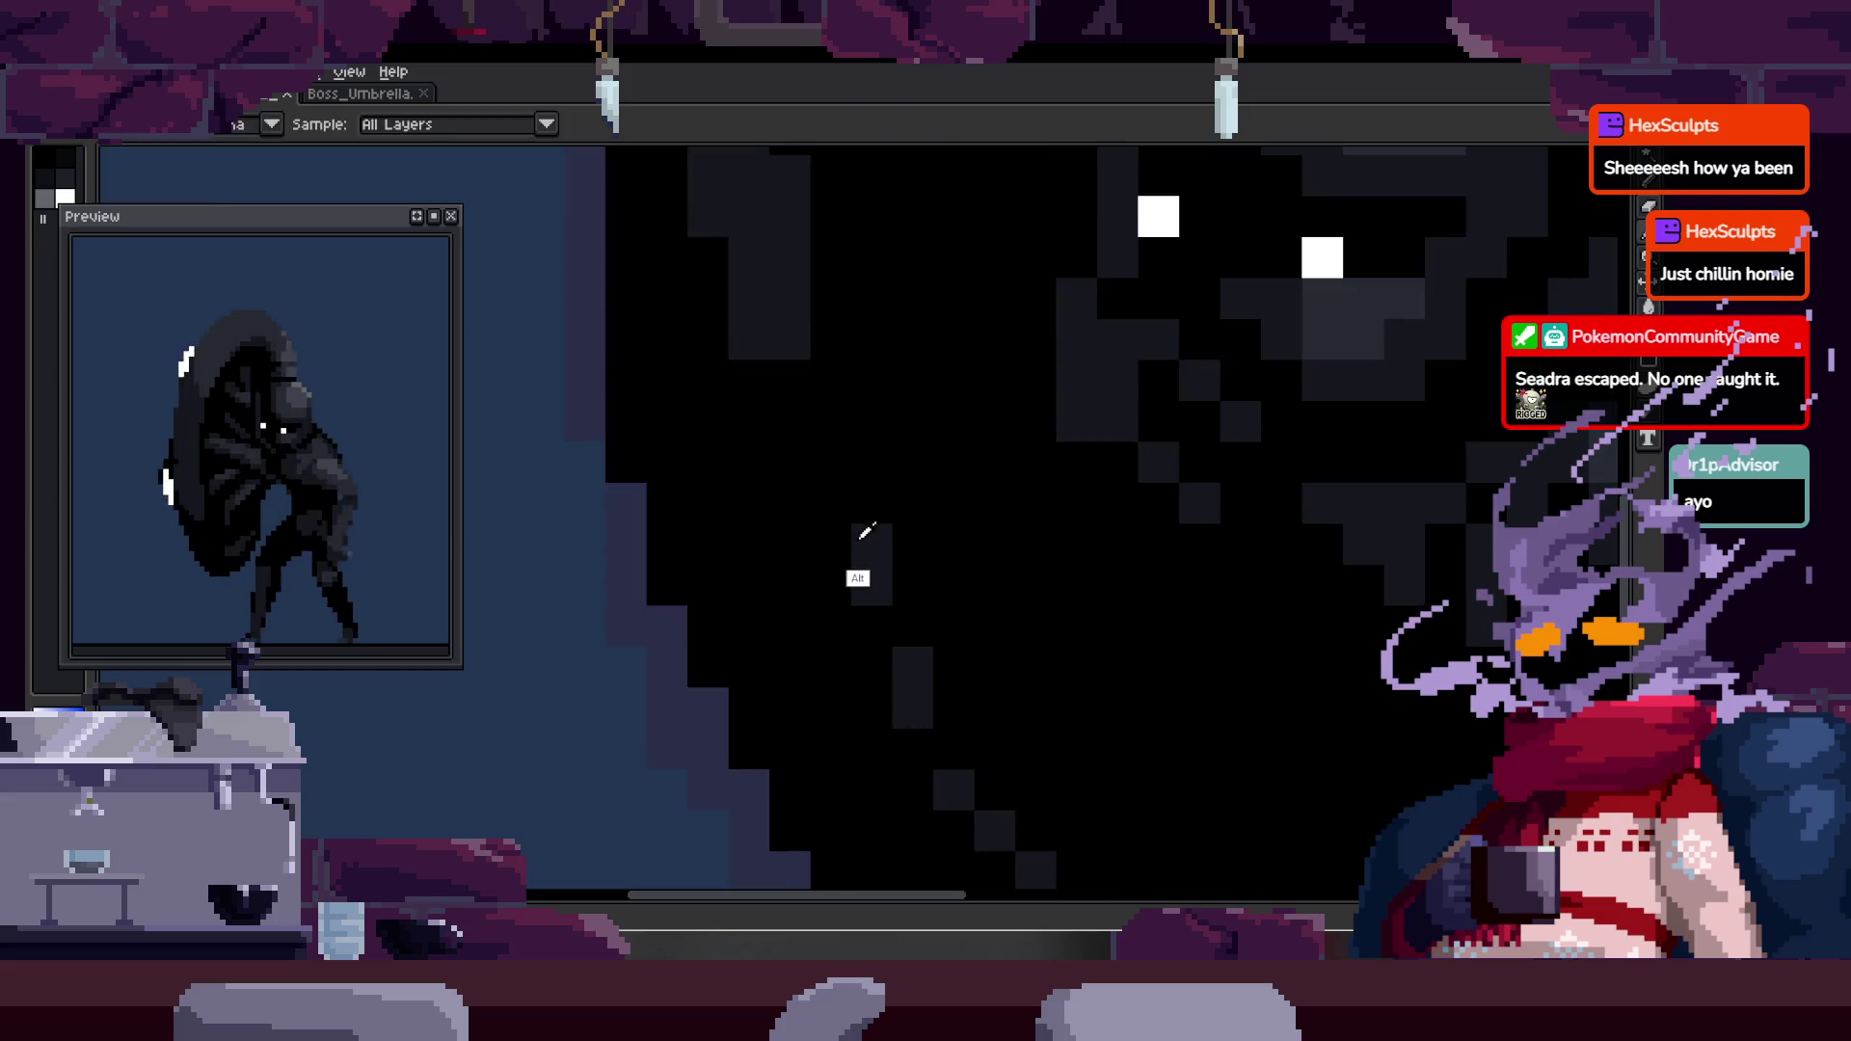
key("z")
scroll(744, 521, "down", 4)
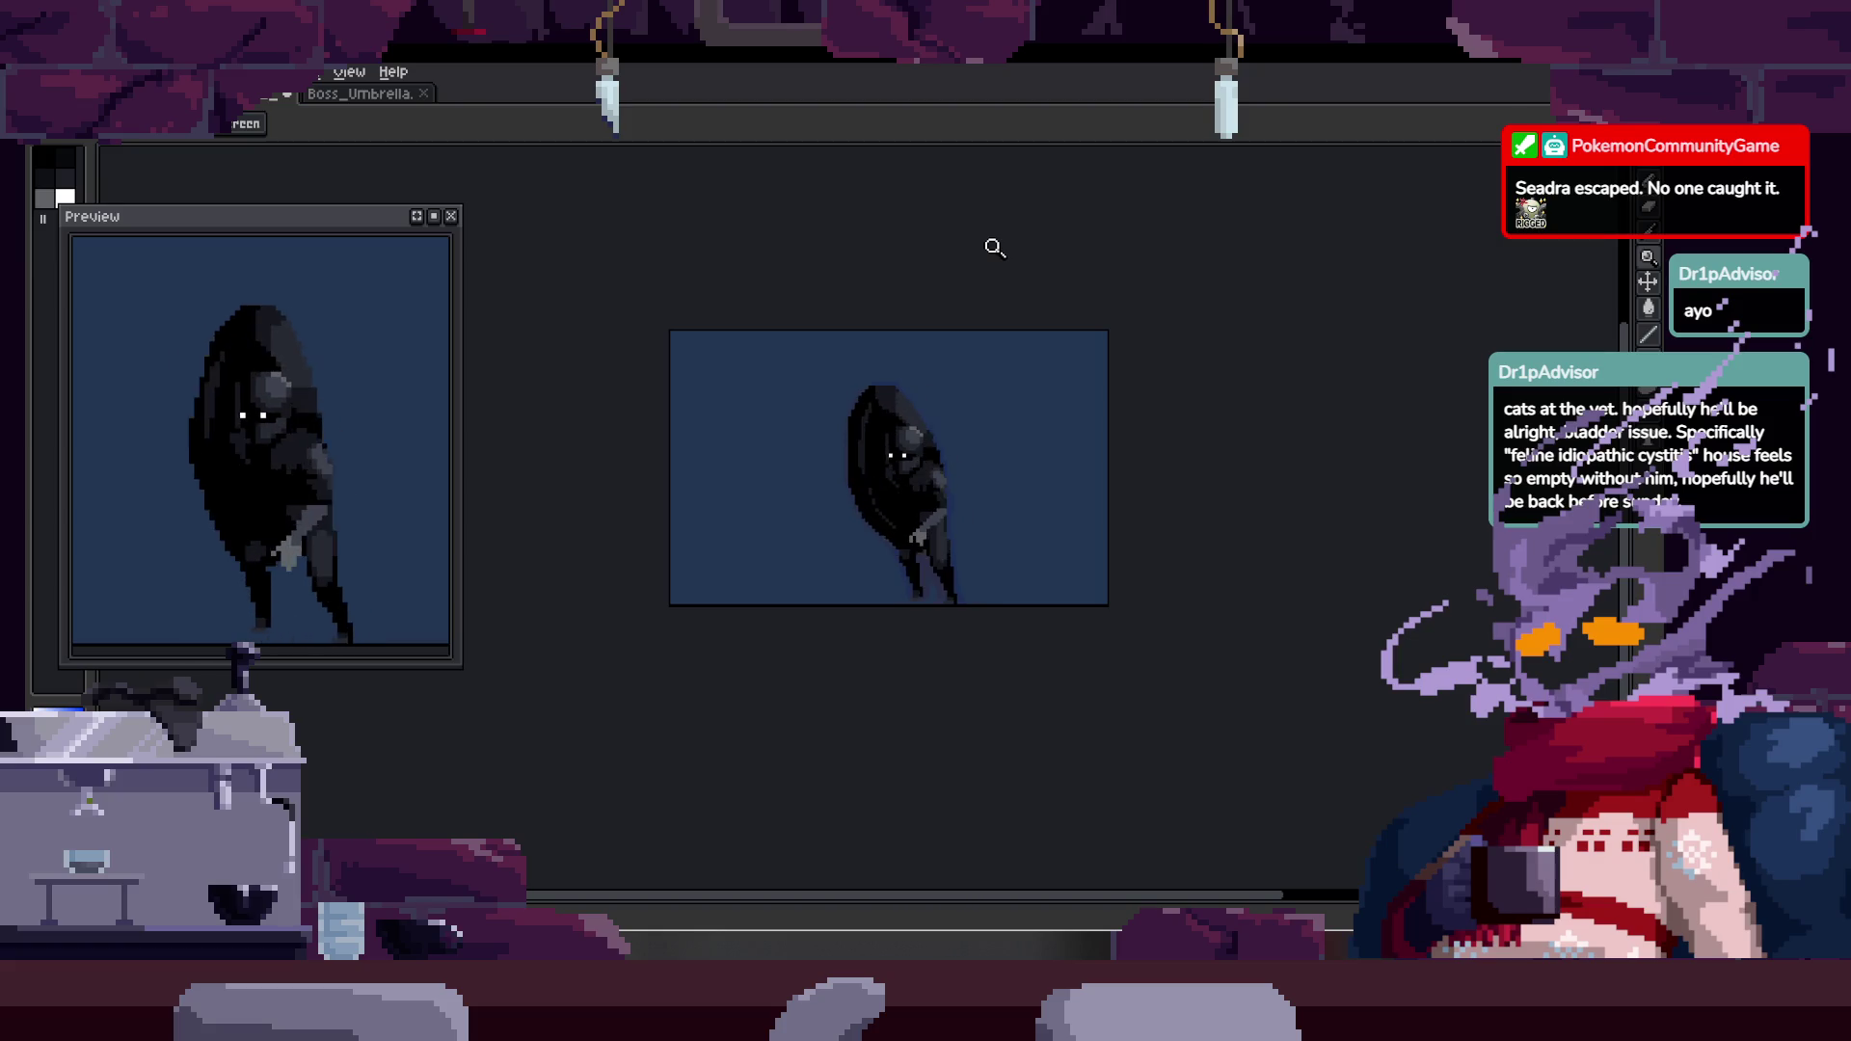
- Reveal the timeline panel beneath the canvas with its Idle, Full Run, Run, Old Run and Attack tags
key("Tab")
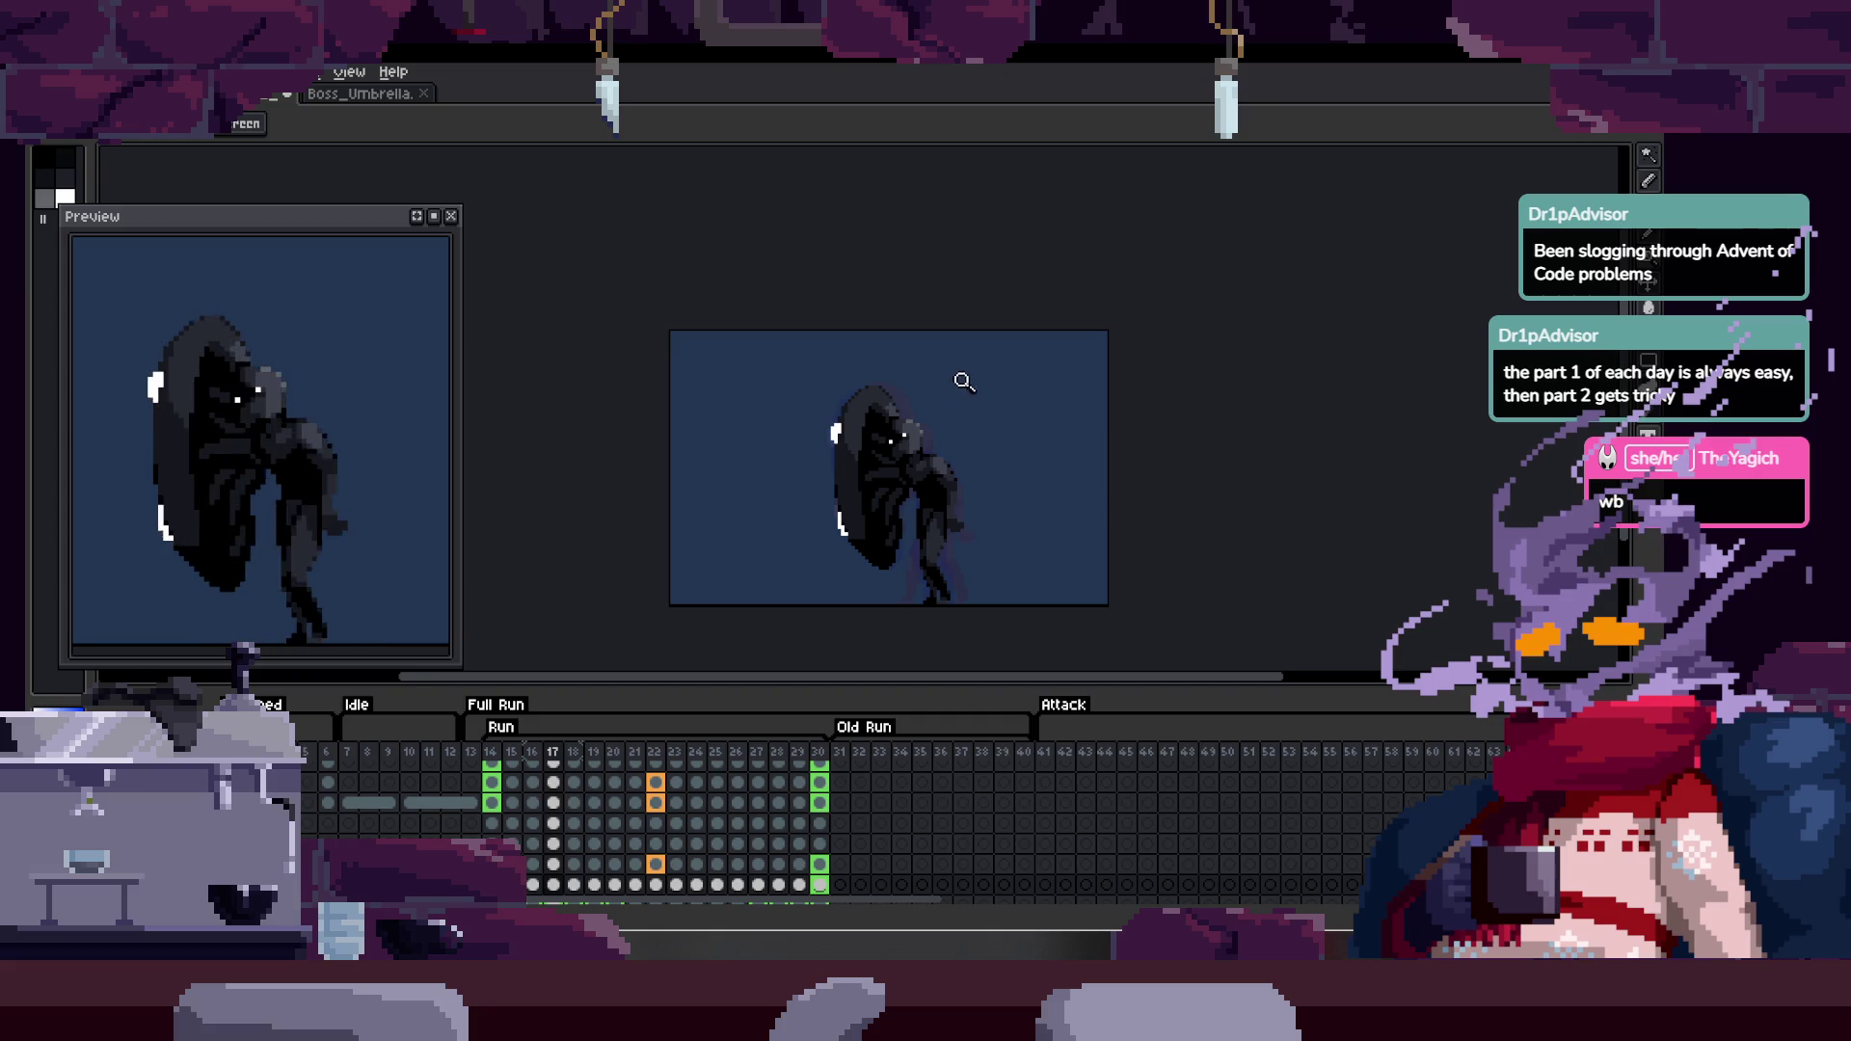
- Zoom until the running boss fills the canvas, with the timeline hidden
left_click(936, 447)
left_click(890, 429)
left_click(897, 405)
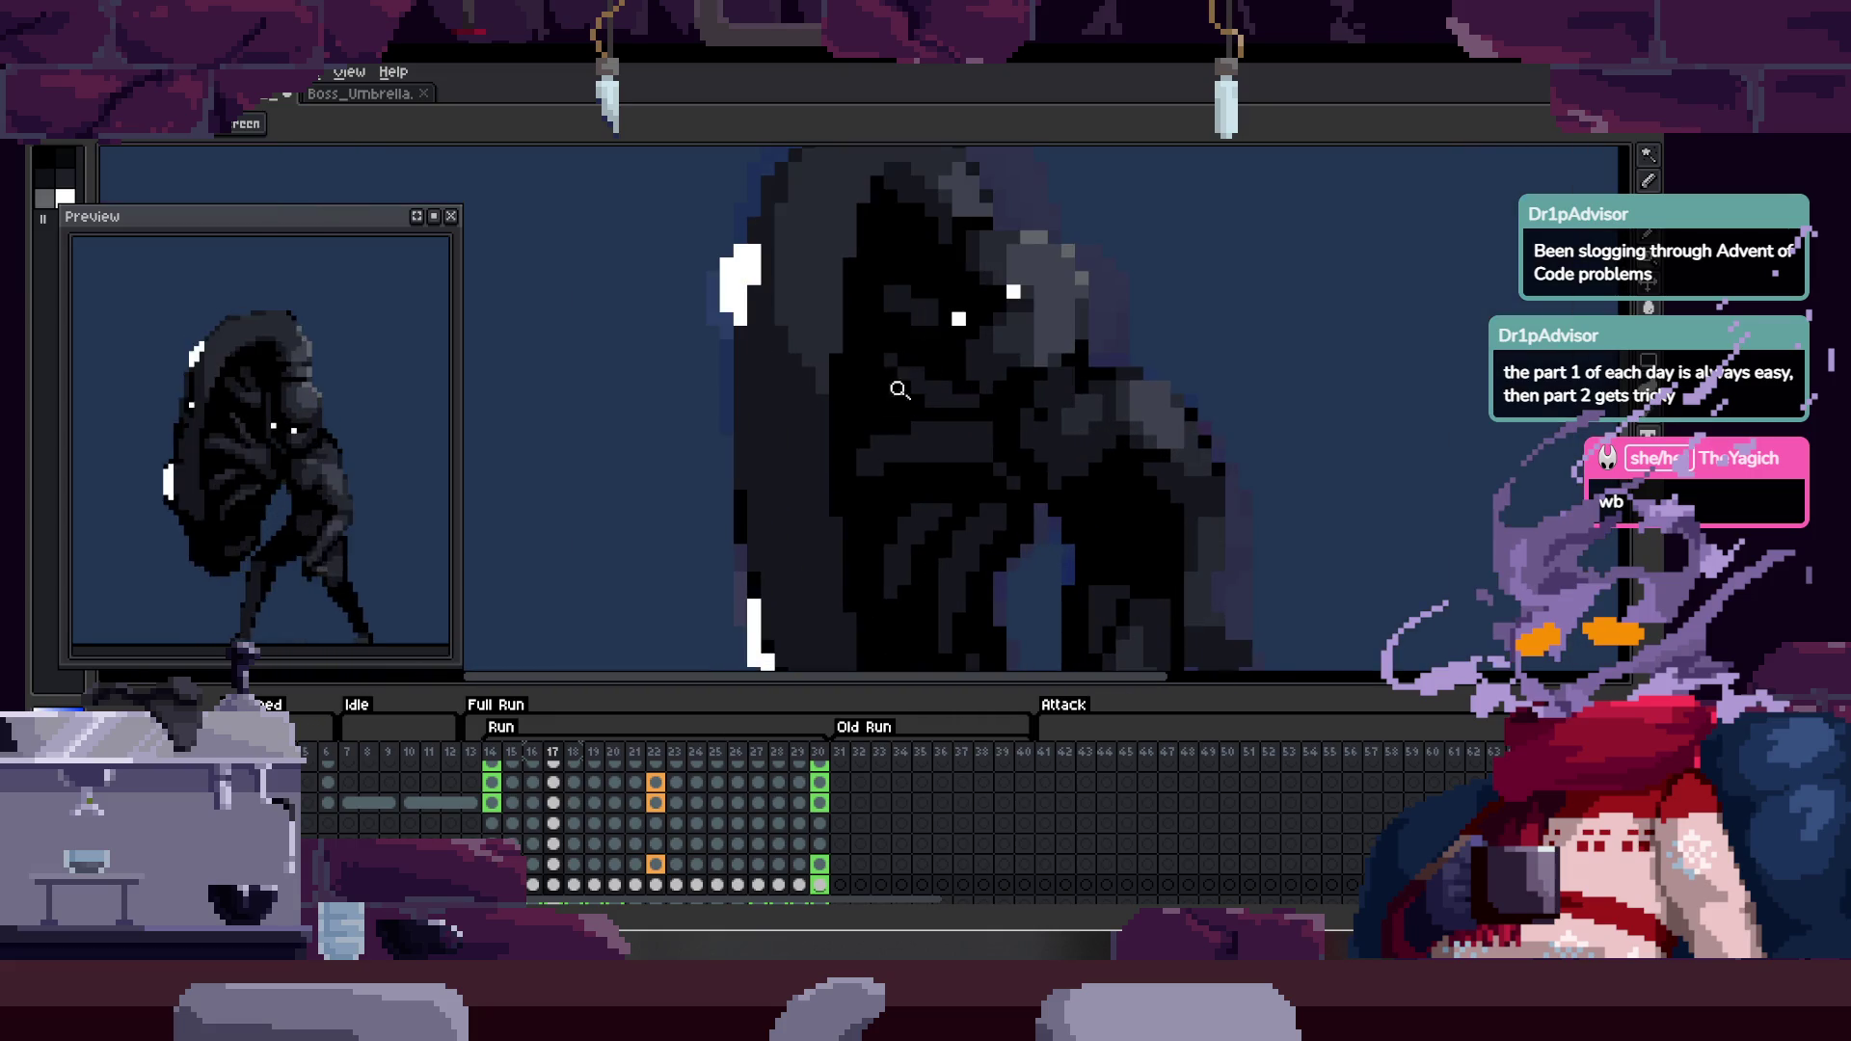
key("Tab")
left_click(846, 537)
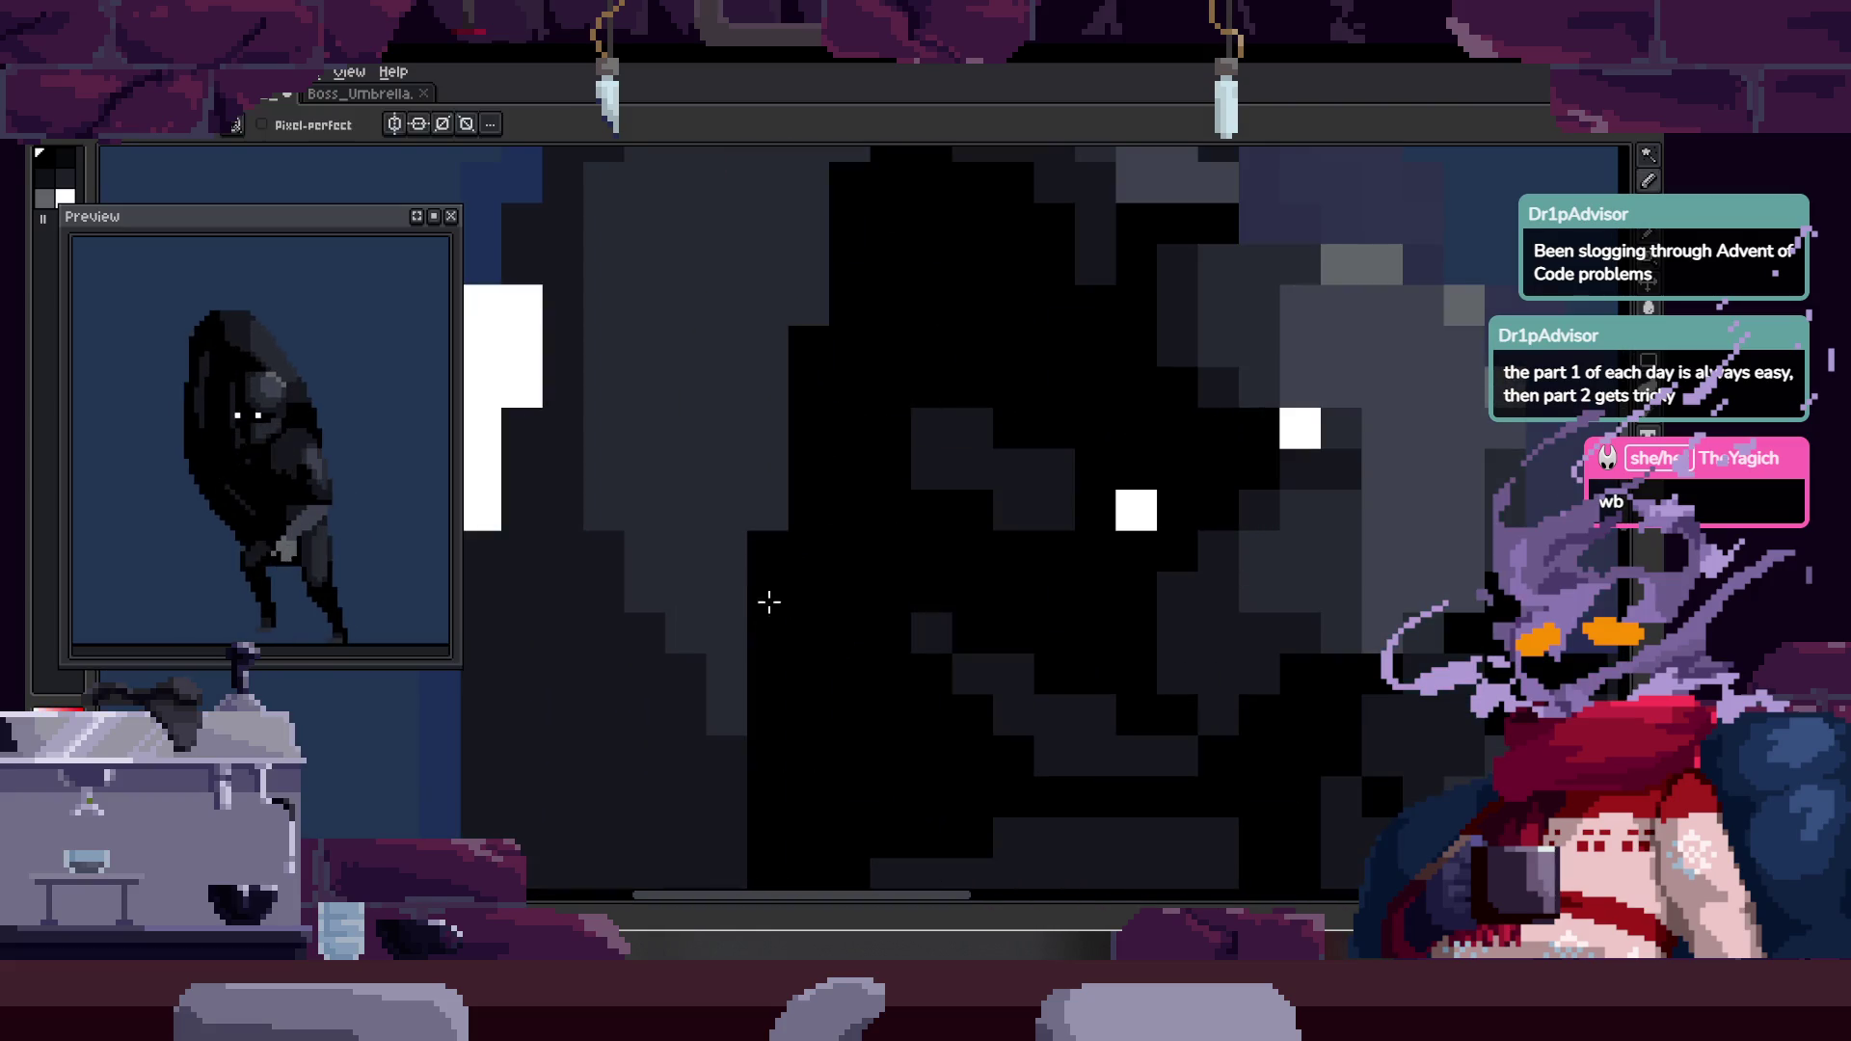
right_click(756, 540)
scroll(749, 501, "down", 4)
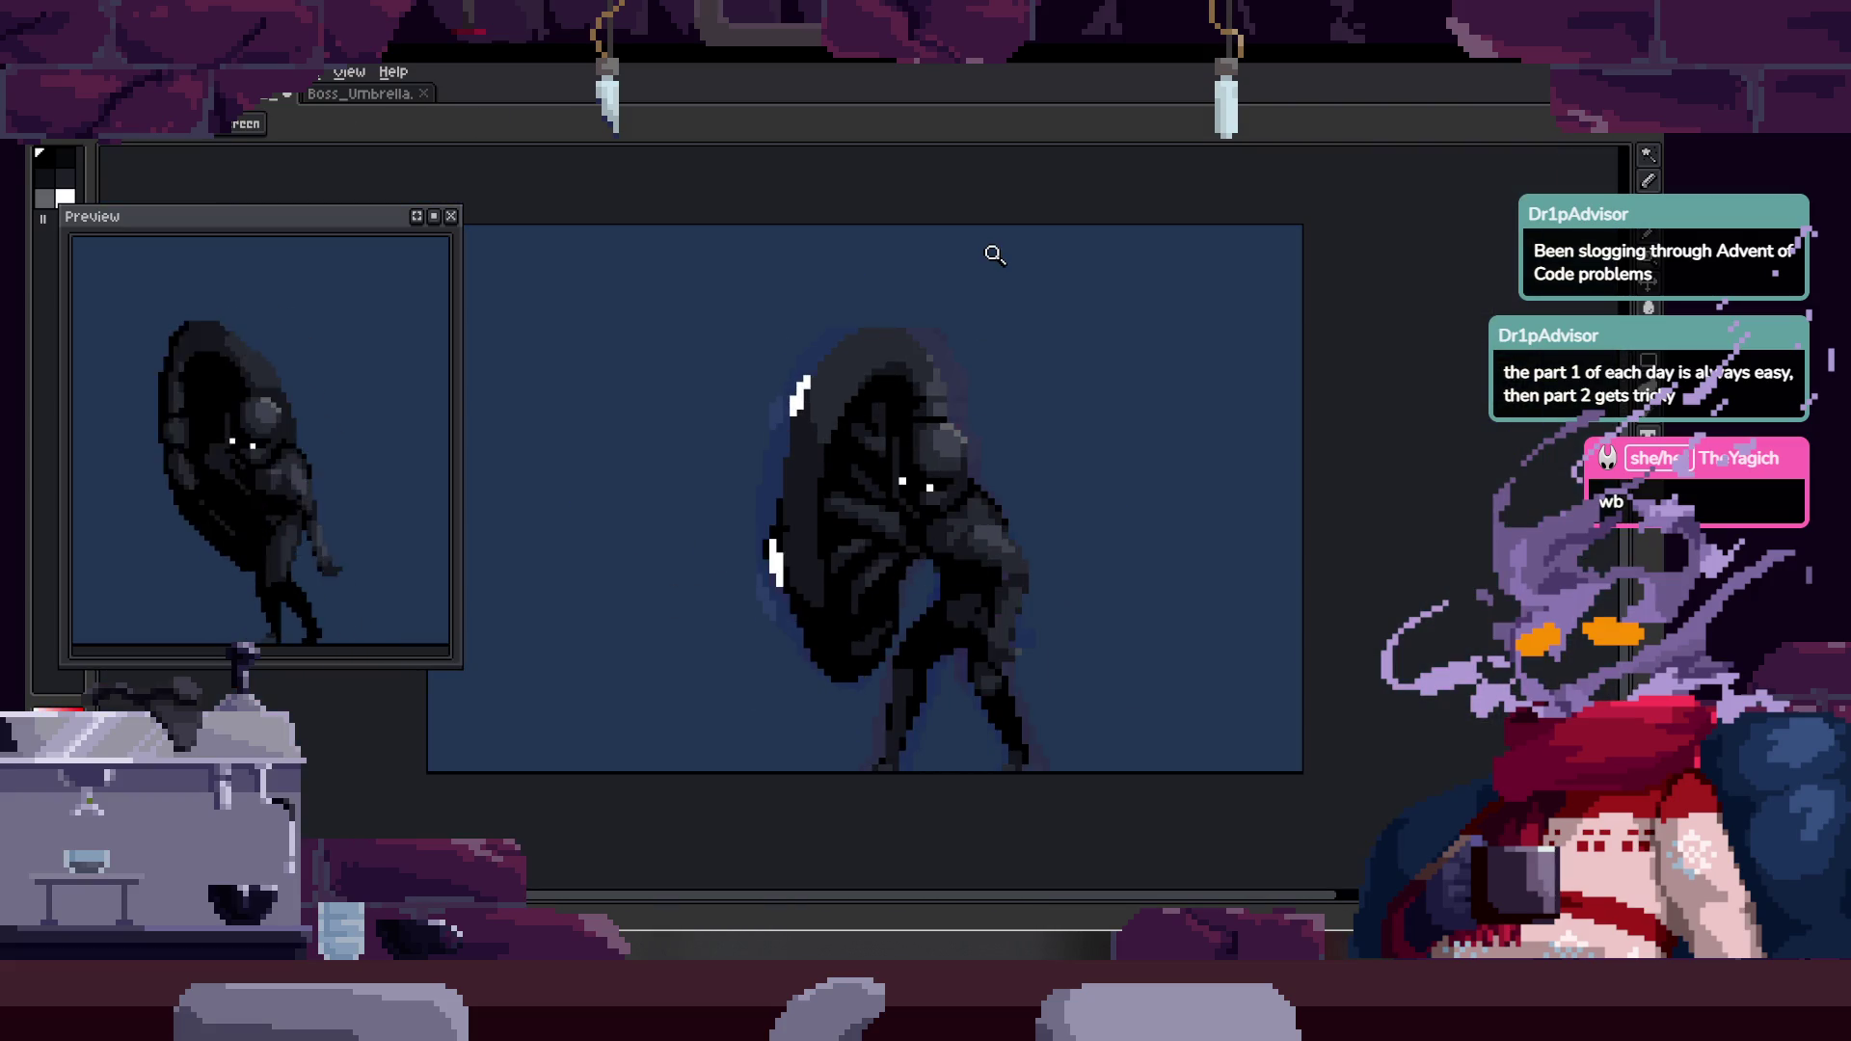
key("Tab")
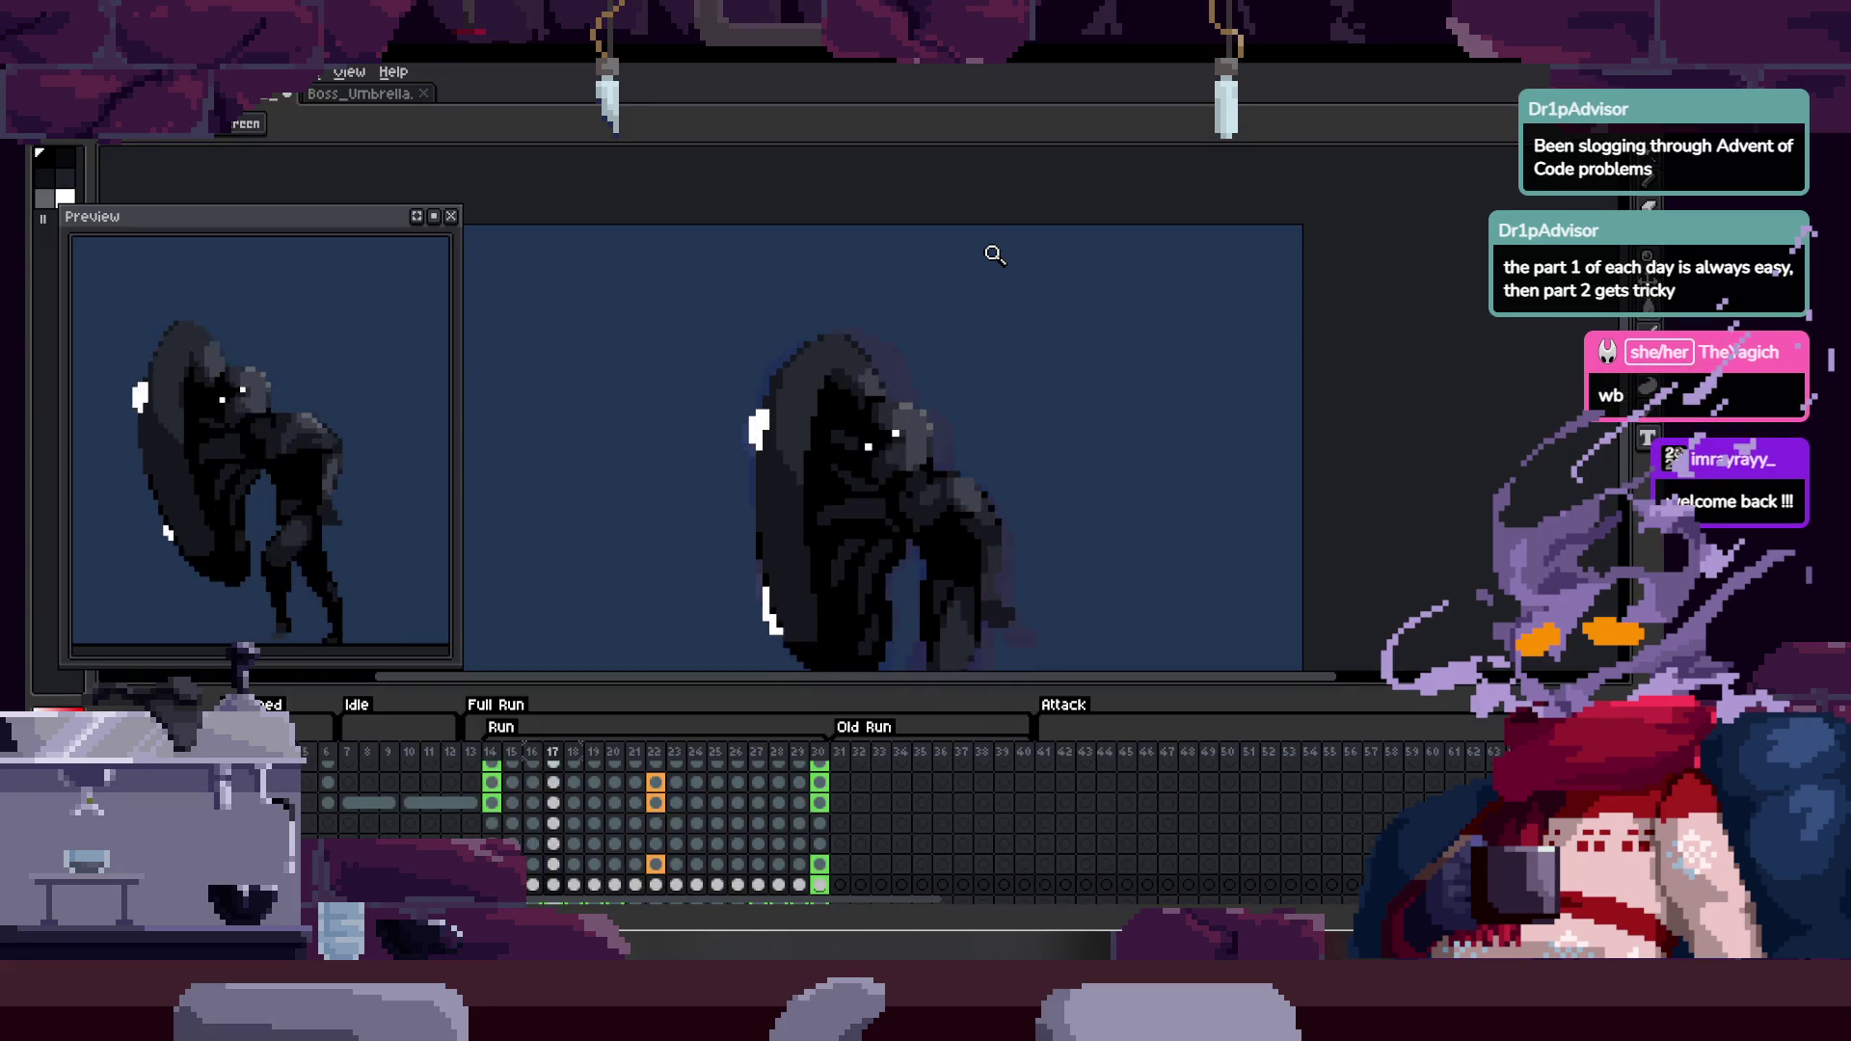
key("Tab")
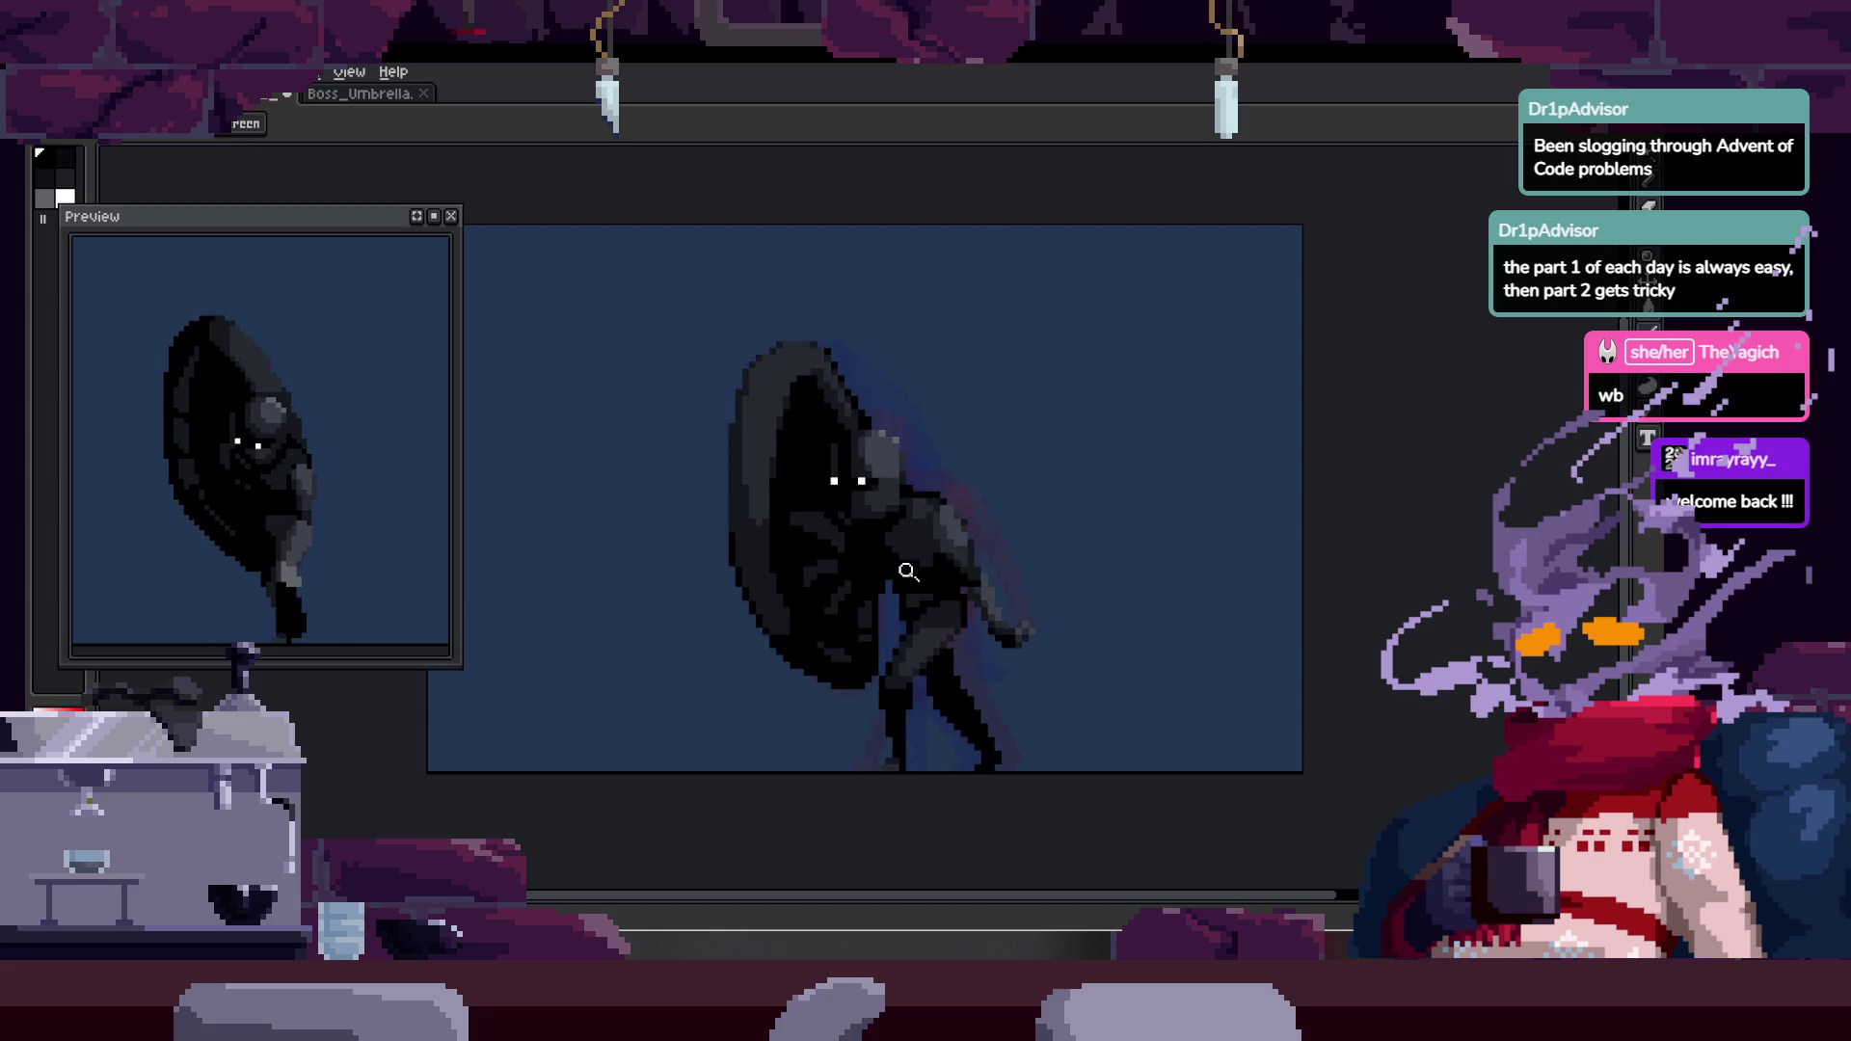
left_click(911, 521)
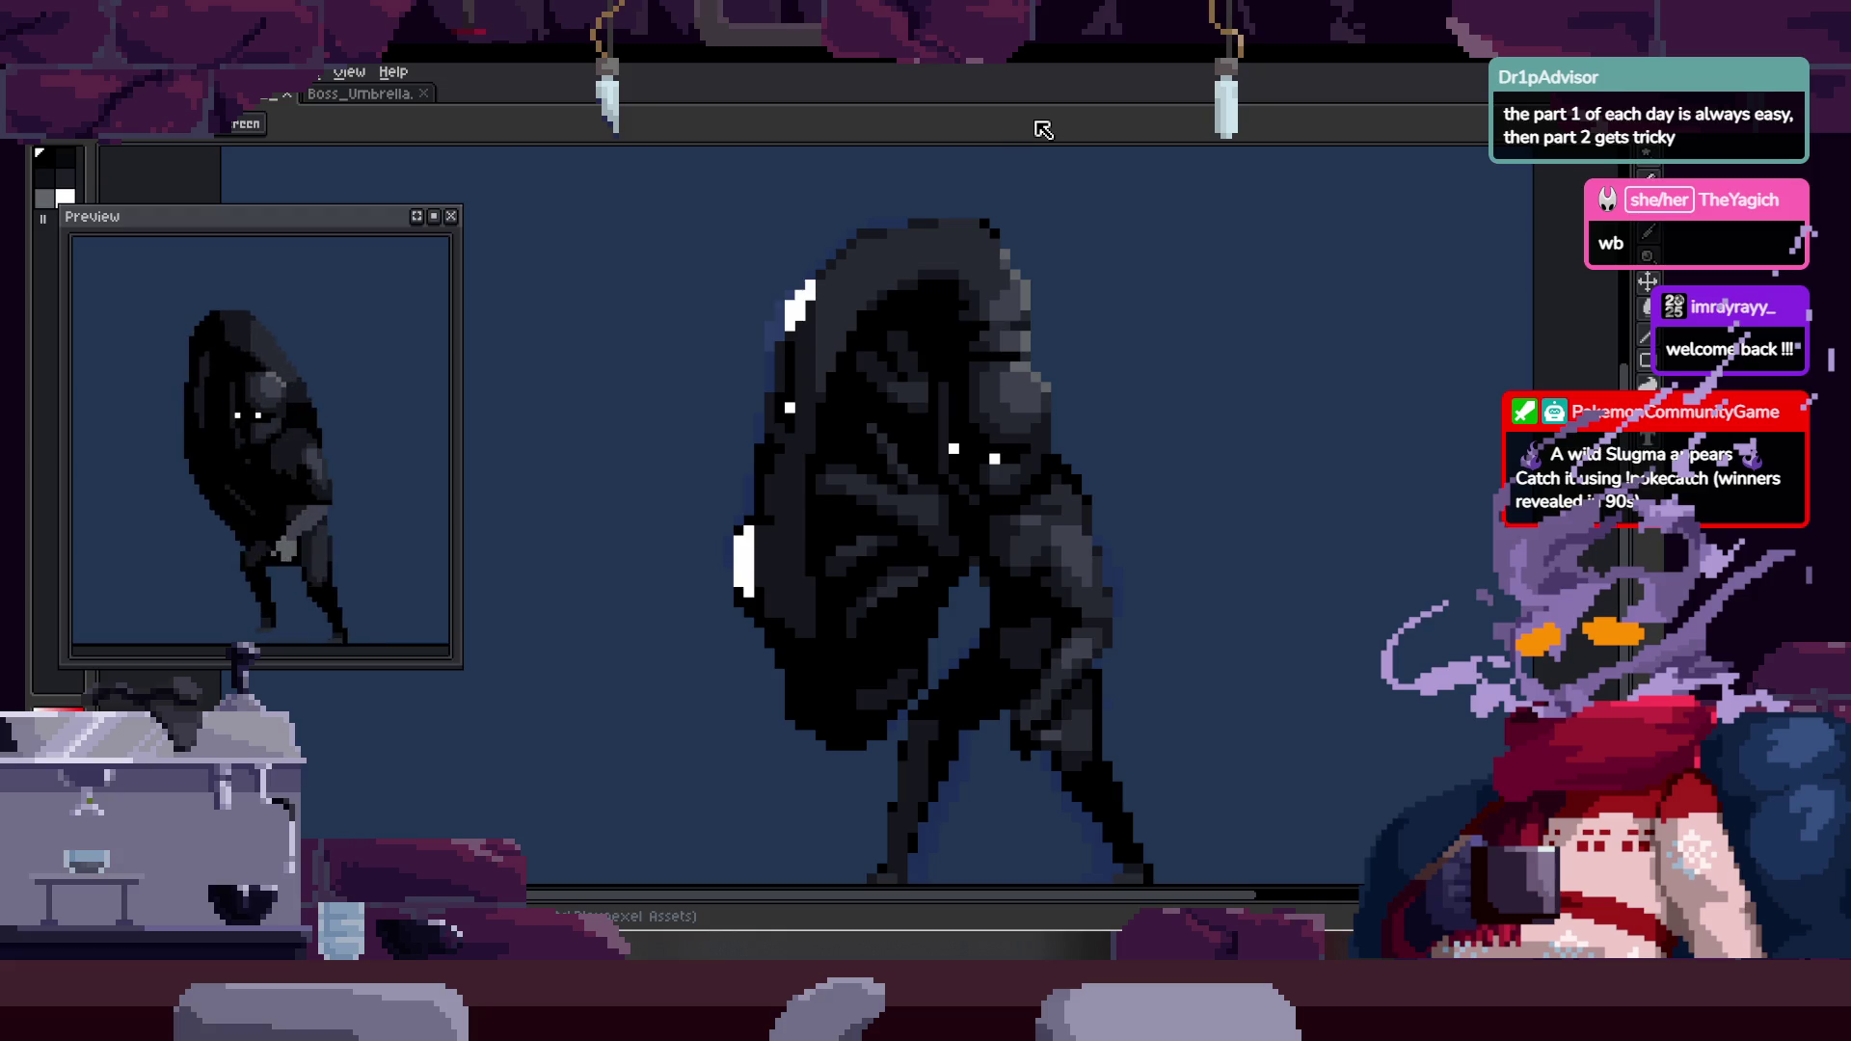
- Recentre the sprite and start the run animation playing with the timeline hidden
left_click_drag(969, 411, 898, 453)
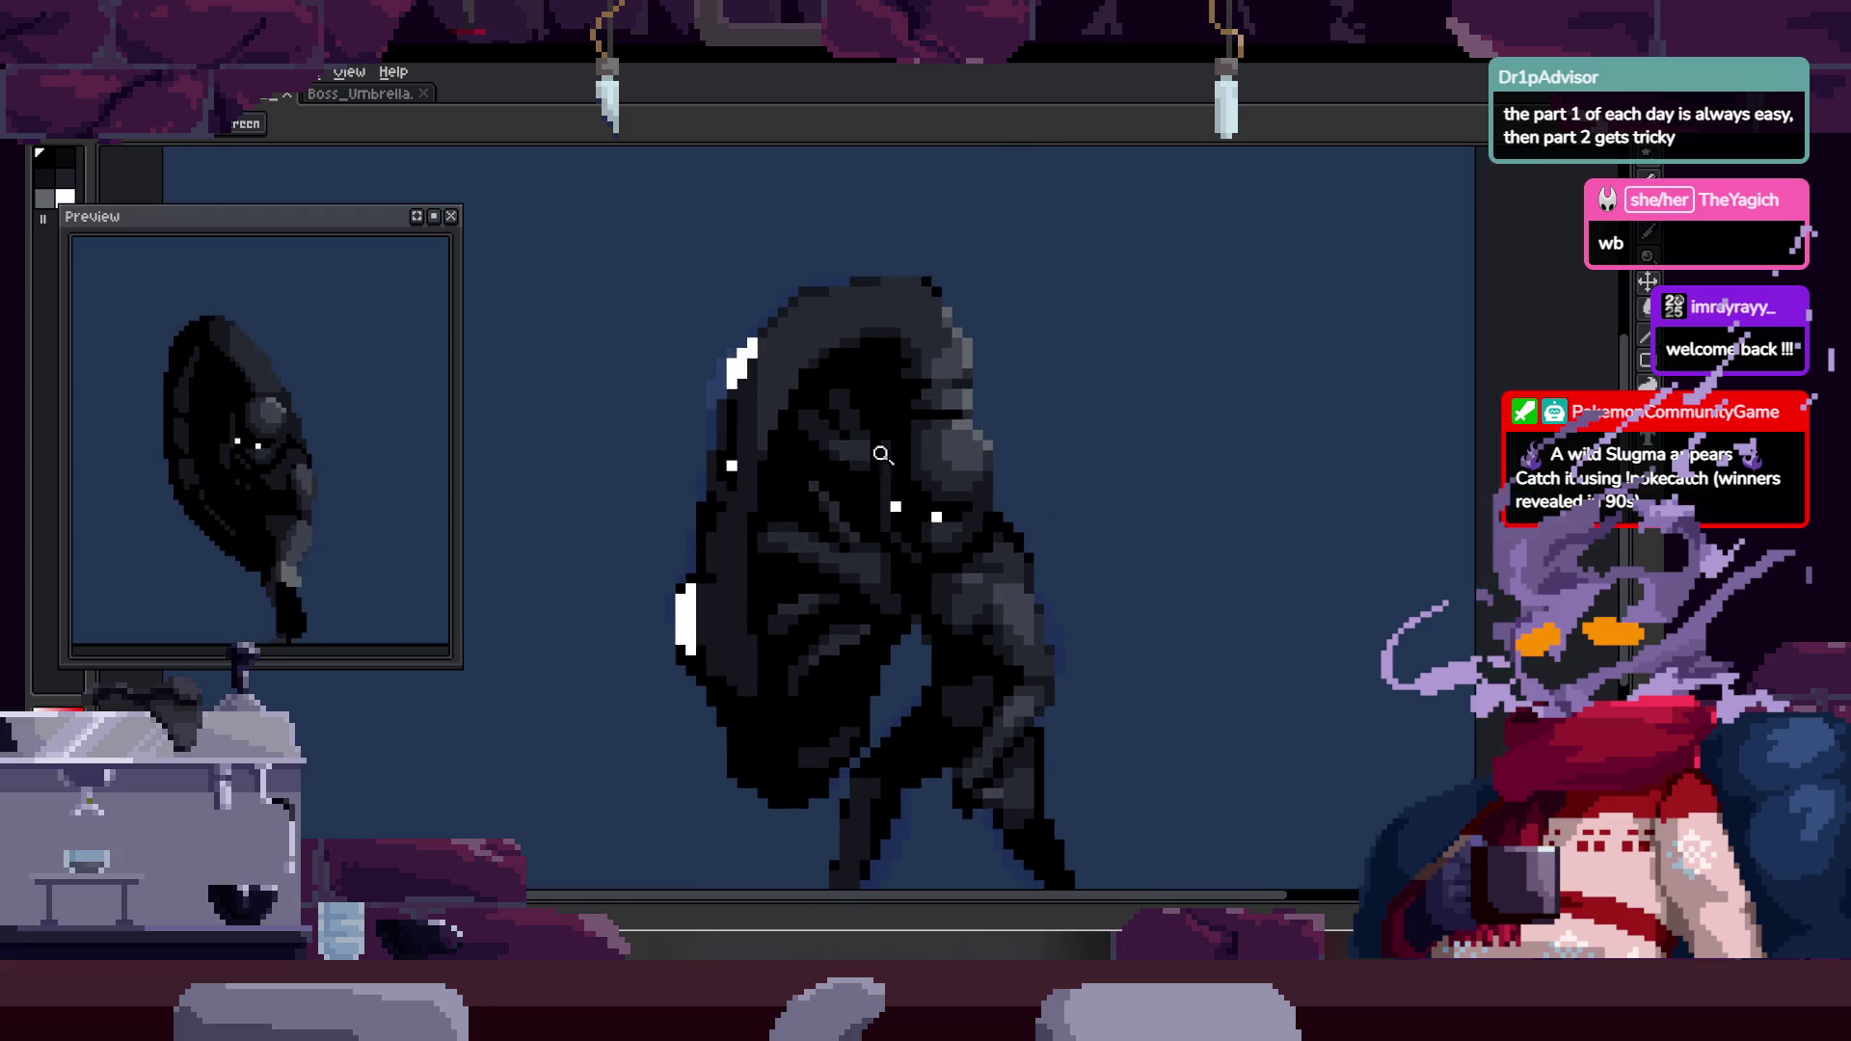
left_click(897, 453)
right_click(818, 465)
key("Tab")
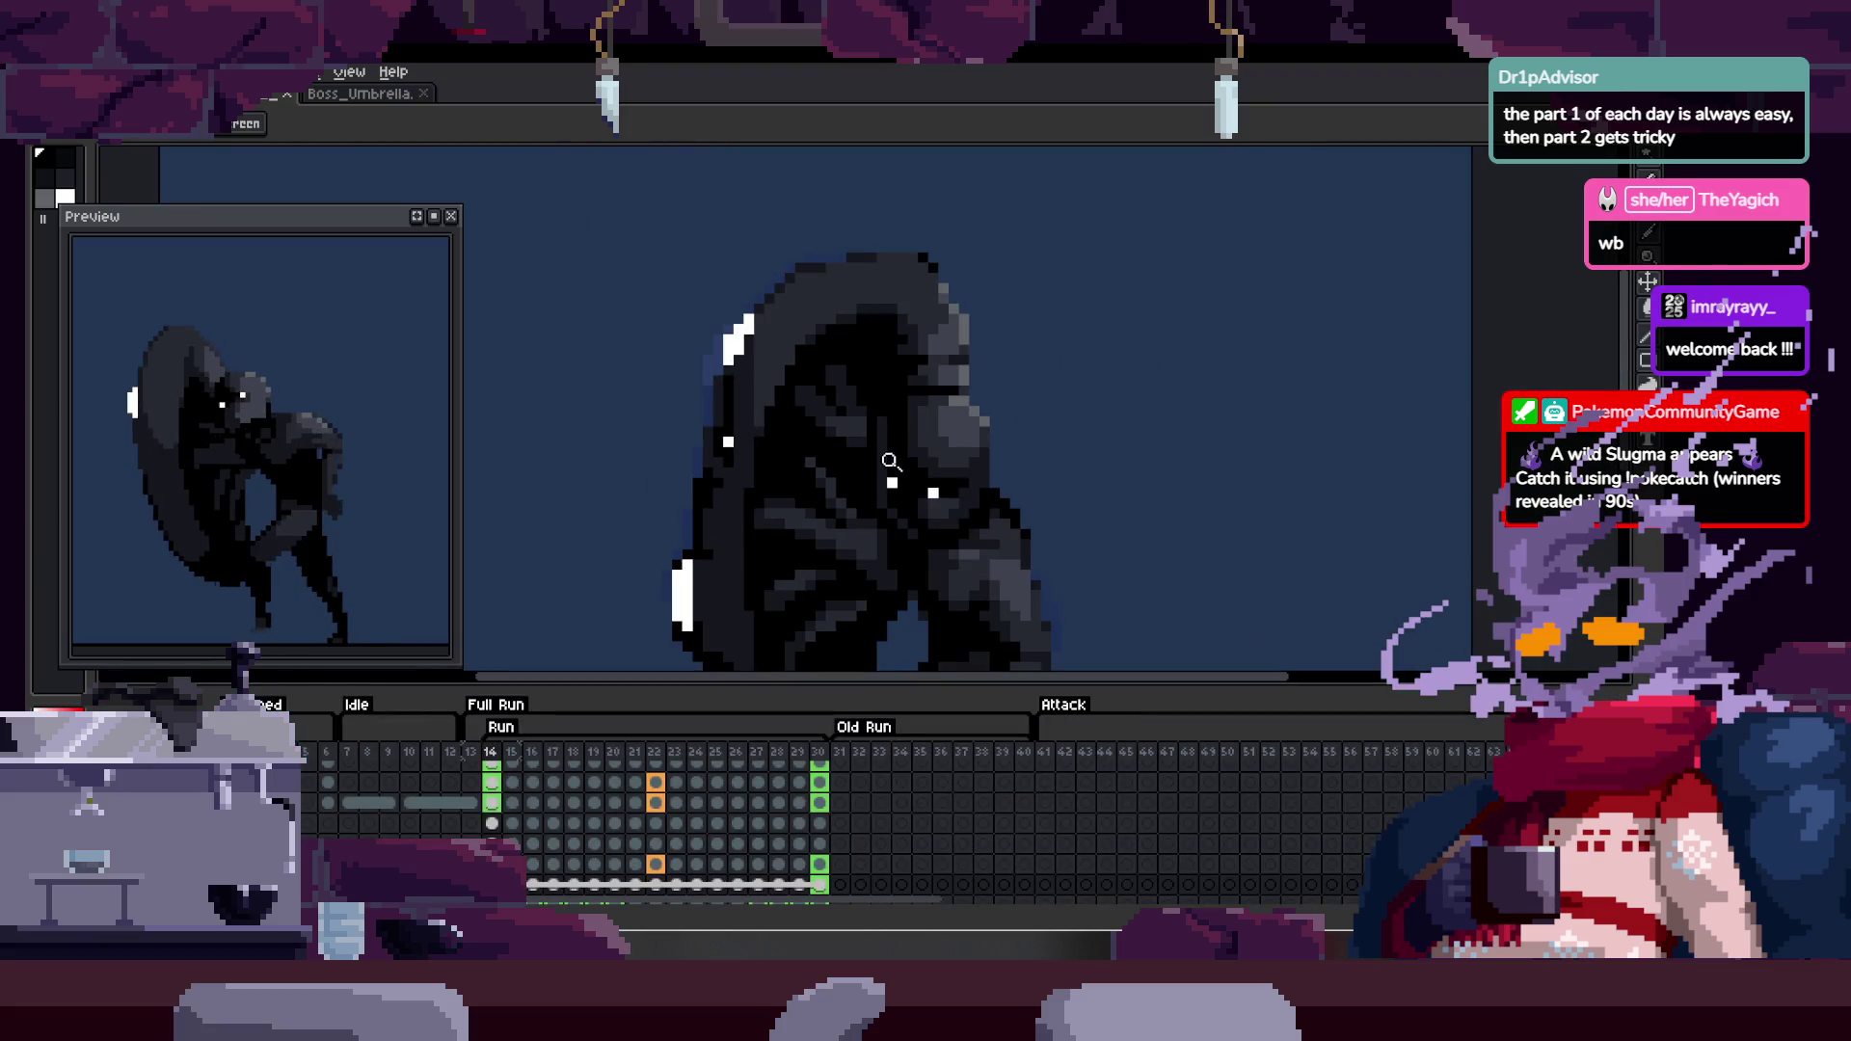
key("Return")
key("Tab")
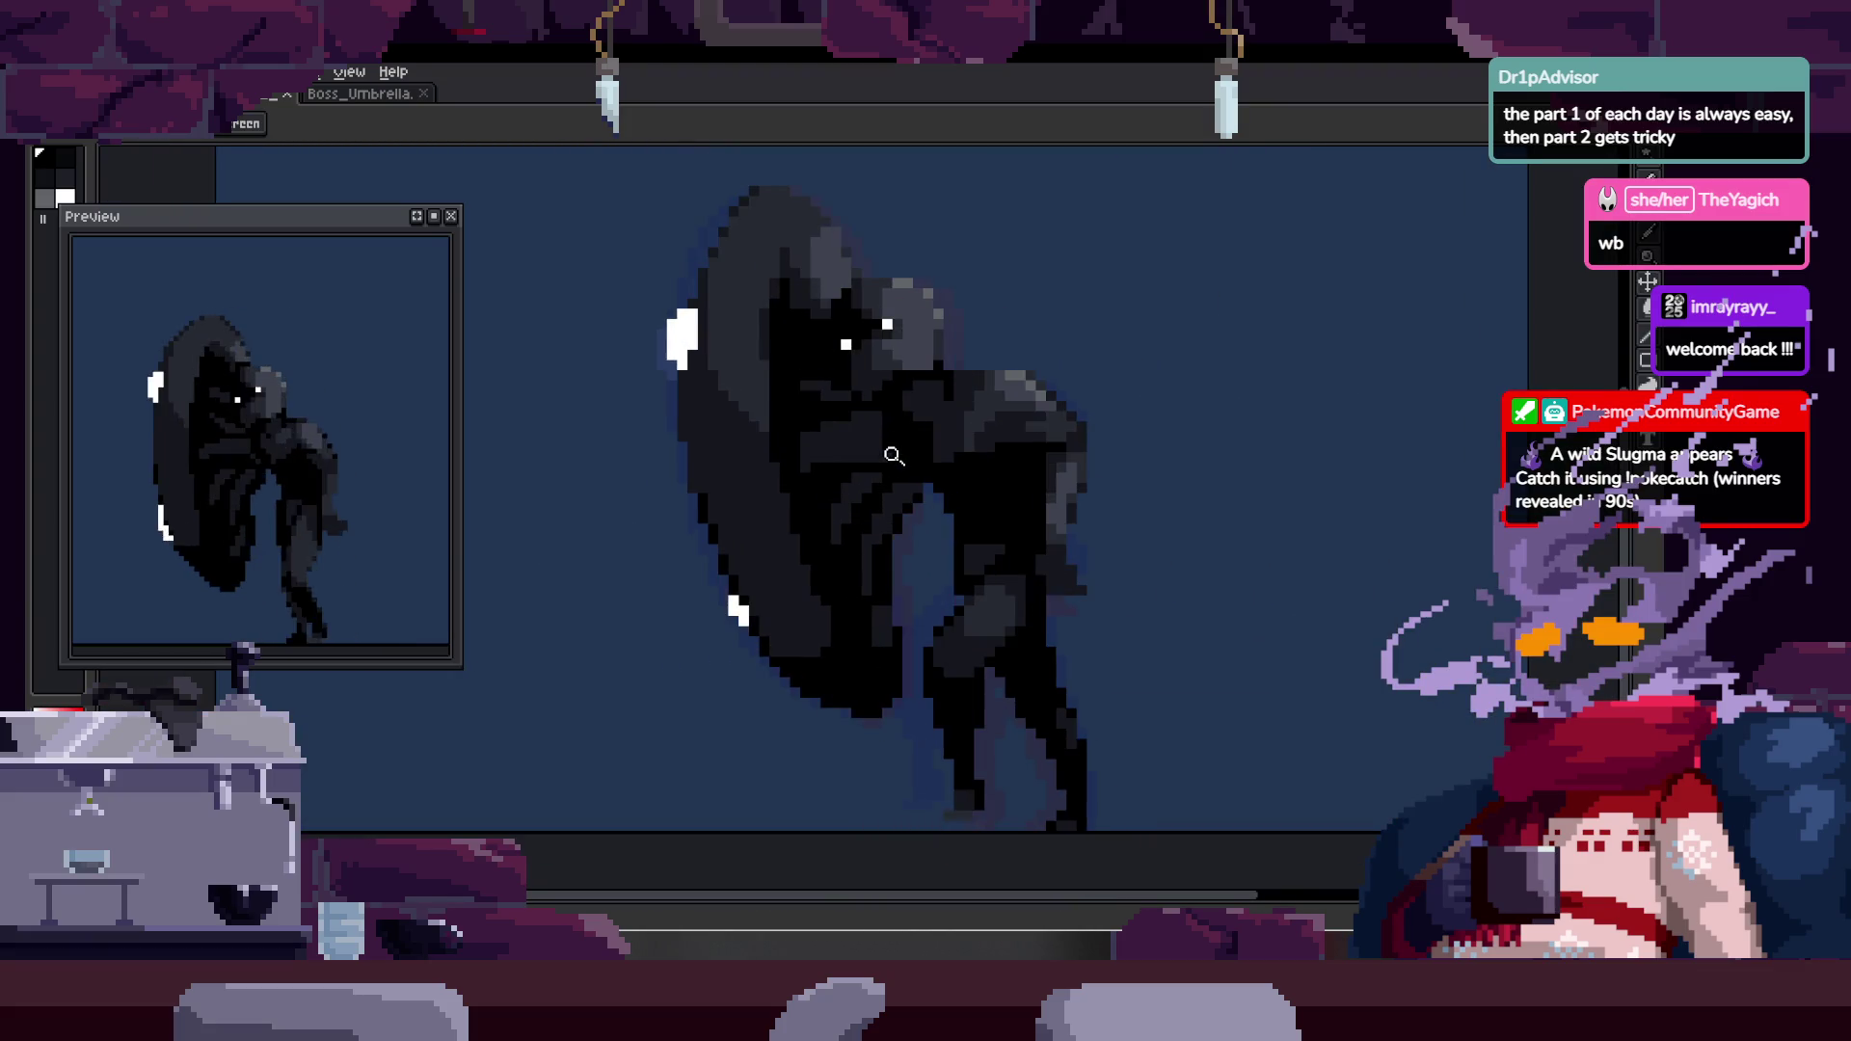
- Zoom in close on the umbrella's lower left edge to touch up the white rim pixels
left_click(875, 523)
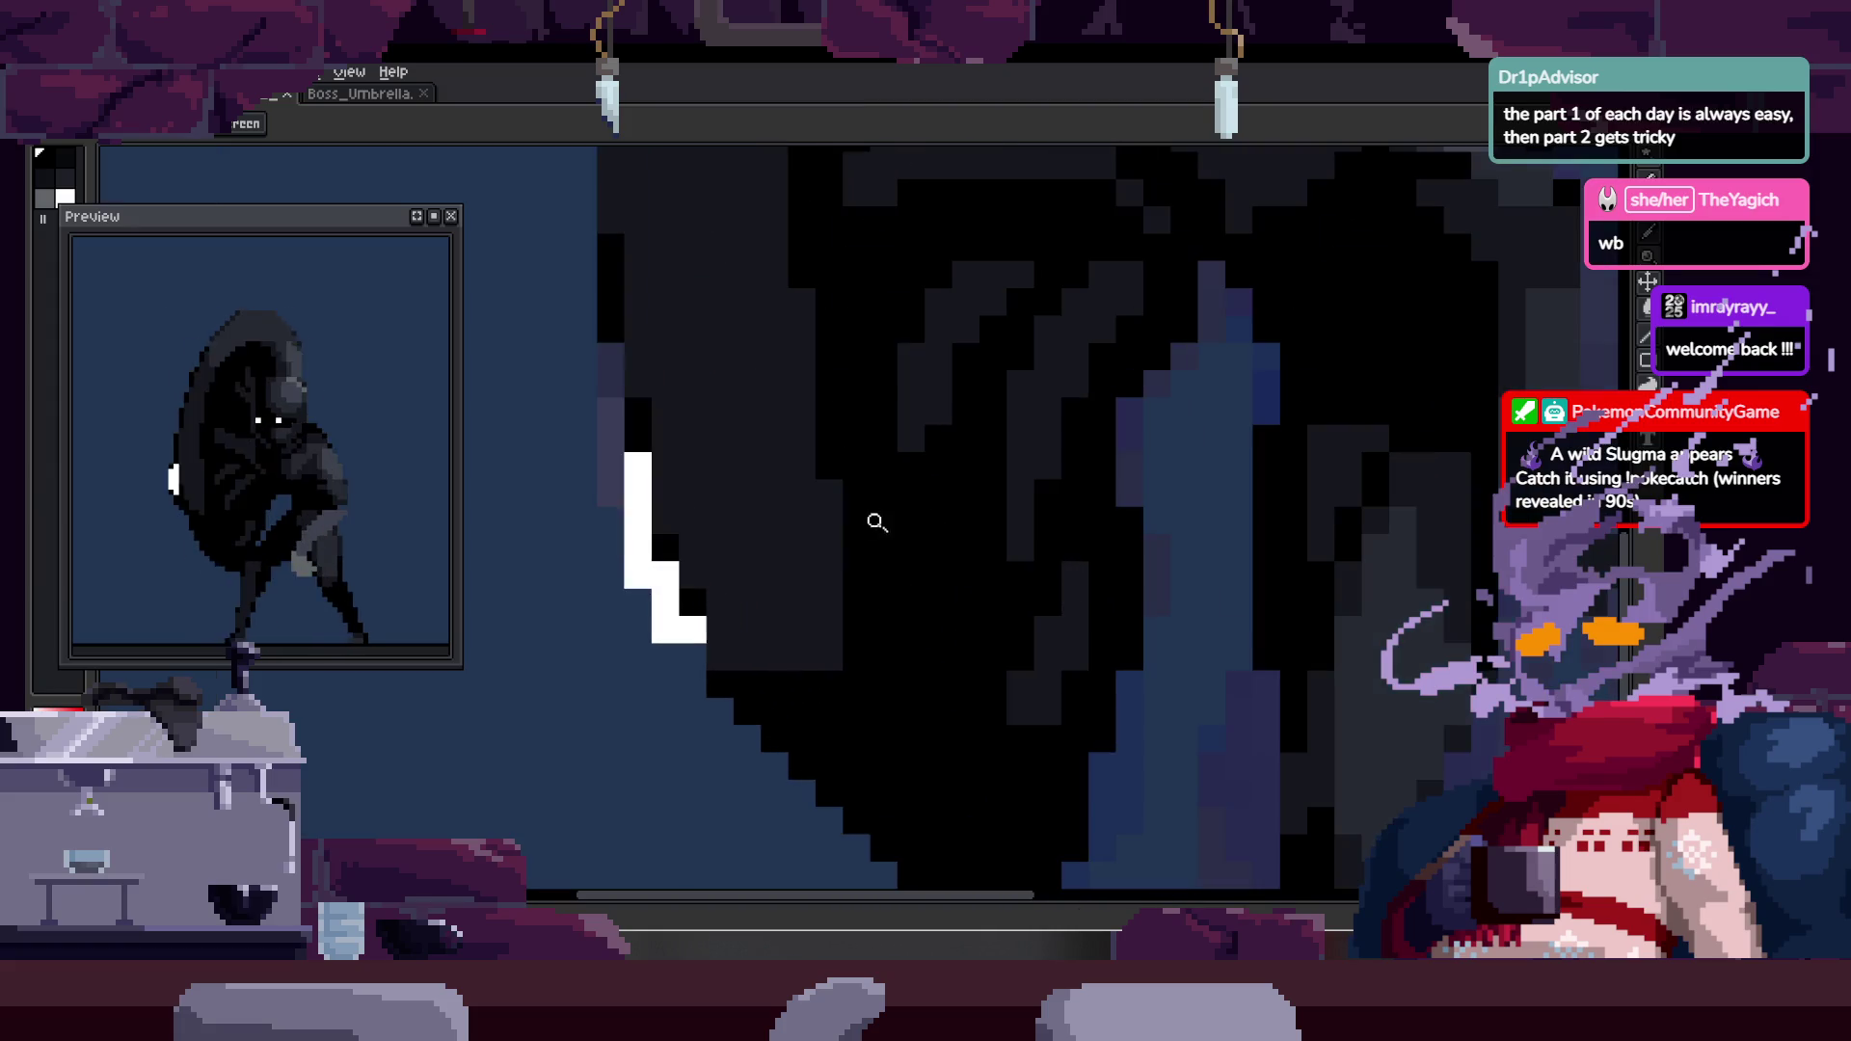
left_click(720, 628)
key("b")
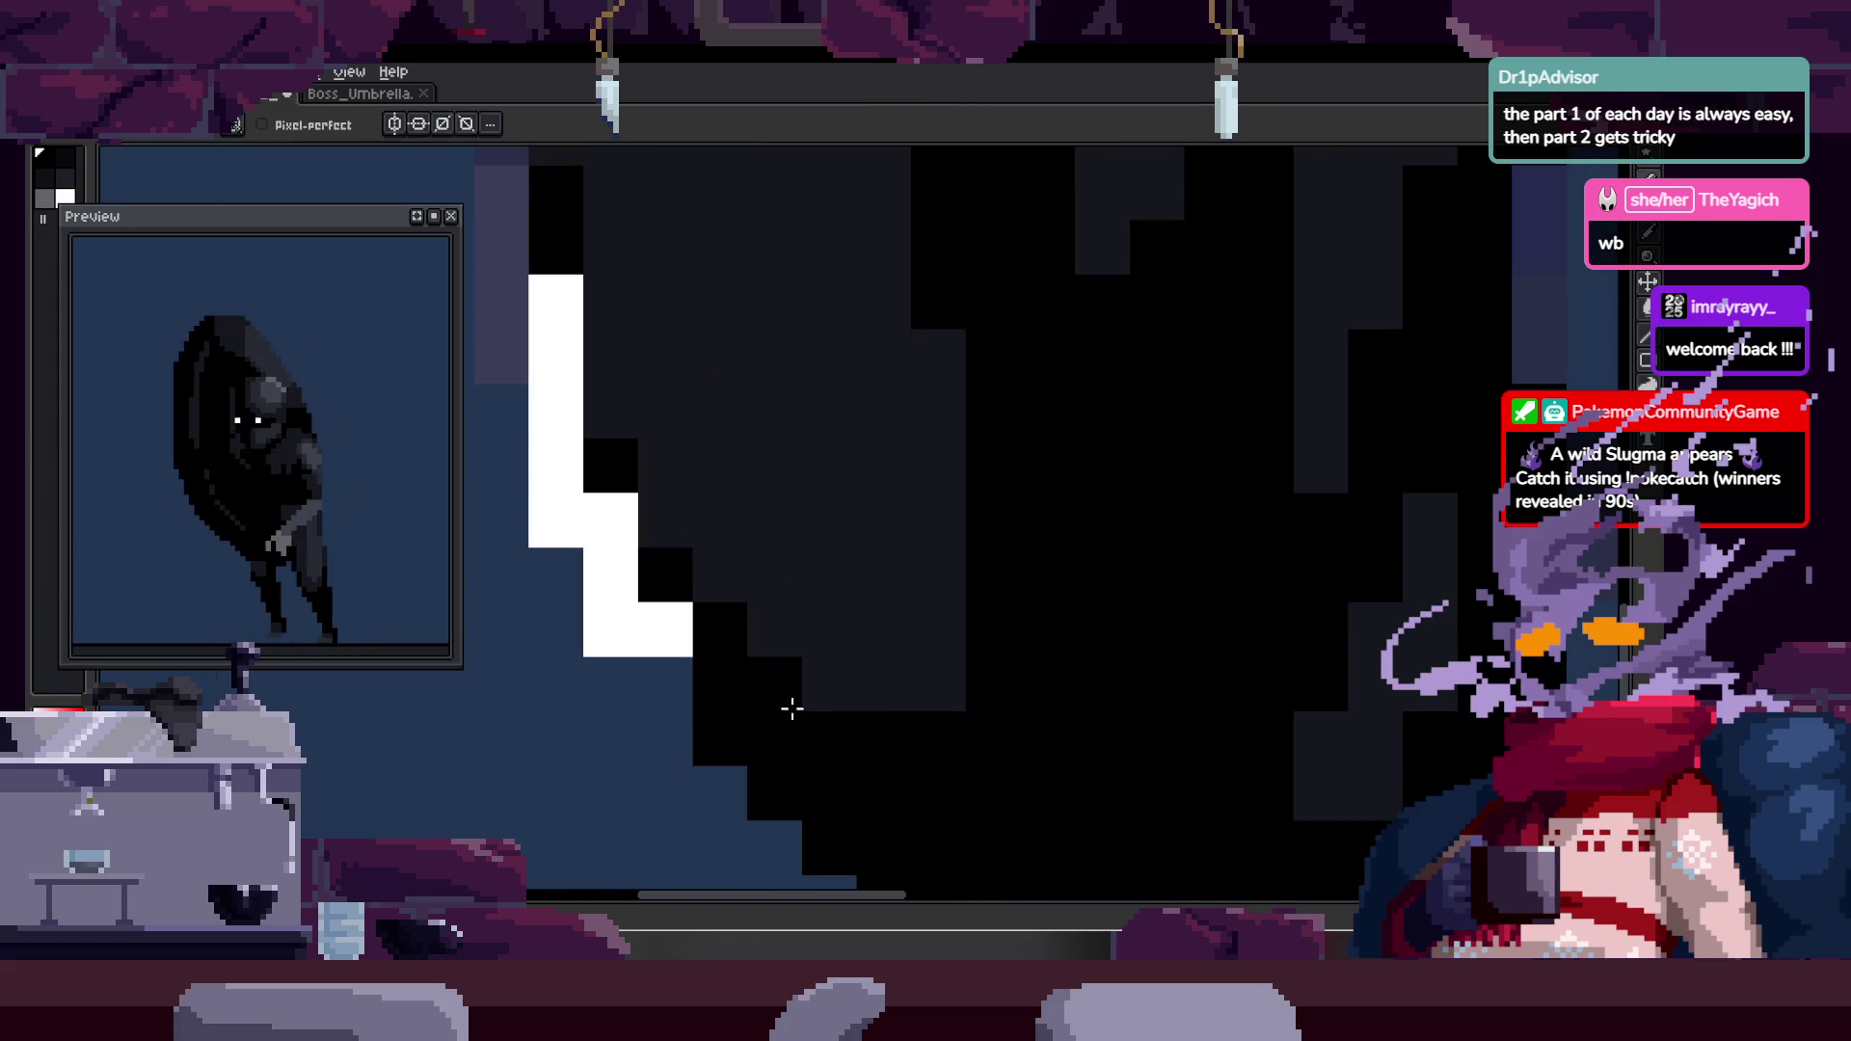
key("z")
scroll(880, 669, "down", 4)
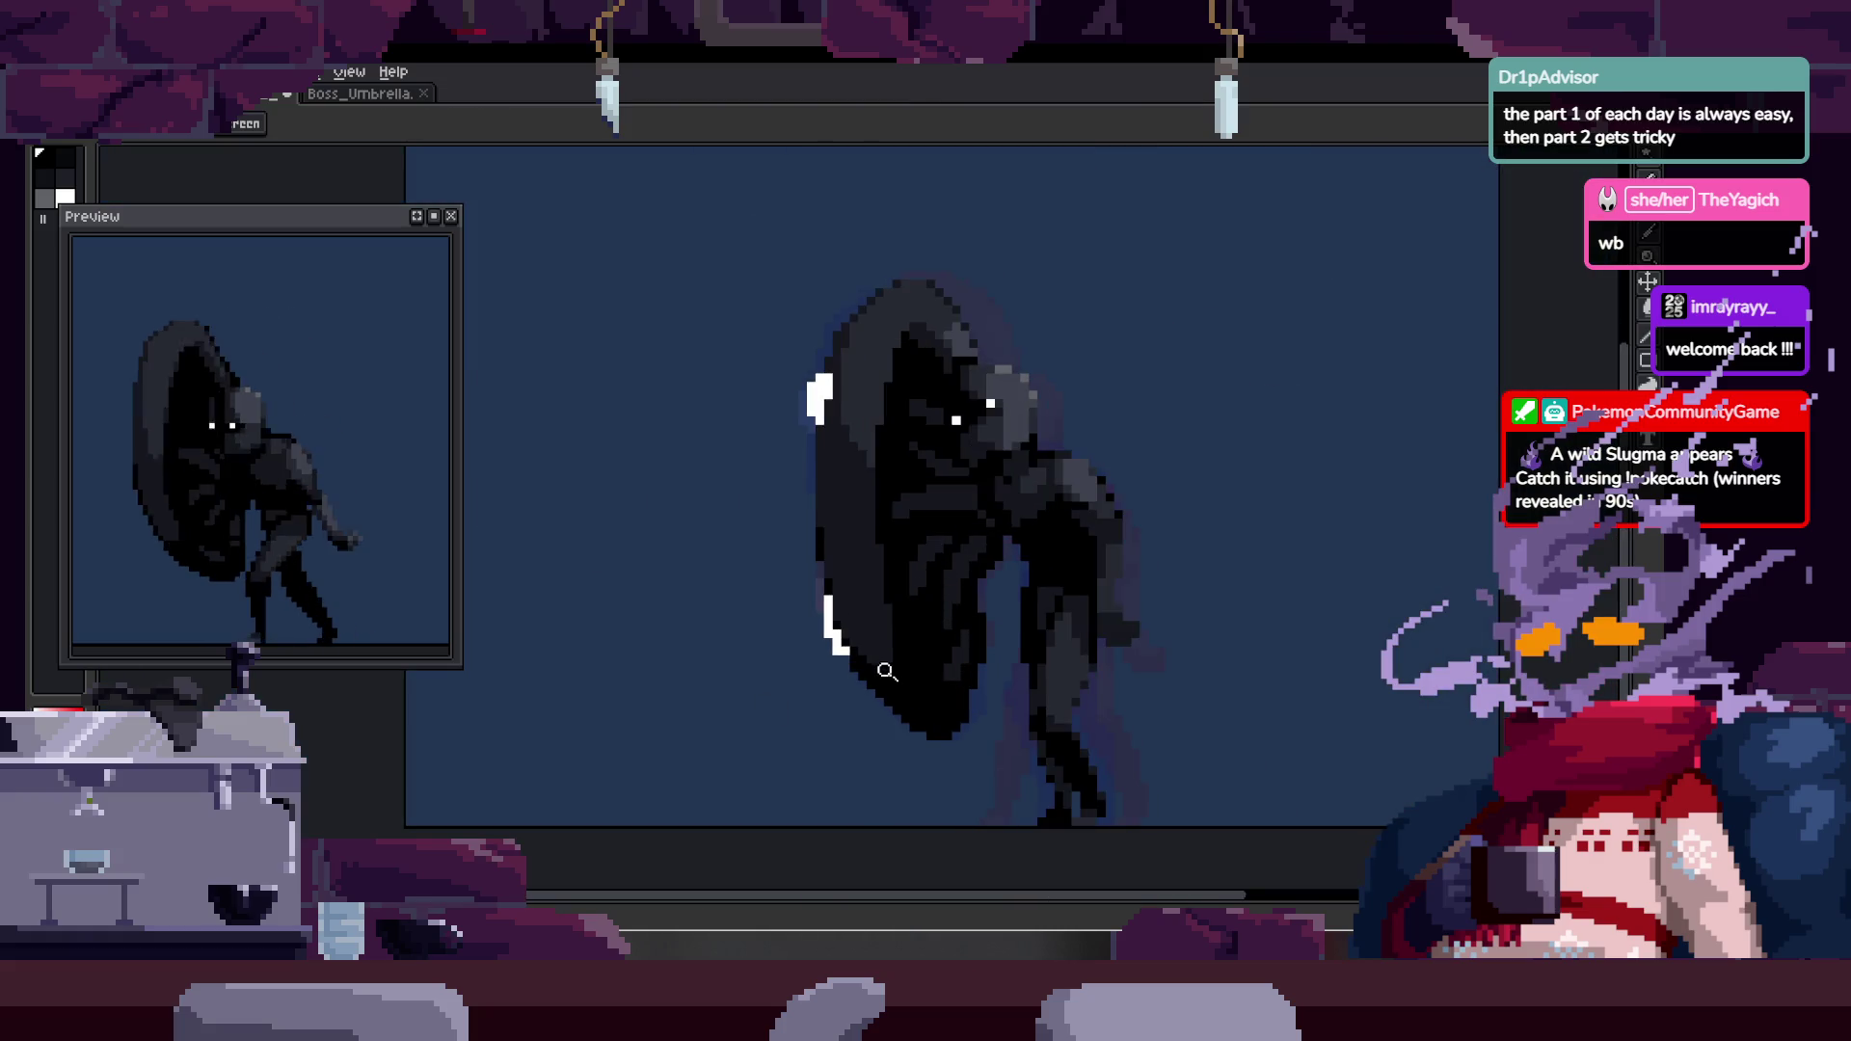
left_click(872, 661)
left_click_drag(748, 467, 739, 595)
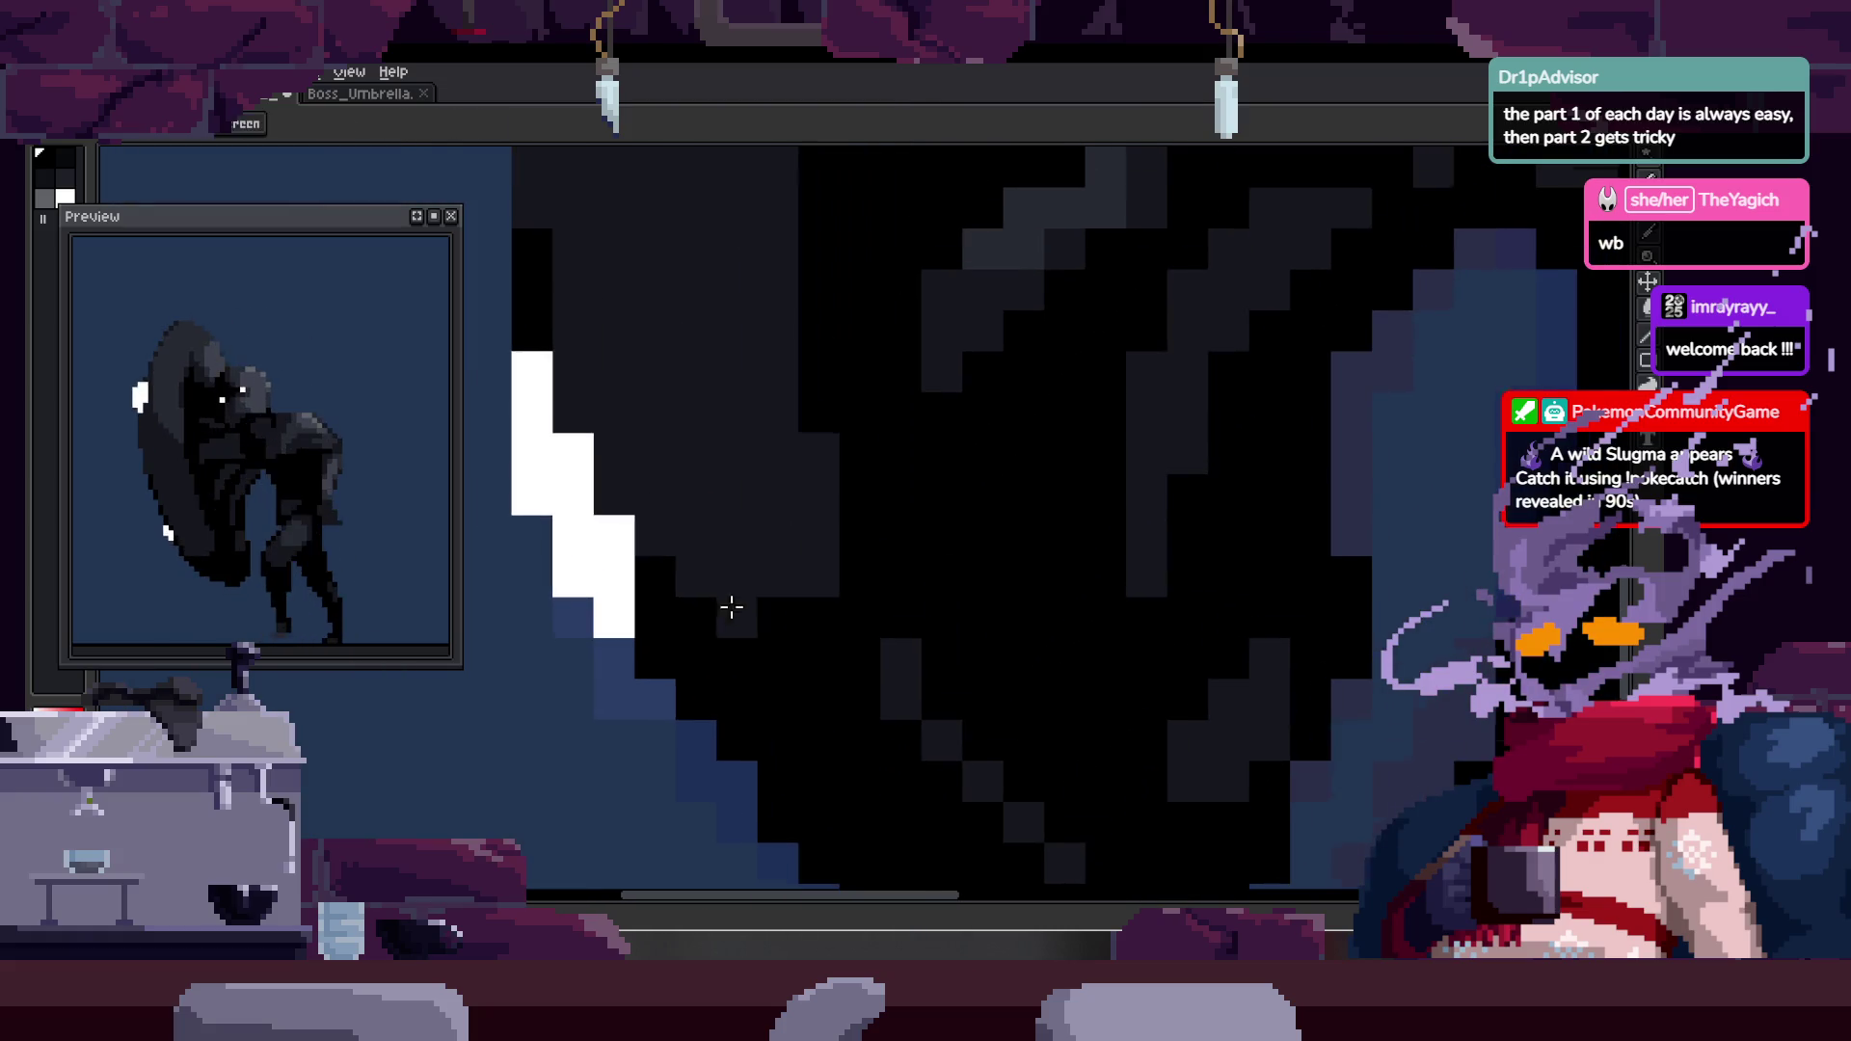
scroll(772, 611, "down", 3)
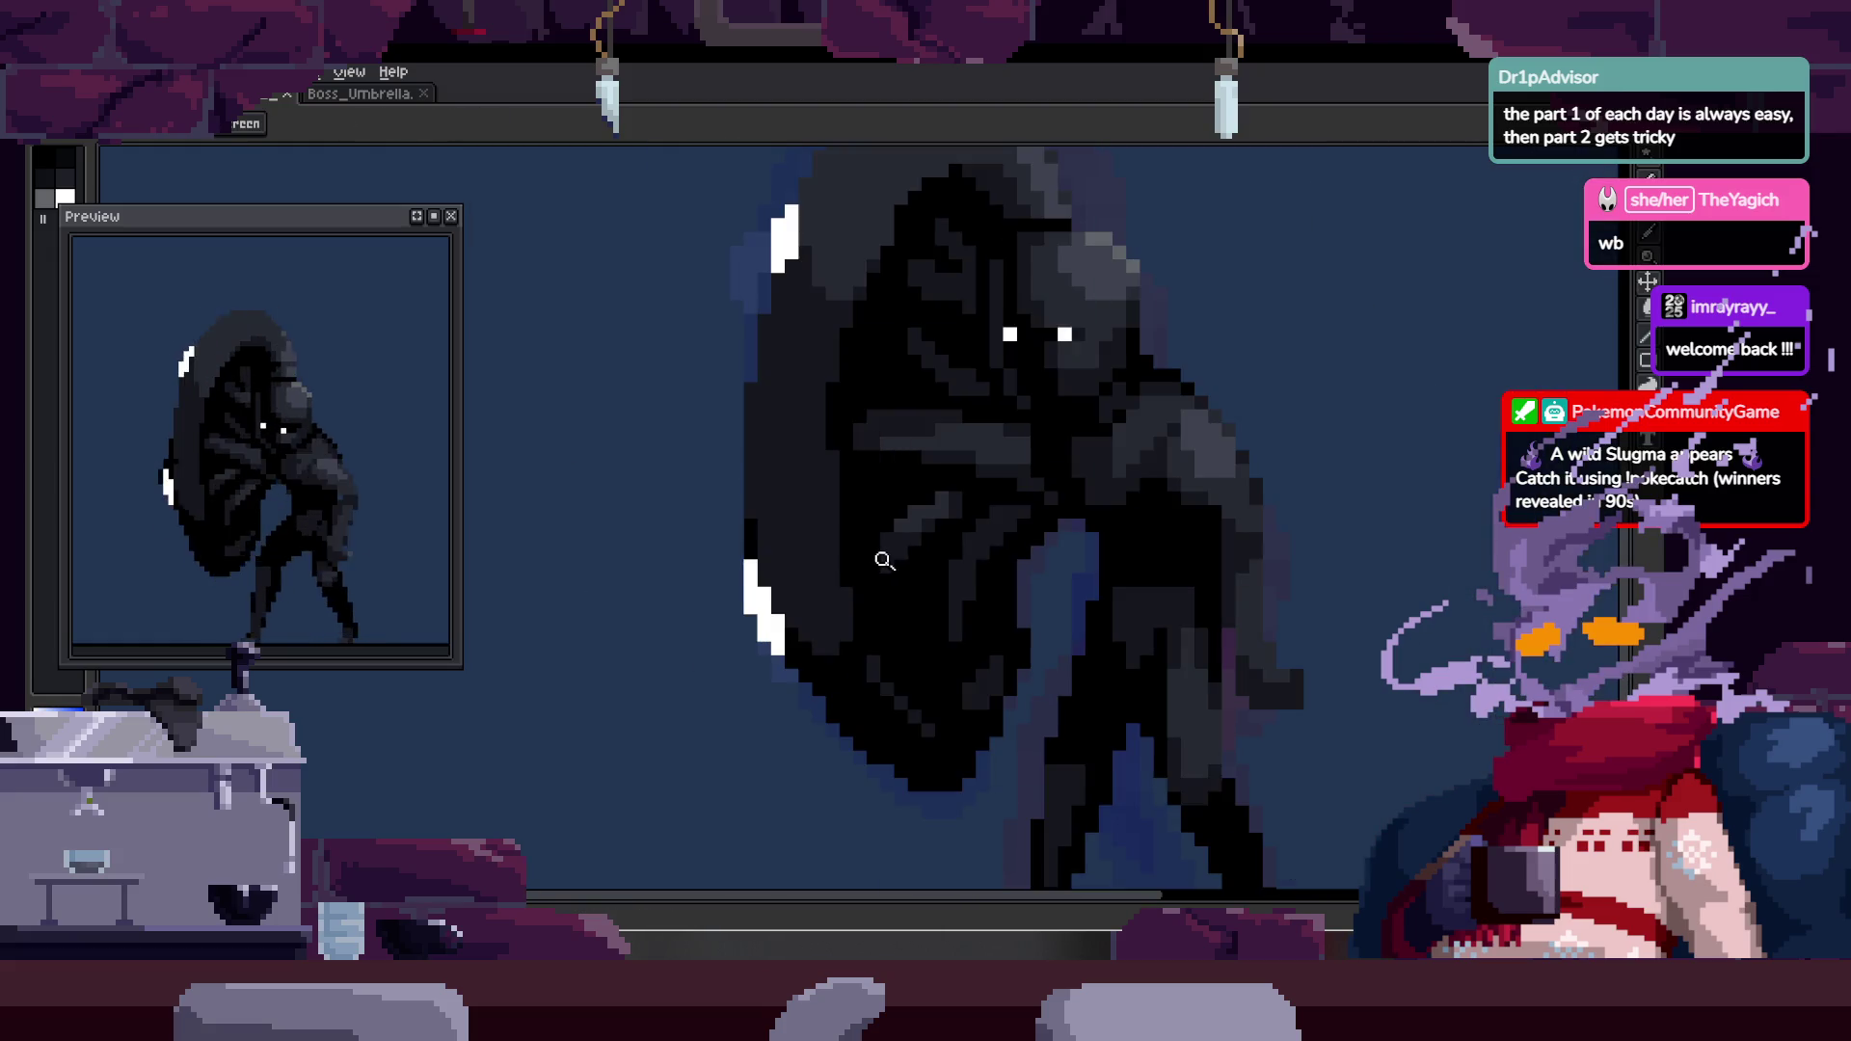
scroll(883, 560, "up", 2)
scroll(827, 604, "down", 2)
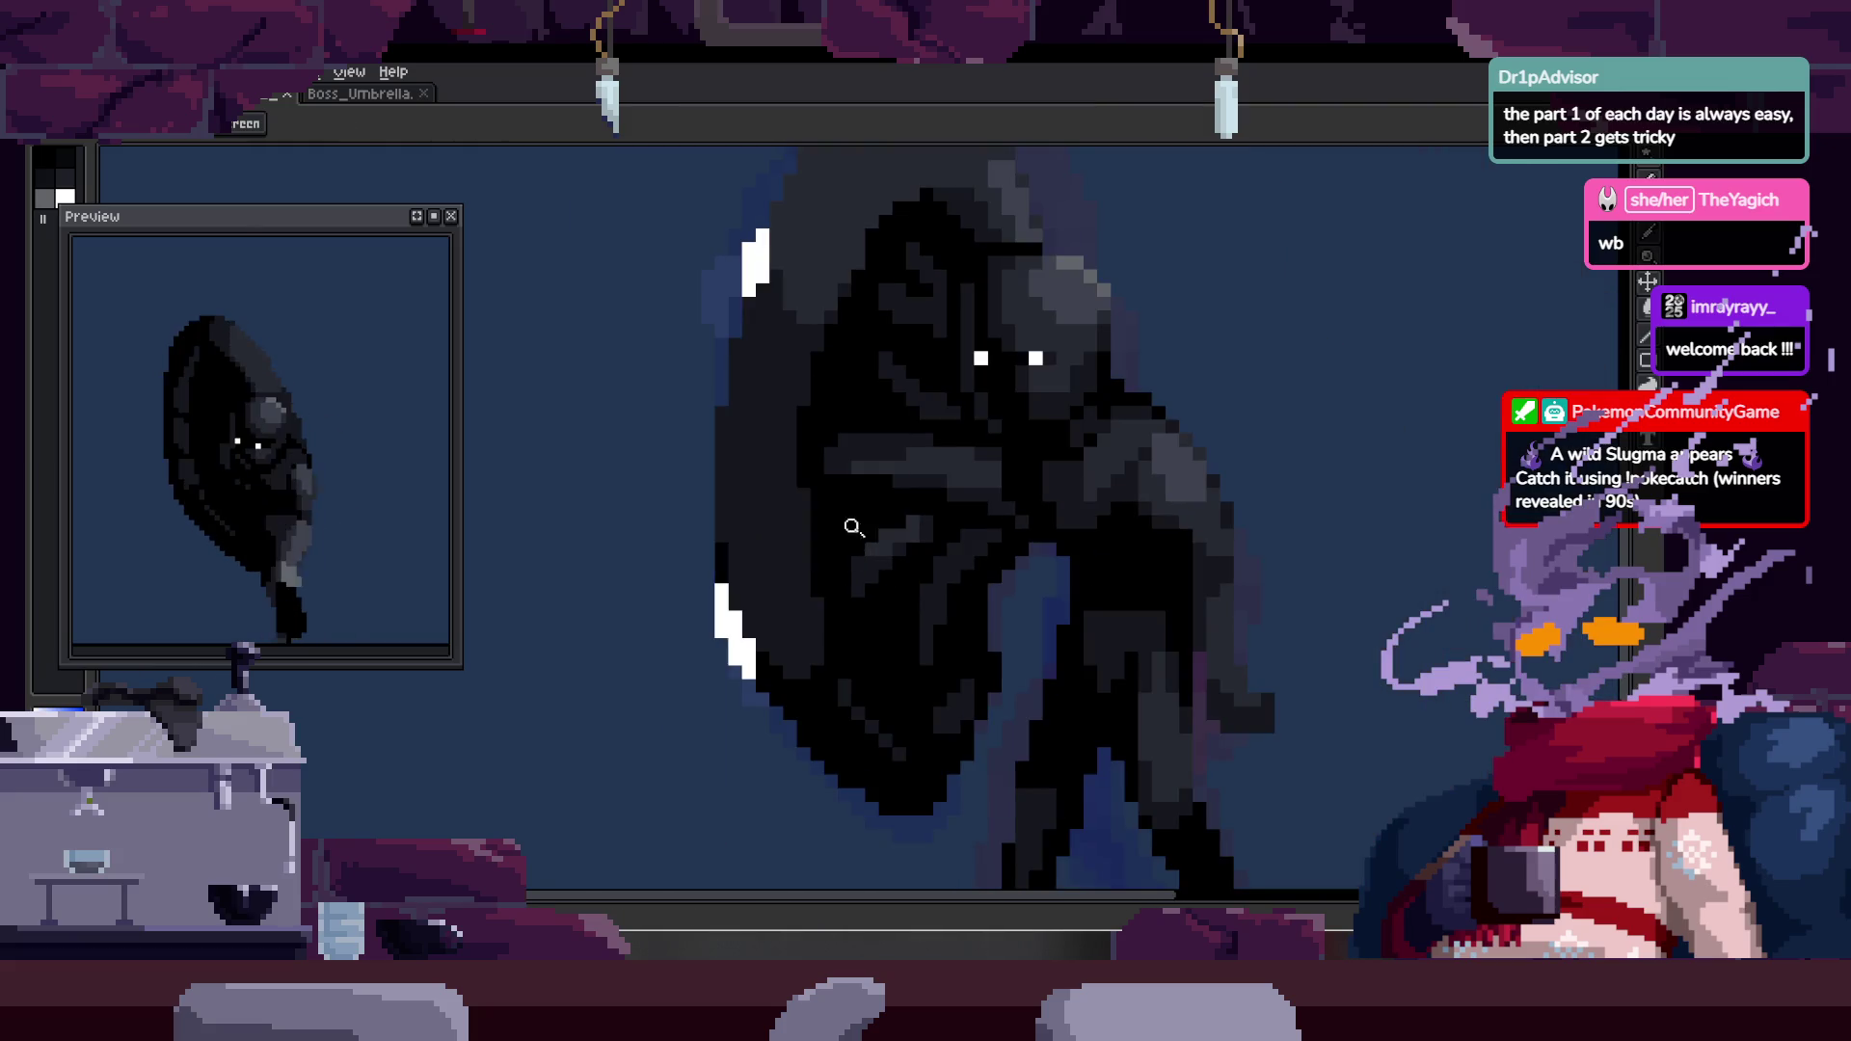
scroll(848, 467, "up", 1)
scroll(771, 466, "down", 2)
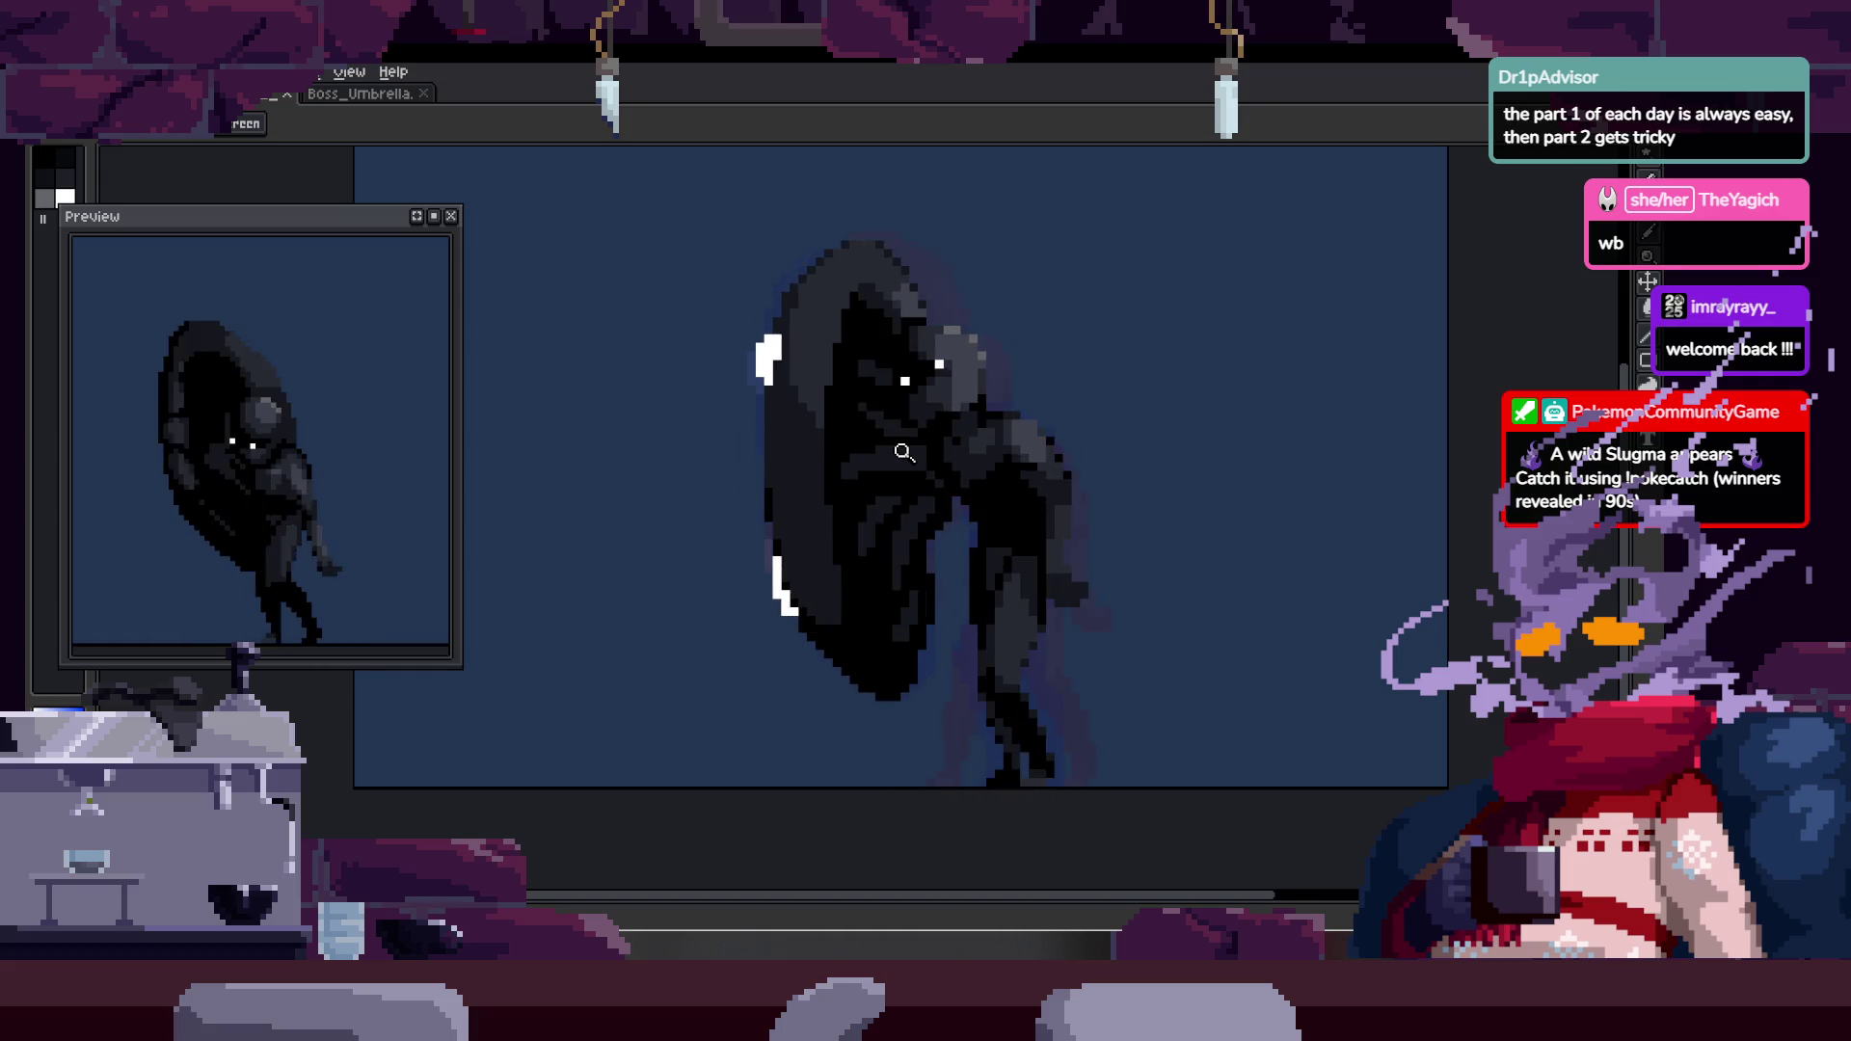
- Return to the umbrella edge close-up and refine more white rim highlight pixels
key("Tab")
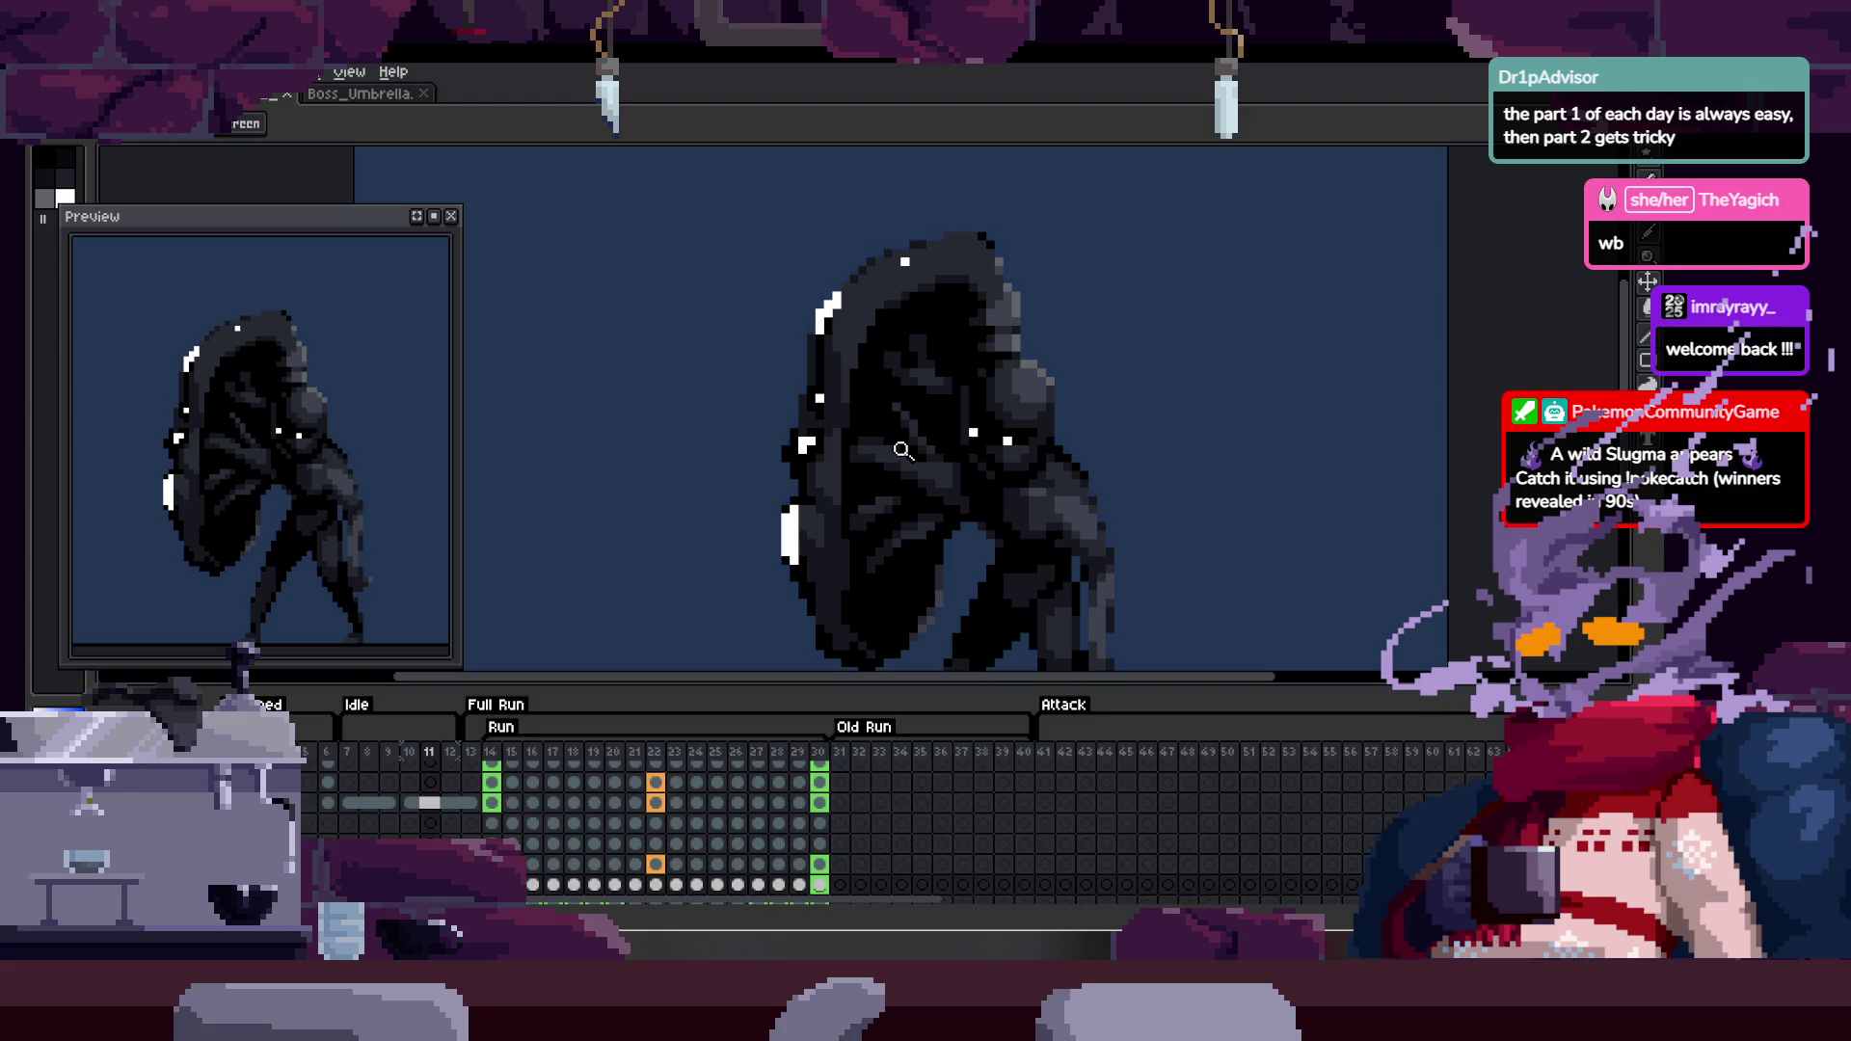
key("Tab")
scroll(903, 449, "up", 2)
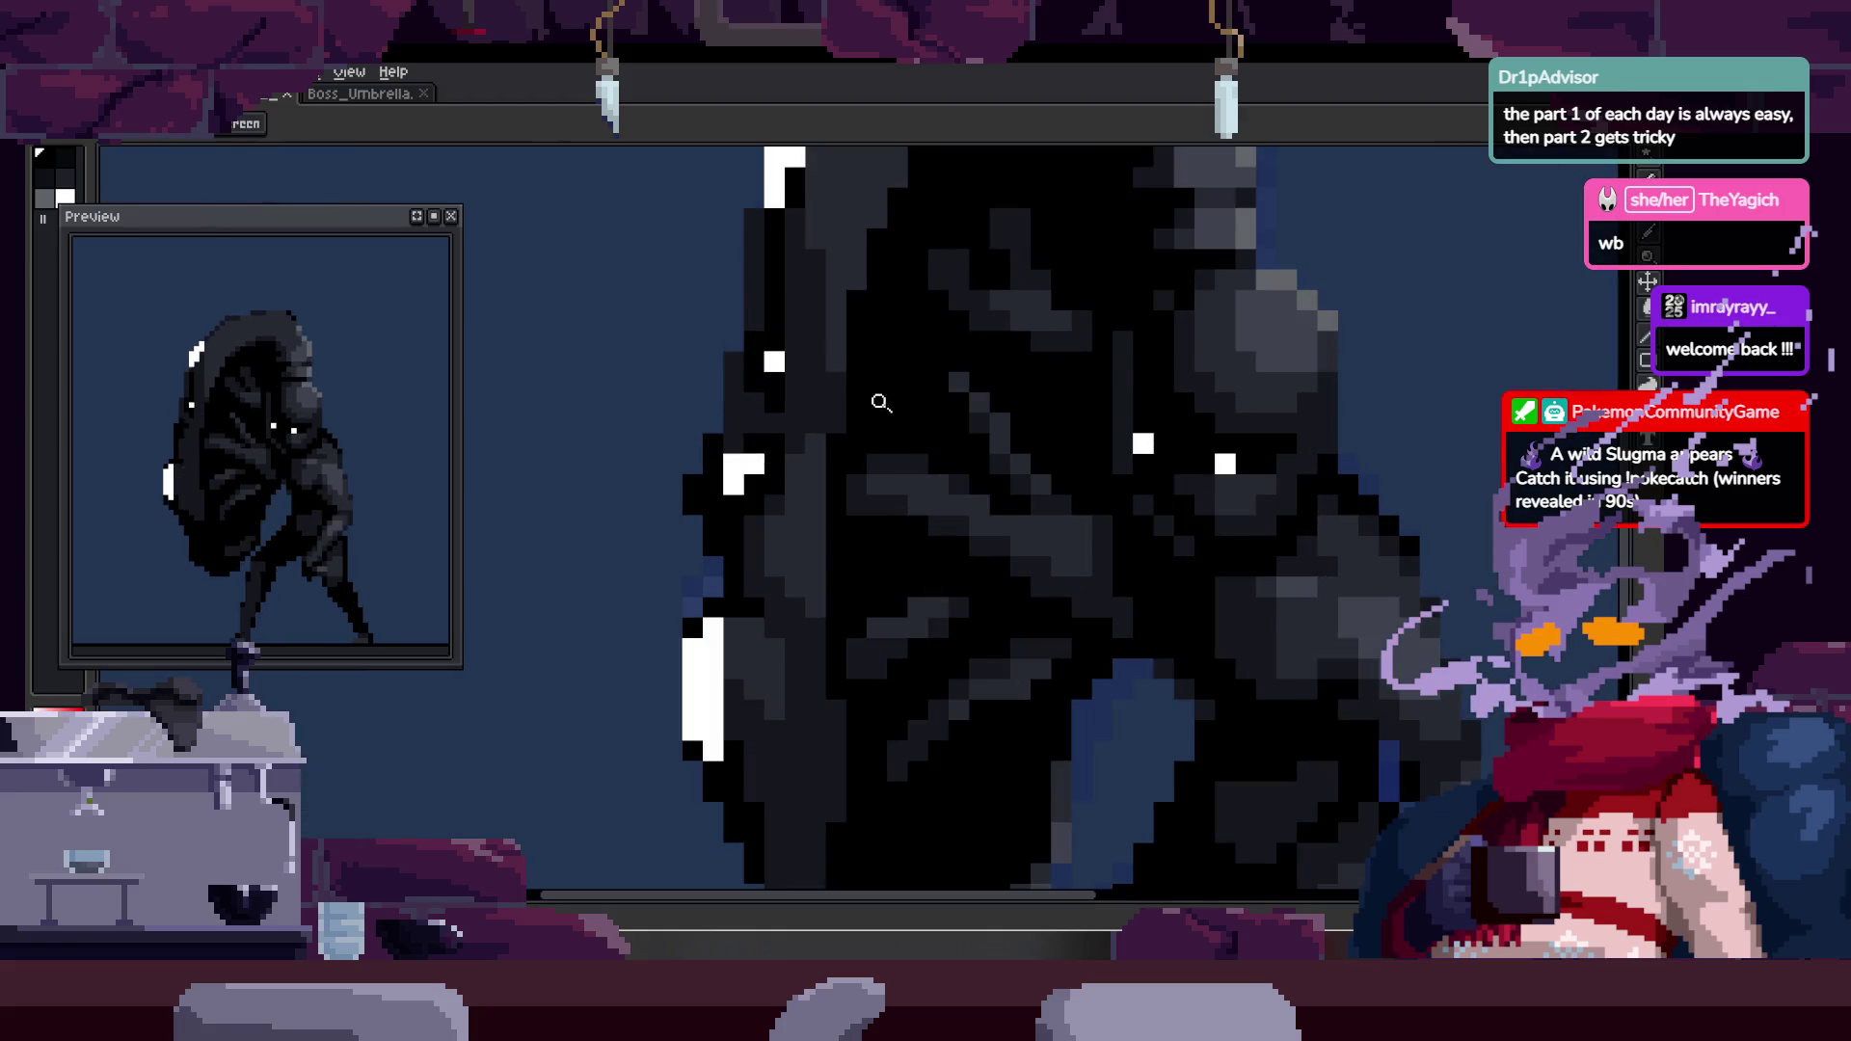
left_click(892, 375)
key("b")
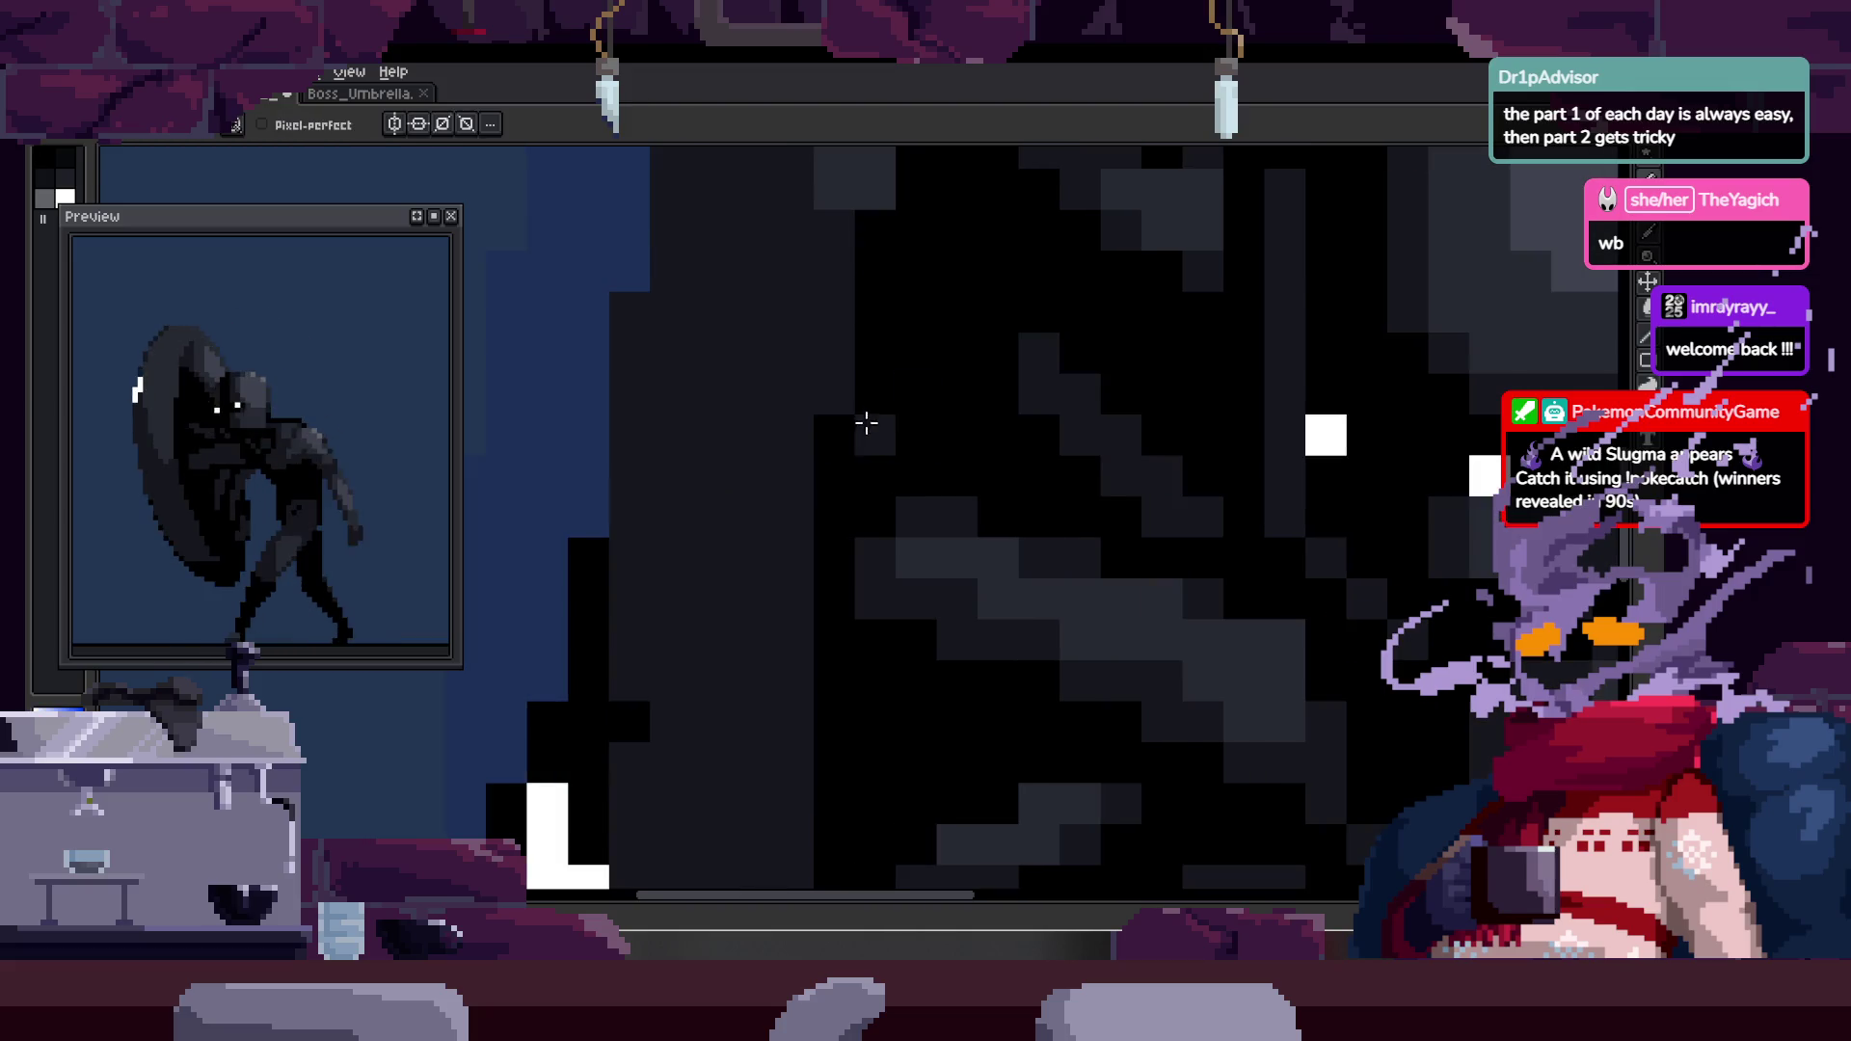
key("z")
scroll(855, 421, "down", 3)
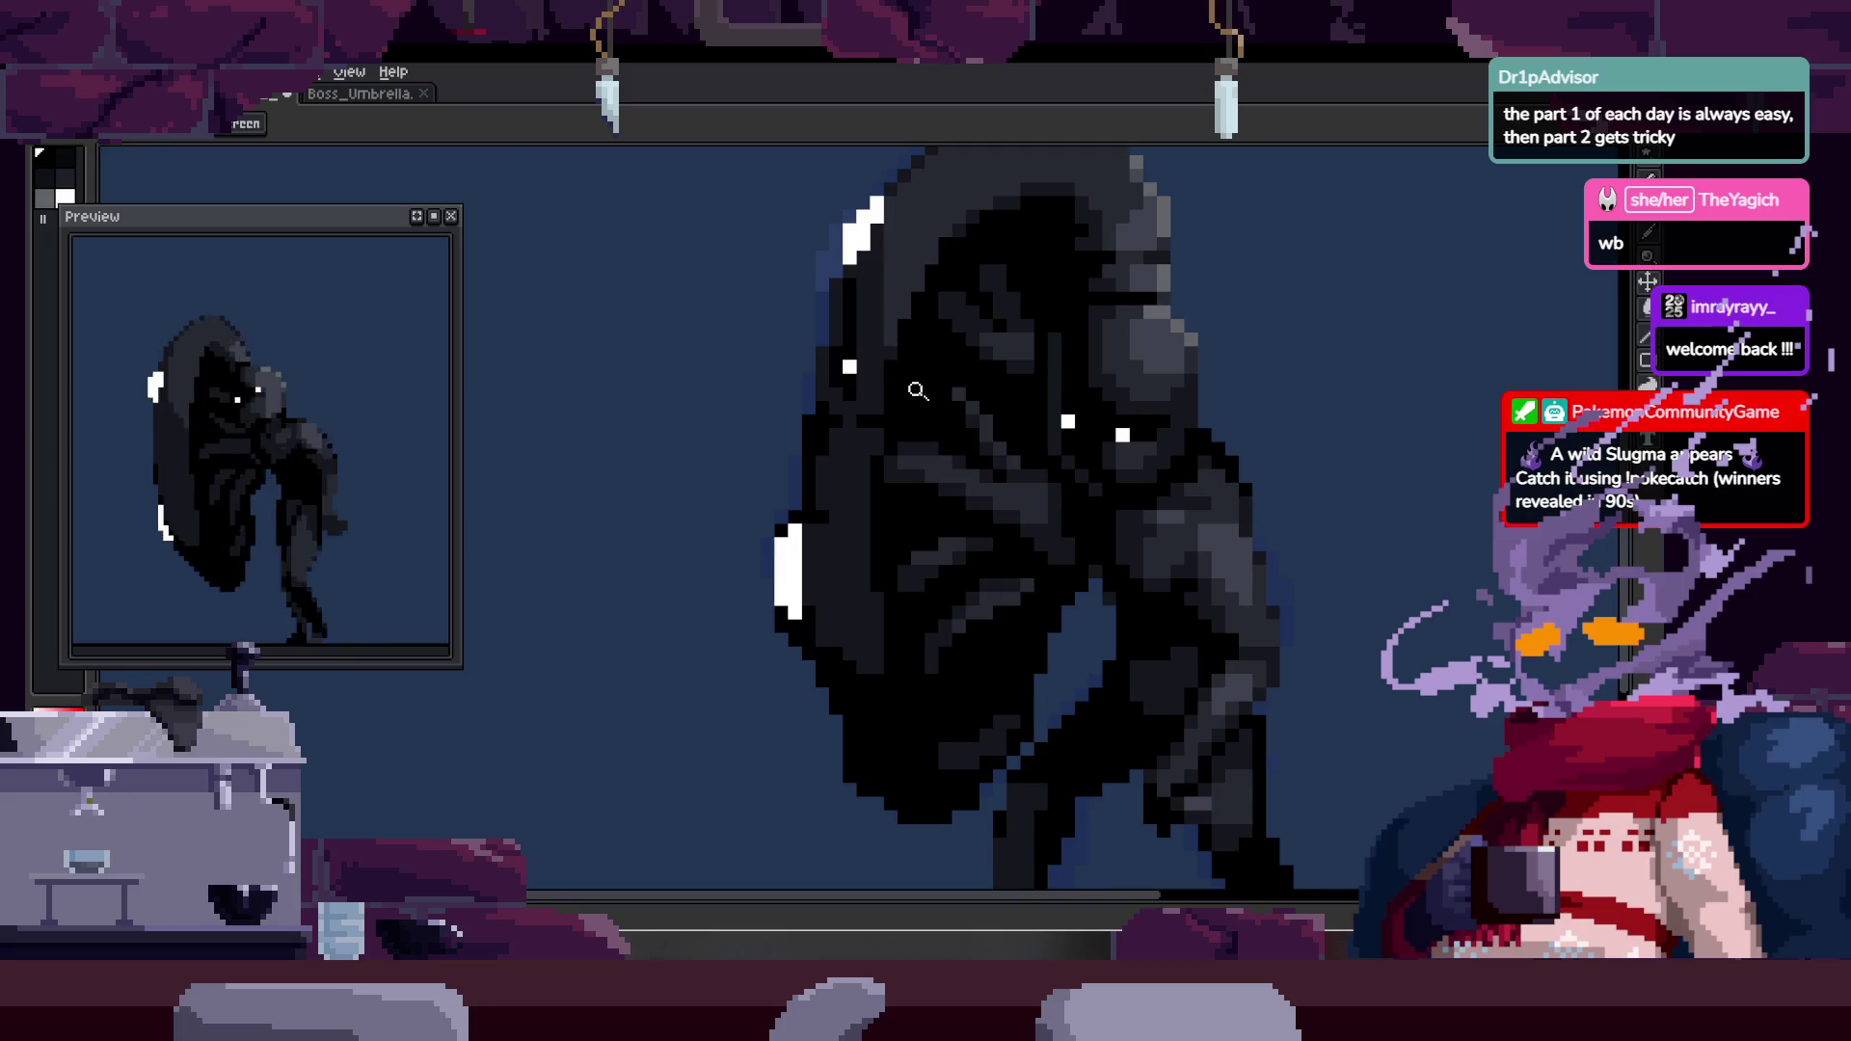
left_click(864, 359)
left_click(810, 476)
key("b")
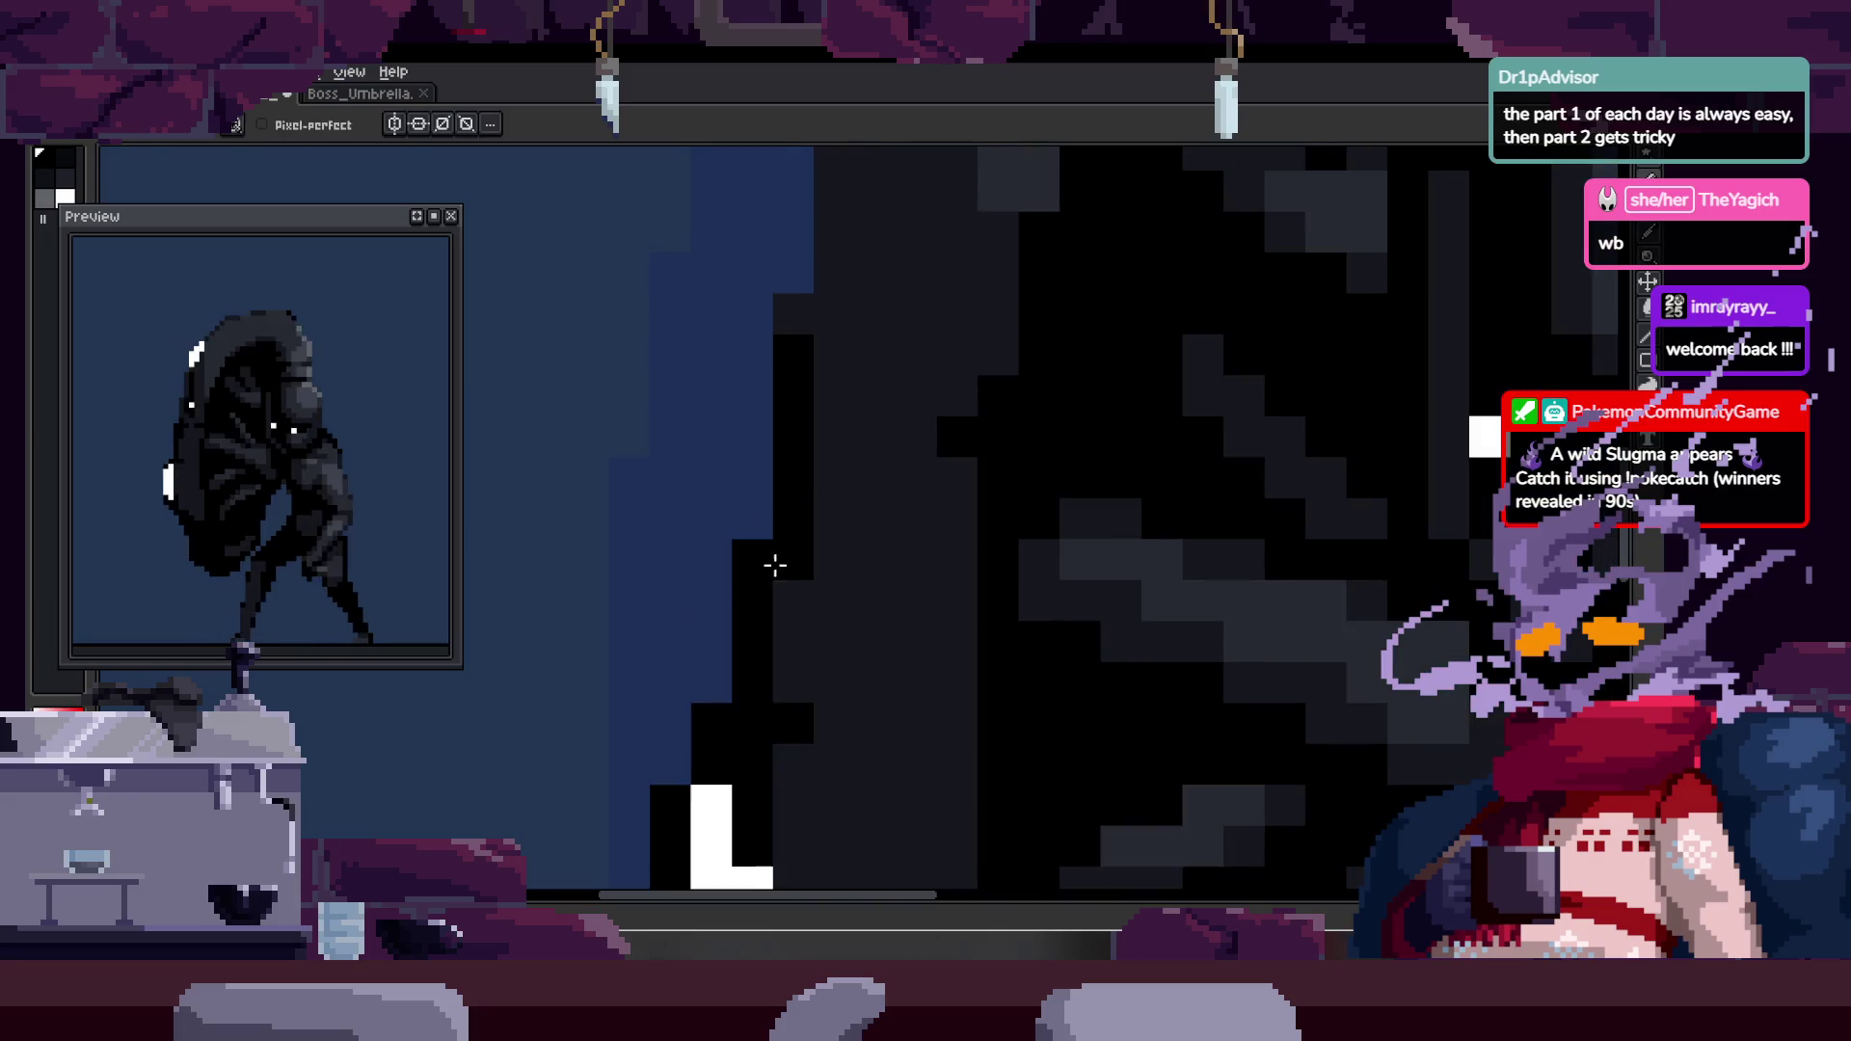
key("z")
scroll(888, 448, "down", 4)
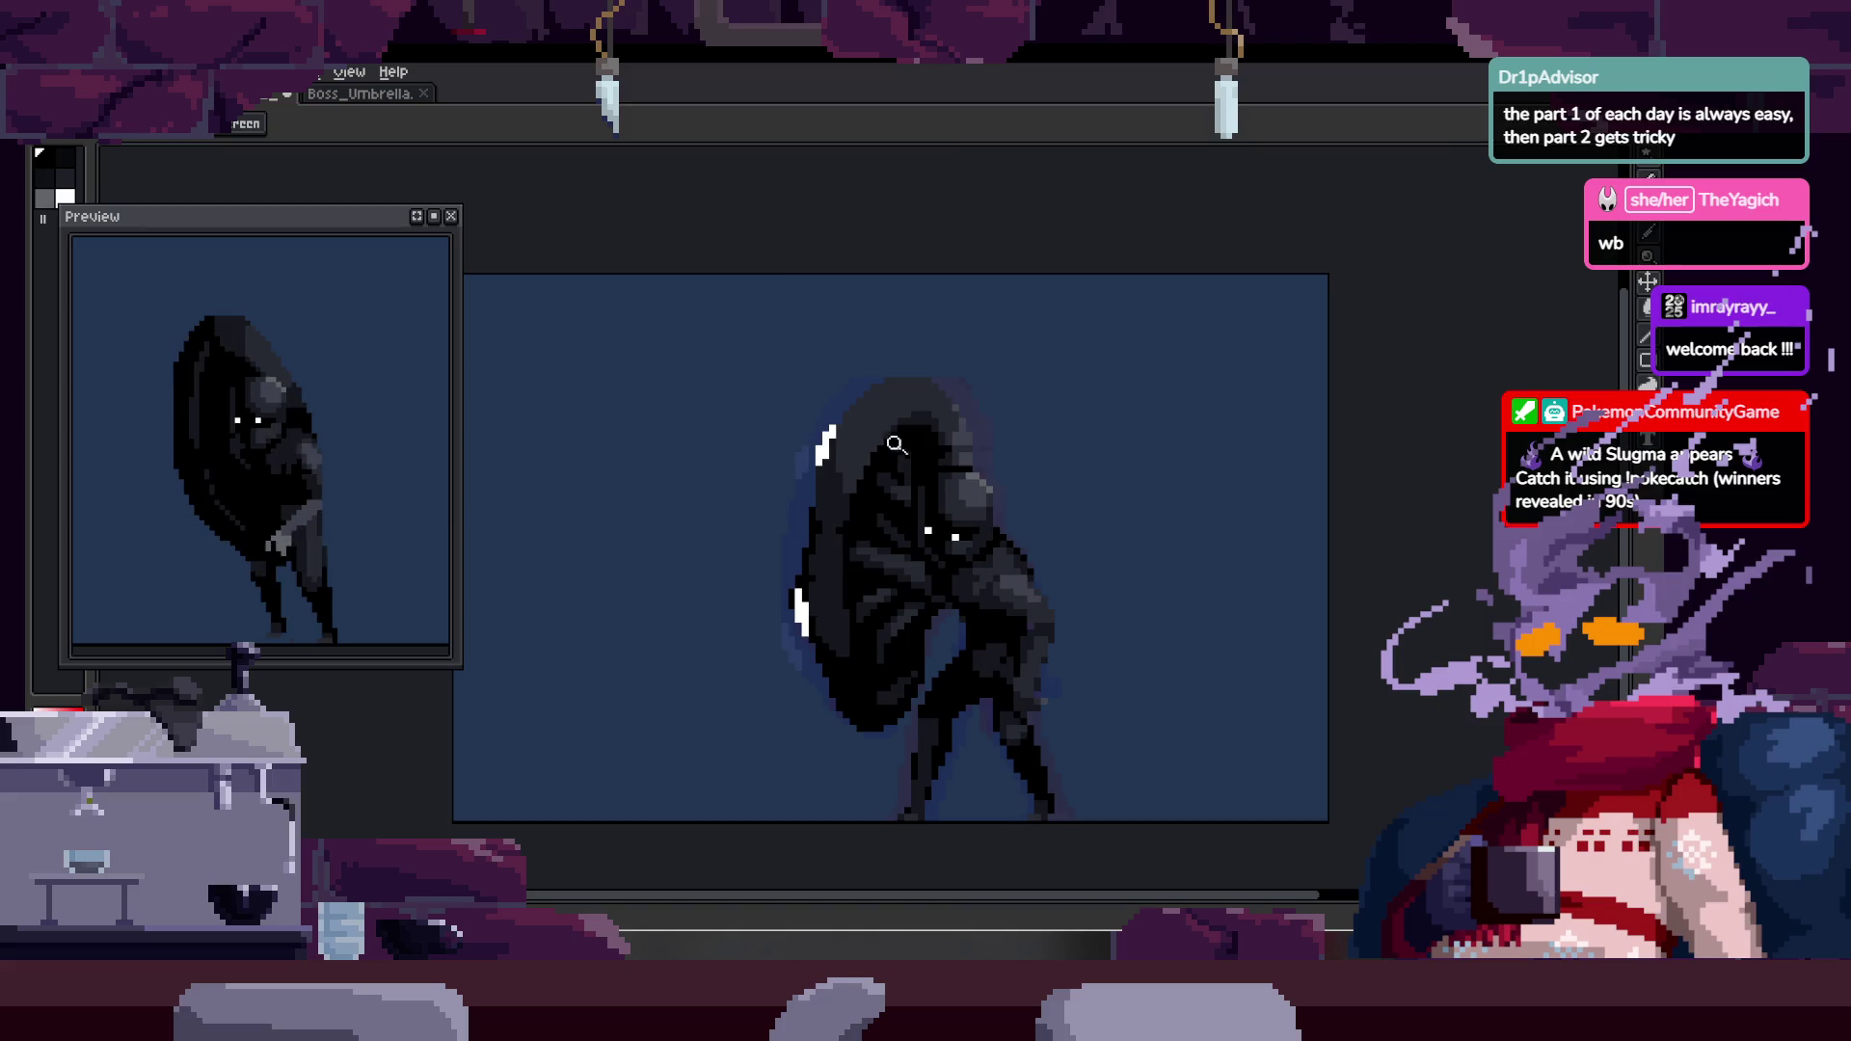
- Zoom in on the figure's head to check its pixels, then reframe the figure
left_click(889, 448)
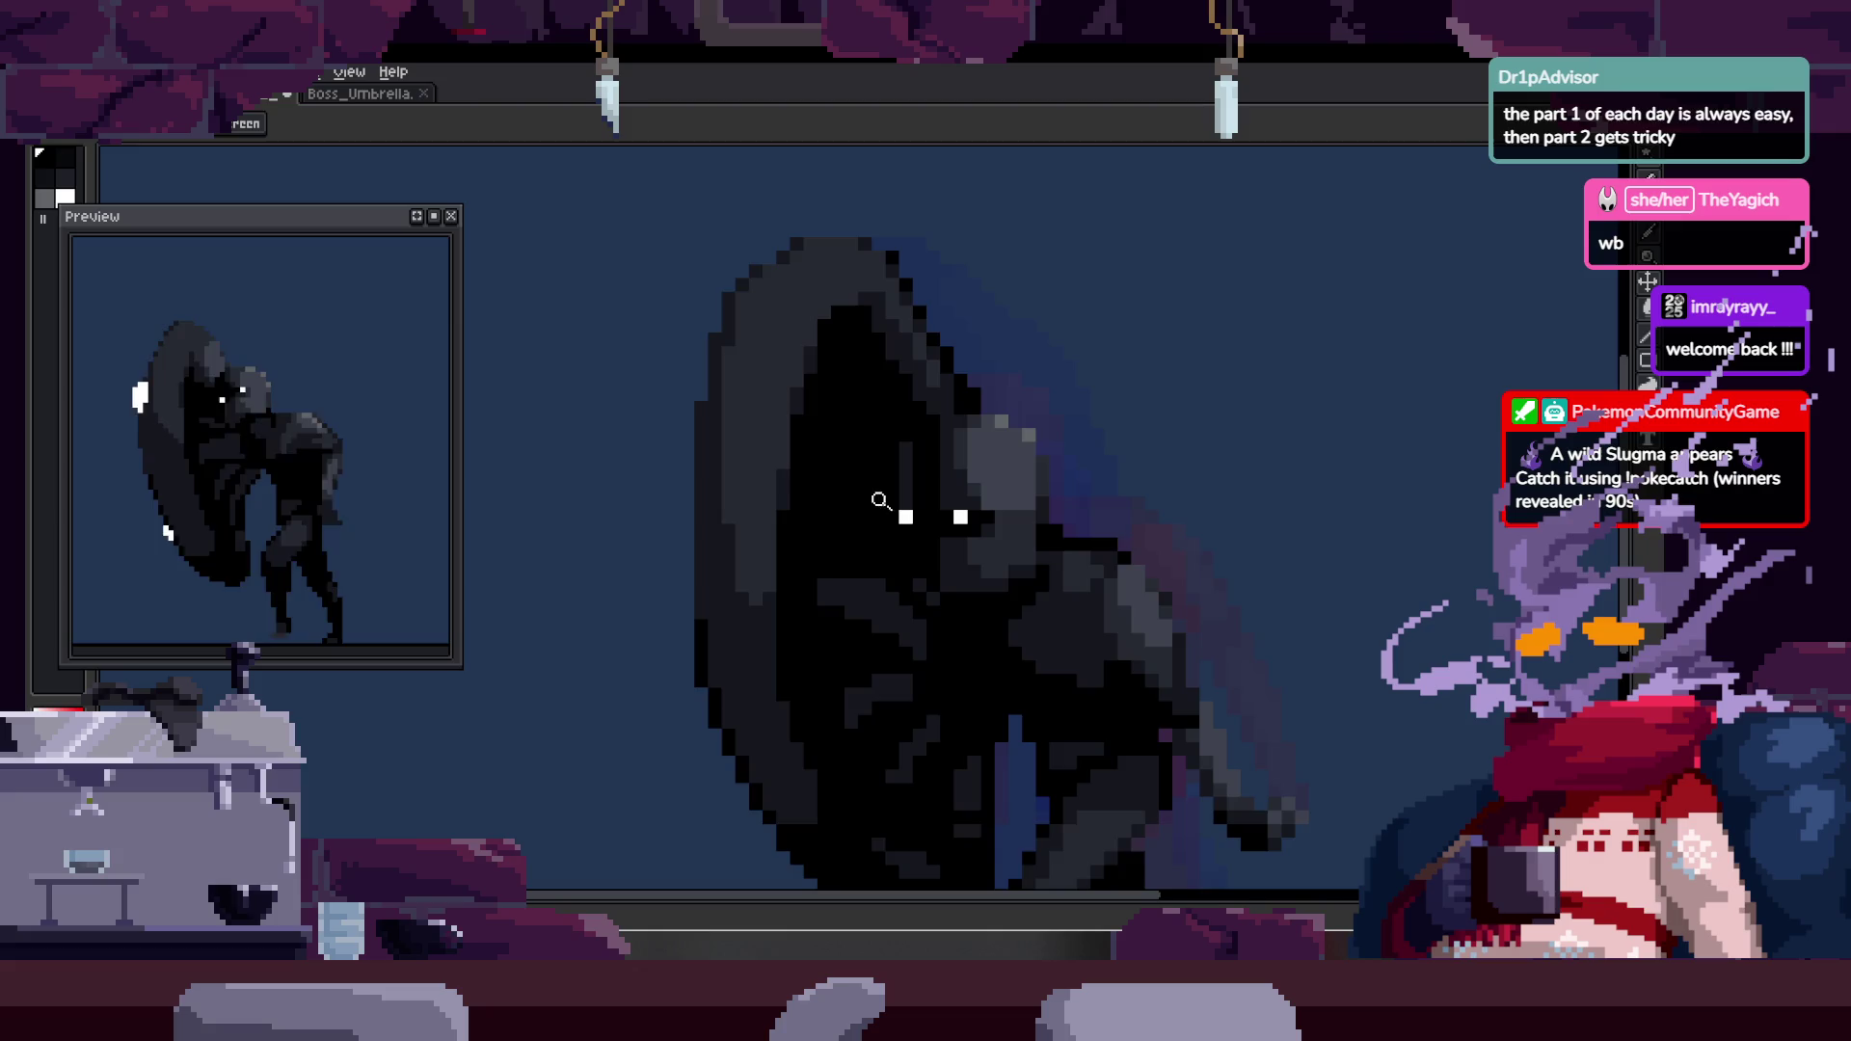
left_click(843, 519)
left_click(808, 558)
key("b")
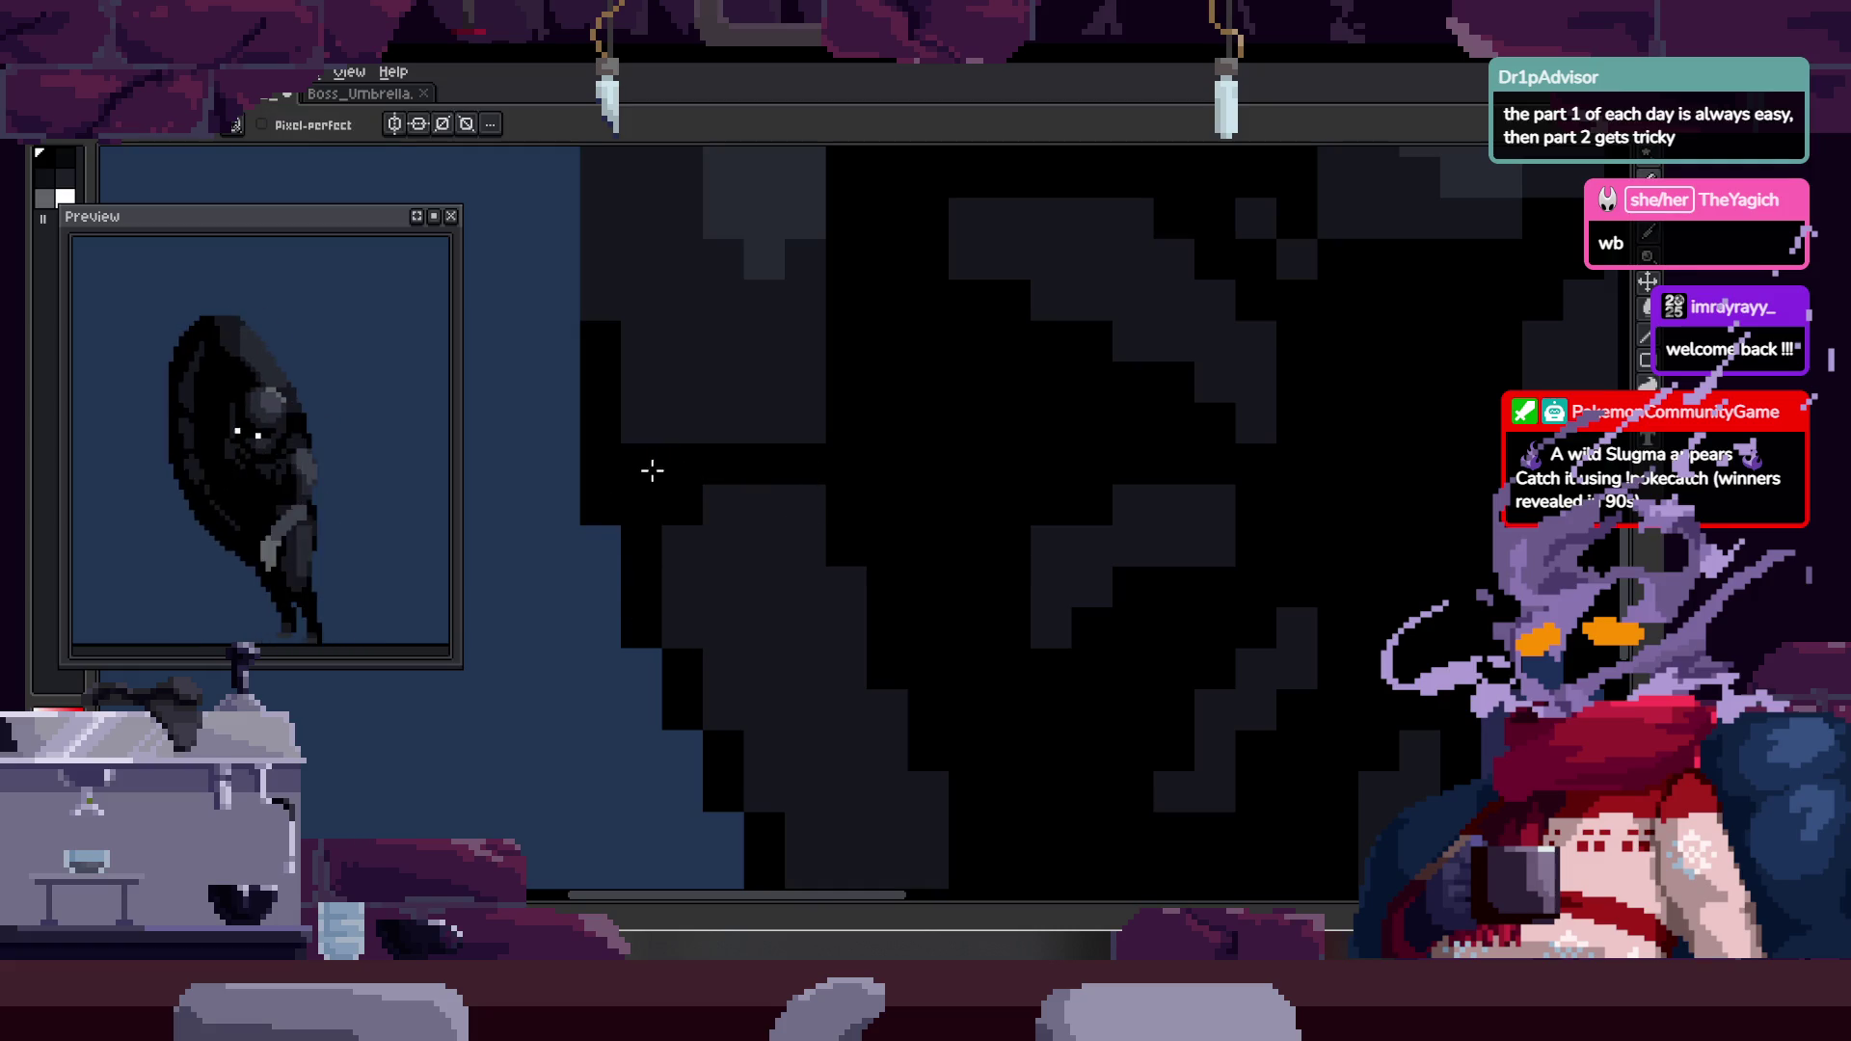
scroll(810, 460, "down", 3)
scroll(818, 438, "up", 2)
scroll(762, 463, "down", 4)
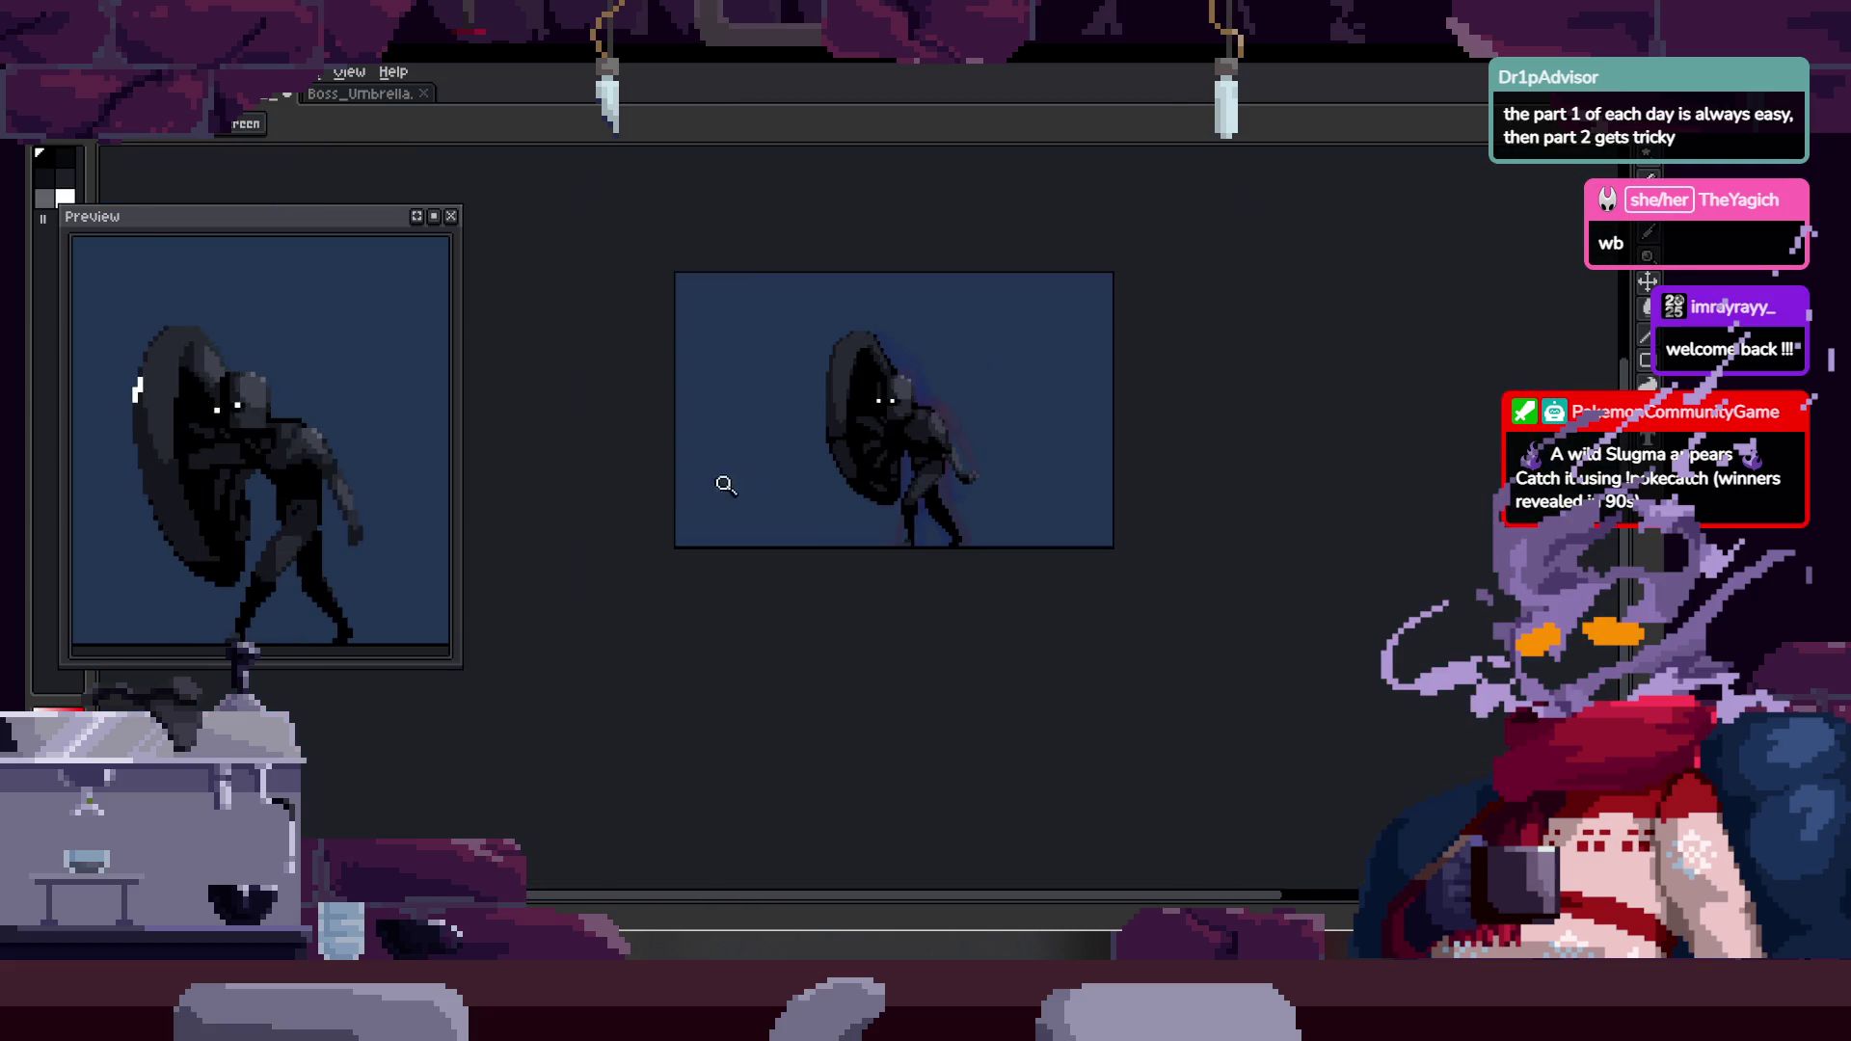
key("h")
key("z")
left_click(872, 439)
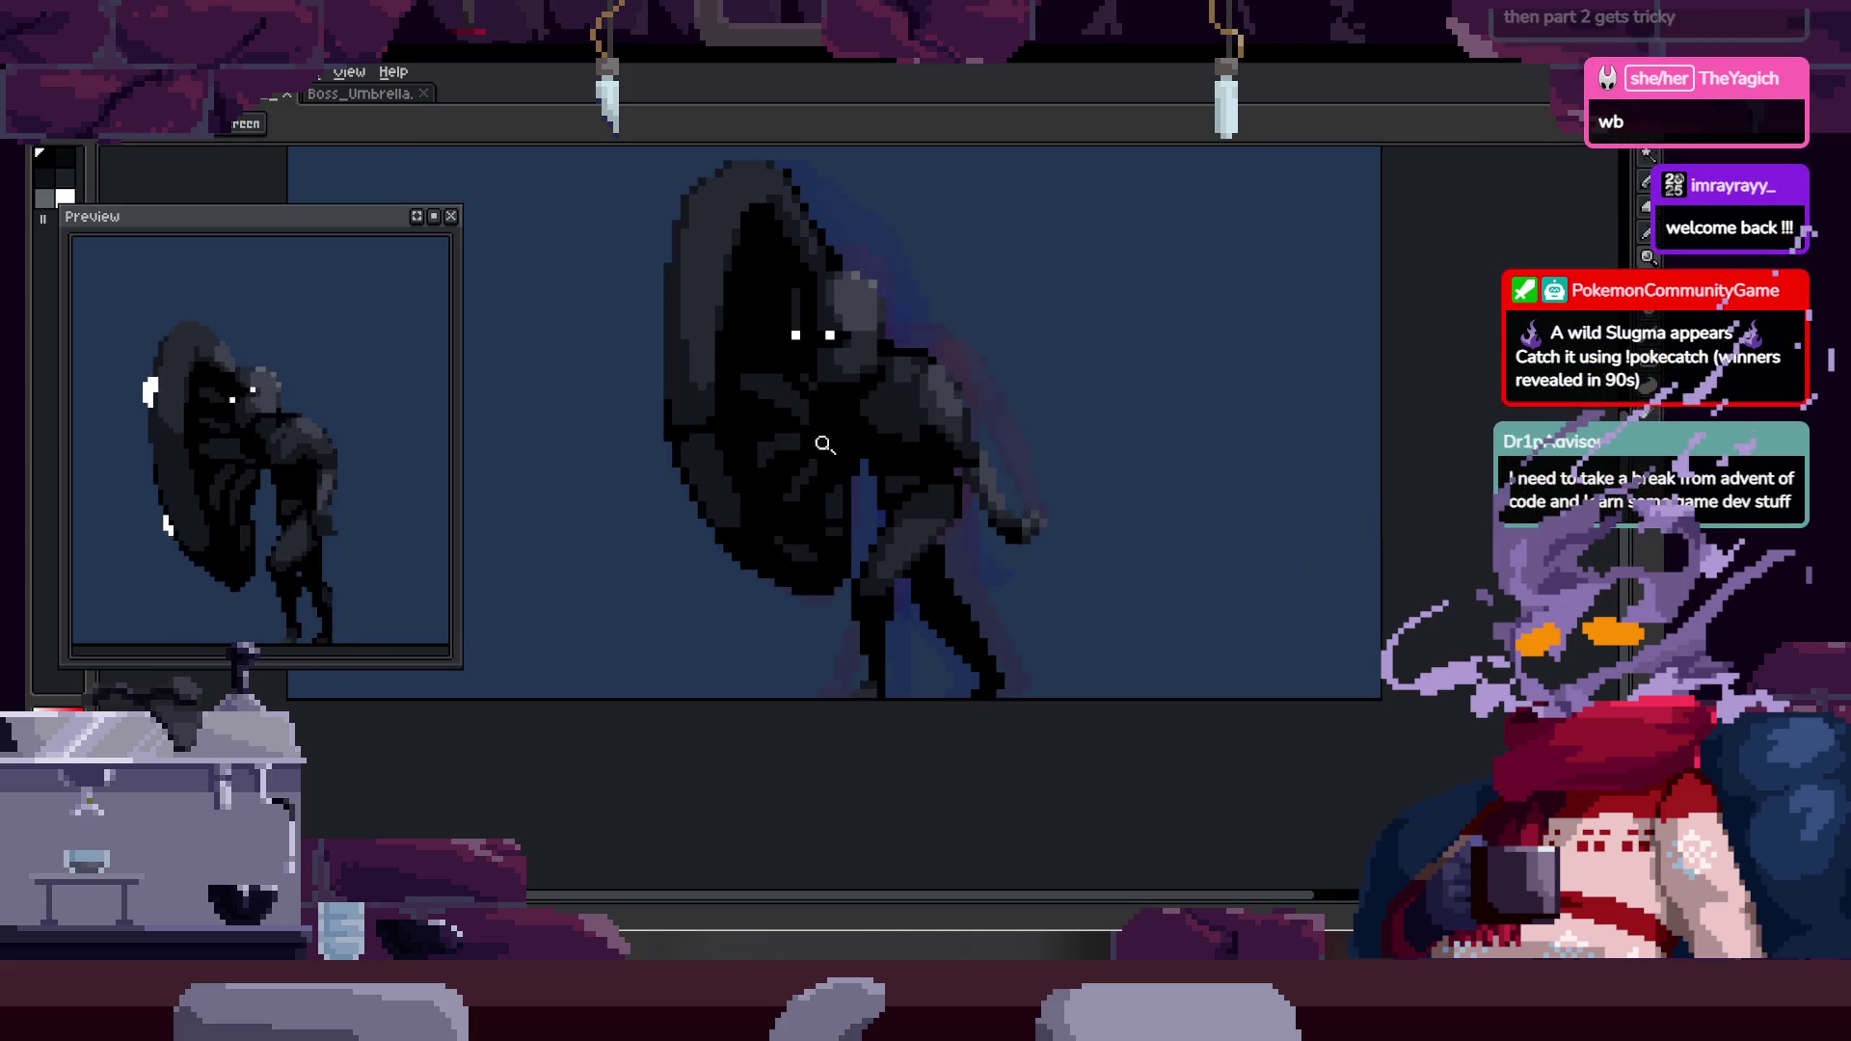
- Inspect the playing run cycle both up close and as the whole sprite
left_click(870, 442)
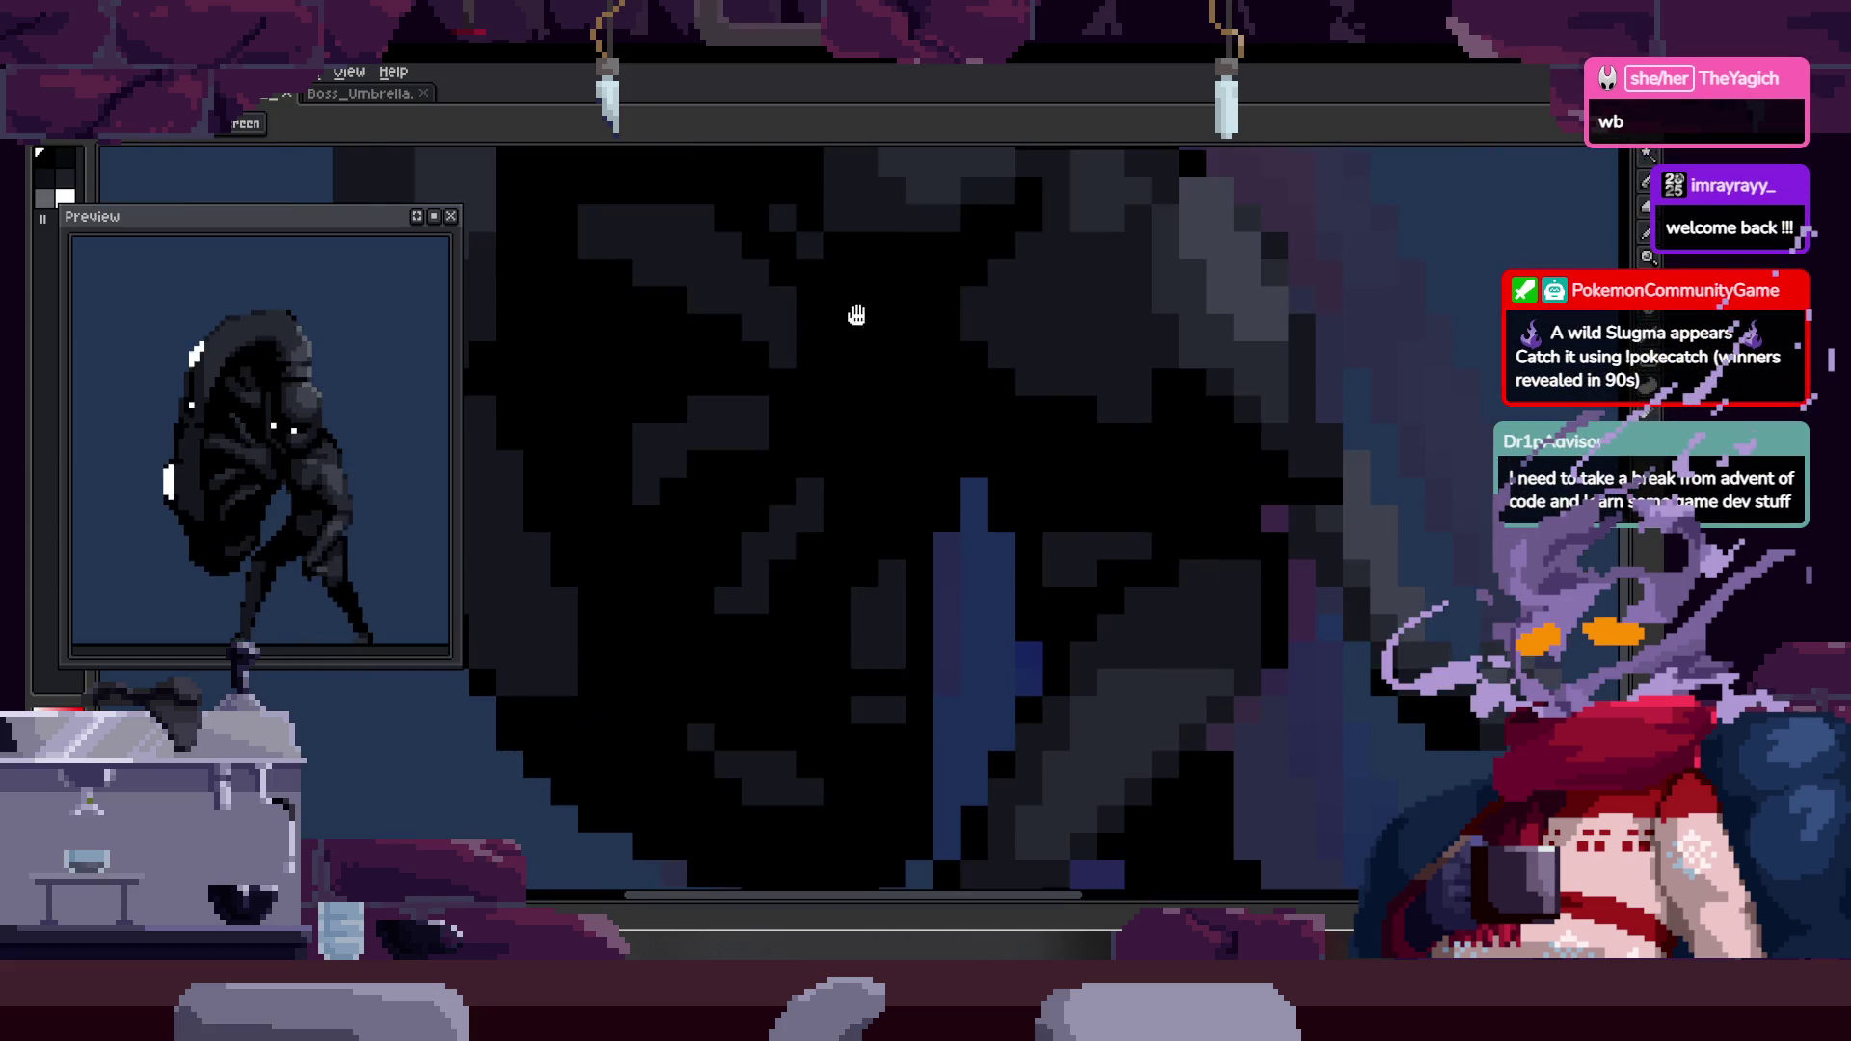
scroll(977, 391, "down", 2)
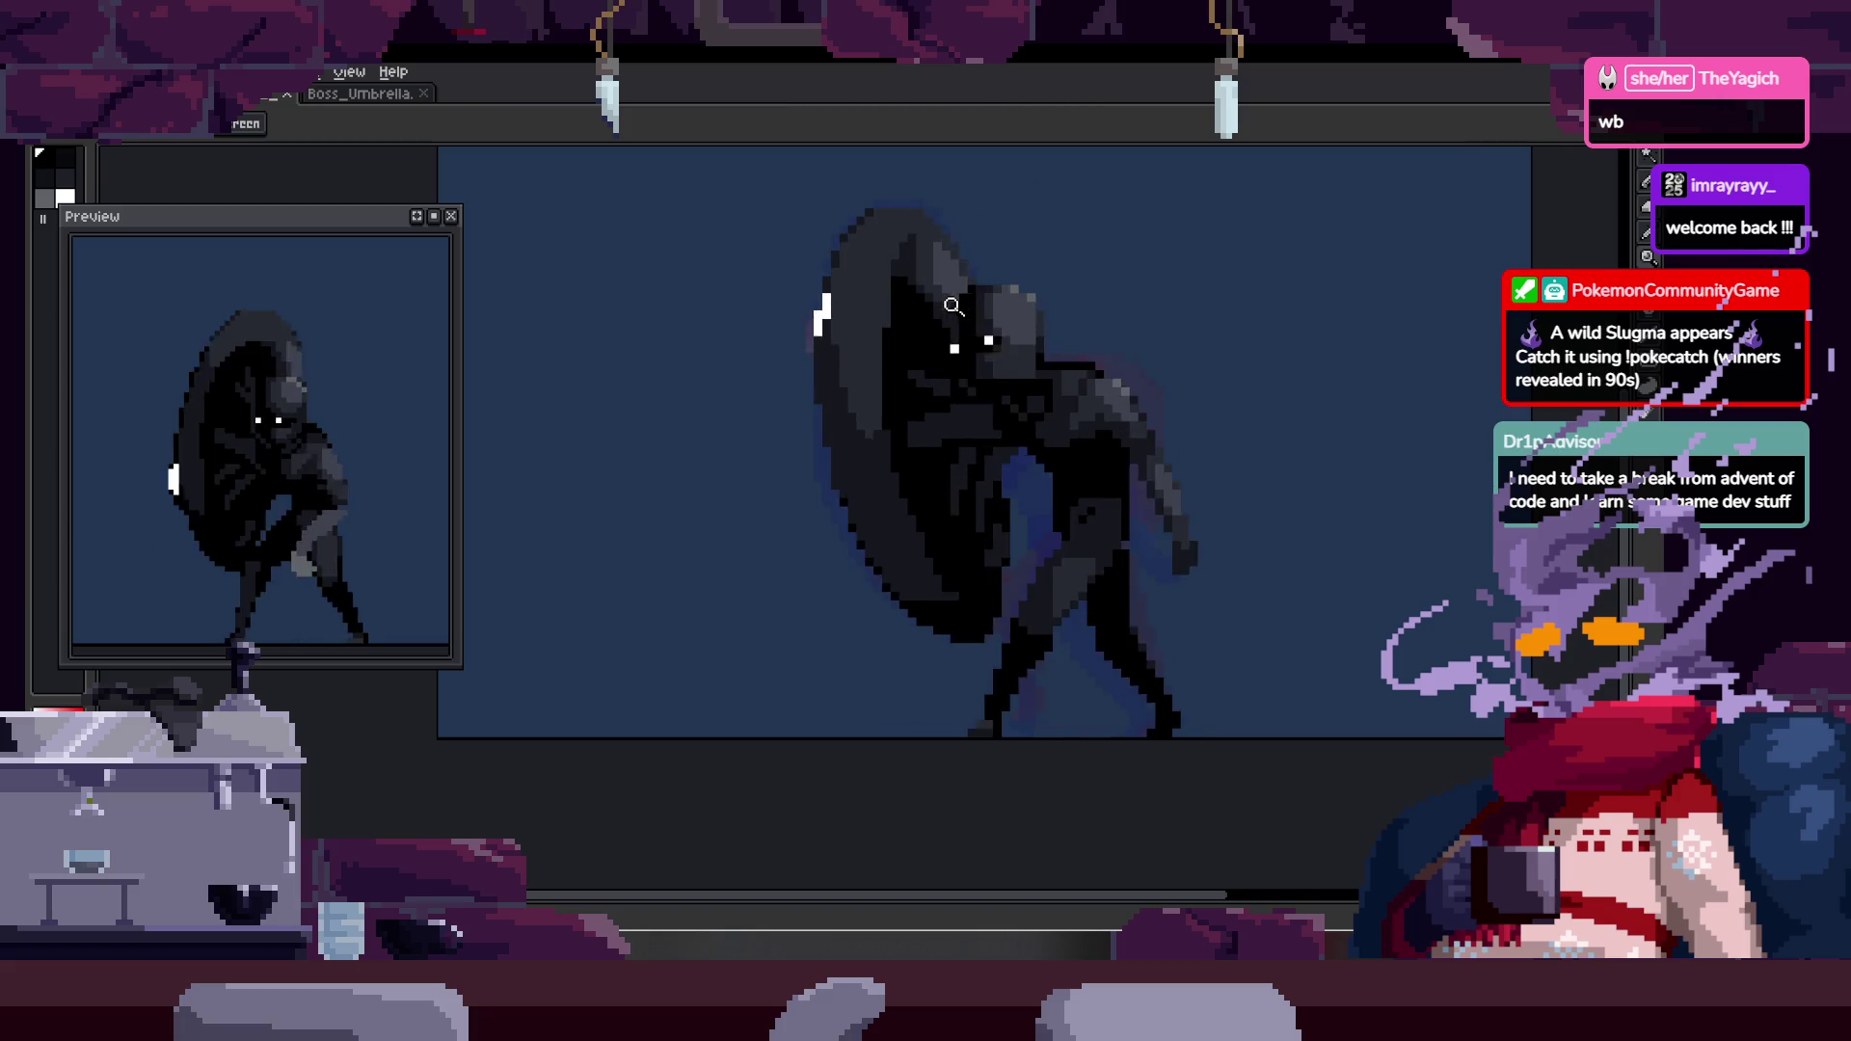
left_click(951, 488)
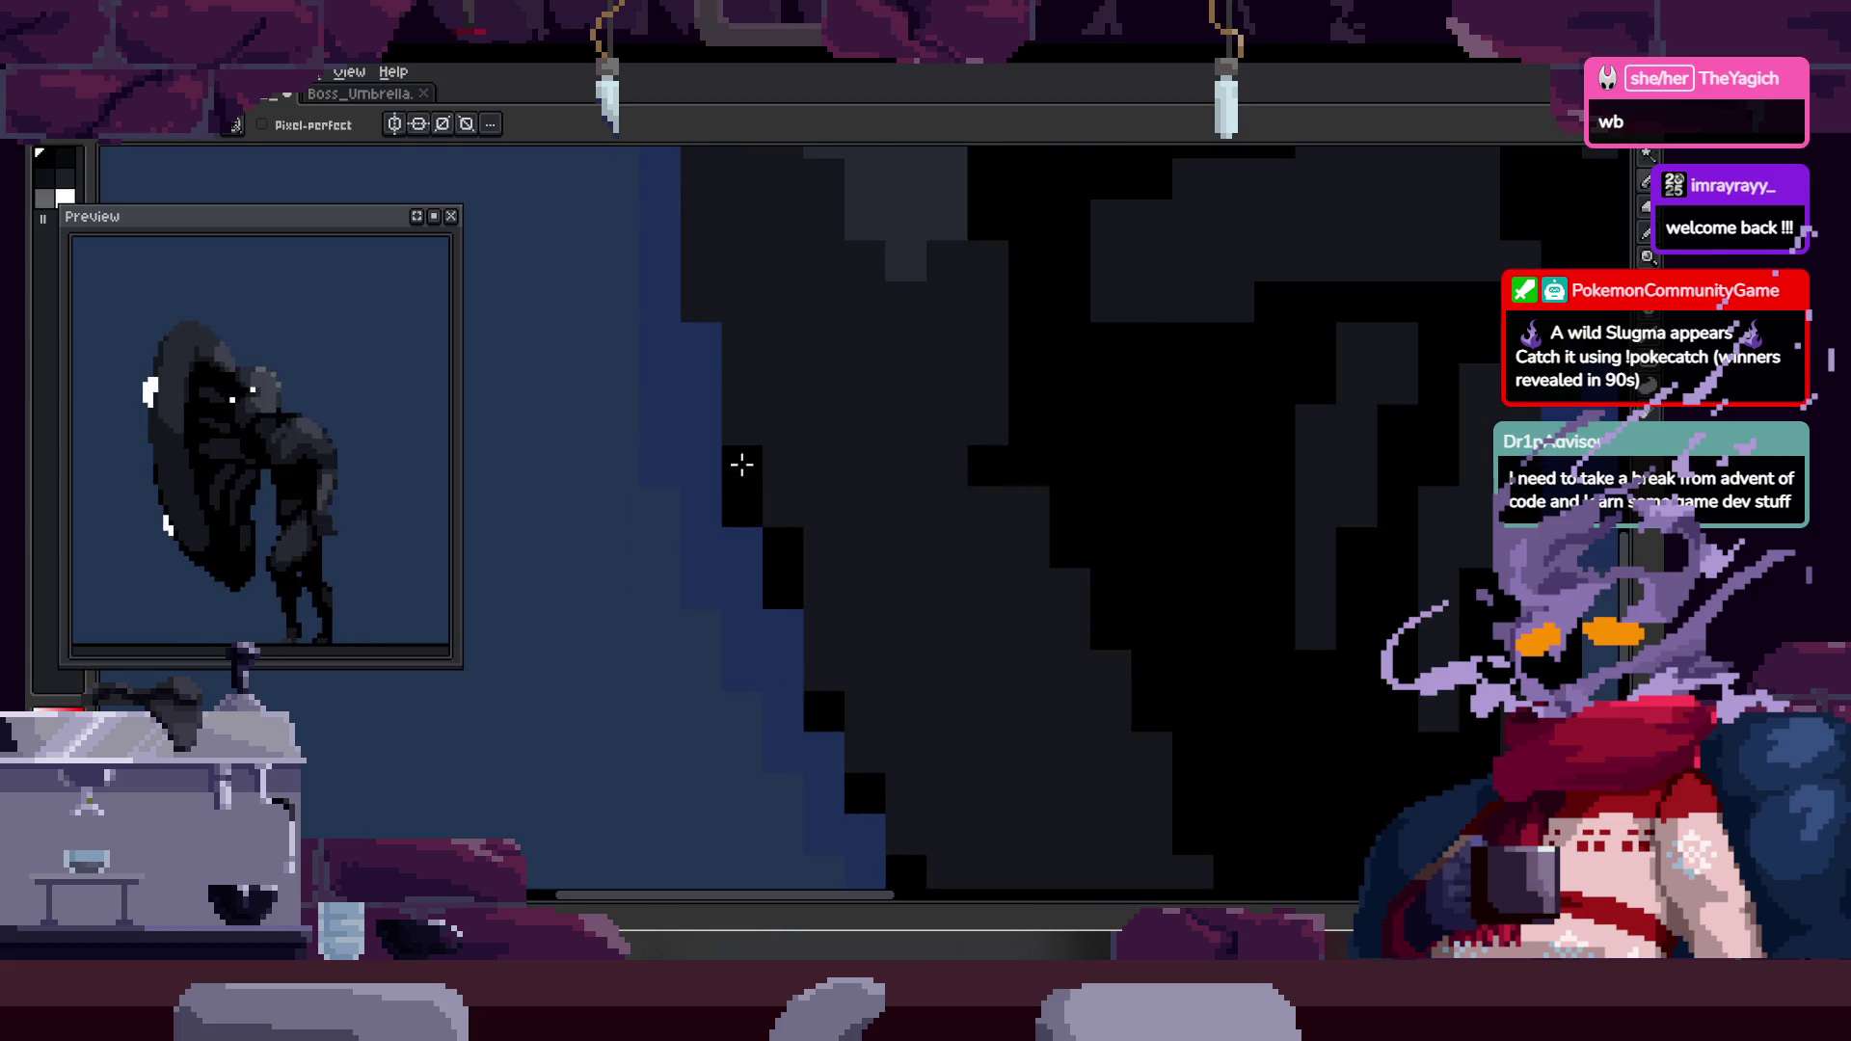
key("space")
scroll(826, 517, "down", 3)
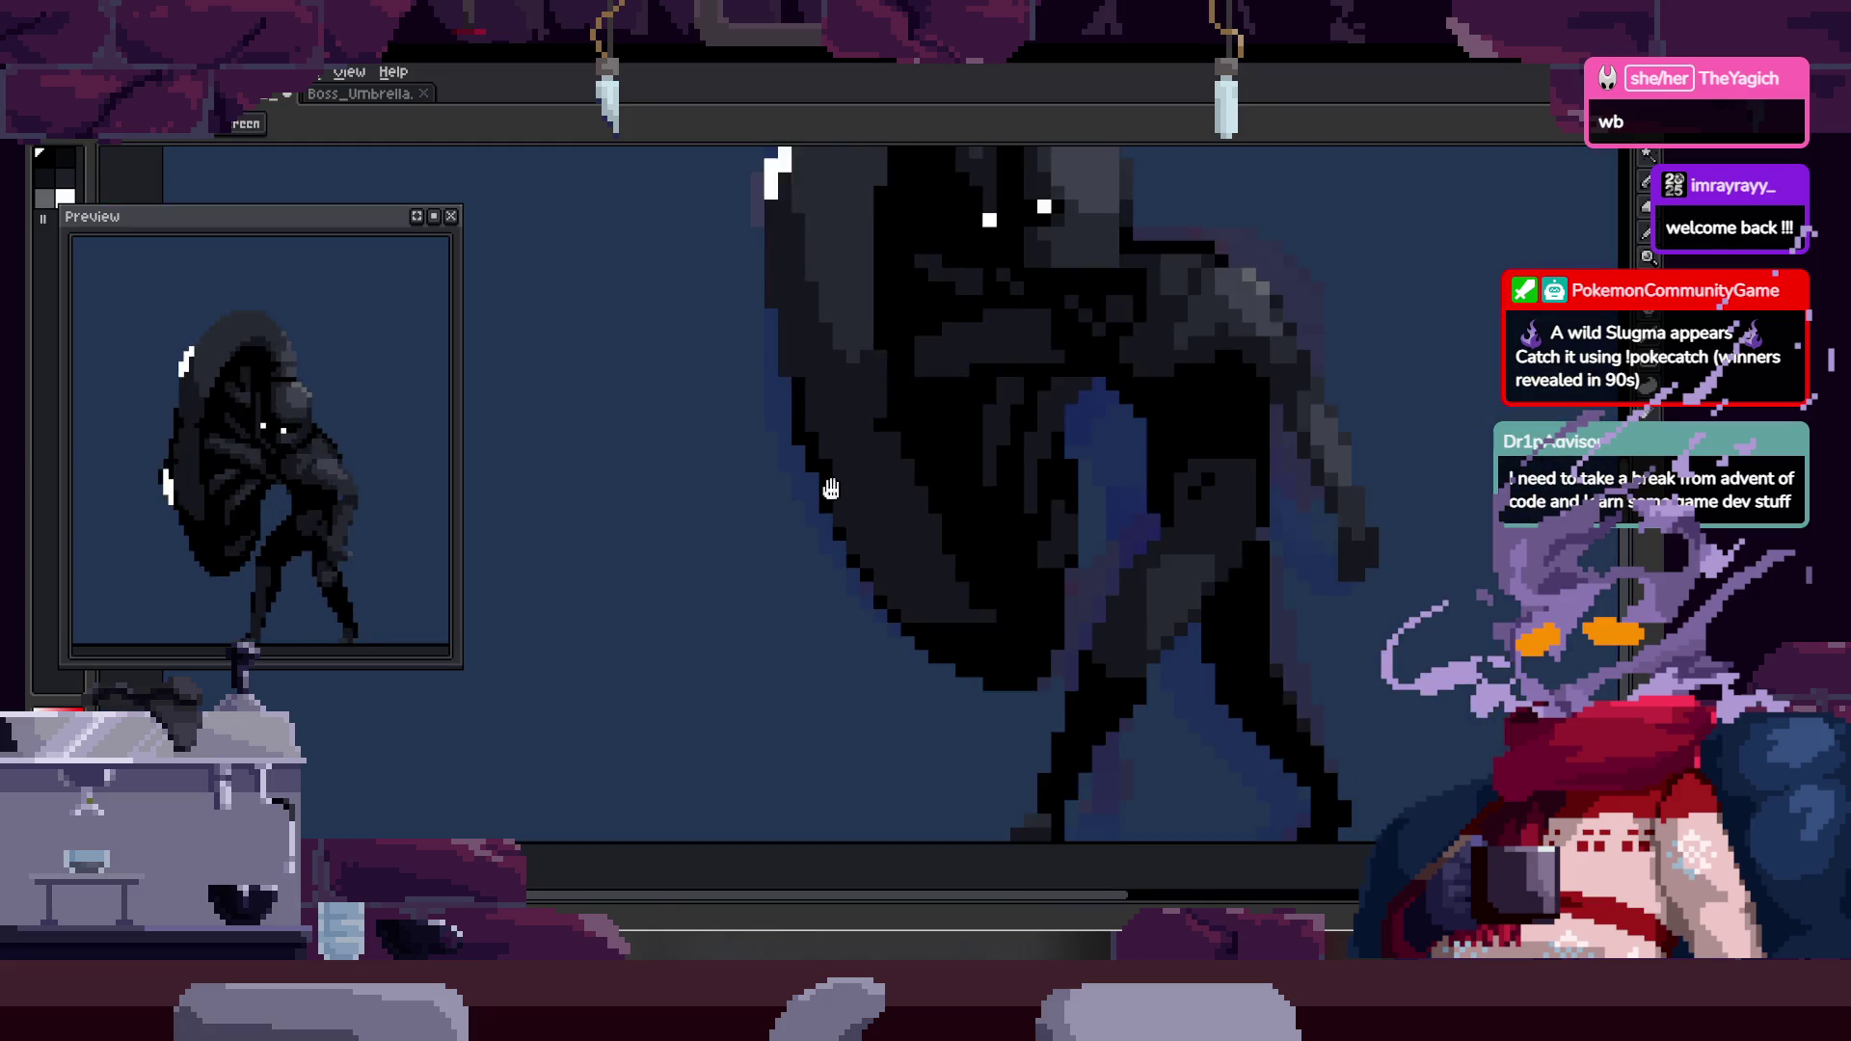
scroll(807, 490, "up", 5)
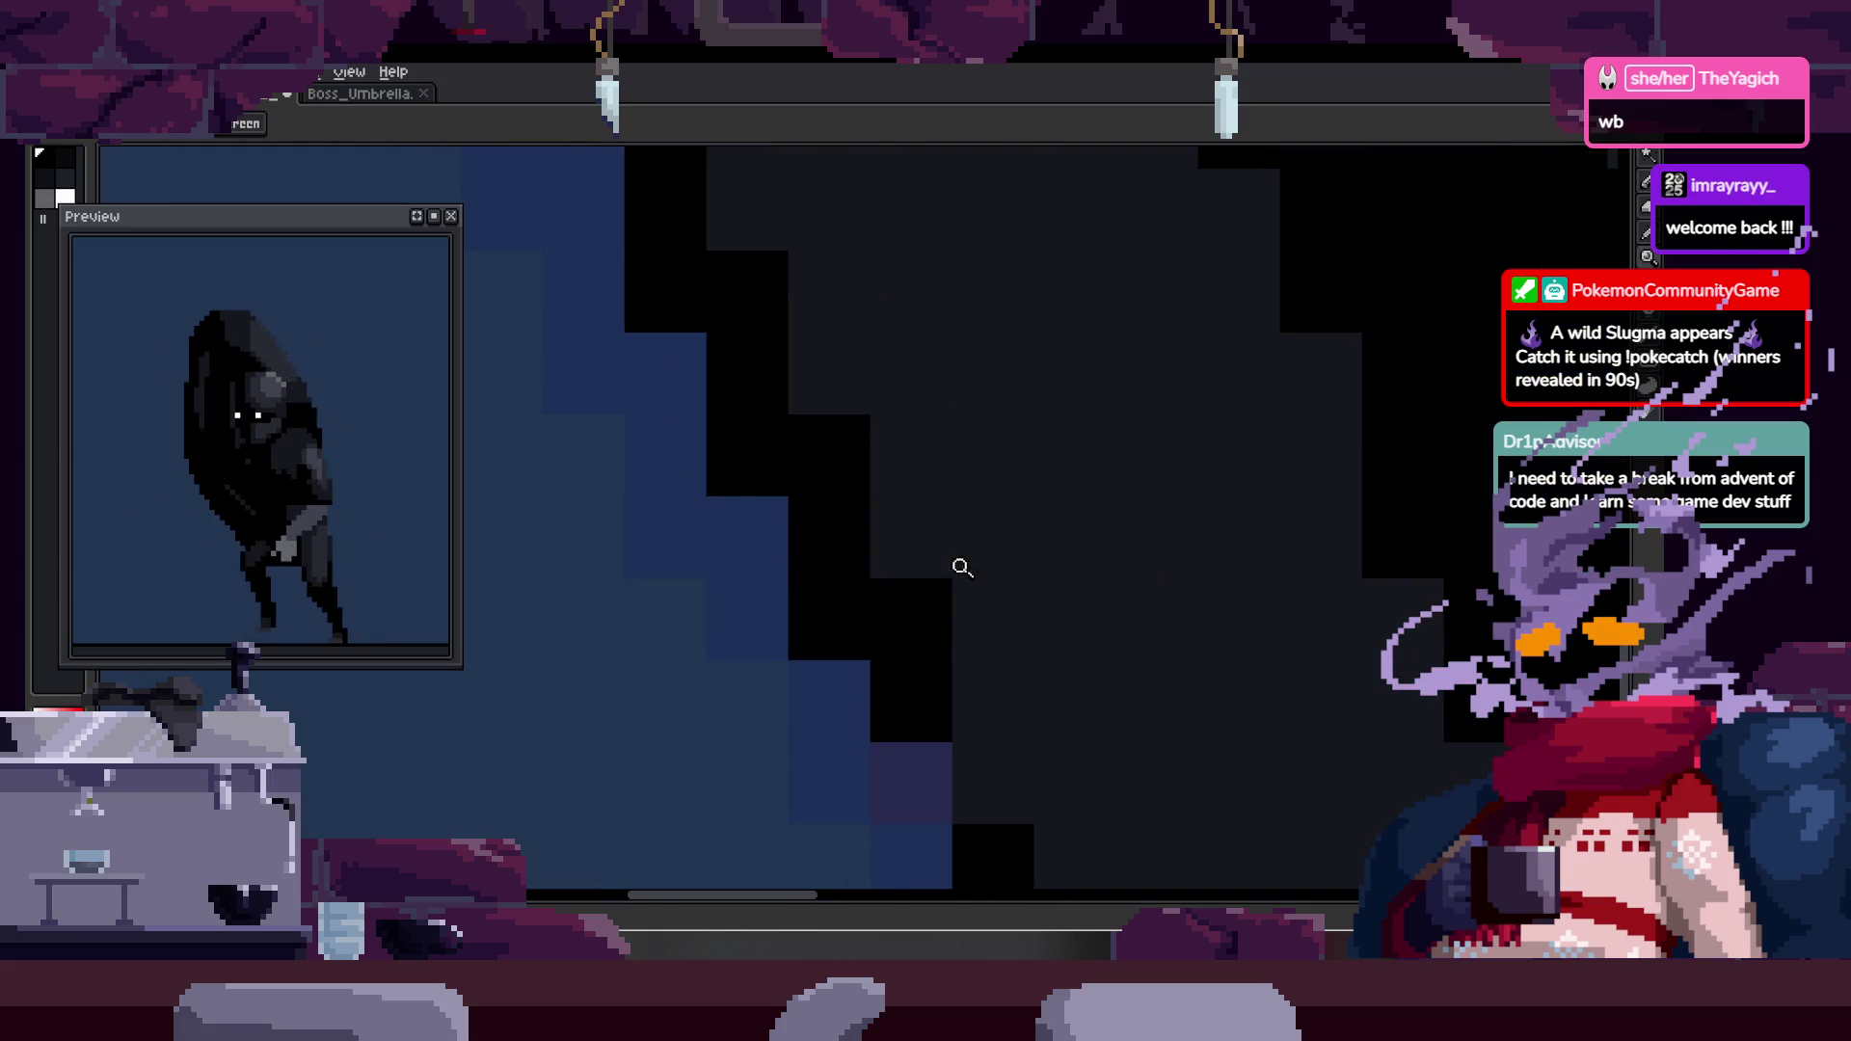
scroll(969, 571, "down", 5)
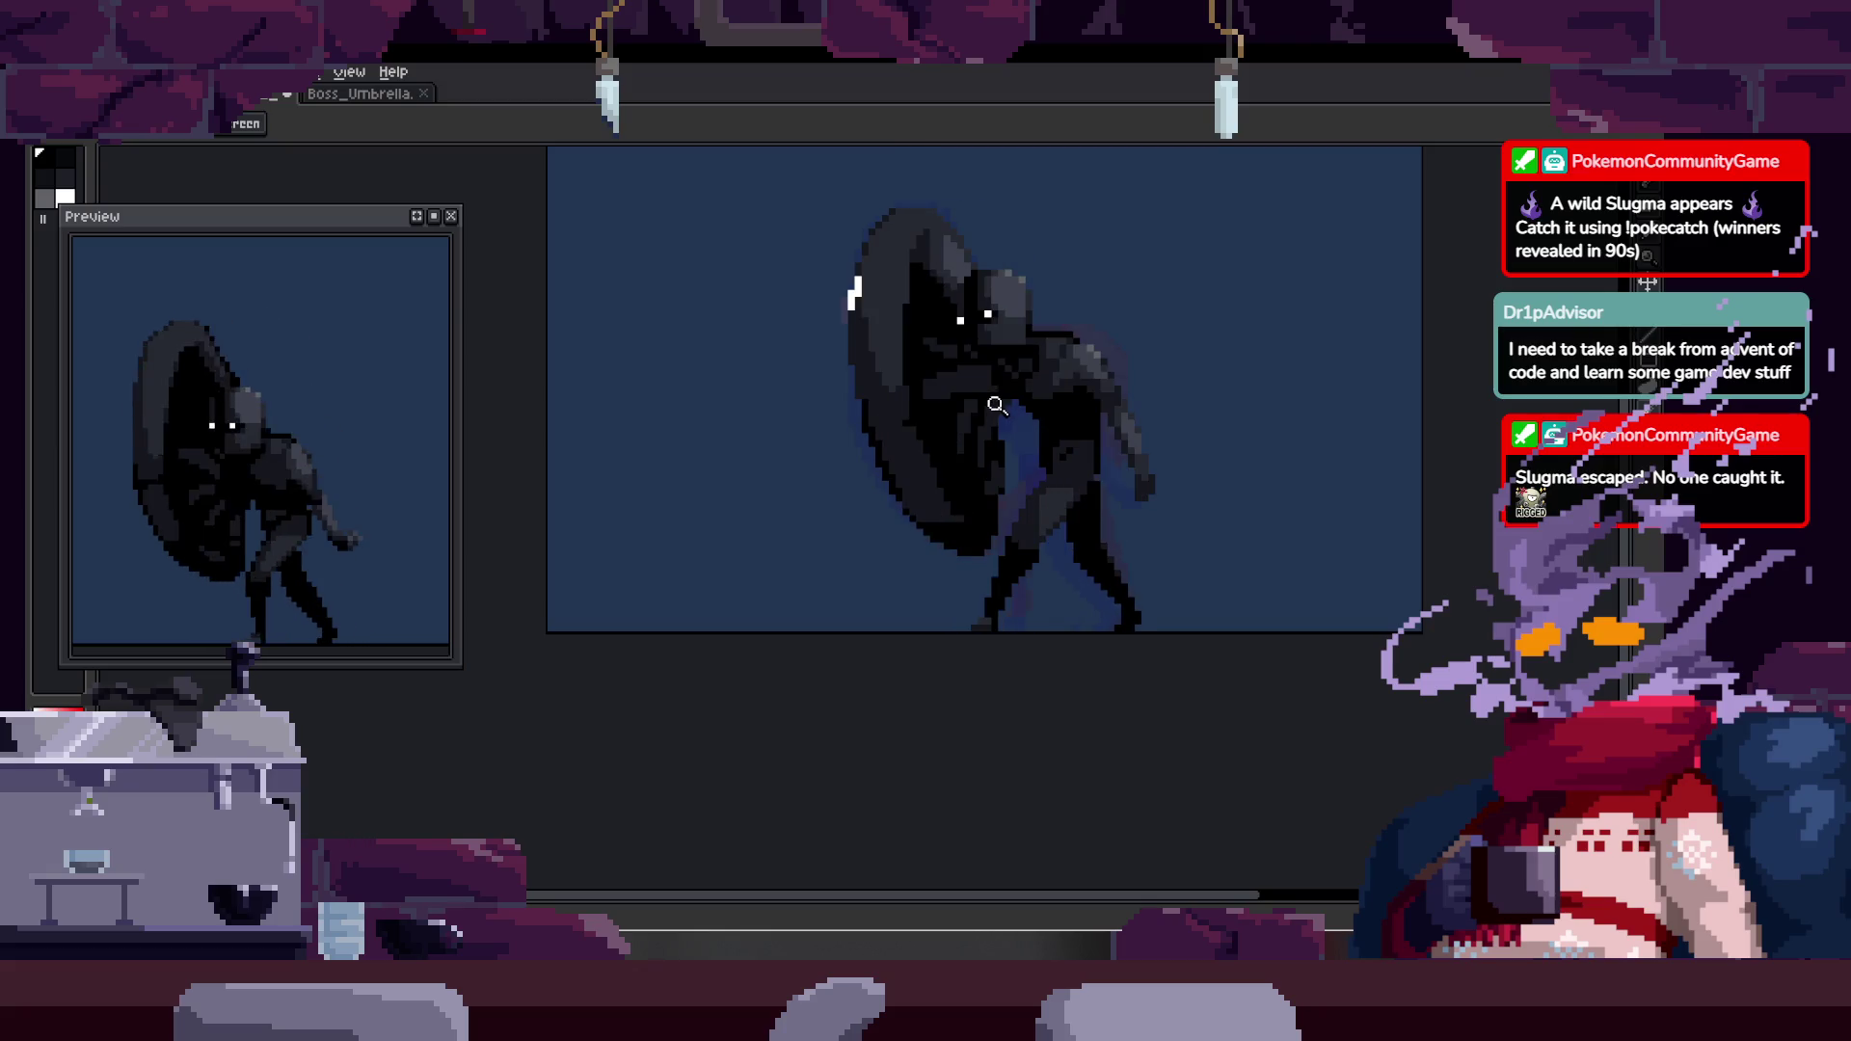
scroll(996, 405, "up", 5)
- Scroll across the sprite, then reveal the timeline with Full Run, Run and Old Run tags
key("b")
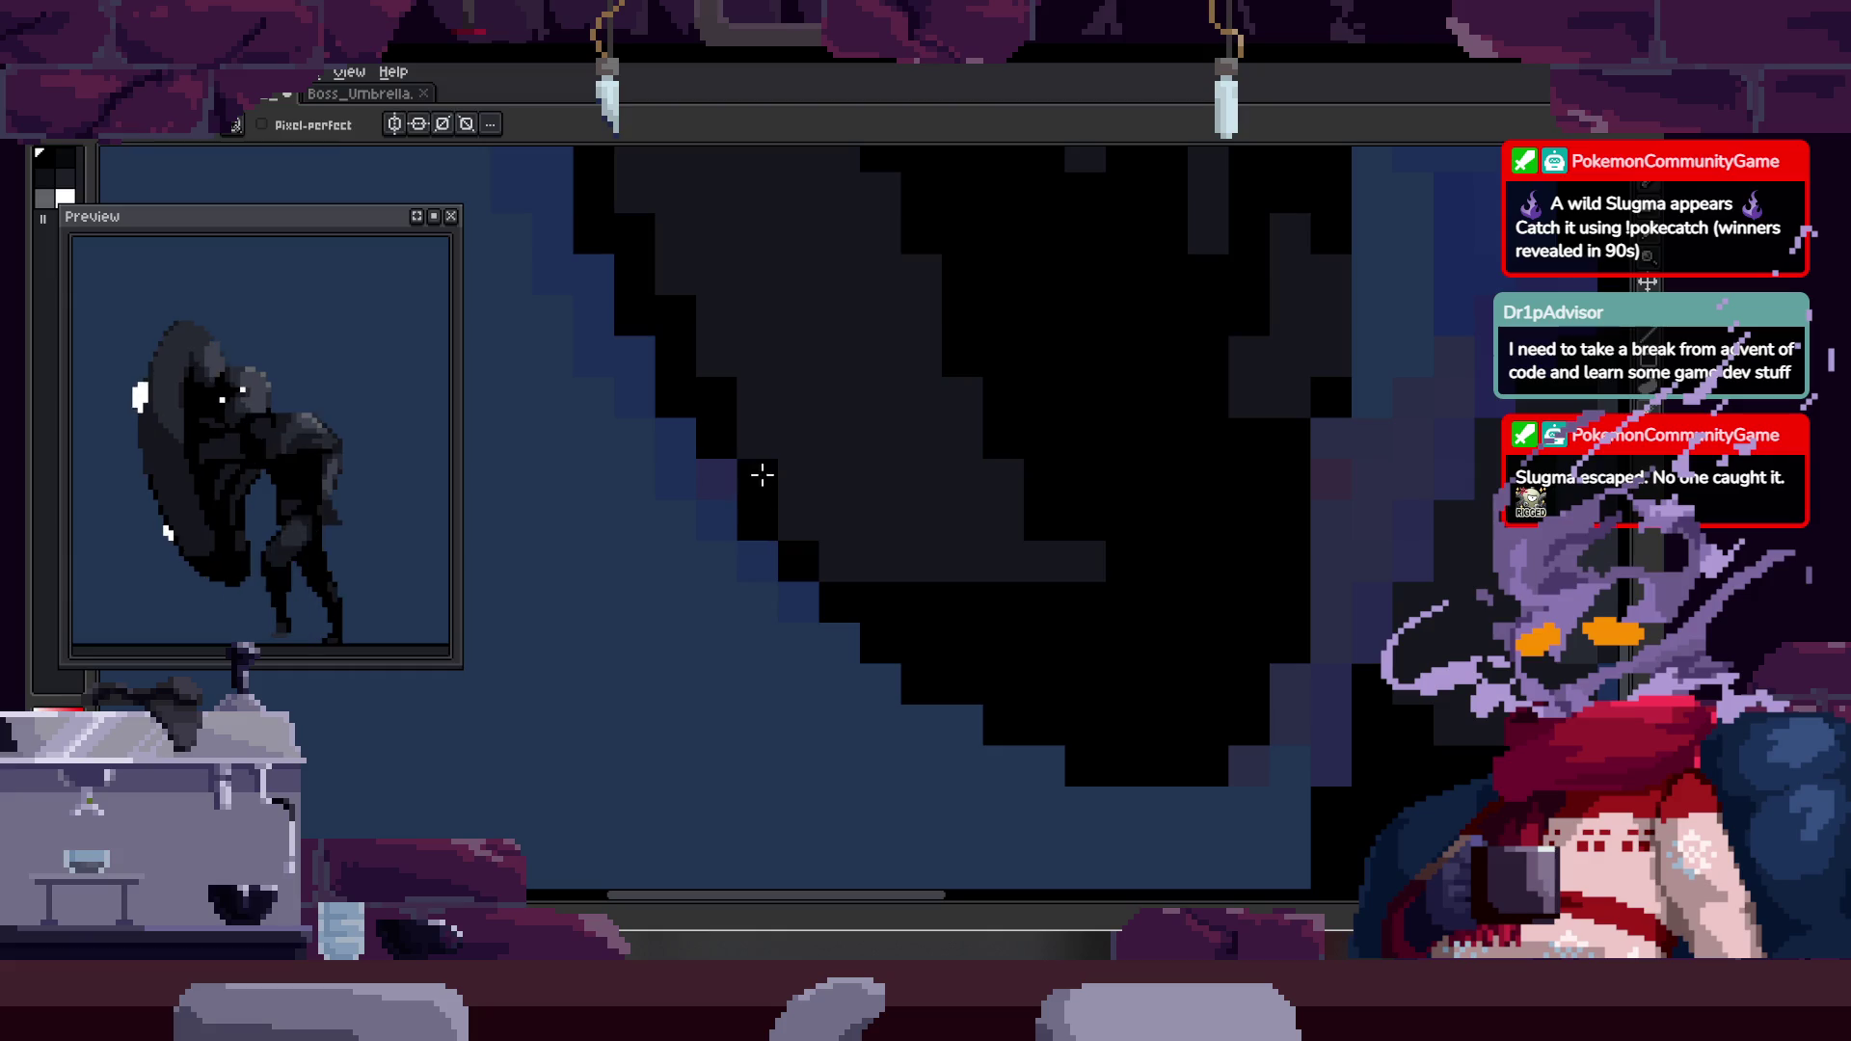
scroll(837, 570, "down", 5)
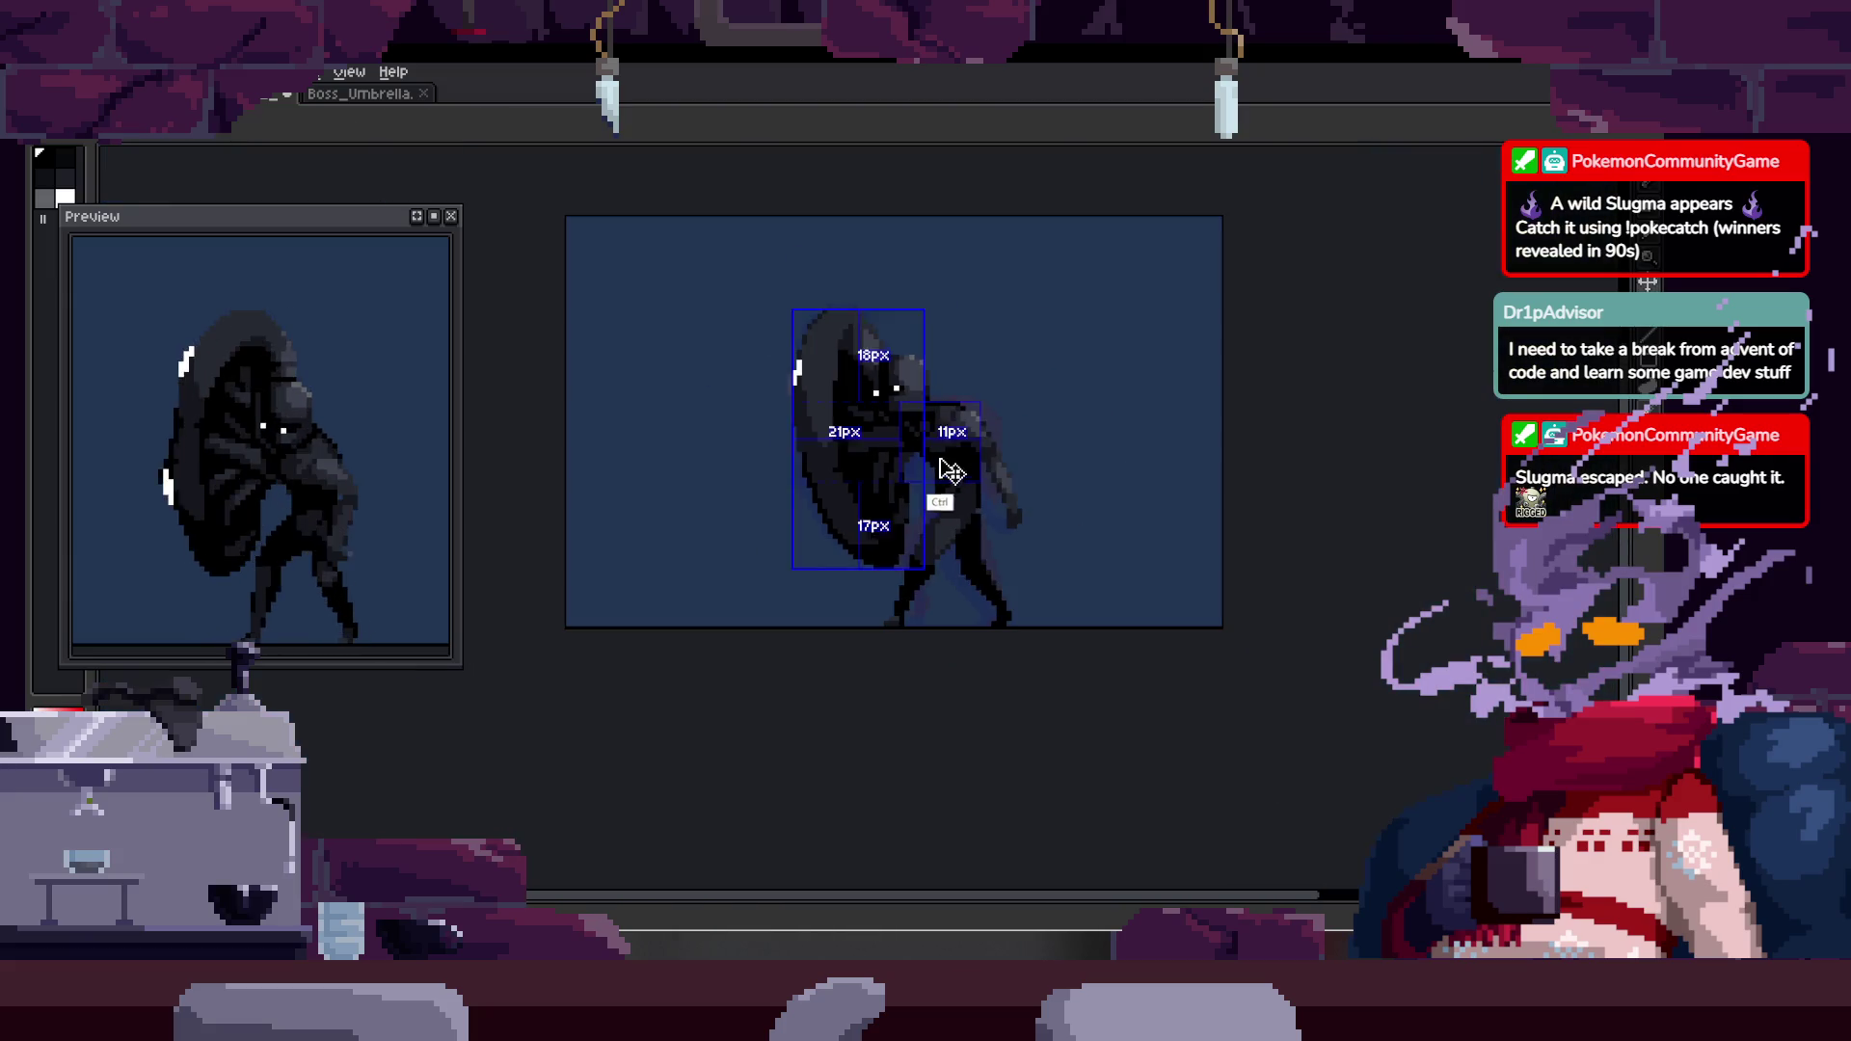
scroll(831, 485, "up", 5)
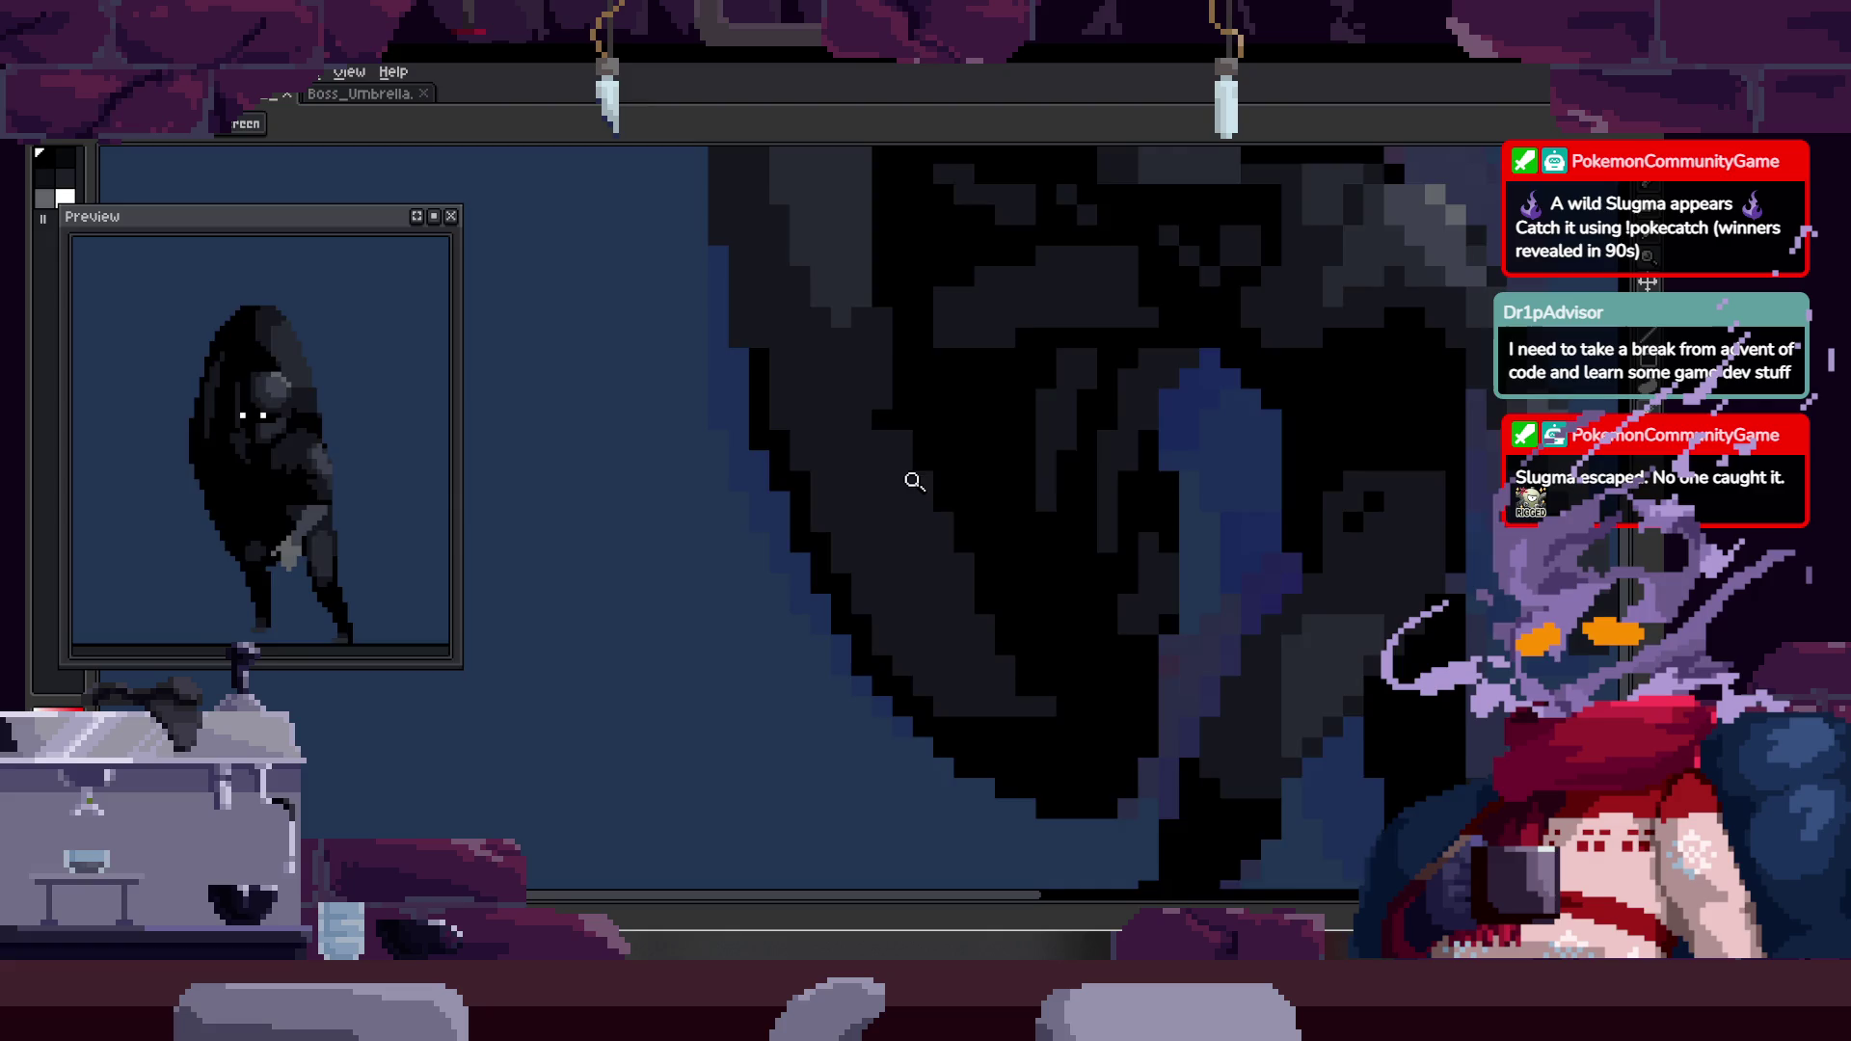
scroll(916, 483, "right", 2)
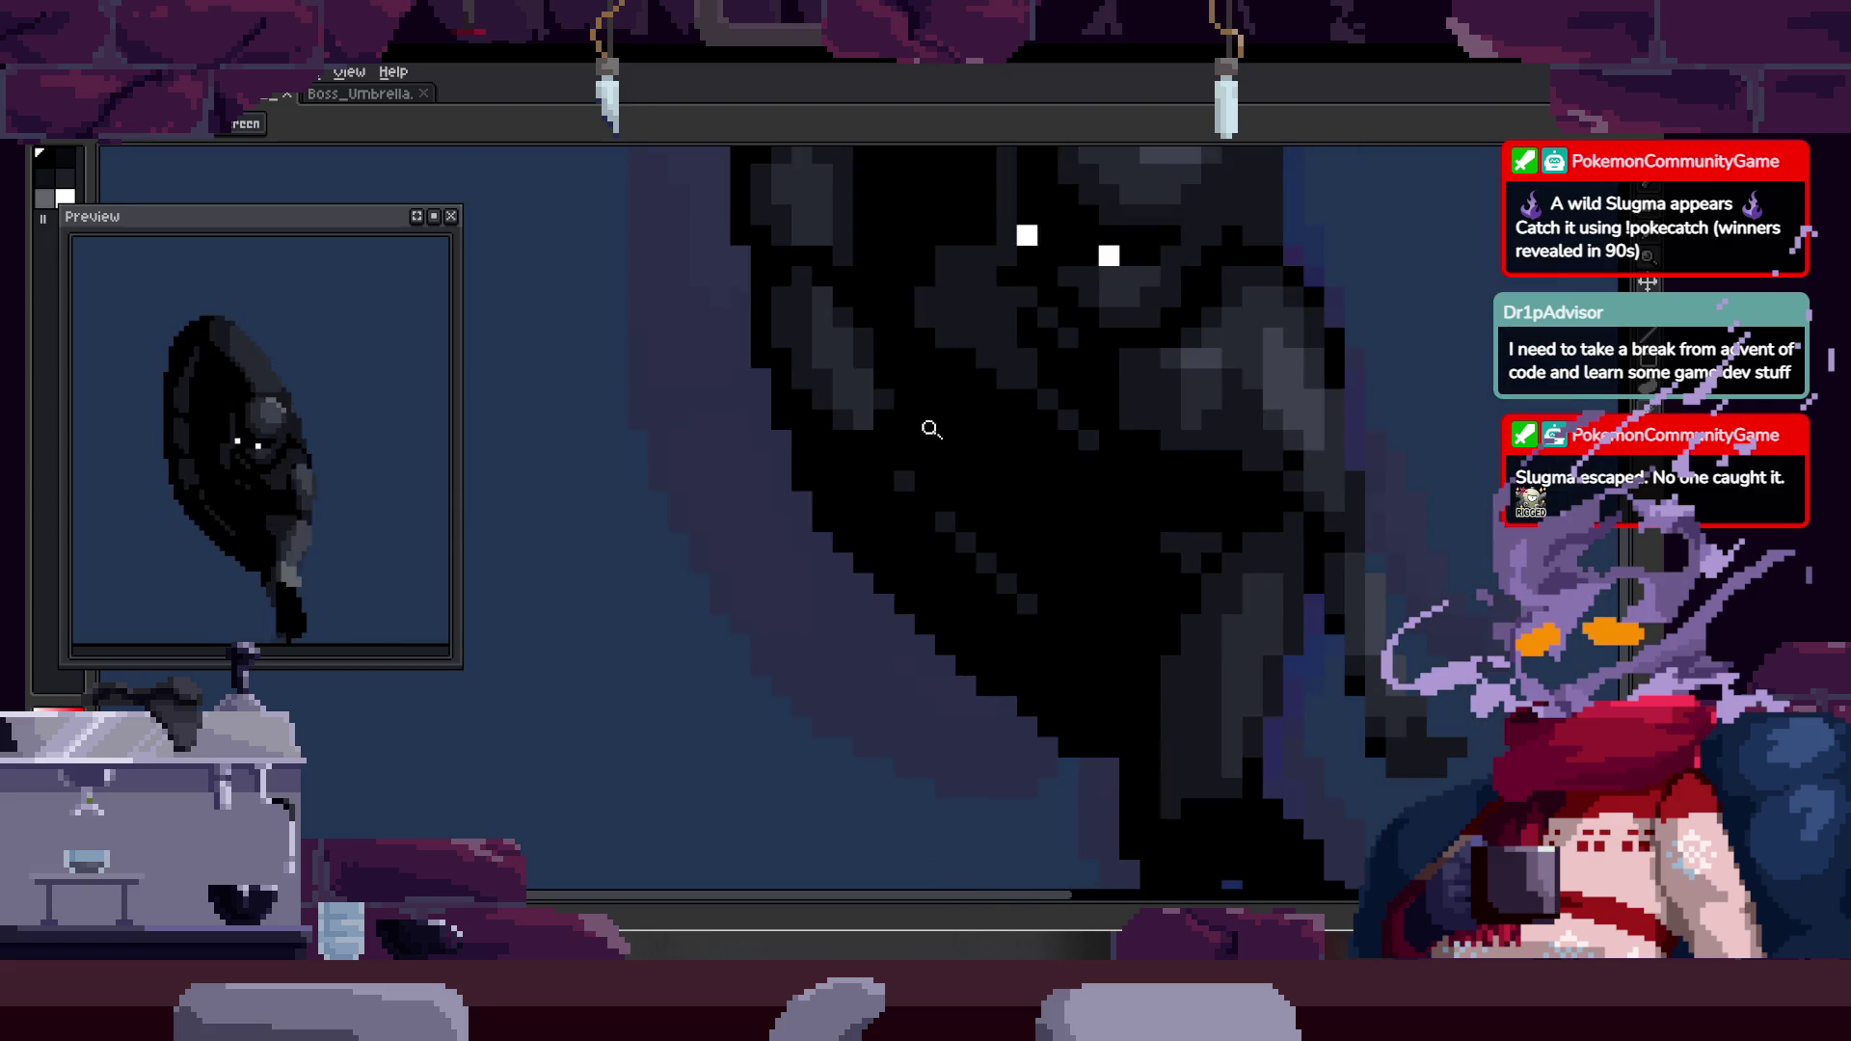
scroll(931, 431, "down", 2)
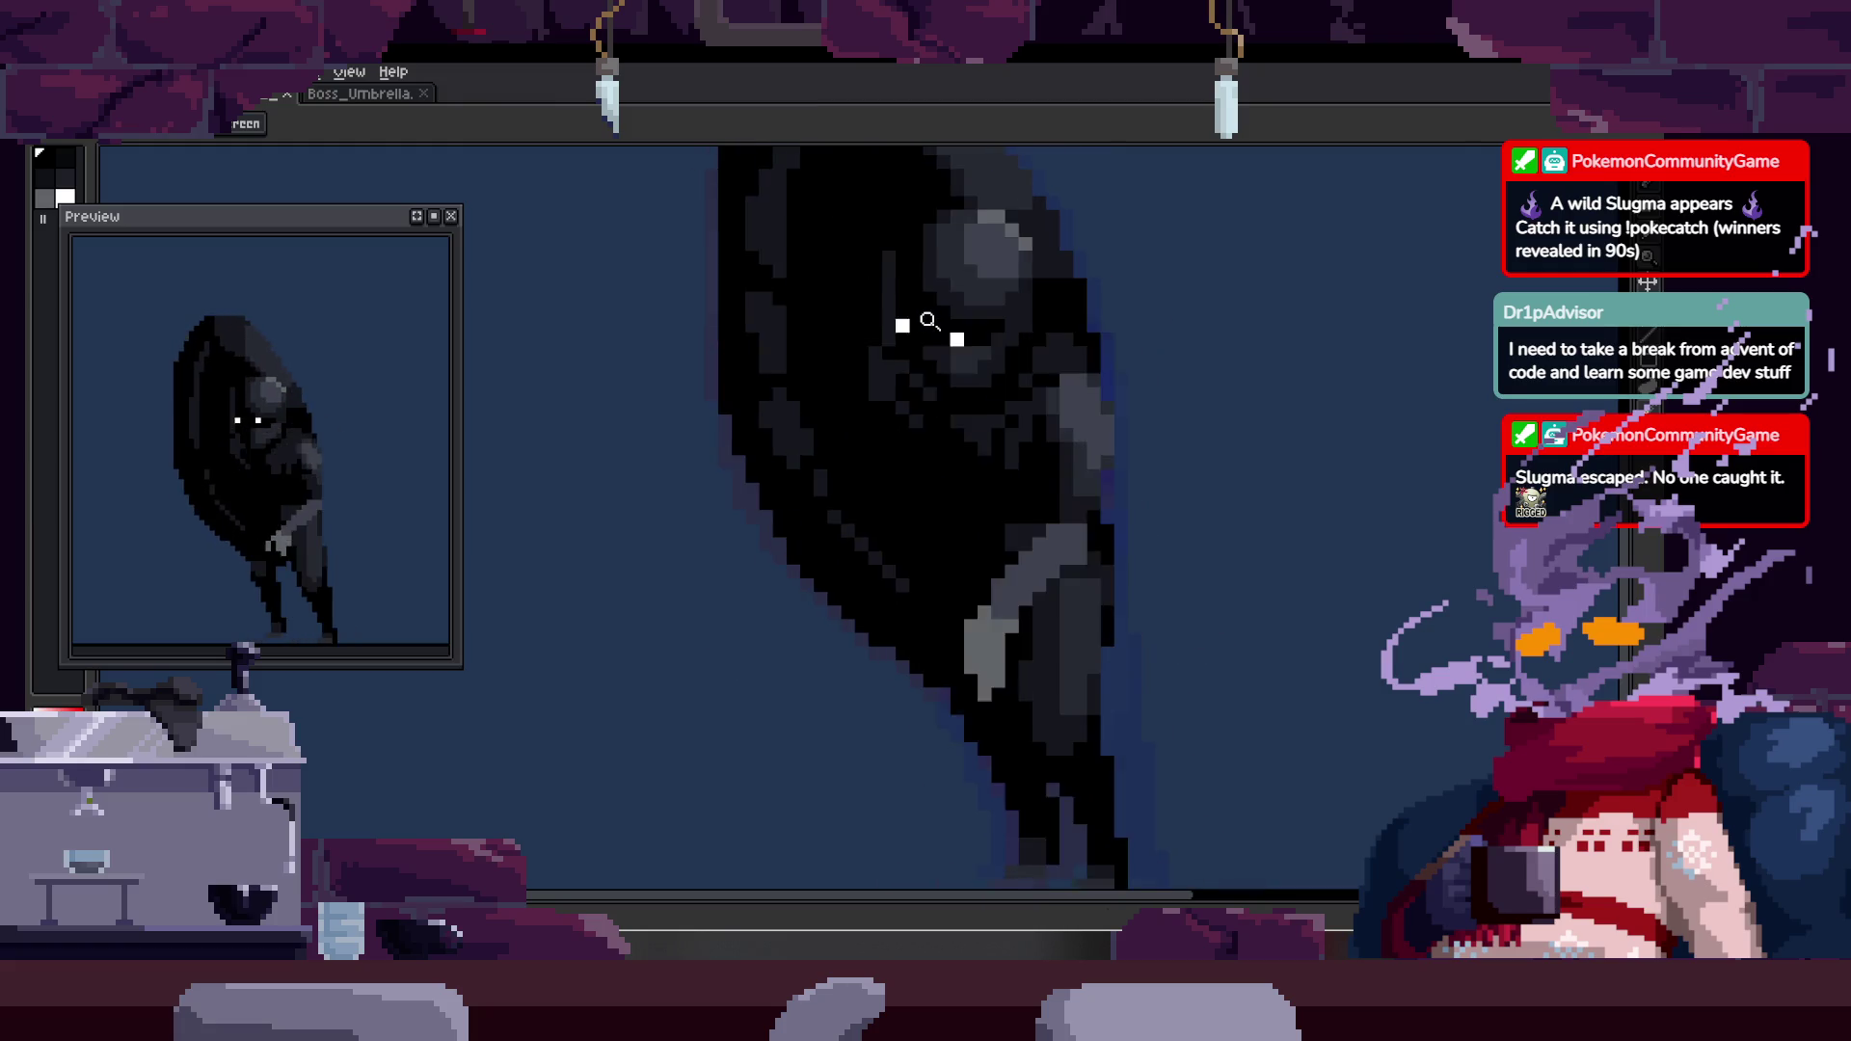
key("Tab")
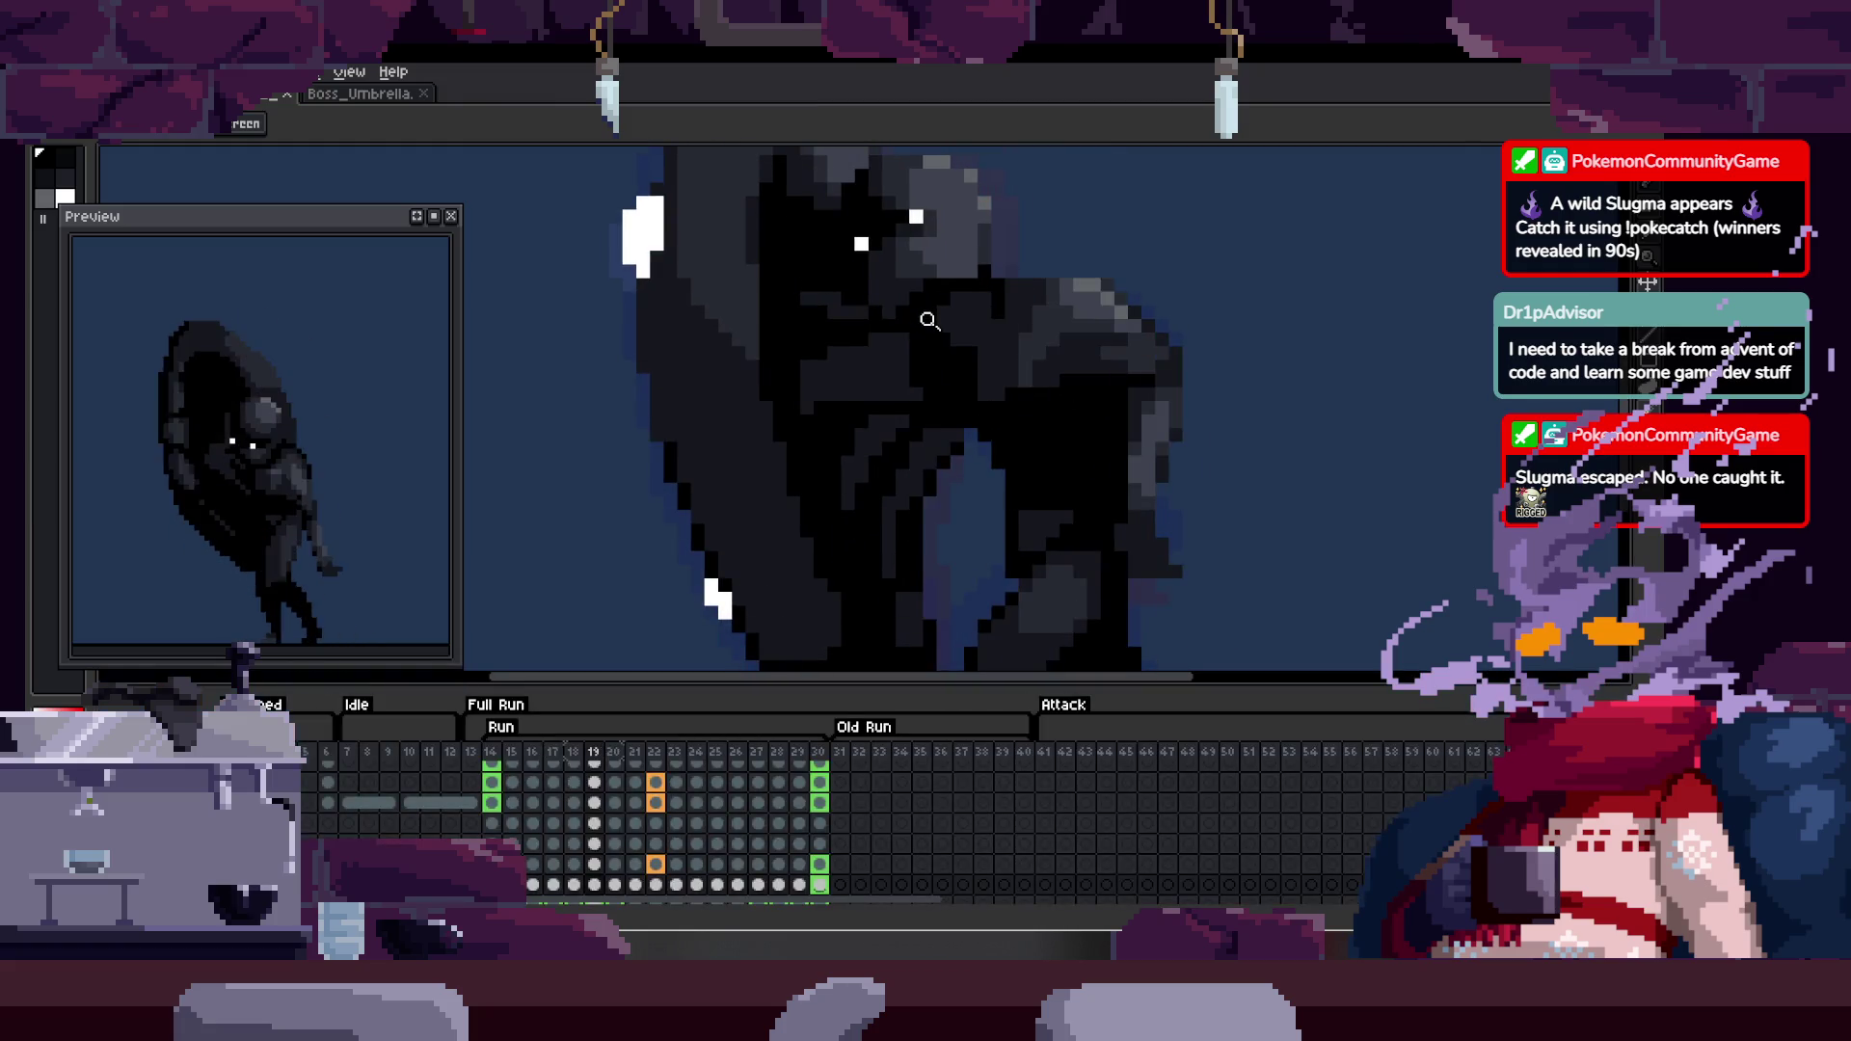
- Zoom in on the boss's upper body, sample a dark shade, and repaint a band of body shading
left_click(1149, 426)
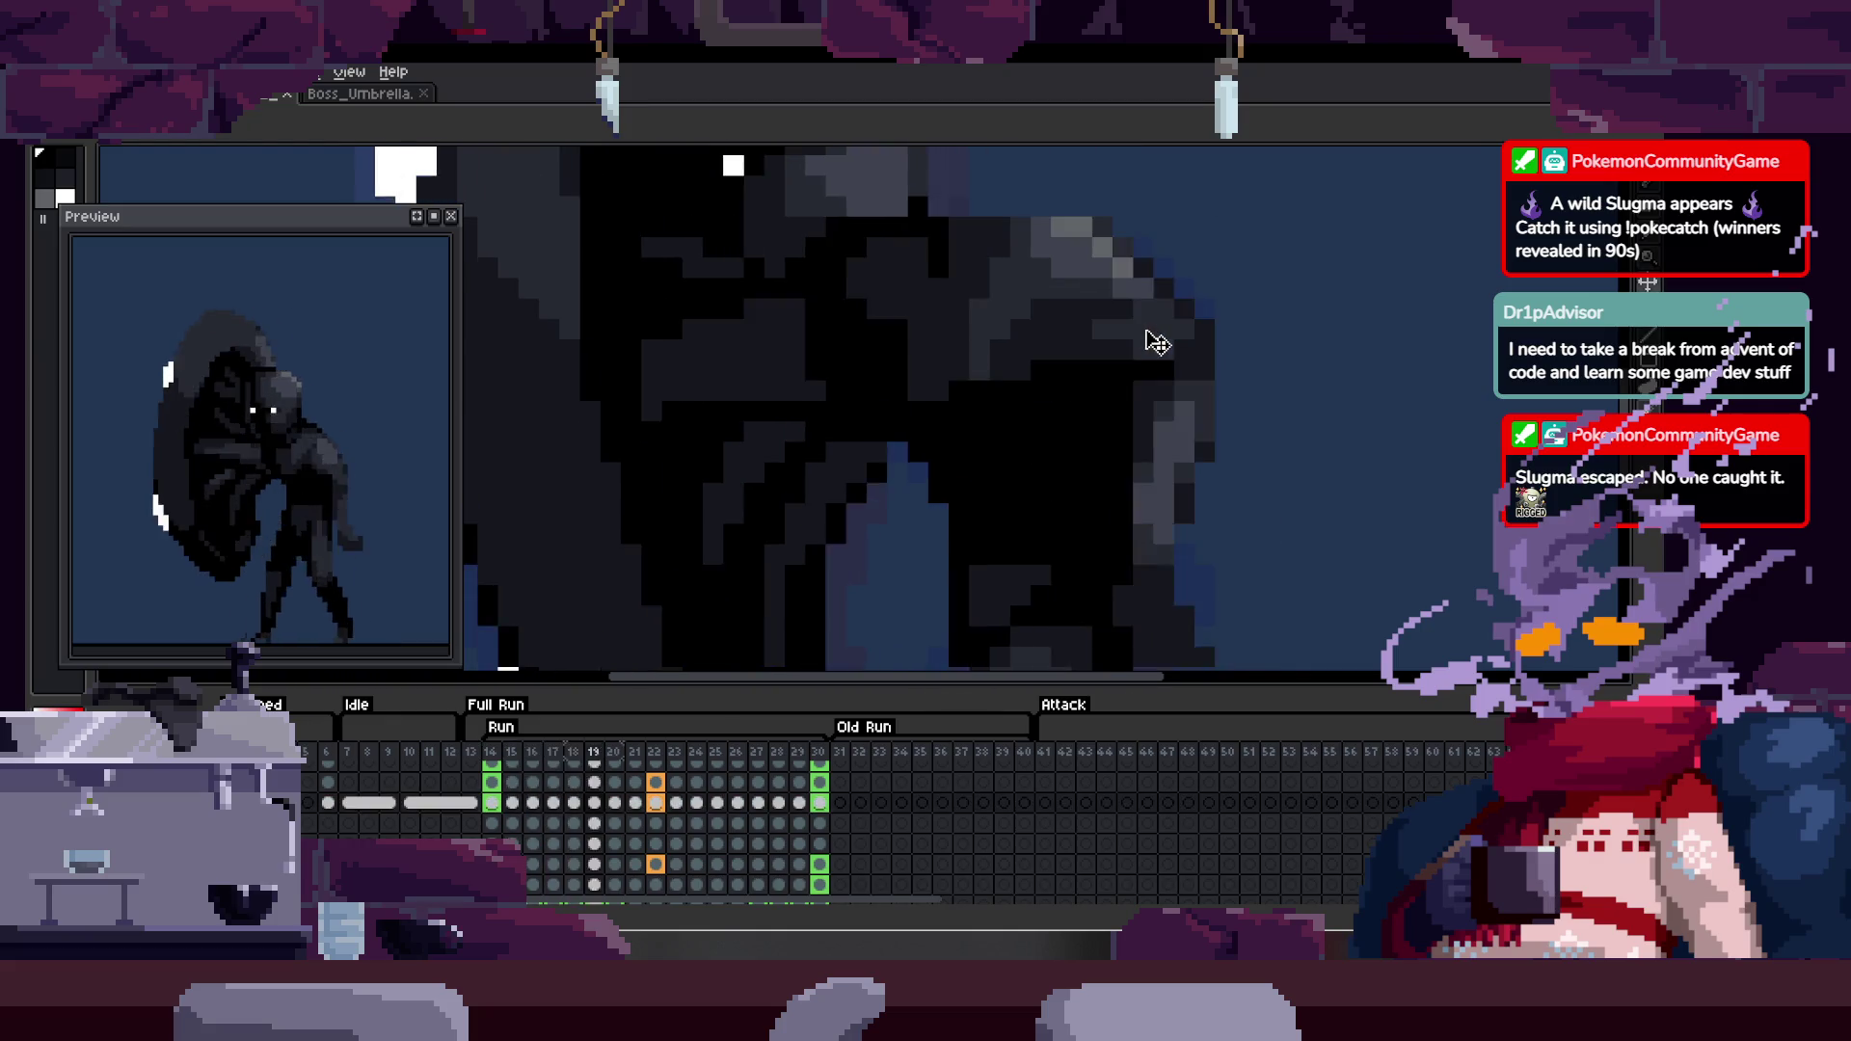
key("Tab")
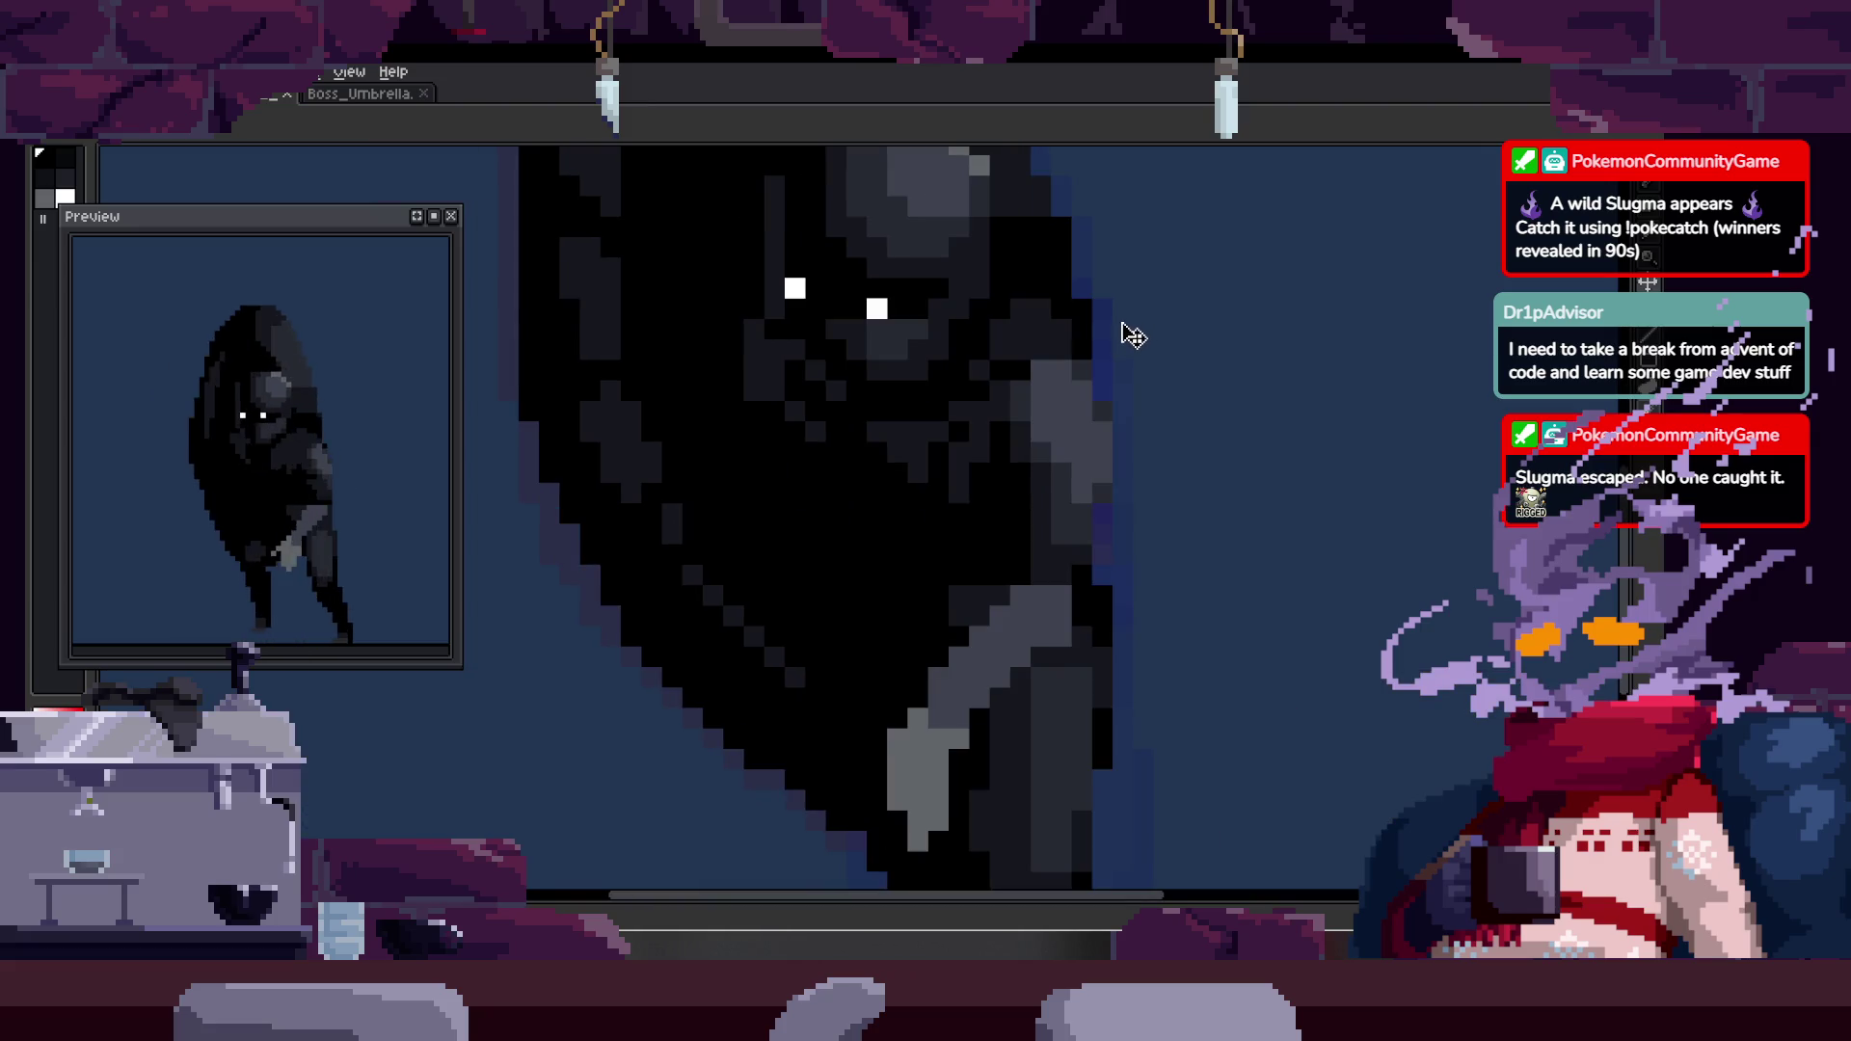
scroll(1041, 289, "up", 2)
key("b")
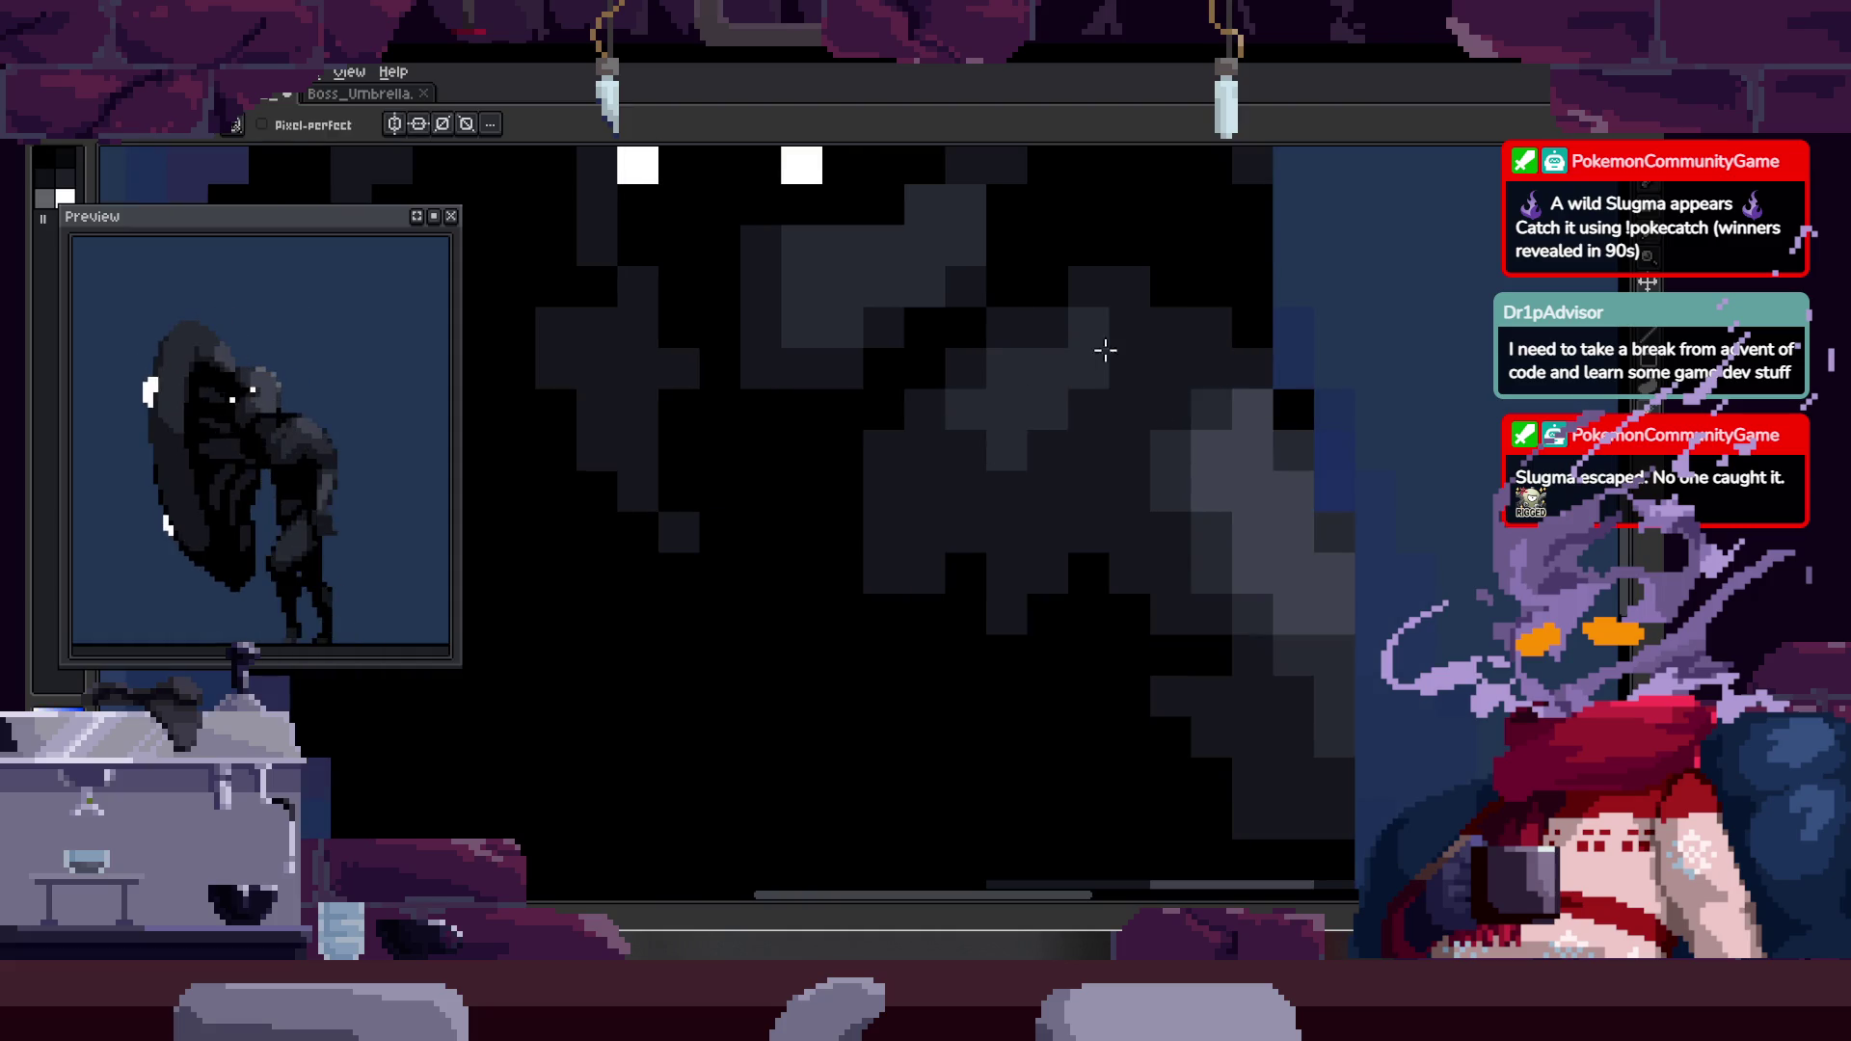
key("z")
scroll(1189, 434, "down", 2)
key("Tab")
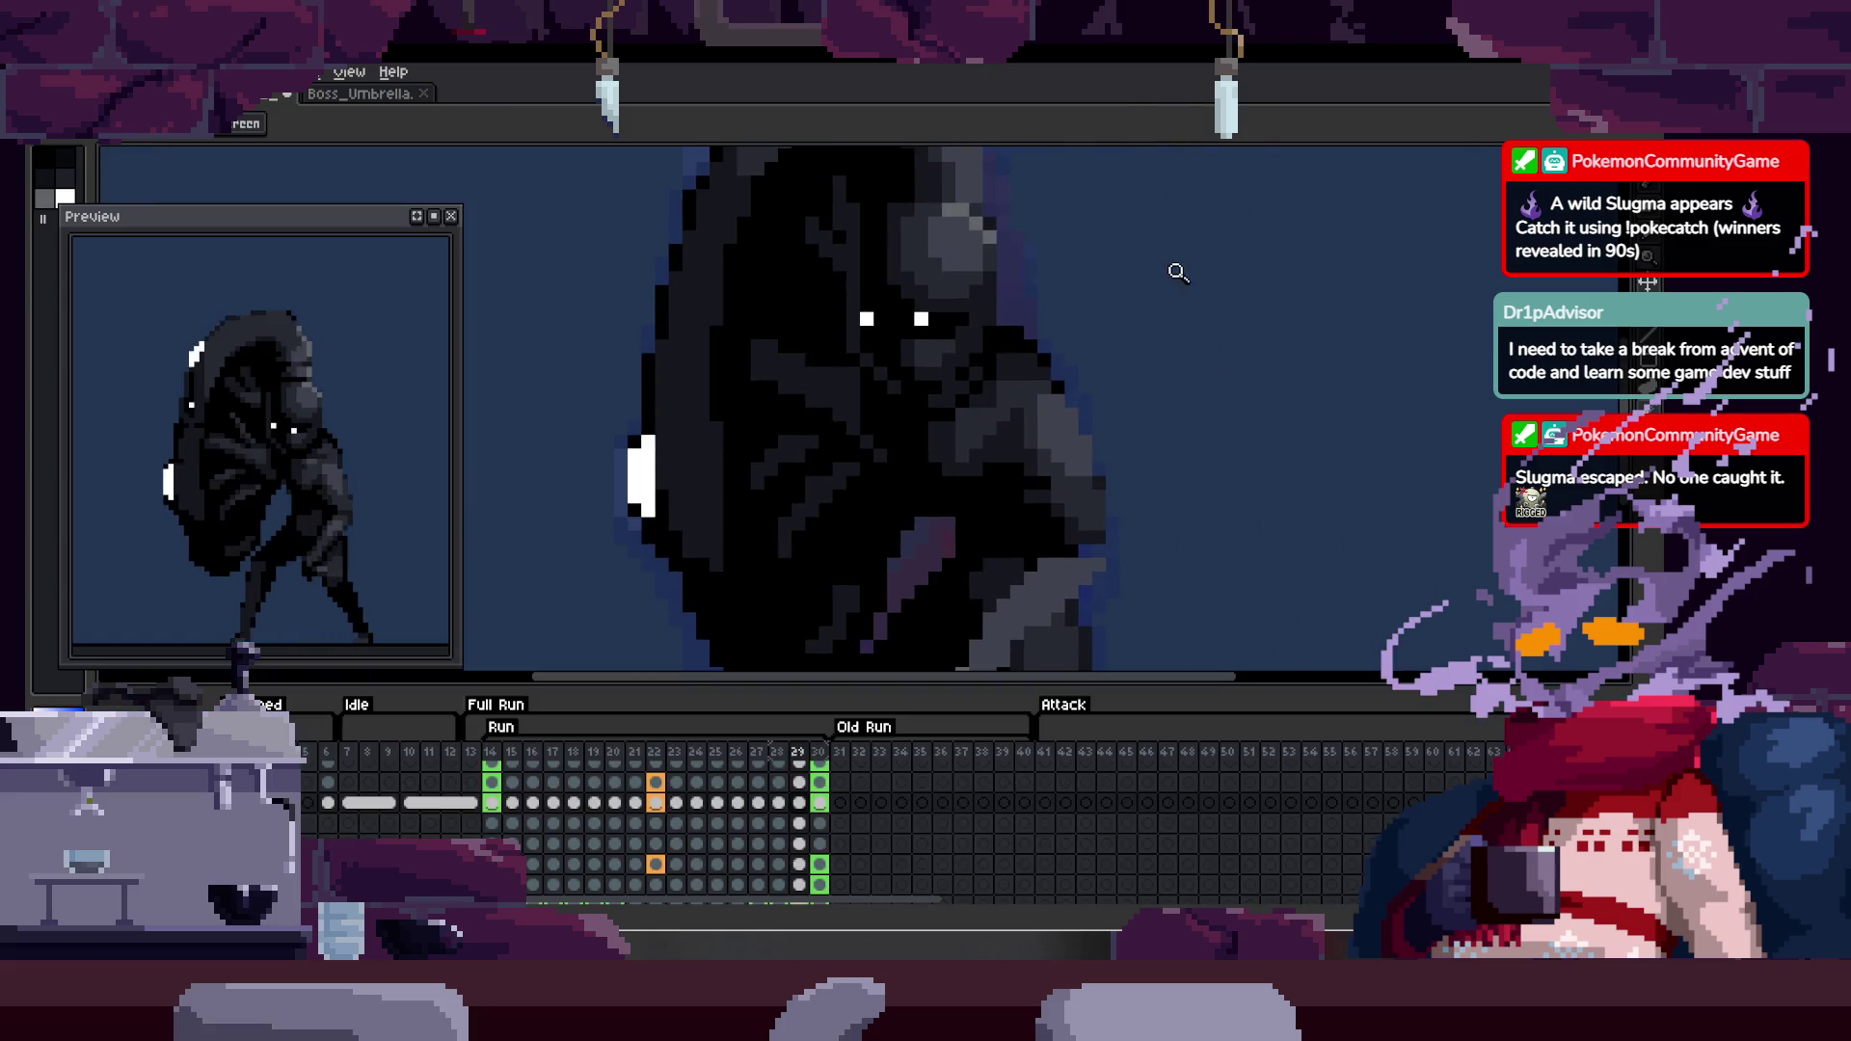
key("Tab")
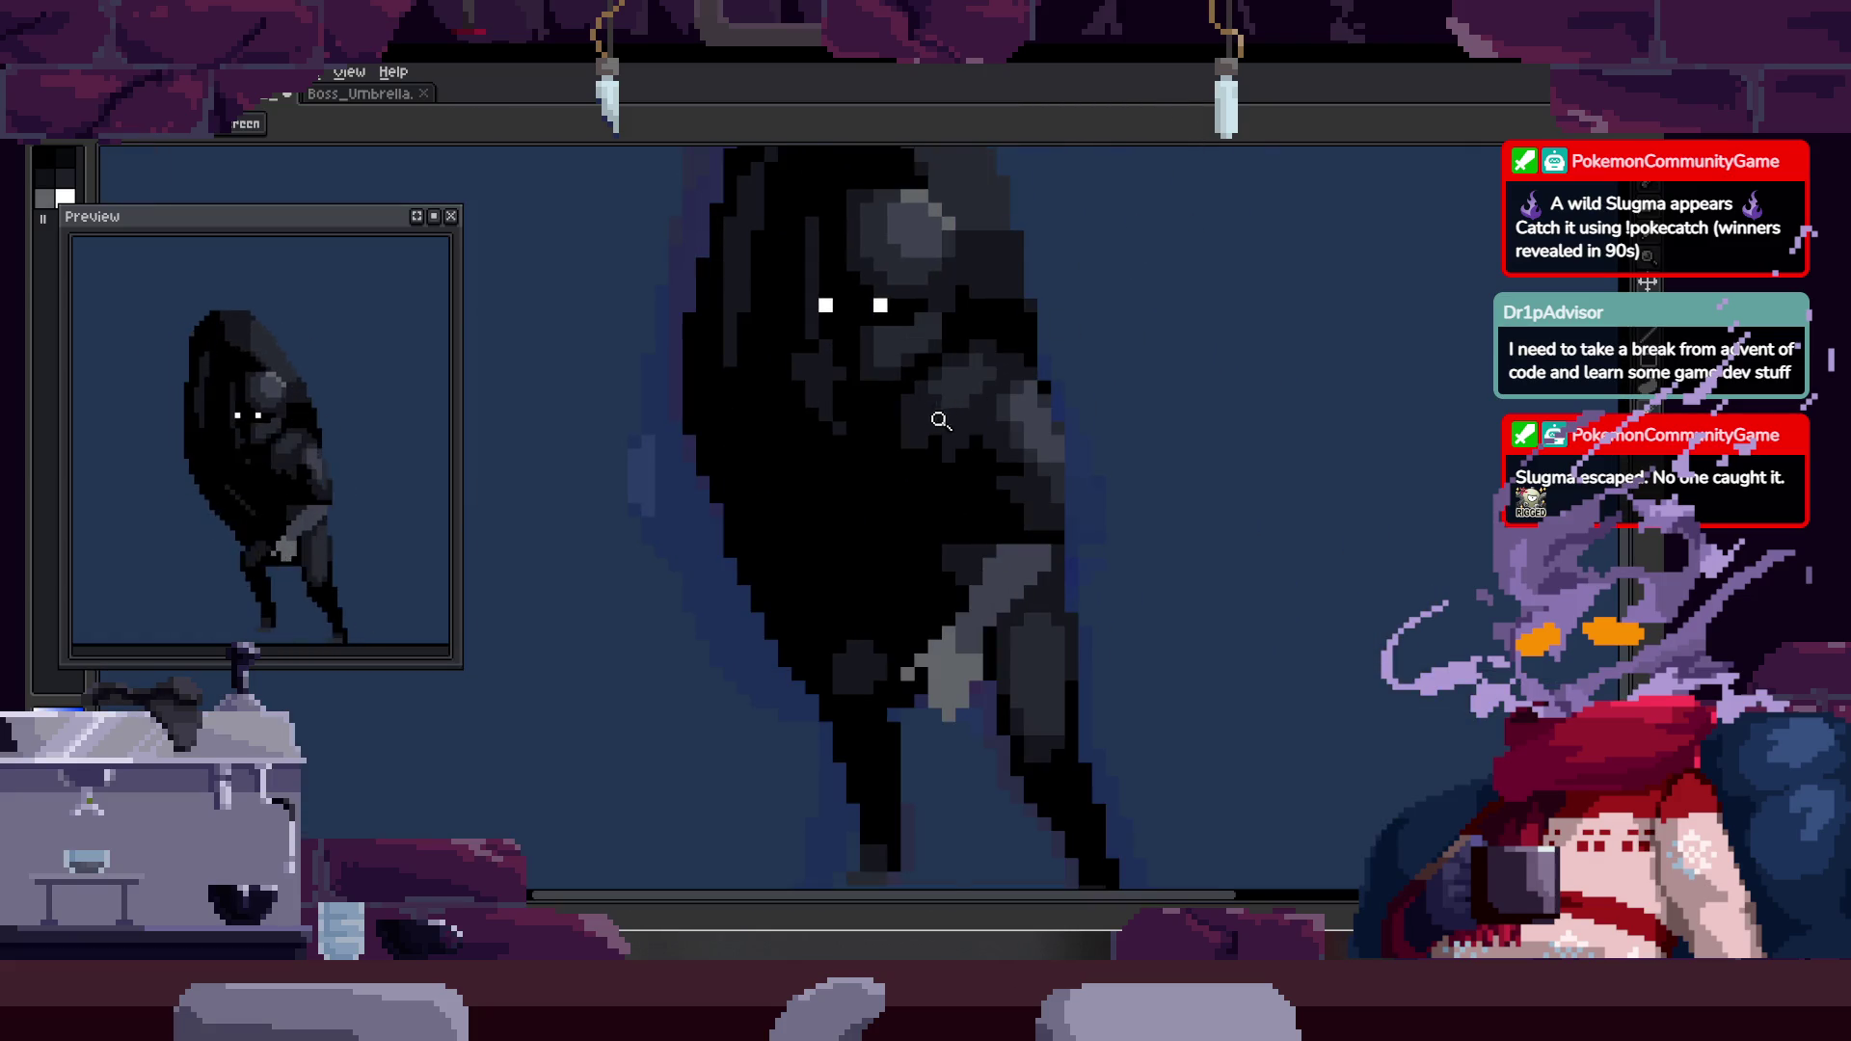
scroll(979, 401, "up", 3)
scroll(1012, 357, "down", 1)
scroll(916, 395, "up", 1)
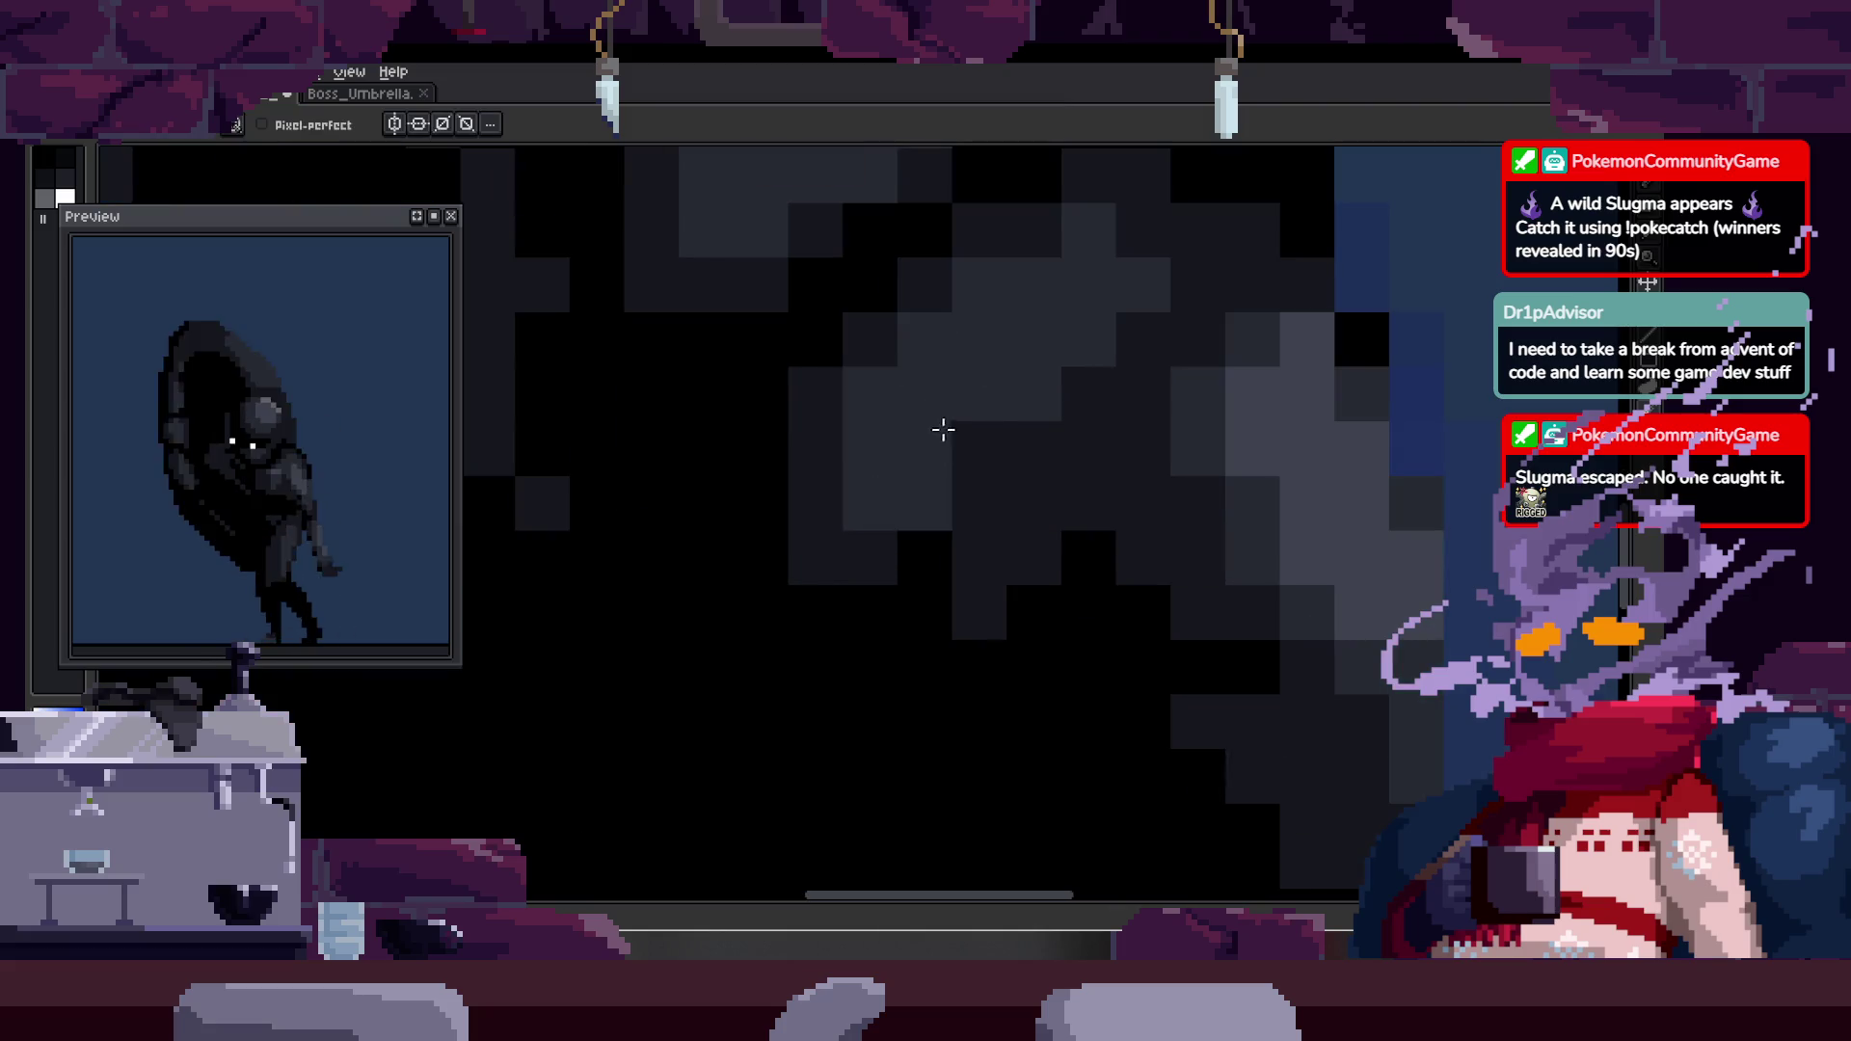
scroll(893, 492, "down", 1)
scroll(1008, 417, "up", 3)
key("b")
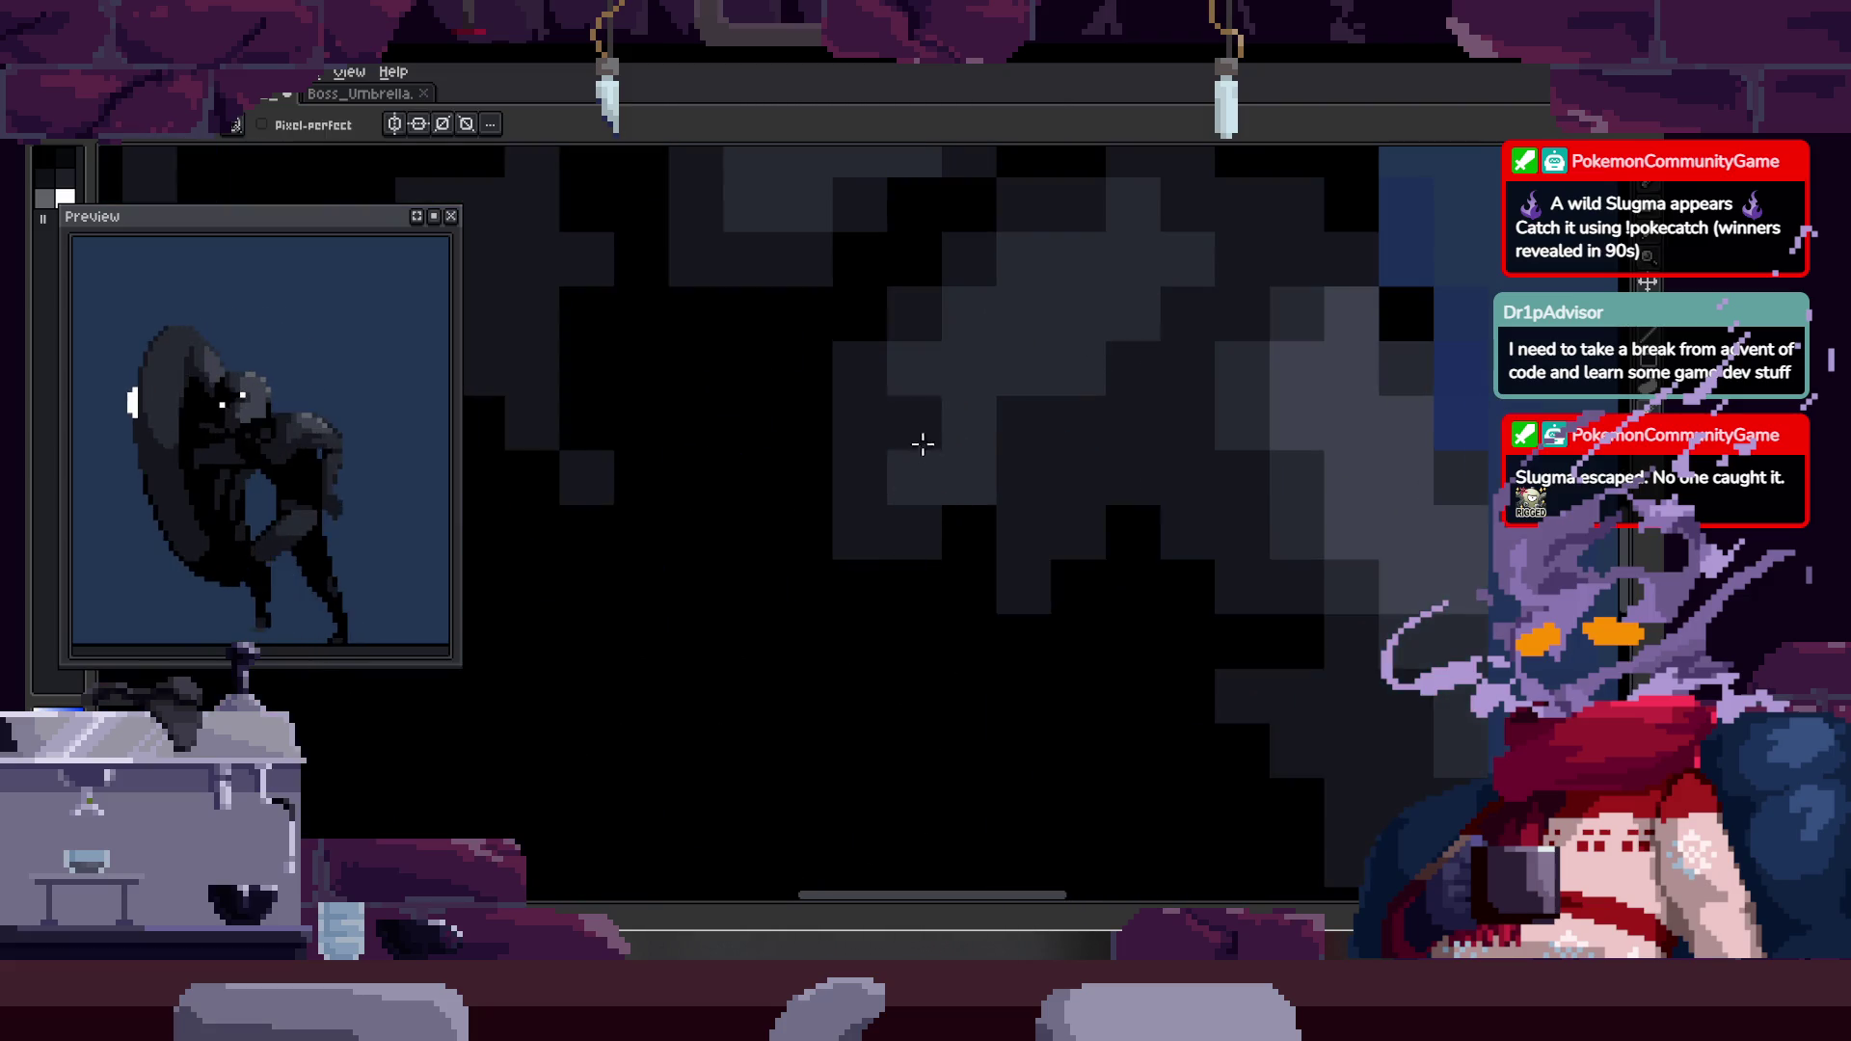
scroll(881, 454, "down", 1)
scroll(1157, 328, "up", 1)
key("alt")
key("z")
scroll(1051, 443, "down", 1)
scroll(913, 430, "down", 2)
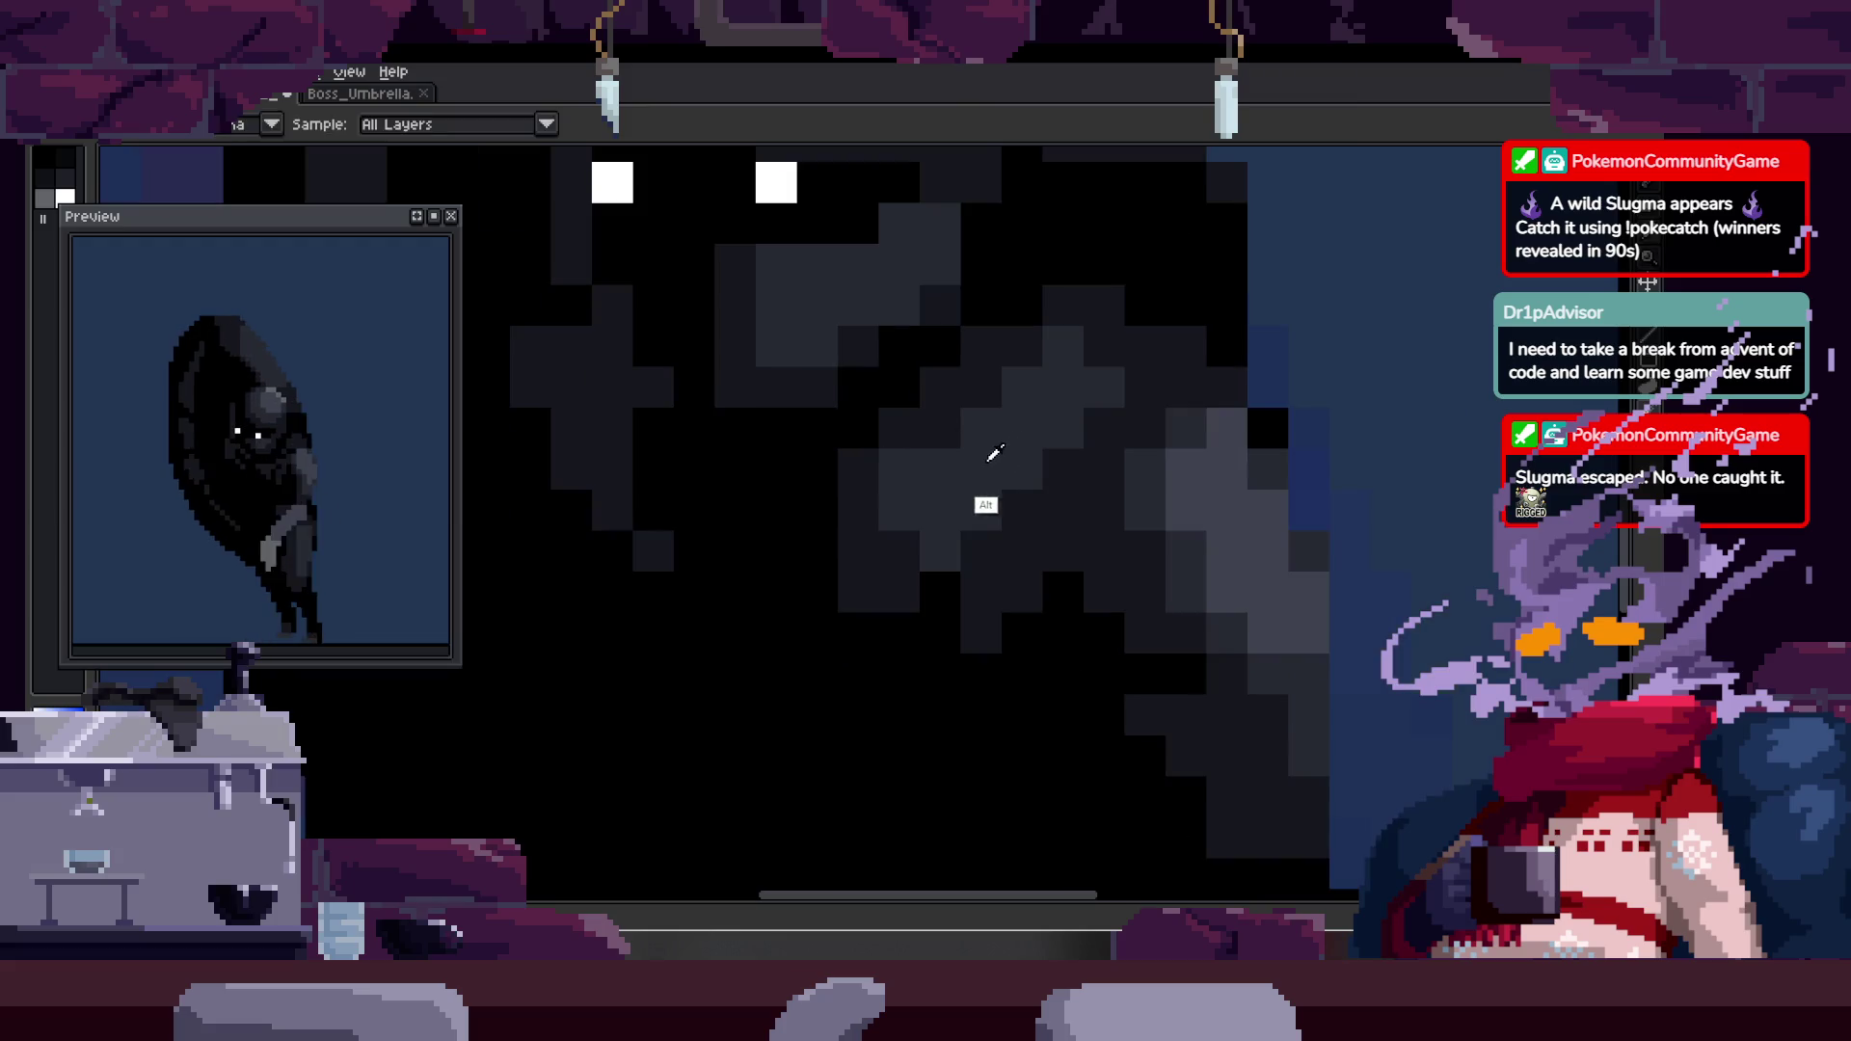
scroll(1005, 417, "up", 3)
key("b")
scroll(1021, 396, "down", 2)
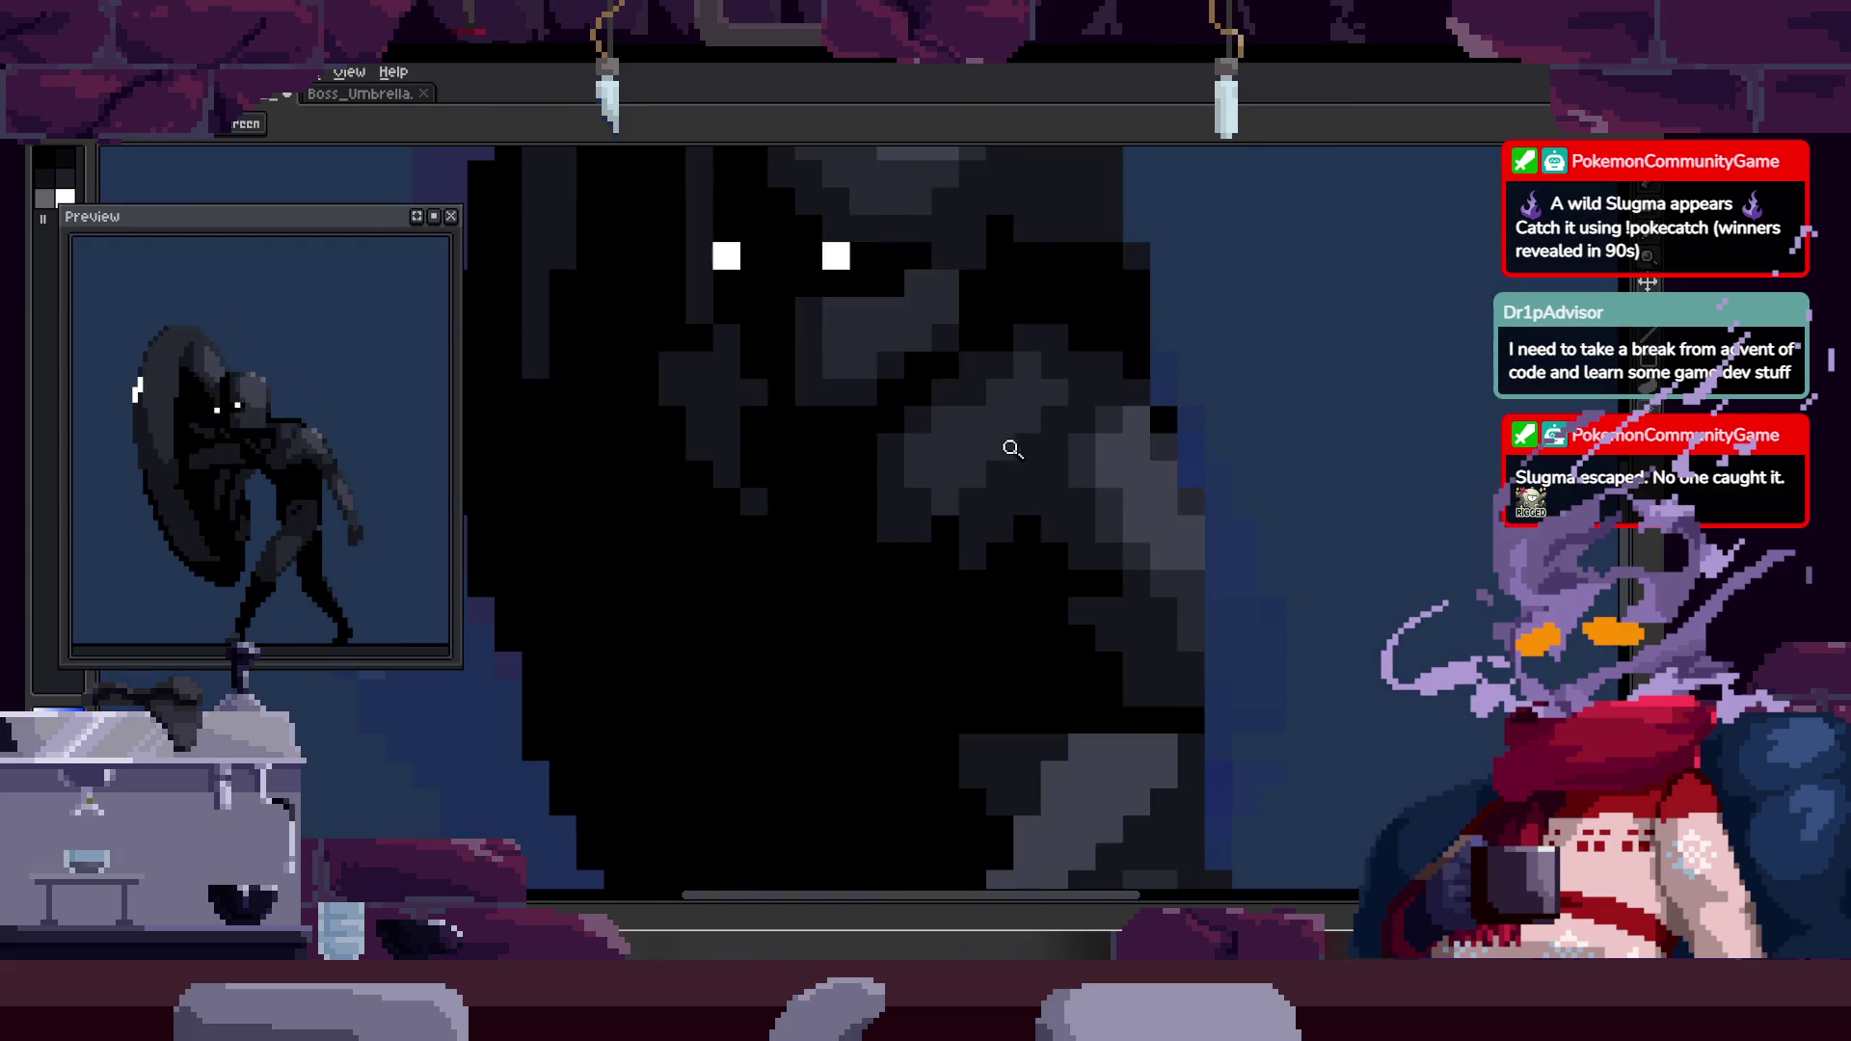
scroll(904, 415, "up", 1)
scroll(999, 483, "down", 4)
key("z")
scroll(1194, 343, "up", 3)
scroll(1120, 396, "down", 1)
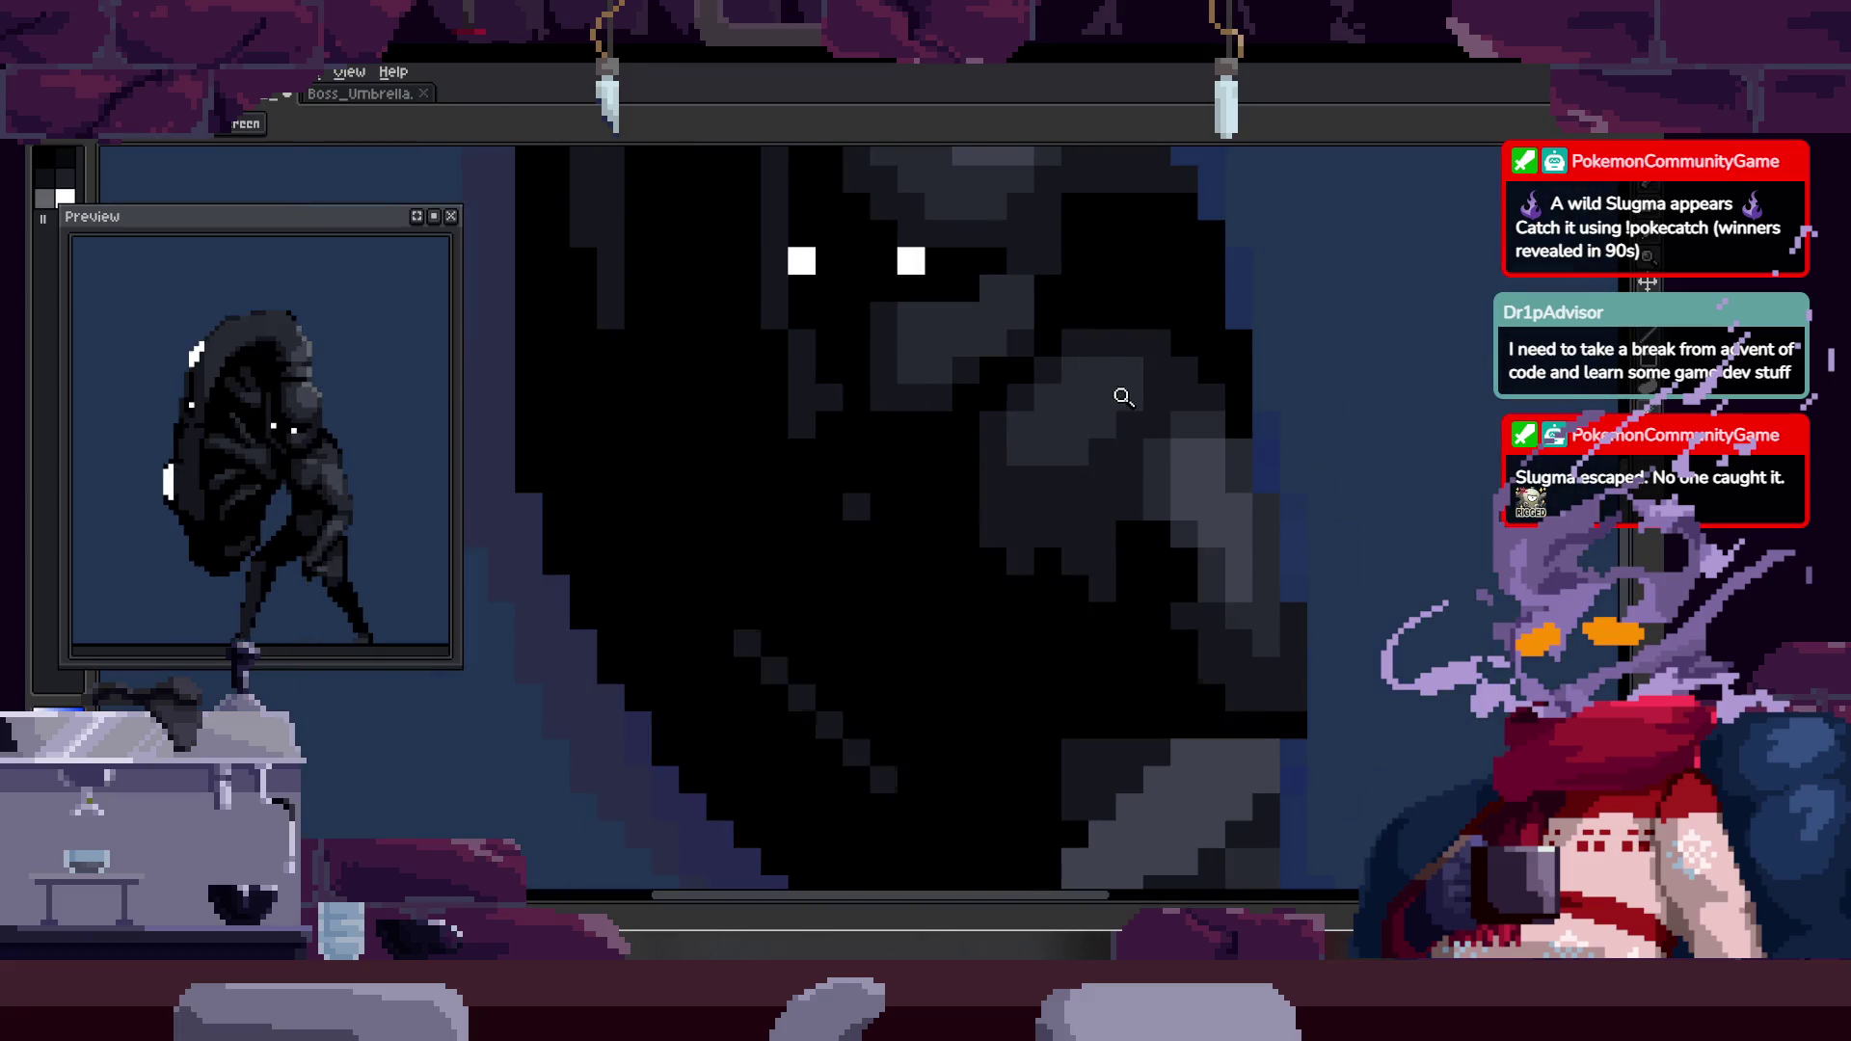
scroll(1074, 438, "up", 1)
scroll(1064, 504, "up", 2)
key("b")
key("z")
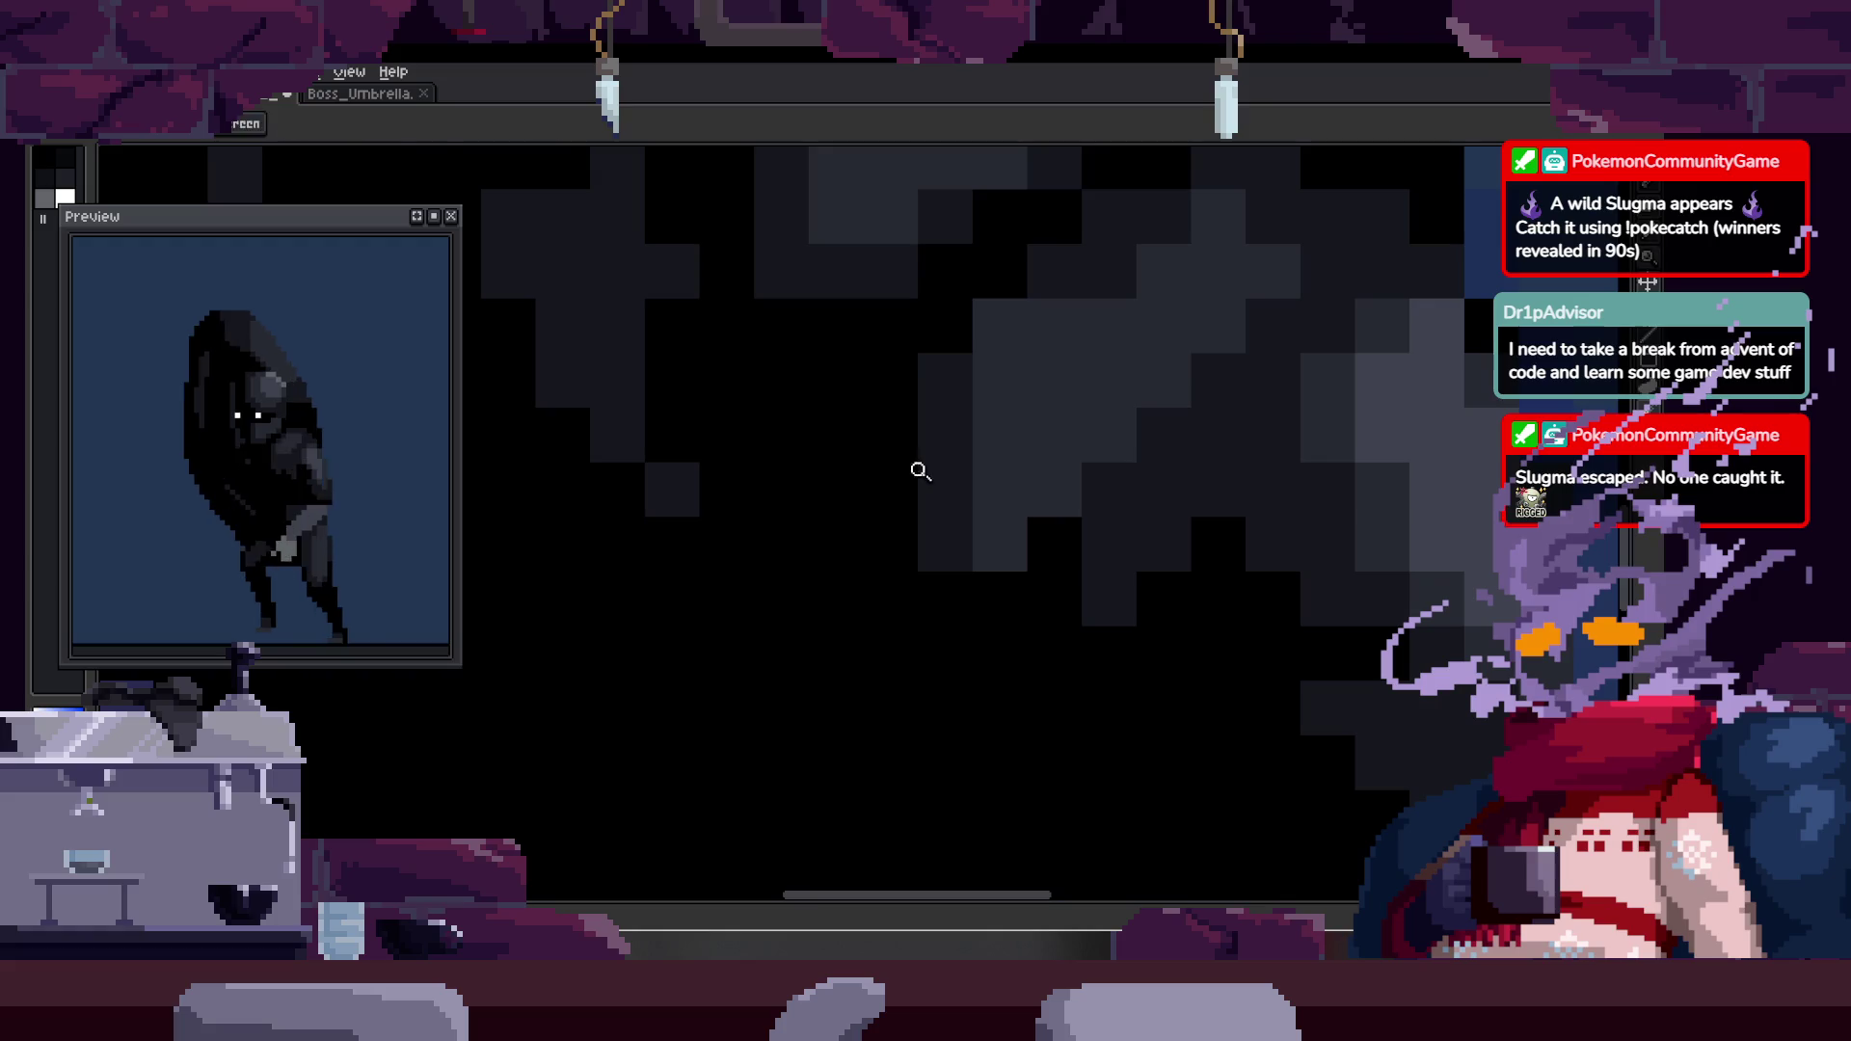
key("b")
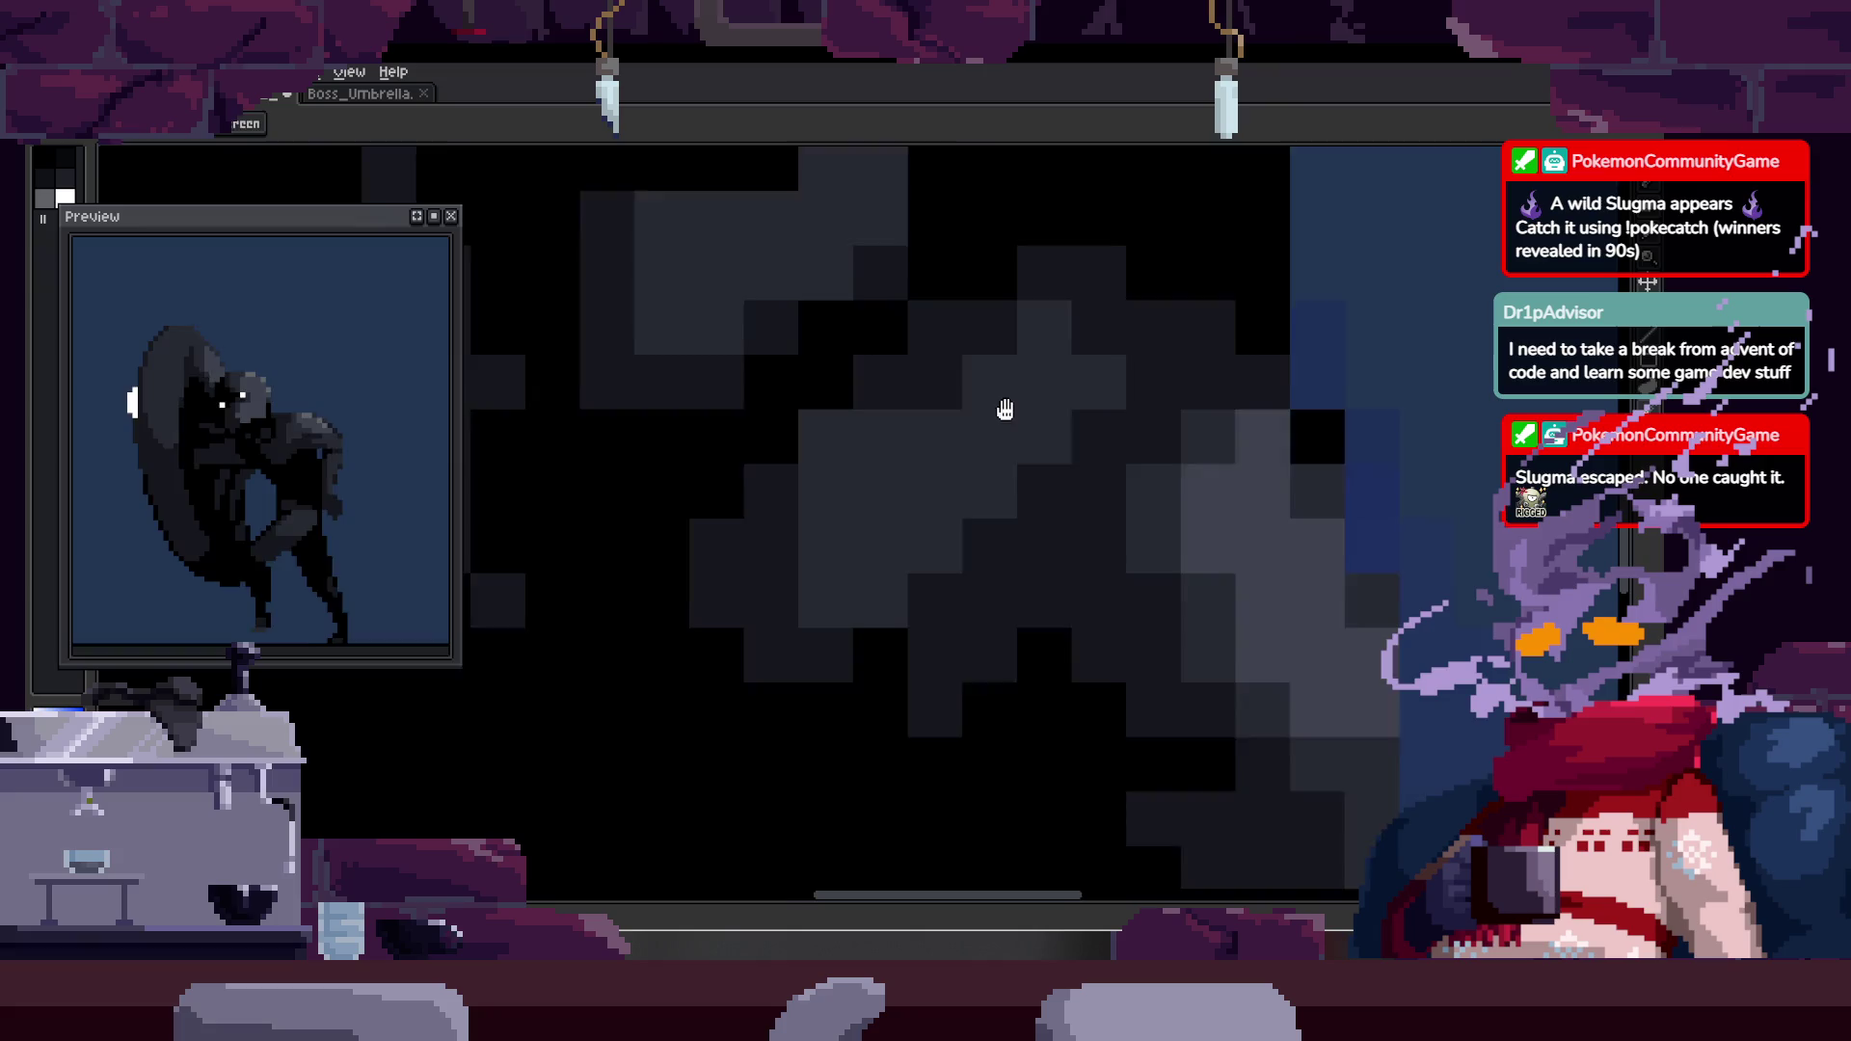
scroll(1144, 402, "down", 4)
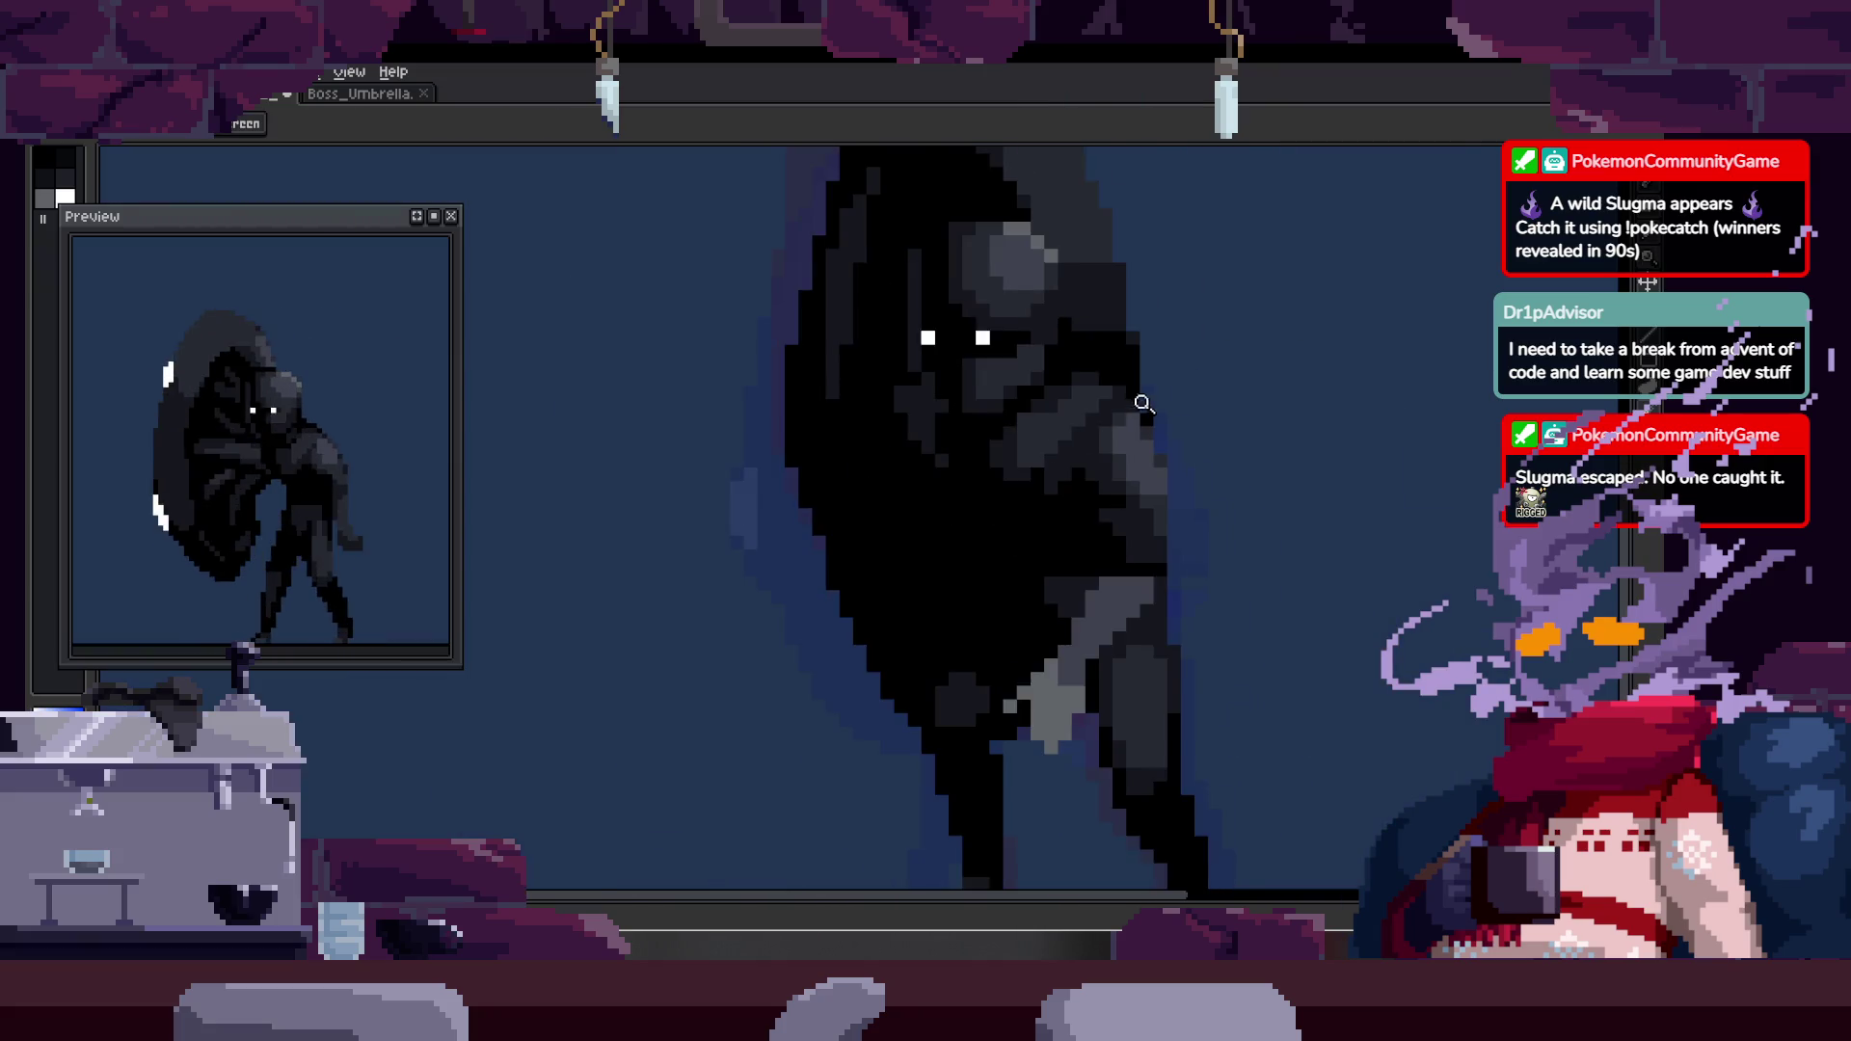
scroll(1210, 392, "up", 4)
key("z")
key("alt")
scroll(1199, 405, "down", 5)
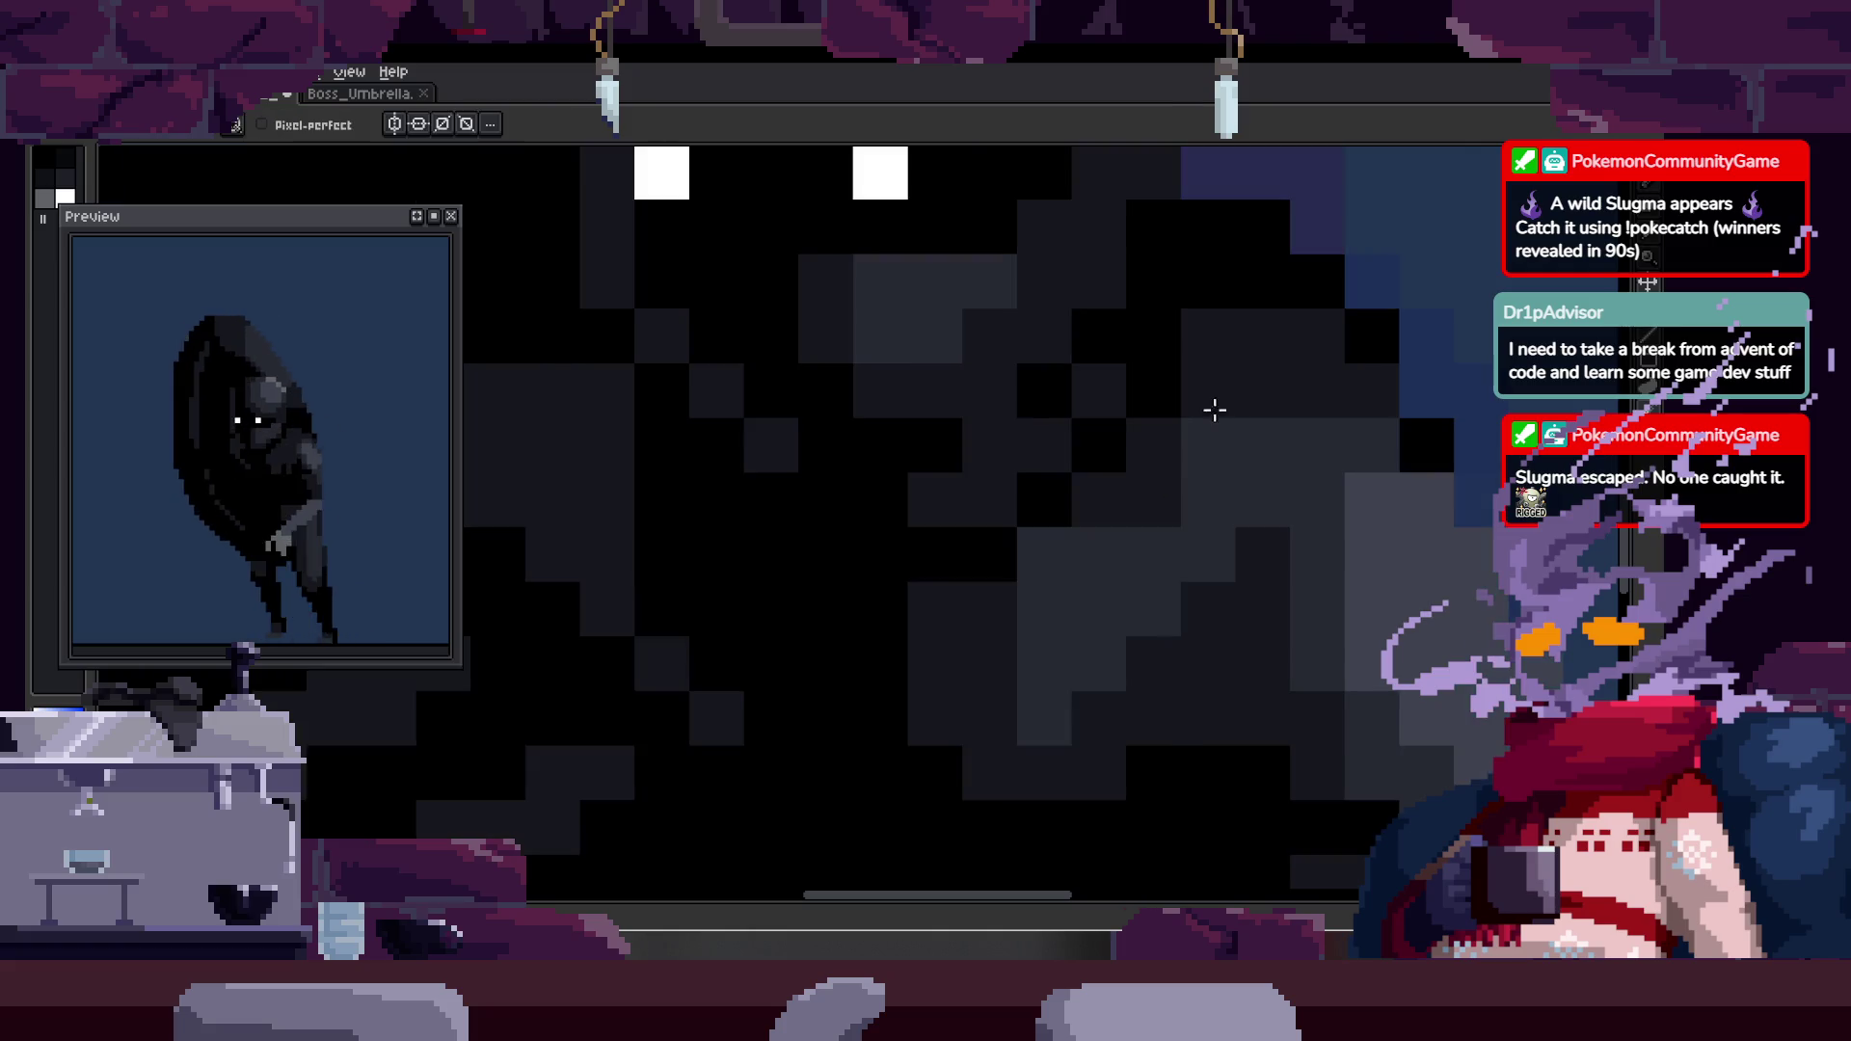
scroll(1176, 333, "up", 3)
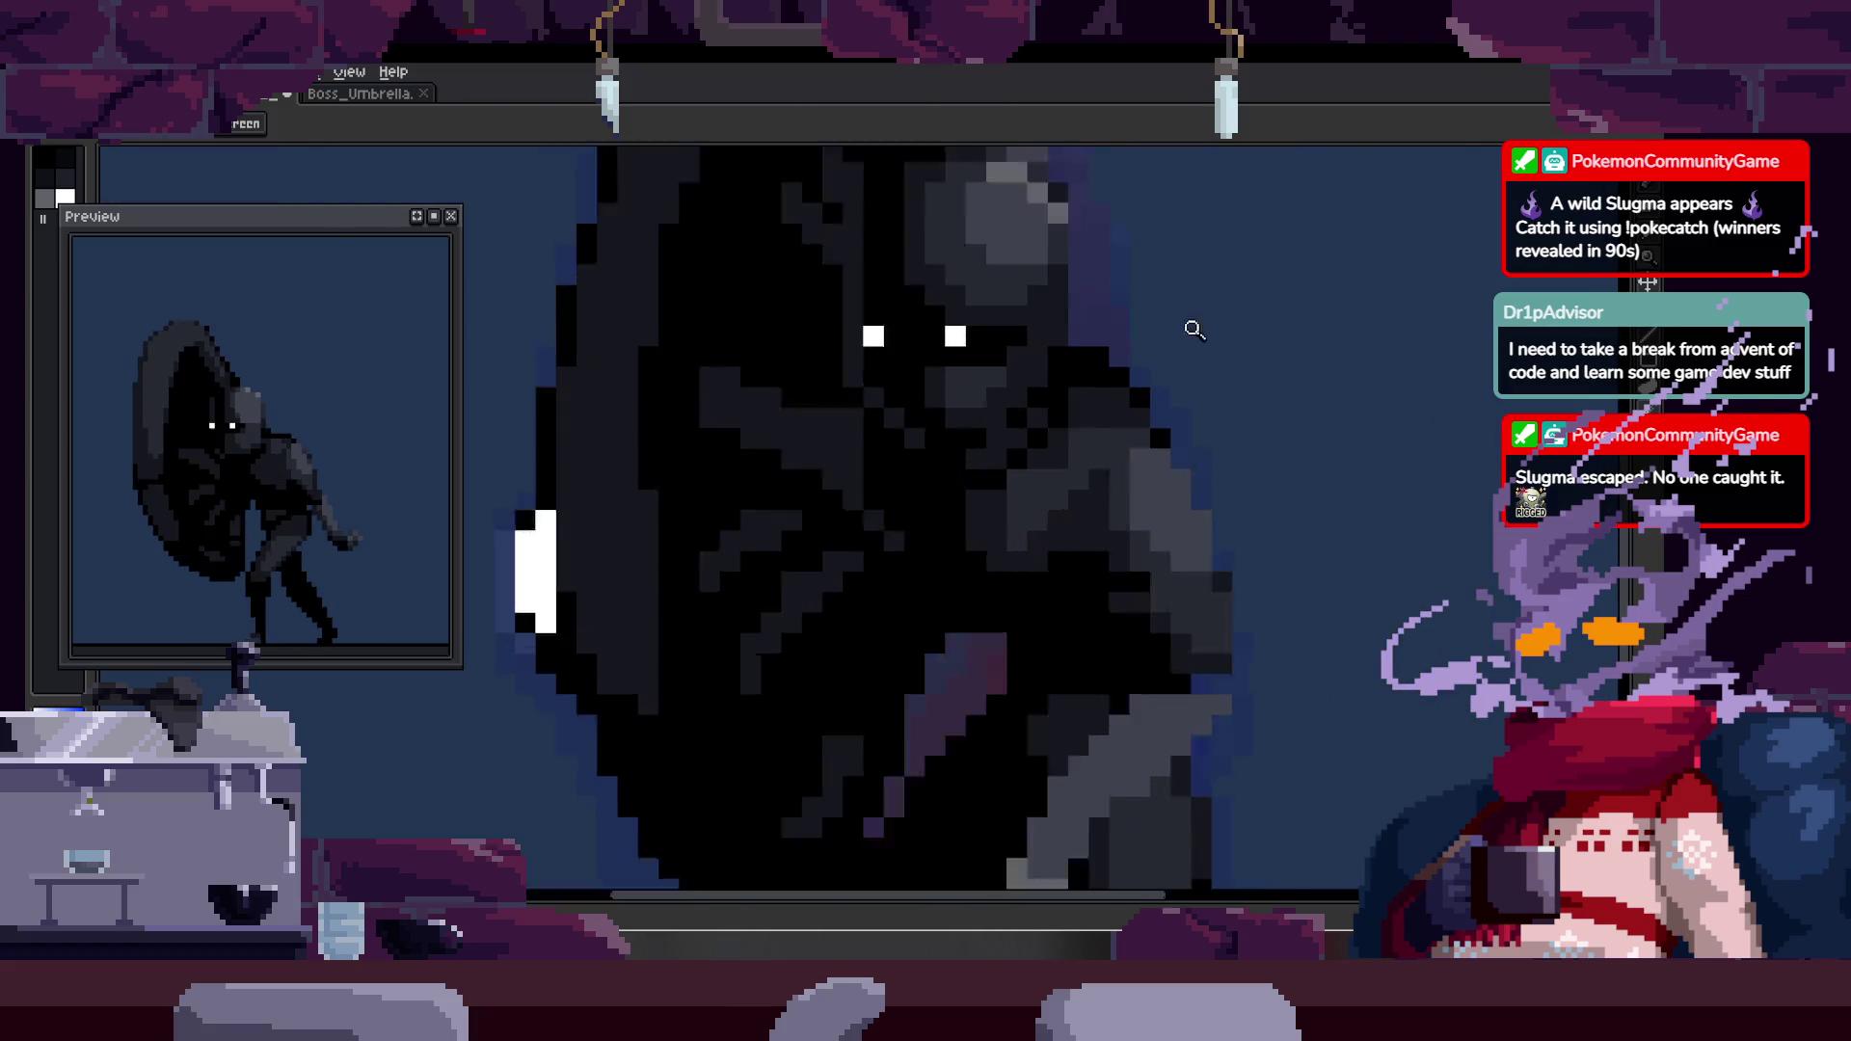
scroll(1225, 405, "down", 2)
scroll(1060, 396, "up", 4)
key("alt")
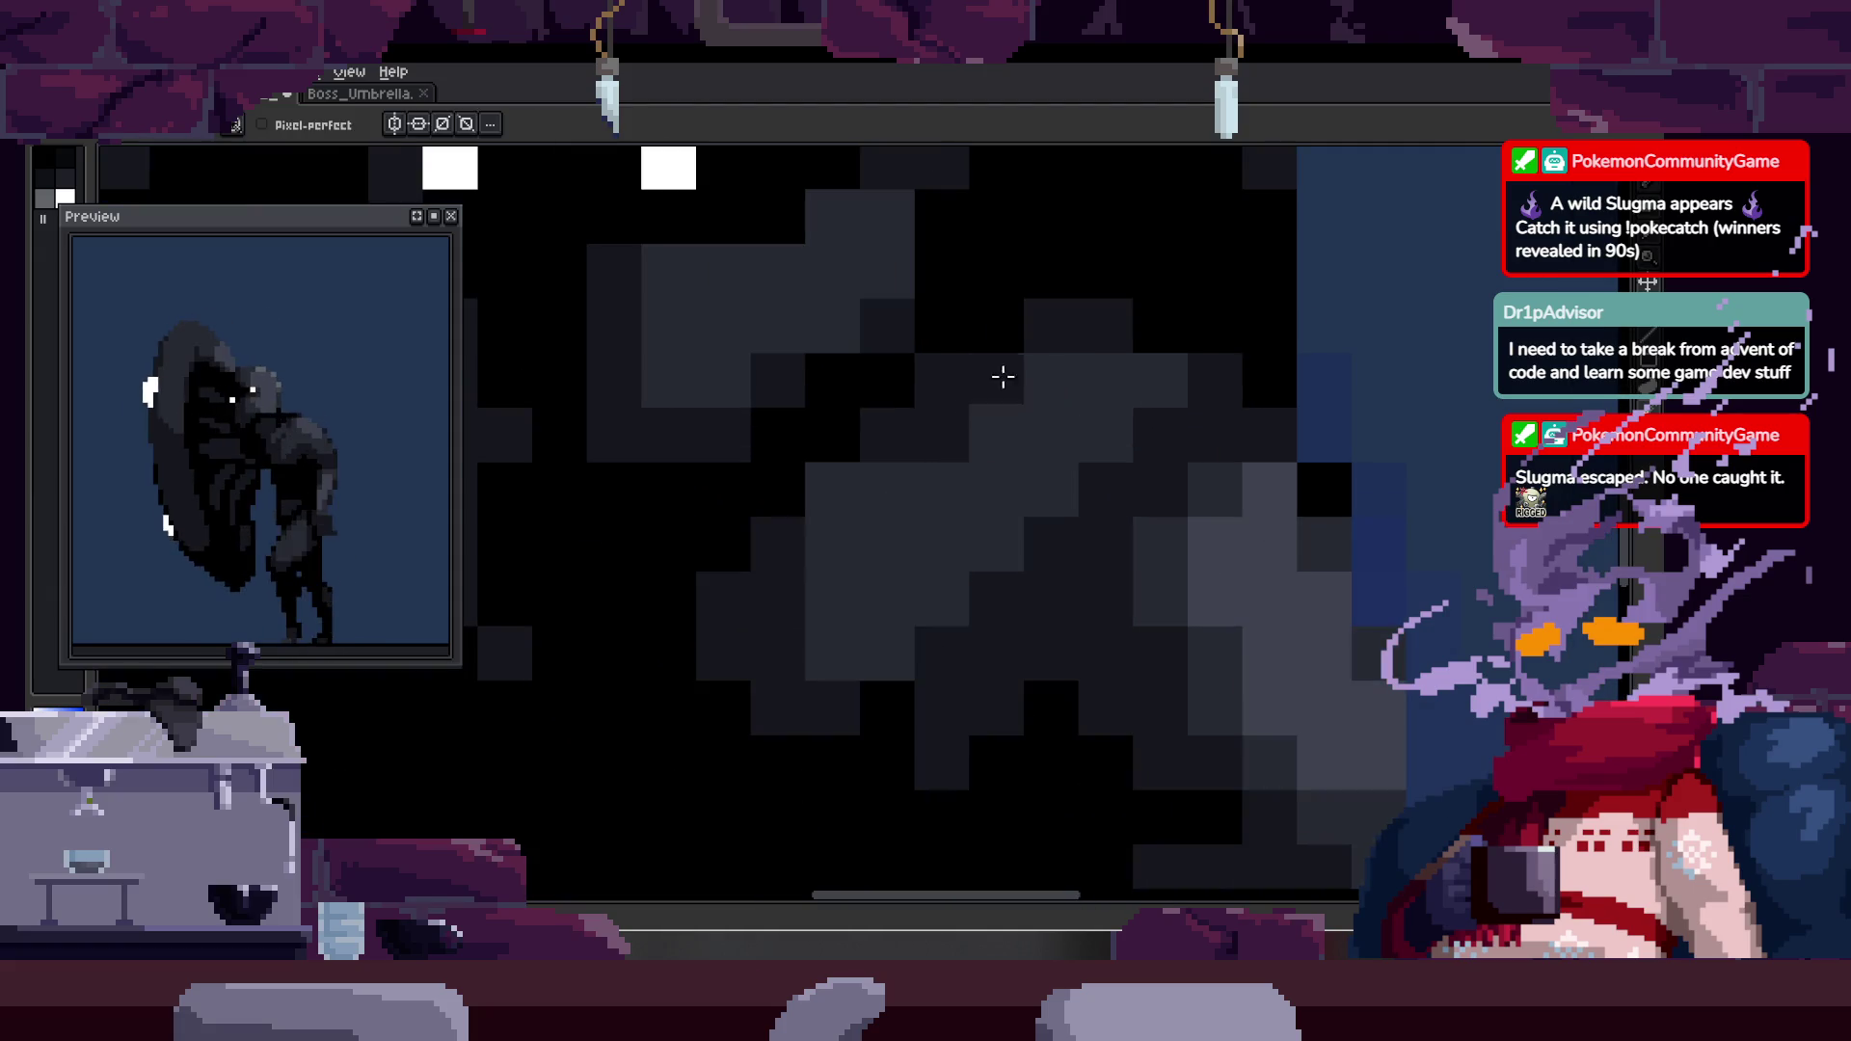
left_click_drag(959, 380, 1099, 421)
left_click(1121, 448)
- Paint lighter shading on the body below the head and extend it downward
key("z")
scroll(1118, 453, "down", 5)
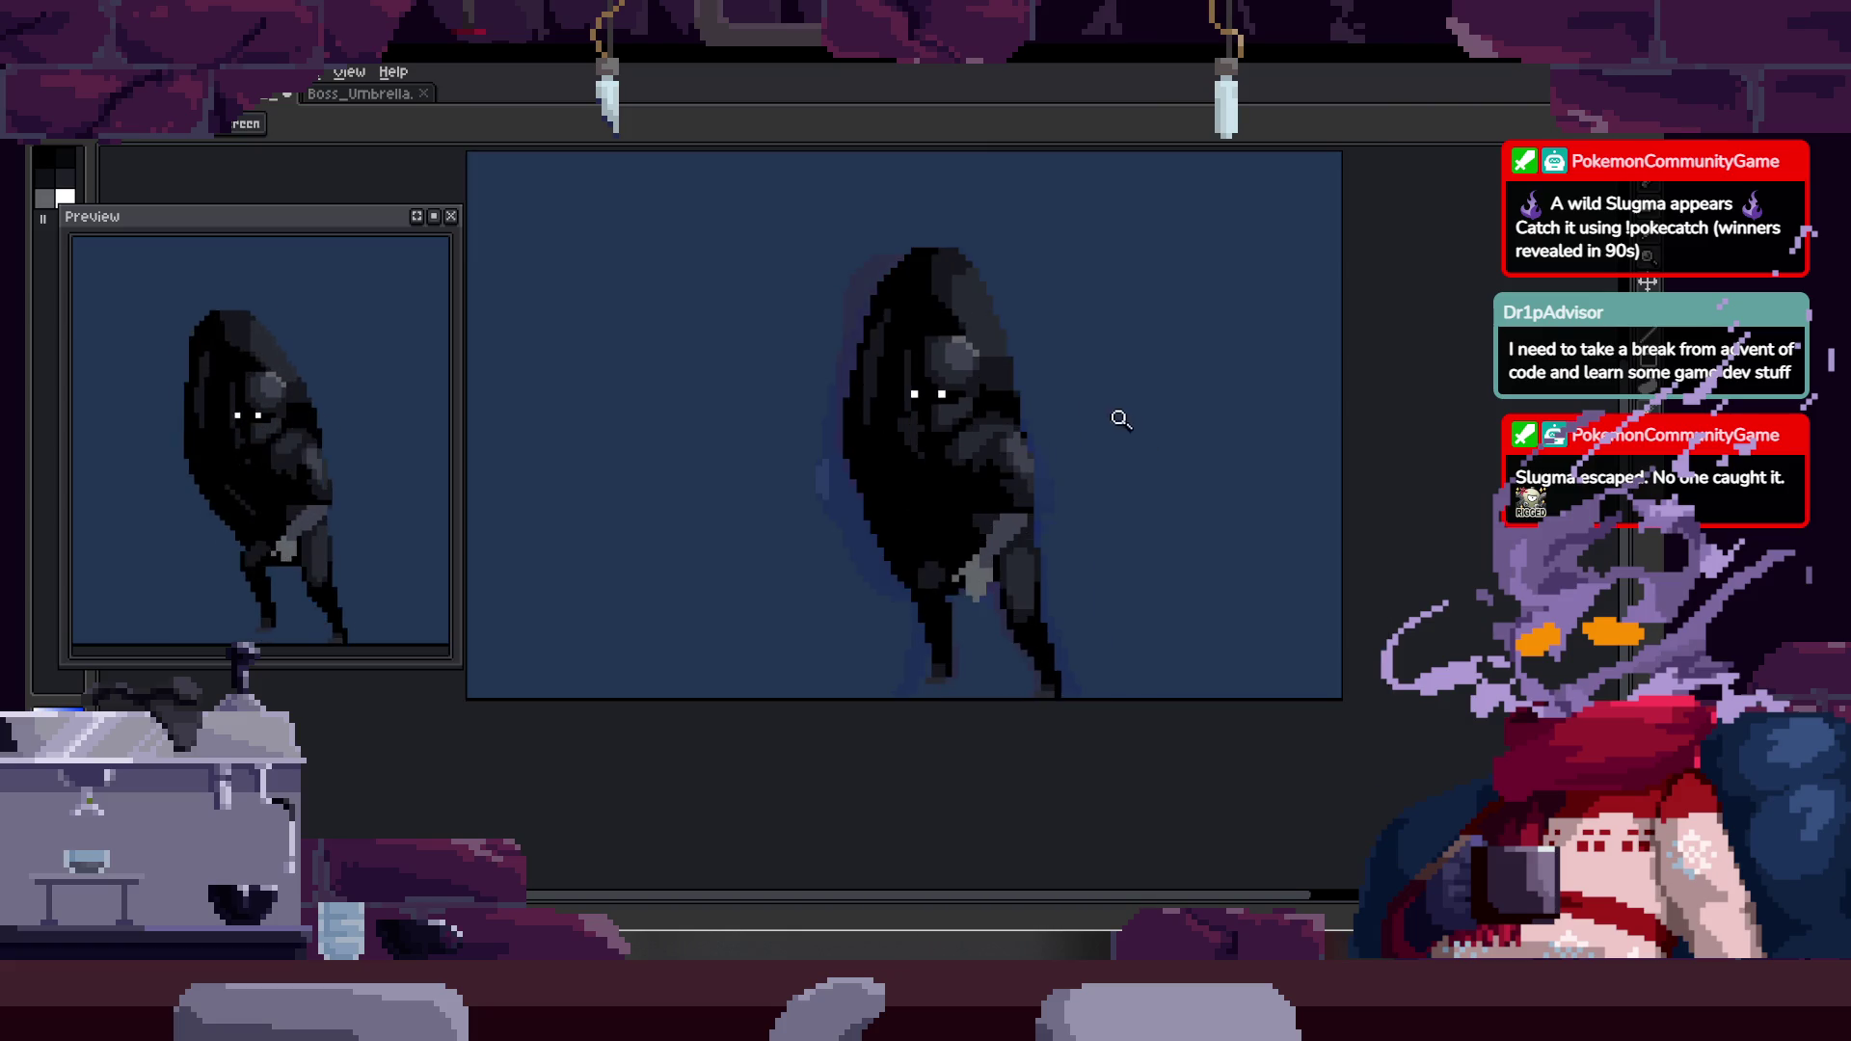
scroll(1061, 405, "up", 5)
key("b")
left_click_drag(1006, 397, 1082, 338)
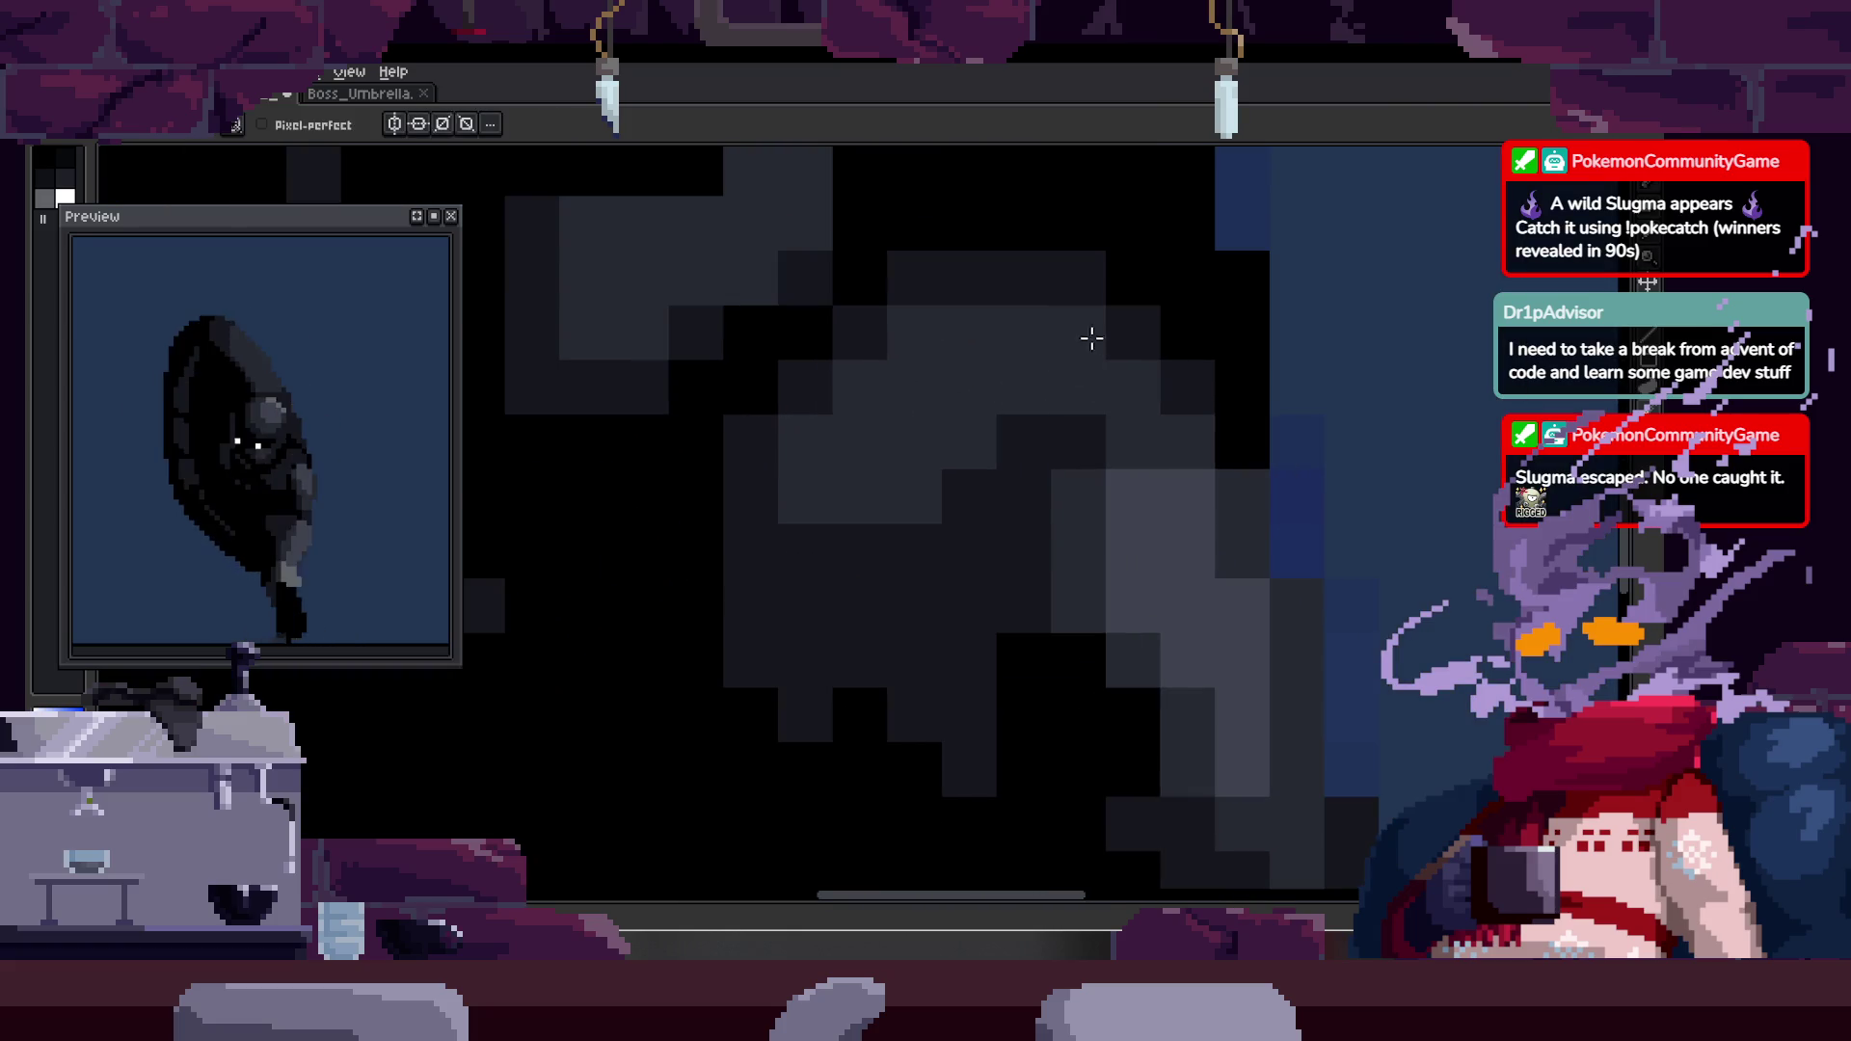
scroll(1082, 339, "down", 1)
scroll(987, 430, "up", 1)
mouse_move(835, 511)
left_mouse_down()
mouse_move(835, 483)
mouse_move(901, 467)
mouse_move(967, 413)
mouse_move(996, 343)
mouse_move(1039, 319)
mouse_move(1045, 343)
mouse_move(996, 413)
left_mouse_up()
scroll(829, 511, "down", 3)
scroll(891, 475, "up", 3)
- Sample a colour from the artwork and add a lighter grey shade to the body
key("z")
scroll(1066, 413, "down", 3)
scroll(1119, 370, "up", 4)
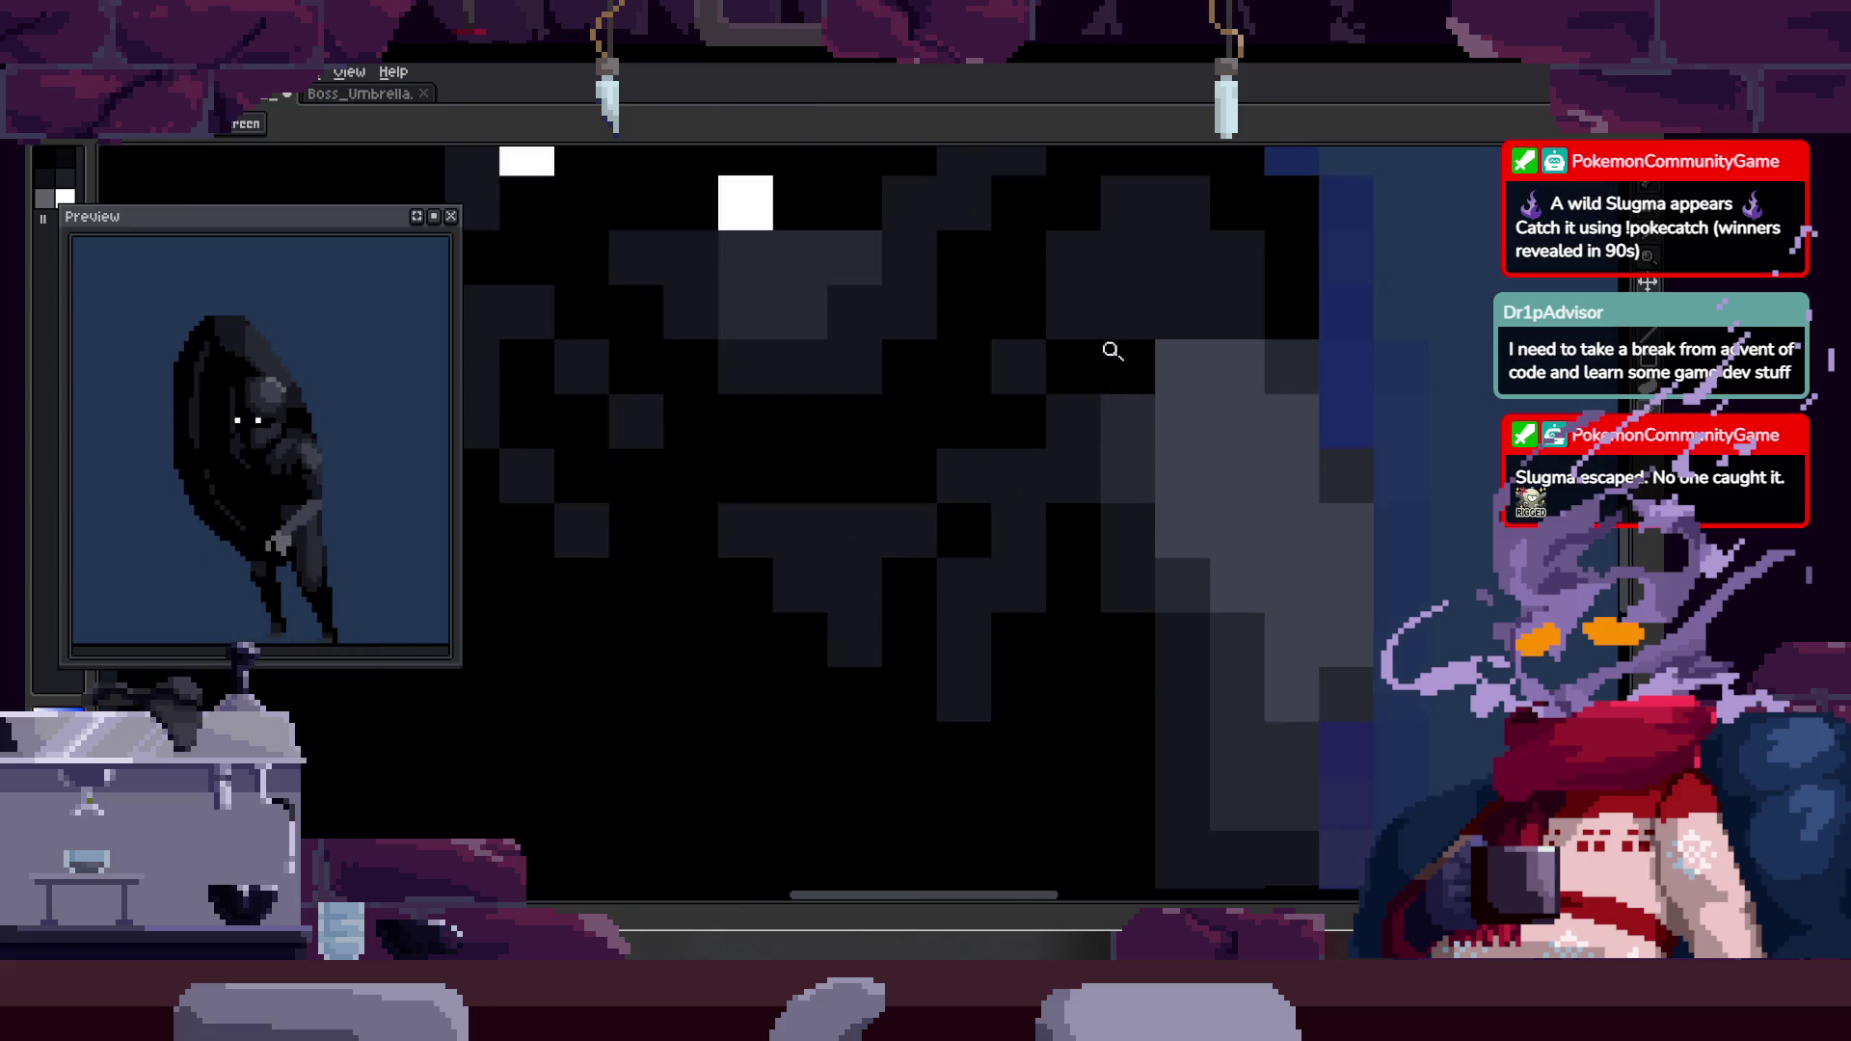
scroll(1062, 434, "down", 2)
scroll(1130, 431, "down", 3)
scroll(1129, 367, "up", 1)
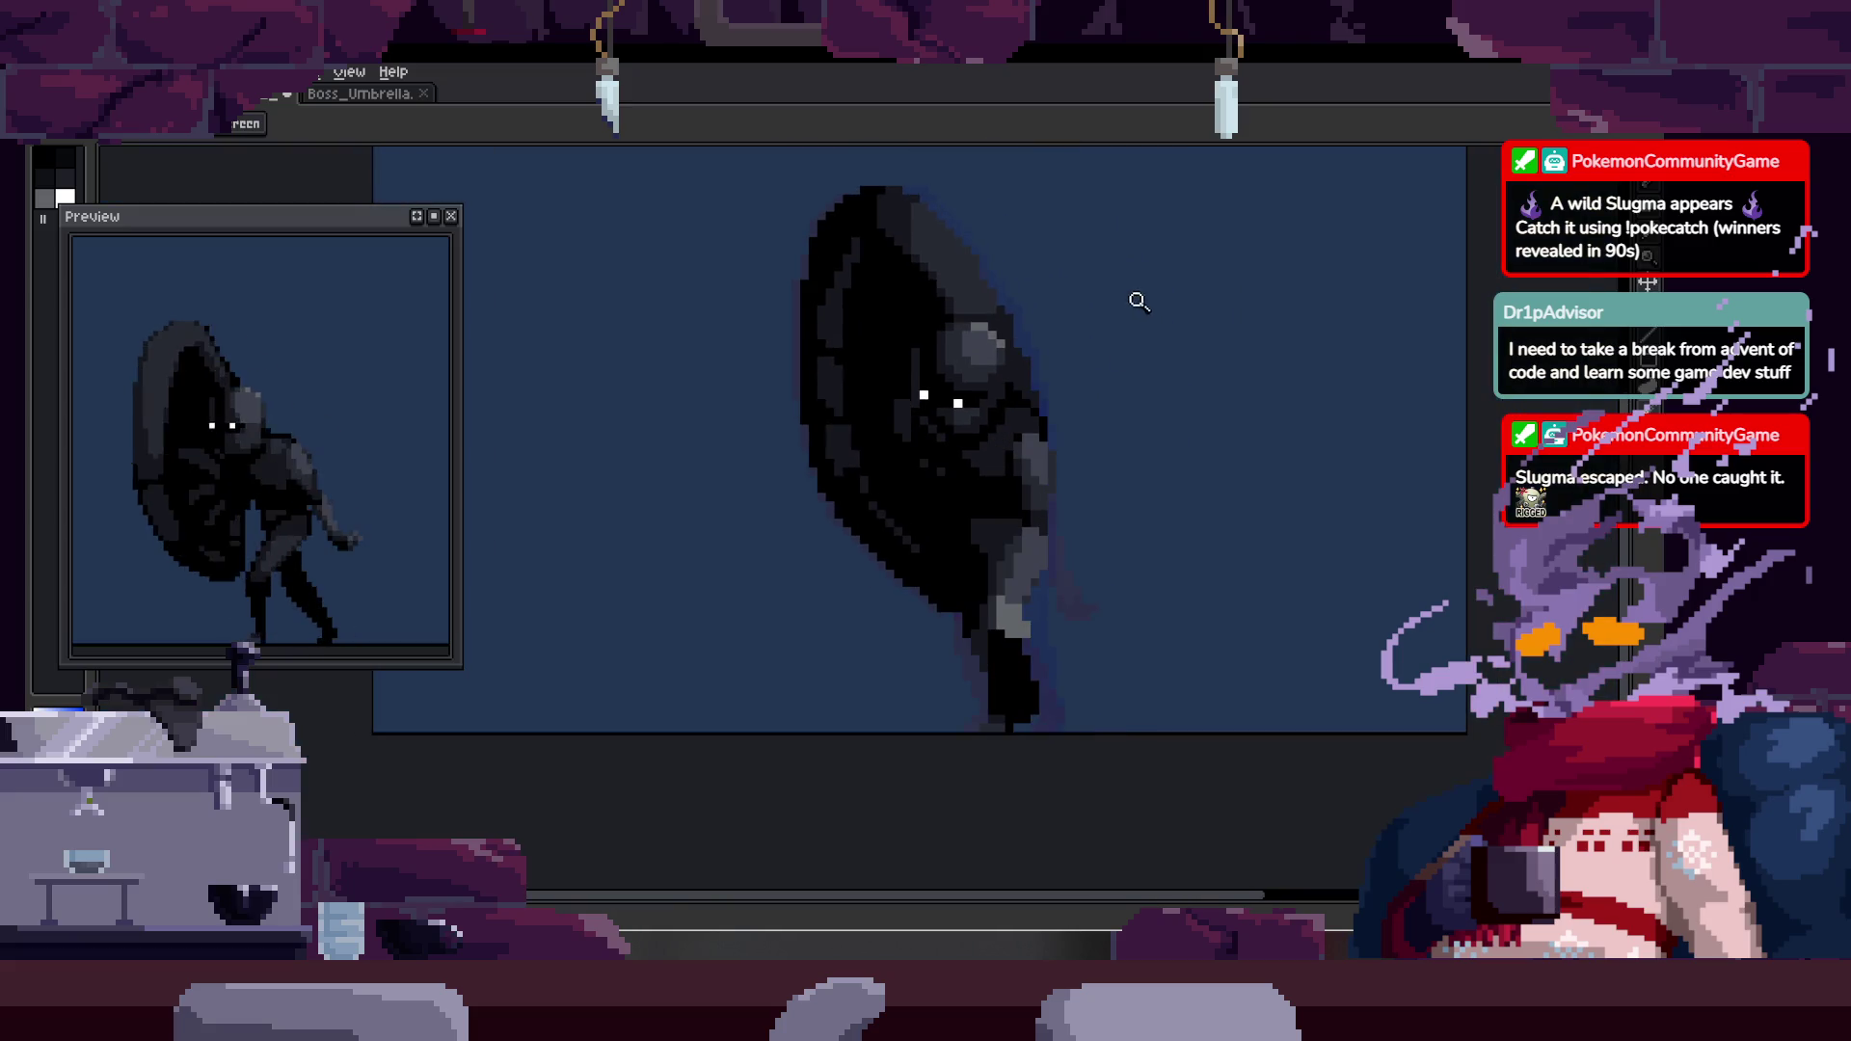
scroll(1060, 424, "up", 2)
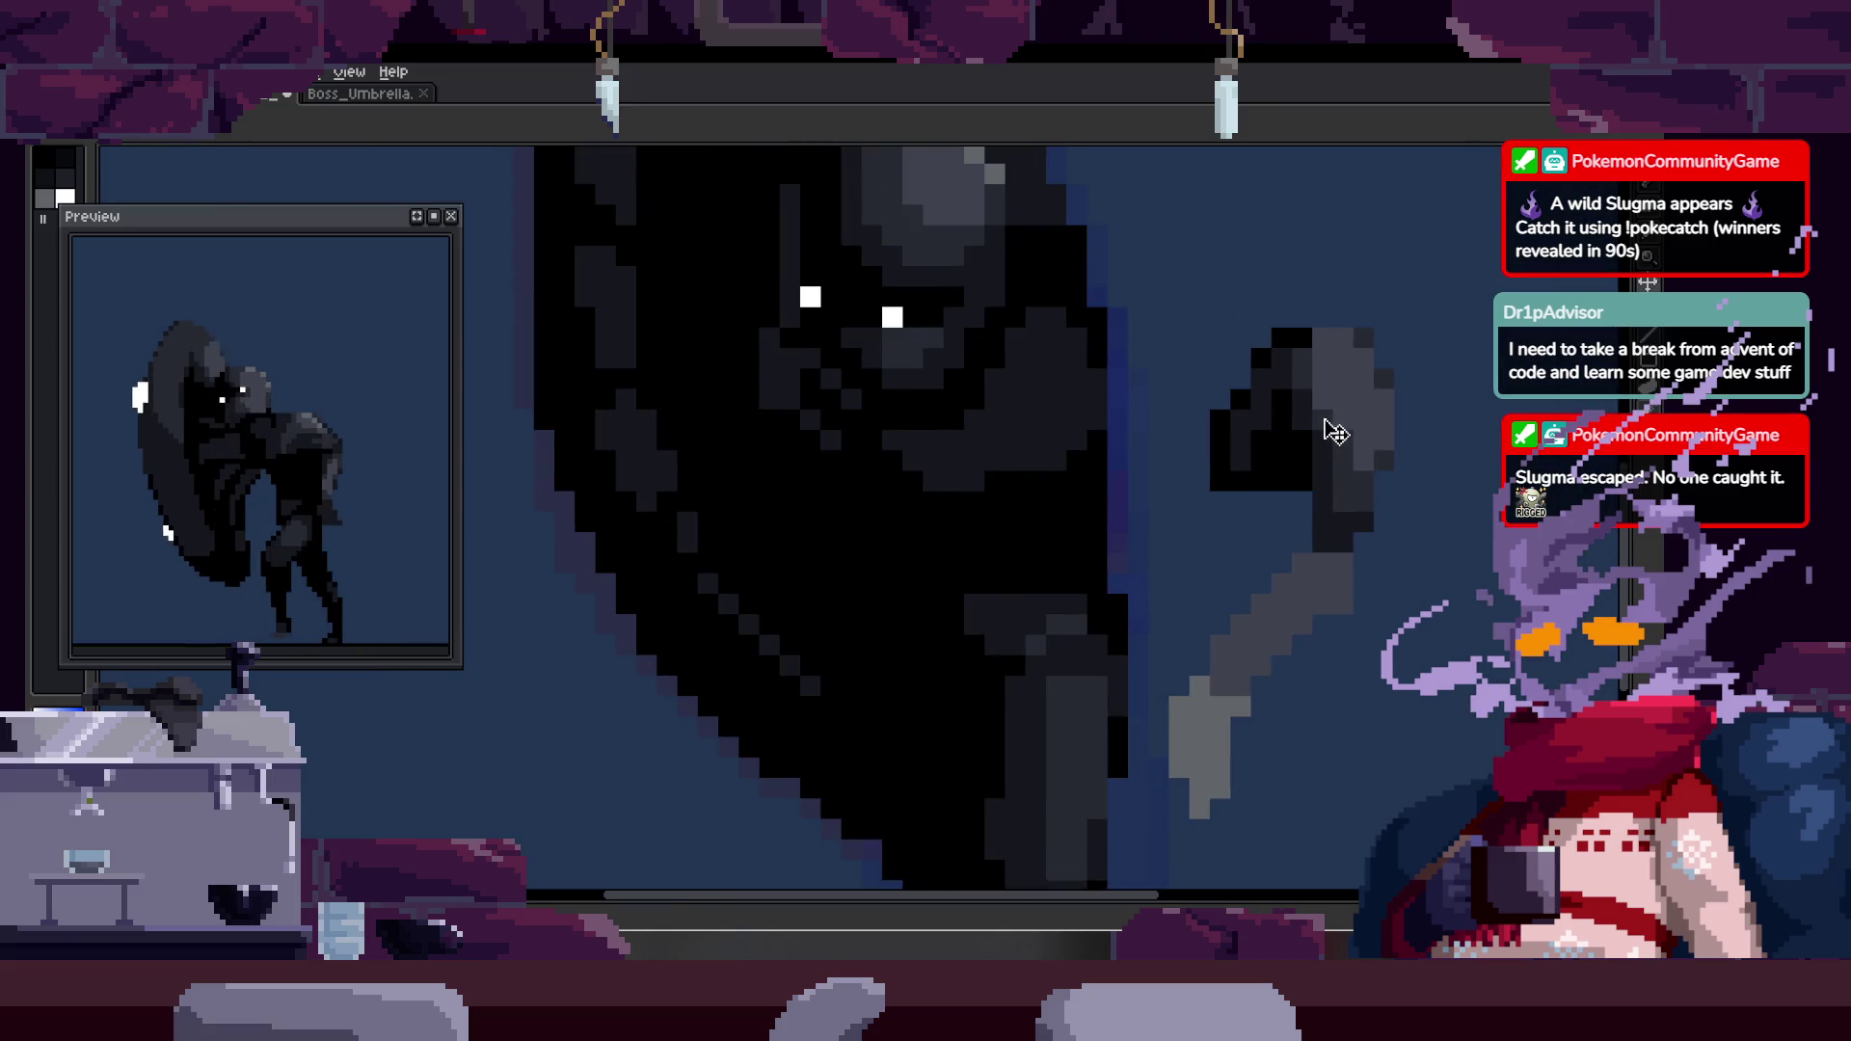
key("z")
scroll(963, 421, "up", 2)
key("b")
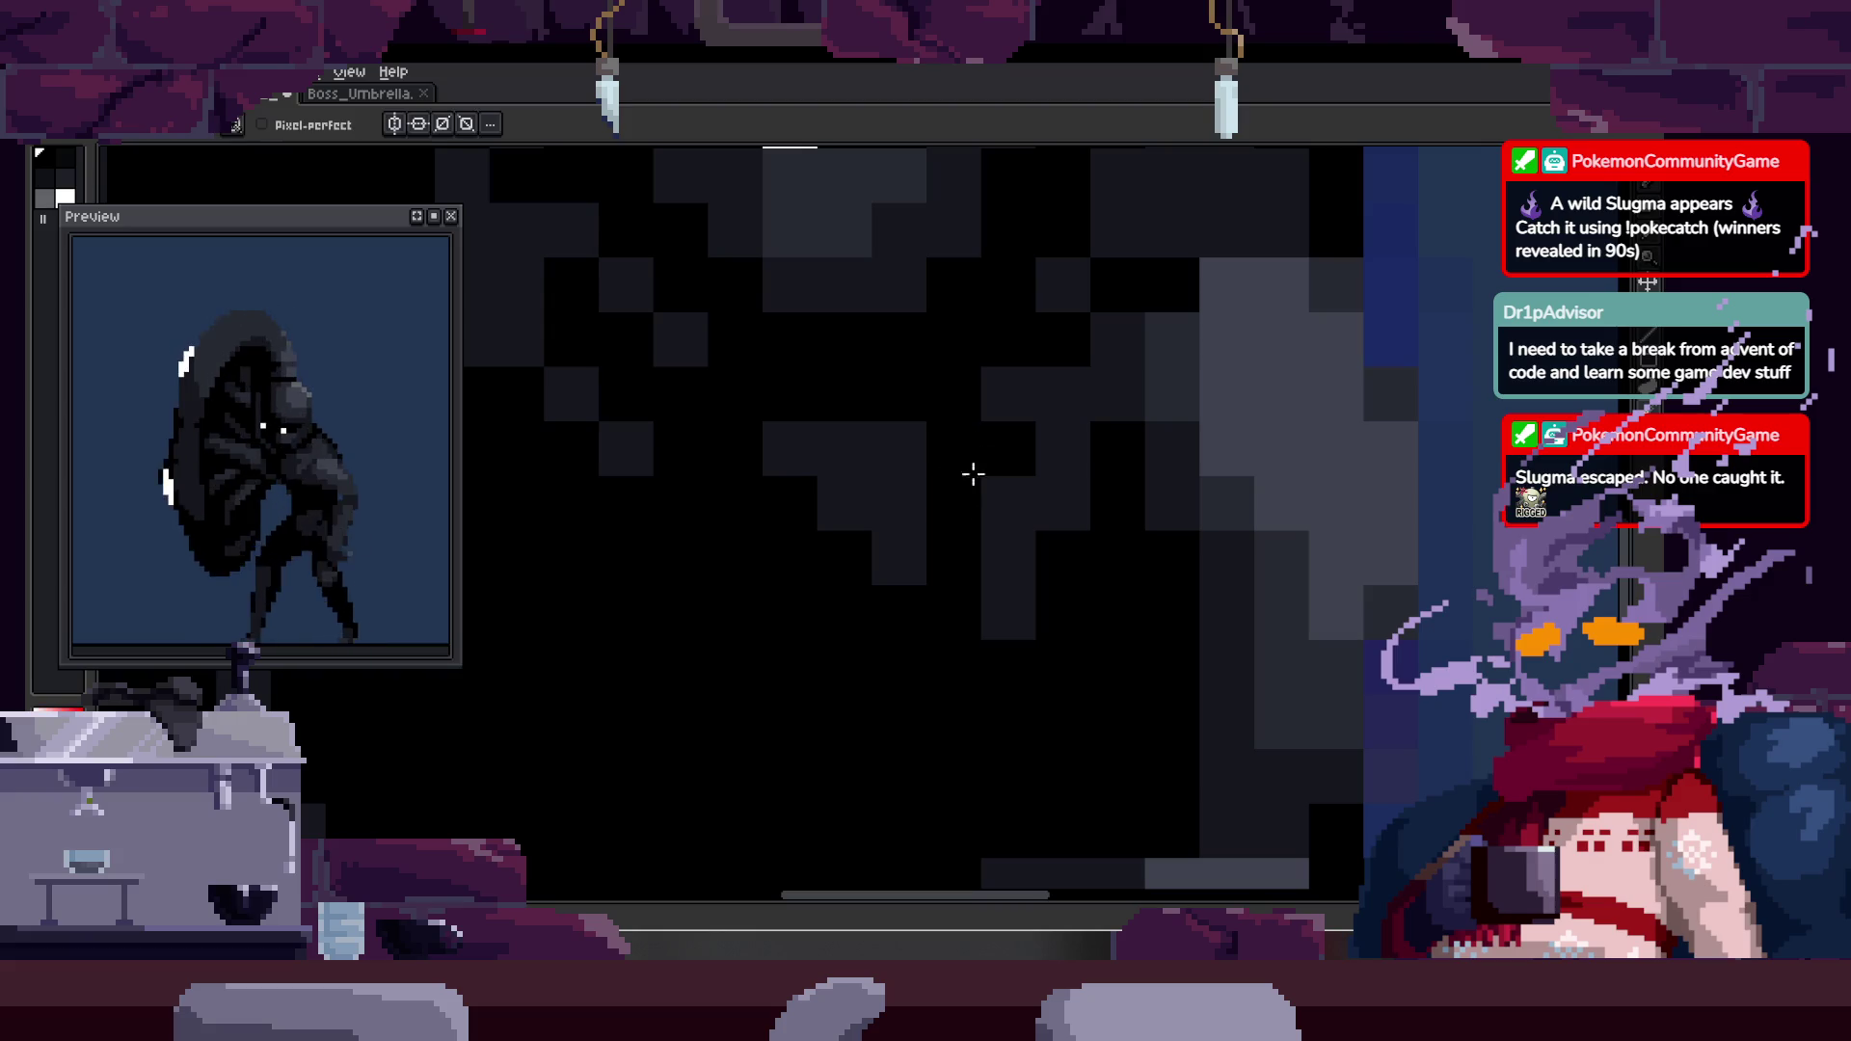
key("alt")
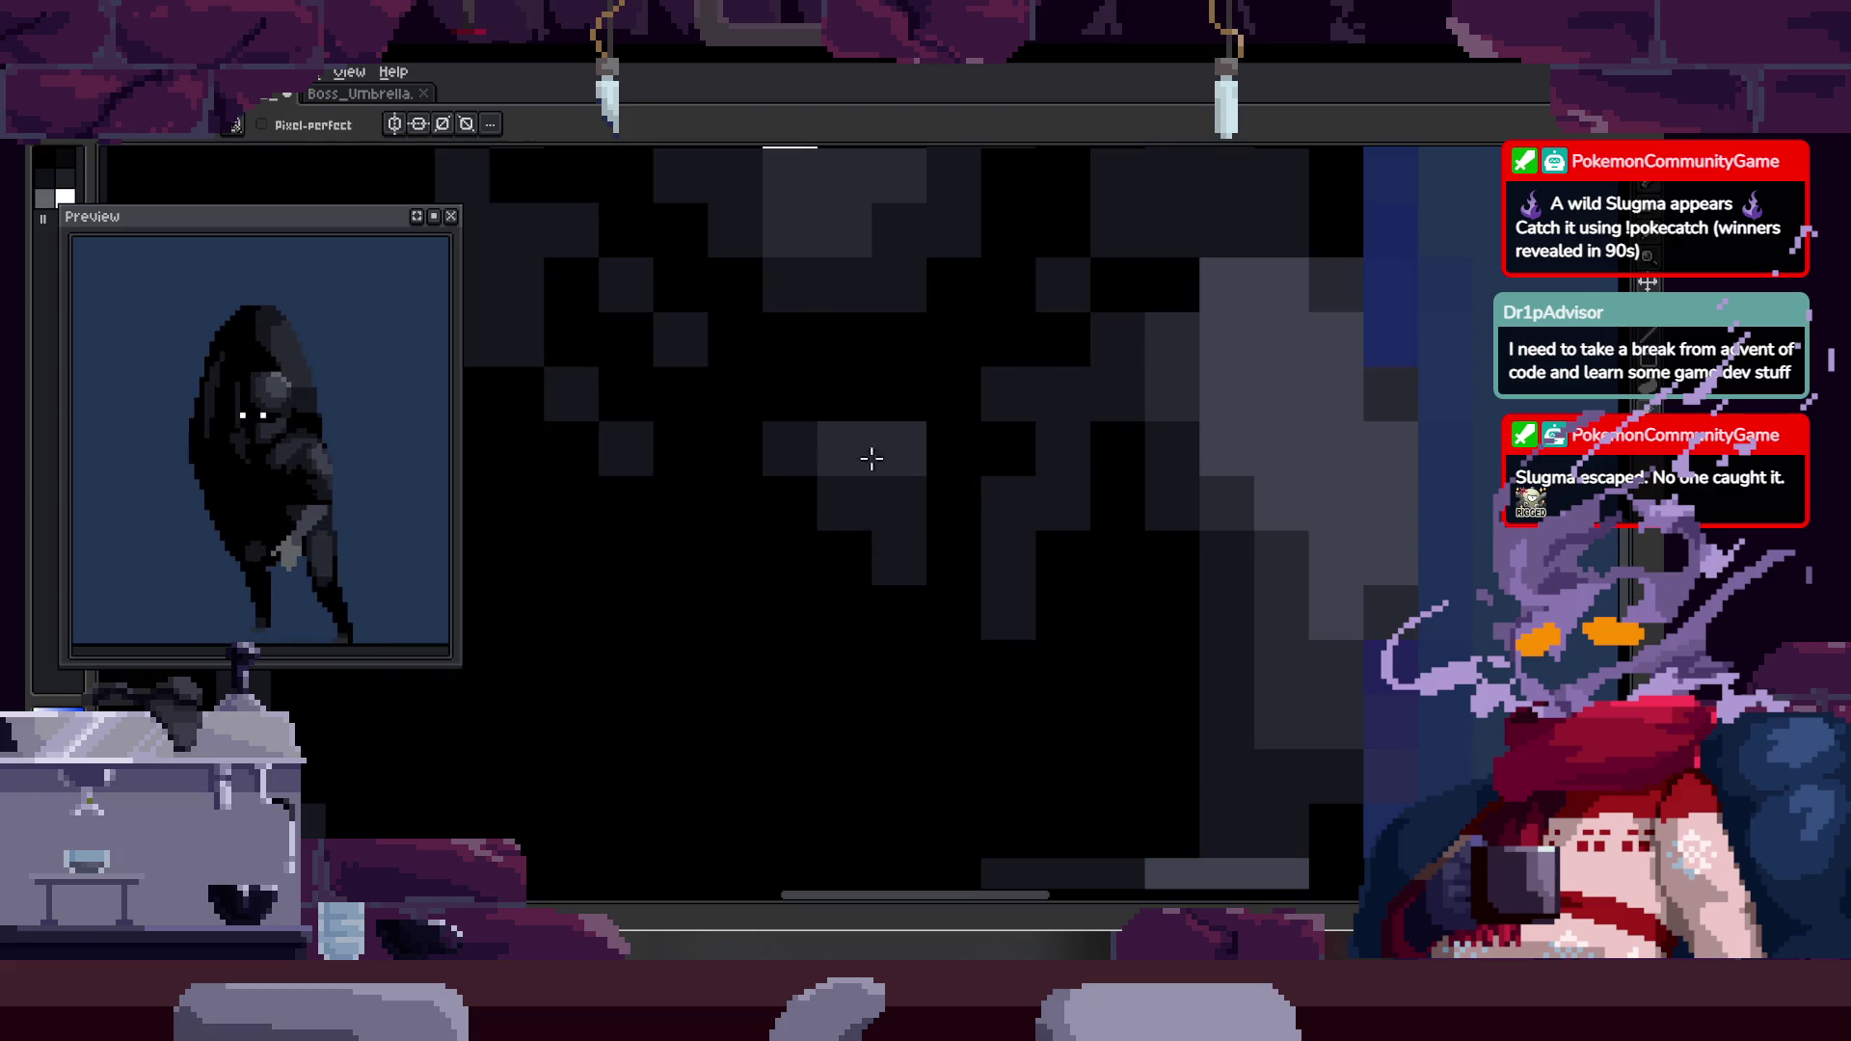
scroll(1002, 376, "up", 2)
left_click(1096, 442)
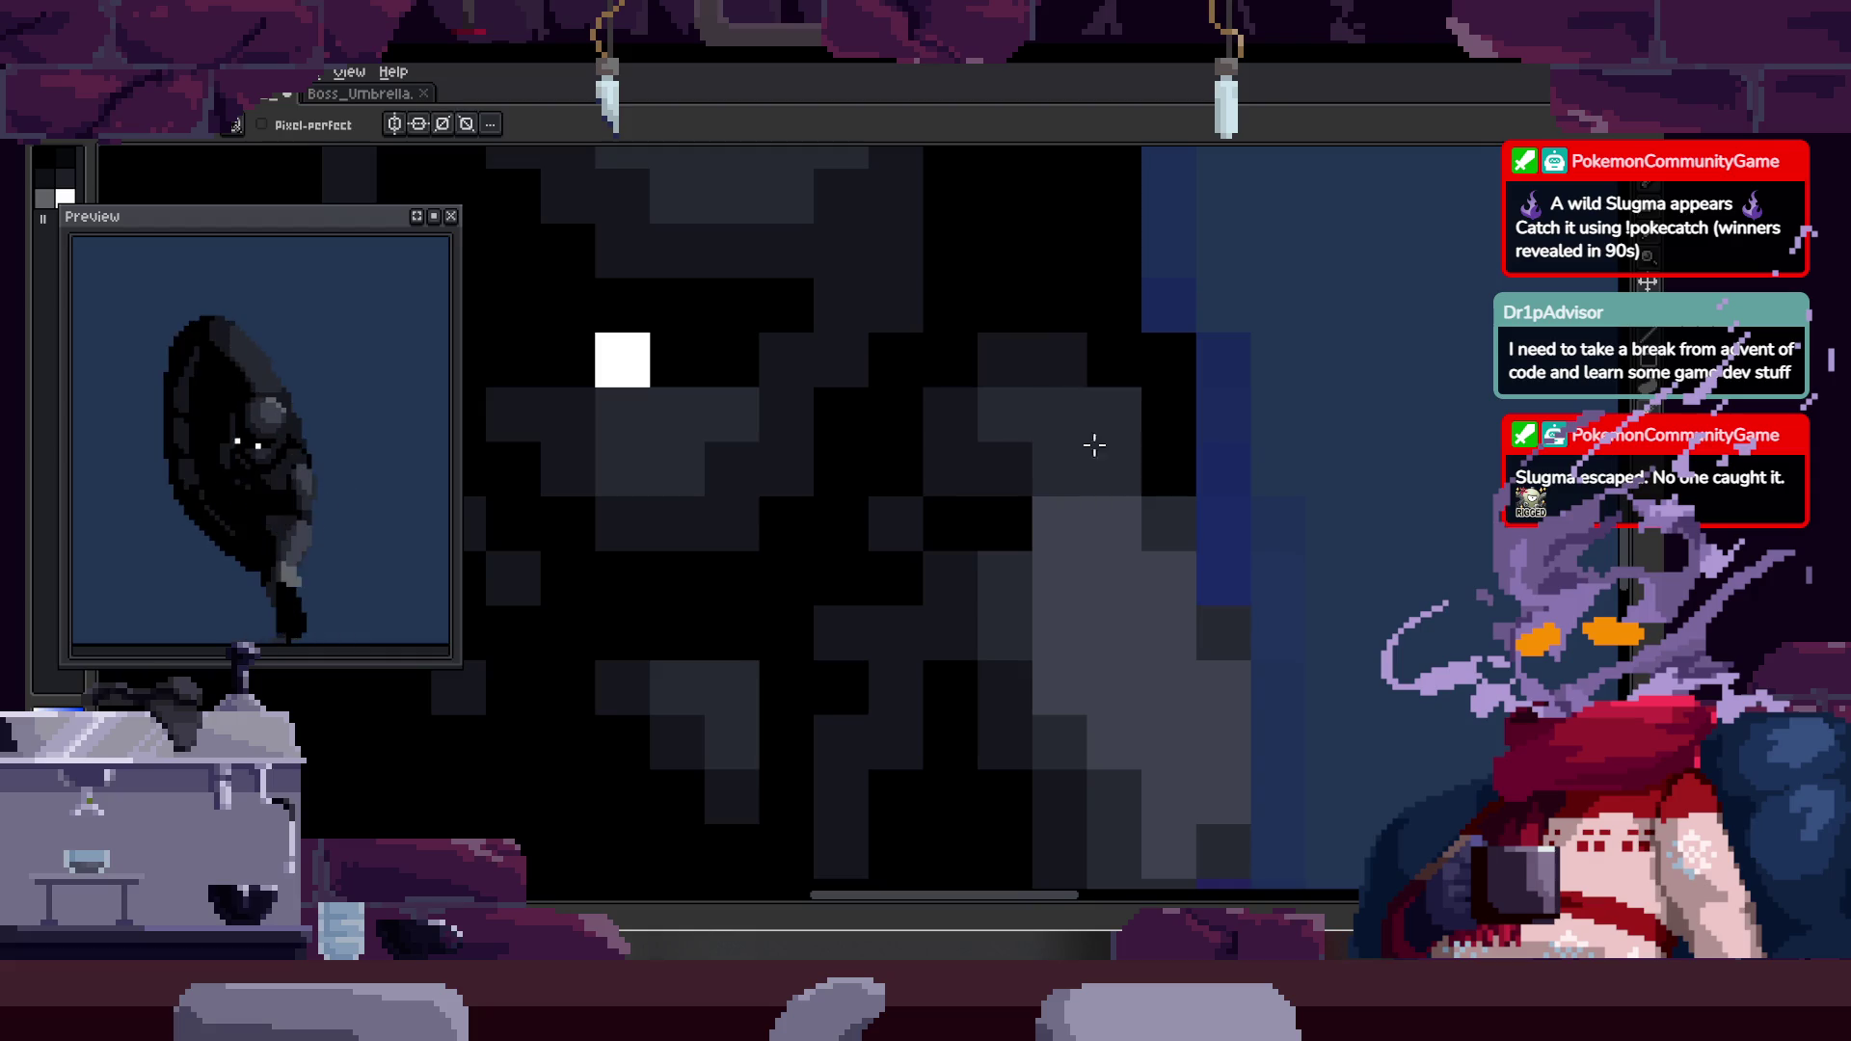
- Paint light-grey shading down across the body and lighten a few more body pixels
key("z")
scroll(1109, 405, "down", 4)
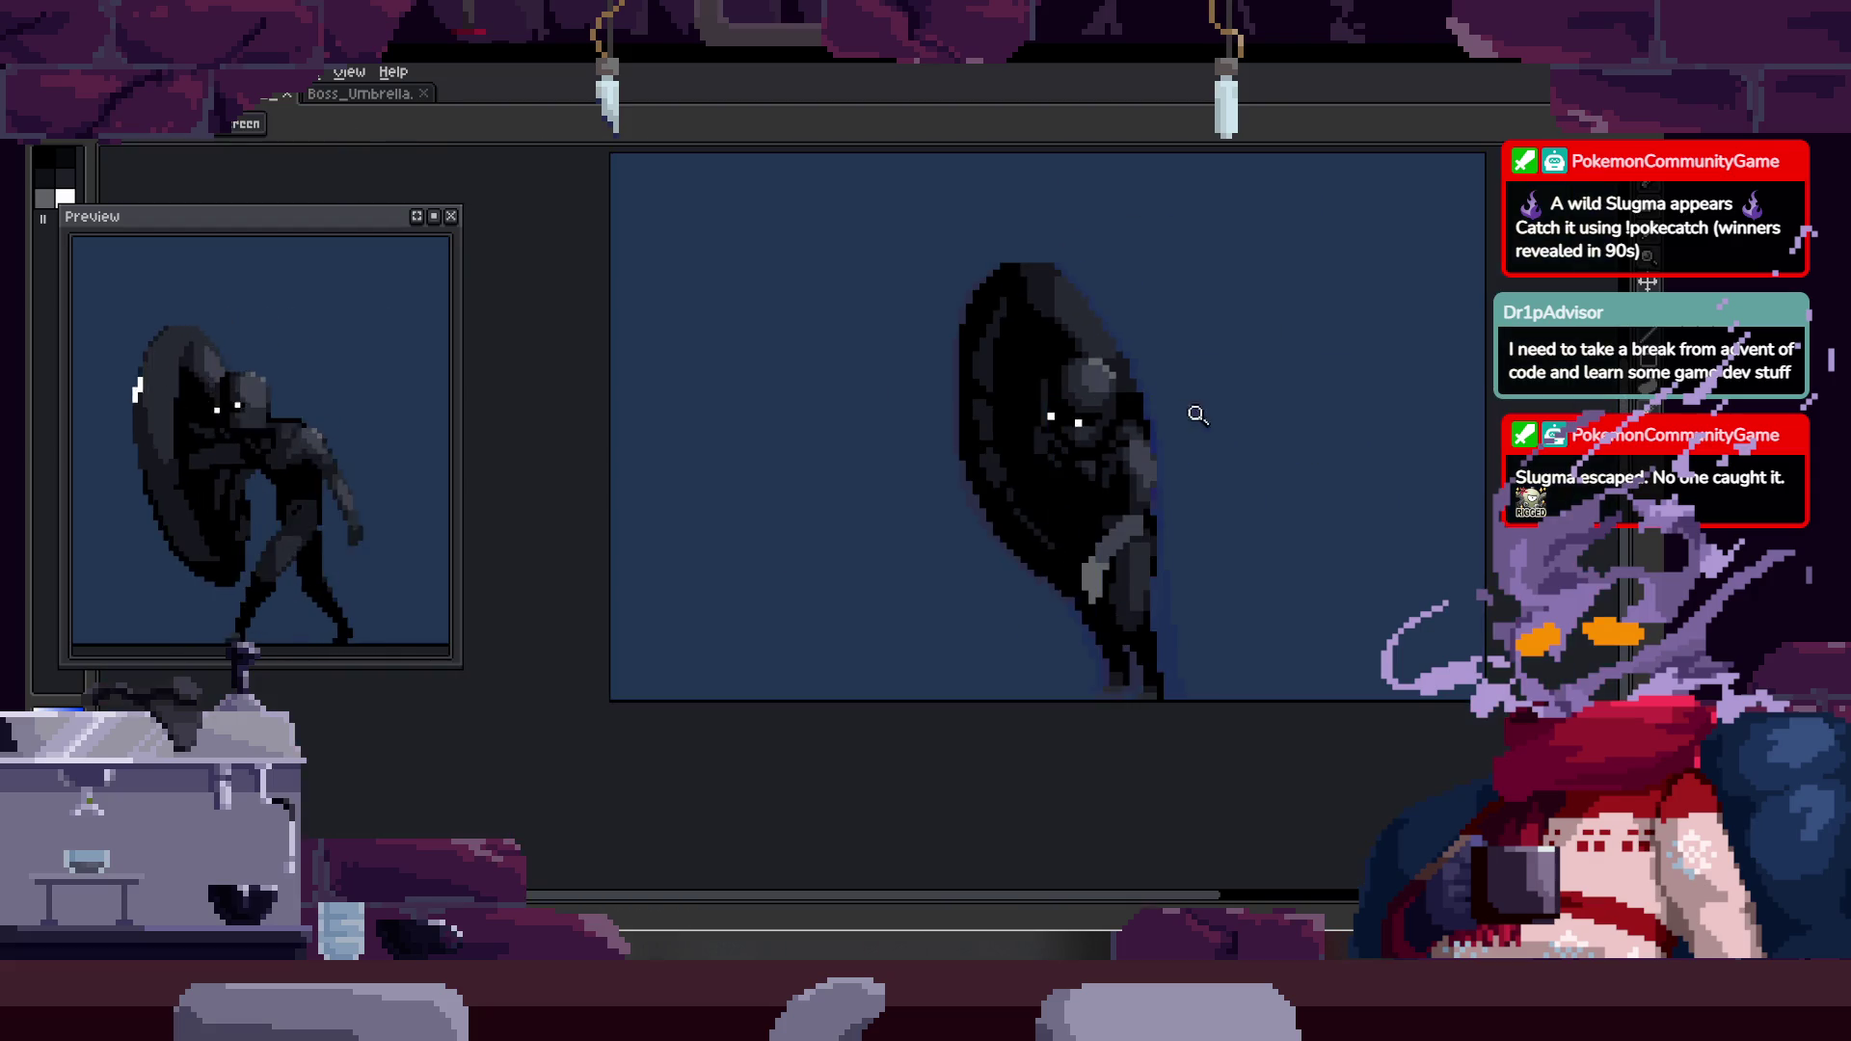
scroll(1060, 320, "up", 6)
key("b")
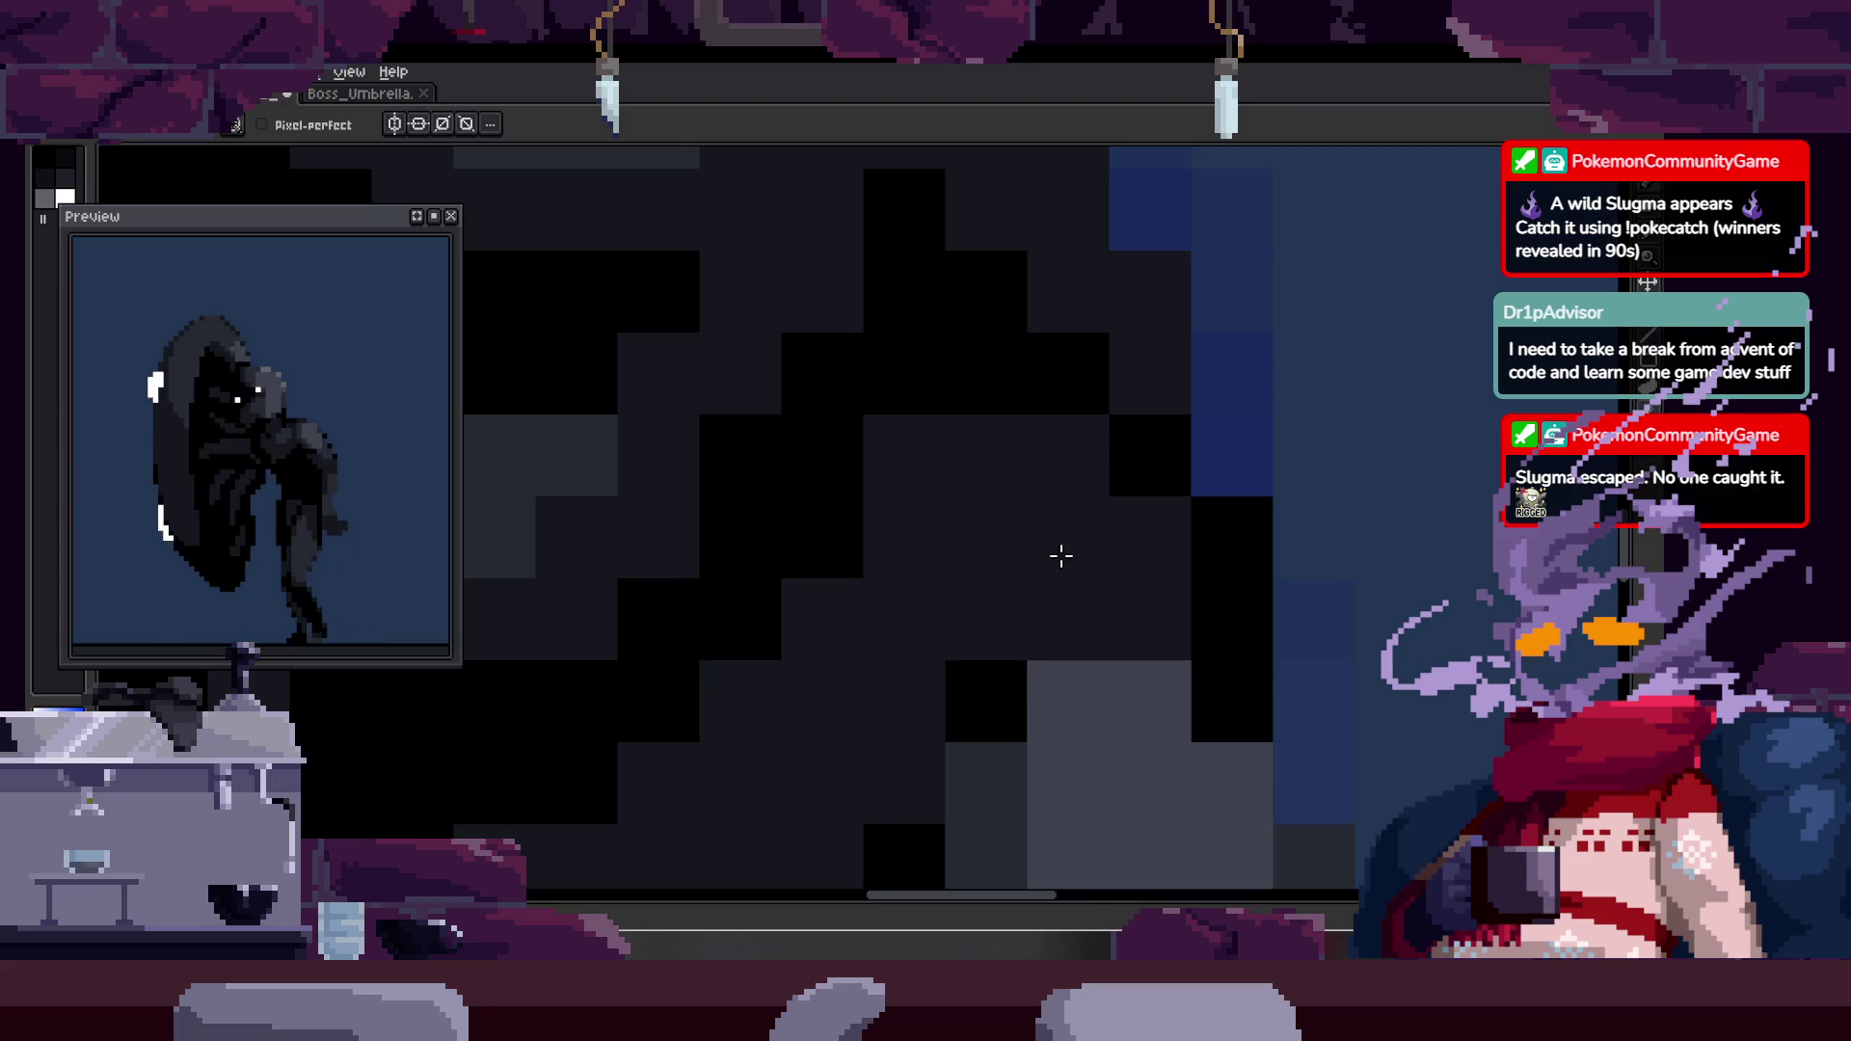
scroll(1055, 554, "down", 2)
scroll(1173, 512, "down", 1)
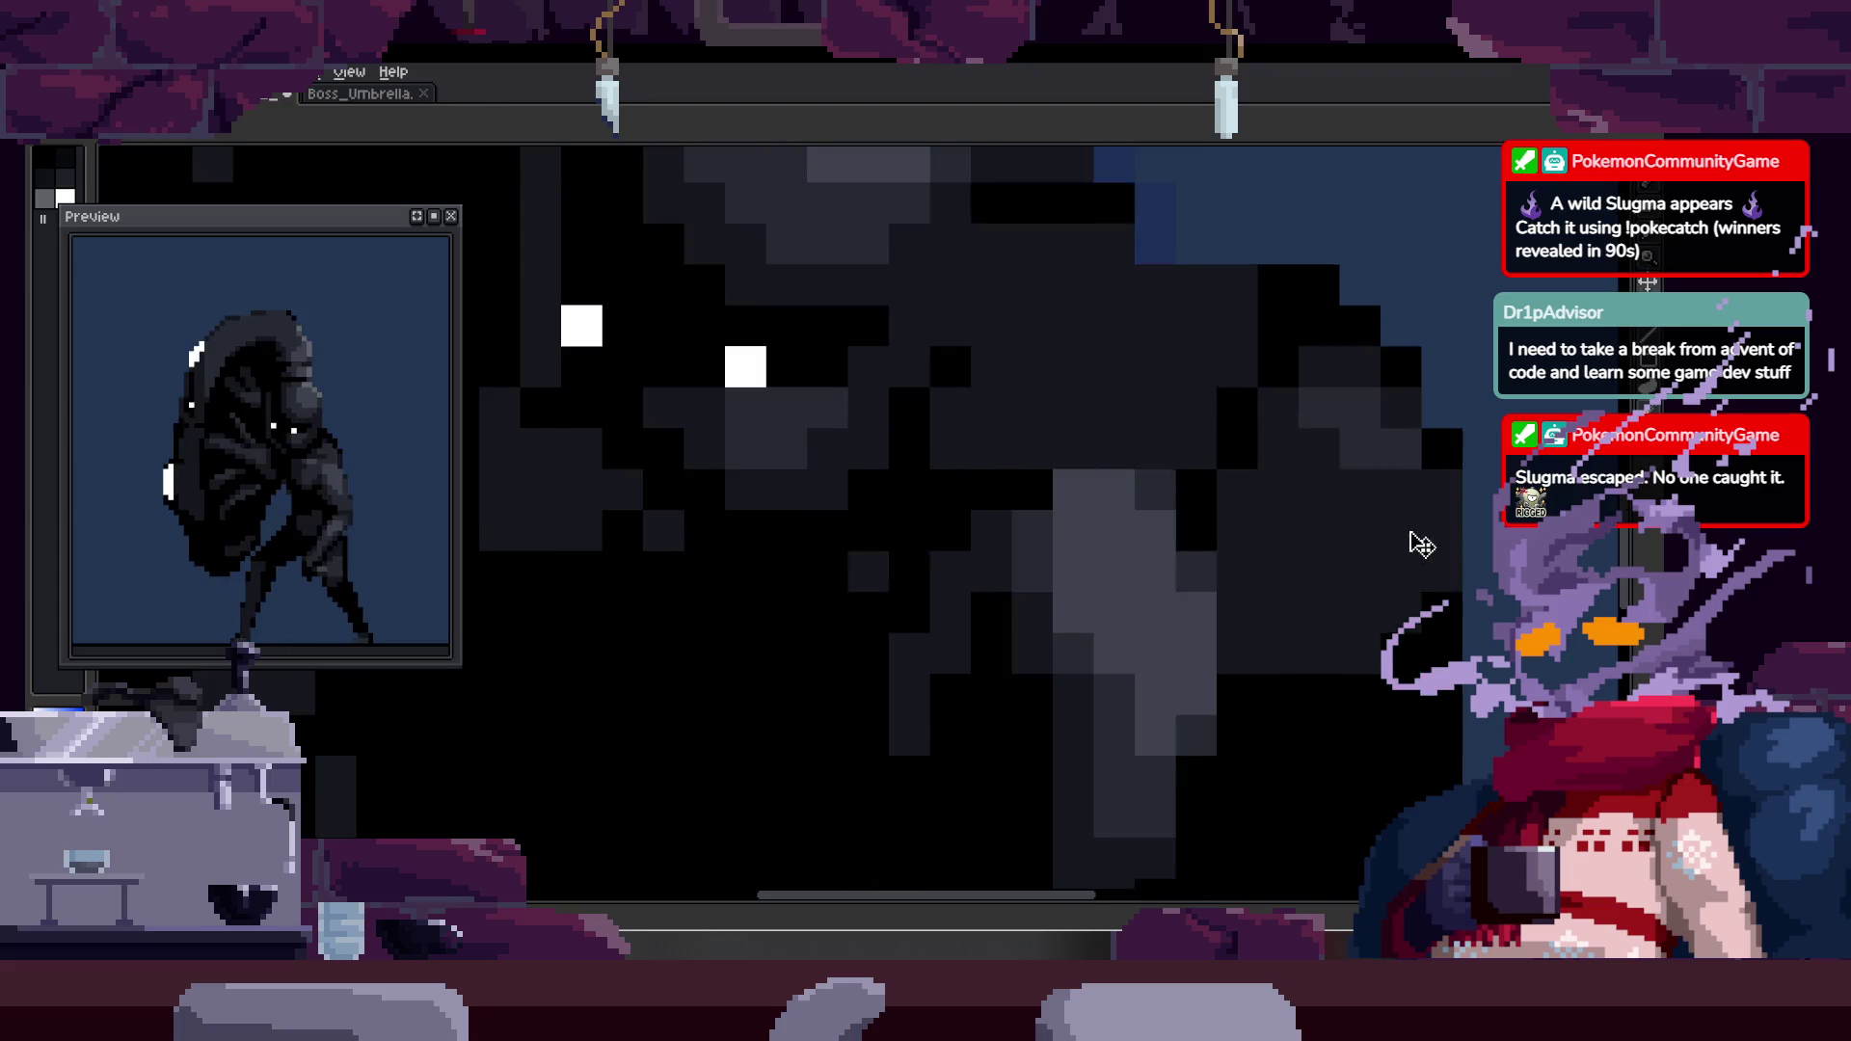
scroll(1210, 359, "up", 2)
scroll(1035, 548, "up", 1)
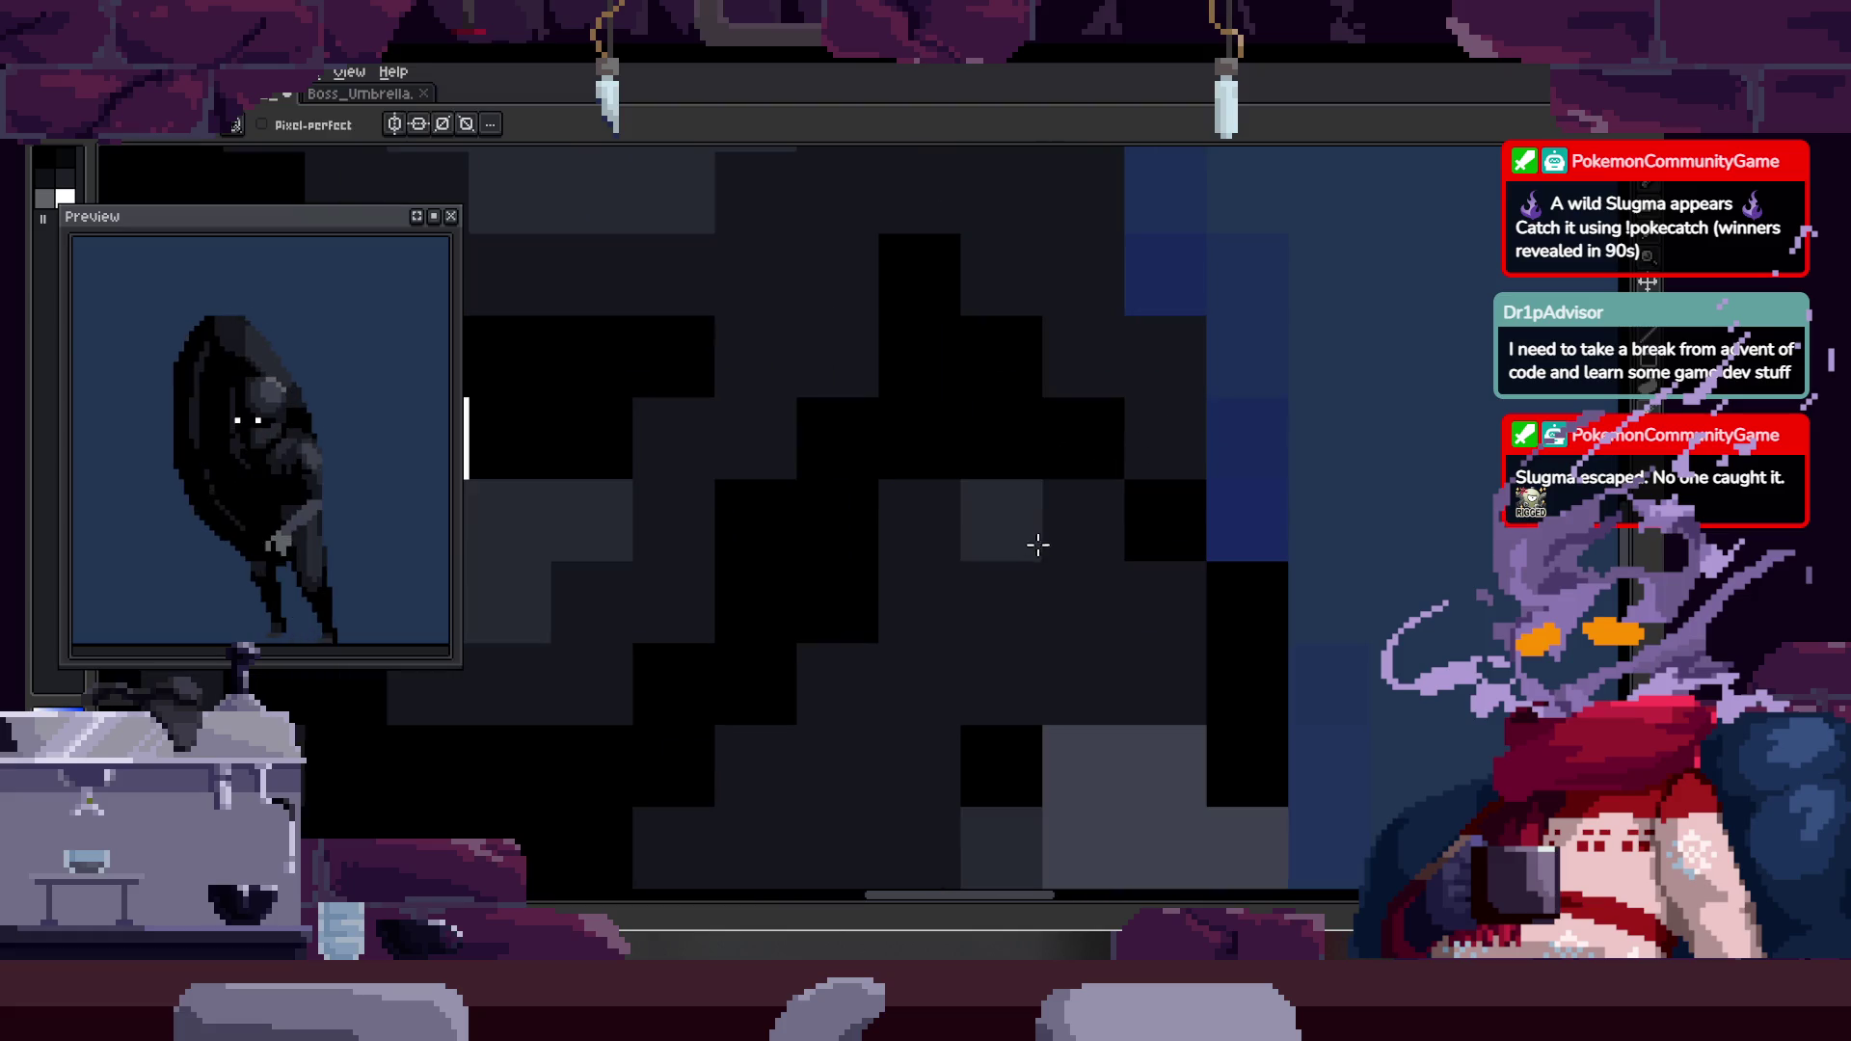
mouse_move(1031, 543)
left_mouse_down()
mouse_move(1119, 604)
mouse_move(1149, 653)
left_mouse_up()
scroll(1148, 652, "down", 1)
left_click(1016, 537)
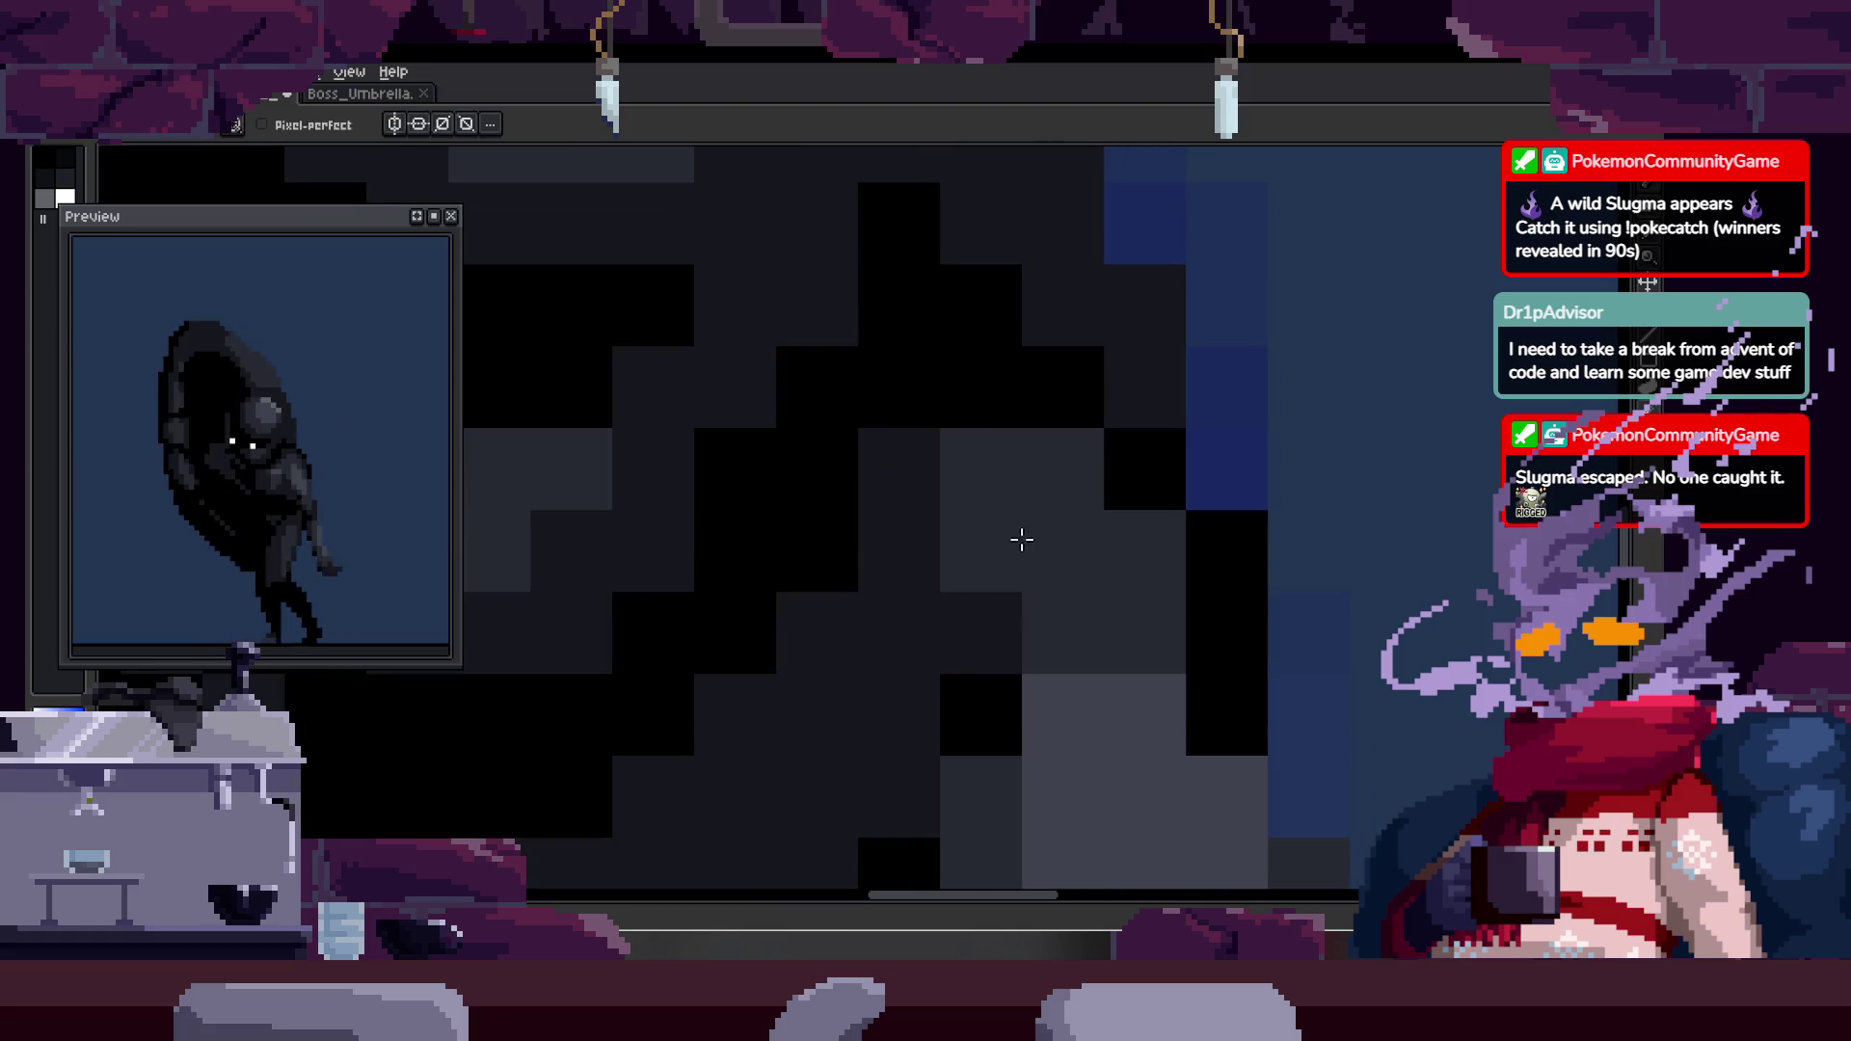
key("z")
scroll(940, 511, "down", 3)
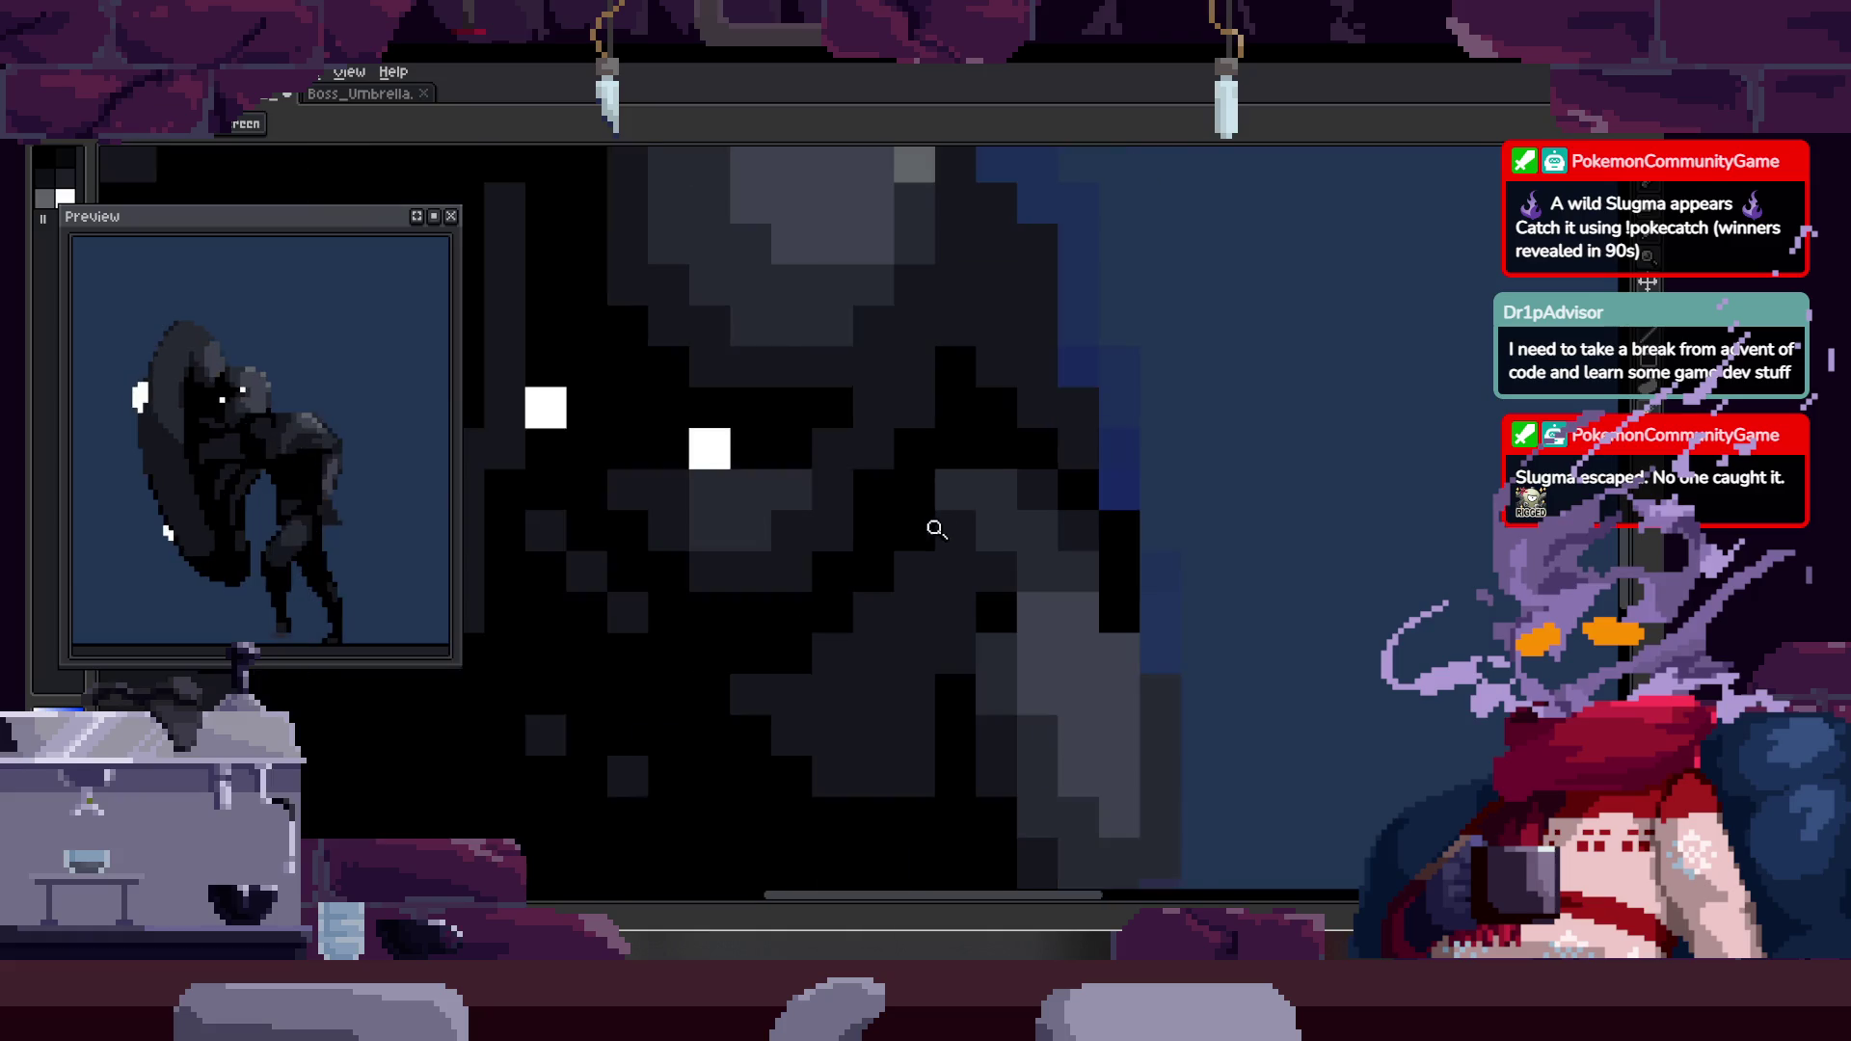
scroll(1052, 527, "up", 5)
key("b")
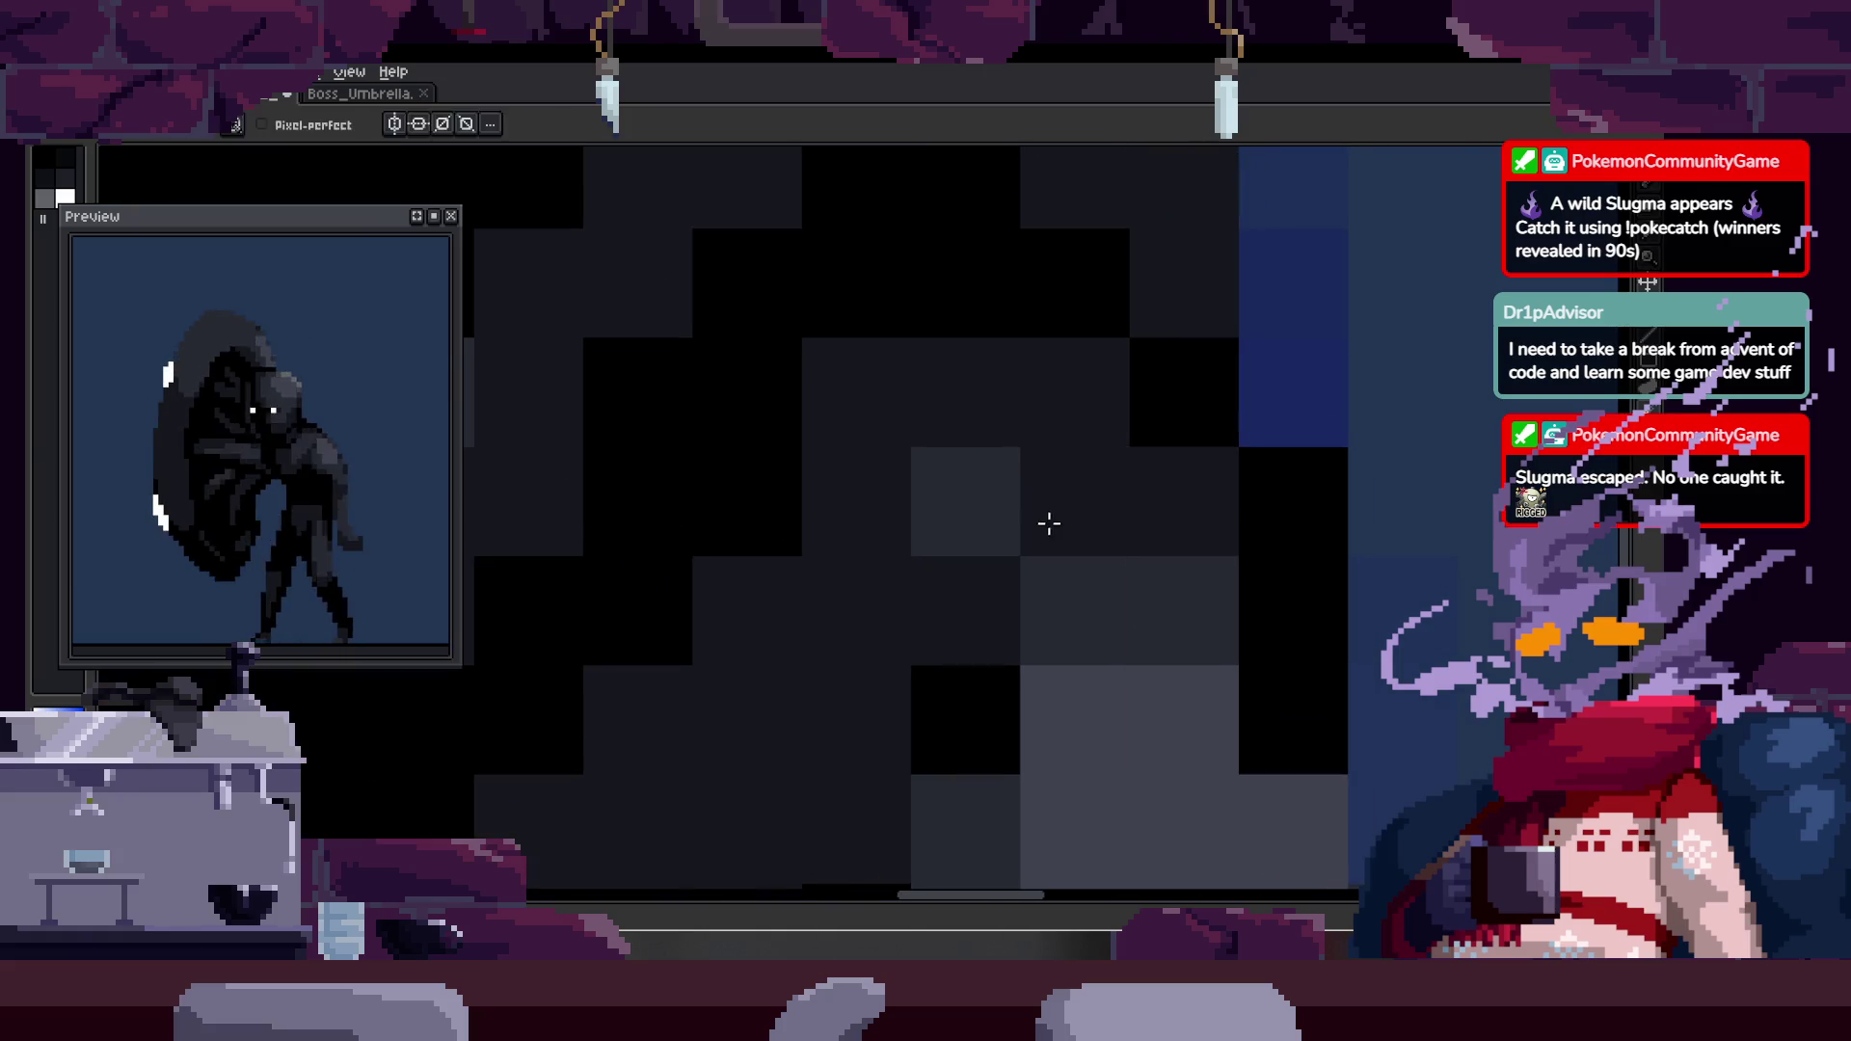
left_click(1046, 527)
- Inspect the body shading up close and save the Boss_Umbrella sprite
key("z")
scroll(1206, 487, "down", 2)
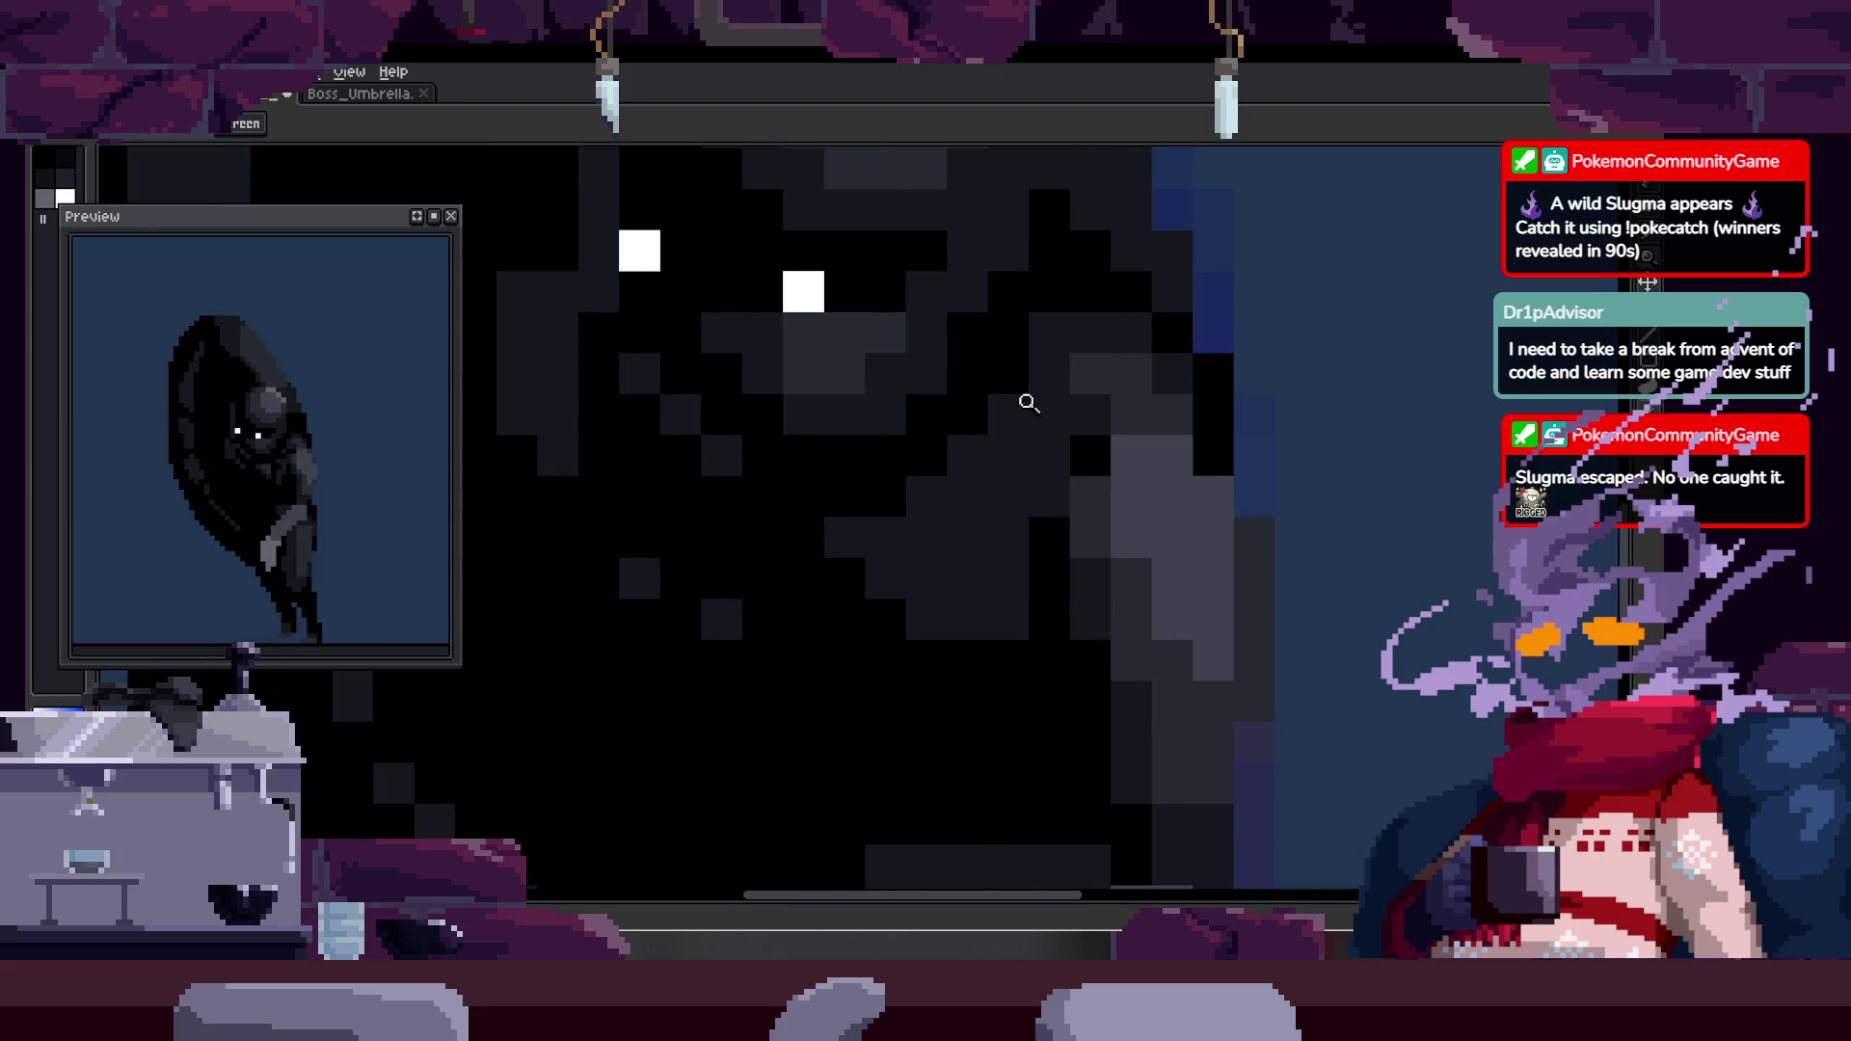
left_click(1017, 403)
key("b")
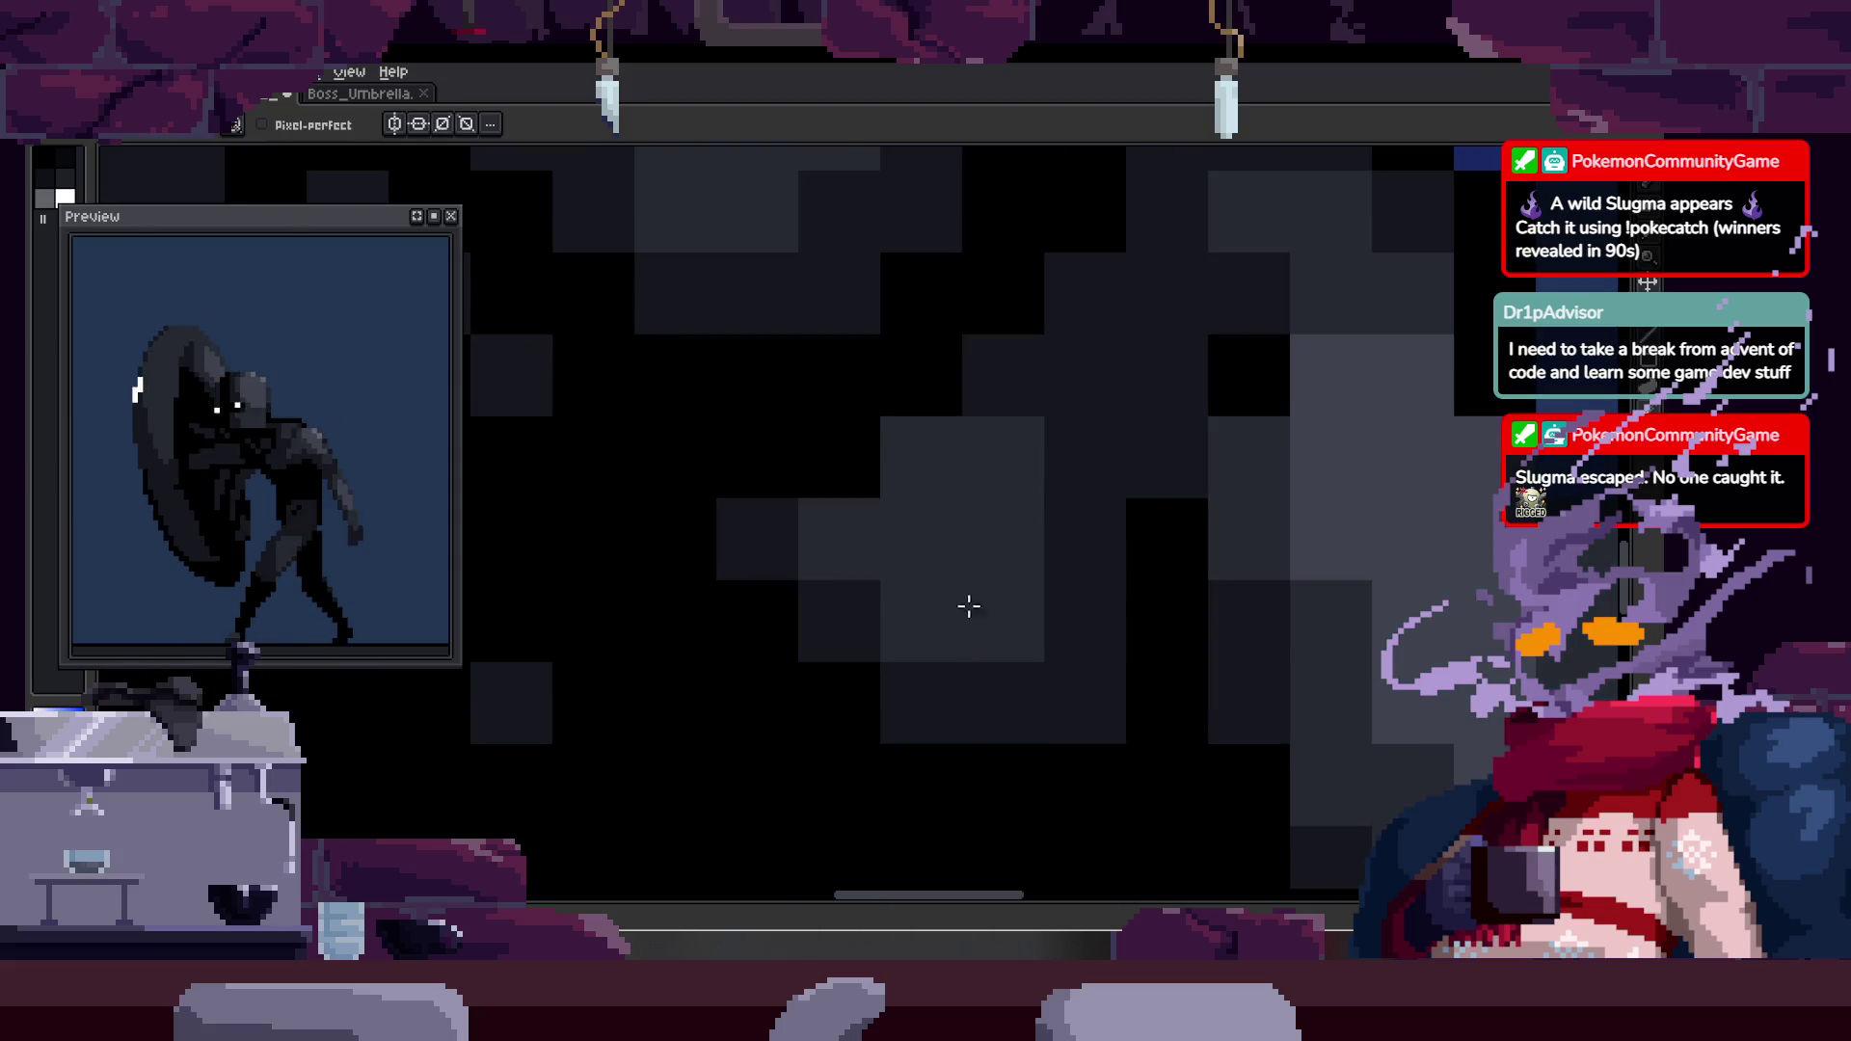
key("z")
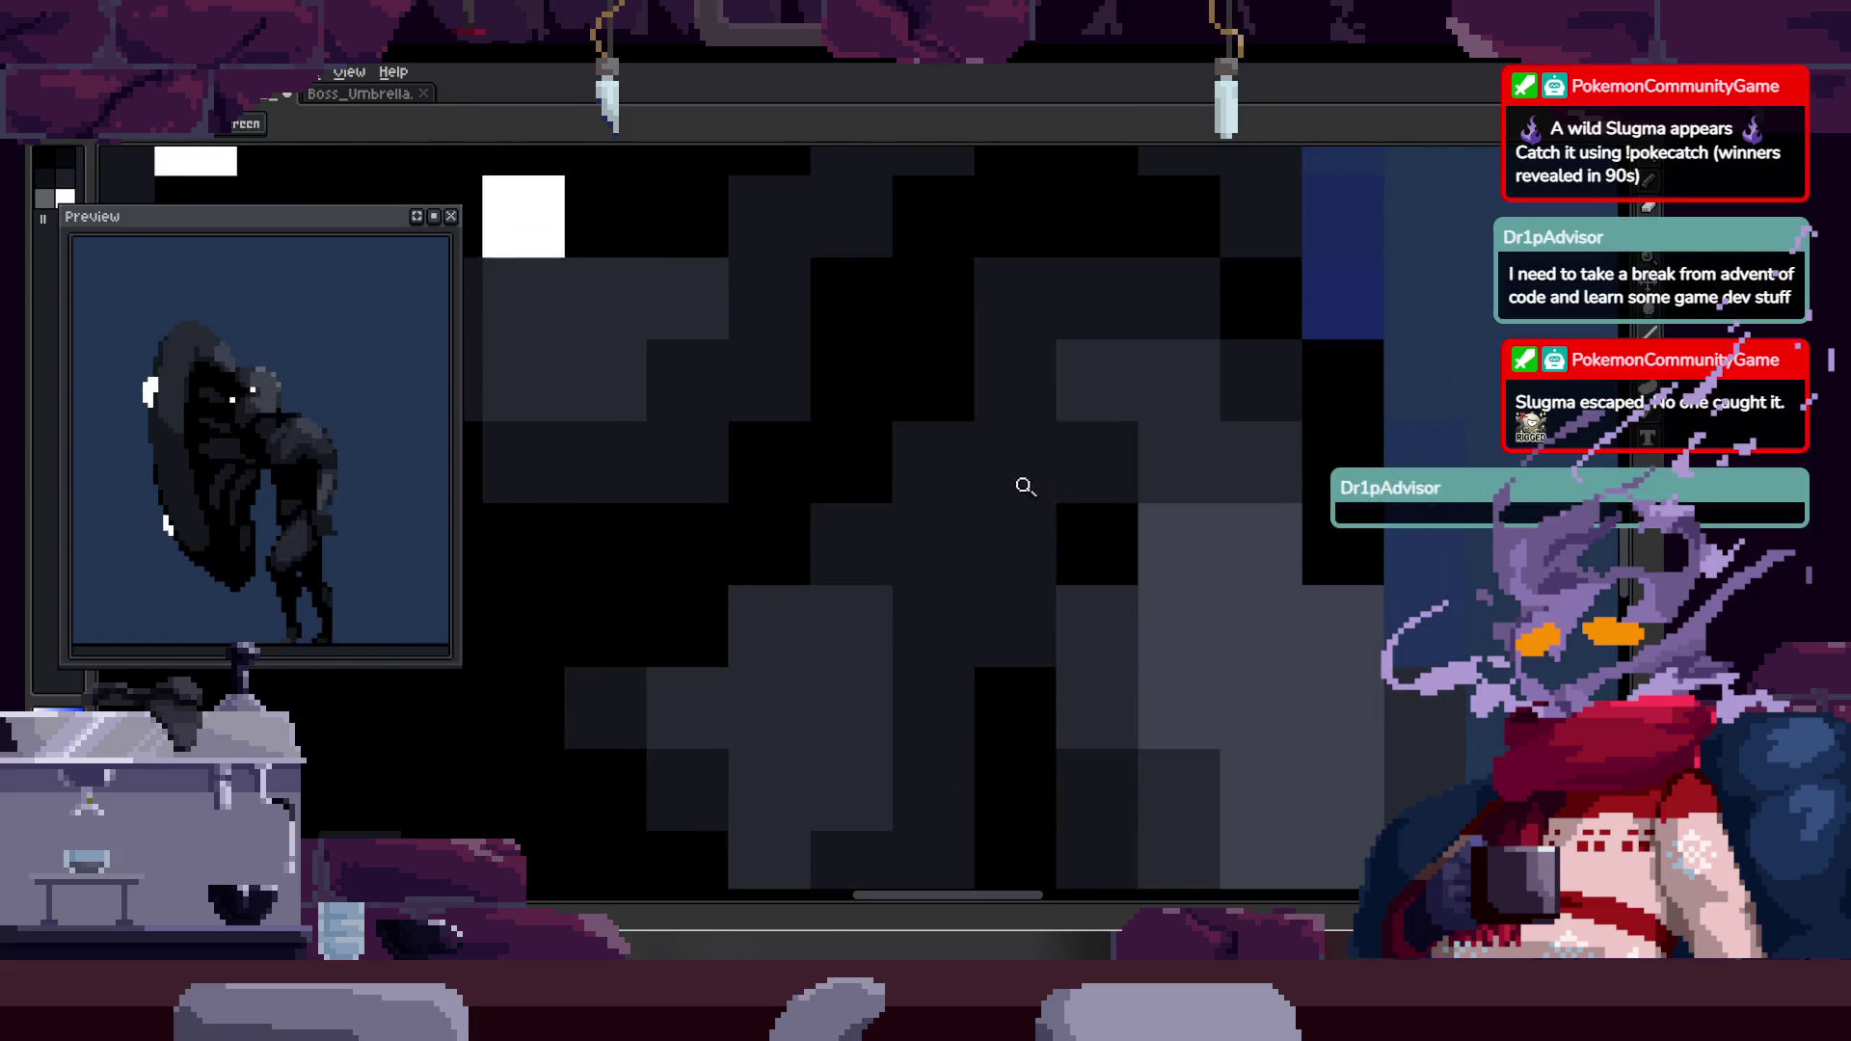
scroll(1030, 482, "down", 3)
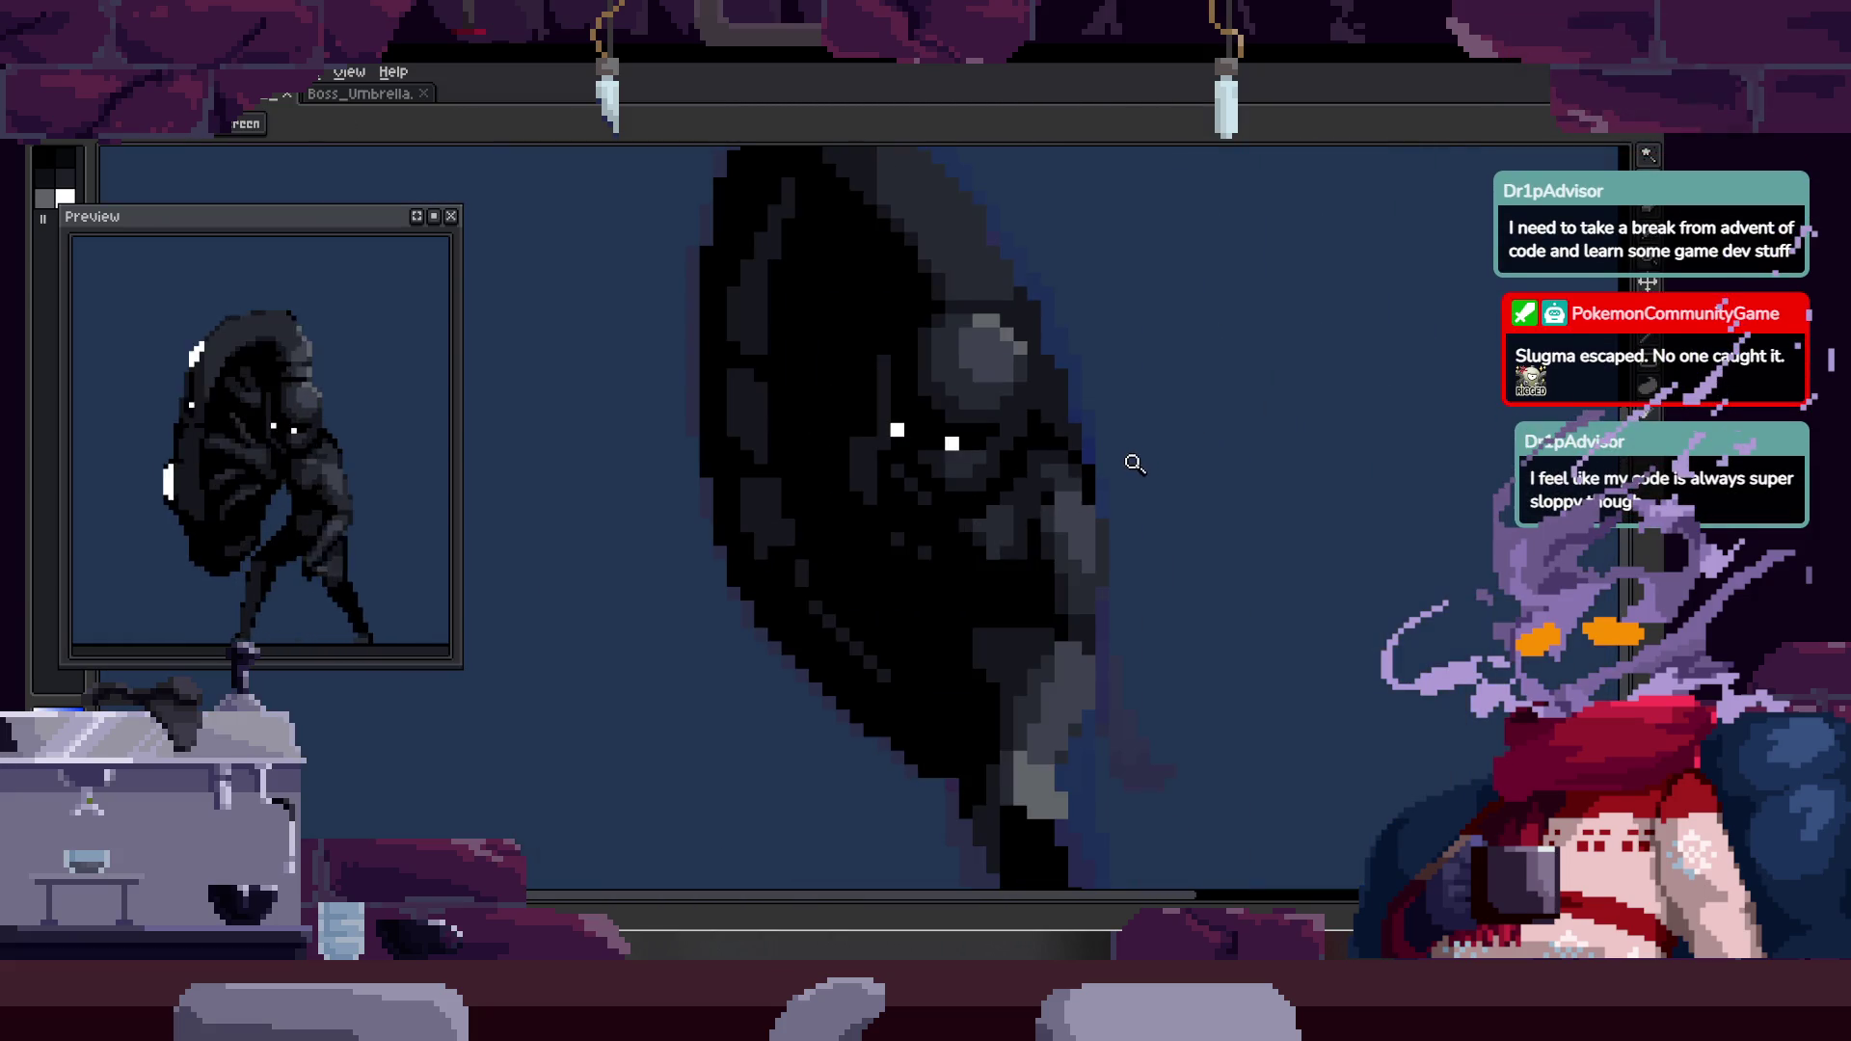
left_click(1134, 464)
left_click(1116, 413)
key("b")
key("z")
scroll(1012, 472, "down", 3)
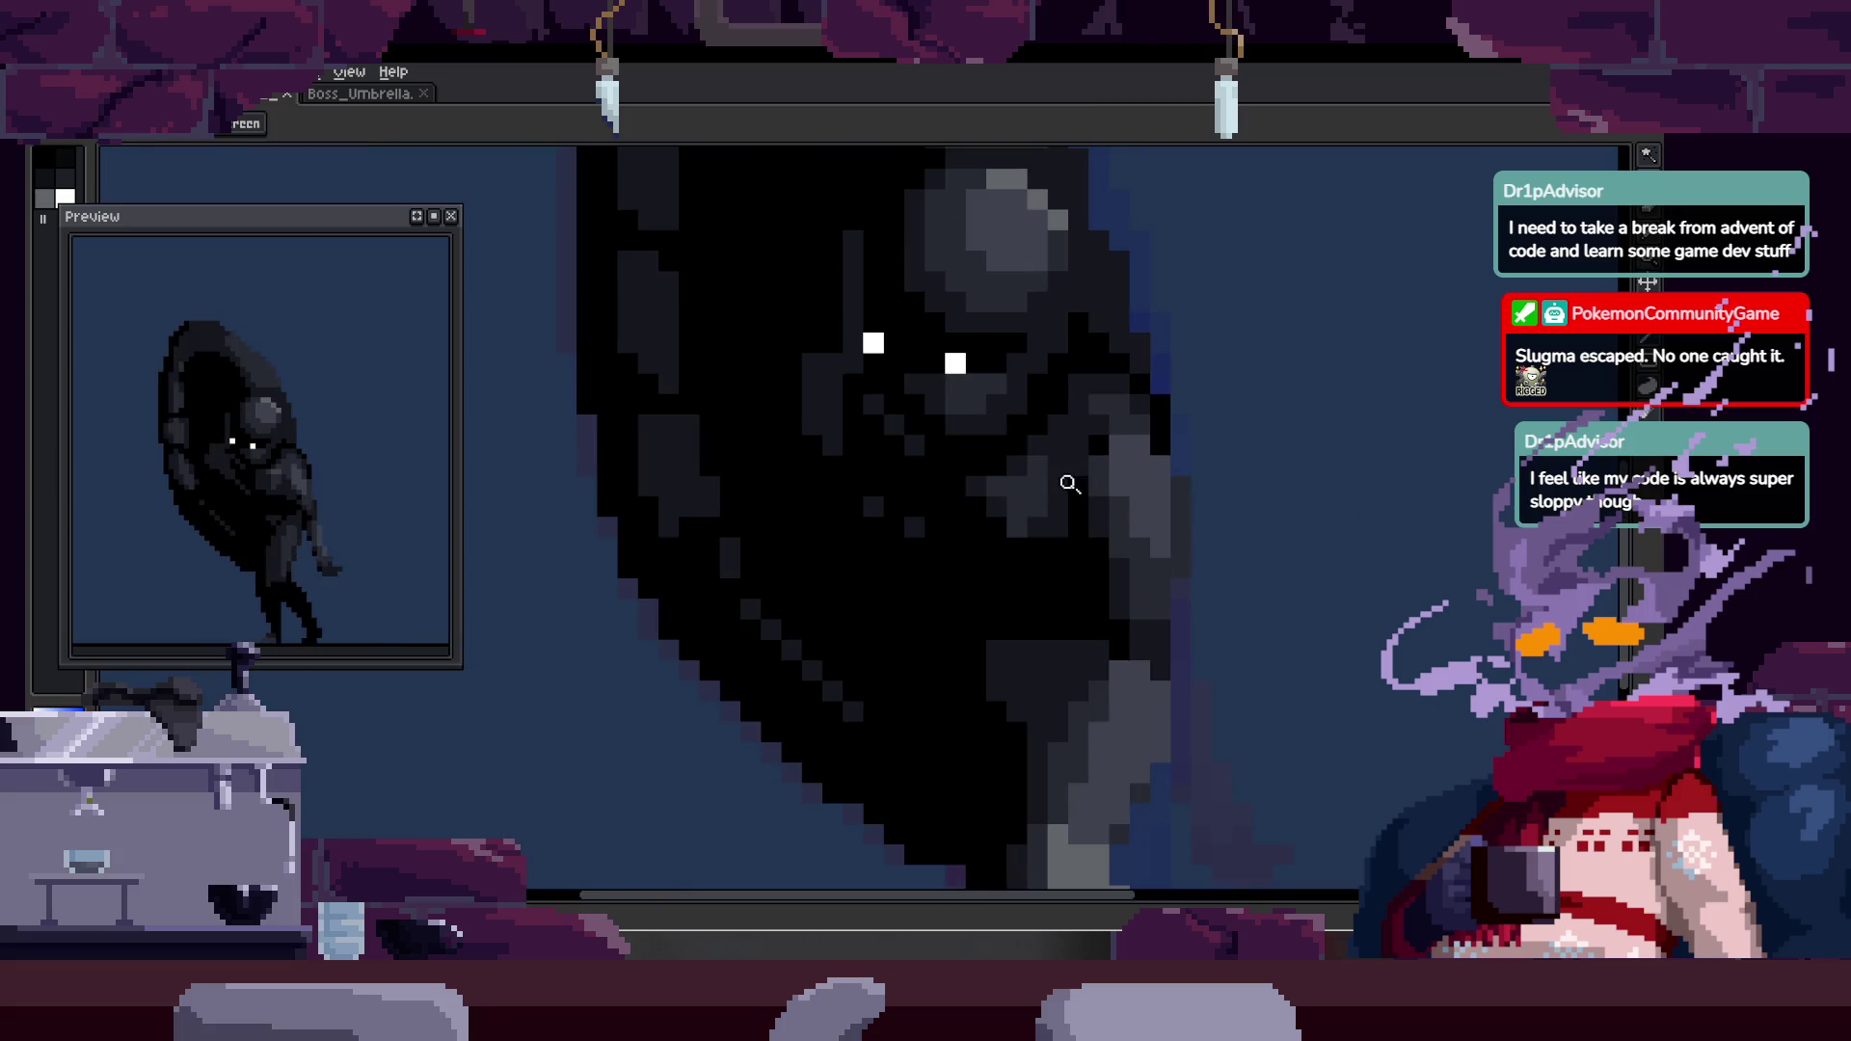
key("Tab")
scroll(997, 527, "up", 2)
key("Tab")
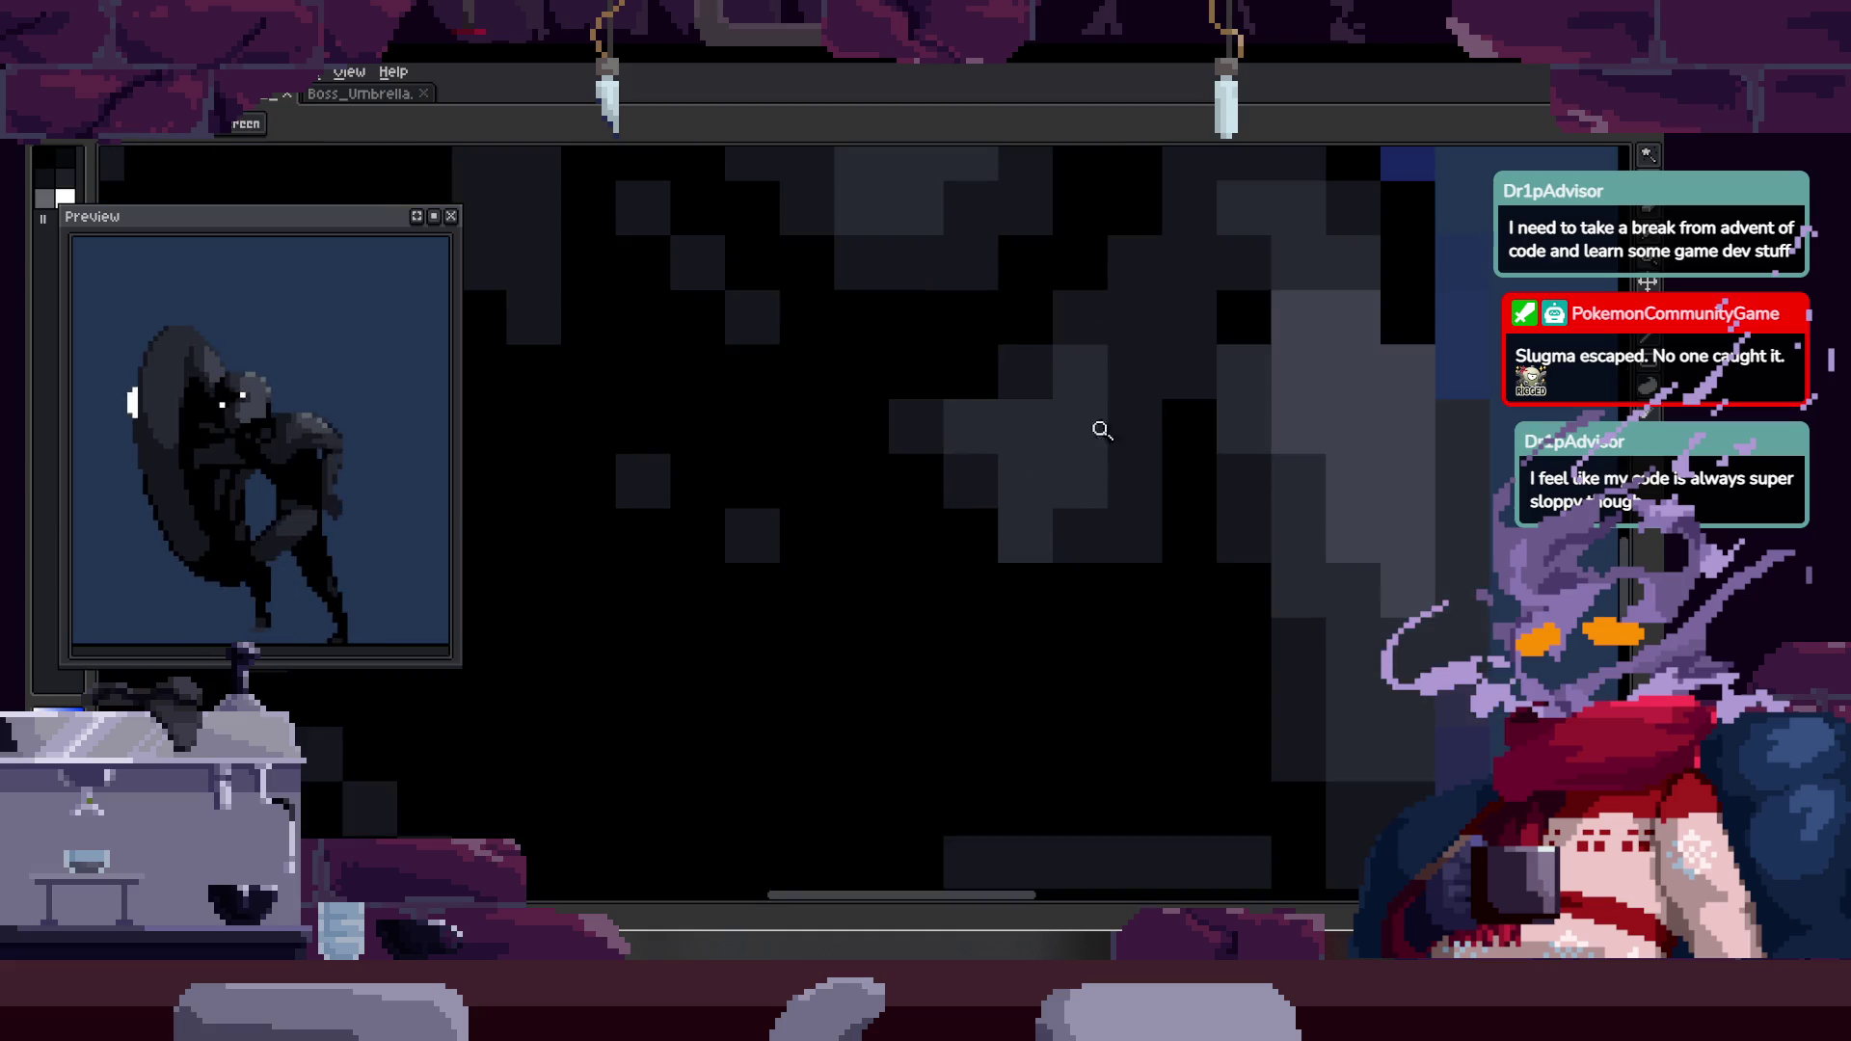
scroll(1074, 466, "down", 2)
key("ctrl+s")
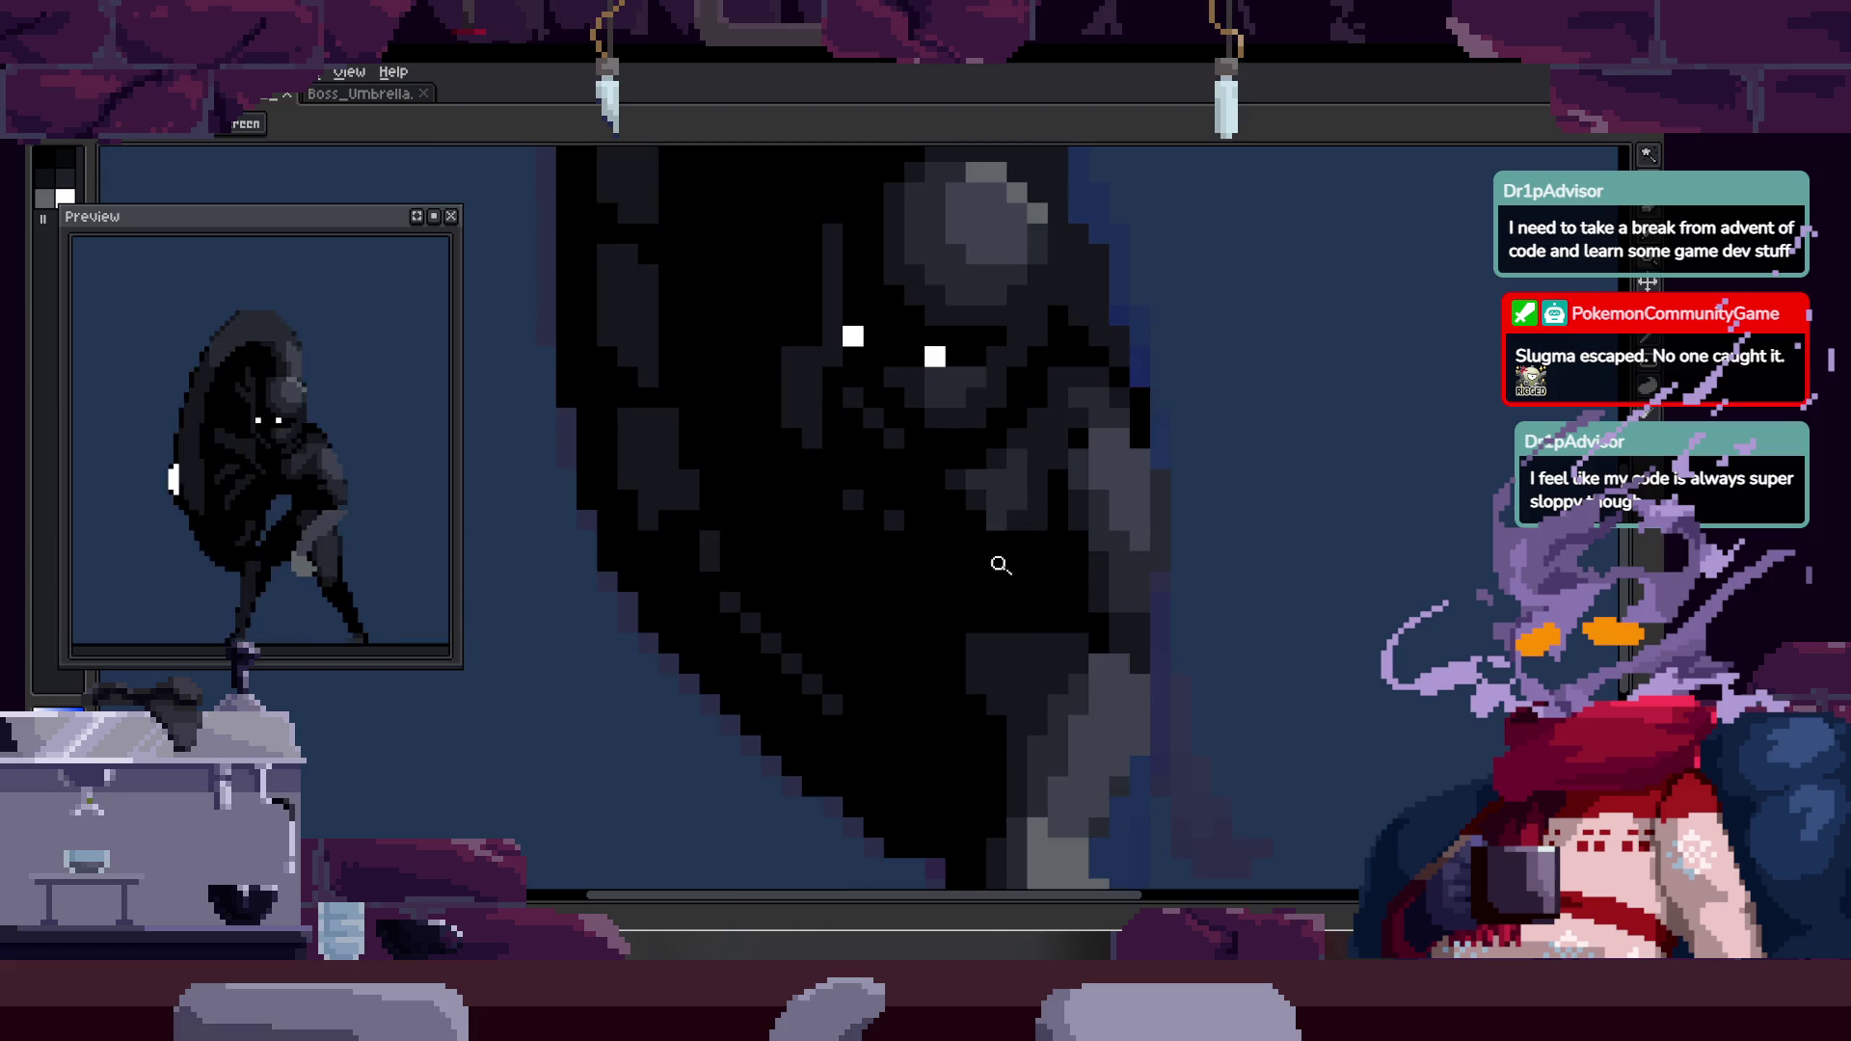
scroll(996, 568, "up", 3)
key("b")
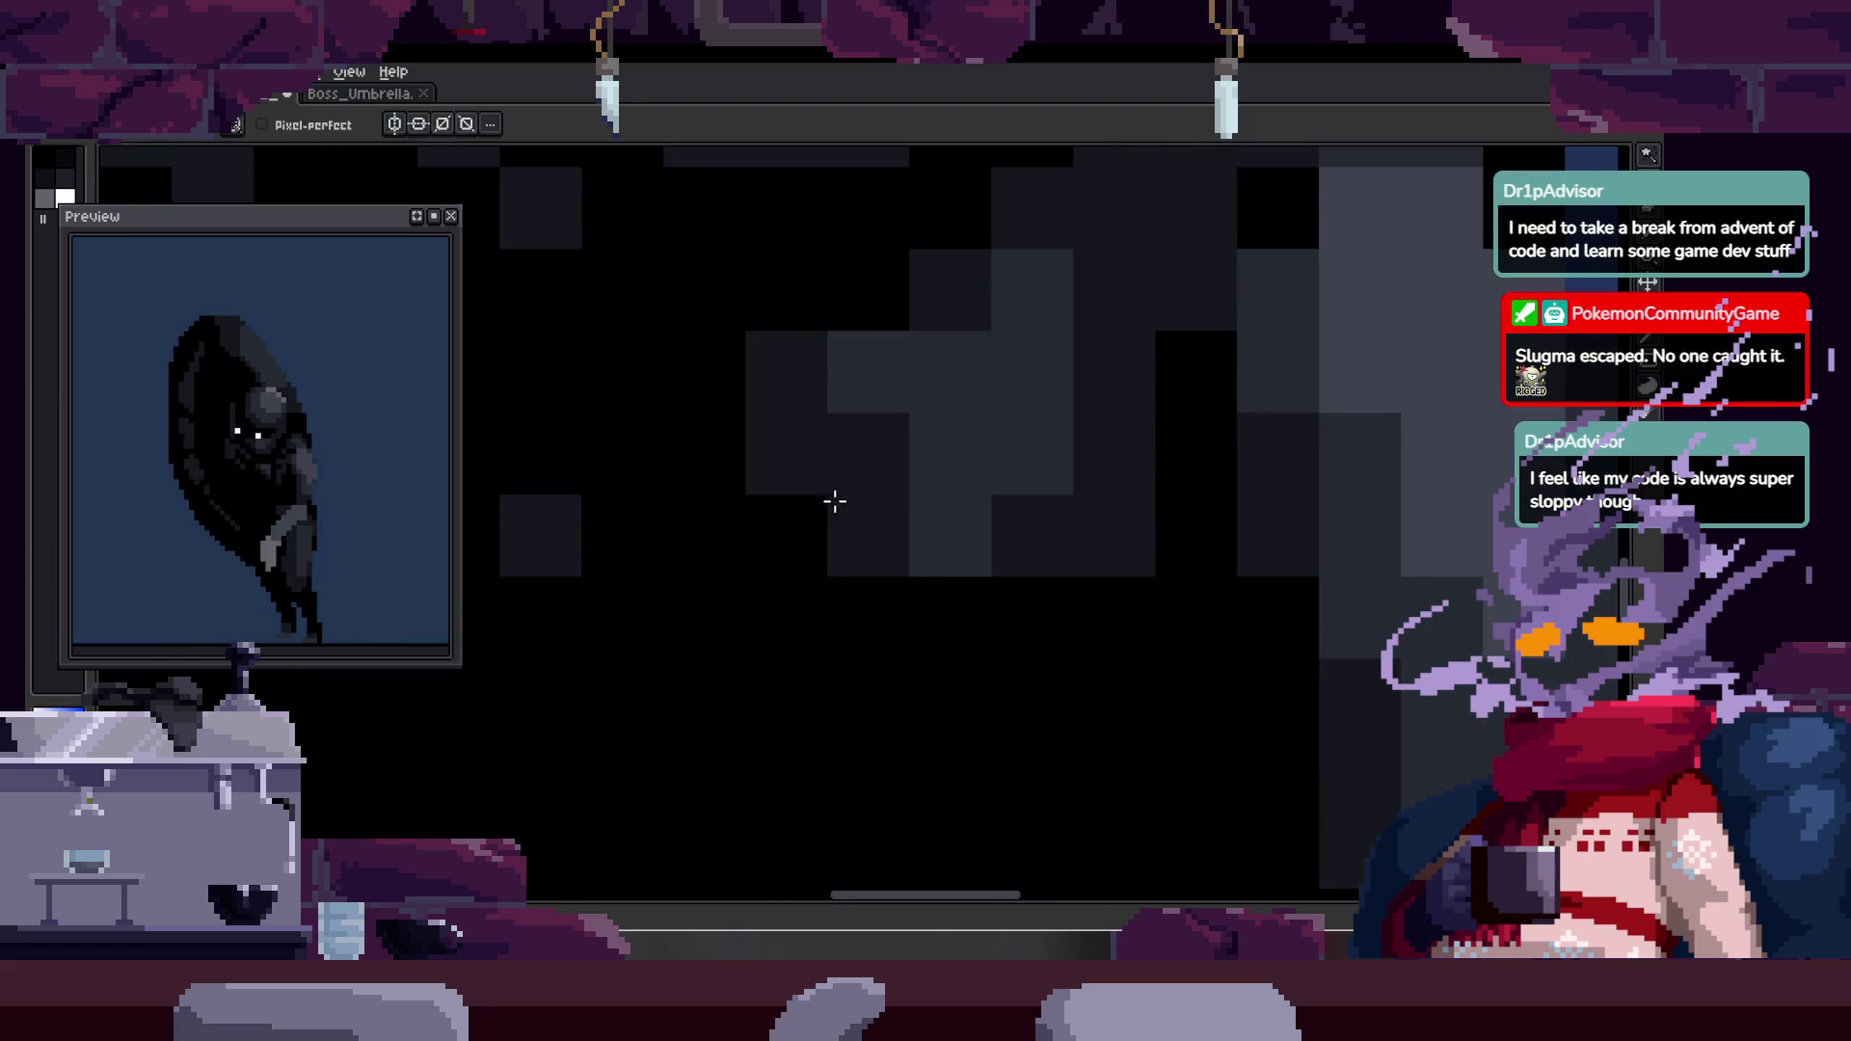
key("ctrl")
scroll(835, 504, "down", 2)
scroll(855, 521, "down", 2)
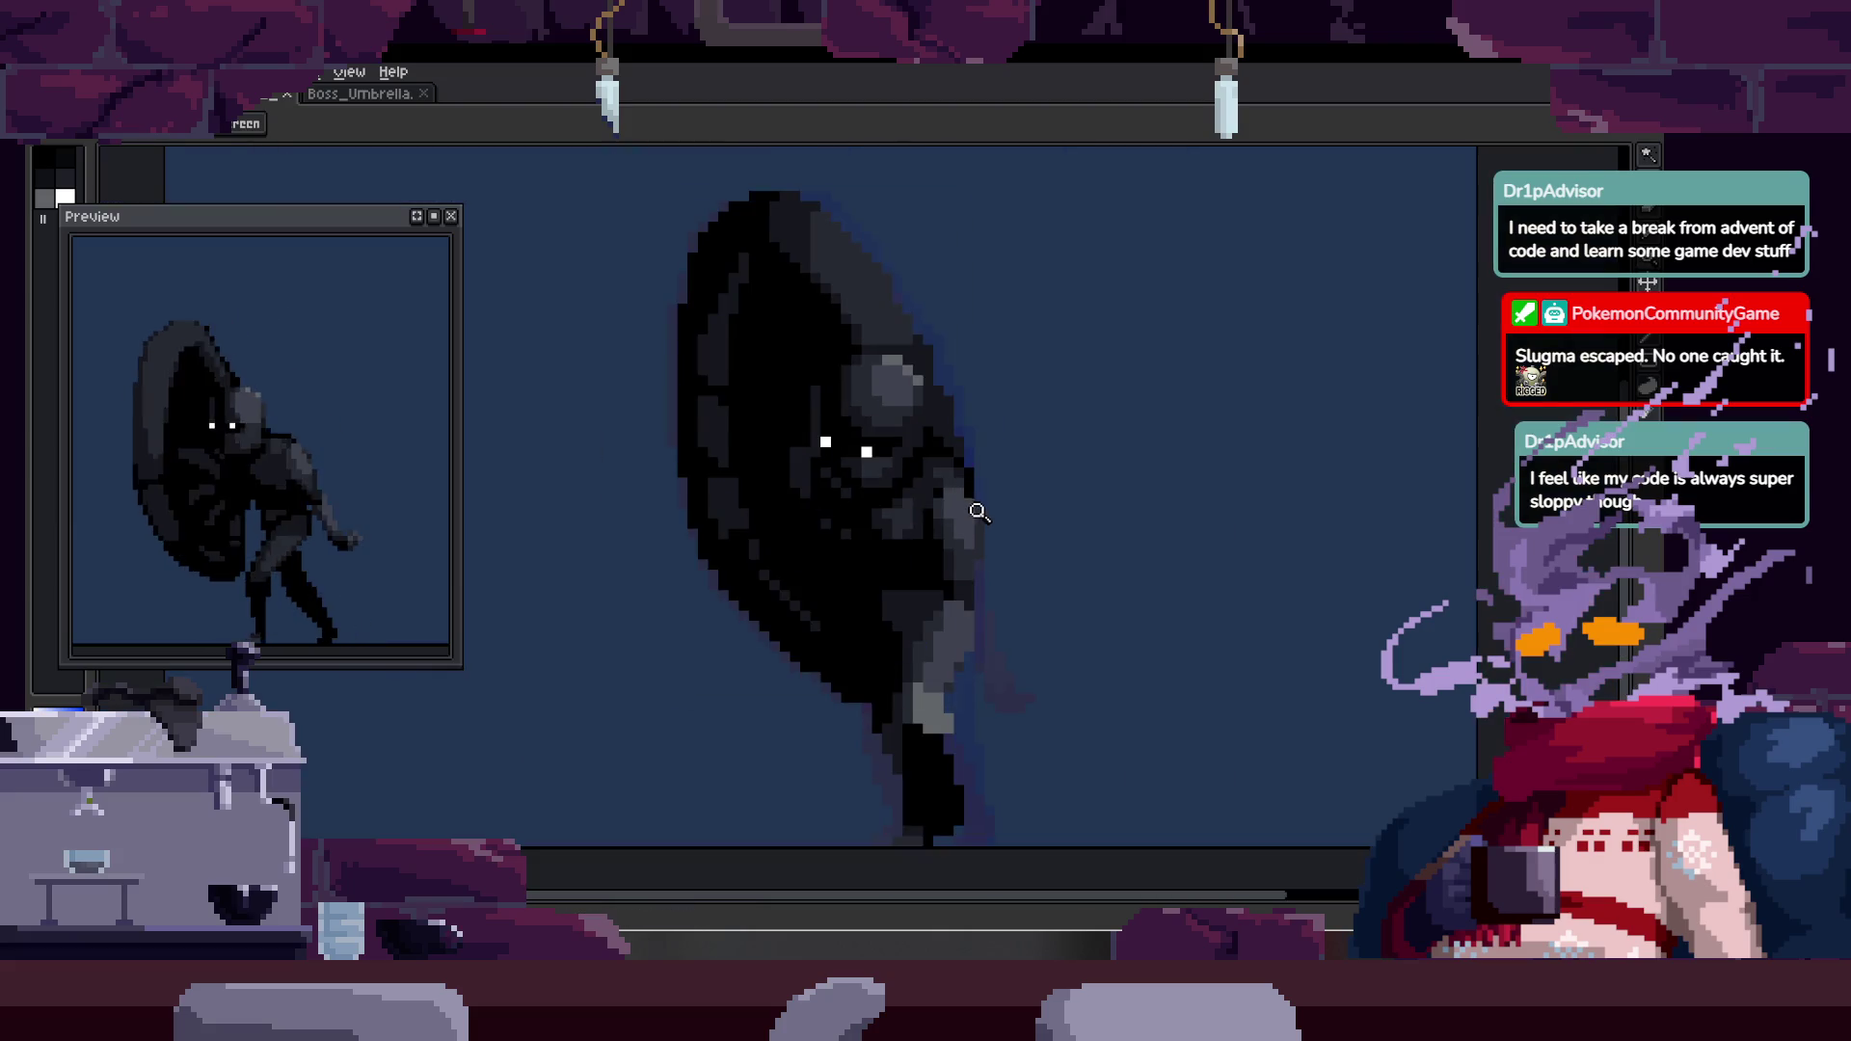
scroll(980, 512, "up", 3)
scroll(814, 521, "down", 2)
key("ctrl+s")
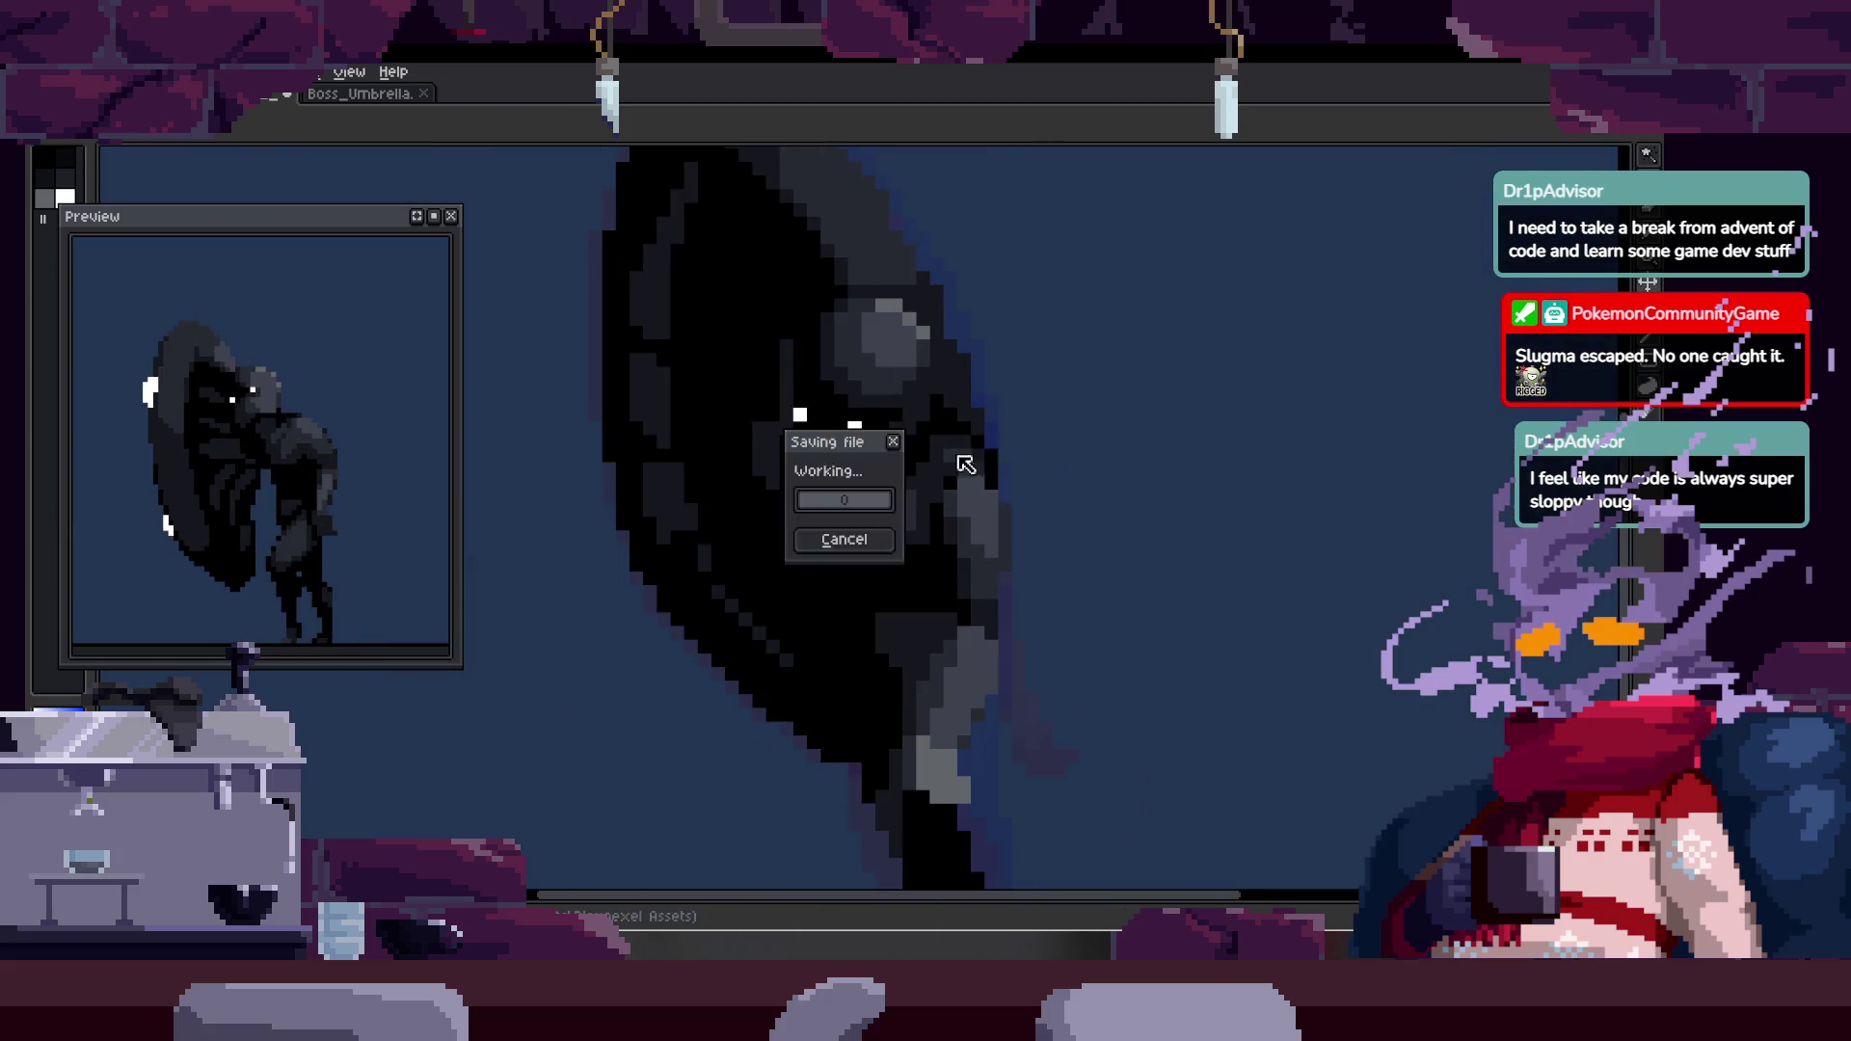
scroll(1003, 468, "down", 1)
key("Tab")
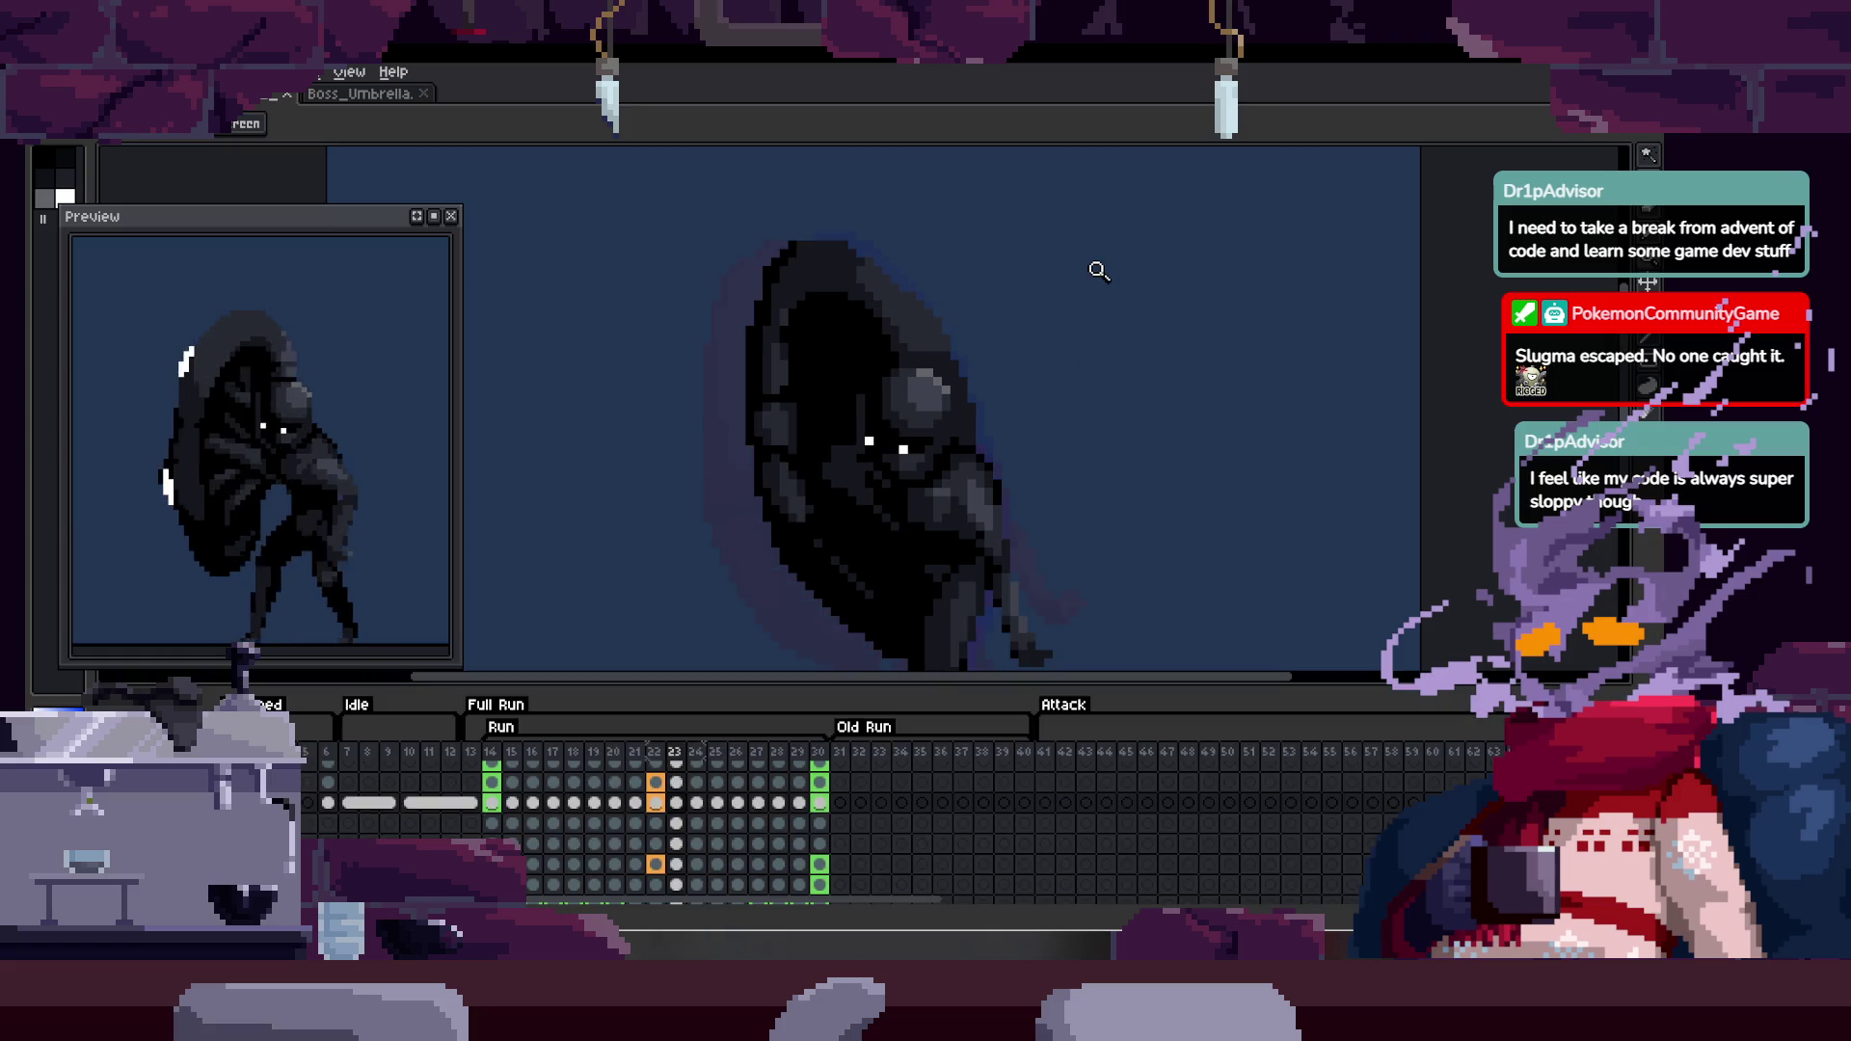
key("Tab")
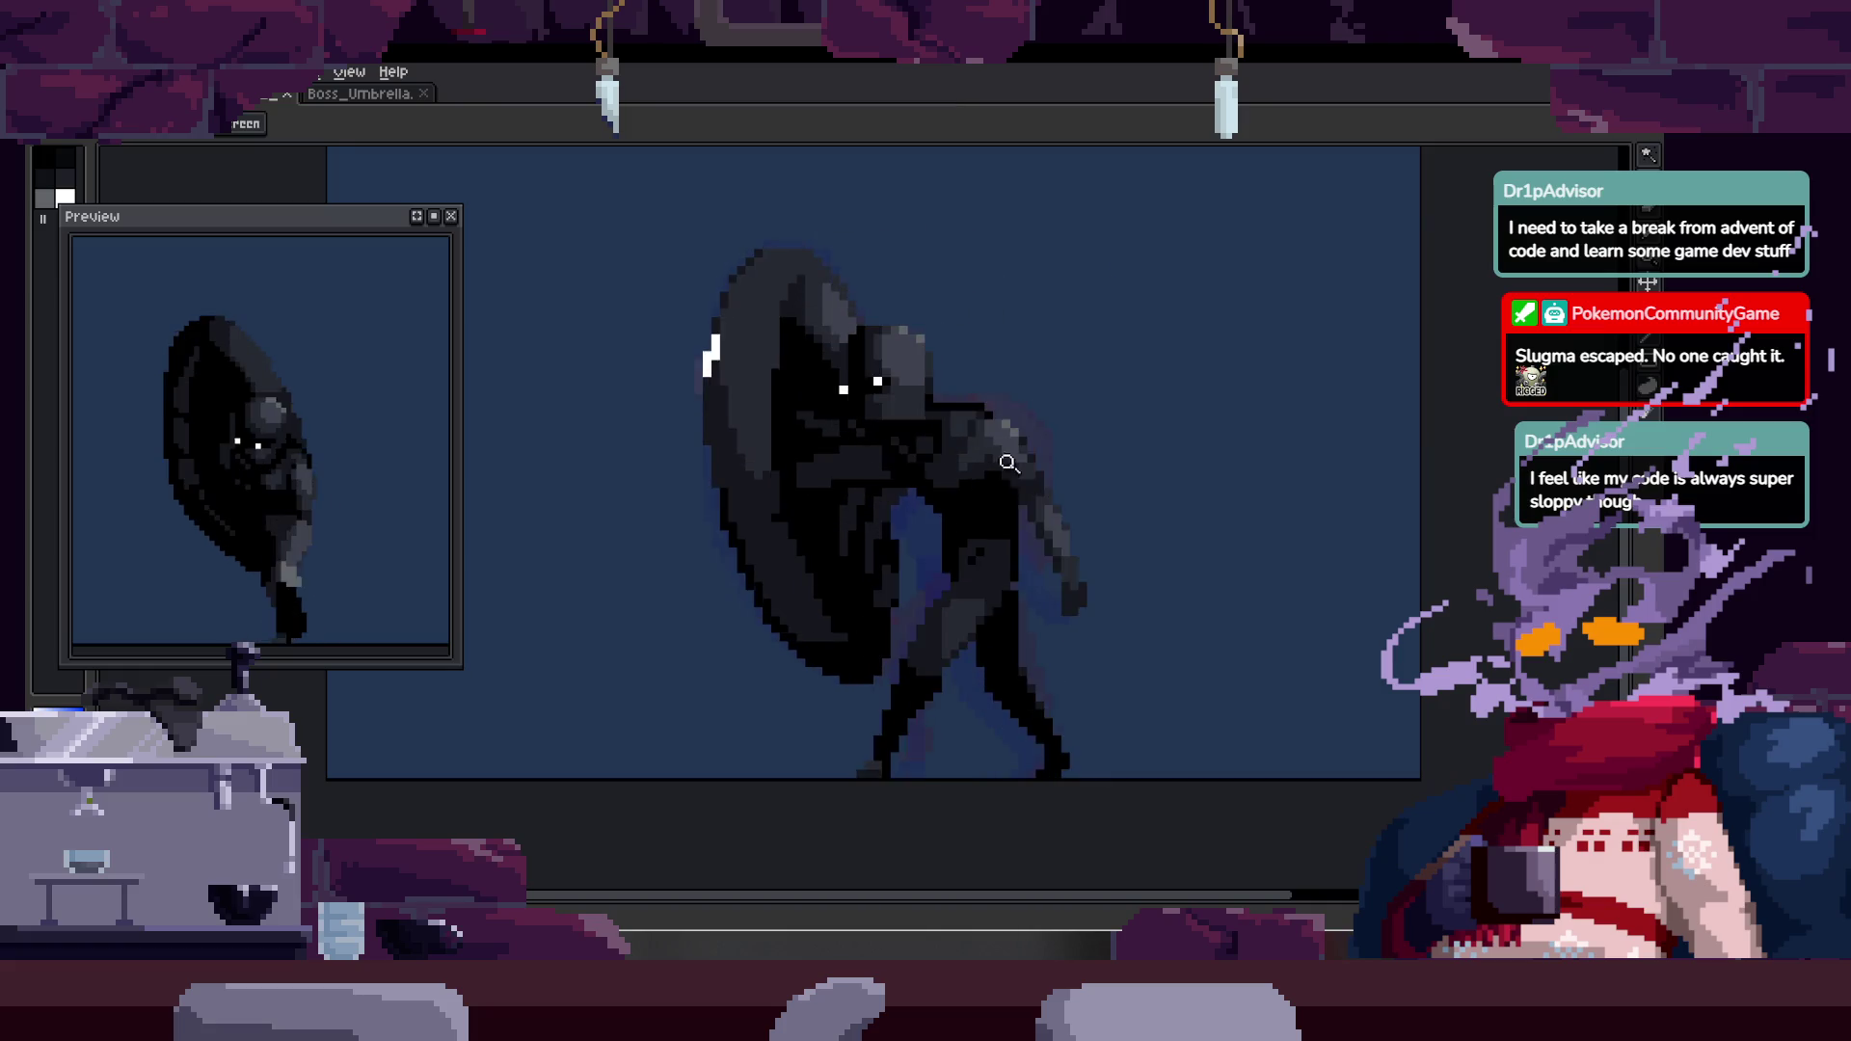
scroll(1146, 473, "down", 3)
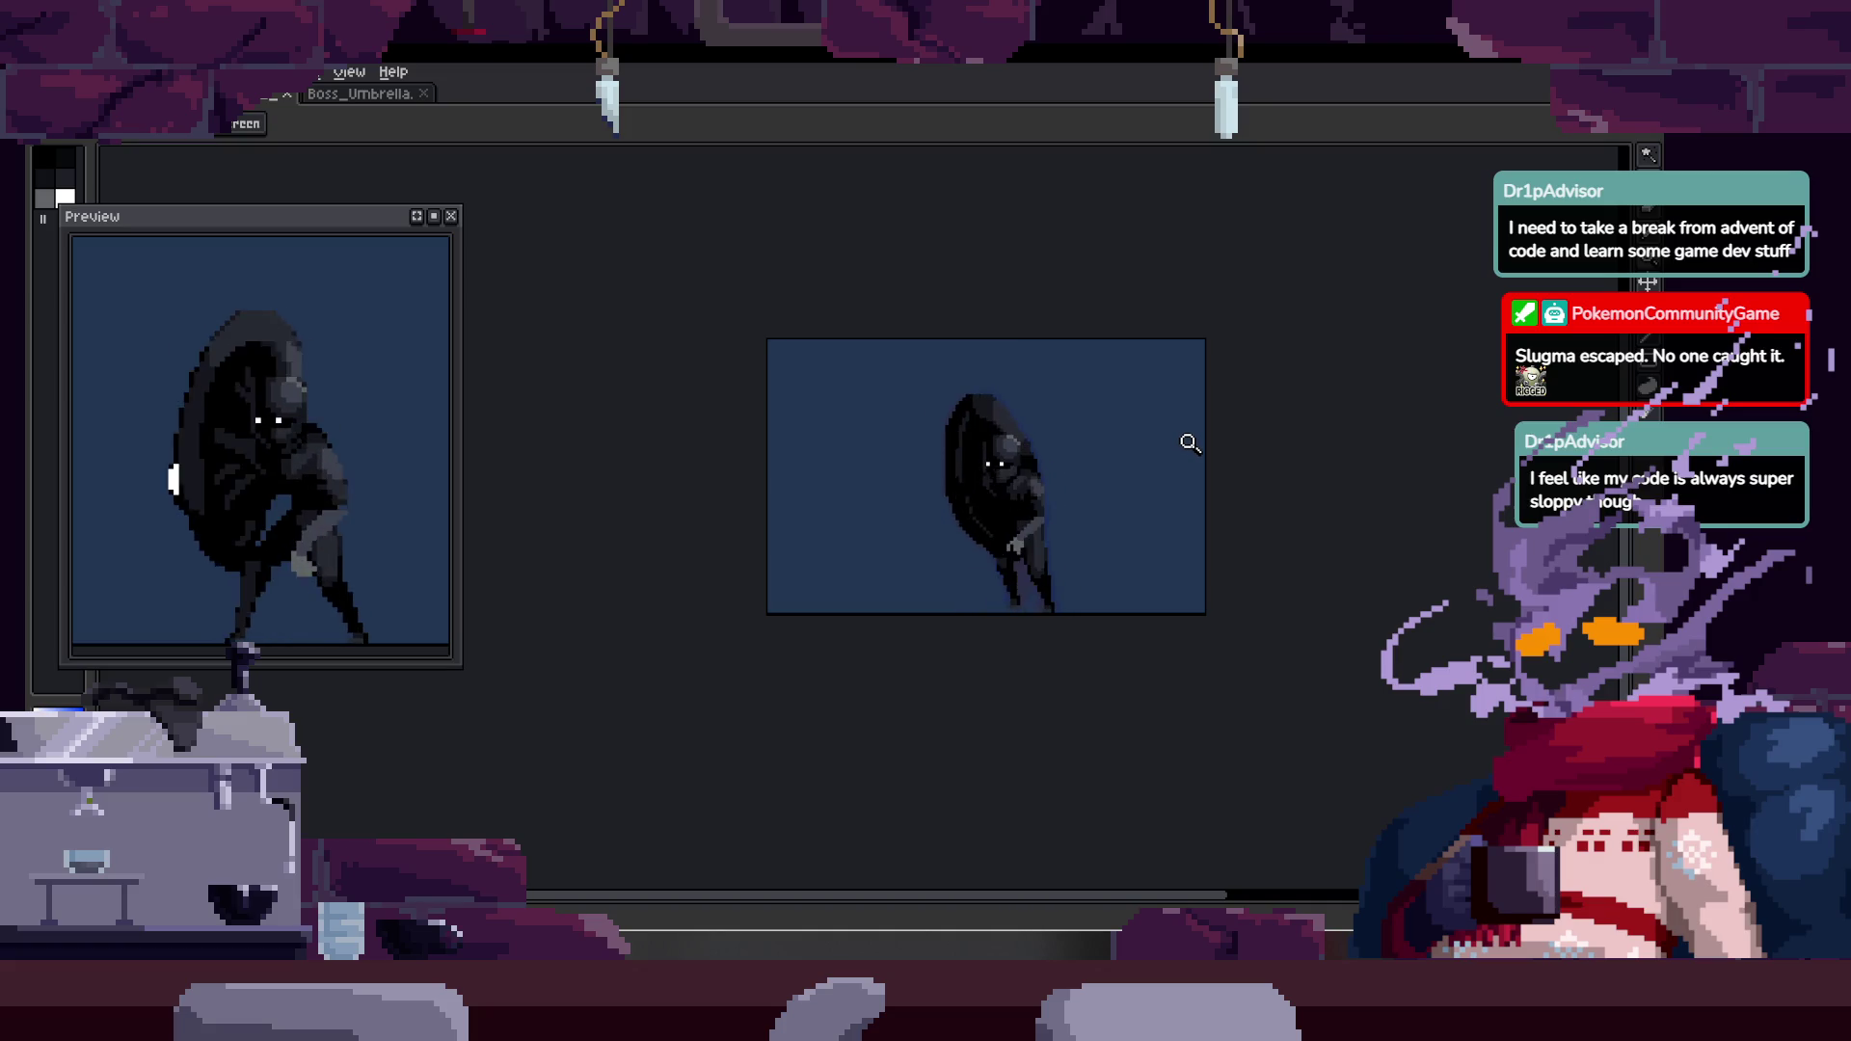
scroll(1099, 401, "up", 5)
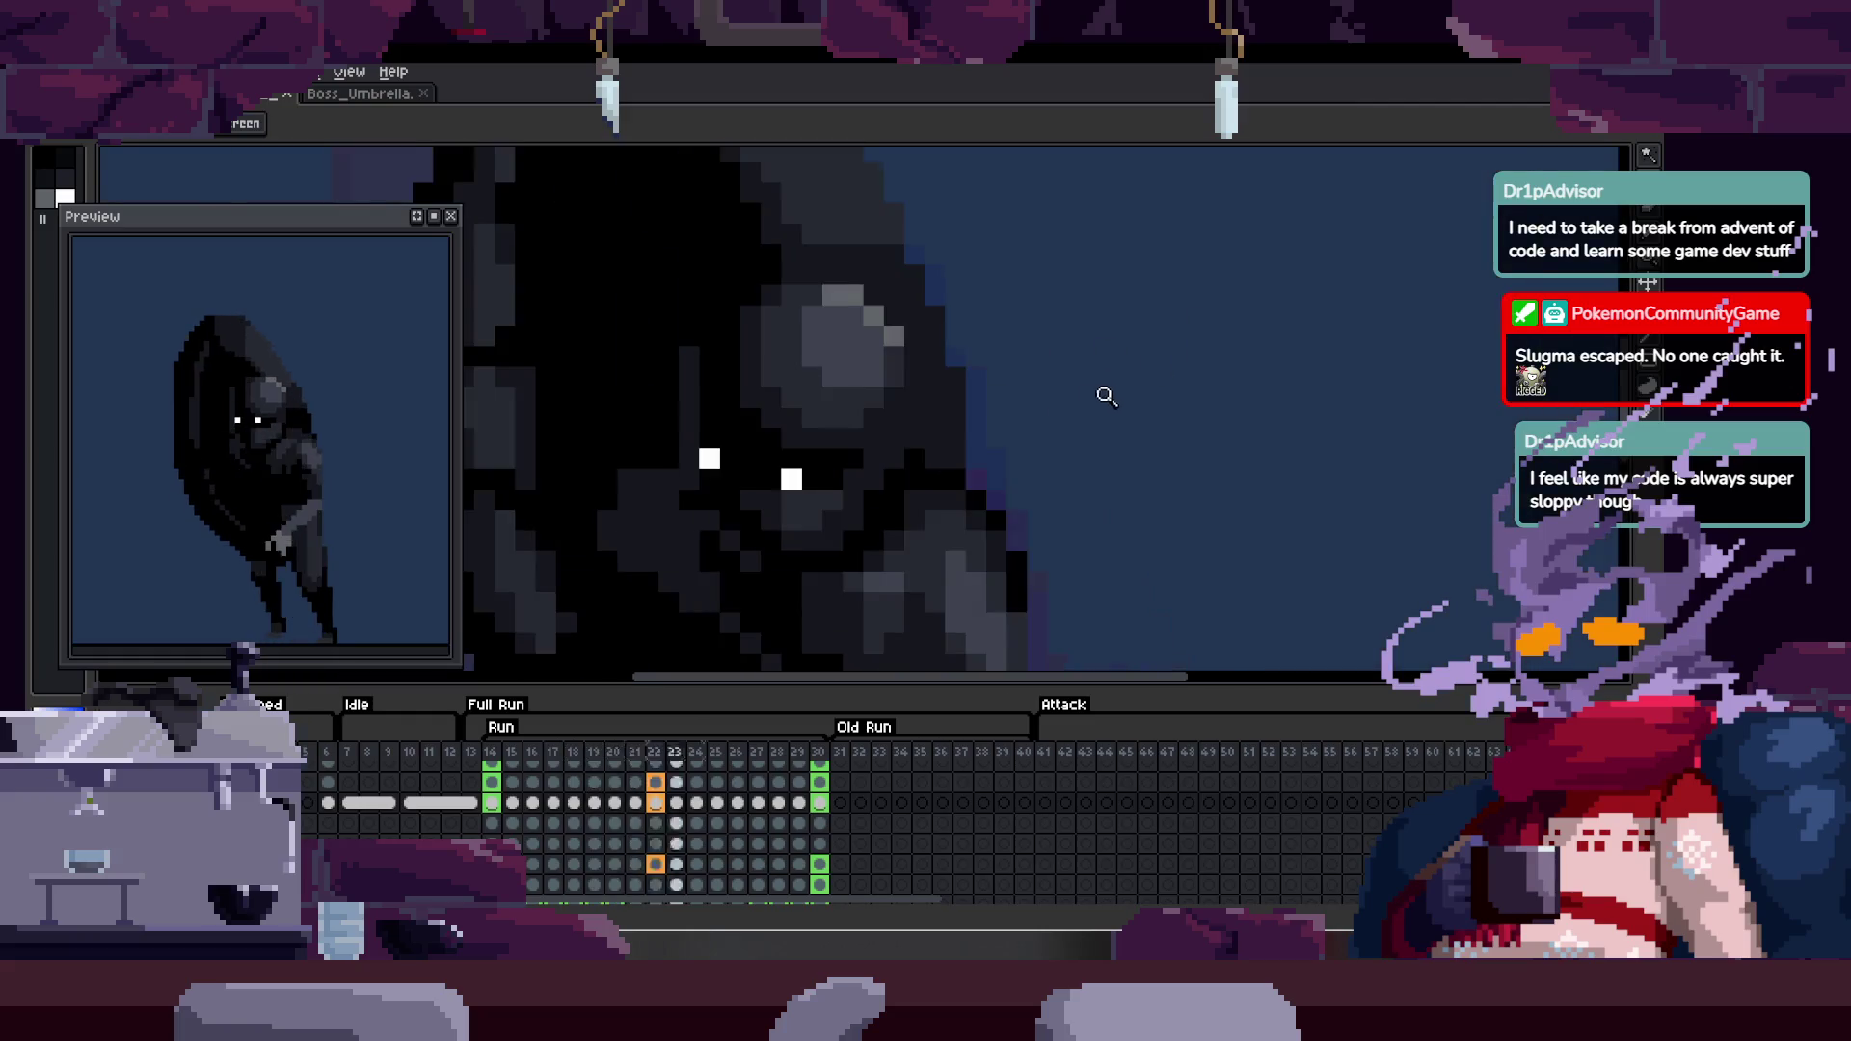
scroll(1080, 426, "down", 4)
key("Tab")
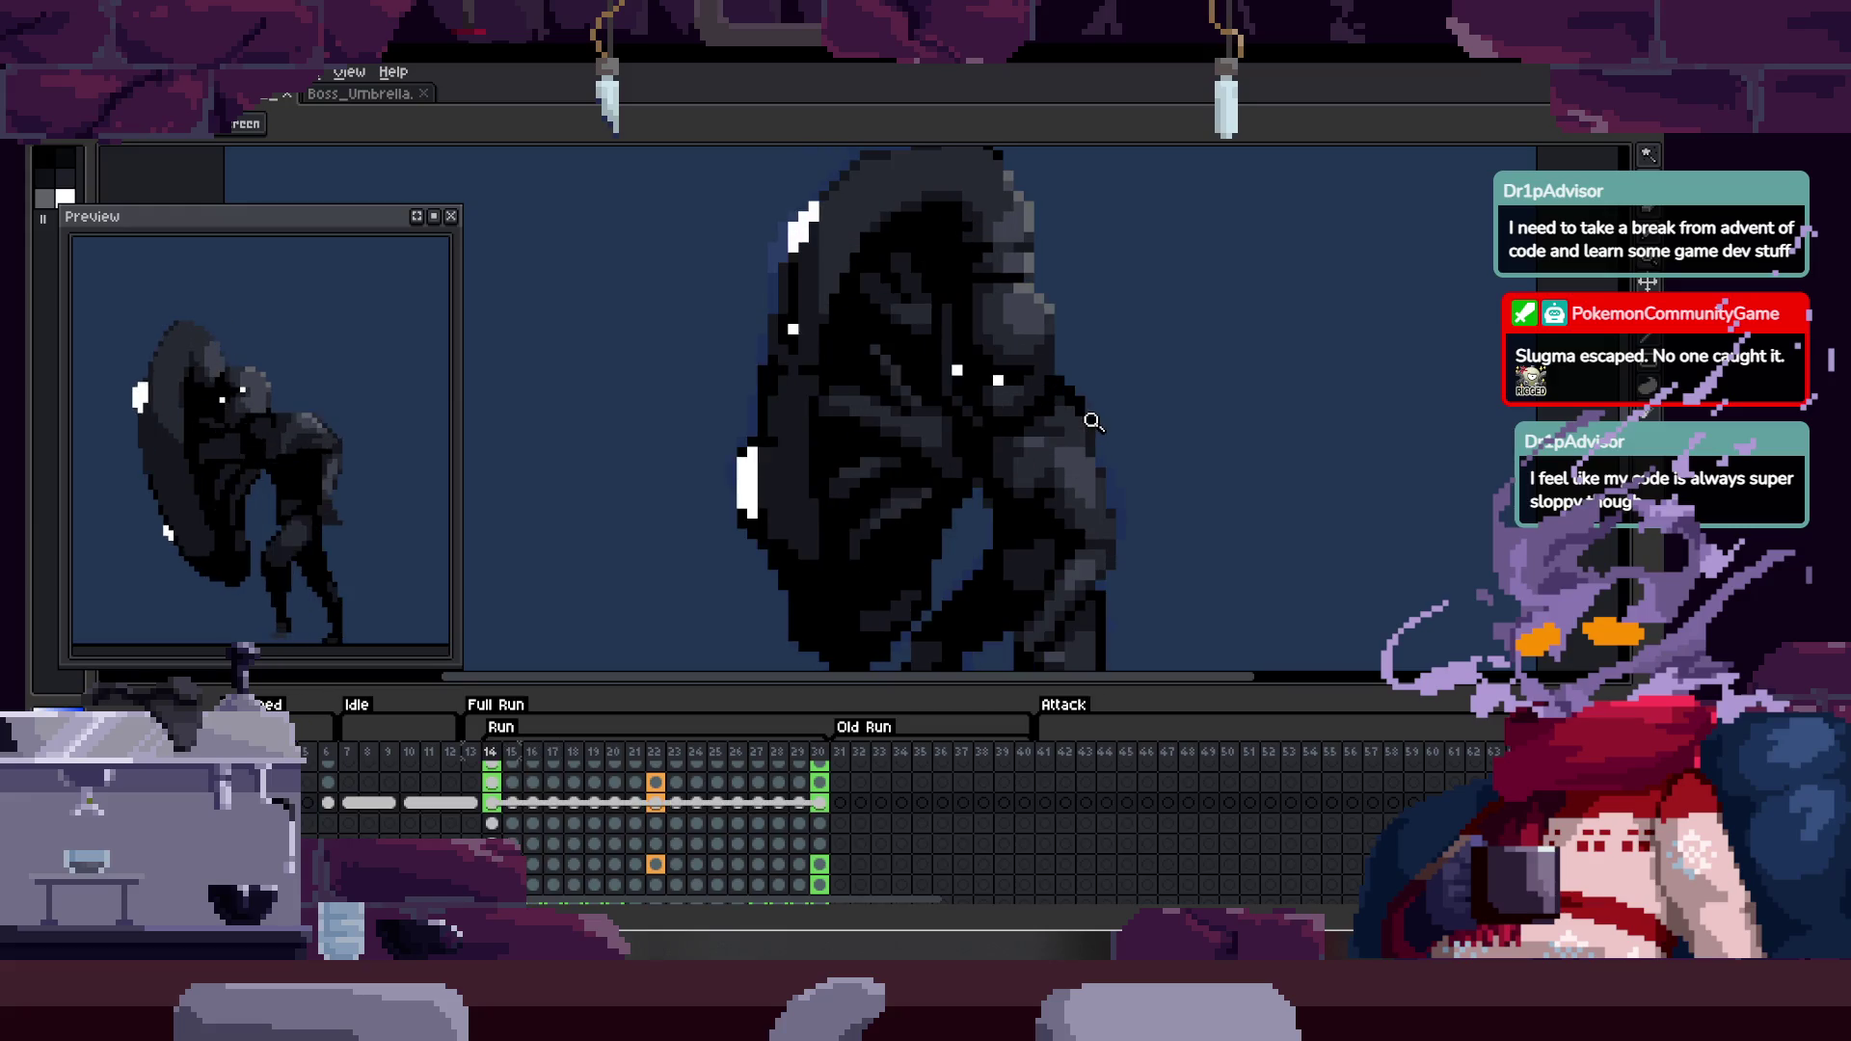
scroll(1090, 415, "up", 2)
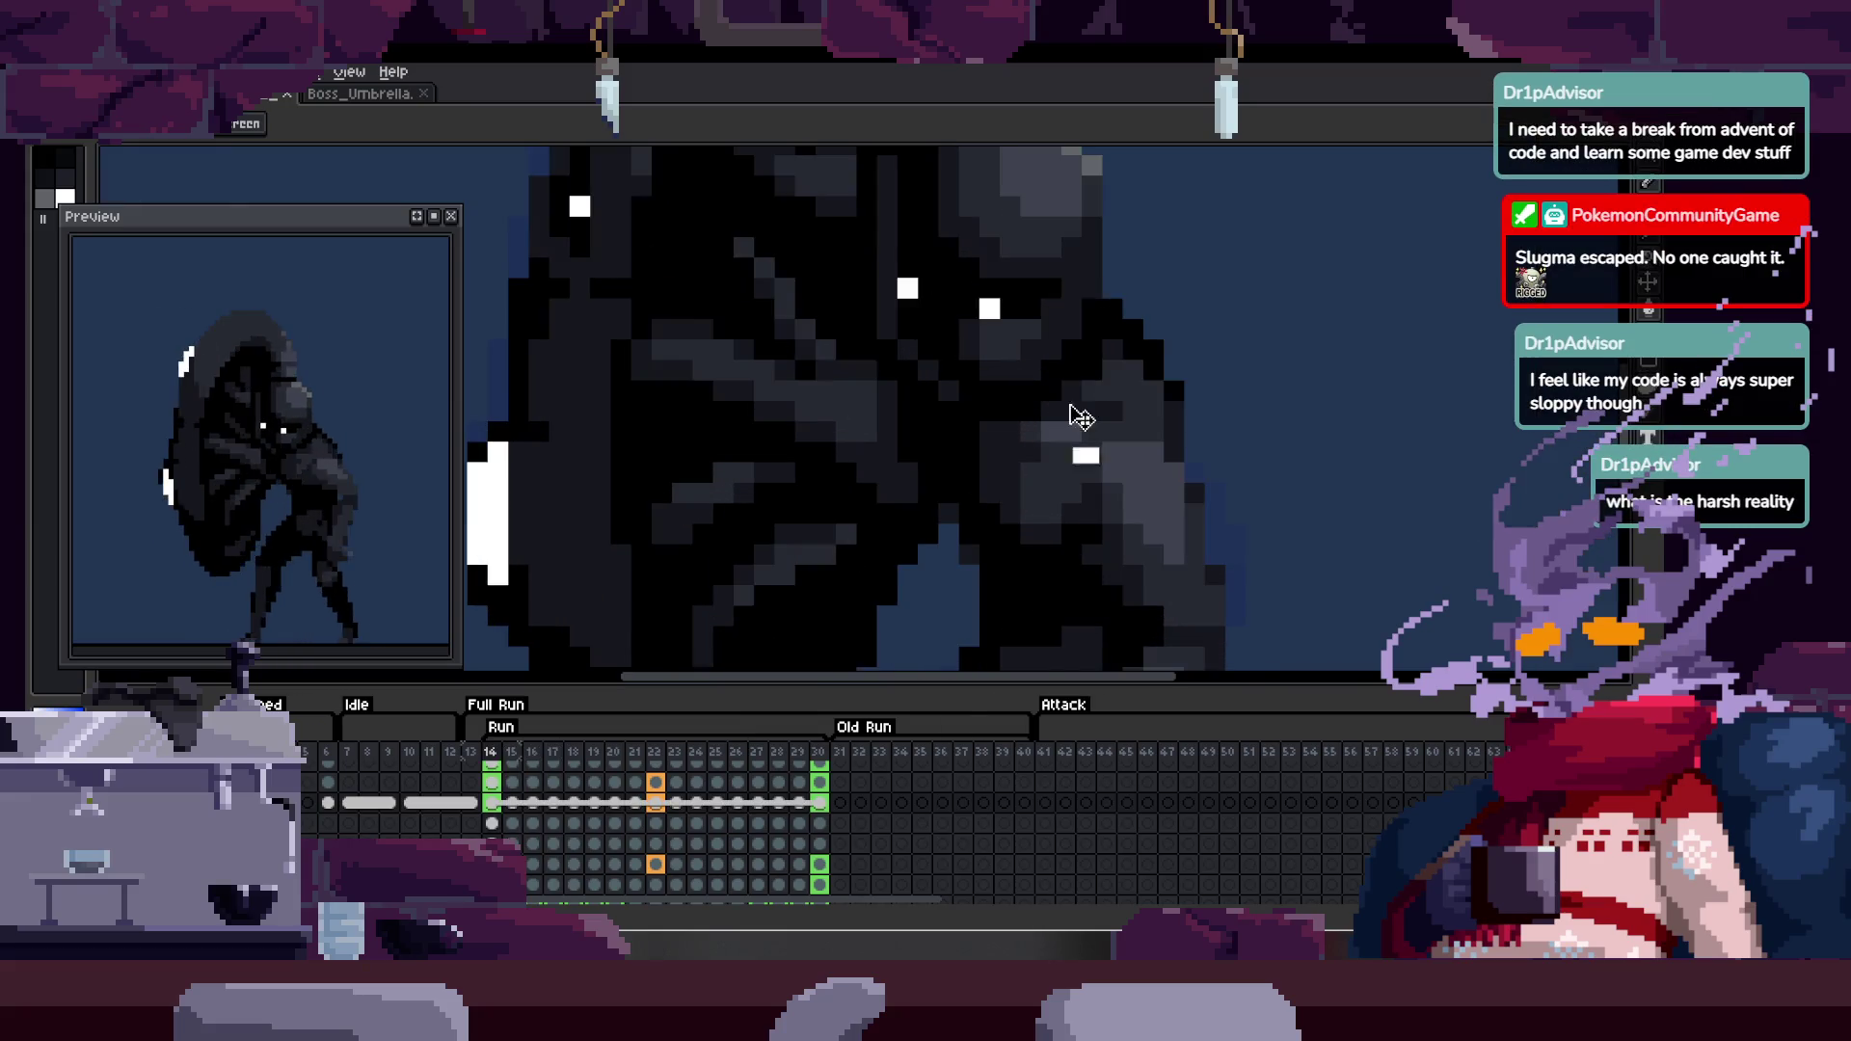
key("Tab")
scroll(1090, 405, "down", 1)
key("Tab")
scroll(1119, 415, "down", 1)
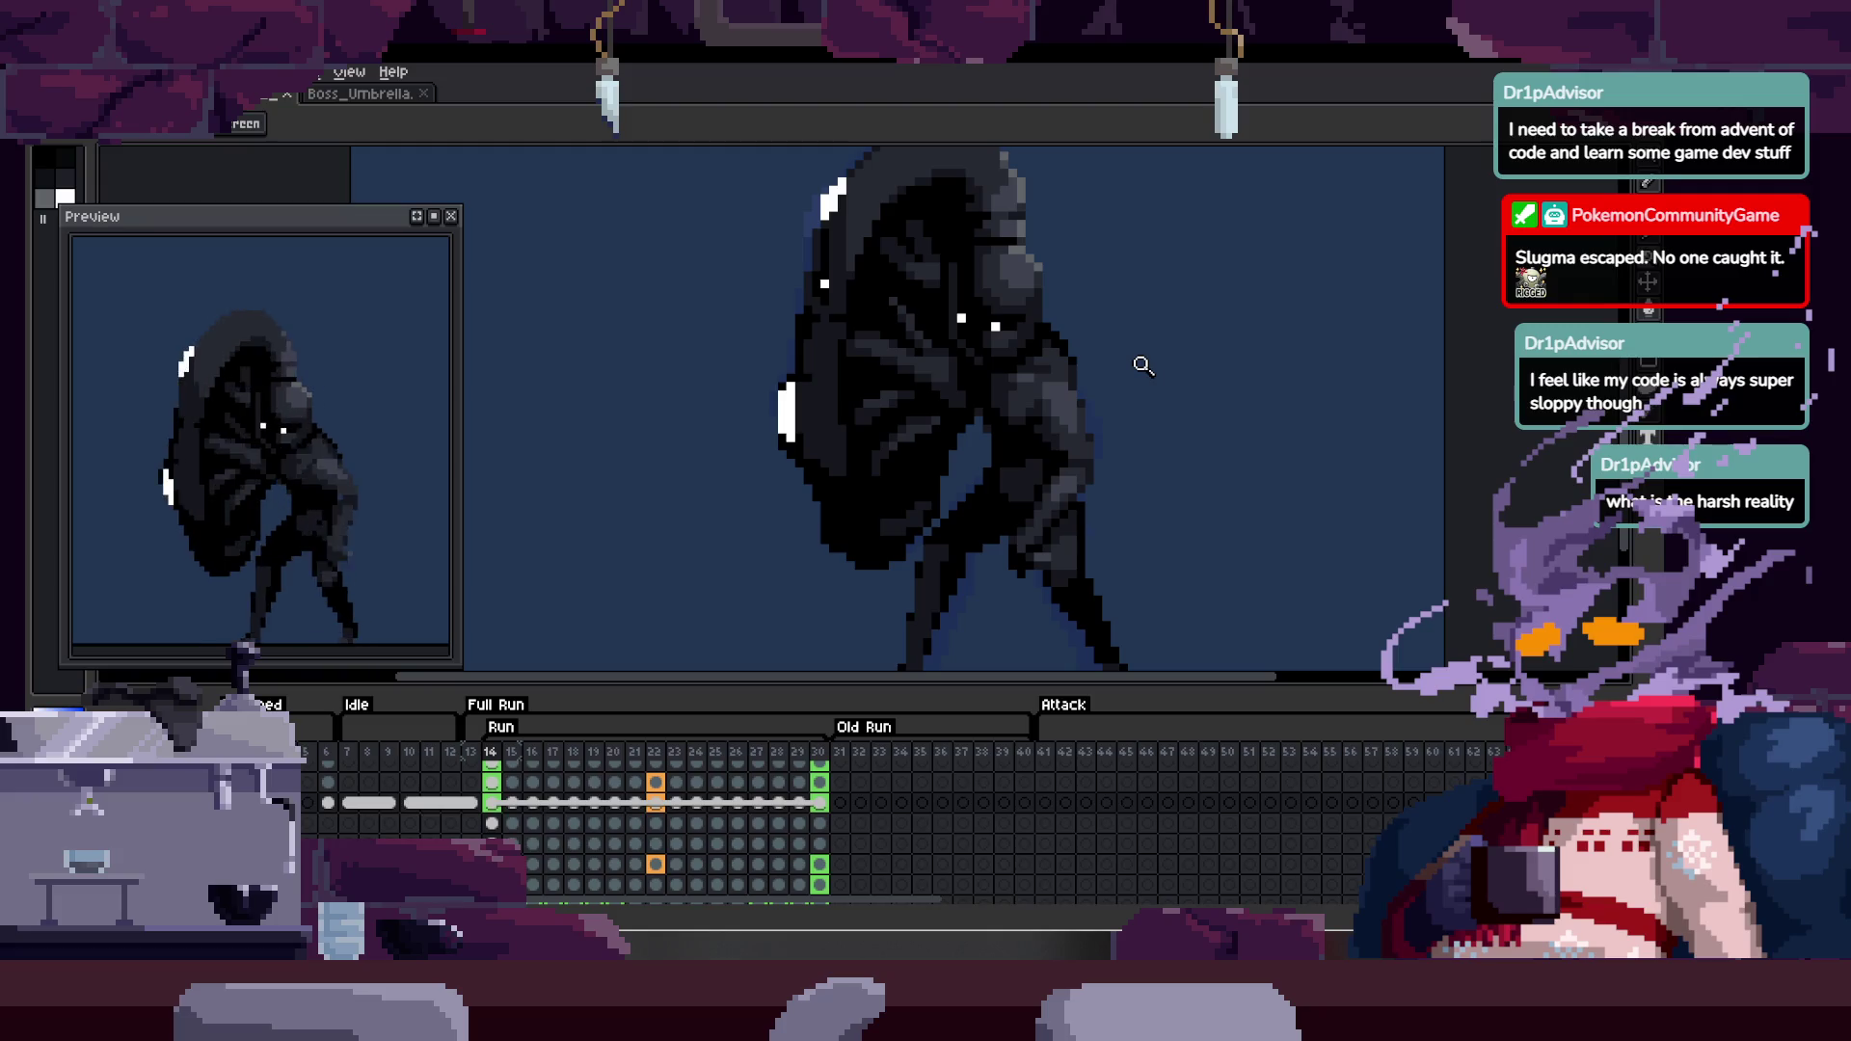
key("Tab")
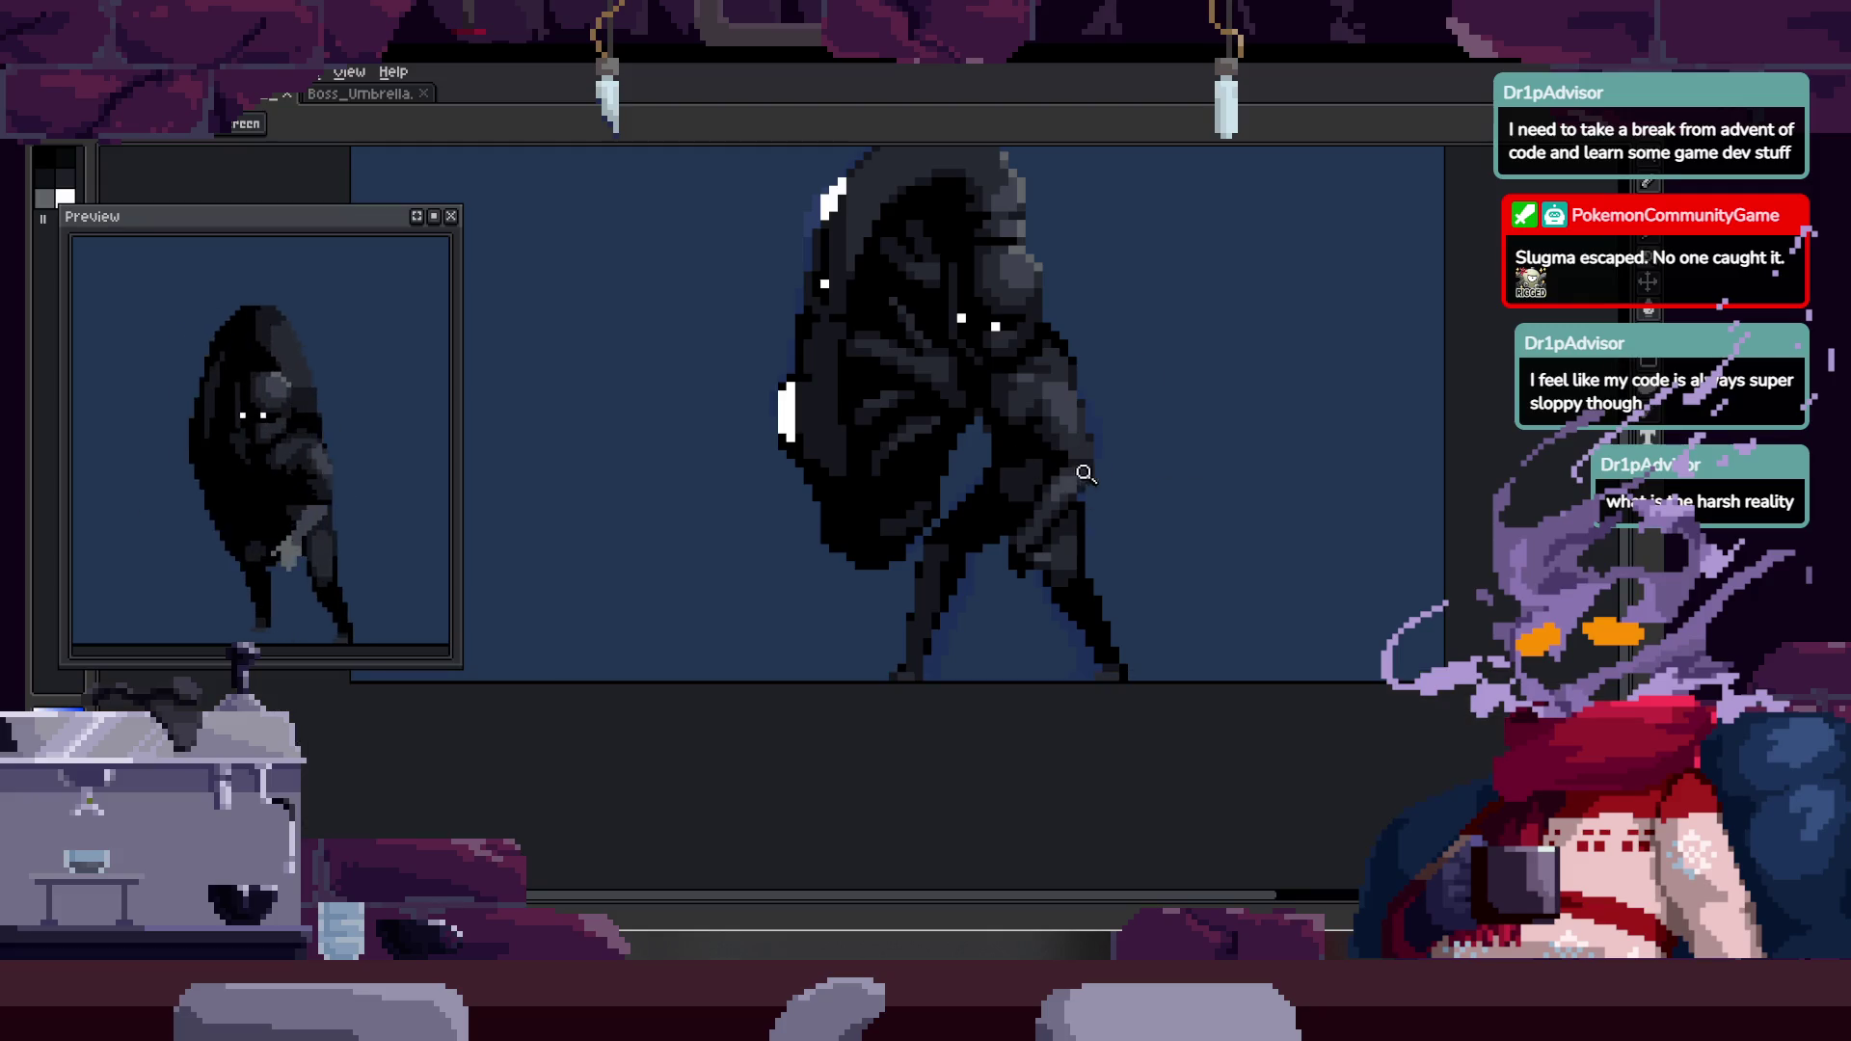
scroll(1003, 582, "up", 3)
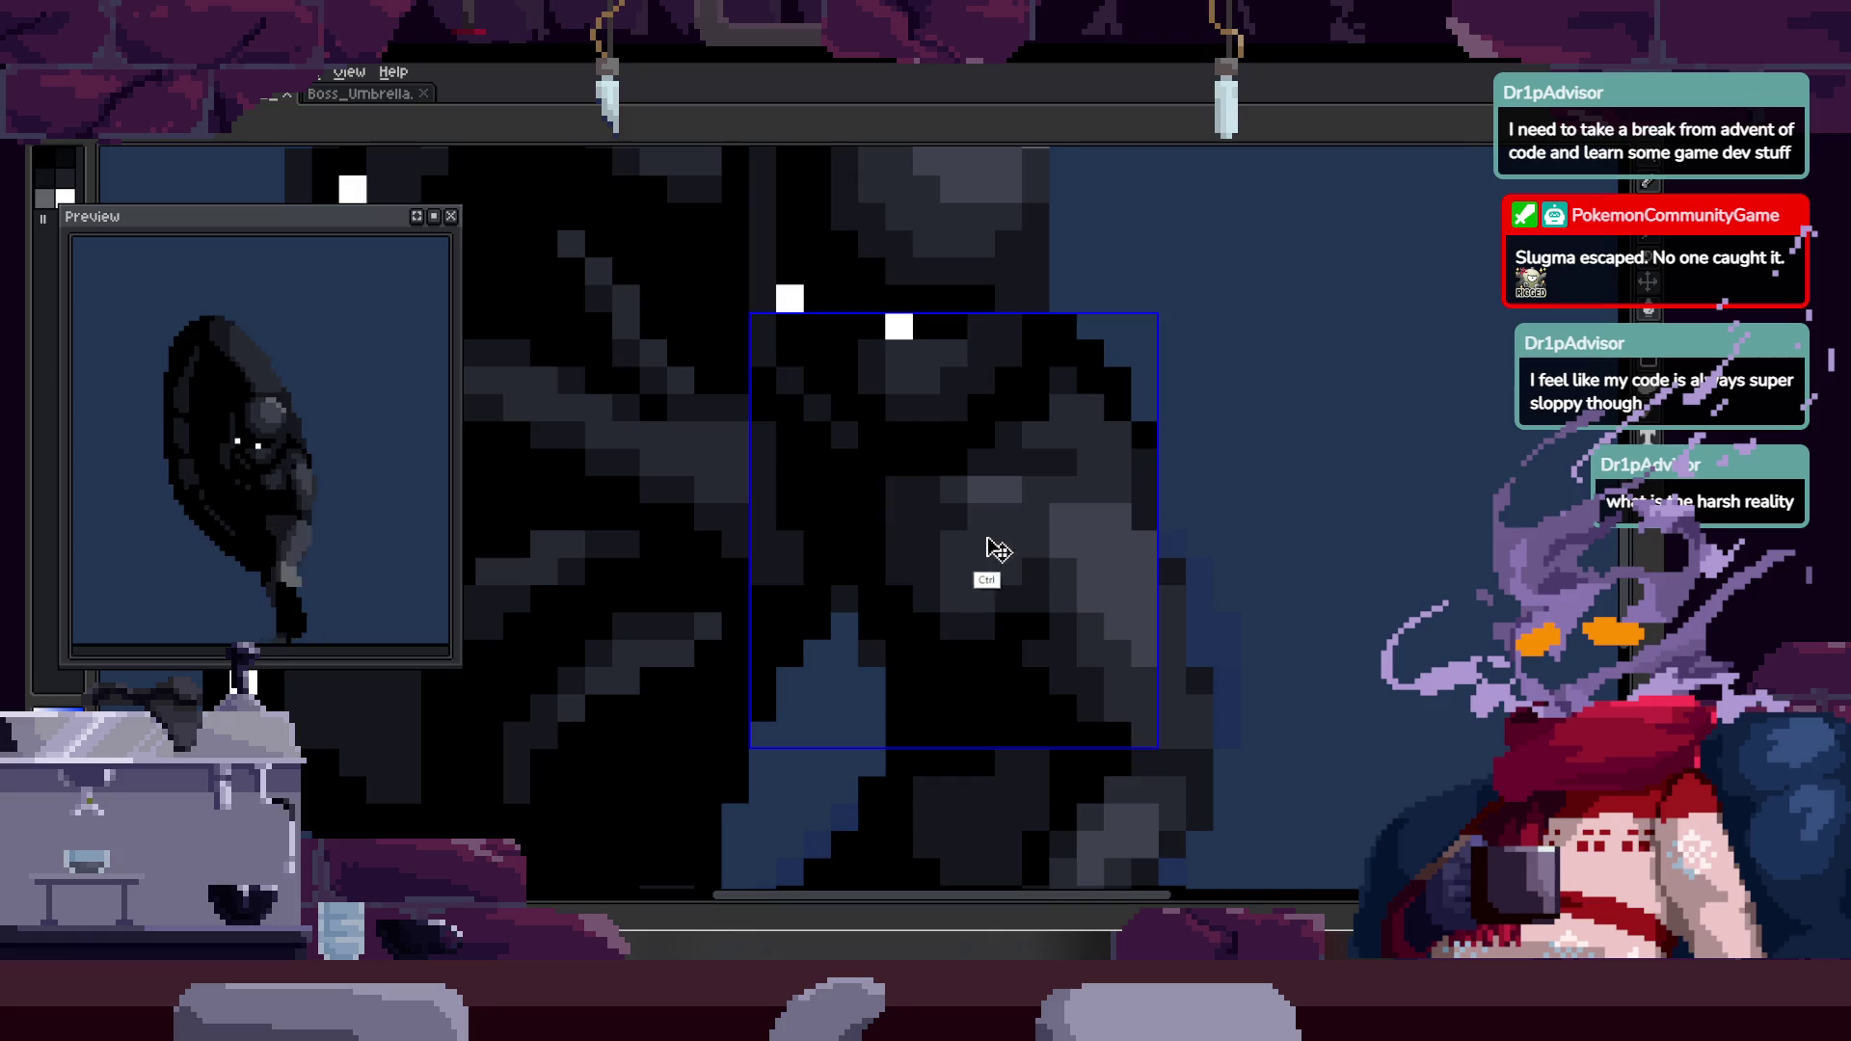
scroll(1128, 492, "down", 2)
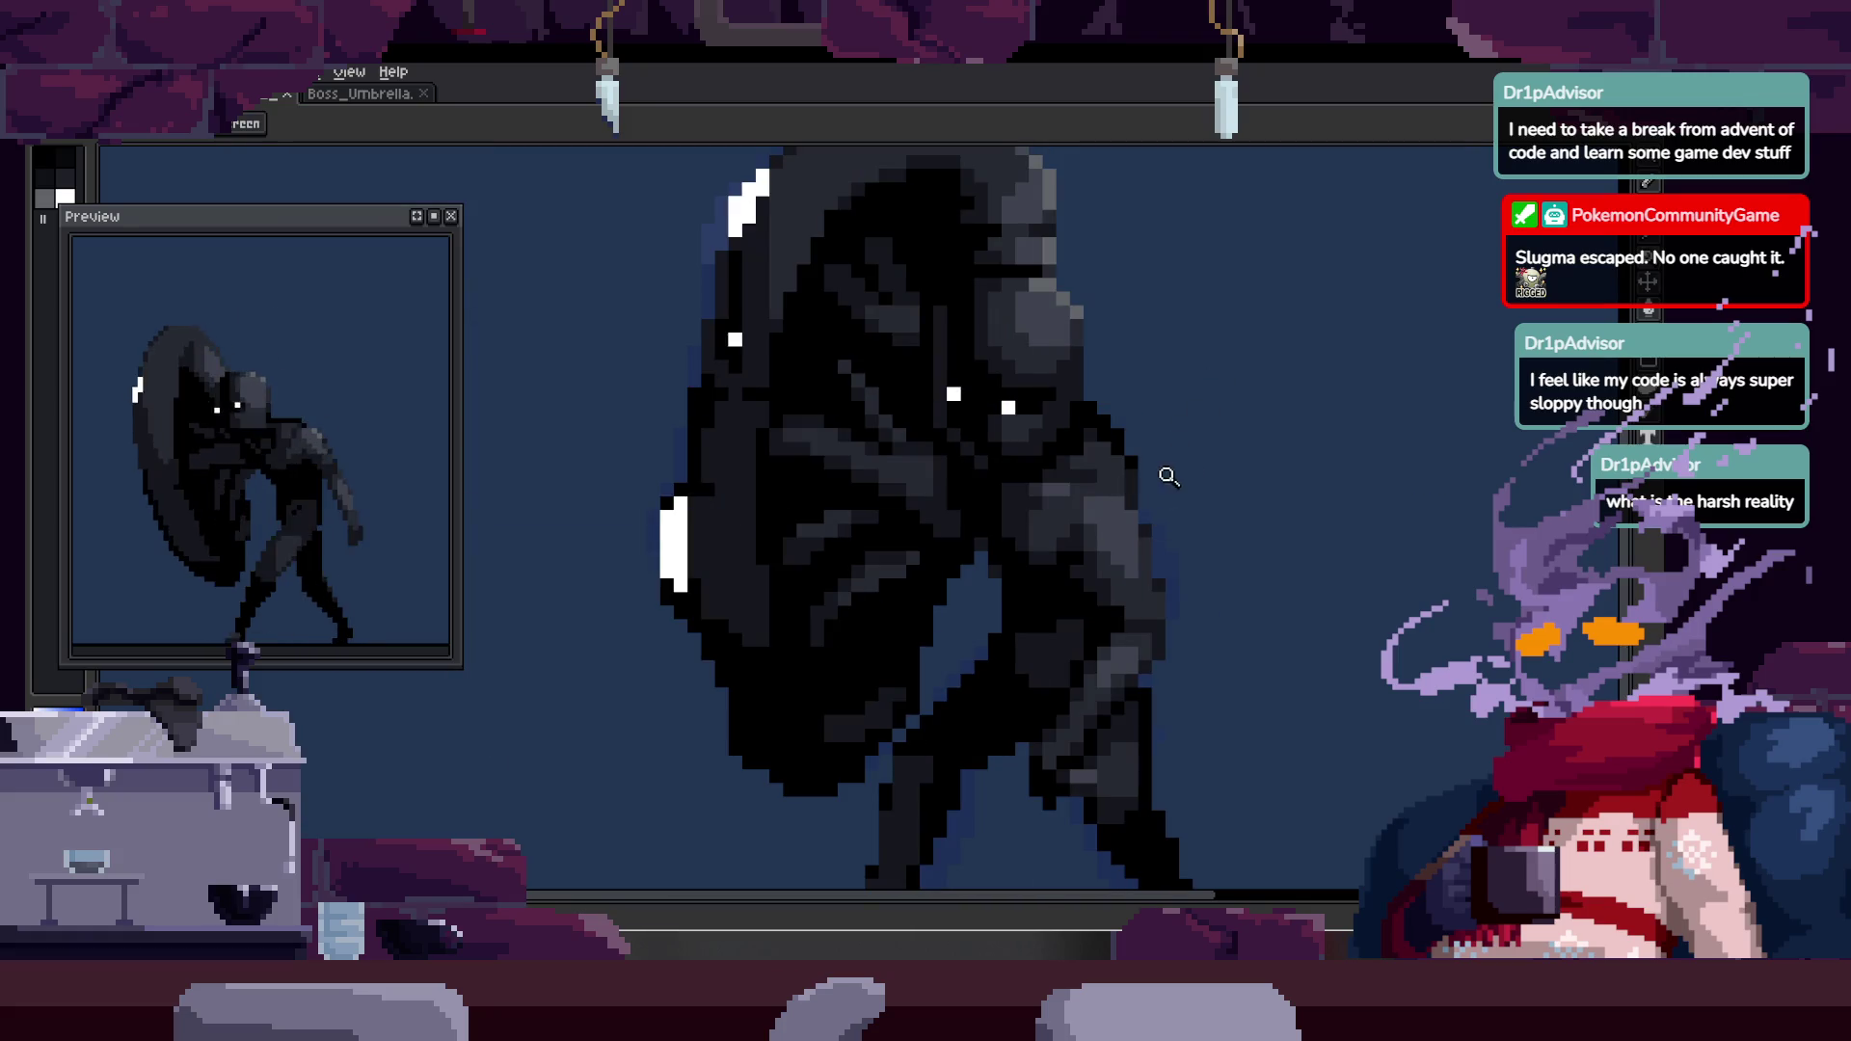
scroll(1185, 470, "down", 1)
key("Tab")
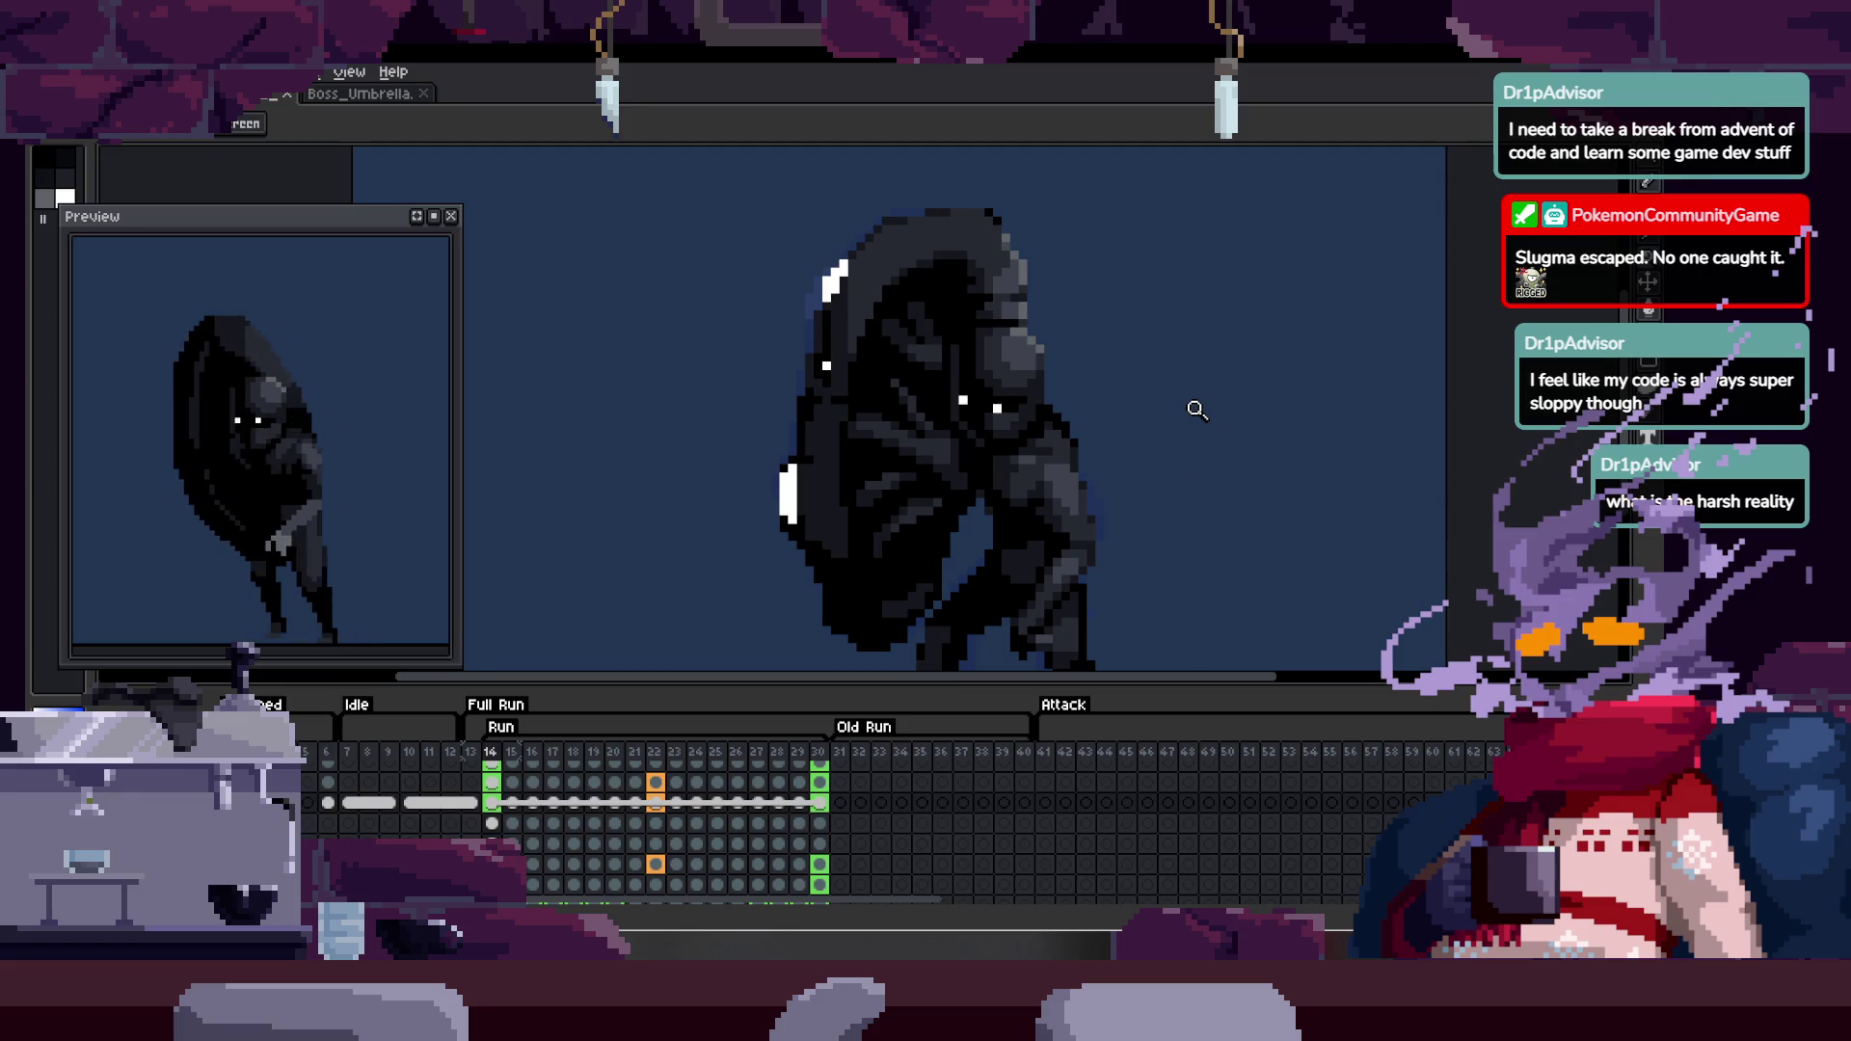
key("Tab")
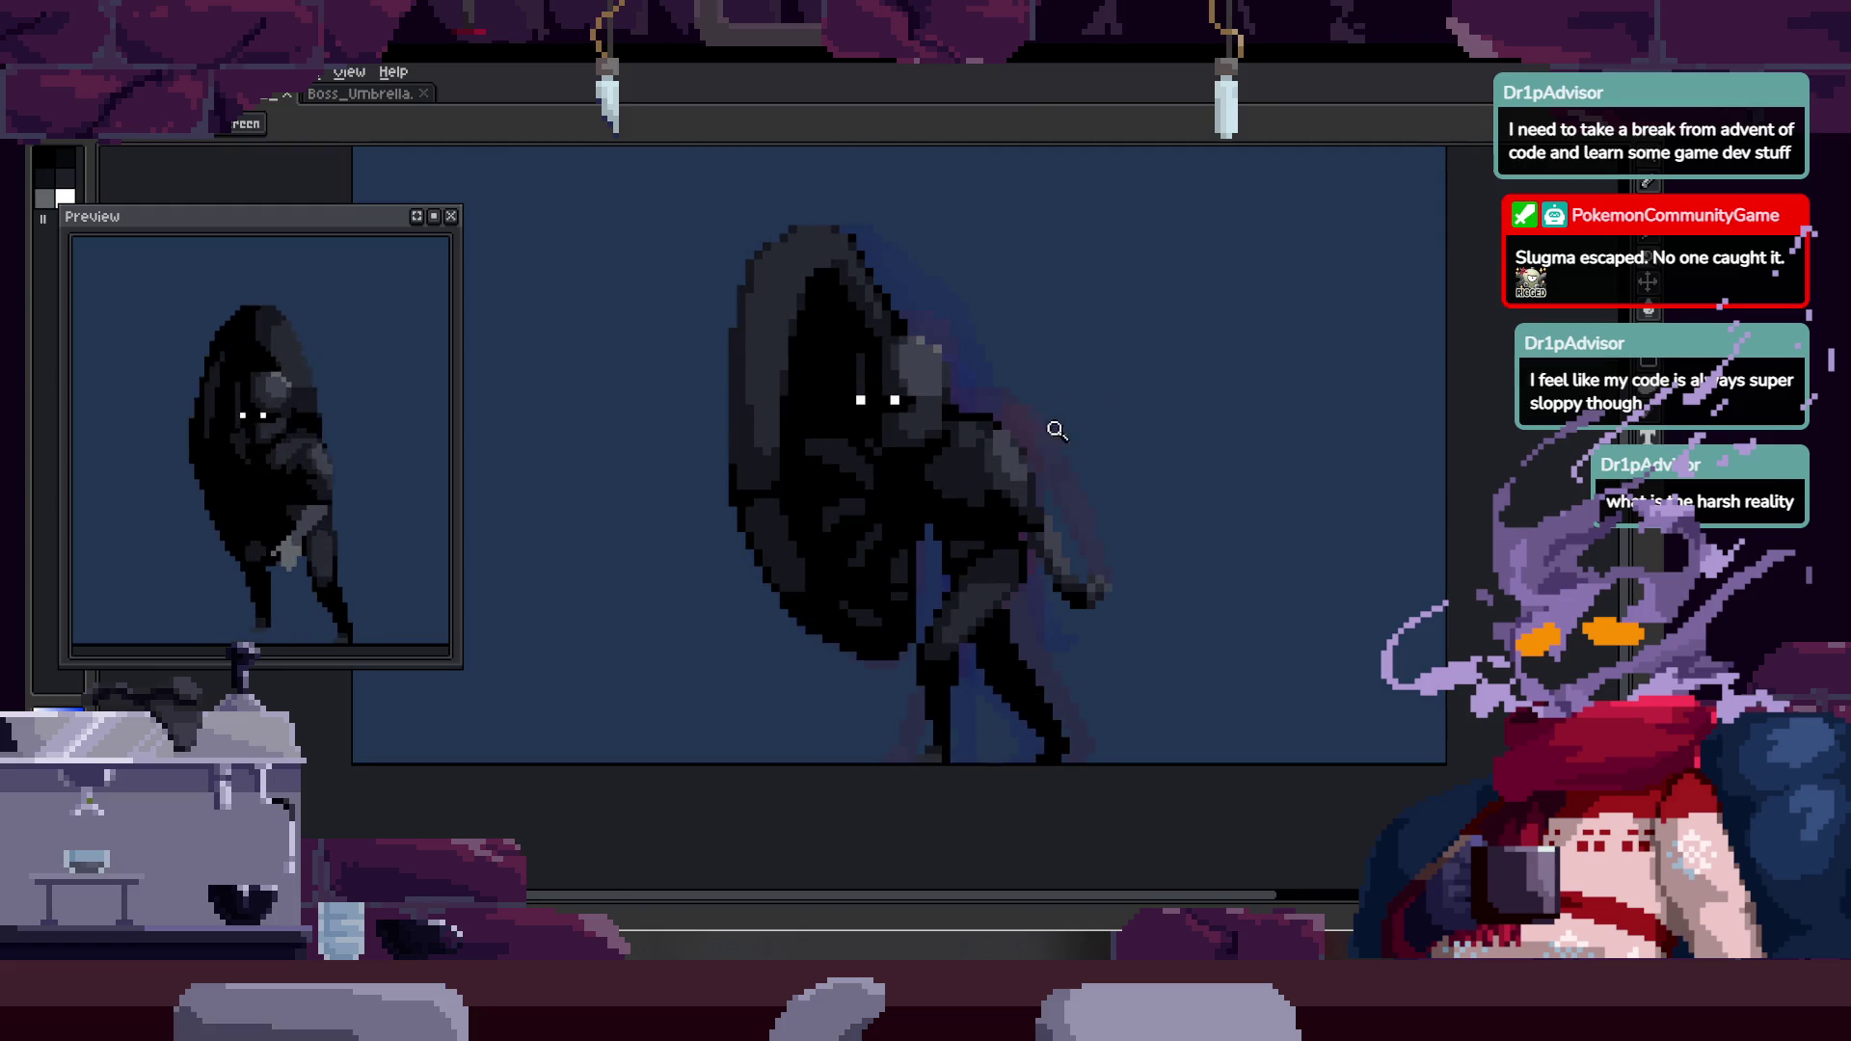
scroll(997, 435, "up", 3)
key("w")
scroll(926, 502, "up", 1)
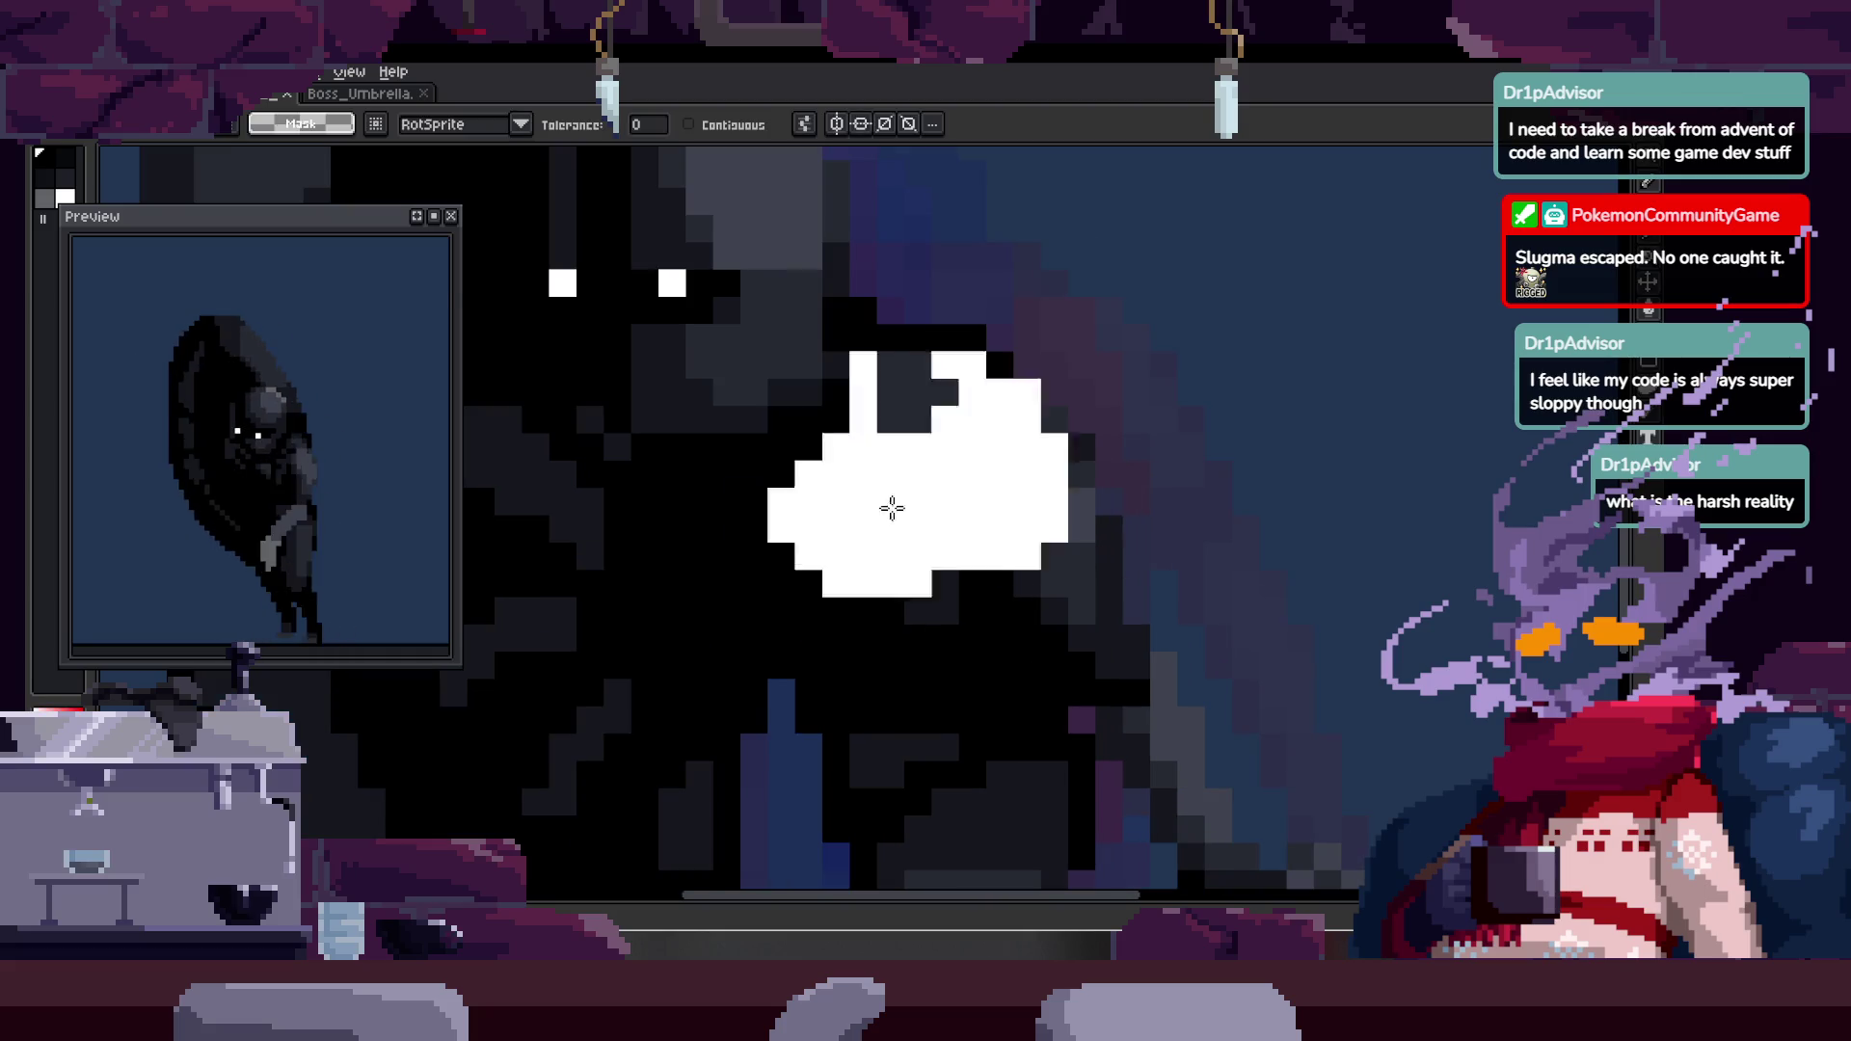
key("alt")
key("alt")
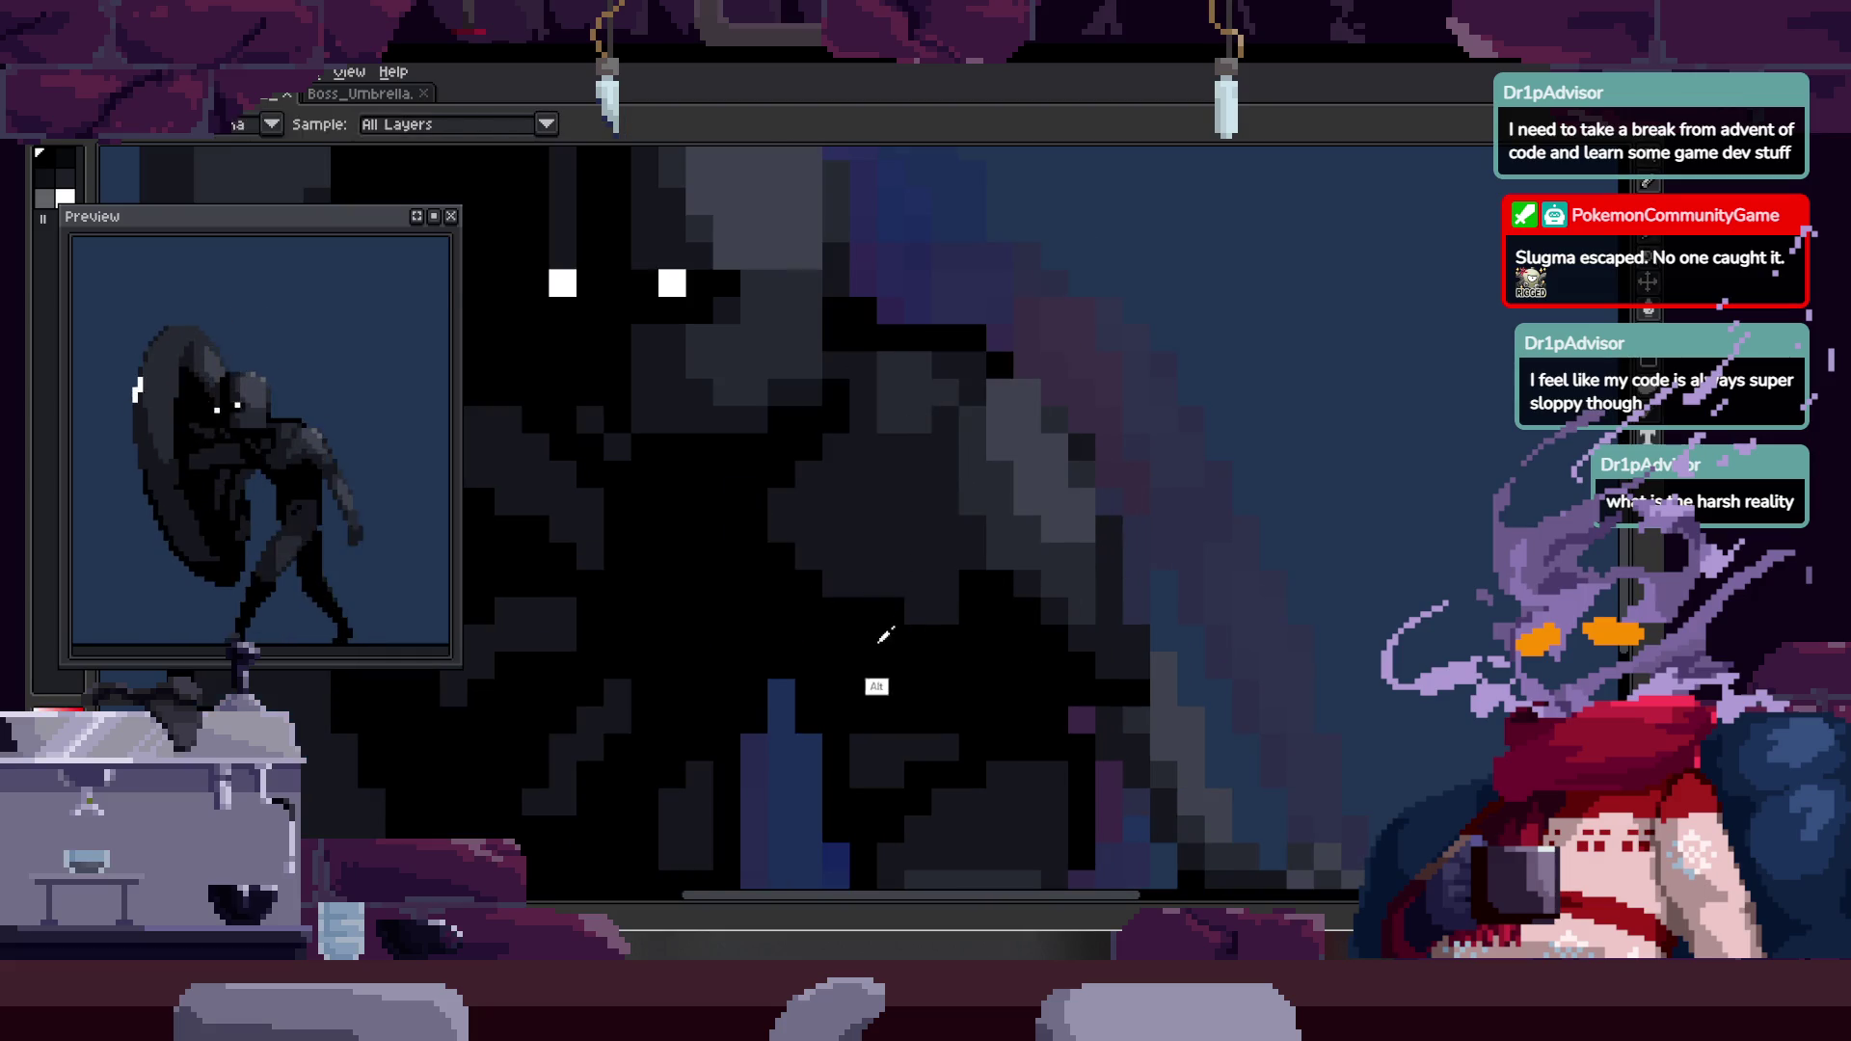
left_click(914, 496)
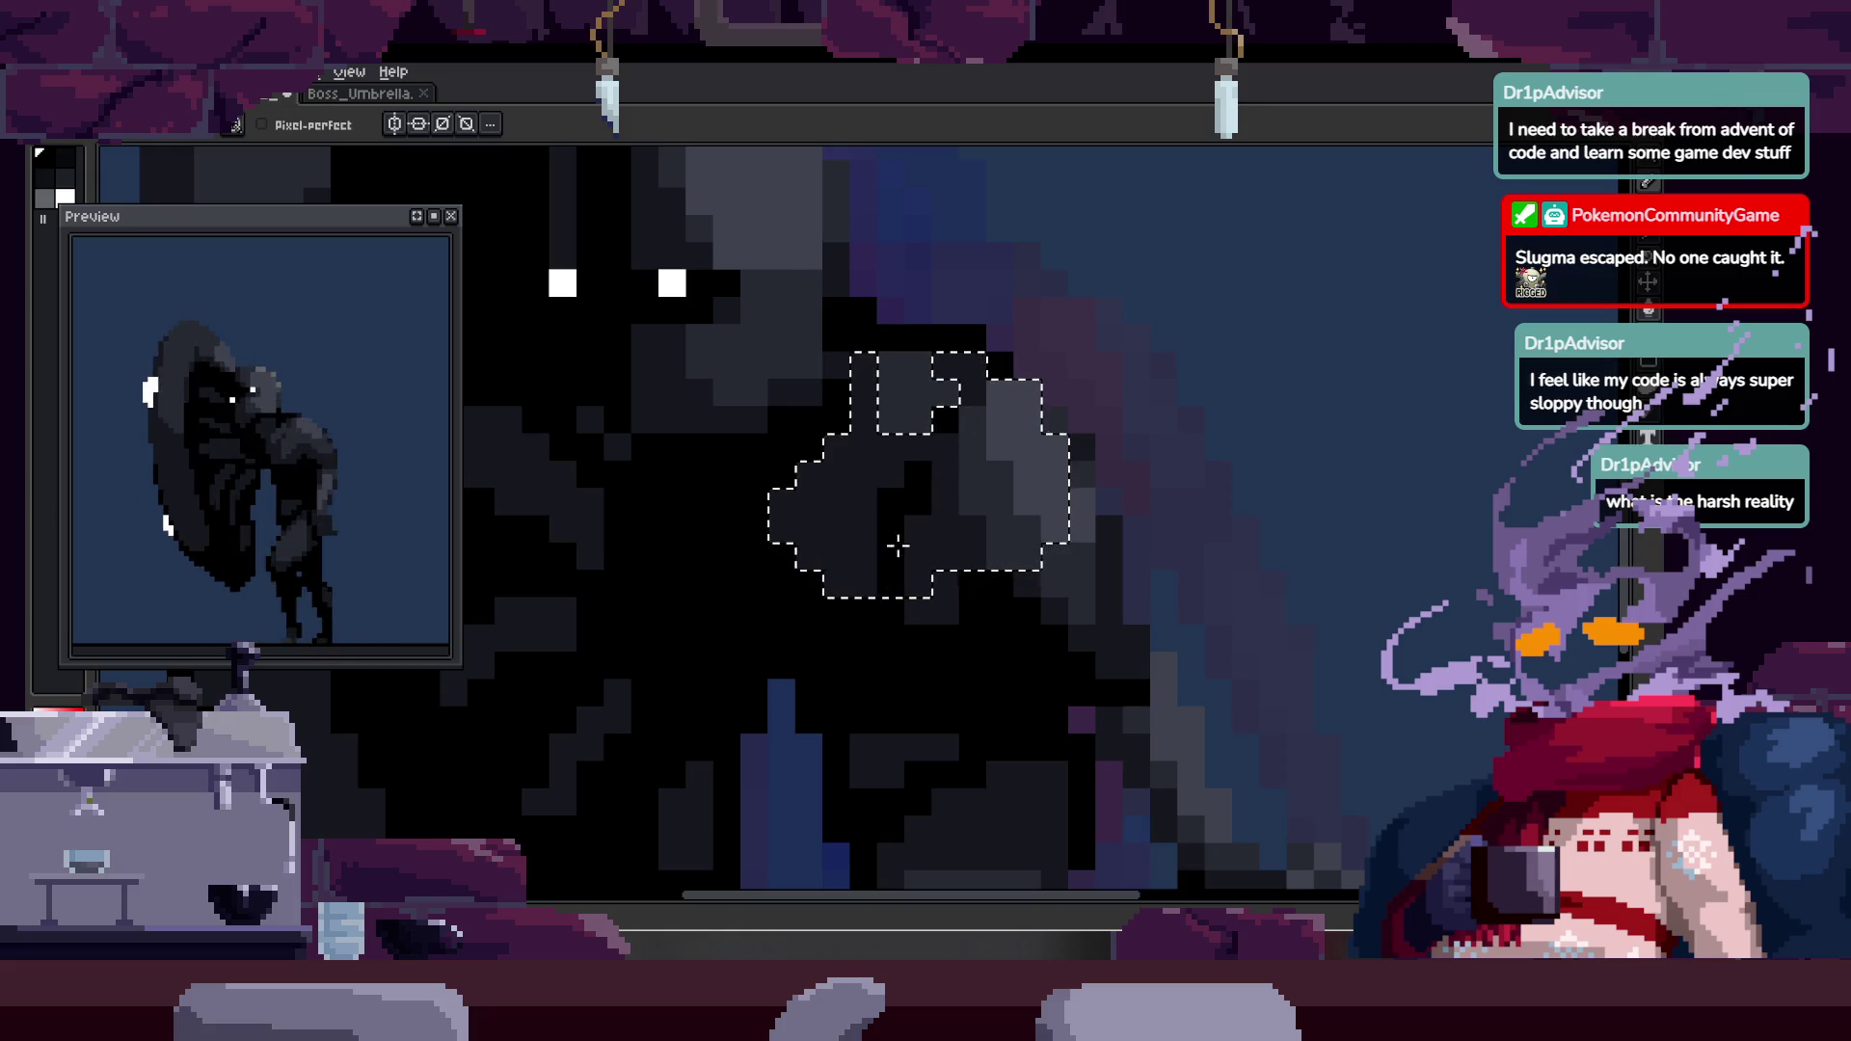
key("ctrl+d")
key("z")
scroll(1008, 500, "down", 3)
scroll(964, 422, "up", 4)
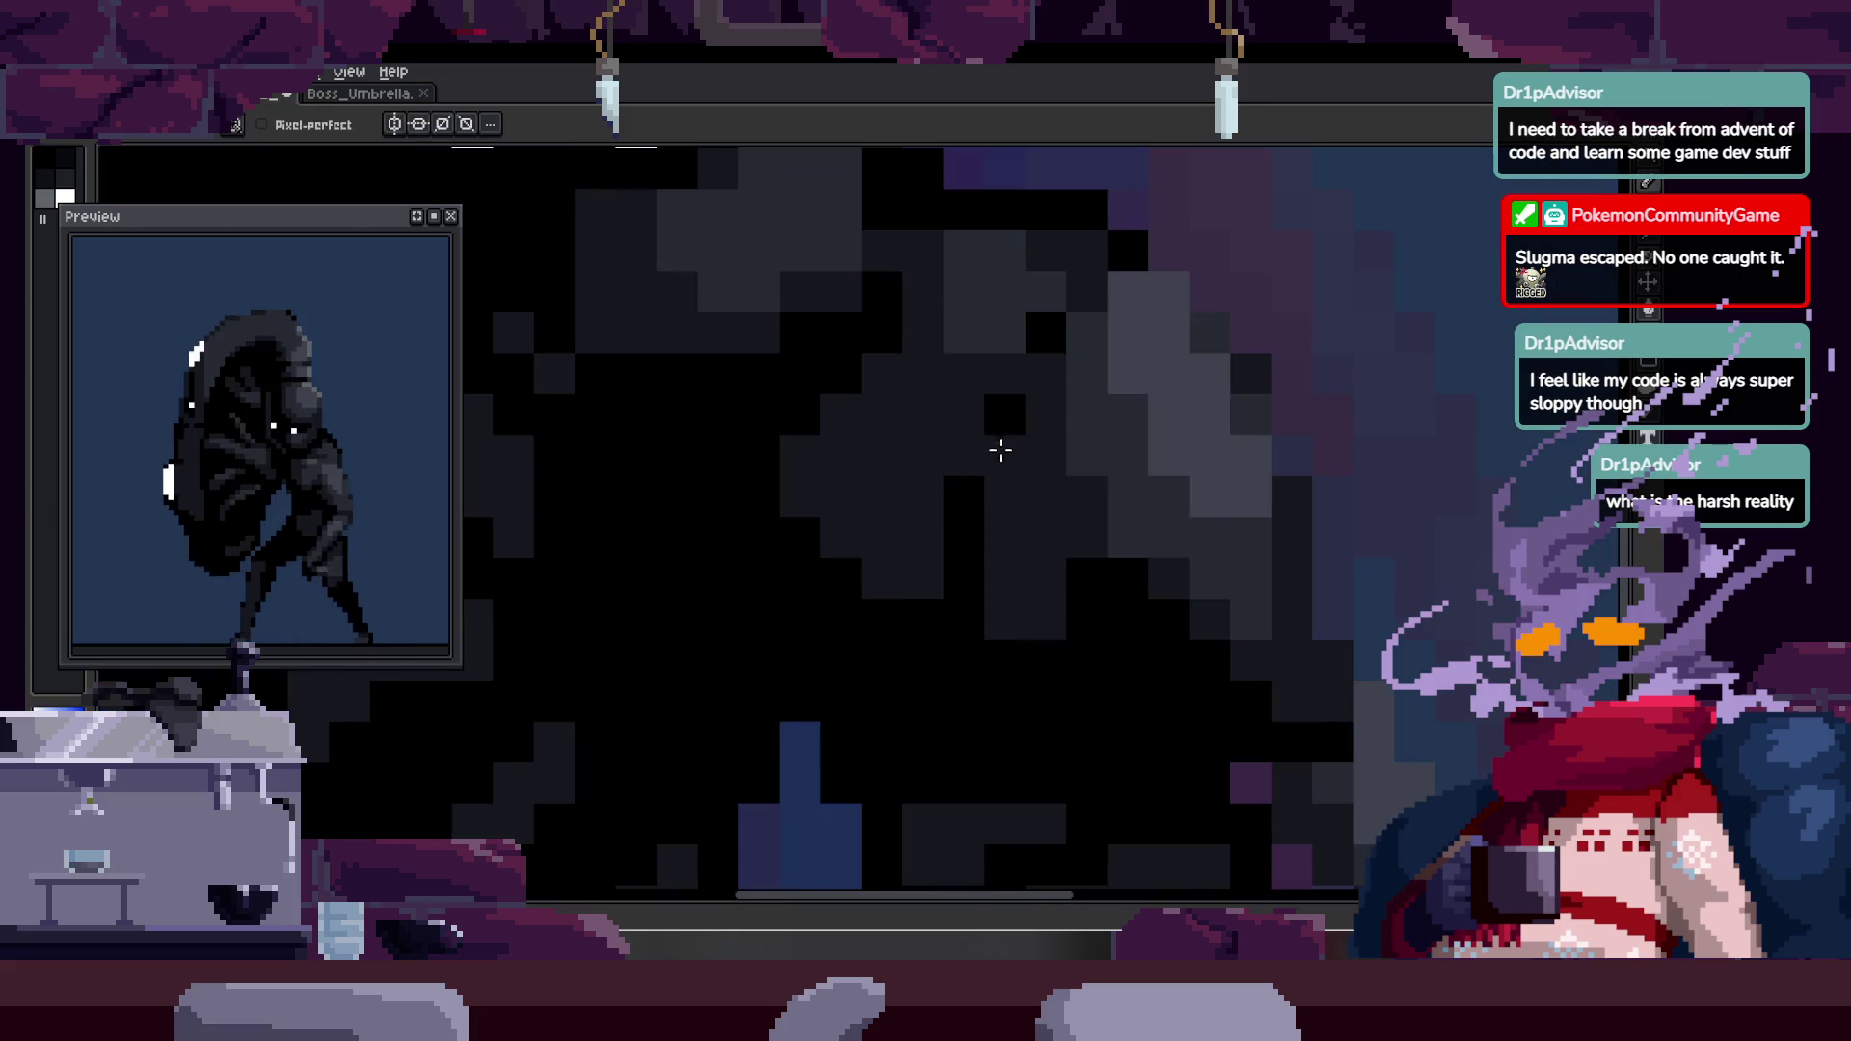
scroll(996, 434, "down", 3)
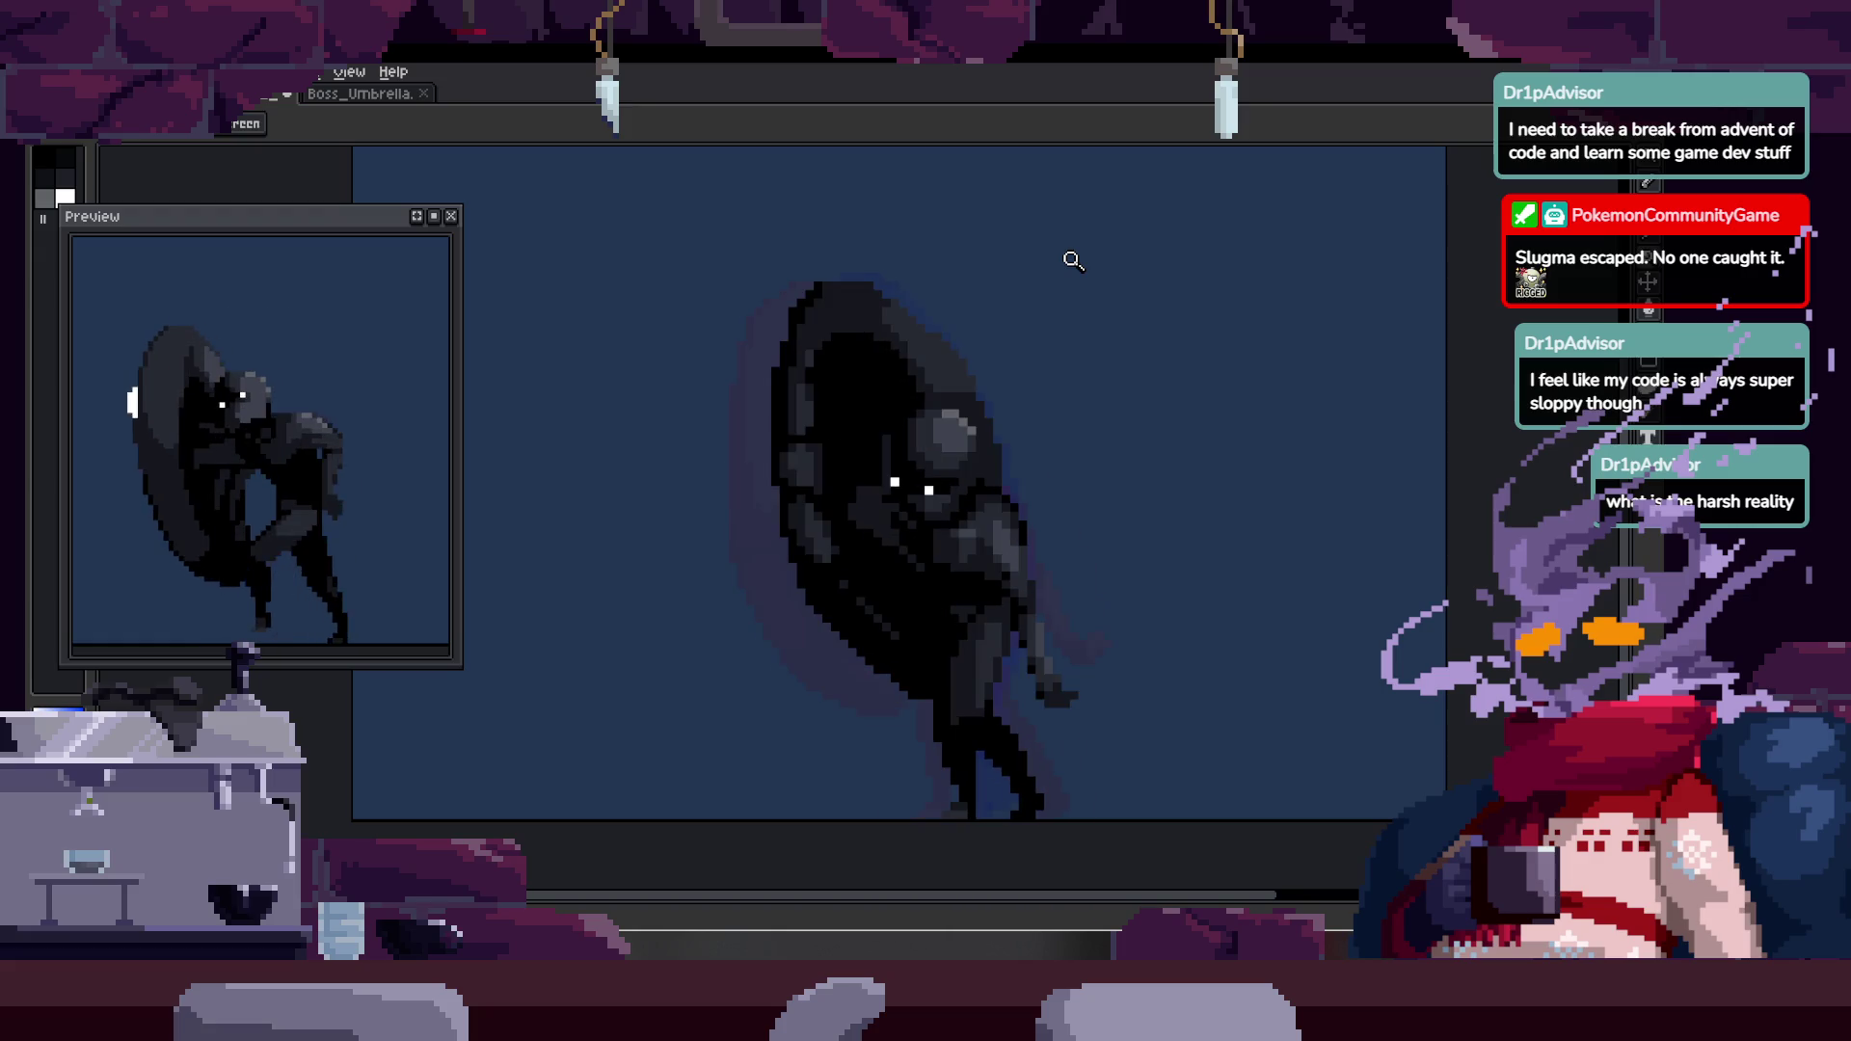
scroll(1099, 620, "up", 5)
key("b")
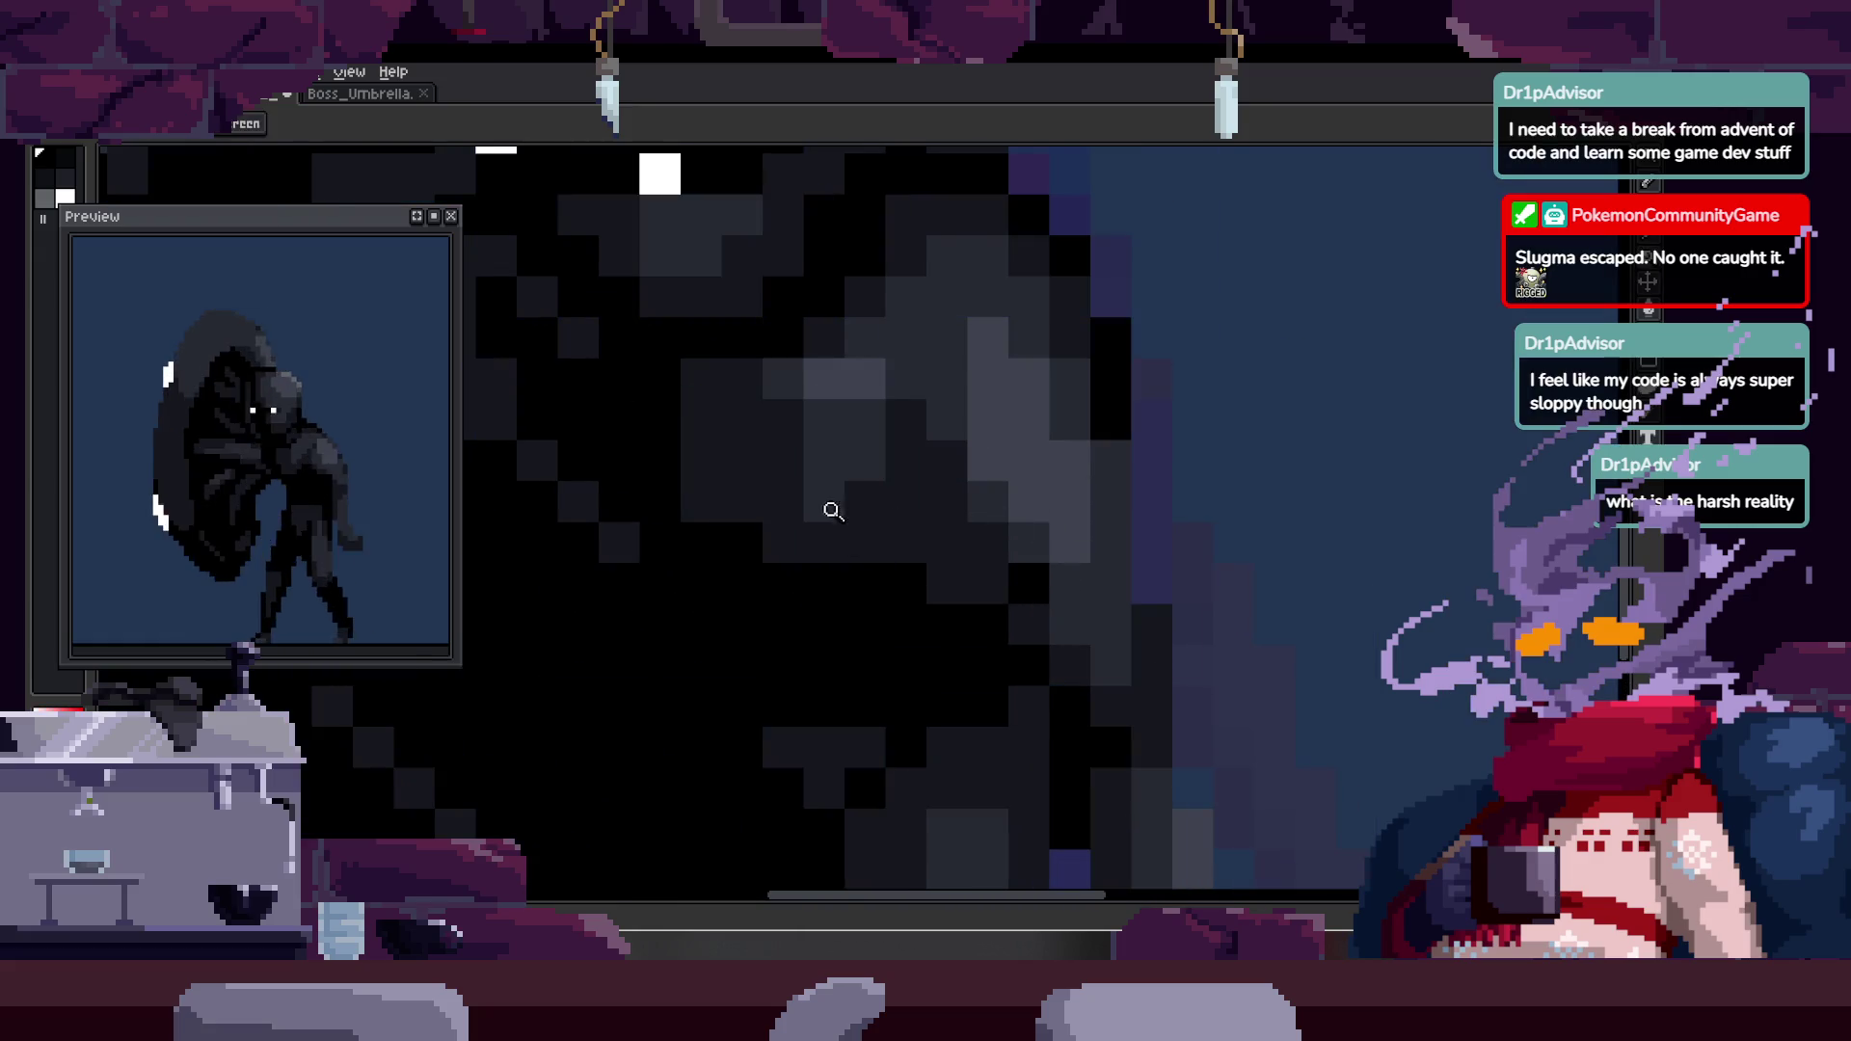
scroll(831, 513, "up", 1)
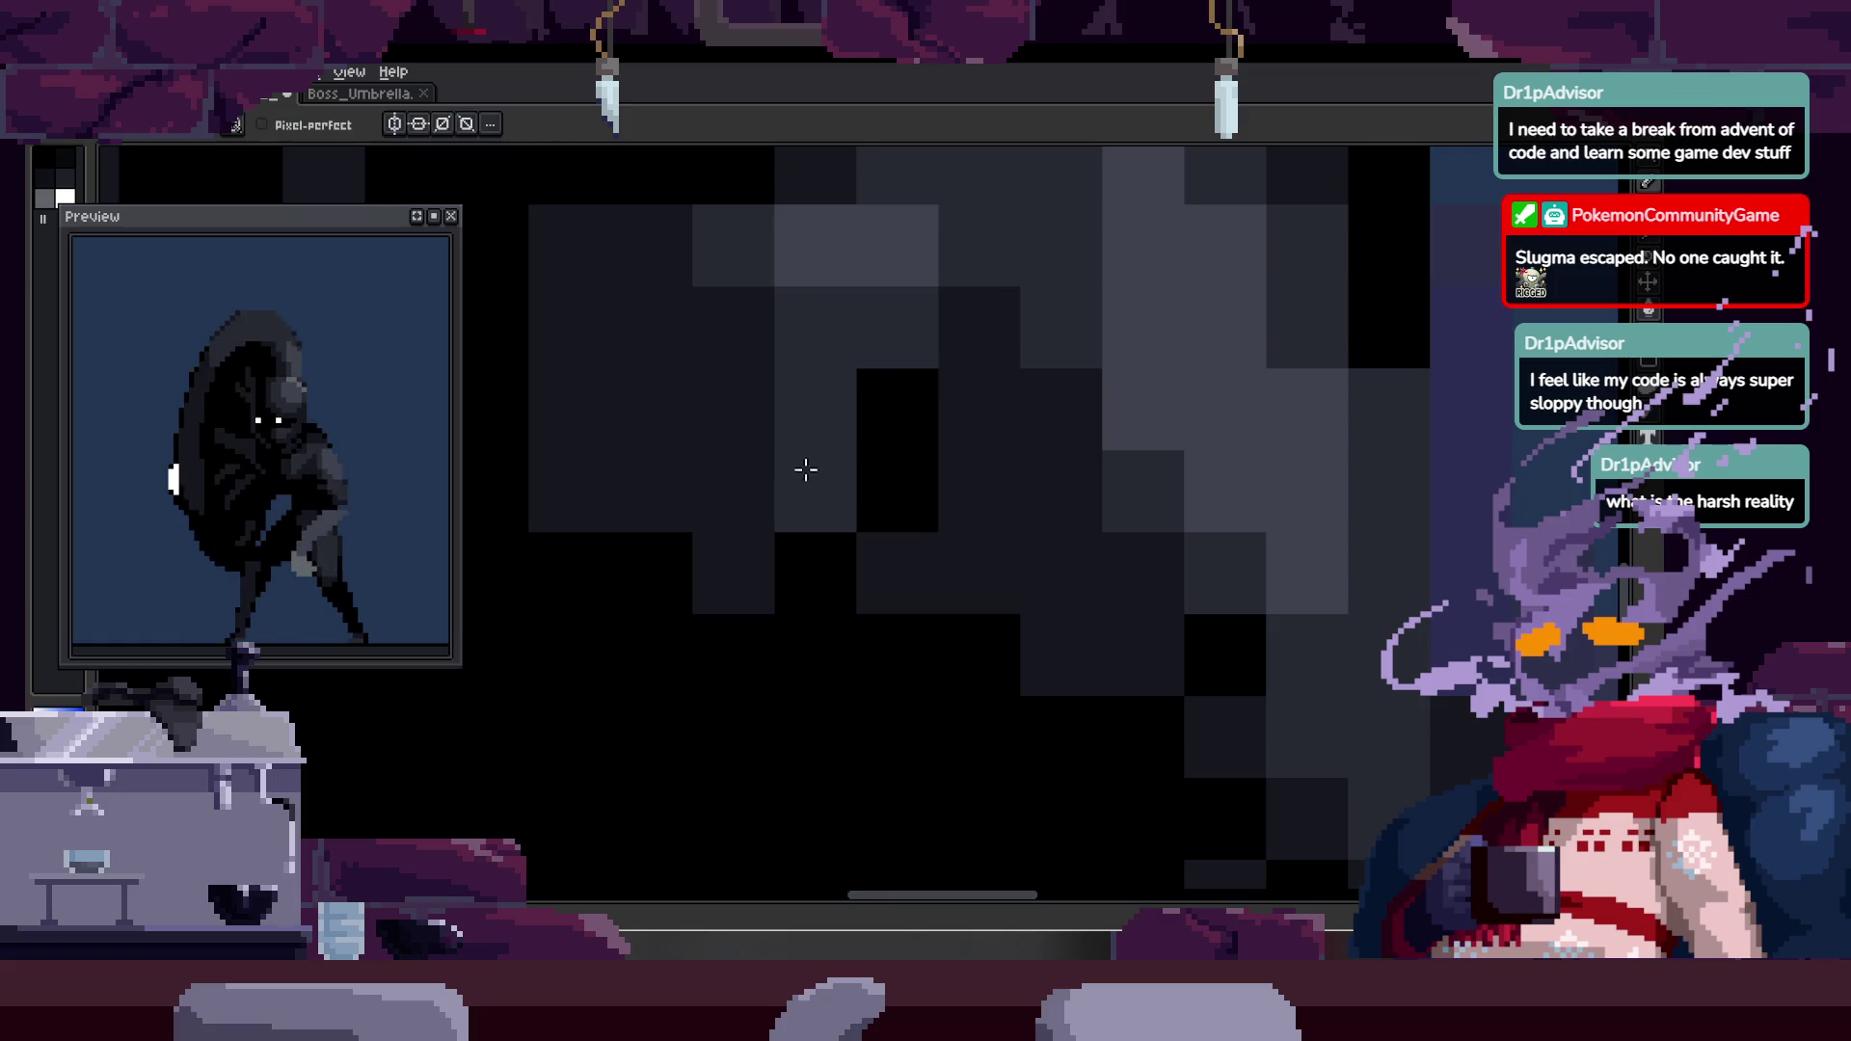
key("z")
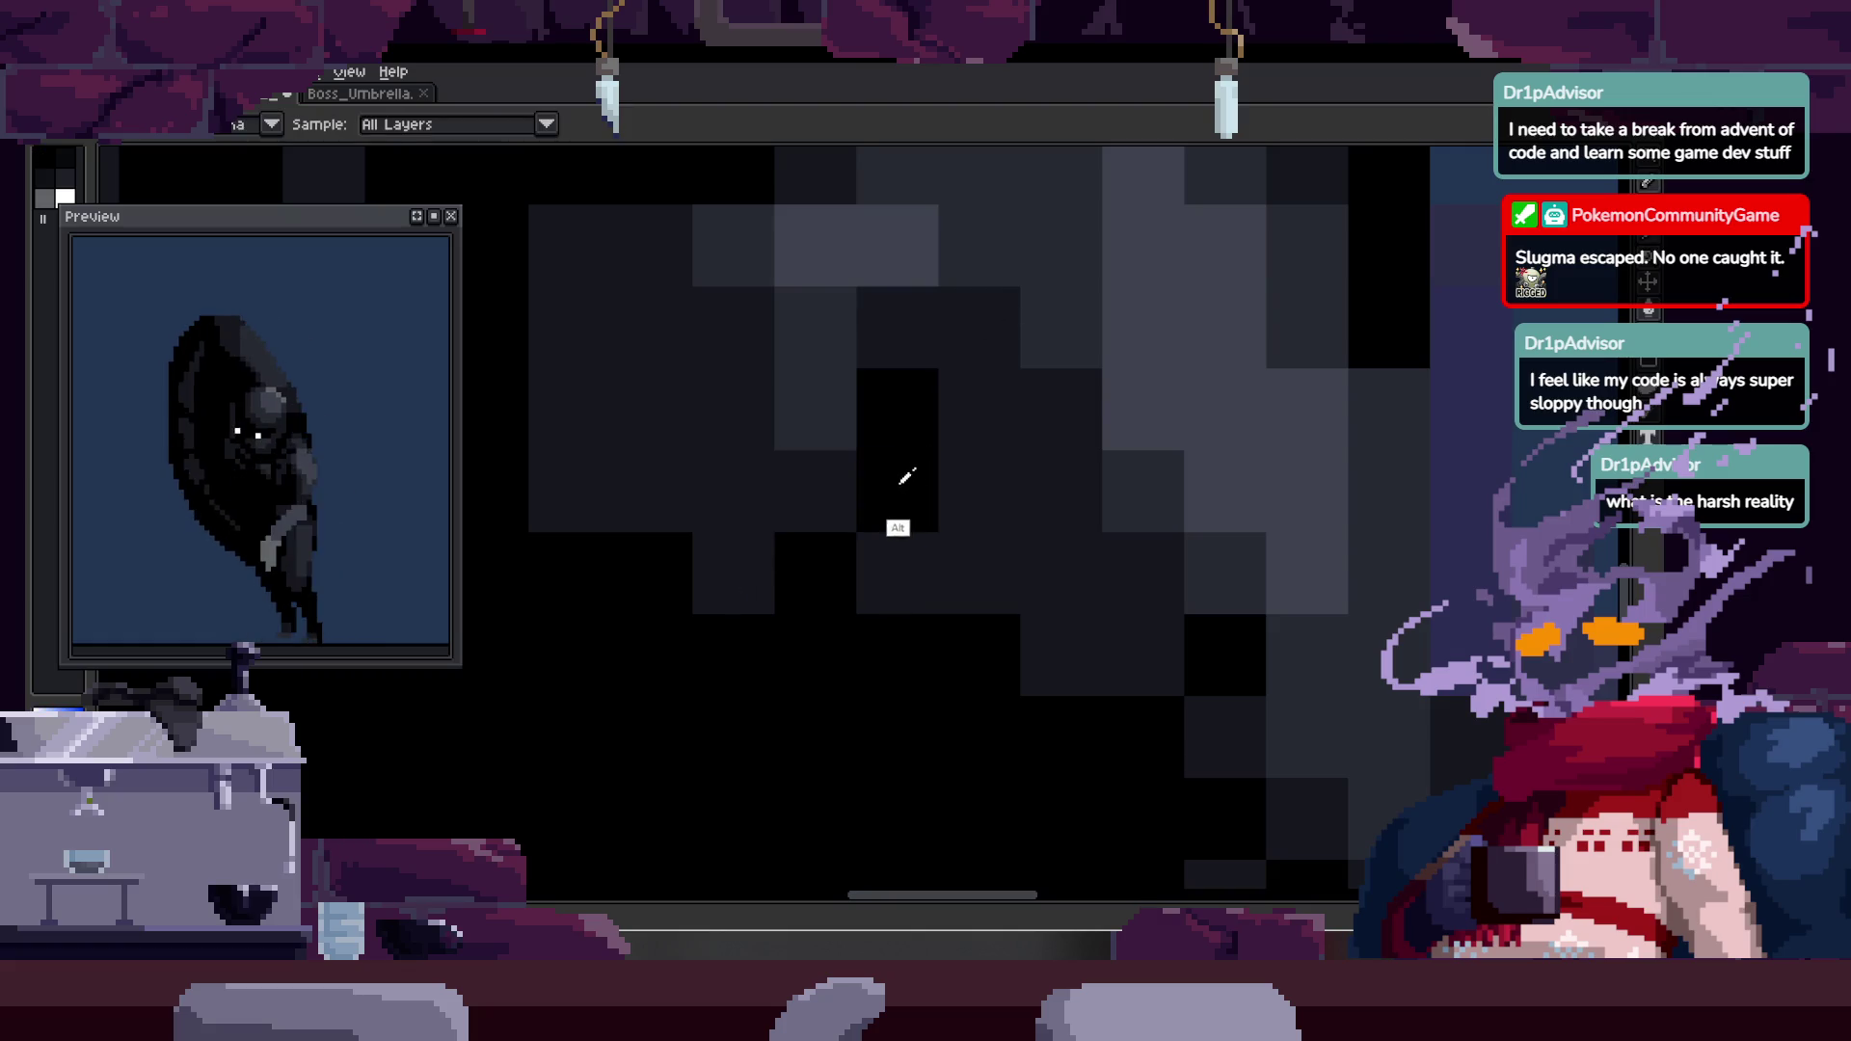
scroll(905, 584, "down", 3)
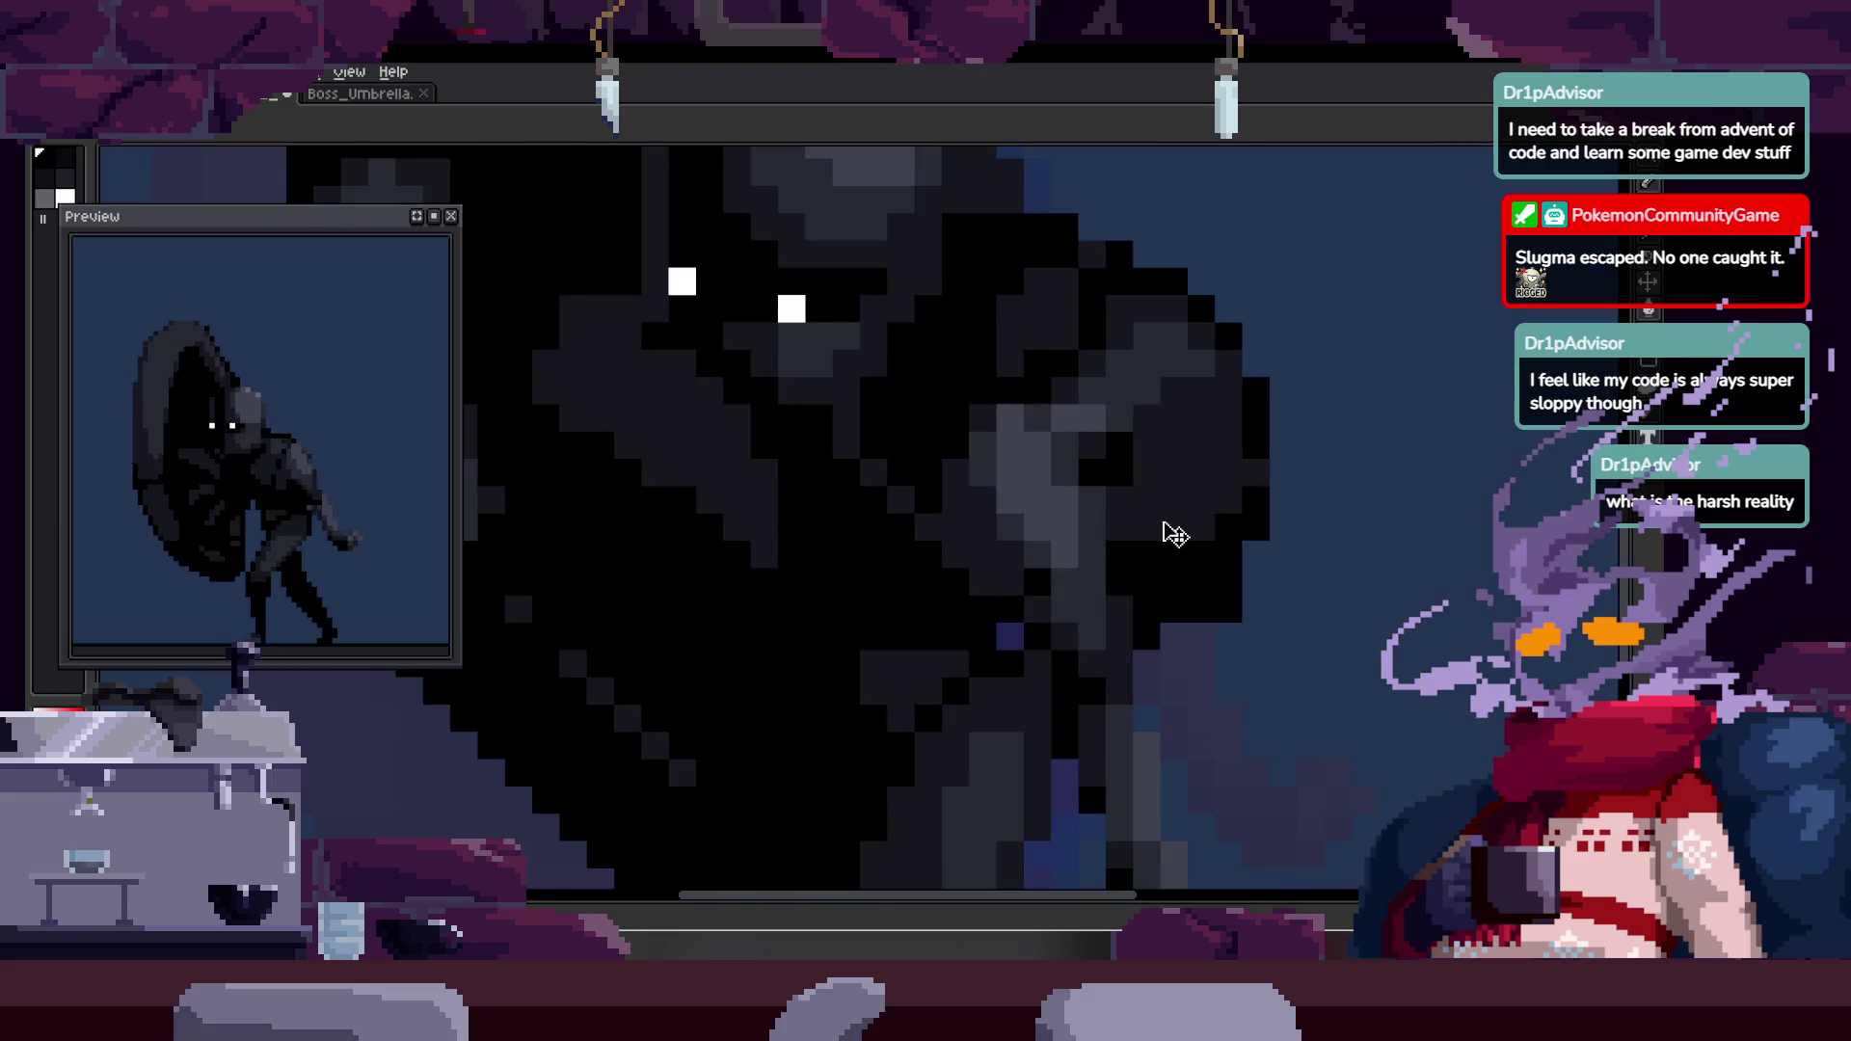
scroll(1148, 511, "down", 3)
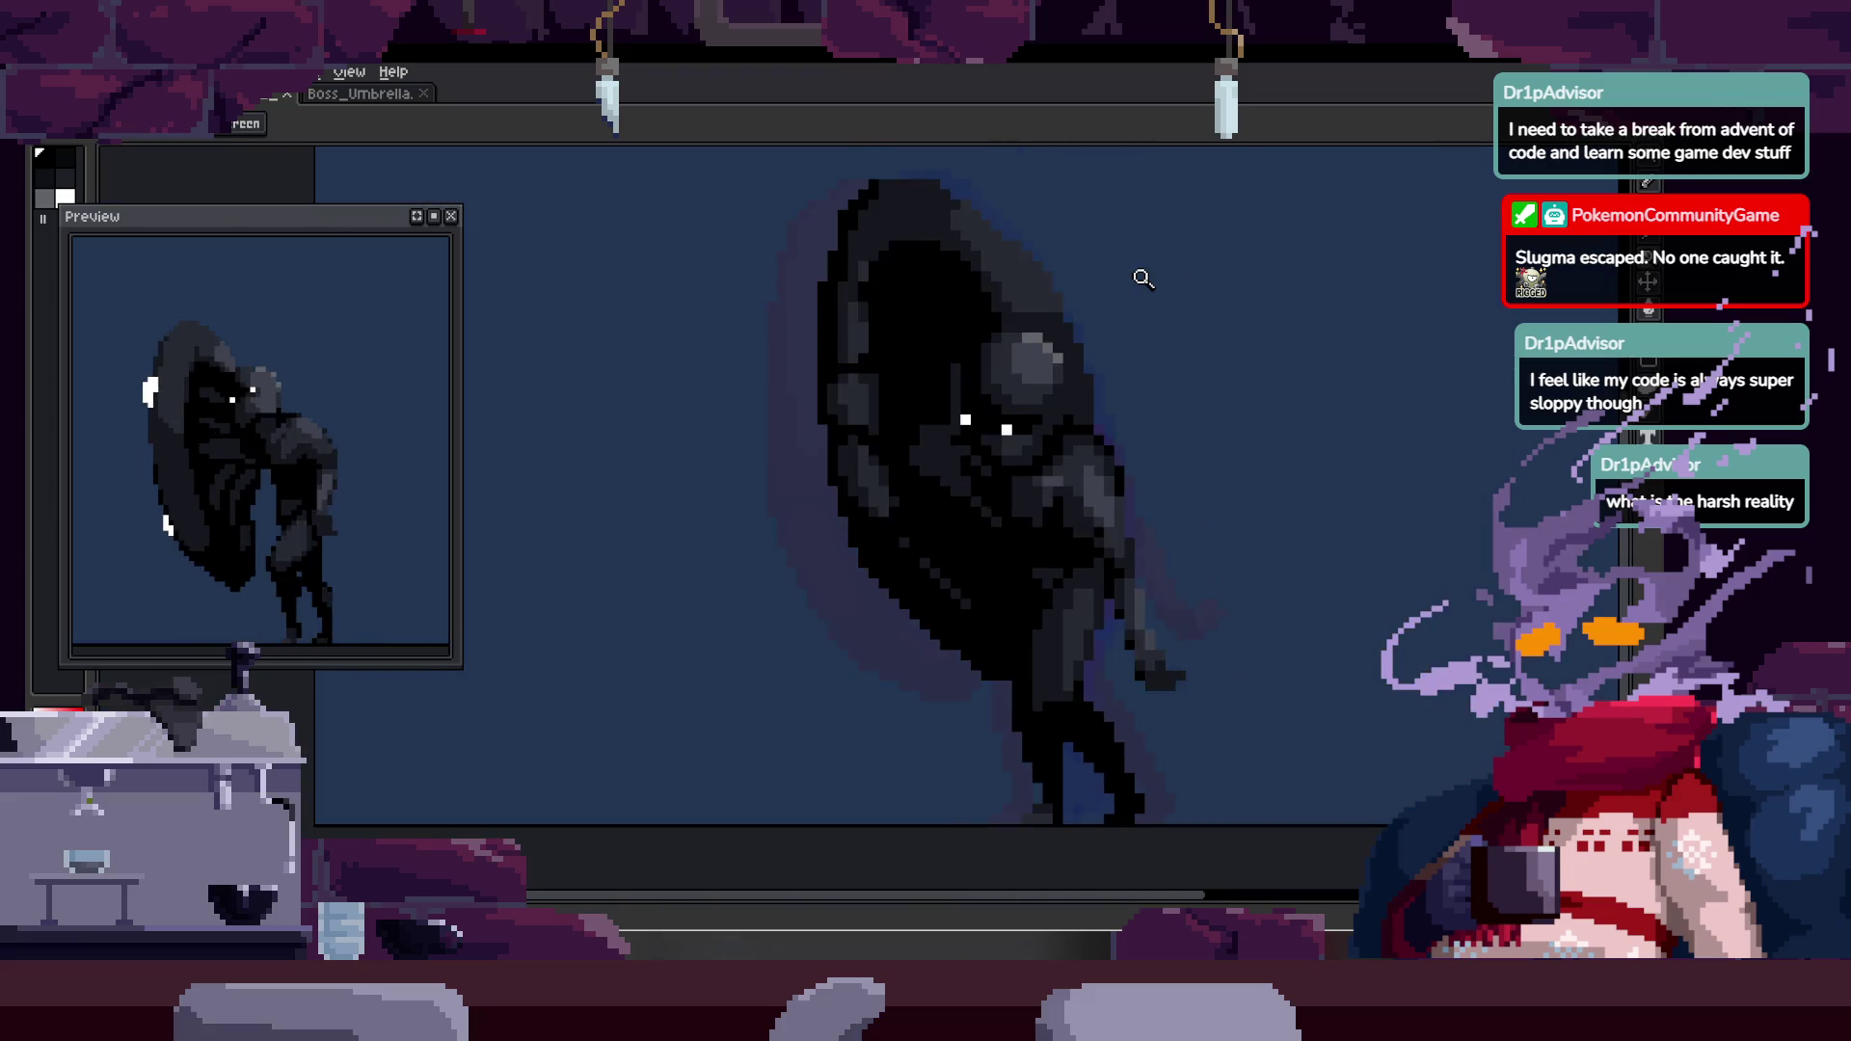
scroll(1103, 502, "down", 1)
scroll(1103, 502, "down", 3)
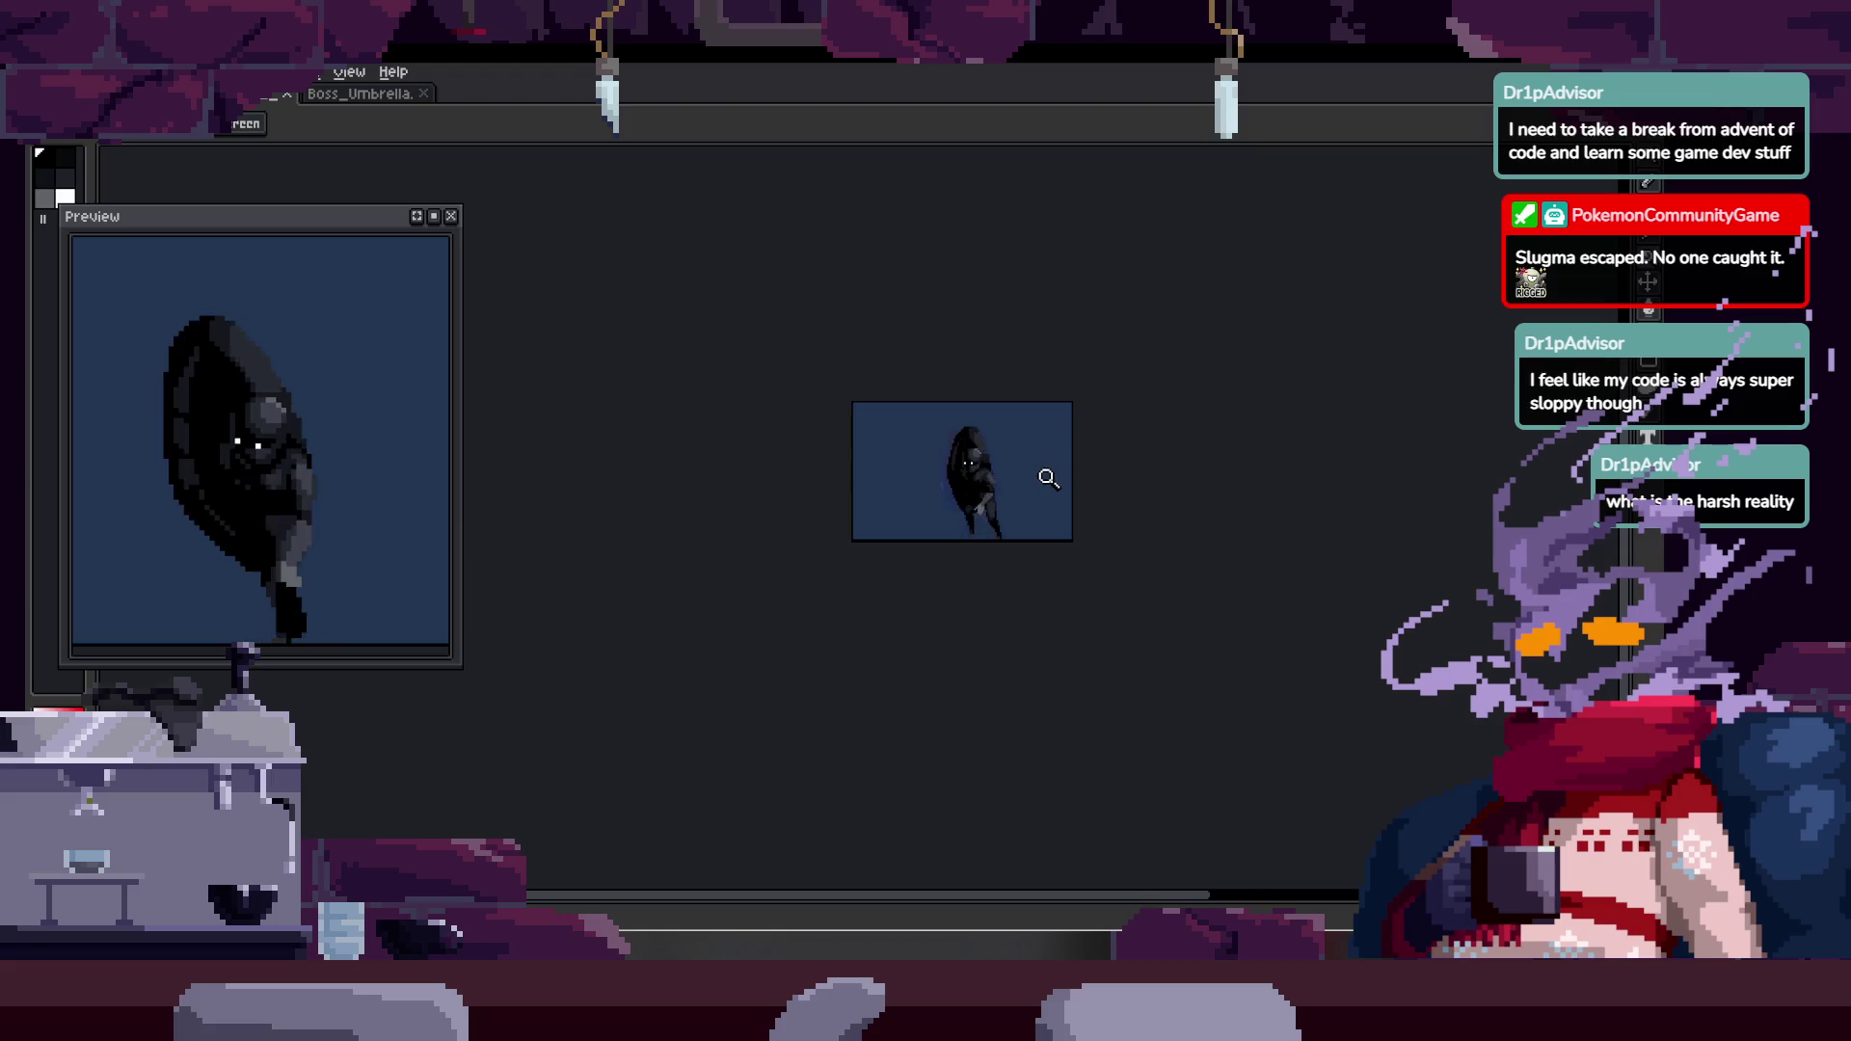
scroll(1022, 424, "up", 3)
key("Tab")
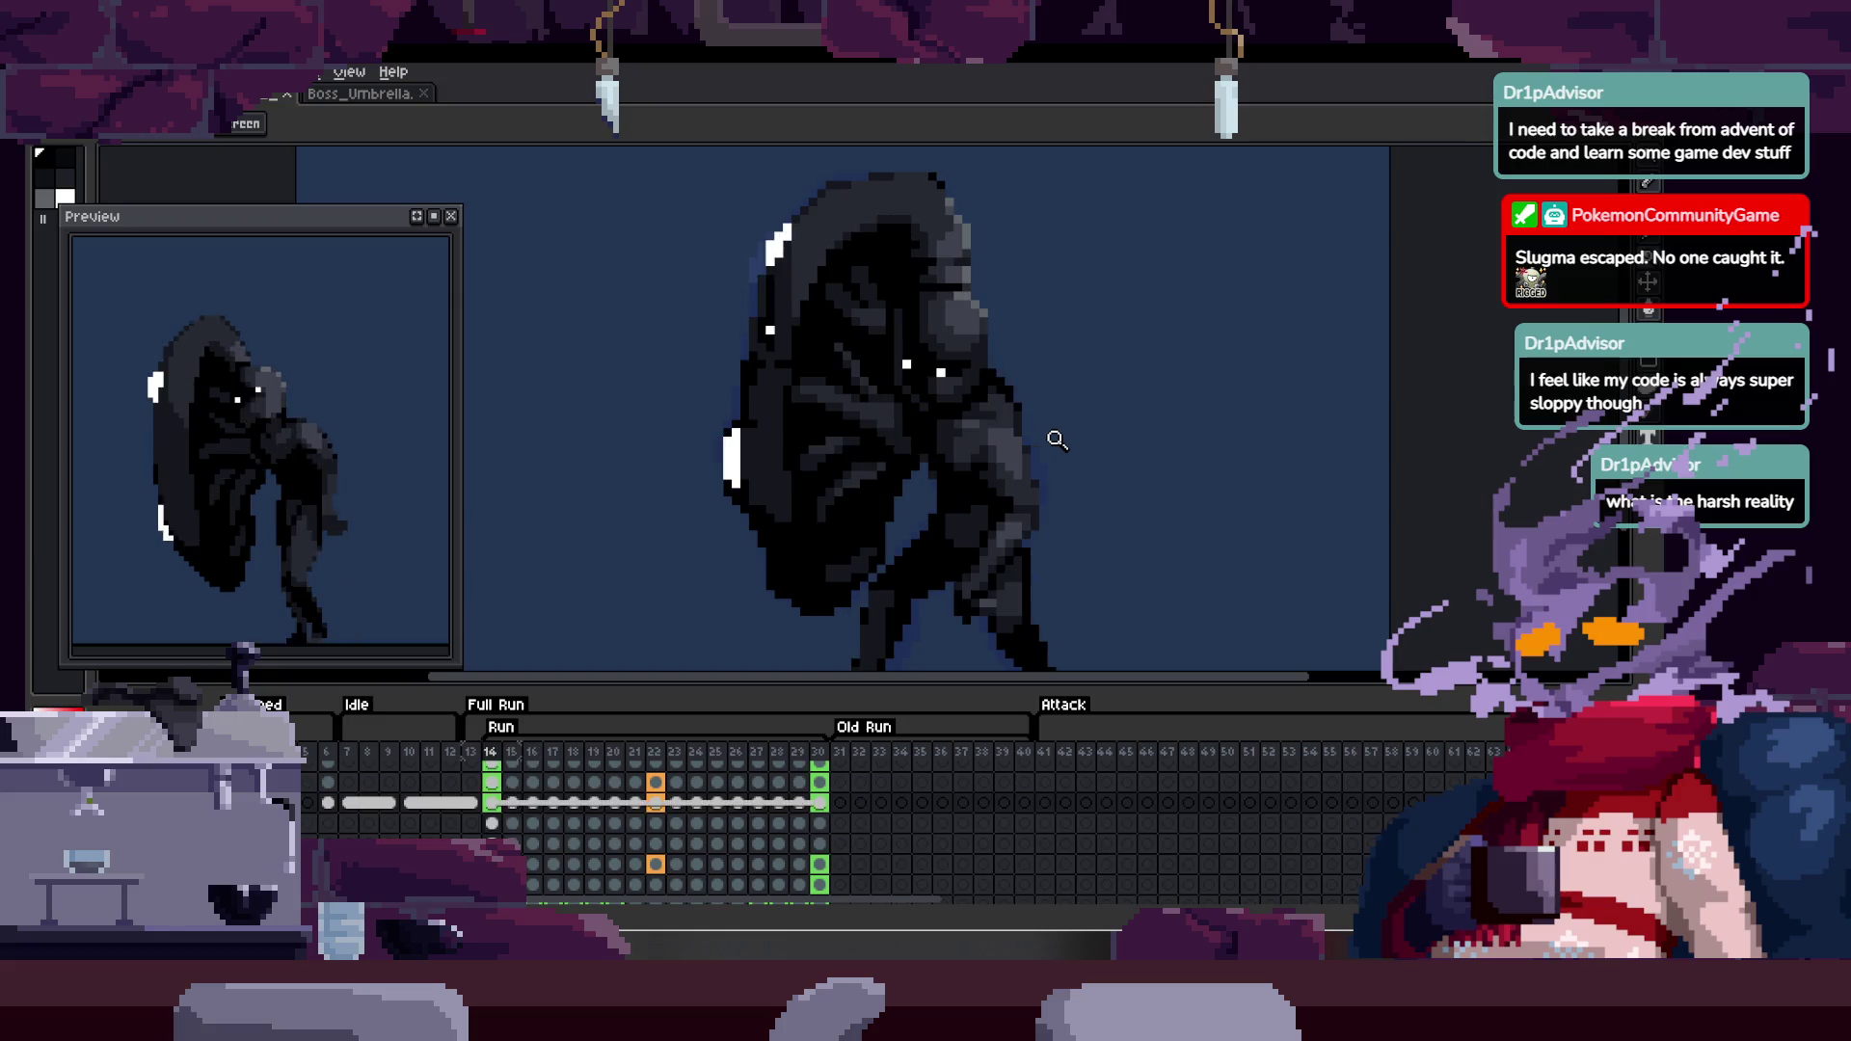
key("Tab")
scroll(1065, 362, "up", 4)
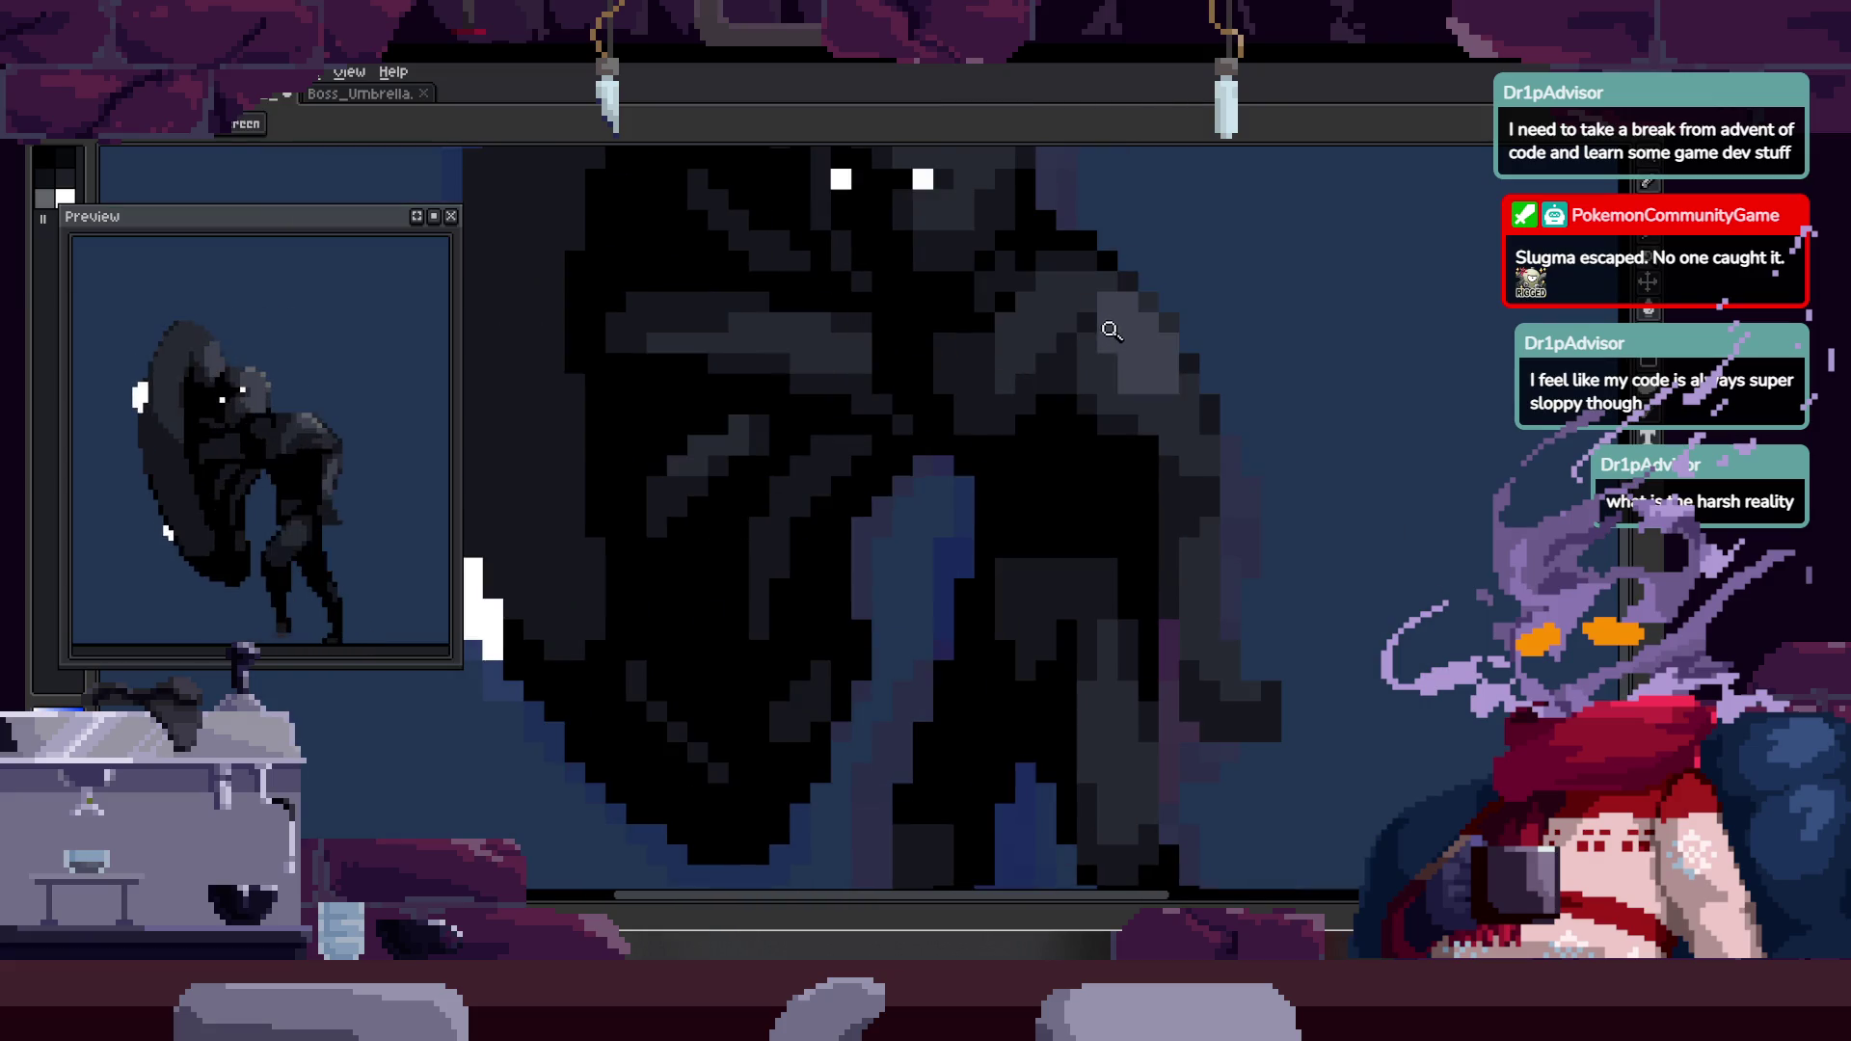
left_click(1020, 321)
key("b")
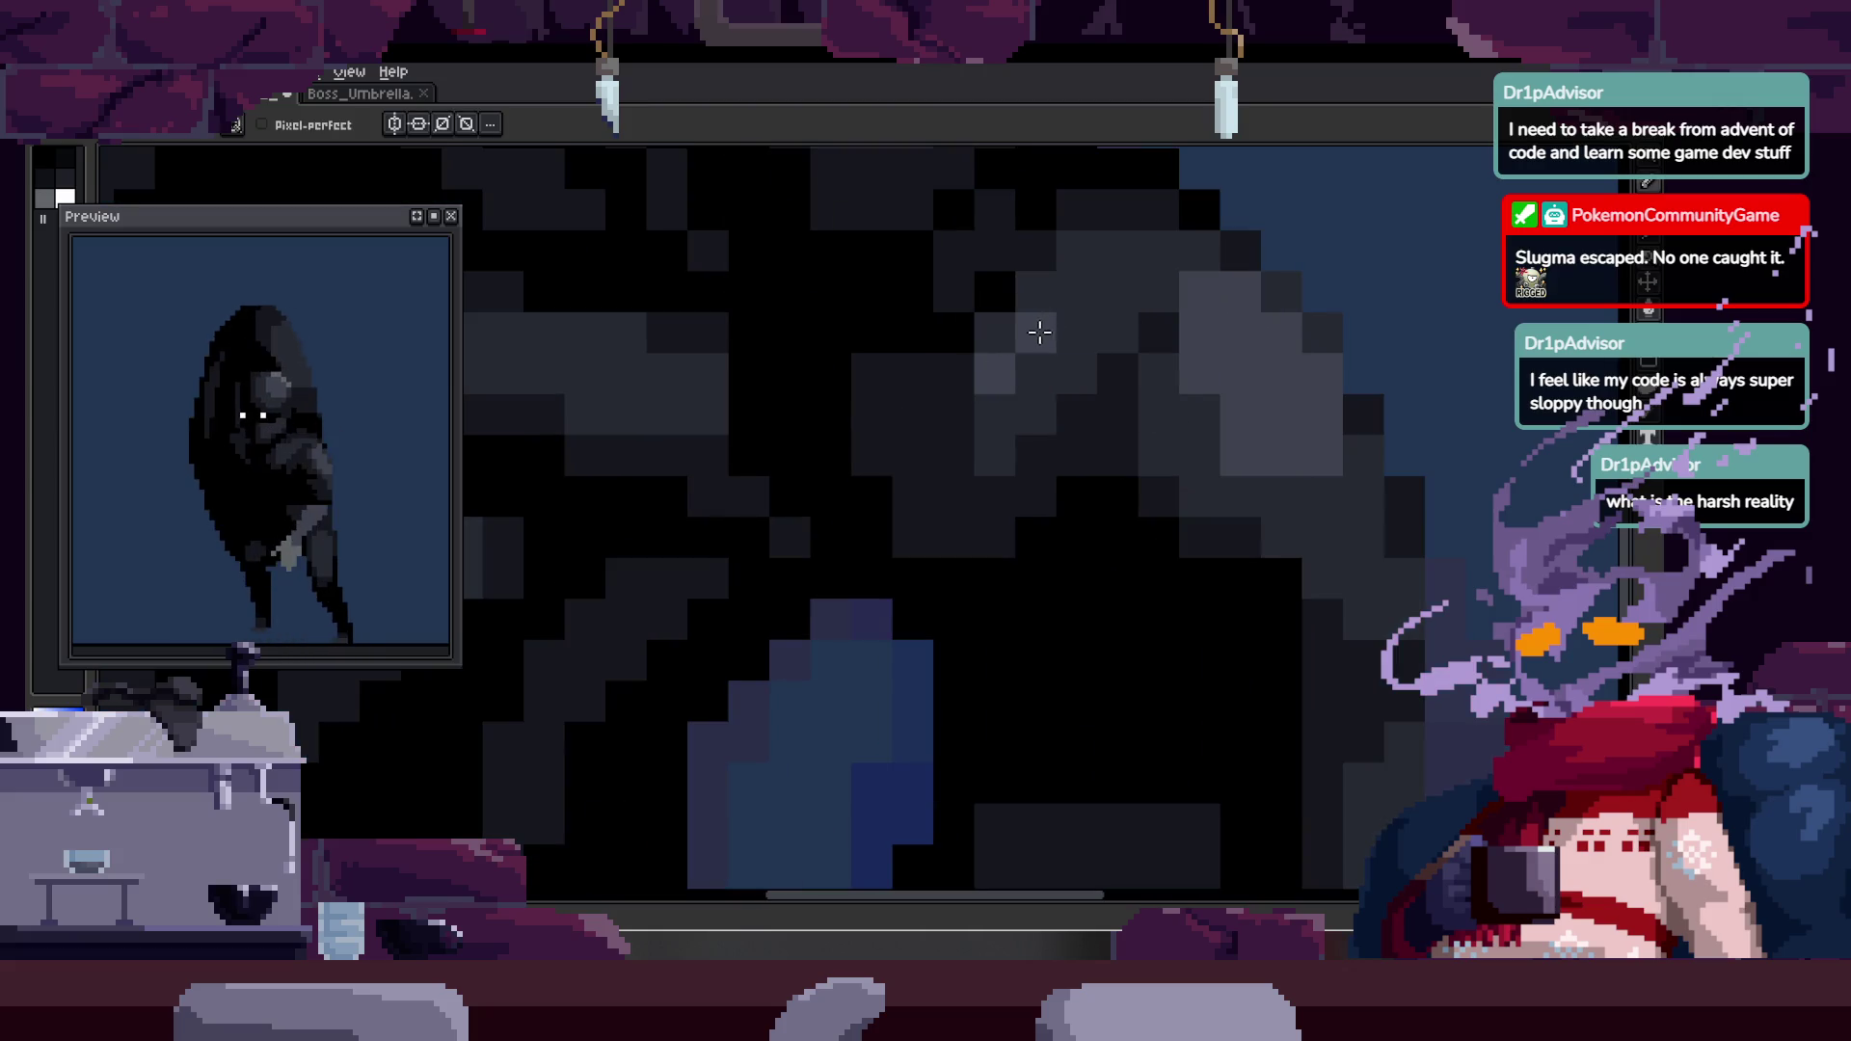
key("alt")
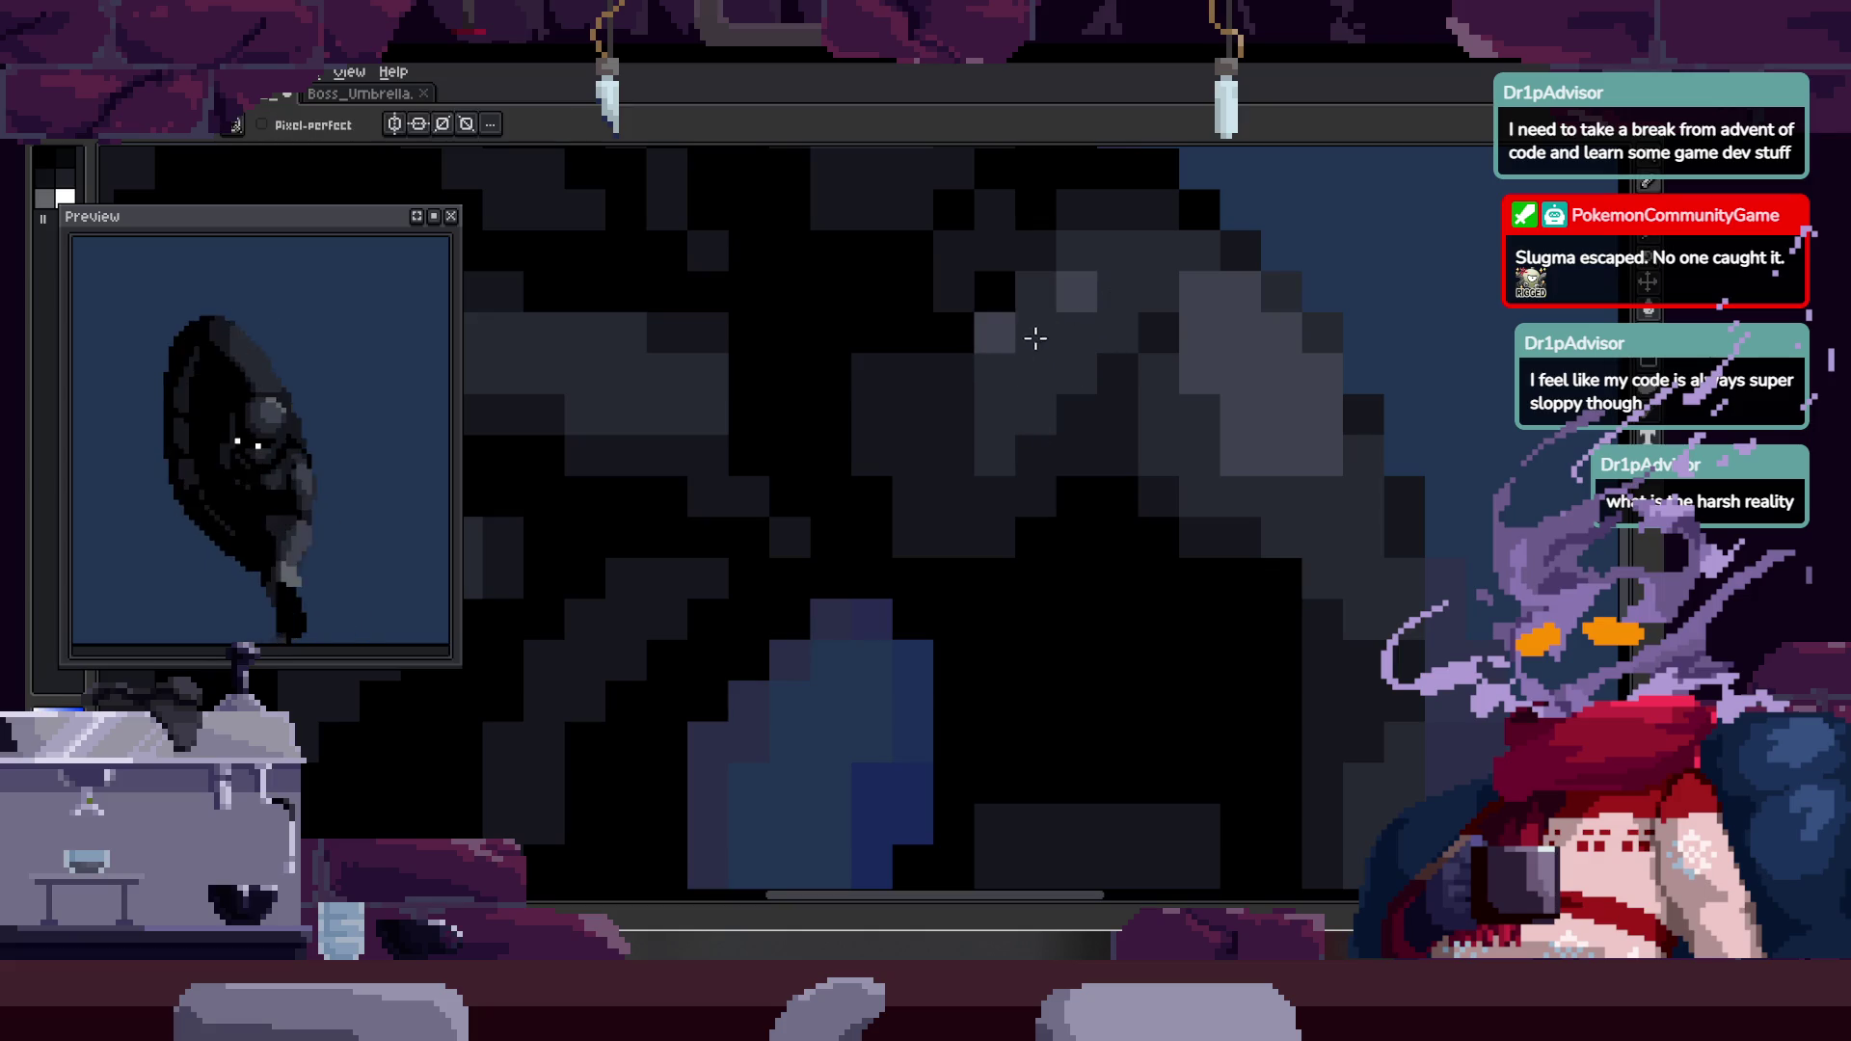
key("z")
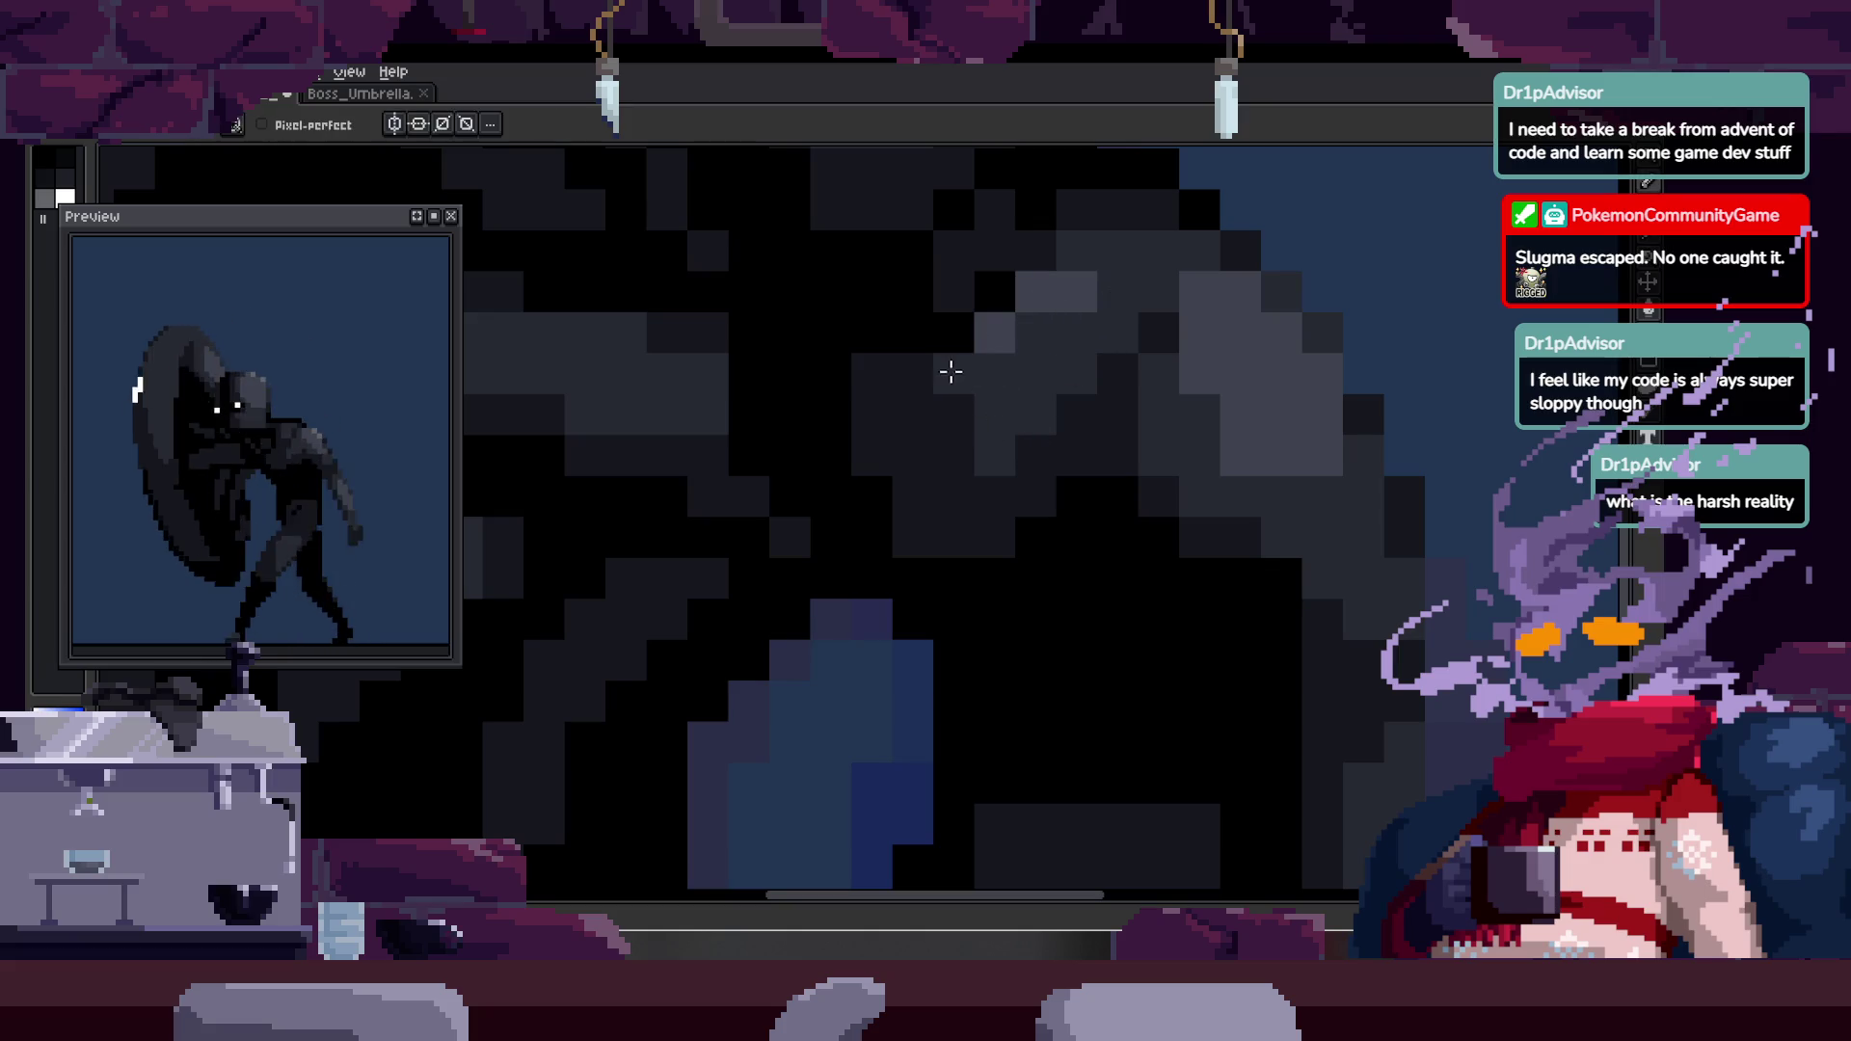
right_click(964, 395)
scroll(964, 395, "down", 3)
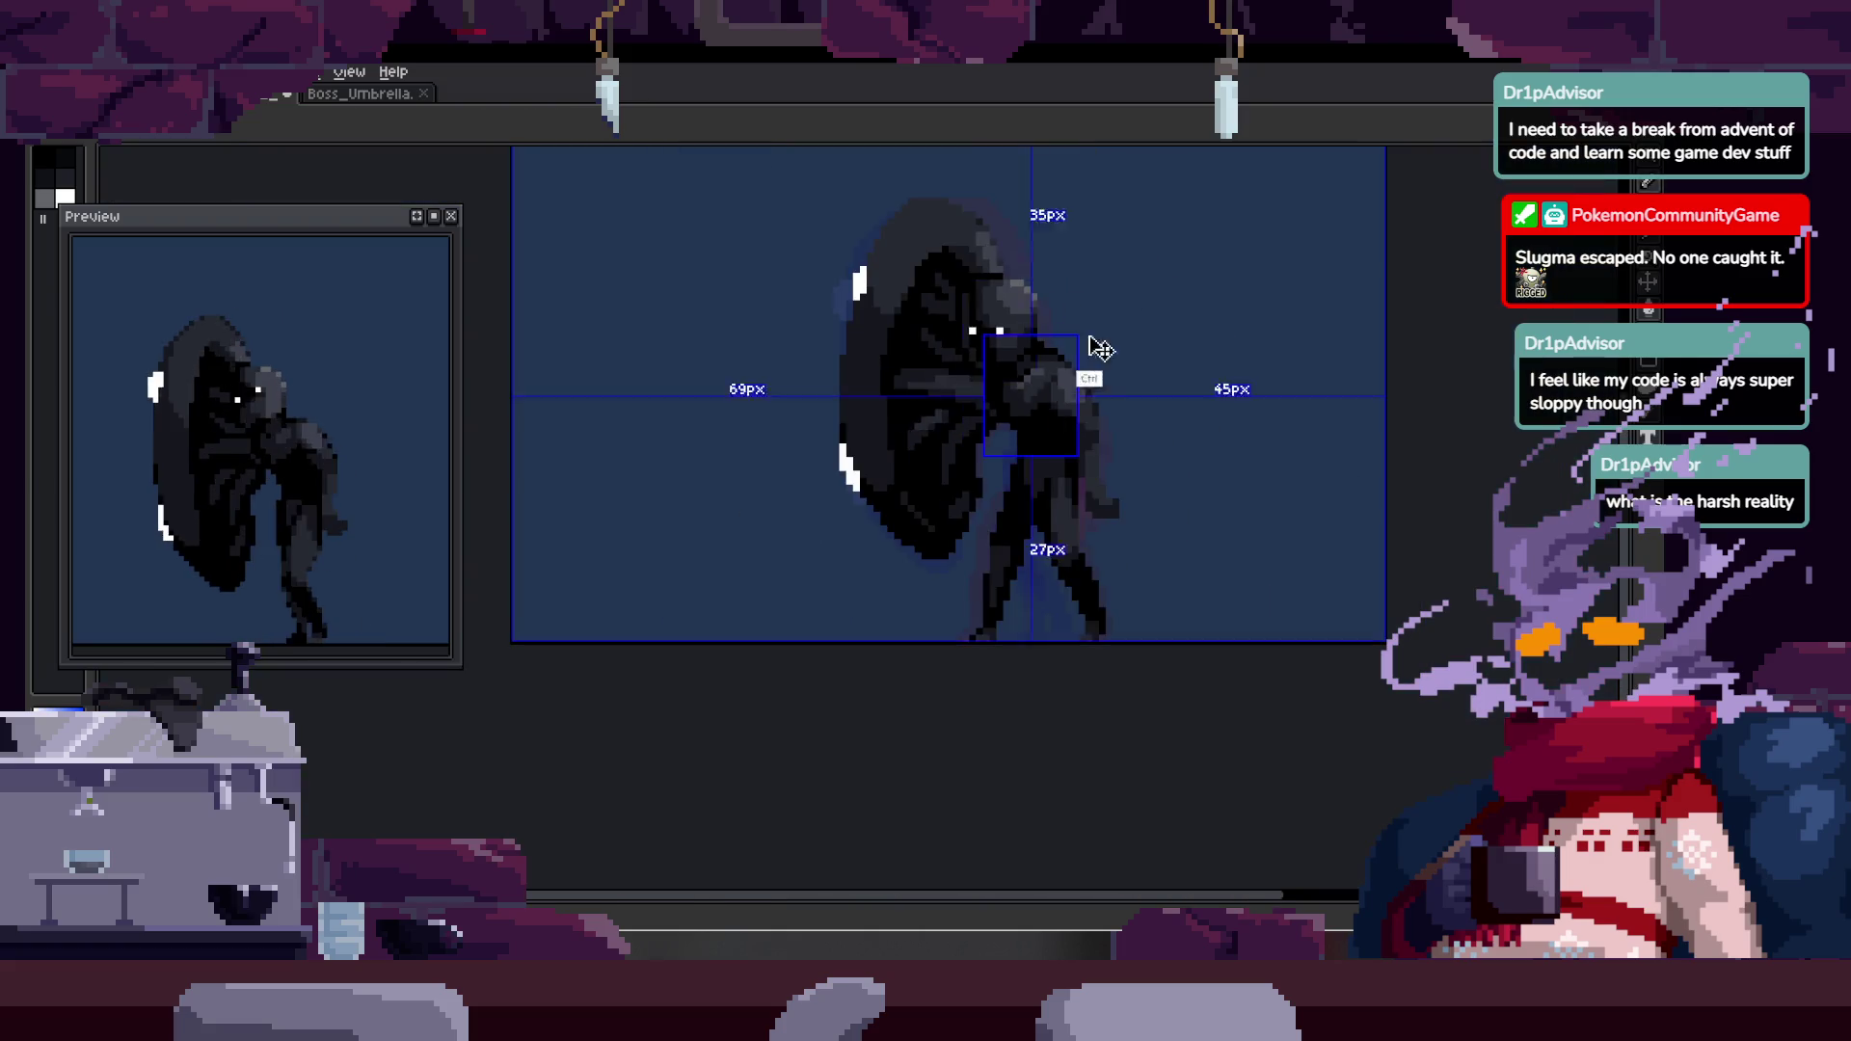
scroll(1052, 361, "up", 3)
mouse_move(1092, 381)
left_mouse_down()
mouse_move(1055, 318)
mouse_move(1006, 315)
left_mouse_up()
key("b")
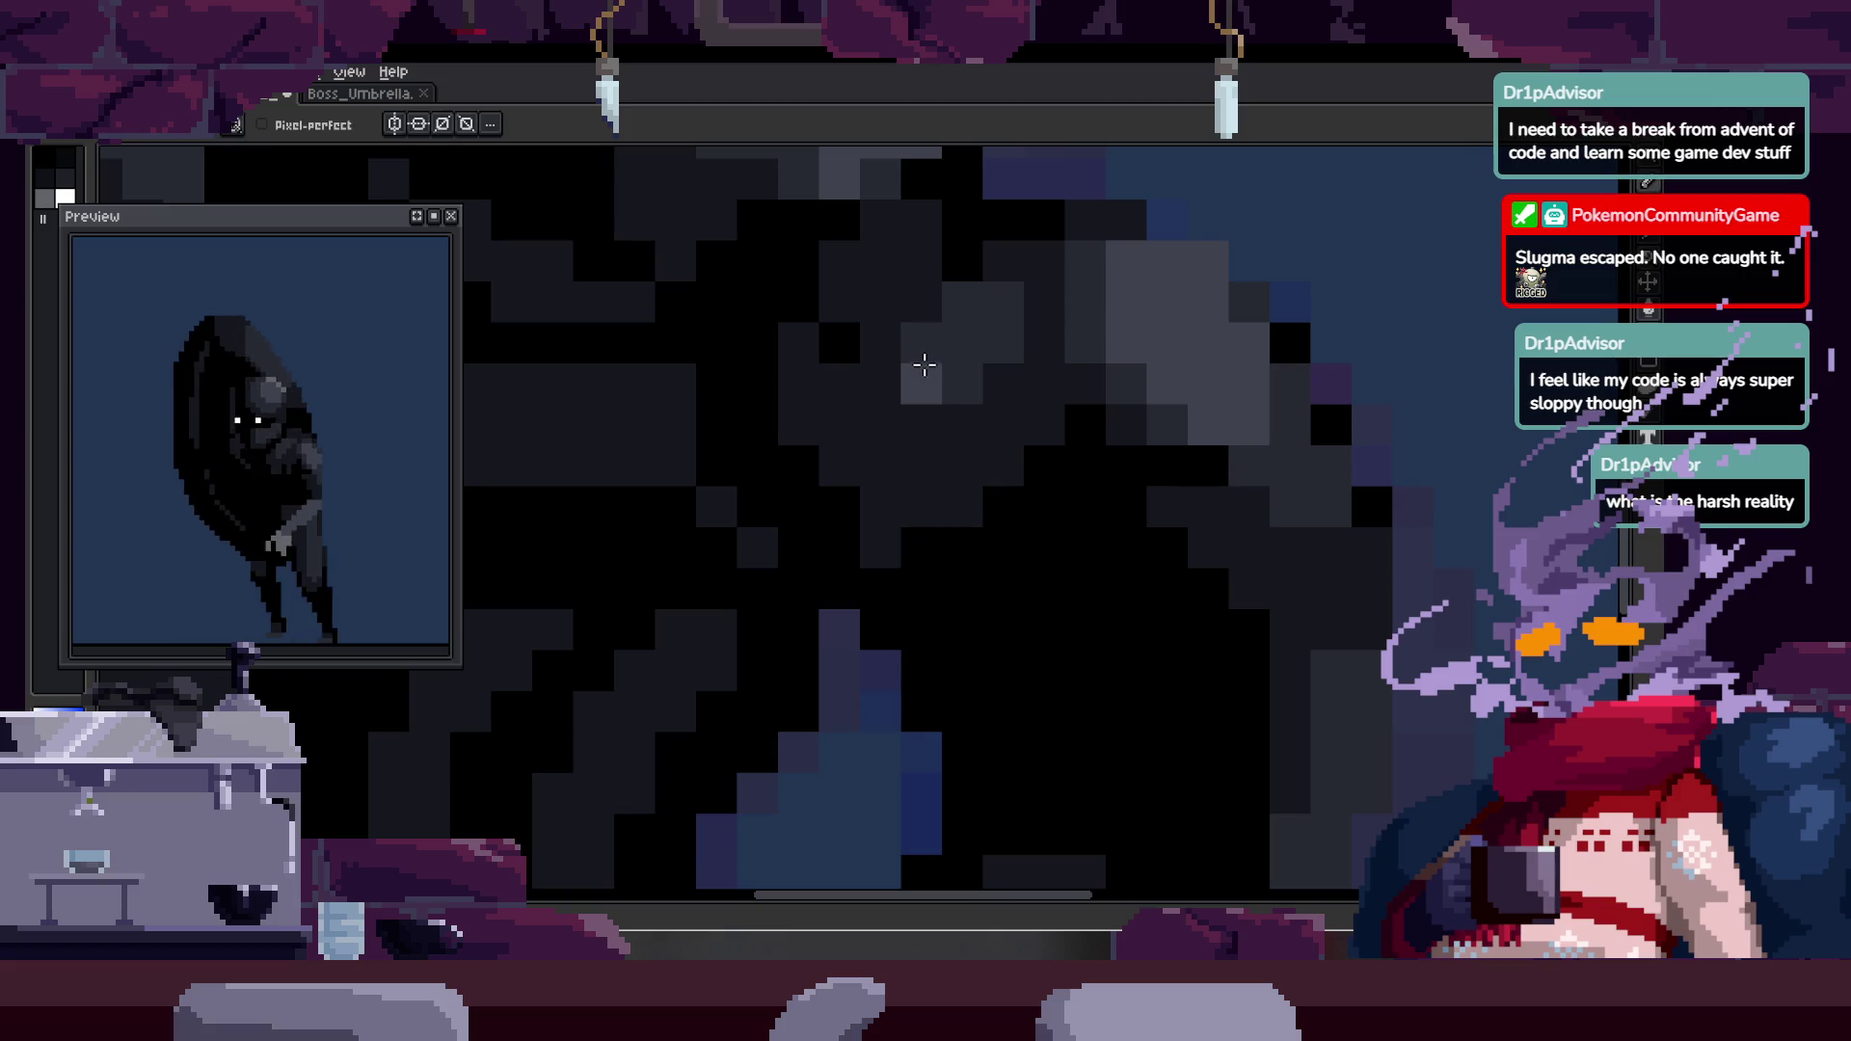
key("z")
scroll(1031, 357, "down", 3)
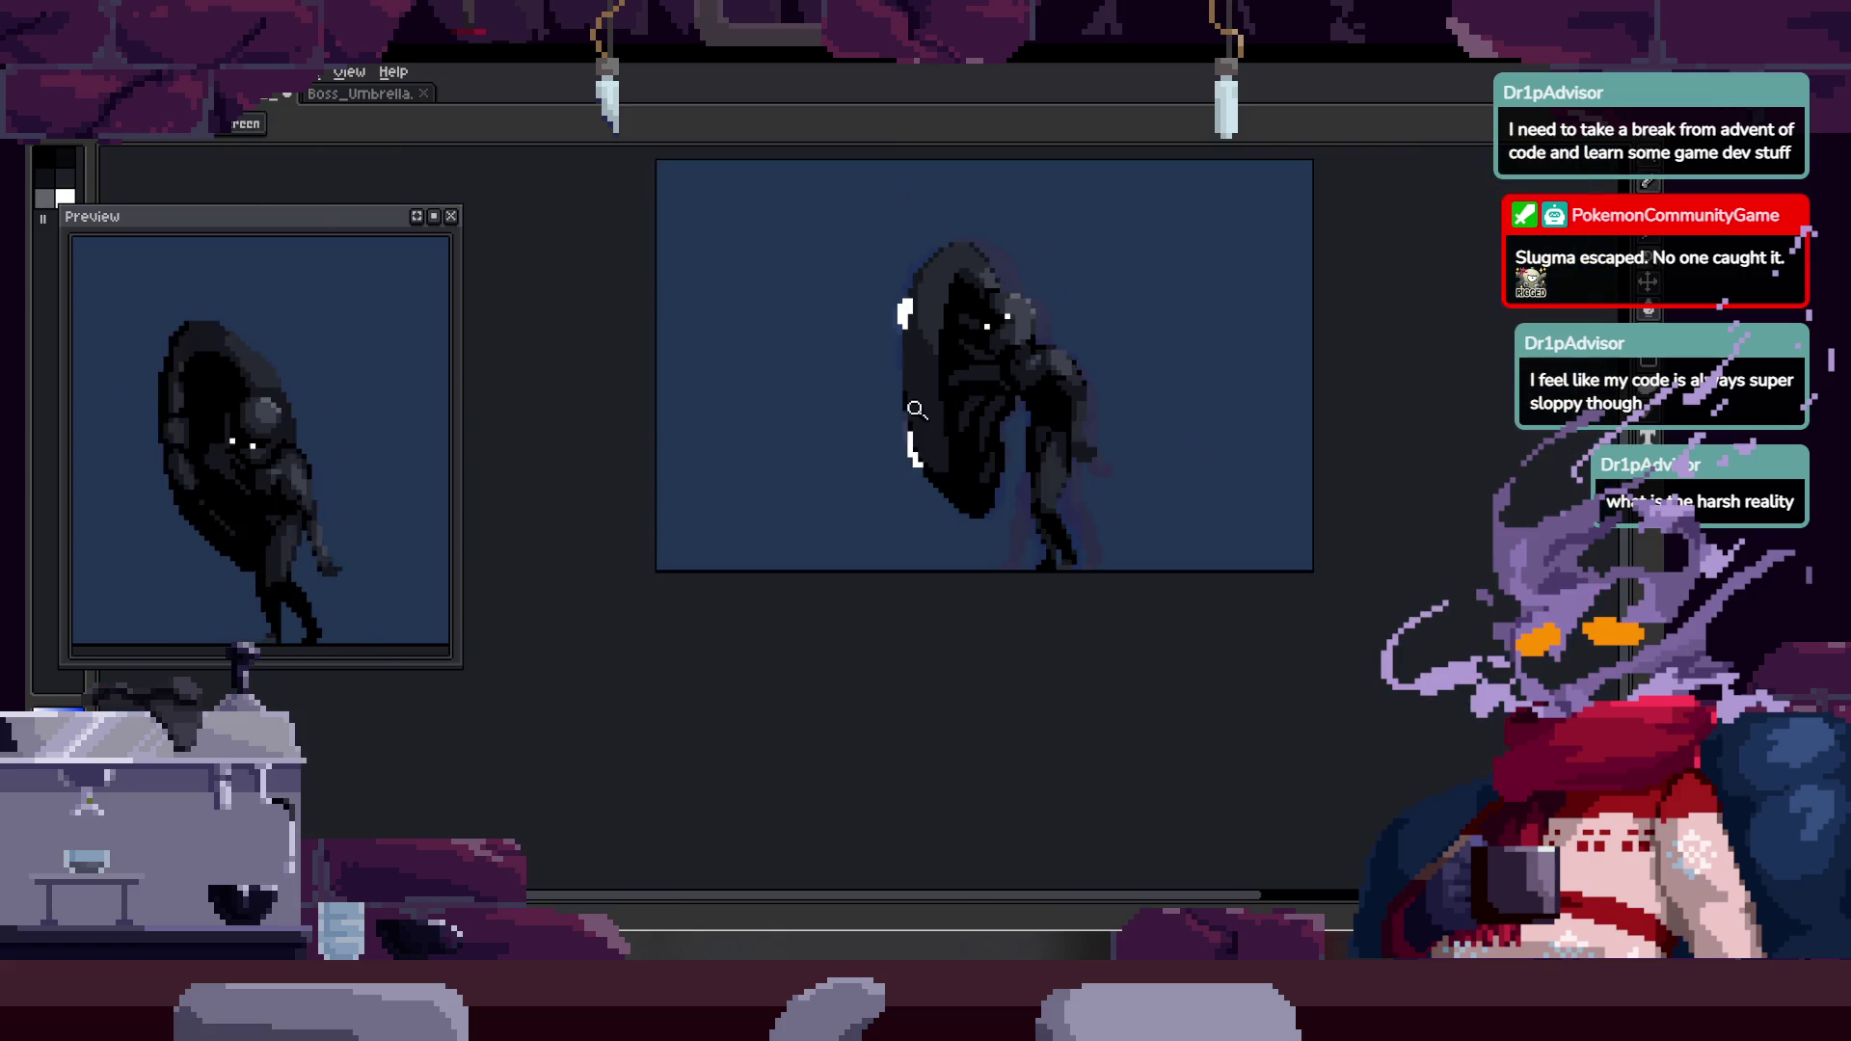
scroll(1033, 347, "up", 3)
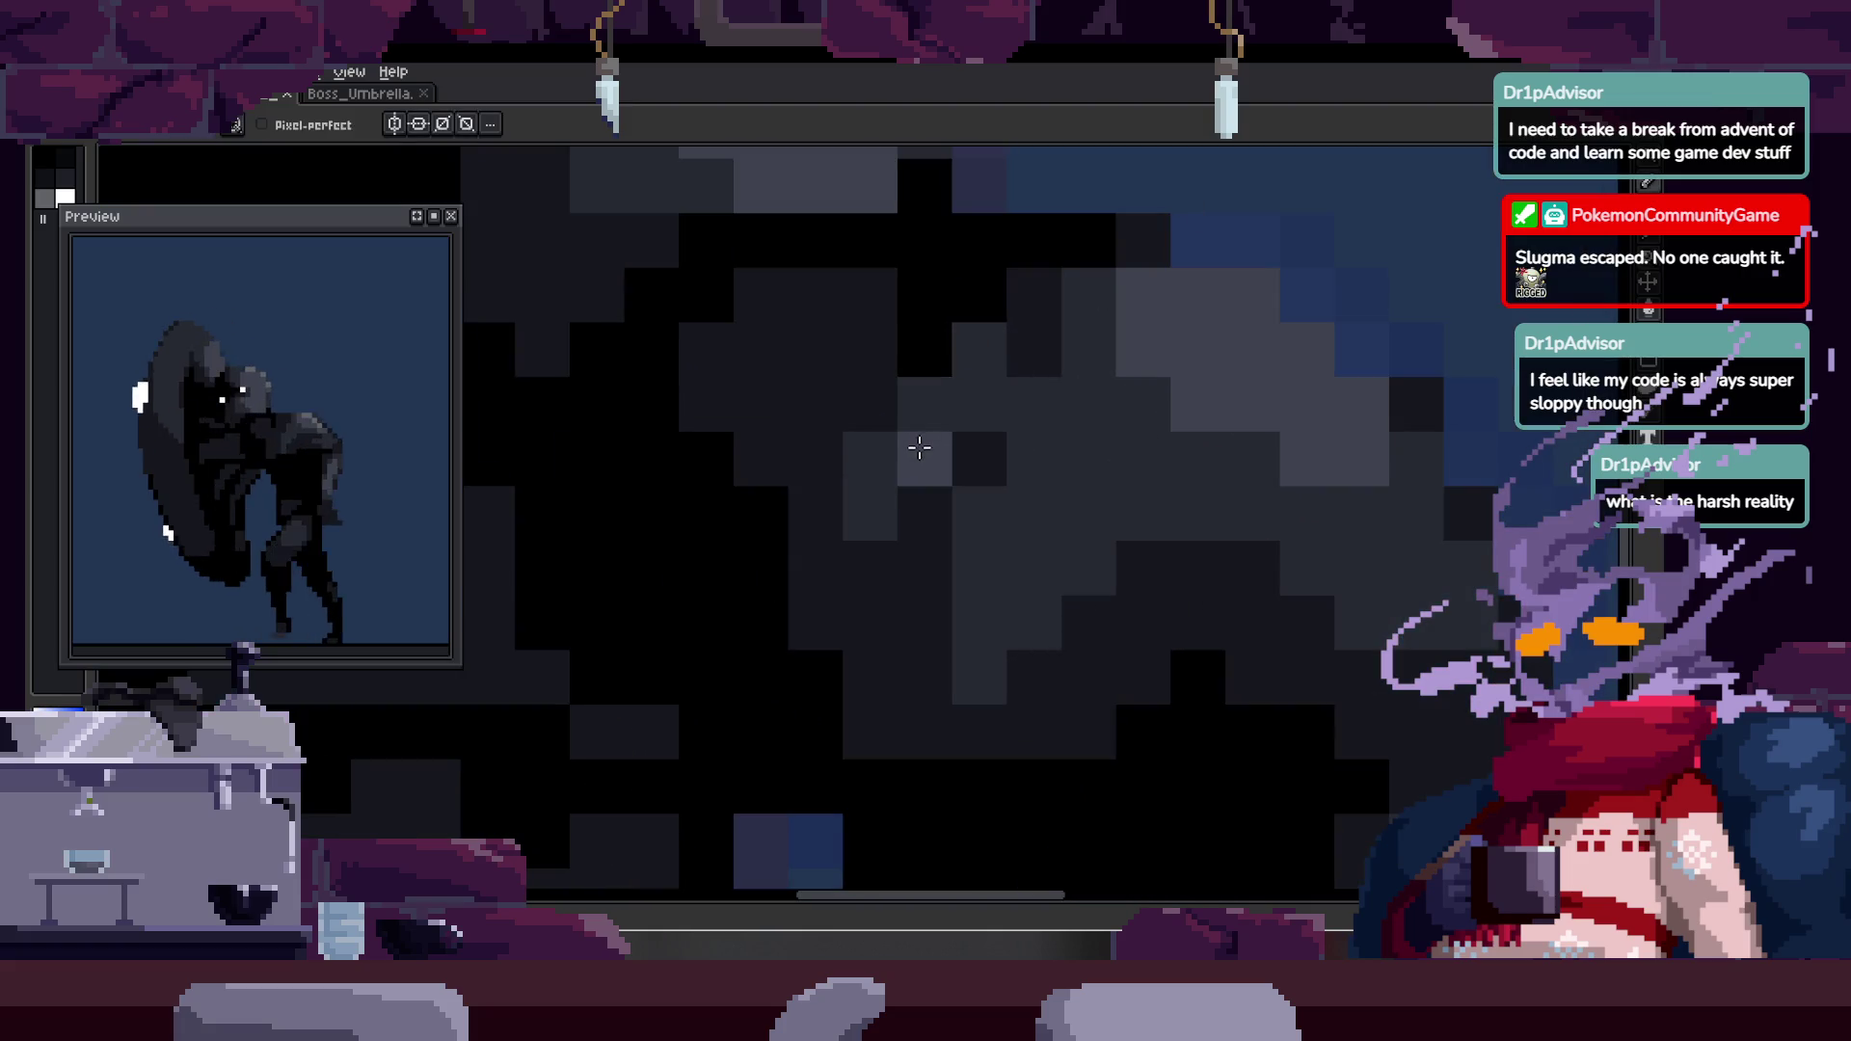
scroll(974, 389, "down", 3)
scroll(1061, 396, "down", 1)
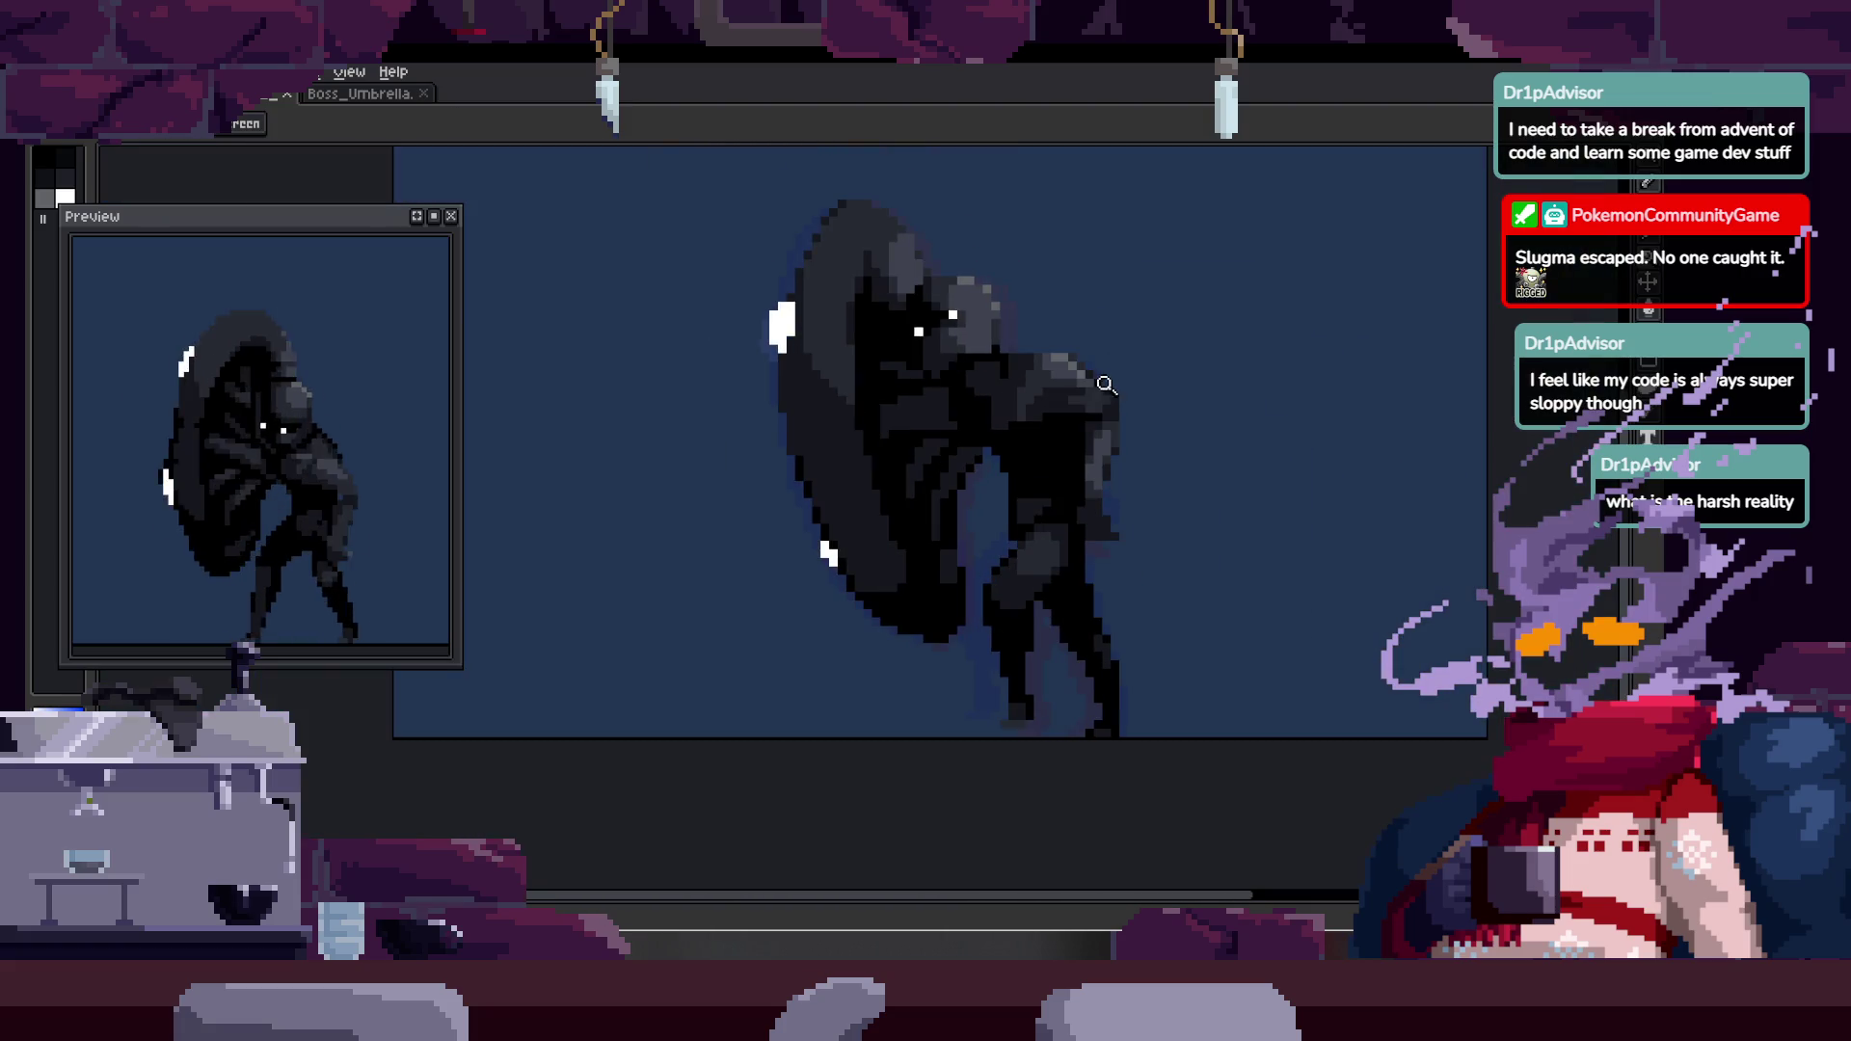
scroll(1153, 260, "up", 3)
scroll(1118, 346, "up", 2)
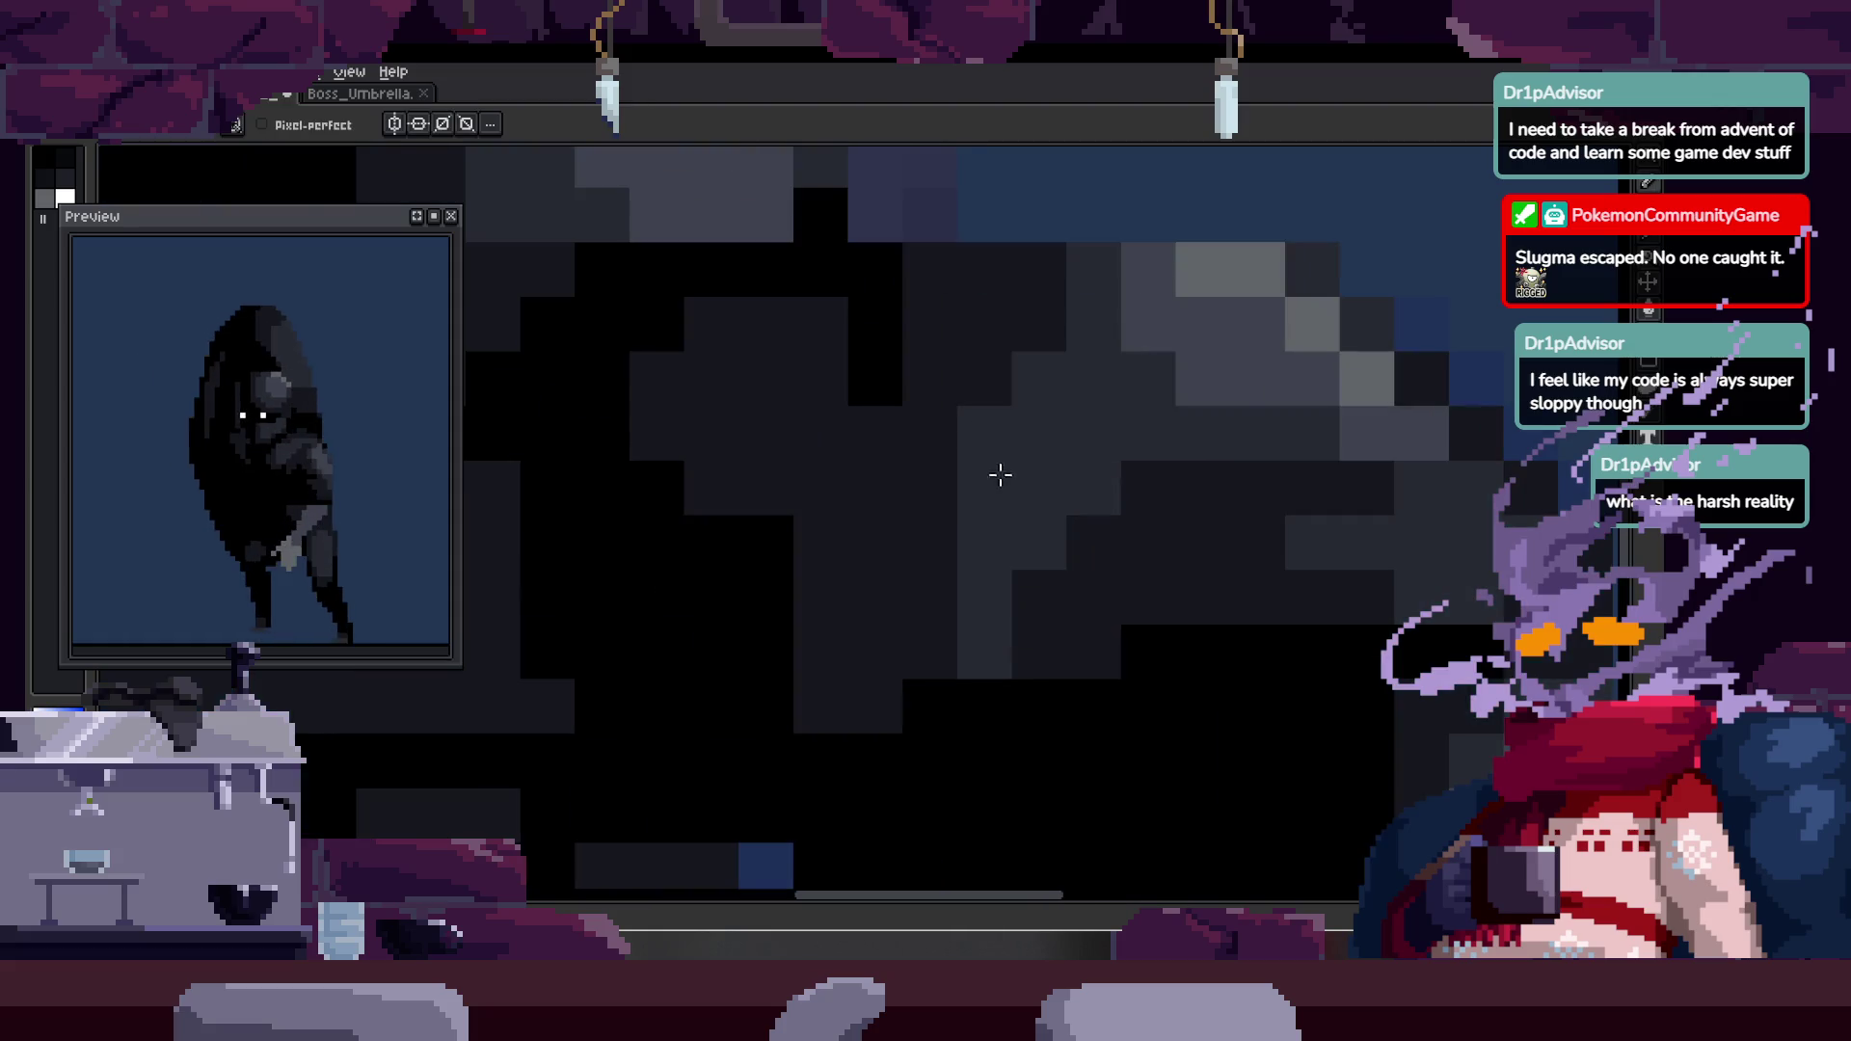
key("b")
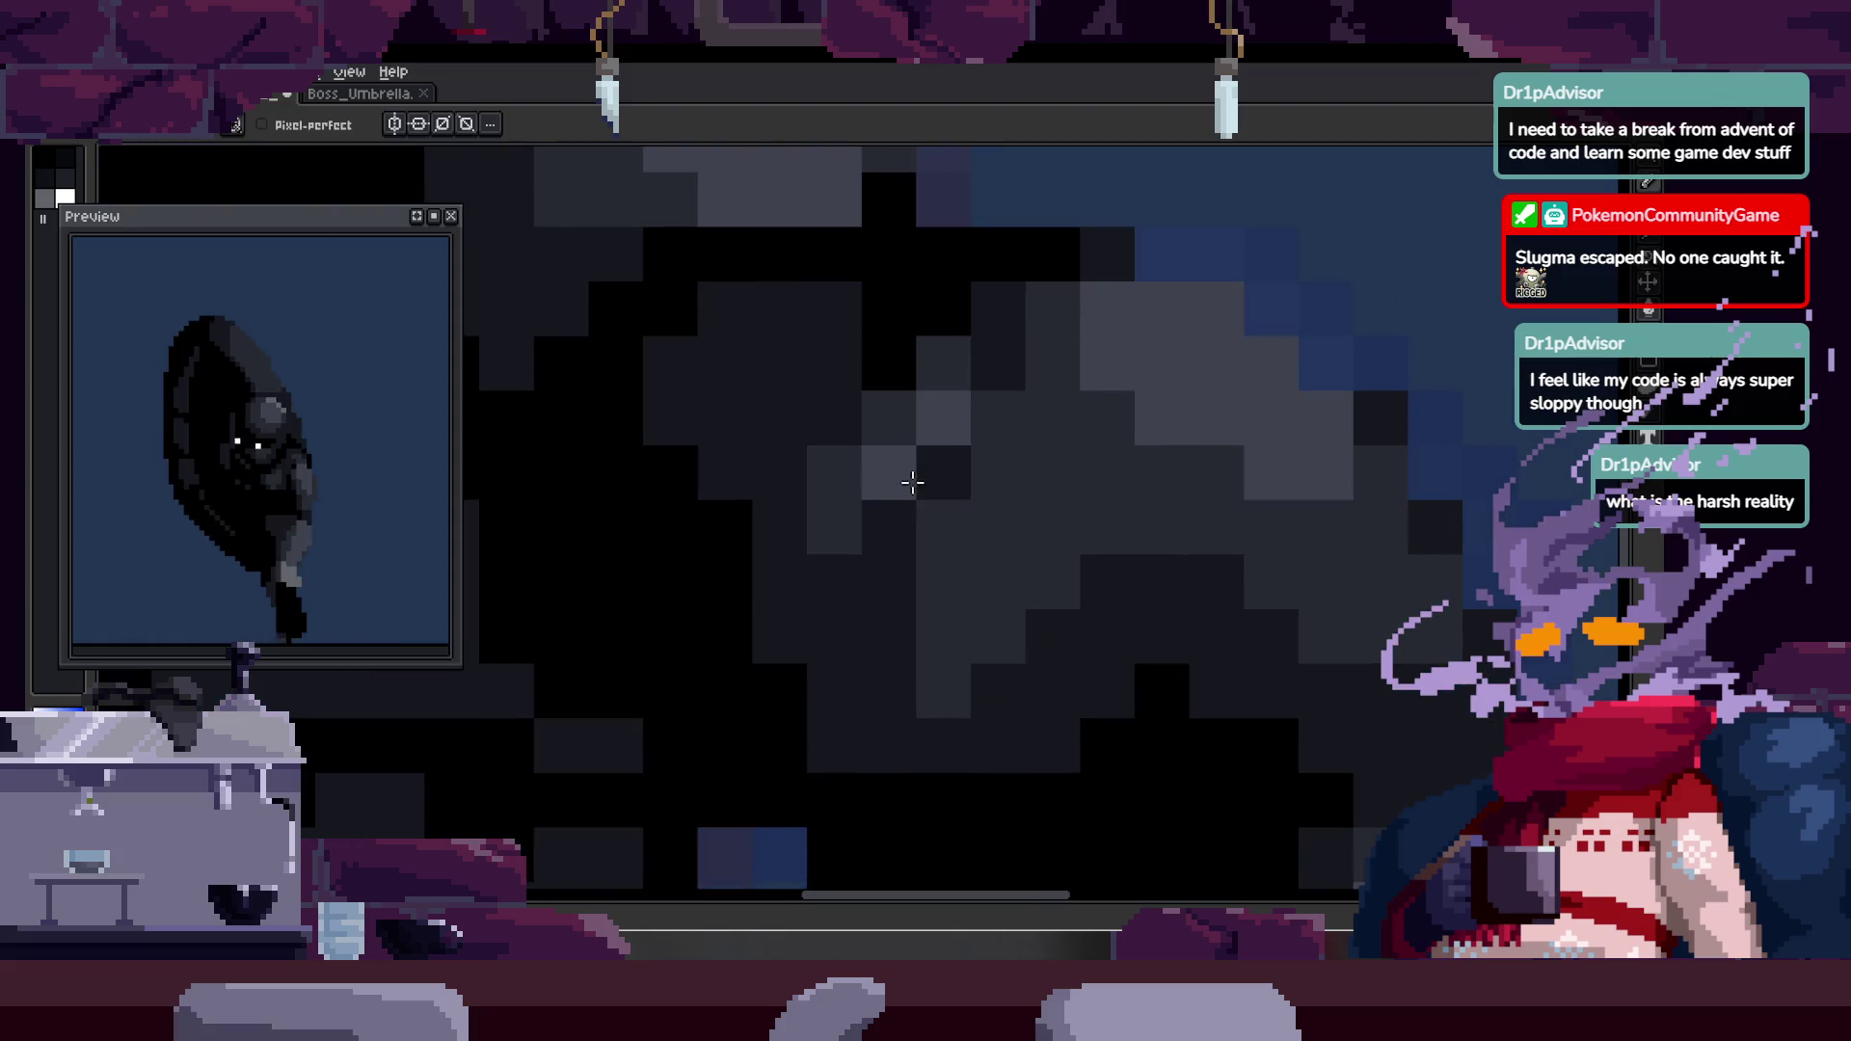
scroll(806, 497, "up", 1)
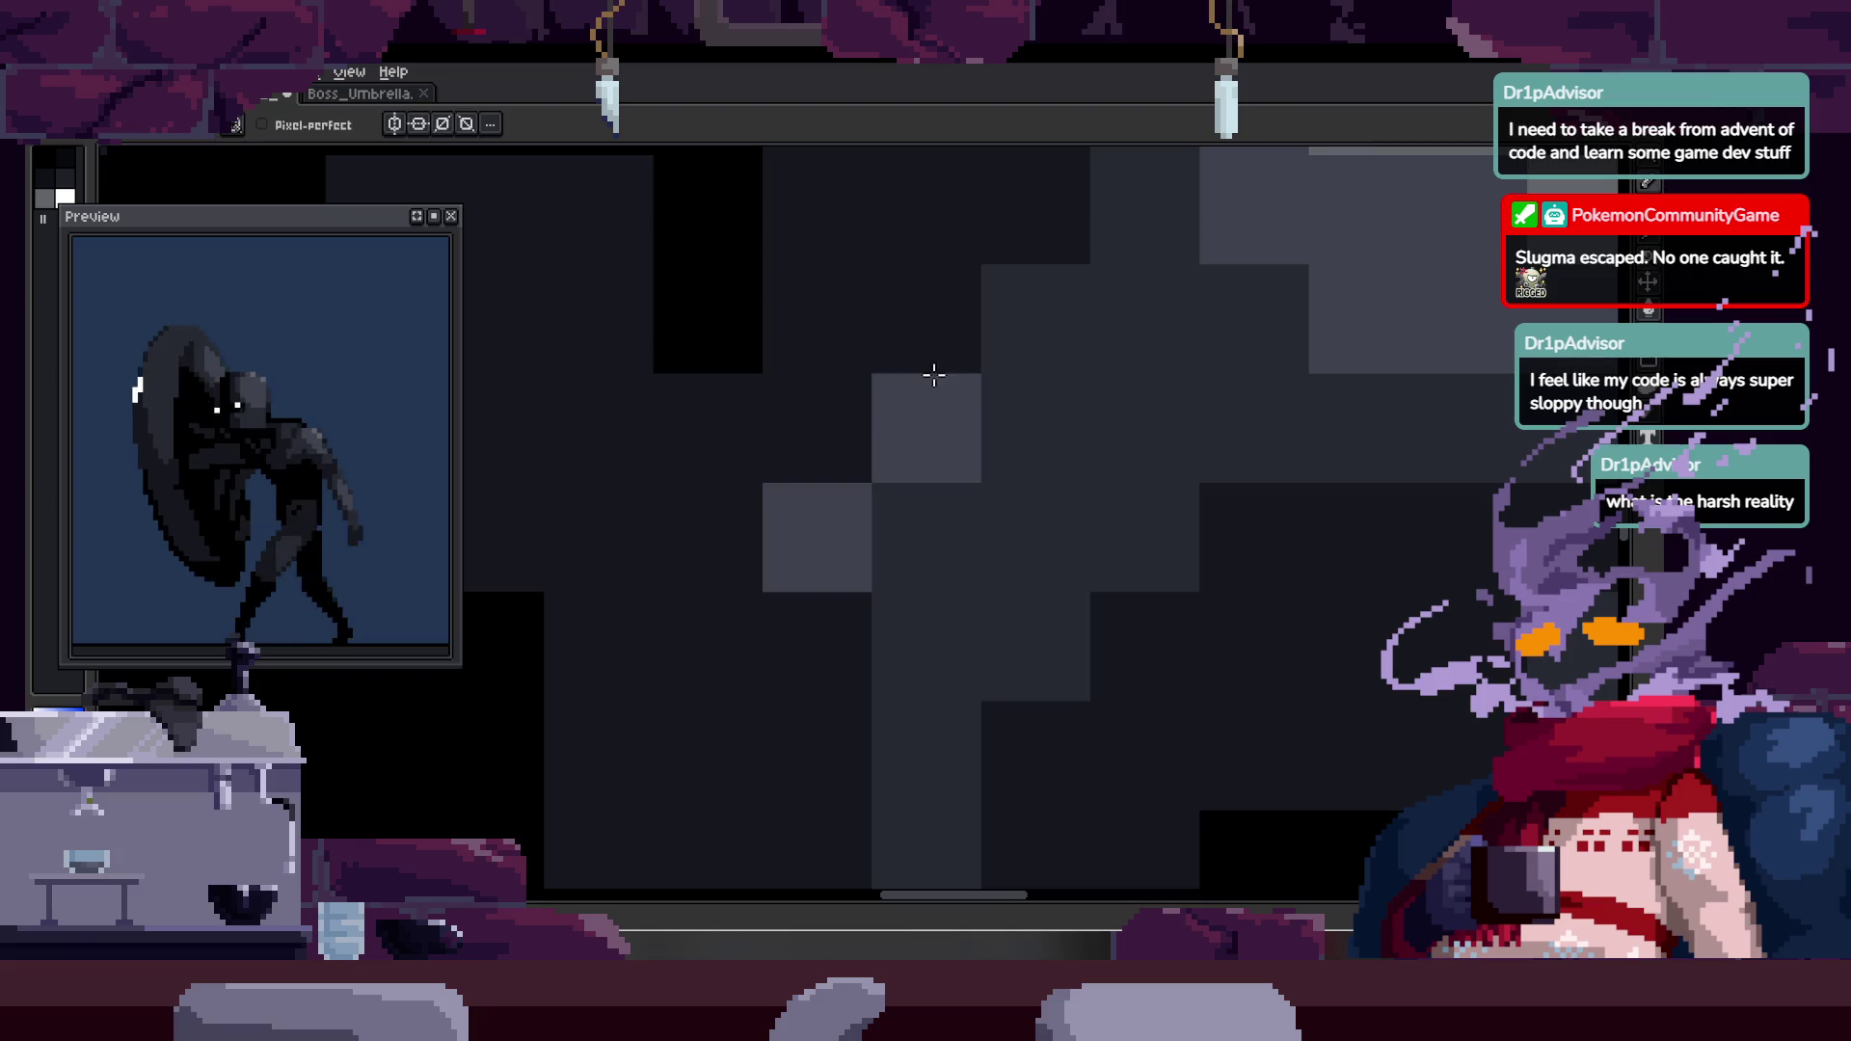
scroll(1070, 385, "down", 2)
key("z")
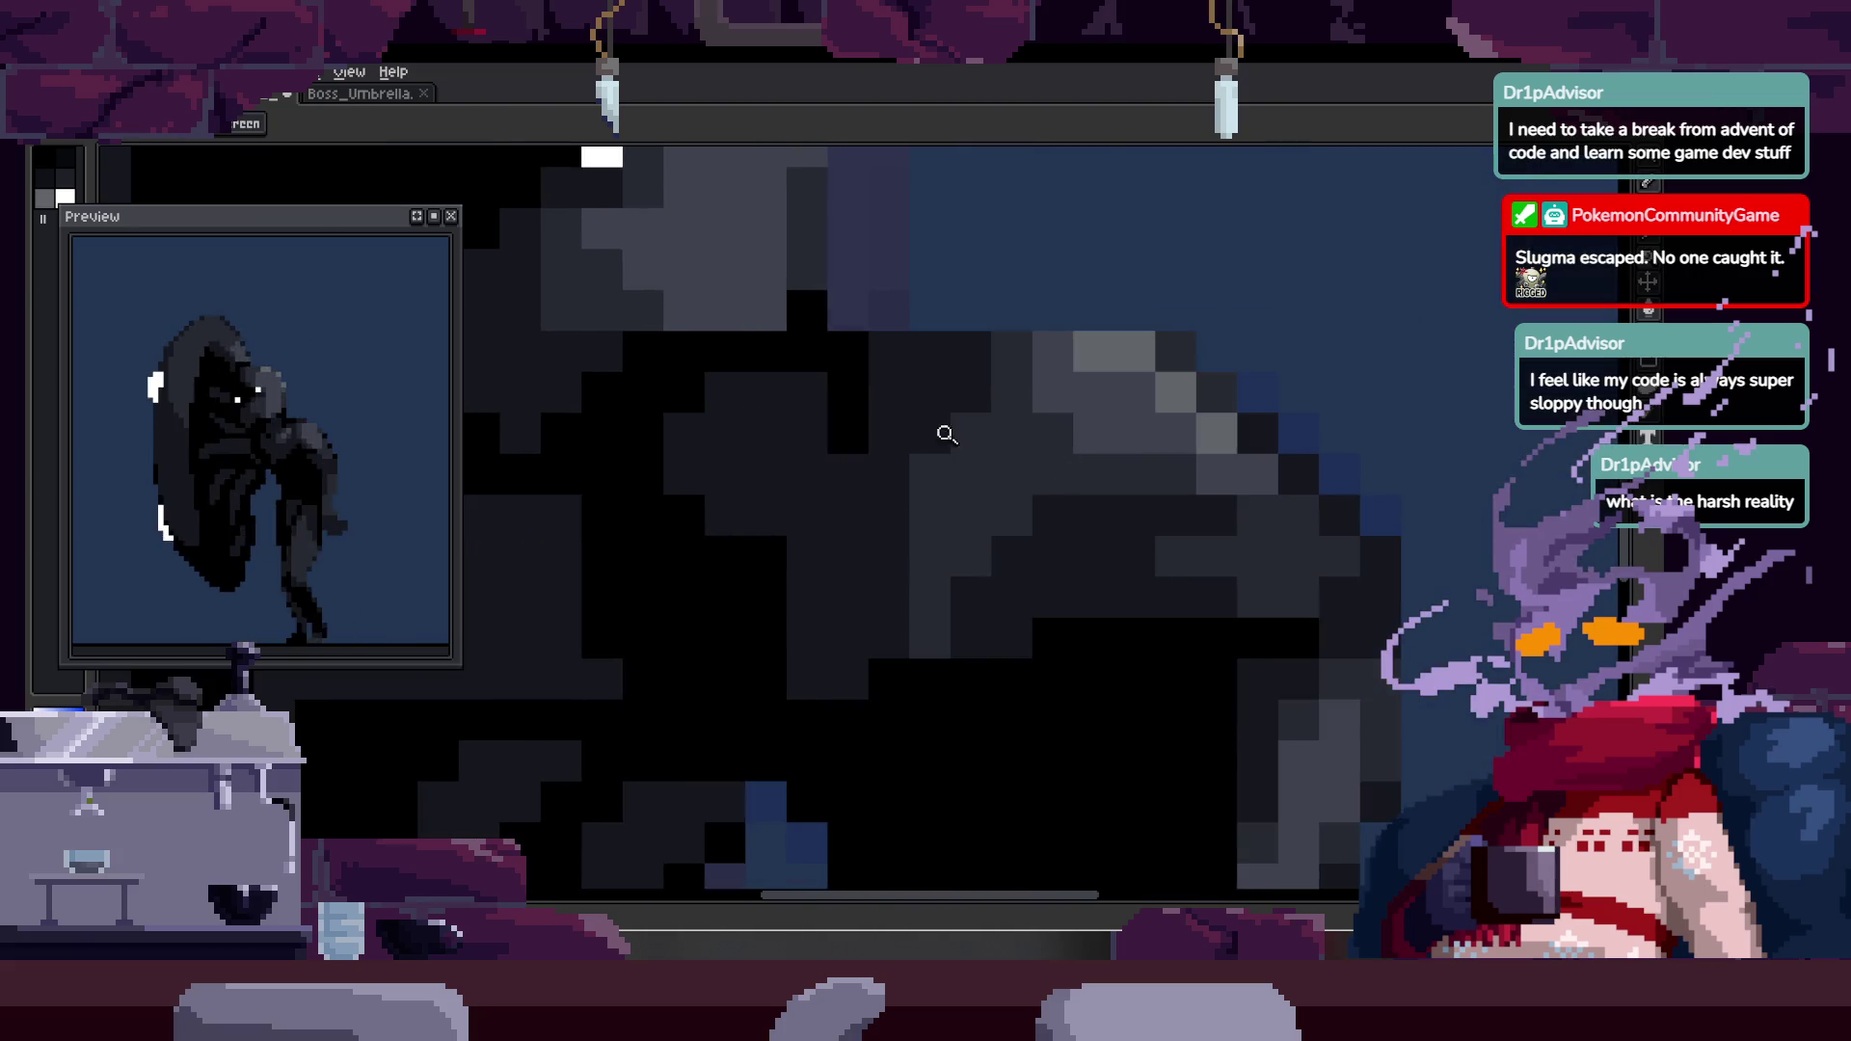
scroll(917, 467, "up", 2)
key("b")
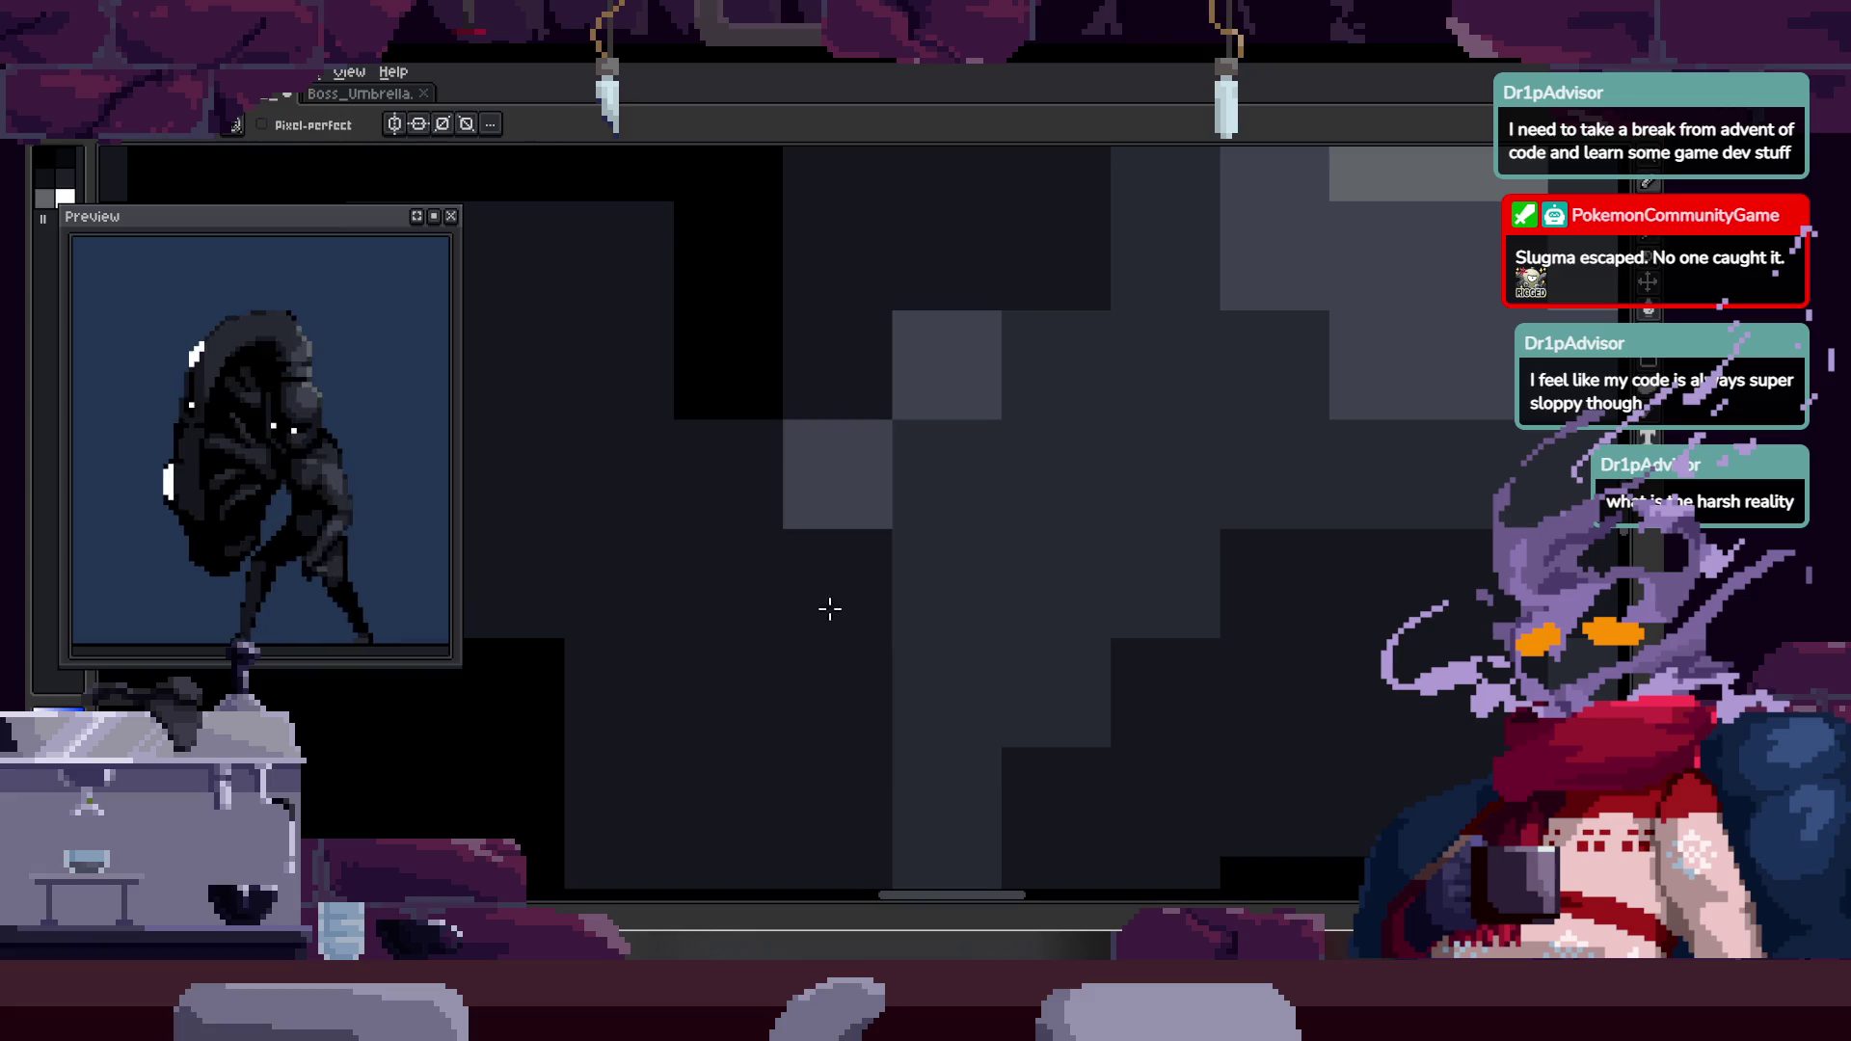
key("z")
scroll(868, 569, "down", 2)
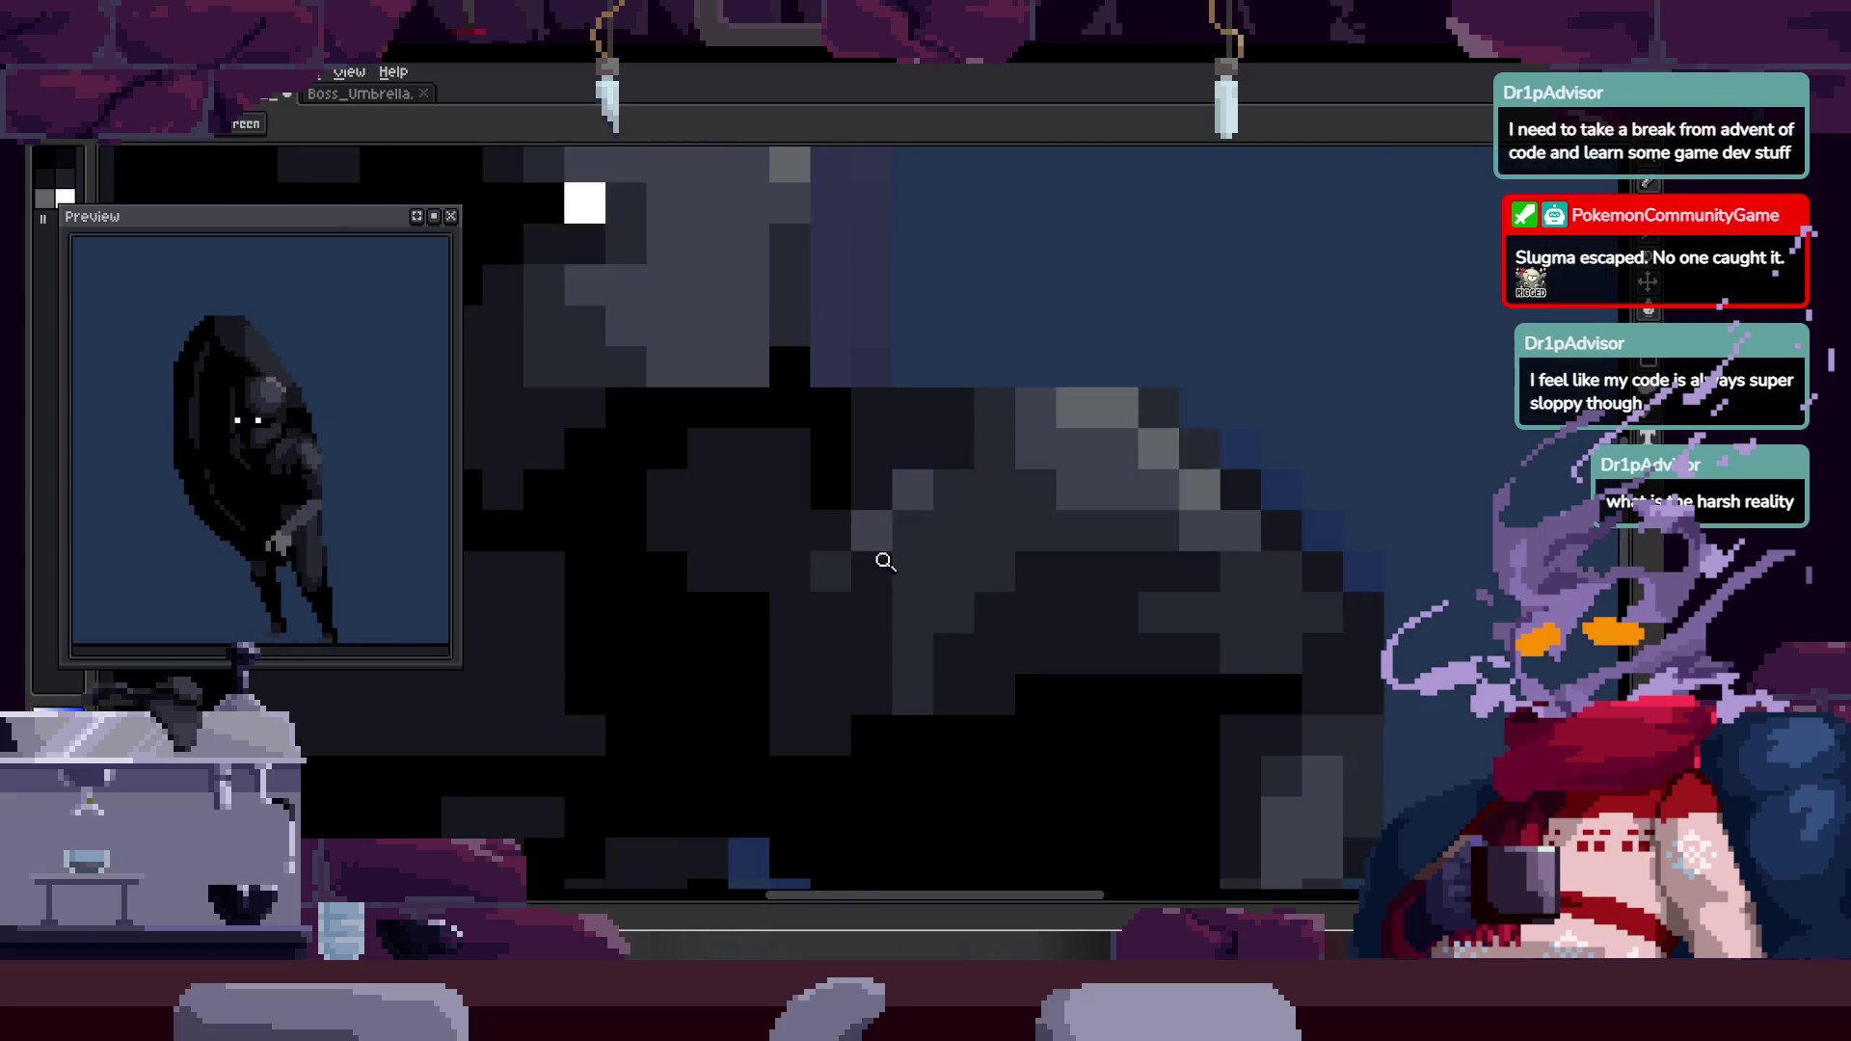
scroll(880, 566, "down", 1)
scroll(996, 508, "up", 1)
scroll(871, 537, "down", 1)
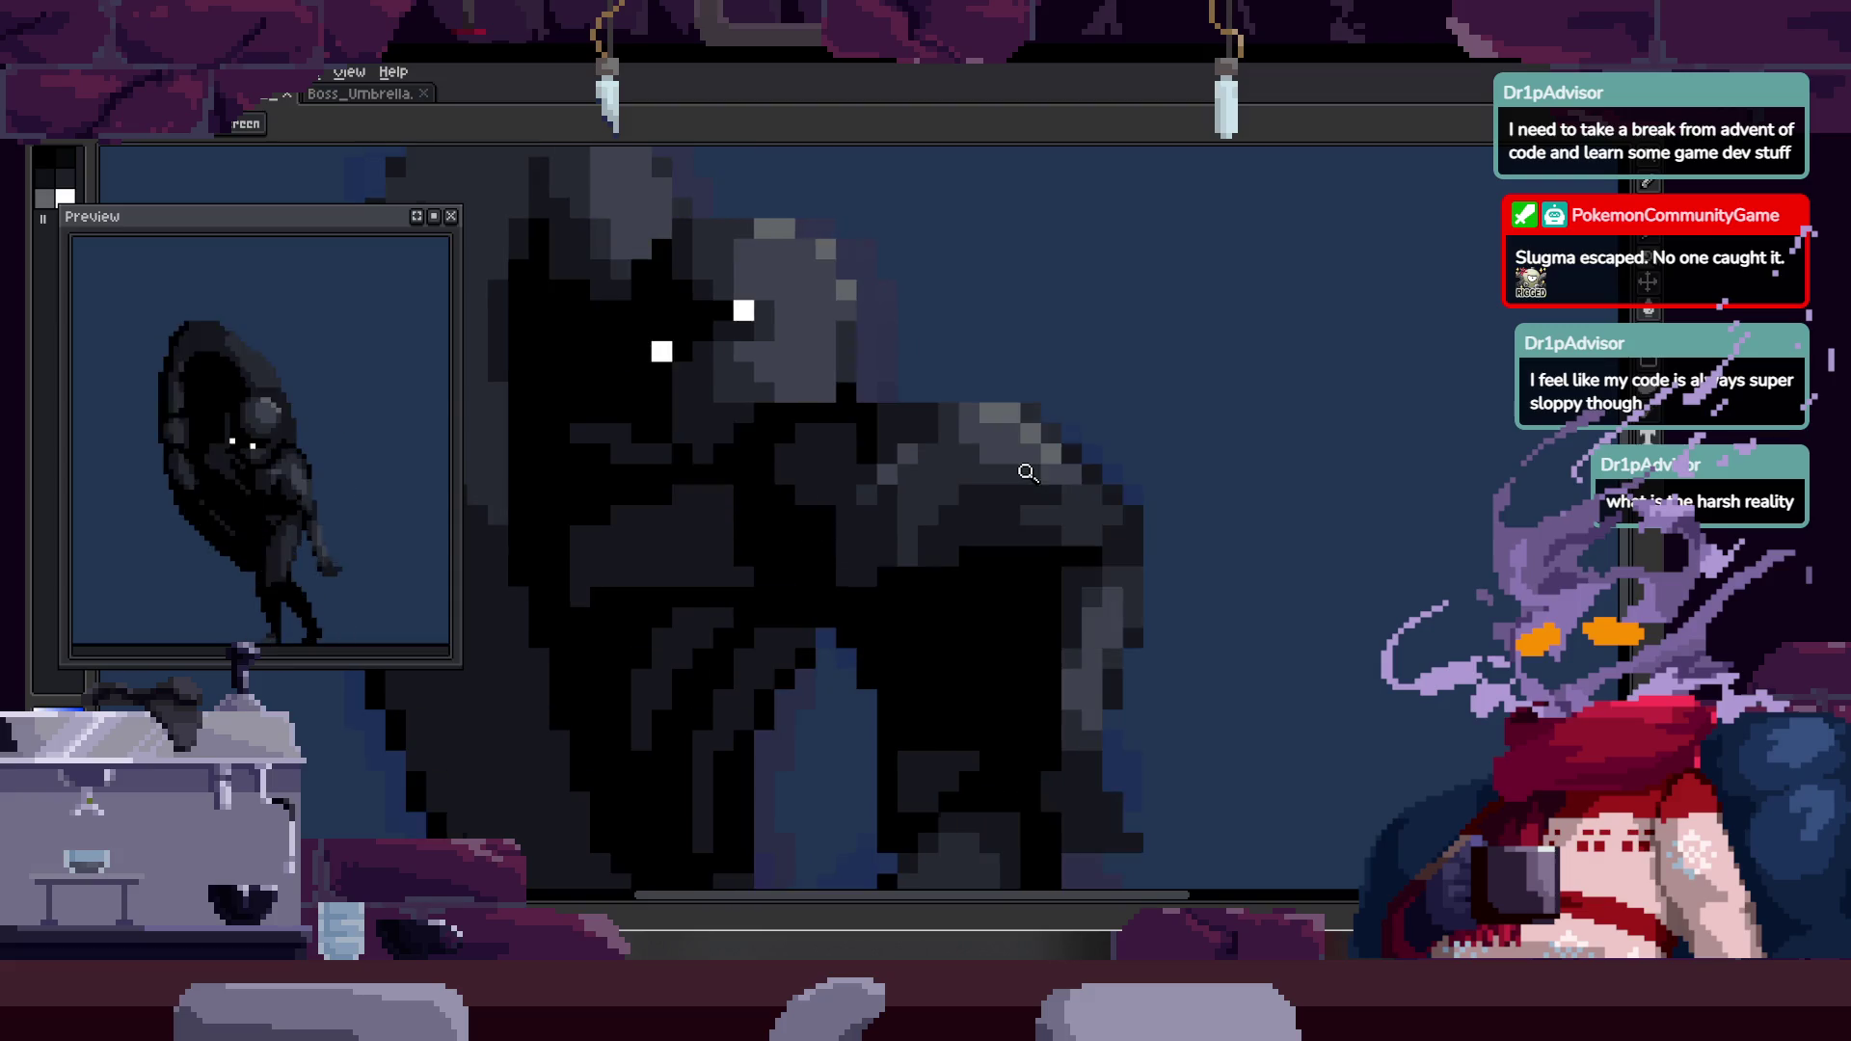
scroll(993, 453, "up", 2)
scroll(930, 366, "up", 1)
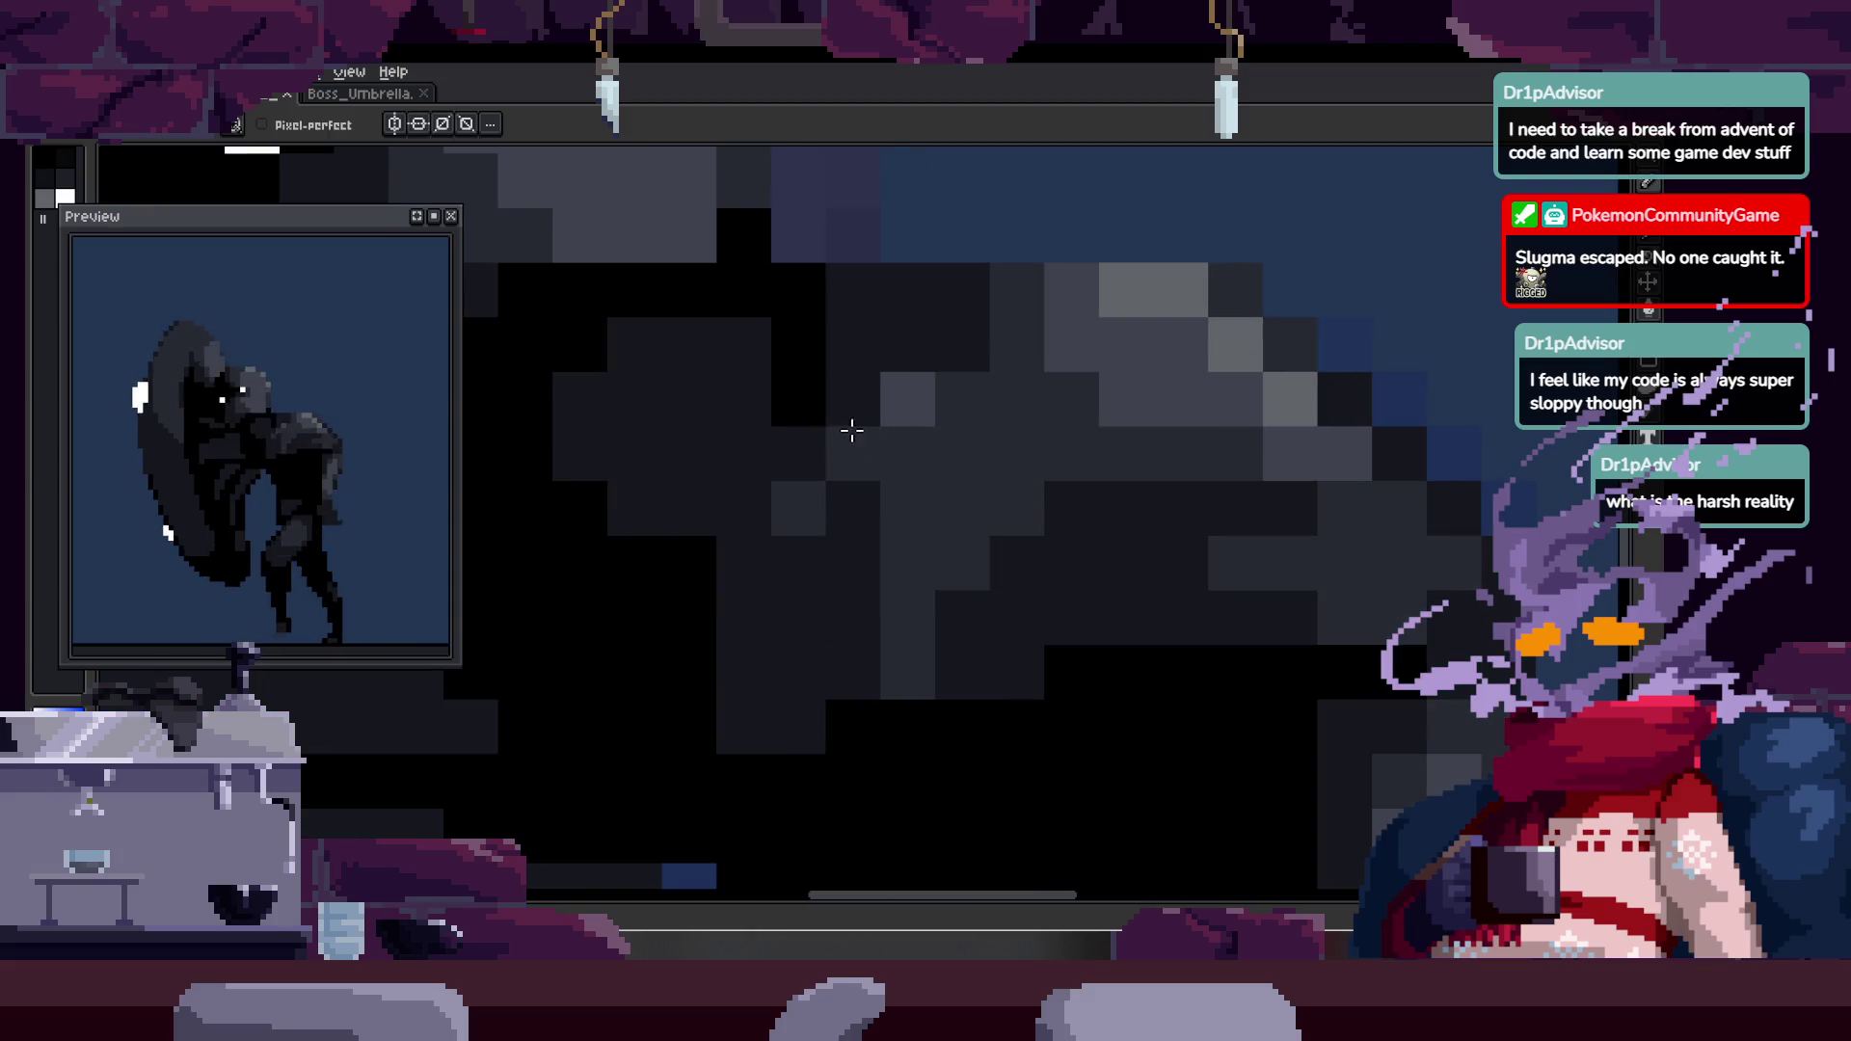
key("b")
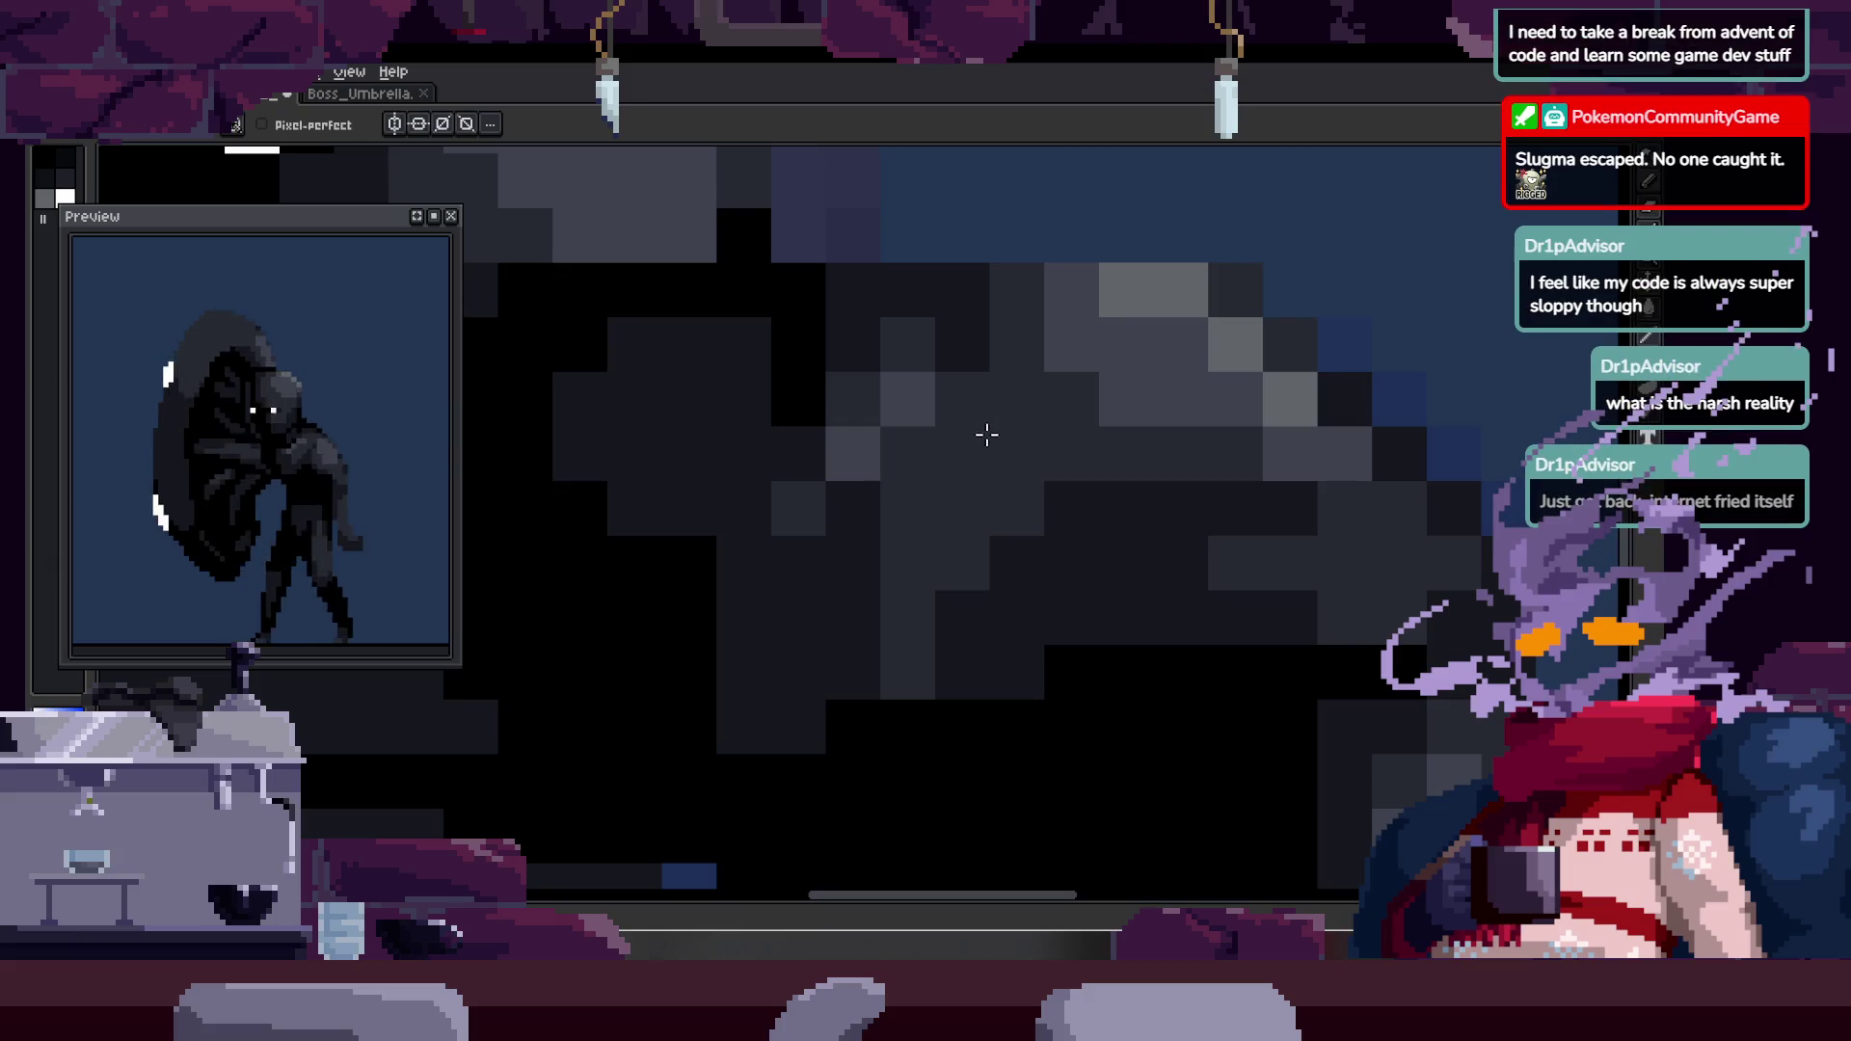
key("z")
scroll(984, 430, "down", 2)
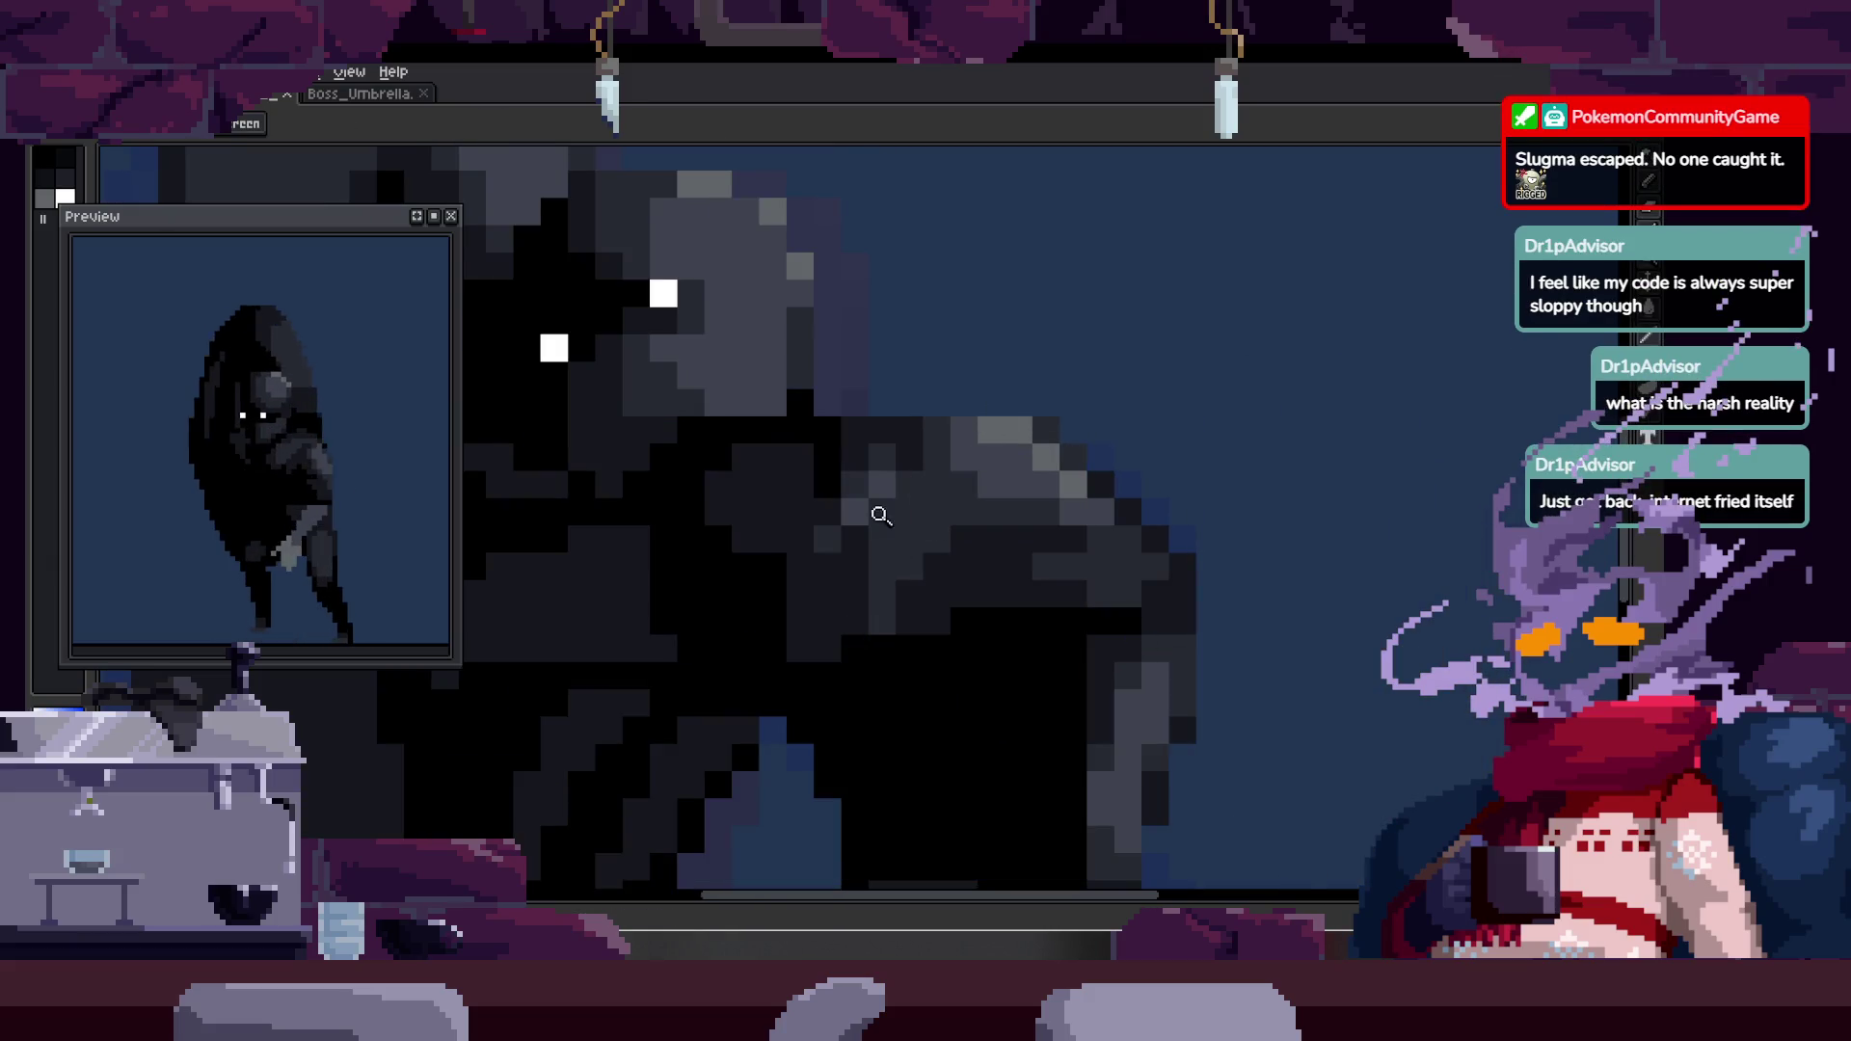
scroll(885, 514, "up", 3)
key("b")
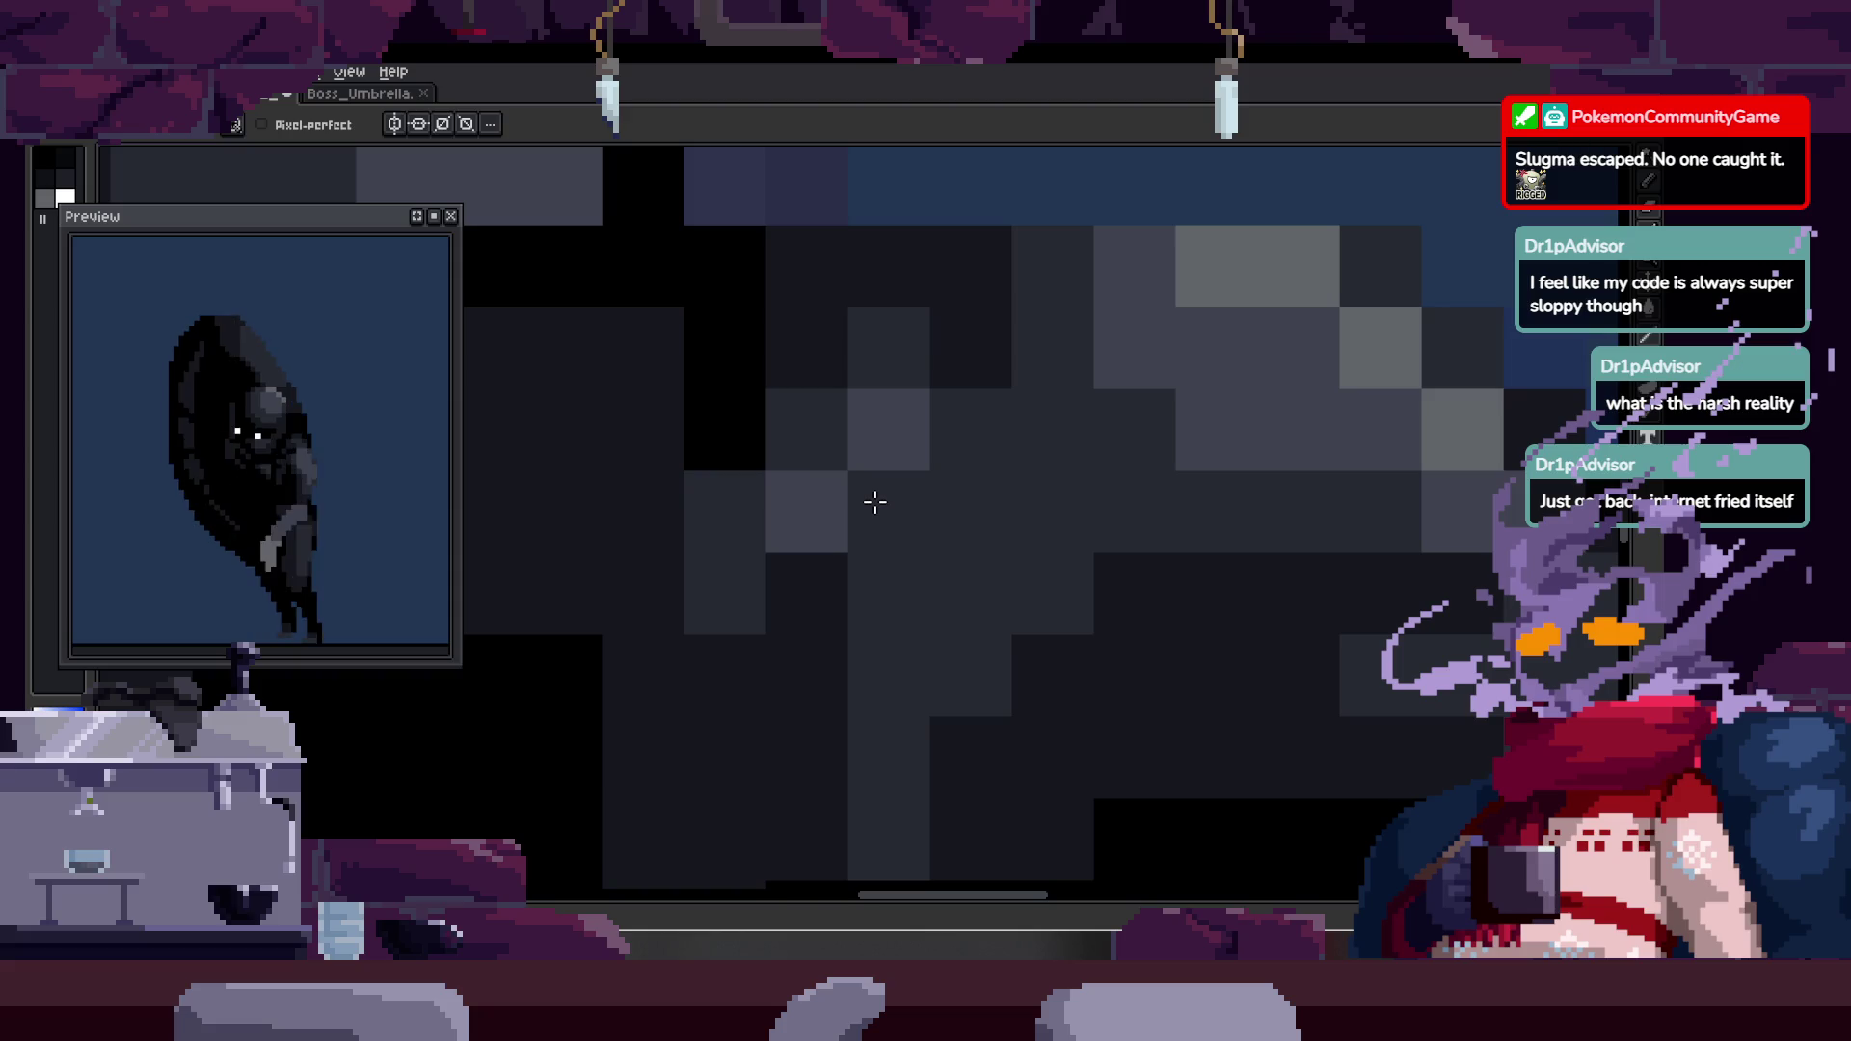
key("z")
scroll(1002, 404, "down", 5)
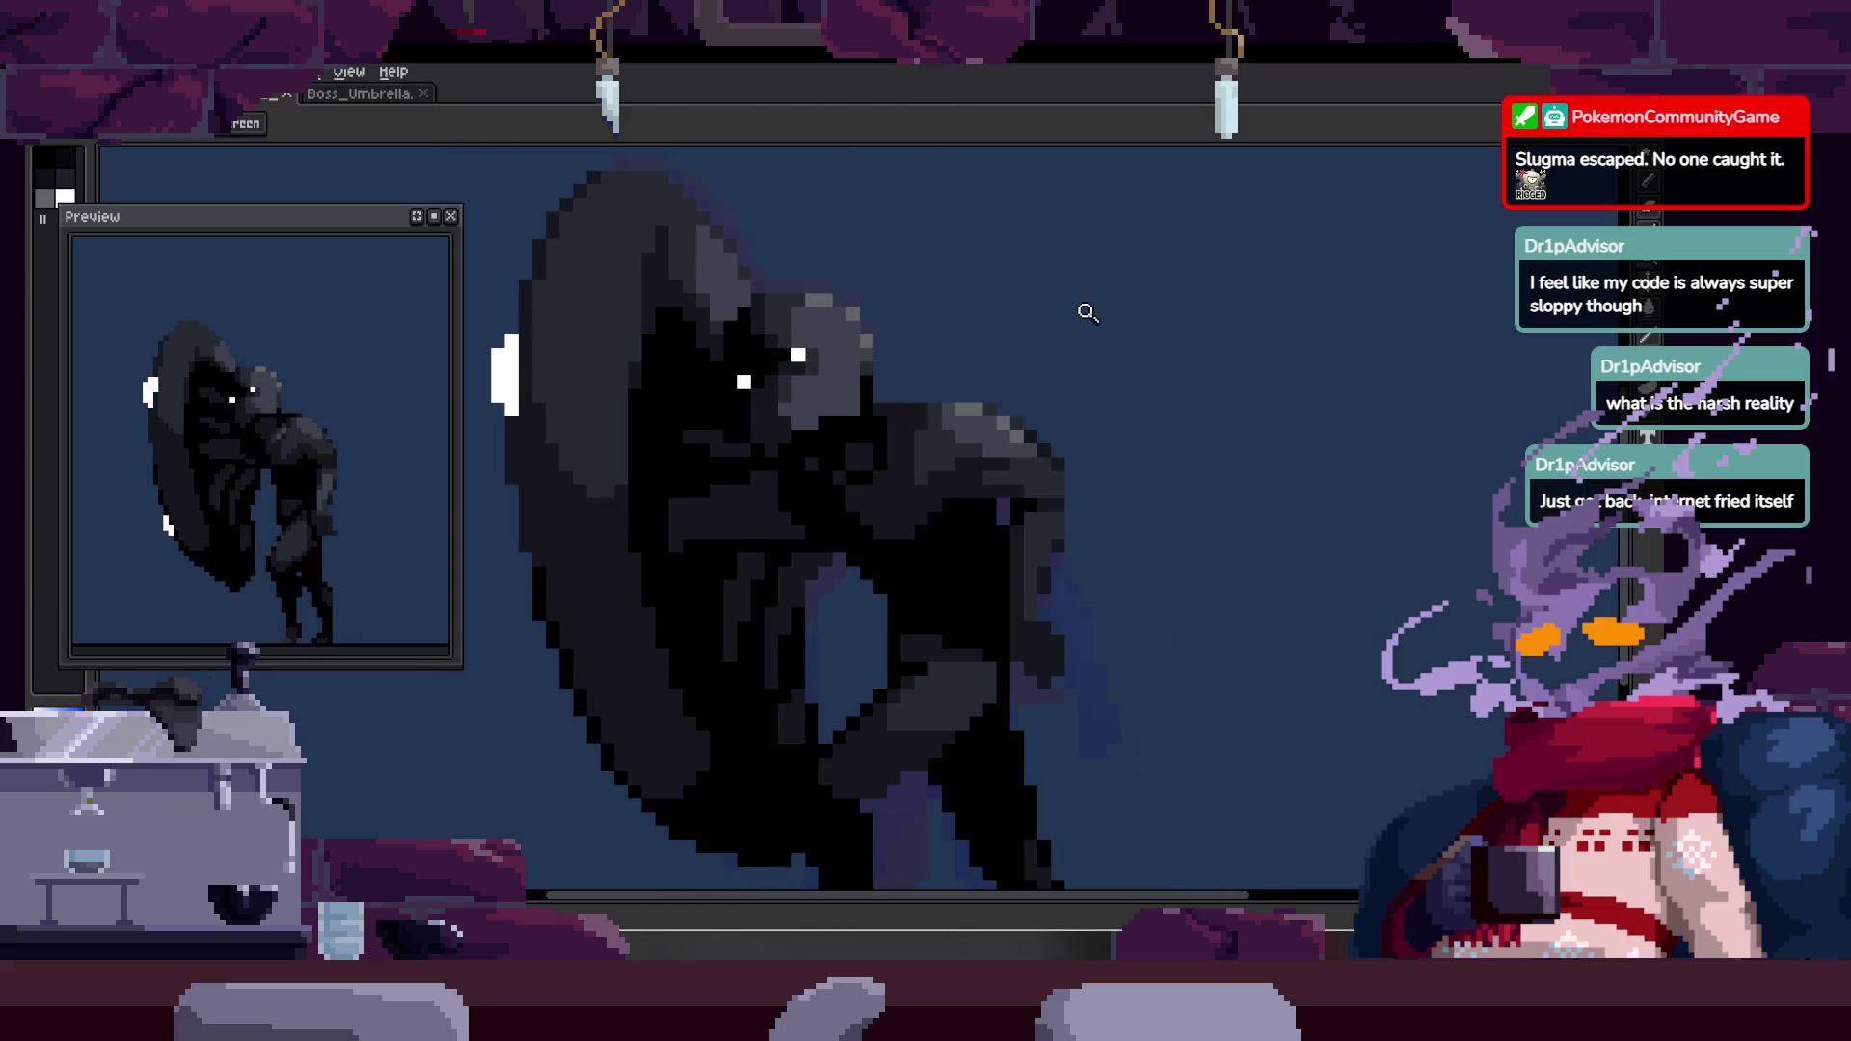
scroll(950, 401, "up", 2)
scroll(898, 463, "down", 1)
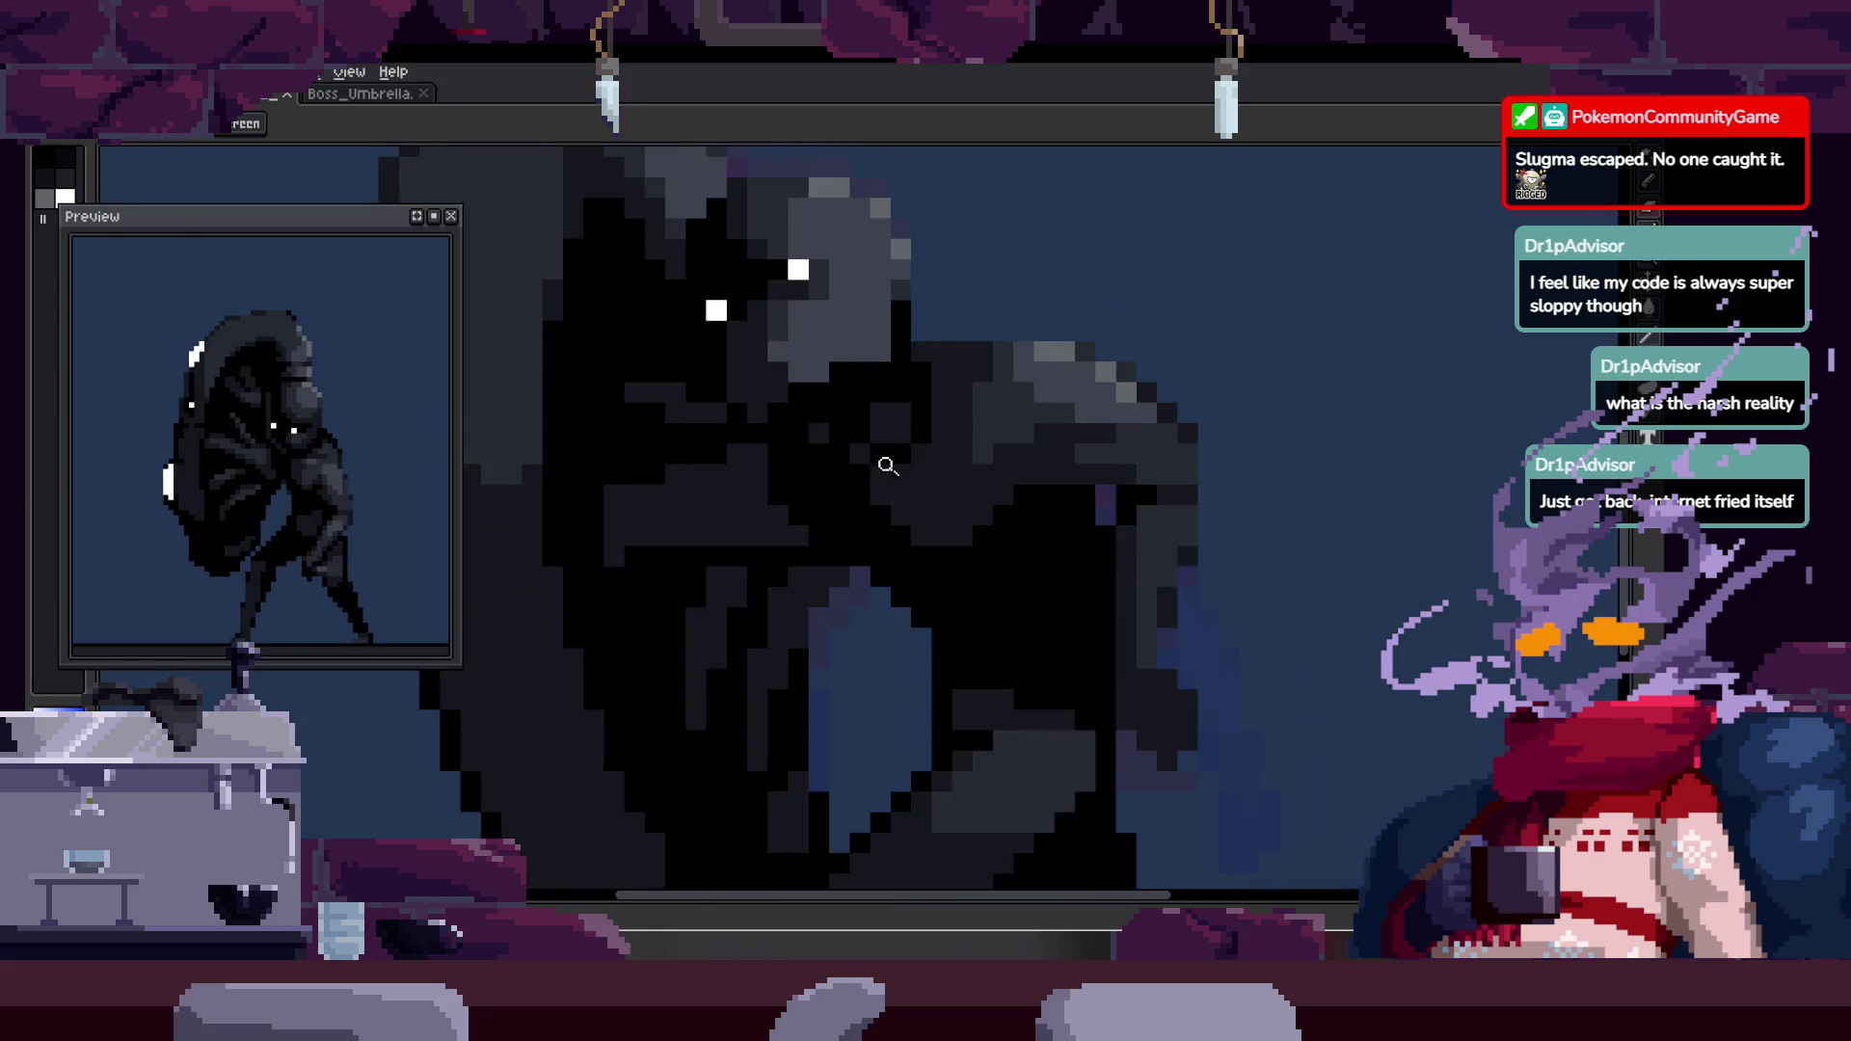
scroll(1059, 423, "up", 2)
key("b")
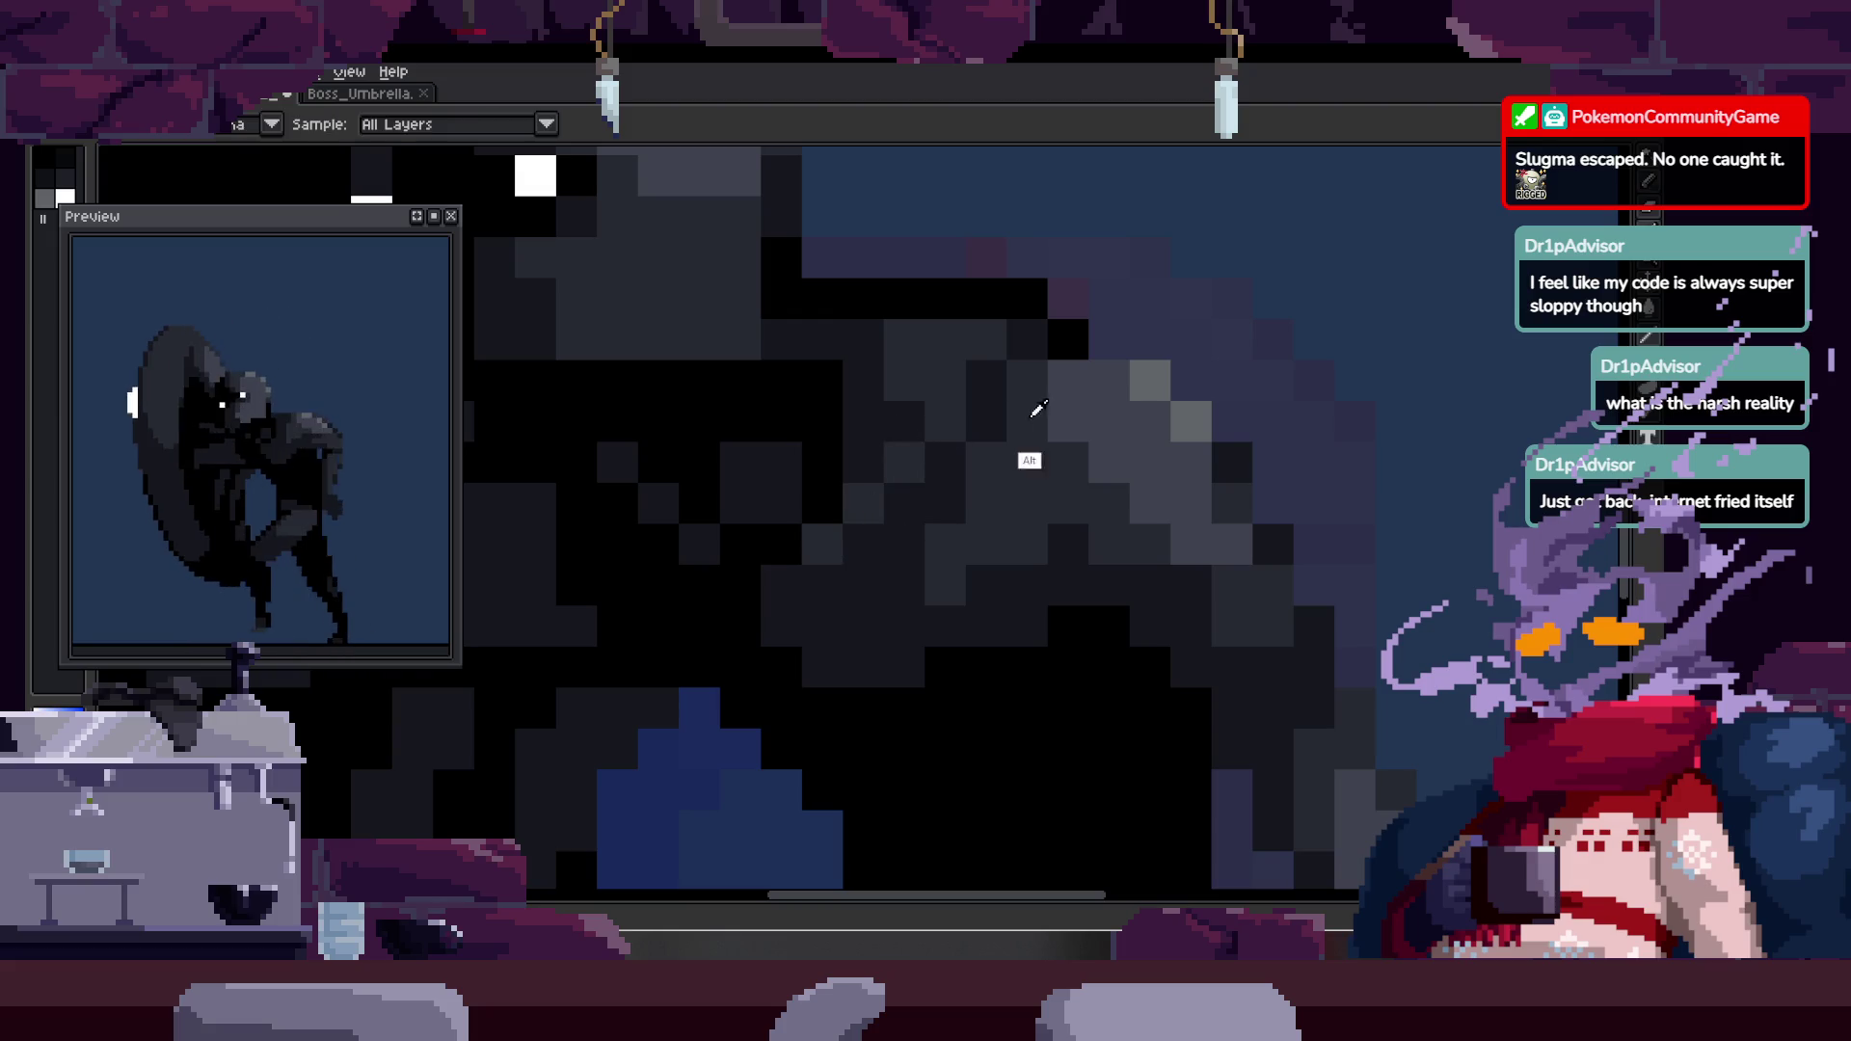
- Zoom out to view the whole boss figure and save the Boss_Umbrella sprite
key("z")
scroll(897, 459, "down", 4)
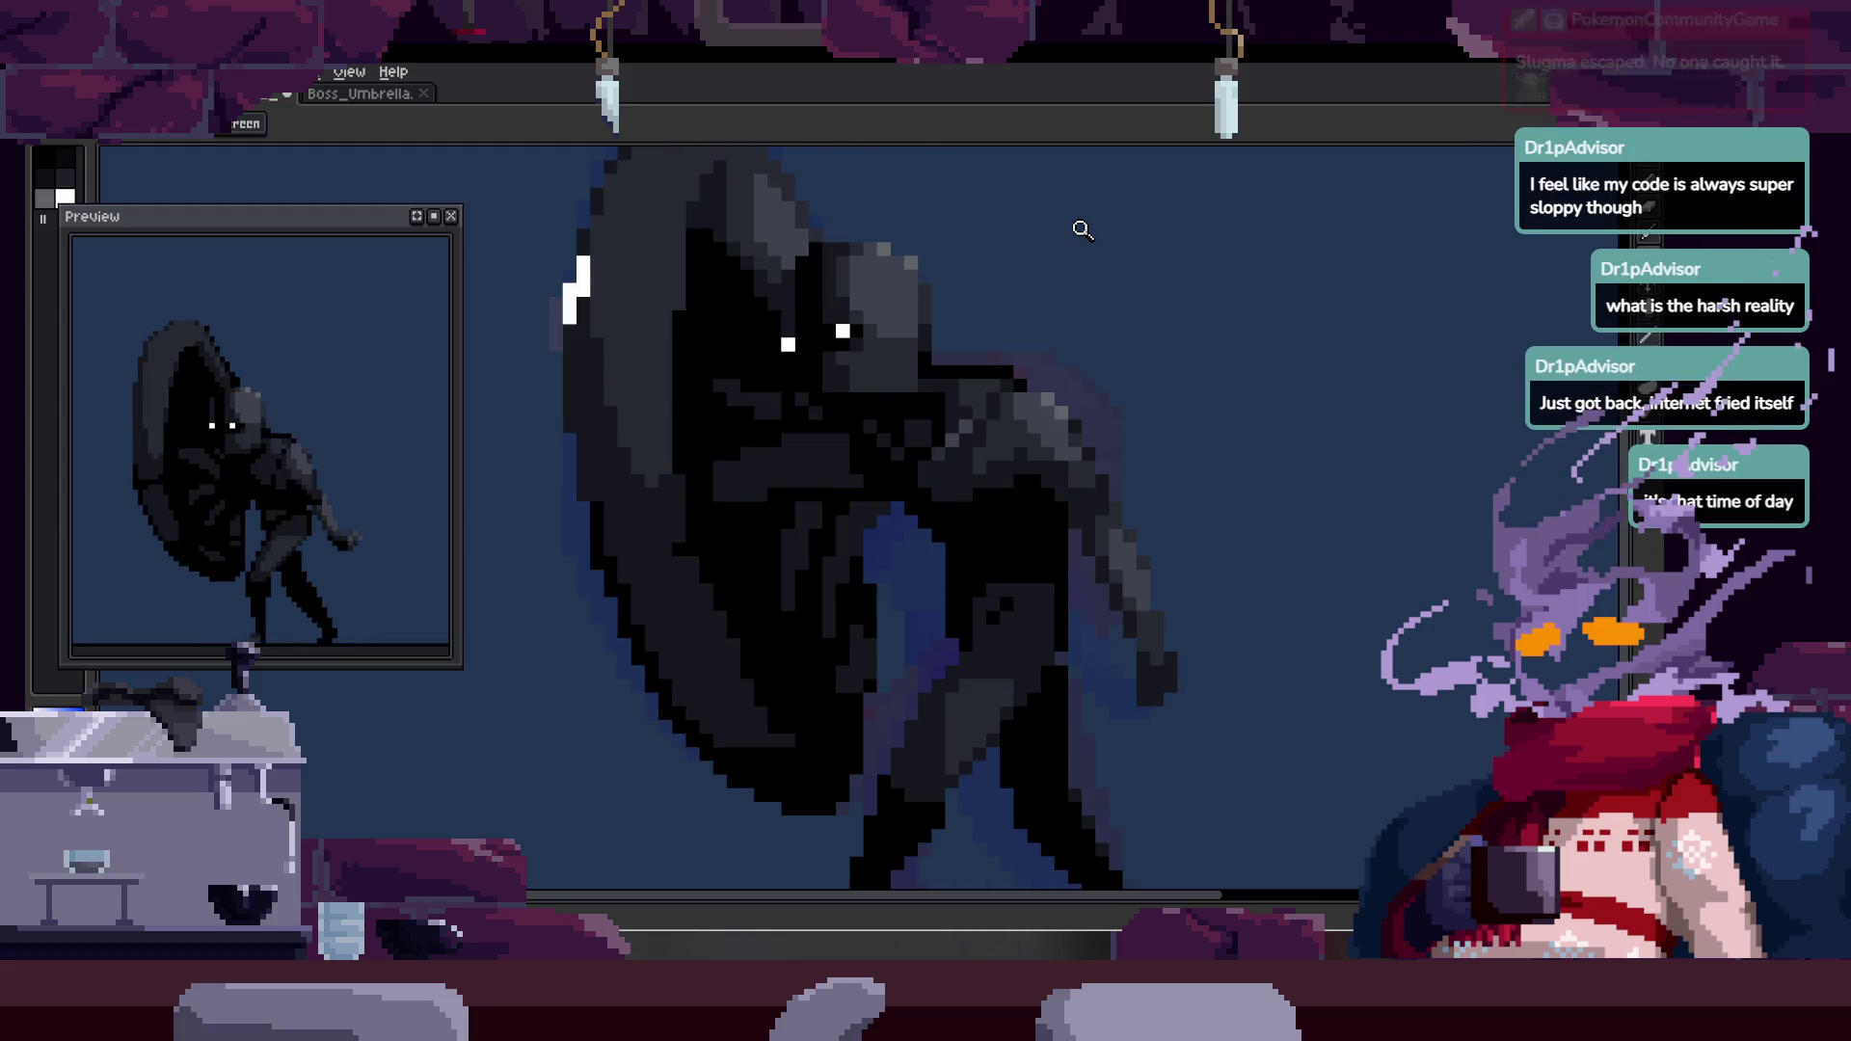
scroll(1047, 386, "up", 1)
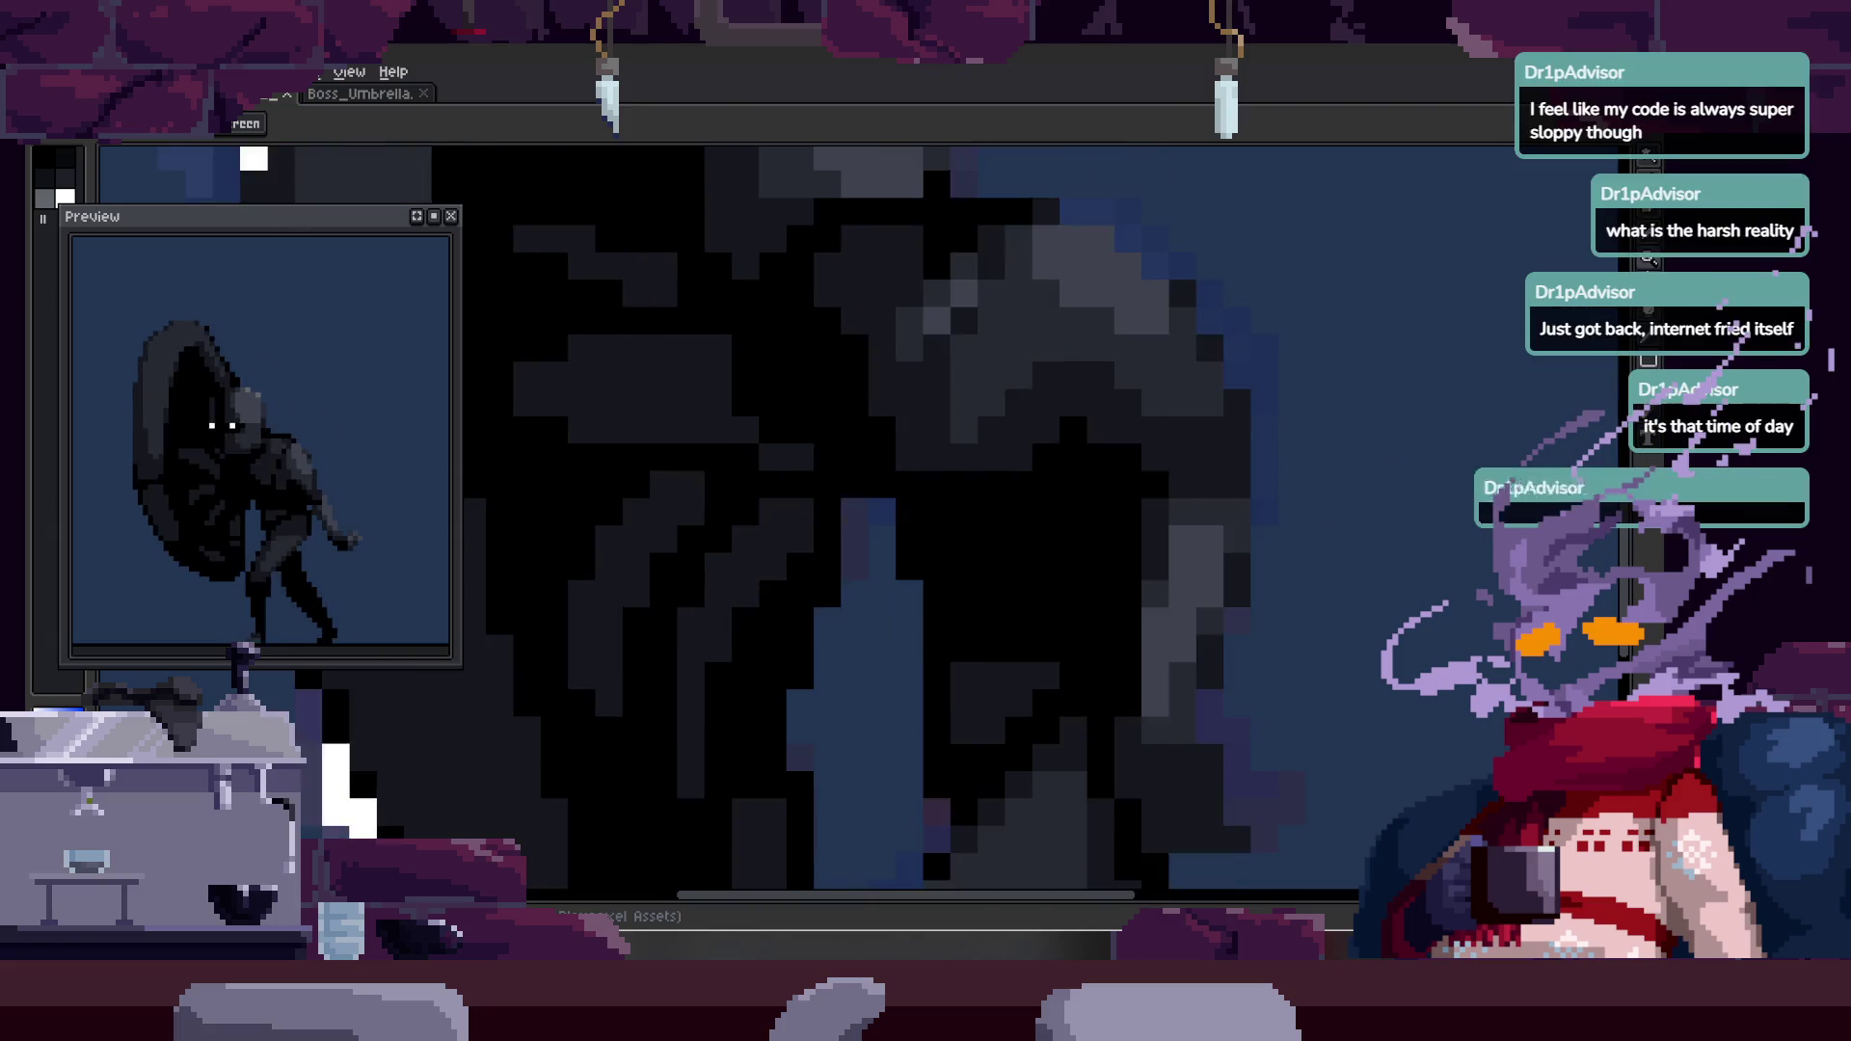
scroll(911, 231, "down", 5)
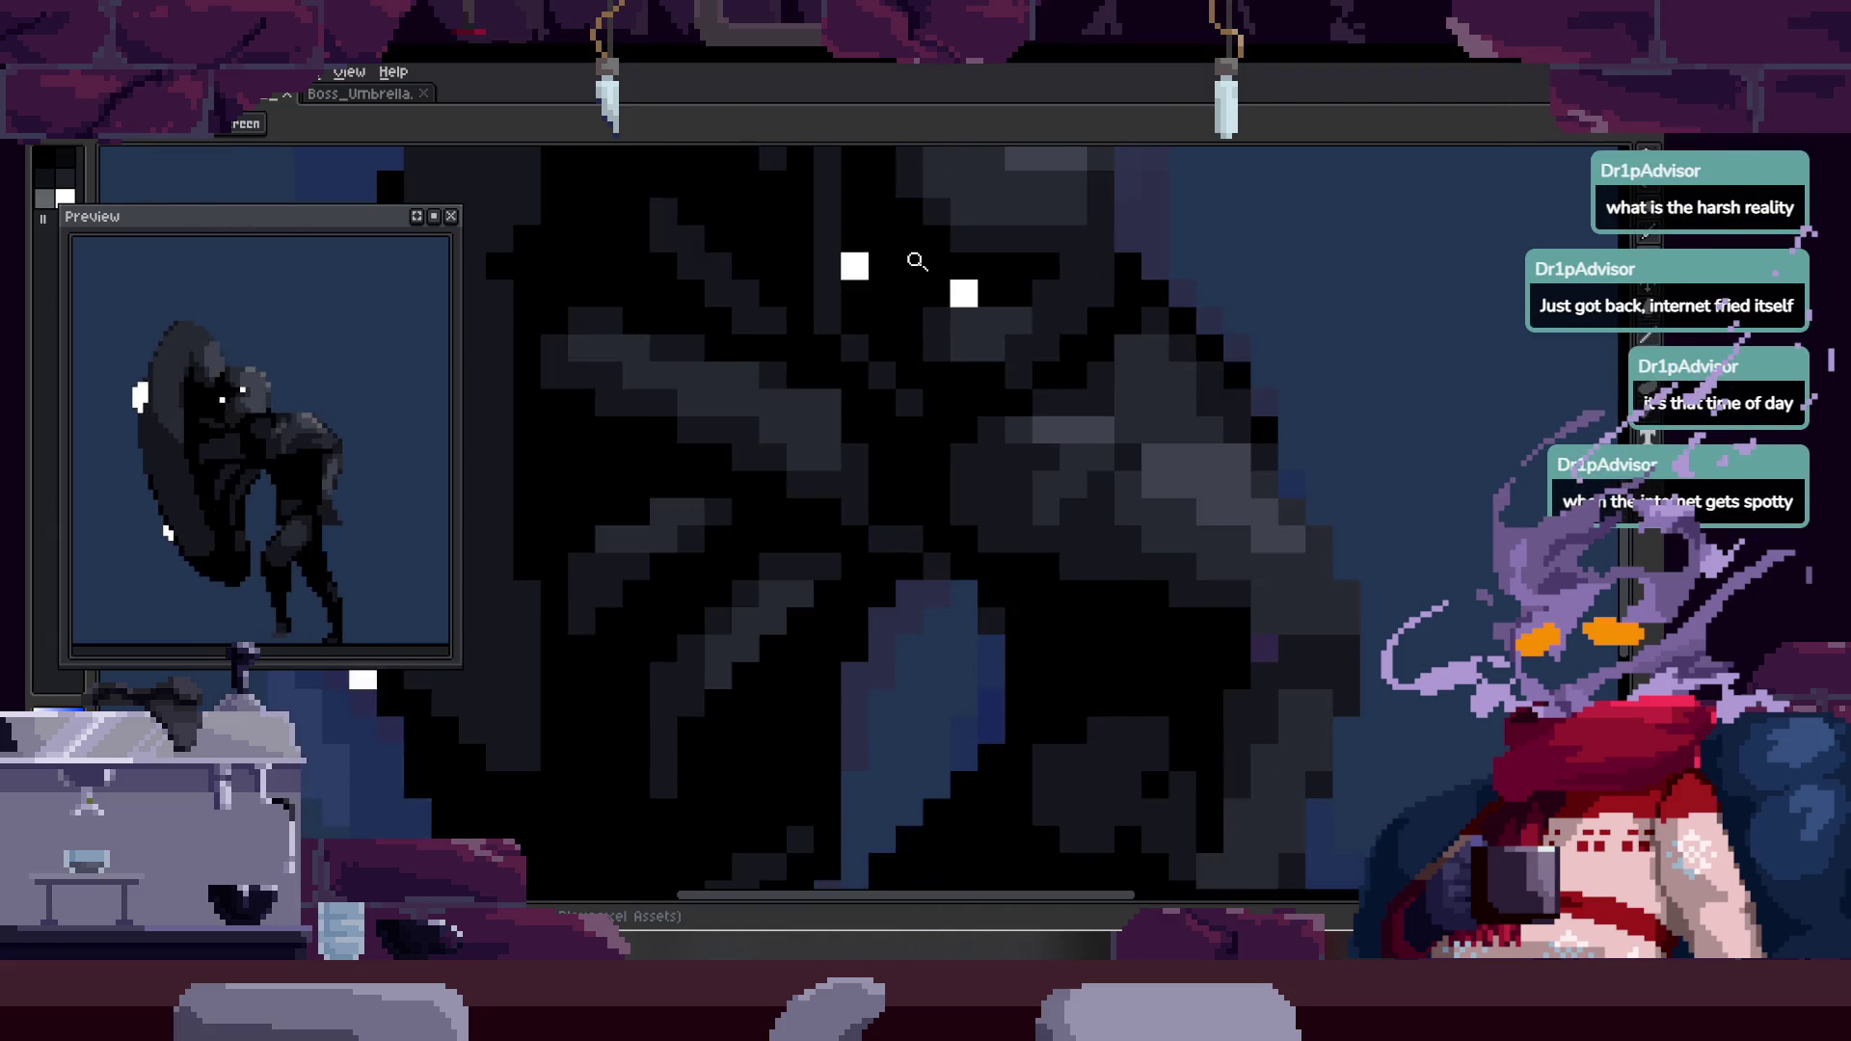
key("ctrl+s")
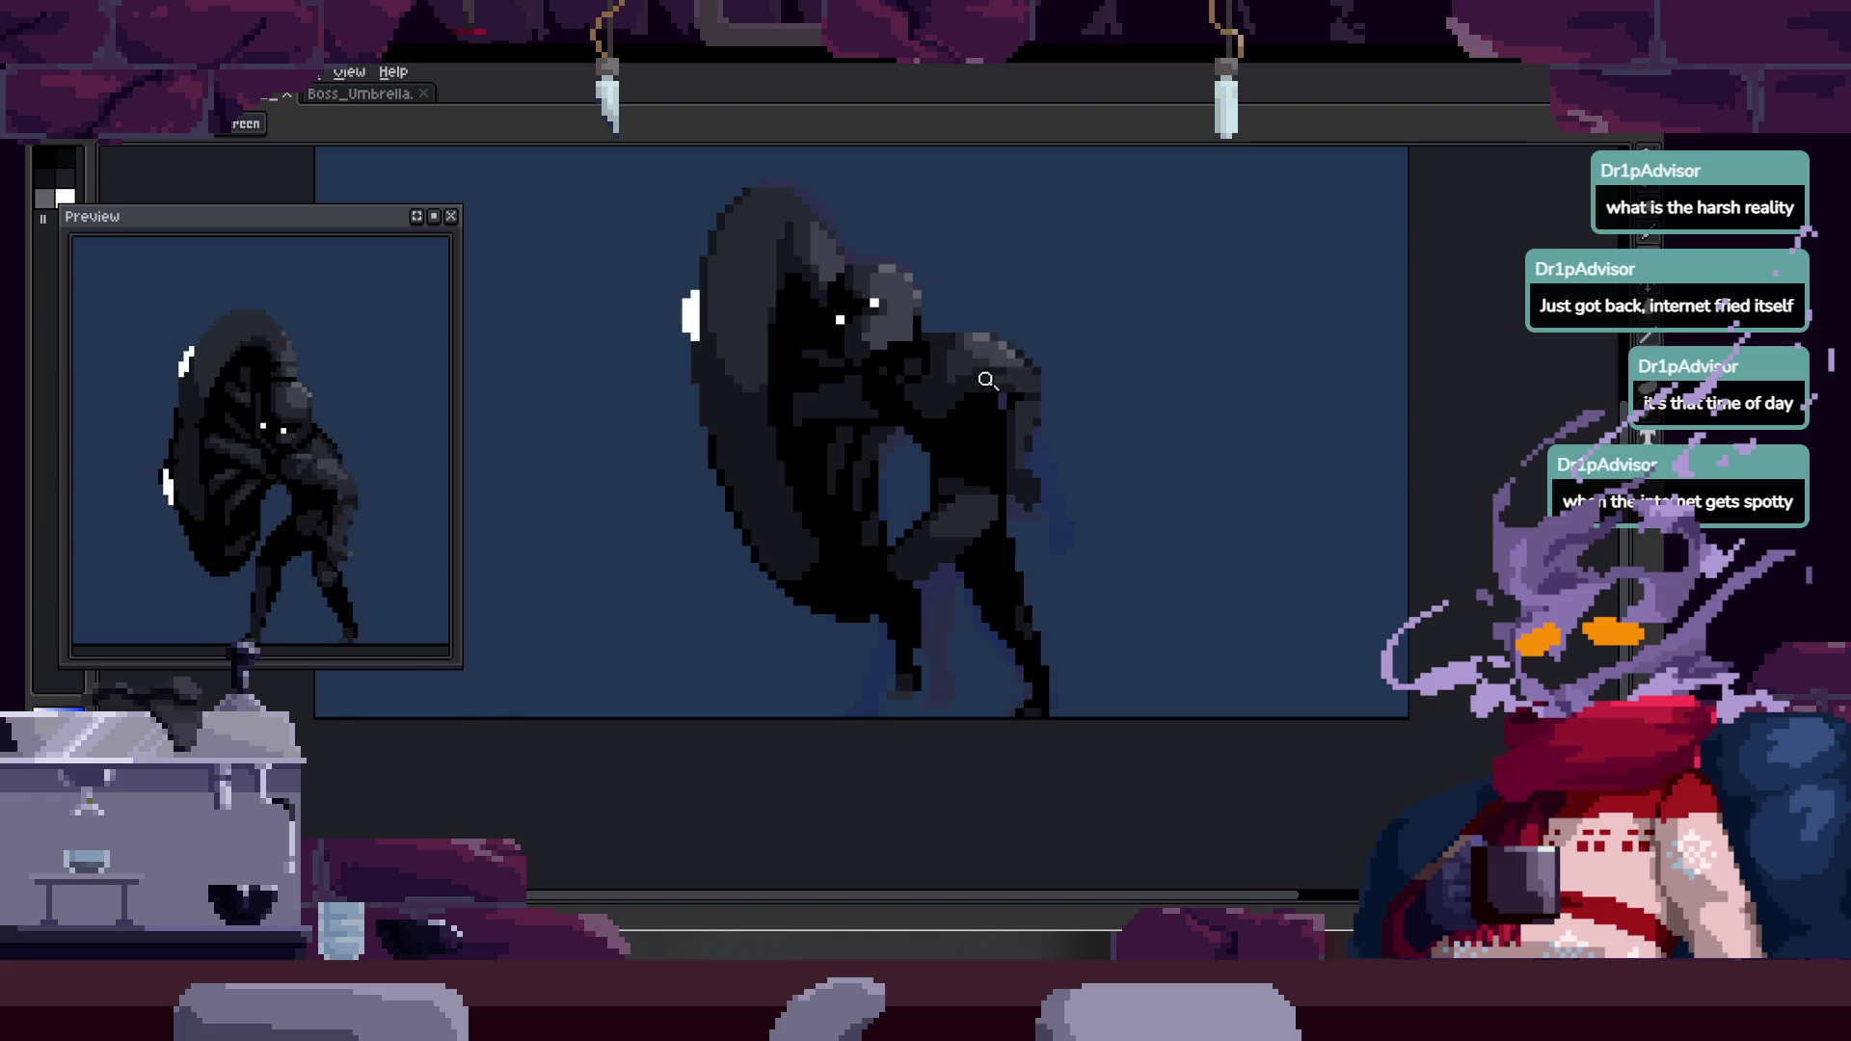
- Show the animation timeline again with the Run frames in view
key("Tab")
scroll(881, 425, "up", 3)
scroll(960, 396, "down", 2)
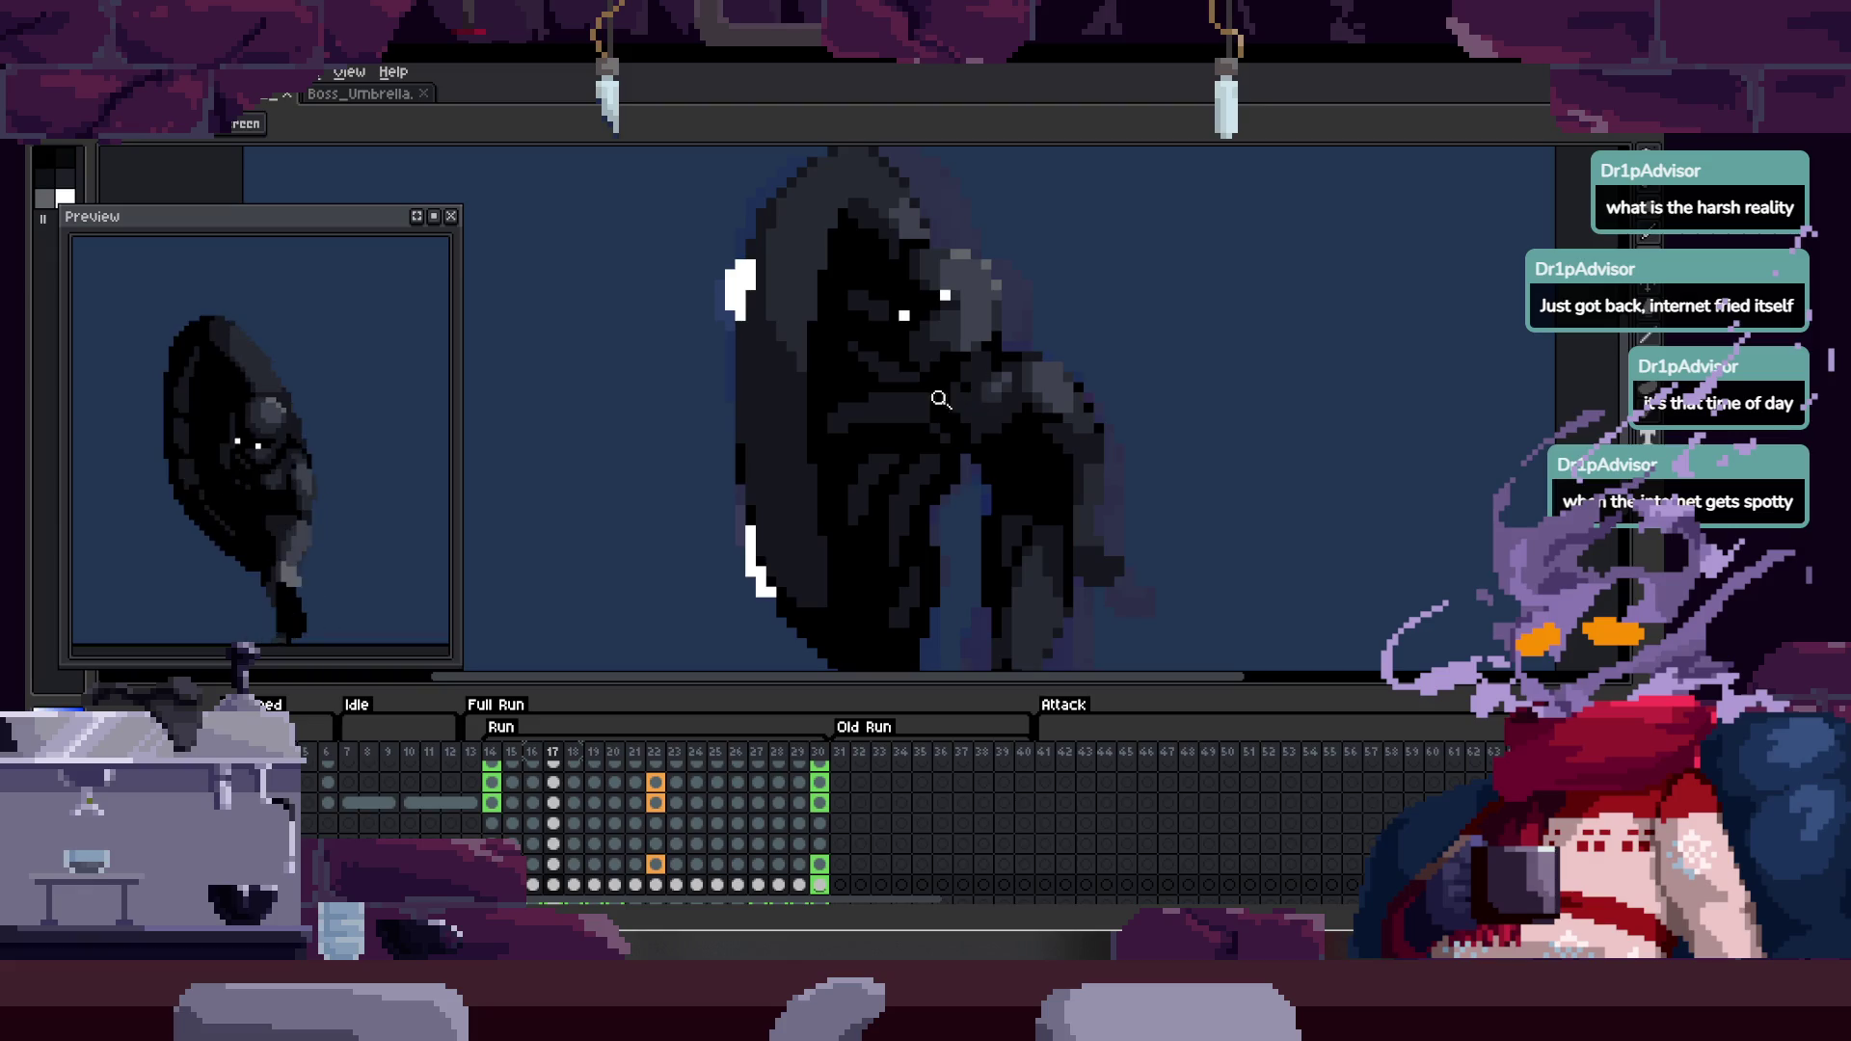
scroll(942, 380, "up", 3)
key("b")
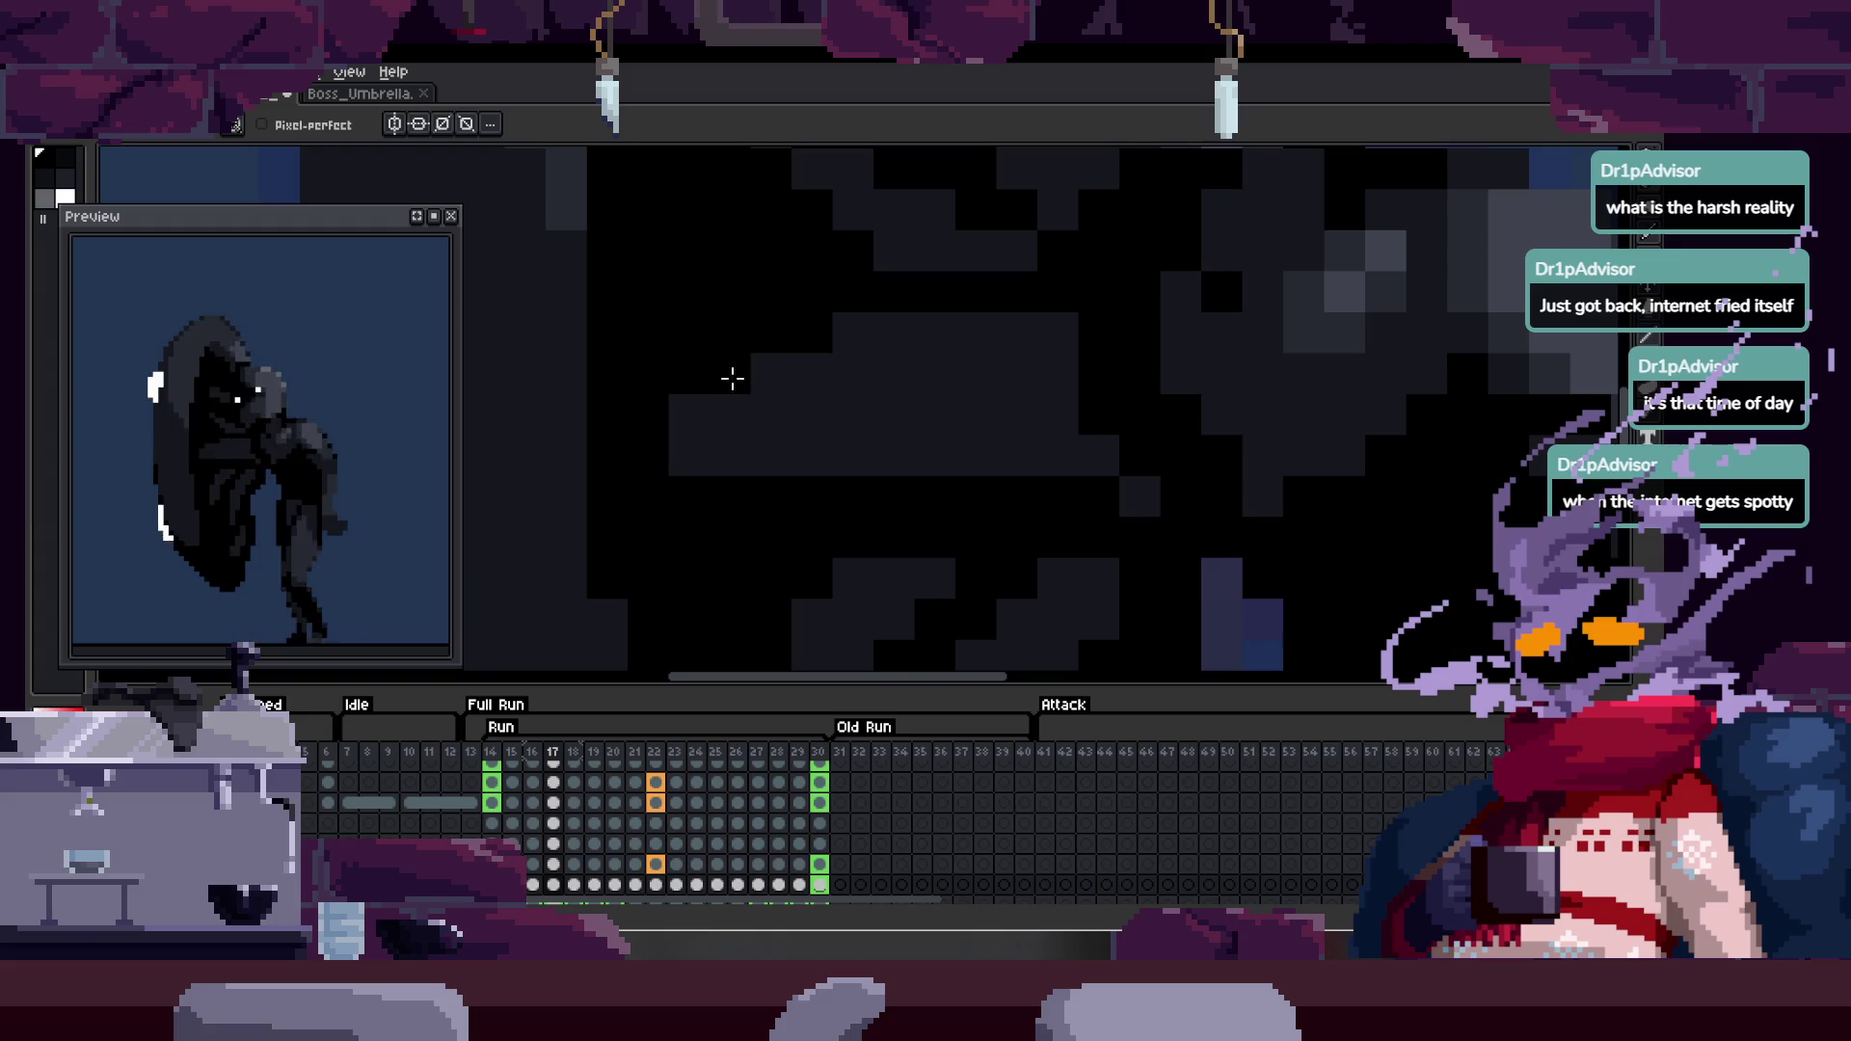
key("z")
scroll(966, 321, "down", 5)
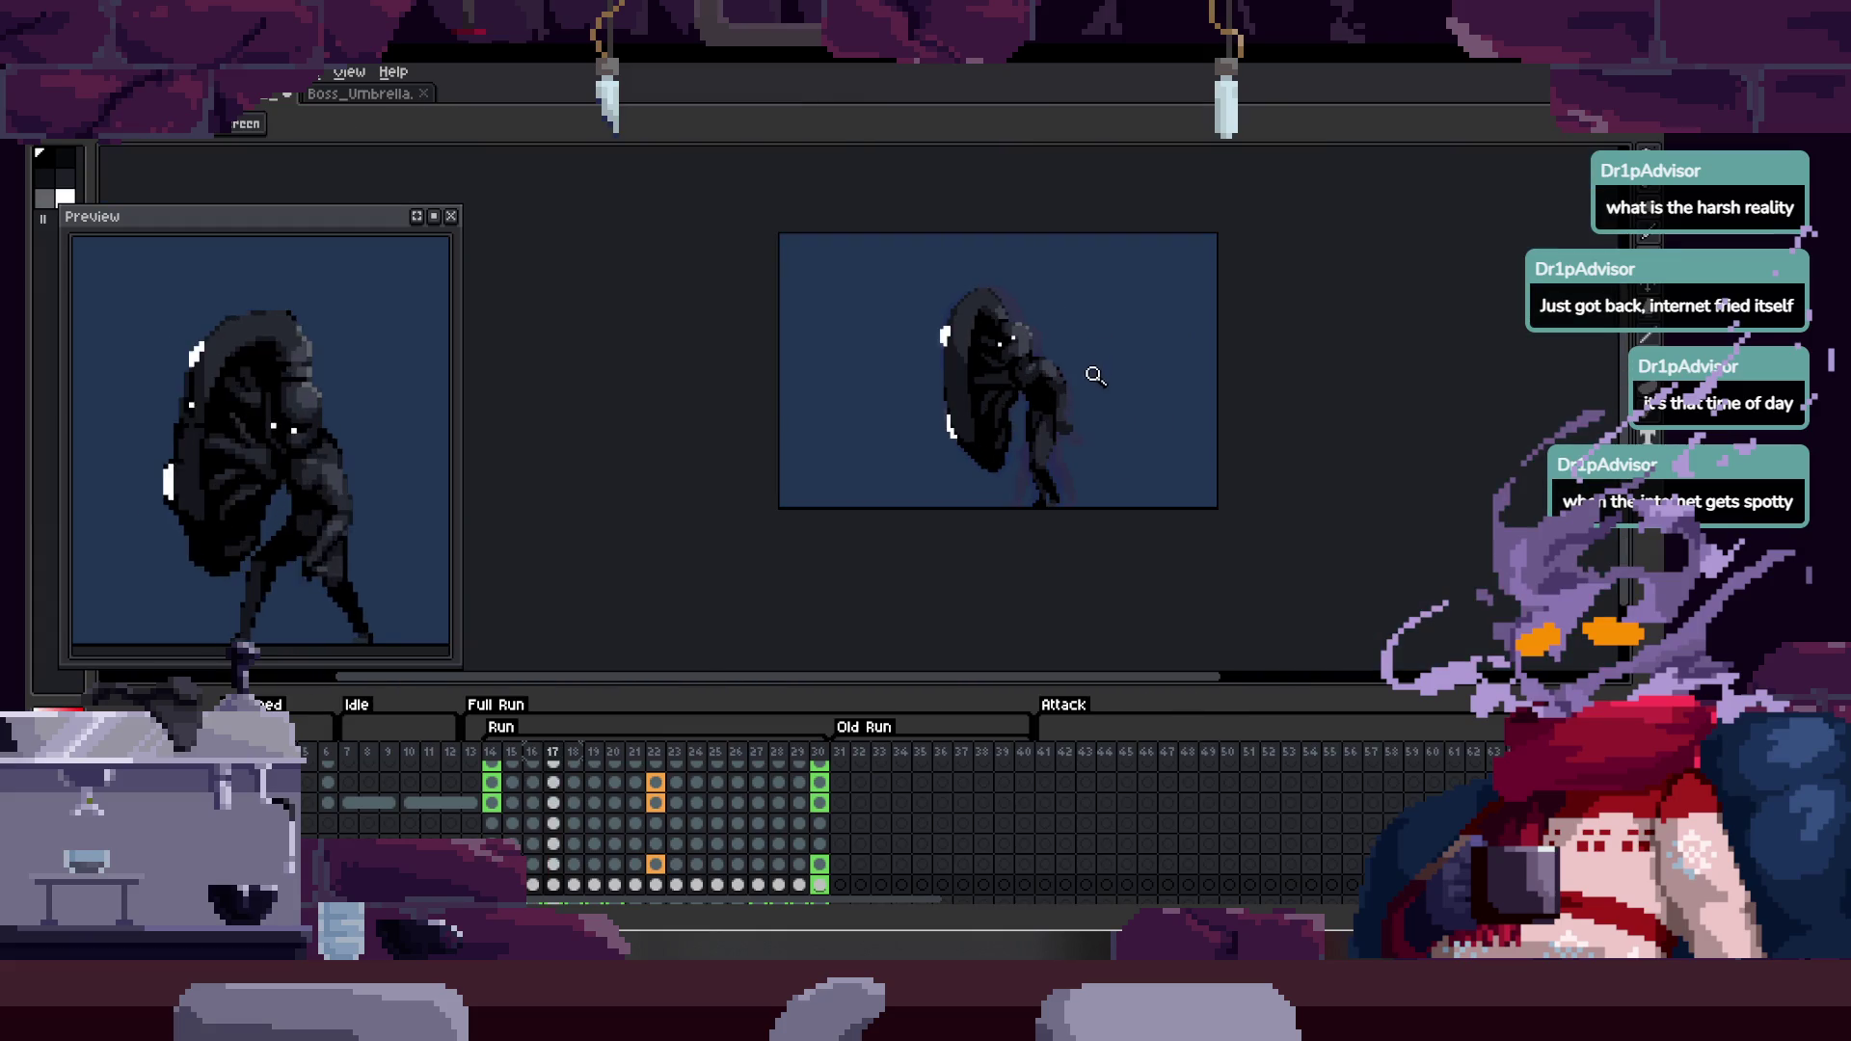
scroll(1094, 401, "up", 4)
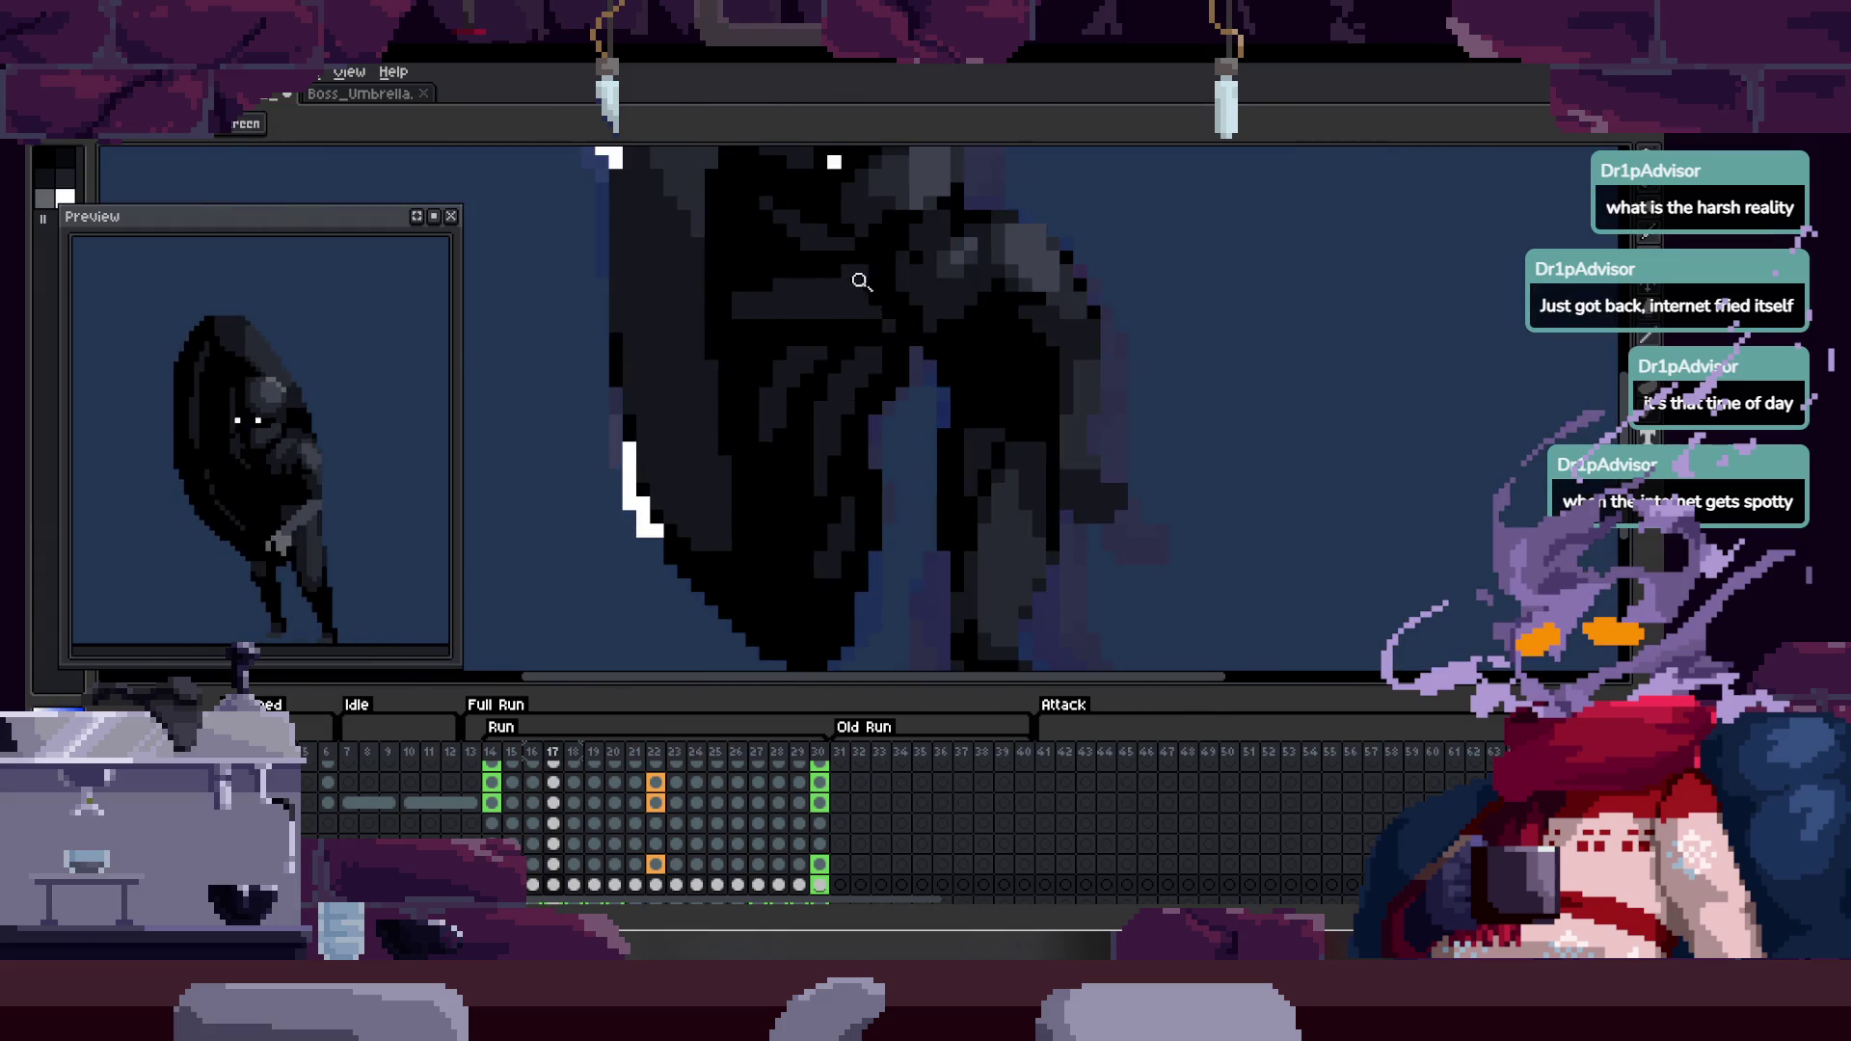
scroll(859, 285, "up", 4)
key("b")
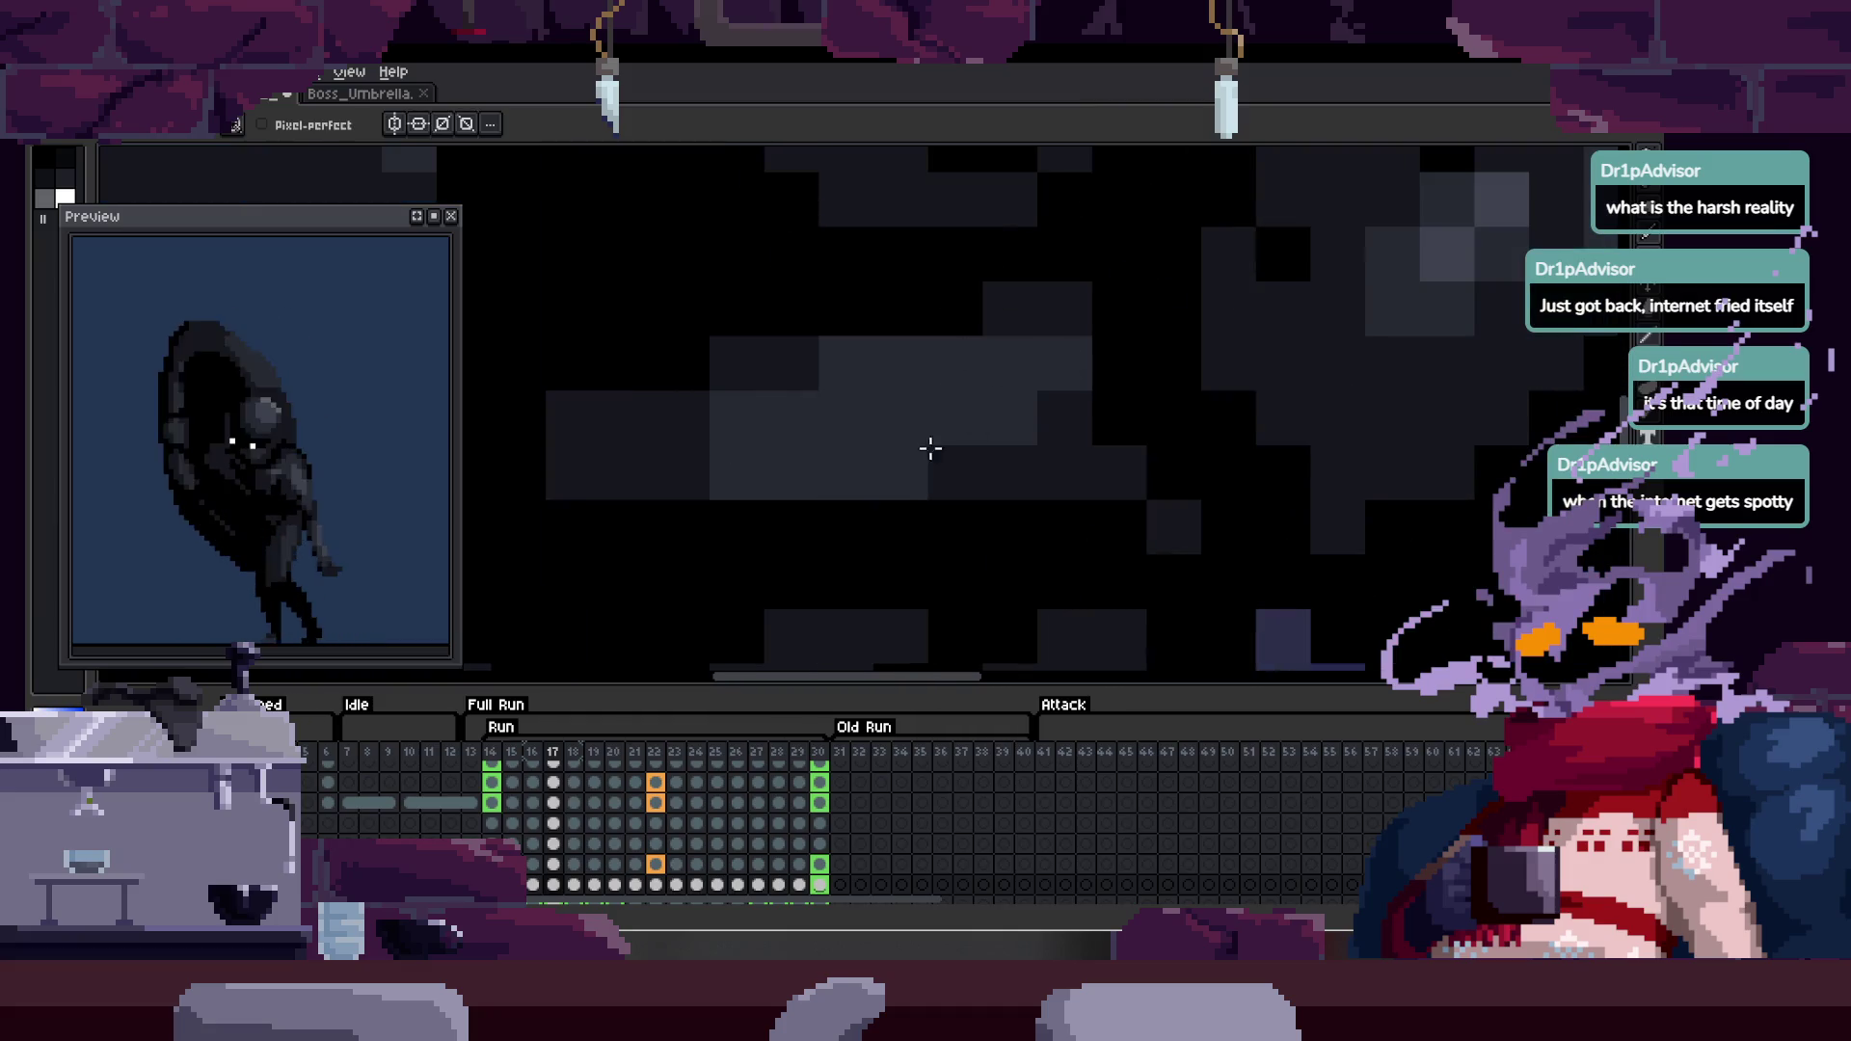
key("z")
scroll(761, 421, "down", 4)
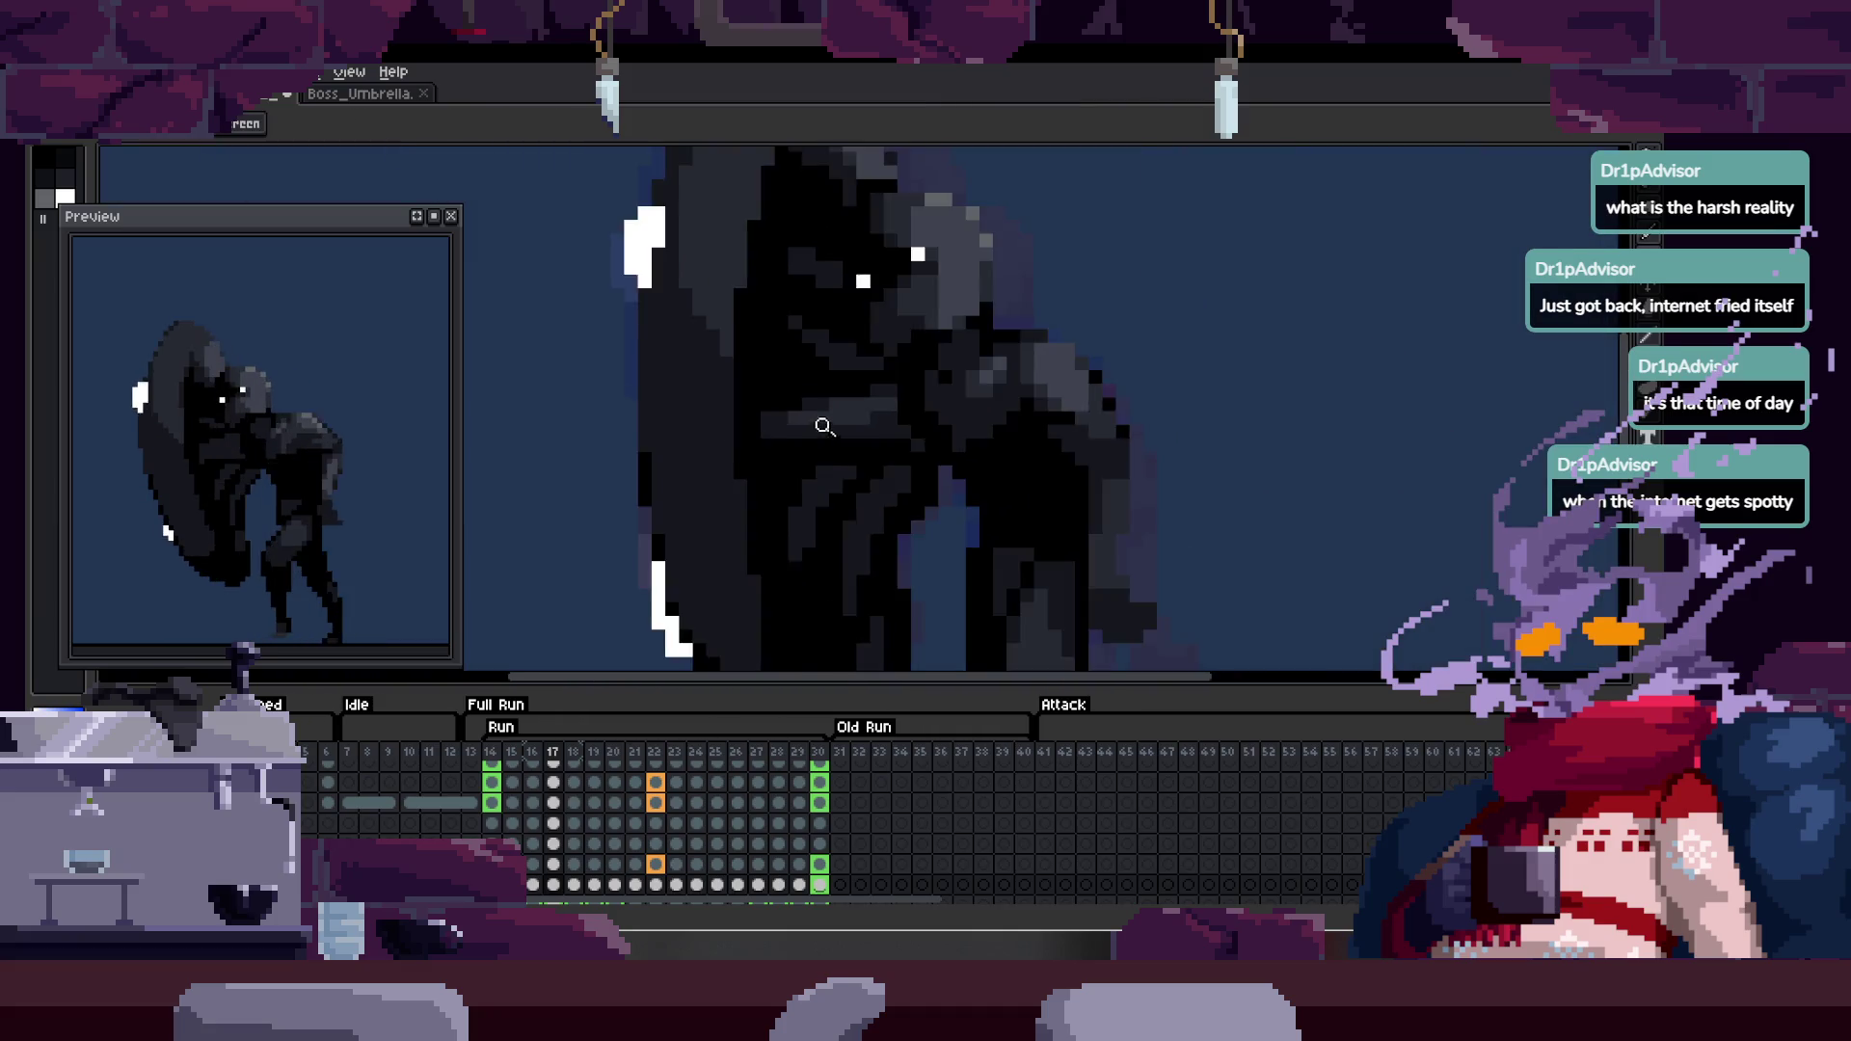
scroll(902, 386, "up", 3)
scroll(900, 362, "down", 2)
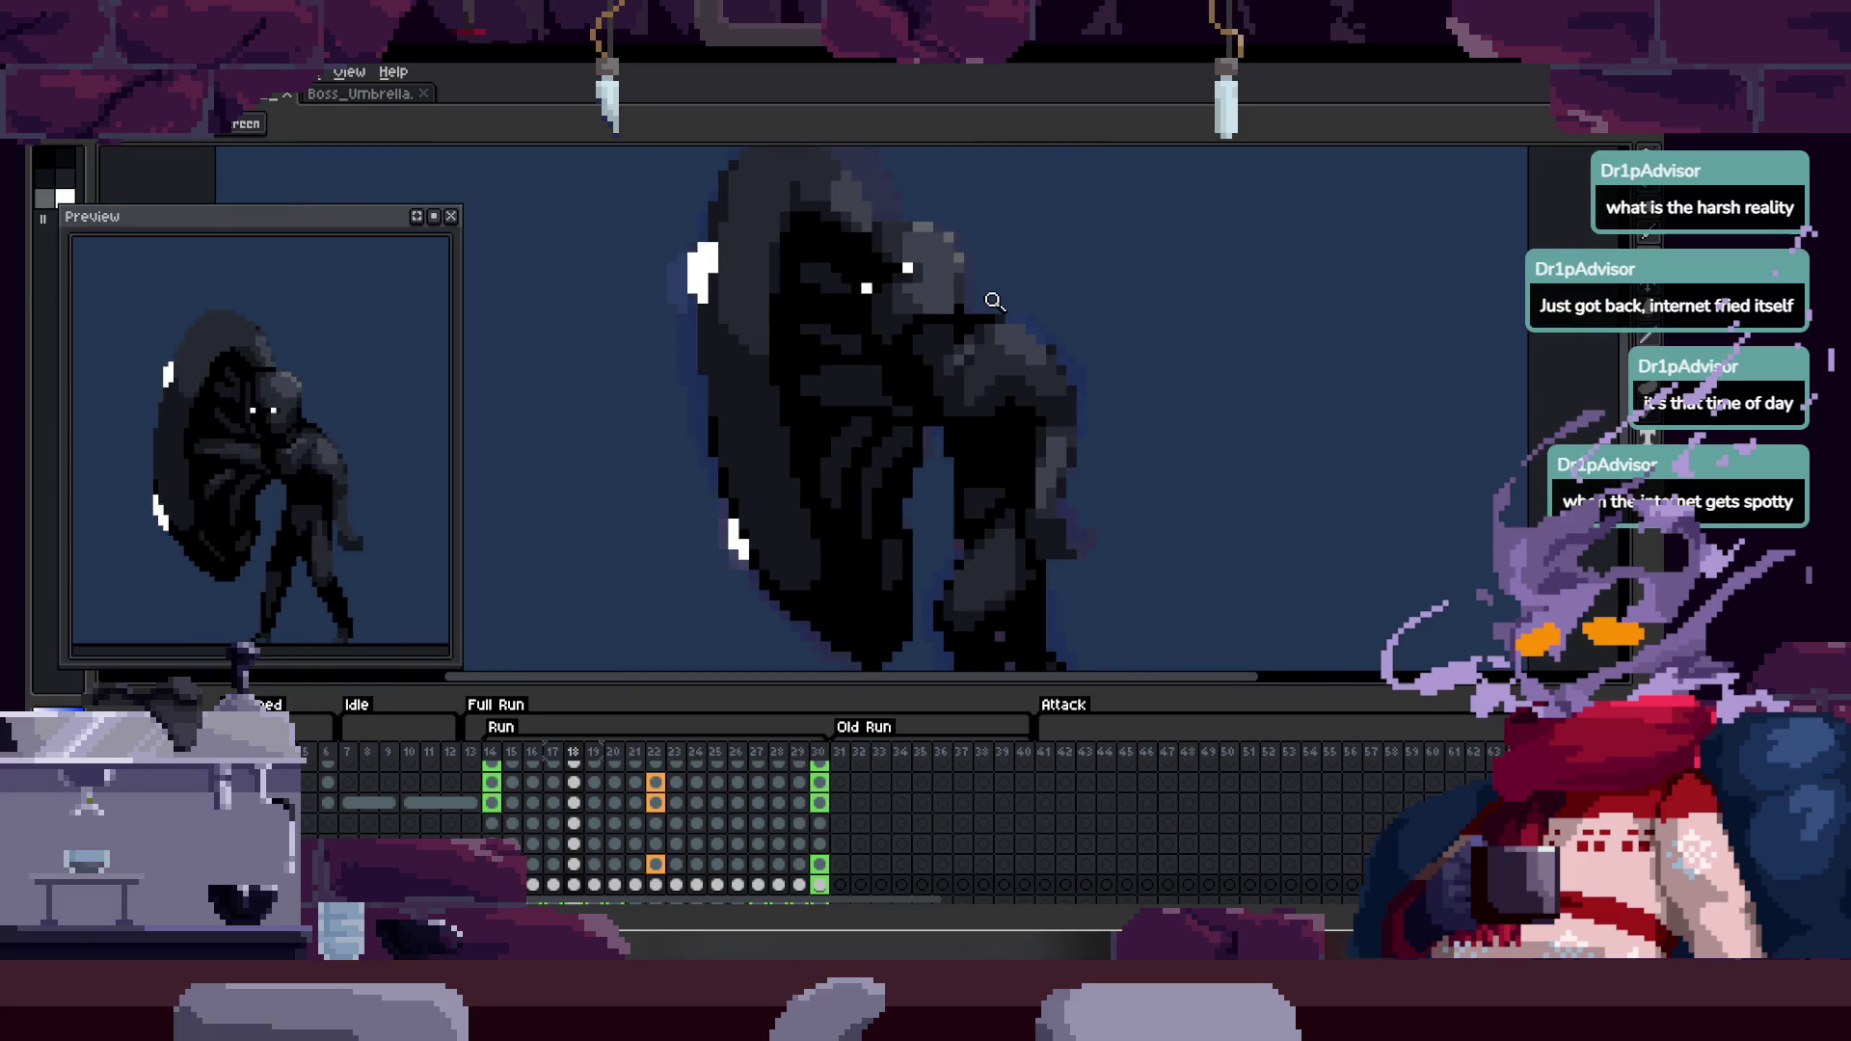
scroll(819, 381, "up", 3)
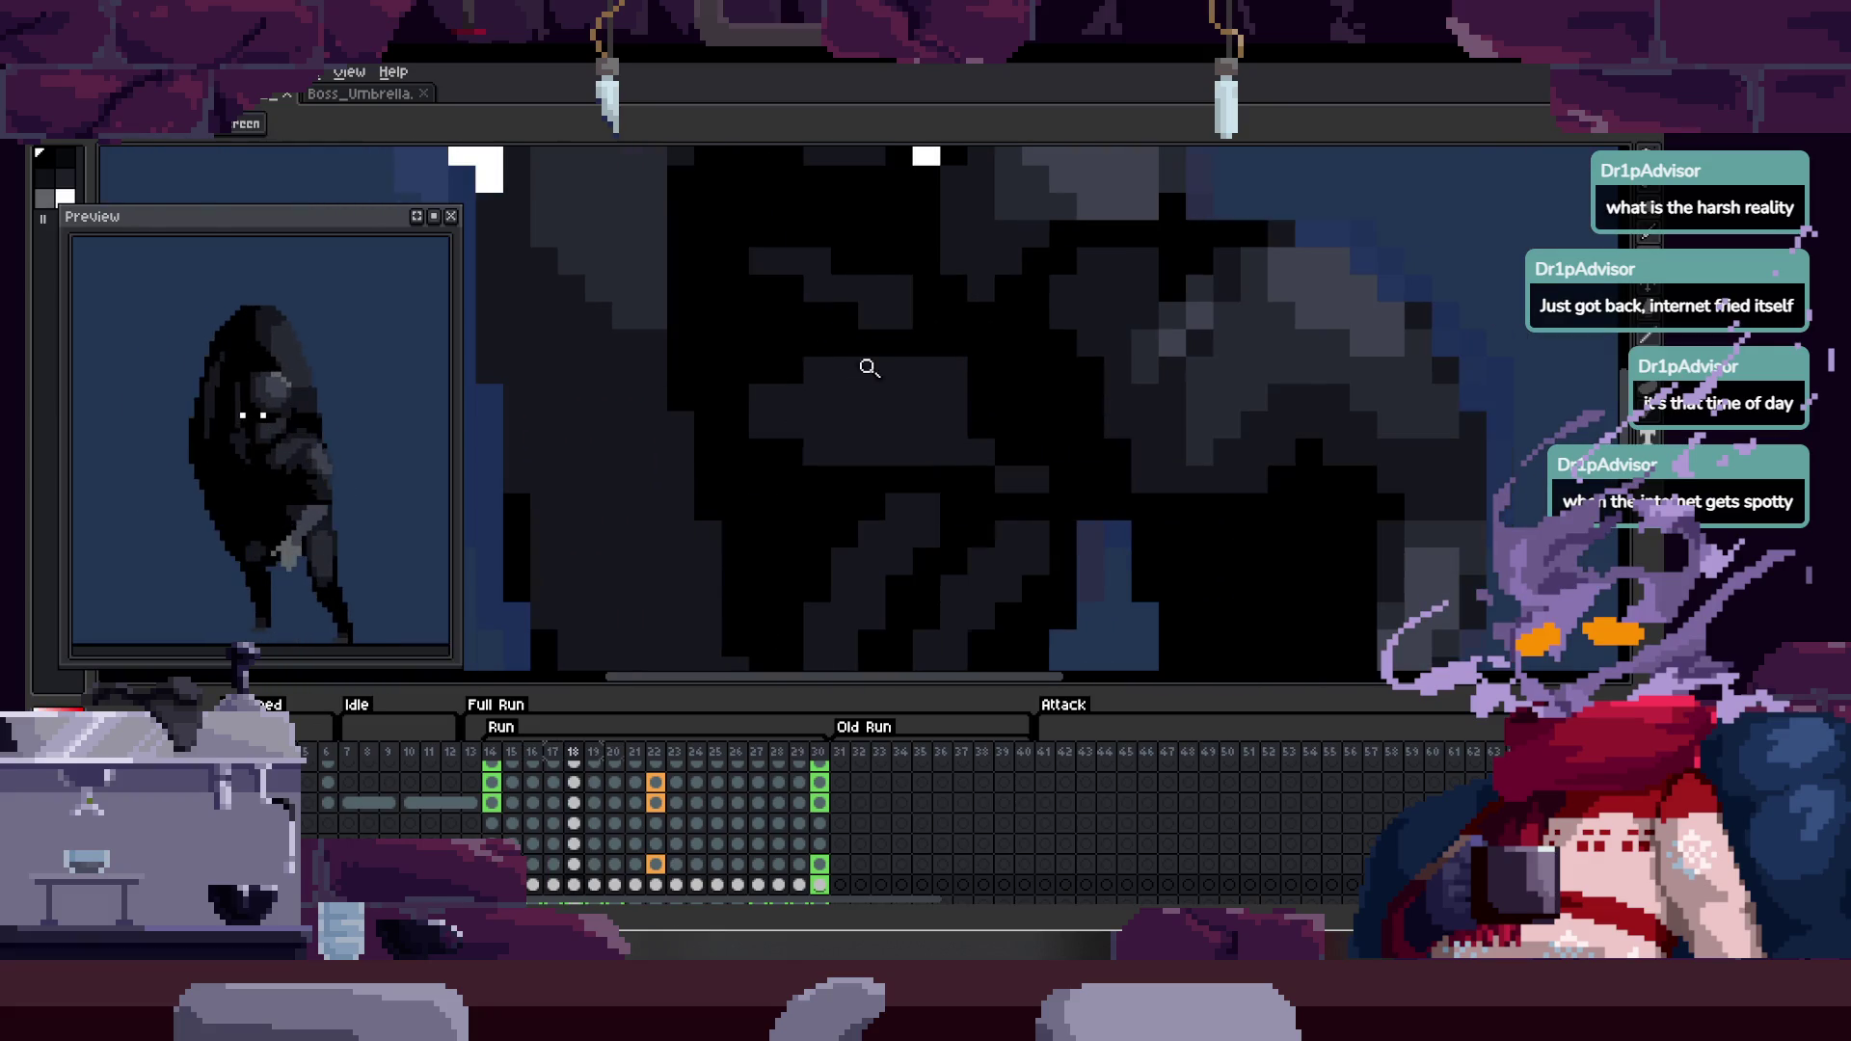
key("b")
scroll(810, 405, "up", 1)
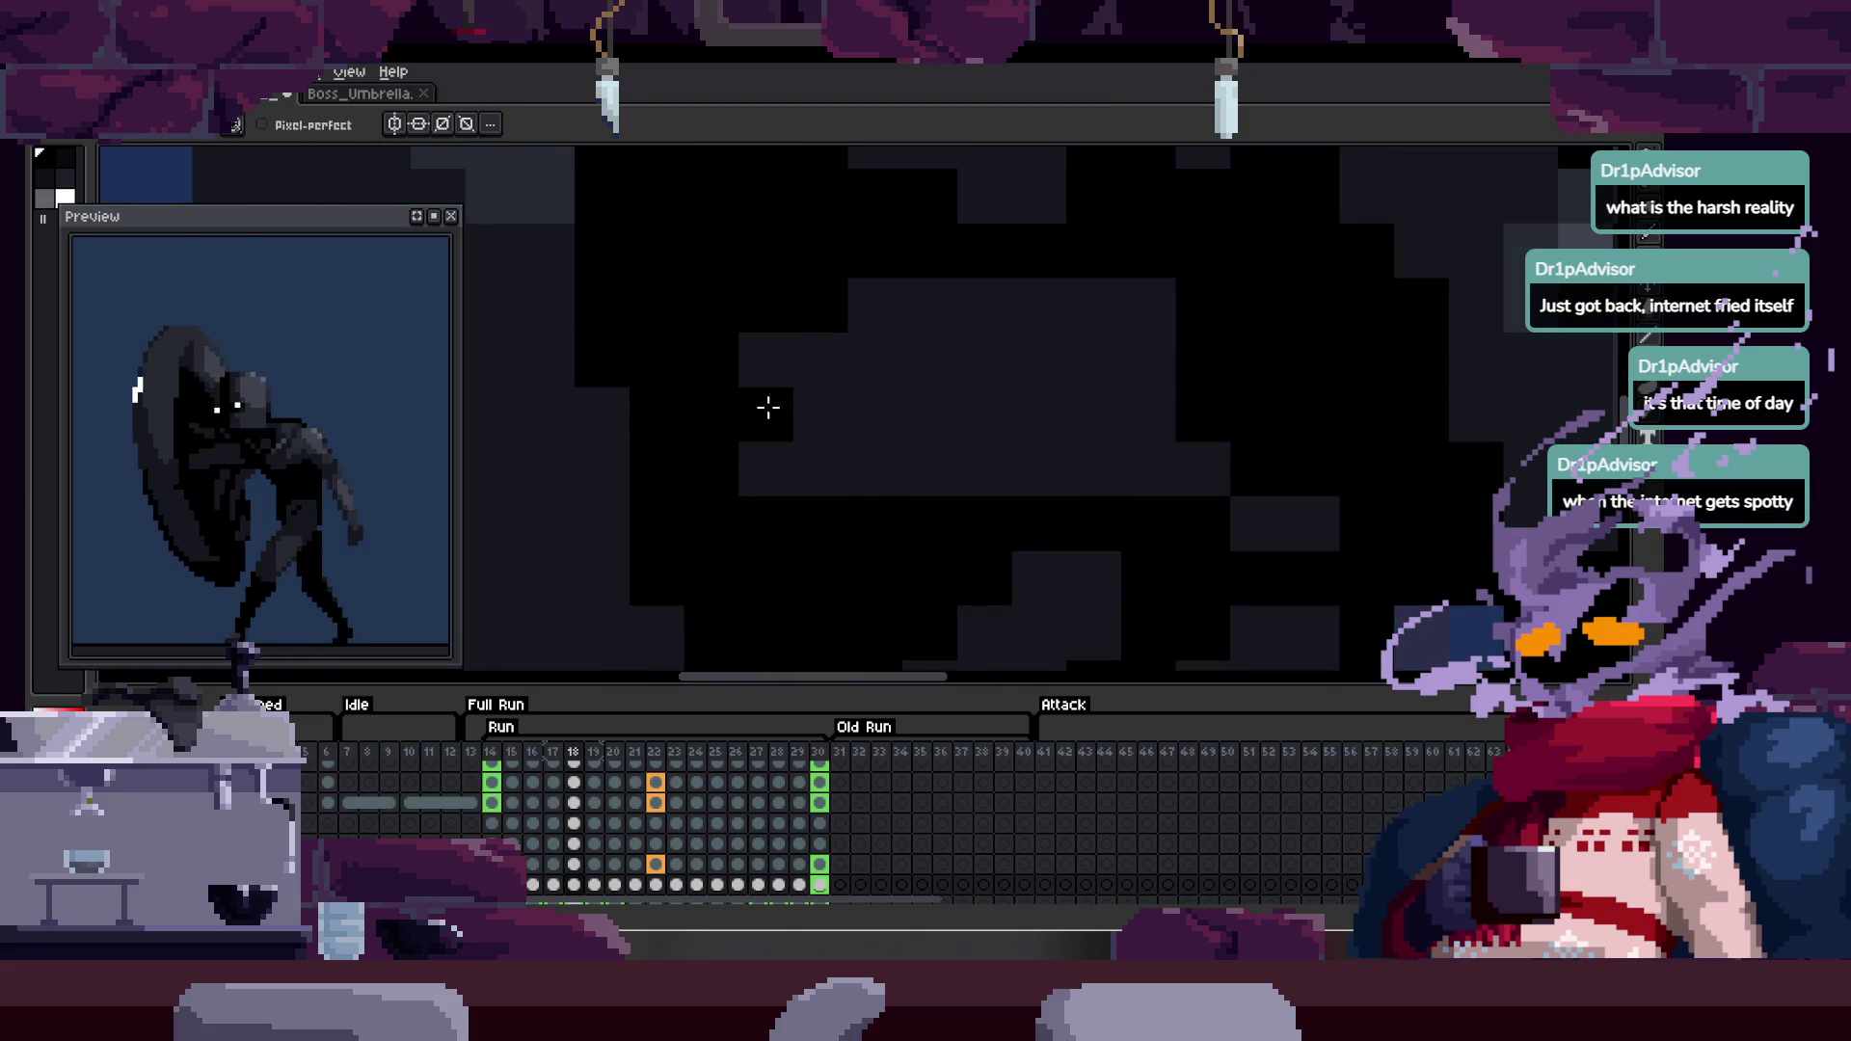
key("z")
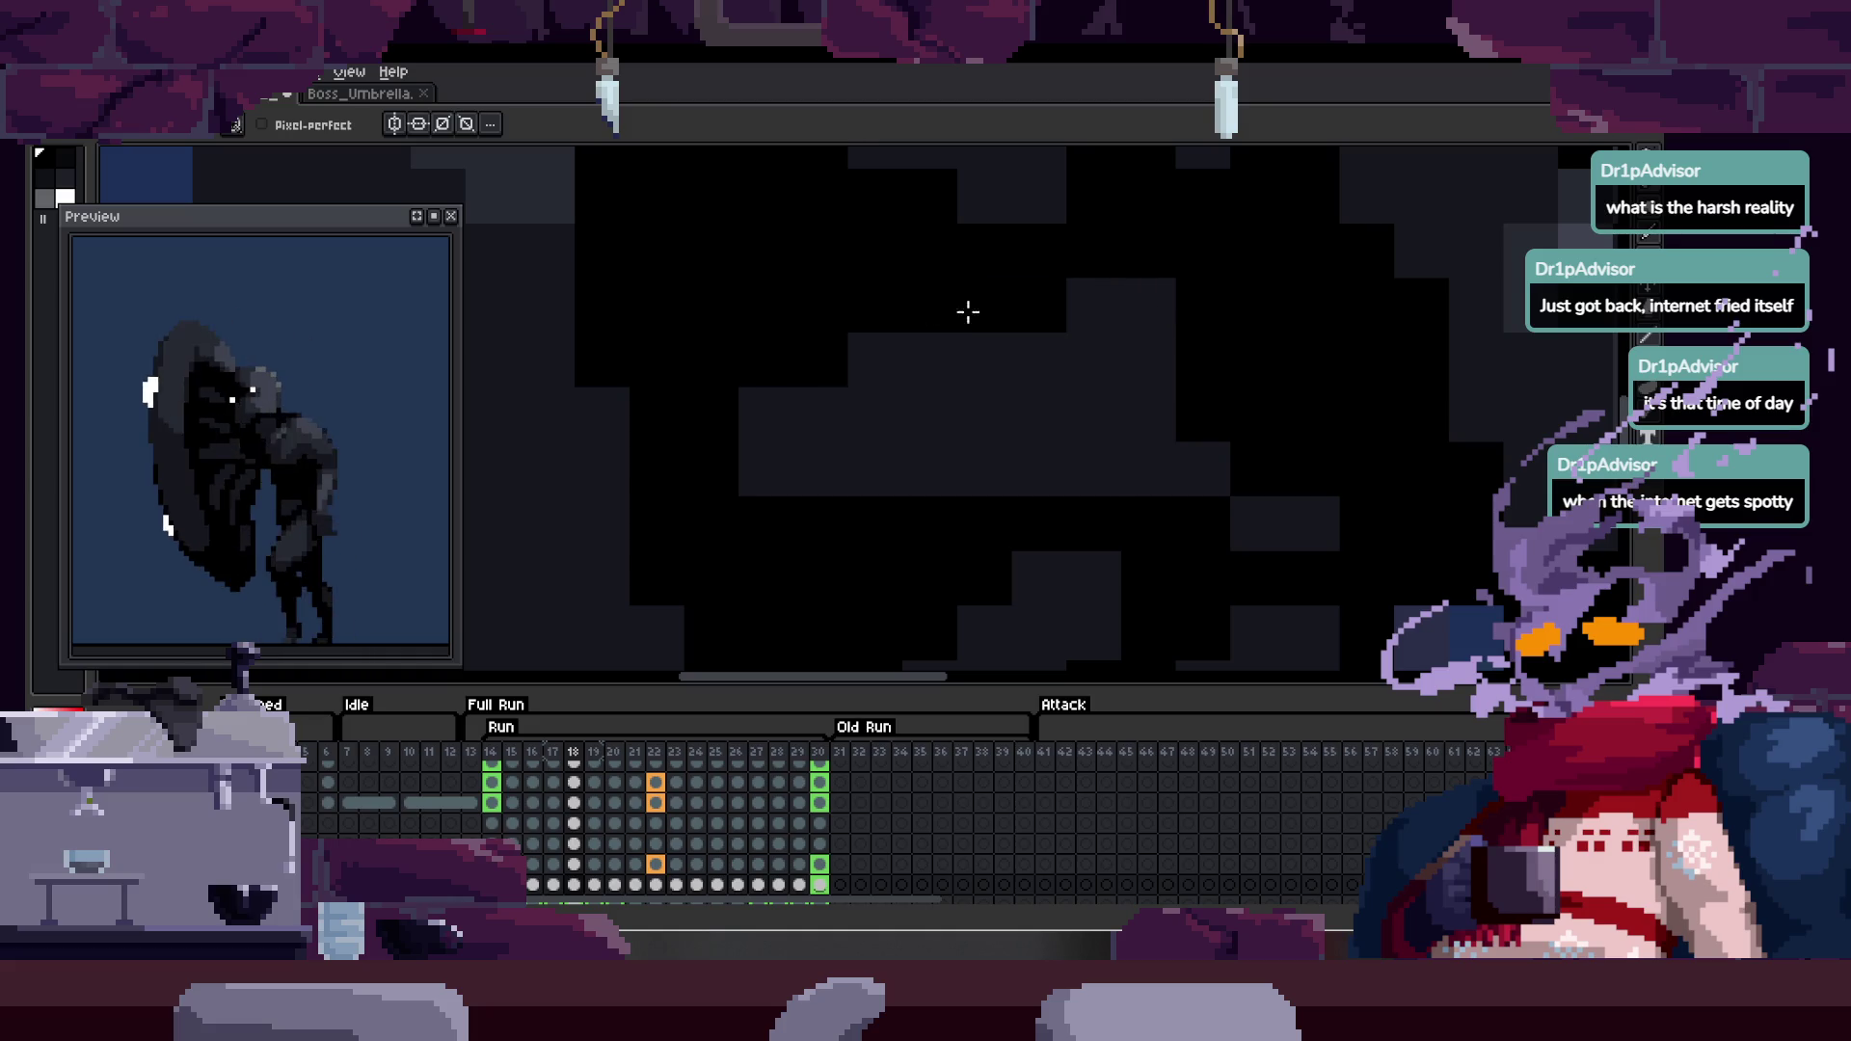
scroll(945, 328, "down", 3)
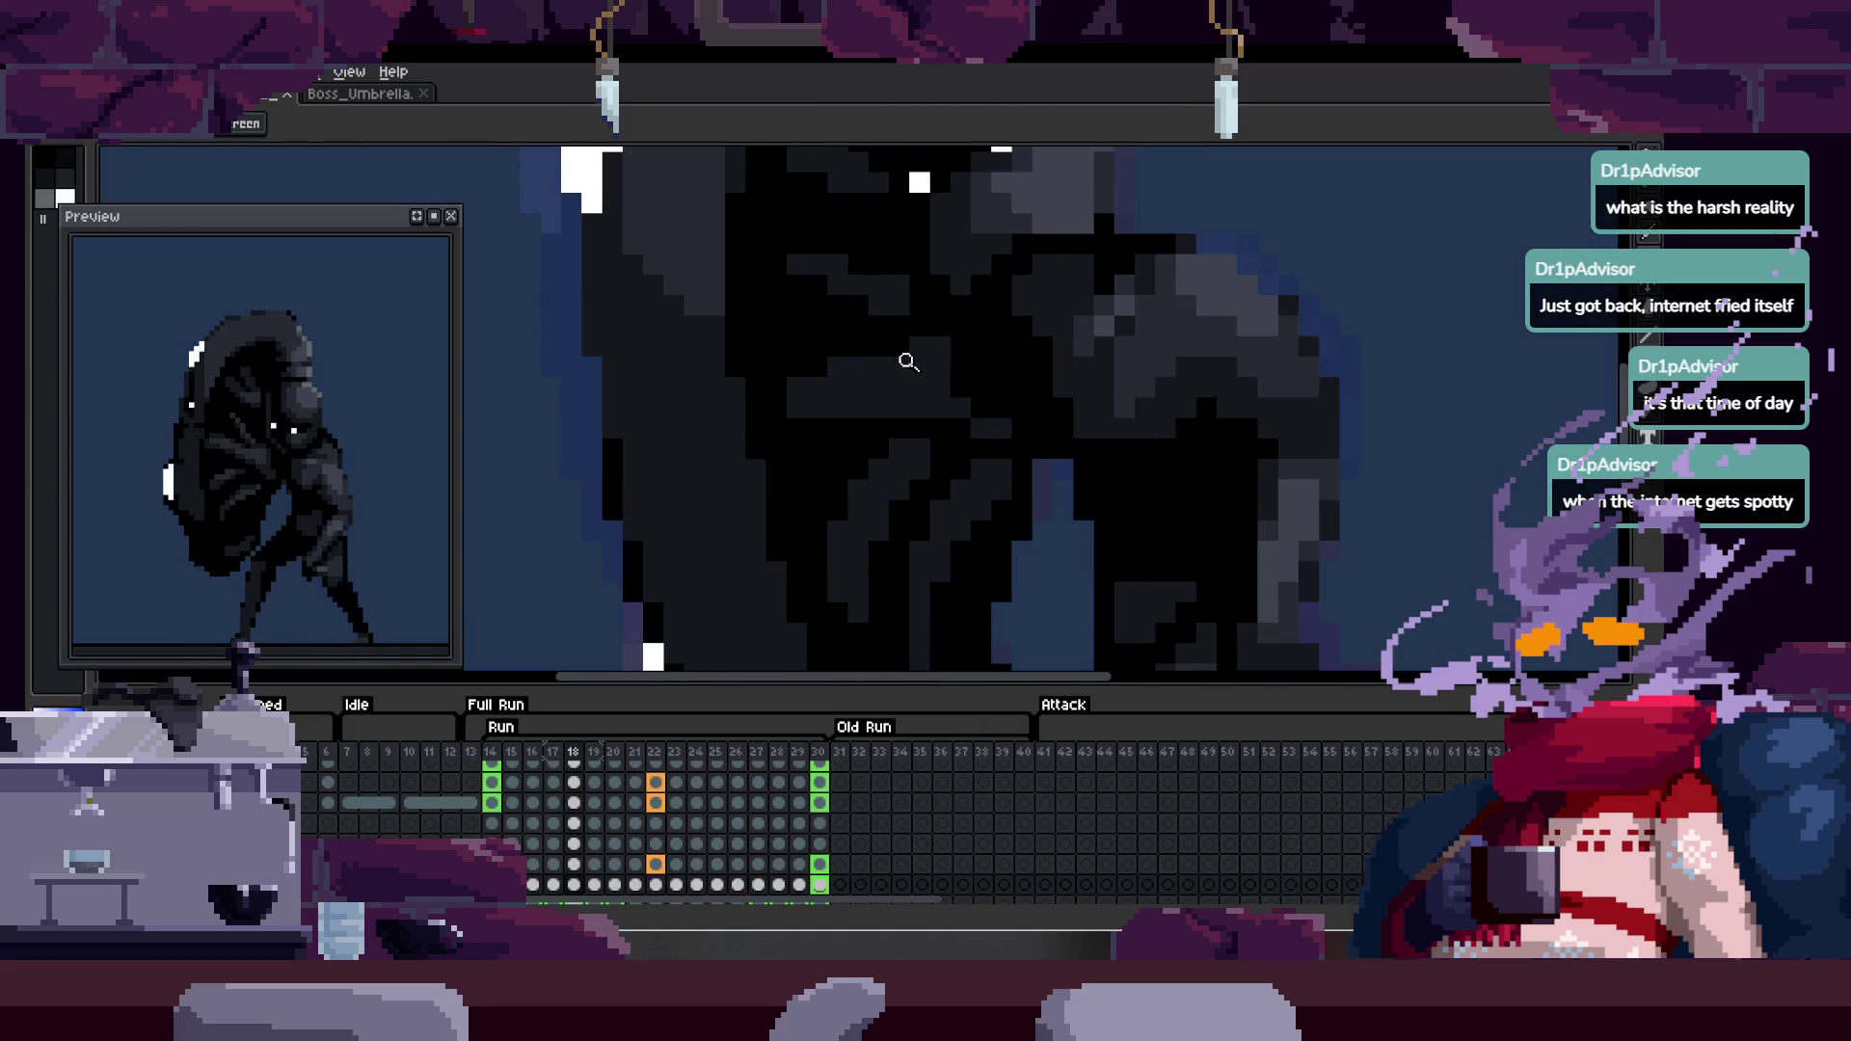
scroll(917, 355, "up", 2)
key("b")
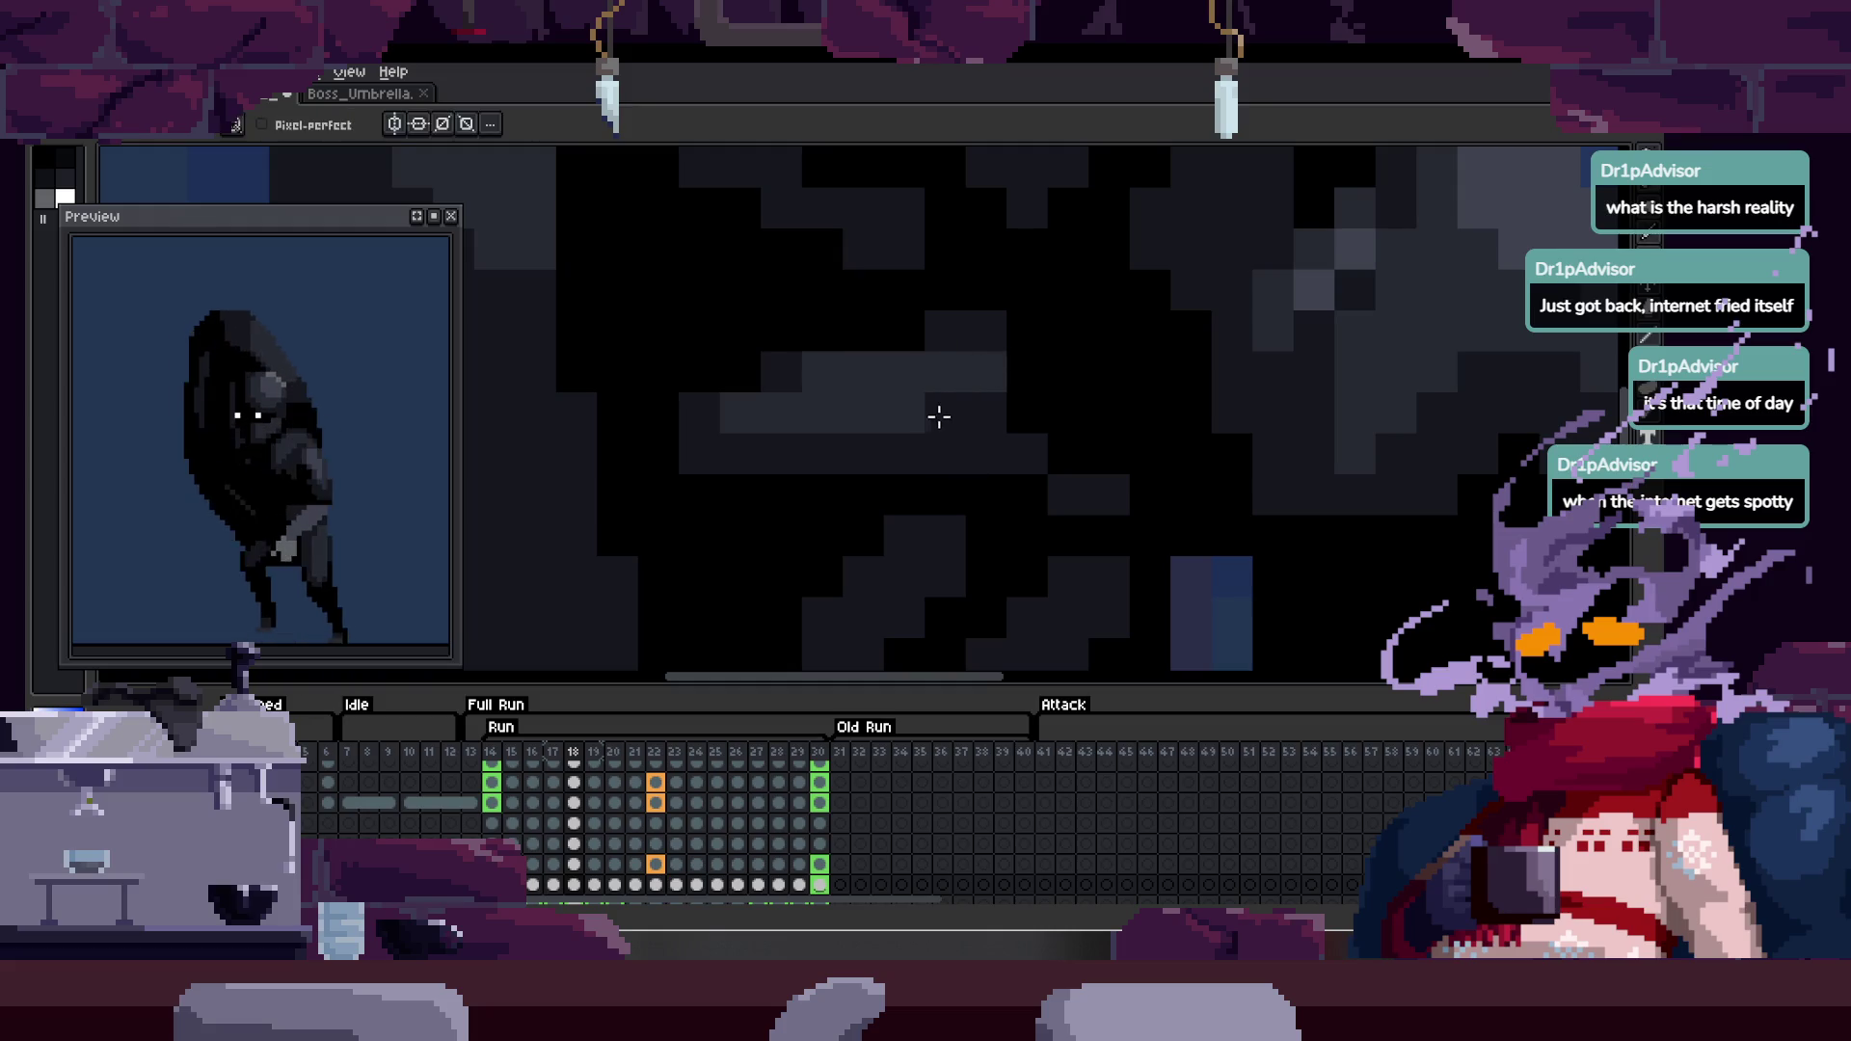
key("z")
scroll(921, 414, "down", 5)
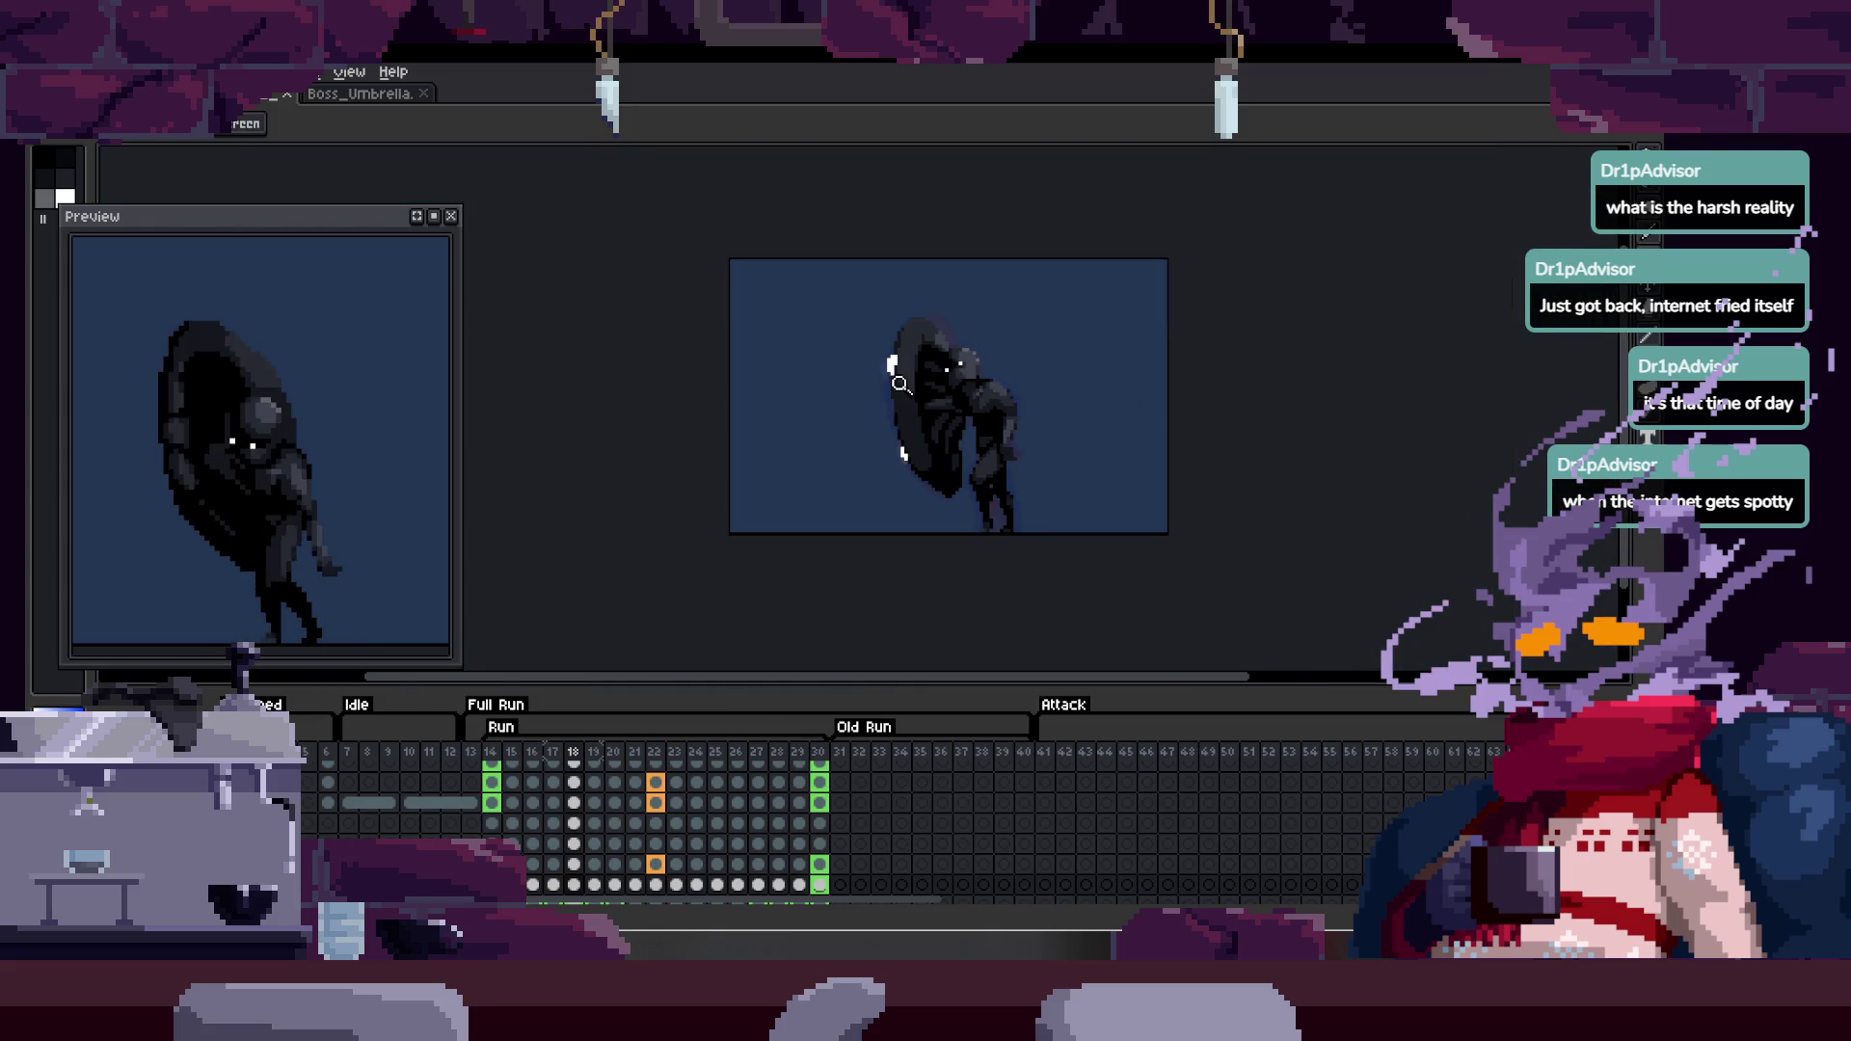
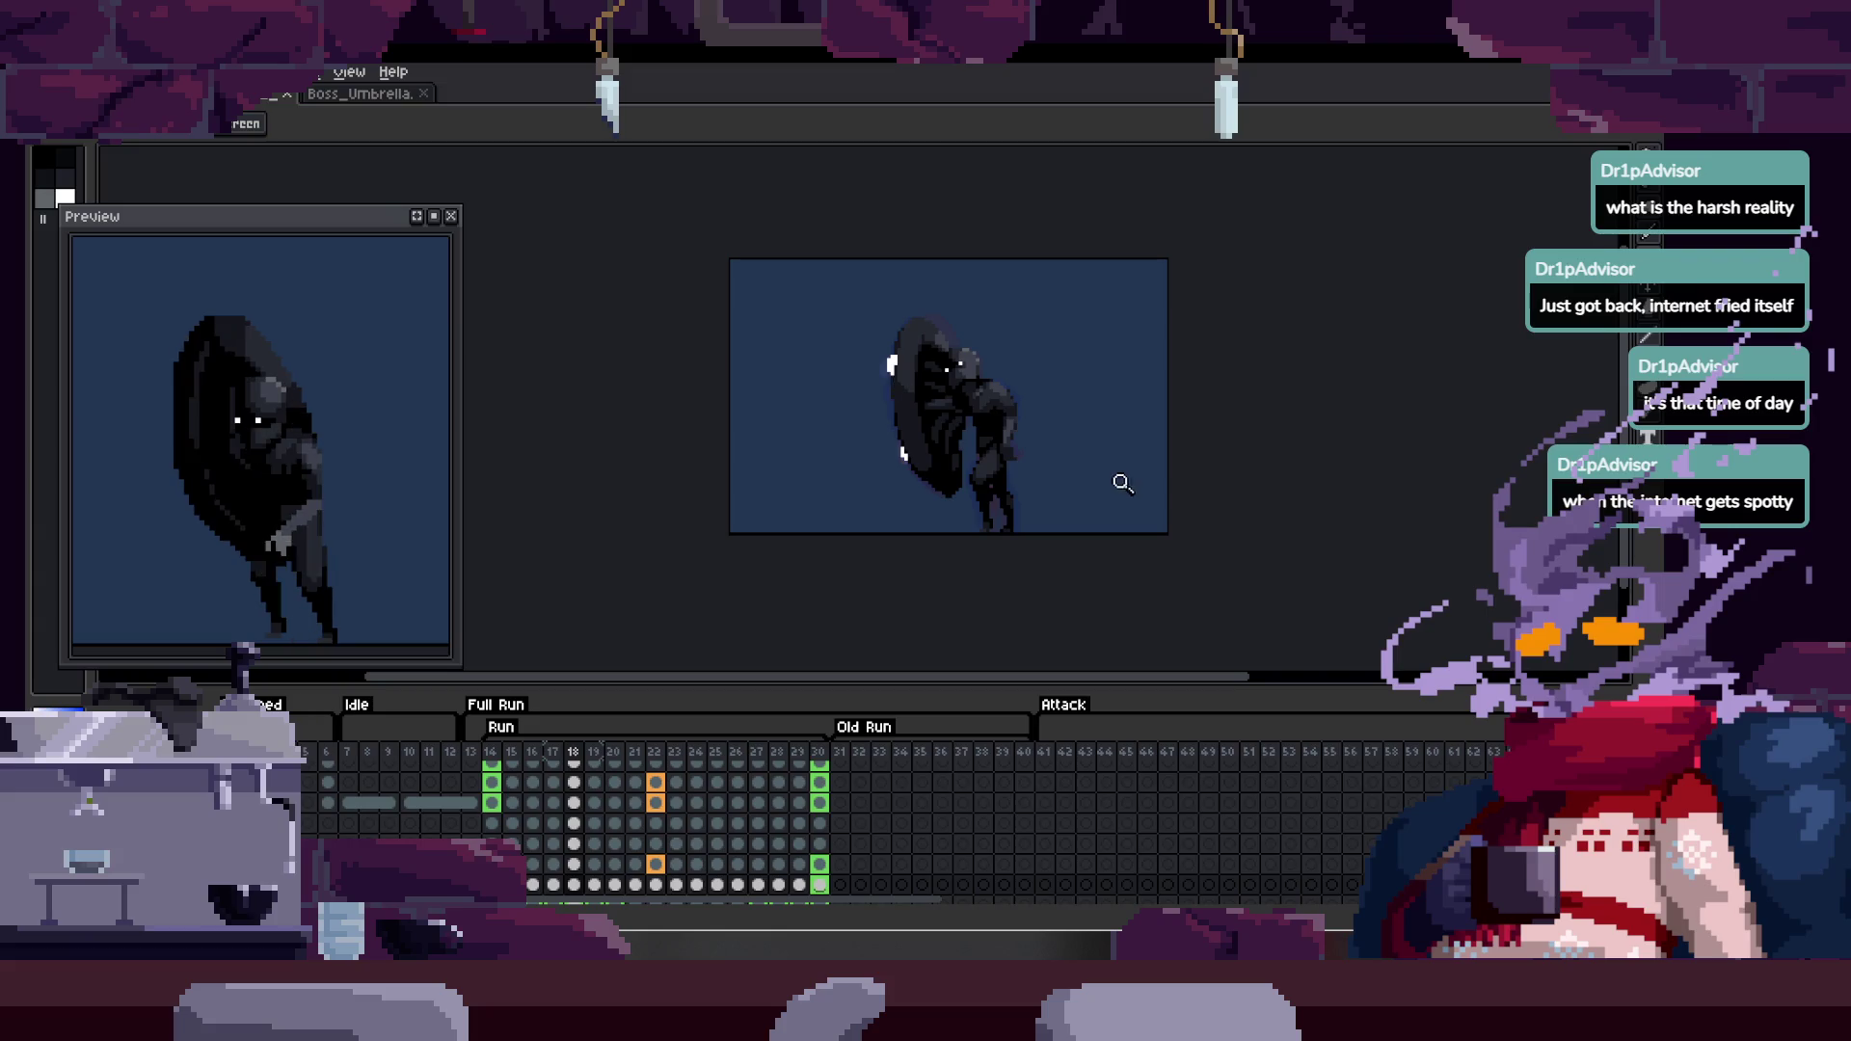
- Hide the timeline, sample black from the sprite, and zoom in on the figure's arm
scroll(1120, 481, "up", 5)
key("Tab")
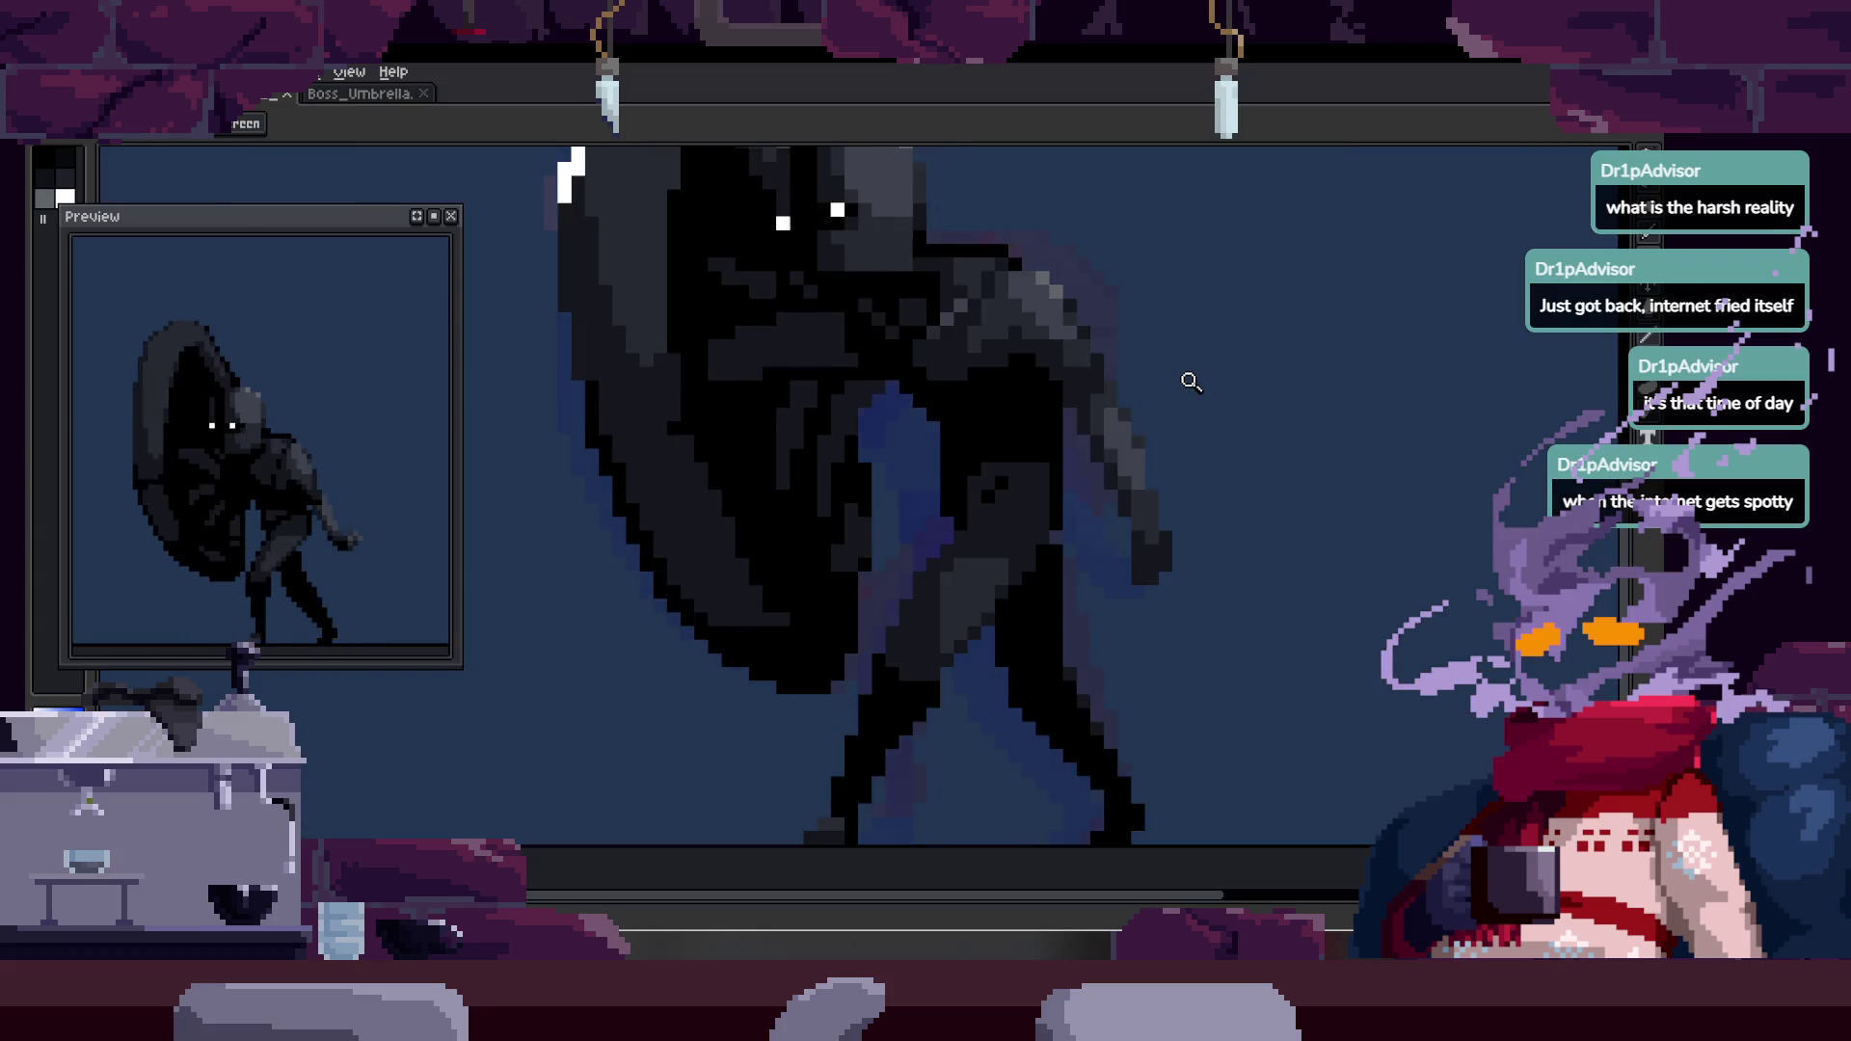
scroll(1148, 443, "down", 1)
key("v")
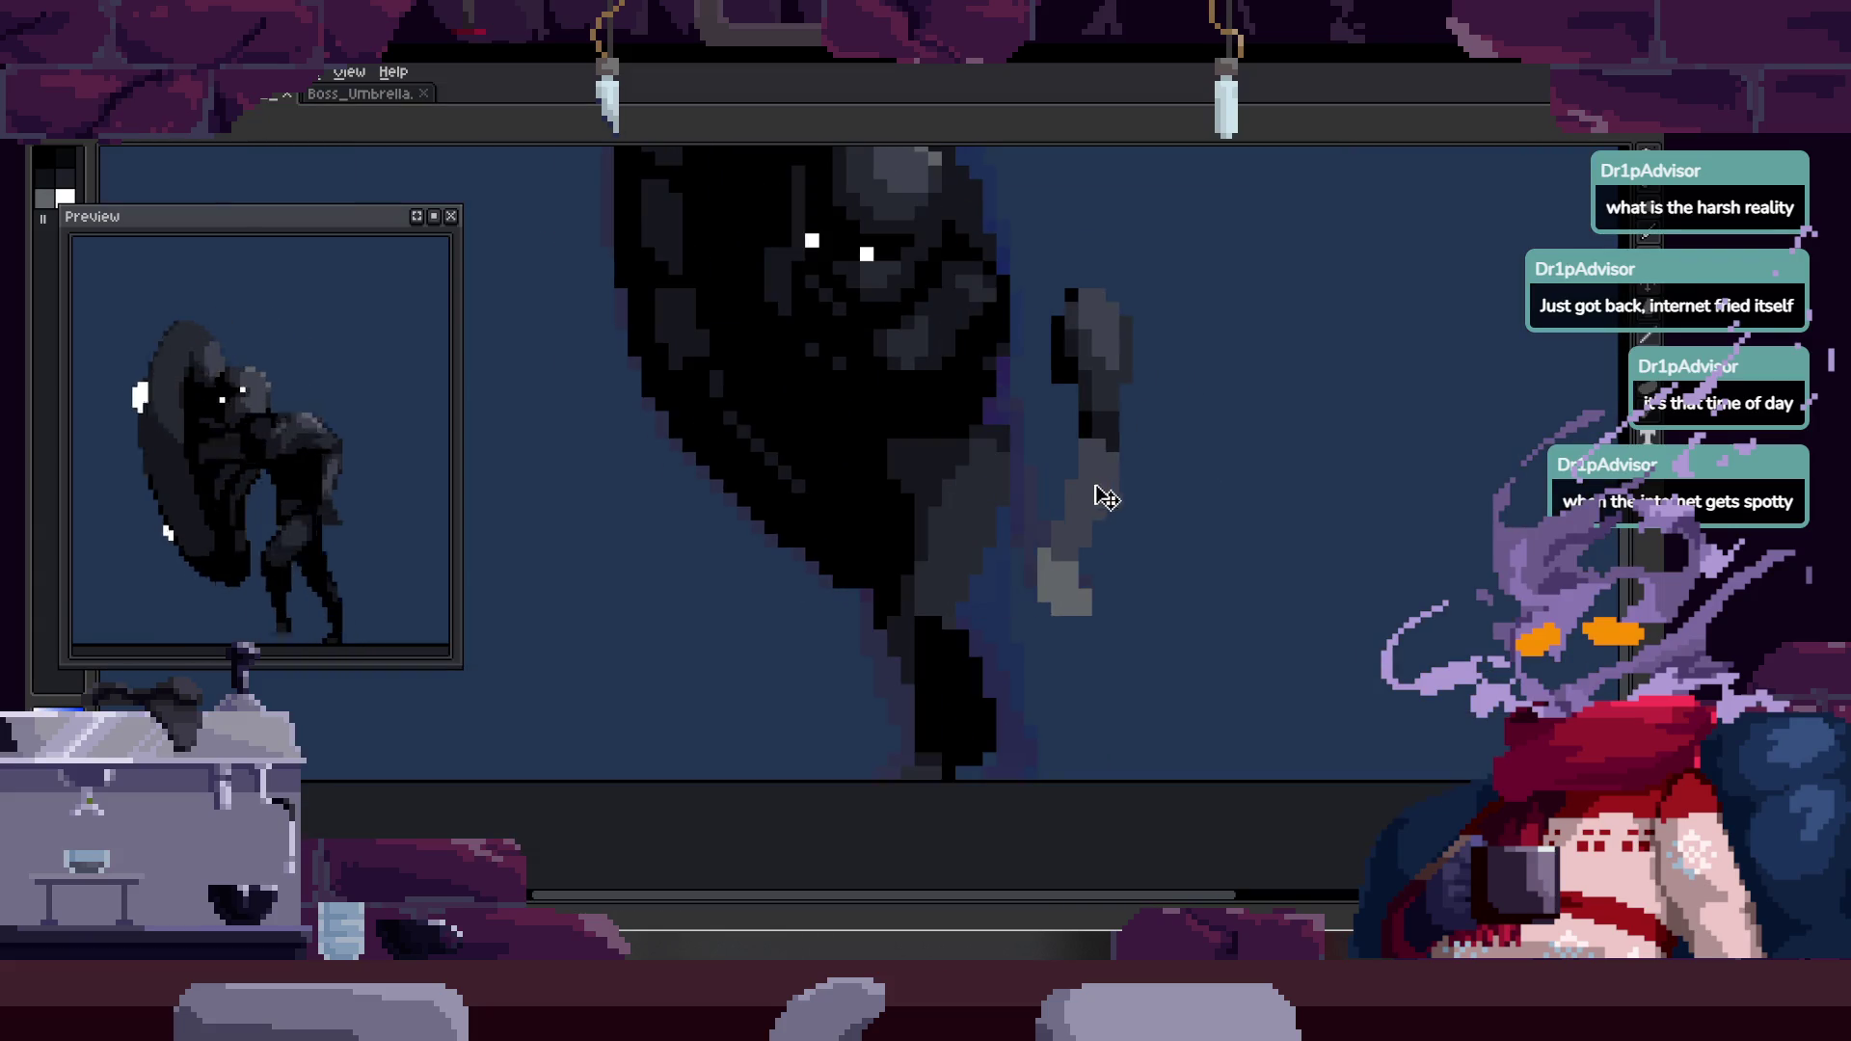
scroll(1008, 497, "up", 3)
key("z")
key("v")
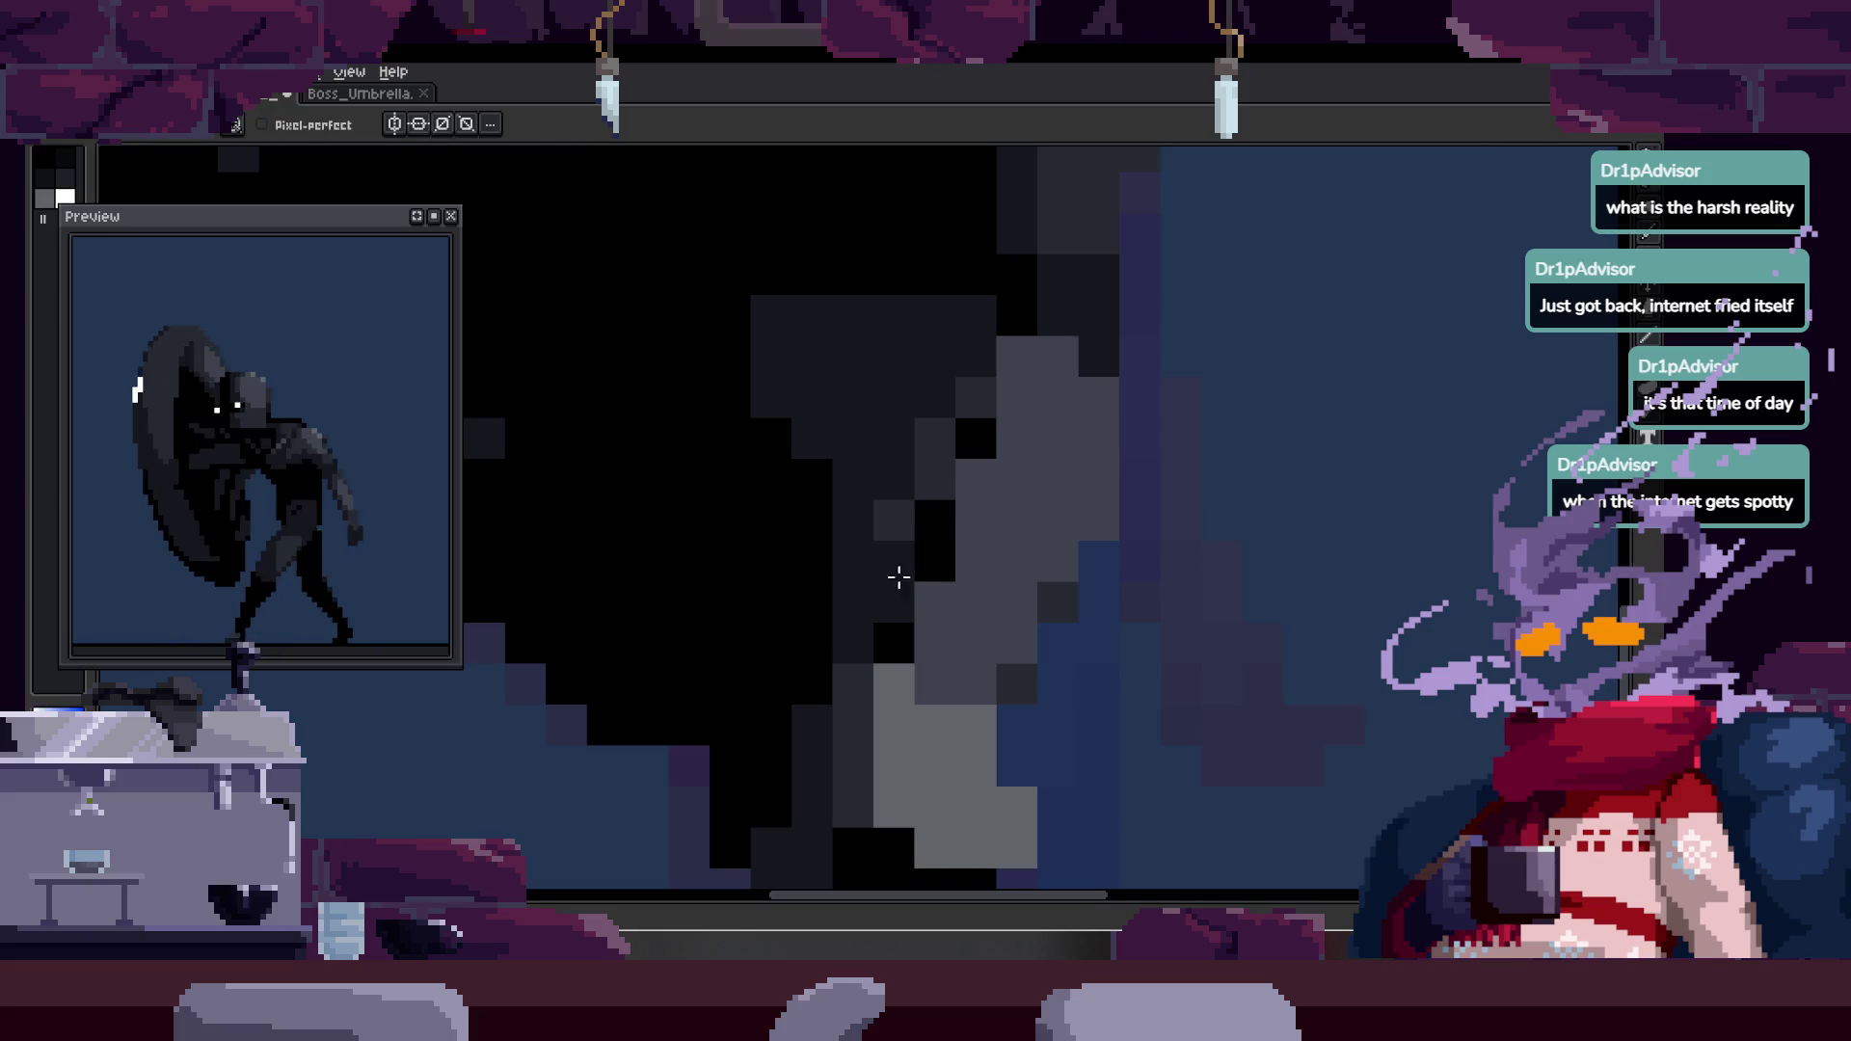
key("alt")
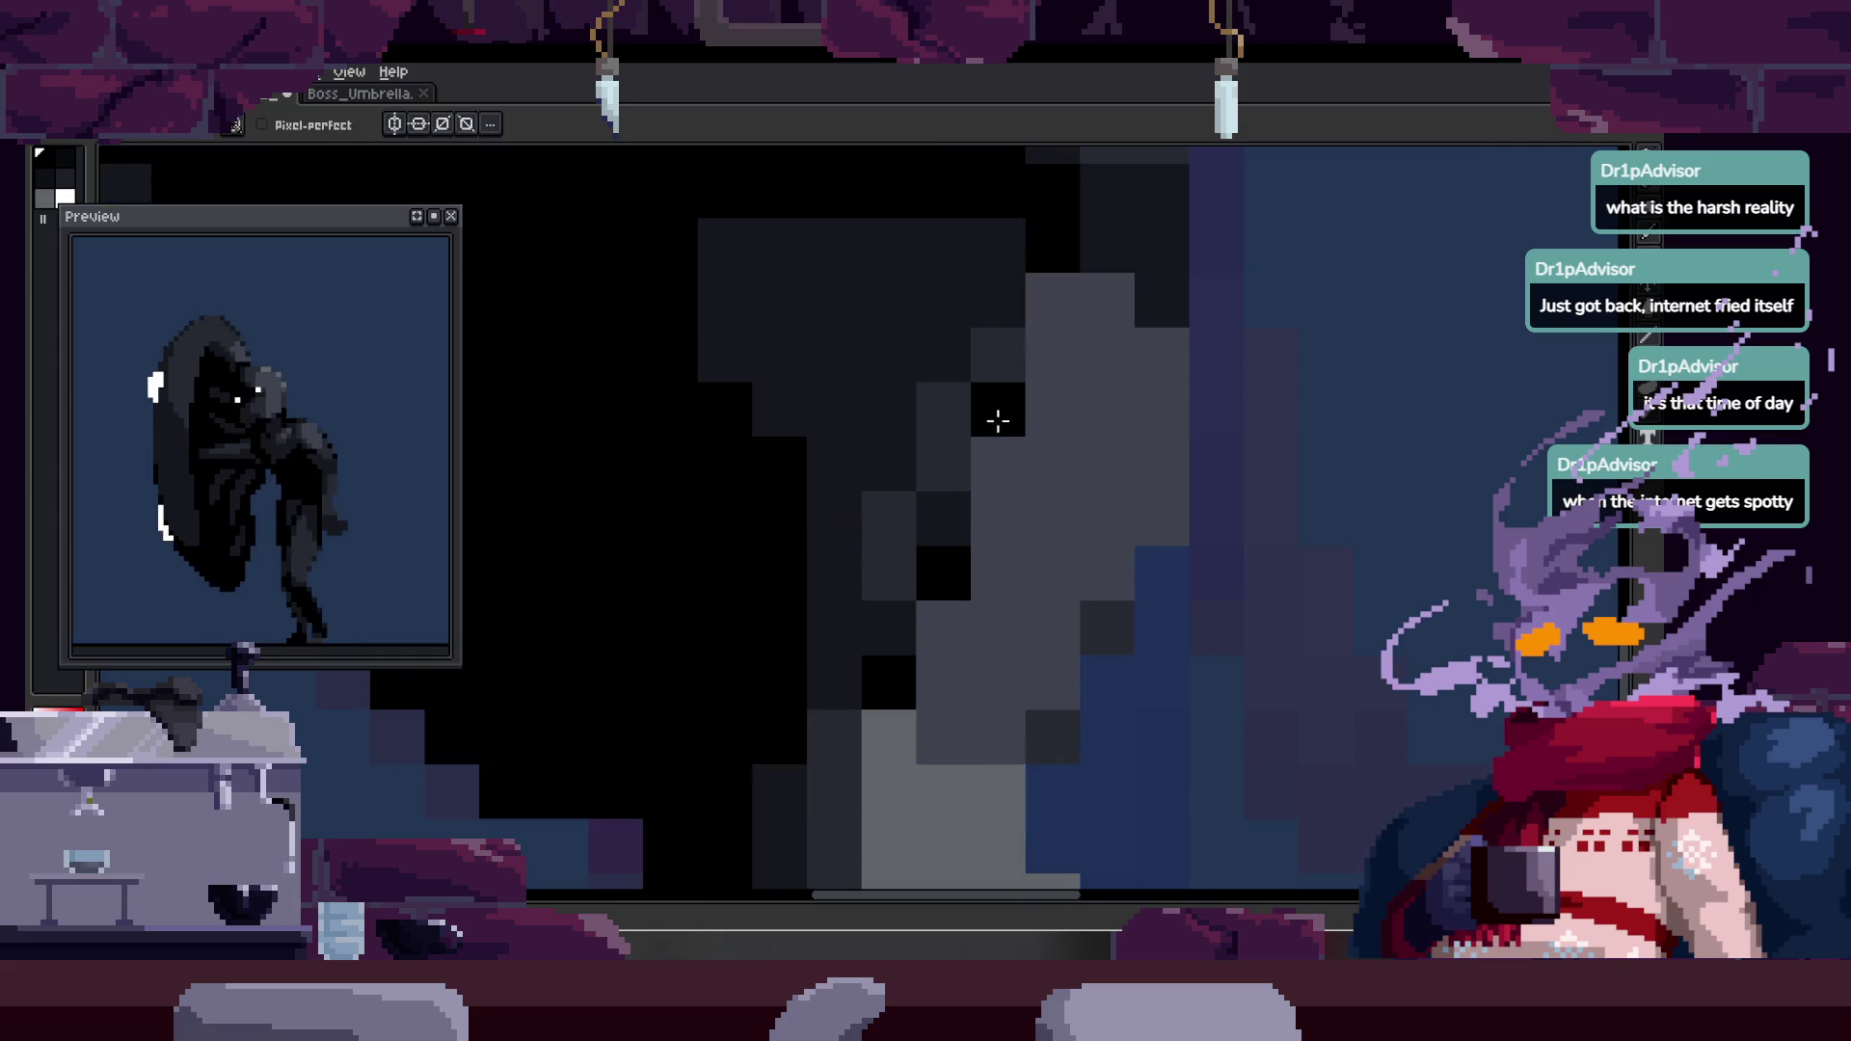
key("z")
scroll(964, 480, "down", 3)
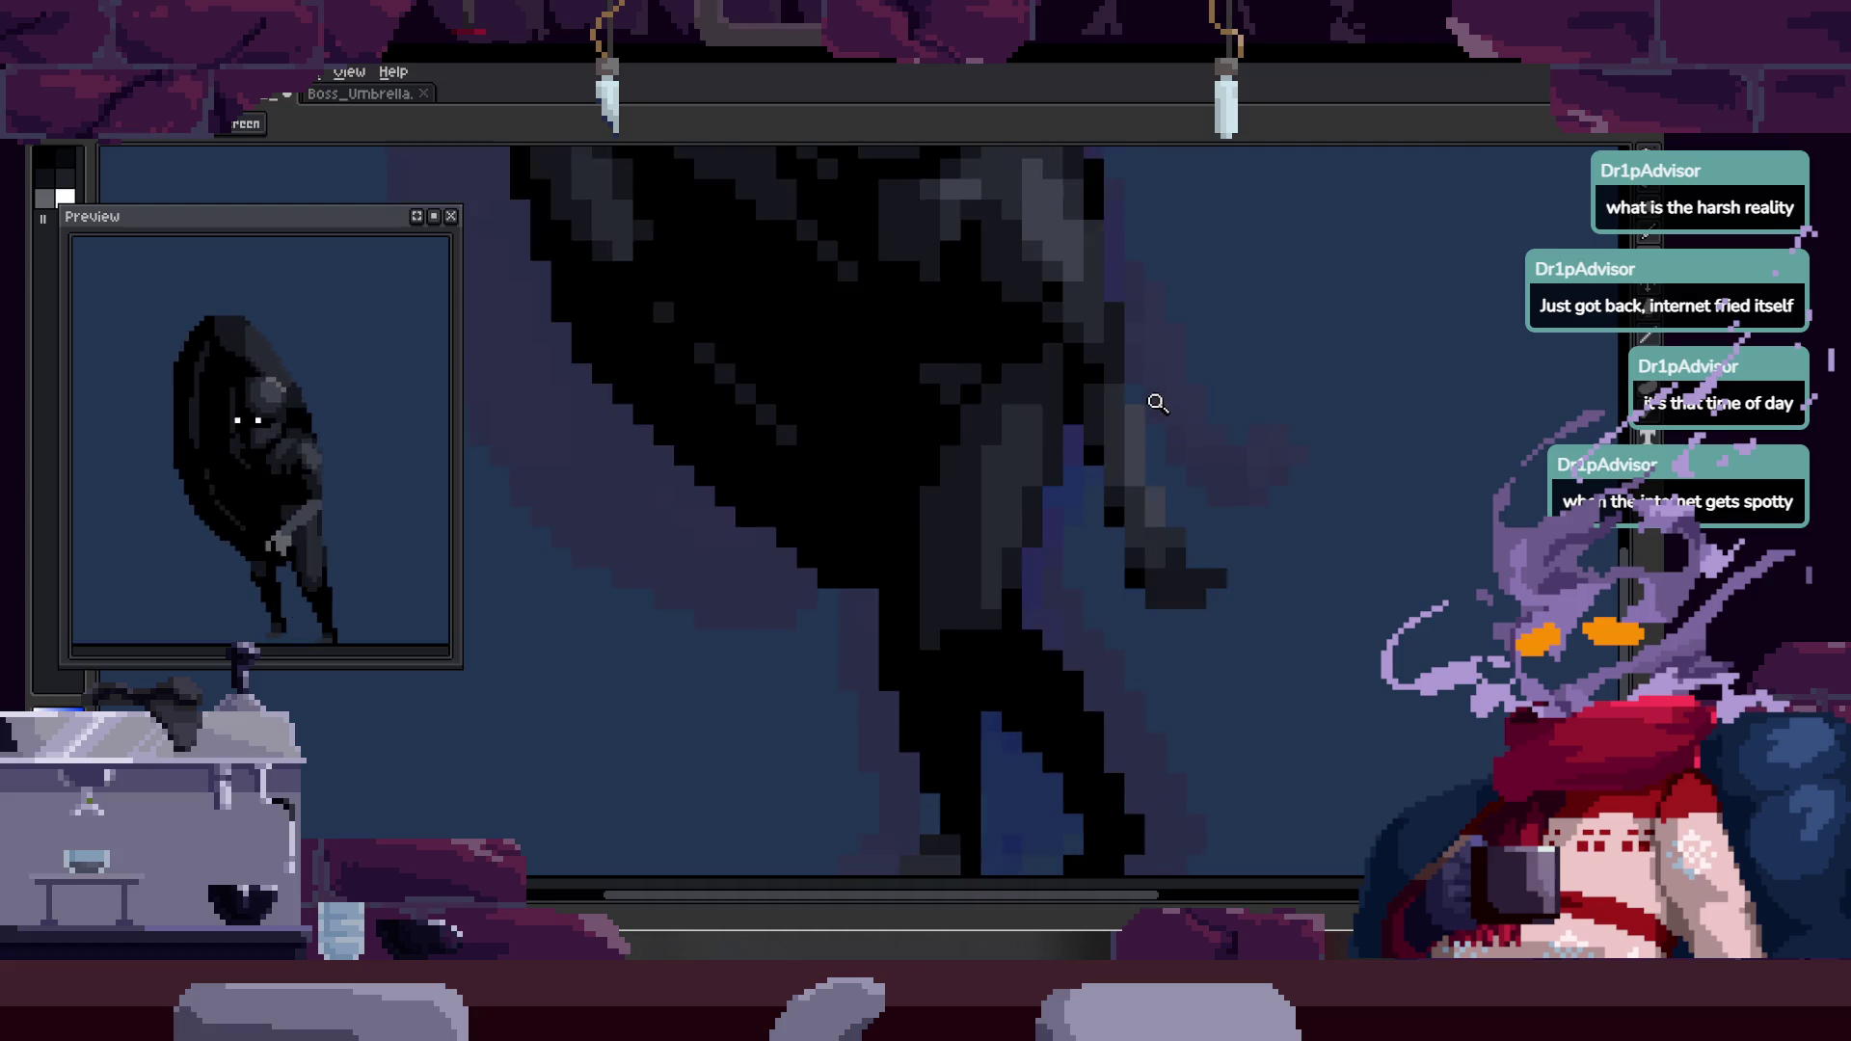
left_click(1092, 429)
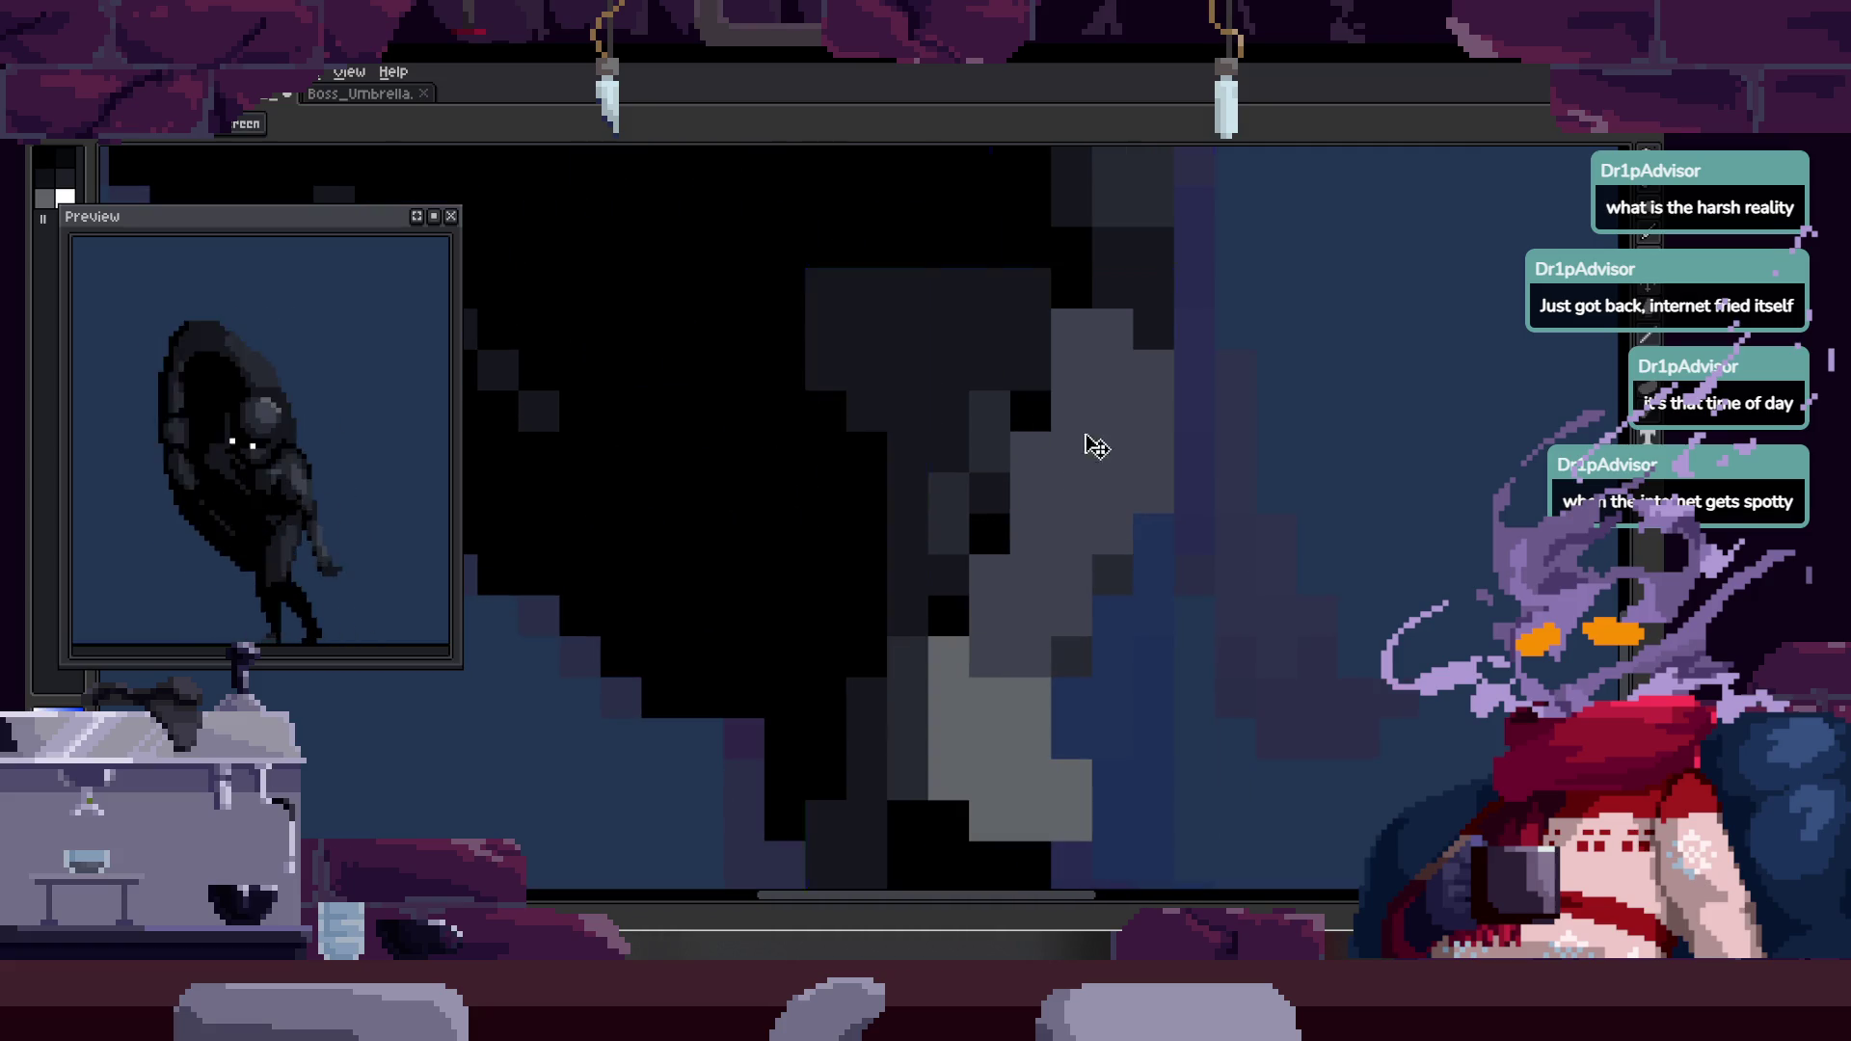
- Paint two black pixels where the grey arm meets the dark cloak
key("b")
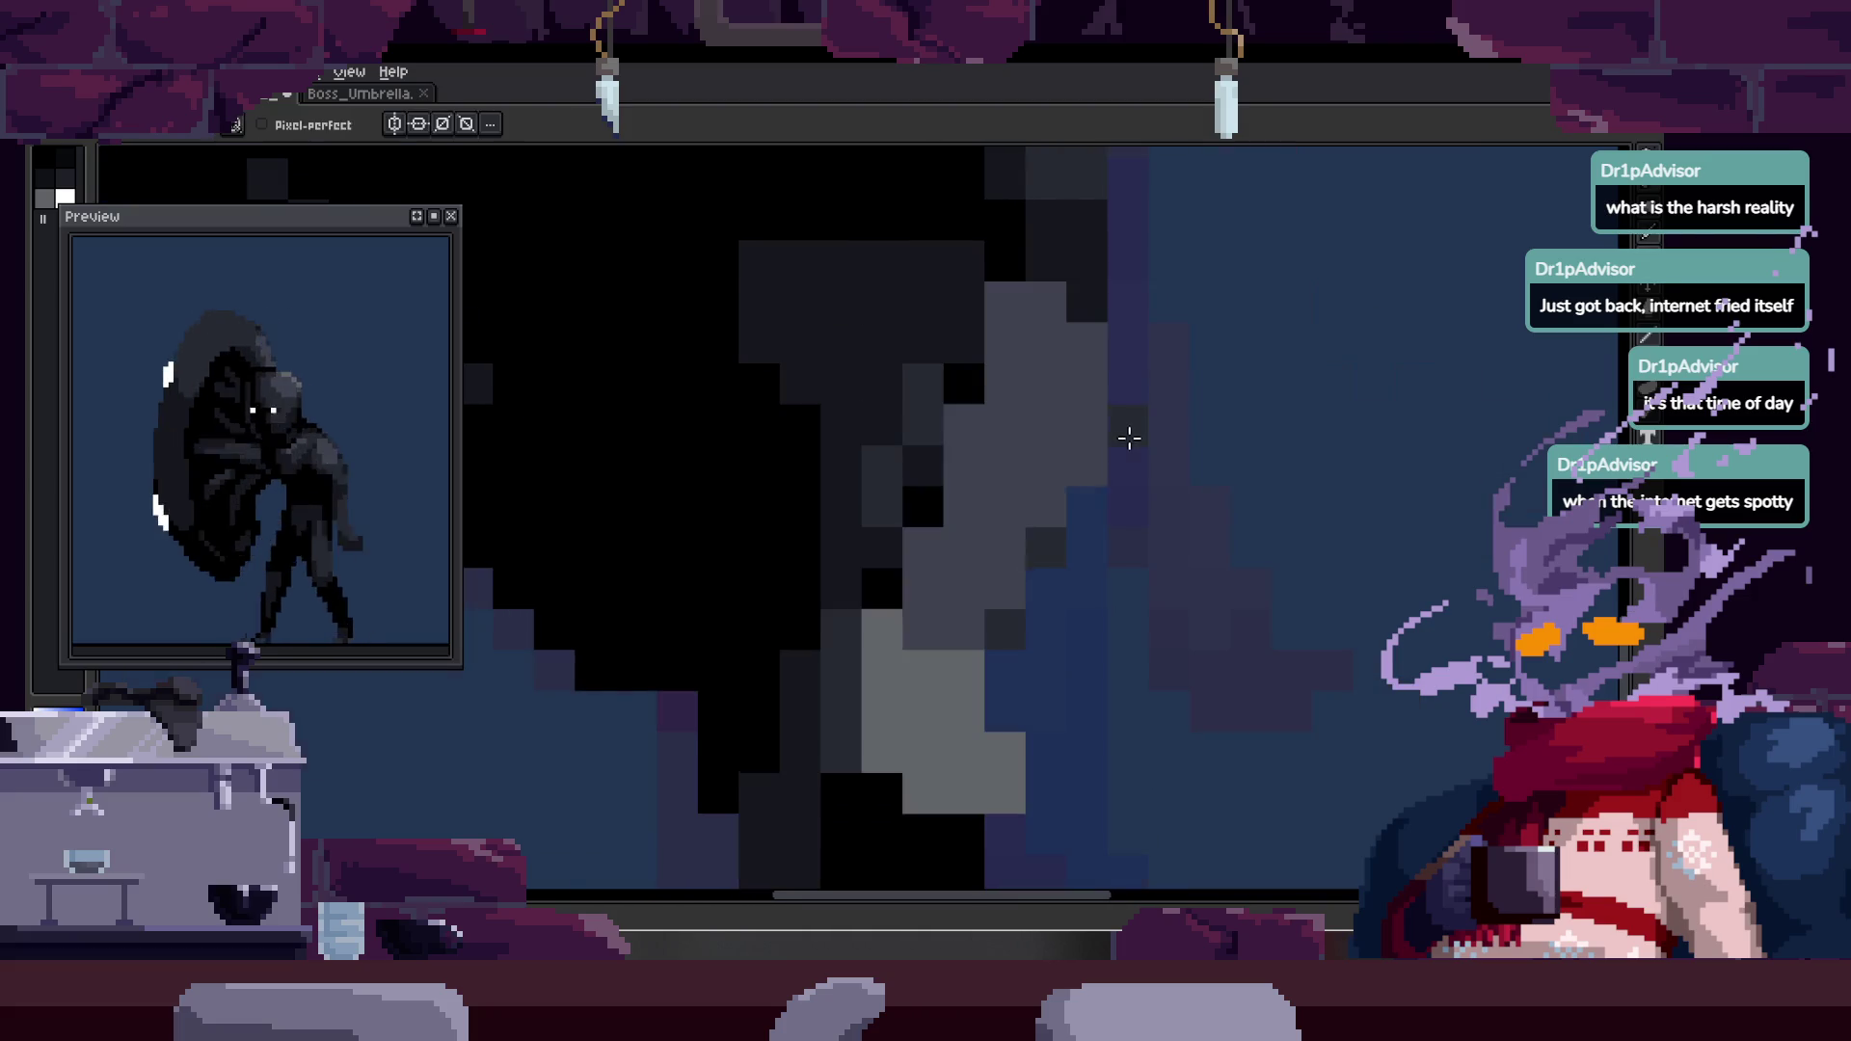
key("alt")
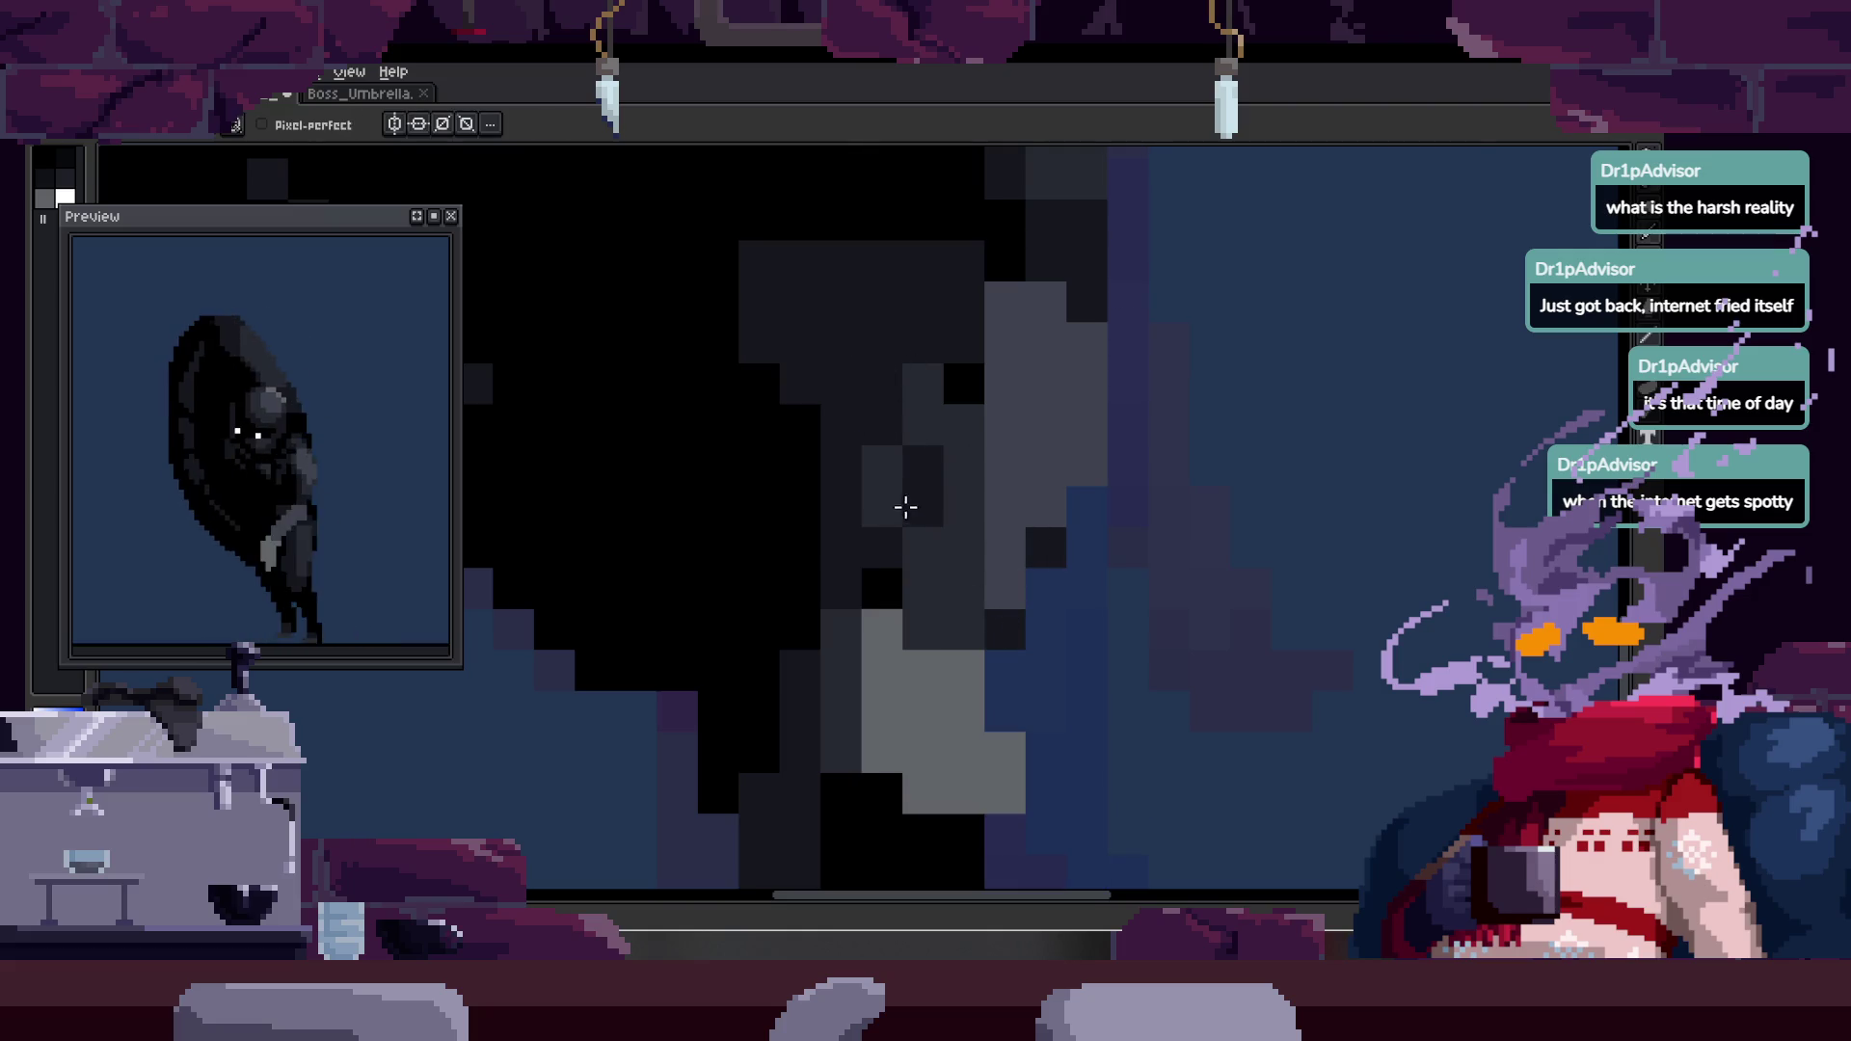
left_click(906, 511)
left_click(1018, 623)
key("z")
scroll(1144, 508, "down", 3)
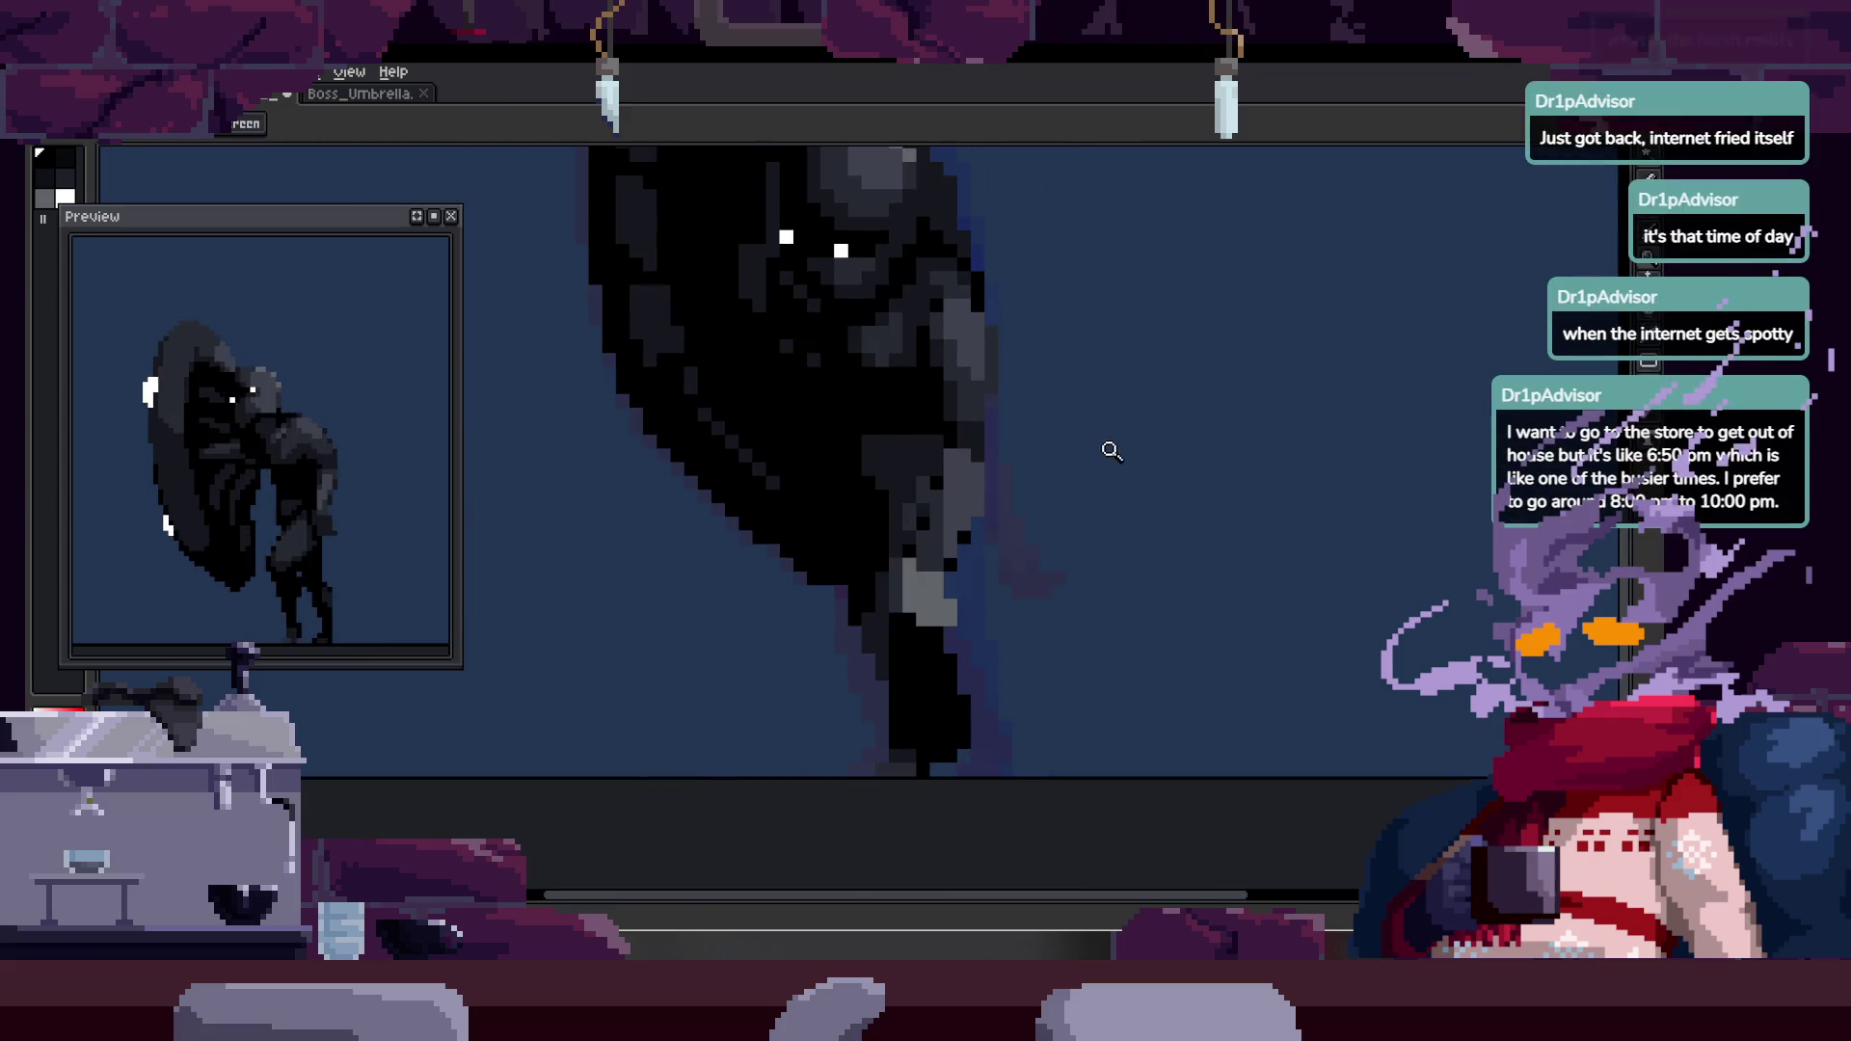
- Pan around the arm and pick a dark colour from the palette
scroll(1061, 406, "up", 2)
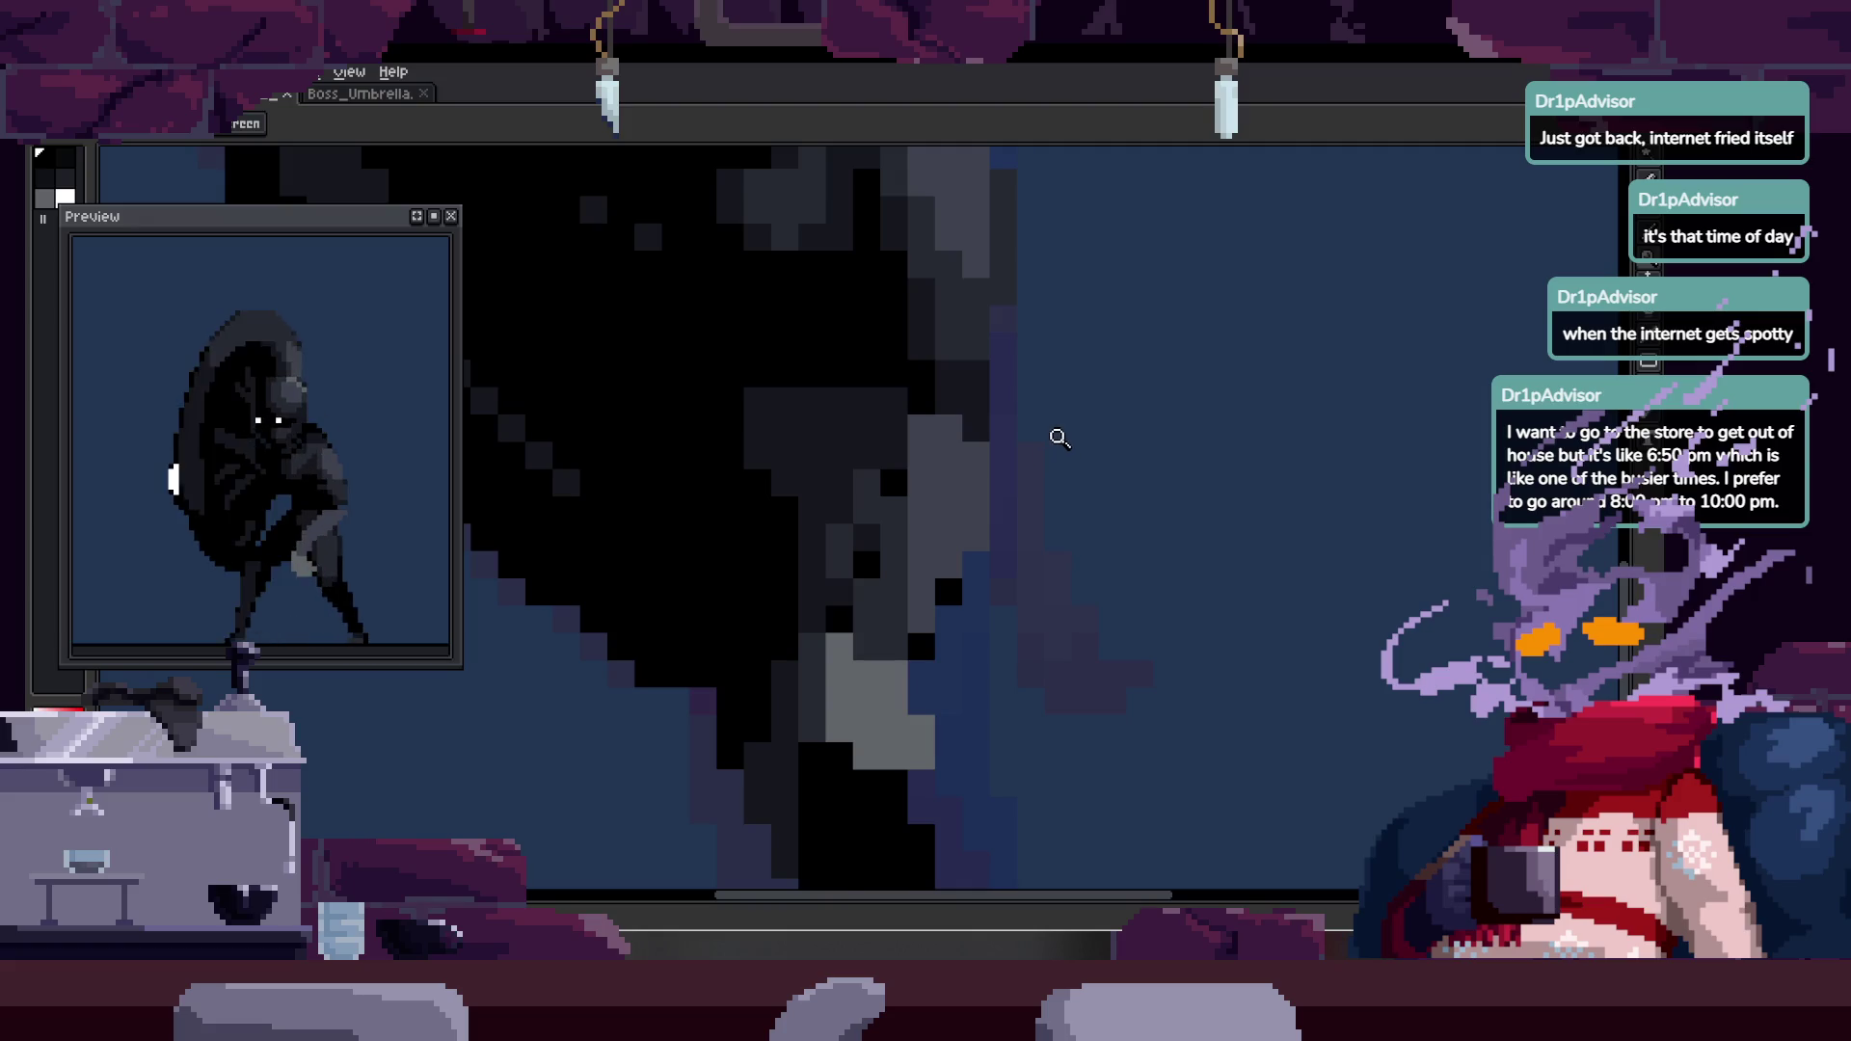
scroll(1059, 439, "down", 1)
scroll(933, 396, "up", 2)
mouse_move(1033, 504)
left_mouse_down()
mouse_move(986, 398)
mouse_move(916, 463)
mouse_move(1016, 499)
left_mouse_up()
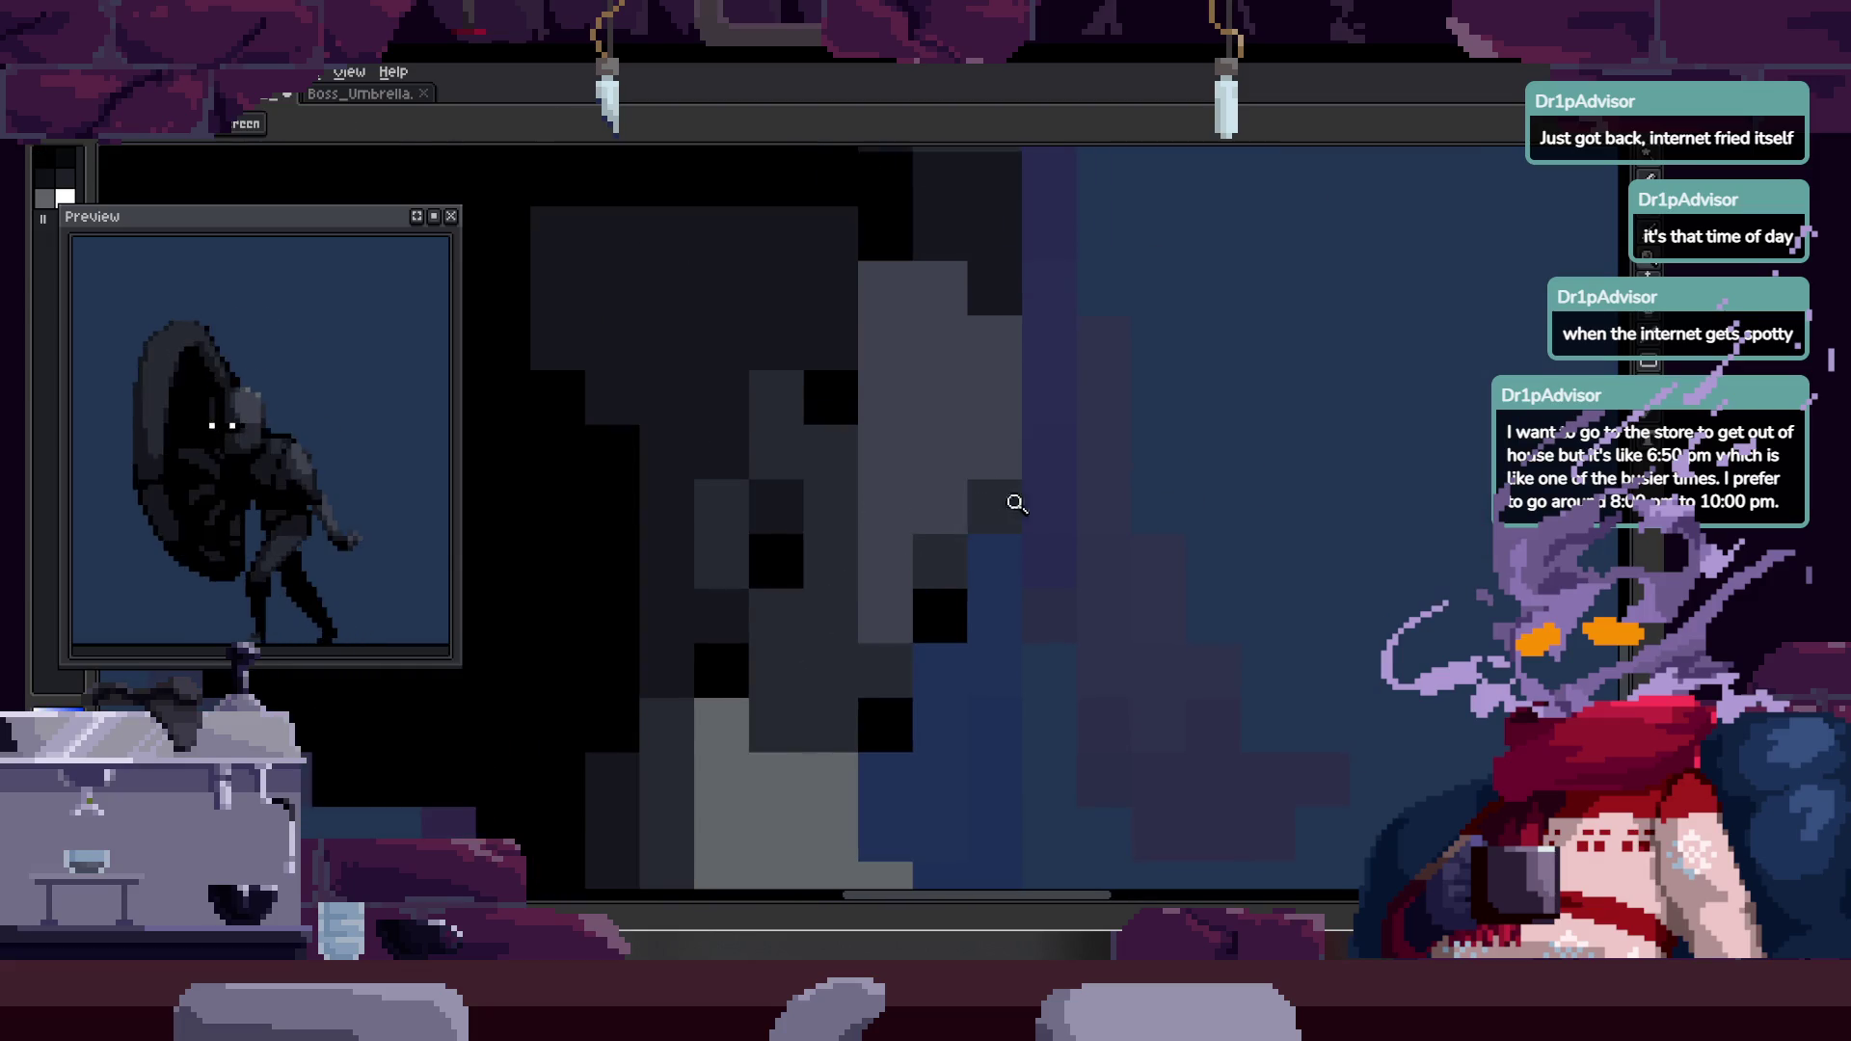
scroll(1016, 500, "down", 3)
scroll(1057, 488, "up", 2)
key("b")
scroll(826, 628, "up", 2)
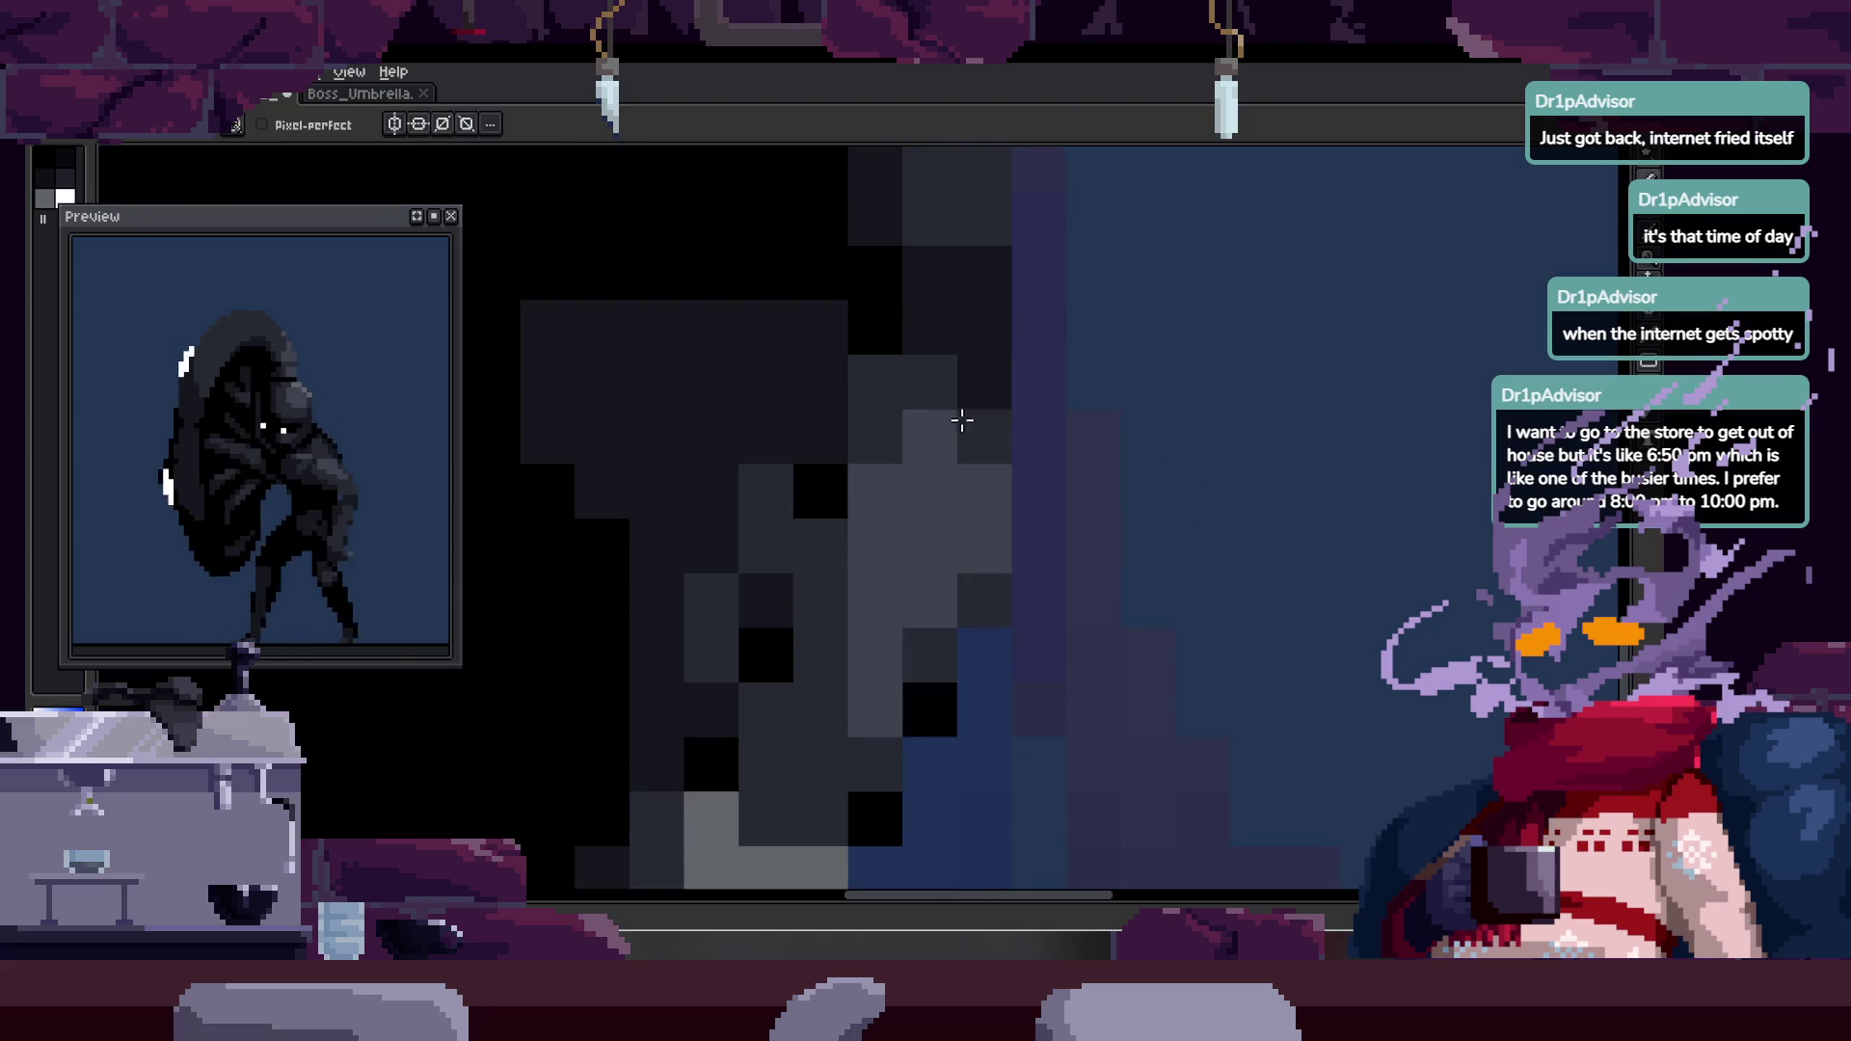
scroll(960, 417, "down", 1)
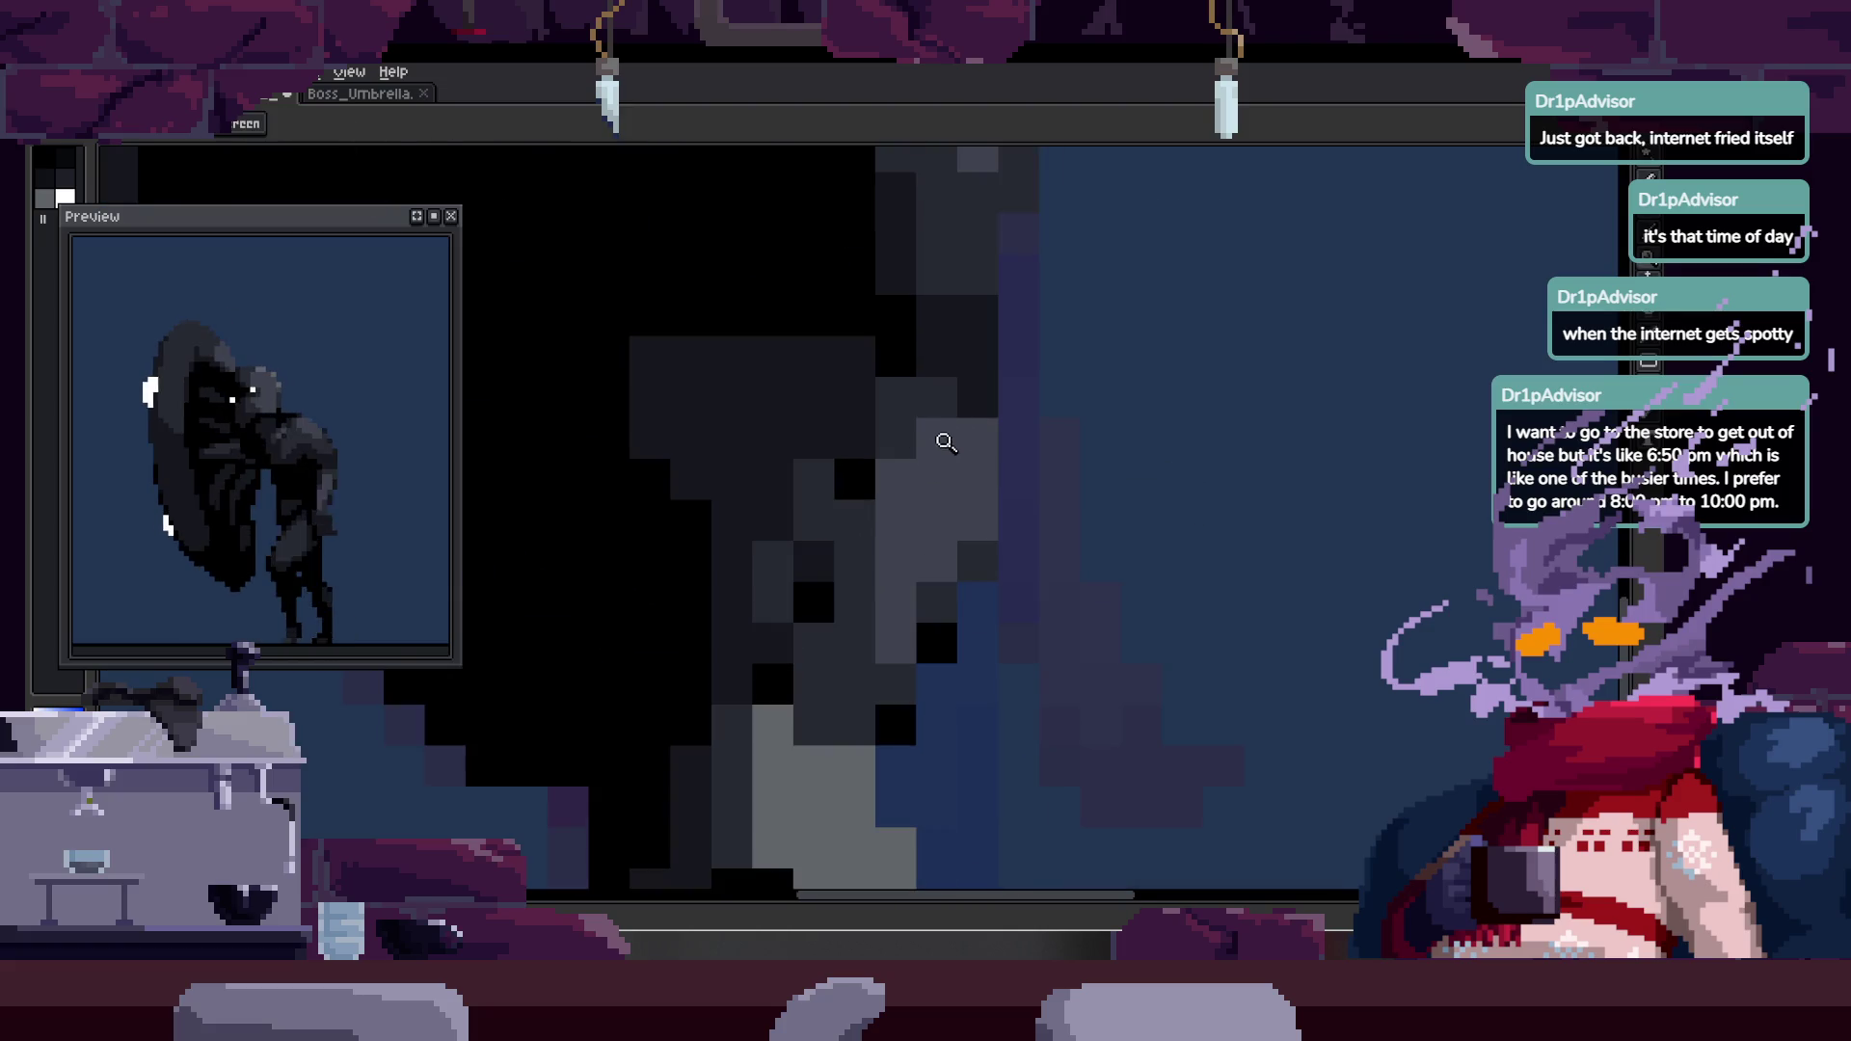
left_click(923, 378, "alt")
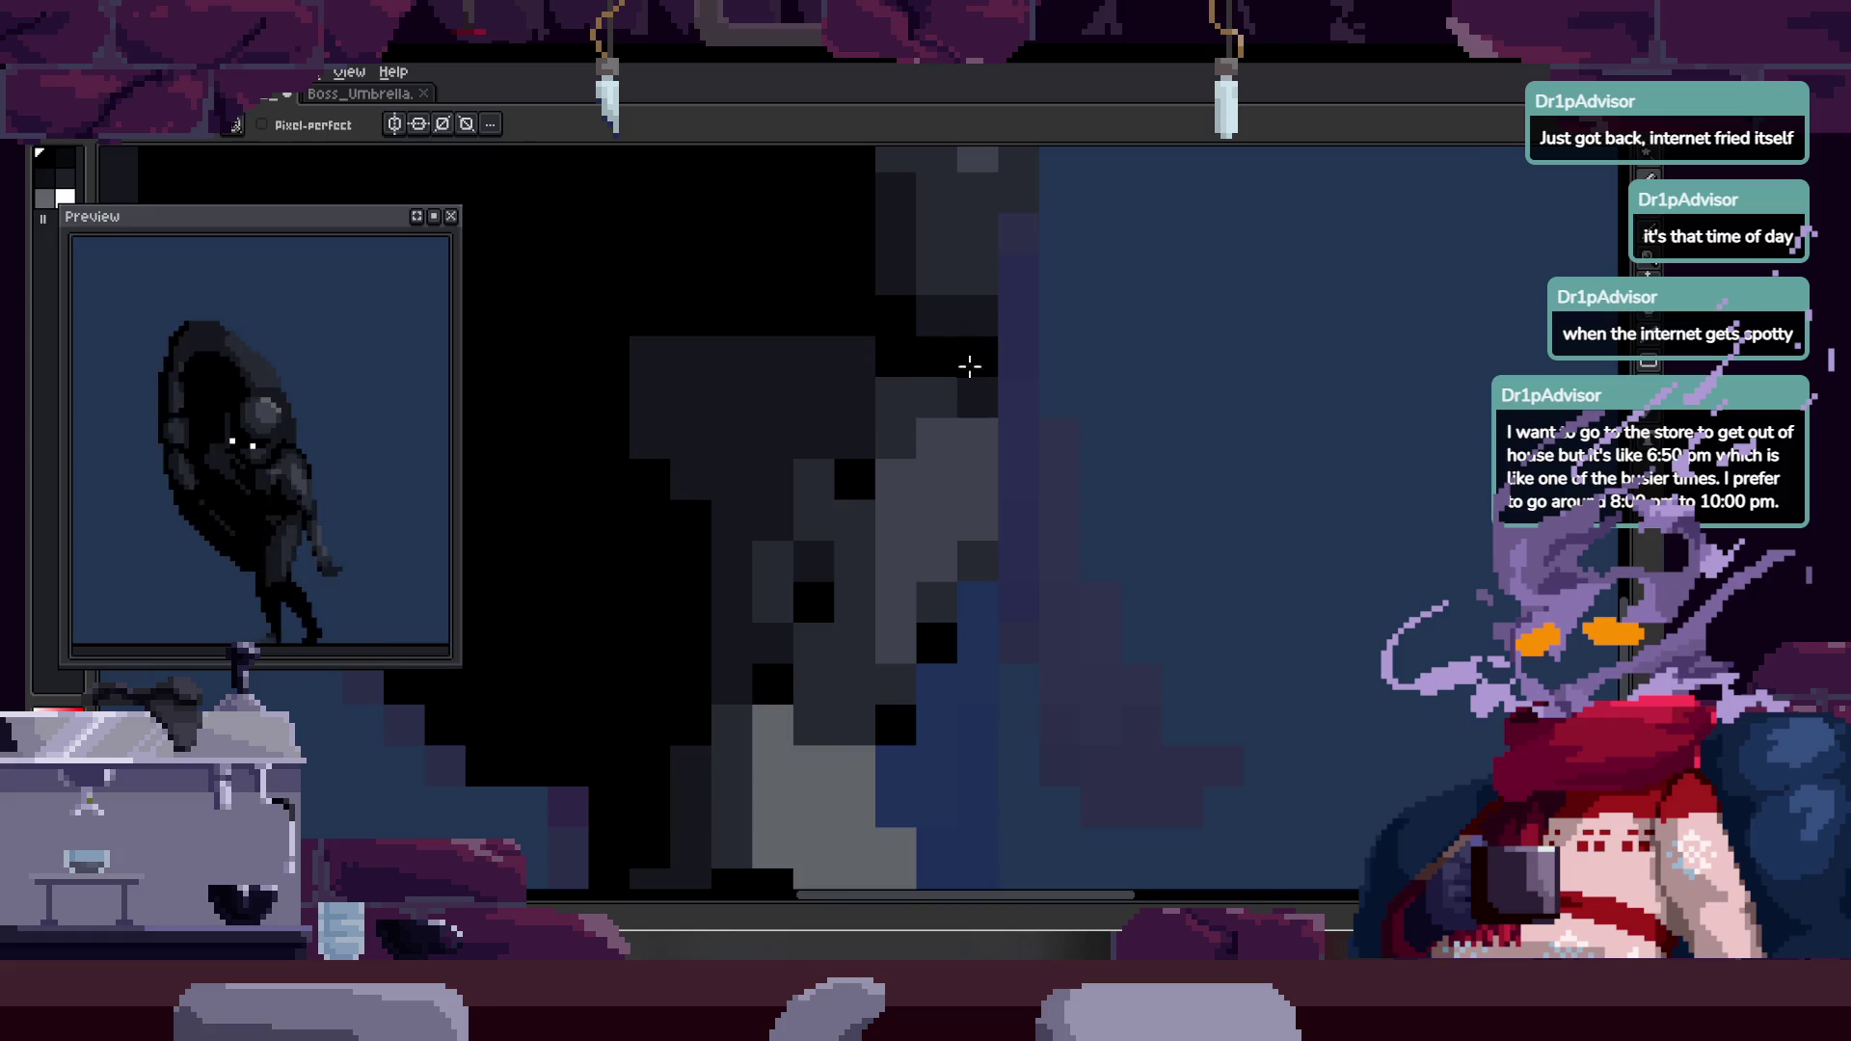
scroll(963, 363, "down", 3)
scroll(1054, 433, "up", 3)
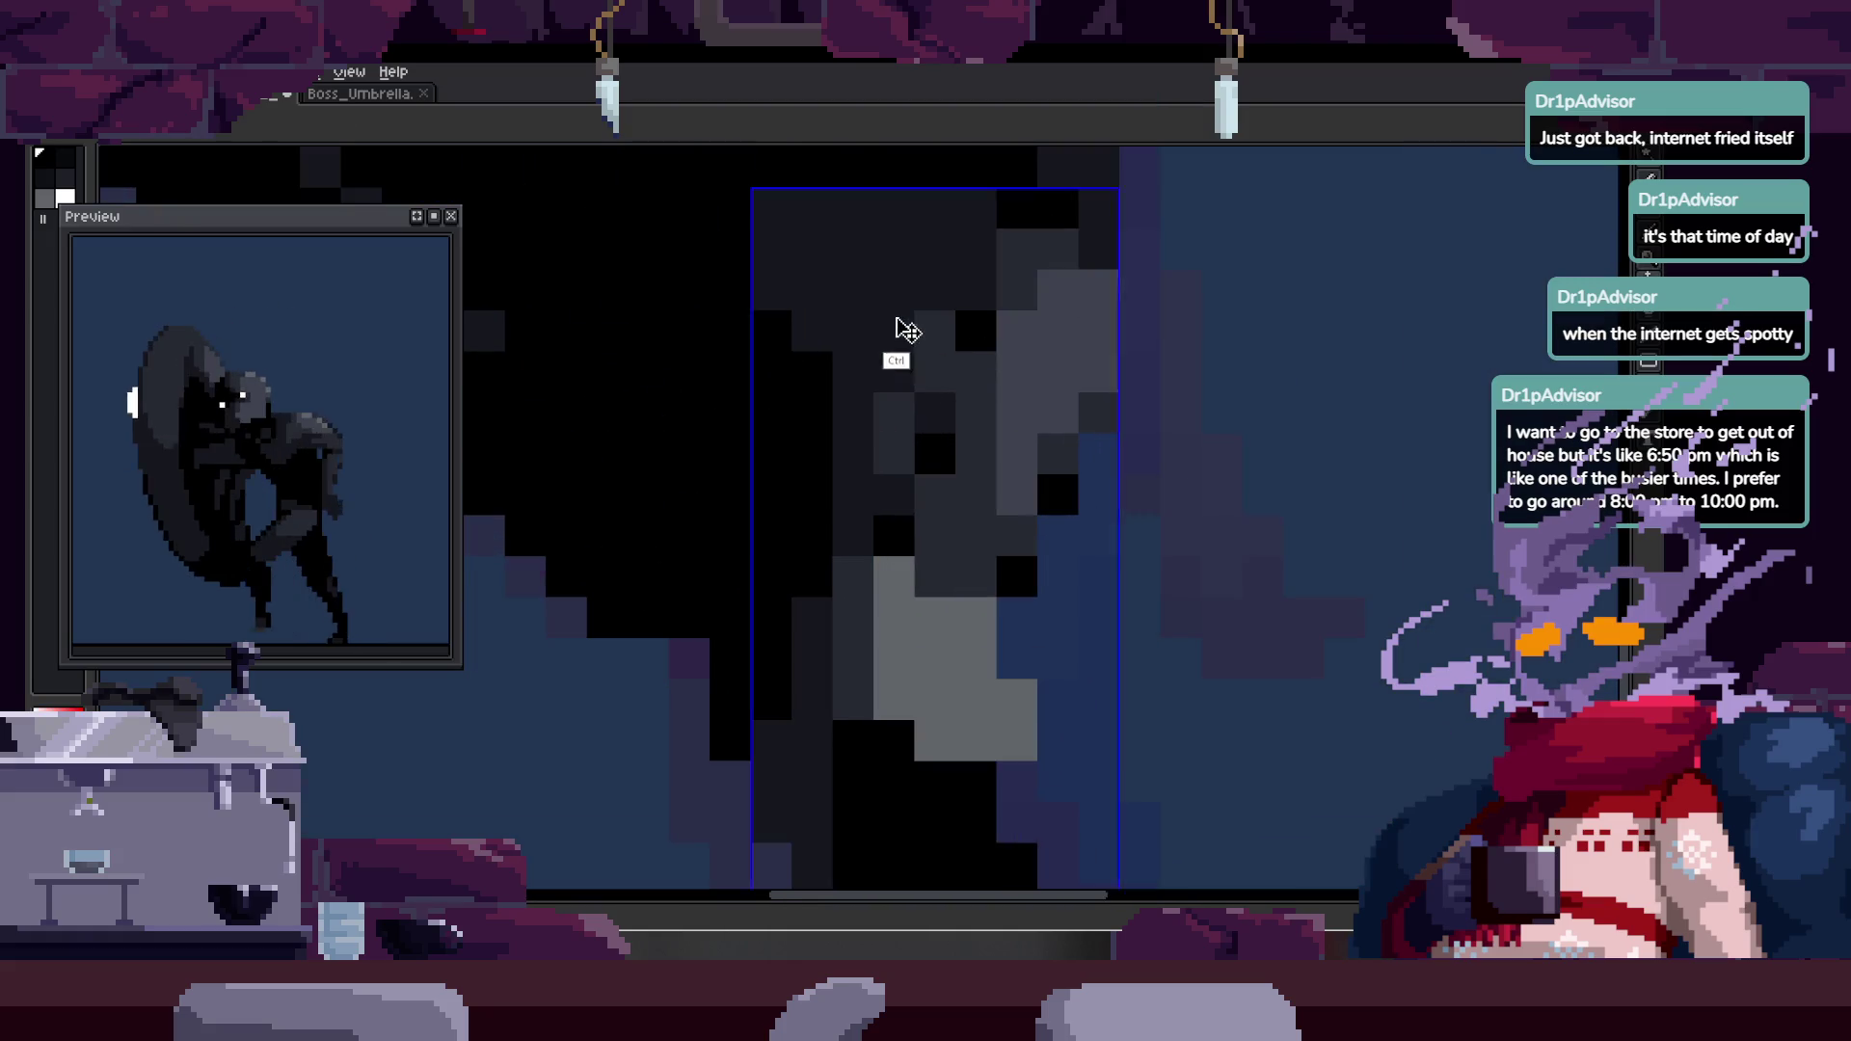
- Add black pixels along the arm's edge and turn one neighbouring arm pixel grey
key("z")
scroll(946, 289, "down", 3)
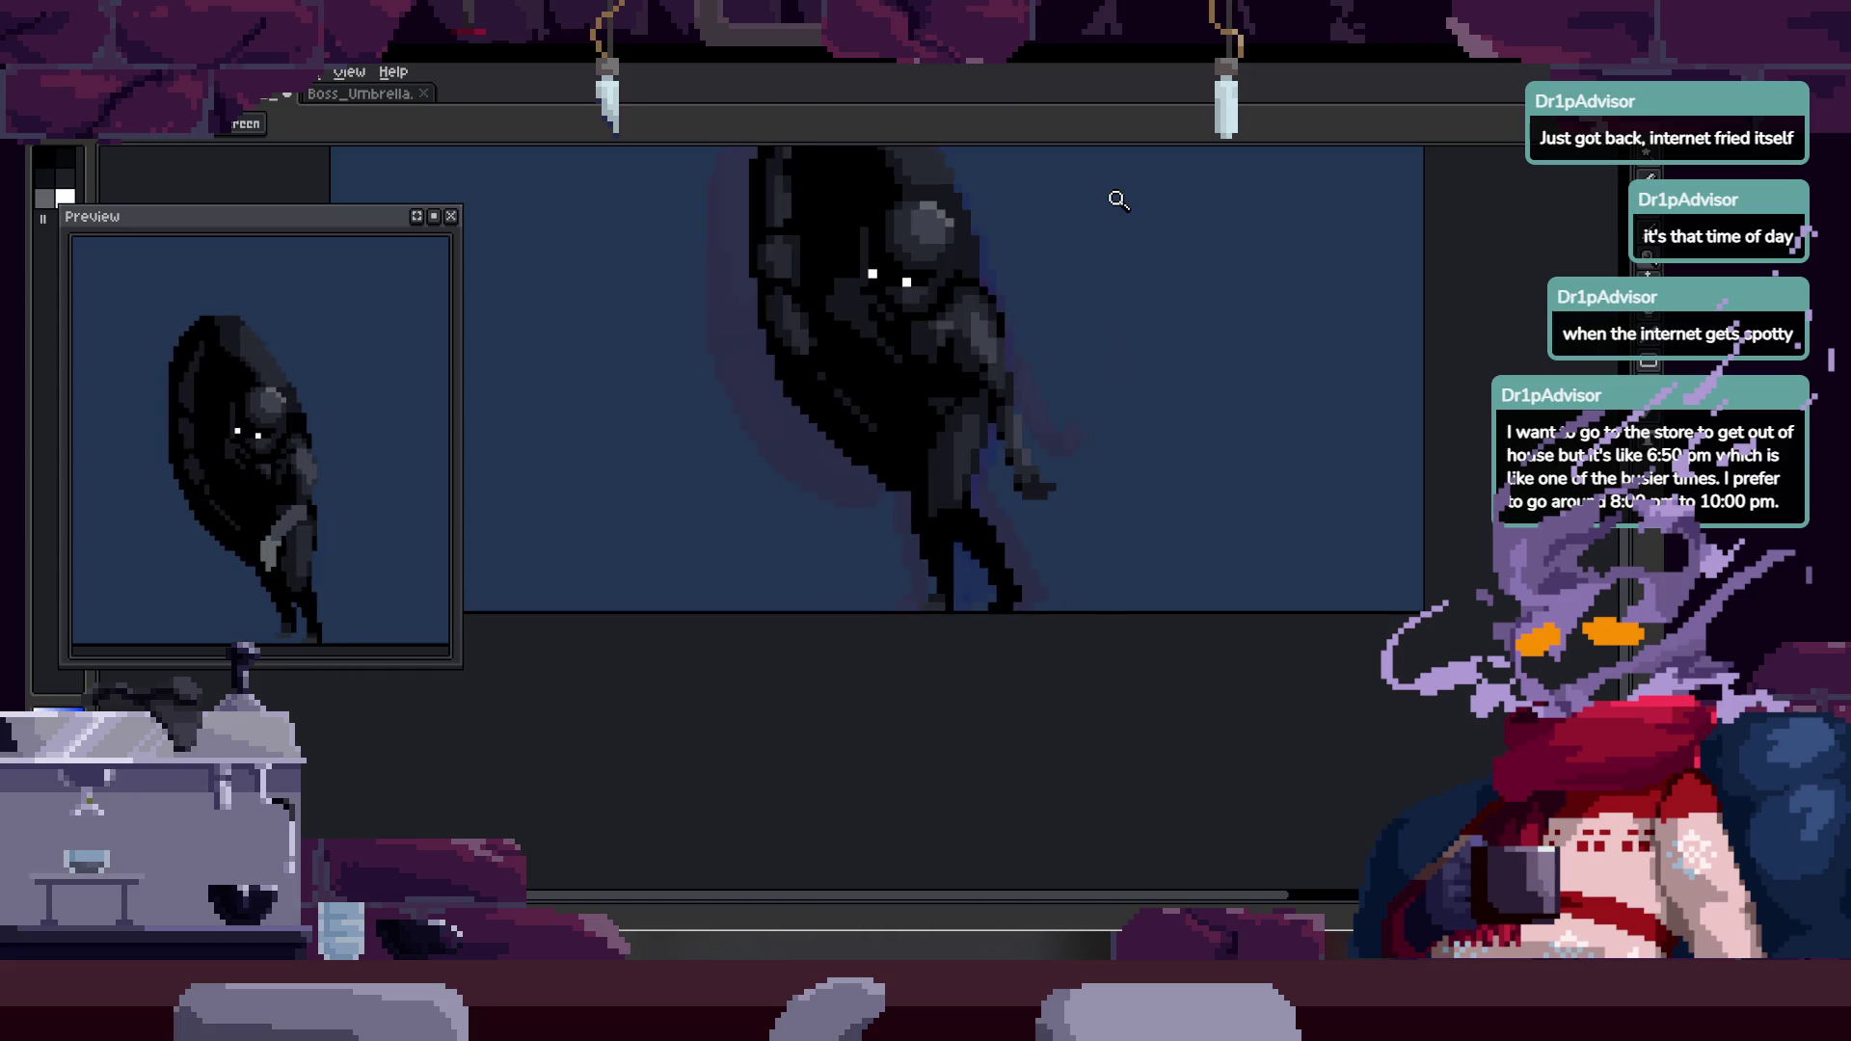
scroll(993, 427, "up", 5)
key("b")
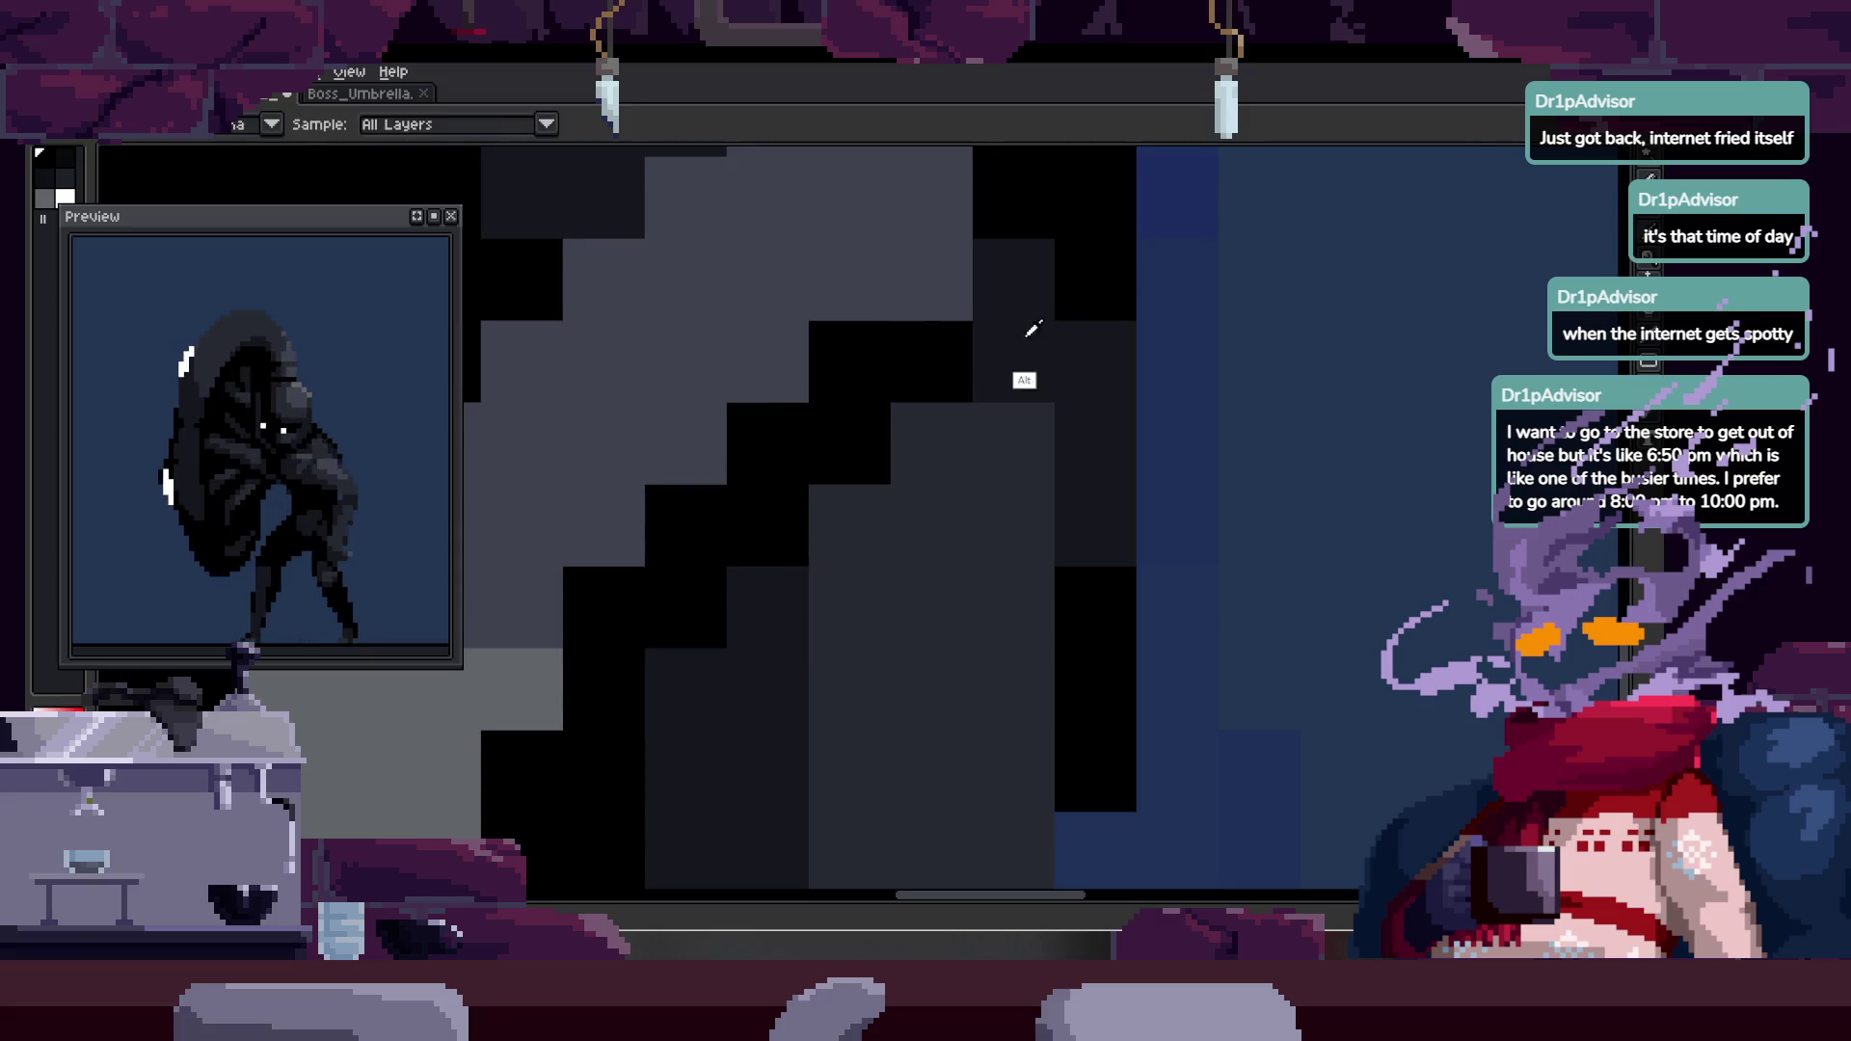
key("z")
scroll(887, 550, "down", 2)
scroll(887, 549, "down", 2)
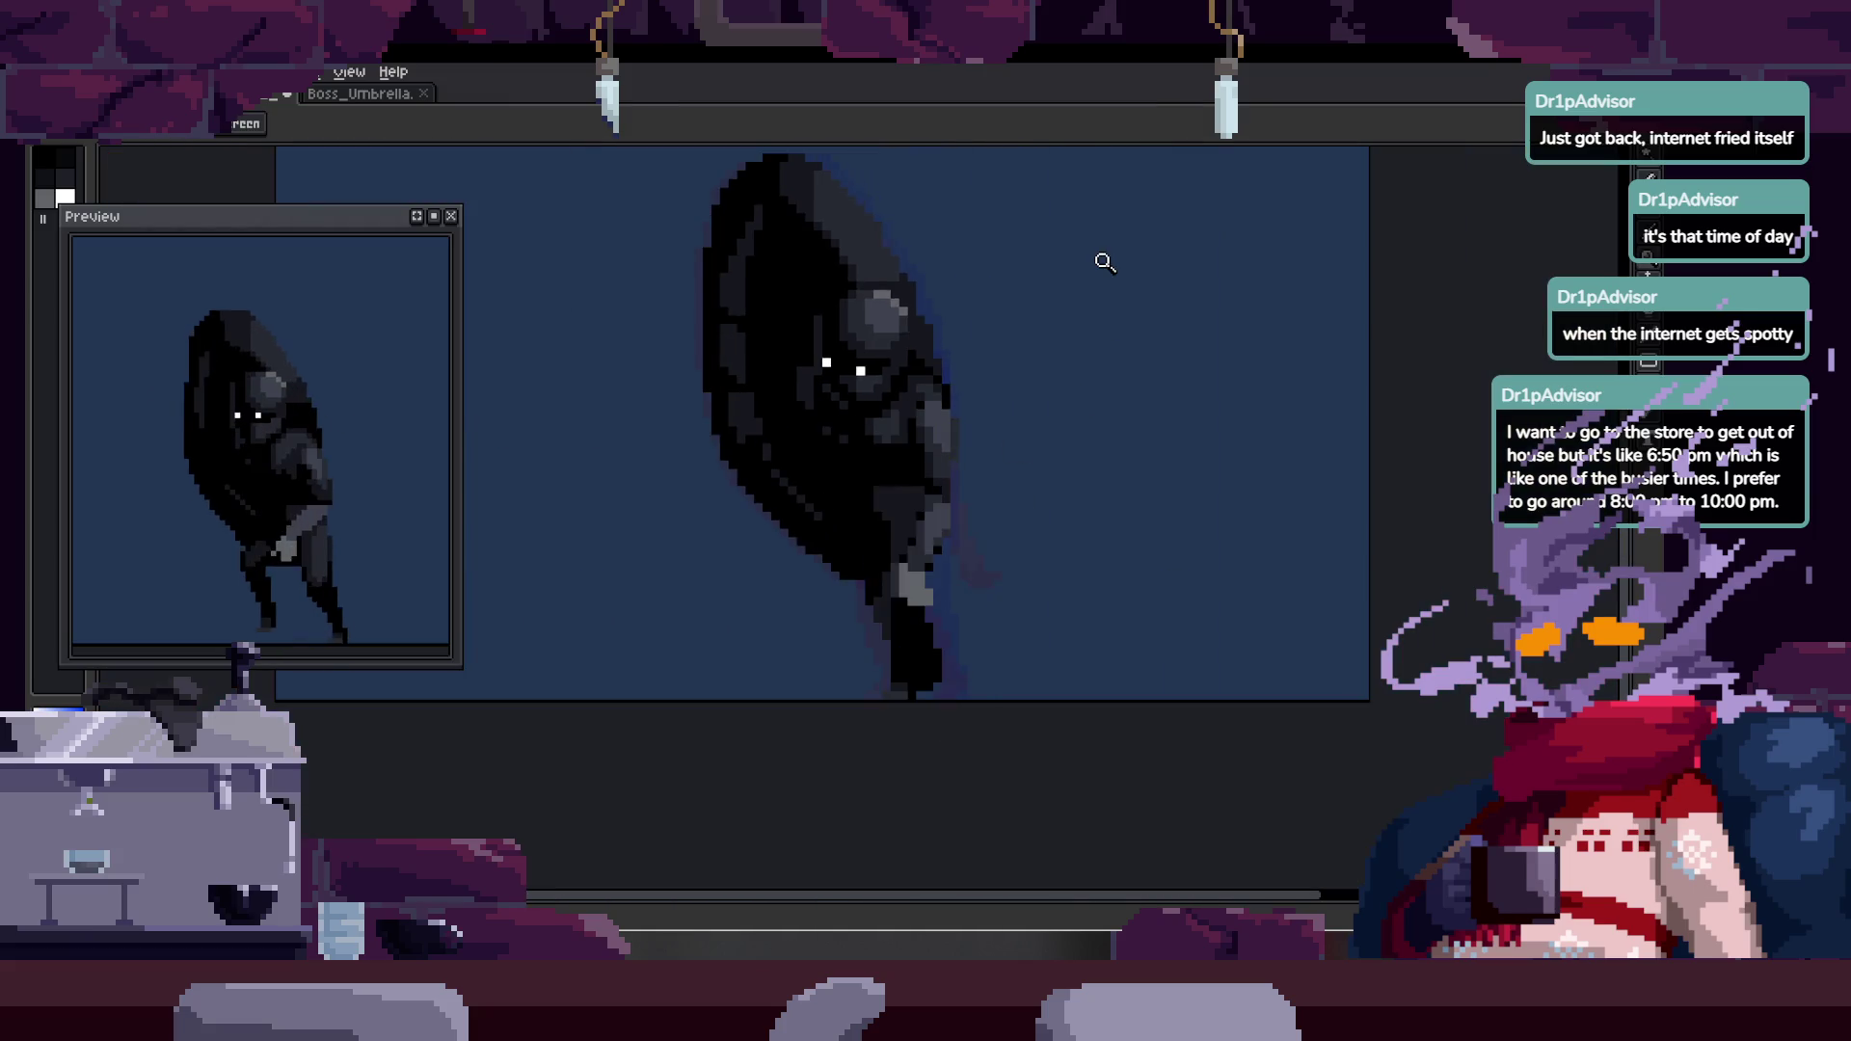
scroll(1016, 435, "up", 4)
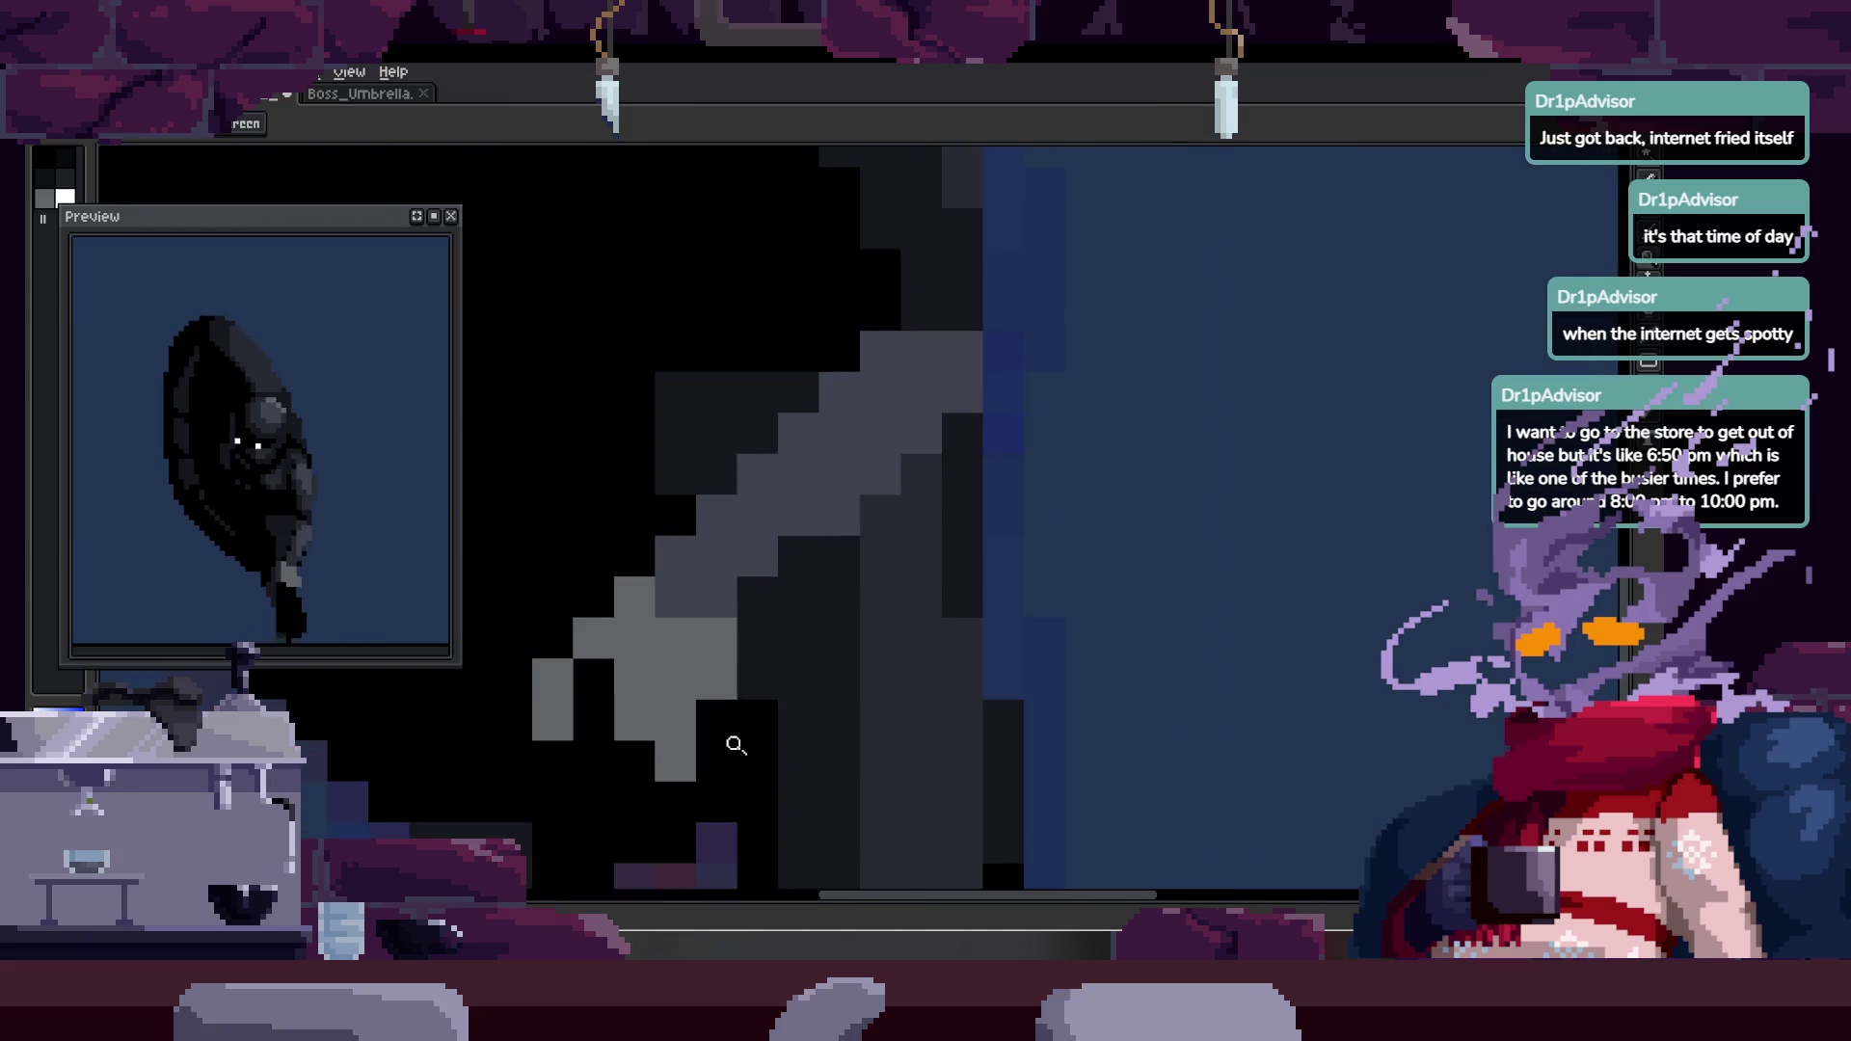
key("b")
left_click(808, 561)
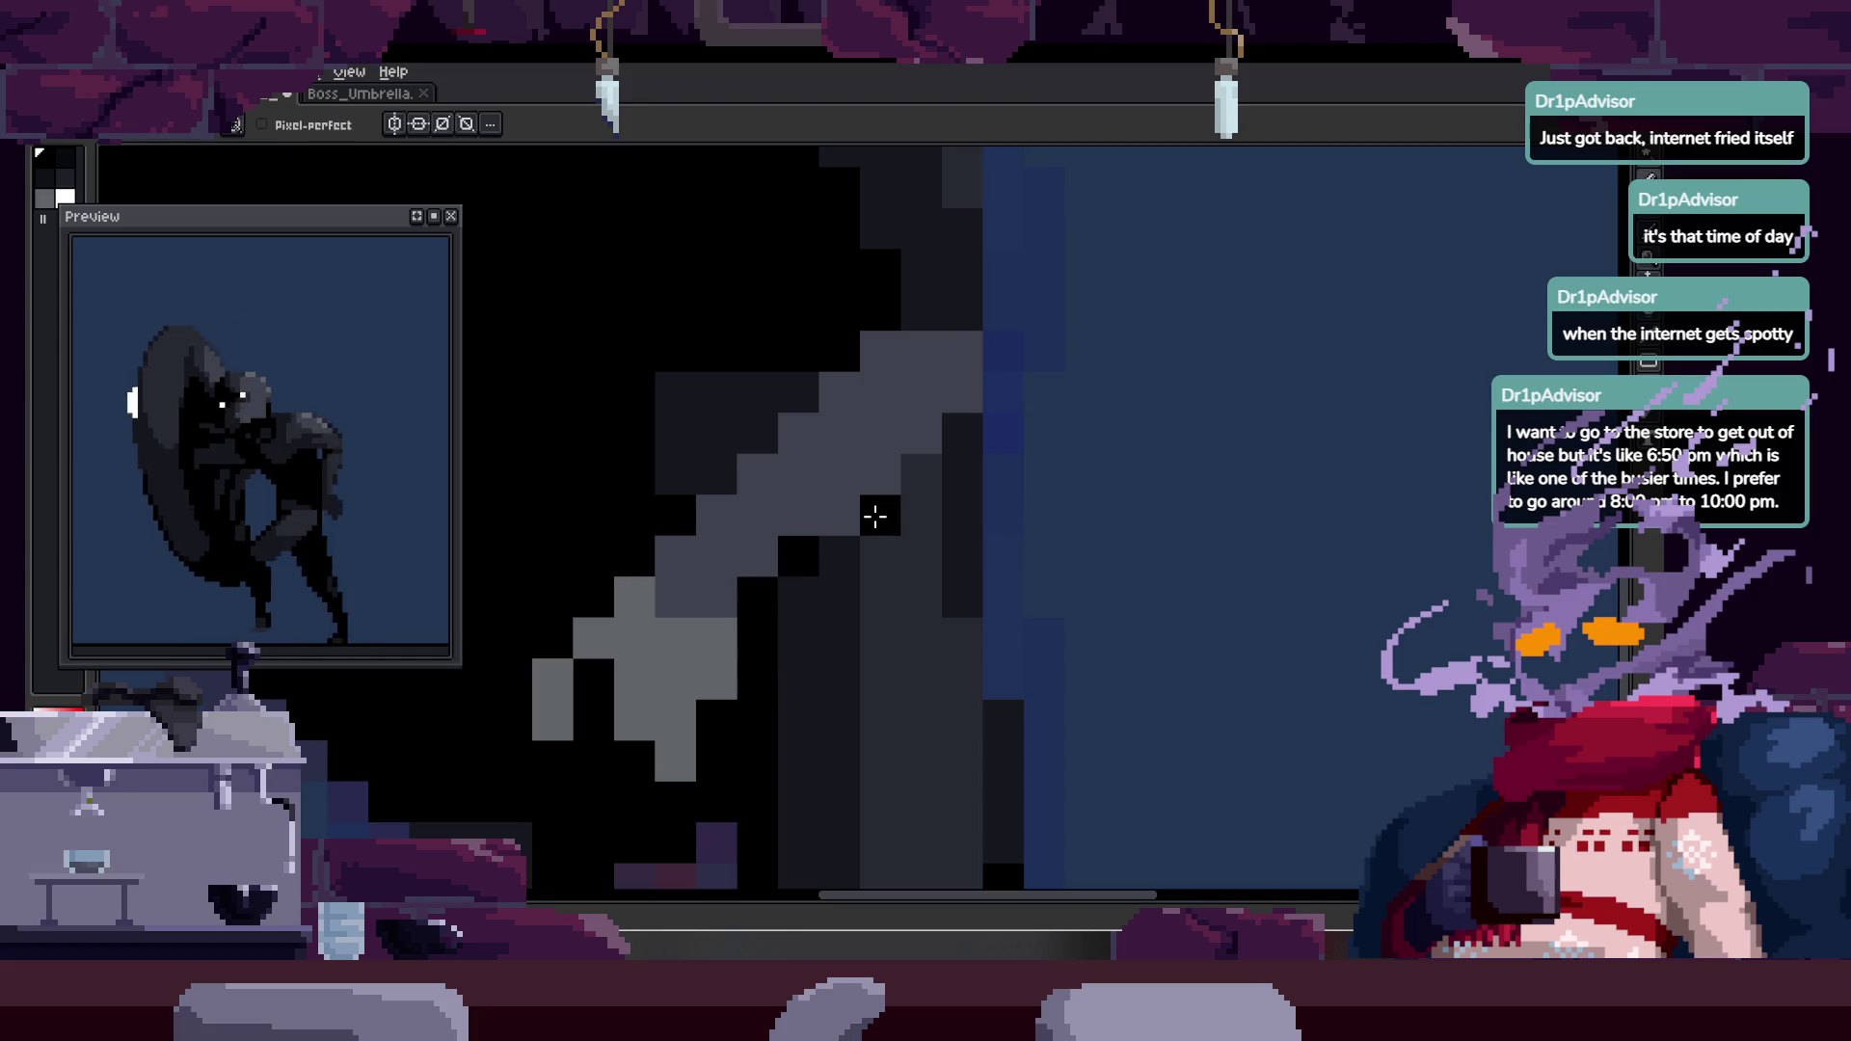
left_click(805, 641)
left_click(843, 590)
left_click(901, 527)
scroll(902, 527, "down", 4)
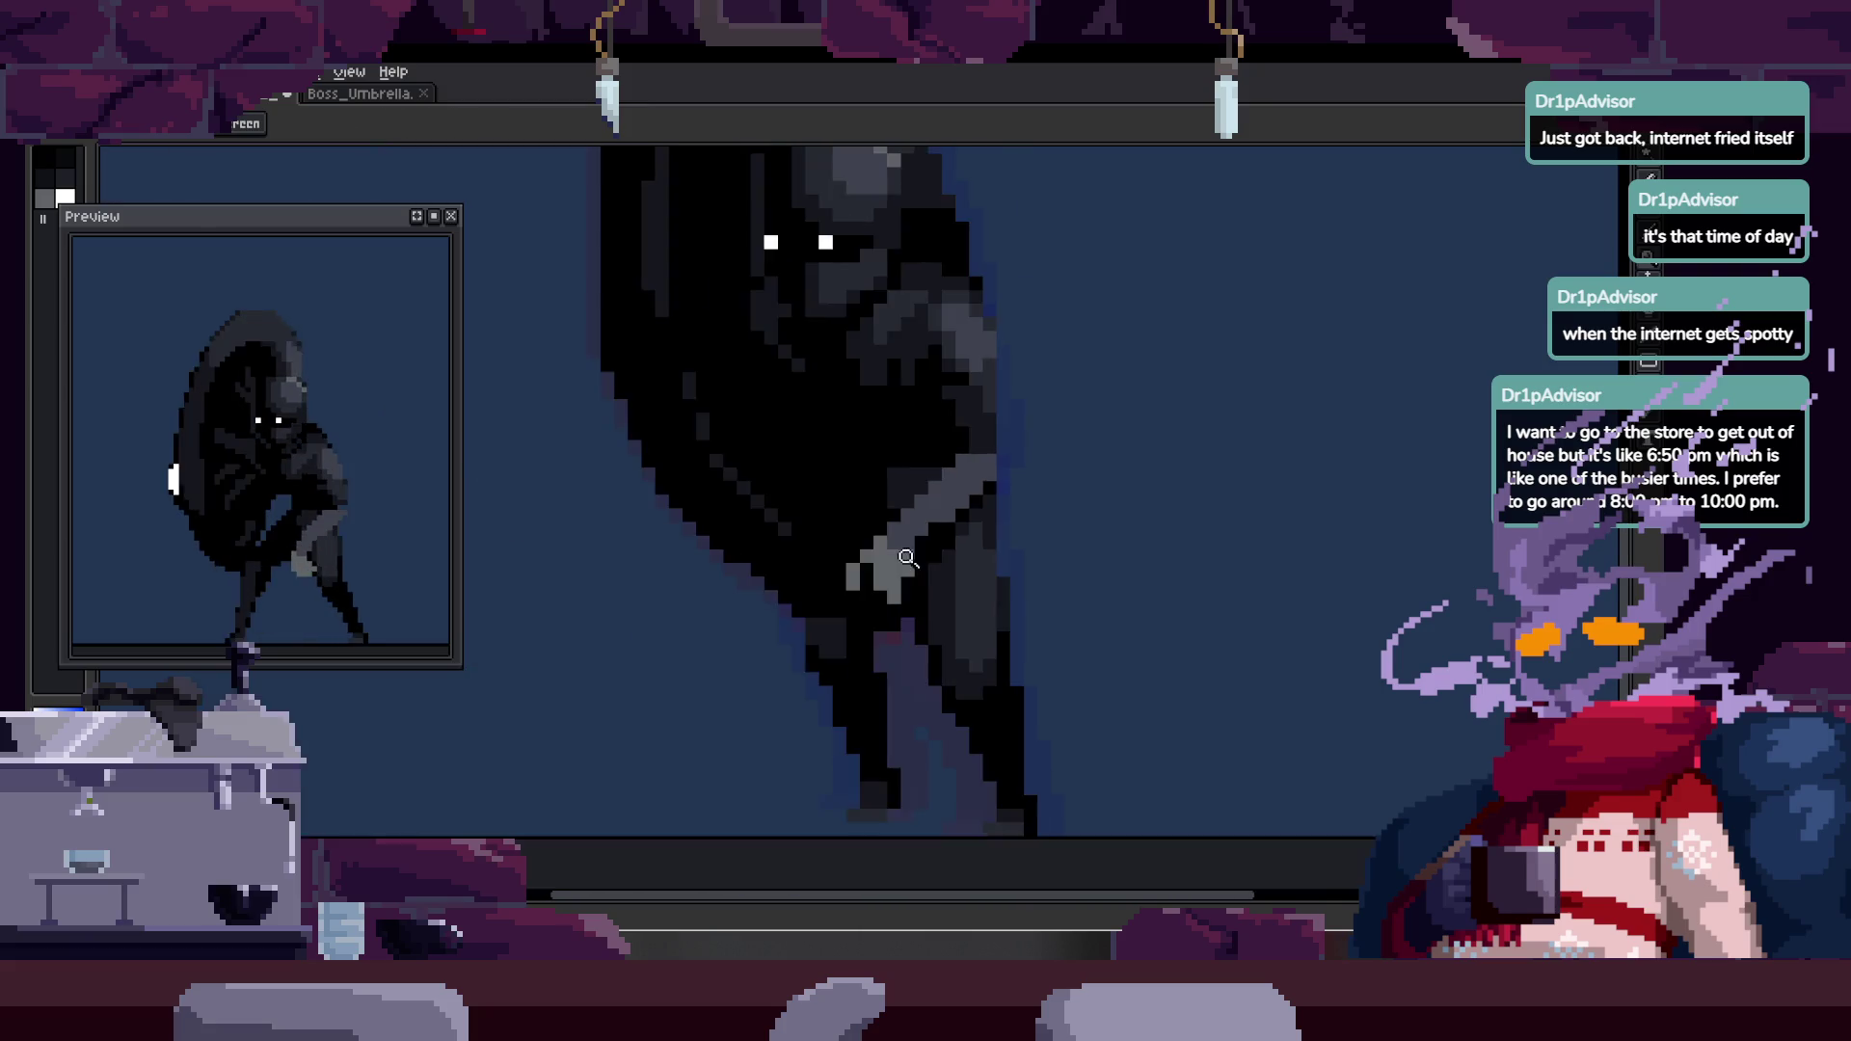
- Step to another animation frame and toggle the timeline
key("z")
scroll(1078, 508, "up", 3)
key("Right")
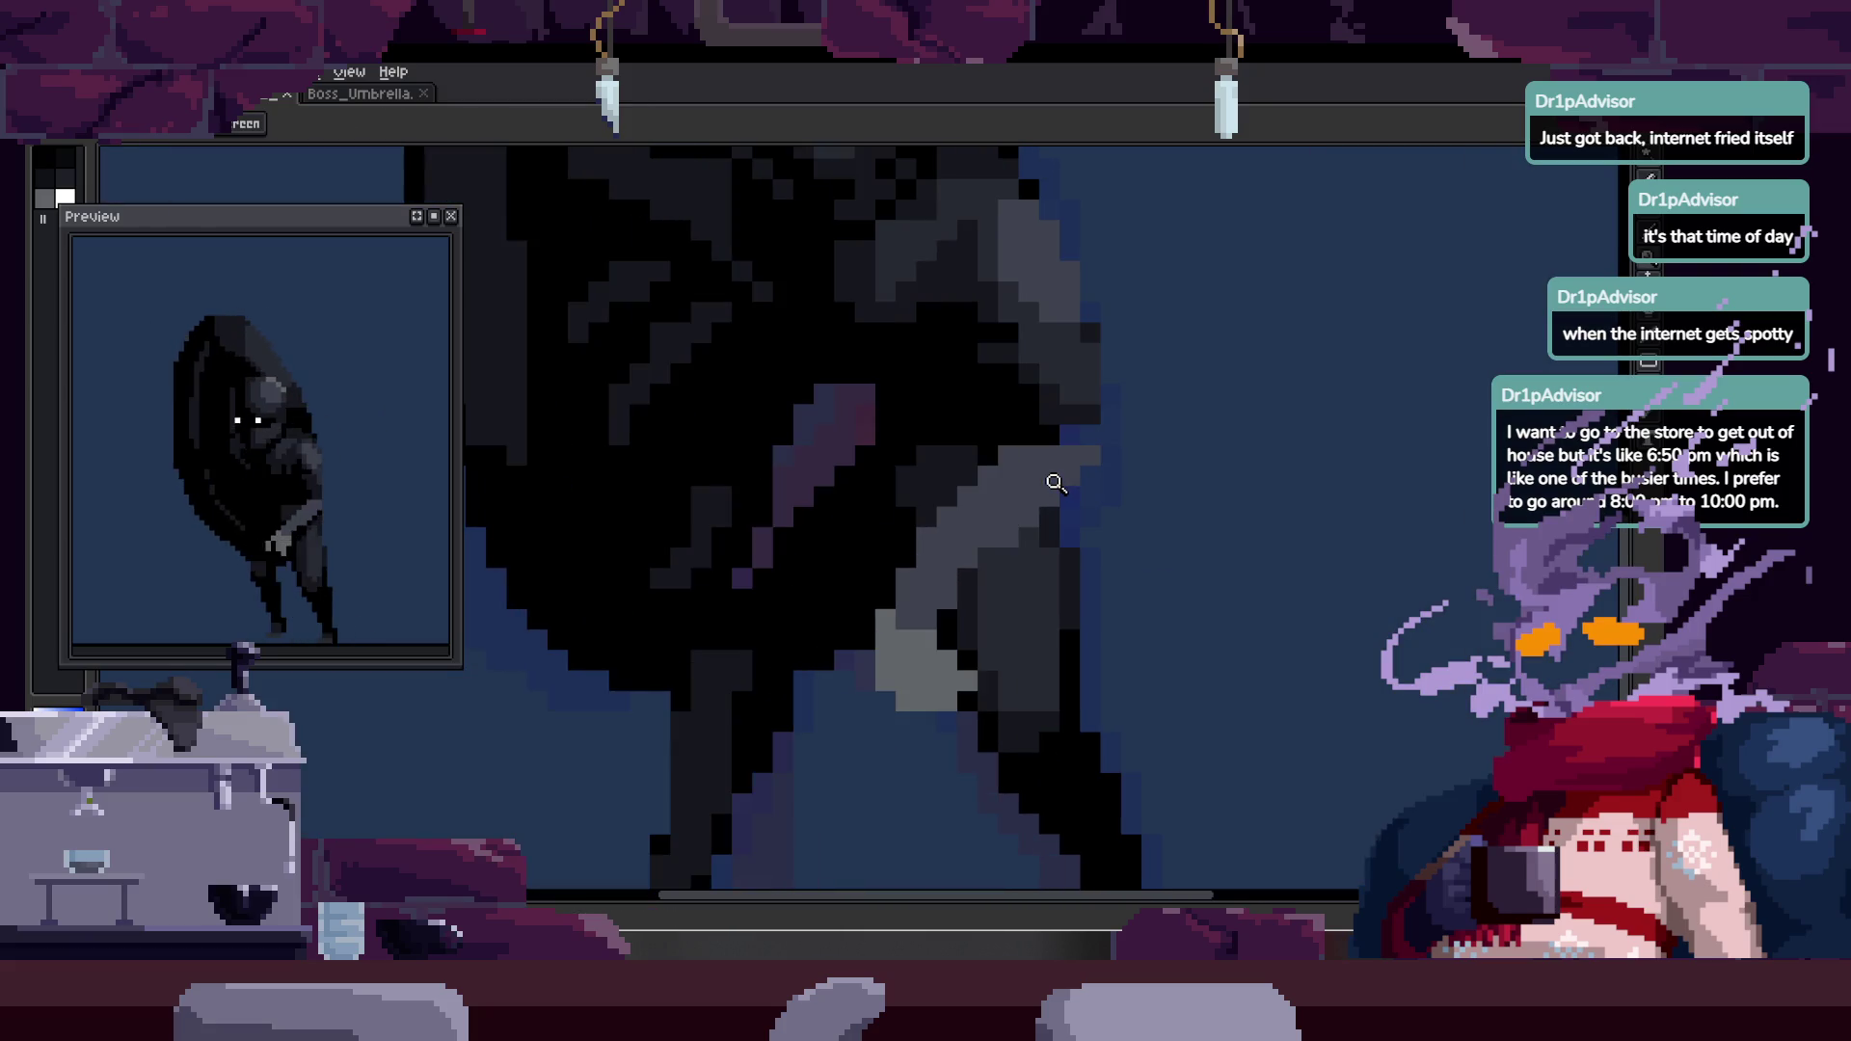
key("Tab")
key("Right")
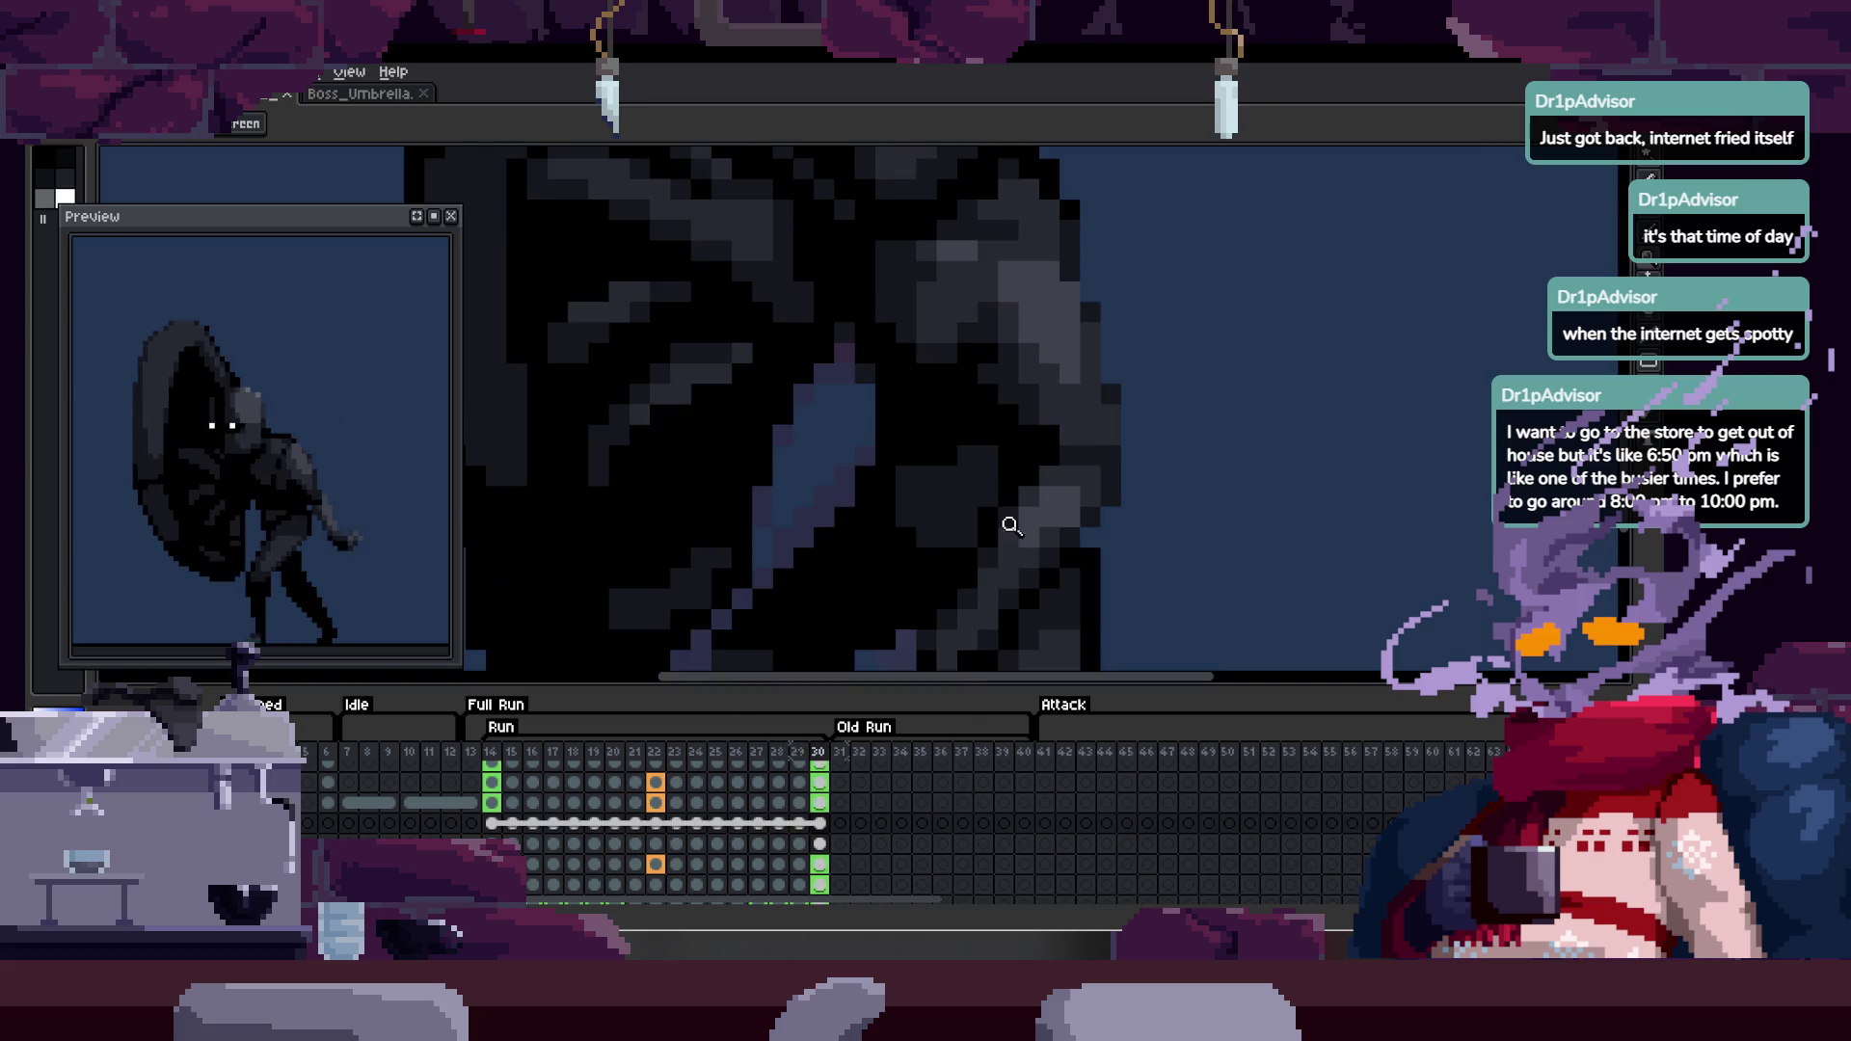
- Darken two more pixels on the figure's arm
key("Tab")
scroll(980, 438, "up", 2)
key("b")
left_click(790, 644, "alt")
left_click(836, 544)
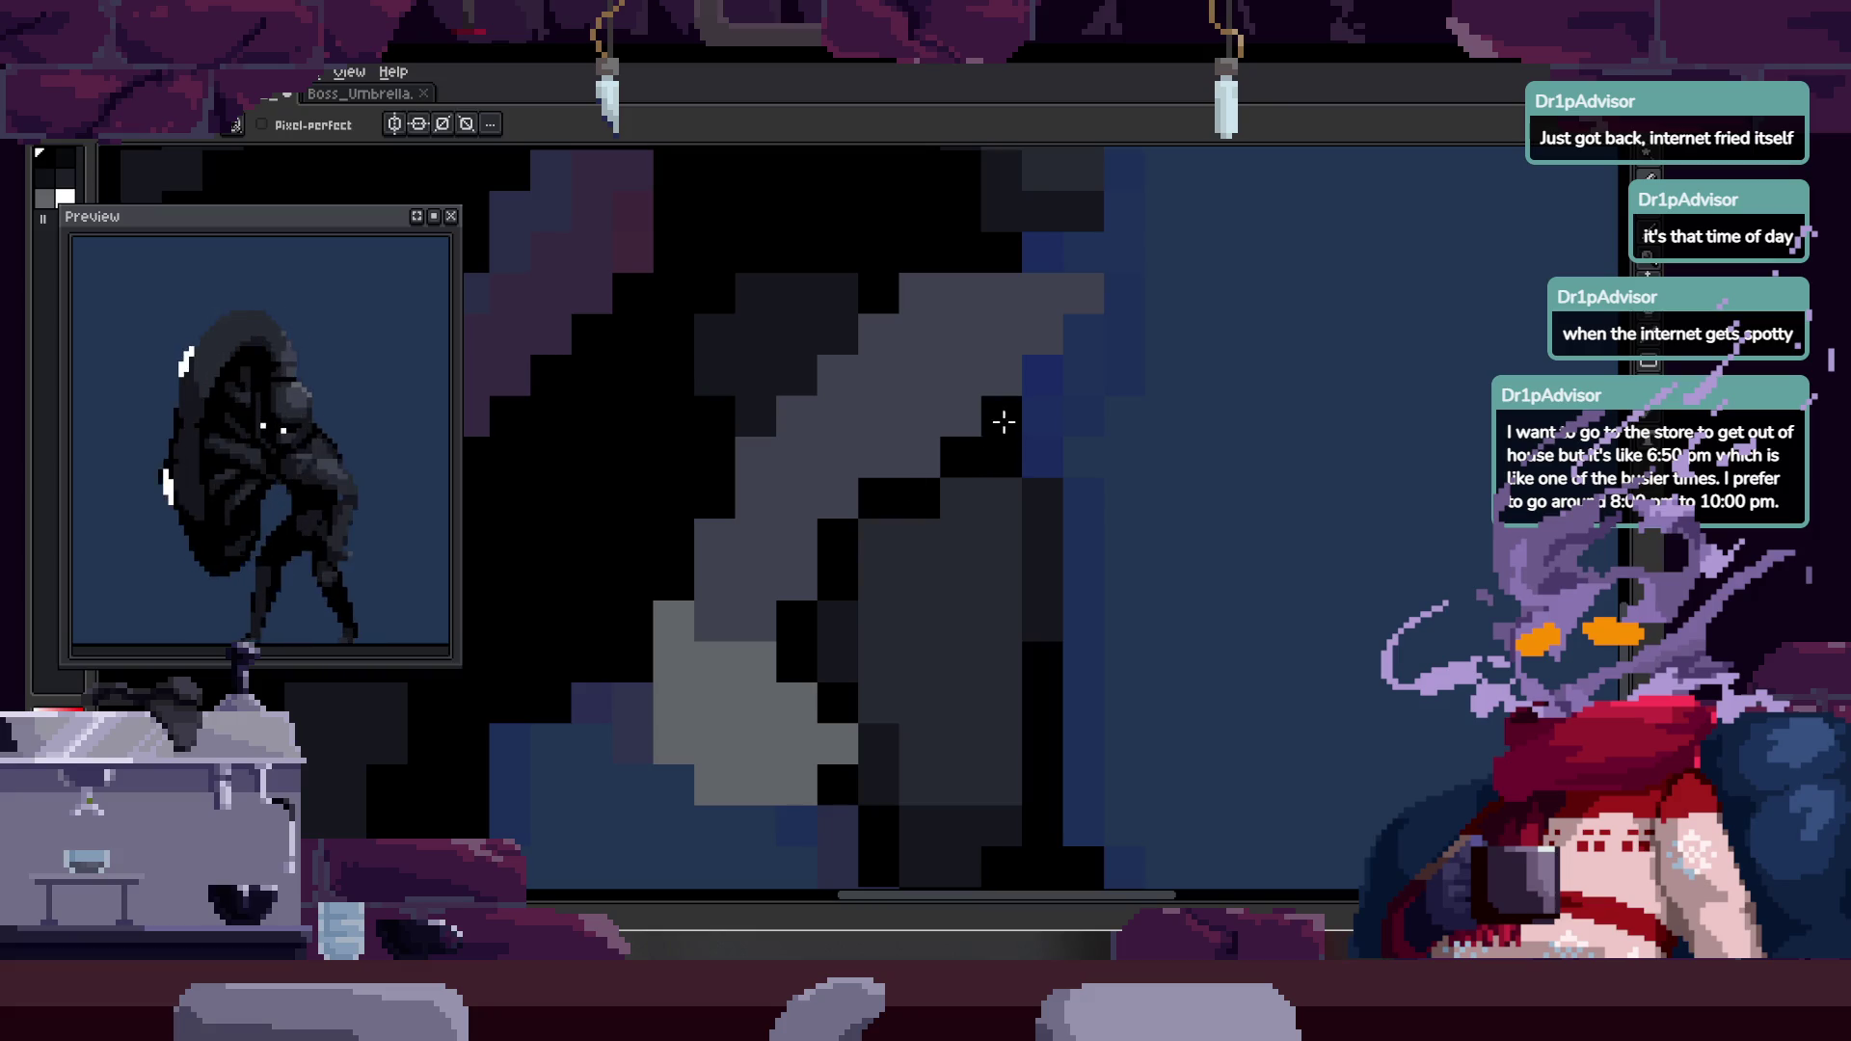
- Zoom in on the arm, sample its colour, and repaint the dark pixels along its edge
key("z")
scroll(845, 577, "down", 3)
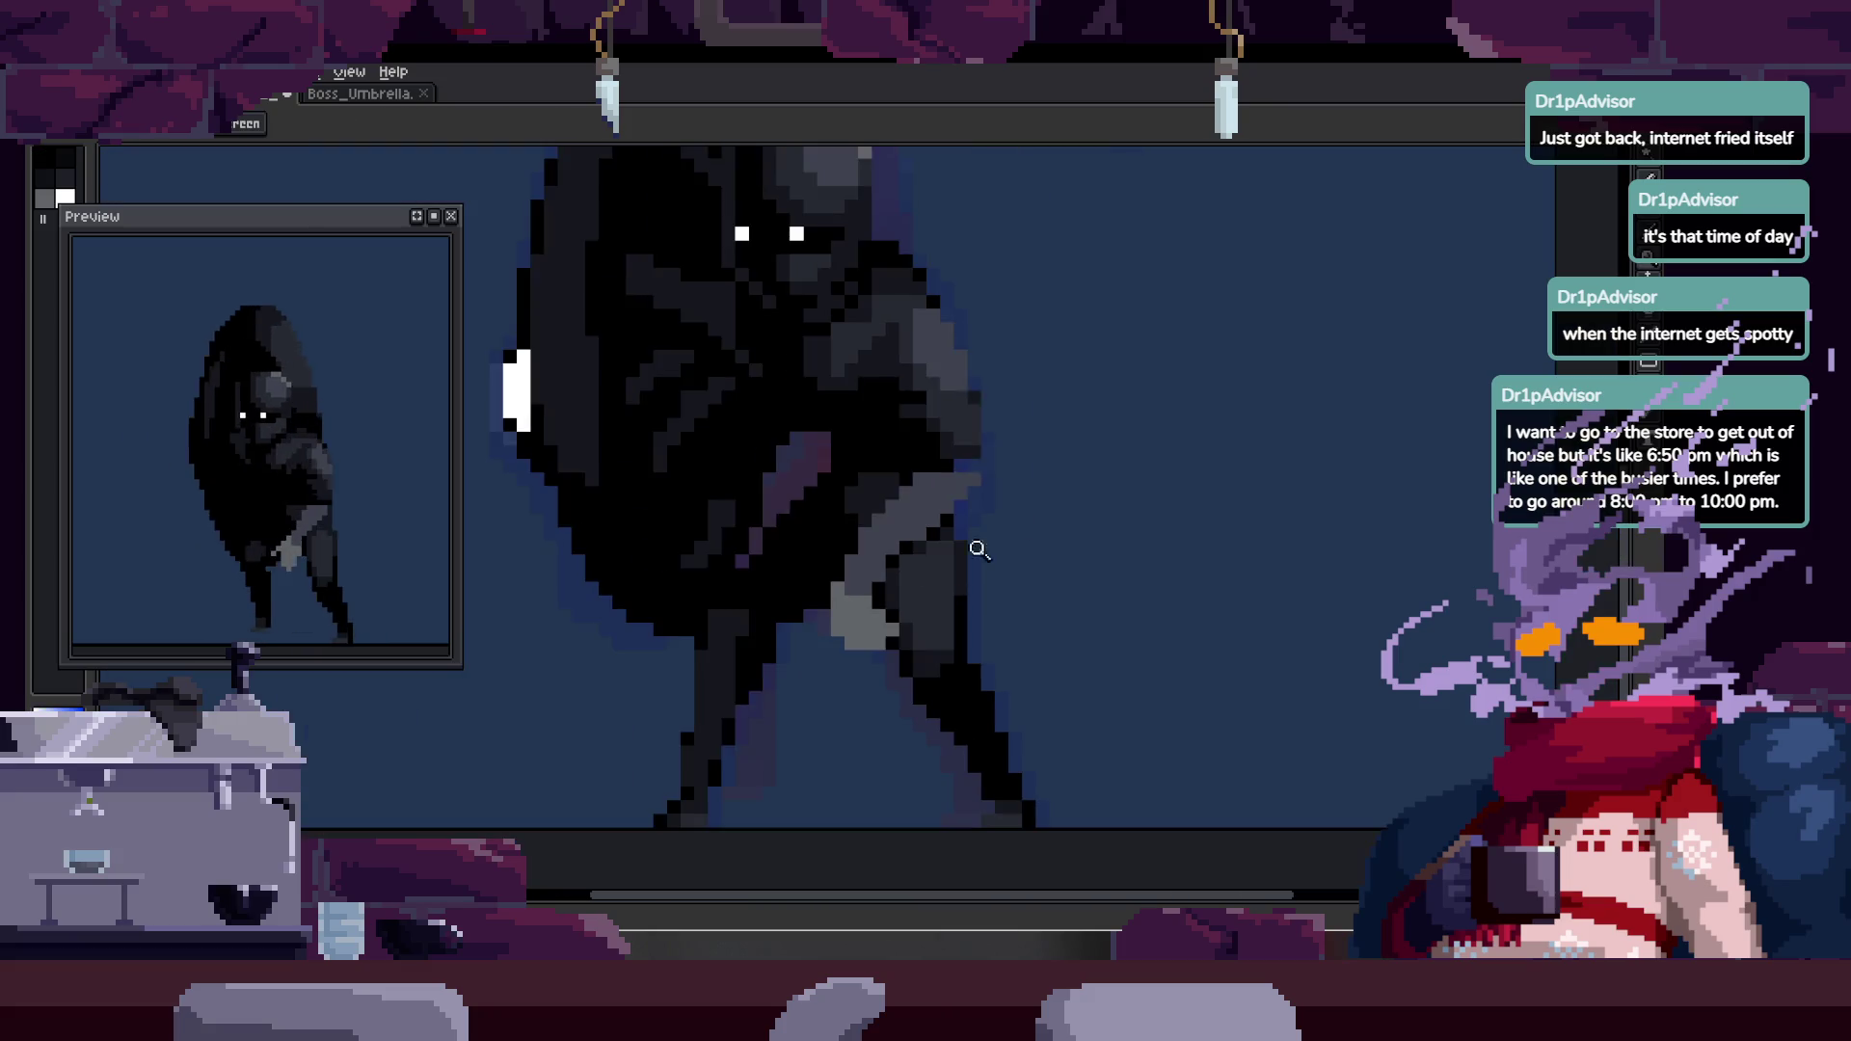
left_click(1012, 525)
key("b")
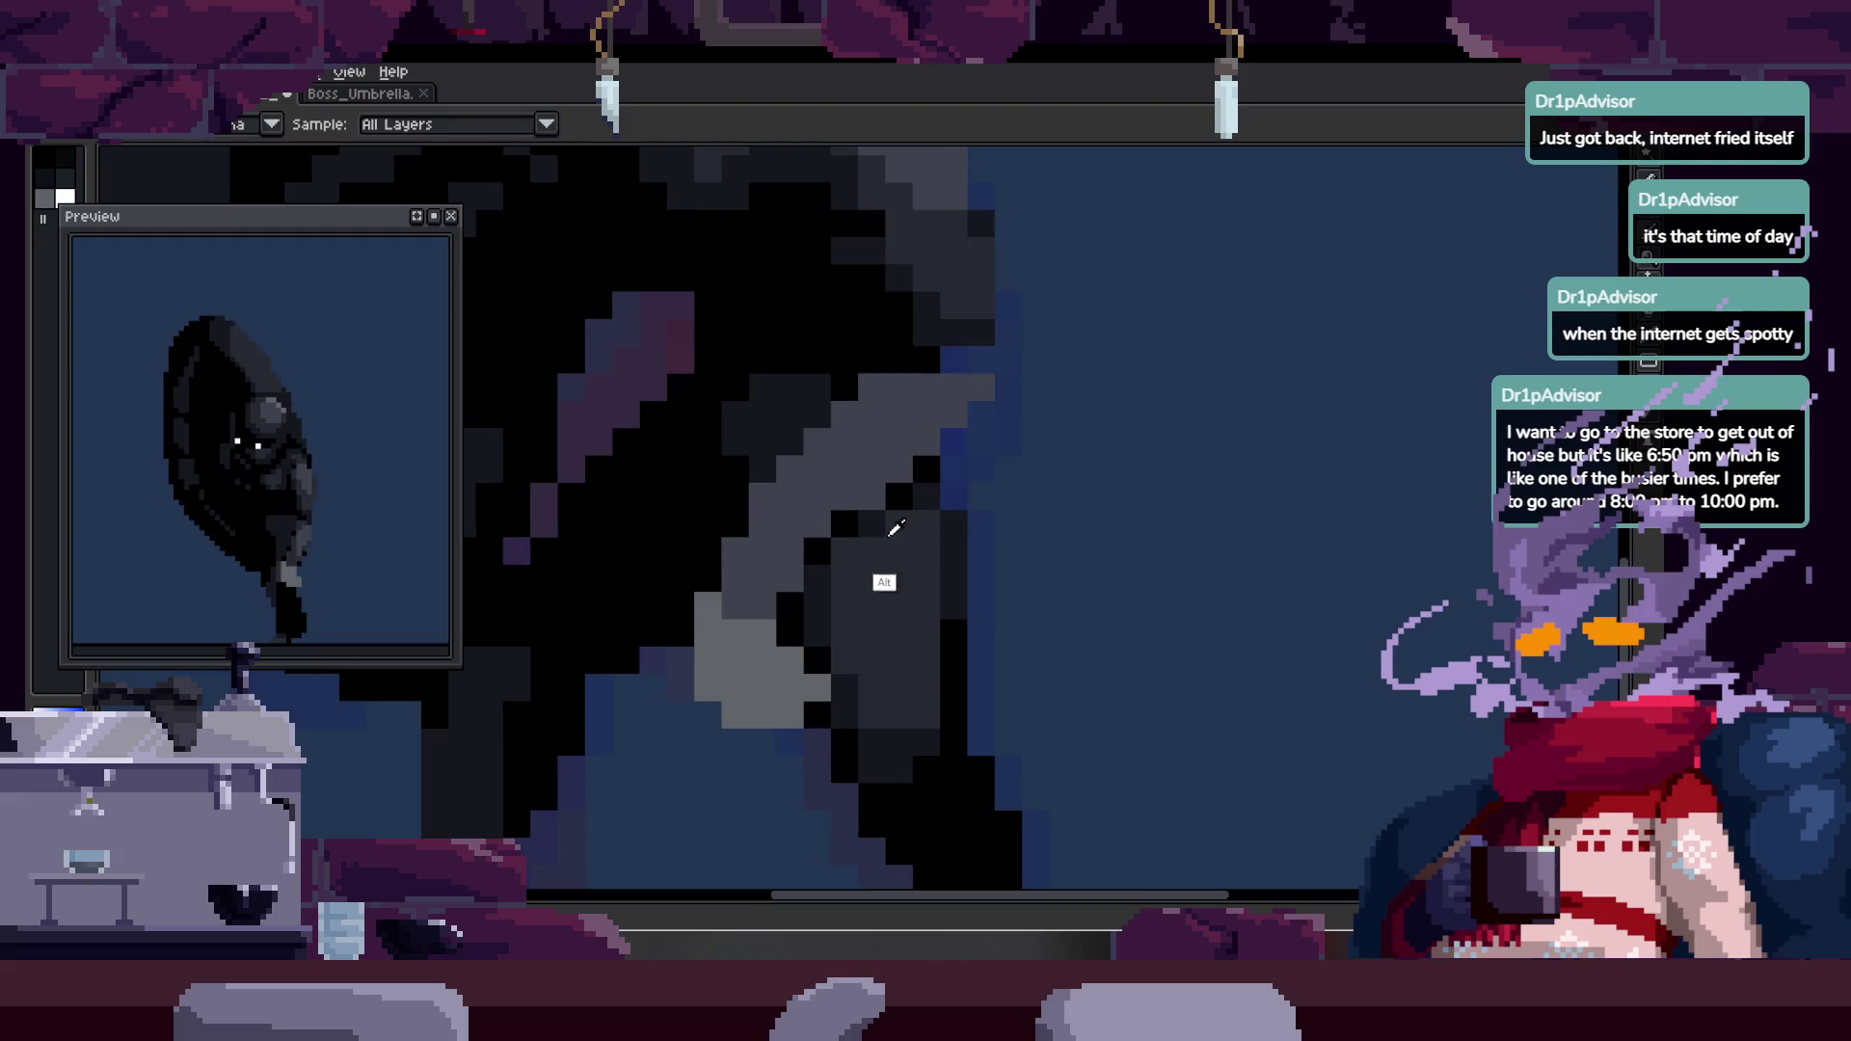
scroll(916, 410, "up", 2)
key("alt")
key("b")
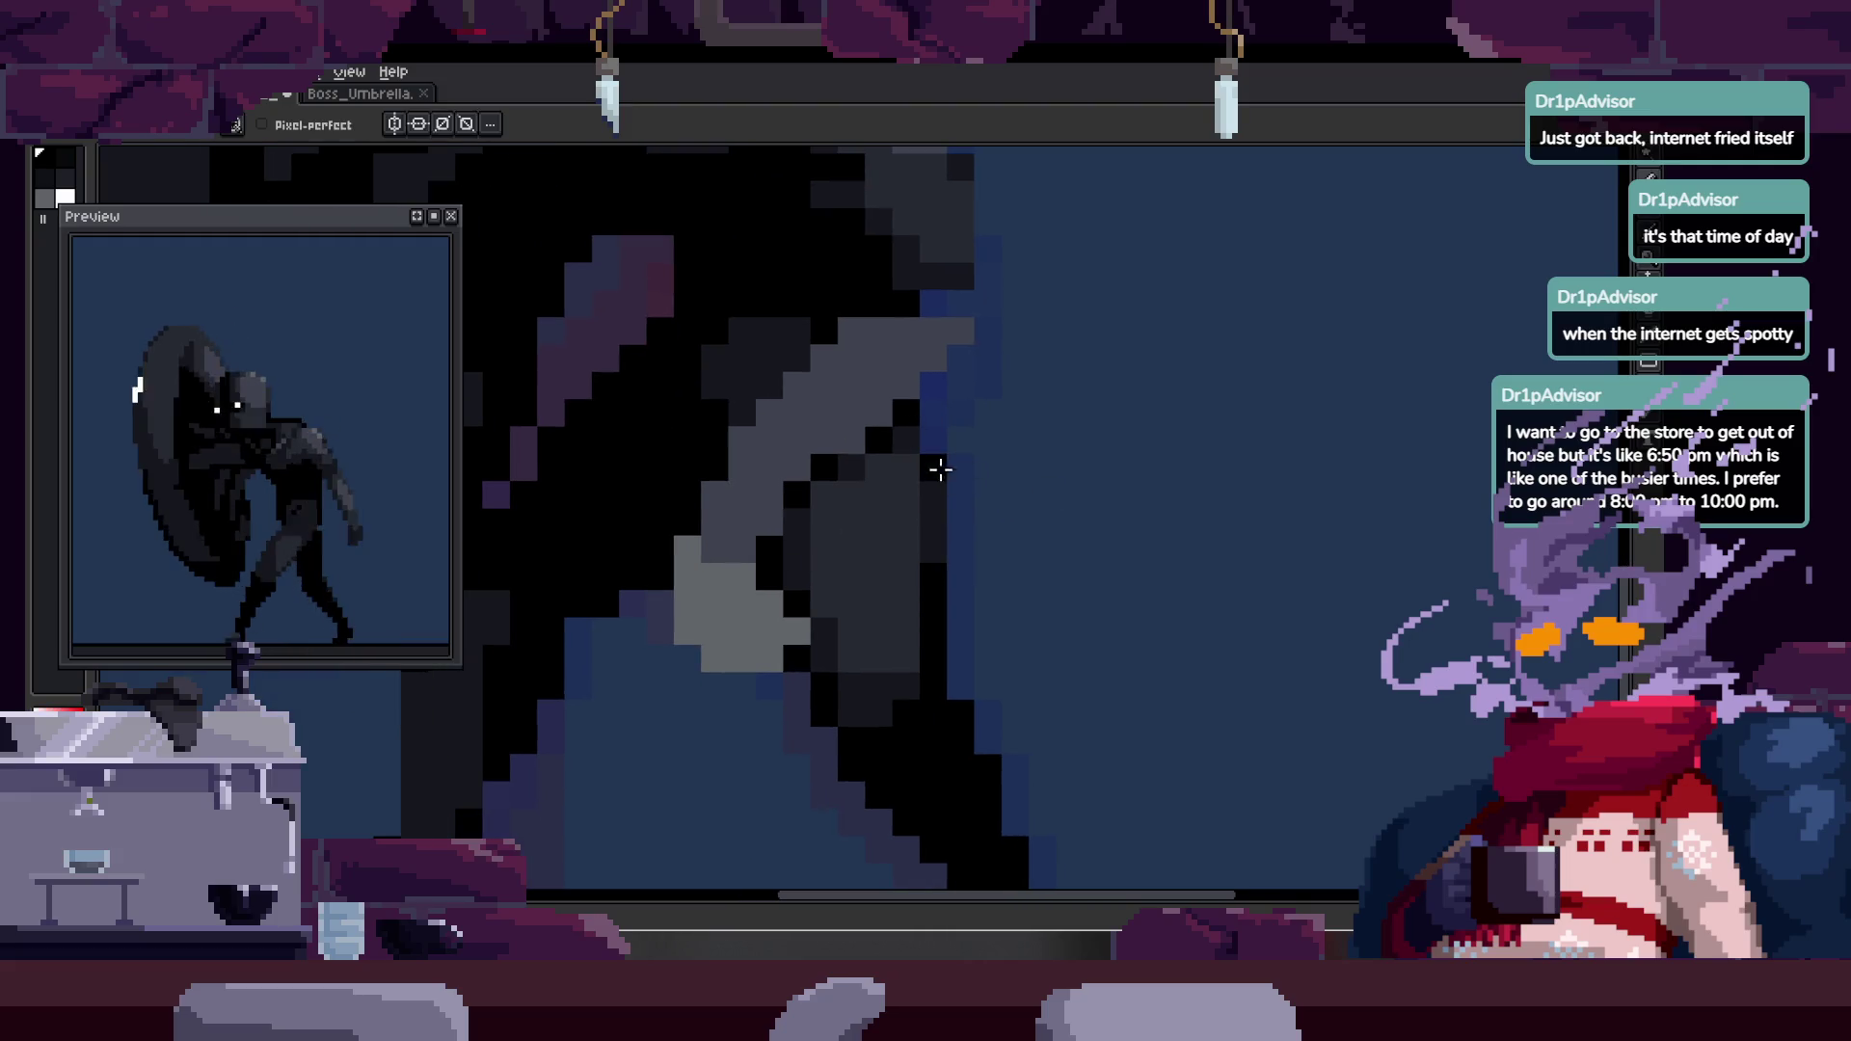
scroll(814, 540, "up", 2)
mouse_move(856, 574)
left_mouse_down()
mouse_move(823, 554)
mouse_move(921, 419)
left_mouse_up()
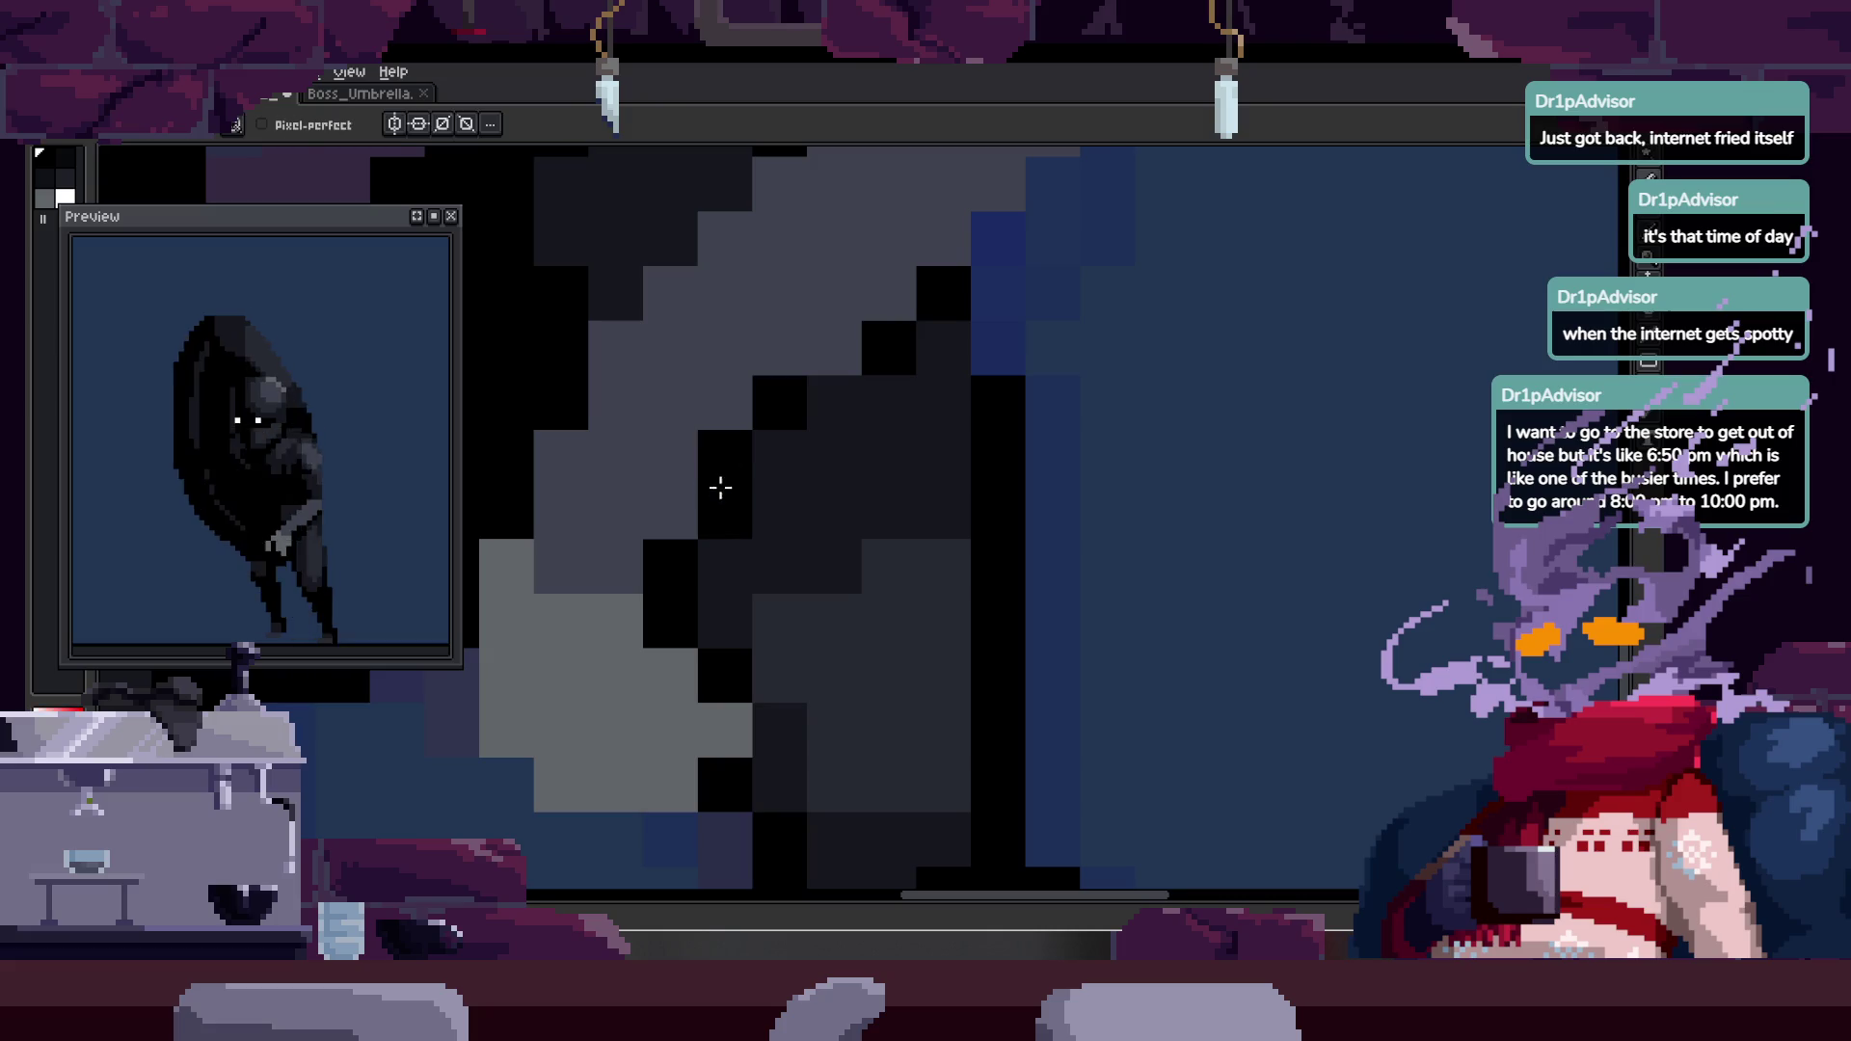
- Zoom out to check the figure's legs, then zoom back in on the figure
key("z")
scroll(935, 337, "down", 5)
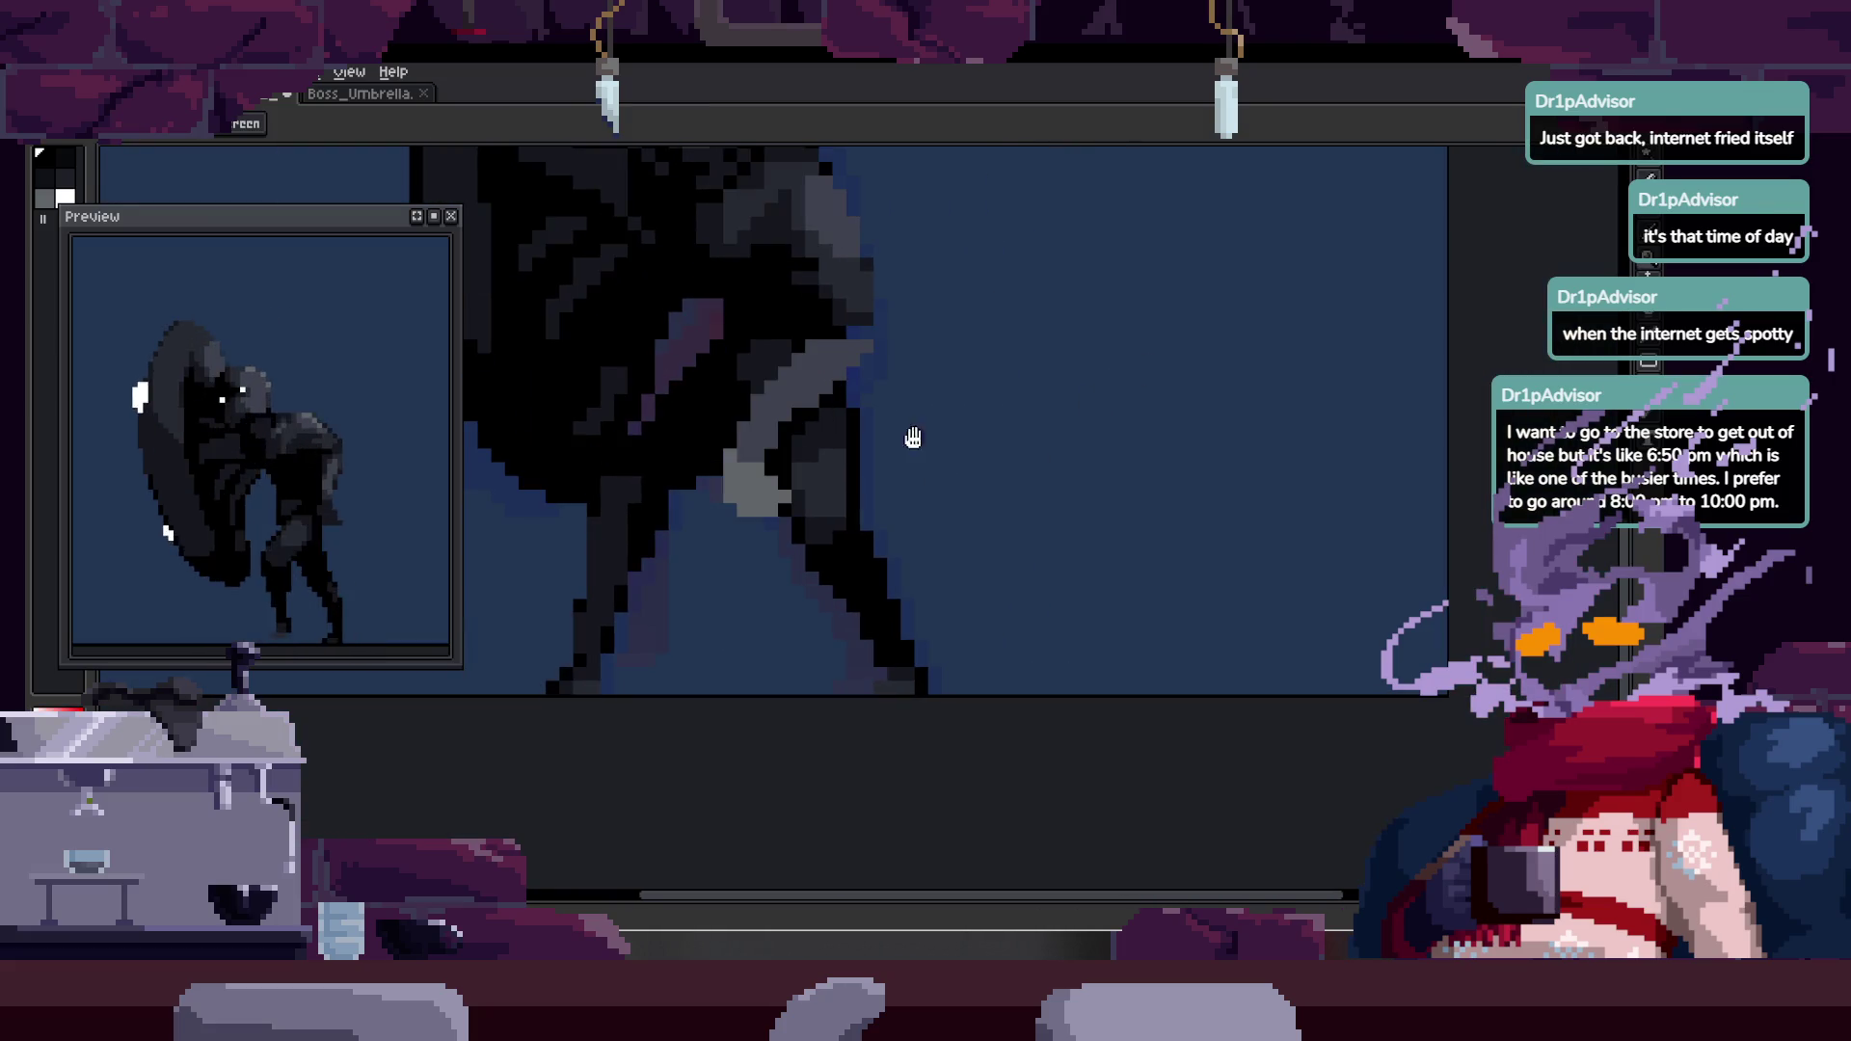
scroll(928, 454, "up", 2)
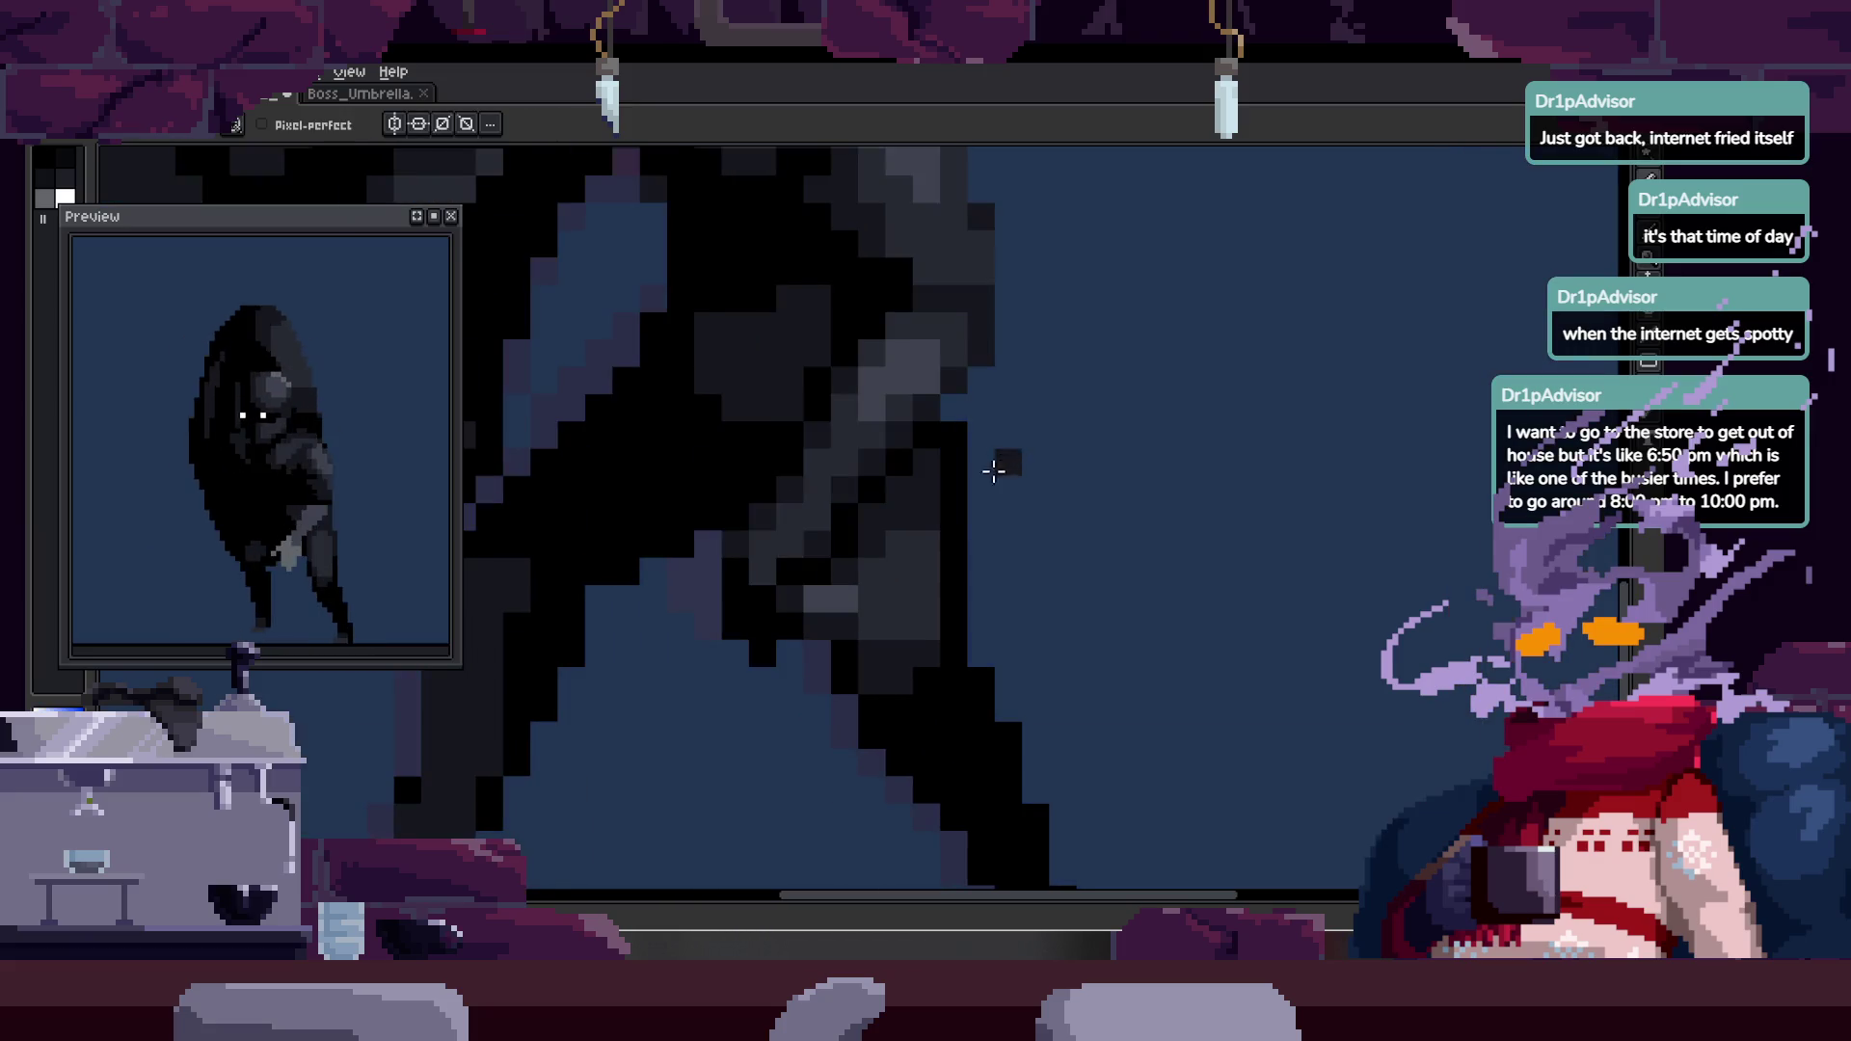
key("z")
right_click(1022, 466)
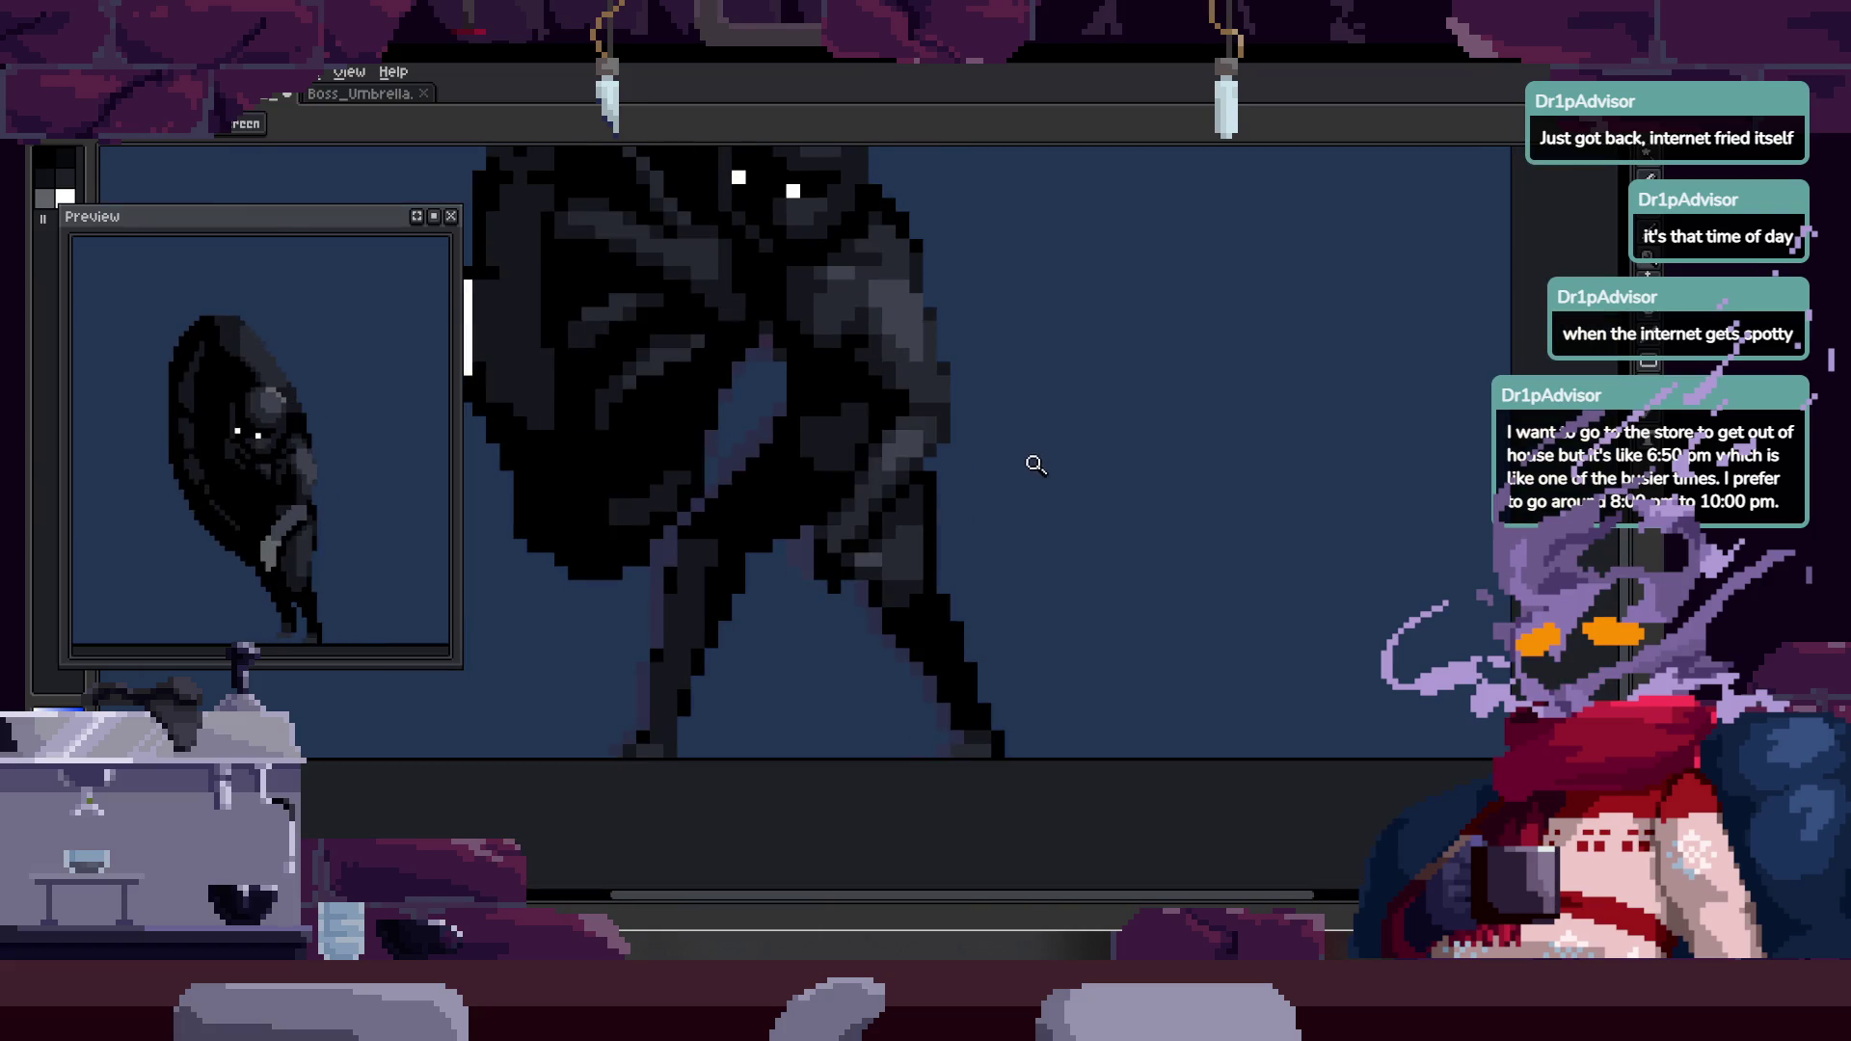
left_click(852, 498)
key("b")
scroll(810, 449, "up", 1)
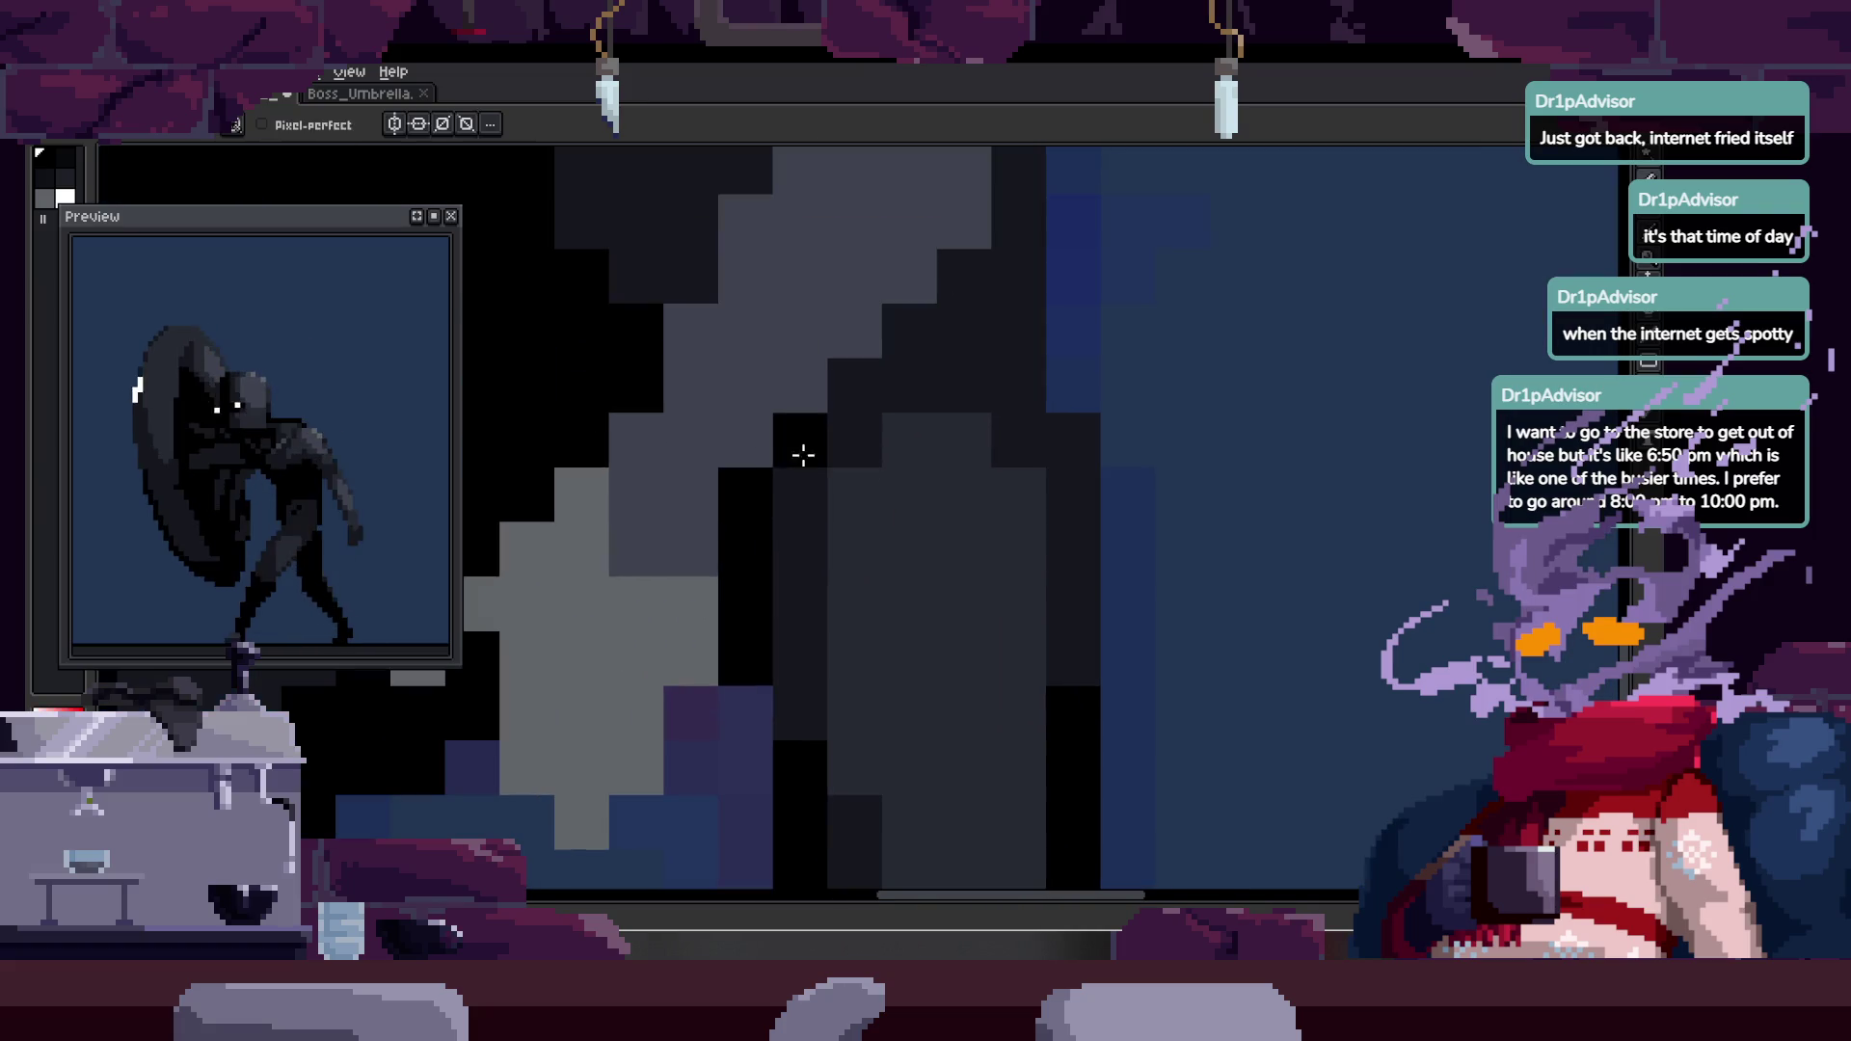
- Pan over the whole sprite and show the timeline with its Idle, Run and Attack tags
left_click_drag(1066, 372, 1050, 450)
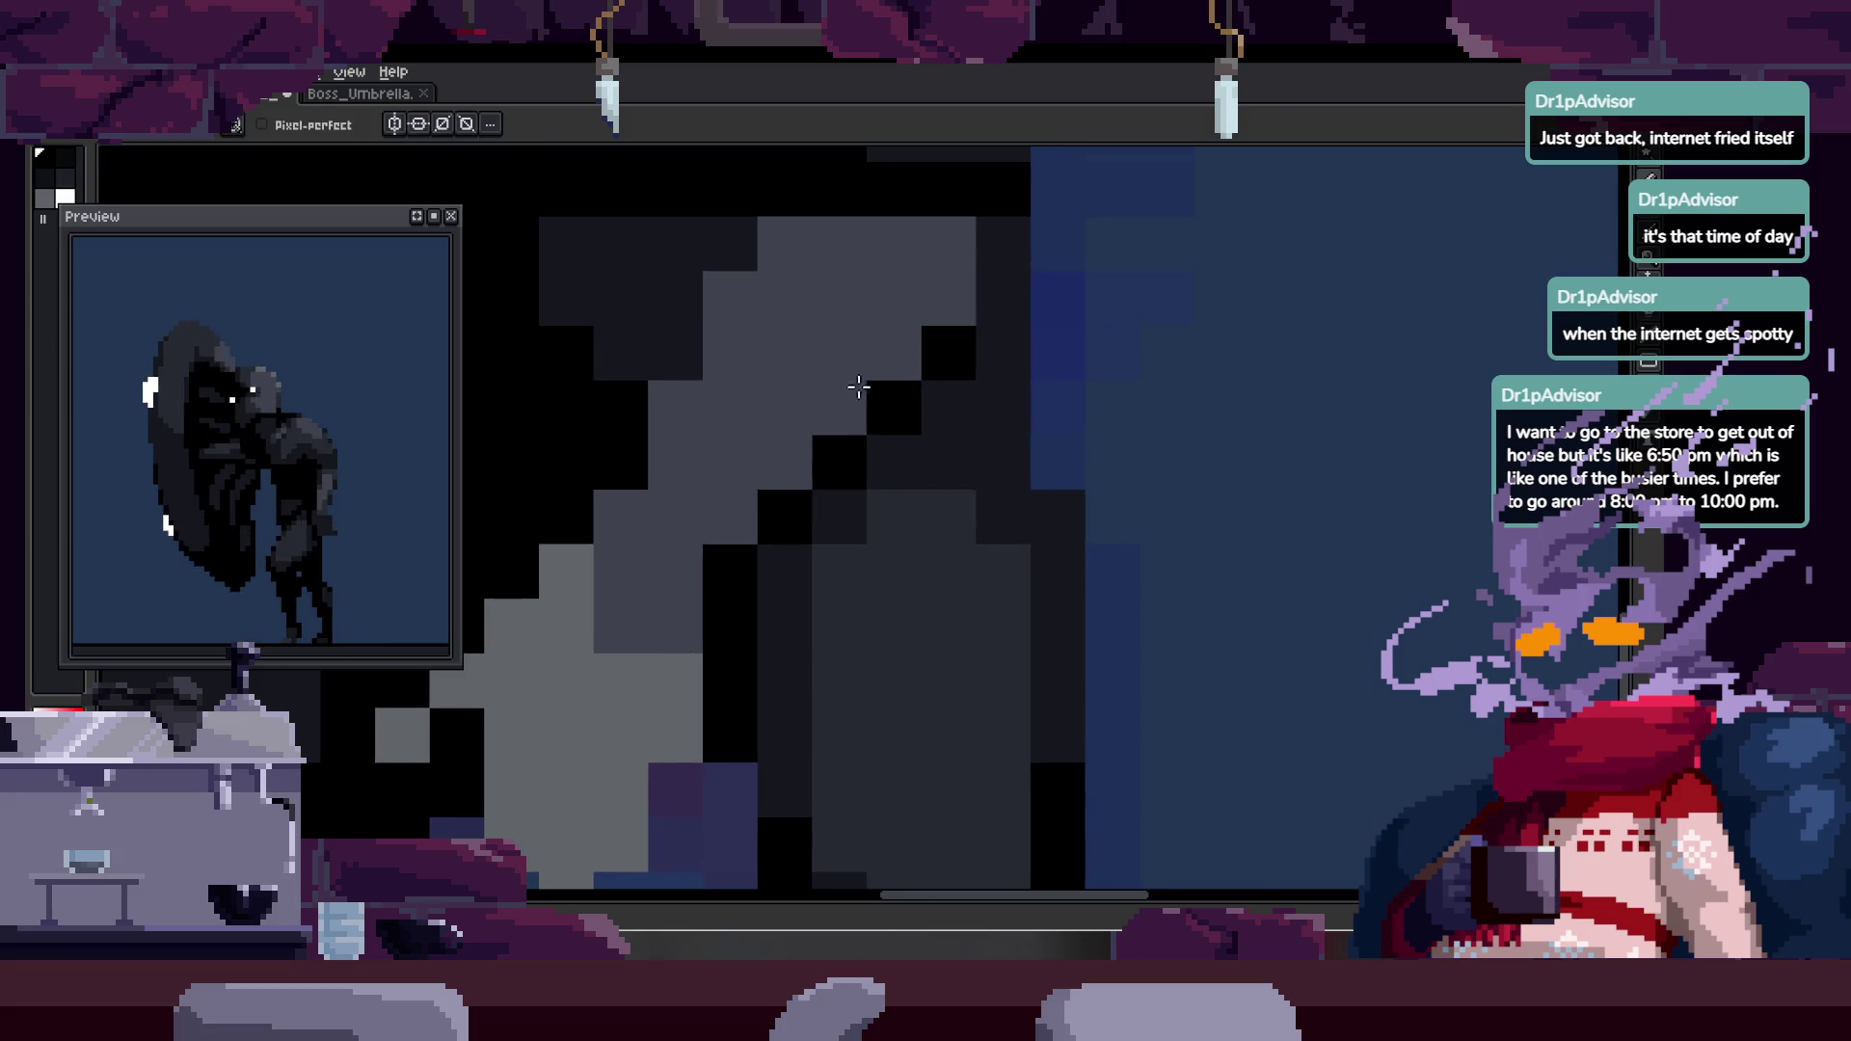
key("z")
scroll(901, 393, "down", 2)
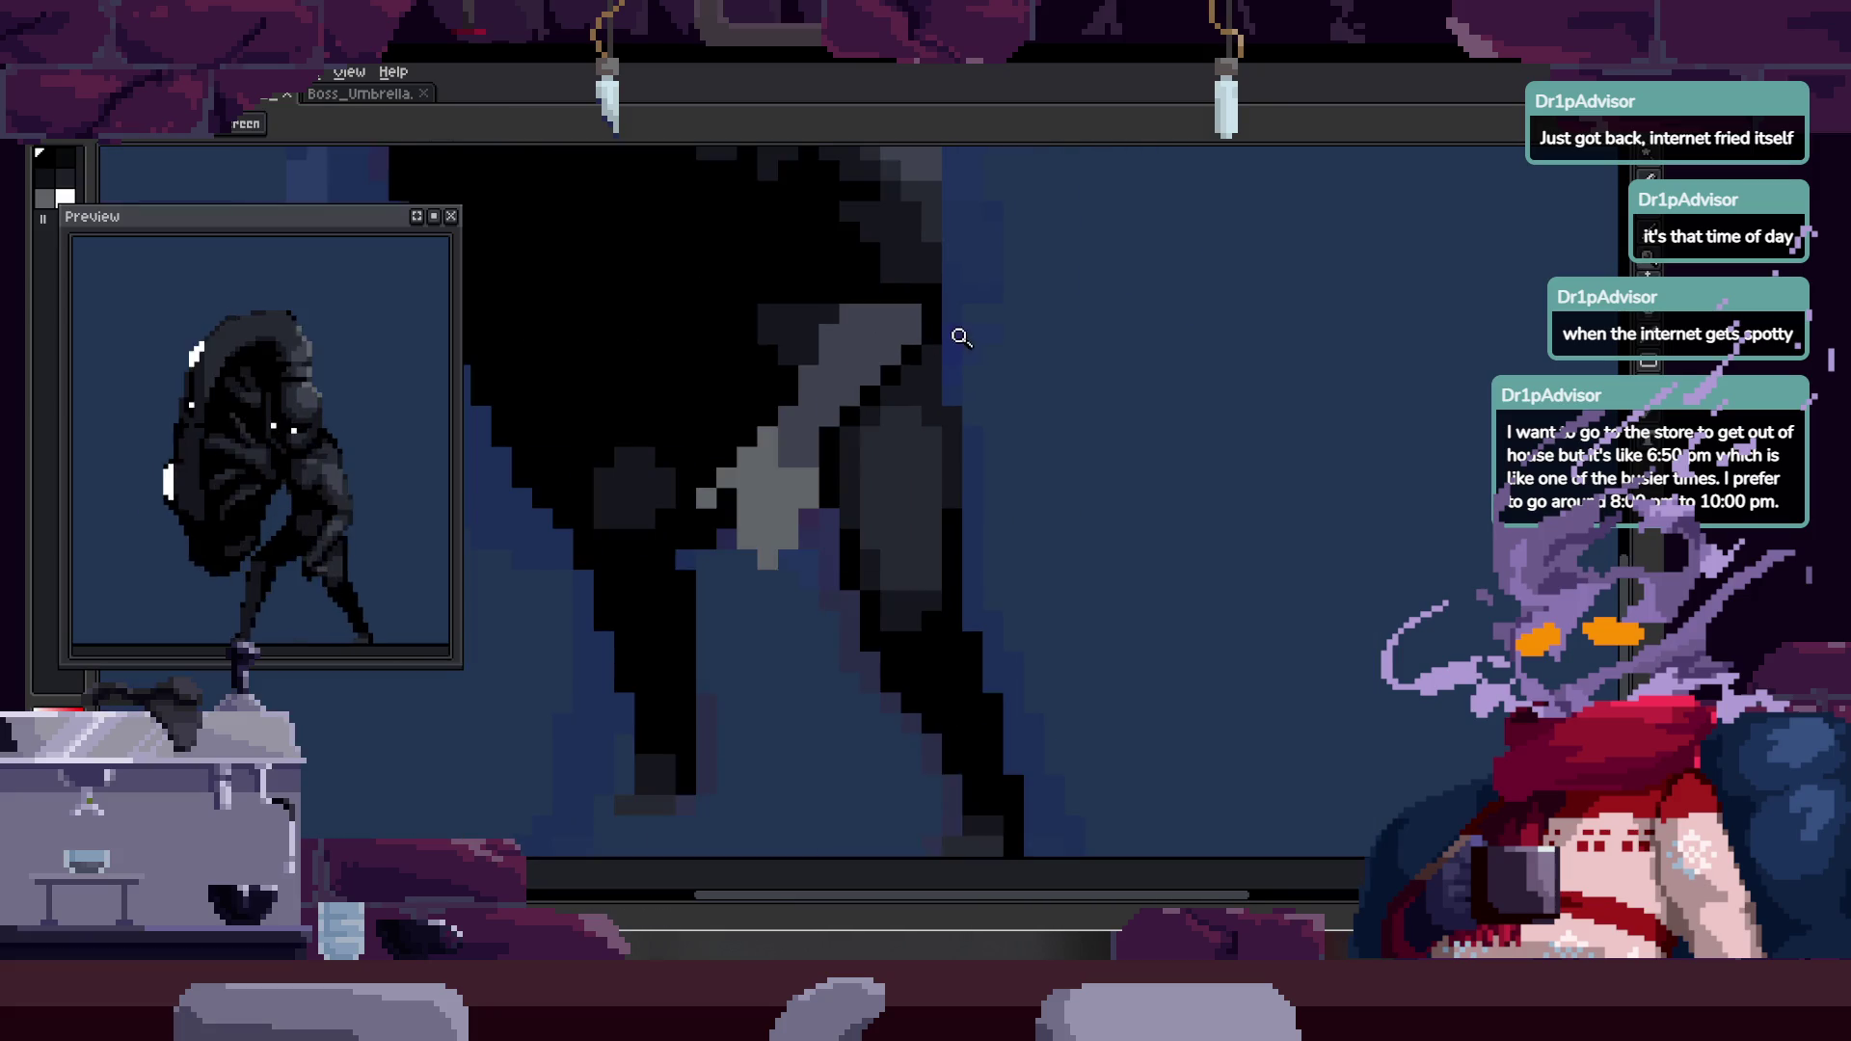
scroll(859, 454, "up", 1)
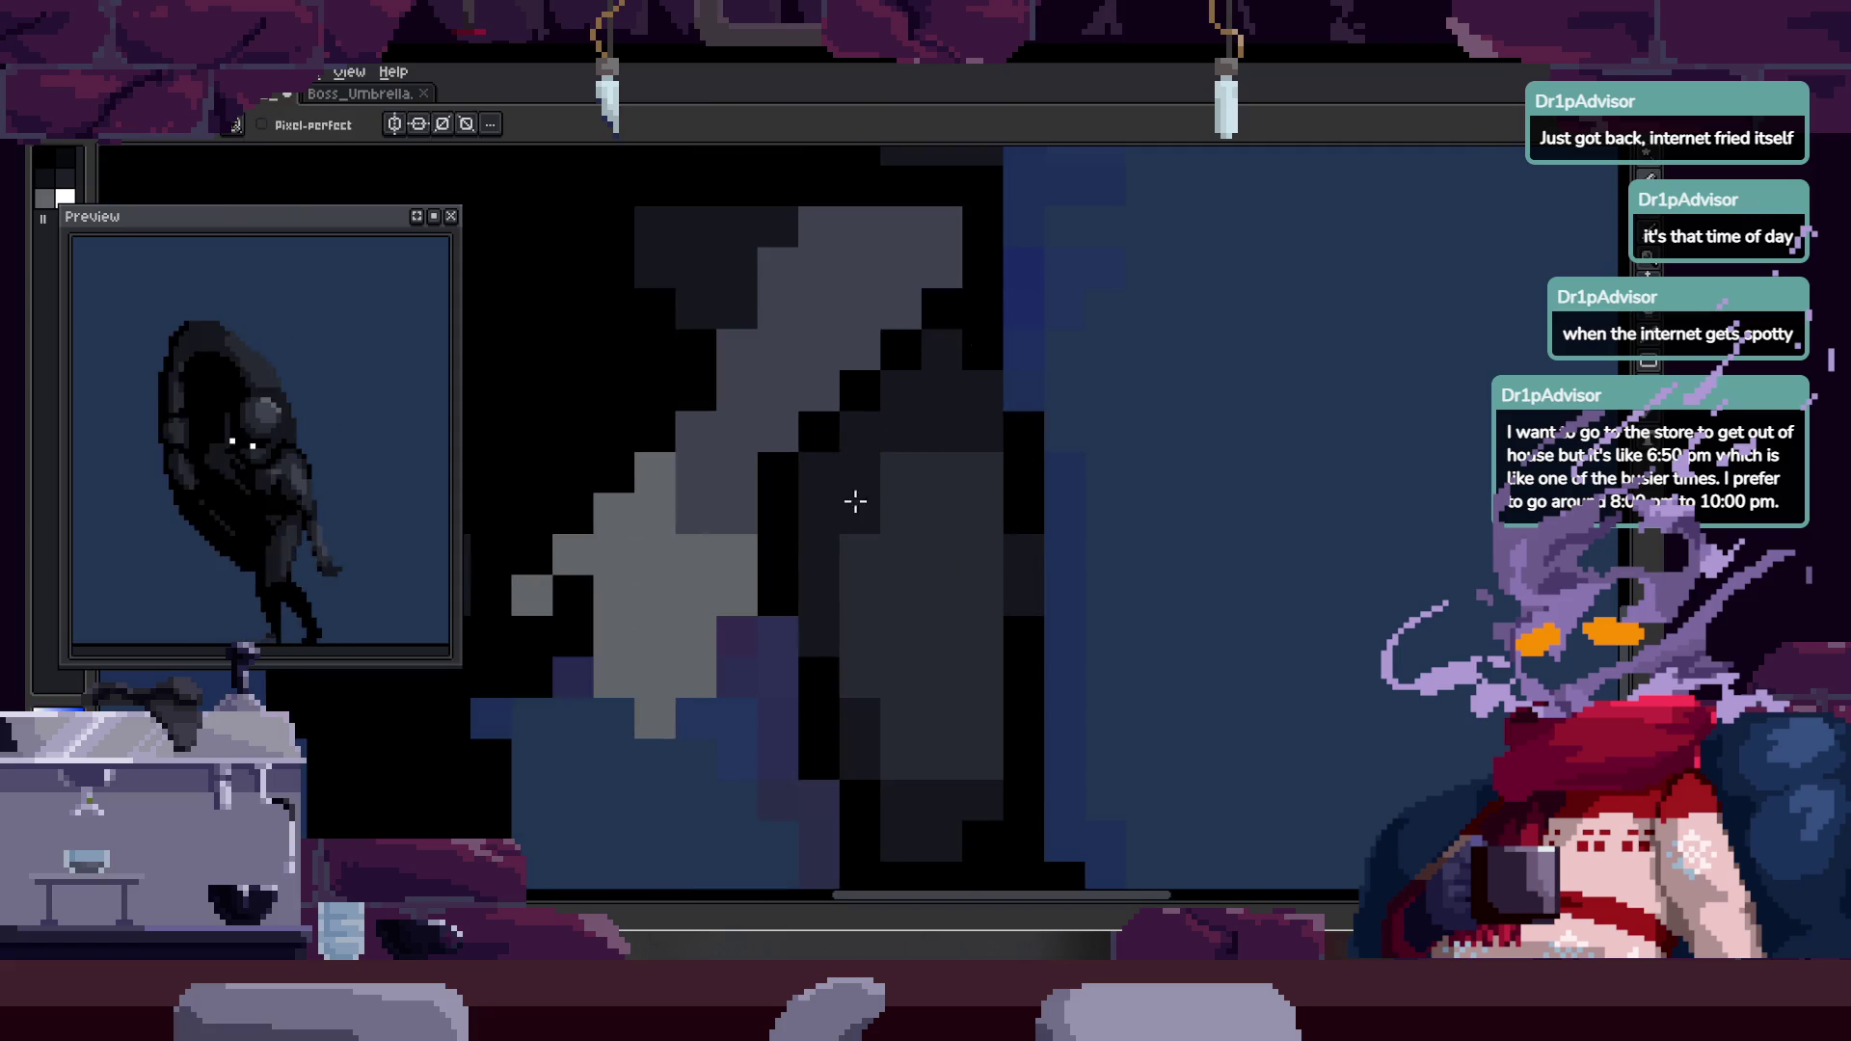
key("z")
scroll(1000, 426, "down", 4)
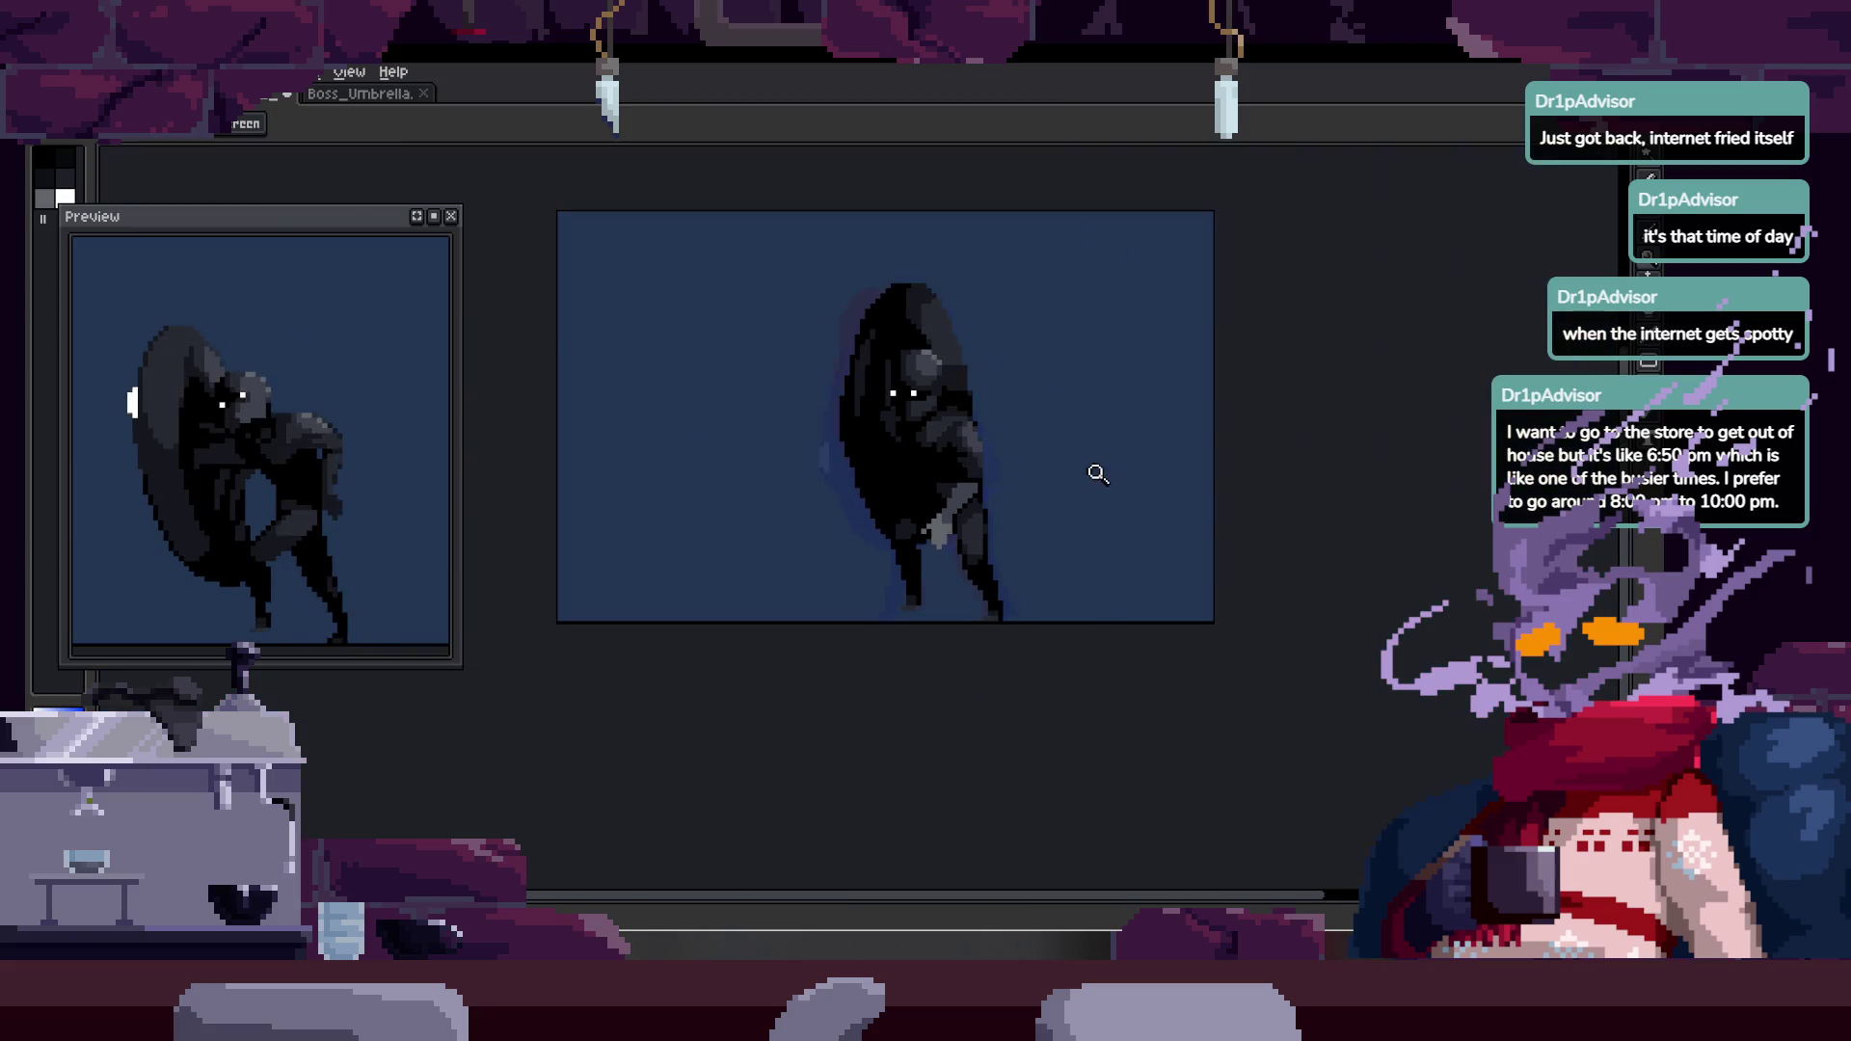
scroll(998, 487, "up", 1)
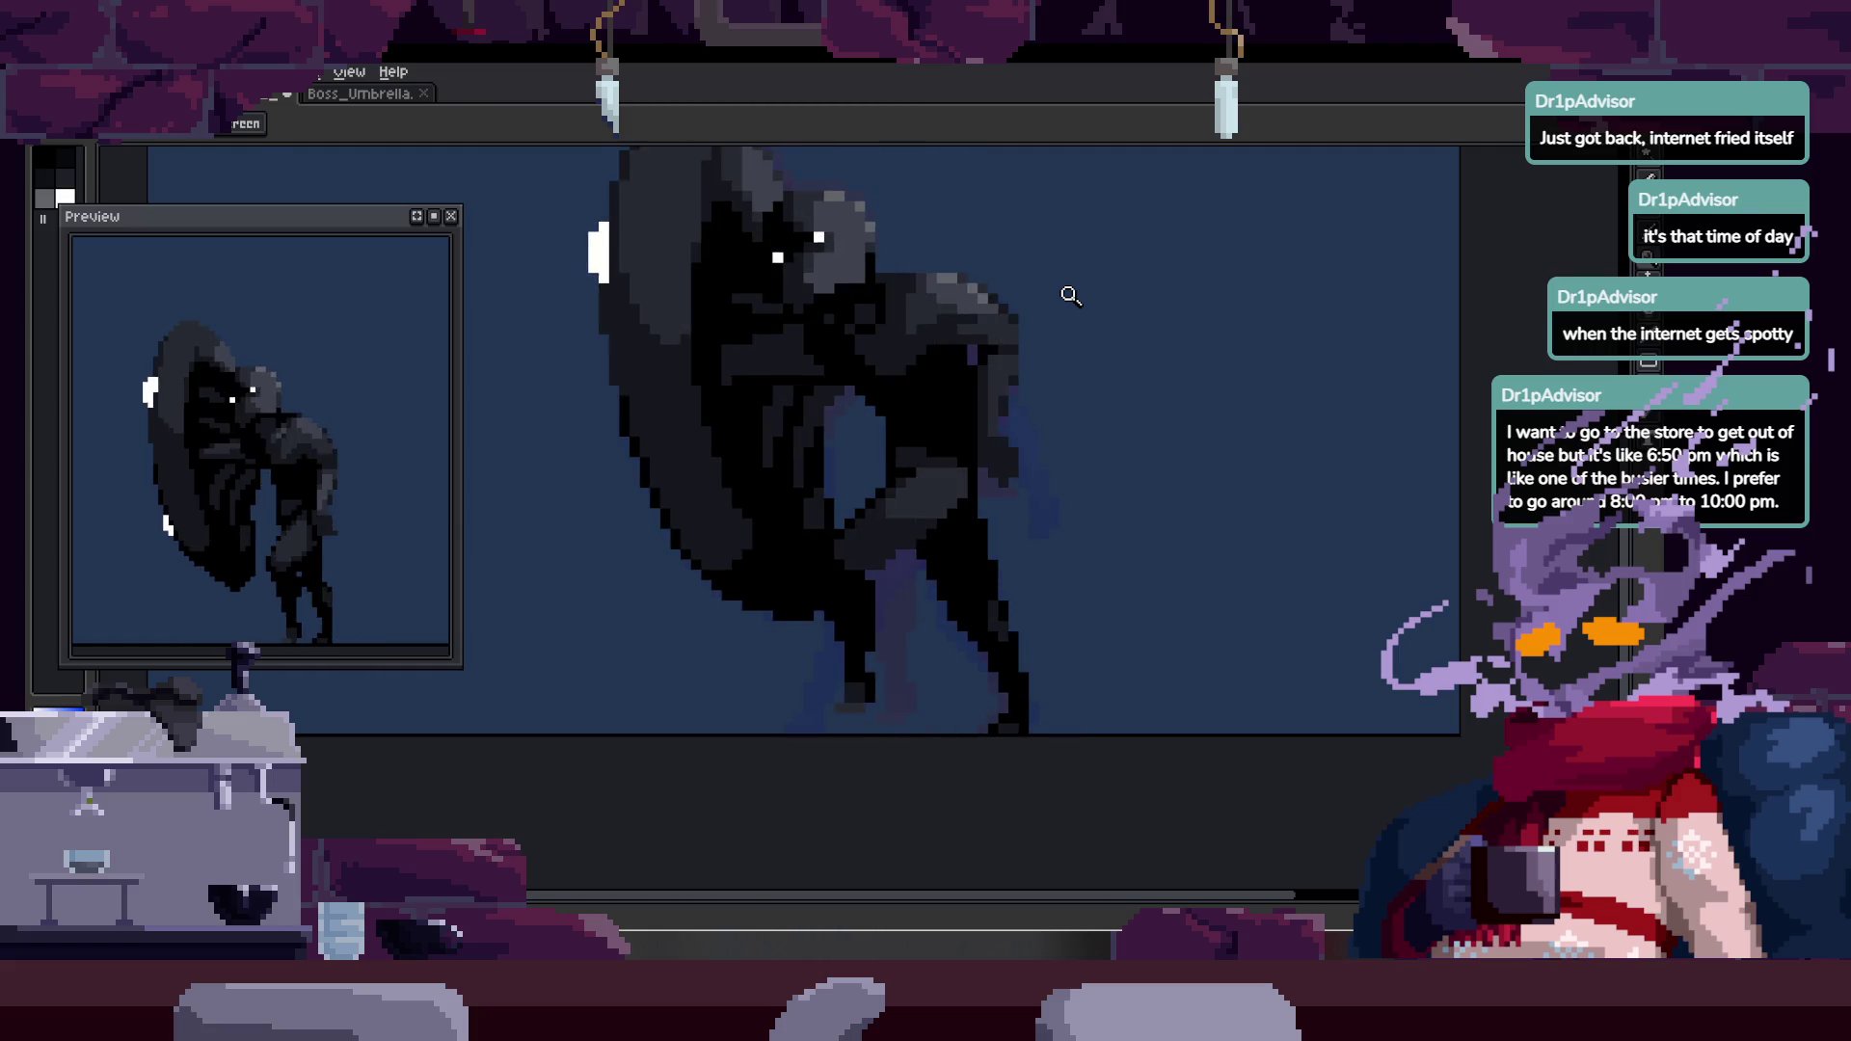
key("Tab")
mouse_move(818, 401)
left_mouse_down()
mouse_move(1032, 298)
mouse_move(930, 376)
mouse_move(979, 342)
left_mouse_up()
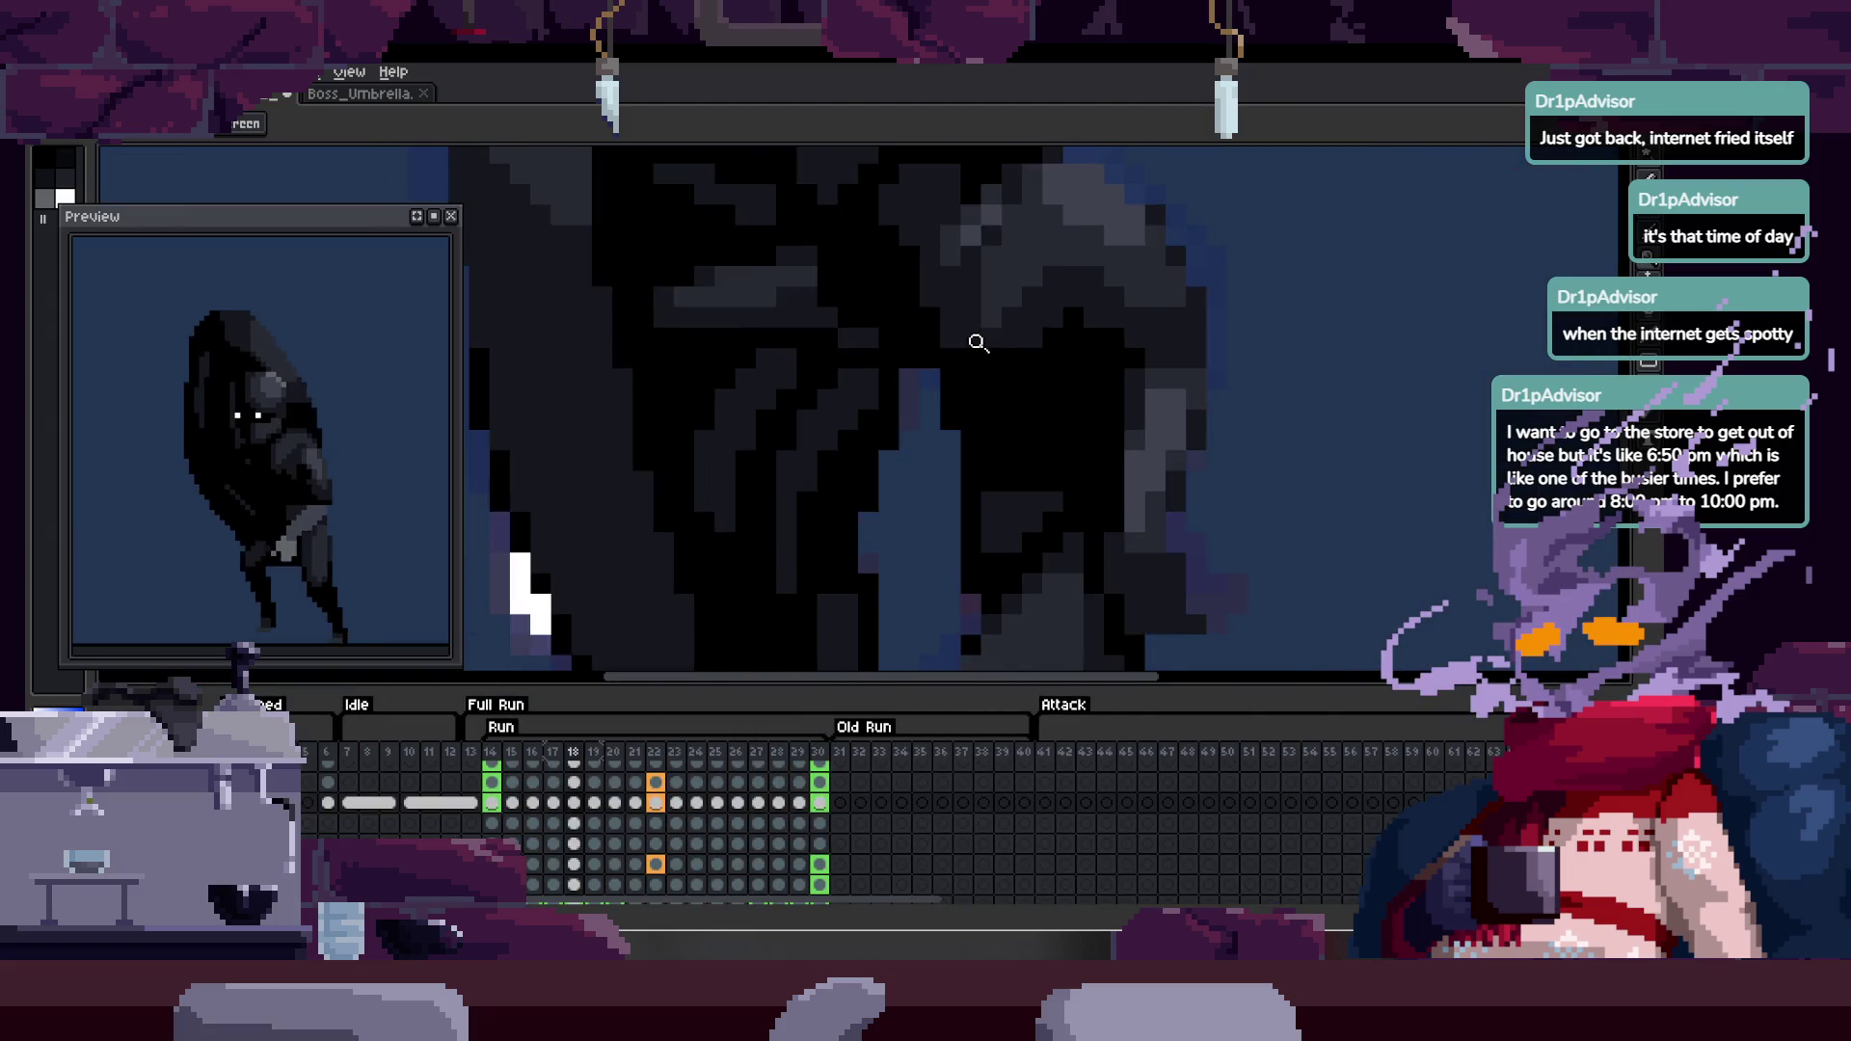
- Hide the timeline, zoom in on the head, and Magic Wand-select the black and grey regions
key("Tab")
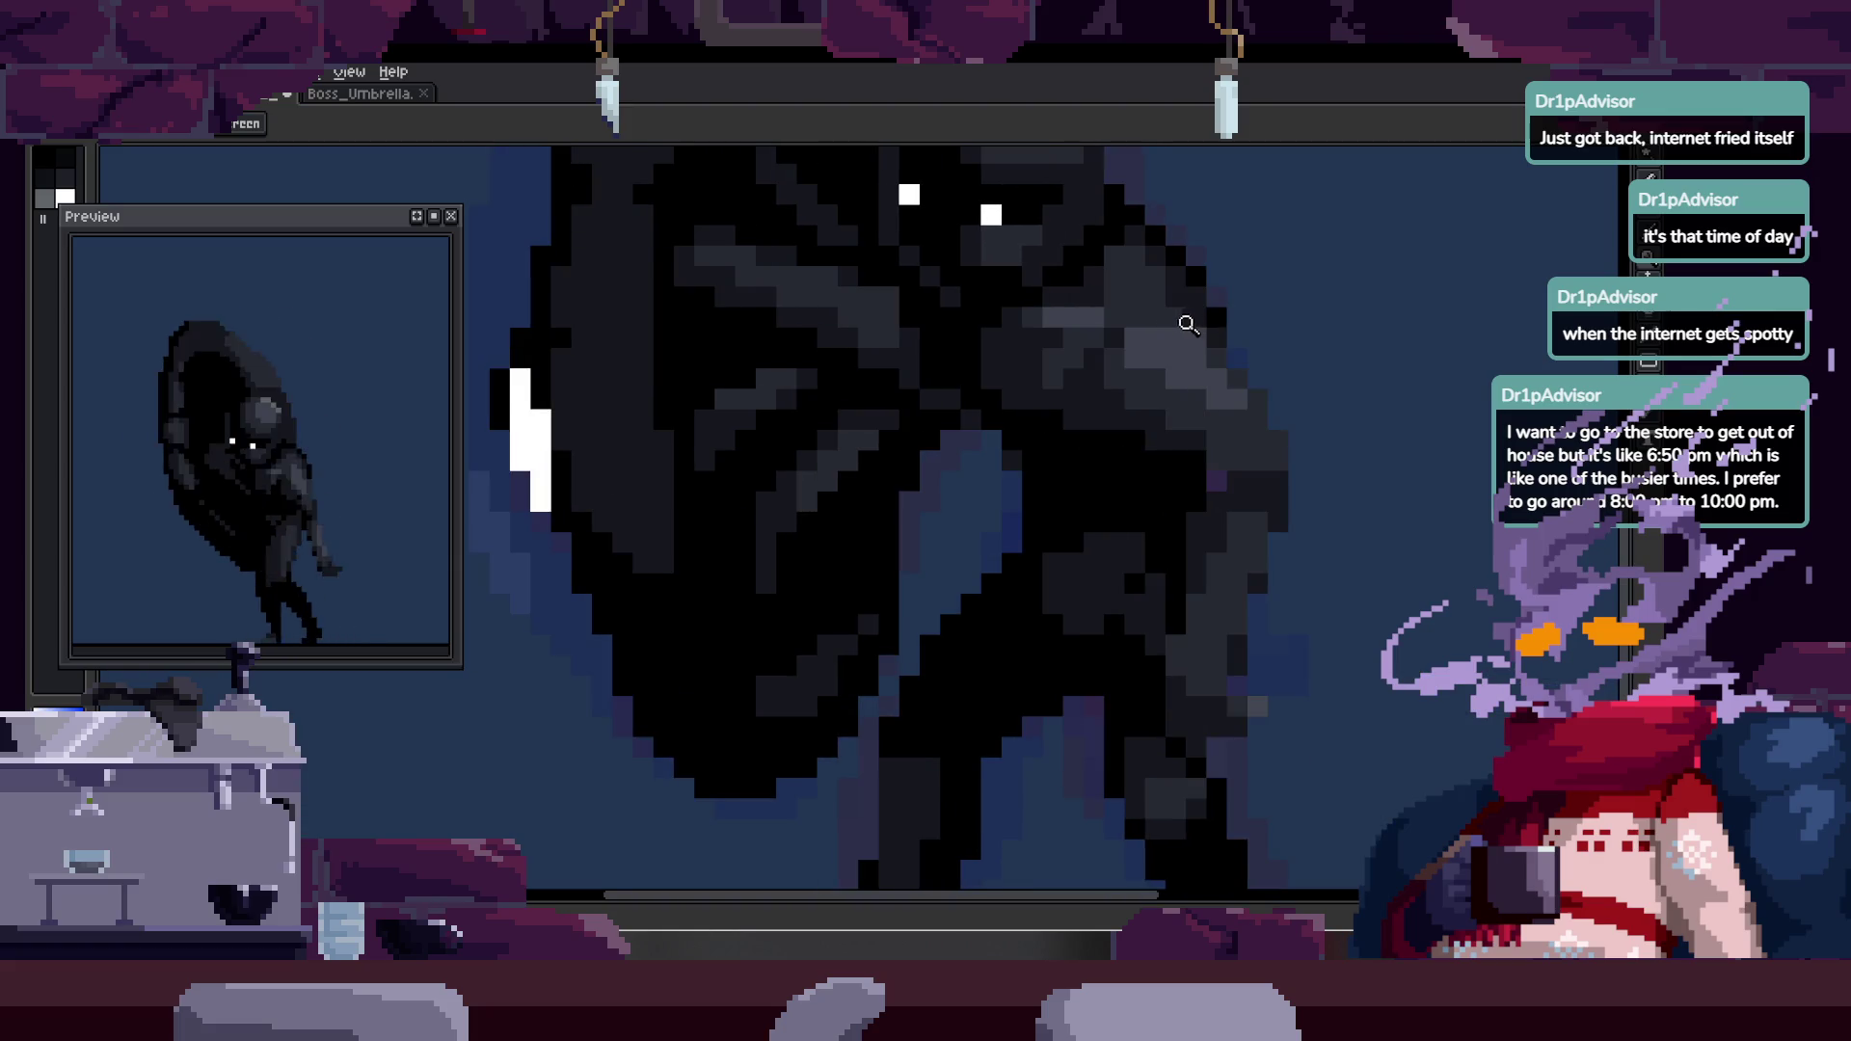
left_click(1126, 334)
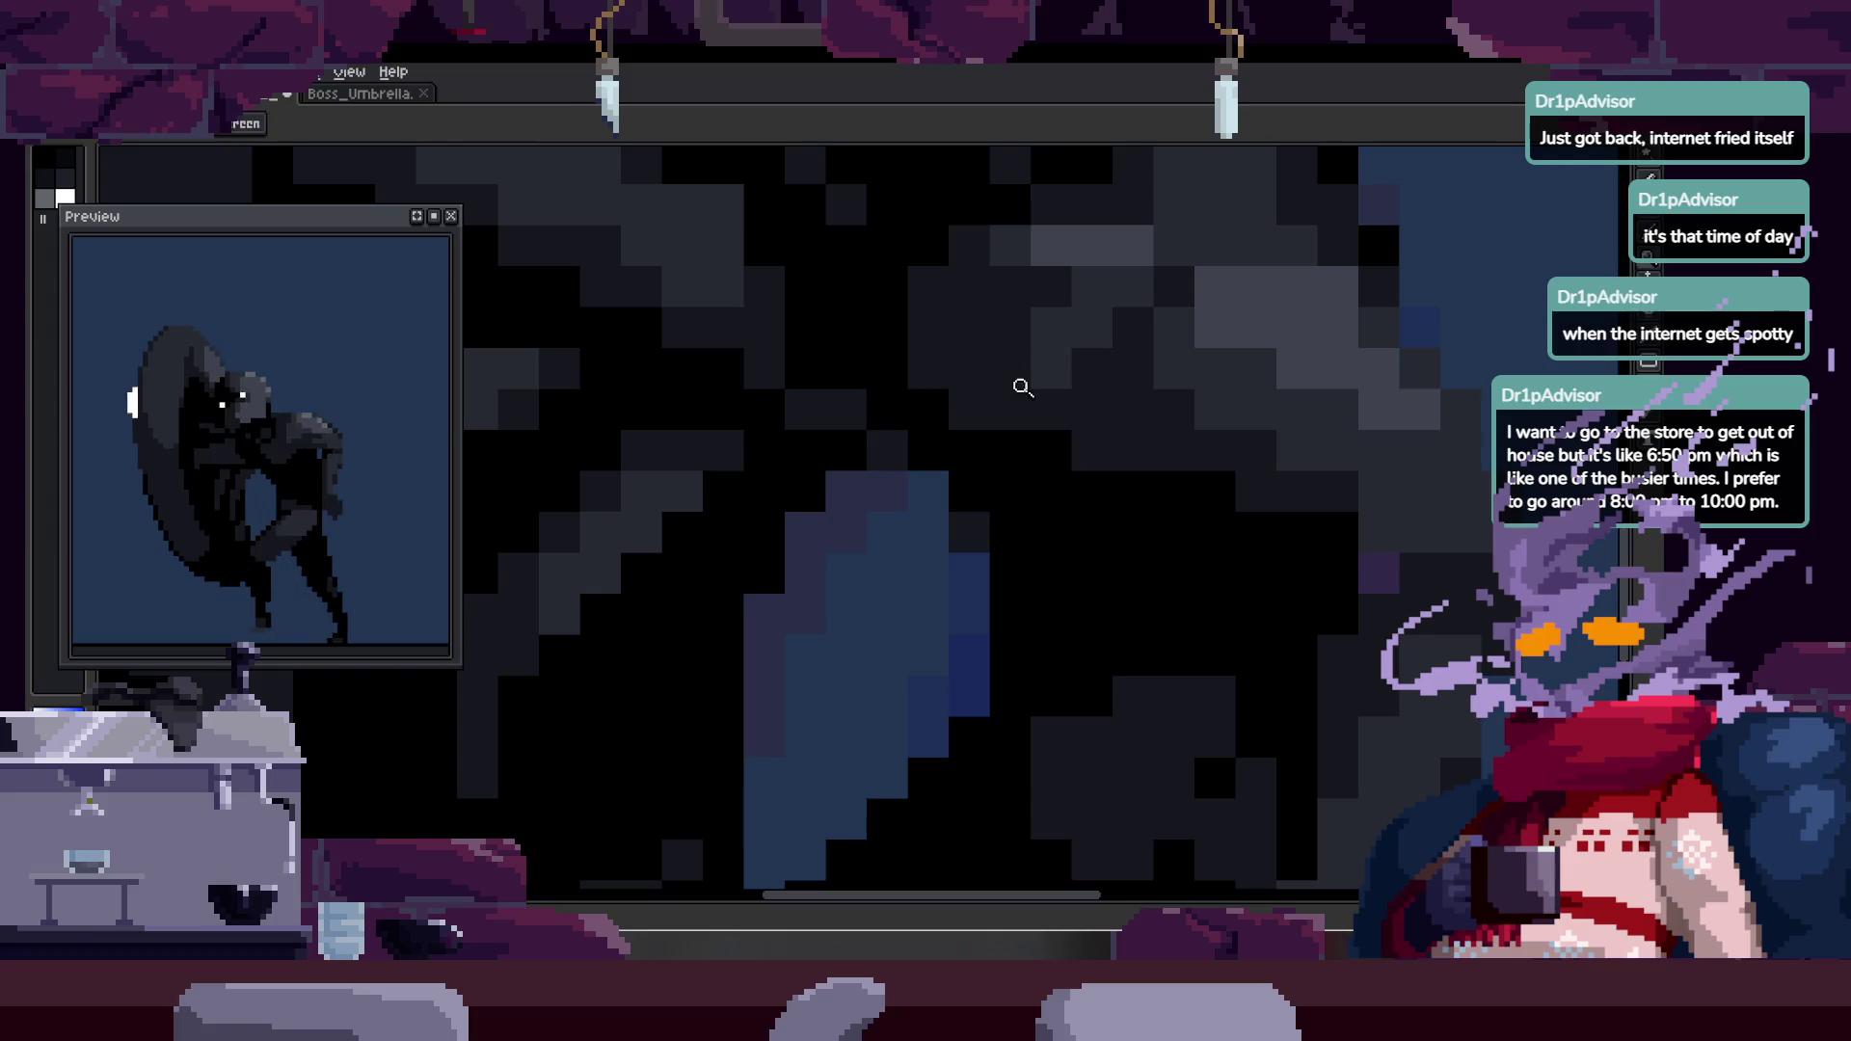
key("w")
left_click(1057, 500)
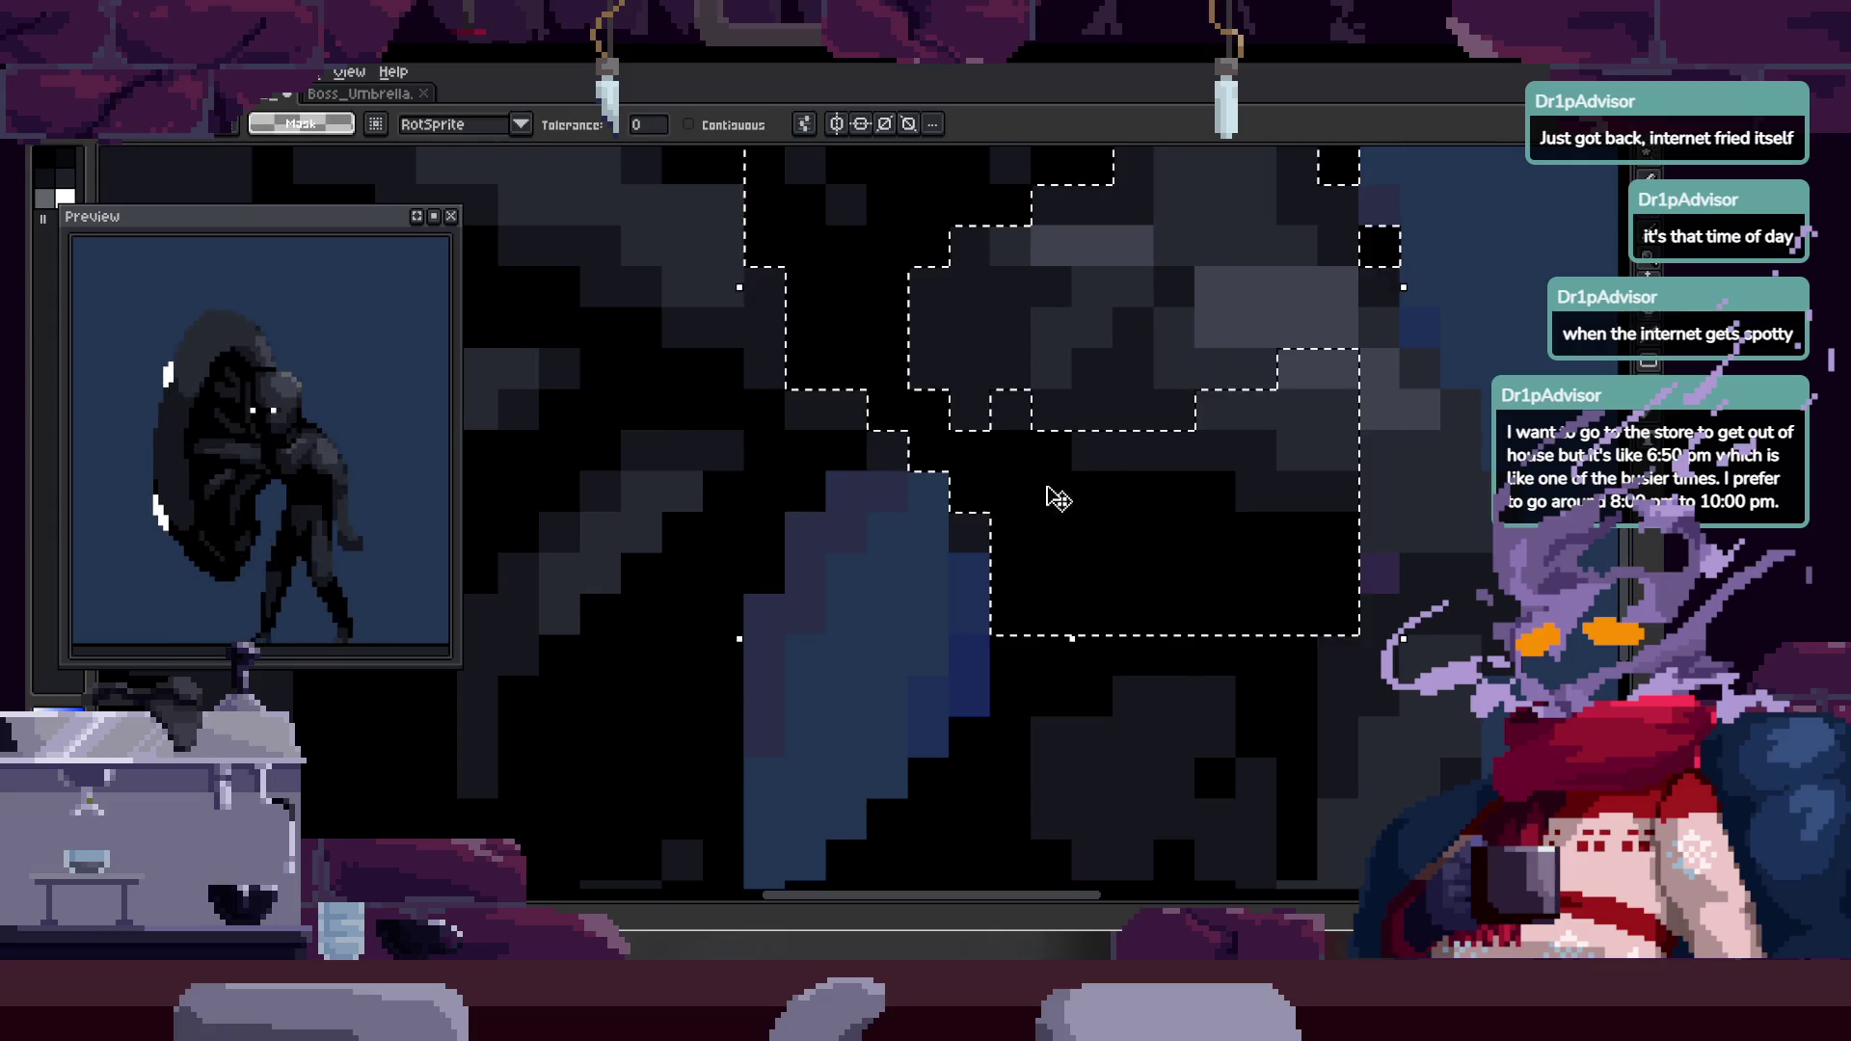
key("b")
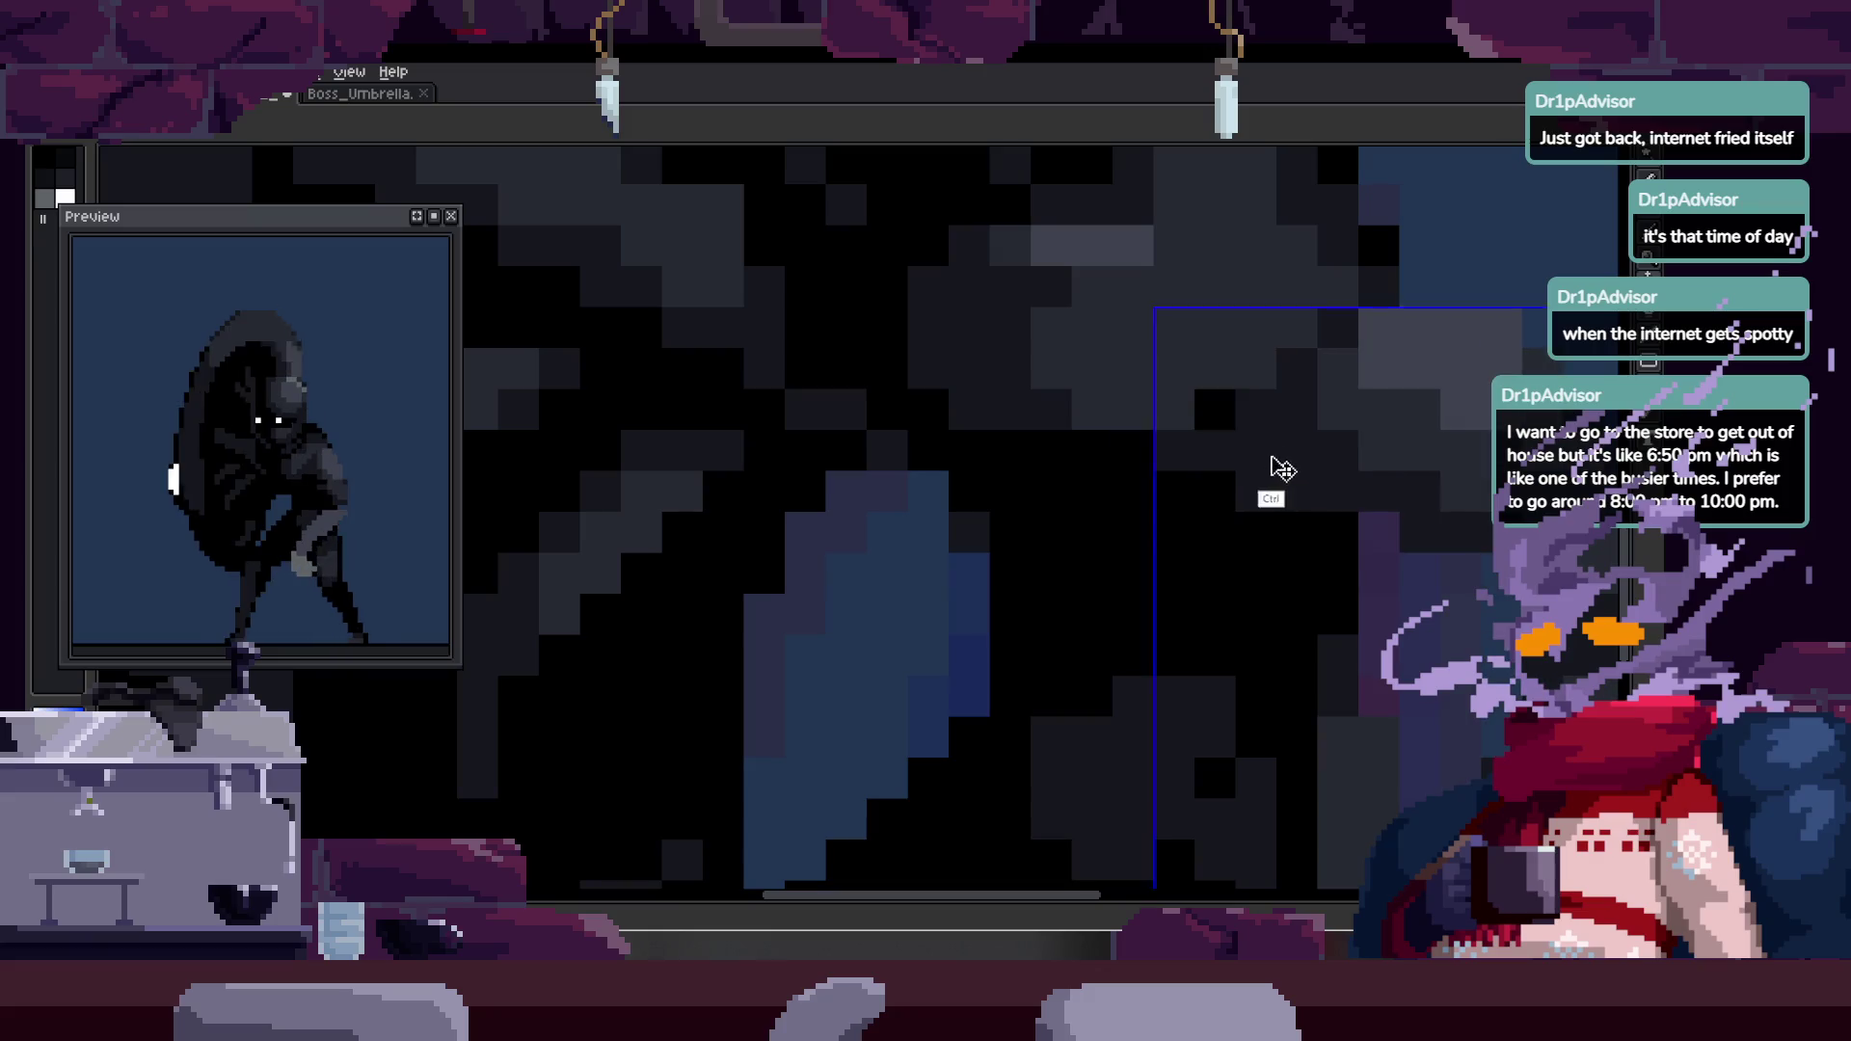
key("z")
right_click(1044, 430)
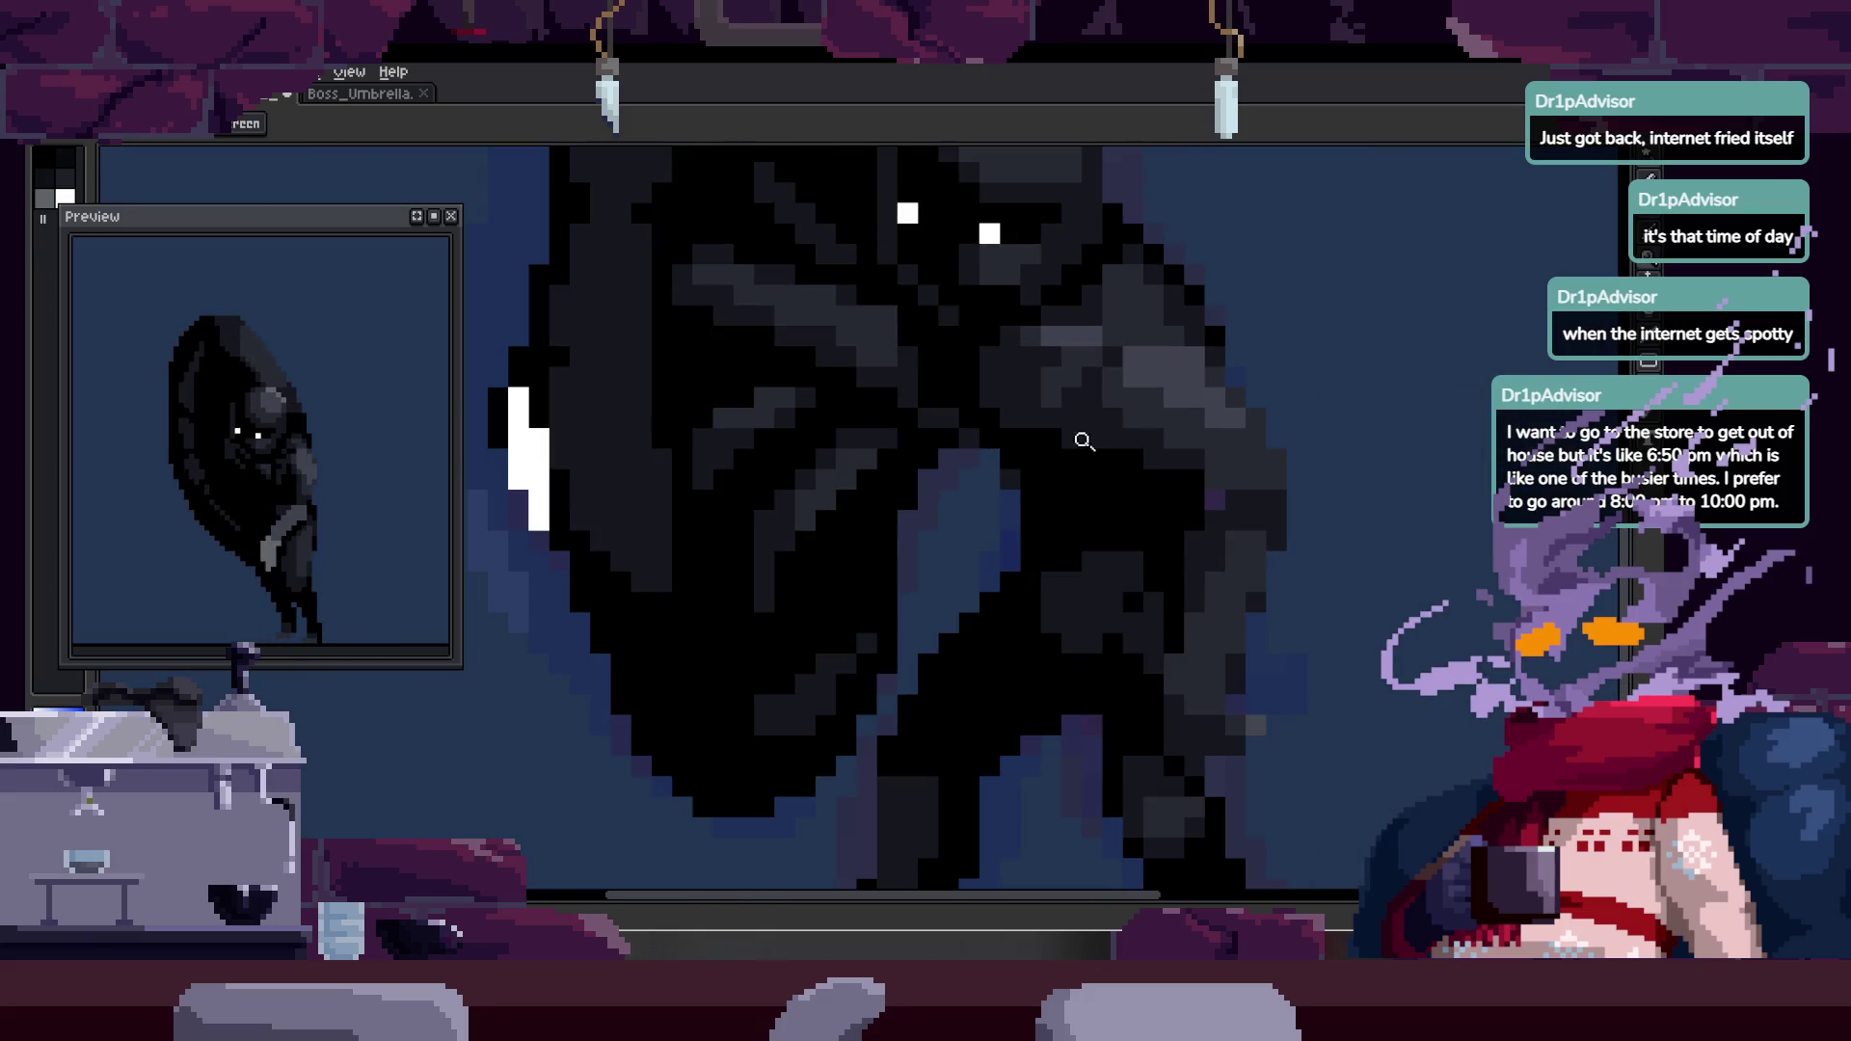
key("w")
left_click(1093, 406)
- Flip back and forth between adjacent run frames to compare the poses
key("Right")
key("Right")
key("Right")
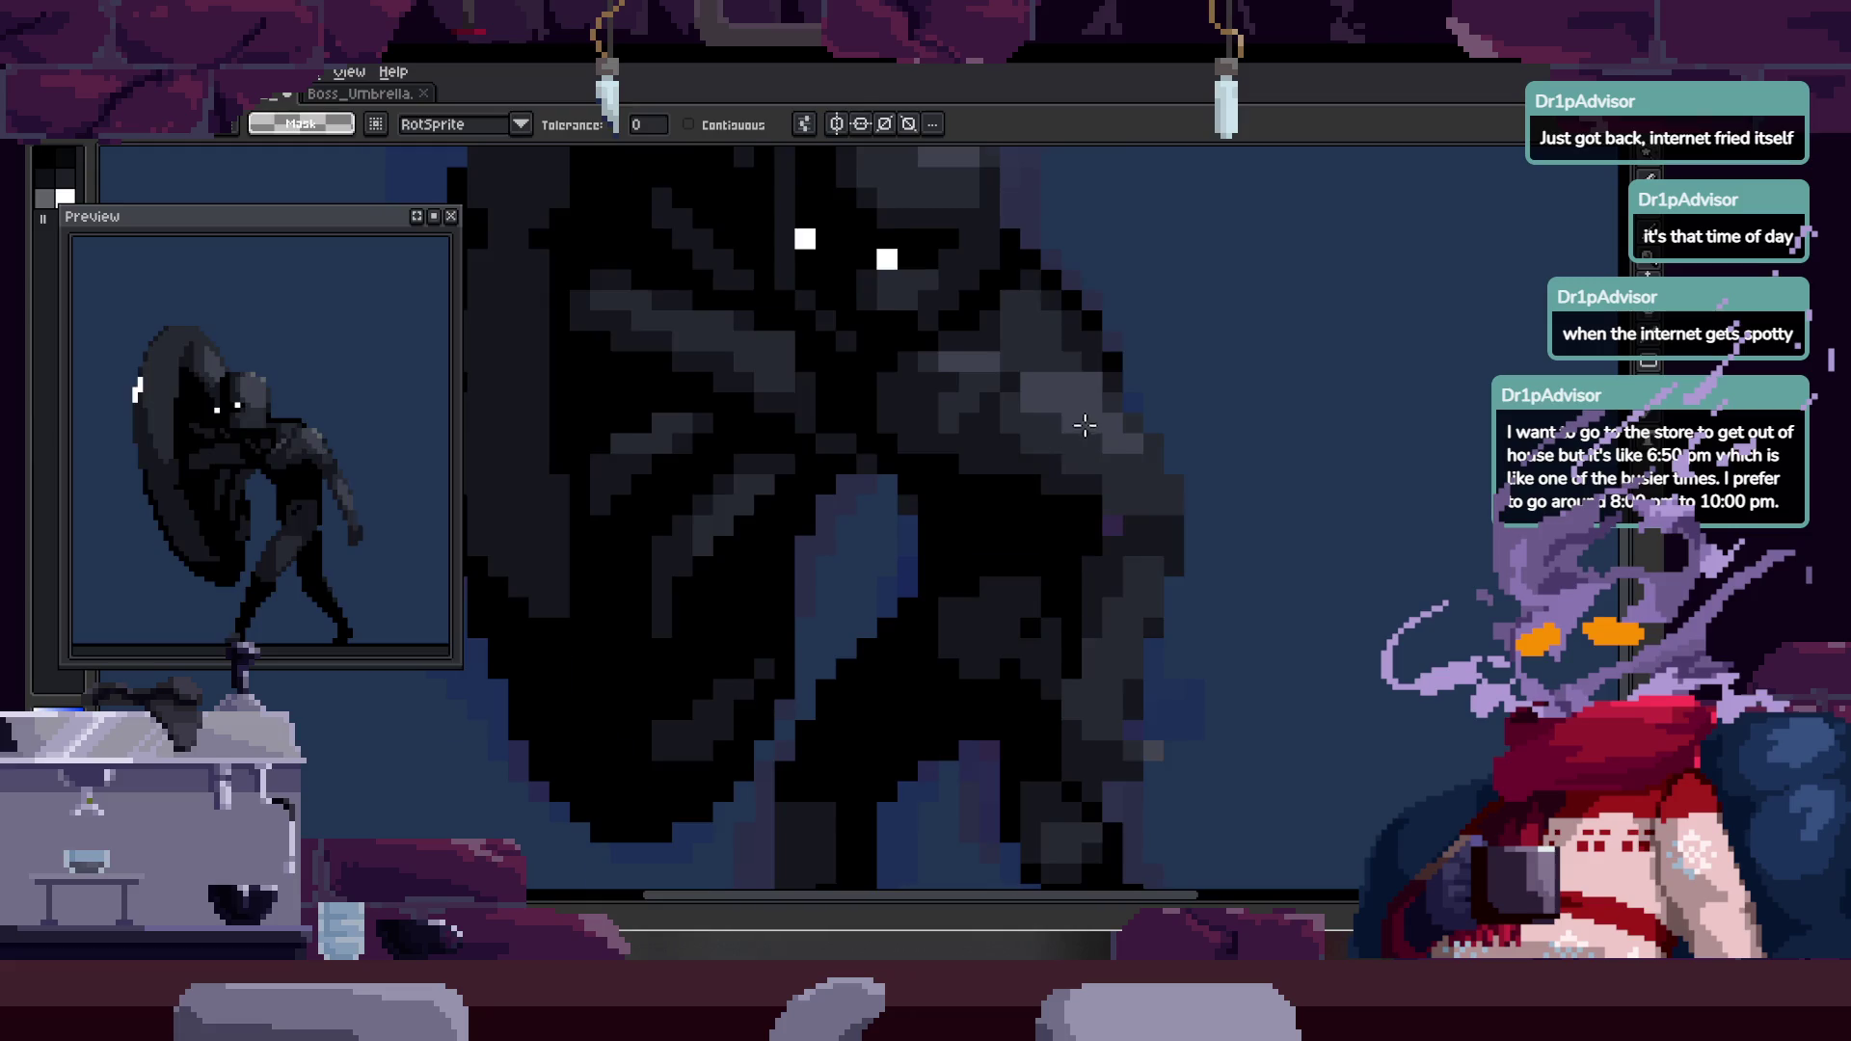
key("ctrl")
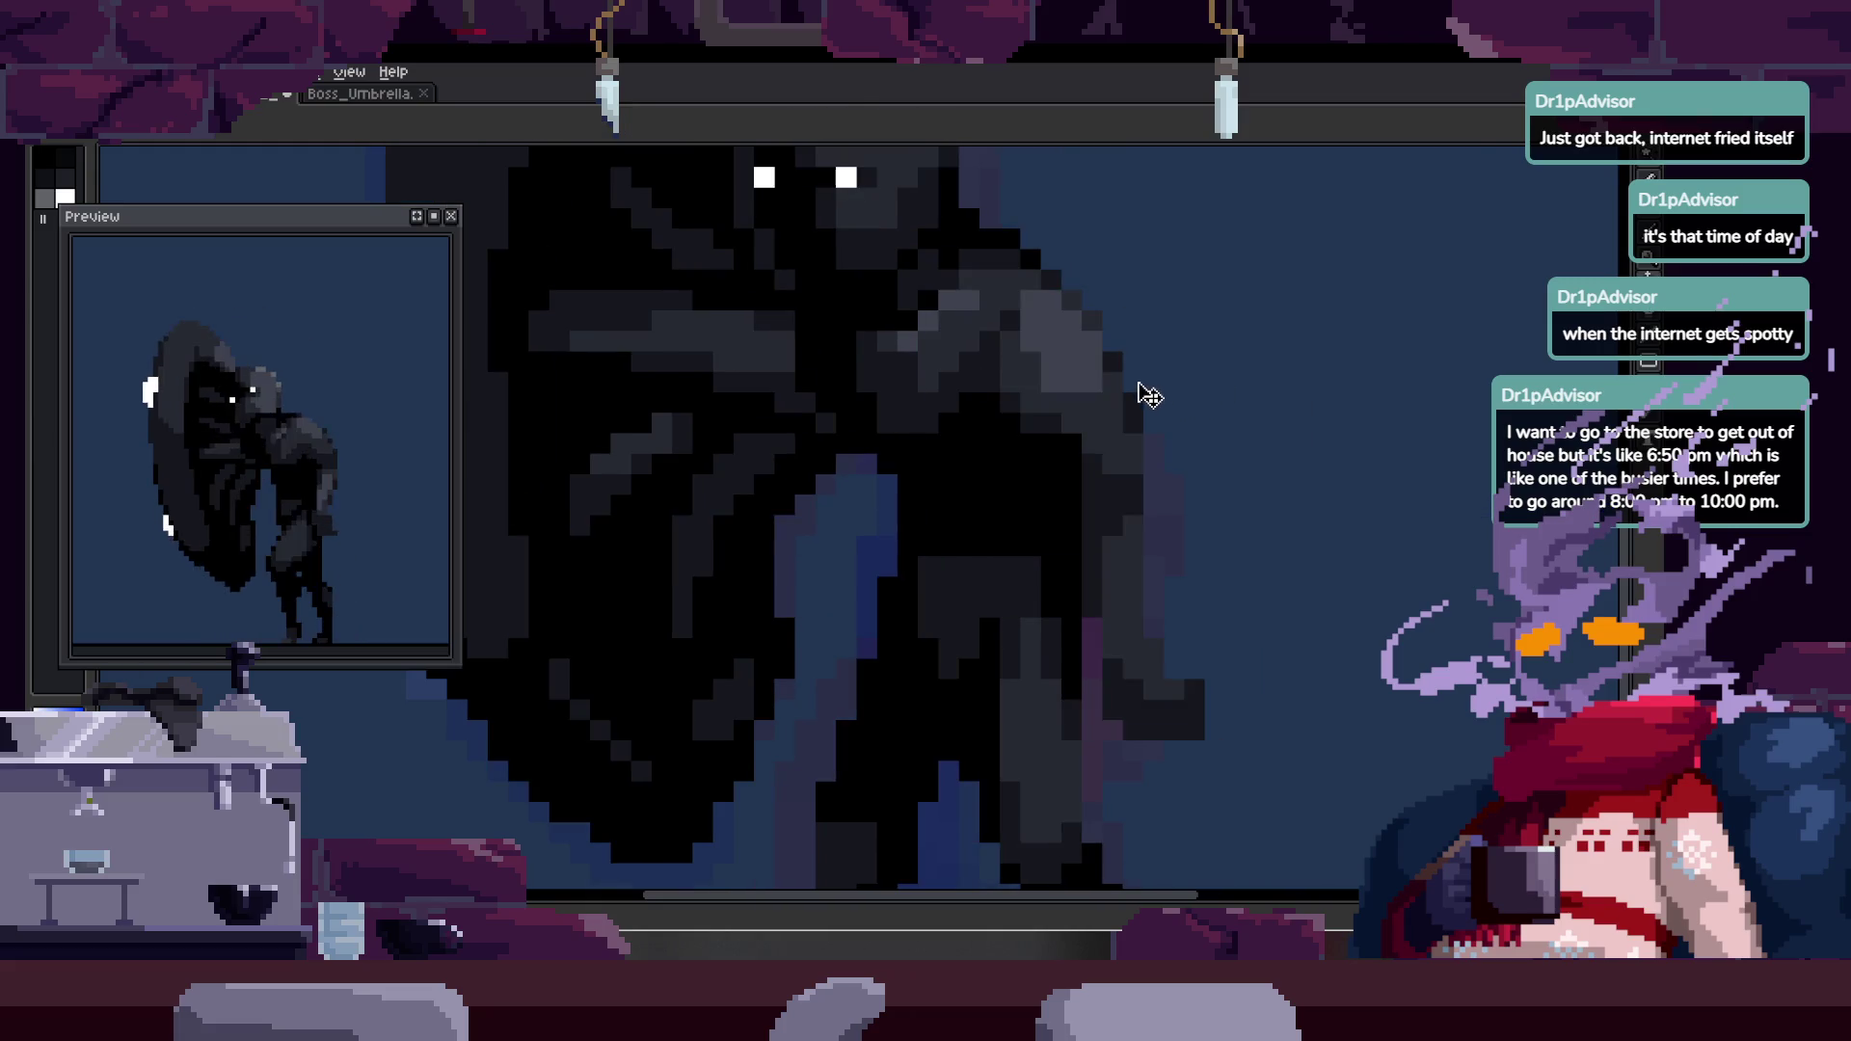
key("Right")
key("Left")
key("Right")
key("Left")
key("Right")
key("Left")
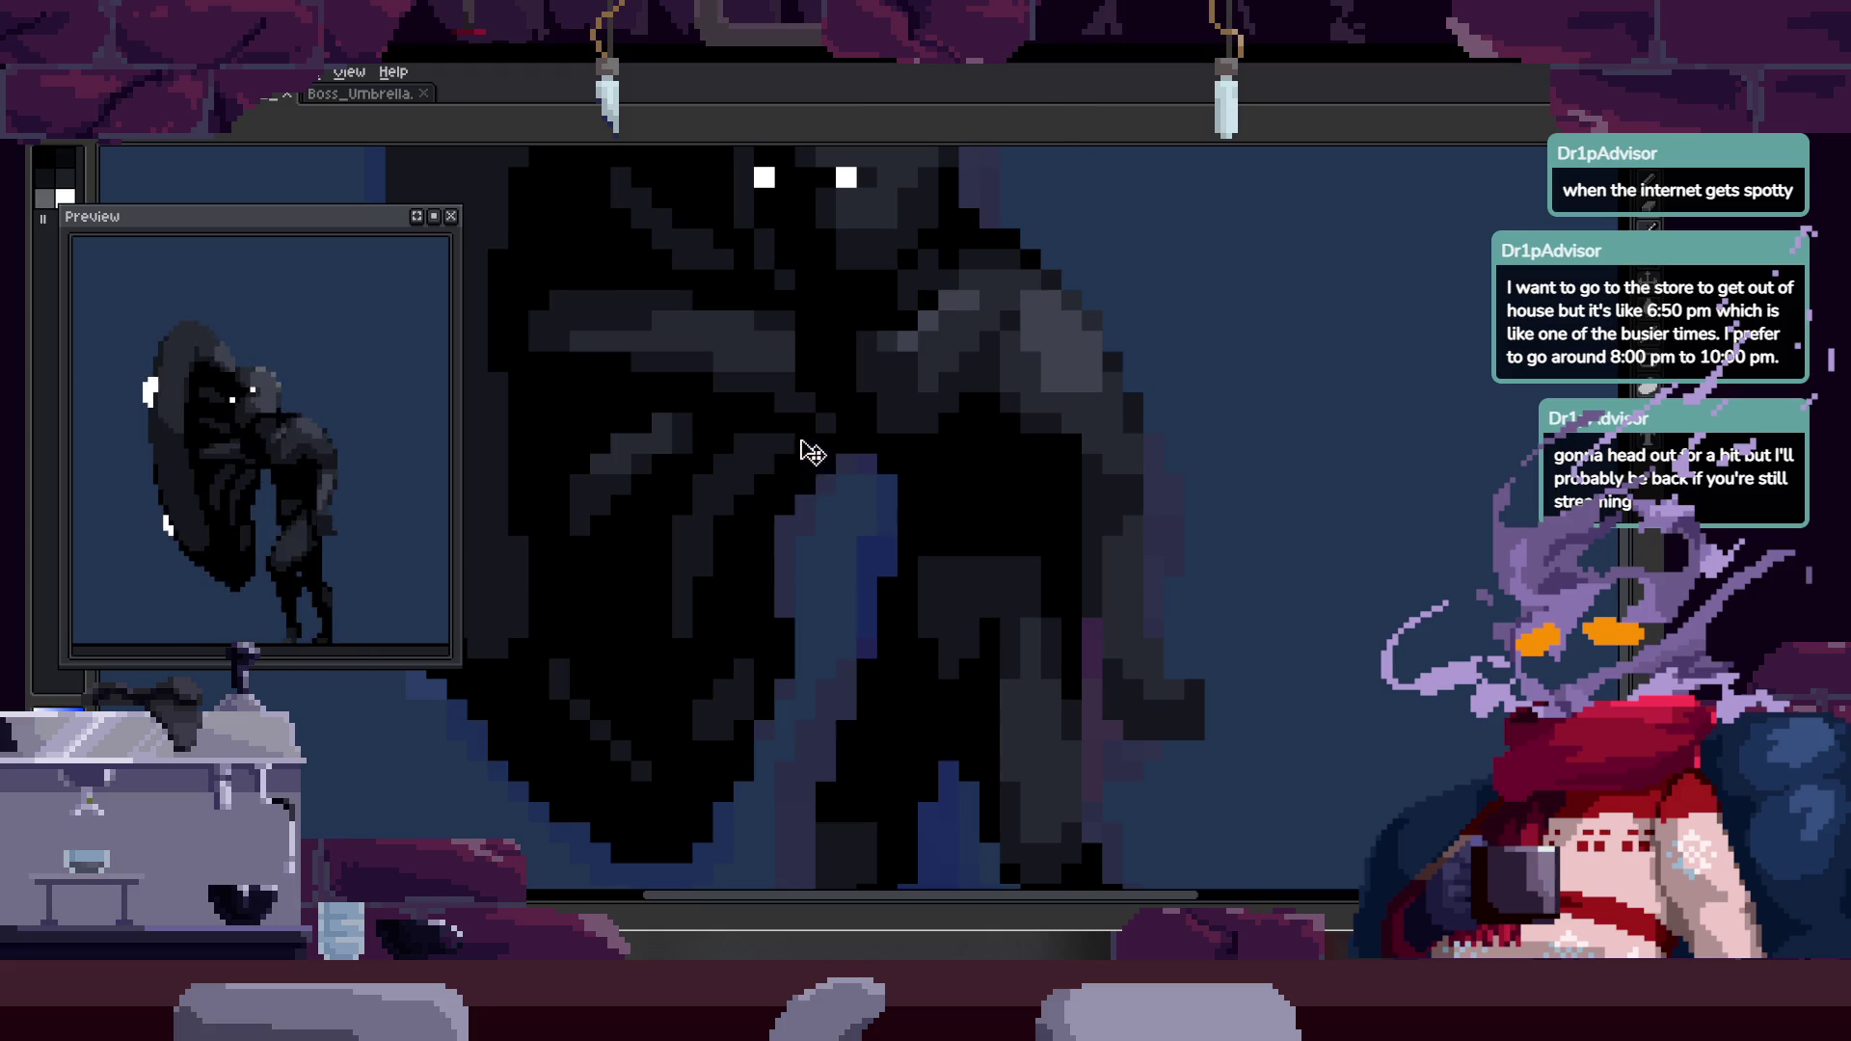
- Zoom in and out to inspect the umbrella figure in the current frame
scroll(996, 444, "down", 3)
scroll(952, 467, "up", 3)
scroll(960, 426, "down", 1)
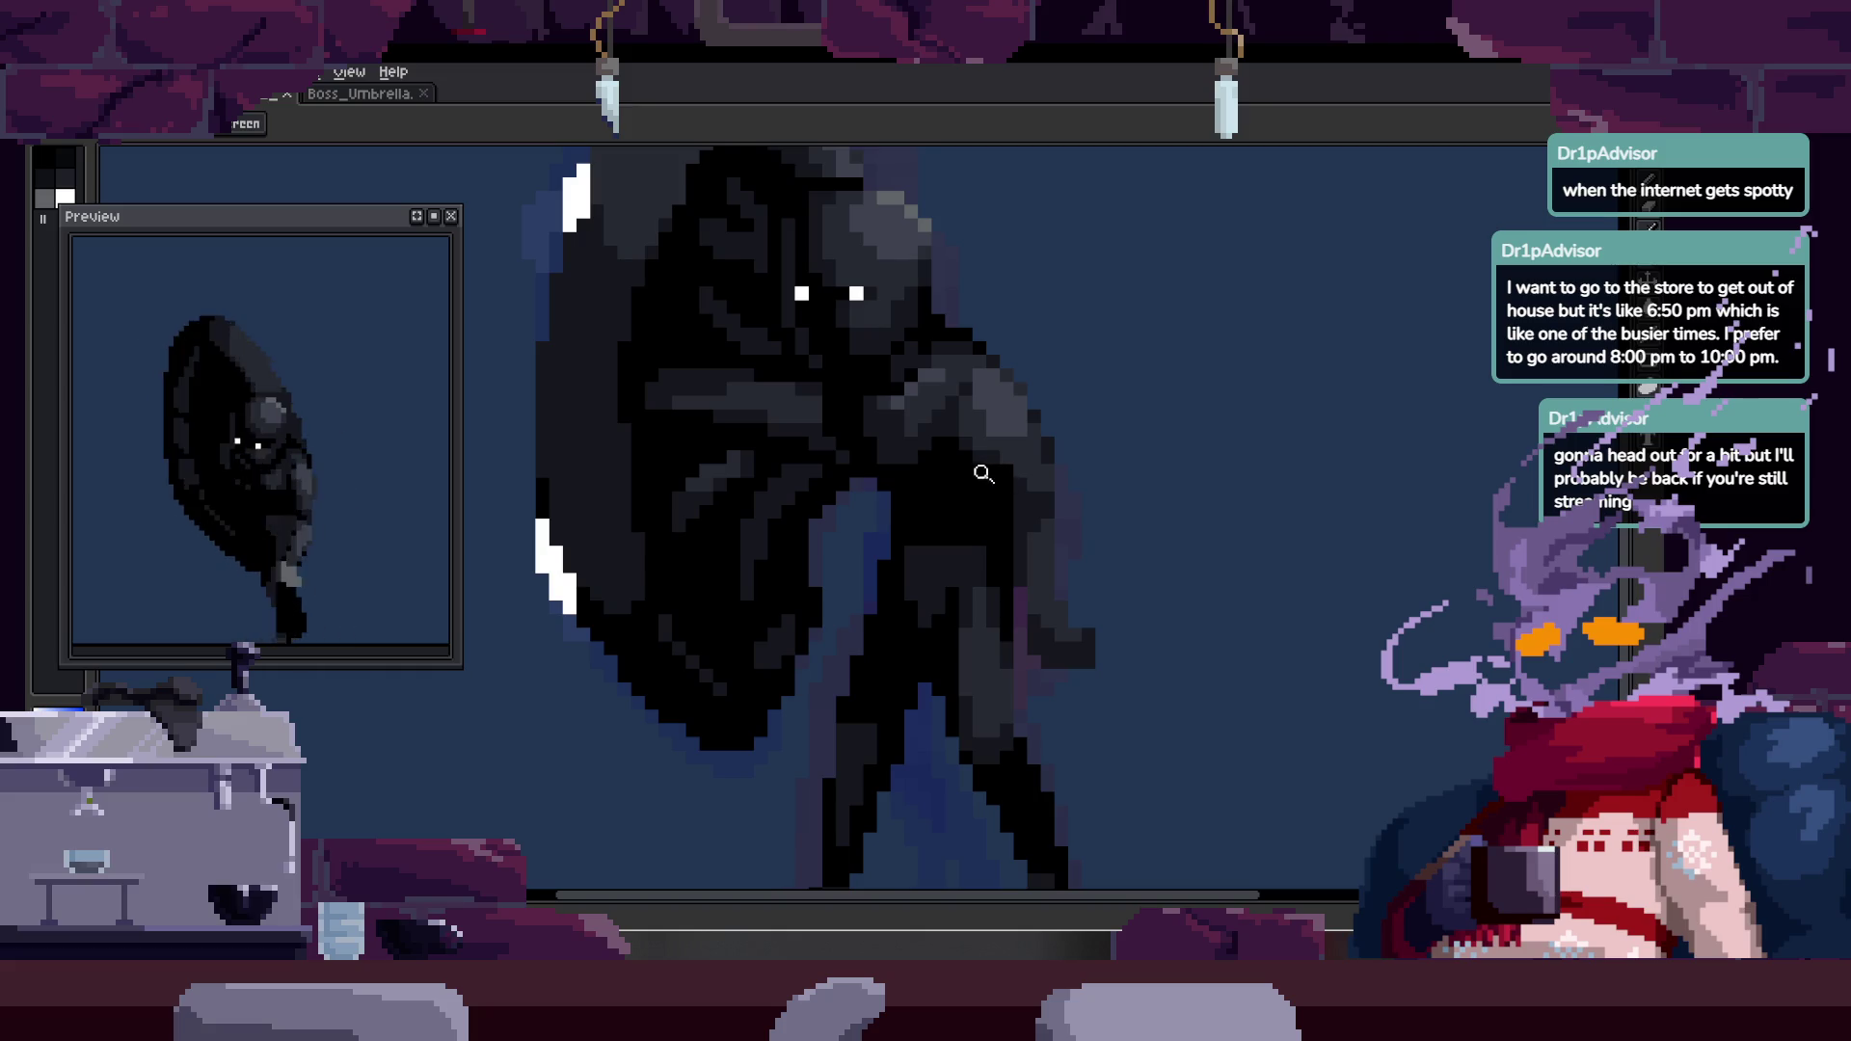
scroll(941, 496, "up", 2)
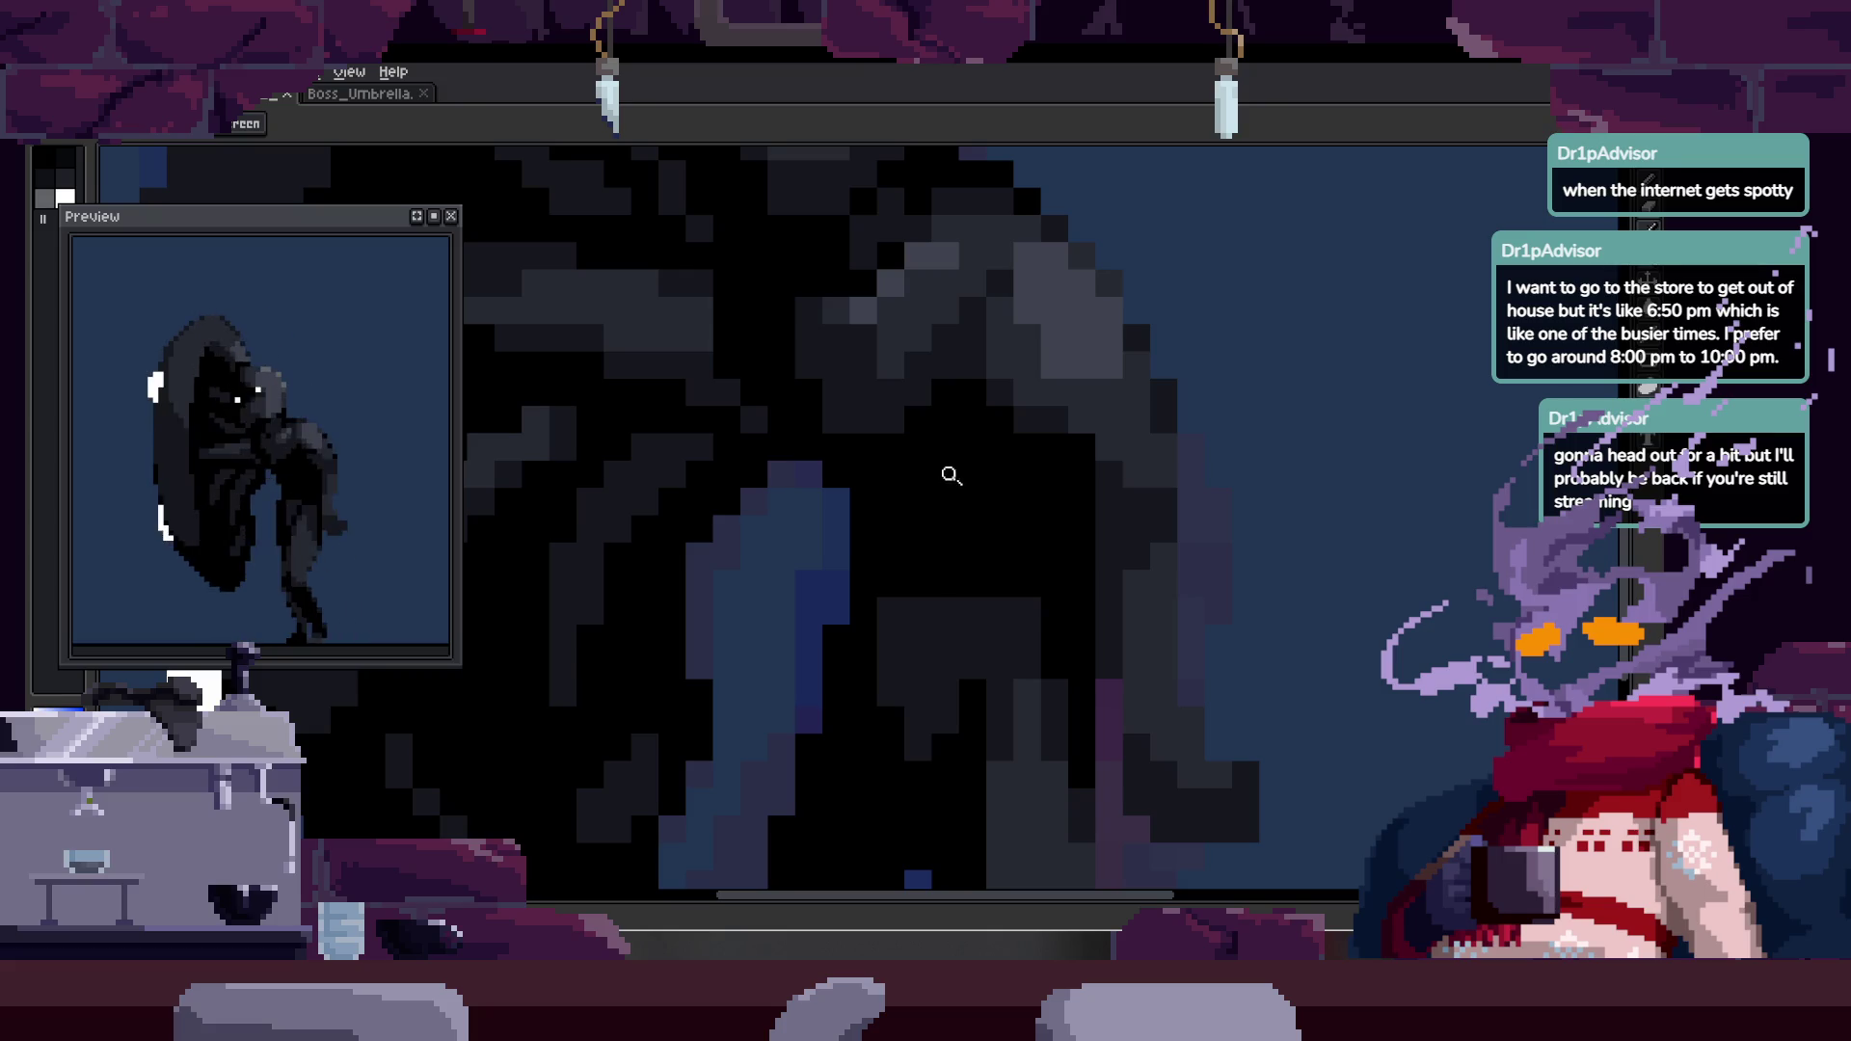
scroll(951, 475, "down", 2)
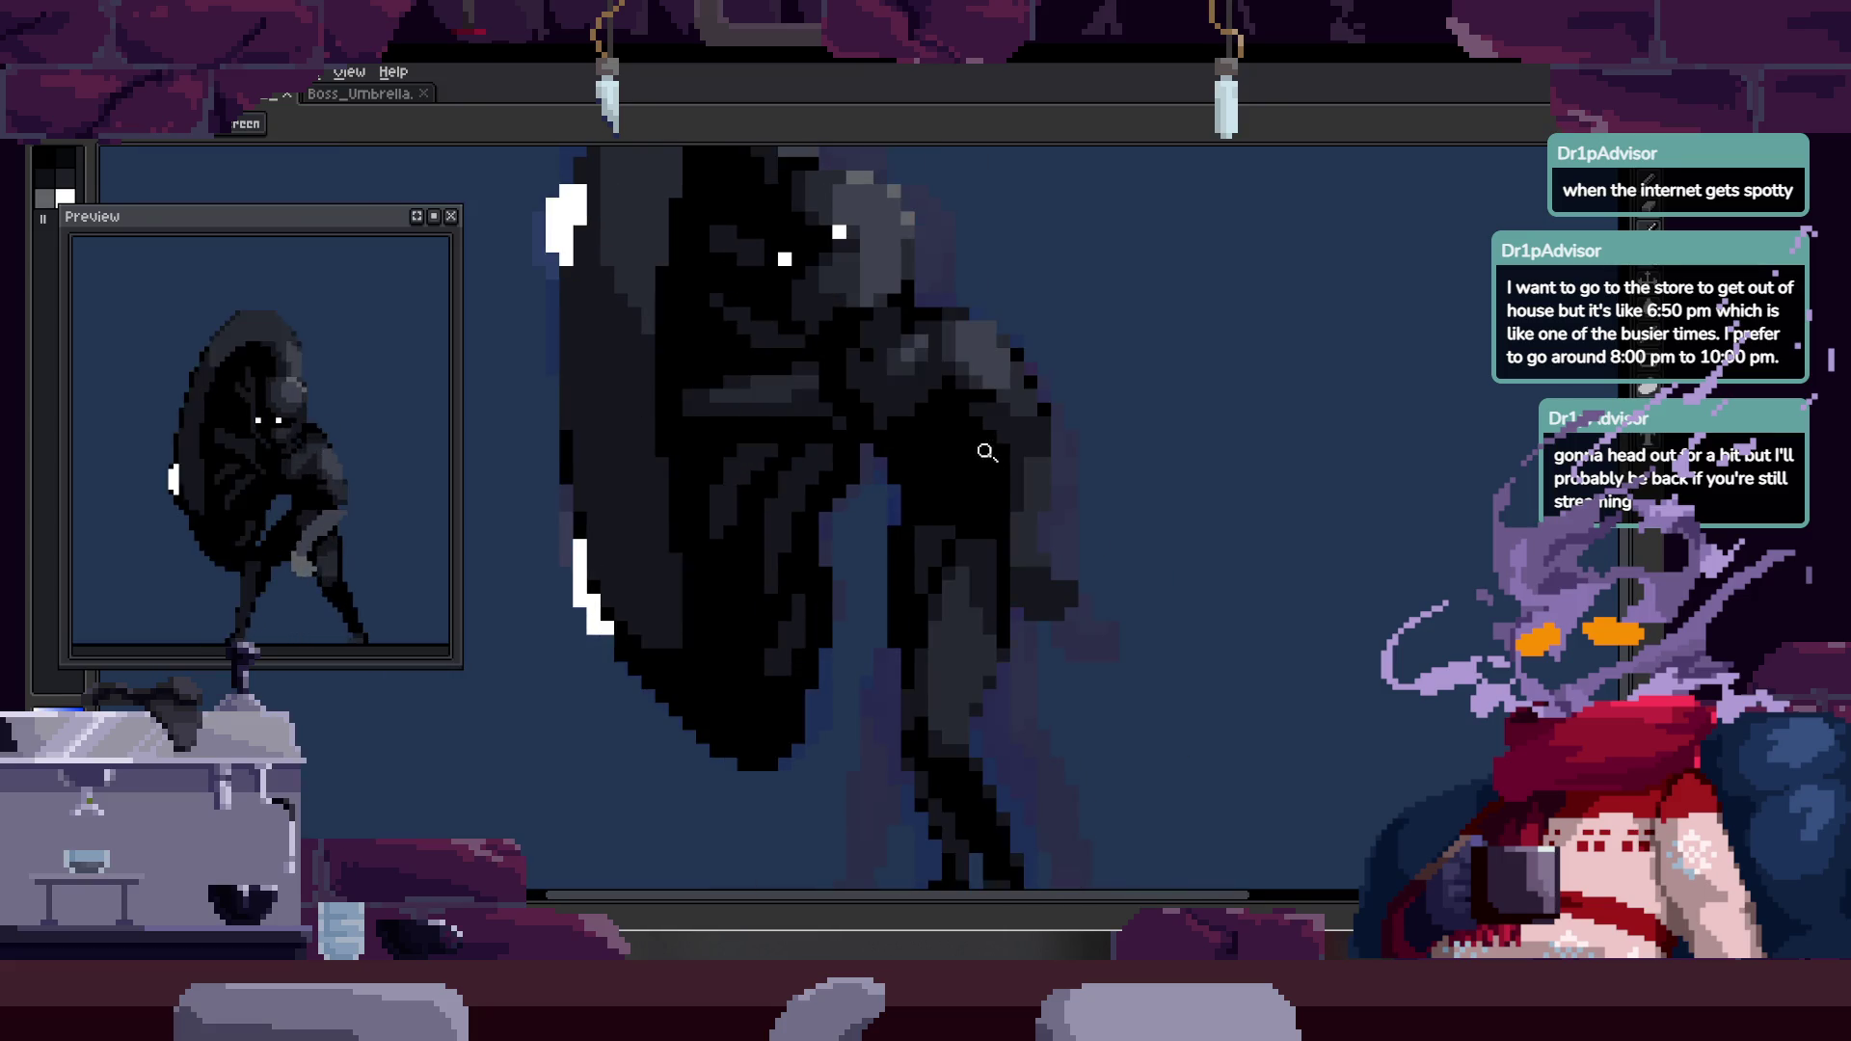
scroll(984, 461, "up", 2)
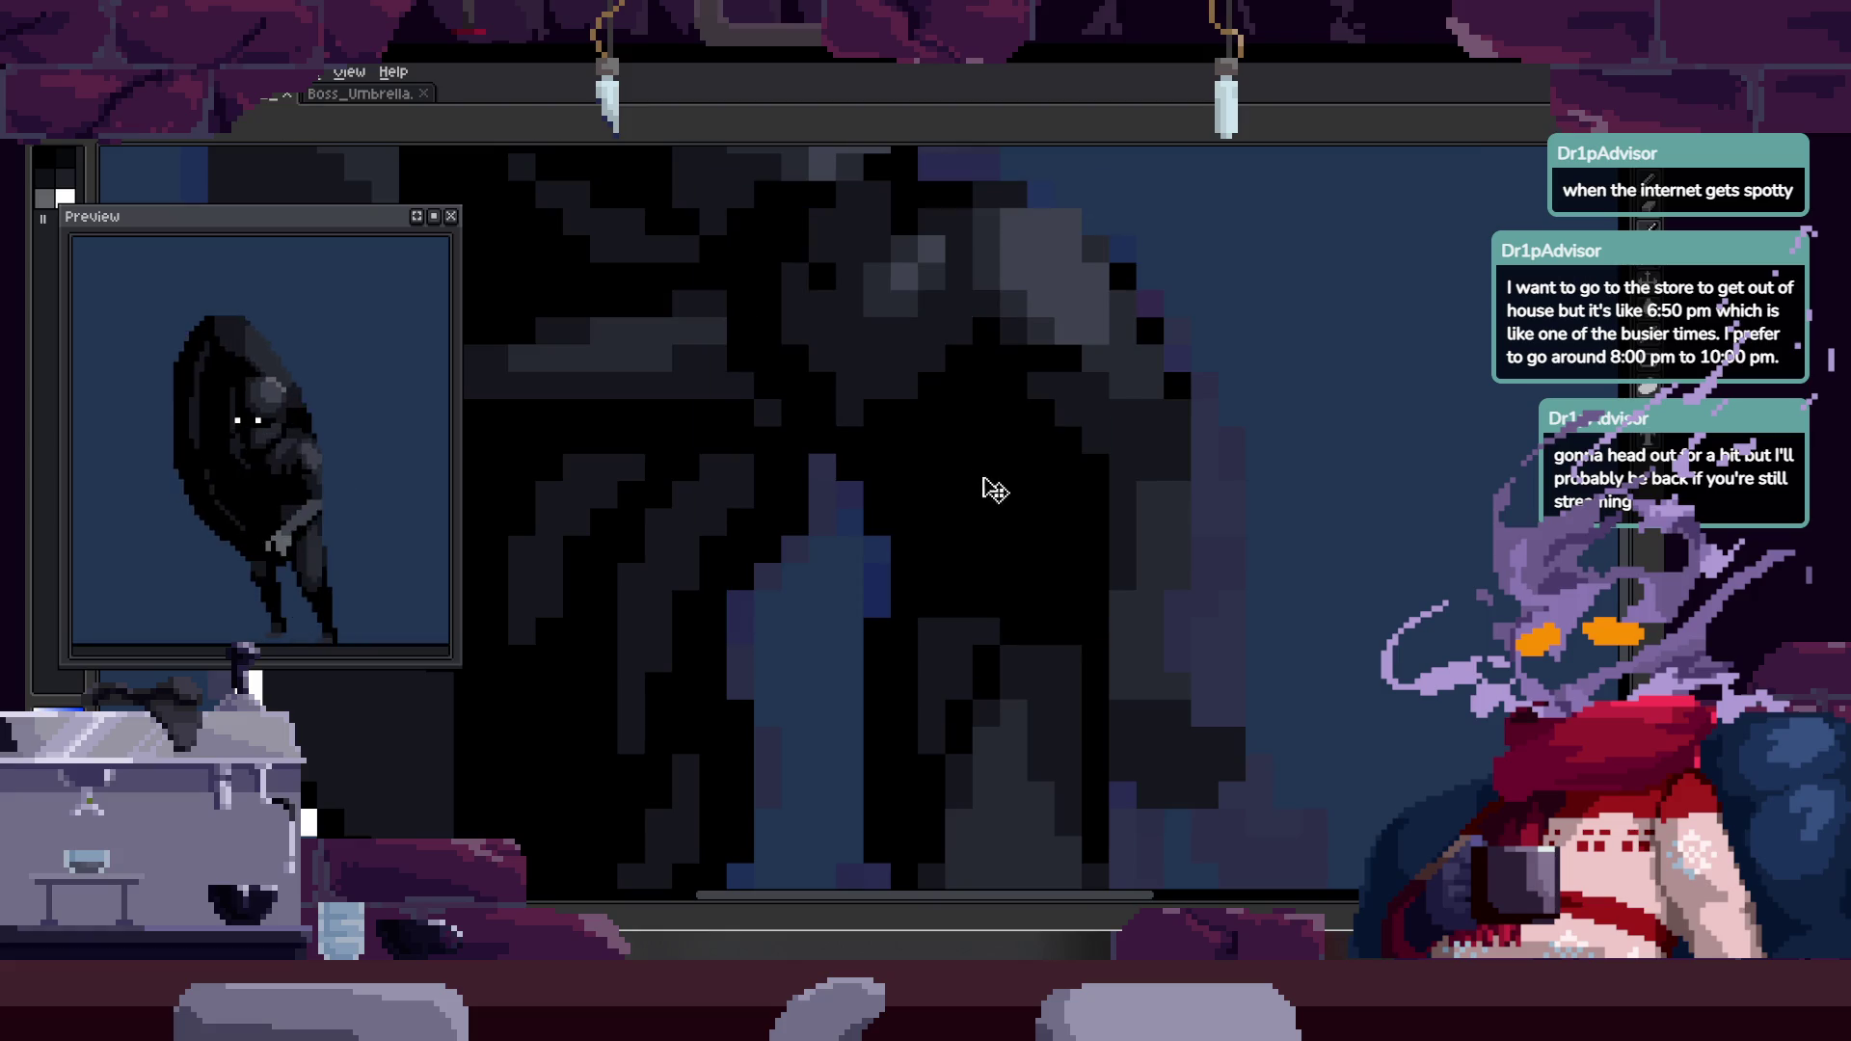
key("w")
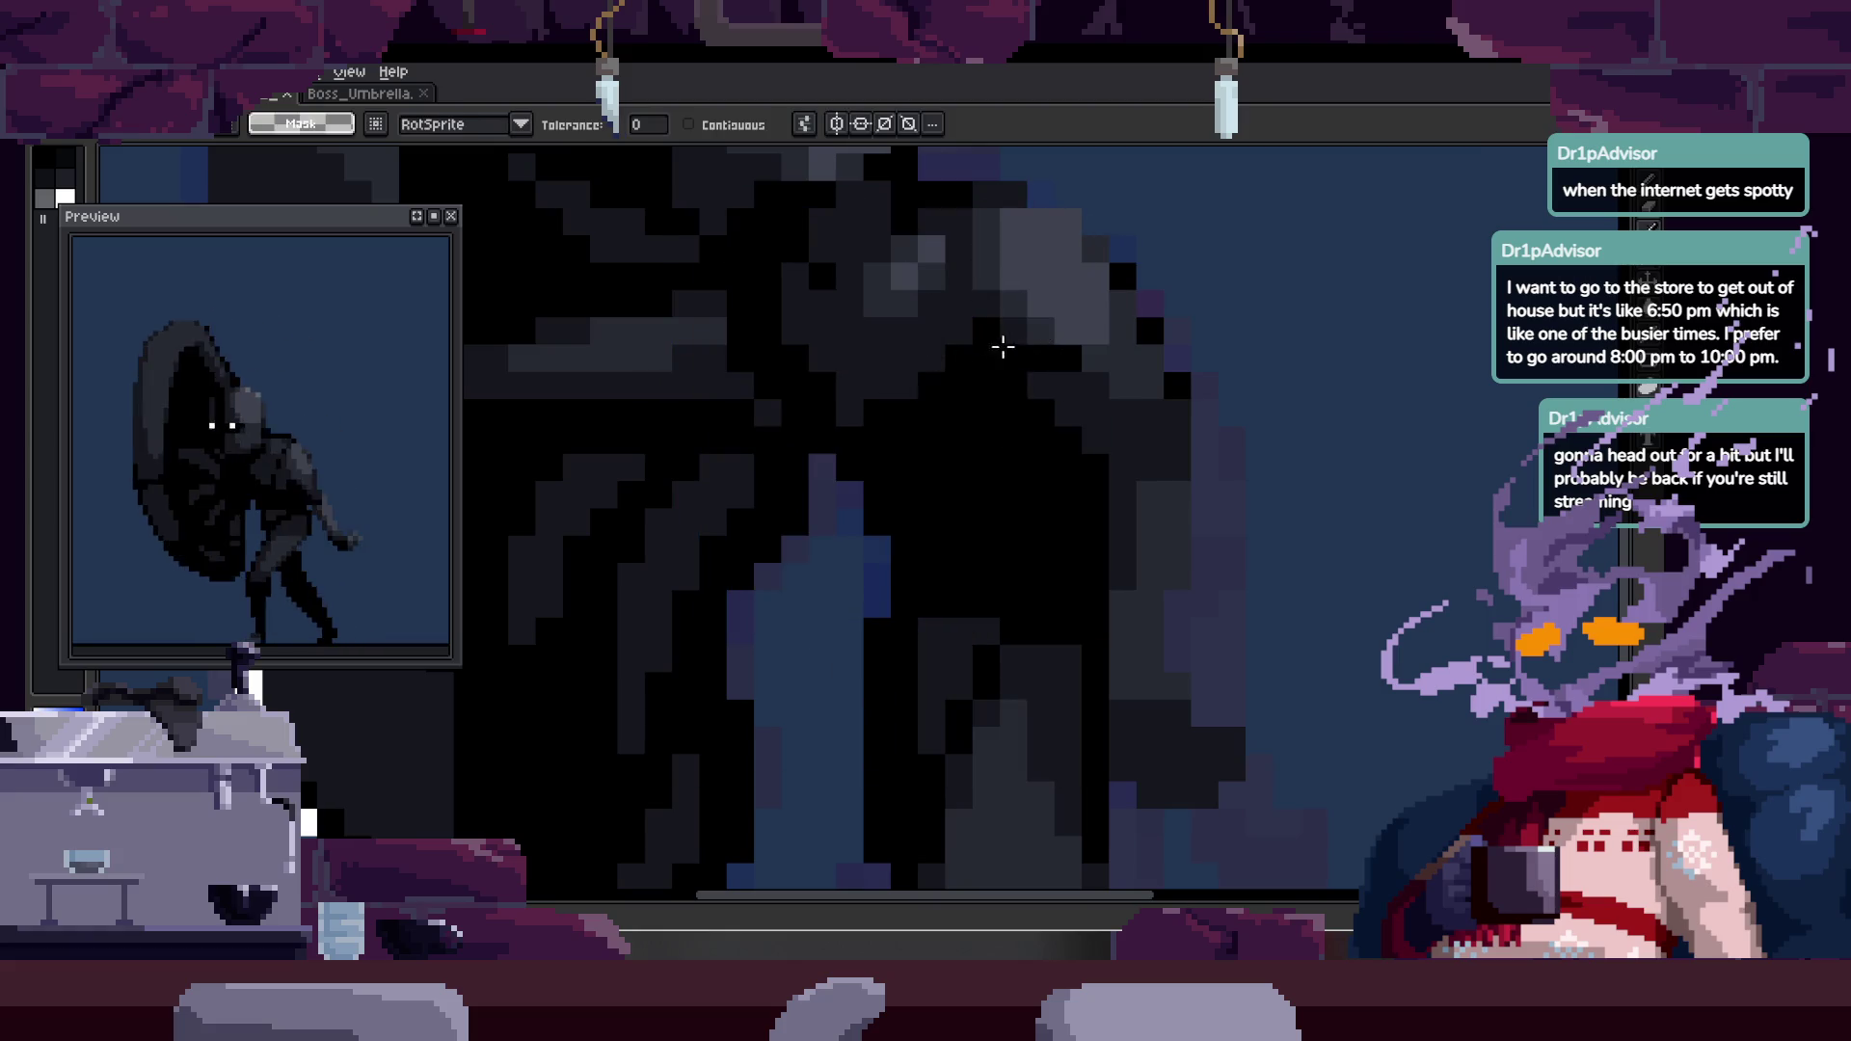
- Clear the current selection and pan the view toward the figure's head
key("ctrl")
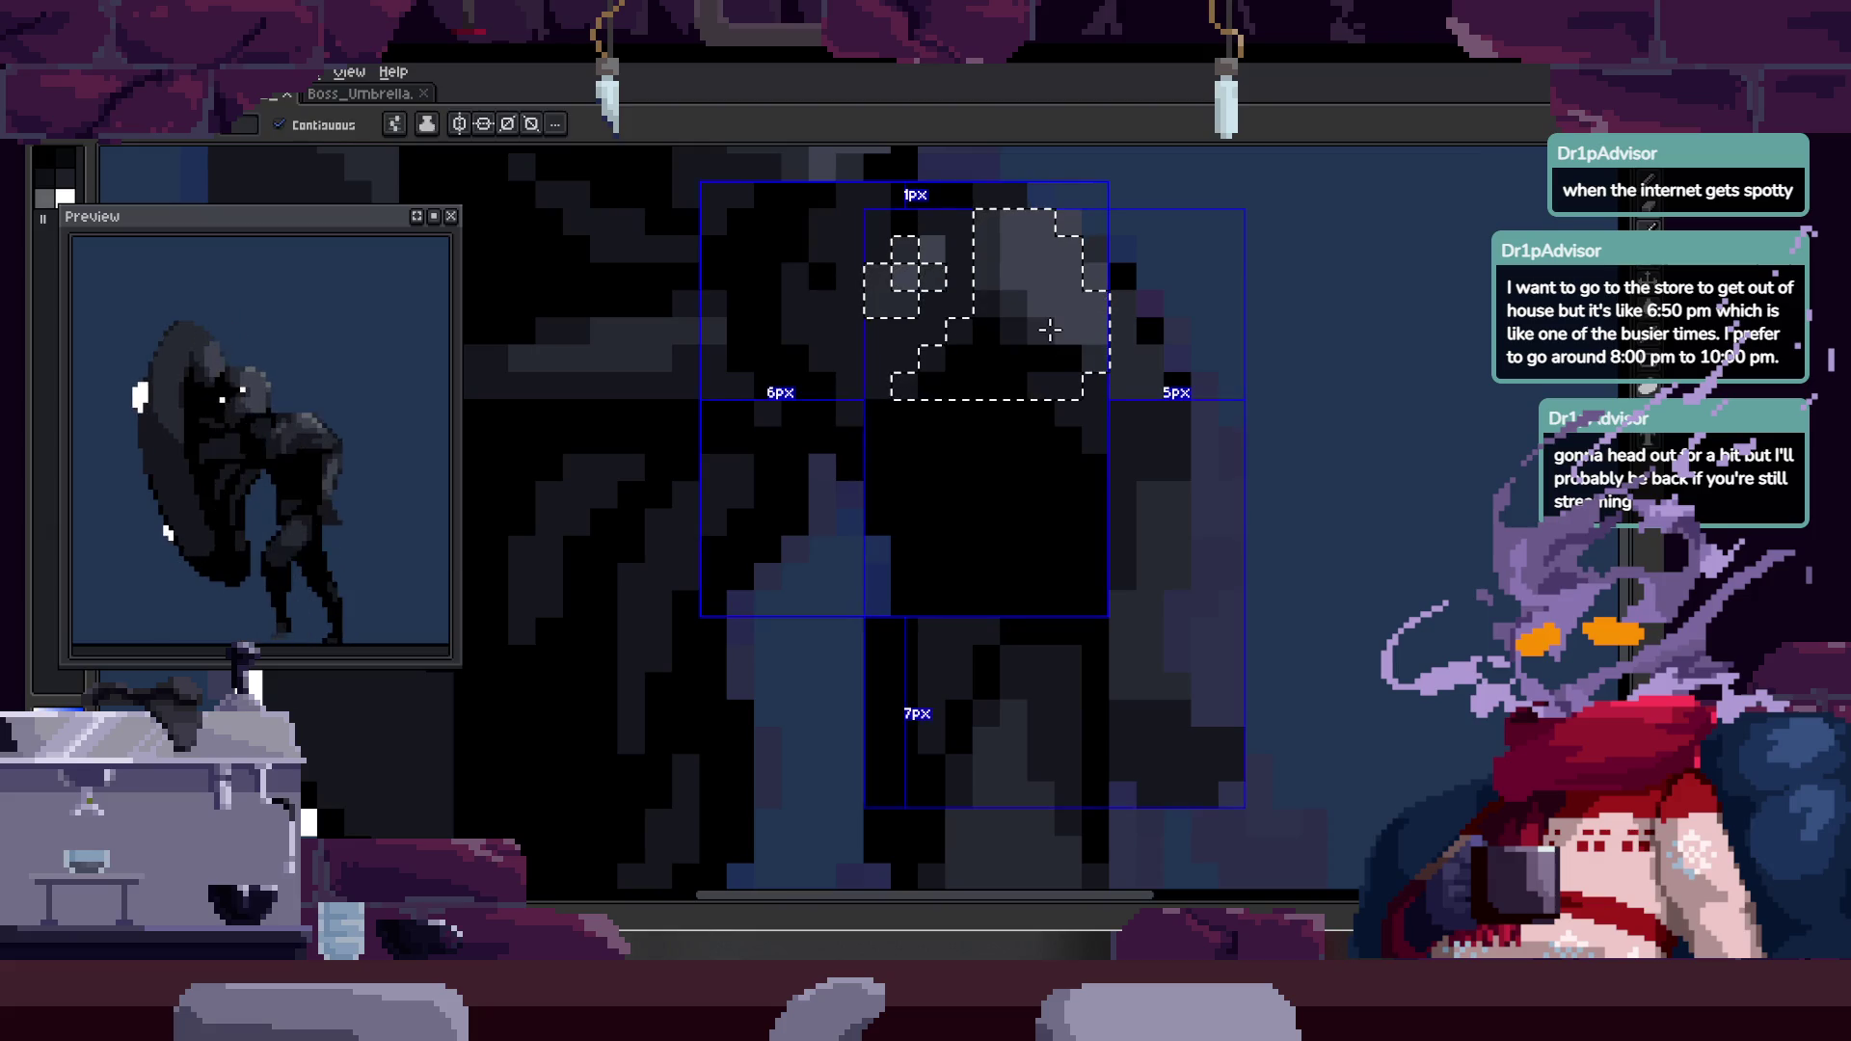
key("ctrl+d")
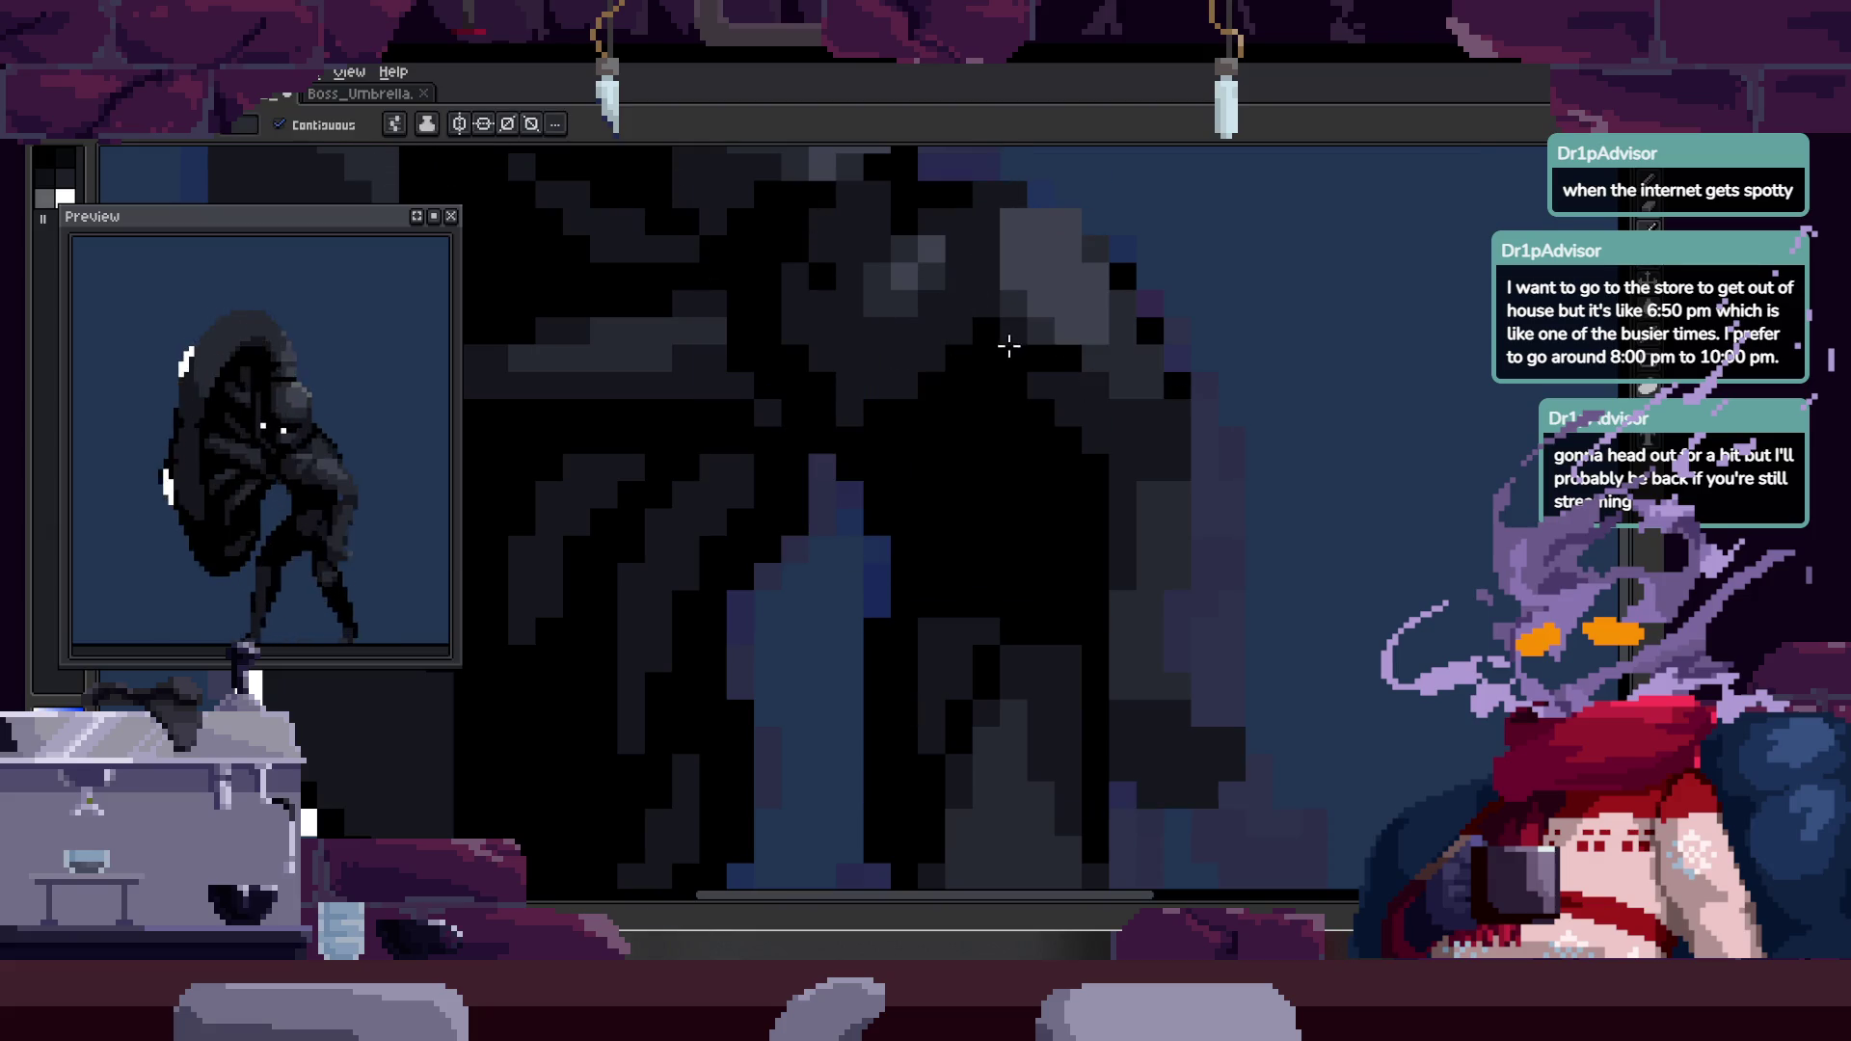
left_click_drag(1056, 354, 942, 463)
scroll(1285, 355, "up", 1)
left_click_drag(1285, 356, 1351, 446)
scroll(1351, 447, "down", 1)
scroll(921, 385, "up", 2)
- Delete a 1×3 pixel column near the head, undo, and select the dark shape around it
left_click(838, 215)
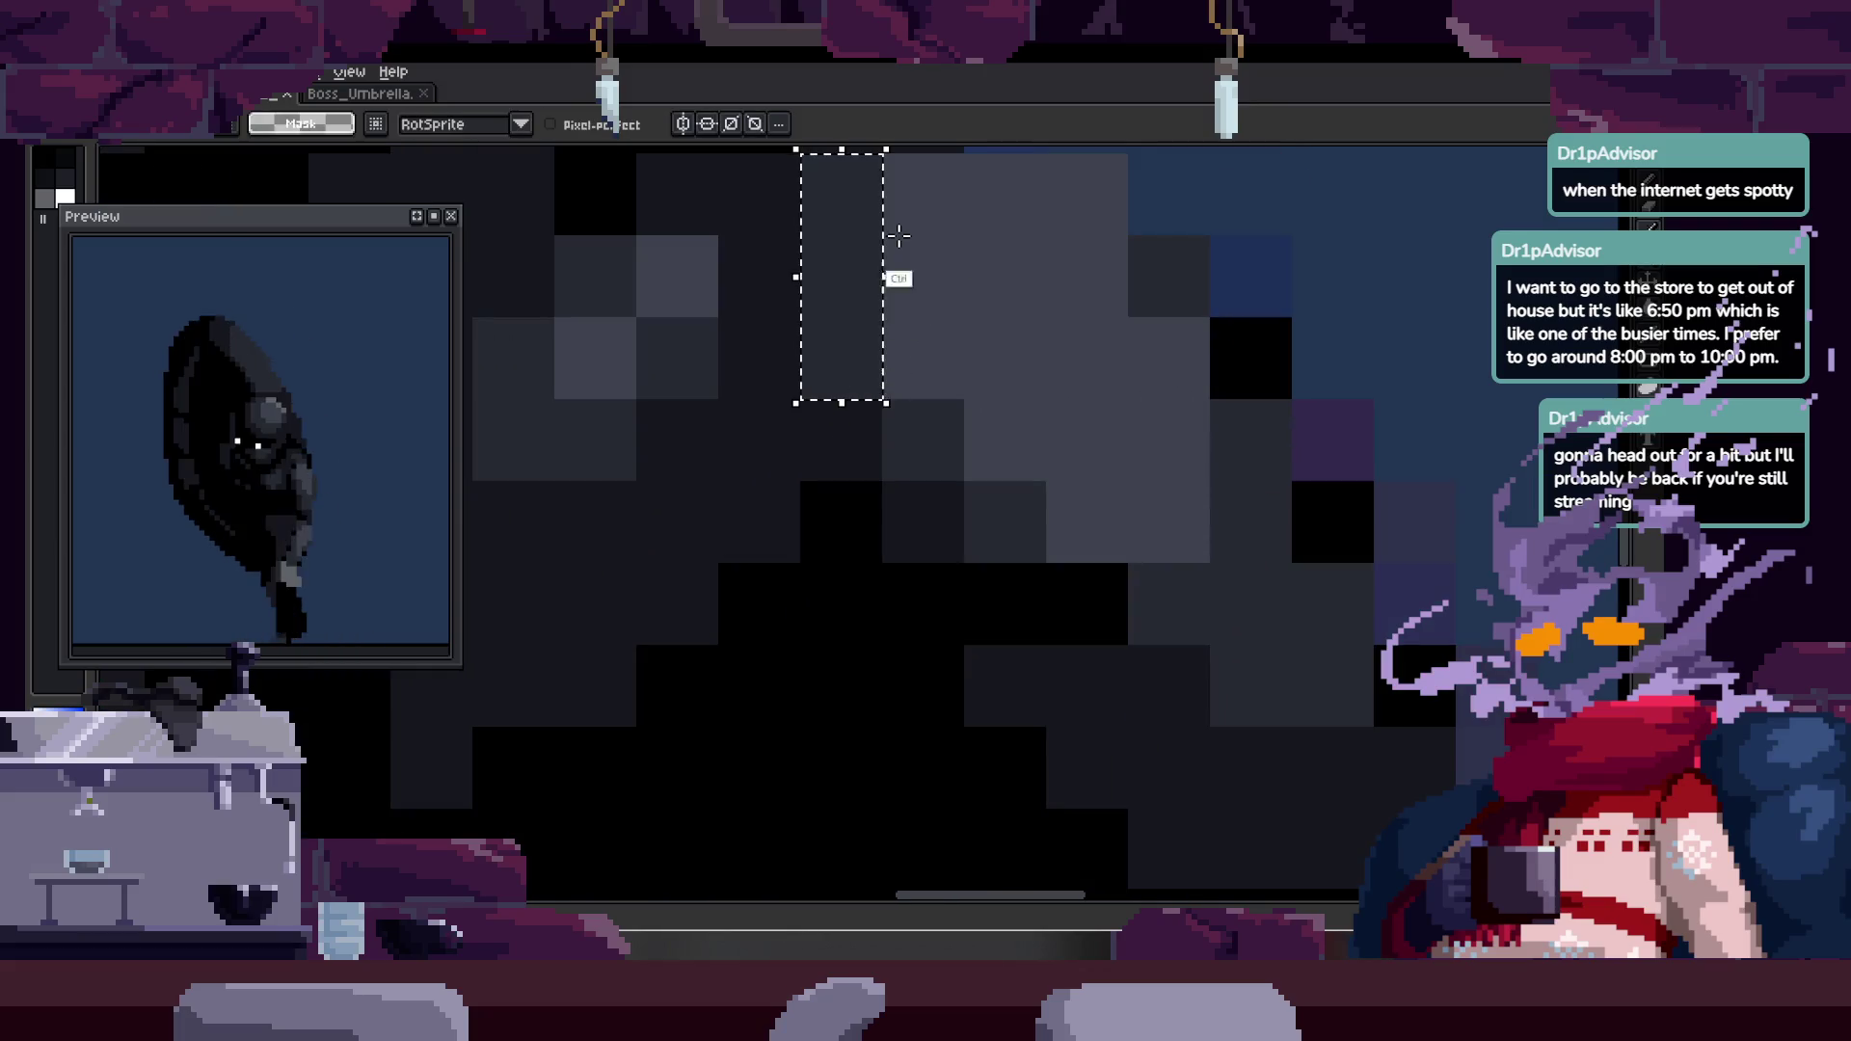
key("Delete")
key("ctrl+z")
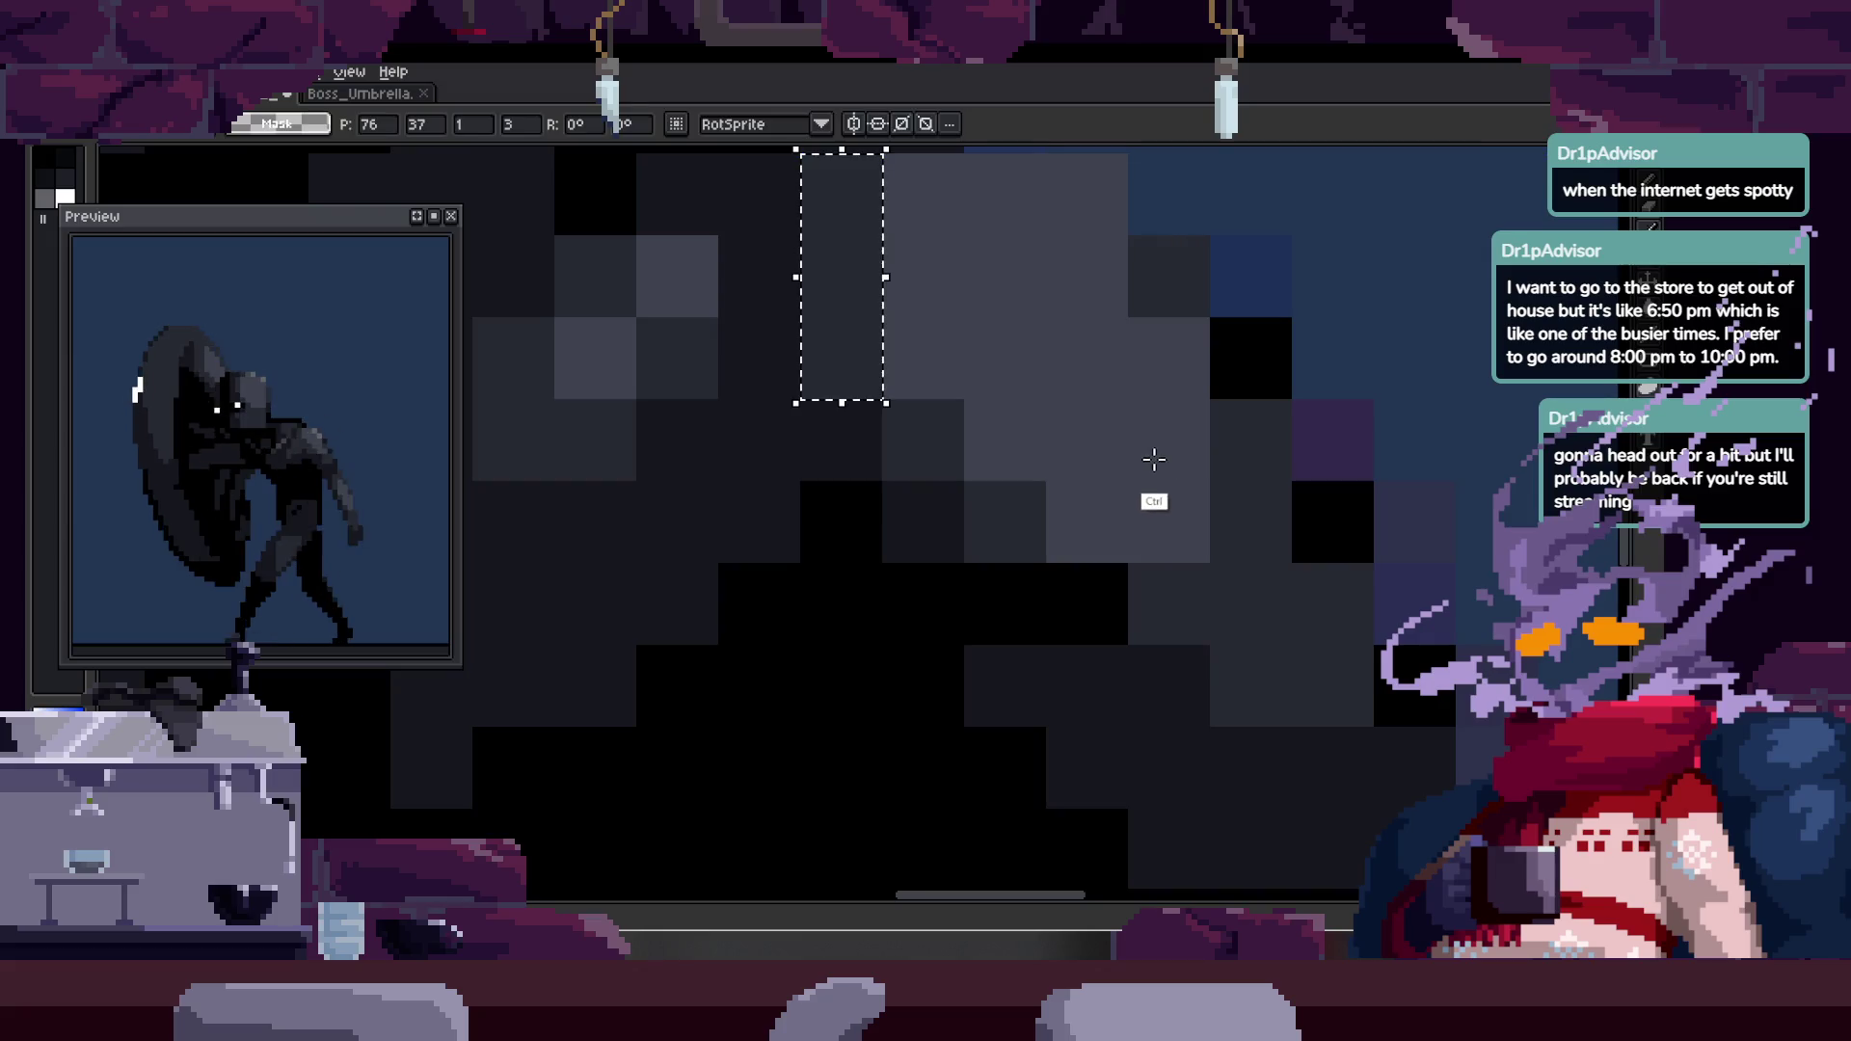
key("ctrl+z")
scroll(768, 450, "down", 1)
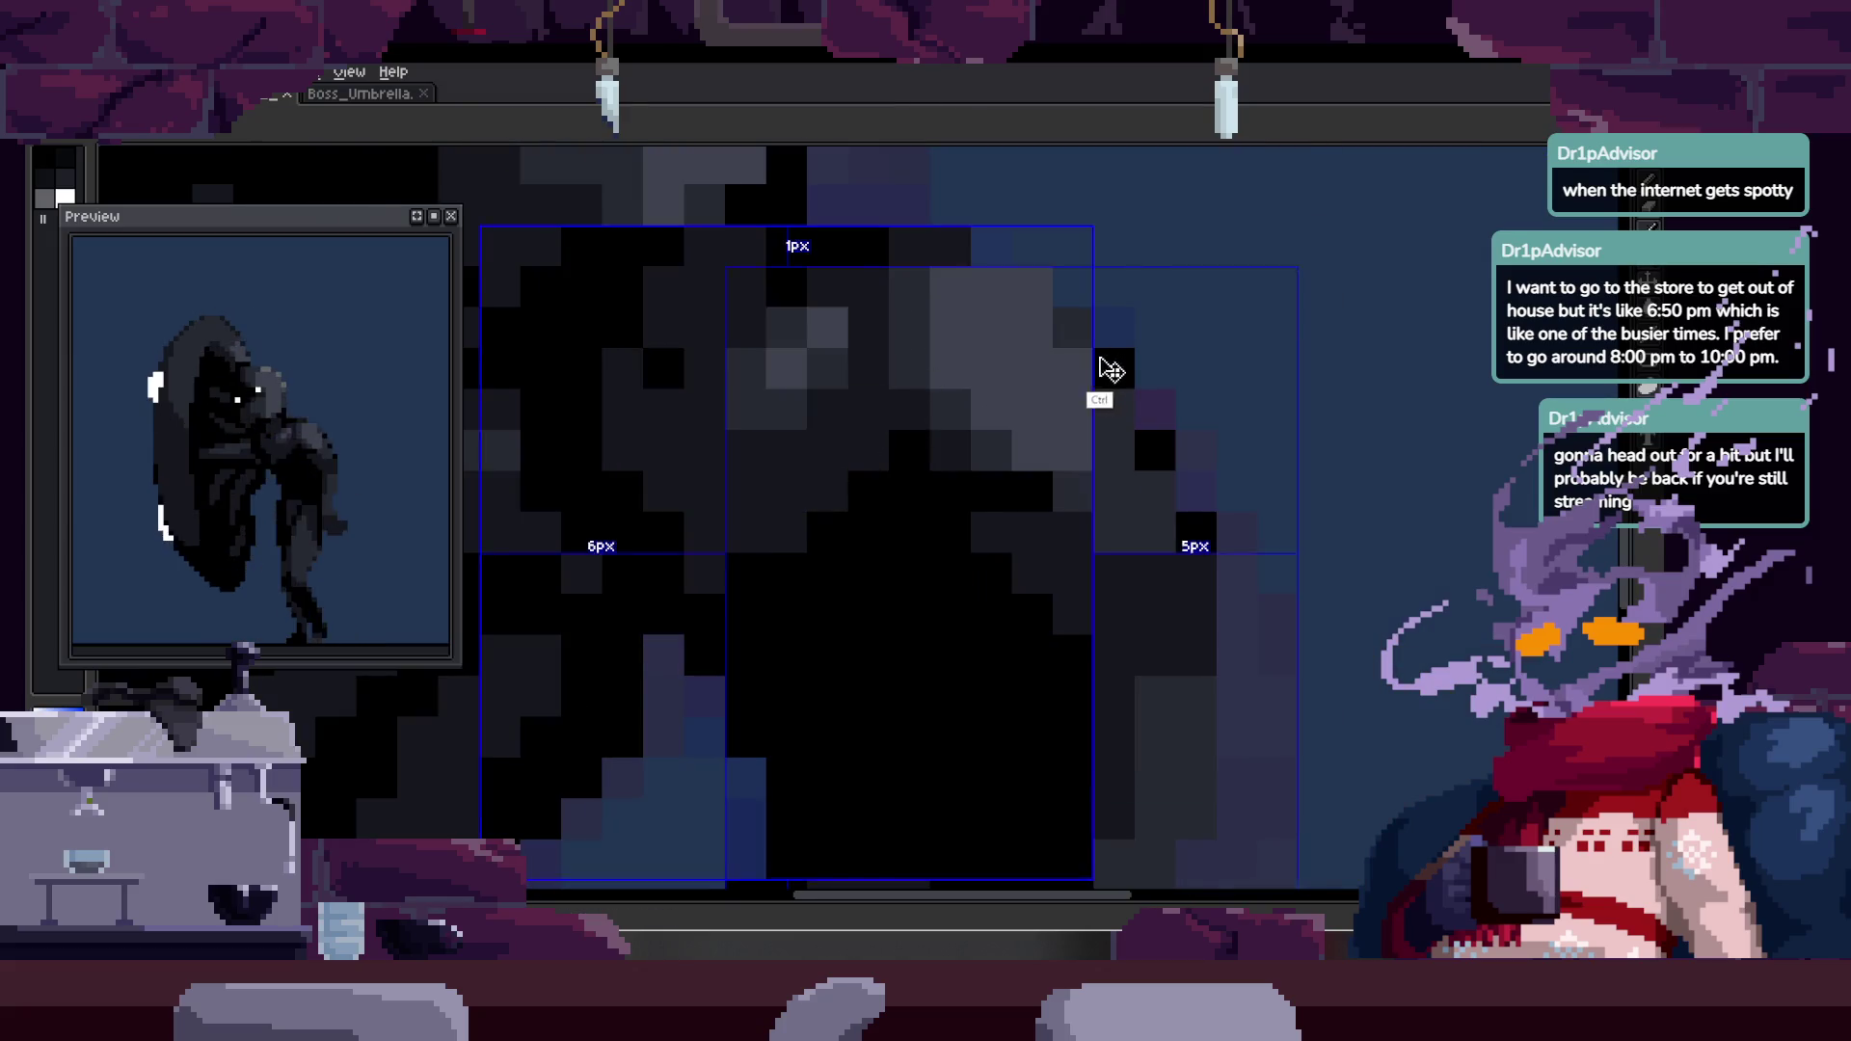
left_click(960, 500)
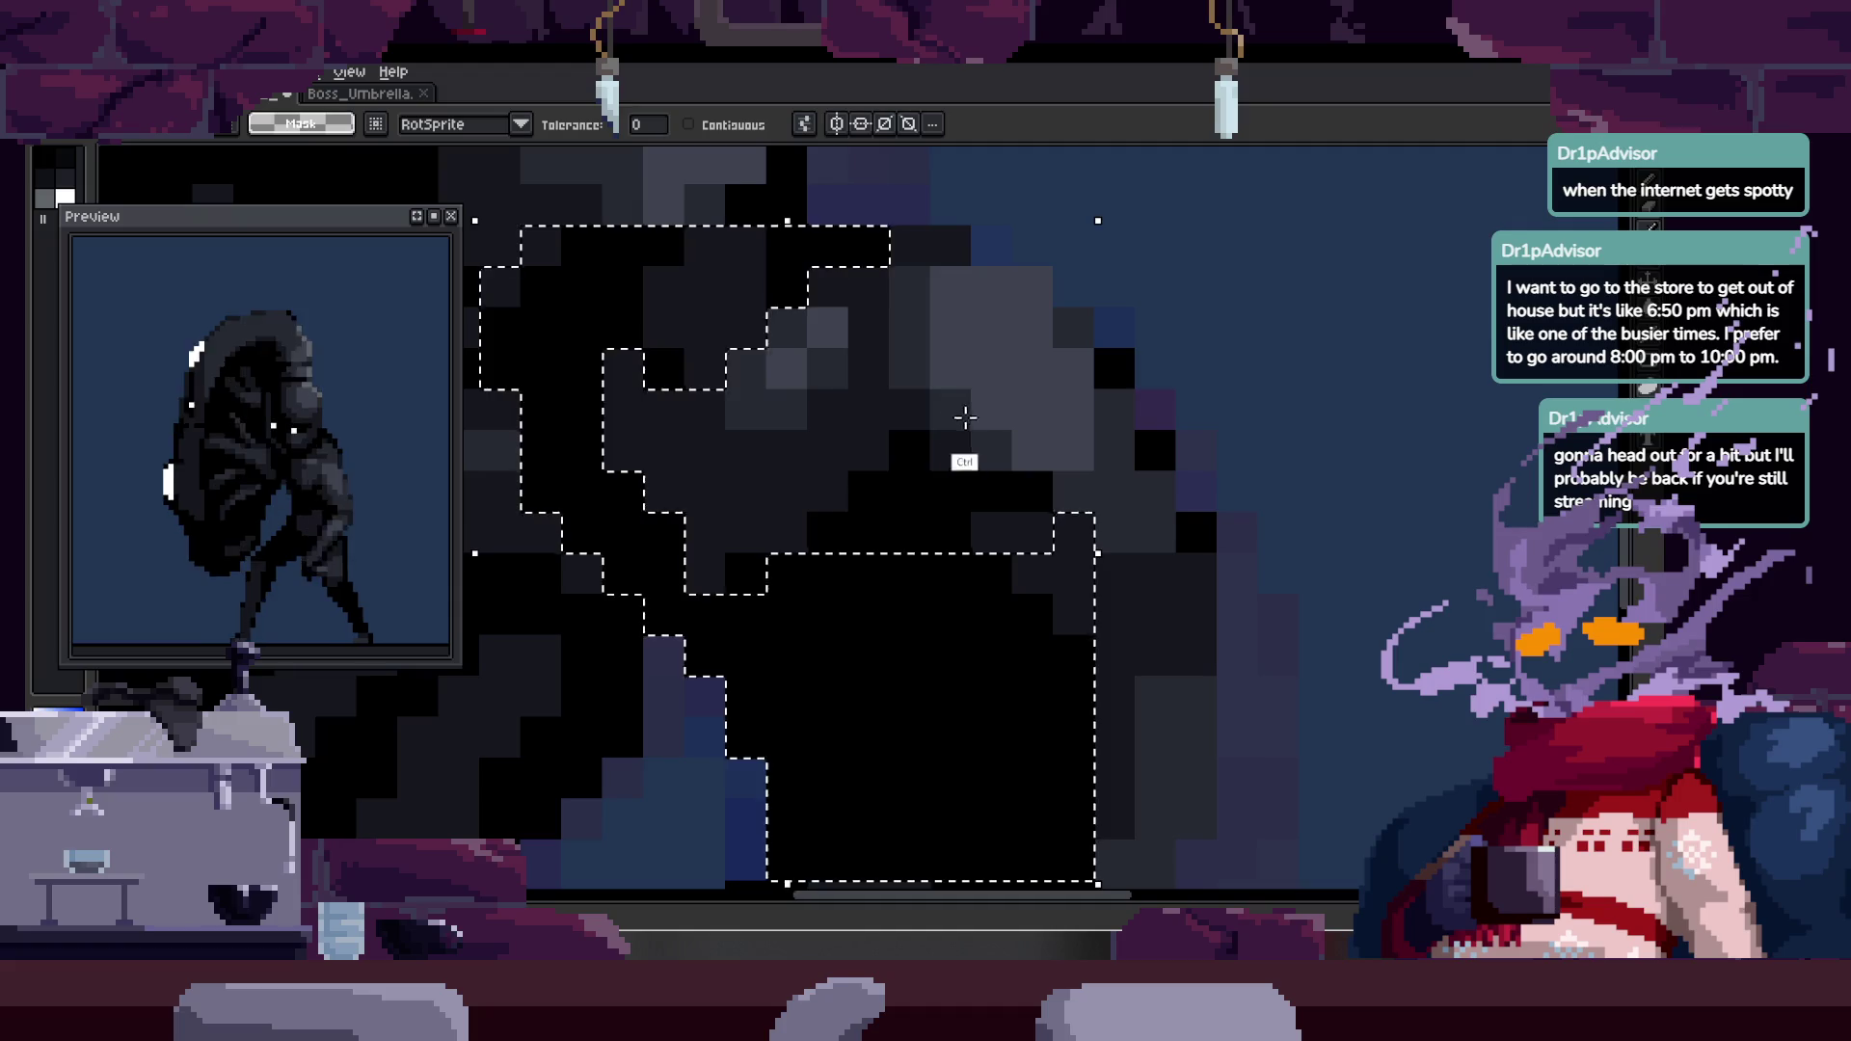
key("z")
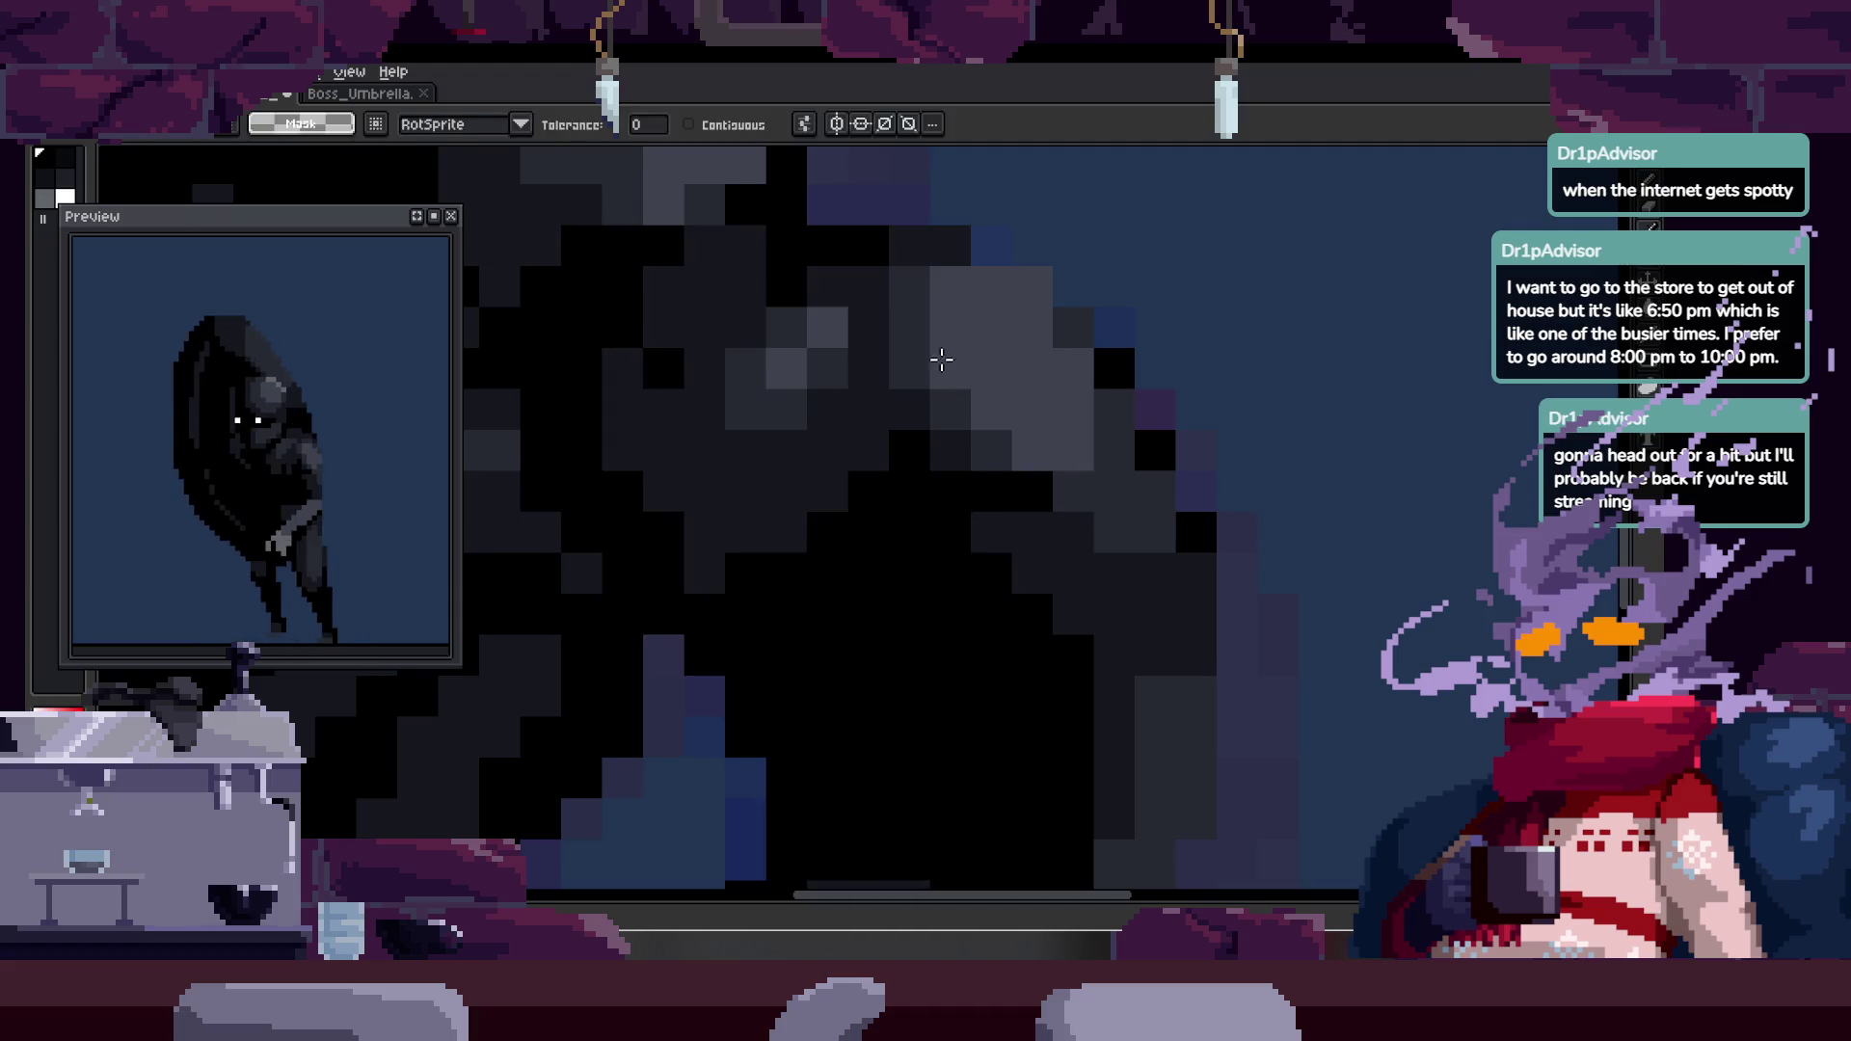
scroll(964, 463, "down", 3)
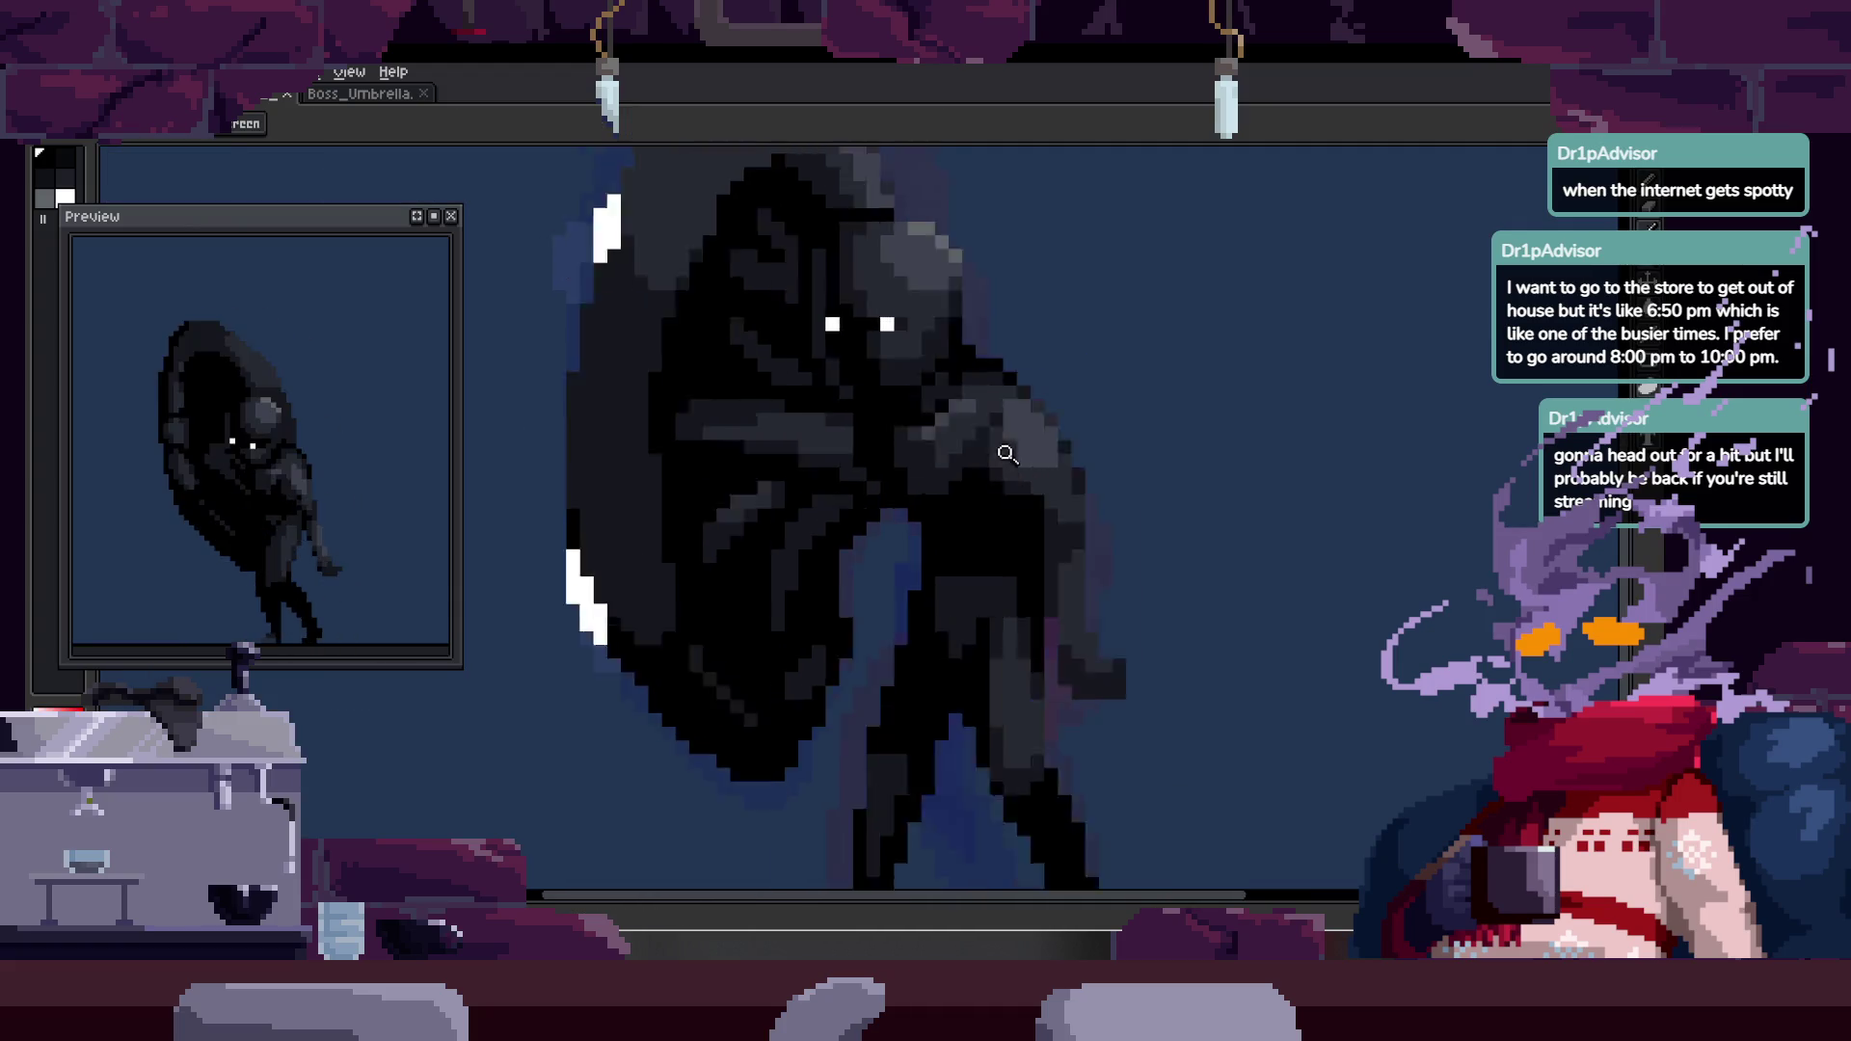
- Zoom in and out to inspect the cloaked runner up close
scroll(1020, 441, "up", 3)
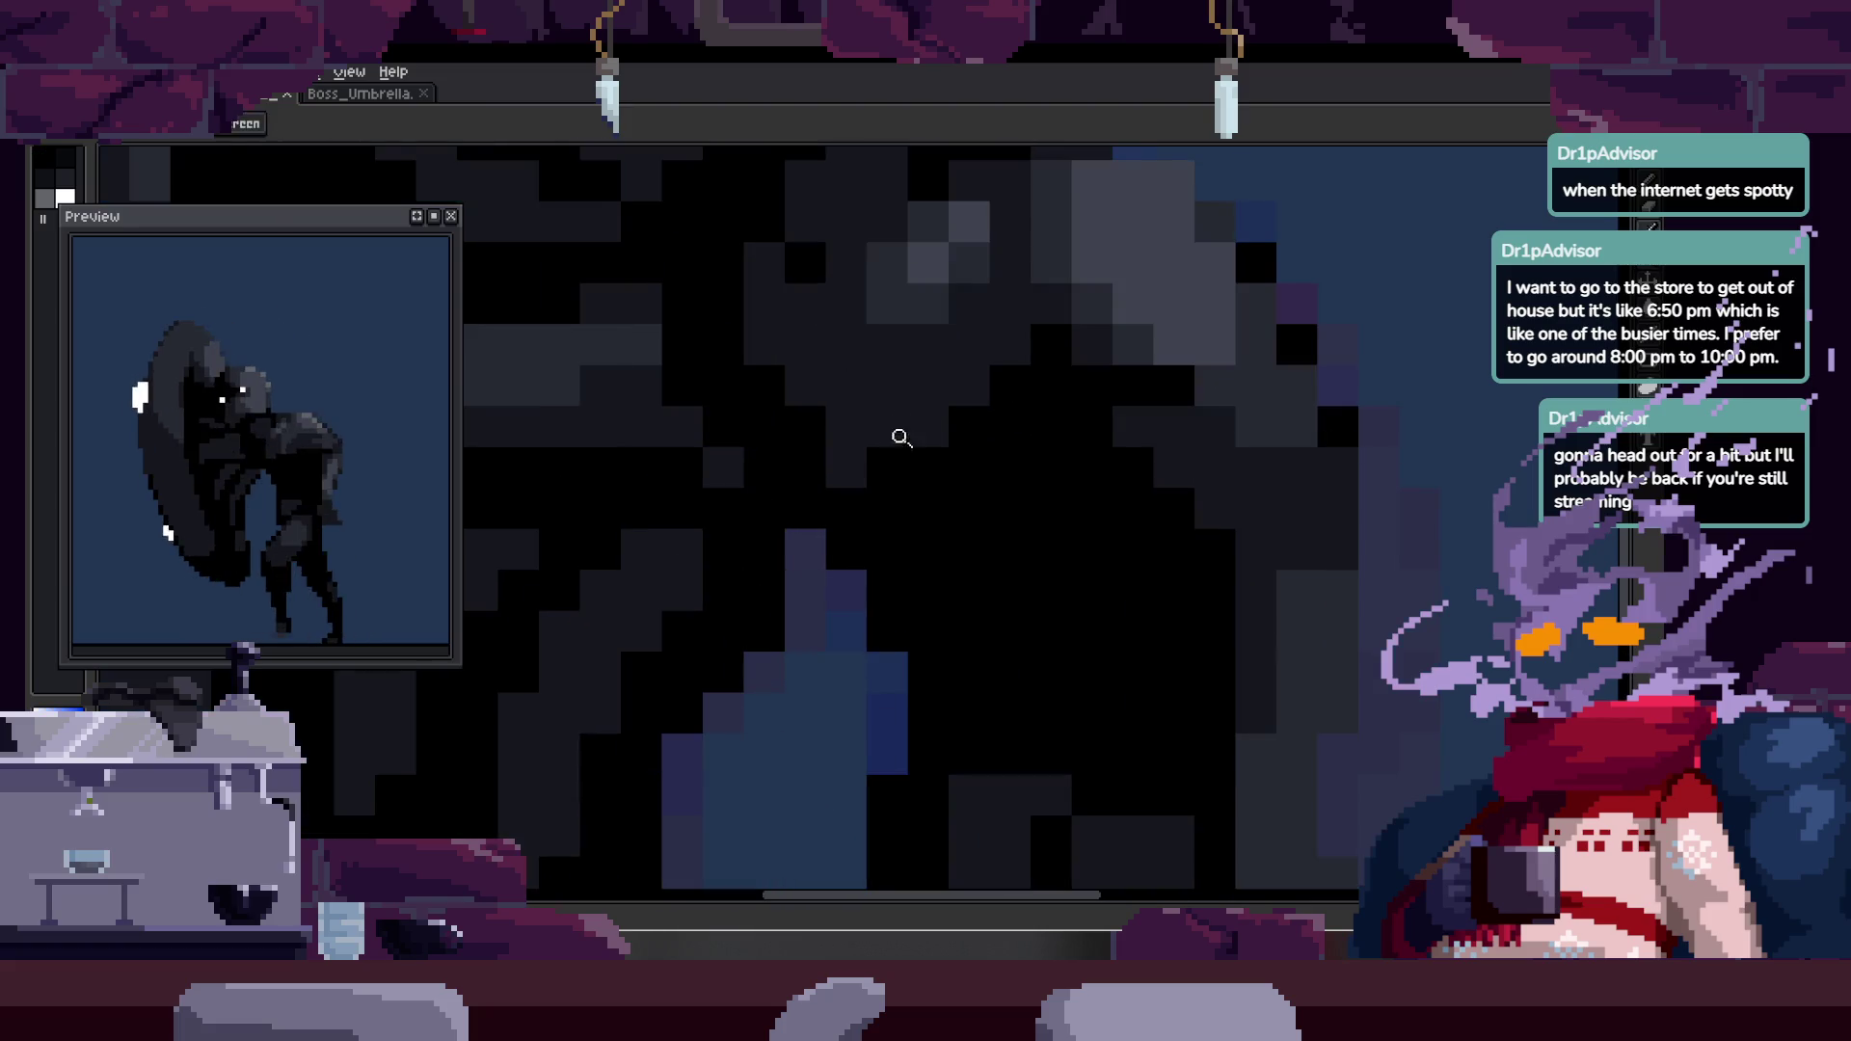
key("ctrl")
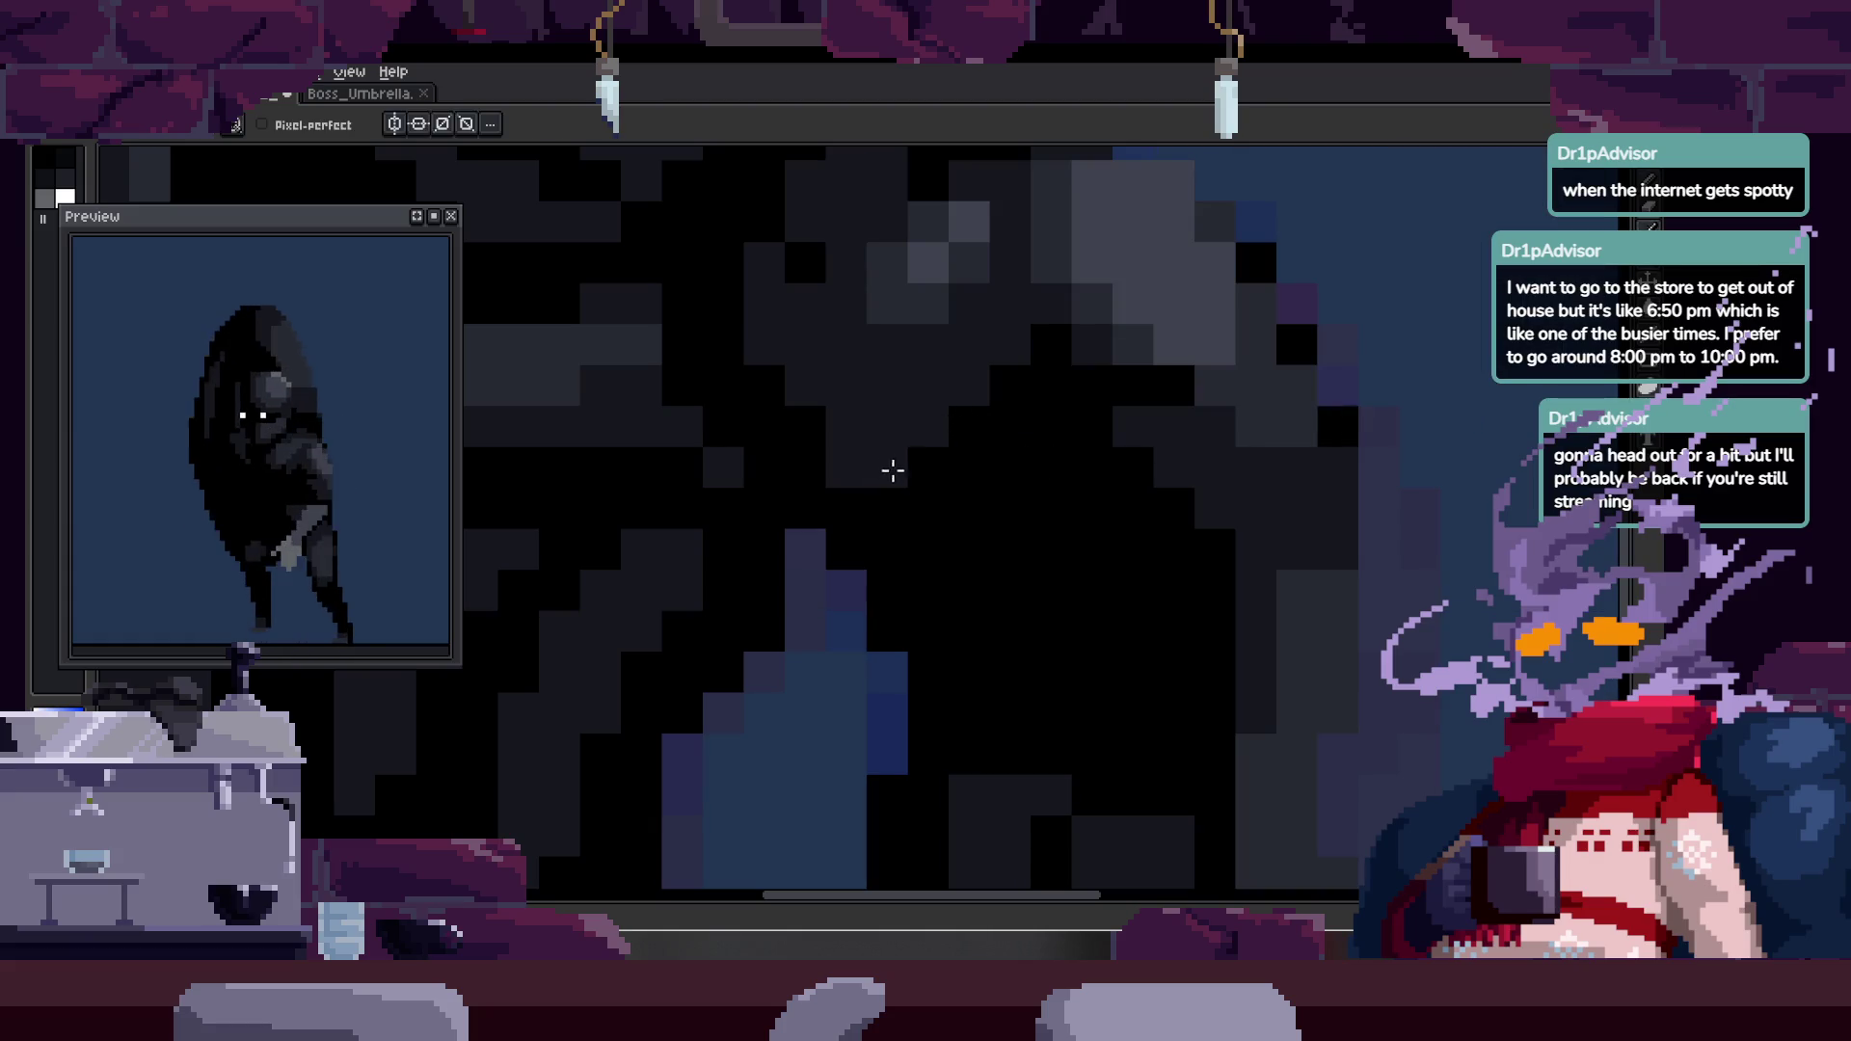
key("z")
scroll(984, 475, "down", 1)
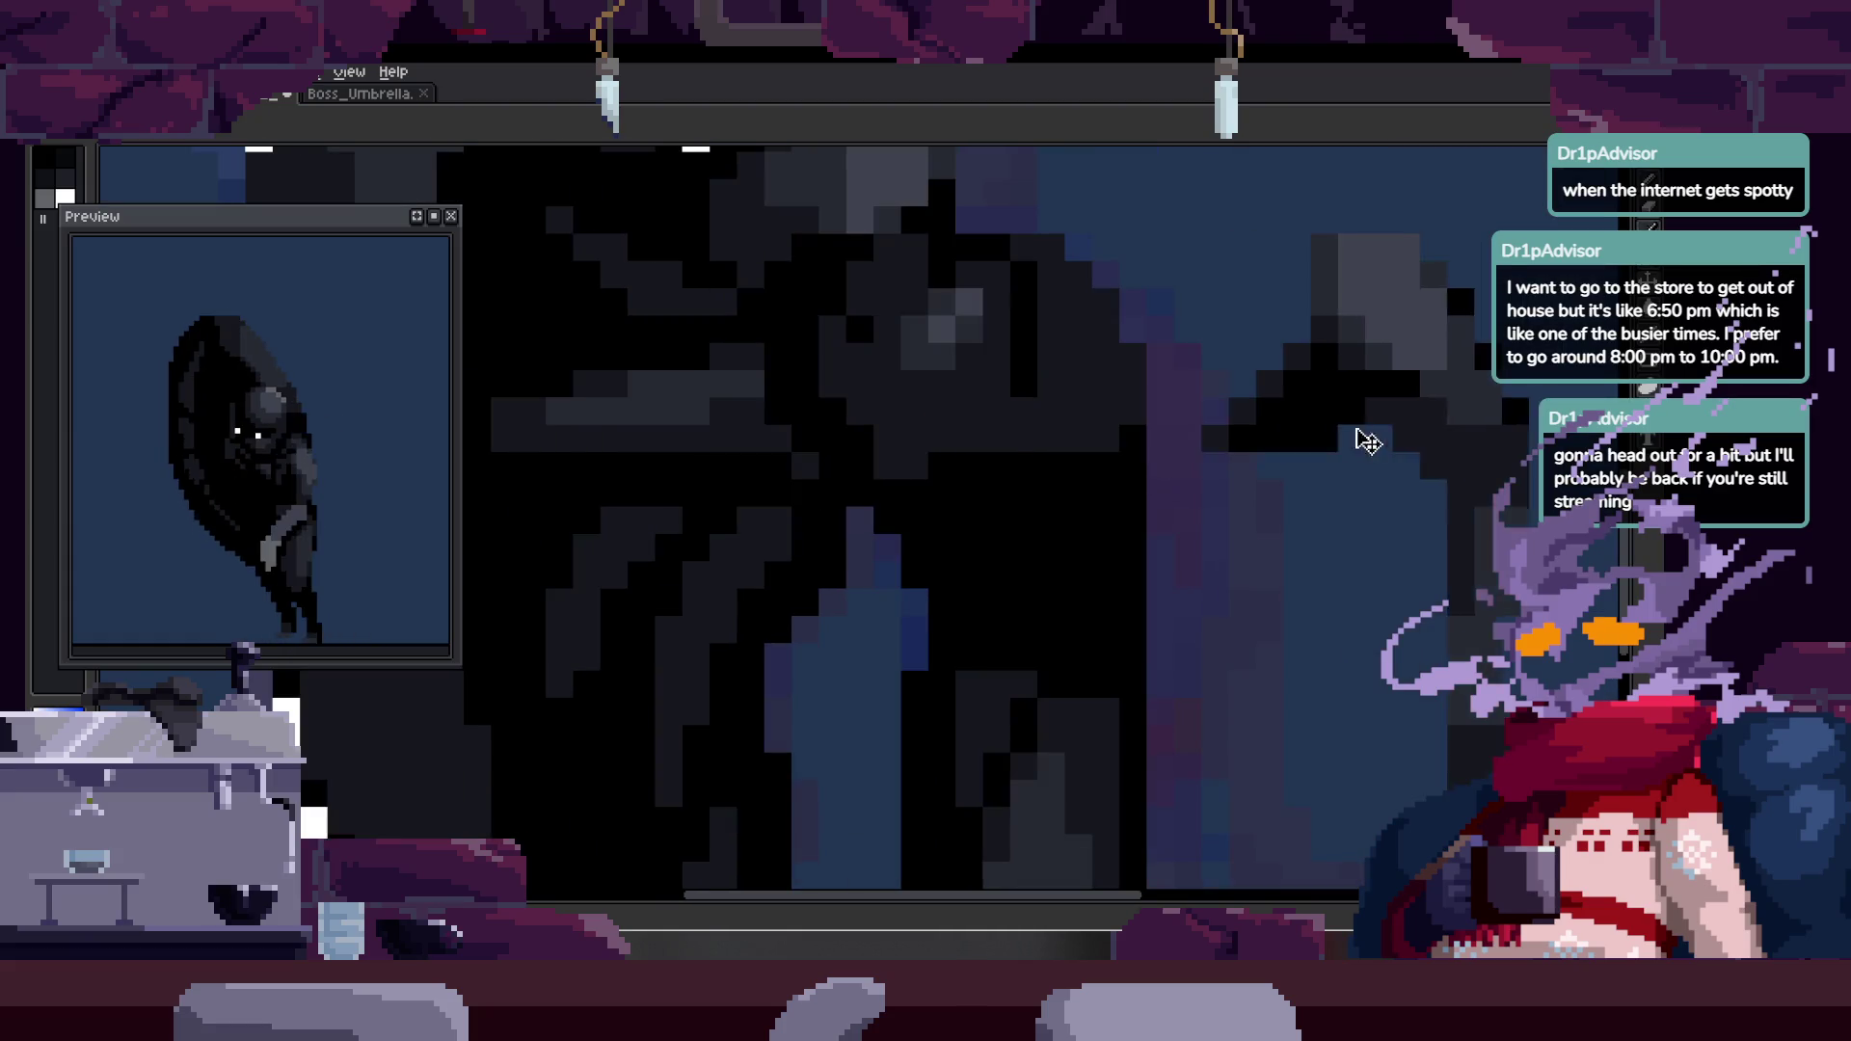
scroll(971, 436, "up", 1)
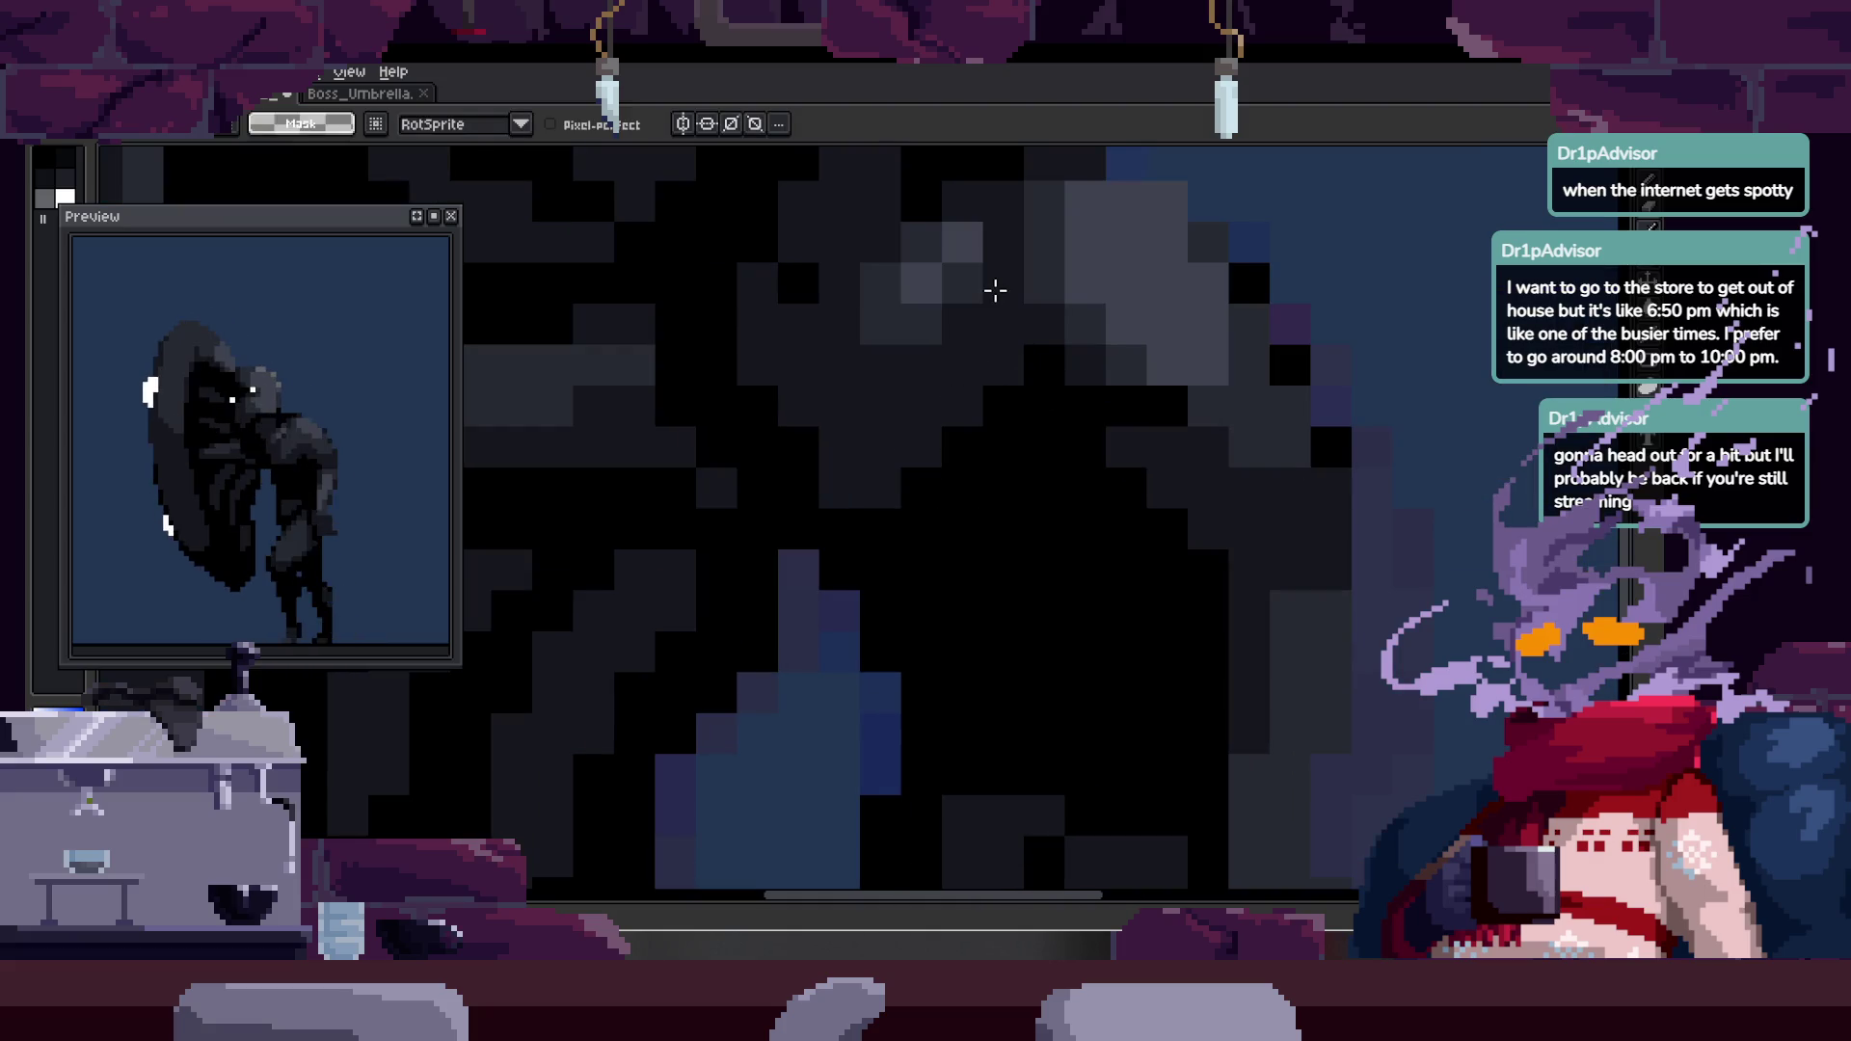
key("z")
scroll(973, 499, "right", 2)
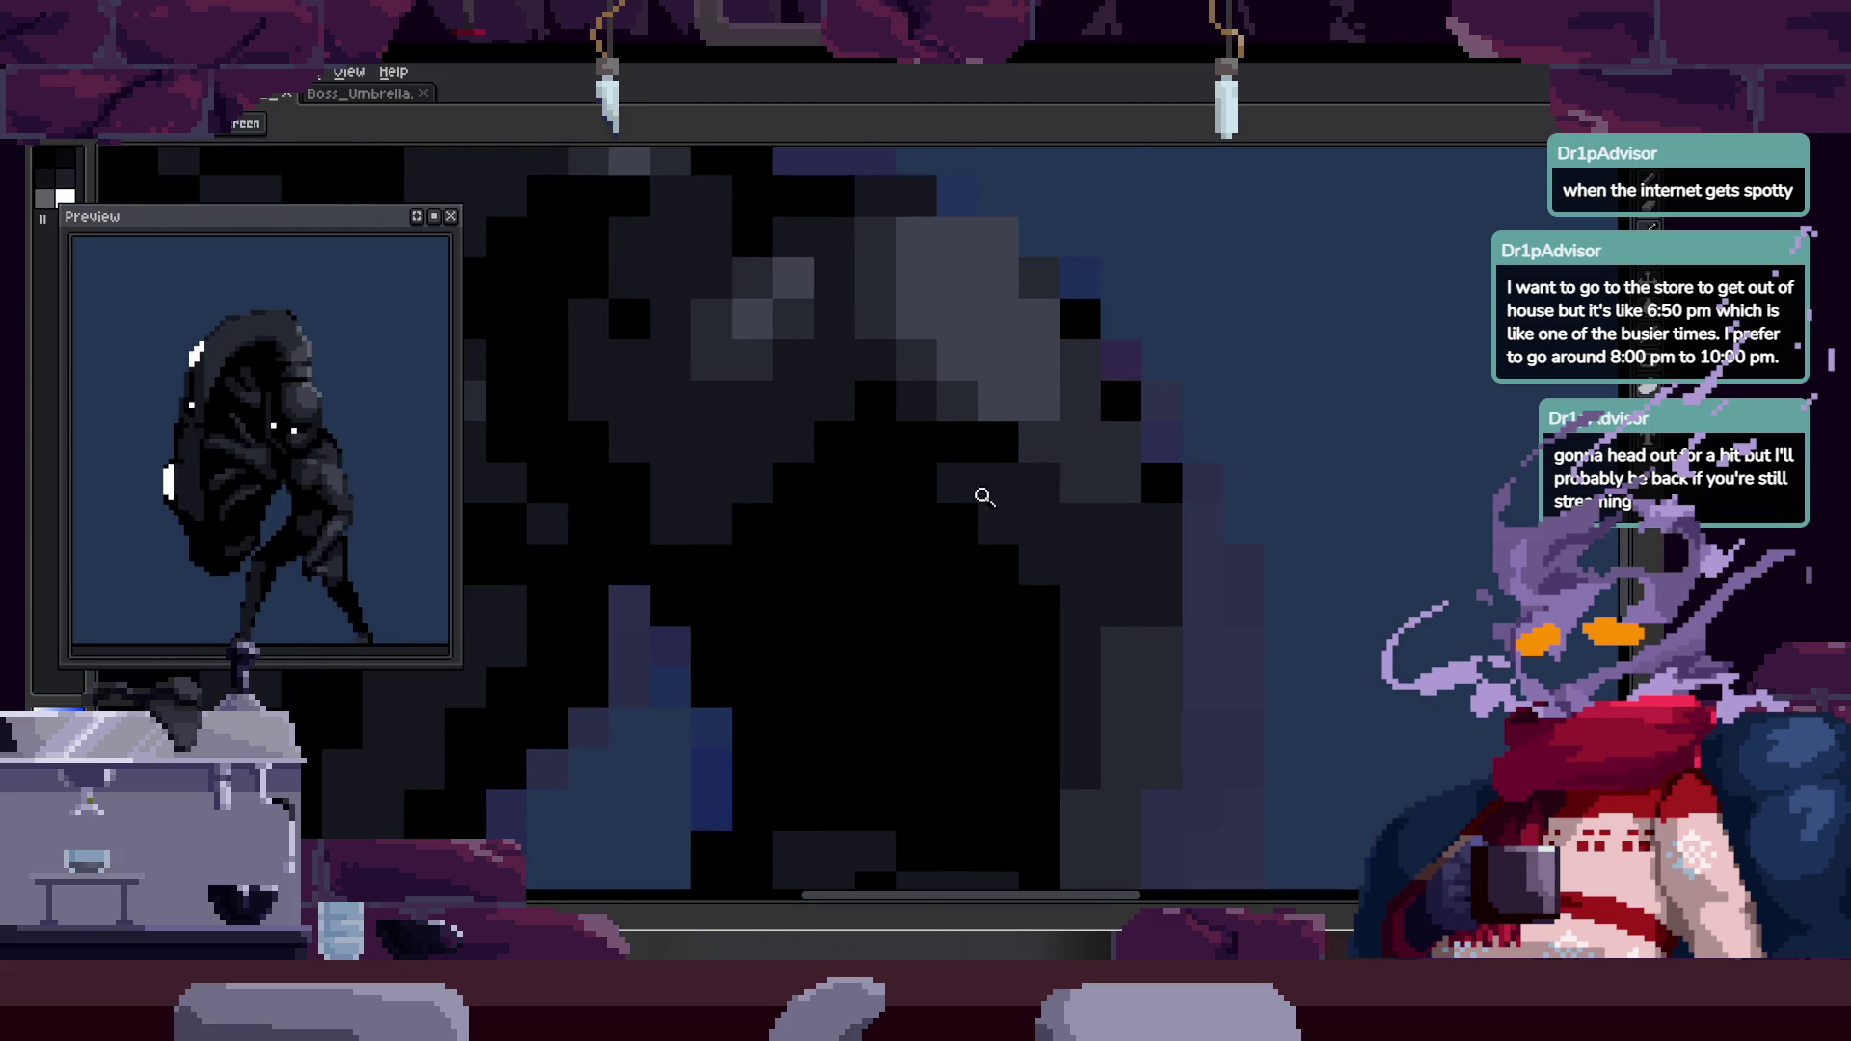
scroll(972, 498, "down", 2)
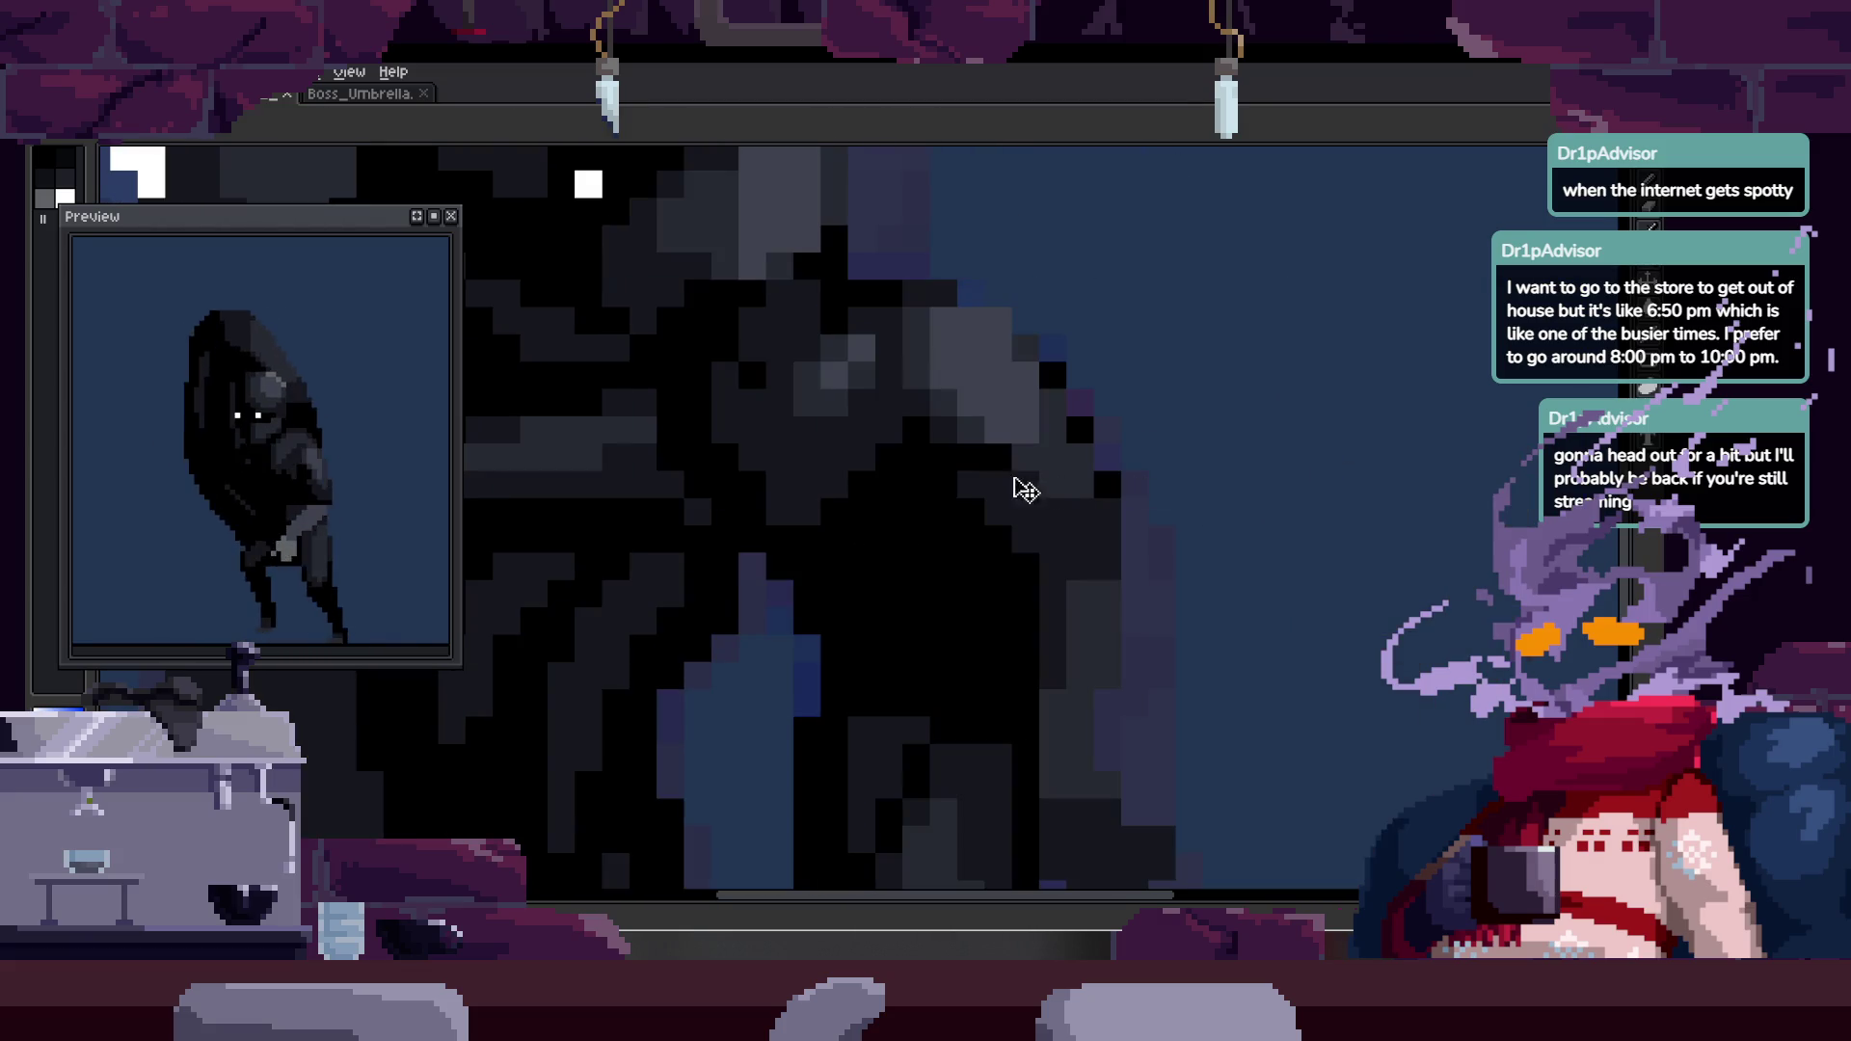
scroll(1044, 491, "down", 3)
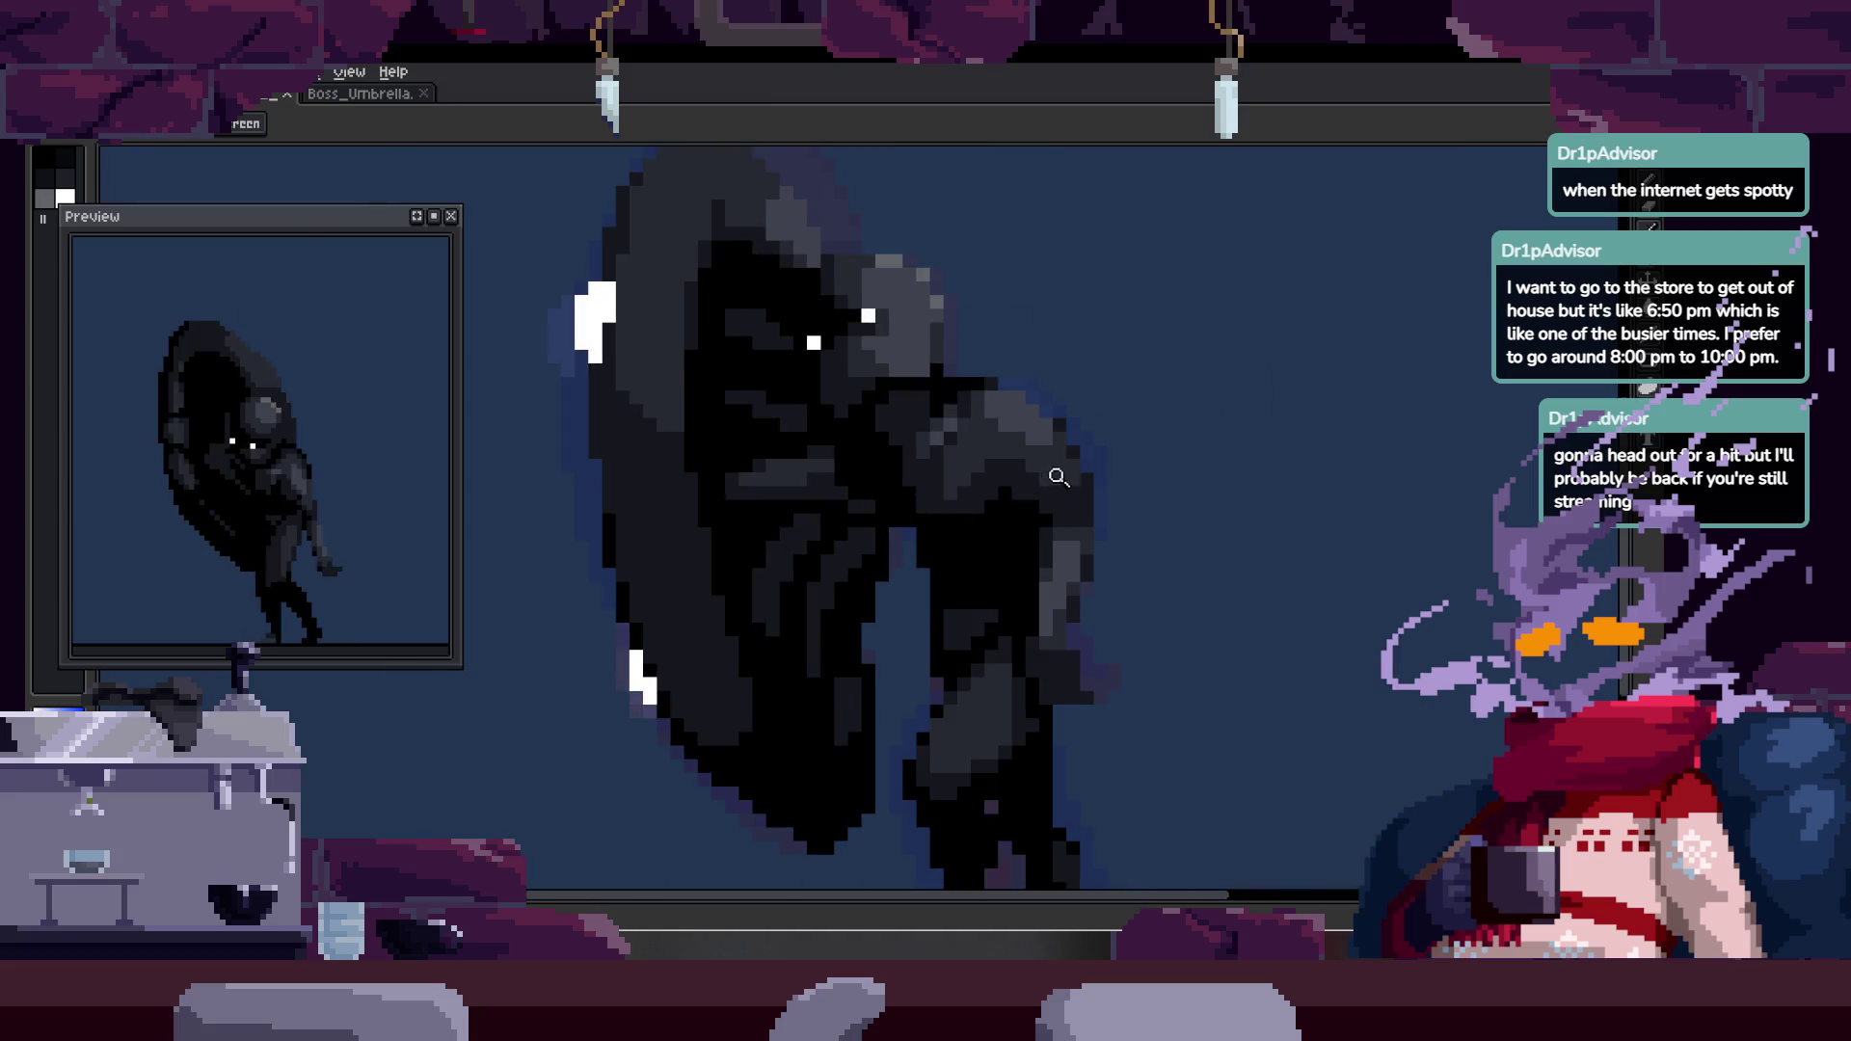
scroll(1059, 473, "down", 2)
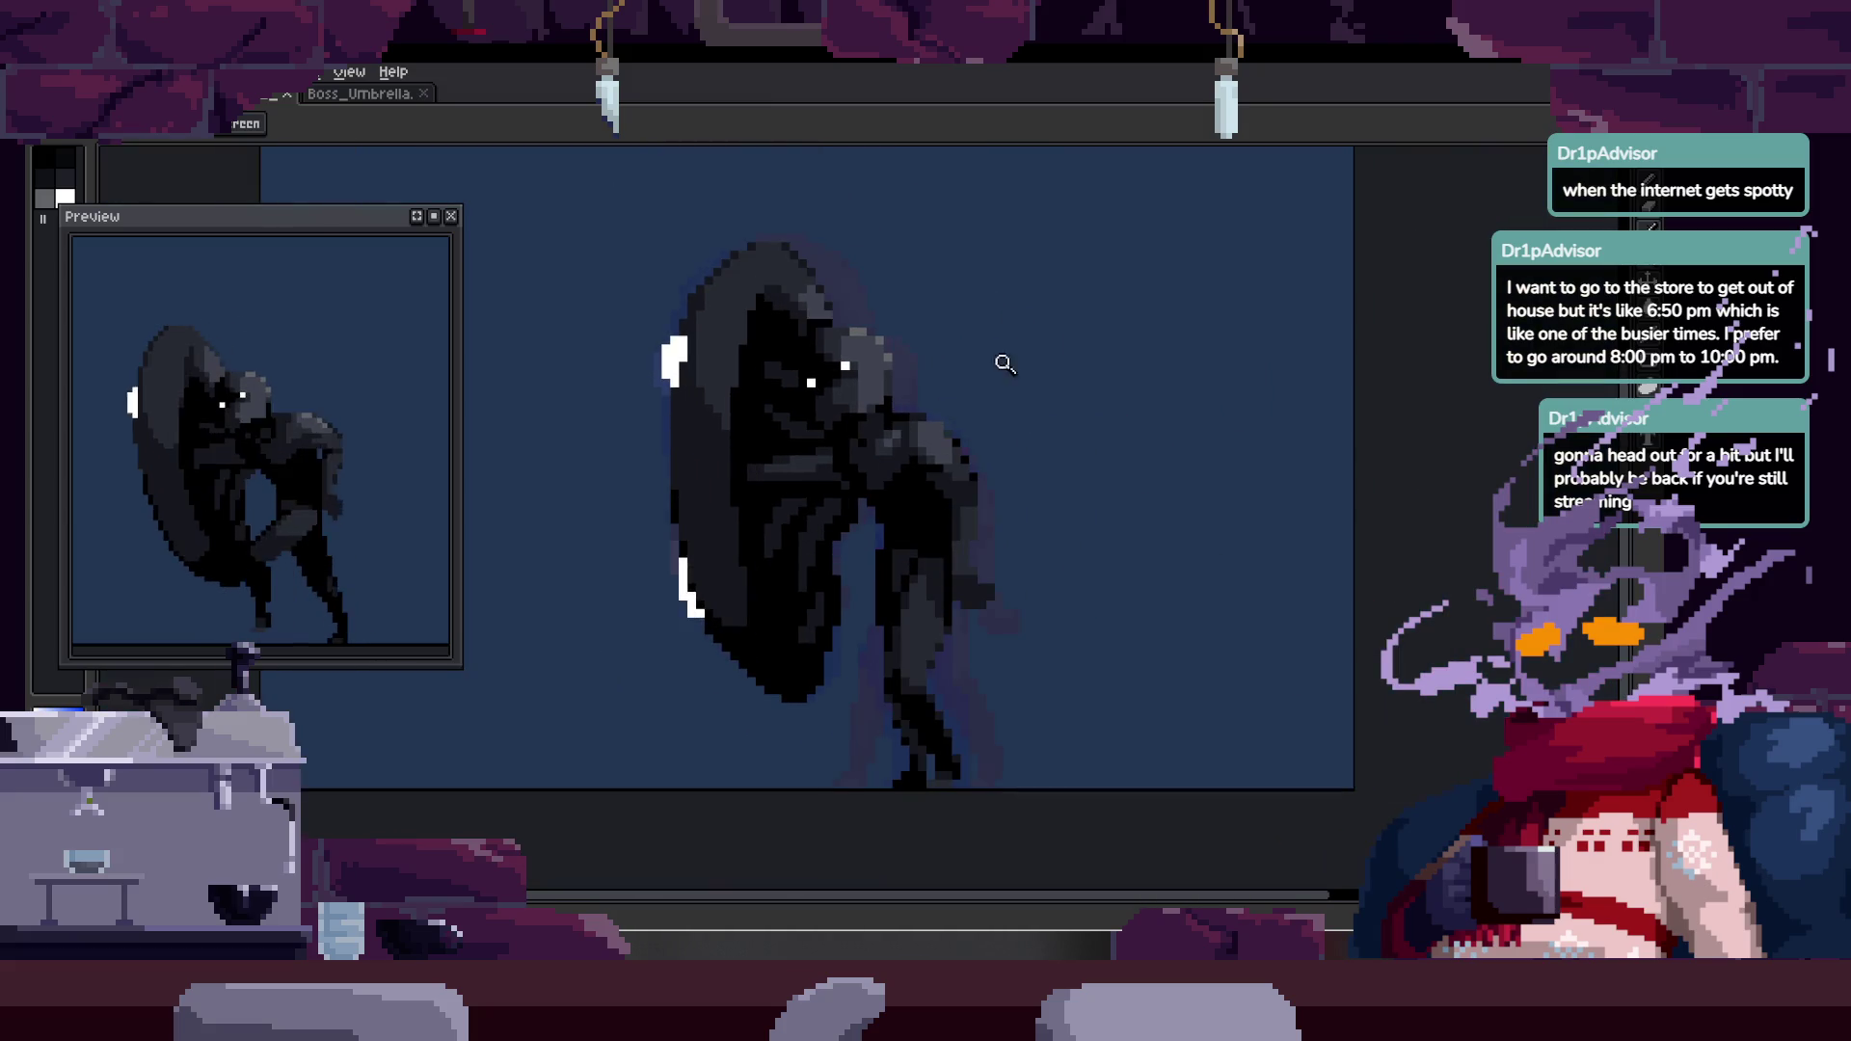
scroll(941, 439, "up", 4)
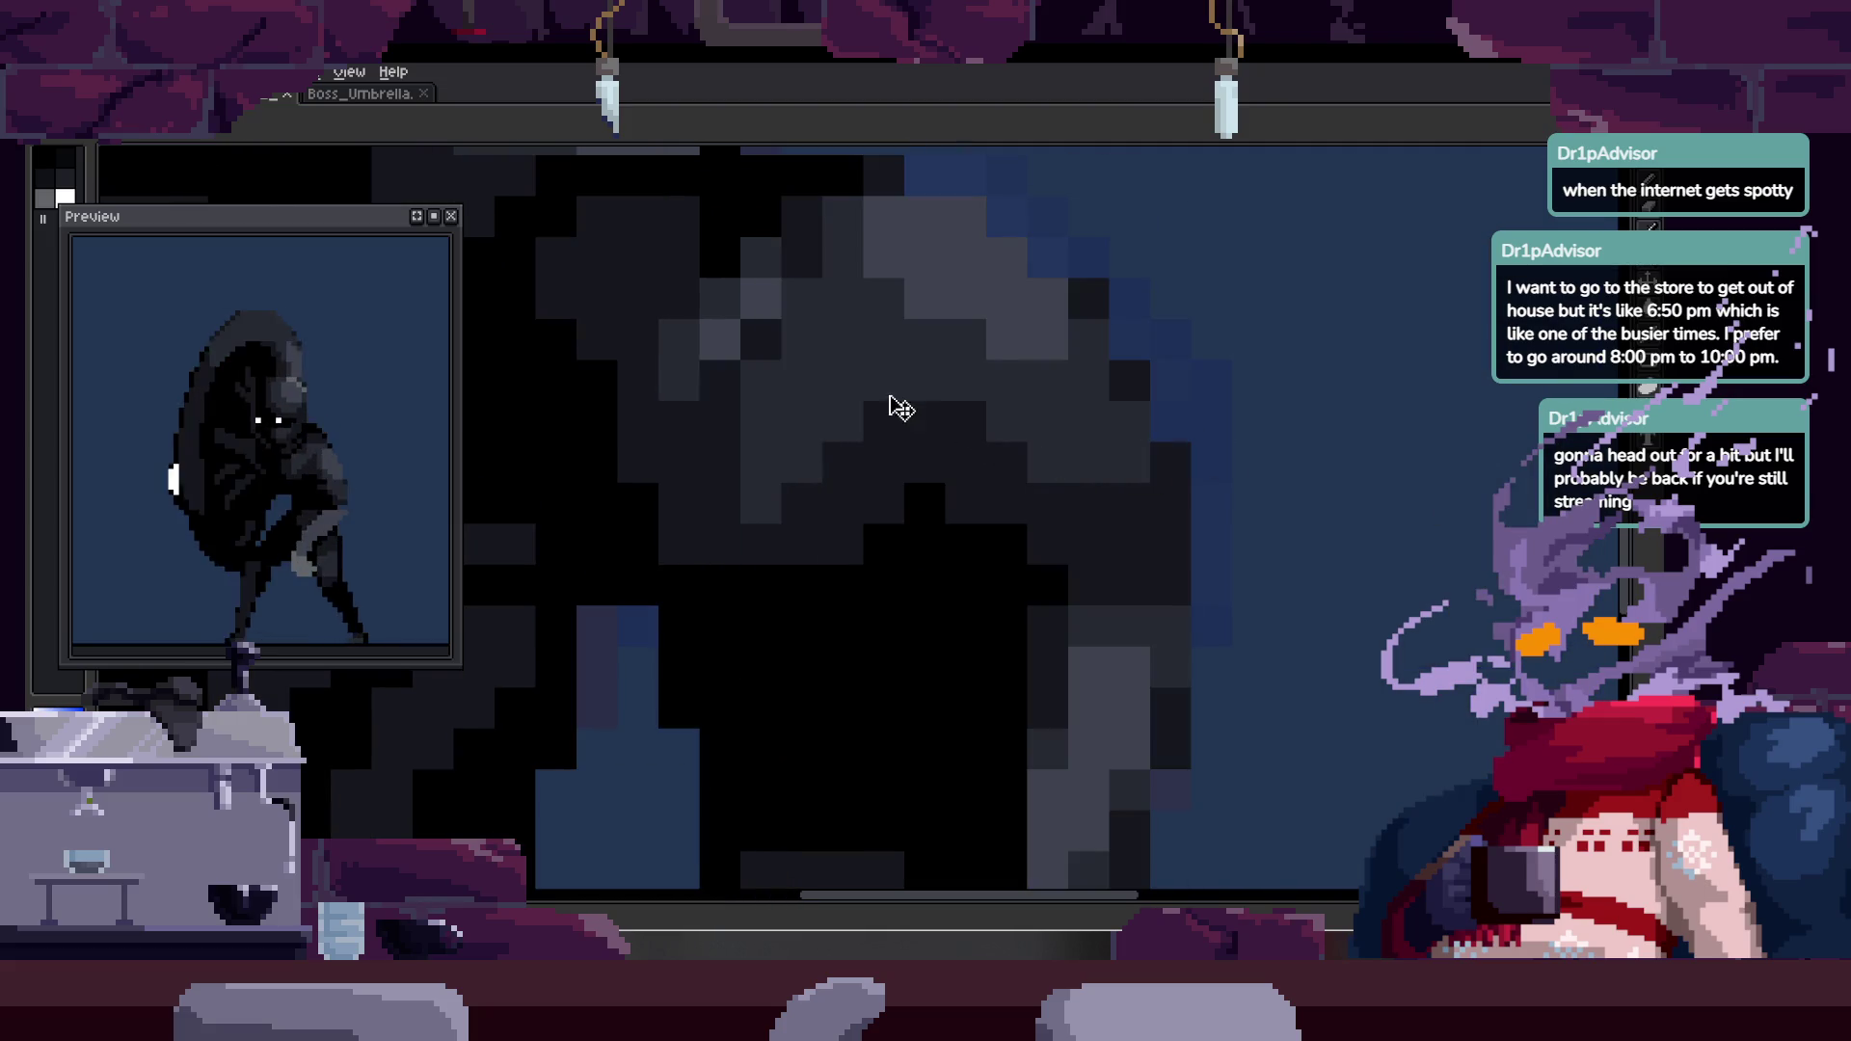
scroll(781, 439, "up", 1)
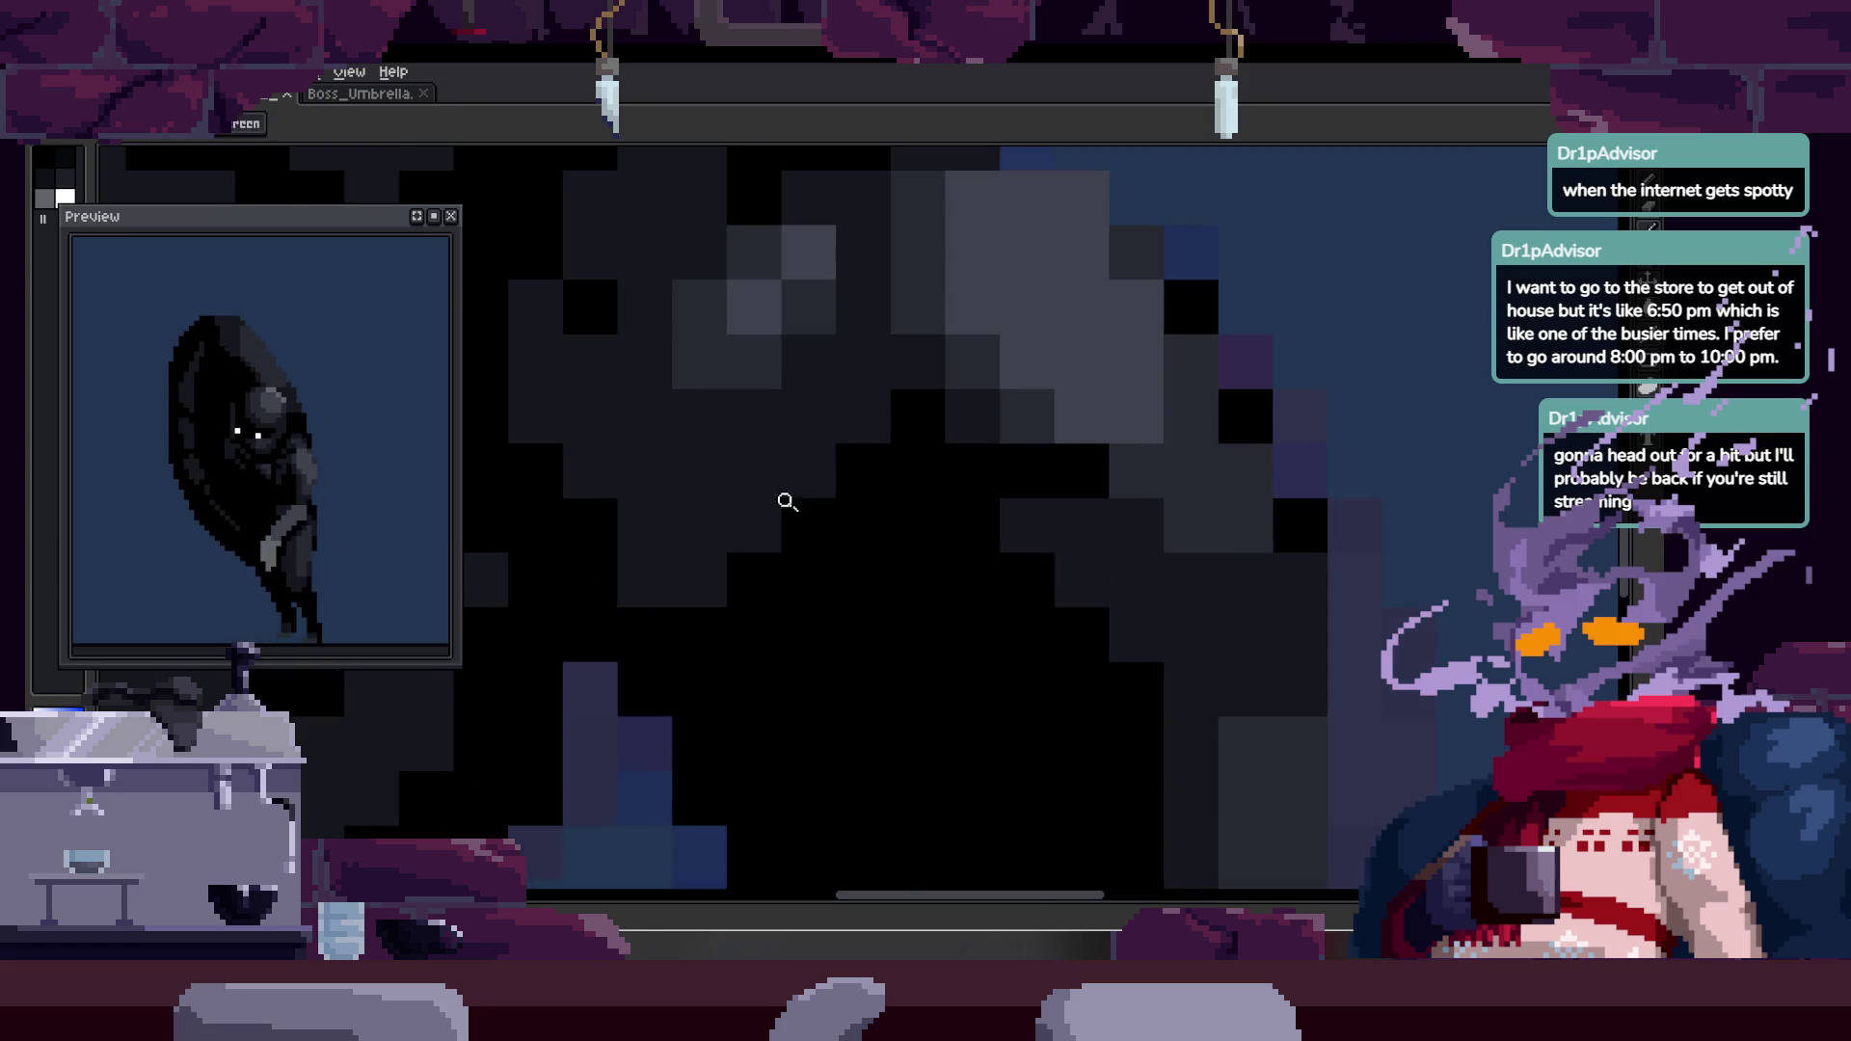
key("b")
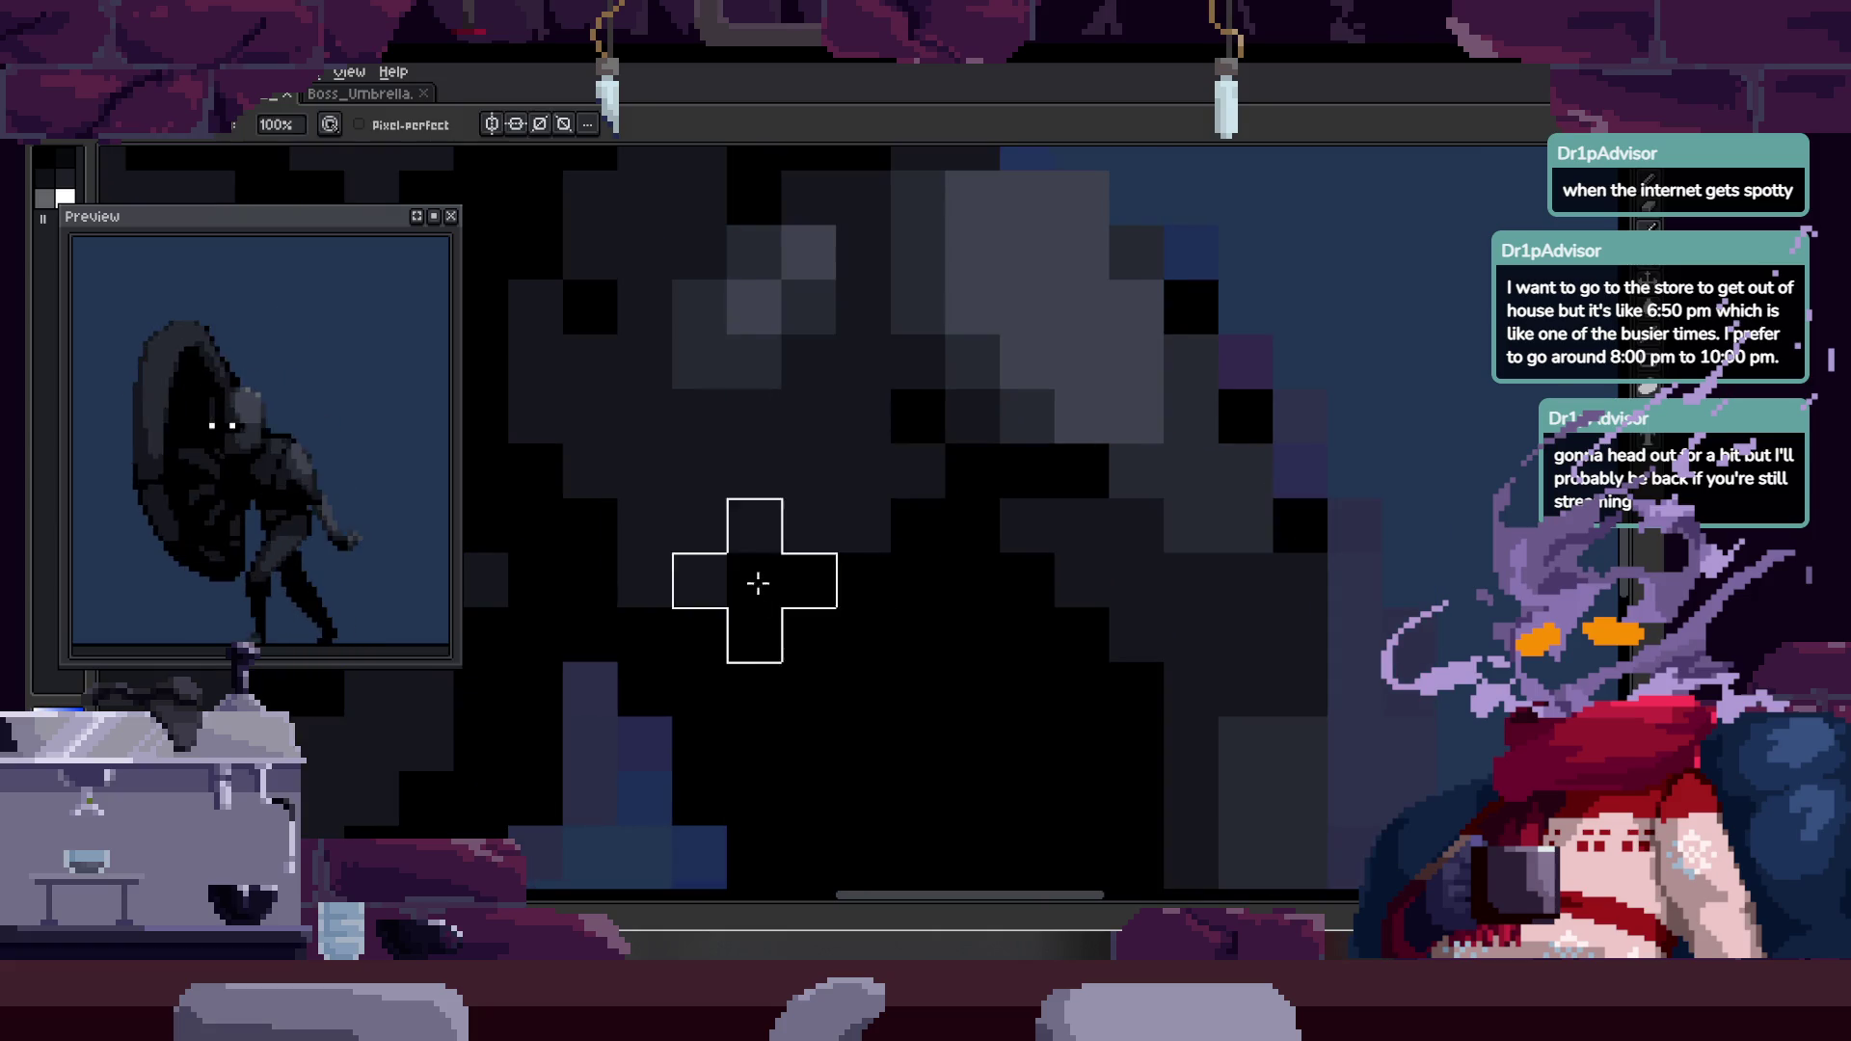
- Zoom far out to the whole sprite and show the timeline with Idle, Run and Attack tags
key("z")
scroll(801, 599, "down", 2)
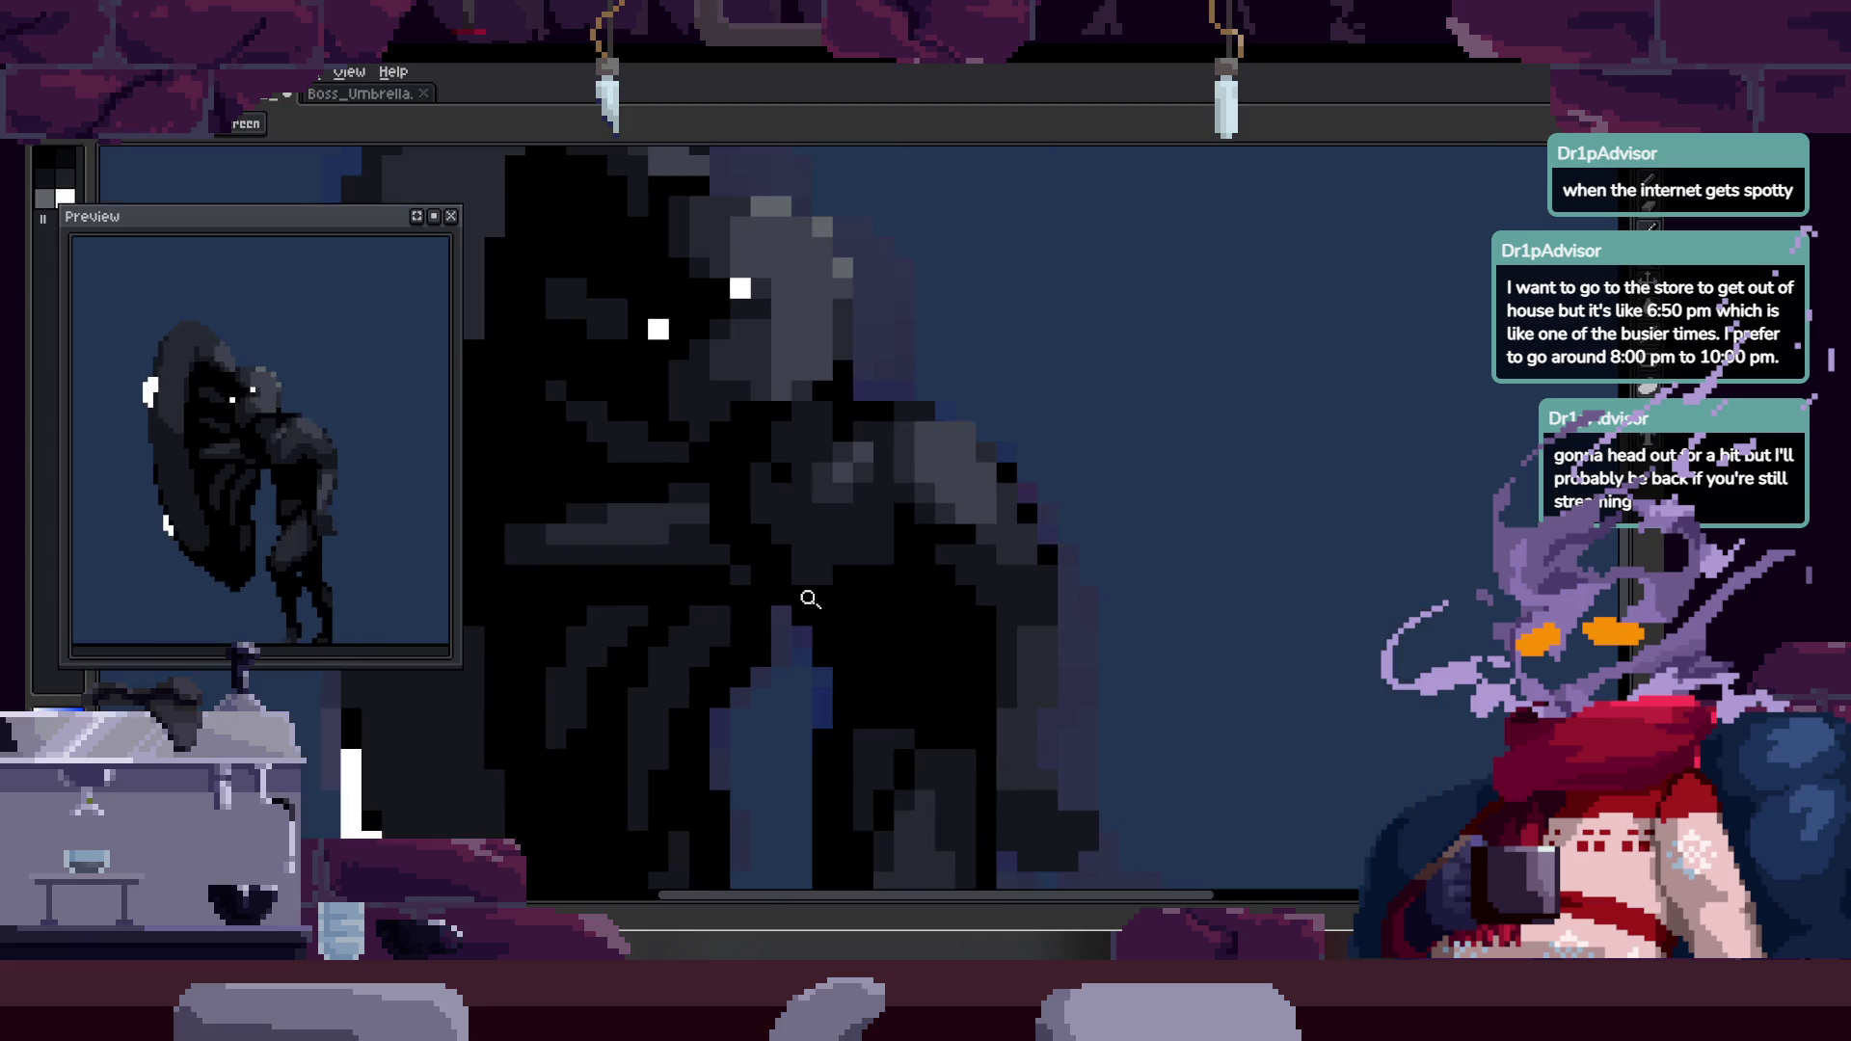
scroll(937, 537, "up", 1)
key("ctrl")
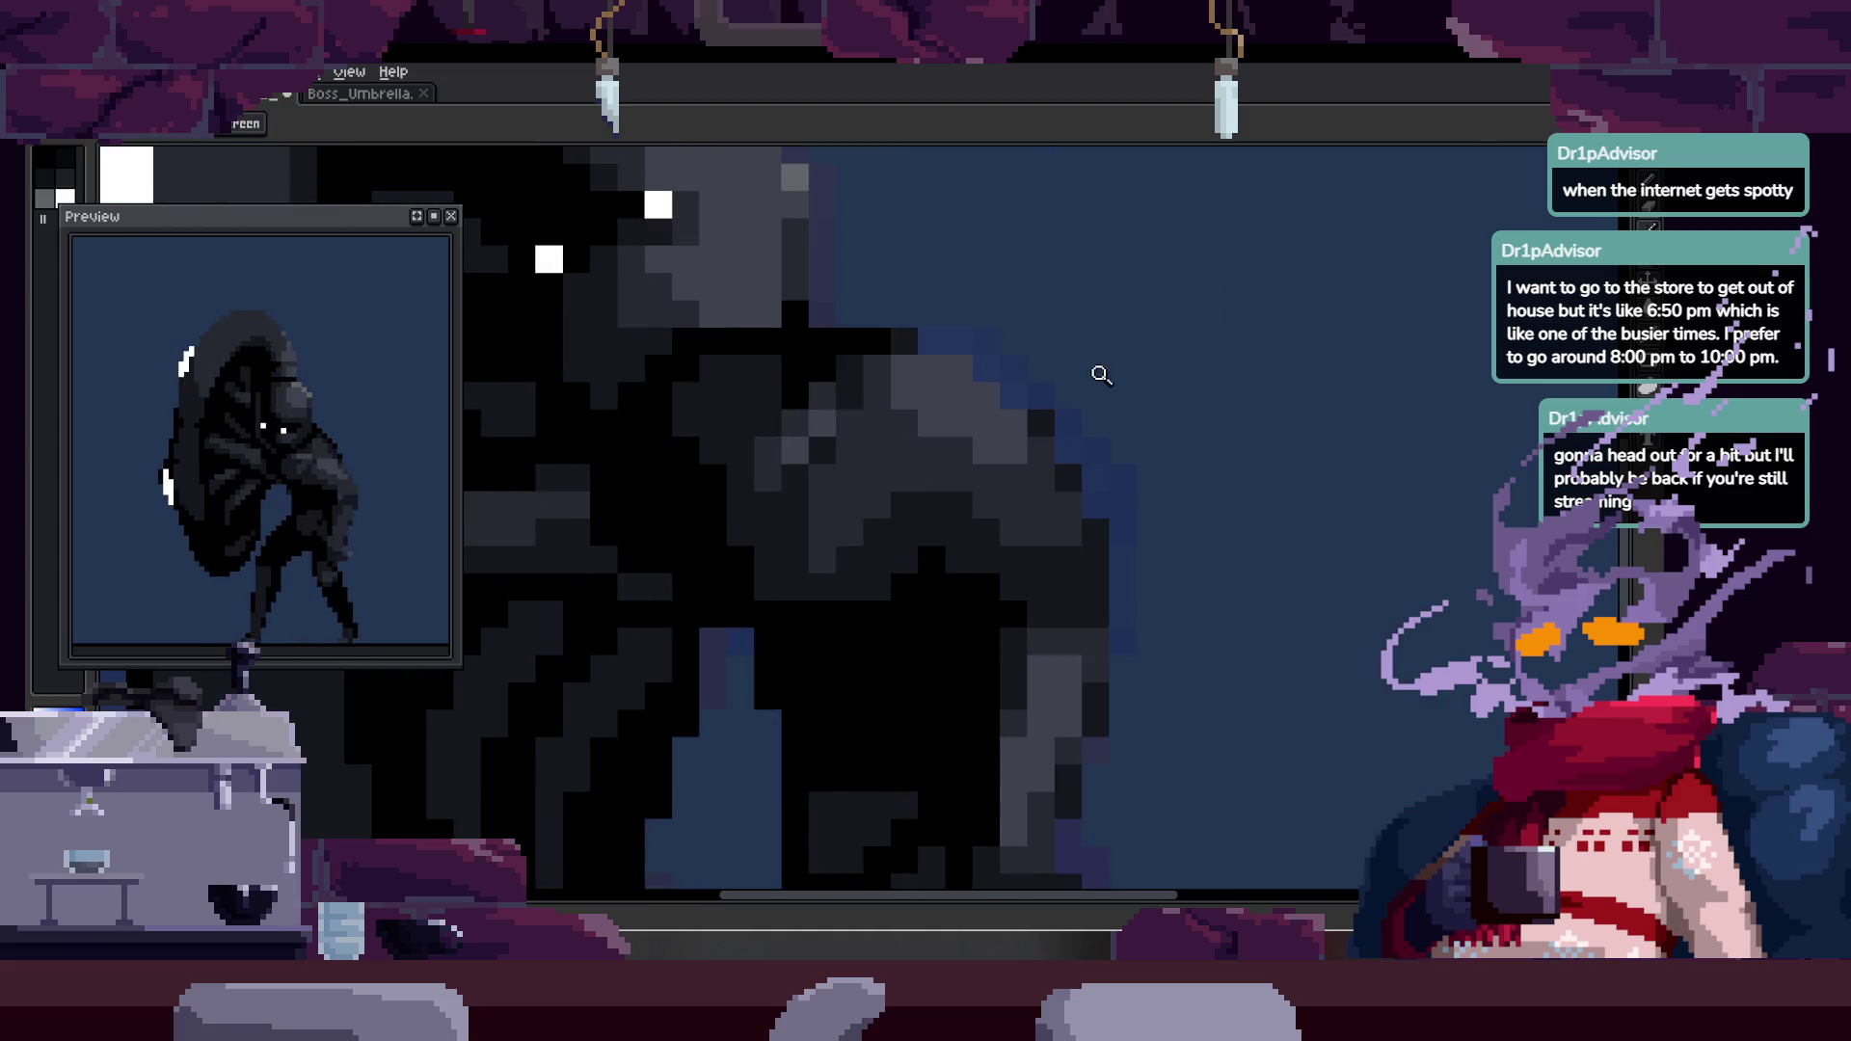
scroll(918, 449, "up", 1)
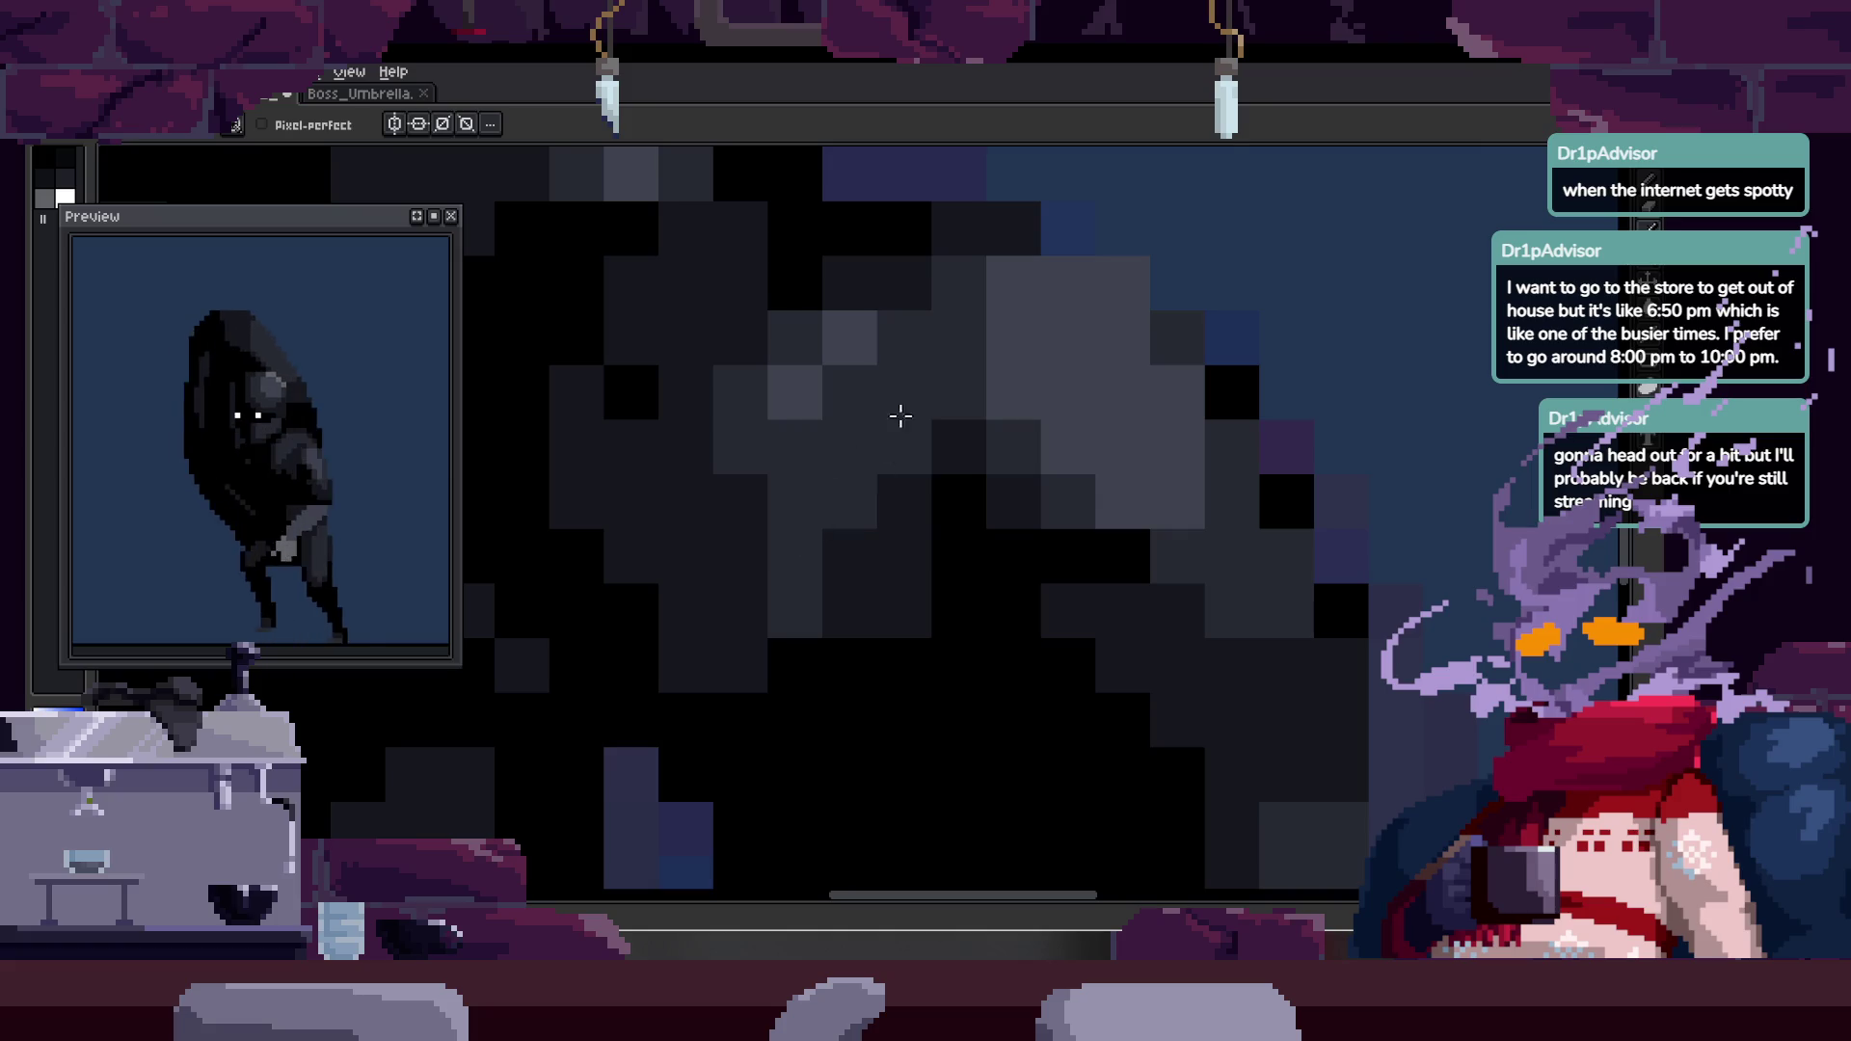
scroll(1060, 492, "down", 2)
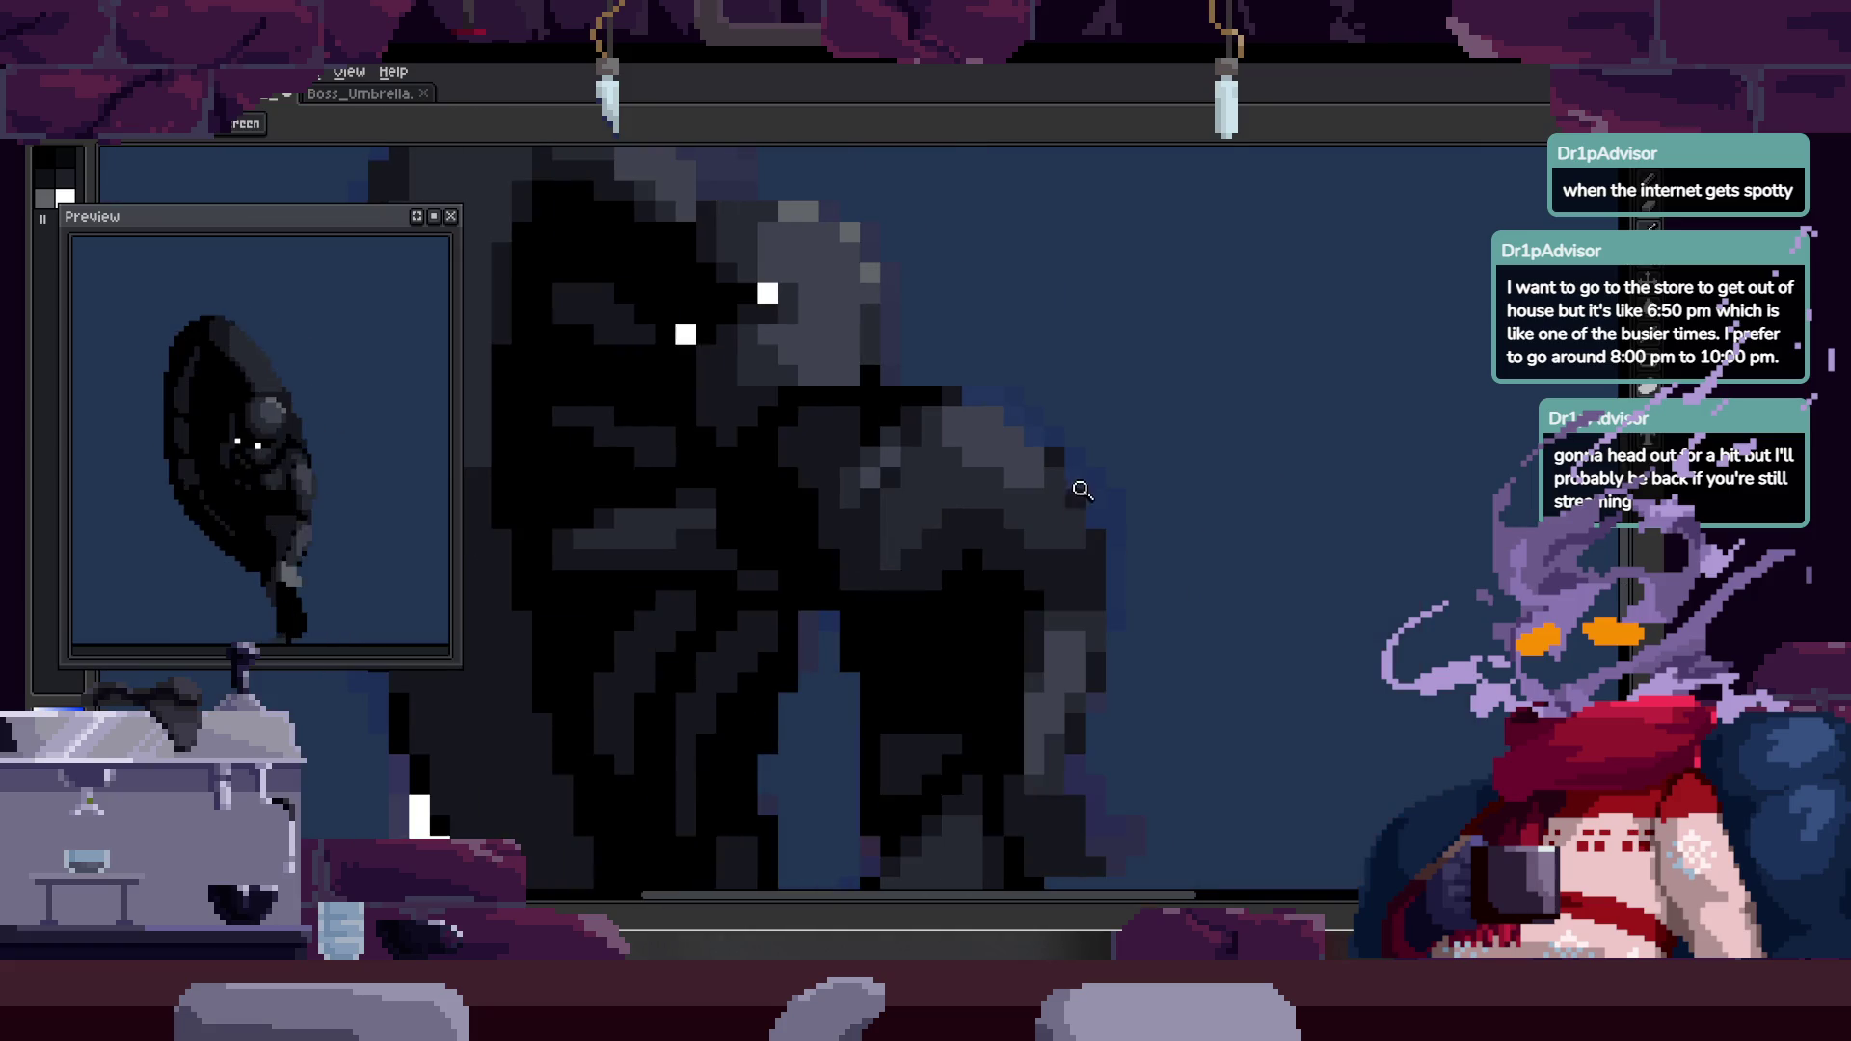
scroll(851, 606, "up", 2)
key("z")
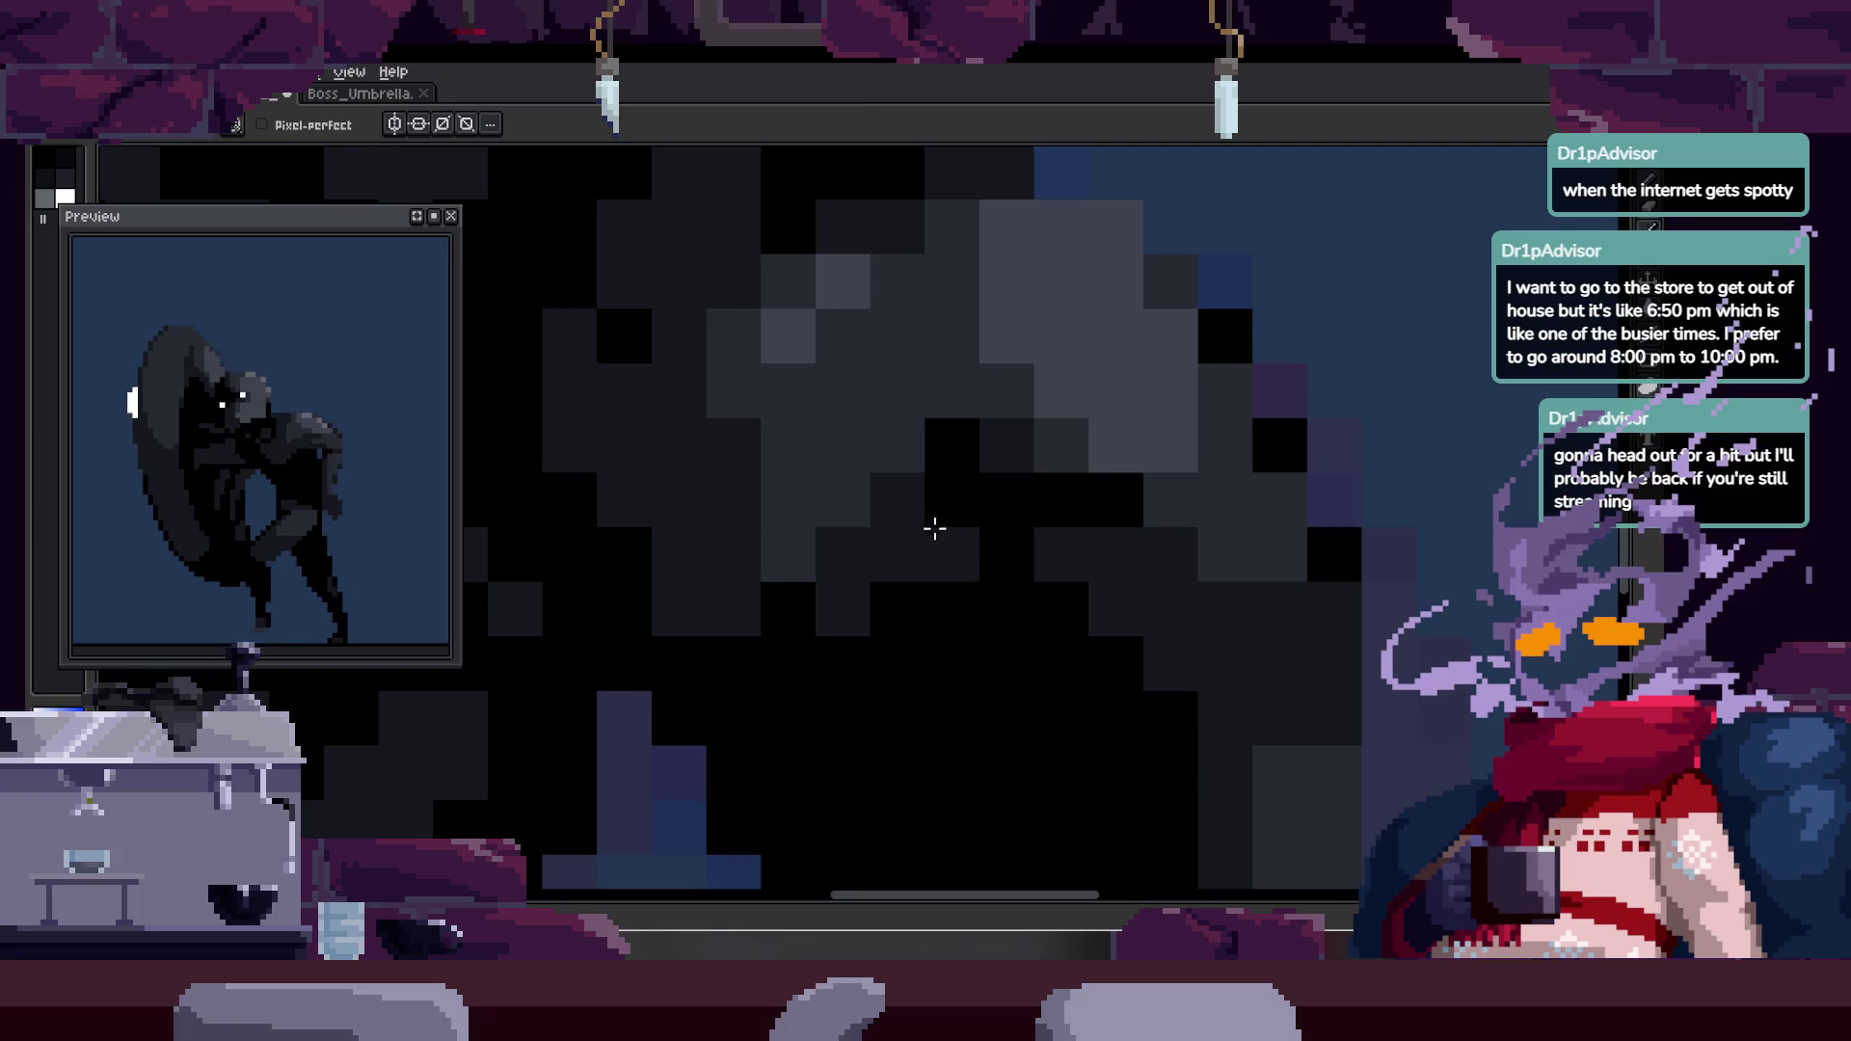
key("z")
scroll(983, 537, "down", 1)
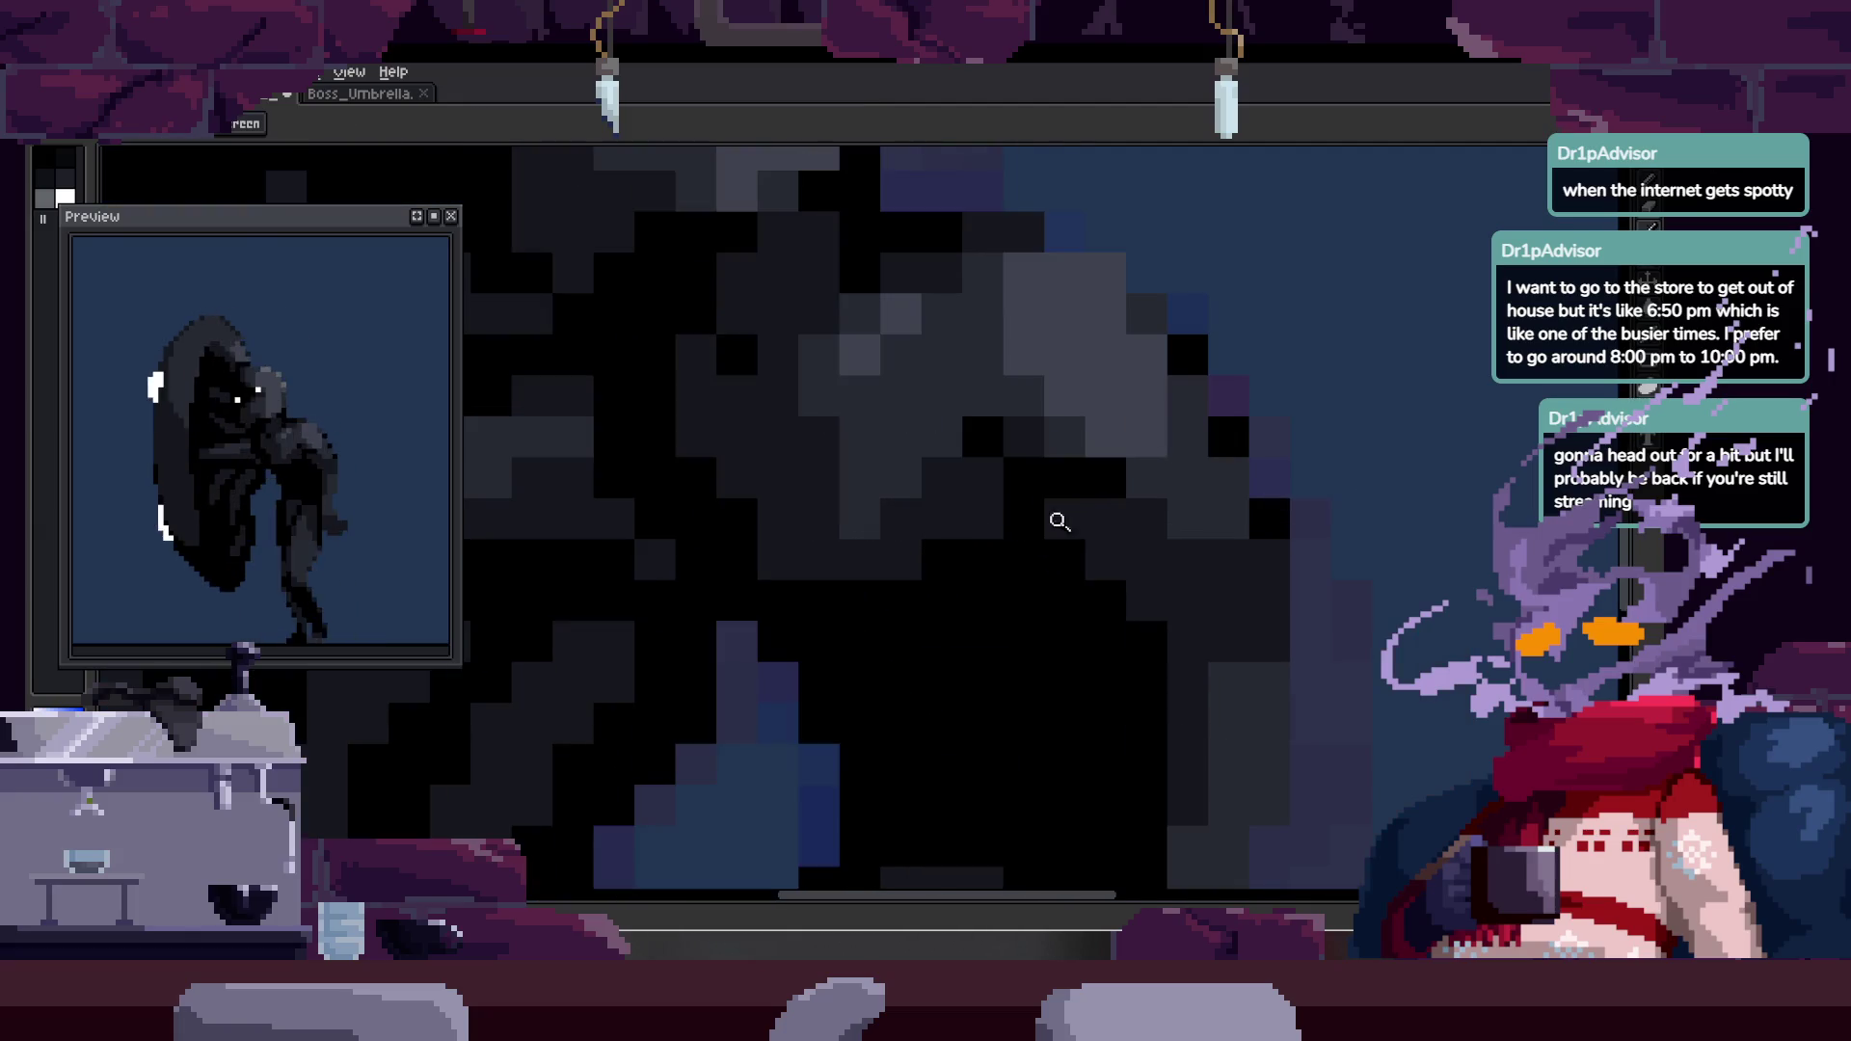
scroll(1004, 570, "down", 1)
scroll(1066, 475, "up", 1)
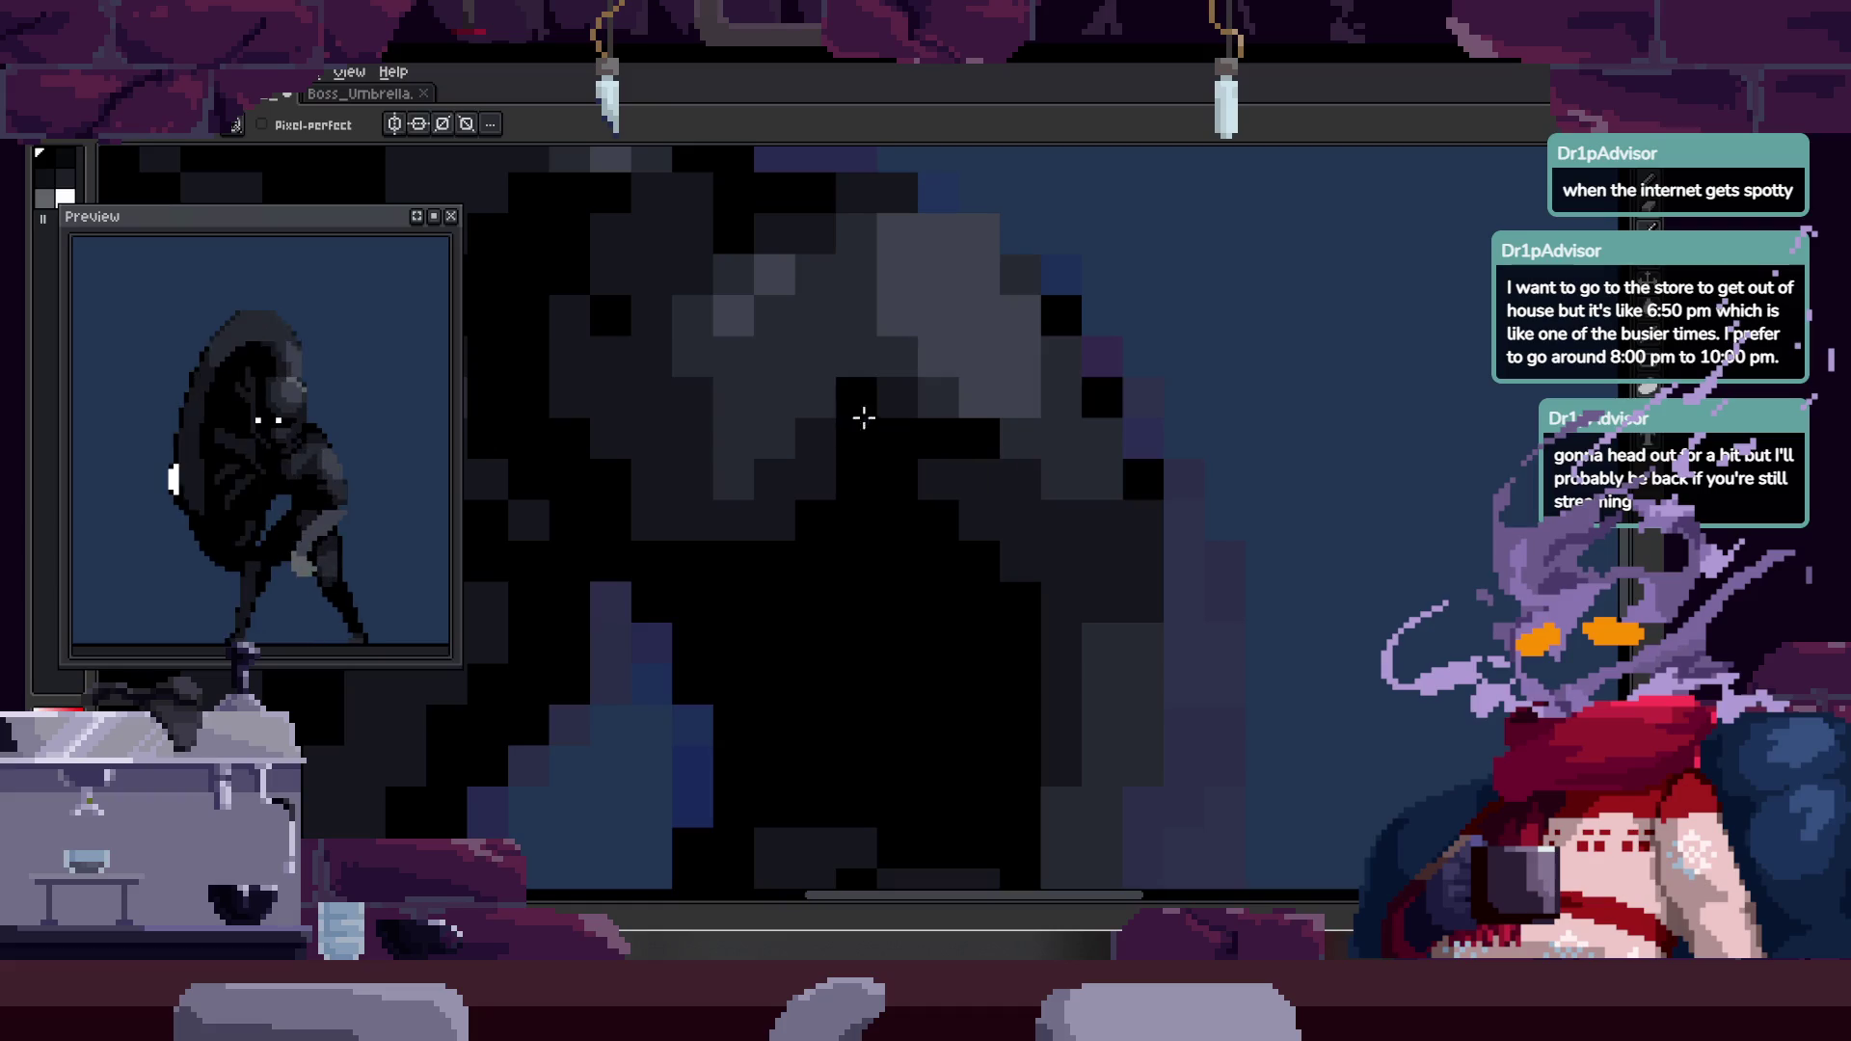
key("z")
scroll(793, 536, "down", 3)
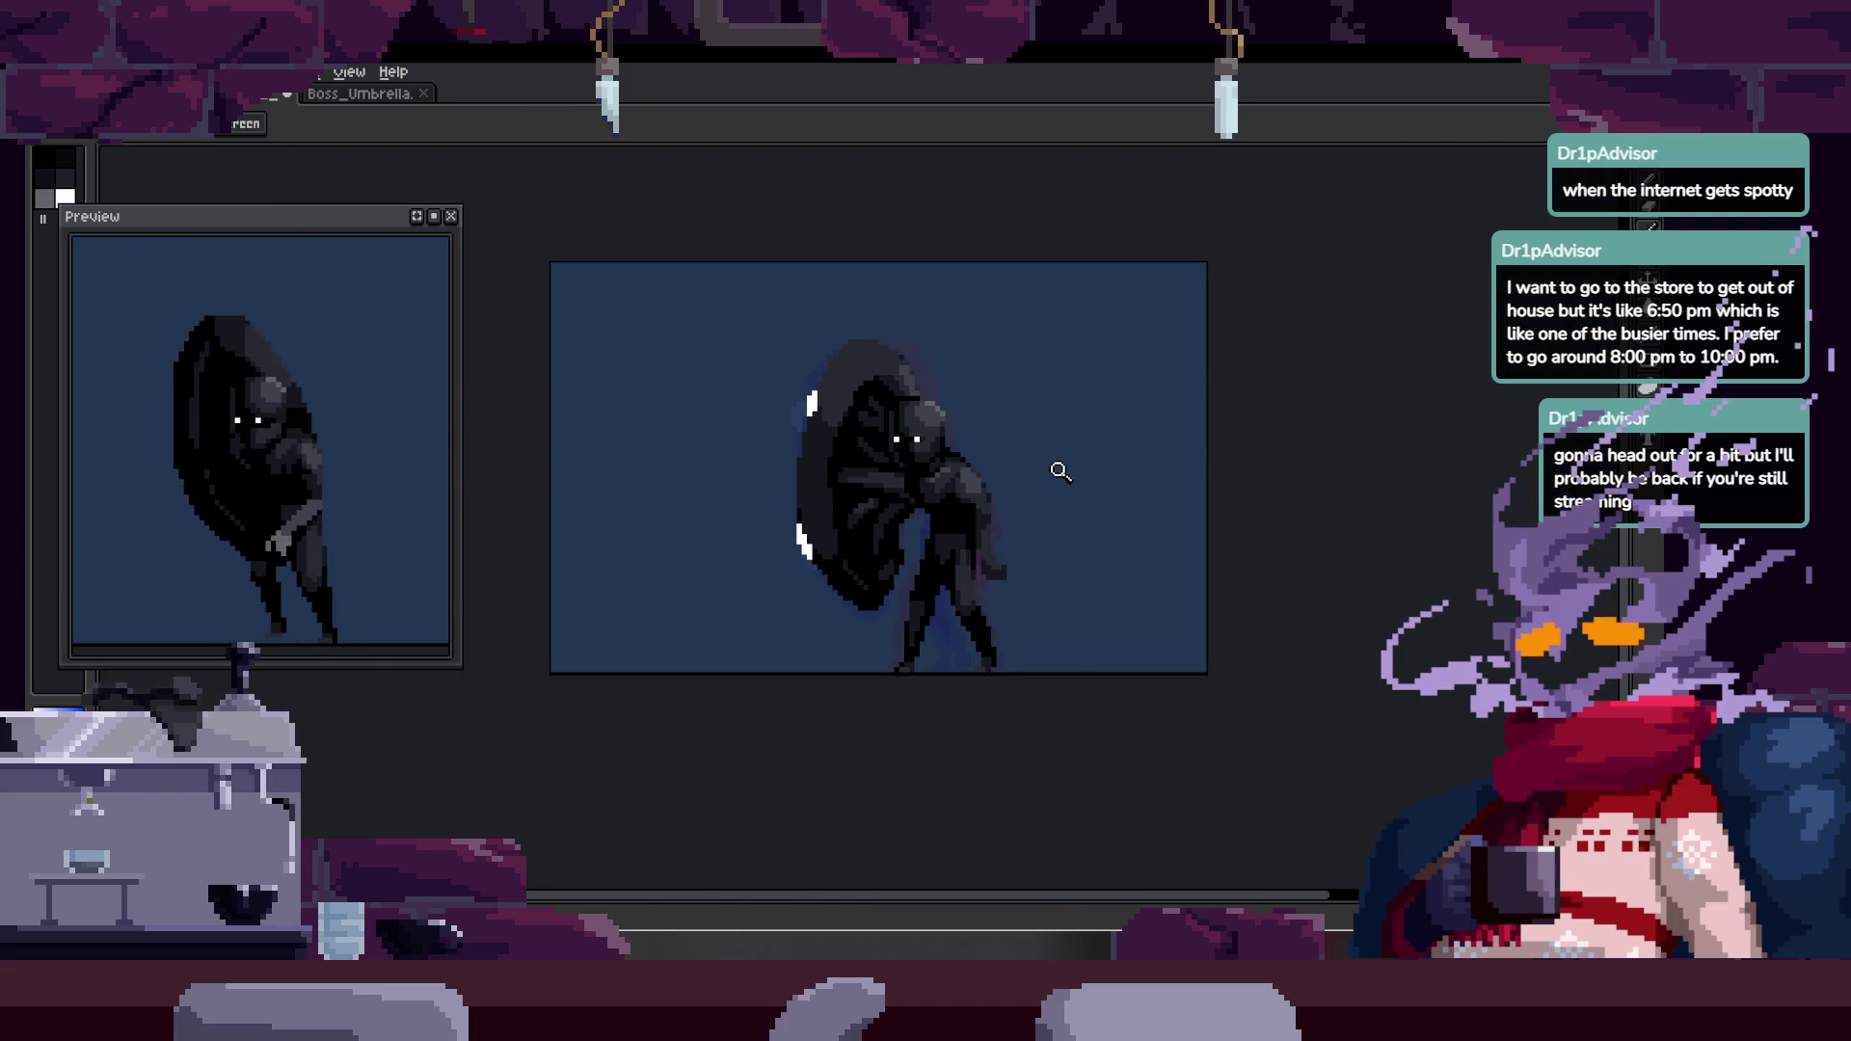
scroll(1057, 466, "up", 3)
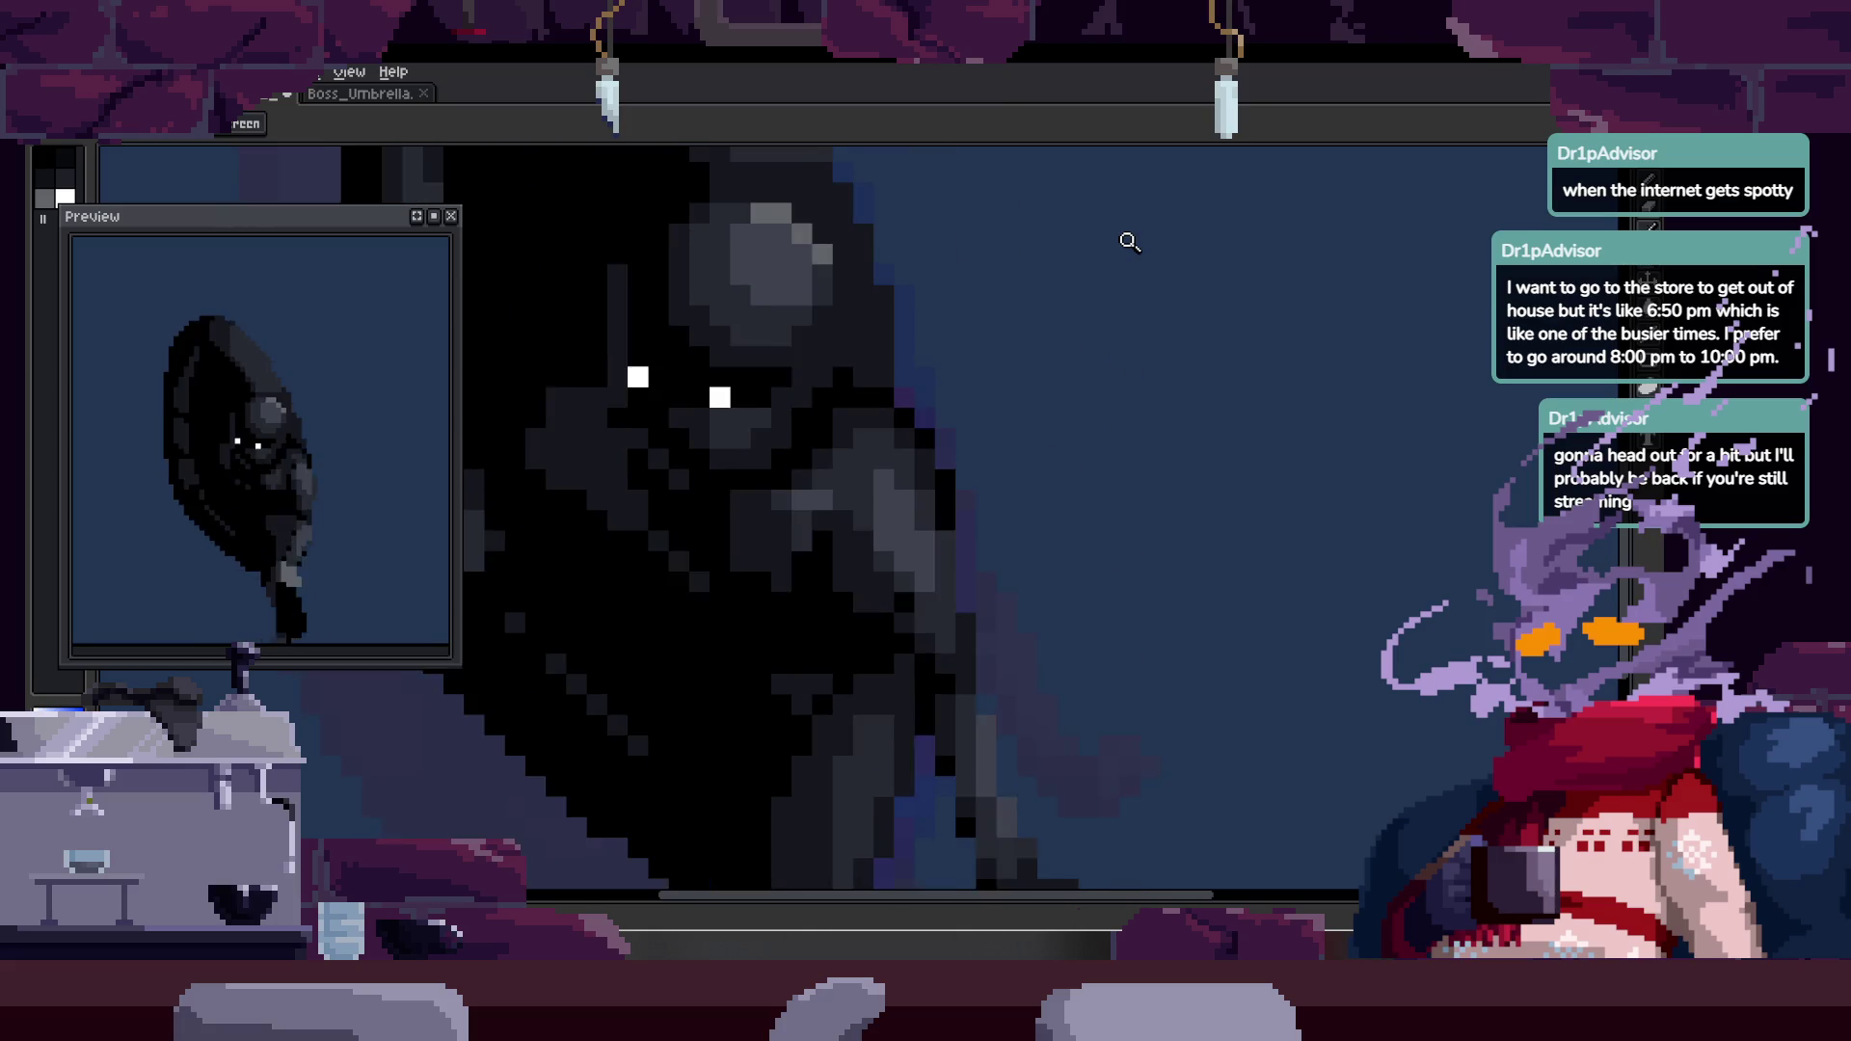
key("Tab")
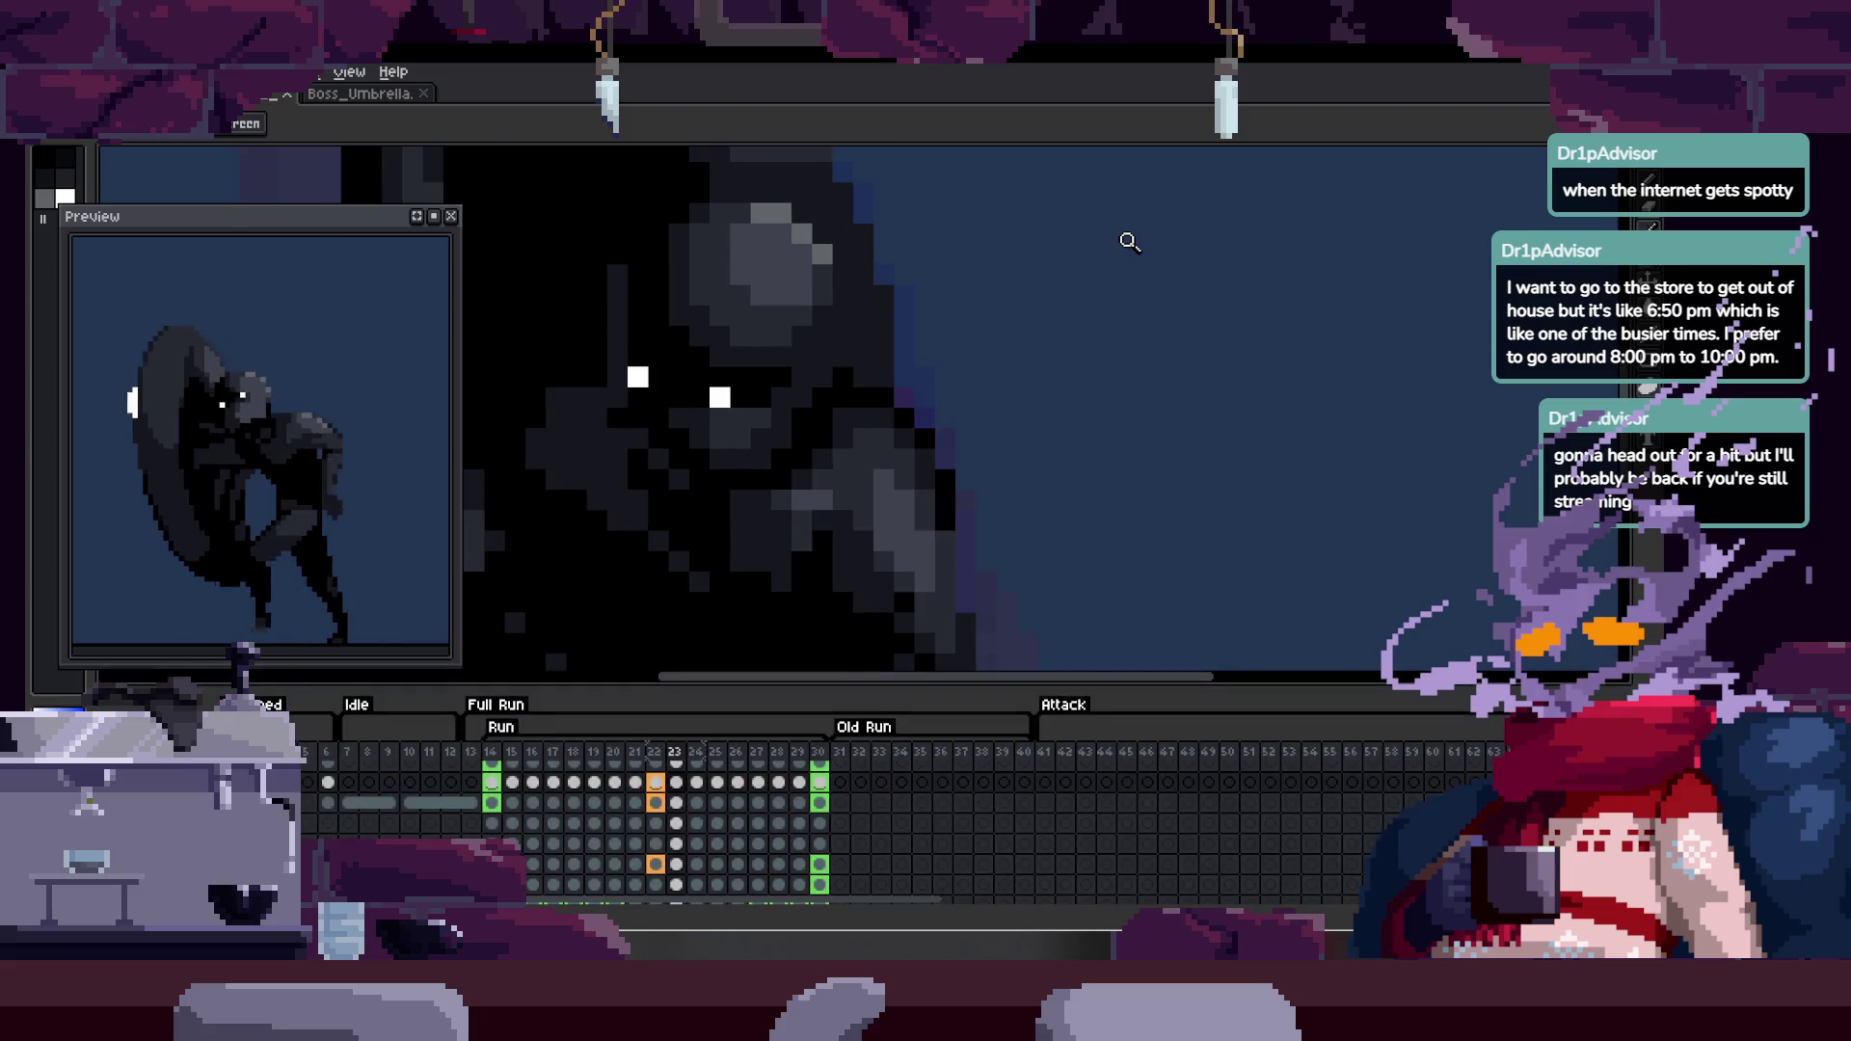
- Hide the timeline and zoom in and out on the looping run cycle
key("Tab")
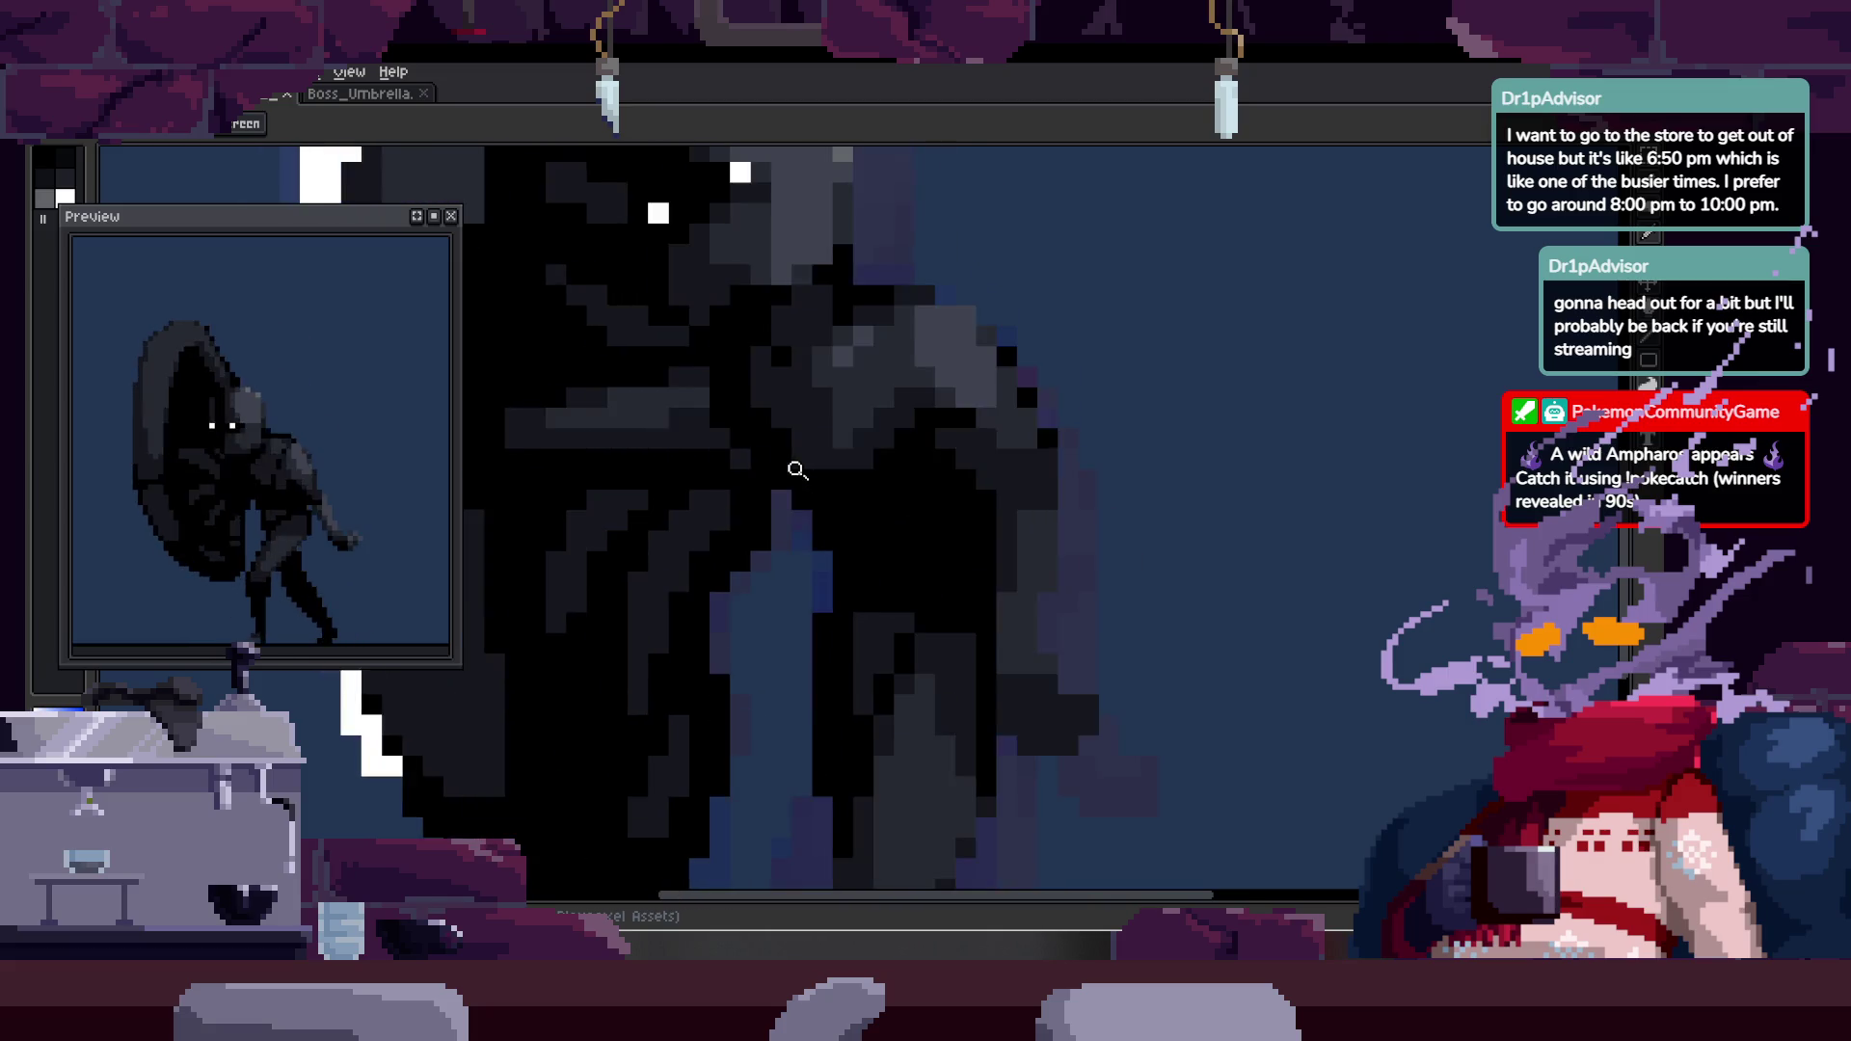
scroll(796, 469, "down", 1)
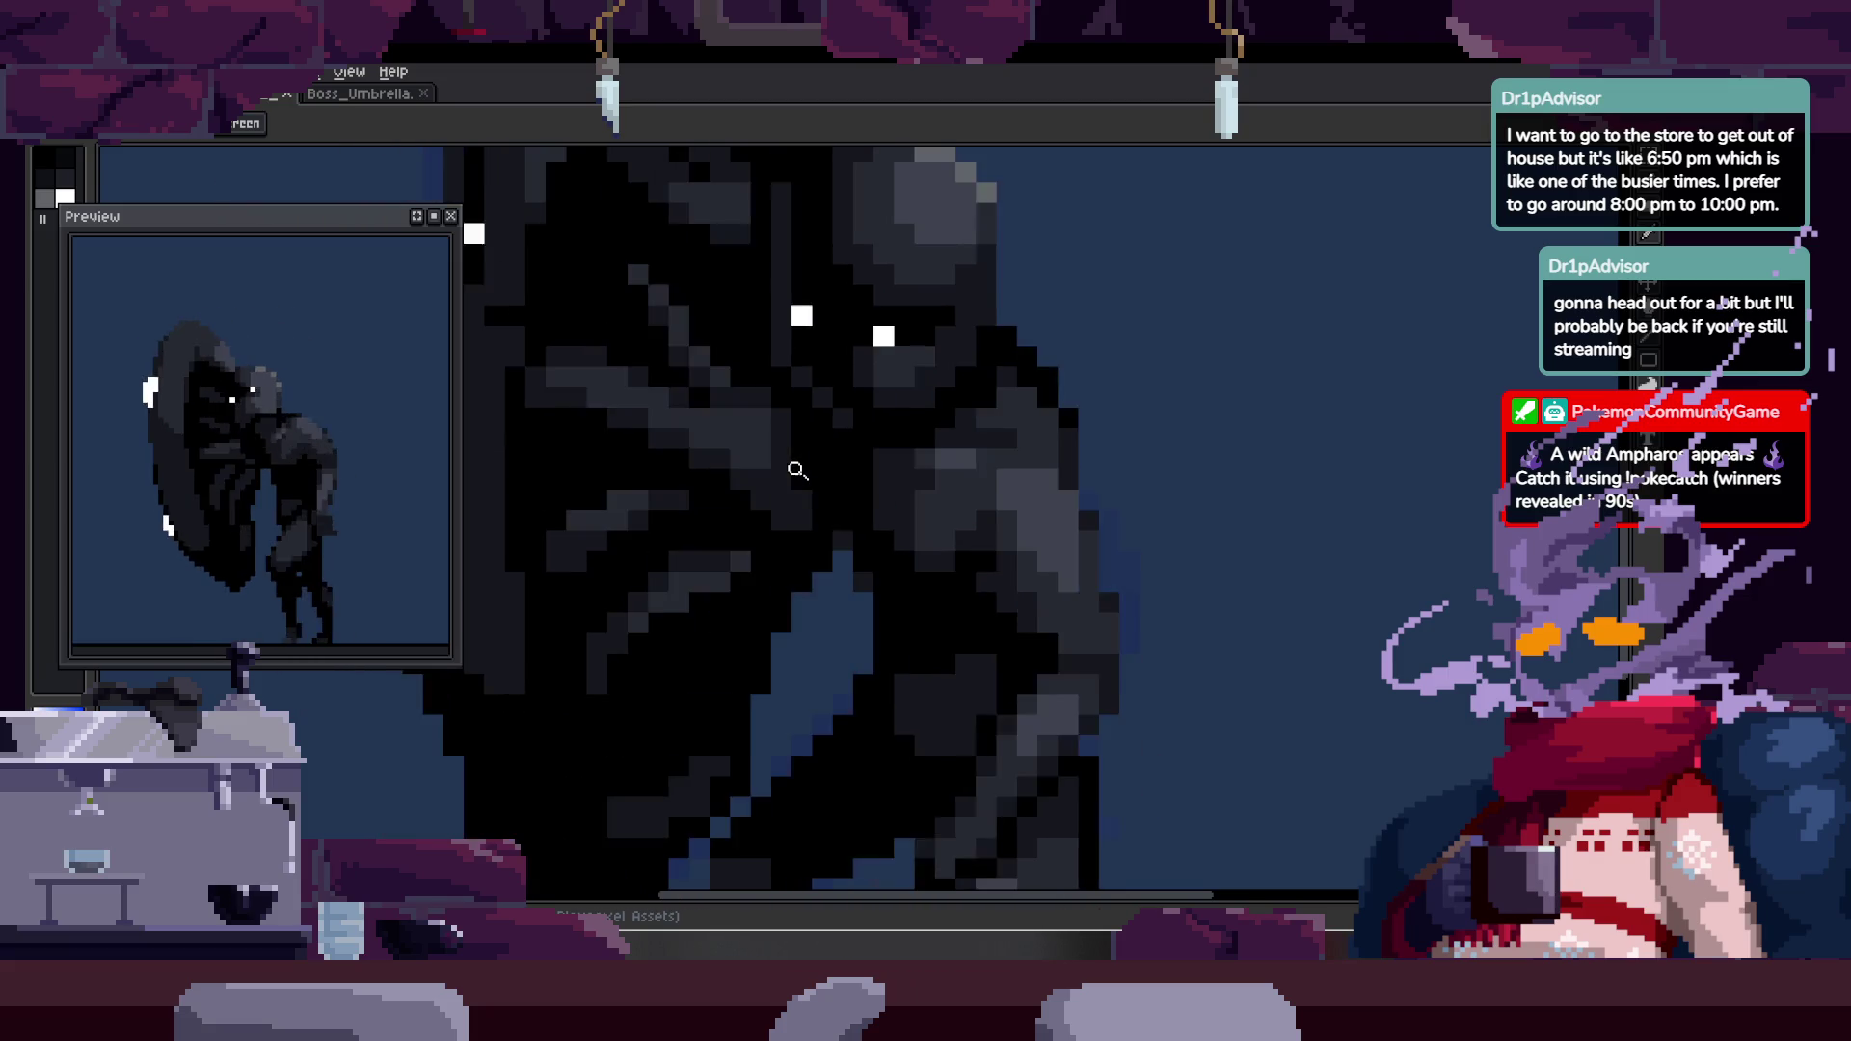
scroll(737, 407, "down", 1)
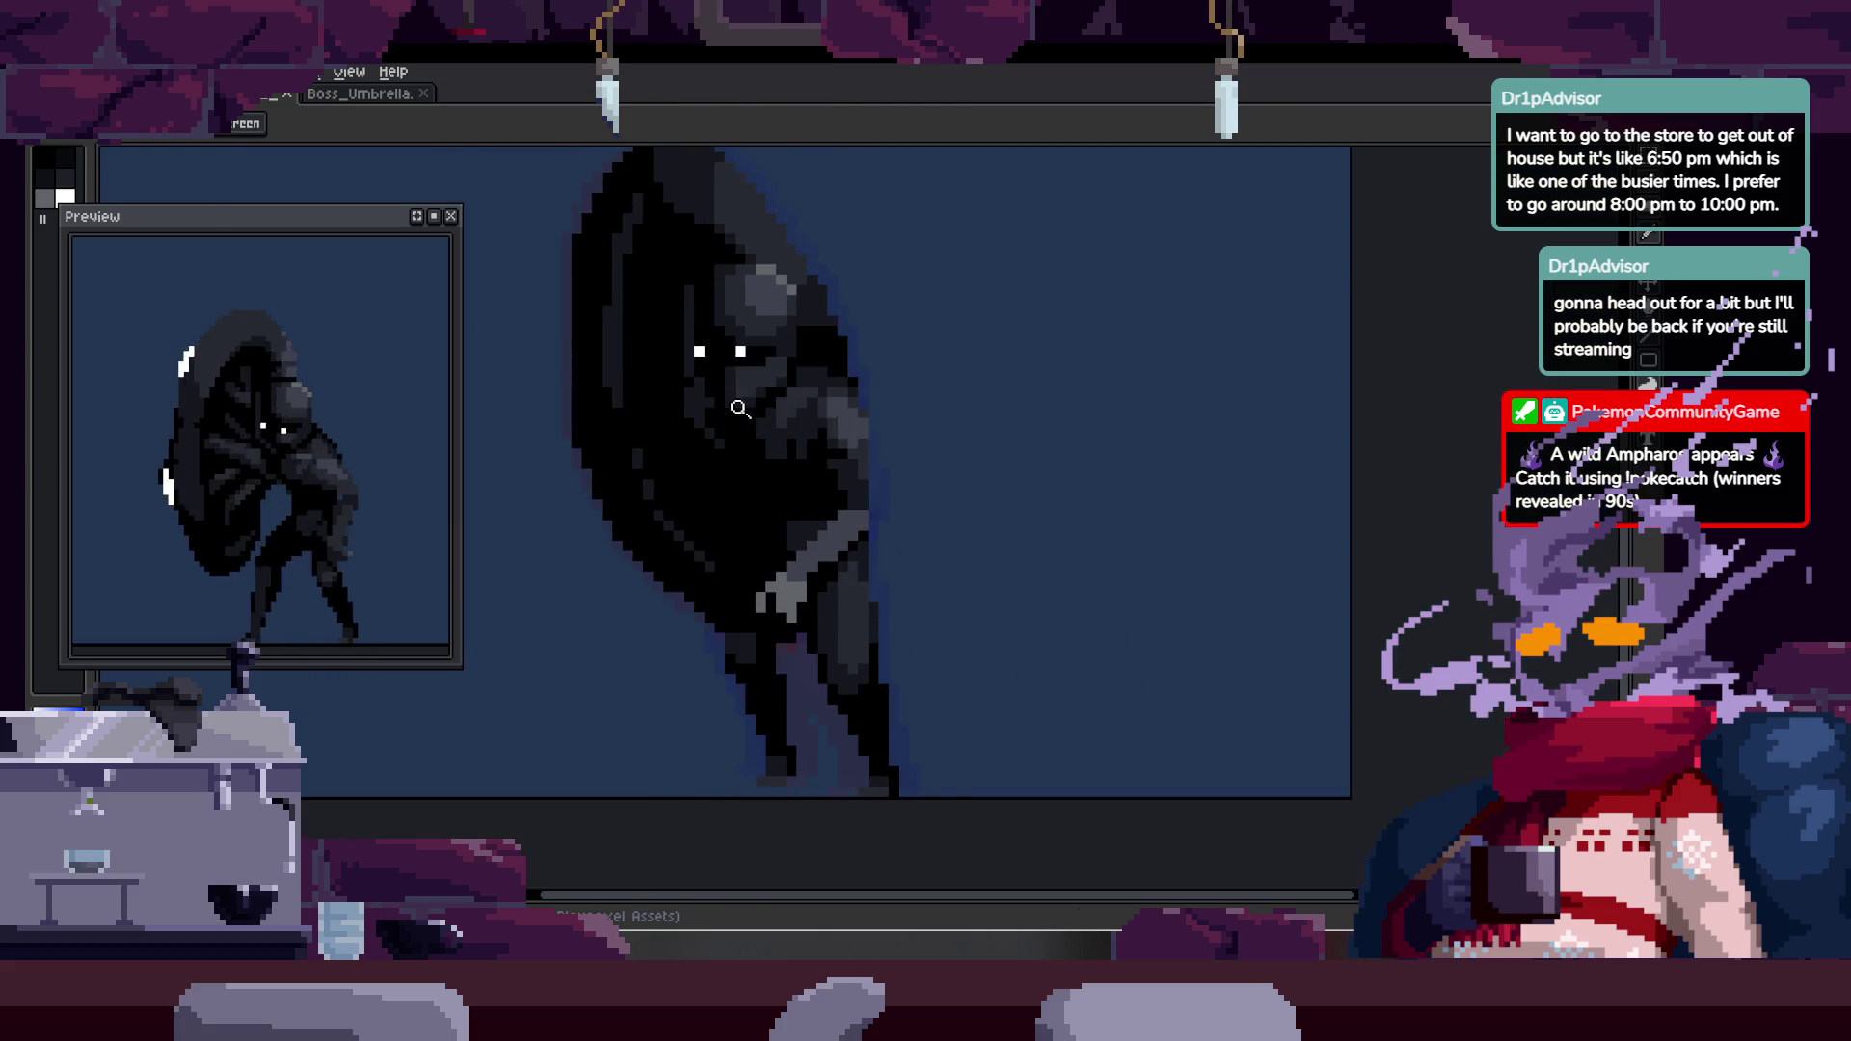
scroll(957, 530, "down", 1)
scroll(959, 511, "up", 5)
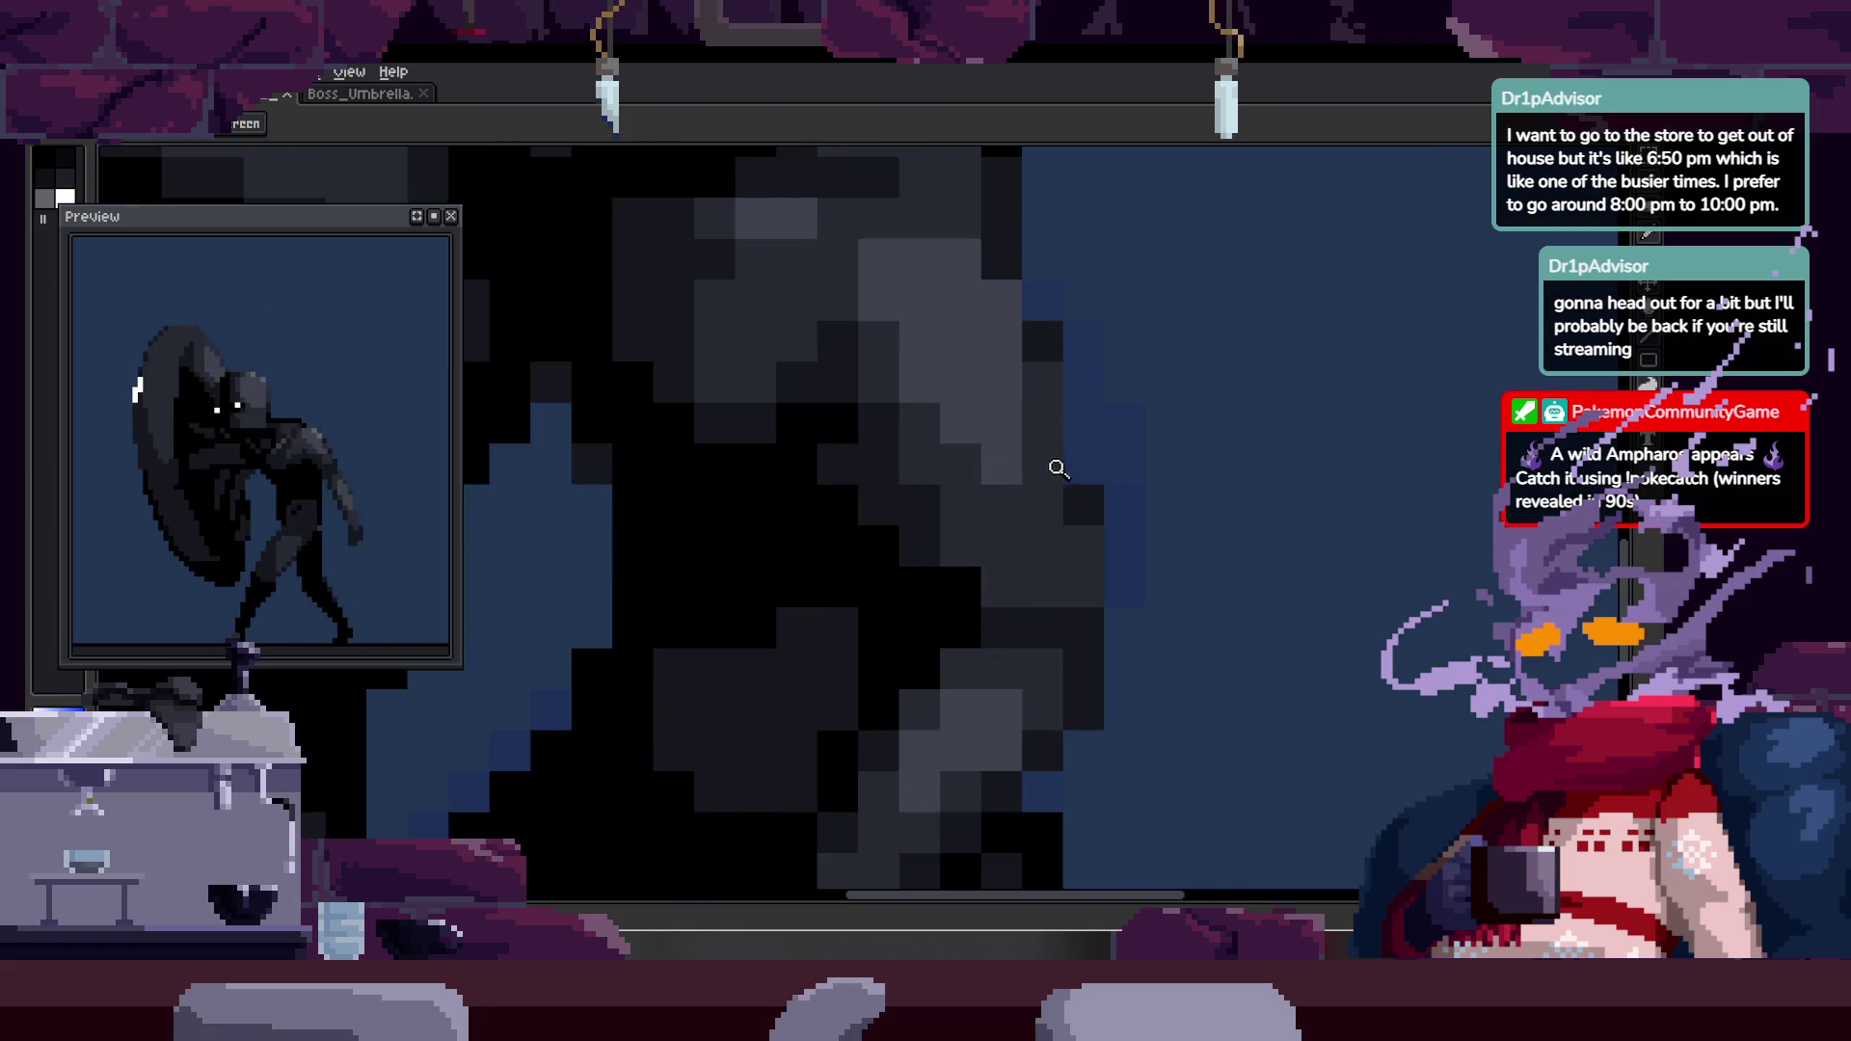
scroll(1051, 463, "down", 2)
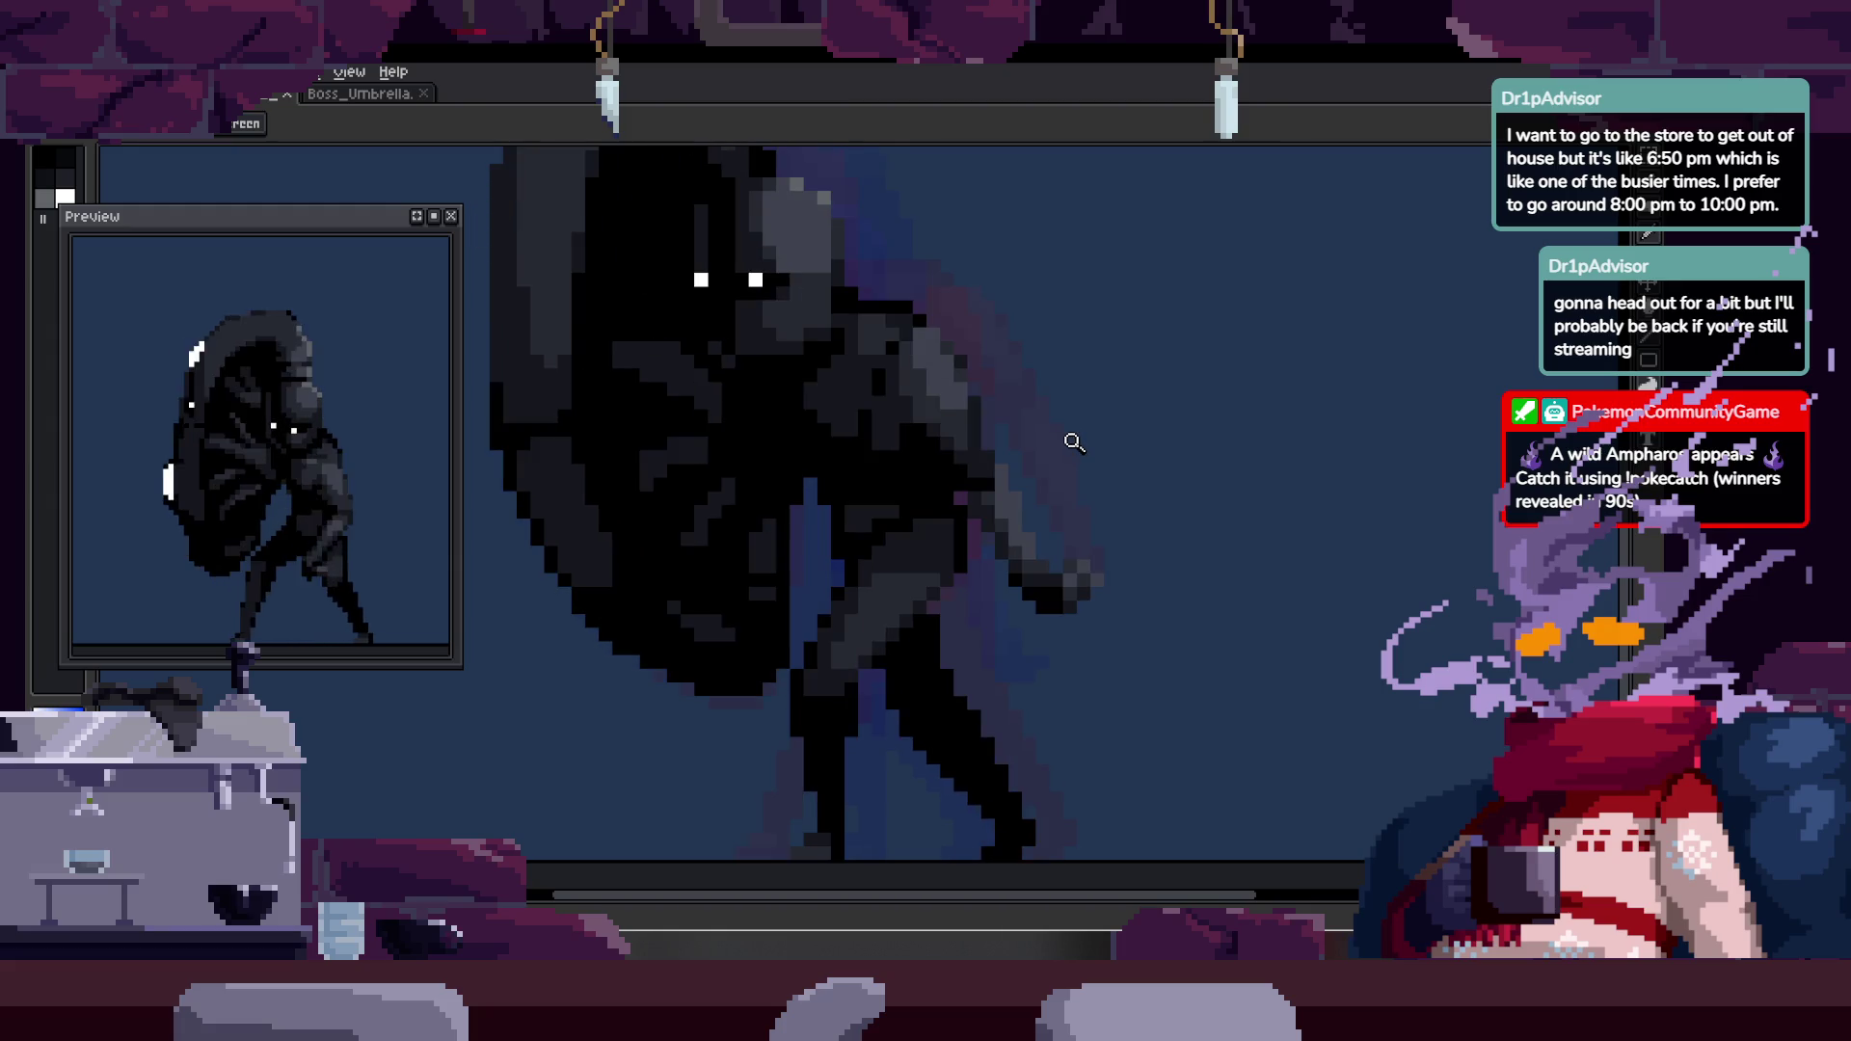
scroll(966, 511, "up", 2)
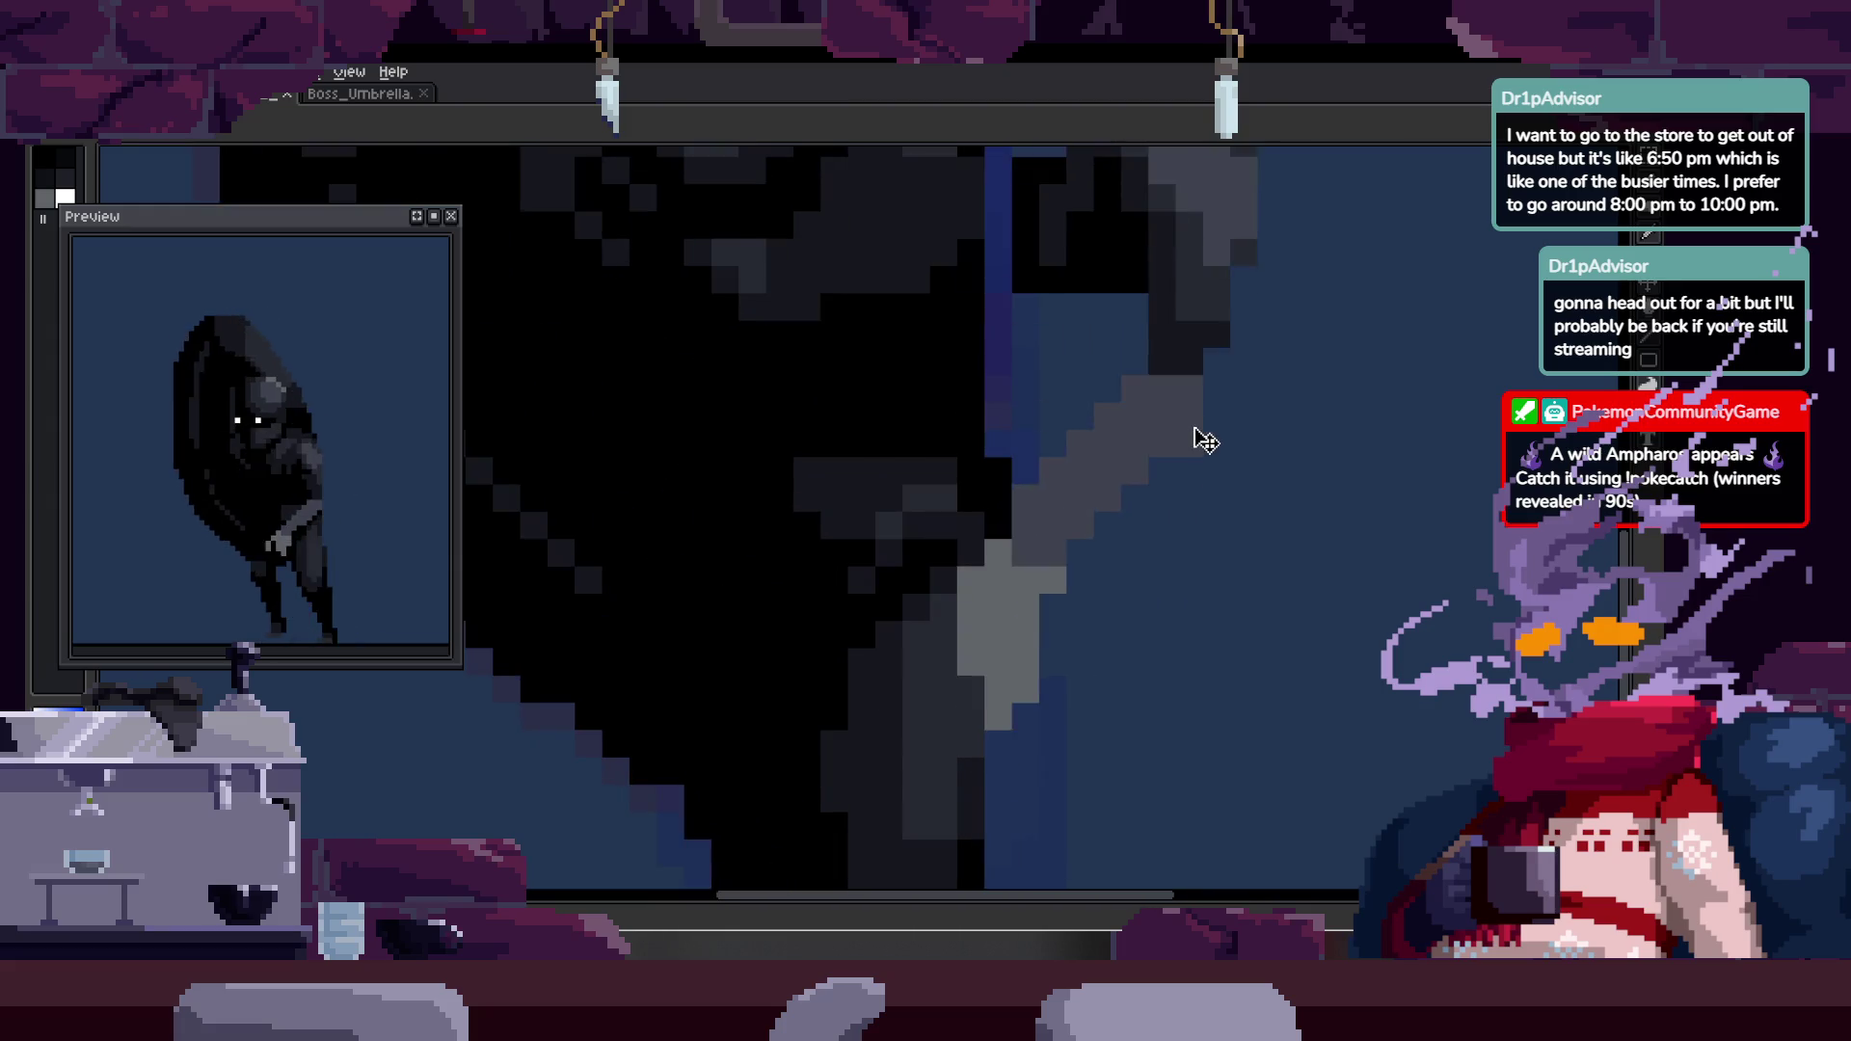
- Select the grey diagonal strip, sample a dark colour and draw a dark stroke along it
key("w")
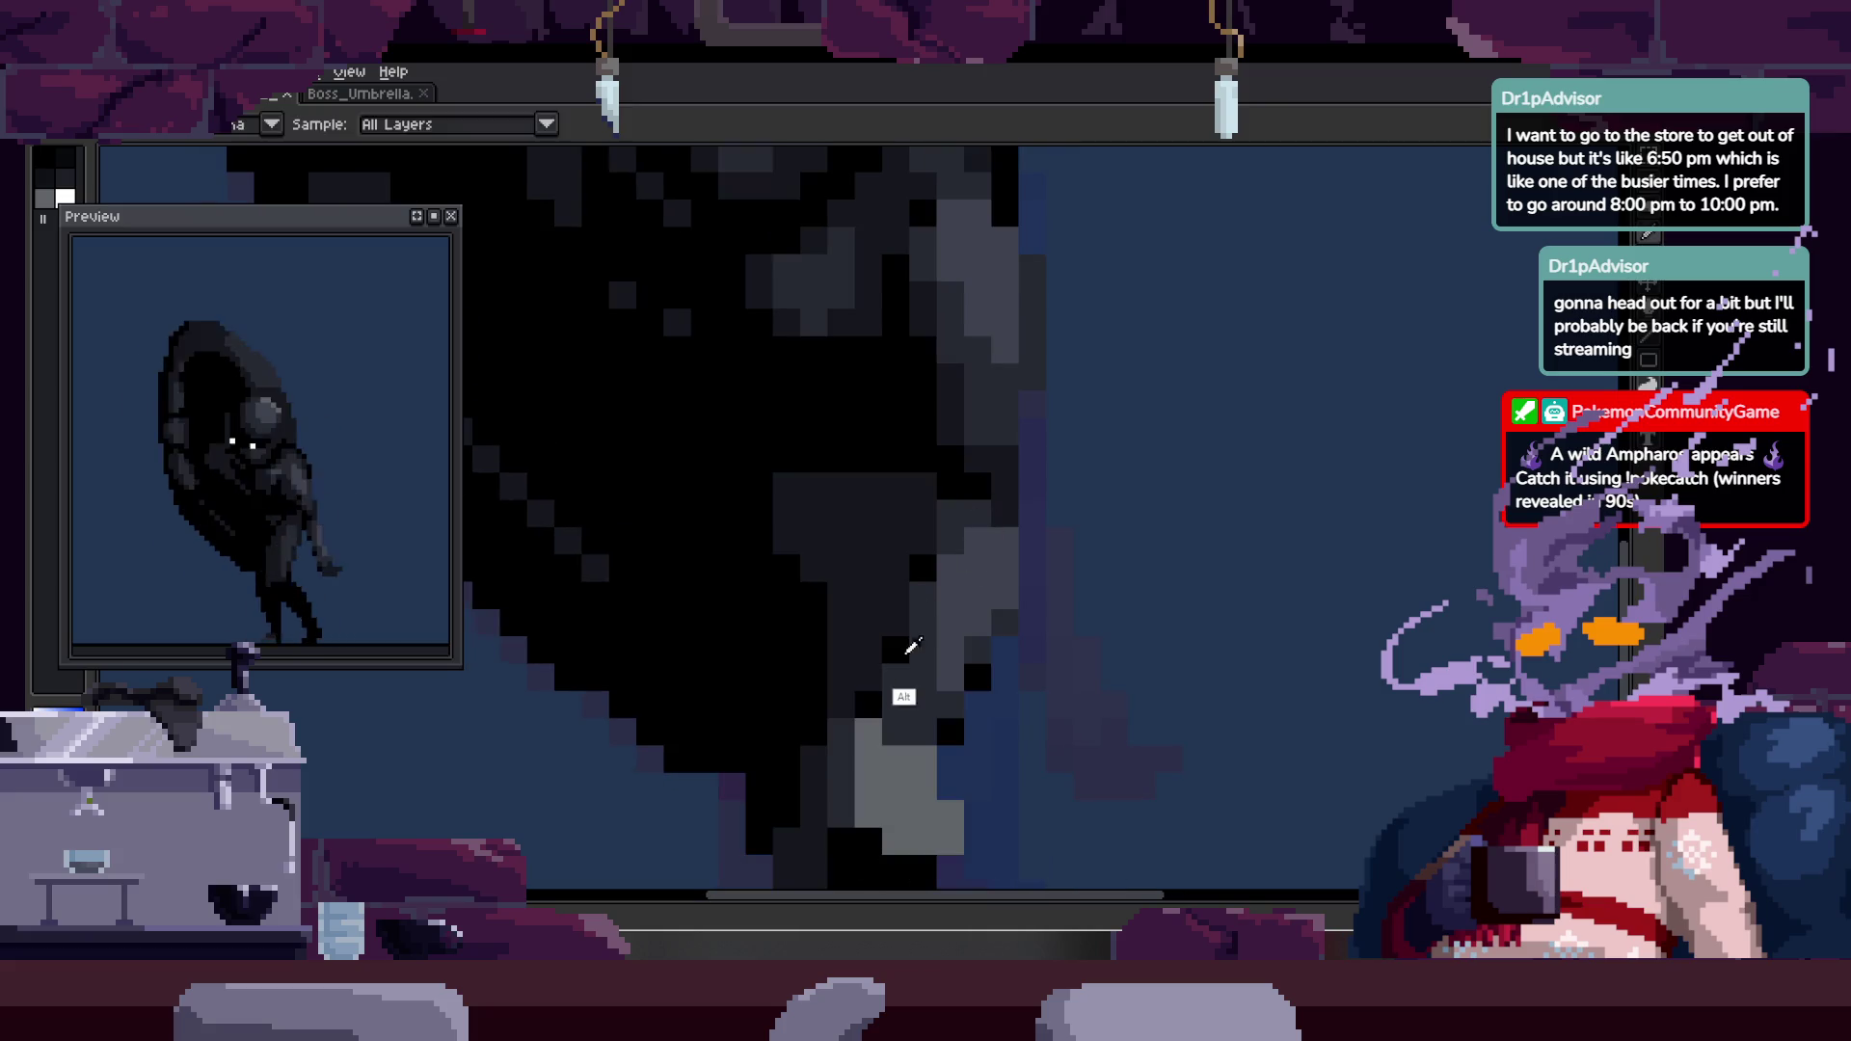
scroll(820, 559, "up", 2)
left_click(785, 467)
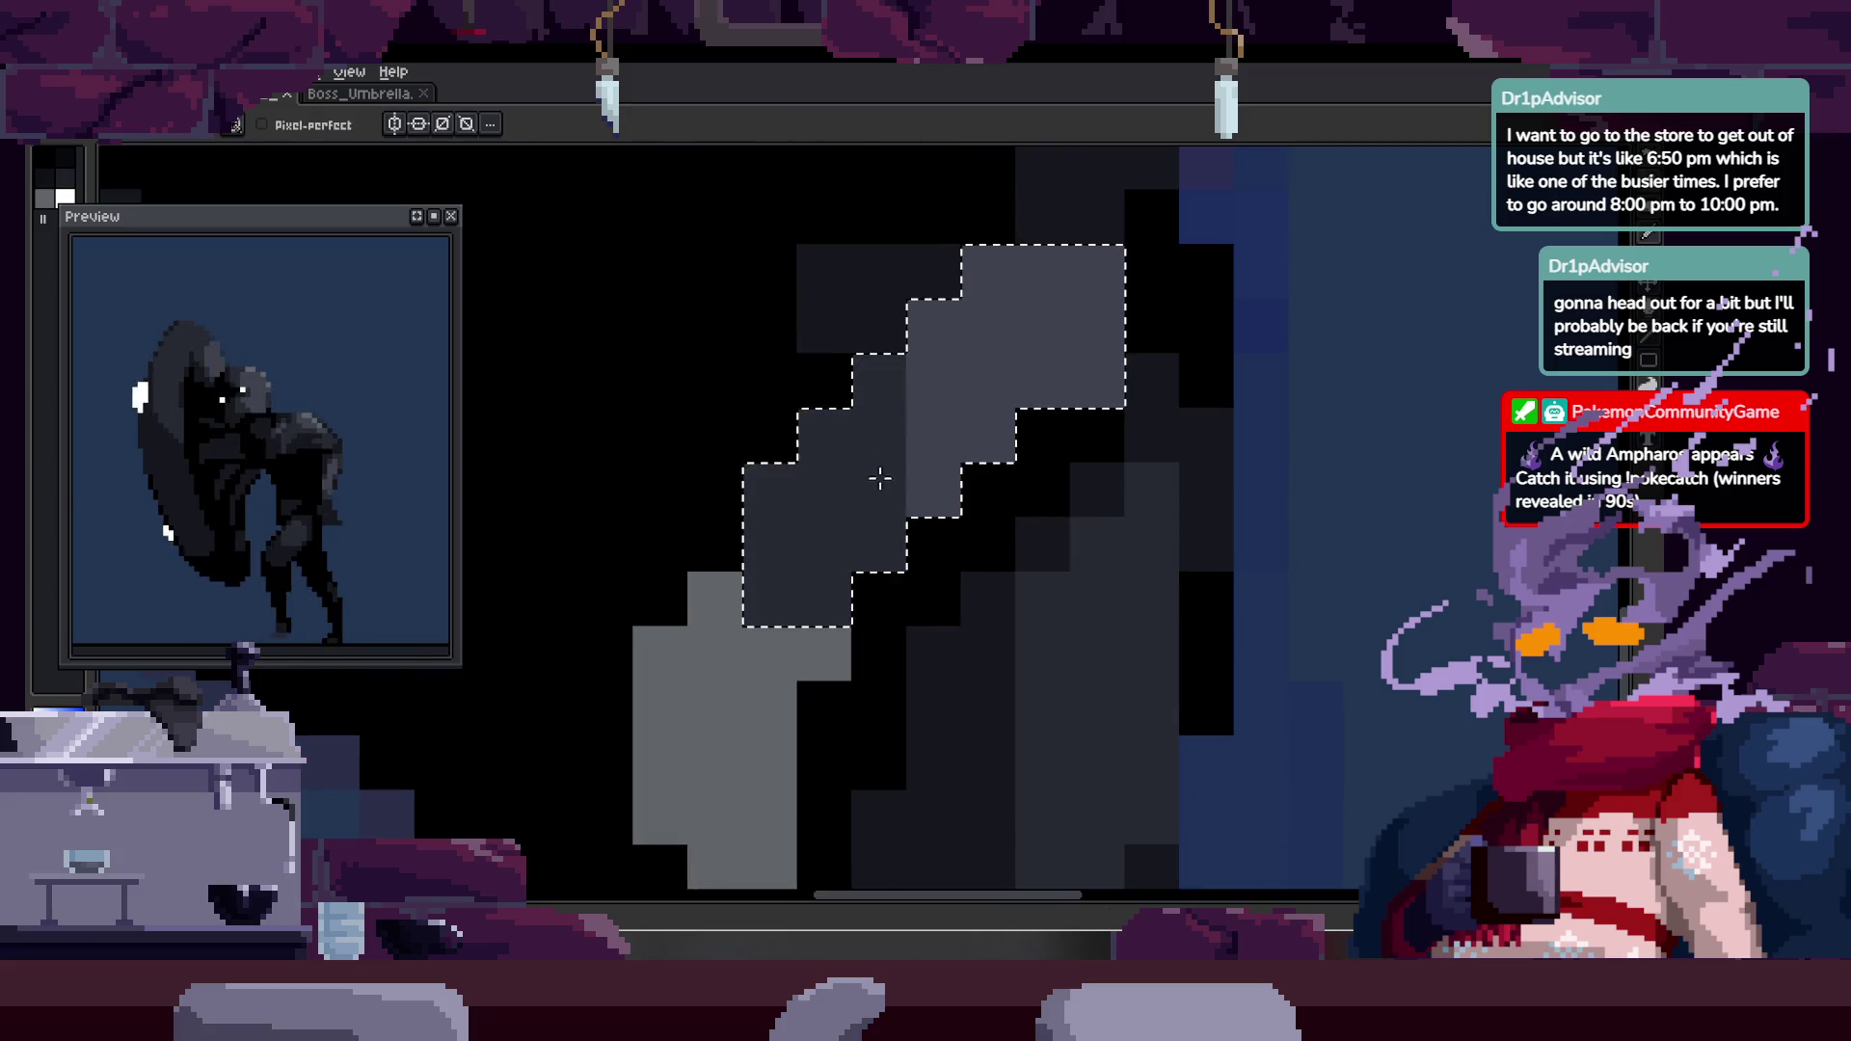
key("alt")
key("z")
scroll(967, 479, "down", 4)
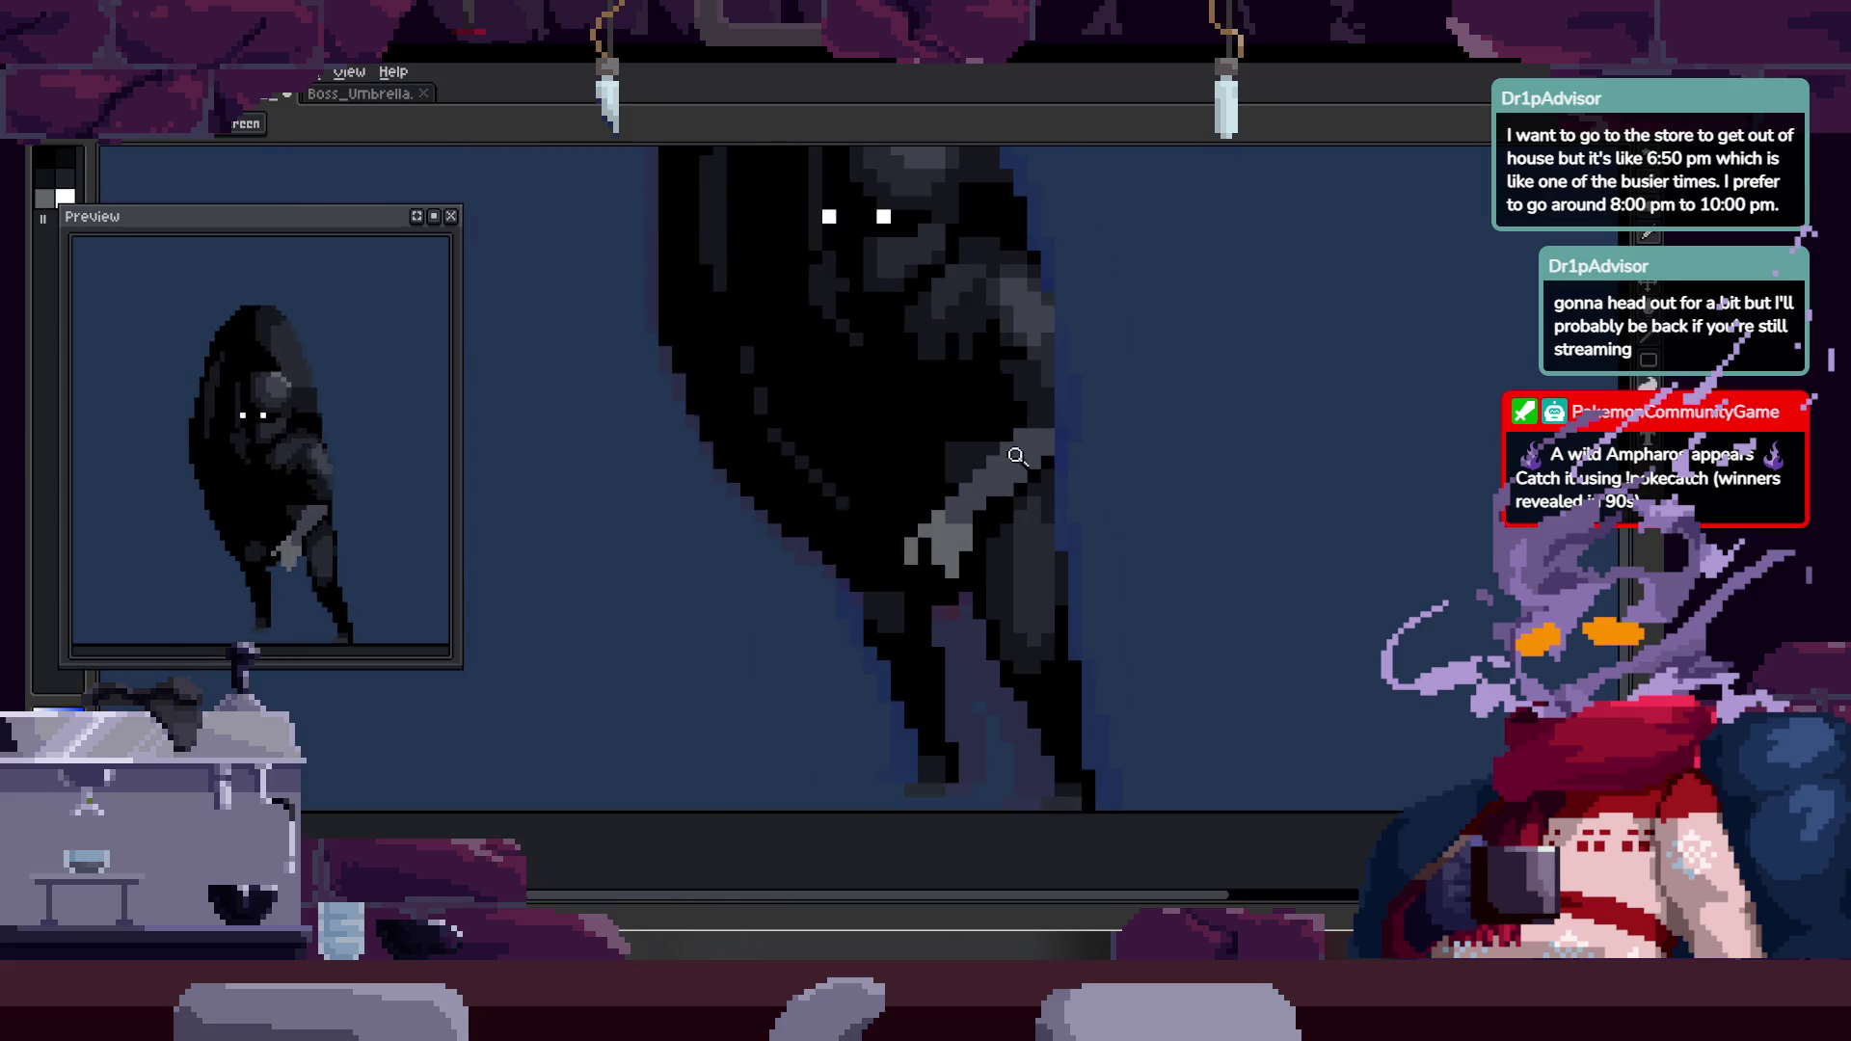
scroll(1081, 401, "up", 4)
key("alt")
mouse_move(776, 612)
left_mouse_down()
mouse_move(880, 479)
mouse_move(914, 470)
mouse_move(964, 511)
mouse_move(1103, 357)
left_mouse_up()
- Darken the blue pixels beside the grey diagonal with the Pencil
scroll(1061, 421, "down", 2)
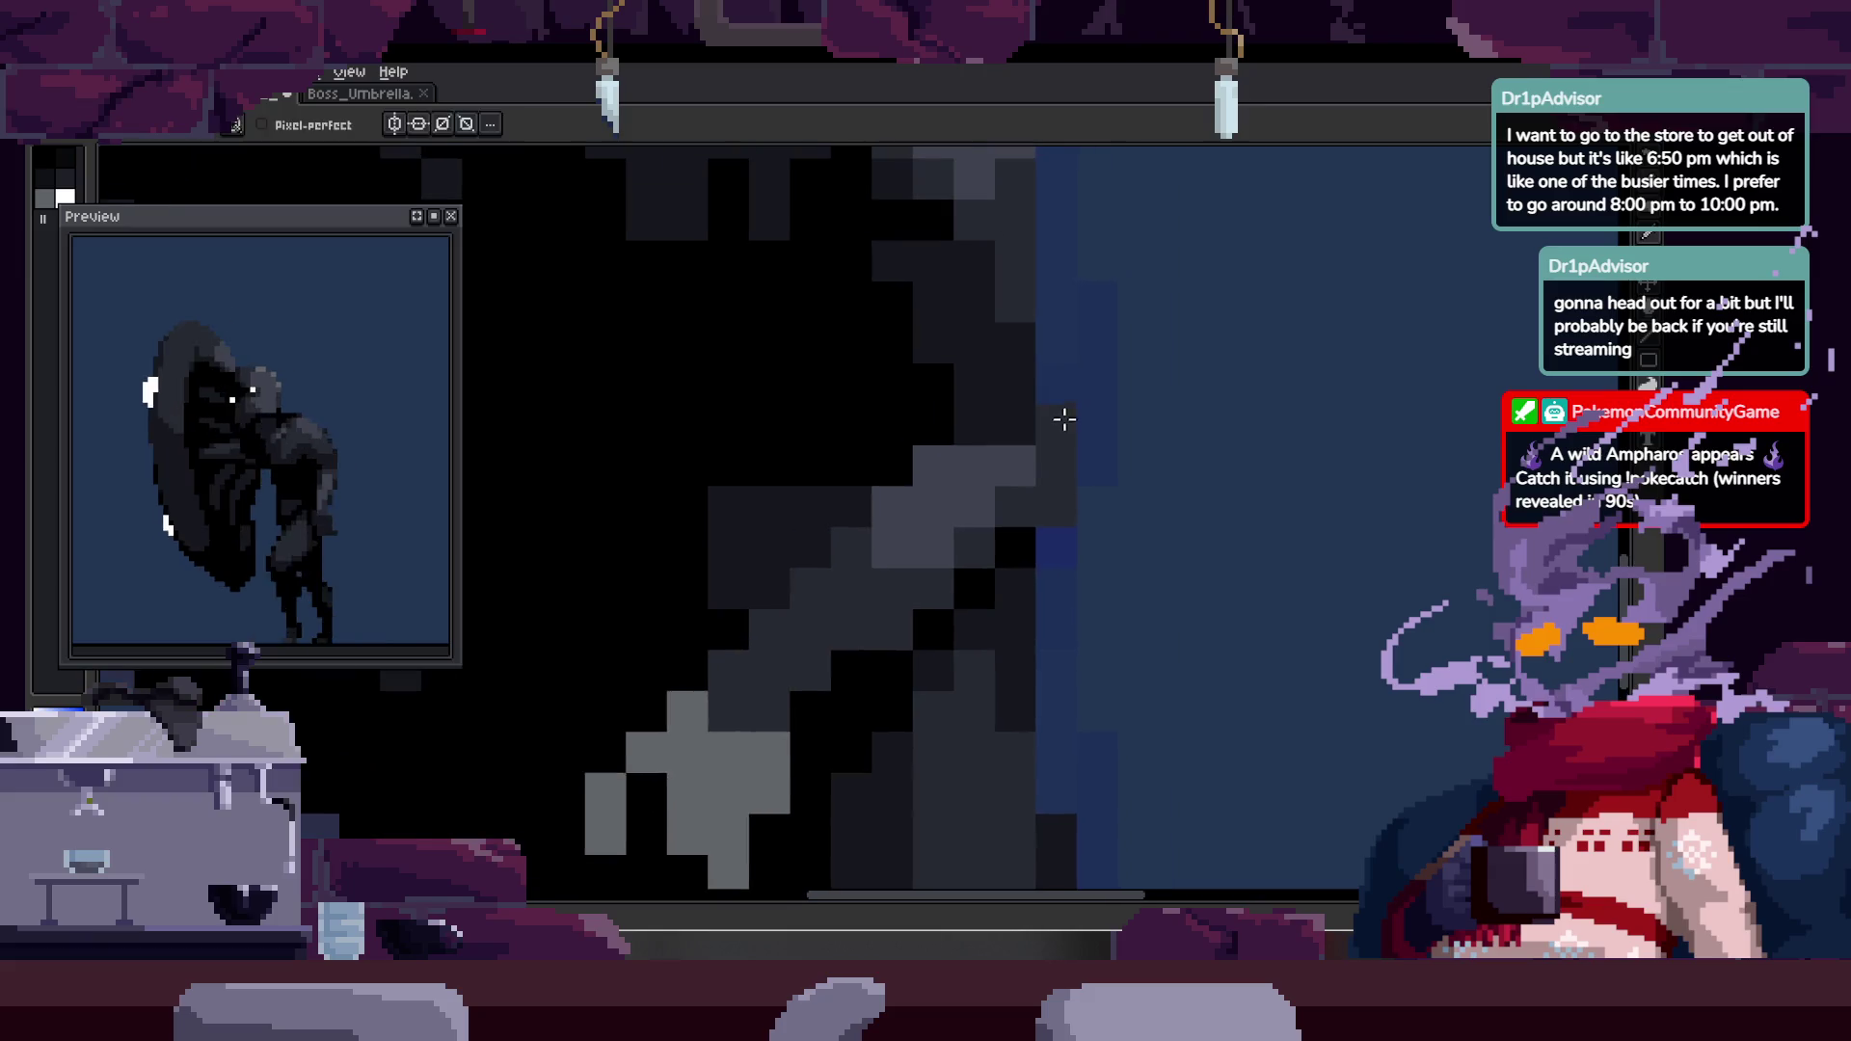
key("z")
scroll(1118, 401, "down", 3)
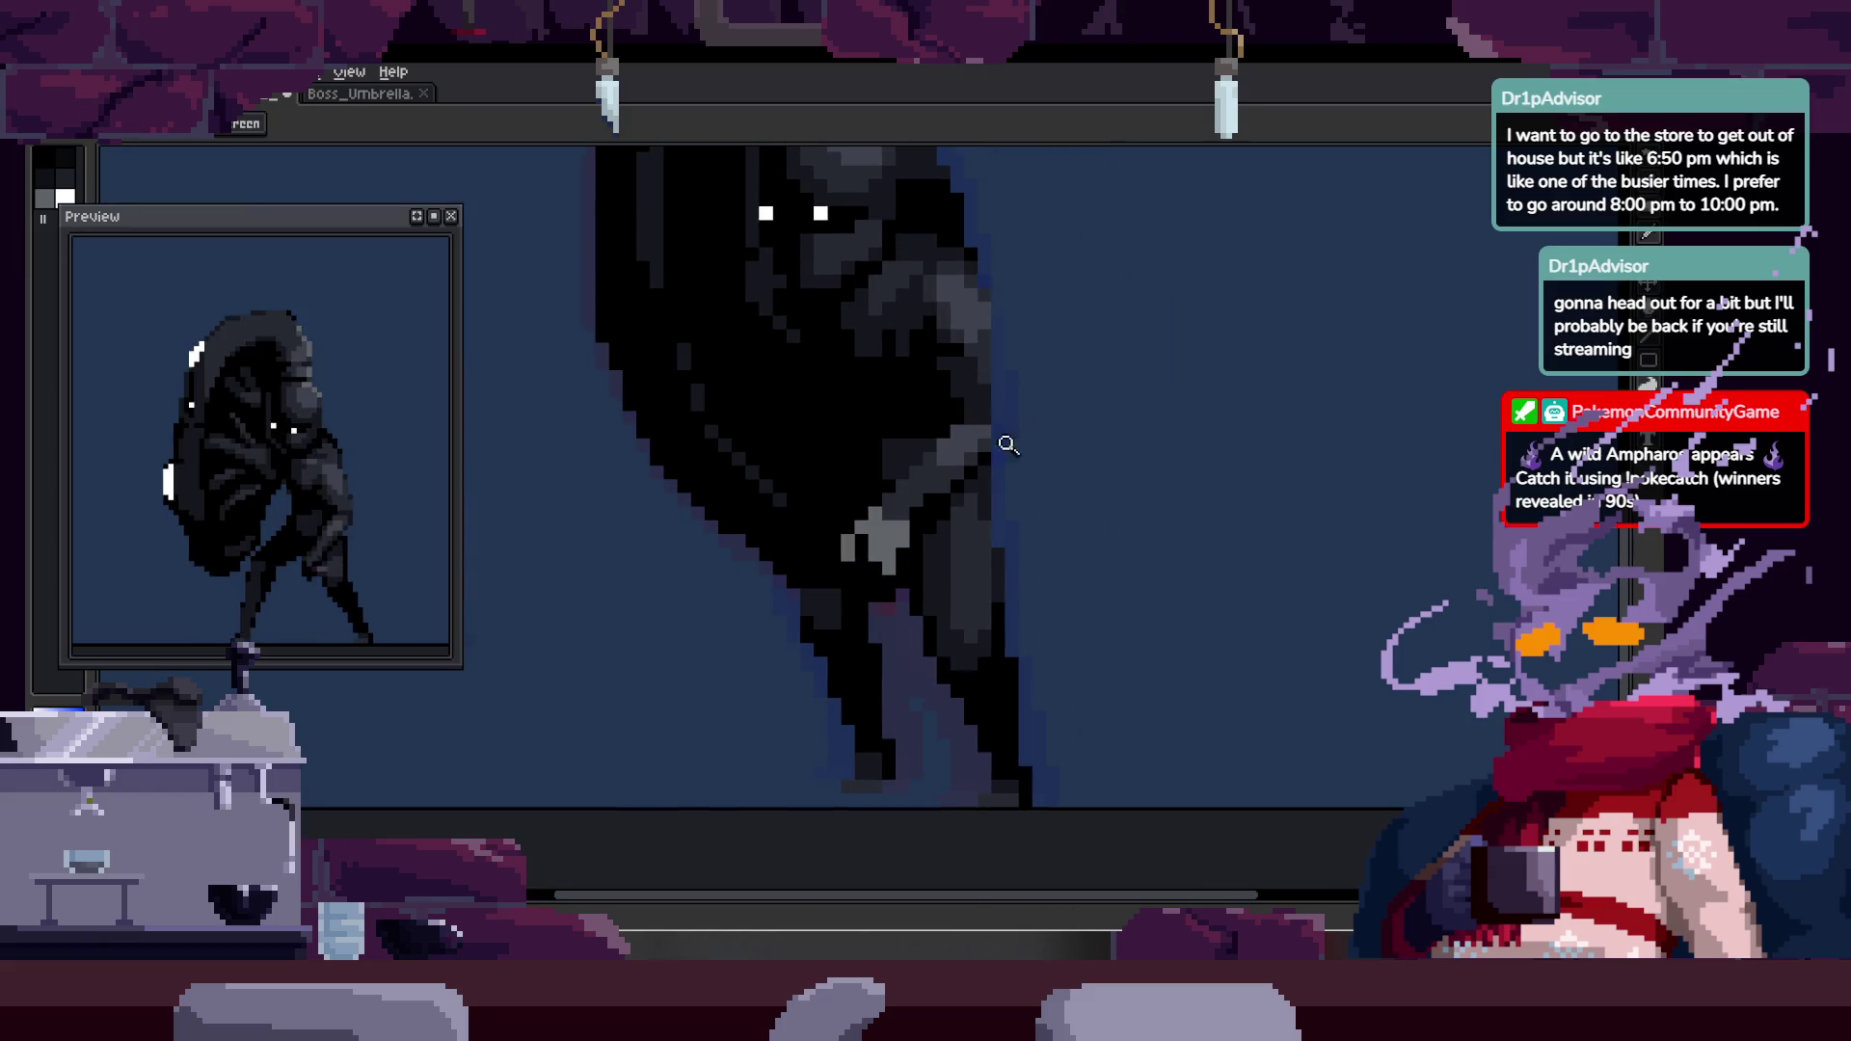
scroll(1013, 432, "up", 3)
scroll(906, 454, "down", 2)
scroll(1066, 372, "down", 2)
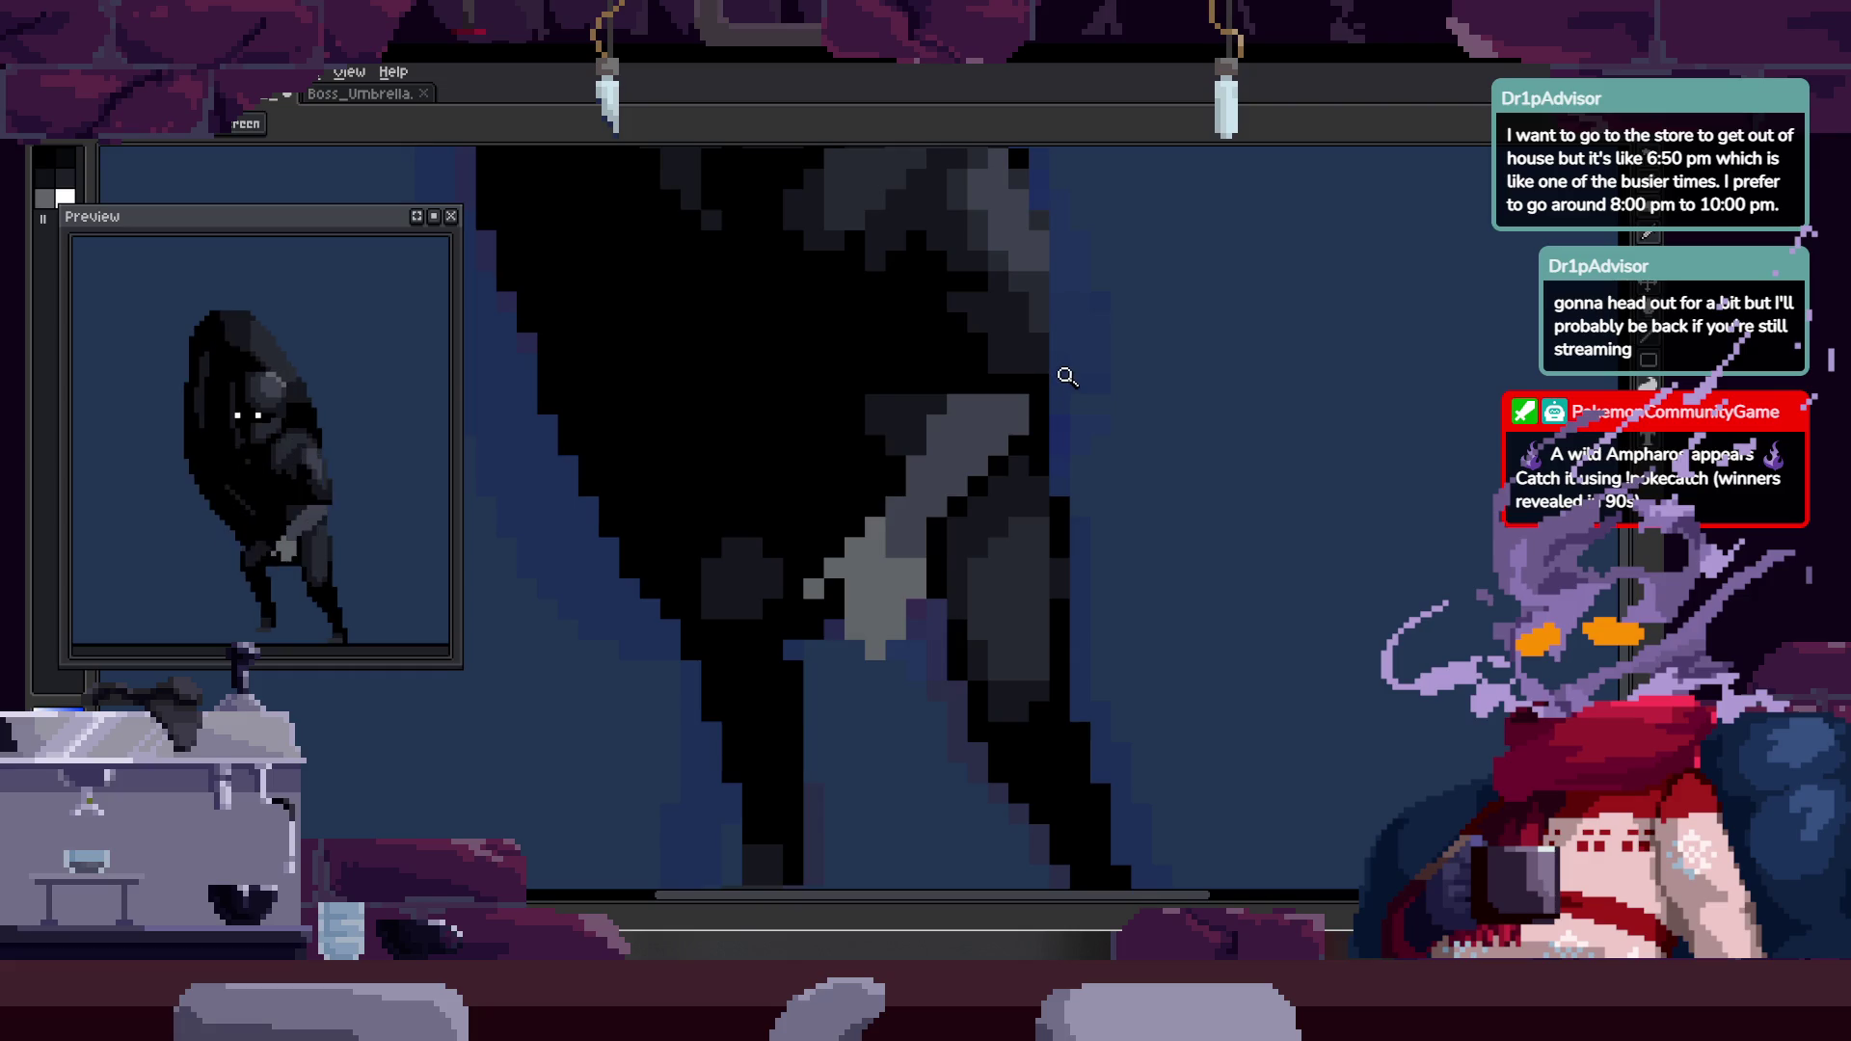
scroll(1066, 380, "down", 1)
scroll(1118, 400, "up", 3)
key("b")
scroll(1141, 413, "down", 1)
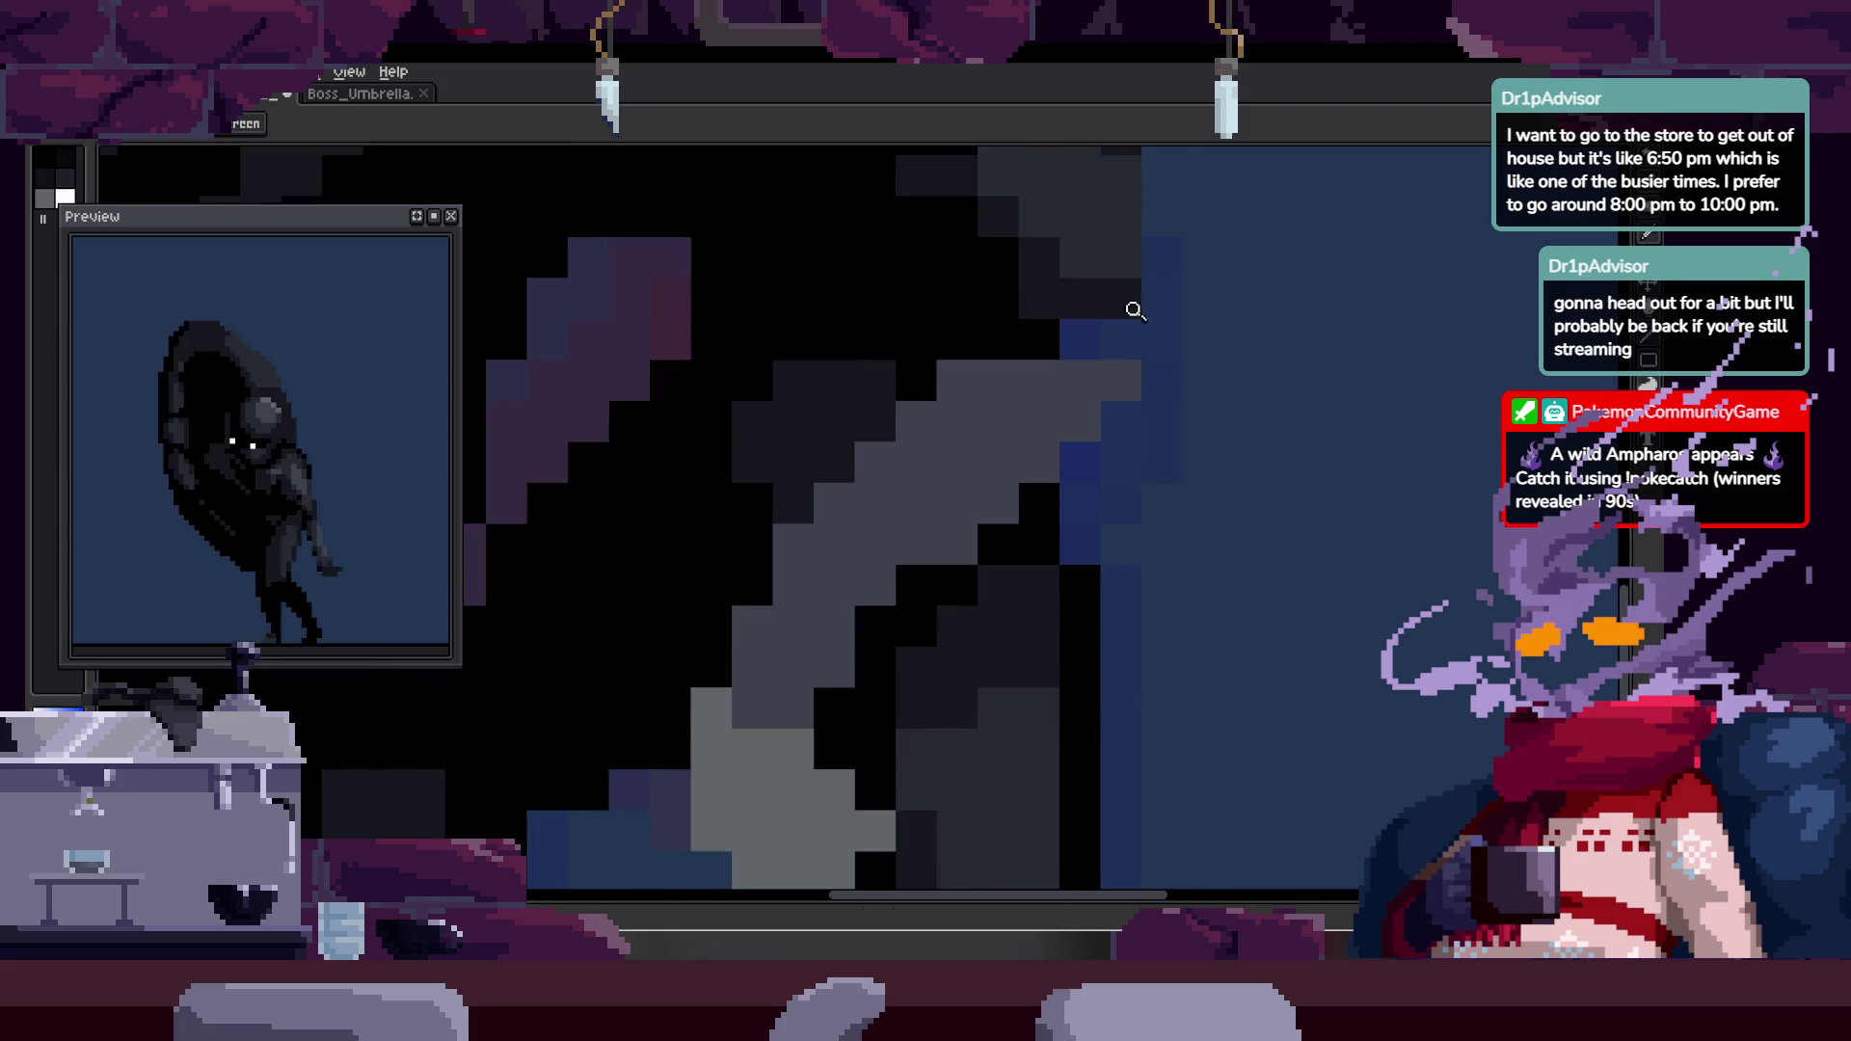
scroll(1137, 319, "up", 1)
scroll(1074, 289, "down", 1)
scroll(1074, 338, "up", 2)
mouse_move(968, 397)
left_mouse_down()
mouse_move(955, 430)
mouse_move(963, 372)
mouse_move(964, 414)
mouse_move(927, 421)
mouse_move(826, 521)
left_mouse_up()
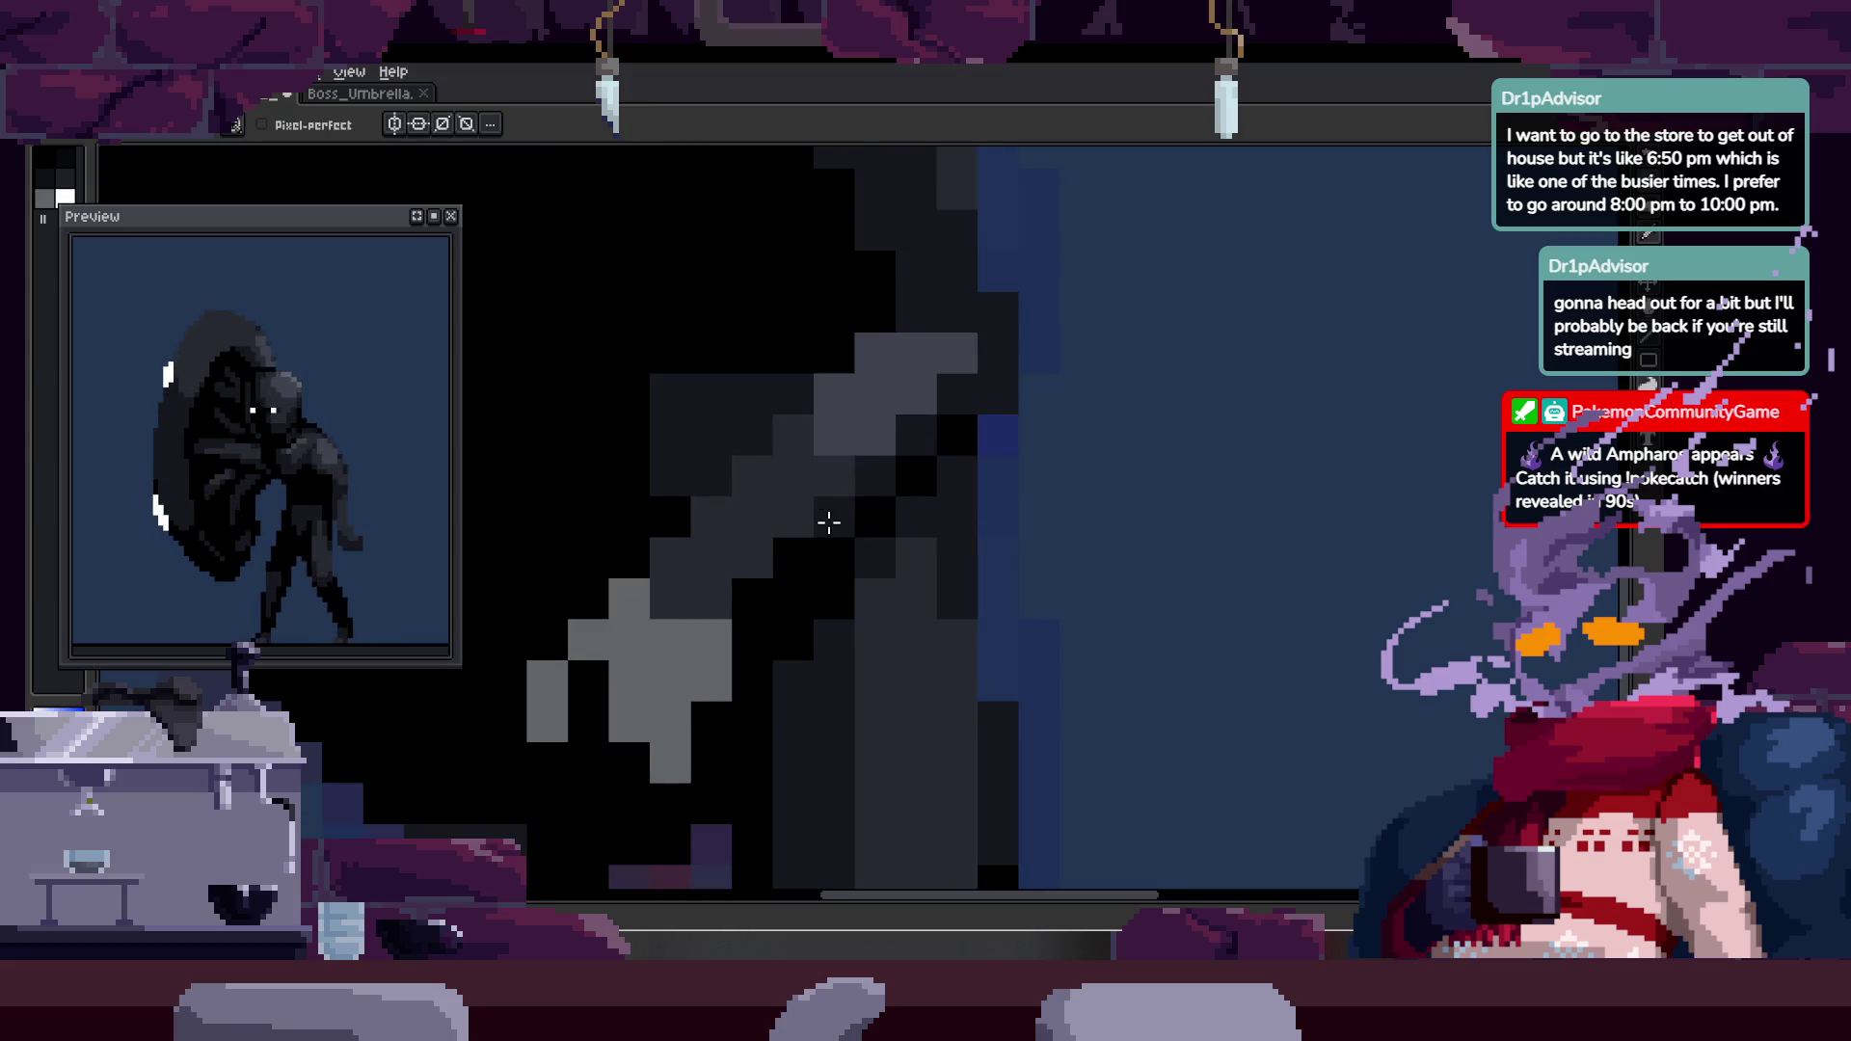
- Zoom in and out to check the edit, then show the animation timeline
key("z")
scroll(867, 506, "down", 5)
scroll(808, 525, "up", 1)
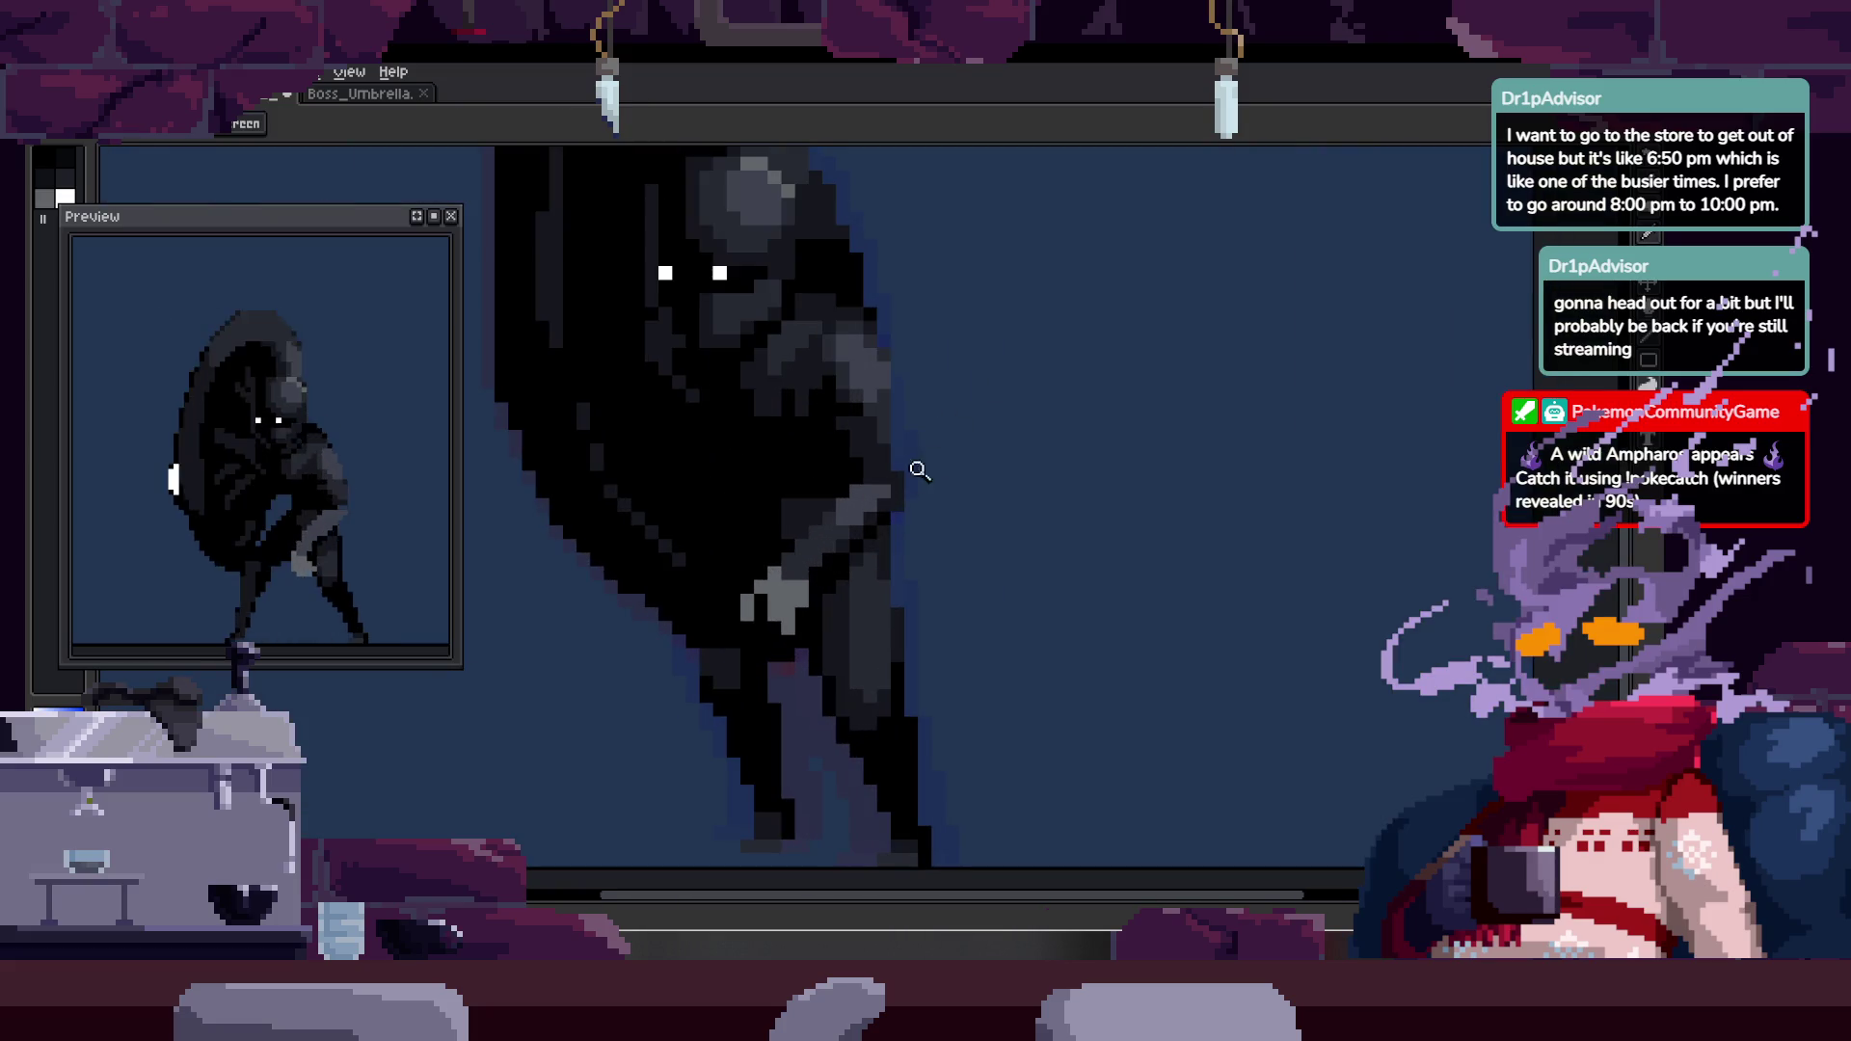
scroll(926, 525, "up", 2)
scroll(936, 522, "down", 2)
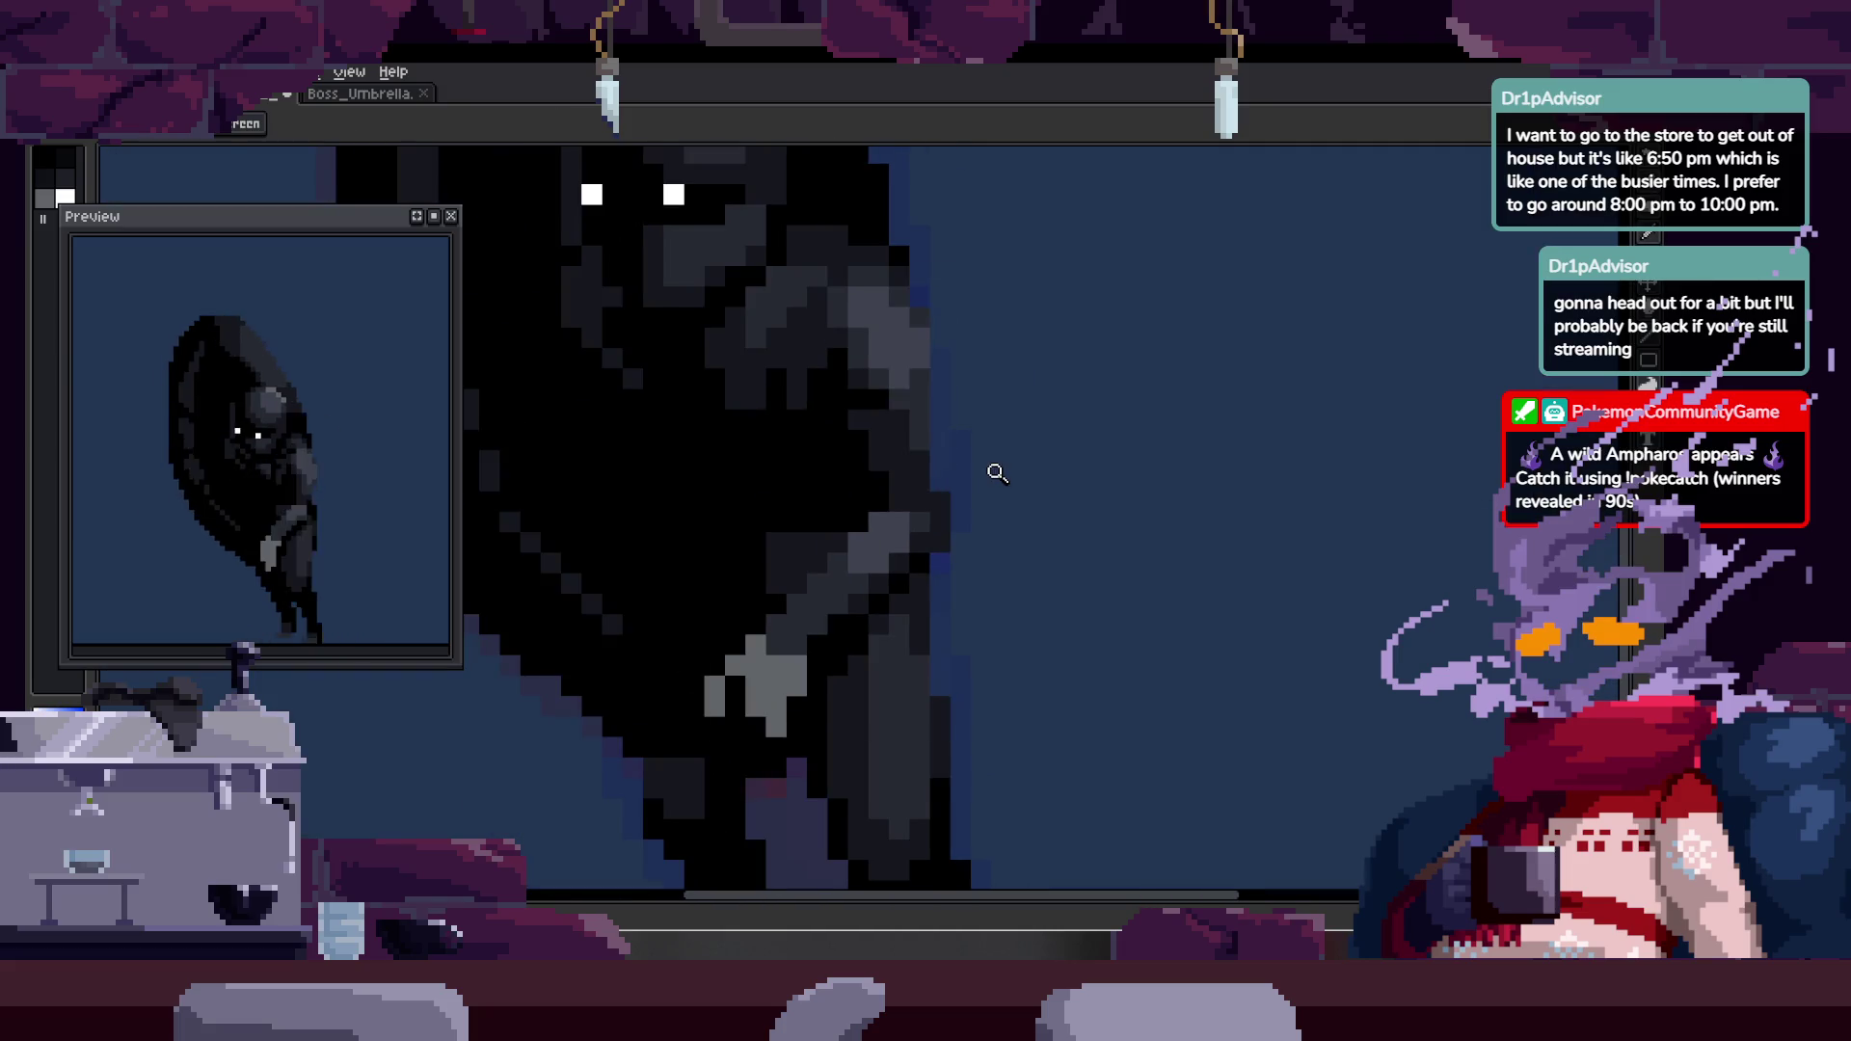
scroll(987, 430, "up", 2)
key("b")
key("Tab")
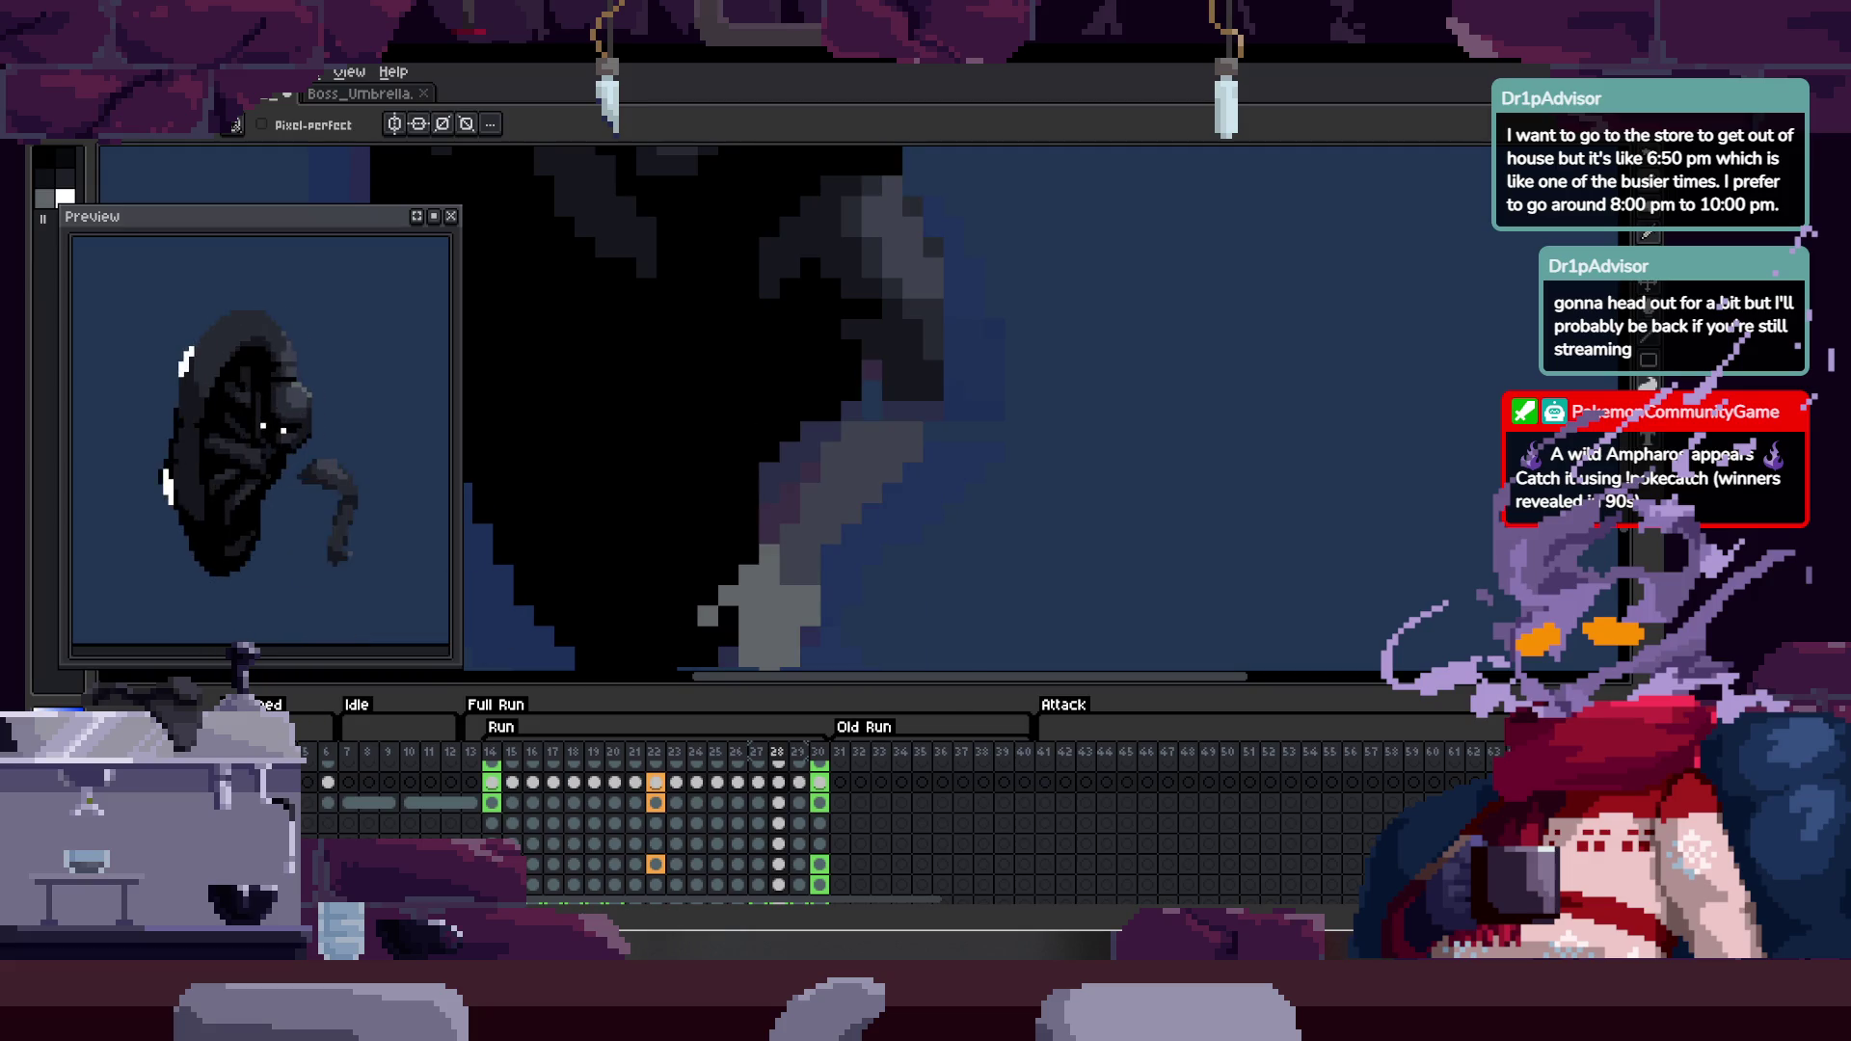
- Hide the timeline and Ctrl-drag the layer artwork right and down
key("Tab")
key("ctrl")
mouse_move(938, 378)
left_mouse_down()
mouse_move(1015, 398)
mouse_move(994, 384)
left_mouse_up()
key("Tab")
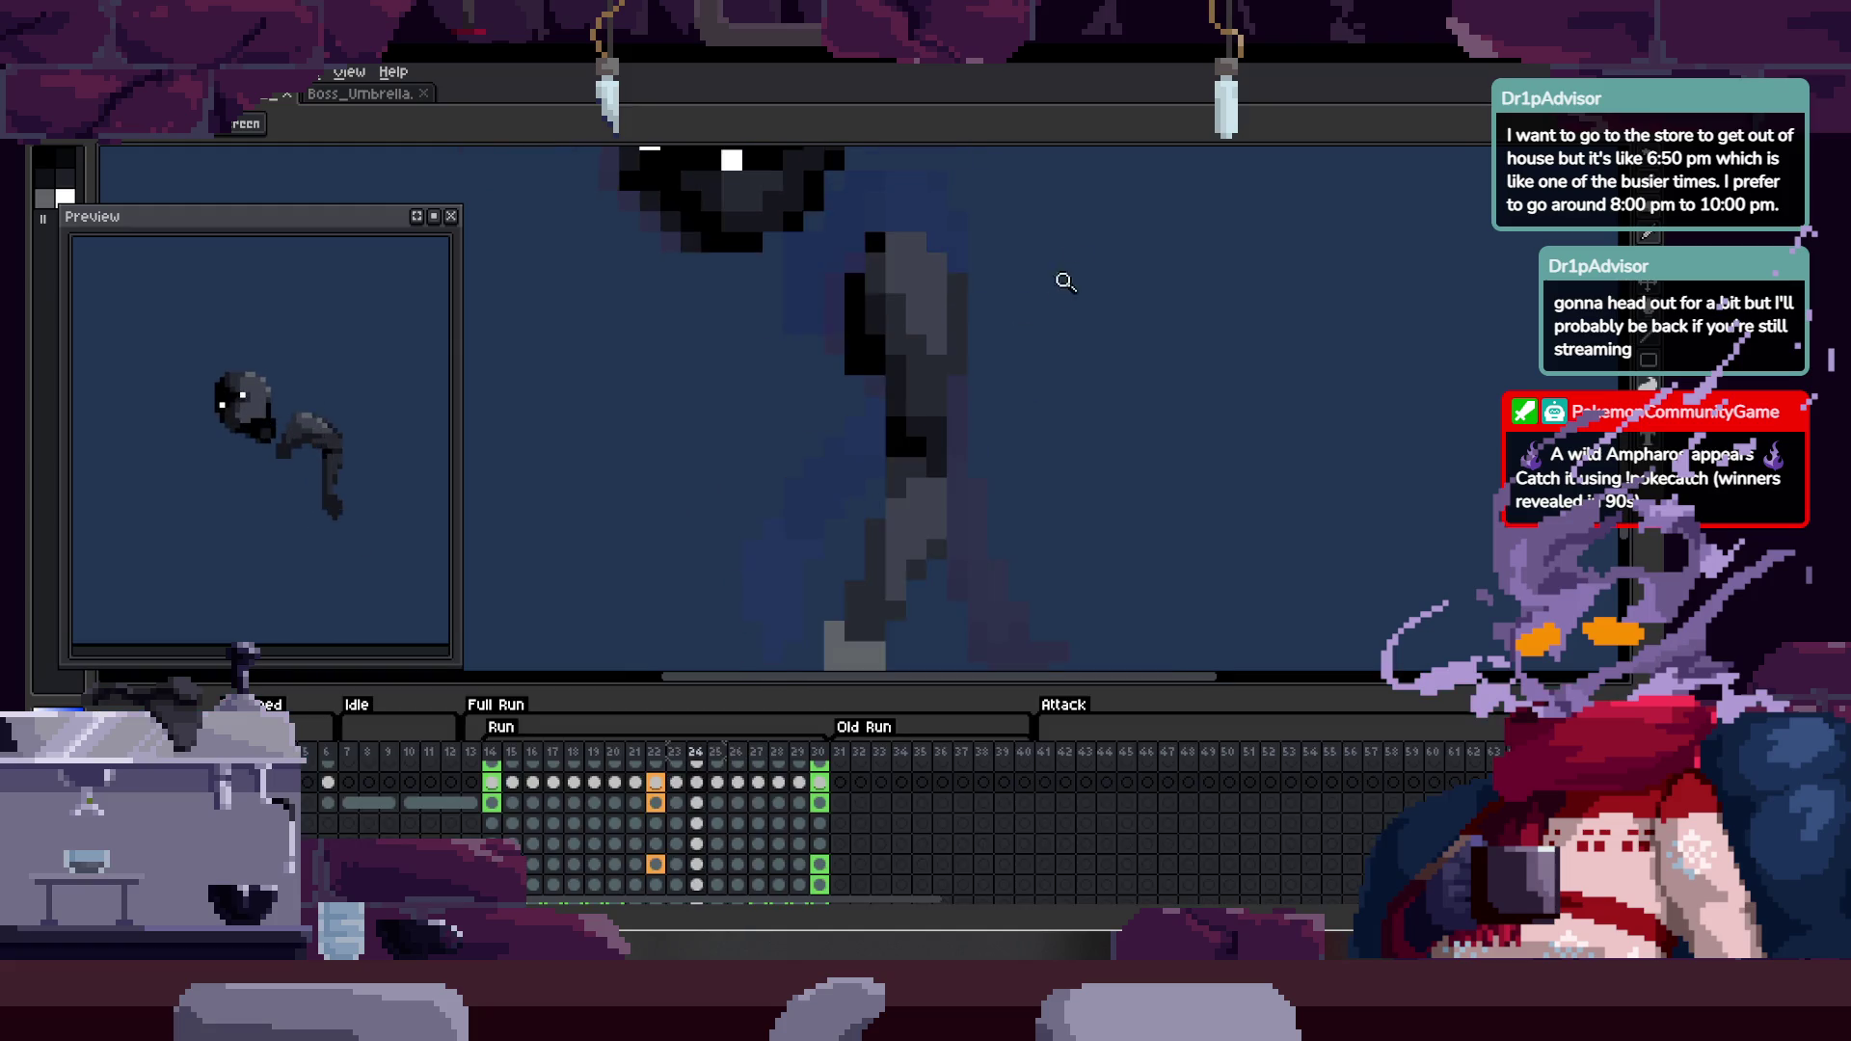
key("Tab")
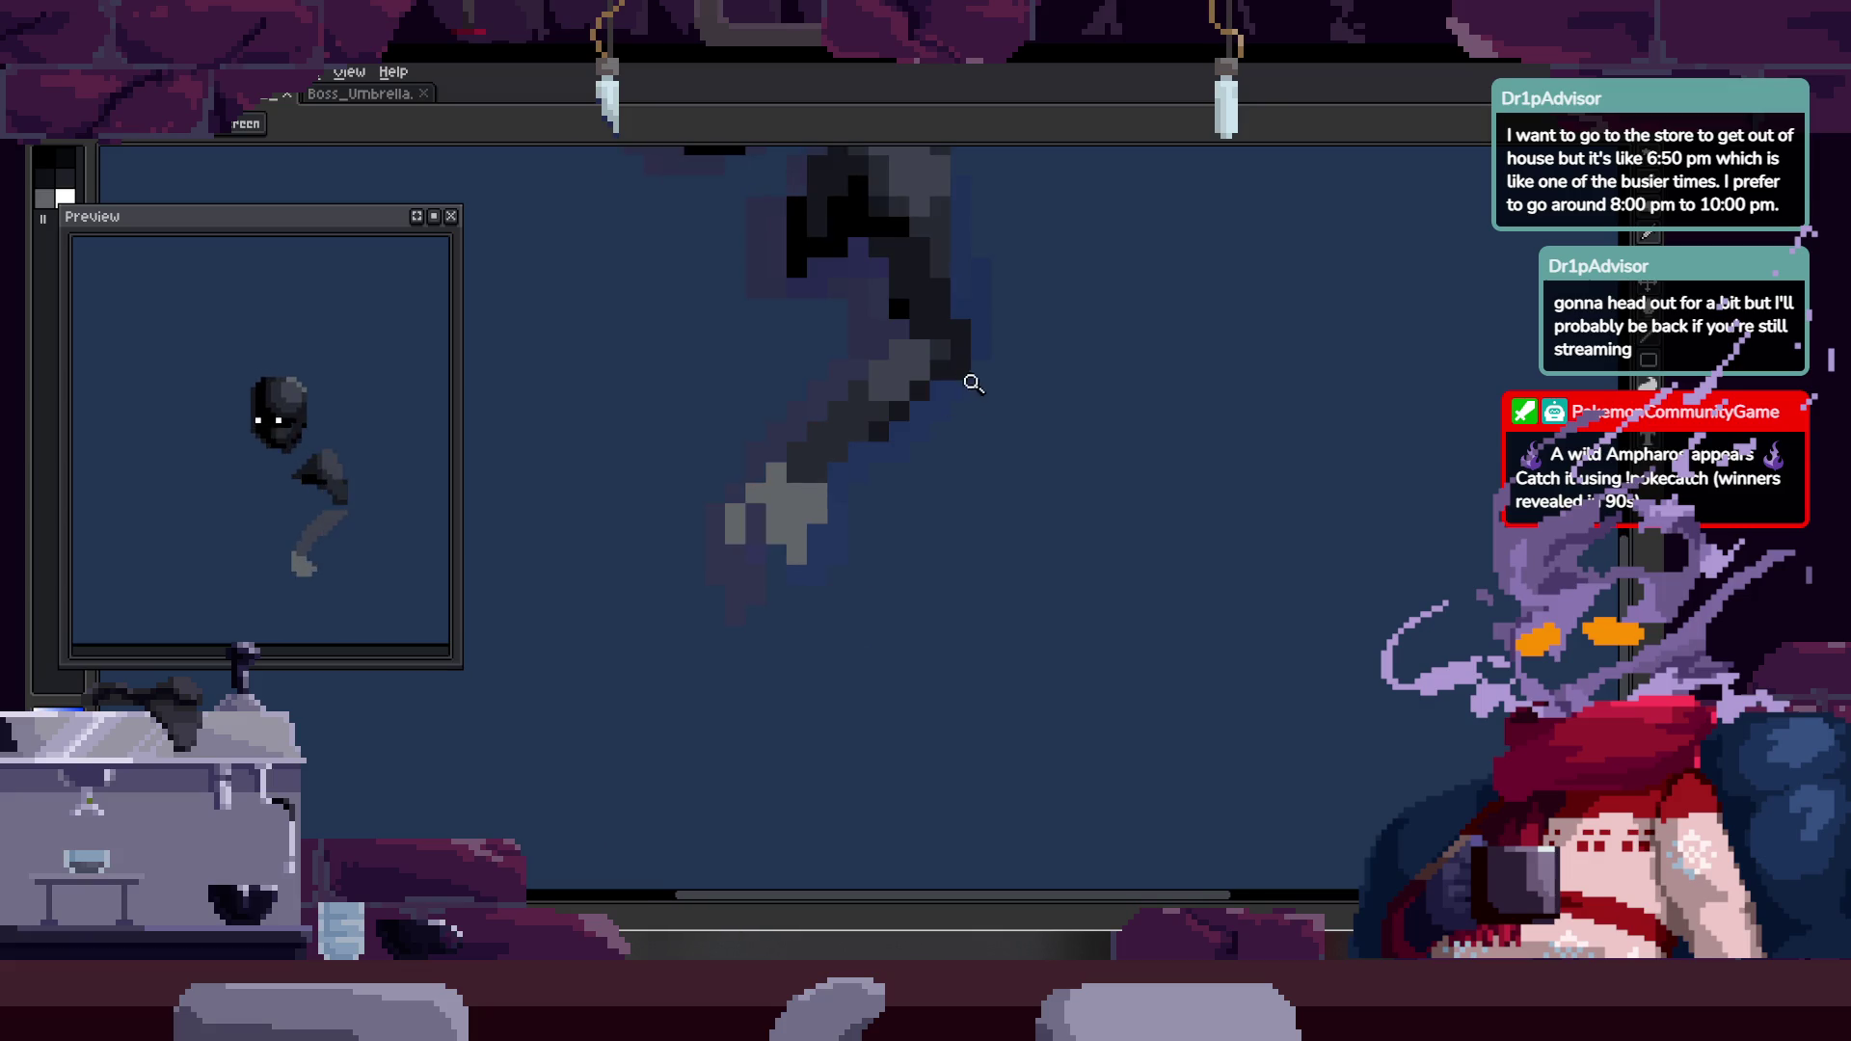
- Zoom out to view the whole shifted sprite
scroll(960, 378, "up", 1)
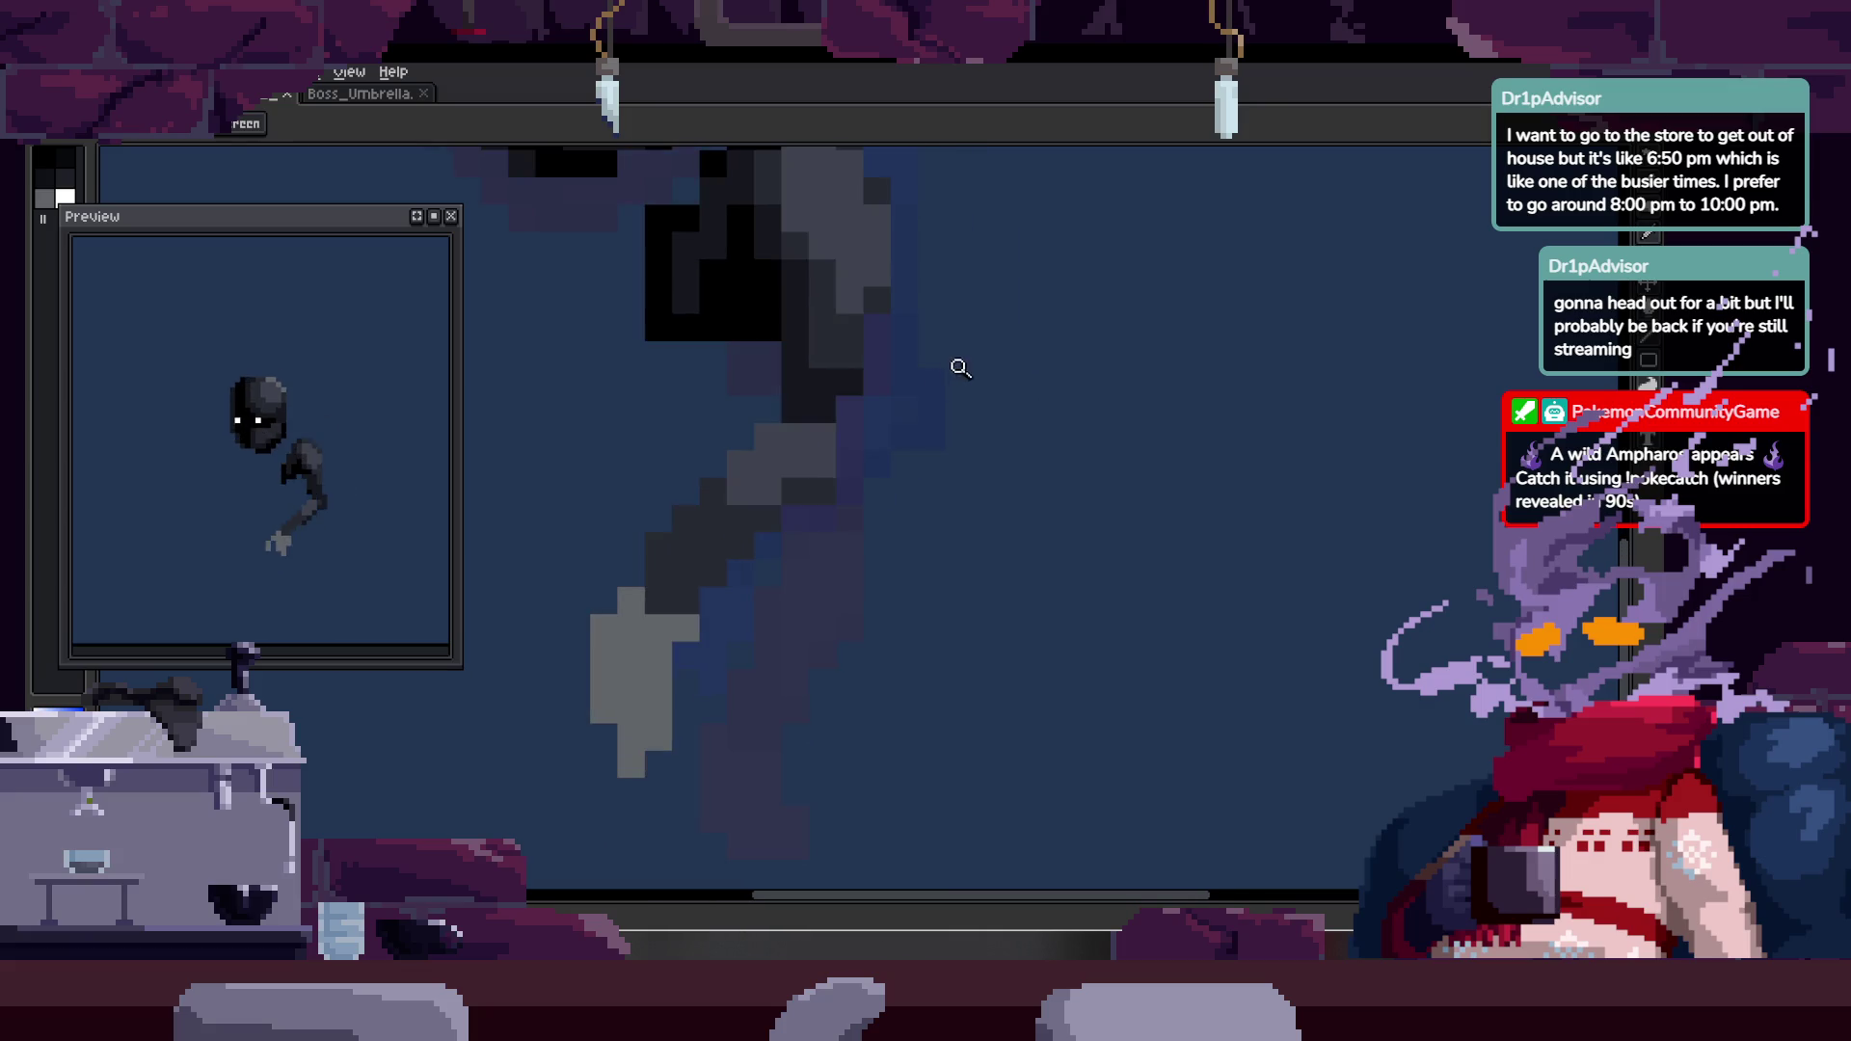
scroll(959, 381, "down", 1)
scroll(931, 391, "up", 1)
key("b")
scroll(918, 470, "up", 1)
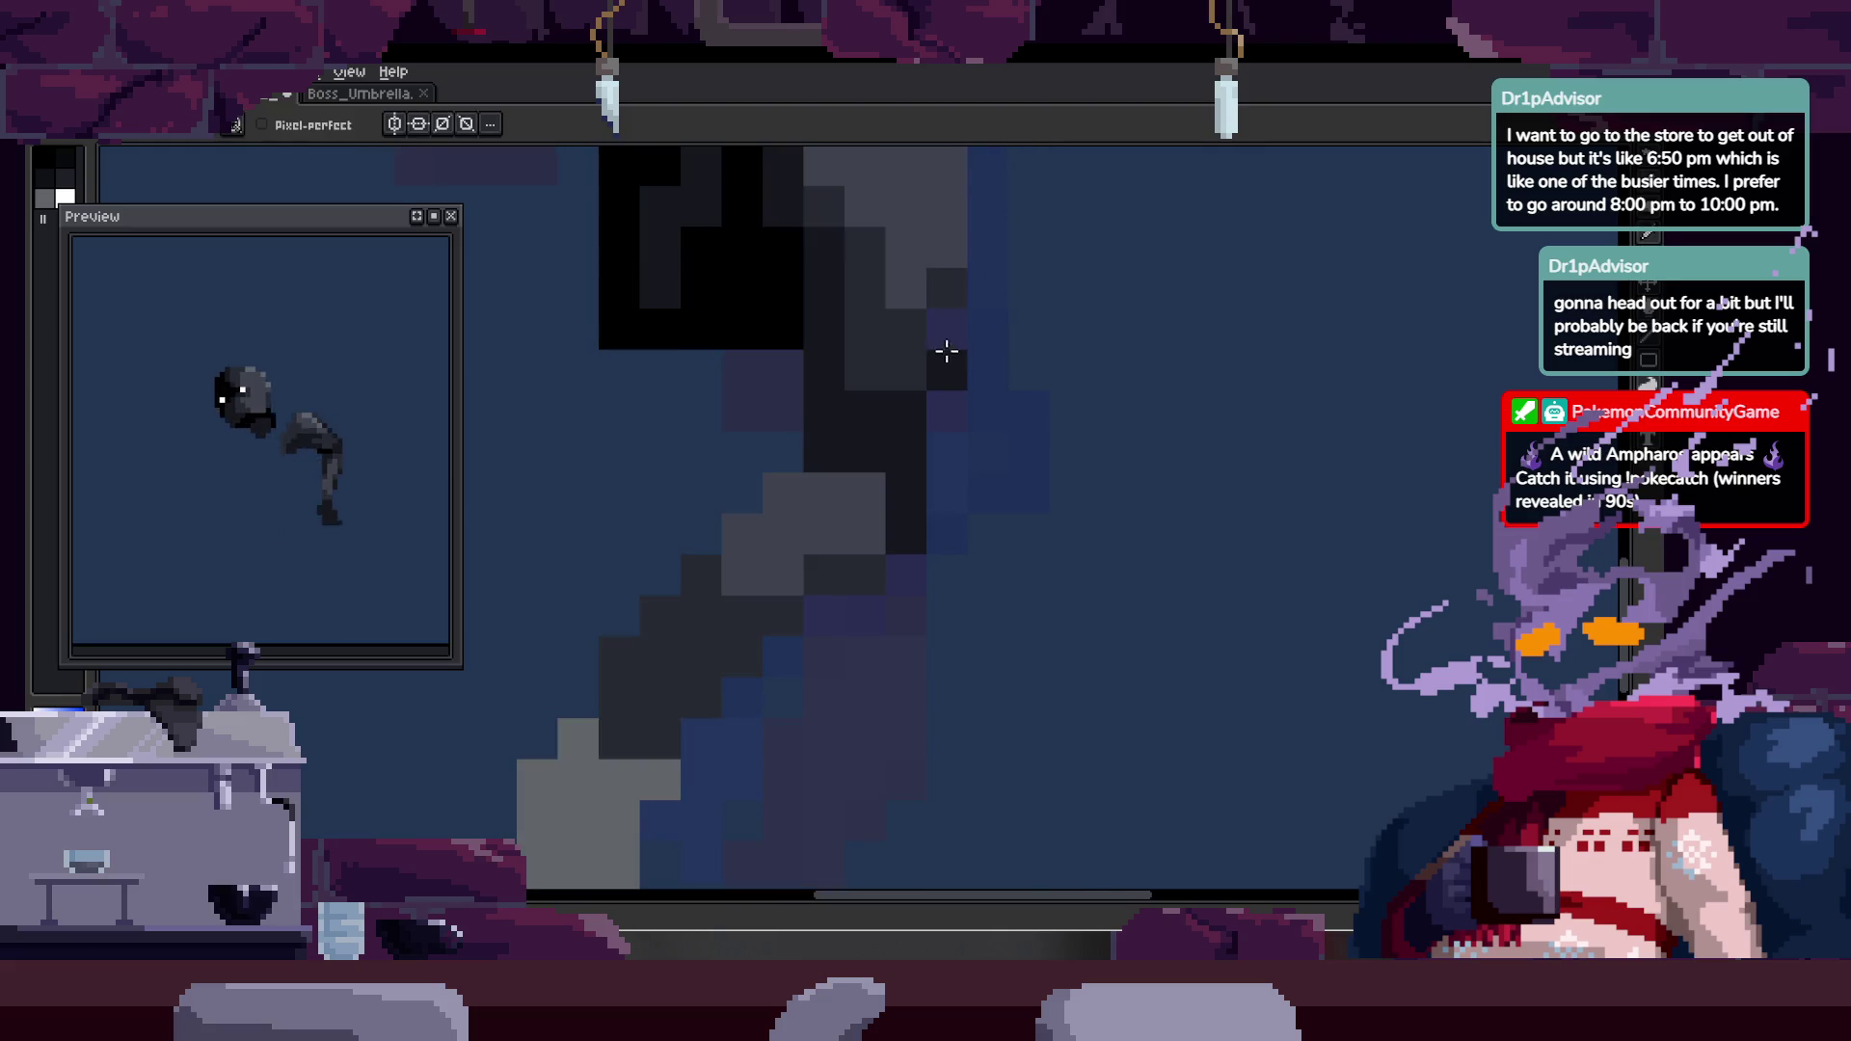
scroll(940, 472, "up", 1)
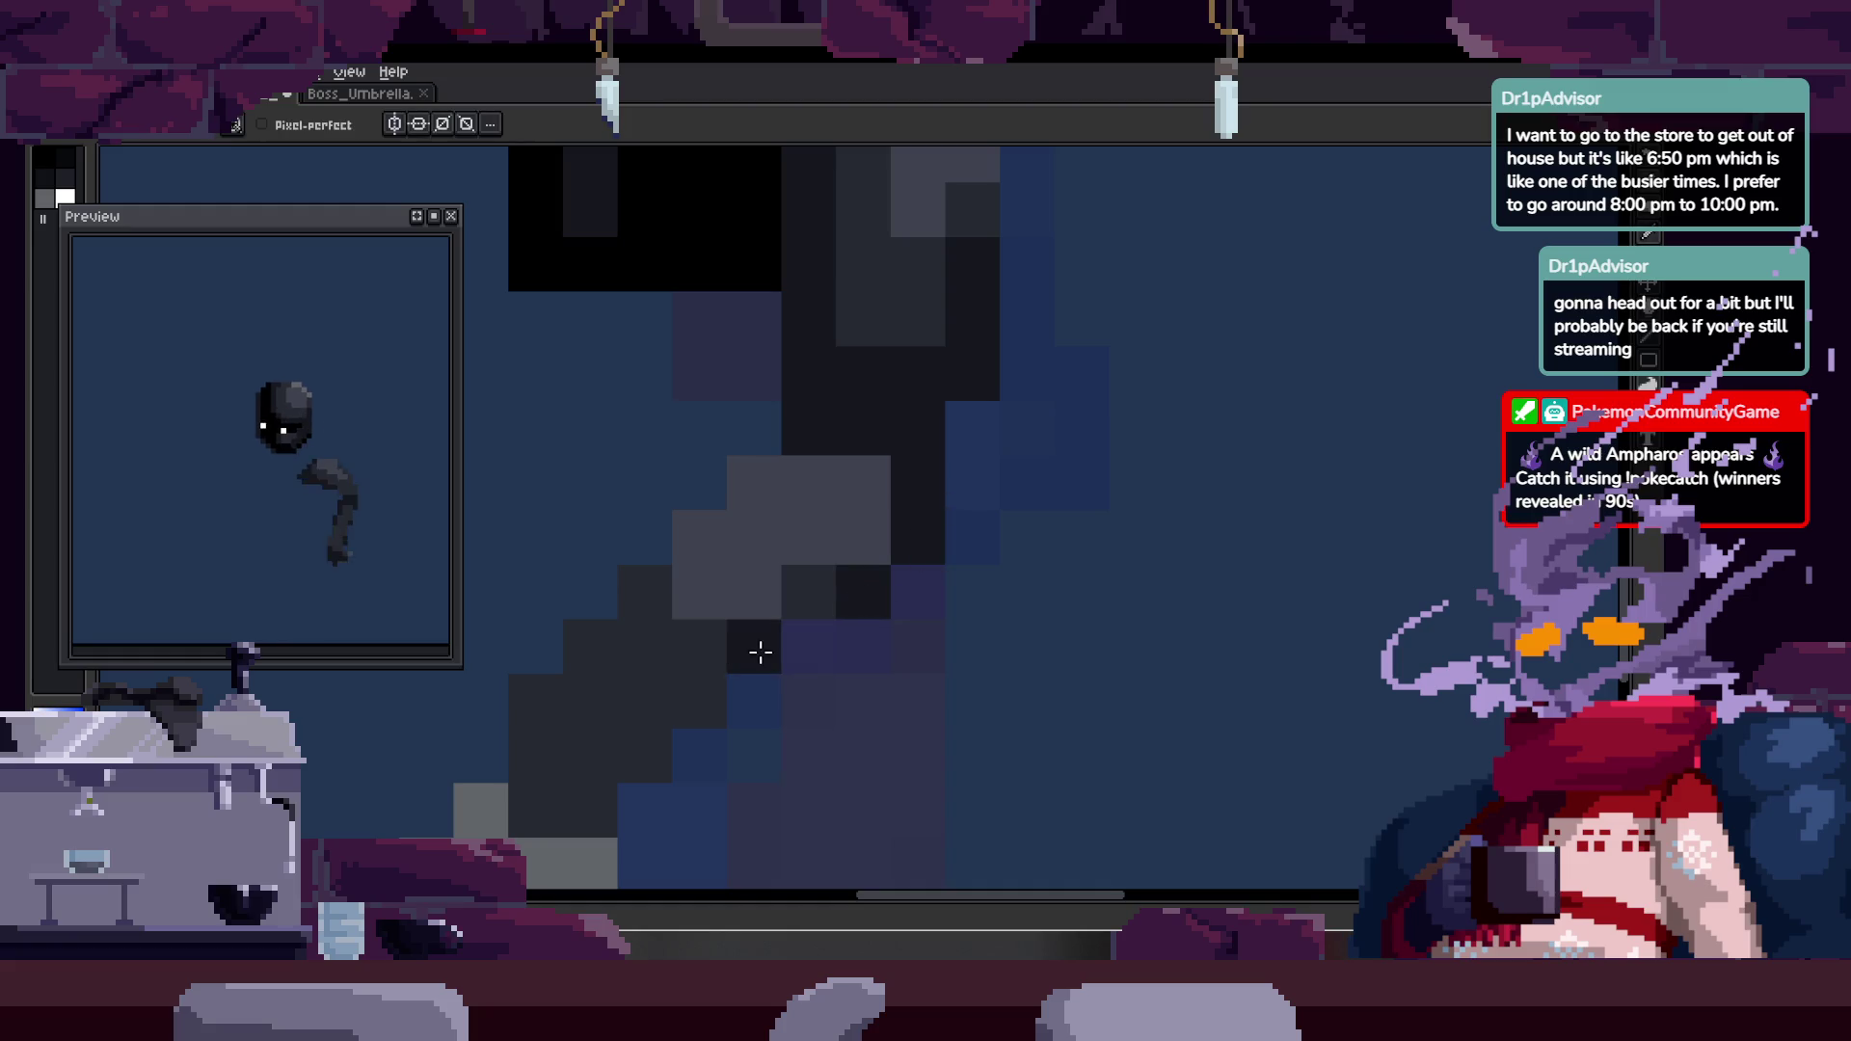
key("z")
scroll(977, 526, "down", 5)
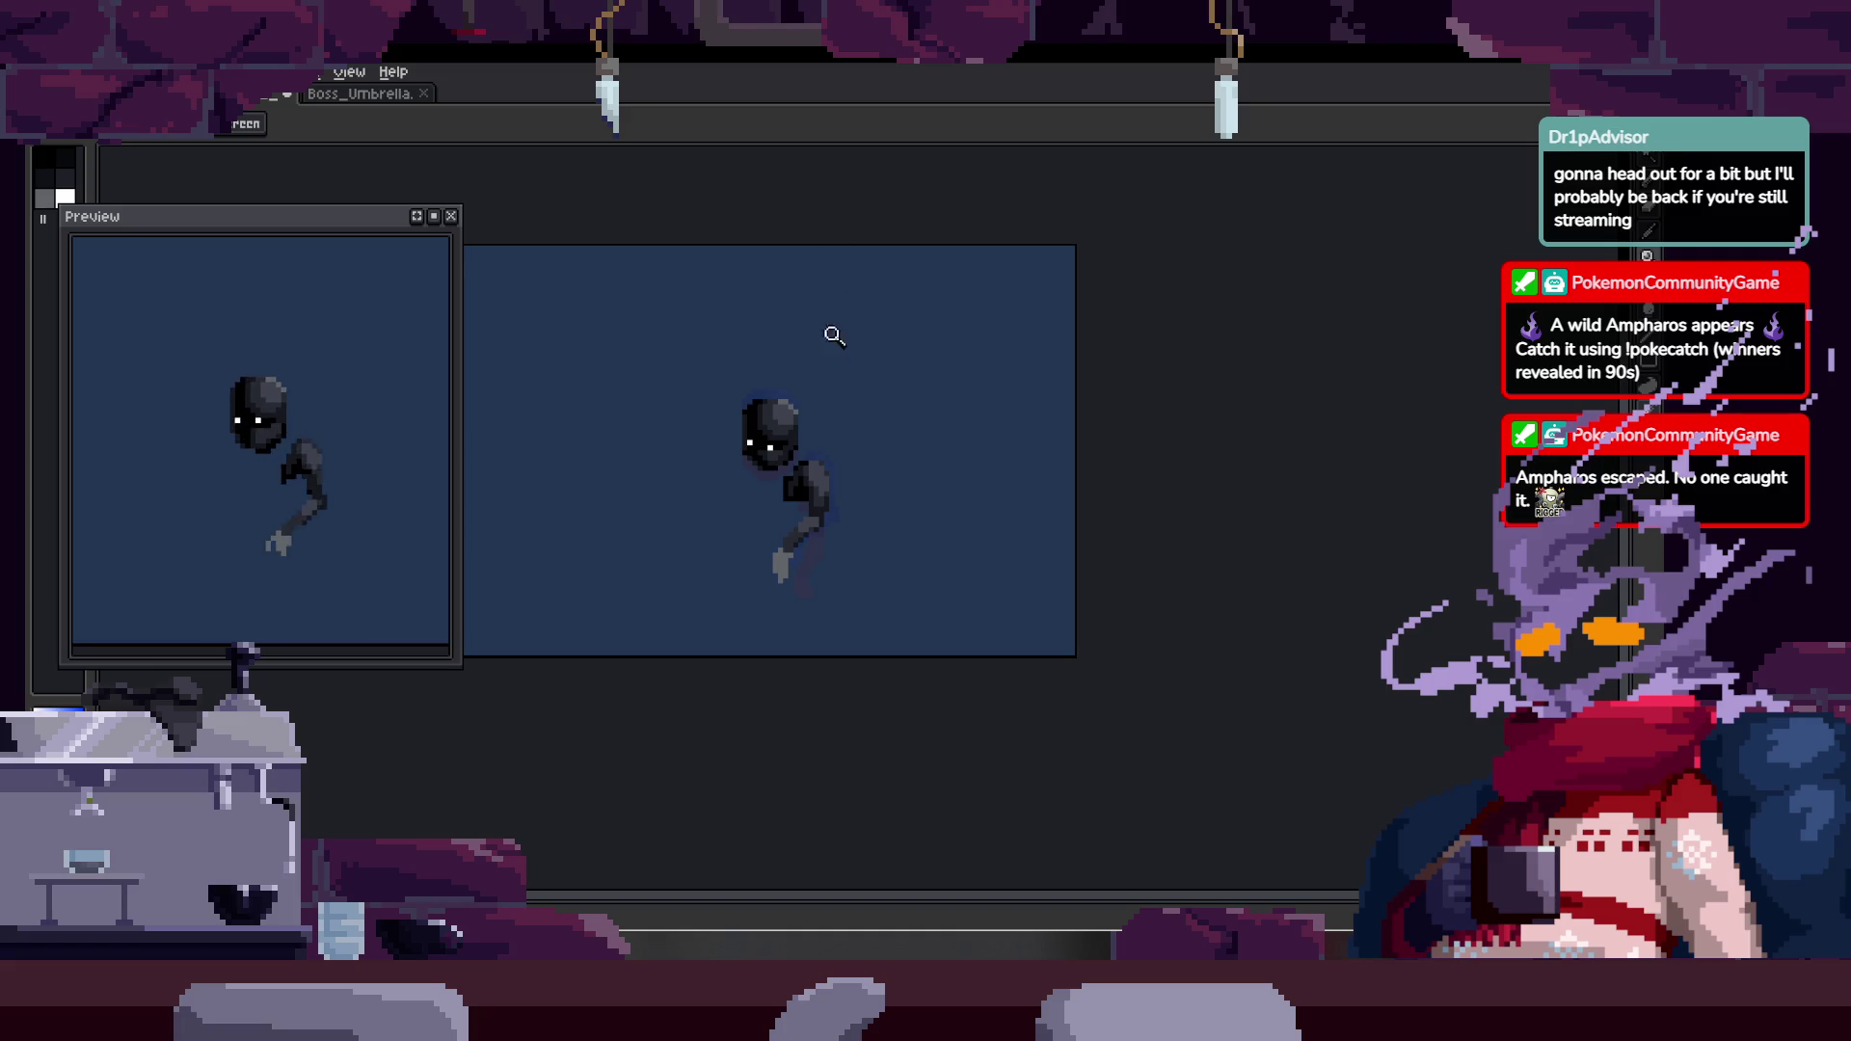
- Zoom in on the arm and paint a dark-grey line along its edge
key("Tab")
left_click(856, 508)
key("Tab")
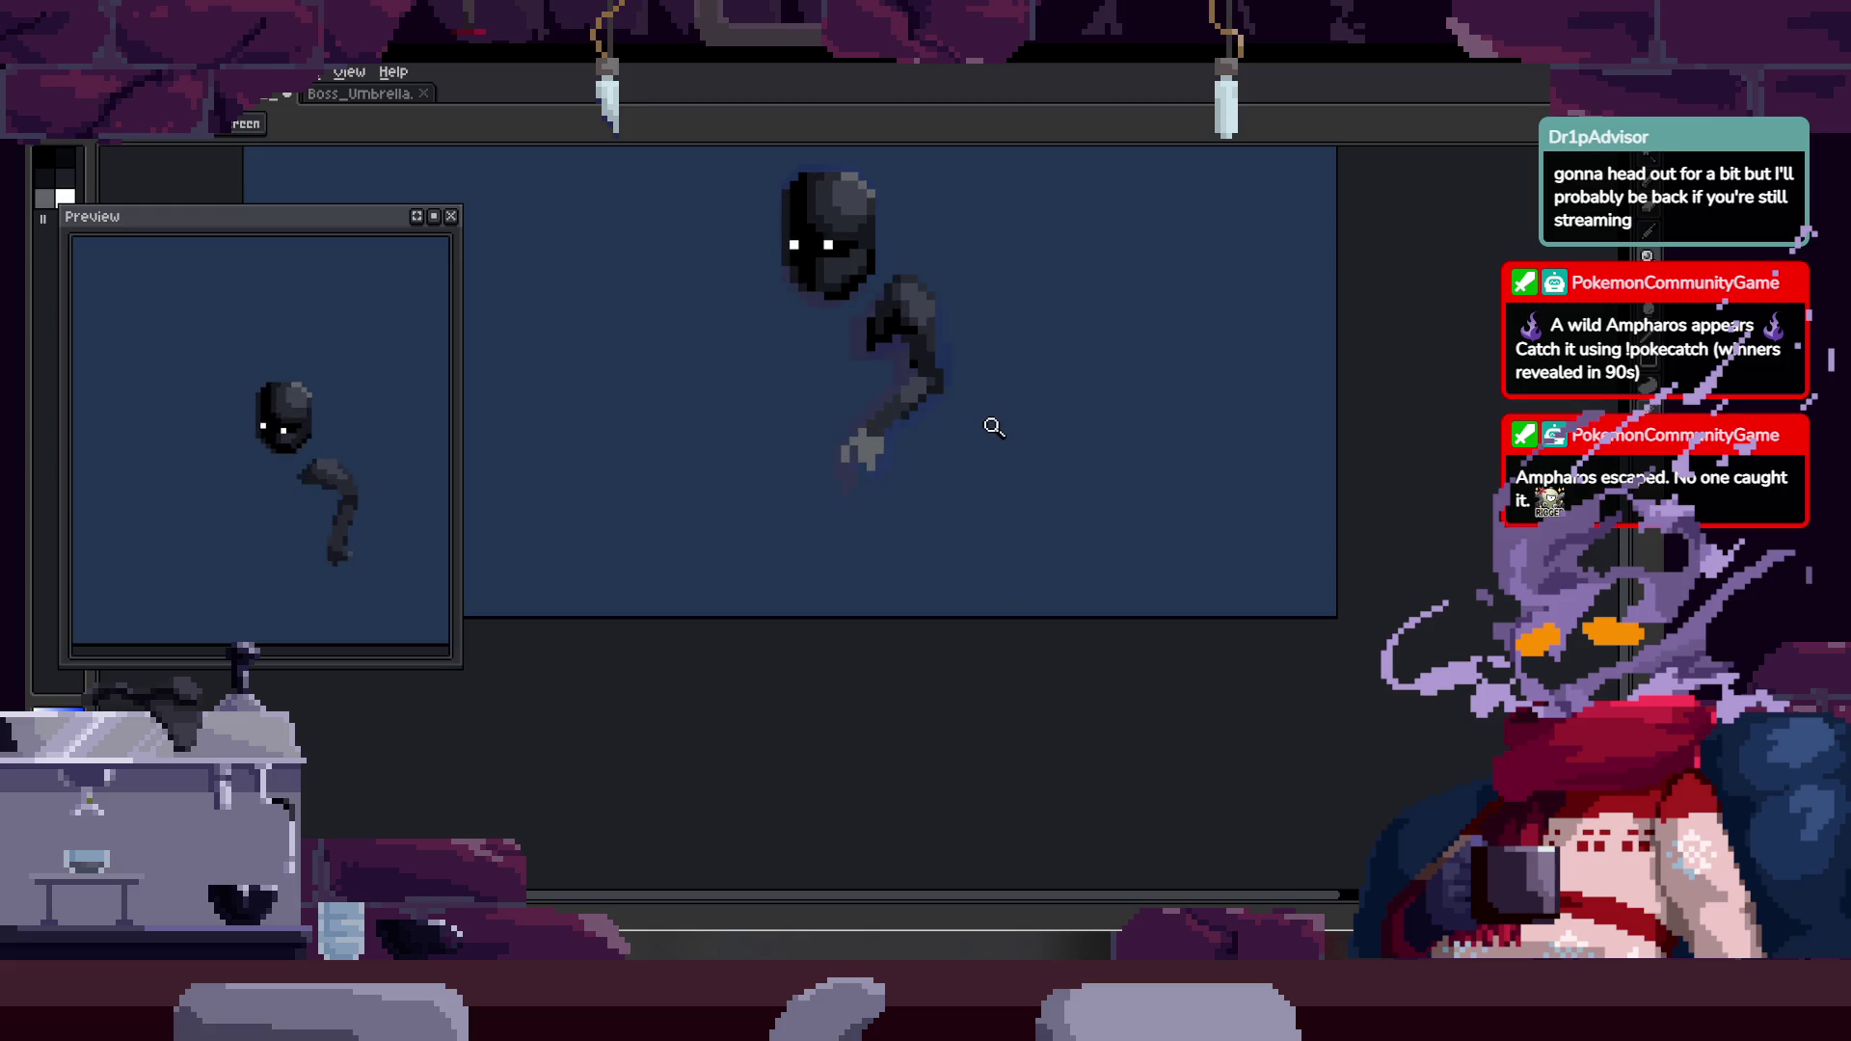
left_click(1012, 375)
left_click(998, 404)
key("b")
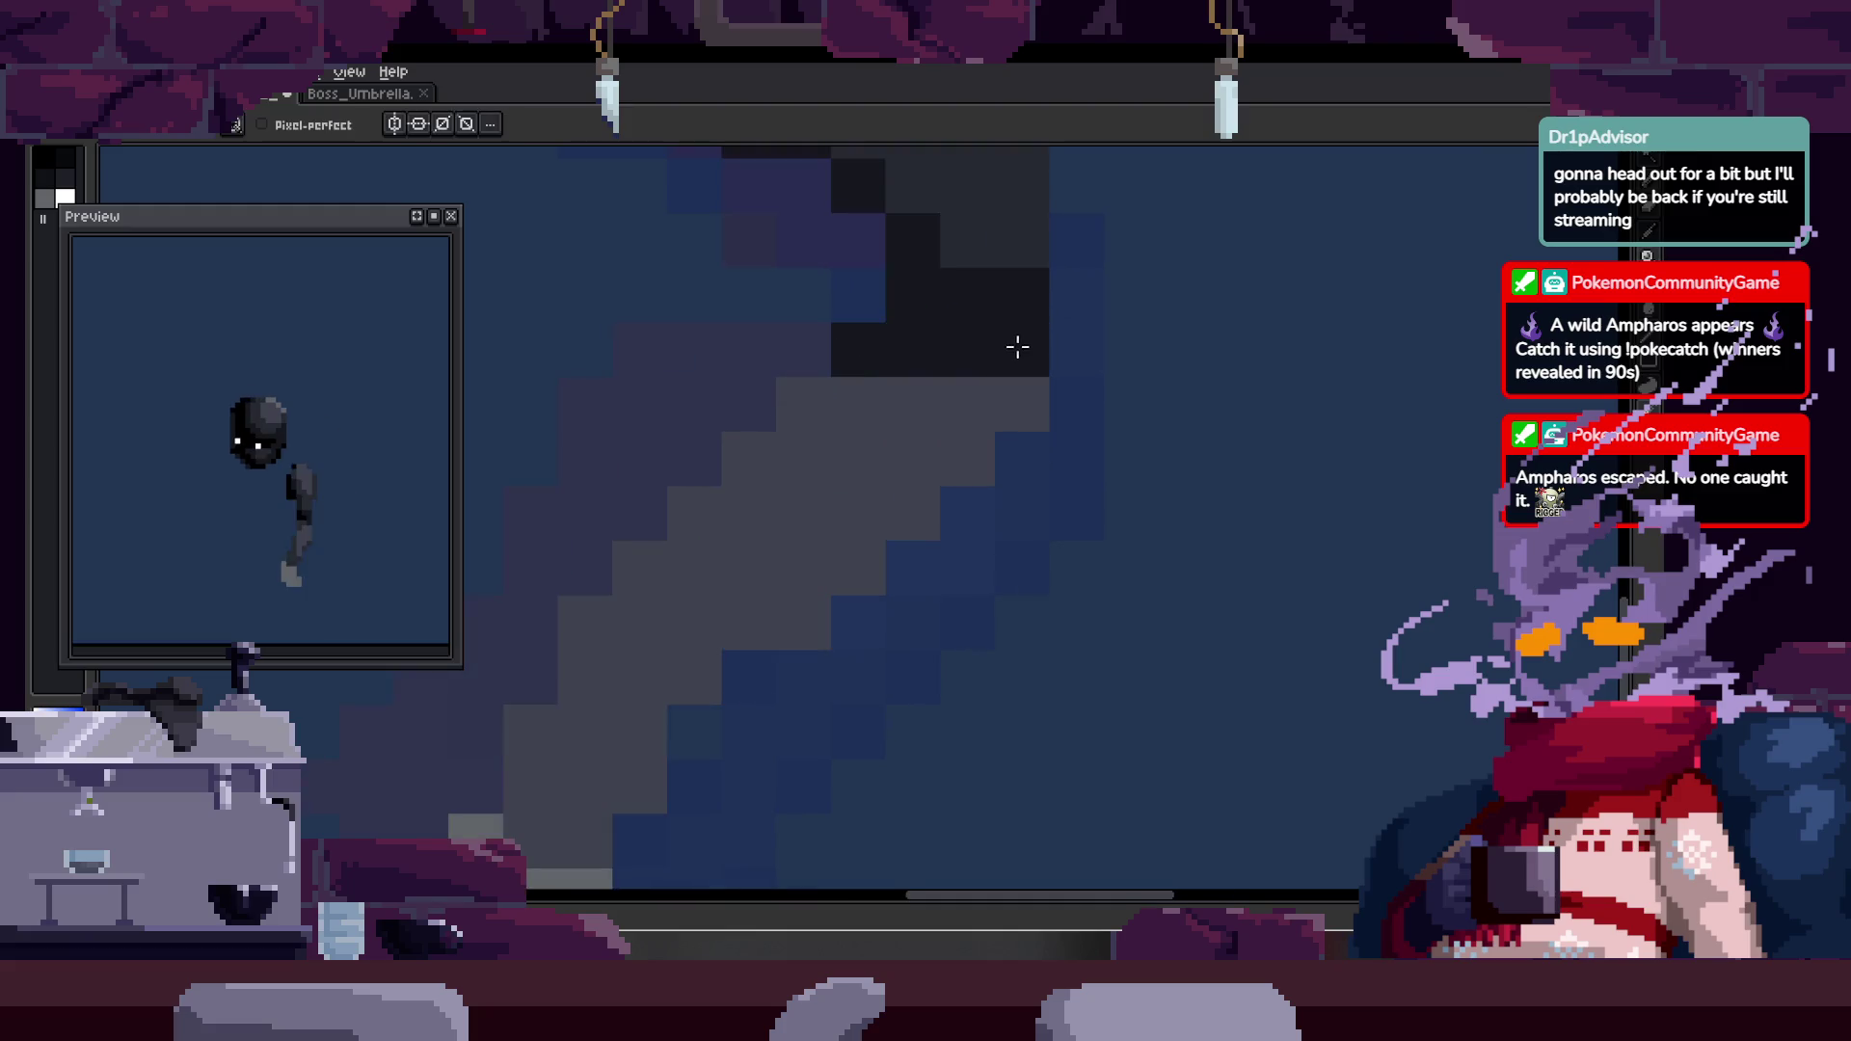
left_click(816, 625, "shift")
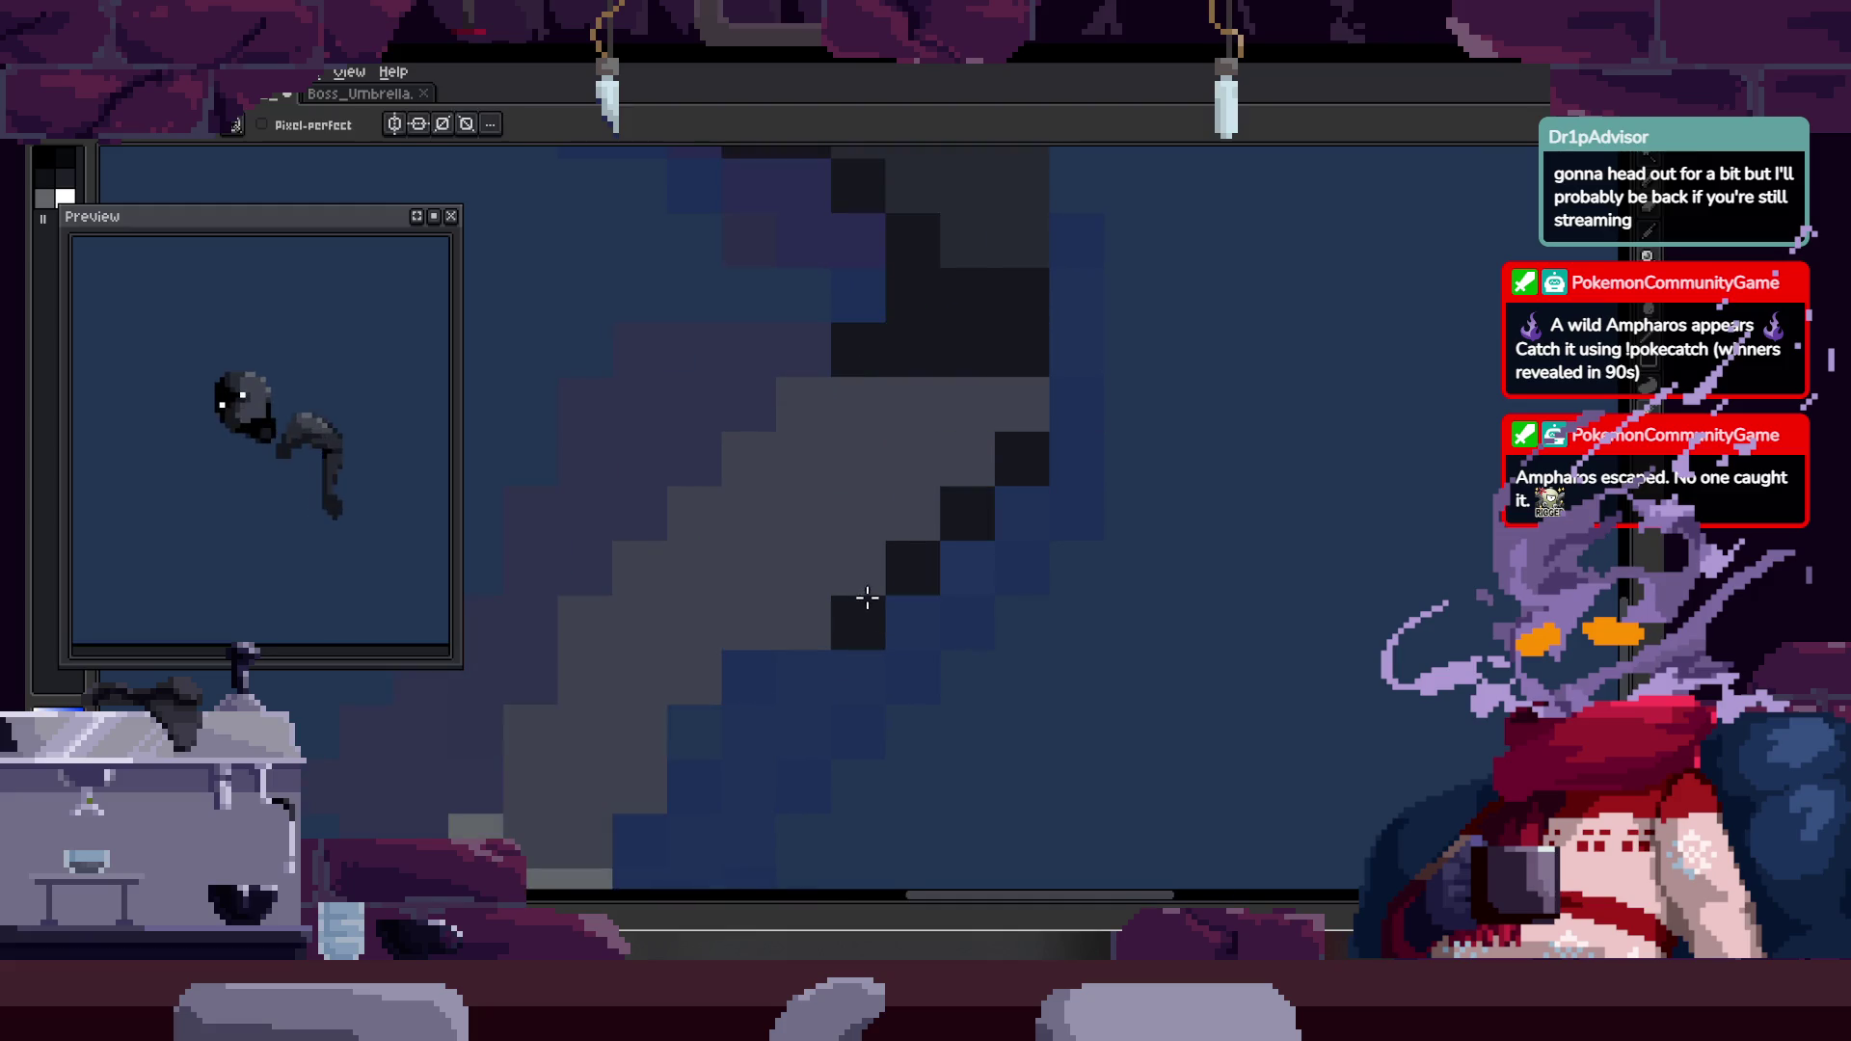
left_click_drag(793, 348, 984, 358)
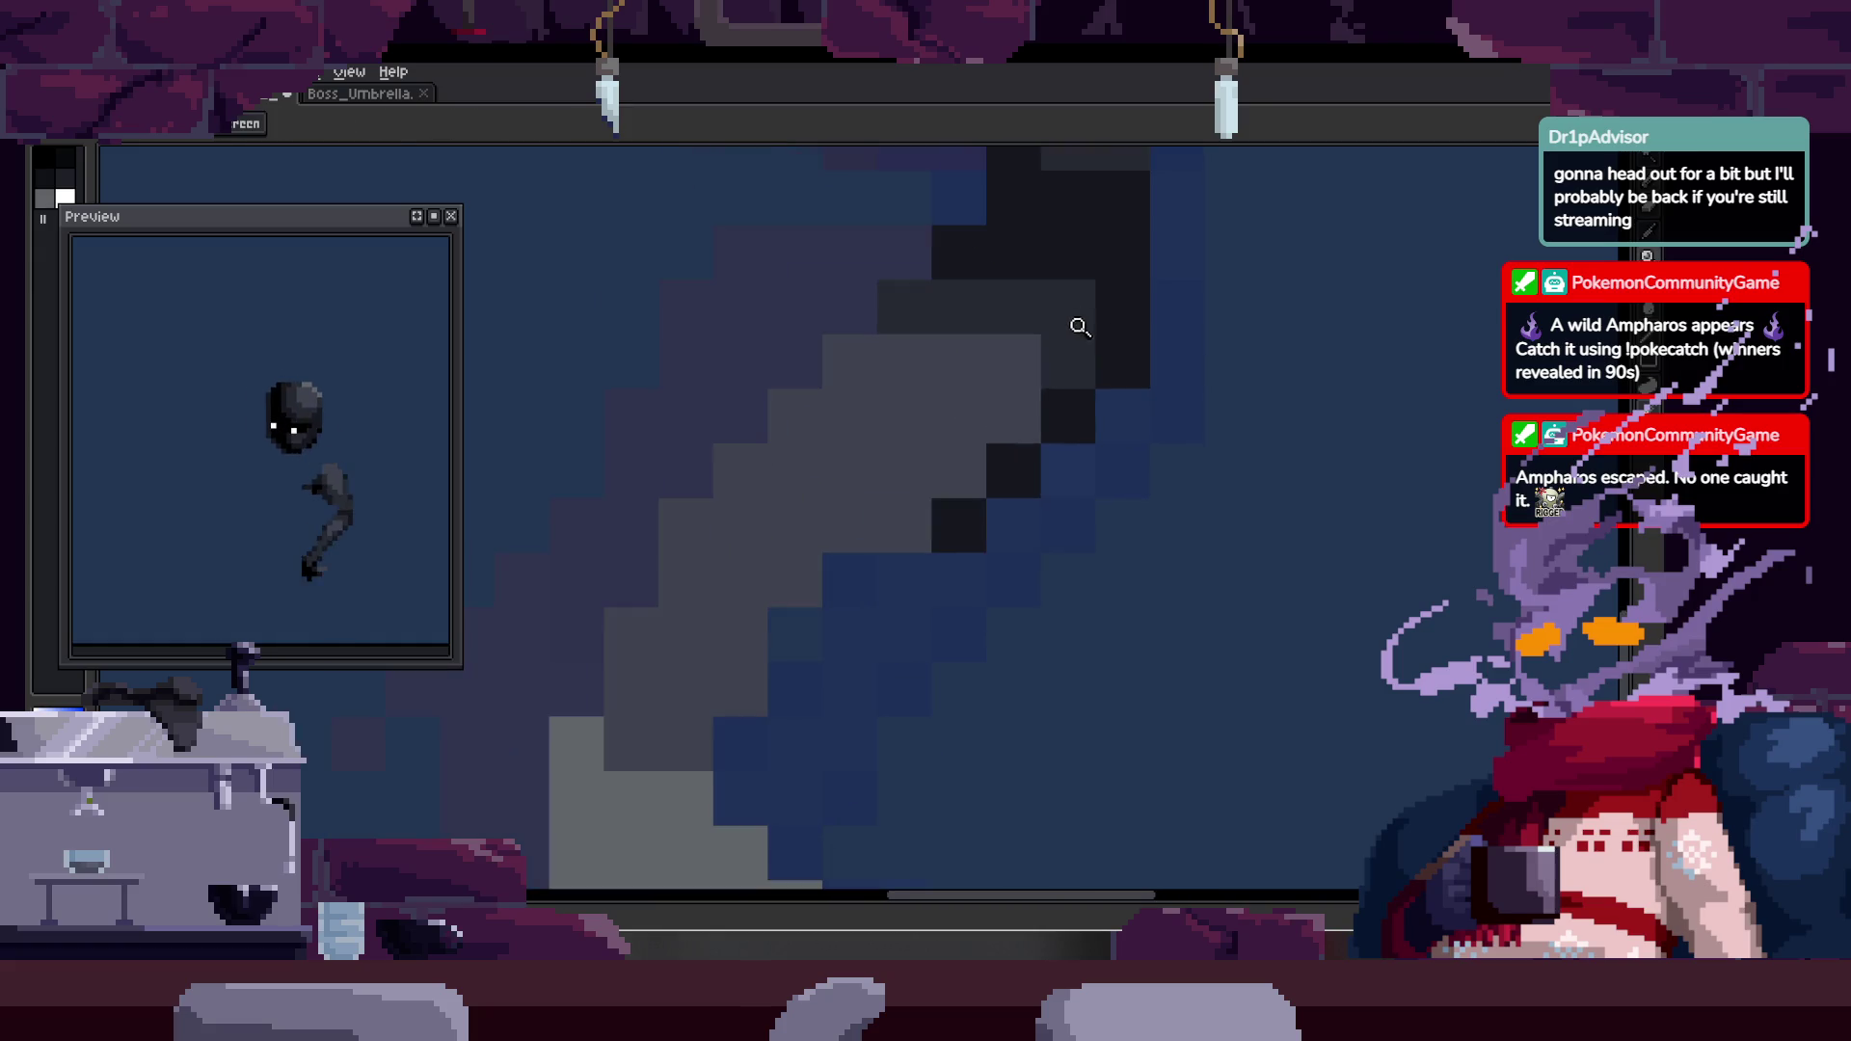
- Sample the arm colour and recolour an arm pixel near-black
key("z")
key("i")
key("b")
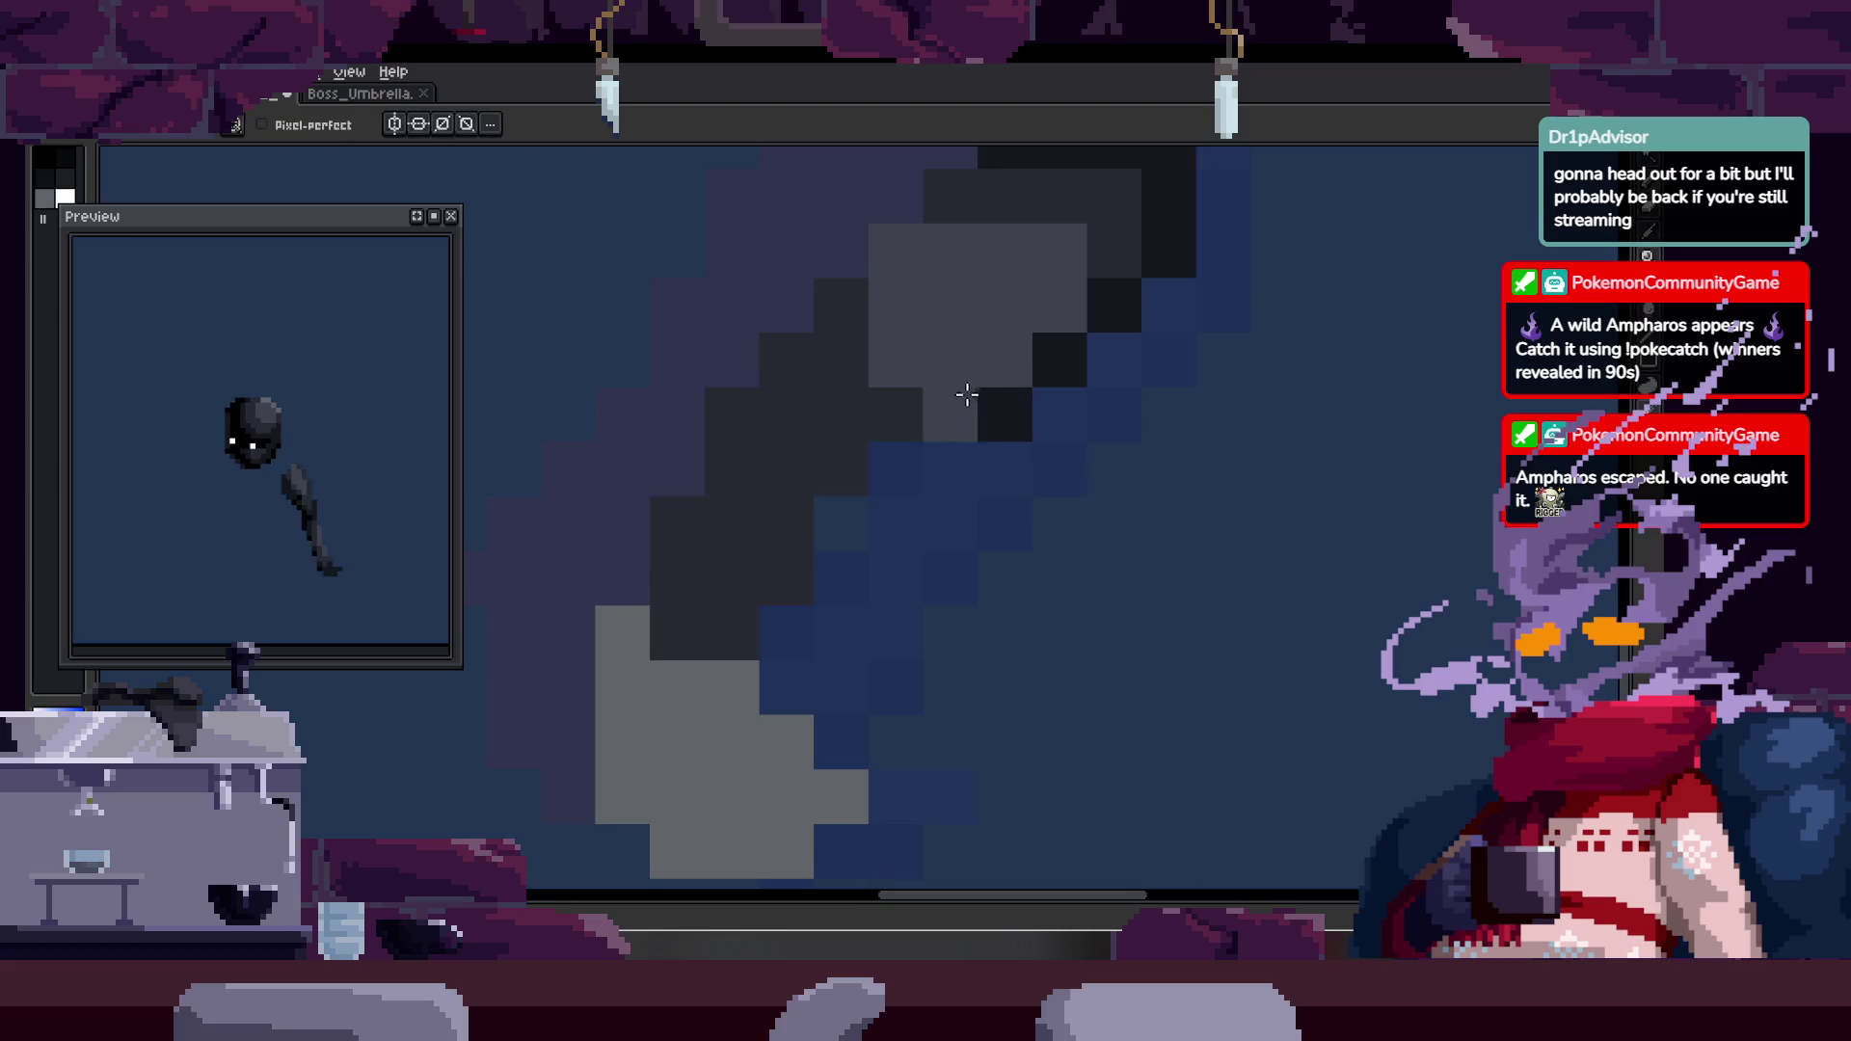
left_click(846, 478)
left_click(1015, 399)
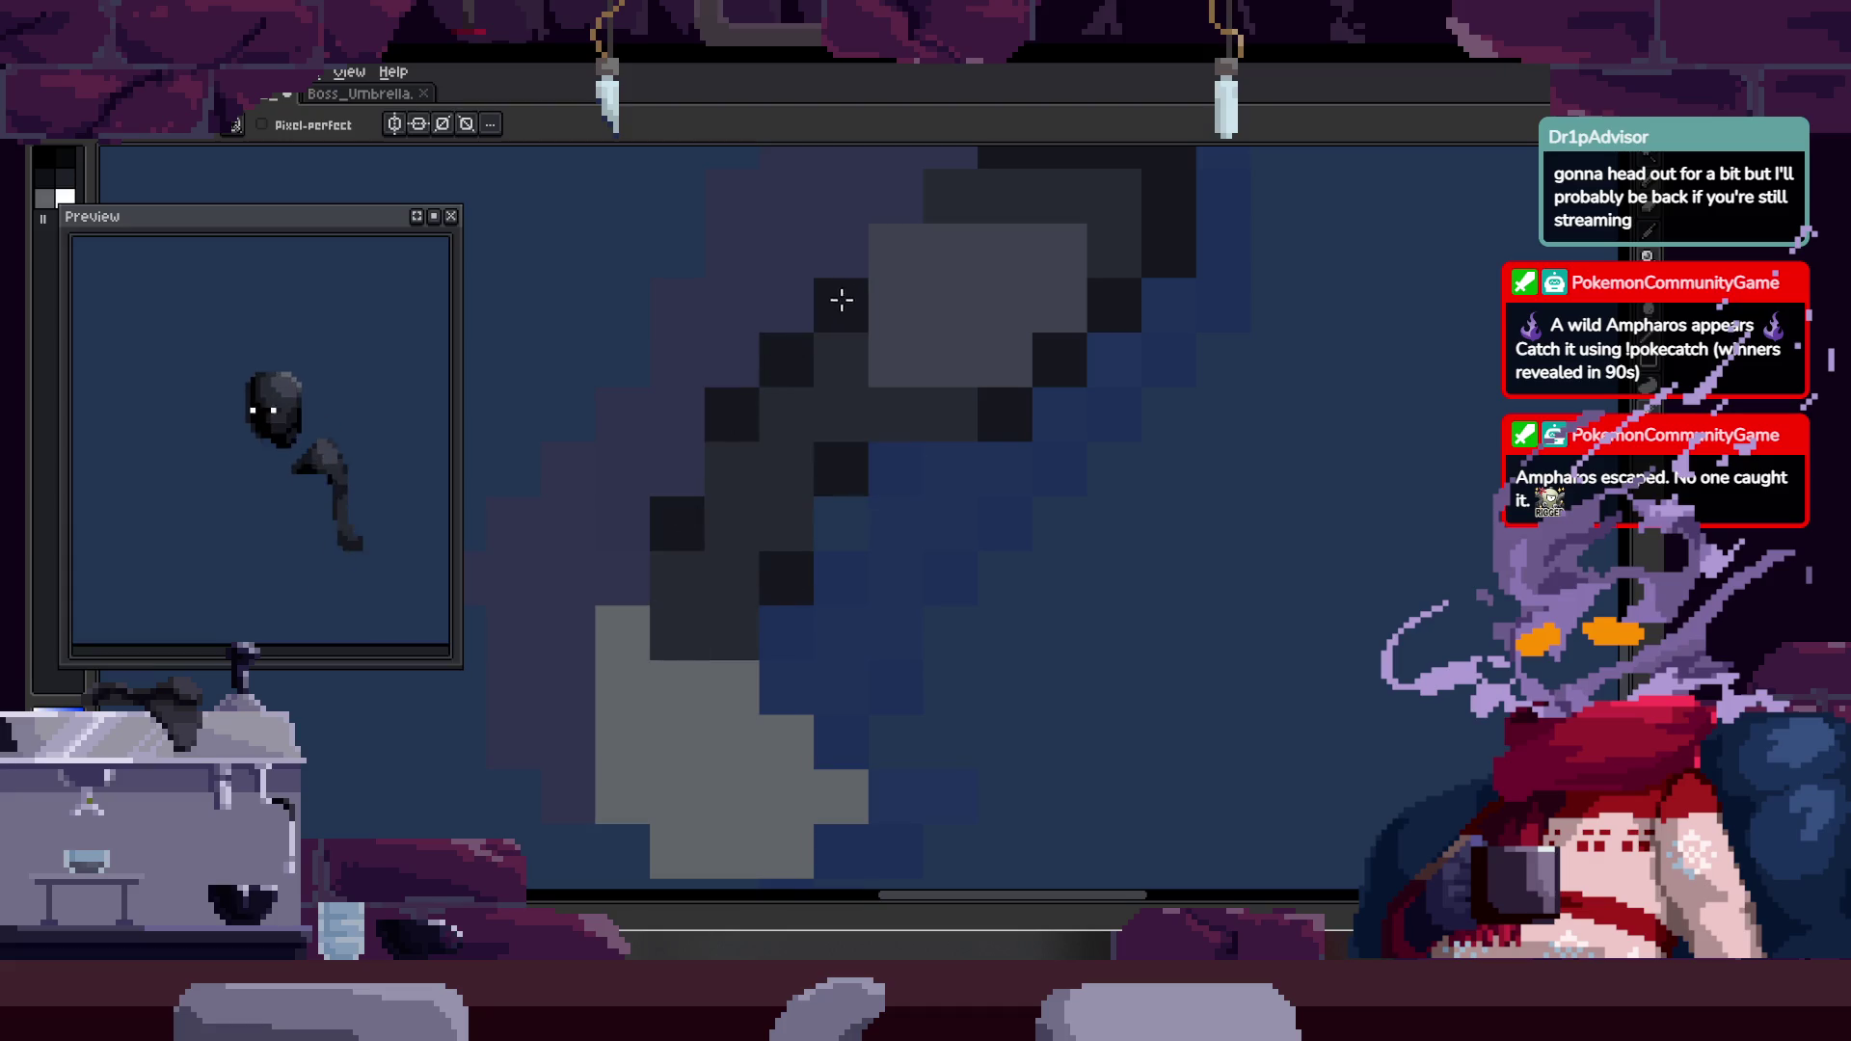
key("alt")
key("z")
scroll(945, 371, "down", 4)
scroll(1022, 337, "up", 4)
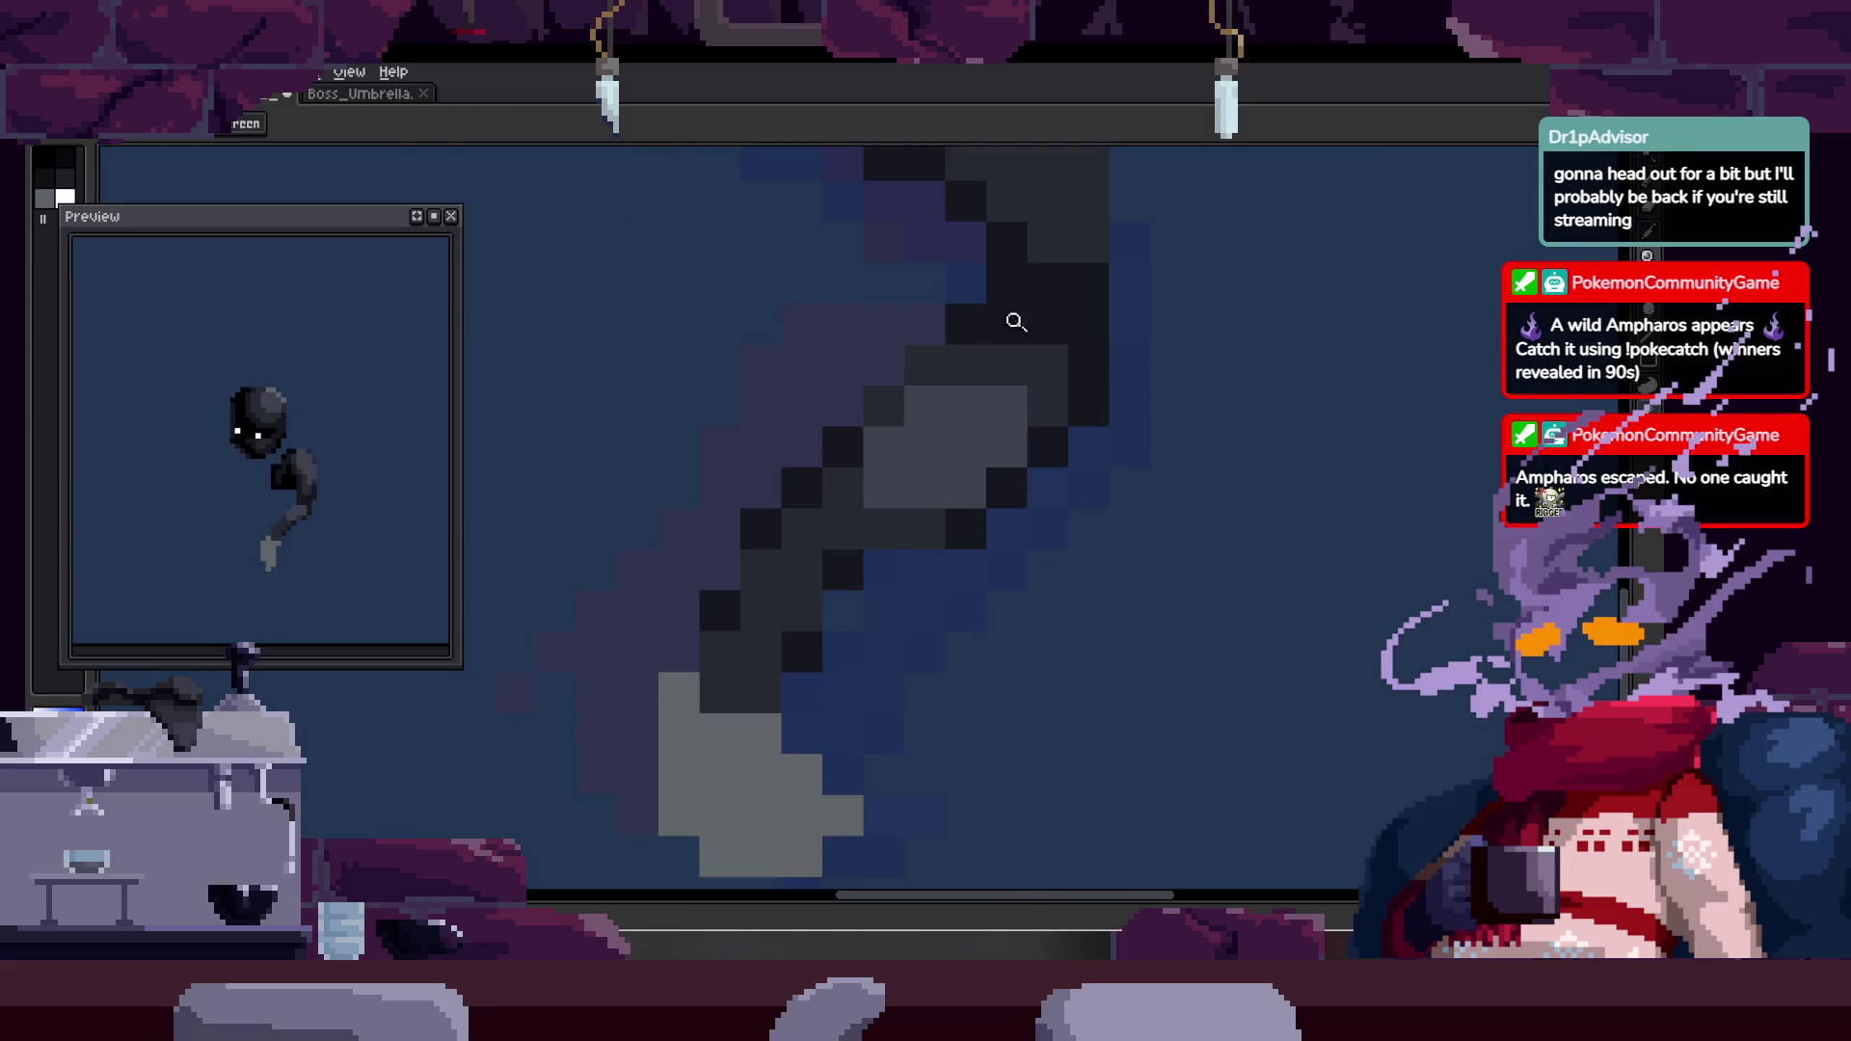
key("b")
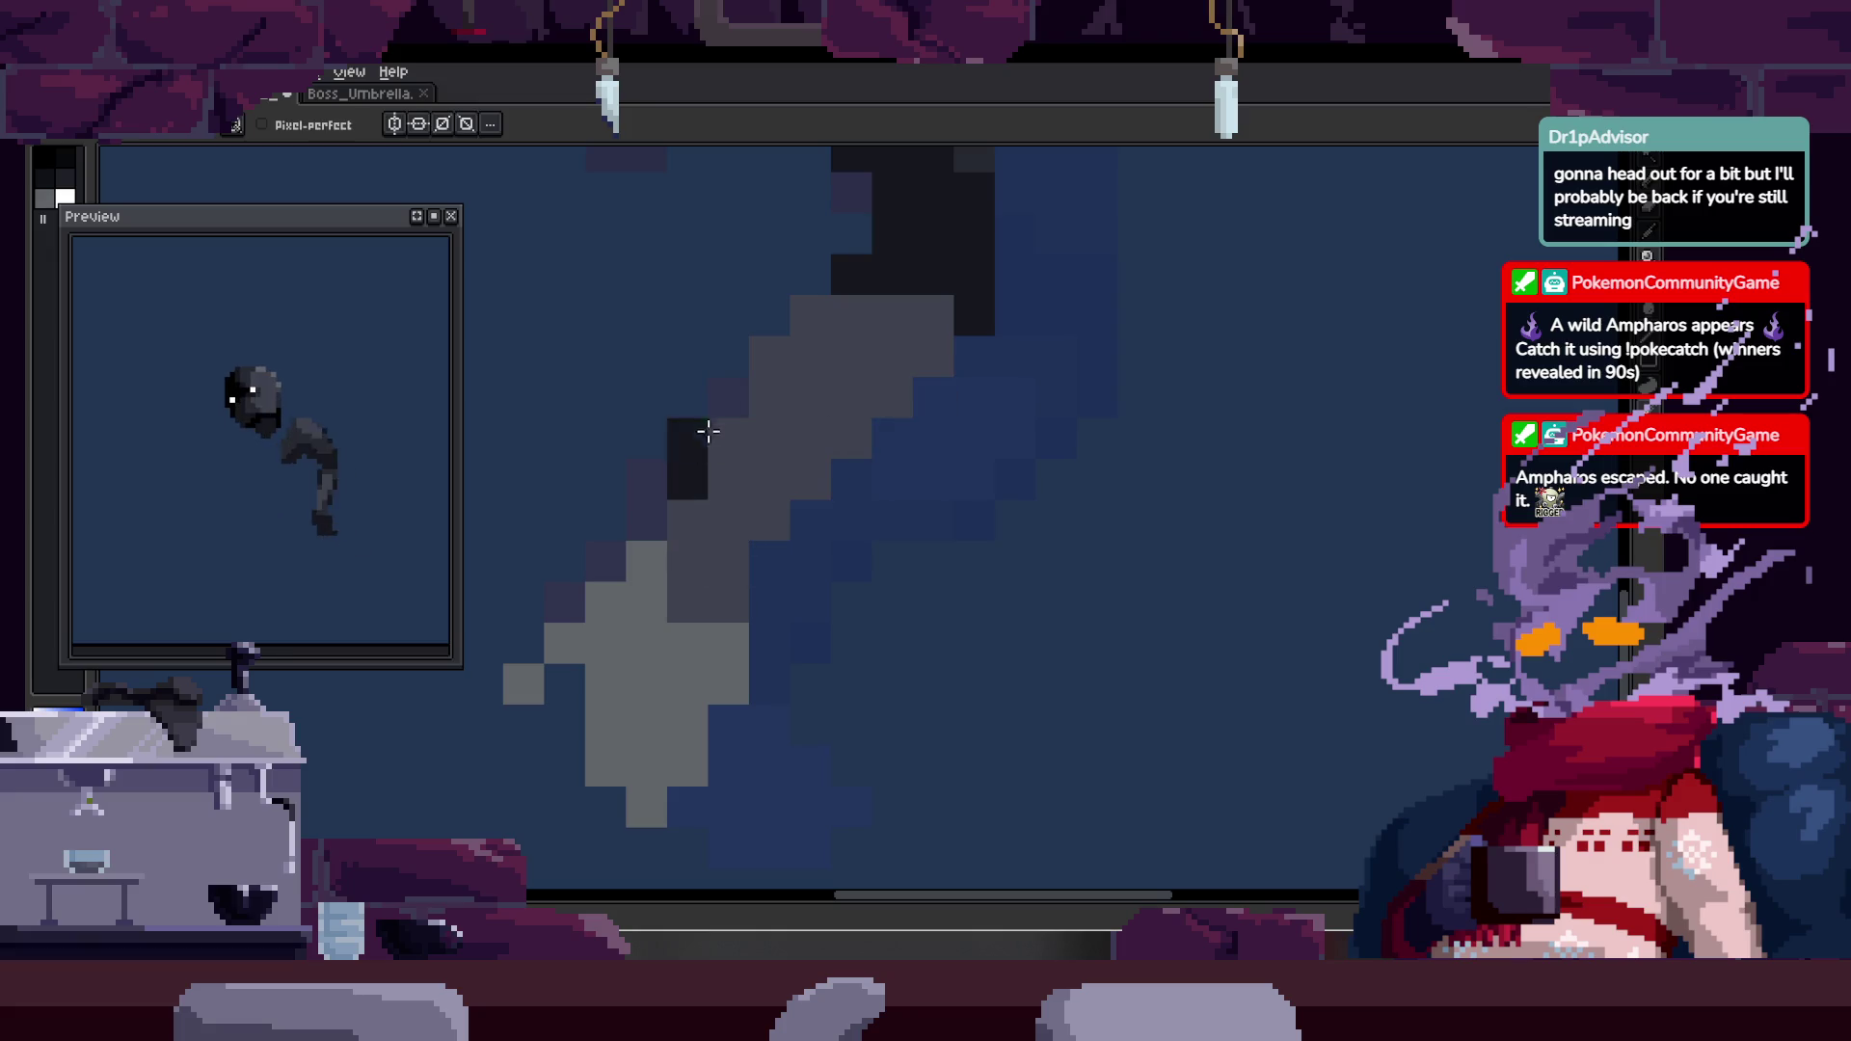
- Zoom in closer on the arm, then back out to view the whole figure
key("z")
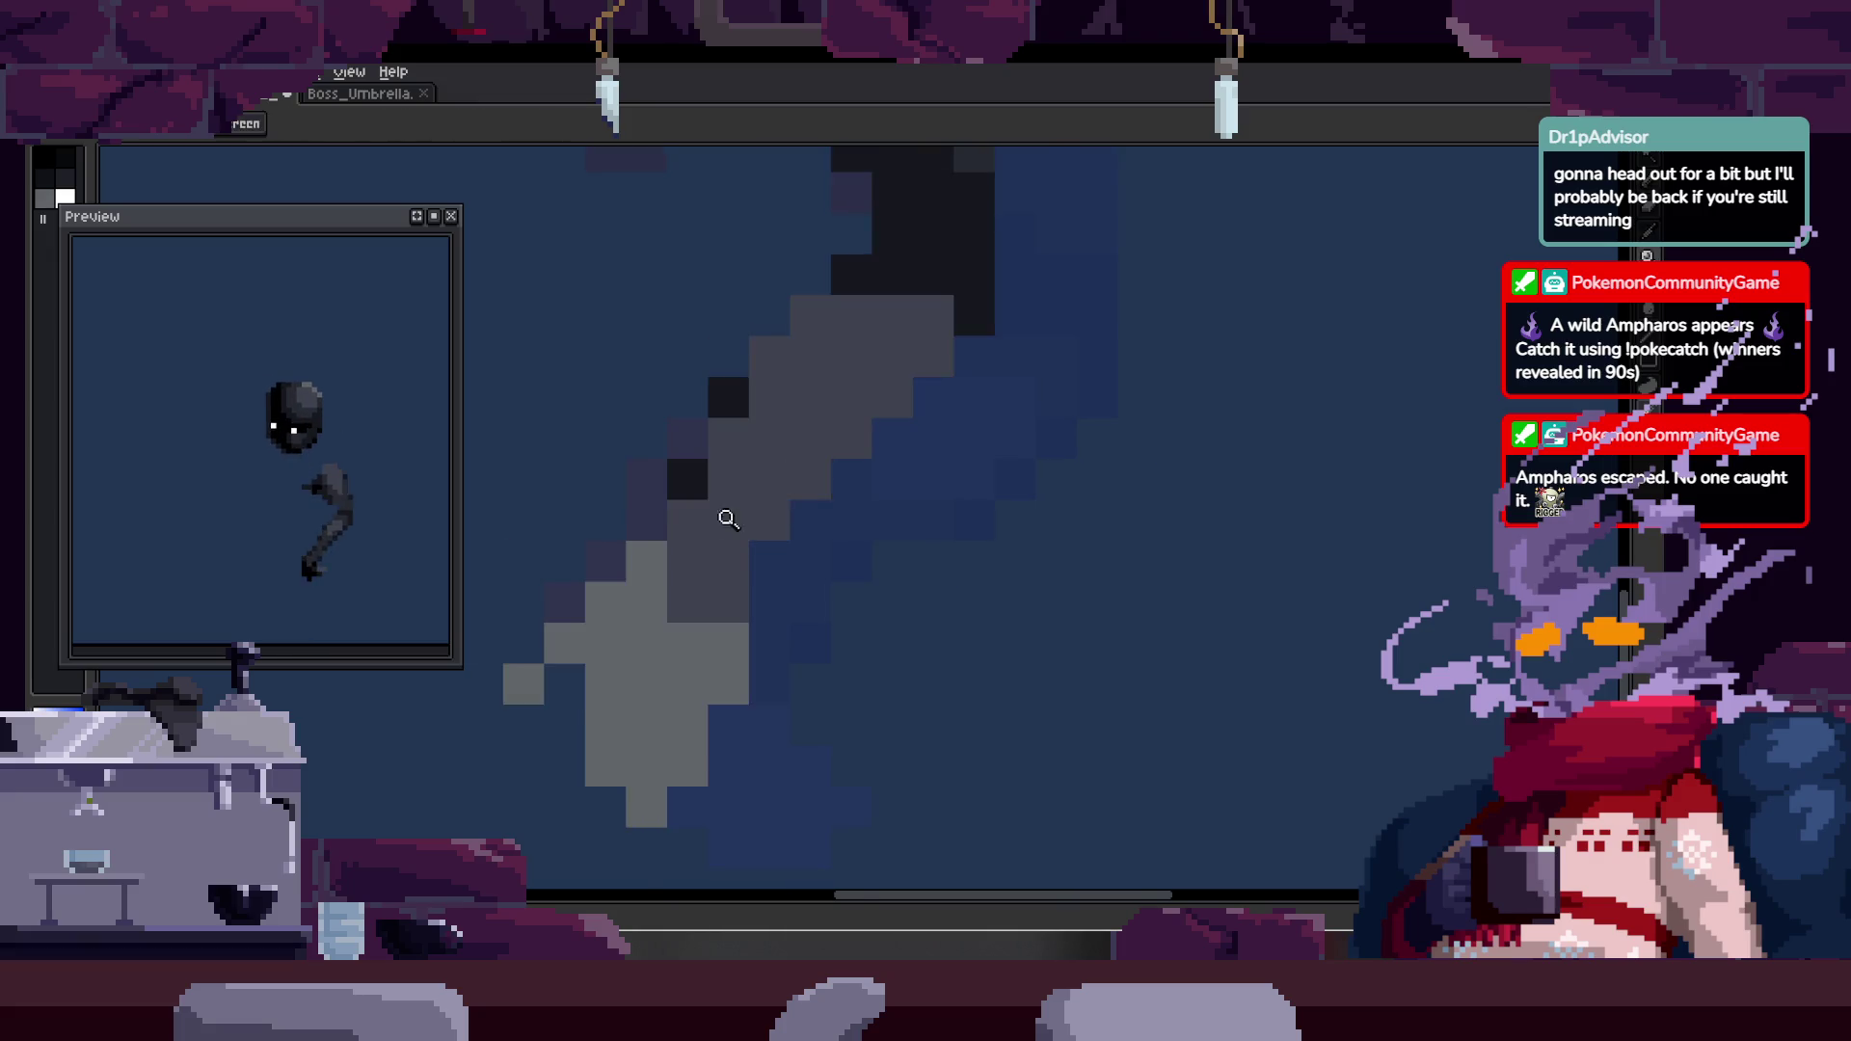
left_click(727, 530)
key("b")
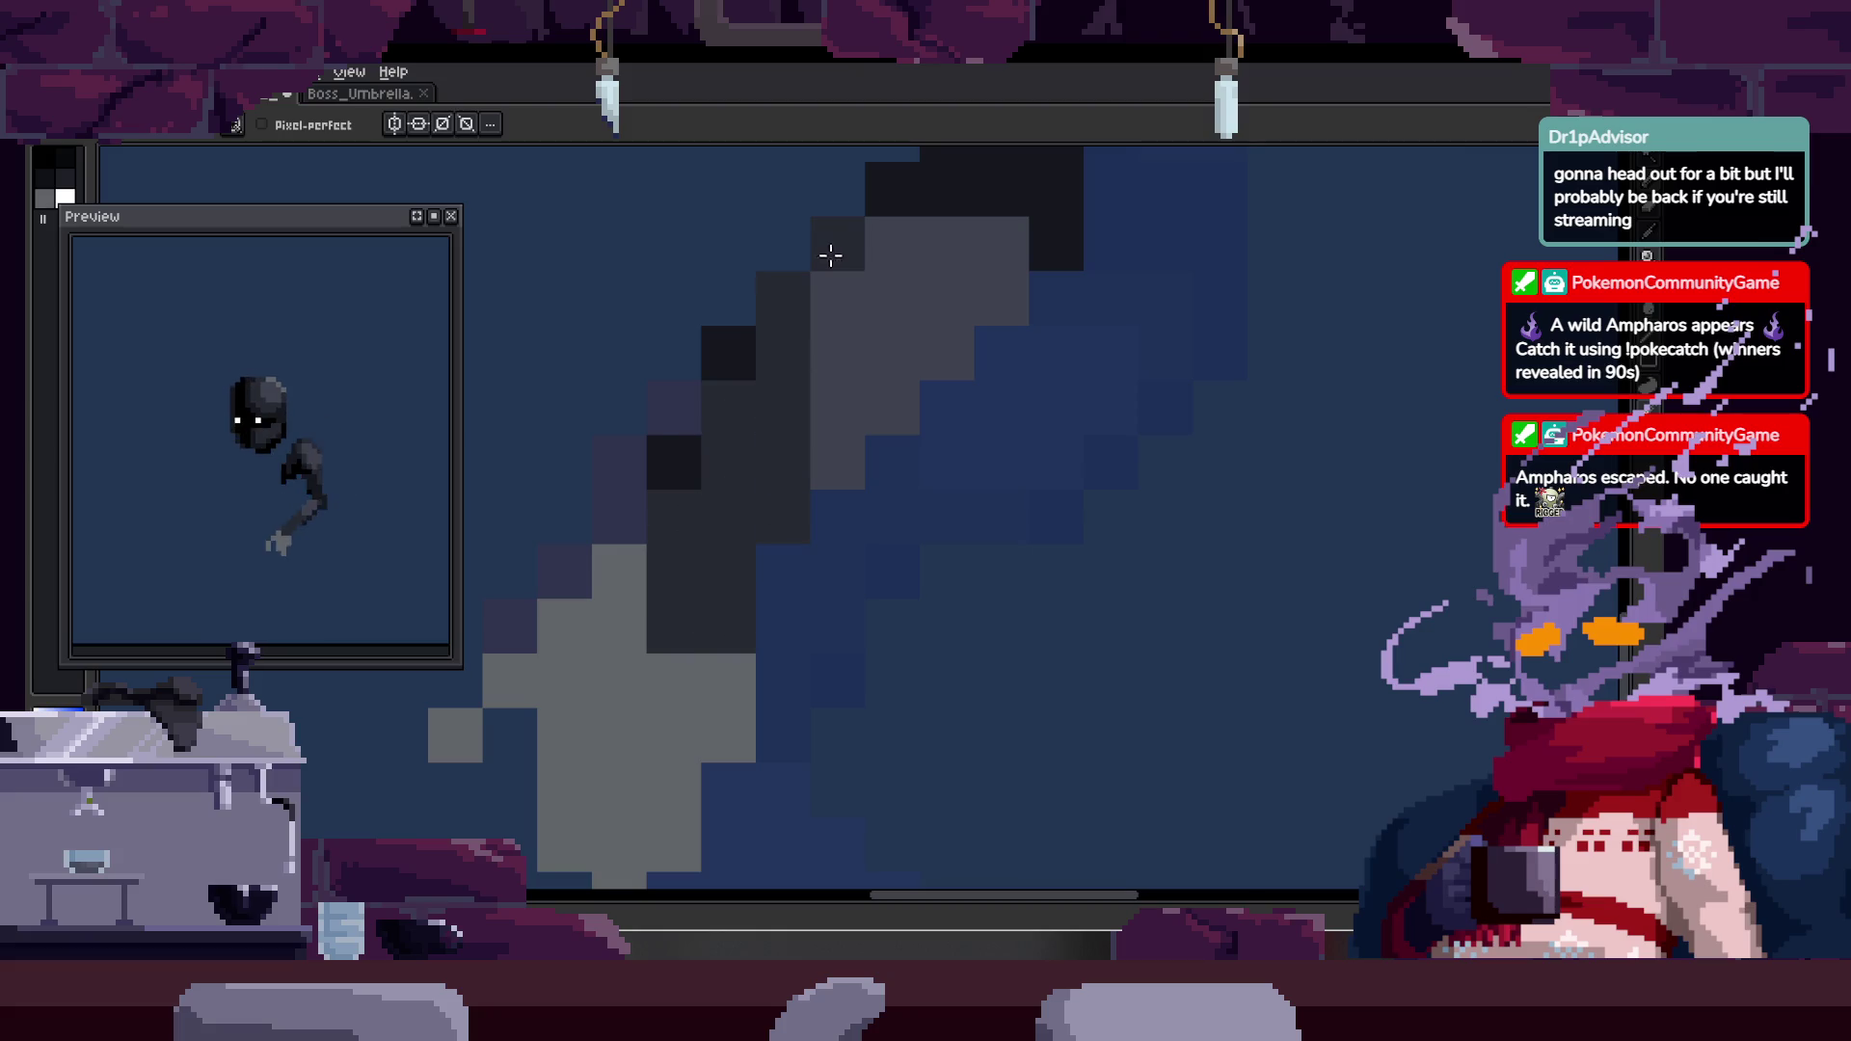
key("z")
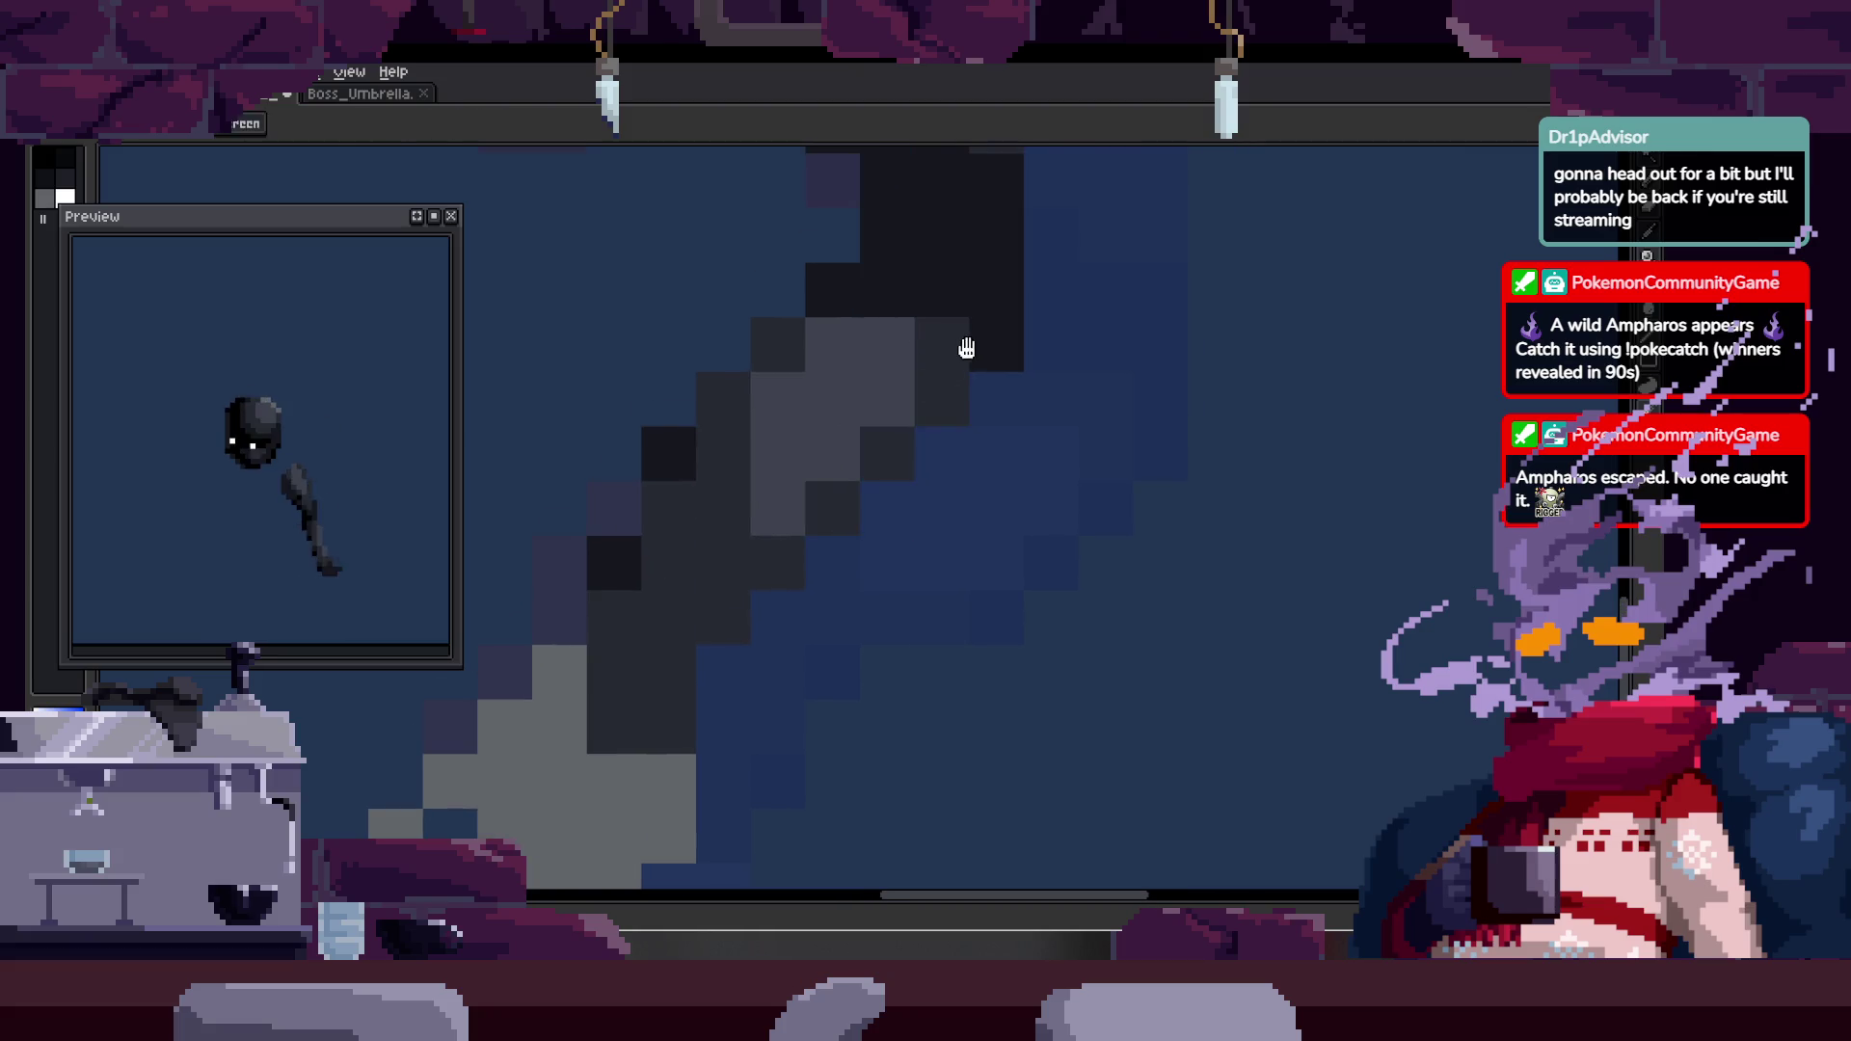
scroll(962, 350, "down", 5)
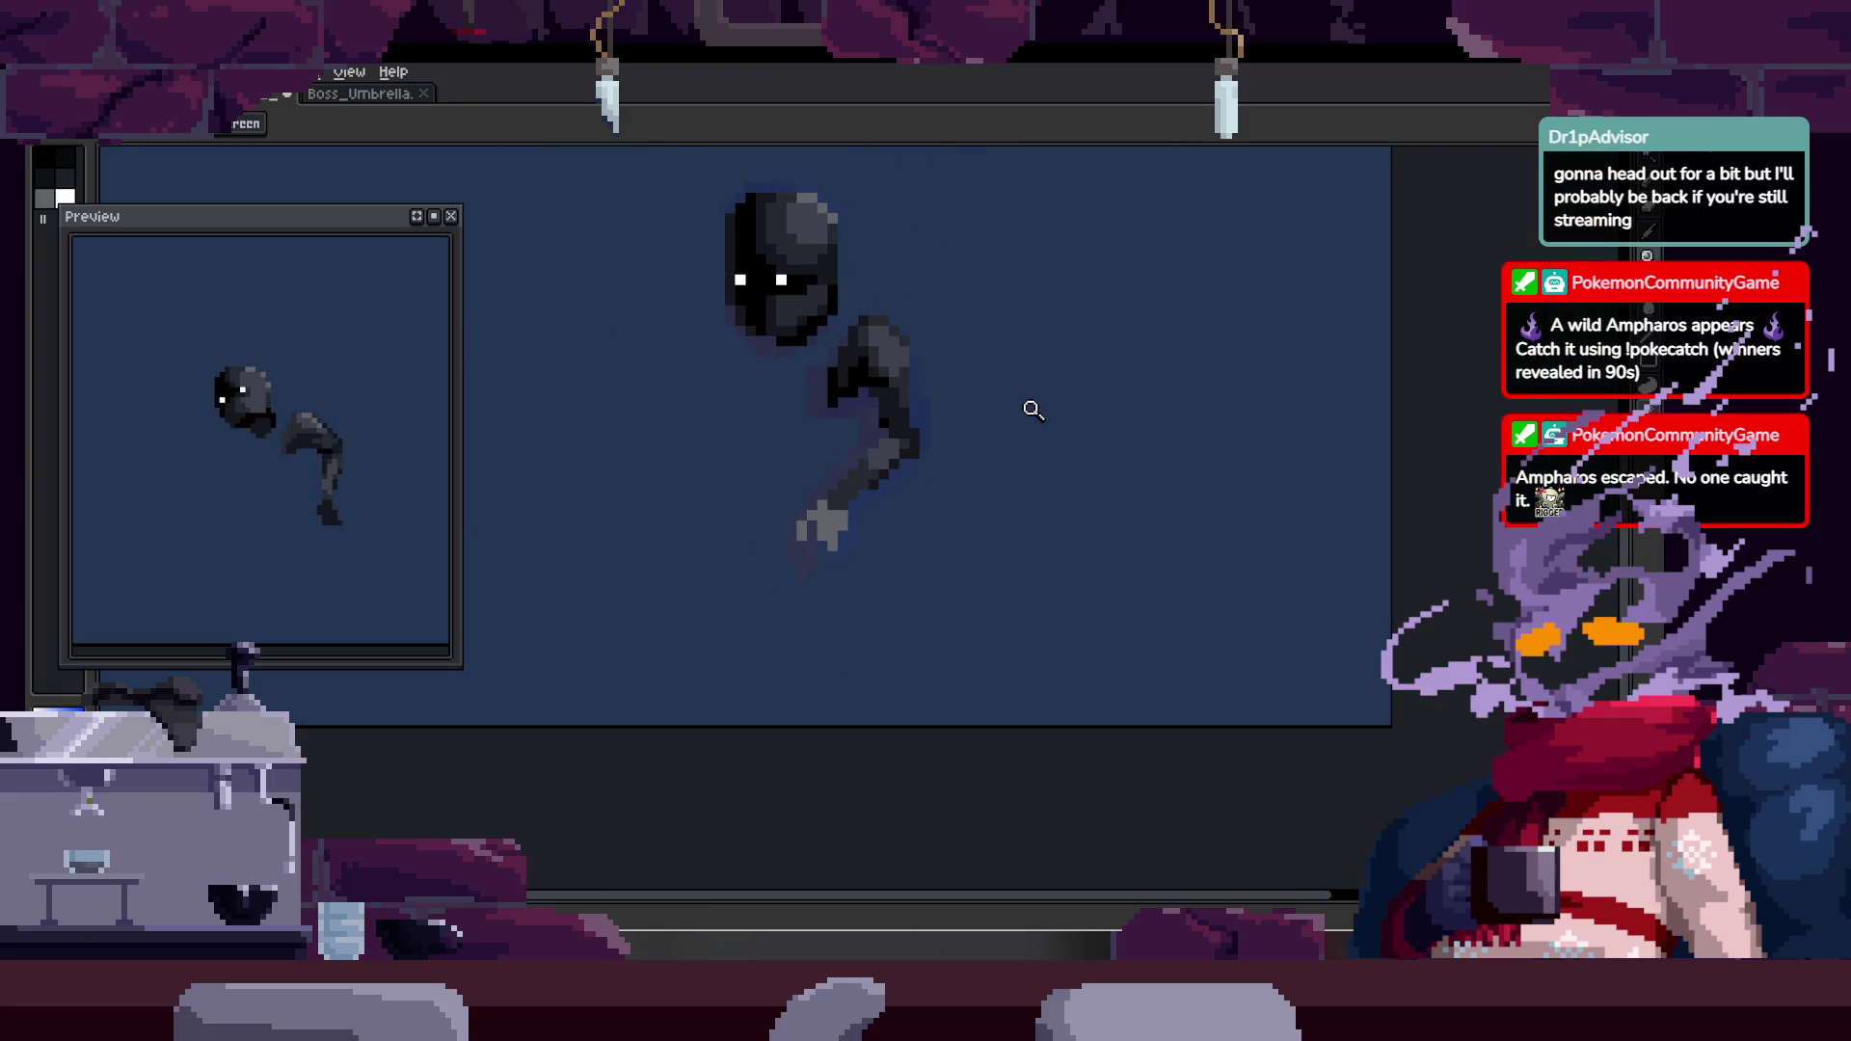
scroll(1027, 386, "up", 5)
key("b")
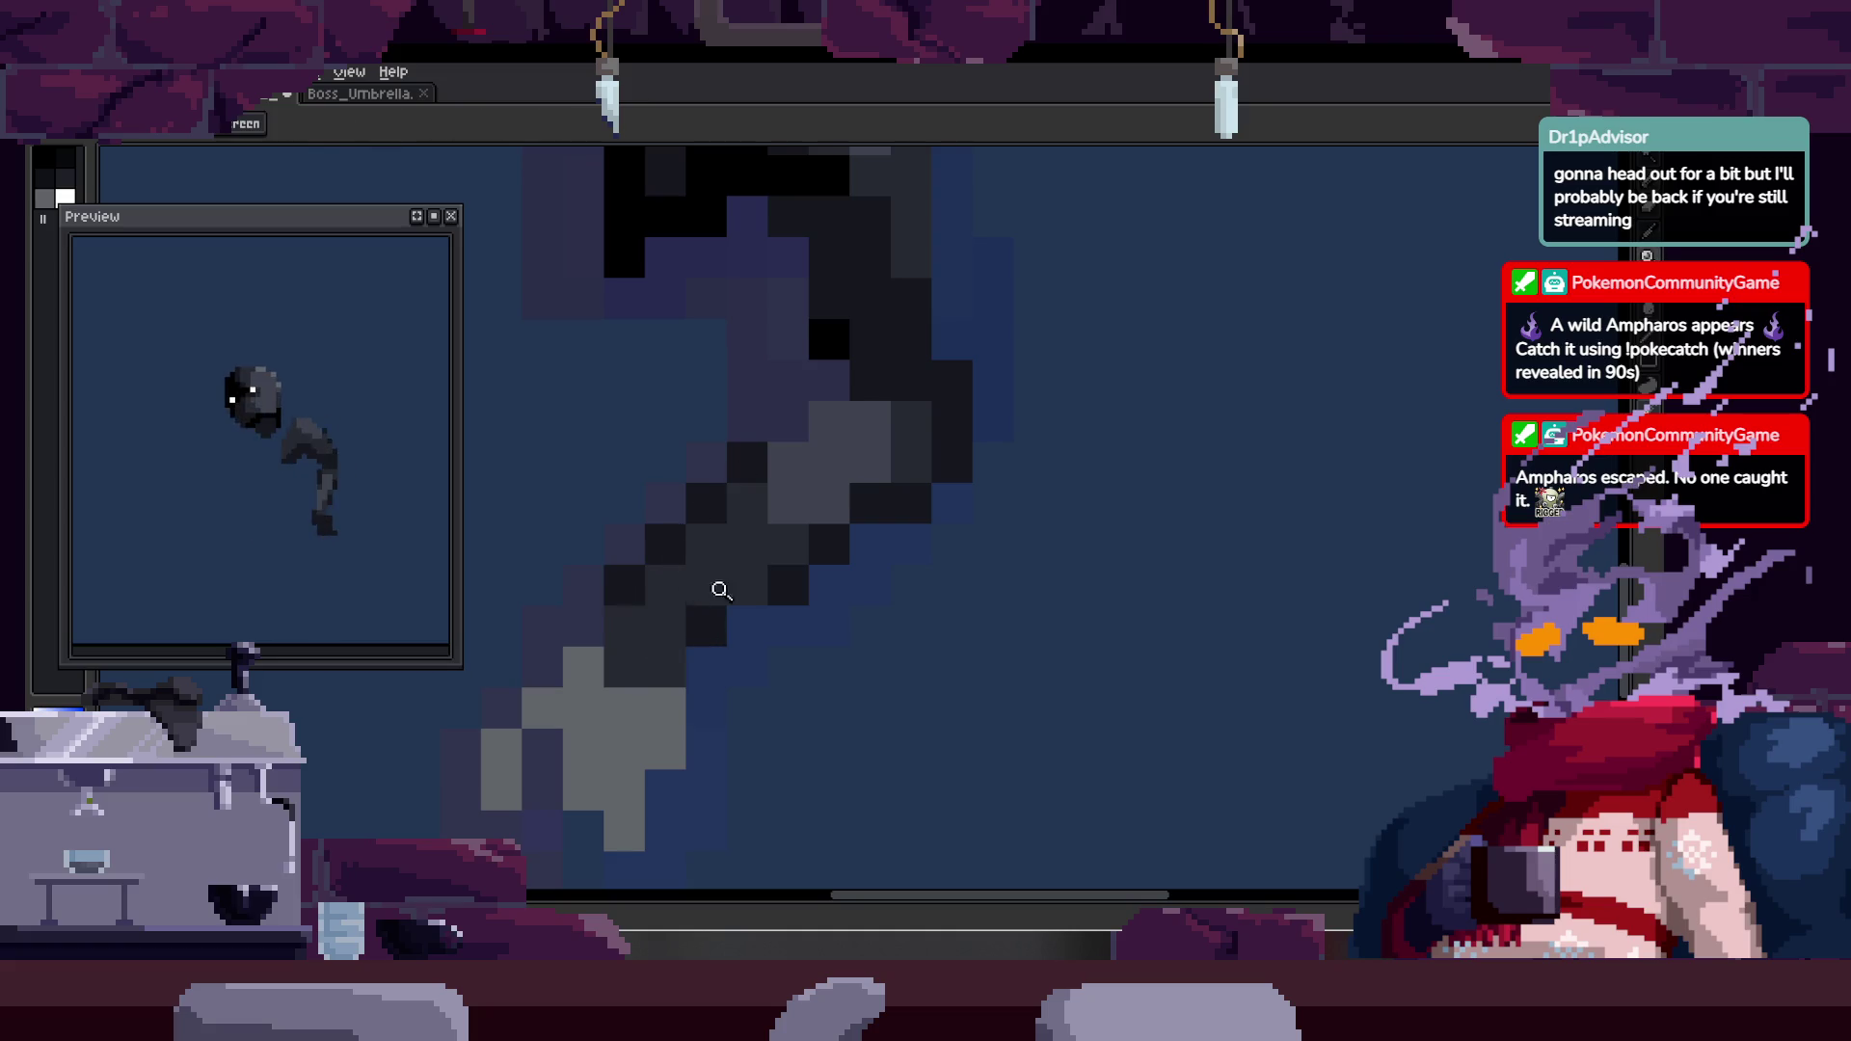
- Select and deselect the arm's grey region, then paint a dark pixel on its edge
scroll(691, 611, "down", 5)
key("z")
scroll(853, 439, "up", 5)
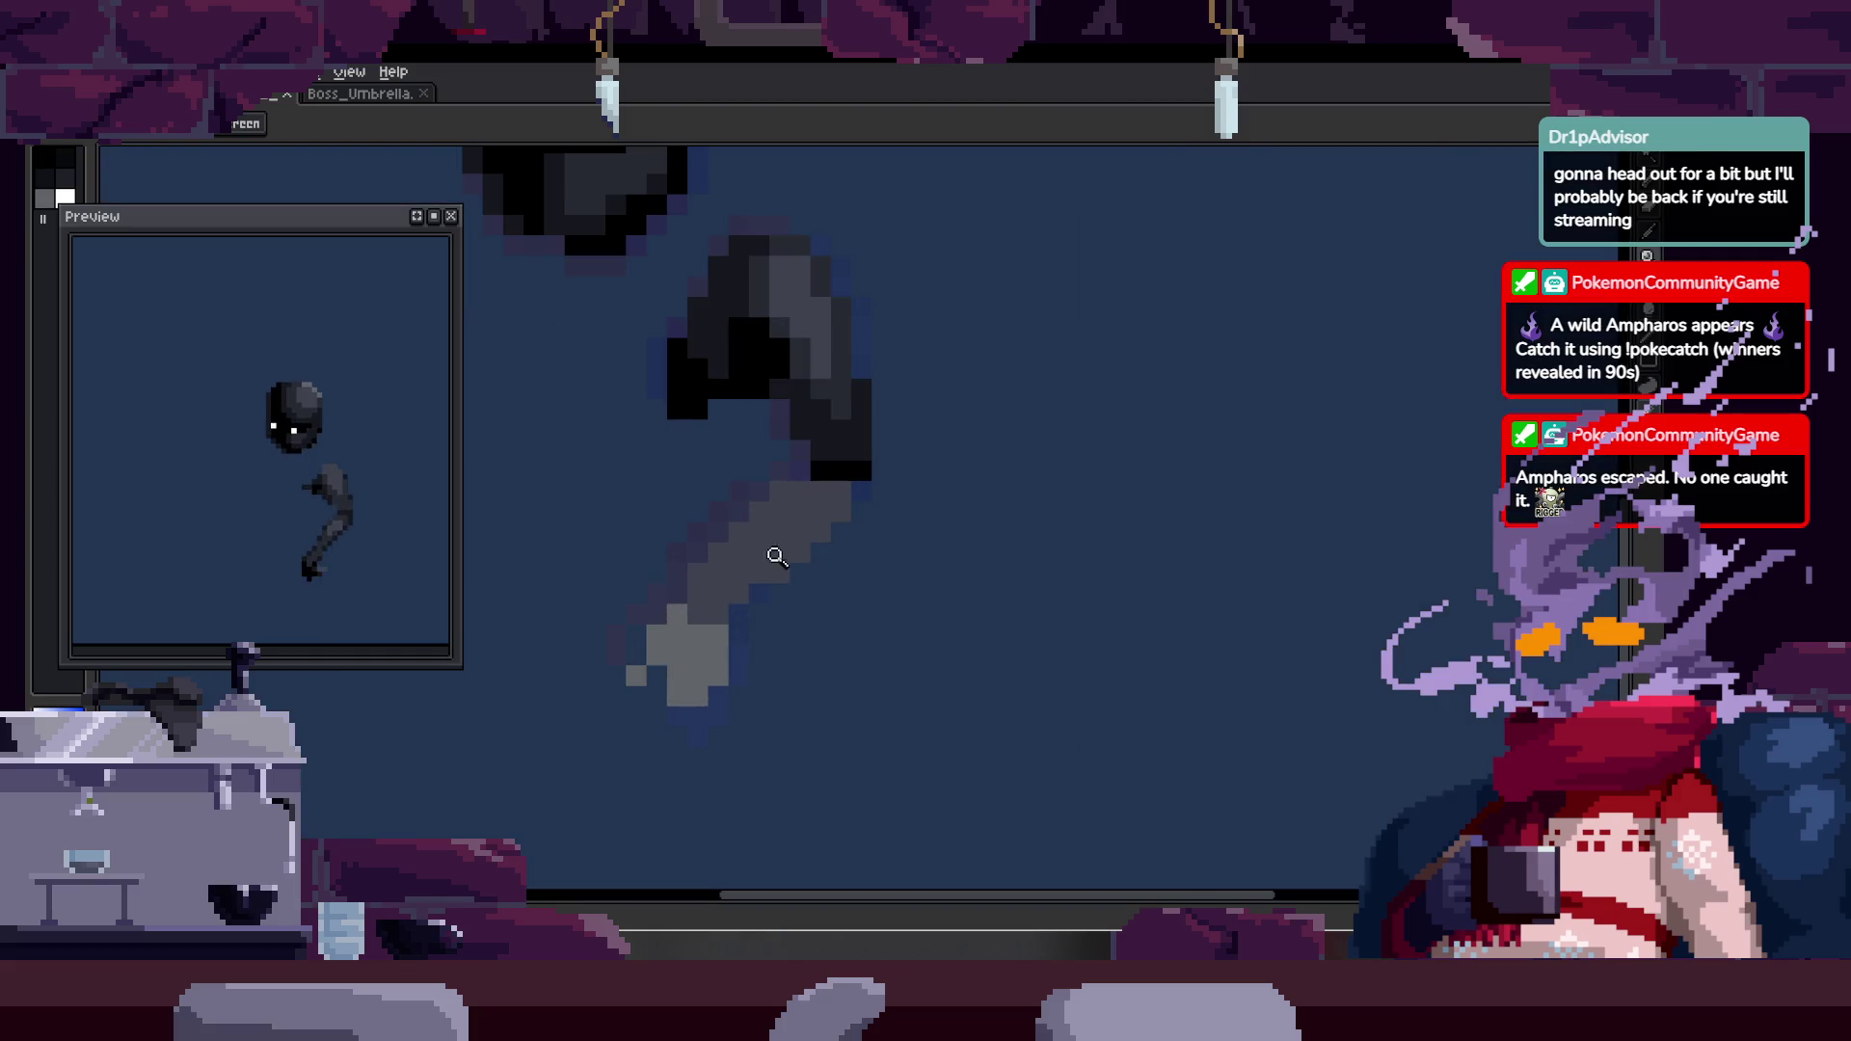
key("w")
left_click(786, 496)
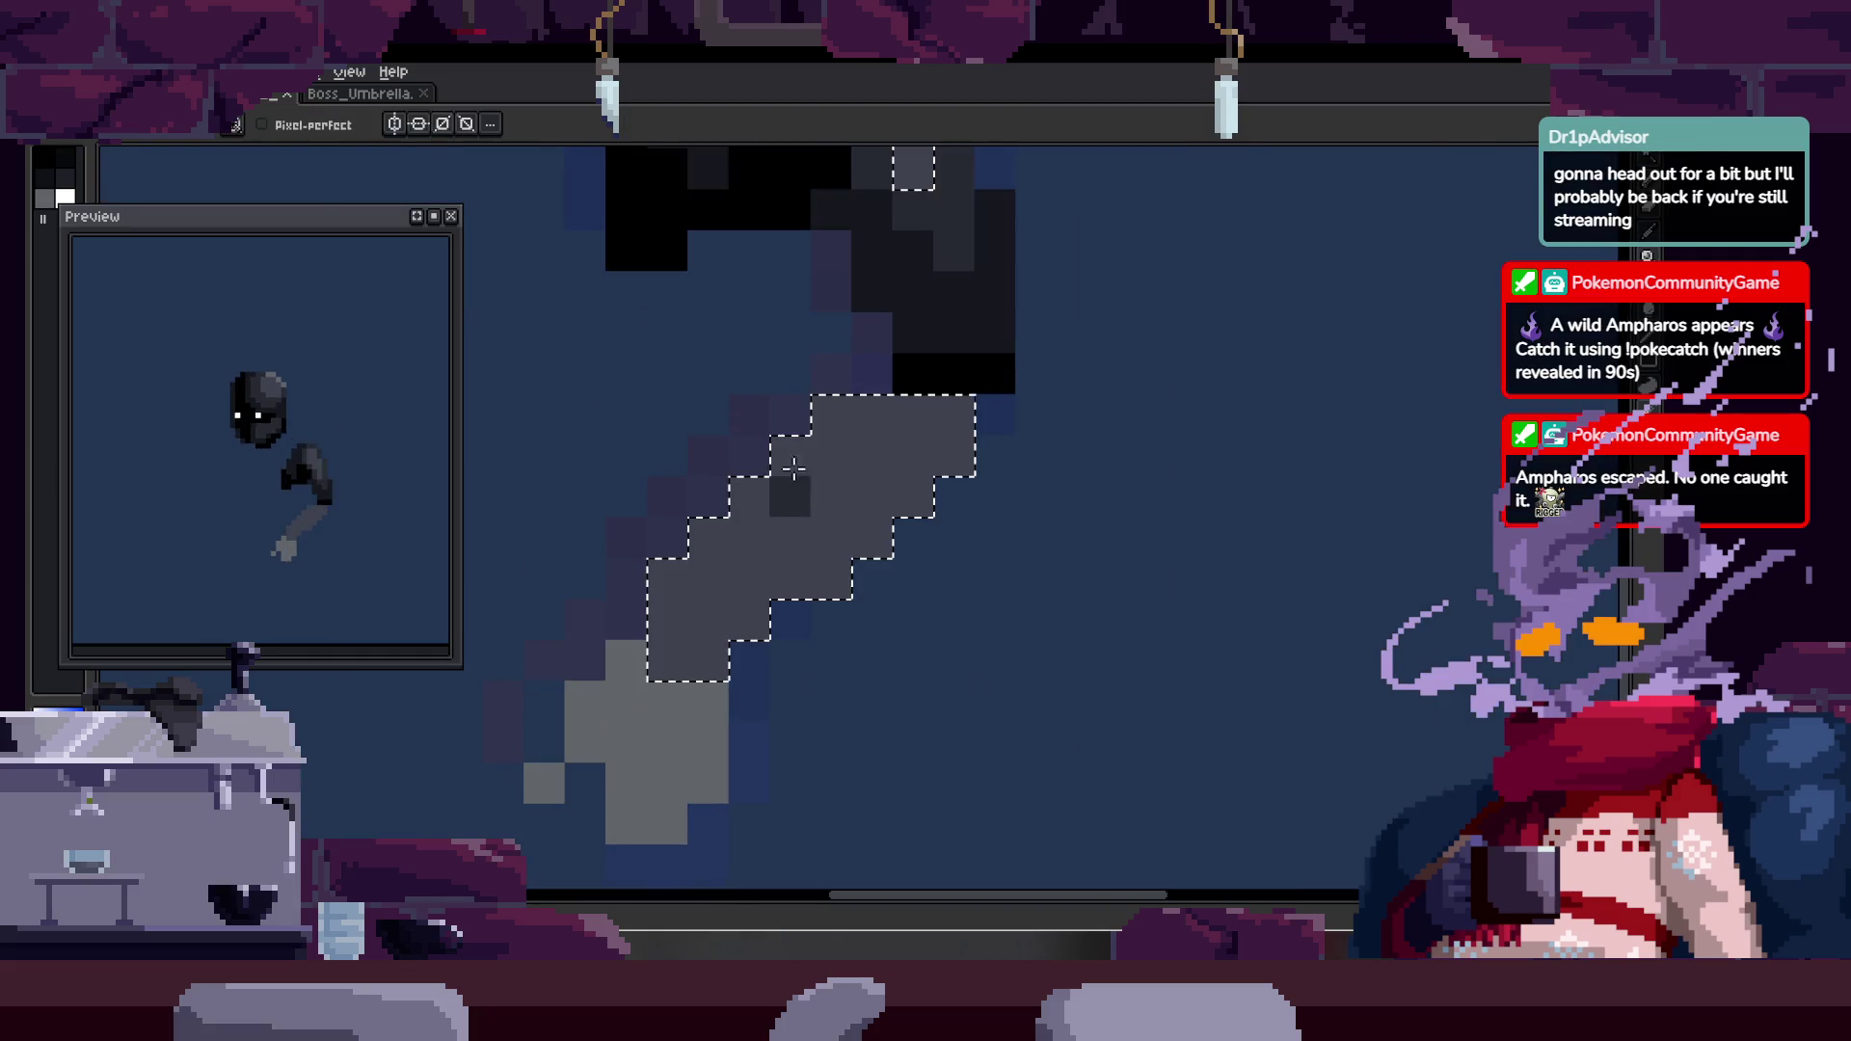
key("ctrl+d")
key("b")
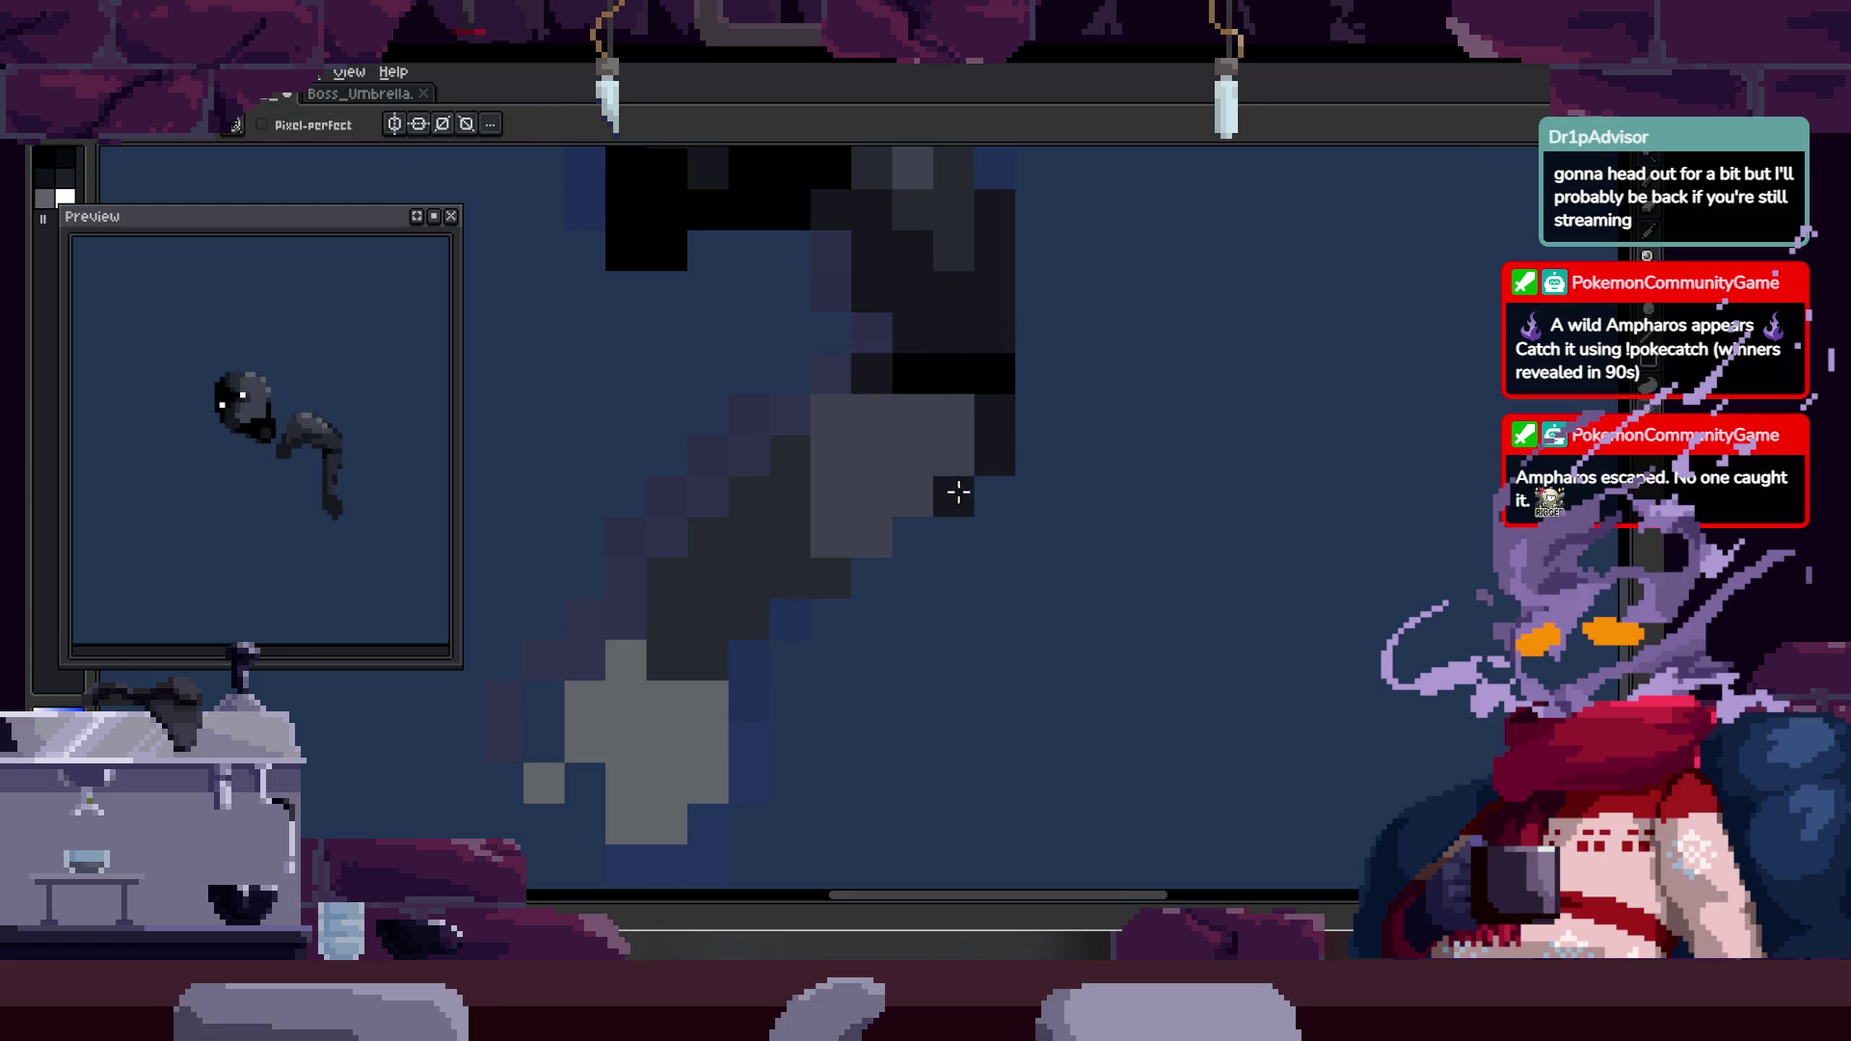
left_click(915, 529)
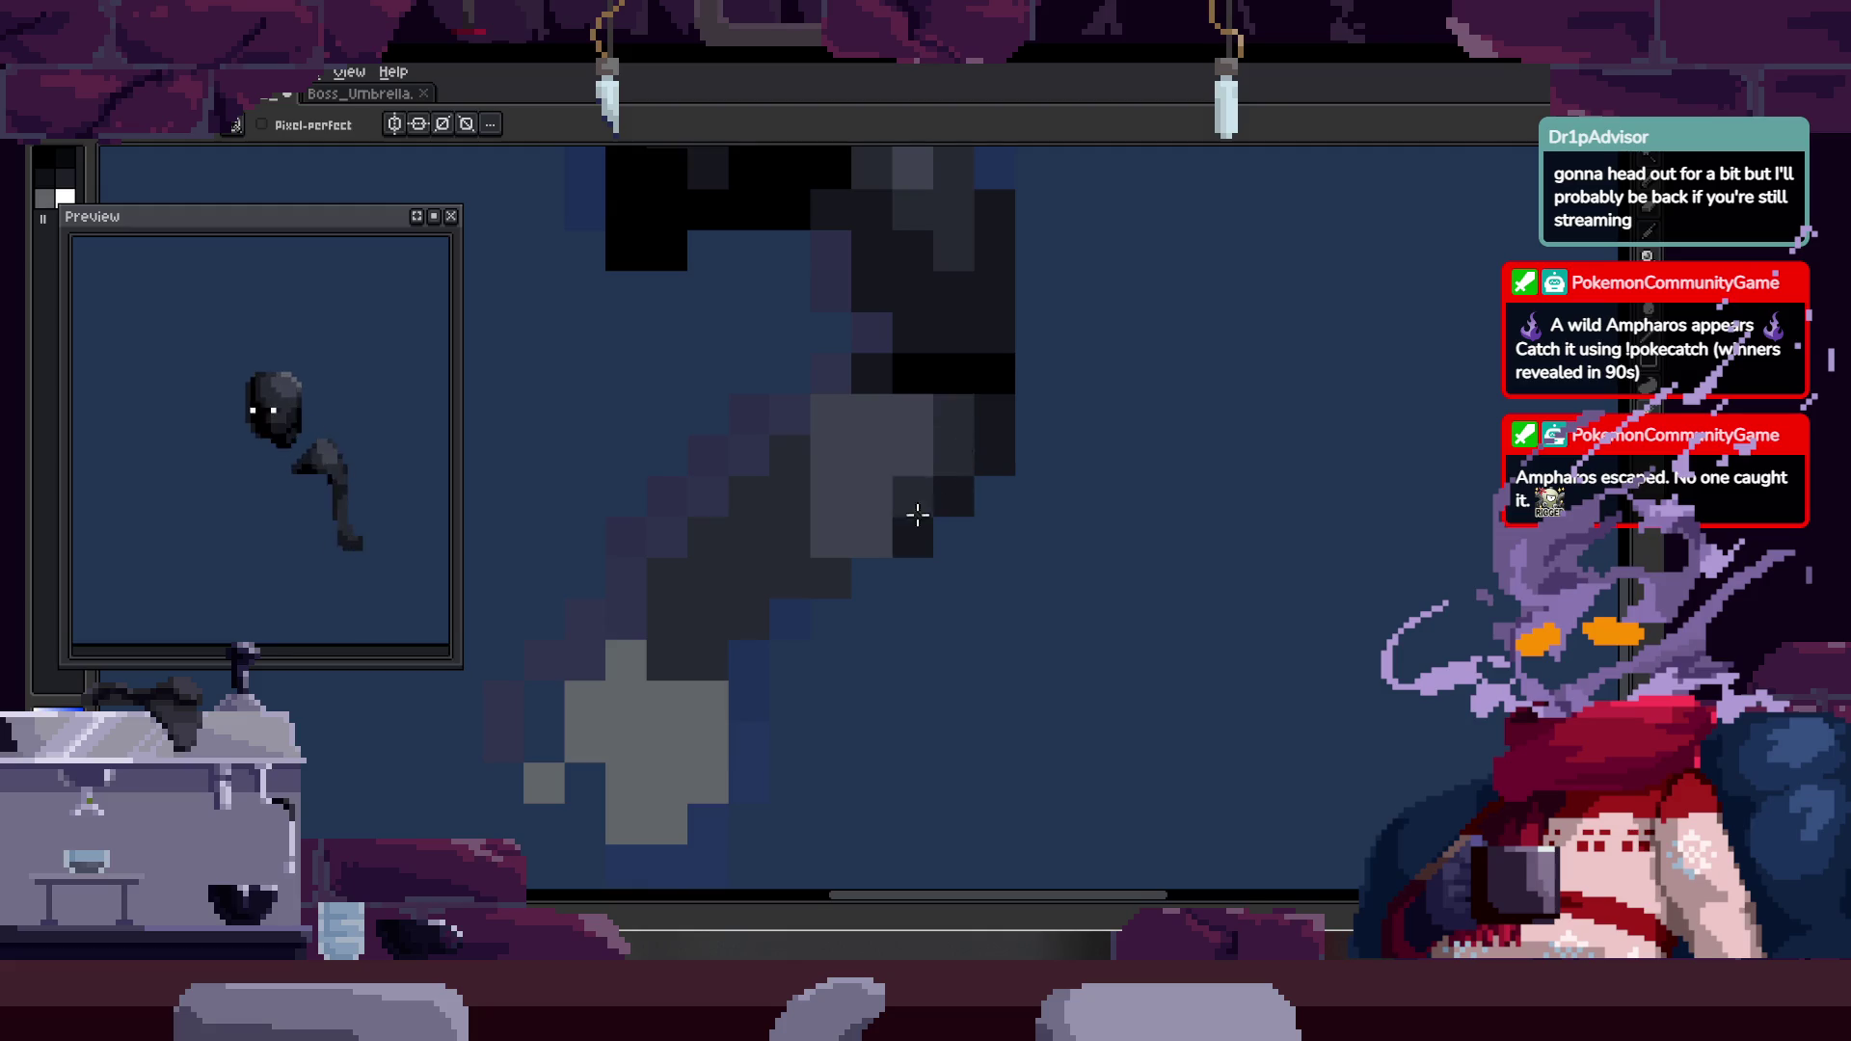
- Pan over to the arm and try a dark stroke along it, then undo it
scroll(823, 408, "down", 3)
scroll(981, 414, "up", 3)
scroll(1003, 482, "down", 1)
scroll(1027, 453, "up", 1)
key("z")
scroll(965, 492, "down", 1)
scroll(878, 521, "up", 1)
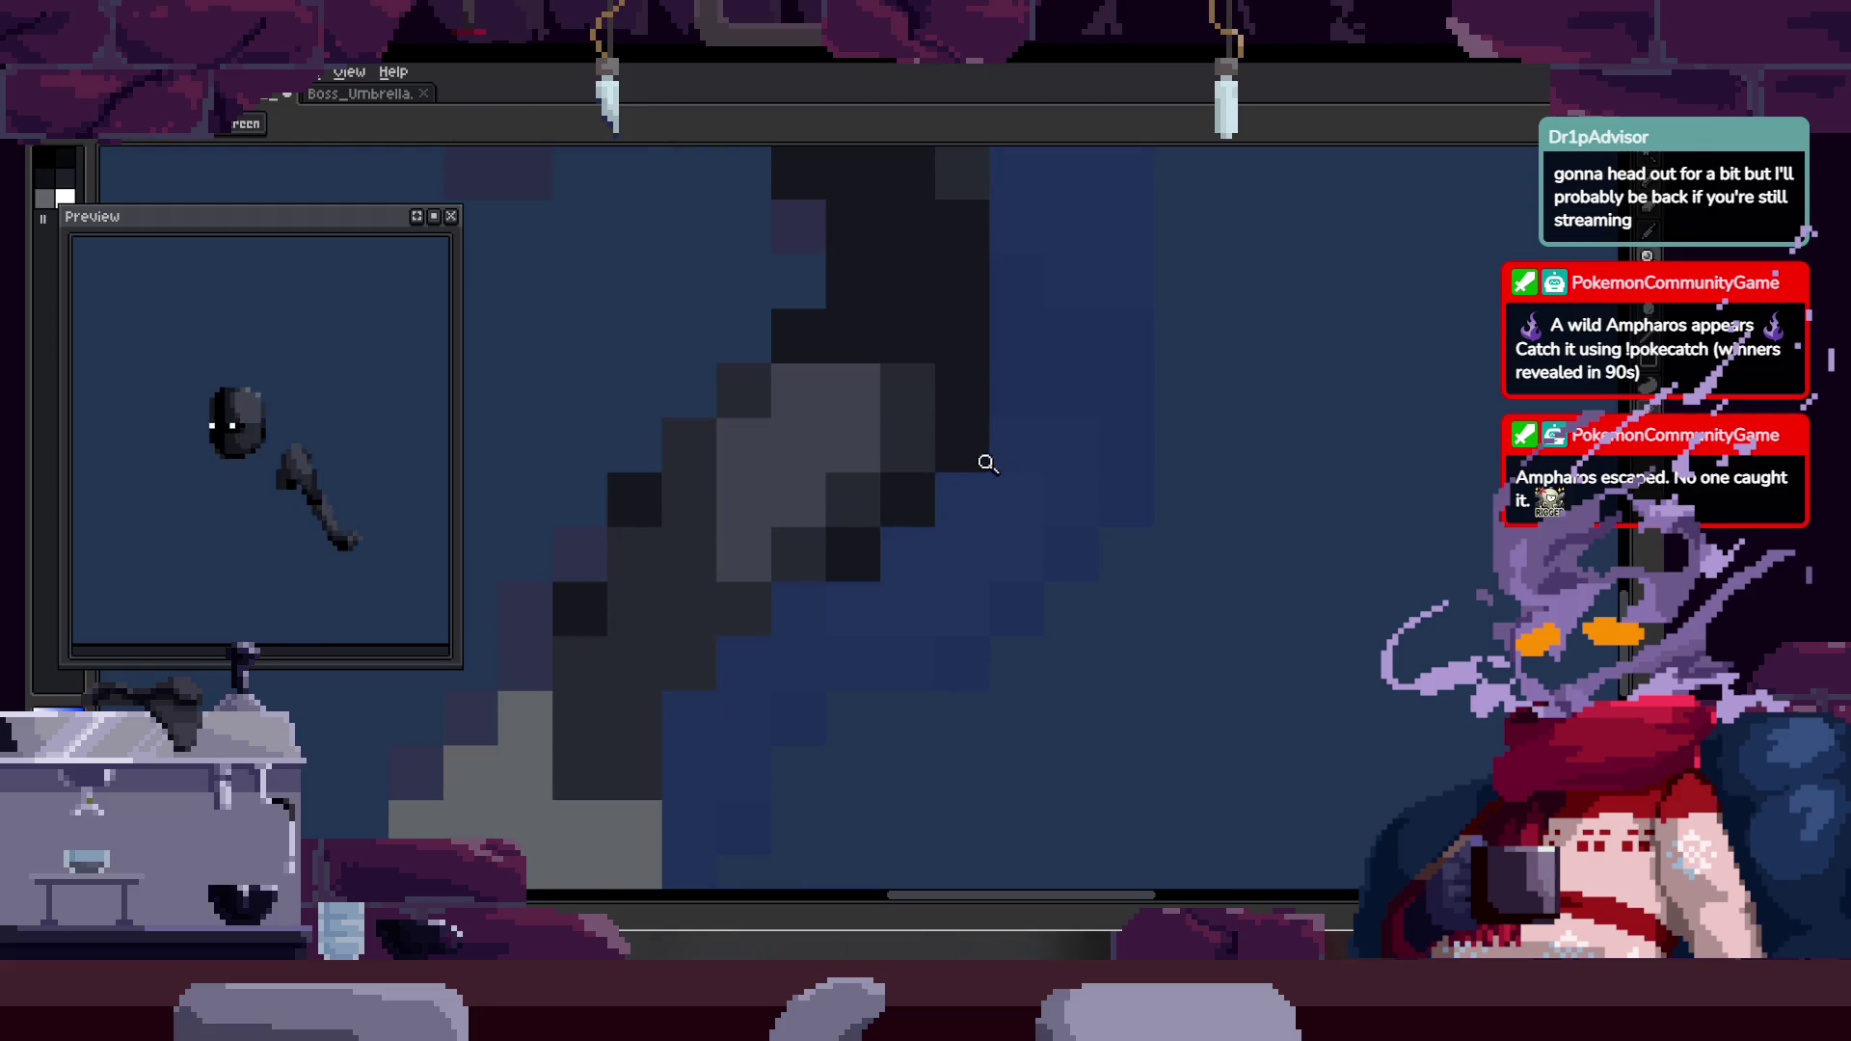
scroll(1042, 471, "down", 3)
left_click_drag(1096, 479, 967, 456)
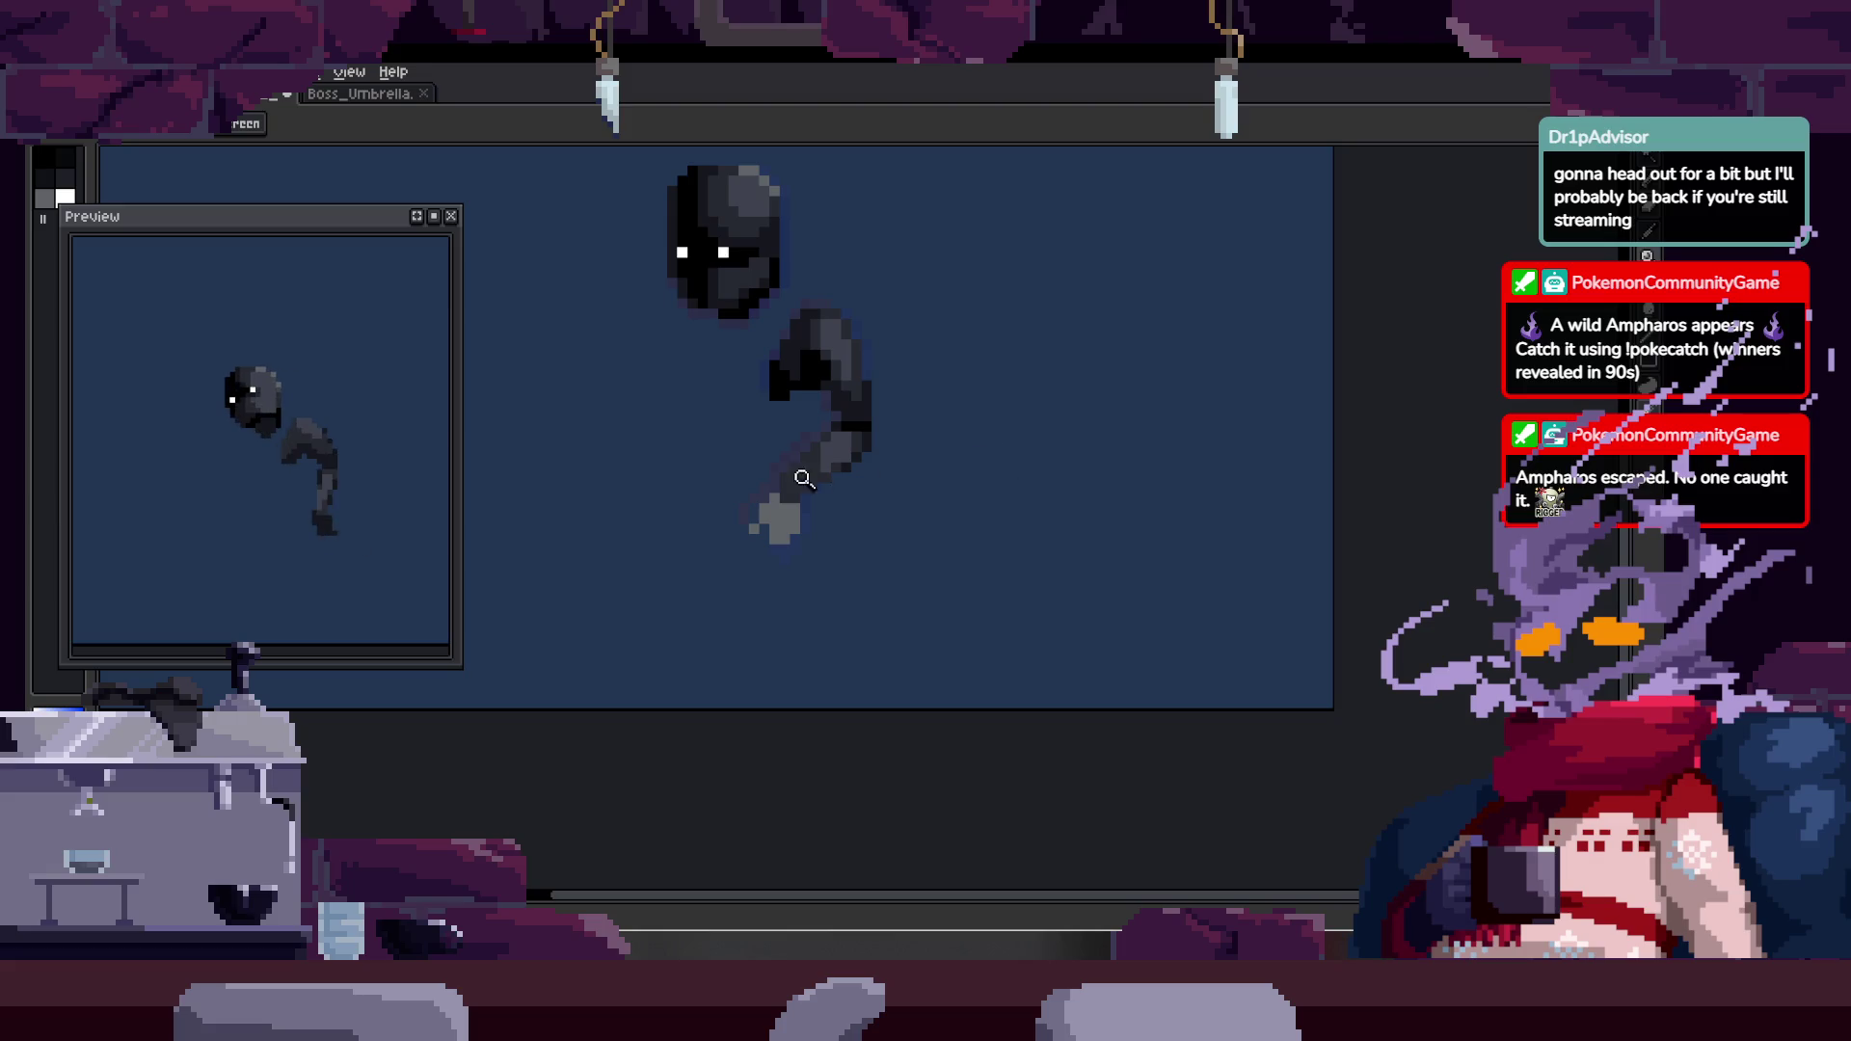
scroll(809, 481, "up", 5)
key("b")
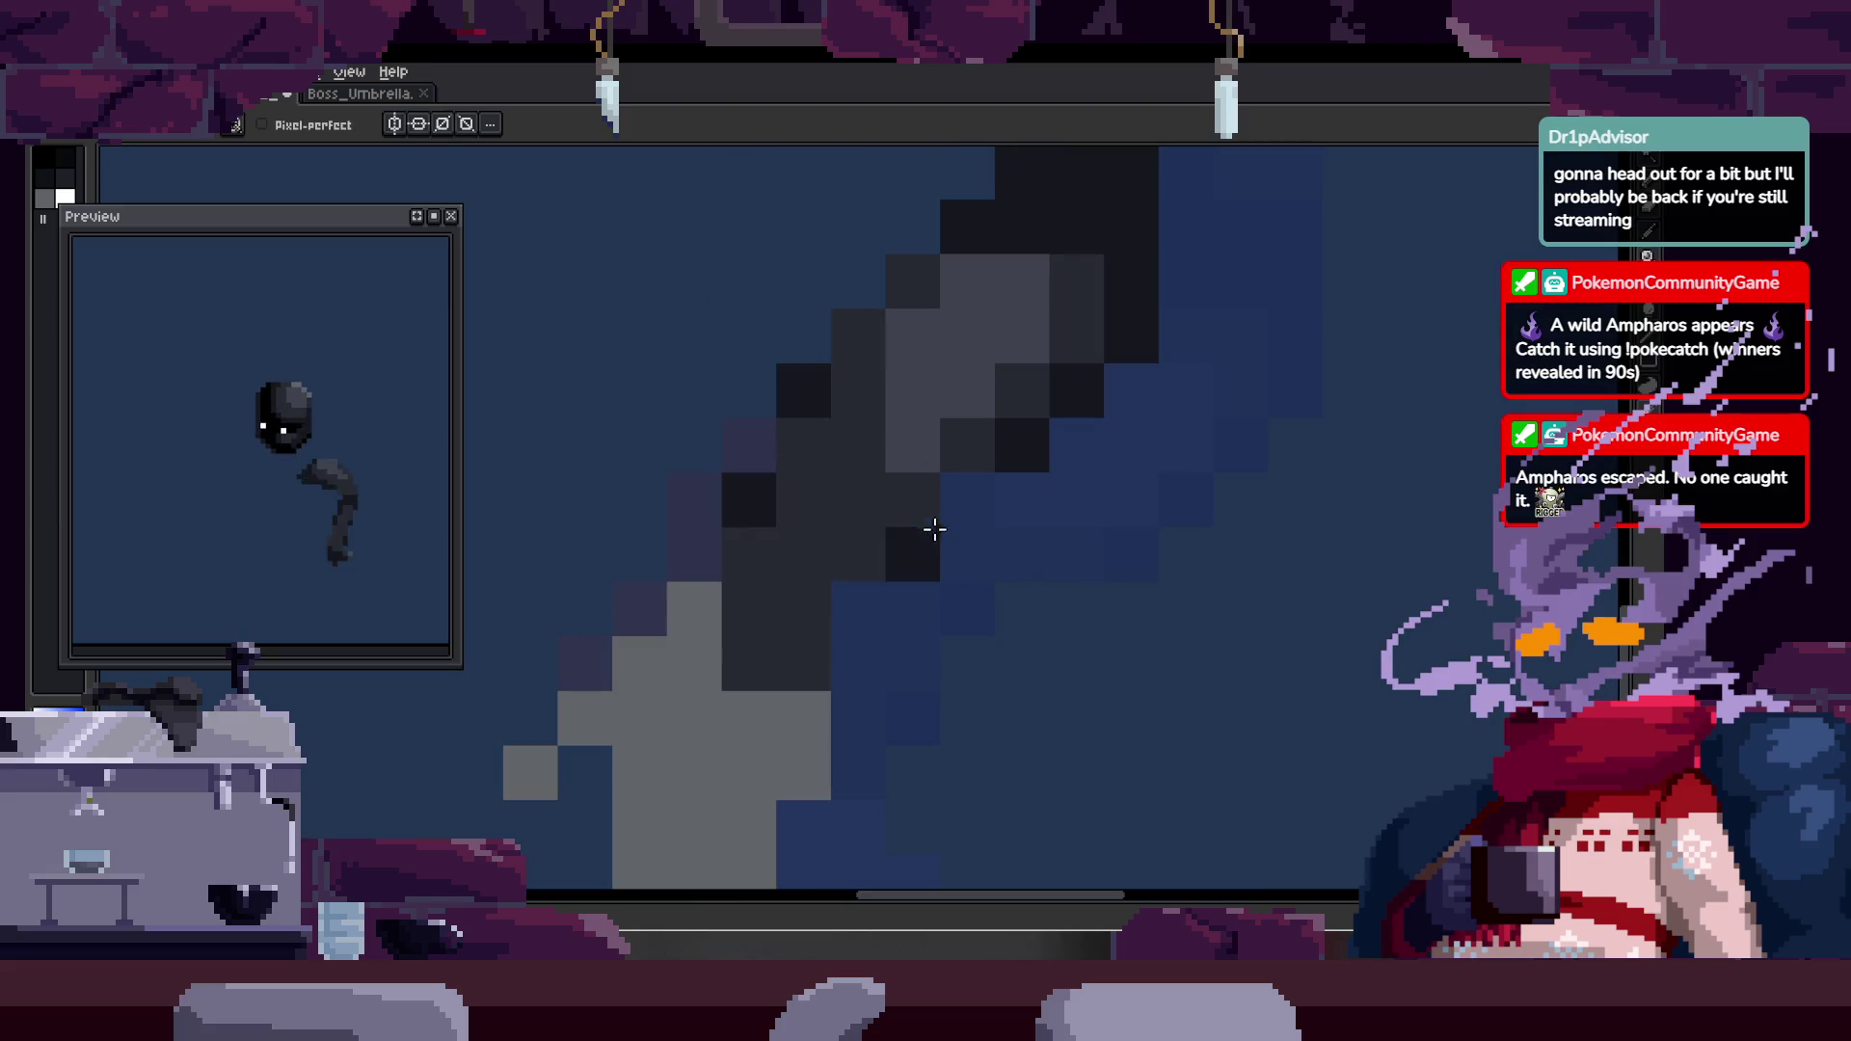
left_click_drag(965, 496, 797, 449)
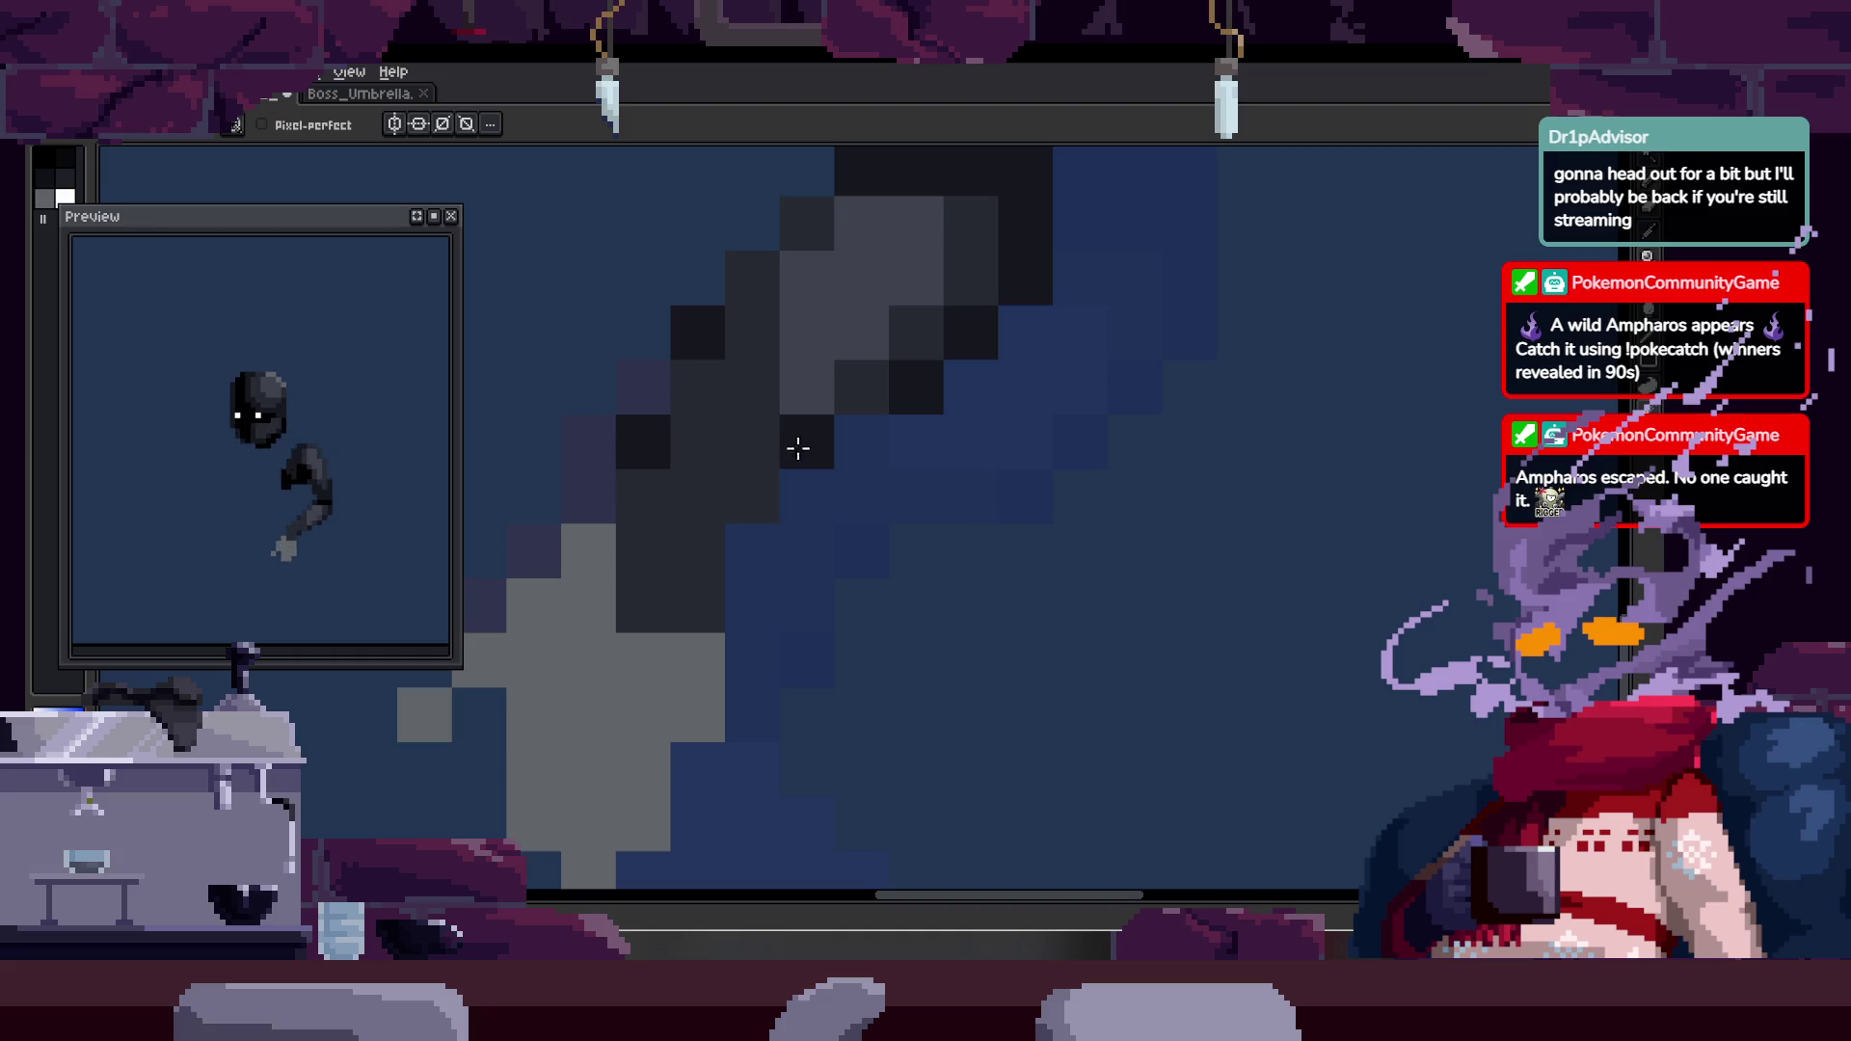
key("ctrl+z")
- Move a dark arm pixel higher and clear two stray arm pixels to background
left_click(810, 488)
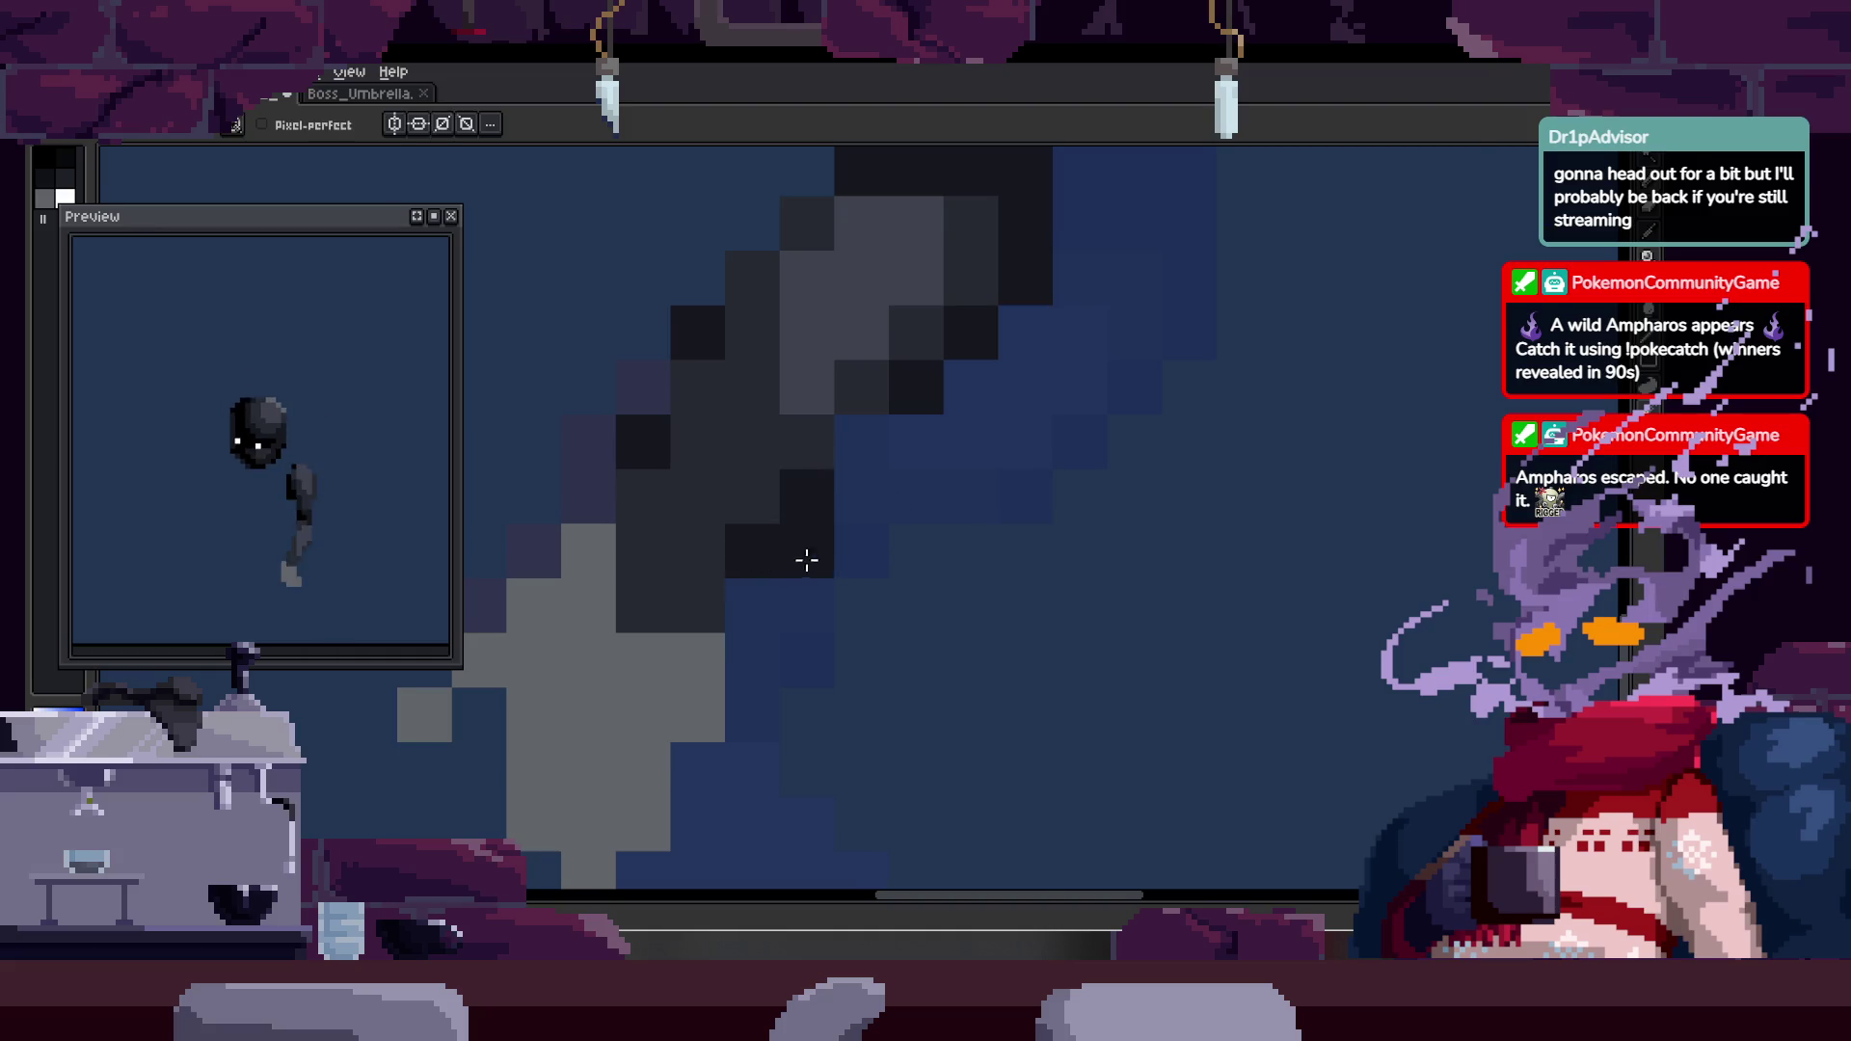
key("ctrl+z")
key("z")
key("ctrl+z")
key("b")
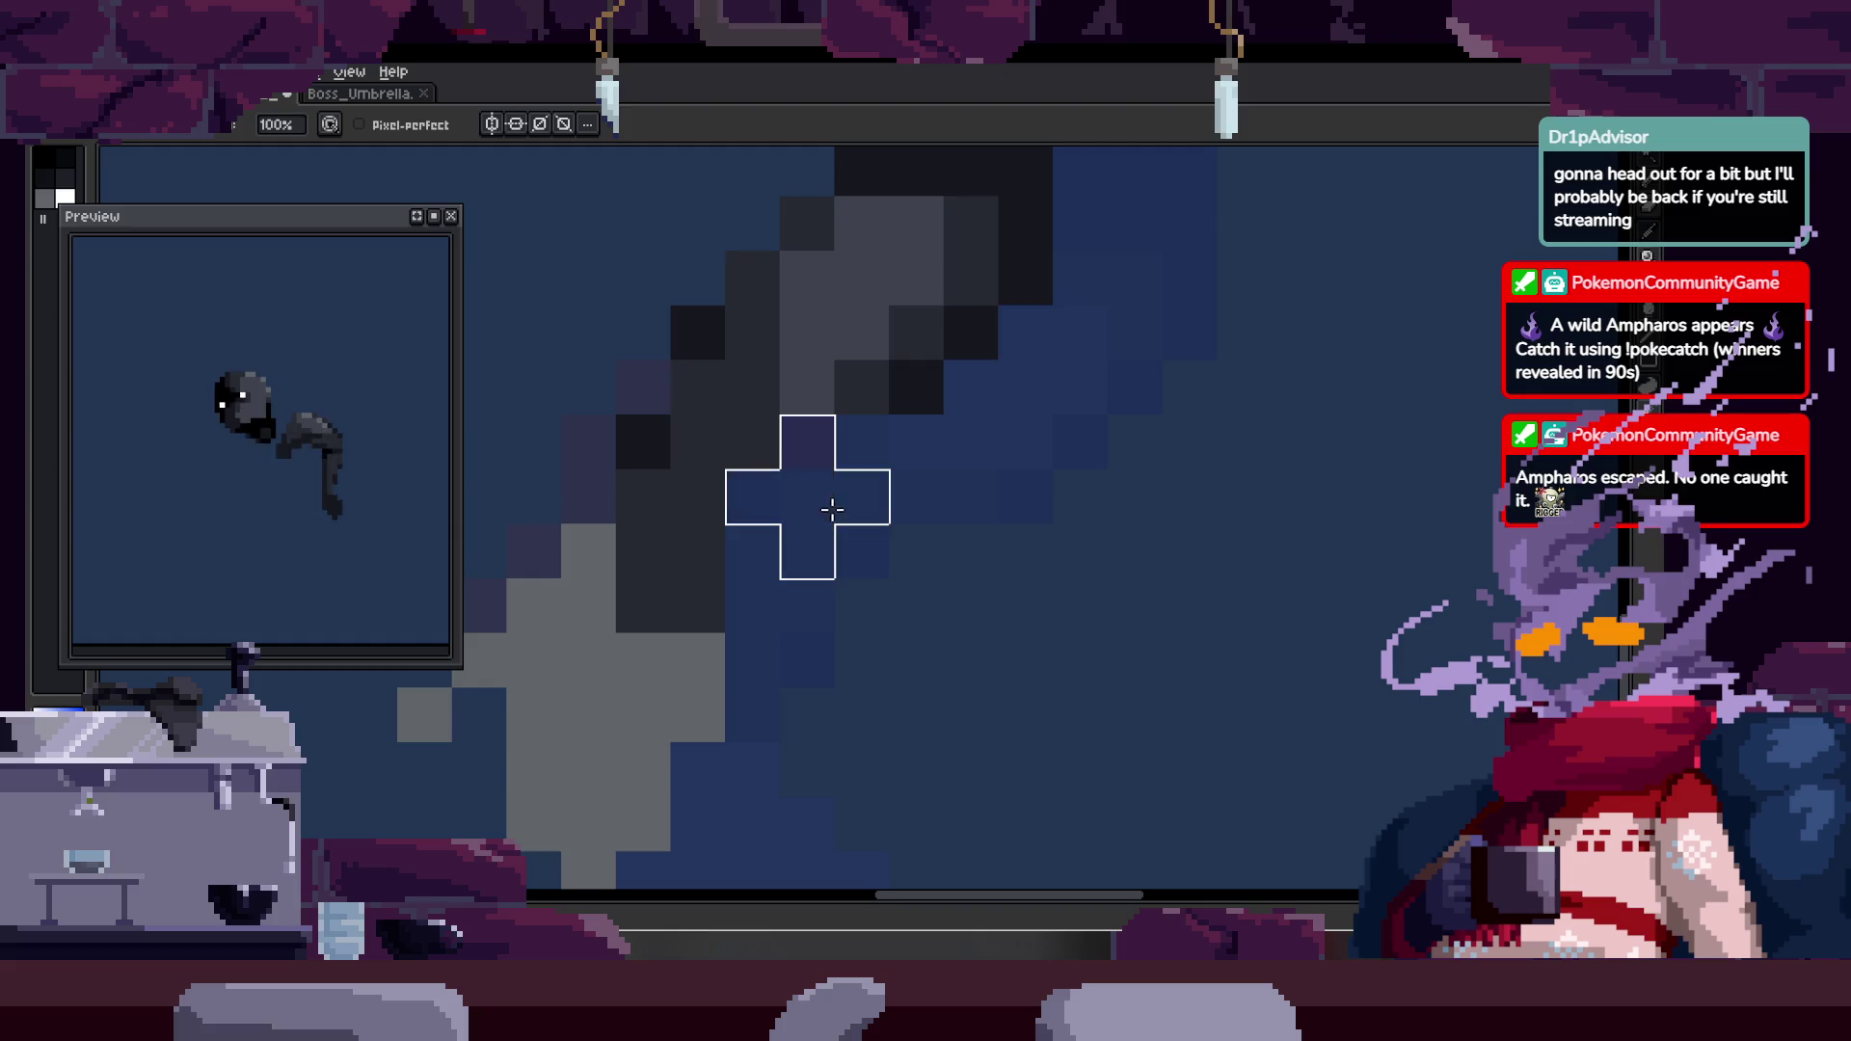
- Zoom out, show the timeline, play the run animation, then hide the timeline
key("z")
scroll(798, 600, "down", 3)
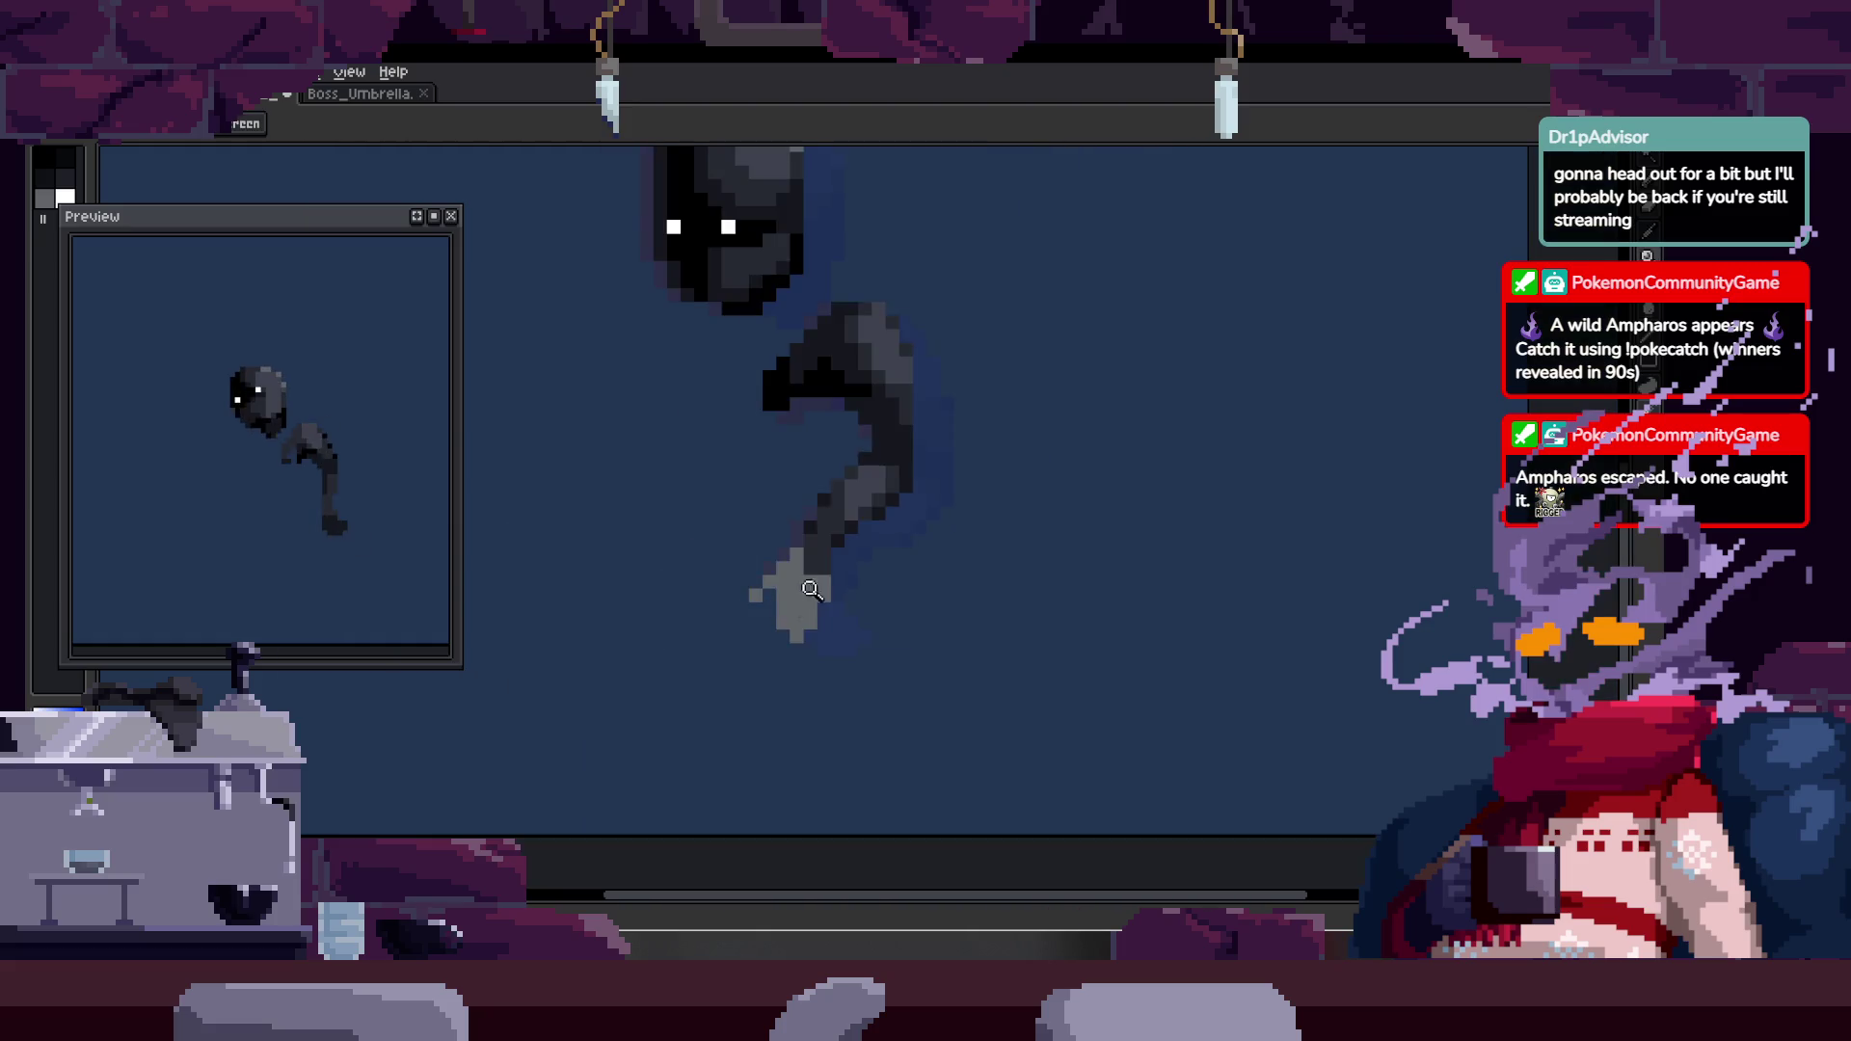
key("Tab")
key("Return")
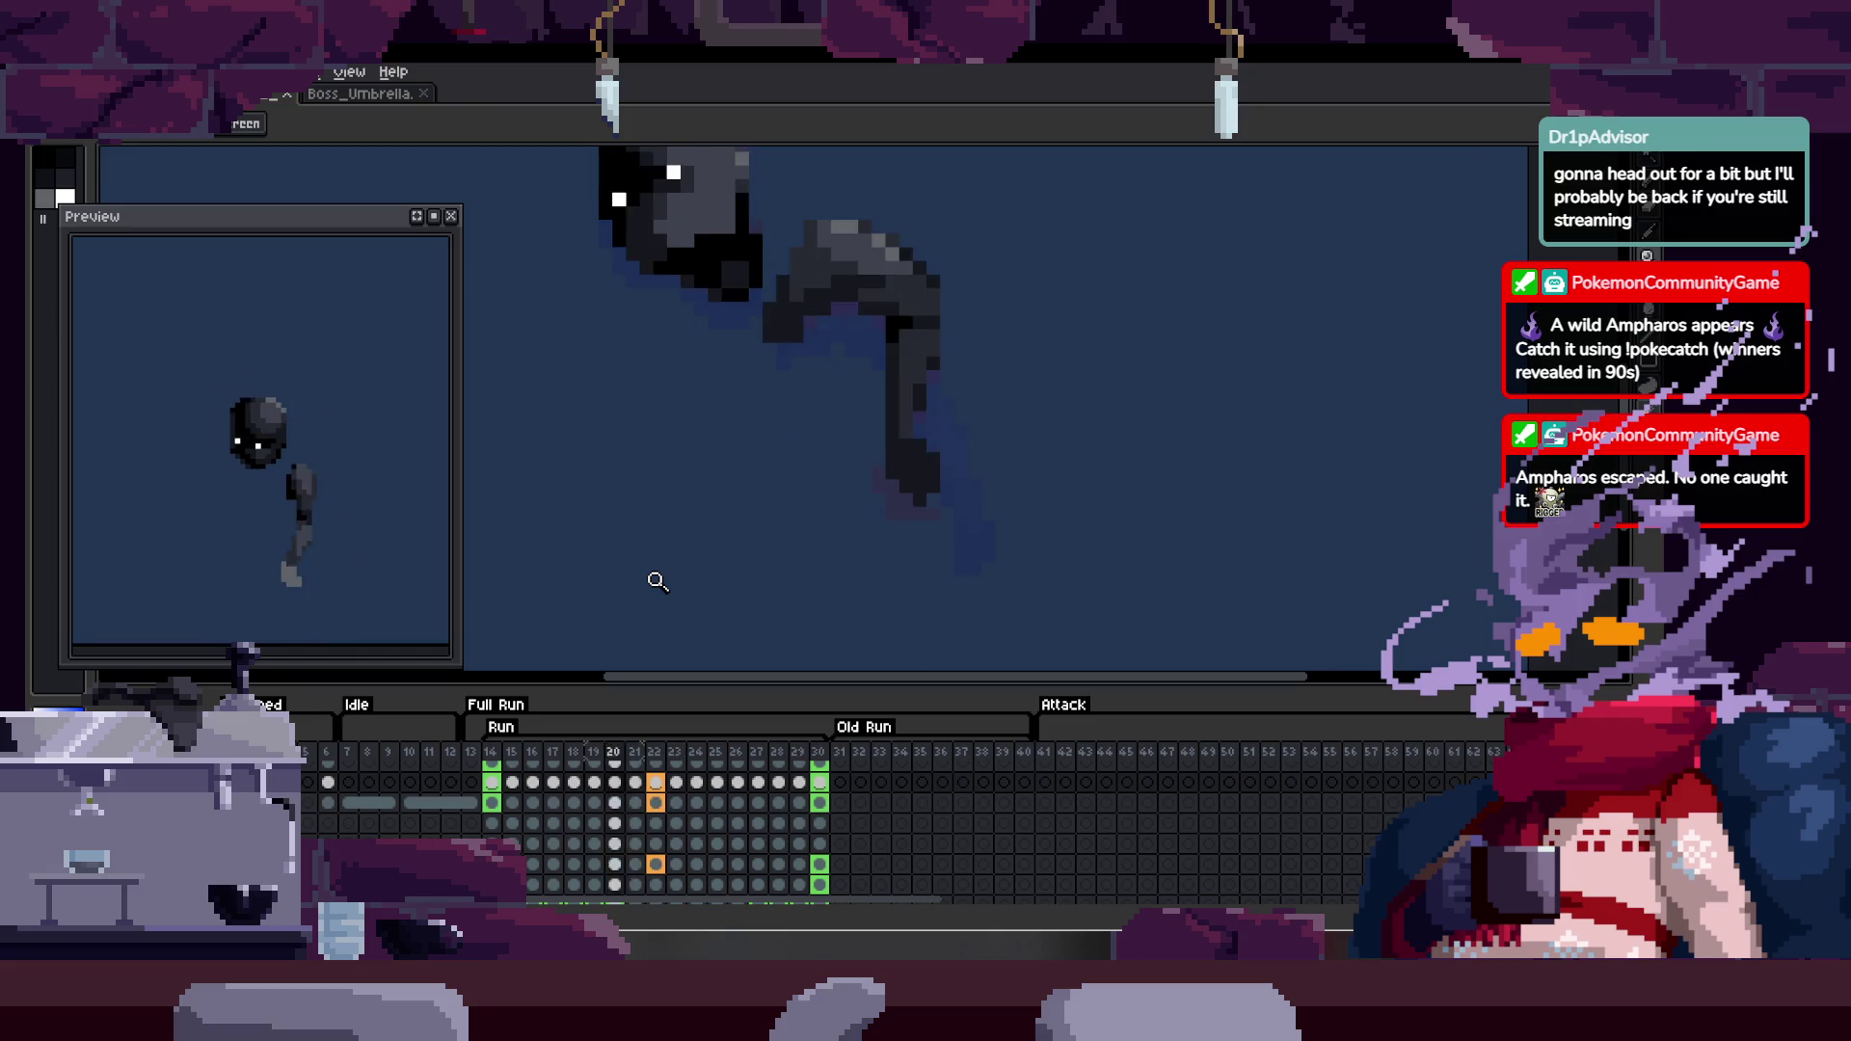
key("Tab")
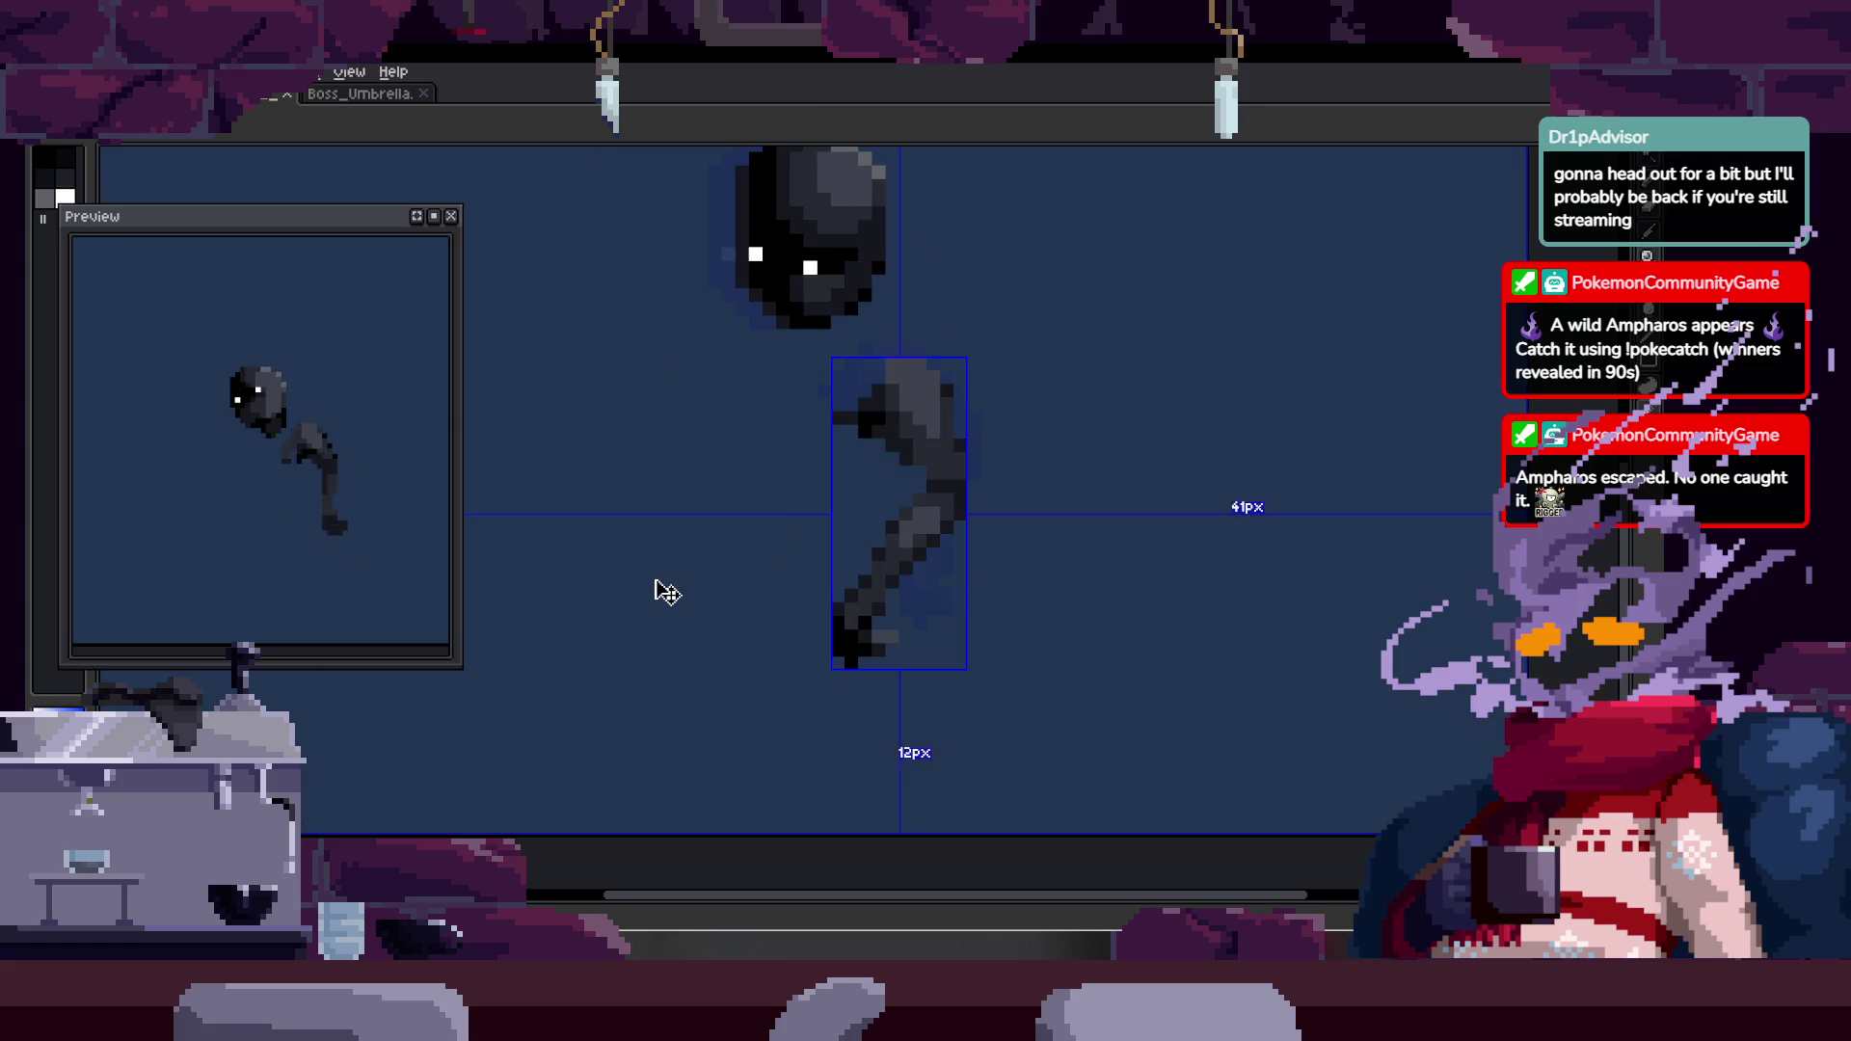
- Zoom in on the arm and sample its lighter grey, then its dark colour
scroll(992, 537, "up", 5)
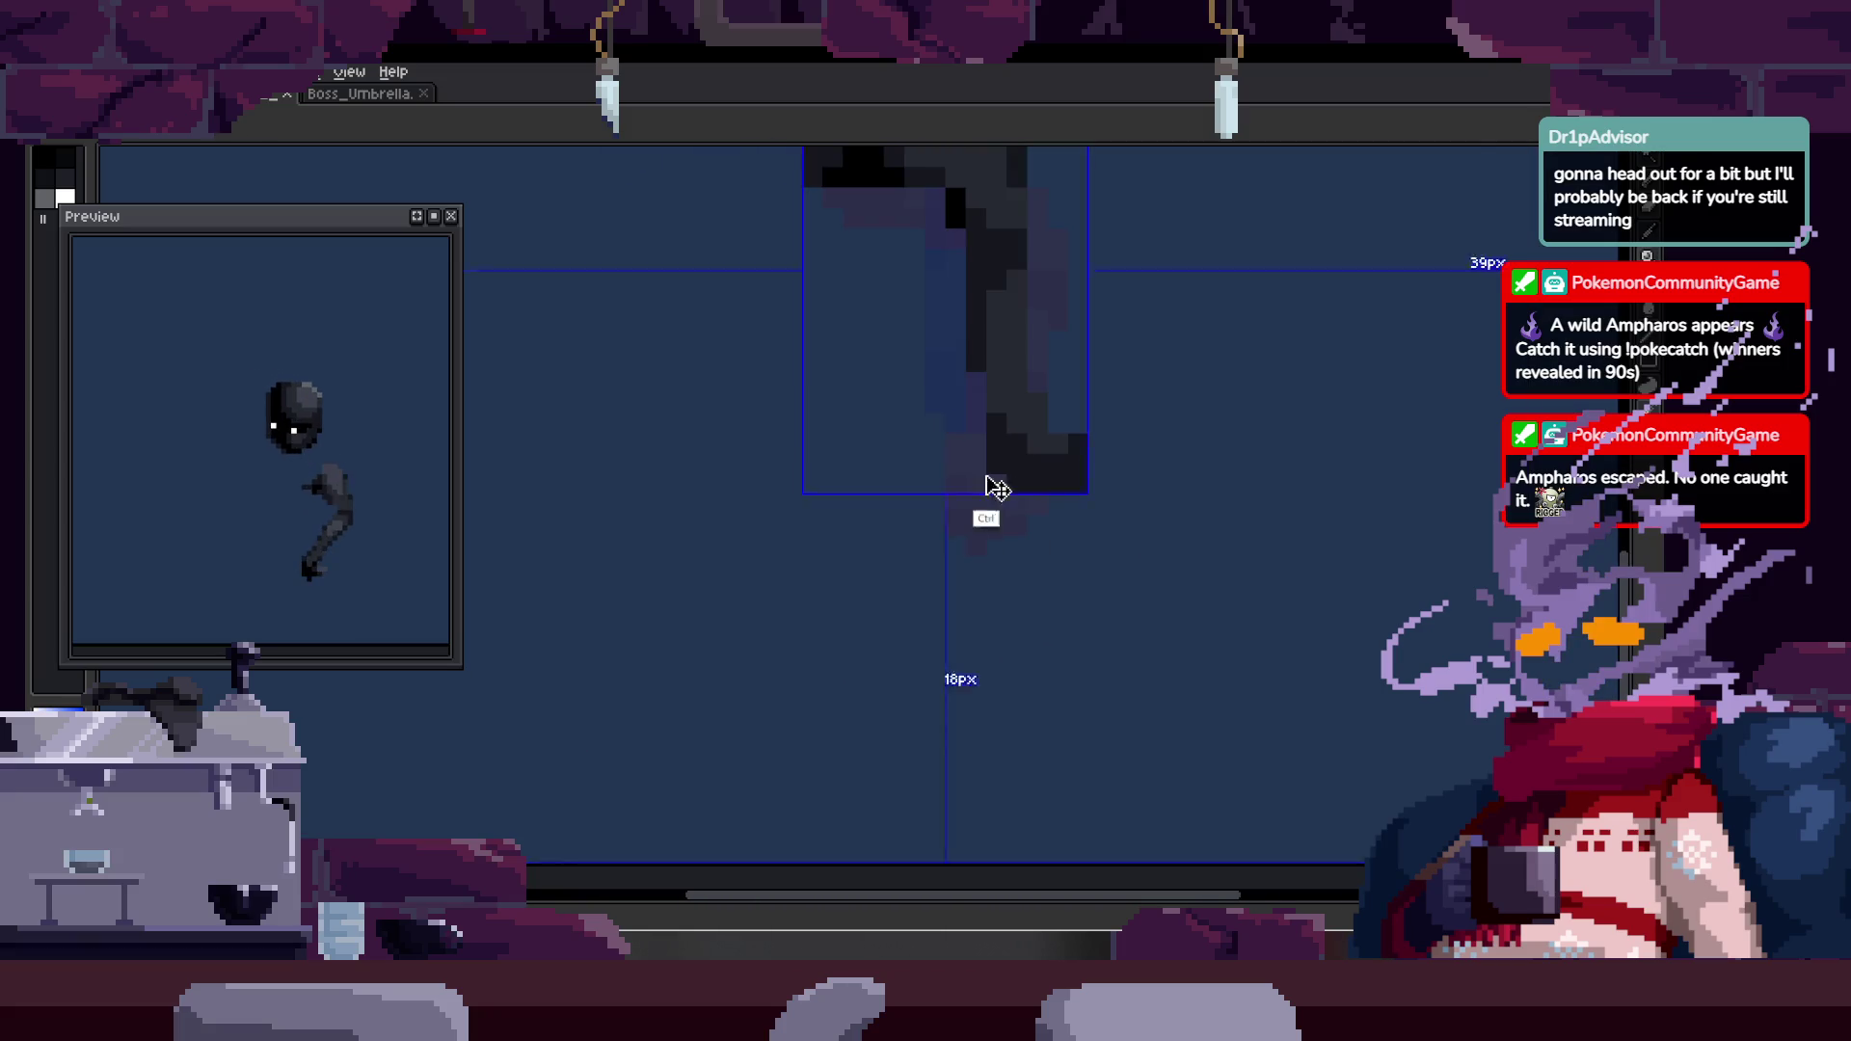
scroll(1090, 517, "down", 2)
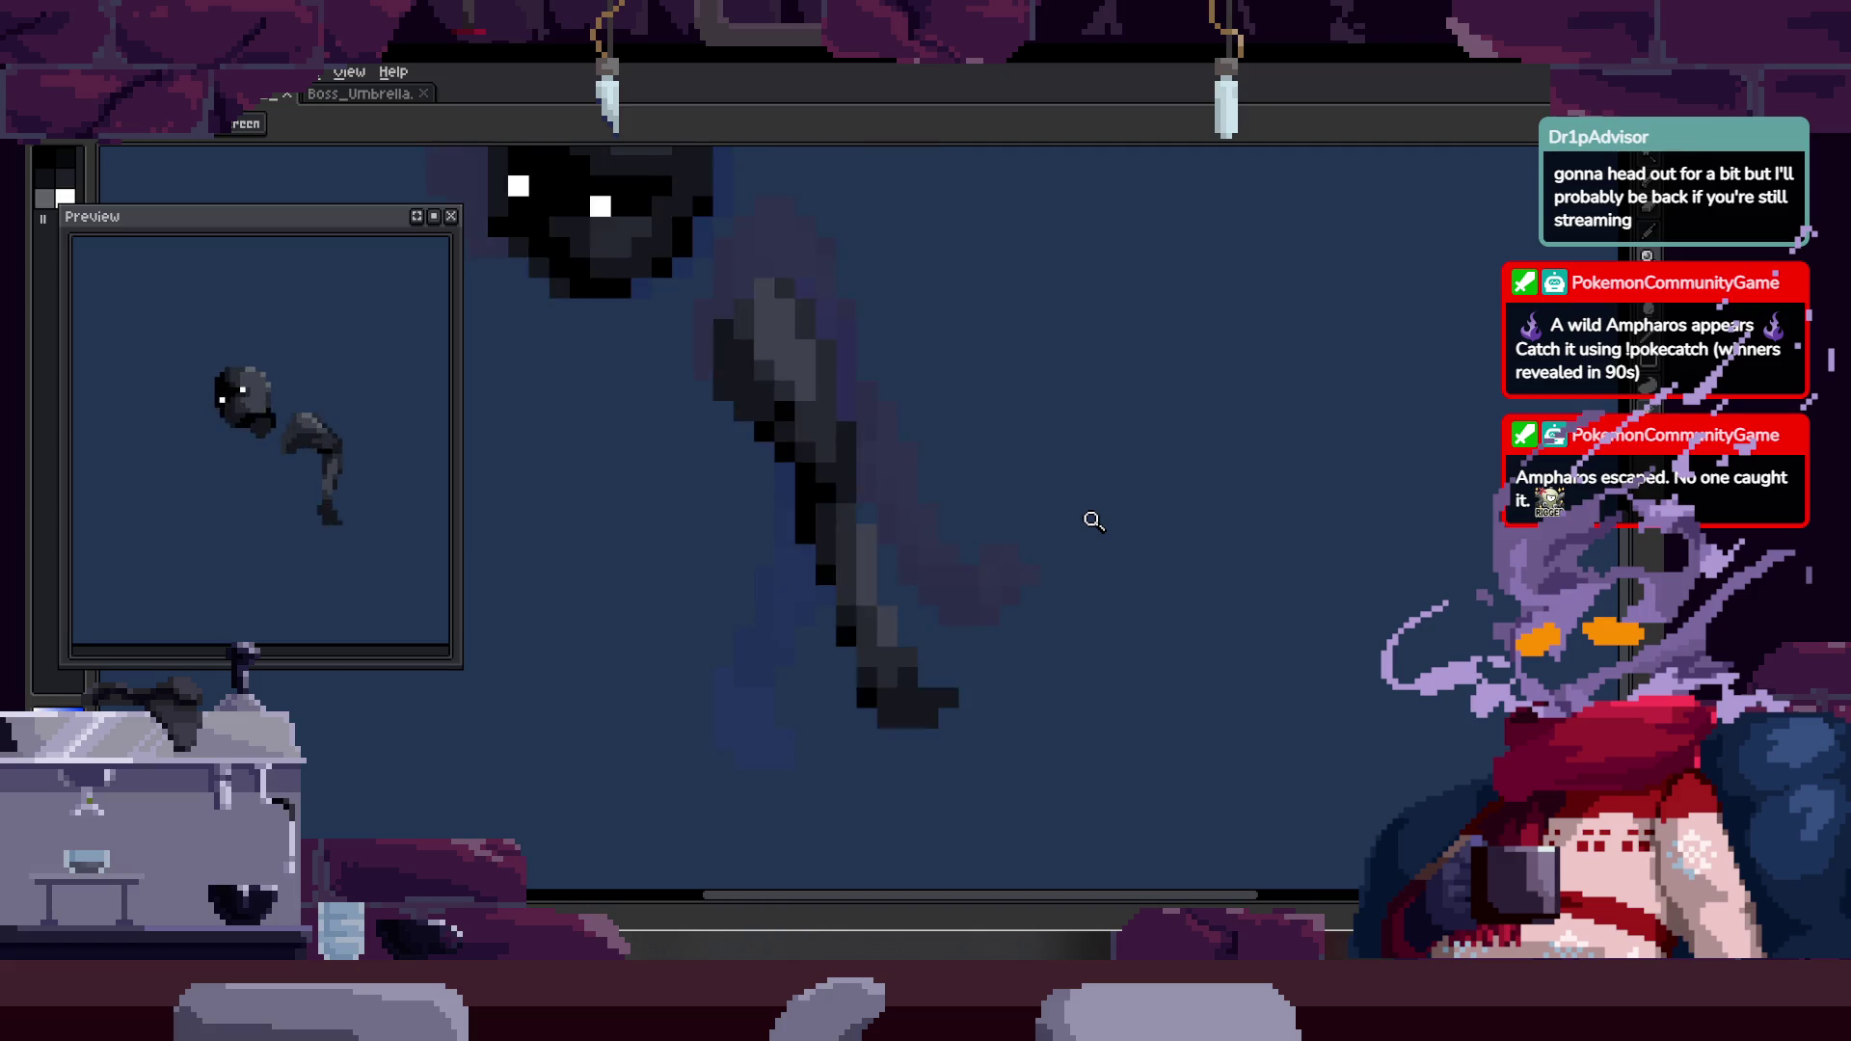
key("i")
key("z")
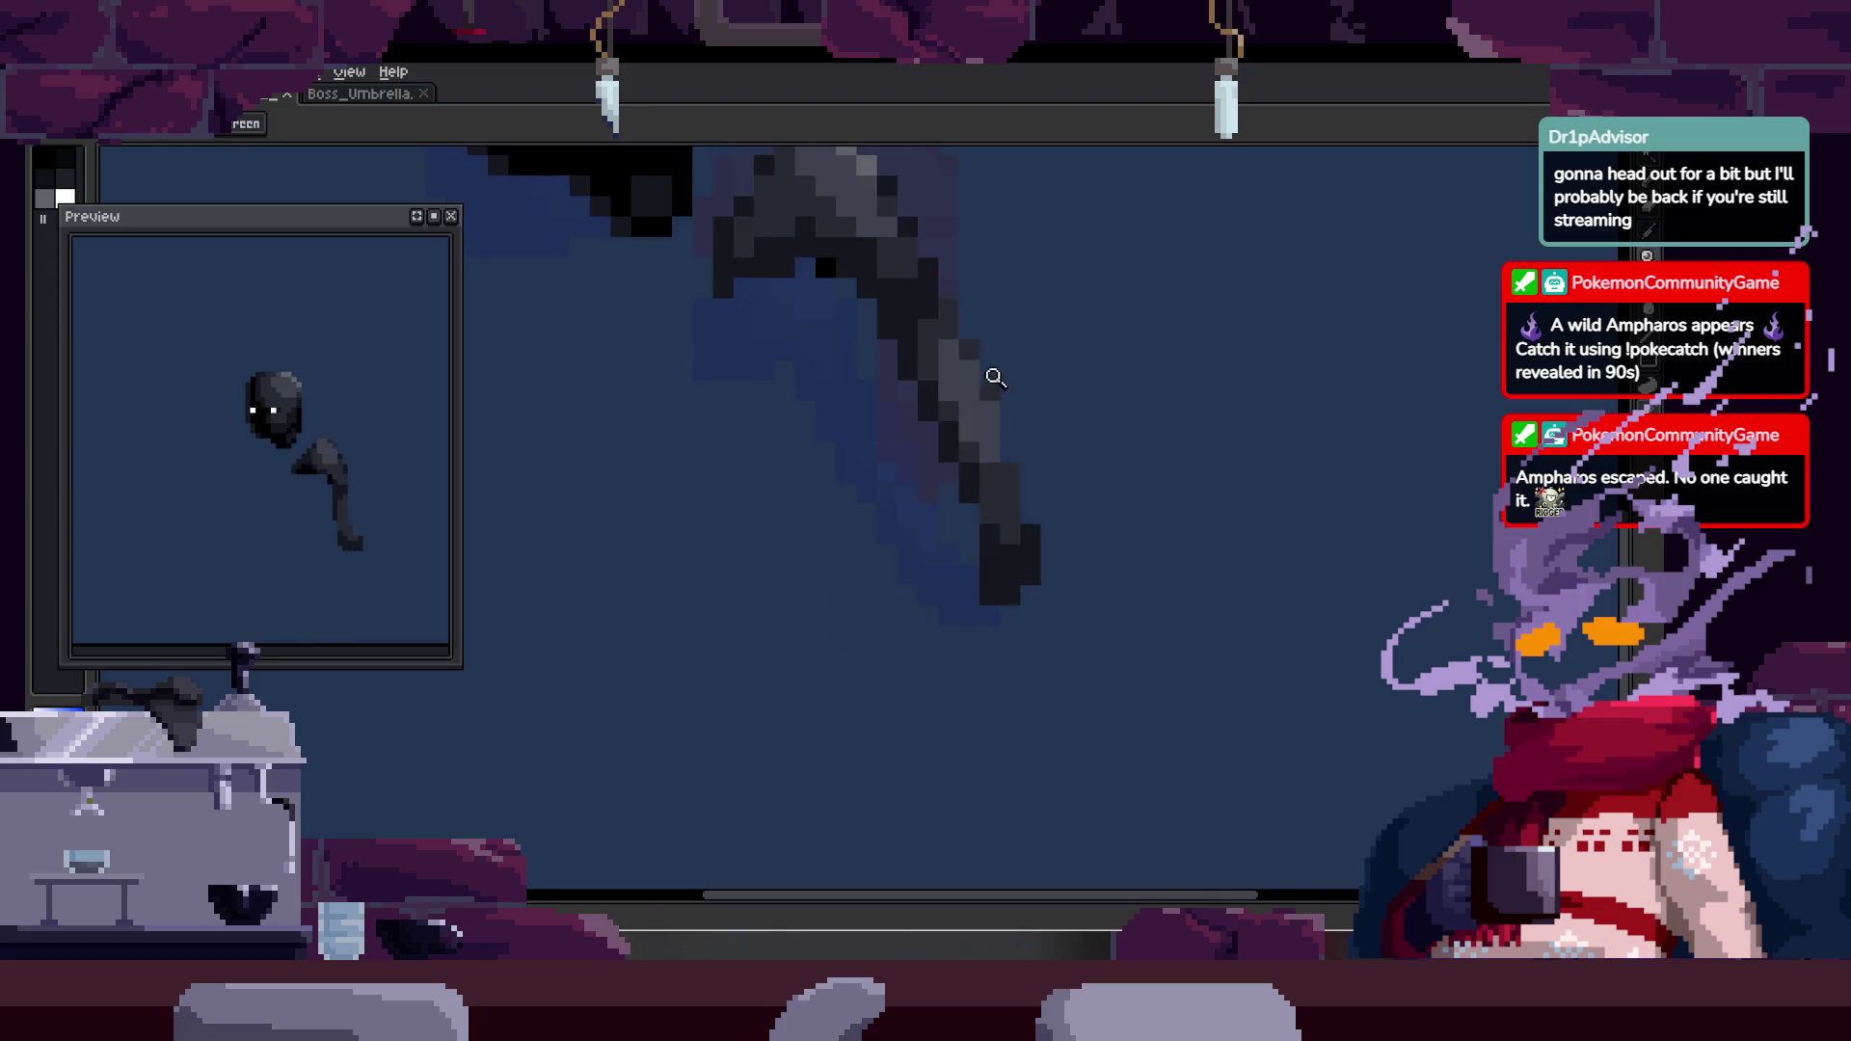
left_click(727, 670)
key("b")
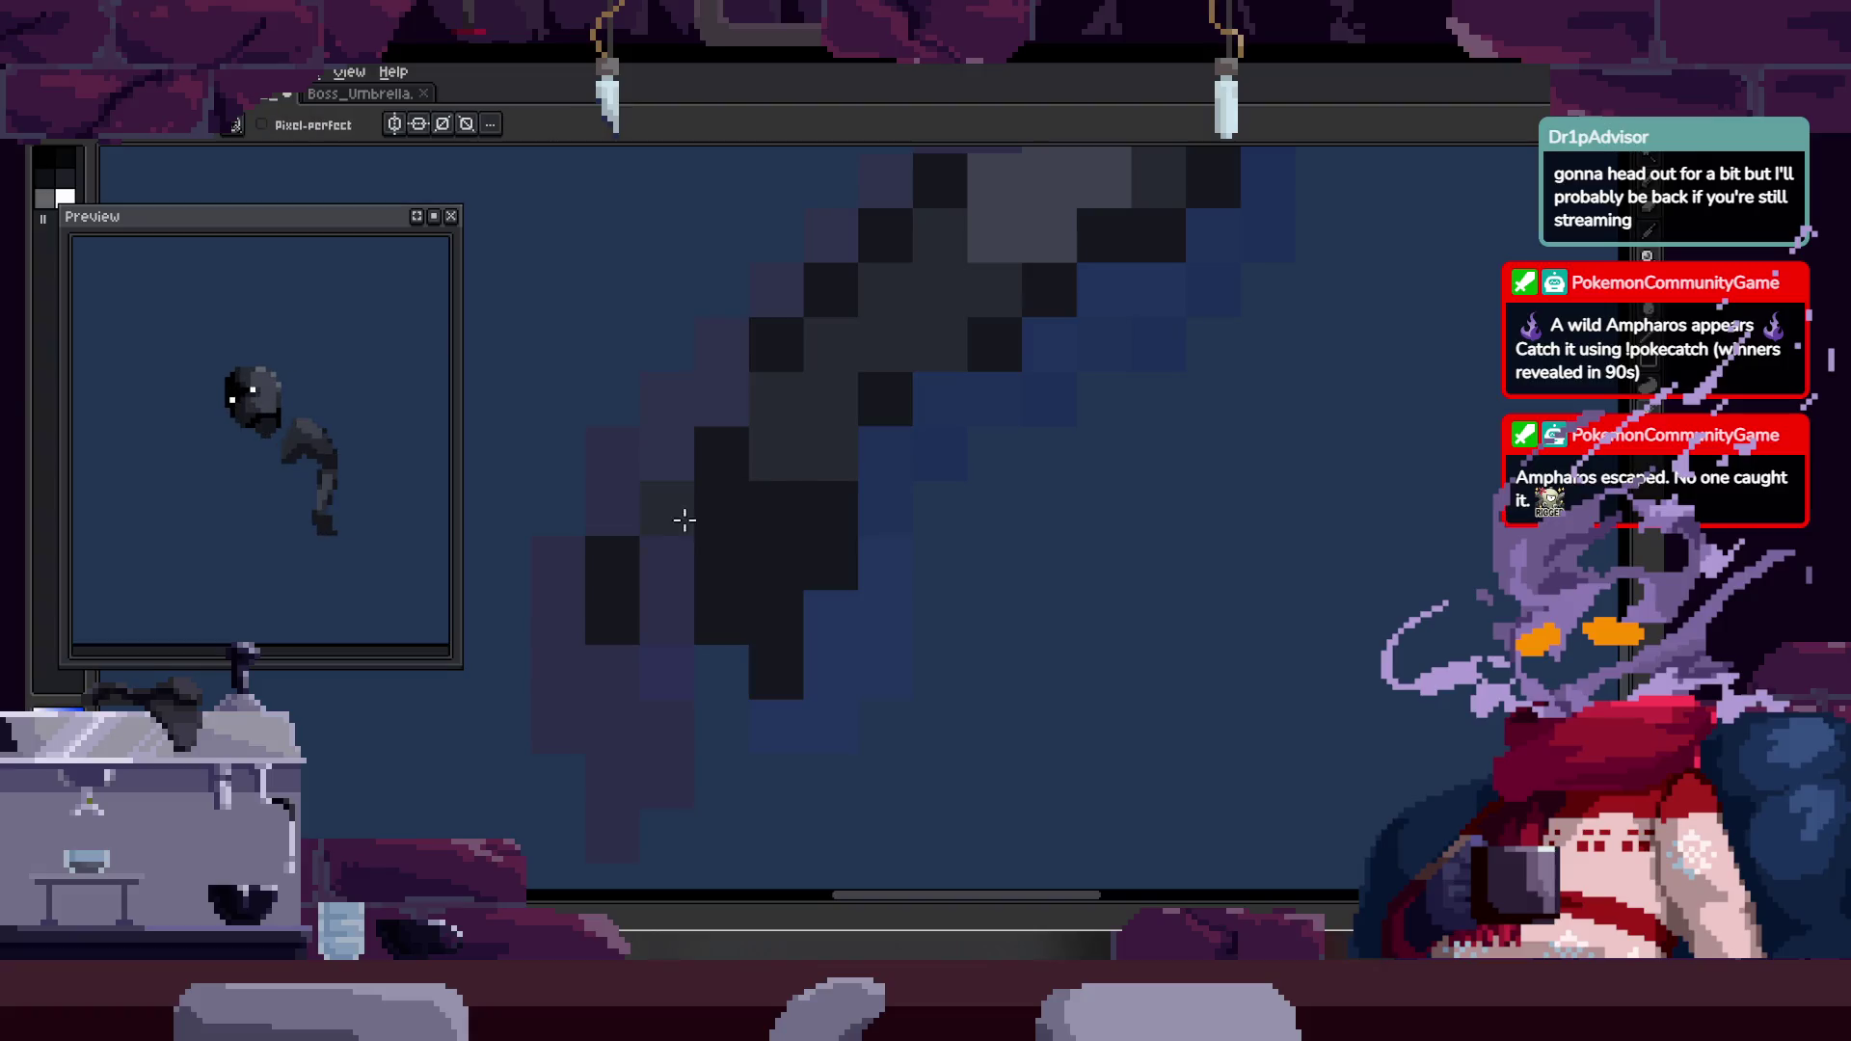
key("alt")
left_click(1065, 183, "alt")
scroll(816, 523, "down", 3)
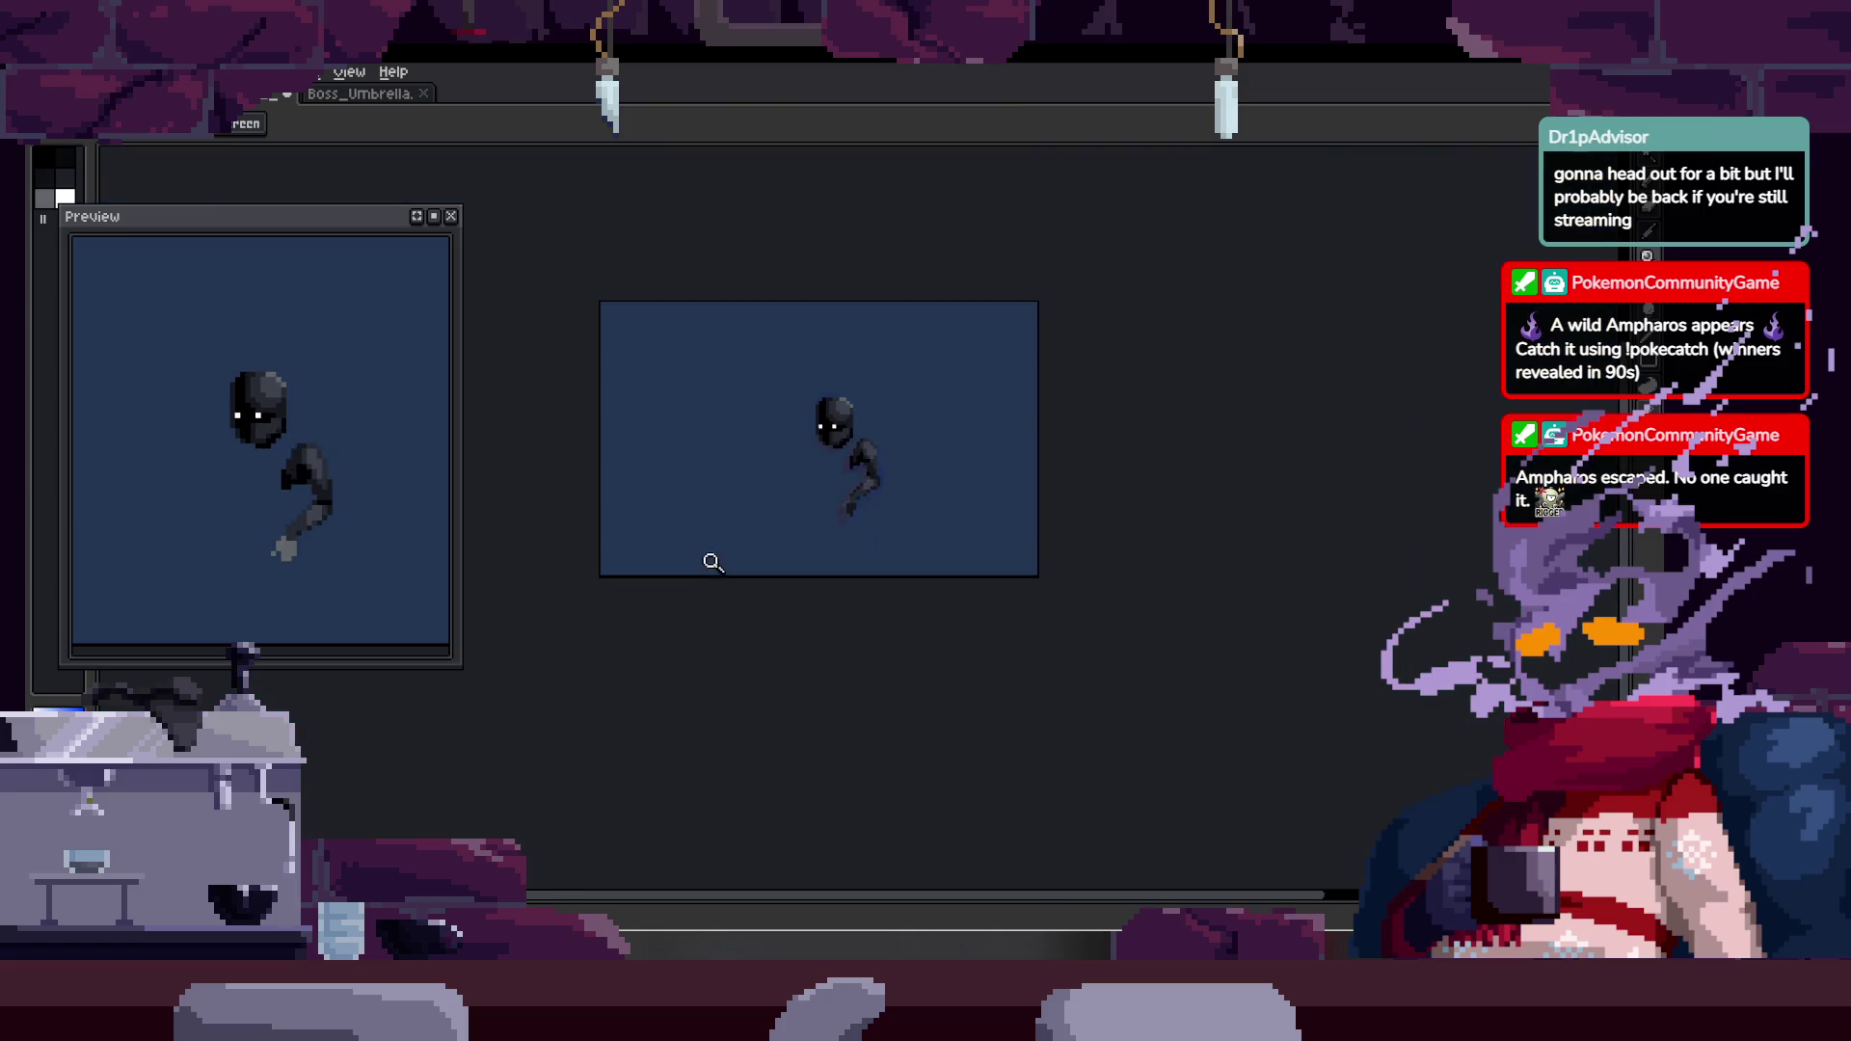
key("z")
scroll(930, 487, "up", 4)
key("alt")
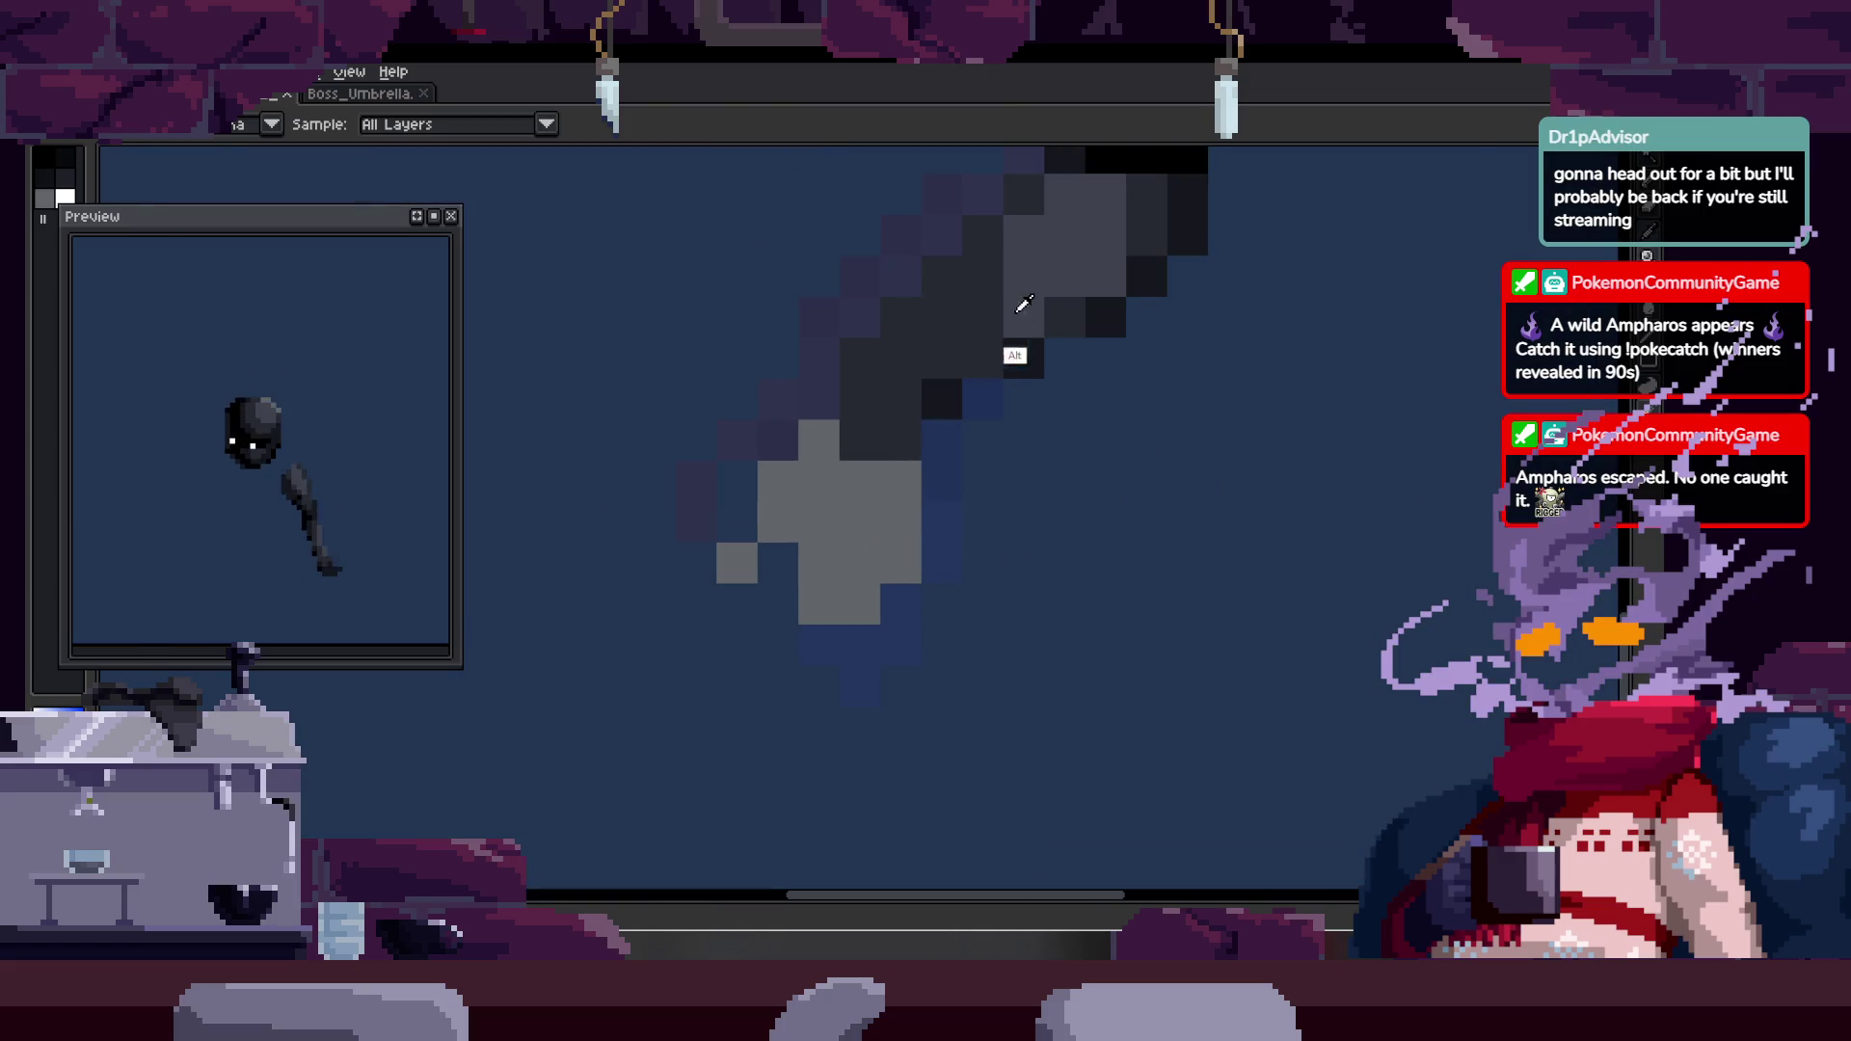
left_click(987, 310, "alt")
- Paint dark pixels over the arm's grey area and along its edge
mouse_move(778, 482)
left_mouse_down()
mouse_move(816, 453)
mouse_move(816, 577)
mouse_move(850, 598)
left_mouse_up()
left_click(942, 399, "alt")
mouse_move(759, 542)
left_mouse_down()
mouse_move(736, 563)
mouse_move(778, 522)
left_mouse_up()
left_click(980, 438, "alt")
left_click(938, 378)
left_click(940, 362, "alt")
left_click(940, 396)
- Darken more of the arm's grey, including the four diagonal arm pixels
key("z")
scroll(881, 488, "down", 2)
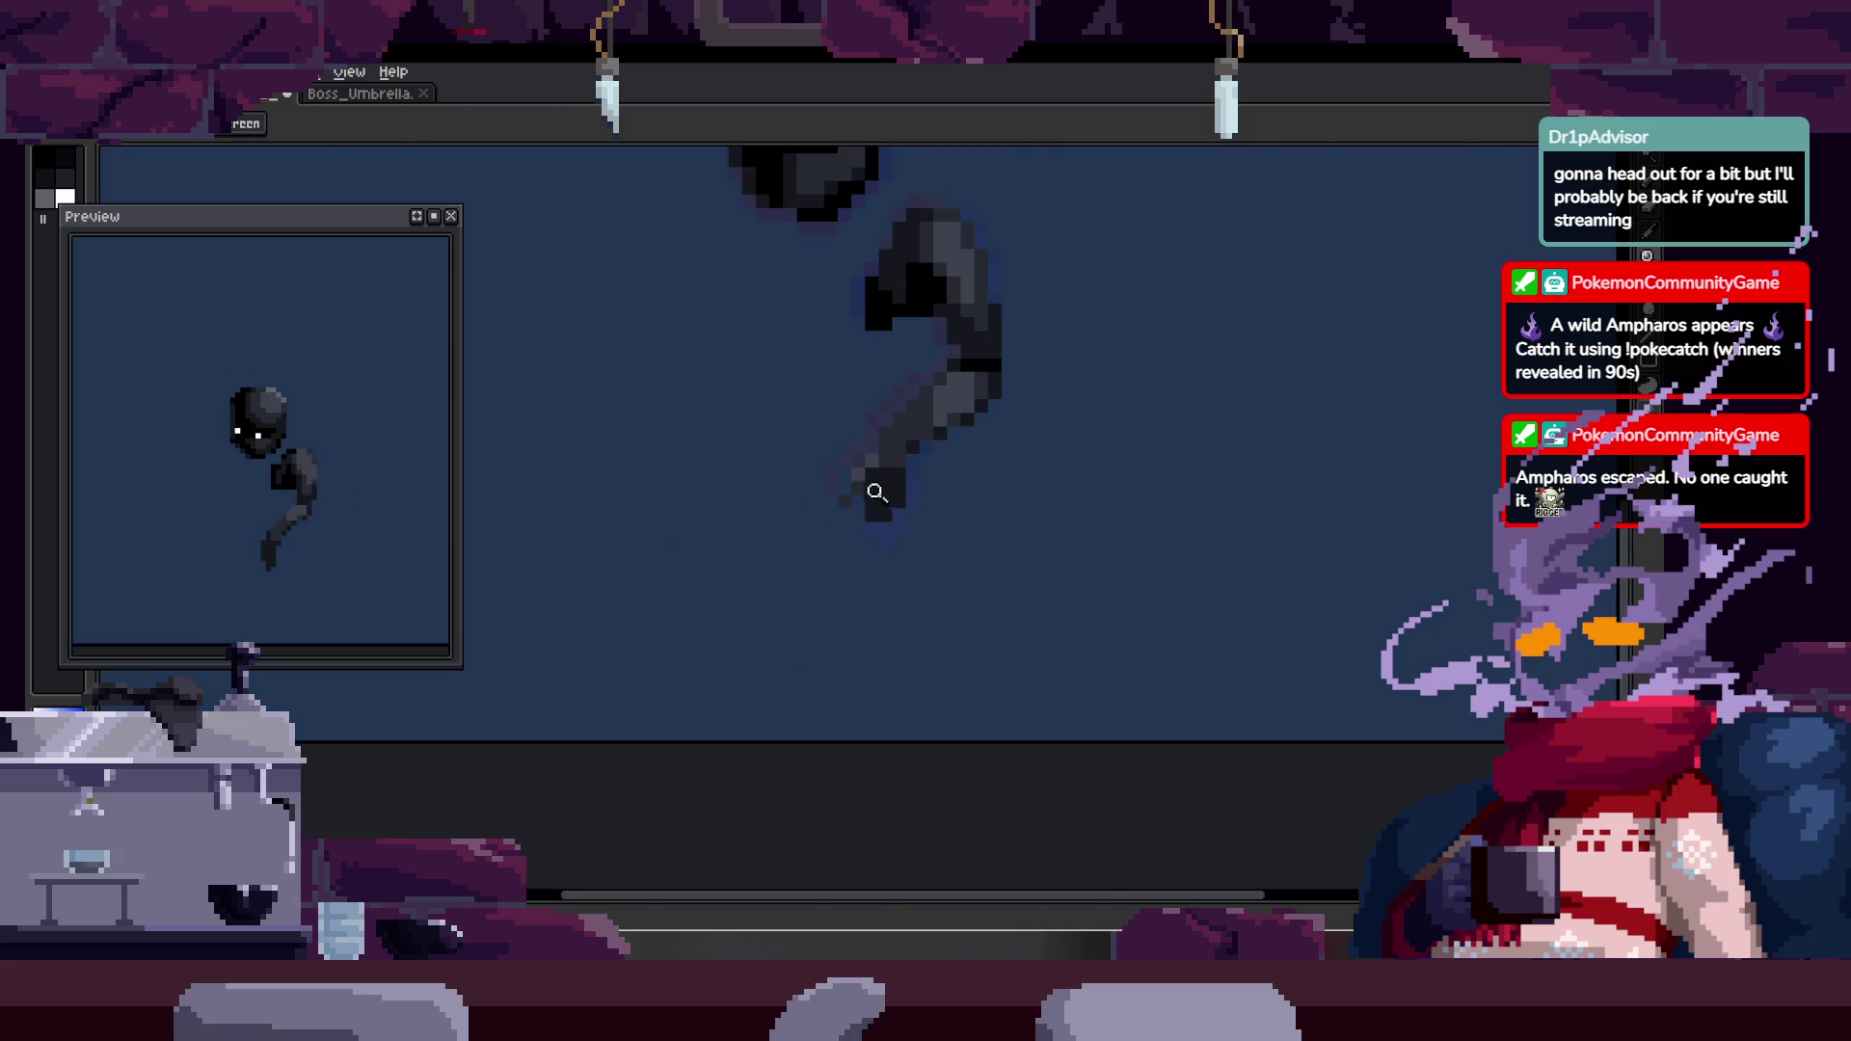
scroll(880, 430, "up", 3)
scroll(964, 434, "down", 4)
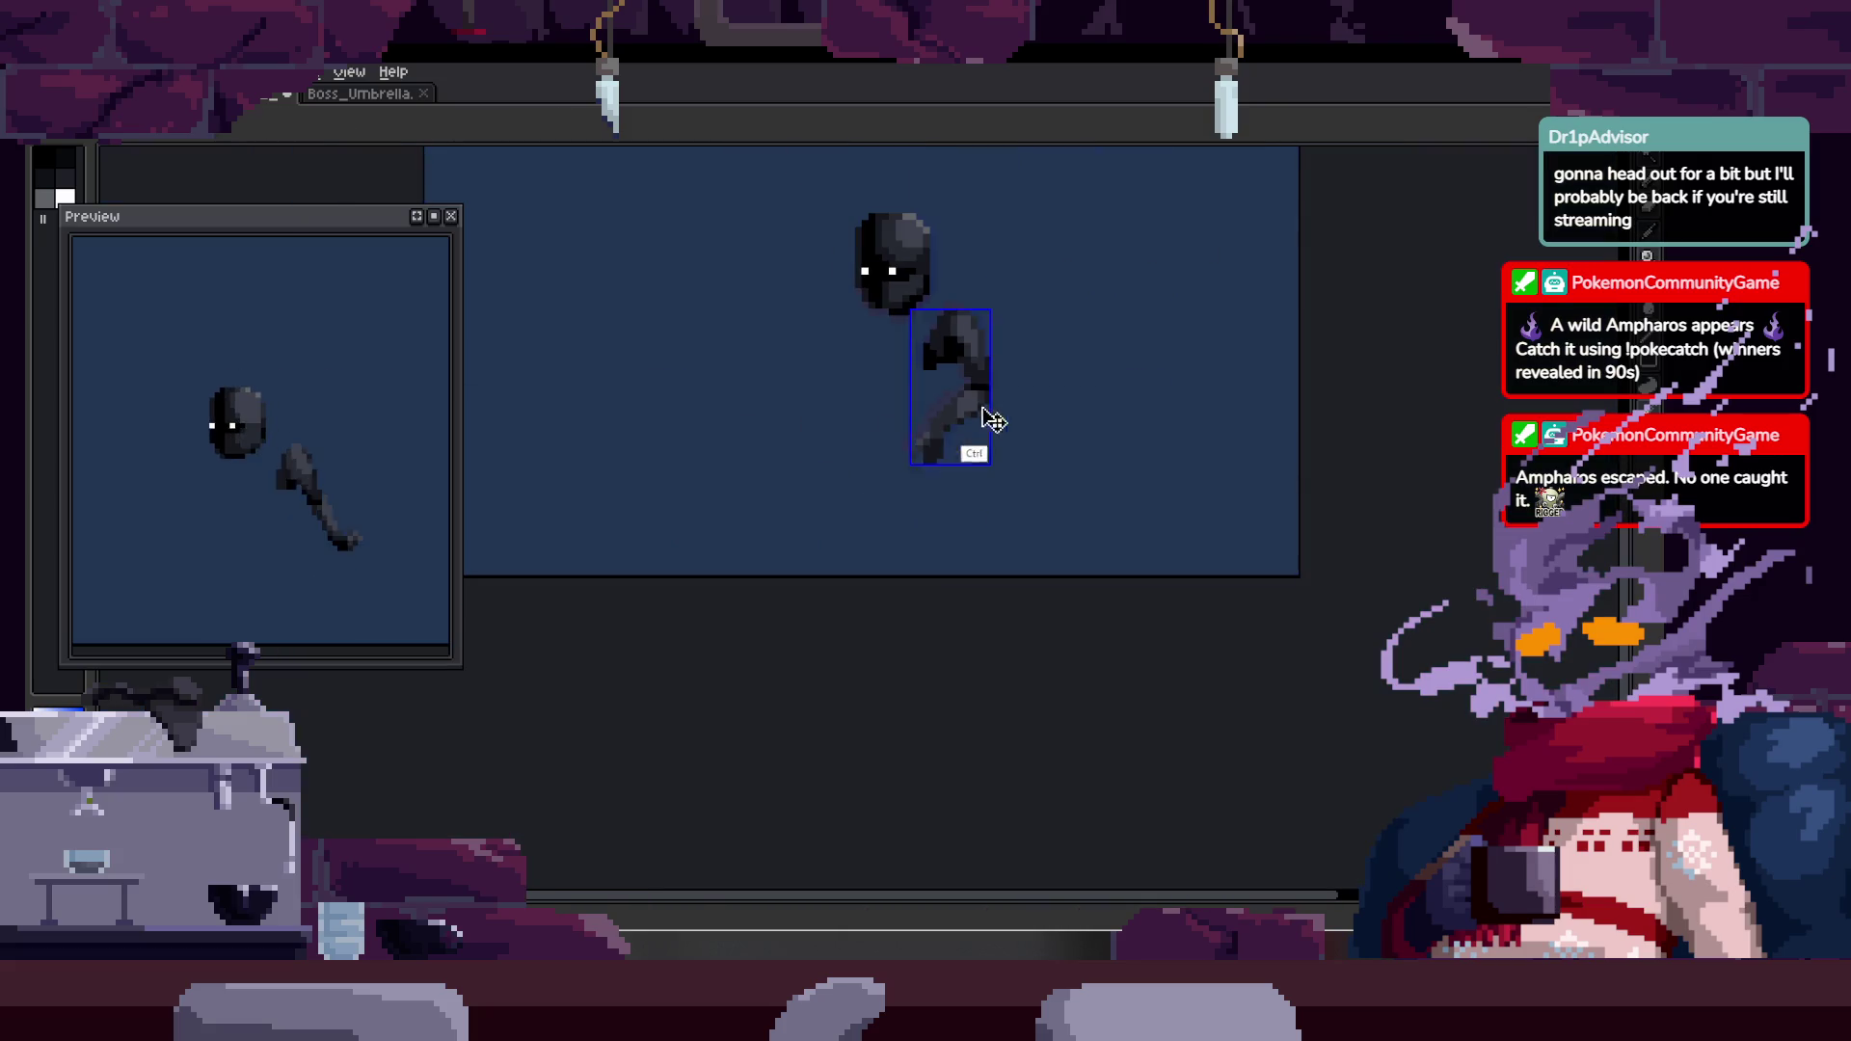
scroll(1032, 395, "up", 3)
mouse_move(1063, 386)
left_mouse_down()
mouse_move(1004, 396)
mouse_move(877, 356)
mouse_move(888, 367)
left_mouse_up()
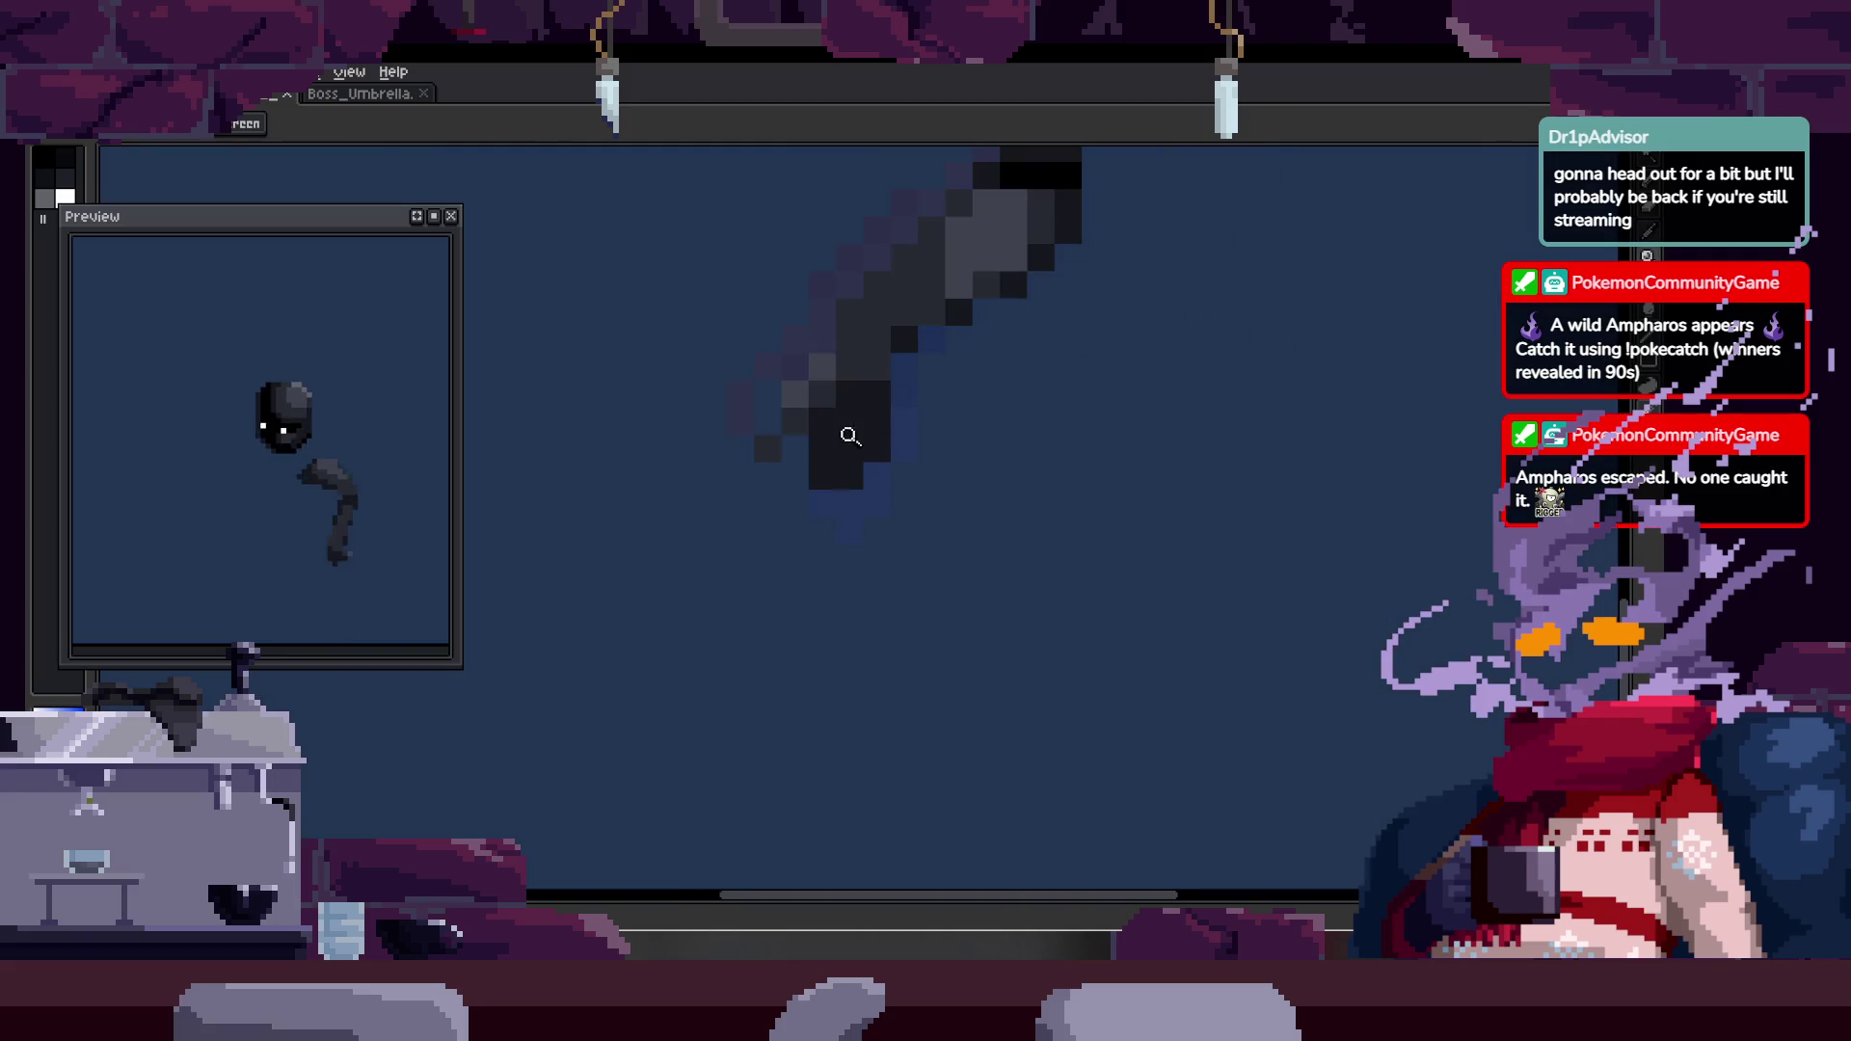
scroll(930, 392, "up", 3)
key("b")
mouse_move(774, 359)
left_mouse_down()
mouse_move(863, 647)
mouse_move(951, 508)
mouse_move(942, 575)
left_mouse_up()
scroll(942, 575, "up", 1)
left_click(839, 425)
mouse_move(839, 425)
left_mouse_down()
mouse_move(785, 343)
mouse_move(674, 504)
mouse_move(597, 524)
mouse_move(478, 622)
left_mouse_up()
- Add grey highlight pixels and a grey column down the arm
scroll(721, 399, "down", 3)
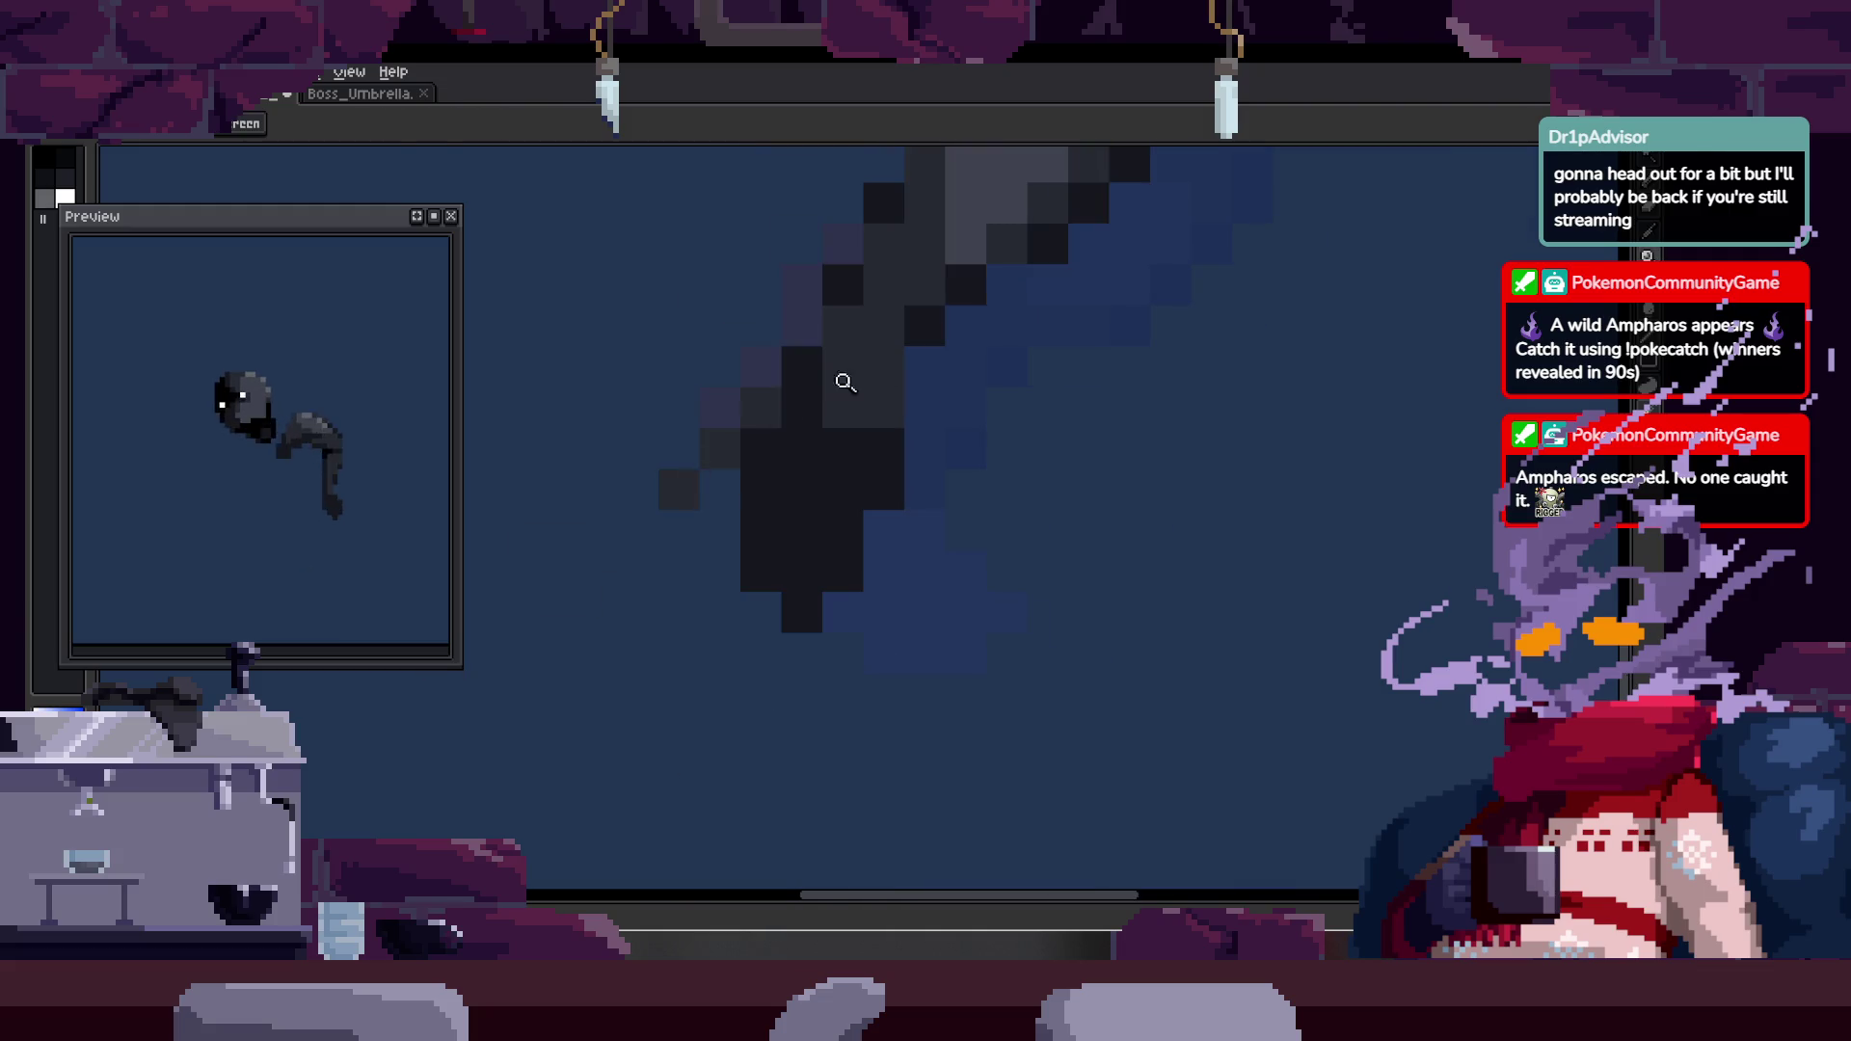
left_click(794, 372, "alt")
left_click(806, 405)
left_click(761, 414, "alt")
left_click_drag(761, 434, 825, 465)
scroll(825, 465, "down", 3)
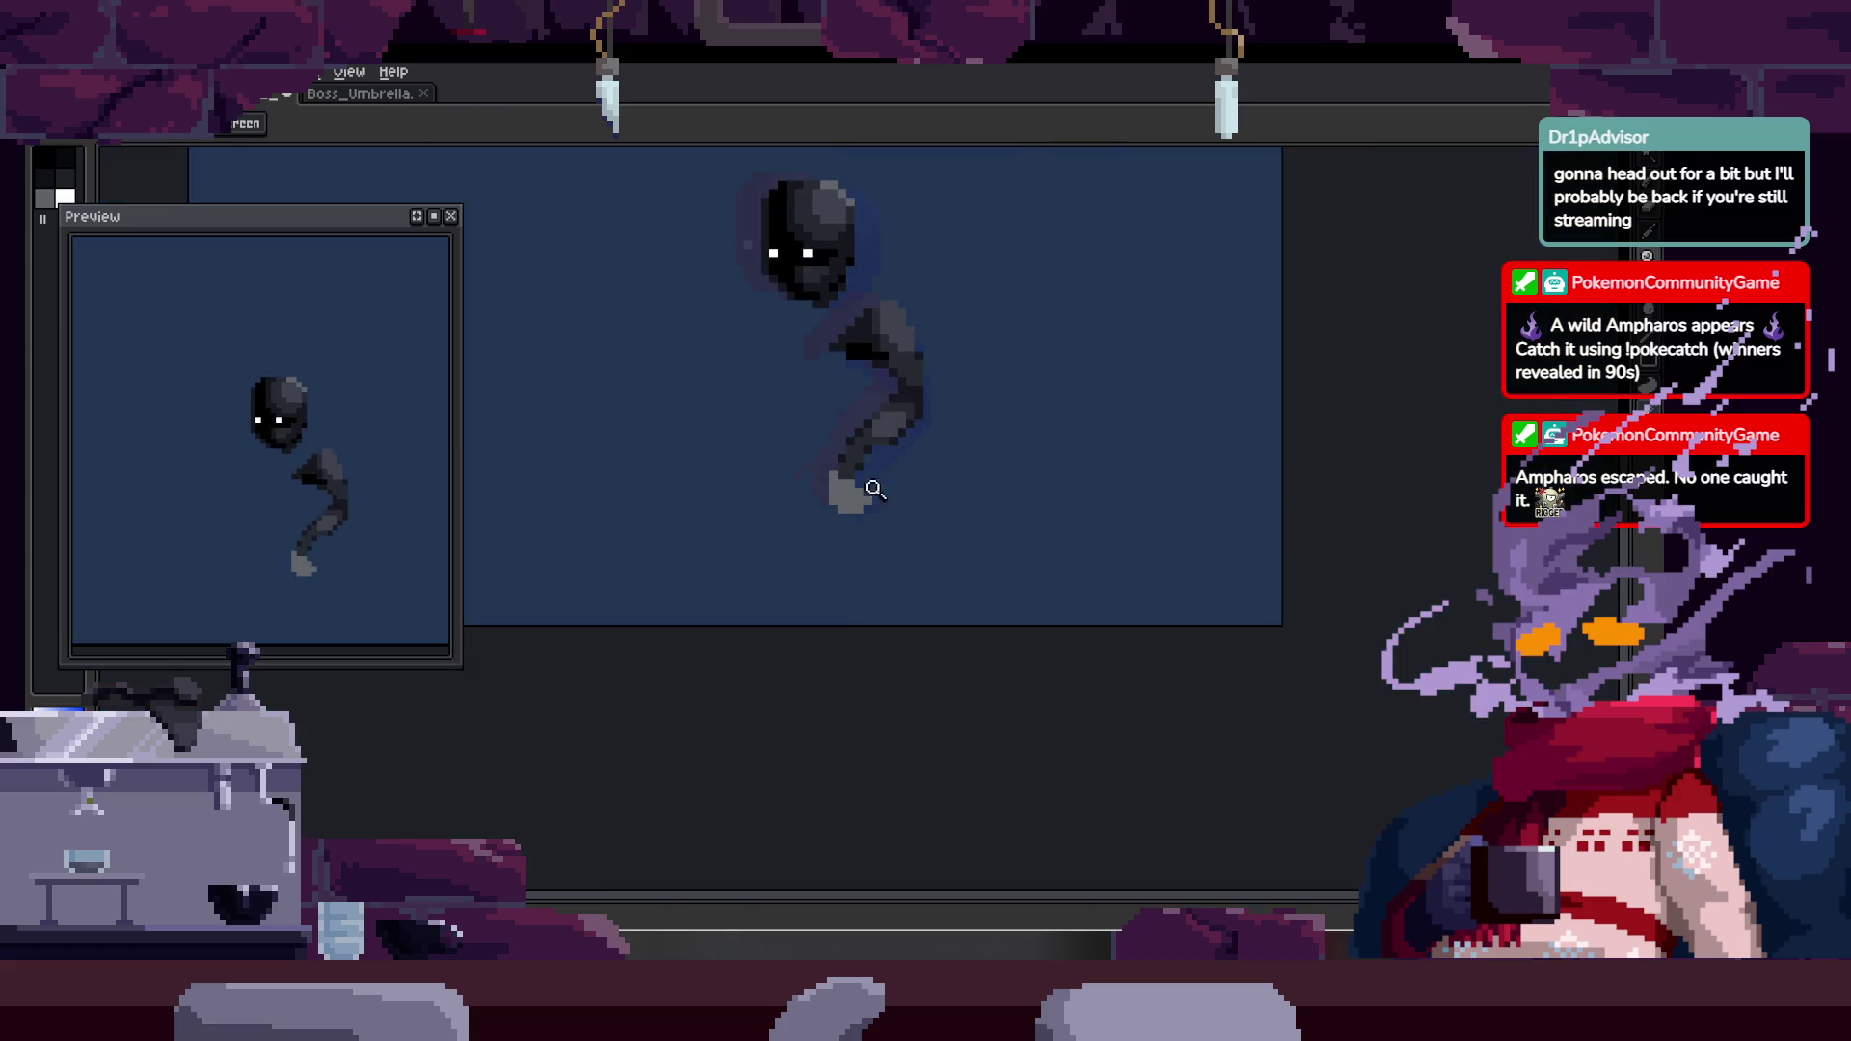
scroll(851, 454, "up", 3)
scroll(992, 418, "up", 1)
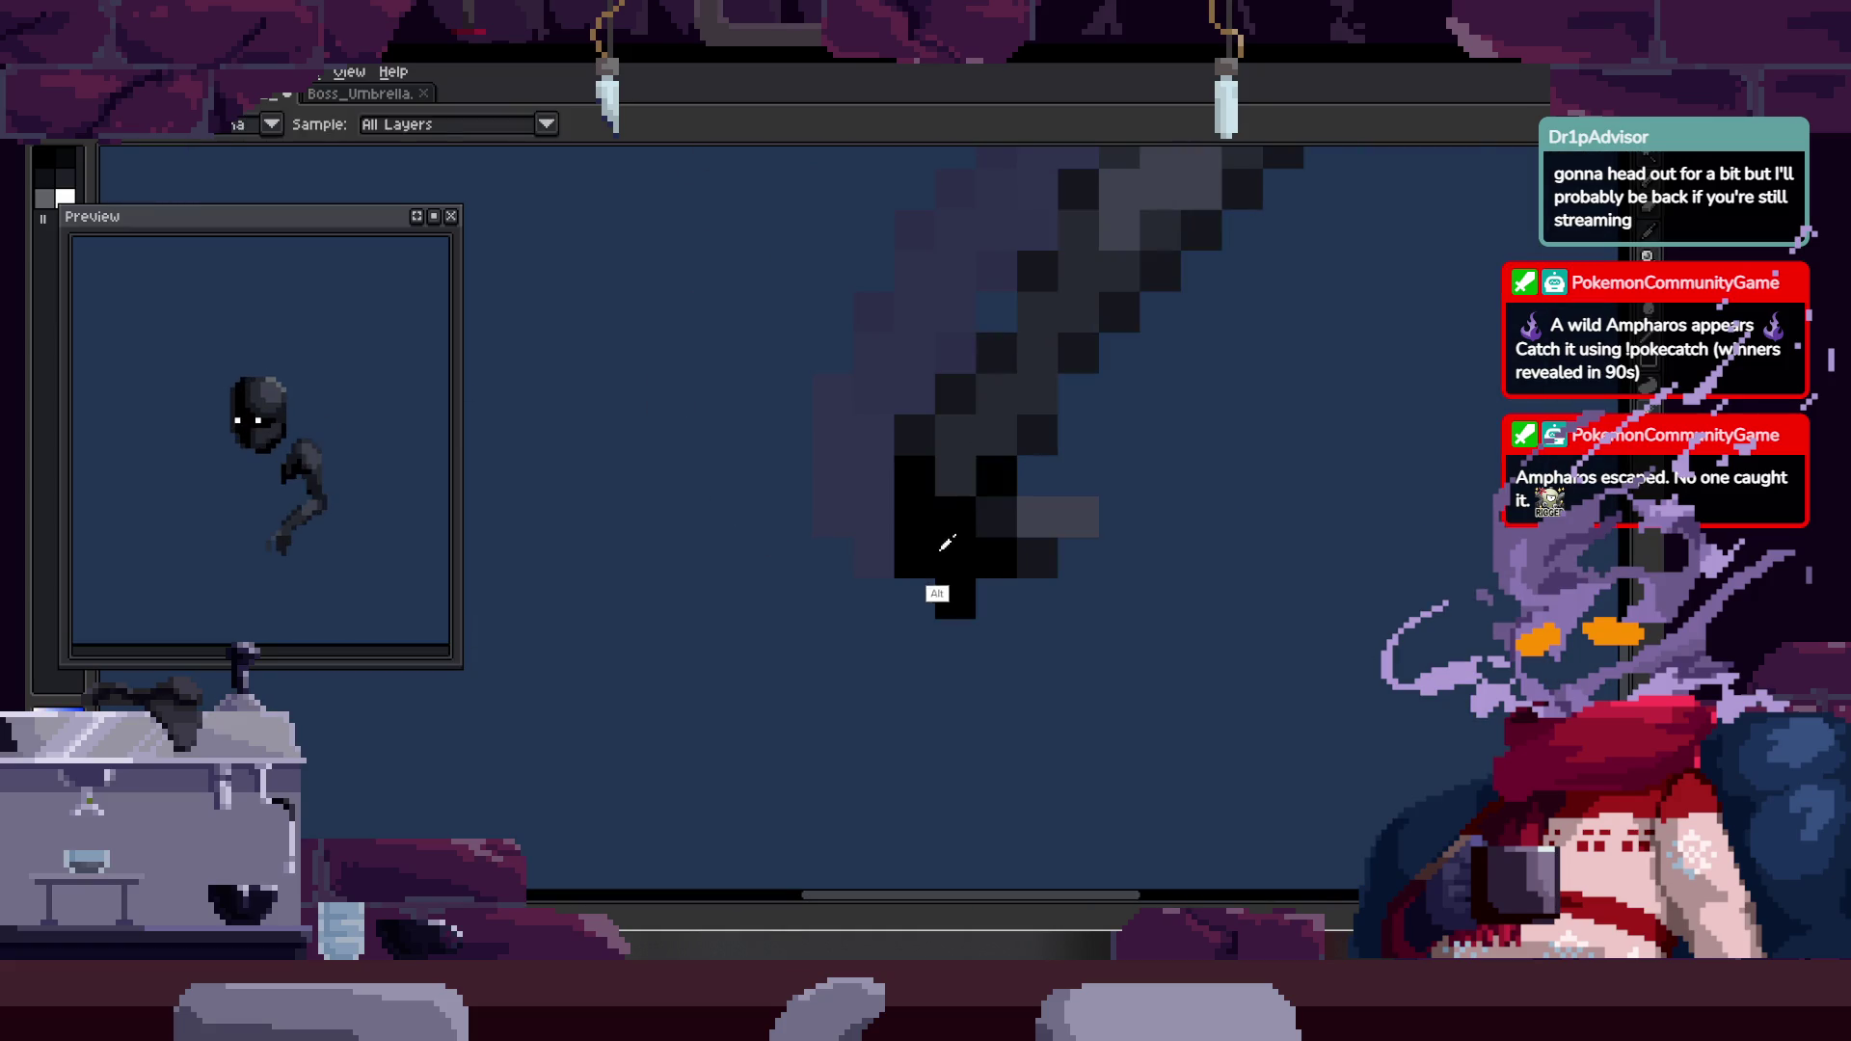
- Shade the arm in grey and black, turning the stair-step pixels near-black
left_click(856, 488)
scroll(857, 488, "up", 1)
mouse_move(839, 415)
left_mouse_down()
mouse_move(842, 497)
mouse_move(901, 566)
mouse_move(930, 531)
left_mouse_up()
scroll(964, 463, "down", 2)
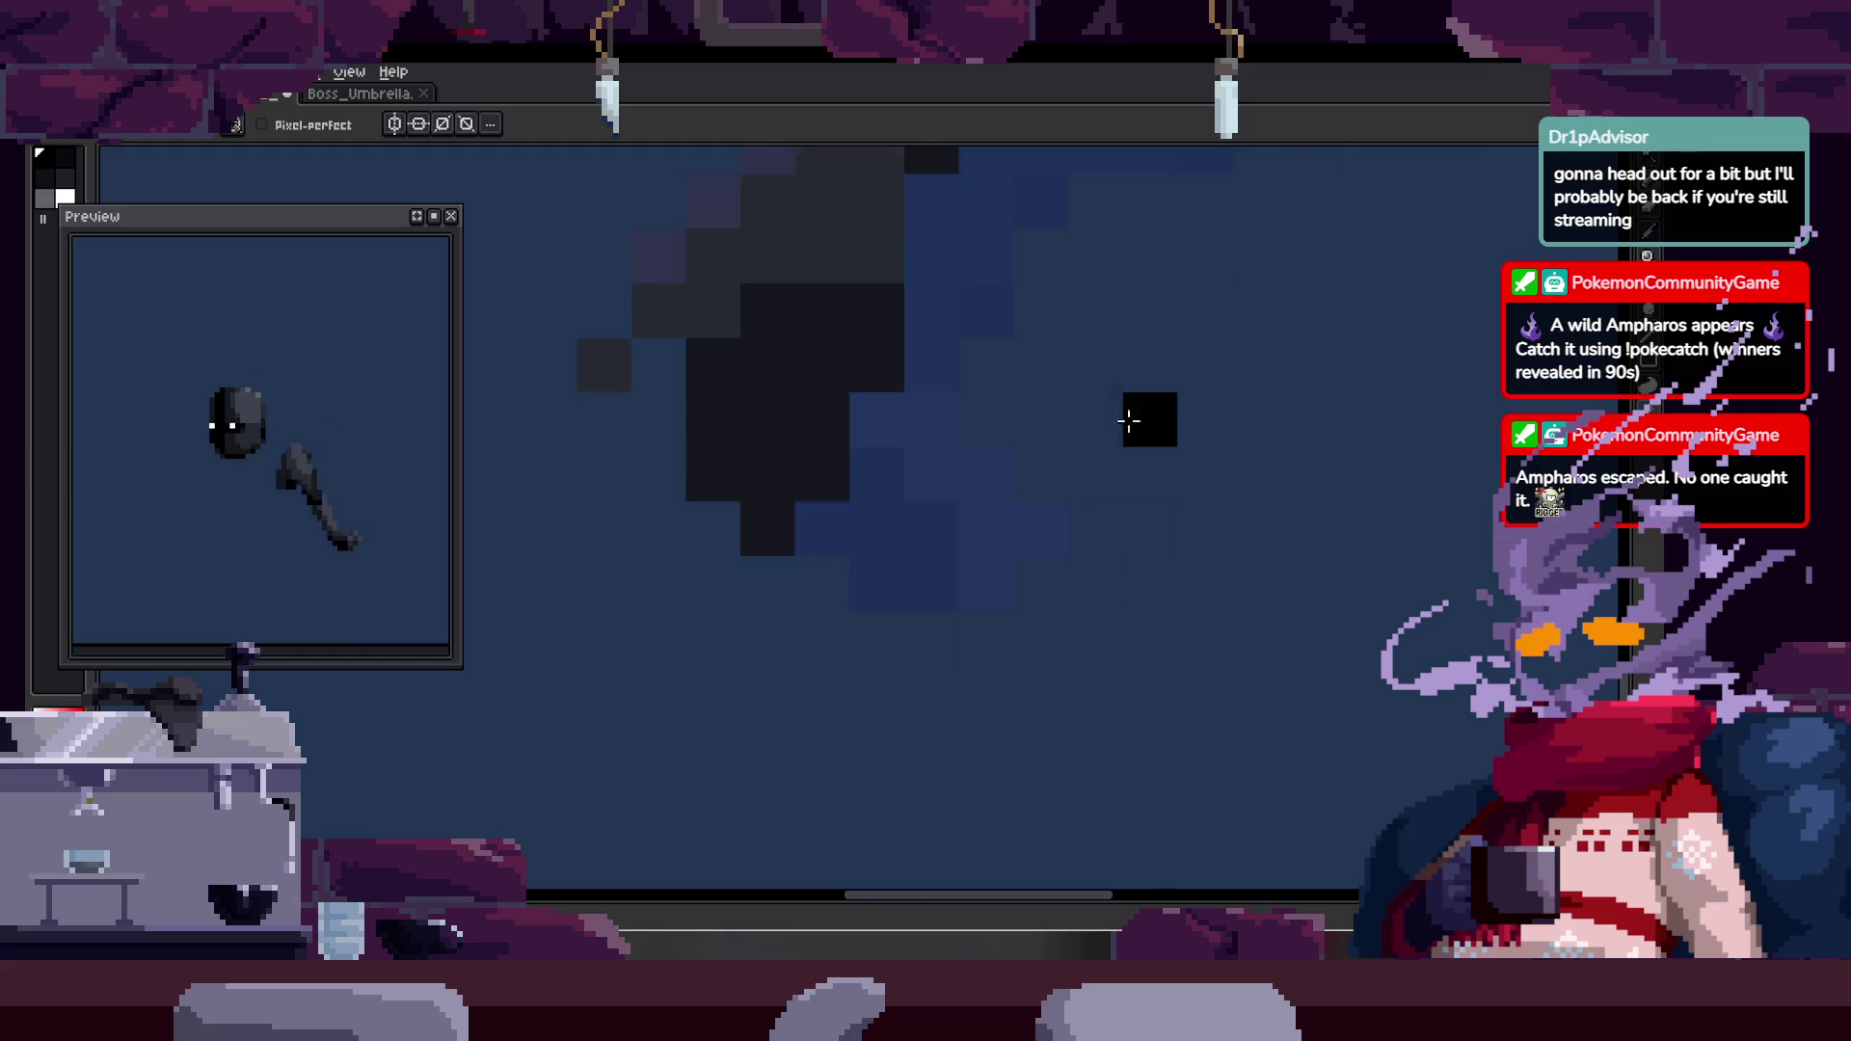
scroll(977, 379, "up", 2)
left_click(977, 379)
key("ctrl+z")
mouse_move(823, 365)
left_mouse_down()
mouse_move(950, 454)
mouse_move(1004, 529)
mouse_move(935, 528)
left_mouse_up()
- Blacken two more arm pixels, comparing against the neighbouring run frame
key("Left")
key("Right")
left_click(934, 535, "alt")
left_click(986, 528)
key("Left")
key("Right")
key("Left")
key("Right")
key("Left")
key("Right")
key("Left")
key("Right")
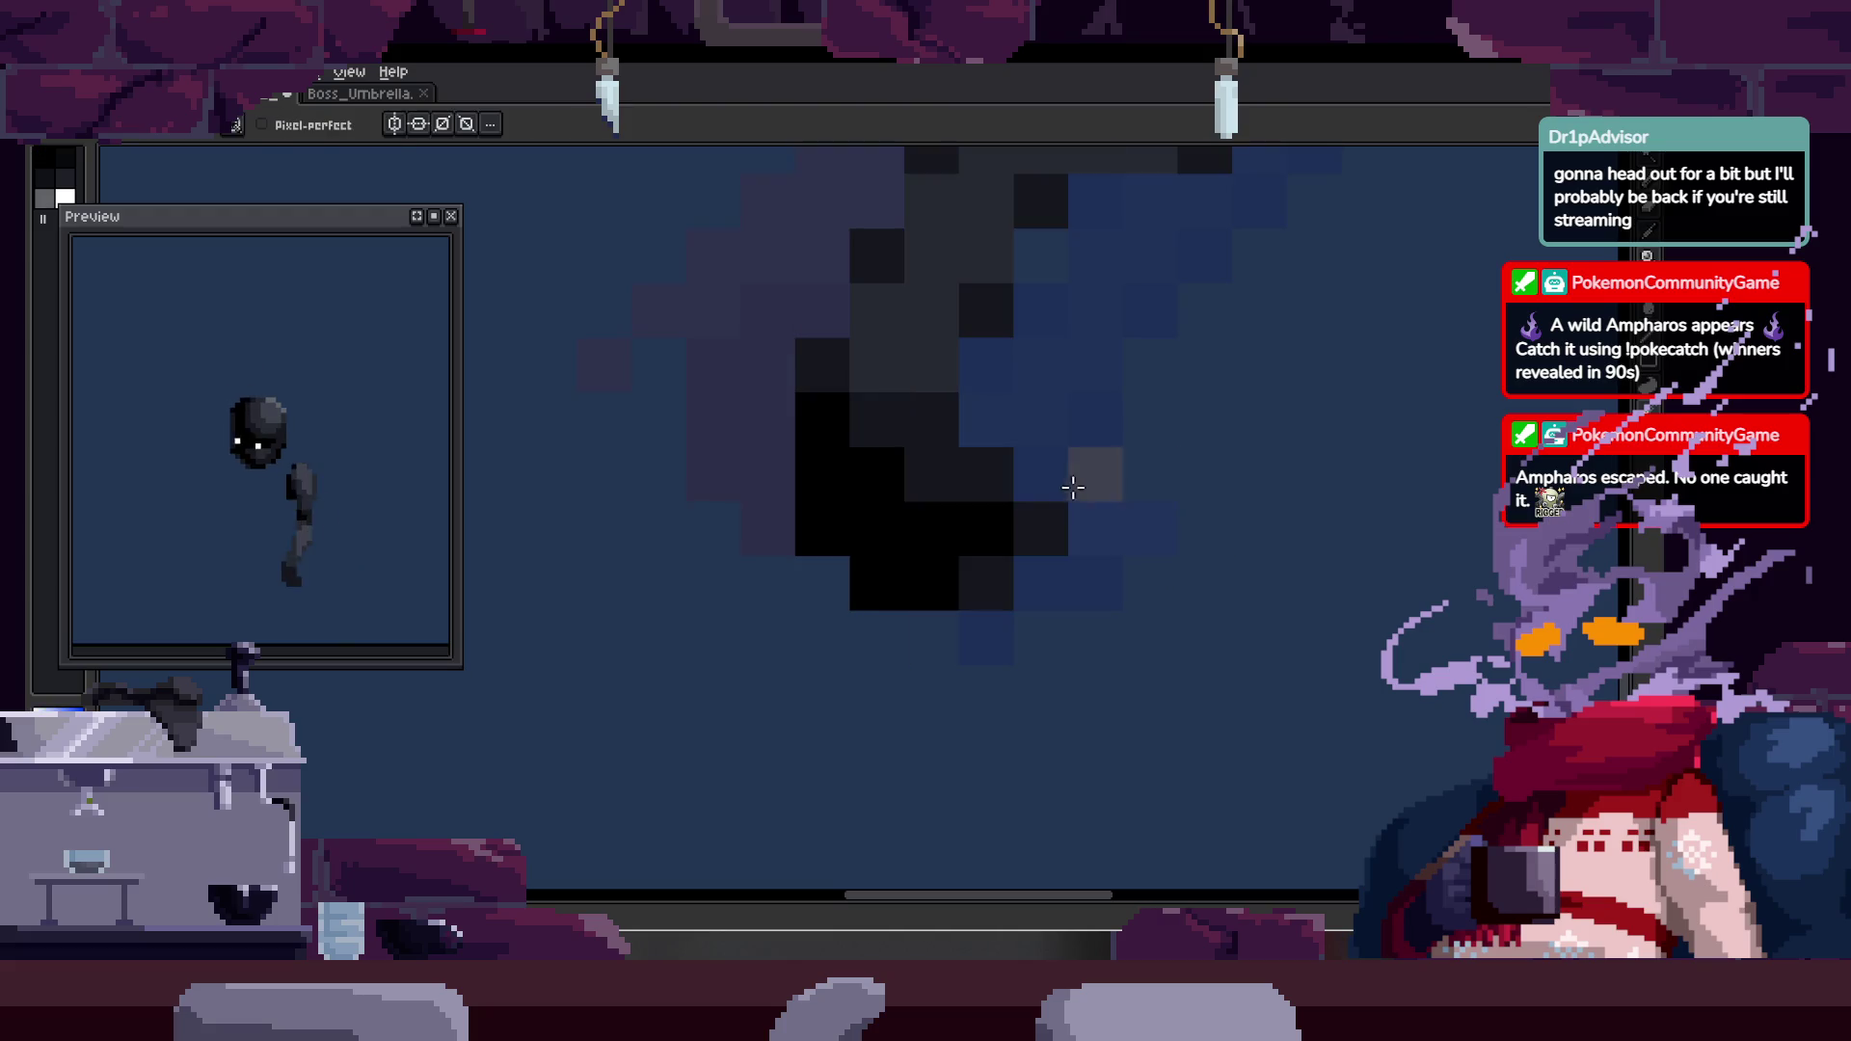
- Move on to the next frame of the arm and bring back the animation timeline
key("z")
scroll(1082, 526, "down", 1)
scroll(1083, 527, "down", 1)
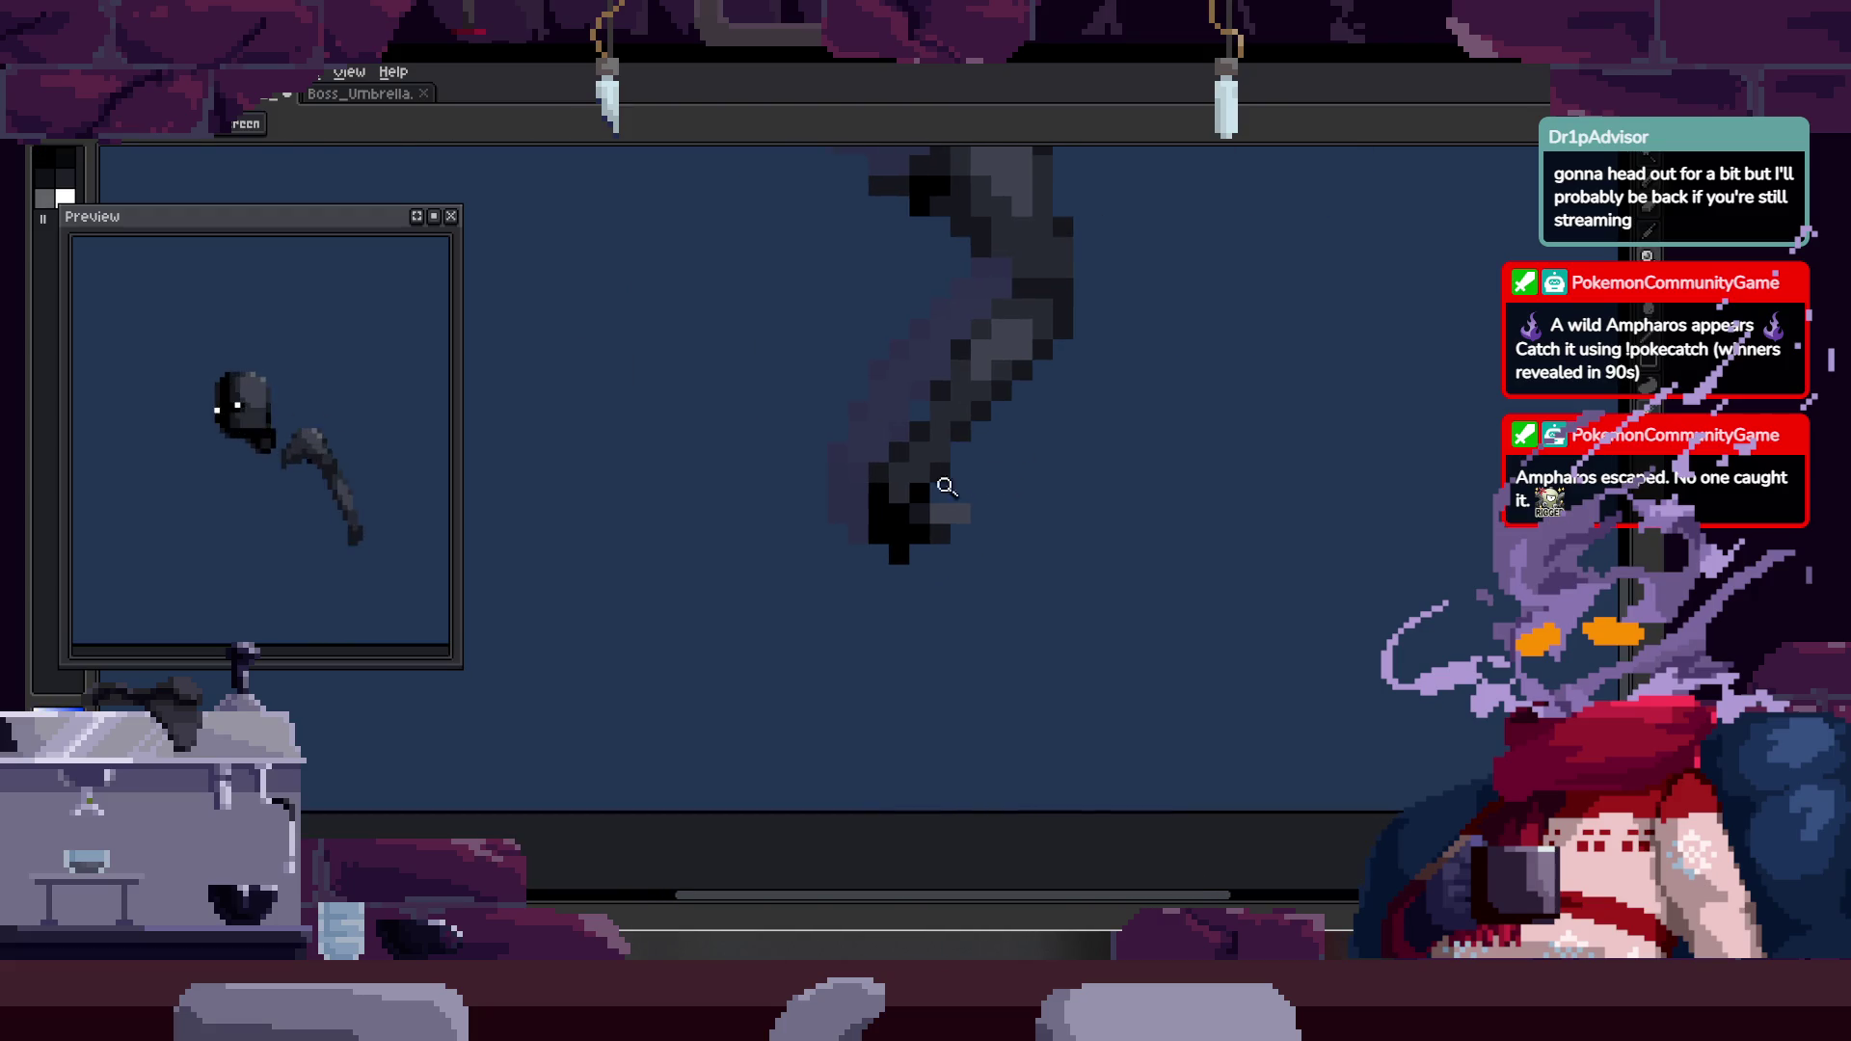
scroll(955, 483, "up", 2)
key("b")
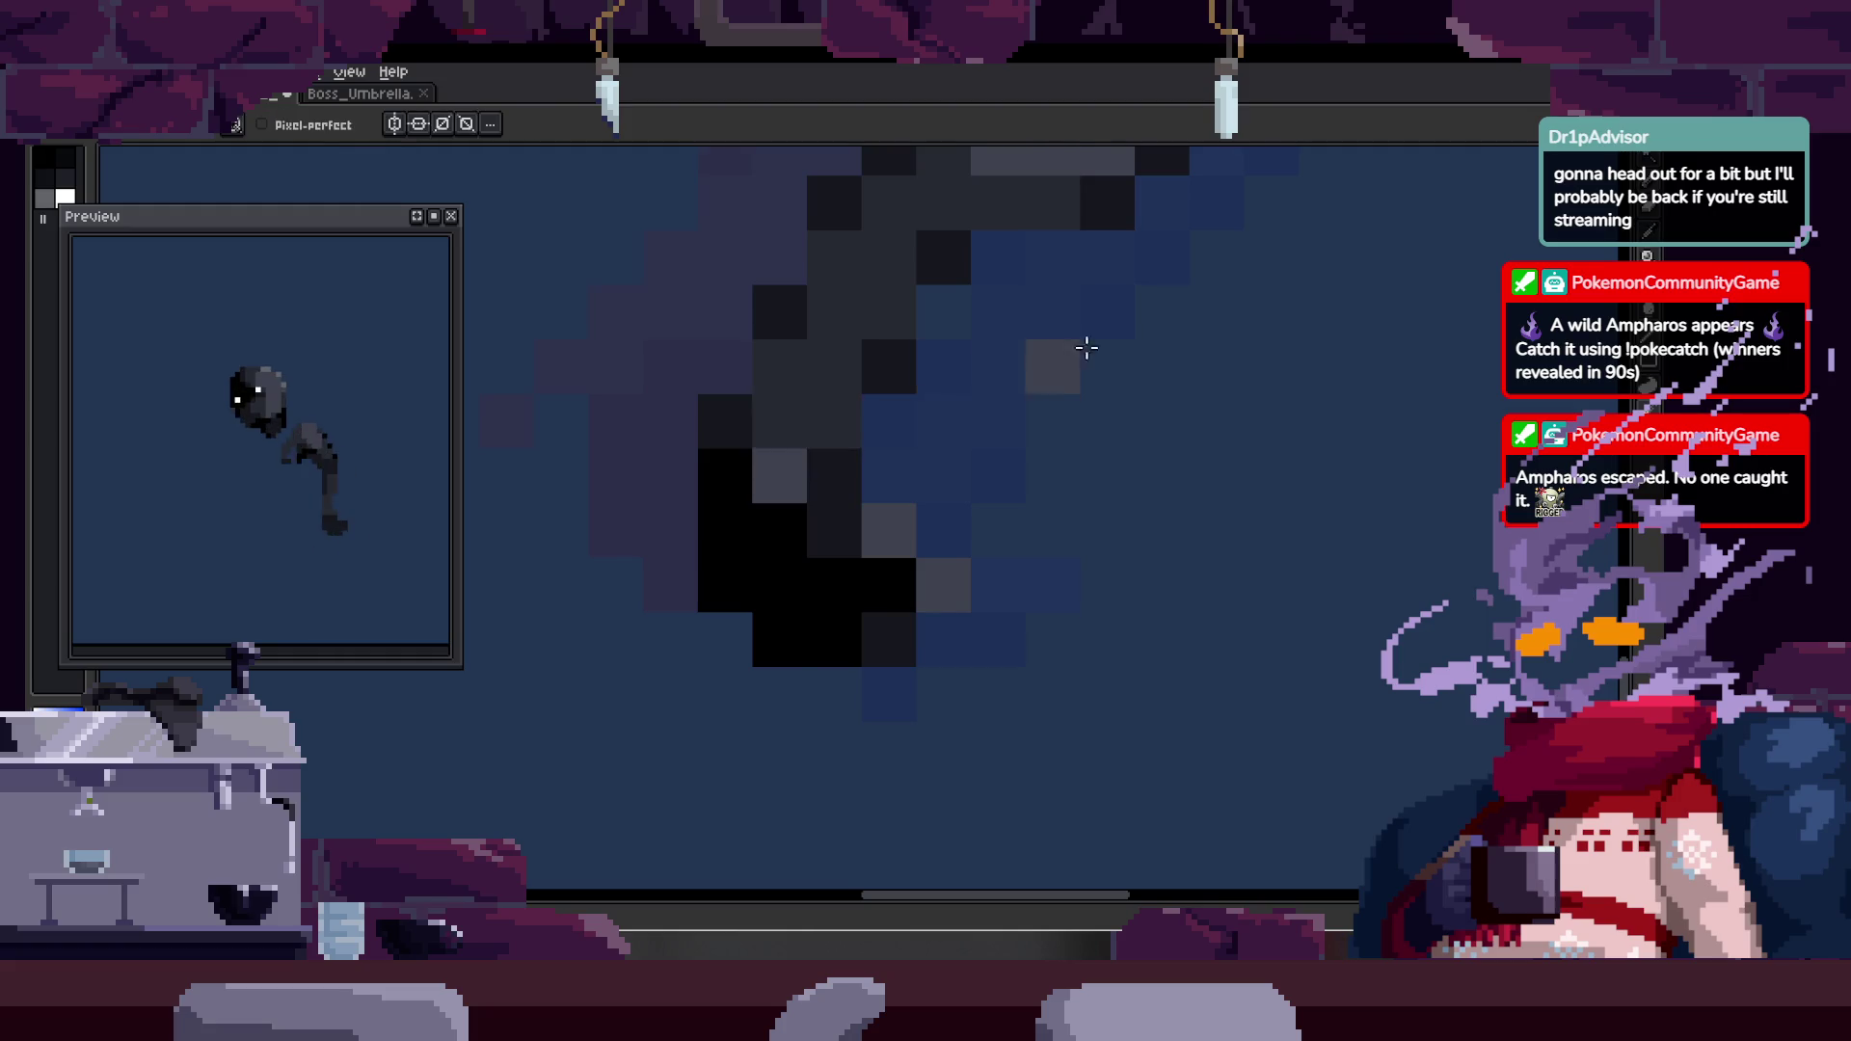
key("Right")
key("z")
scroll(930, 419, "down", 2)
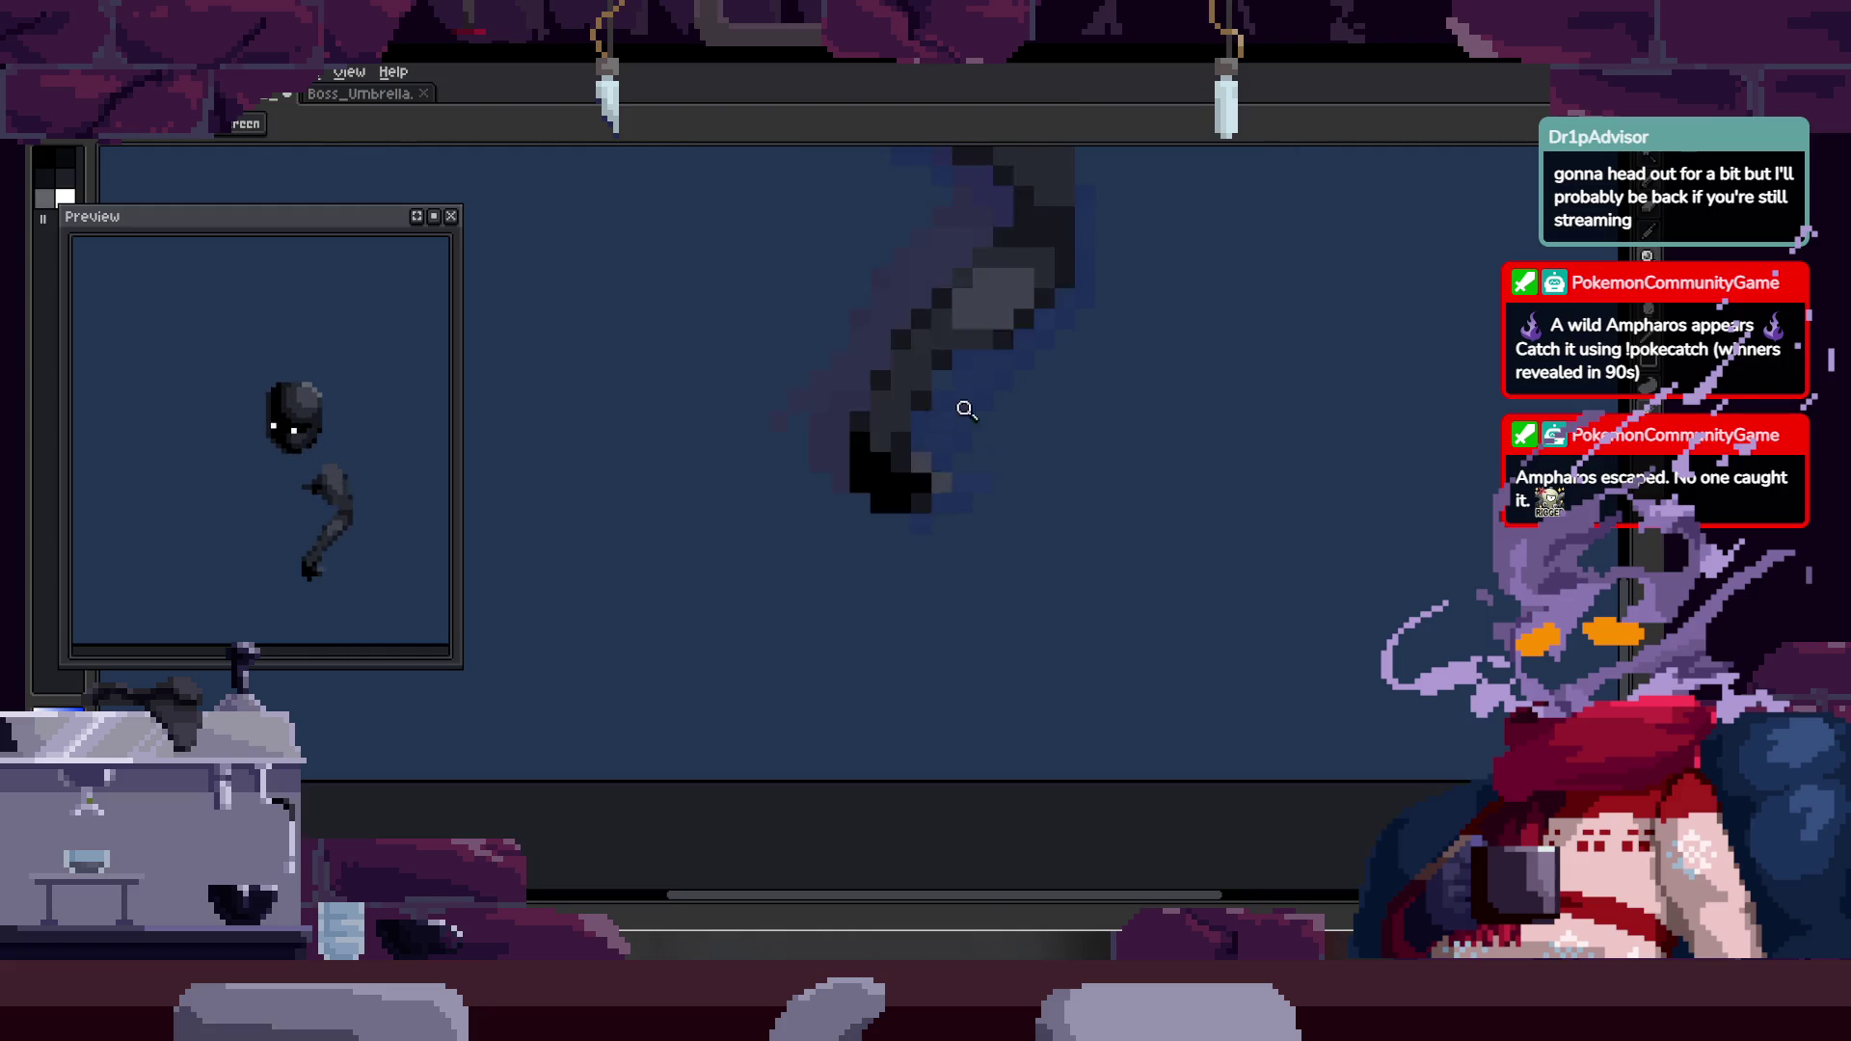
scroll(892, 365, "down", 2)
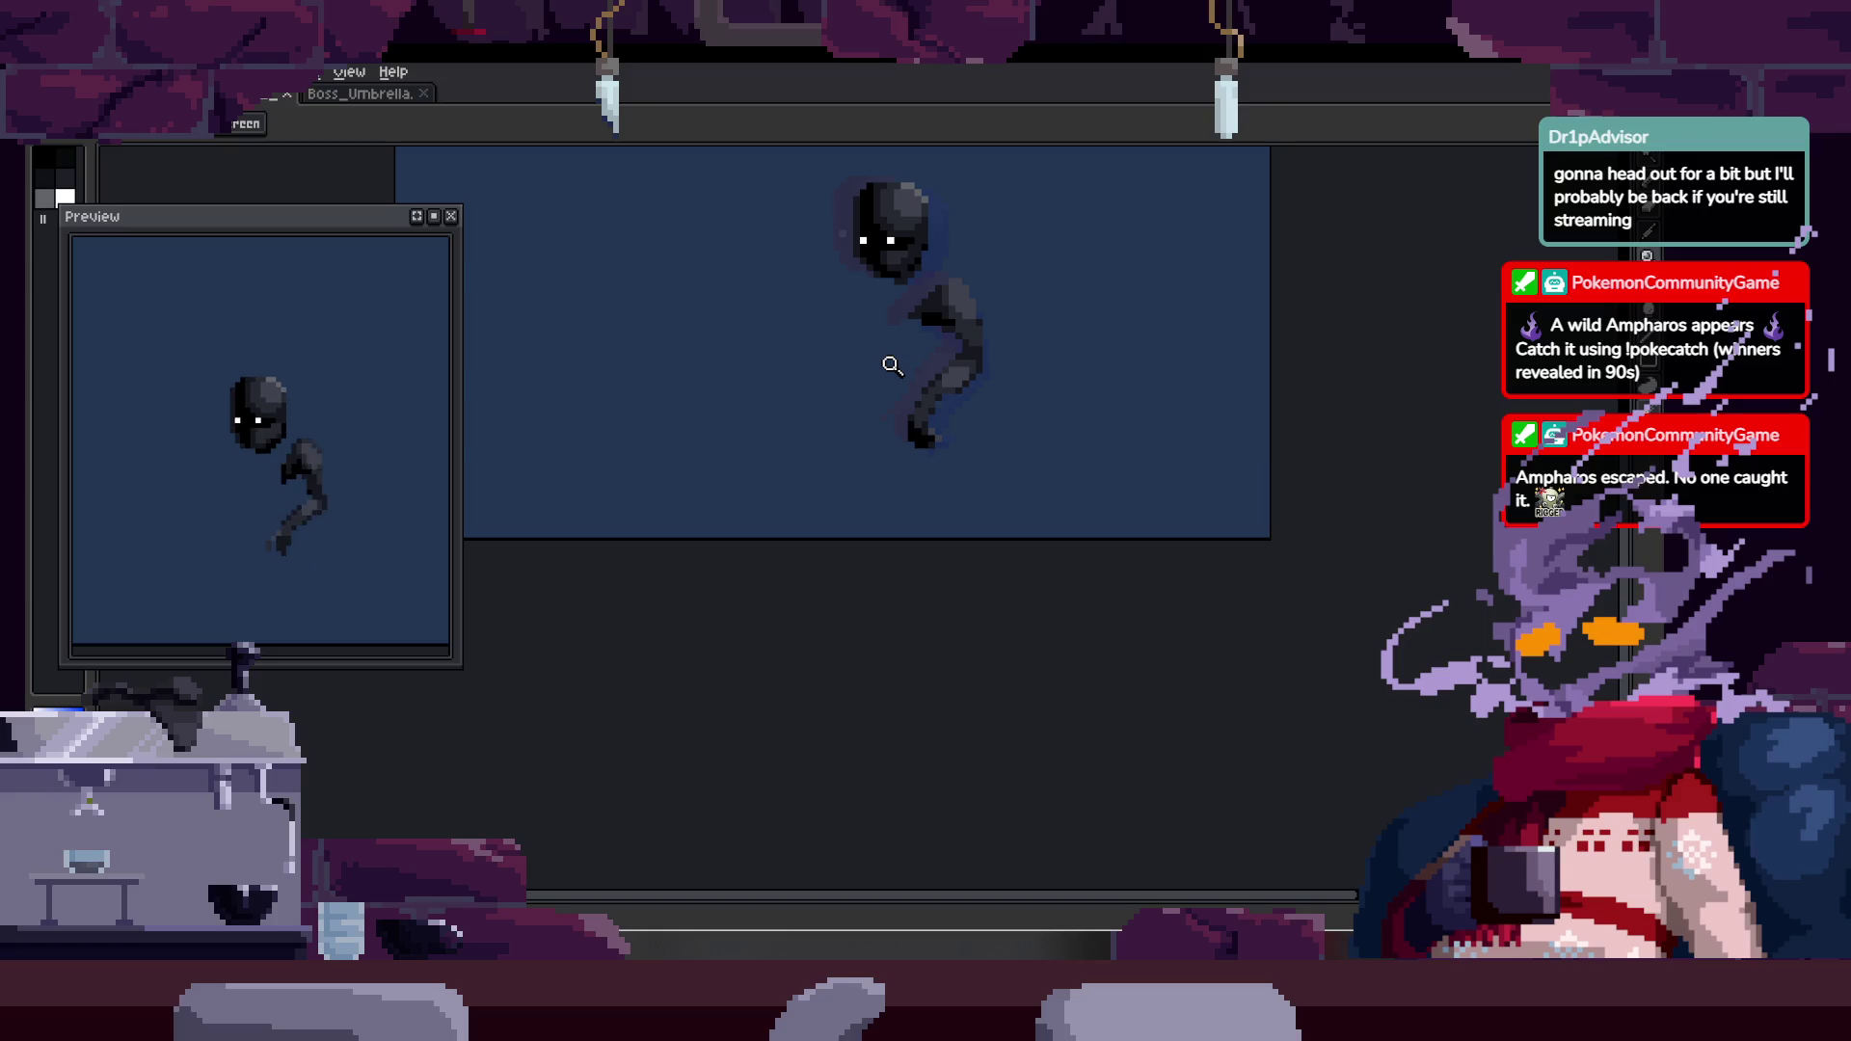
key("Tab")
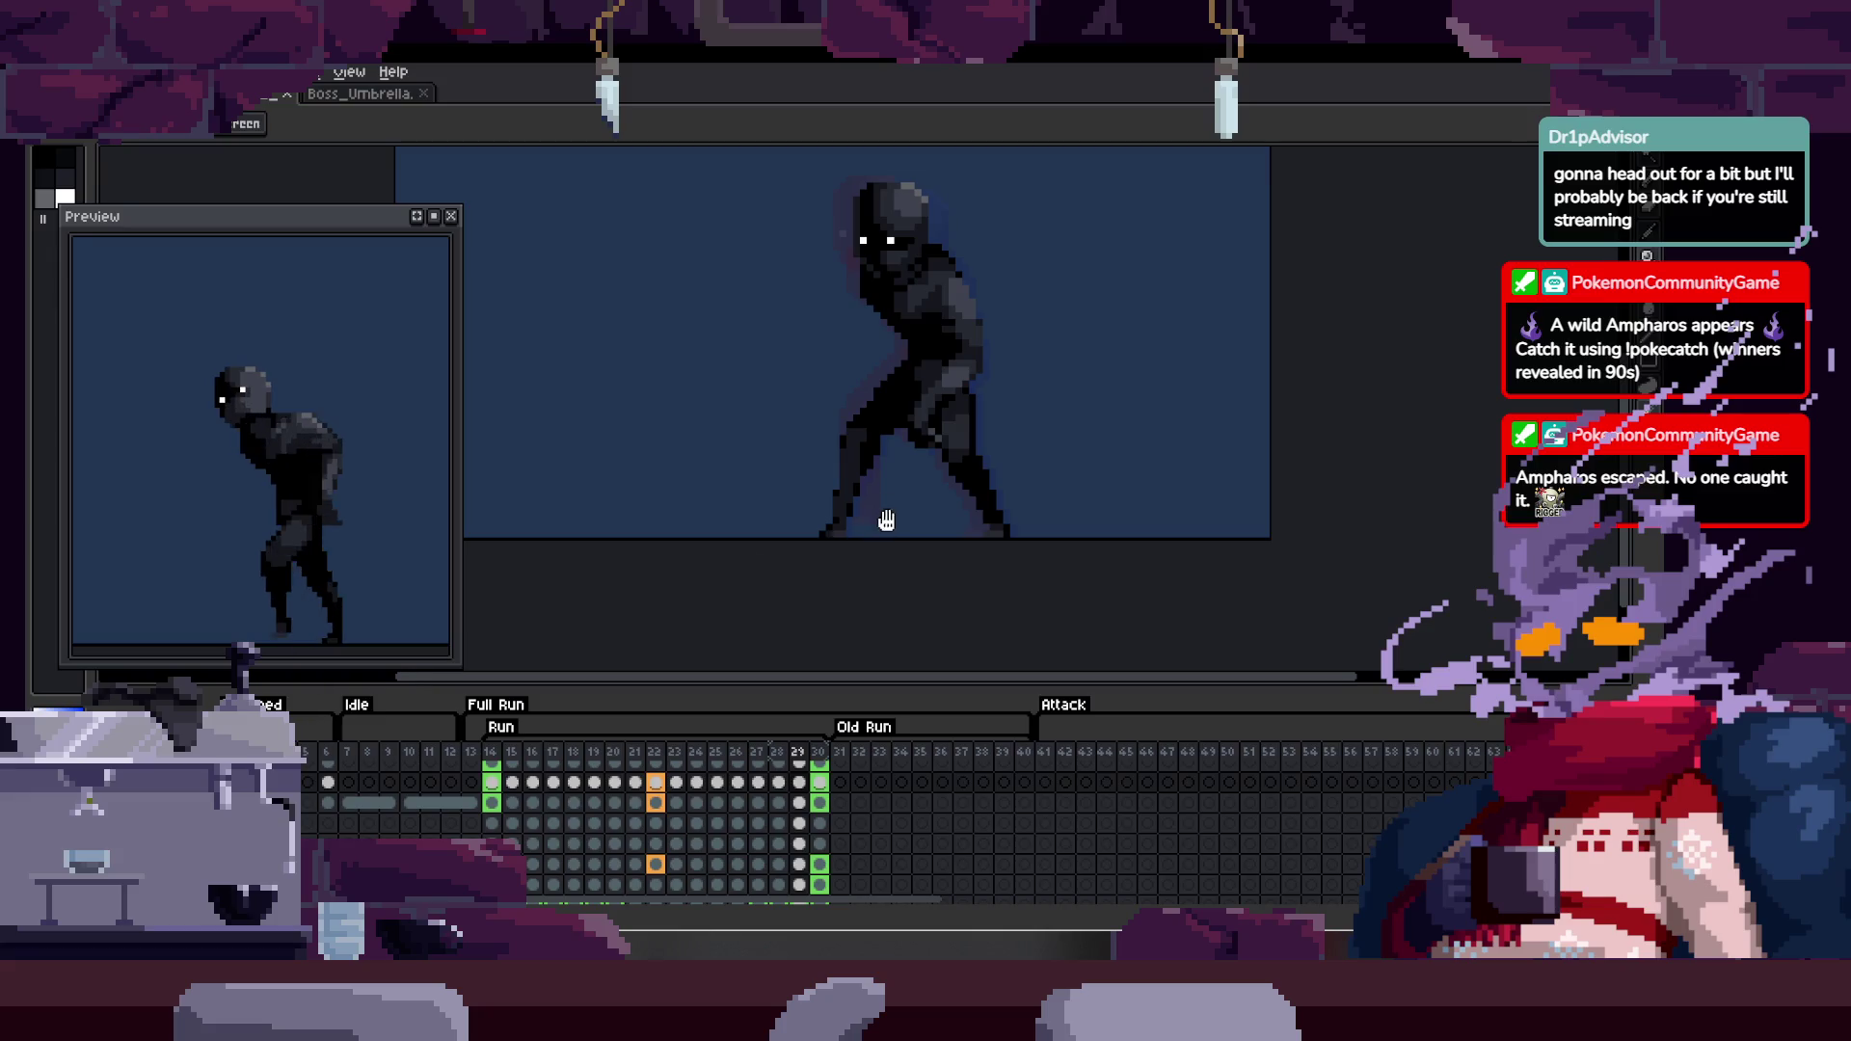
- Centre the running figure and zoom in, toggling the timeline and animation playback
left_click_drag(885, 523, 854, 476)
key("Tab")
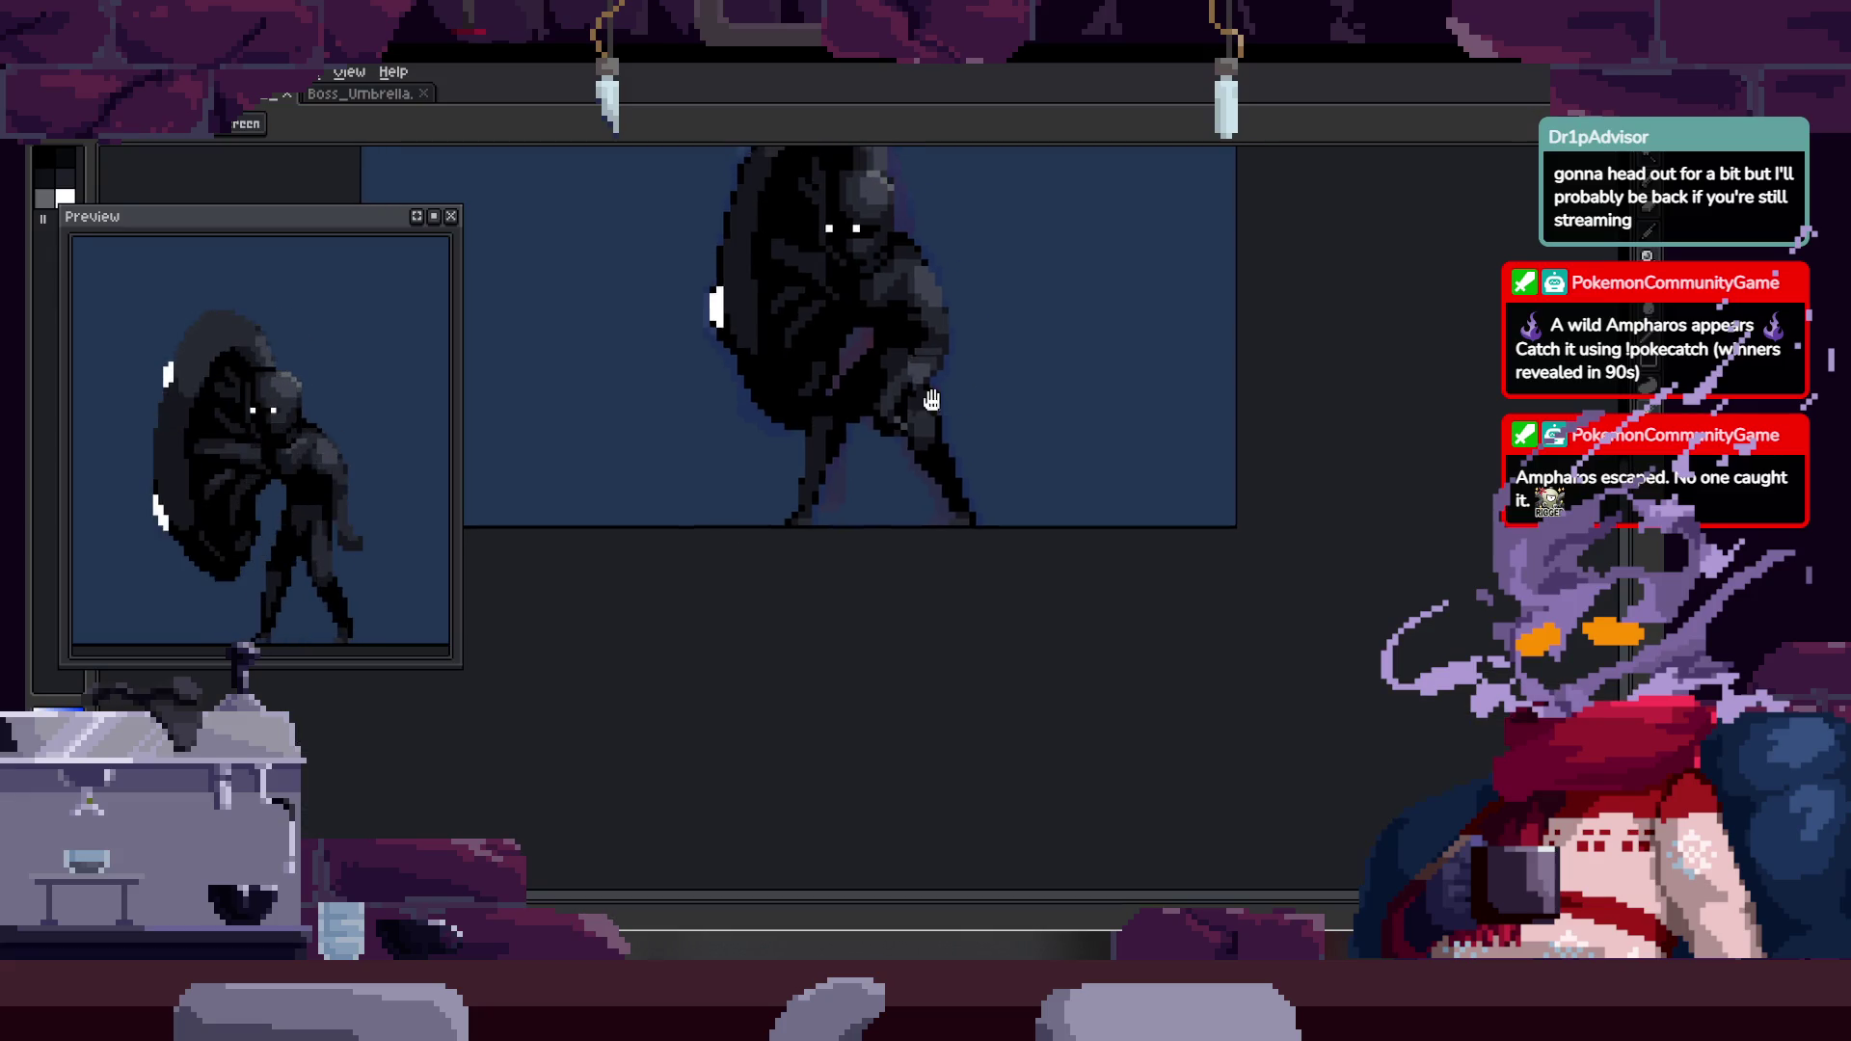
scroll(877, 289, "up", 2)
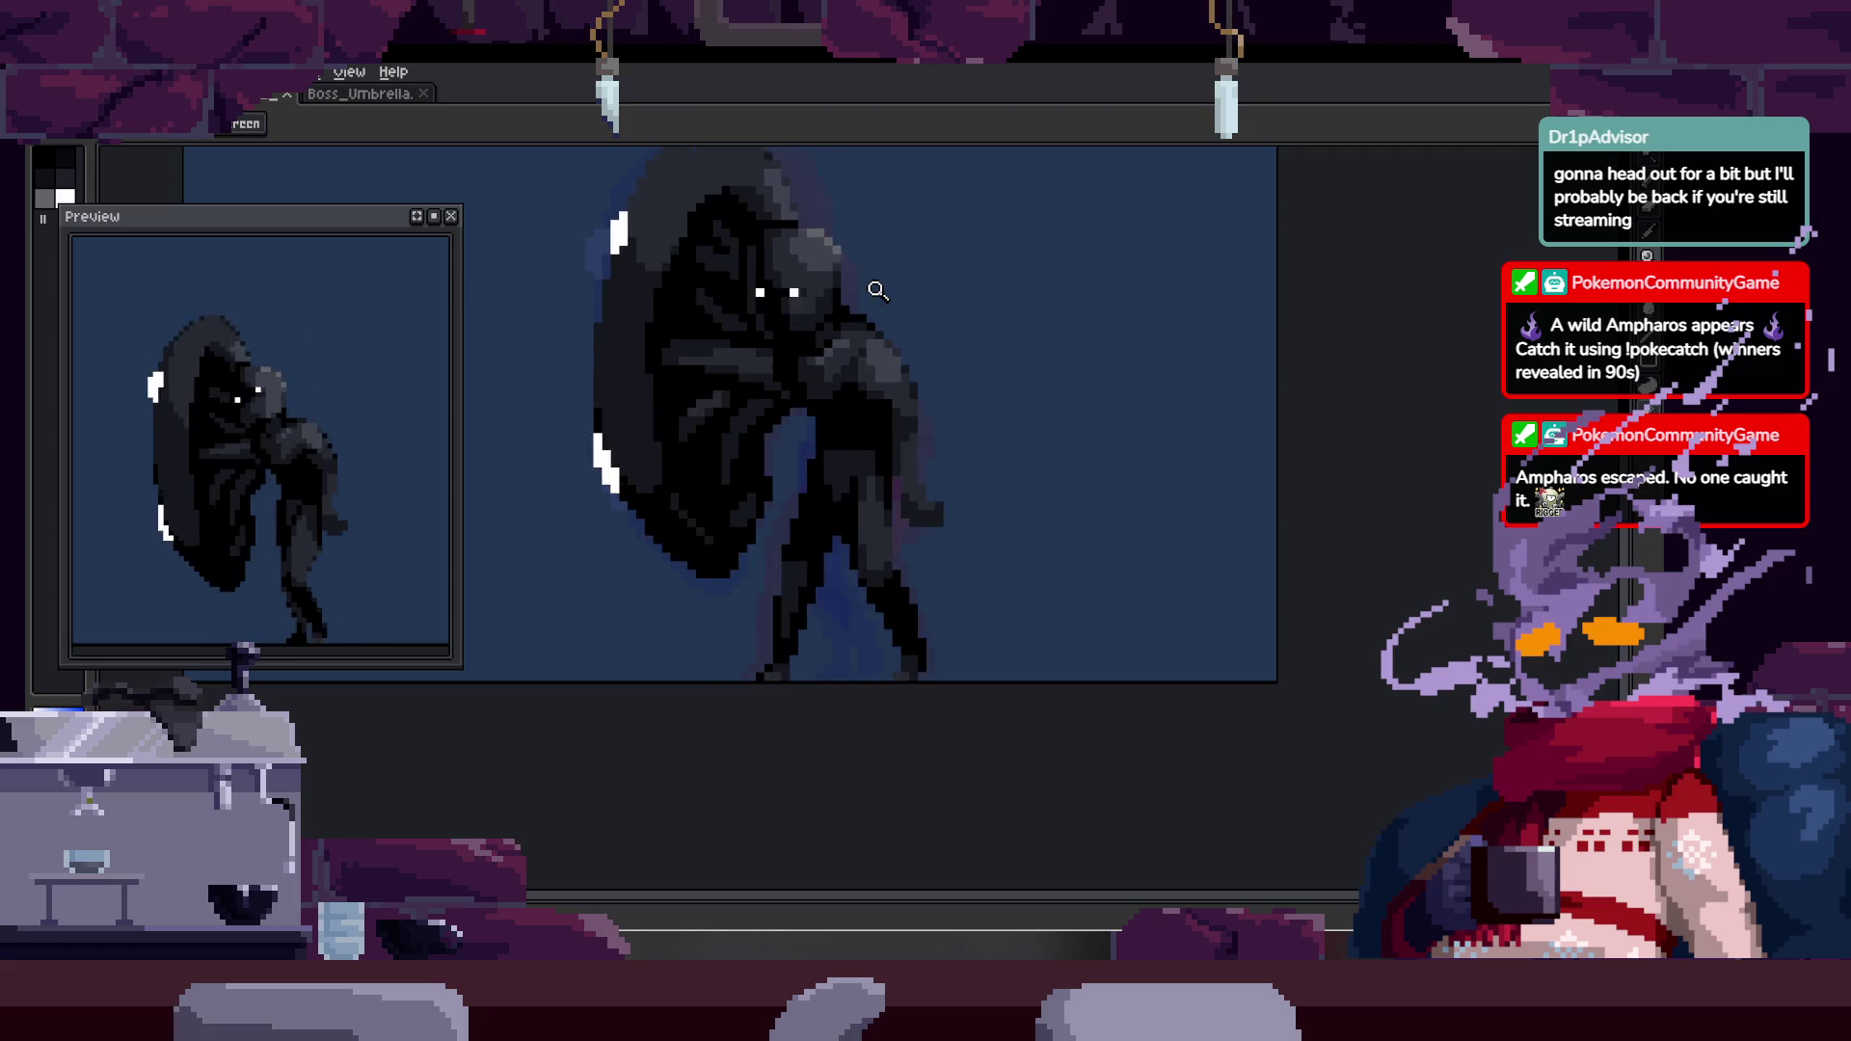
key("Tab")
left_click(999, 413)
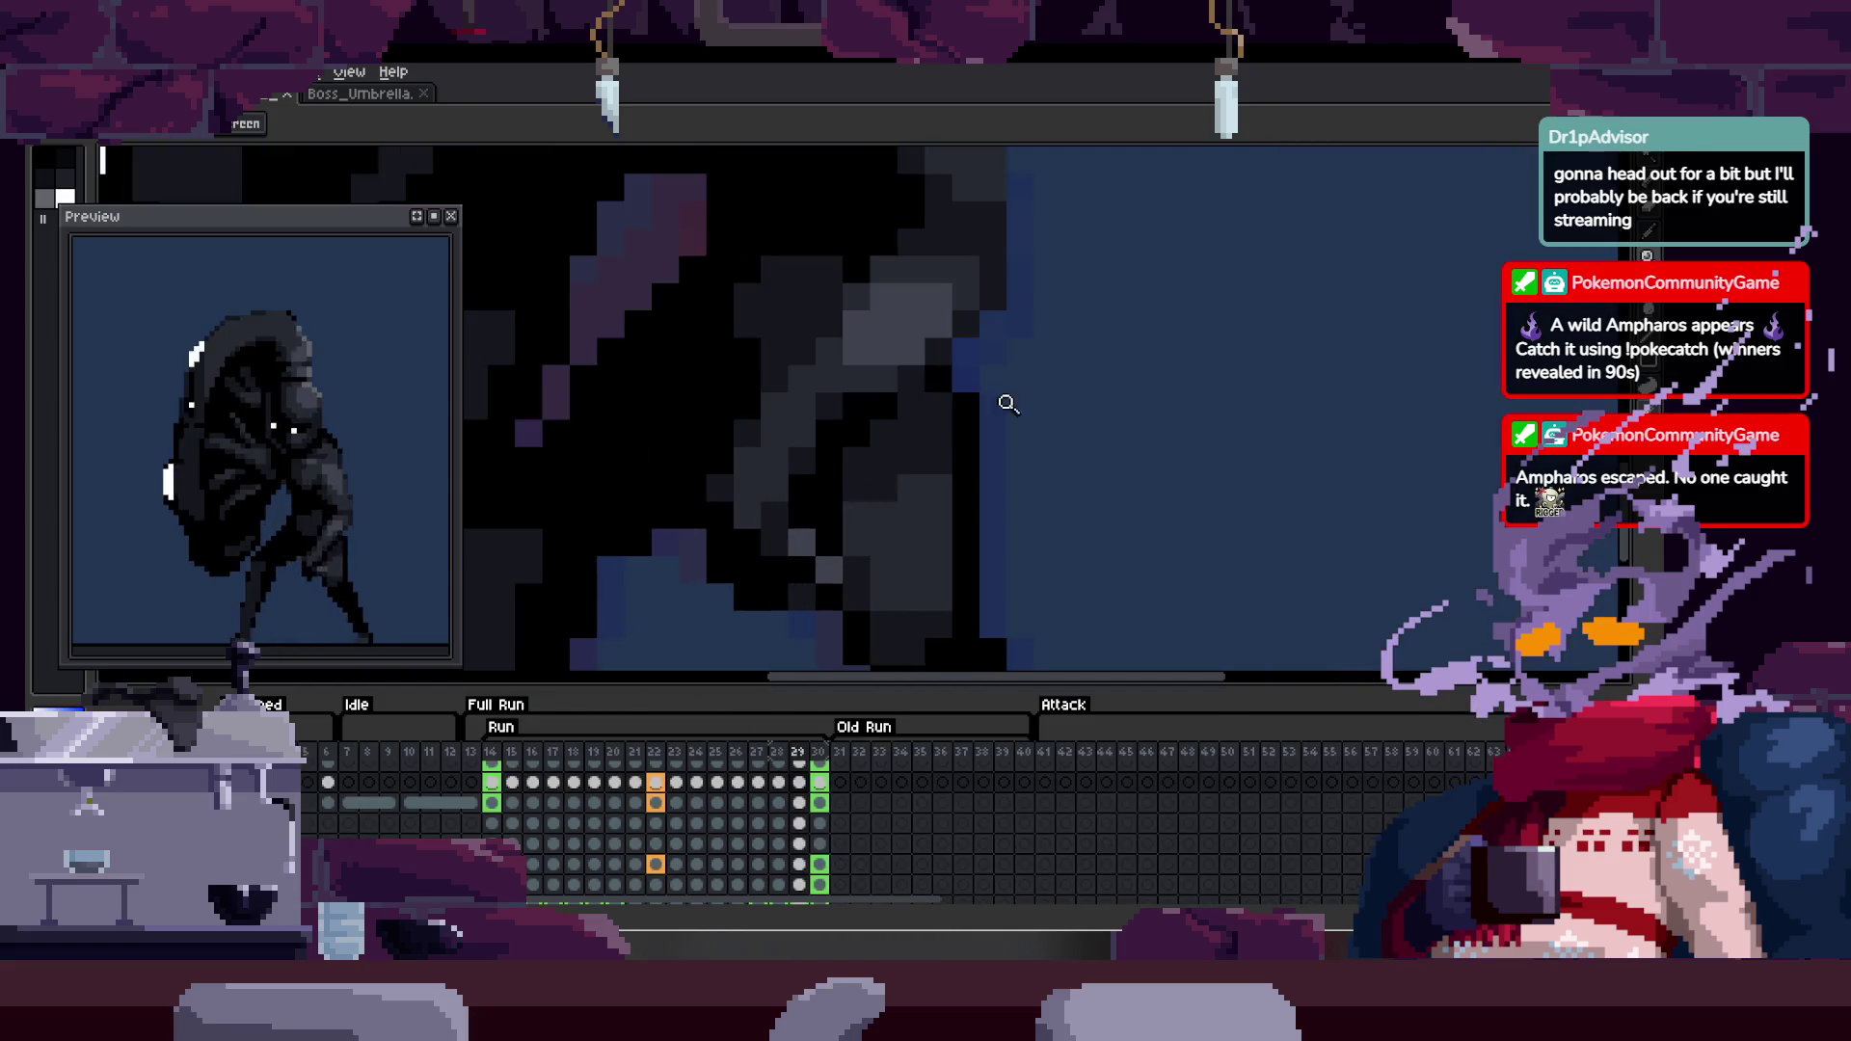
key("Return")
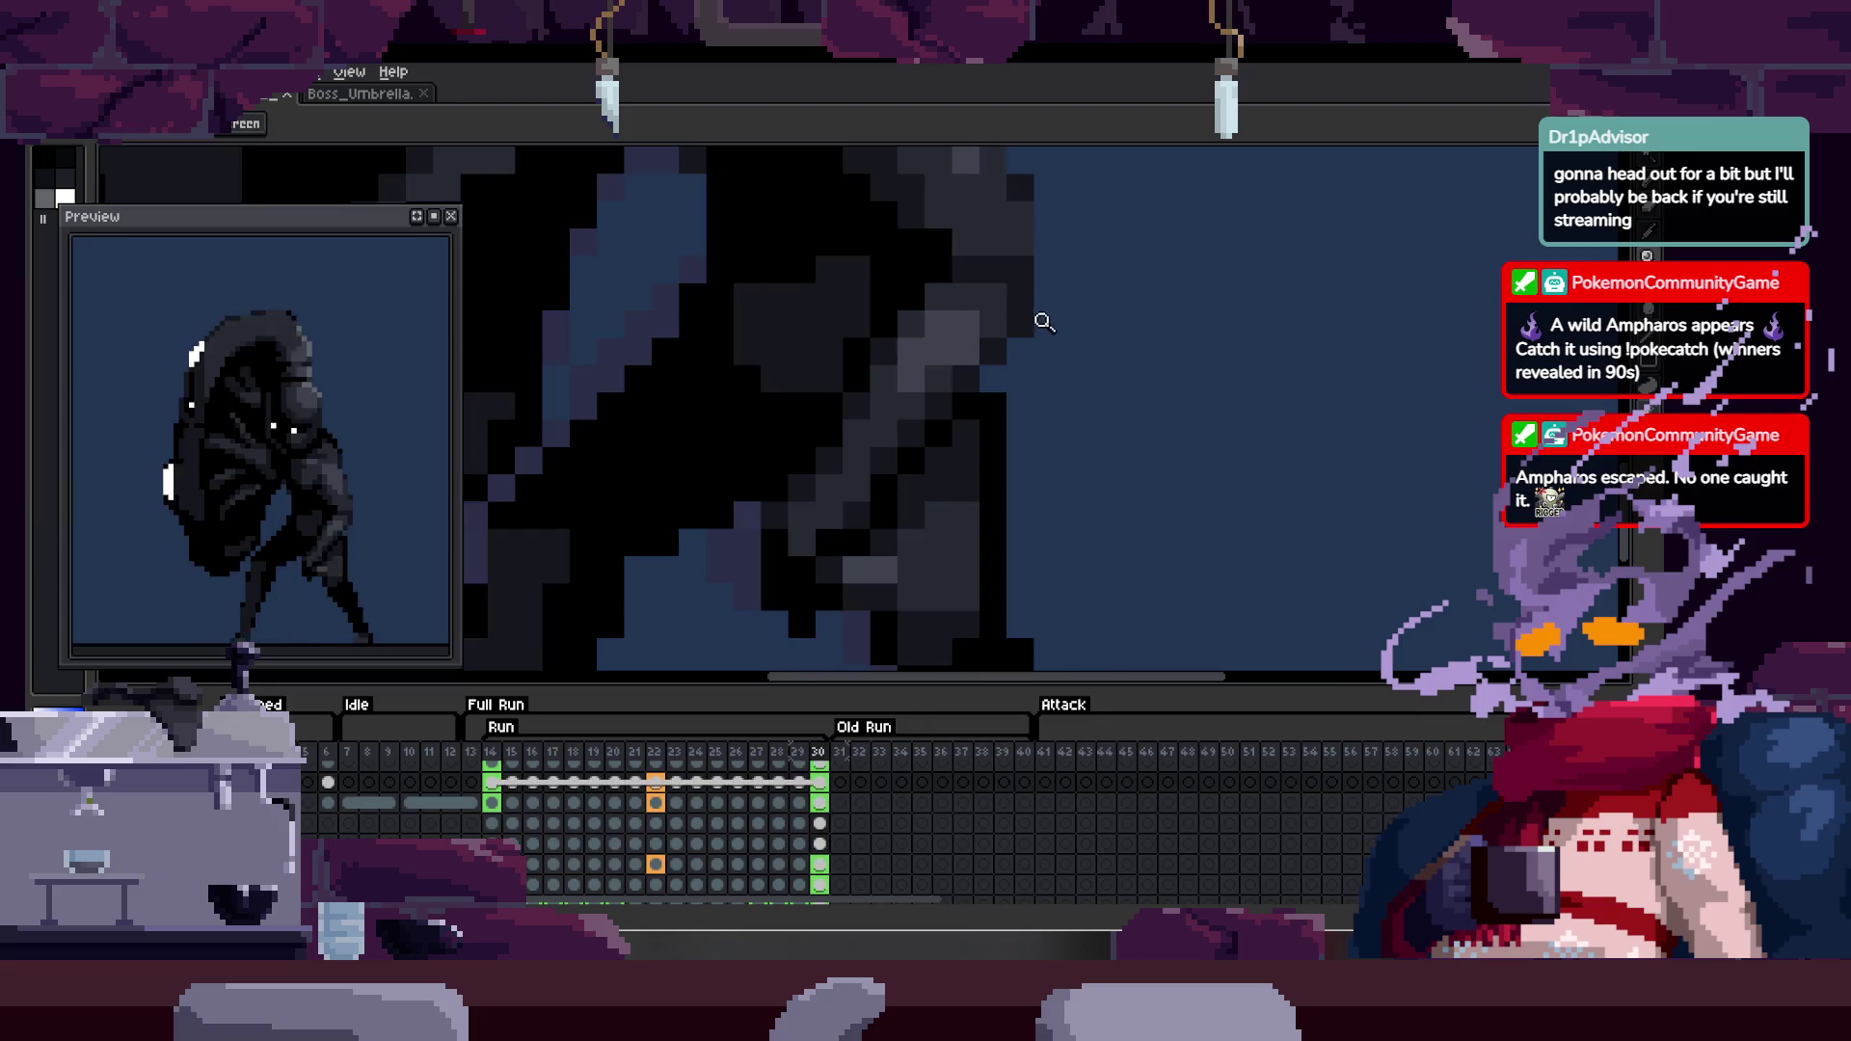
key("Tab")
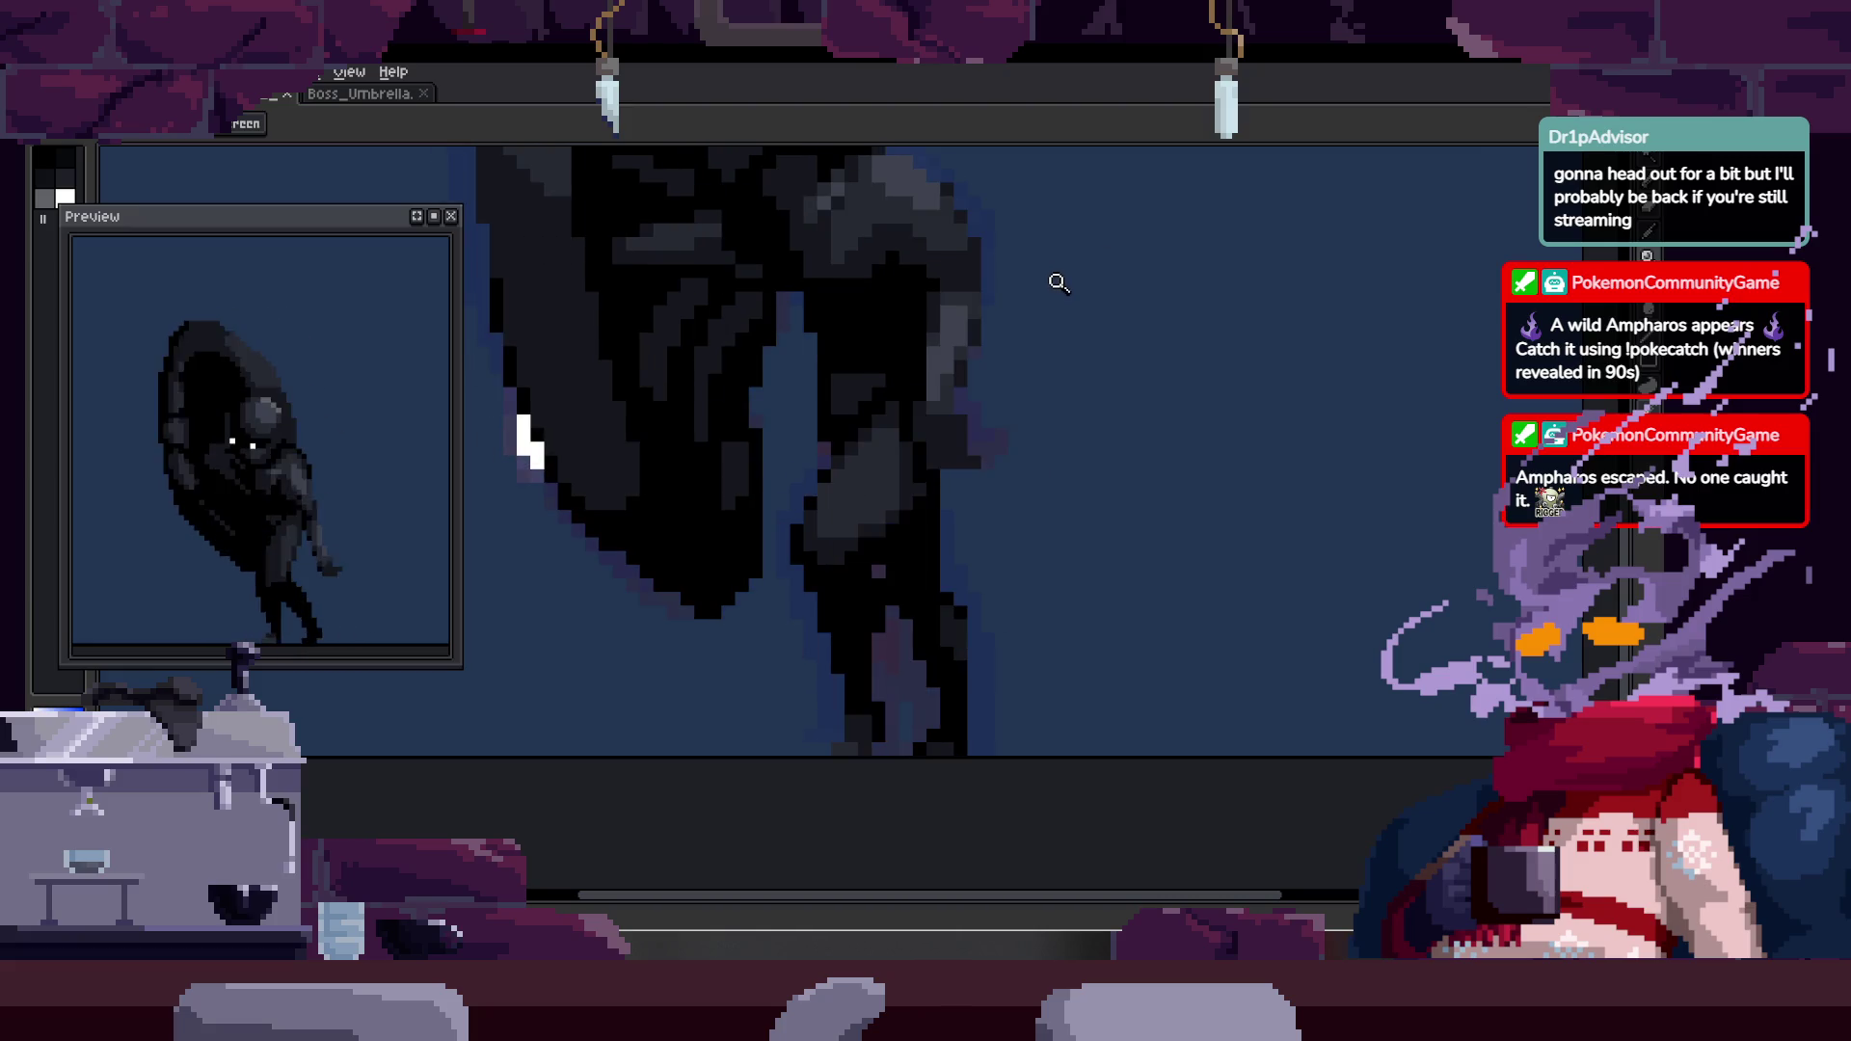
- Zoom in on the legs and sample a dark grey from the cloak
left_click(1041, 281)
left_click(980, 318)
key("b")
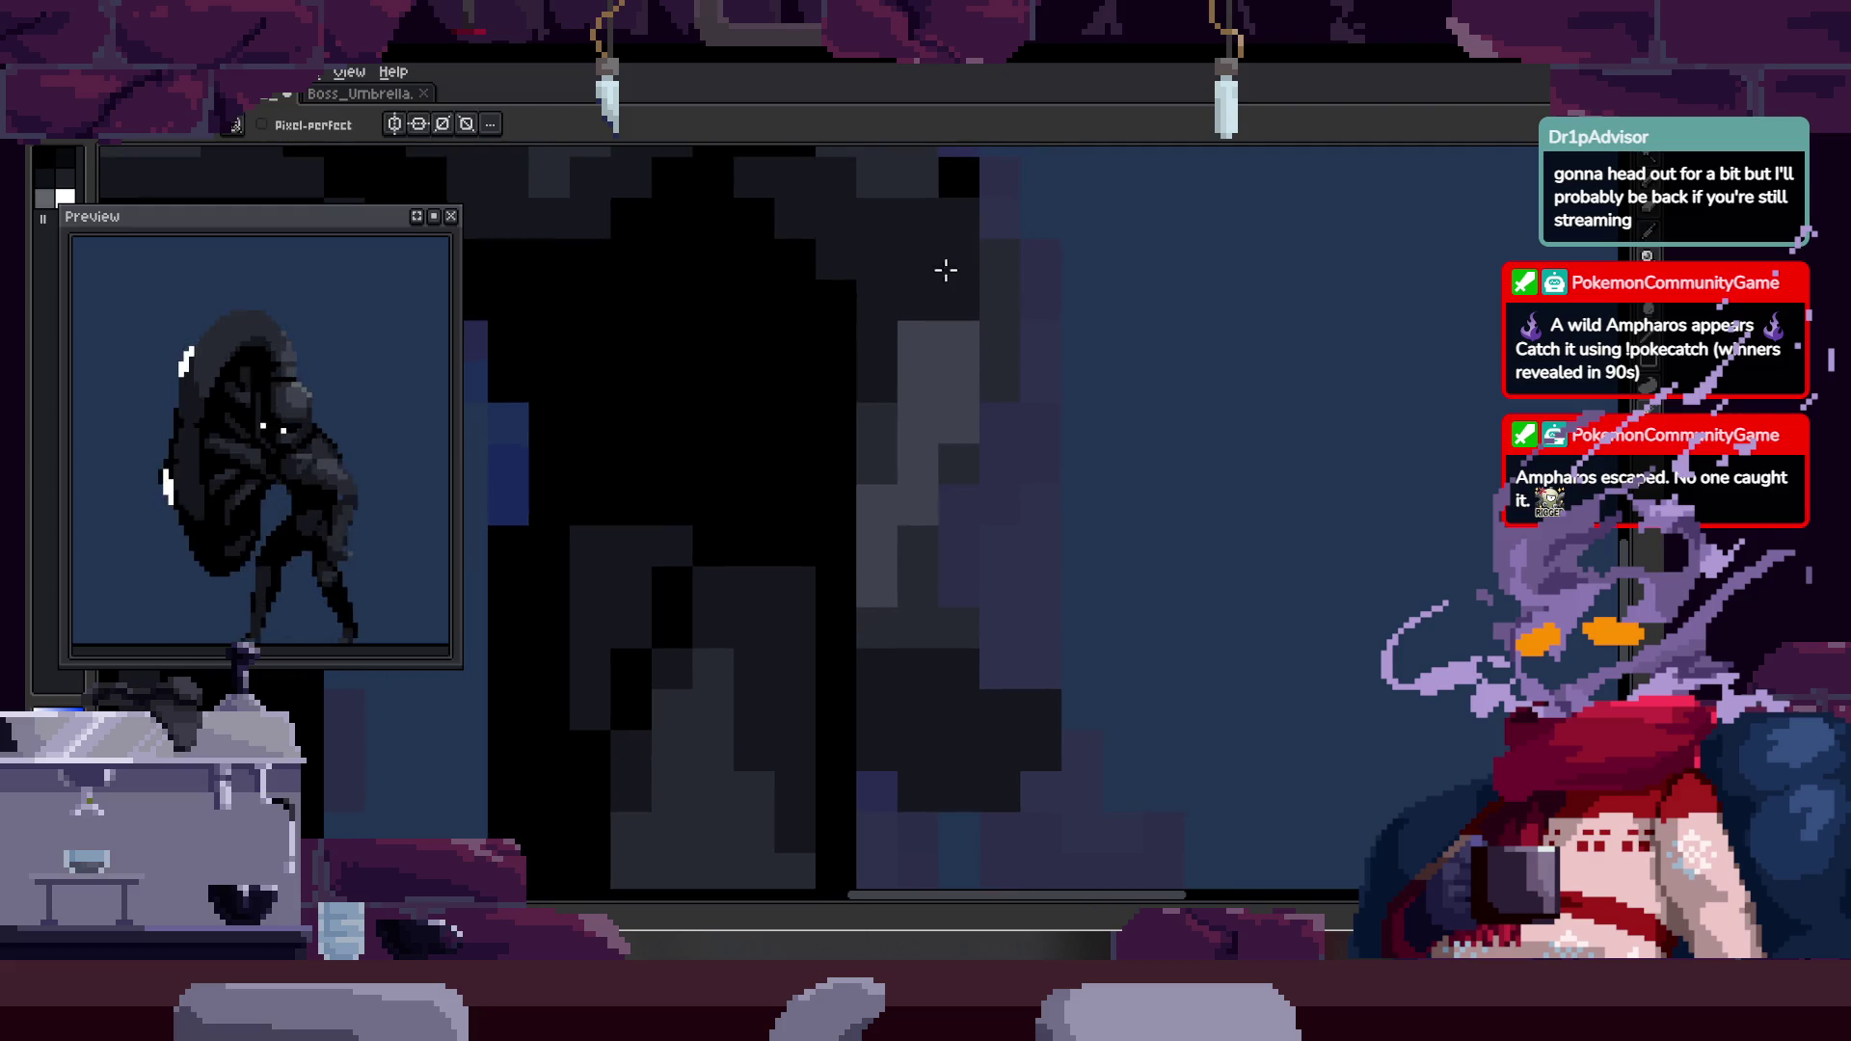
left_click_drag(1027, 275, 944, 485)
key("z")
scroll(1100, 400, "down", 5)
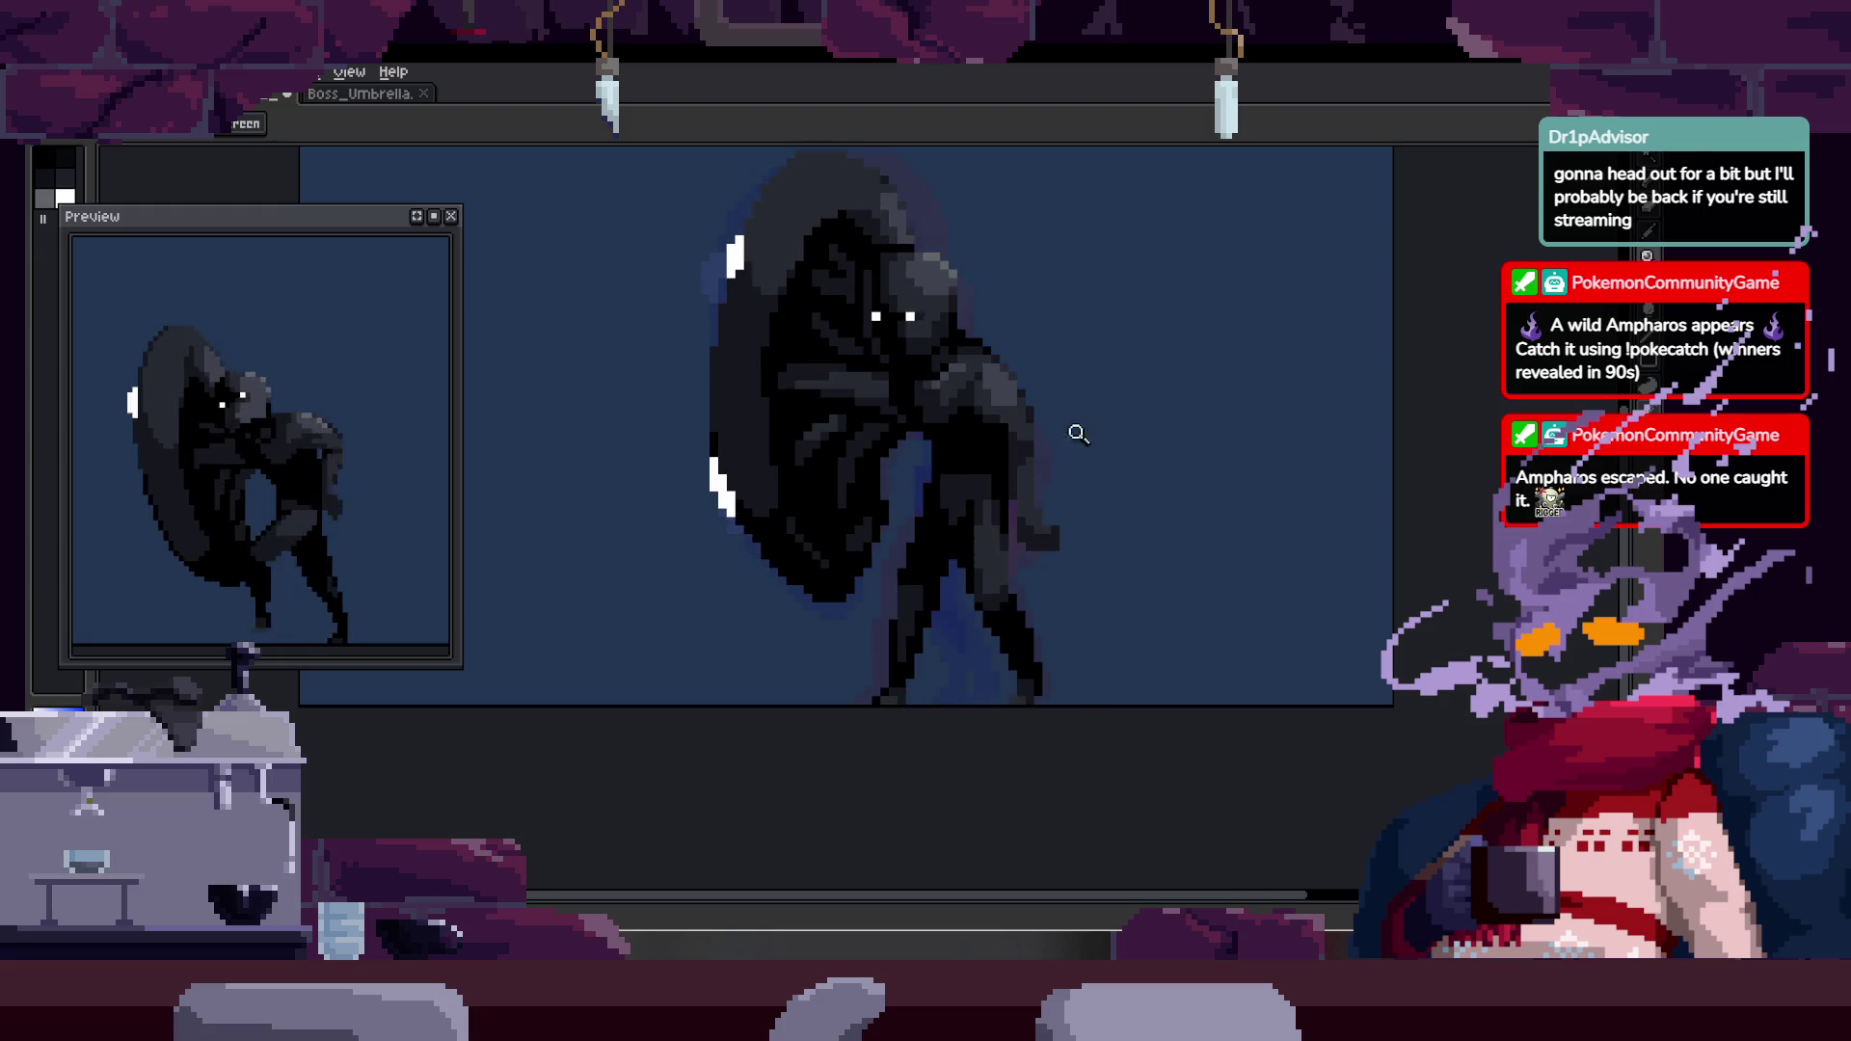
scroll(1085, 424, "up", 5)
key("alt")
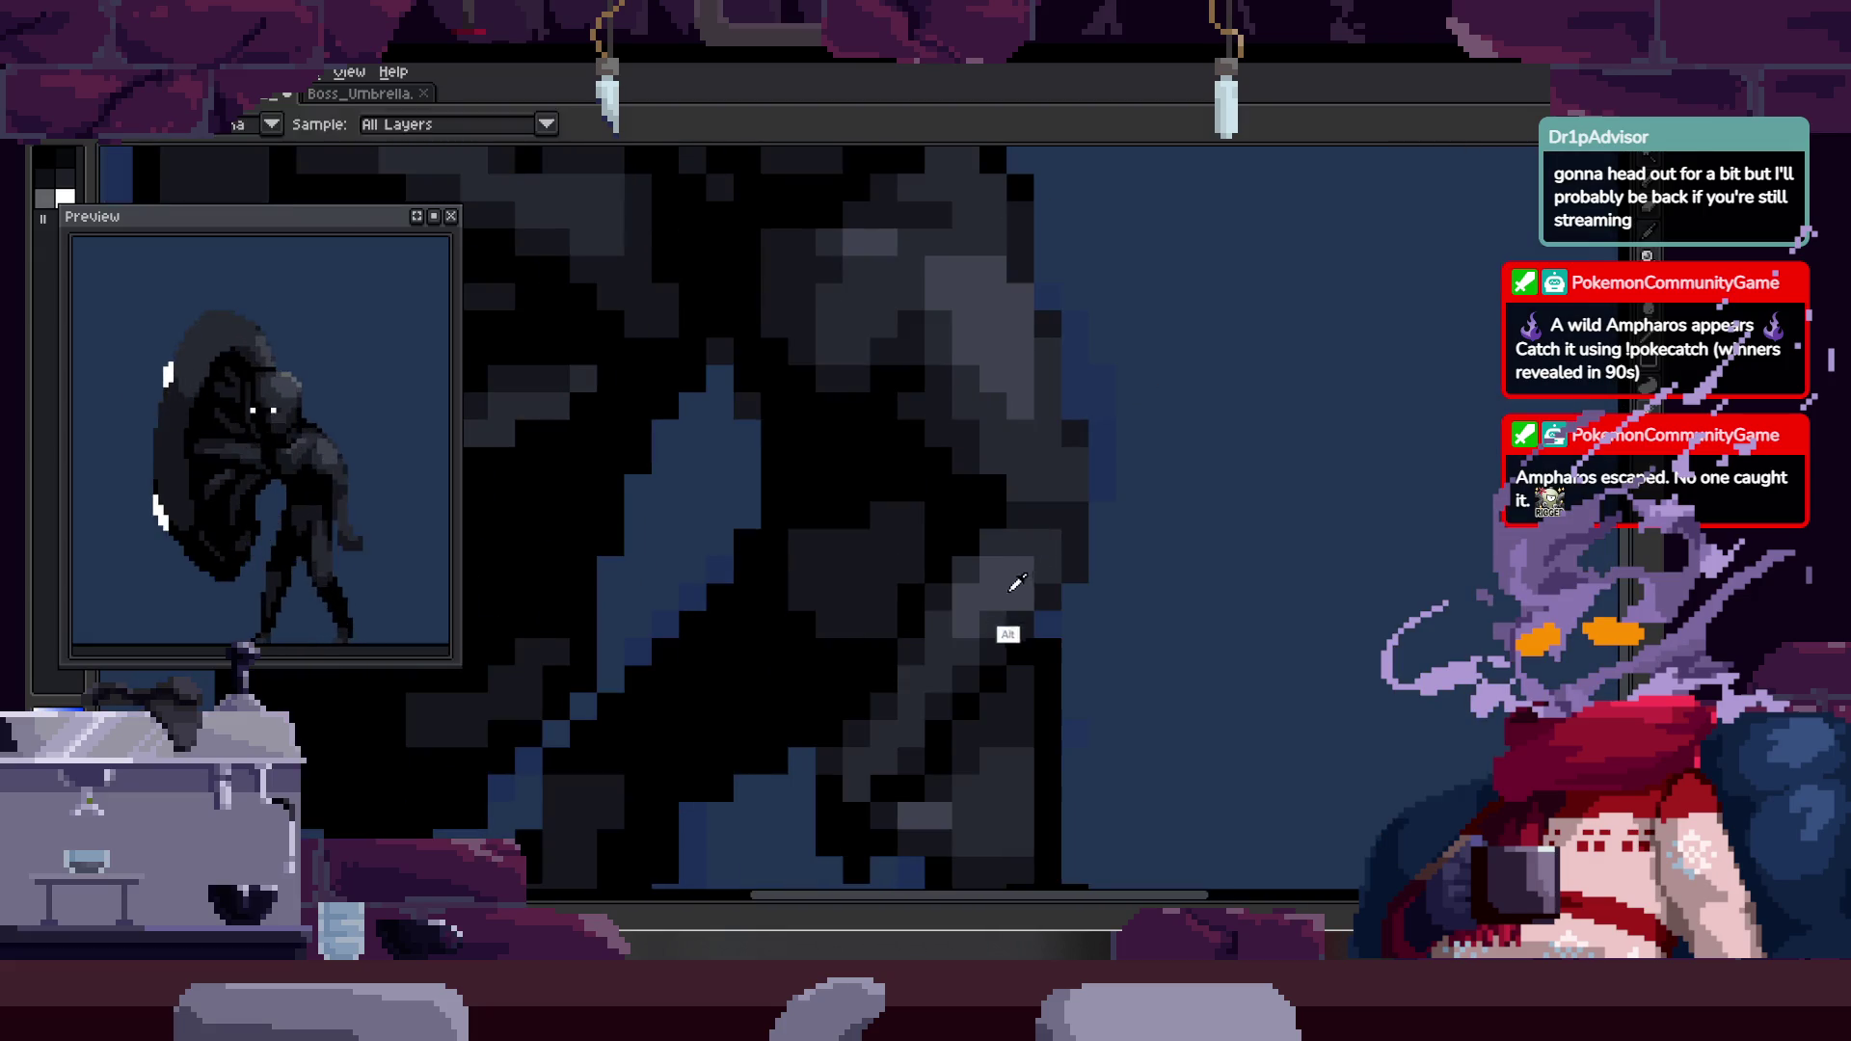
scroll(1003, 462, "up", 2)
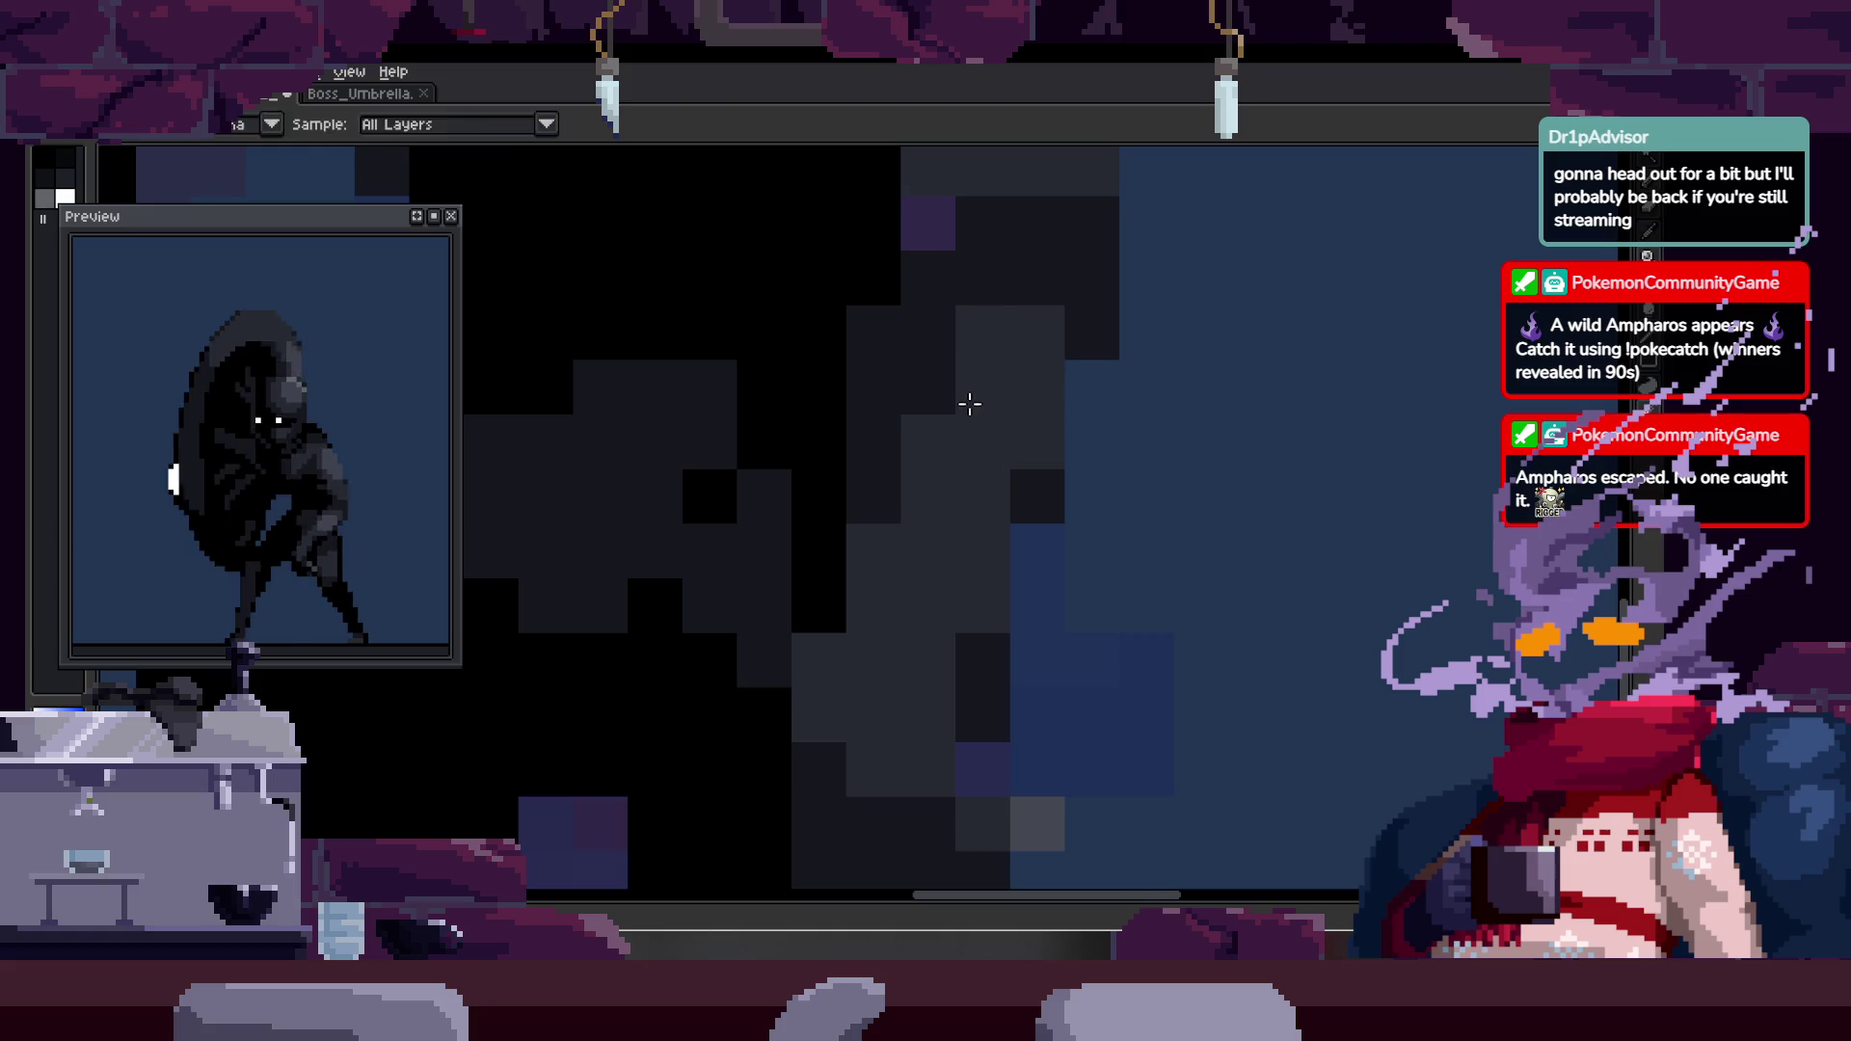
scroll(970, 363, "down", 2)
scroll(1061, 376, "up", 1)
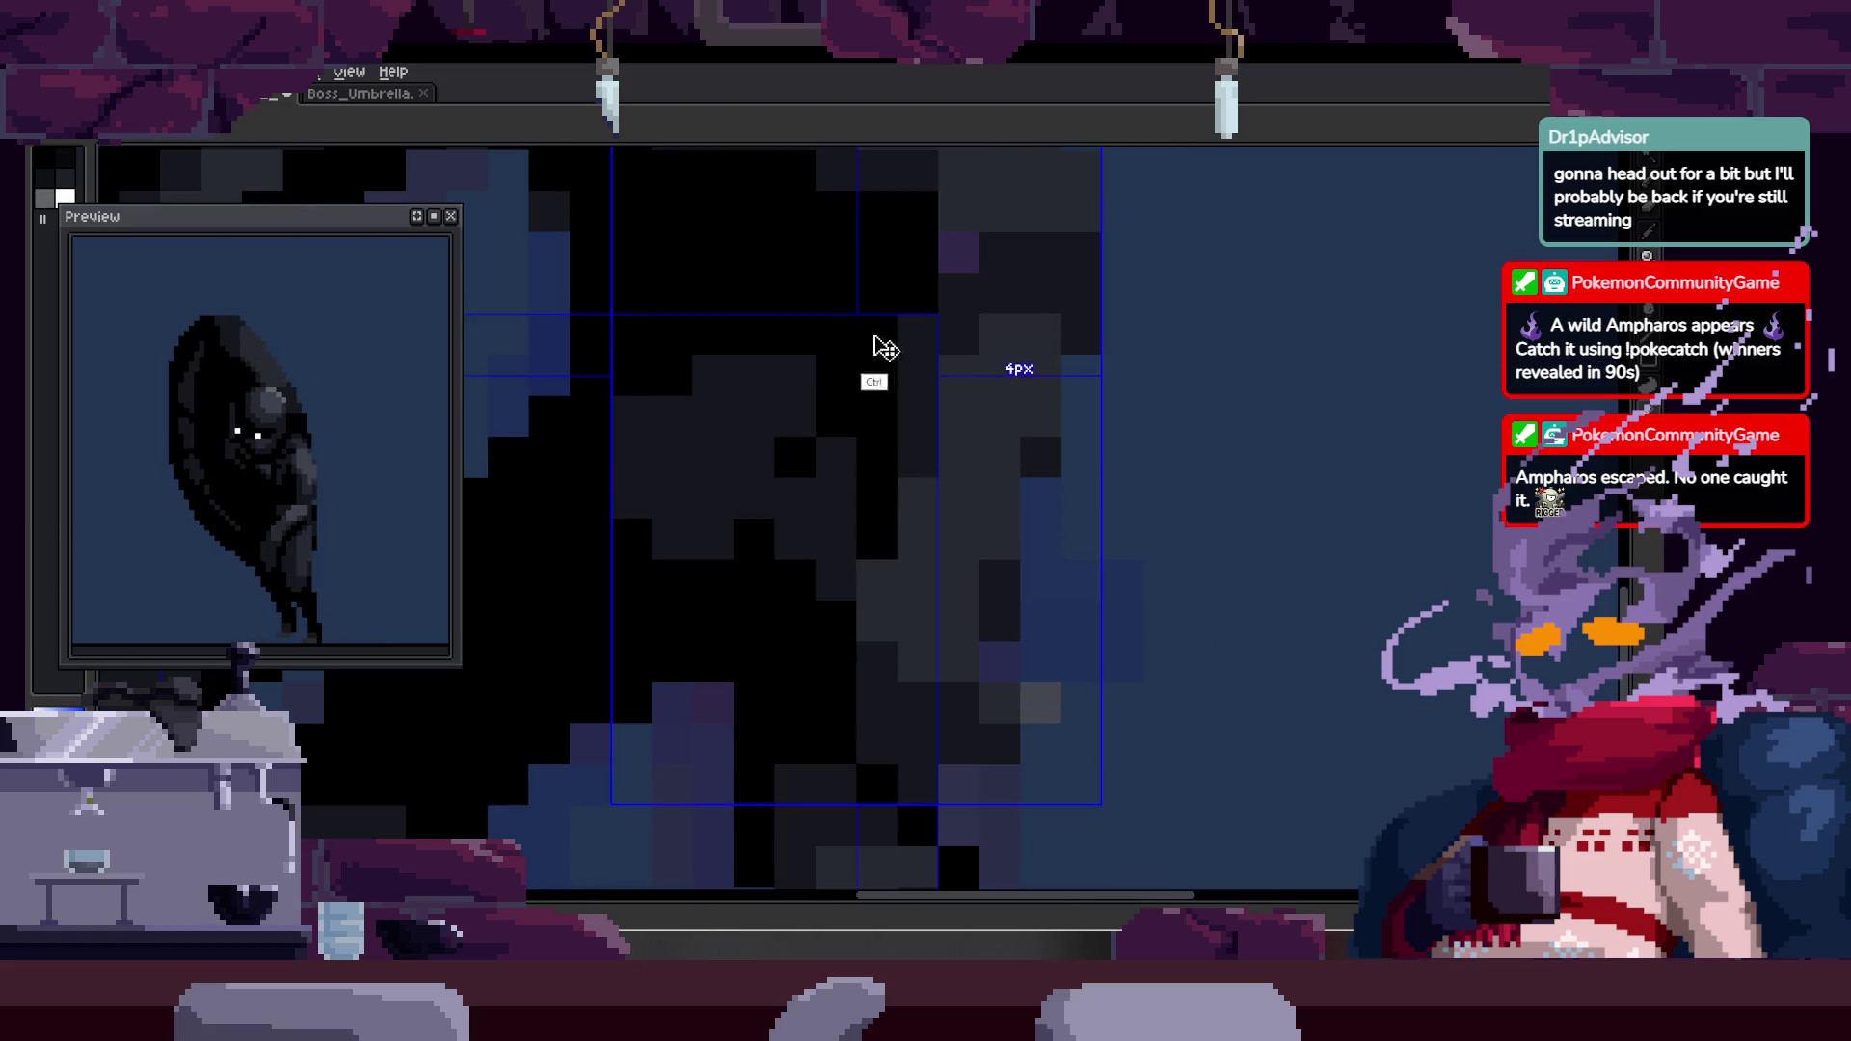
- Shift the dark cloak pixel block right and fill the gap with a black pixel
mouse_move(909, 393)
left_mouse_down()
mouse_move(1343, 418)
mouse_move(946, 396)
left_mouse_up()
key("z")
scroll(1010, 386, "down", 1)
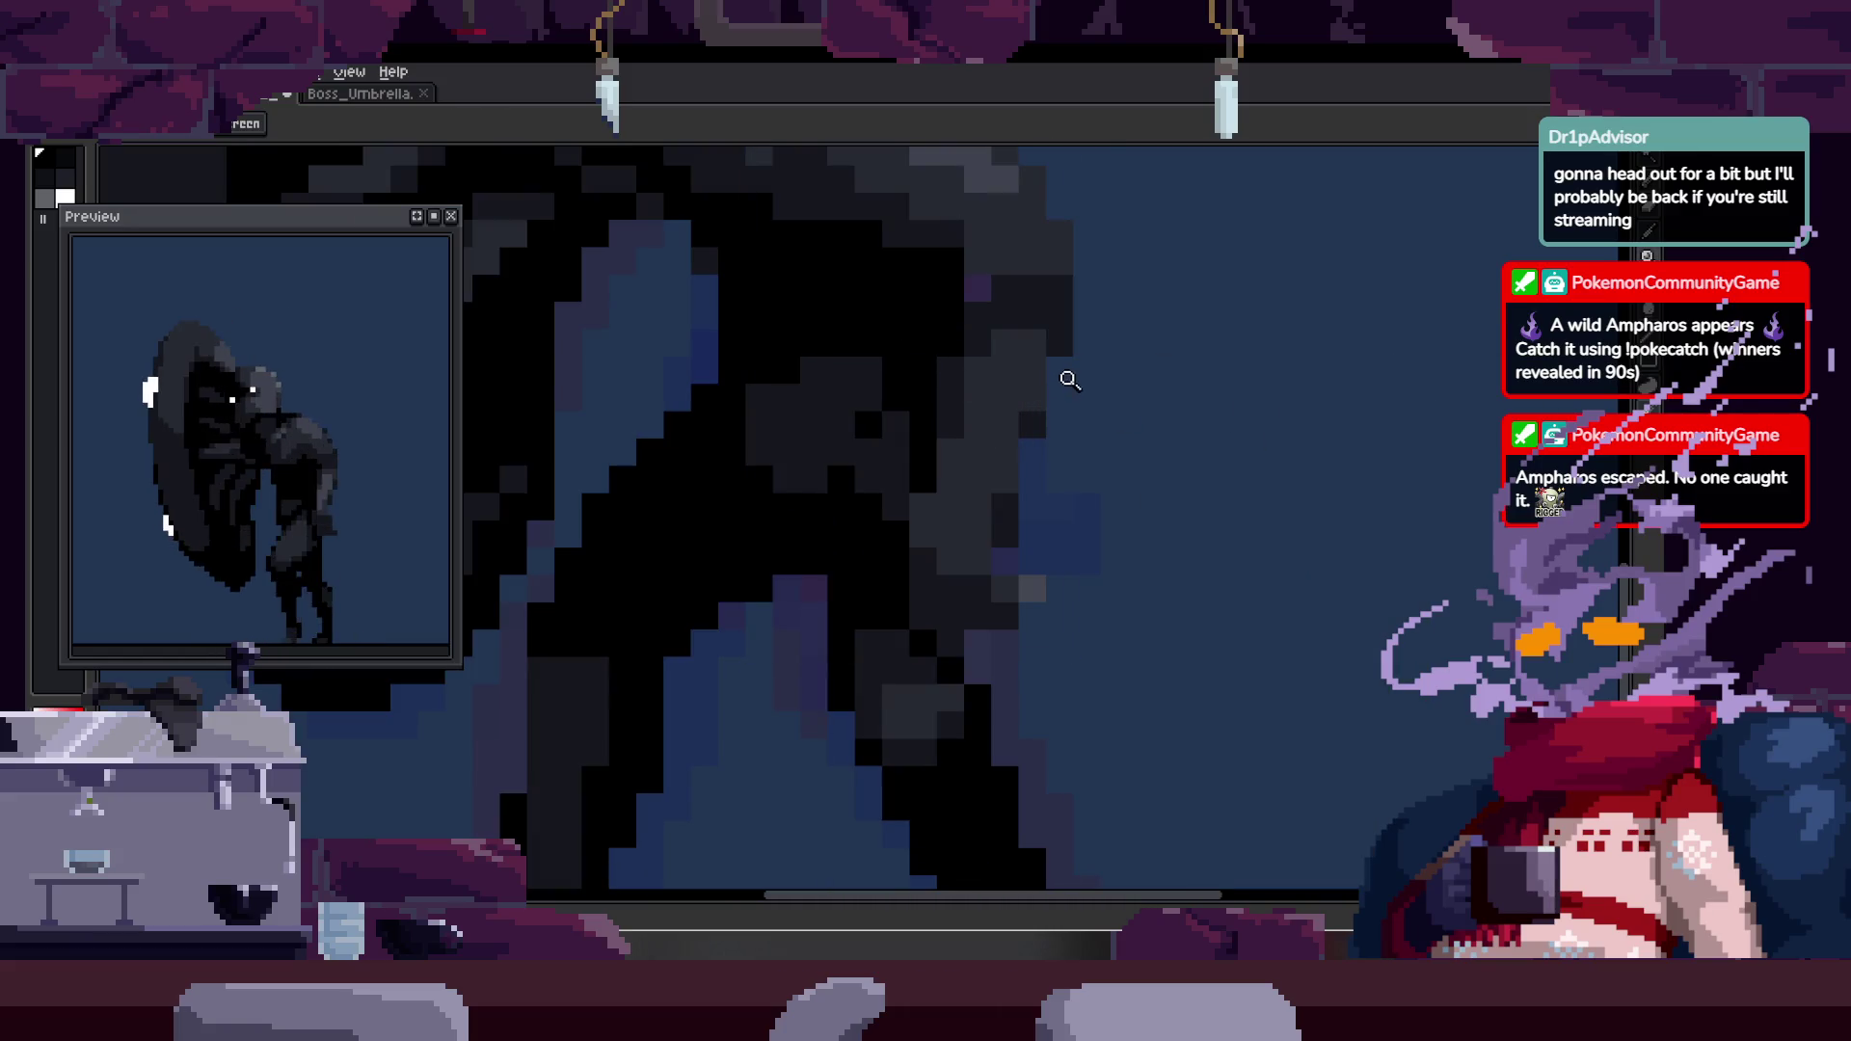
scroll(992, 392, "up", 3)
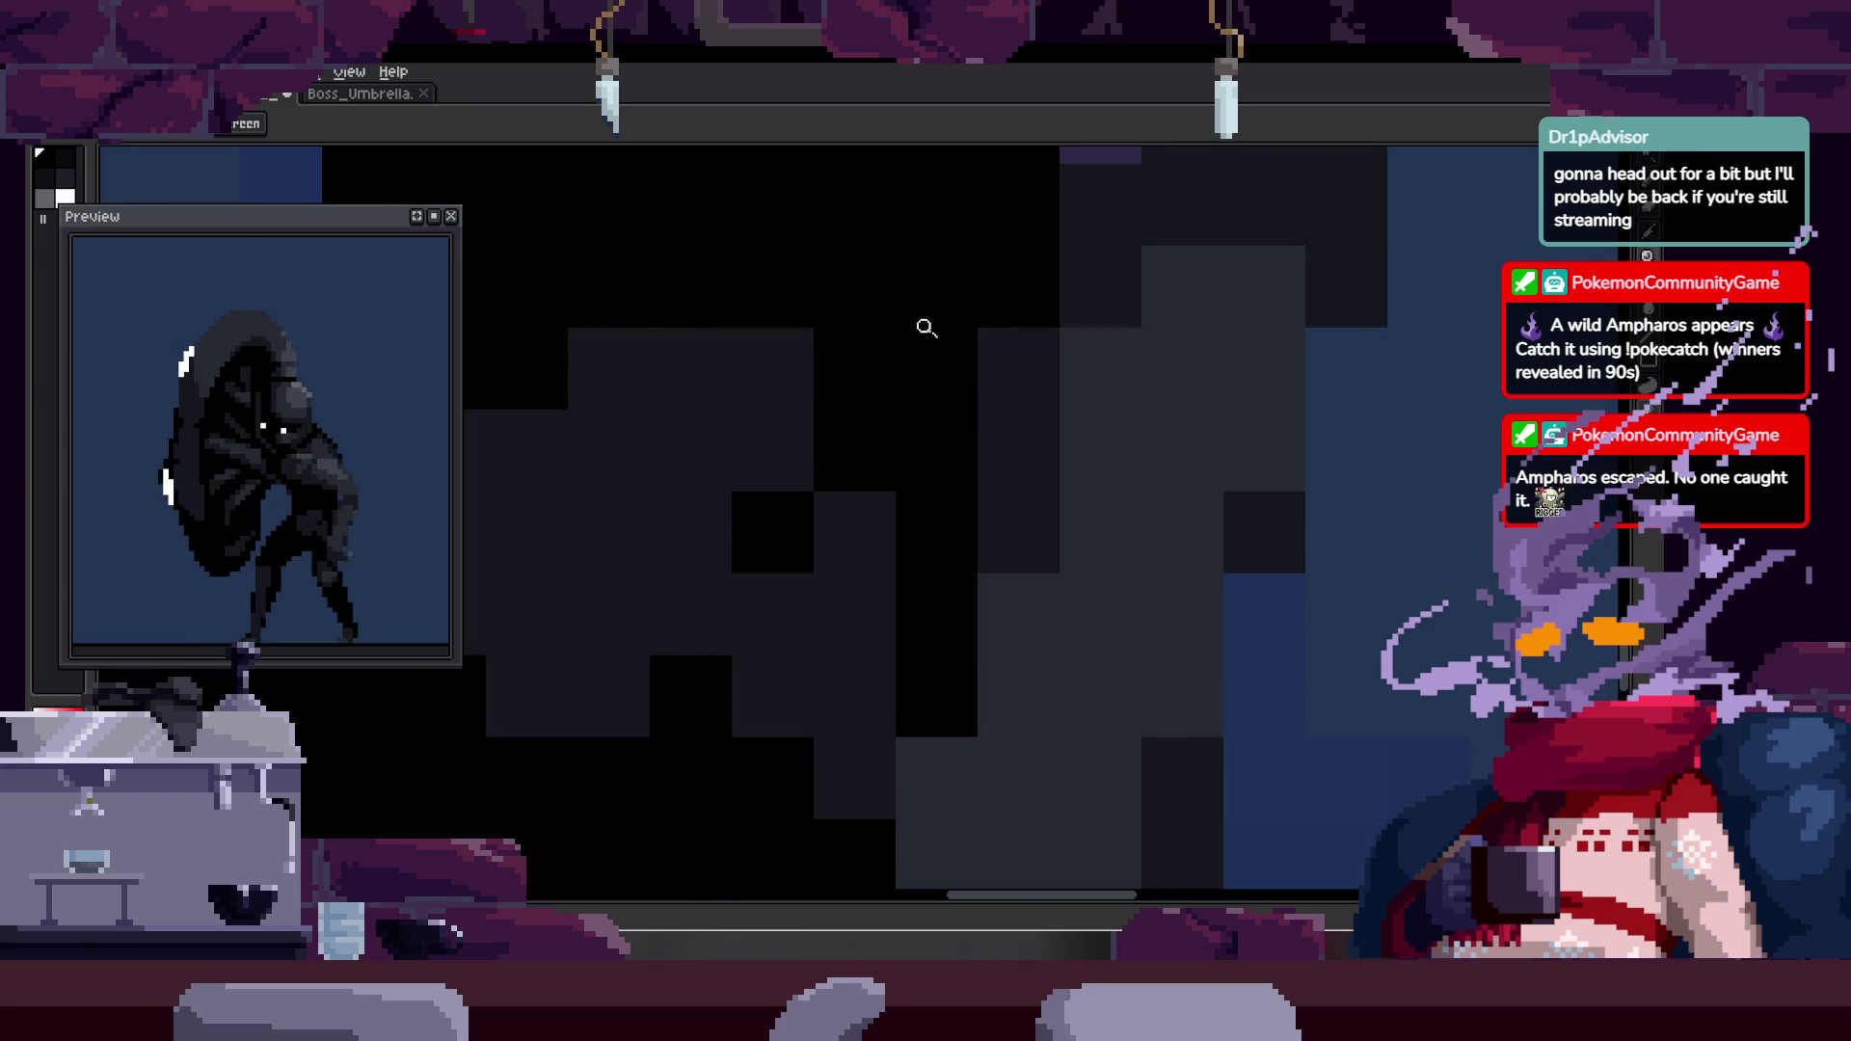
key("b")
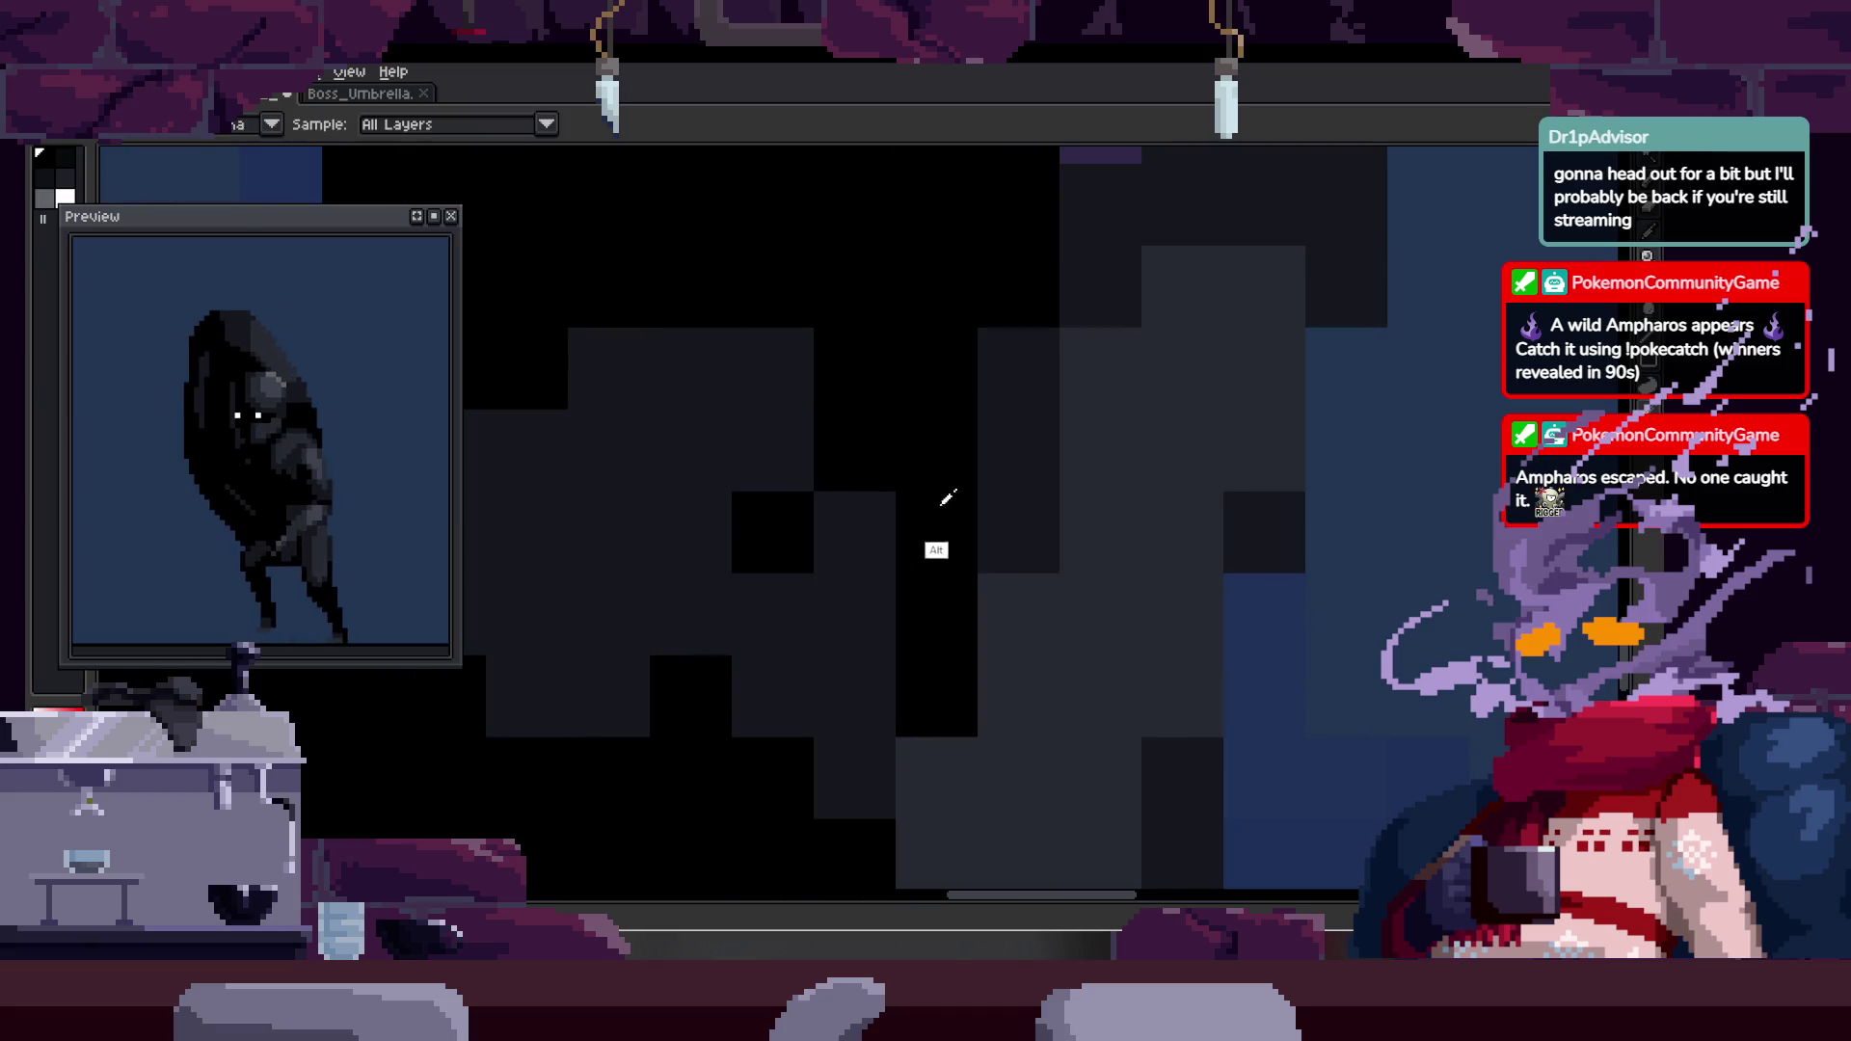
left_click(1034, 359)
scroll(1033, 359, "down", 2)
scroll(1099, 412, "up", 1)
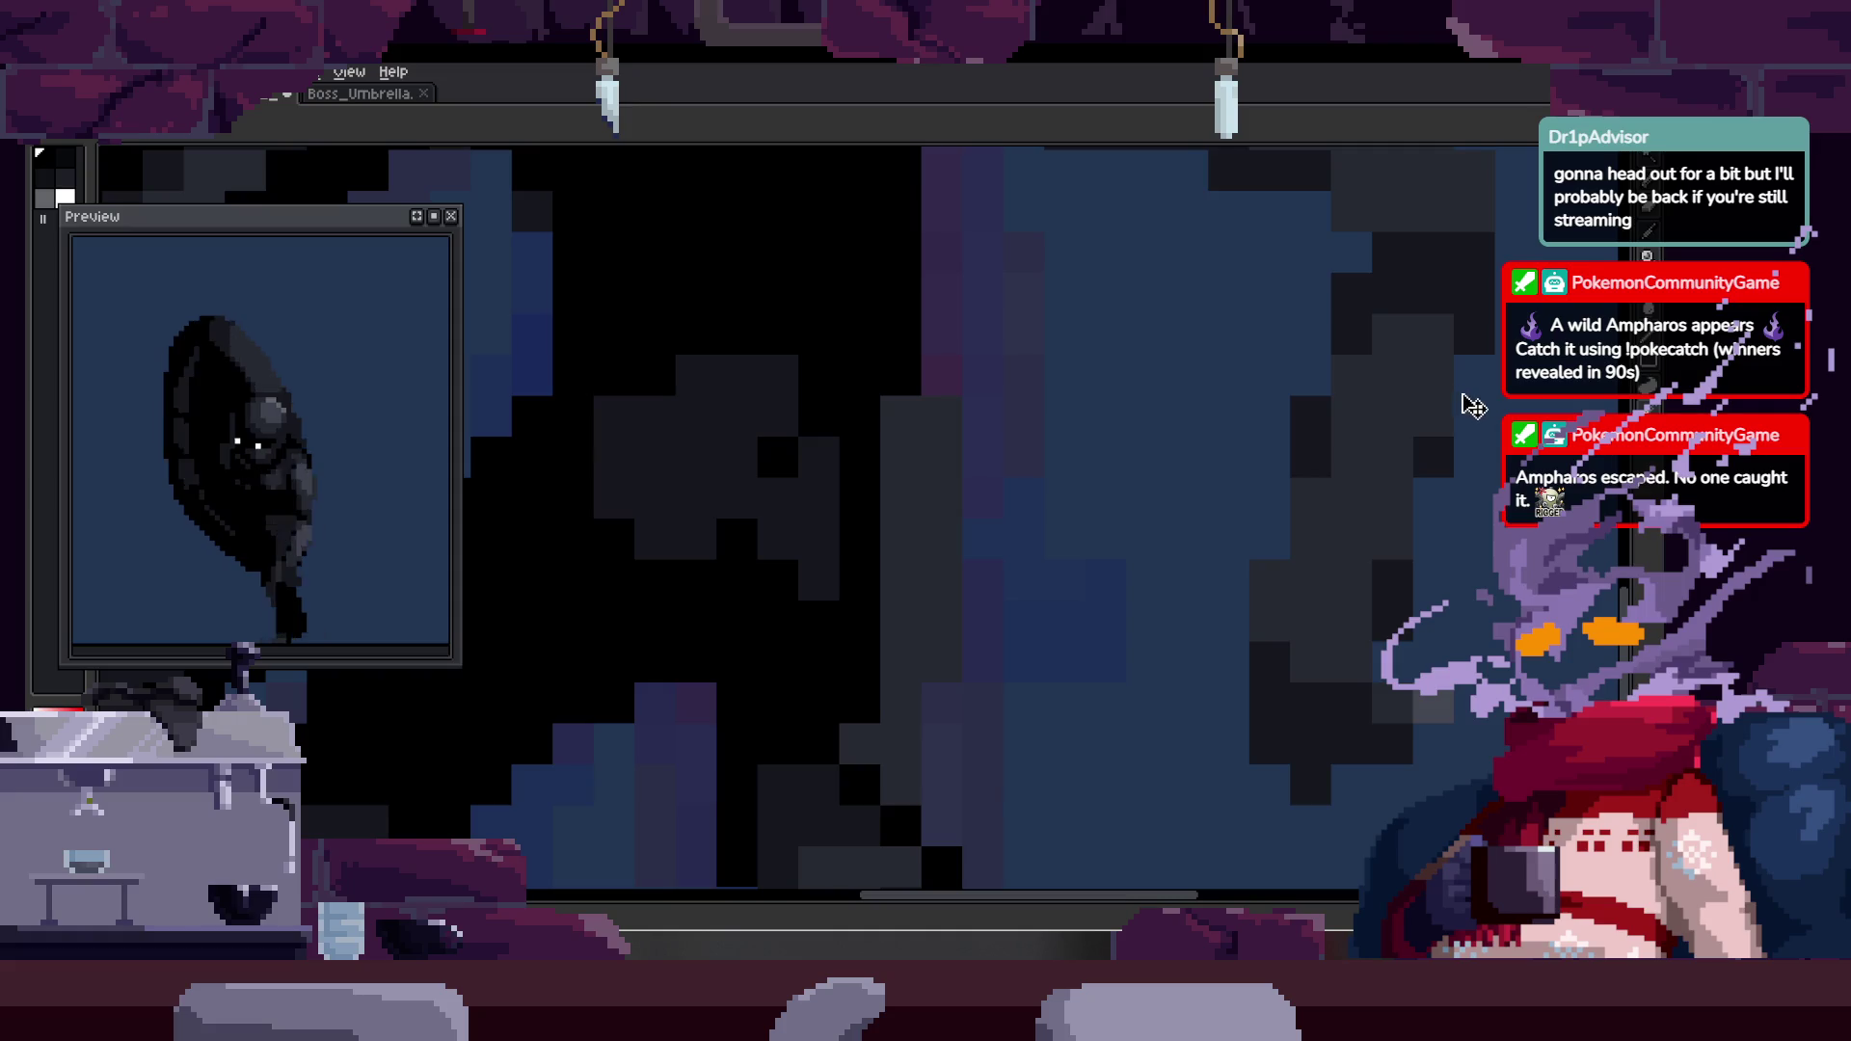
- Select matching cloak colour with the Magic Wand, then clear the selection
left_click_drag(880, 472, 868, 356)
key("w")
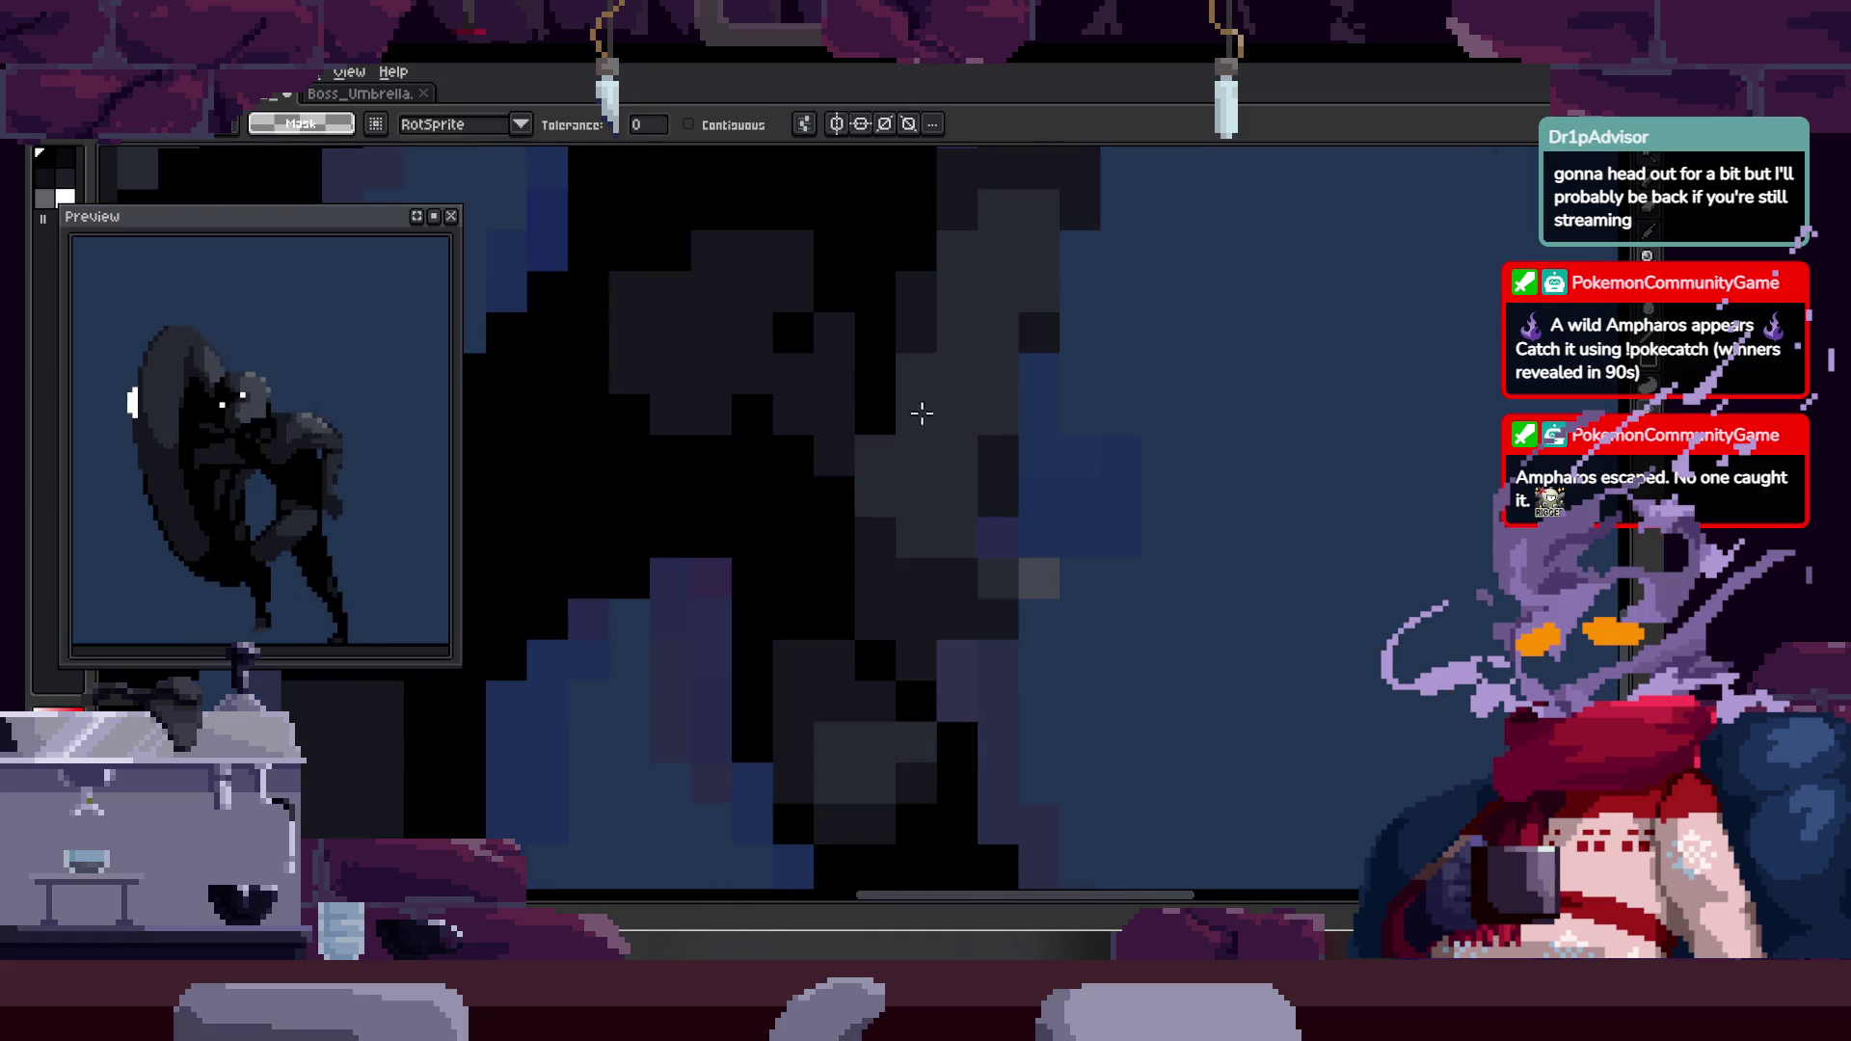
key("z")
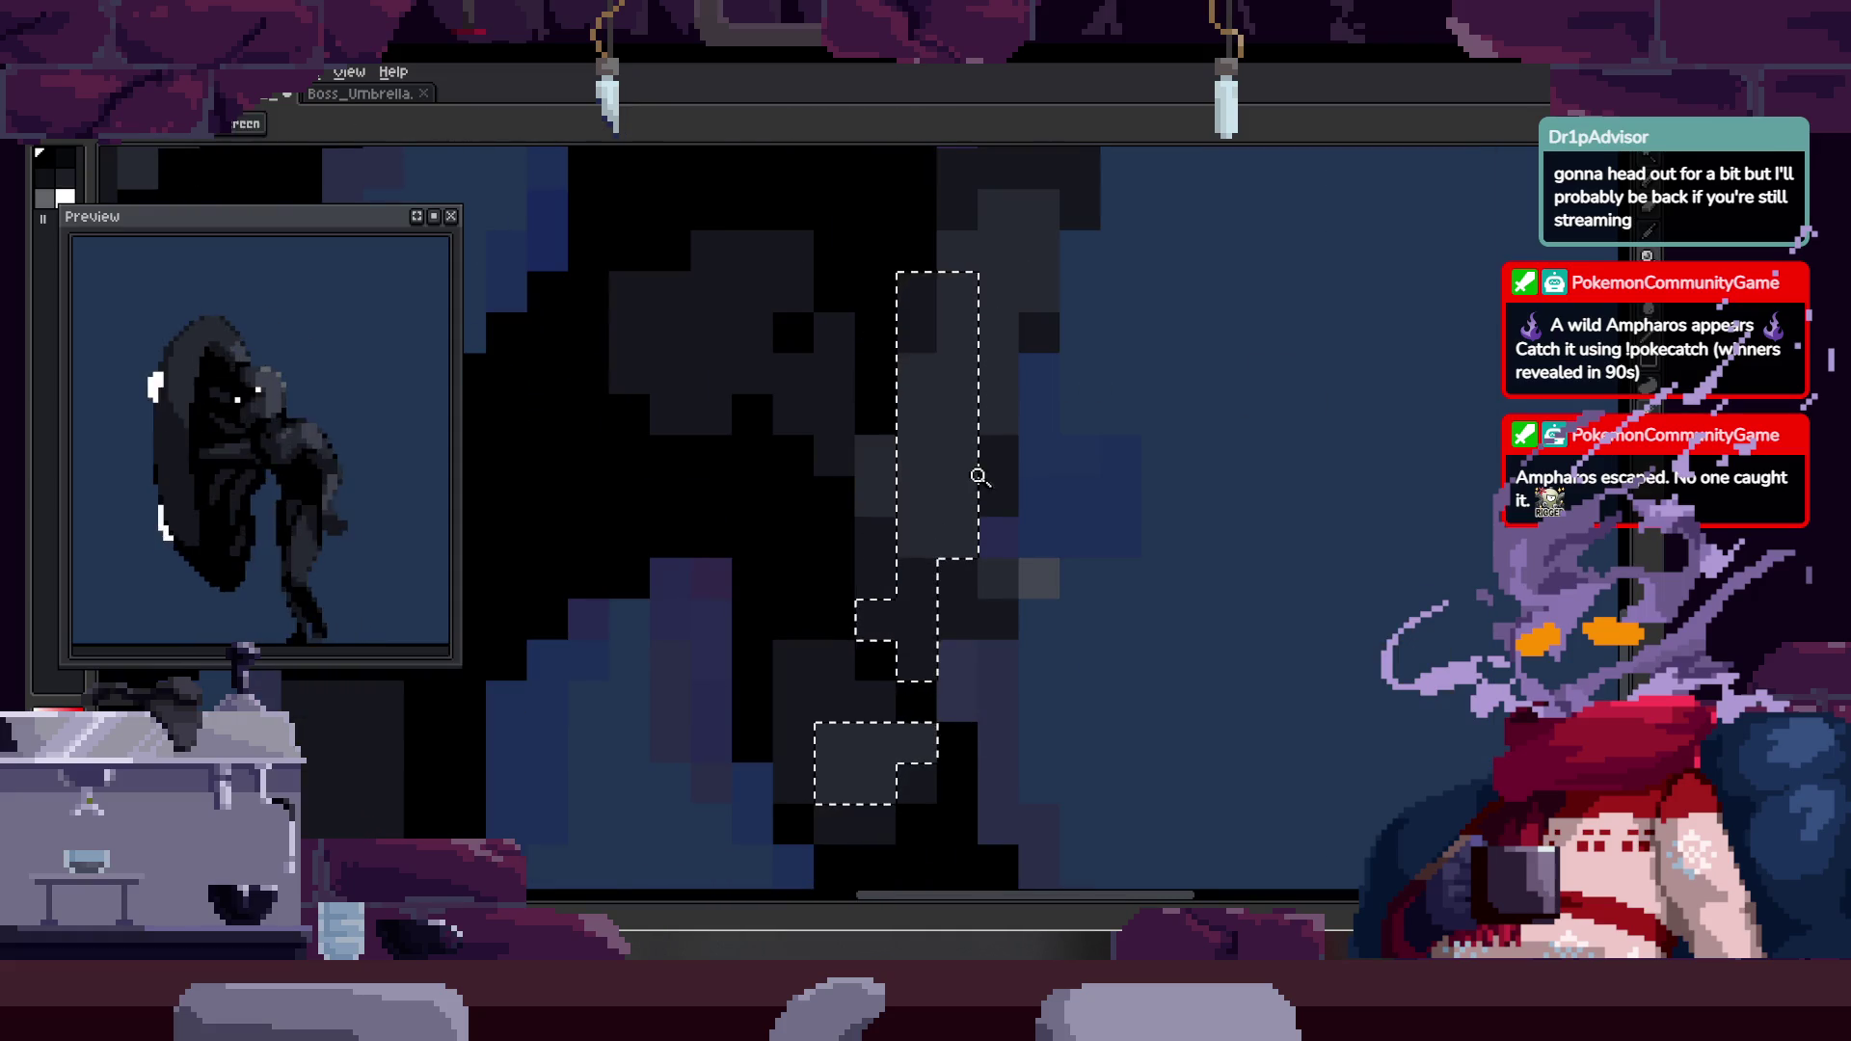
scroll(1013, 444, "down", 1)
key("ctrl+d")
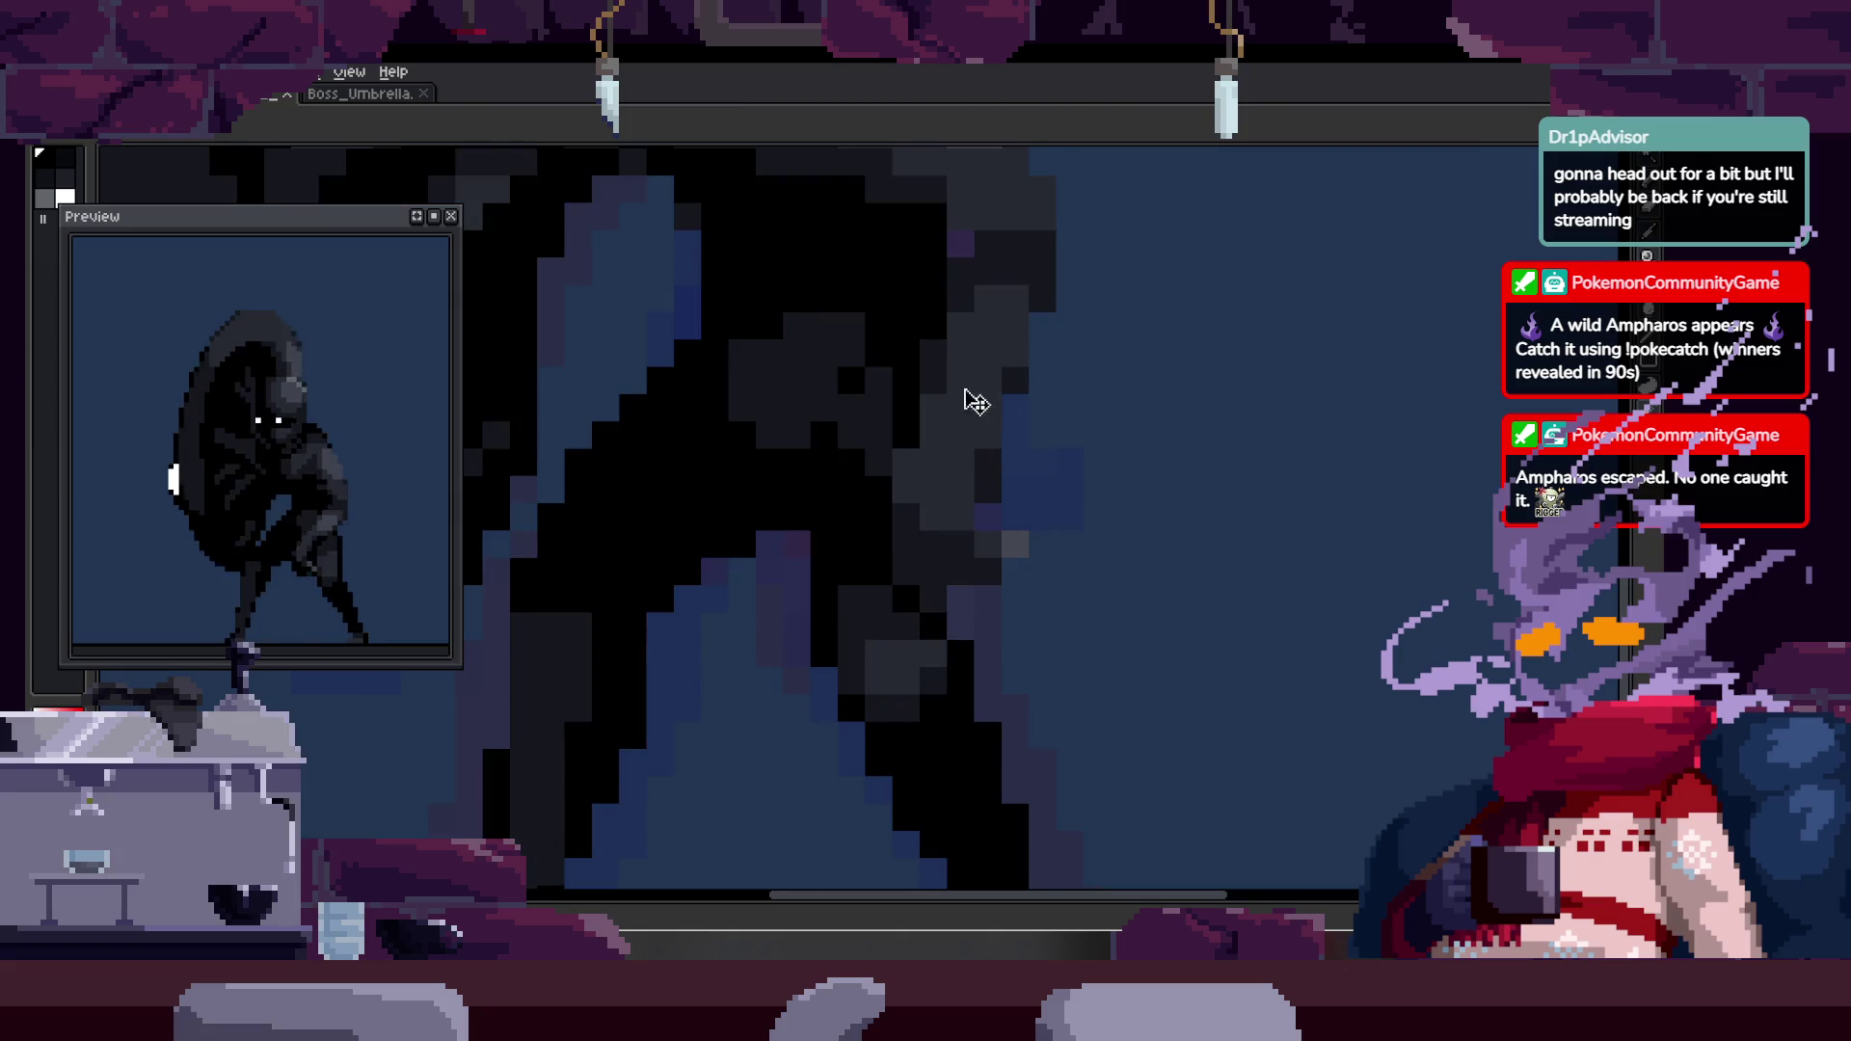
key("z")
scroll(929, 461, "up", 1)
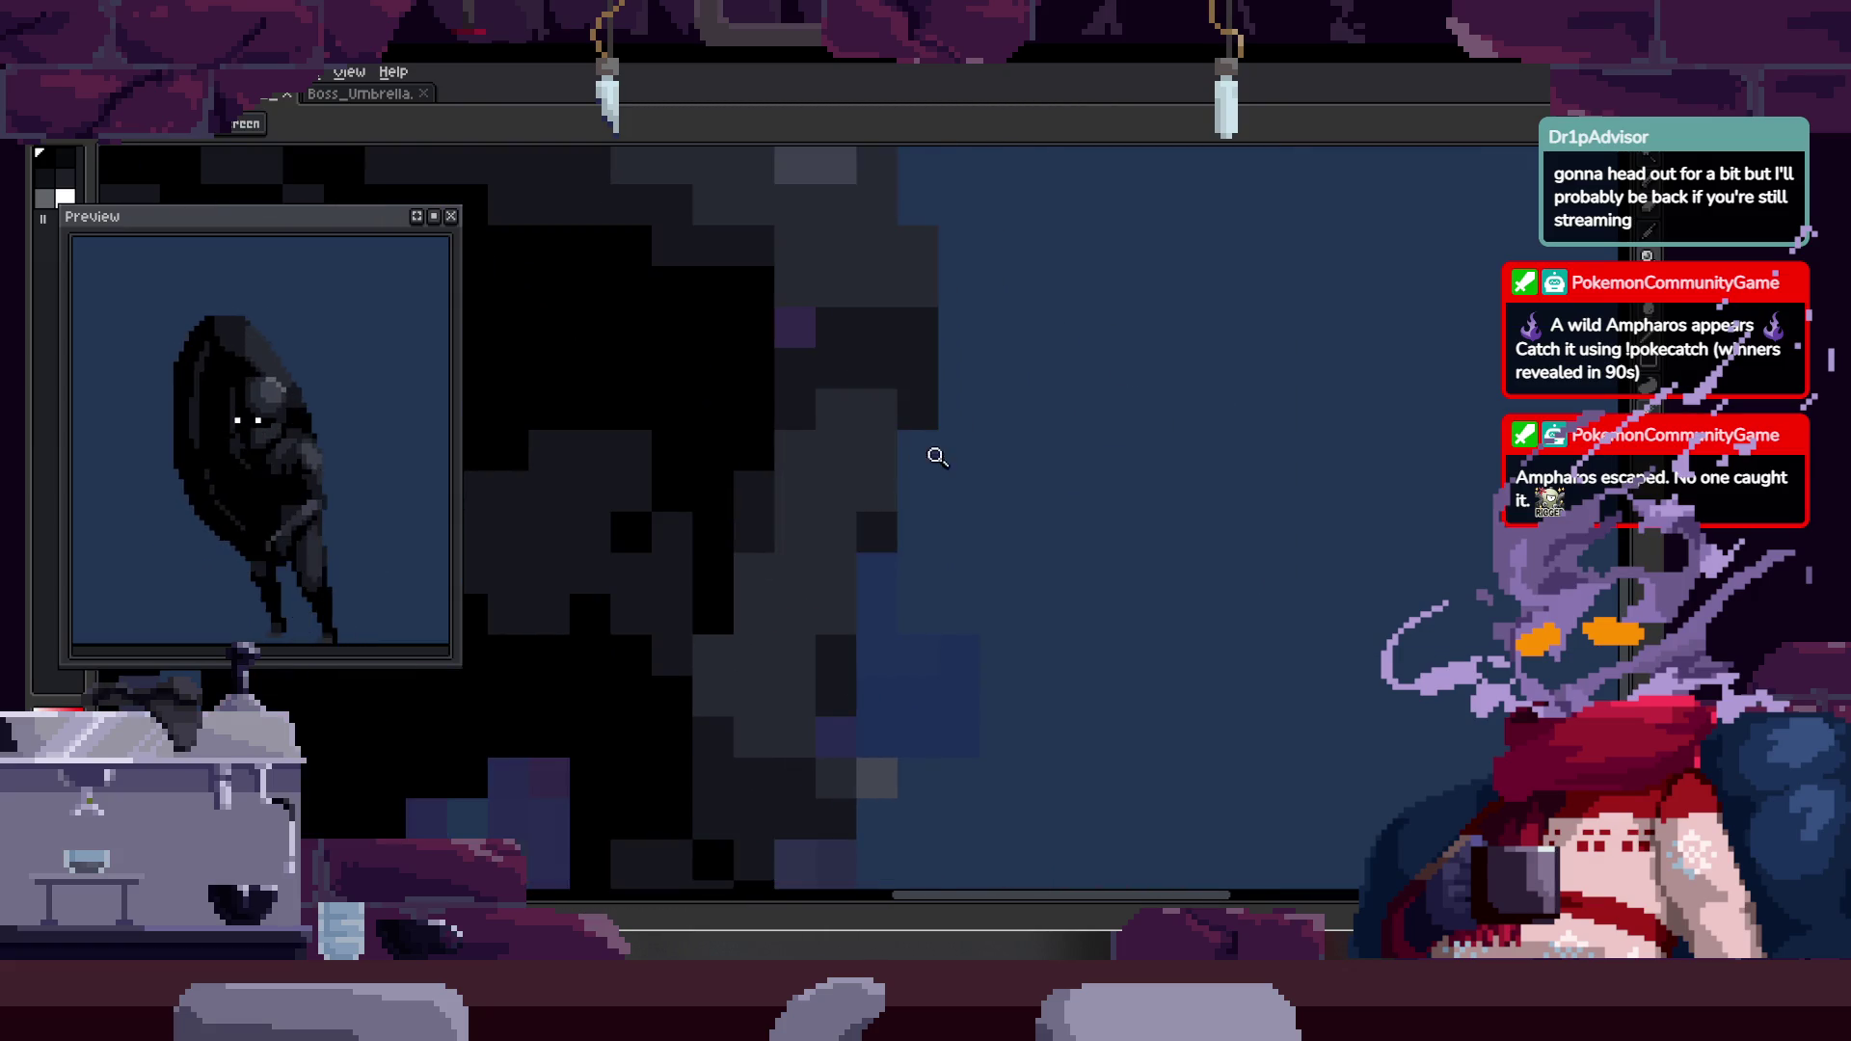
scroll(955, 460, "down", 1)
scroll(984, 496, "up", 1)
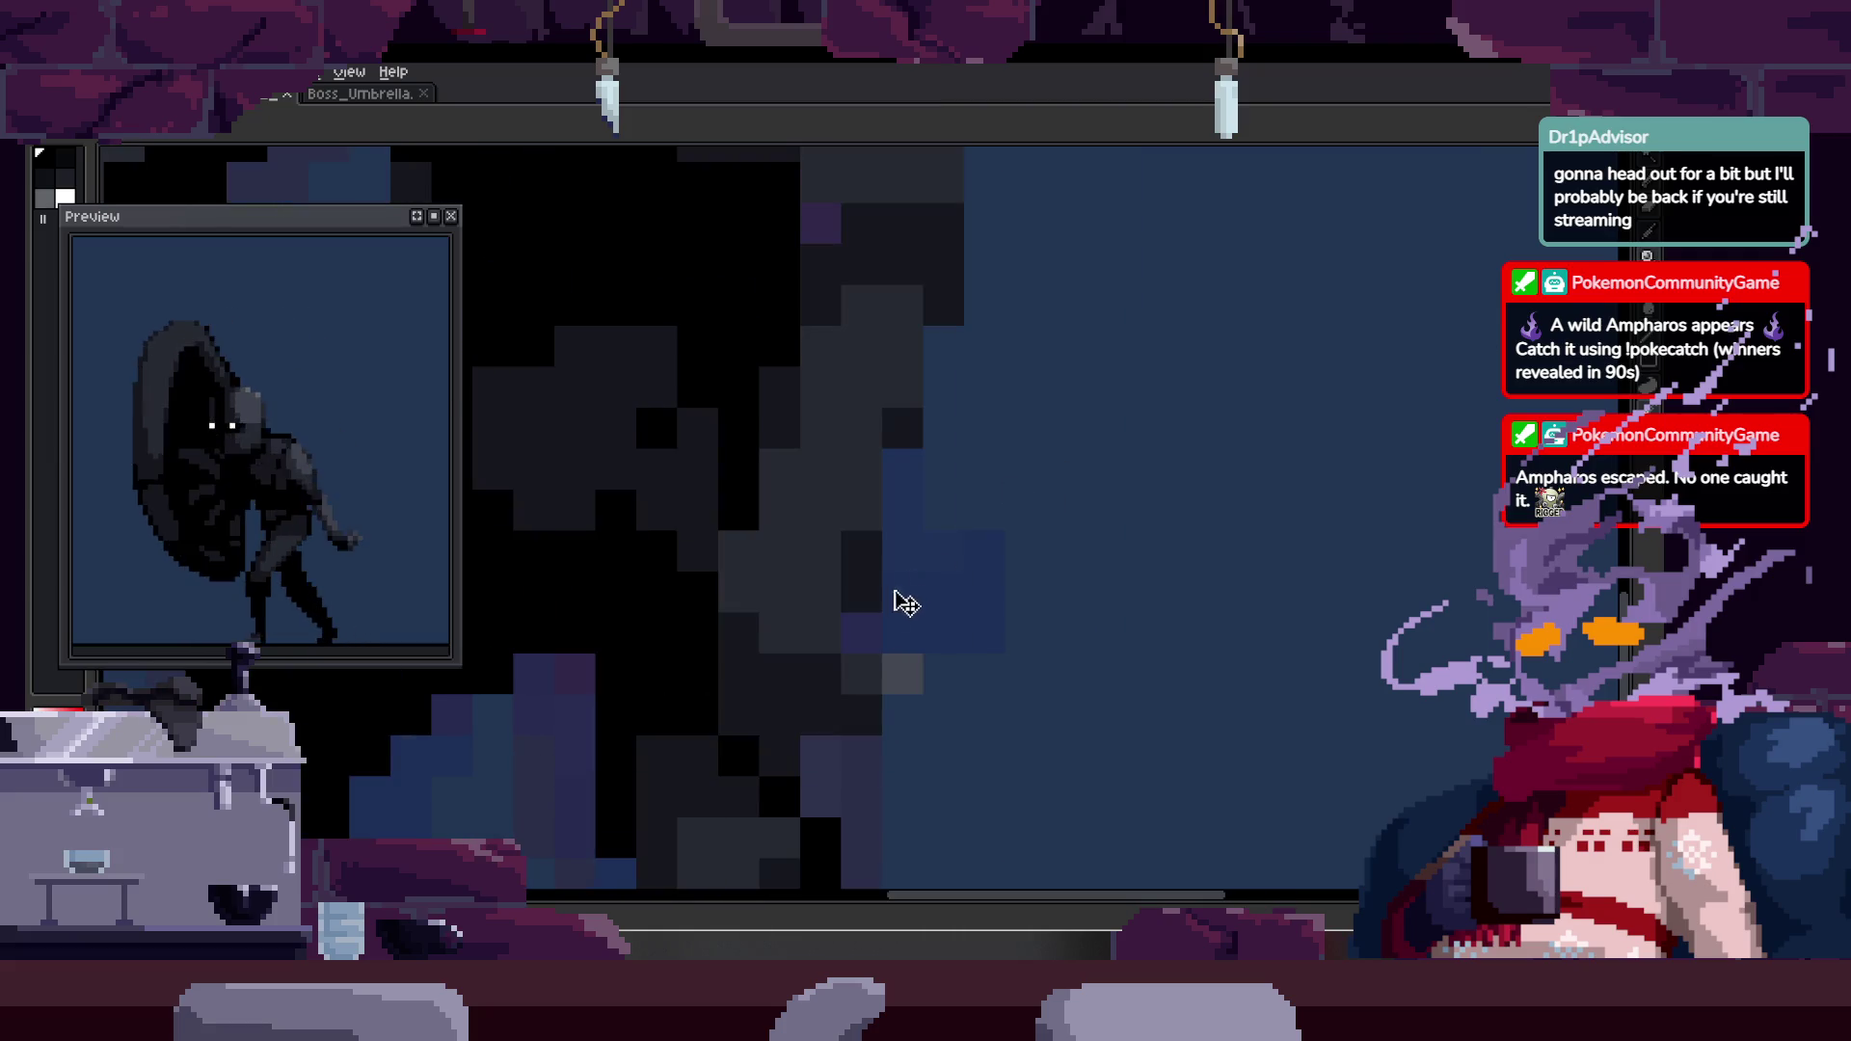
- Step through the neighbouring run frames to compare the cloak
key("b")
key("z")
scroll(1003, 482, "down", 1)
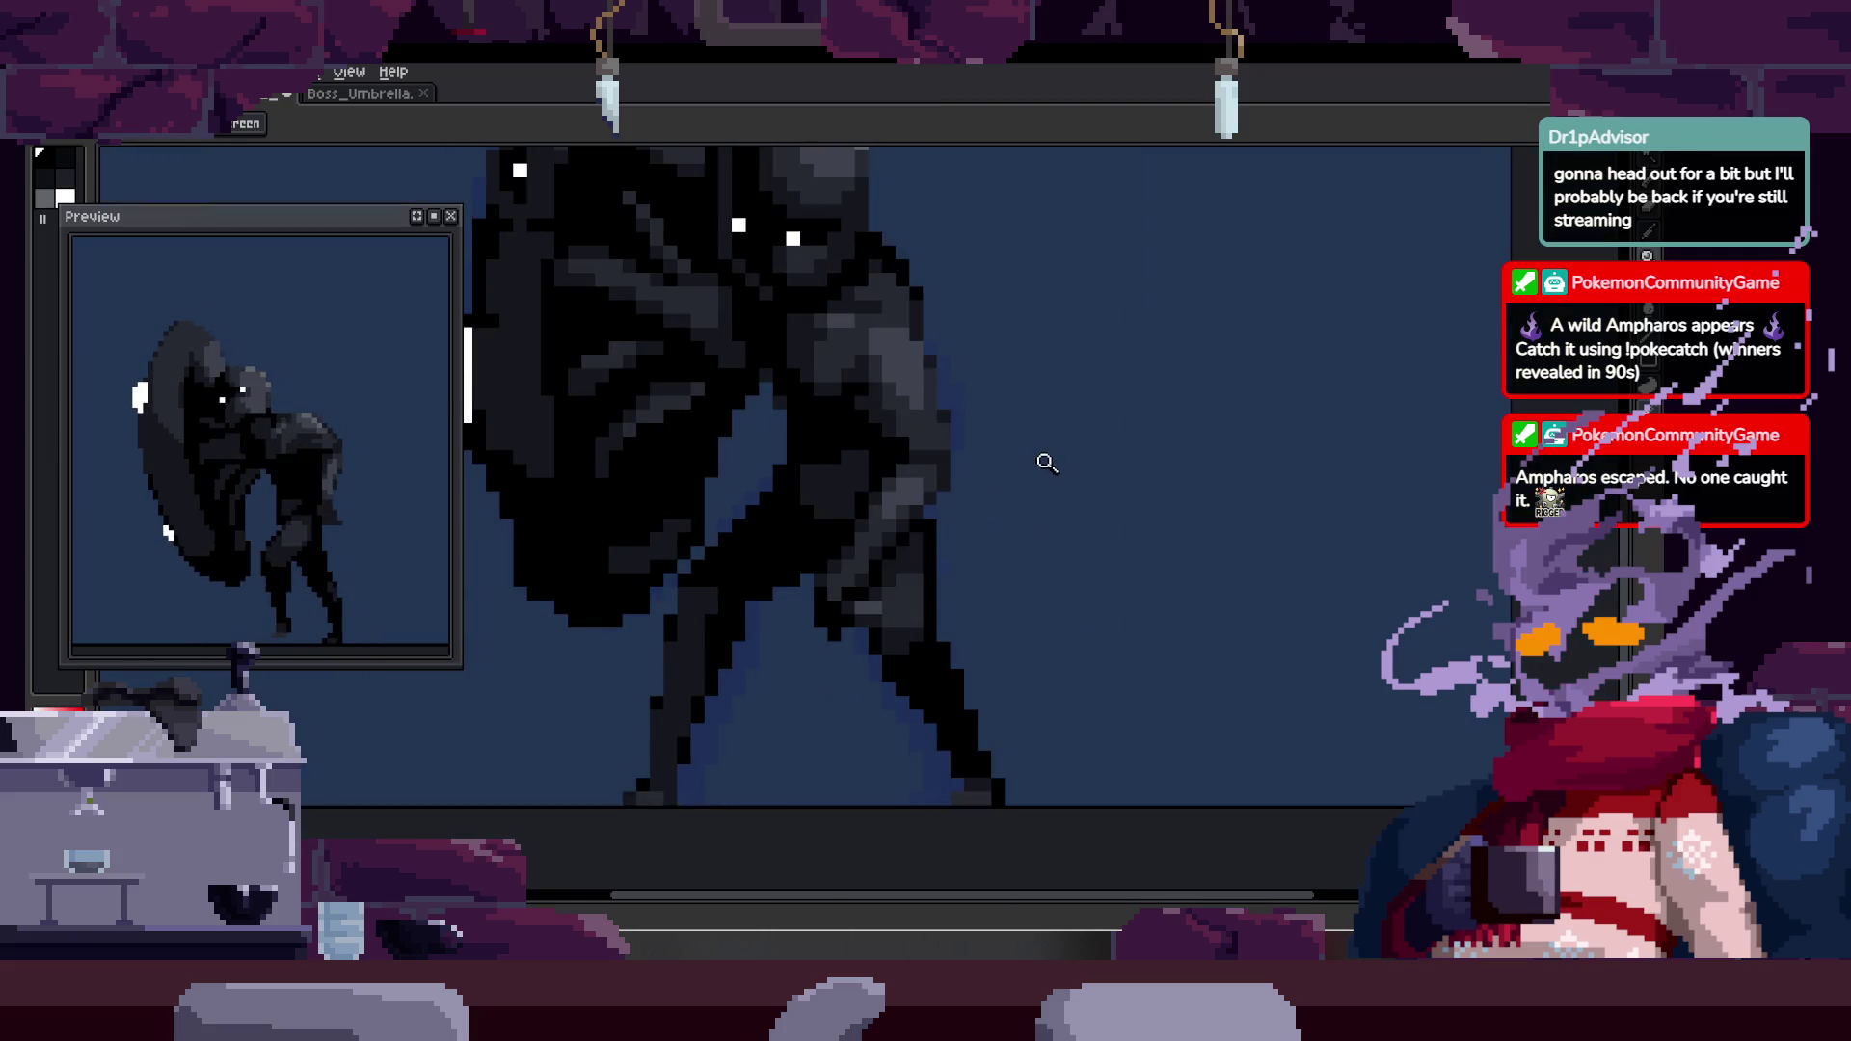
scroll(1047, 453, "up", 2)
key("Right")
key("Right")
scroll(931, 472, "up", 3)
key("b")
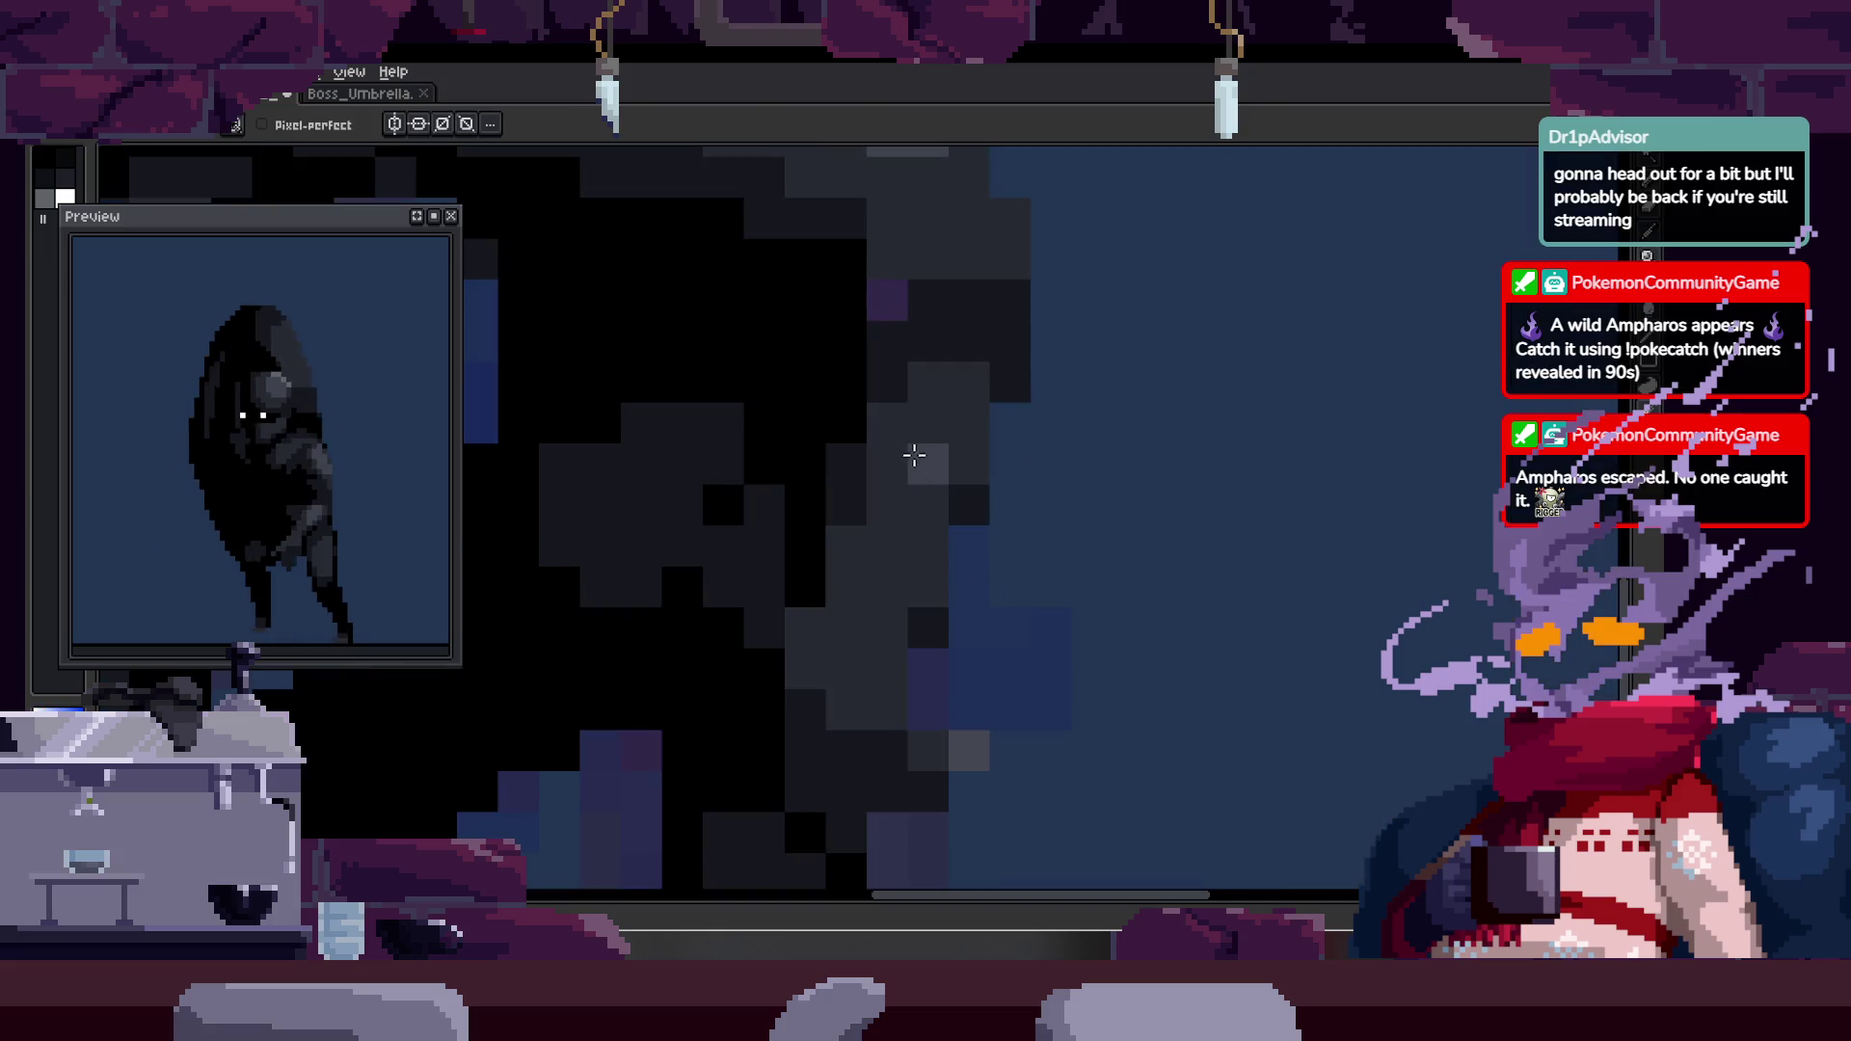
key("Right")
key("Right")
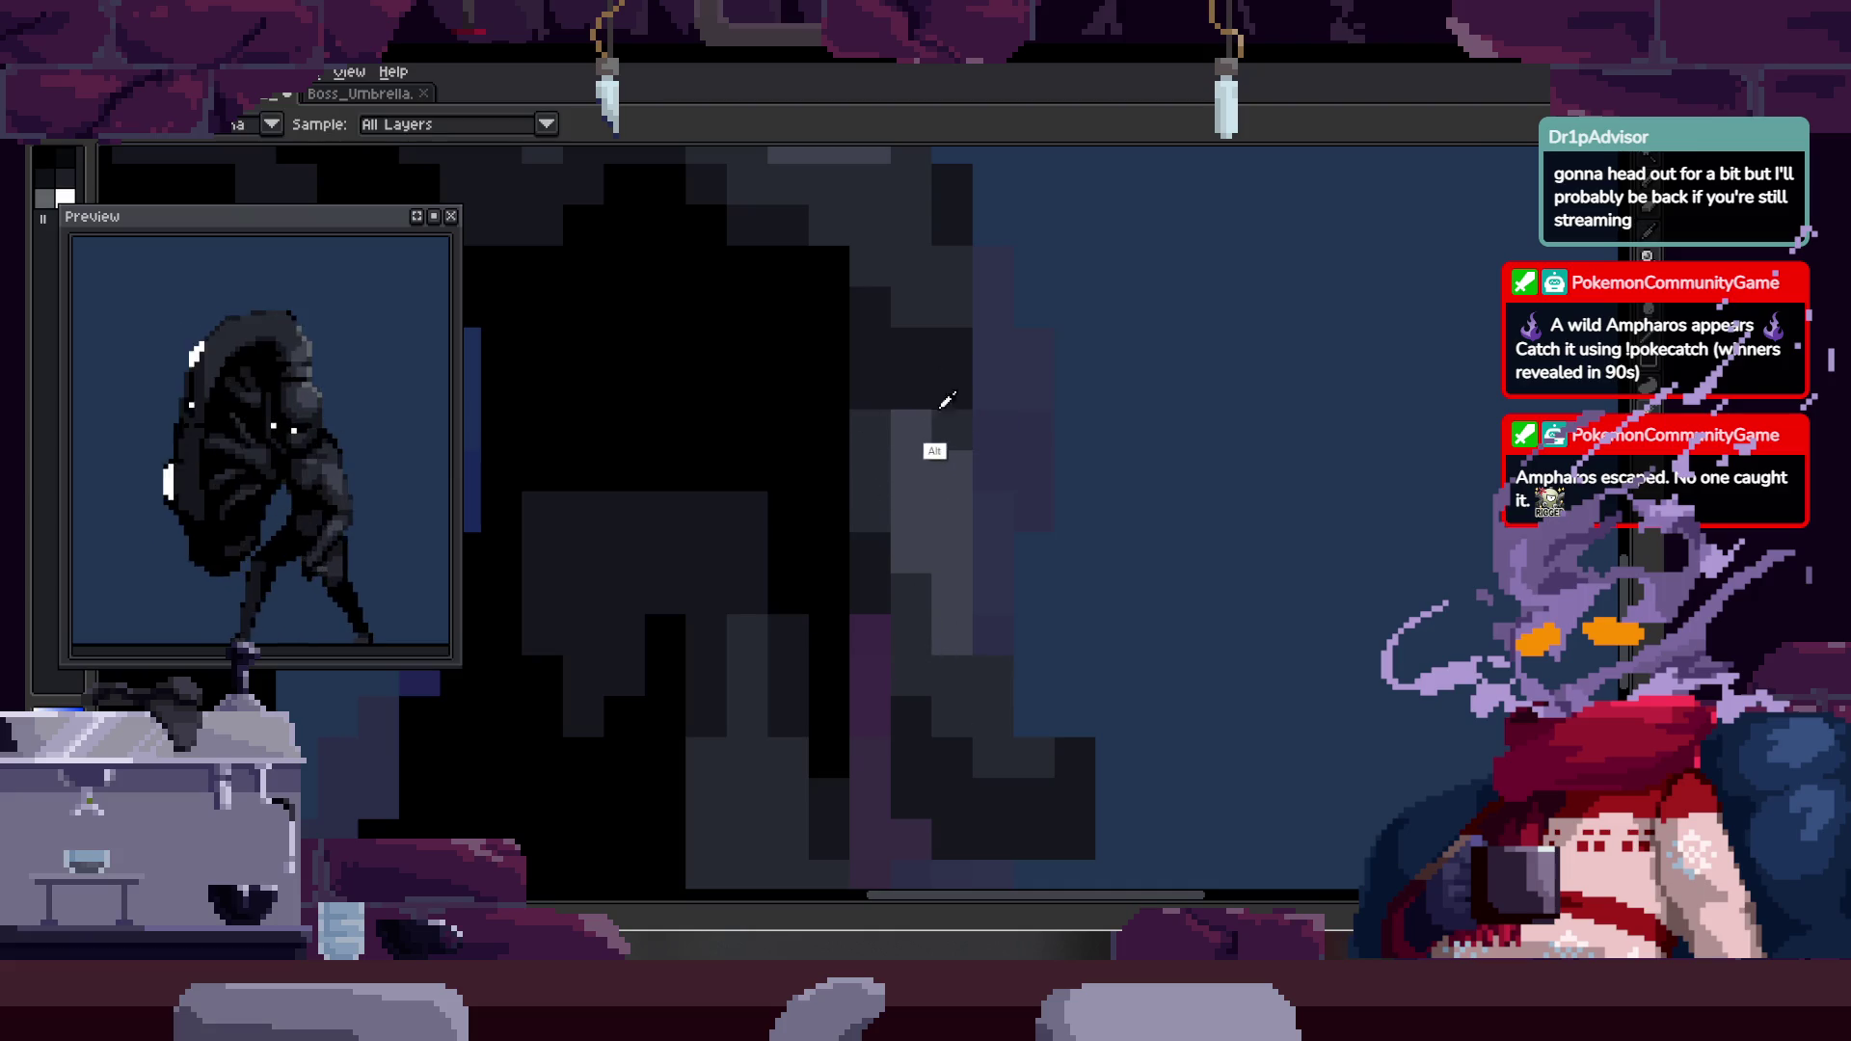
key("z")
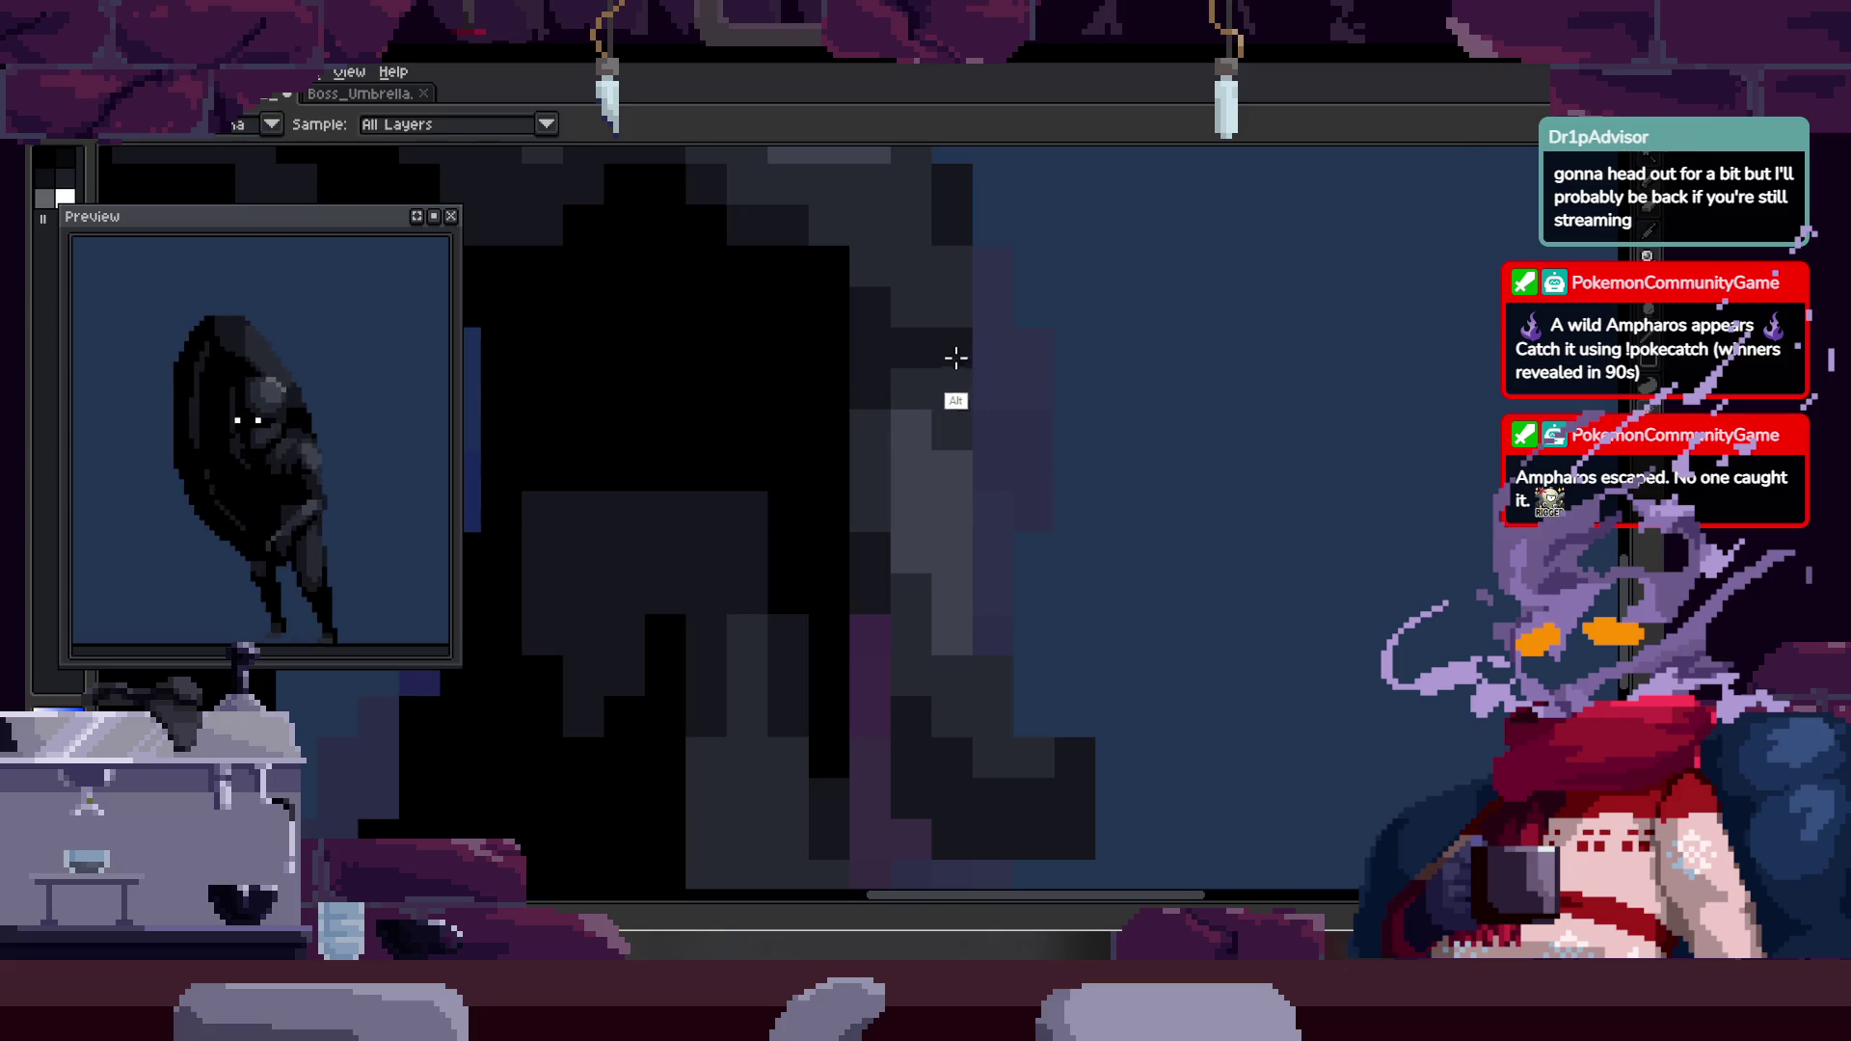
scroll(996, 417, "down", 5)
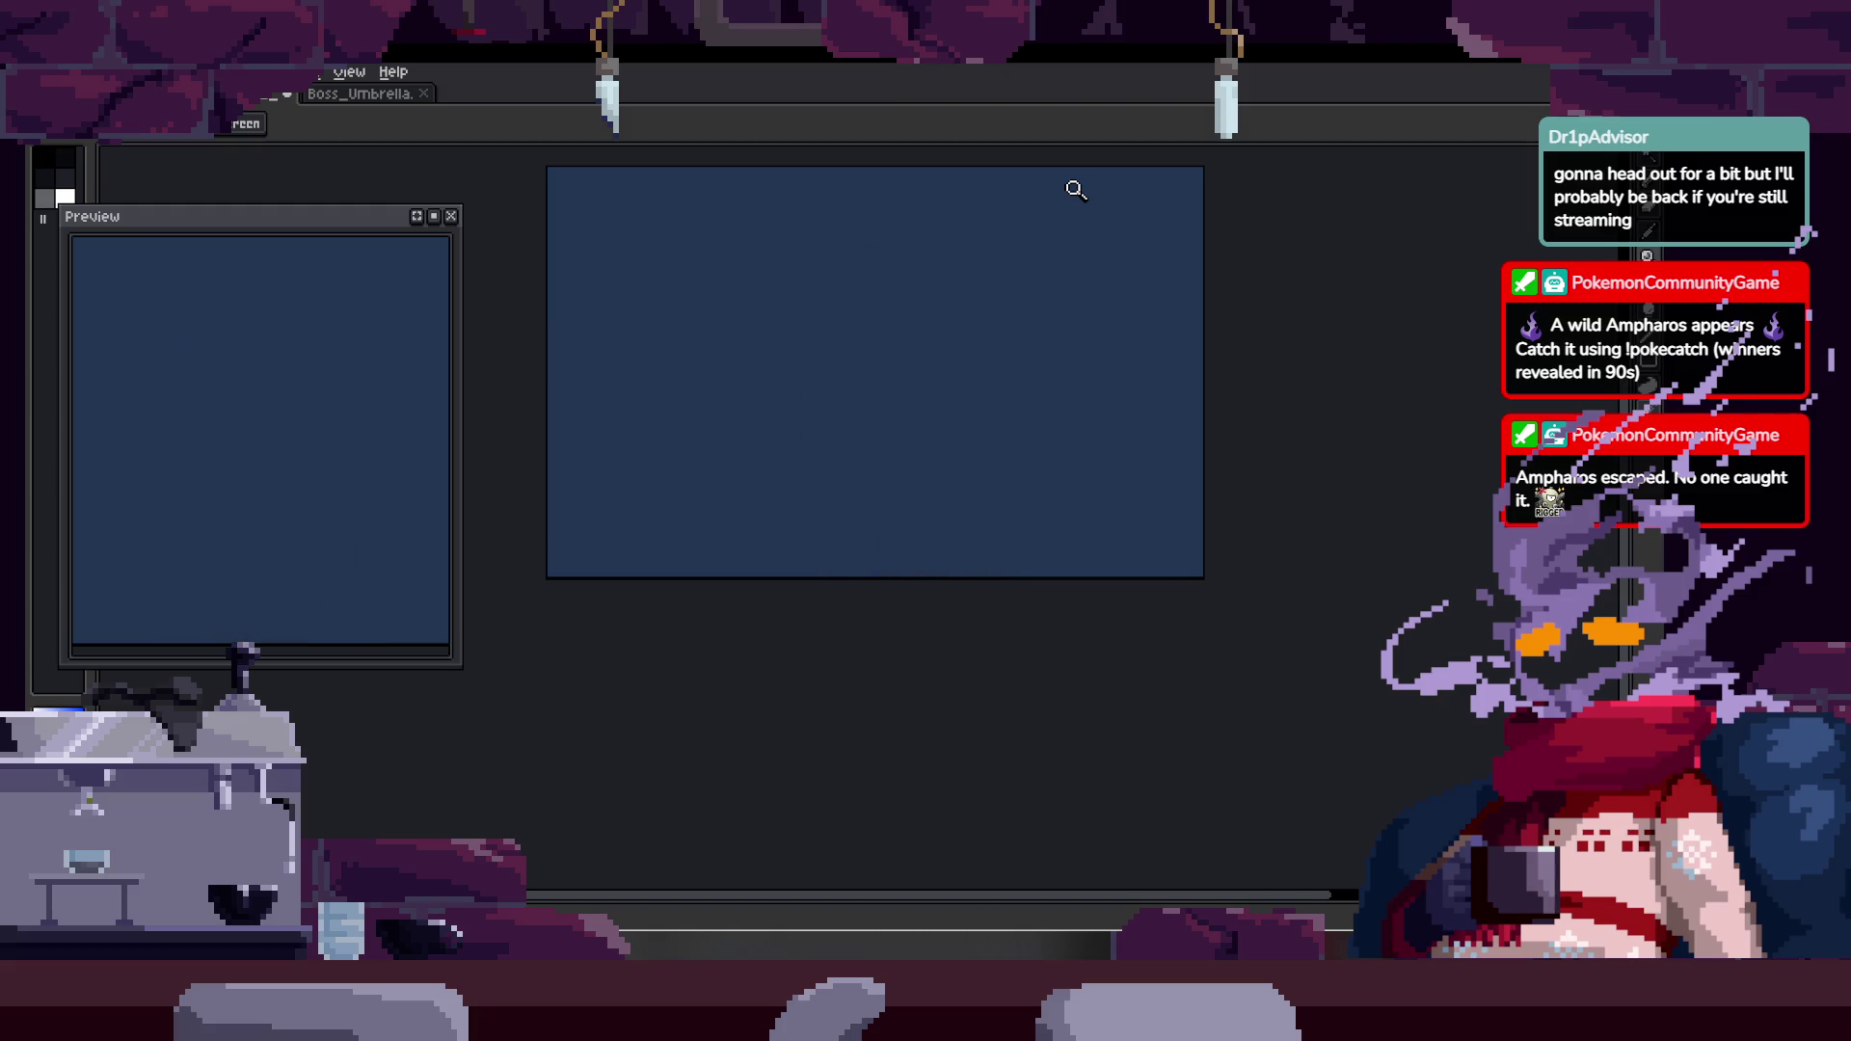
key("Tab")
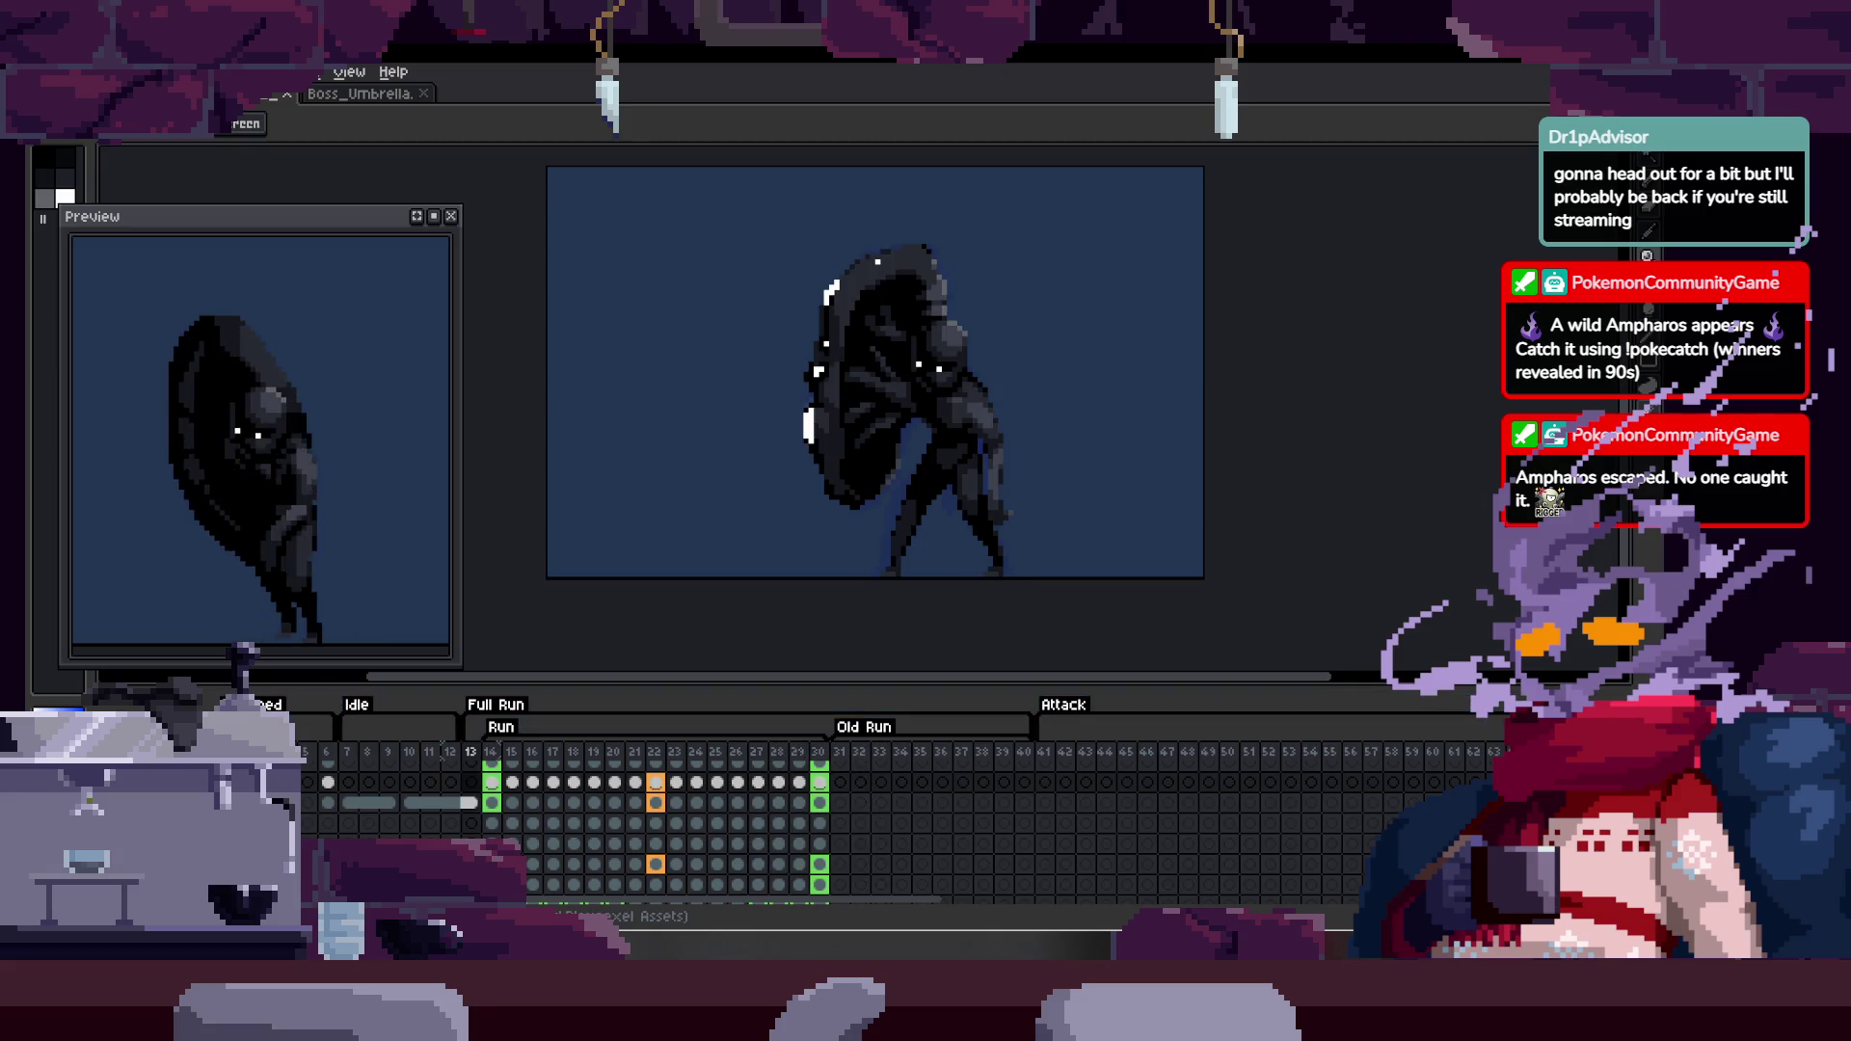
right_click(155, 670)
key("Escape")
key("Tab")
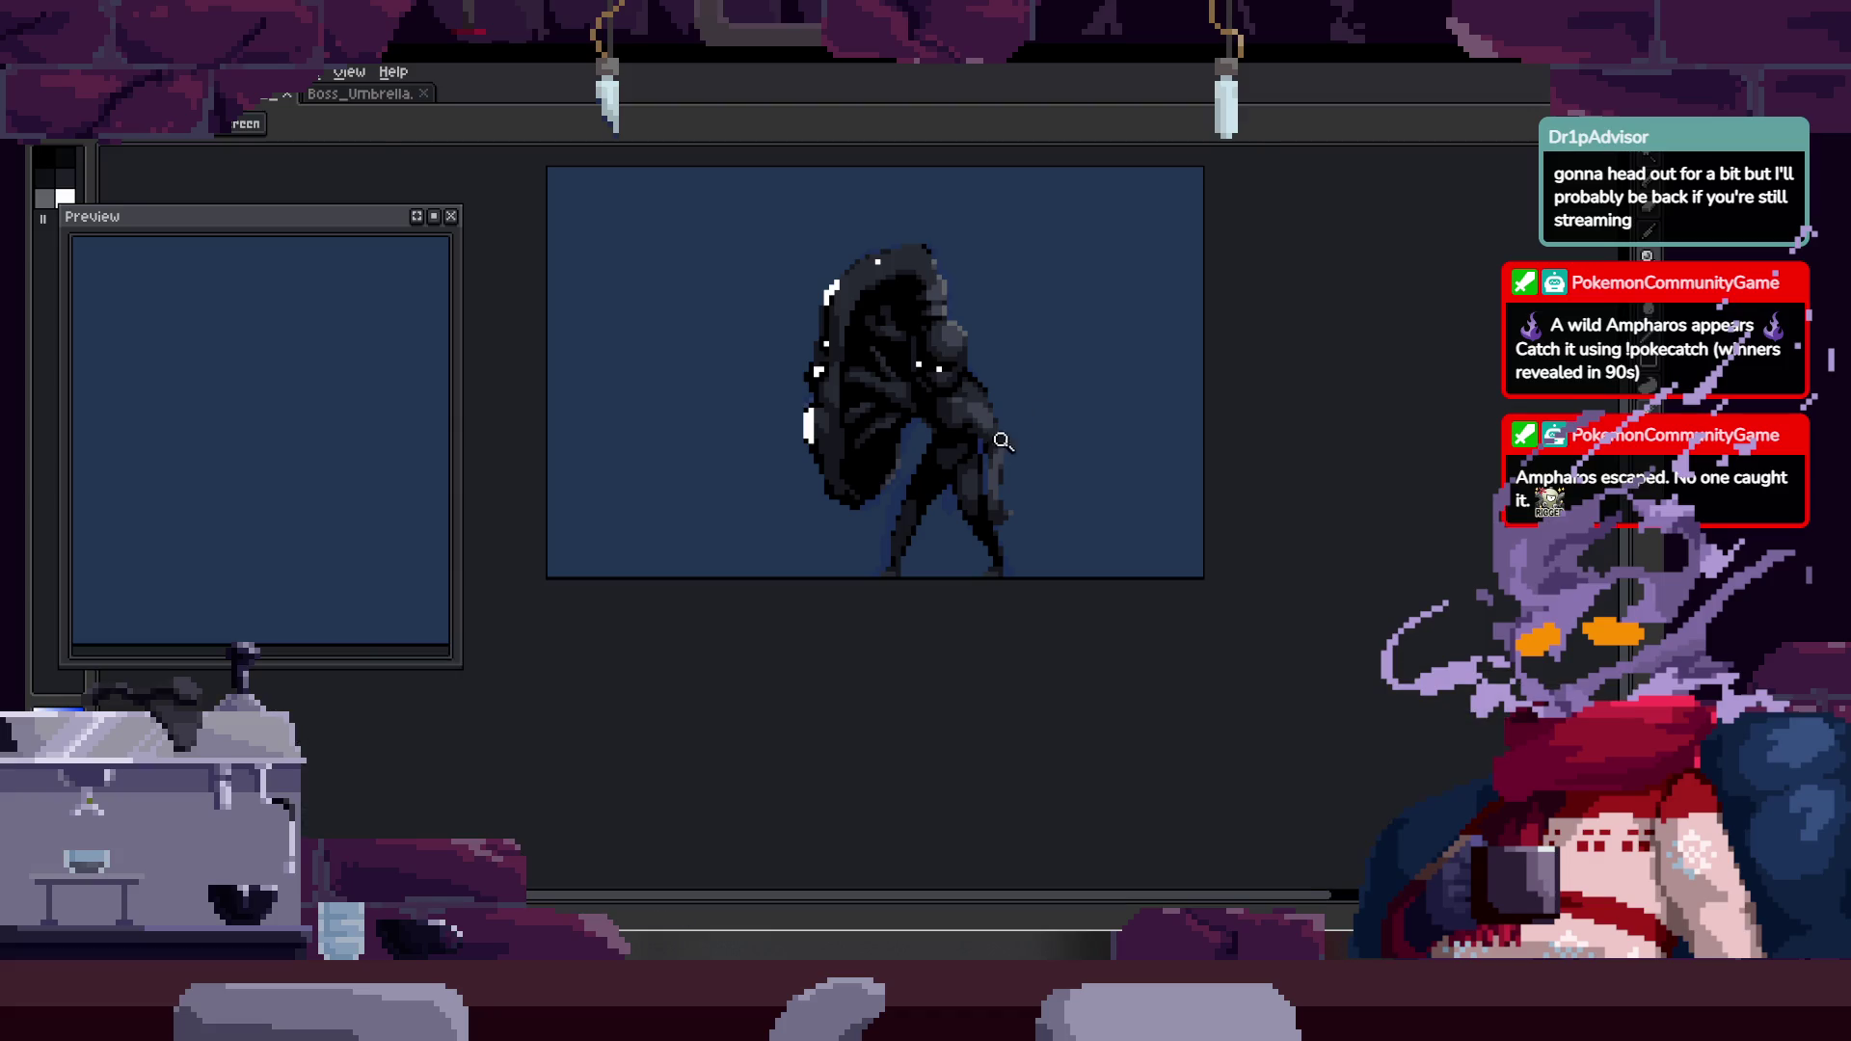
scroll(1047, 245, "up", 1)
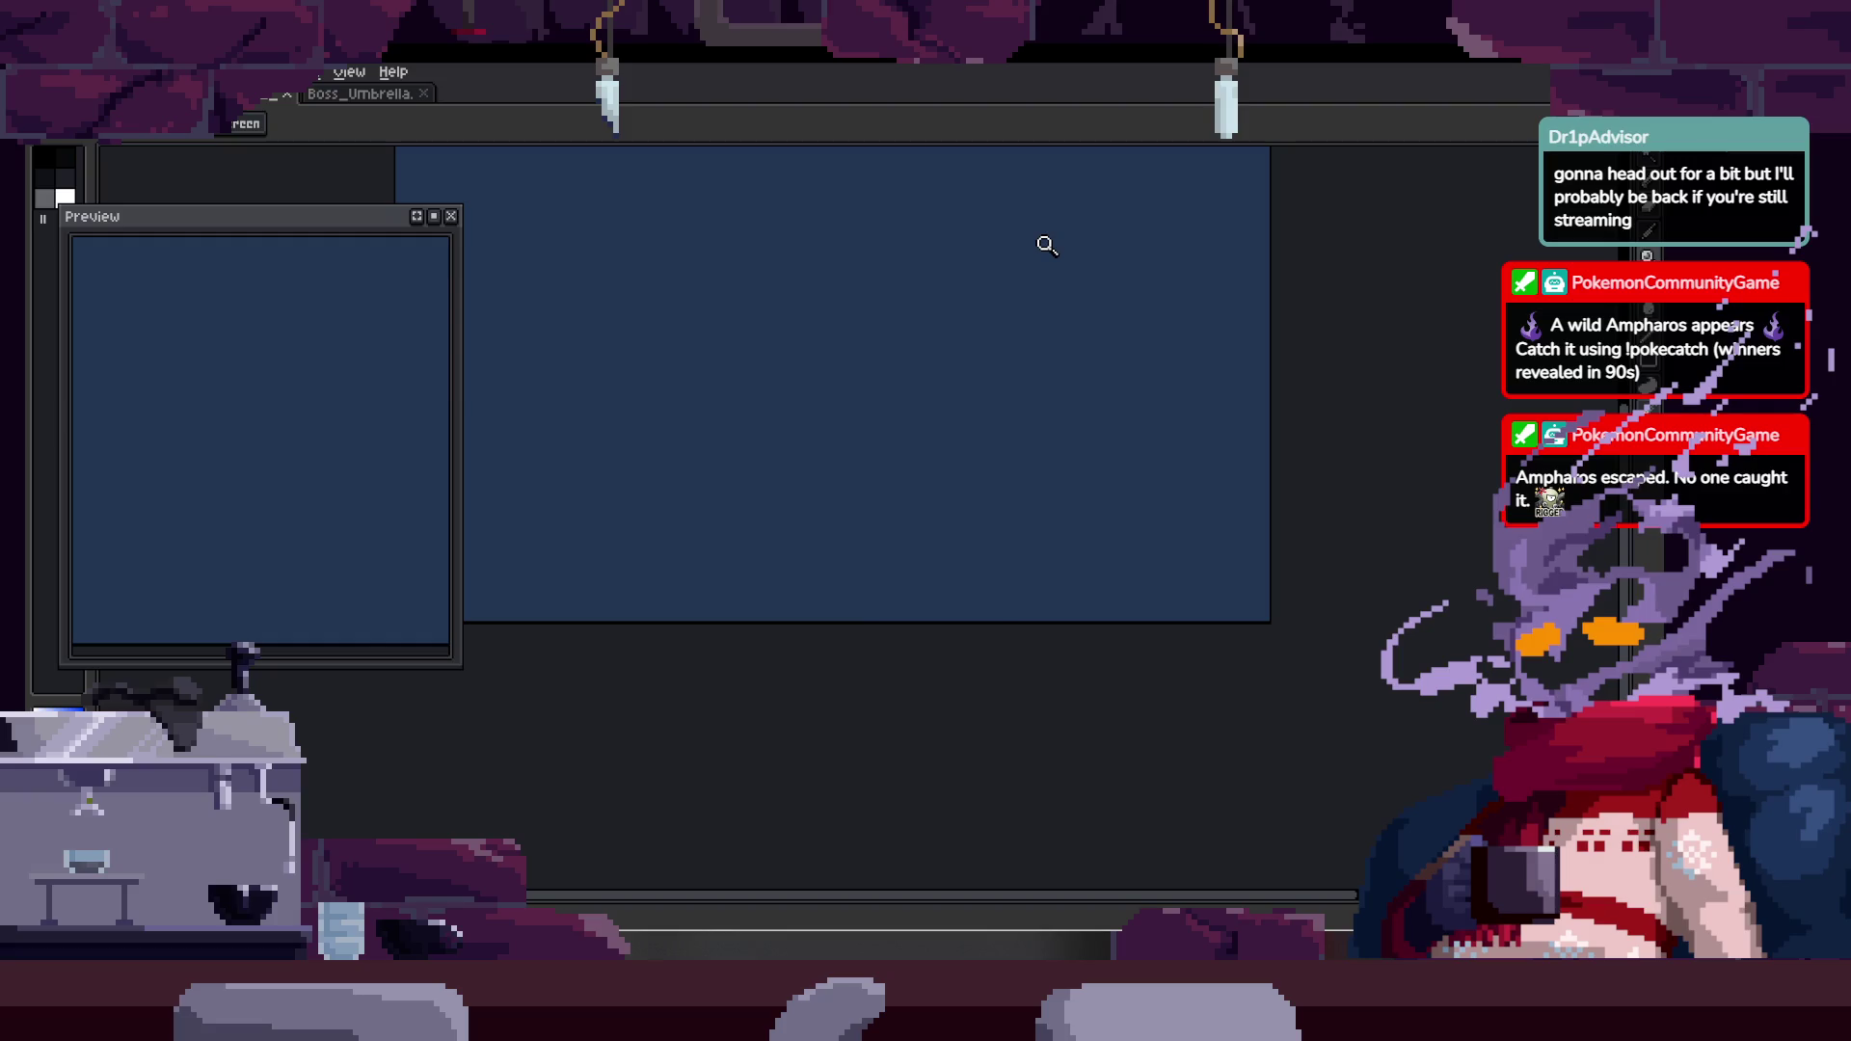
key("Tab")
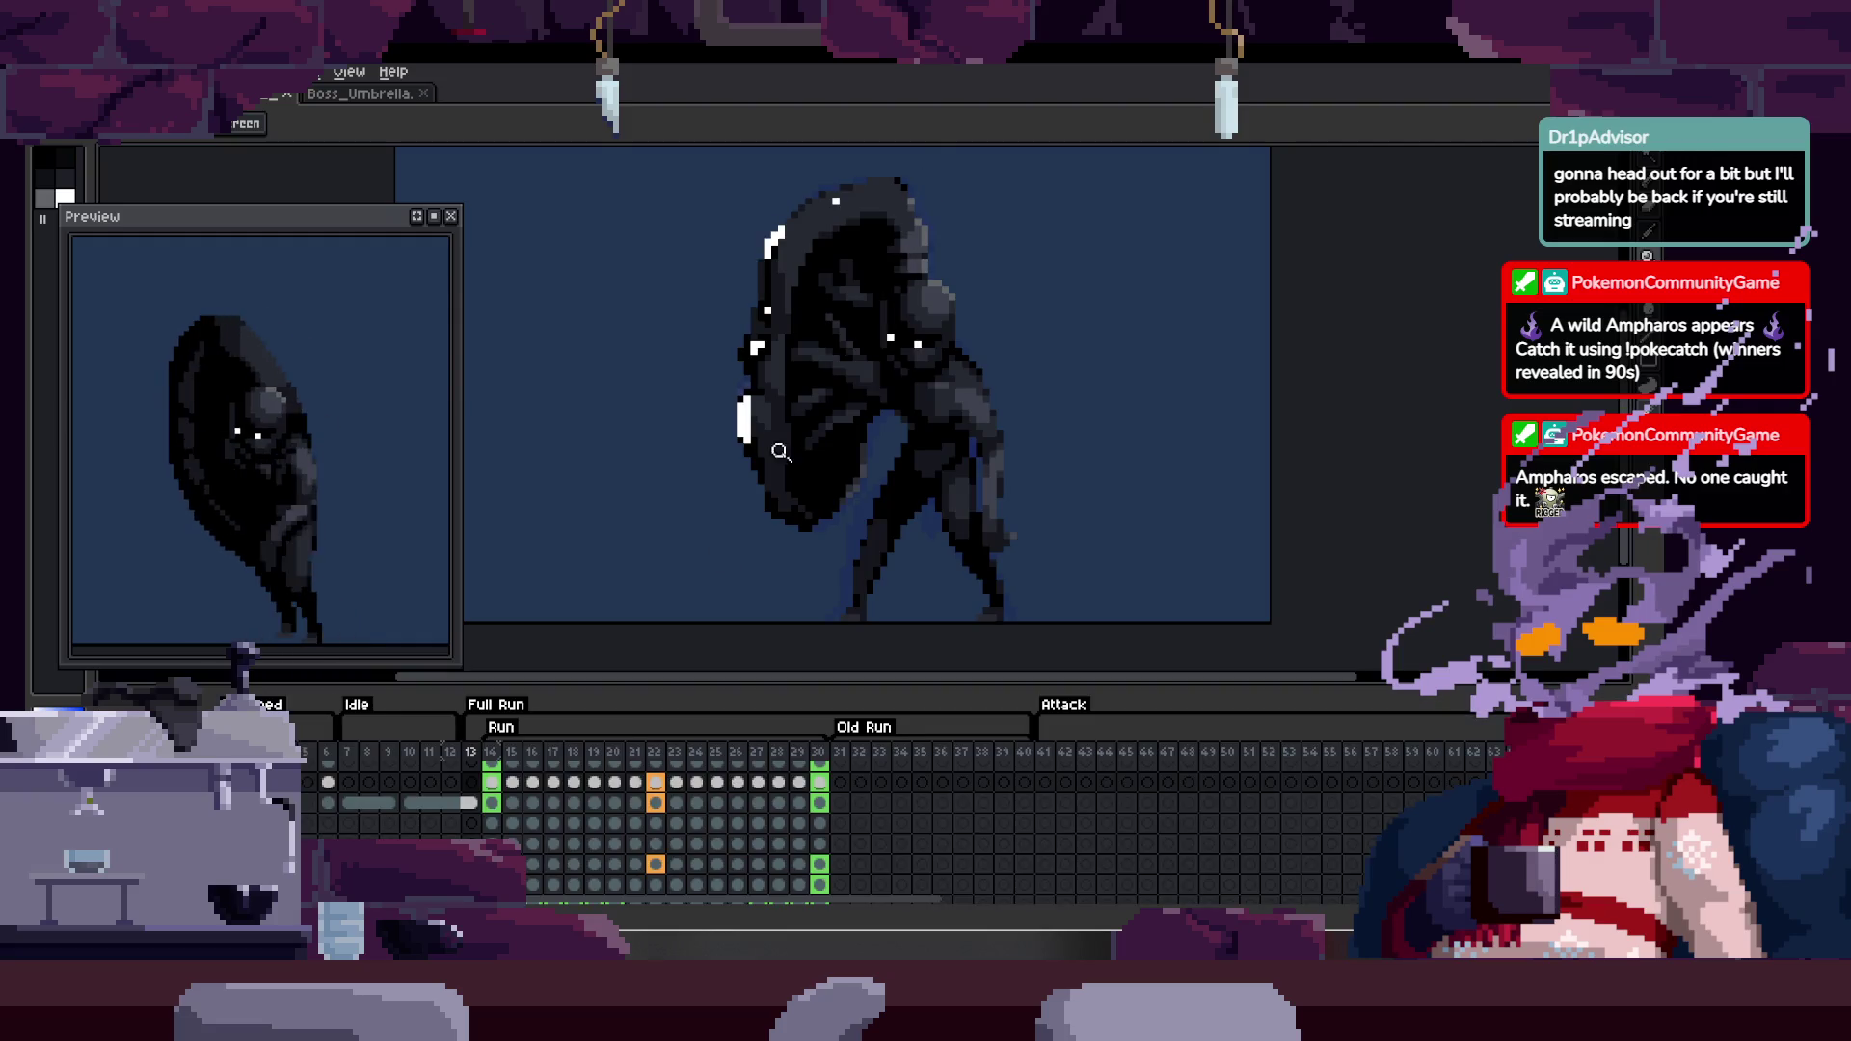
right_click(152, 678)
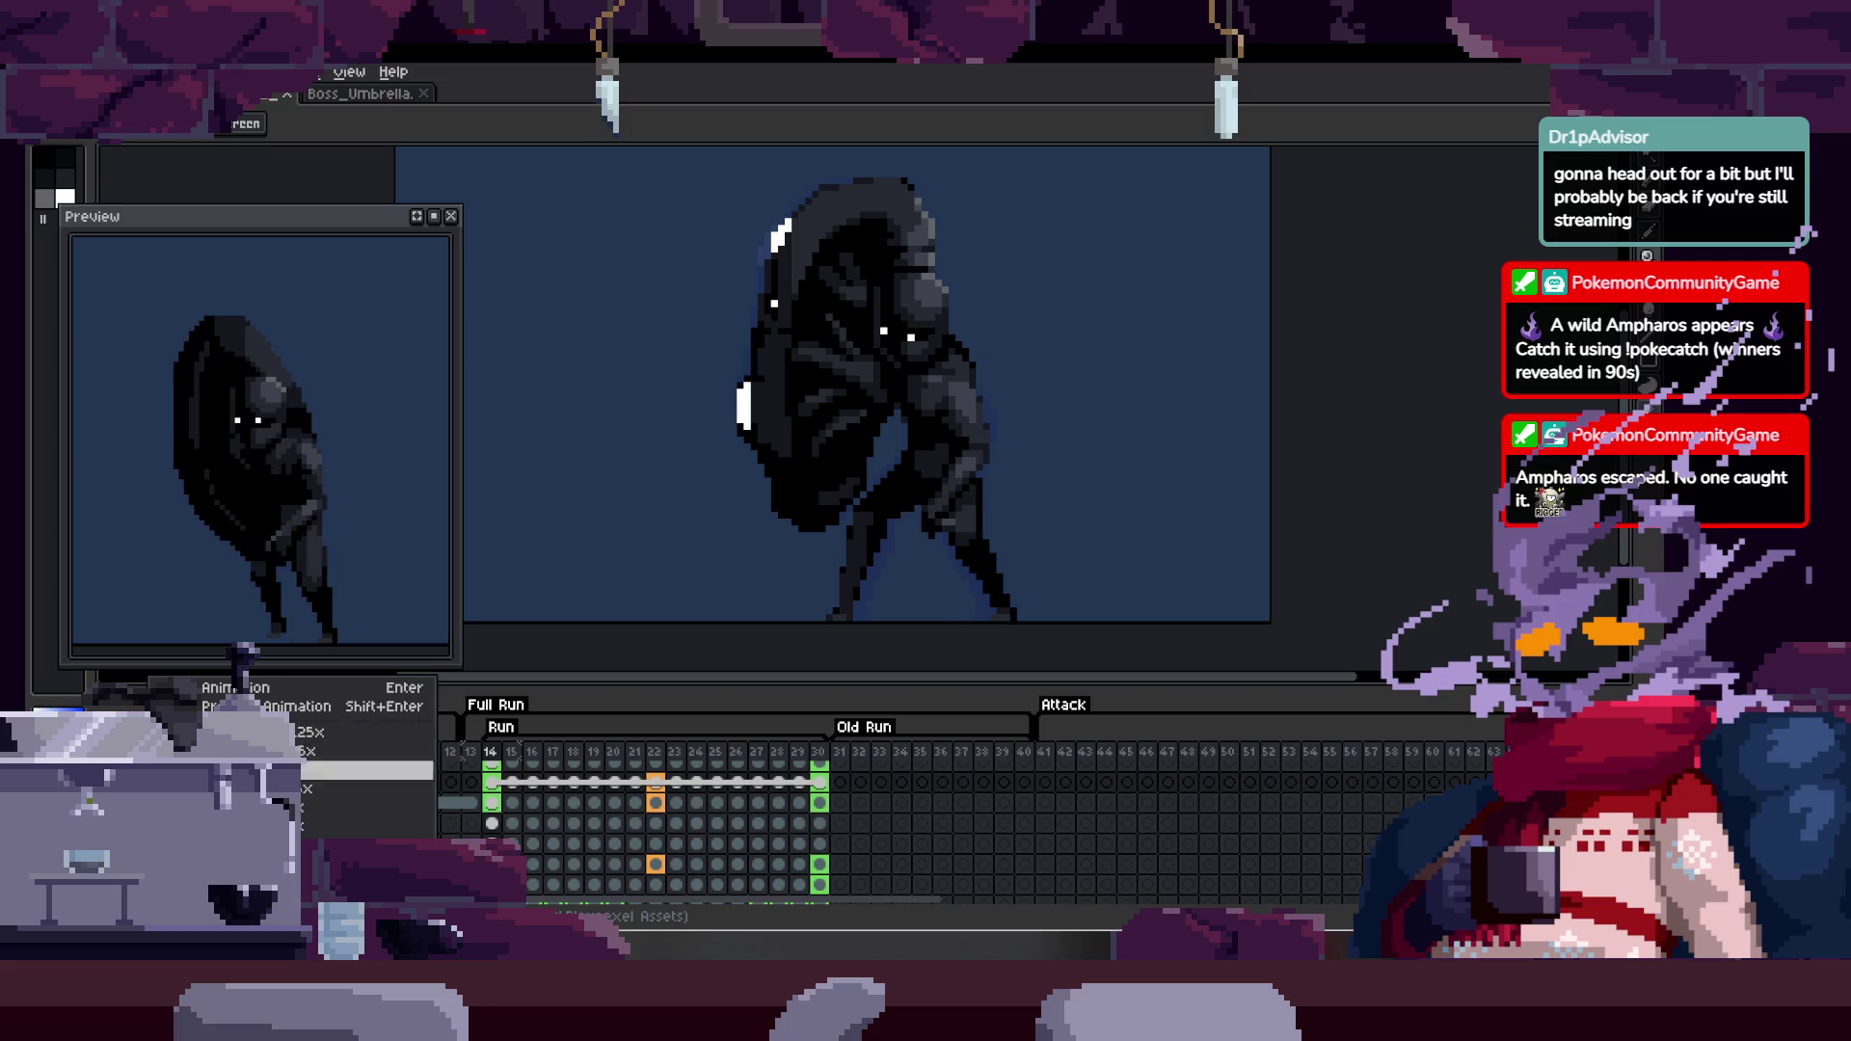
left_click(665, 711)
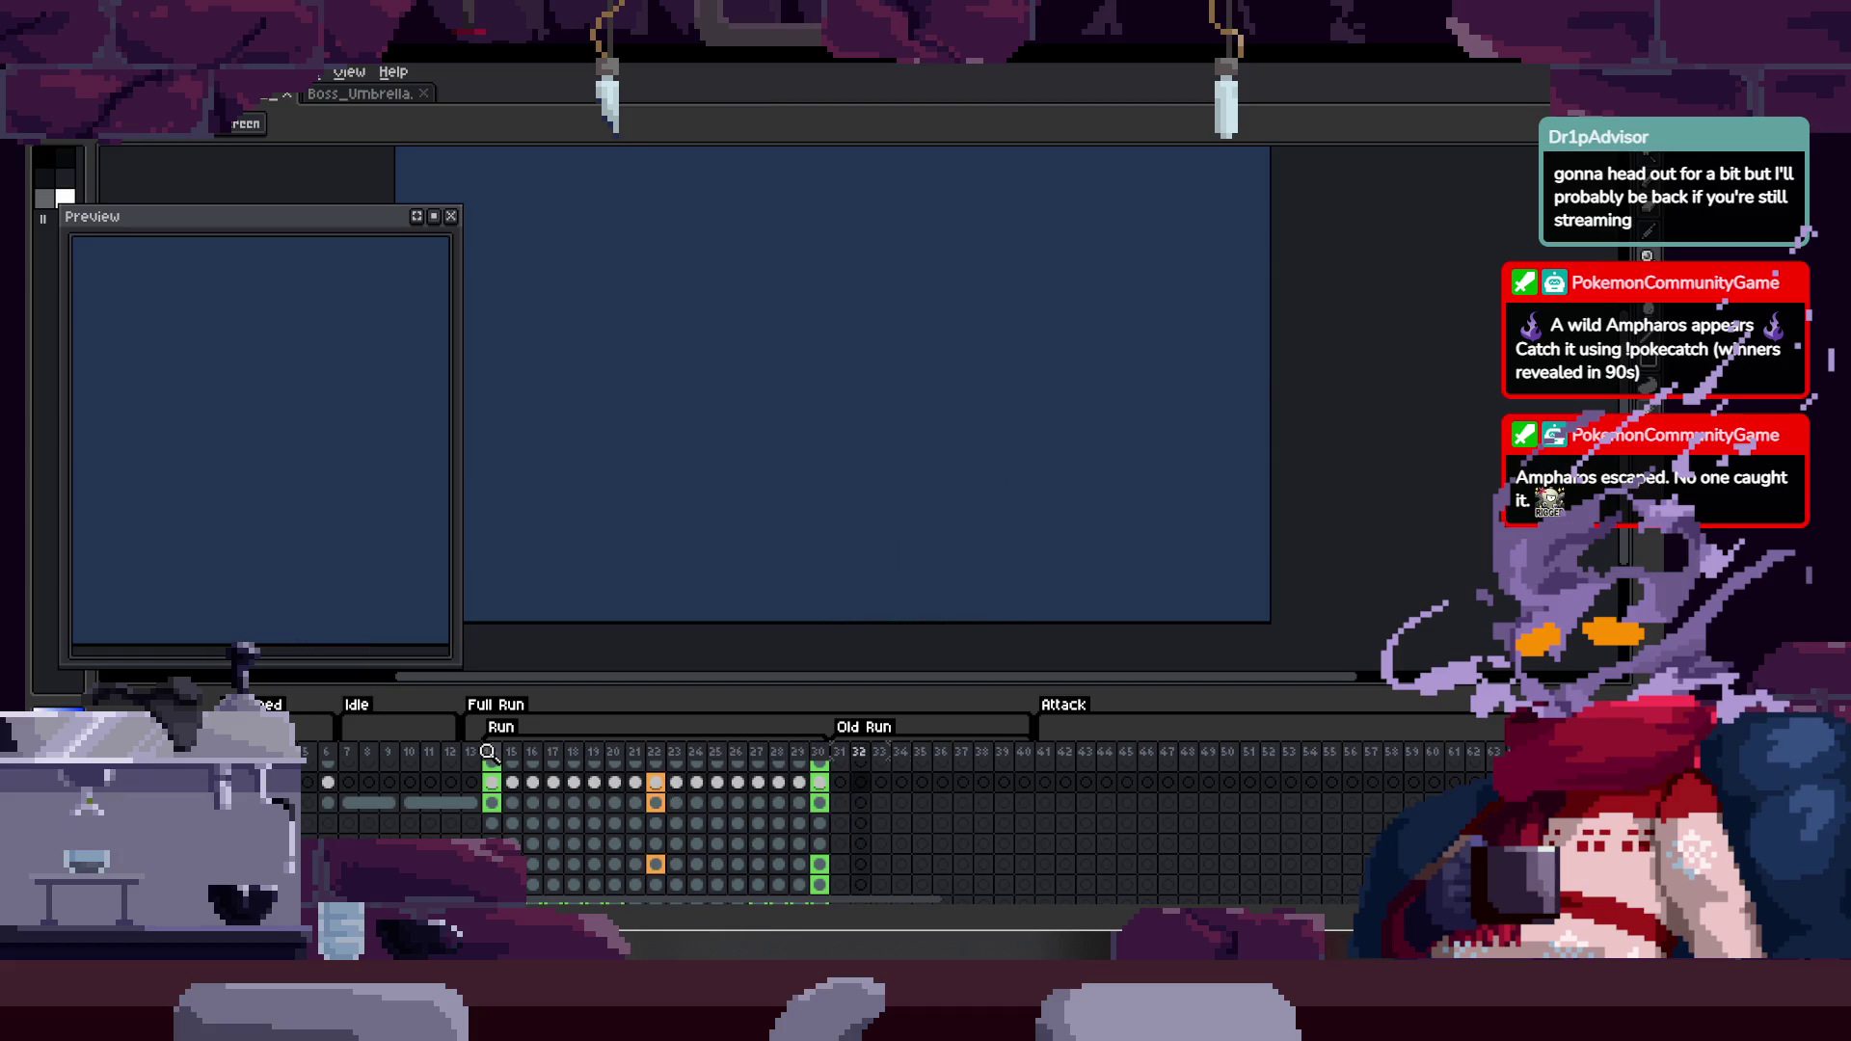
left_click(489, 752)
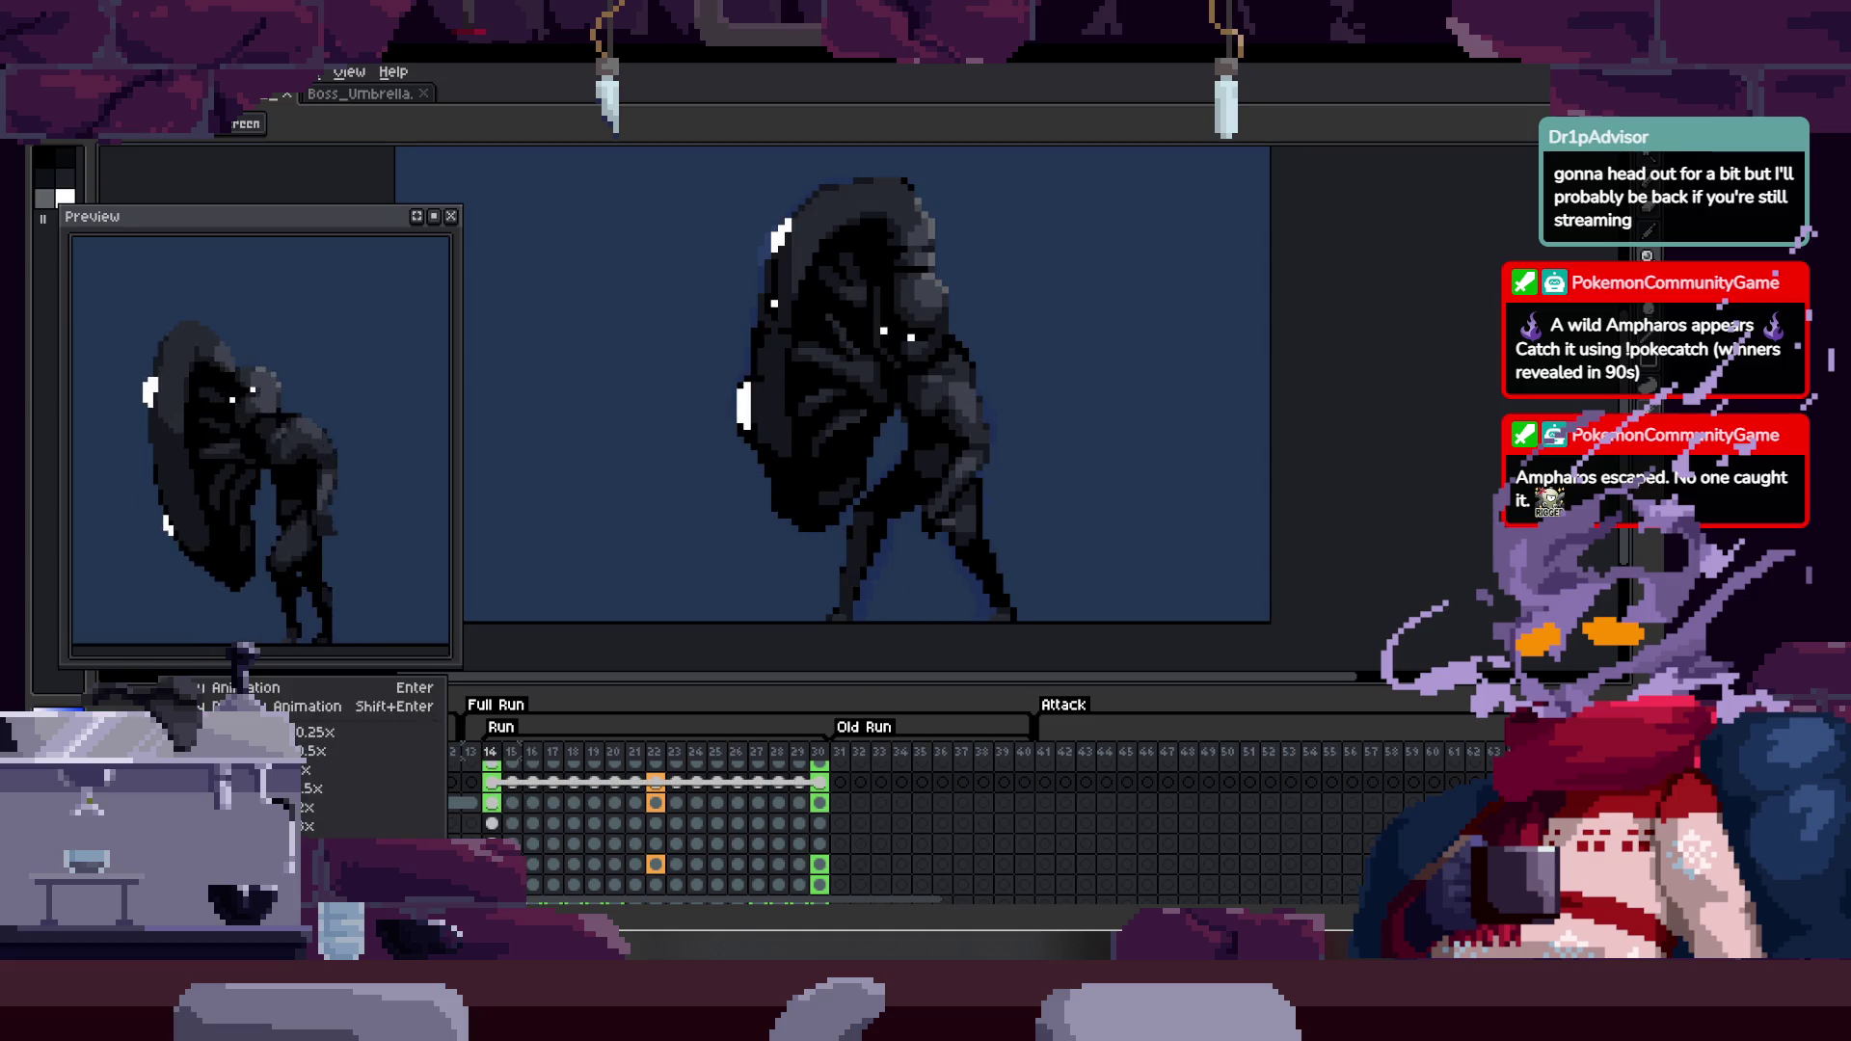
key("Tab")
key("Return")
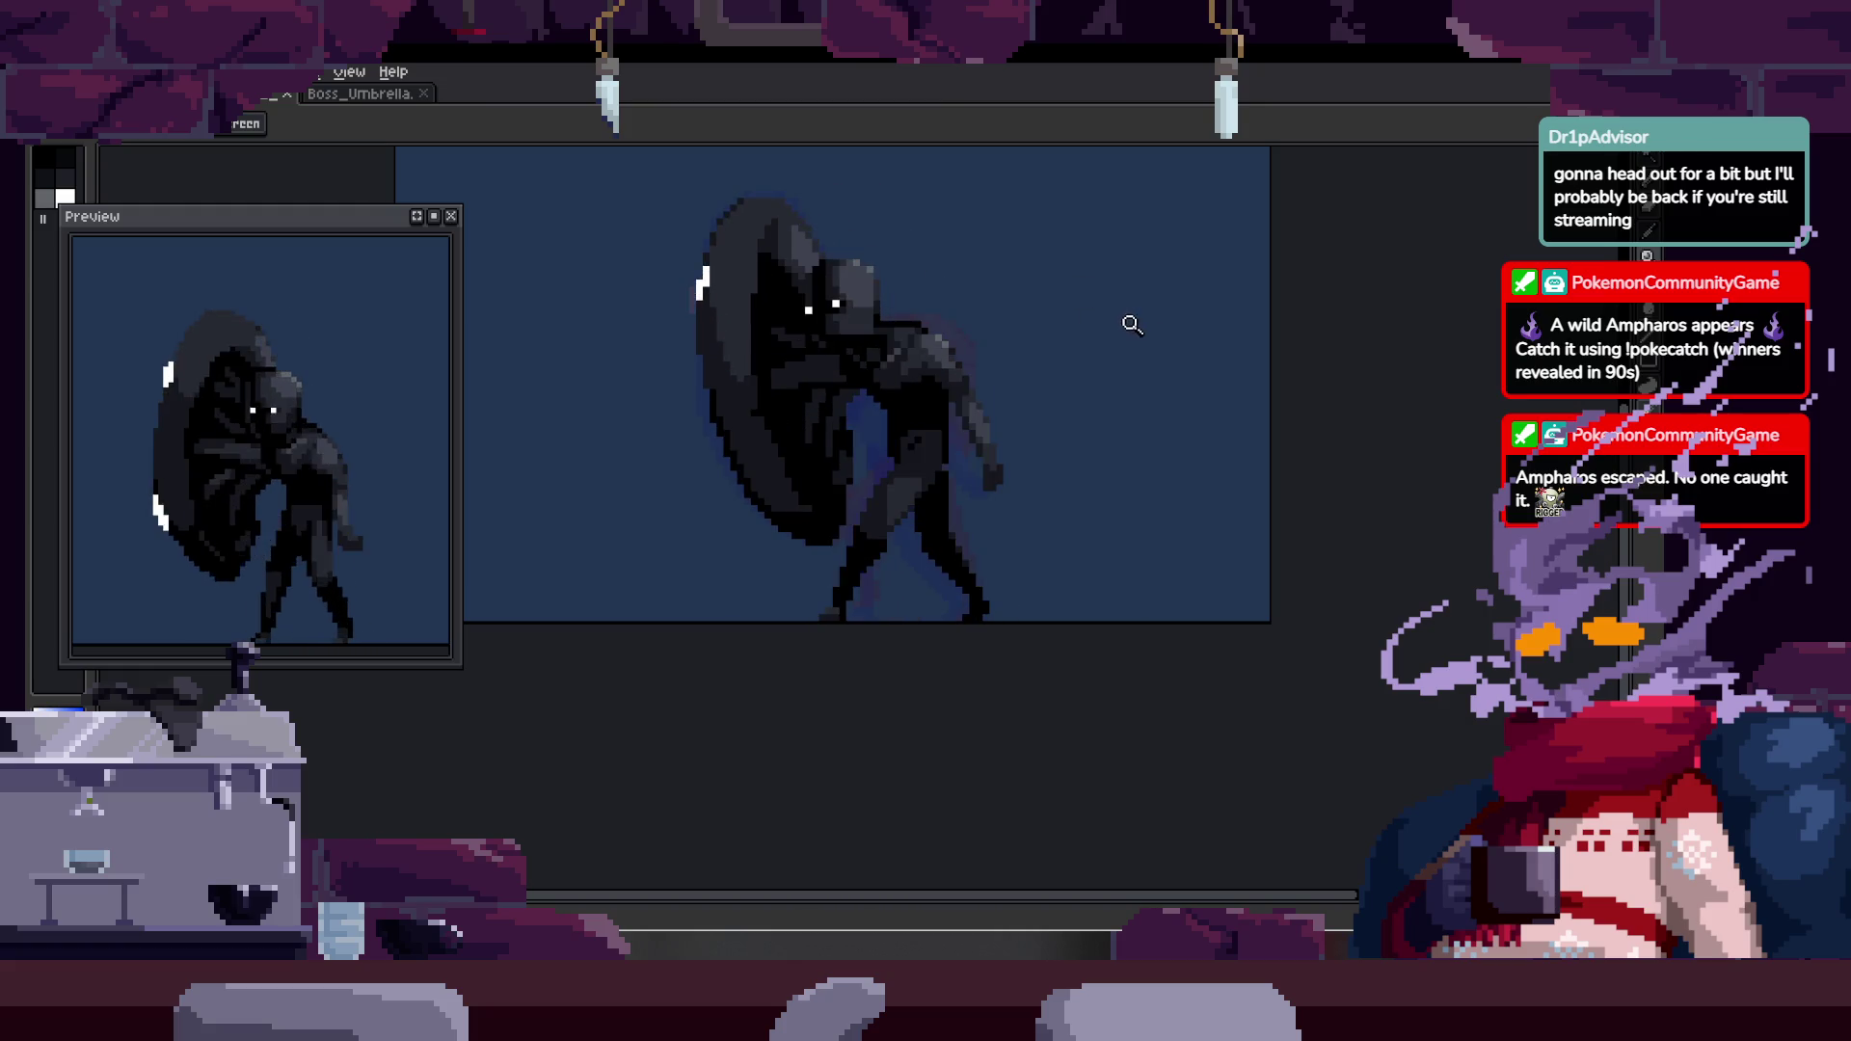
scroll(1038, 386, "up", 5)
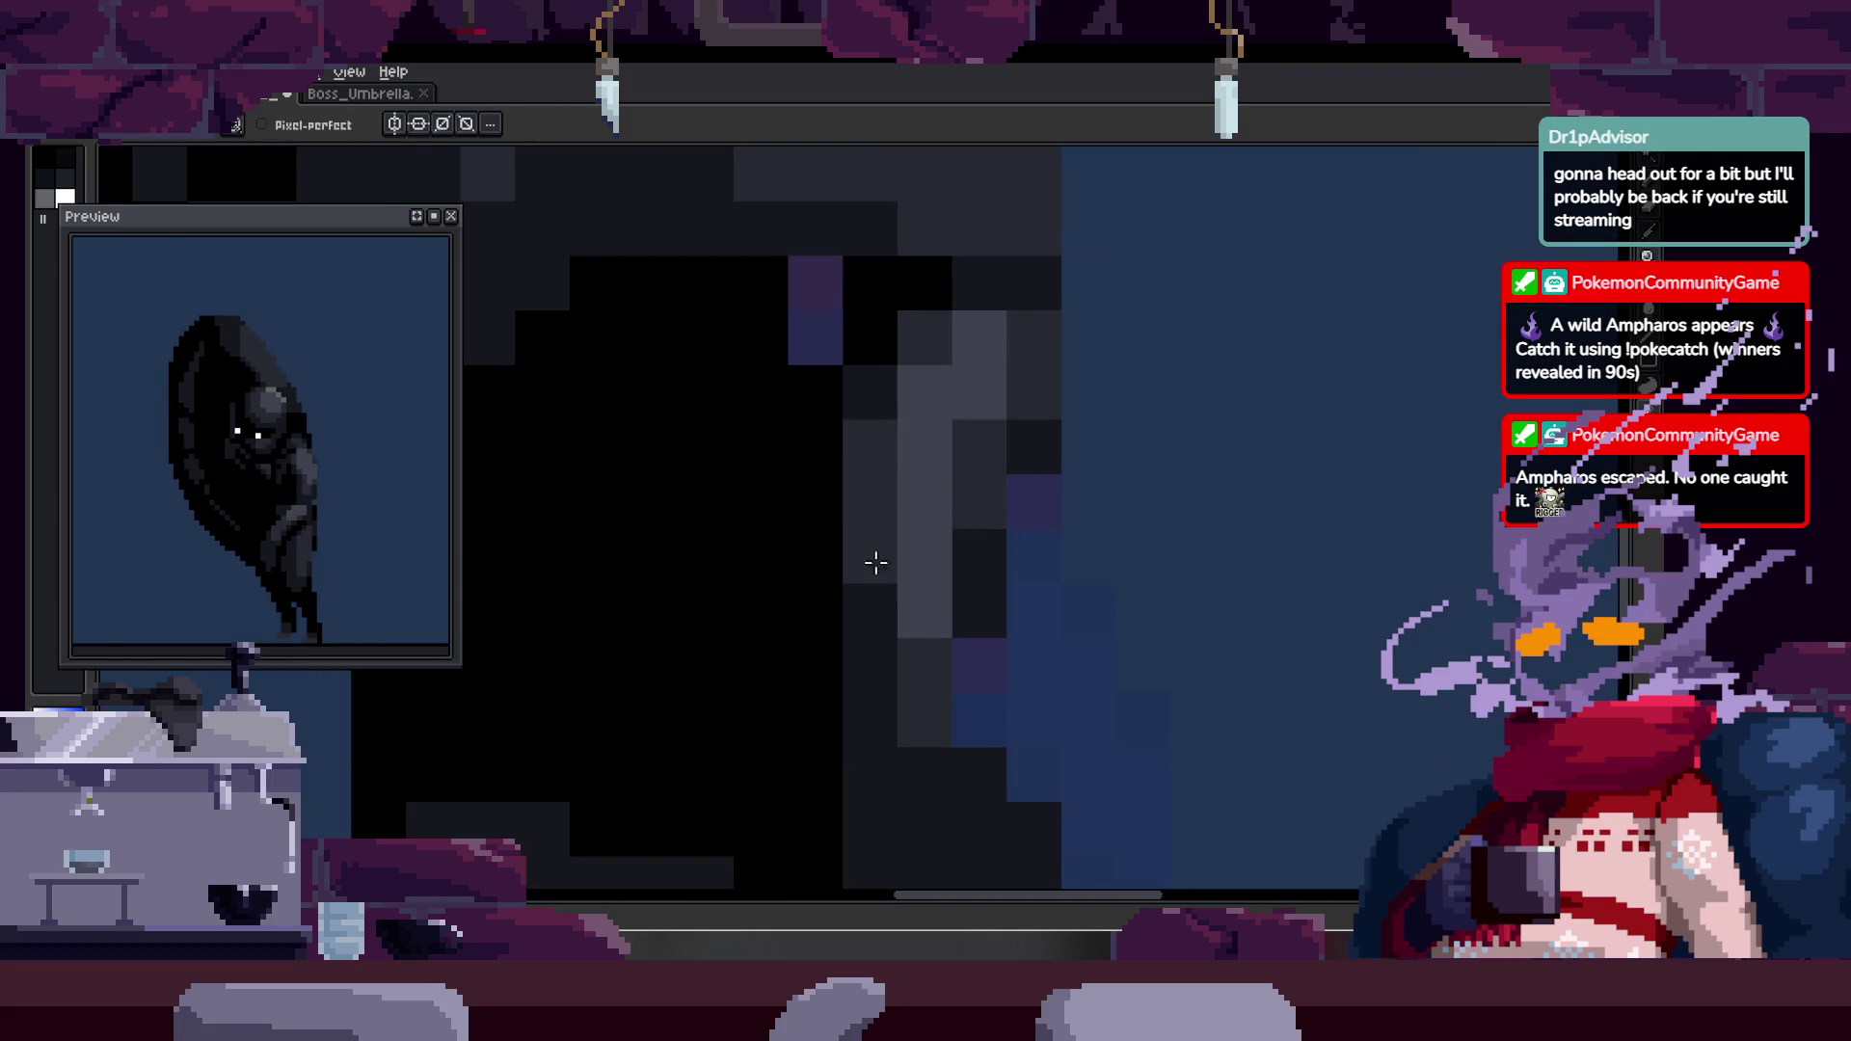
- Stop the animation playback and zoom in on the figure's body edge
key("z")
scroll(871, 576, "down", 5)
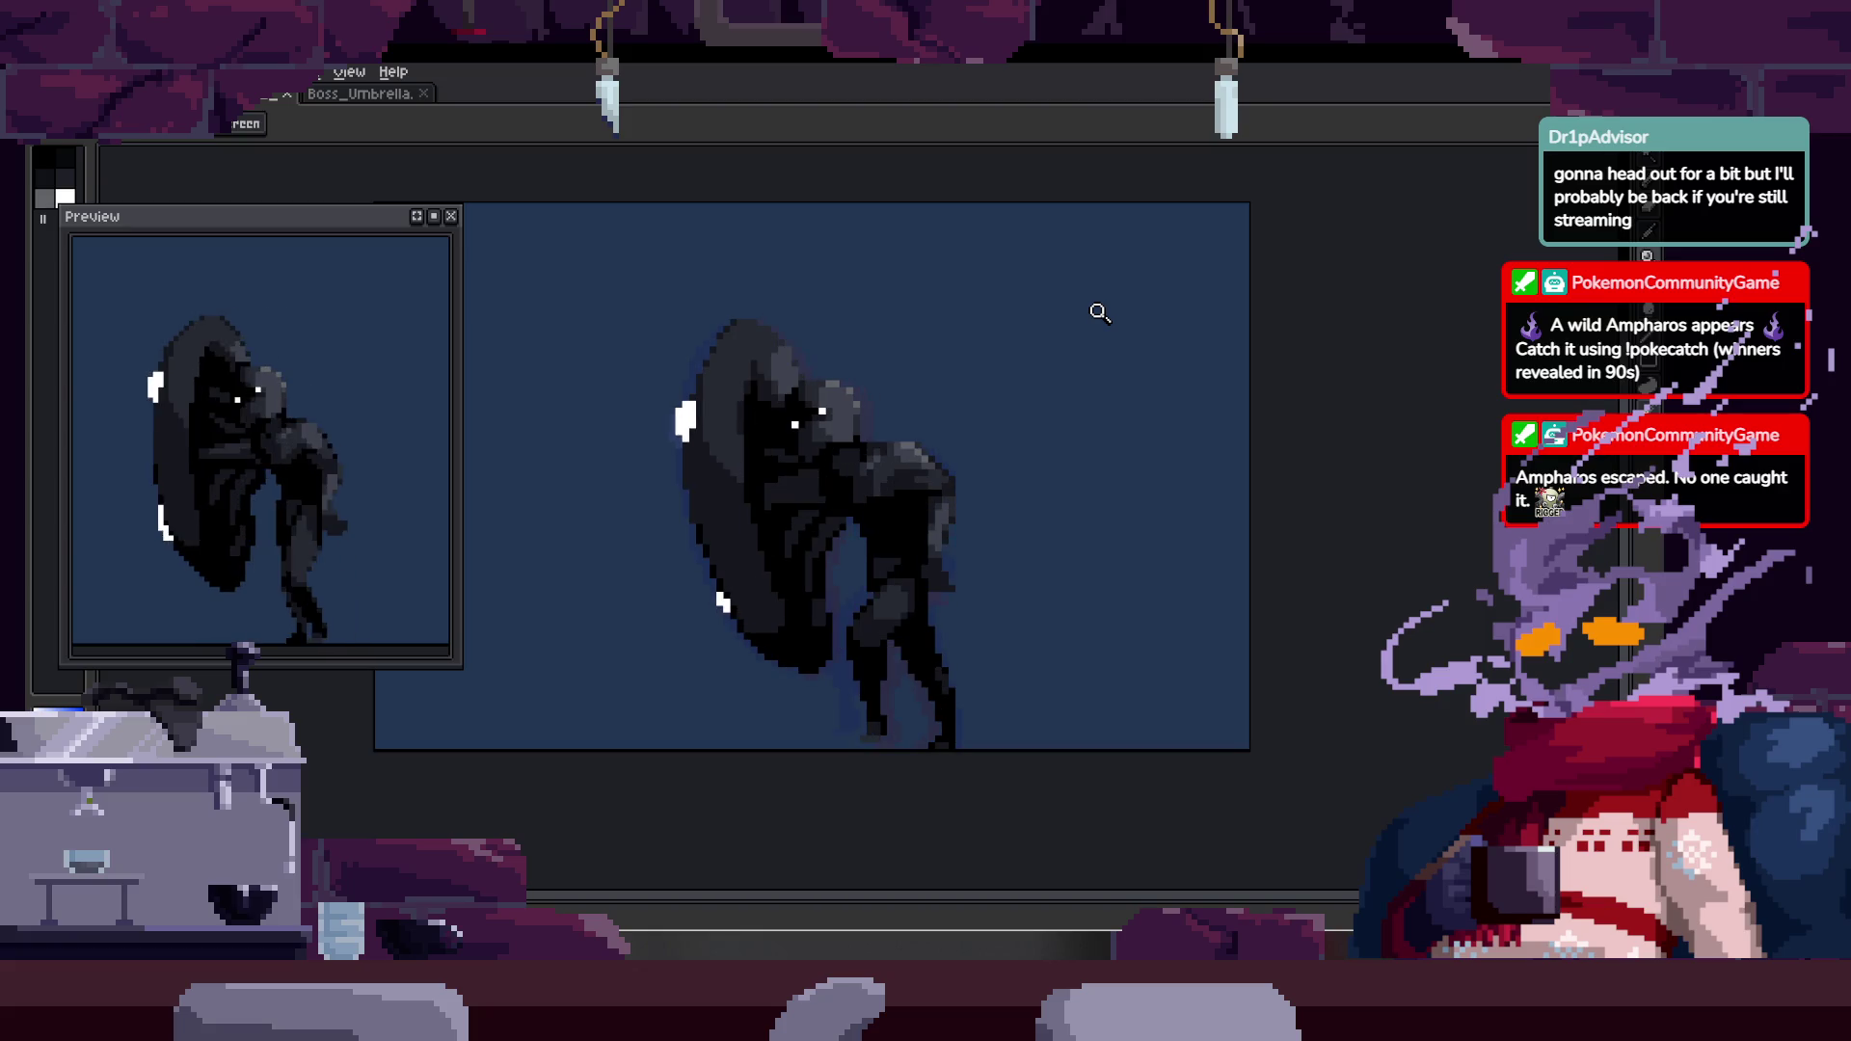
scroll(1100, 312, "up", 3)
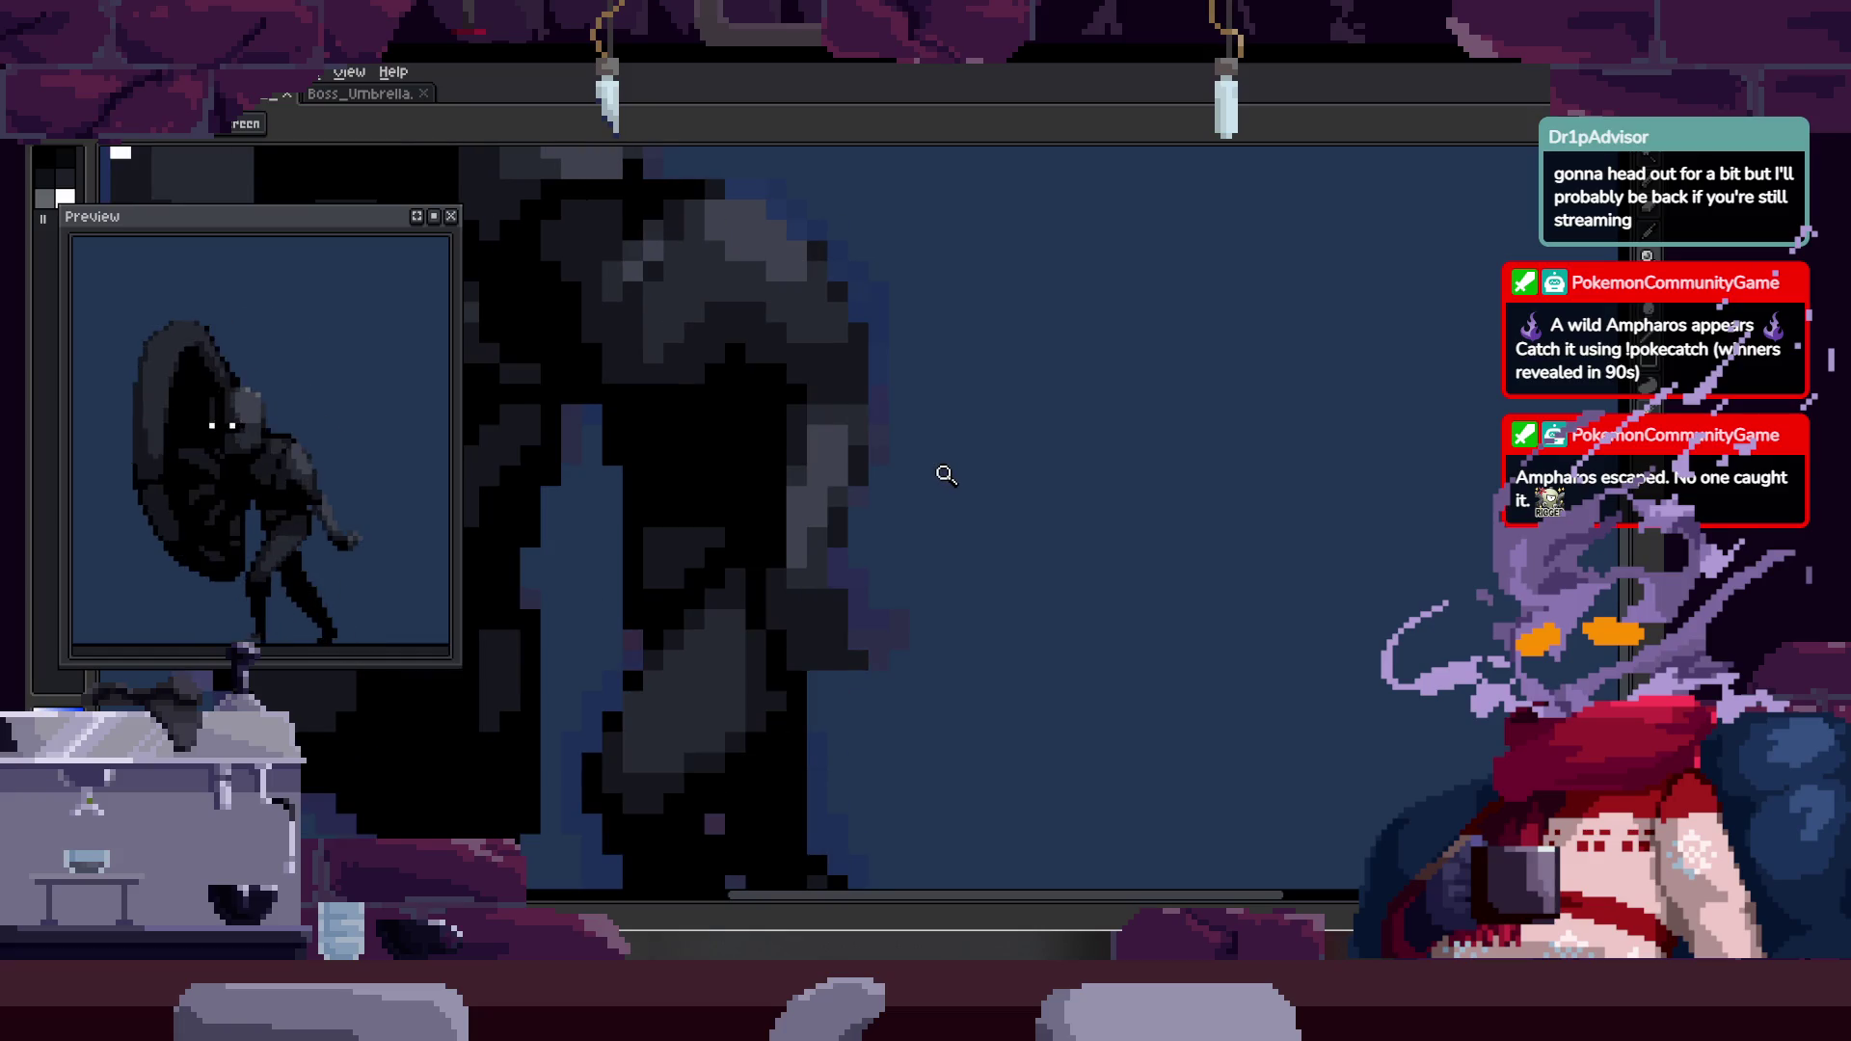
key("Return")
key("ctrl")
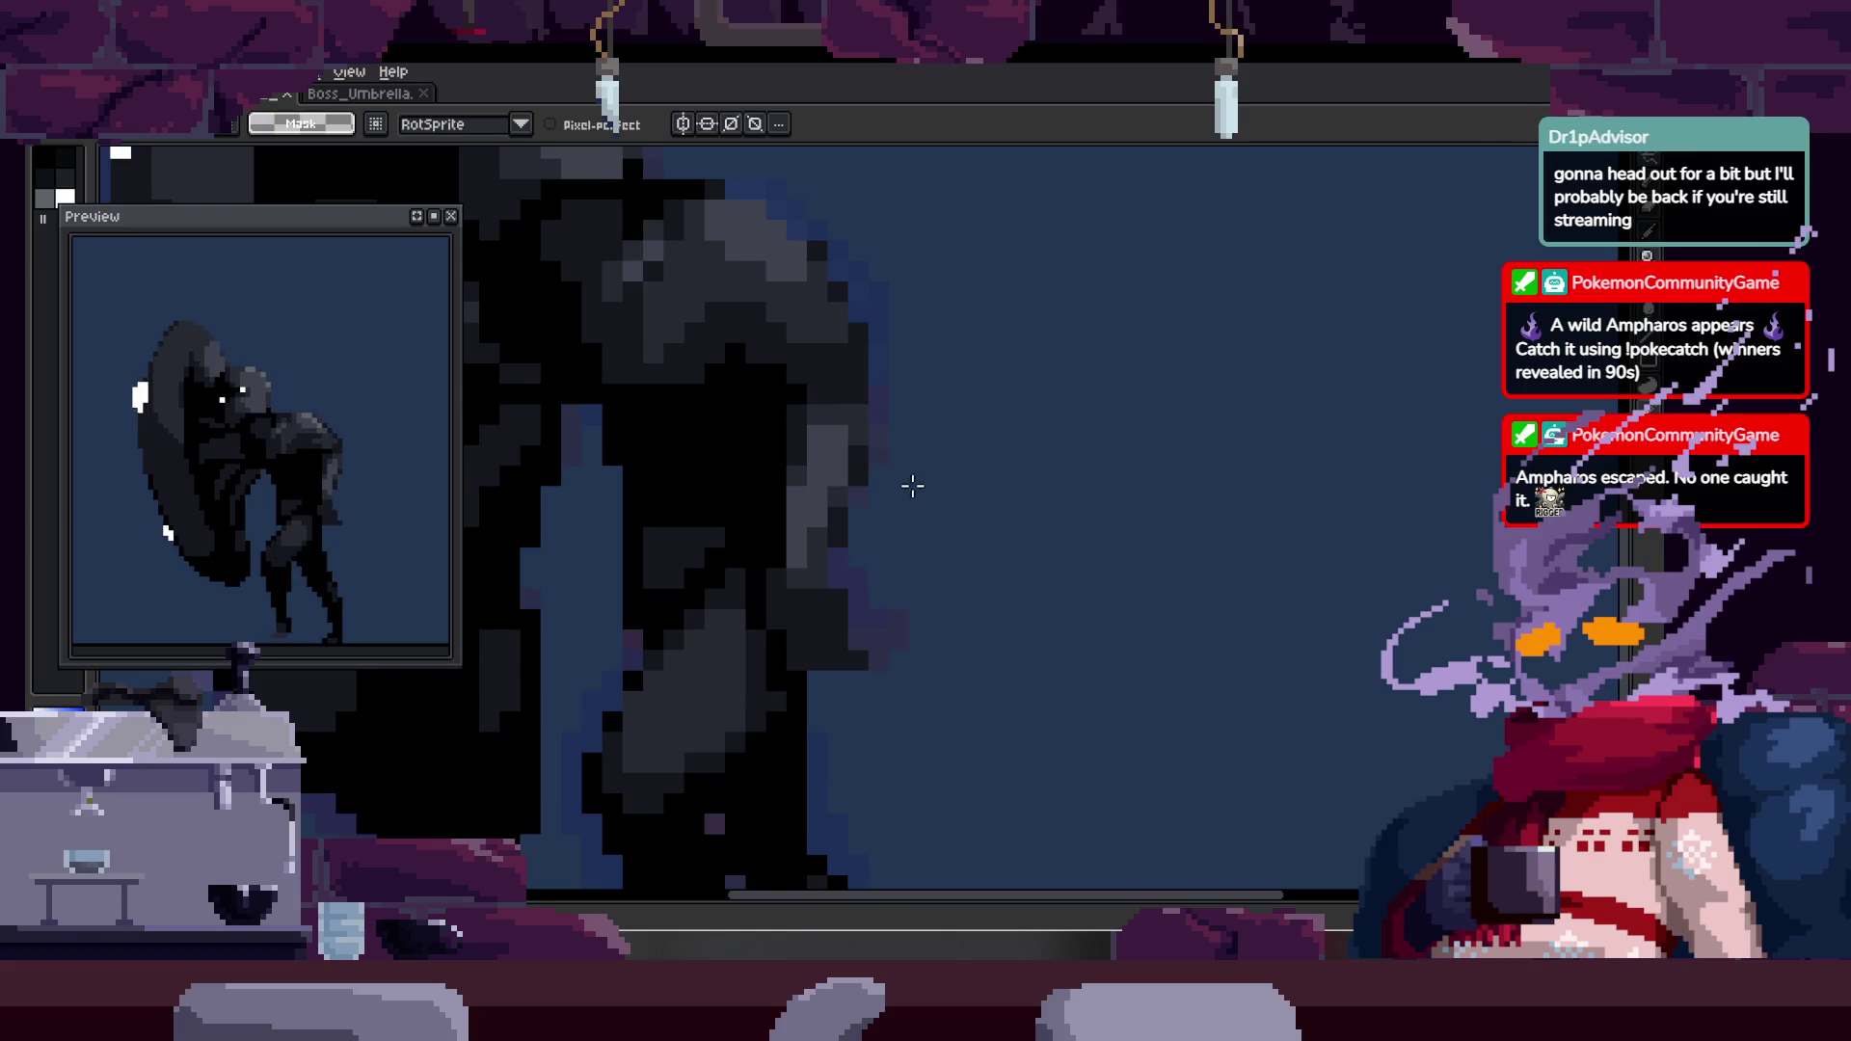
scroll(887, 501, "up", 1)
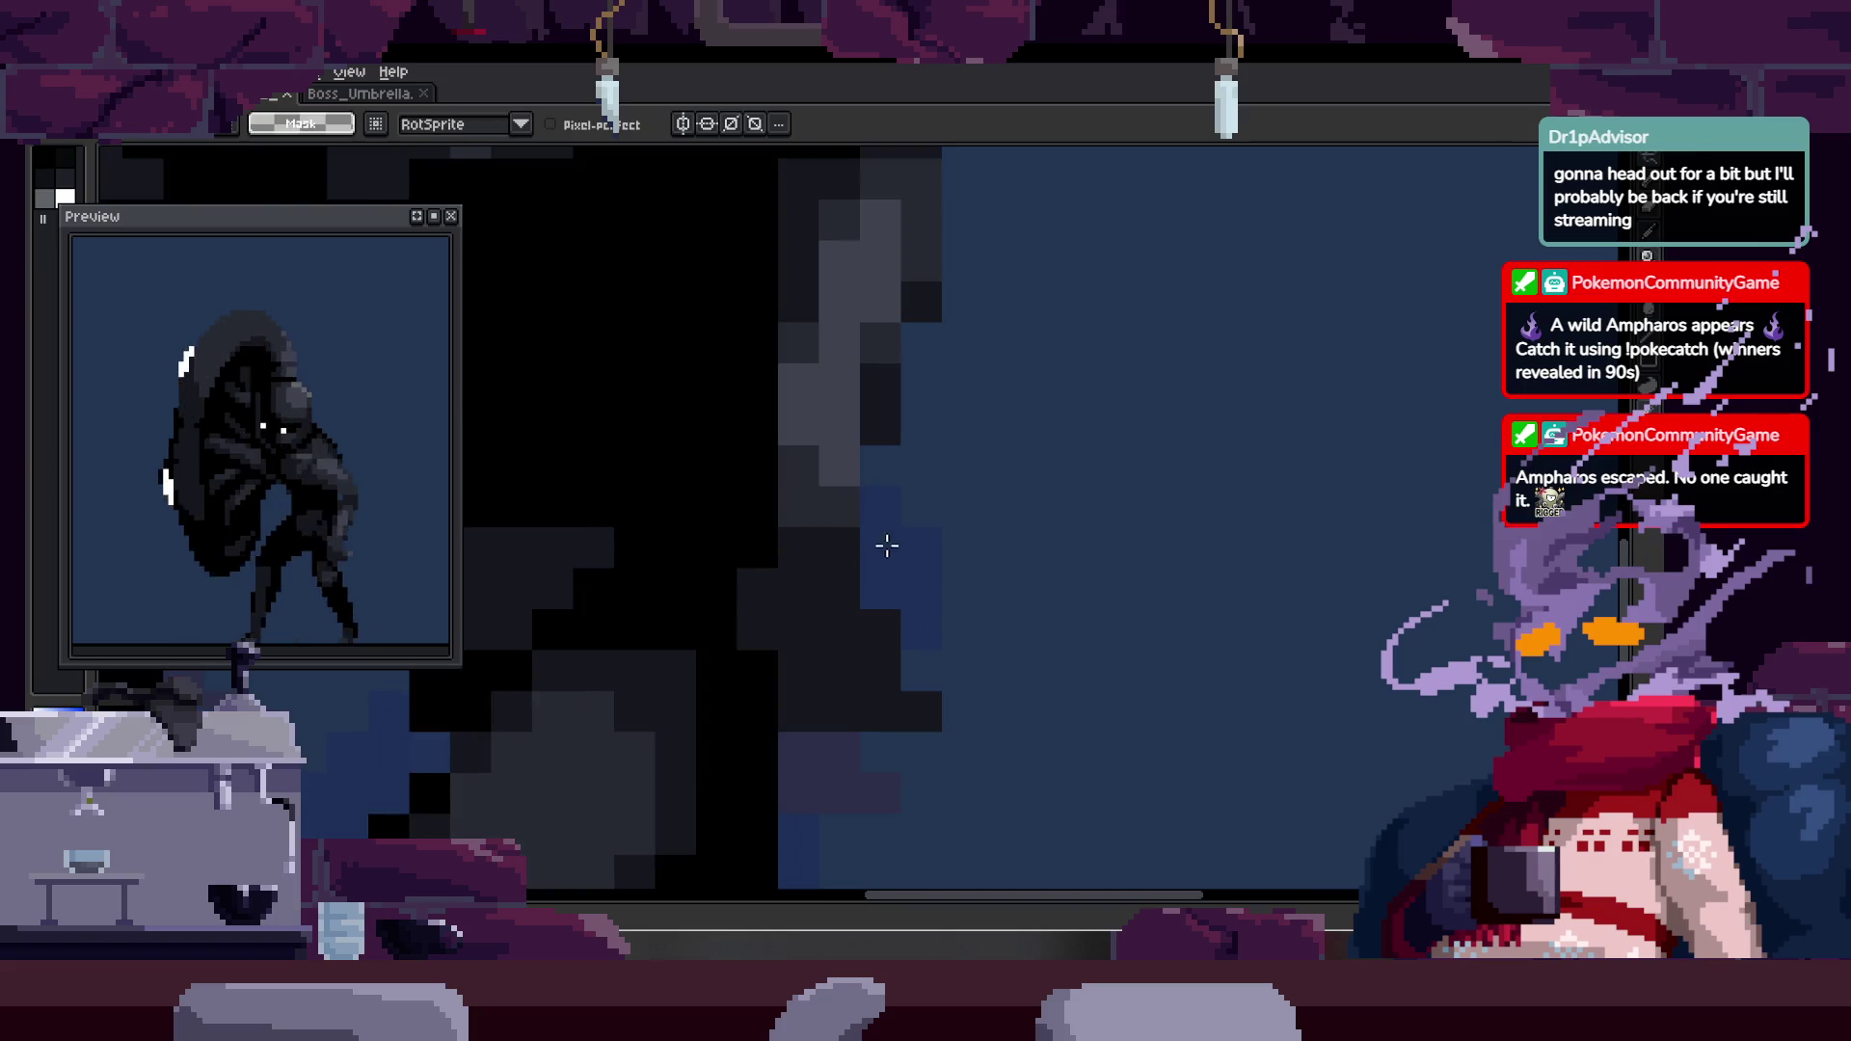
key("z")
scroll(1022, 492, "down", 2)
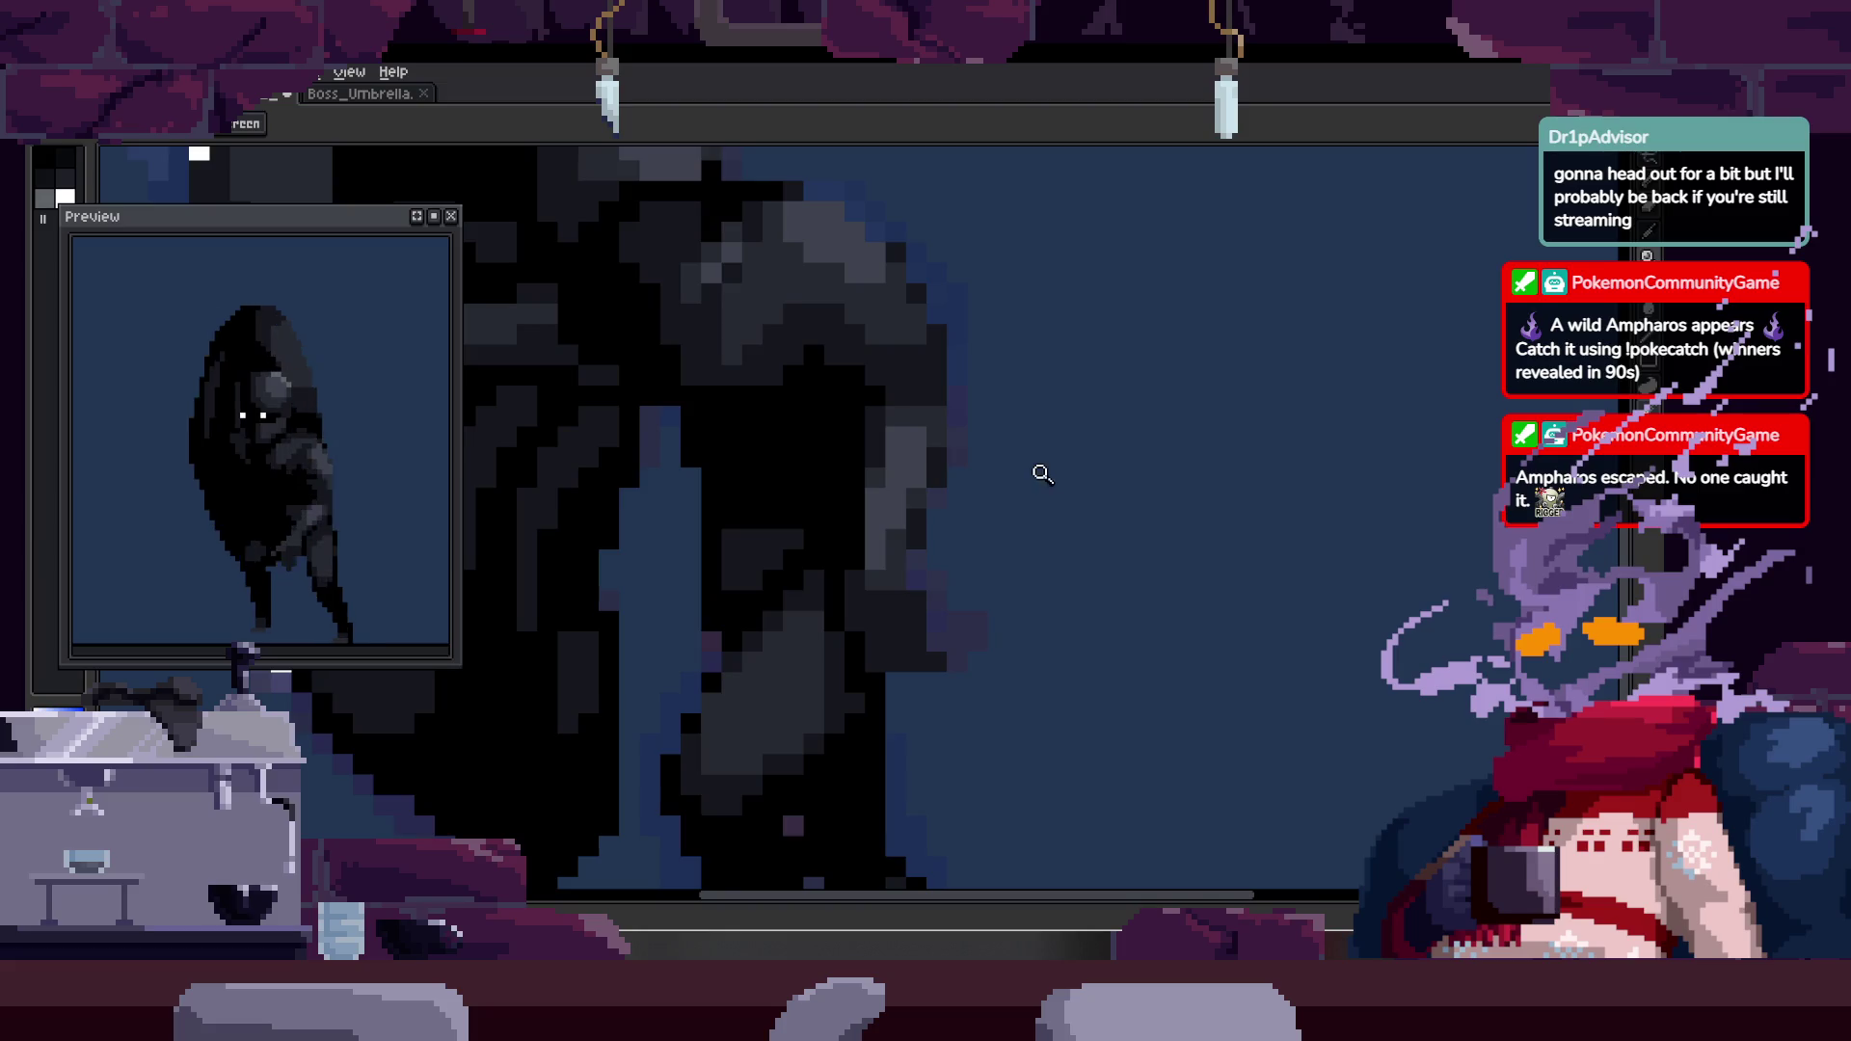
scroll(1022, 434, "up", 2)
- Repaint the body-edge pixels in dark gray and purple
key("b")
left_click_drag(819, 675, 831, 457)
mouse_move(952, 542)
left_mouse_down()
mouse_move(983, 620)
mouse_move(934, 434)
mouse_move(855, 611)
left_mouse_up()
key("alt")
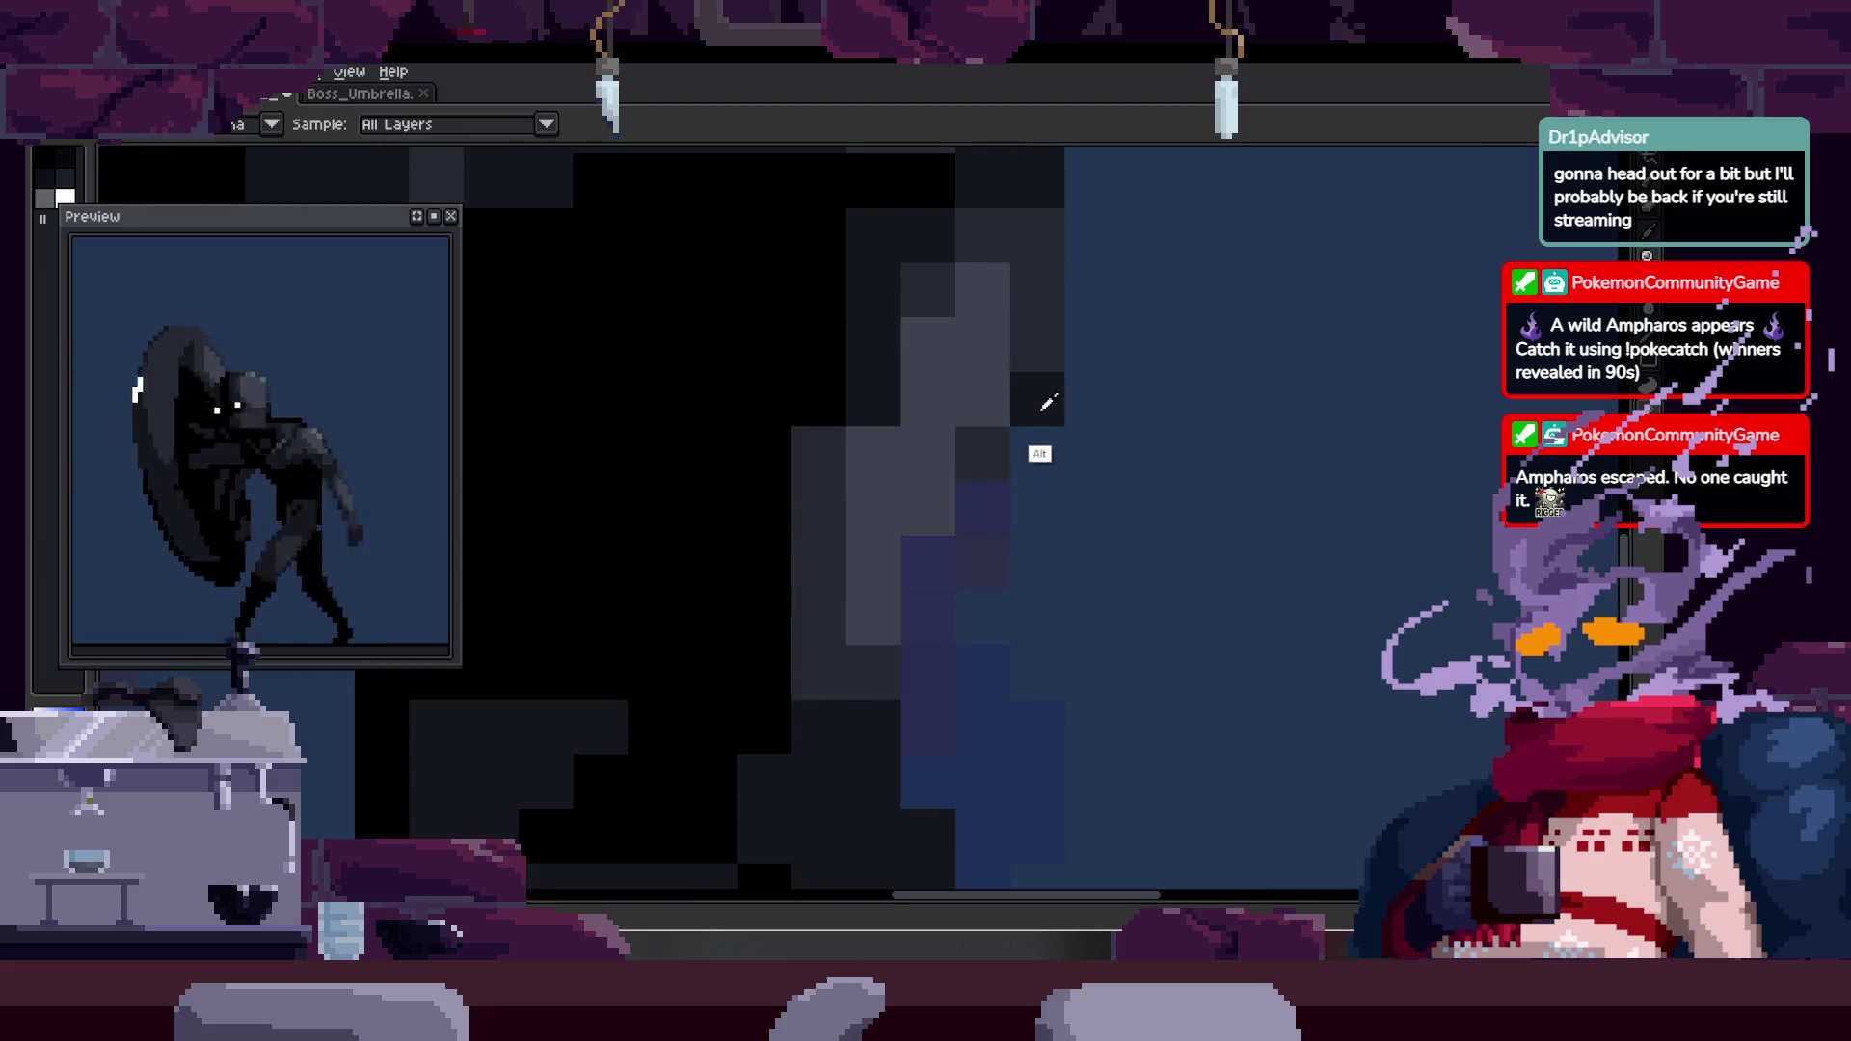
left_click(917, 554)
left_click_drag(984, 453, 933, 596)
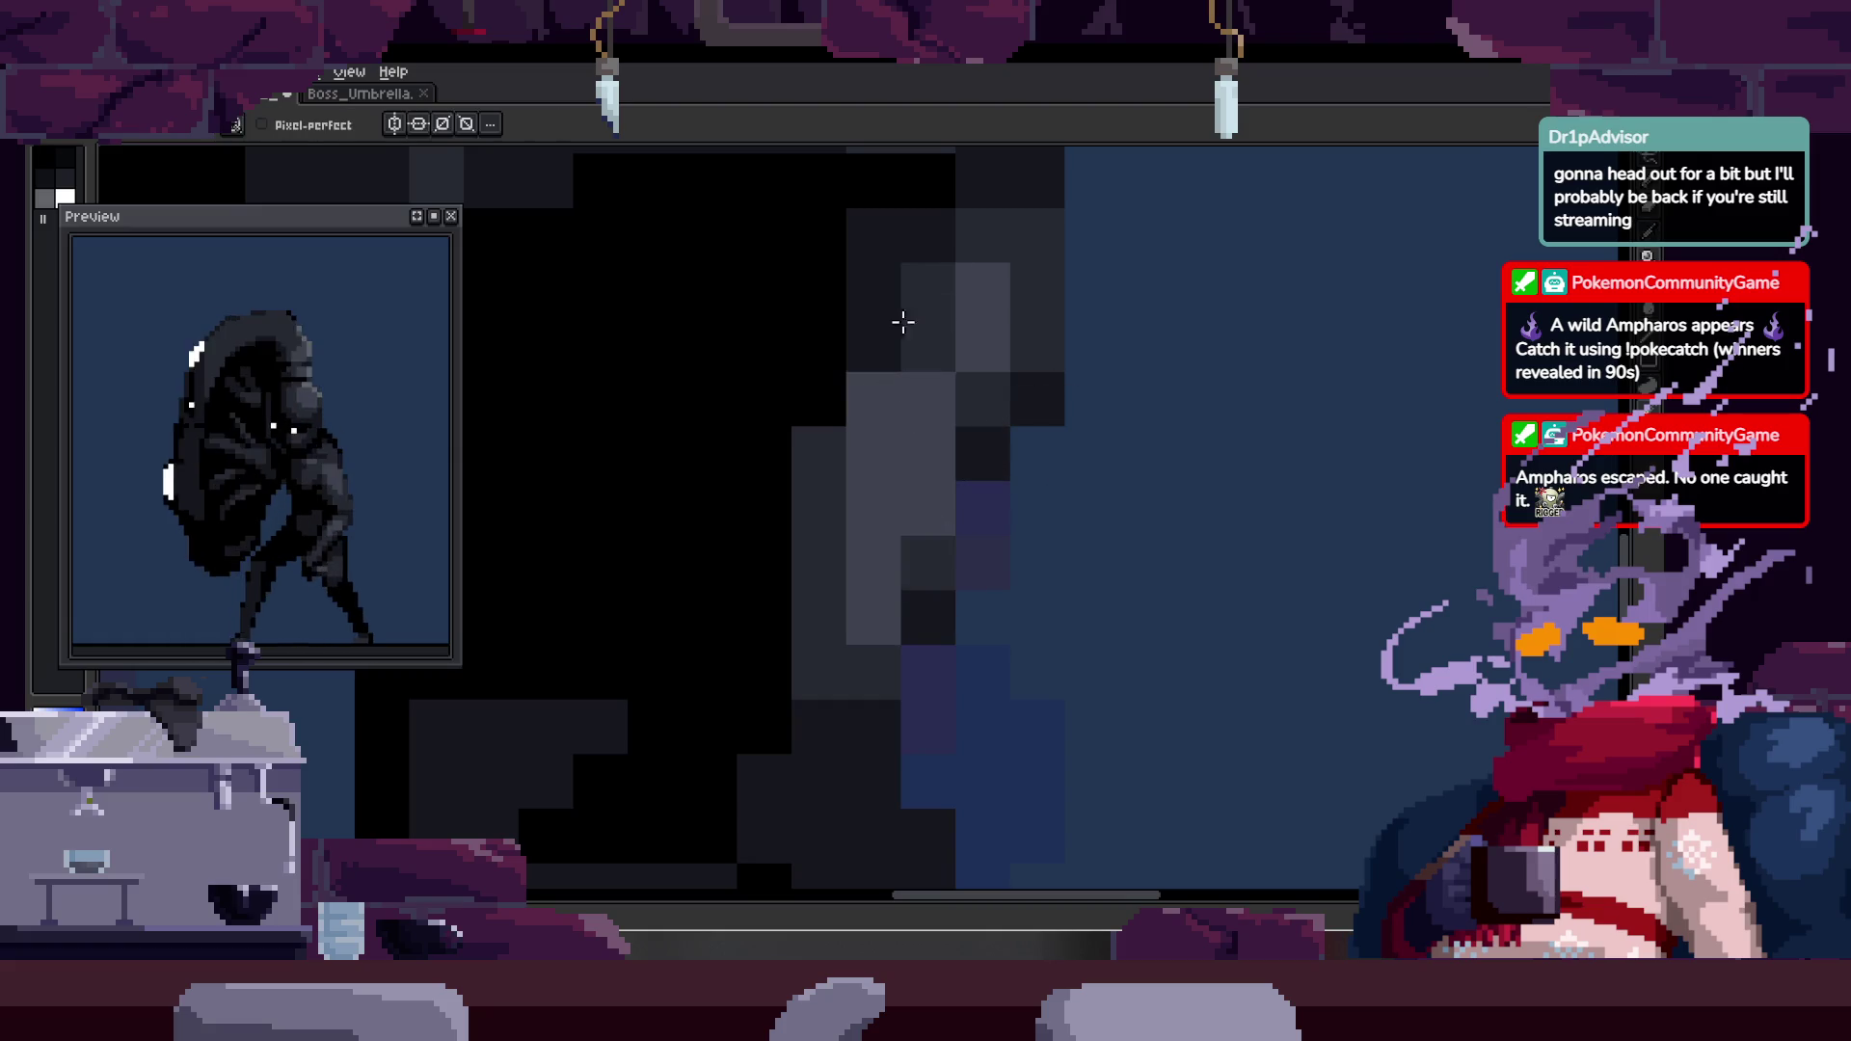
- Zoom out, play the run animation and show the timeline
key("z")
scroll(909, 318, "down", 5)
key("Return")
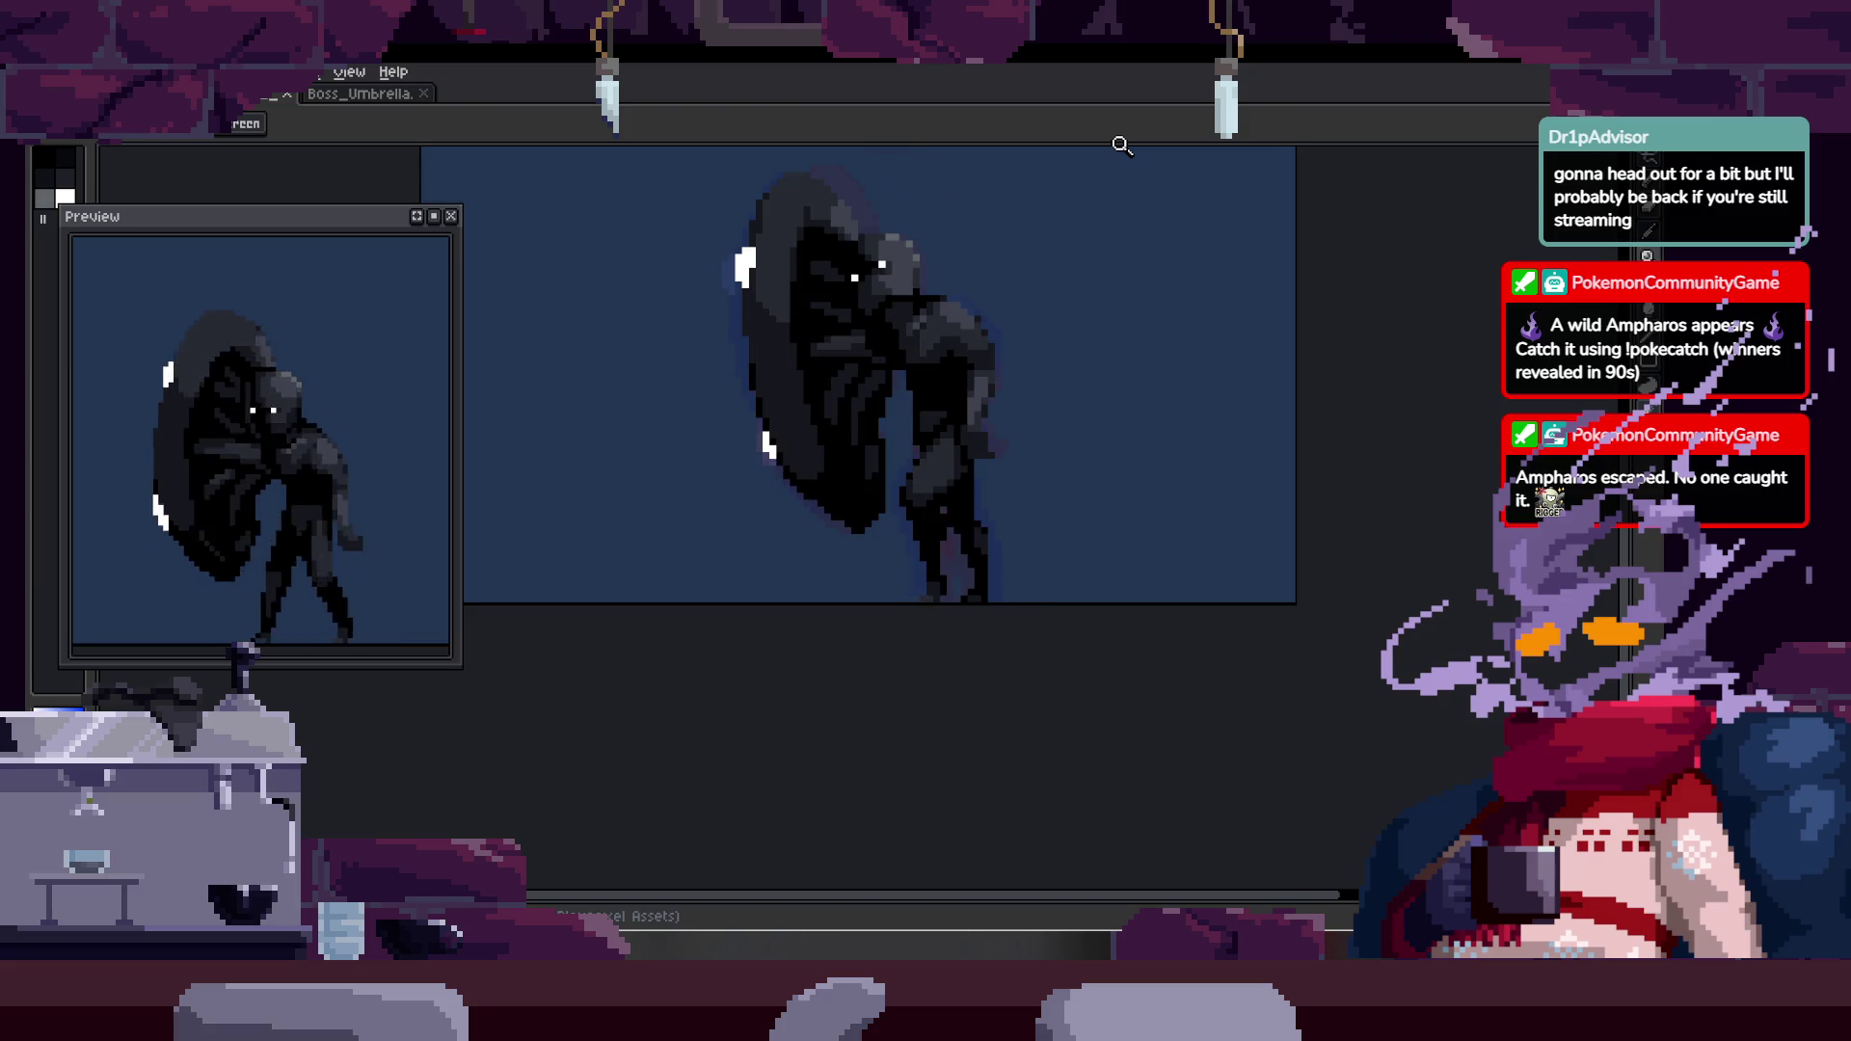
key("Tab")
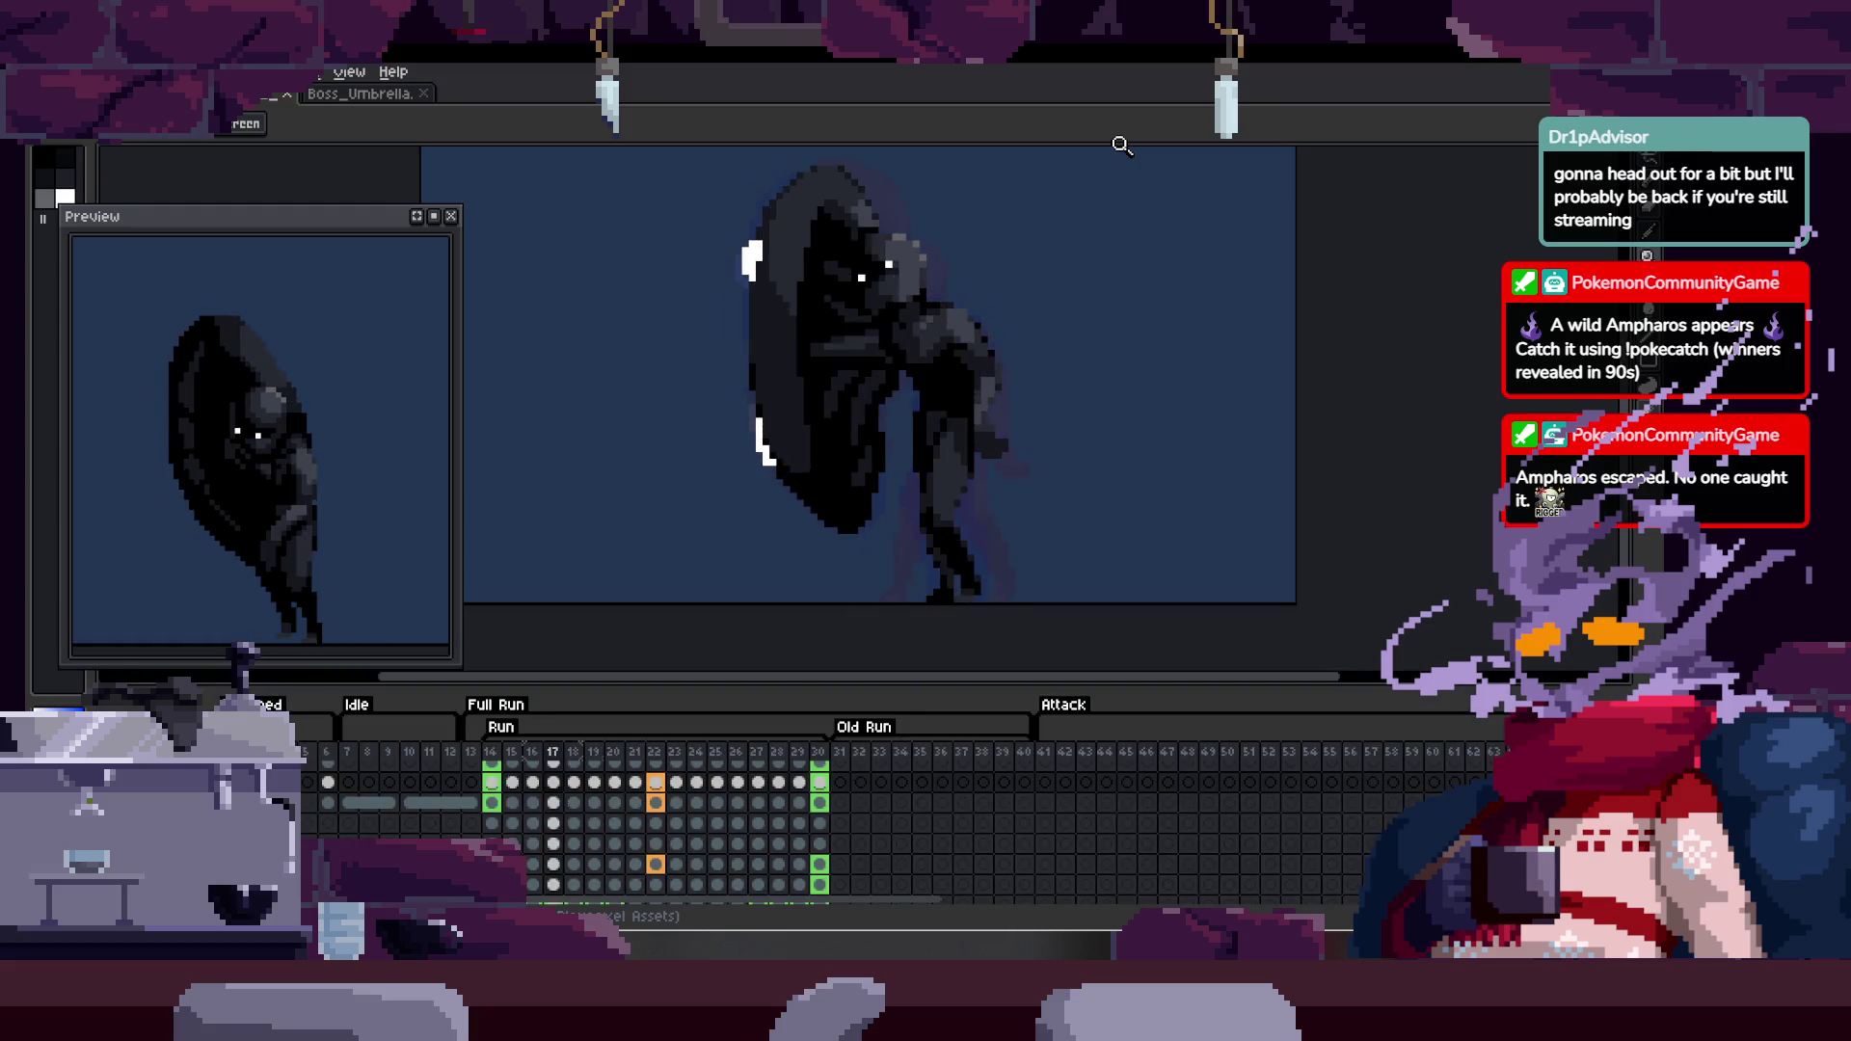
- Hide the timeline and move a small block of the figure's pixels right and down
key("Tab")
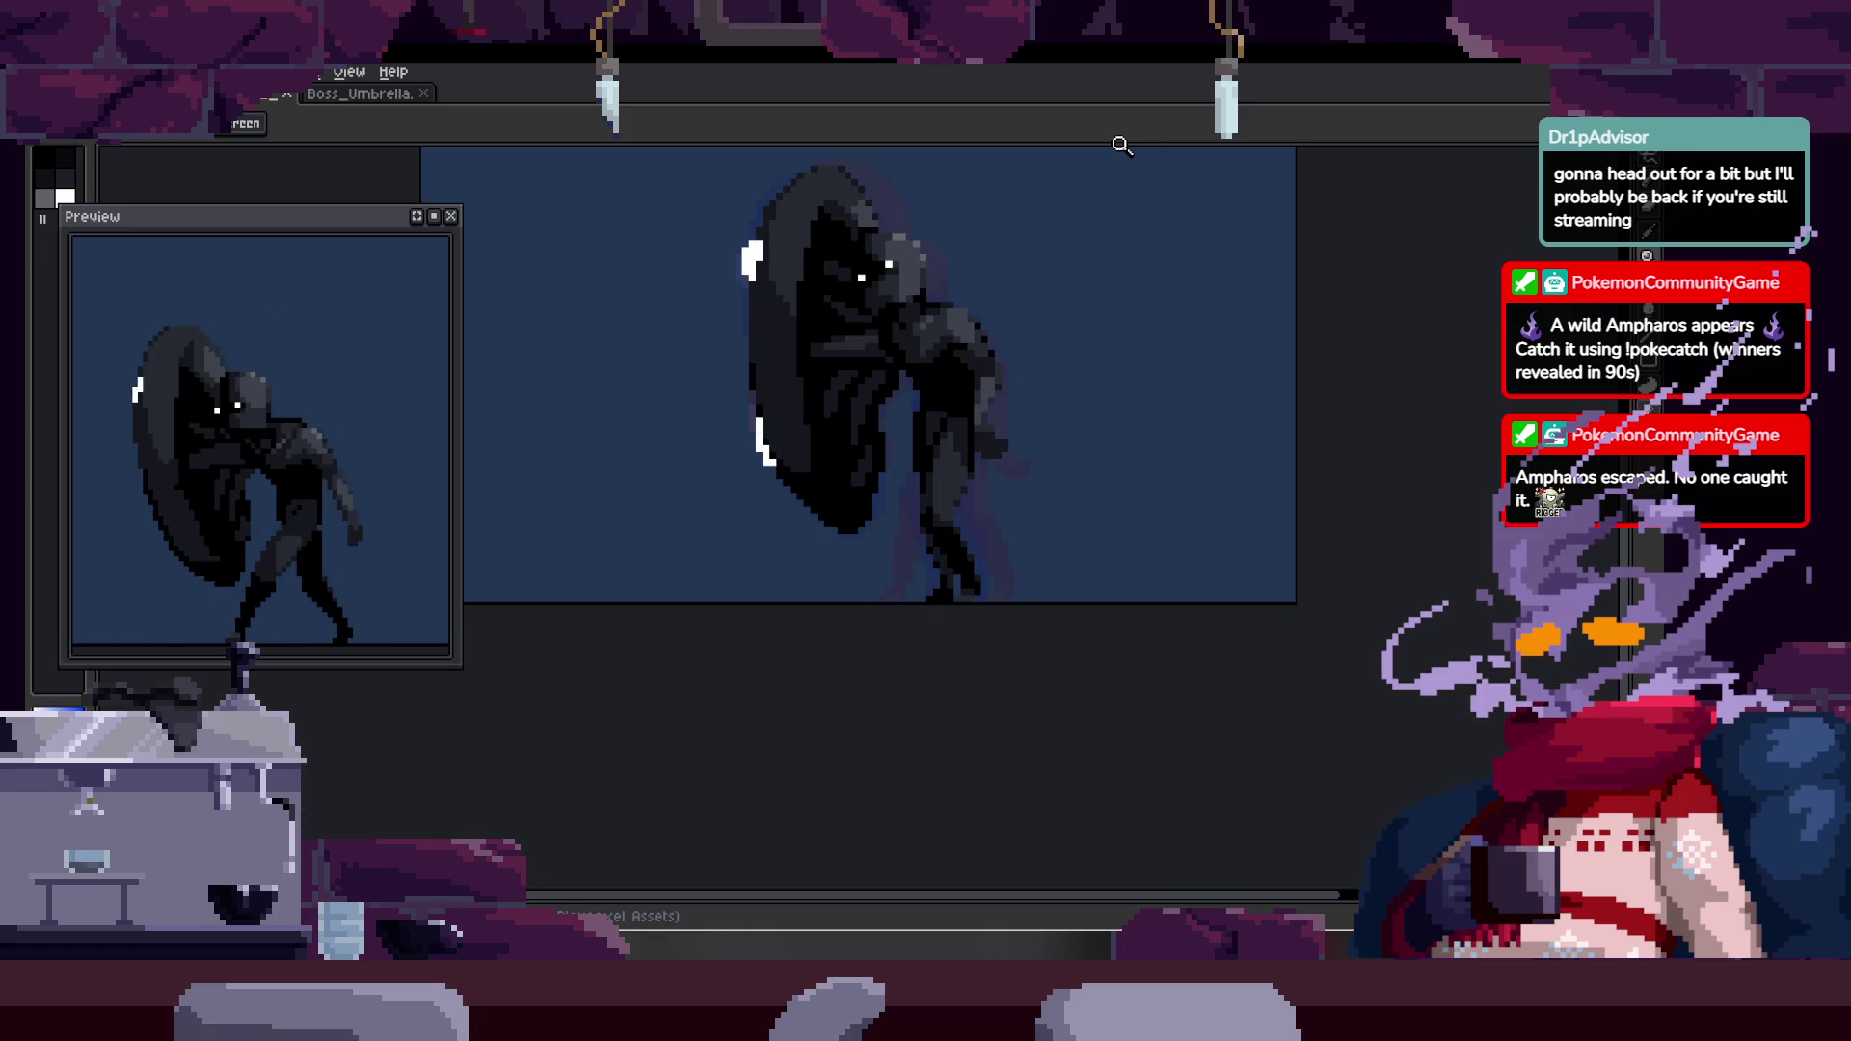
scroll(993, 478, "up", 2)
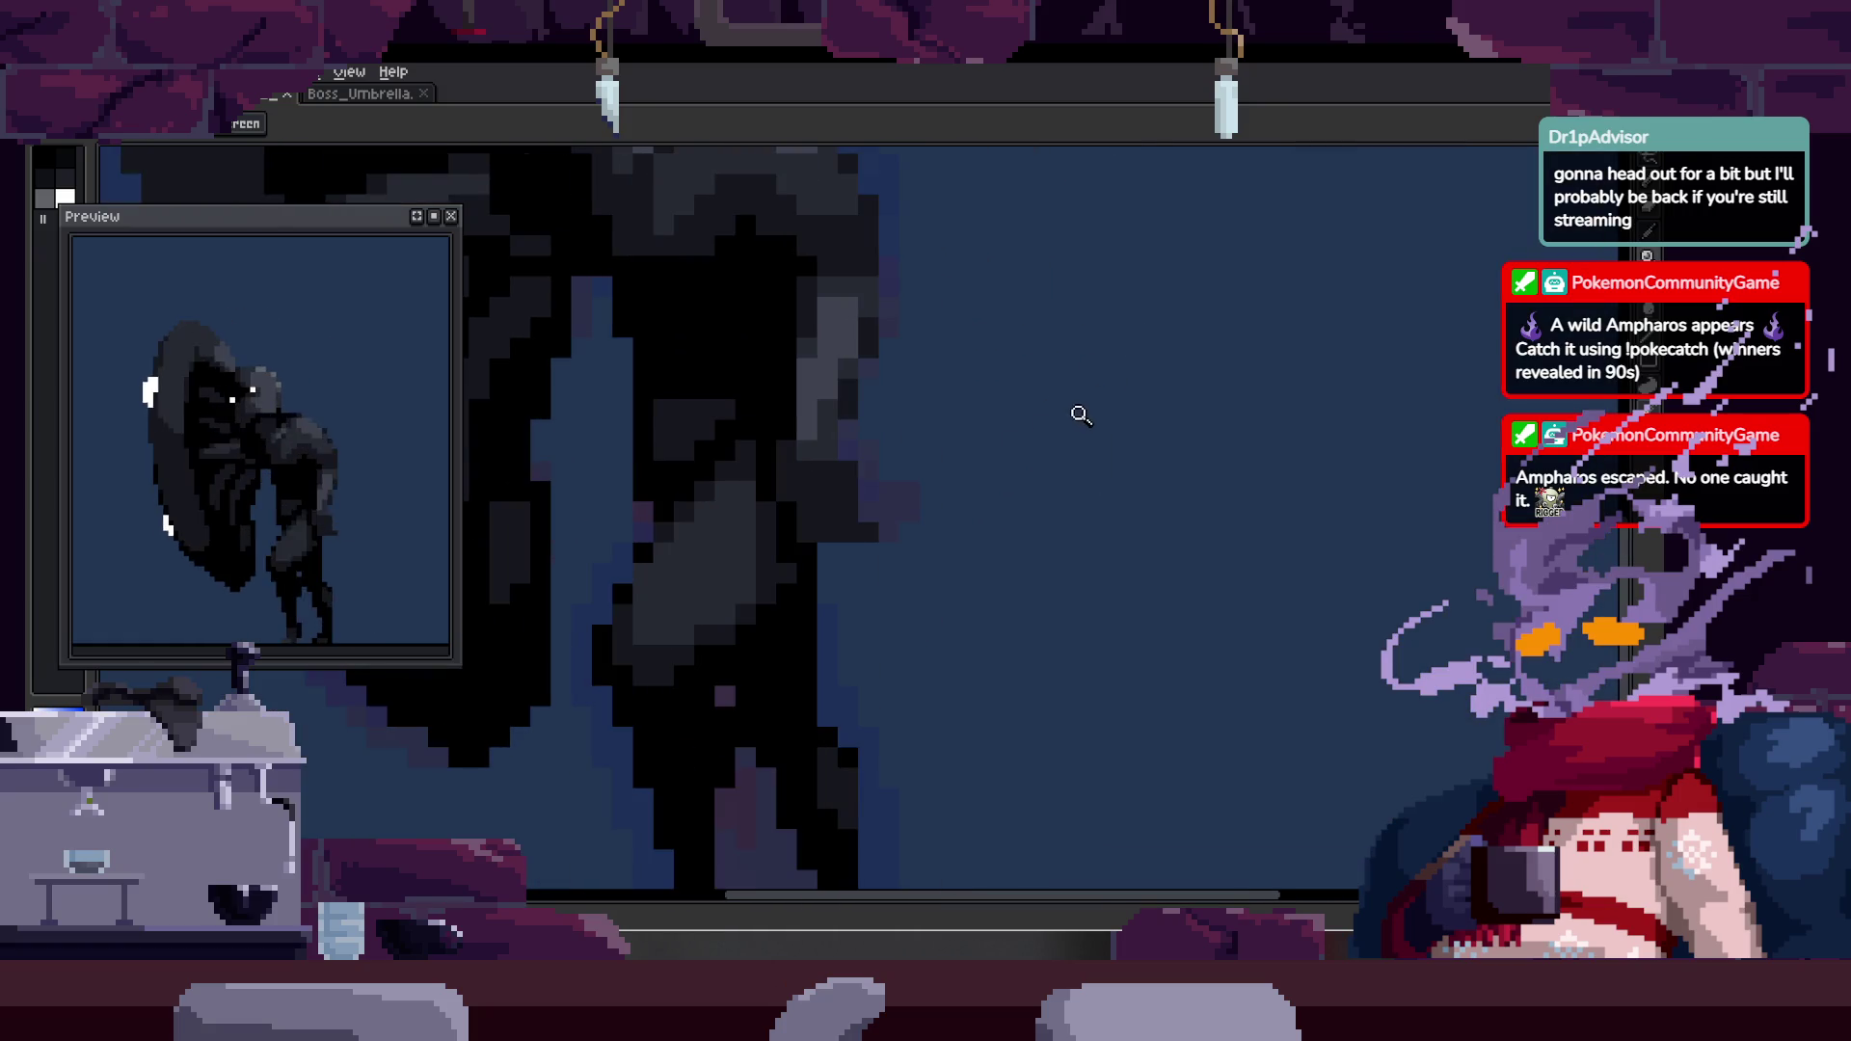
scroll(1078, 409, "down", 1)
scroll(974, 405, "up", 2)
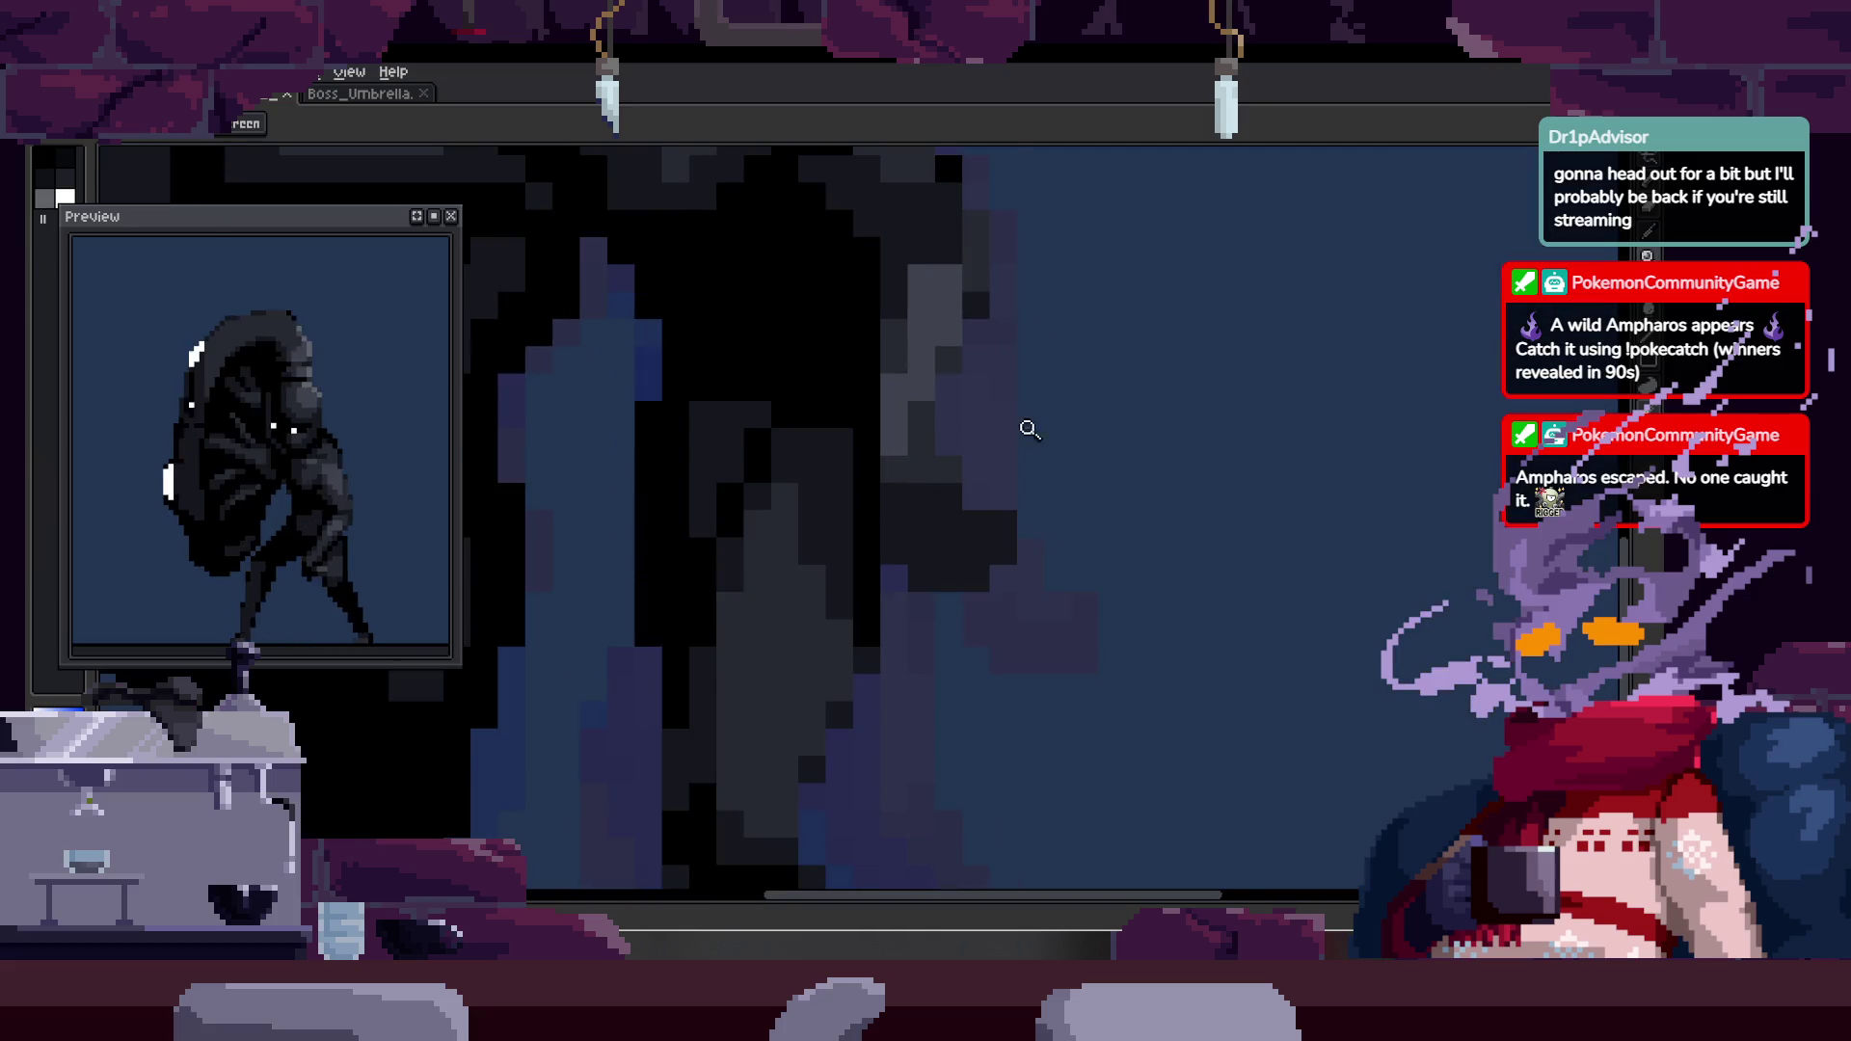
key("m")
left_click_drag(897, 580, 927, 578)
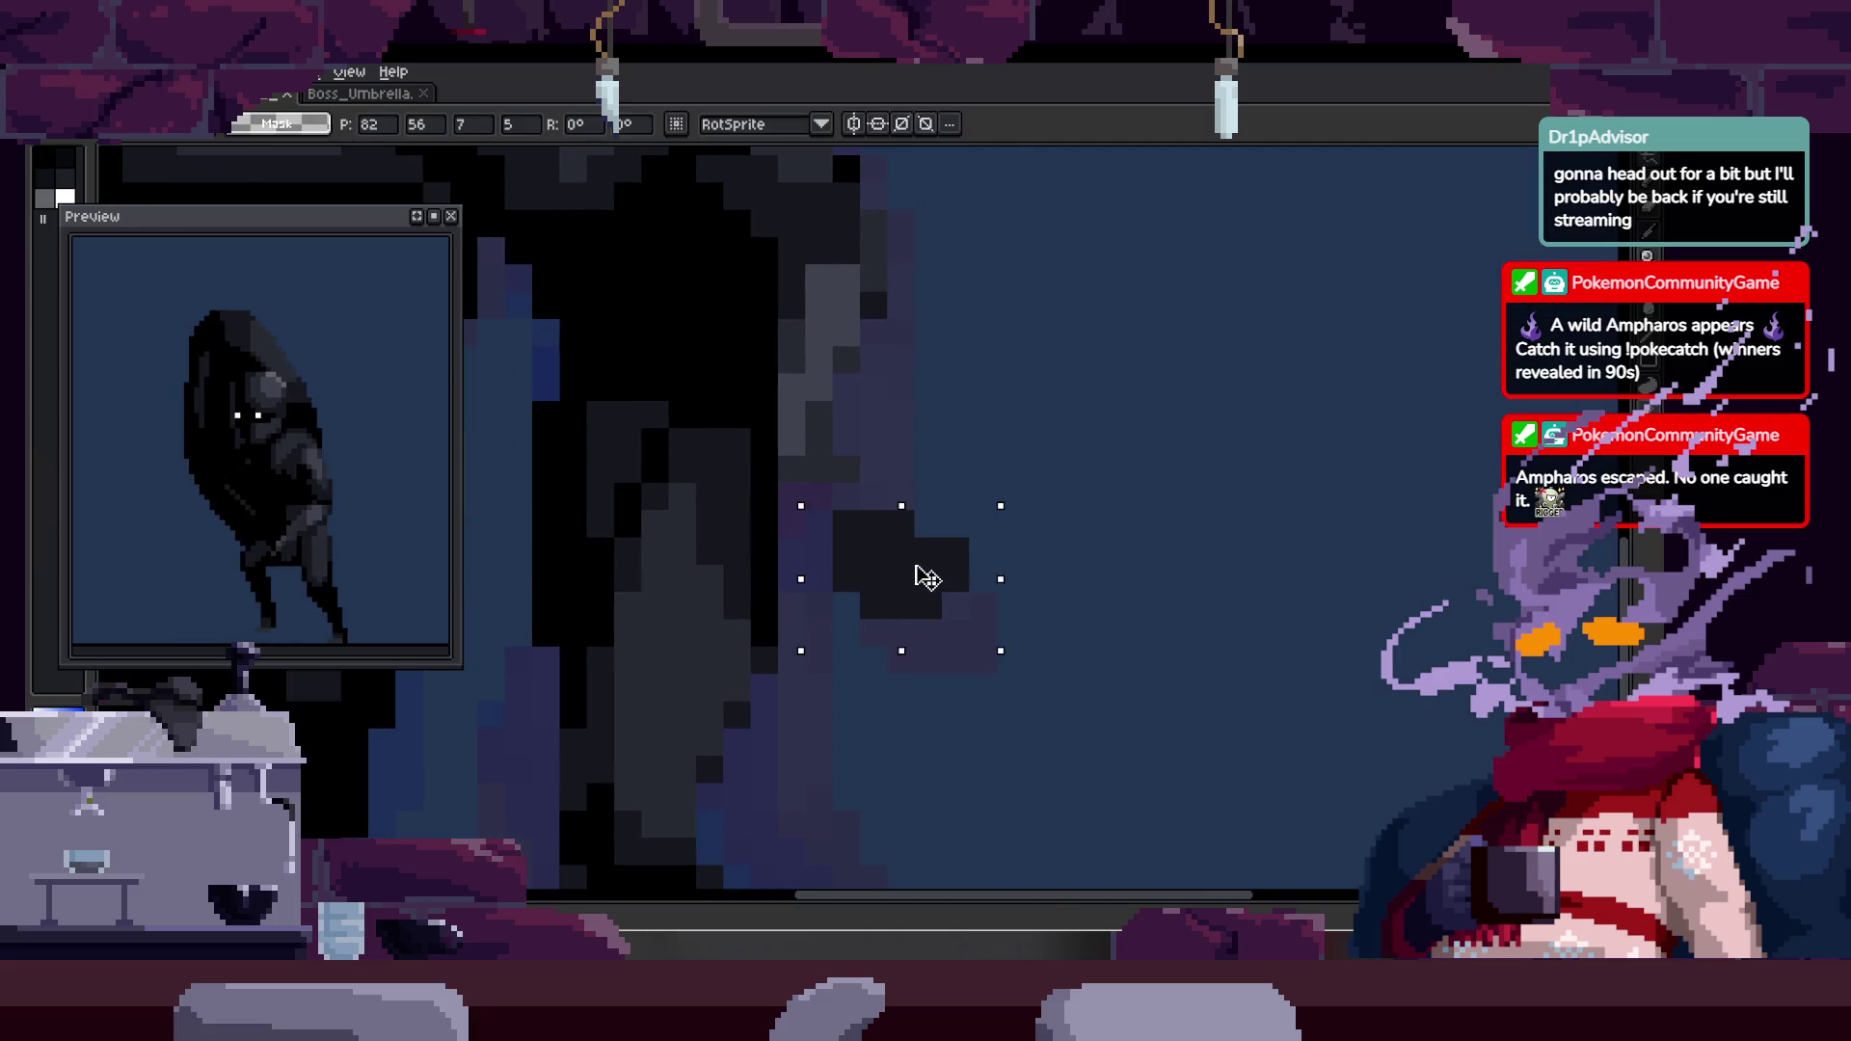
- Select a 5x3 block of the figure's pixels, then return to the Pencil
scroll(848, 396, "up", 2)
left_click_drag(720, 373, 1001, 545)
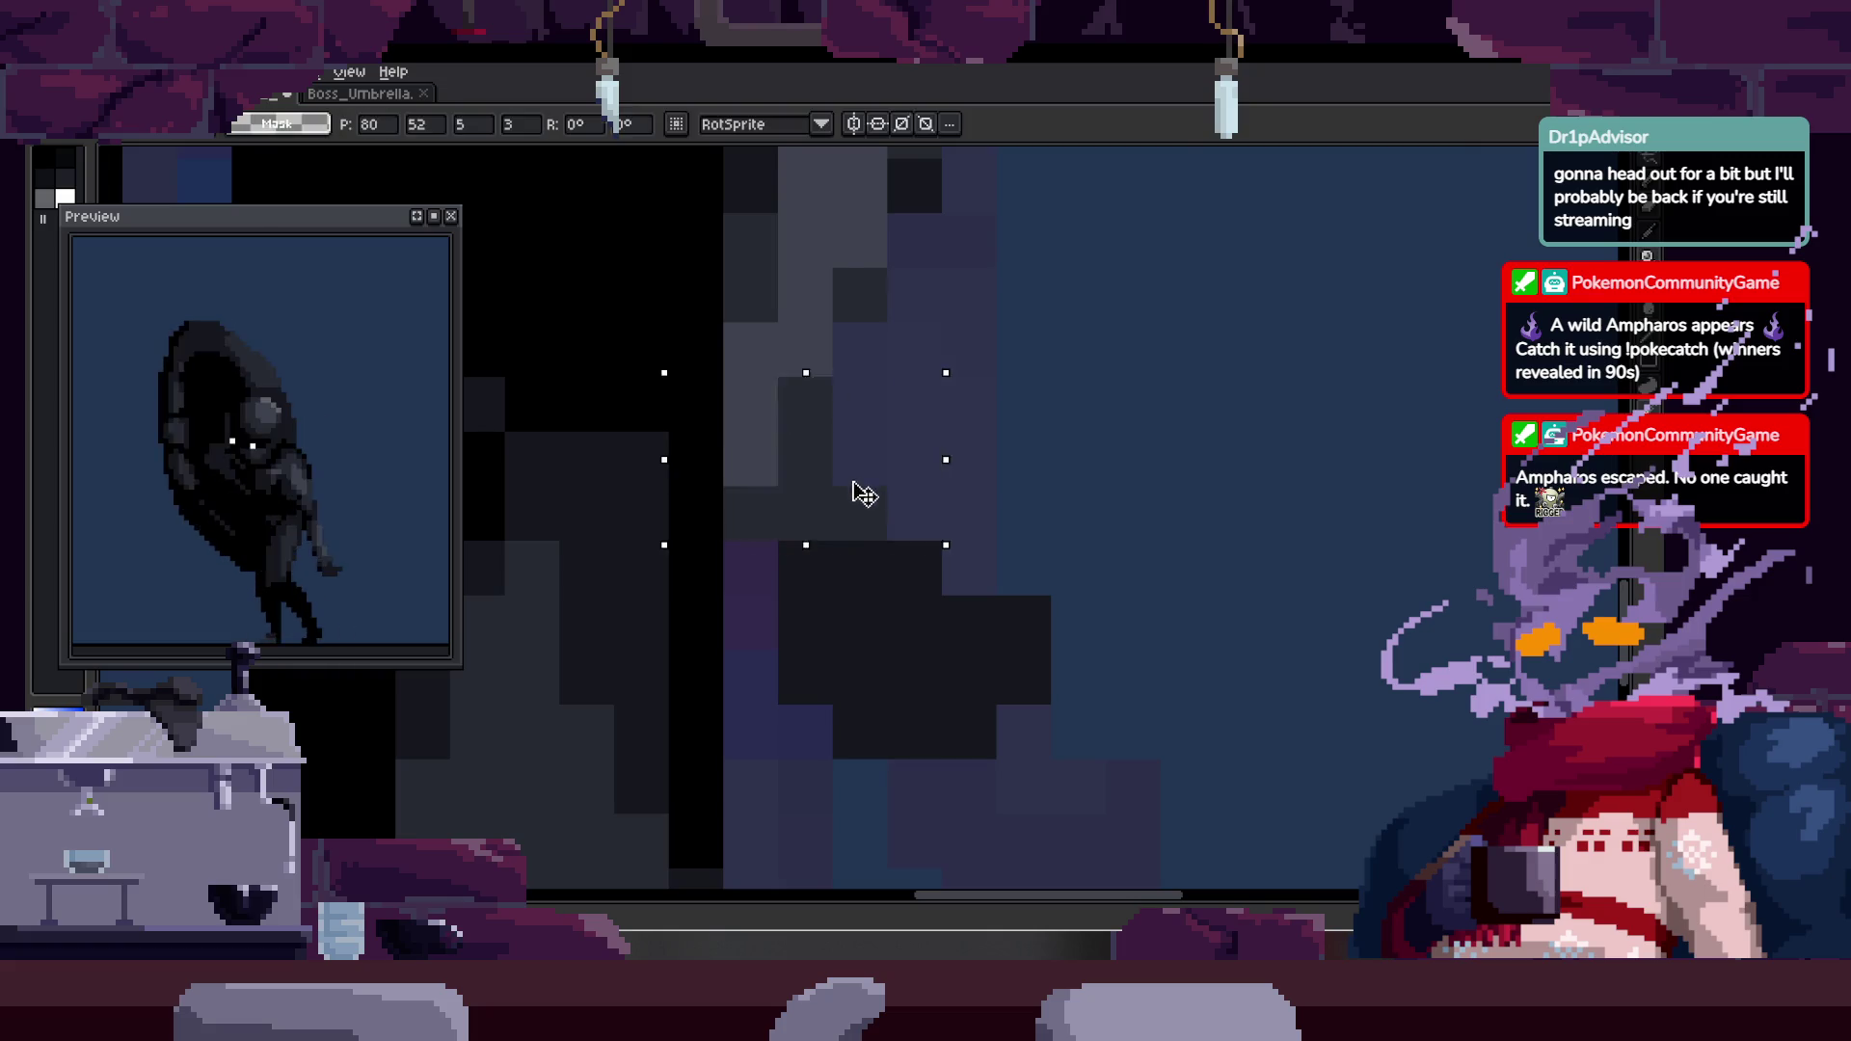
key("b")
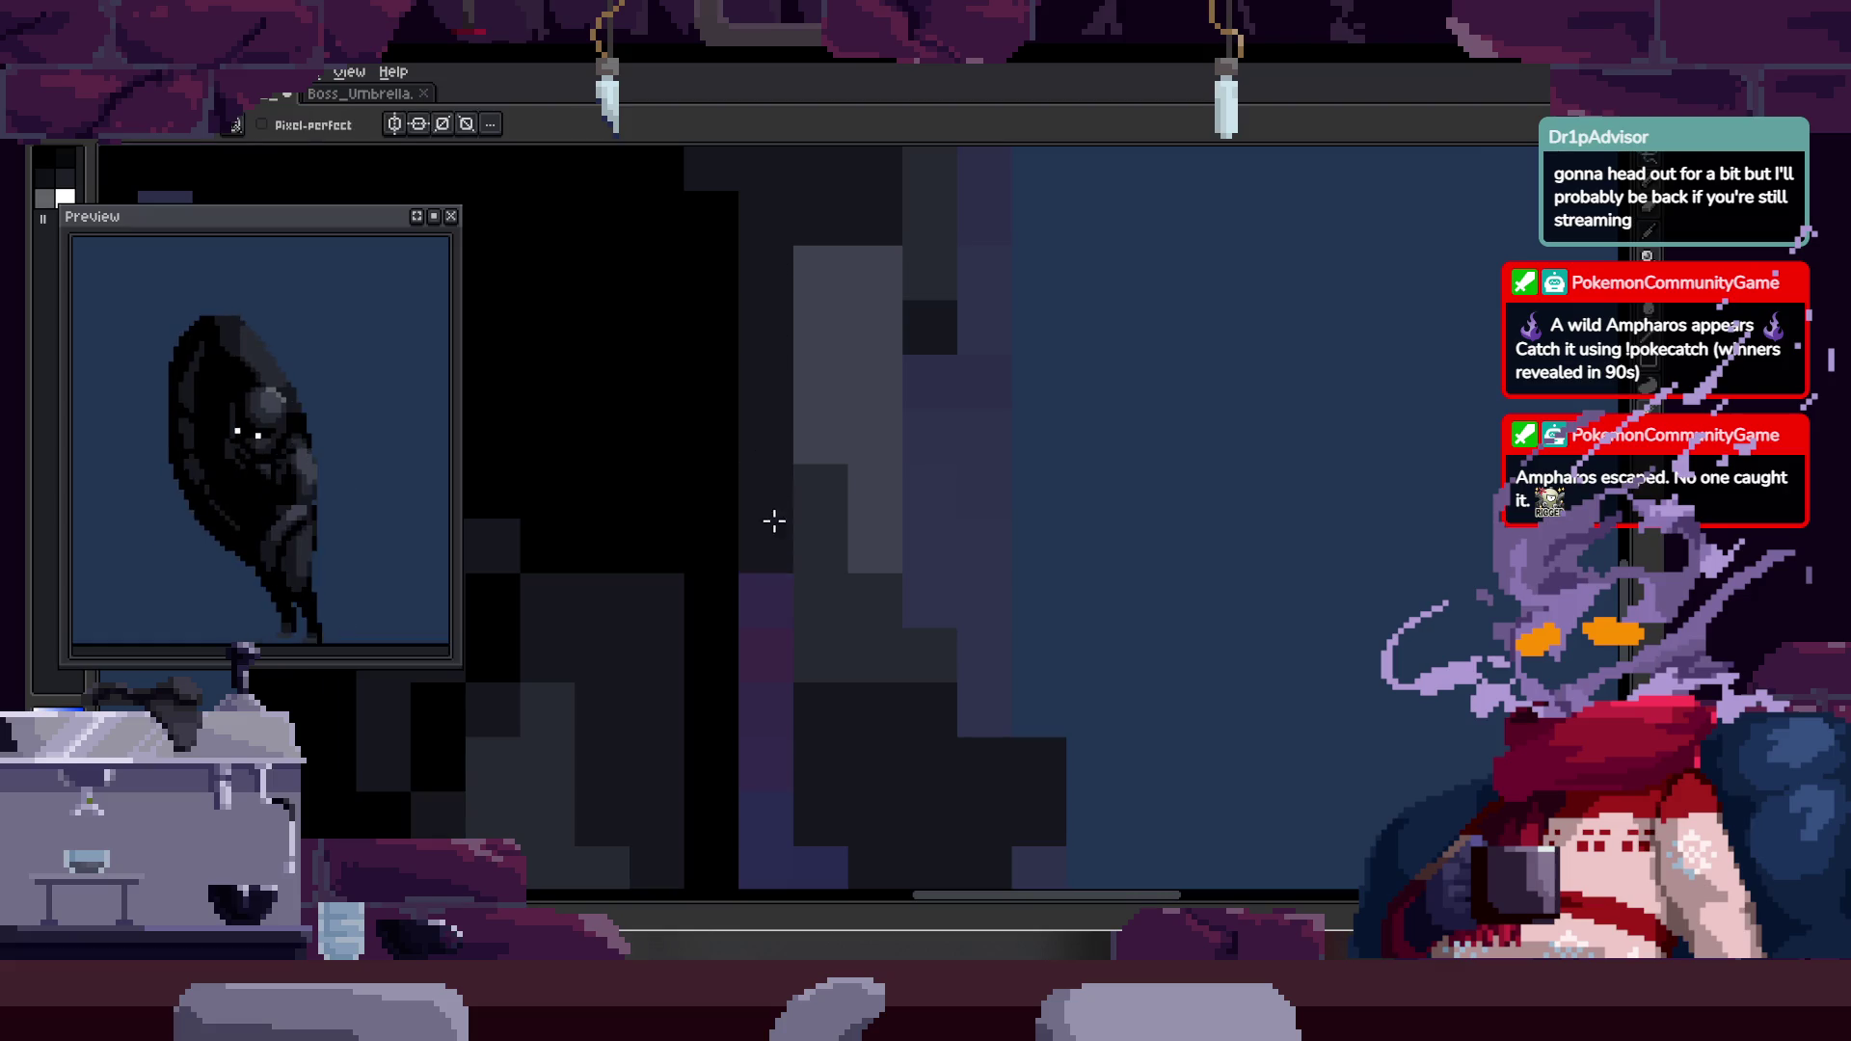
- Zoom in on the figure's body and sample a colour from it
key("alt")
key("z")
scroll(963, 396, "down", 3)
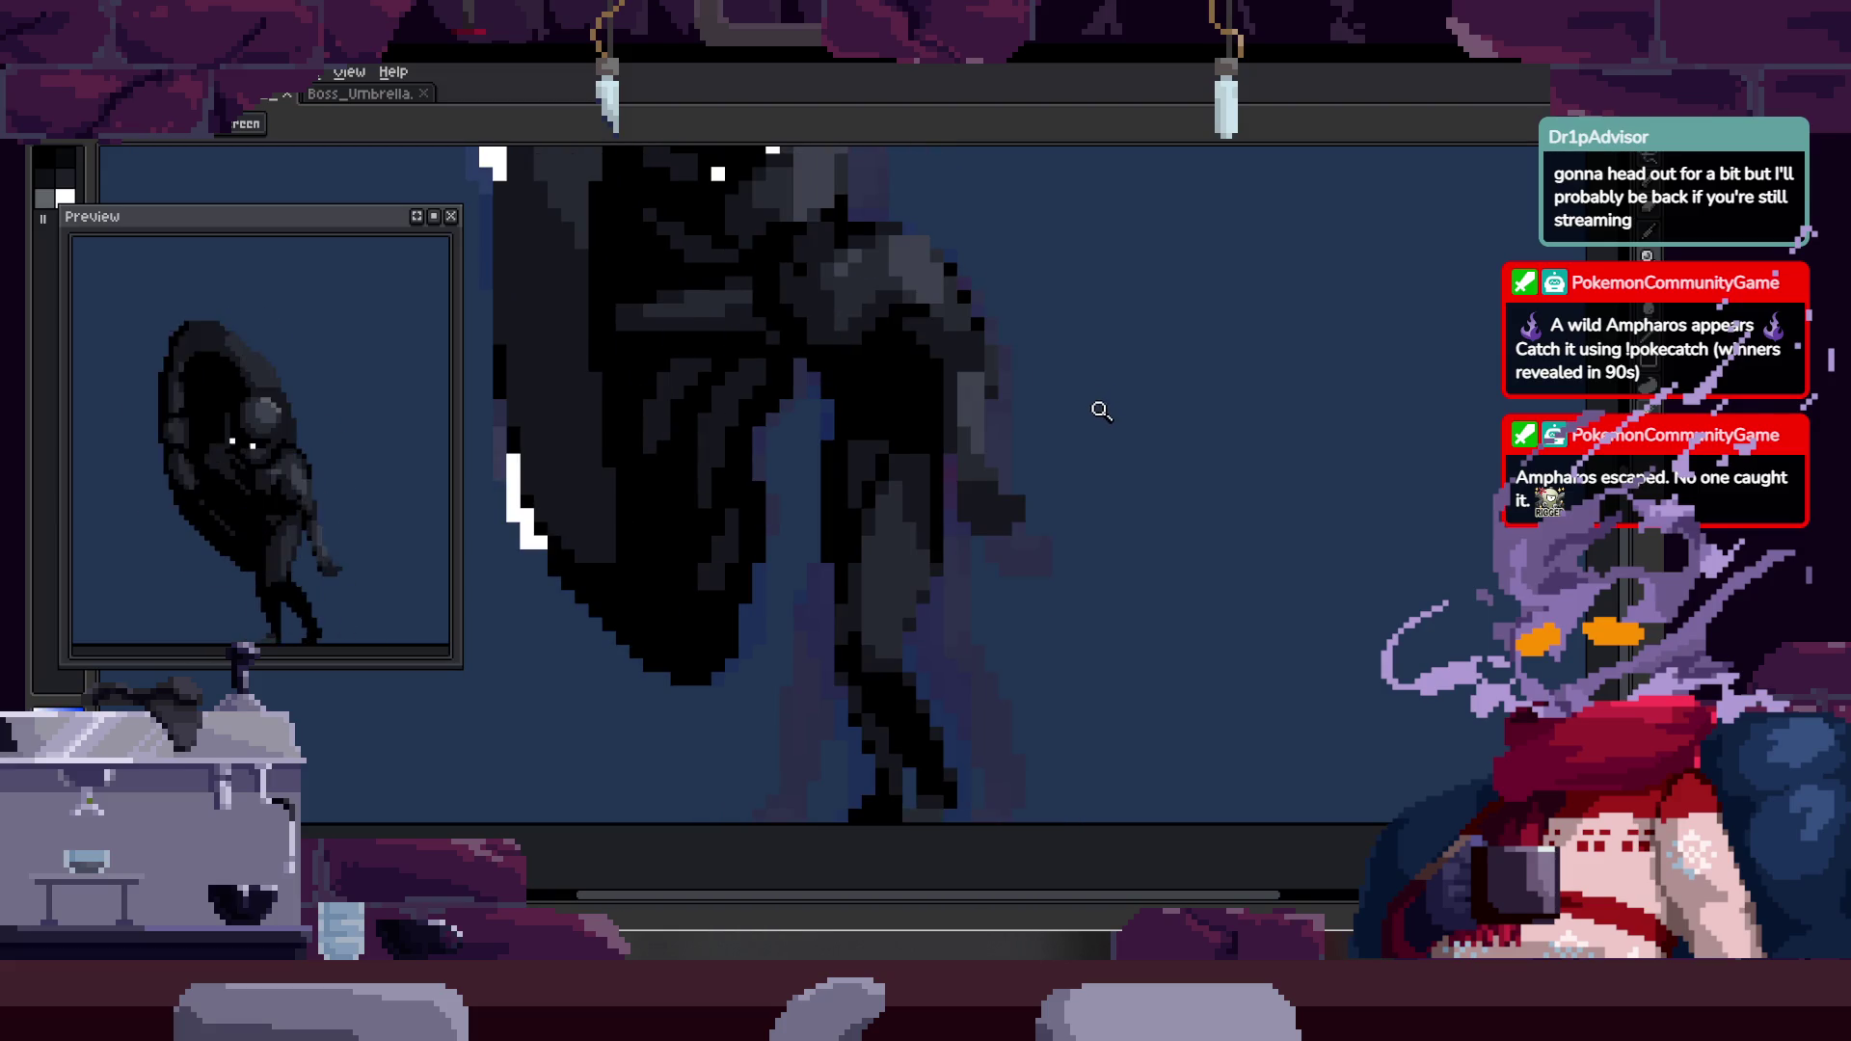
left_click(1074, 359)
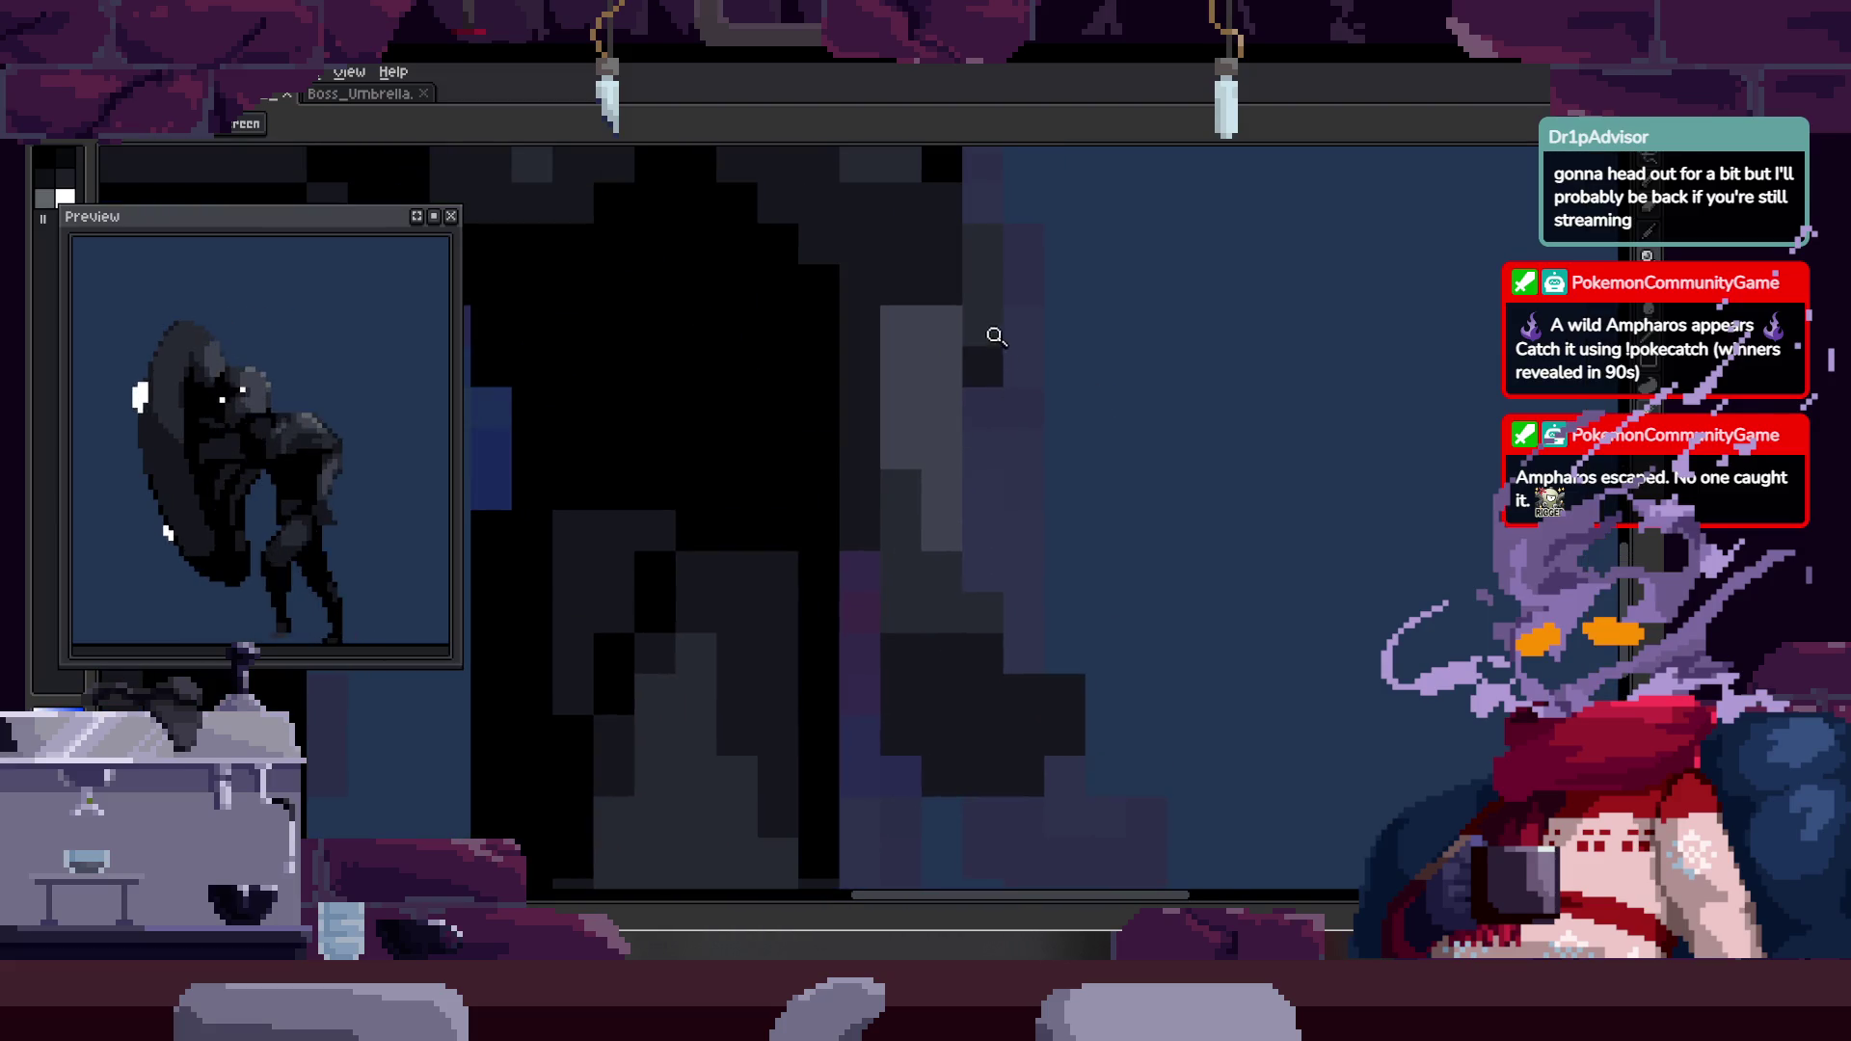
left_click(944, 417, "alt")
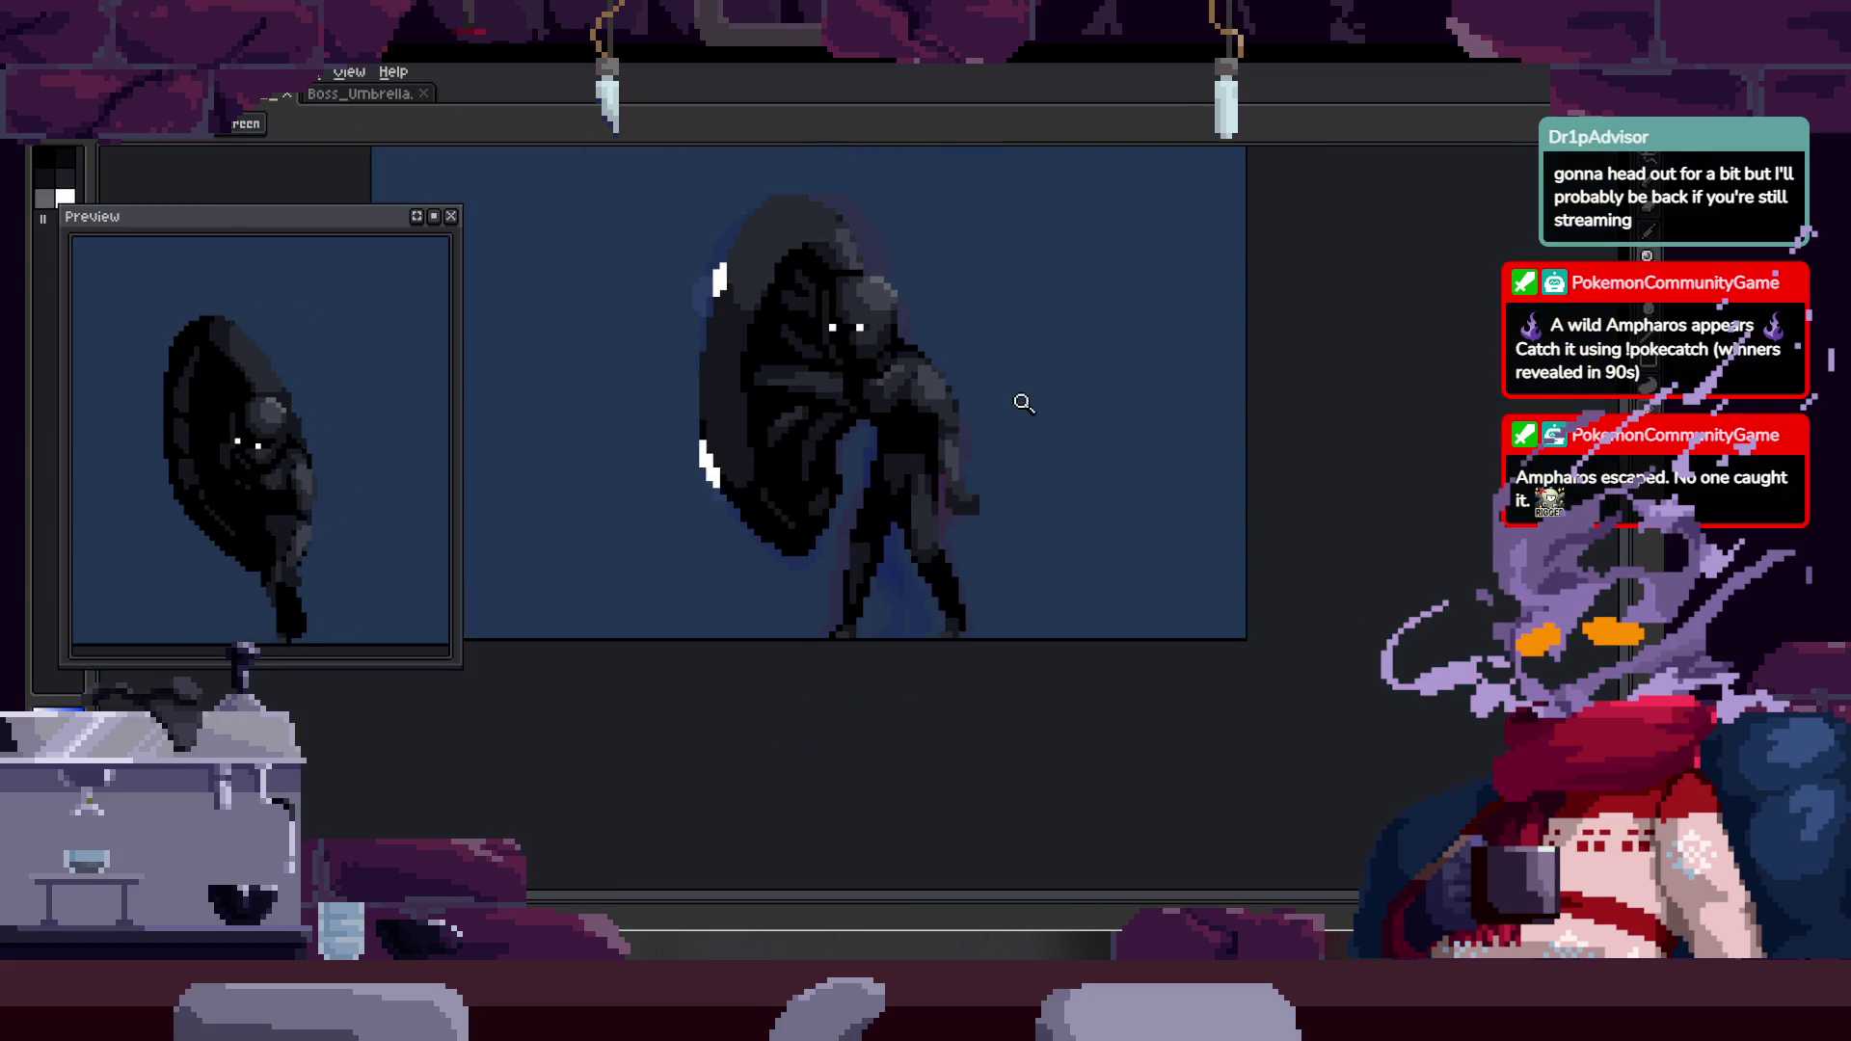
scroll(958, 401, "up", 3)
- Paste a copied pixel block at the figure's edge, shift it two pixels right, and commit it
scroll(1009, 384, "down", 2)
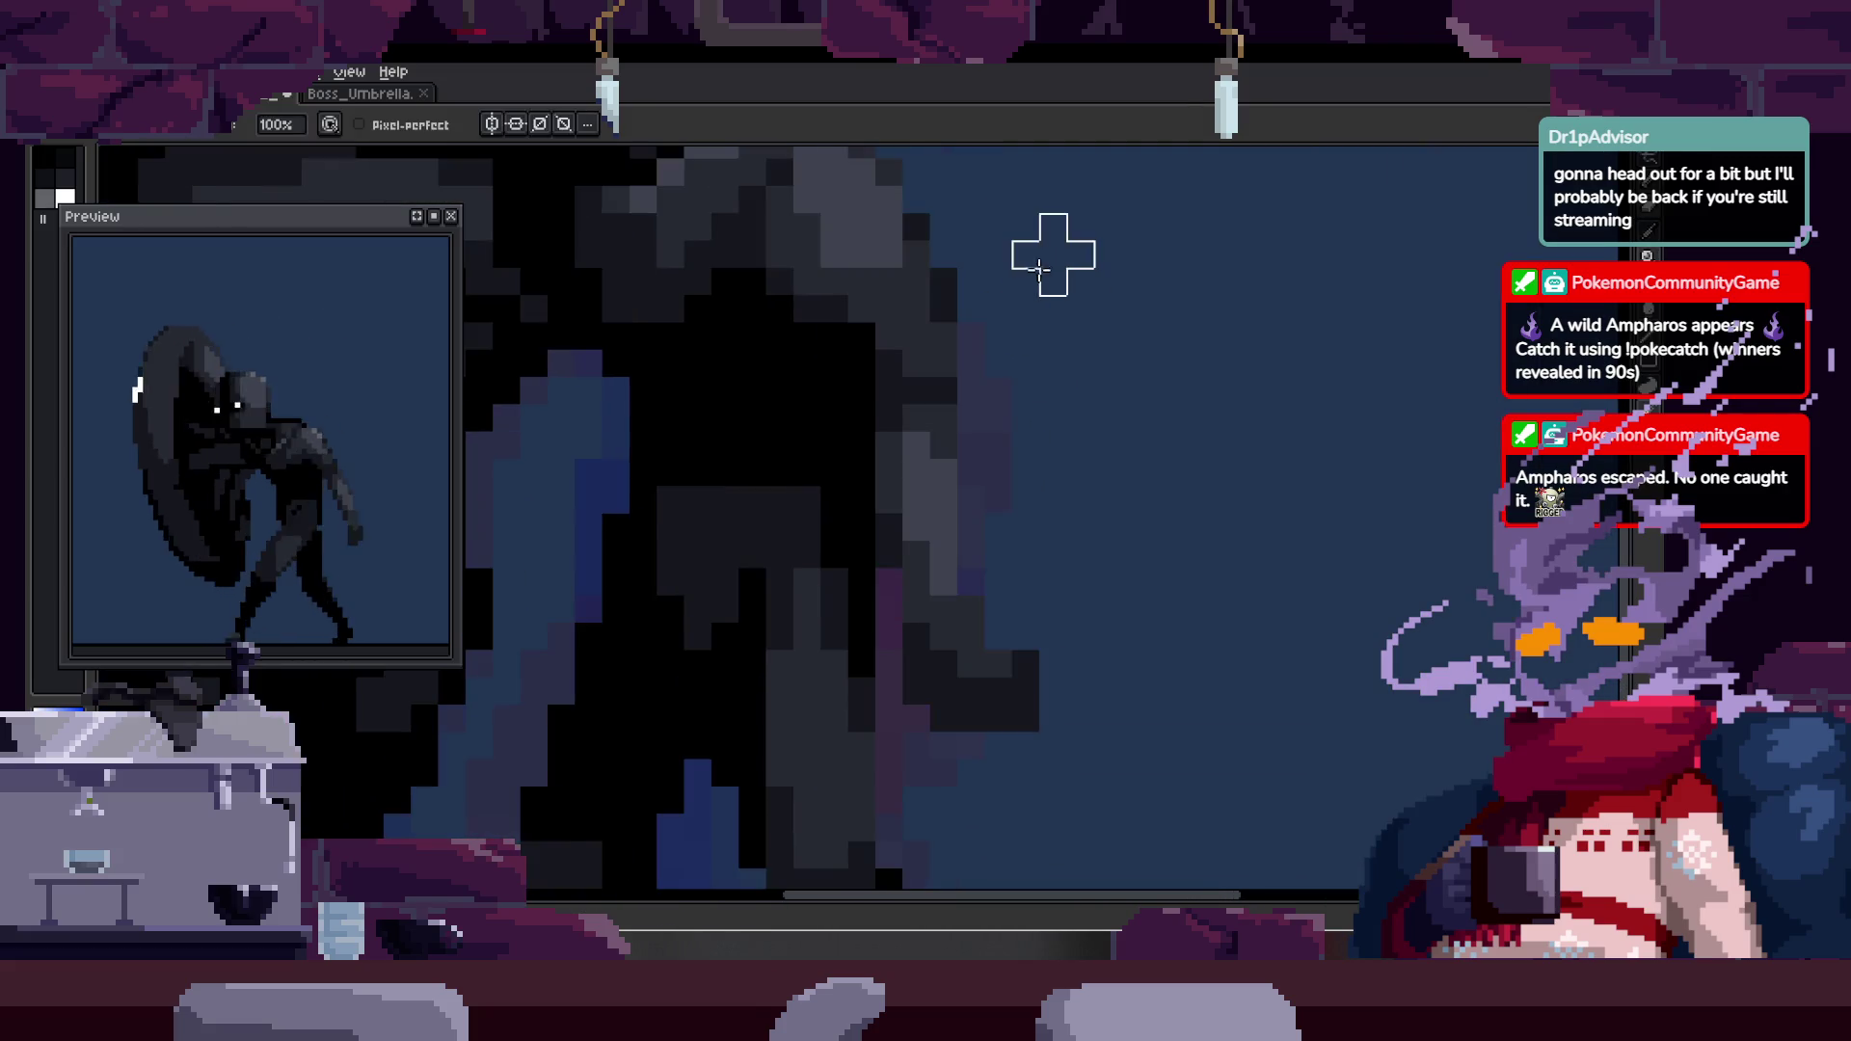
scroll(893, 301, "up", 2)
scroll(876, 384, "down", 2)
scroll(988, 403, "up", 2)
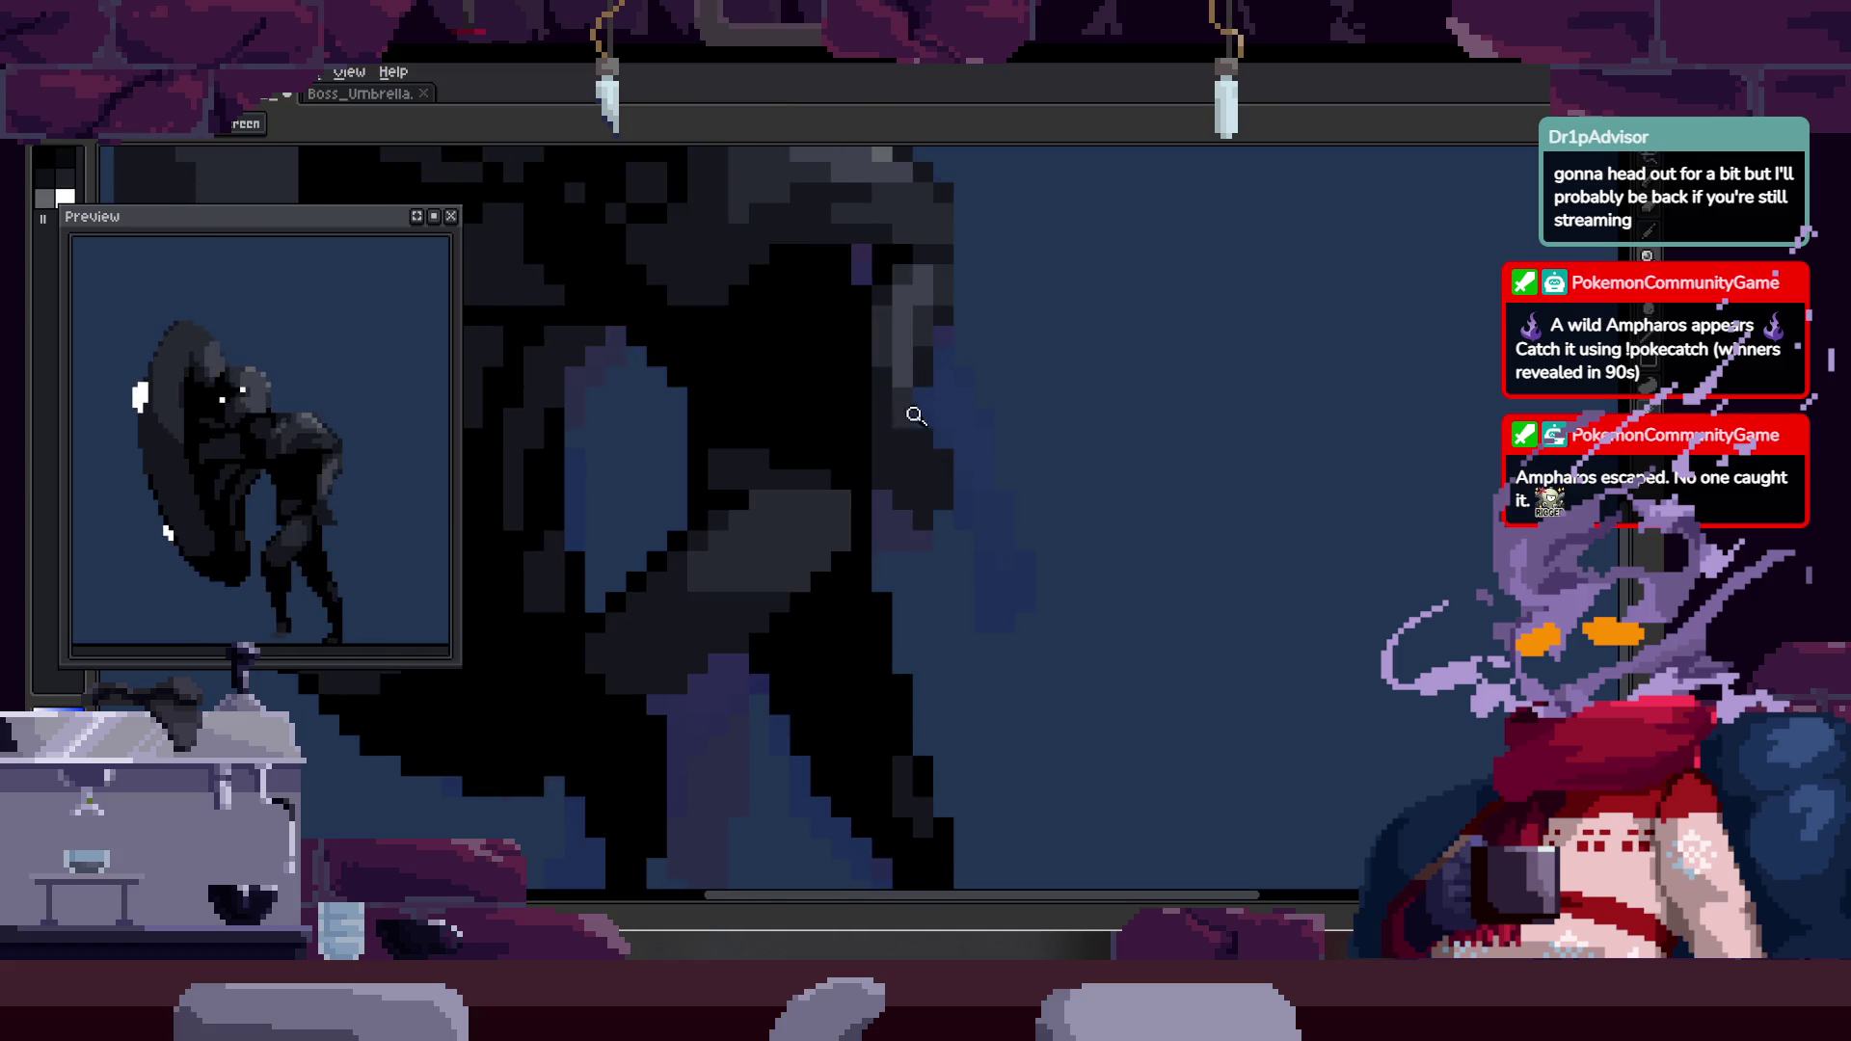
left_click(917, 417)
key("ctrl+v")
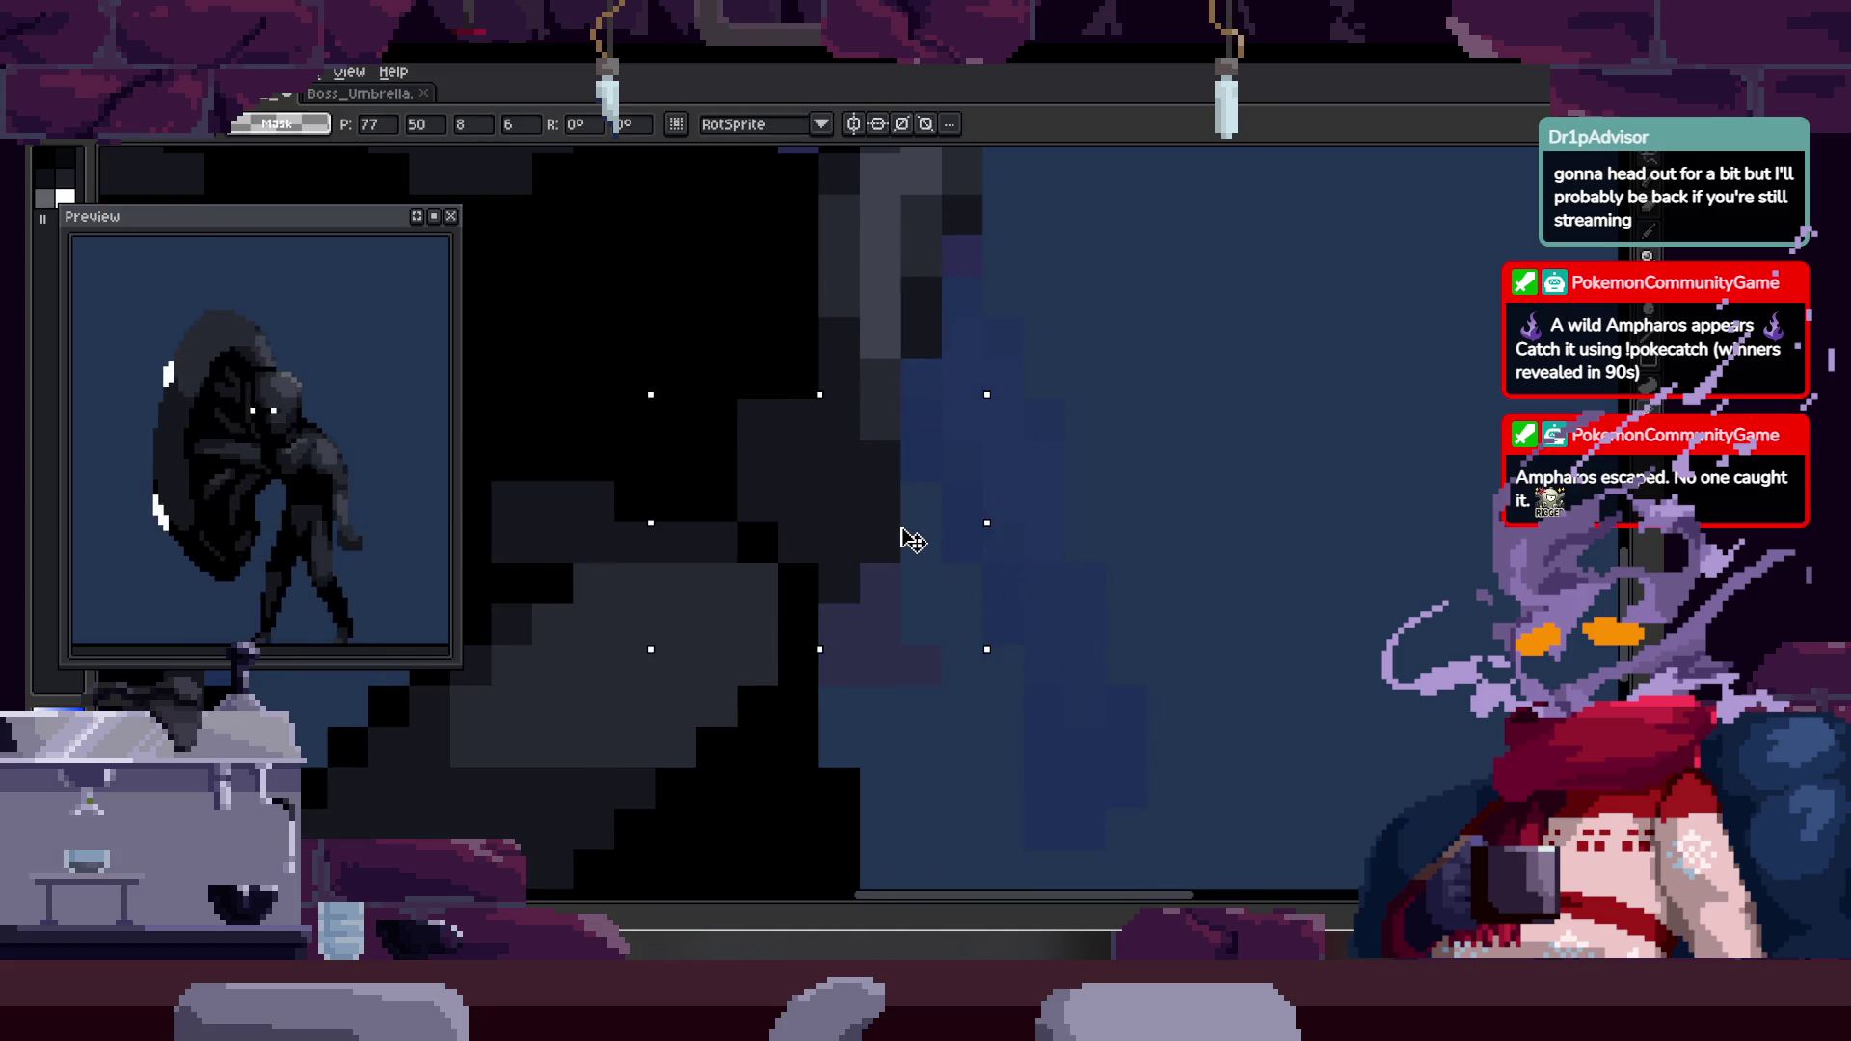
left_click_drag(904, 524, 987, 565)
key("Return")
key("ctrl+d")
key("b")
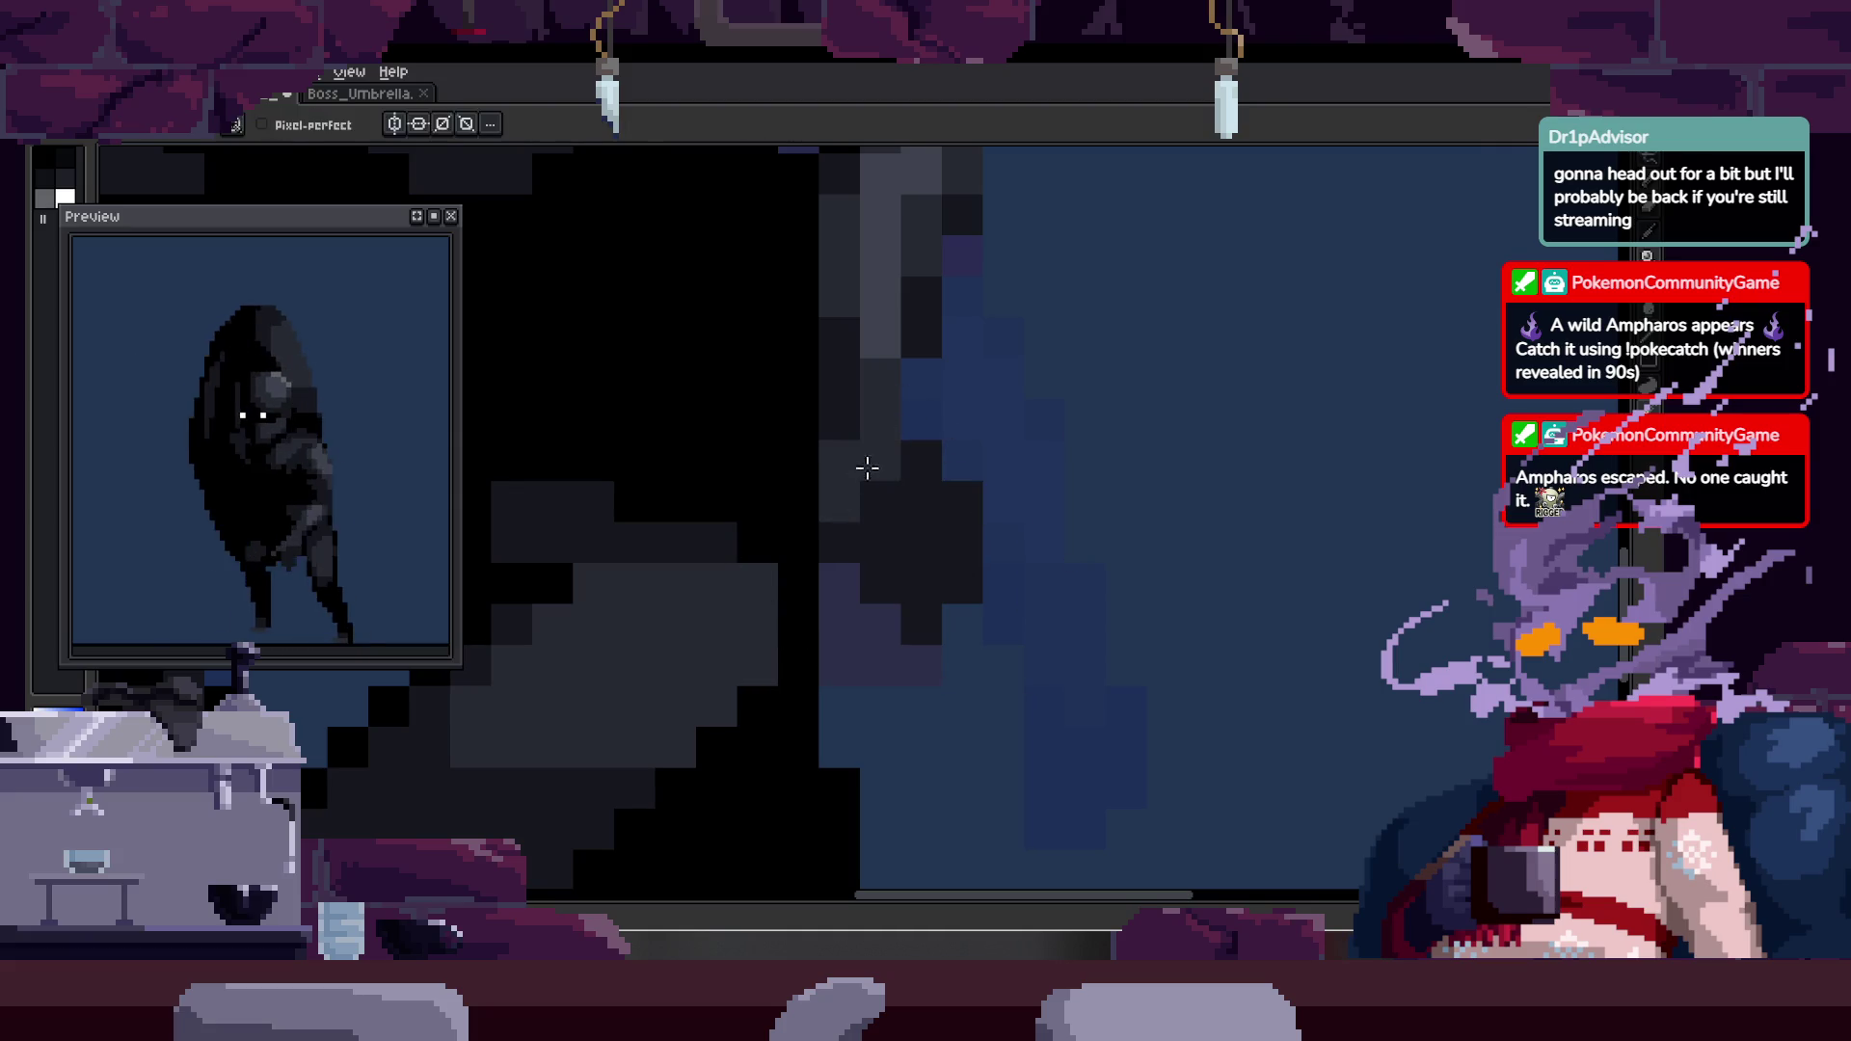
- Paste another copy of the block against the figure's edge and commit it
key("ctrl+v")
mouse_move(849, 605)
left_mouse_down()
mouse_move(918, 640)
mouse_move(873, 625)
mouse_move(896, 624)
mouse_move(950, 557)
left_mouse_up()
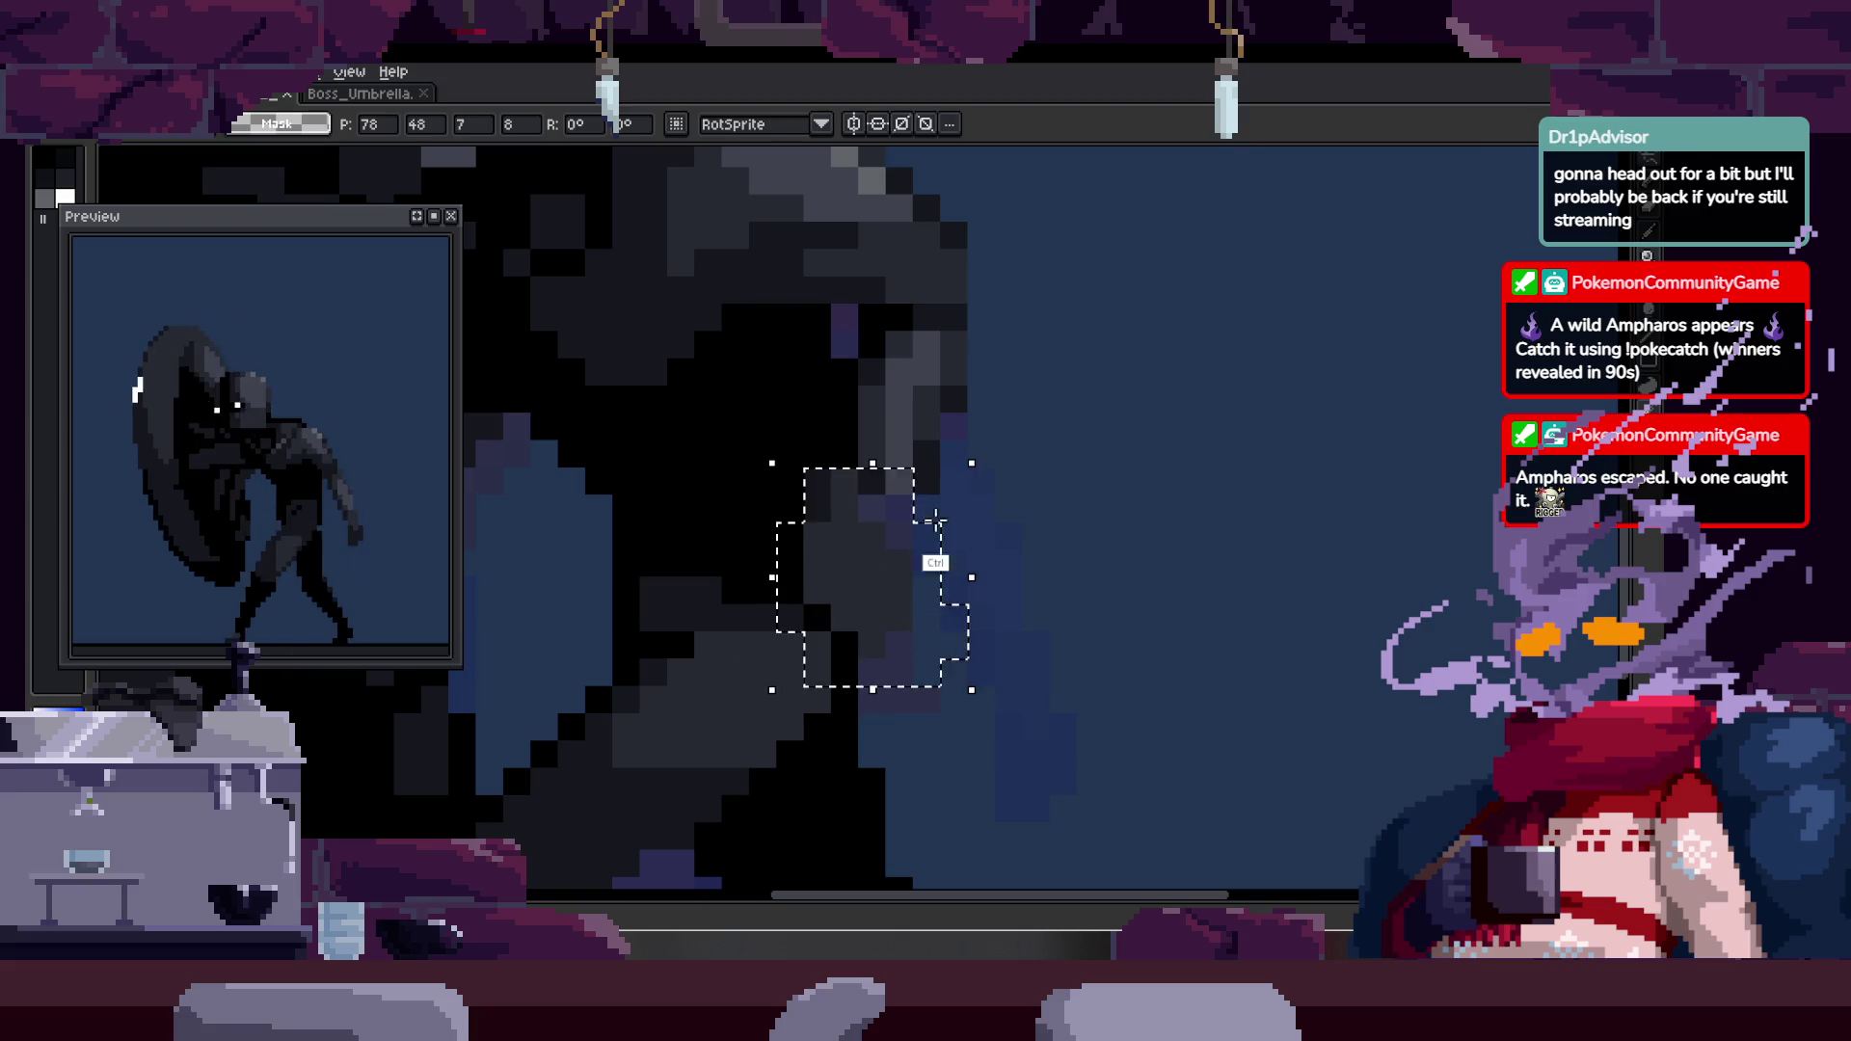
key("b")
scroll(851, 434, "up", 2)
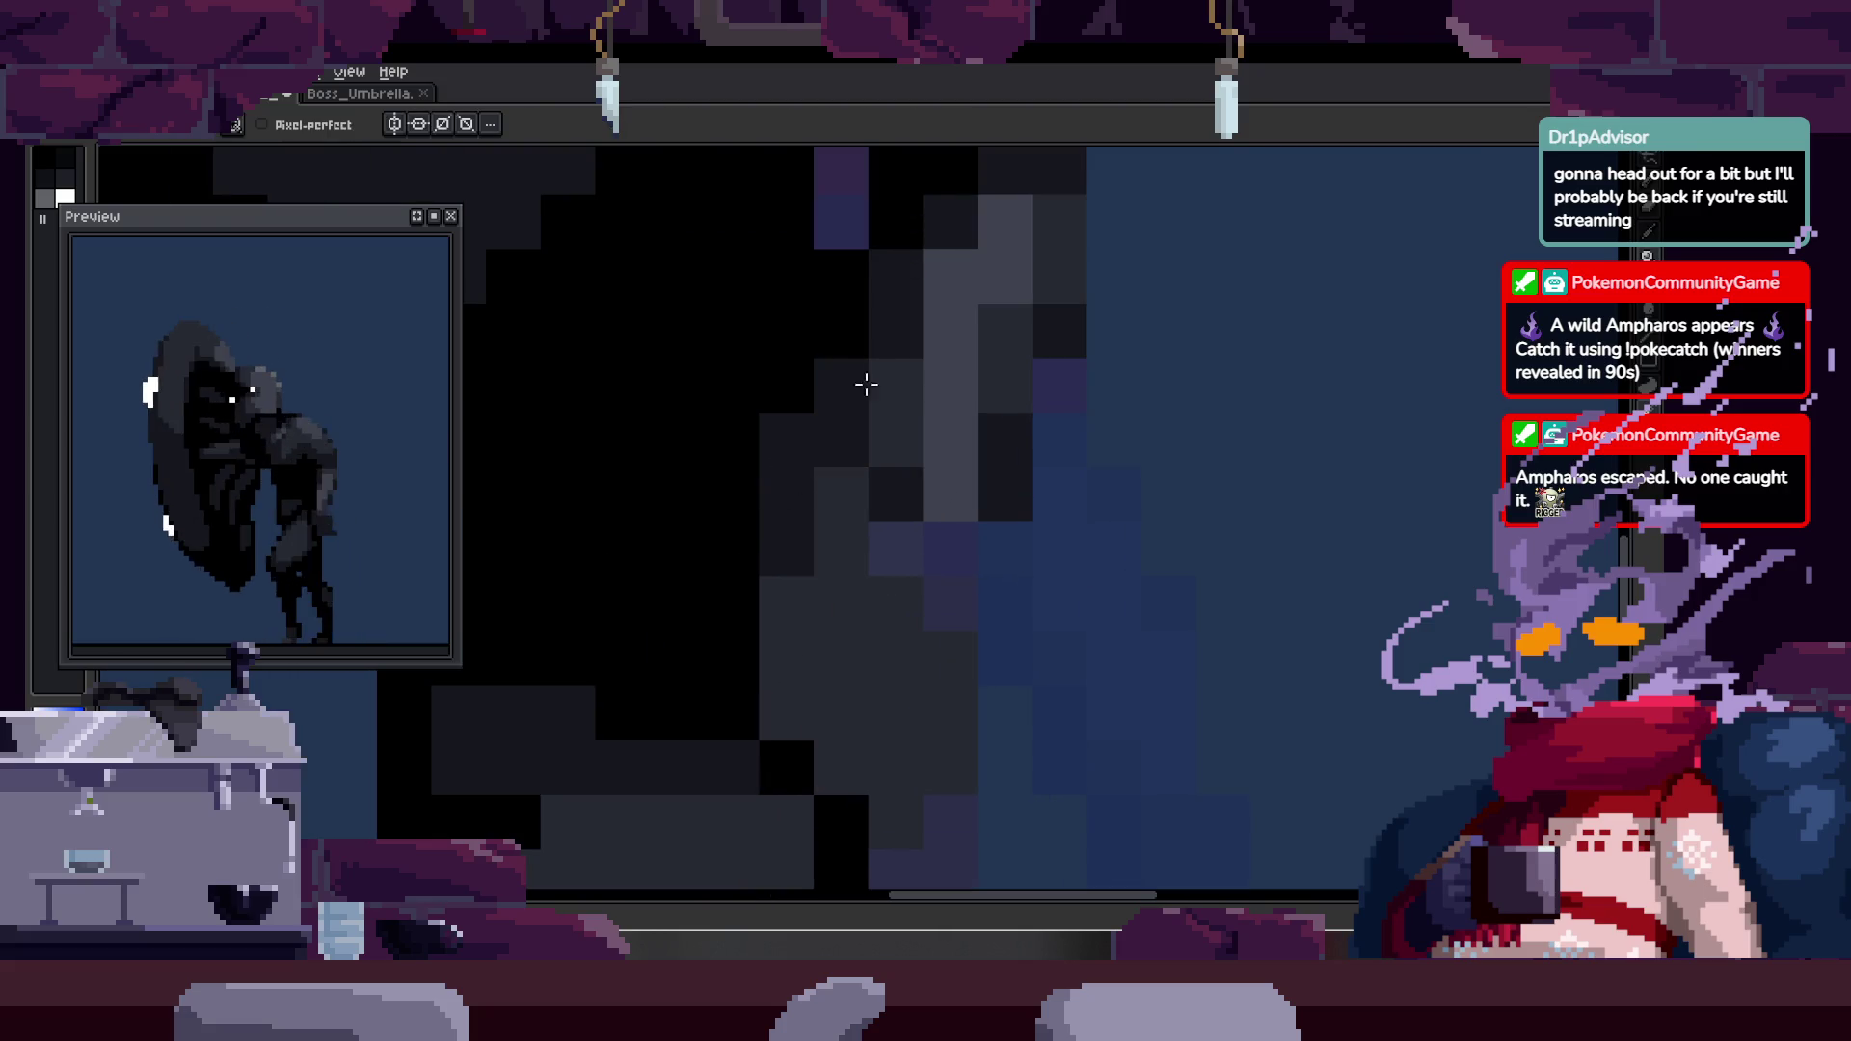
- Darken a single pixel on the figure's edge with a sampled colour, then zoom out
mouse_move(952, 496)
left_mouse_down()
mouse_move(1074, 413)
mouse_move(921, 431)
left_mouse_up()
key("alt")
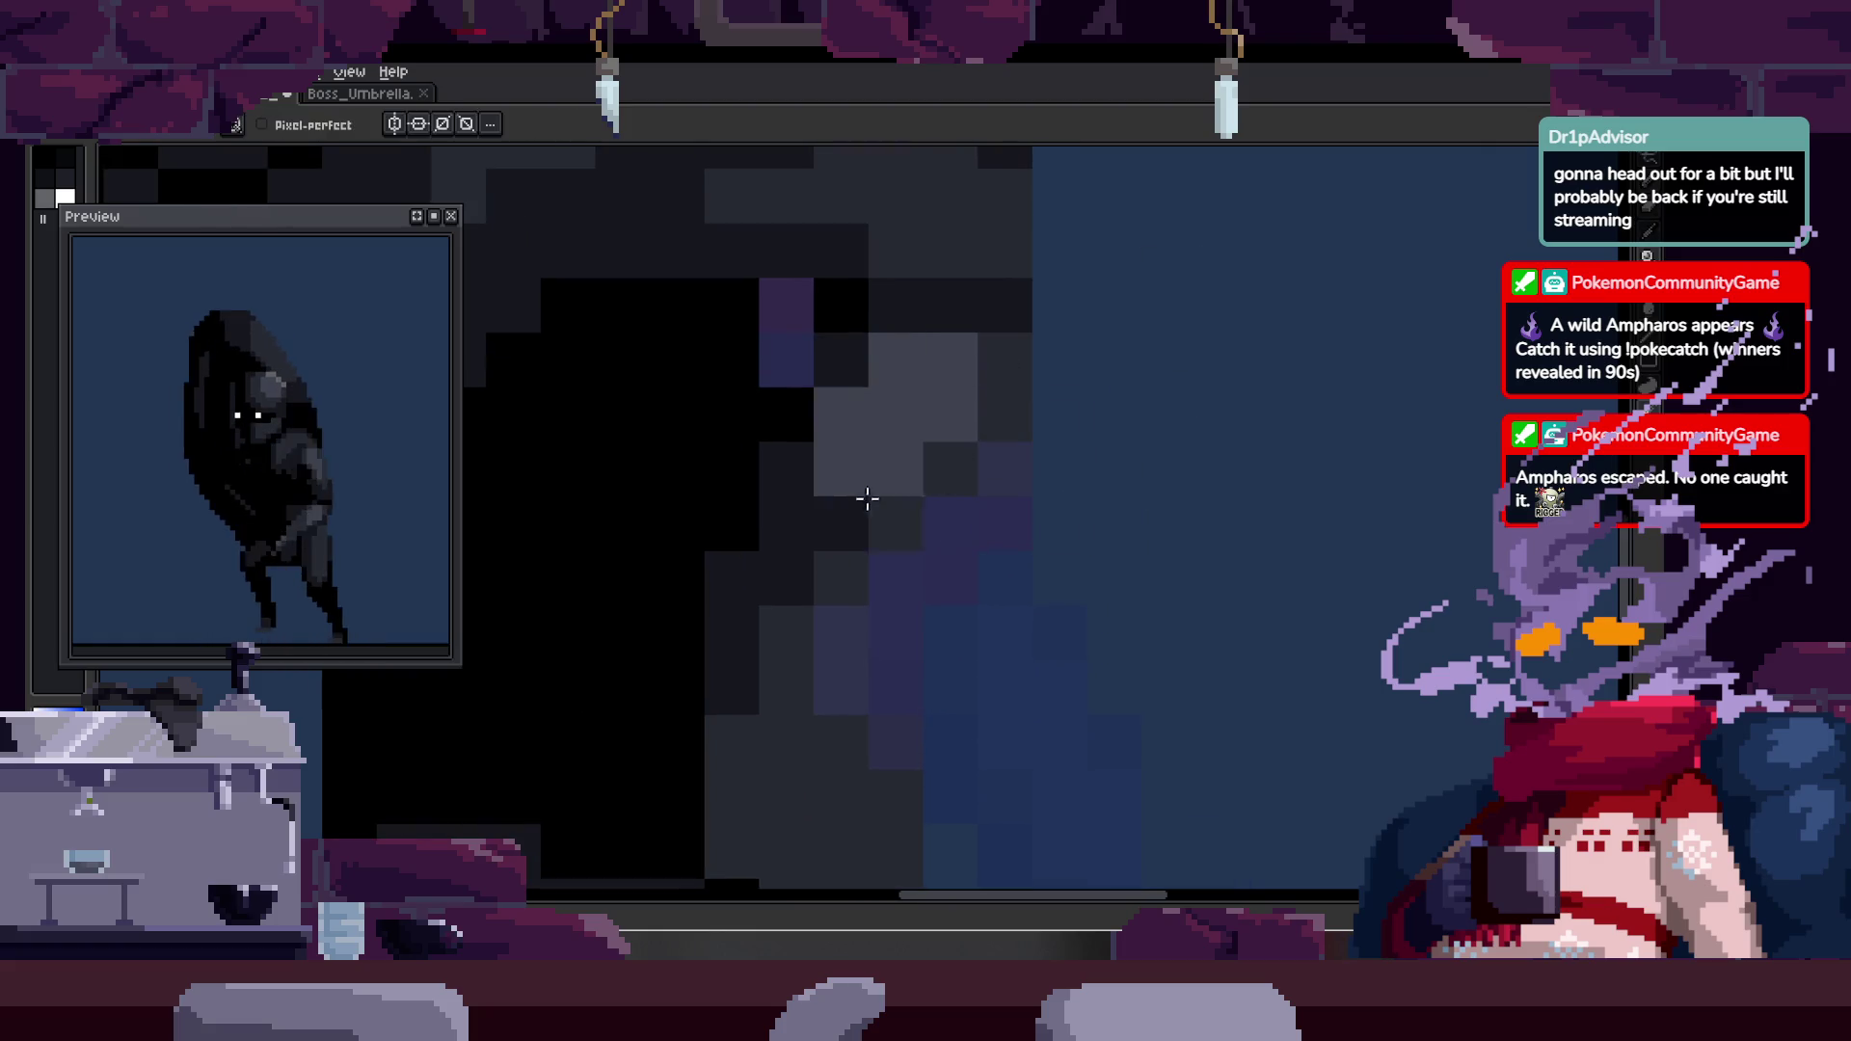
left_click(951, 415)
key("alt")
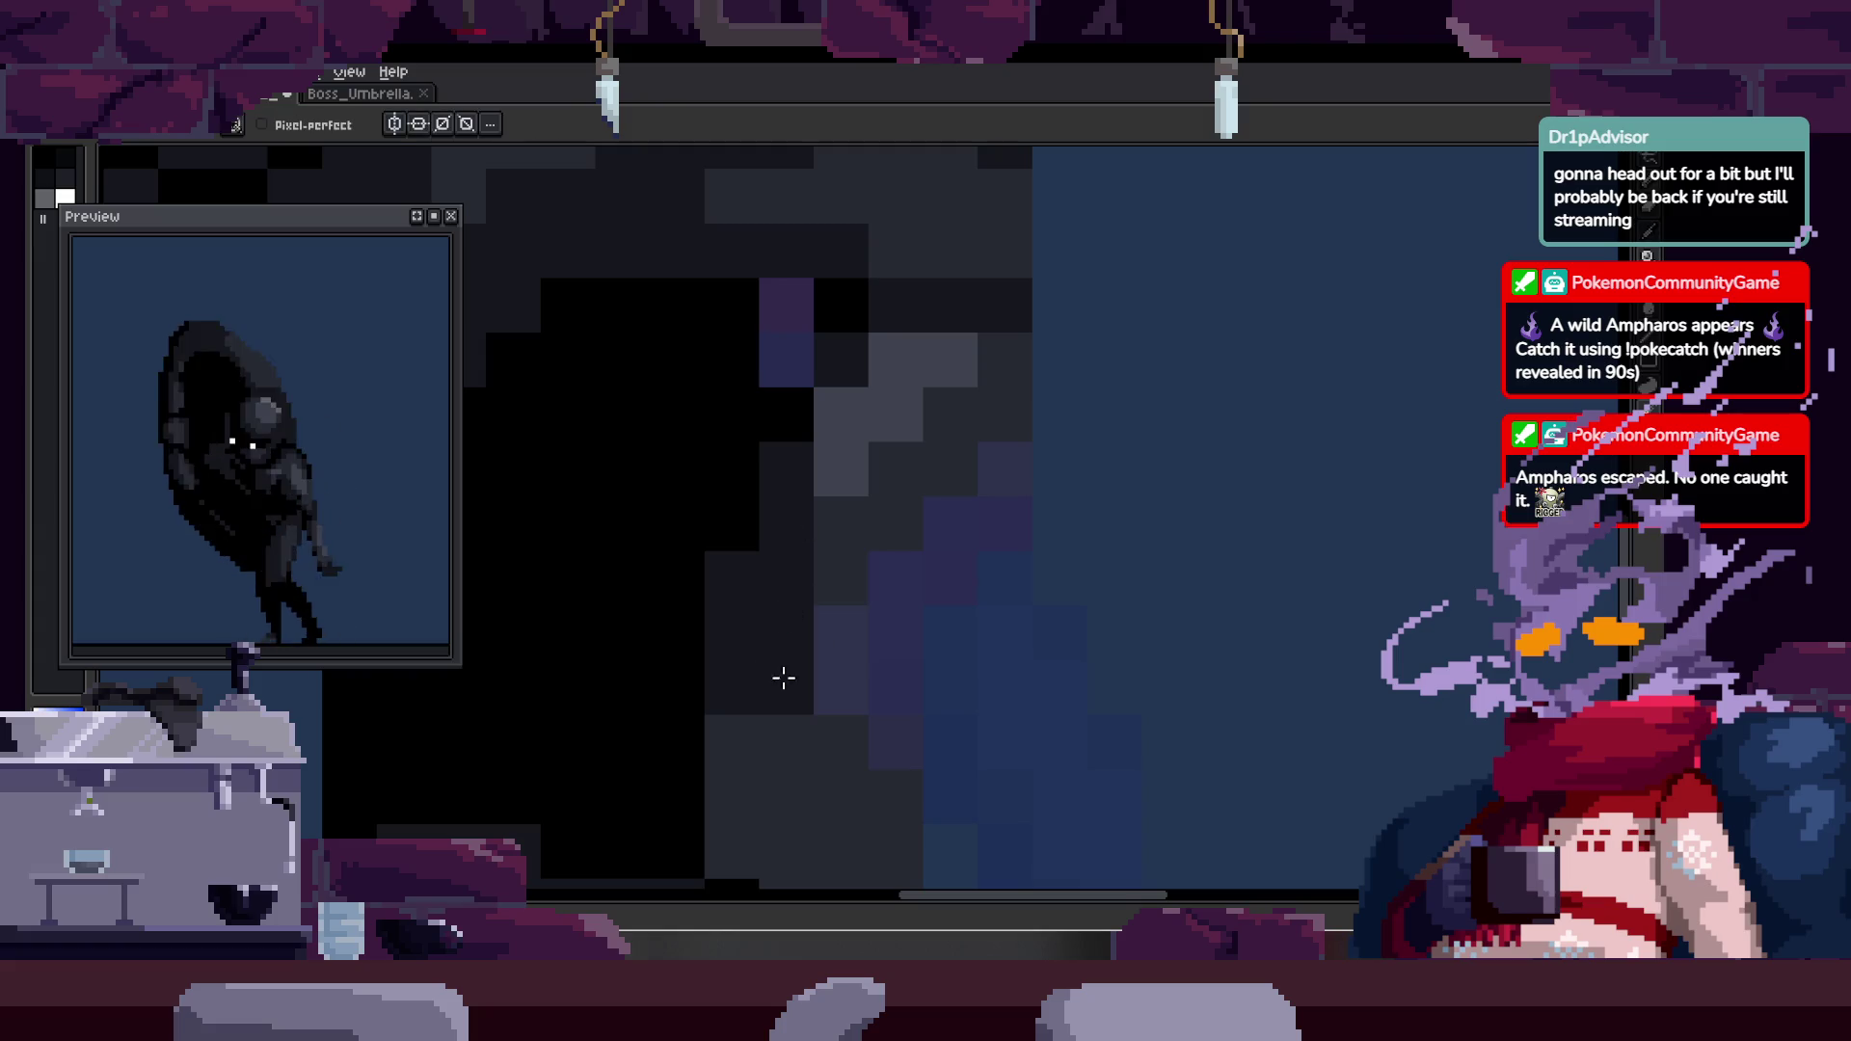
key("z")
scroll(887, 651, "down", 5)
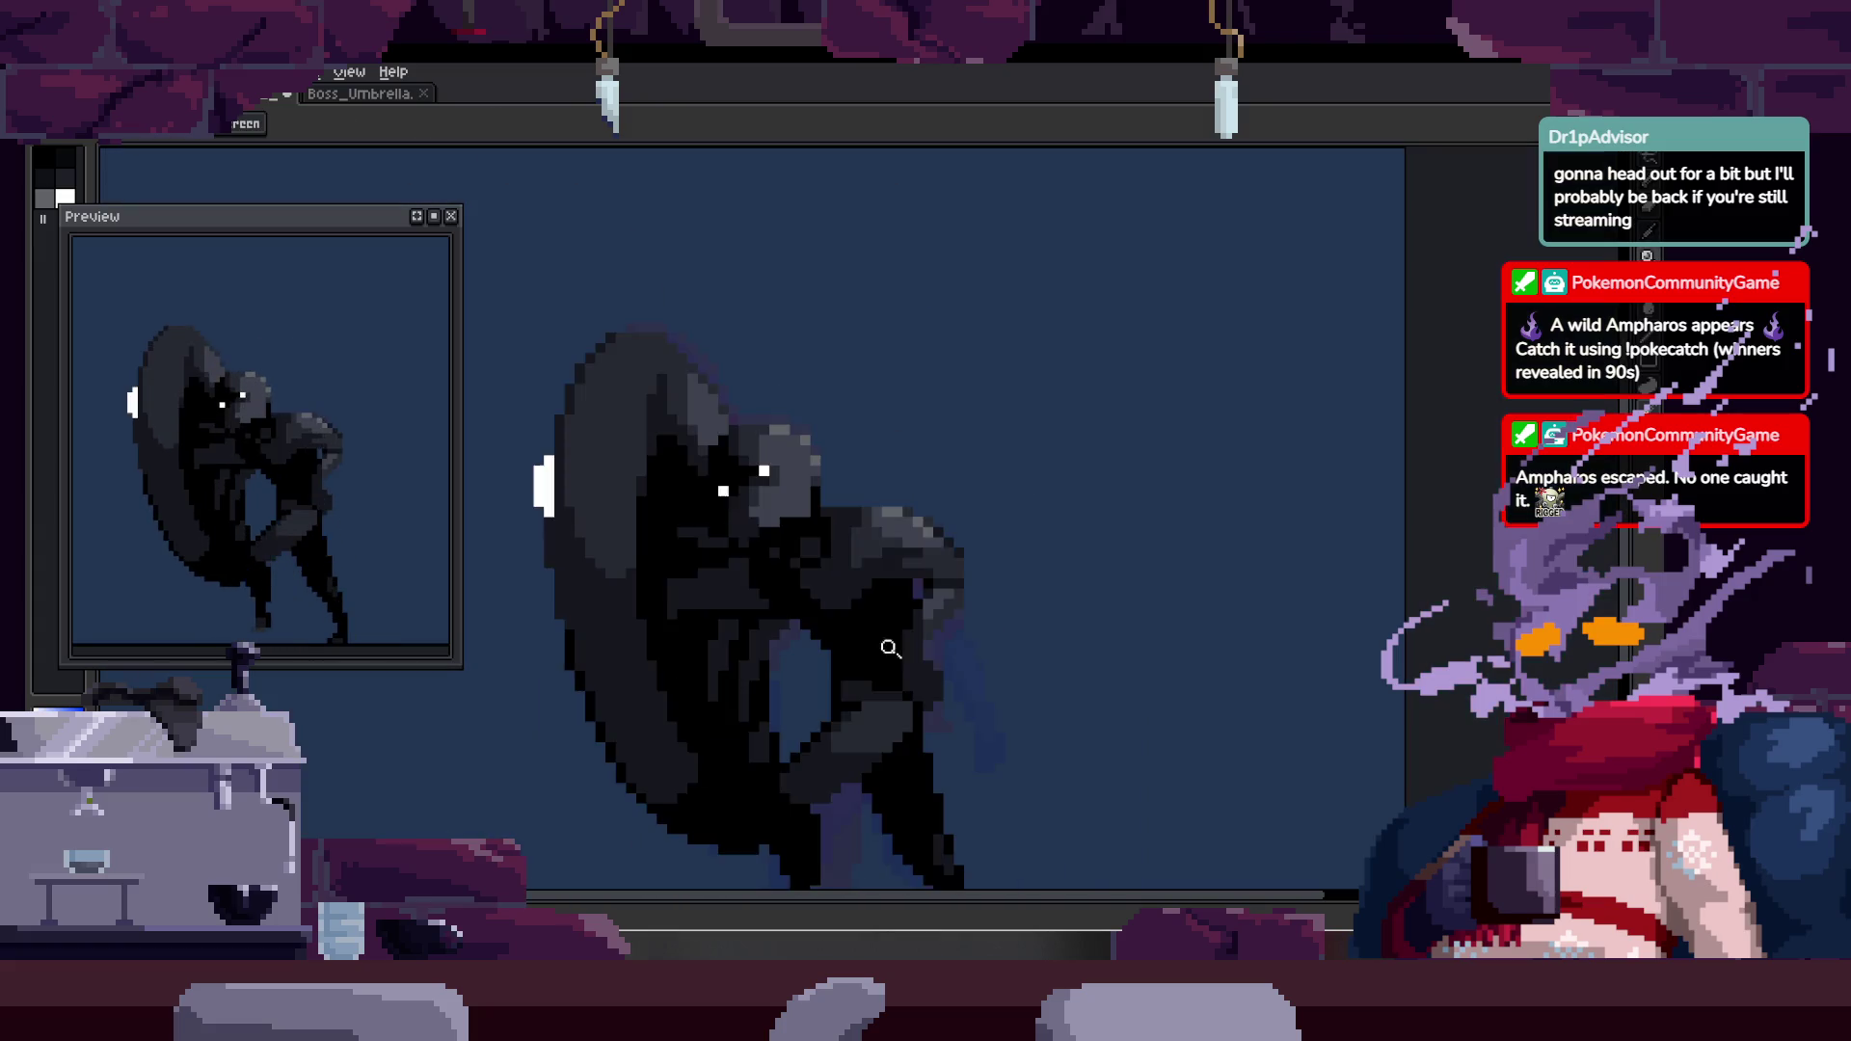
- Paint dark pixels along the figure's leg and erase stray dark pixels to its right
left_click(933, 418)
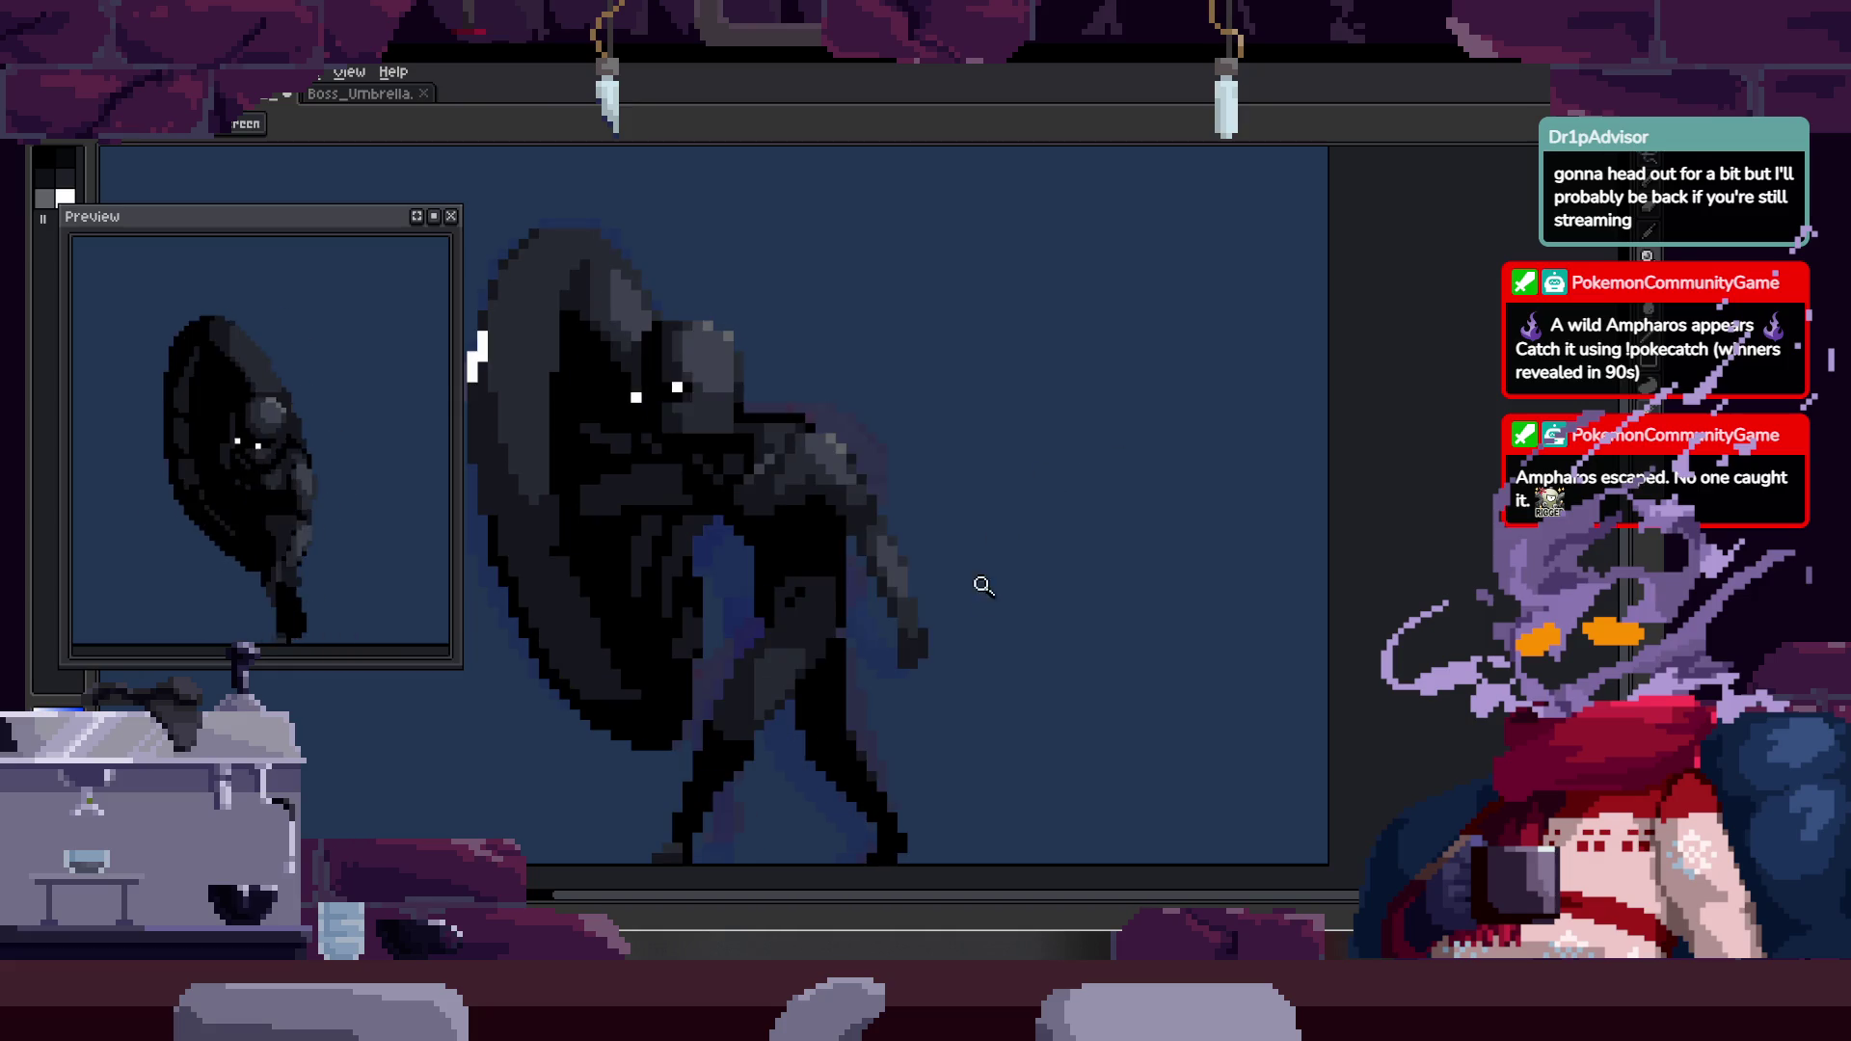
left_click(929, 588)
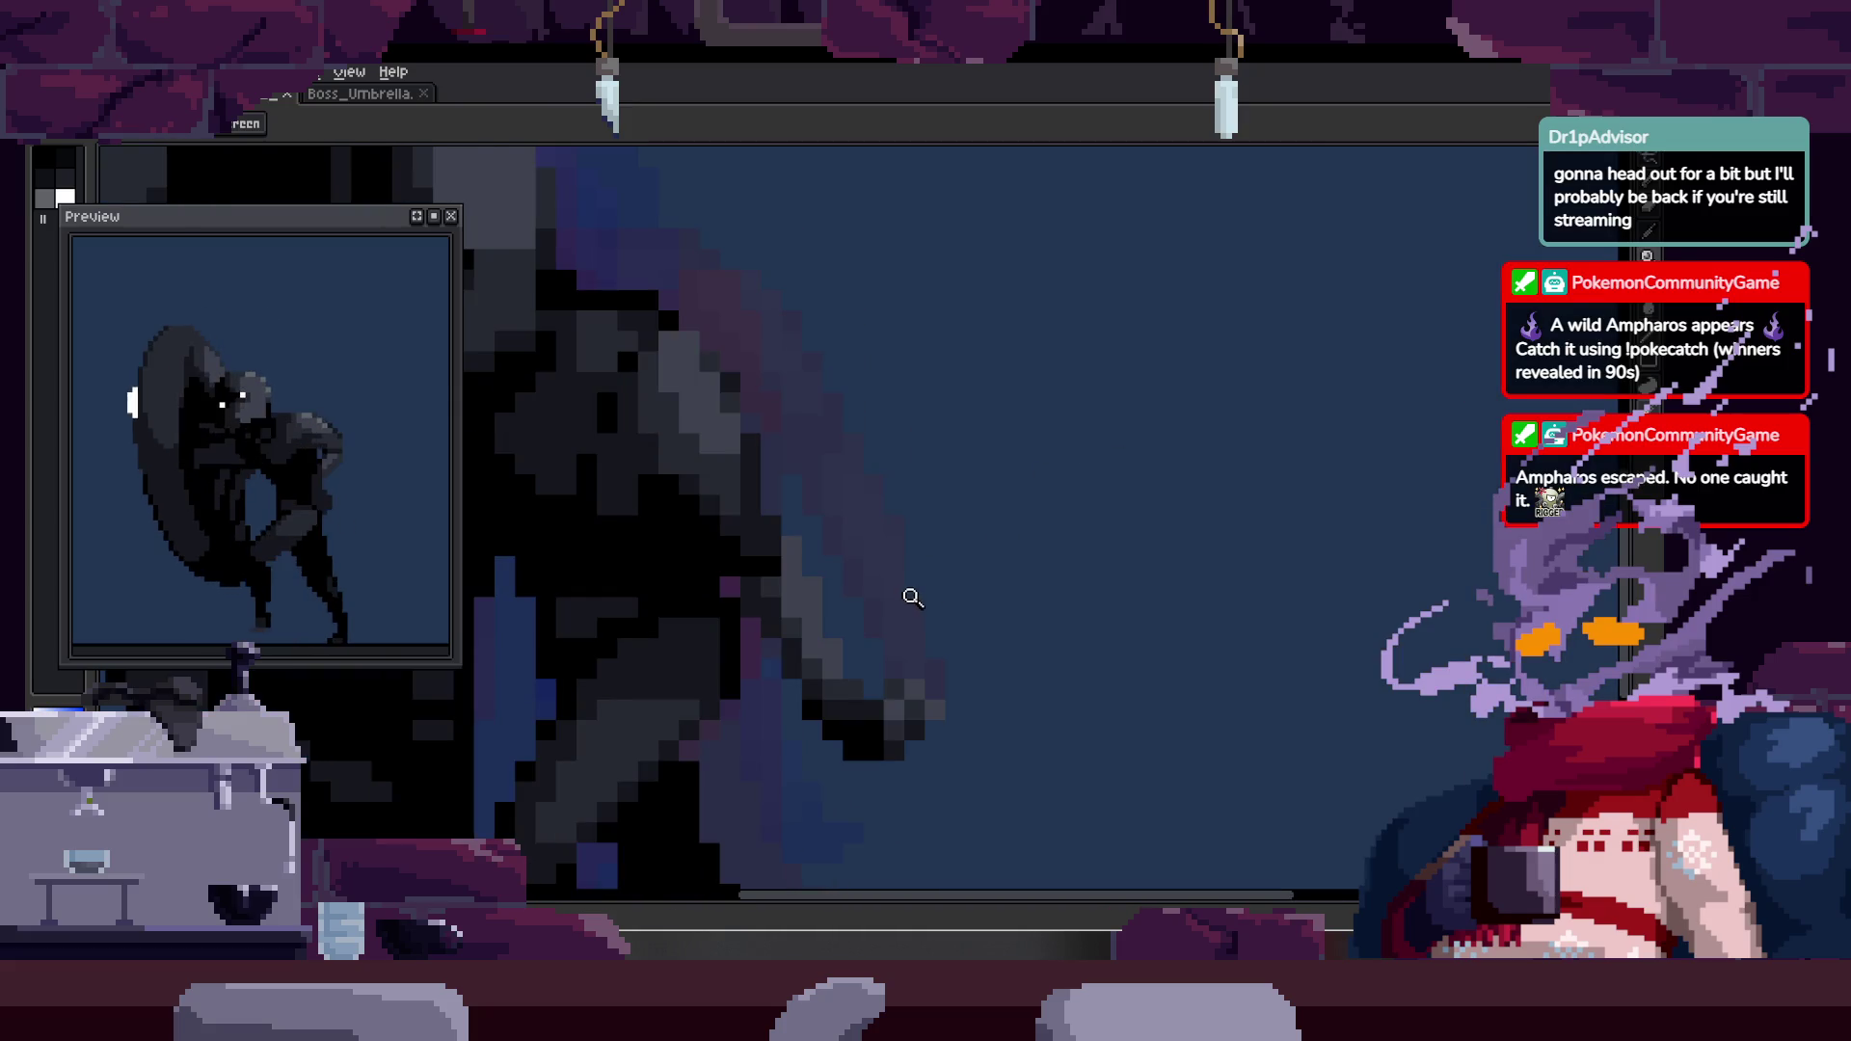
left_click(861, 619)
left_click_drag(838, 523, 868, 733)
key("e")
left_click_drag(996, 665, 946, 765)
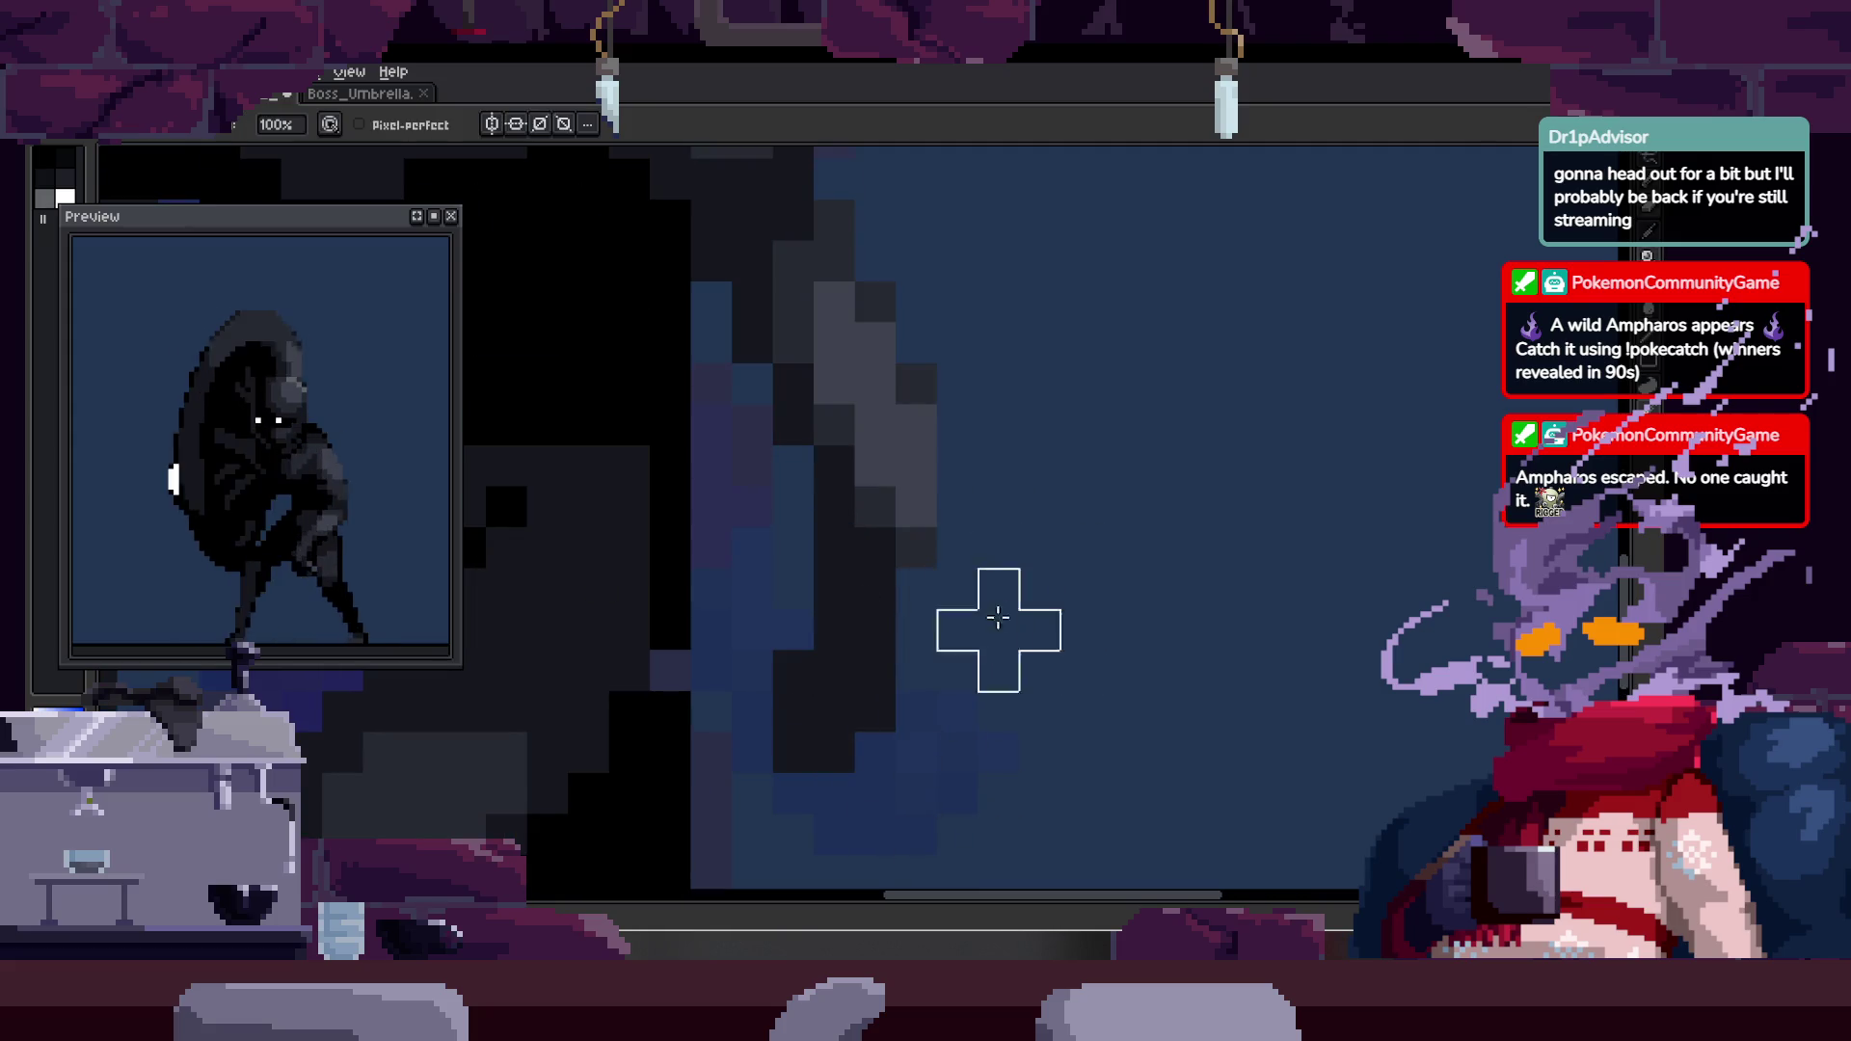
- Touch up the body edge with pencil and eraser, then zoom back out to the whole figure
key("z")
scroll(990, 618, "down", 3)
left_click(1169, 511)
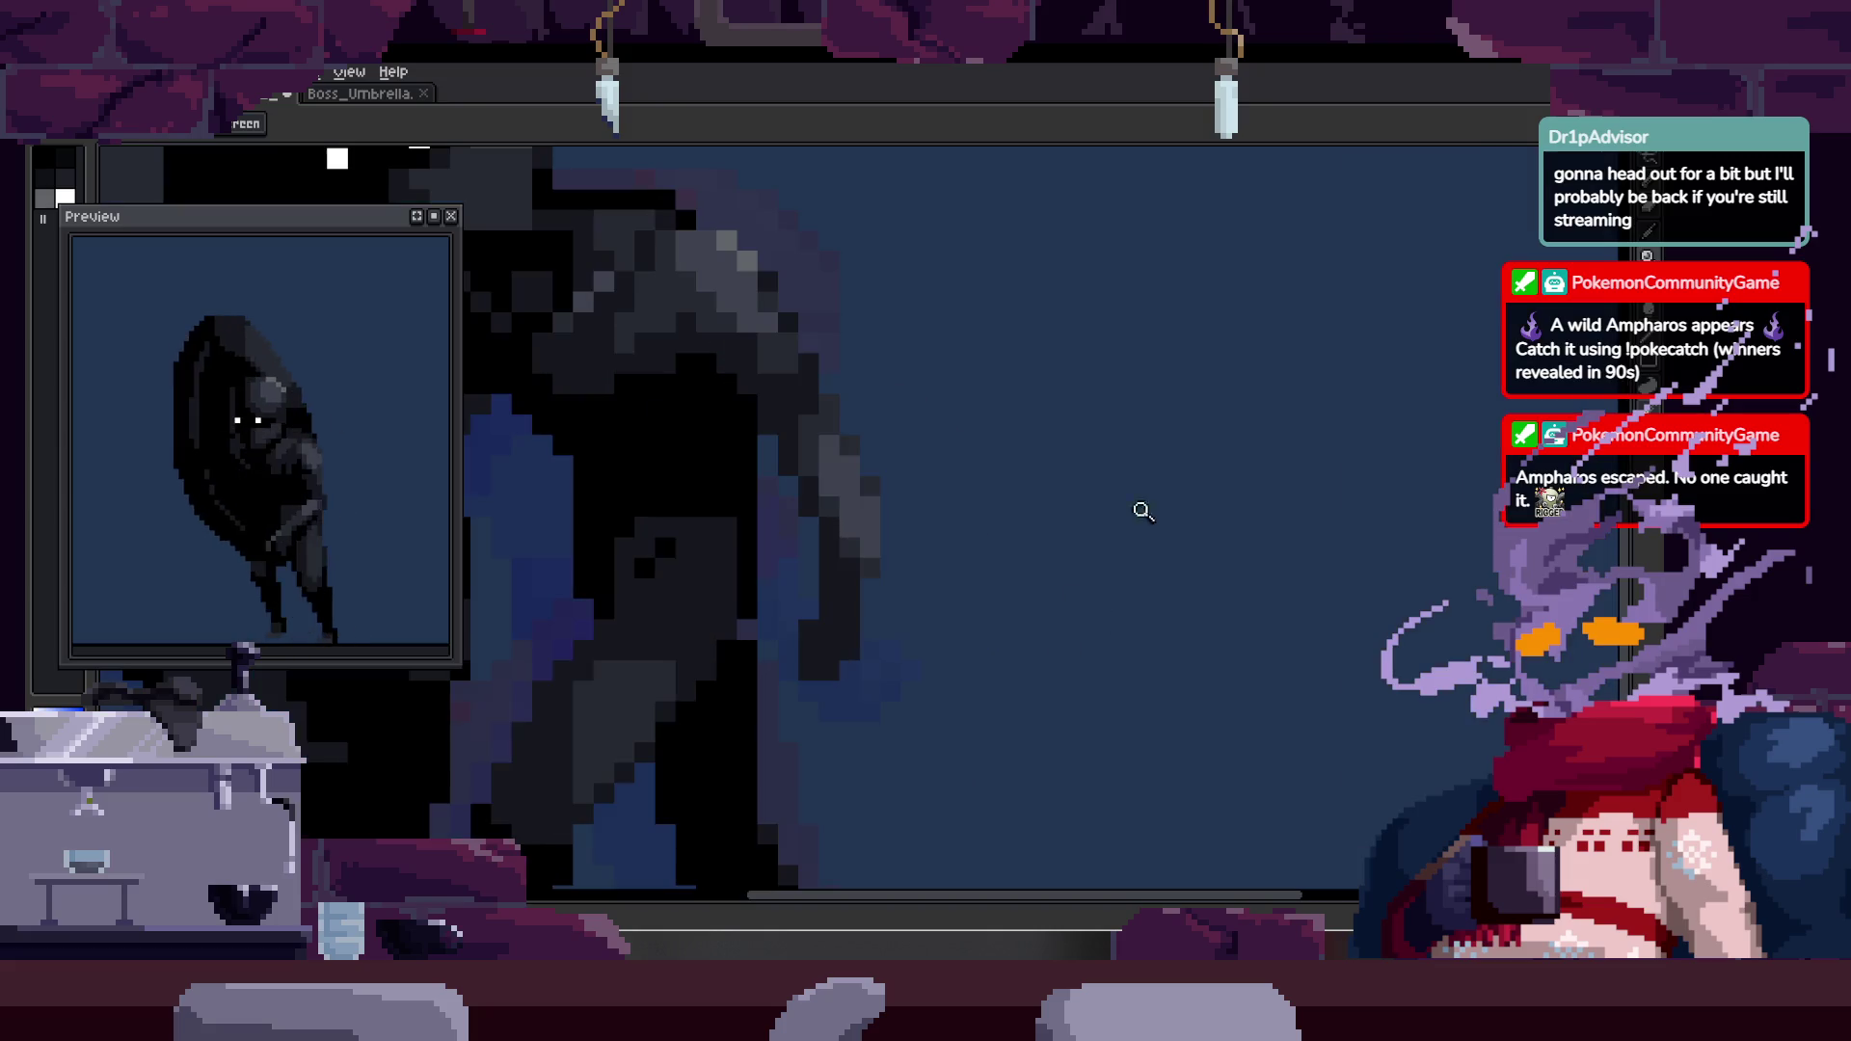
scroll(864, 476, "up", 1)
key("b")
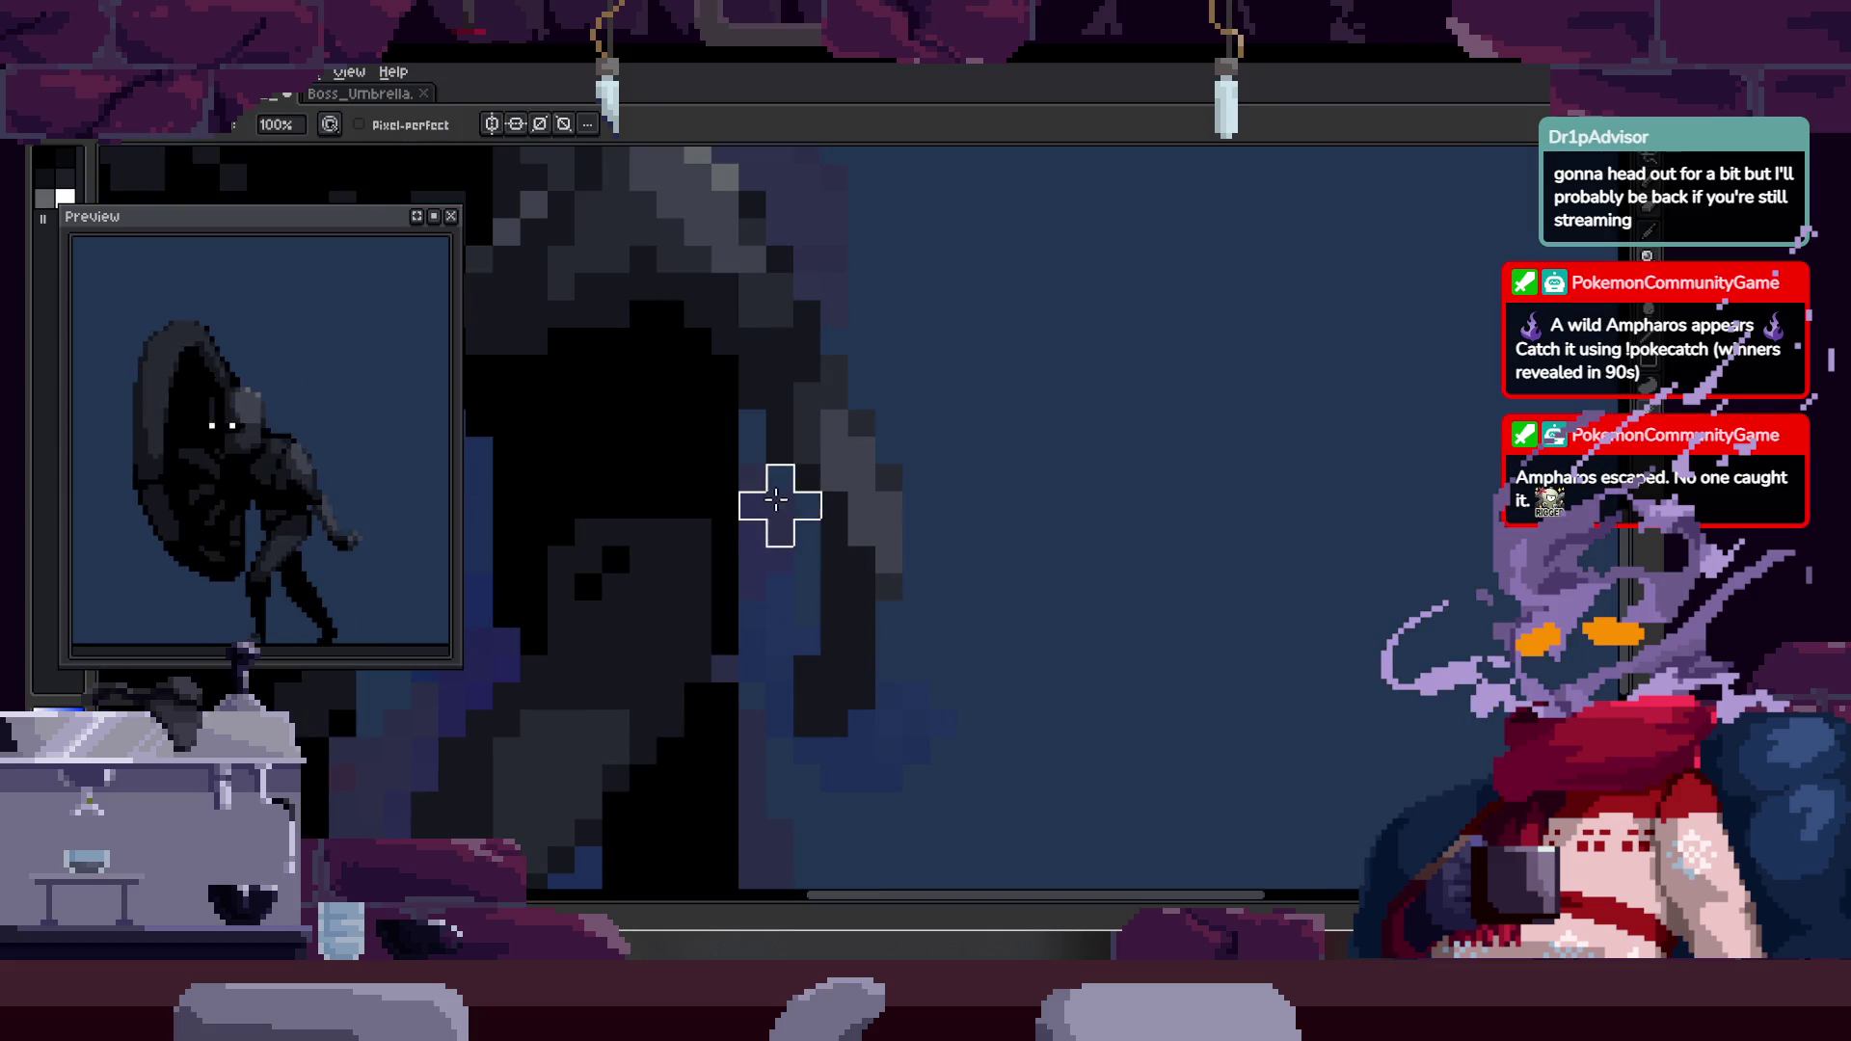
key("e")
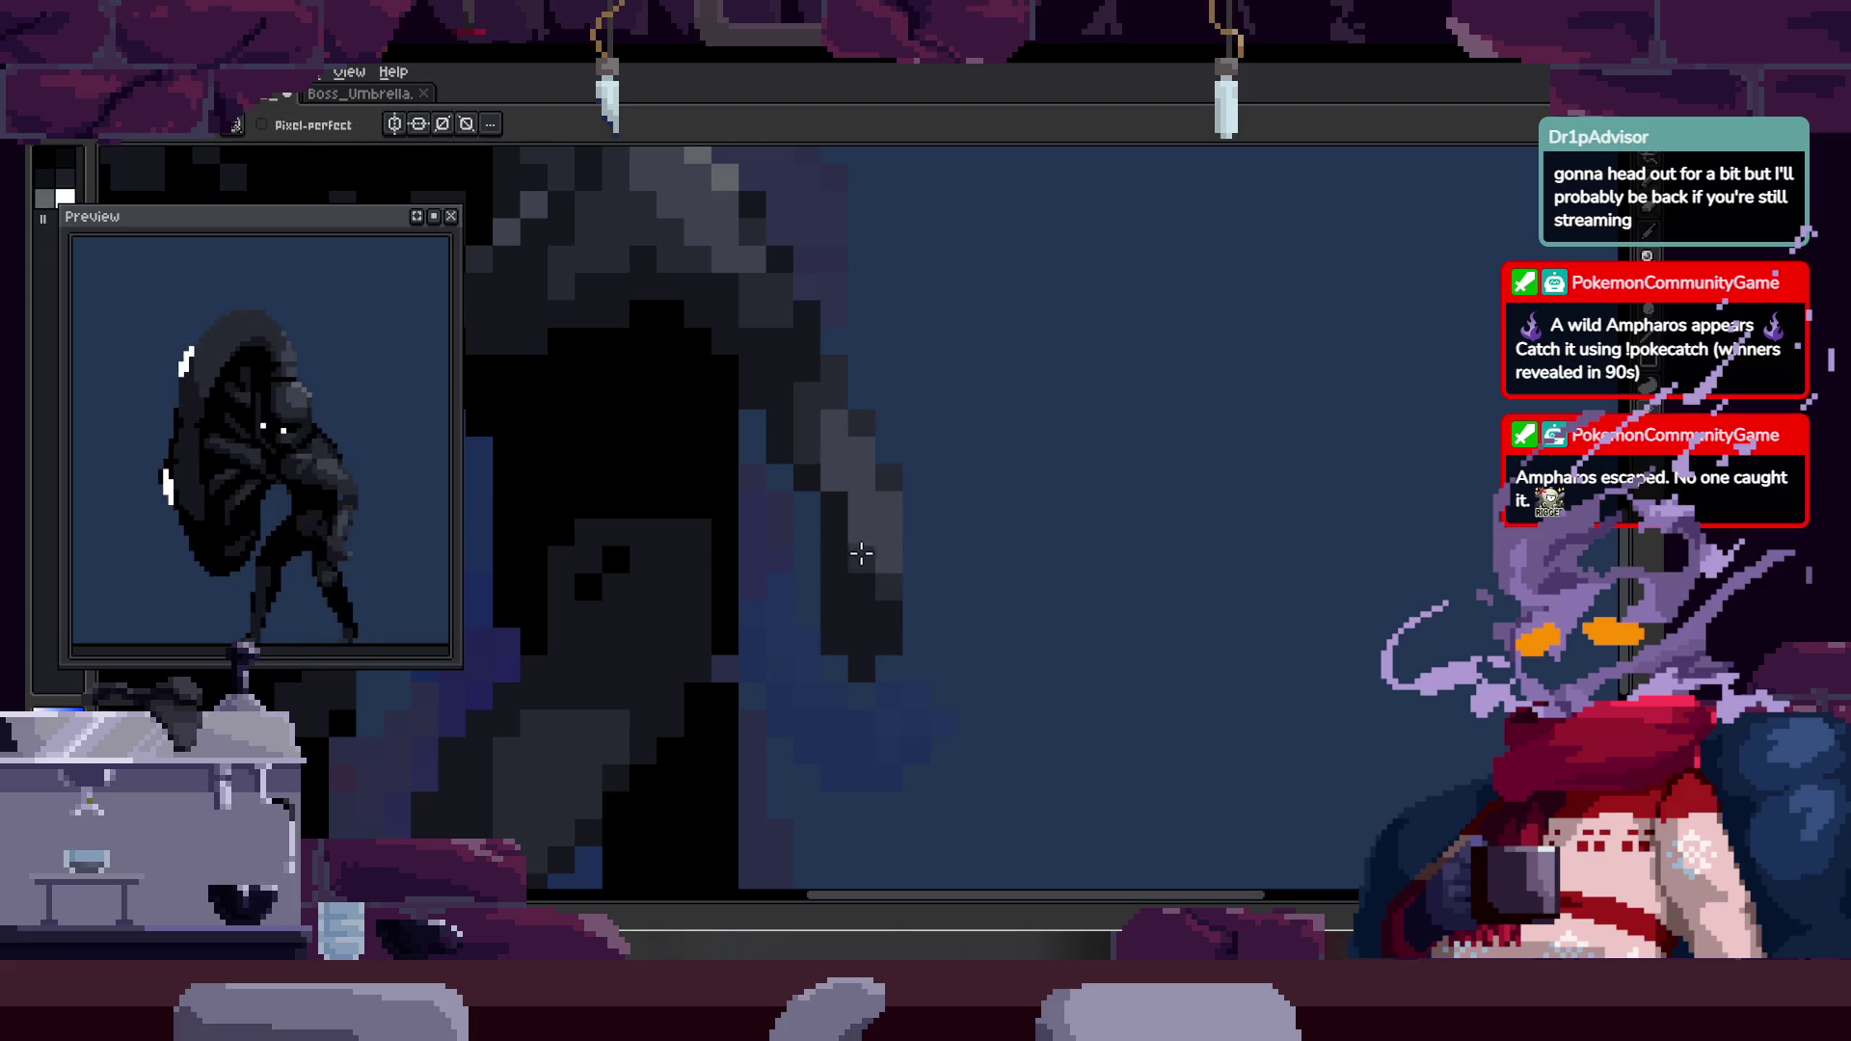
key("z")
scroll(779, 553, "down", 3)
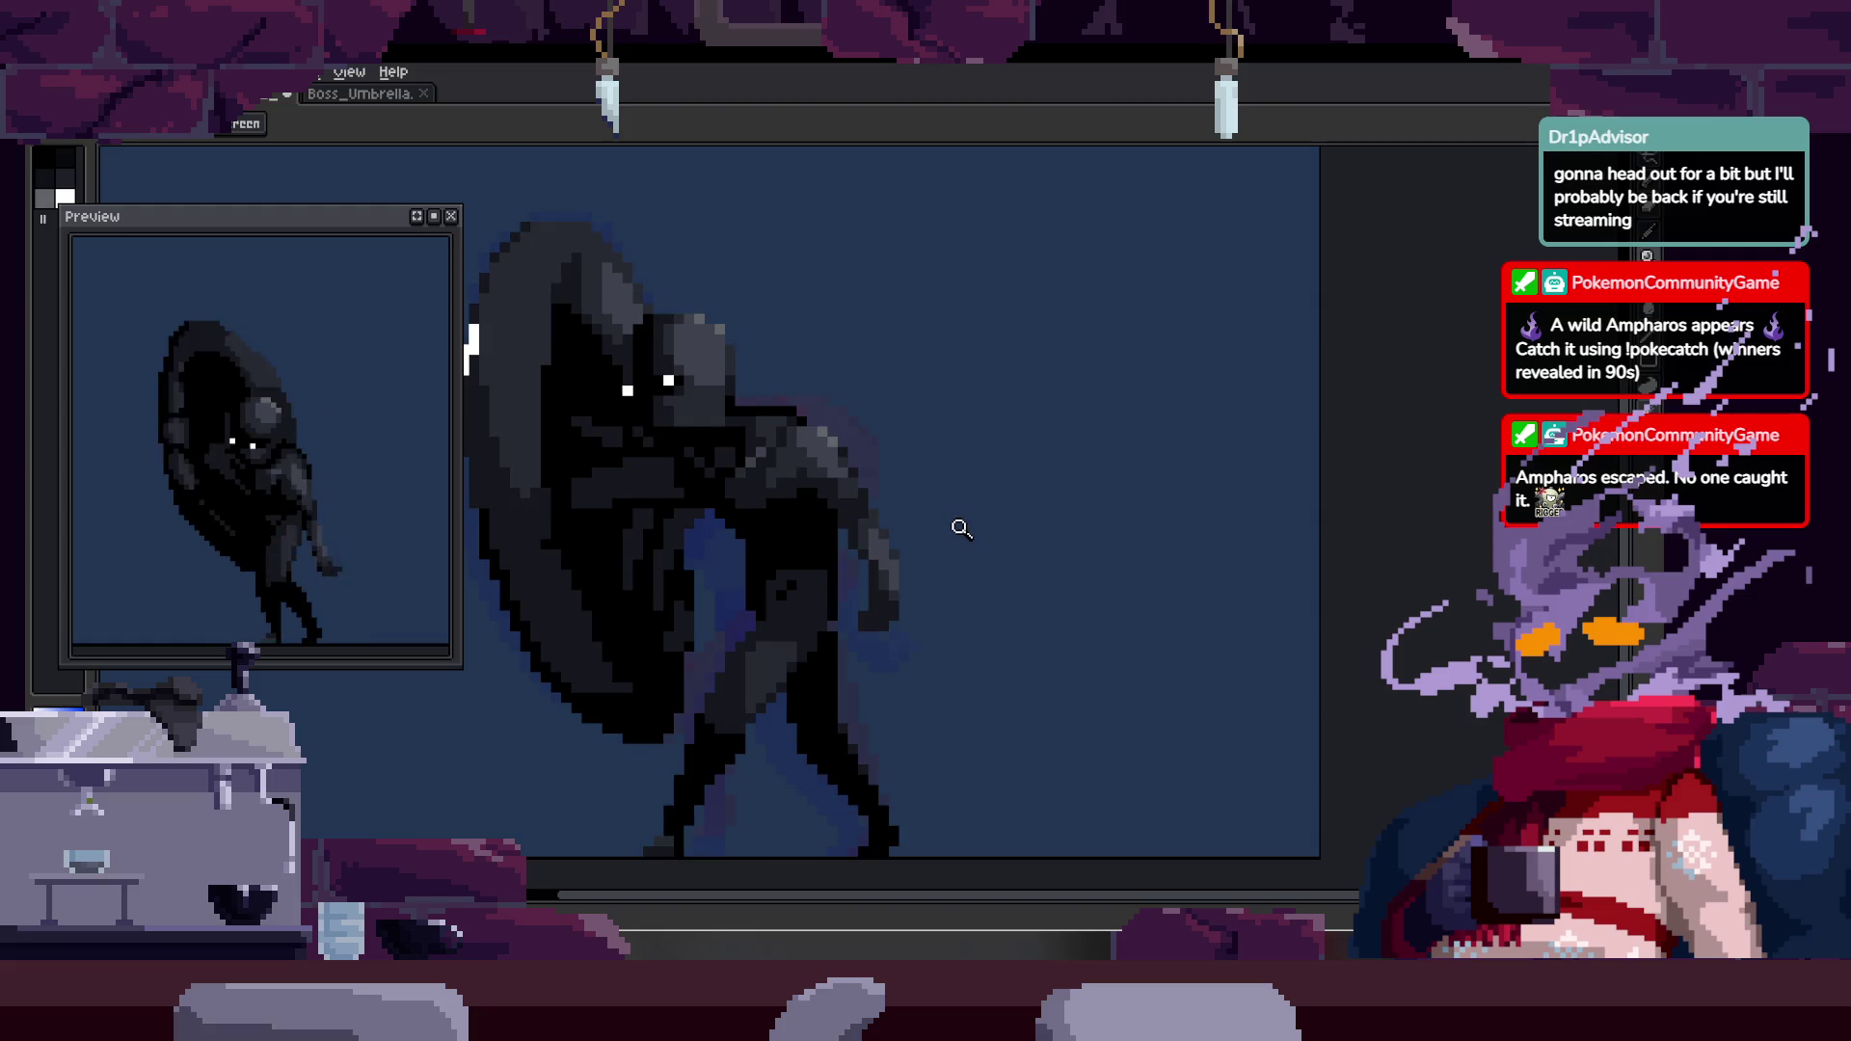
- Darken three pixels along the limb edge using a colour sampled from the canvas
left_click(987, 428)
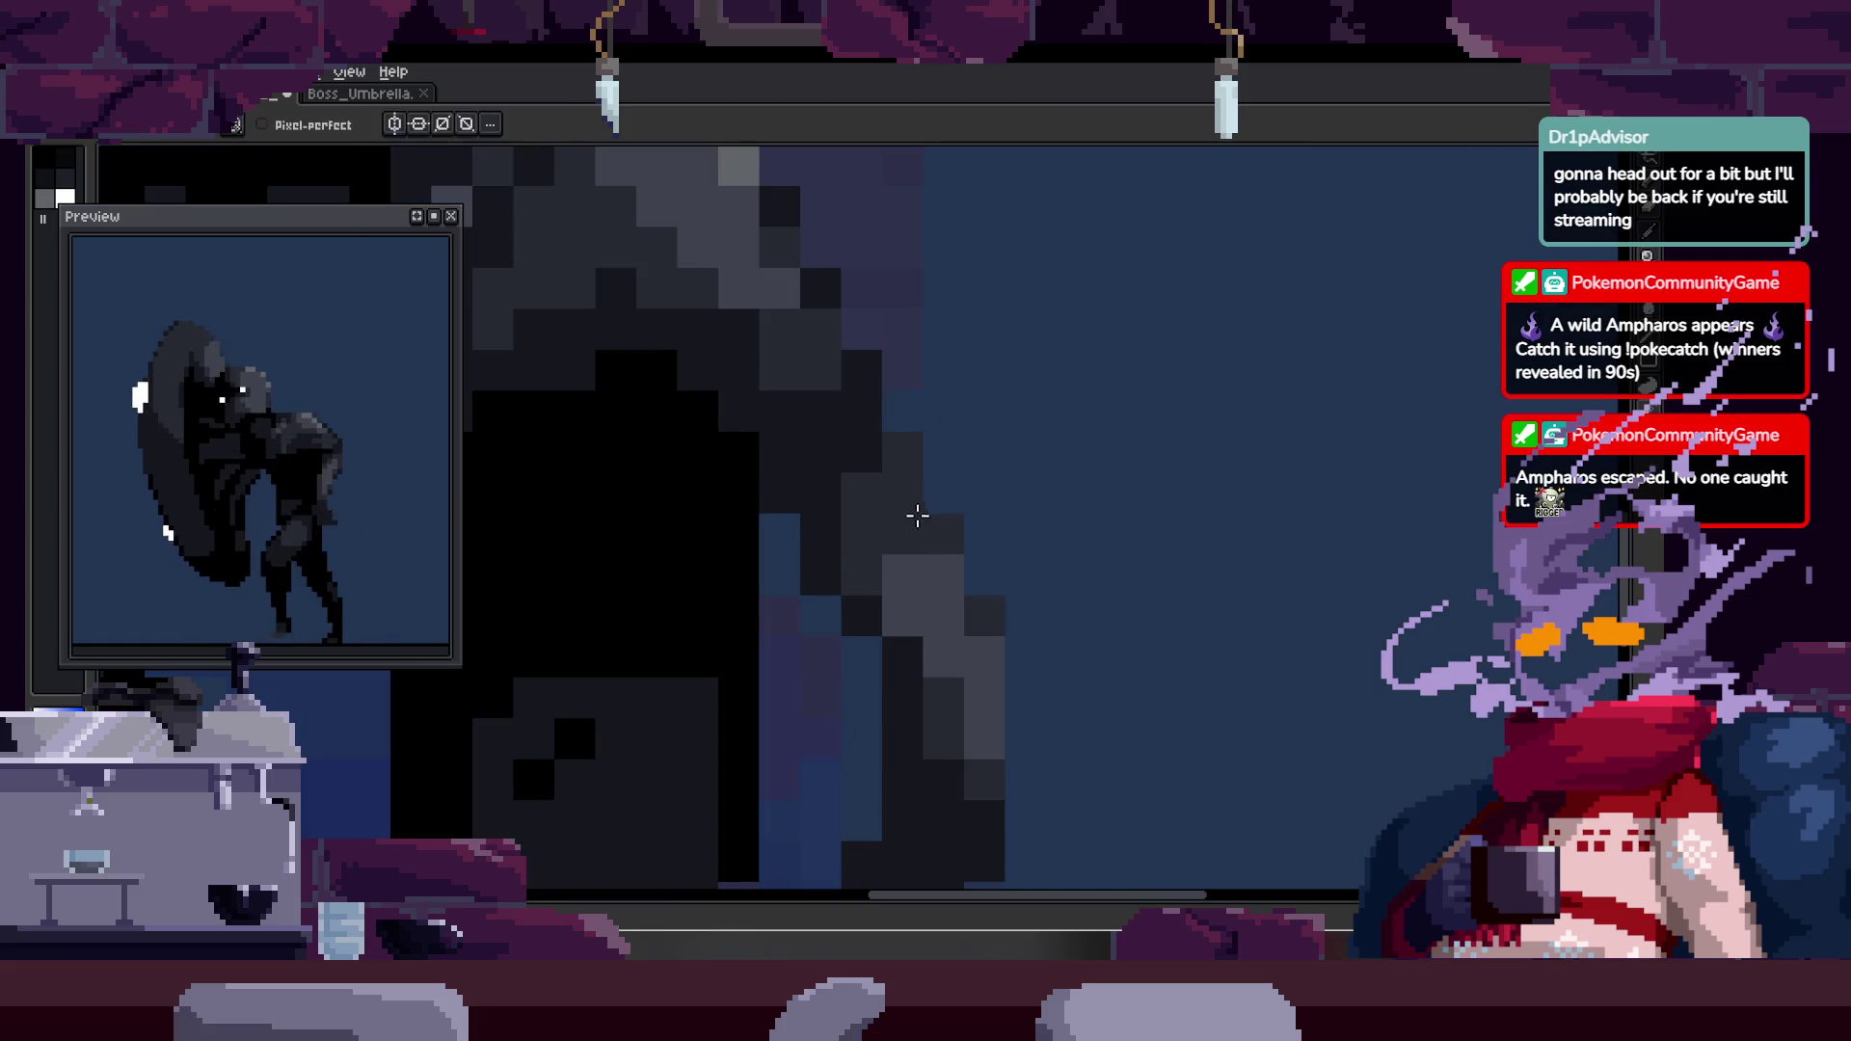
key("alt")
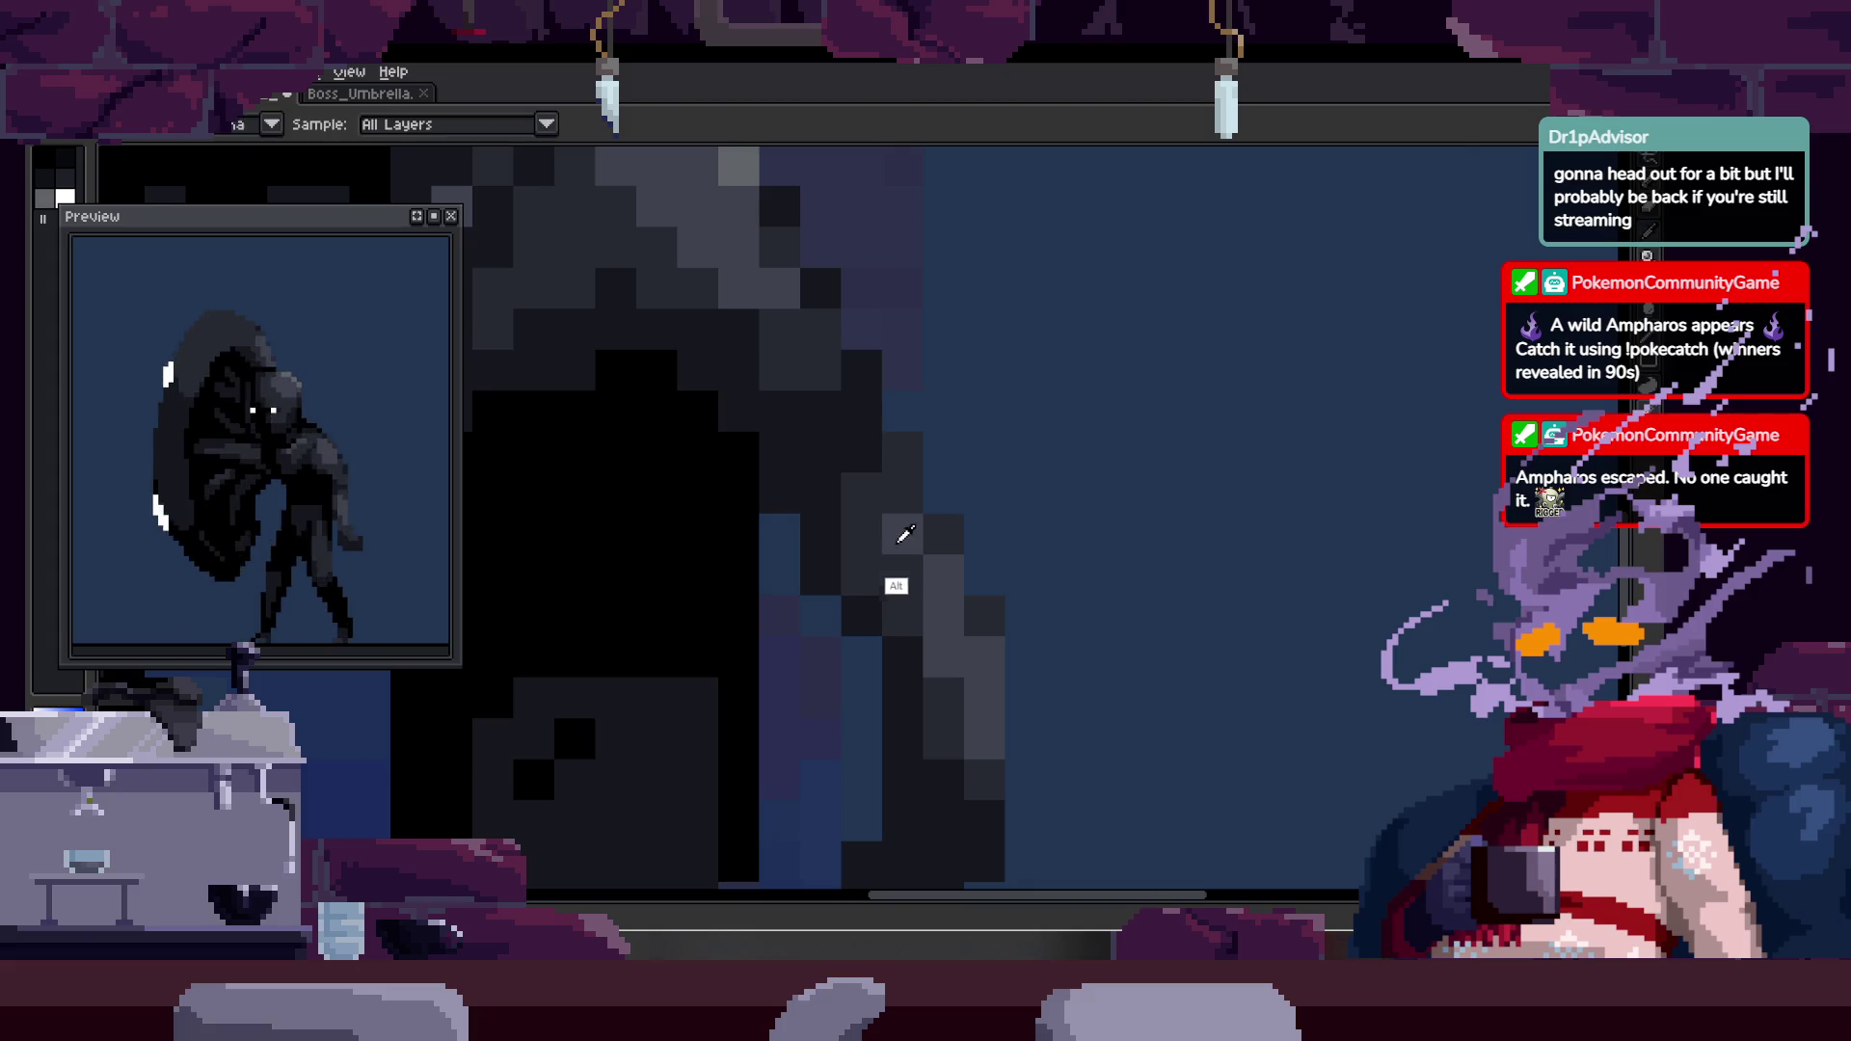
left_click(897, 528)
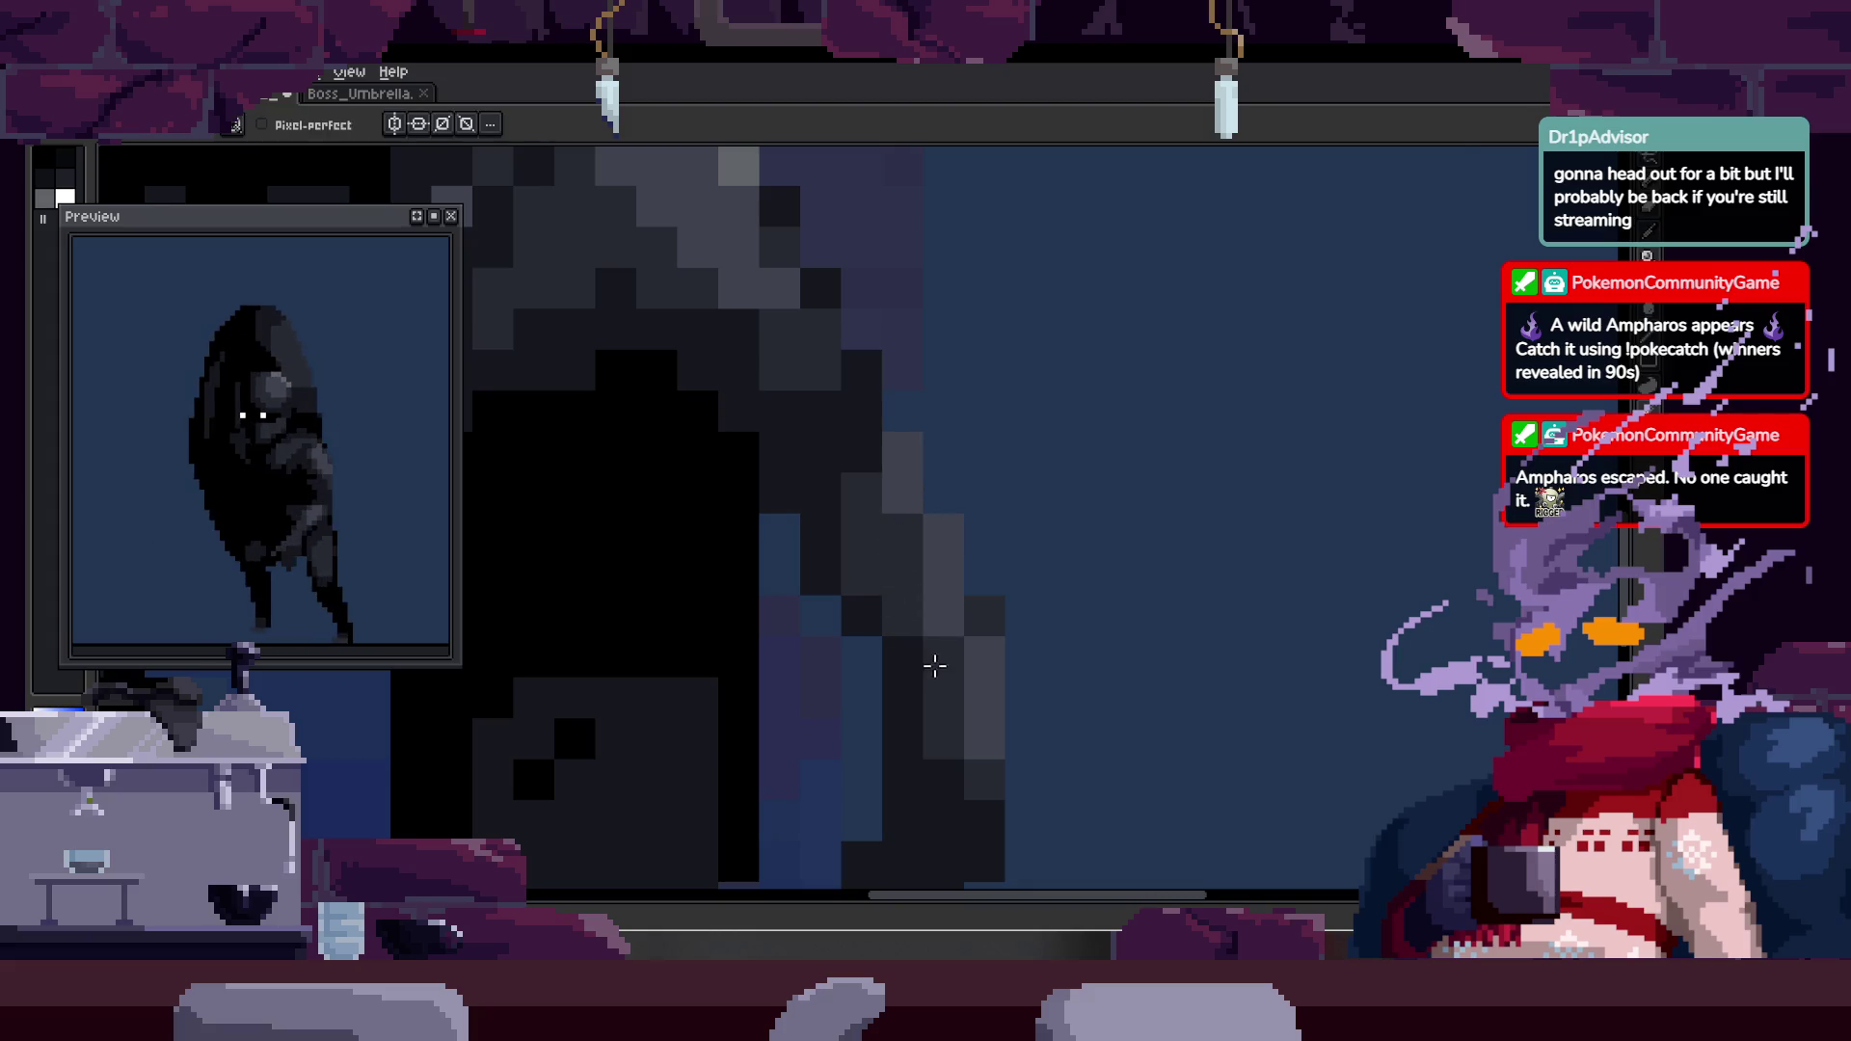
left_click(884, 480)
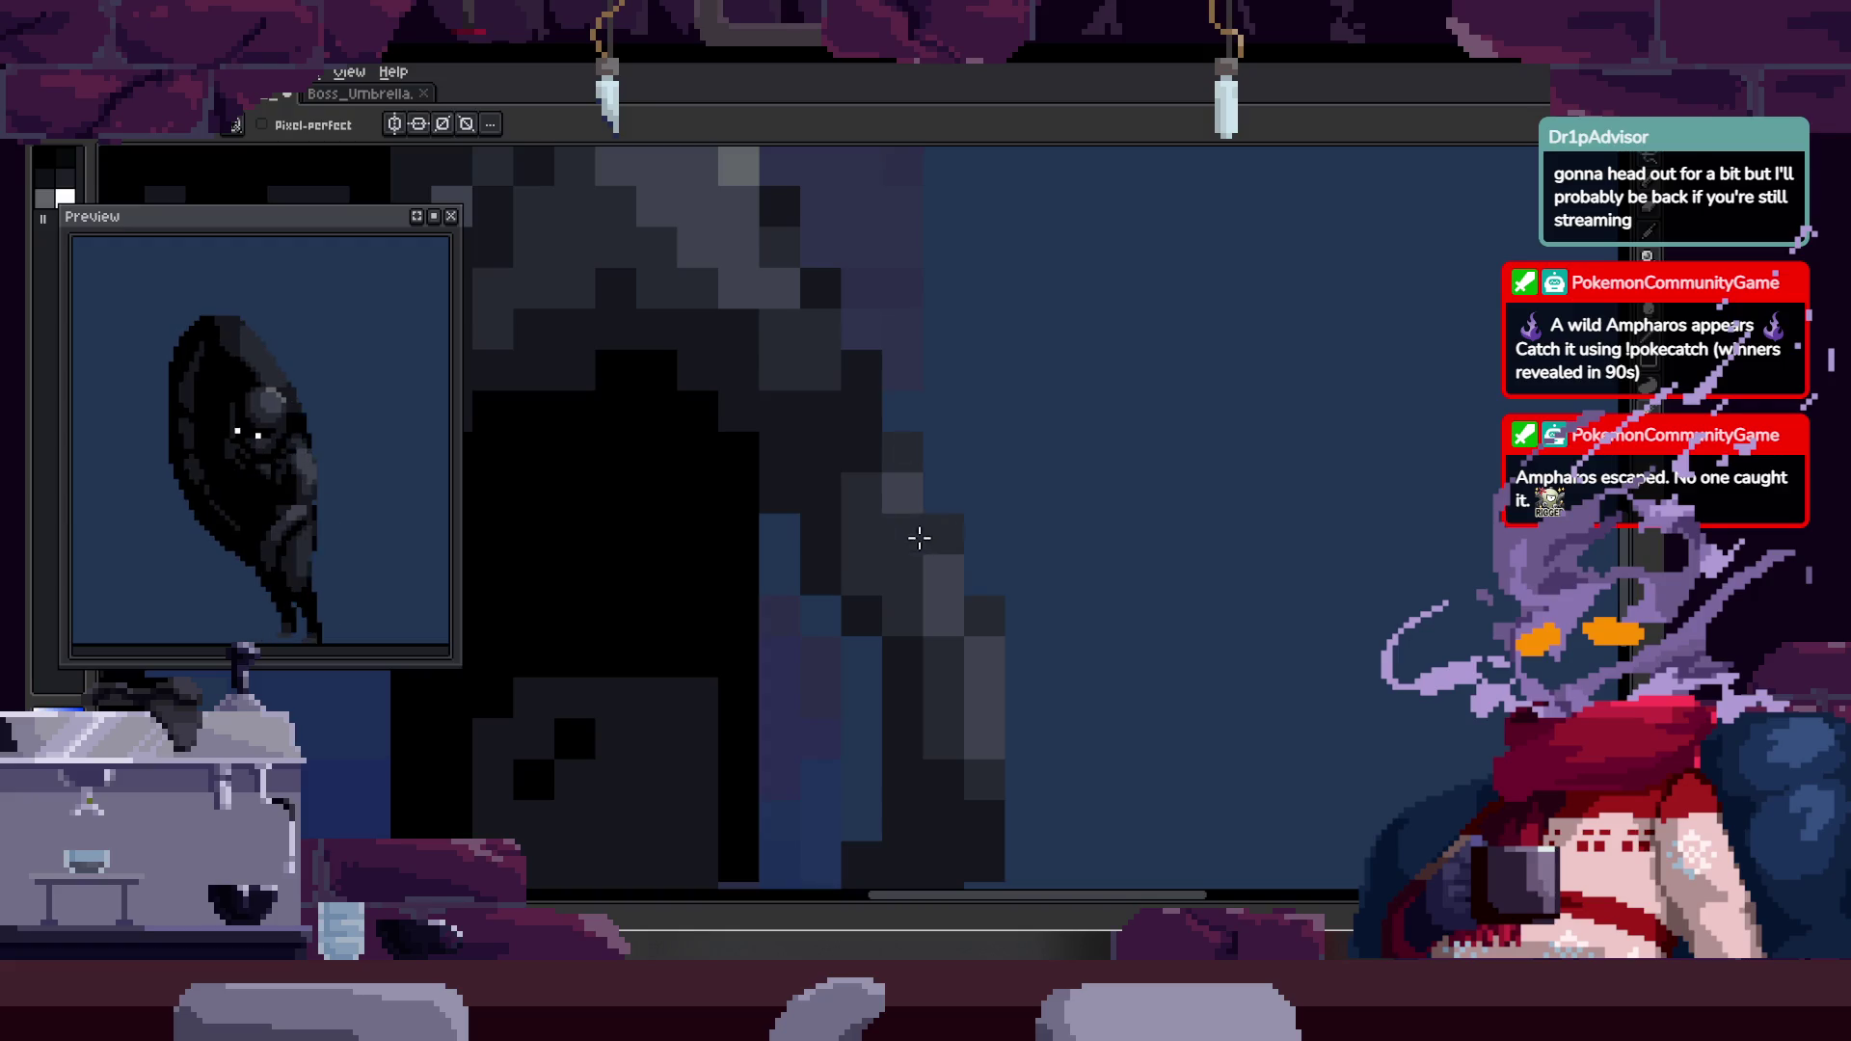
left_click(844, 547)
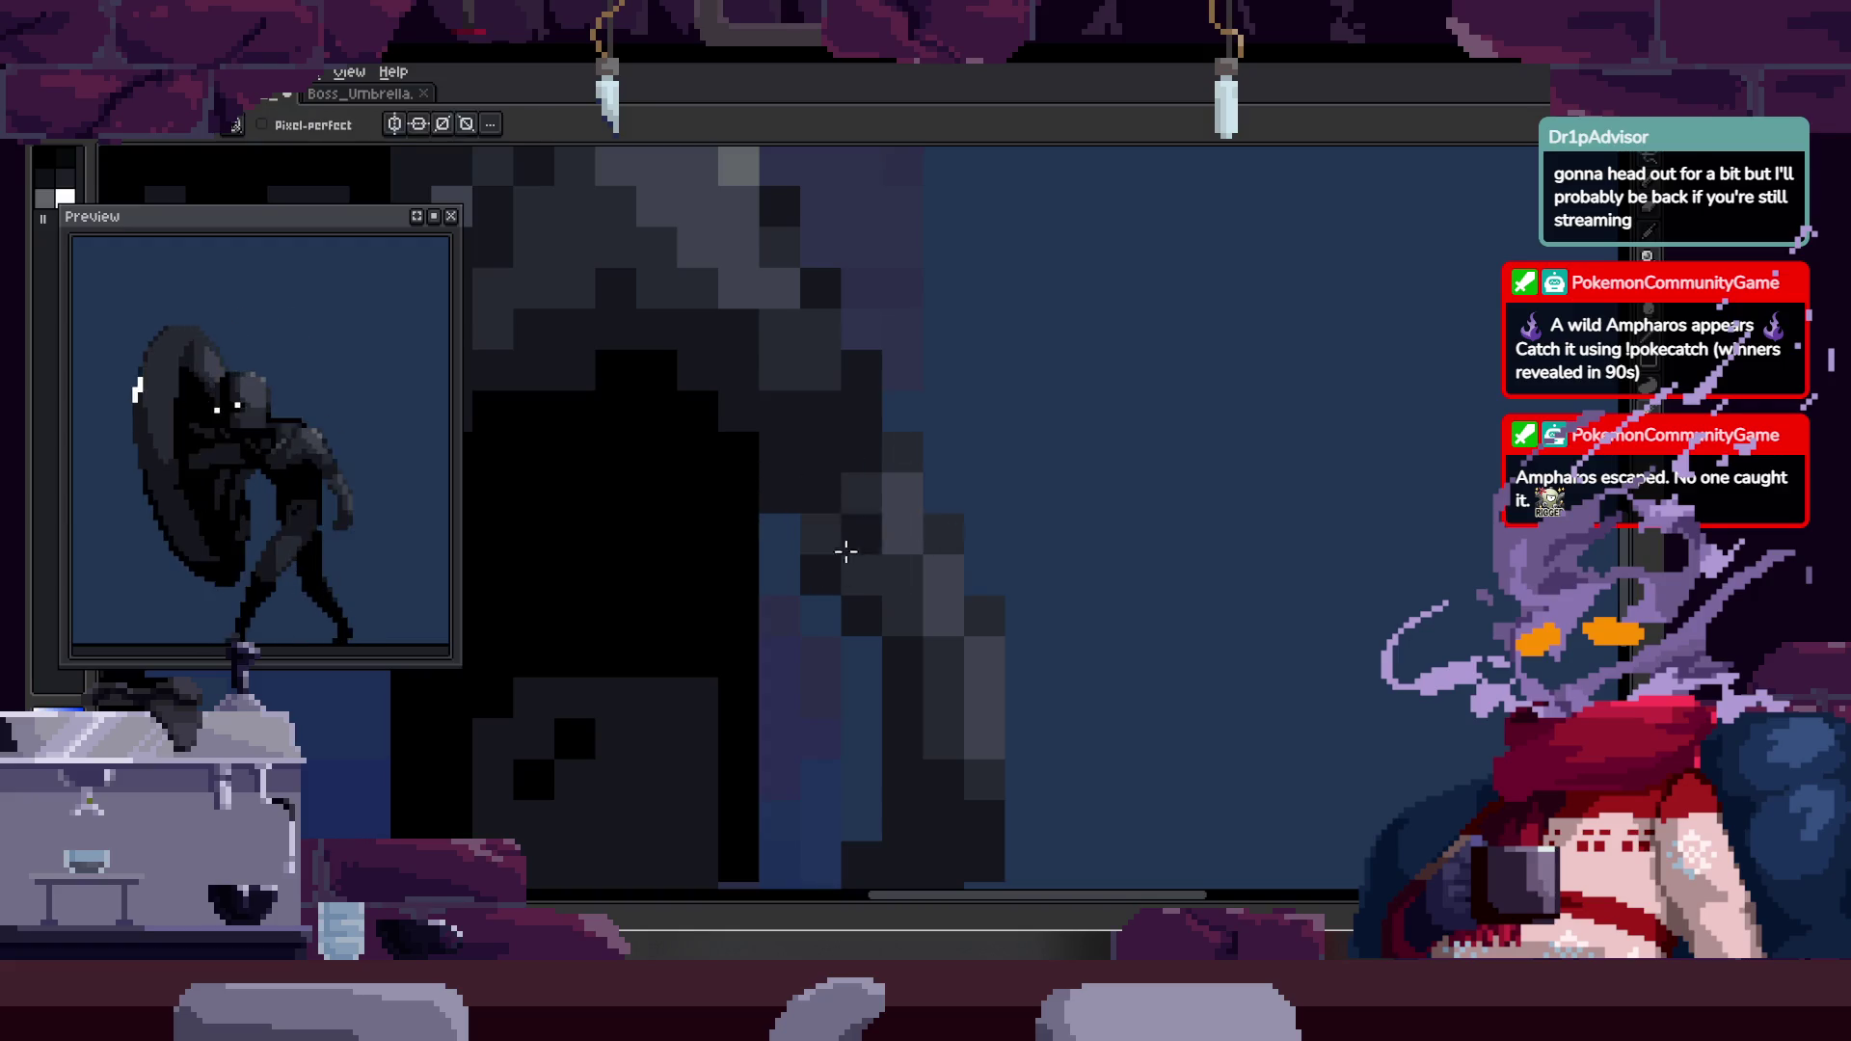
- Select a block of dark pixels and move it down and left, then return to the Pencil
scroll(867, 685, "down", 1)
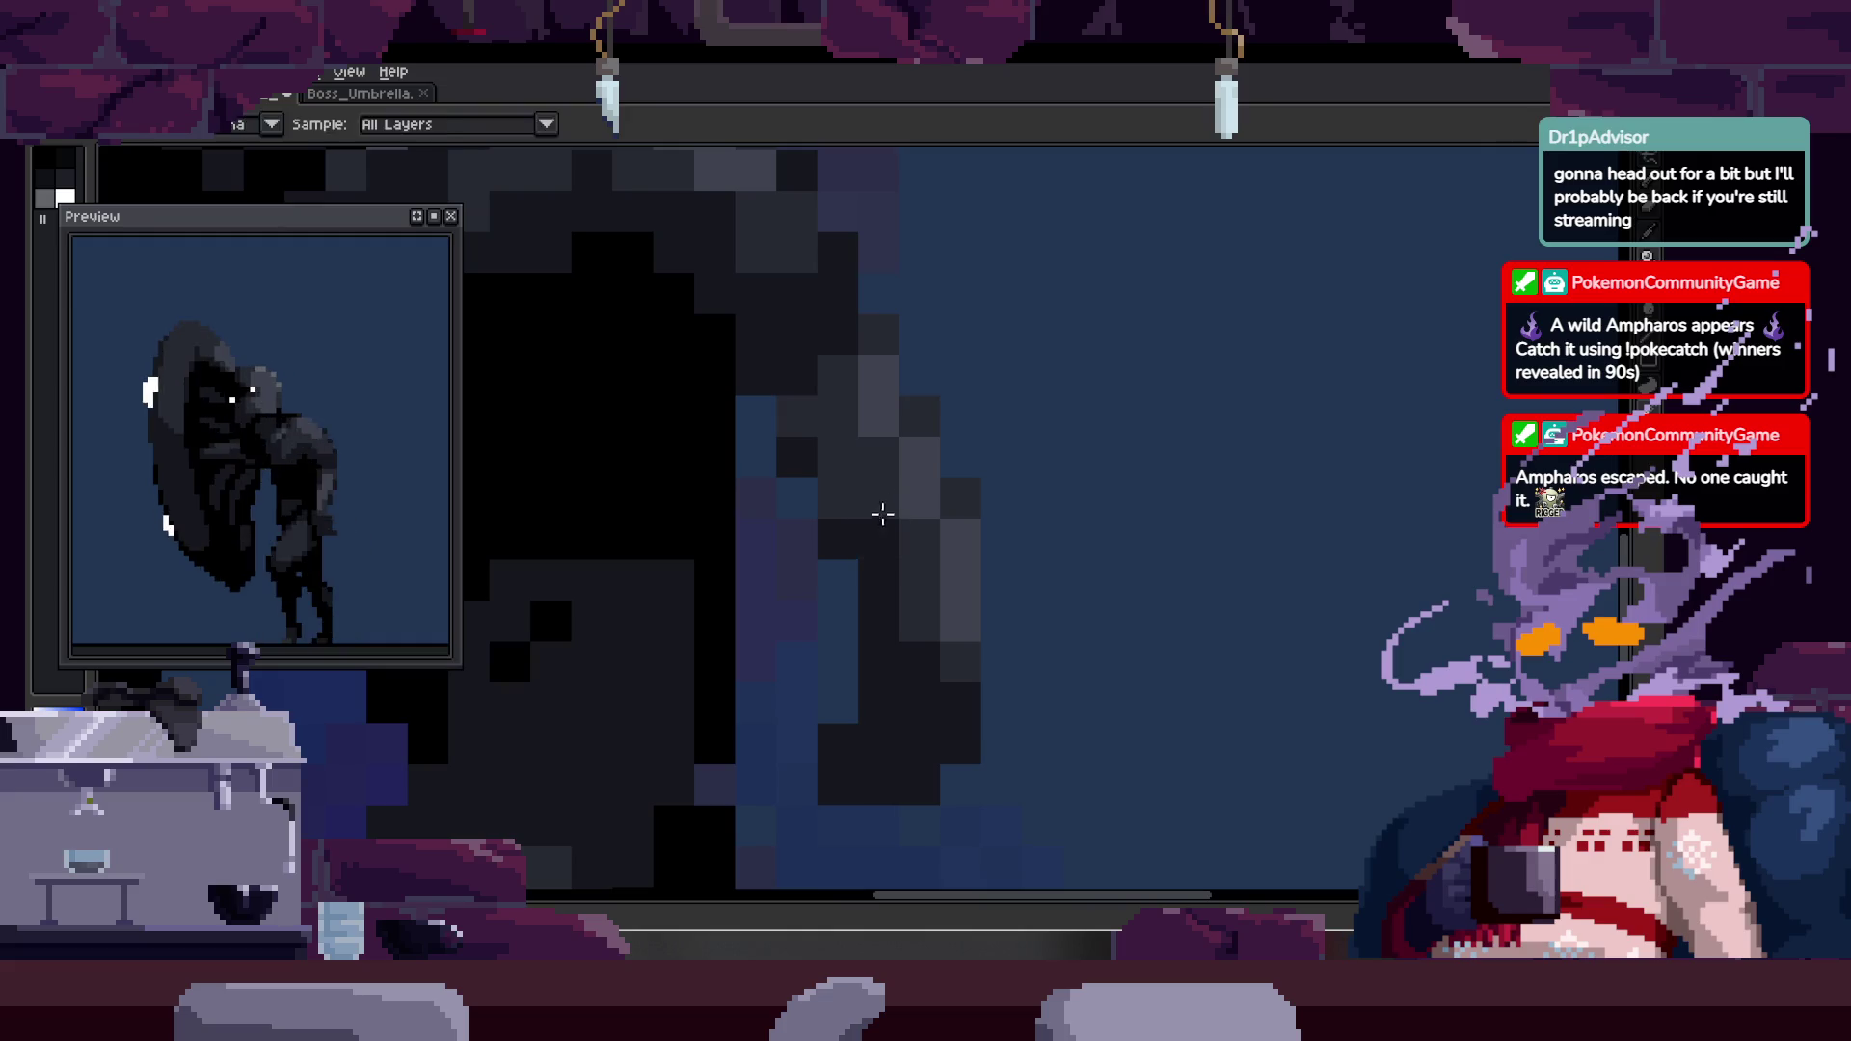
scroll(925, 611, "down", 3)
scroll(947, 591, "up", 3)
key("m")
left_click_drag(806, 591, 752, 744)
left_click_drag(958, 681, 816, 568)
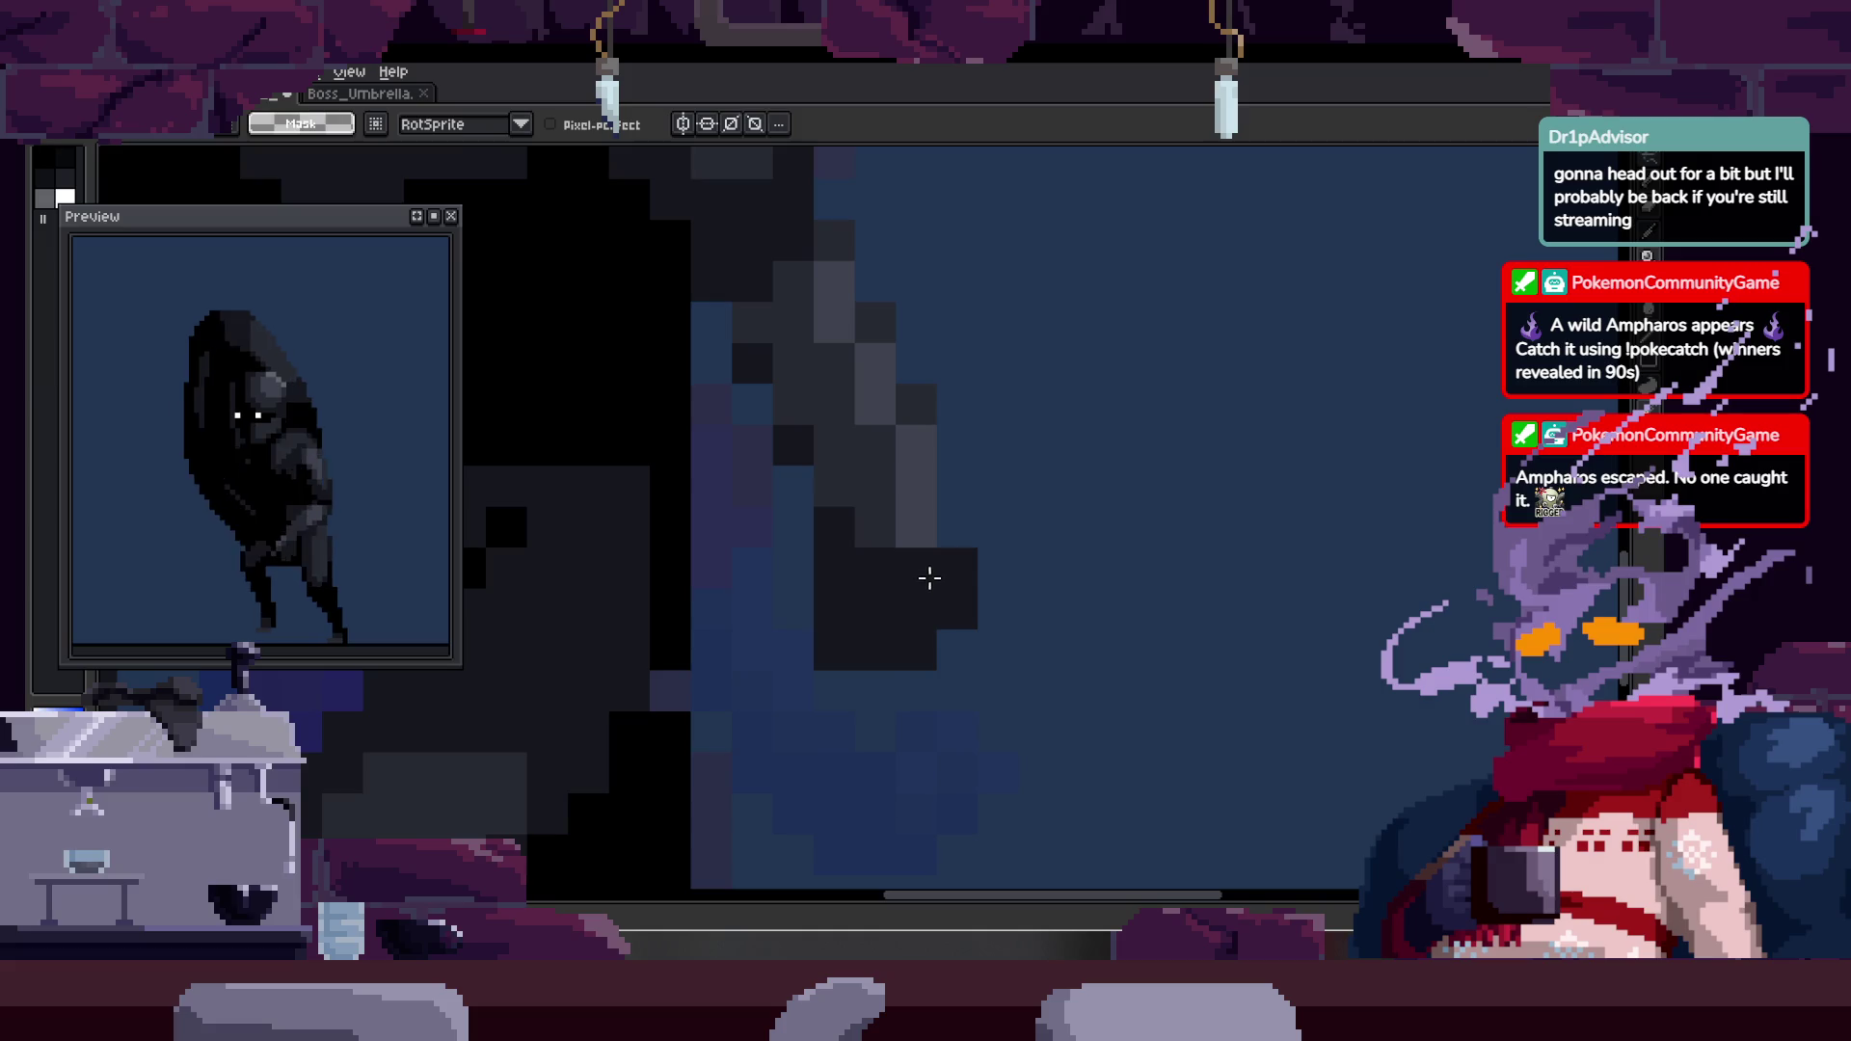
left_click_drag(928, 578, 891, 618)
key("b")
key("i")
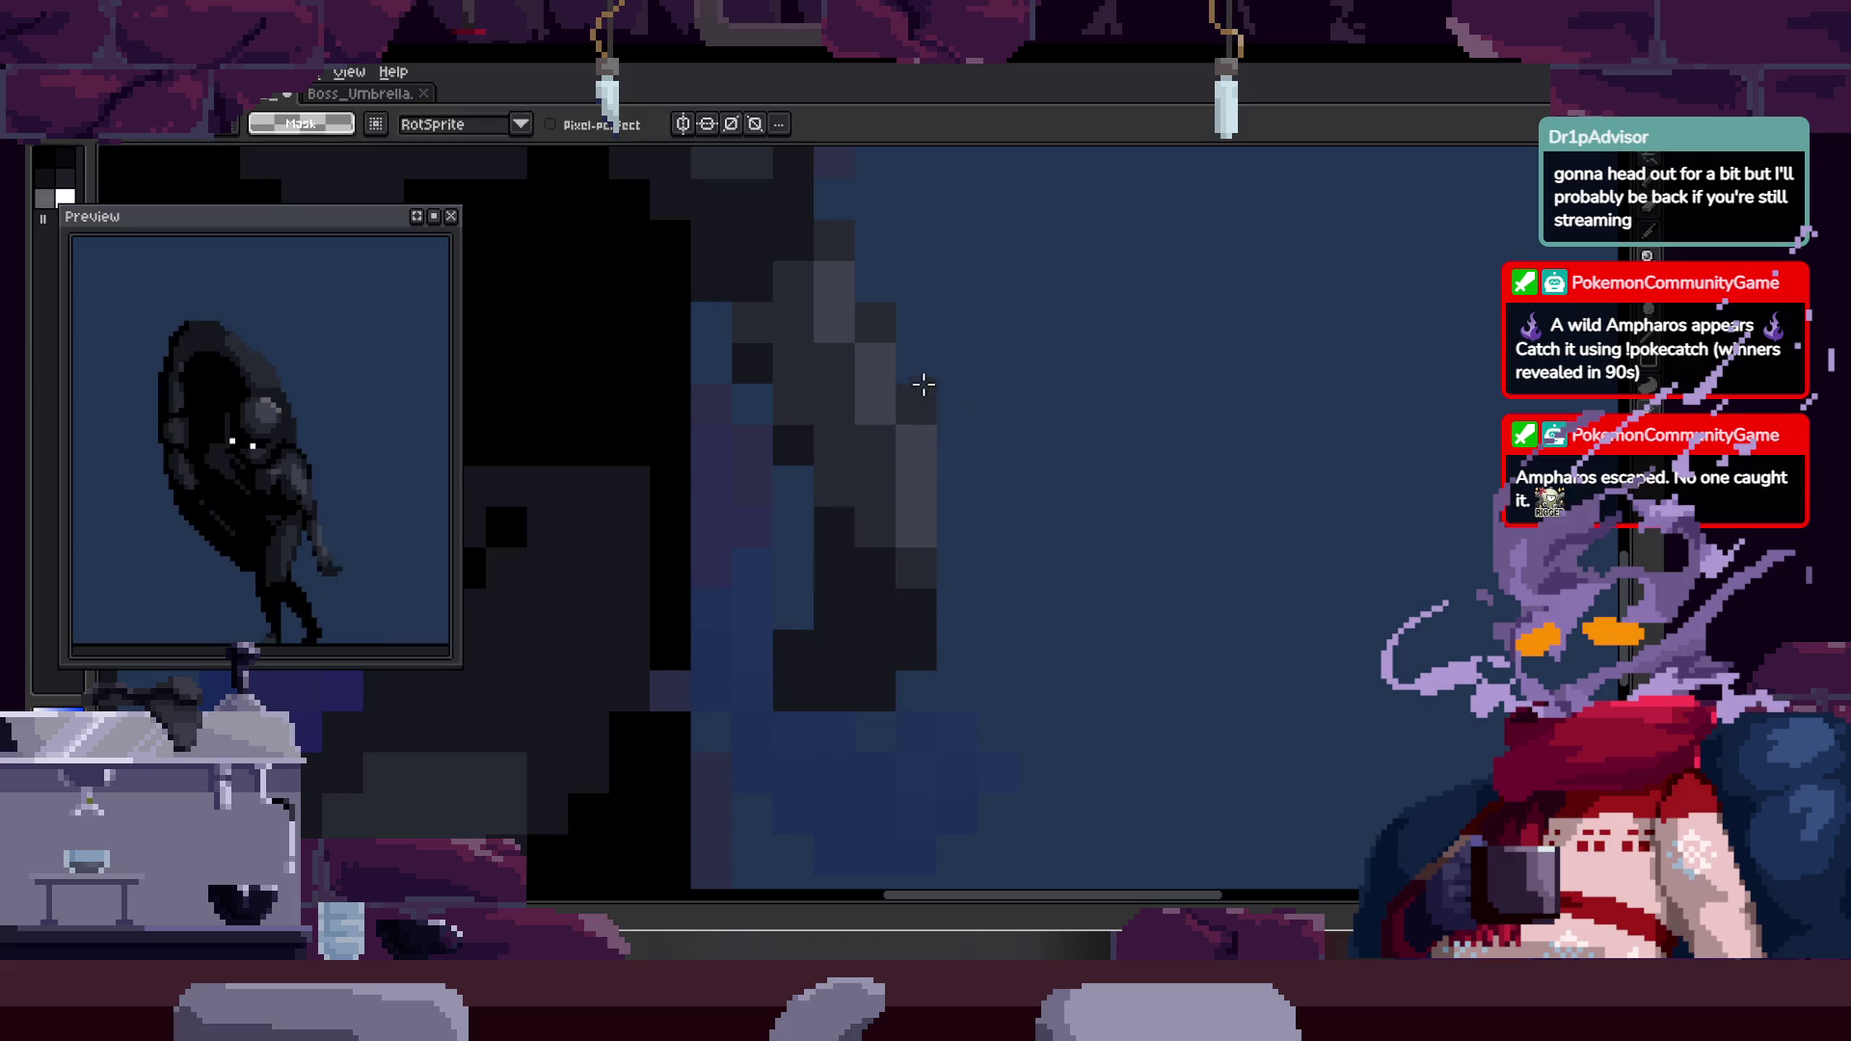
key("z")
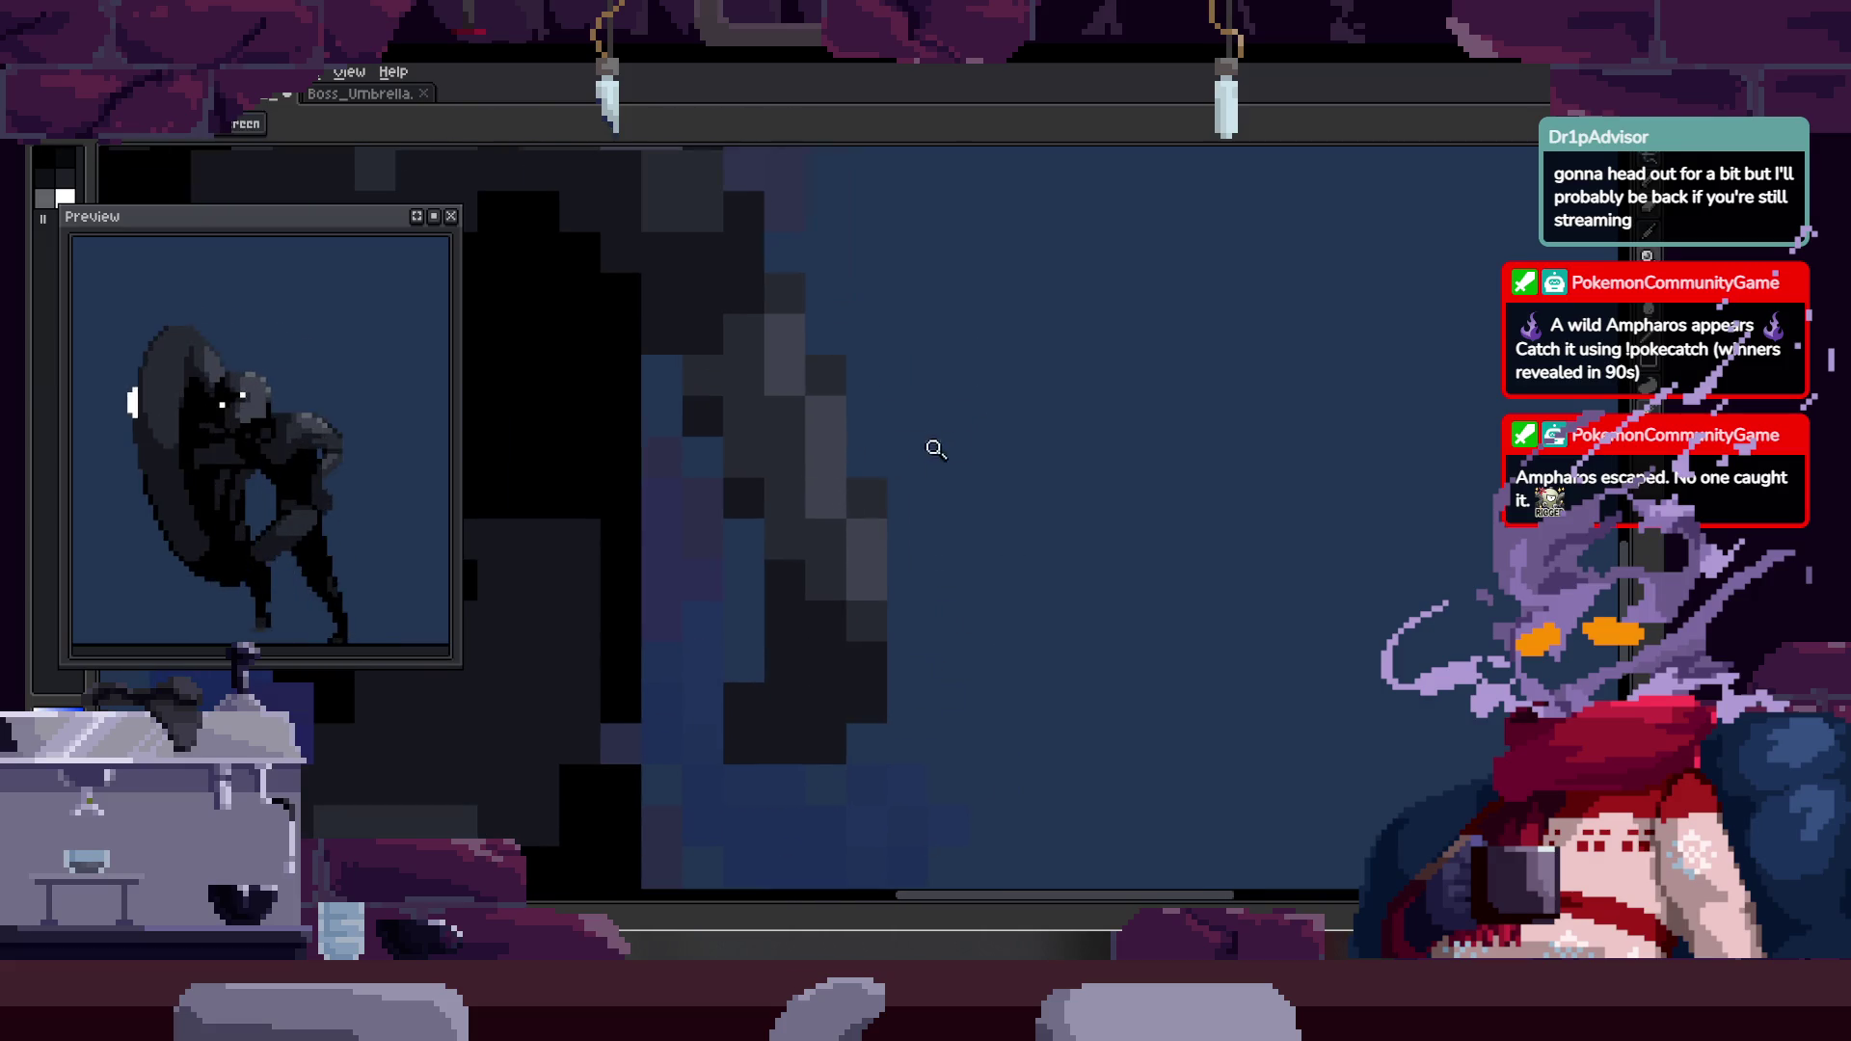
scroll(820, 419, "down", 5)
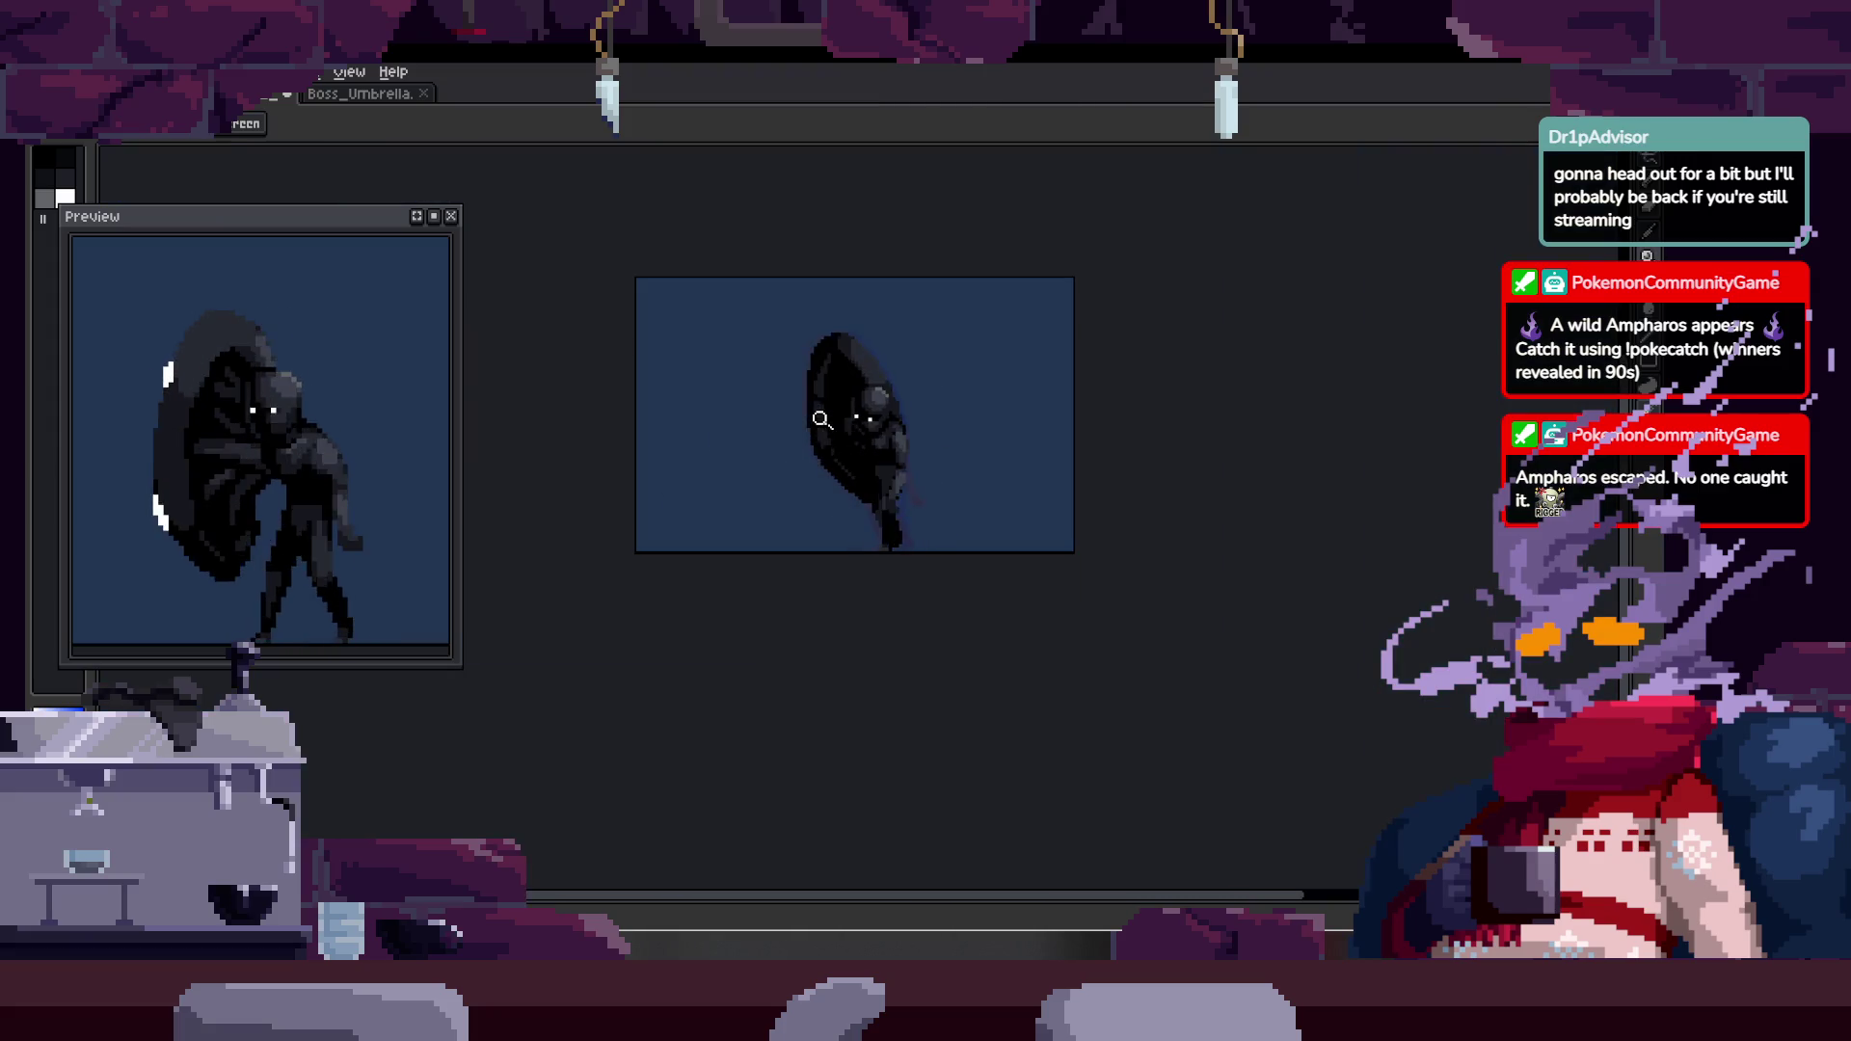
scroll(1069, 391, "down", 2)
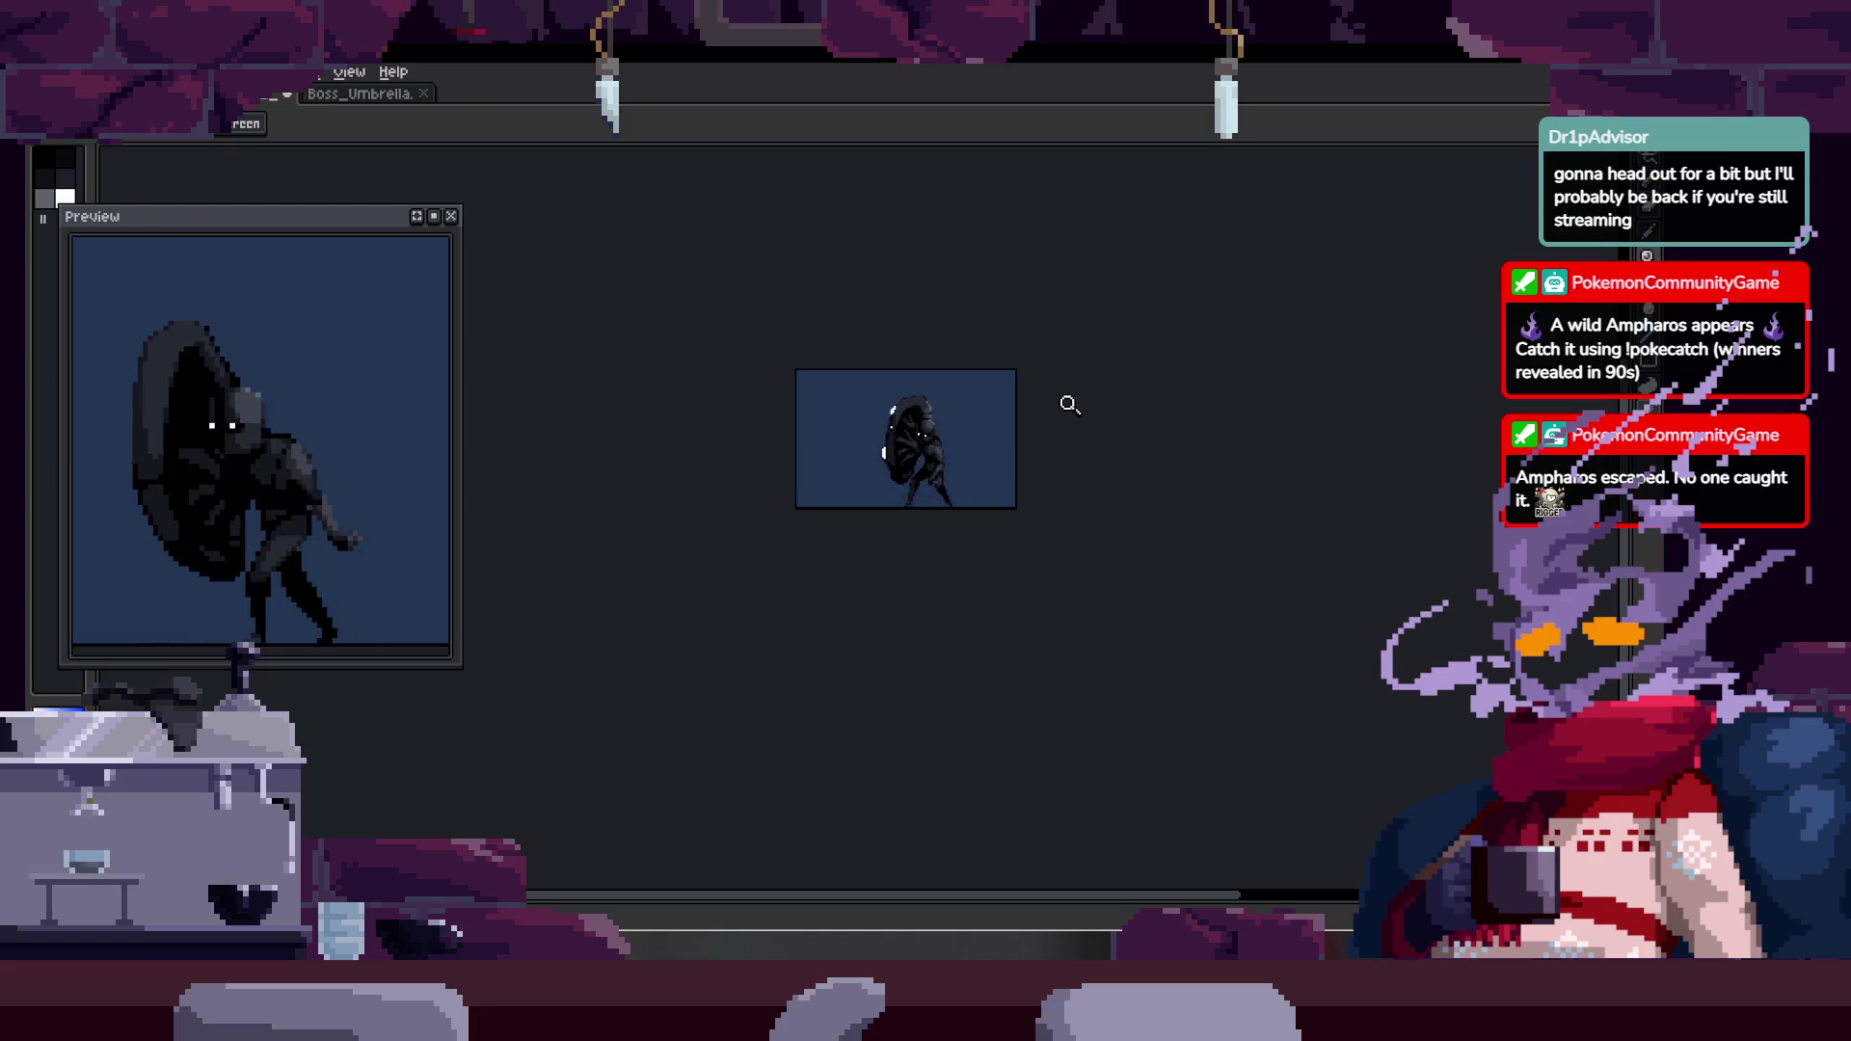
scroll(926, 479, "up", 3)
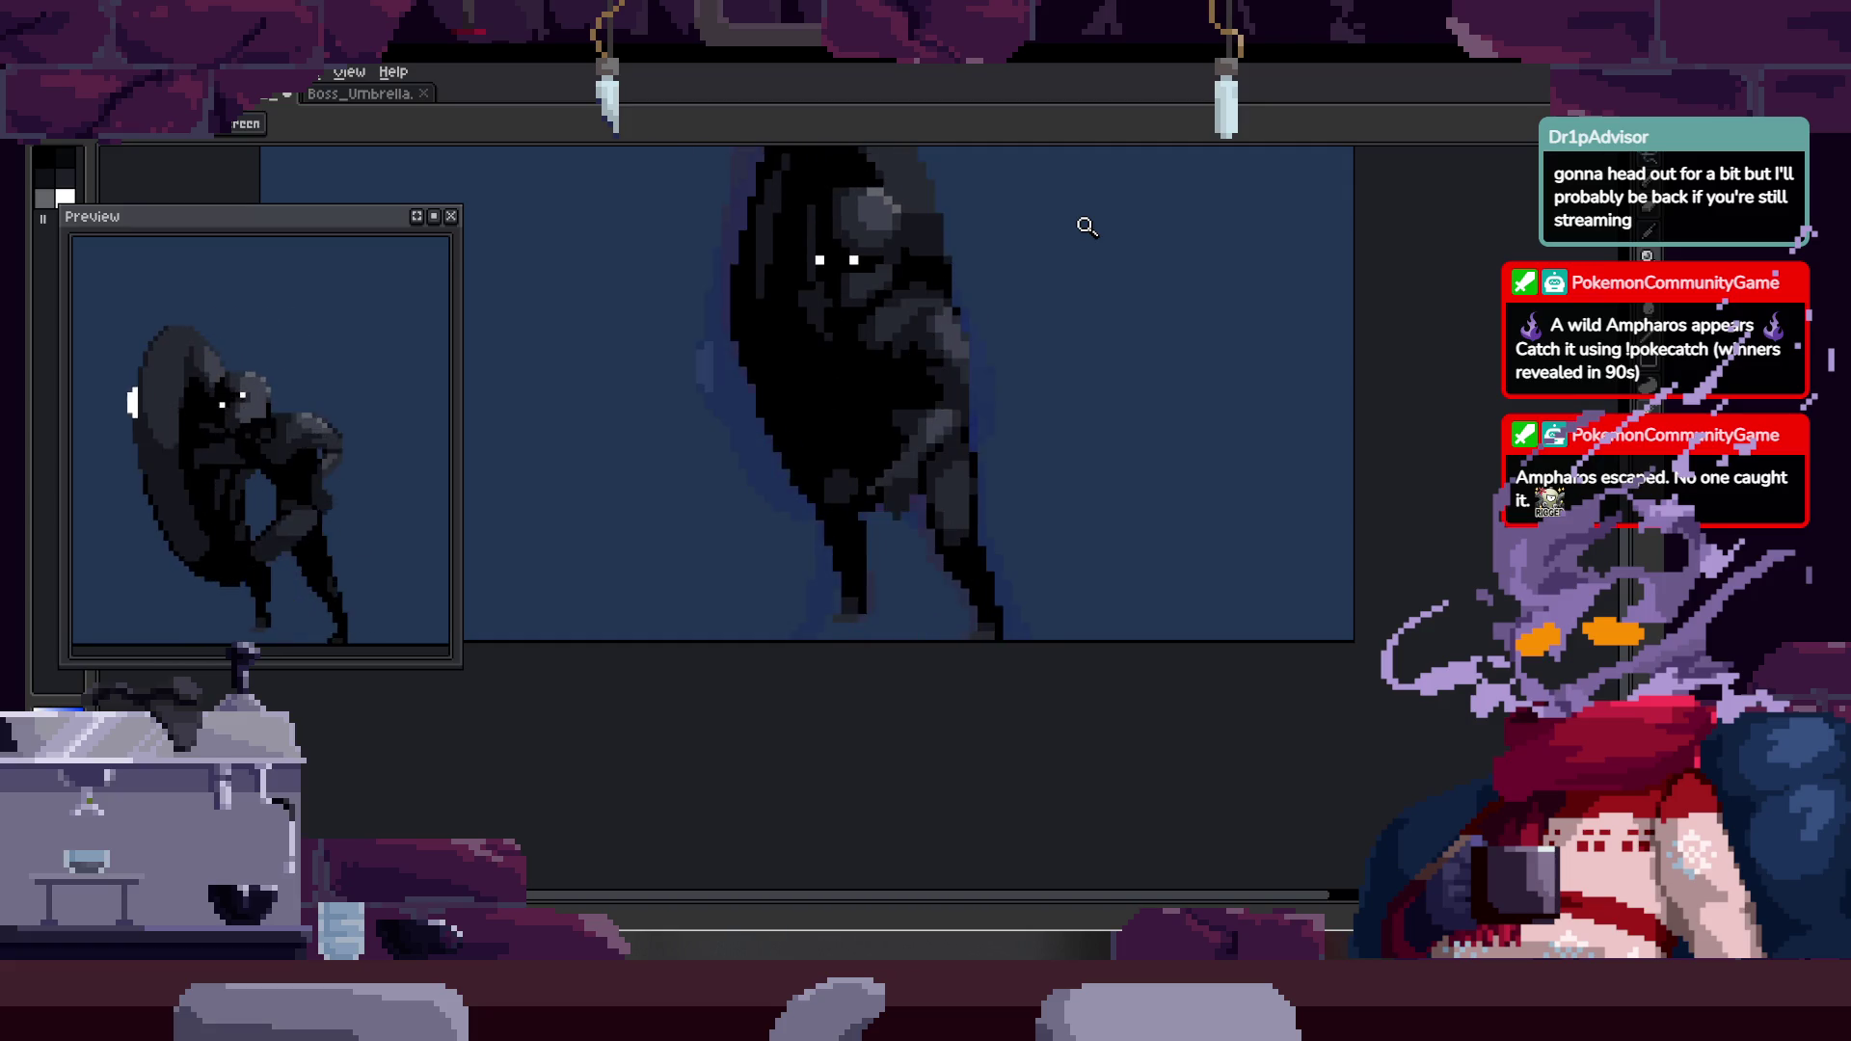
- Show the animation timeline with its frames and tags
key("Tab")
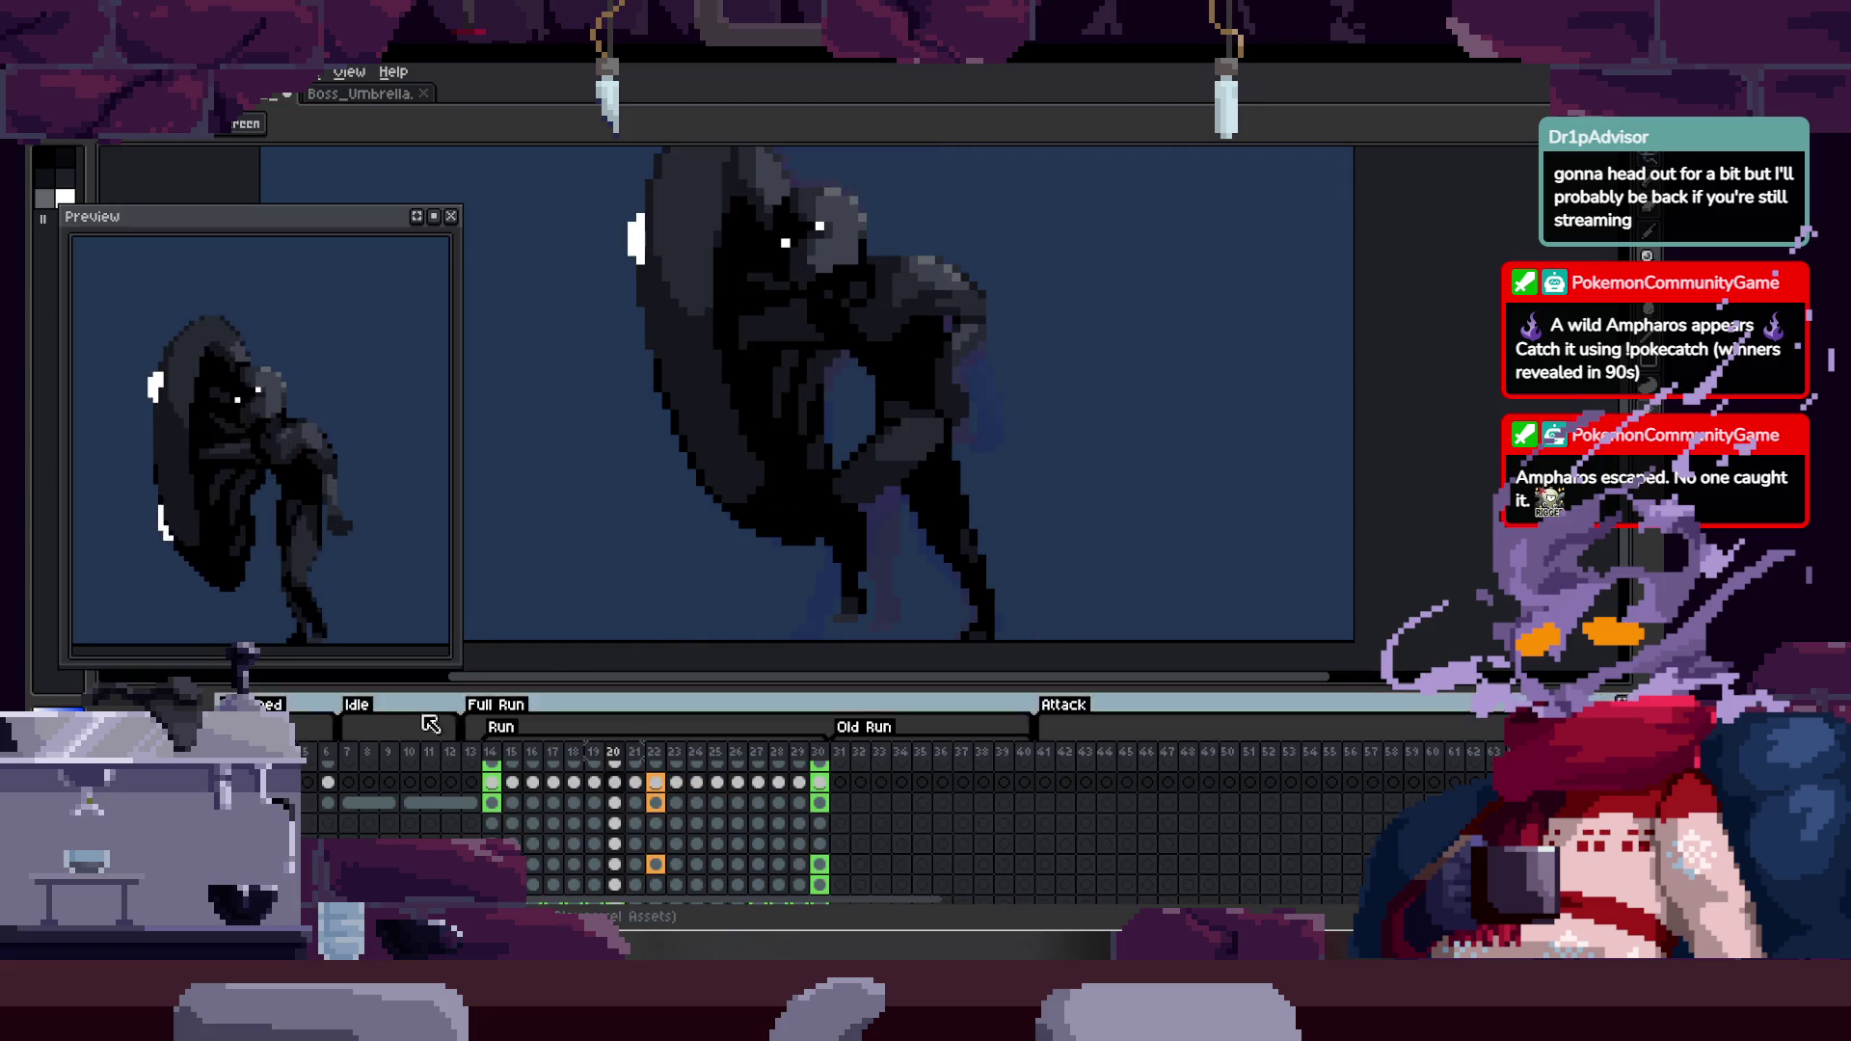
key("Tab")
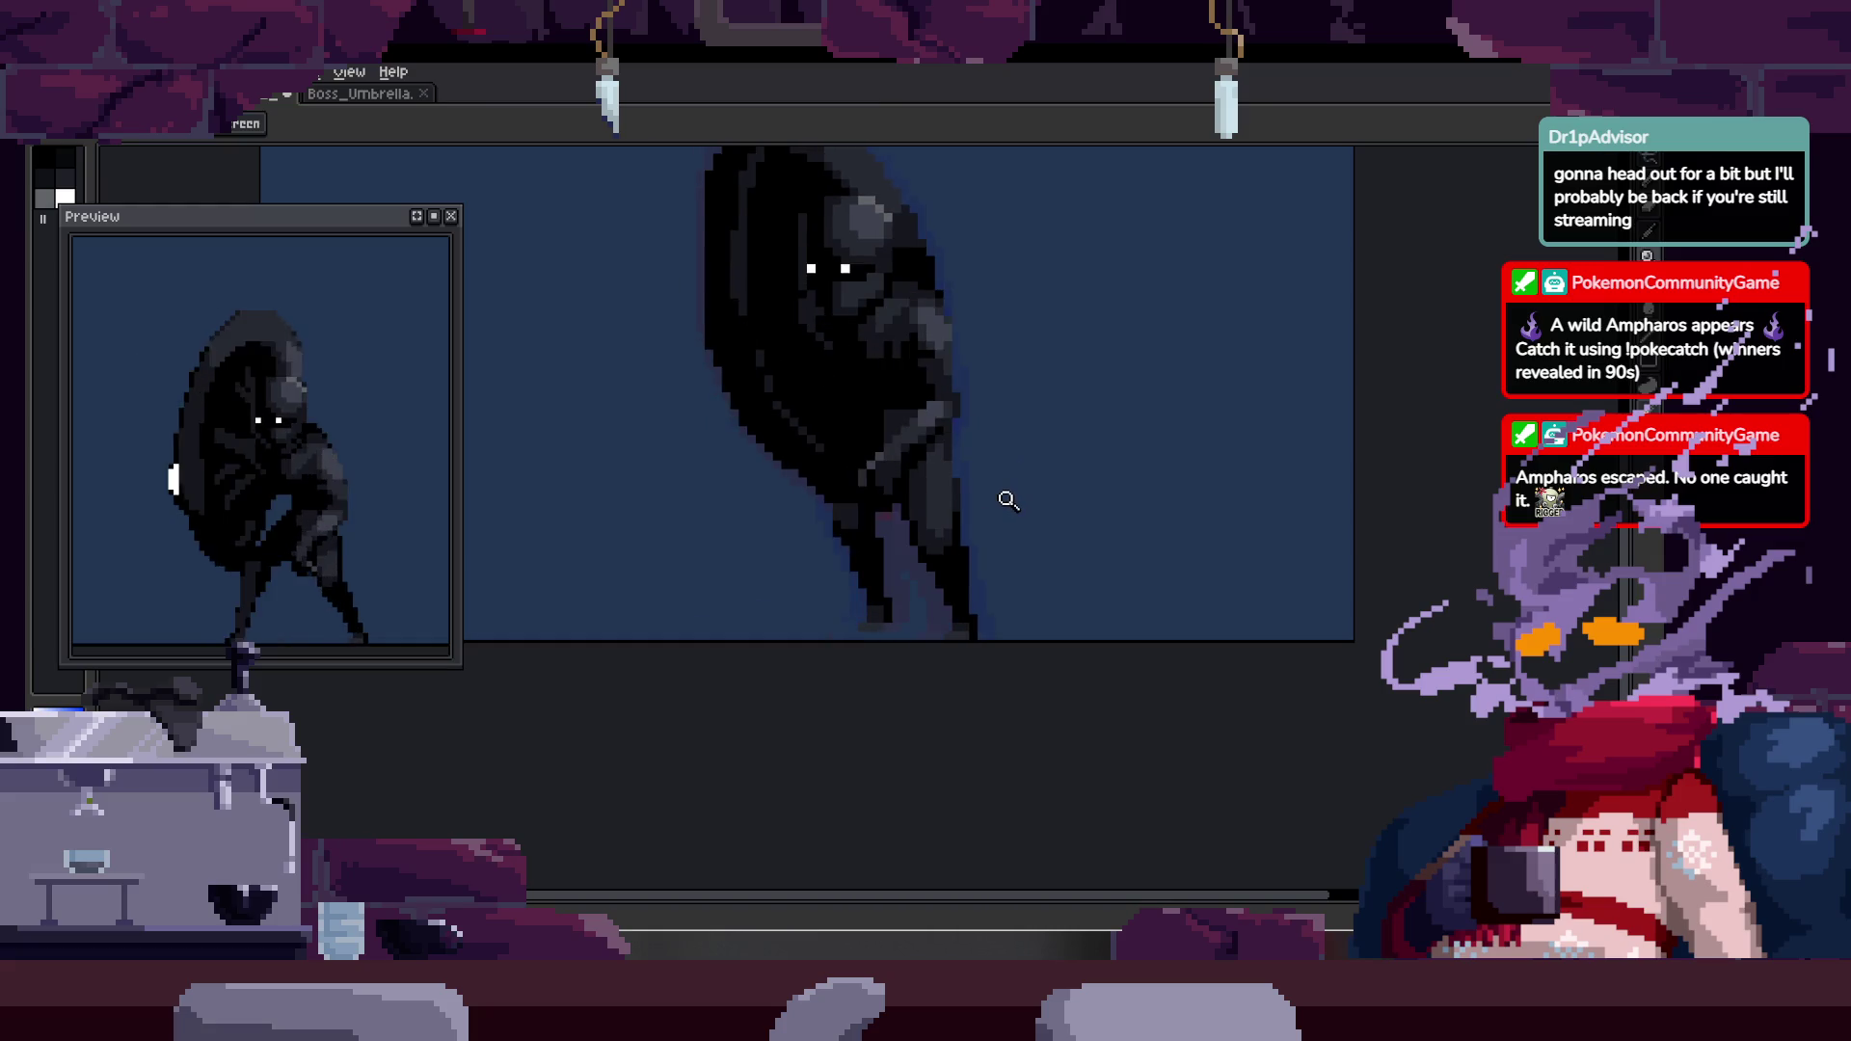
key("Tab")
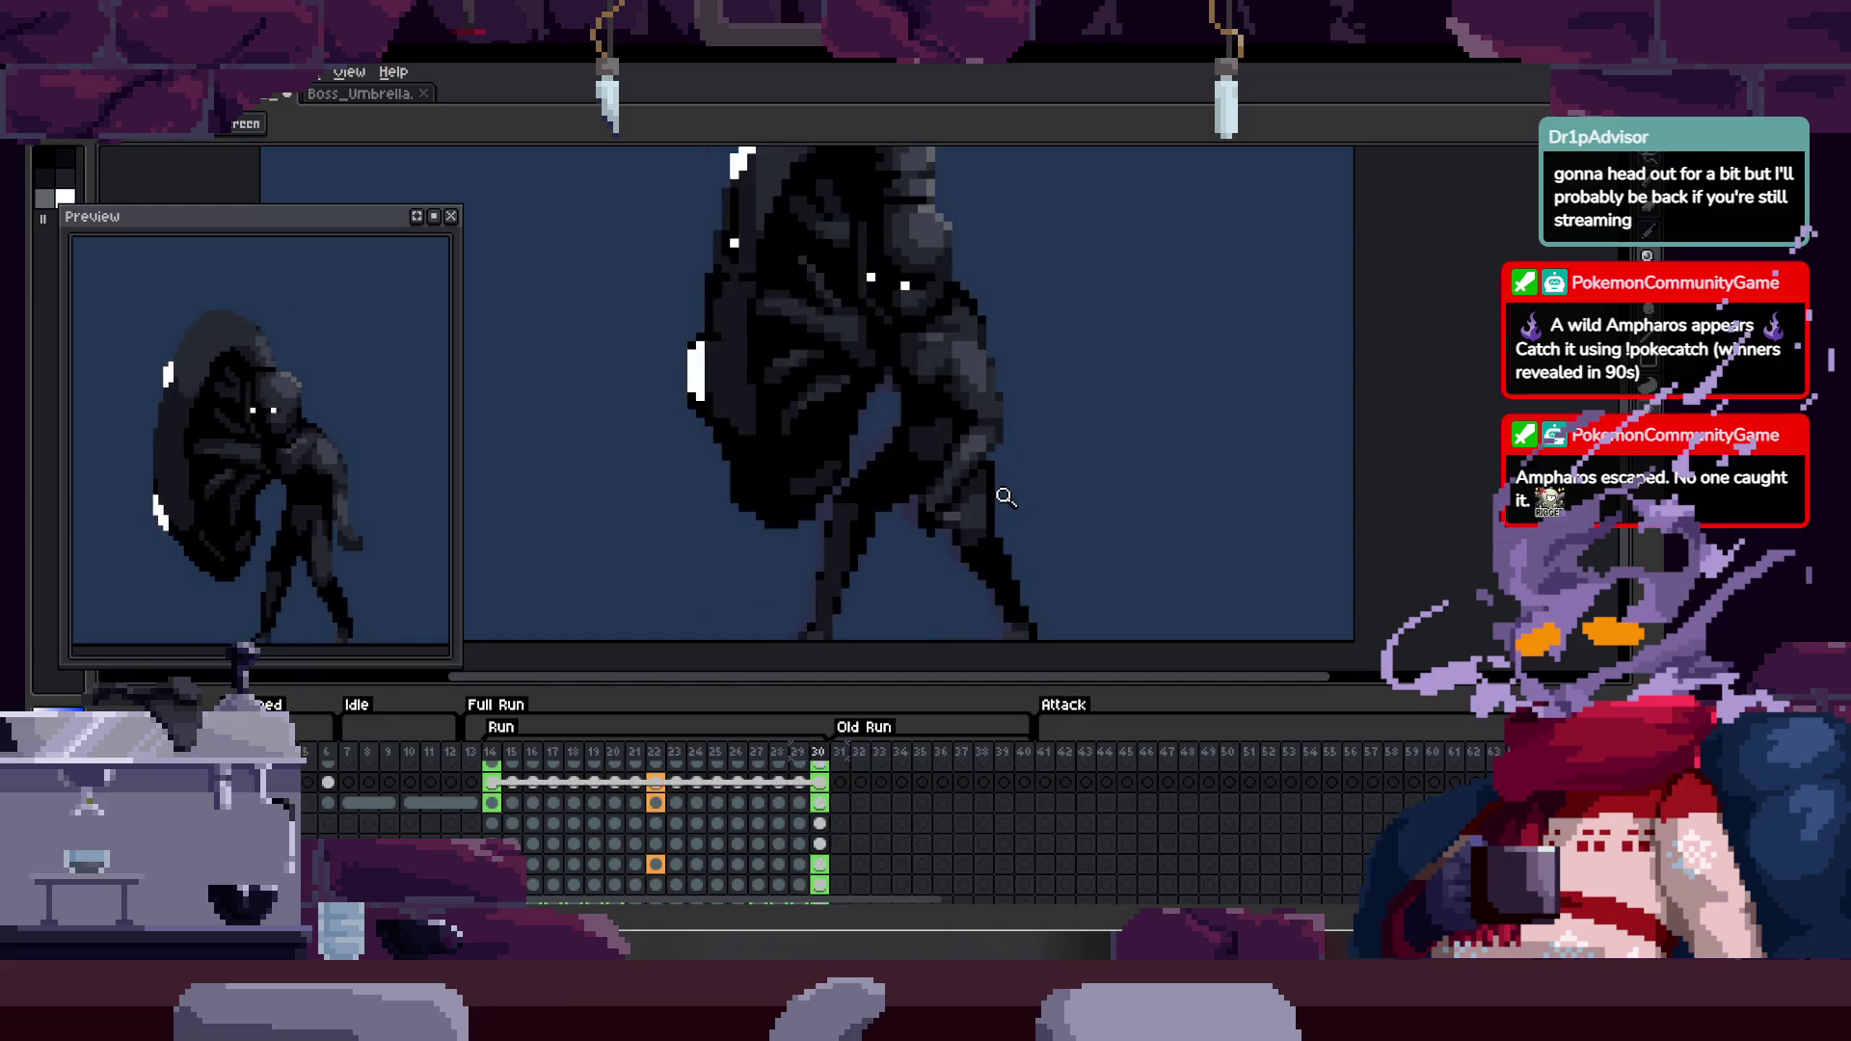
scroll(1004, 450, "up", 3)
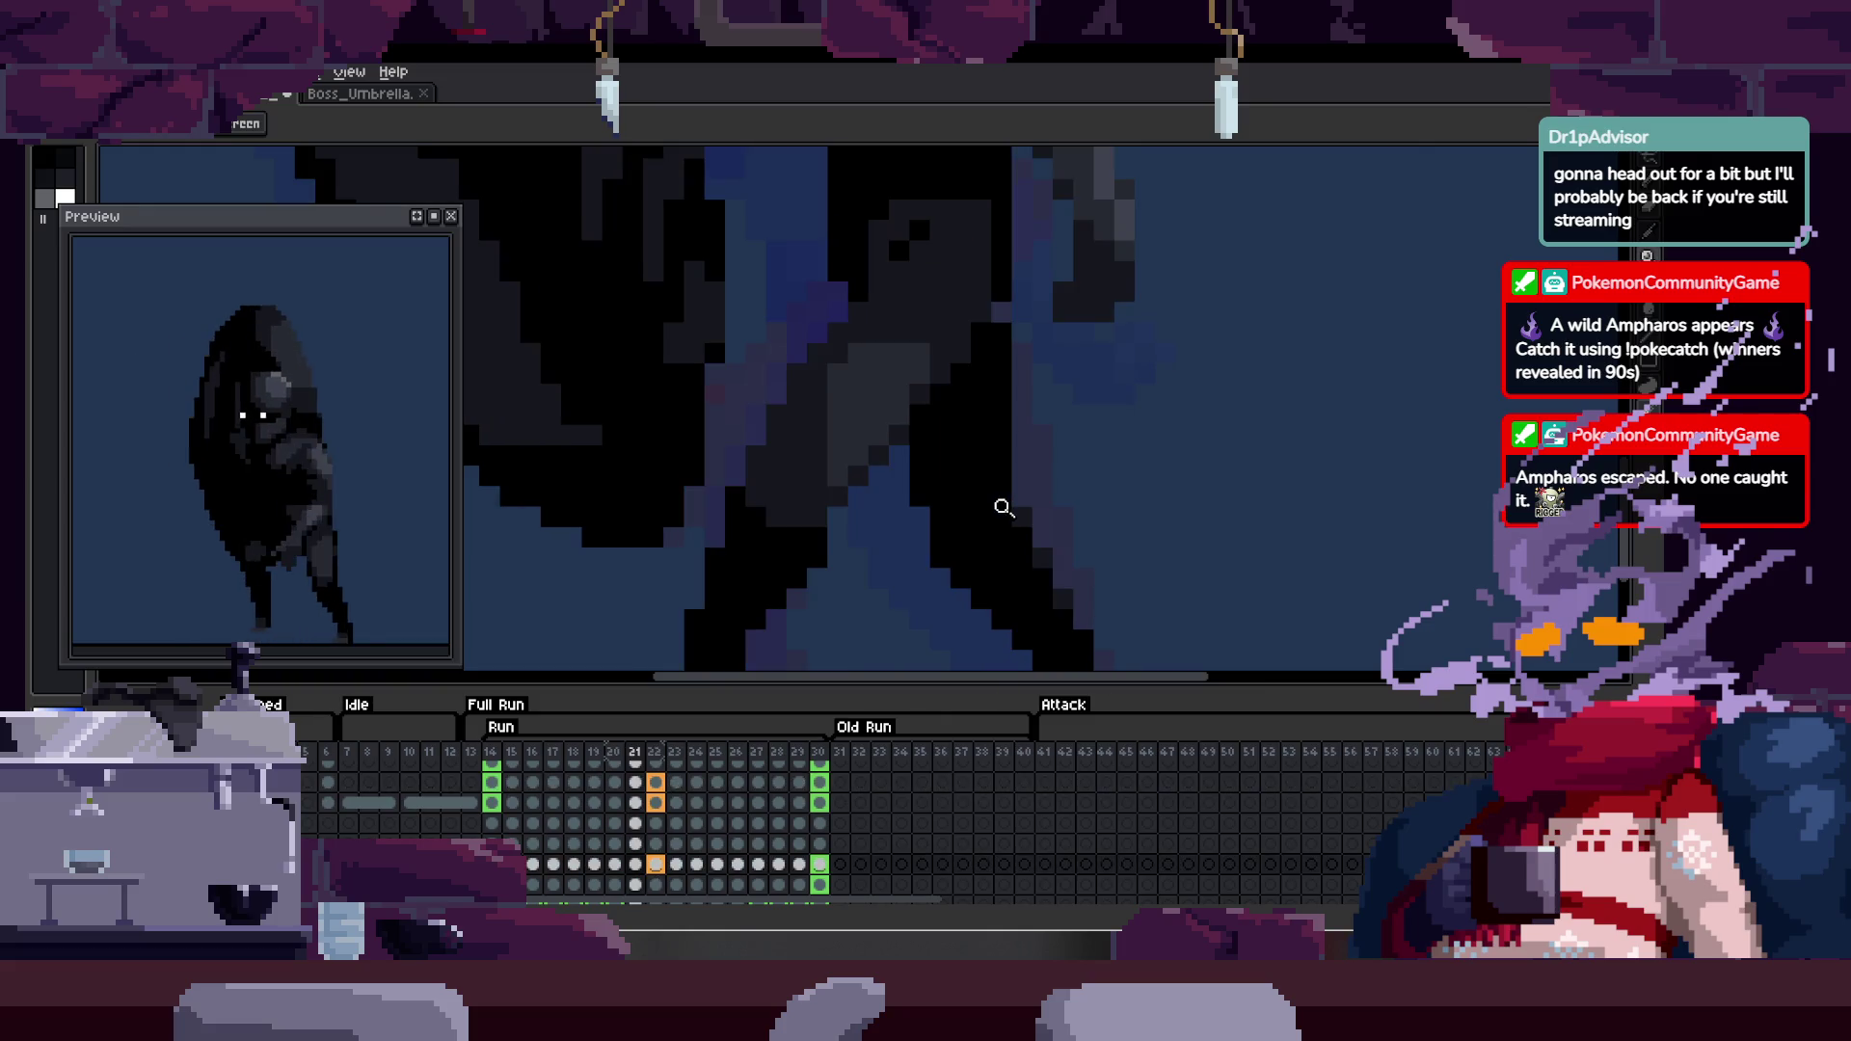
scroll(1092, 475, "down", 1)
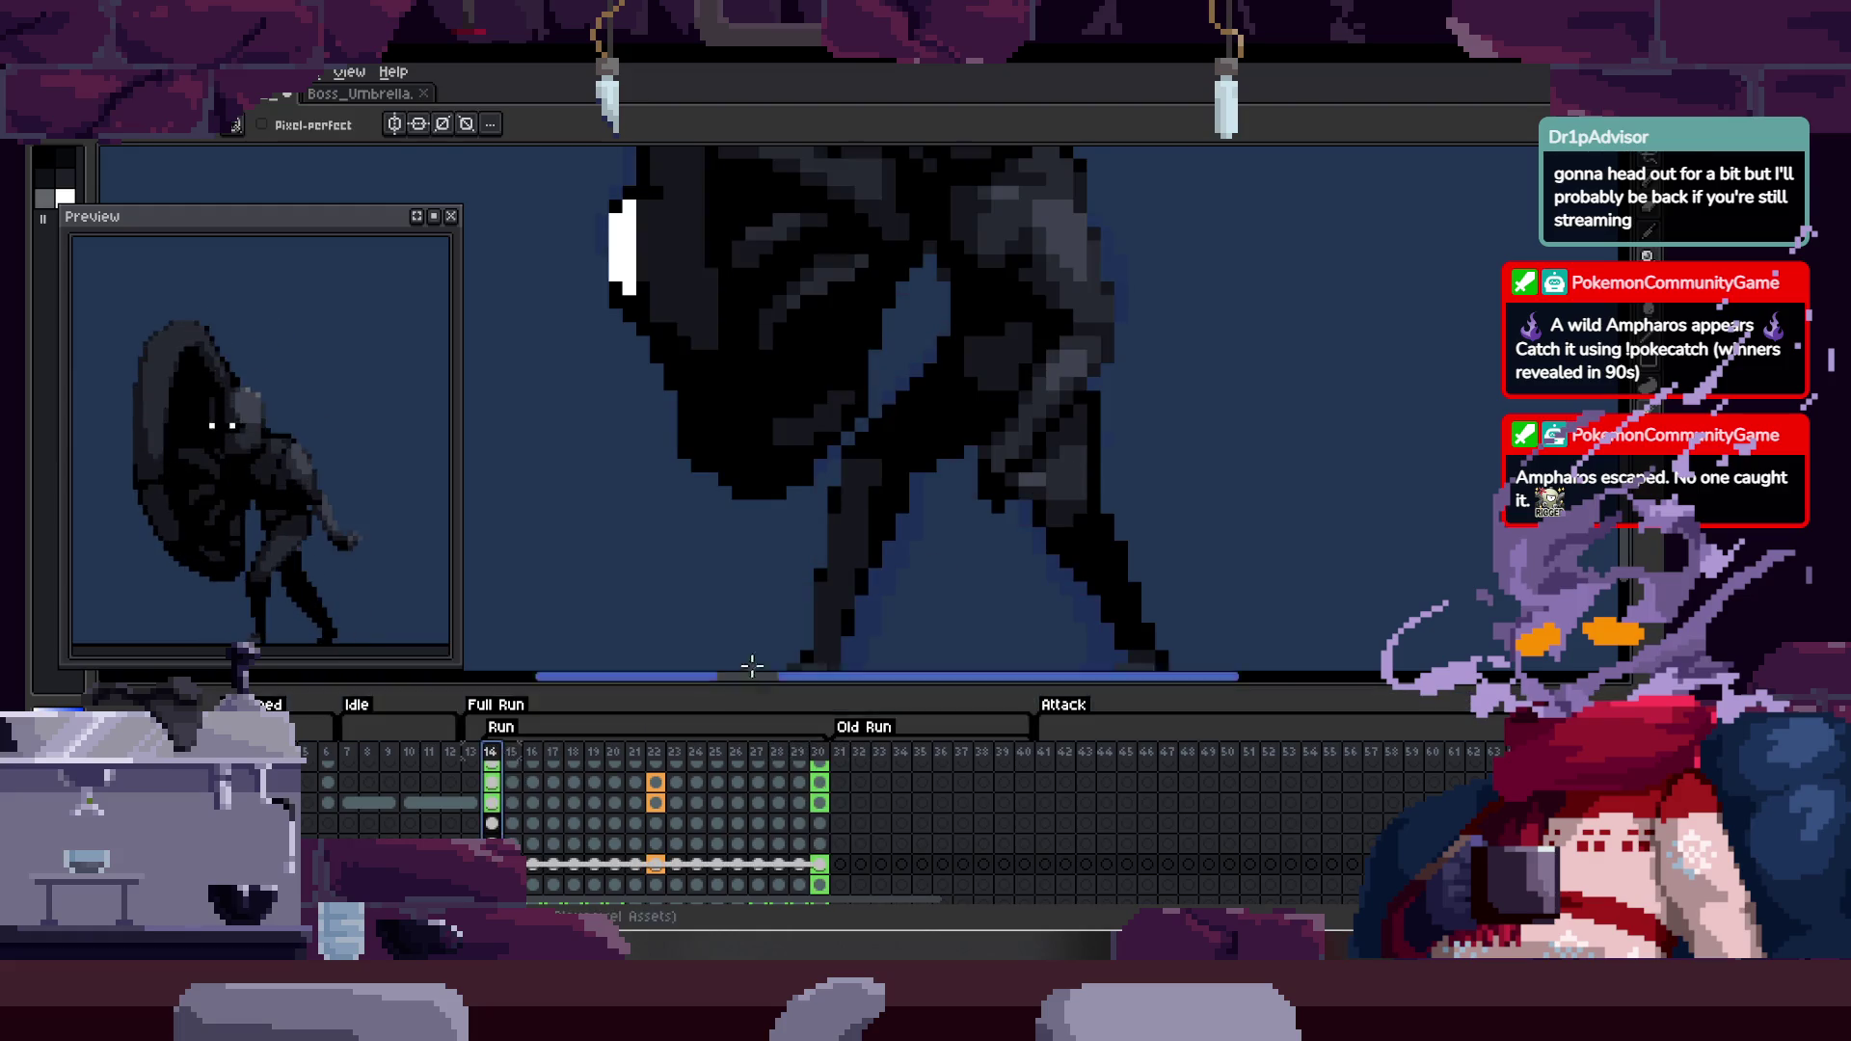
- Jump to frames 29 and 15, play and stop the Run, and step back to frame 14
left_click(801, 751)
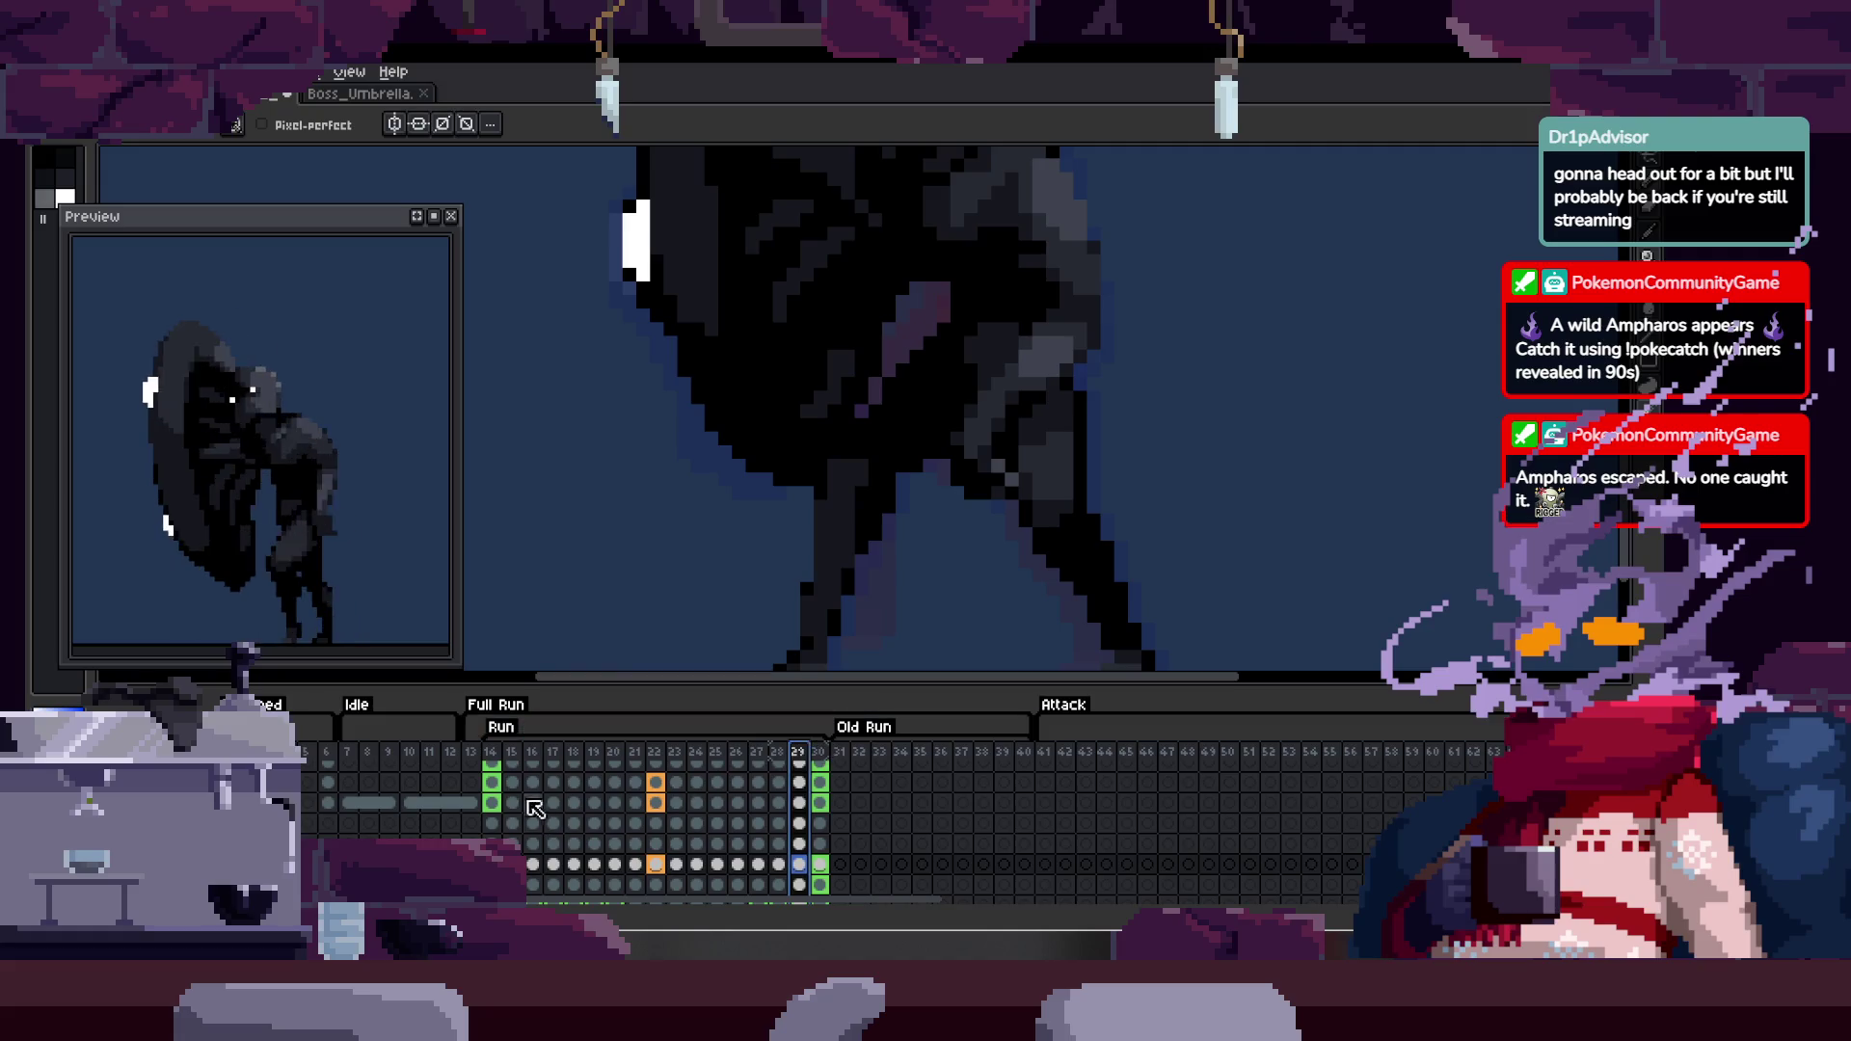
left_click(512, 764)
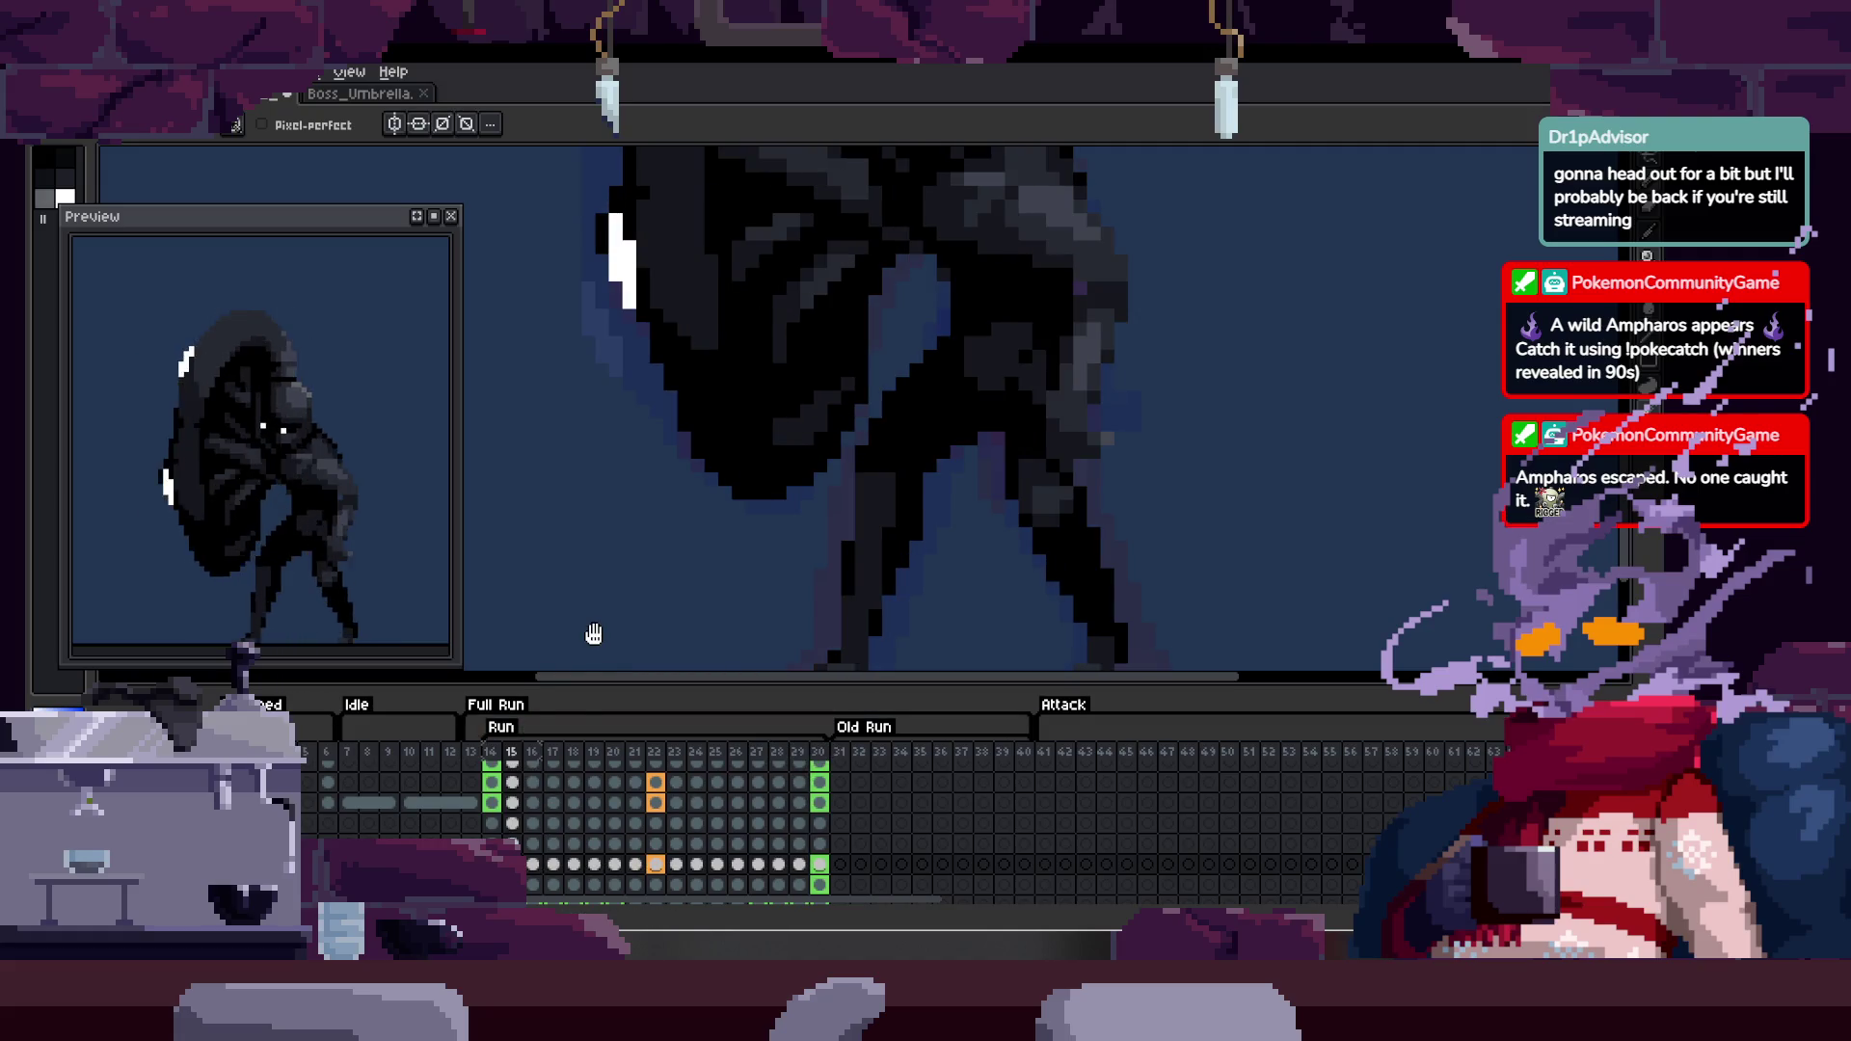
key("Return")
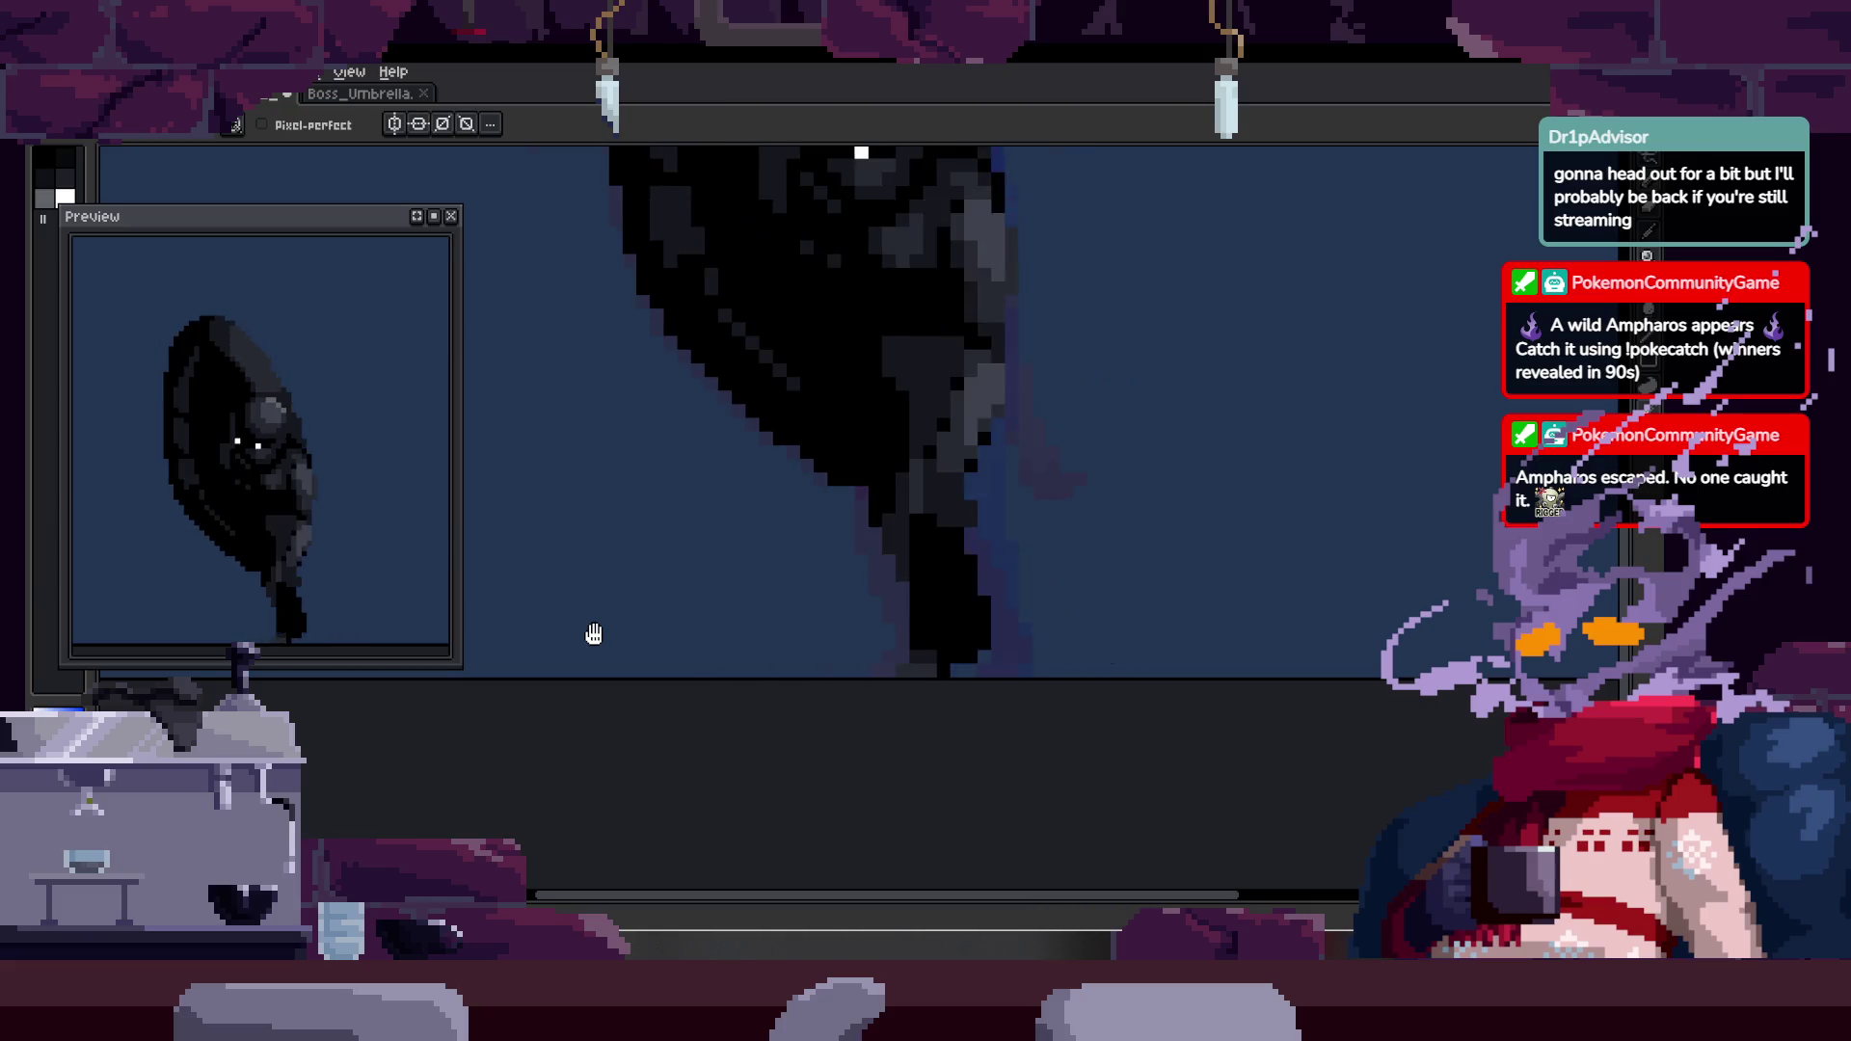
key("Return")
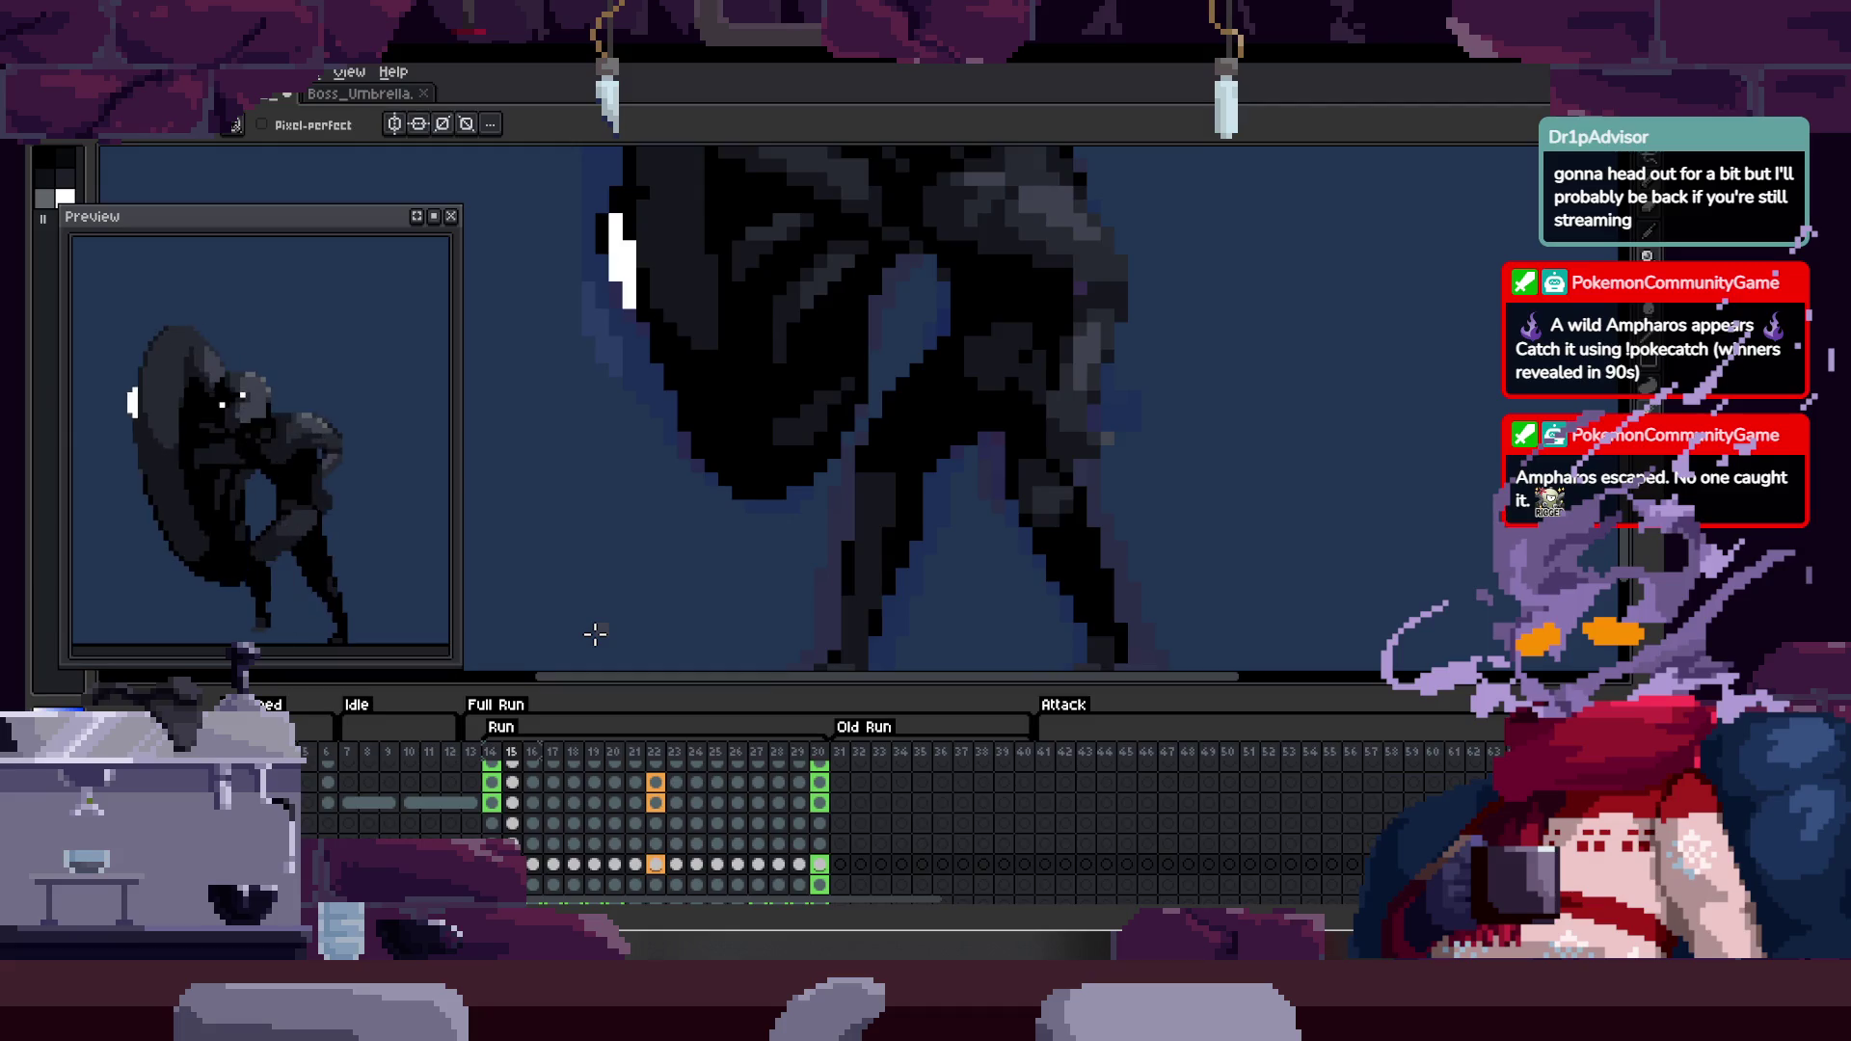
key("Left")
key("Return")
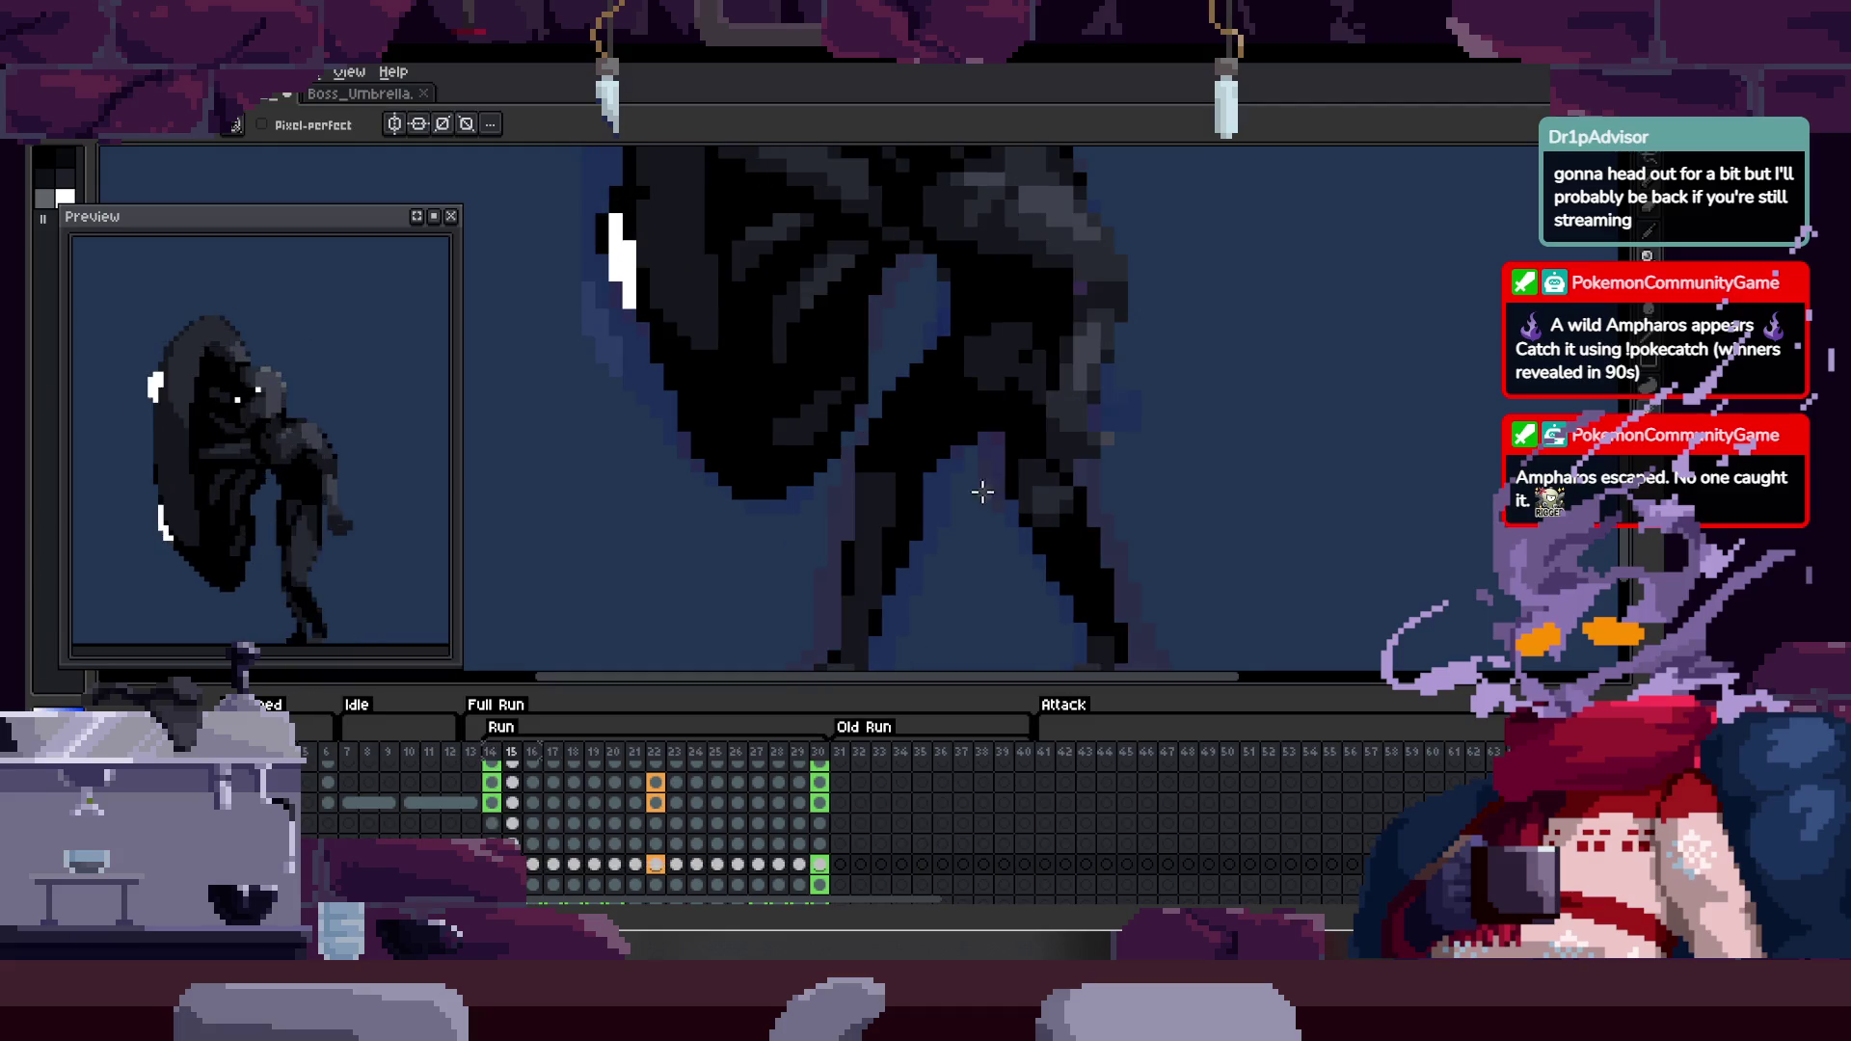
key("Return")
key("Return")
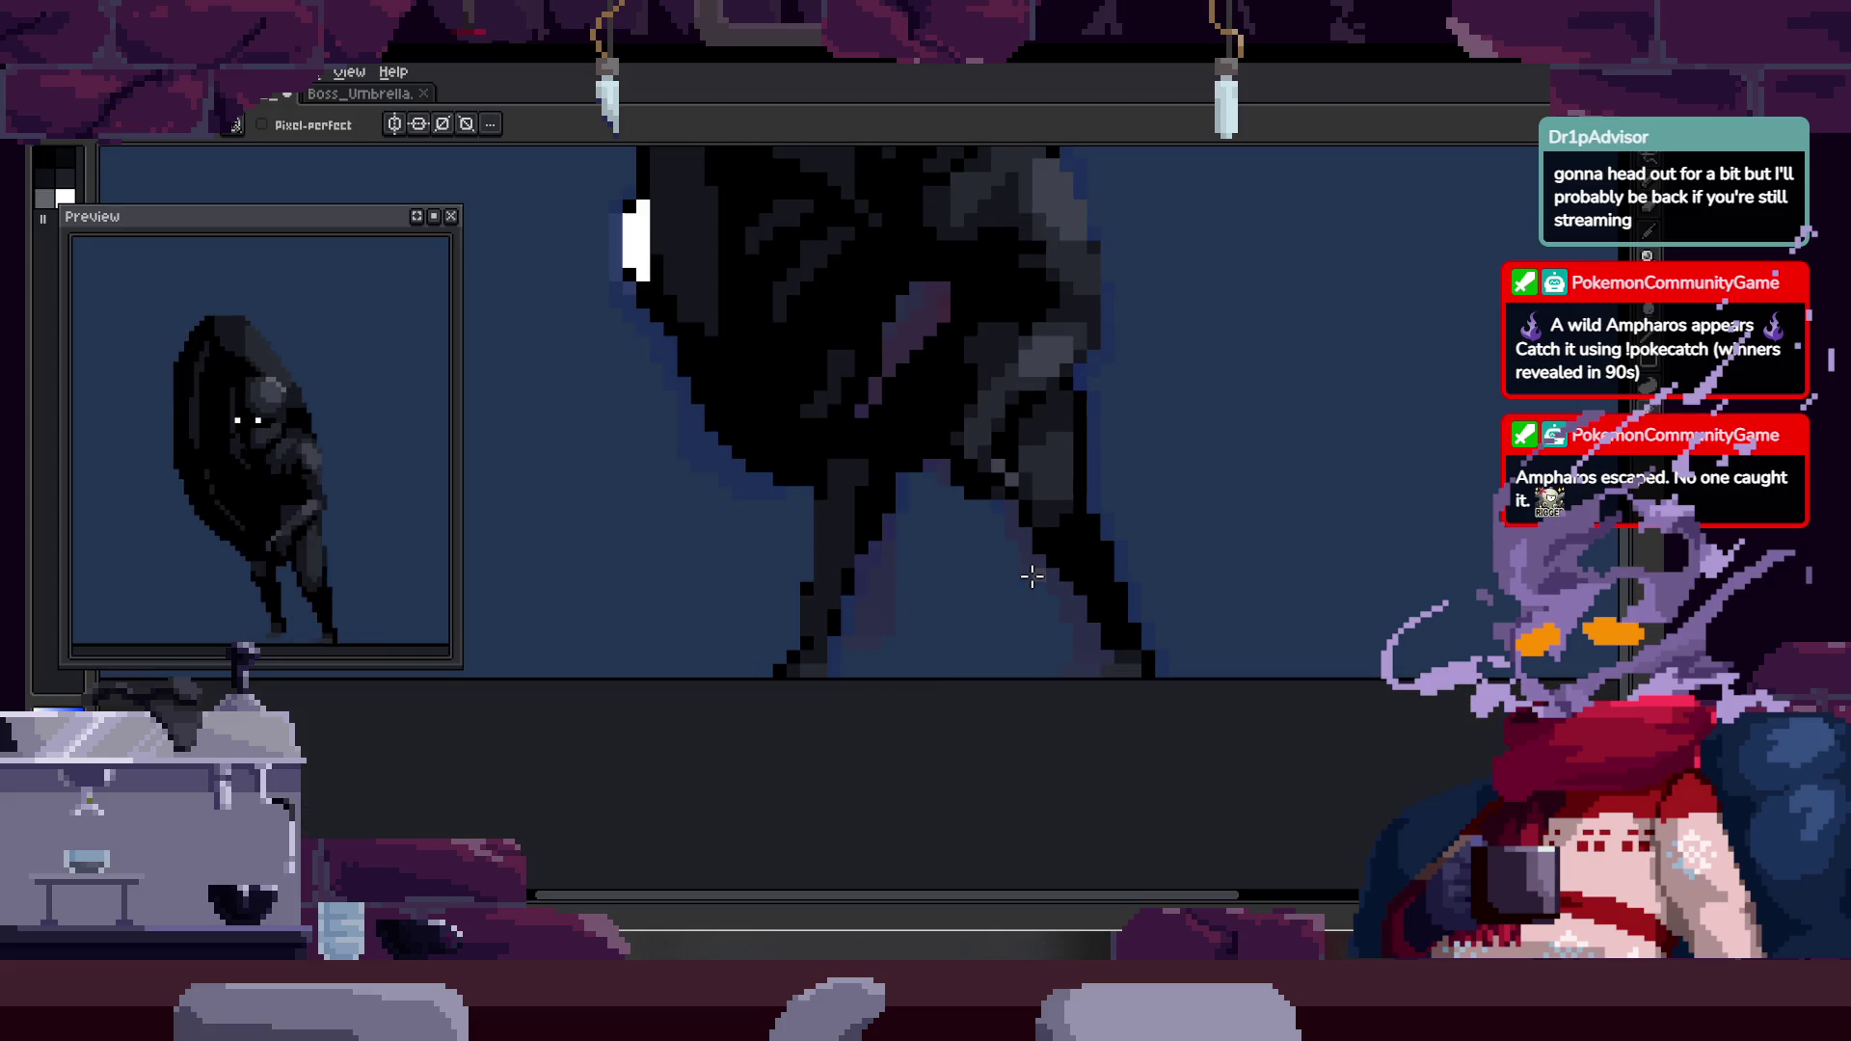
key("Tab")
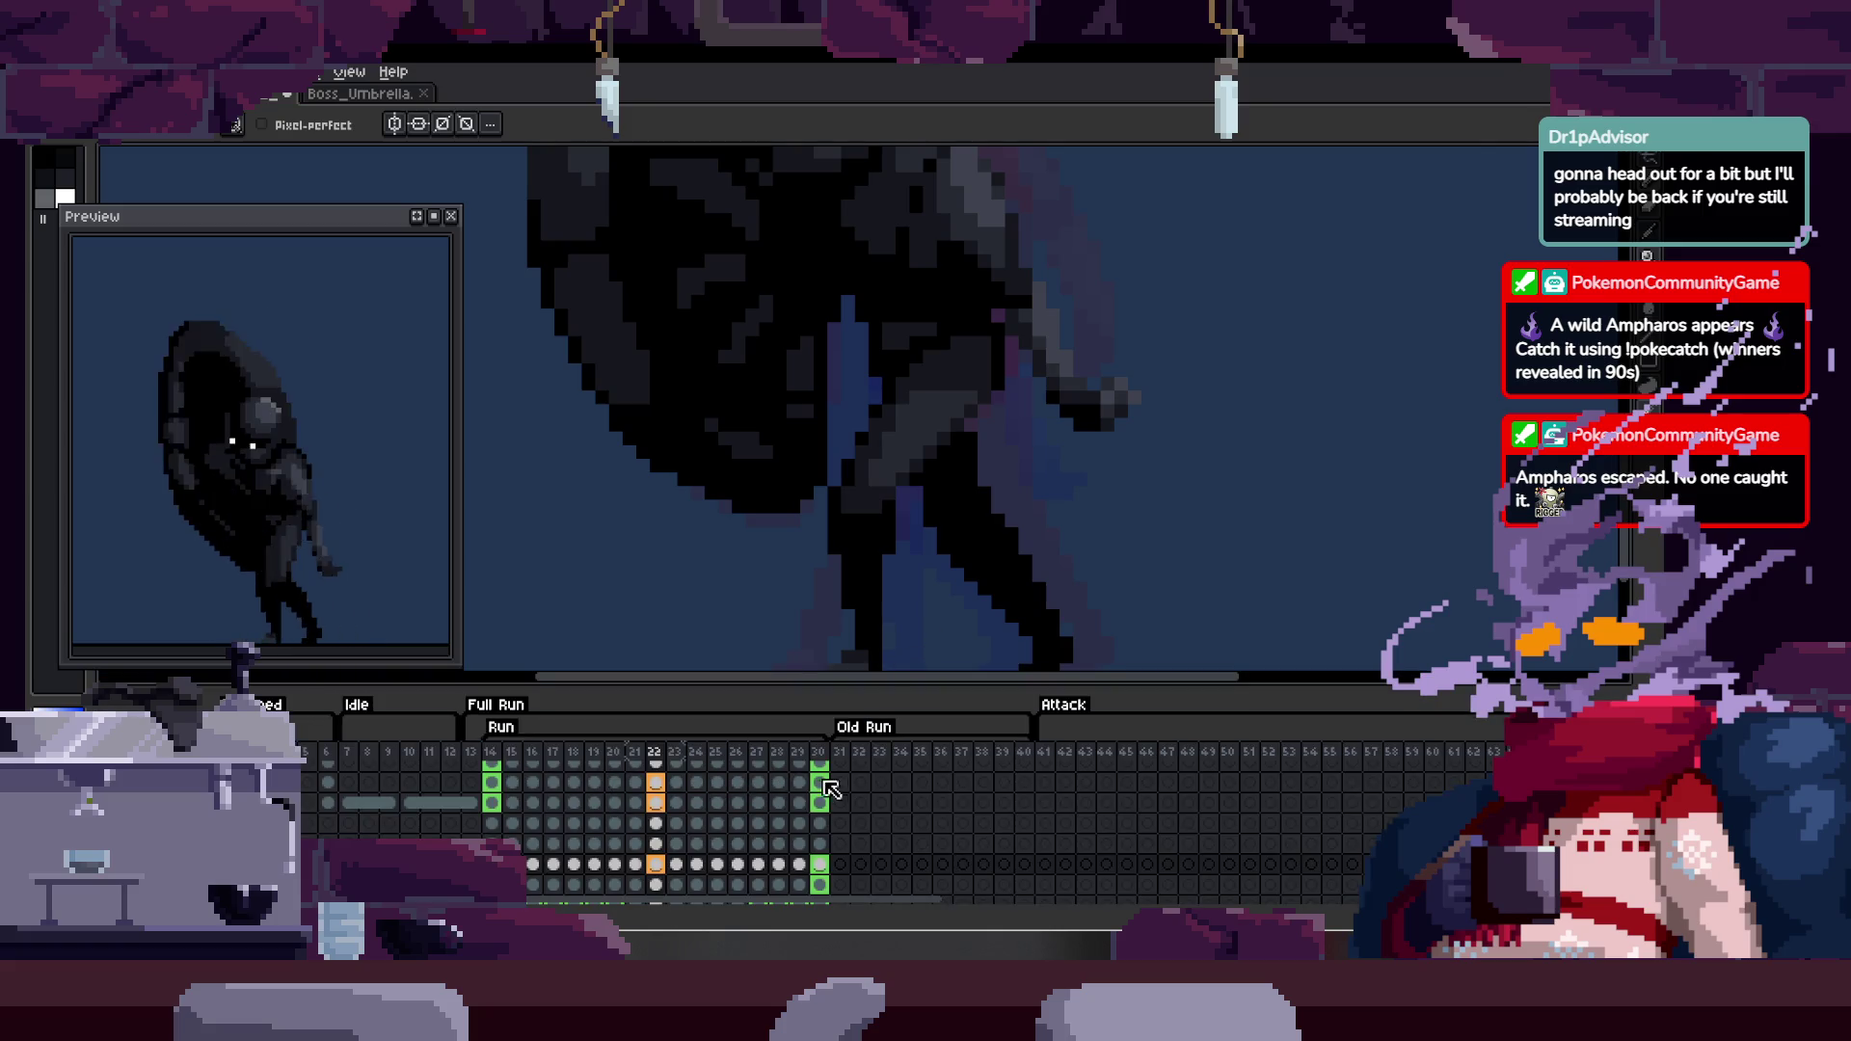
- On frame 30, select a block of leg pixels and nudge it one pixel right
left_click(820, 755)
left_click(873, 575)
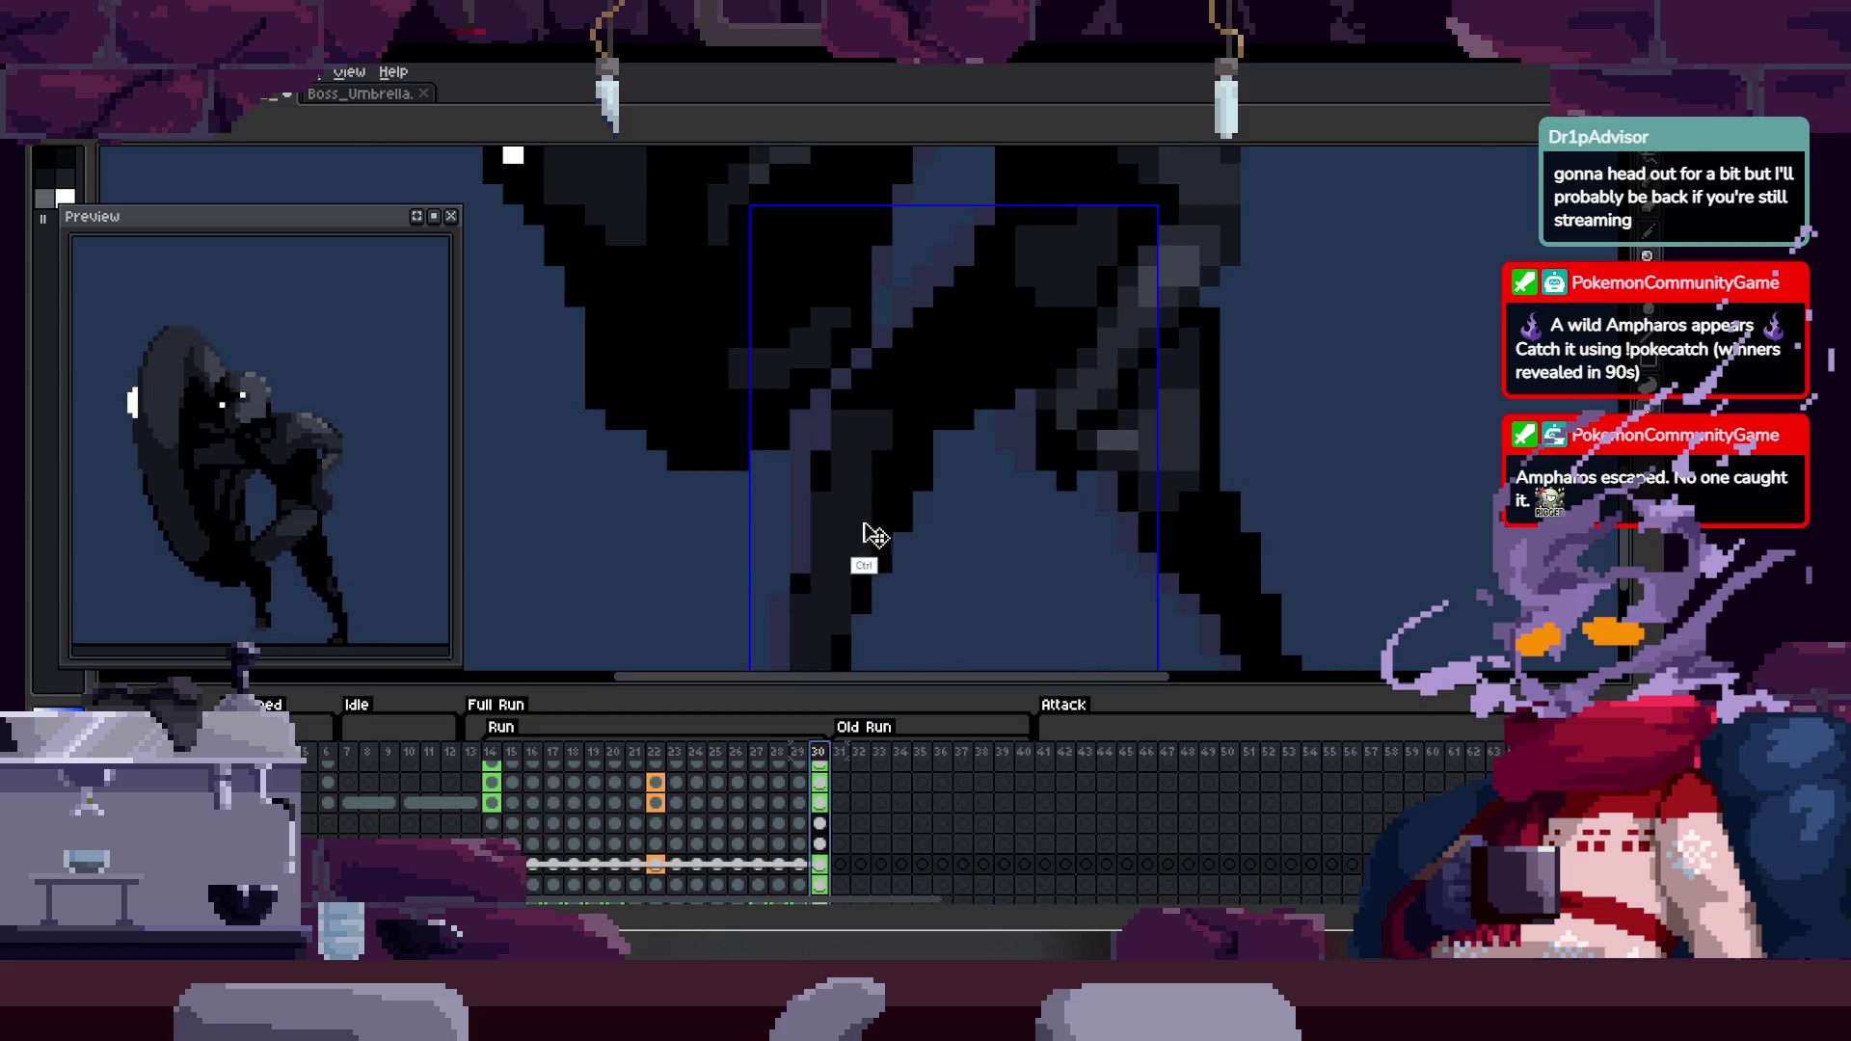
left_click_drag(975, 599, 917, 553)
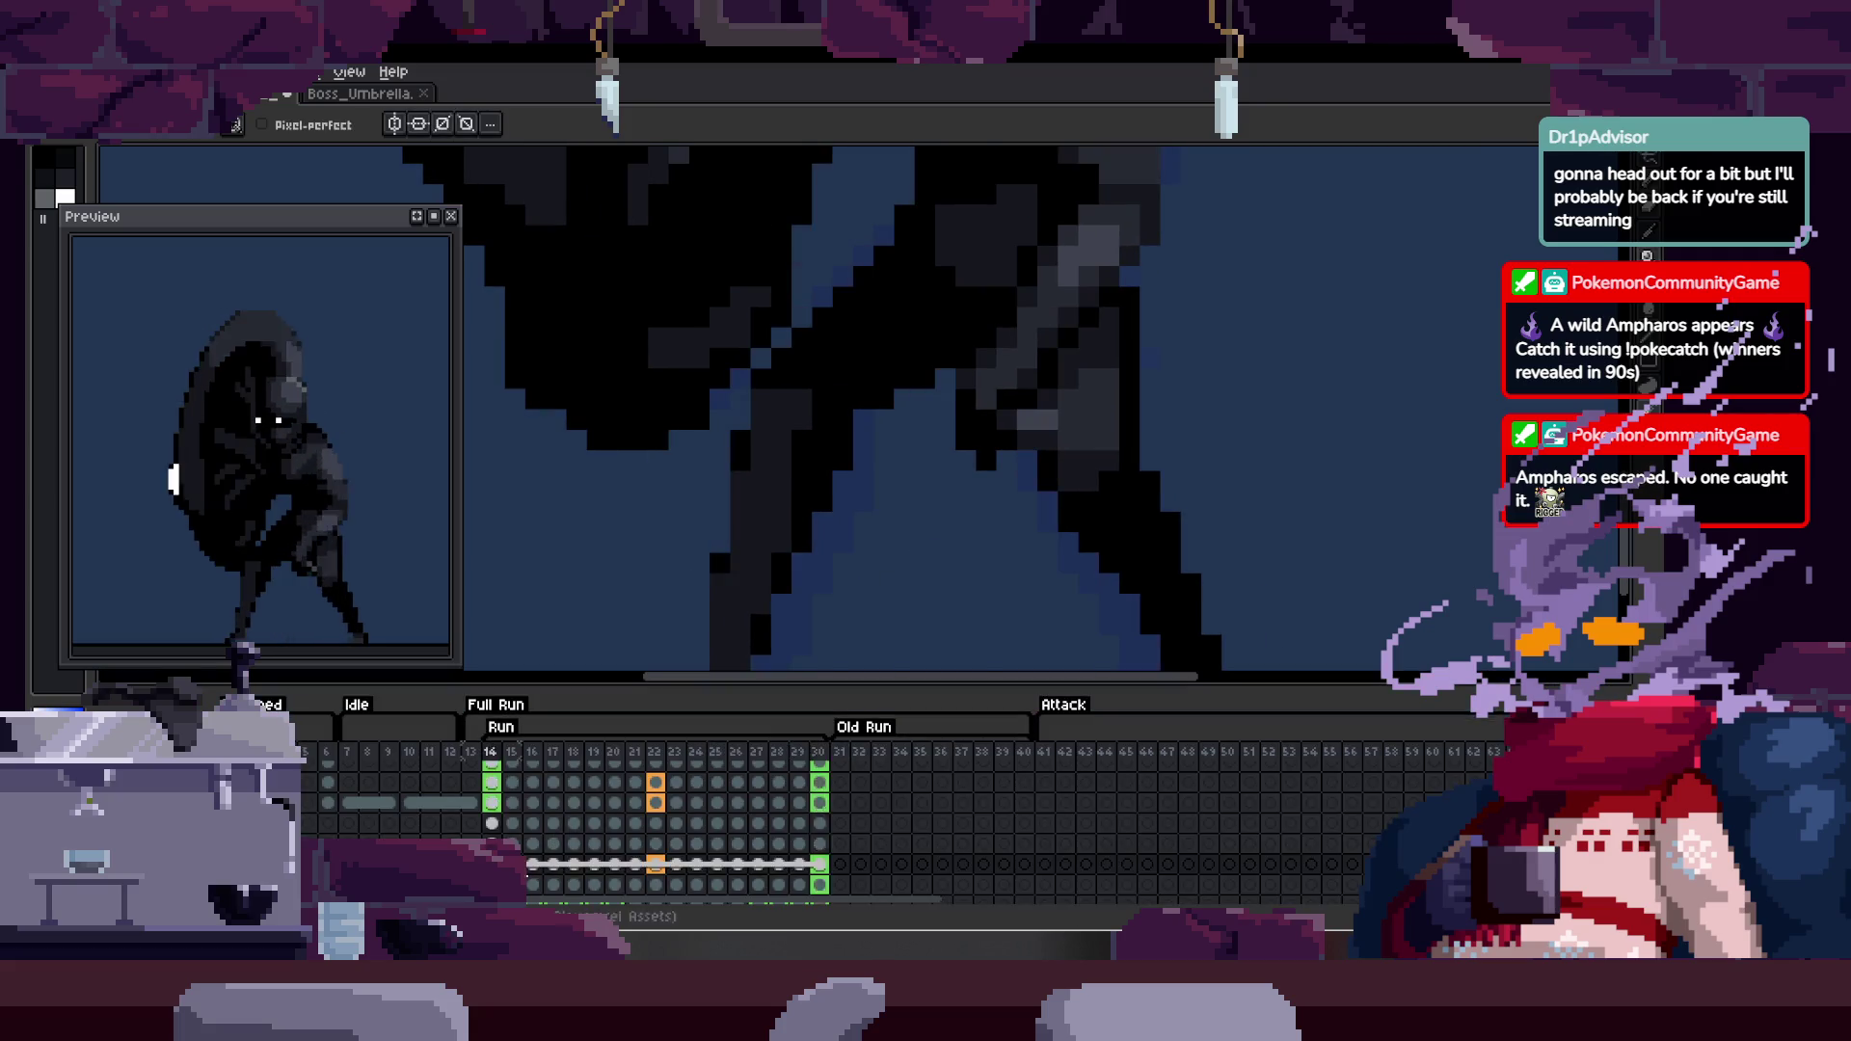
key("Tab")
key("ctrl+v")
mouse_move(661, 672)
left_mouse_down()
mouse_move(740, 740)
mouse_move(813, 720)
mouse_move(784, 719)
left_mouse_up()
key("Return")
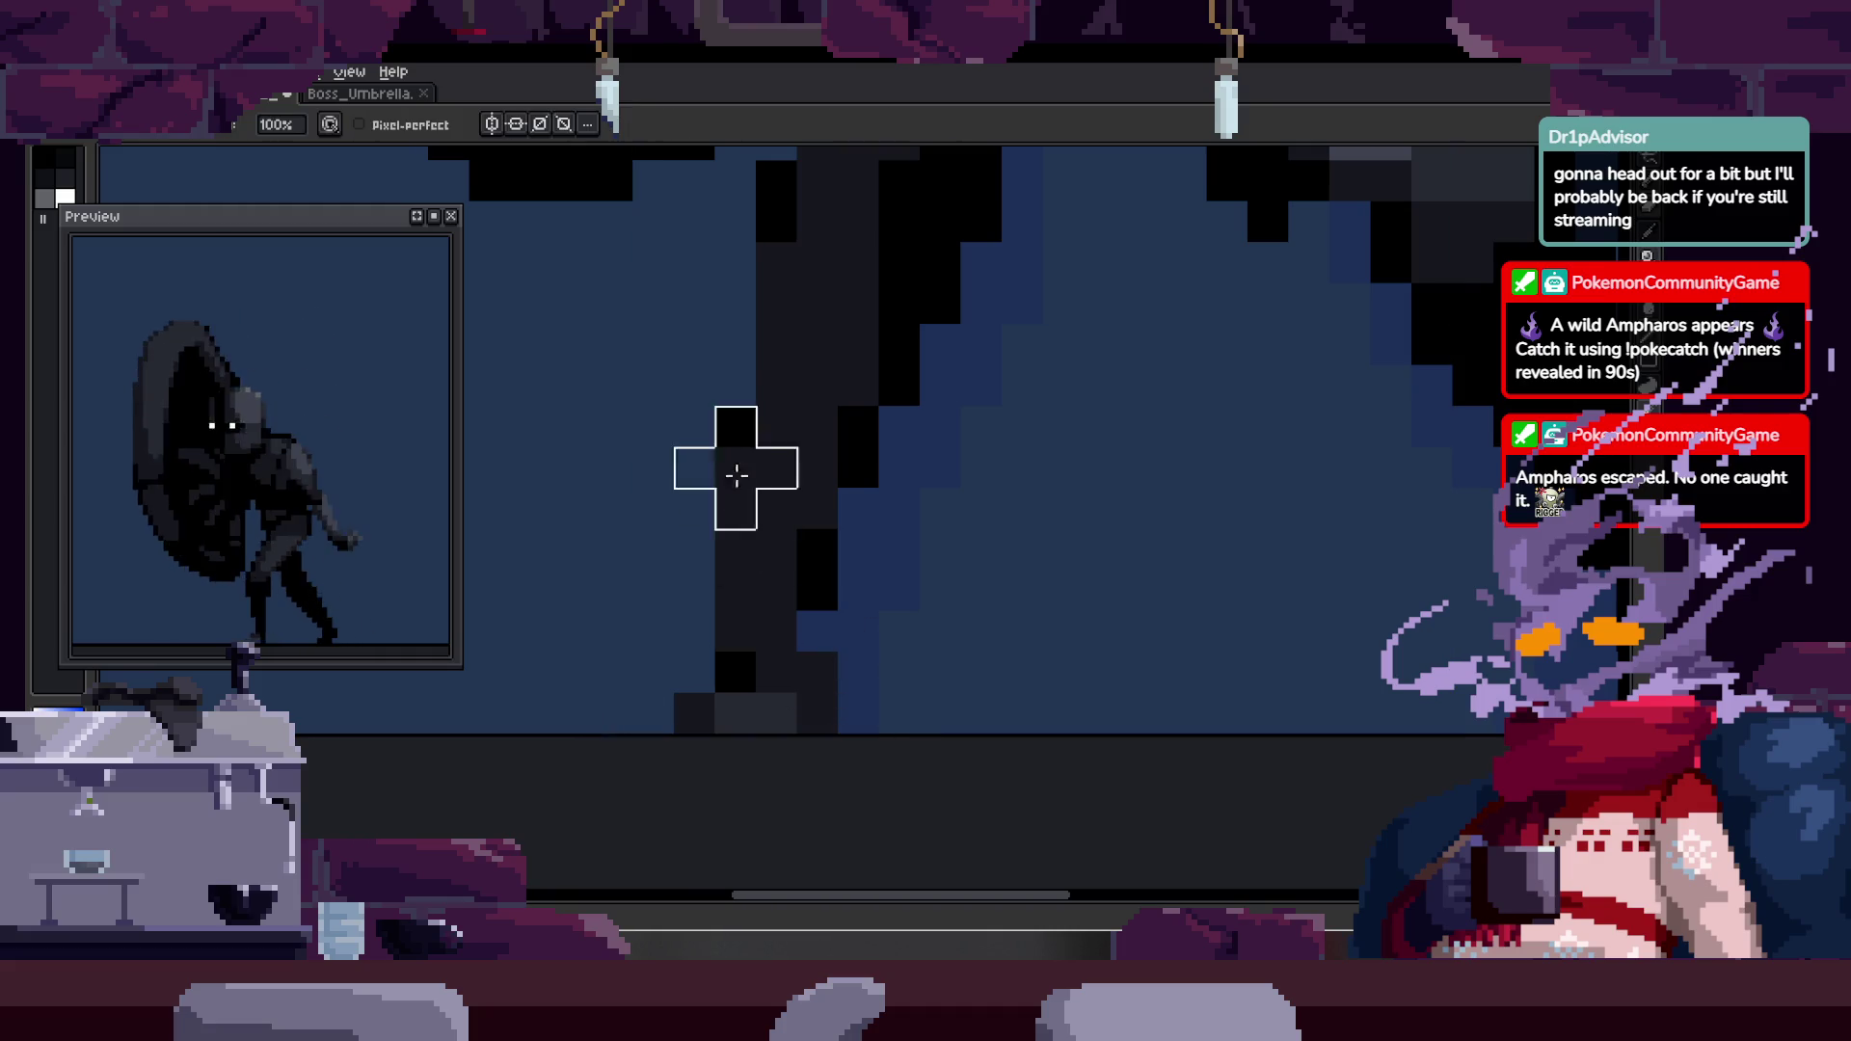
- Hide the frame timeline to enlarge the canvas view
key("z")
scroll(801, 569, "down", 3)
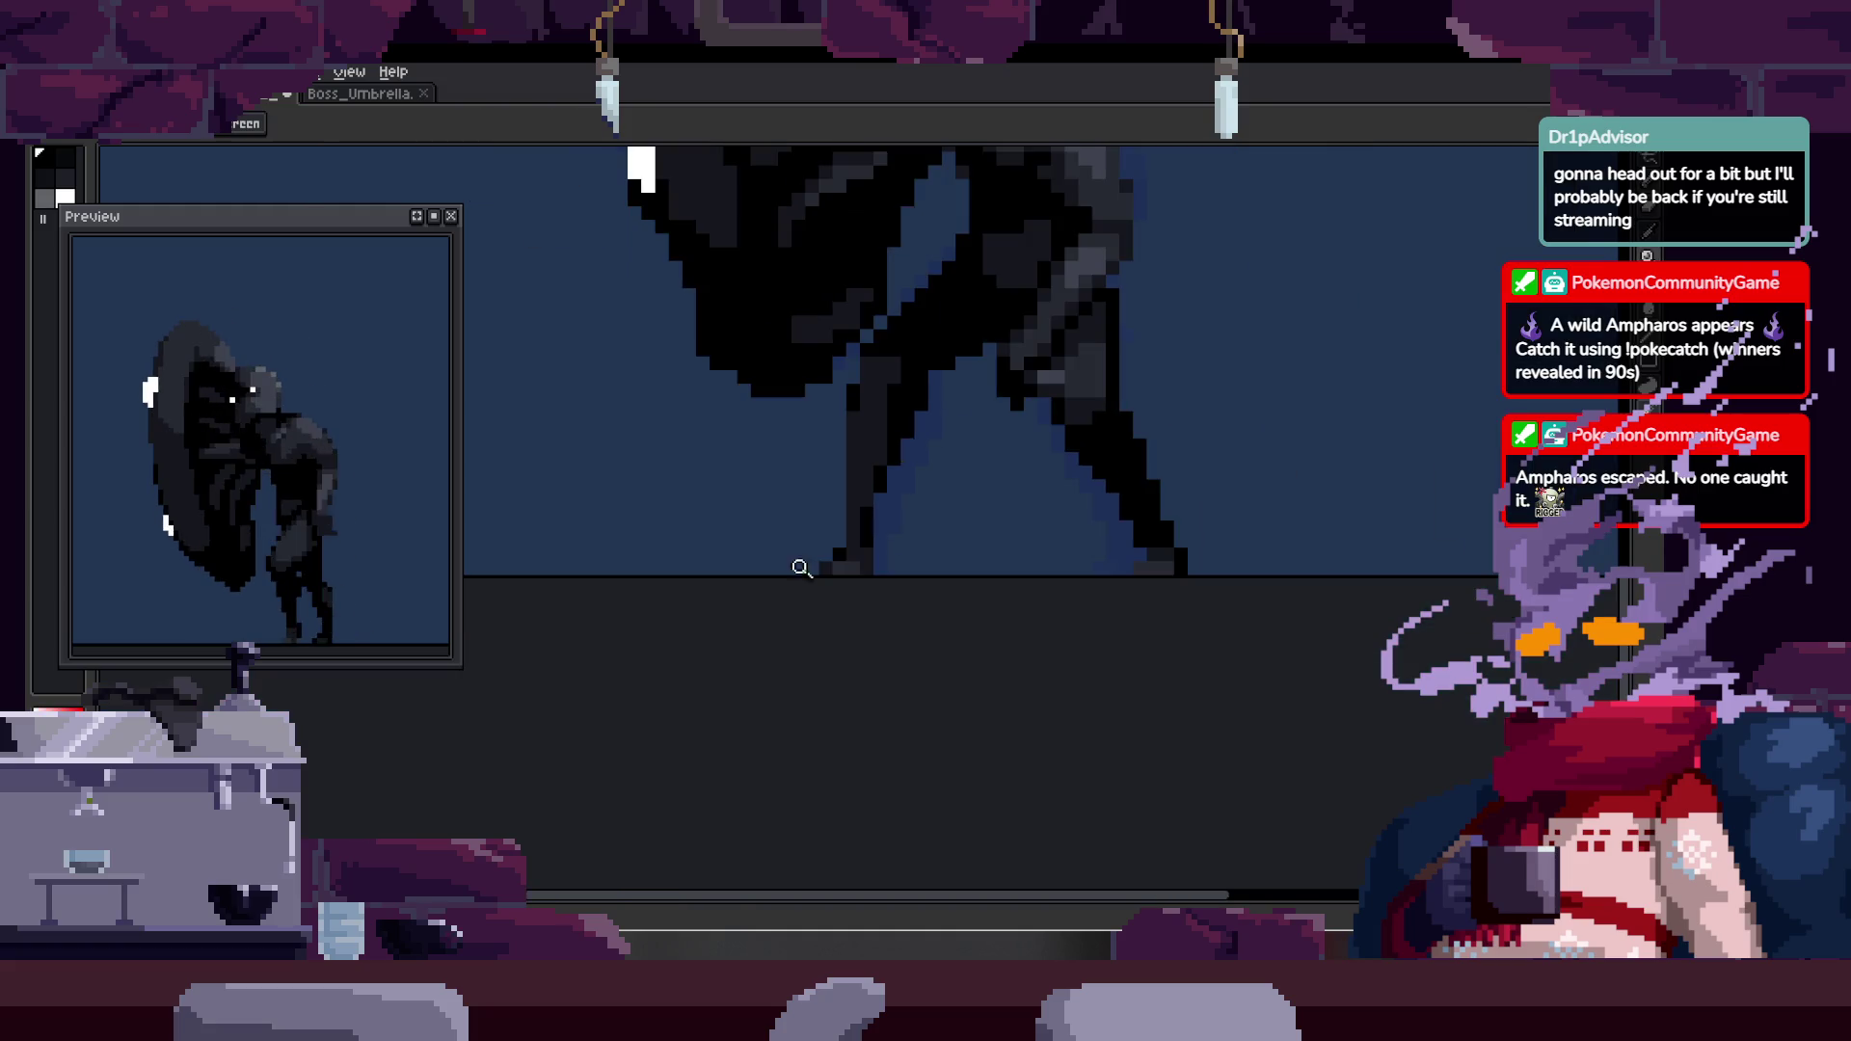
scroll(900, 524, "up", 1)
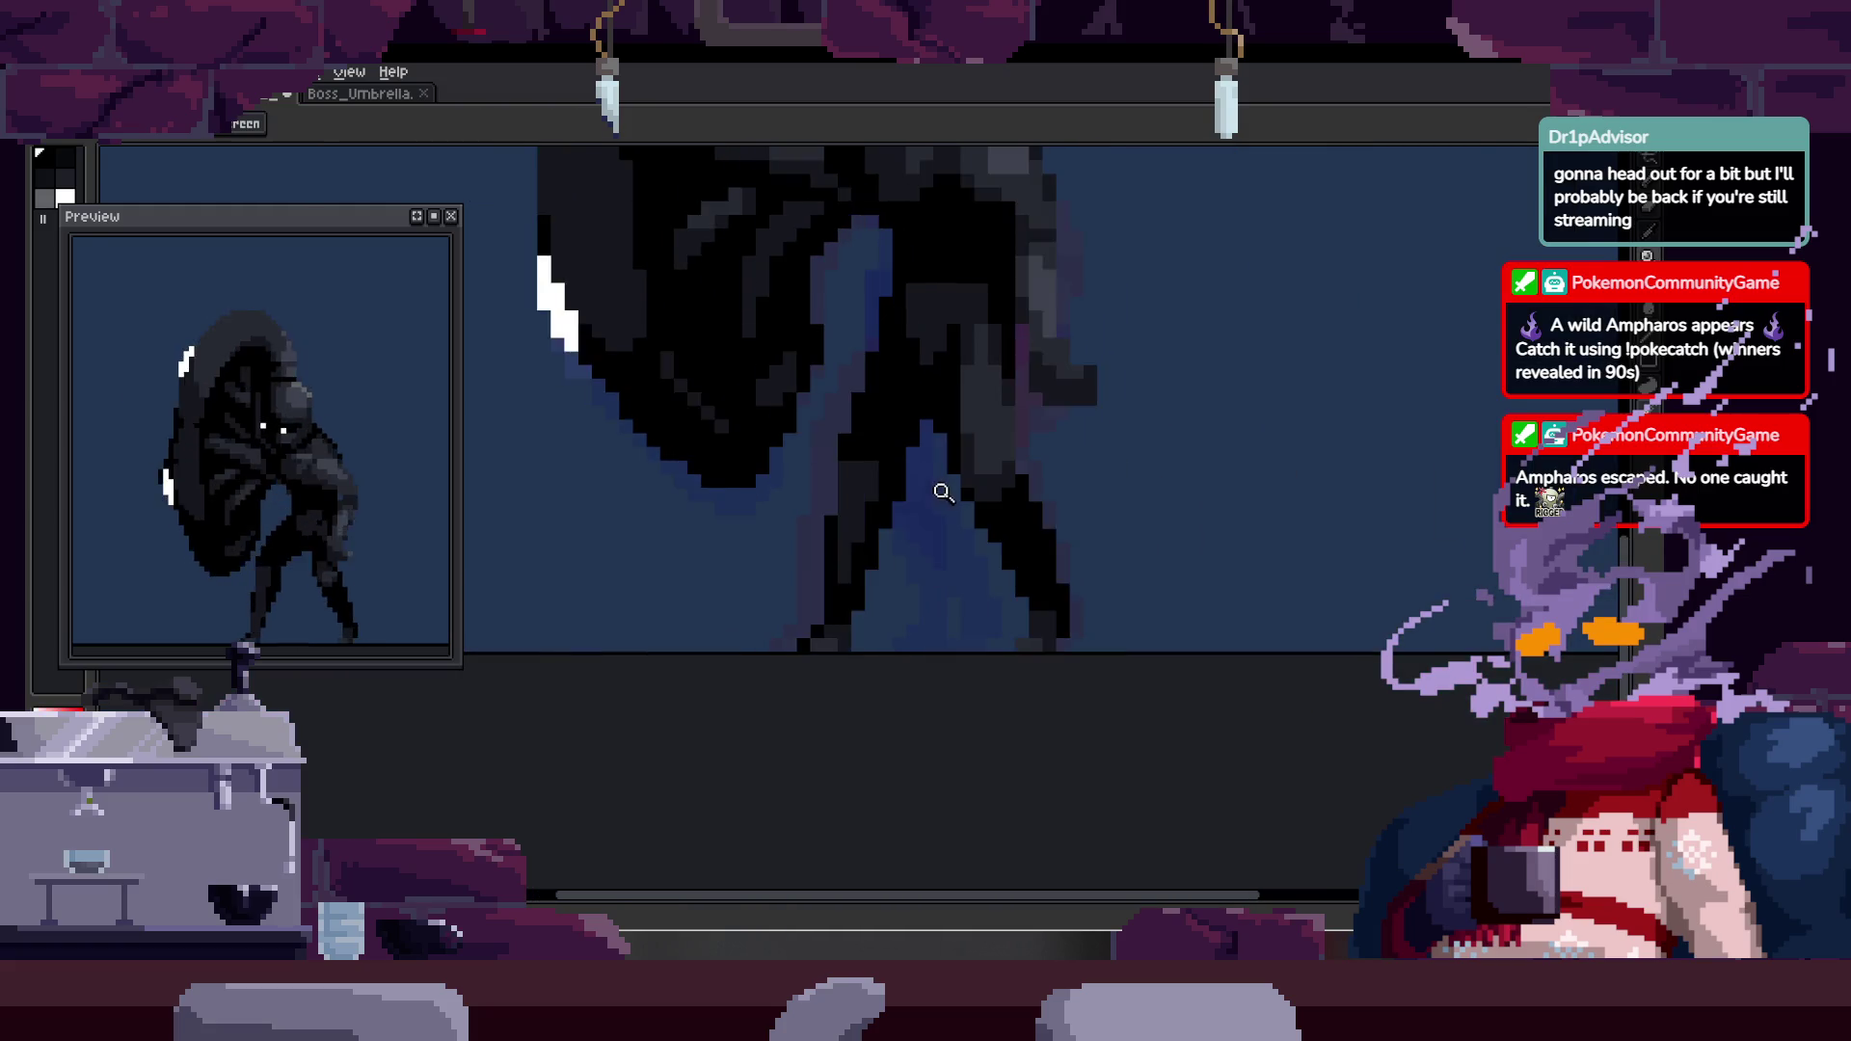
key("Tab")
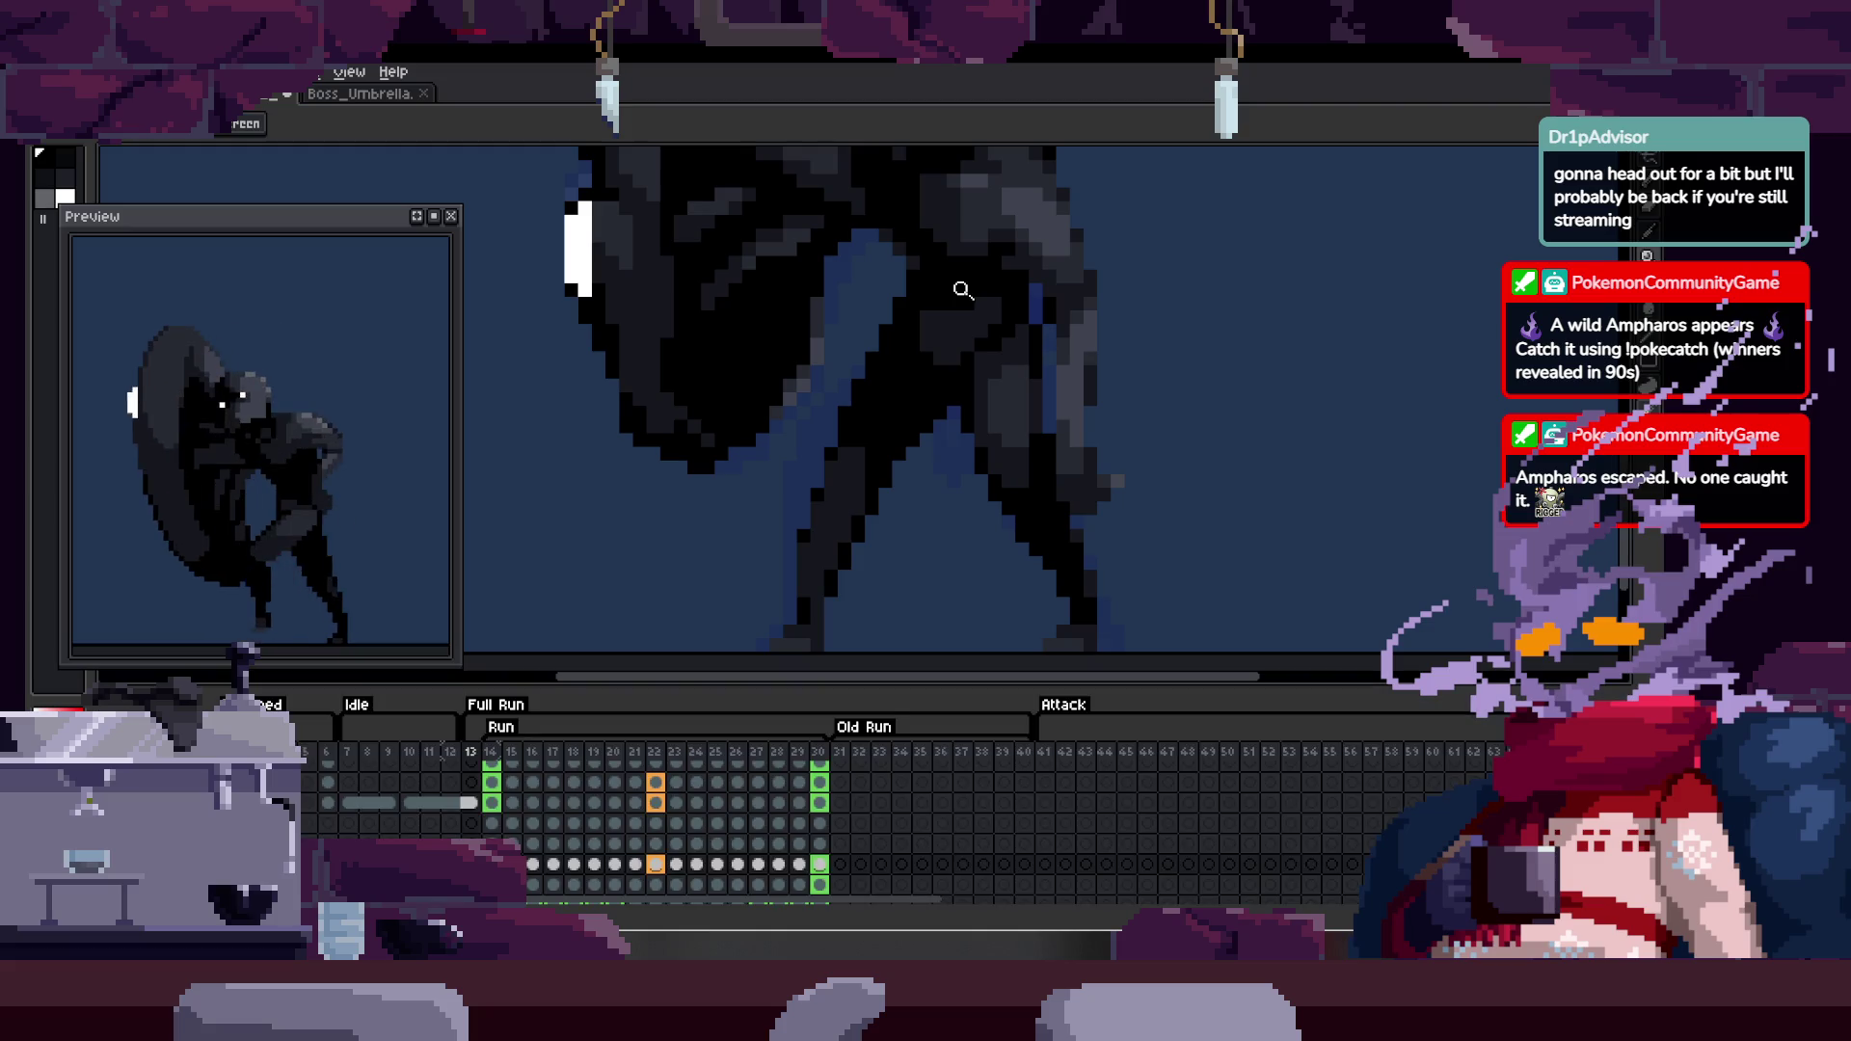
key("Tab")
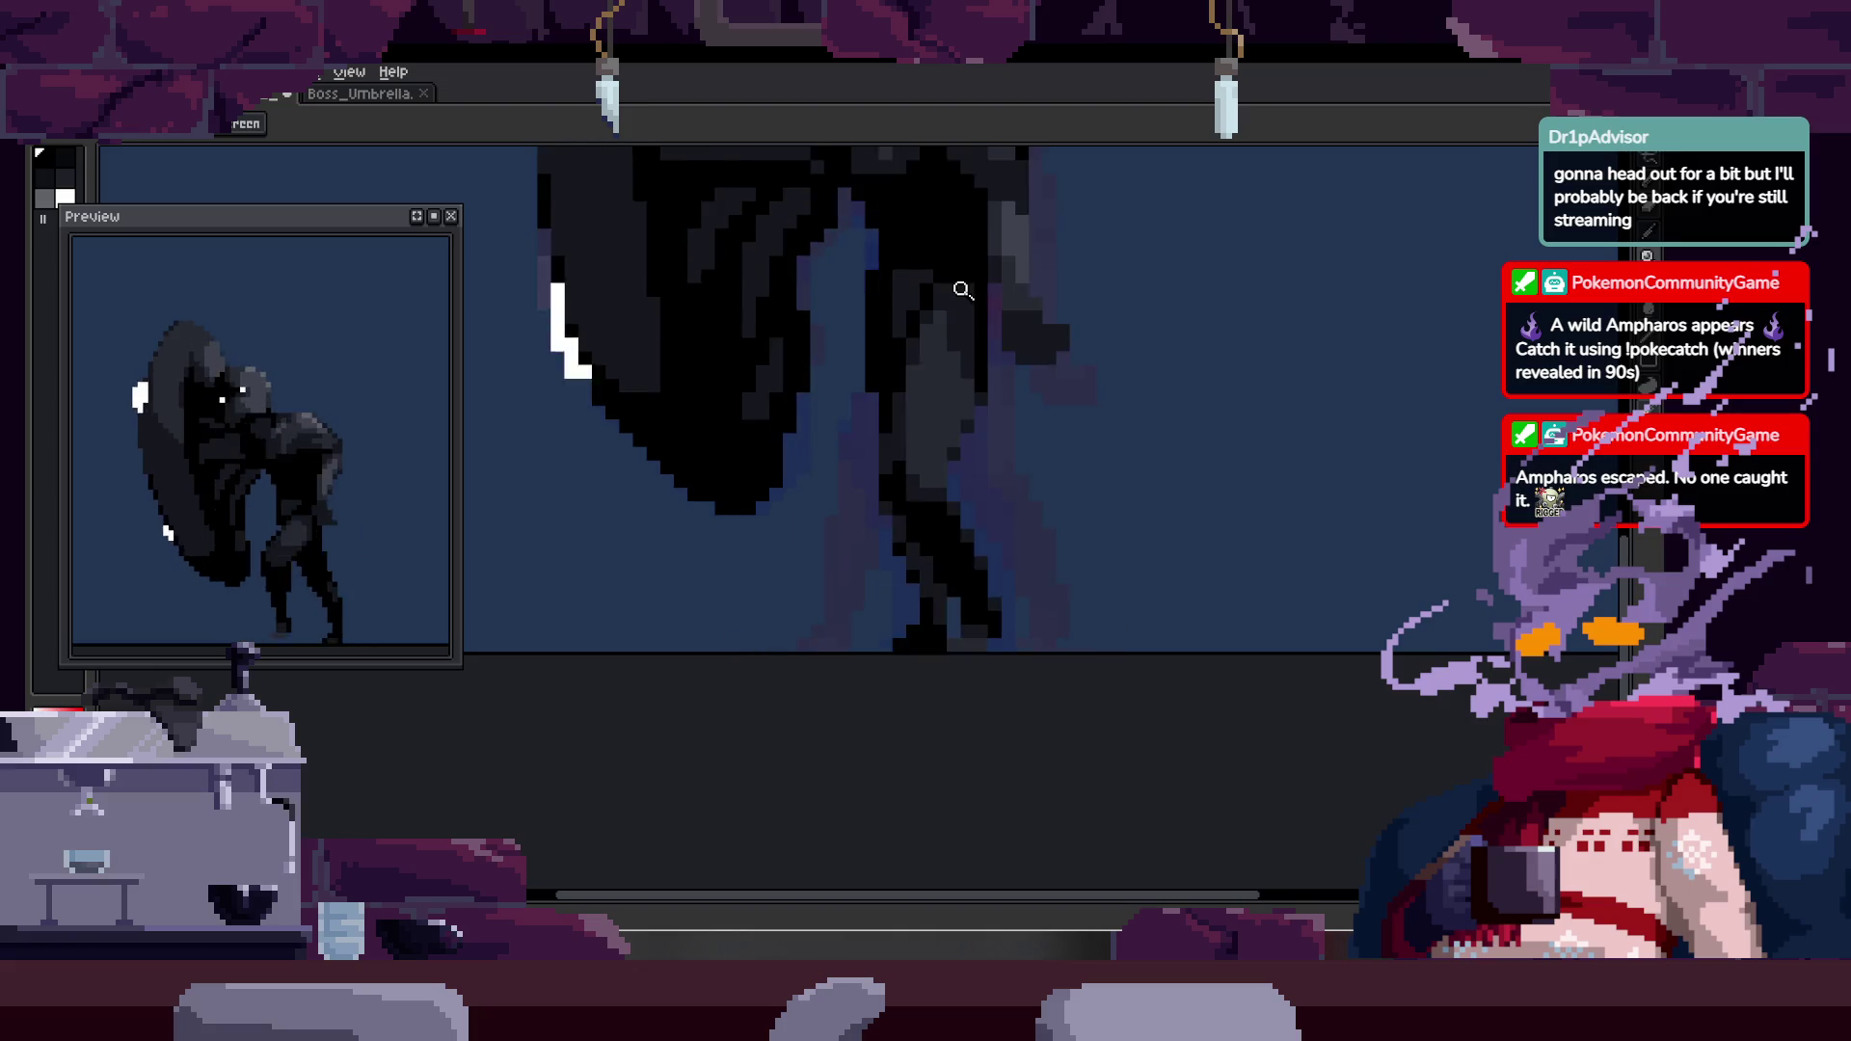
key("Tab")
key("Tab")
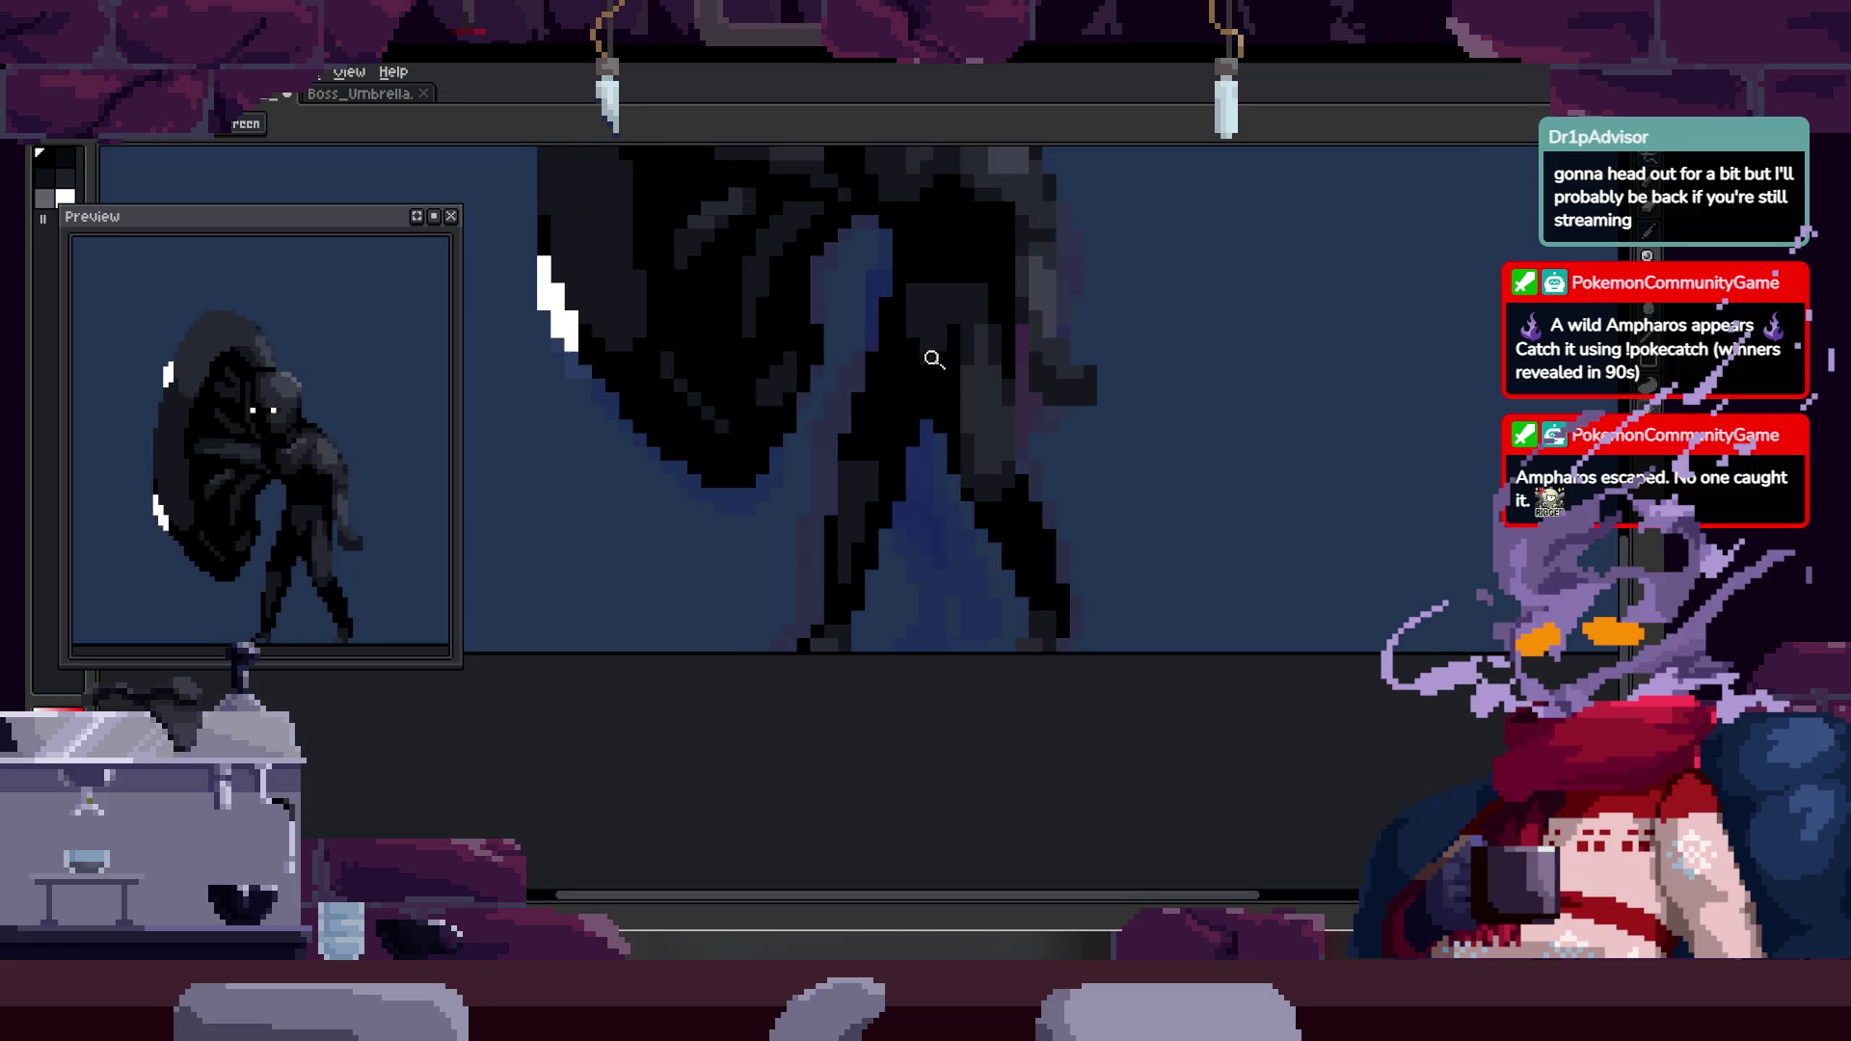
key("Tab")
key("Tab")
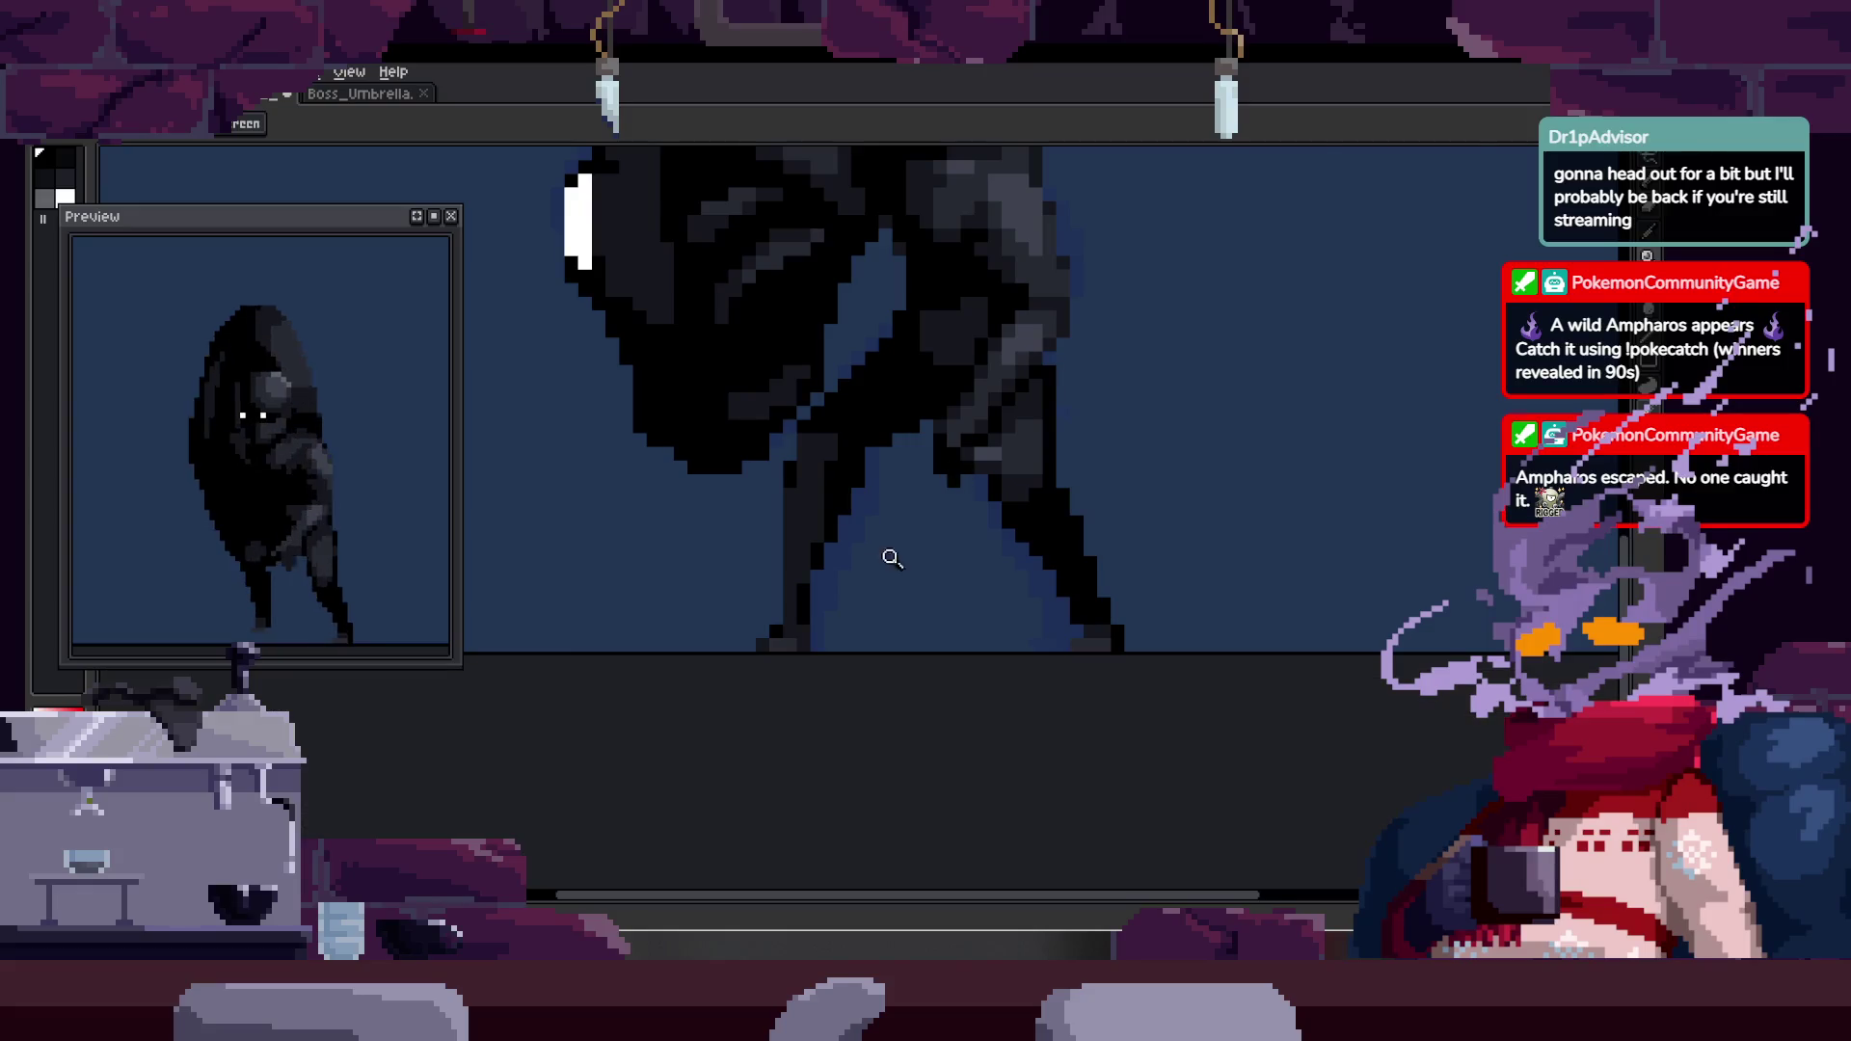
- Move a chunk of the leg to the right and commit it
left_click(820, 560)
right_click(821, 560)
left_click(848, 537)
key("b")
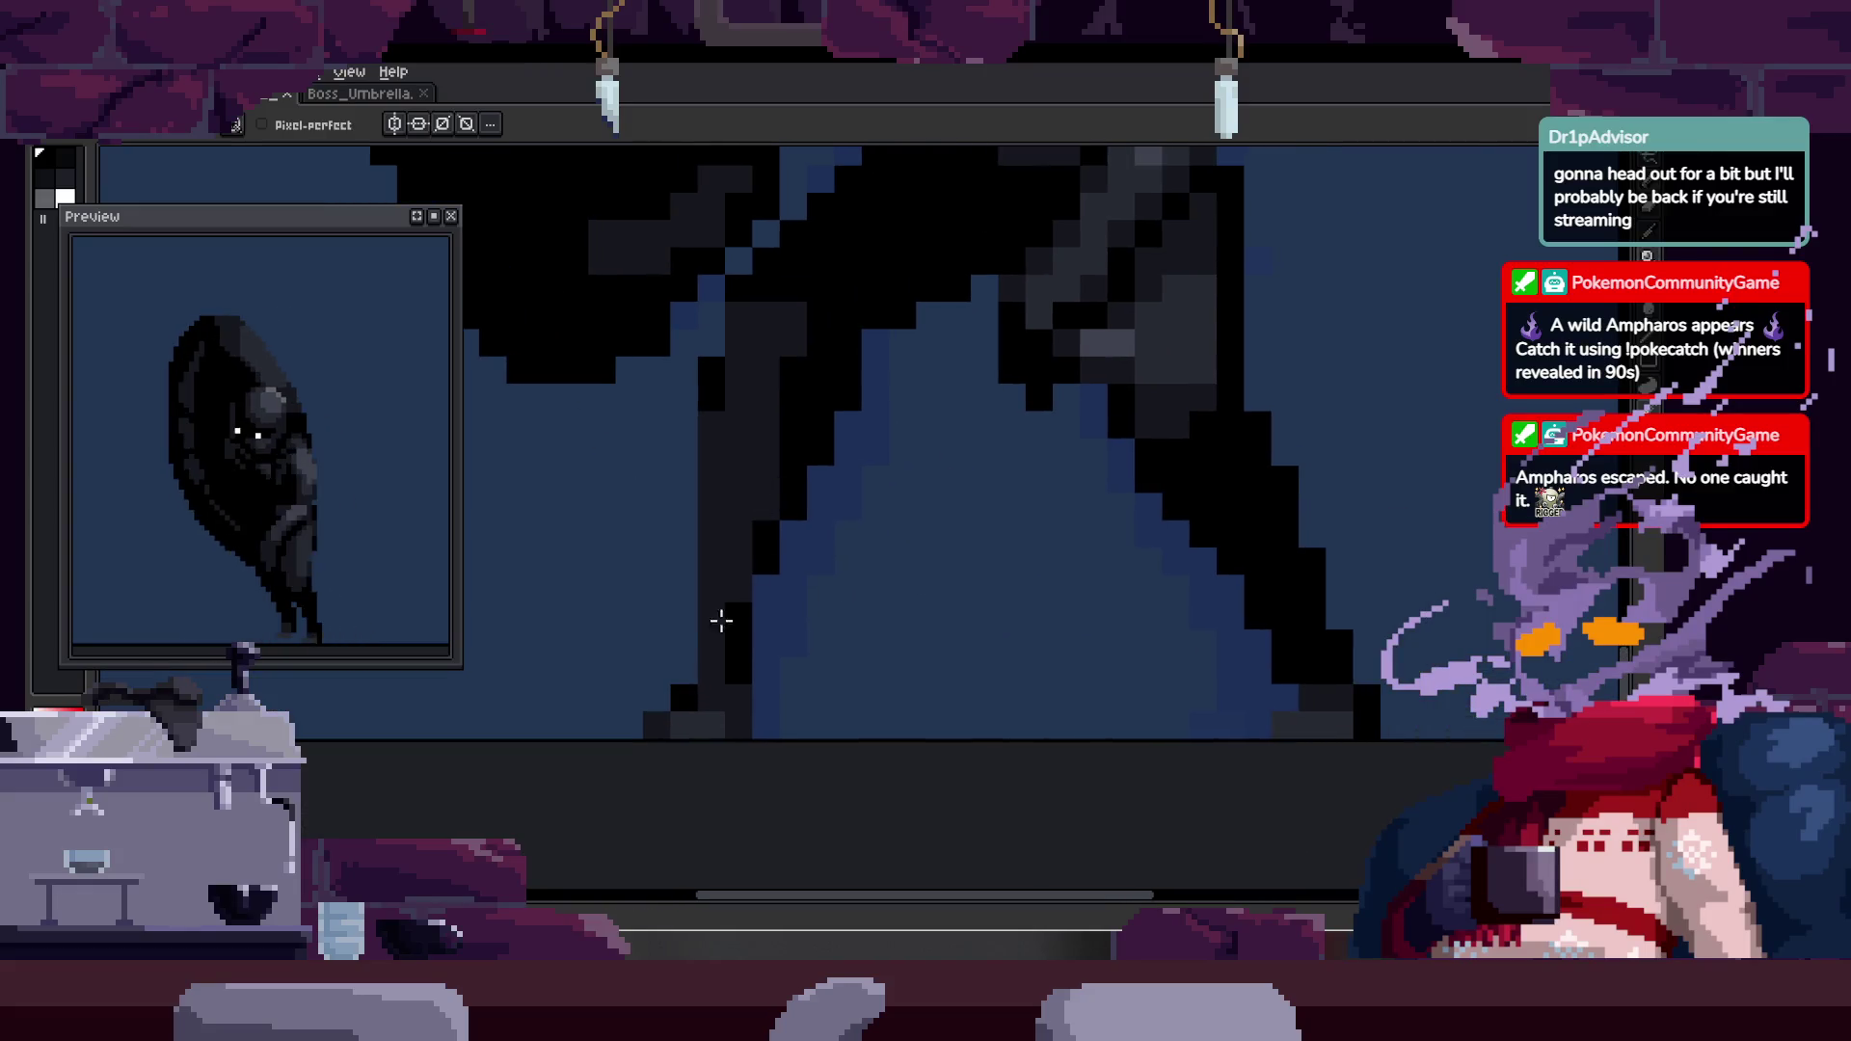
key("m")
mouse_move(607, 596)
left_mouse_down()
mouse_move(768, 768)
mouse_move(771, 738)
left_mouse_up()
key("b")
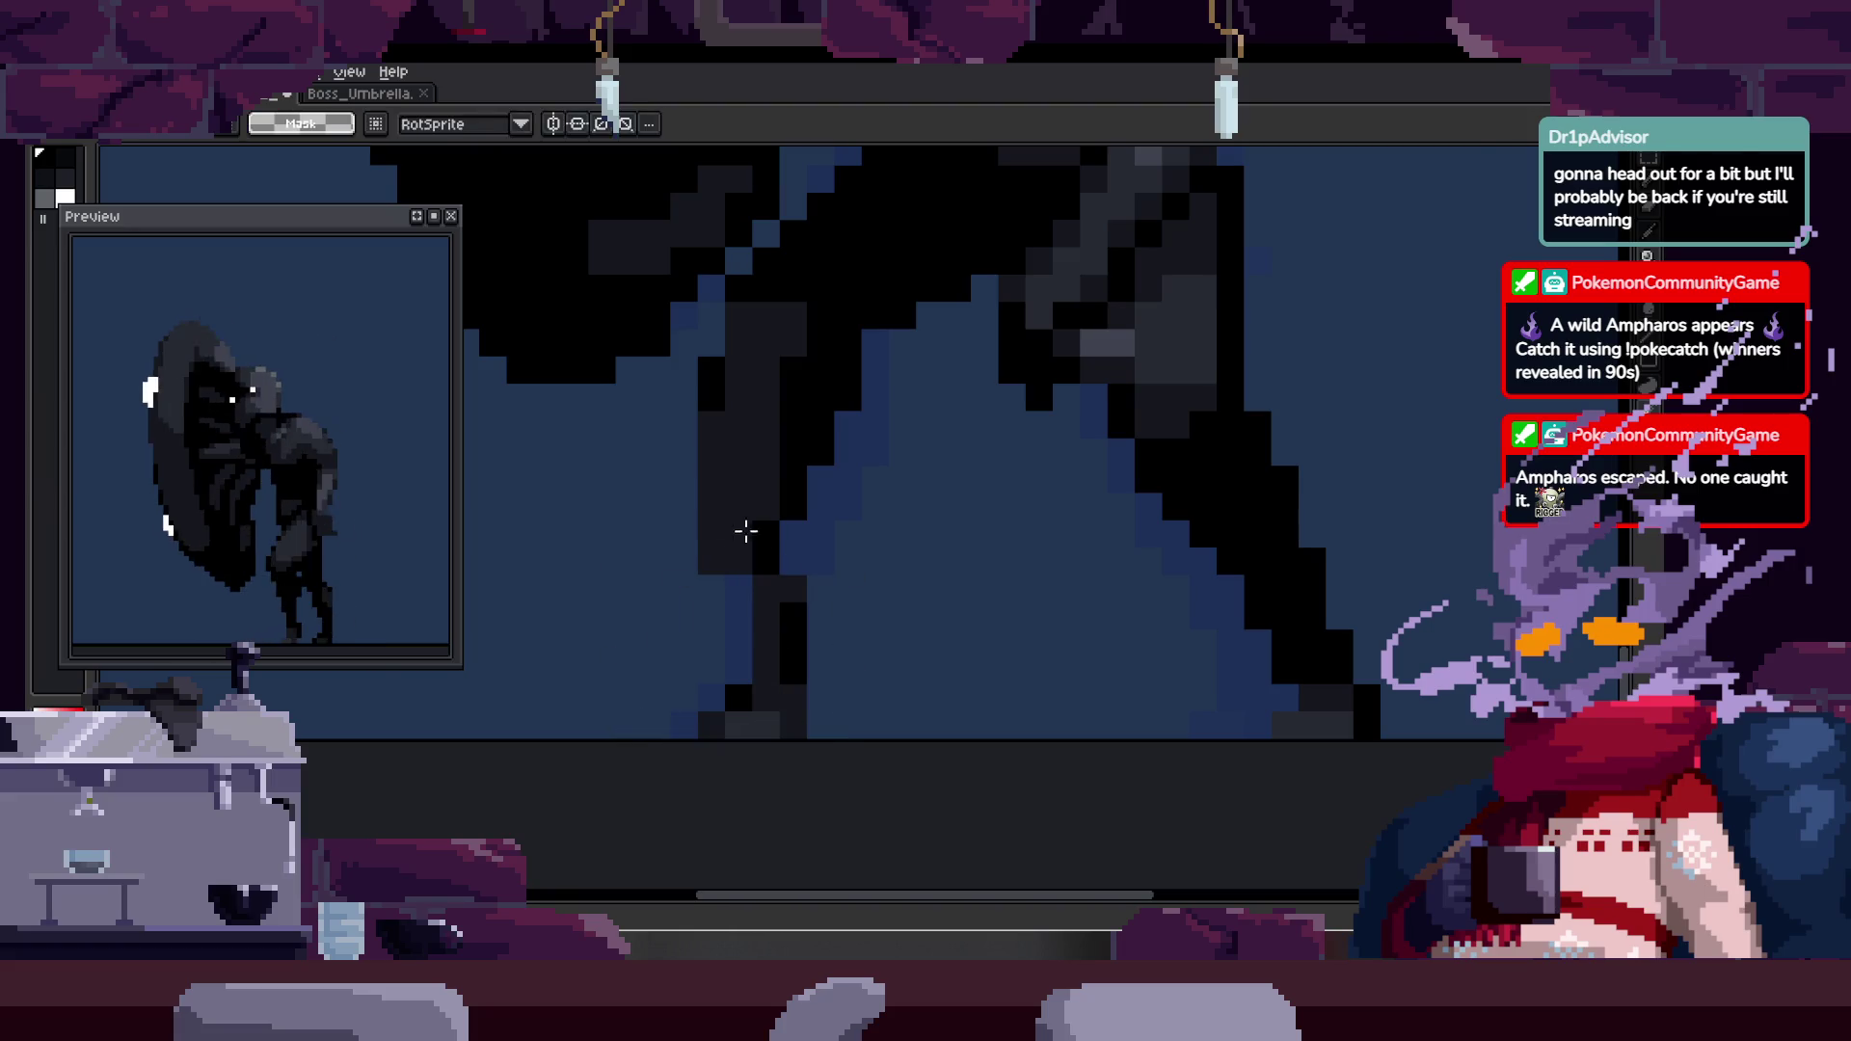
- Sample the blue background colour from the canvas
key("alt")
left_click(788, 505, "alt")
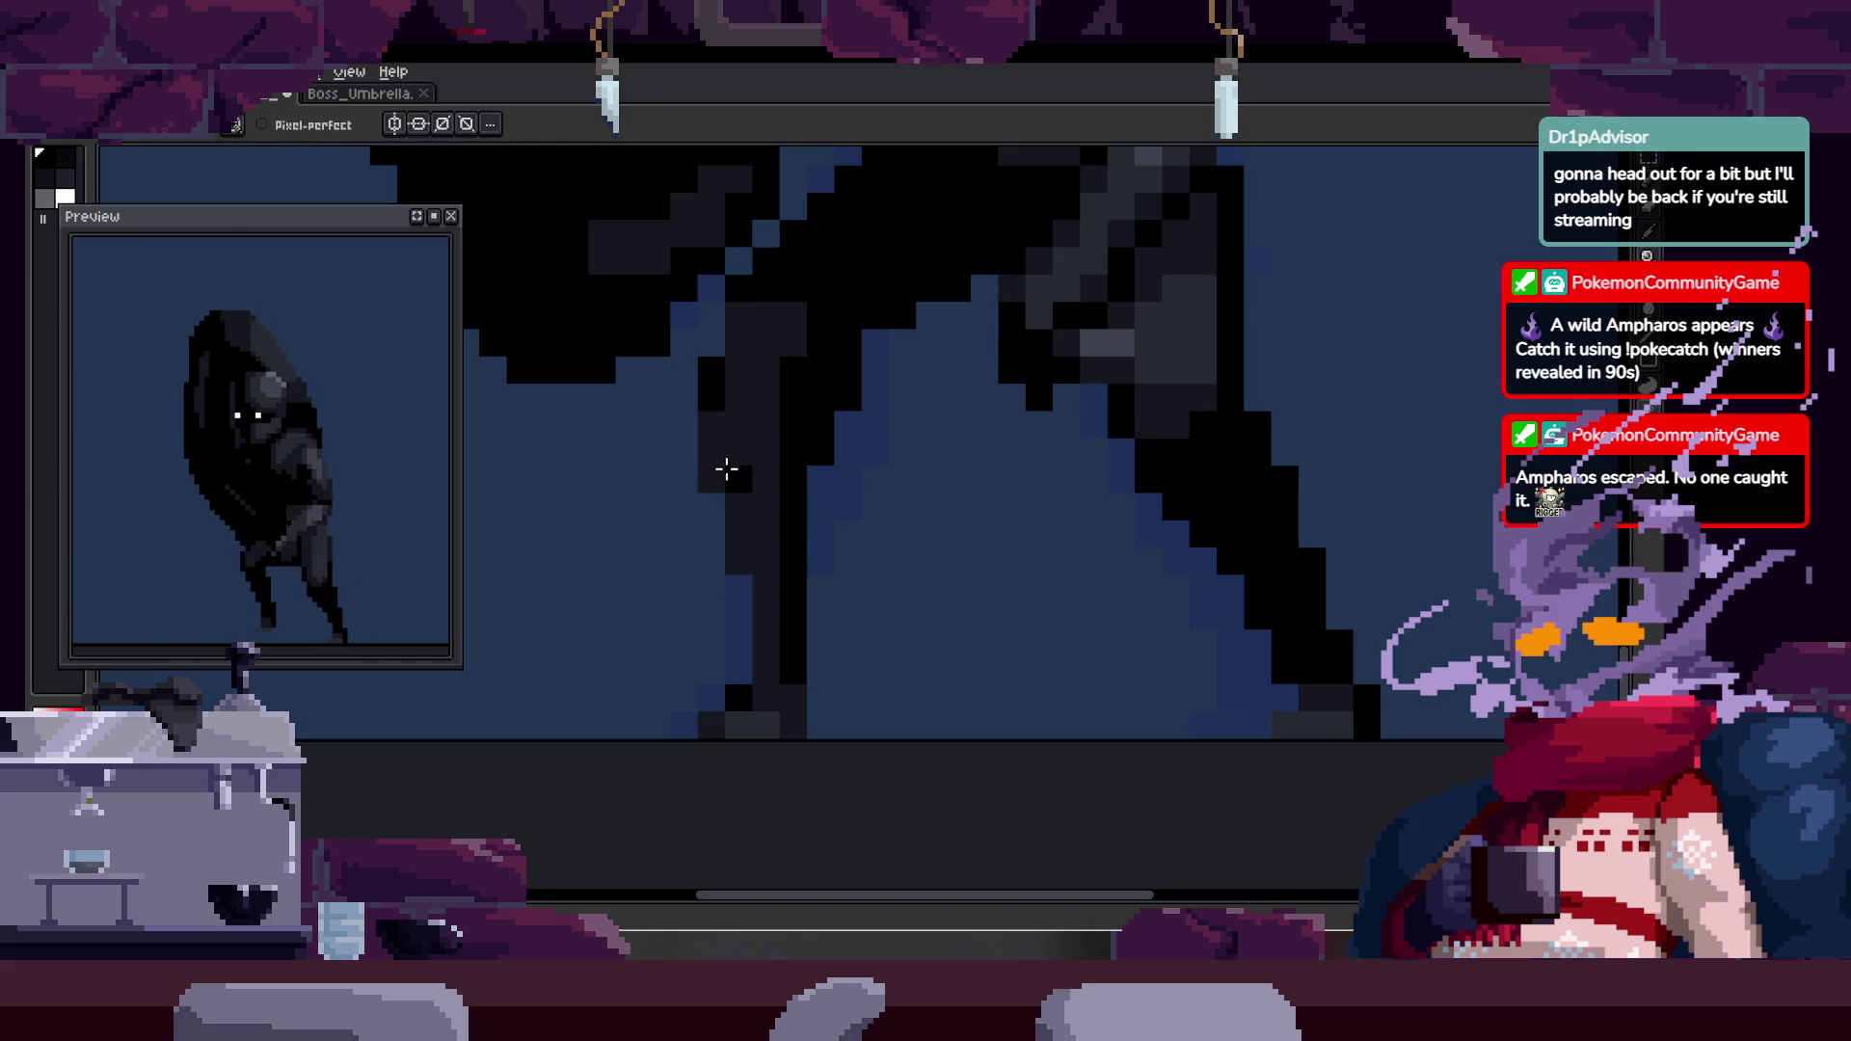
key("z")
scroll(909, 583, "down", 2)
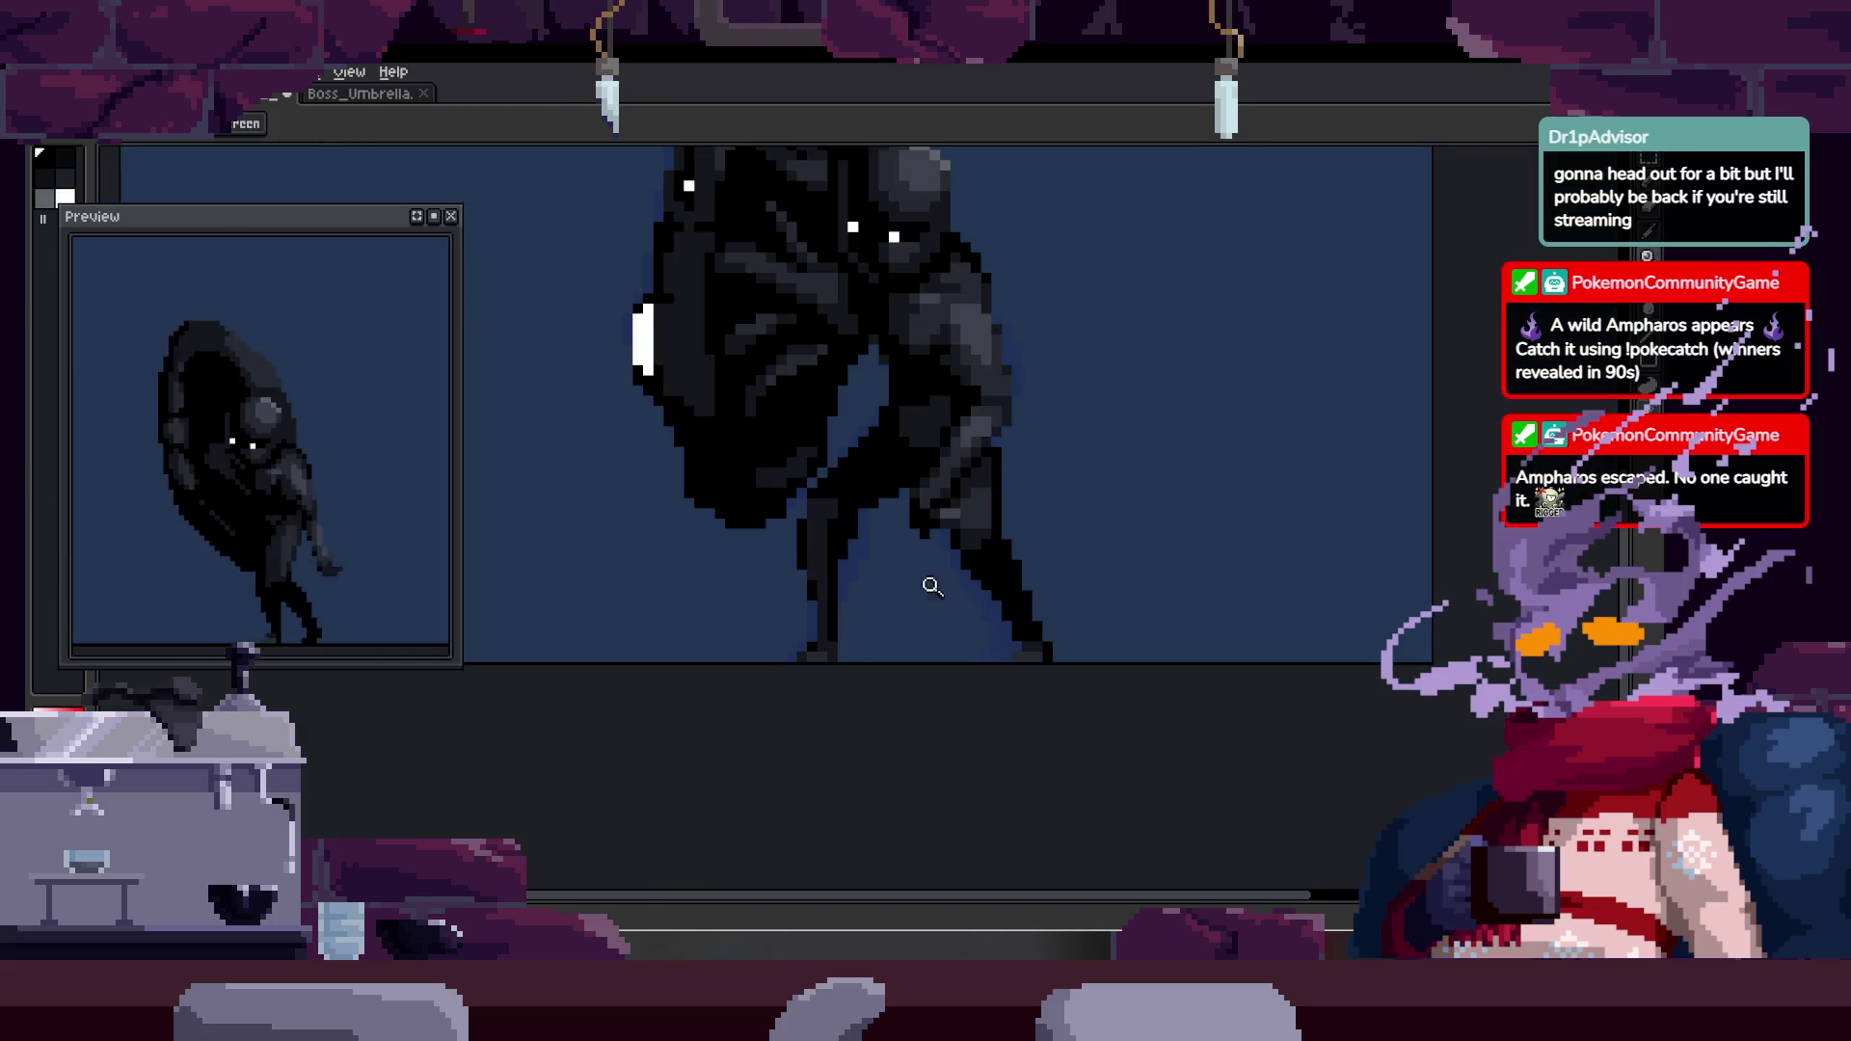
- Select a strip of pixels at the foot, then drop the selection
scroll(909, 558, "up", 4)
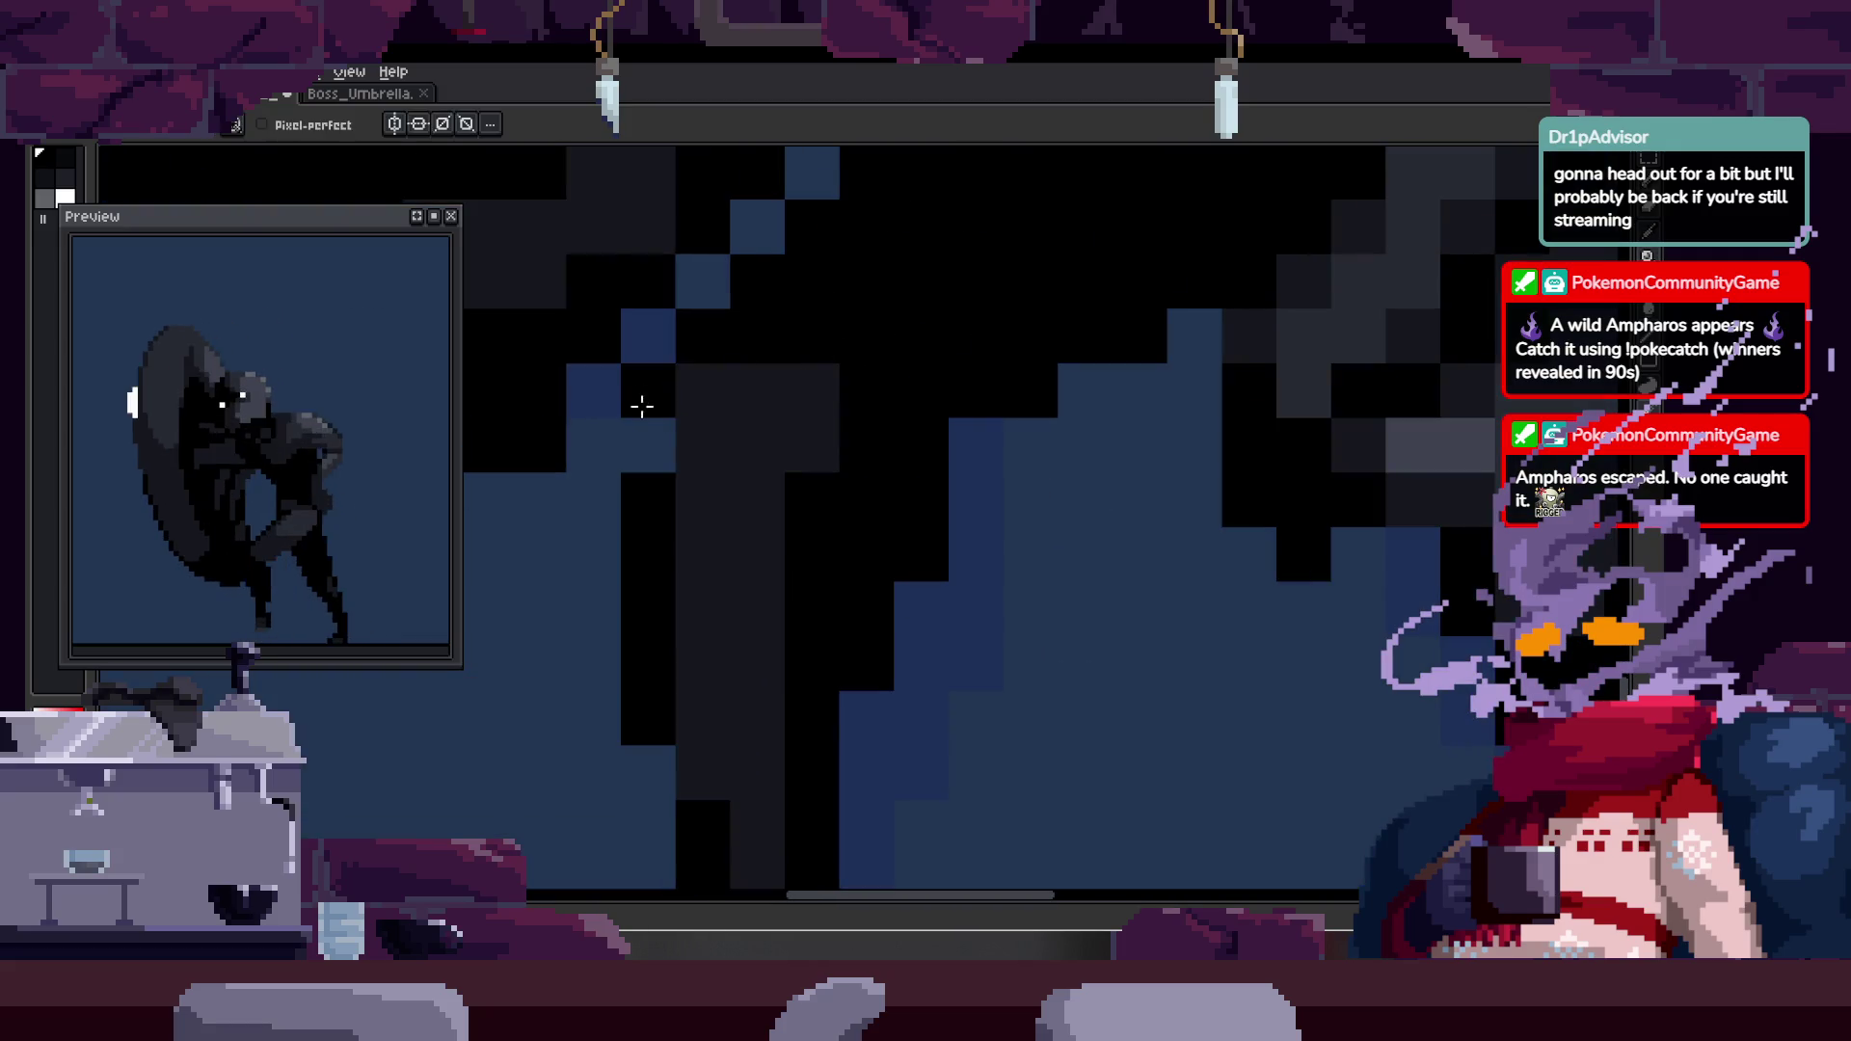
scroll(691, 487, "down", 2)
scroll(677, 516, "up", 2)
key("b")
key("z")
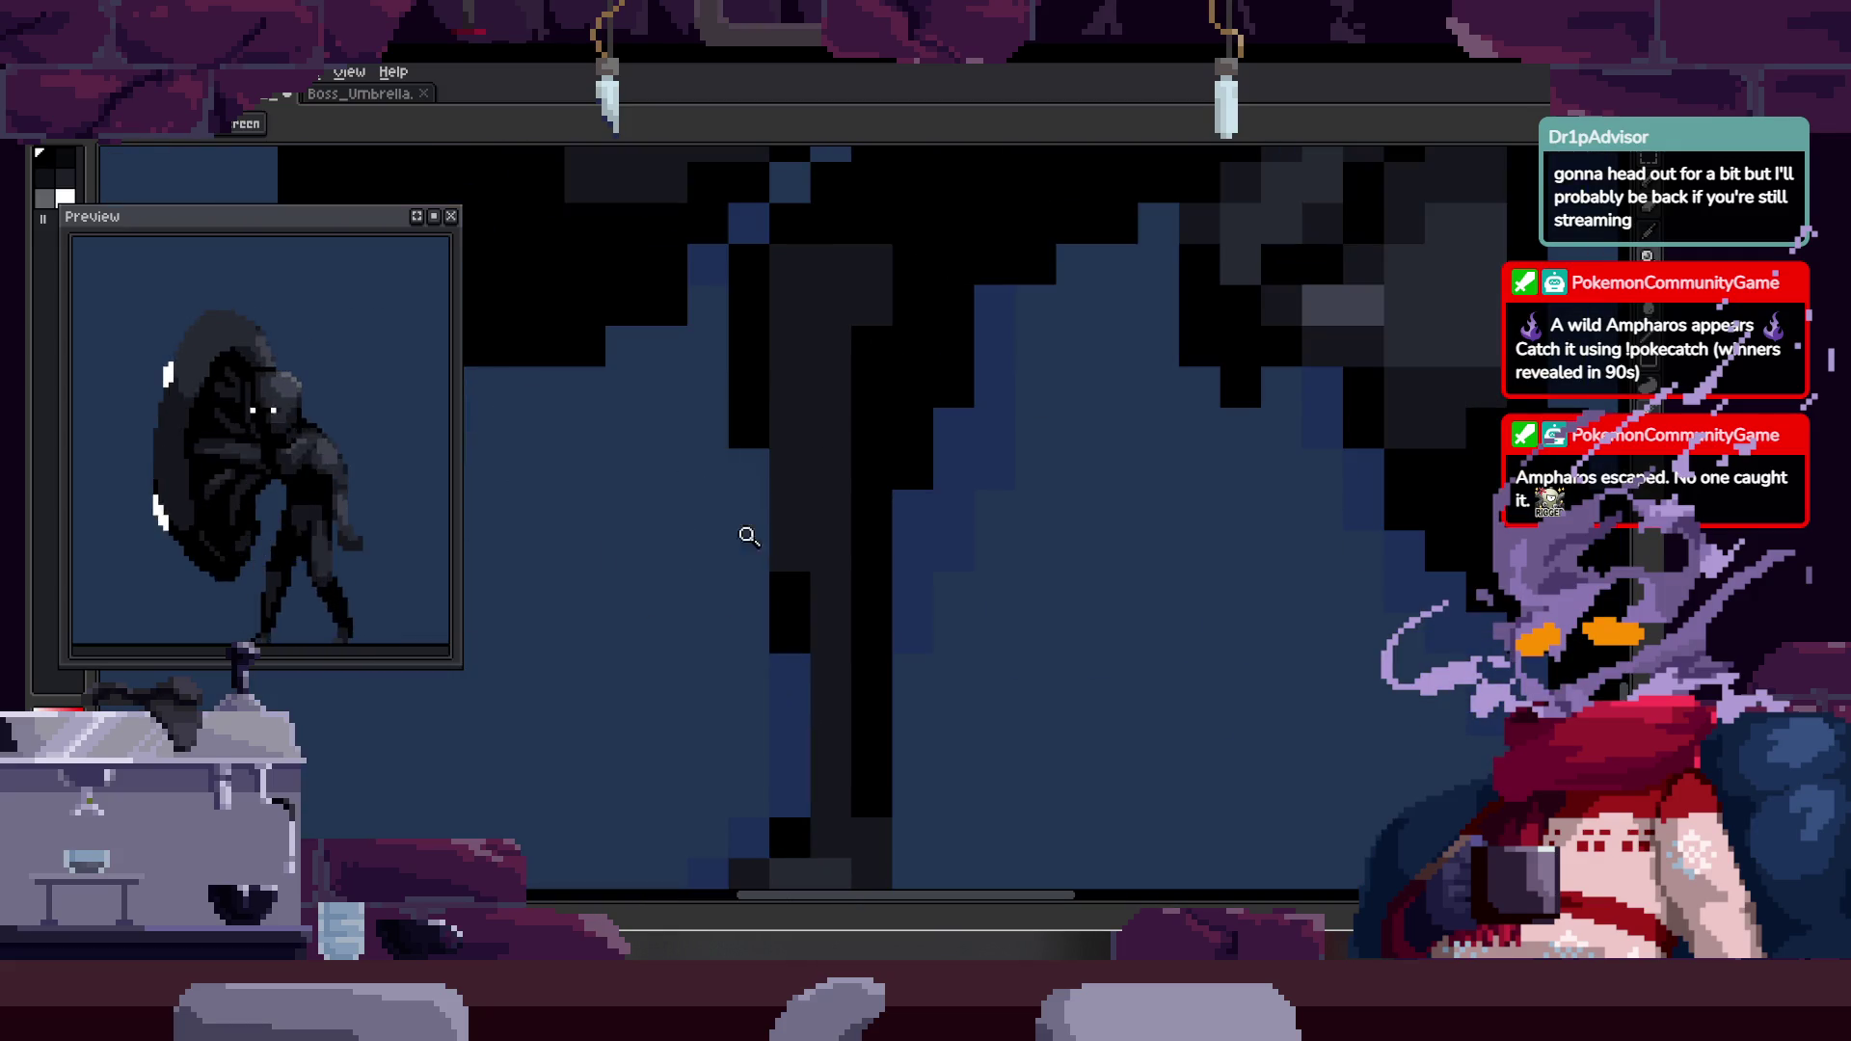
scroll(694, 550, "down", 5)
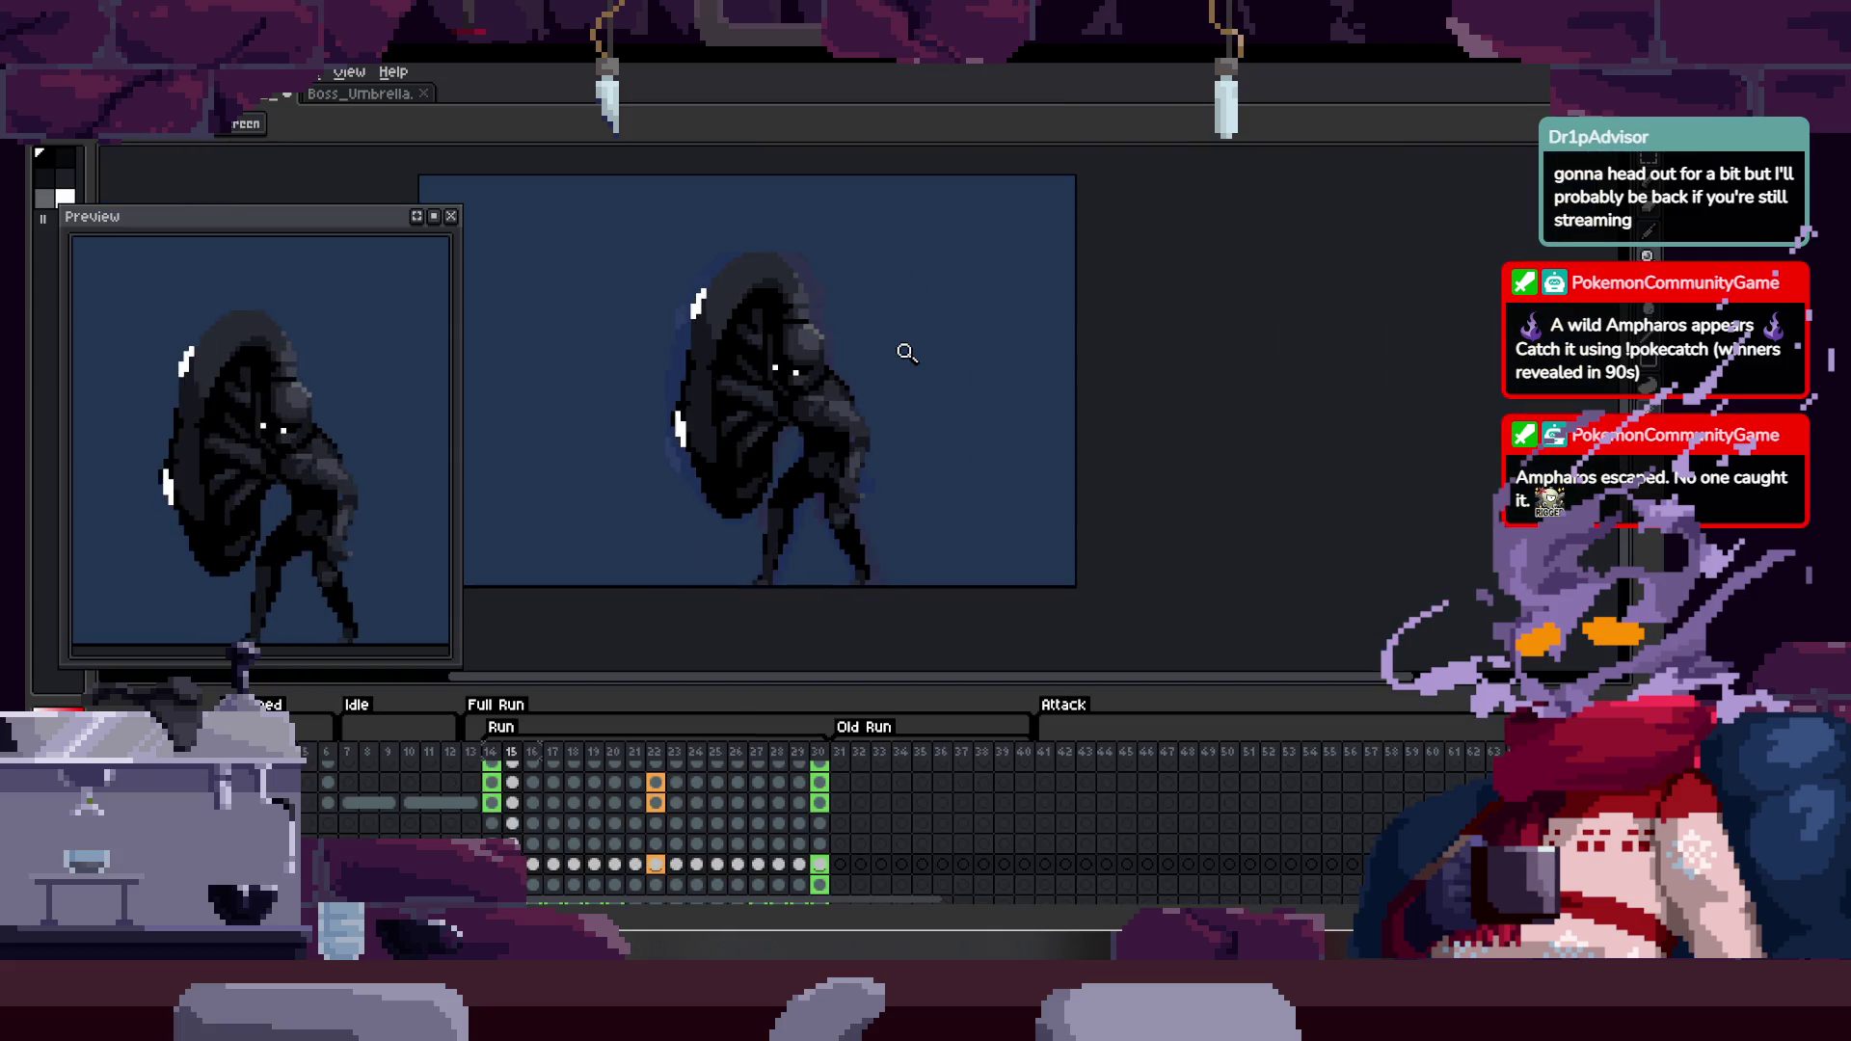
scroll(864, 529, "up", 5)
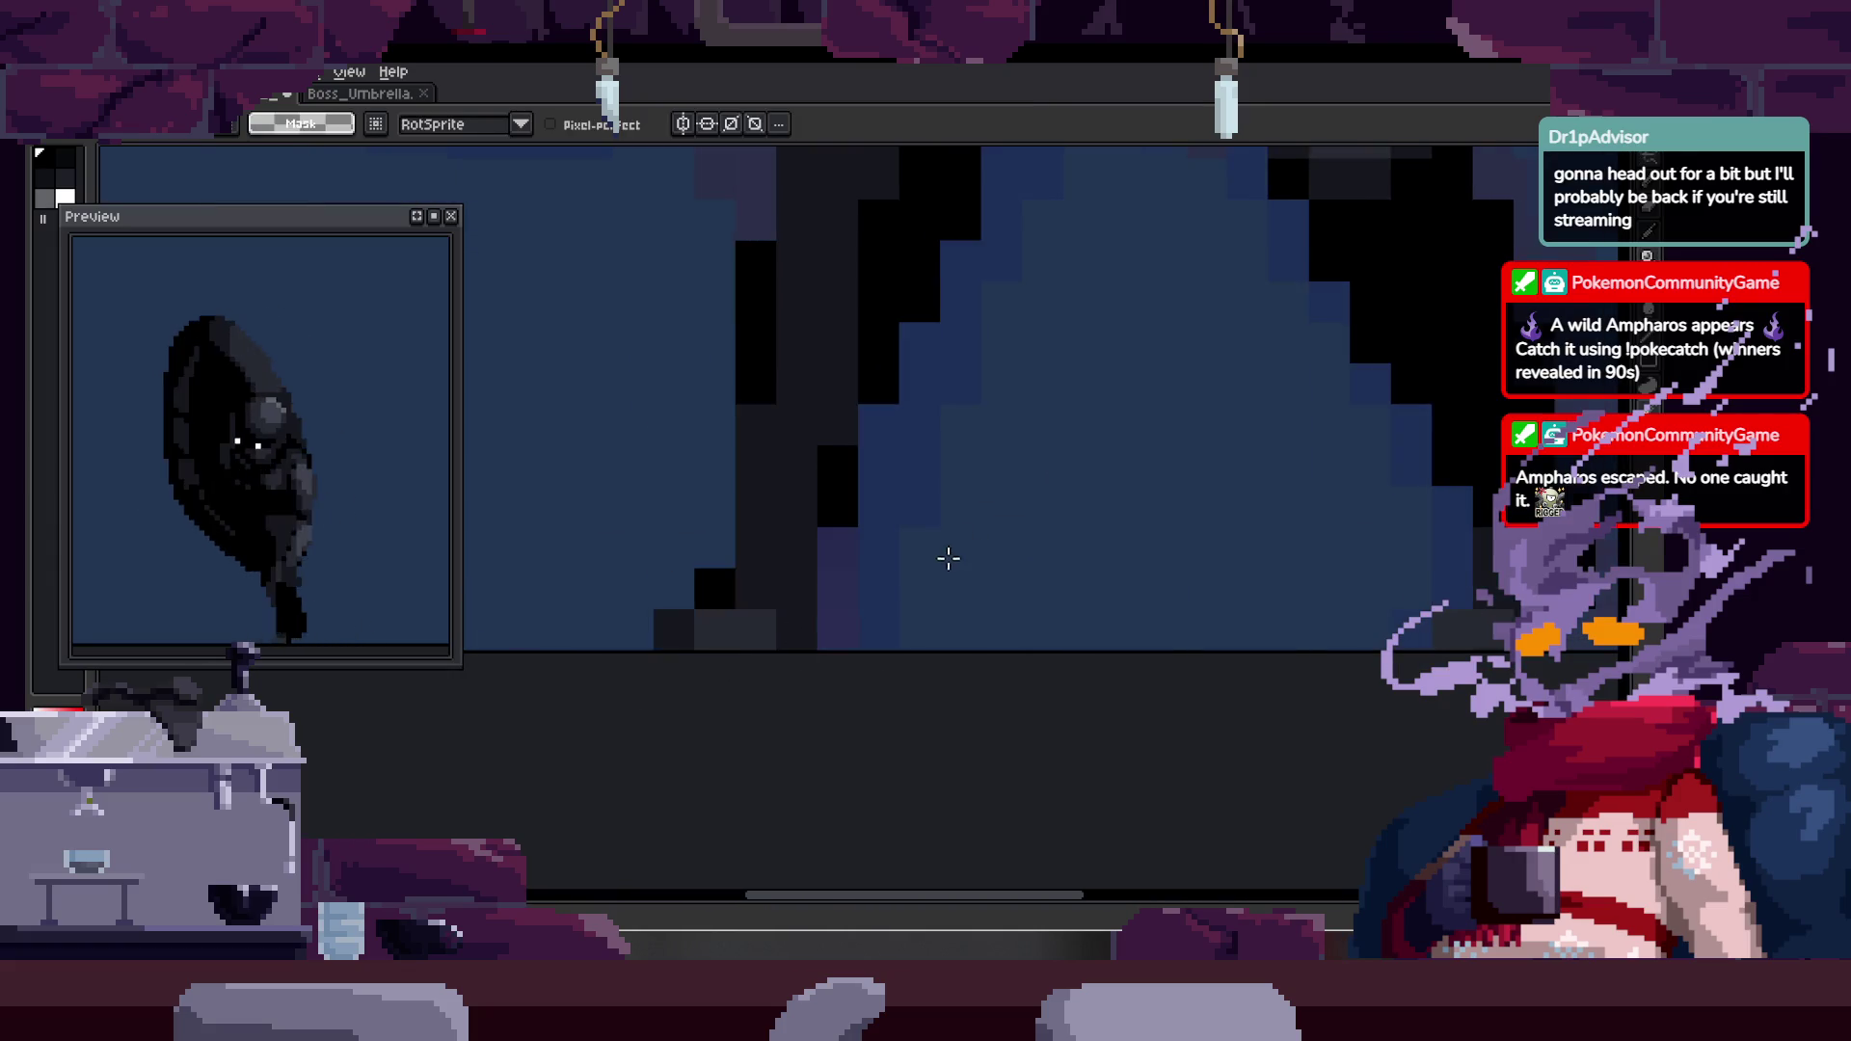
left_click_drag(649, 564, 903, 653)
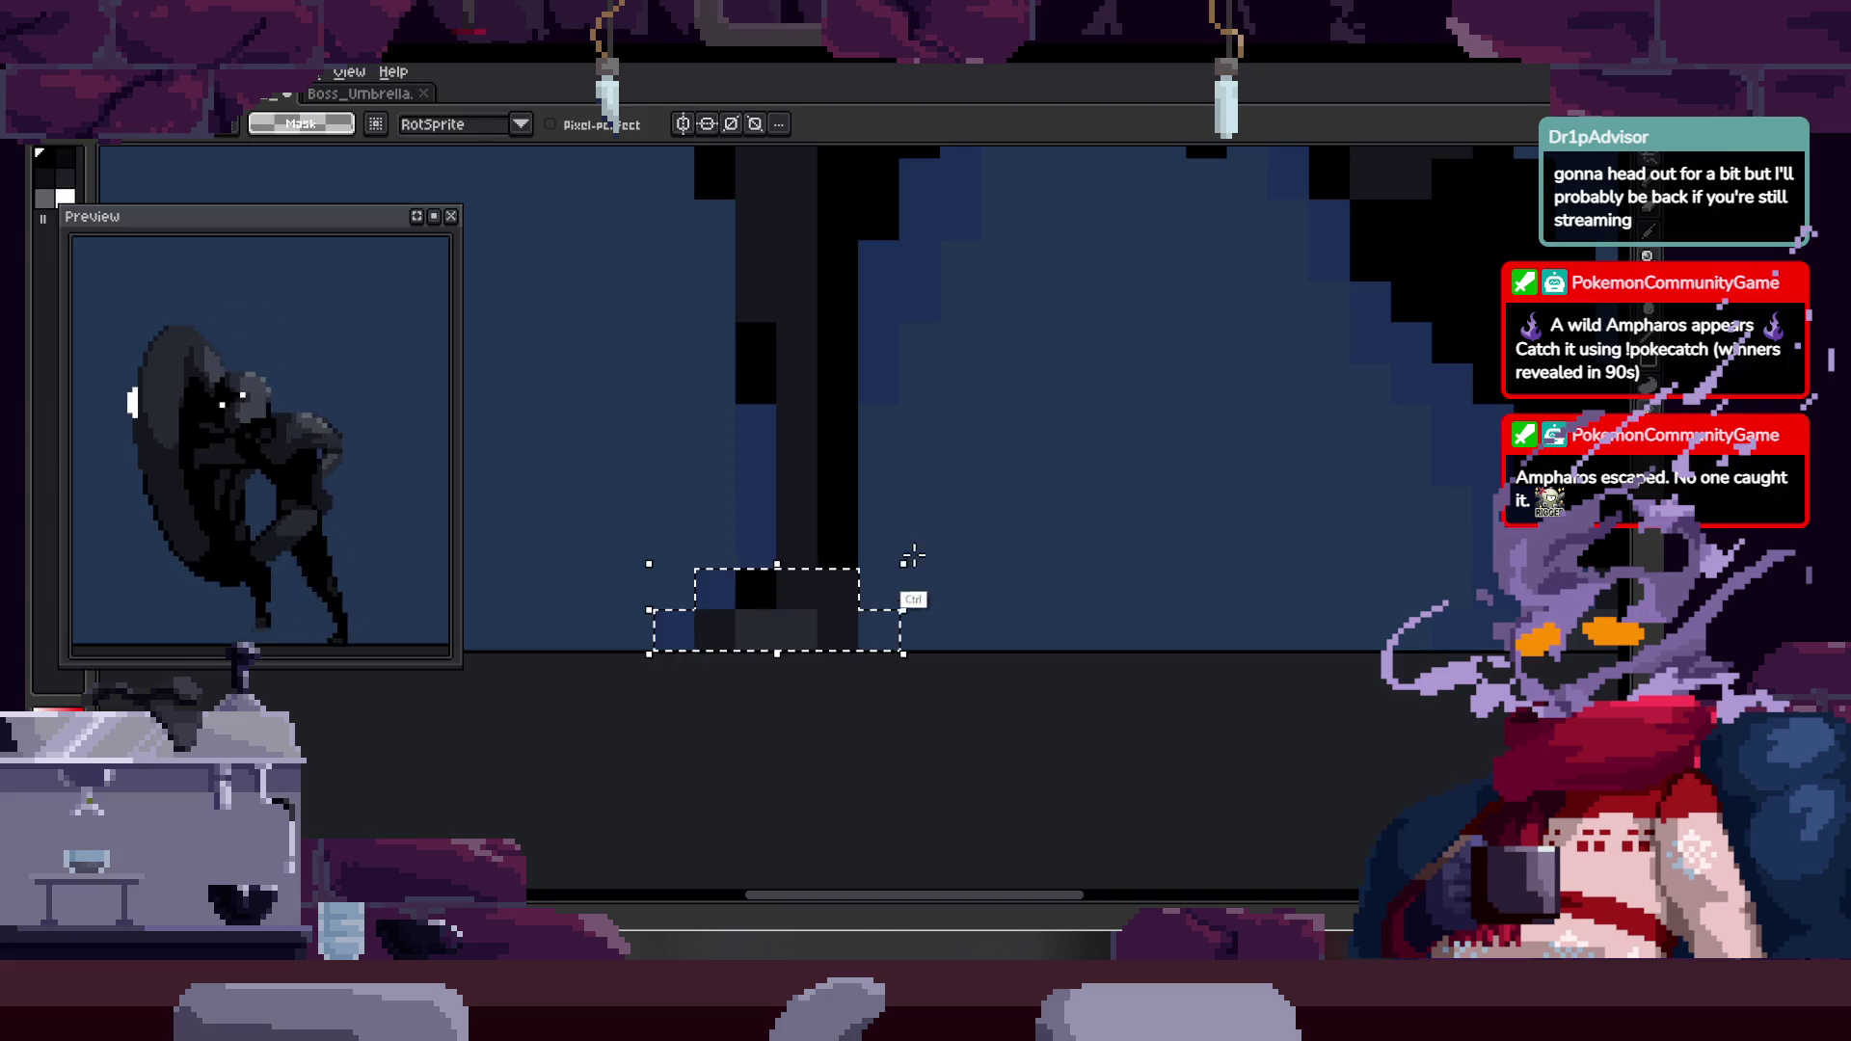
key("ctrl+d")
key("b")
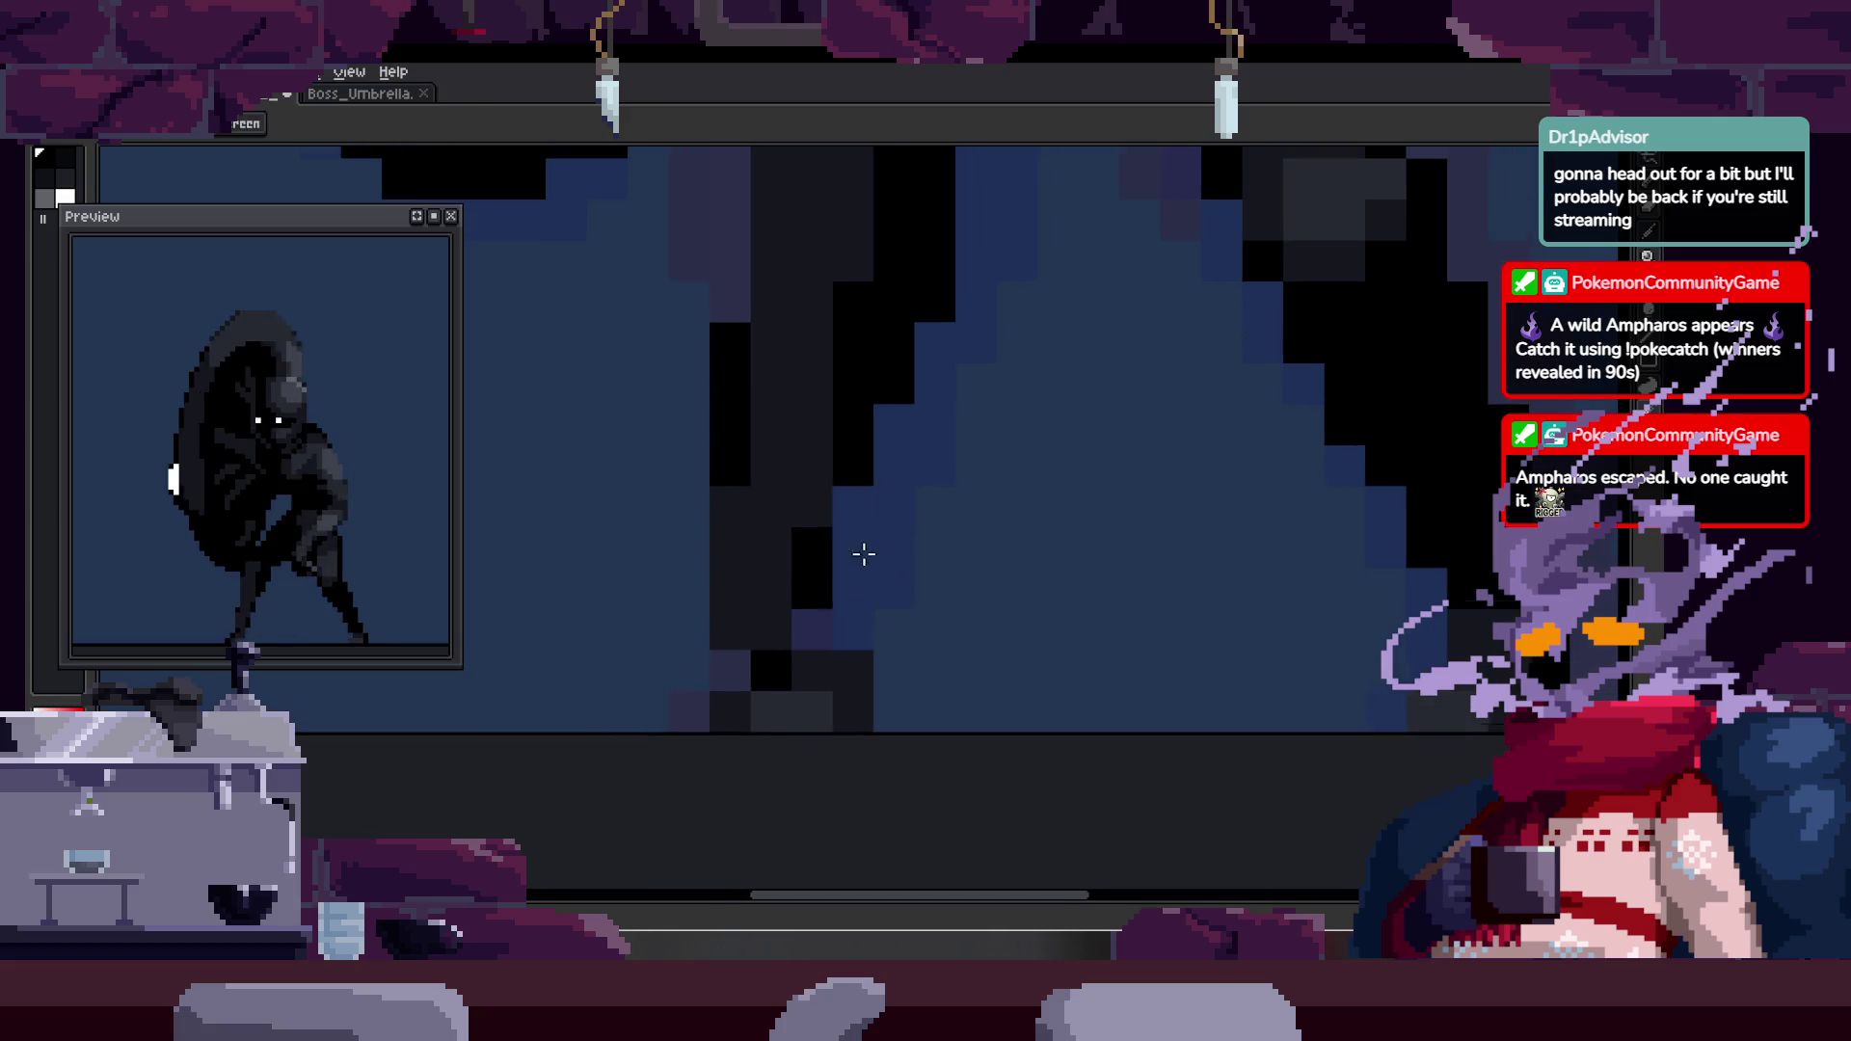
- Select and nudge the pixels at the bottom of the leg, then clear the selection
key("m")
left_click_drag(664, 646, 877, 734)
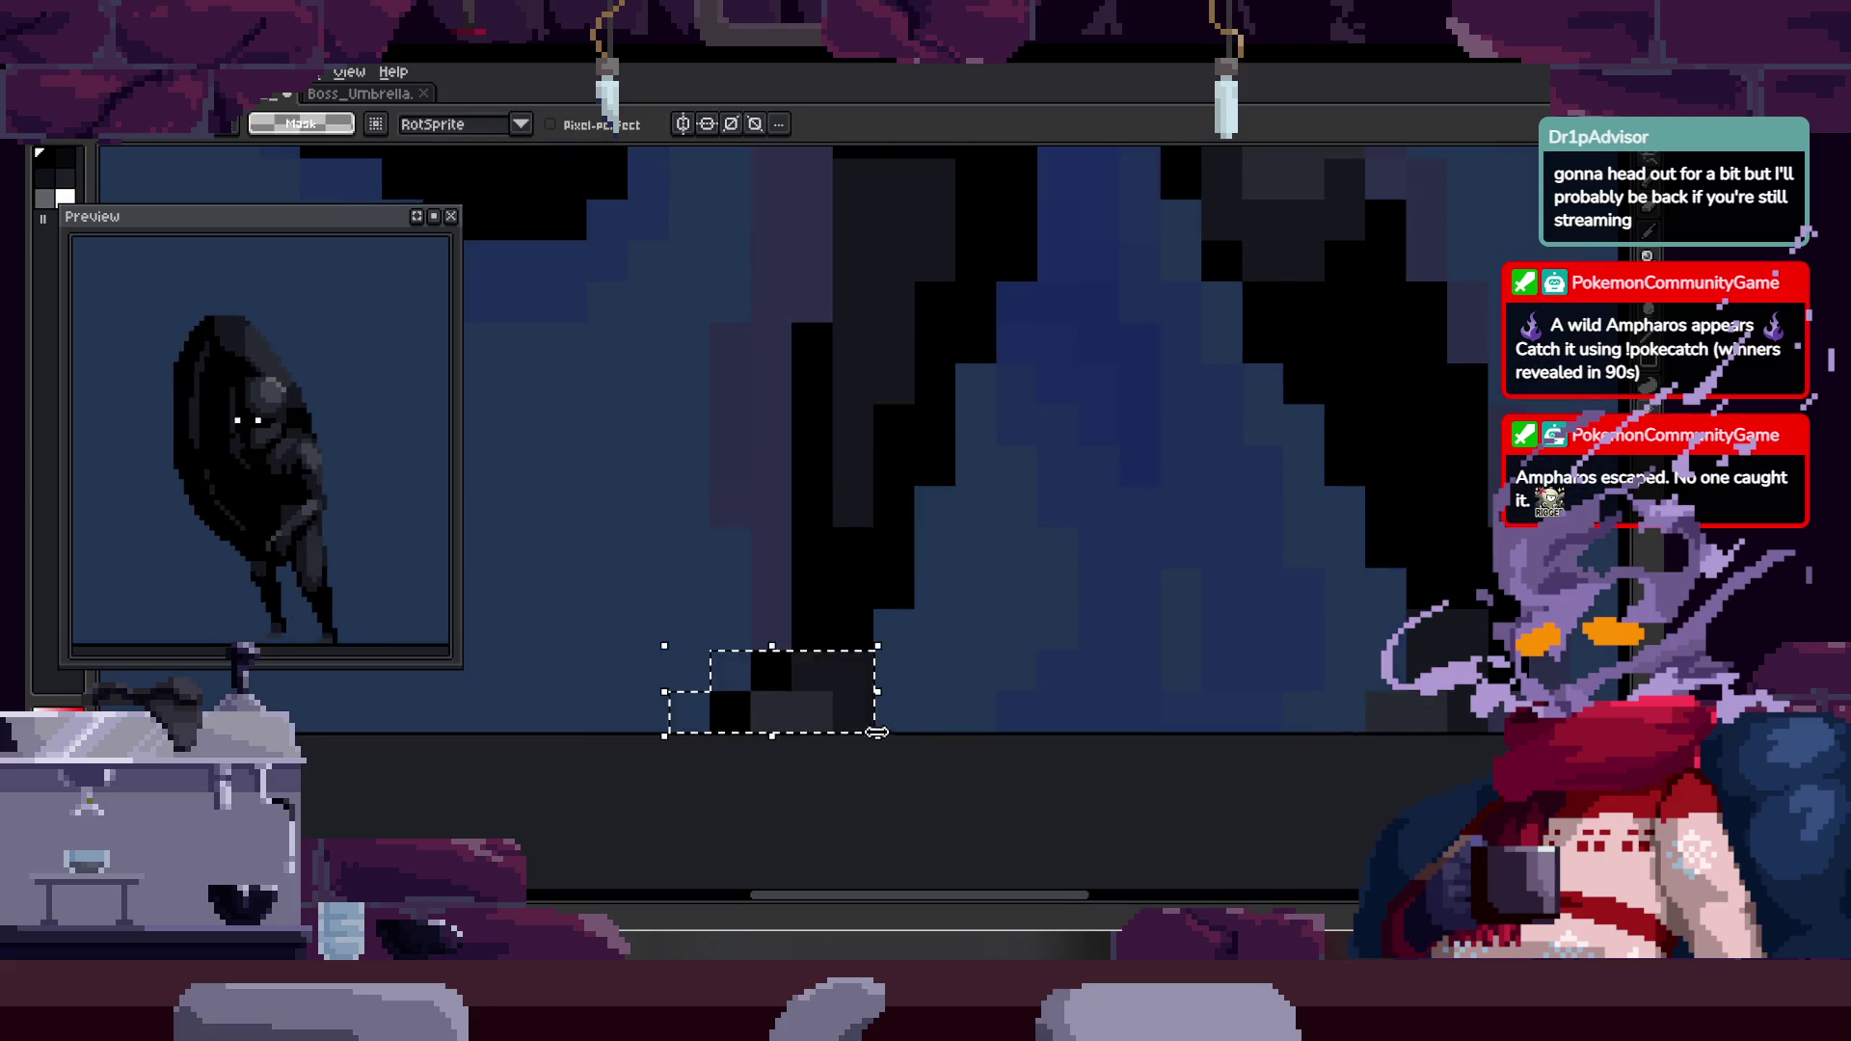
key("ctrl+d")
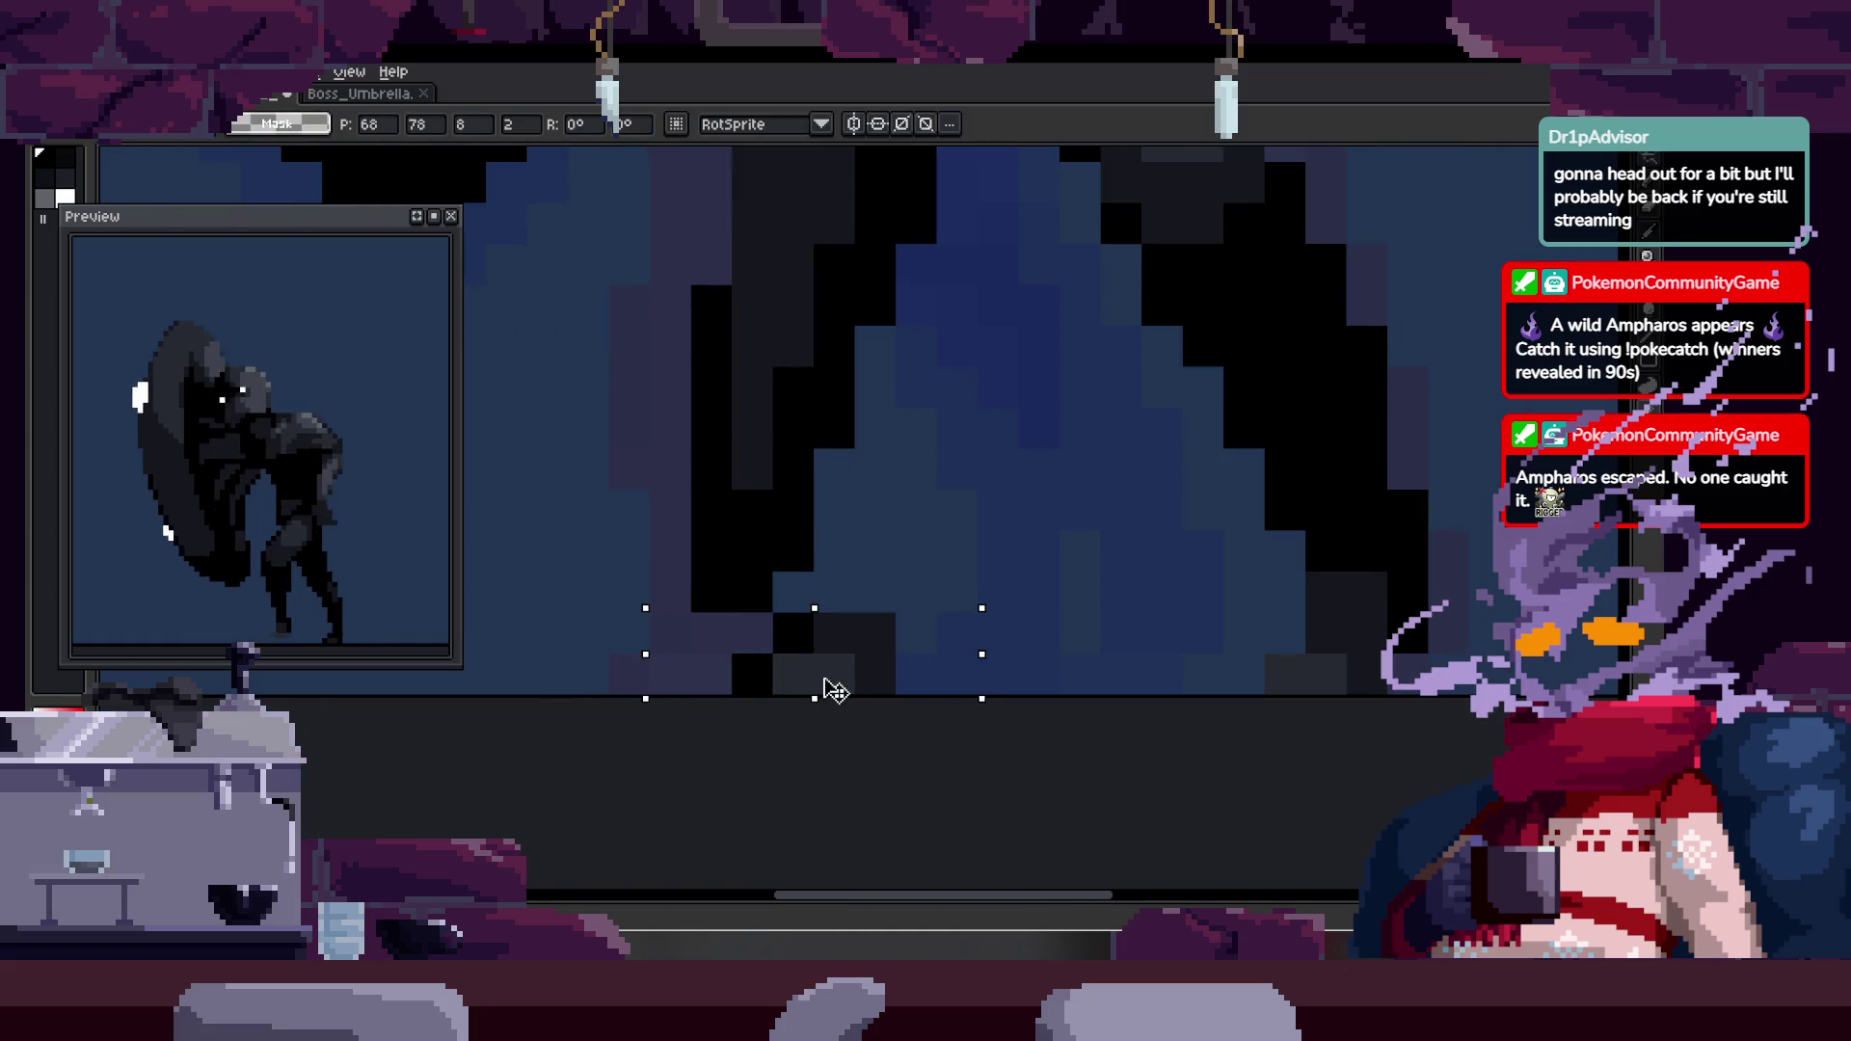
key("z")
scroll(1062, 471, "down", 2)
scroll(893, 525, "up", 3)
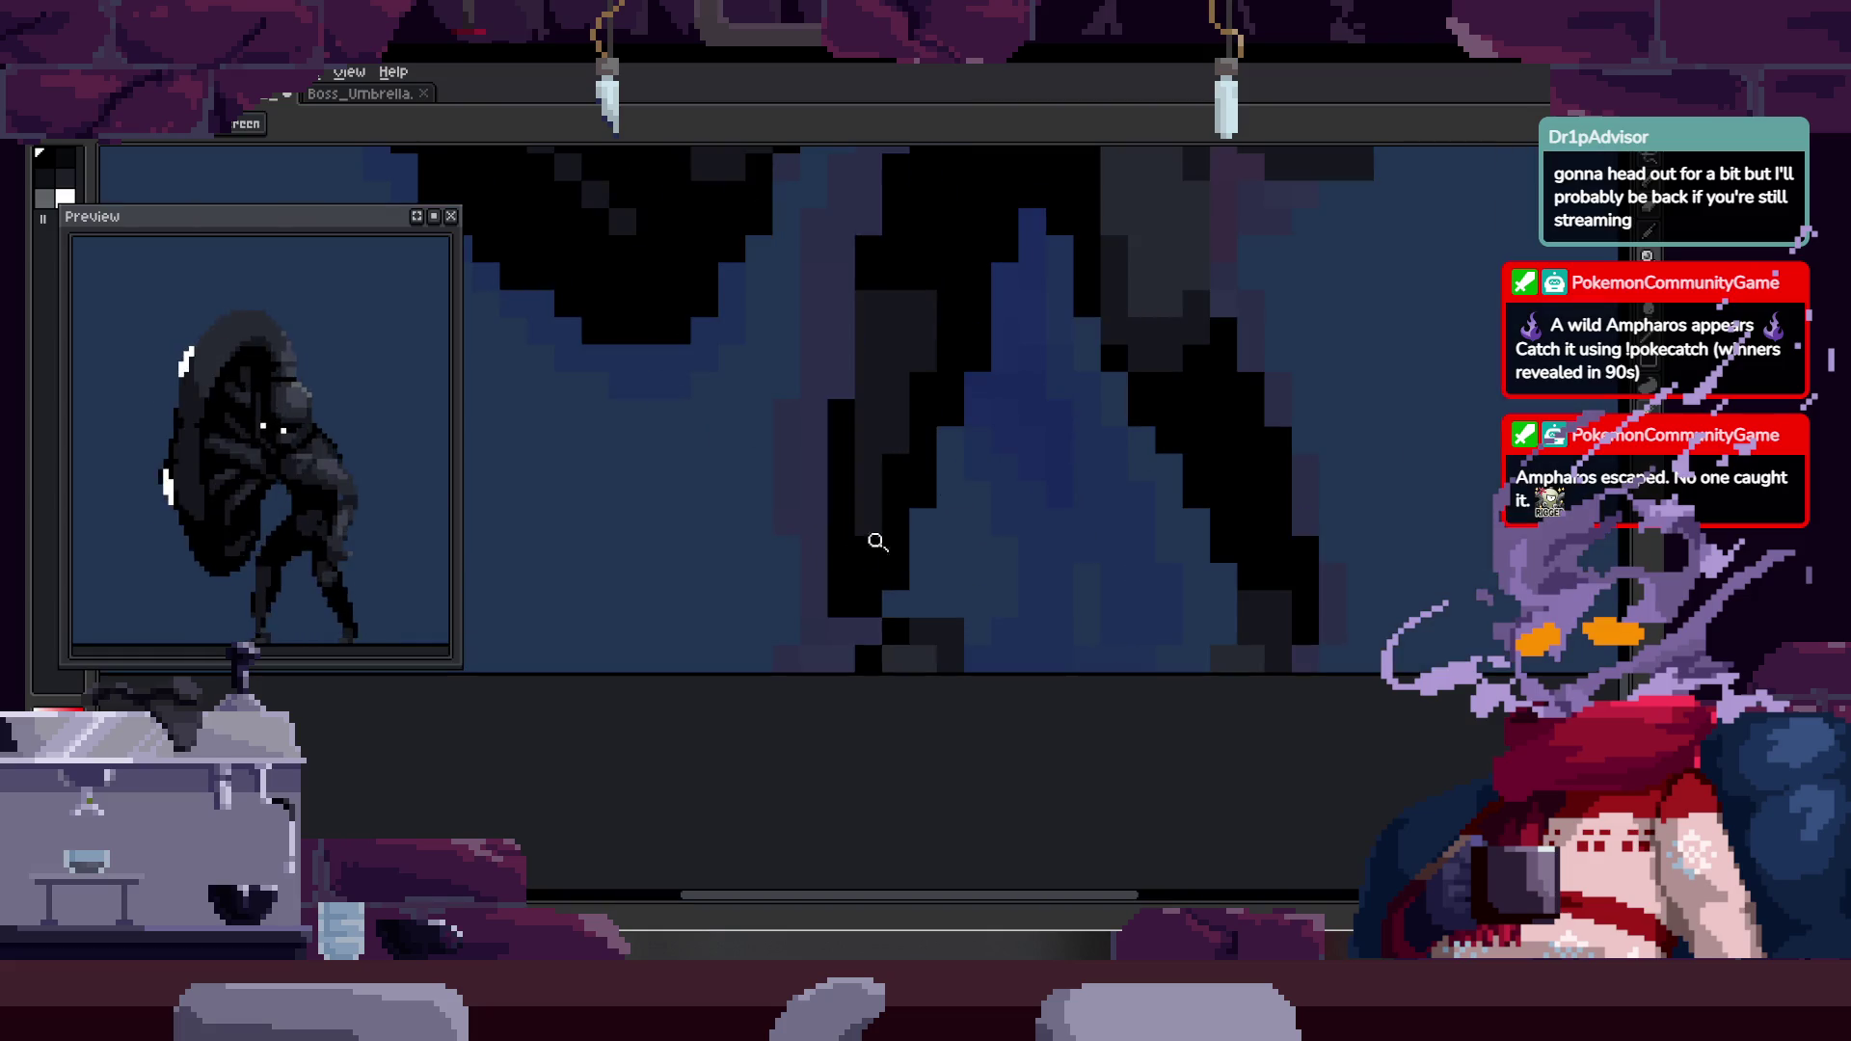
- Repaint the dark column beside the gap between the legs in sampled blue
key("b")
key("alt")
mouse_move(900, 458)
left_mouse_down()
mouse_move(868, 569)
mouse_move(916, 467)
left_mouse_up()
key("z")
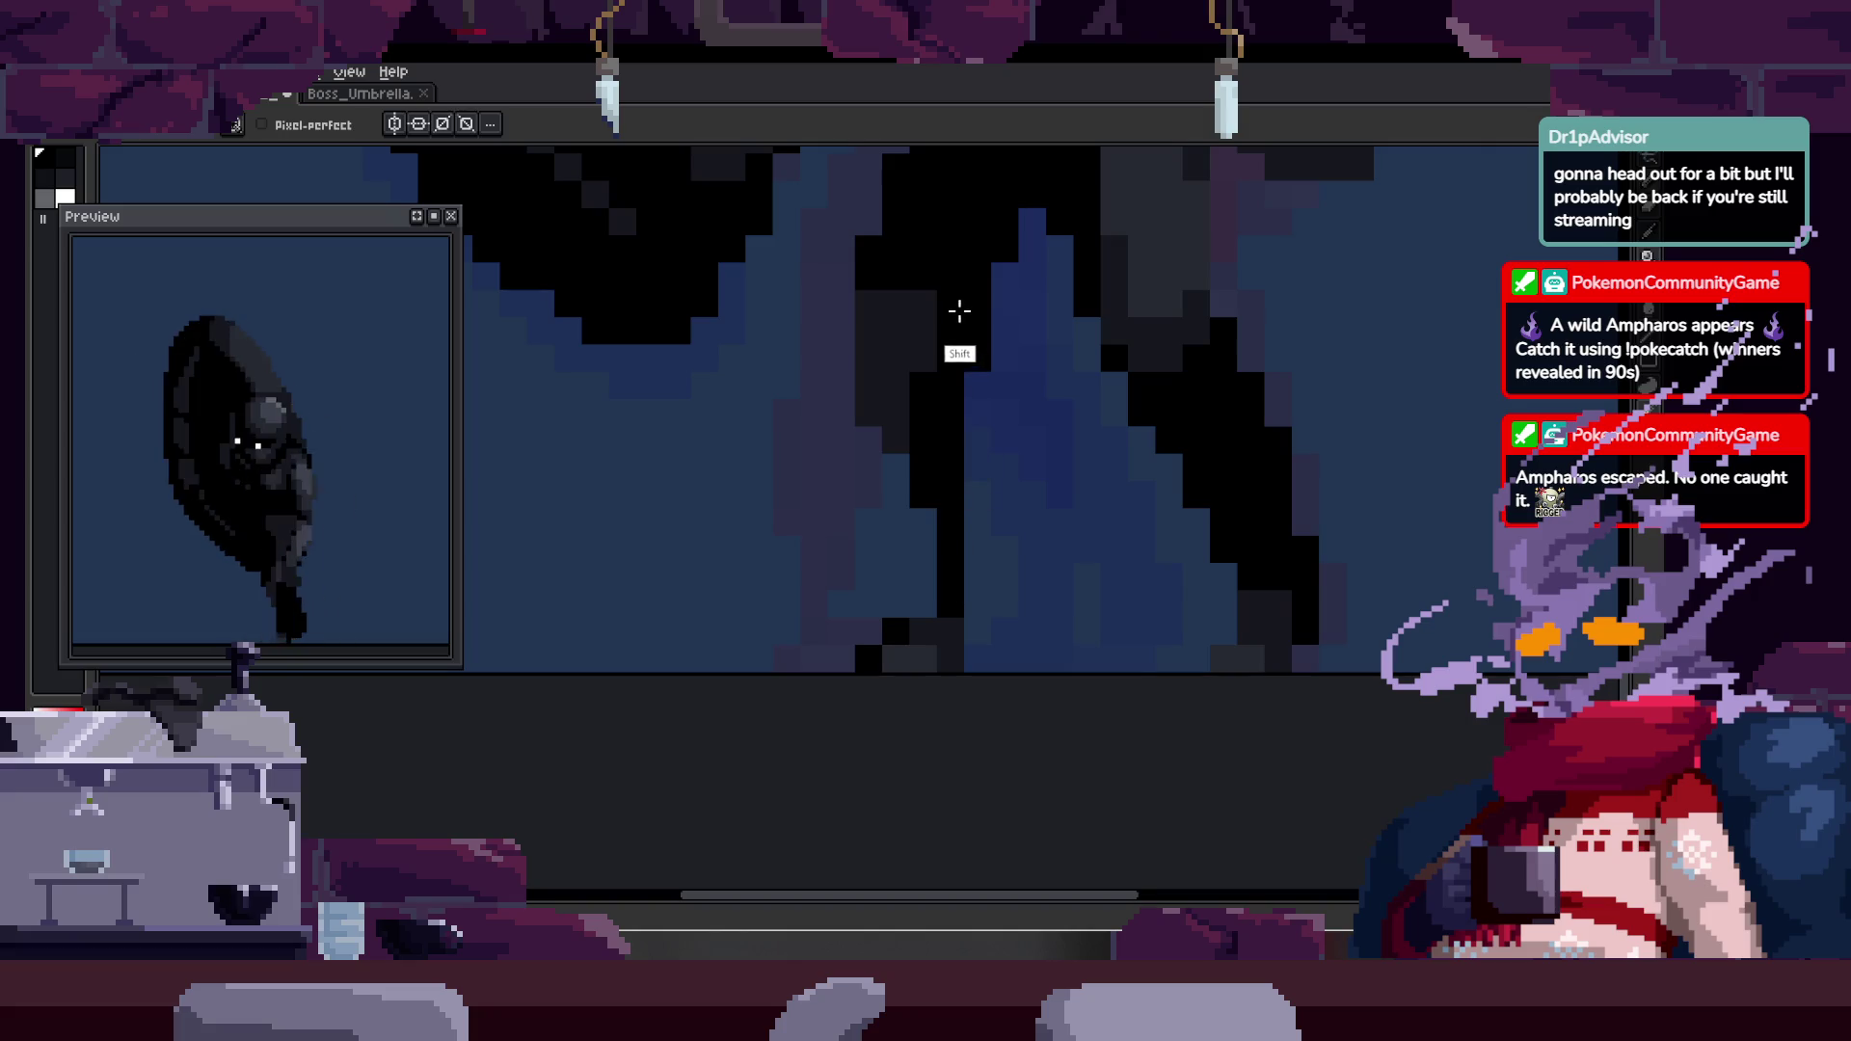
left_click(953, 307)
- Darken the pixel column and edge strokes along the leg
key("b")
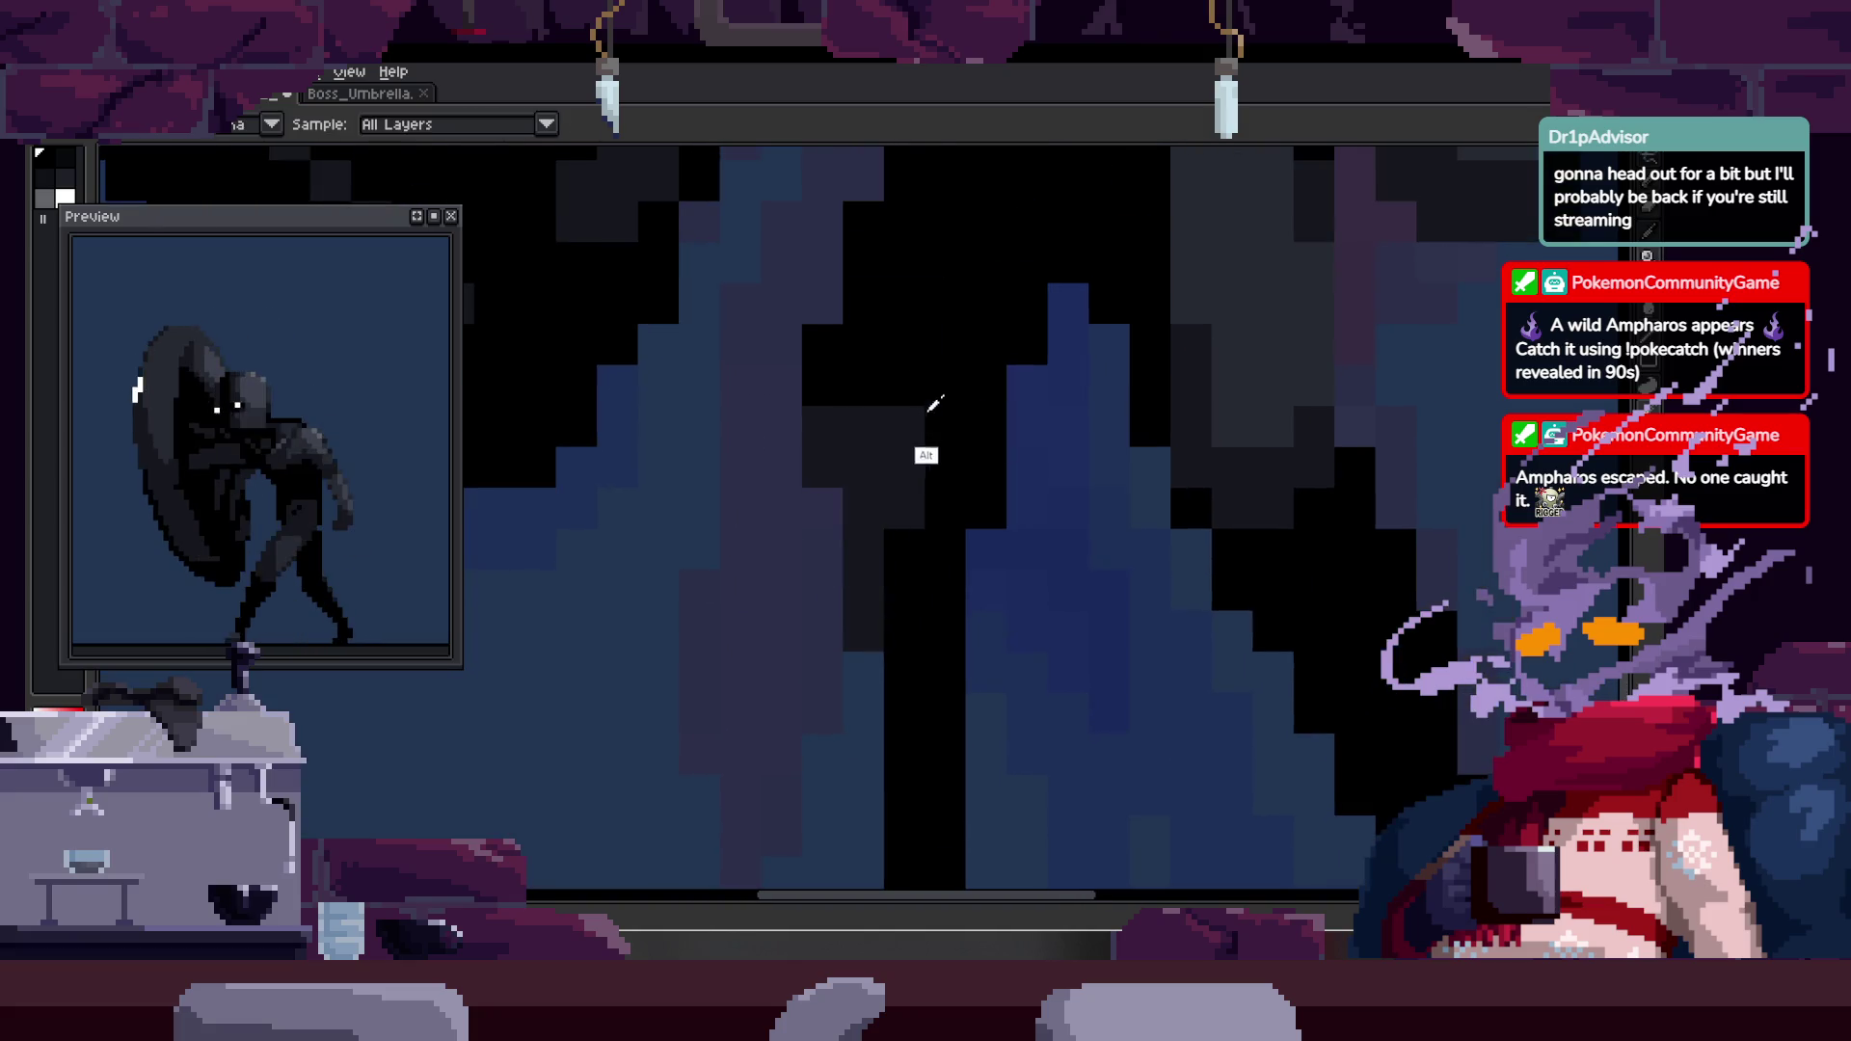
left_click(911, 460)
mouse_move(911, 461)
left_mouse_down()
mouse_move(826, 438)
mouse_move(876, 607)
mouse_move(851, 476)
mouse_move(880, 590)
mouse_move(851, 479)
mouse_move(835, 617)
left_mouse_up()
key("h")
key("b")
key("h")
mouse_move(835, 617)
left_mouse_down()
mouse_move(884, 501)
mouse_move(964, 405)
mouse_move(980, 424)
left_mouse_up()
key("b")
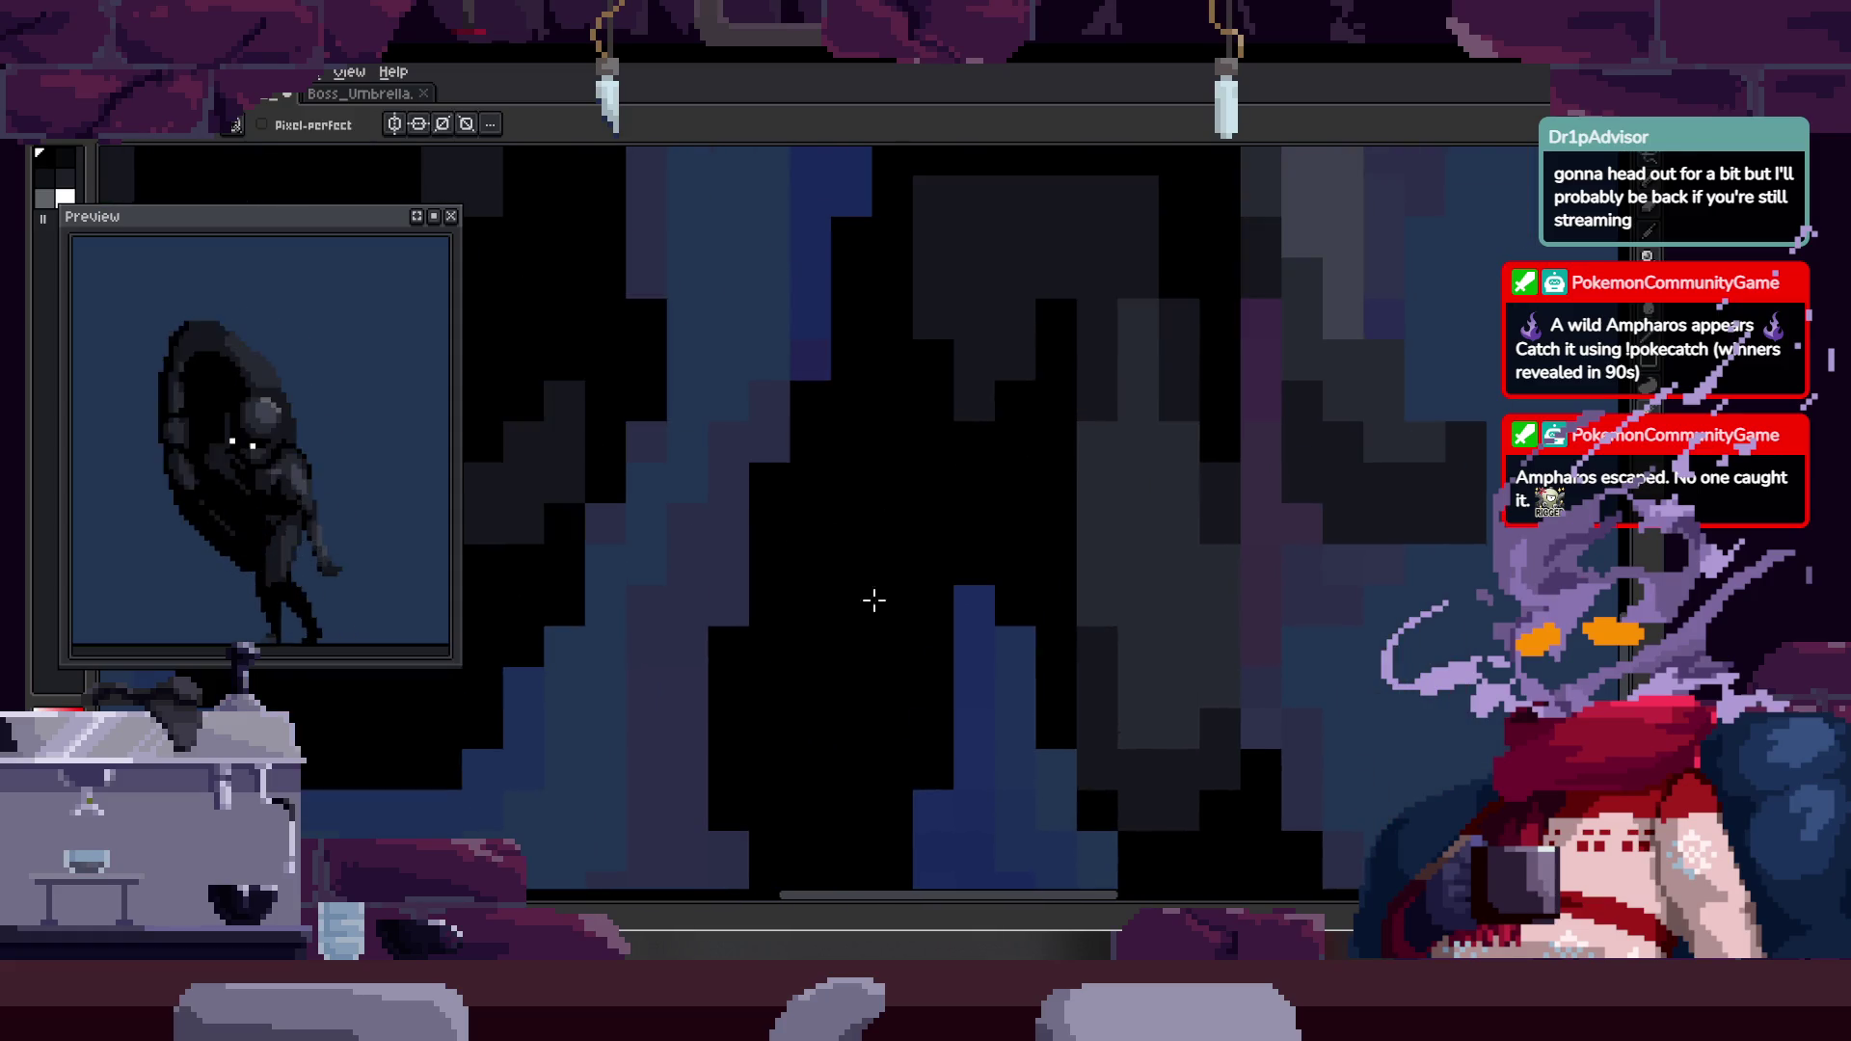
- Paint dark pixels down the leg column with a single-pixel brush, then zoom out
key("e")
key("b")
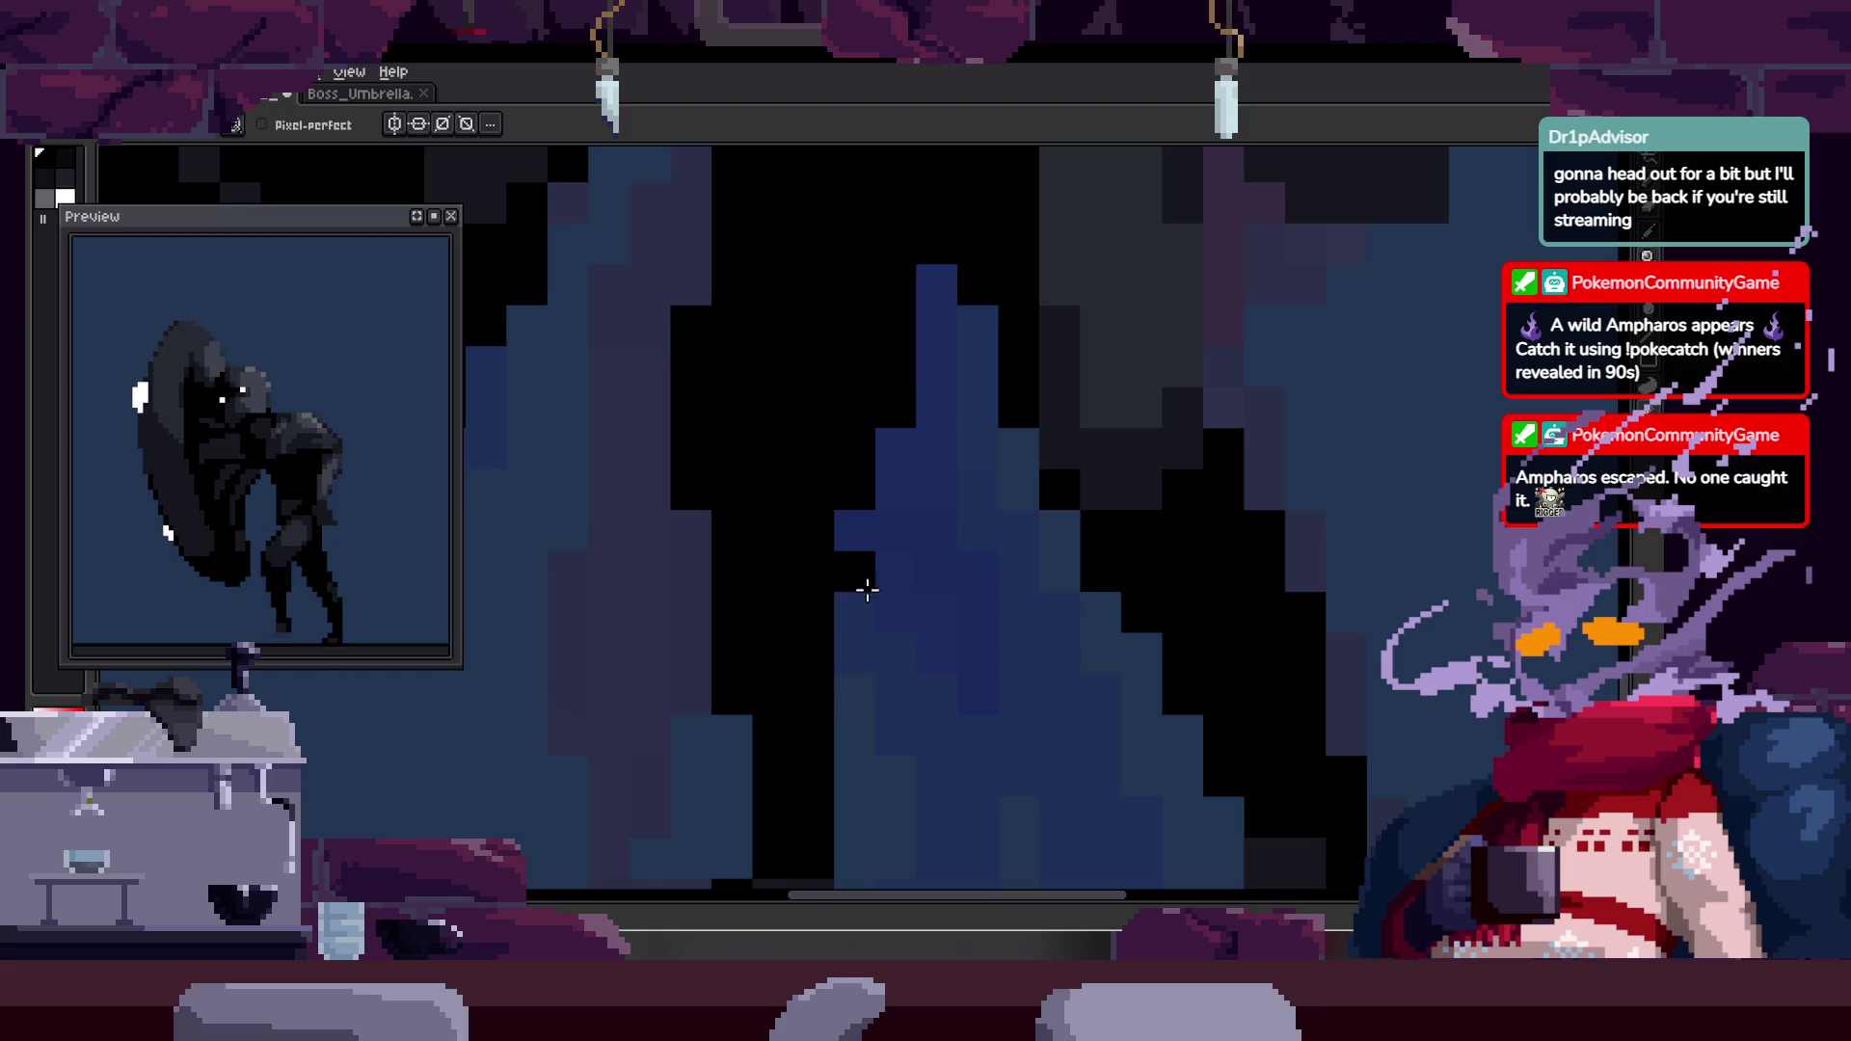
left_click_drag(860, 579, 853, 670)
key("e")
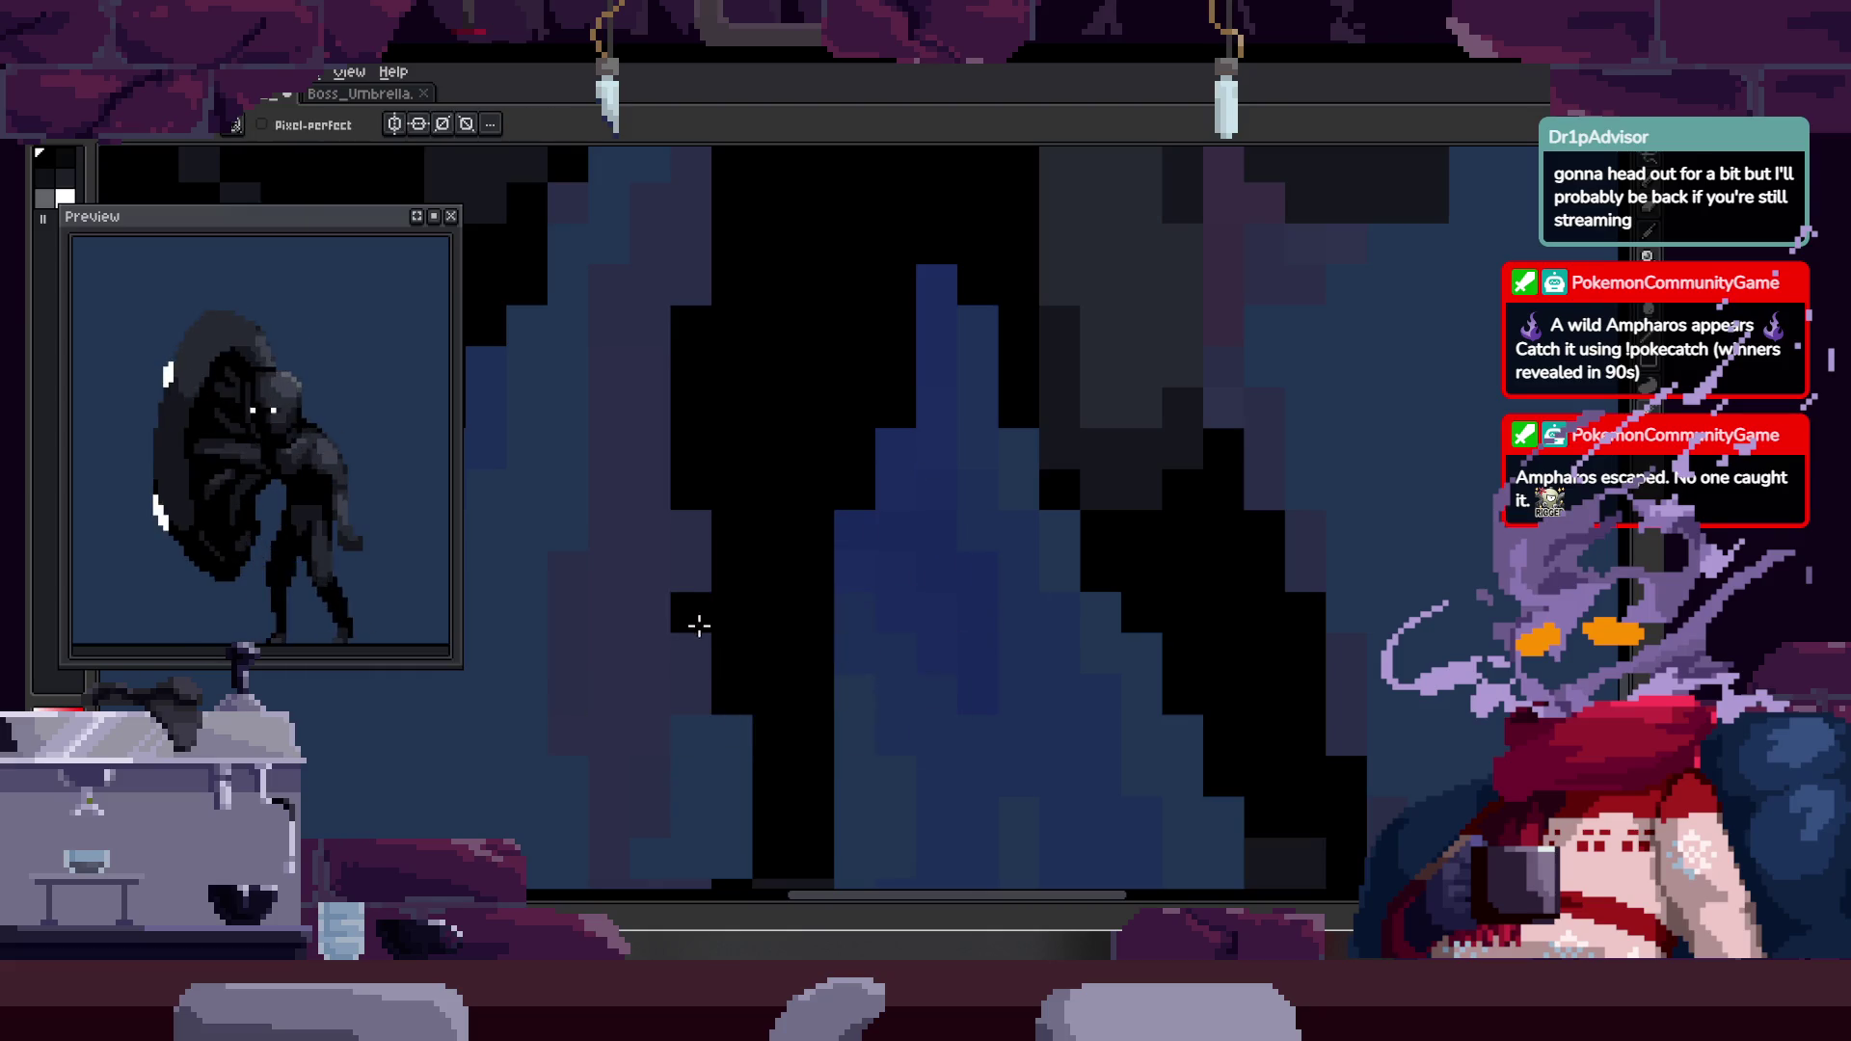
key("z")
scroll(745, 562, "down", 5)
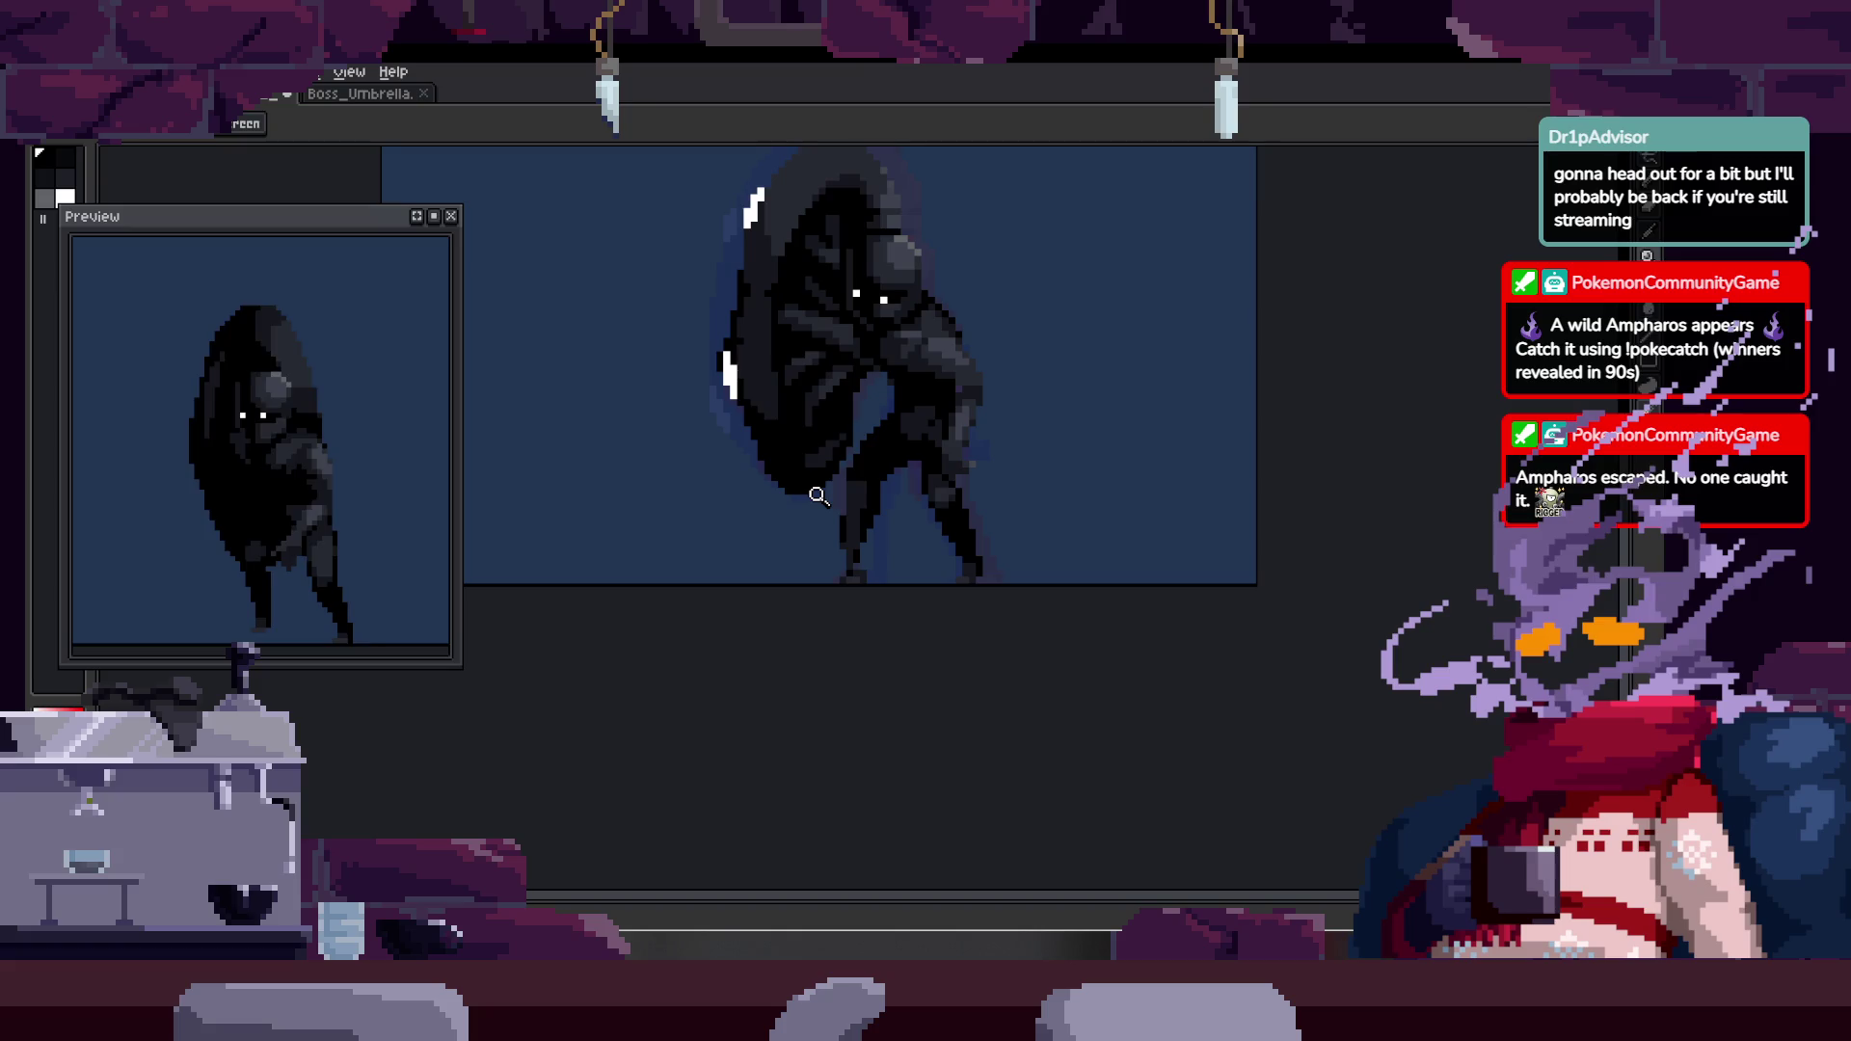
- Zoom and scroll the canvas to view the whole cloaked figure, toggling the timeline
scroll(964, 538, "up", 3)
scroll(815, 496, "up", 2)
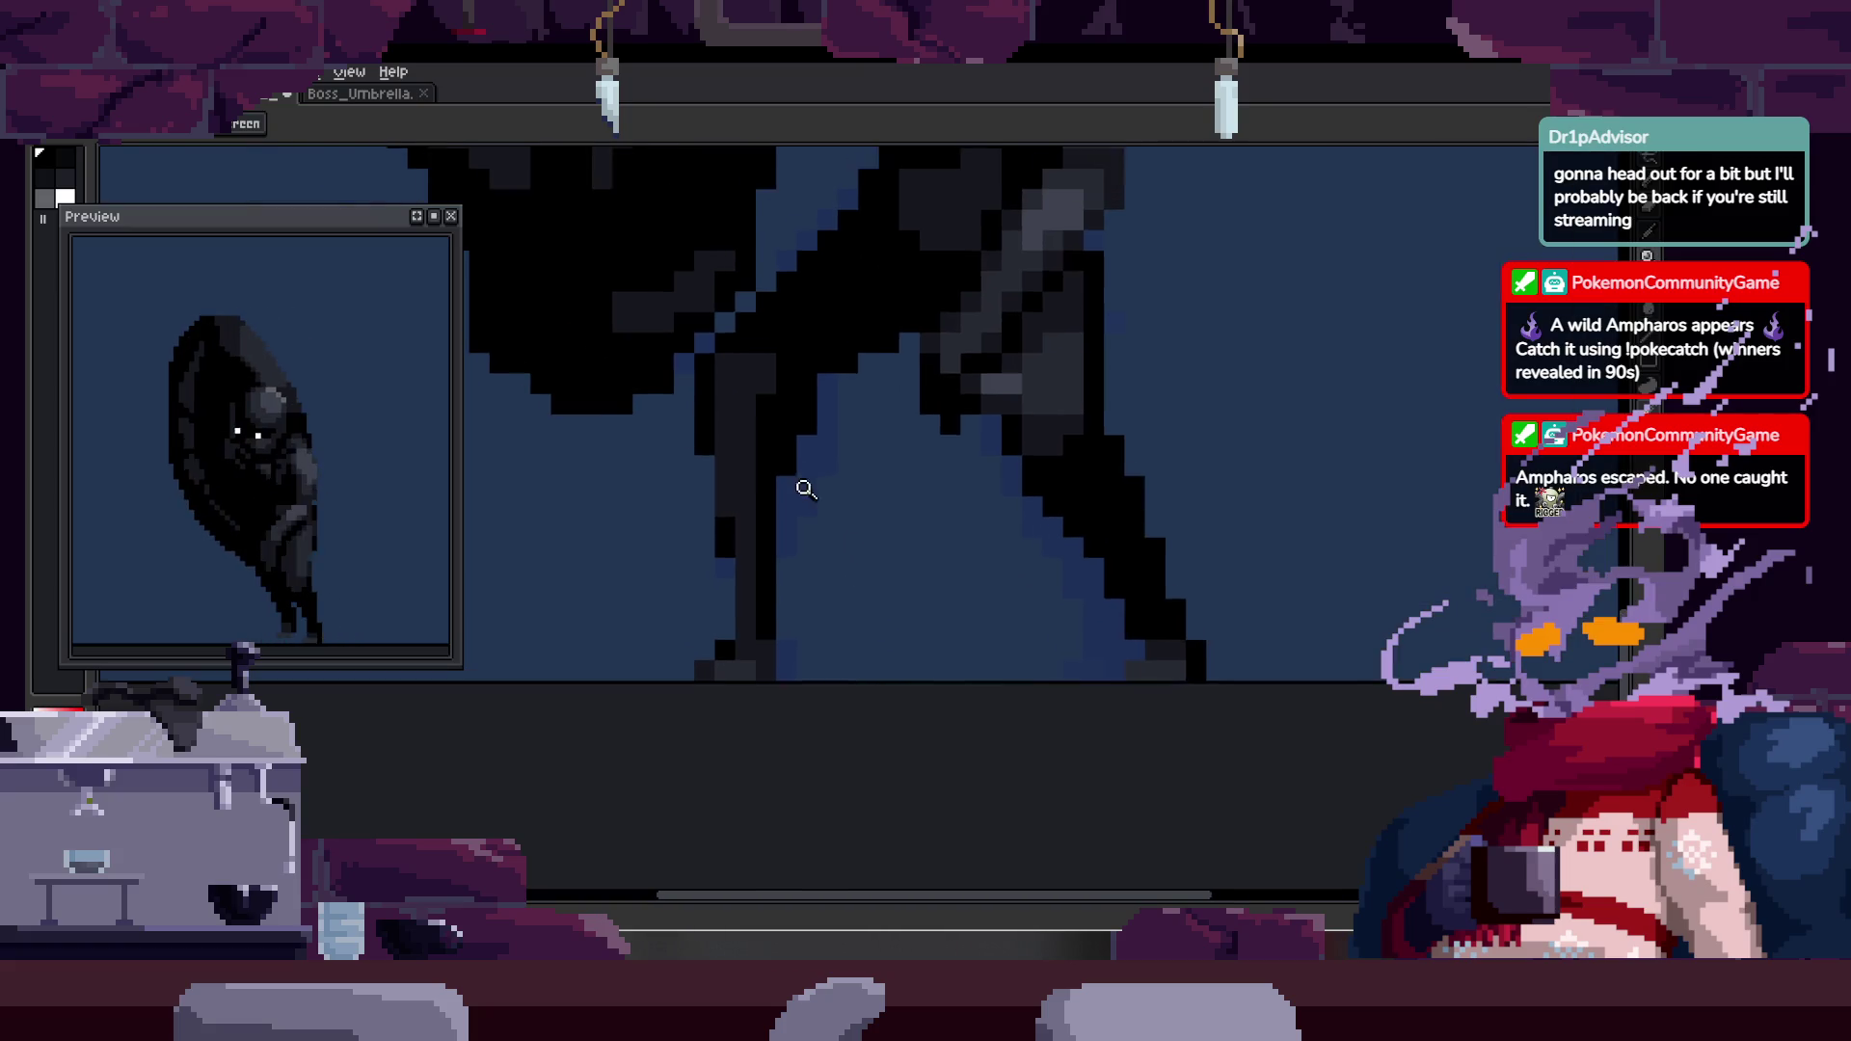
key("b")
key("z")
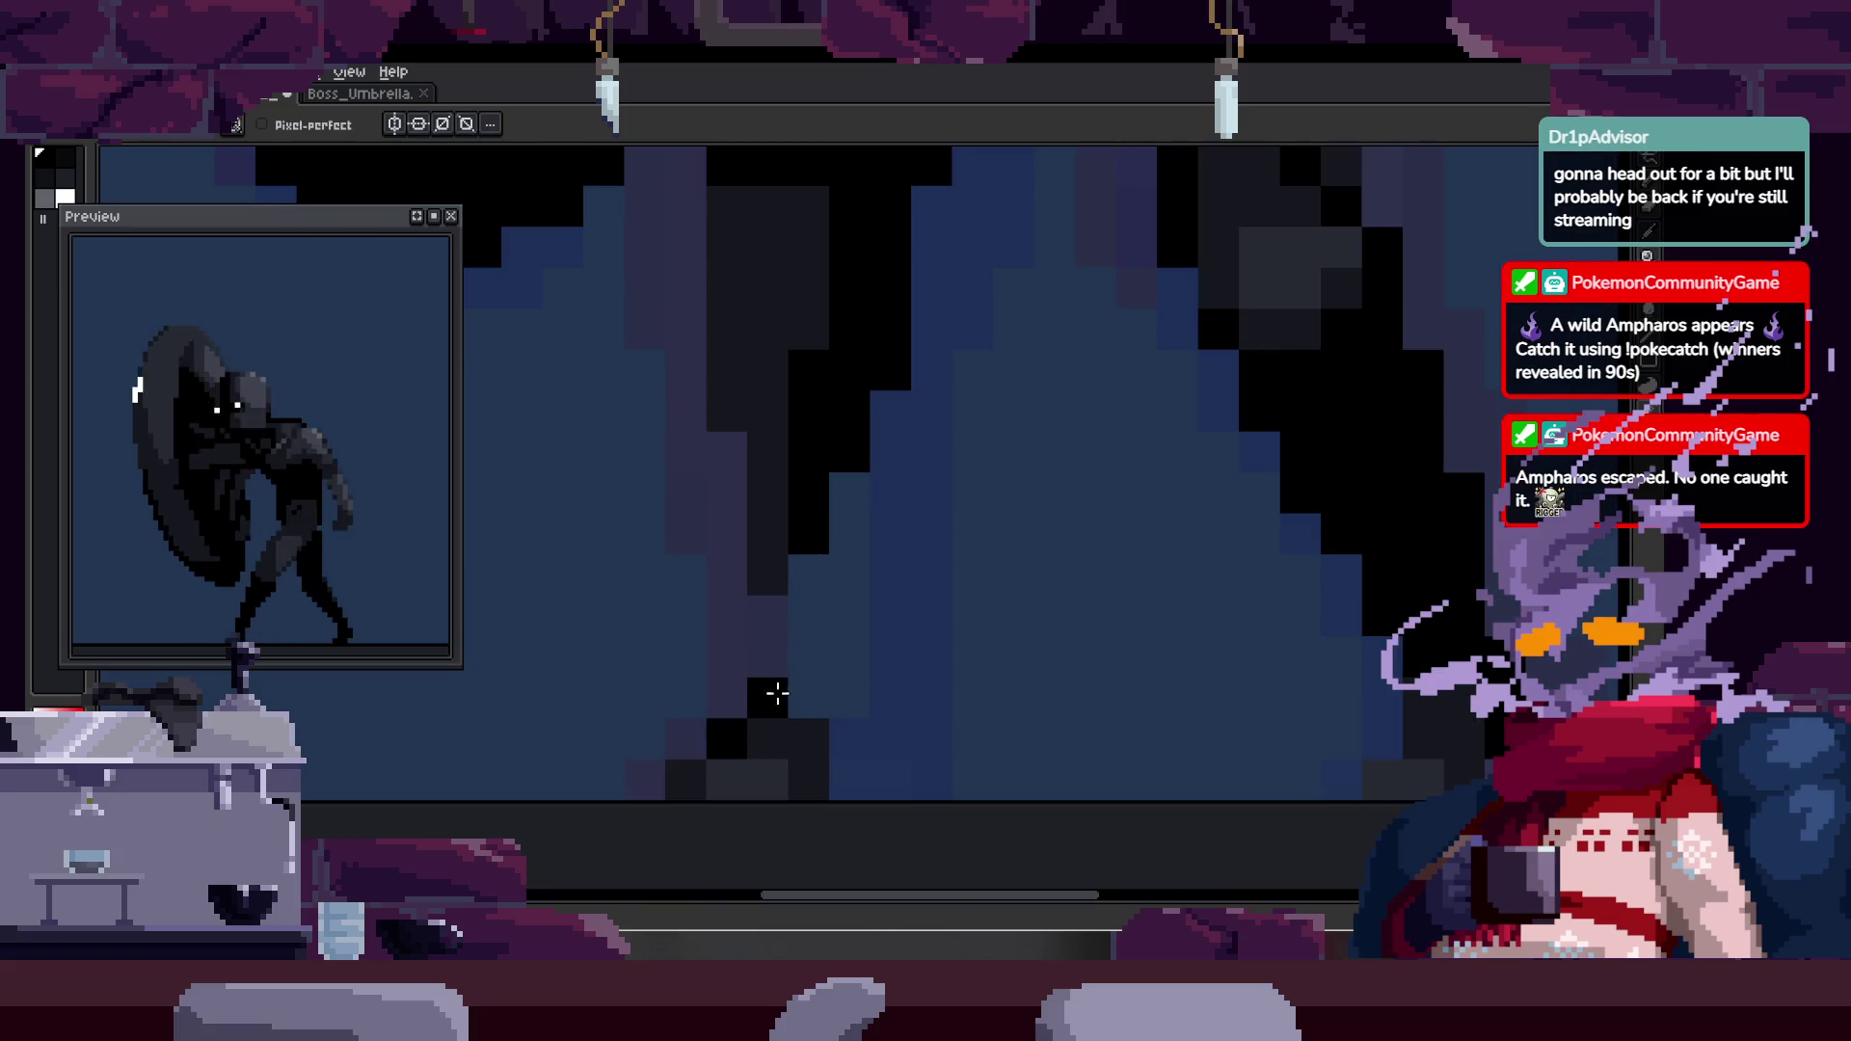
key("b")
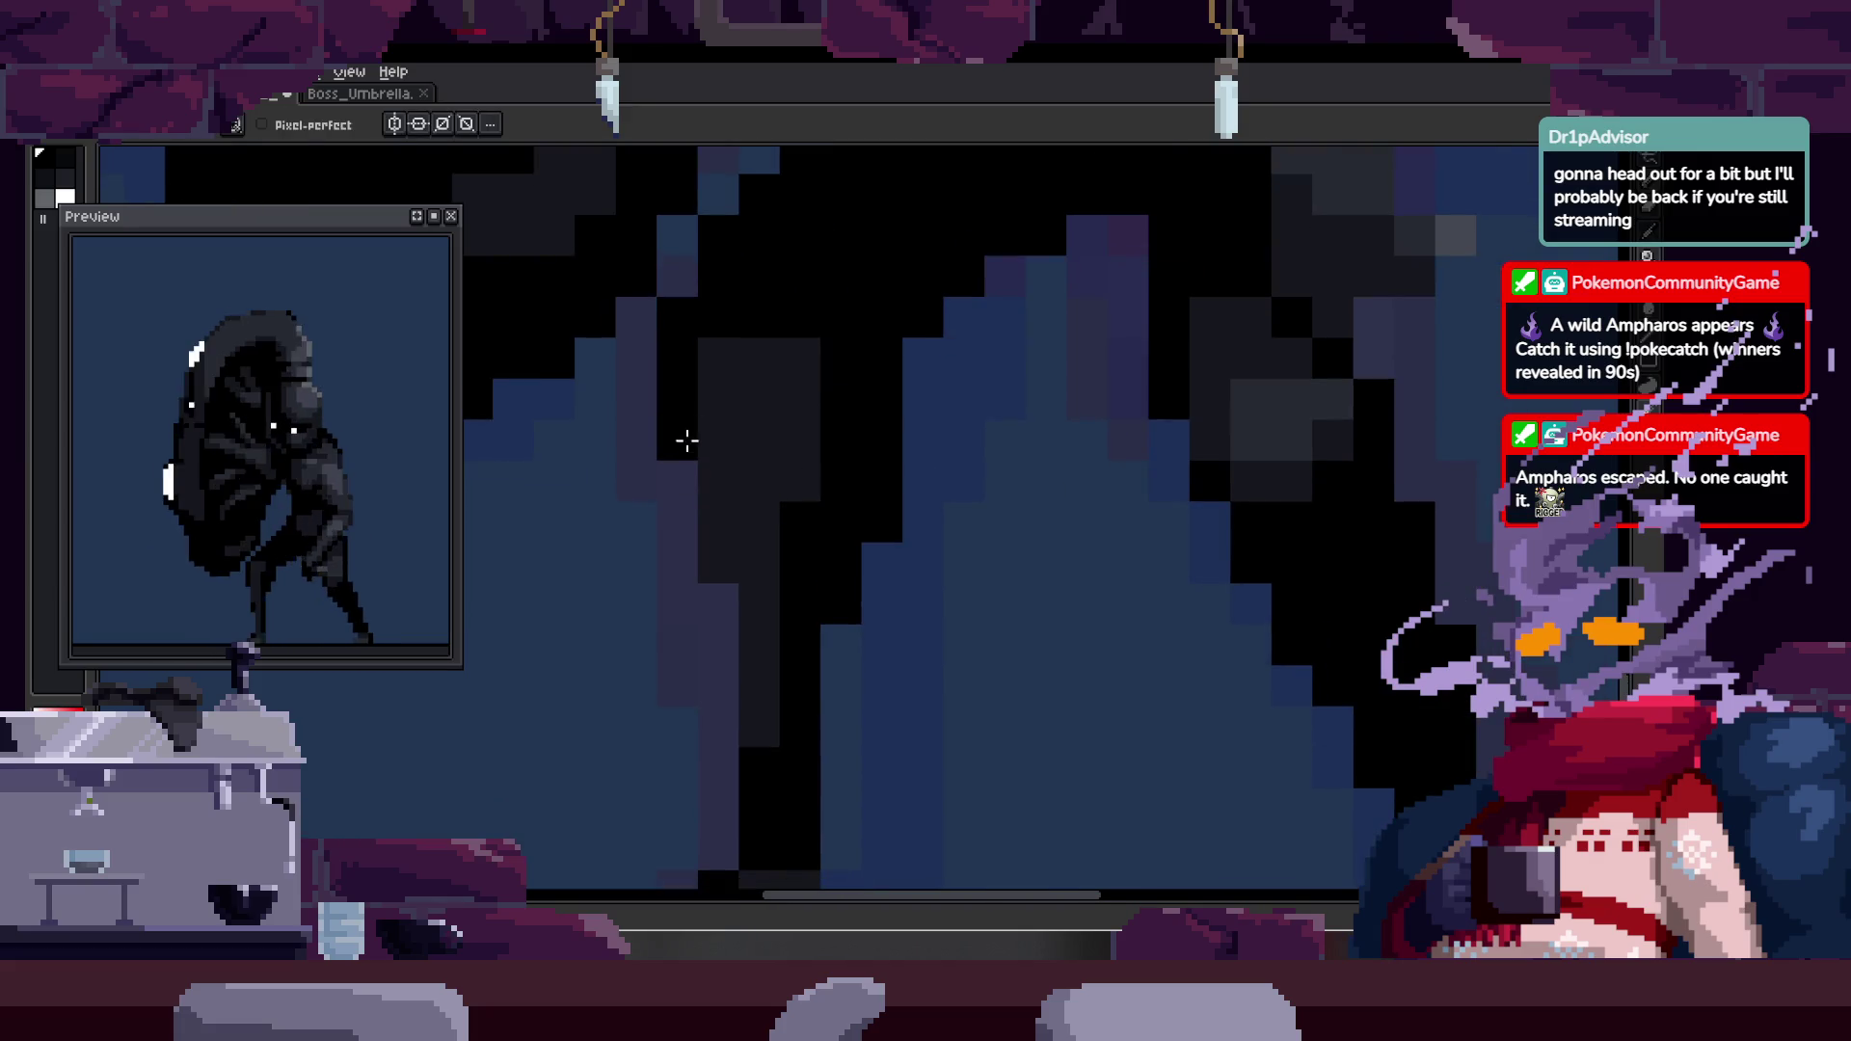
key("z")
scroll(733, 559, "down", 3)
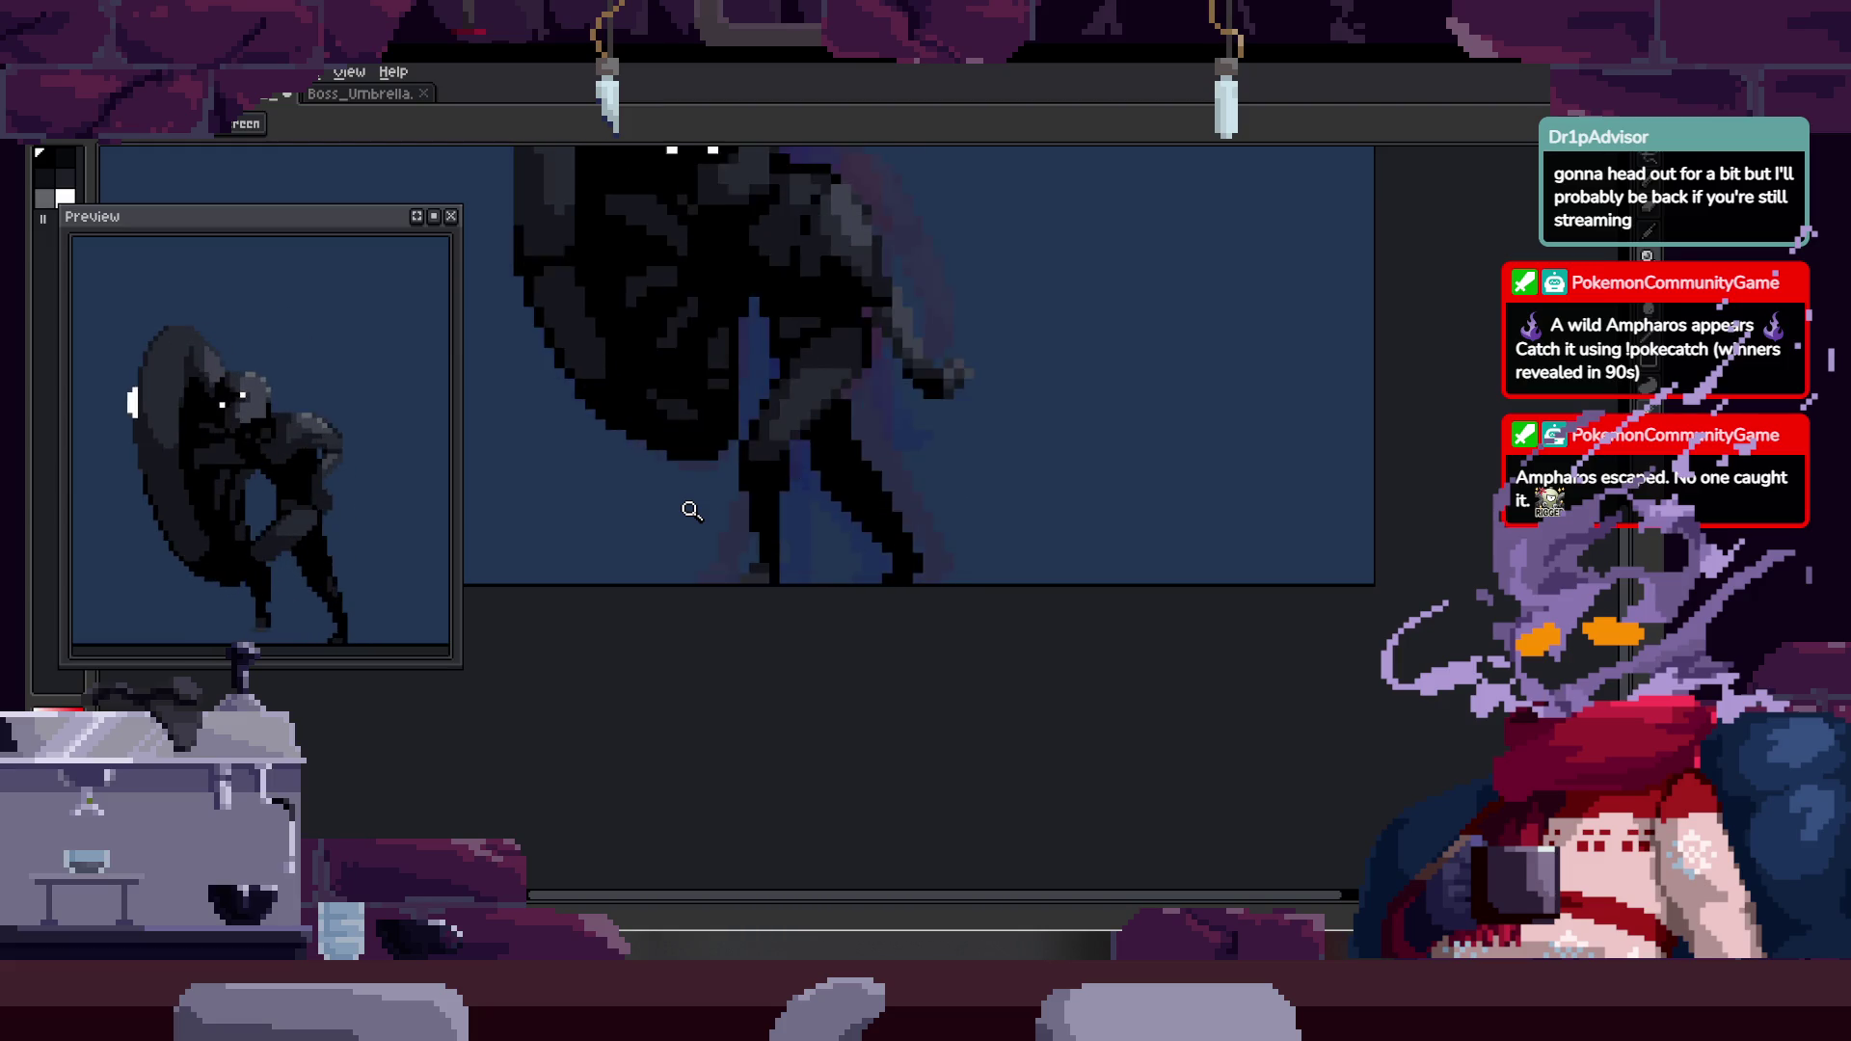
scroll(897, 463, "down", 4)
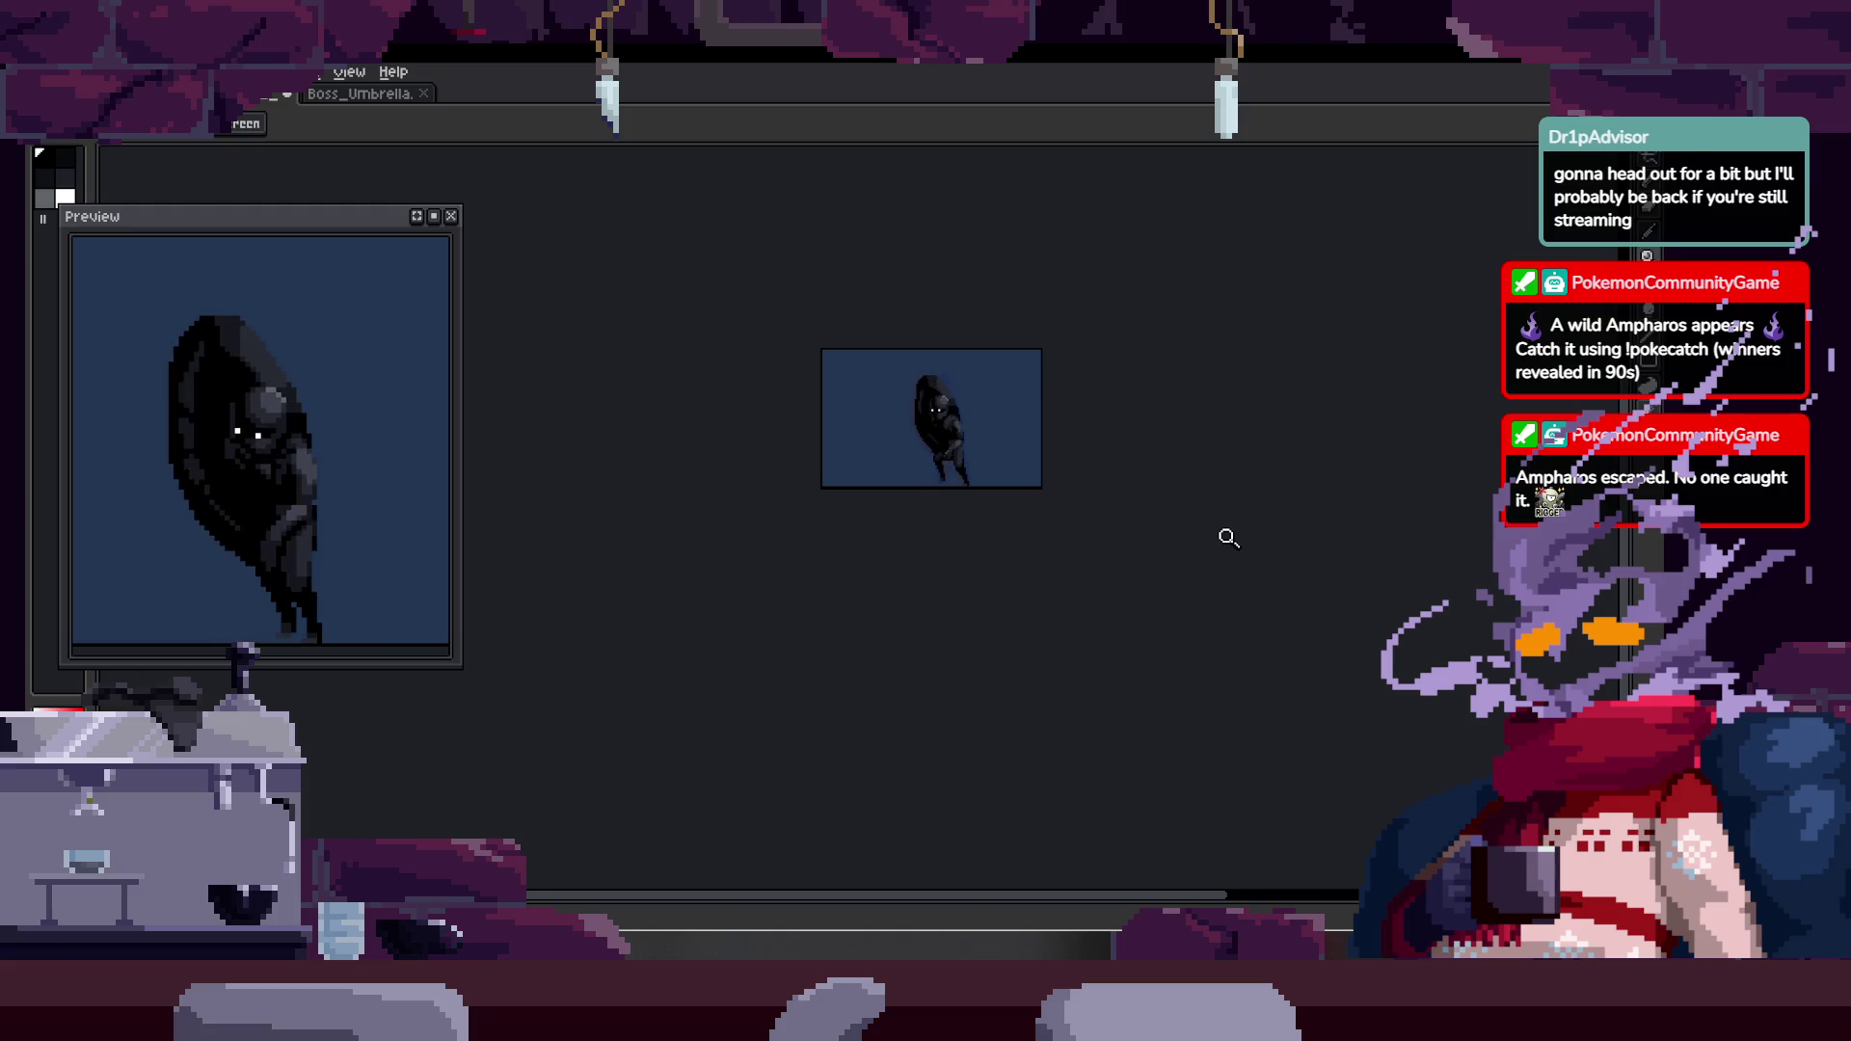
scroll(991, 434, "up", 3)
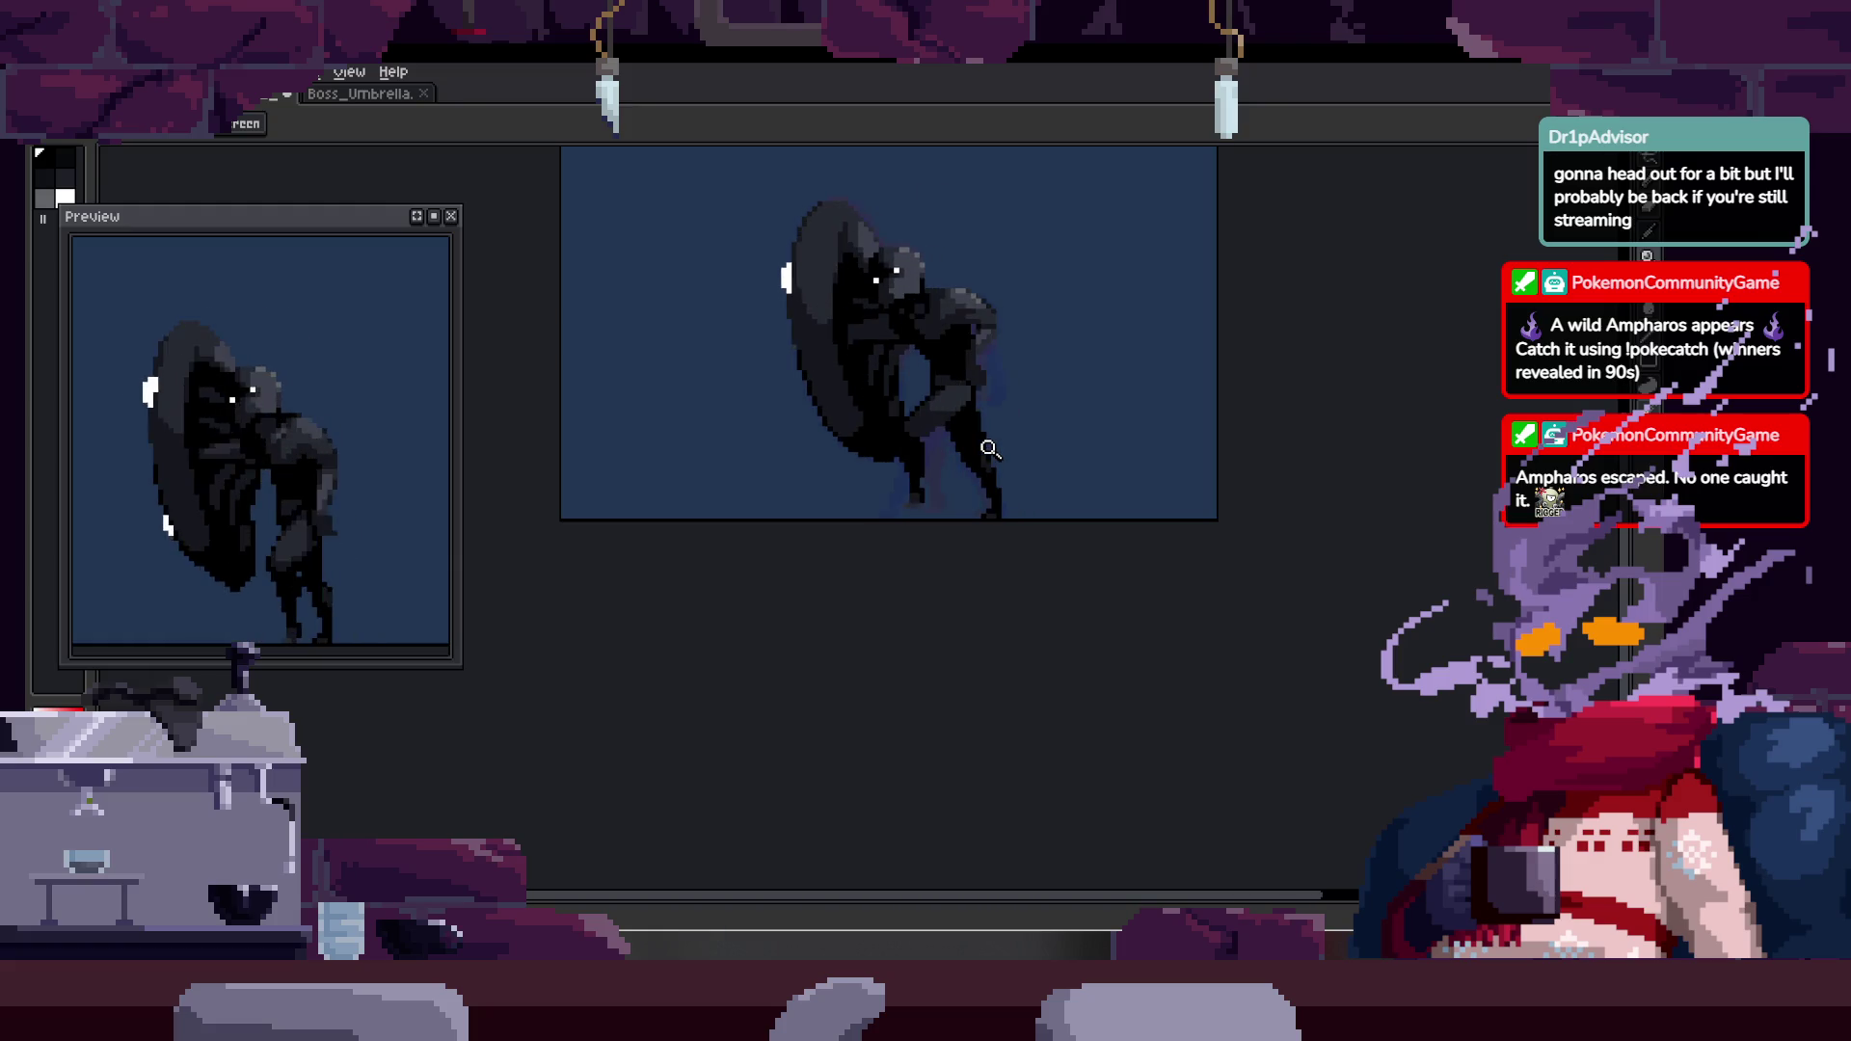
key("Tab")
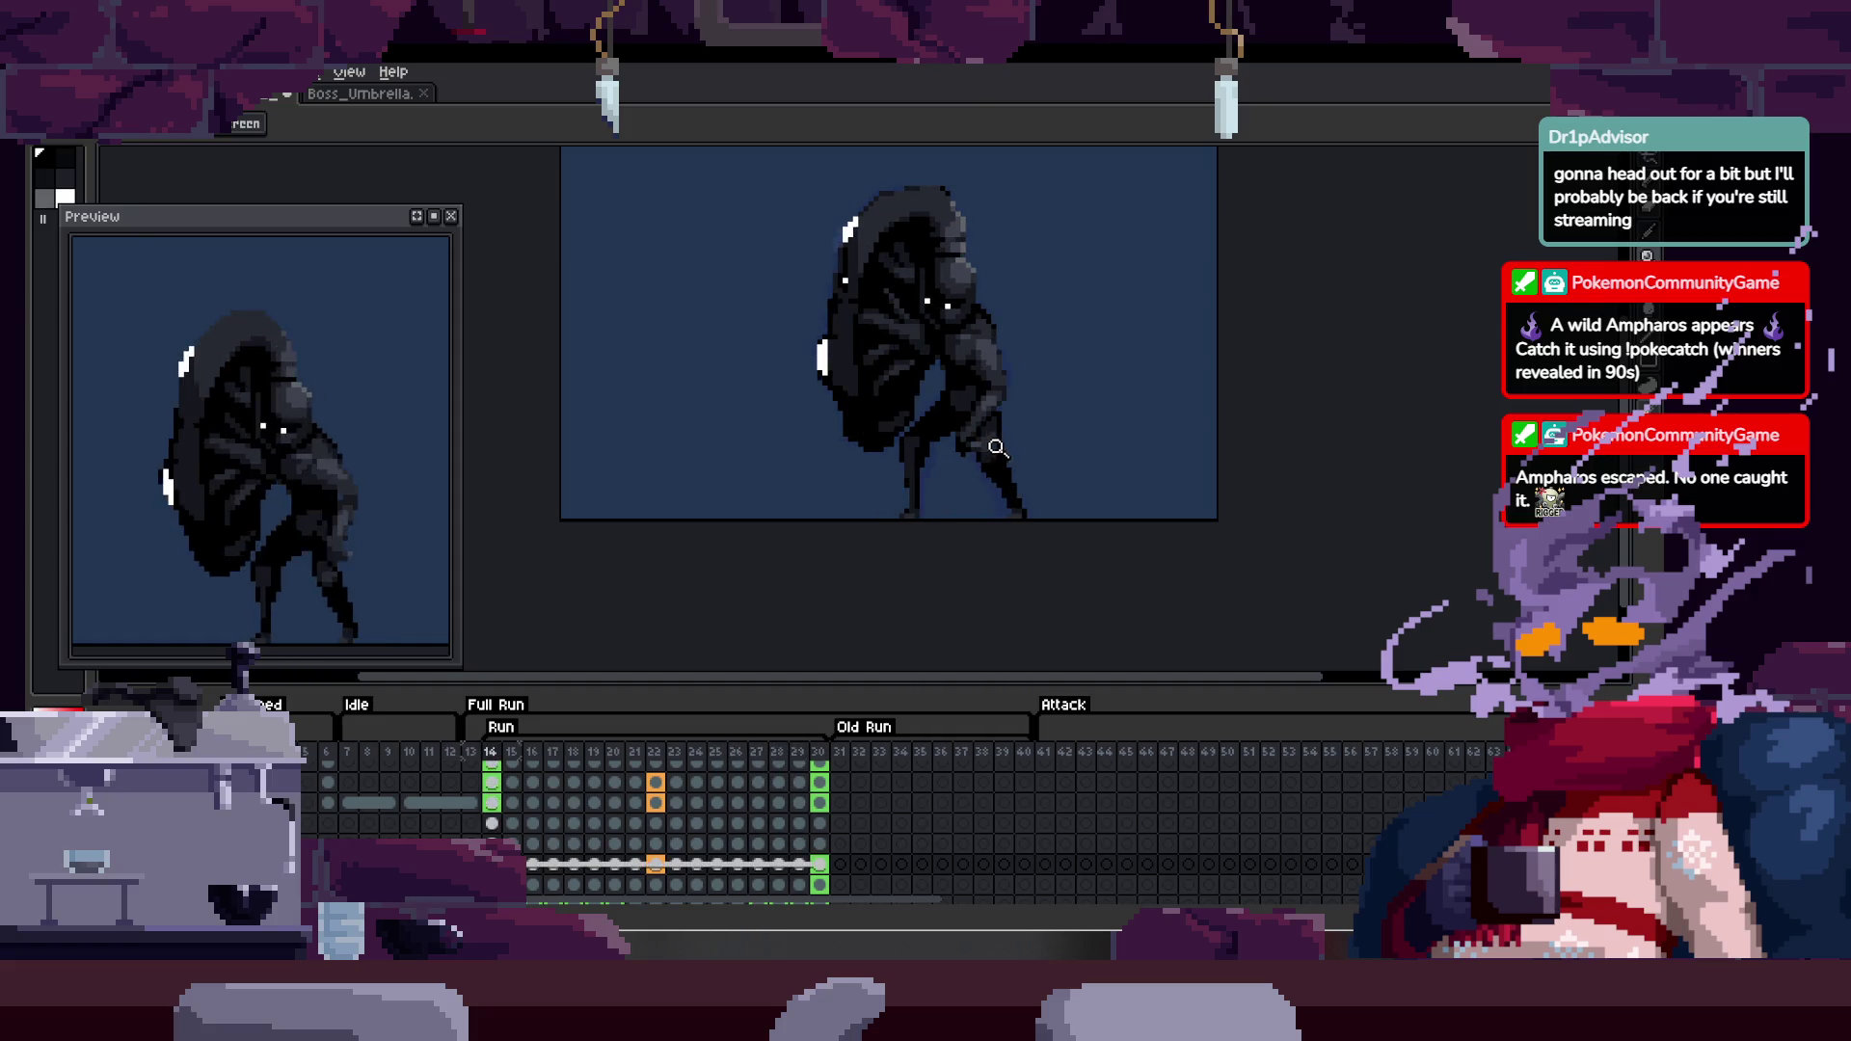
key("Tab")
- Zoom in closely on the figure's legs and pan the view to show the feet
left_click(986, 435)
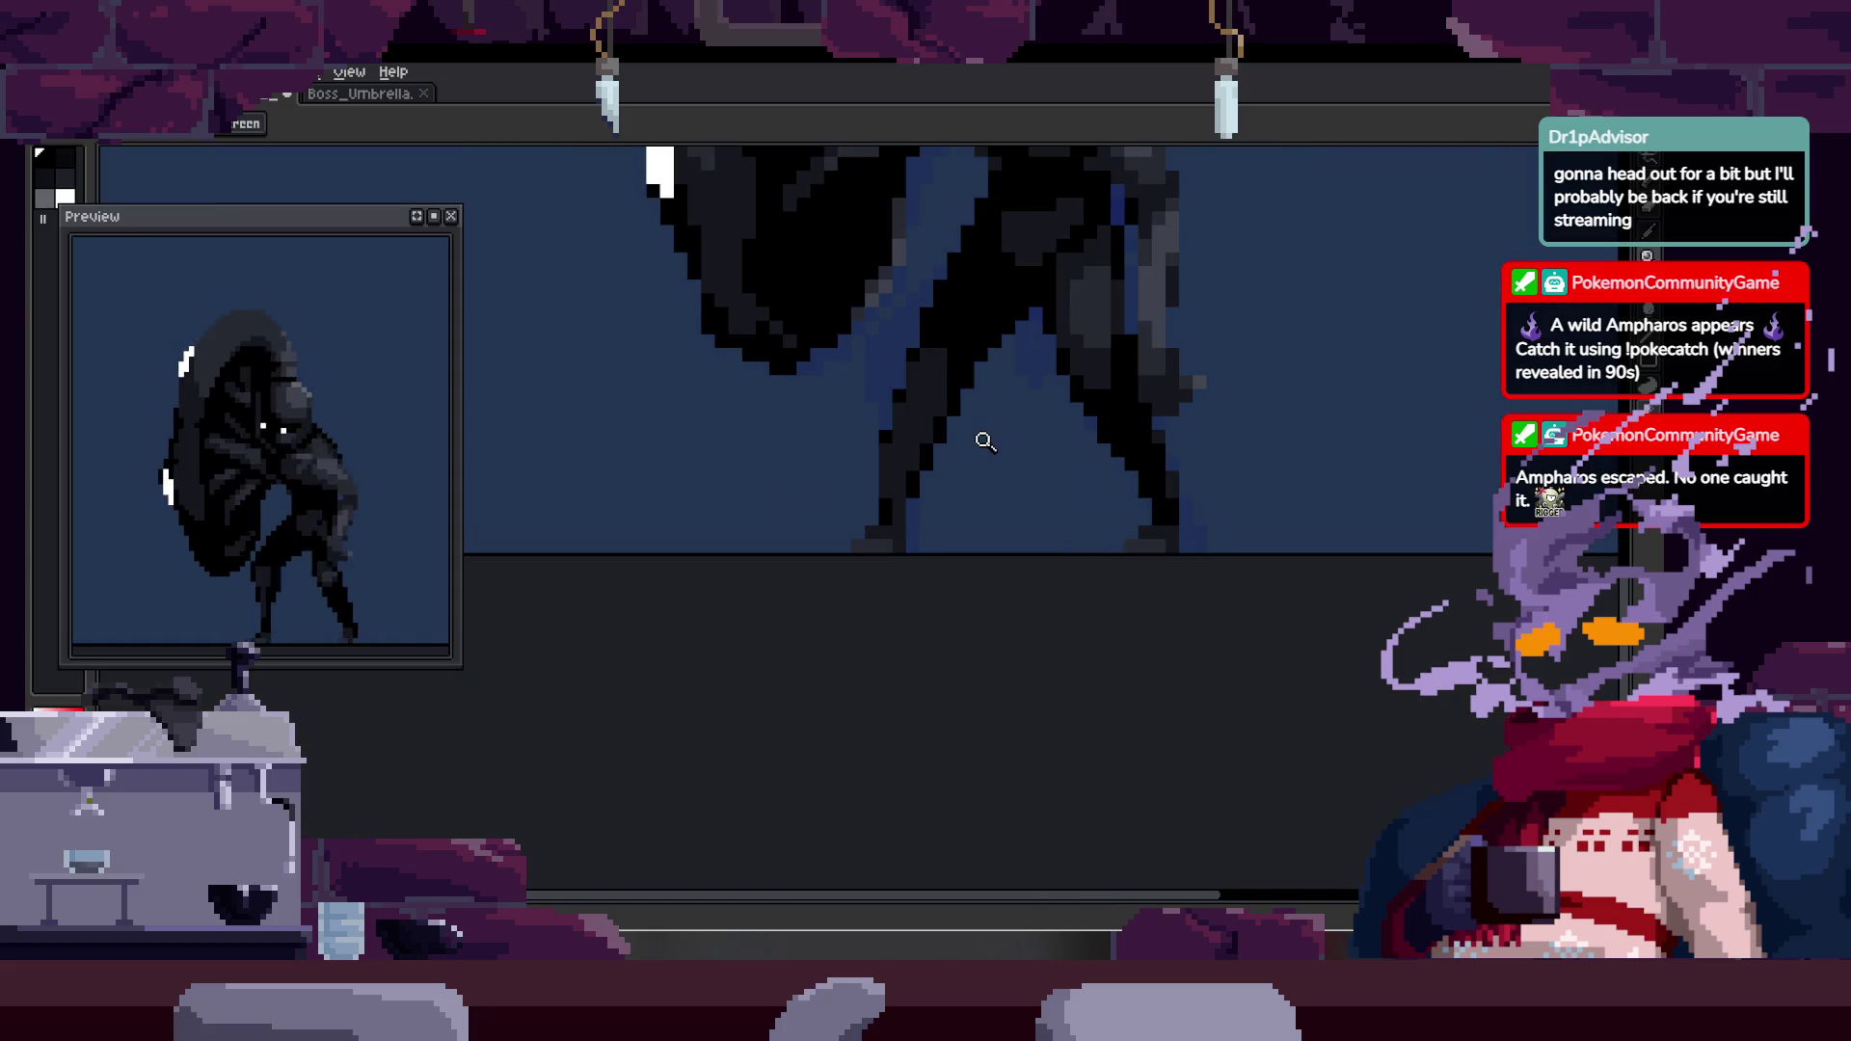
key("Tab")
key("b")
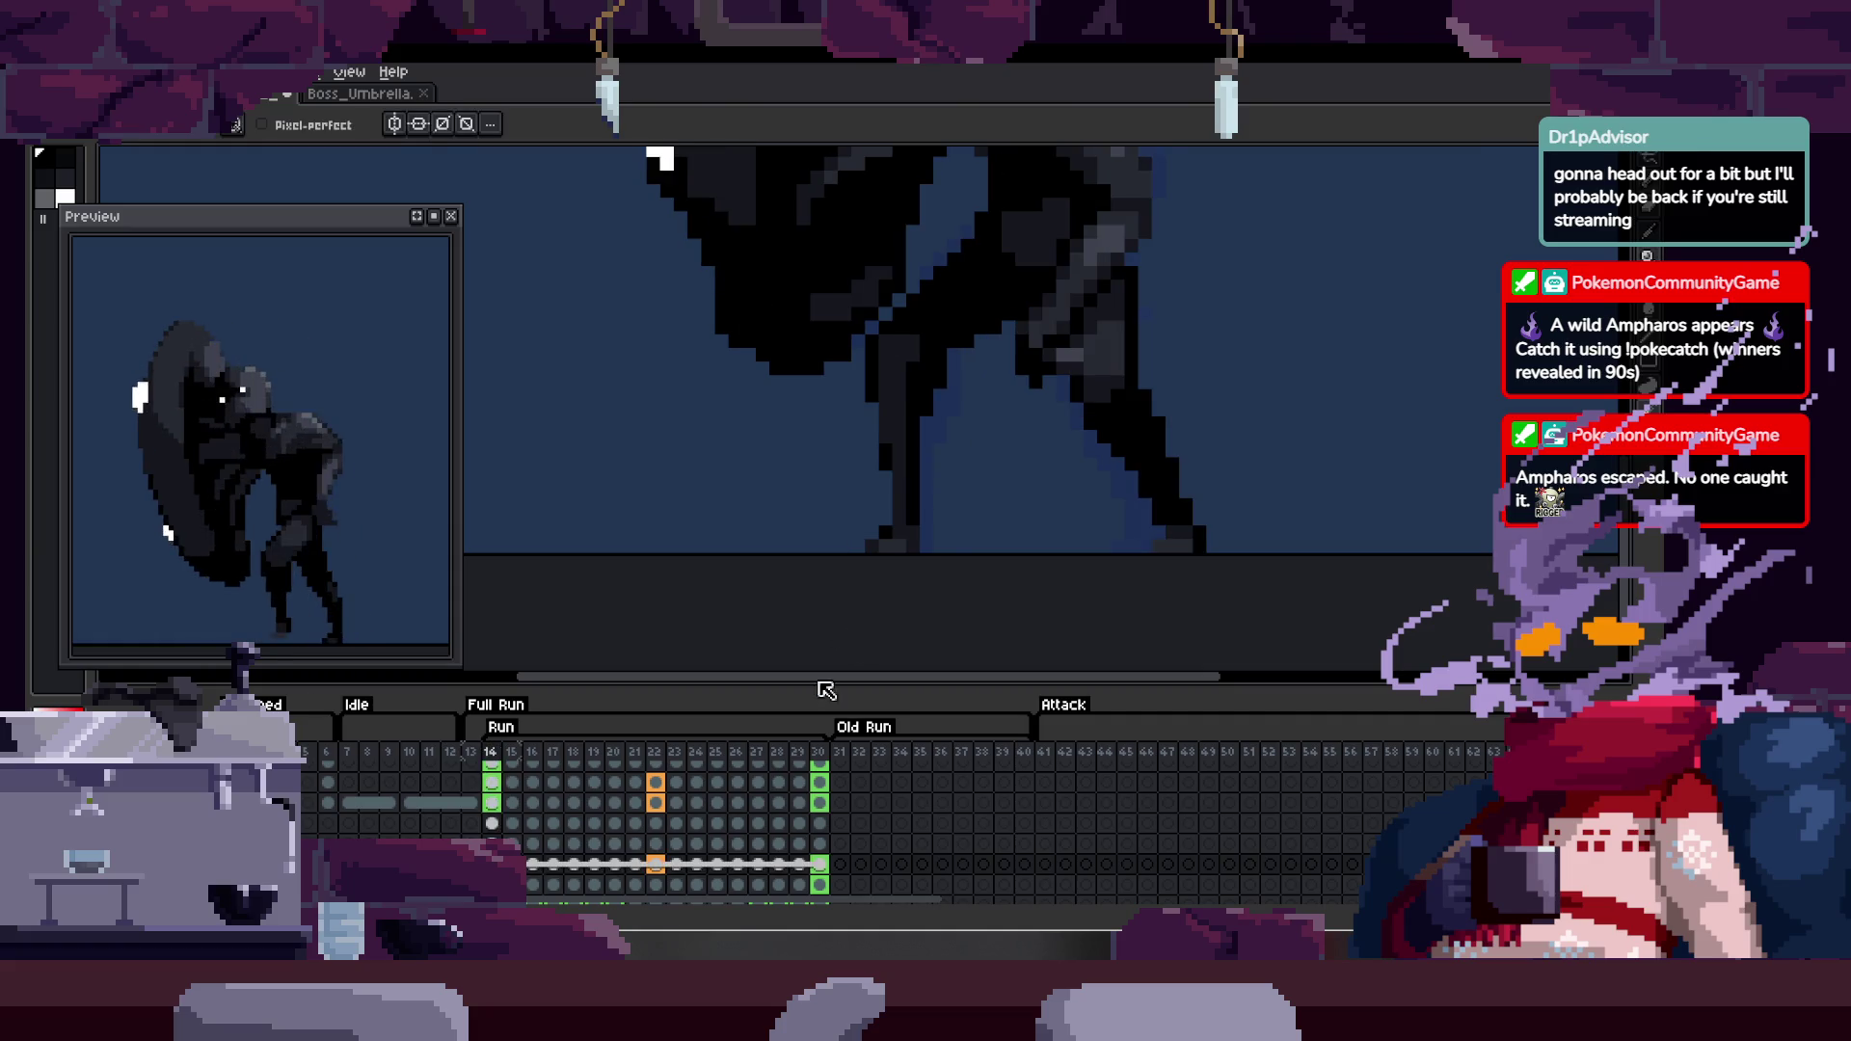
key("Tab")
key("z")
left_click(912, 547)
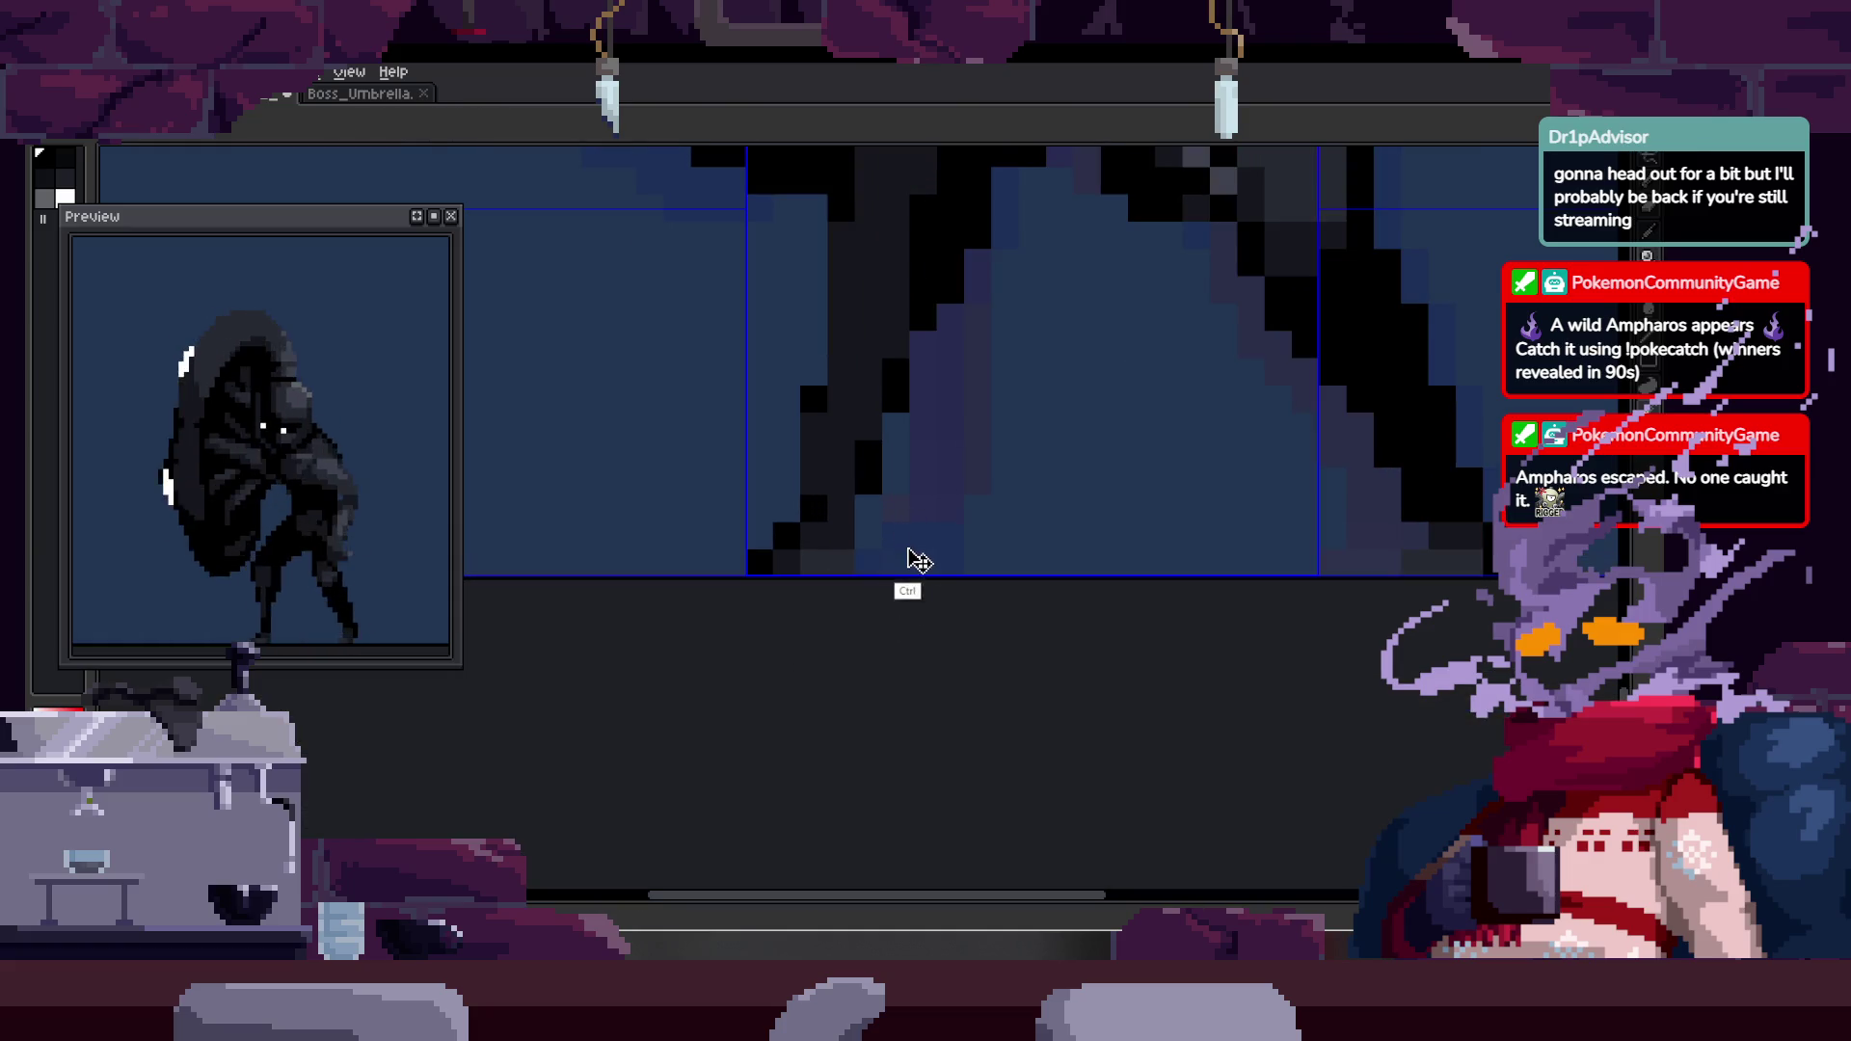
left_click_drag(962, 480, 913, 401)
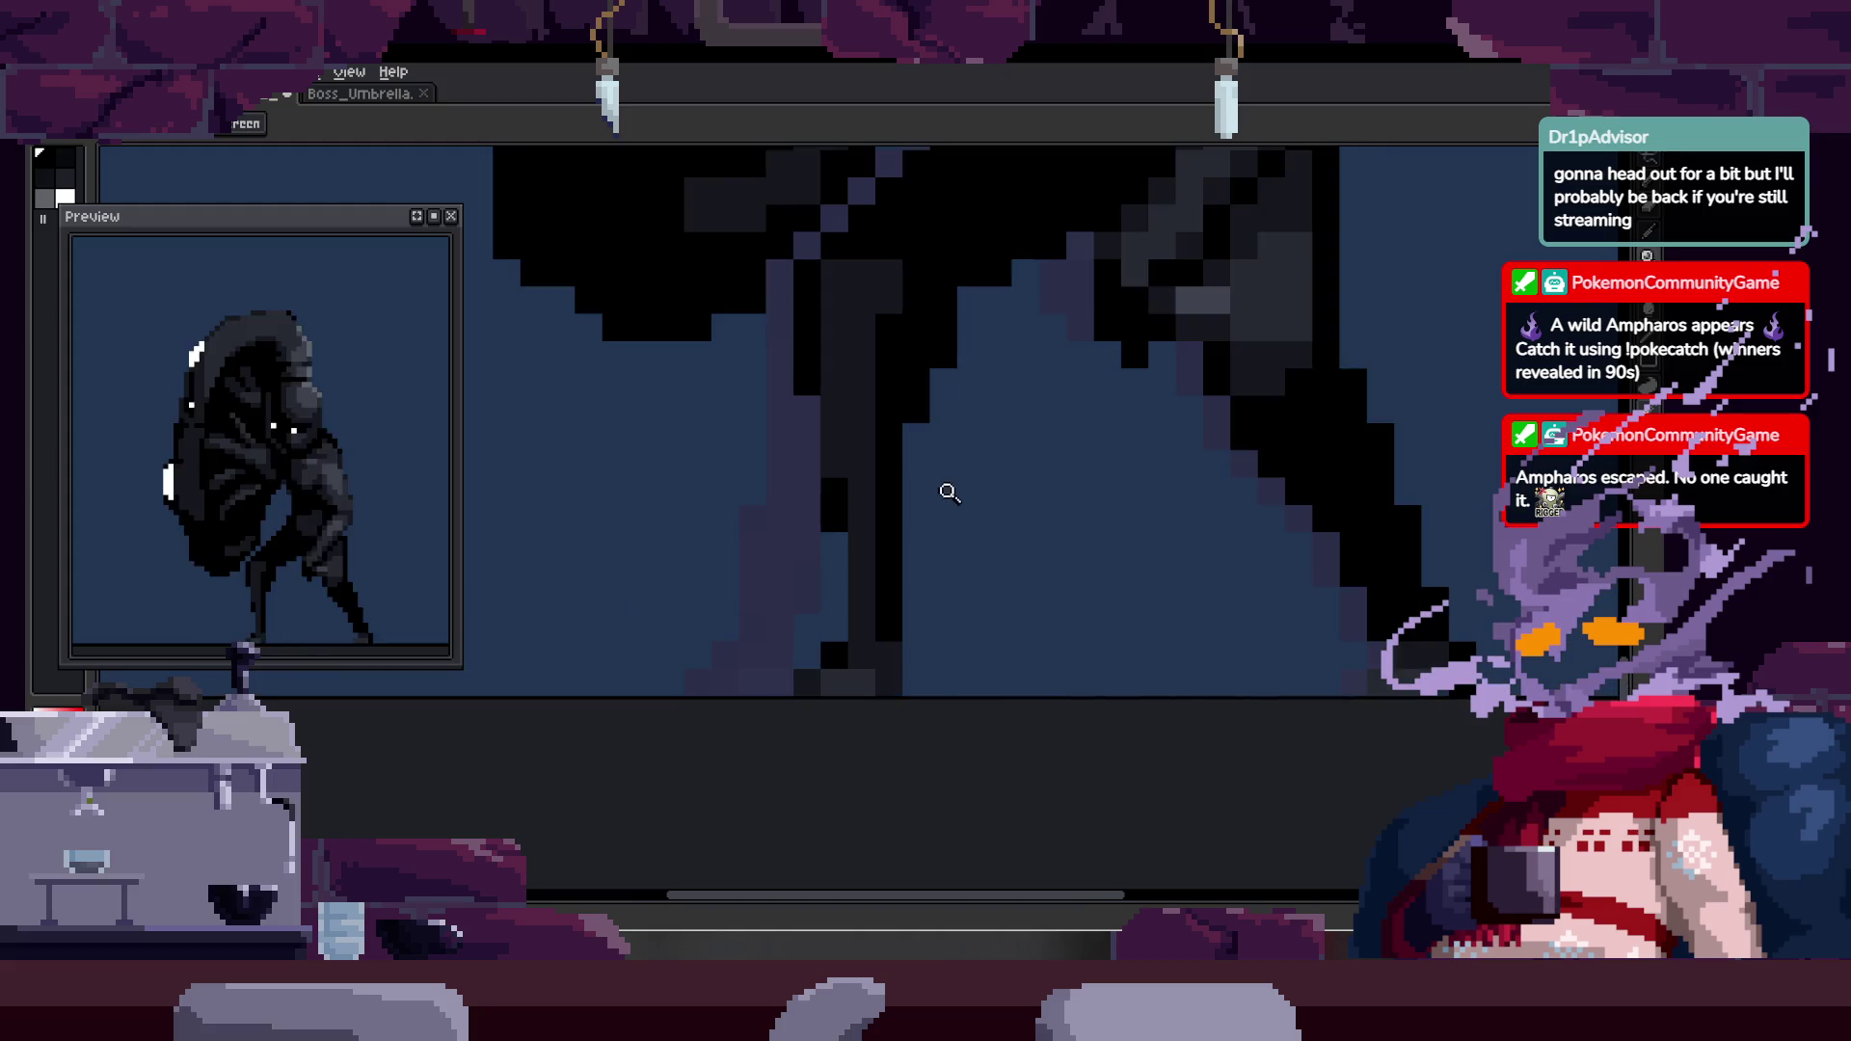
key("Tab")
key("b")
key("Tab")
scroll(999, 545, "up", 1)
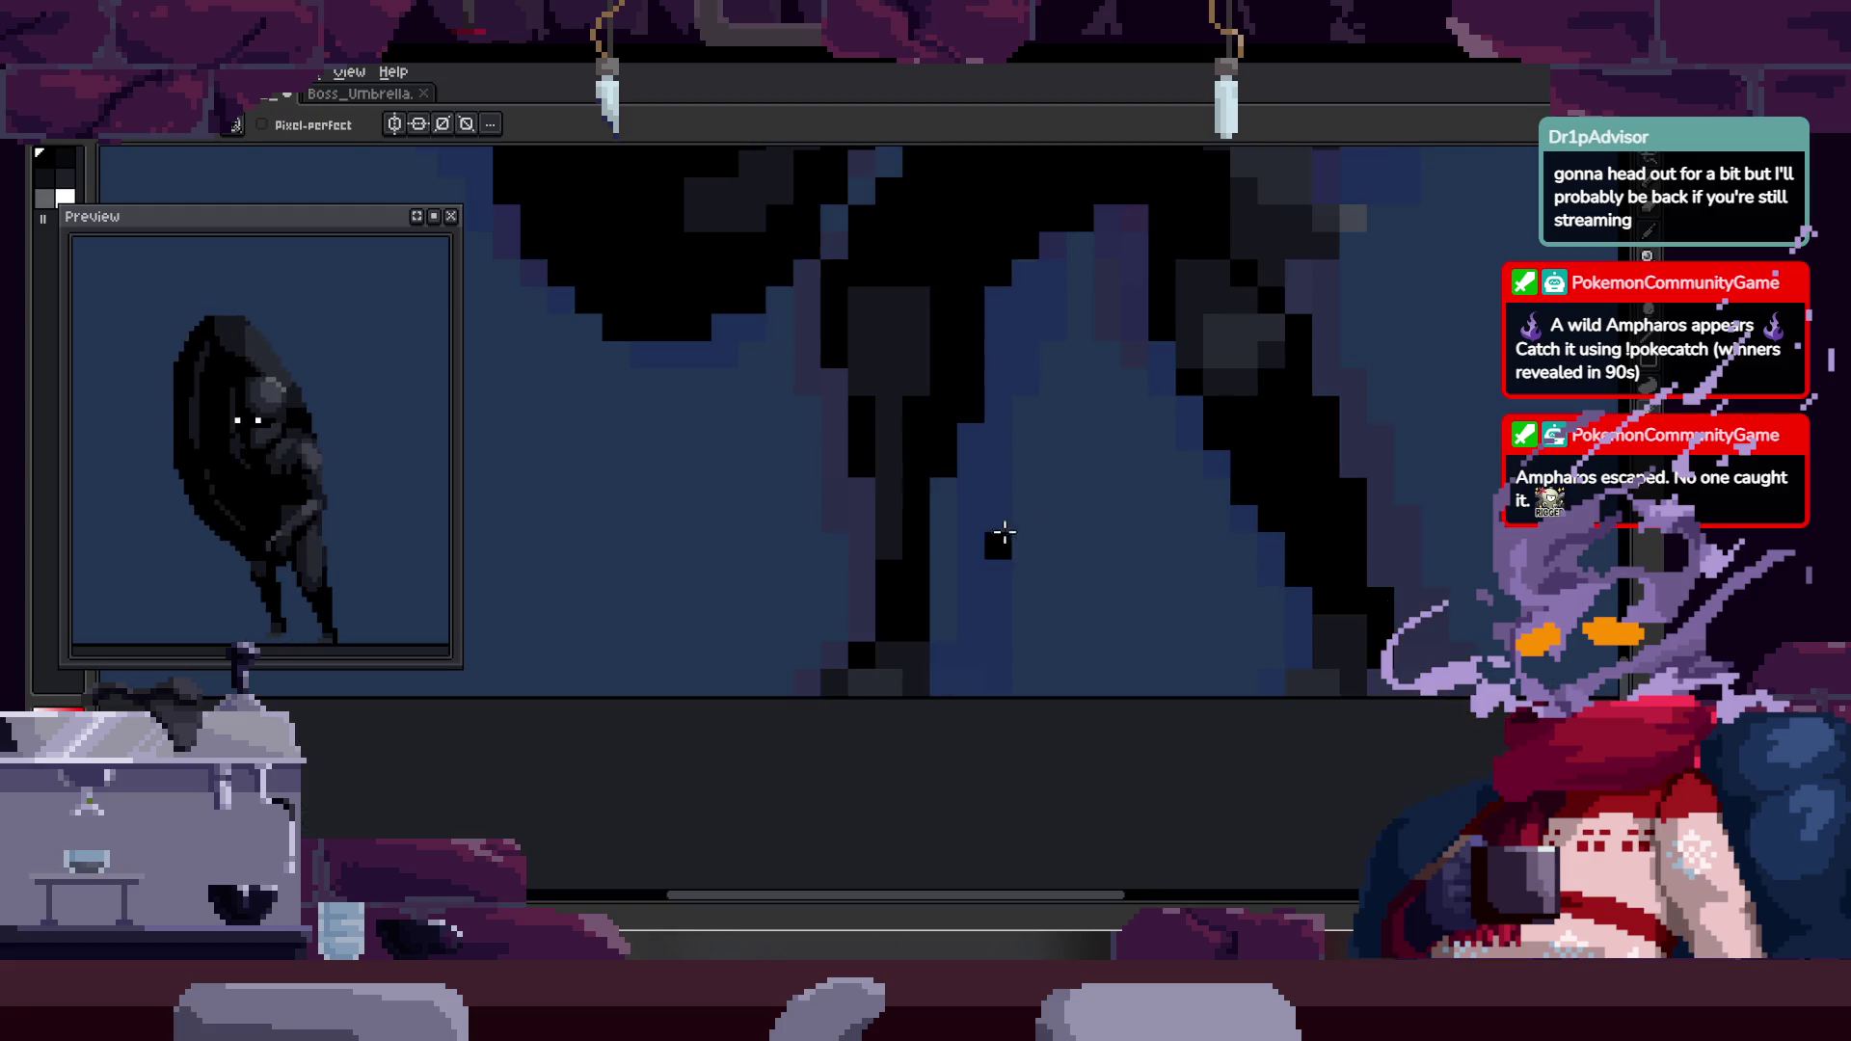
key("z")
left_click(888, 530)
- Select the lower legs with a rectangular marquee and move them one pixel right
key("m")
left_click_drag(613, 526, 983, 694)
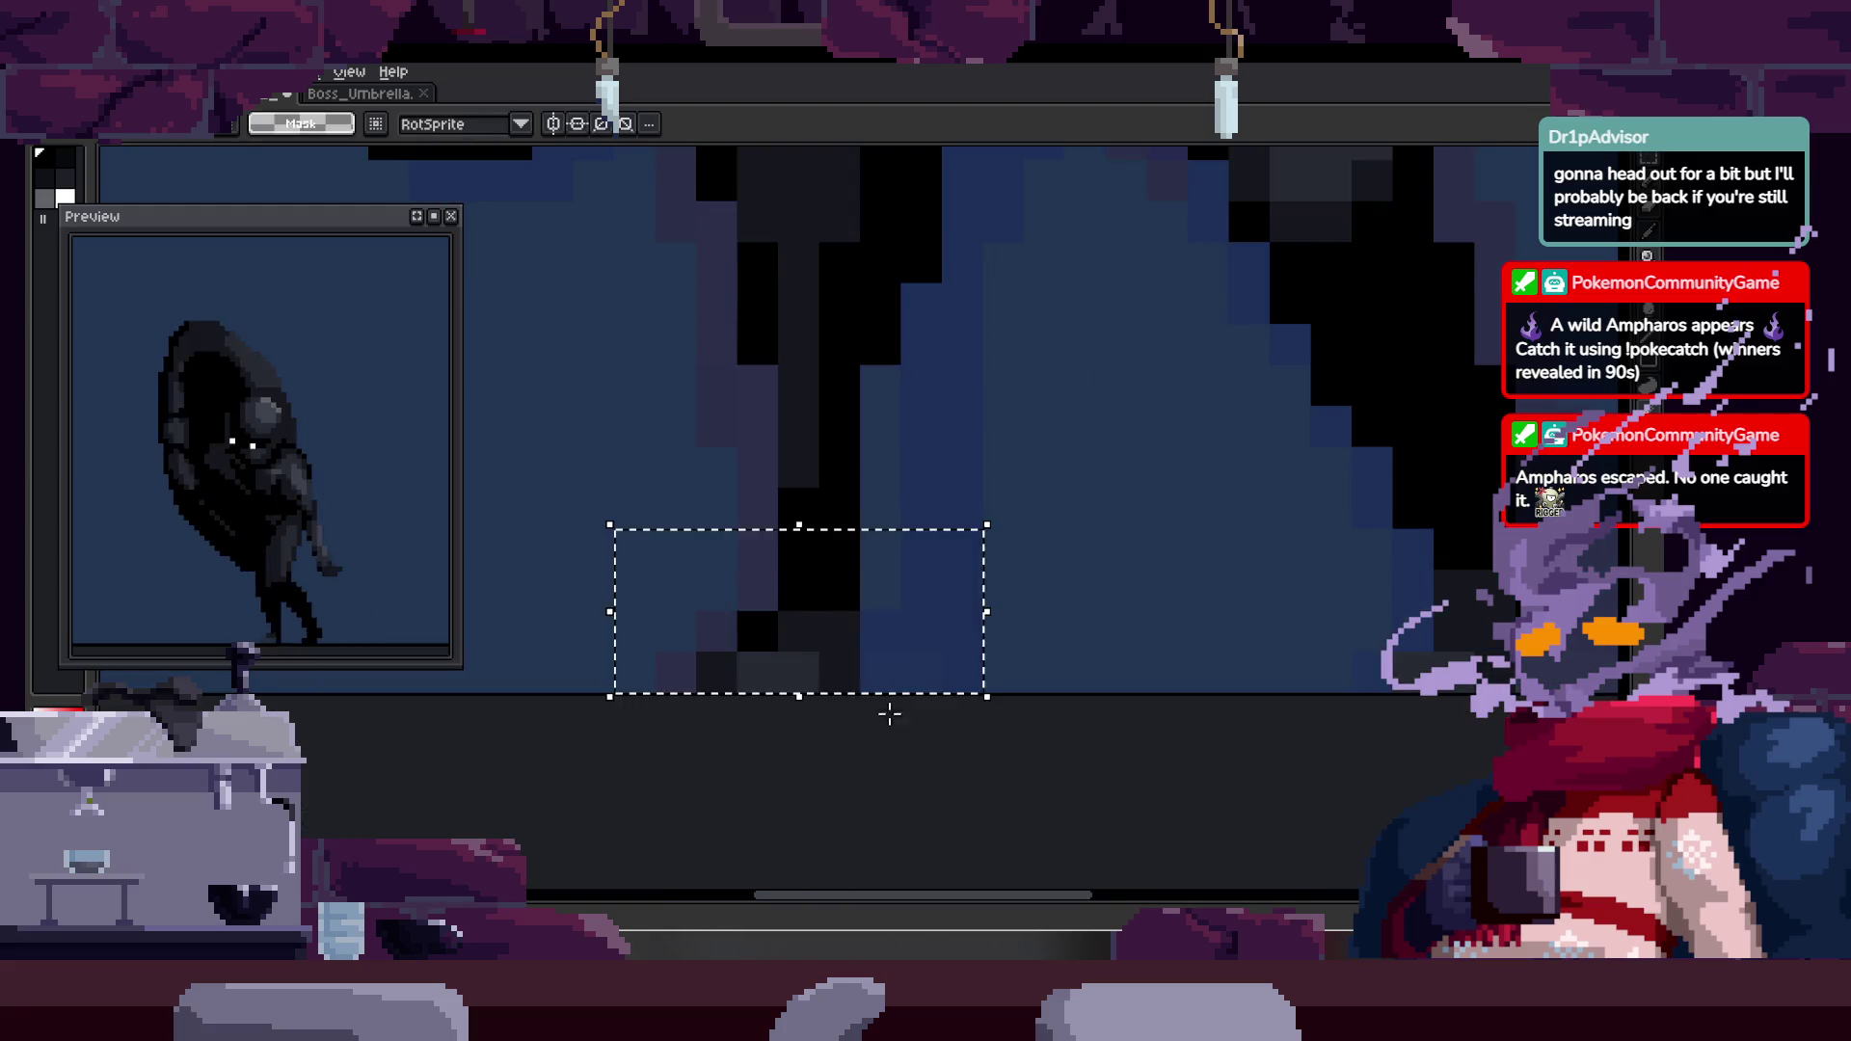
key("Right")
key("Return")
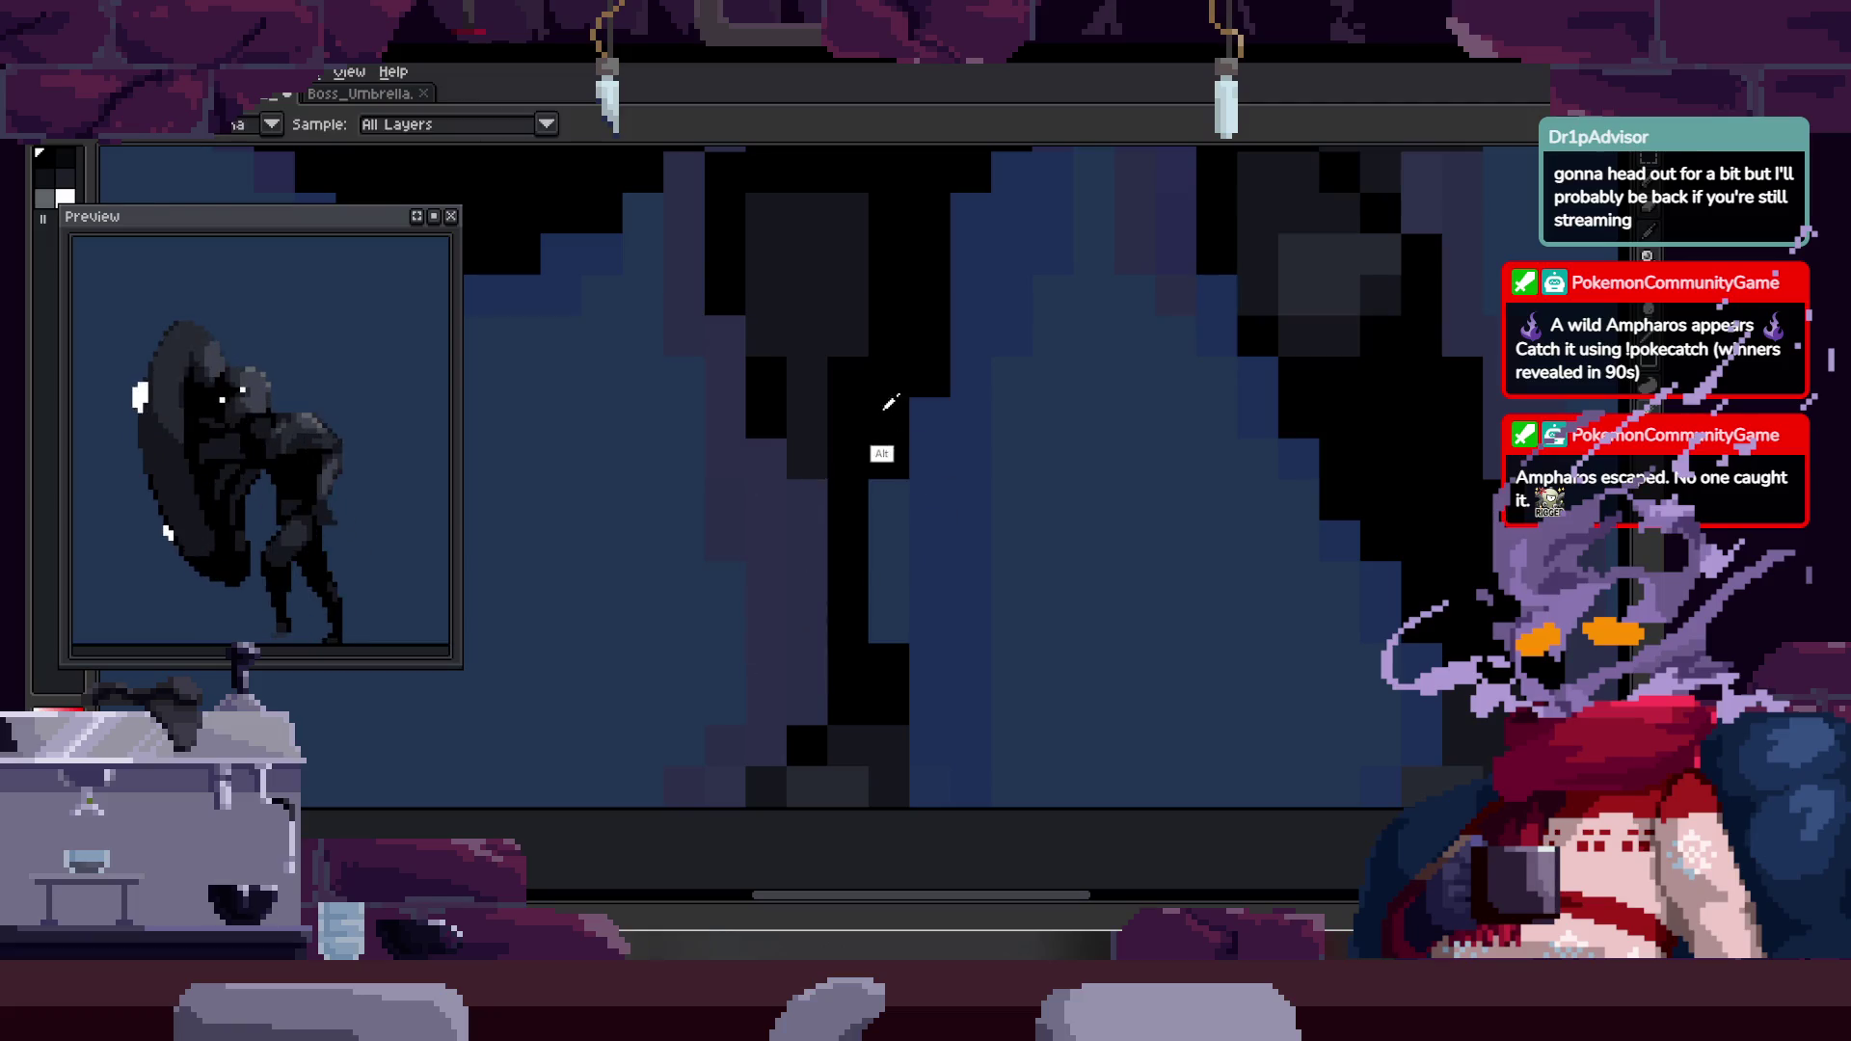
key("b")
scroll(810, 611, "down", 1)
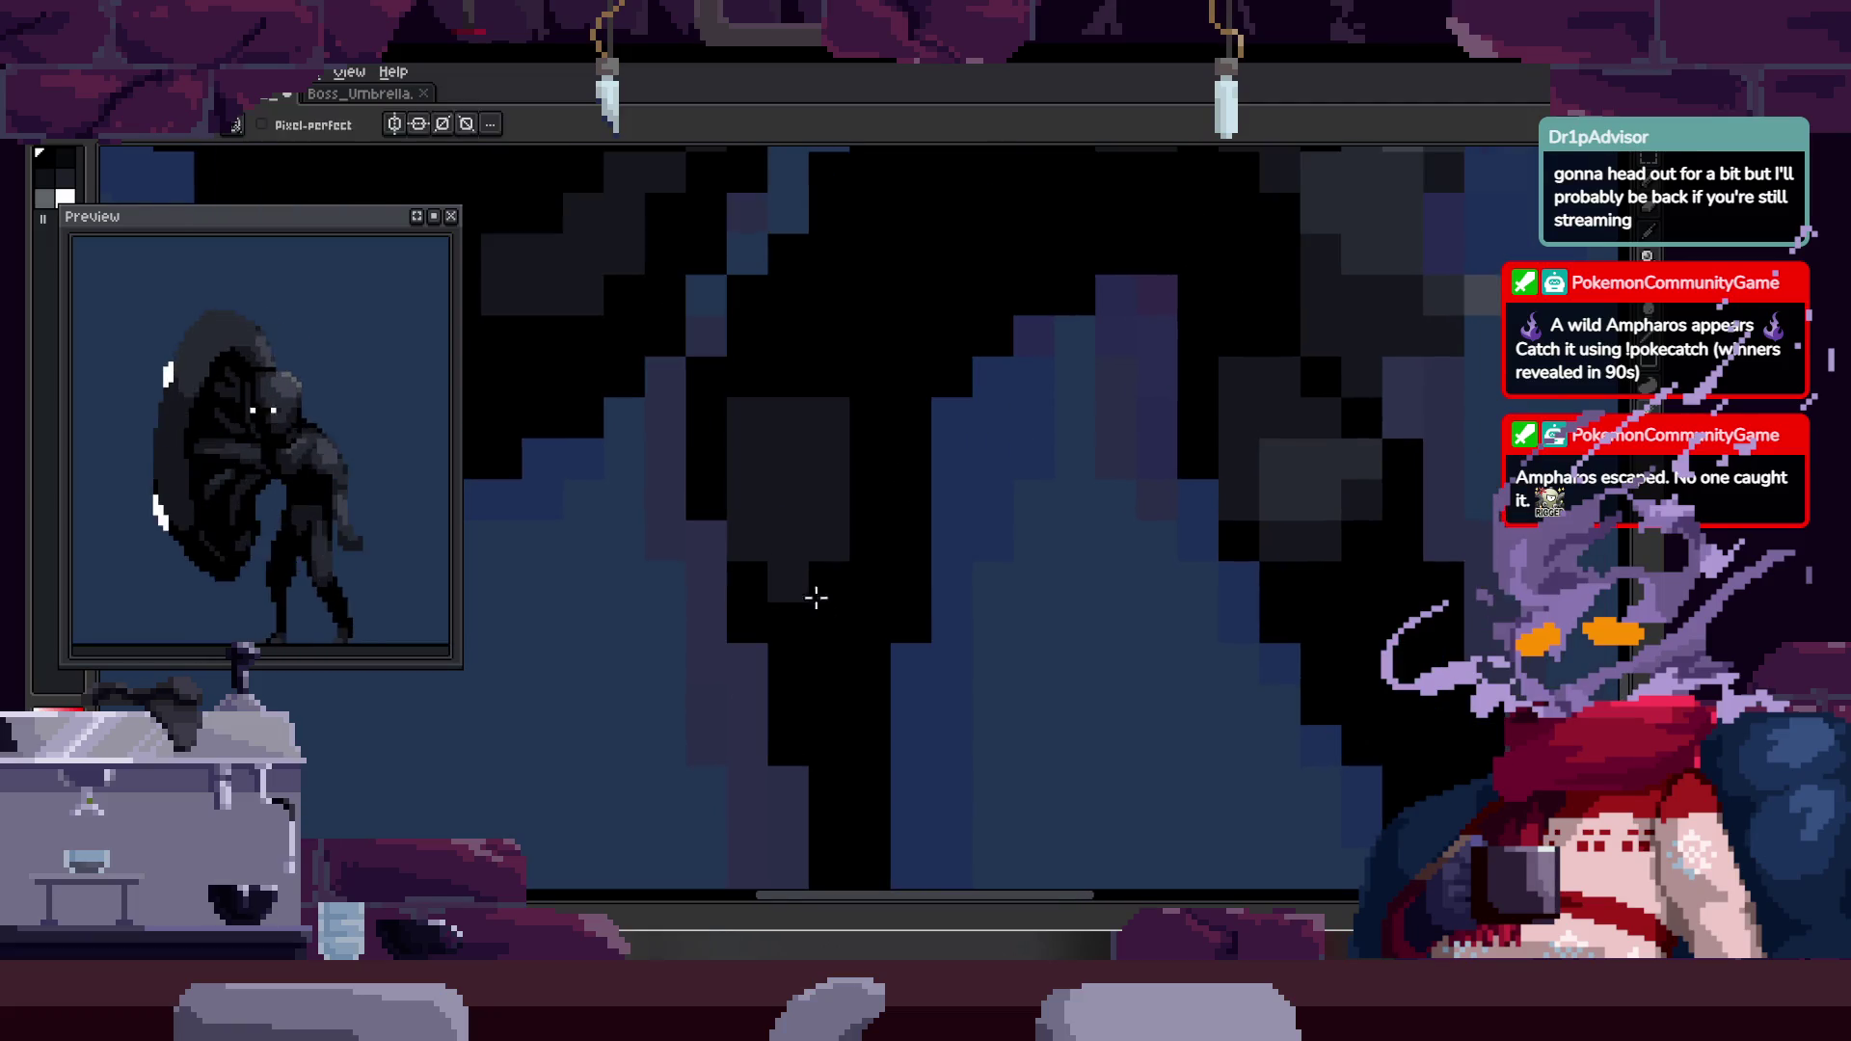
key("z")
scroll(913, 488, "down", 2)
scroll(934, 446, "down", 1)
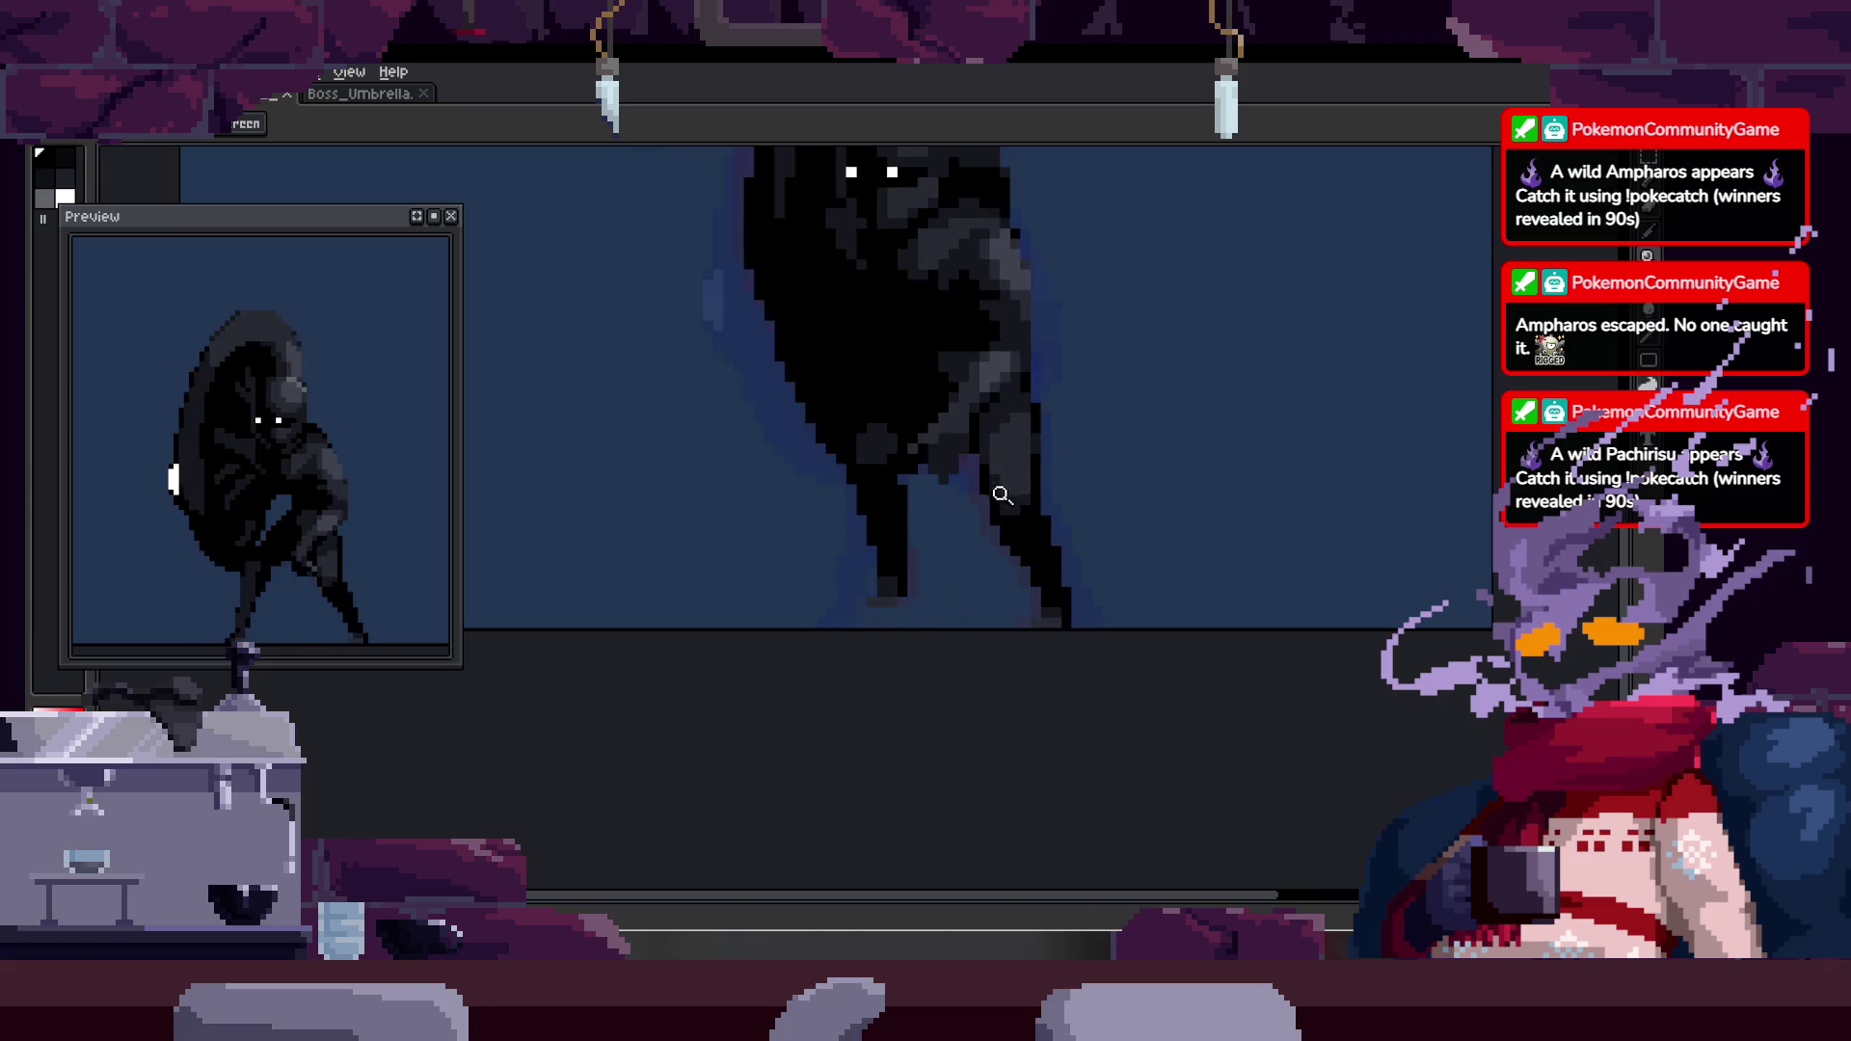
key("Tab")
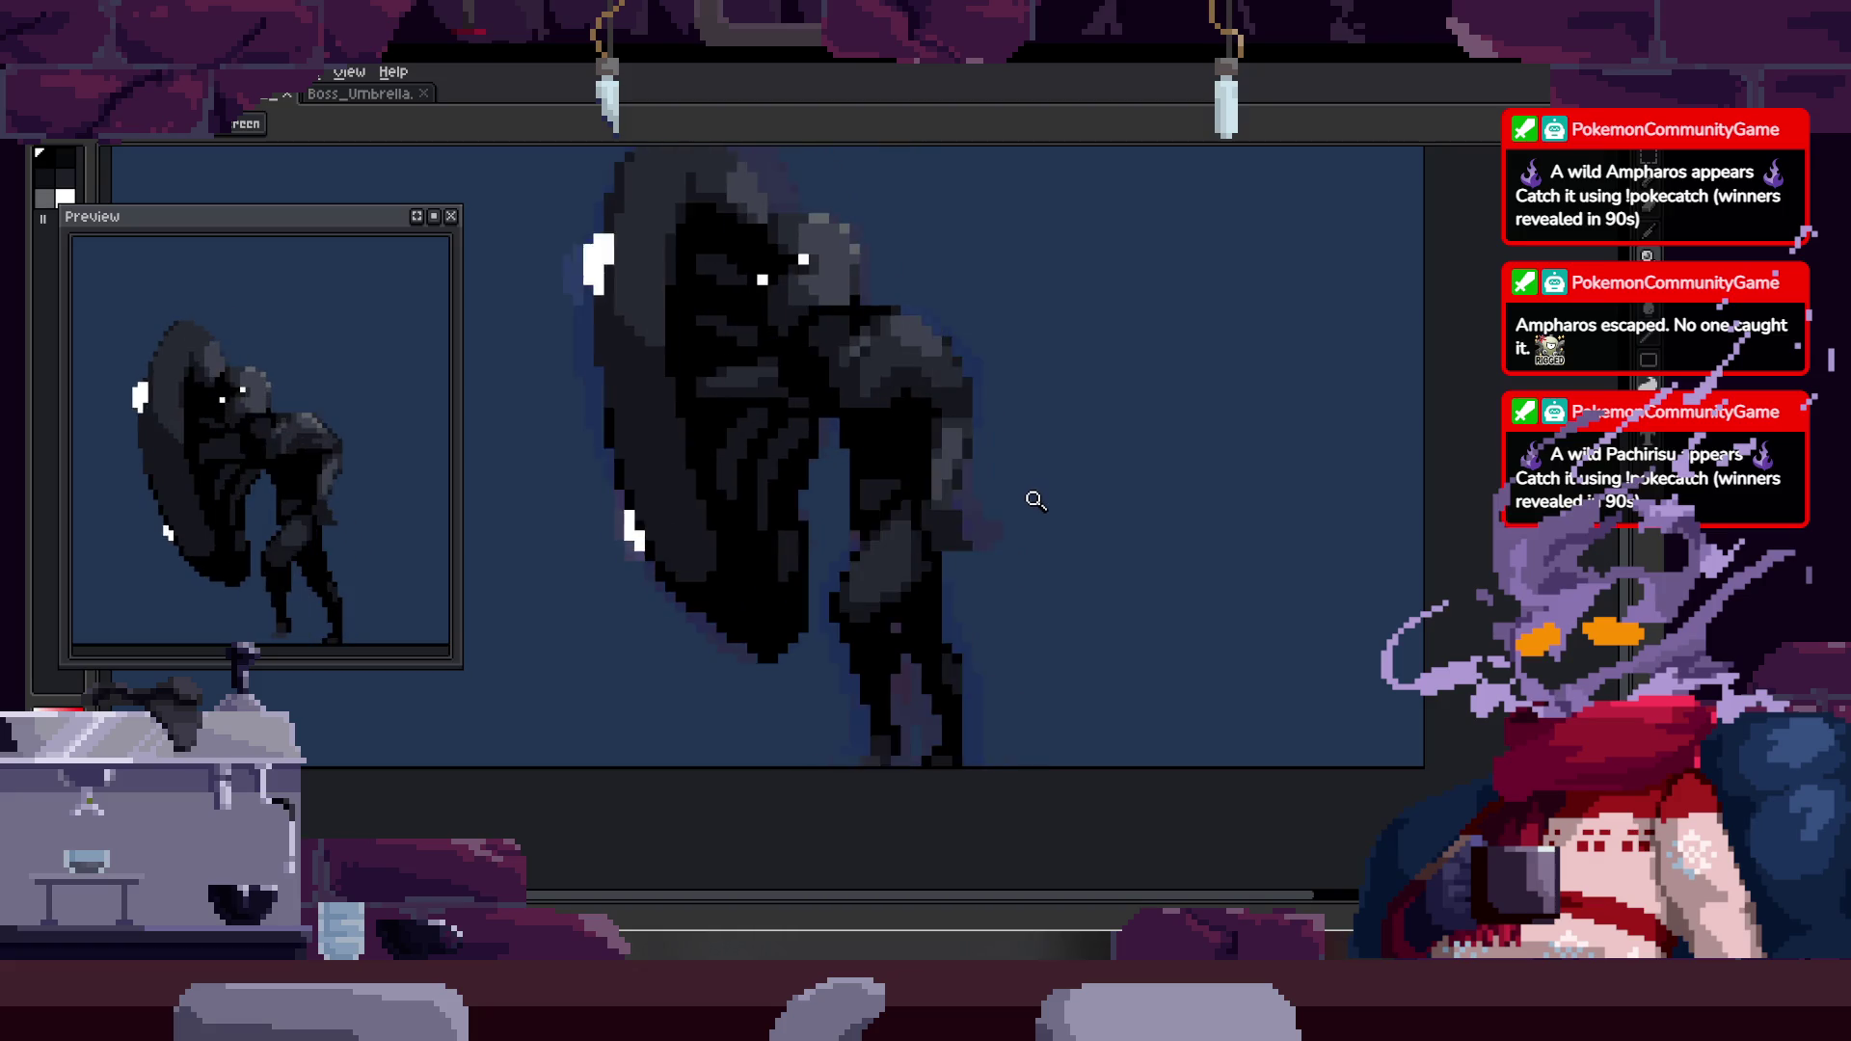
scroll(975, 479, "down", 3)
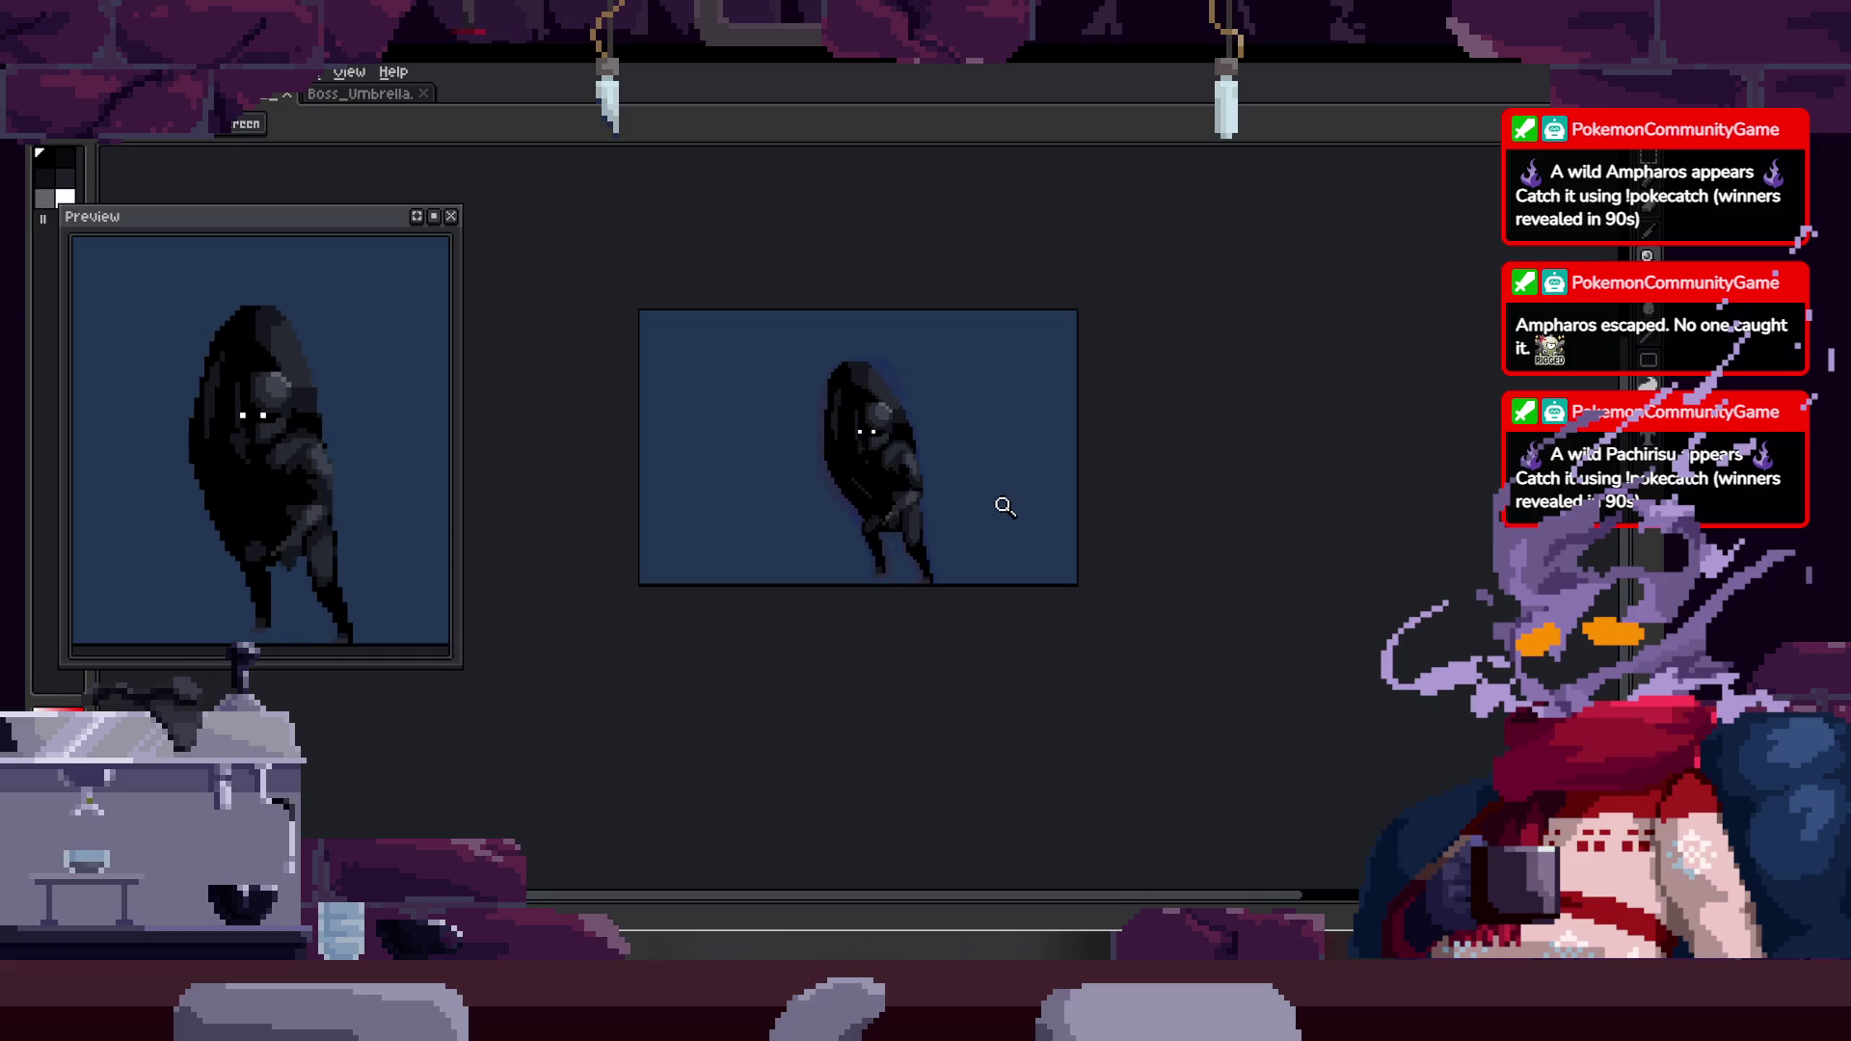
key("Tab")
scroll(995, 504, "up", 2)
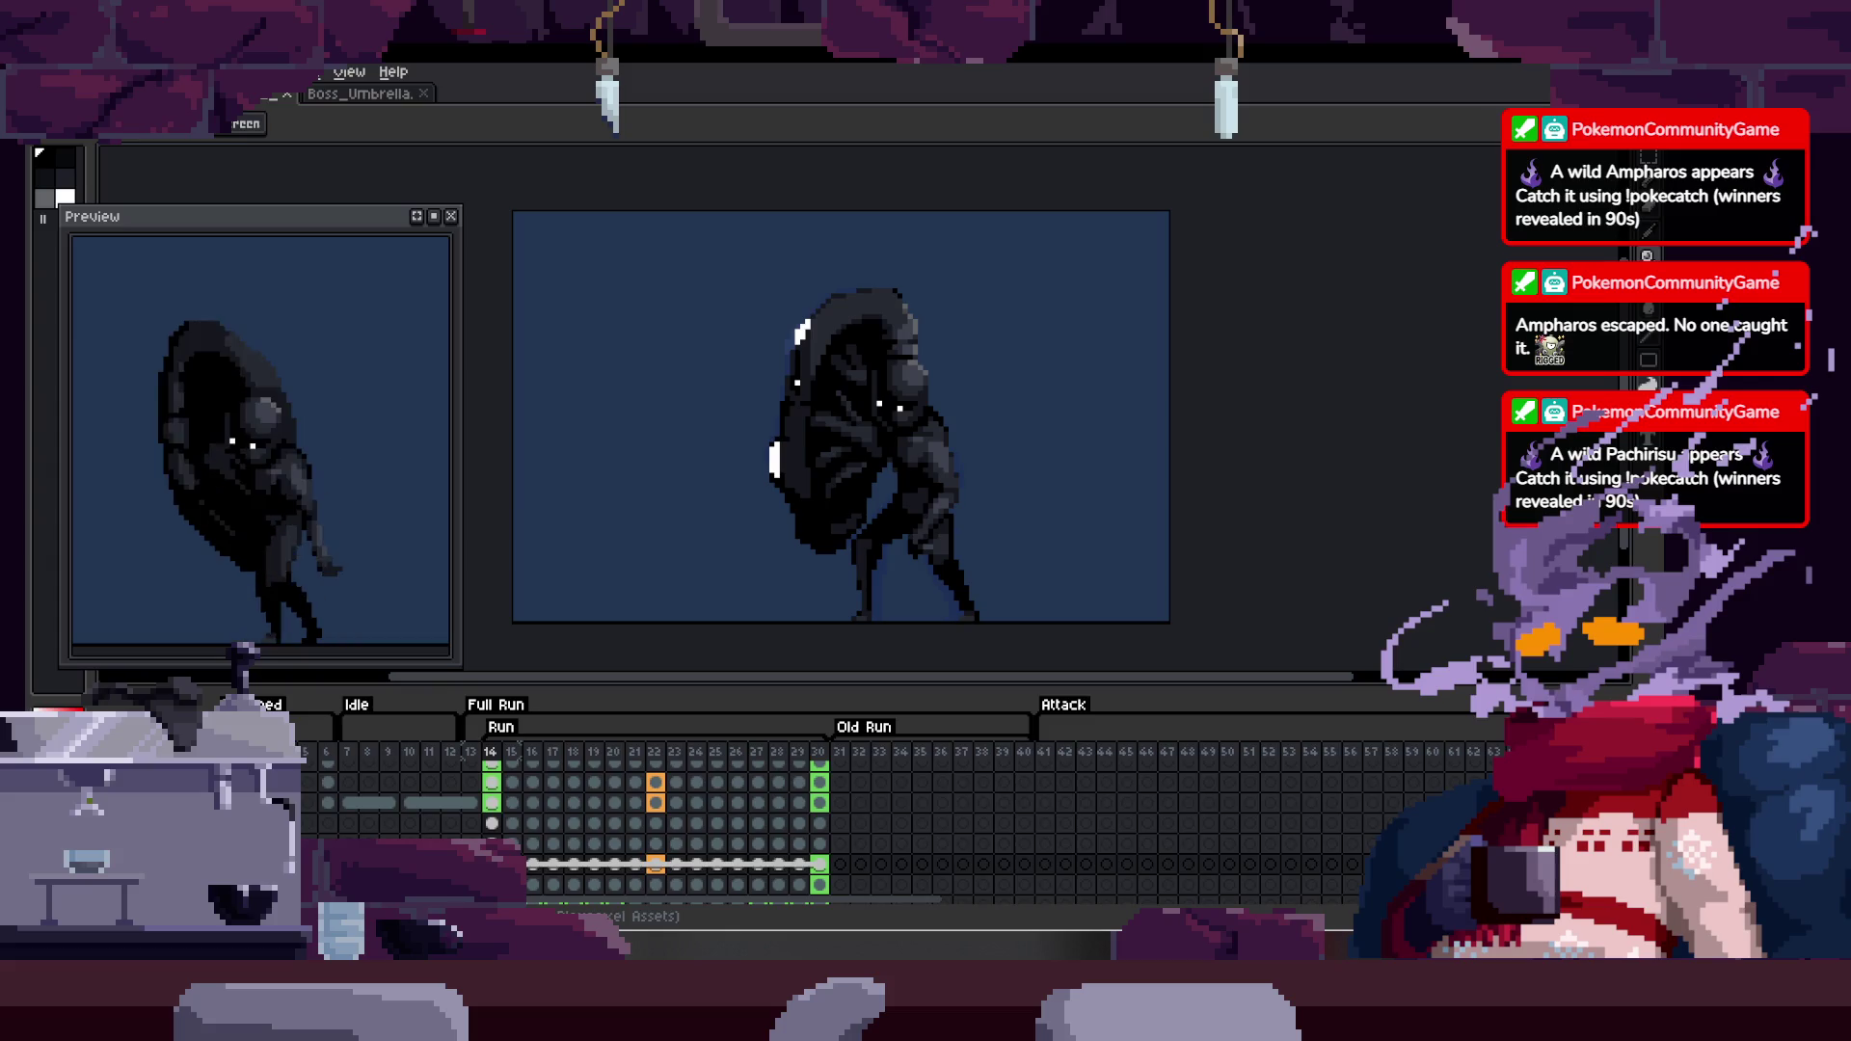
- Export the Run tag at 400% as Export_ShieldWalk2.gif, overwriting the existing file
left_click(44, 72)
mouse_move(118, 267)
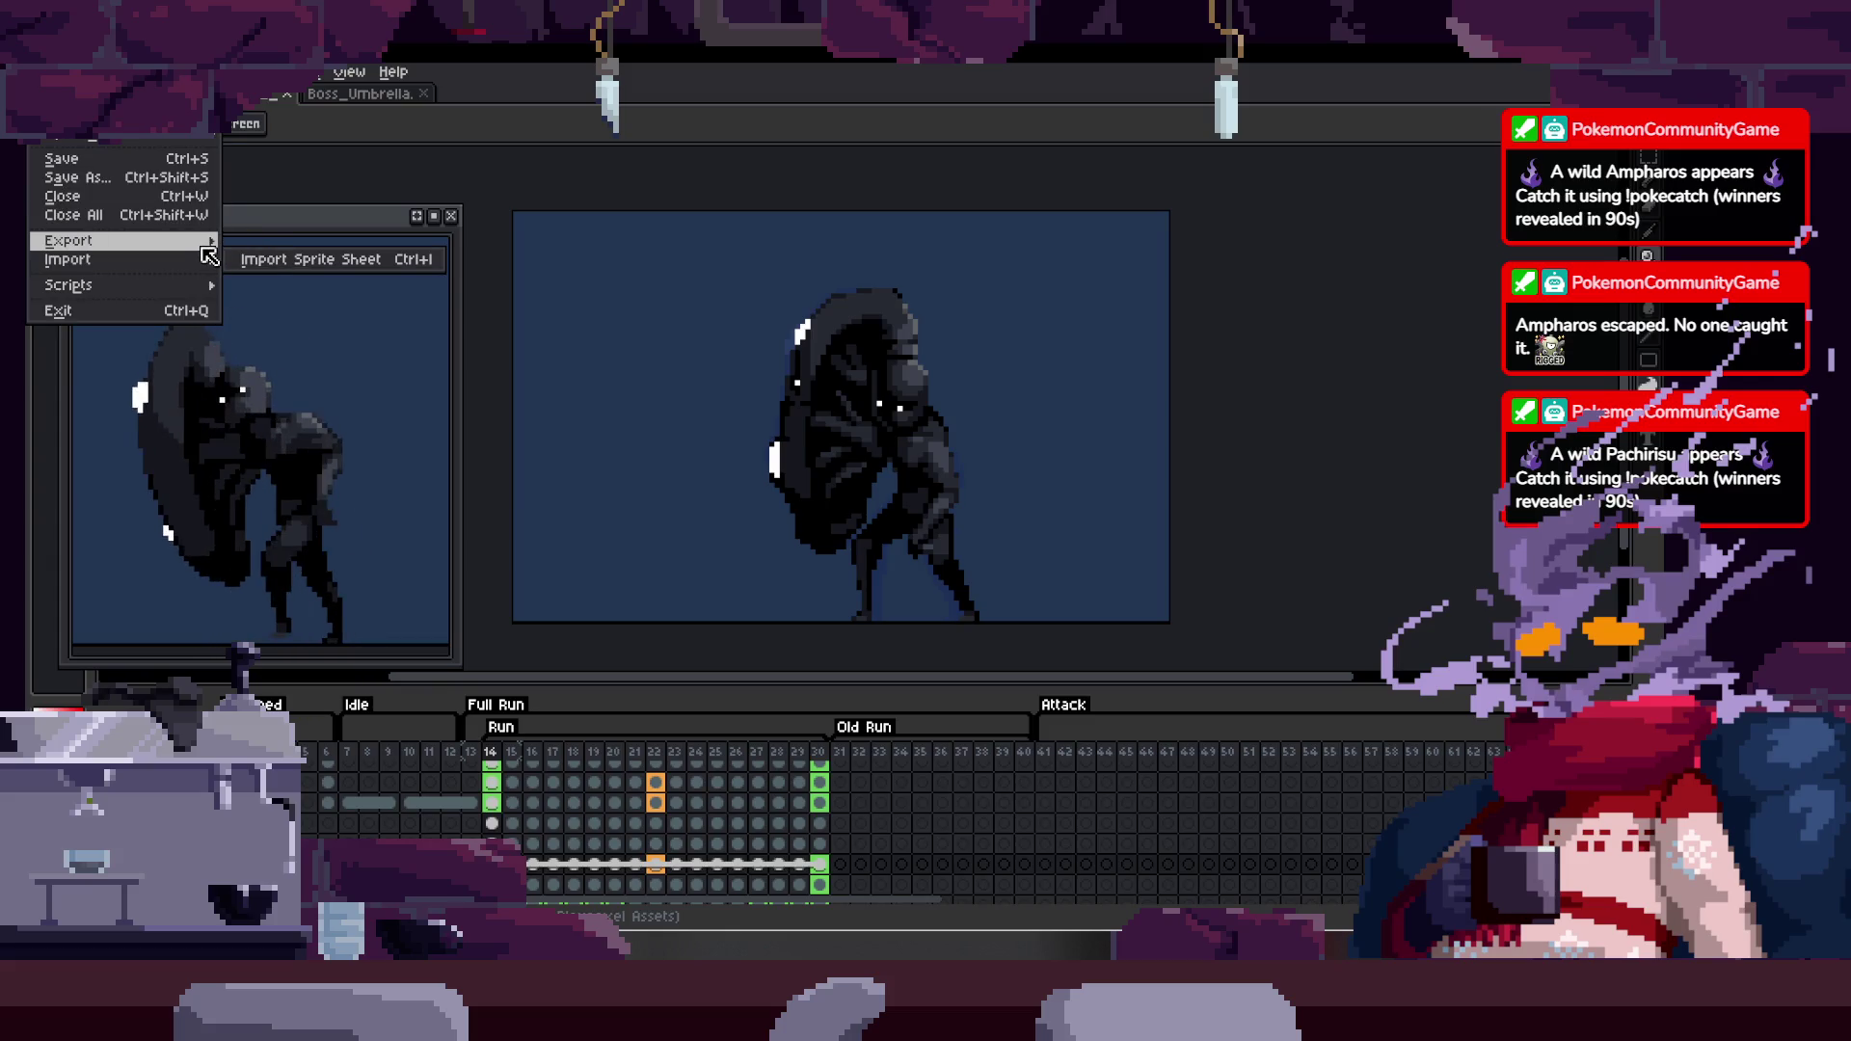
left_click(333, 242)
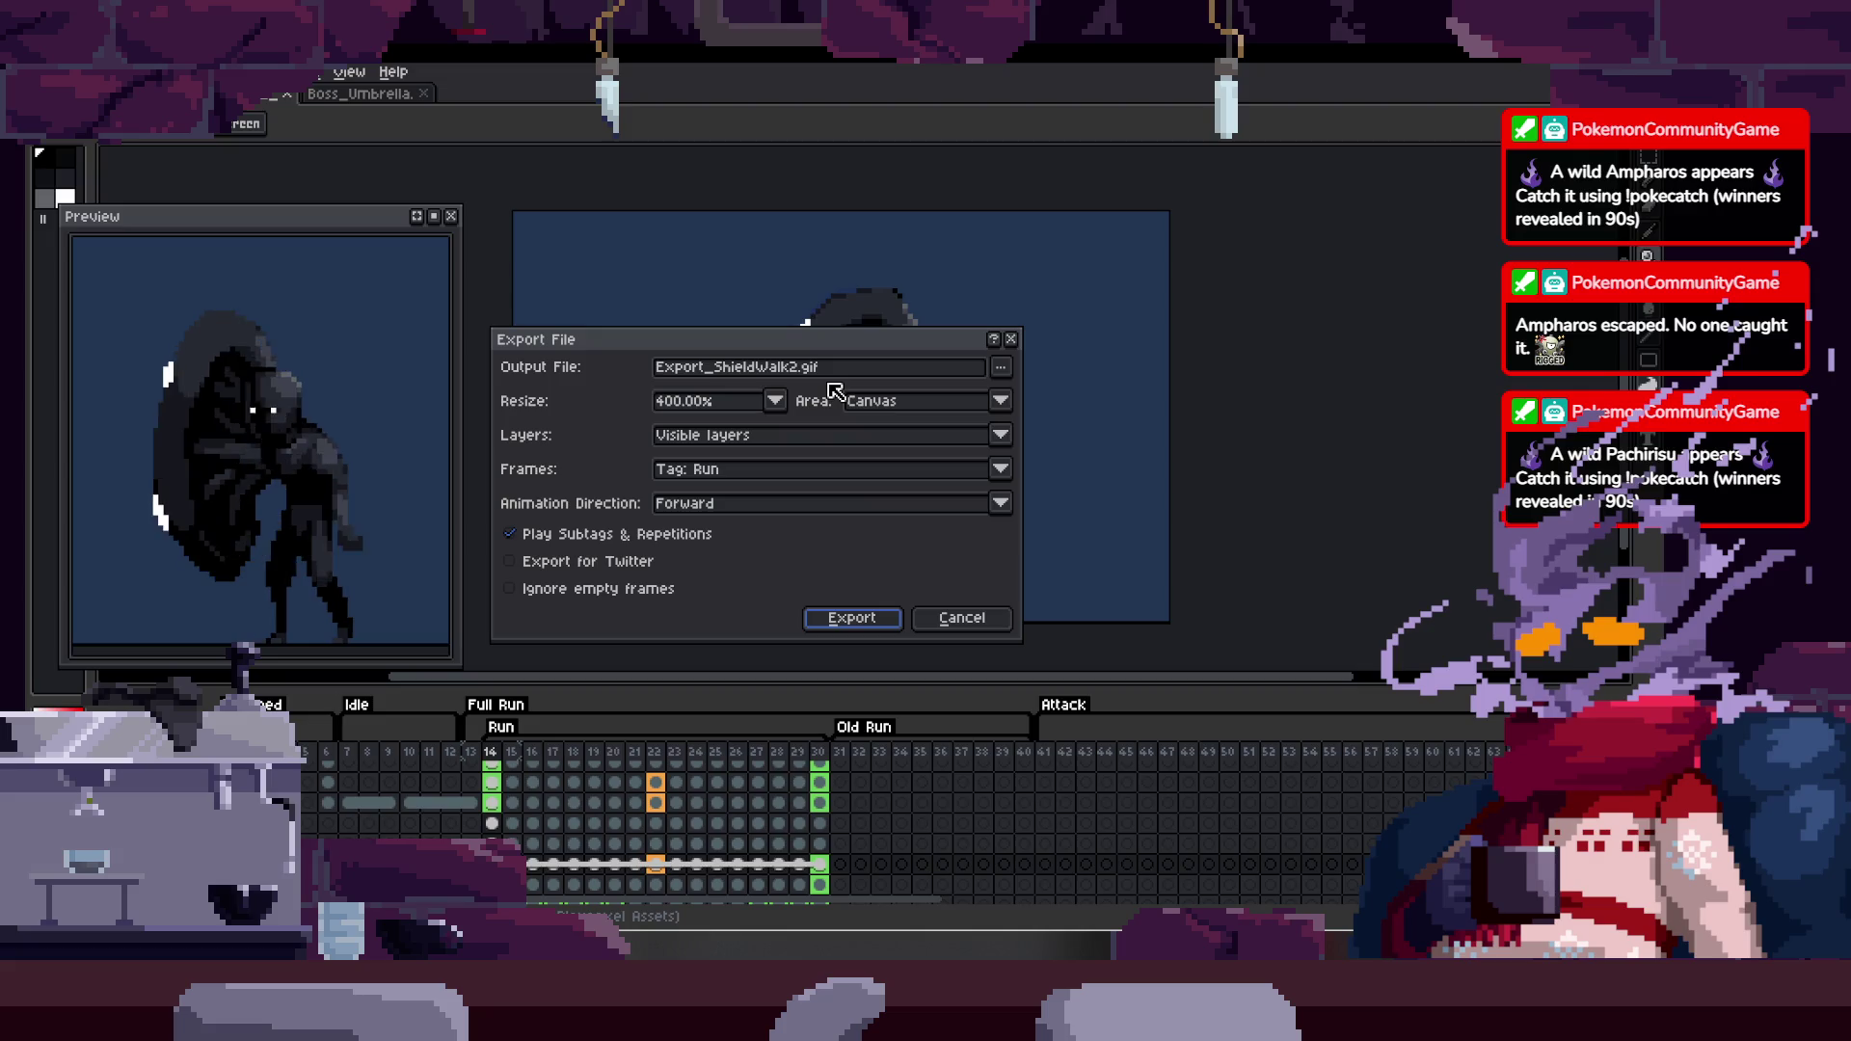
left_click(891, 619)
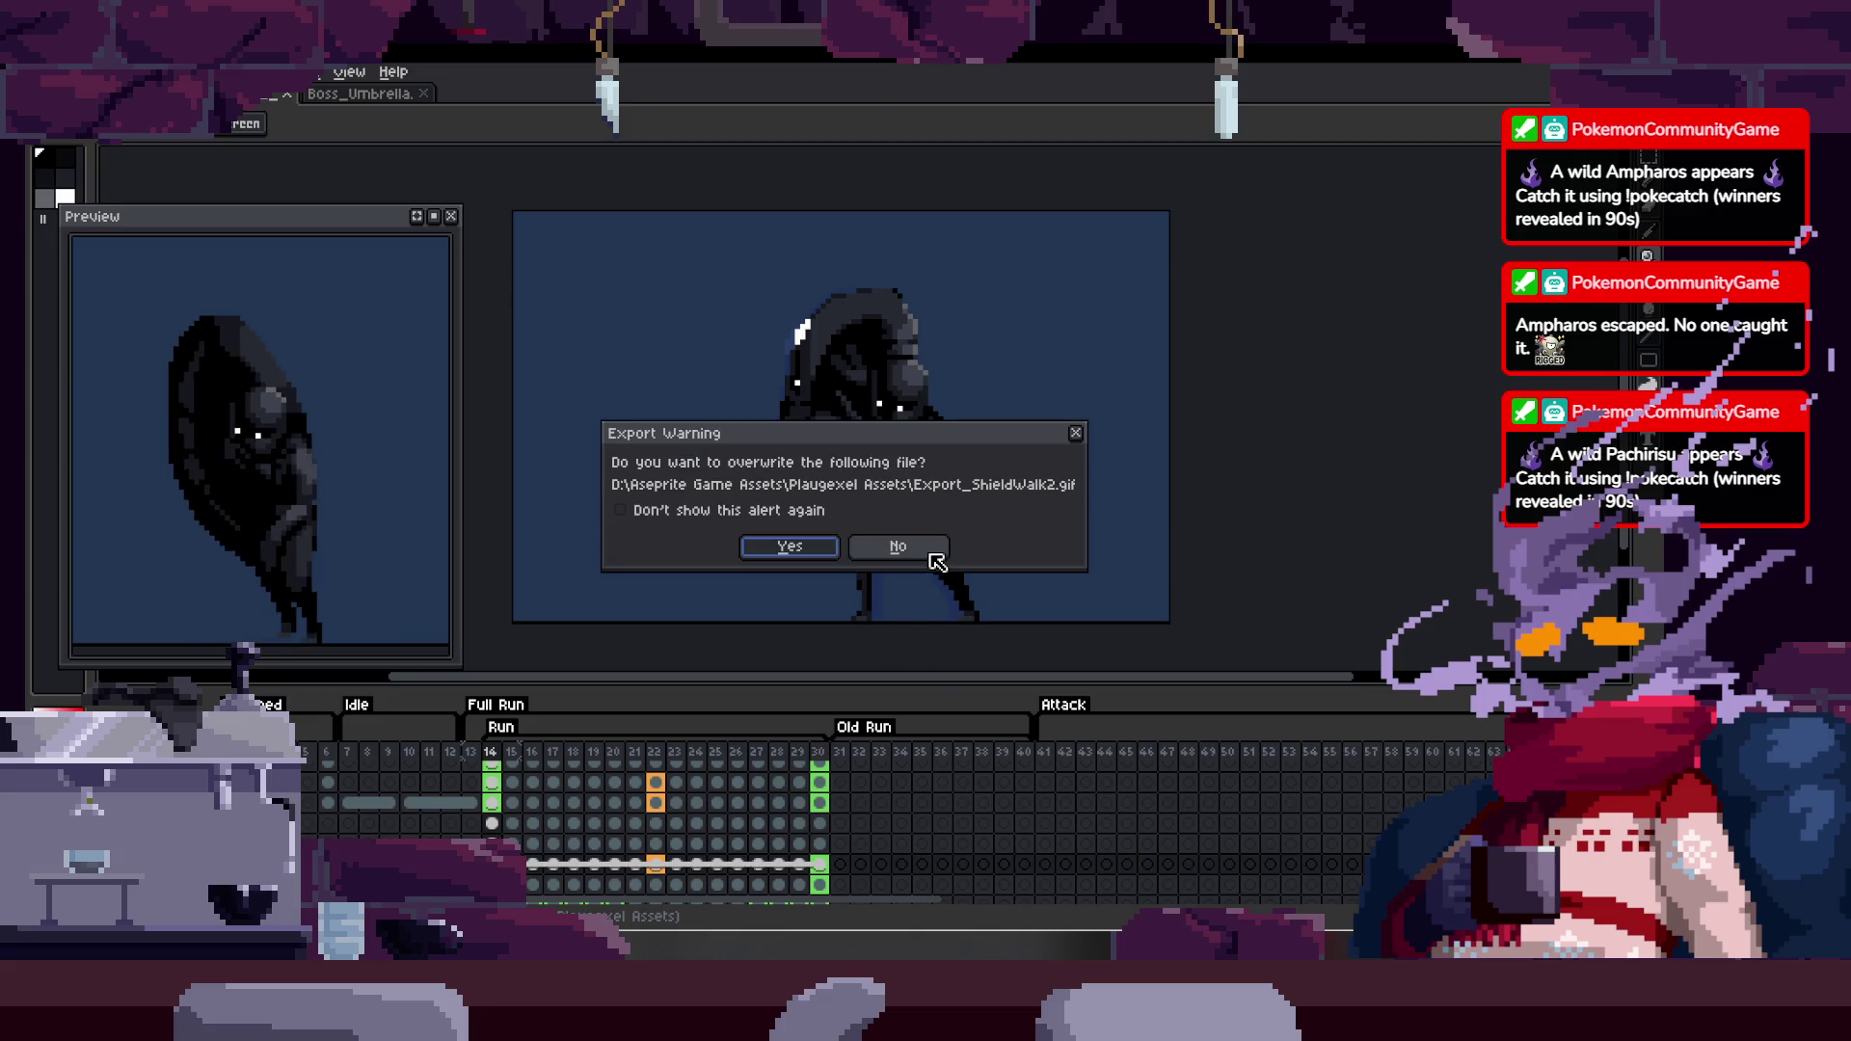
left_click(800, 548)
left_click(806, 617)
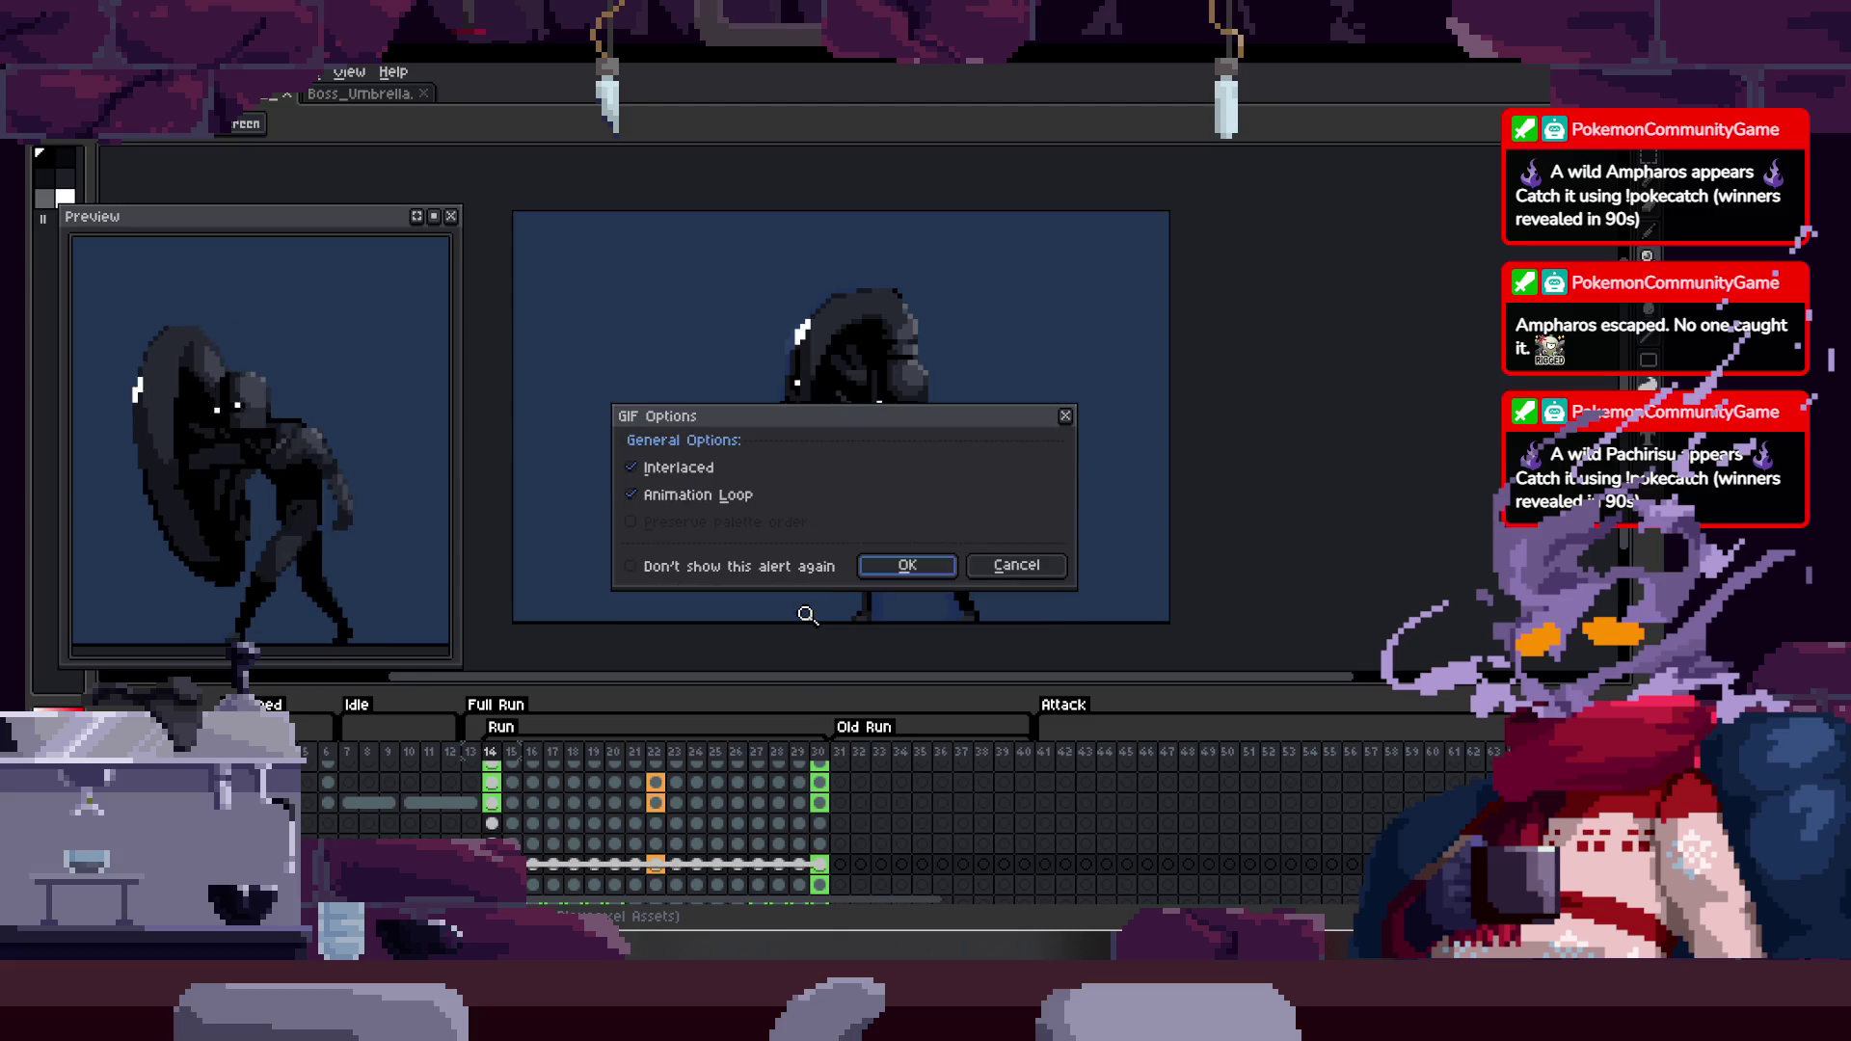
left_click(897, 567)
- Open frame 30's properties and close them without changes
left_click(866, 729)
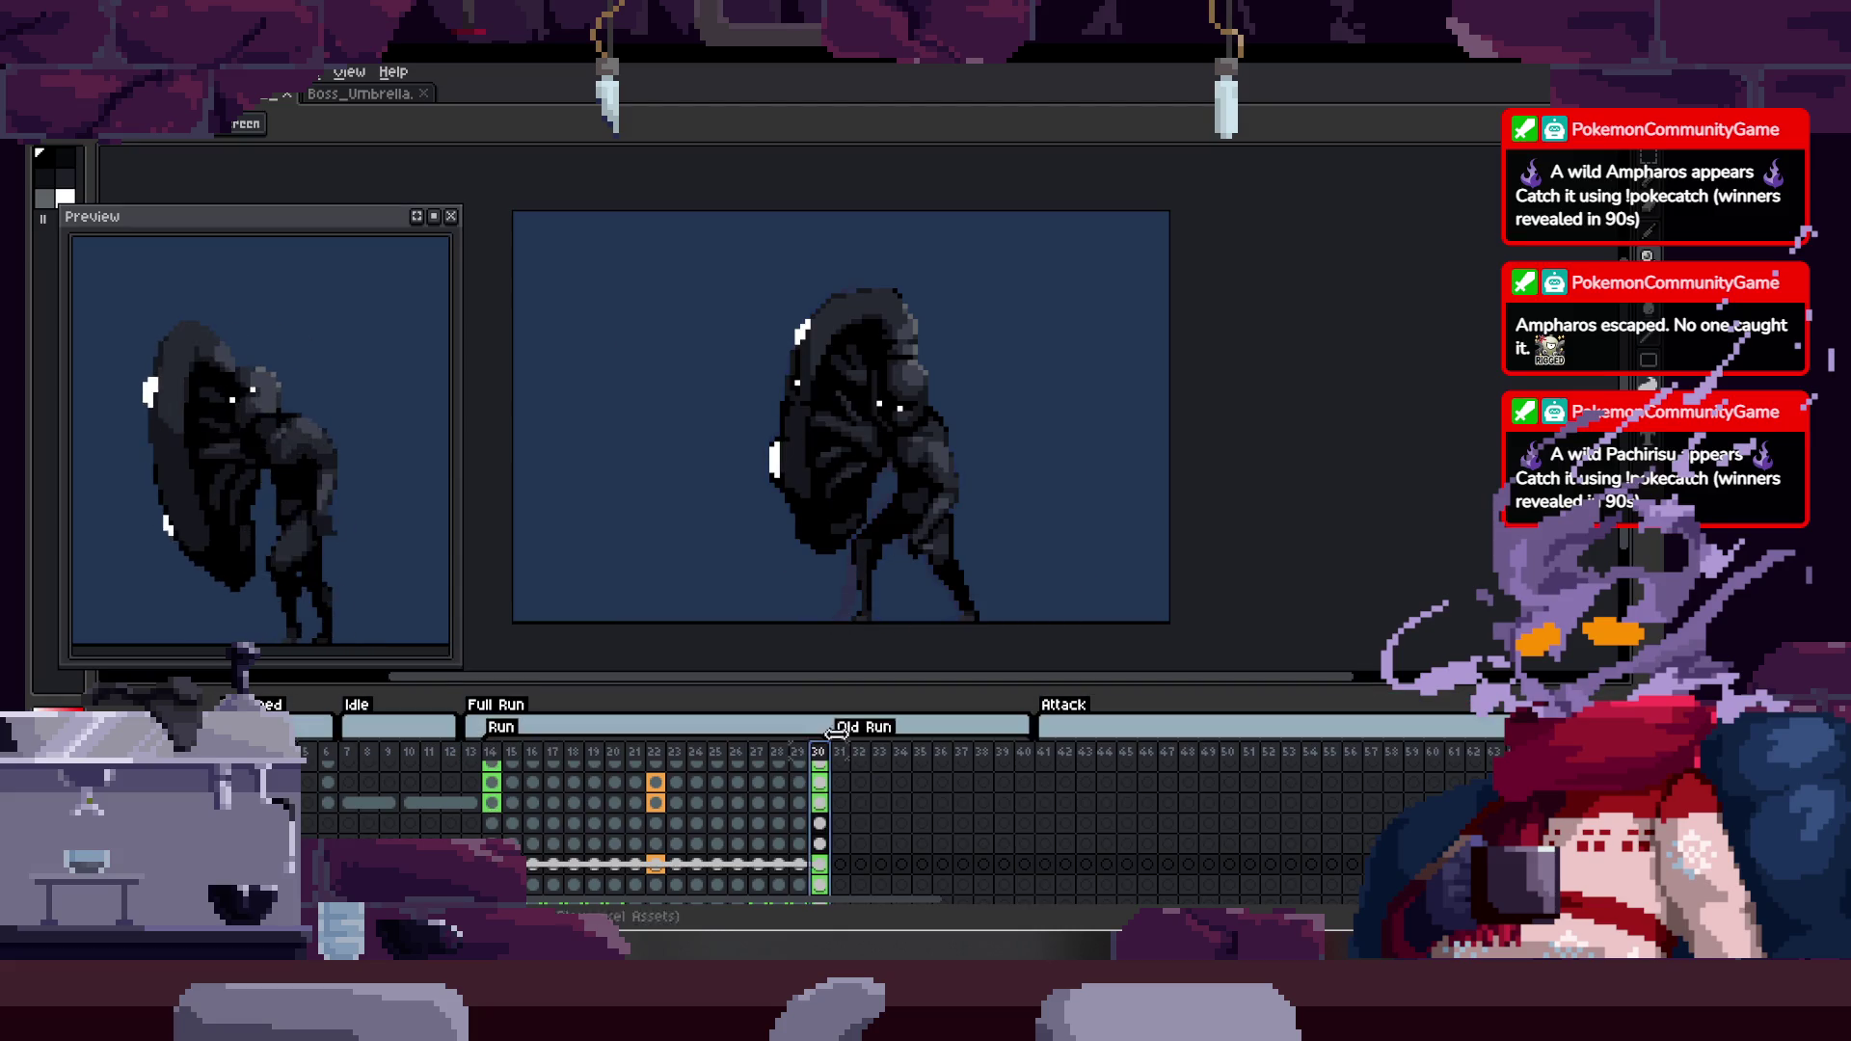
double_click(818, 751)
left_click(810, 533)
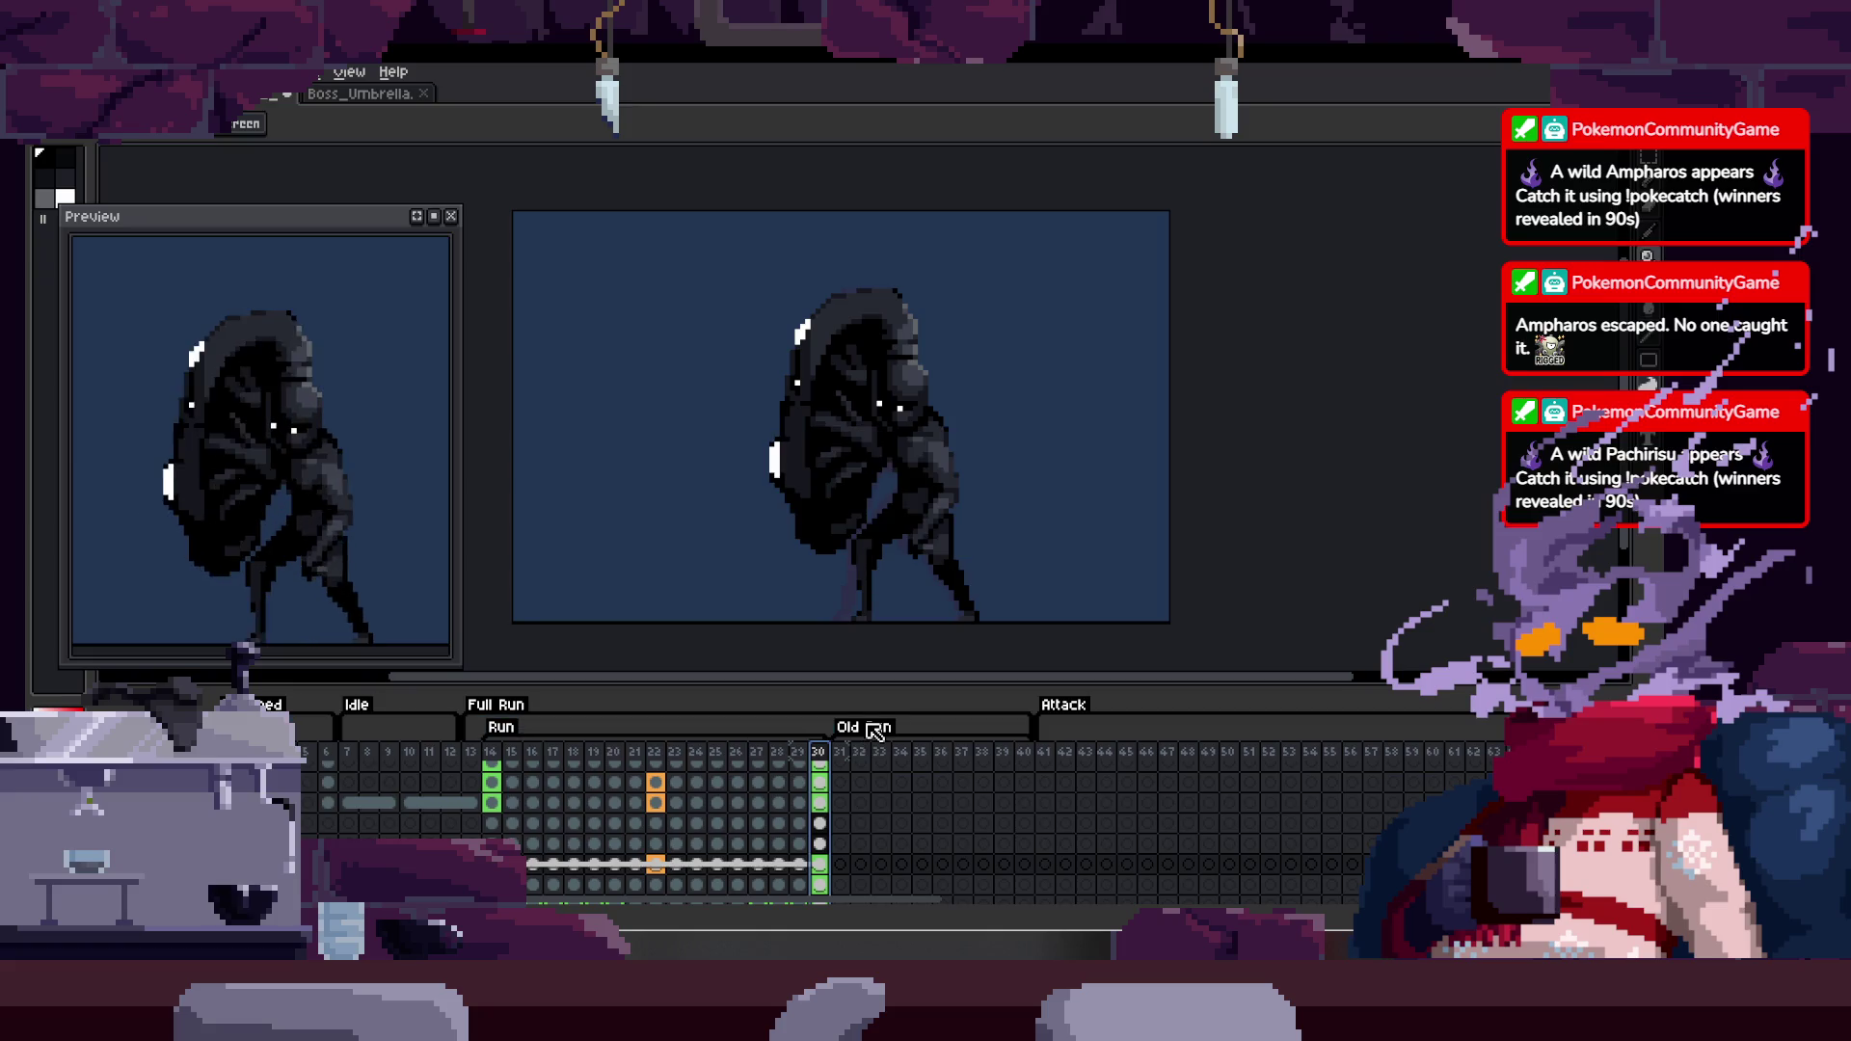
- Delete frame 30 from the animation and save the sprite
key("Delete")
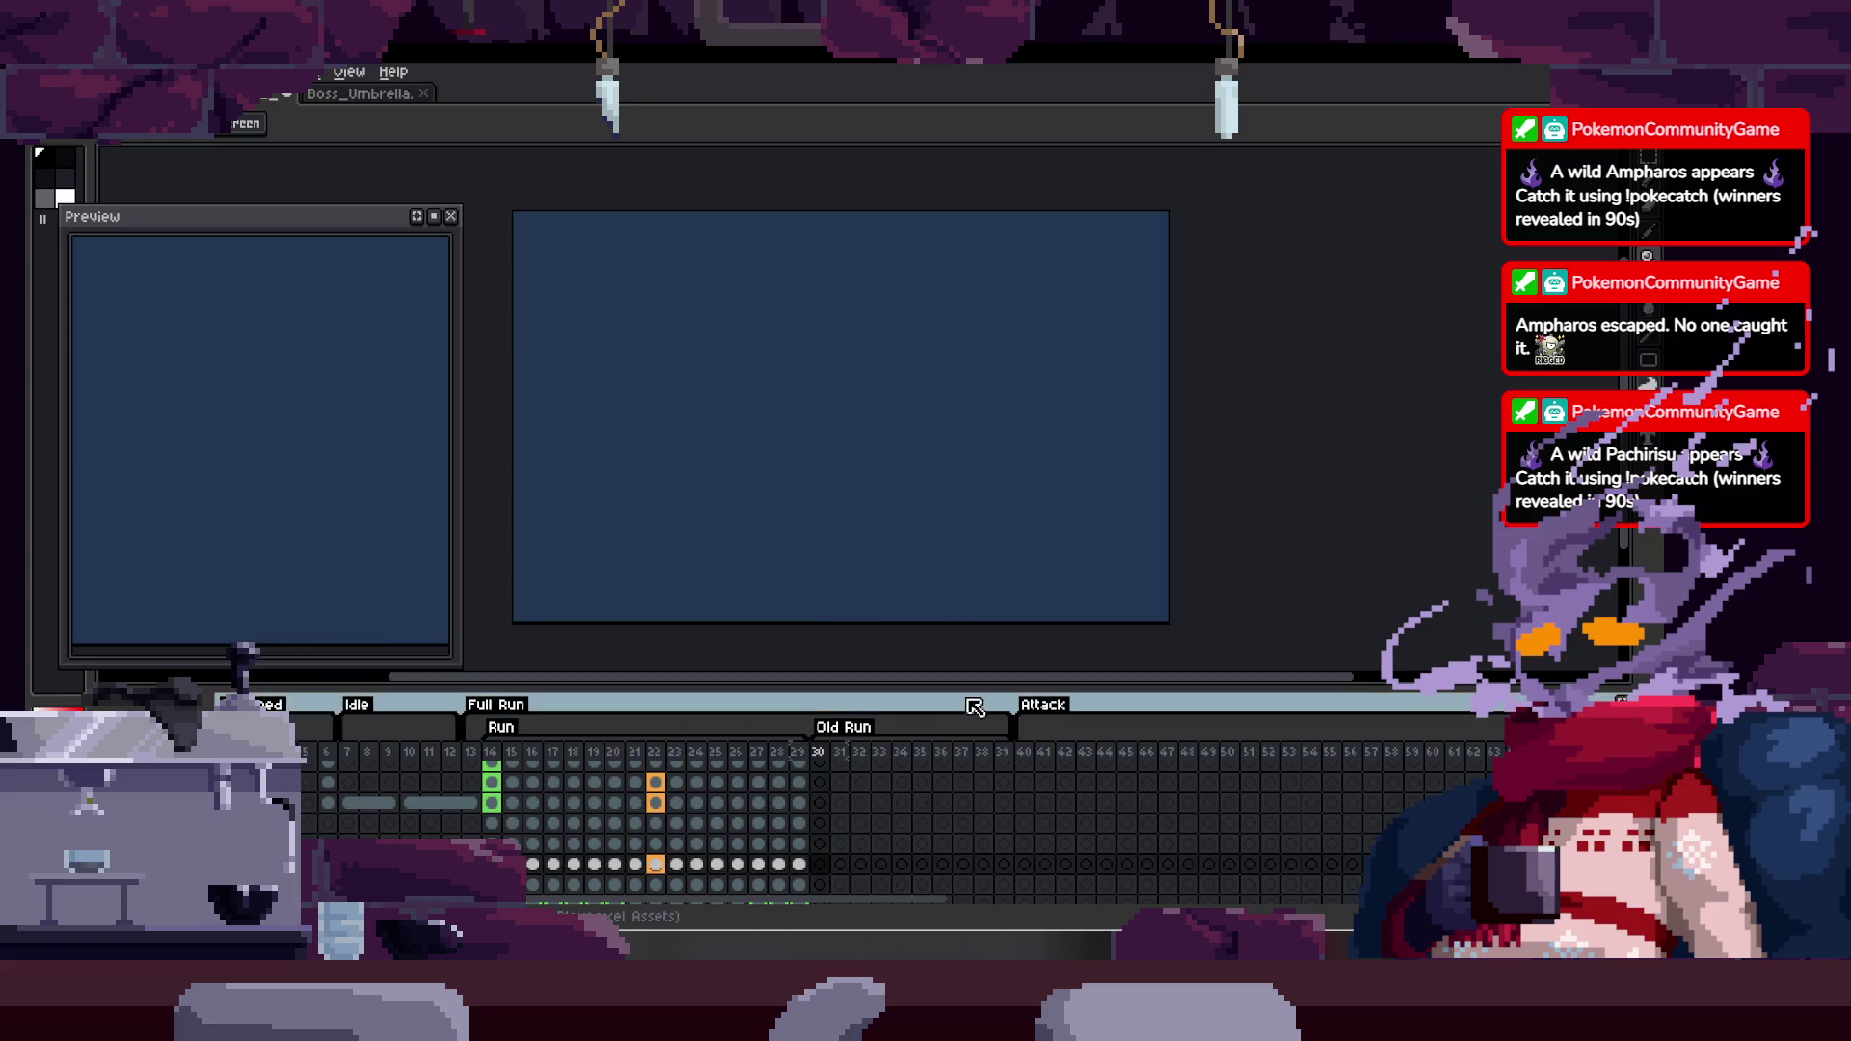
key("alt+c")
key("ctrl+s")
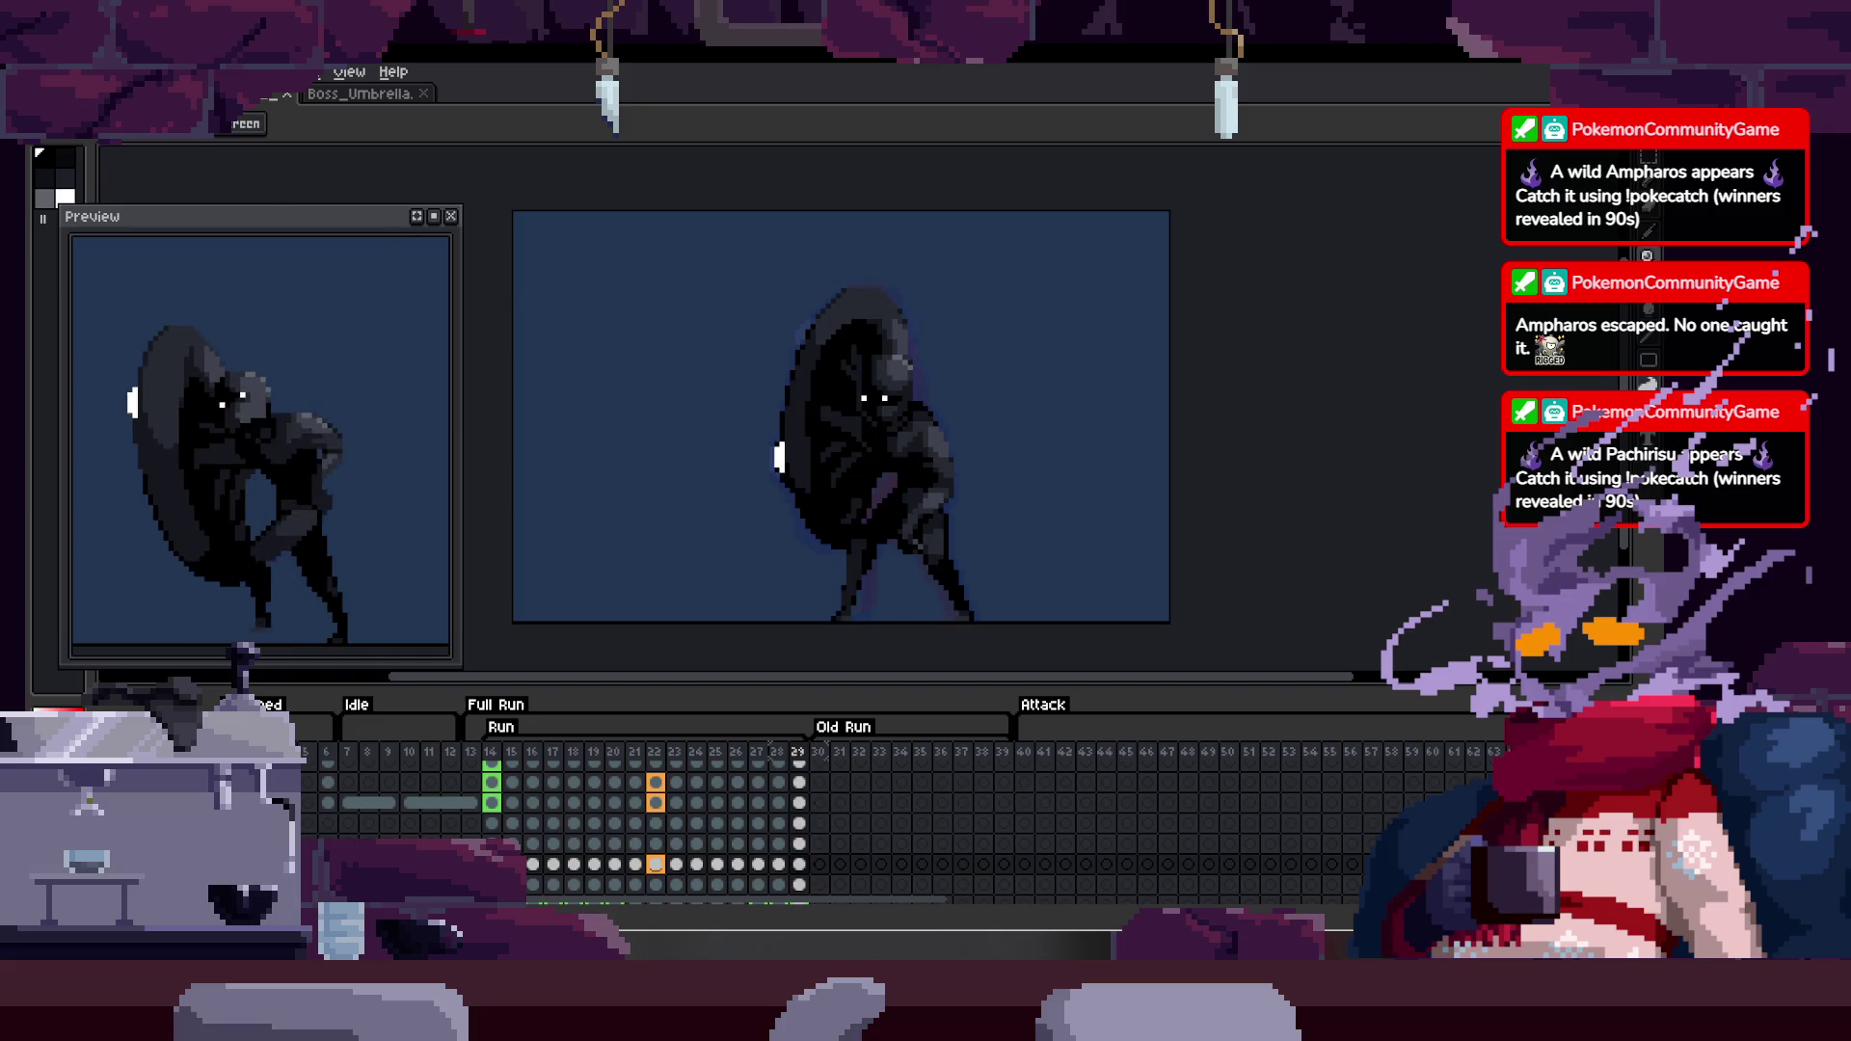
- Re-export the run animation as a GIF, overwriting the previous file
left_click(43, 71)
mouse_move(87, 264)
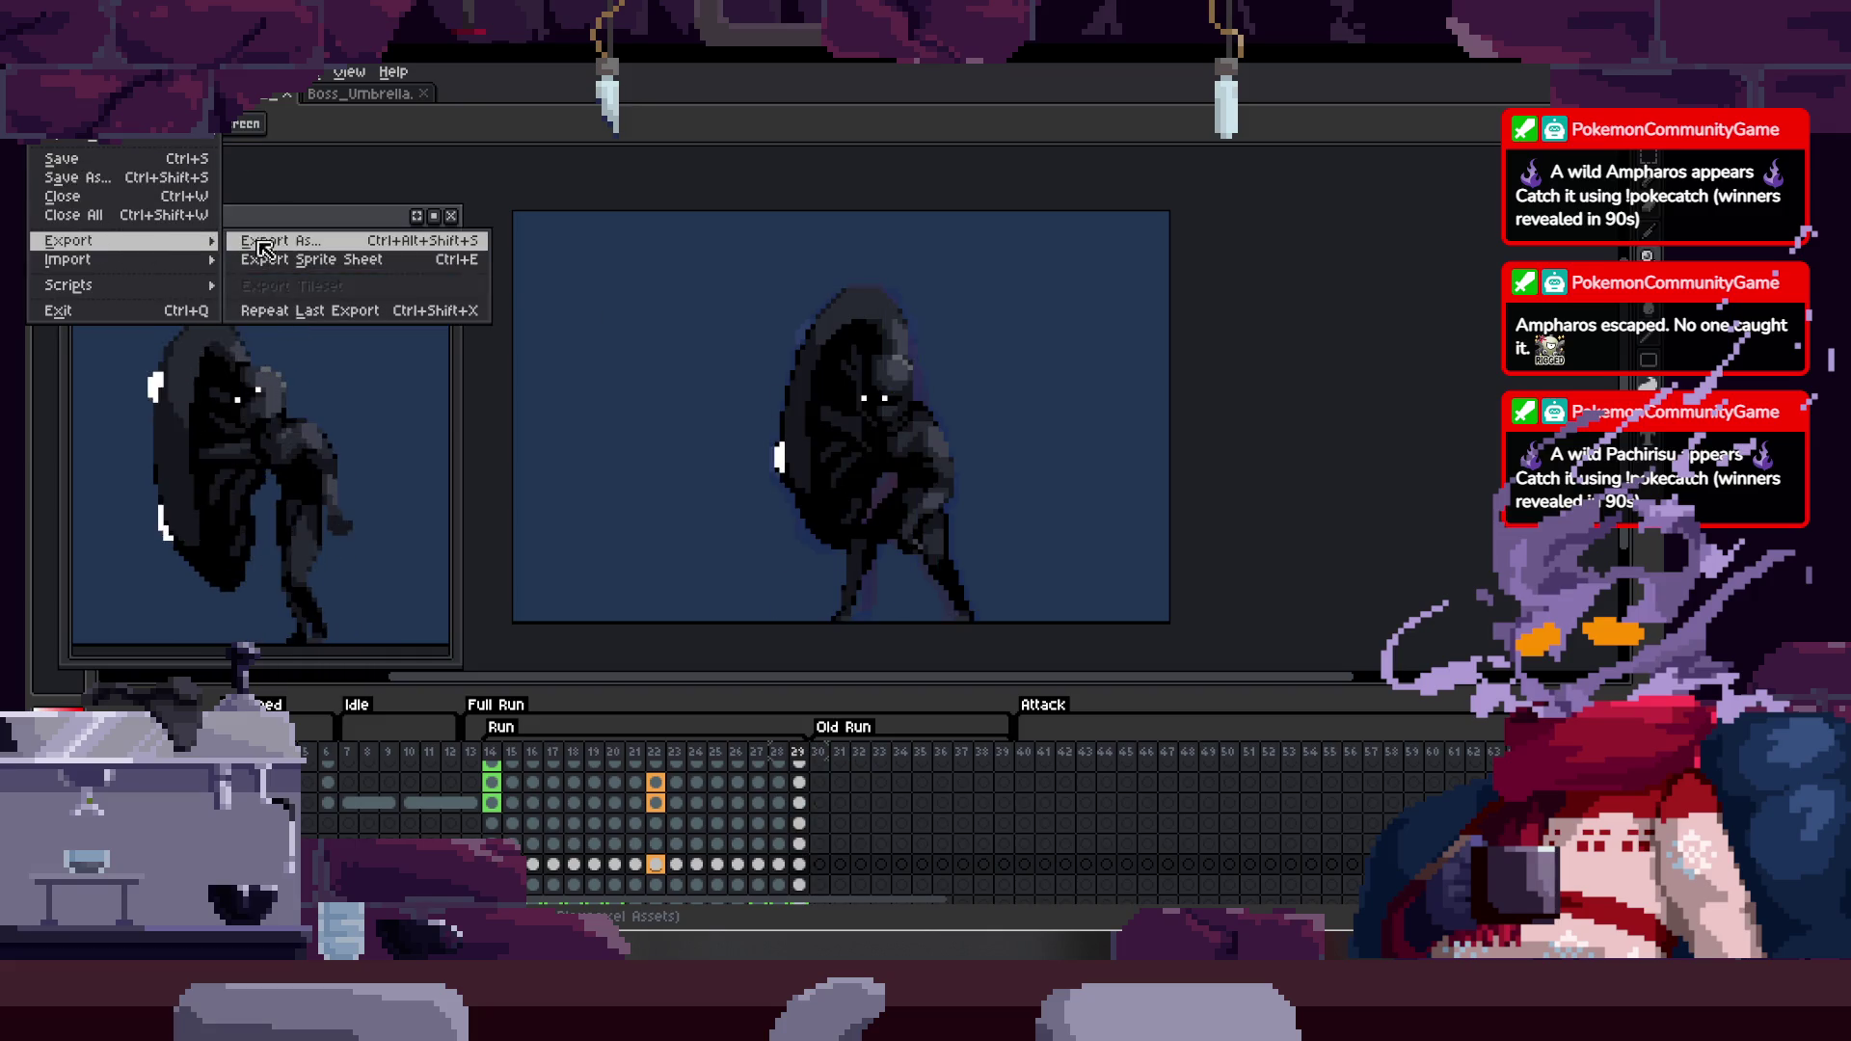
left_click(366, 252)
left_click(849, 618)
left_click(771, 552)
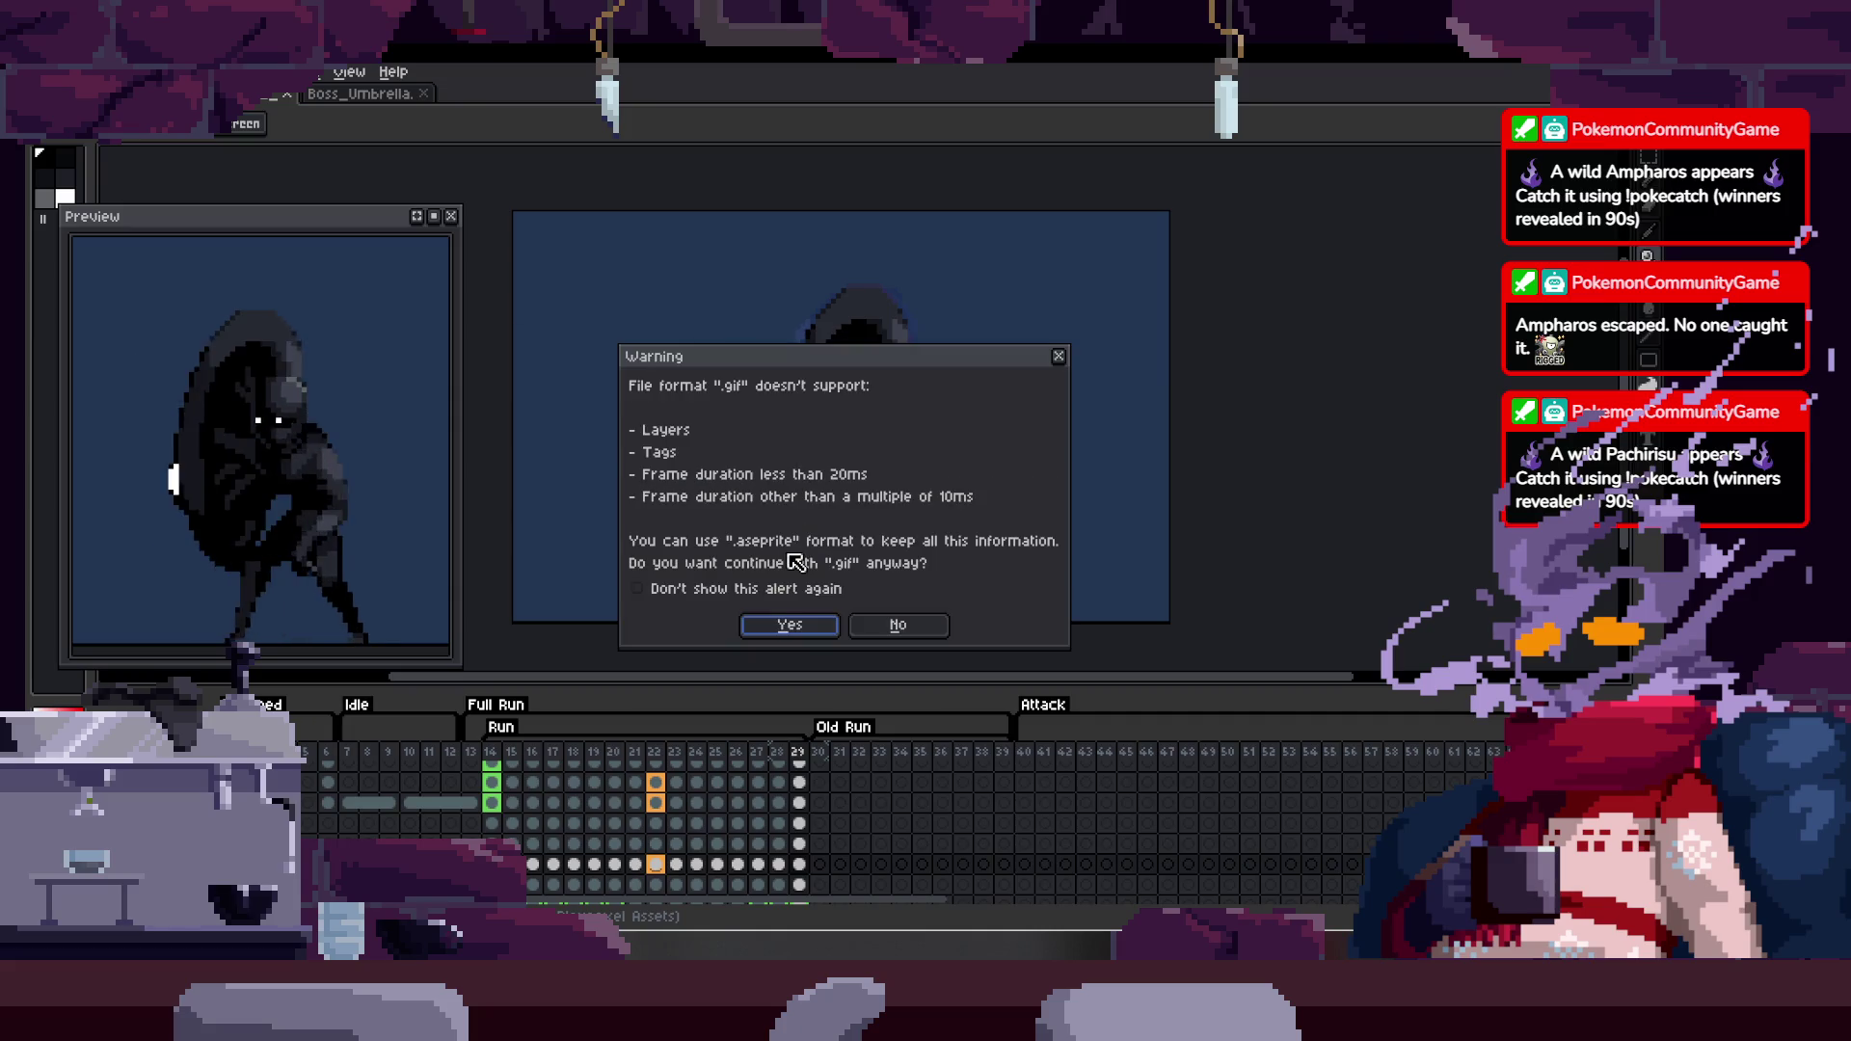
left_click(806, 621)
left_click(882, 562)
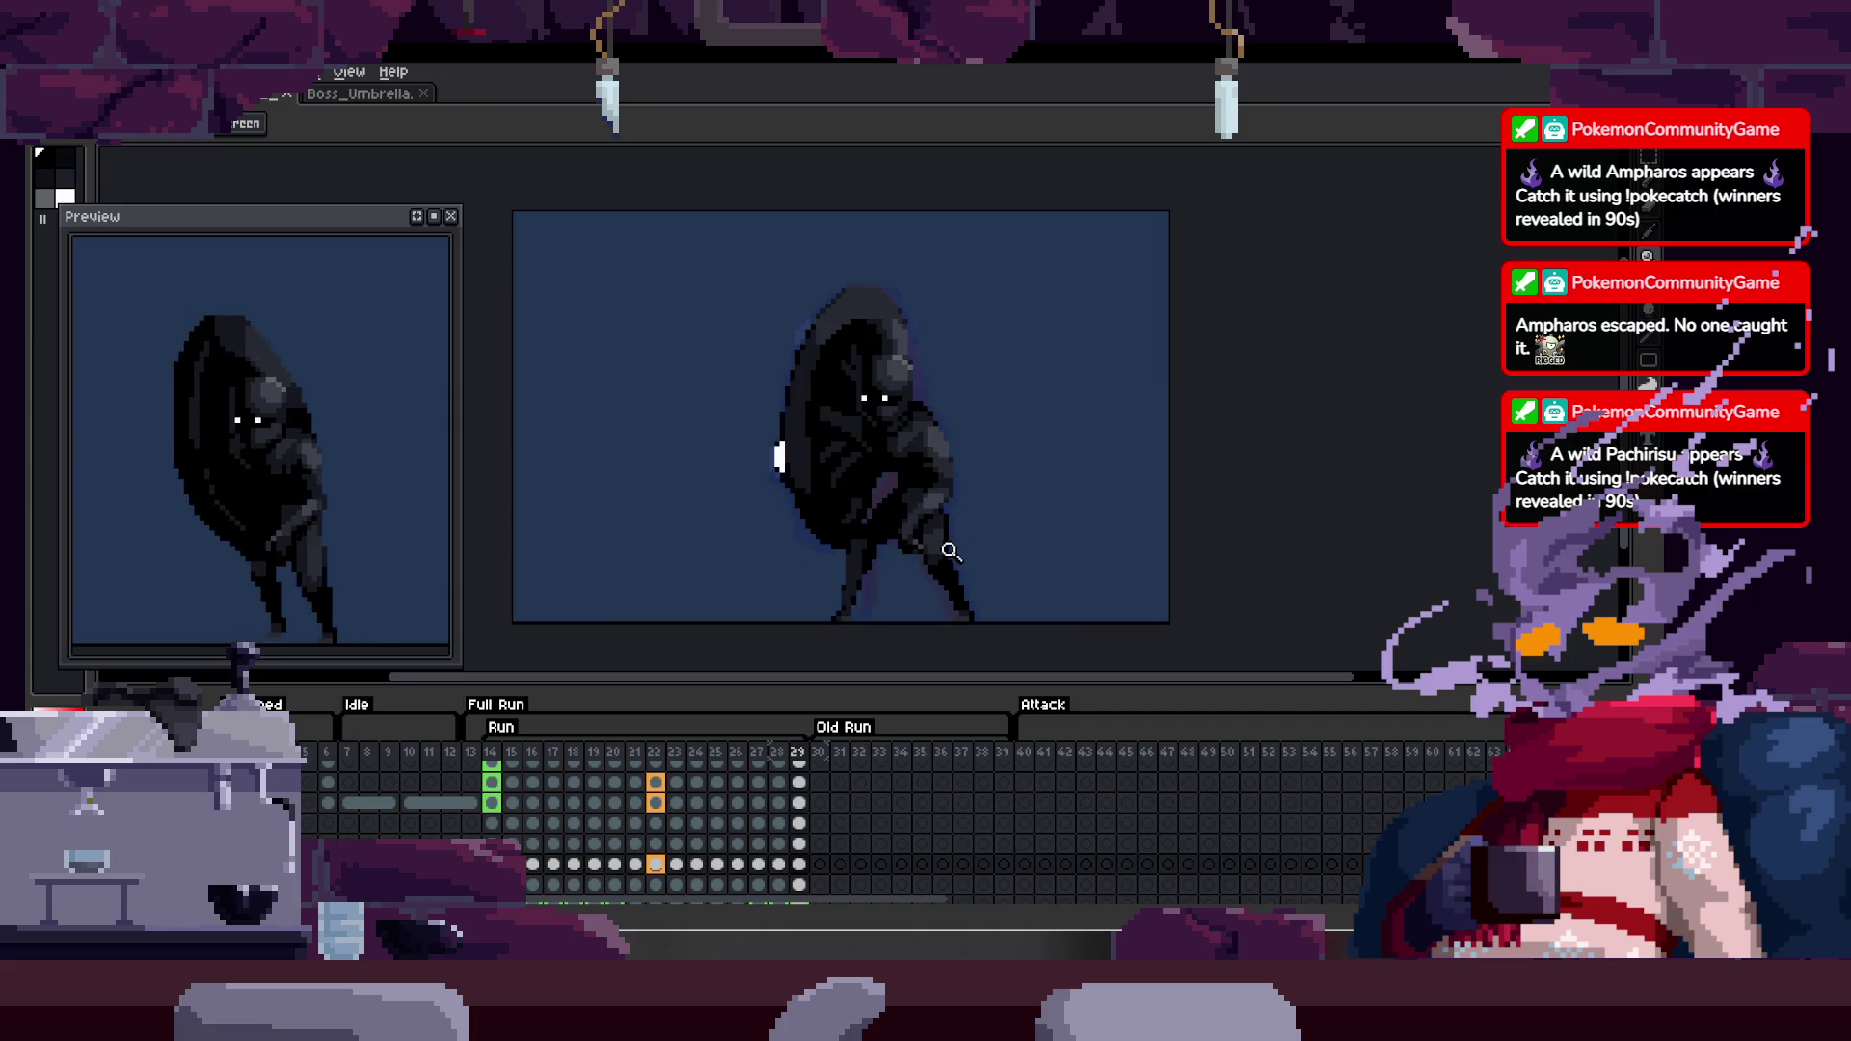
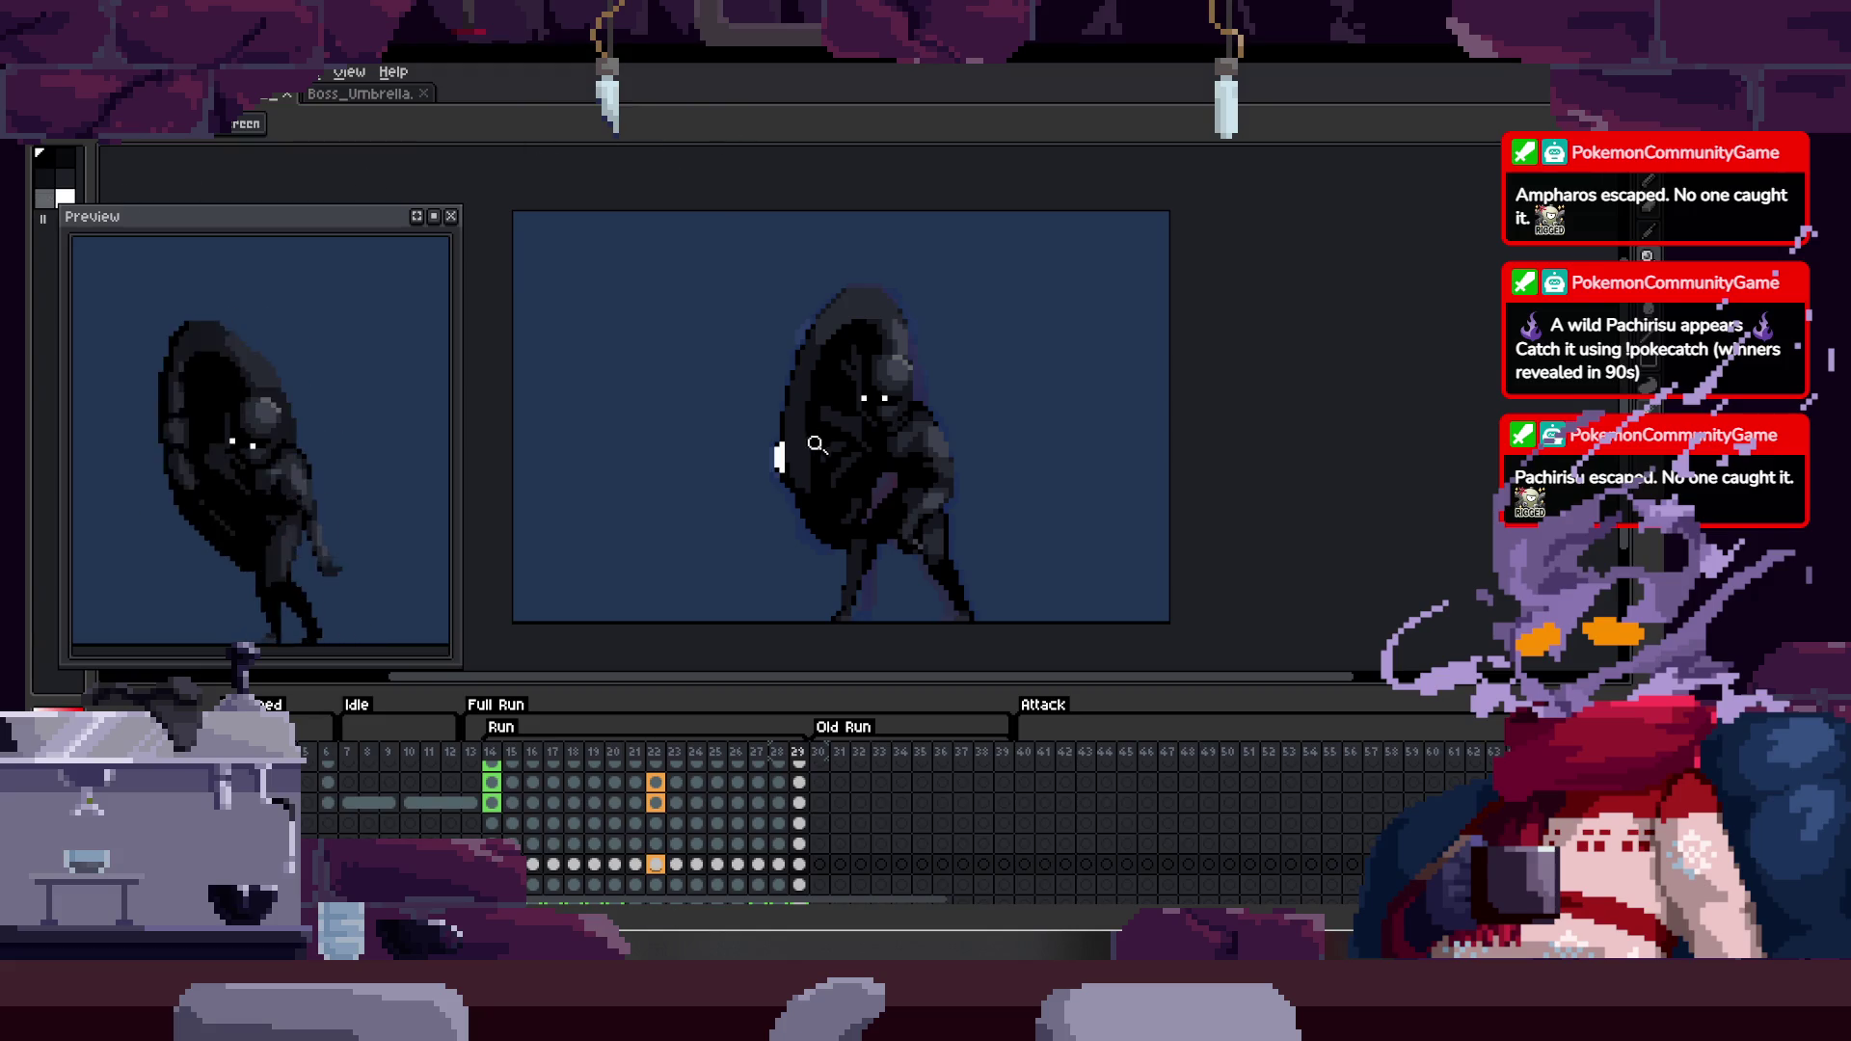
- Save Boss_Umbrella, play the Run animation, and zoom in close on the boss's hooded head
left_click(911, 480)
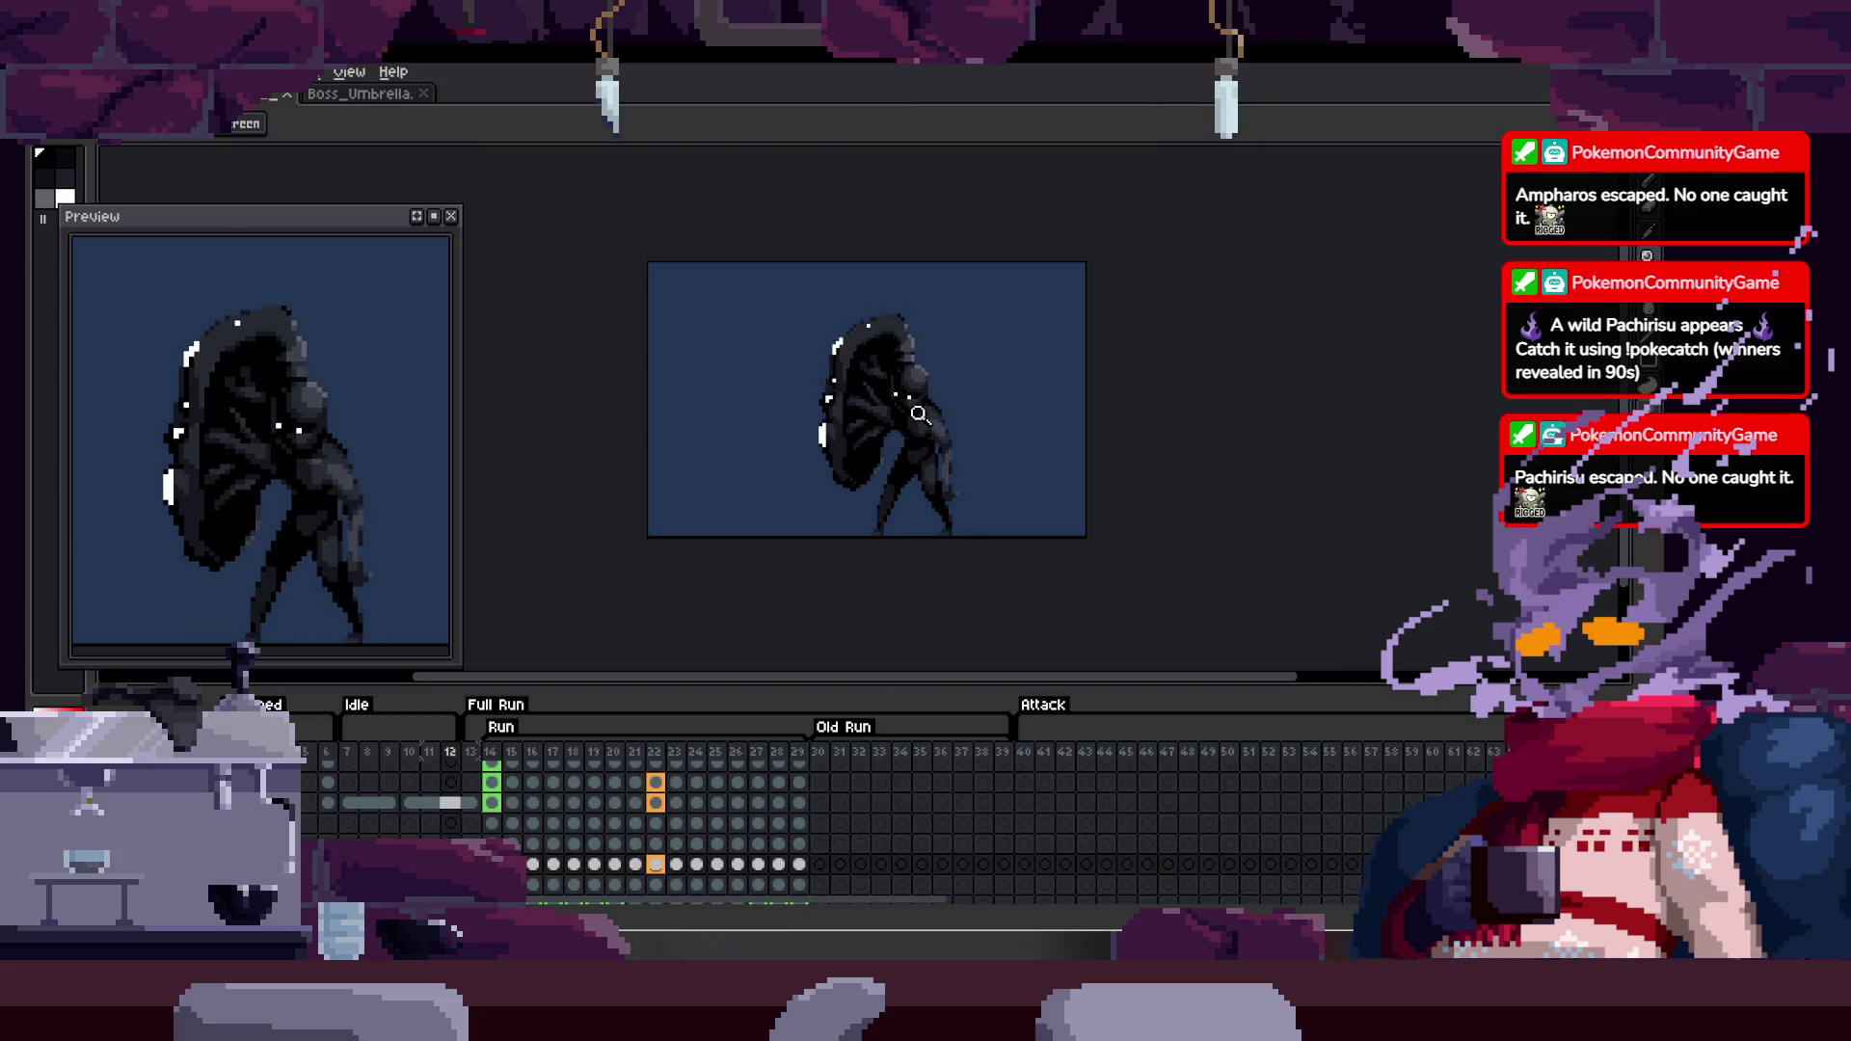
key("Tab")
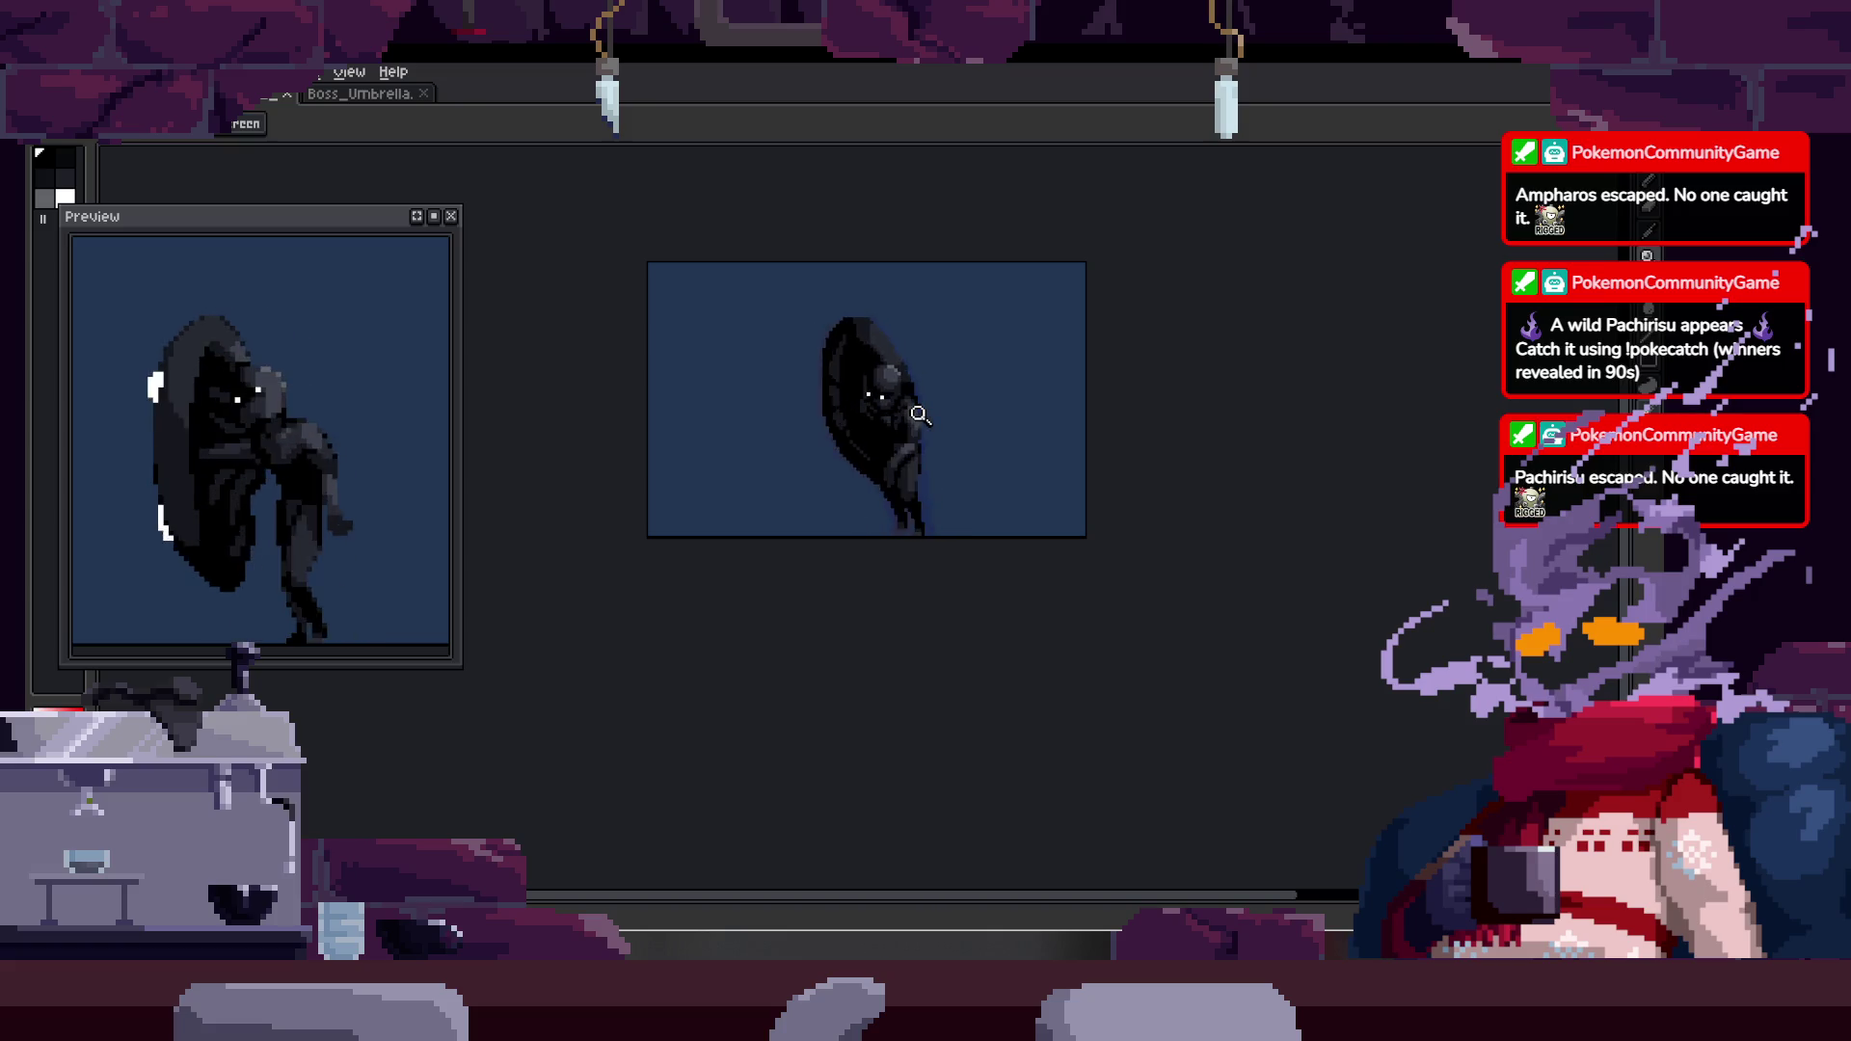
key("Tab")
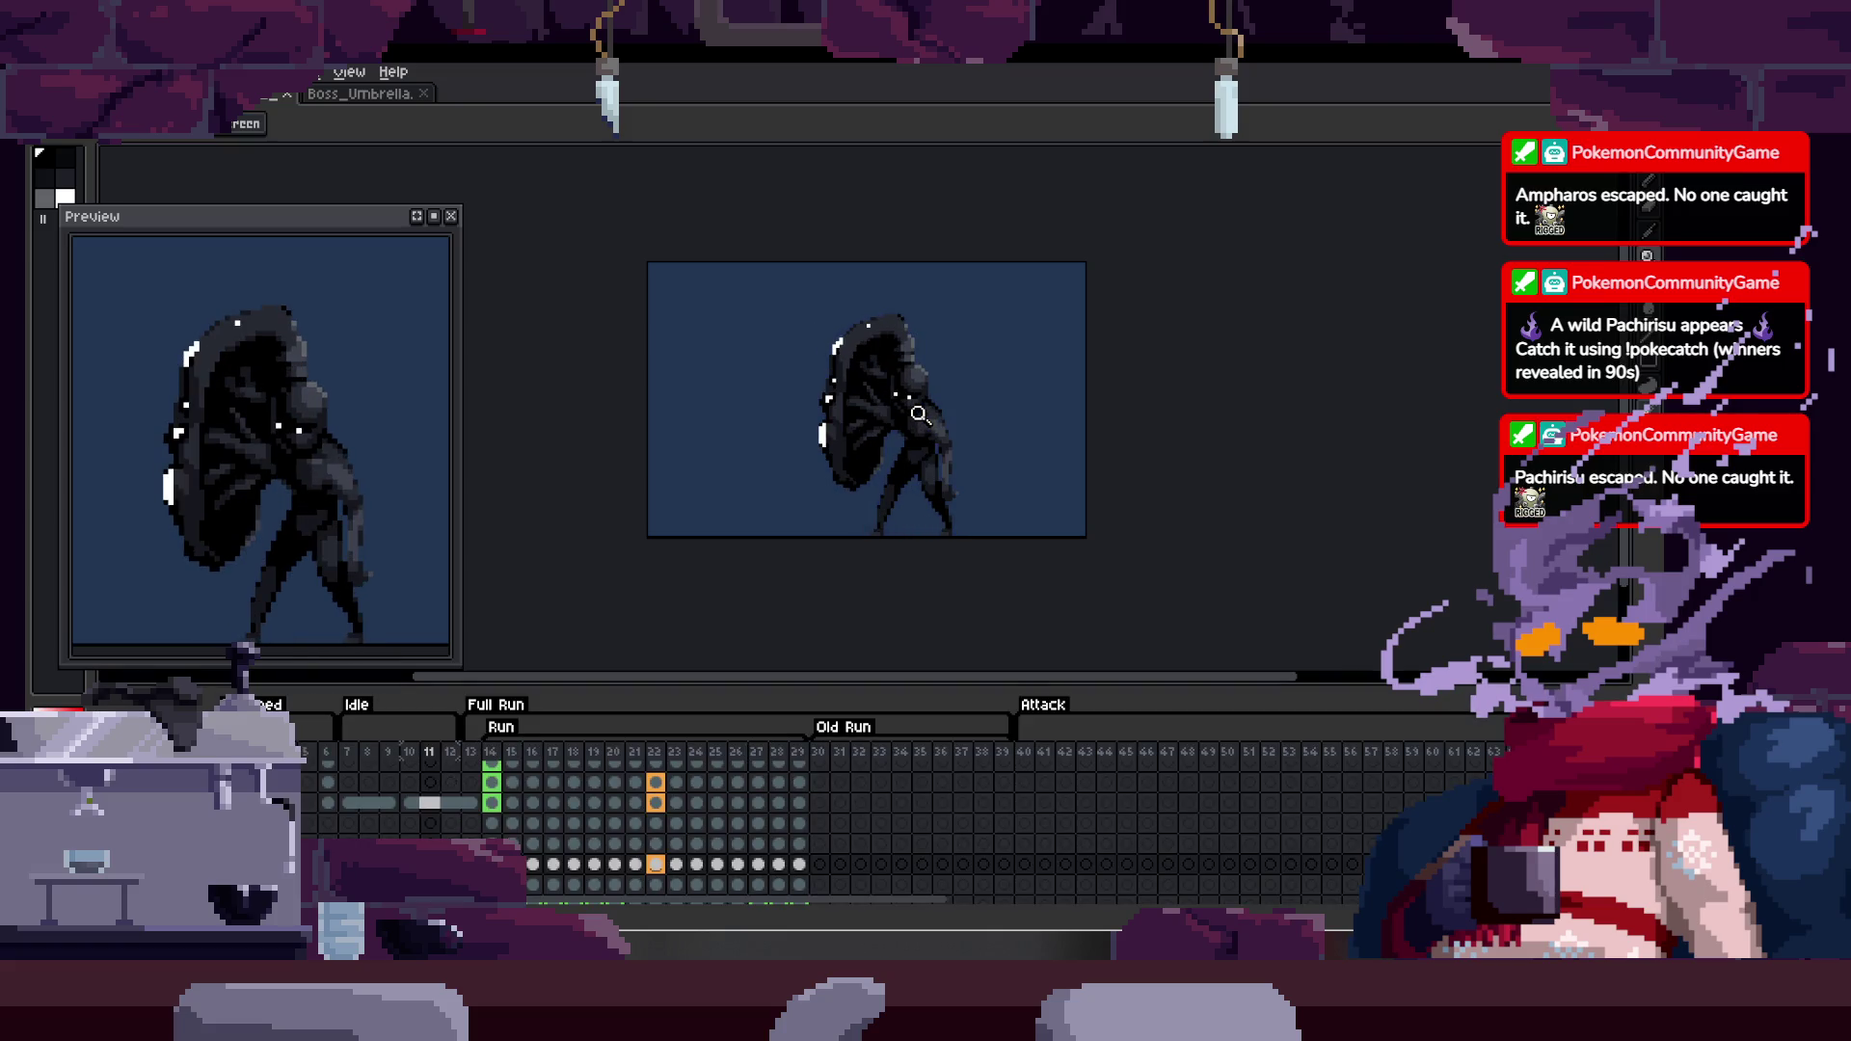
left_click(966, 328)
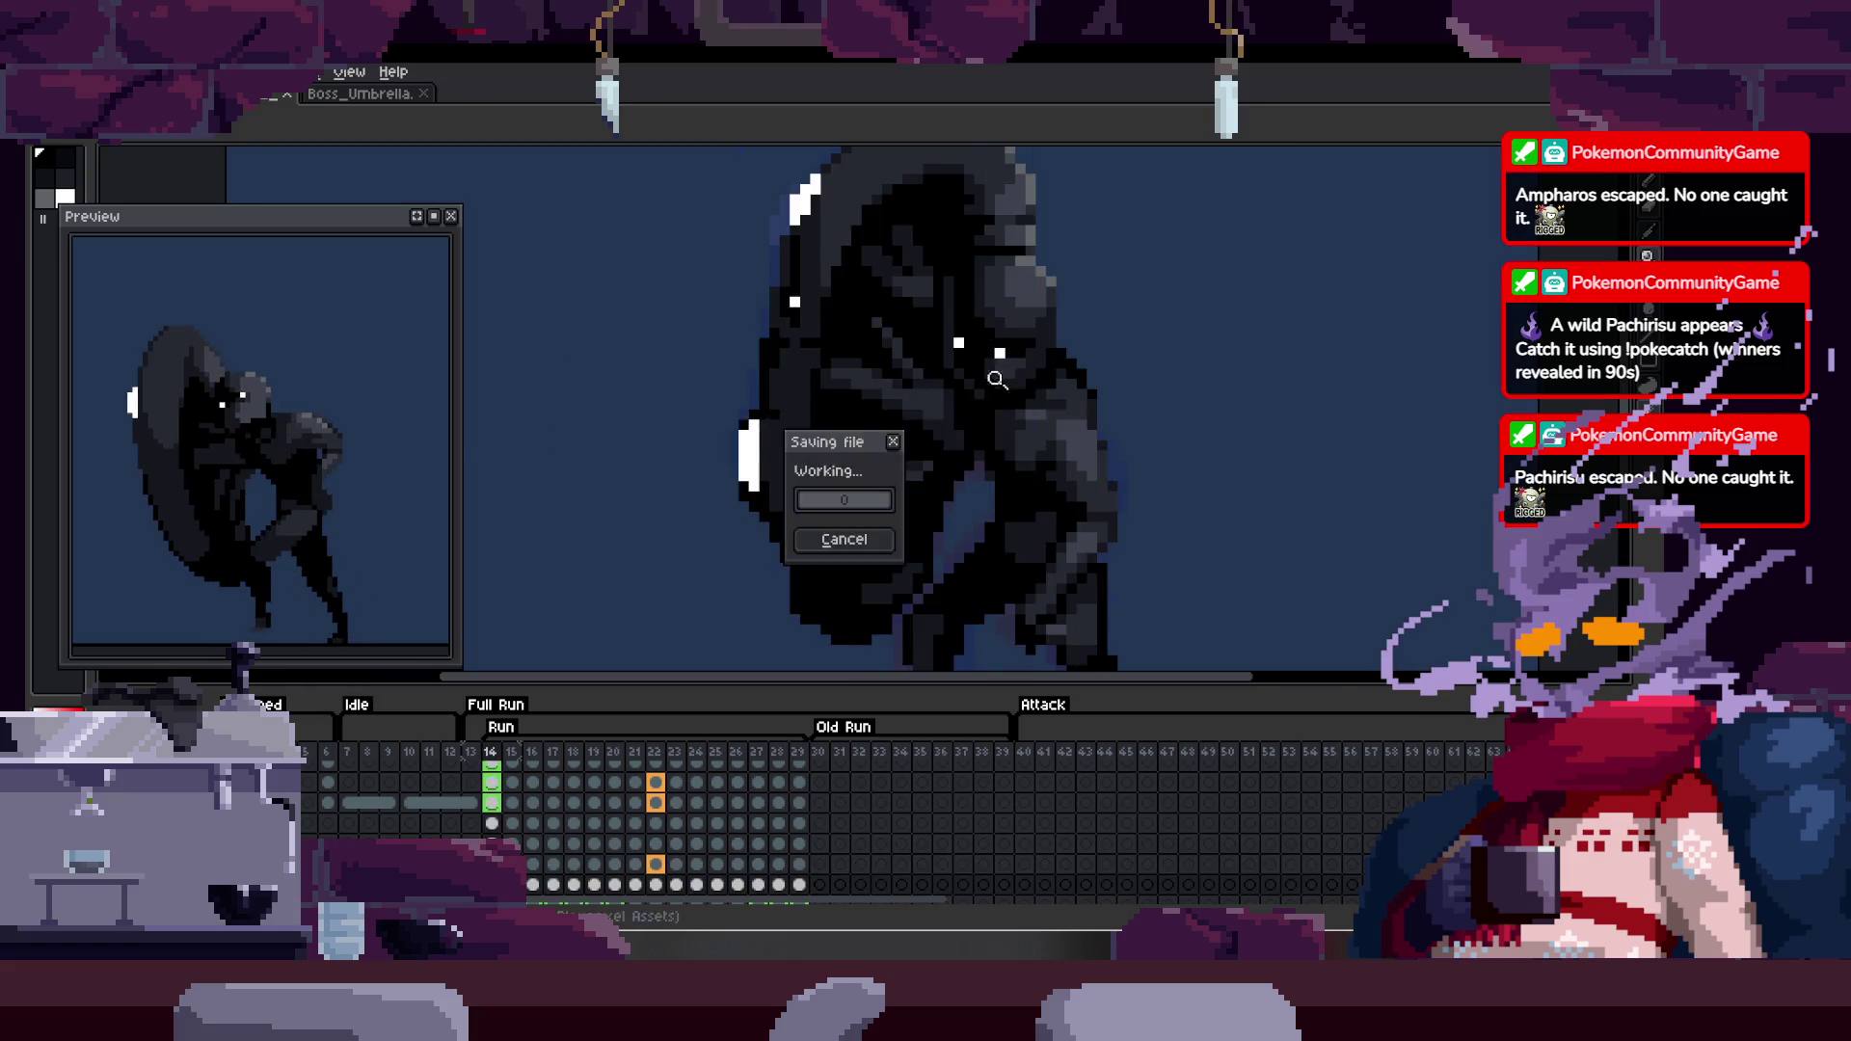
key("Return")
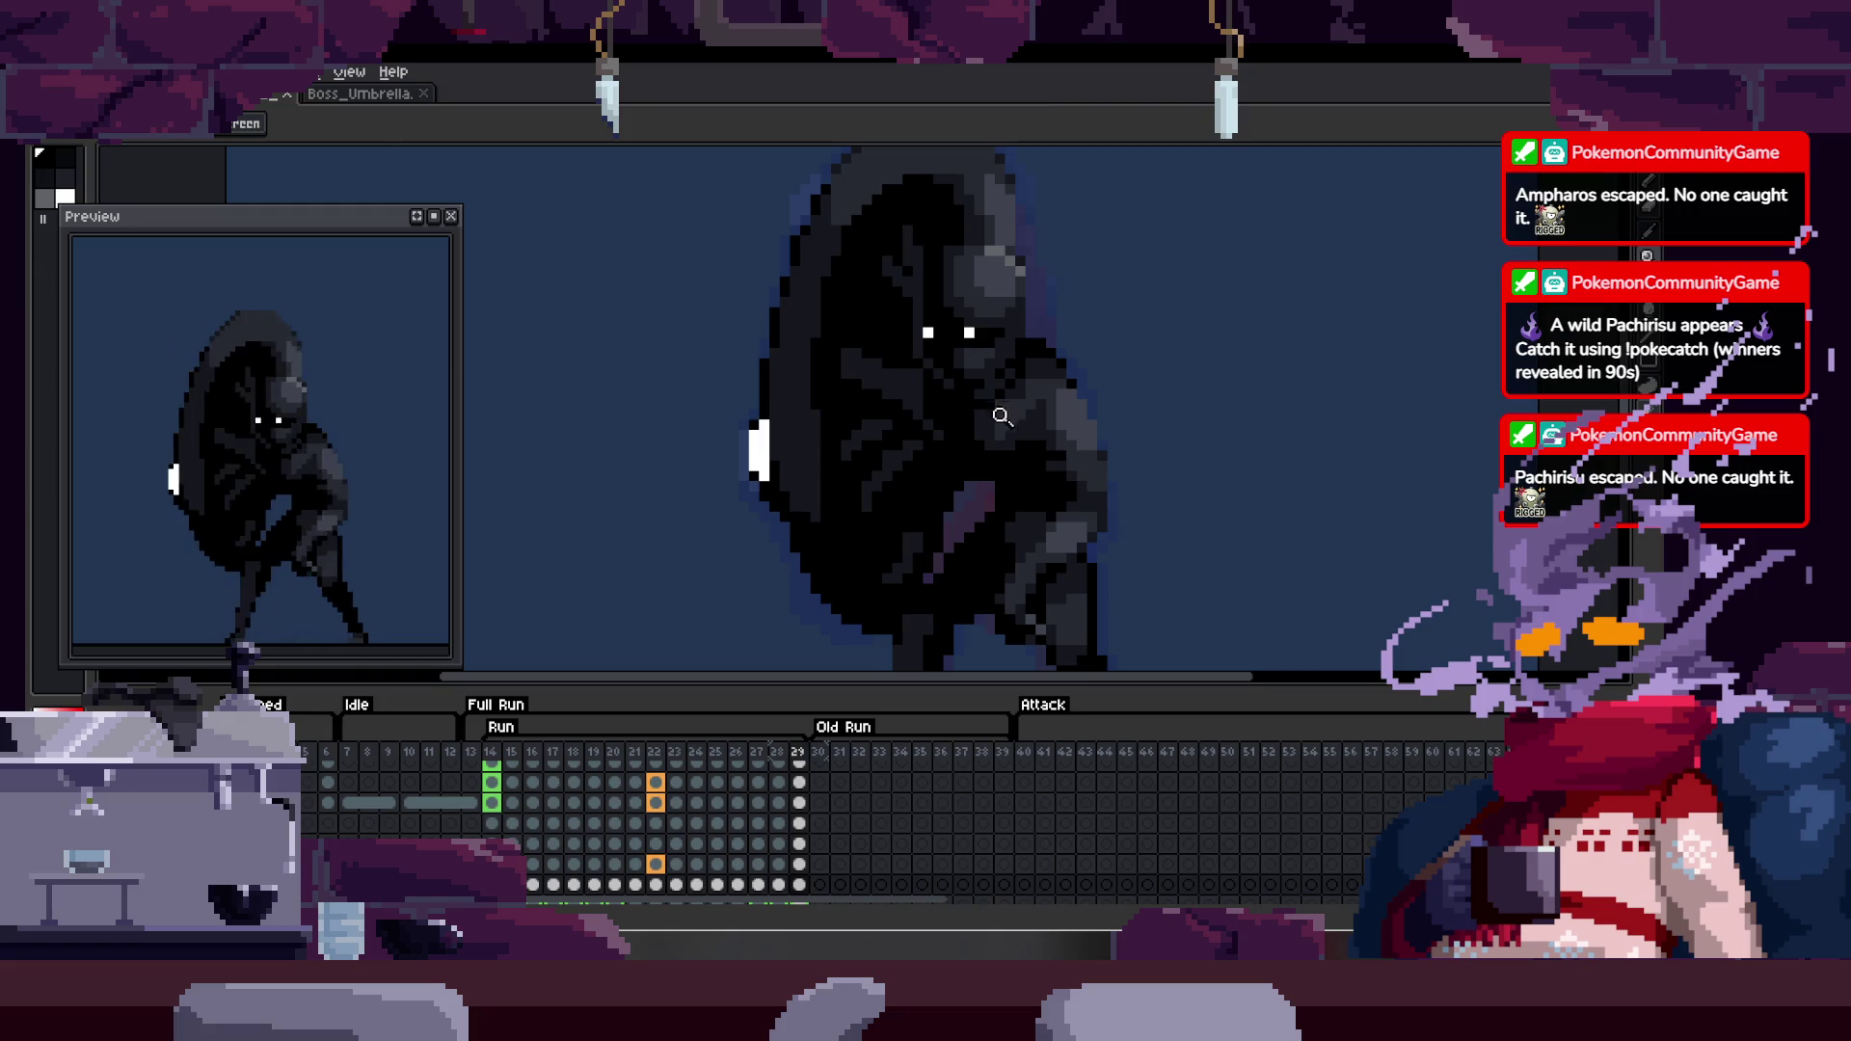
left_click(893, 343)
left_click(955, 356)
- Pan across the boss's head, save the sprite, and zoom into the face pixels
key("b")
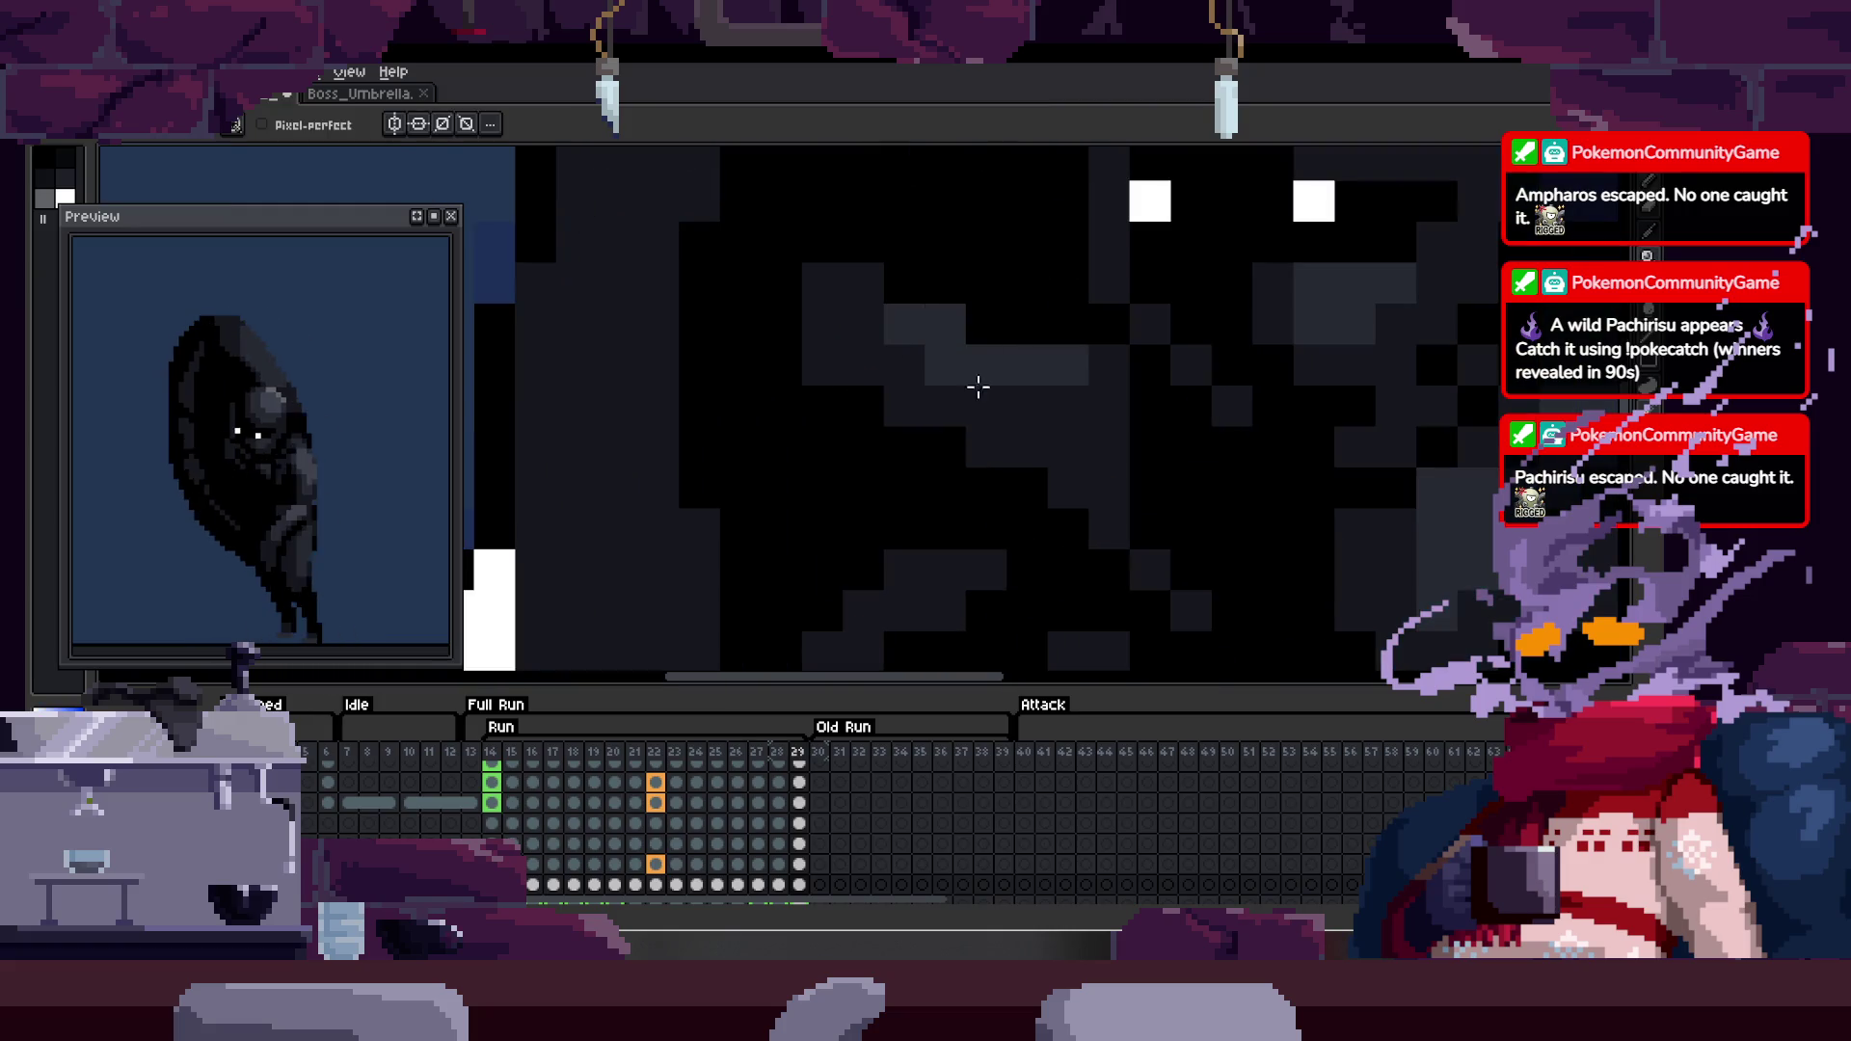
scroll(1077, 429, "down", 1)
scroll(1046, 426, "up", 1)
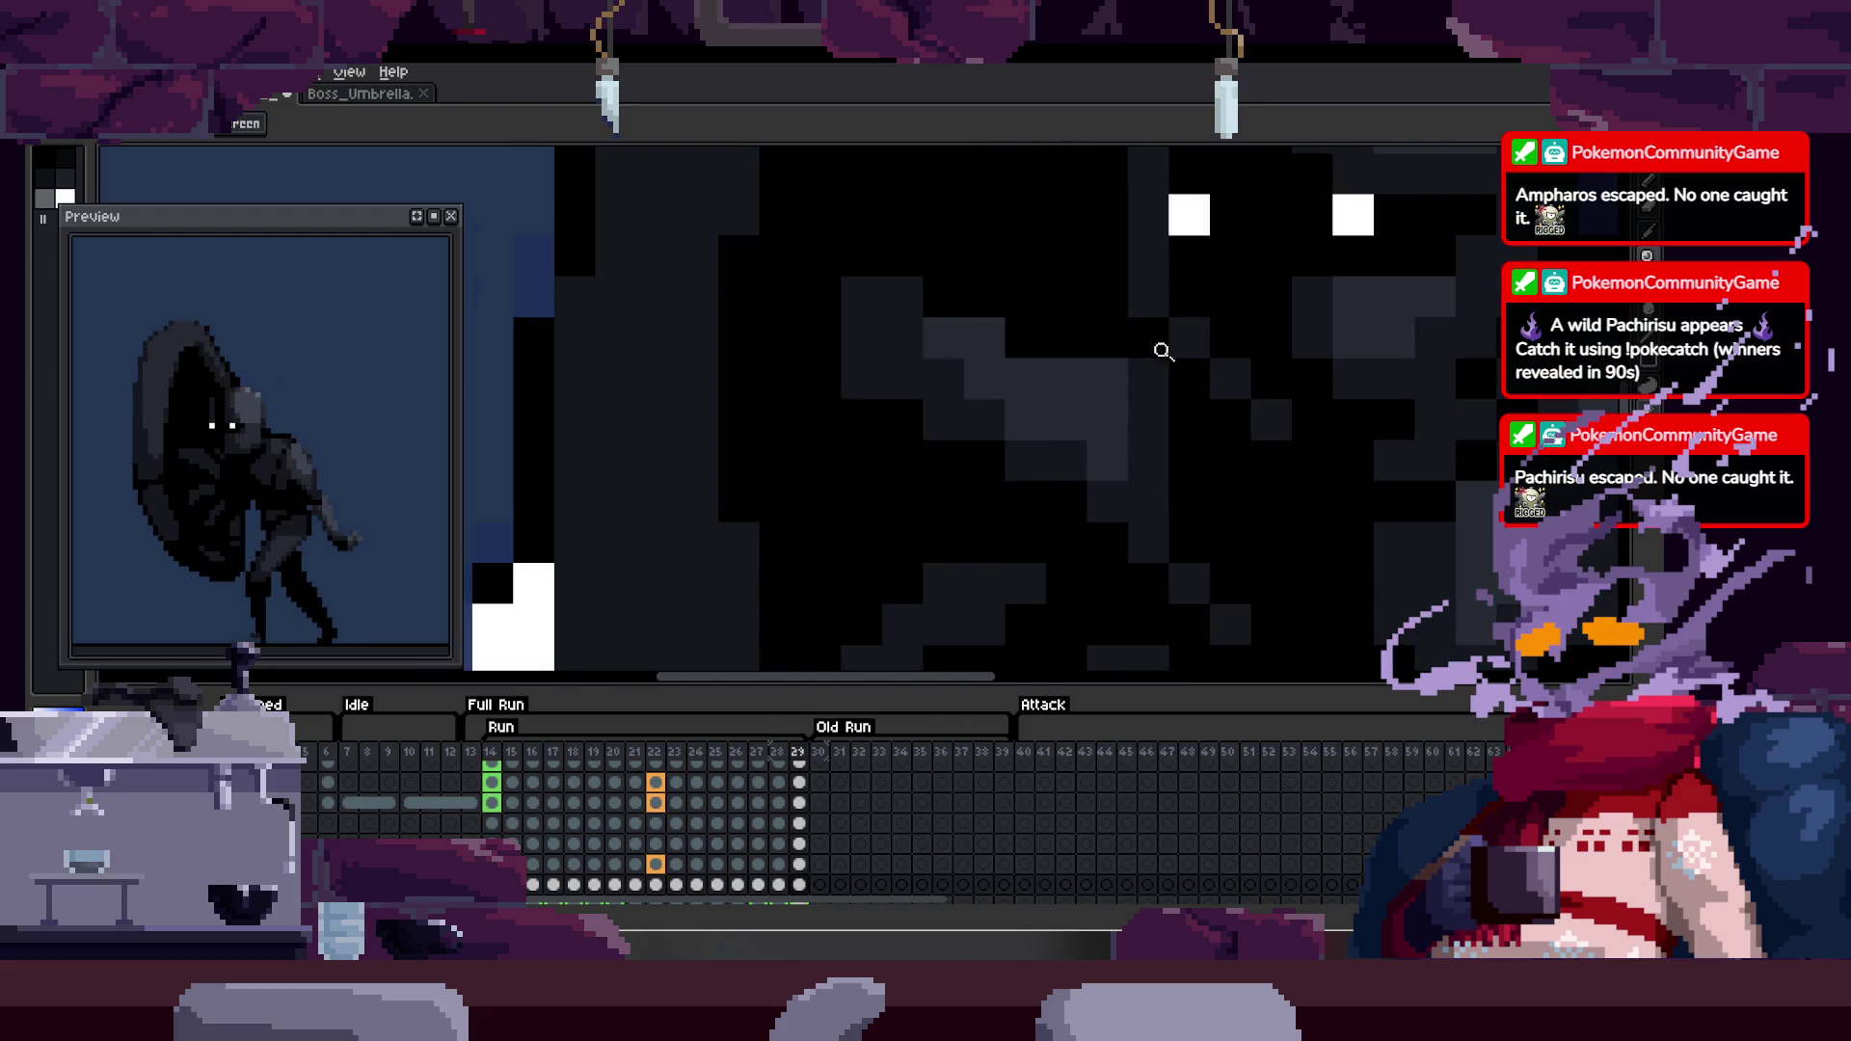
left_click_drag(1033, 360, 820, 391)
scroll(820, 391, "down", 5)
key("ctrl+s")
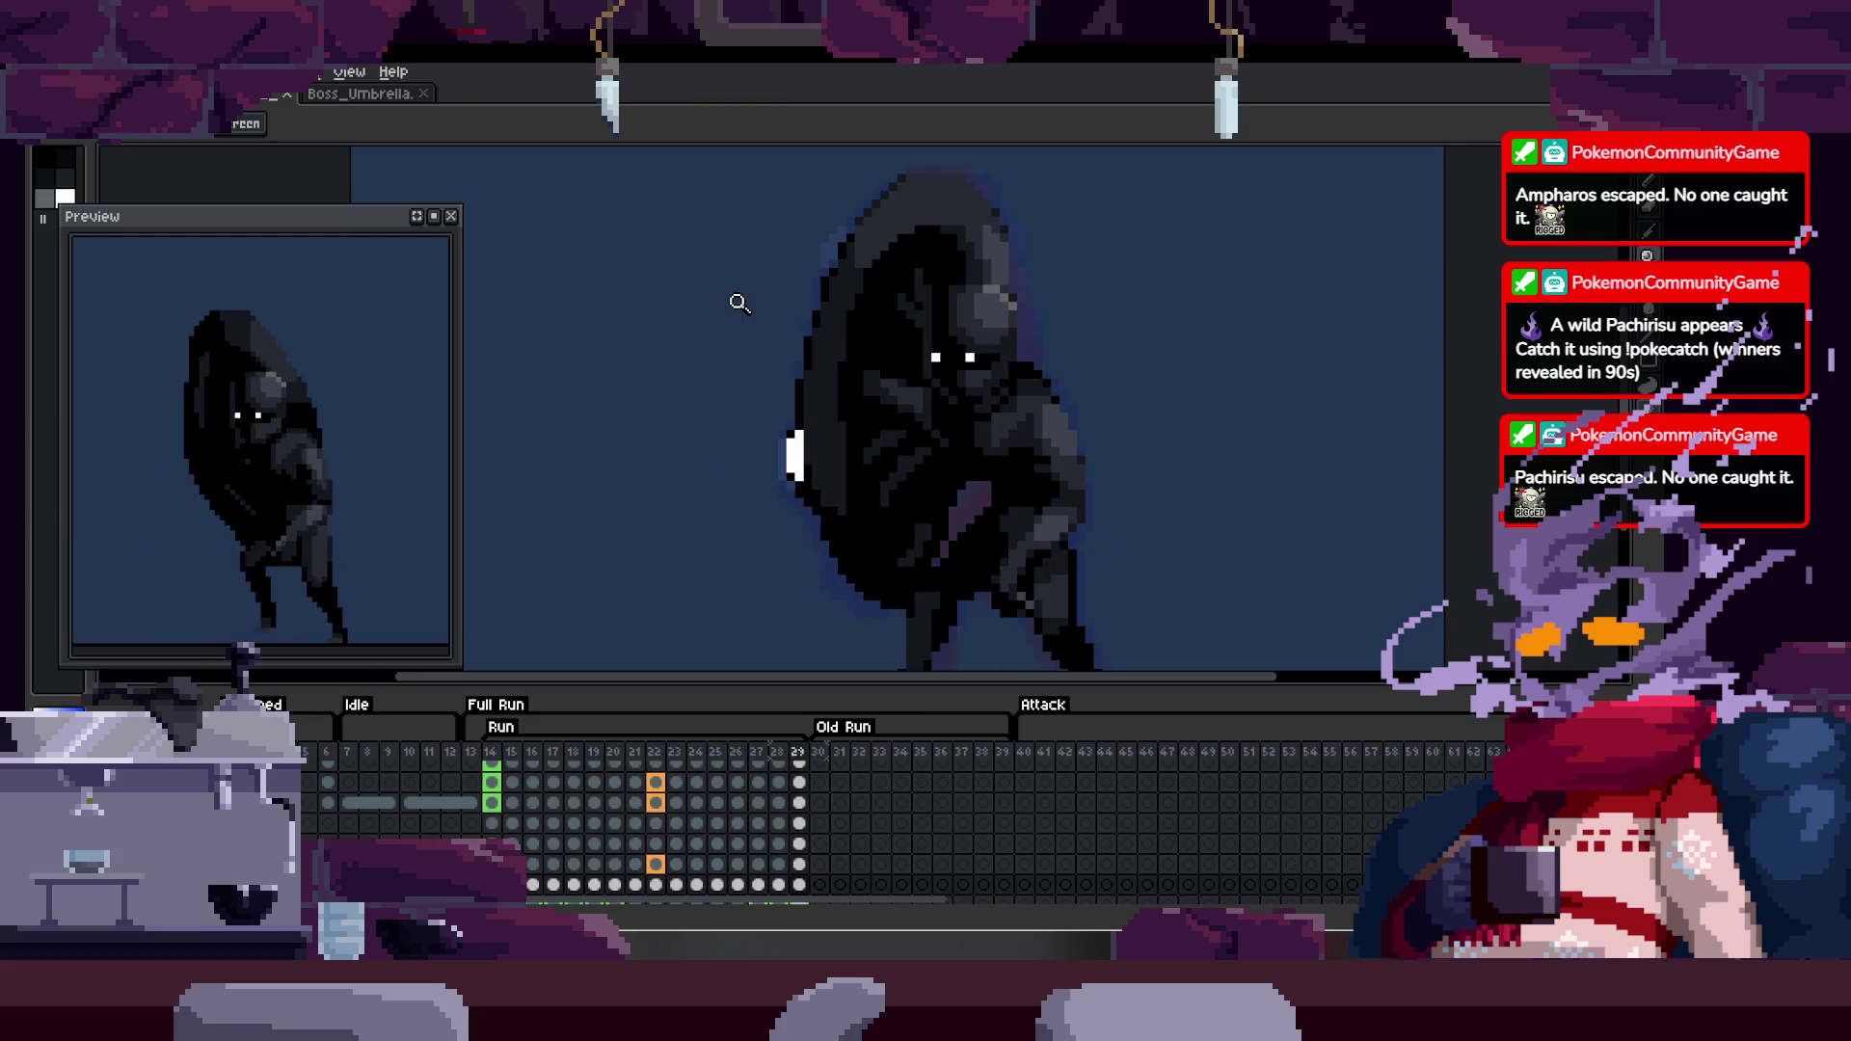
scroll(1012, 374, "up", 3)
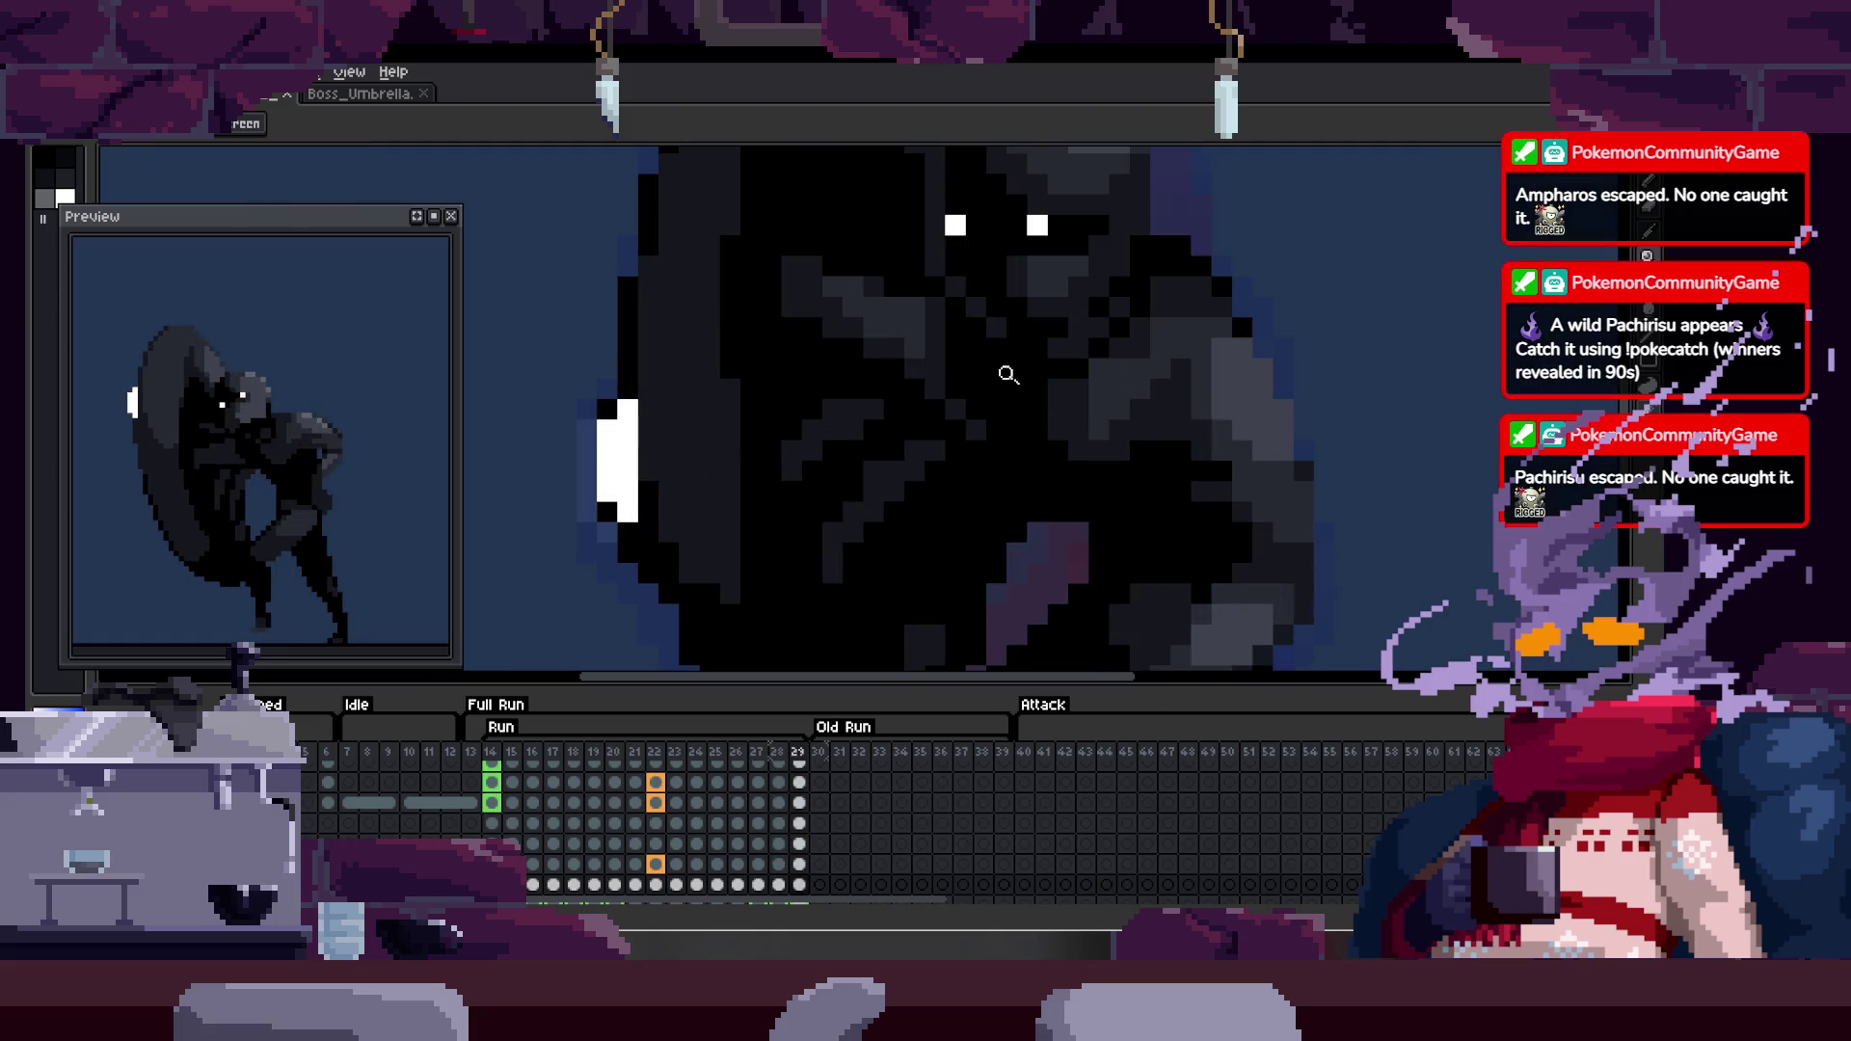
left_click(887, 491)
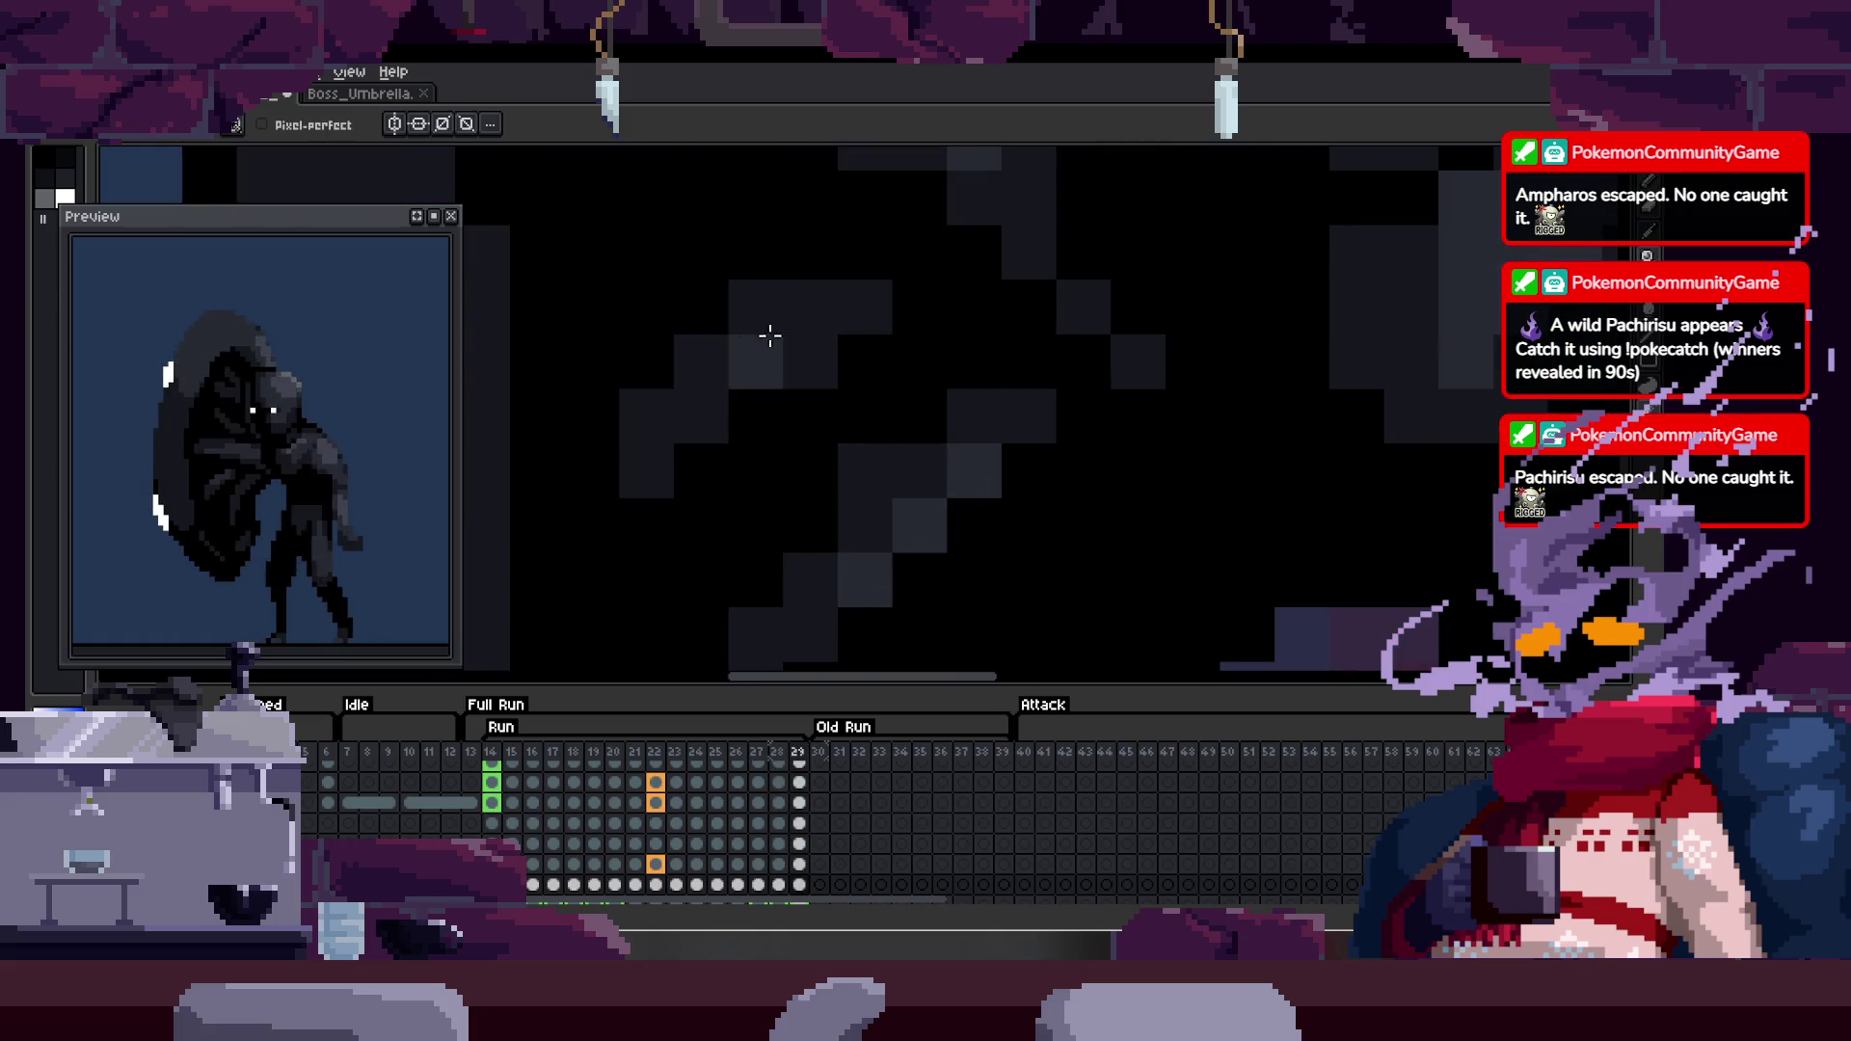
- Hide the timeline and adjust the zoom to study the boss's face
key("z")
scroll(662, 325, "down", 5)
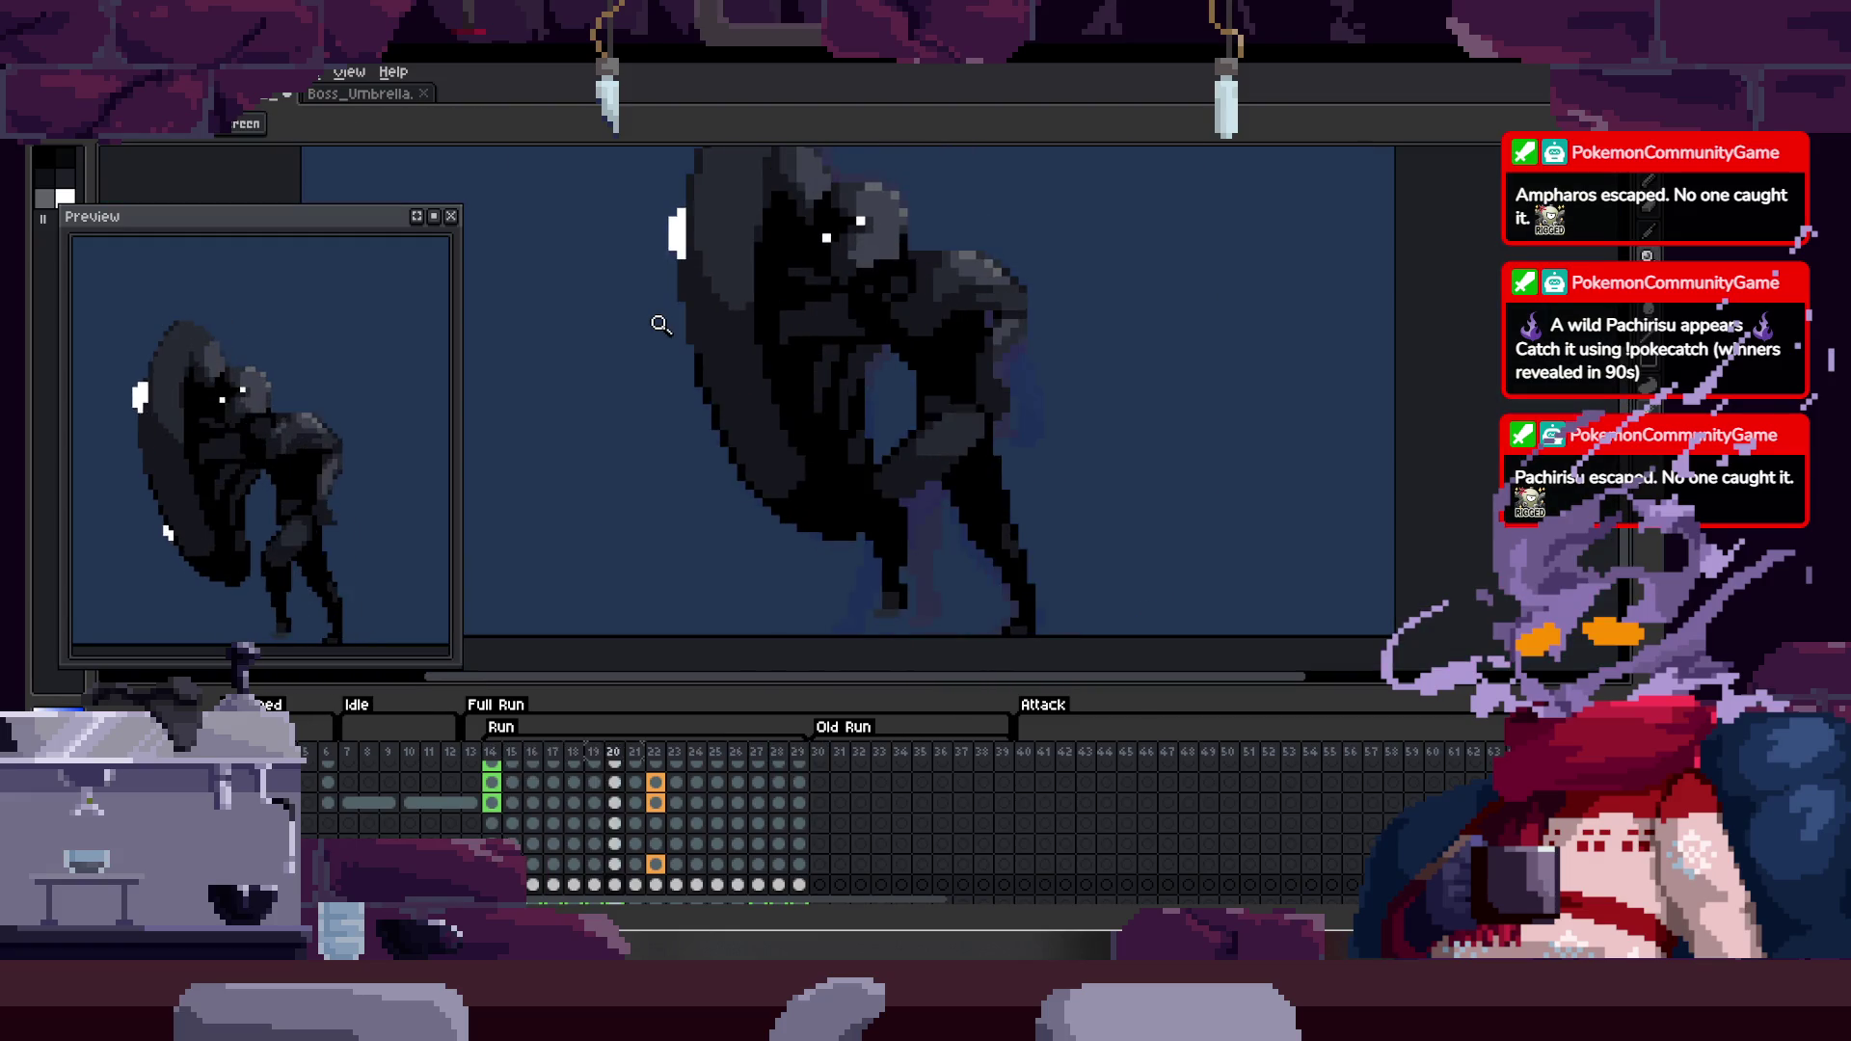
scroll(968, 358, "down", 5)
scroll(968, 358, "up", 3)
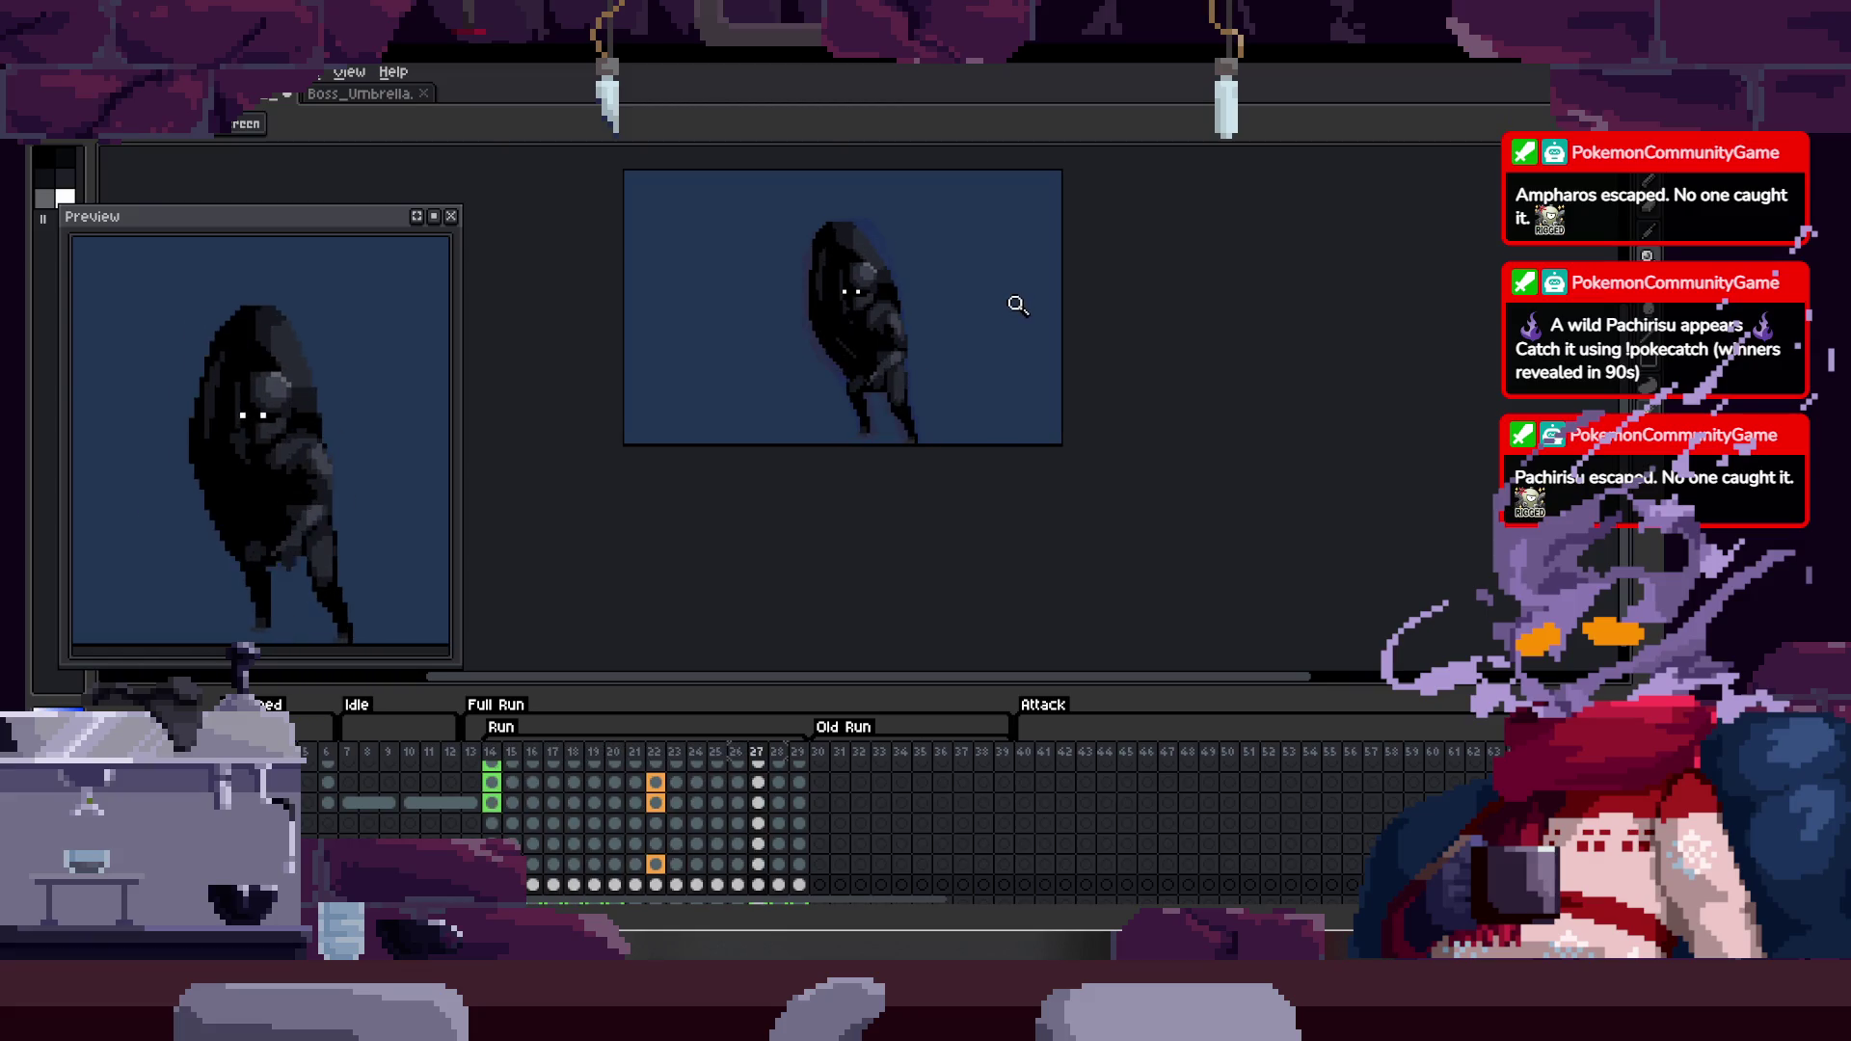
scroll(835, 305, "up", 2)
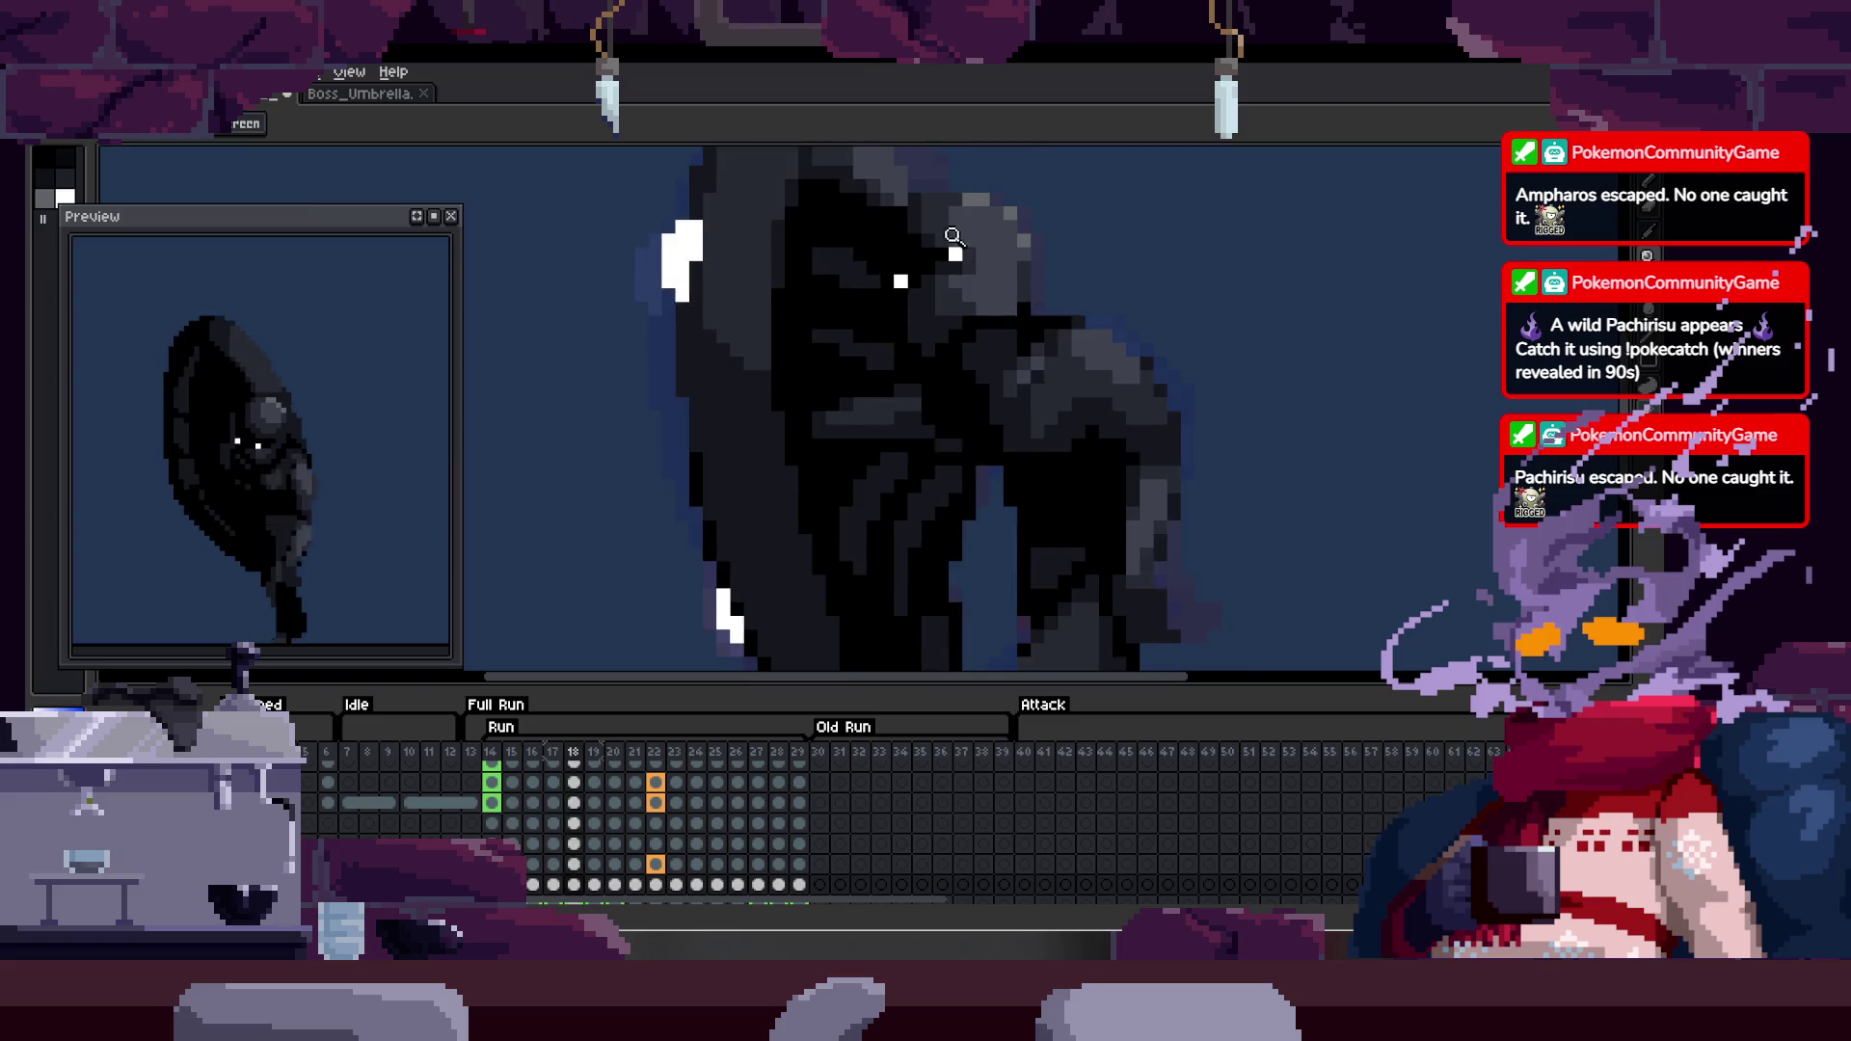
scroll(879, 295, "up", 2)
scroll(858, 252, "up", 2)
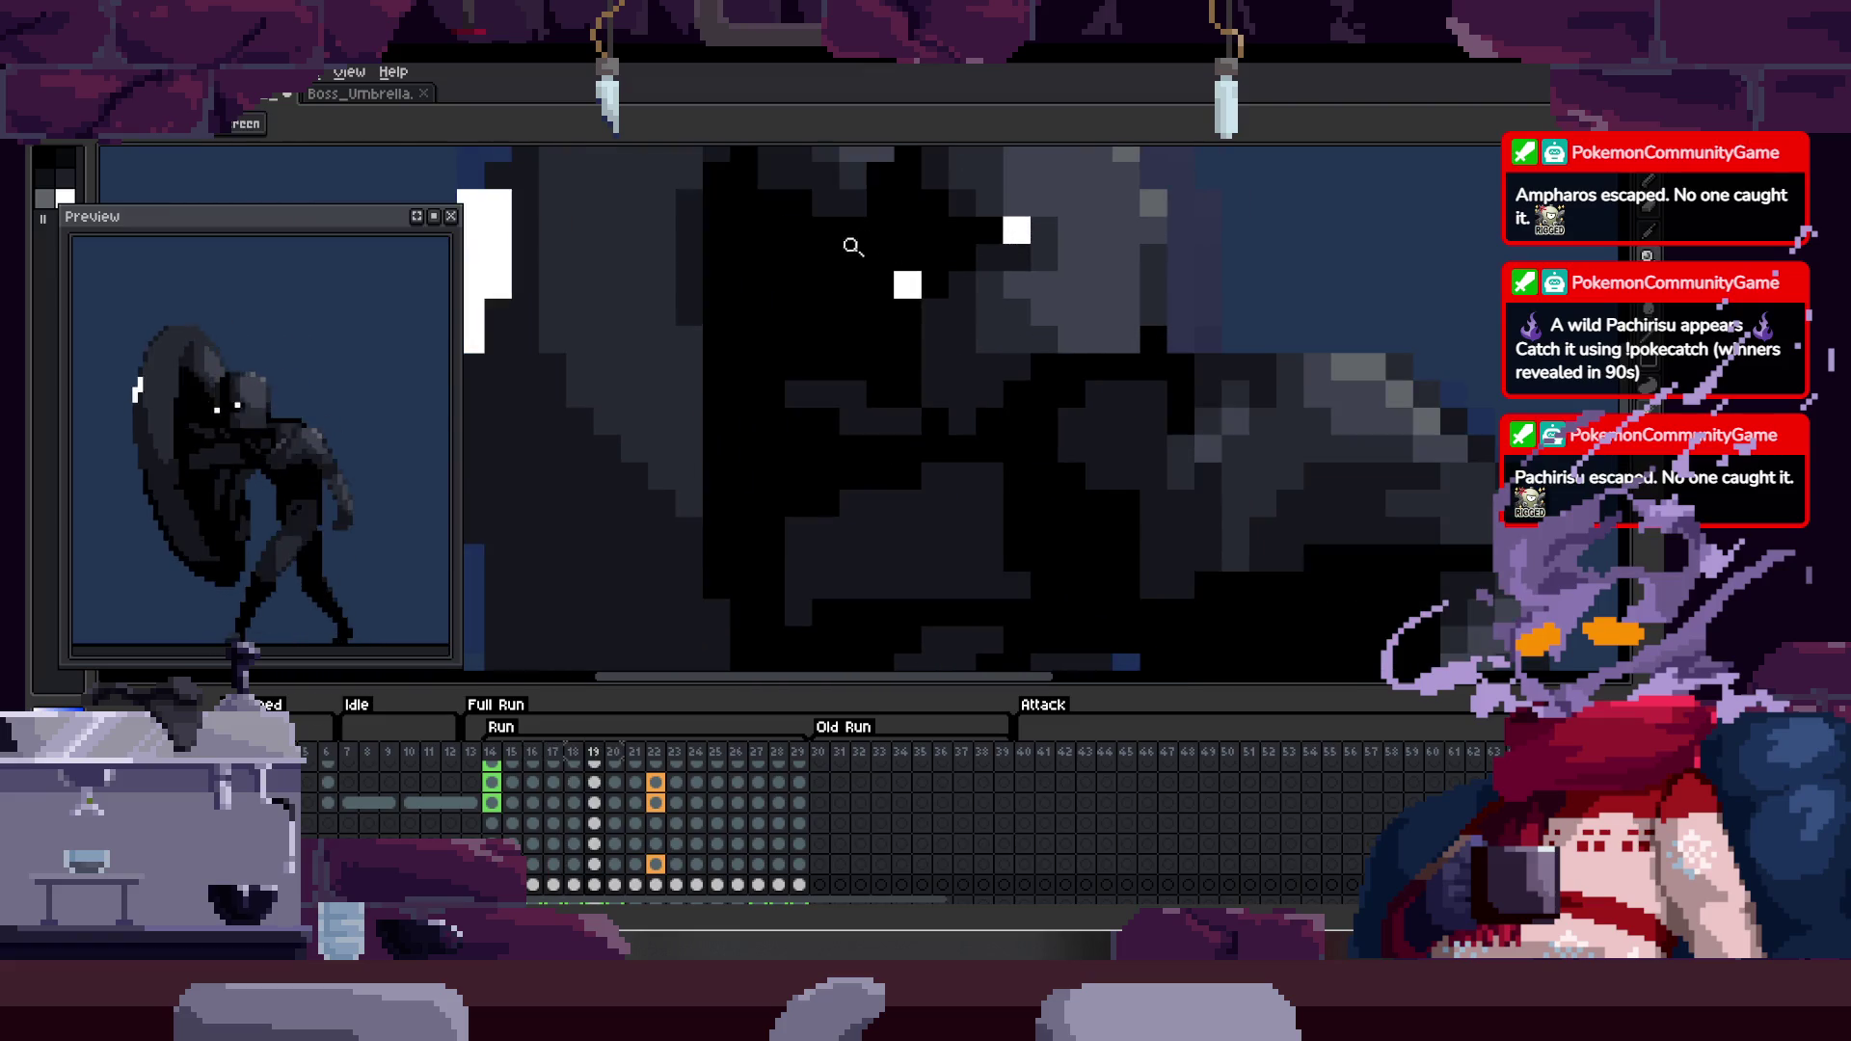
key("b")
key("Tab")
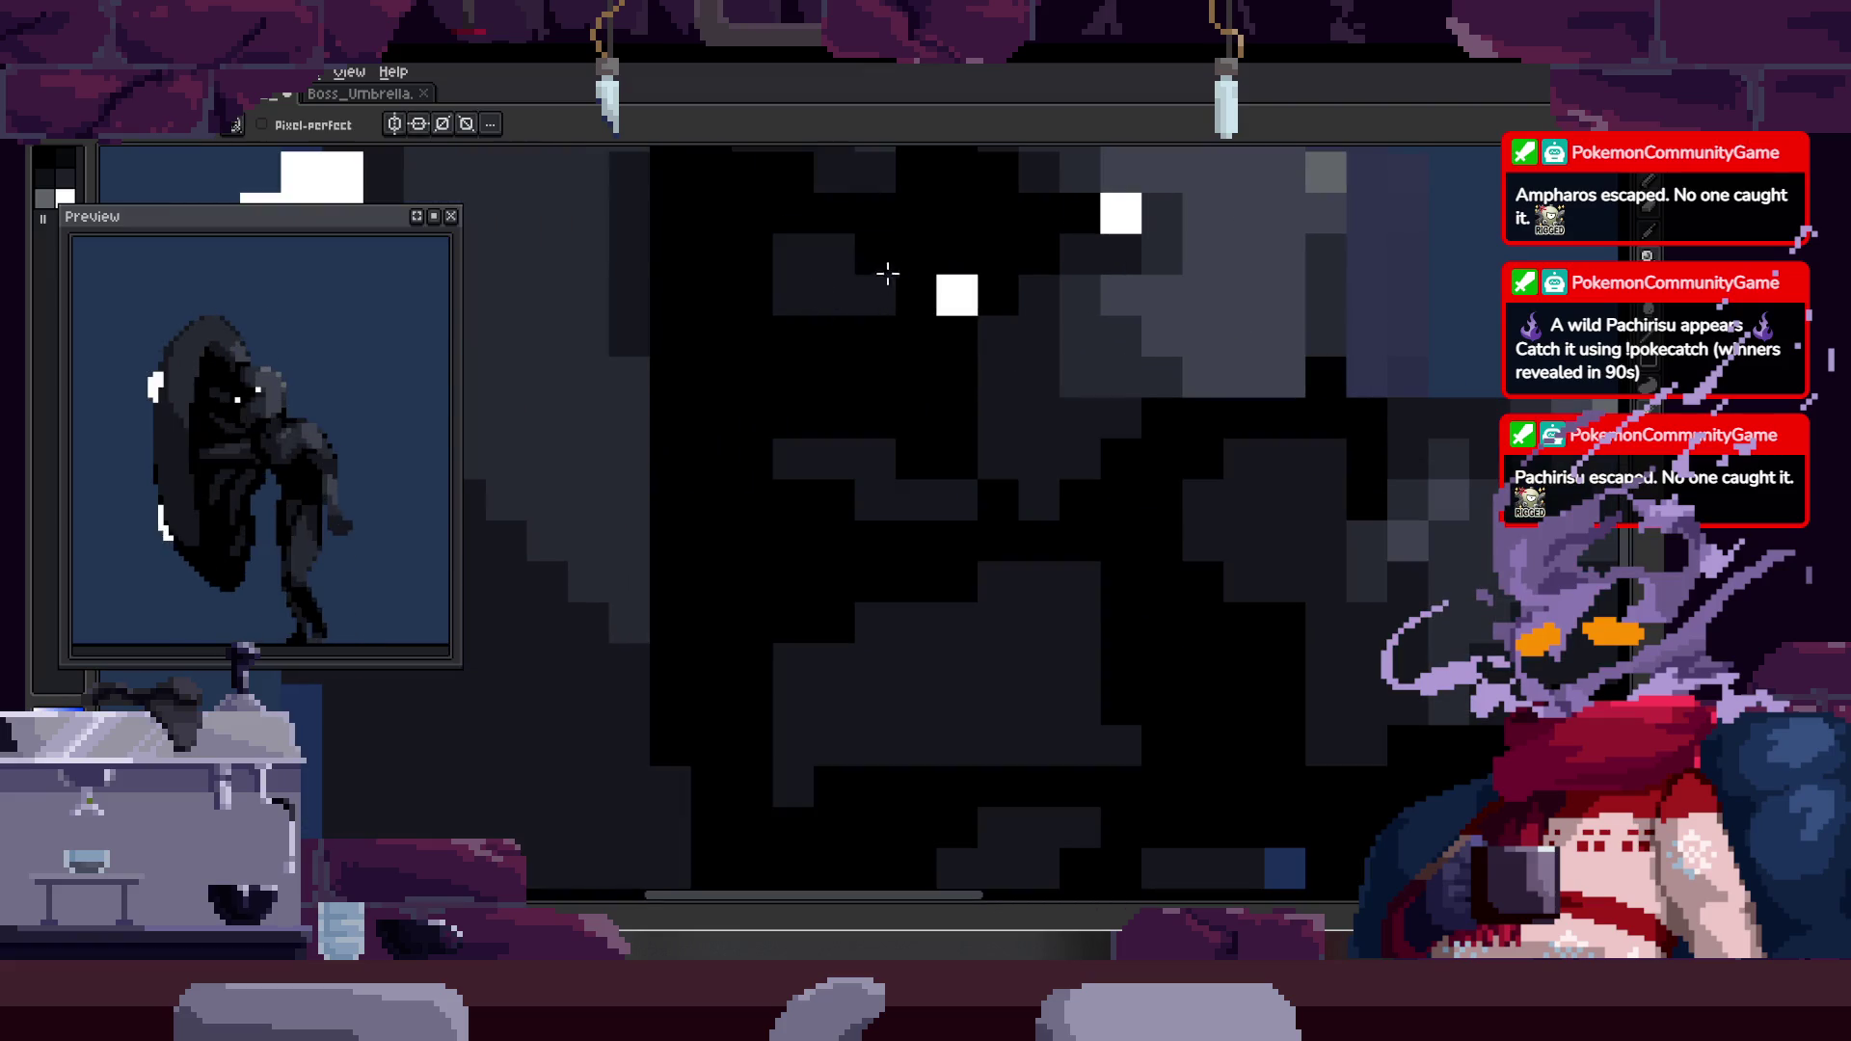
scroll(885, 277, "down", 1)
key("z")
scroll(926, 290, "down", 2)
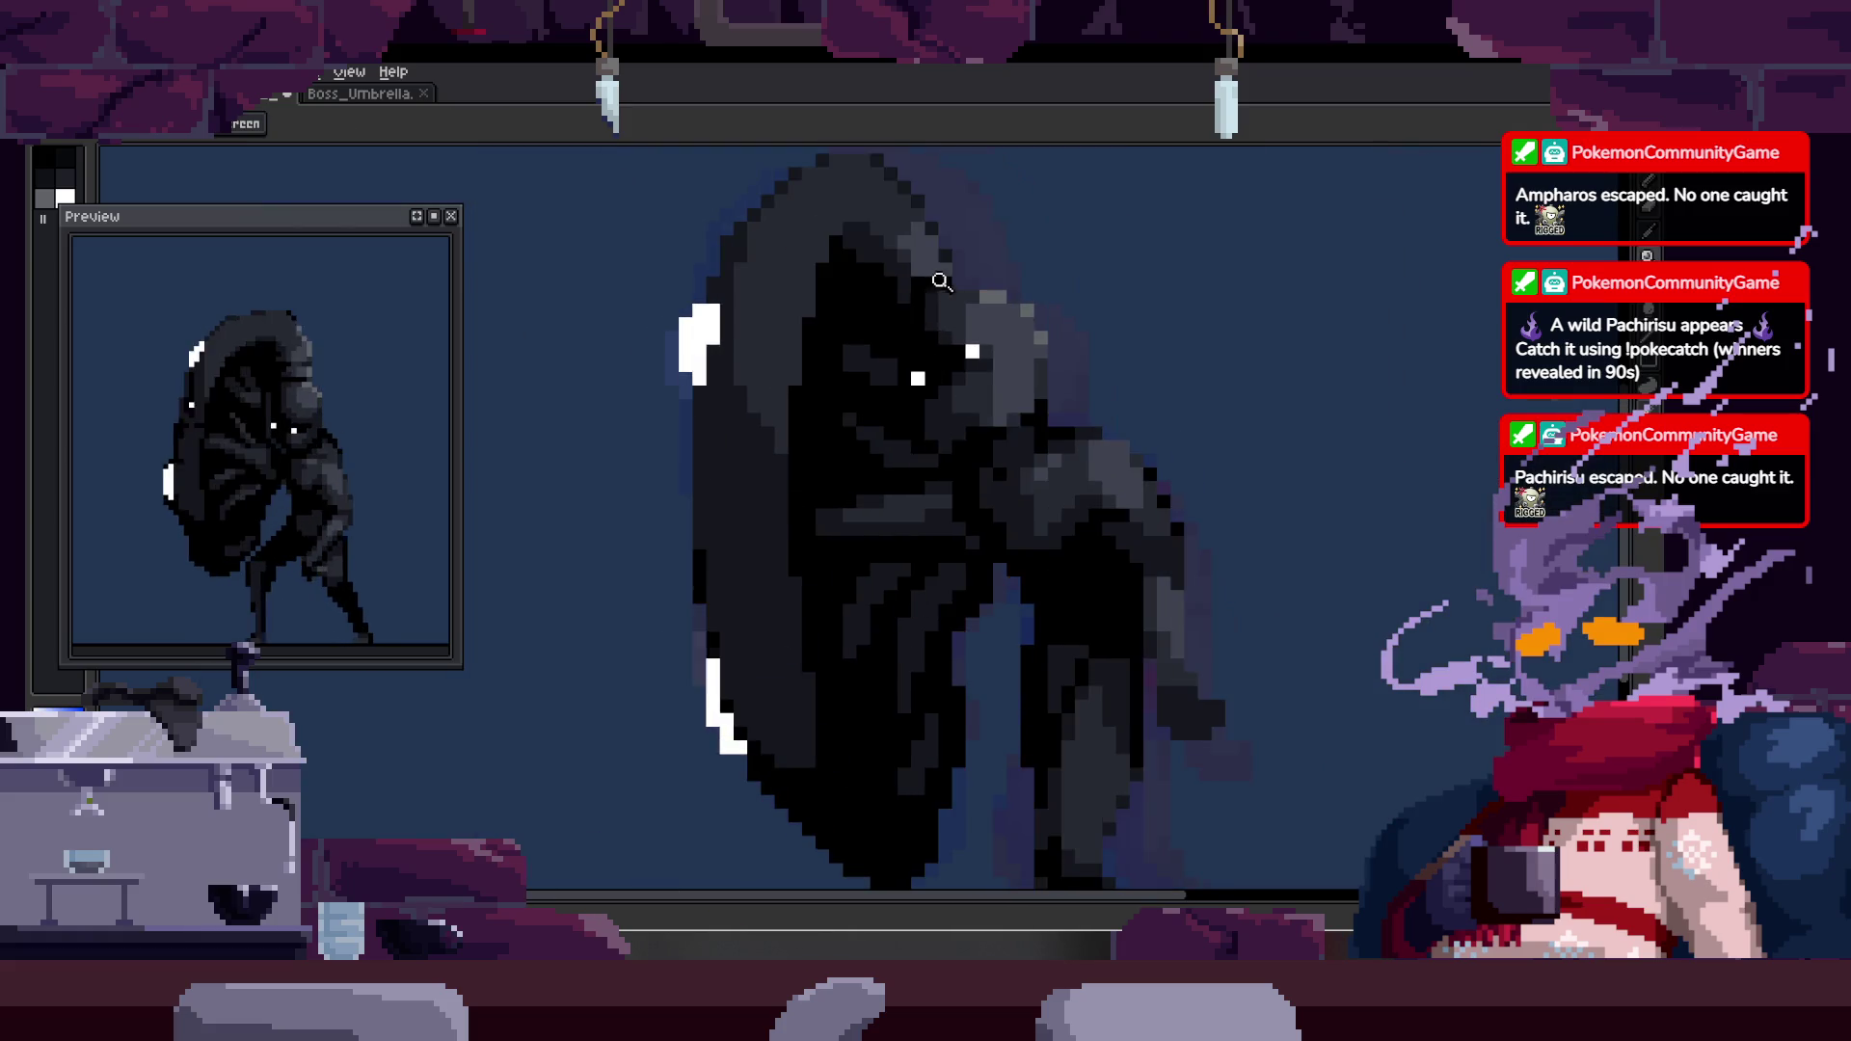
key("b")
scroll(900, 379, "up", 3)
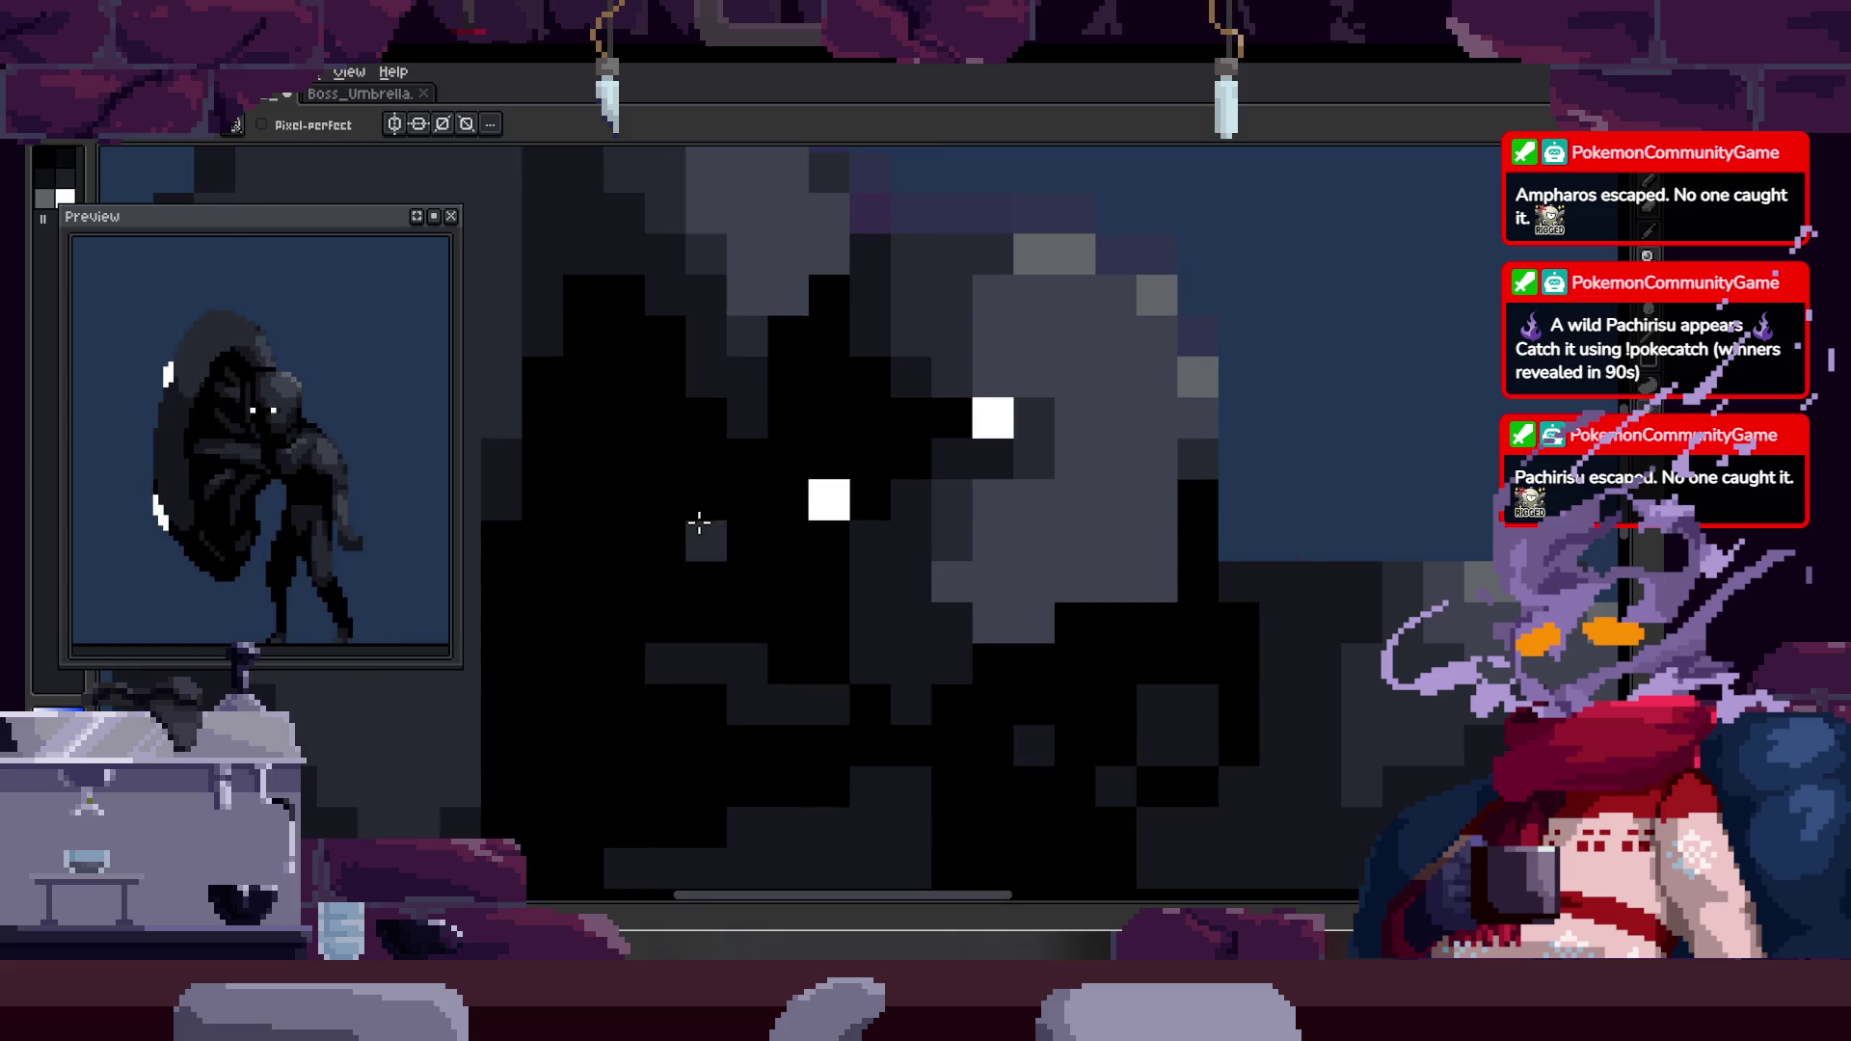
- Repaint a few face pixels near the eyes with a darker sampled shade
key("m")
mouse_move(627, 364)
left_mouse_down()
mouse_move(793, 529)
mouse_move(768, 512)
left_mouse_up()
left_click(883, 381)
key("ctrl+d")
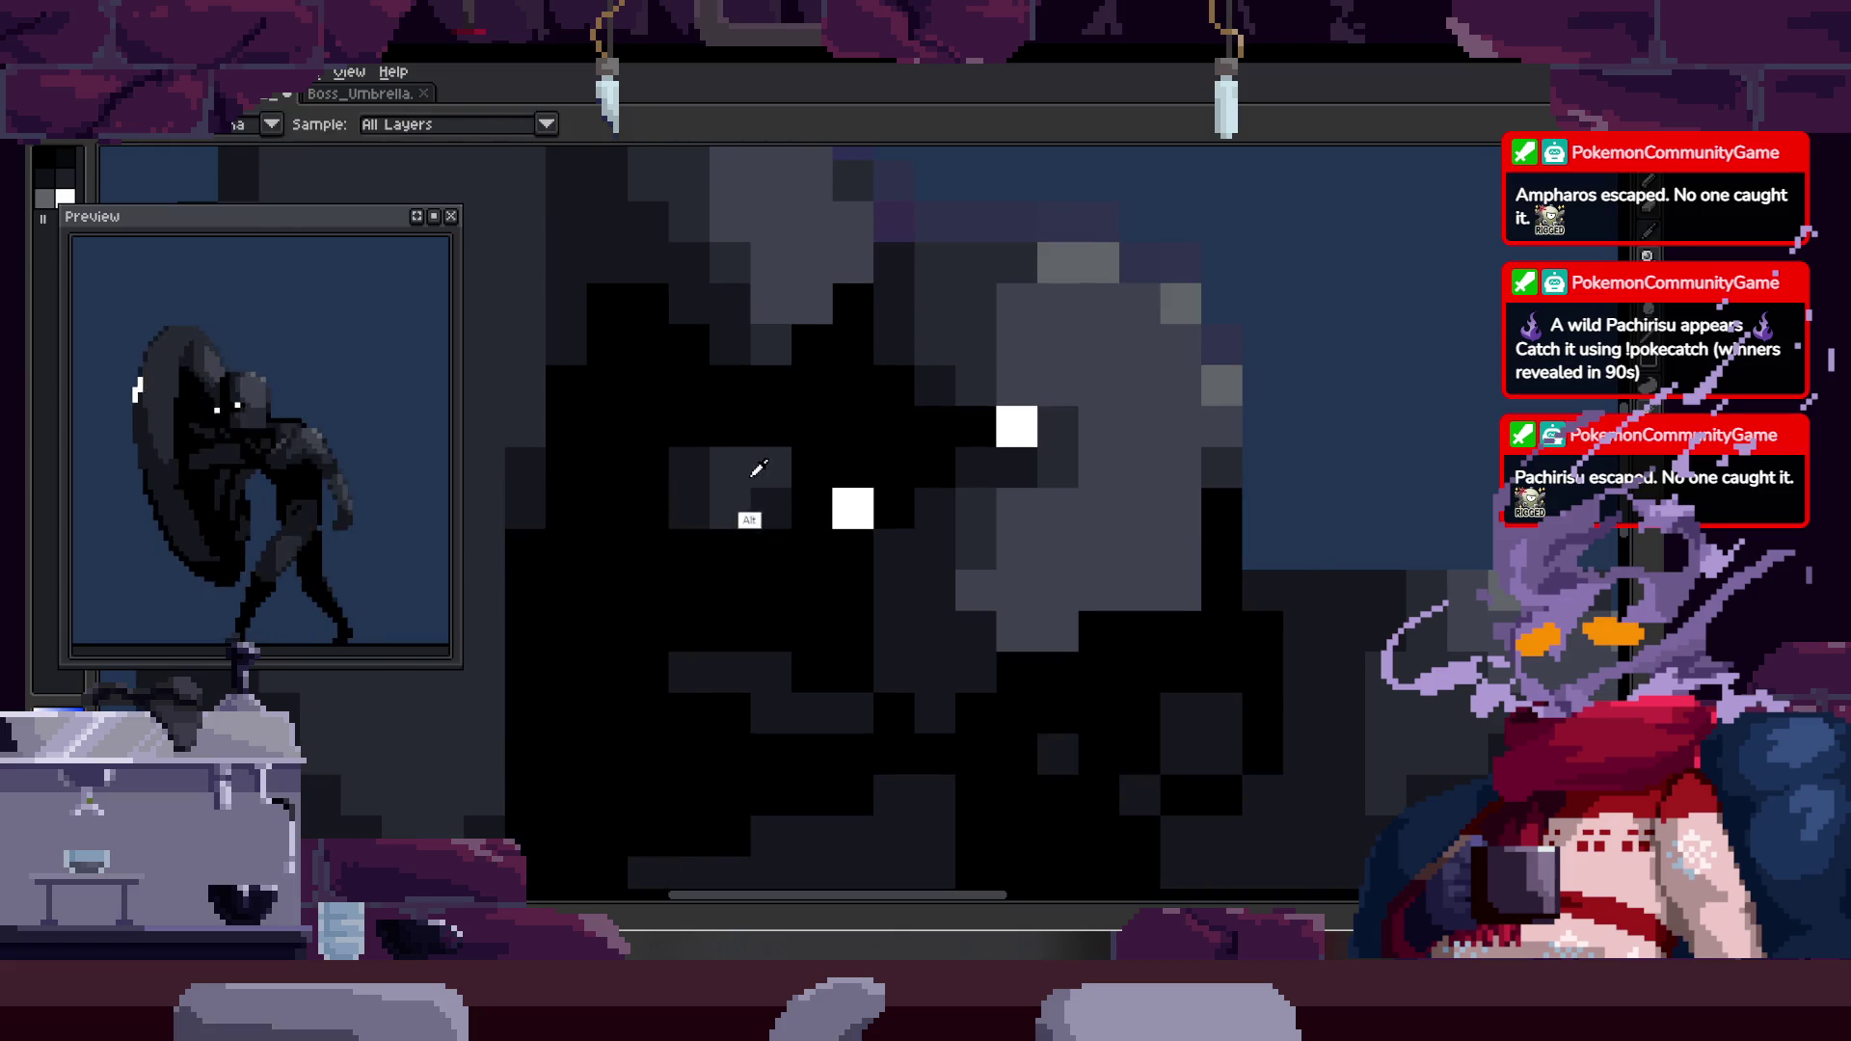
left_click(715, 488, "ctrl")
key("b")
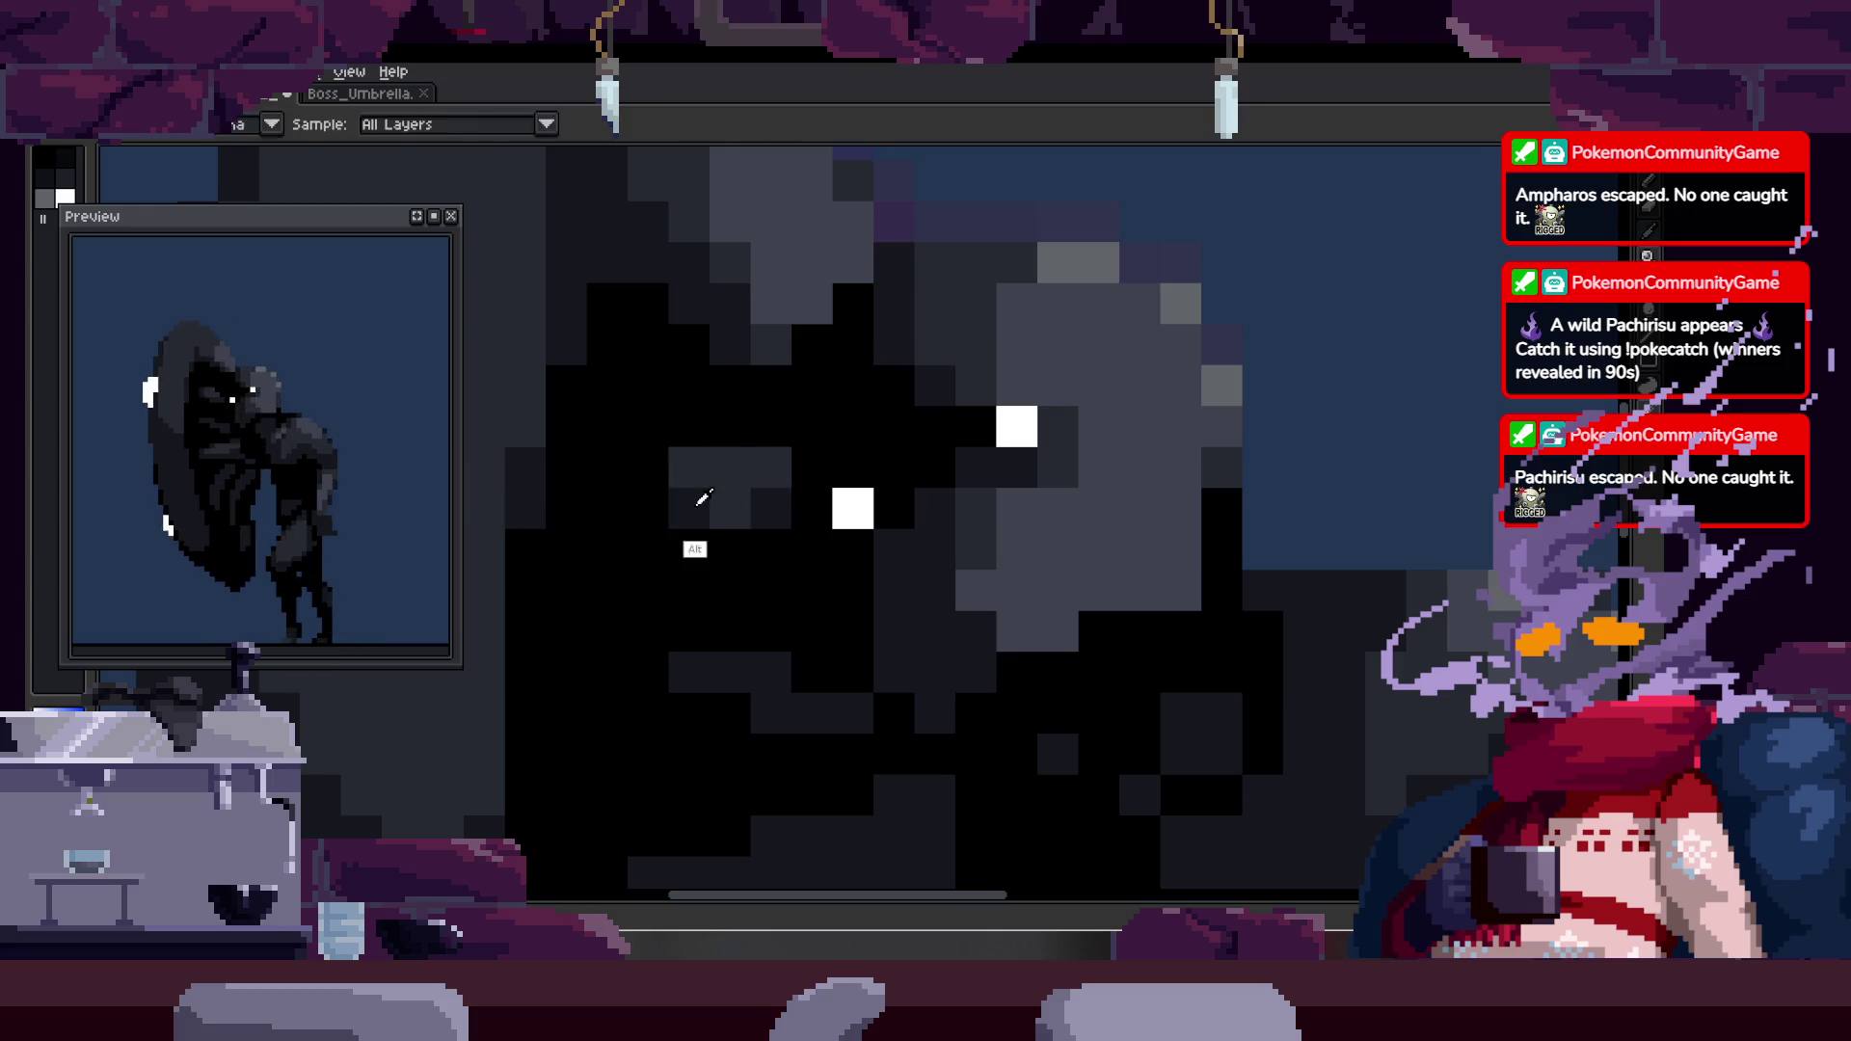
left_click(723, 494)
- Select the pixels around the left eye, then zoom out to see the whole character
key("z")
scroll(756, 505, "down", 3)
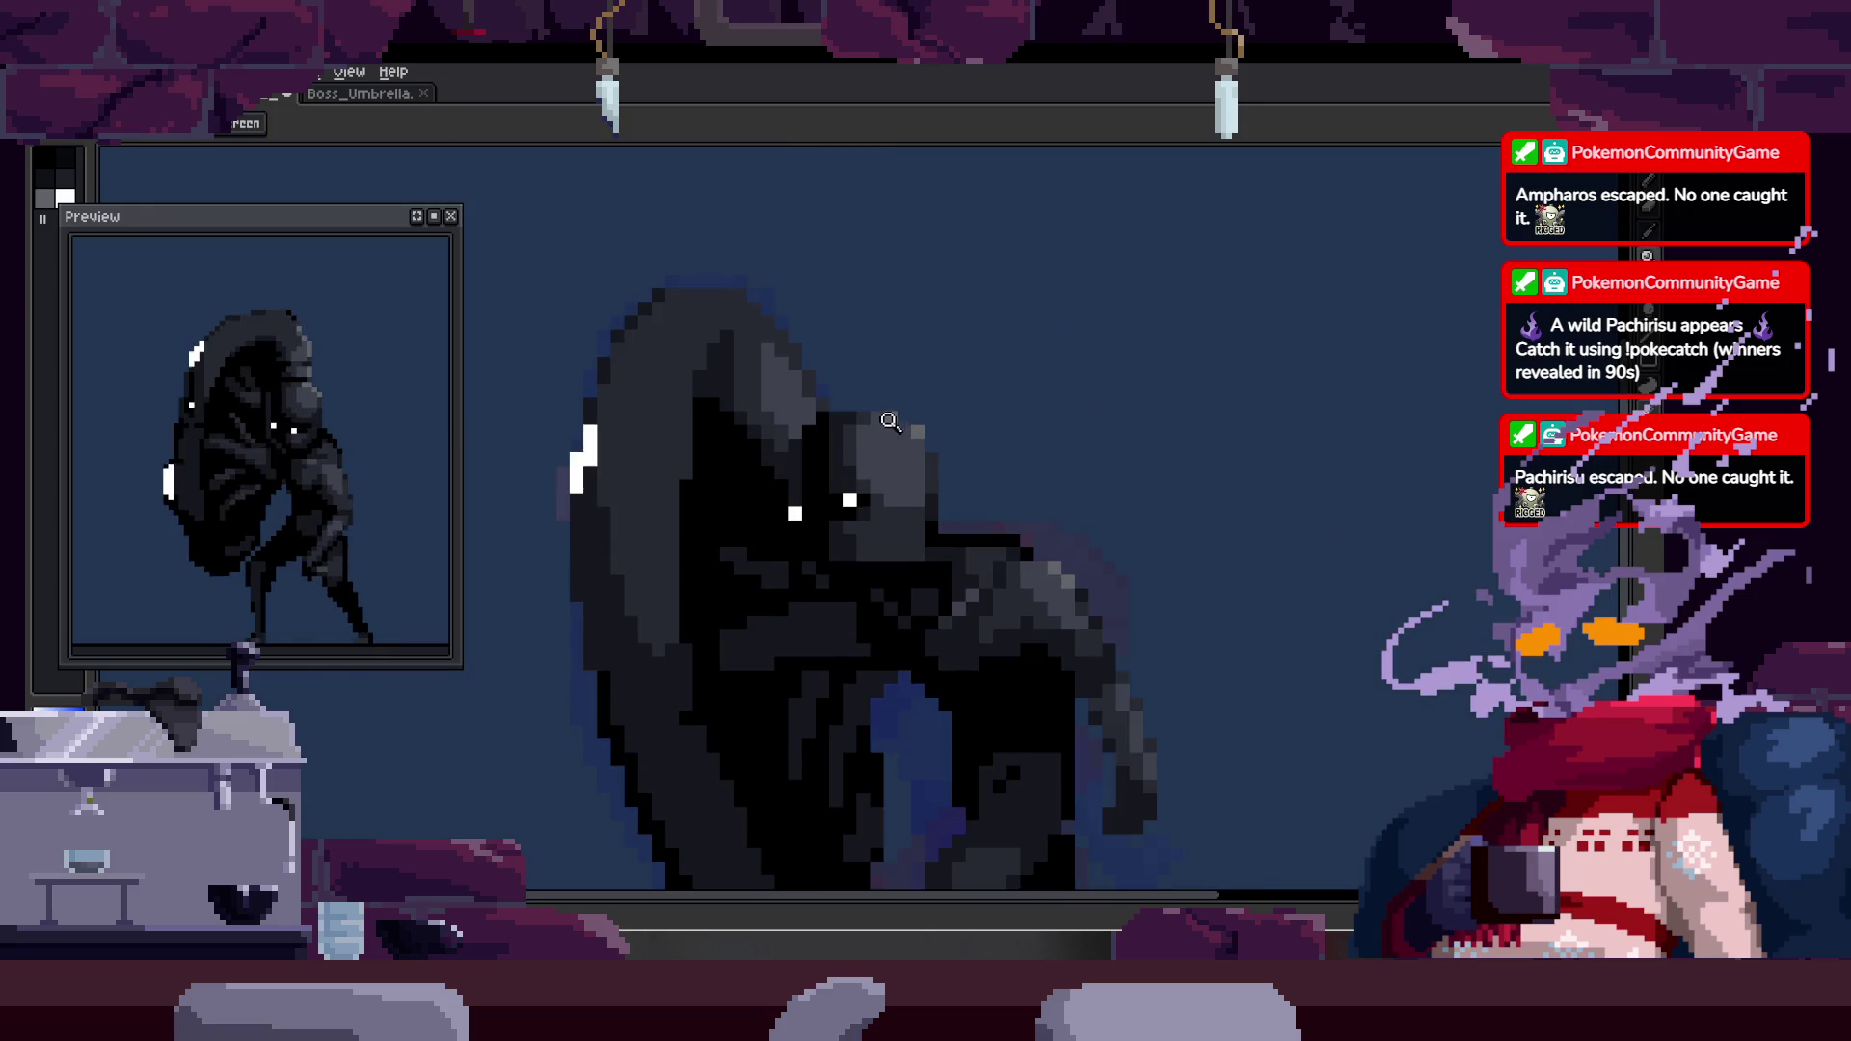
left_click(861, 436)
key("shift+m")
left_click_drag(665, 426, 836, 568)
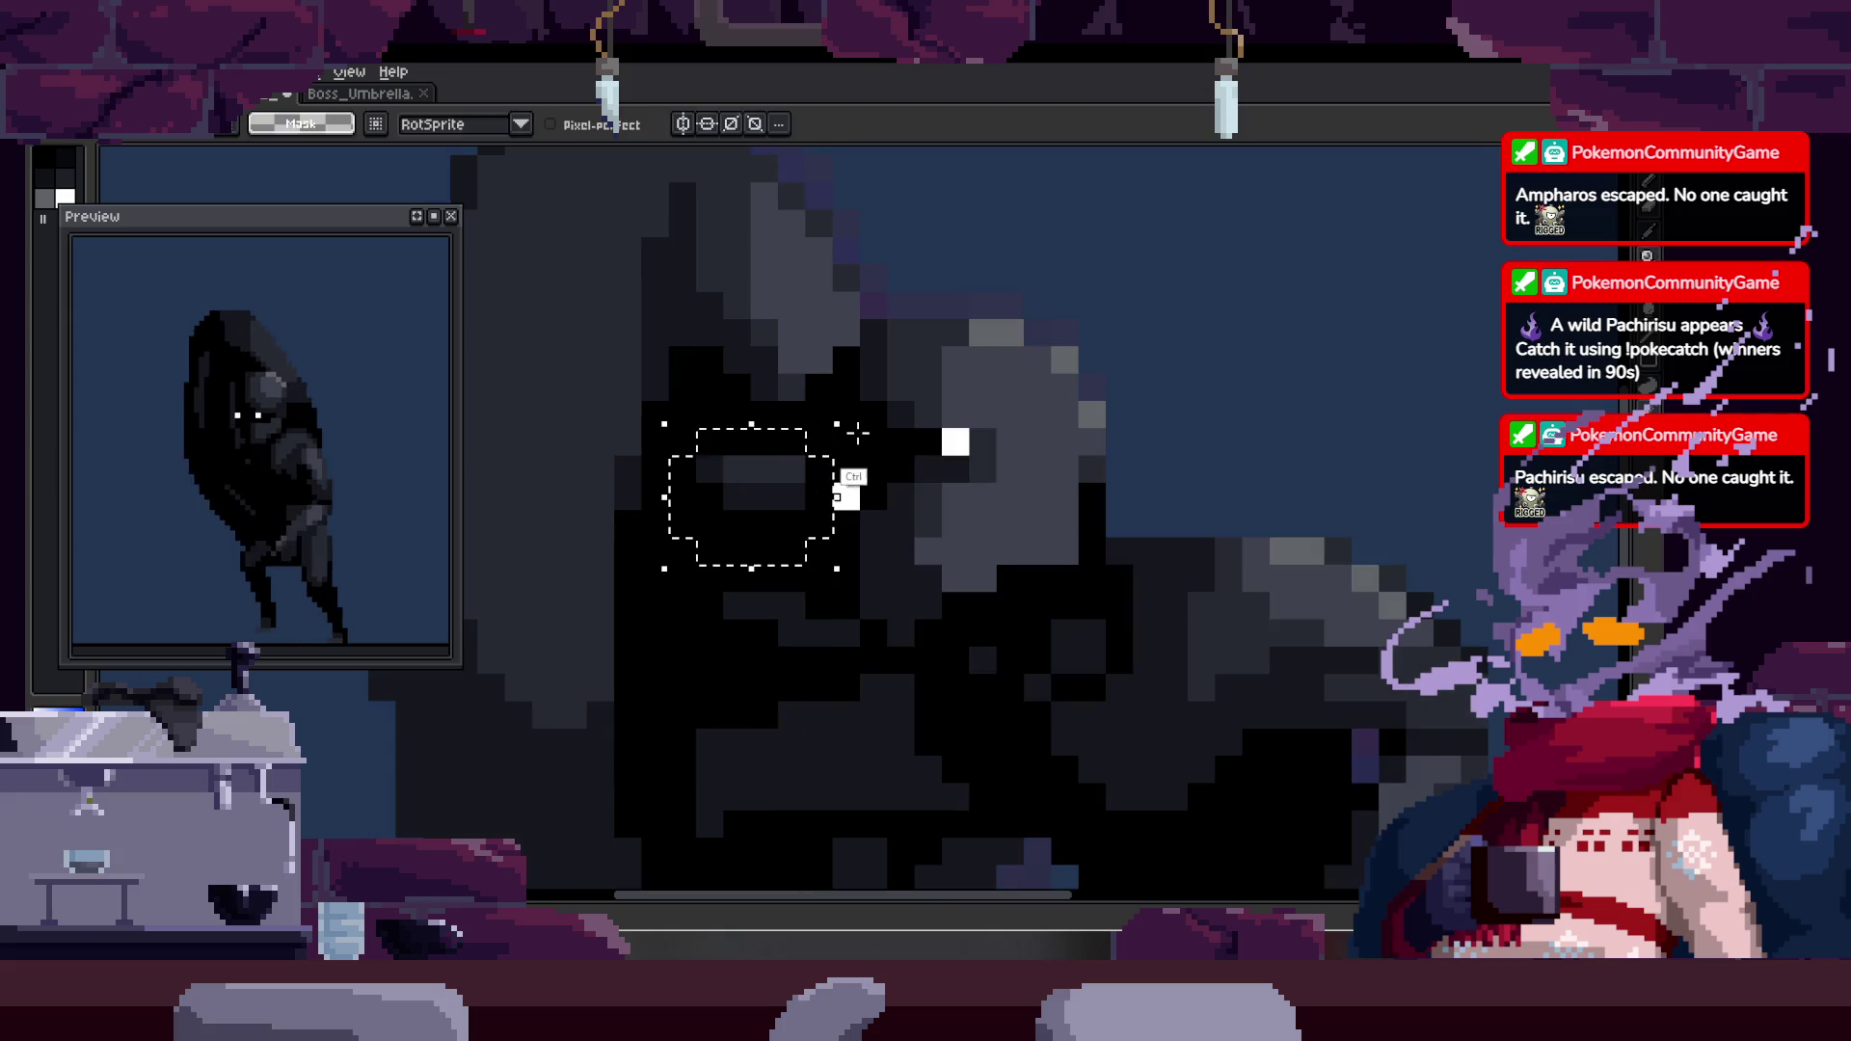
key("z")
scroll(842, 417, "up", 3)
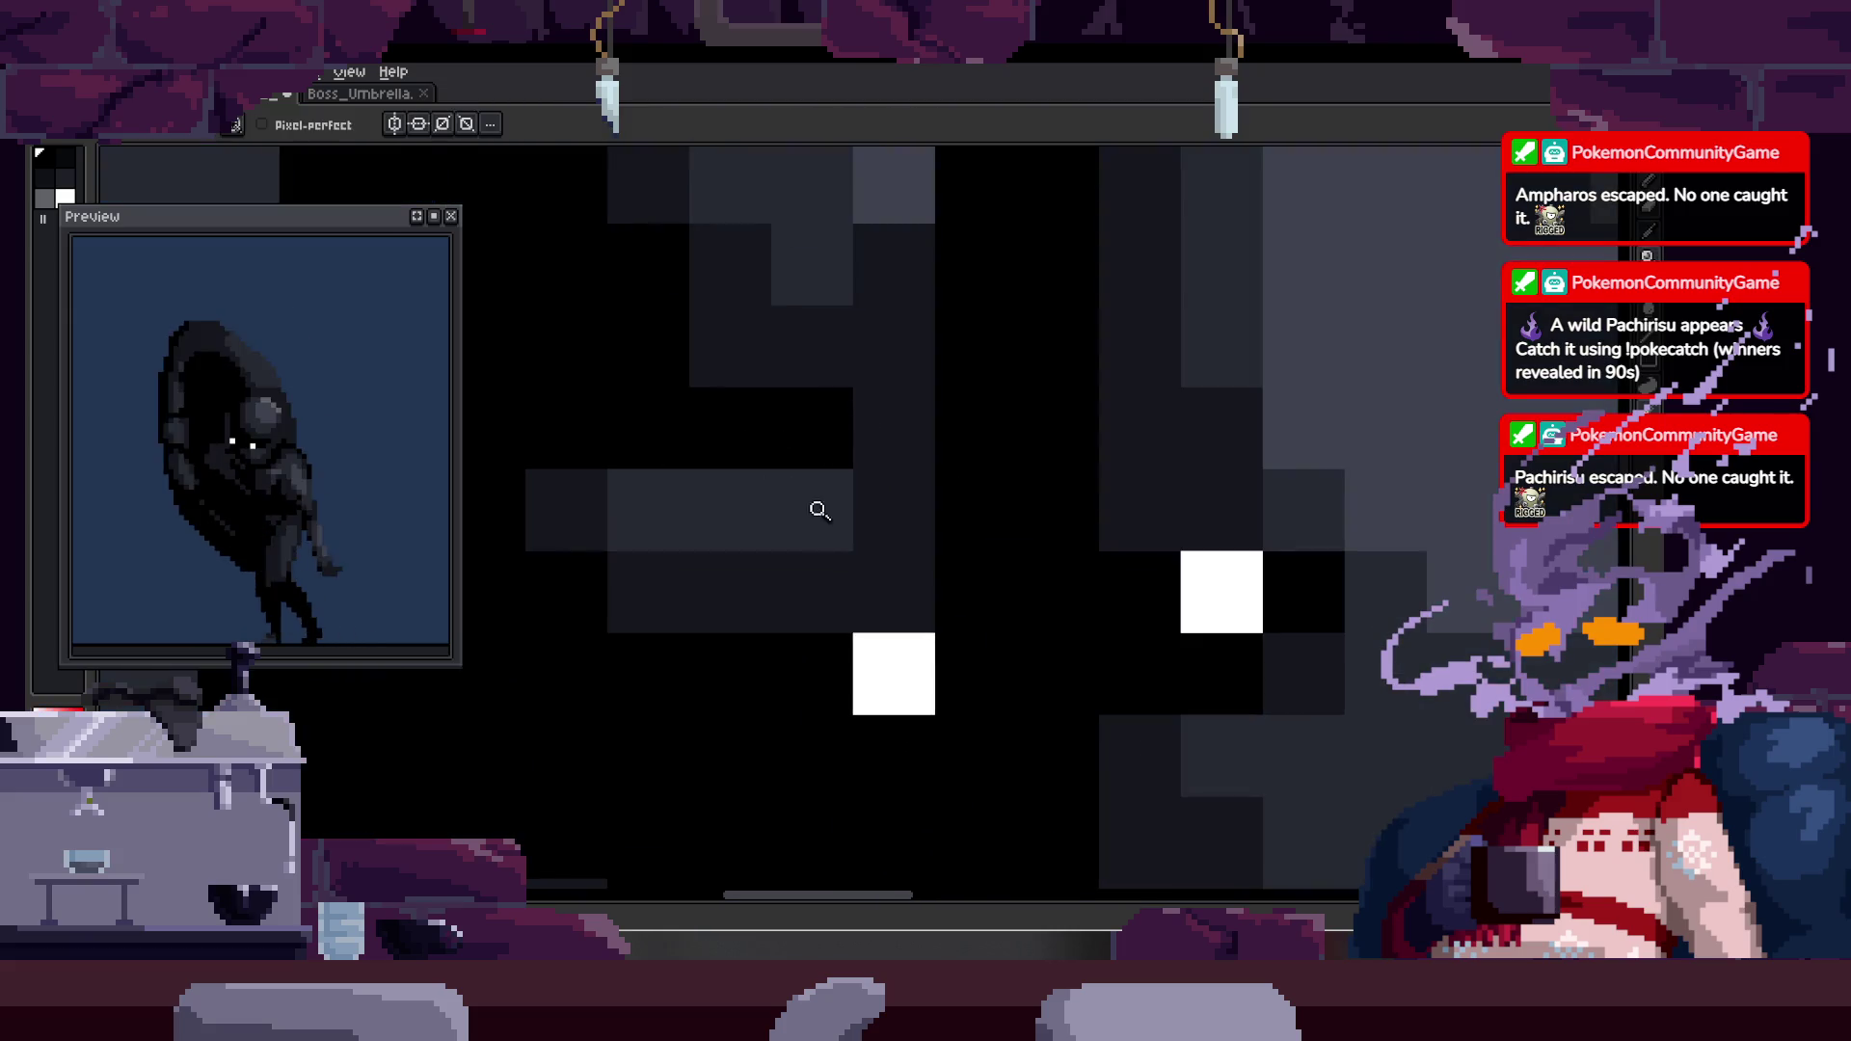
scroll(696, 449, "up", 2)
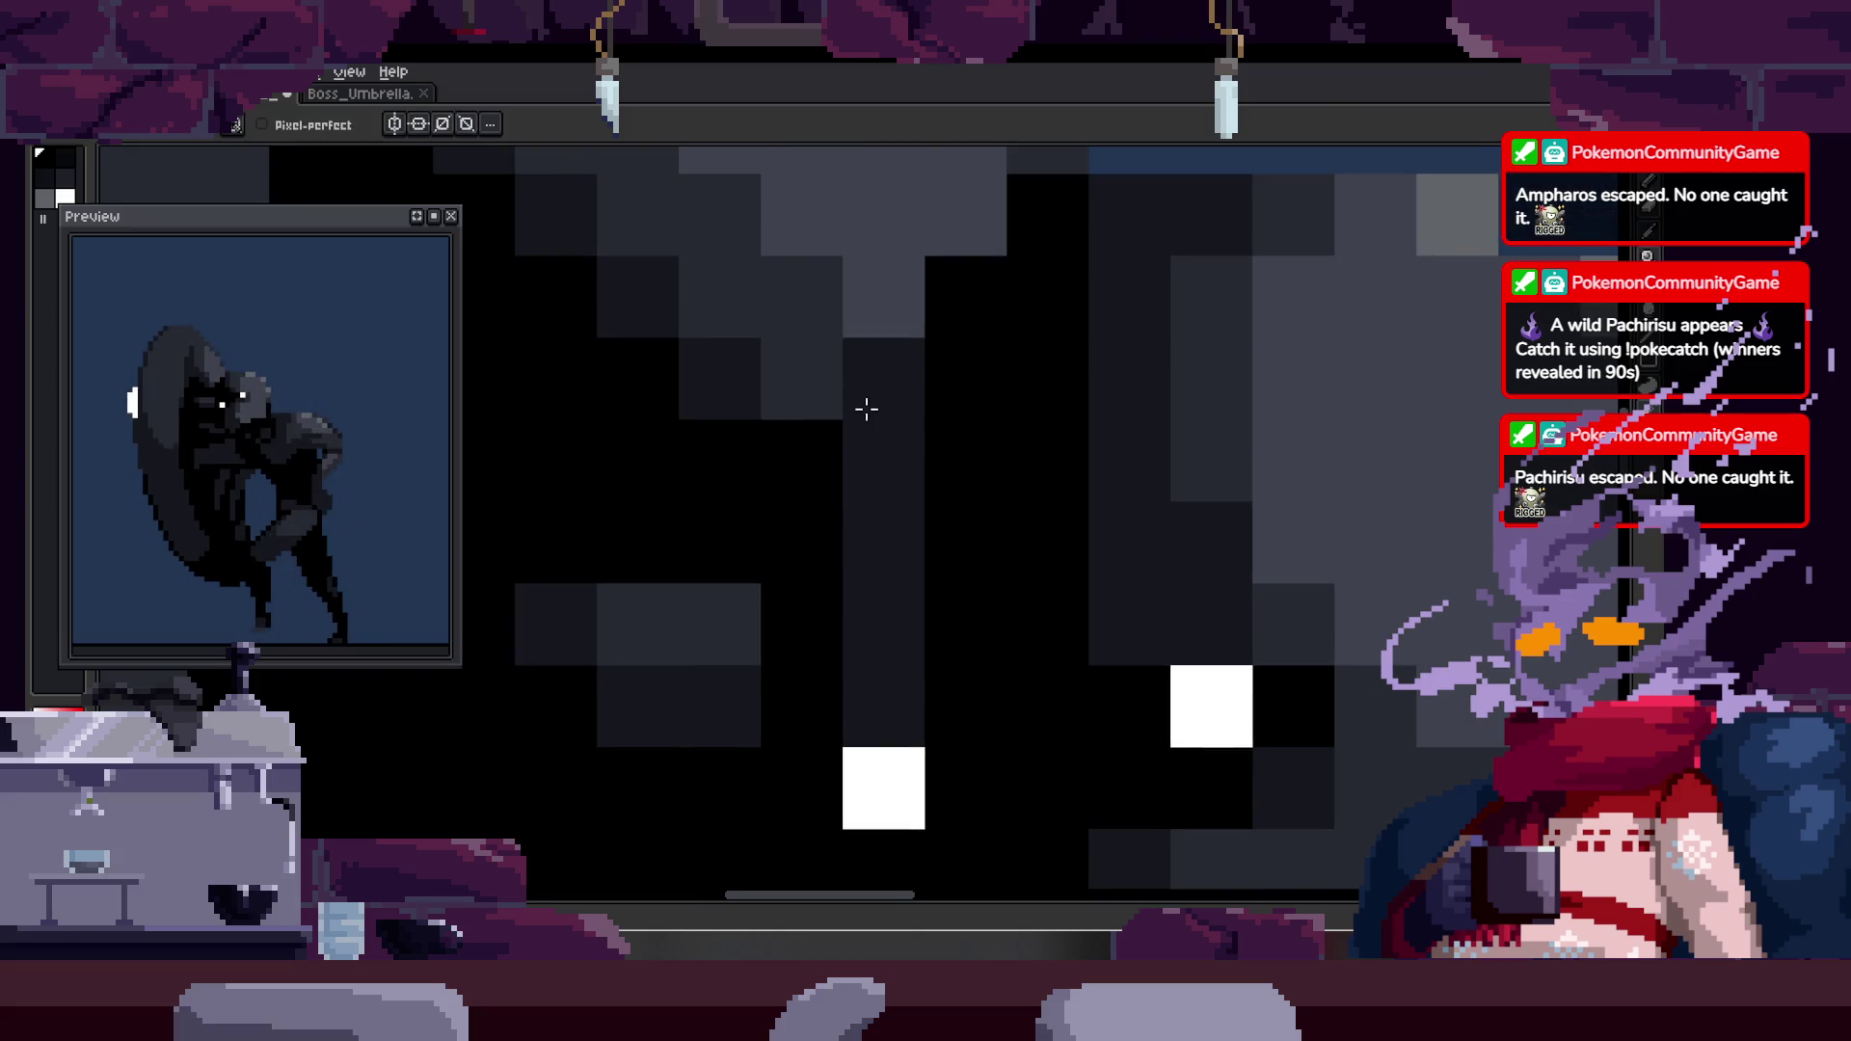
scroll(867, 414, "down", 3)
scroll(958, 367, "up", 2)
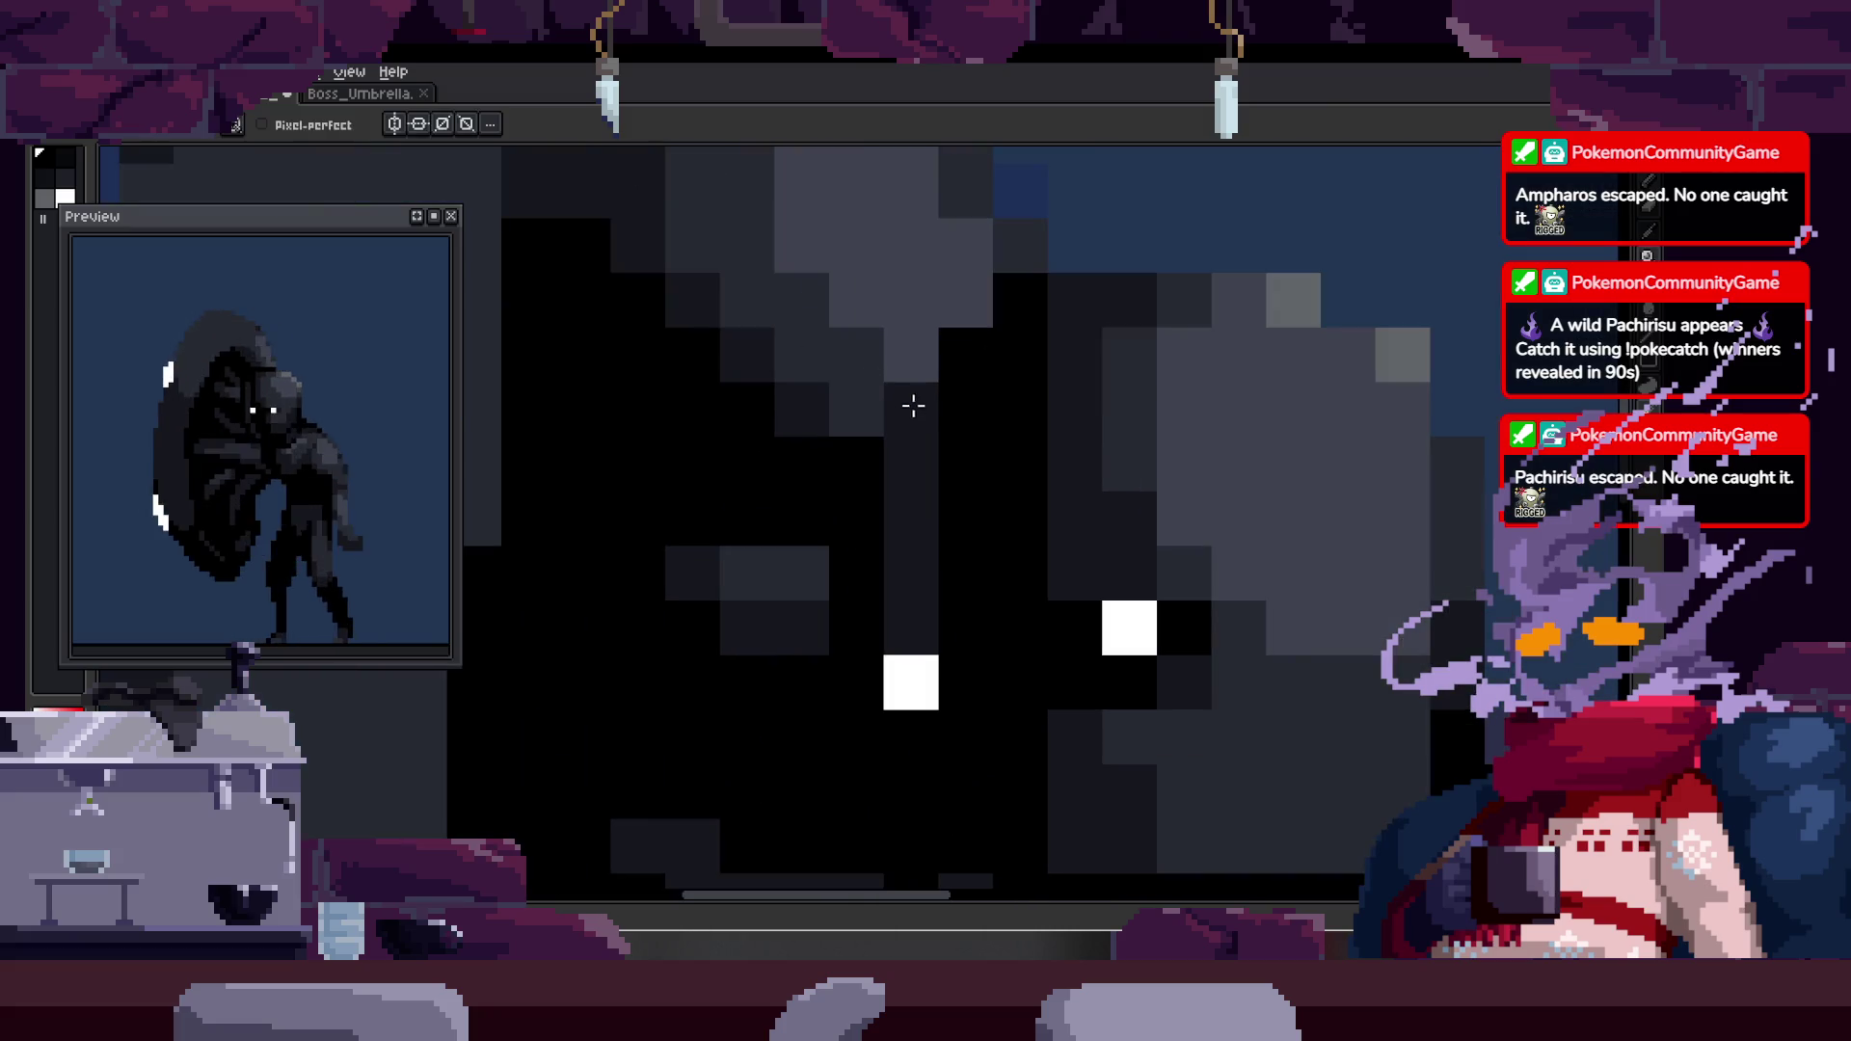
key("z")
scroll(815, 435, "down", 5)
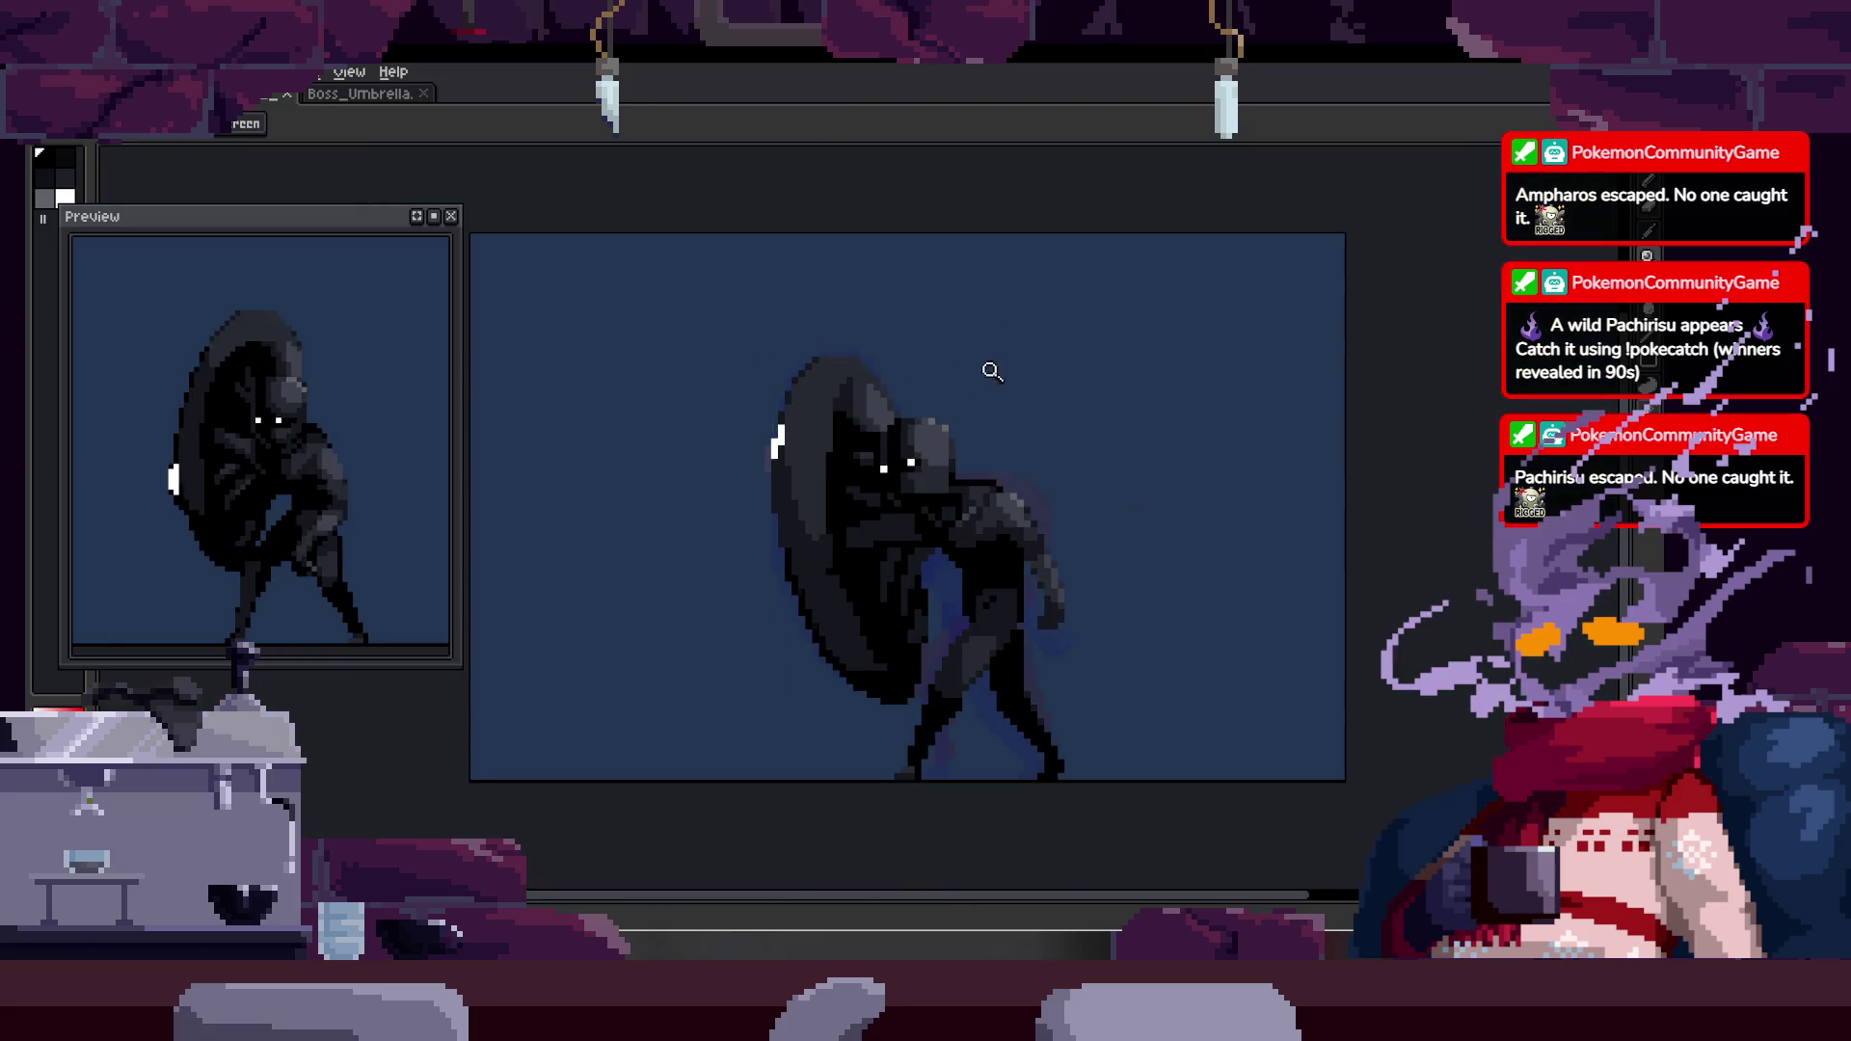
scroll(1029, 440, "up", 4)
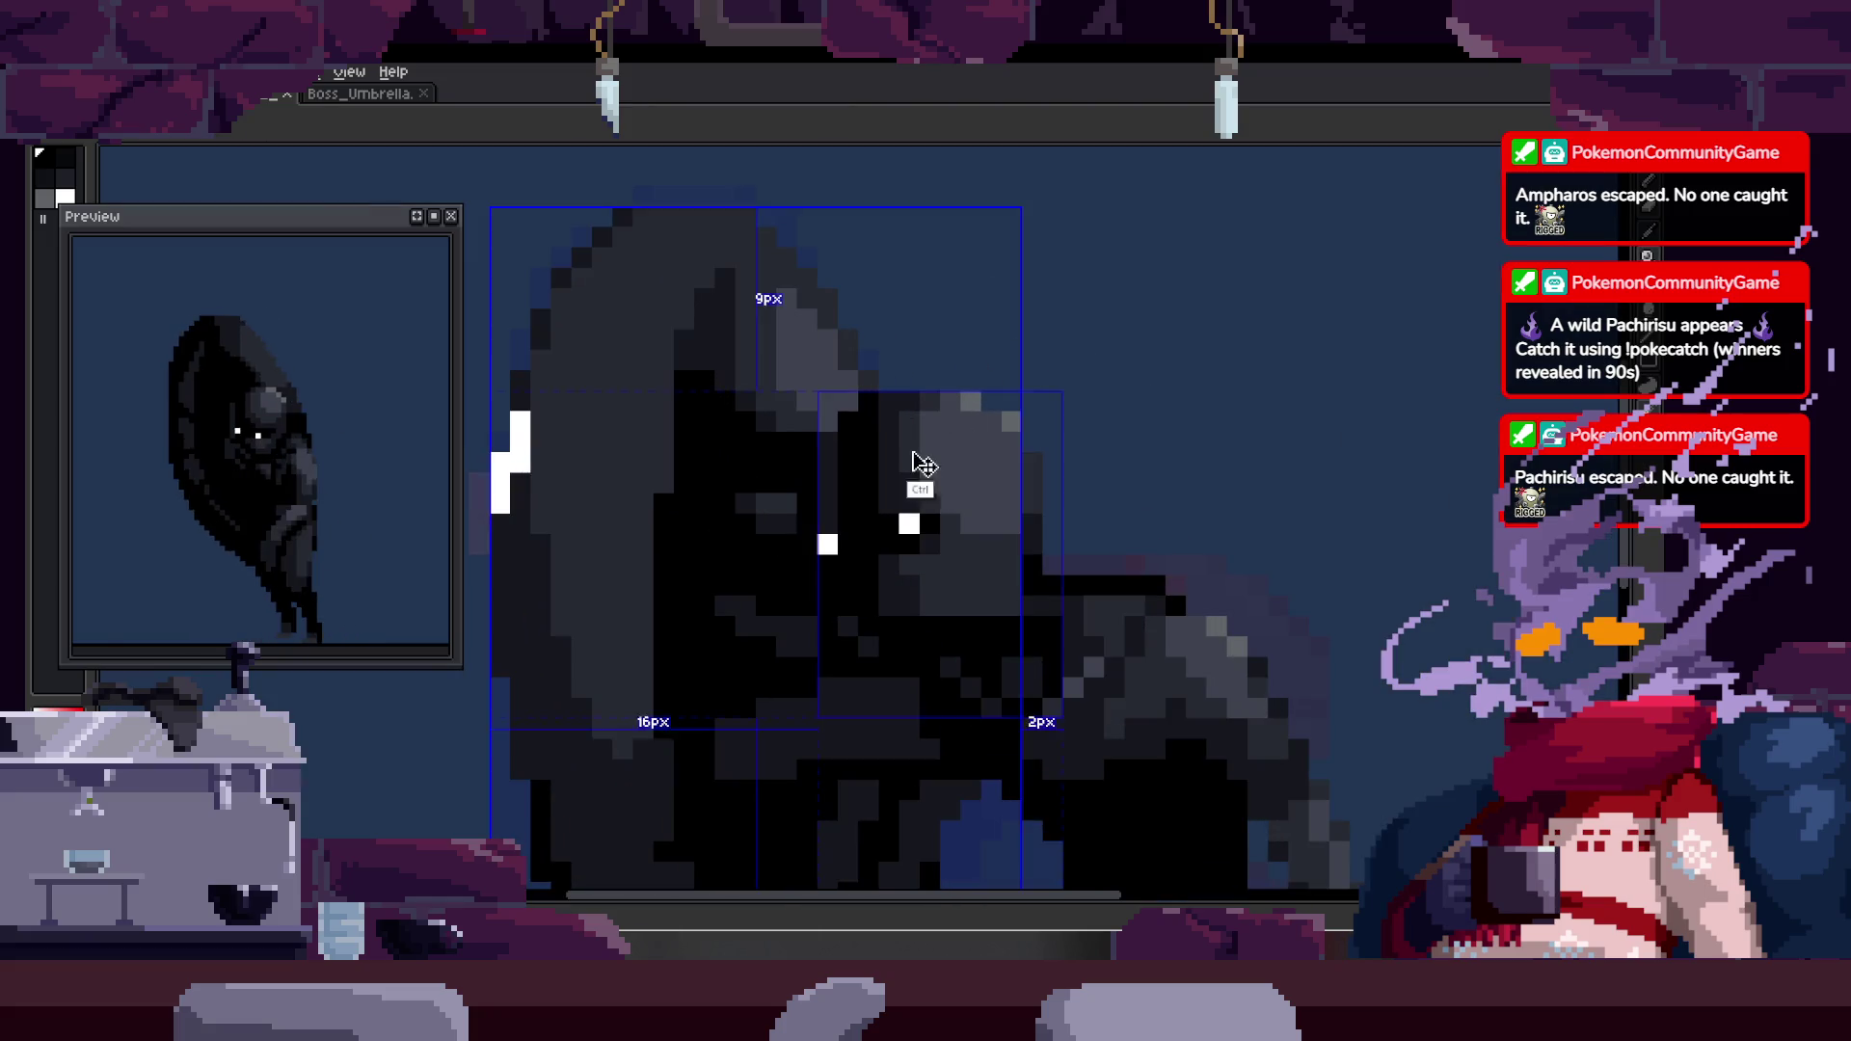
scroll(819, 479, "up", 3)
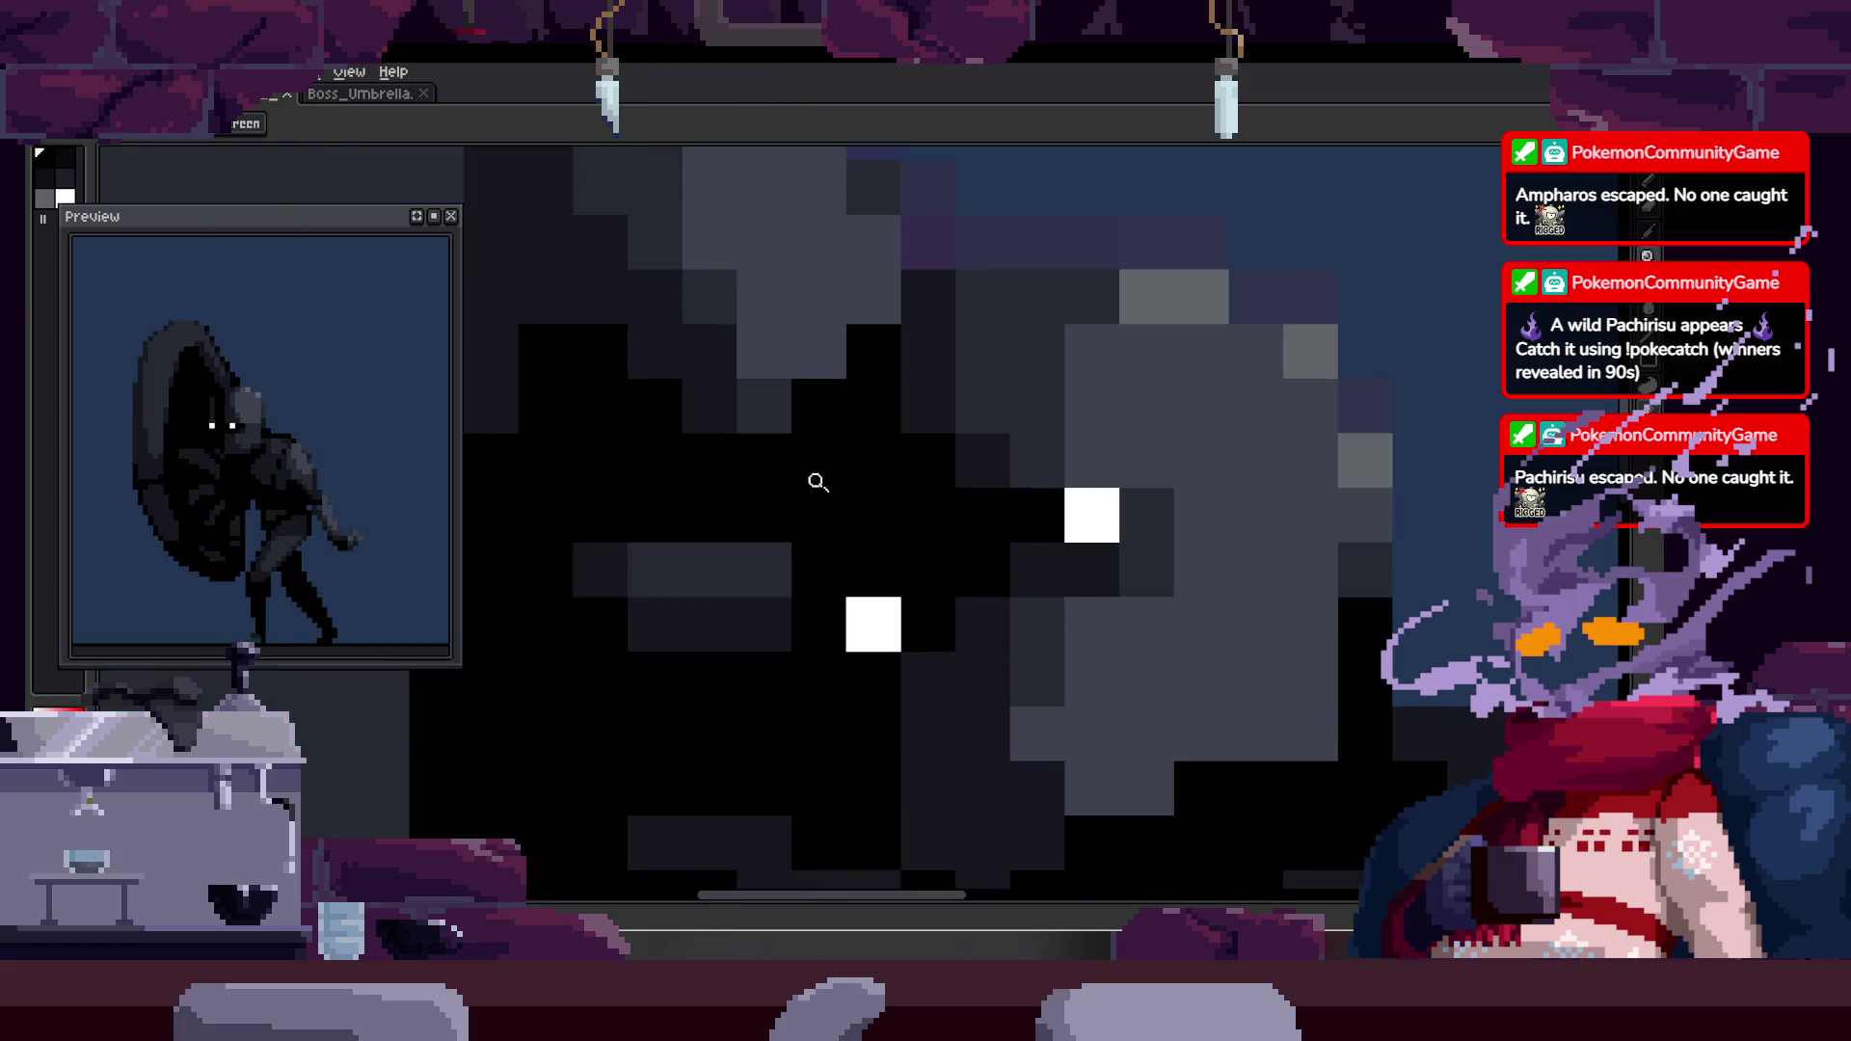
- Magic-wand select the dark region around the eyes, deselect, and show the animation timeline
key("w")
left_click(839, 518)
key("ctrl+d")
key("z")
scroll(806, 508, "down", 5)
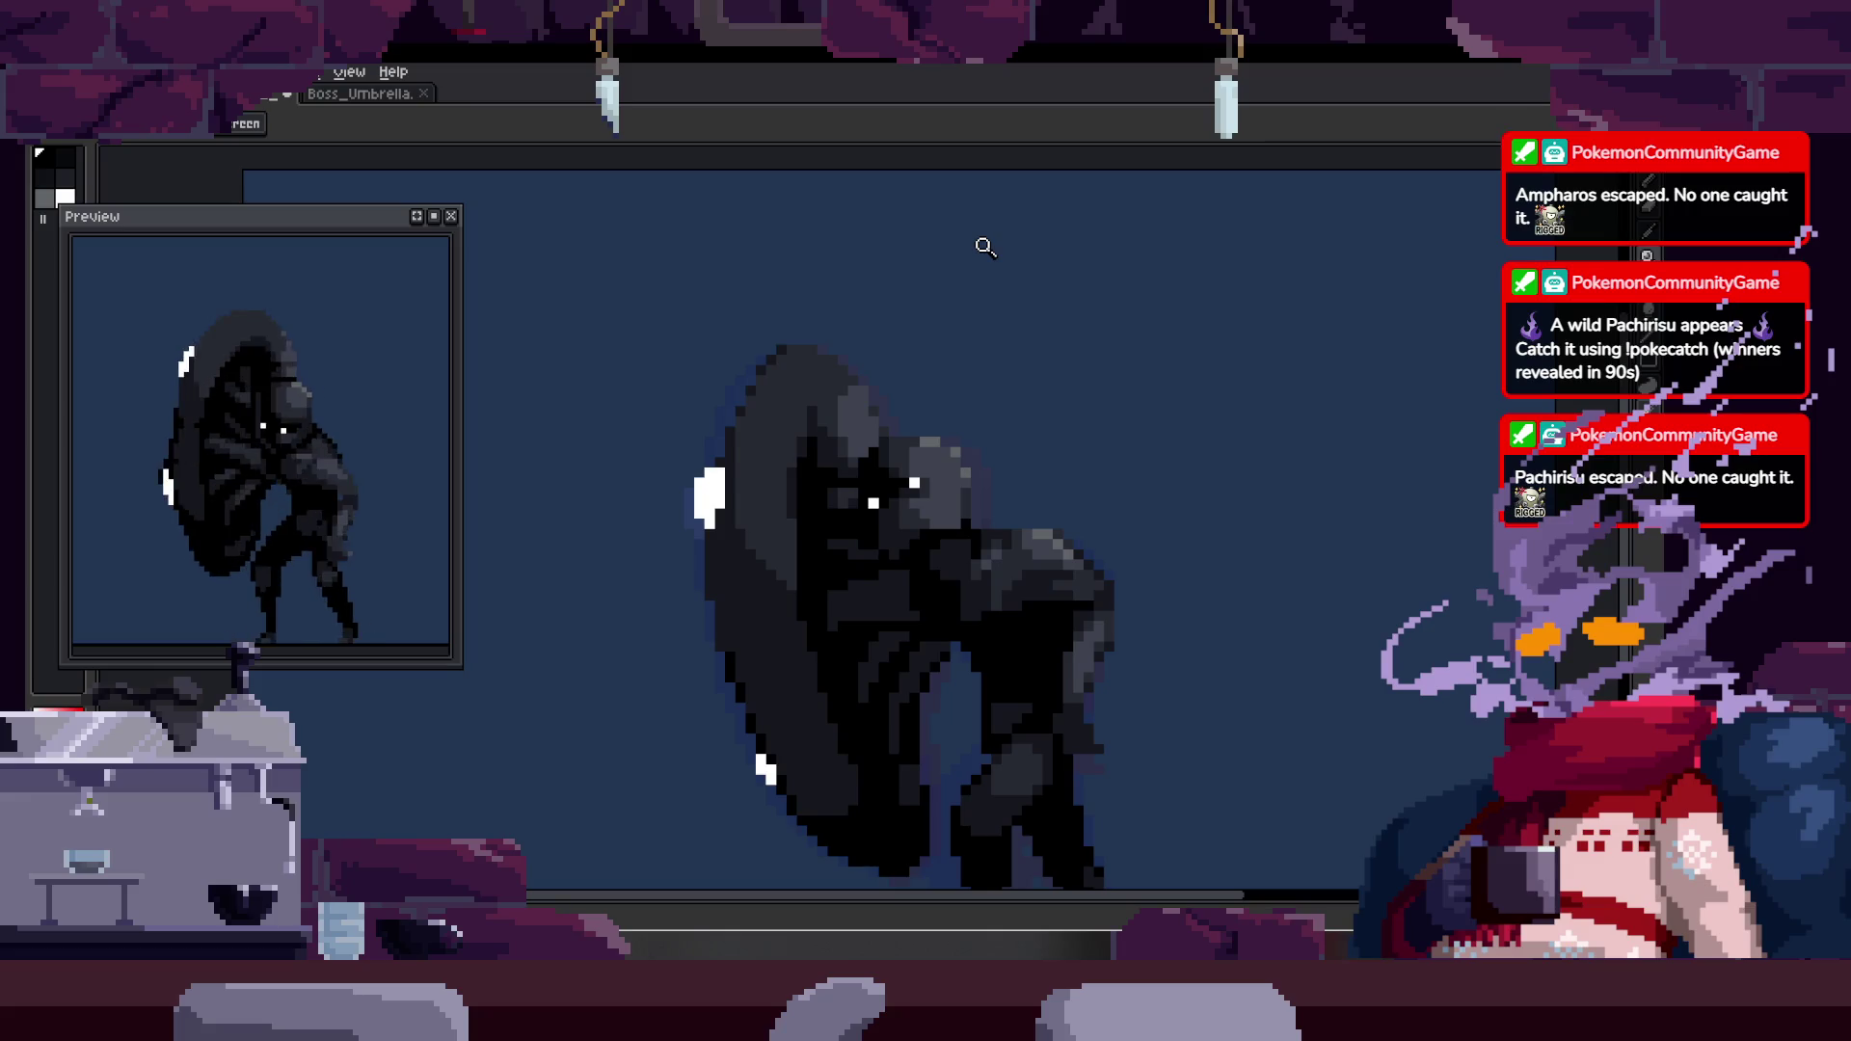
scroll(887, 521, "up", 5)
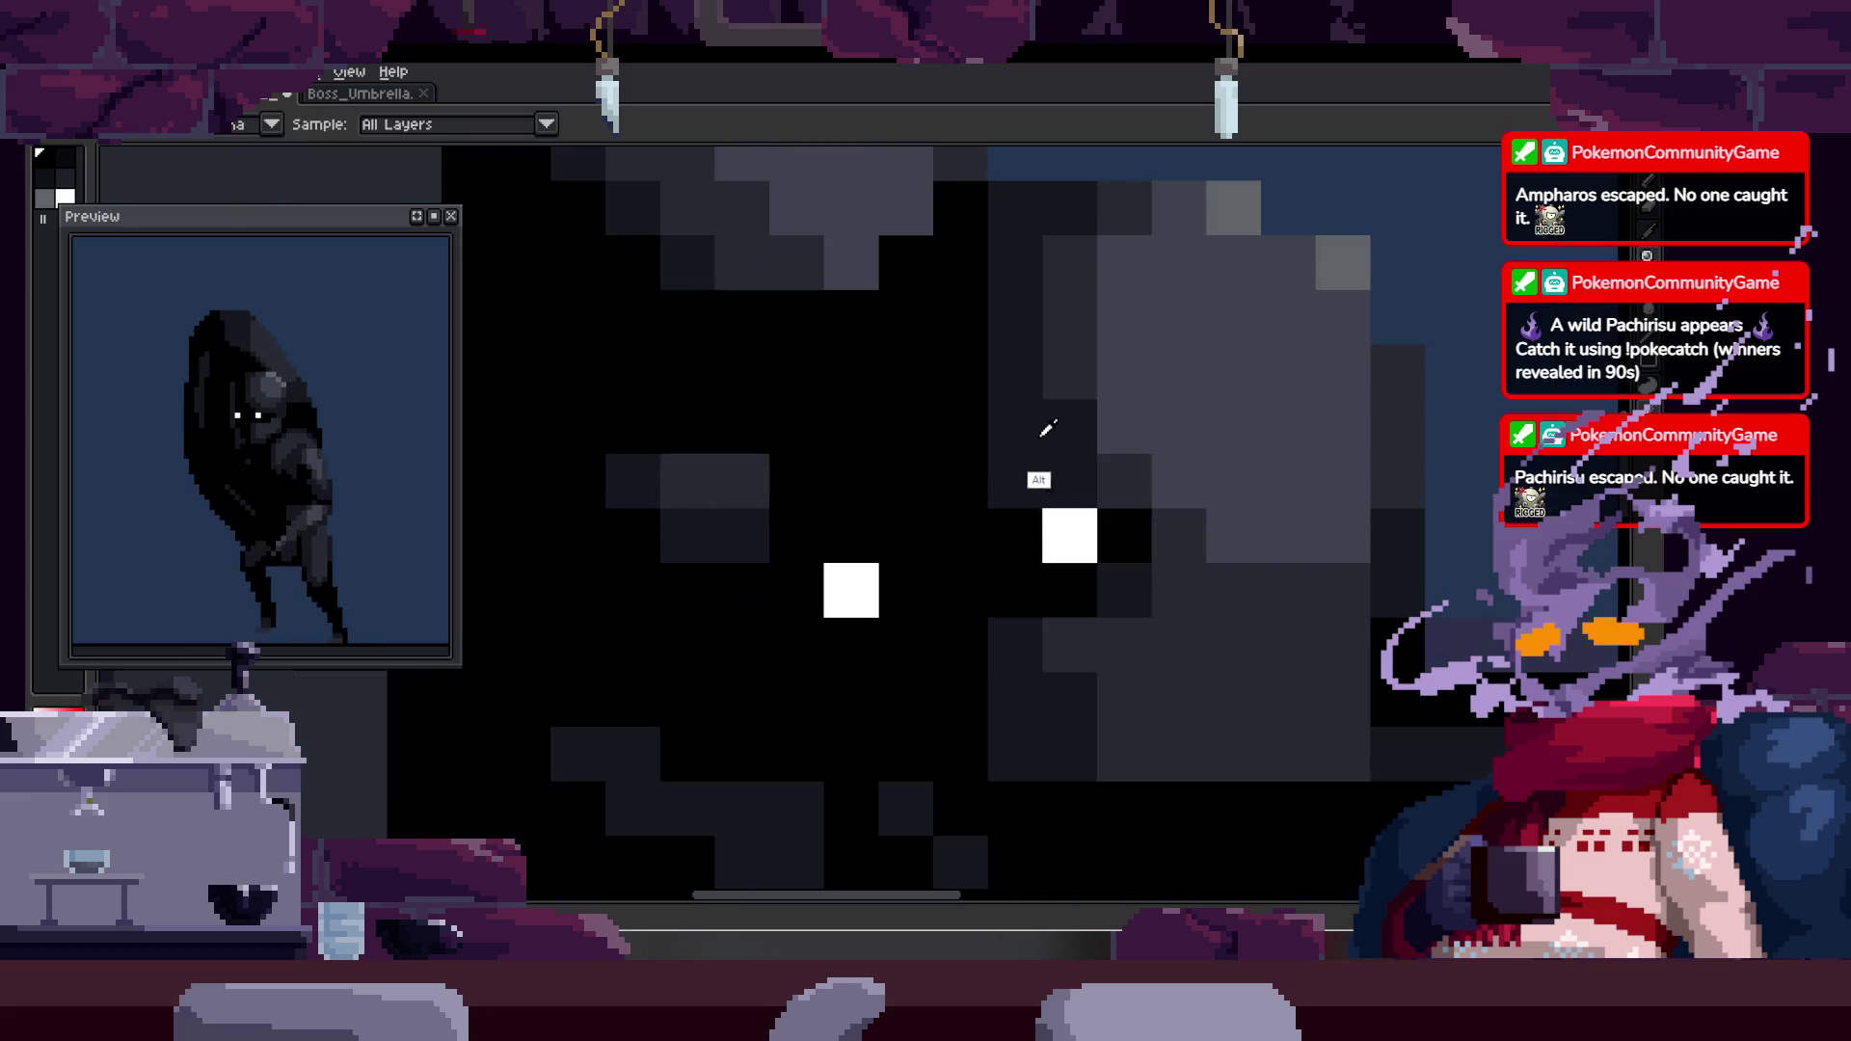
key("b")
key("z")
scroll(921, 487, "down", 3)
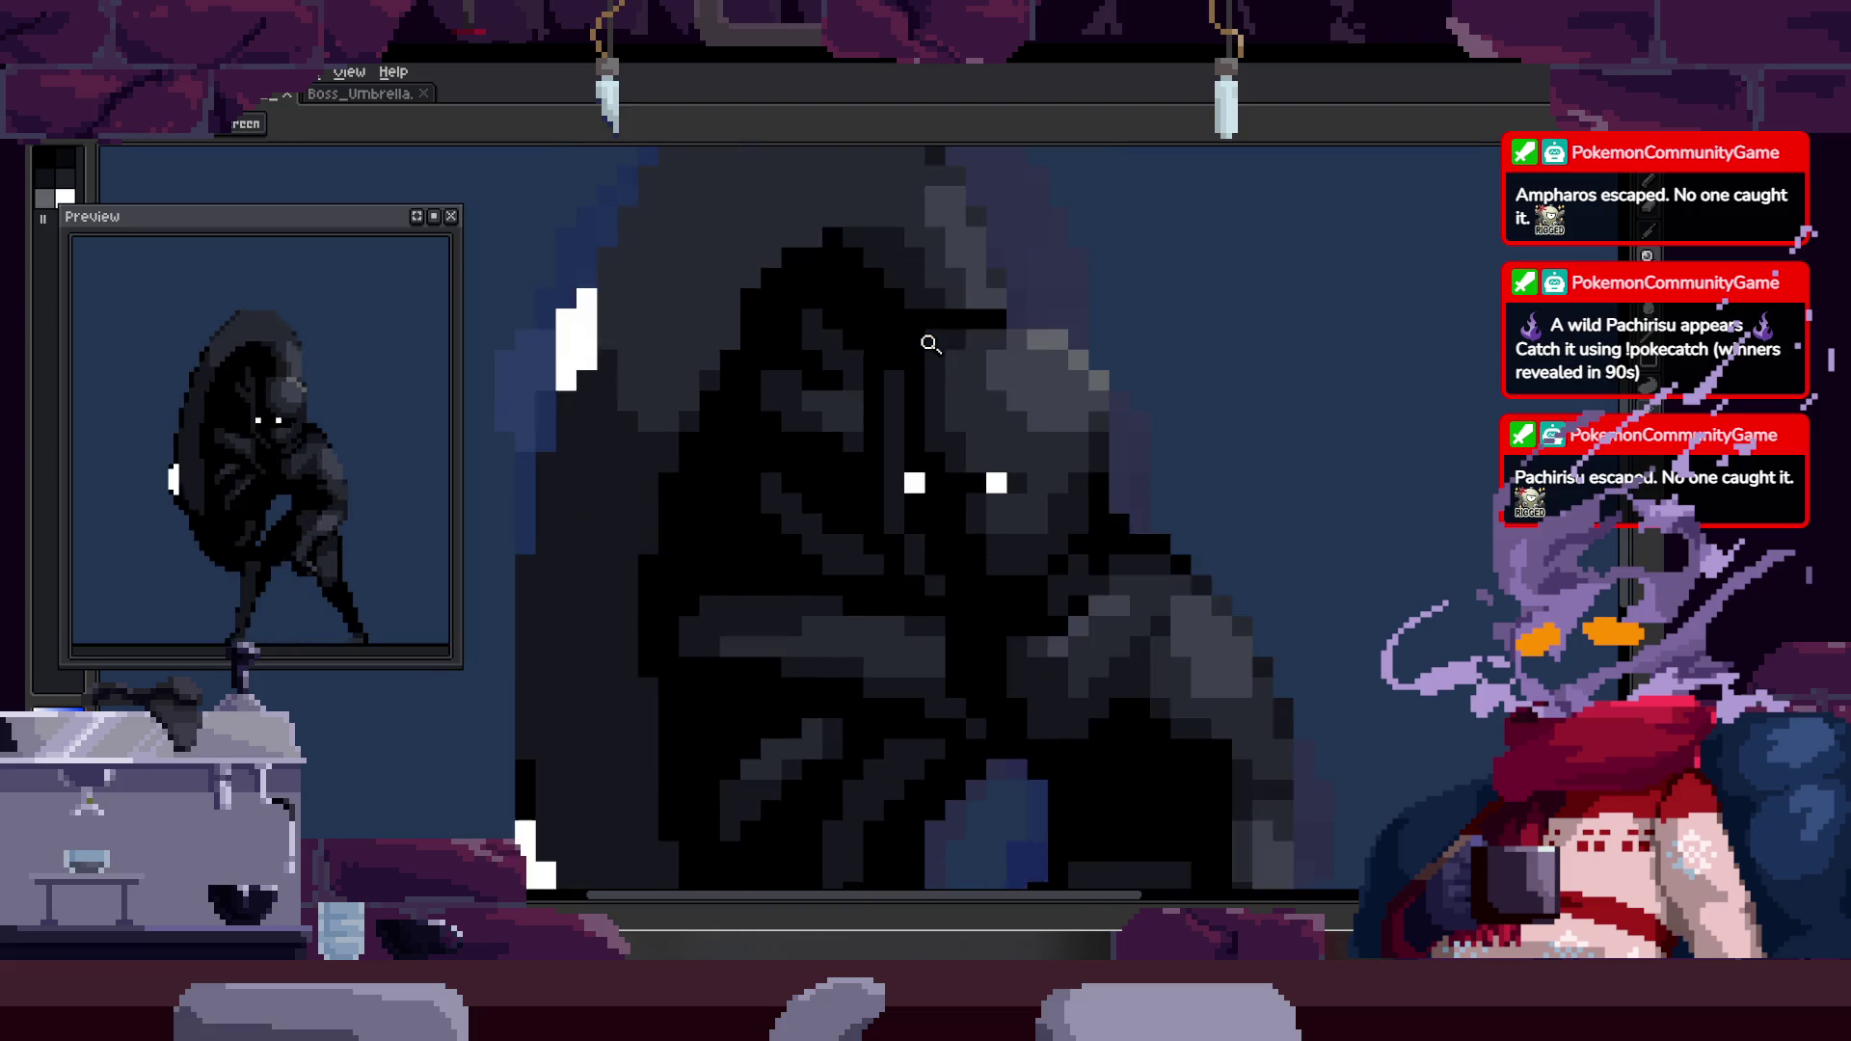
scroll(930, 343, "down", 3)
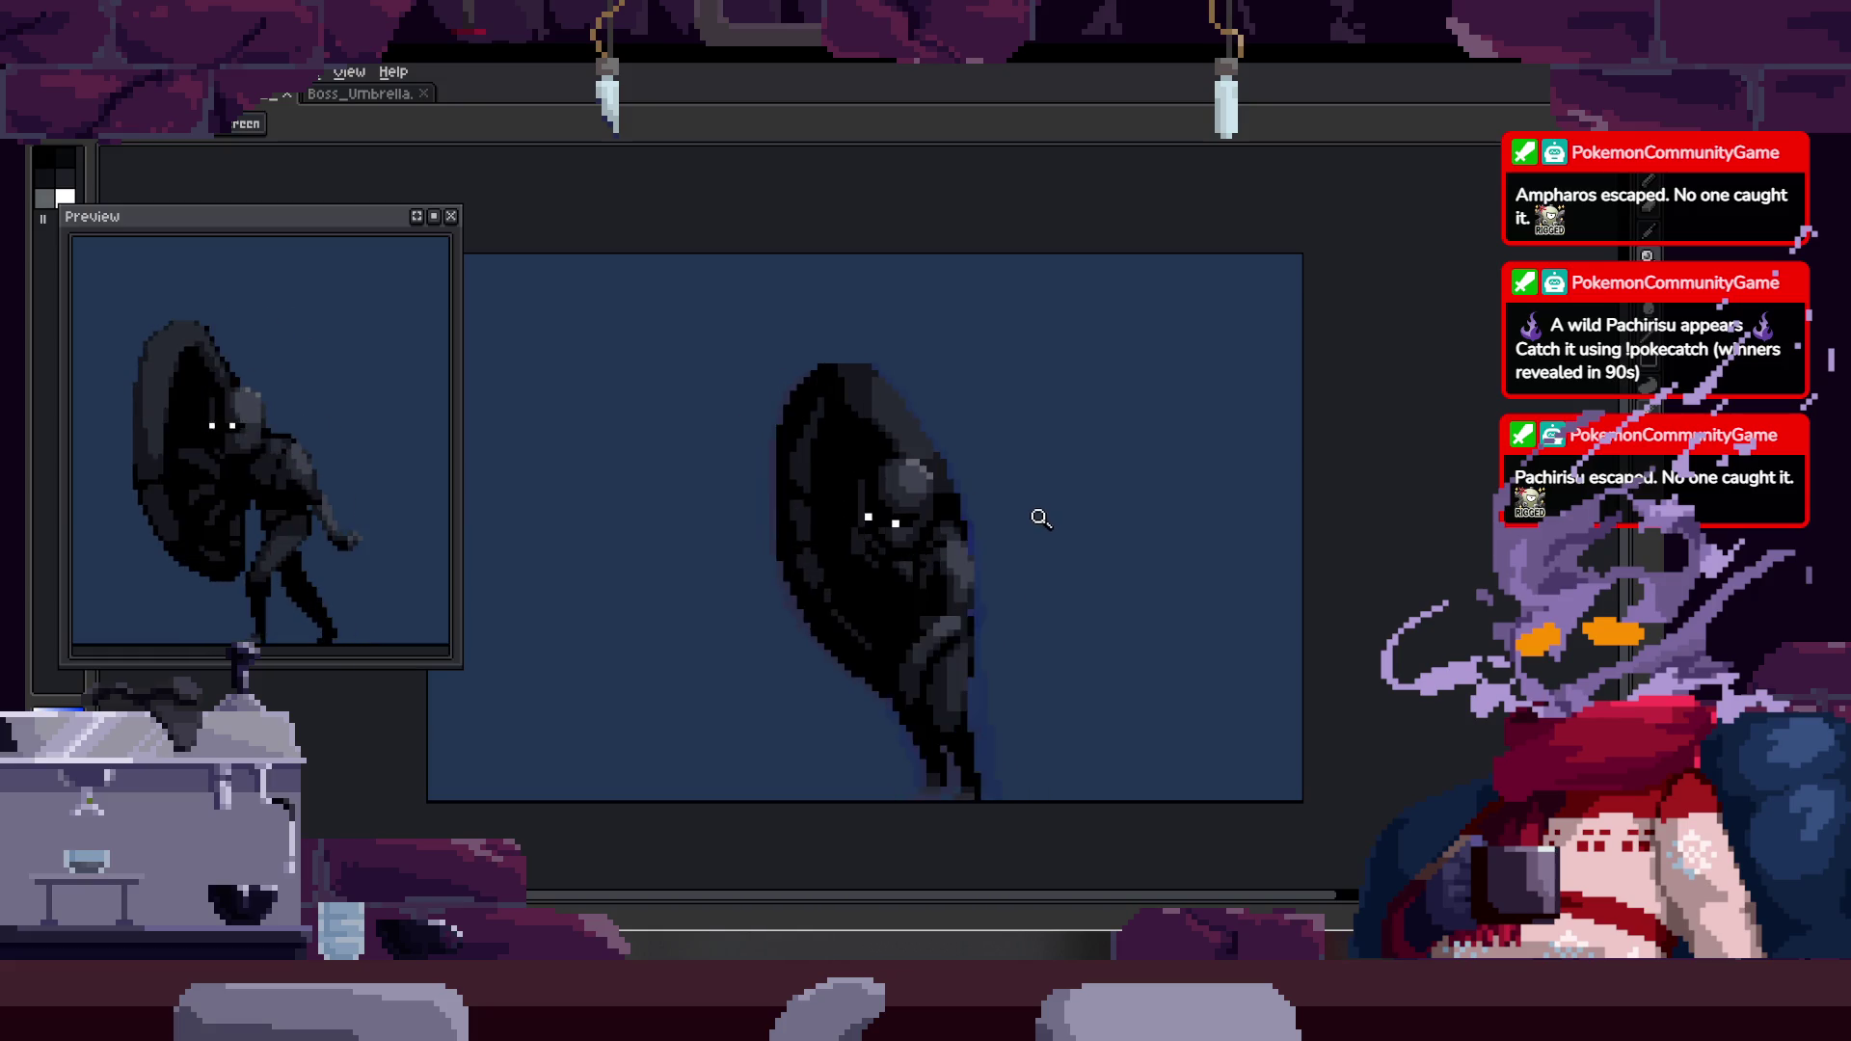
key("Tab")
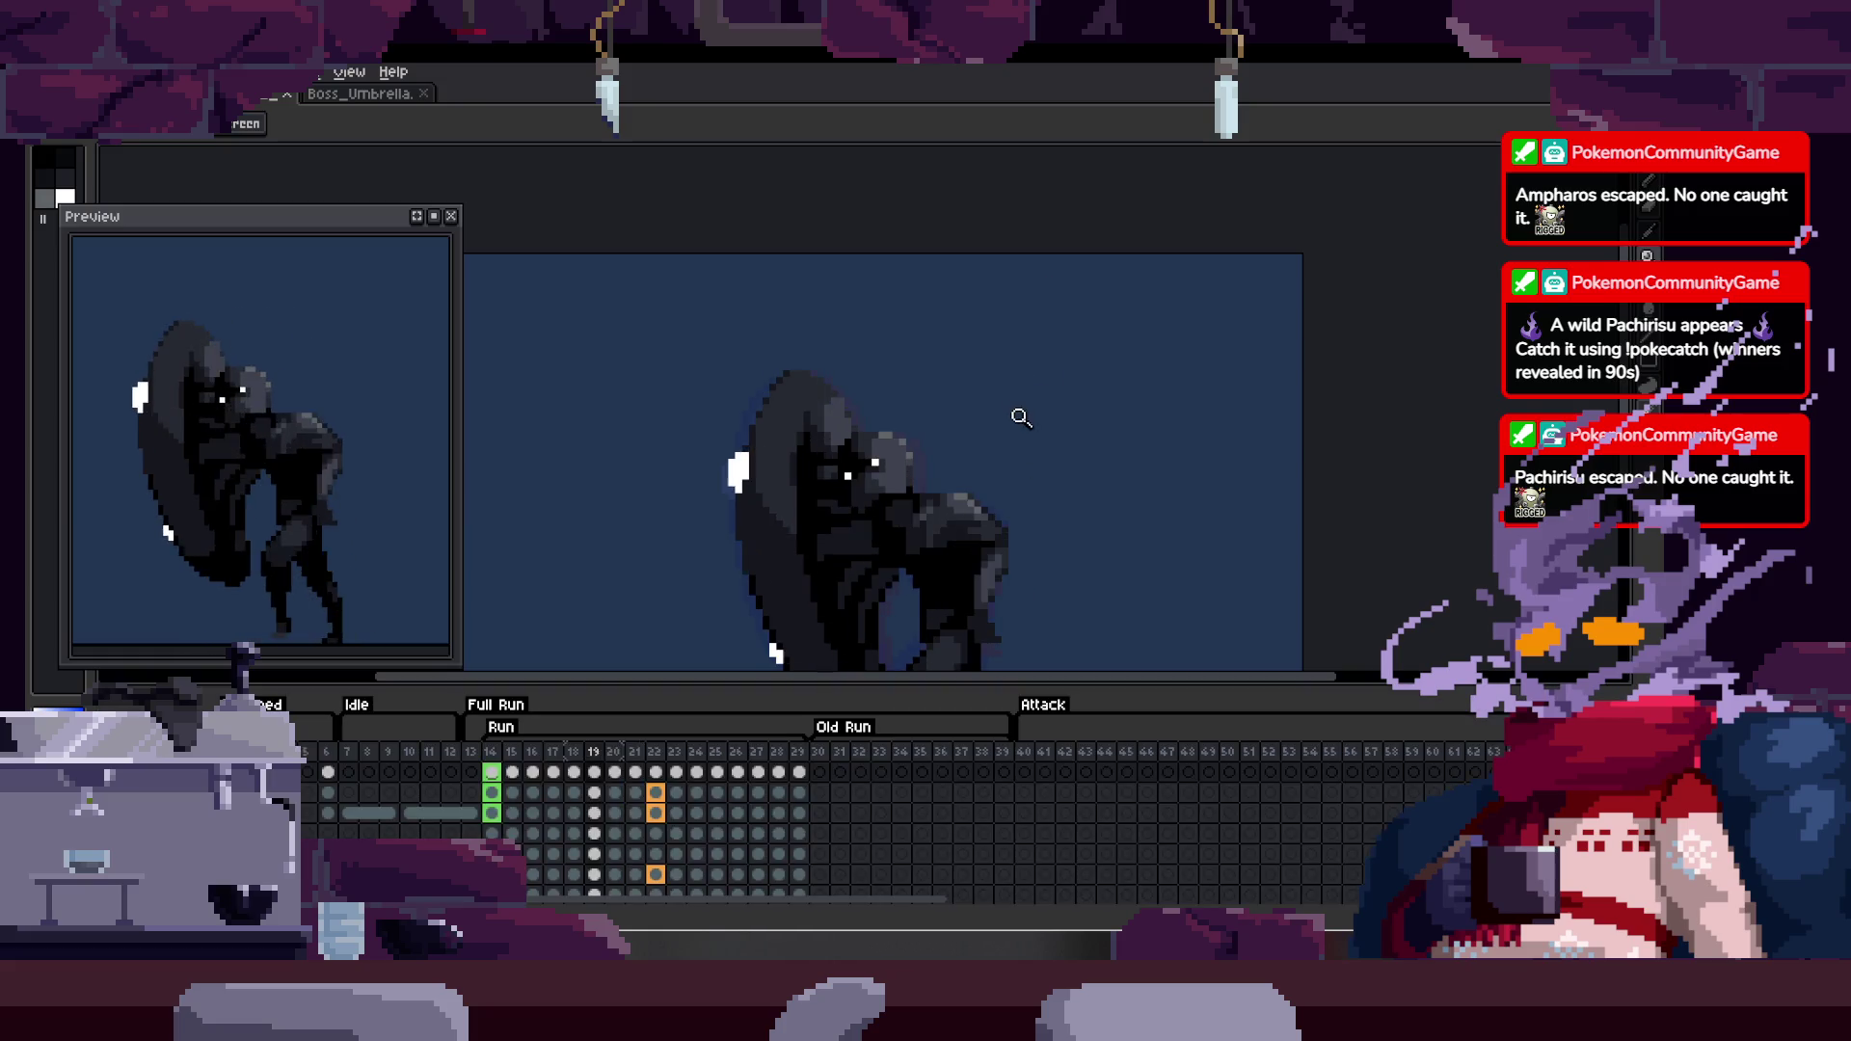
- Hide the timeline and zoom in on the boss's leg
key("Tab")
scroll(1025, 632, "up", 4)
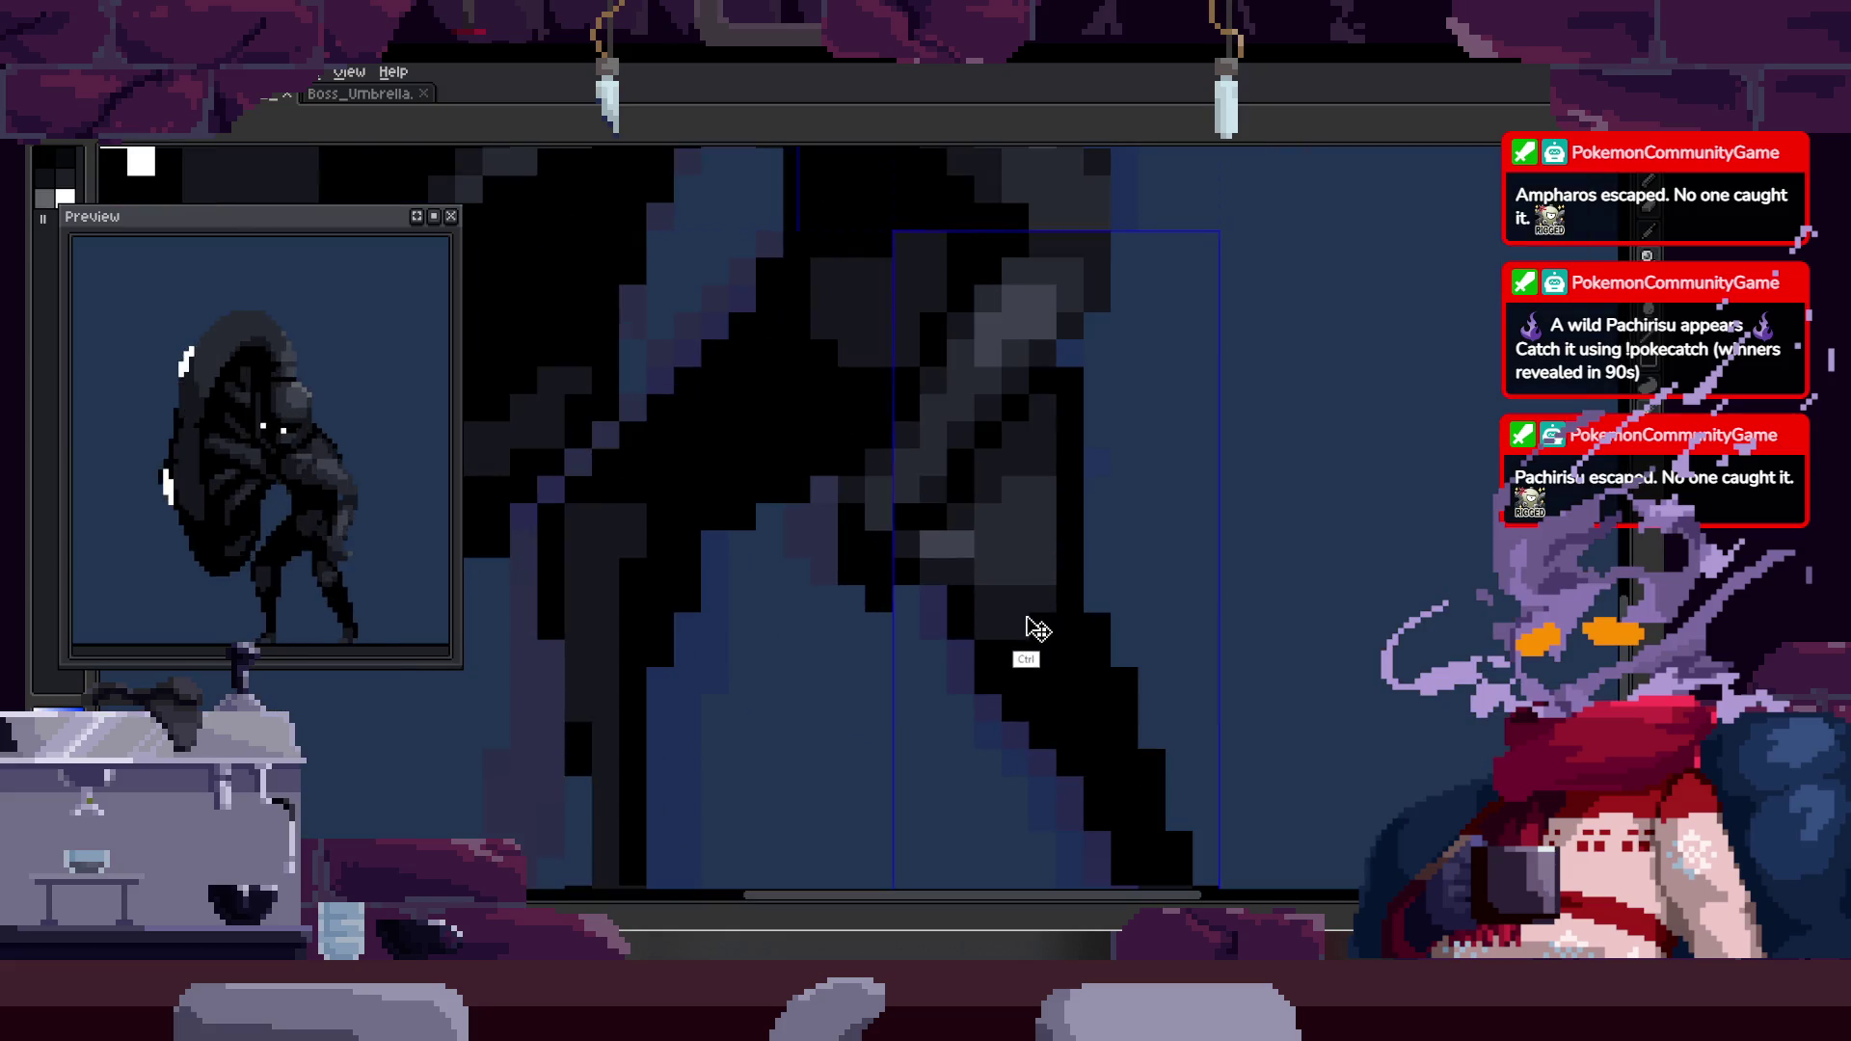
scroll(1190, 515, "down", 3)
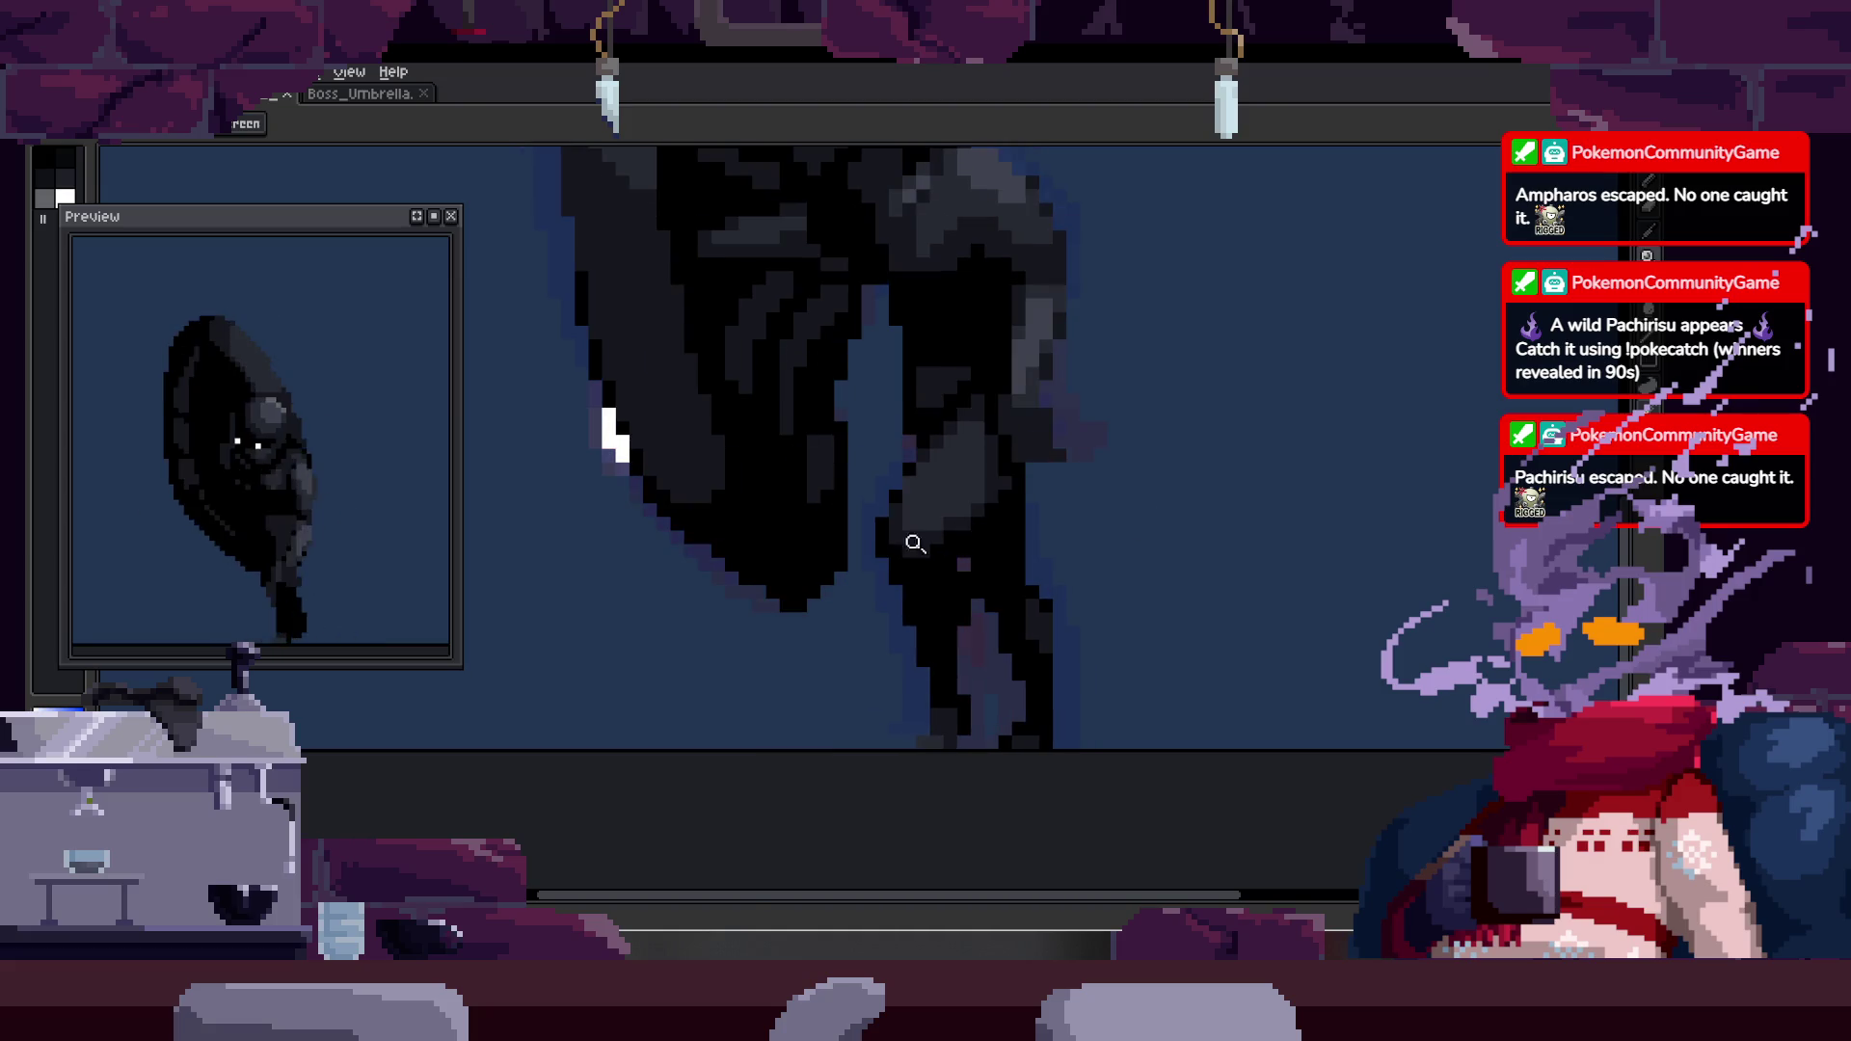
scroll(988, 532, "up", 3)
scroll(988, 532, "down", 3)
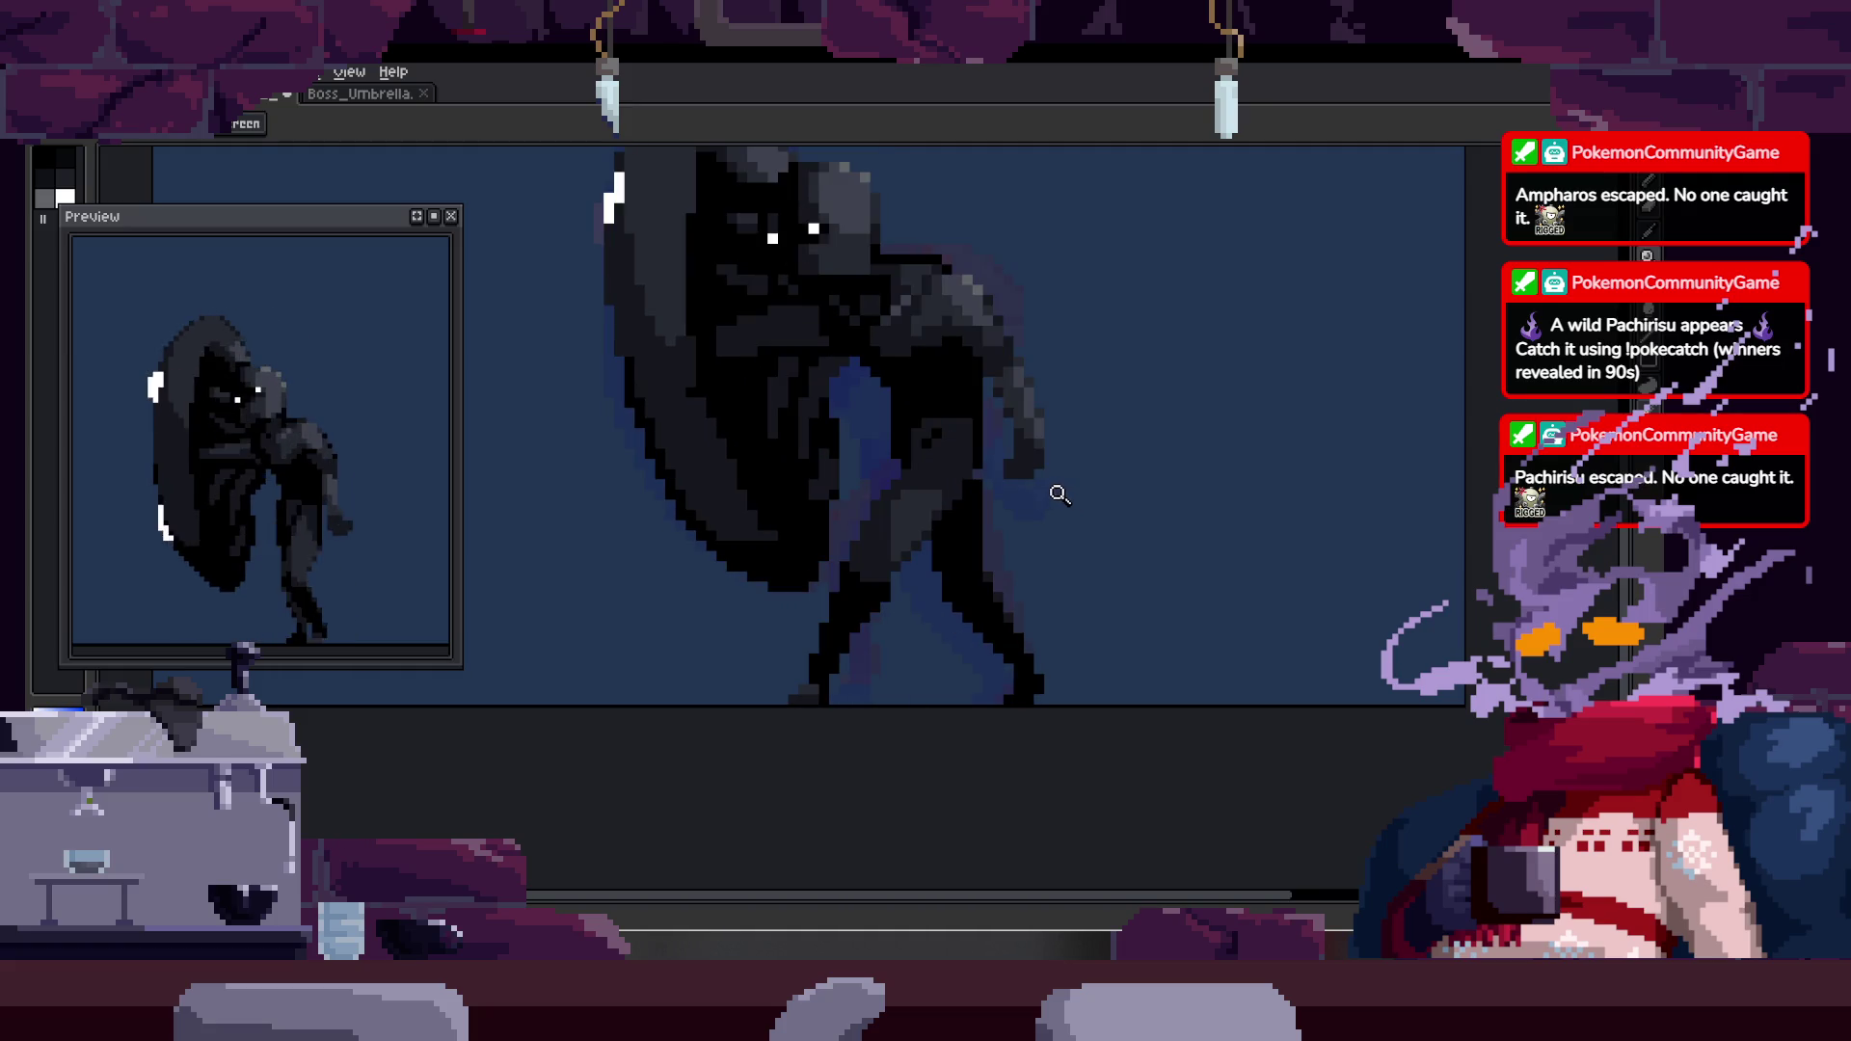
scroll(905, 523, "up", 3)
key("b")
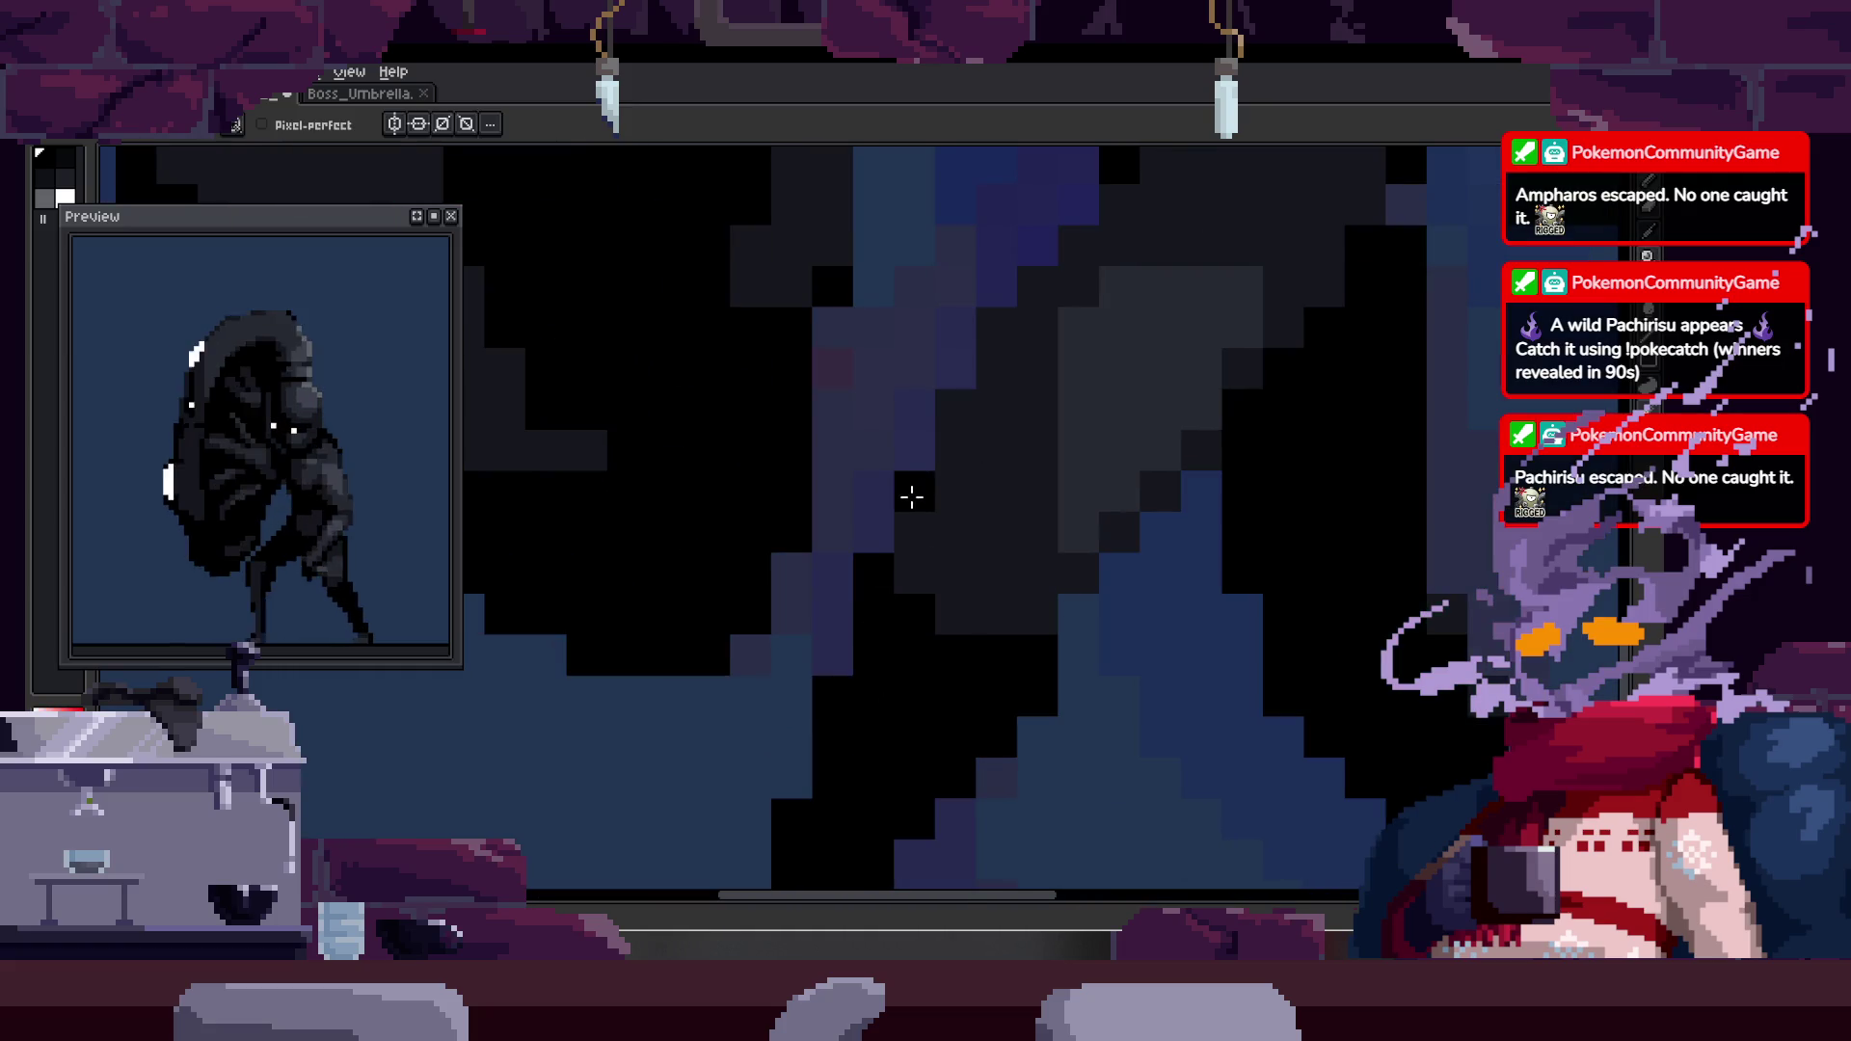
scroll(917, 439, "up", 1)
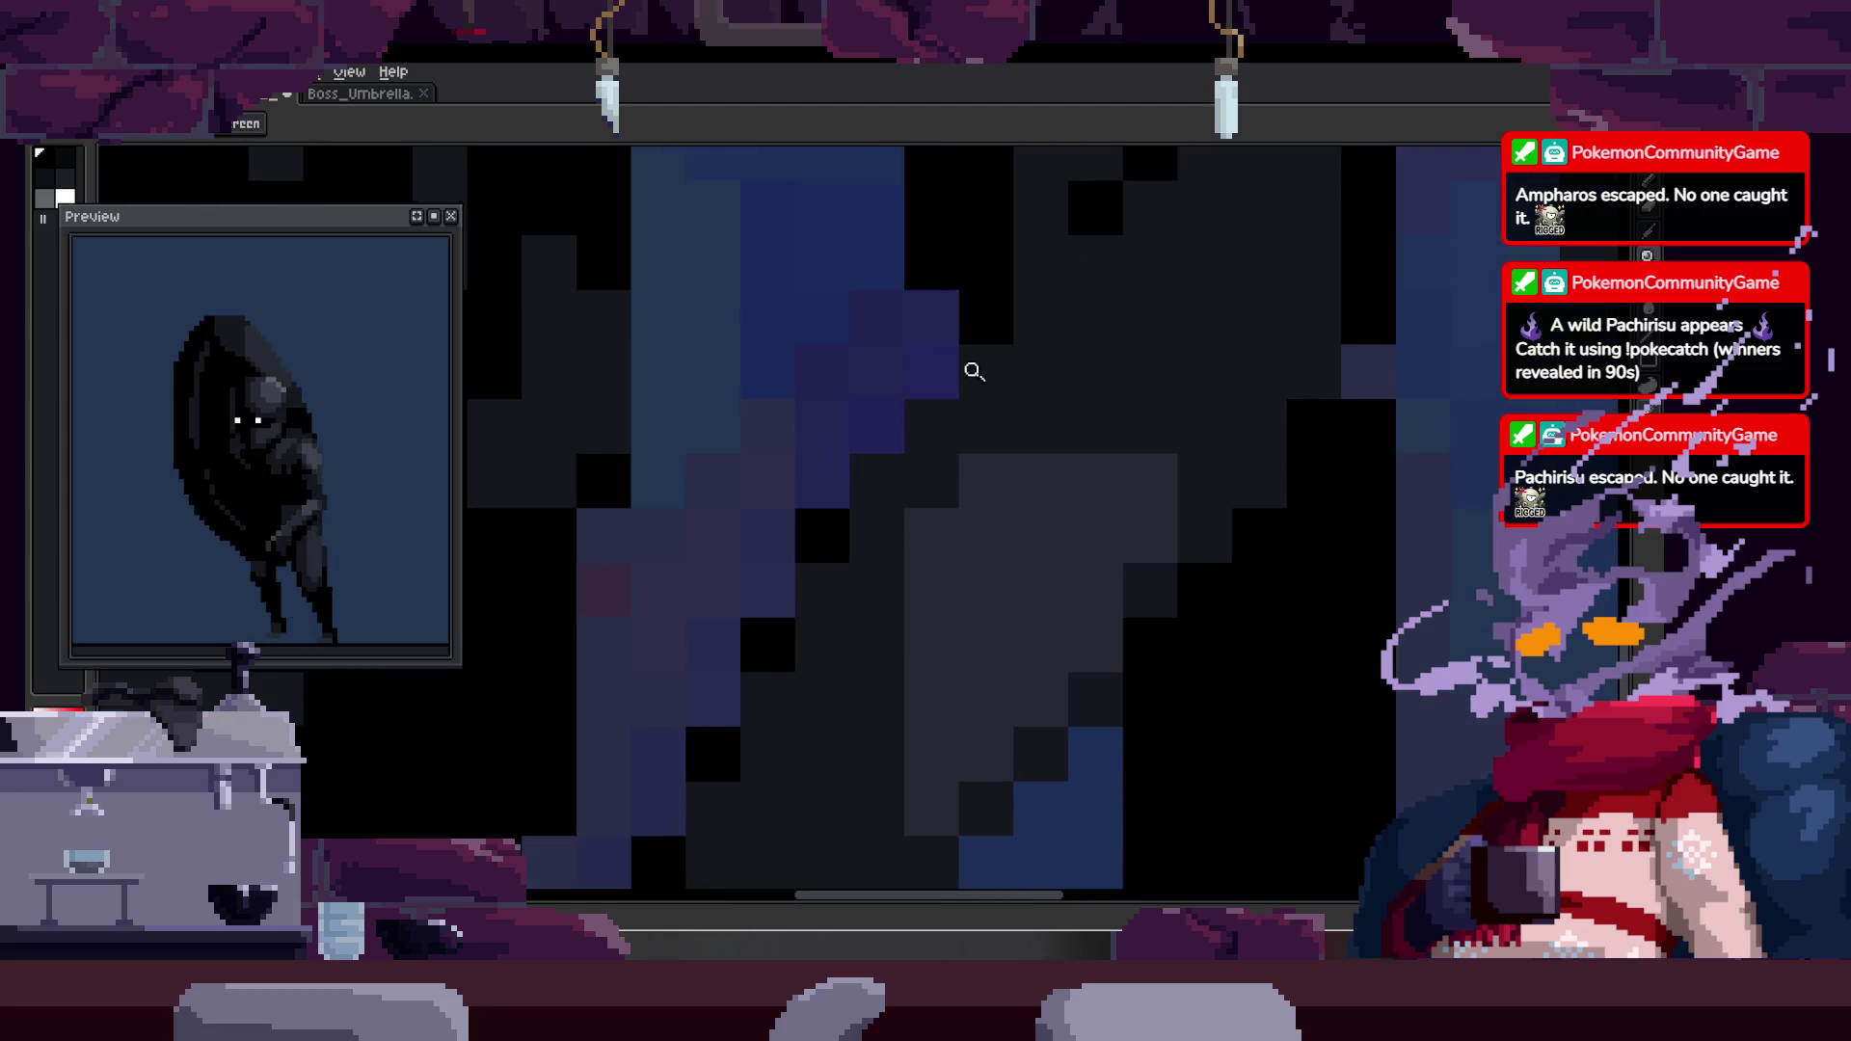
scroll(872, 549, "down", 2)
scroll(900, 479, "up", 2)
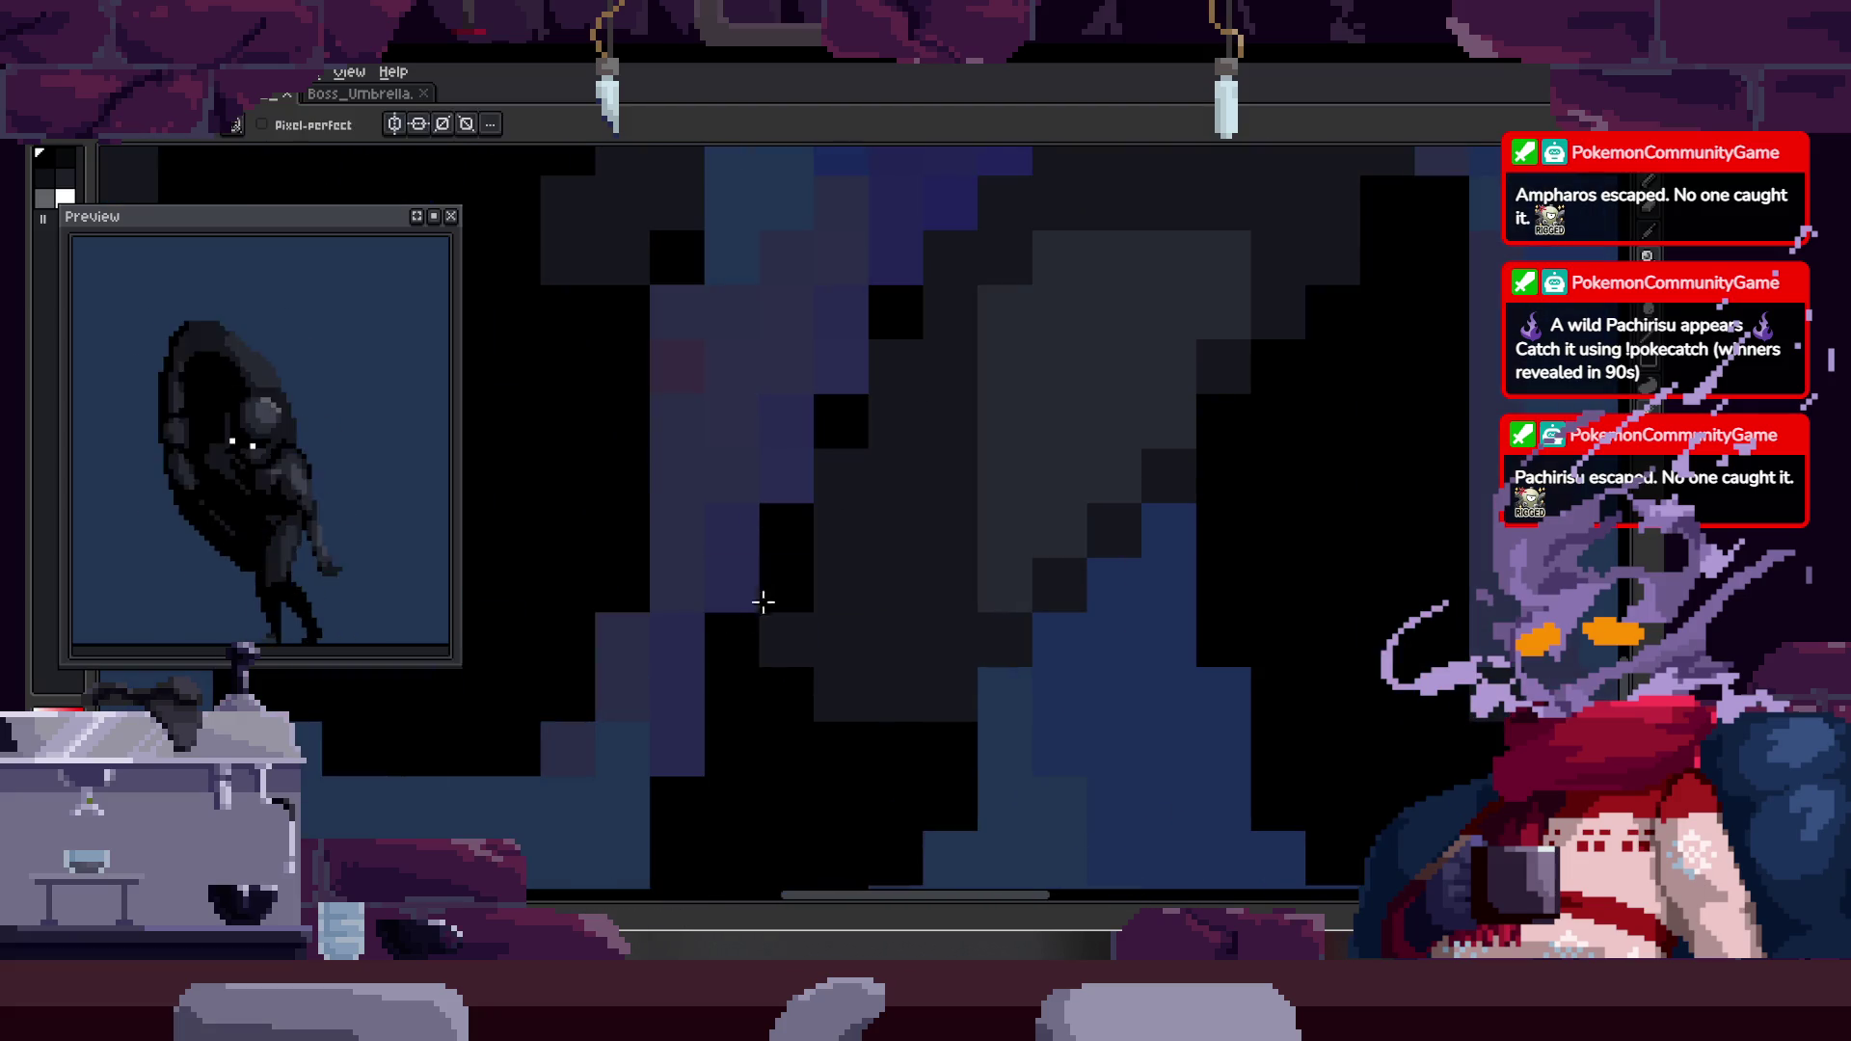
key("z")
scroll(799, 447, "down", 4)
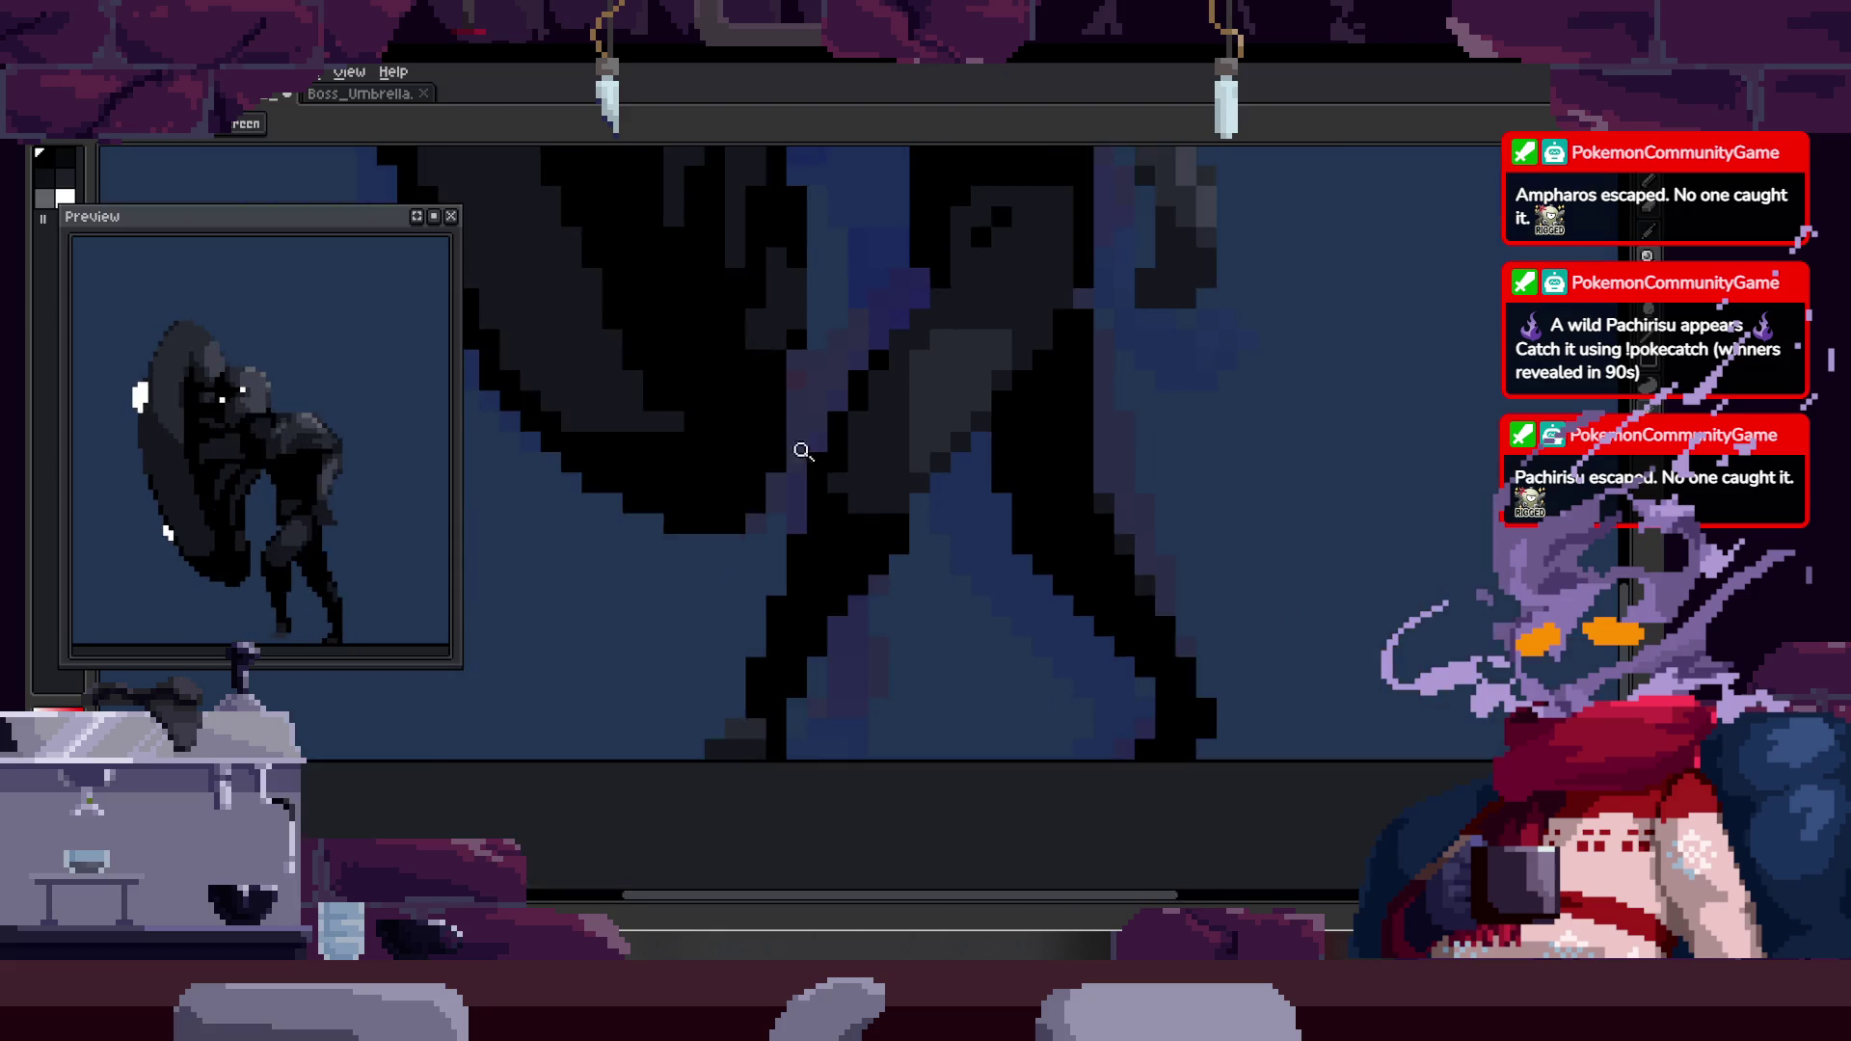
scroll(975, 384, "up", 4)
- Try repainting the leg's diagonal edge with the Pencil, then undo the stroke
key("b")
mouse_move(917, 385)
left_mouse_down()
mouse_move(946, 298)
mouse_move(974, 306)
left_mouse_up()
key("ctrl+z")
key("z")
scroll(1020, 297, "down", 4)
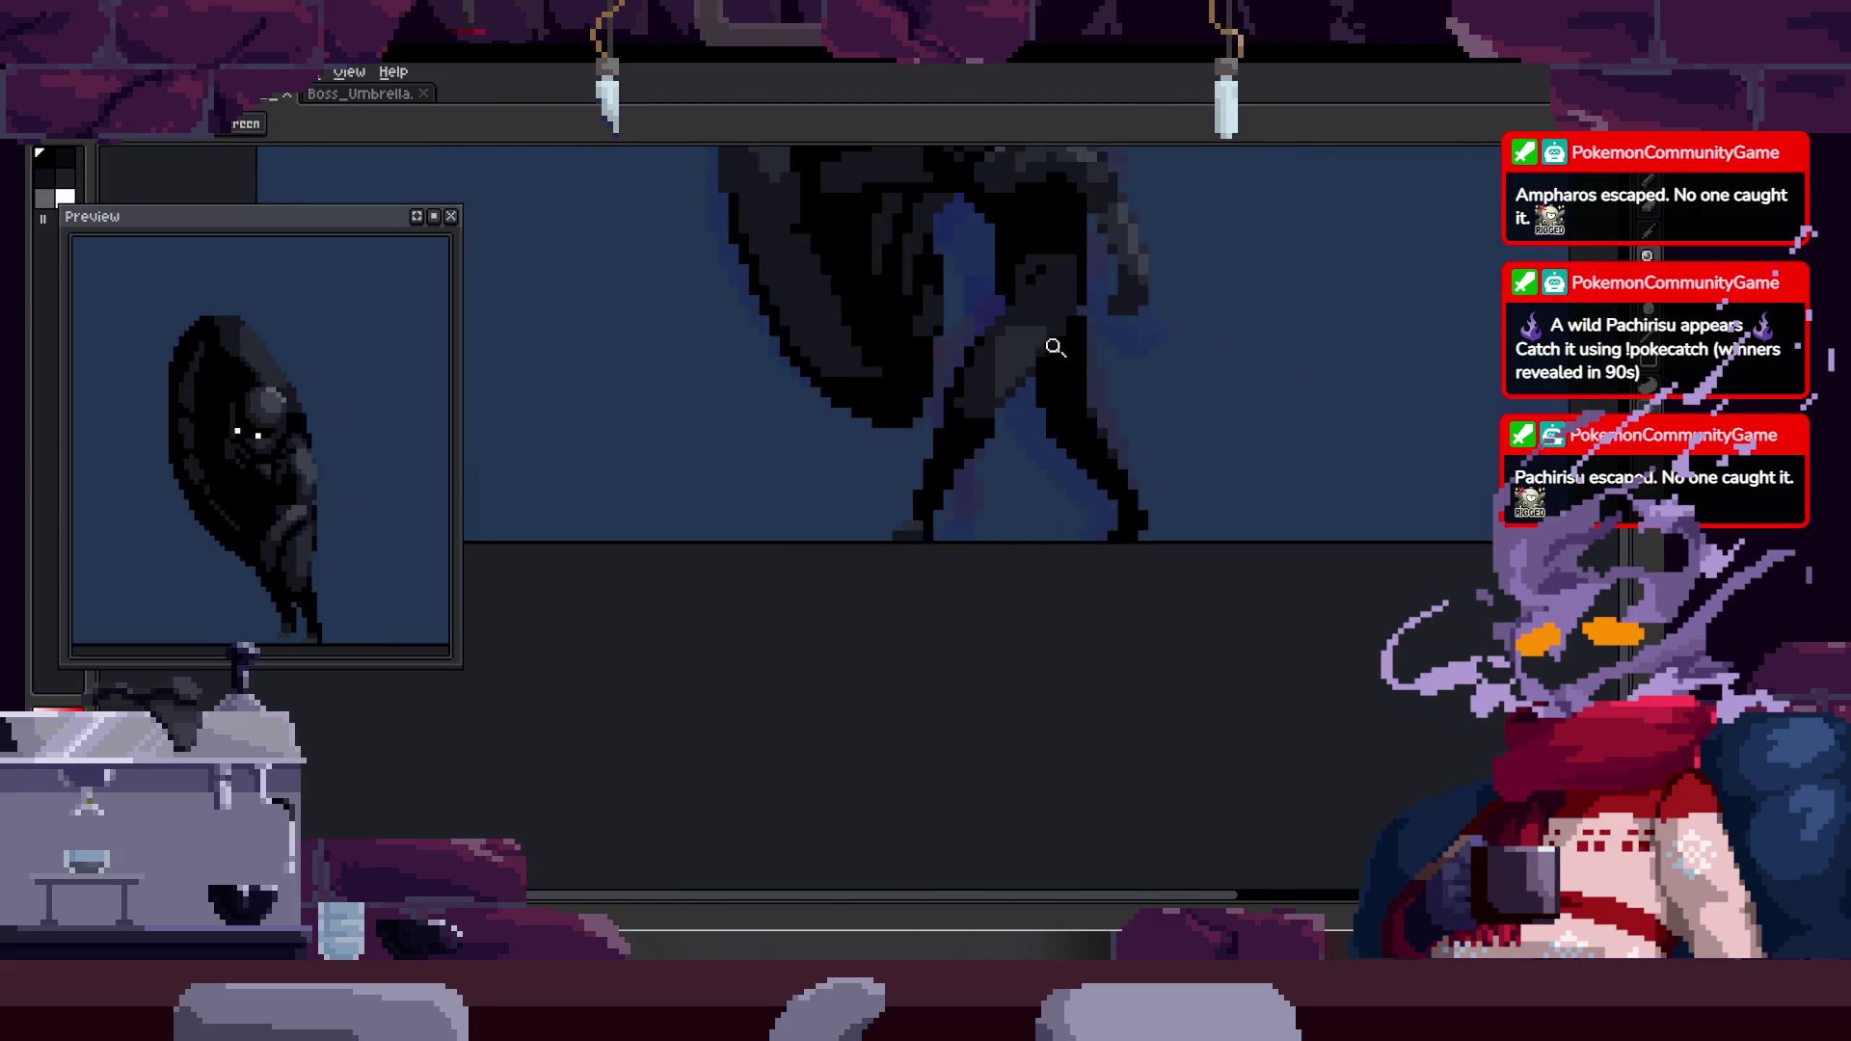
scroll(1007, 388, "up", 2)
scroll(987, 508, "up", 1)
key("b")
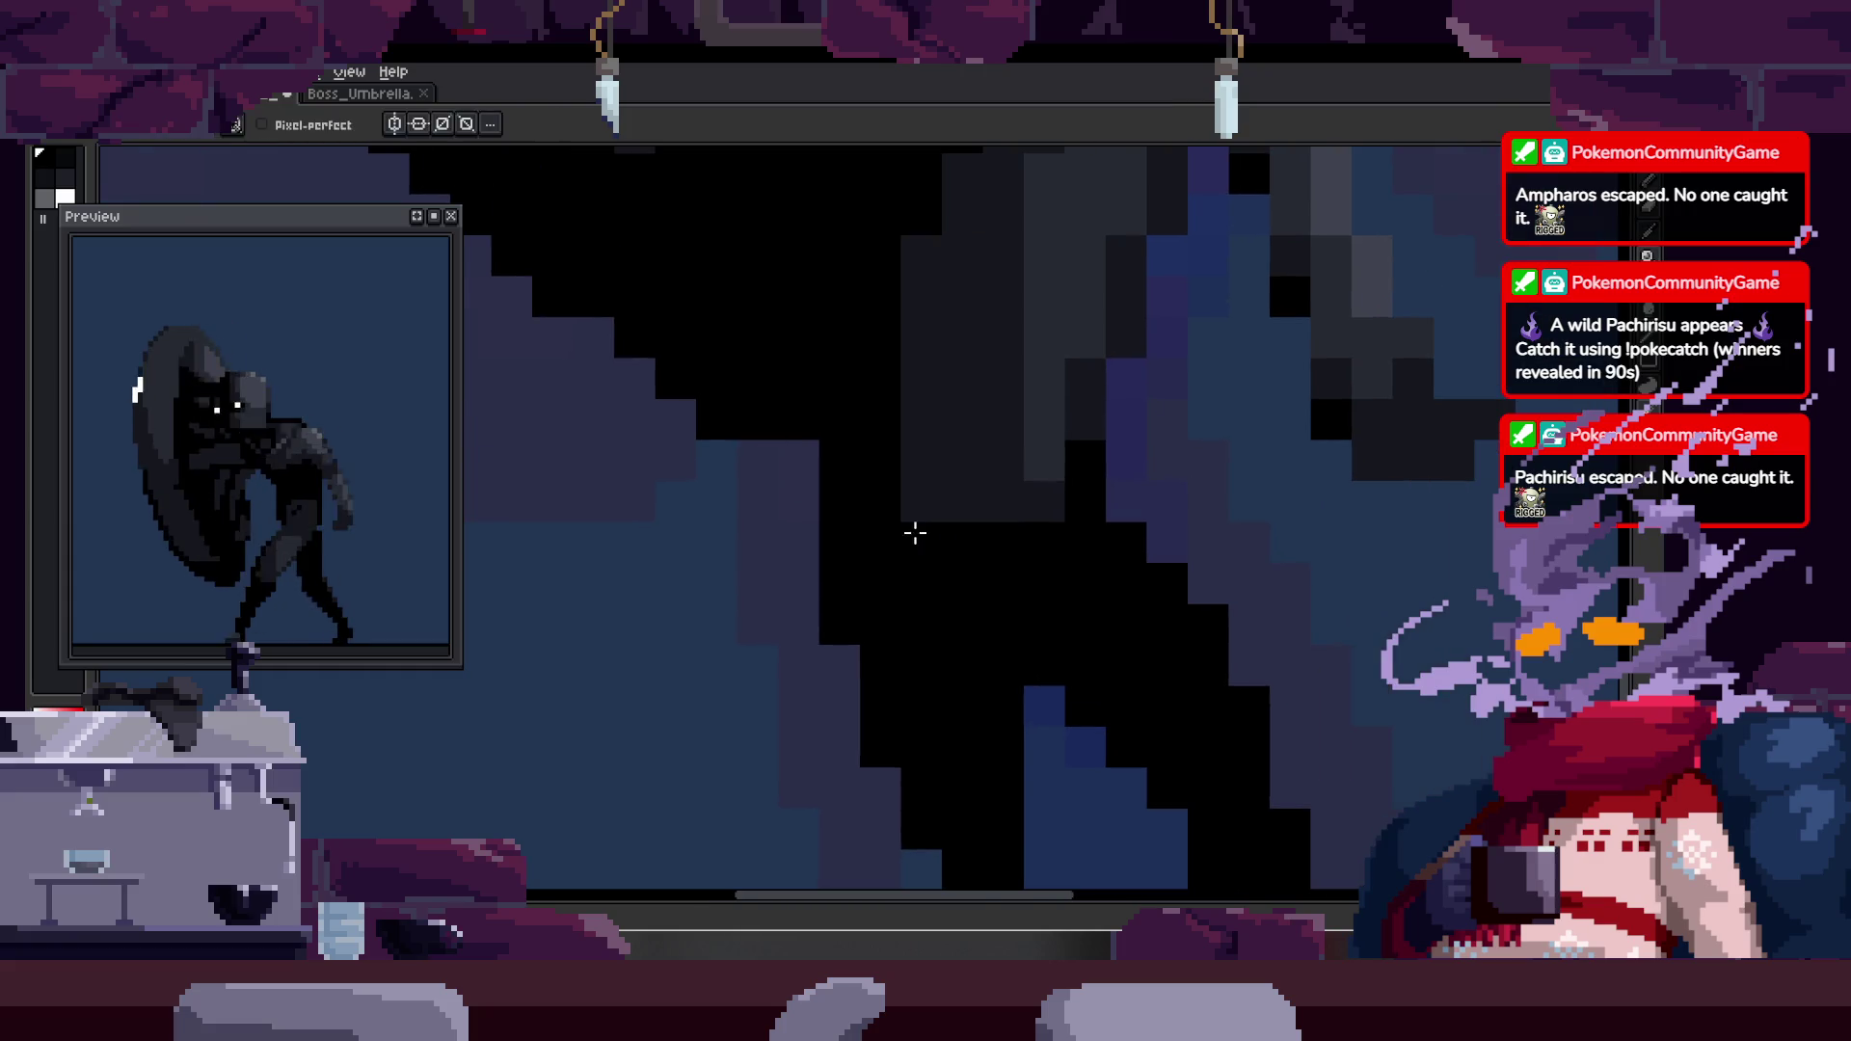
key("z")
scroll(1021, 545, "down", 1)
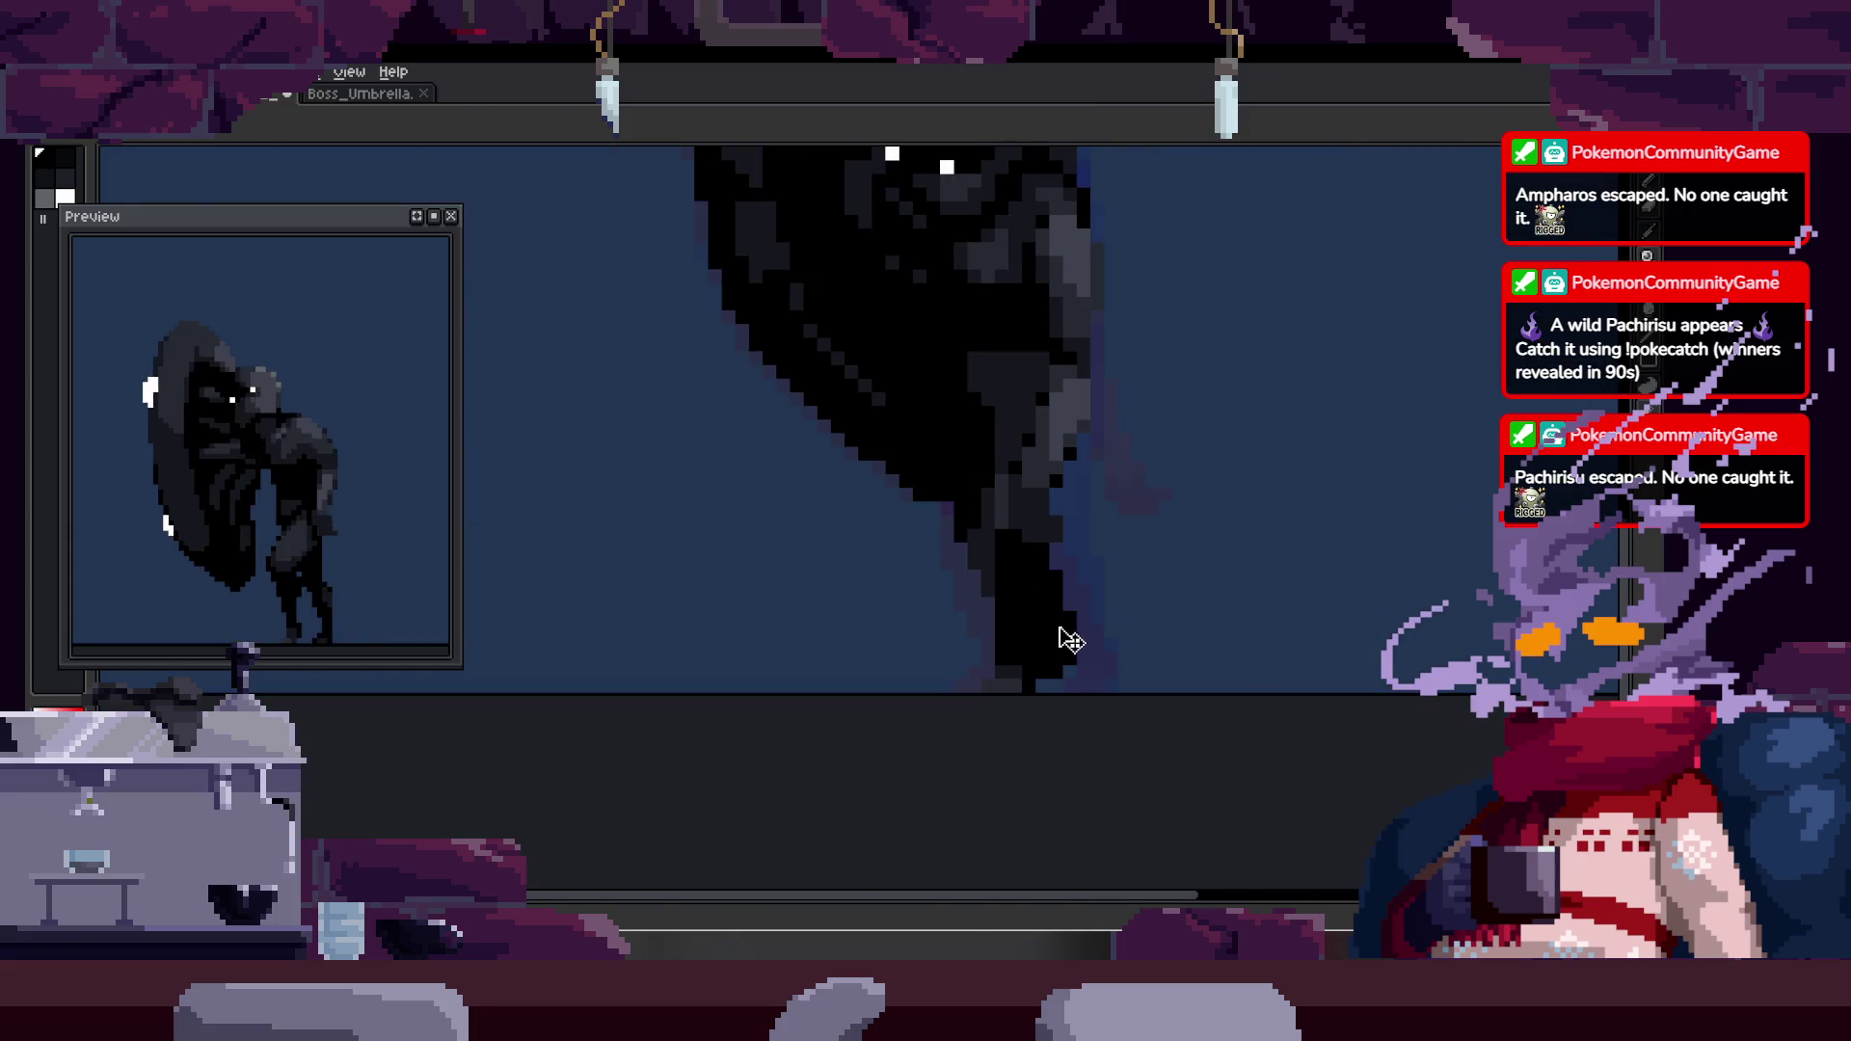
scroll(1082, 516, "up", 2)
- Magic-wand select the dark pixel cluster on the leg, then deselect and re-zoom
key("w")
left_click(906, 548)
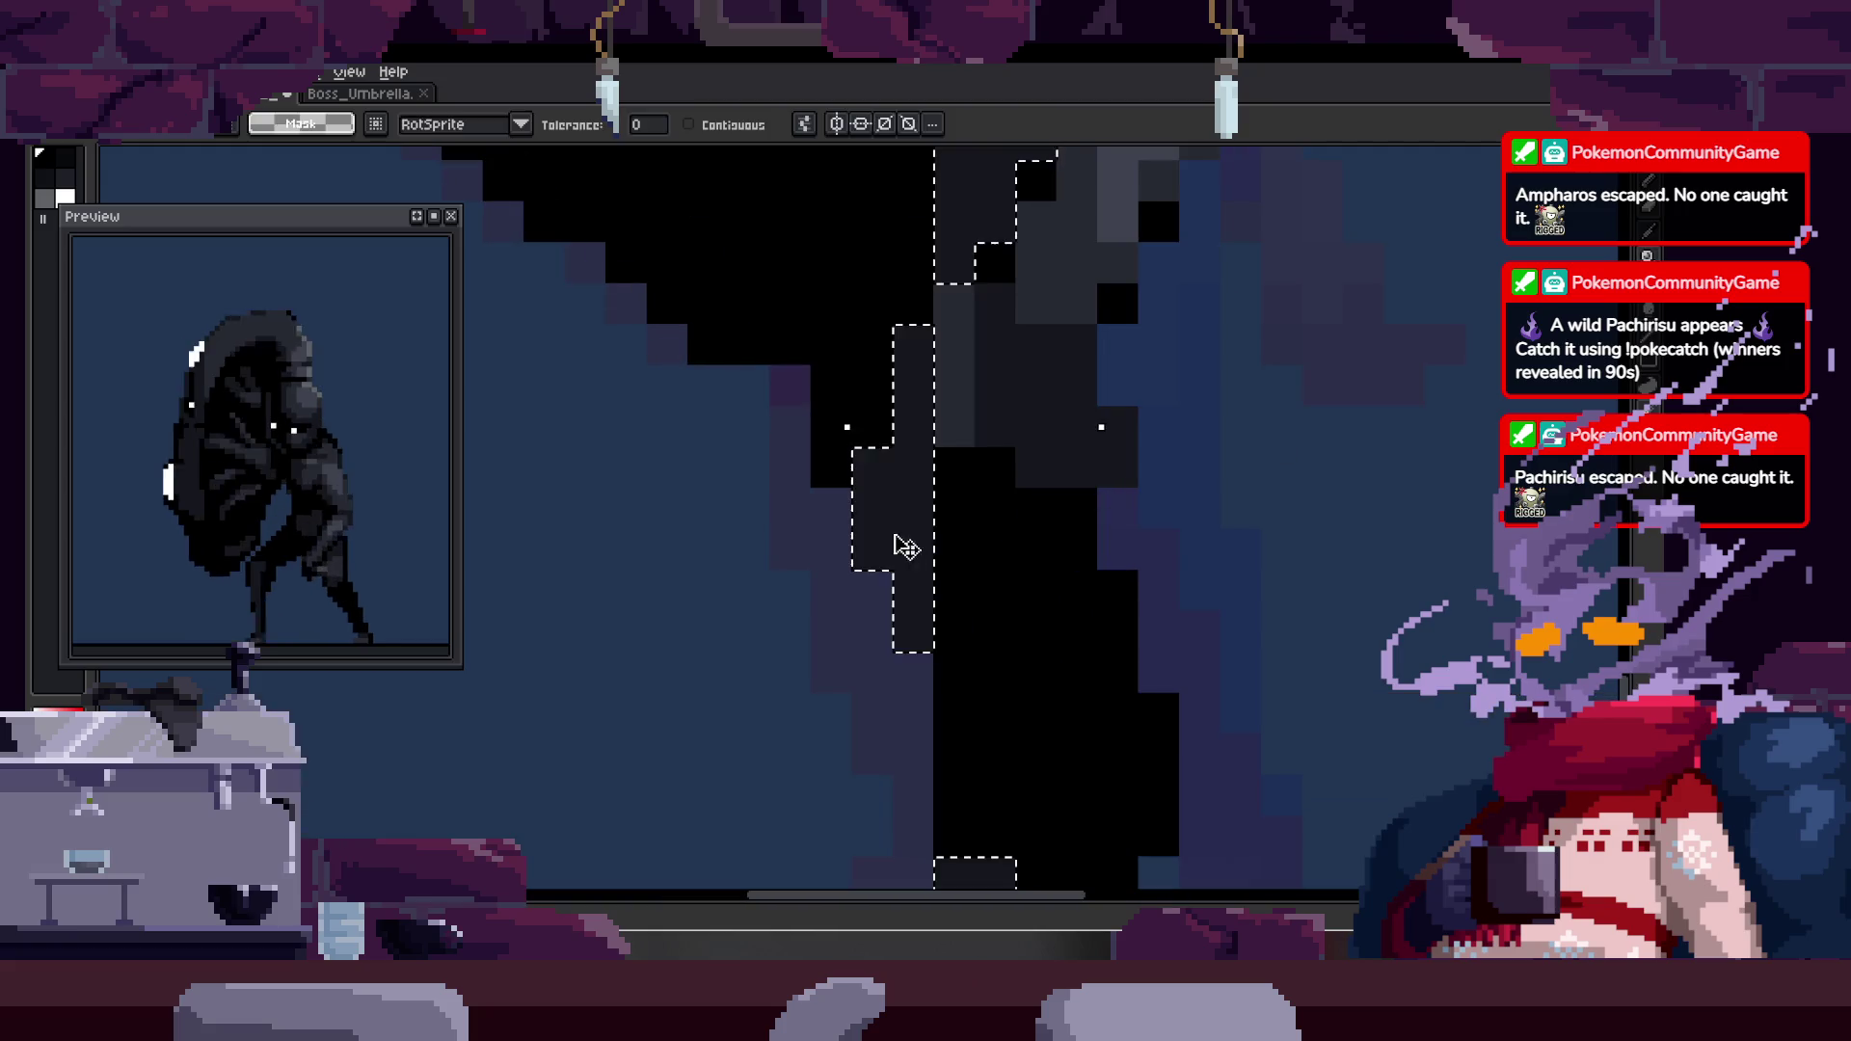
key("z")
scroll(906, 547, "down", 2)
key("ctrl+d")
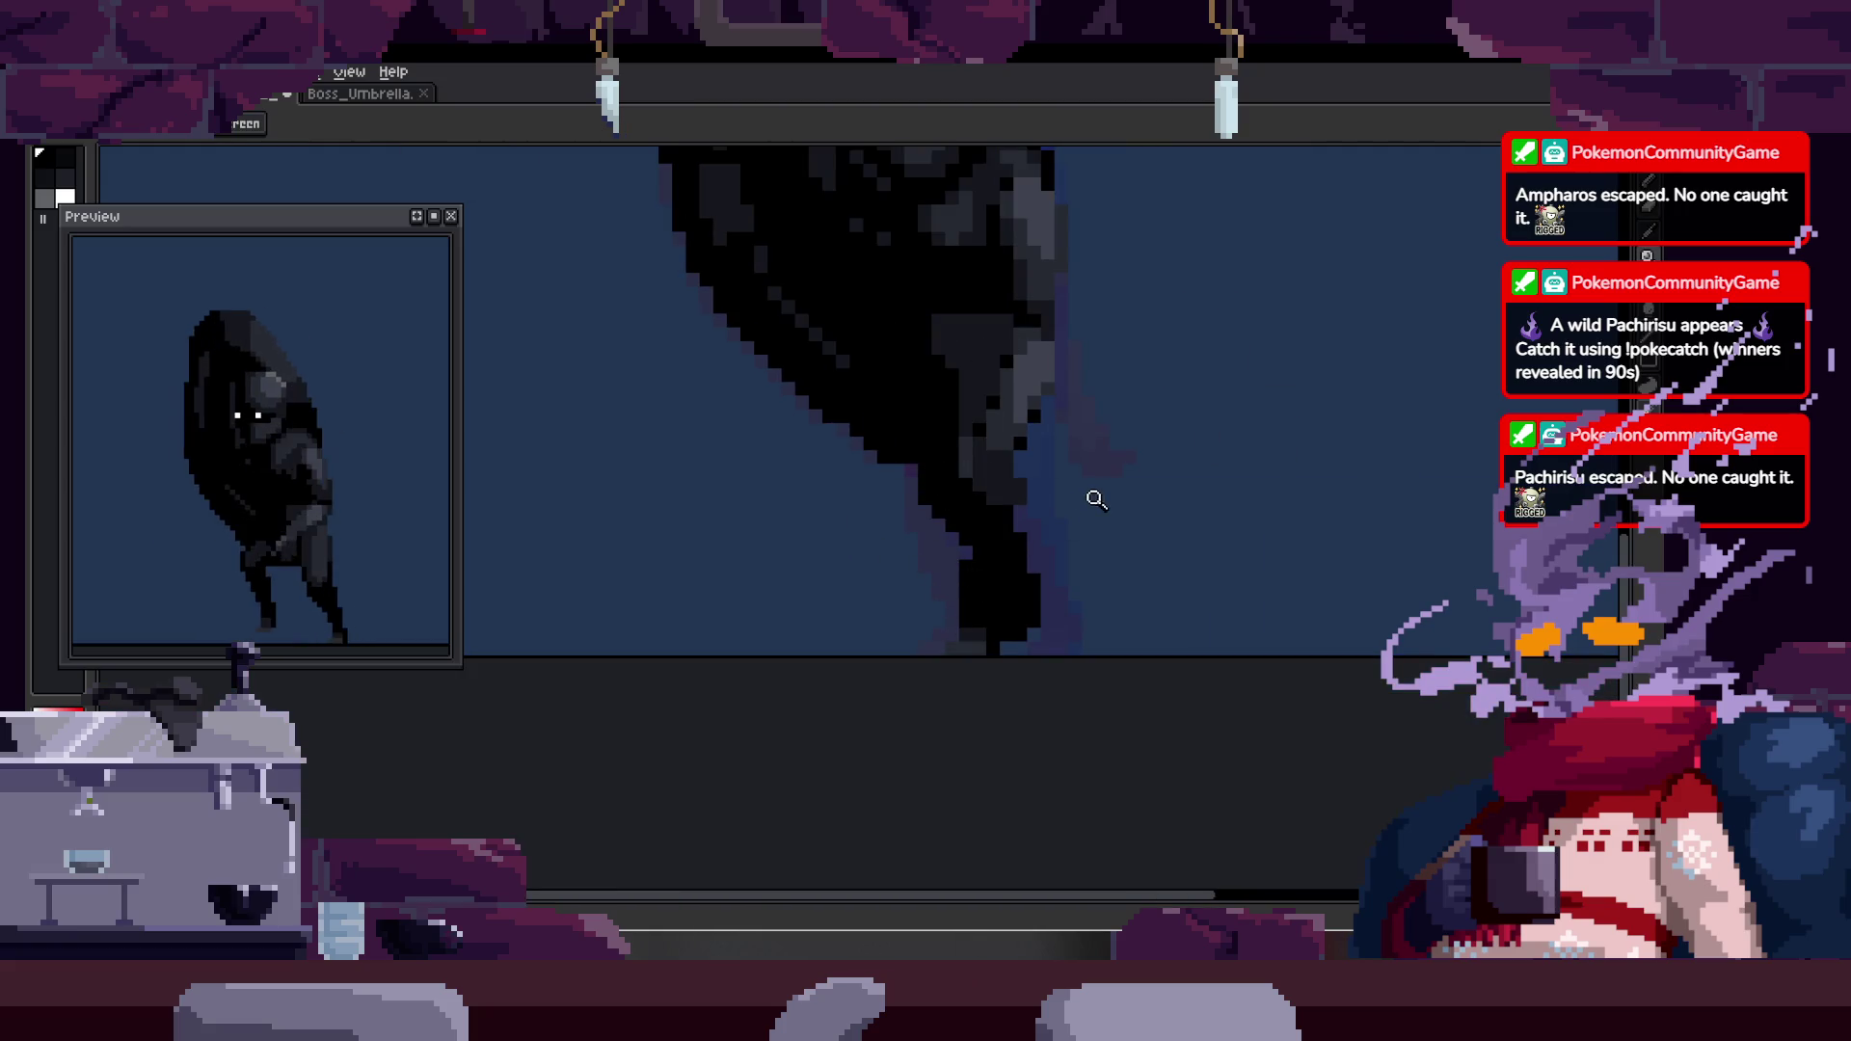
scroll(1082, 512, "up", 3)
scroll(1193, 554, "down", 2)
key("v")
key("z")
scroll(1376, 558, "down", 2)
scroll(1169, 446, "up", 2)
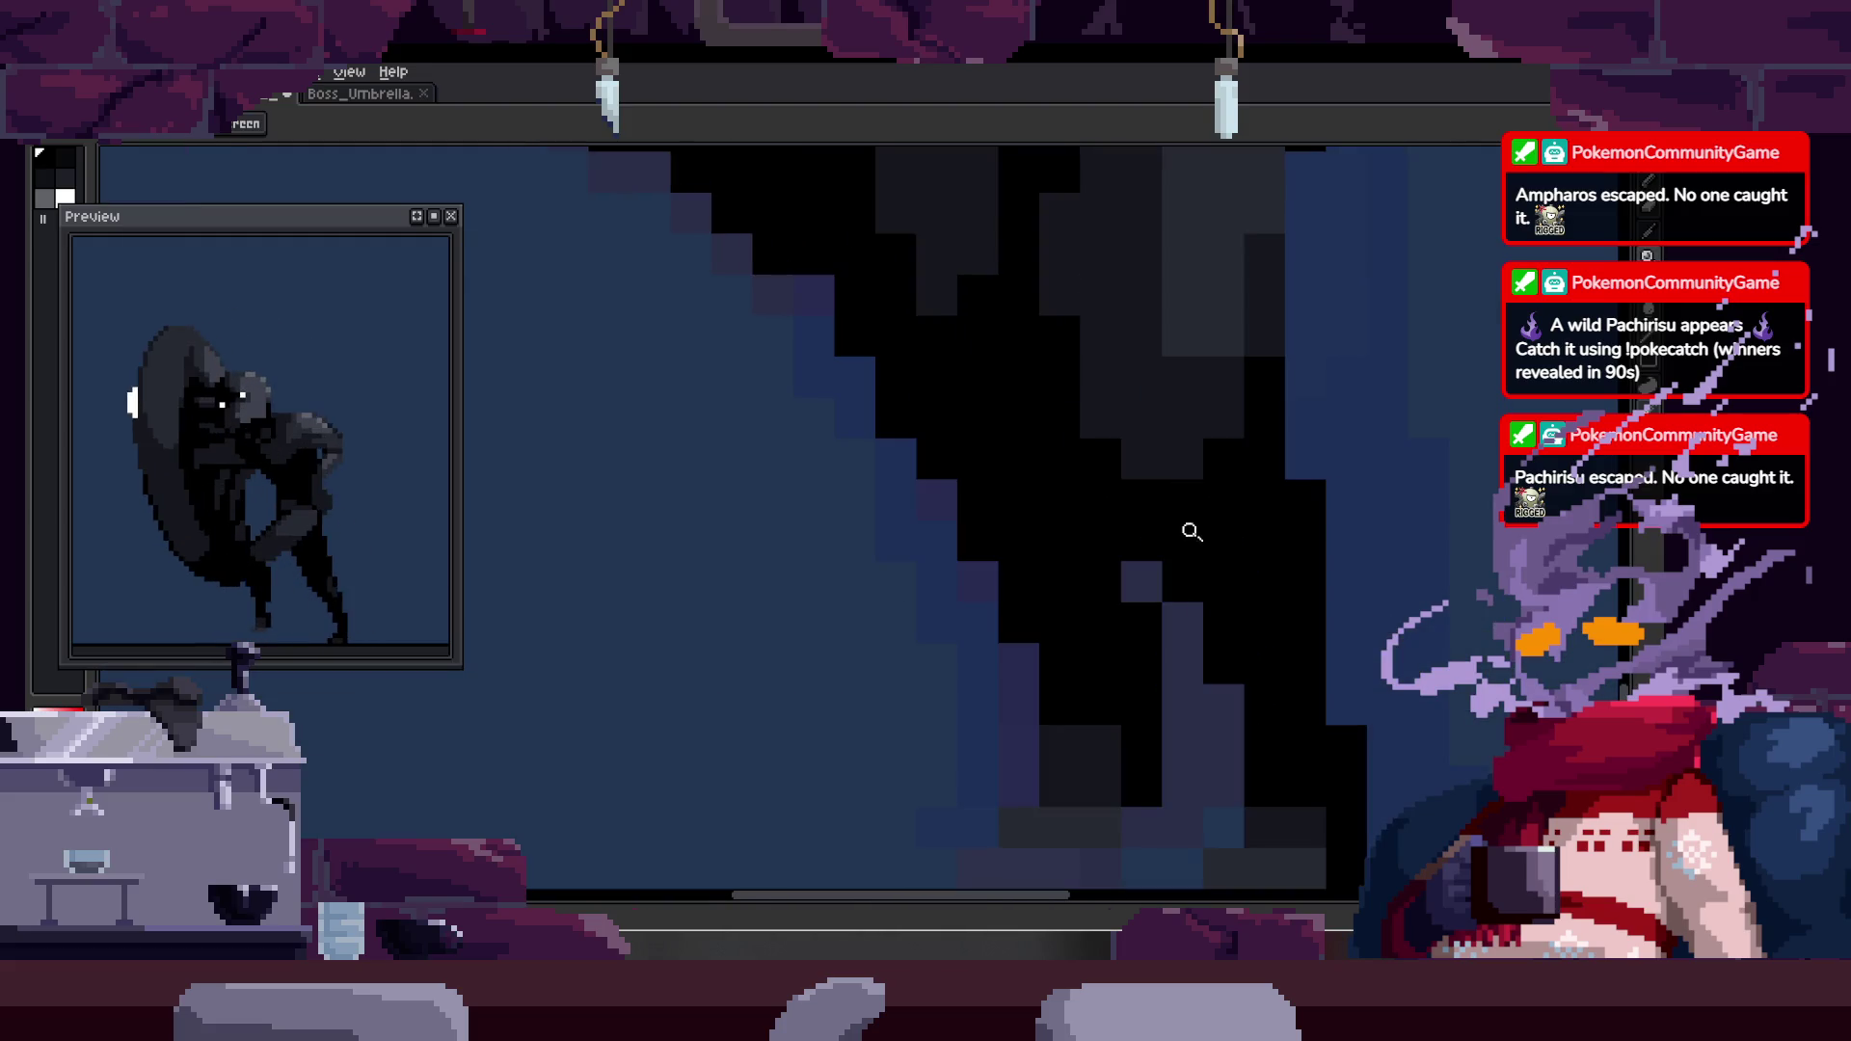
scroll(1190, 524, "down", 2)
scroll(1202, 286, "up", 2)
scroll(1202, 285, "down", 2)
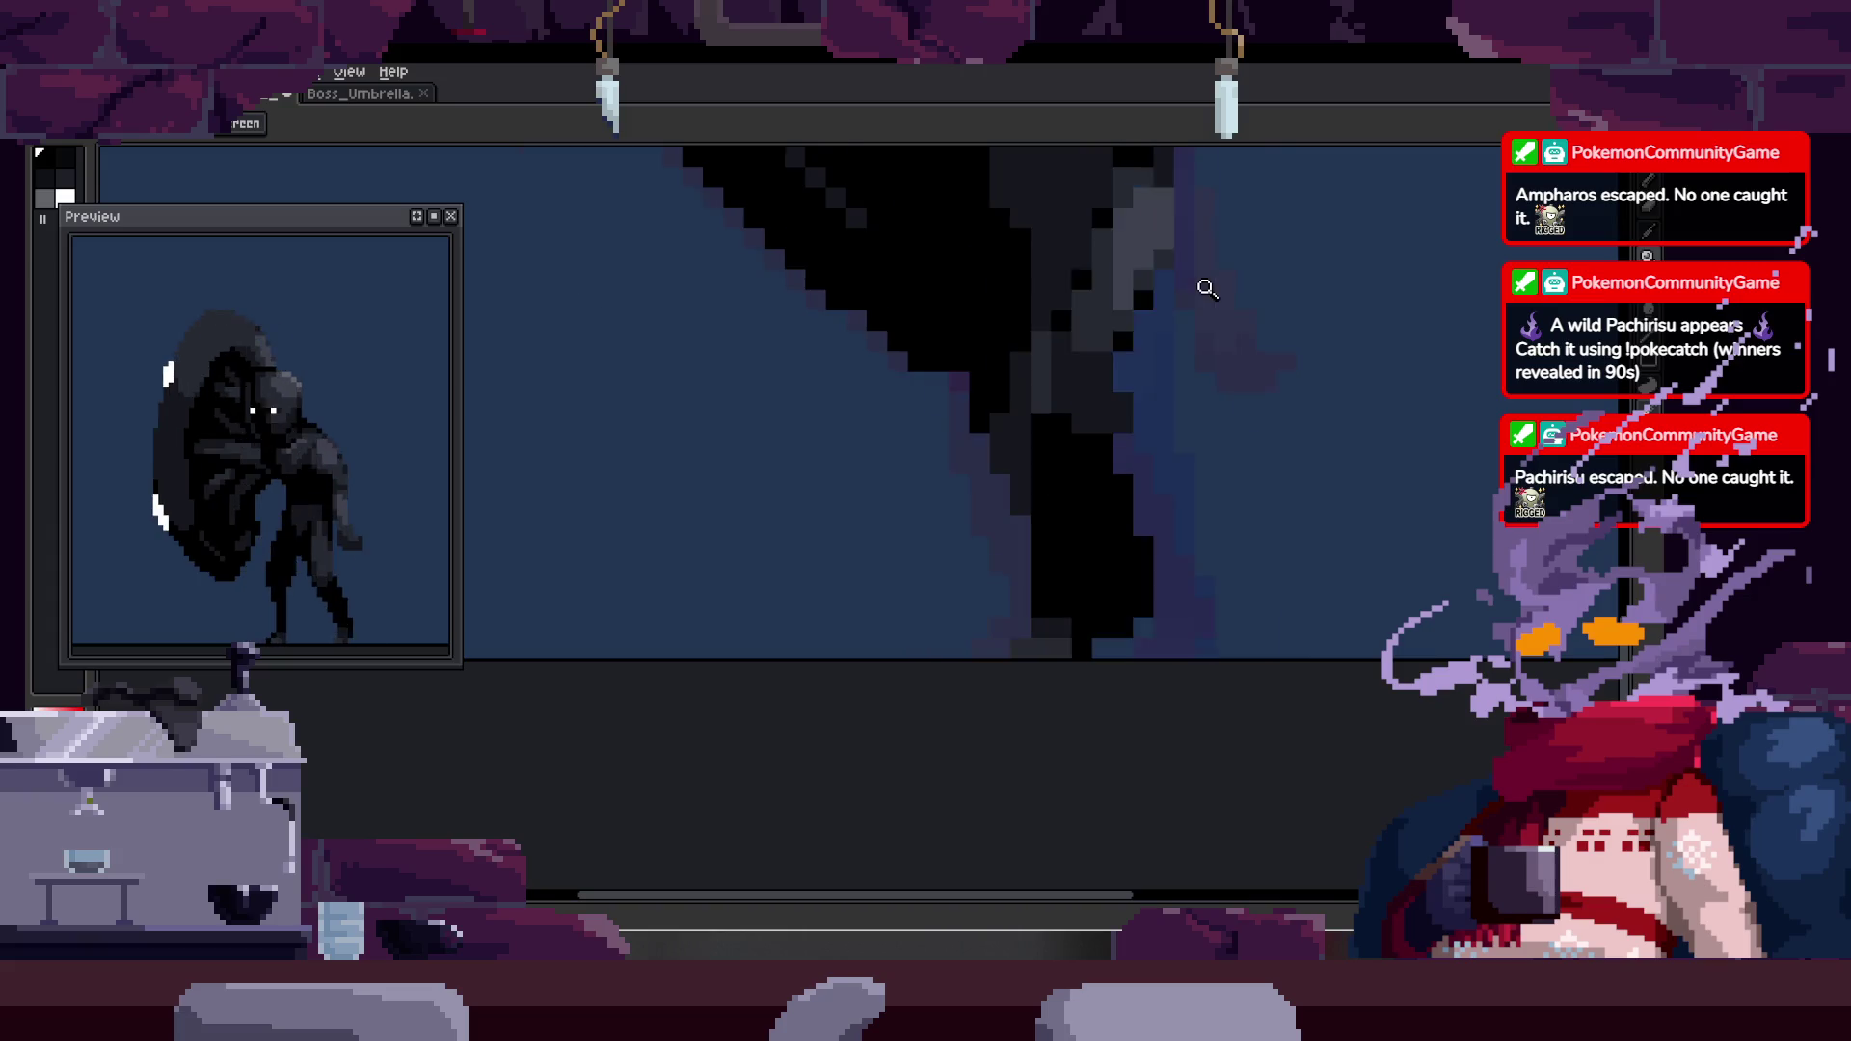
scroll(1009, 504, "up", 2)
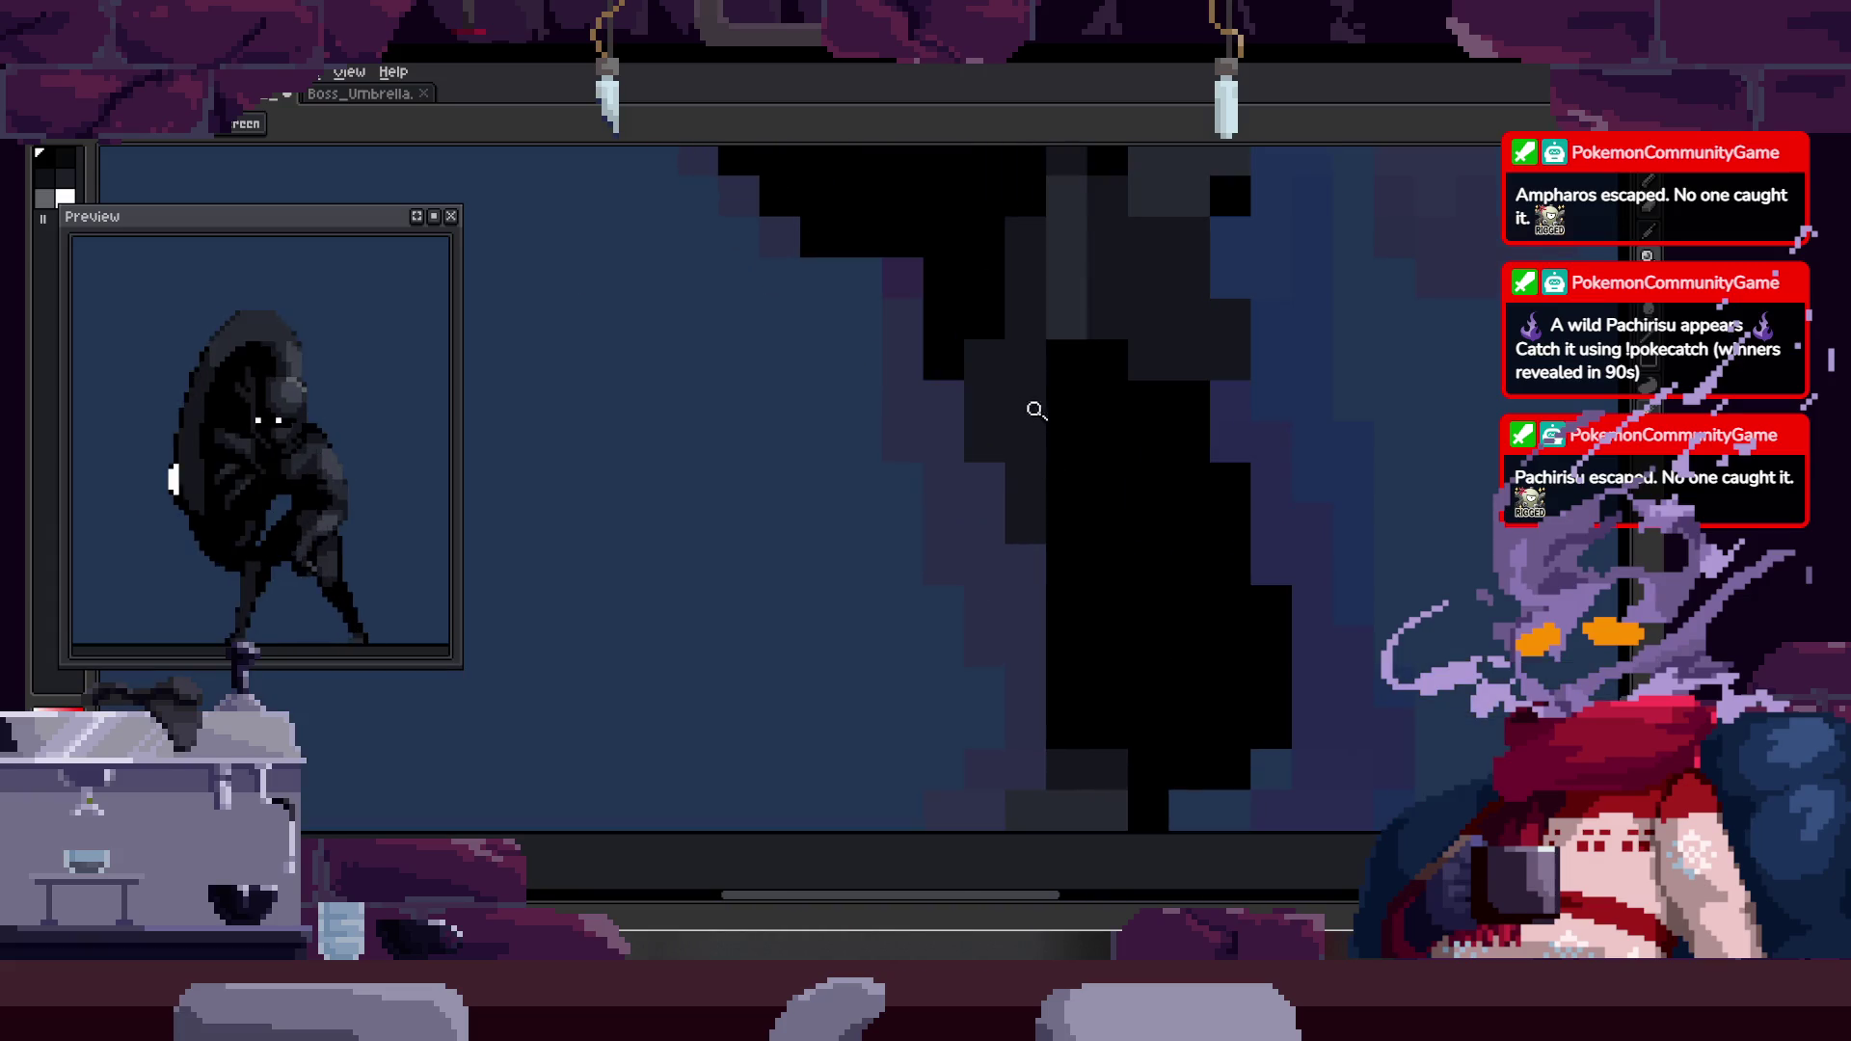
- Bring the lower leg into view and nudge the dark leg pixels into a cleaner shape
key("w")
scroll(1059, 398, "up", 1)
scroll(1108, 406, "down", 2)
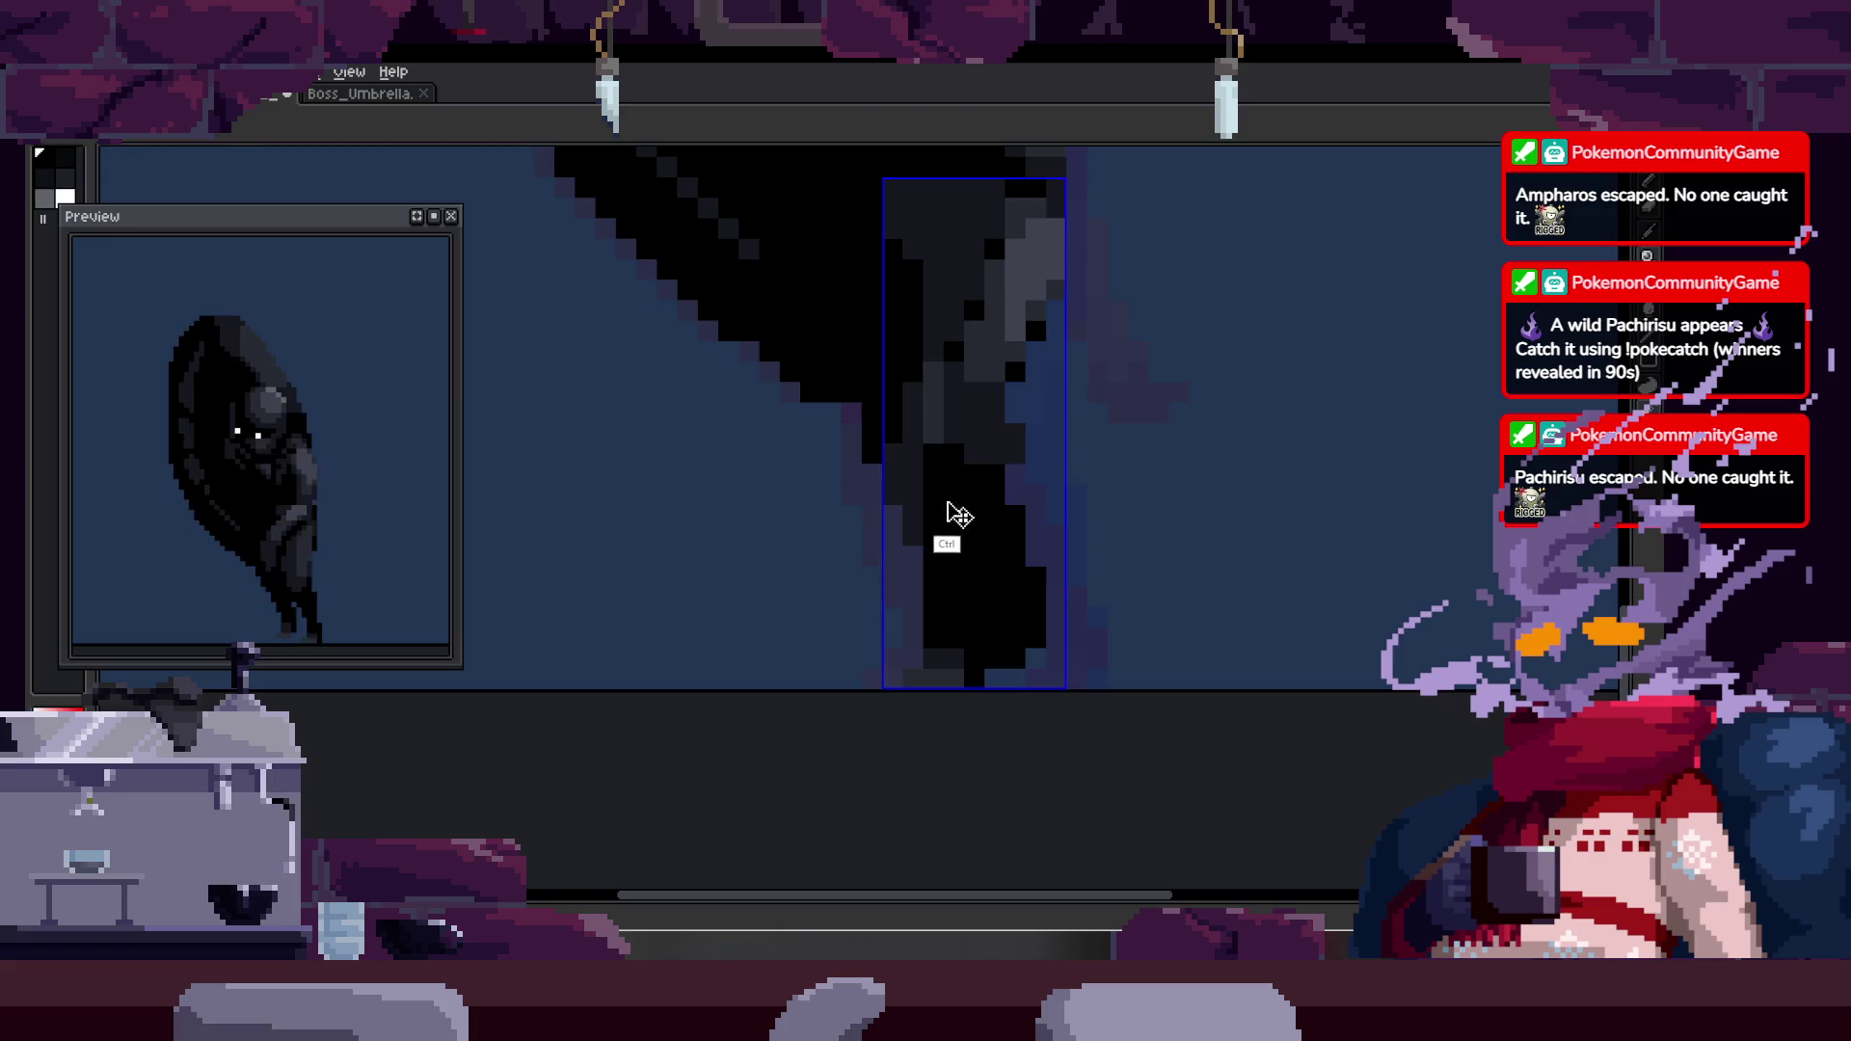
left_click_drag(1004, 530, 733, 549)
scroll(992, 401, "up", 1)
key("ctrl+v")
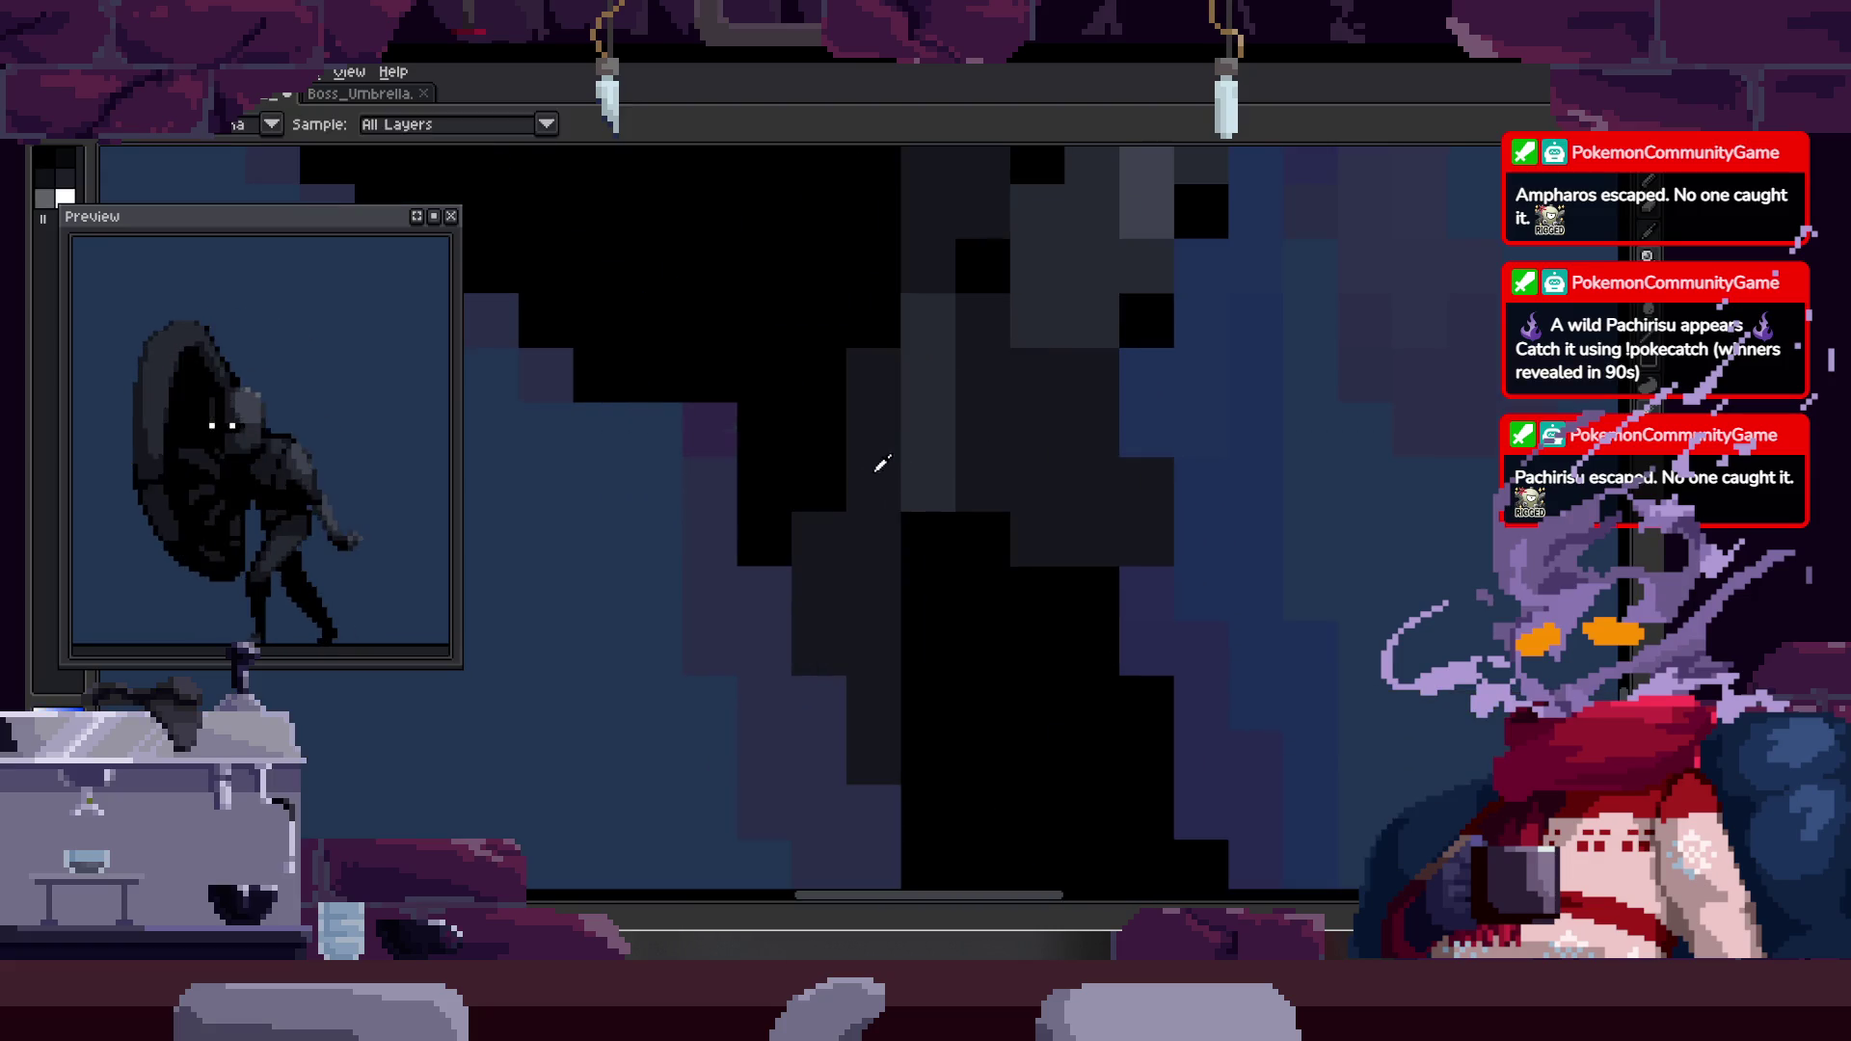
key("ctrl")
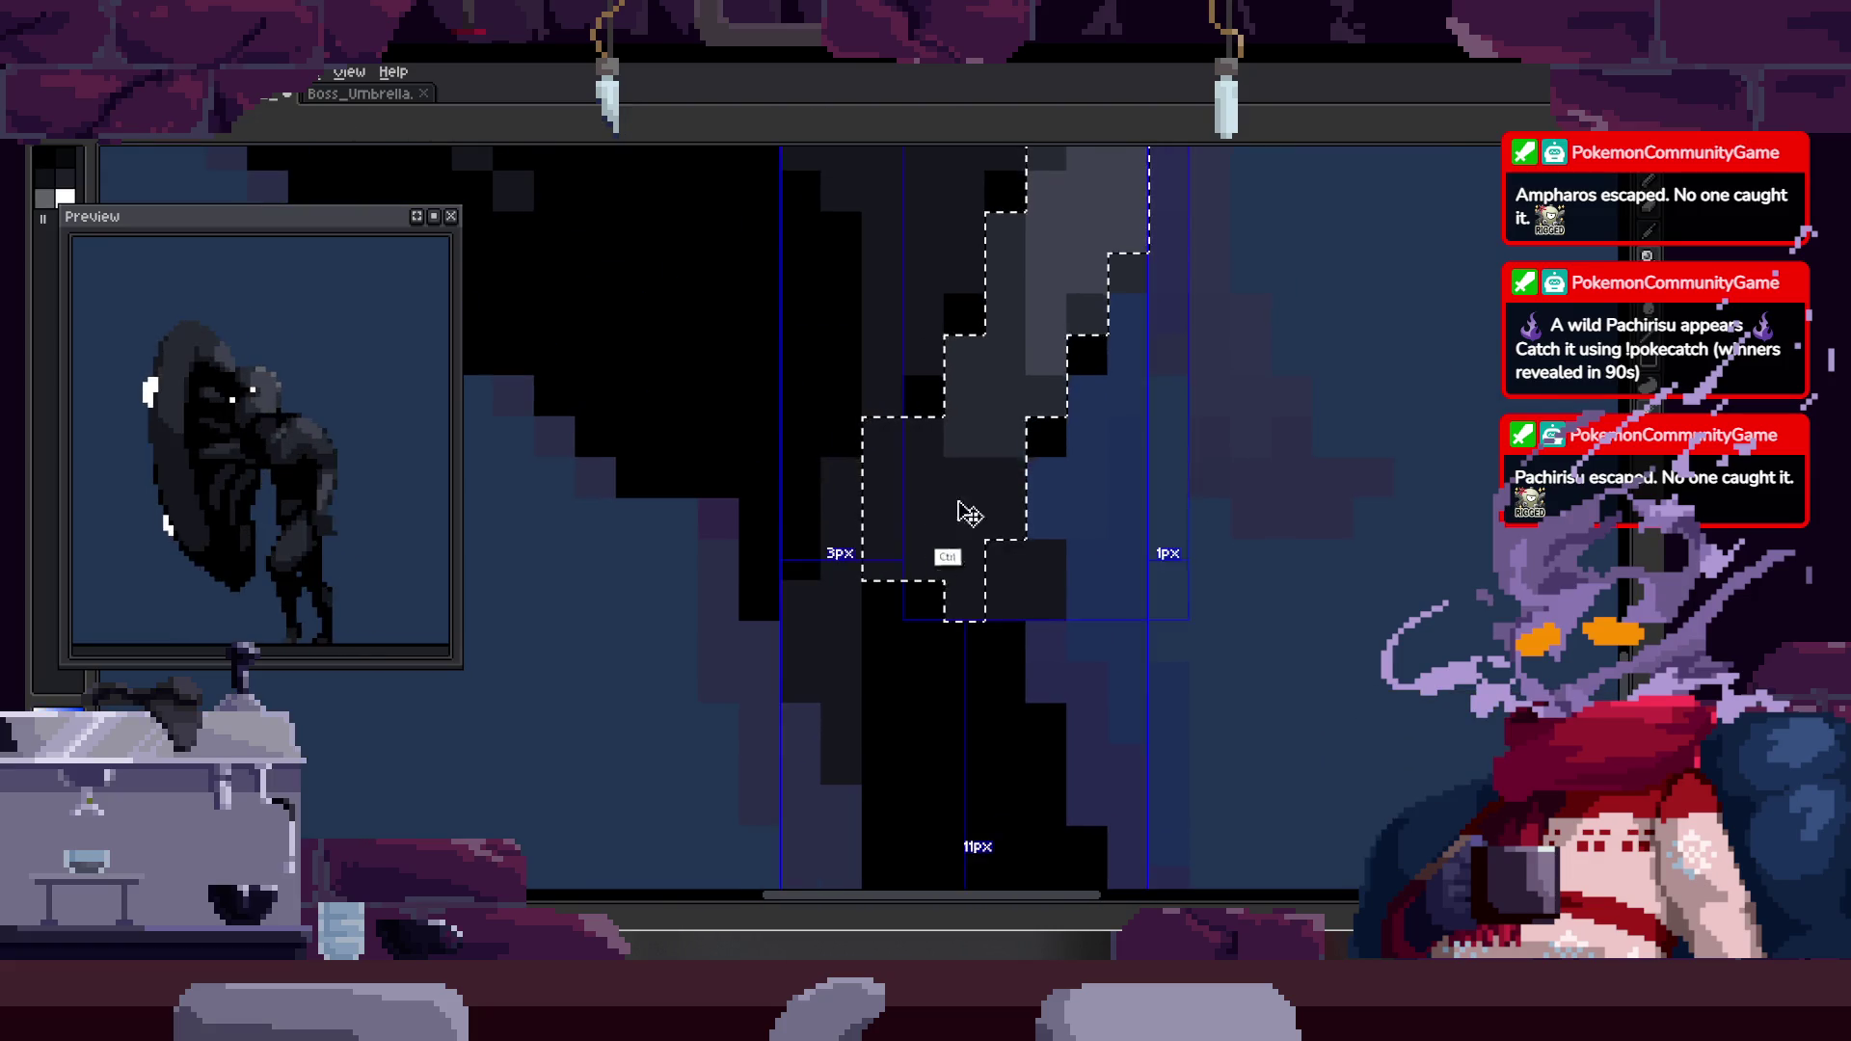
key("b")
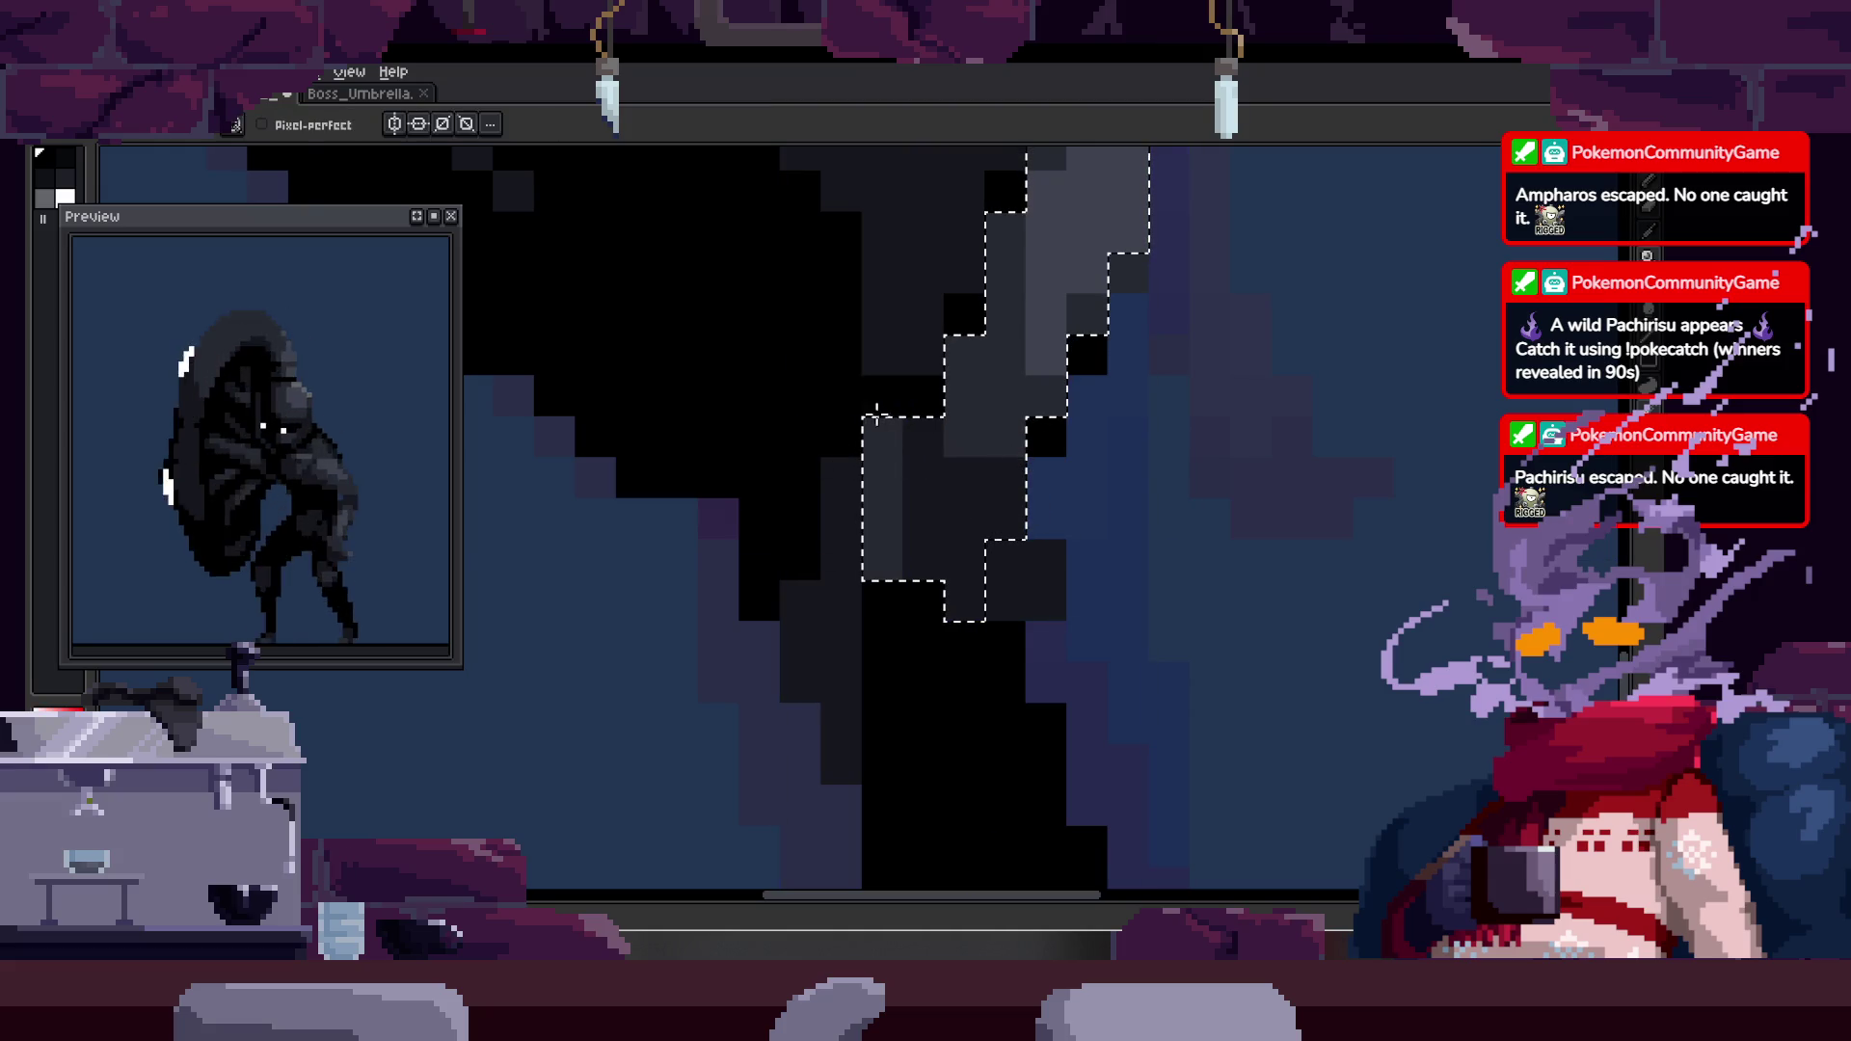
key("ctrl+d")
- Zoom out and save Boss_Umbrella with the leg touch-ups
key("z")
scroll(945, 570, "down", 1)
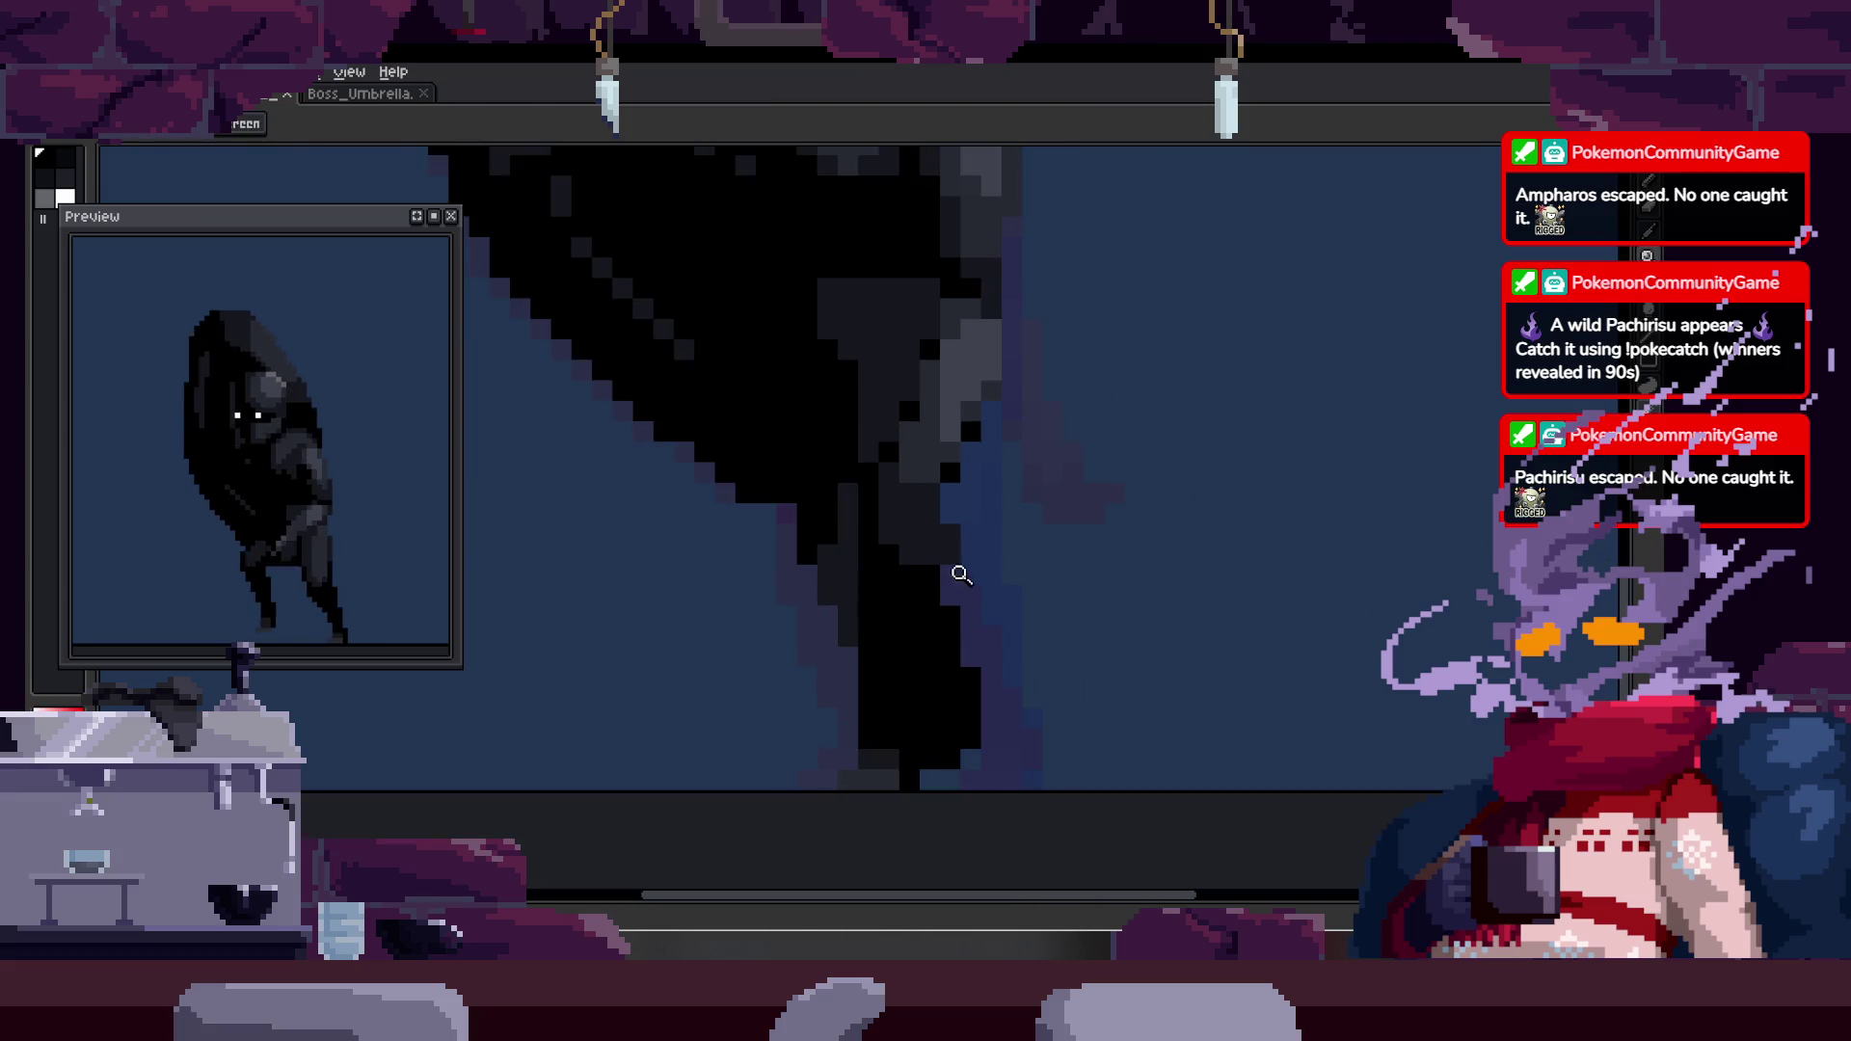
scroll(777, 574, "down", 1)
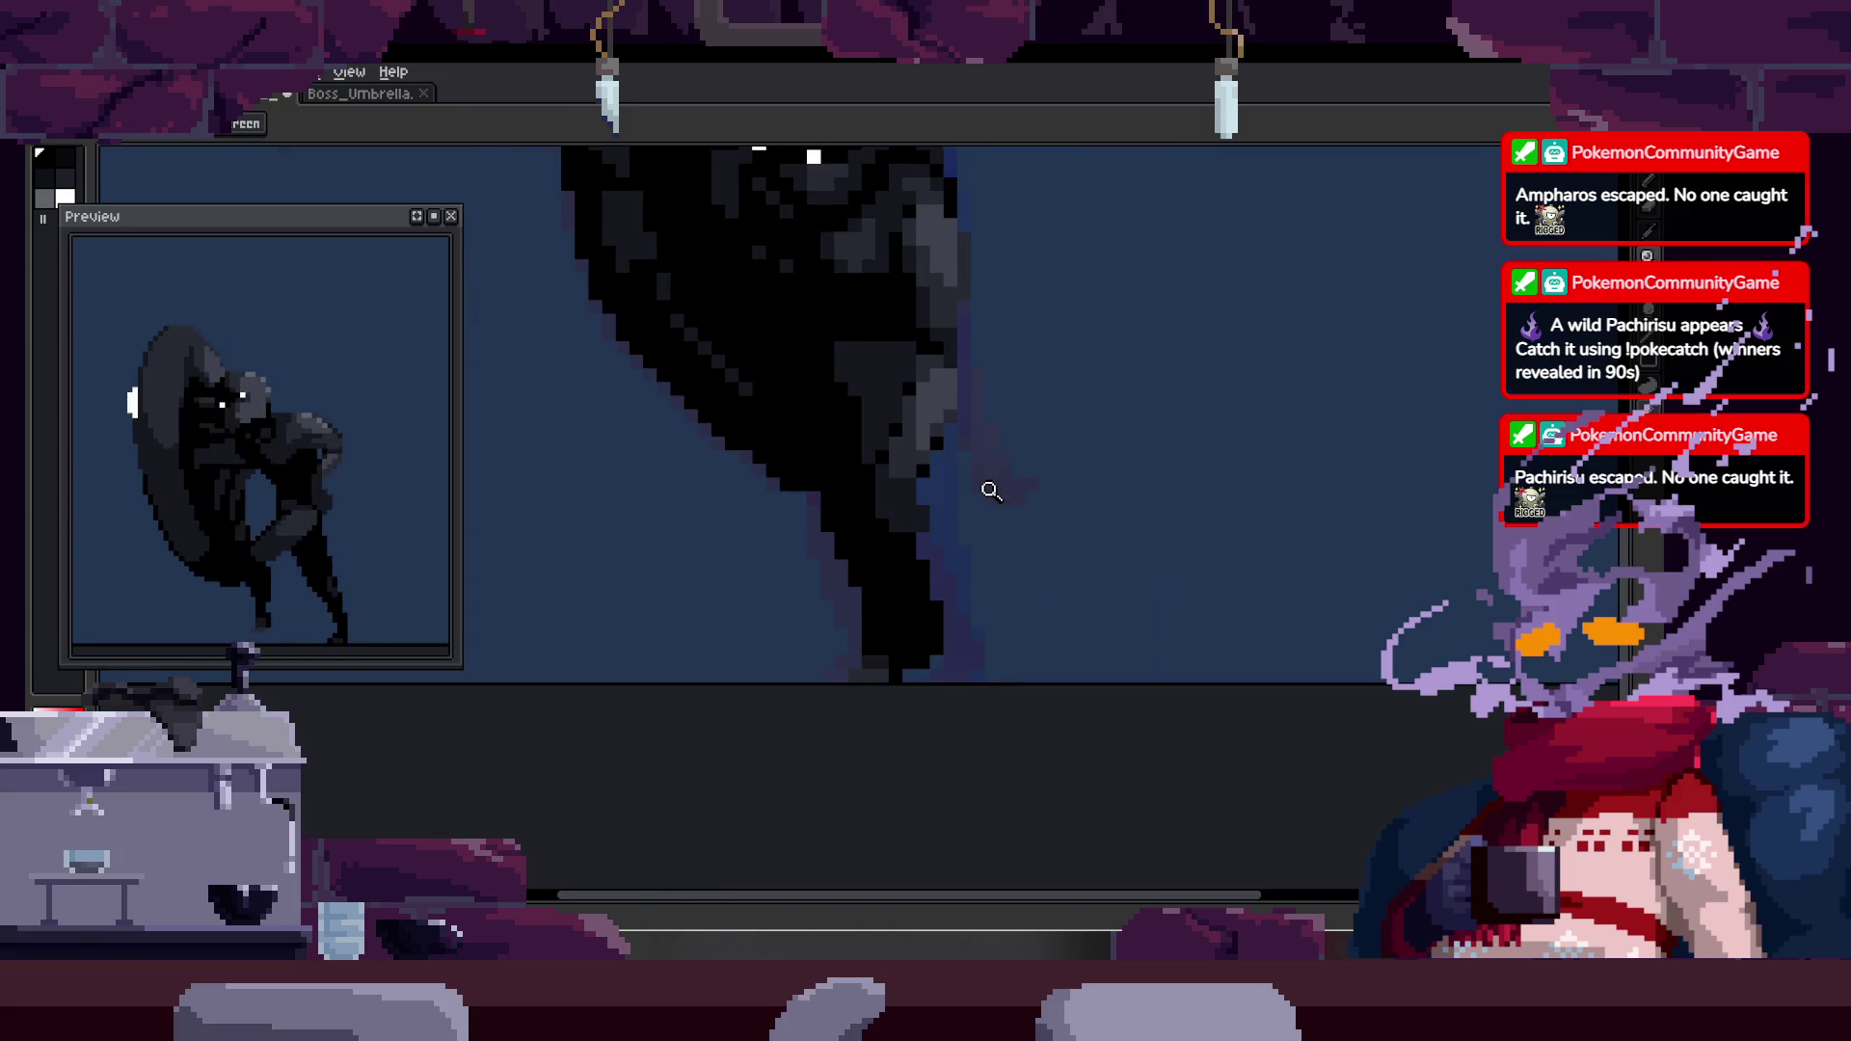
scroll(984, 487, "up", 2)
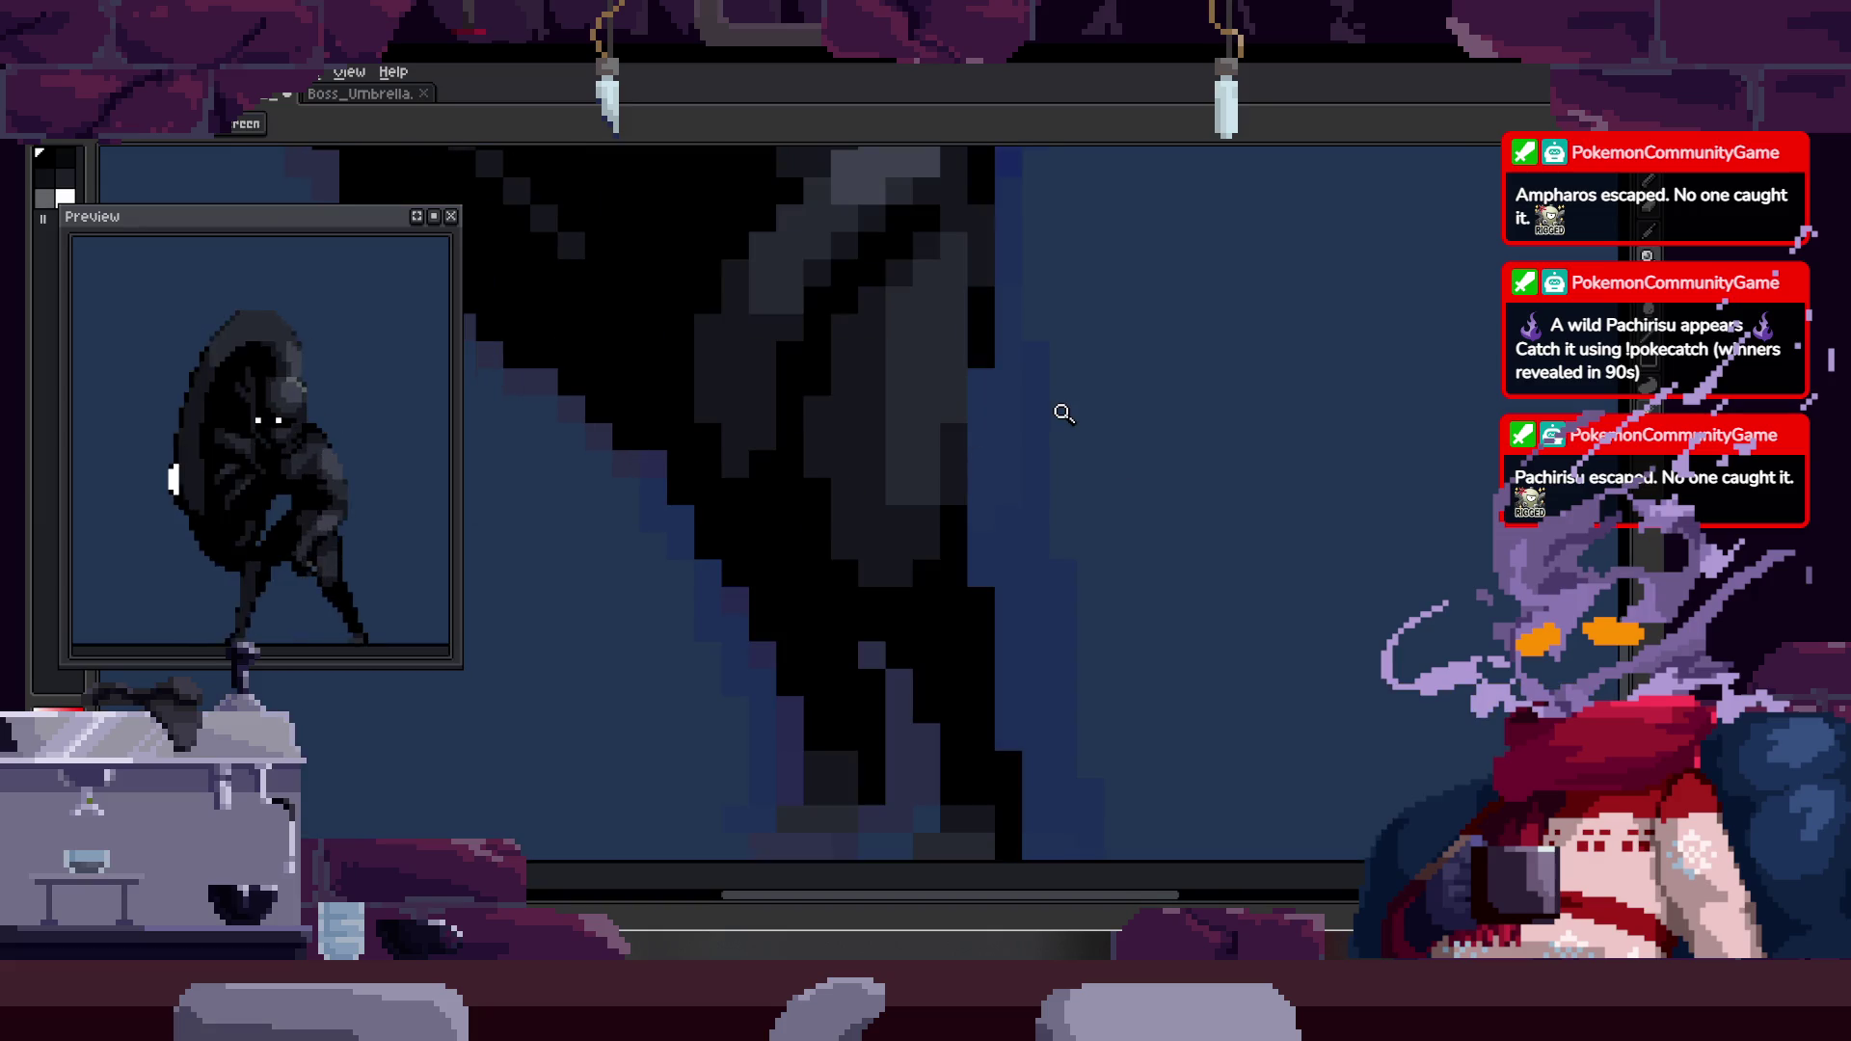
key("ctrl+s")
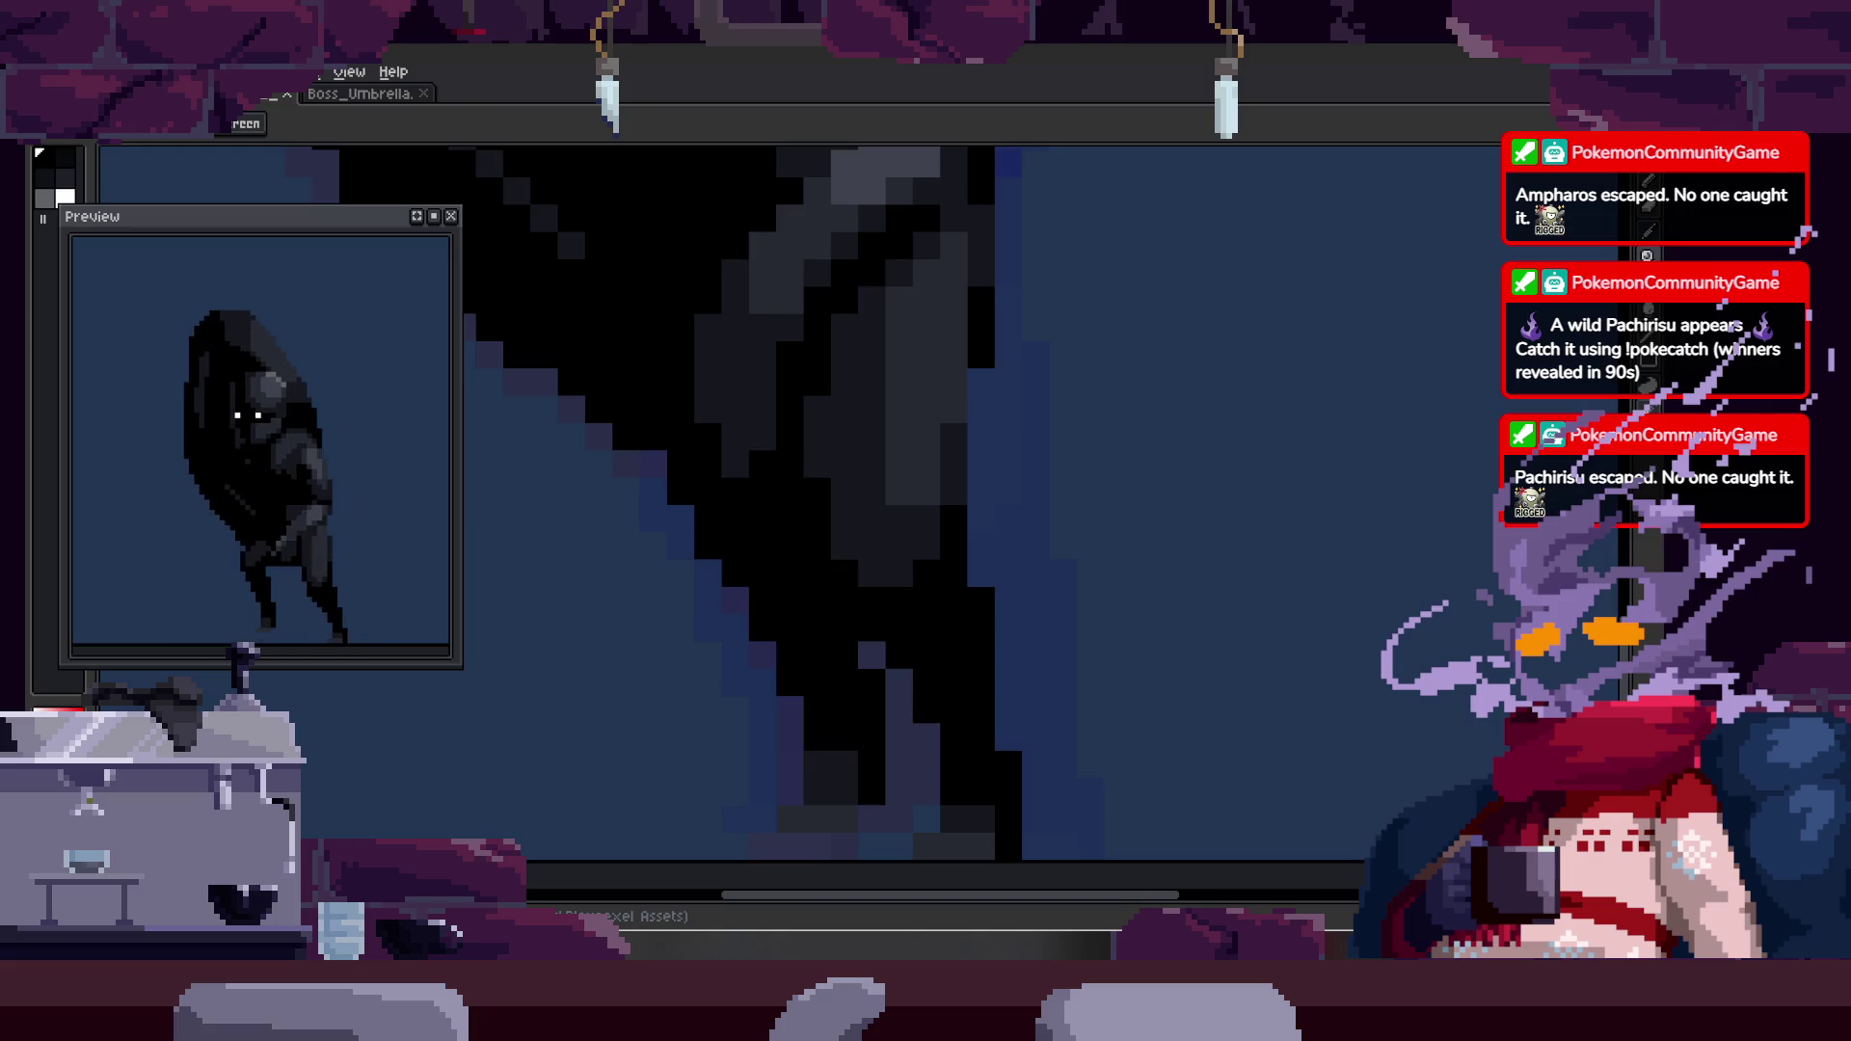
- Zoom out and back in to review the boss's looping umbrella-shield run cycle
scroll(886, 528, "down", 2)
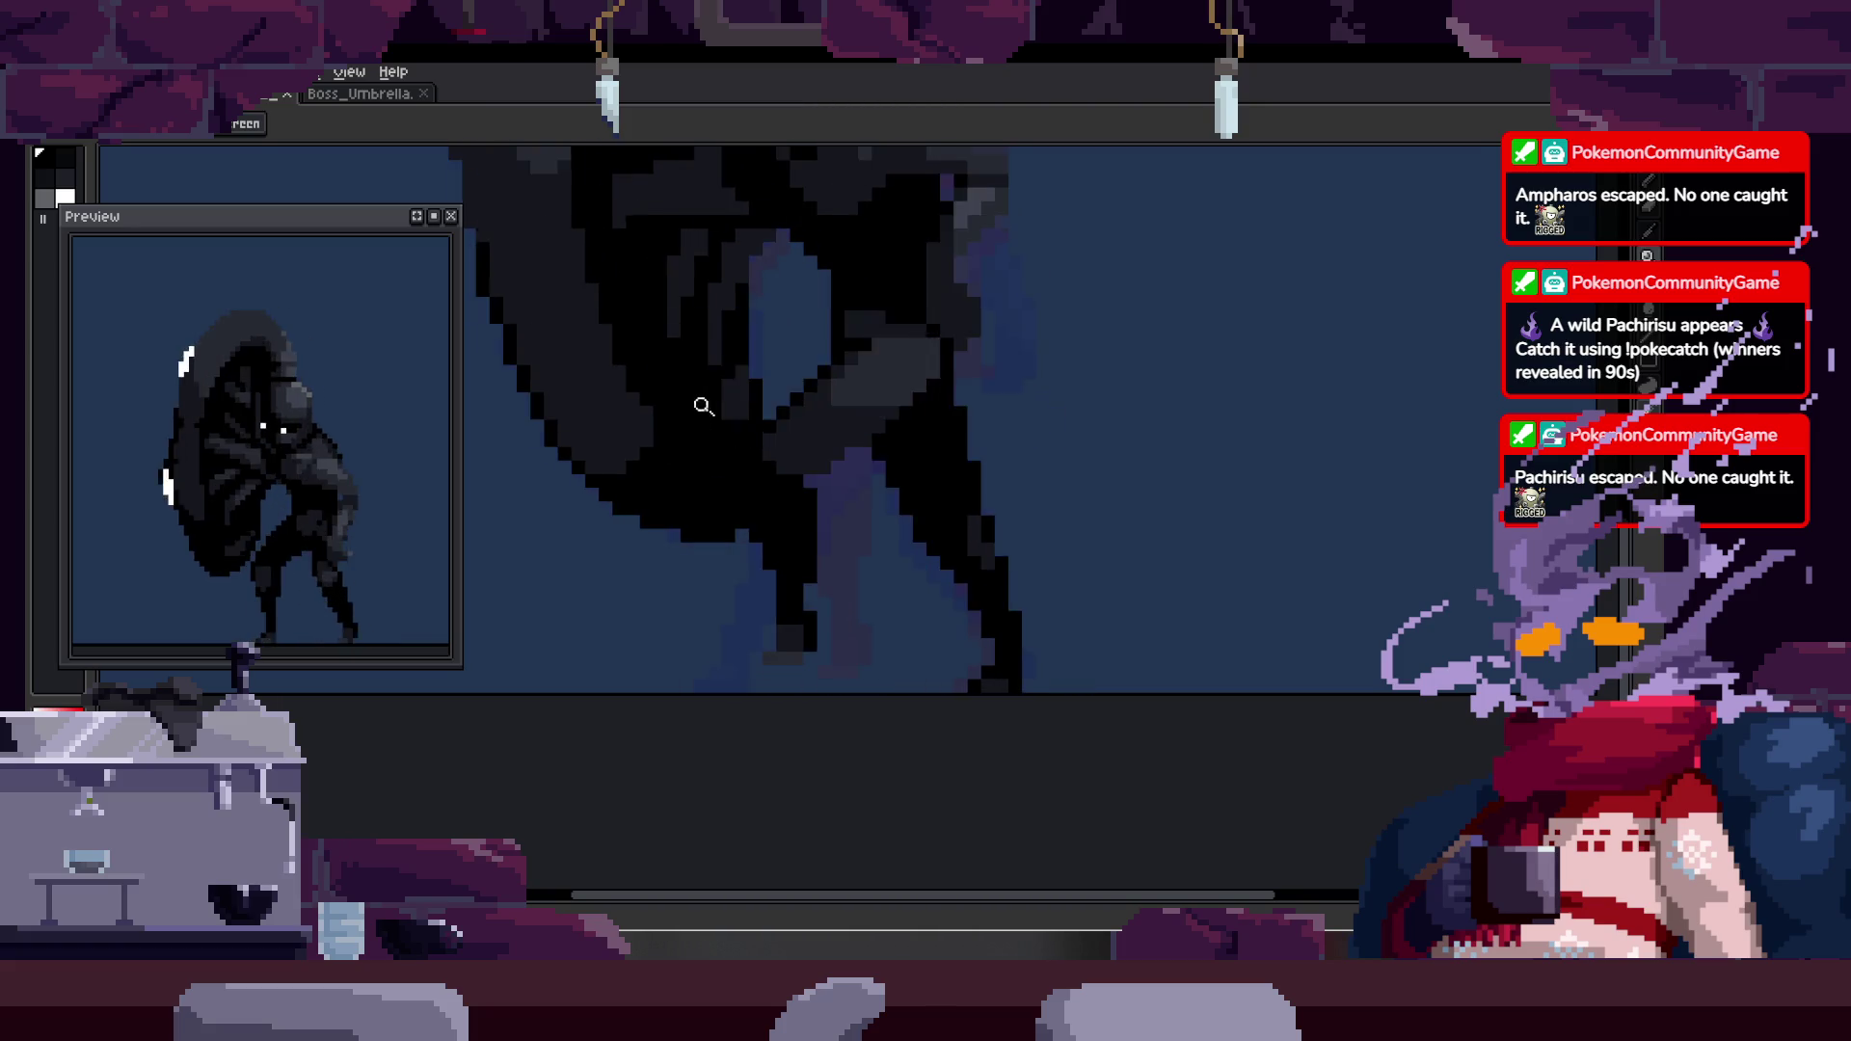
scroll(719, 482, "up", 3)
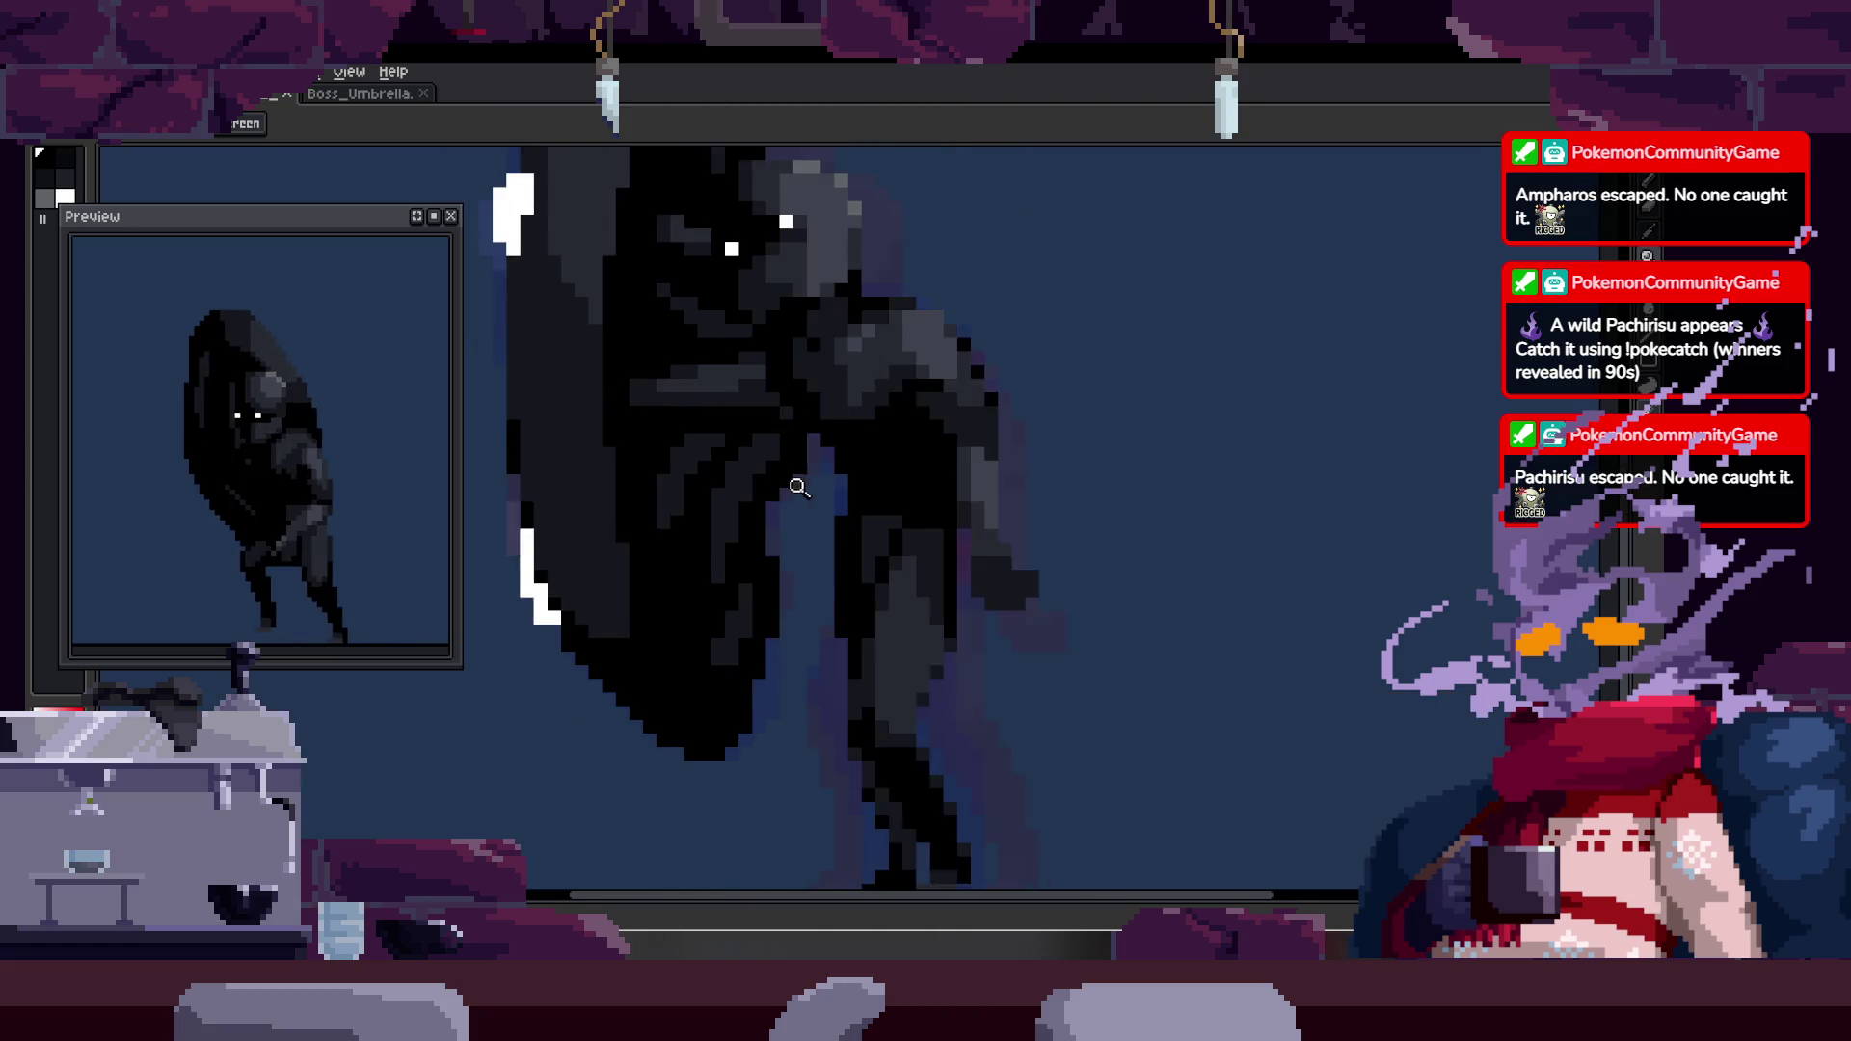
- Hide the animation timeline and bring the boss's hooded head into view
scroll(797, 487, "down", 1)
key("Tab")
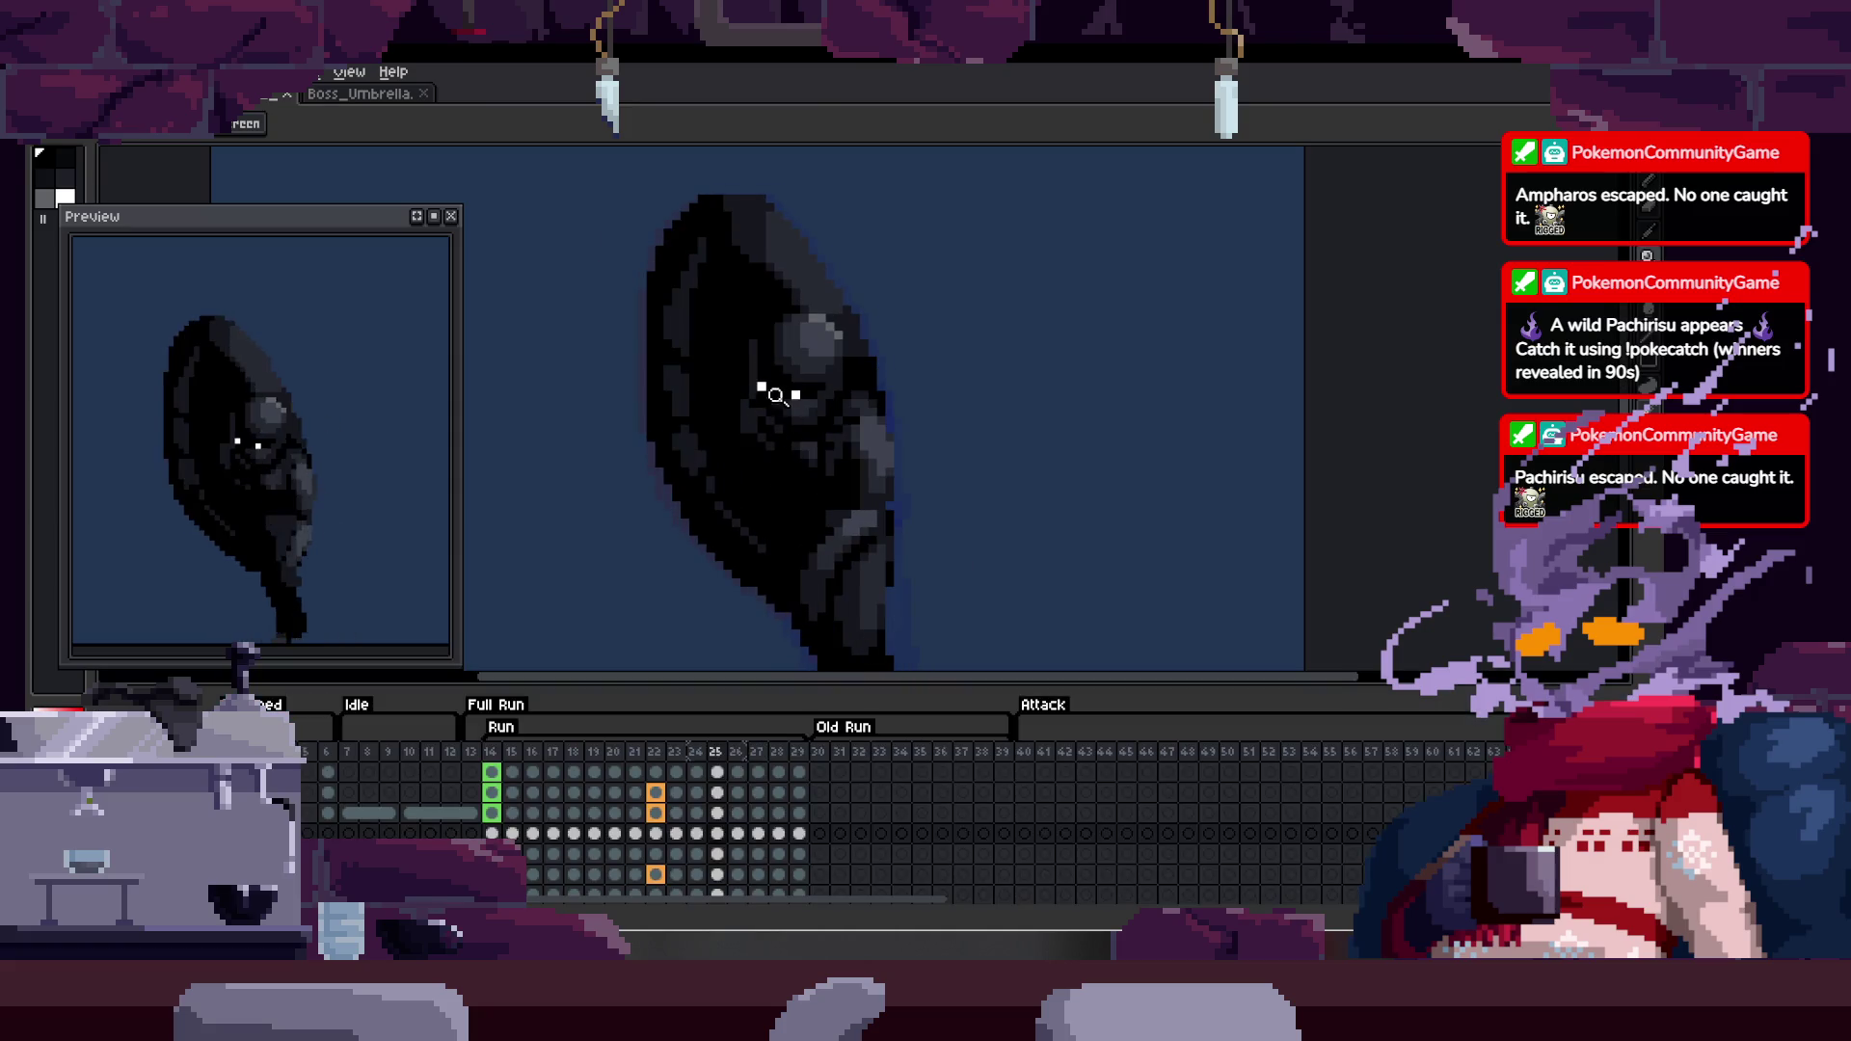
scroll(778, 395, "up", 3)
key("Tab")
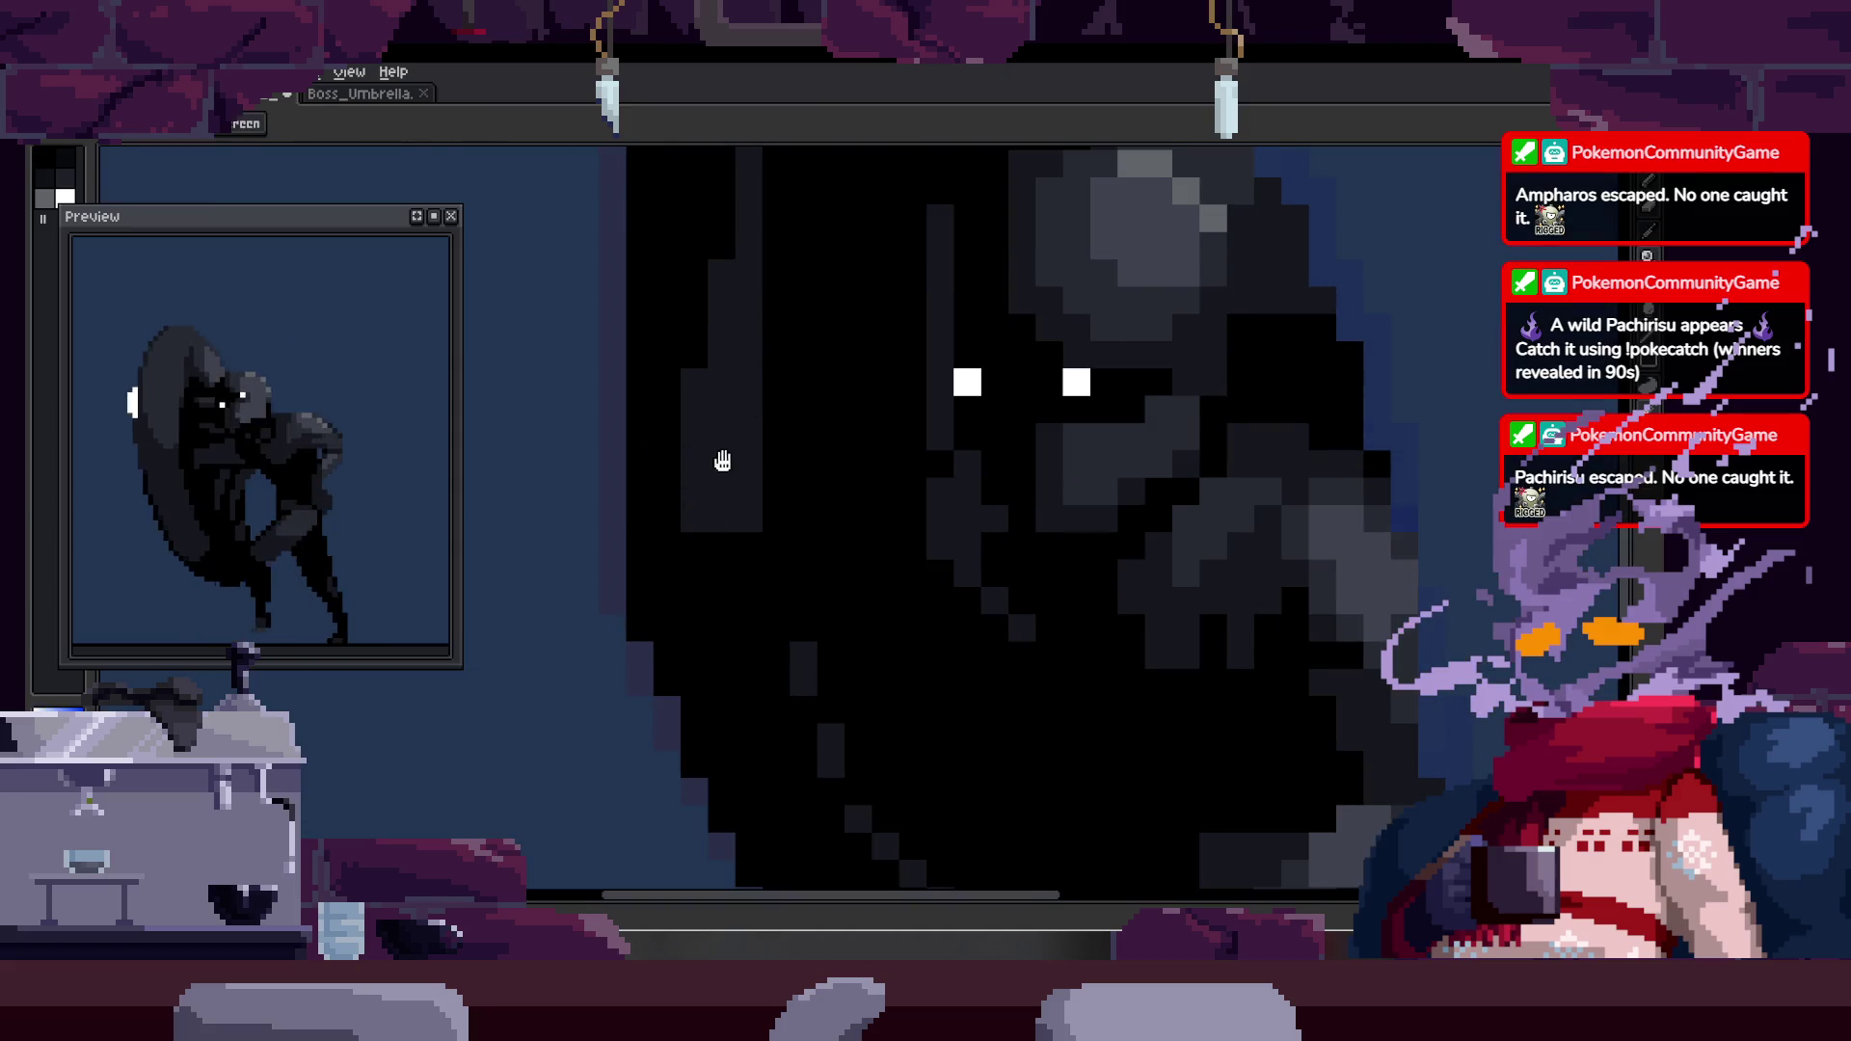
left_click_drag(721, 468, 703, 485)
left_click(760, 463)
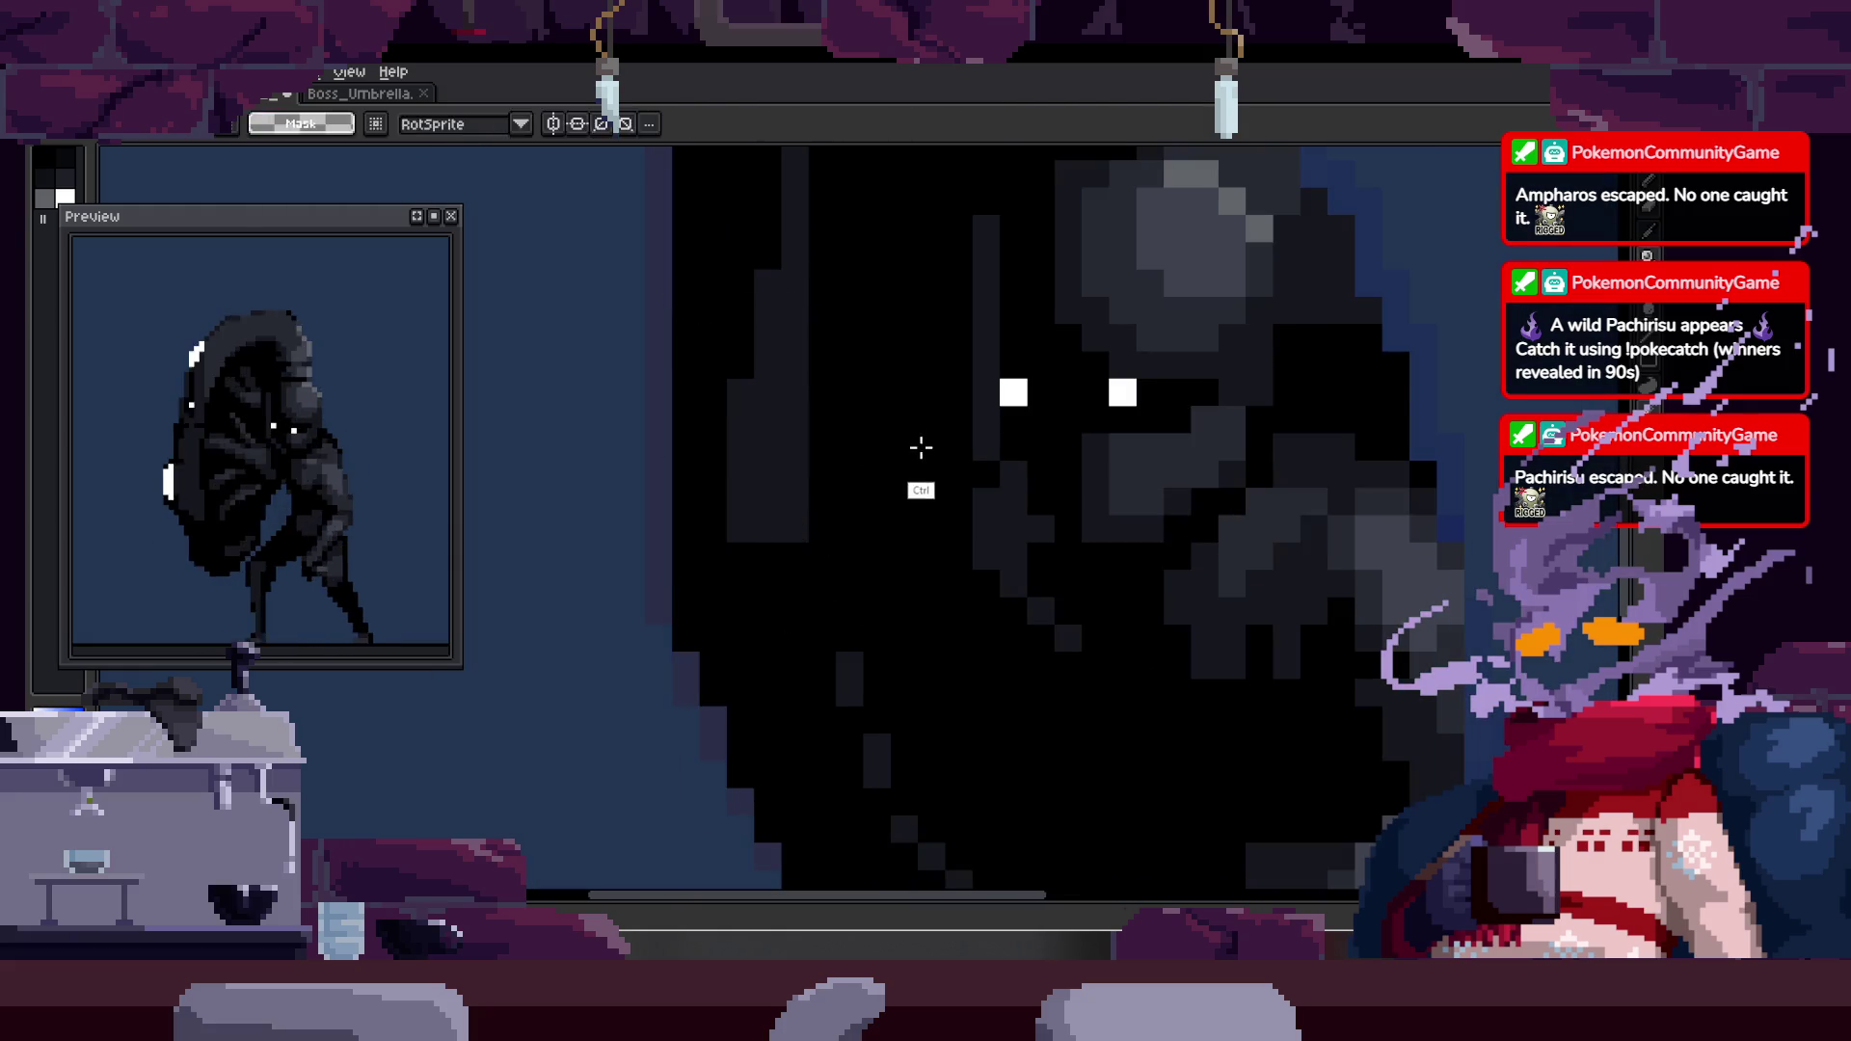
- Switch between the pencil and Zoom tool to recentre the sprite in the view
key("b")
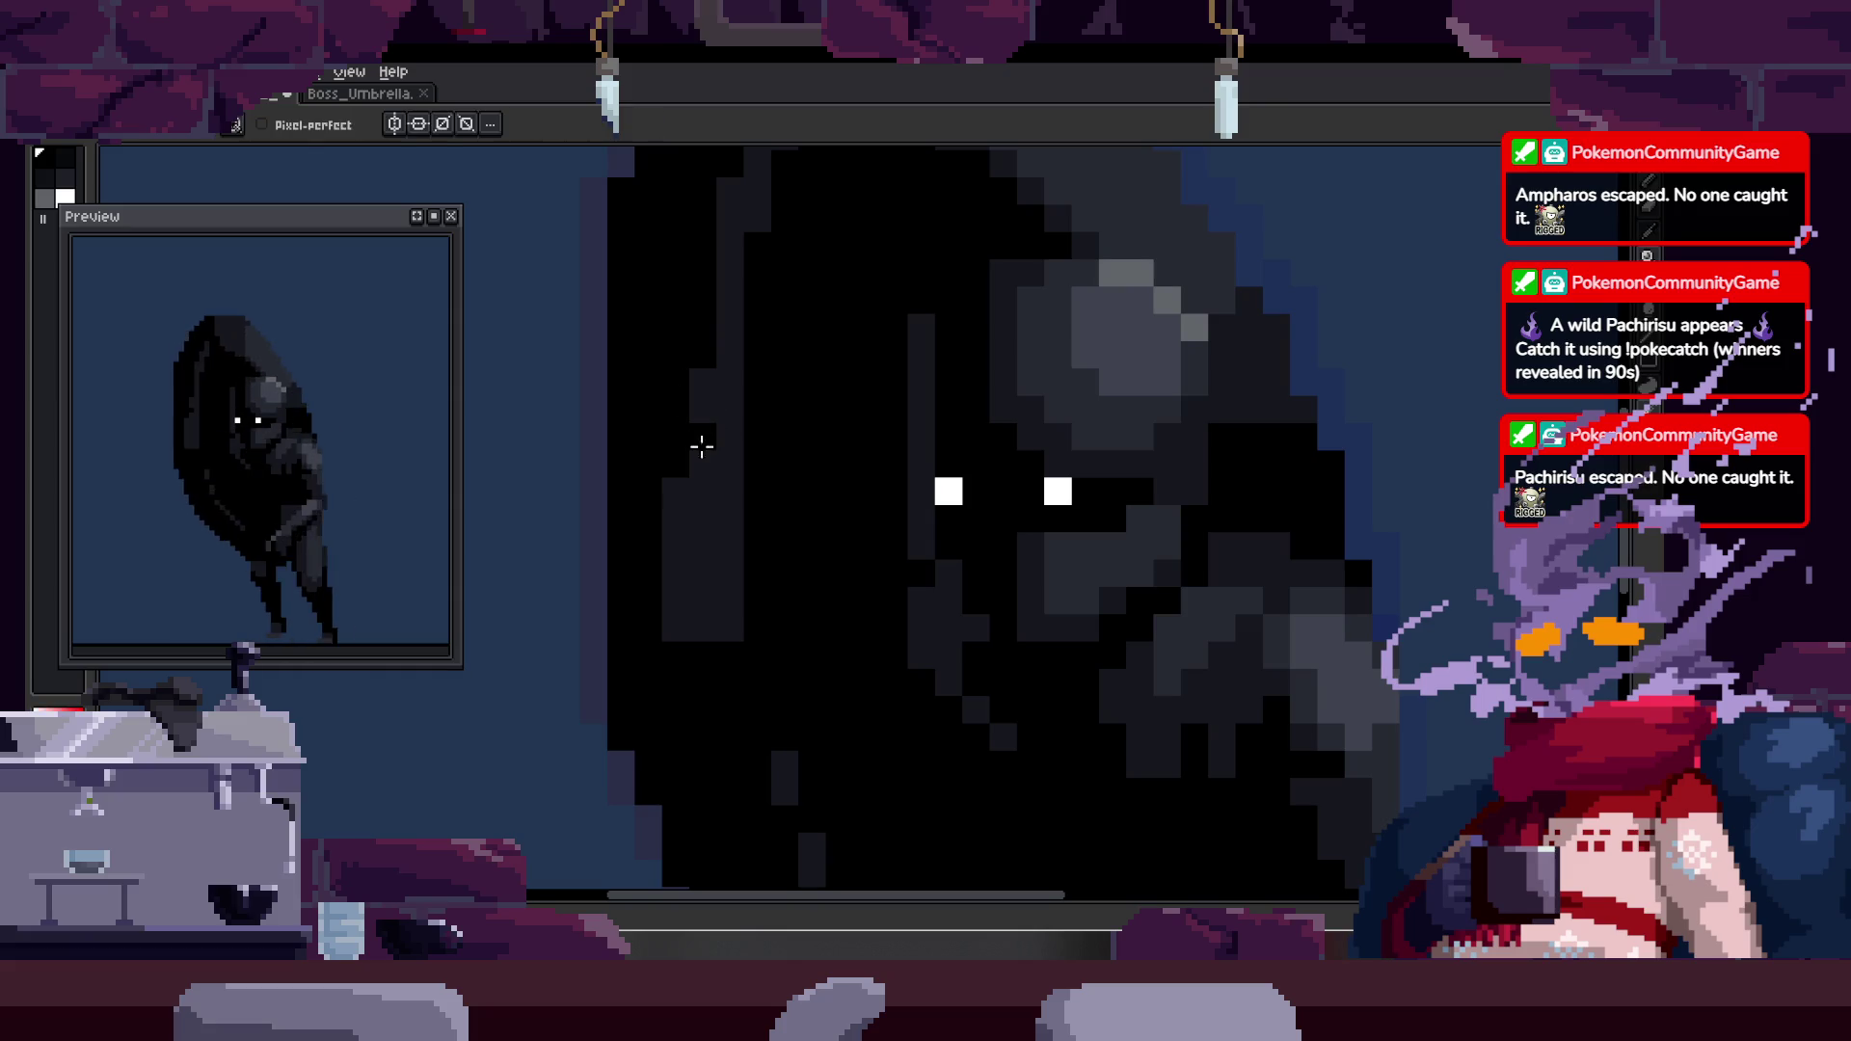
scroll(744, 472, "down", 1)
scroll(756, 479, "up", 3)
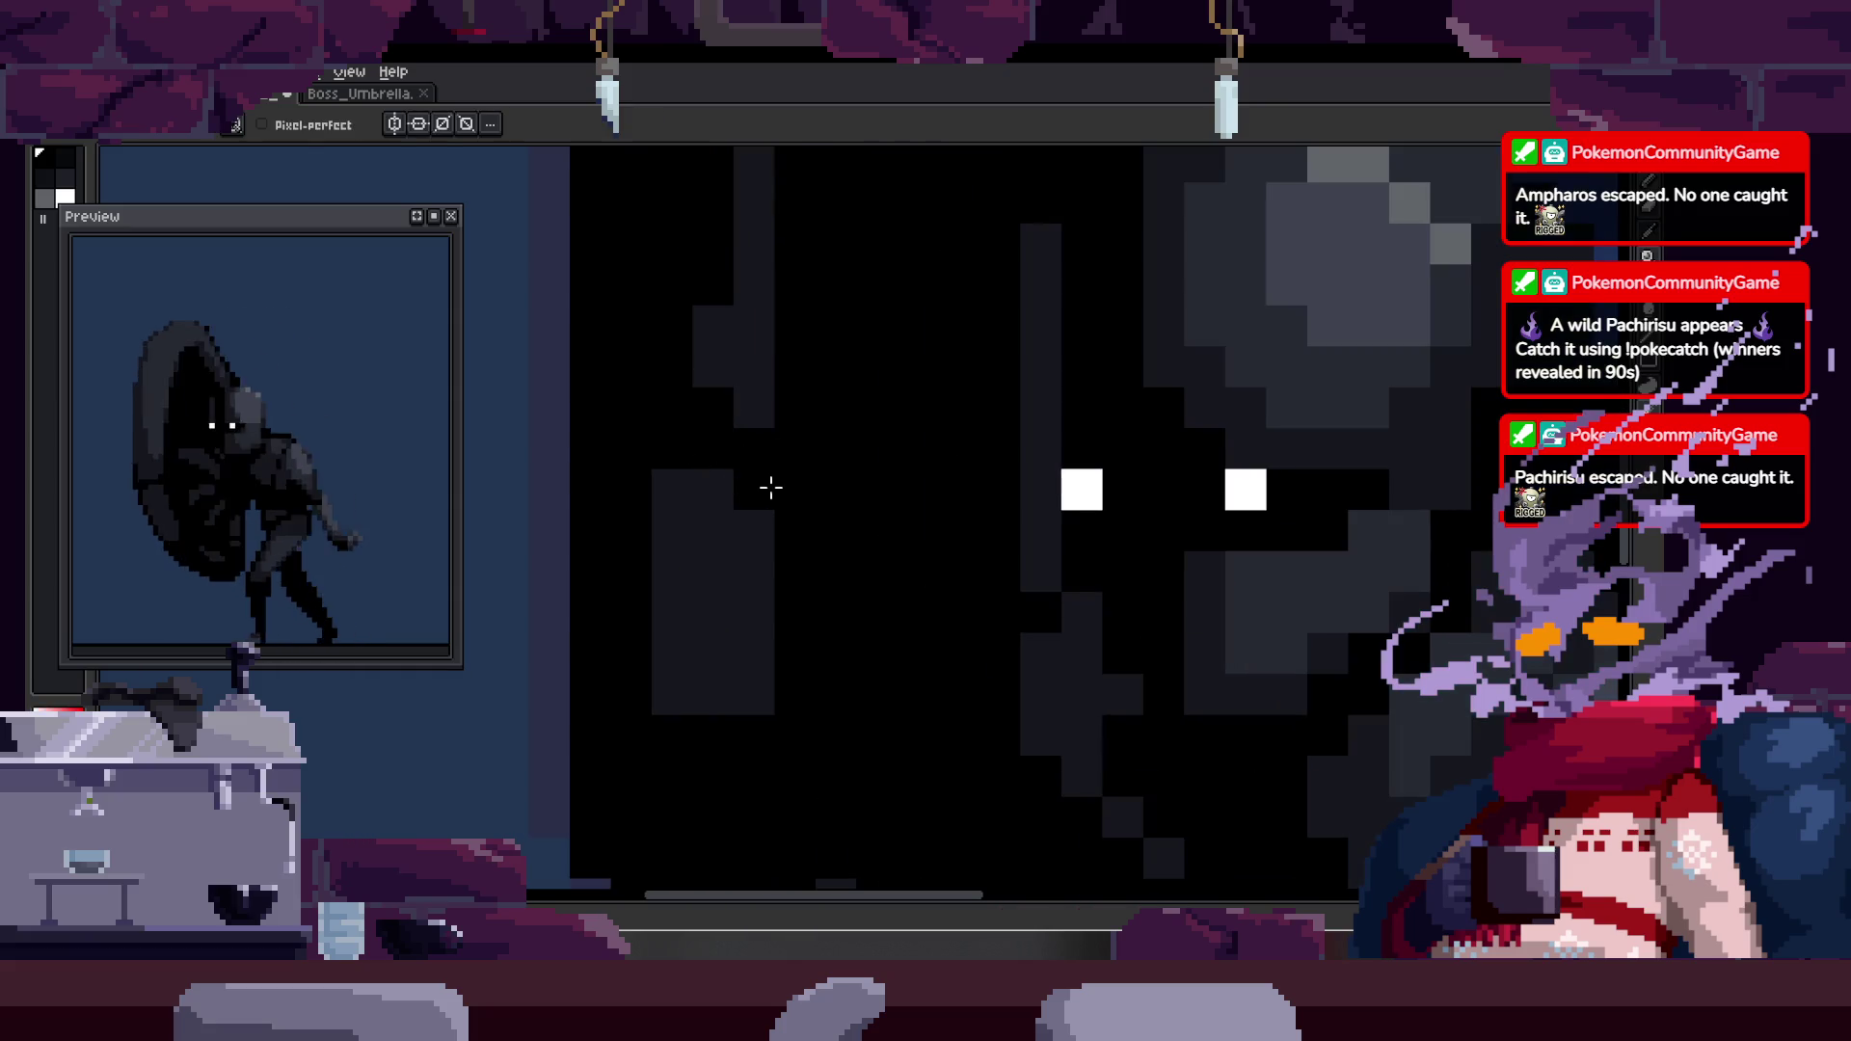
key("z")
scroll(765, 495, "down", 2)
scroll(790, 430, "up", 2)
scroll(863, 418, "down", 3)
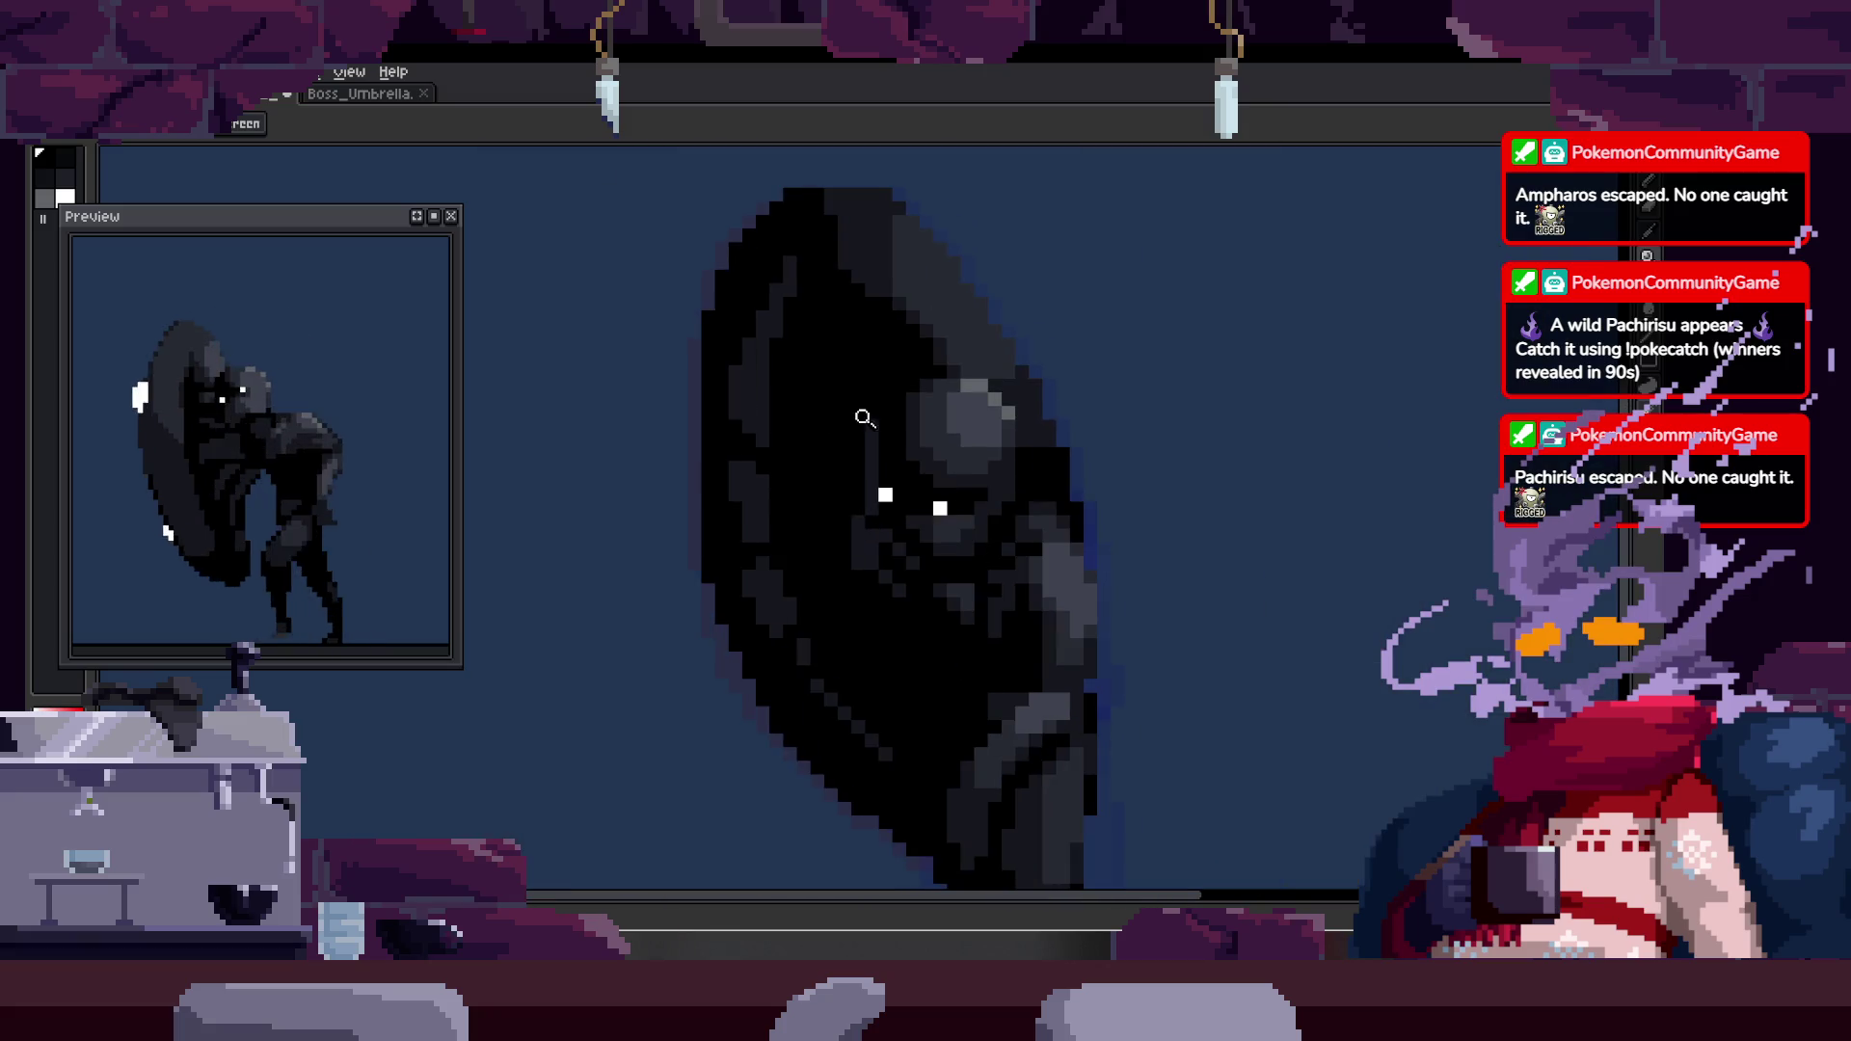
key("ctrl")
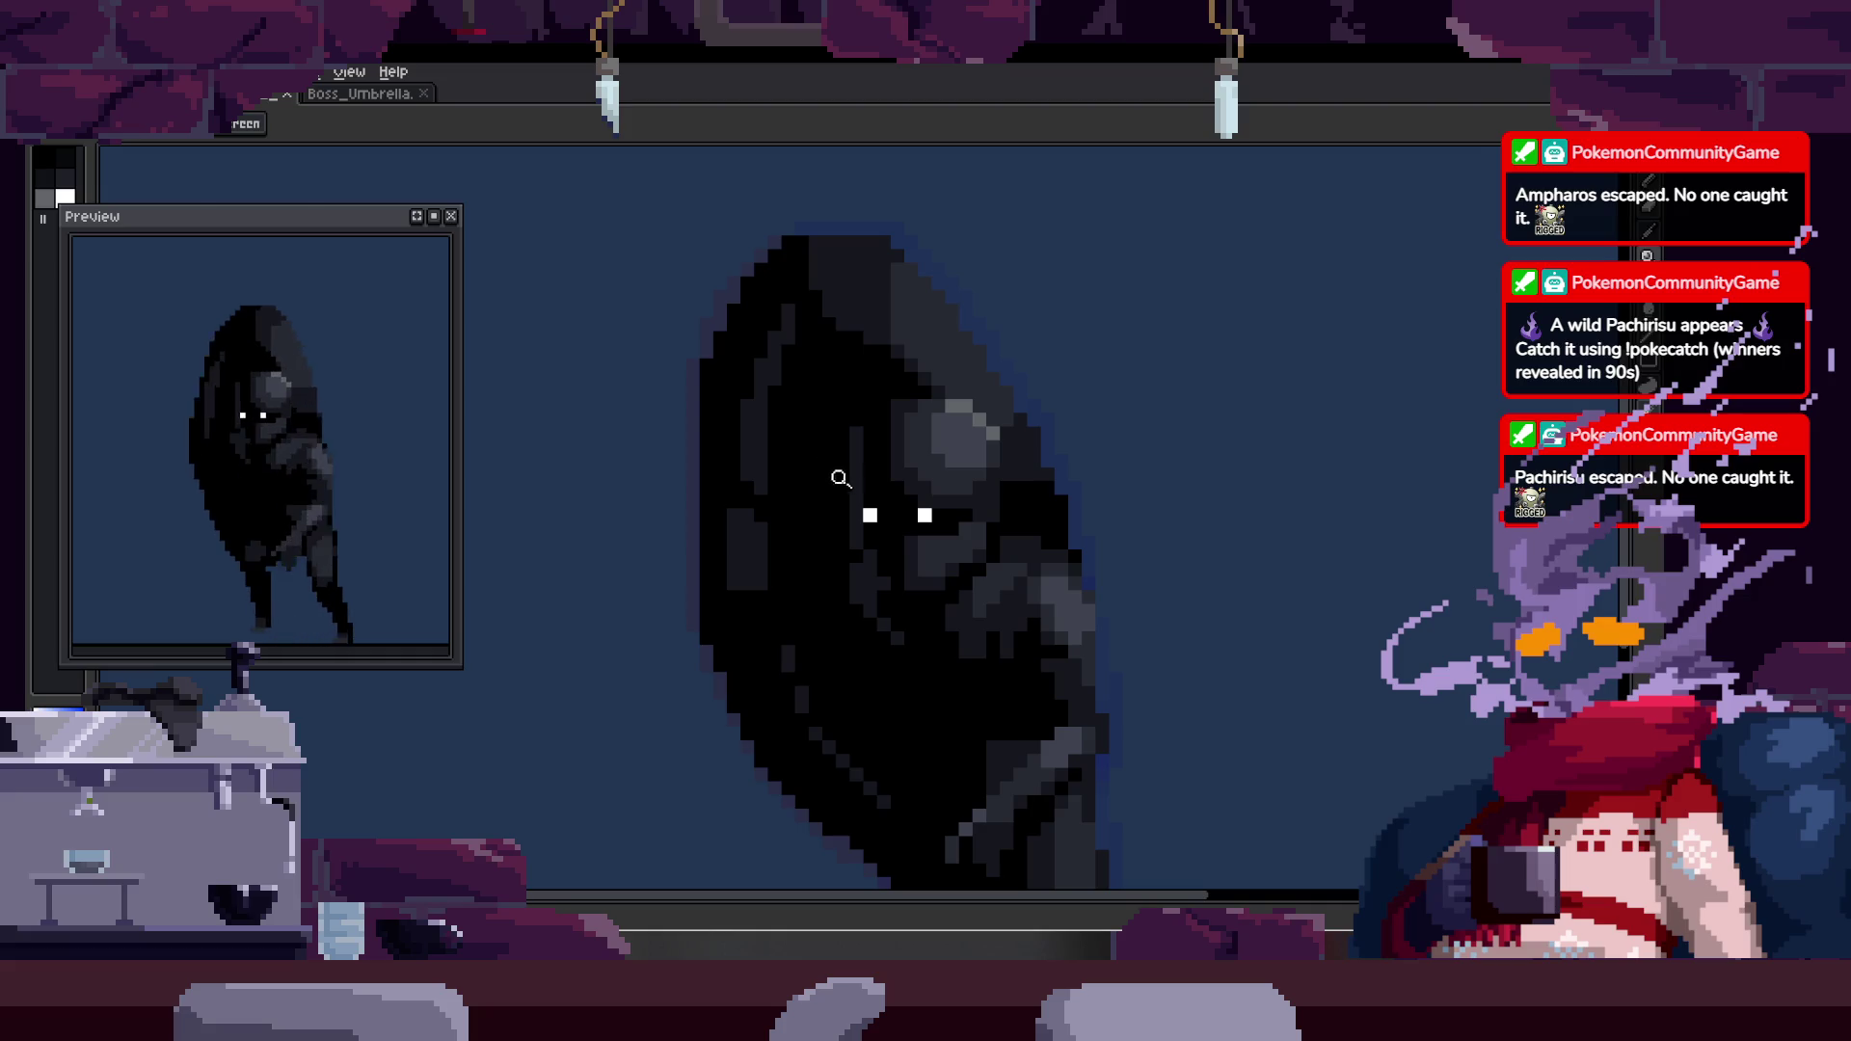
scroll(838, 477, "down", 2)
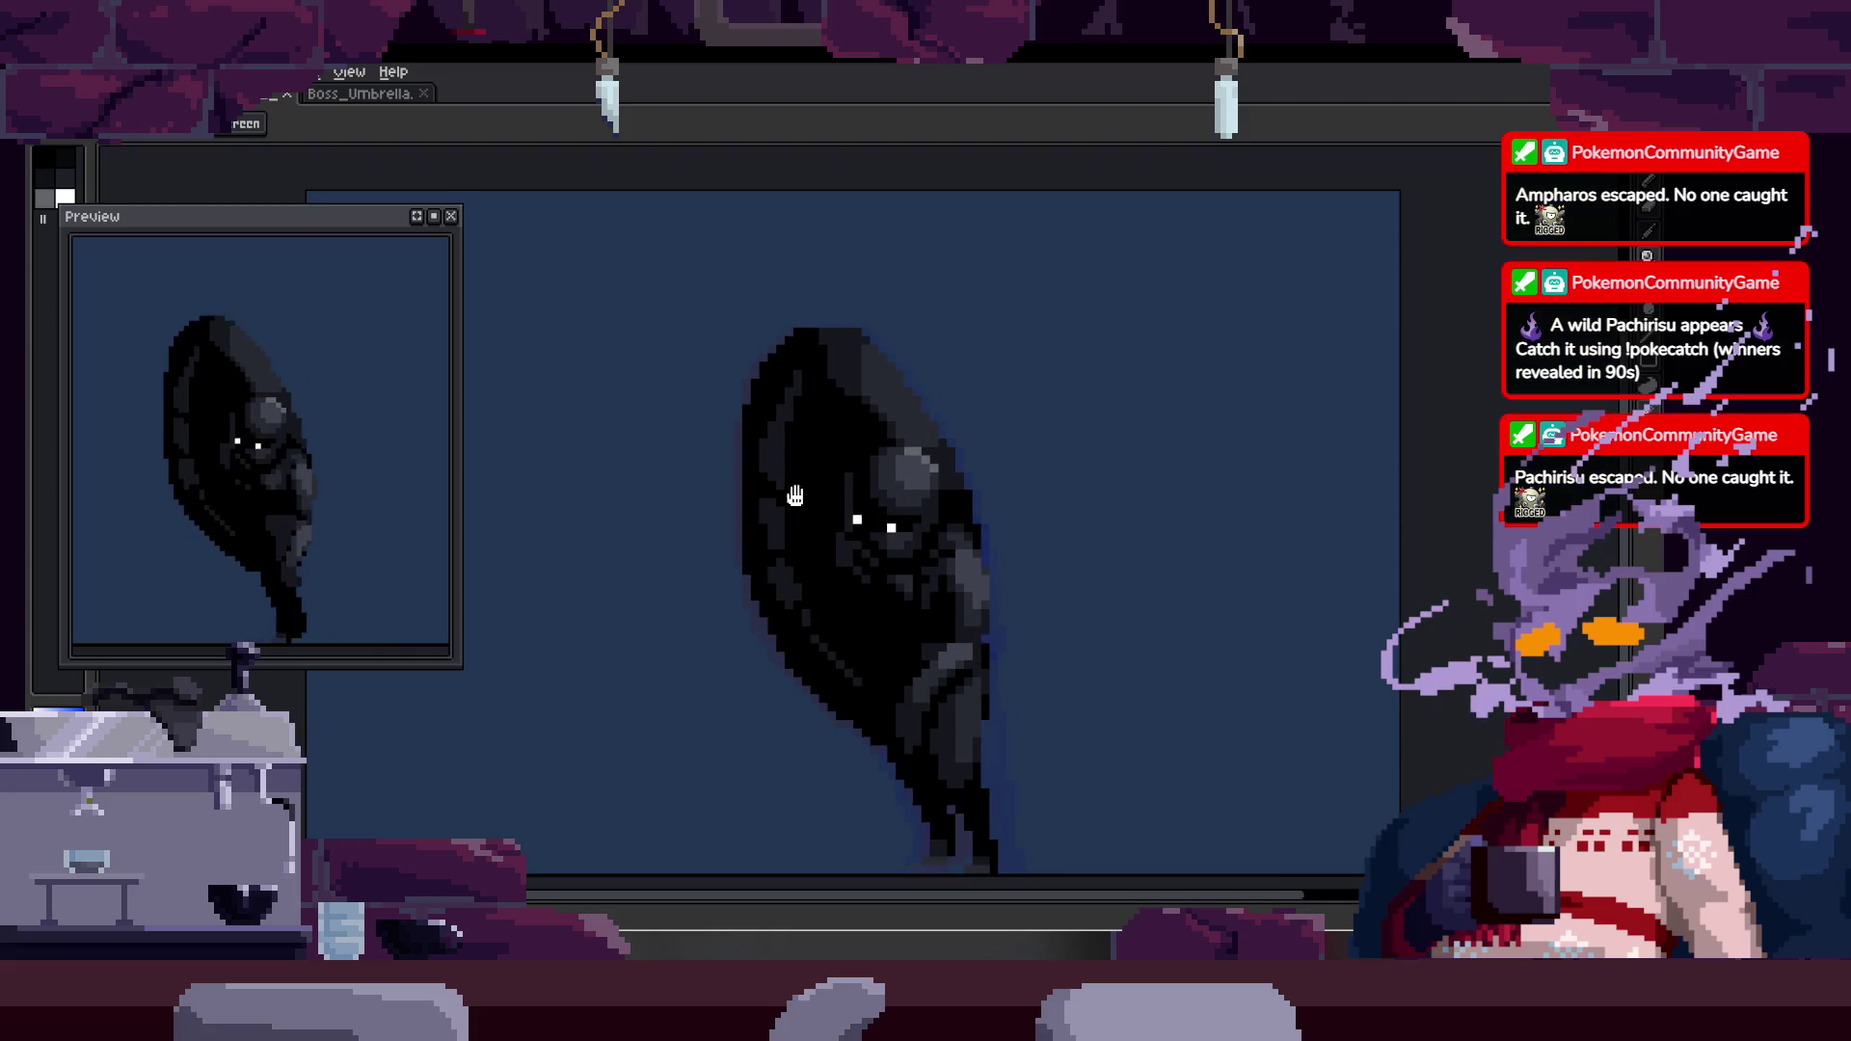
left_click_drag(870, 590, 827, 482)
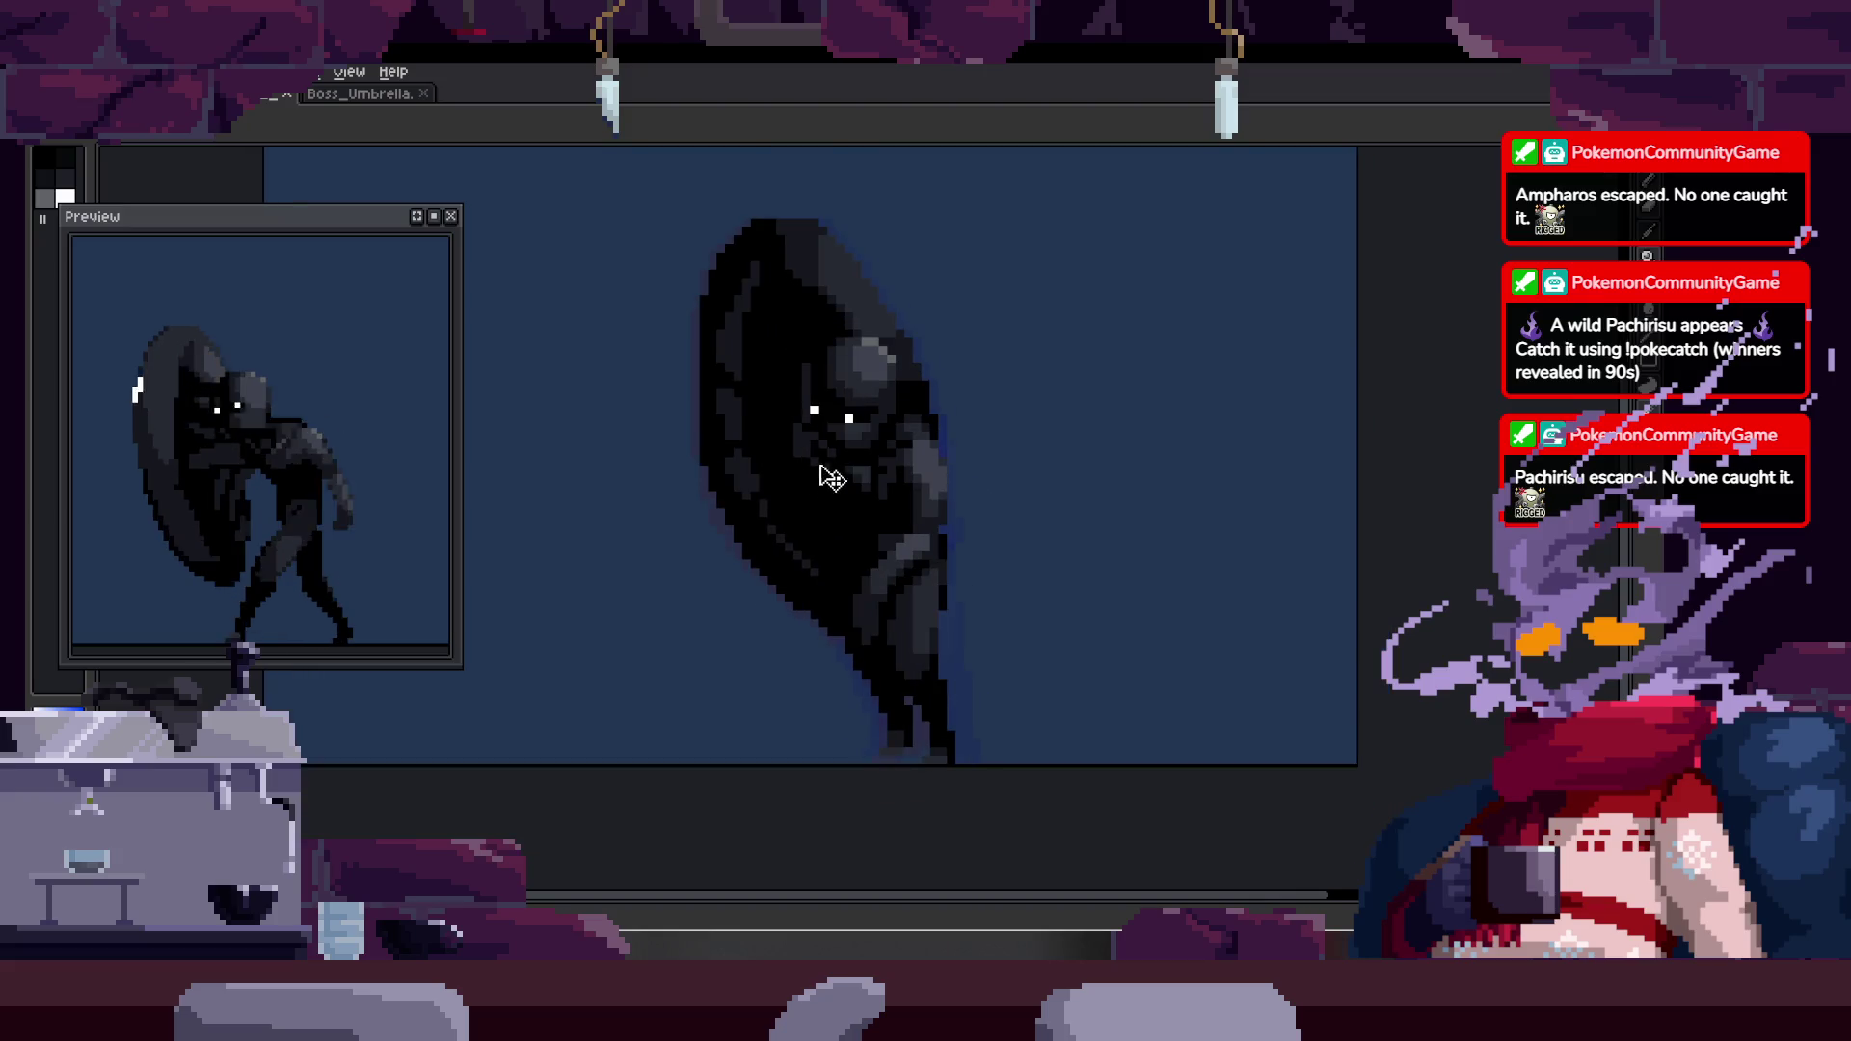
scroll(826, 479, "up", 5)
- Zoom in close on the boss's head and eyes, sampling a colour from the sprite
key("b")
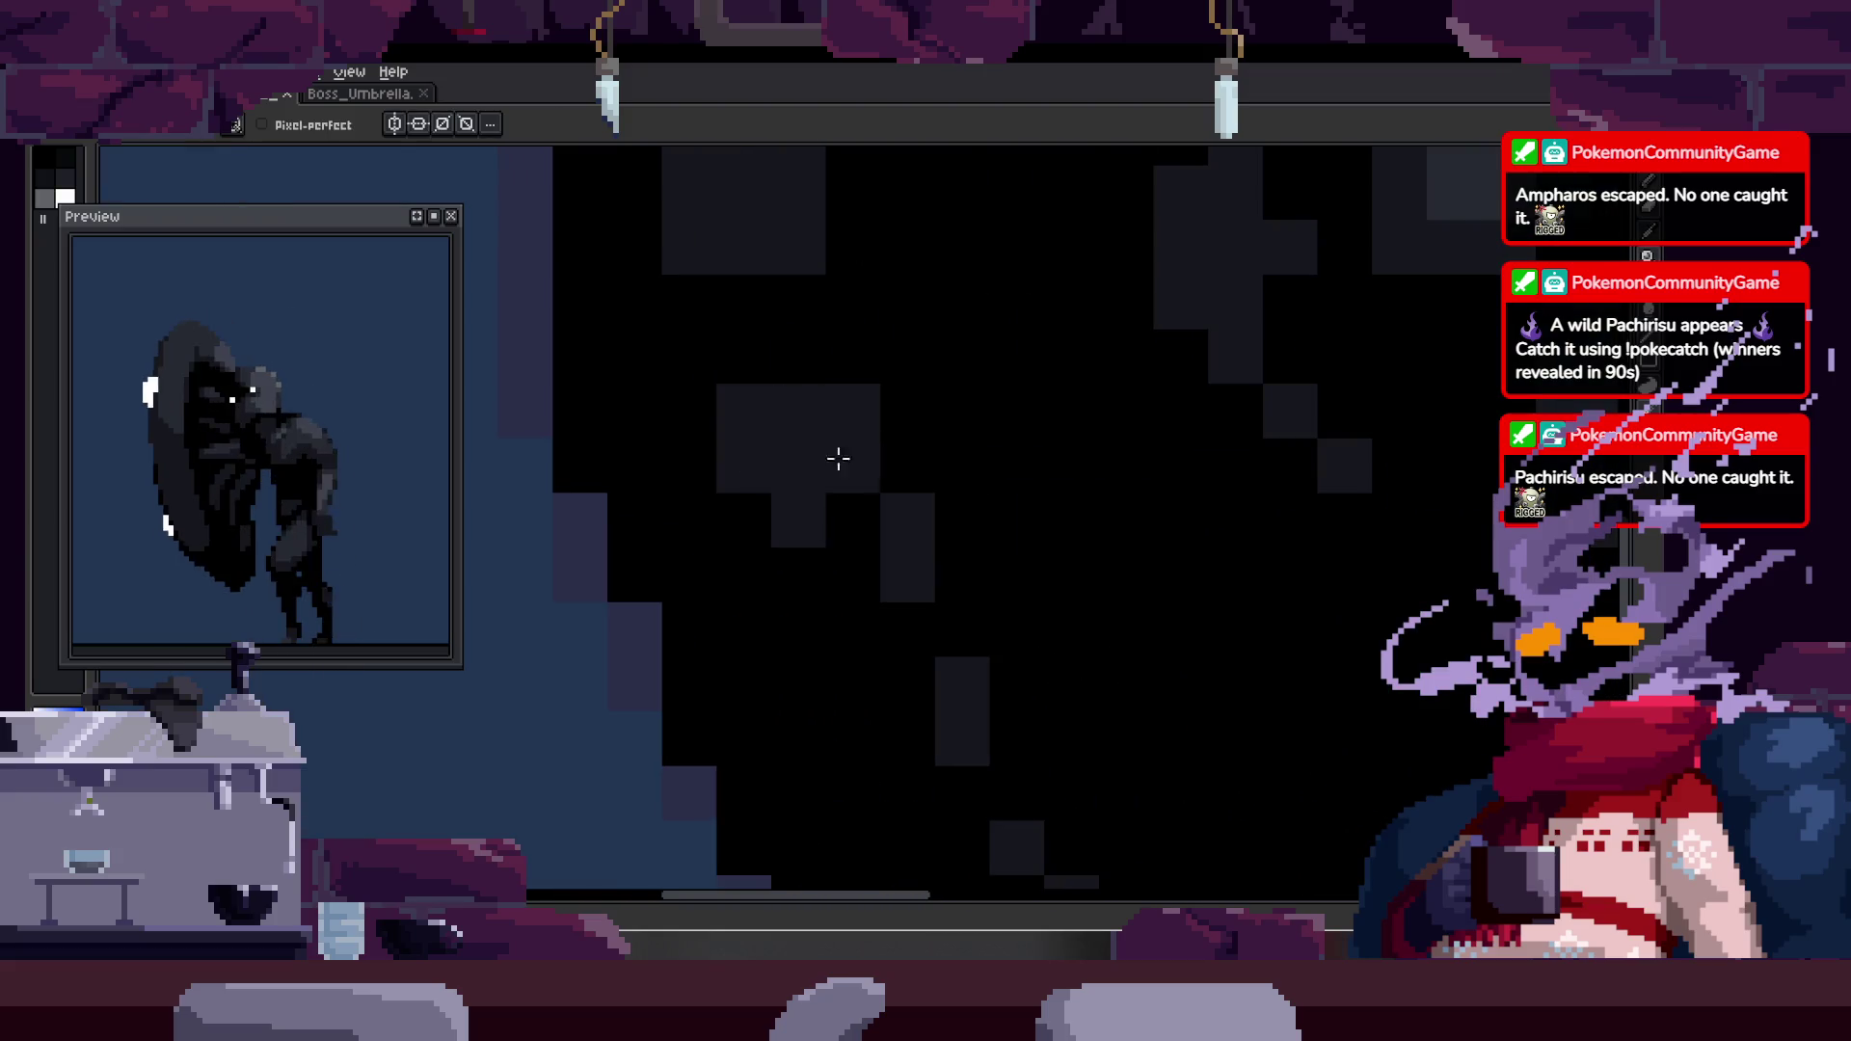
scroll(868, 482, "down", 3)
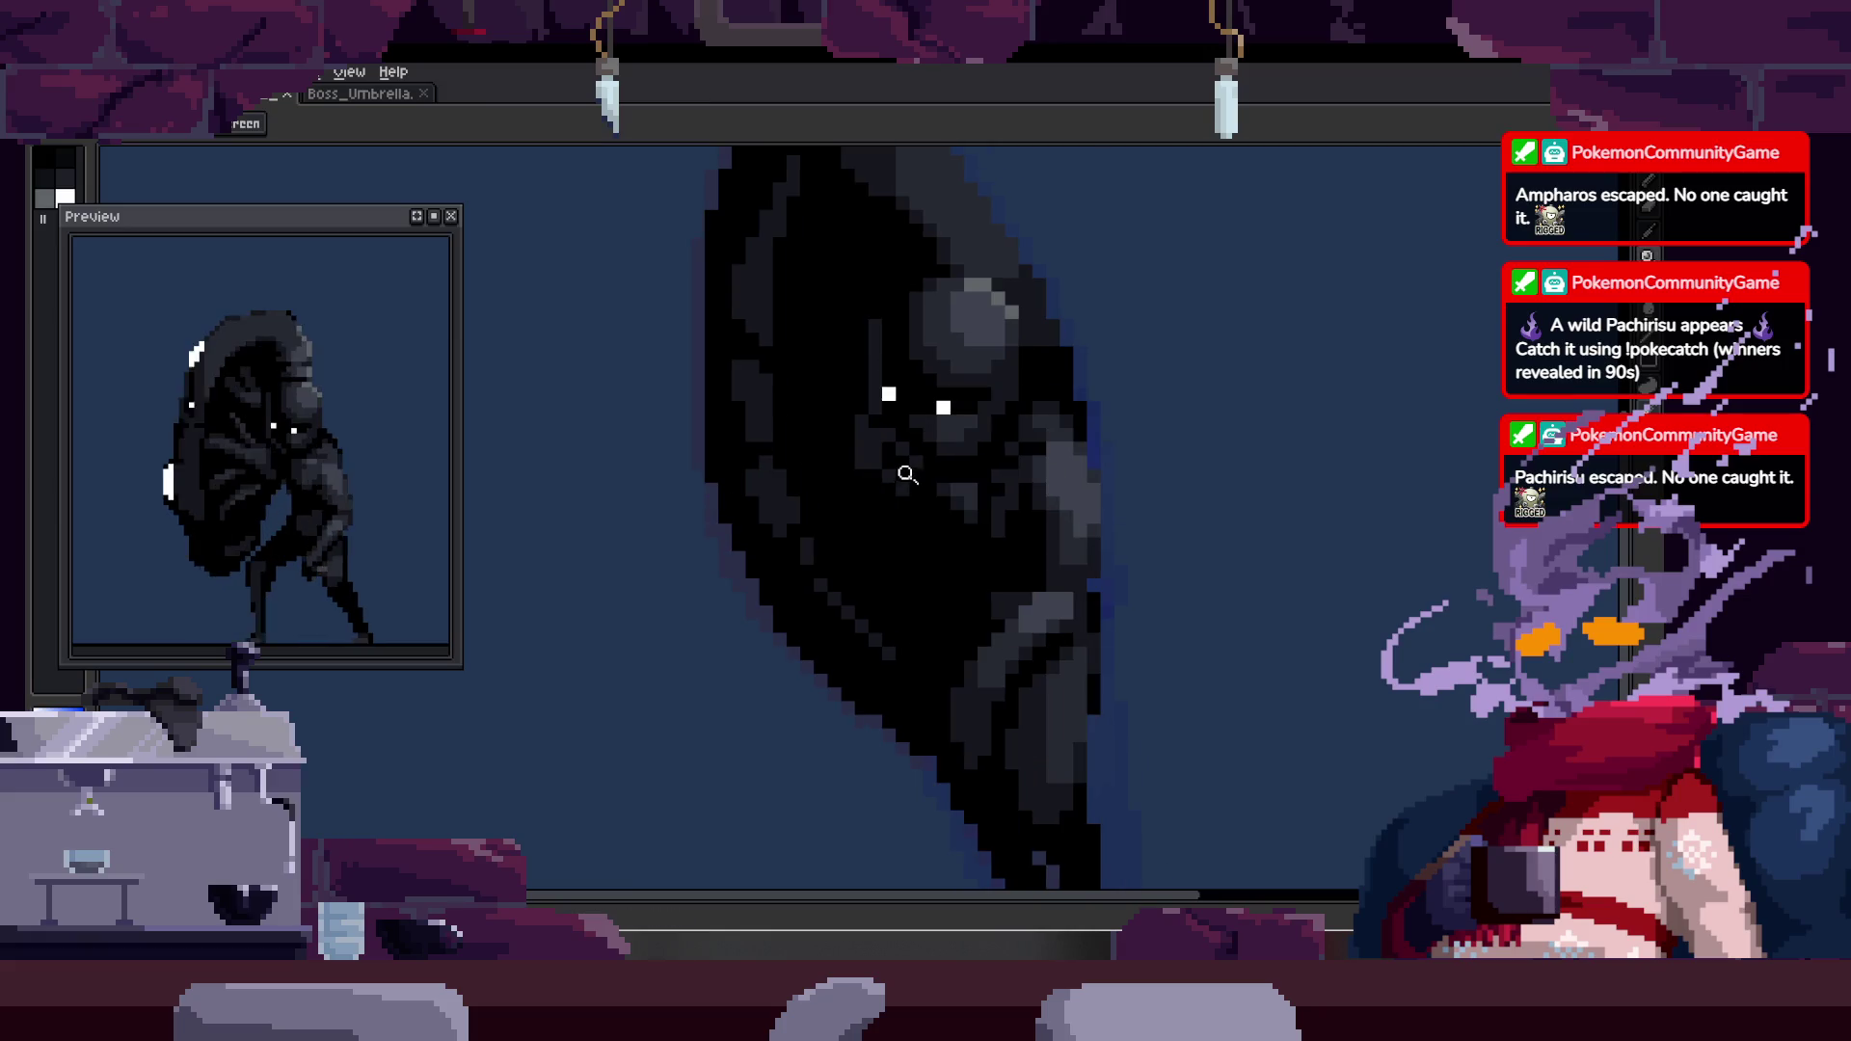
scroll(781, 532, "up", 3)
scroll(782, 531, "down", 5)
key("z")
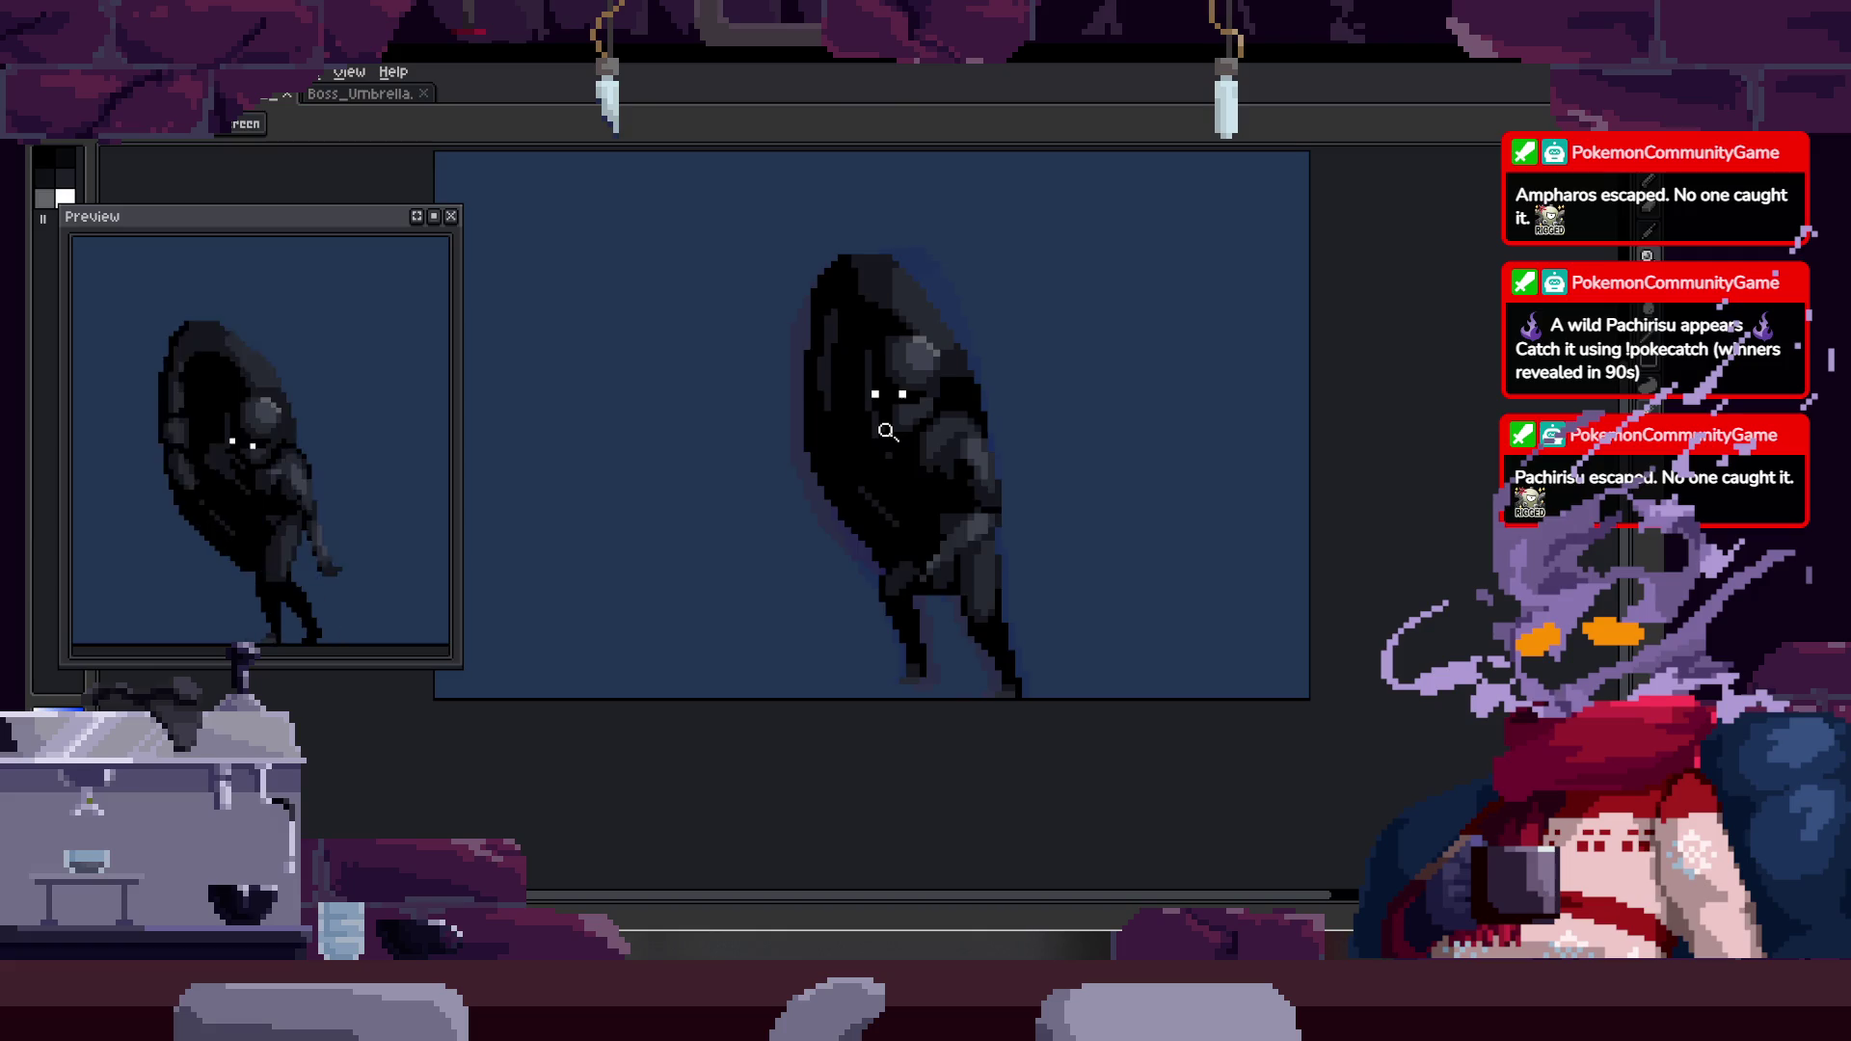
left_click(864, 420)
key("alt")
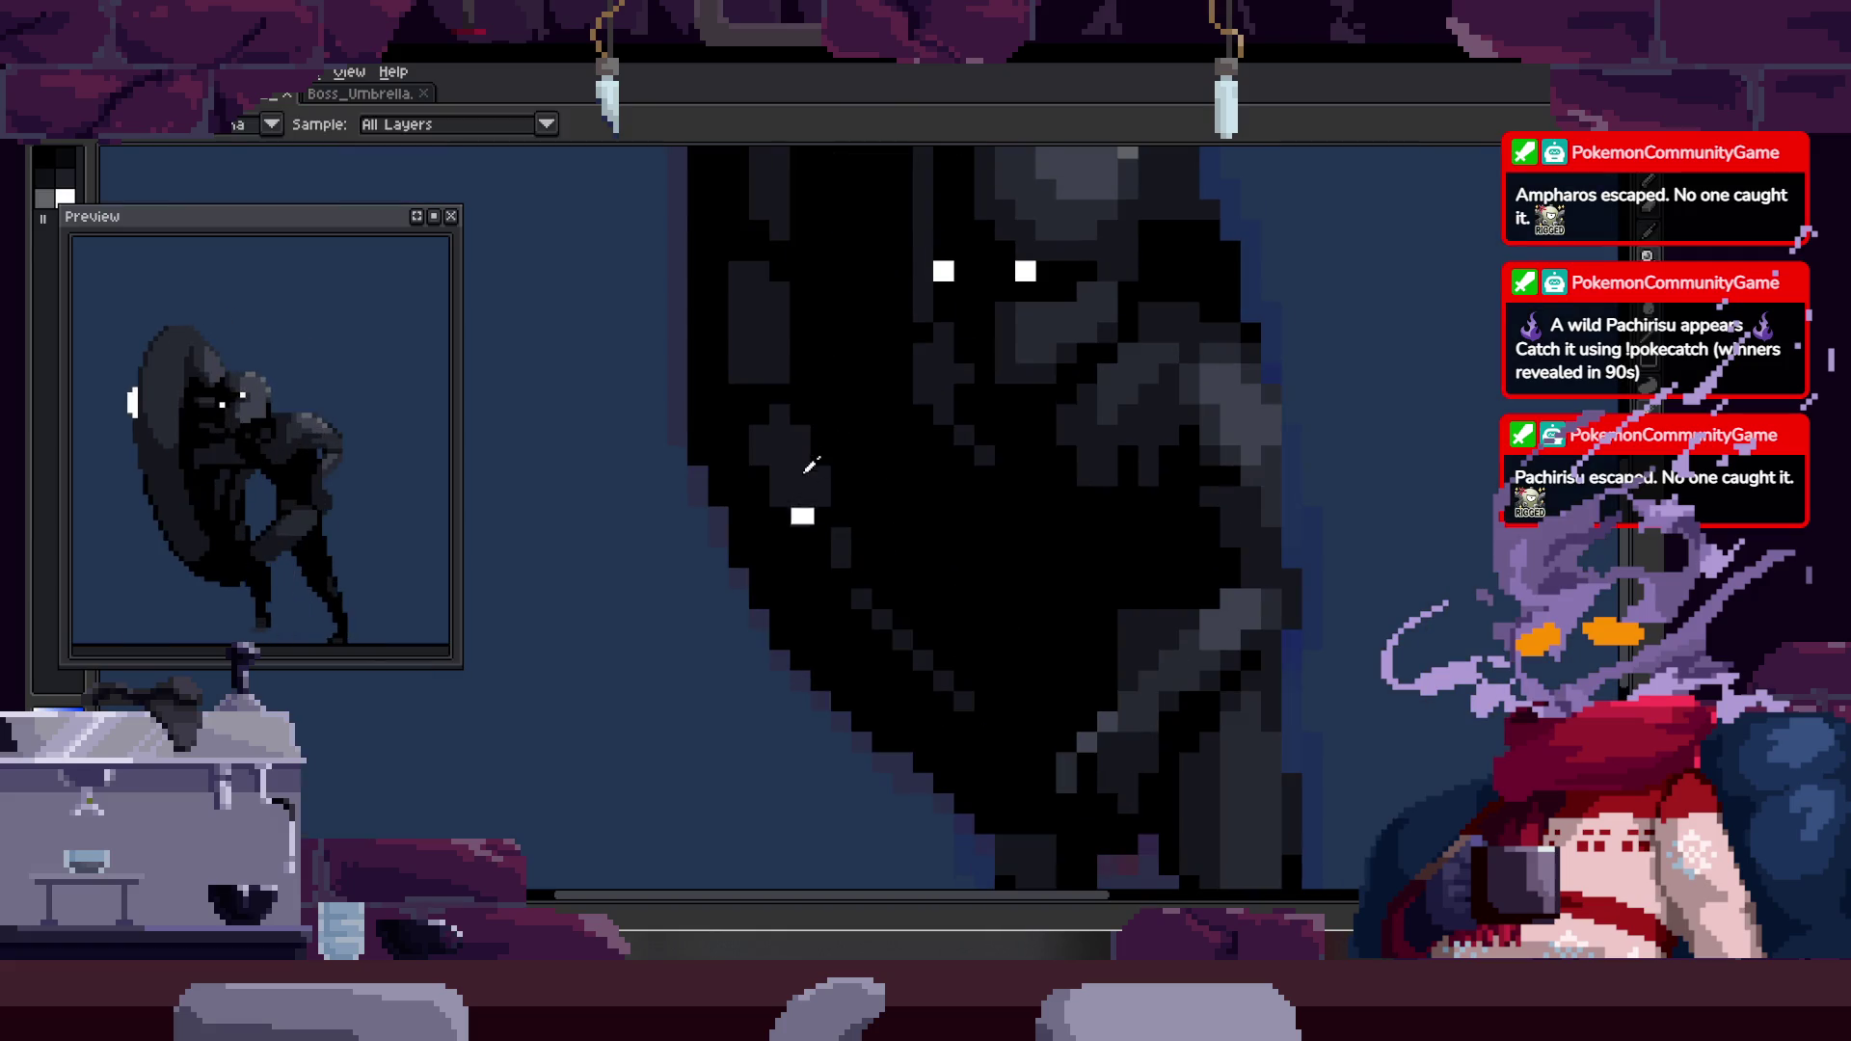
left_click(824, 448)
key("b")
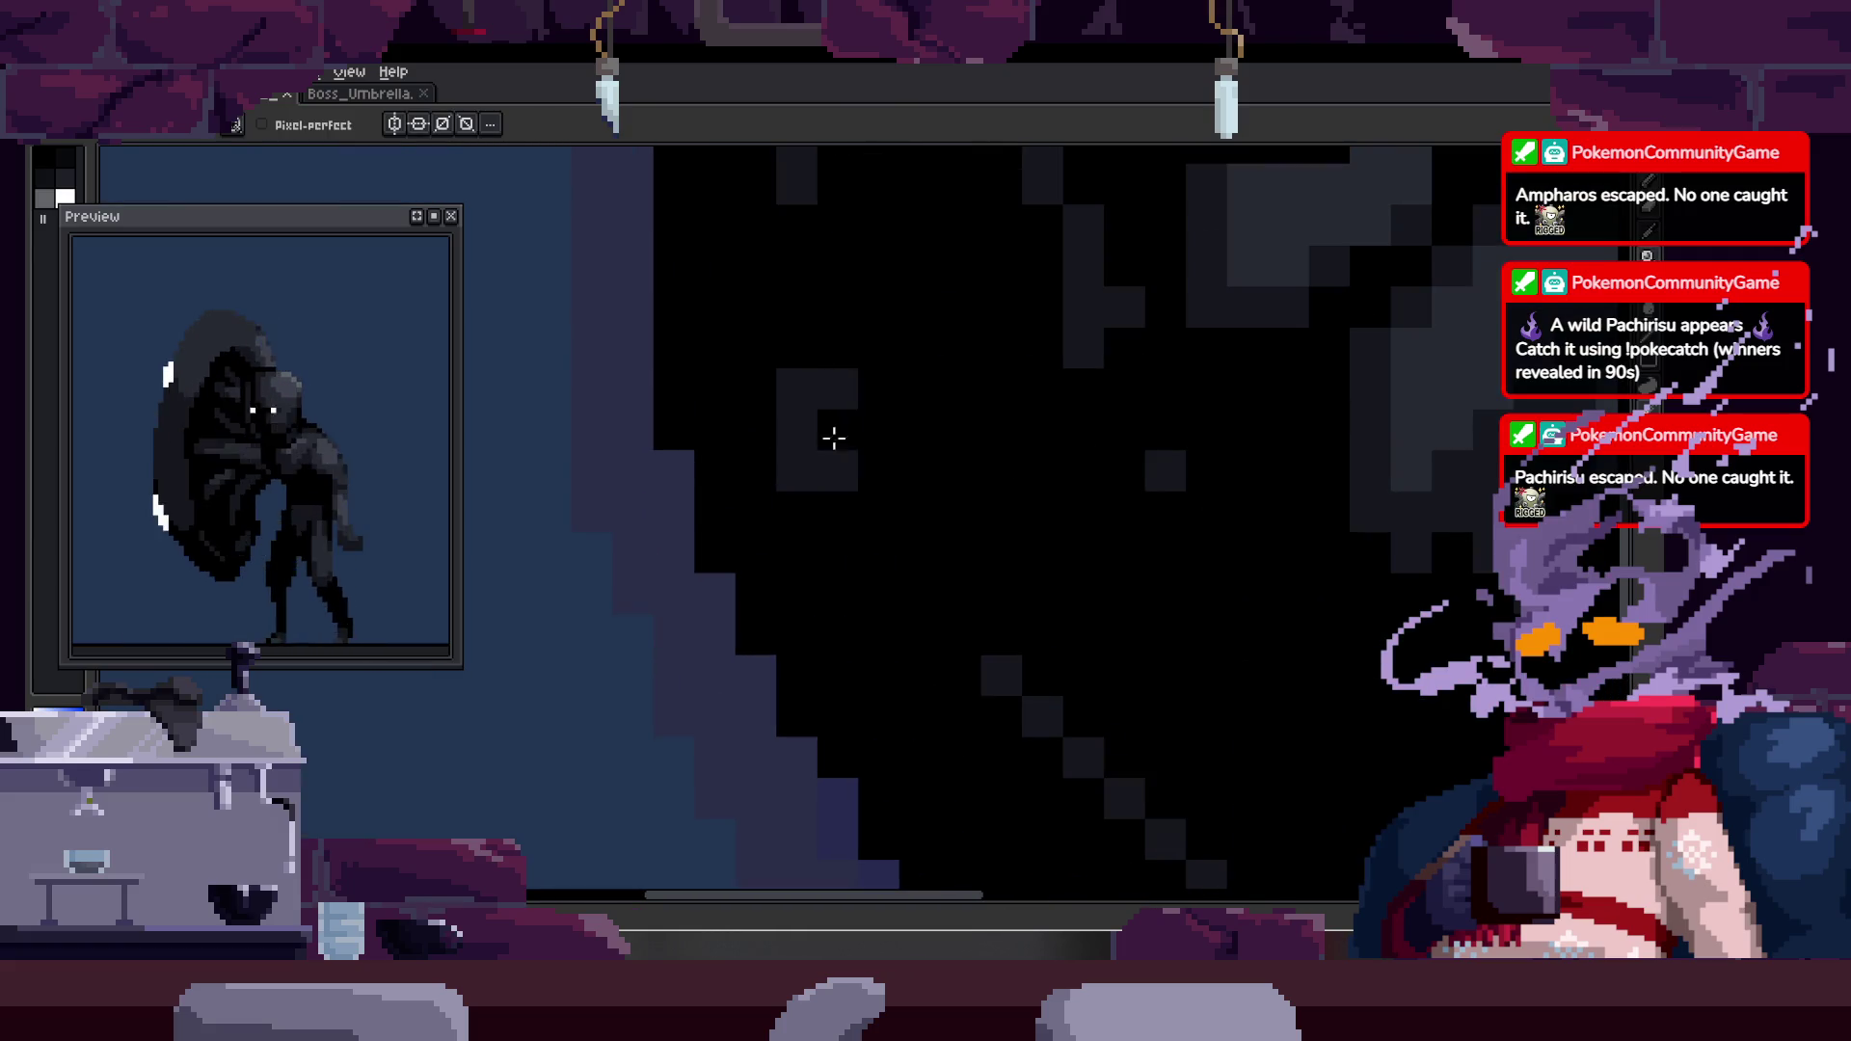
- Touch up the face area and sample a dark colour from the hood
left_click_drag(877, 462, 842, 525)
scroll(852, 540, "down", 3)
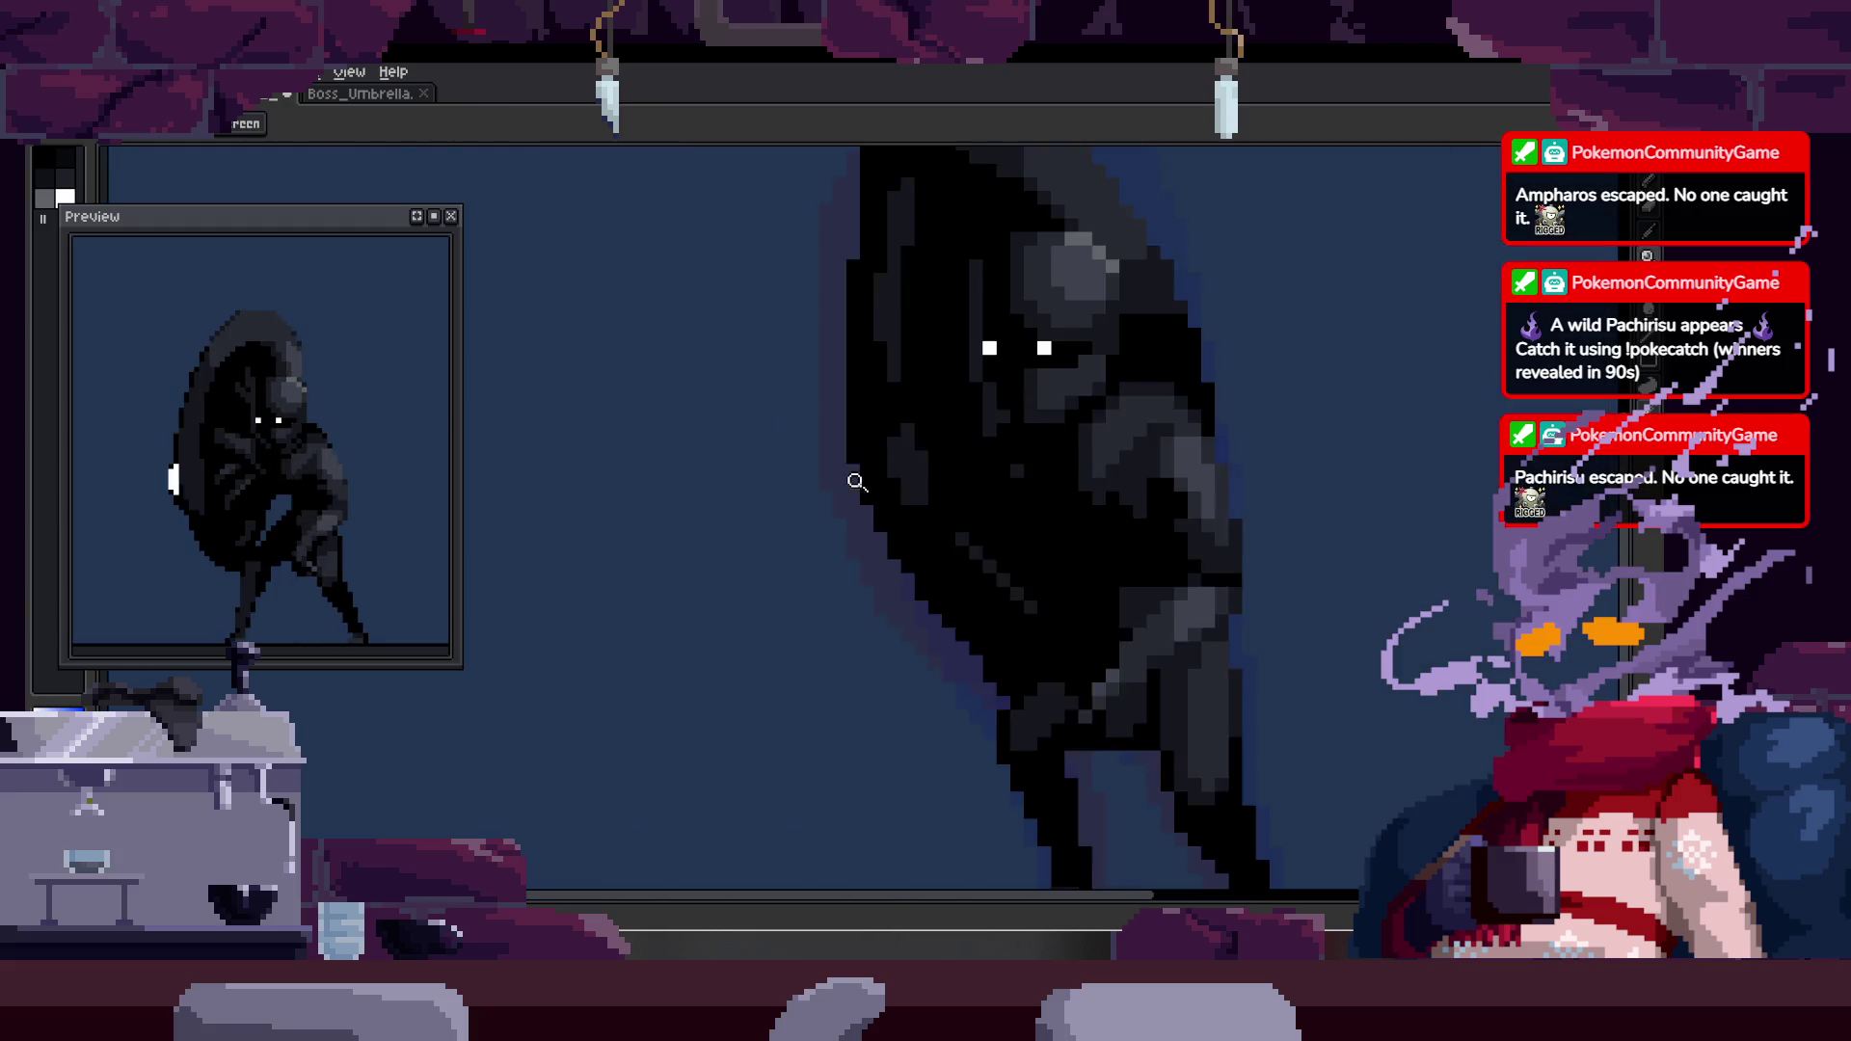
scroll(942, 376, "up", 2)
left_click(846, 299, "alt")
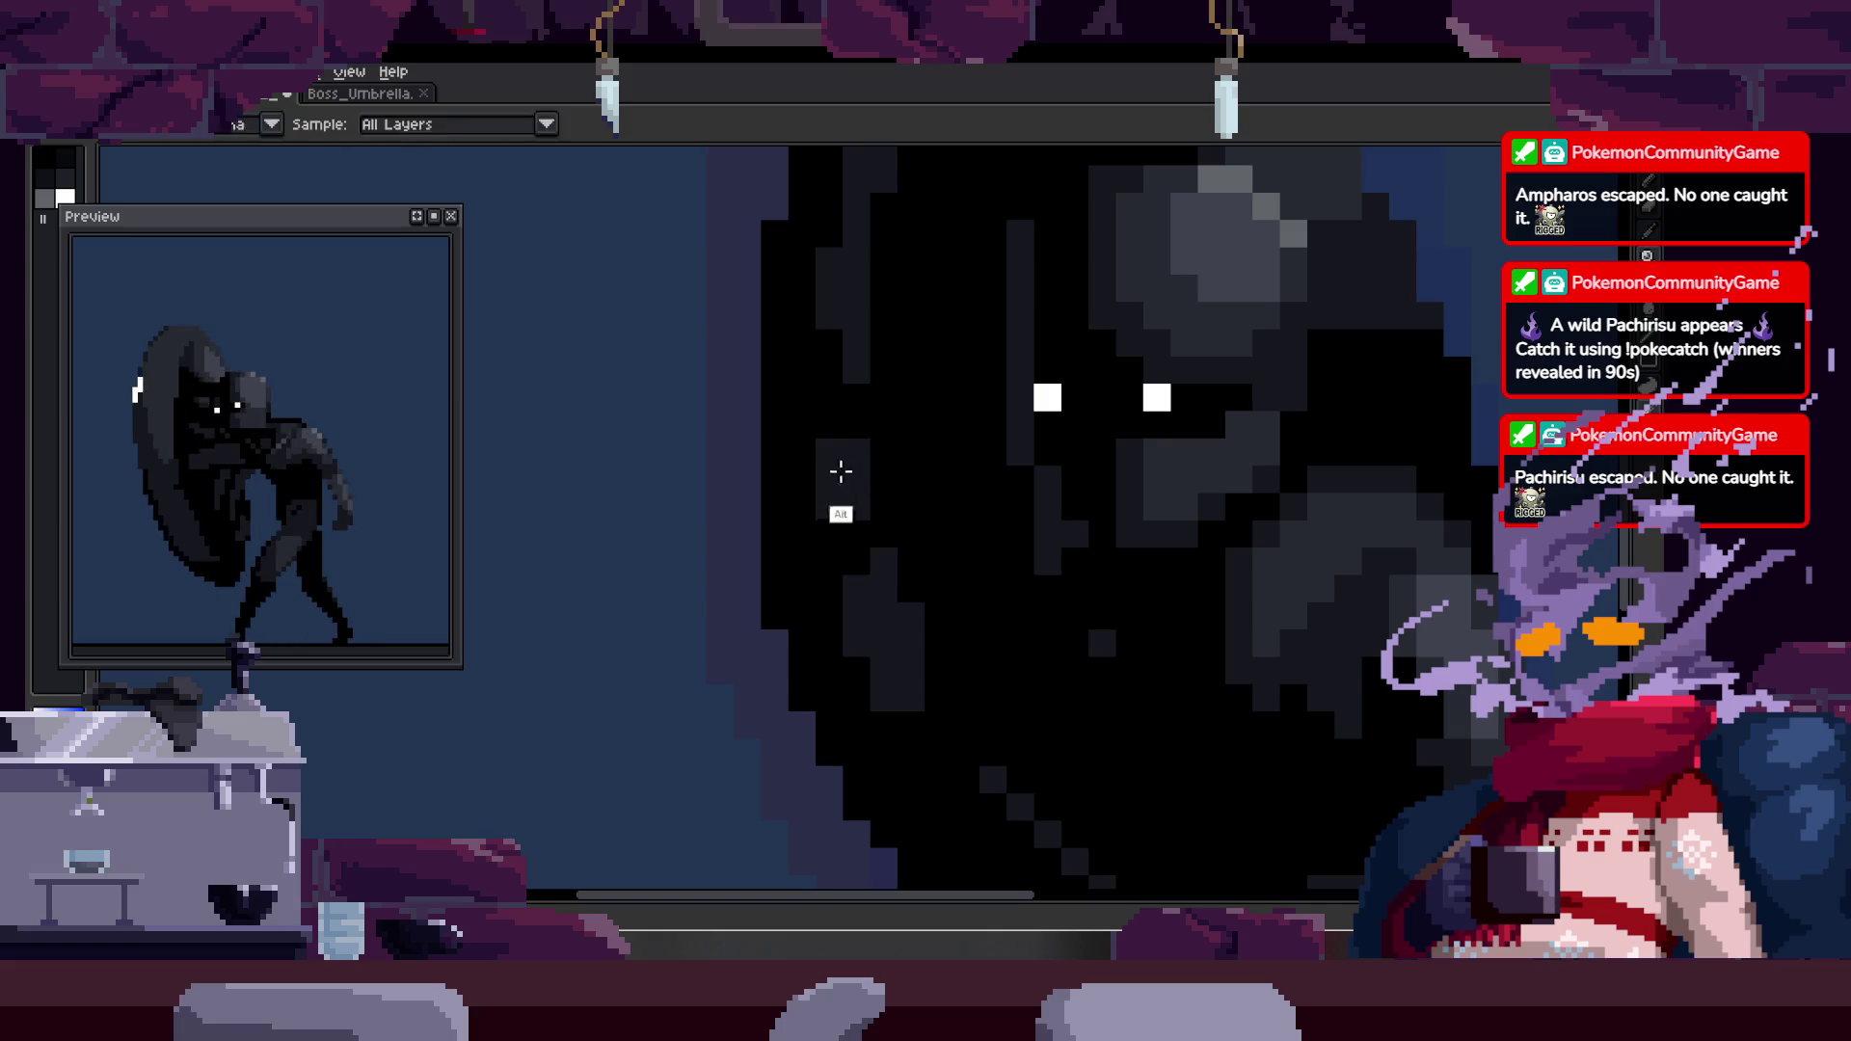
- Zoom back onto the head and eyes, then save the Boss_Umbrella sprite
key("z")
scroll(900, 442, "down", 3)
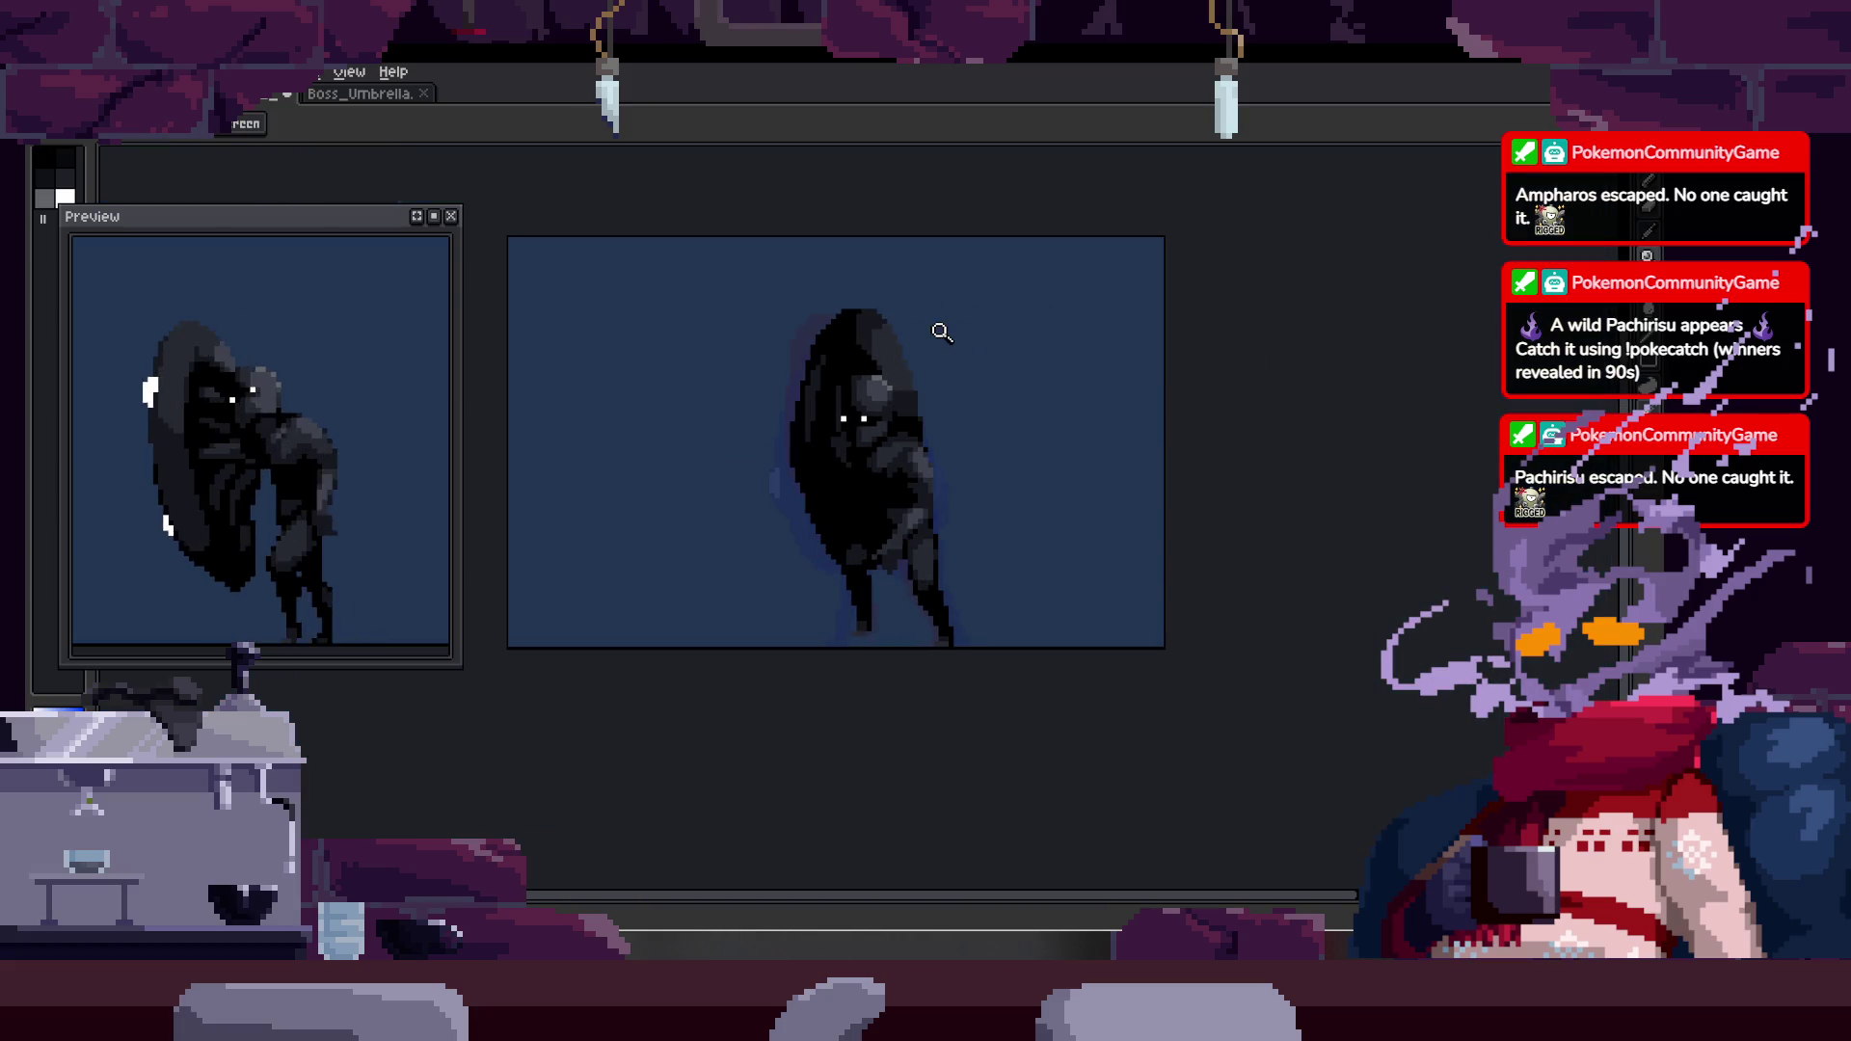
left_click(925, 328)
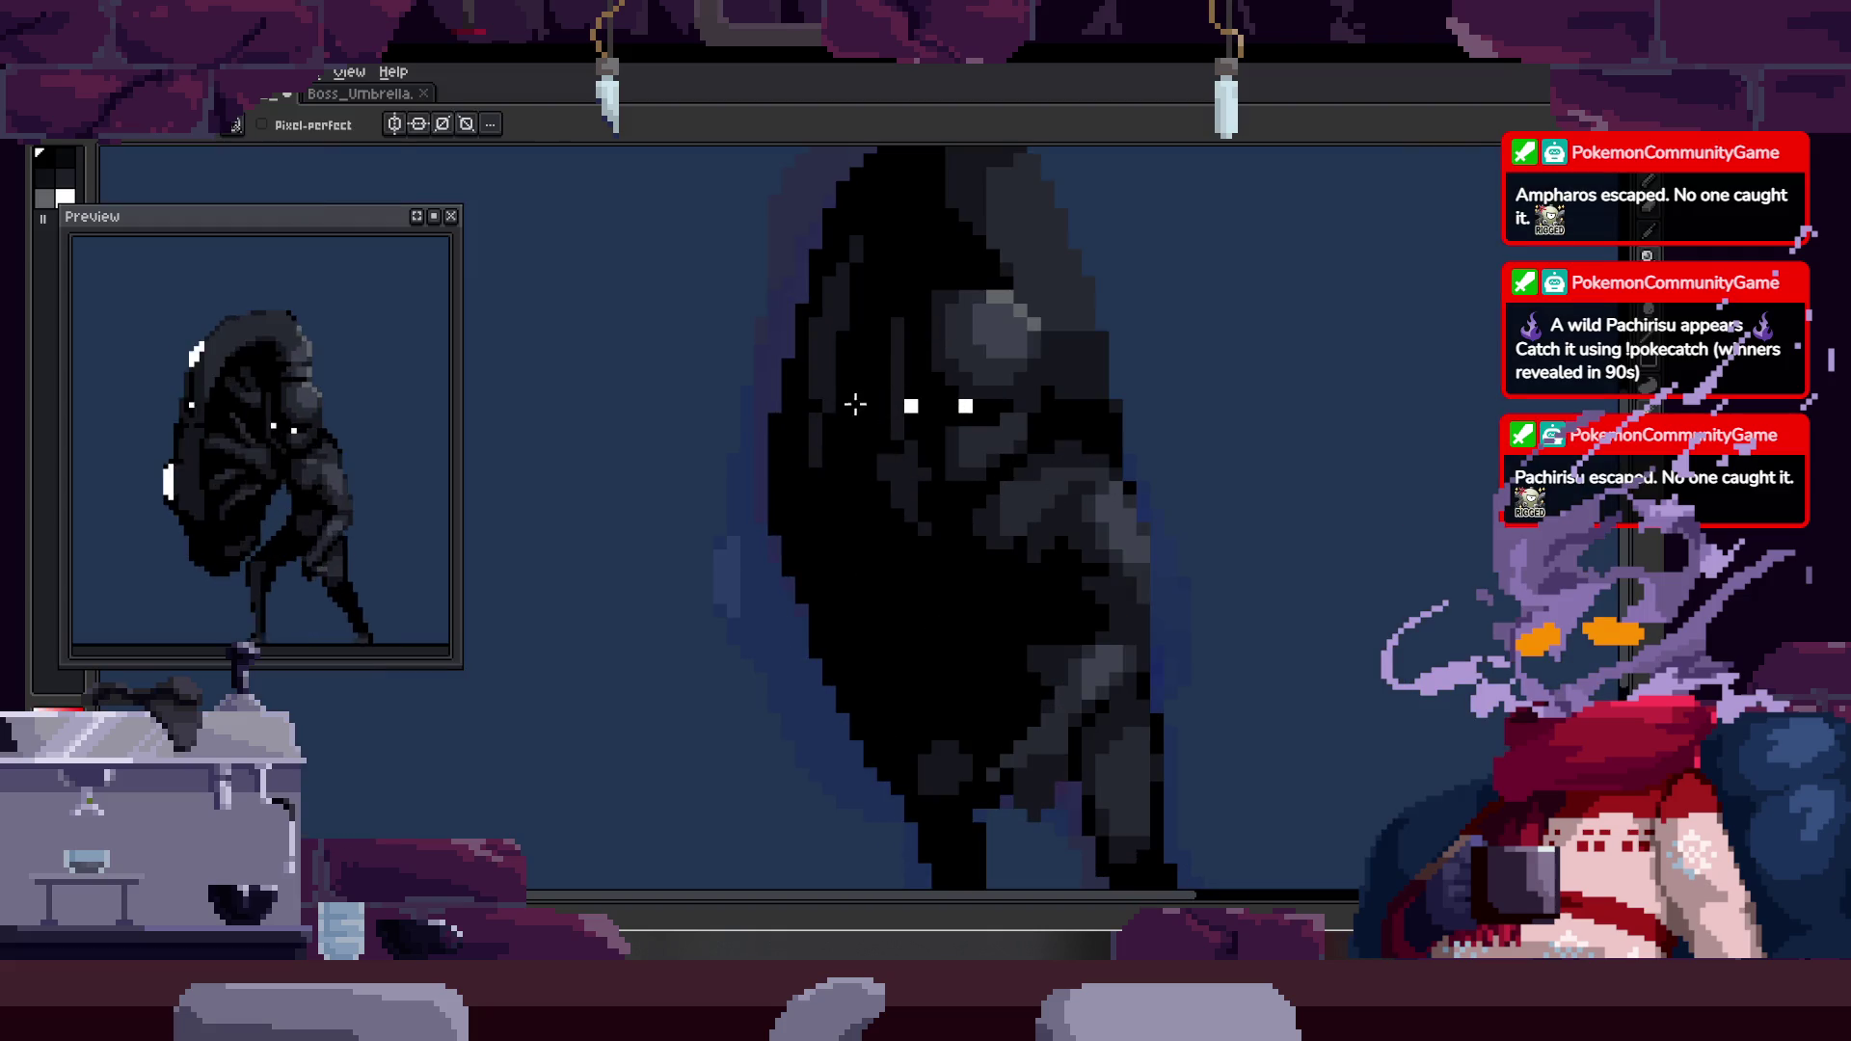
key("z")
scroll(901, 496, "down", 3)
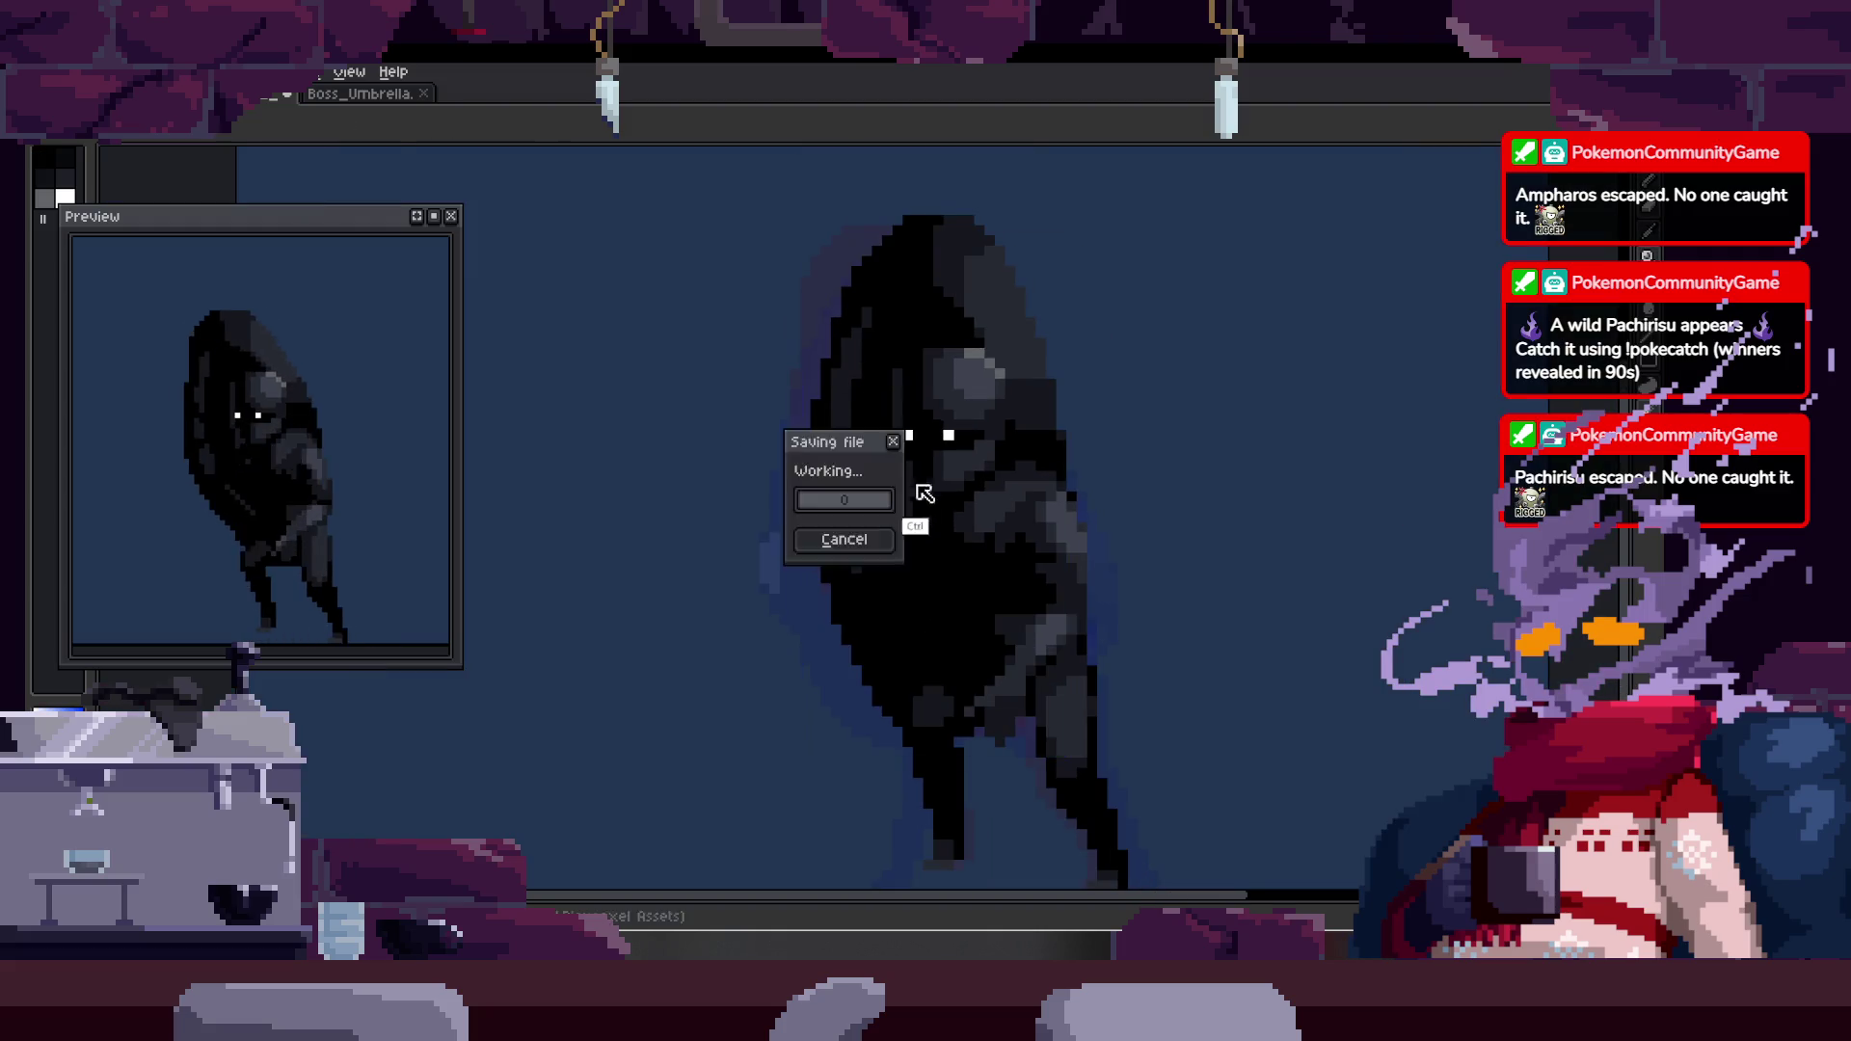
- Zoom in on the hood's edge and paint a column of black pixels there
left_click(933, 380)
scroll(821, 390, "down", 3)
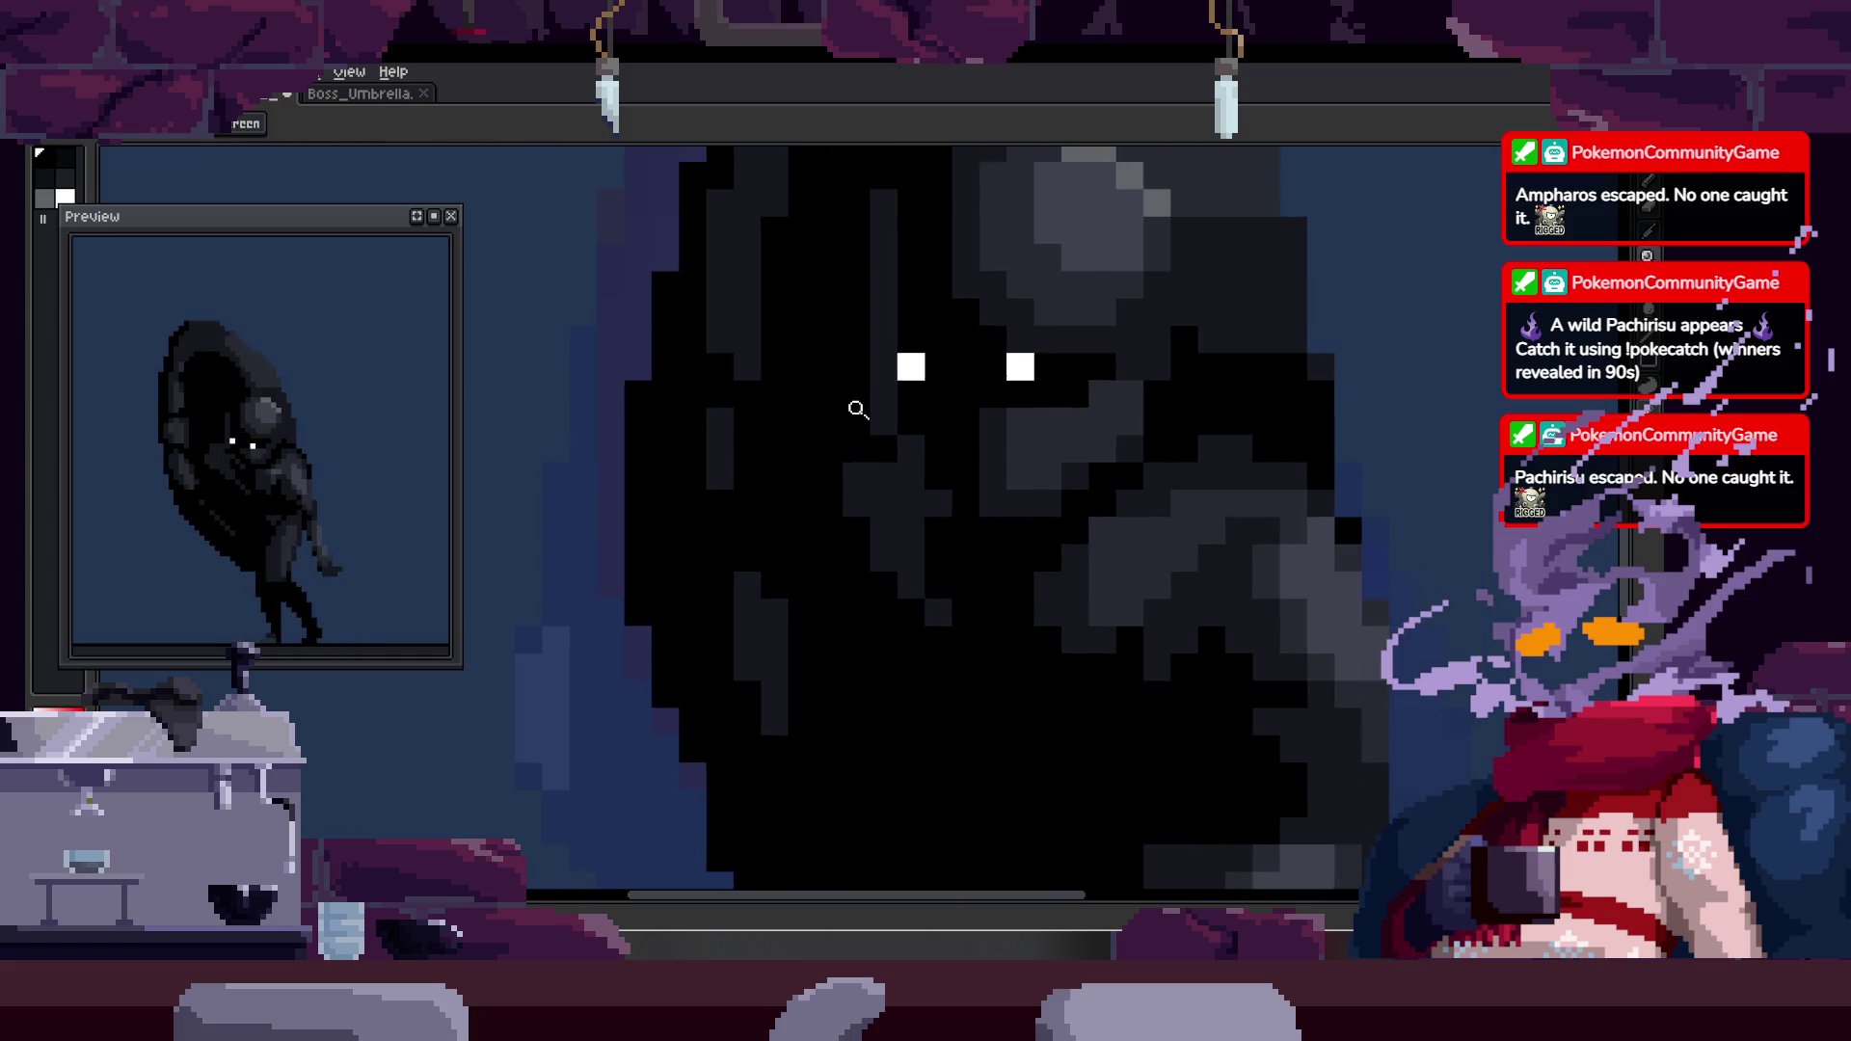
left_click(881, 488)
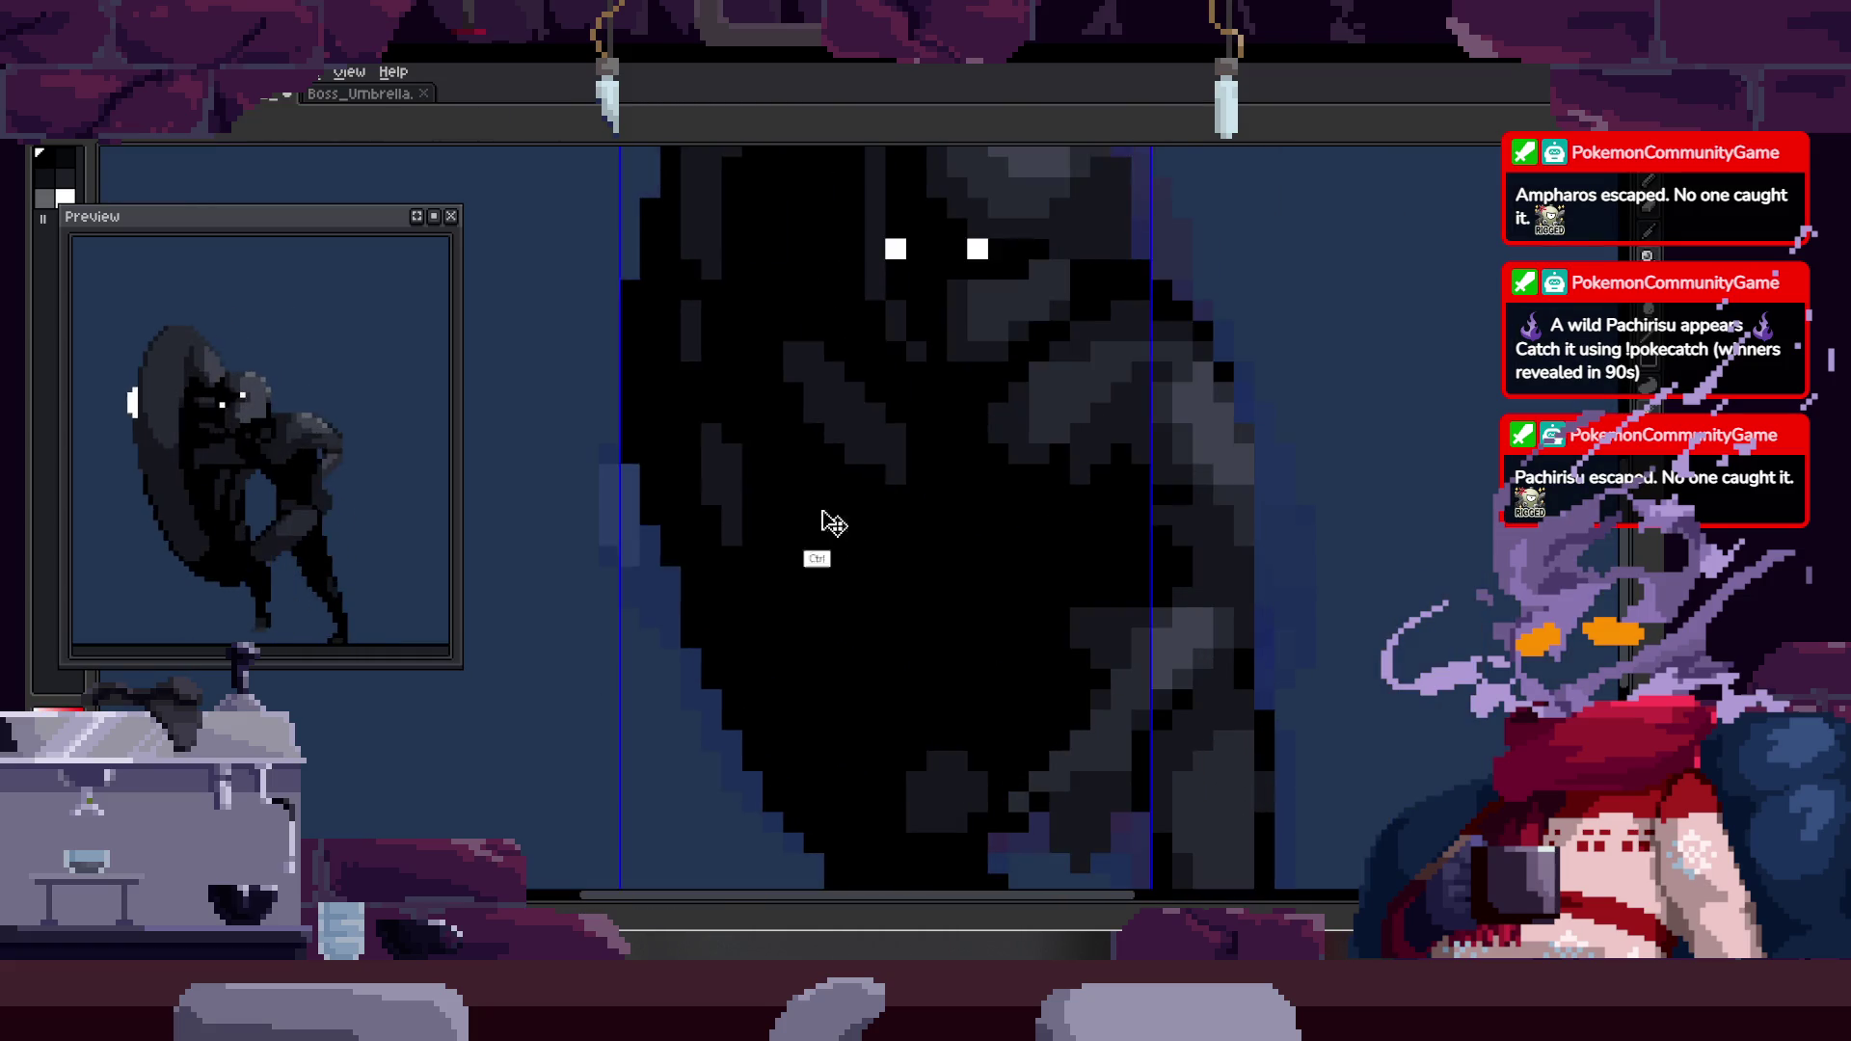
left_click(864, 335)
key("b")
left_click_drag(783, 557, 813, 495)
- Zoom in on the shield's left edge, toggling the animation timeline on and off
key("z")
scroll(686, 541, "down", 3)
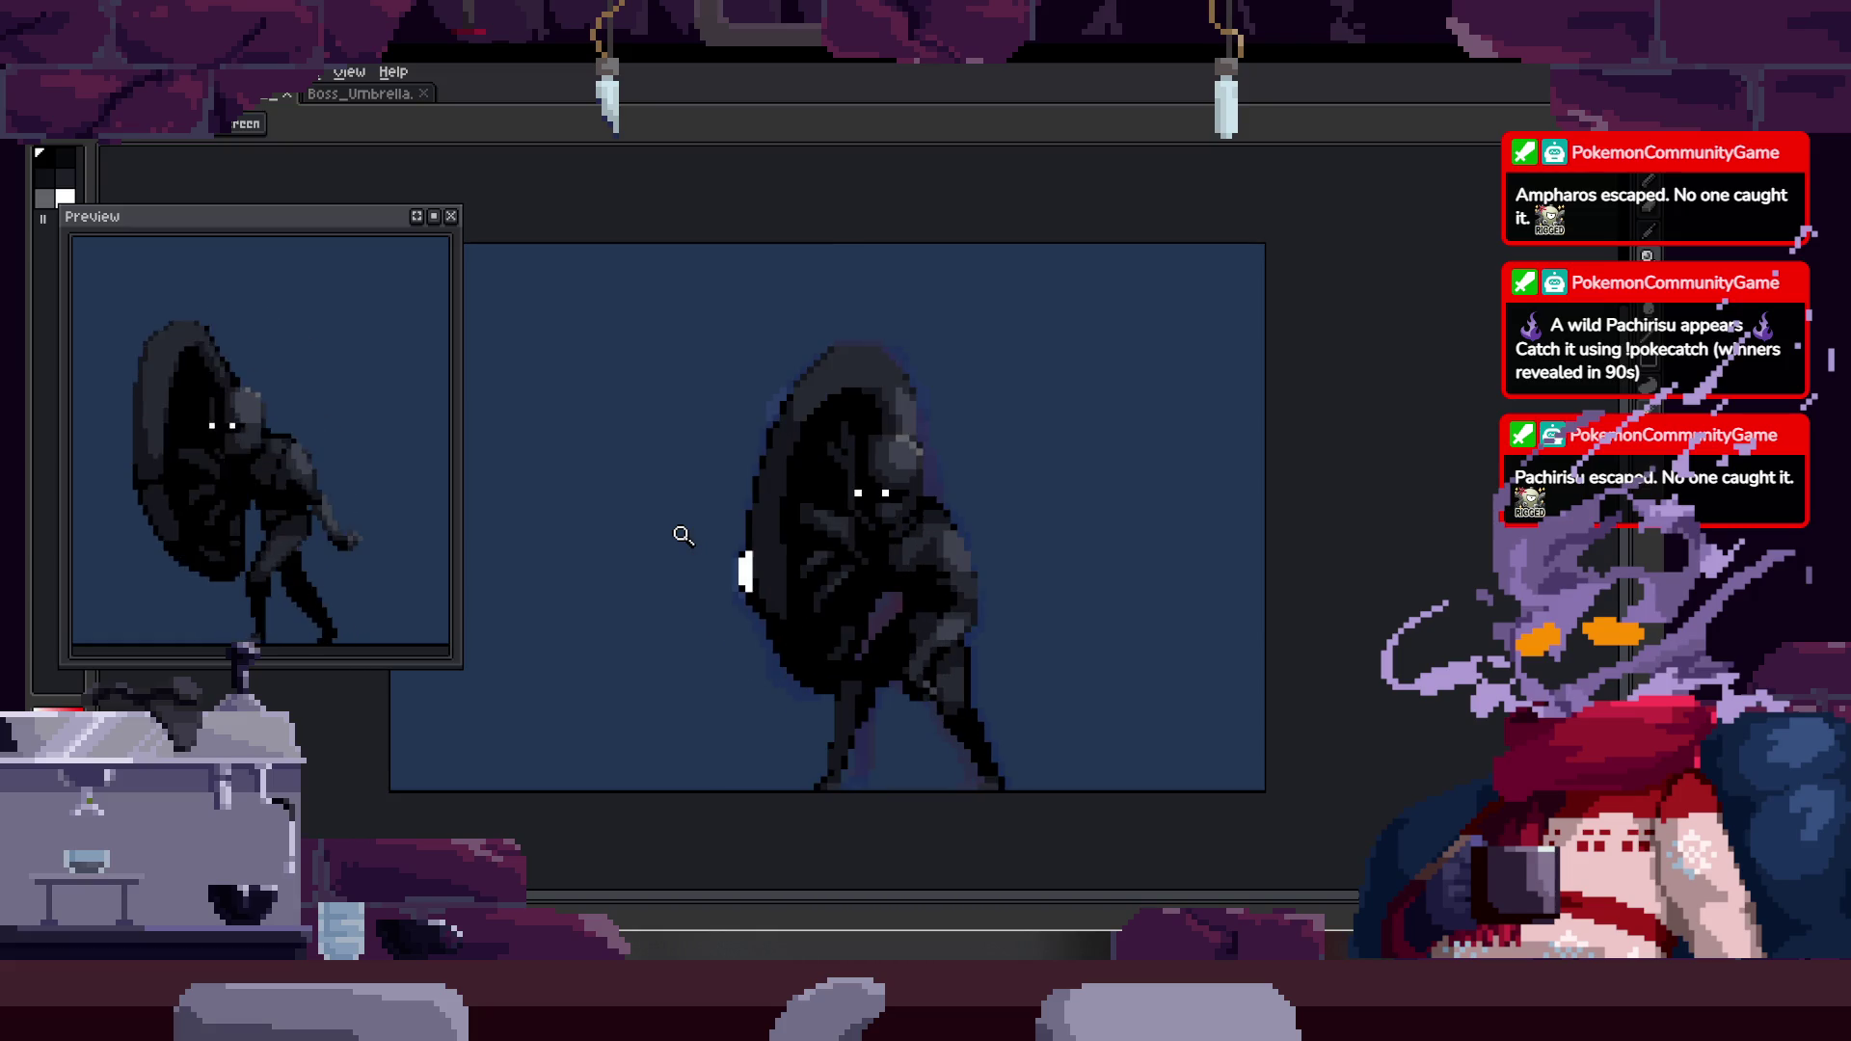
left_click(824, 545)
left_click(822, 541)
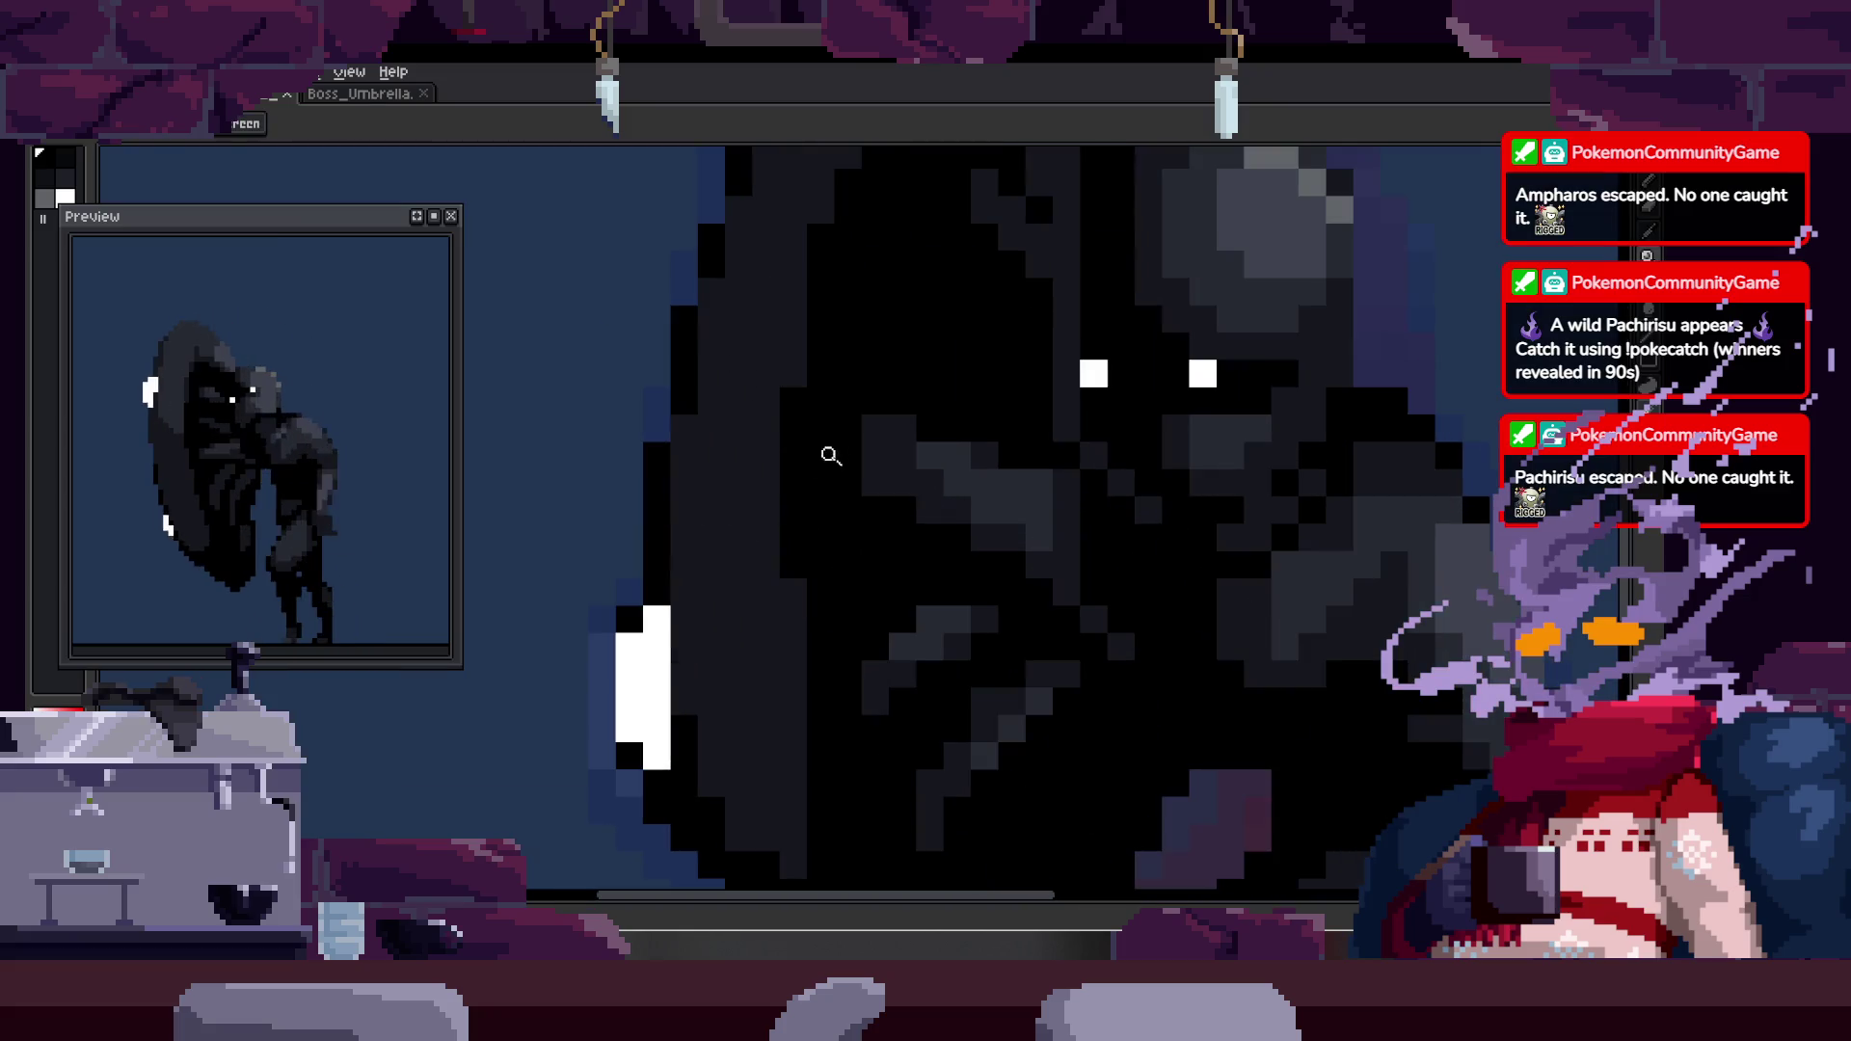
key("Tab")
key("Tab")
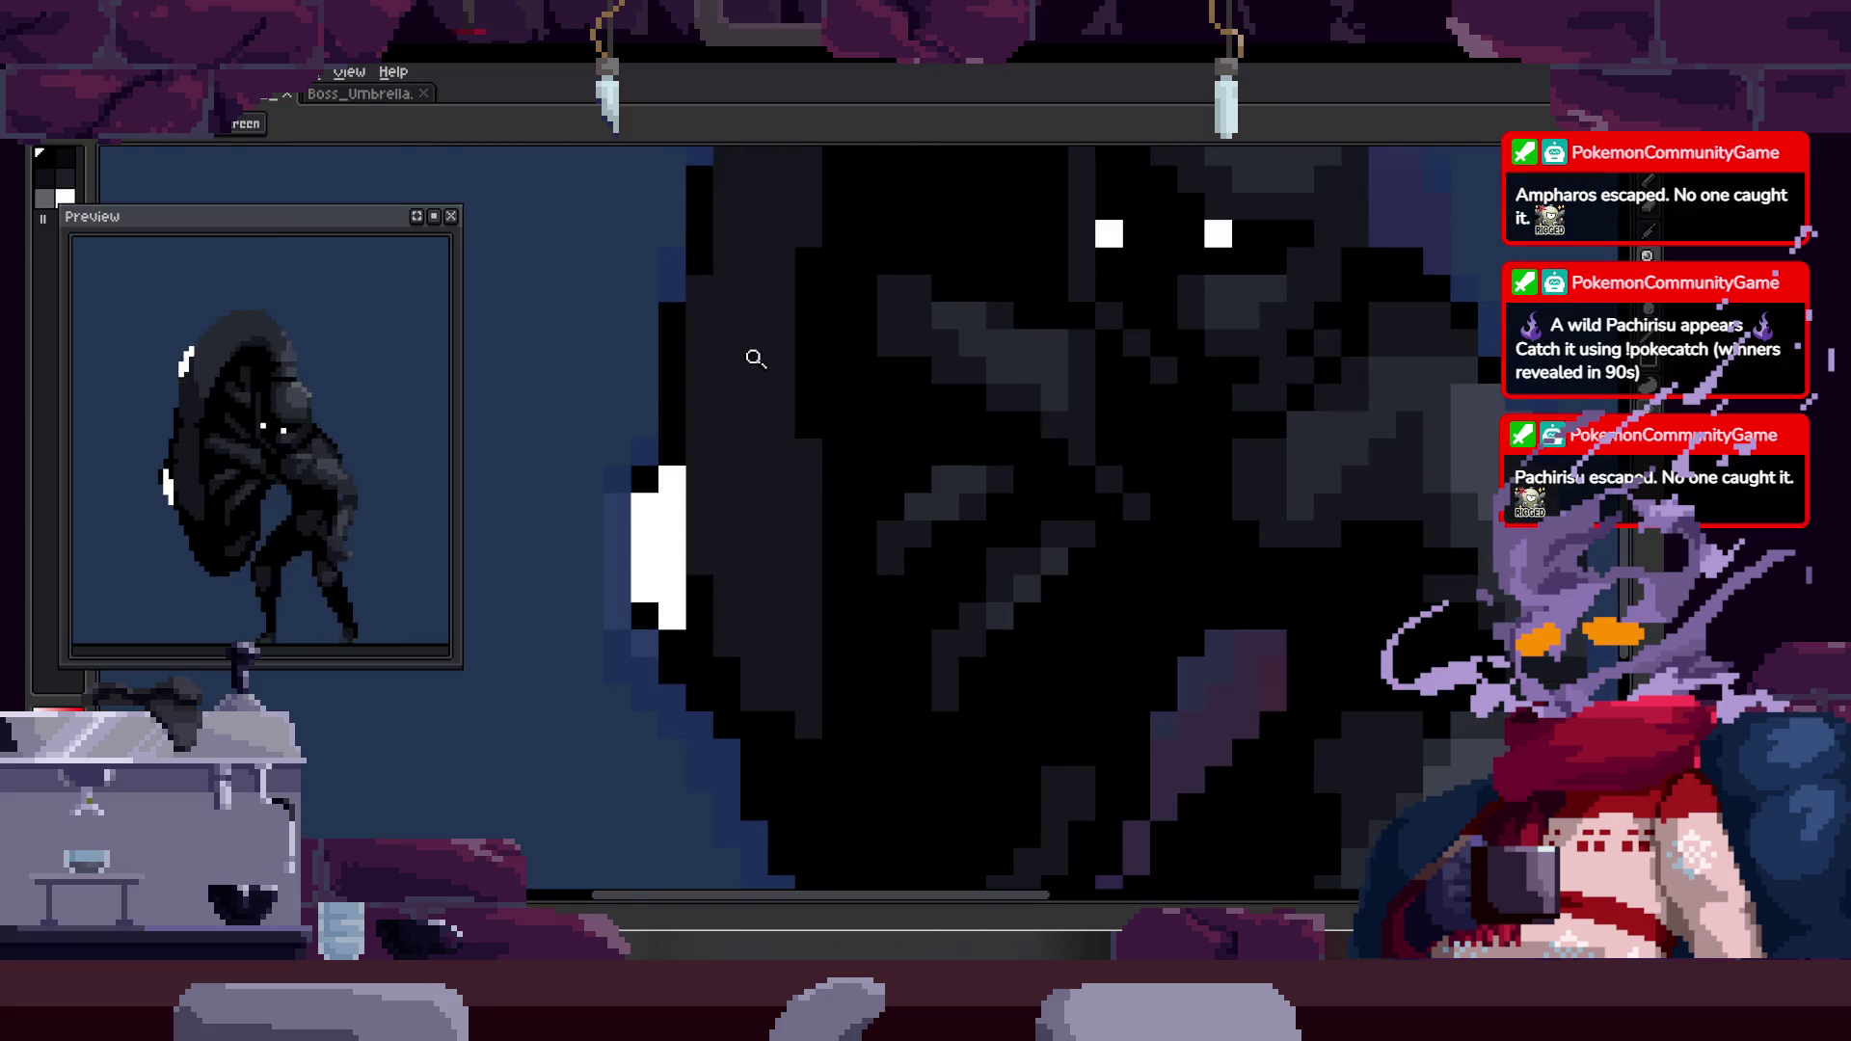
left_click(752, 367)
key("b")
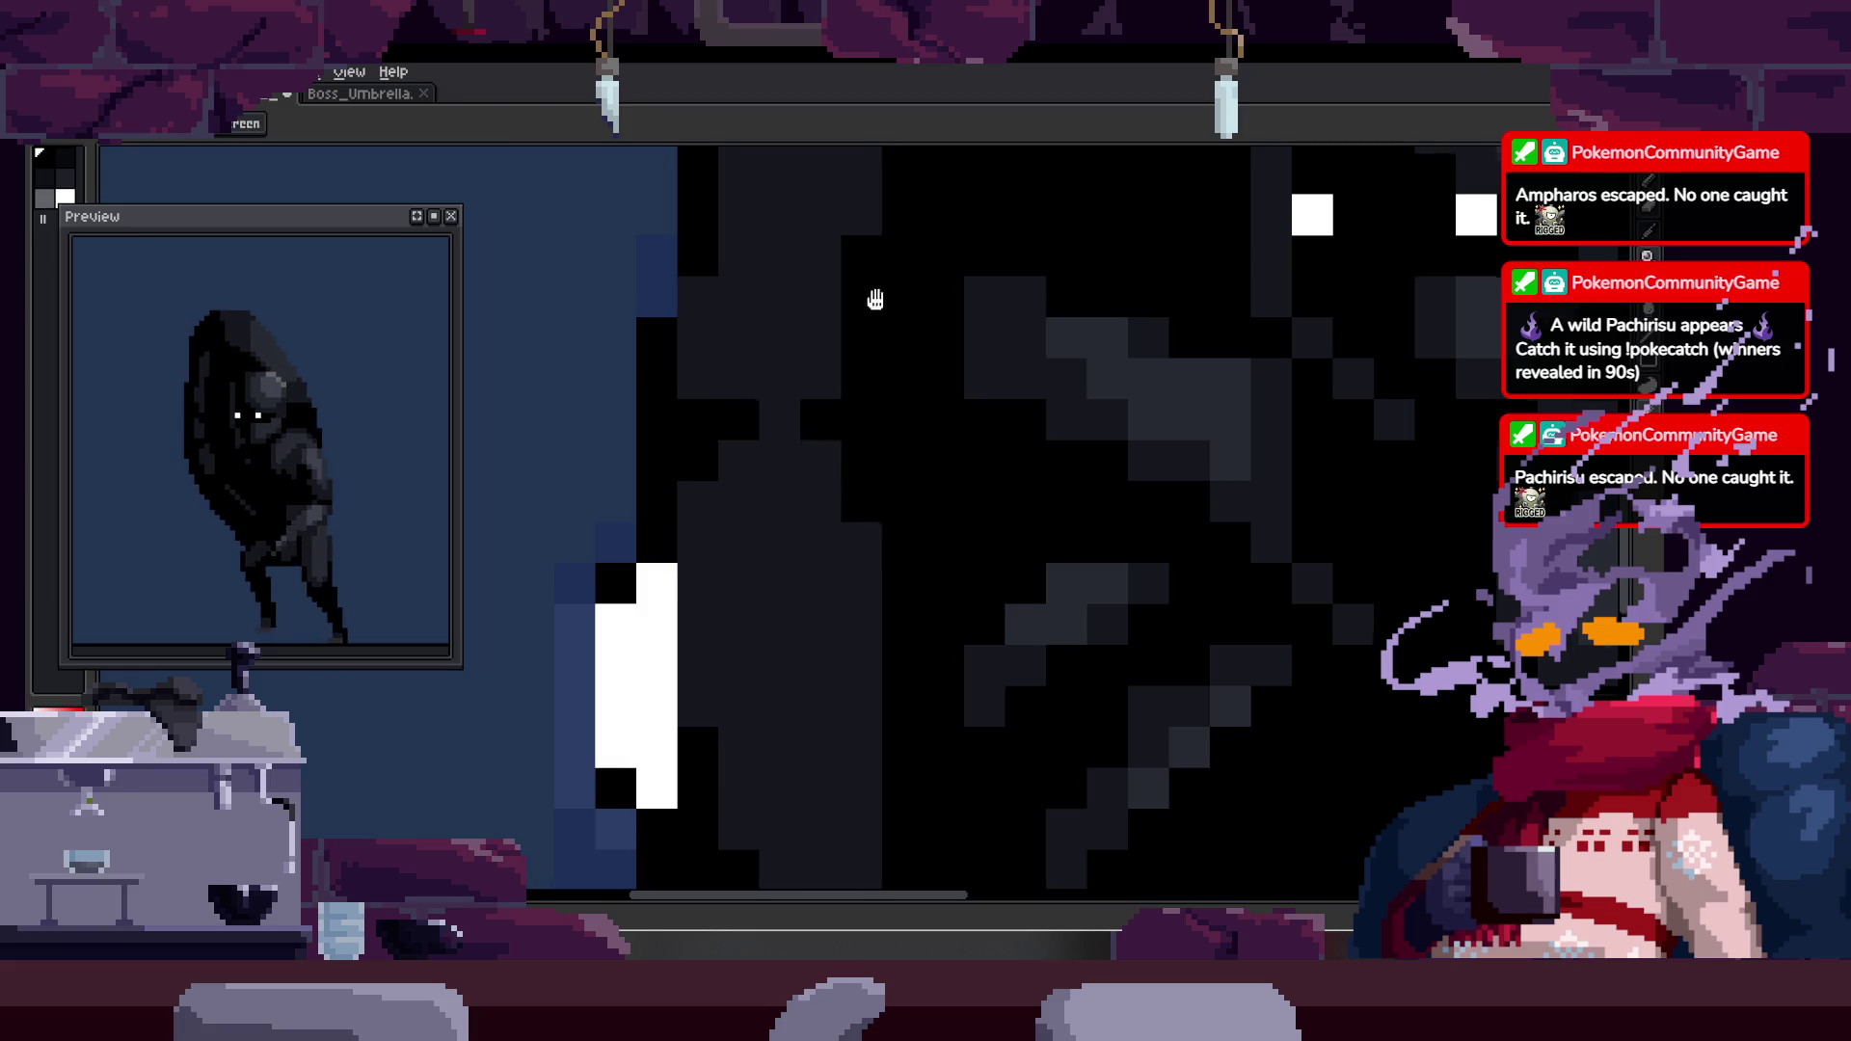
key("z")
scroll(849, 446, "down", 5)
scroll(866, 428, "up", 2)
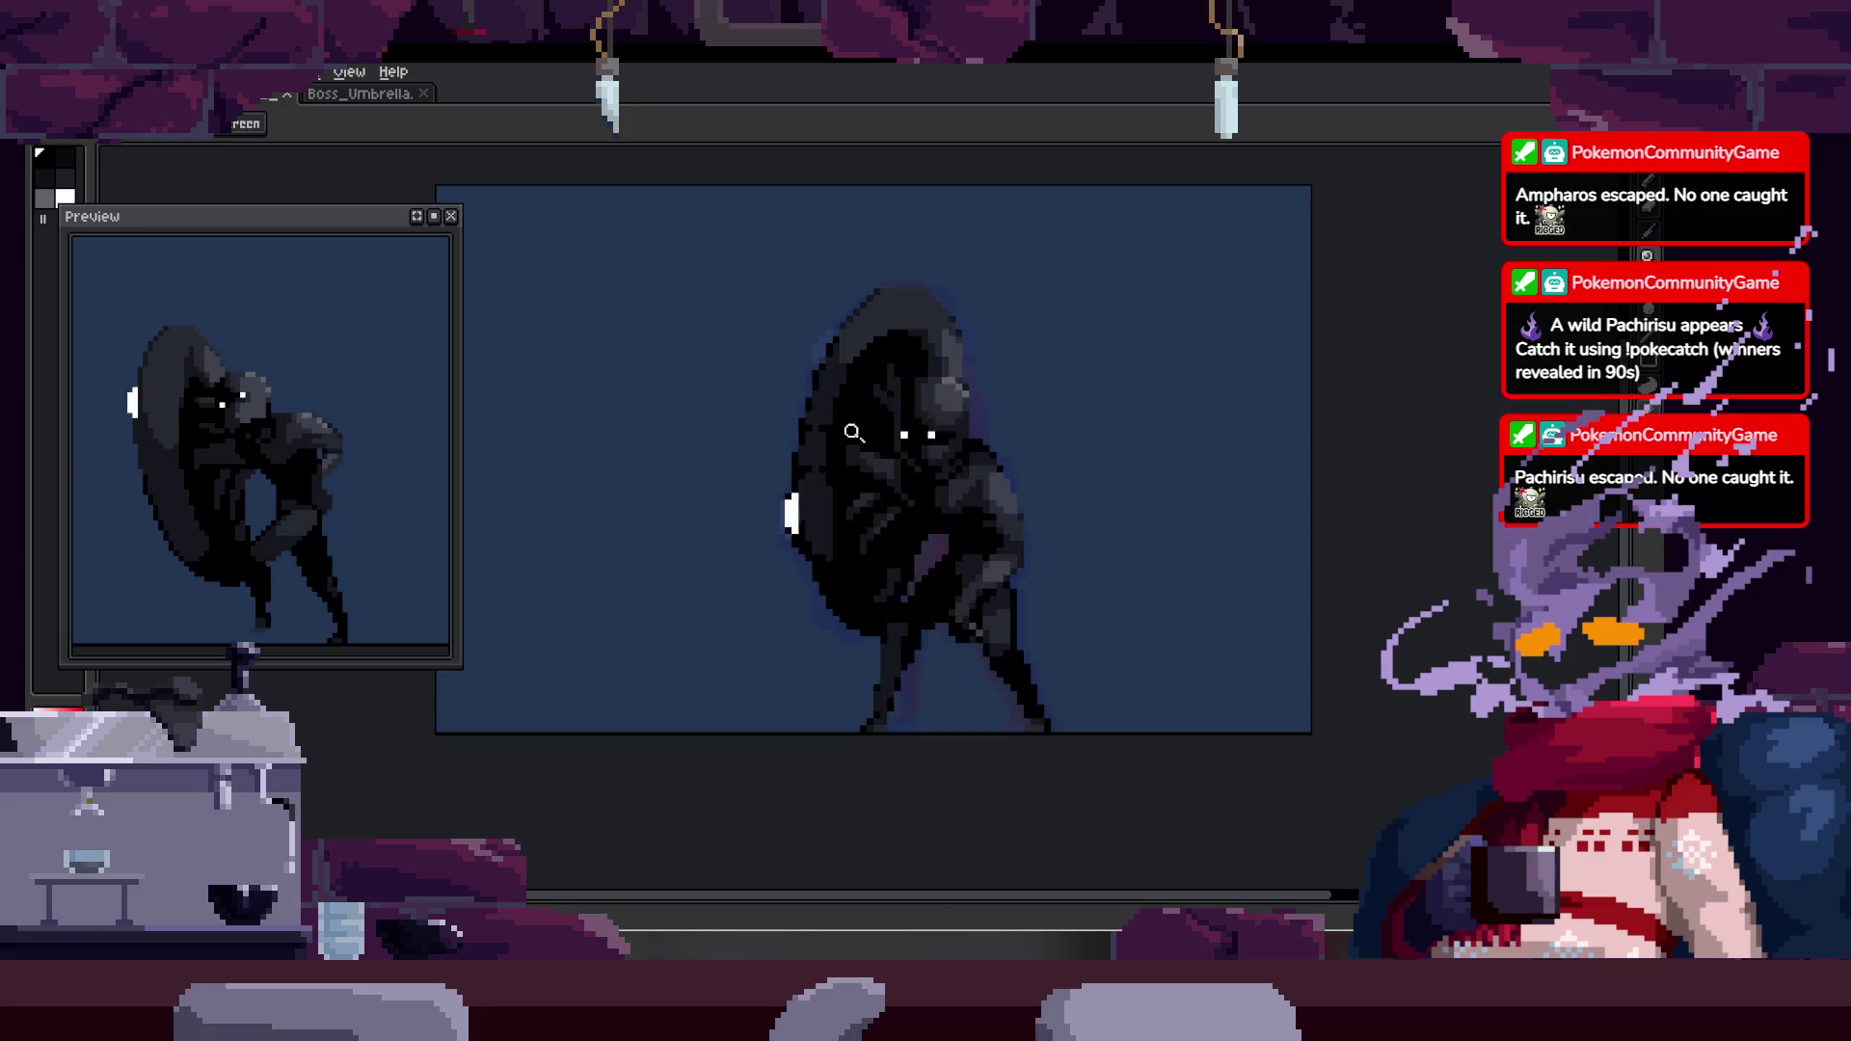
scroll(866, 428, "up", 3)
key("b")
key("Tab")
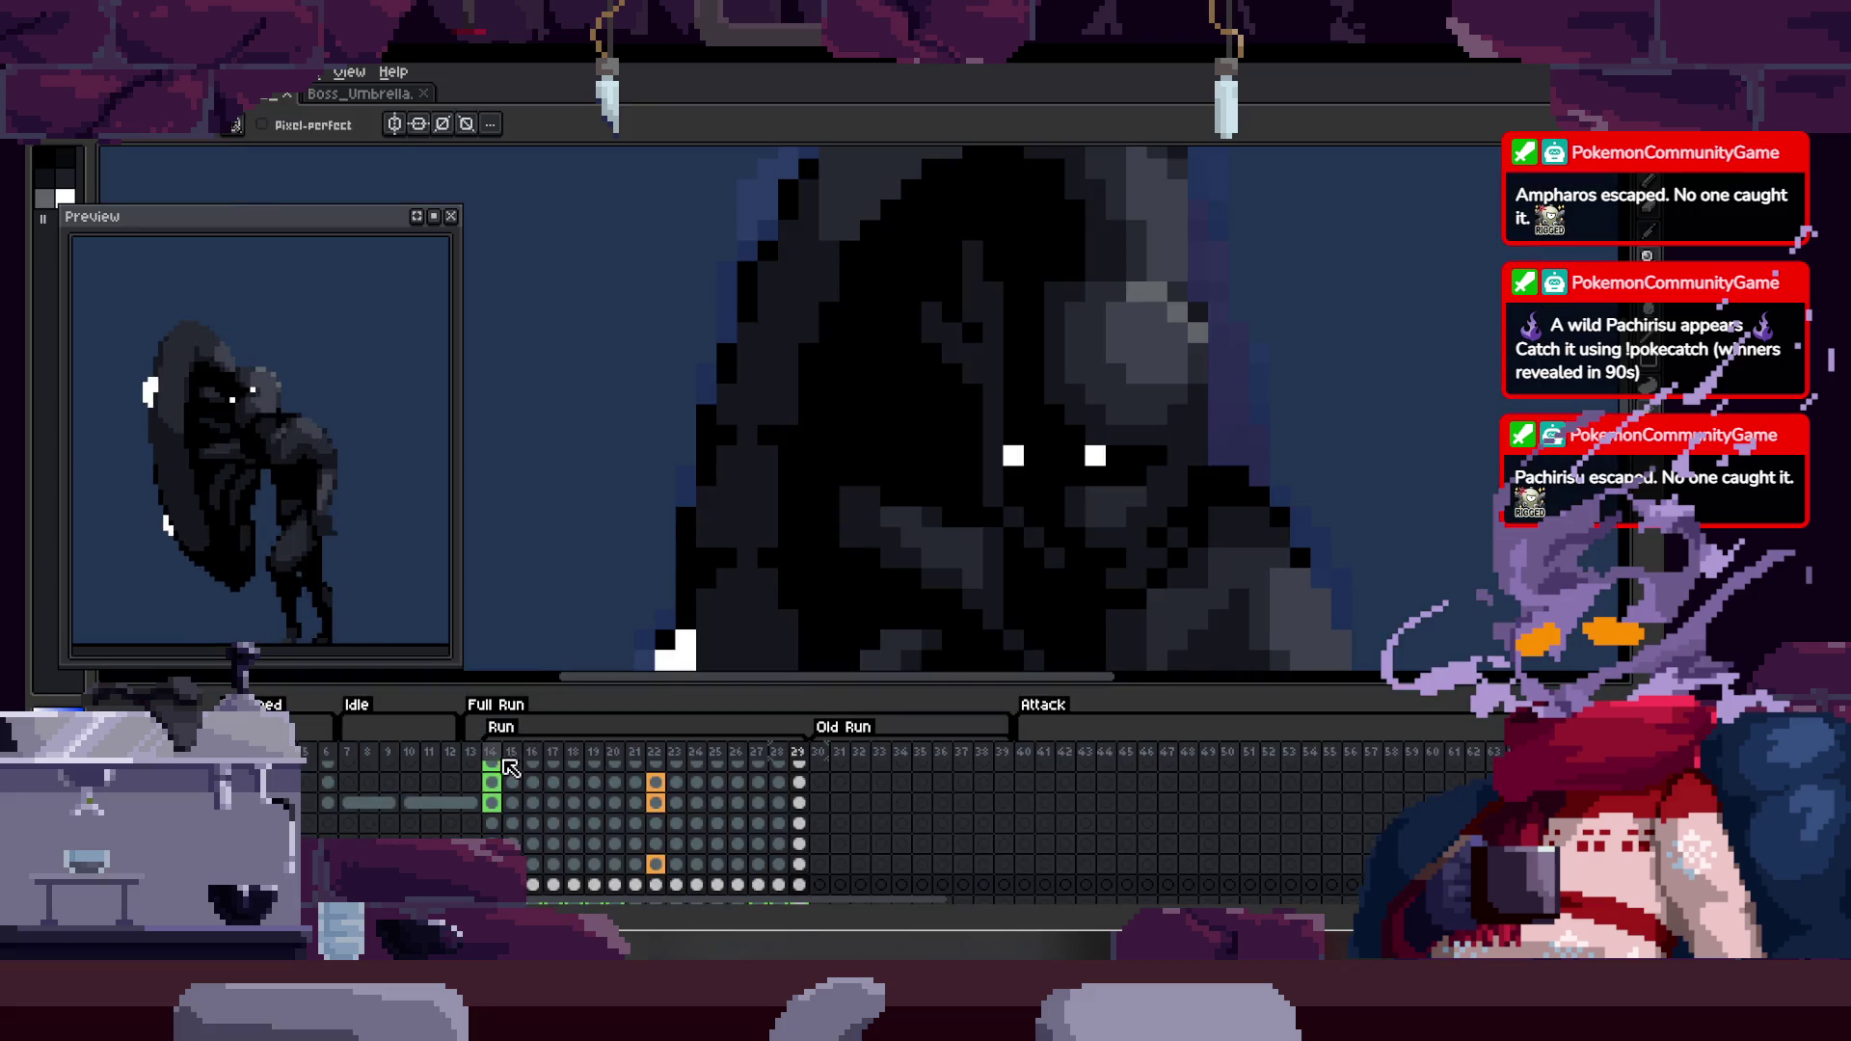
key("Tab")
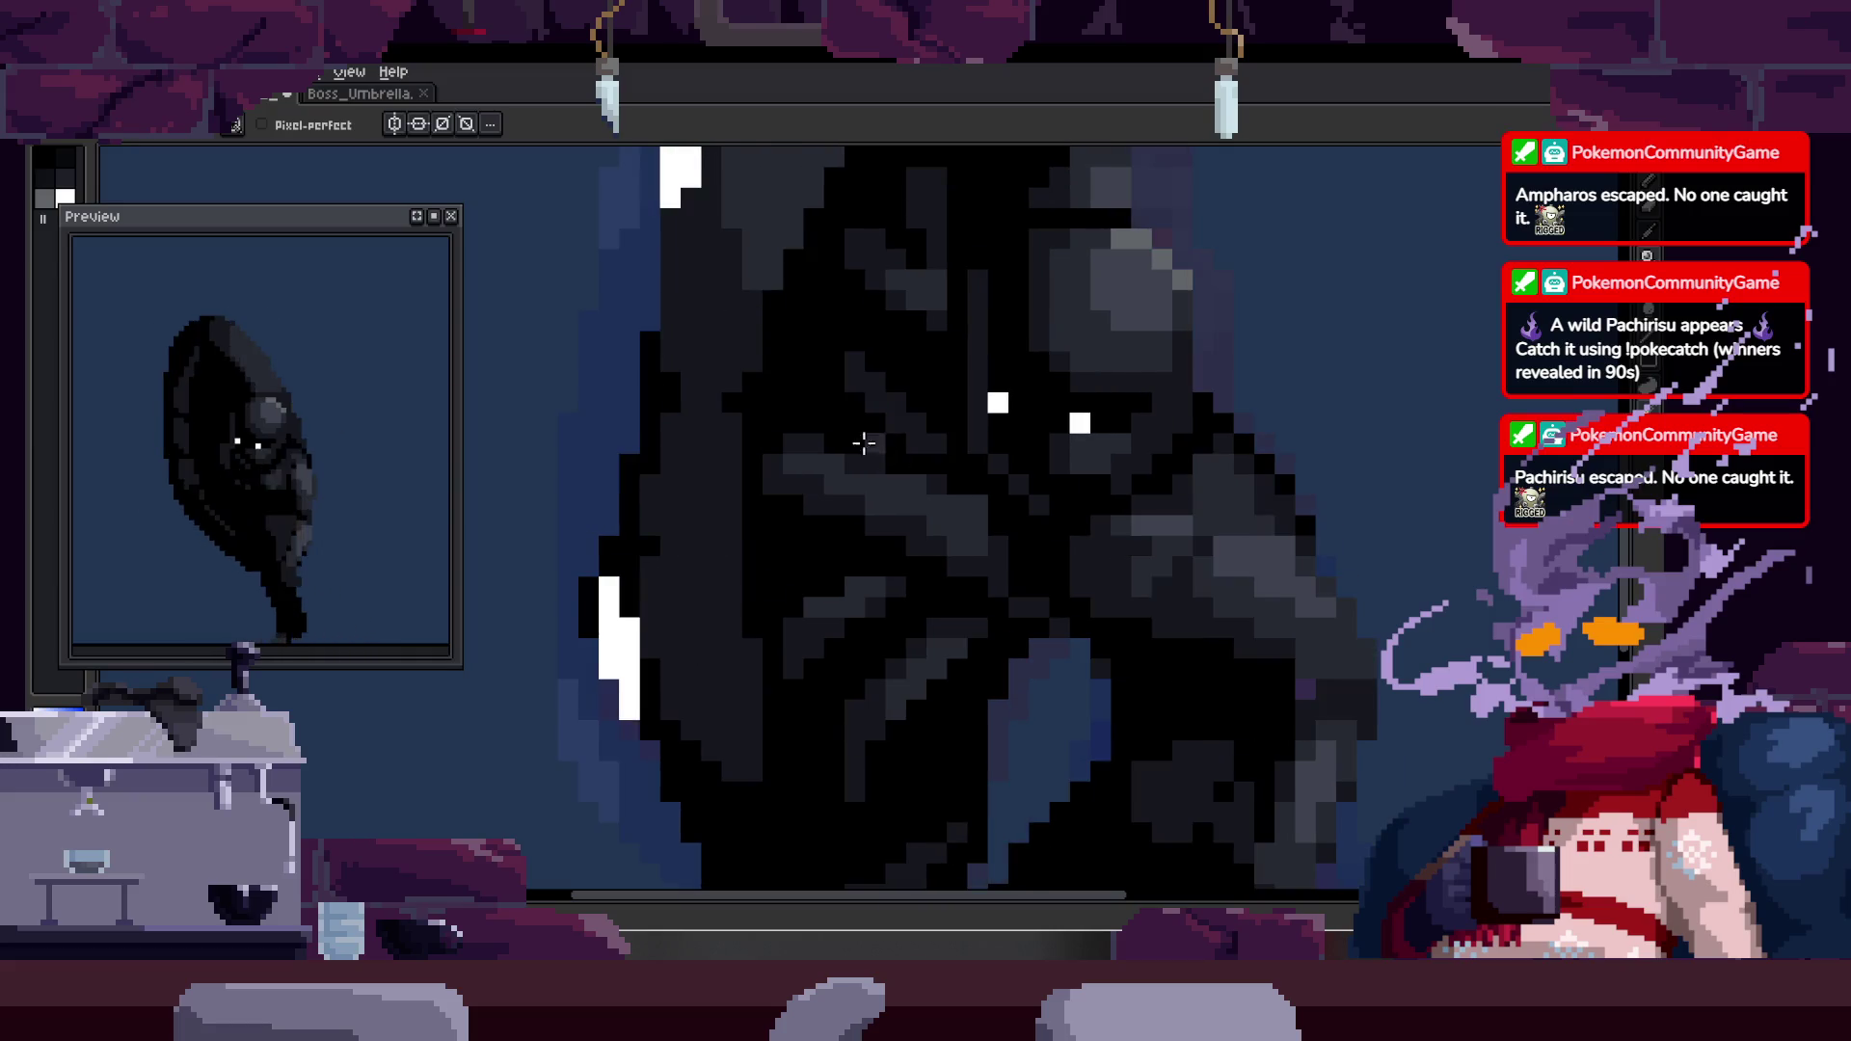
- On another walk-cycle frame, paint a row of dark pixels across the figure and compare frames
scroll(708, 598, "down", 3)
scroll(785, 476, "up", 5)
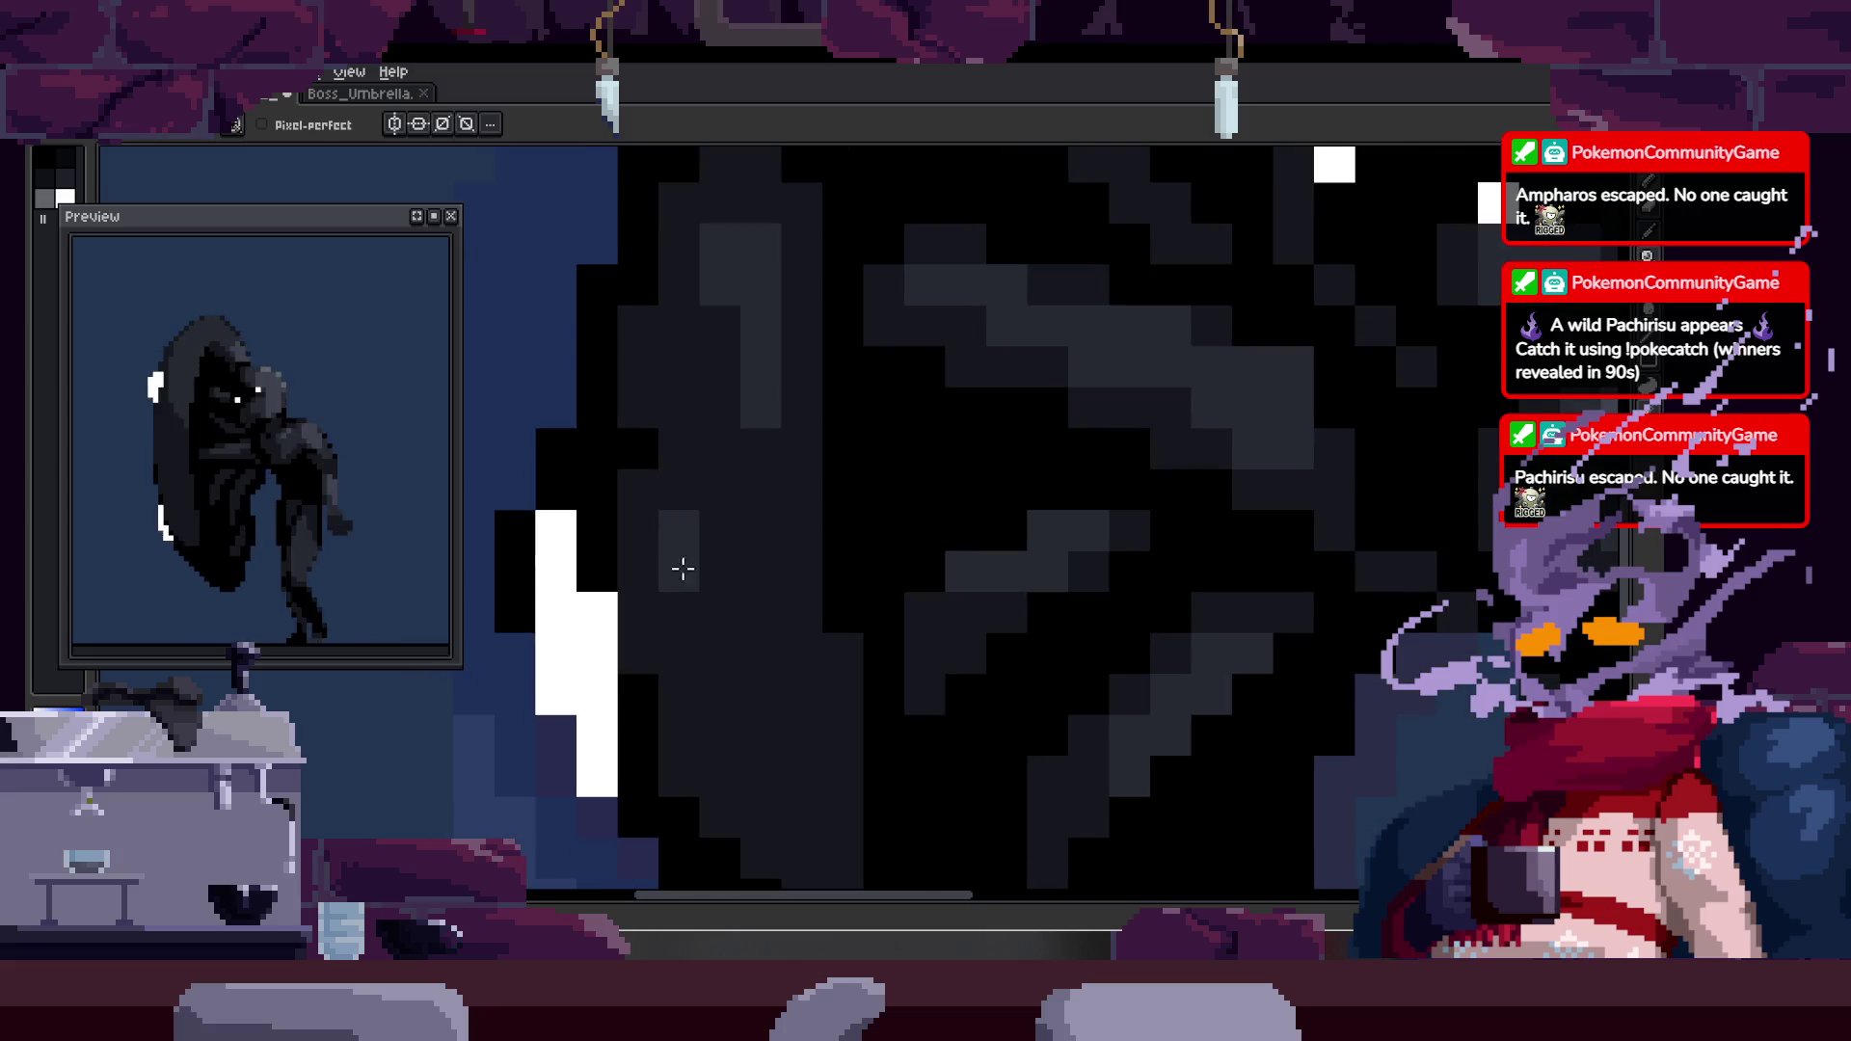
key("space")
scroll(727, 472, "down", 1)
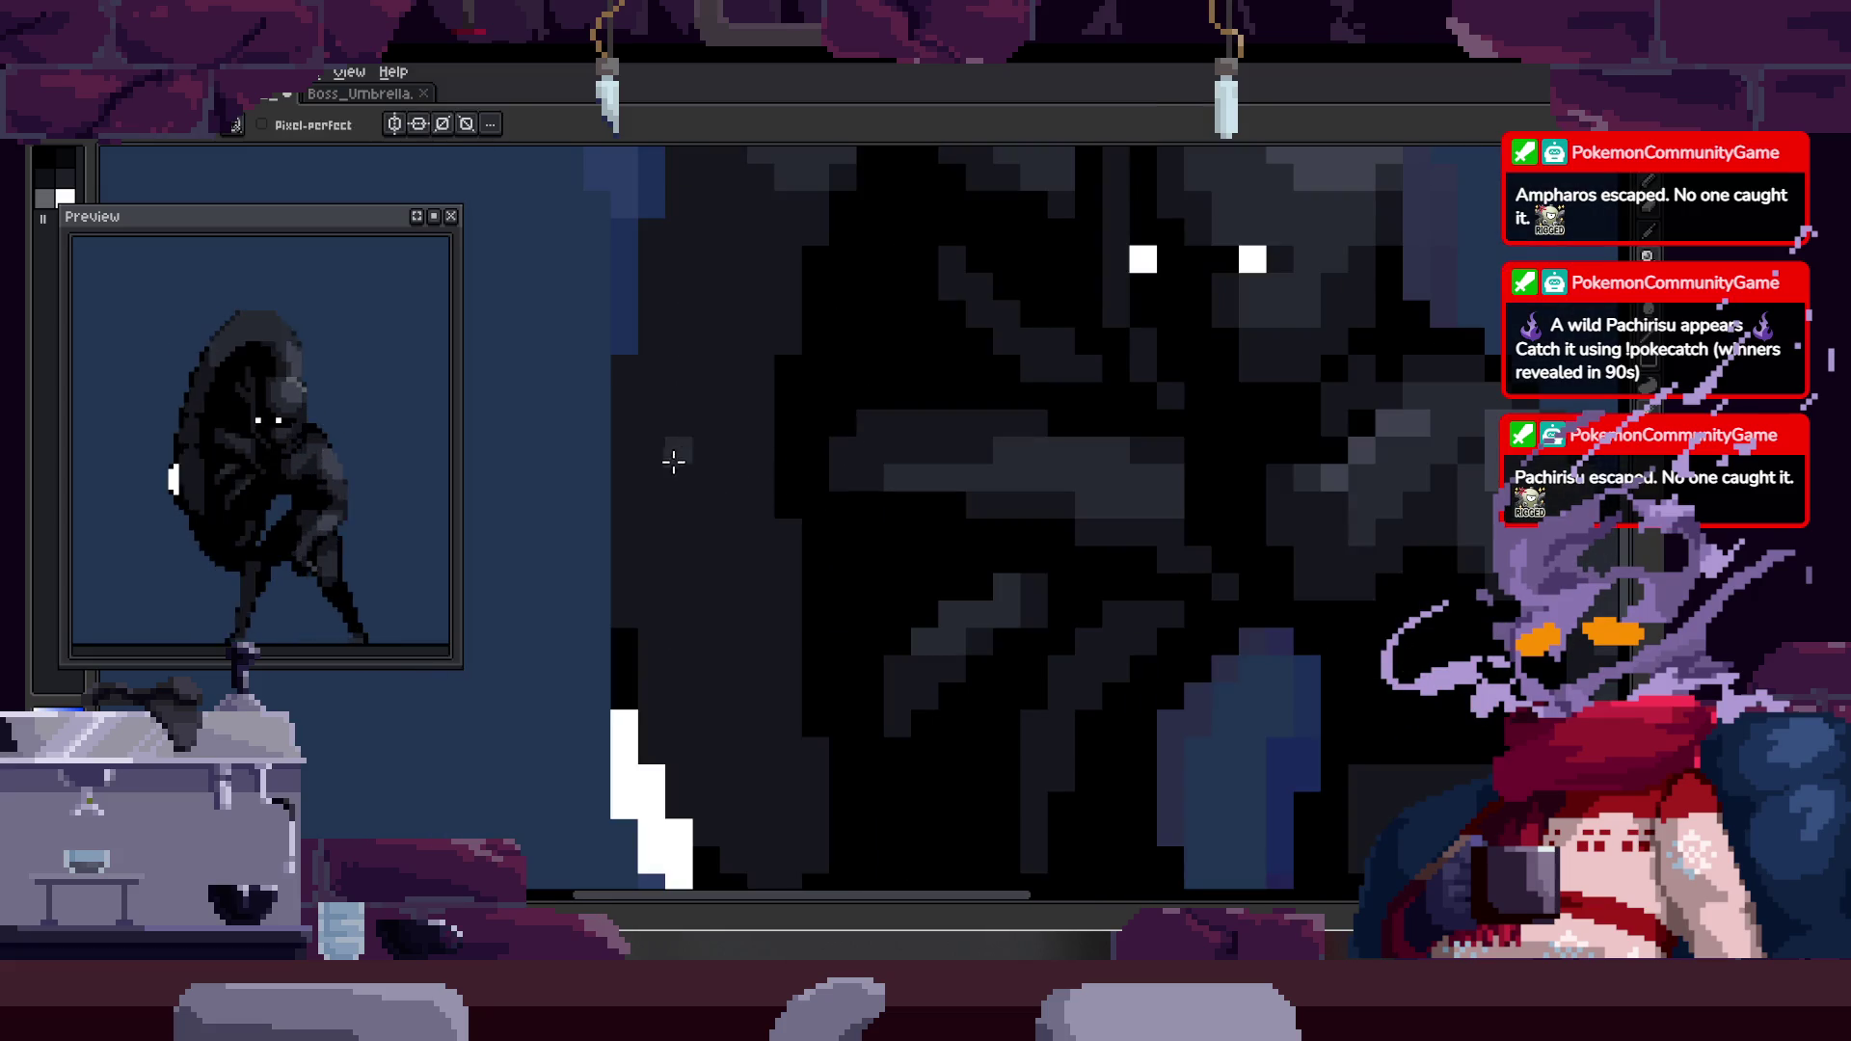
scroll(867, 405, "down", 3)
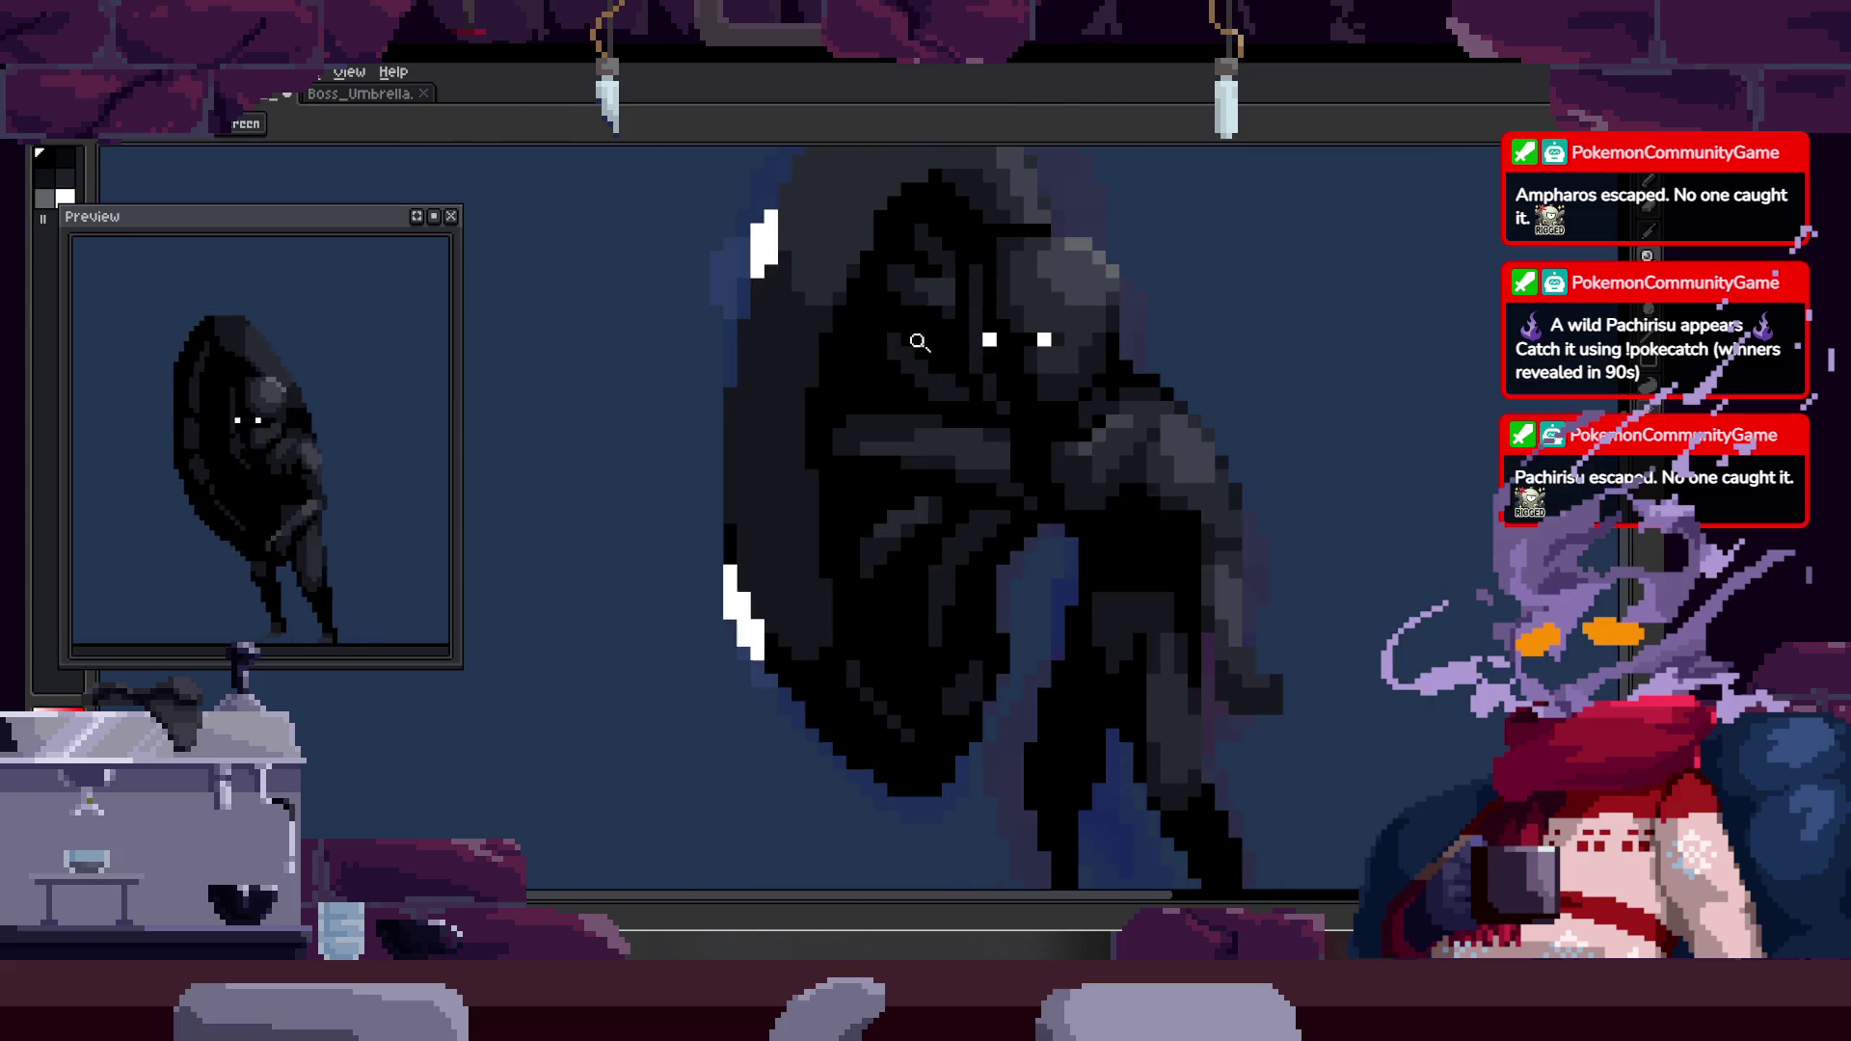
scroll(688, 482, "up", 3)
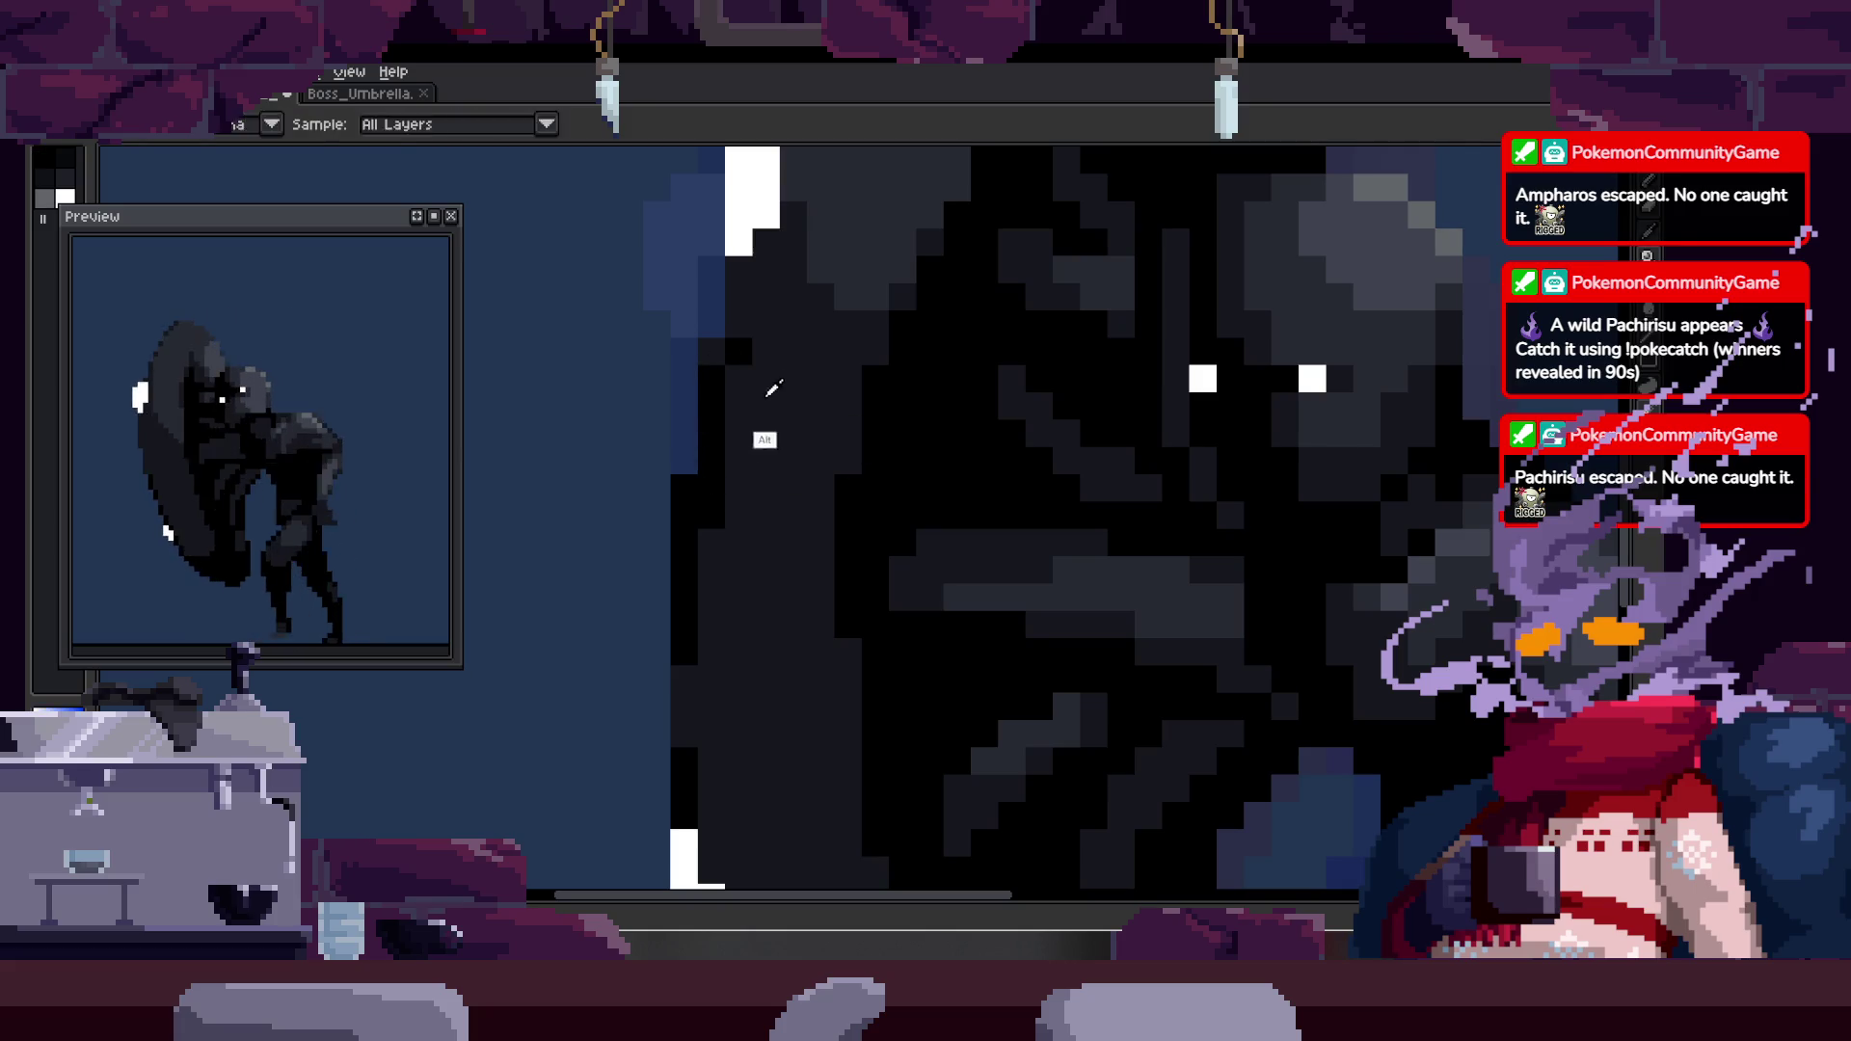
key("Right")
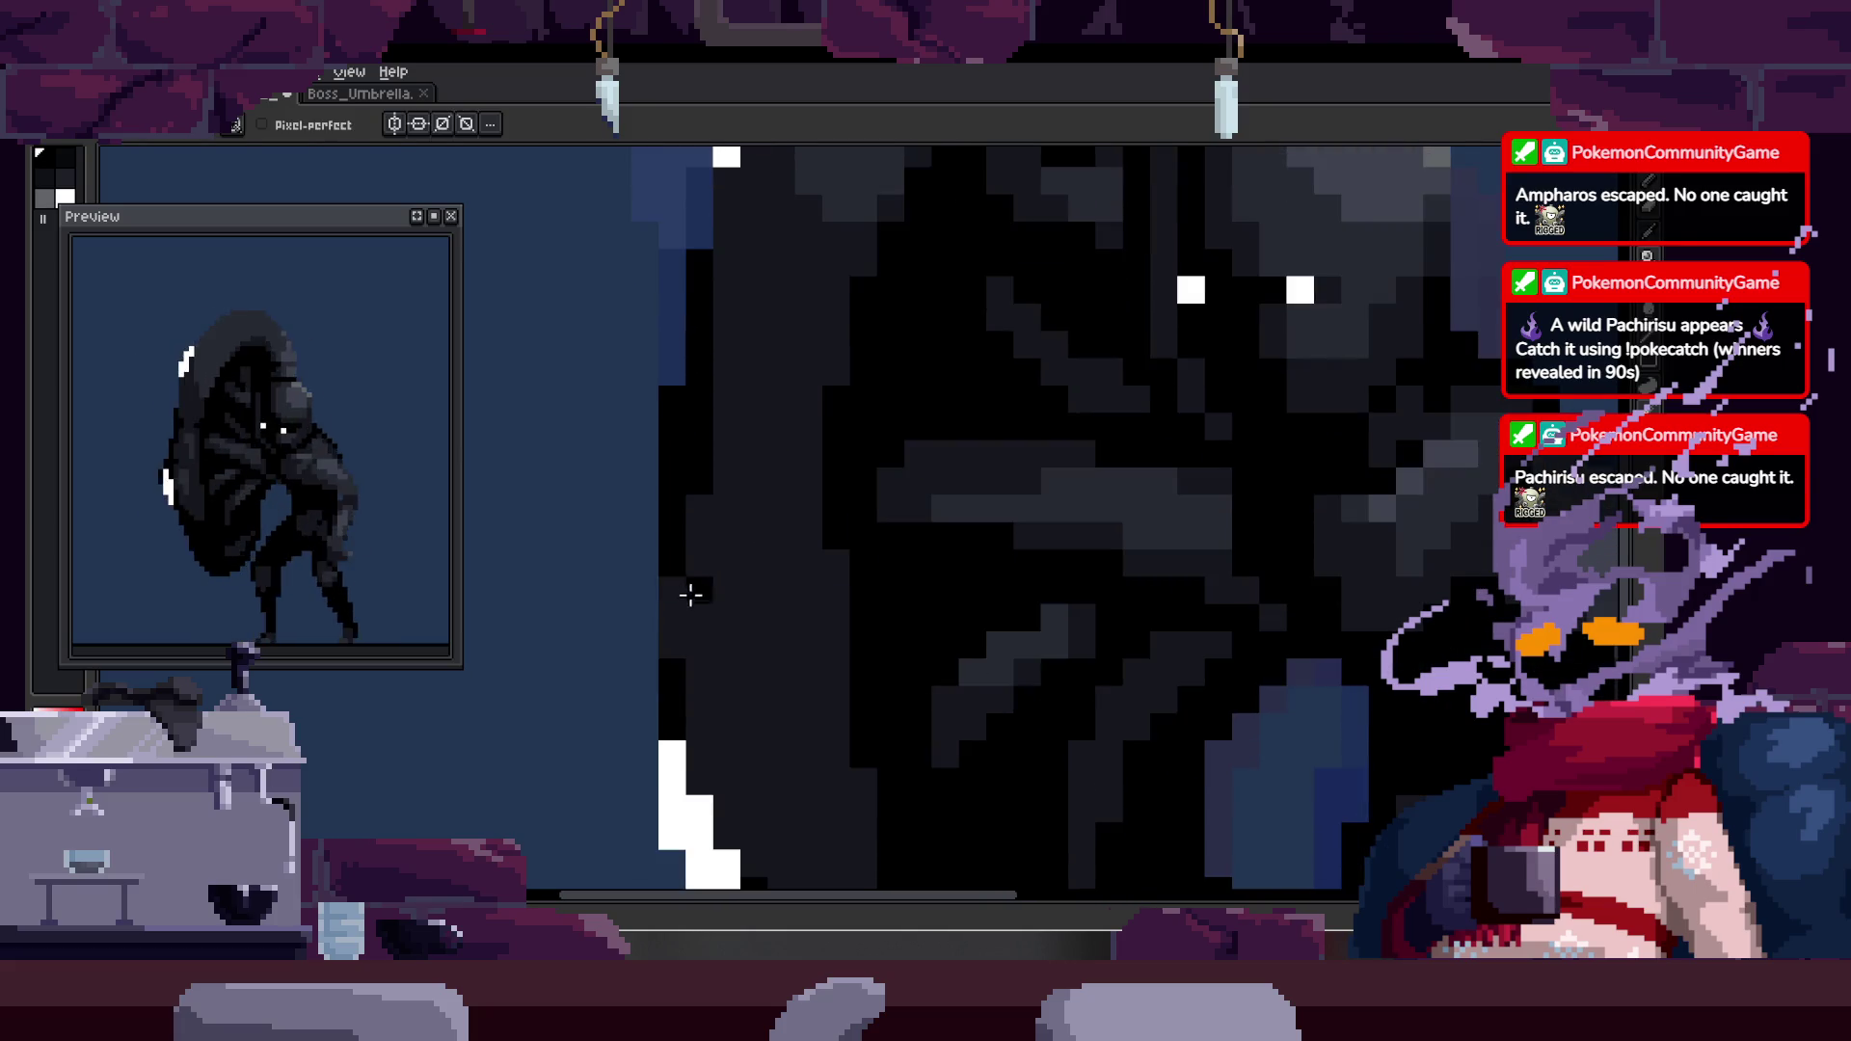
key("z")
scroll(901, 469, "down", 4)
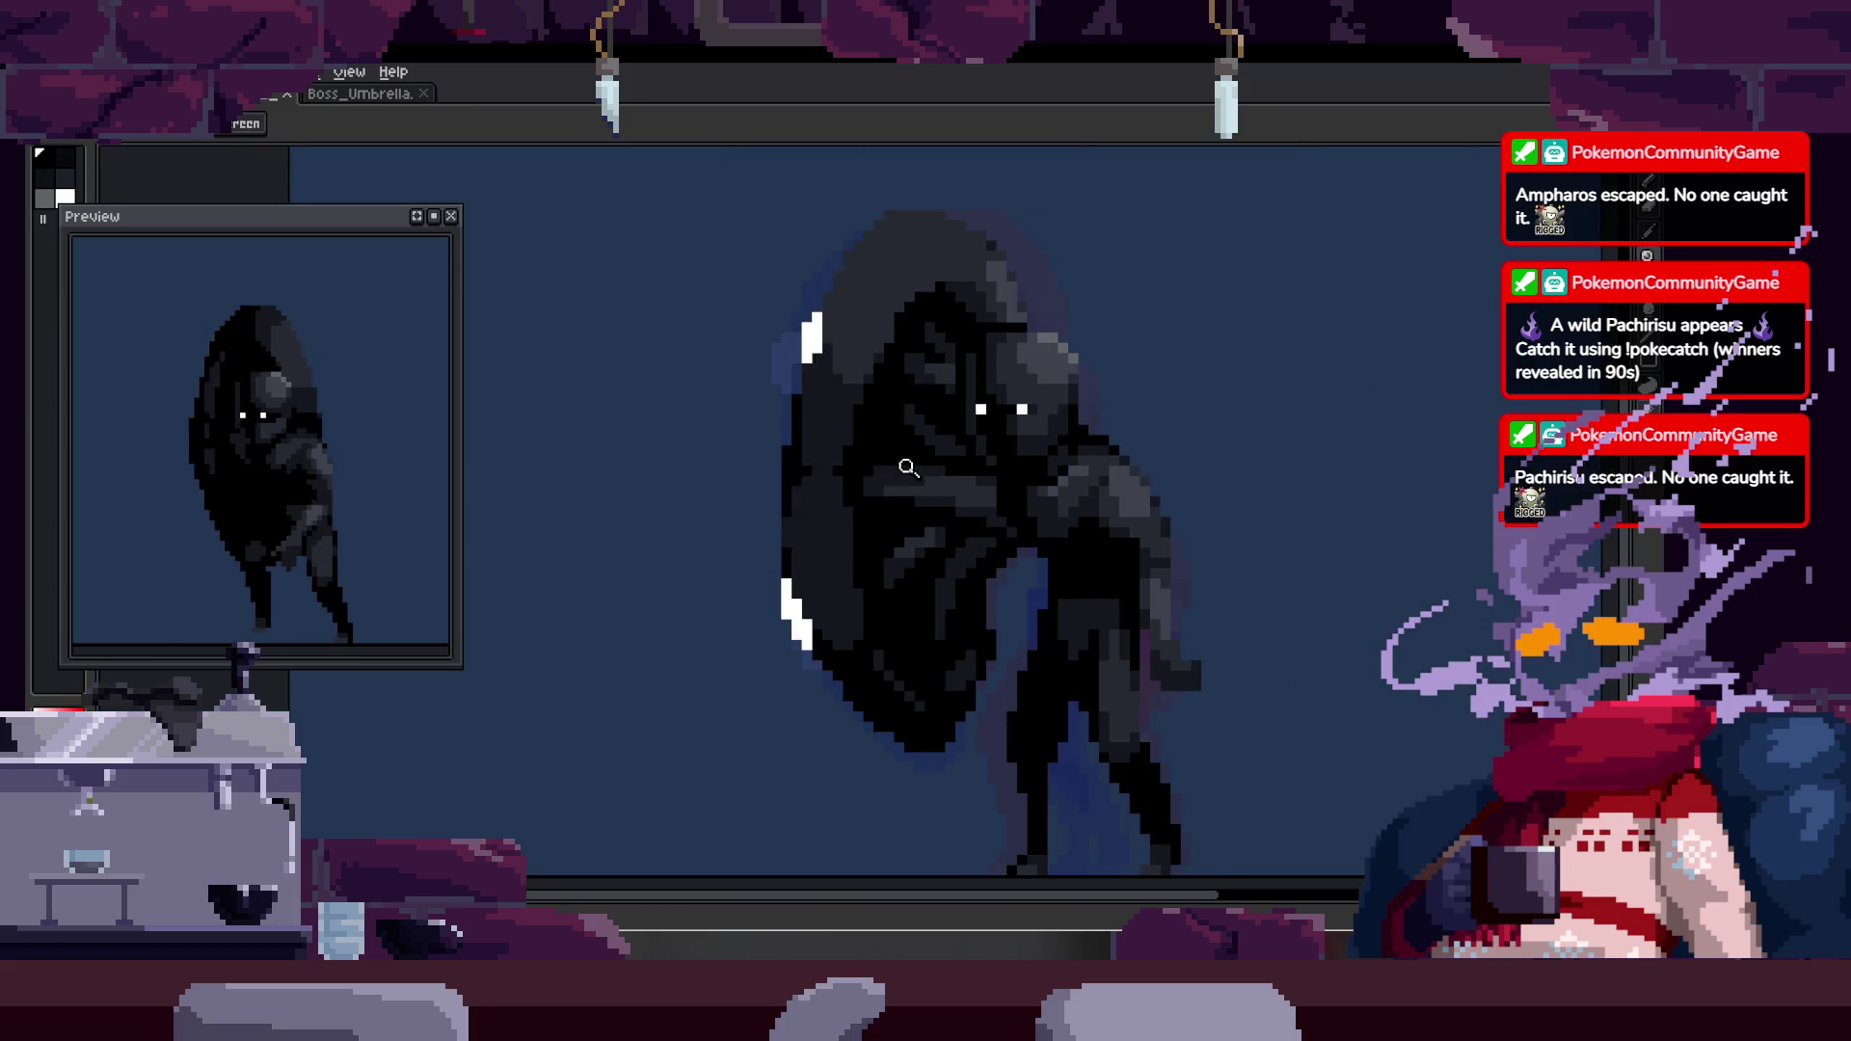
scroll(894, 460, "up", 5)
key("b")
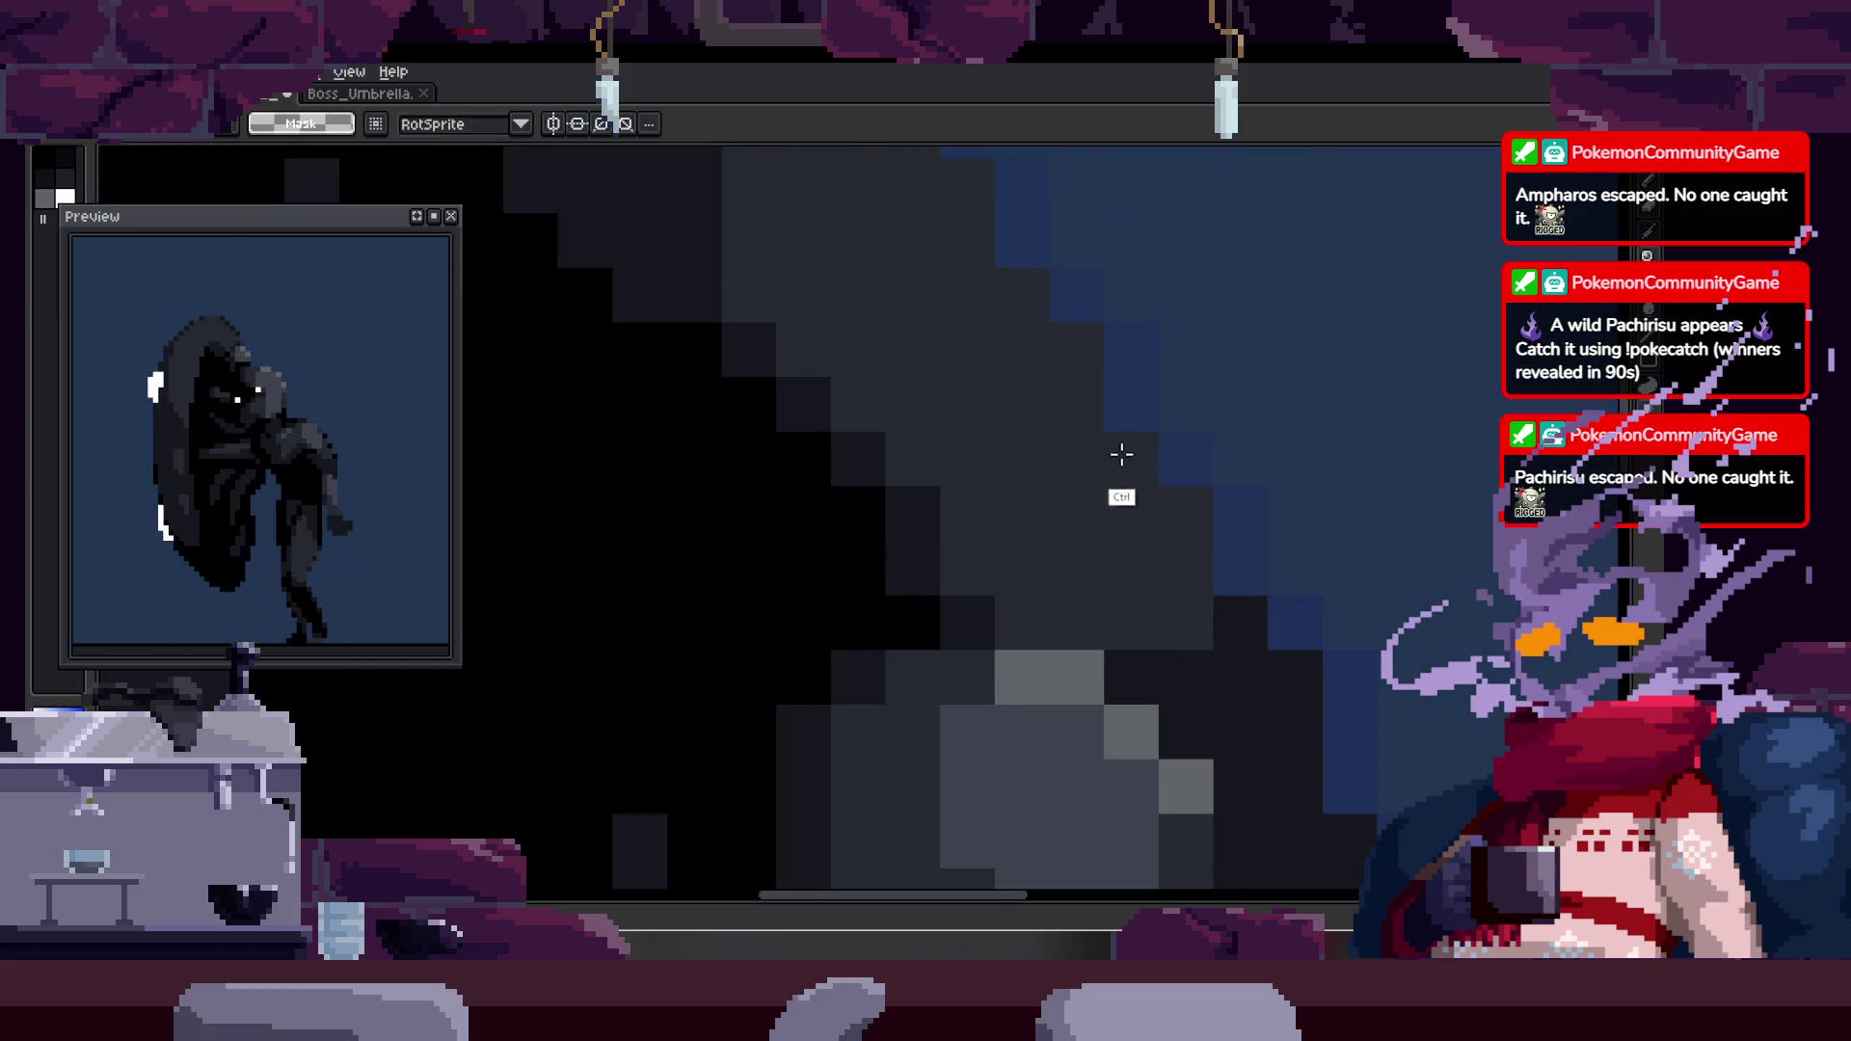
key("alt")
key("Right")
left_click_drag(917, 401, 1083, 404)
key("Left")
key("Right")
- Add a dark pixel to the hood's shading and extend the light-grey highlight
scroll(1214, 405, "down", 3)
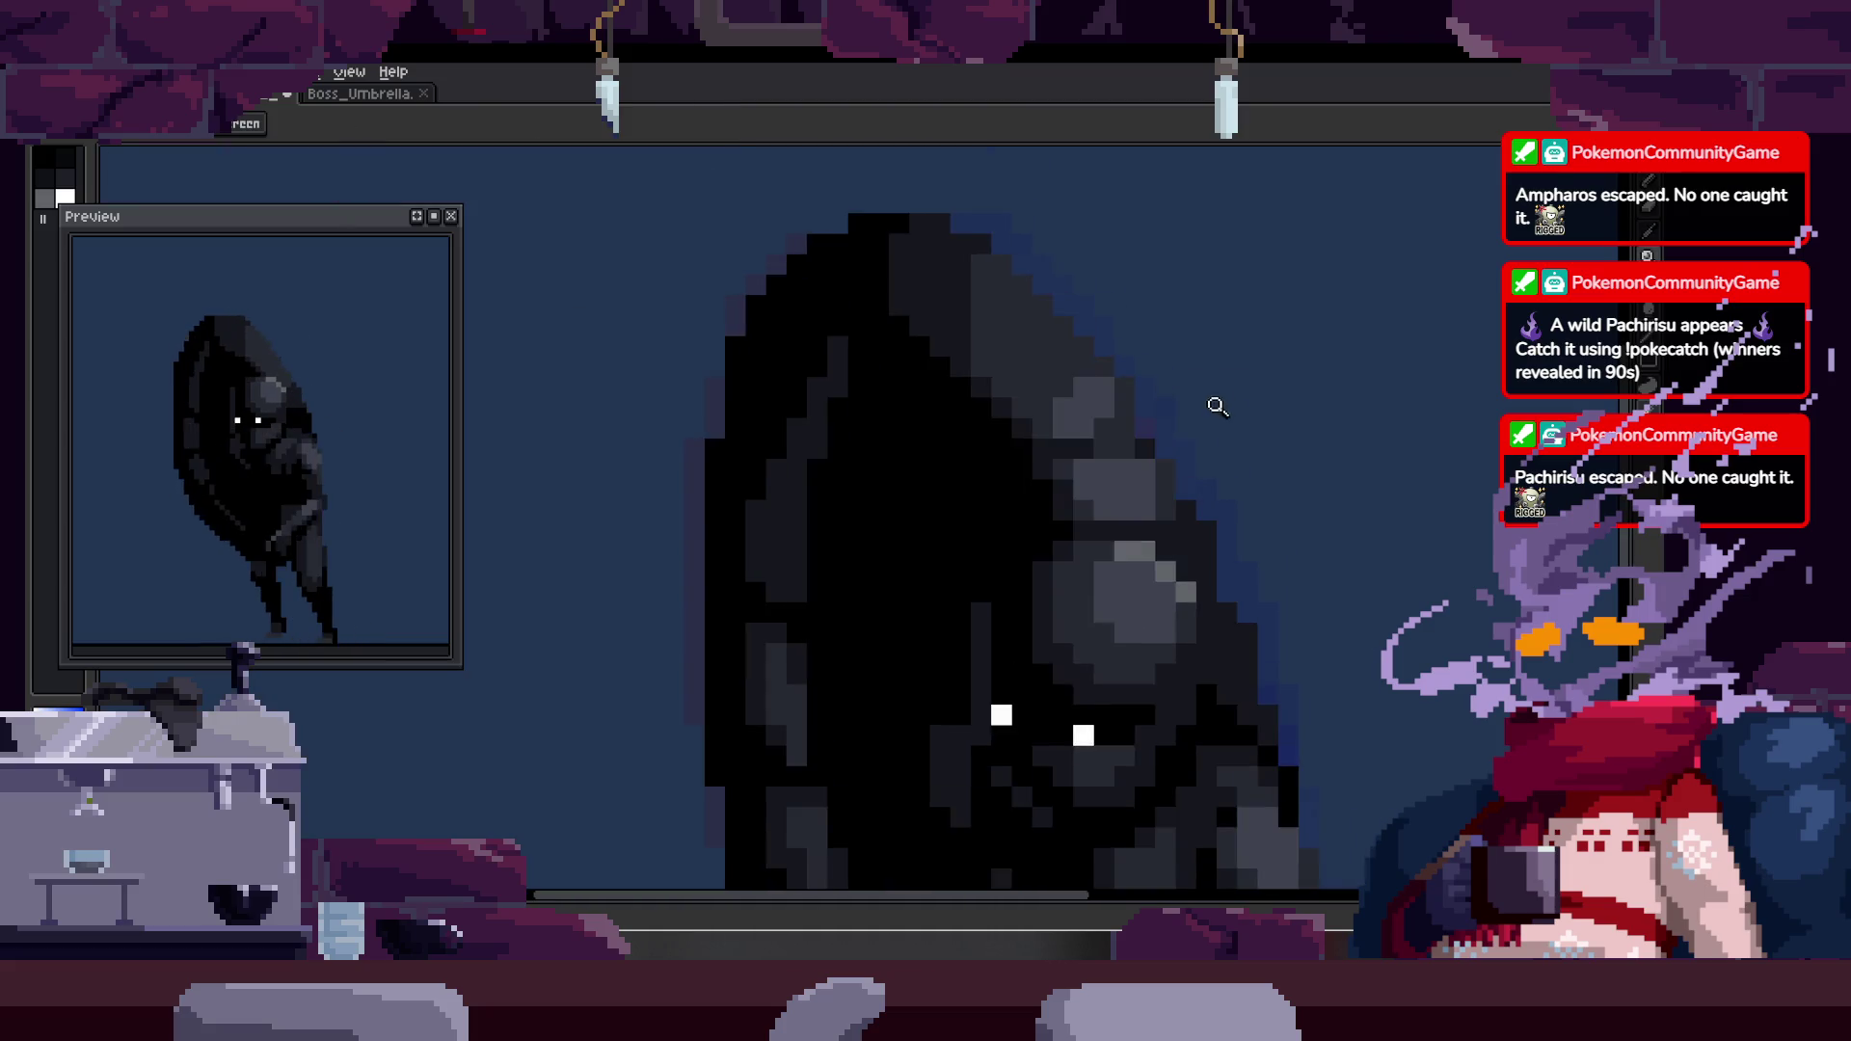
key("alt")
scroll(1121, 475, "up", 2)
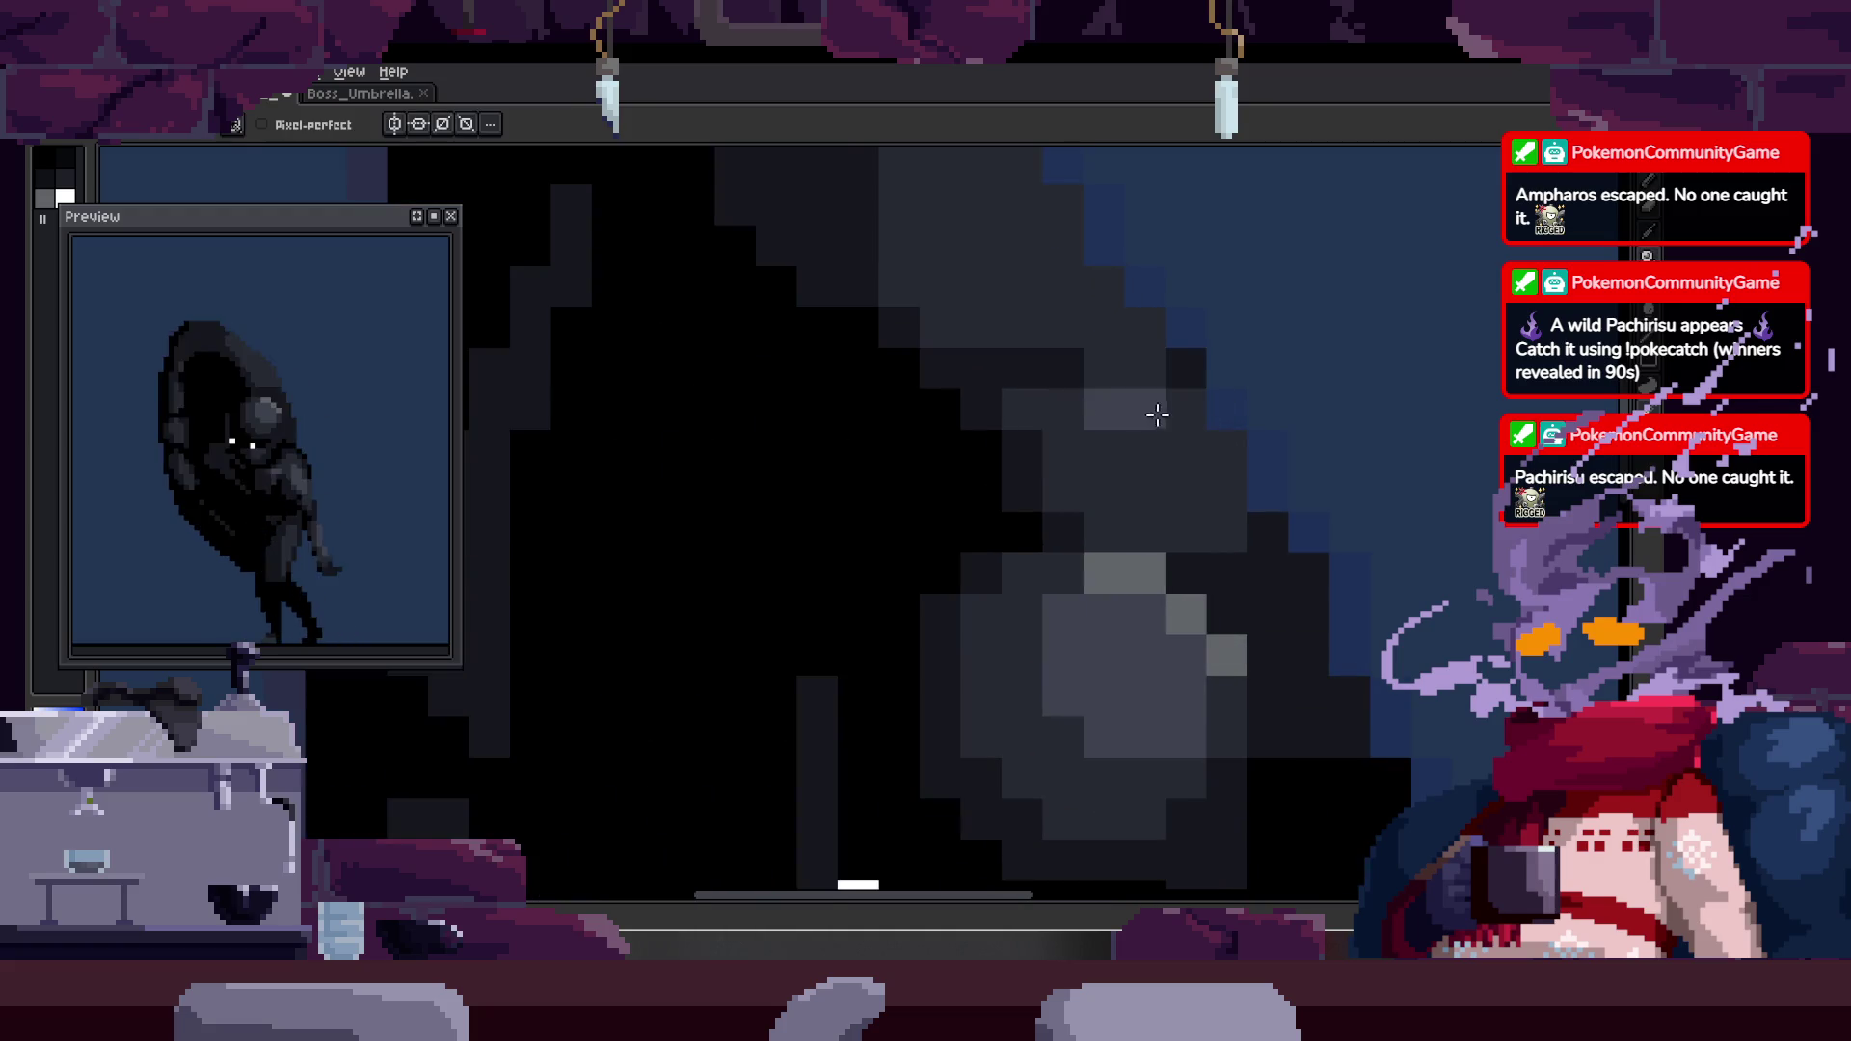
left_click(1108, 506)
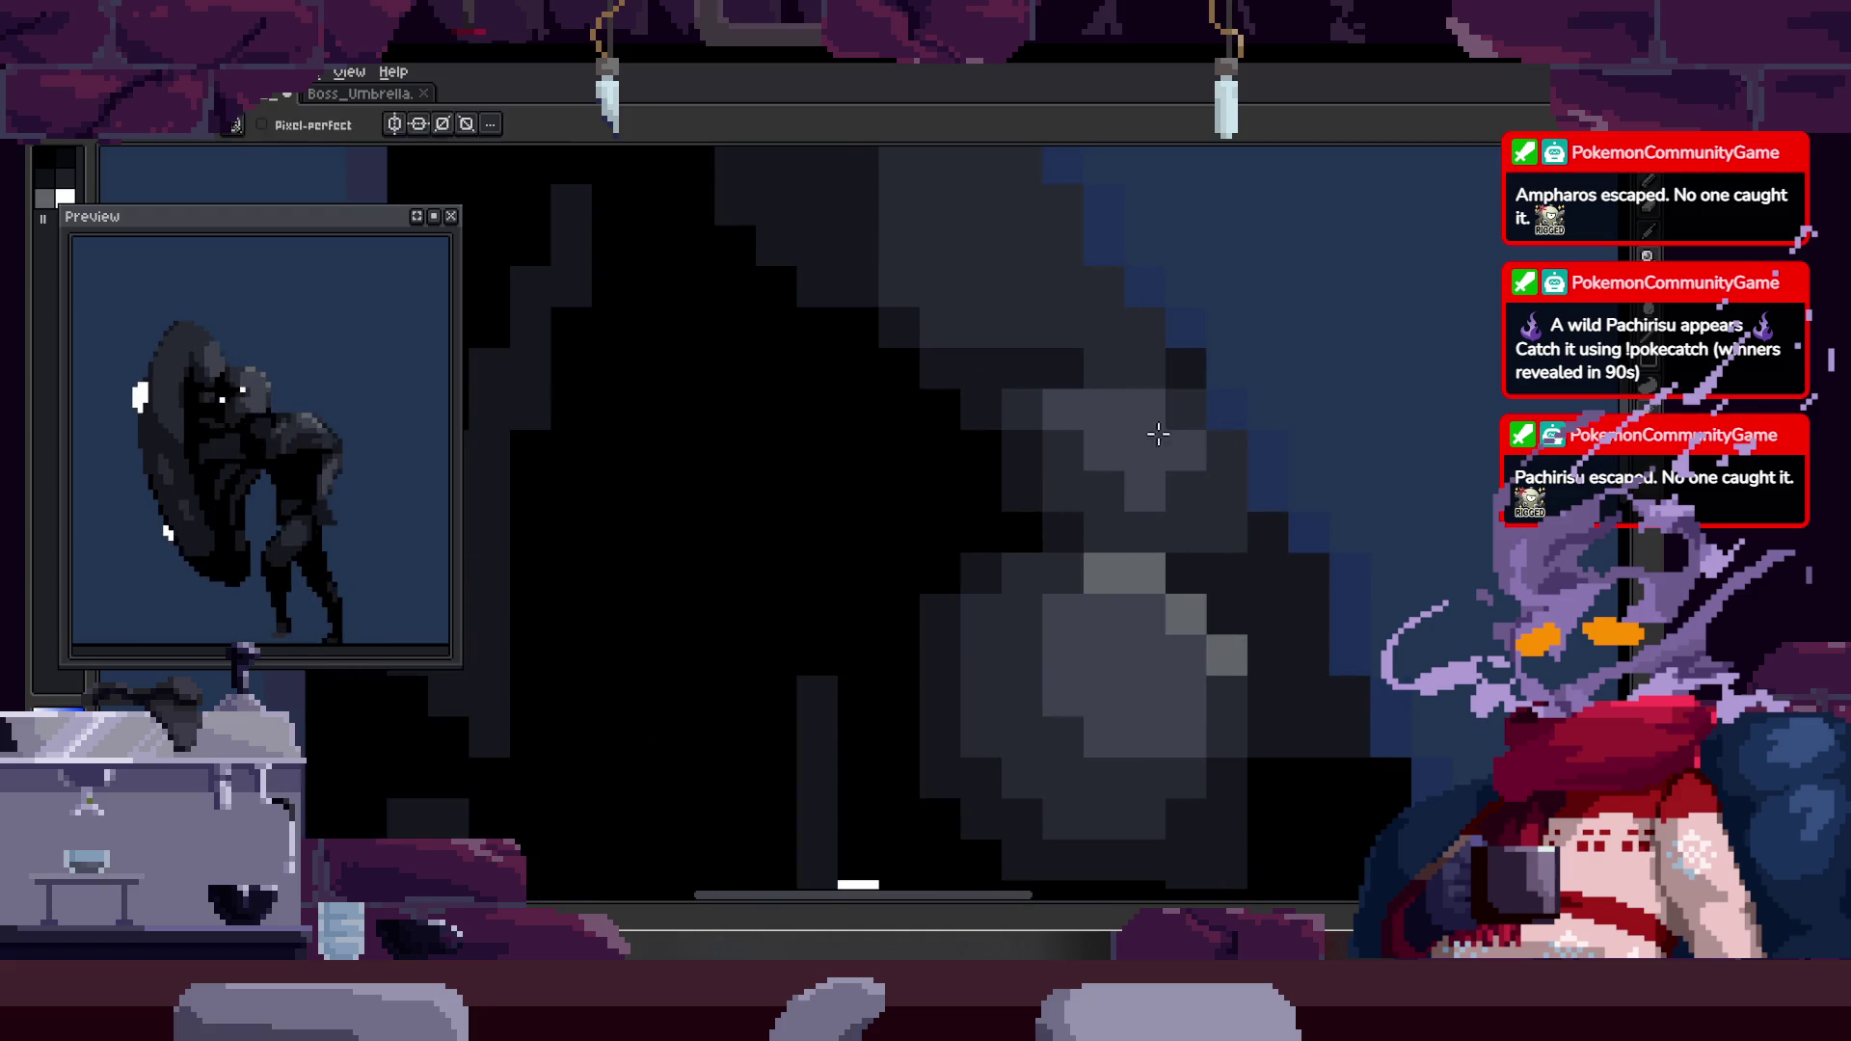
scroll(1176, 415, "up", 2)
scroll(1119, 413, "down", 1)
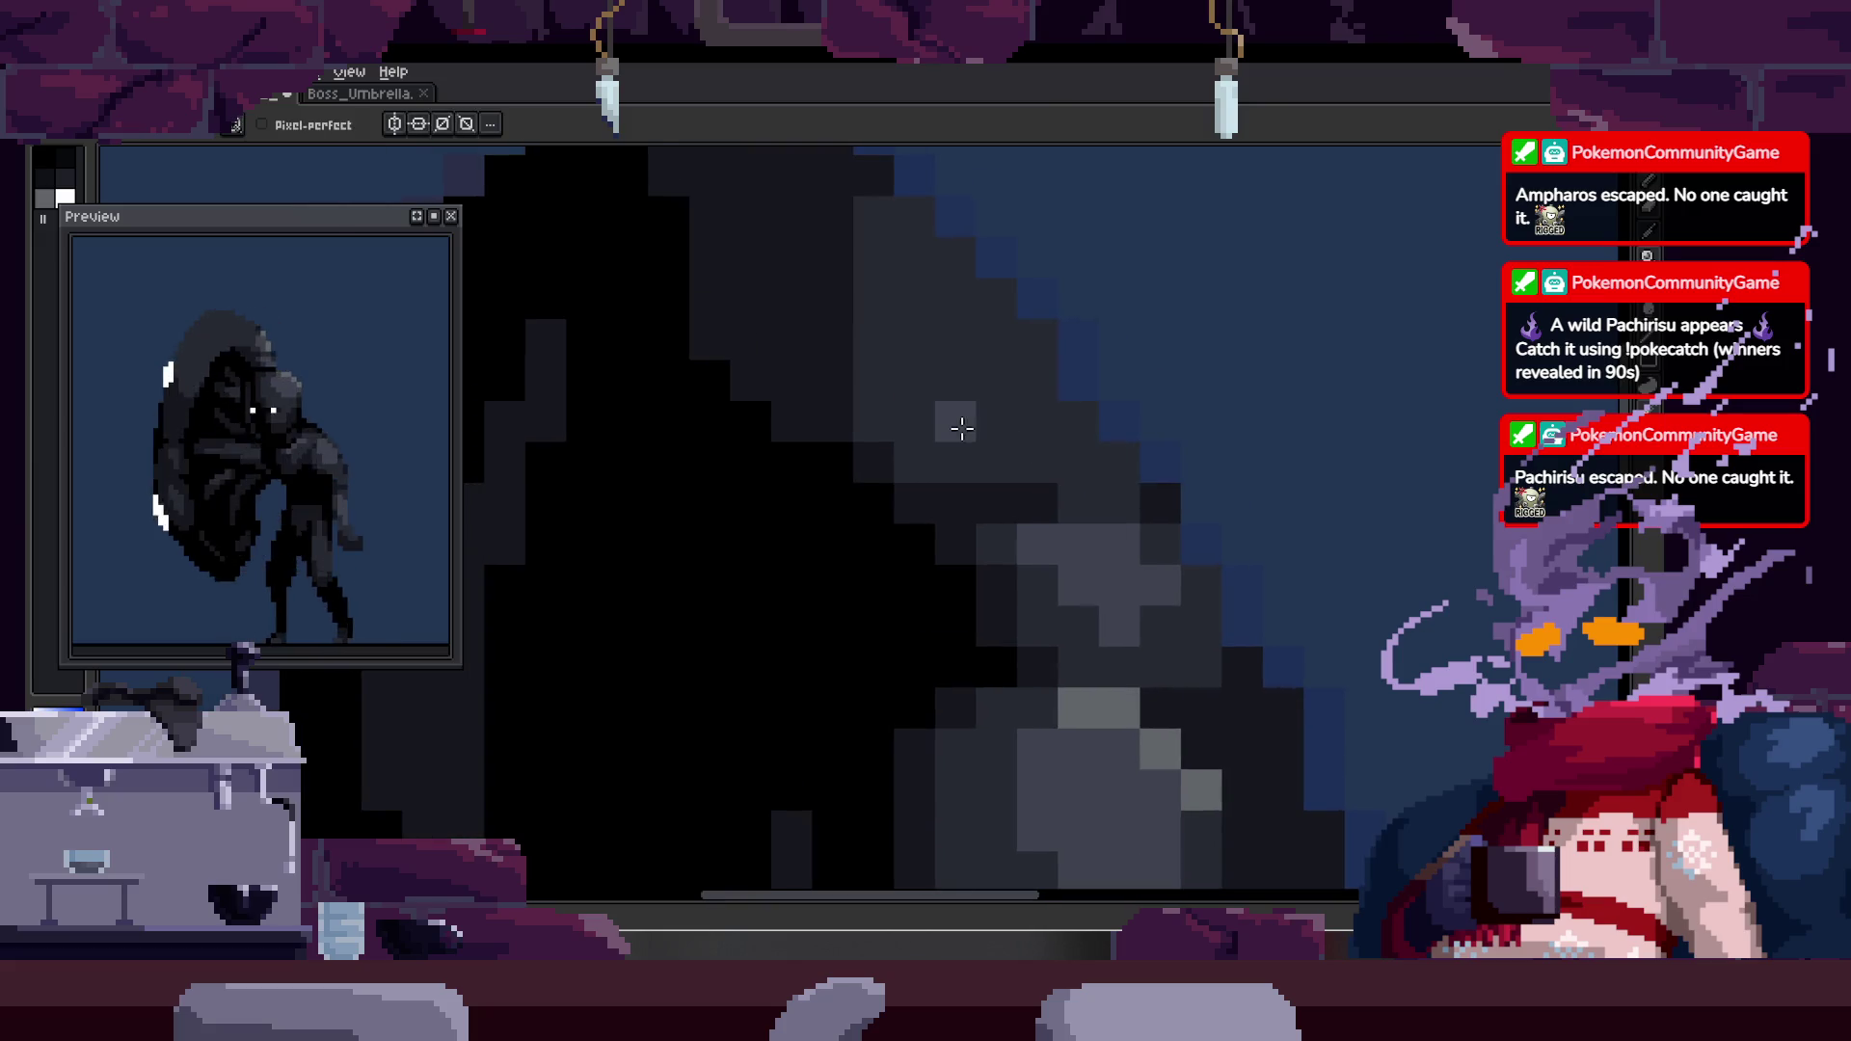
scroll(1081, 430, "down", 2)
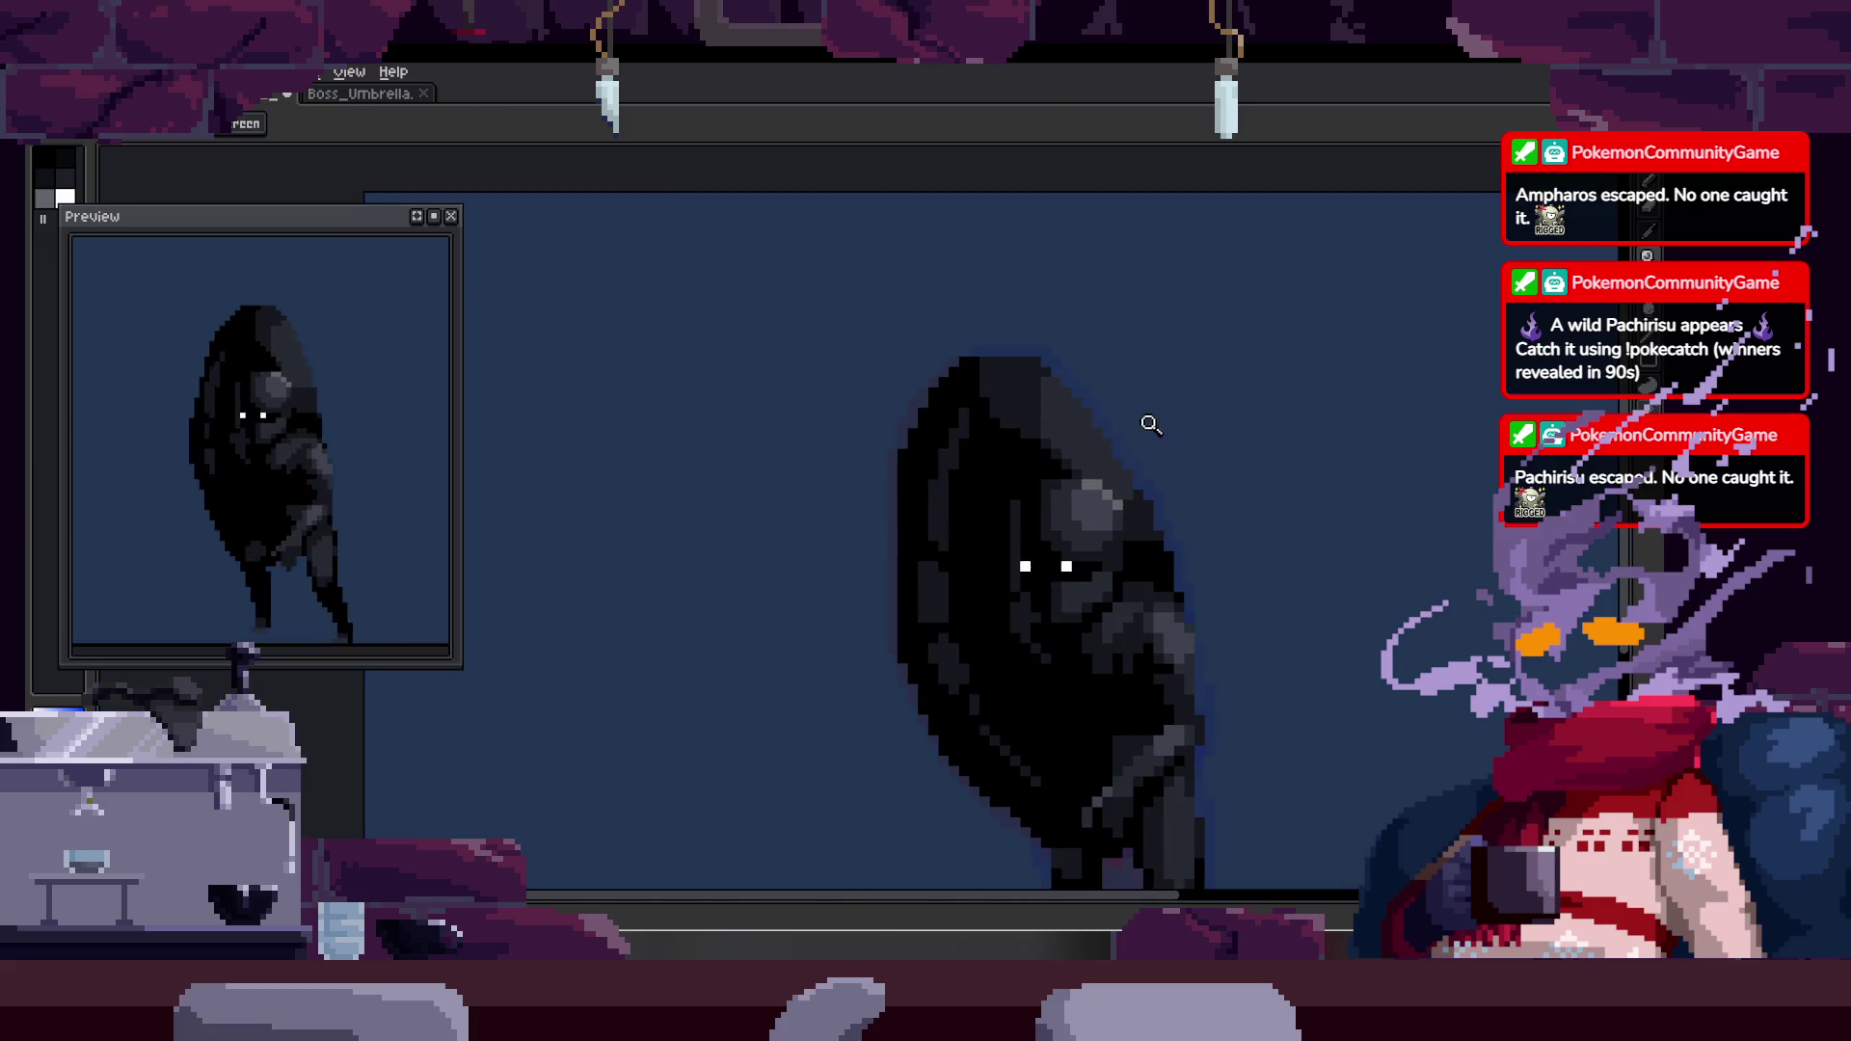
scroll(1173, 404, "up", 1)
scroll(1088, 474, "up", 1)
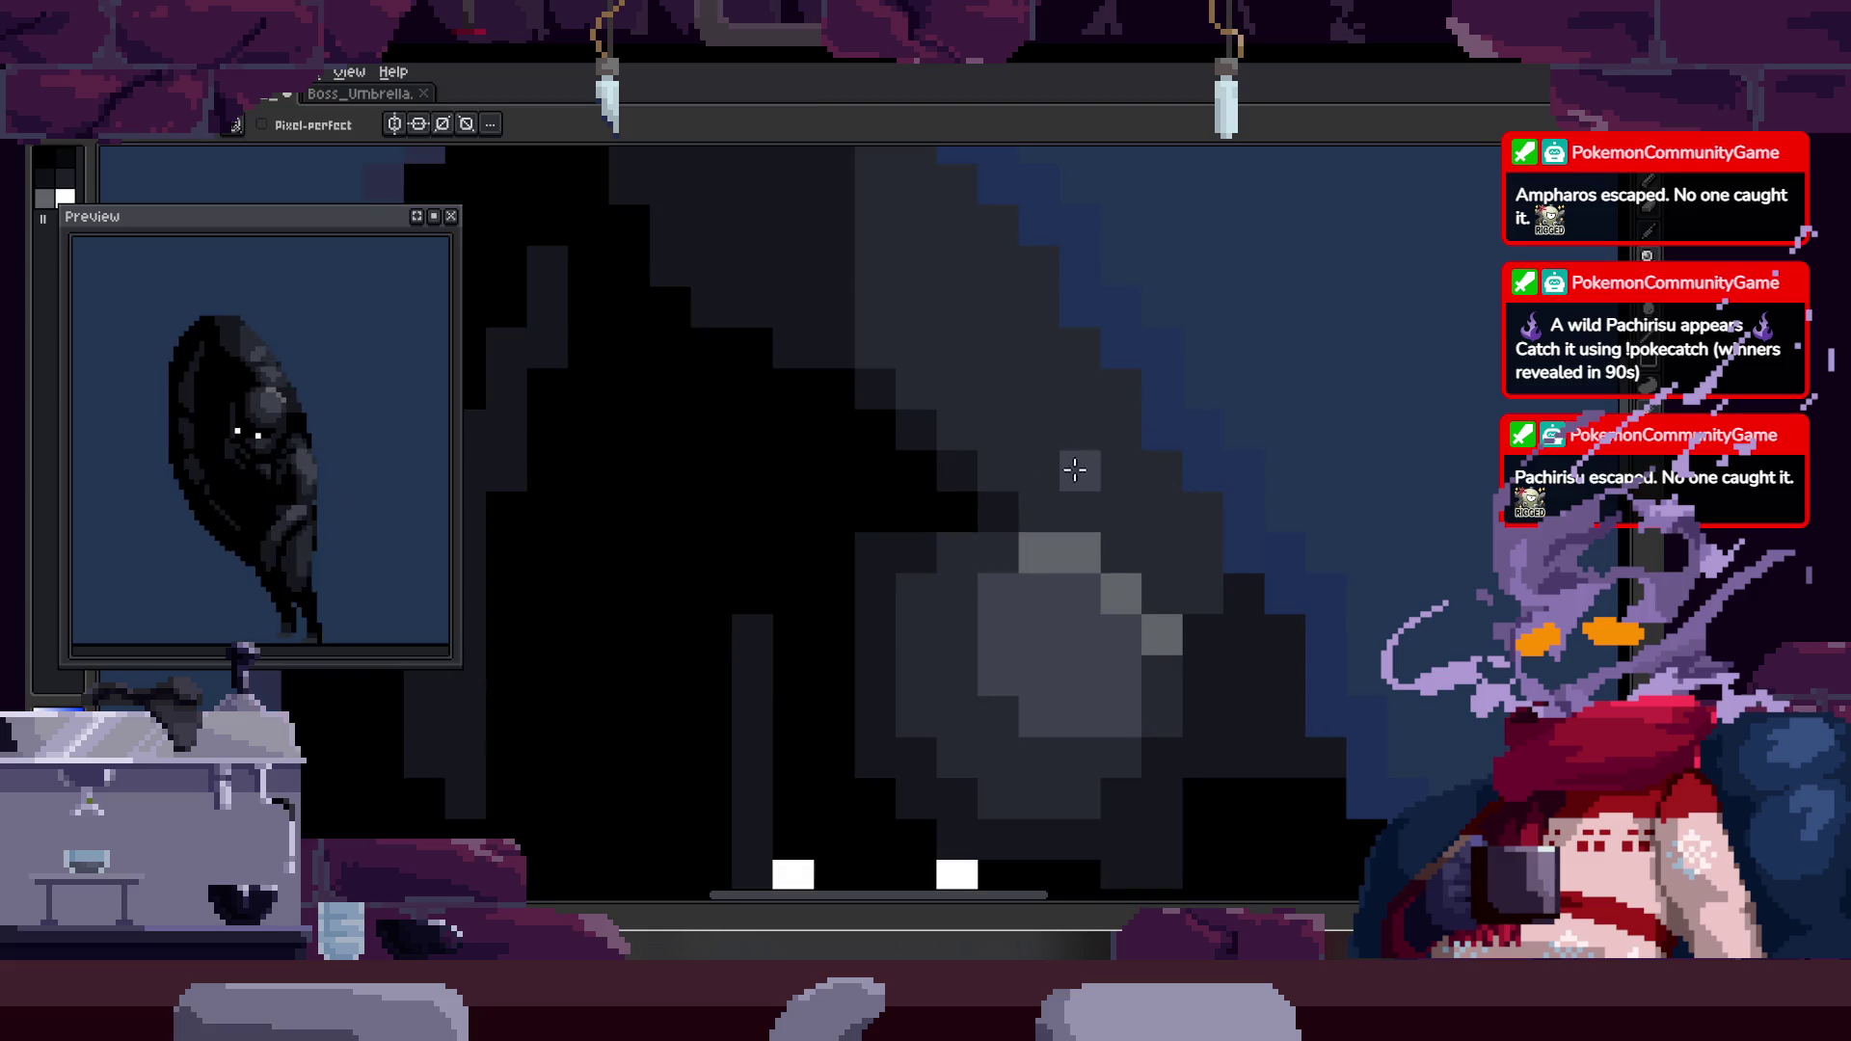
scroll(1099, 527, "up", 2)
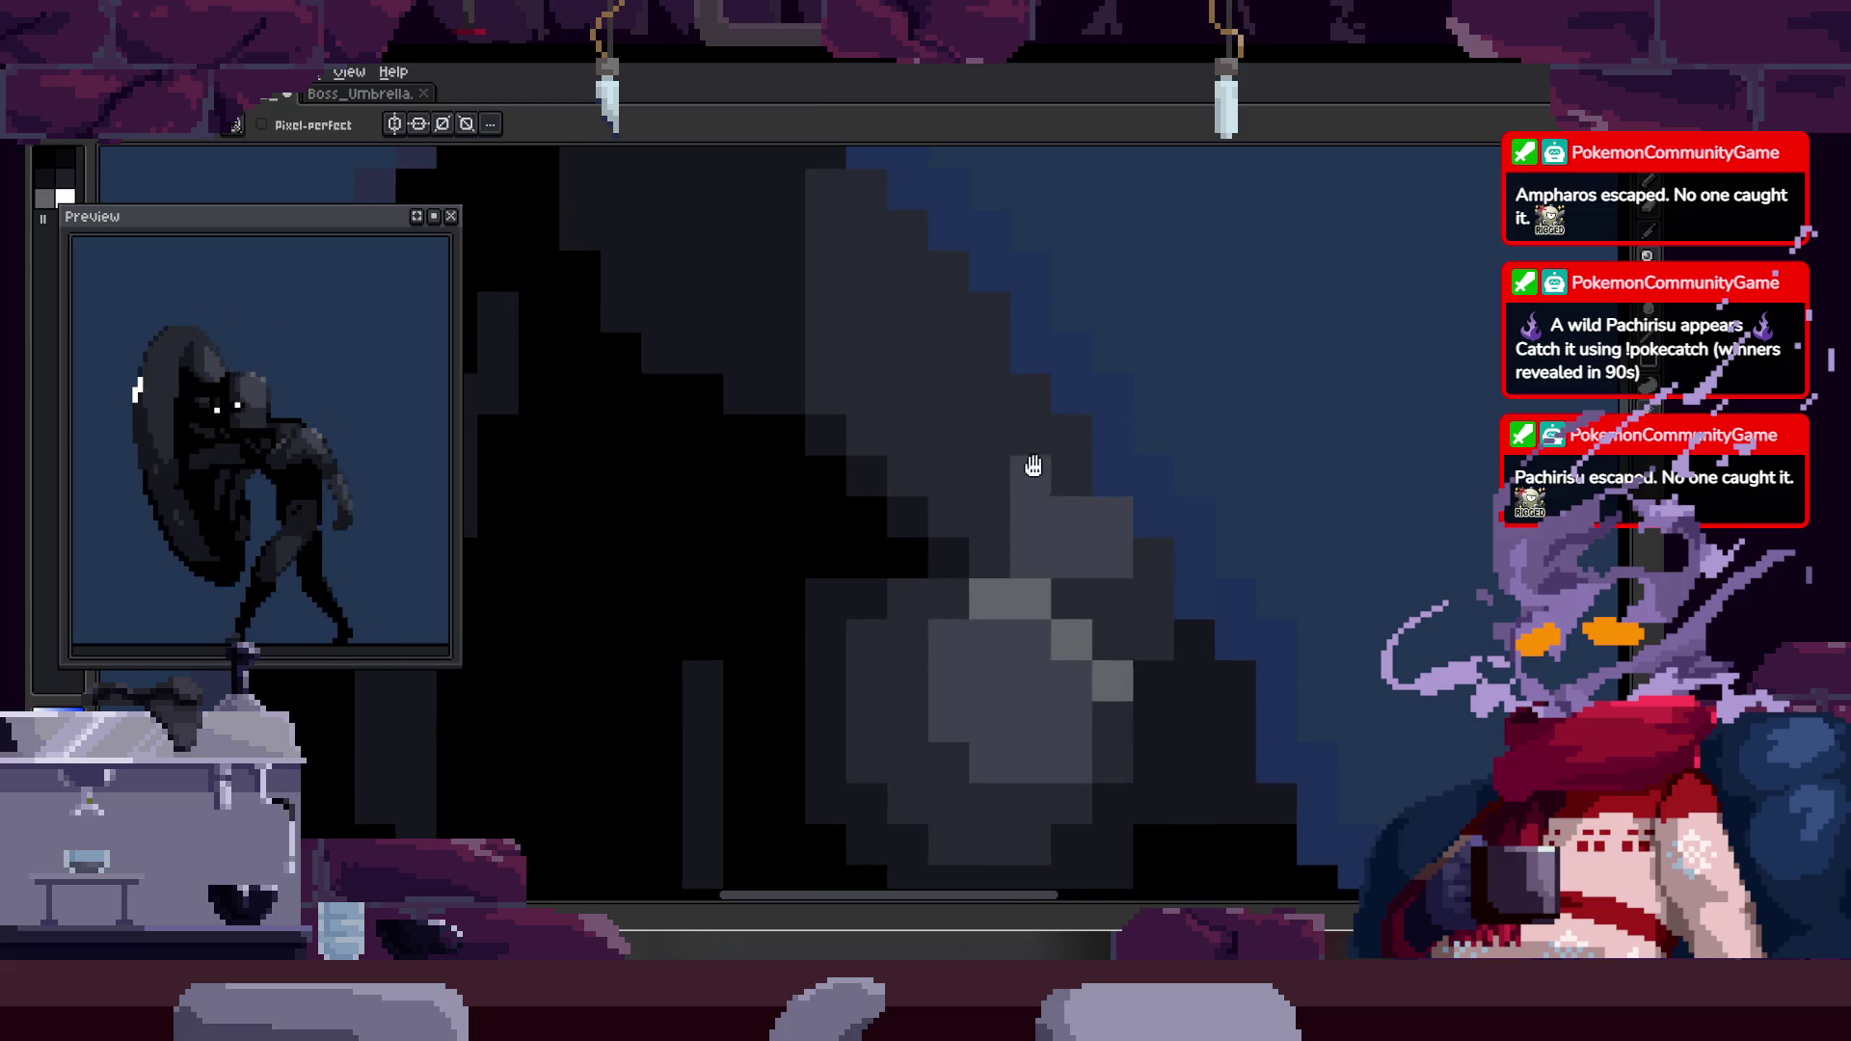
scroll(1034, 477, "up", 4)
left_click_drag(966, 479, 1009, 526)
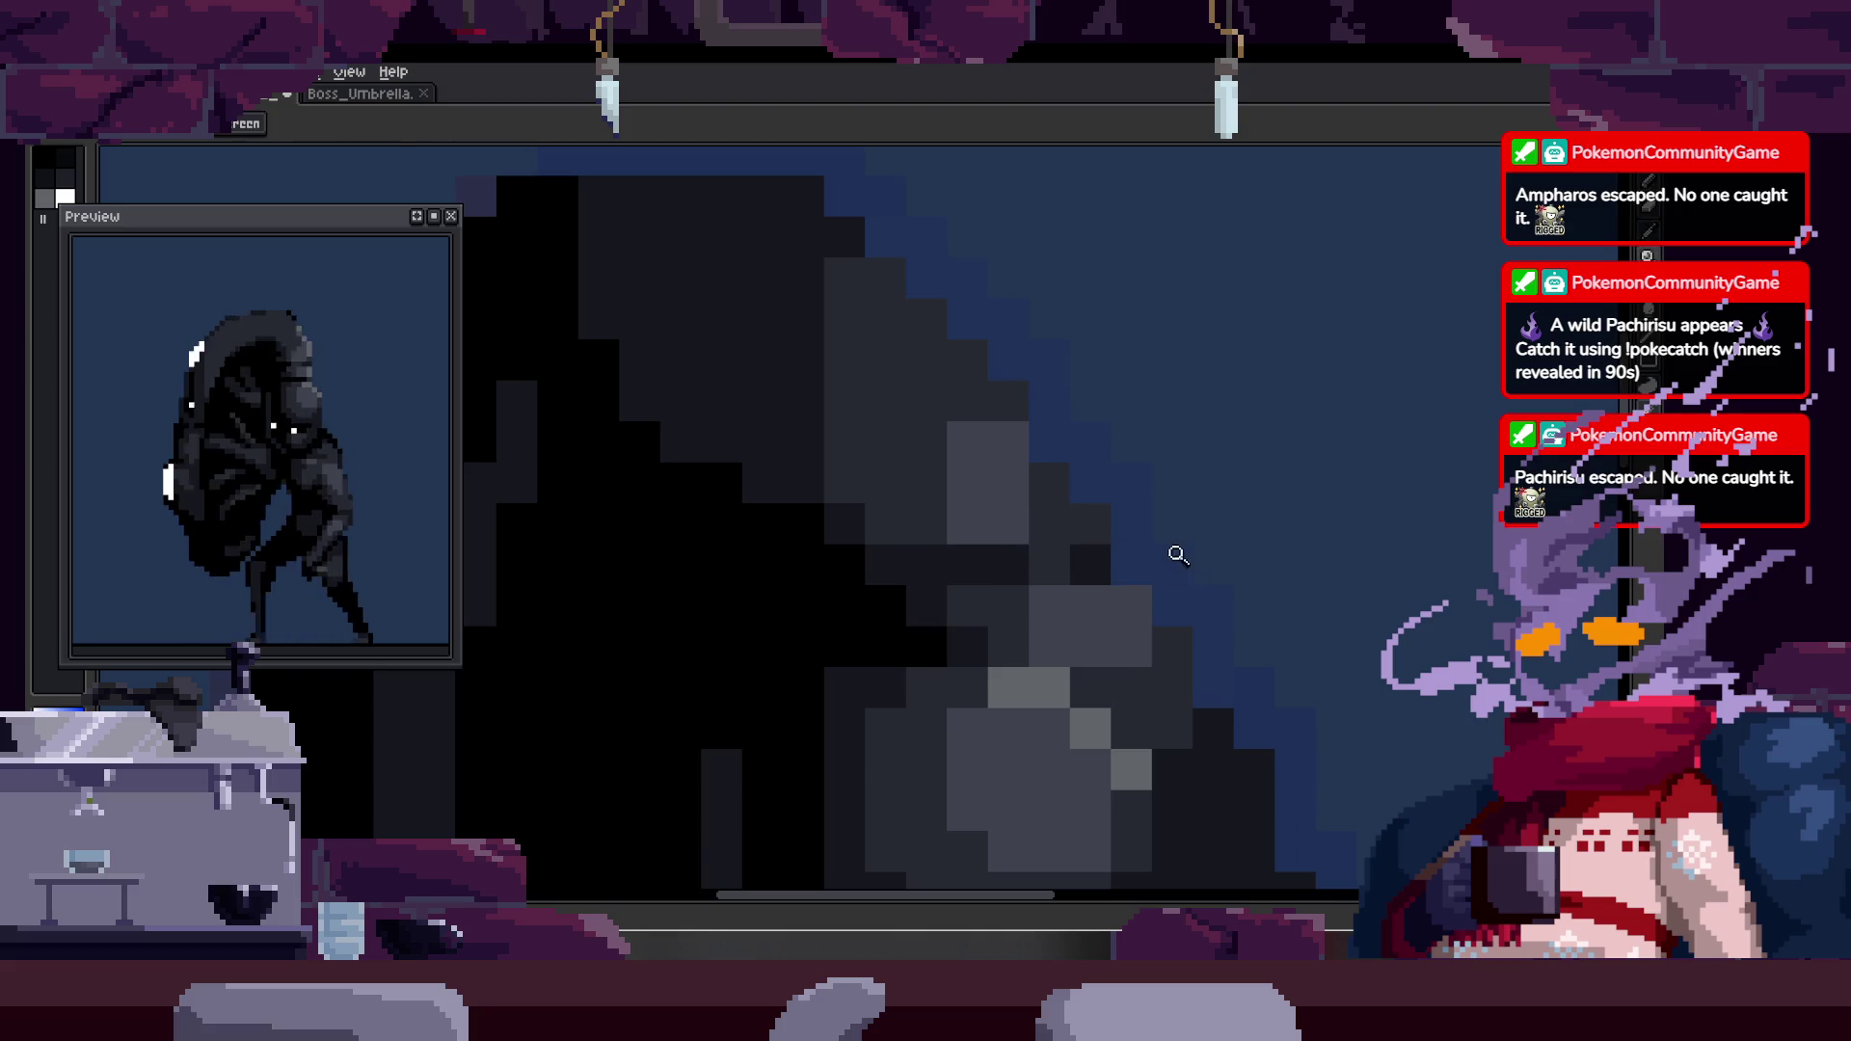
- Paint grey highlight pixels along the hood edge and lighten a pixel on the figure's edge
scroll(1186, 550, "down", 3, "ctrl")
scroll(1041, 453, "up", 4, "ctrl")
scroll(1138, 458, "down", 3)
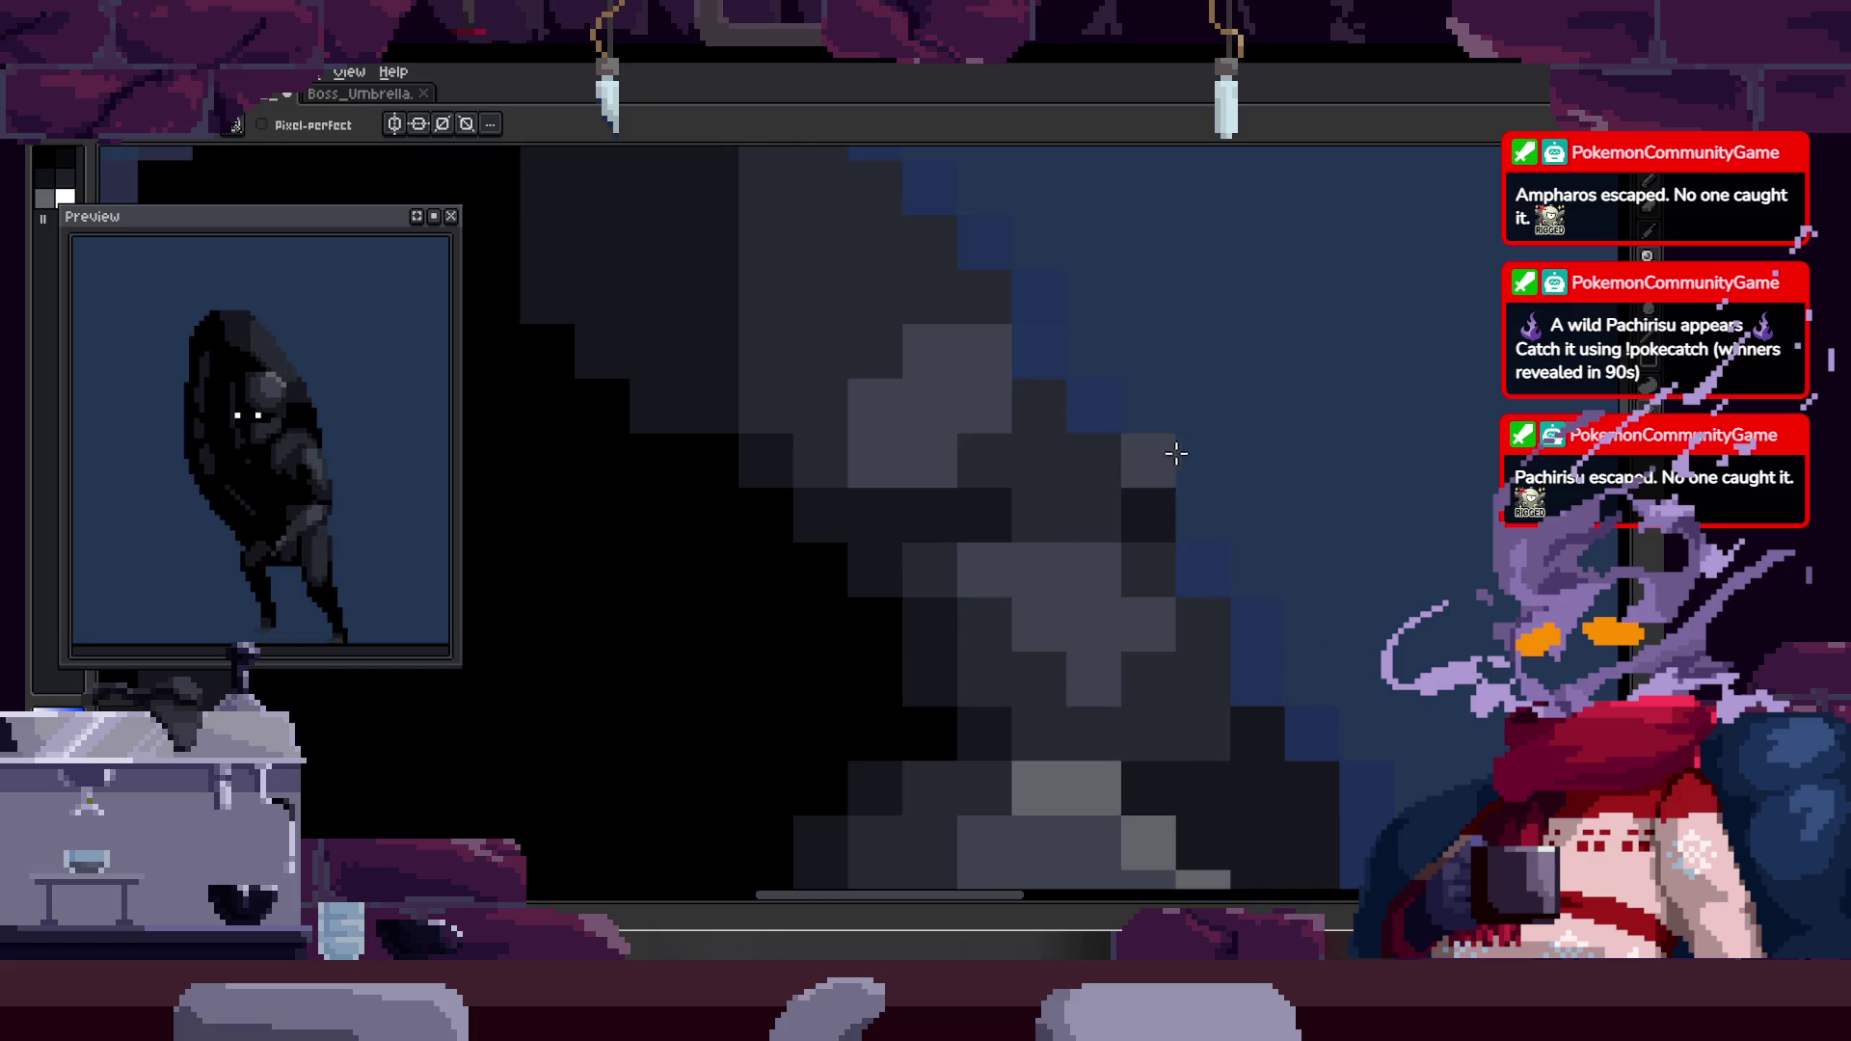
scroll(1206, 470, "up", 1)
scroll(1200, 468, "down", 2)
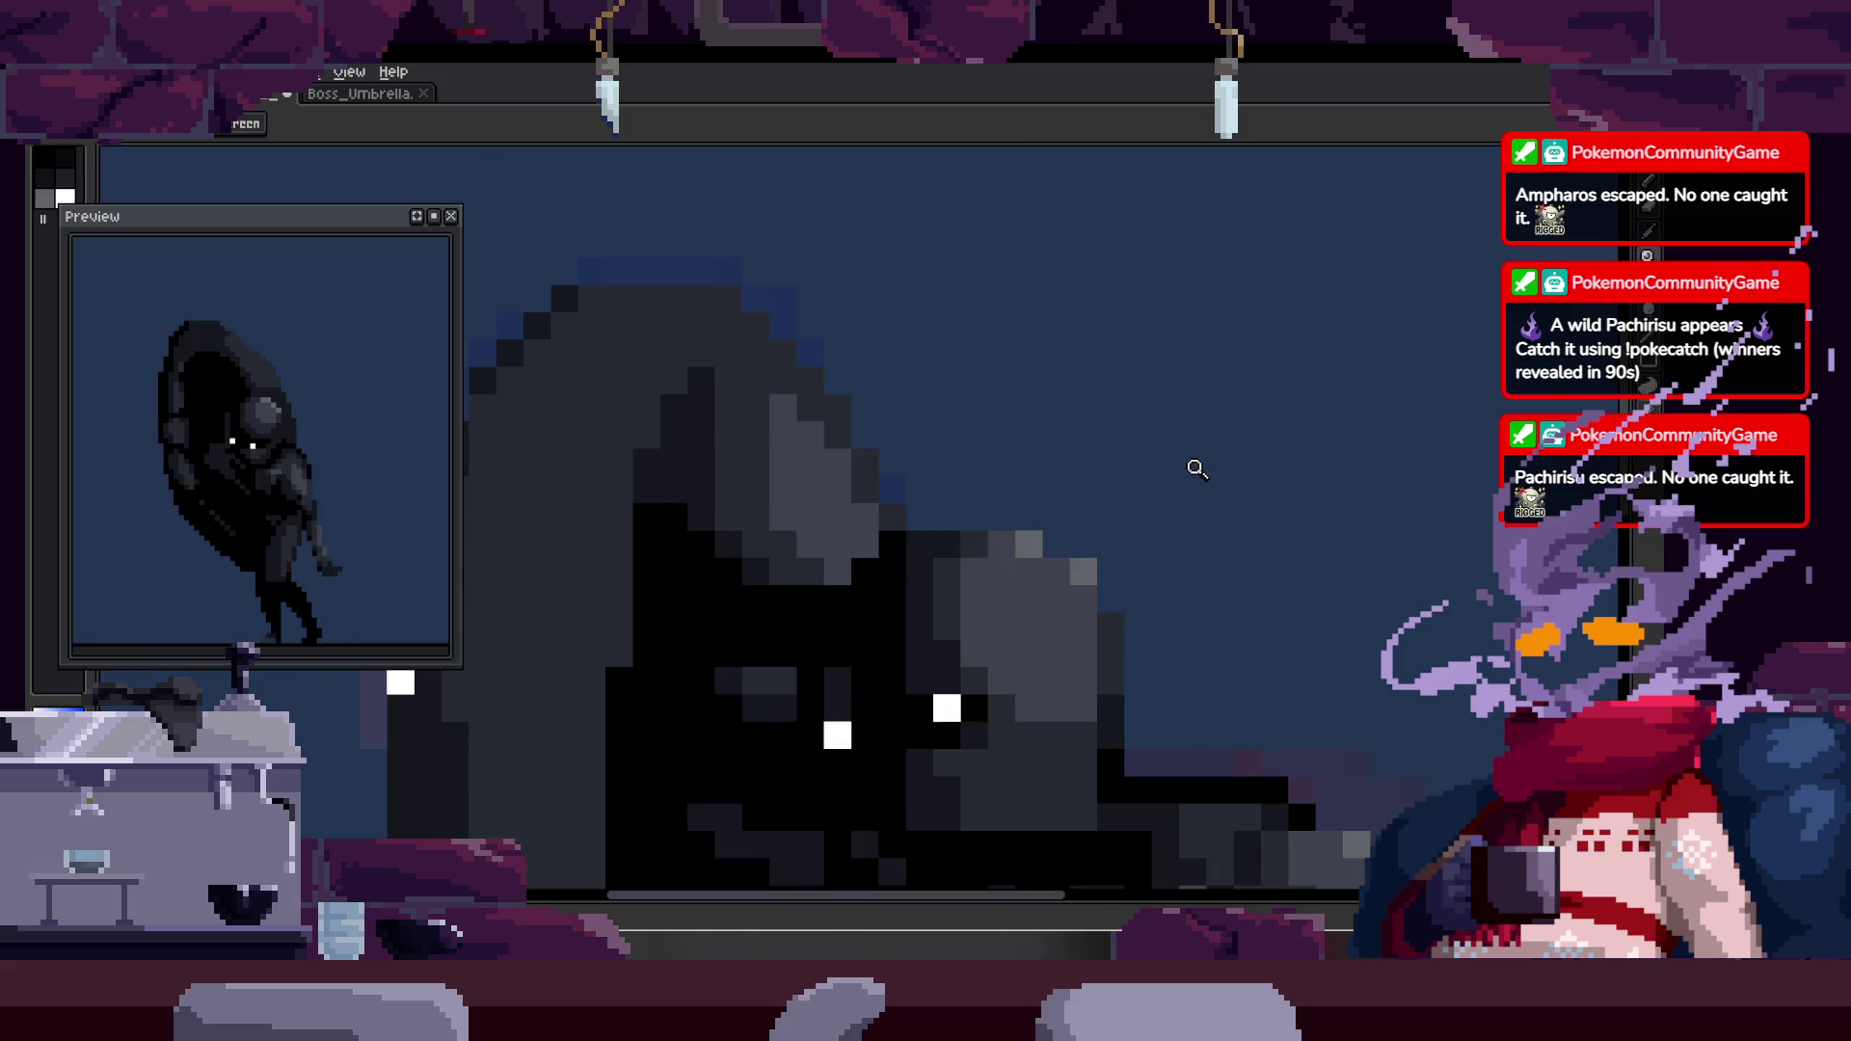
scroll(1212, 461, "up", 3)
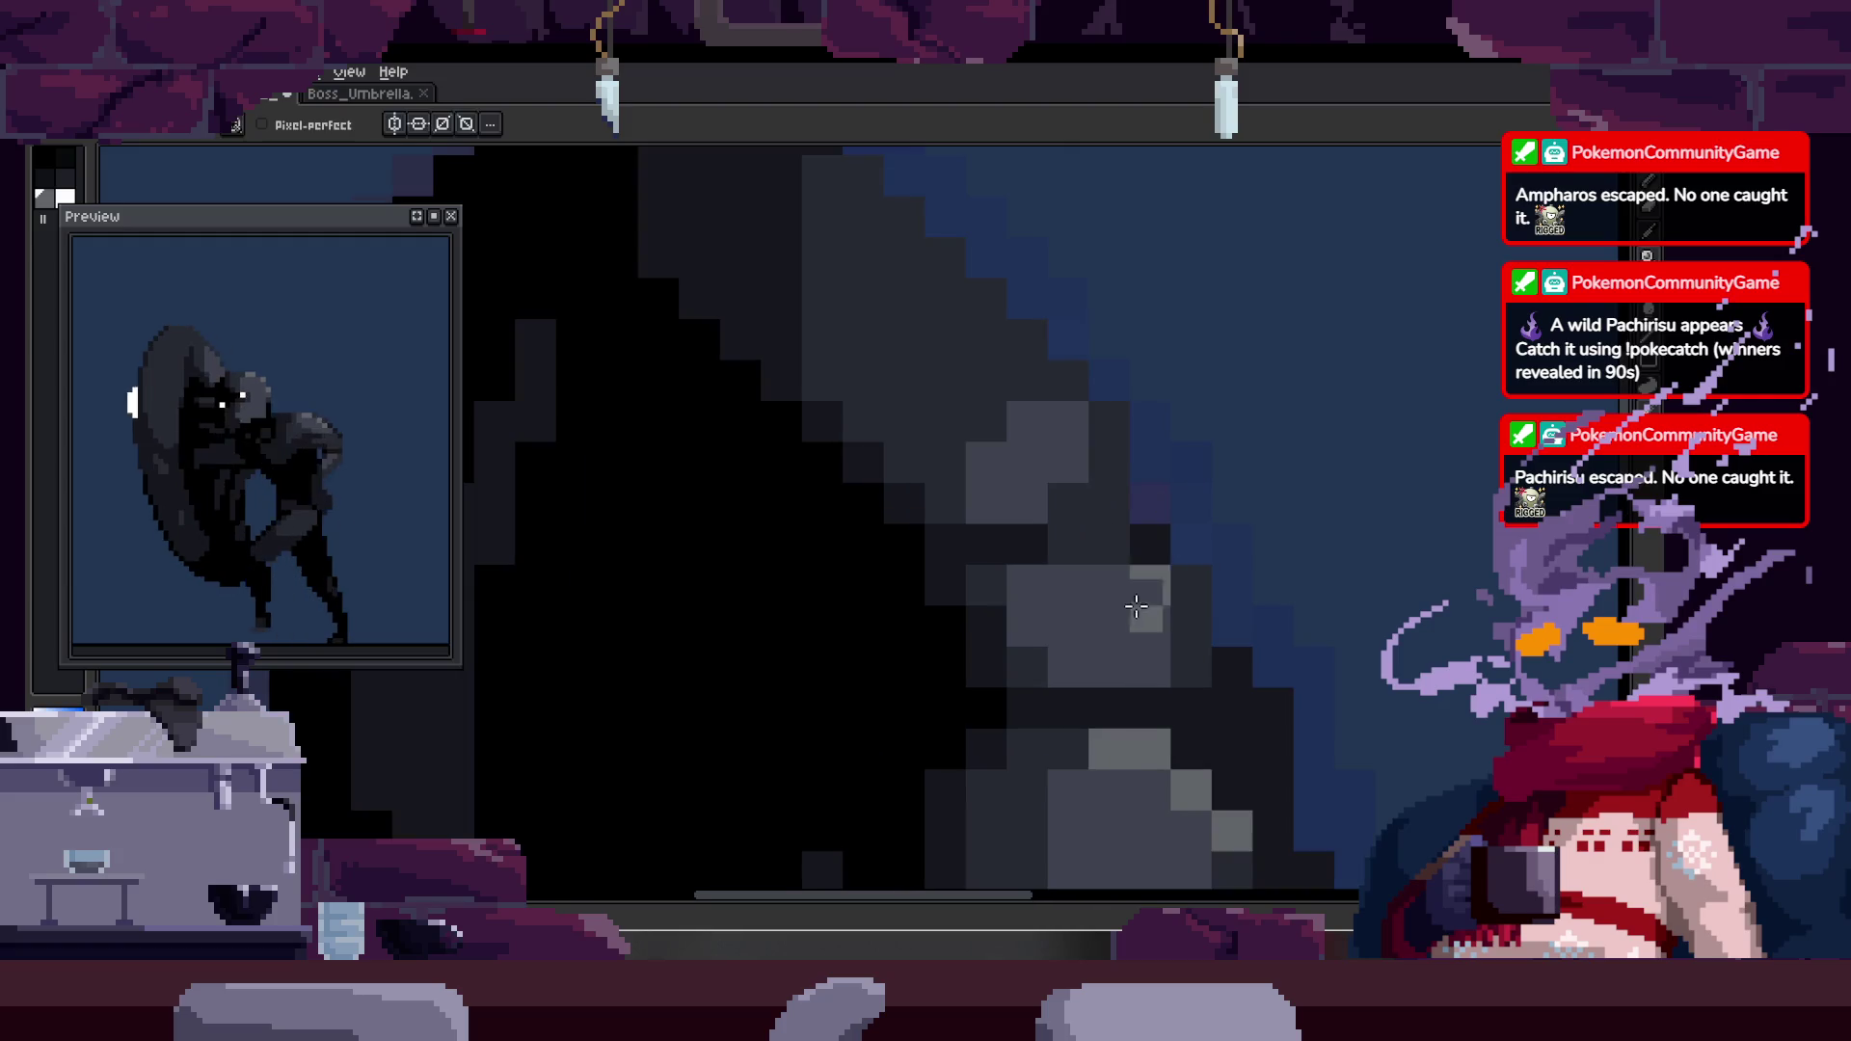
scroll(1157, 444, "up", 3)
key("b")
left_click_drag(1039, 407, 1067, 466)
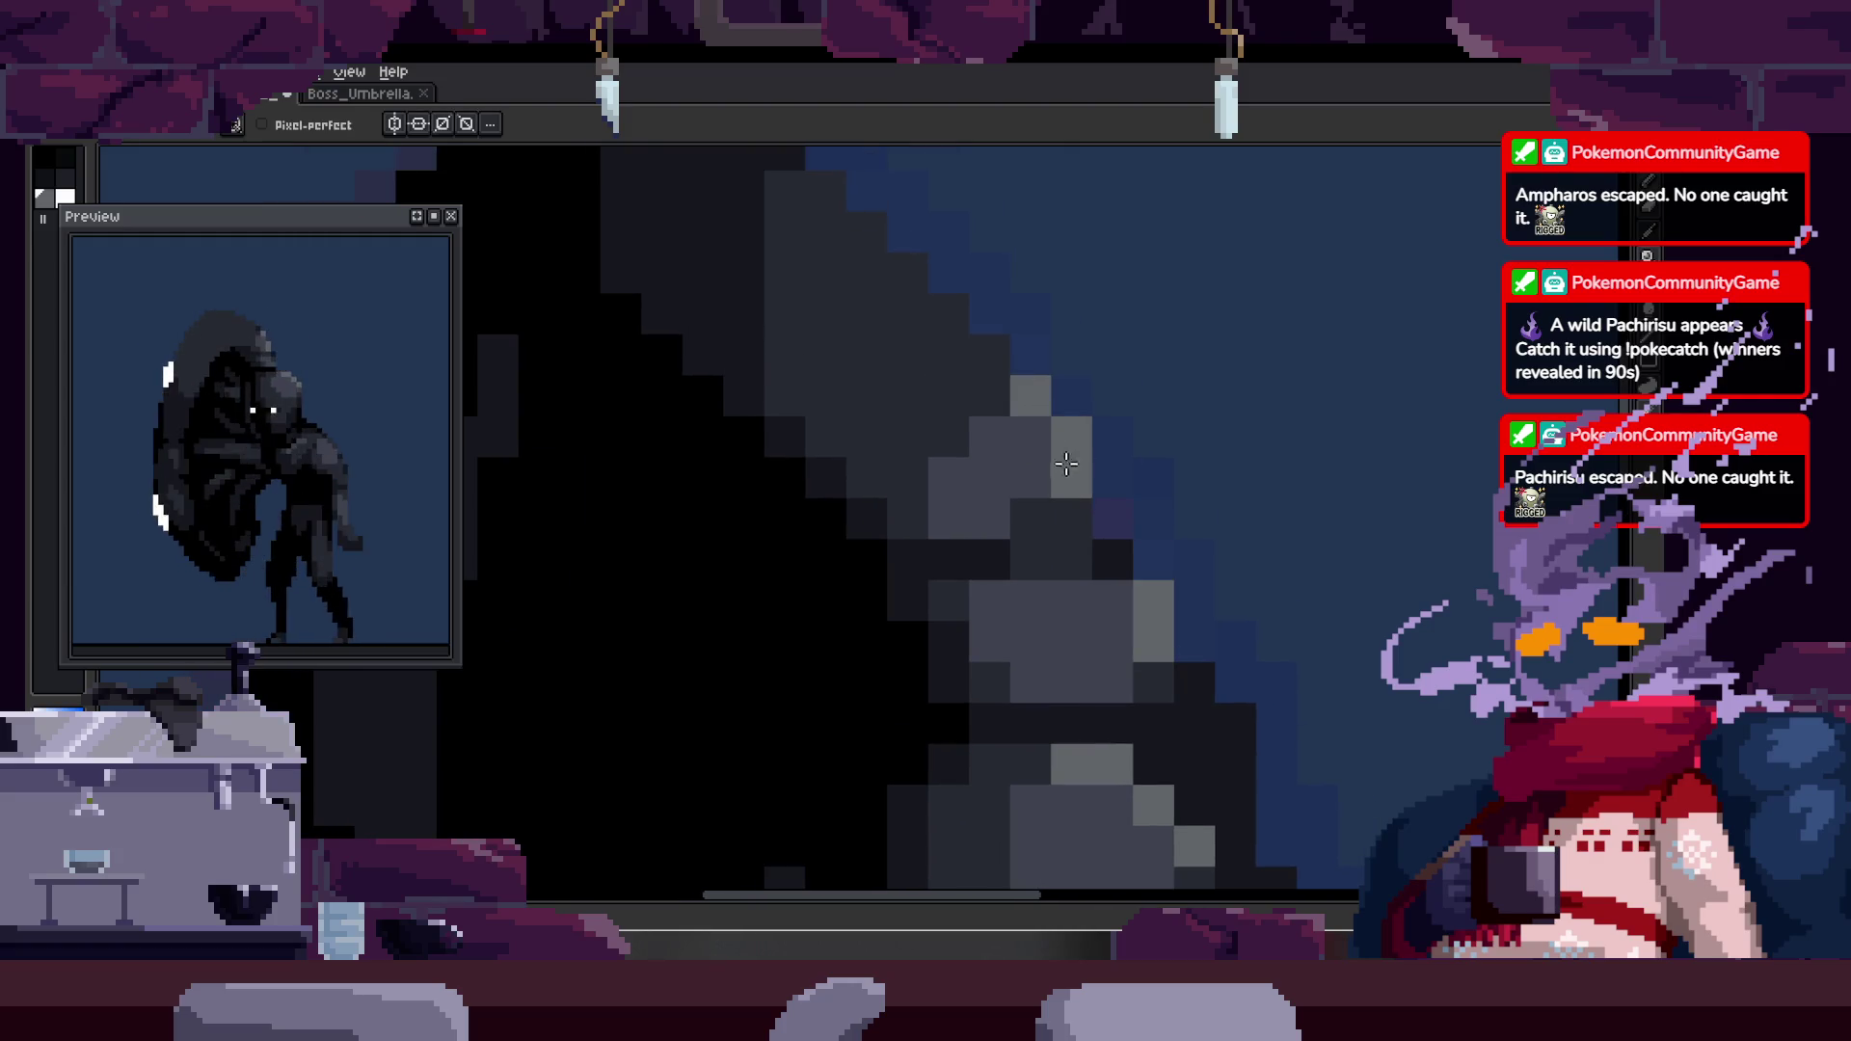
left_click(989, 389, "alt")
scroll(1003, 490, "down", 5)
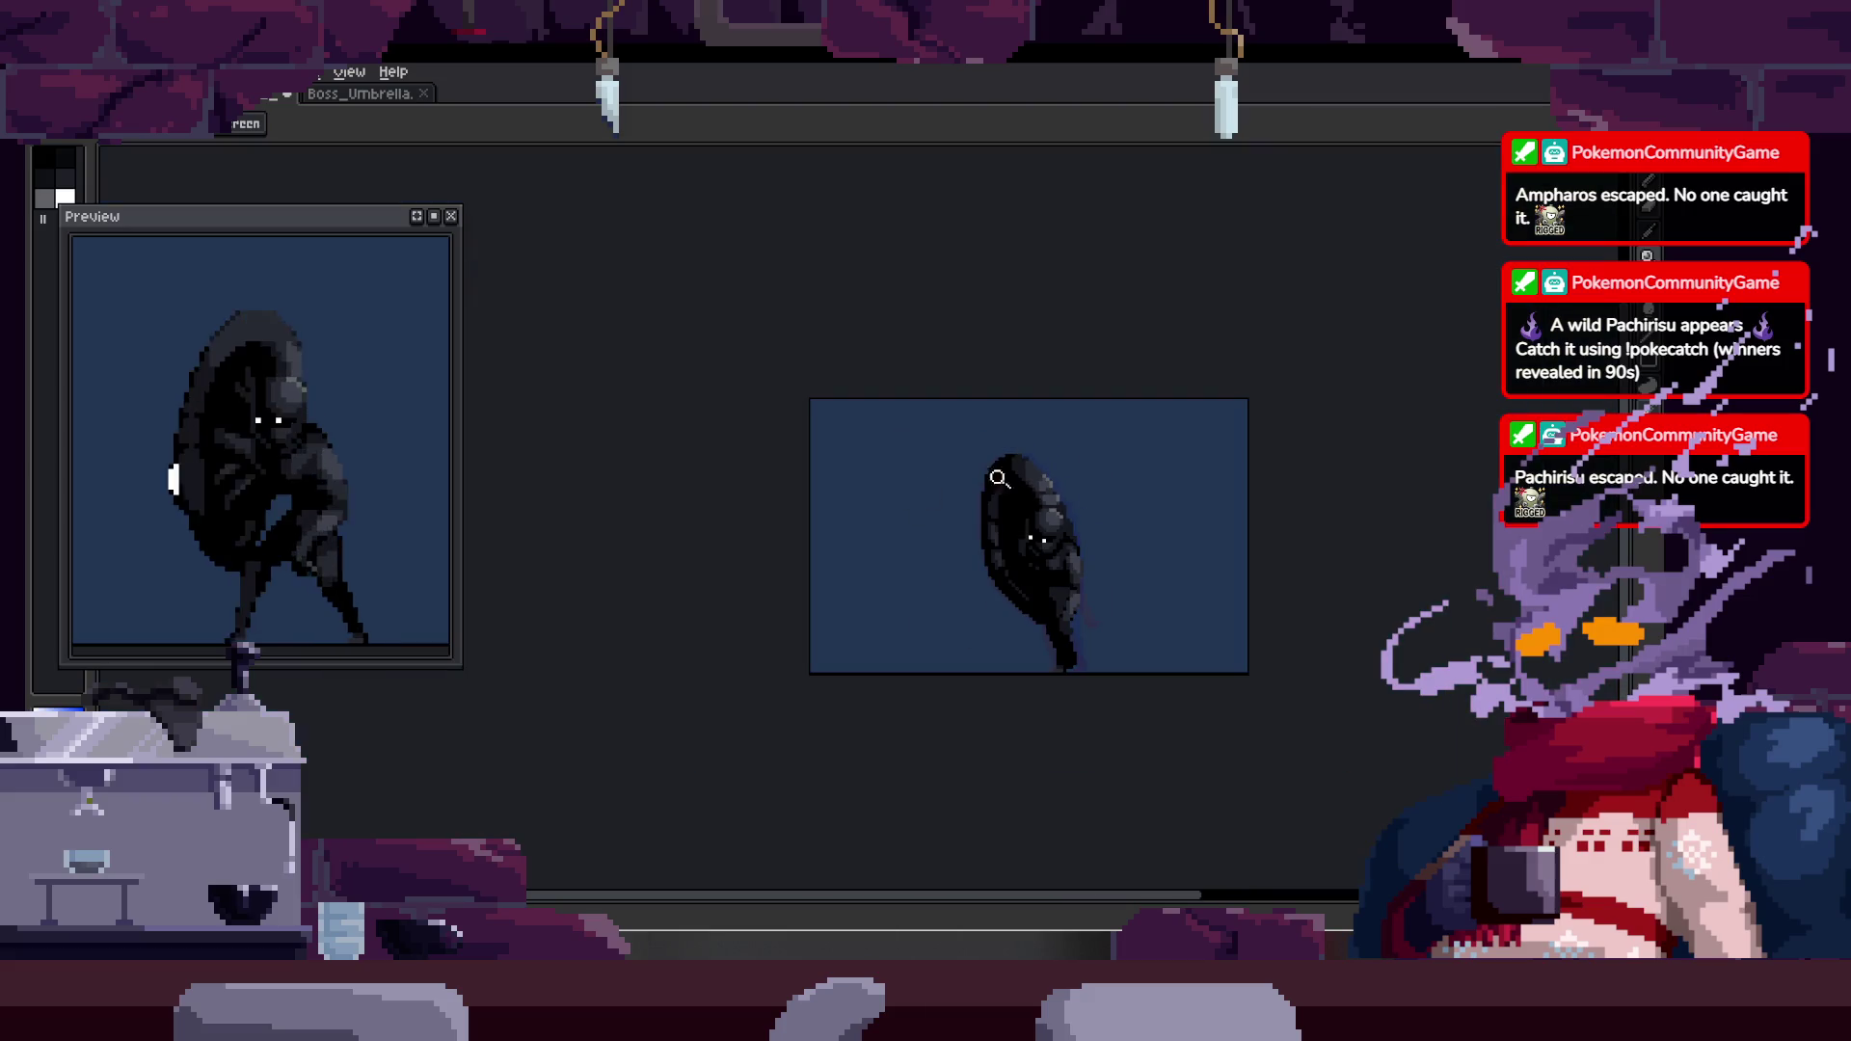
scroll(1124, 459, "up", 5)
scroll(1074, 472, "up", 3)
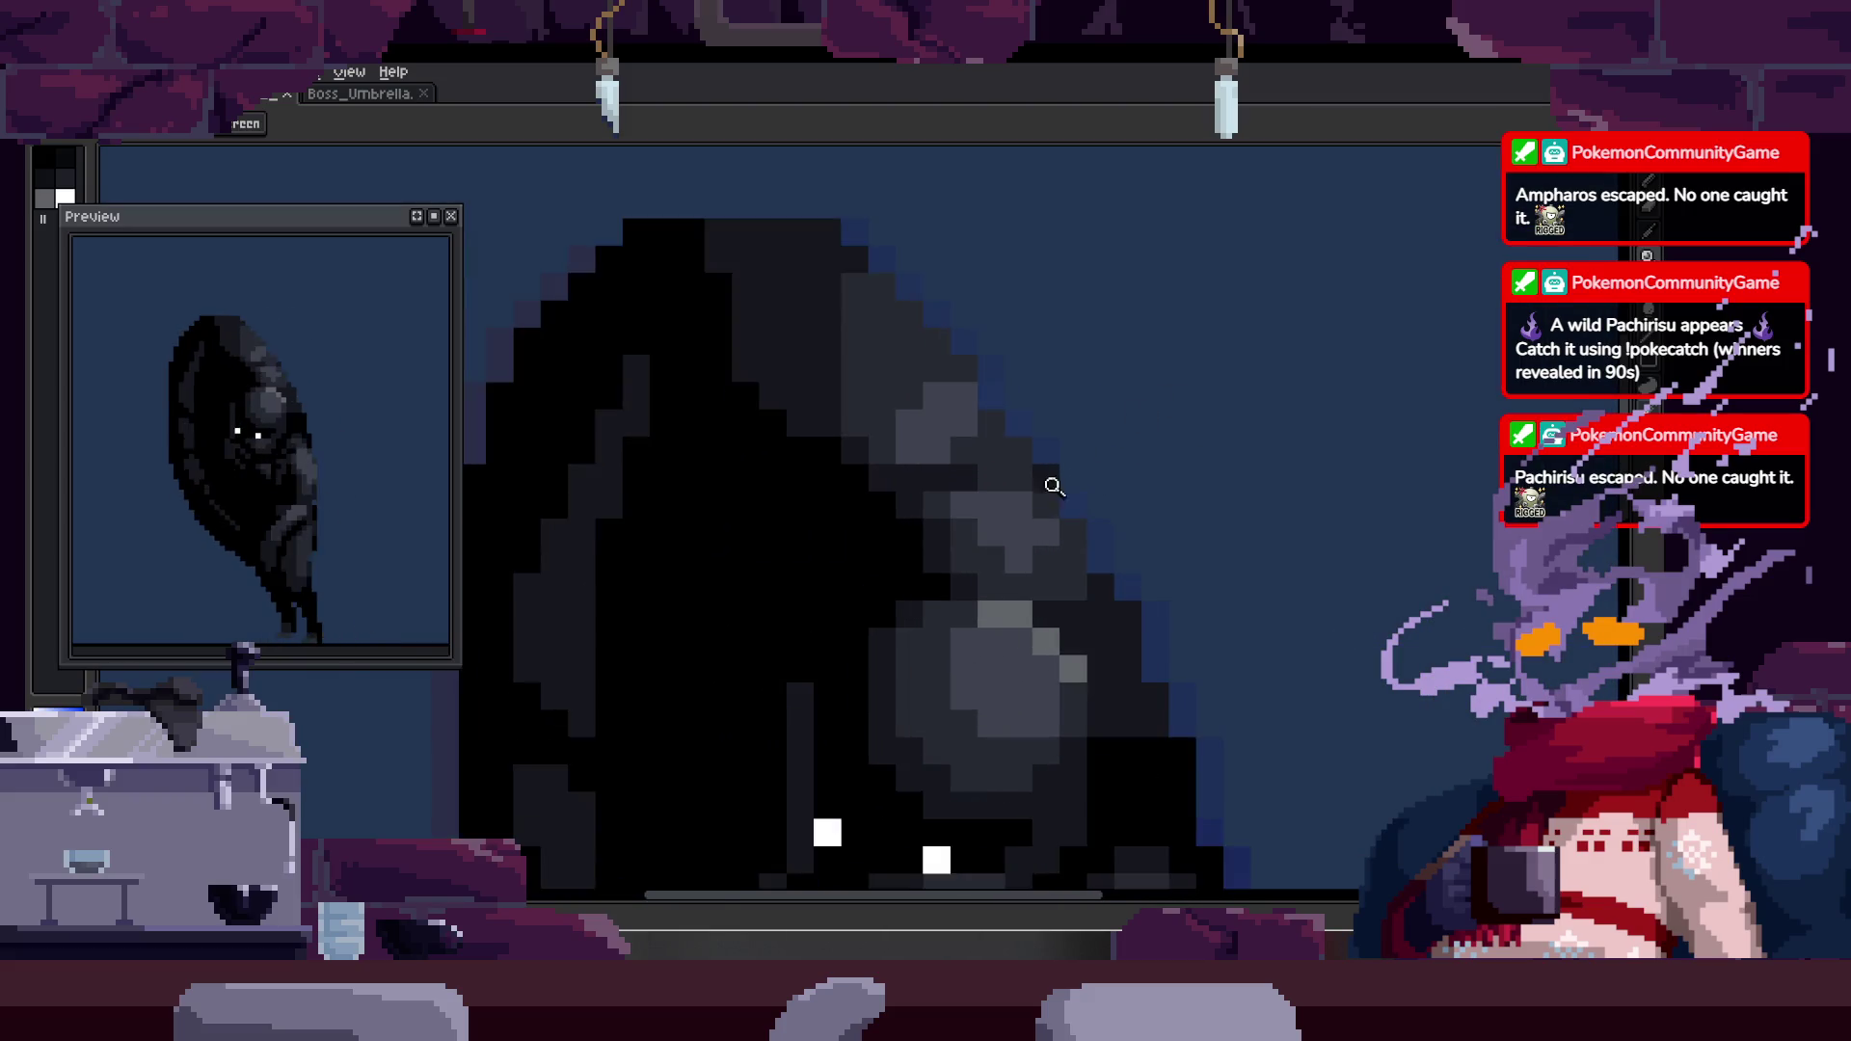
left_click(1065, 551)
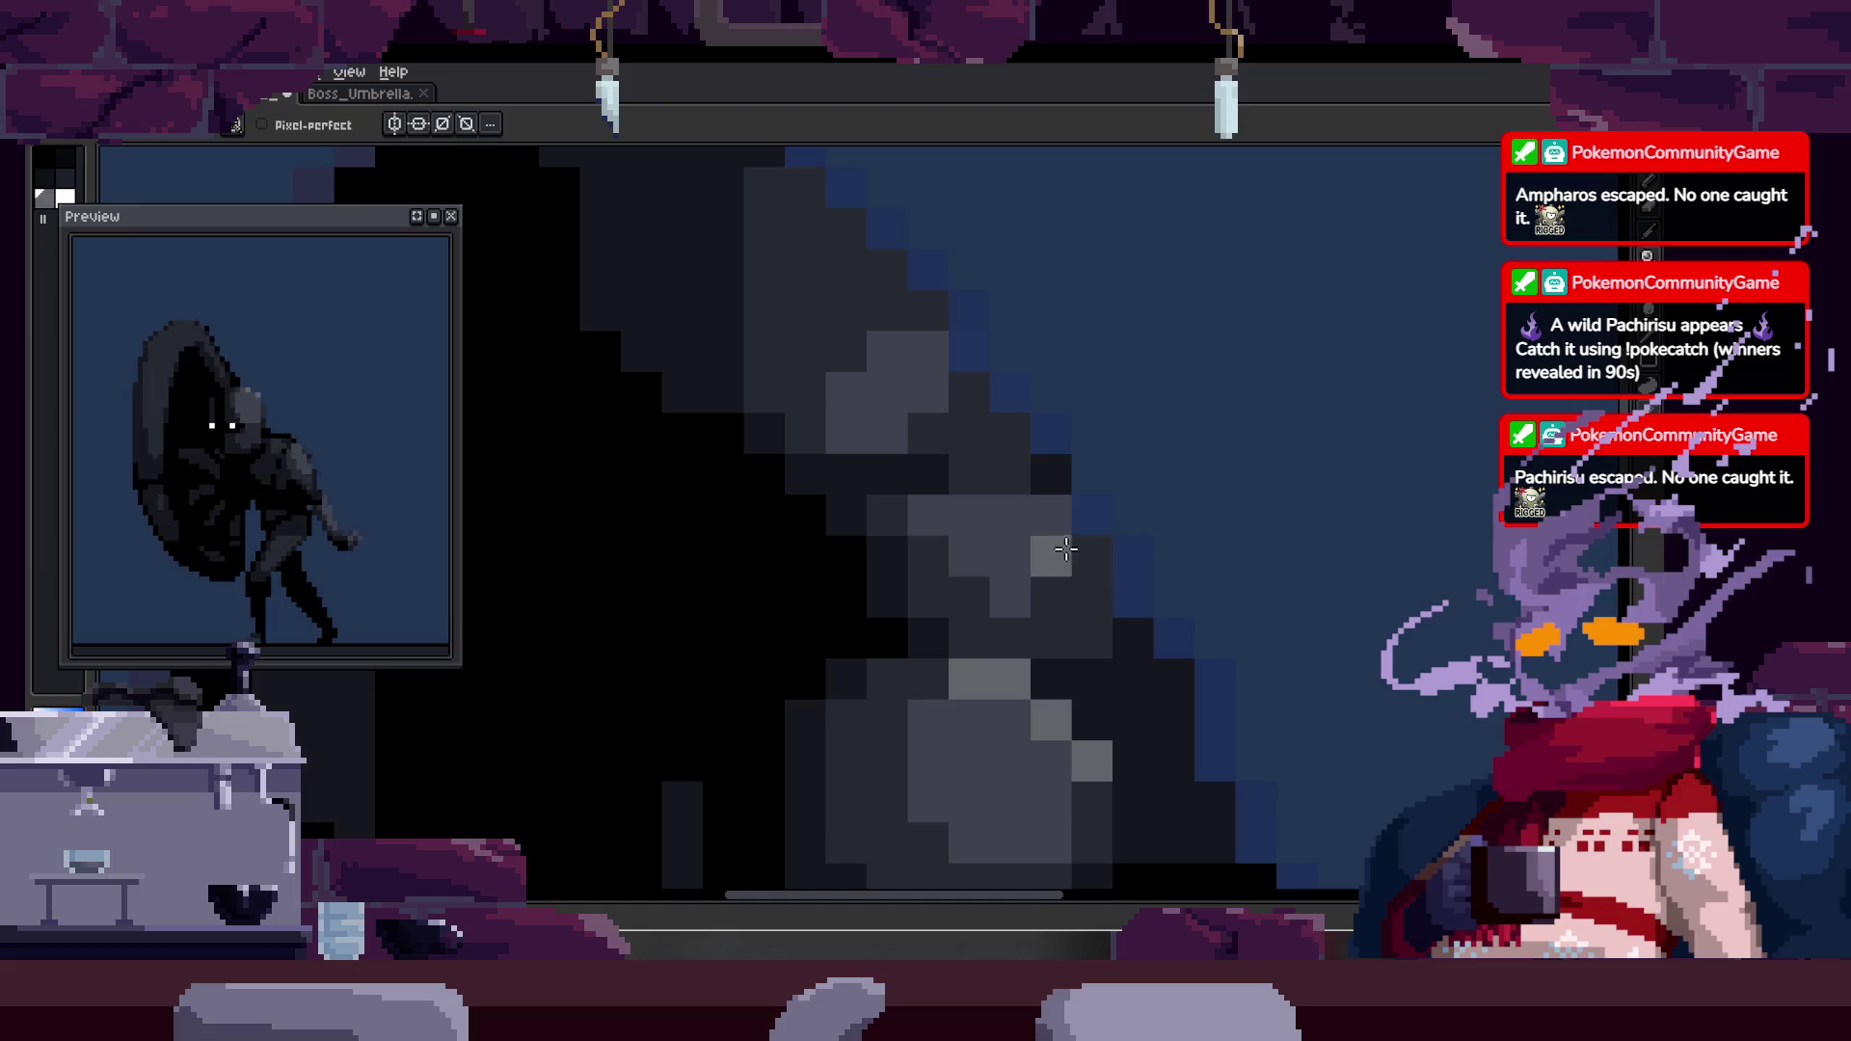
- Sample a grey shade, add a light-grey highlight pixel, and repaint the grey shading
scroll(1059, 570, "down", 1)
scroll(1022, 530, "up", 1)
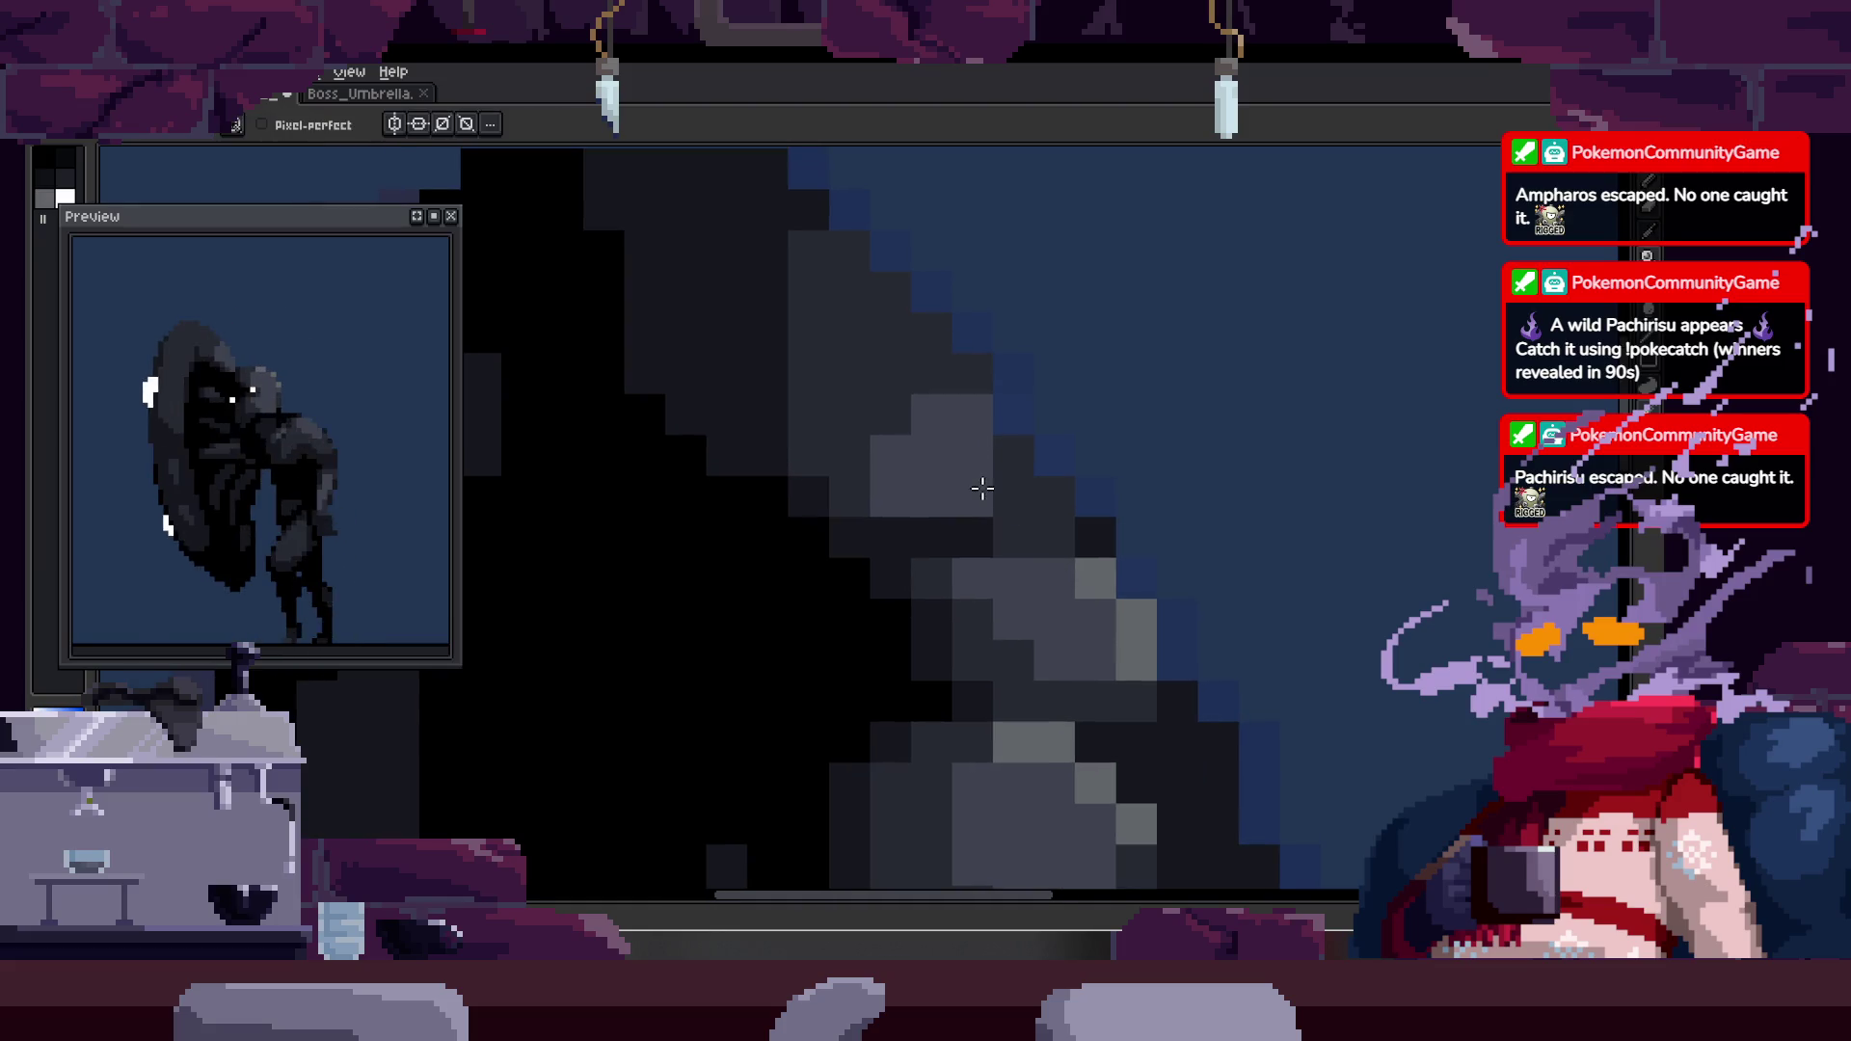
left_click(1095, 570, "alt")
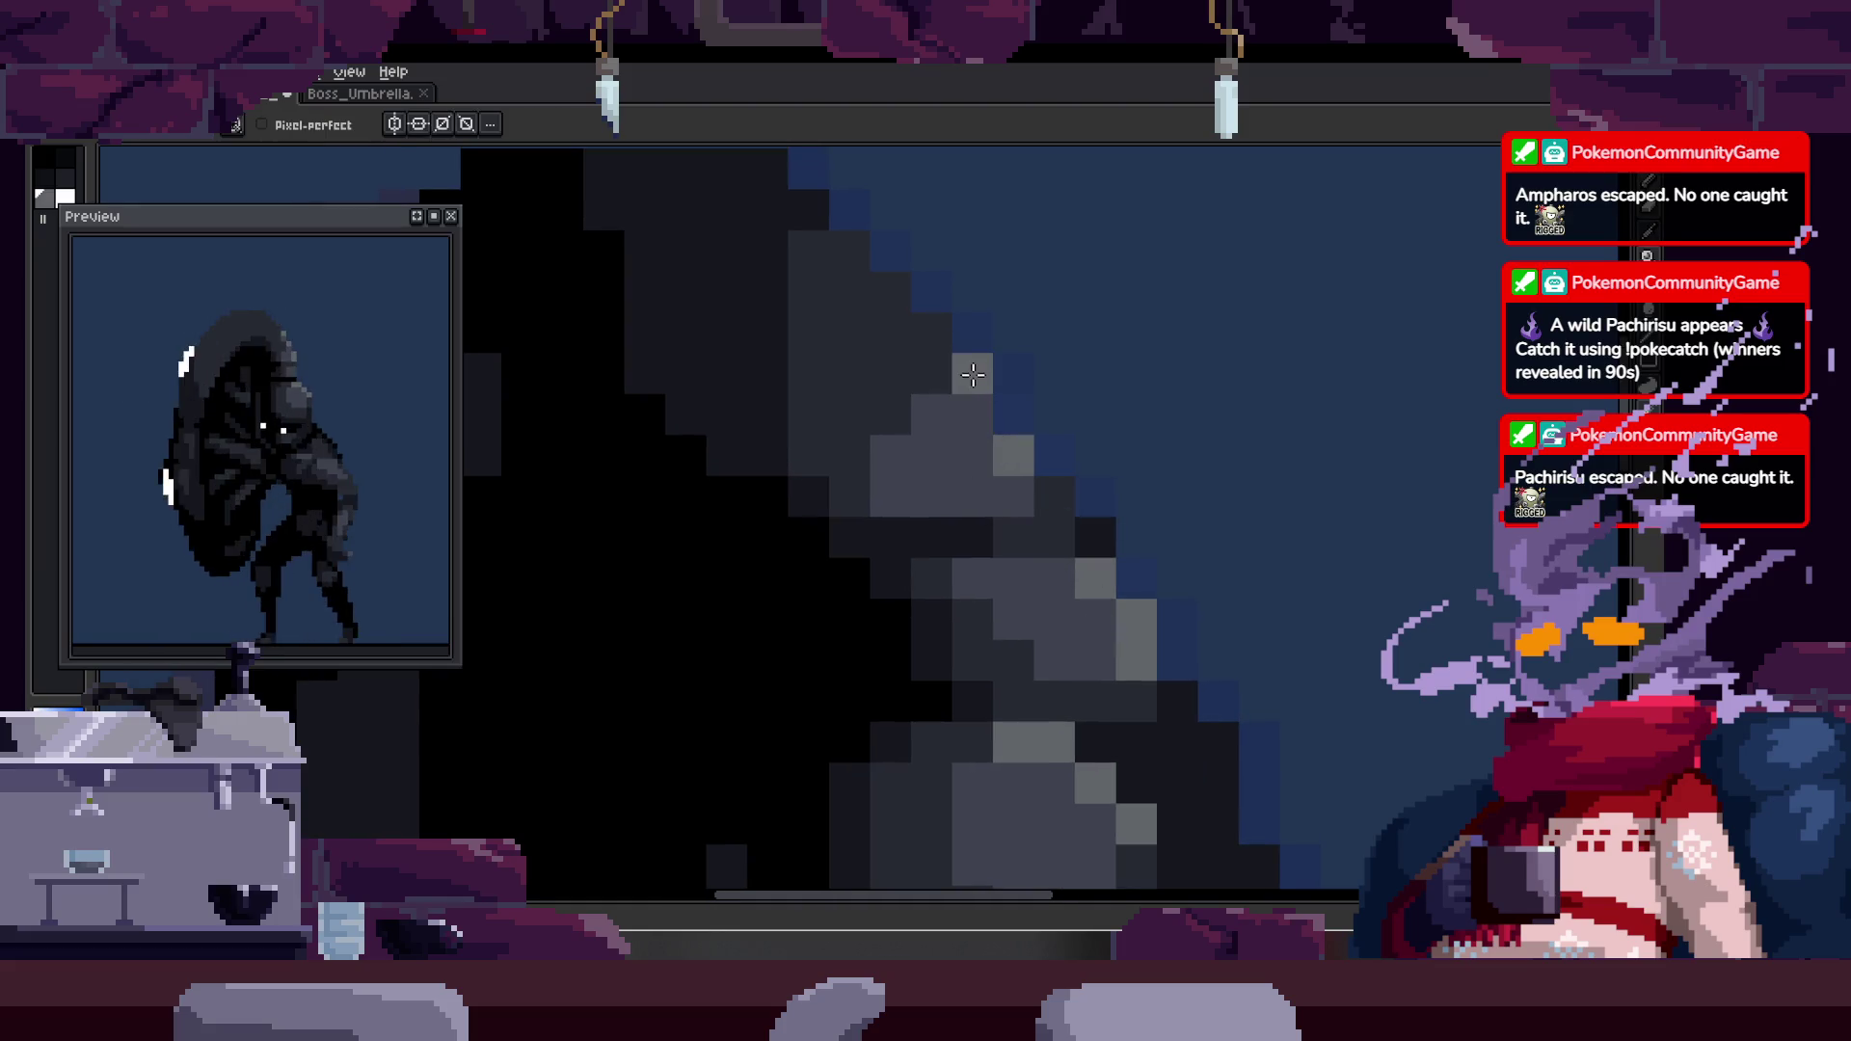
left_click(891, 291)
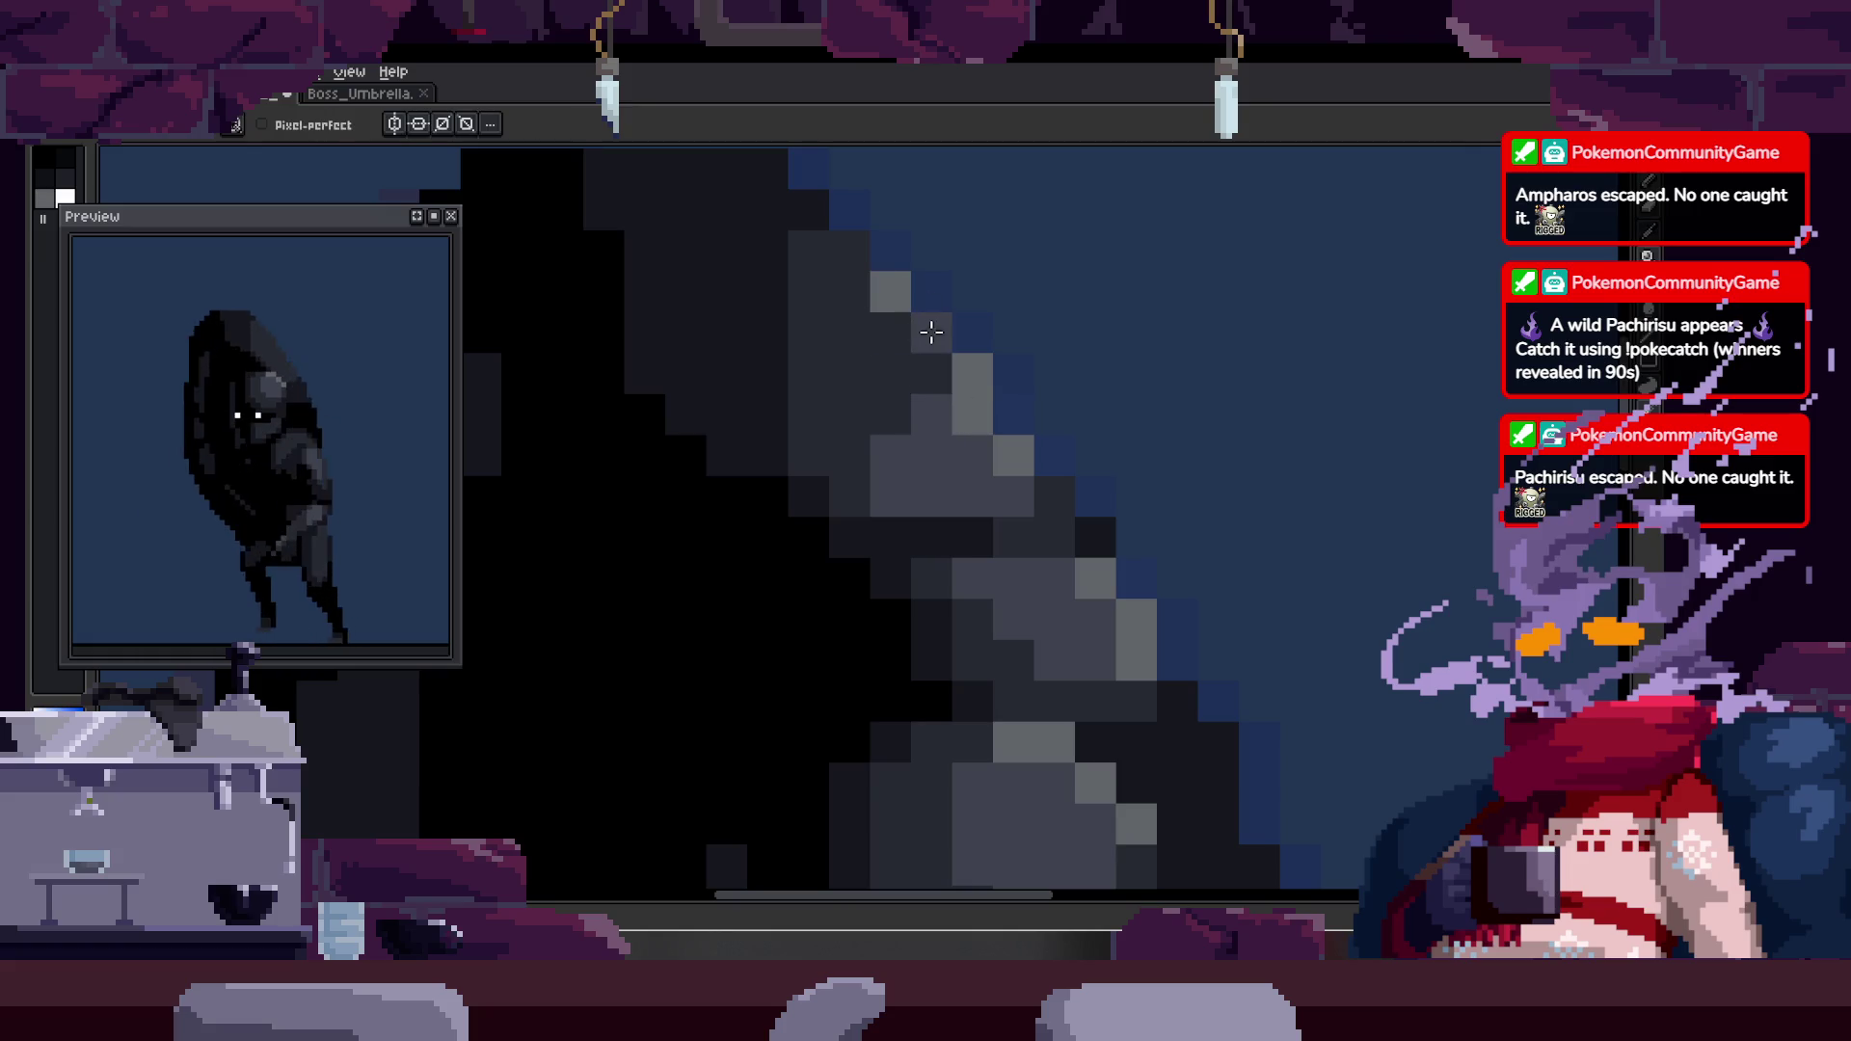
scroll(954, 386, "down", 3)
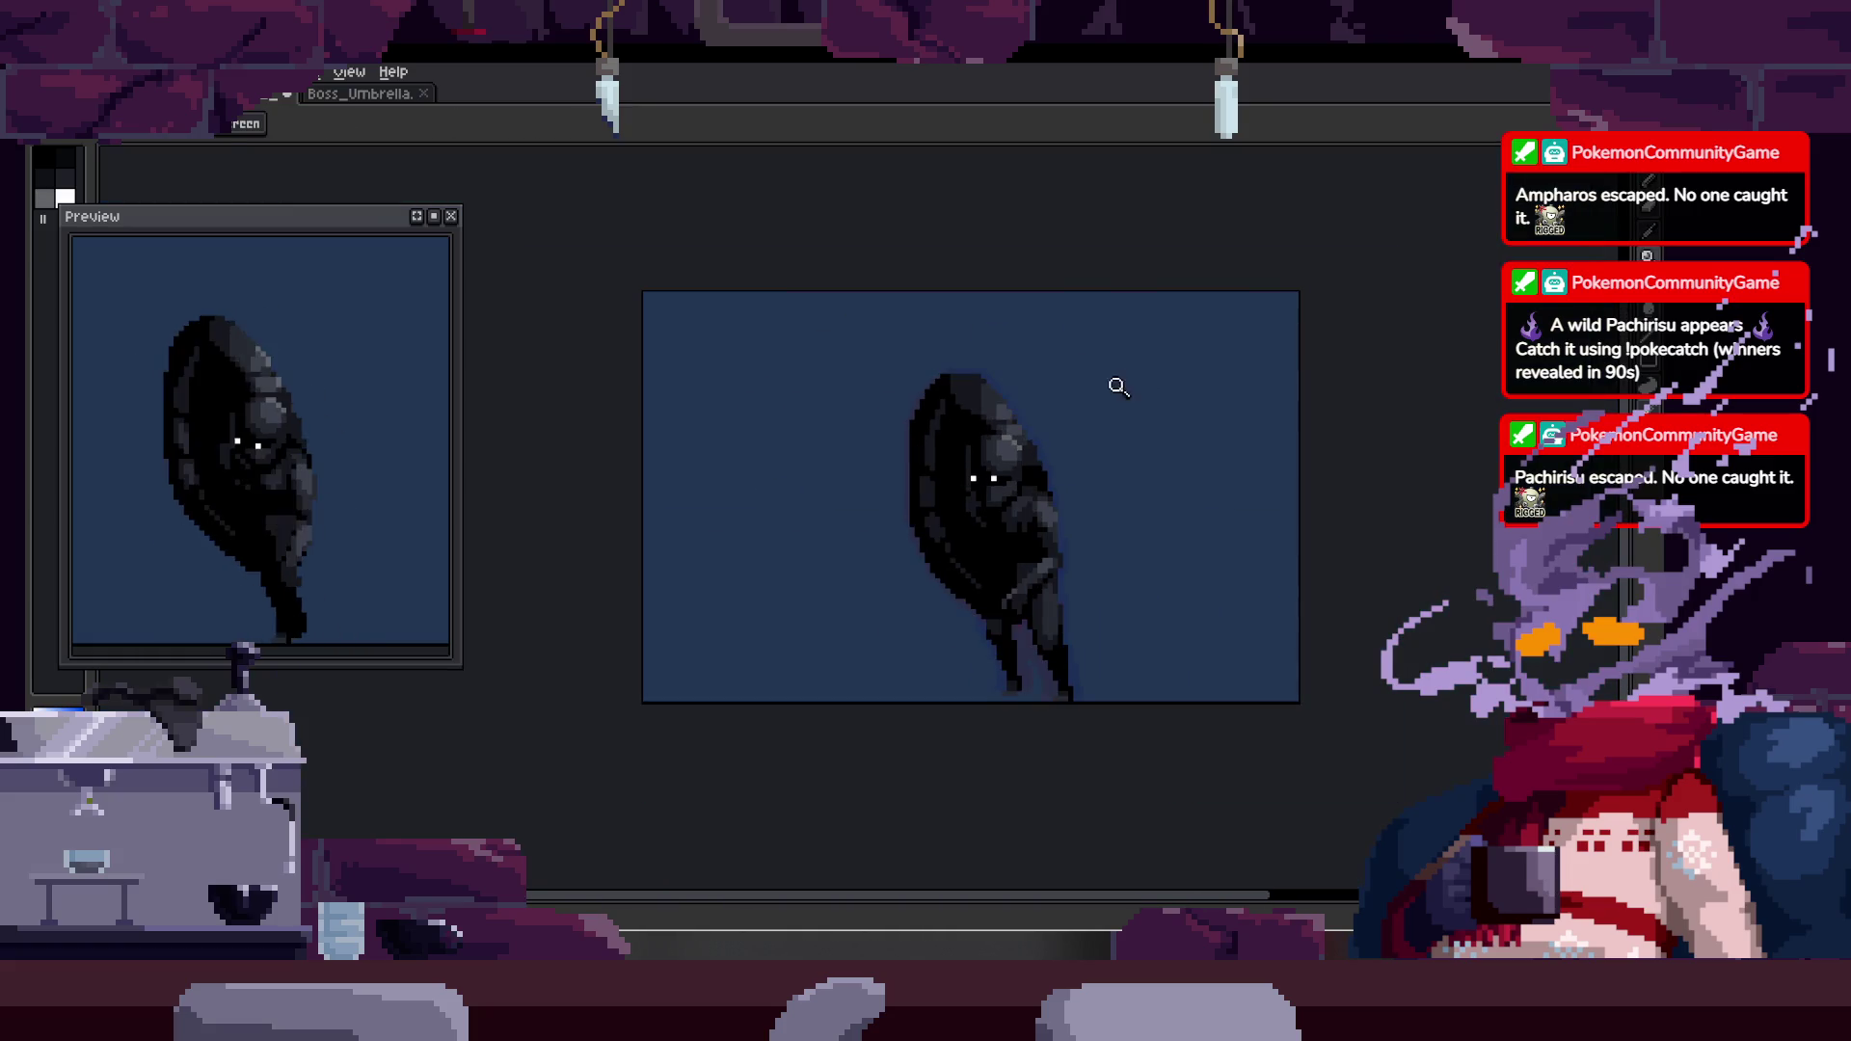
scroll(1124, 385, "up", 5)
key("b")
scroll(1048, 399, "up", 1)
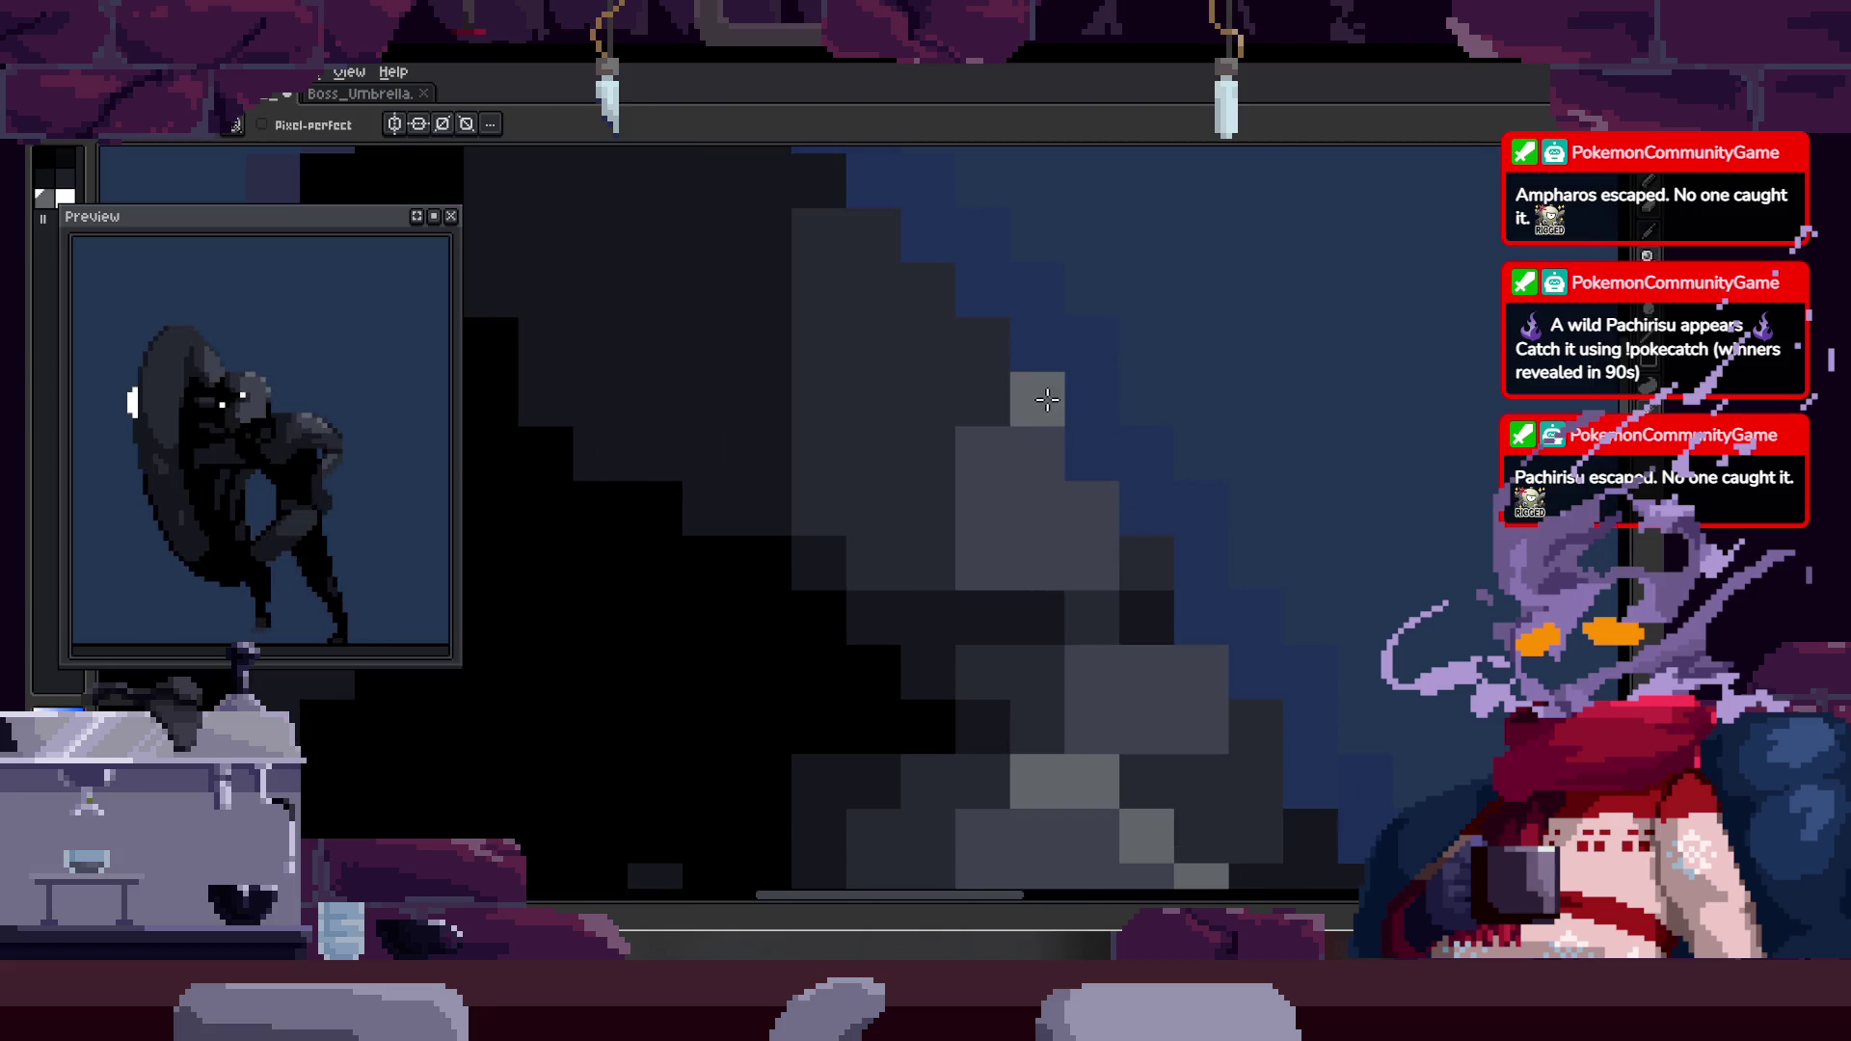
scroll(1096, 498, "down", 1)
left_click_drag(1092, 466, 1059, 385)
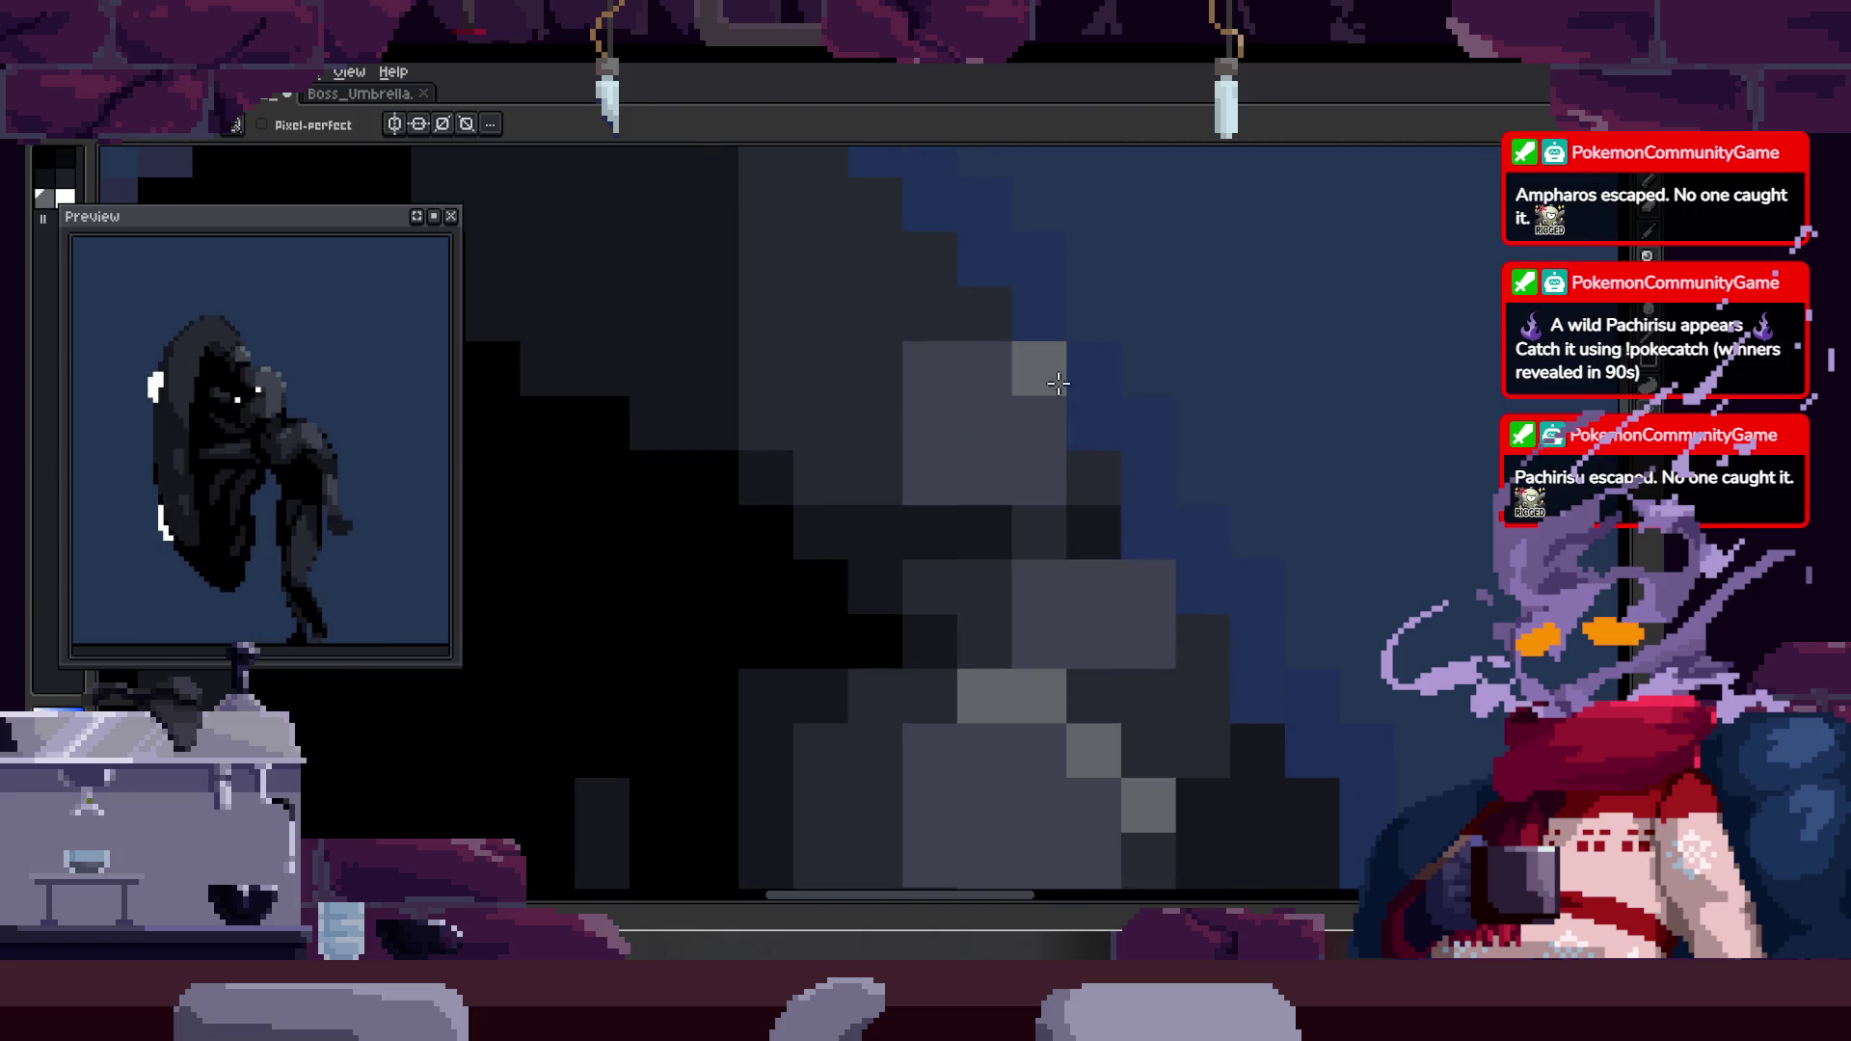
- Touch up the grey shading blocks on the hood
key("z")
scroll(1051, 426, "down", 1)
scroll(1157, 453, "down", 3)
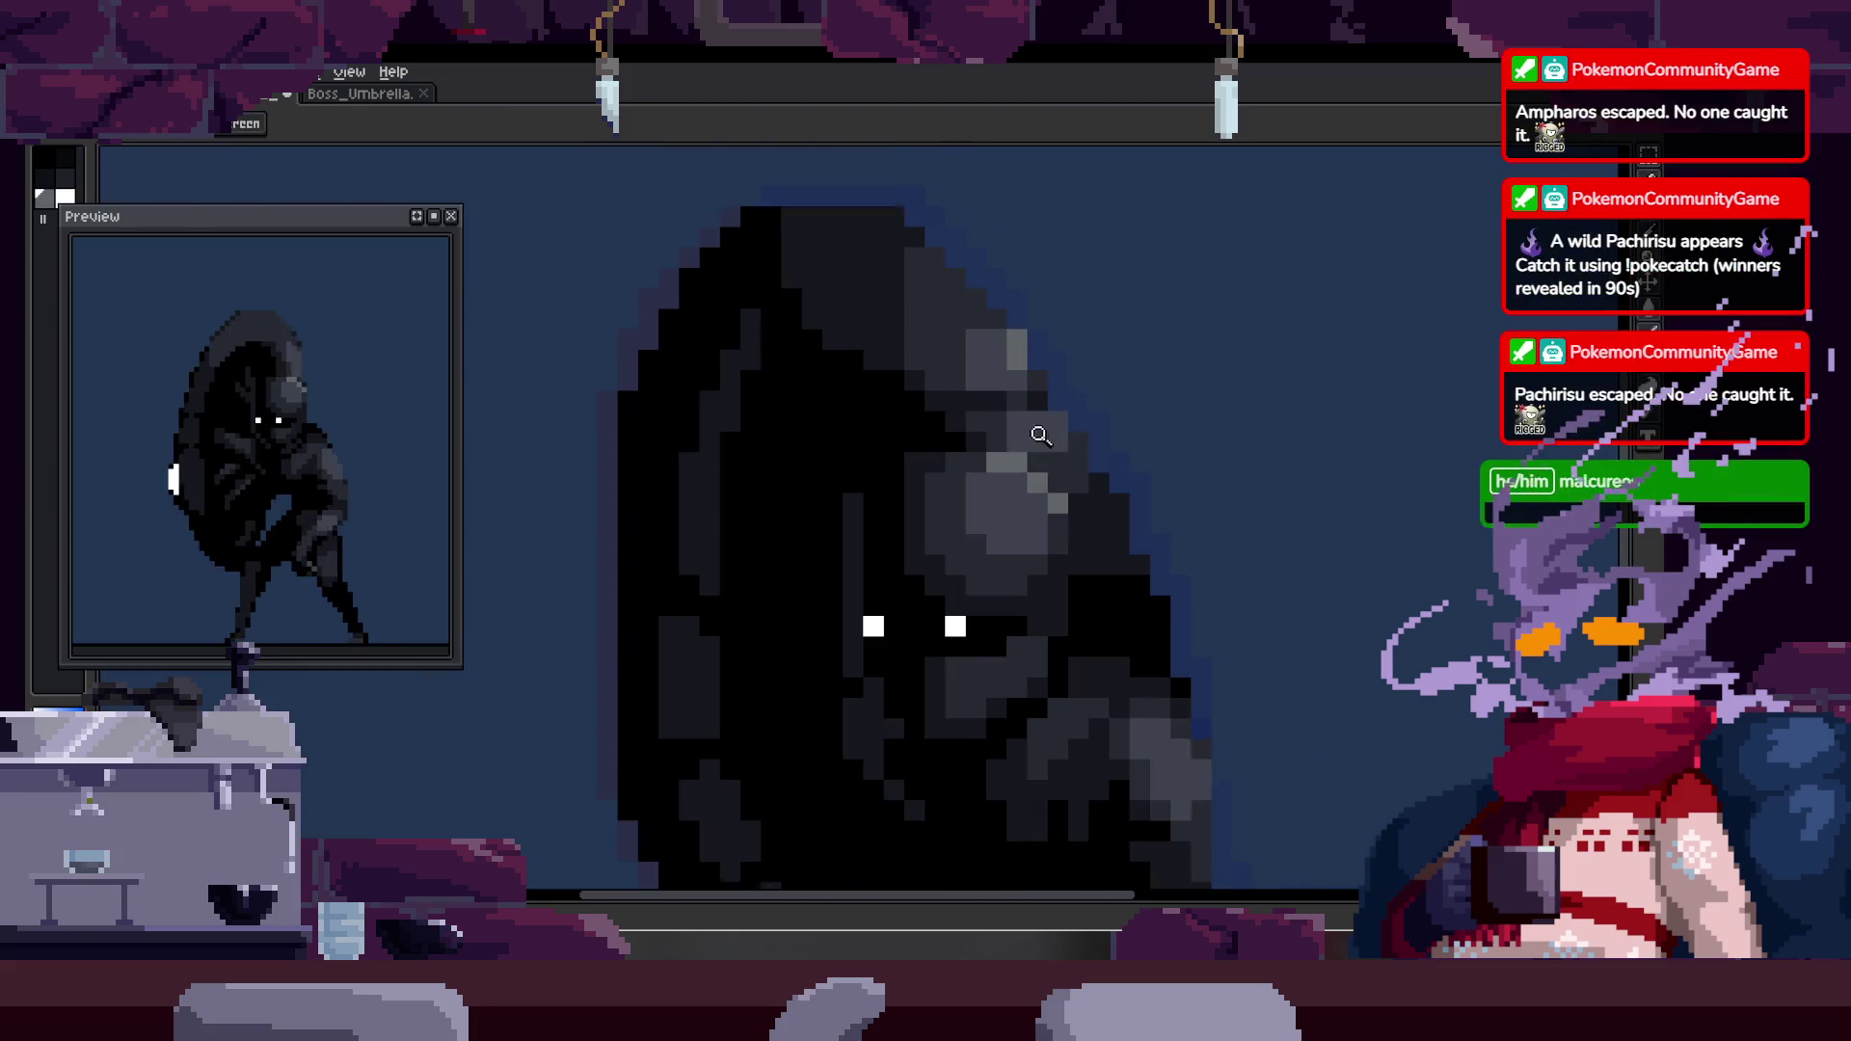
scroll(1150, 415, "up", 3)
key("b")
left_click_drag(1070, 386, 1067, 496)
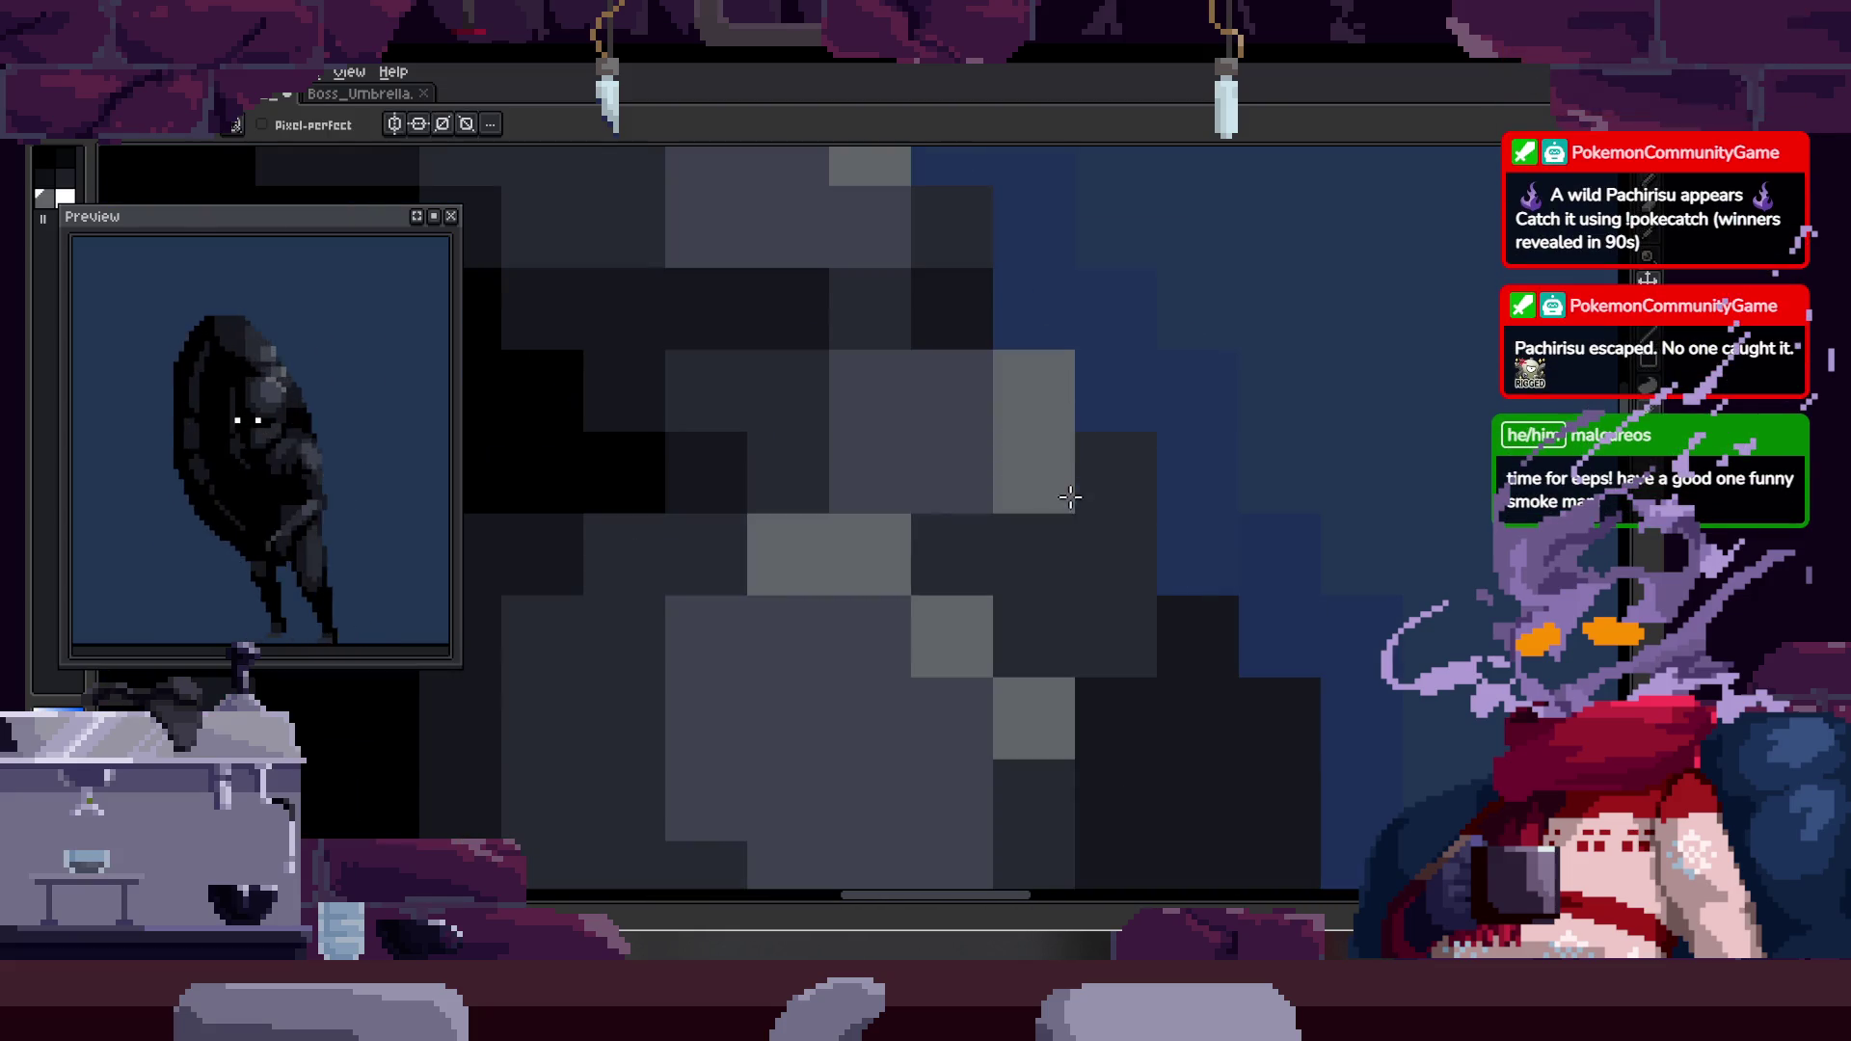
key("z")
scroll(1071, 501, "down", 3)
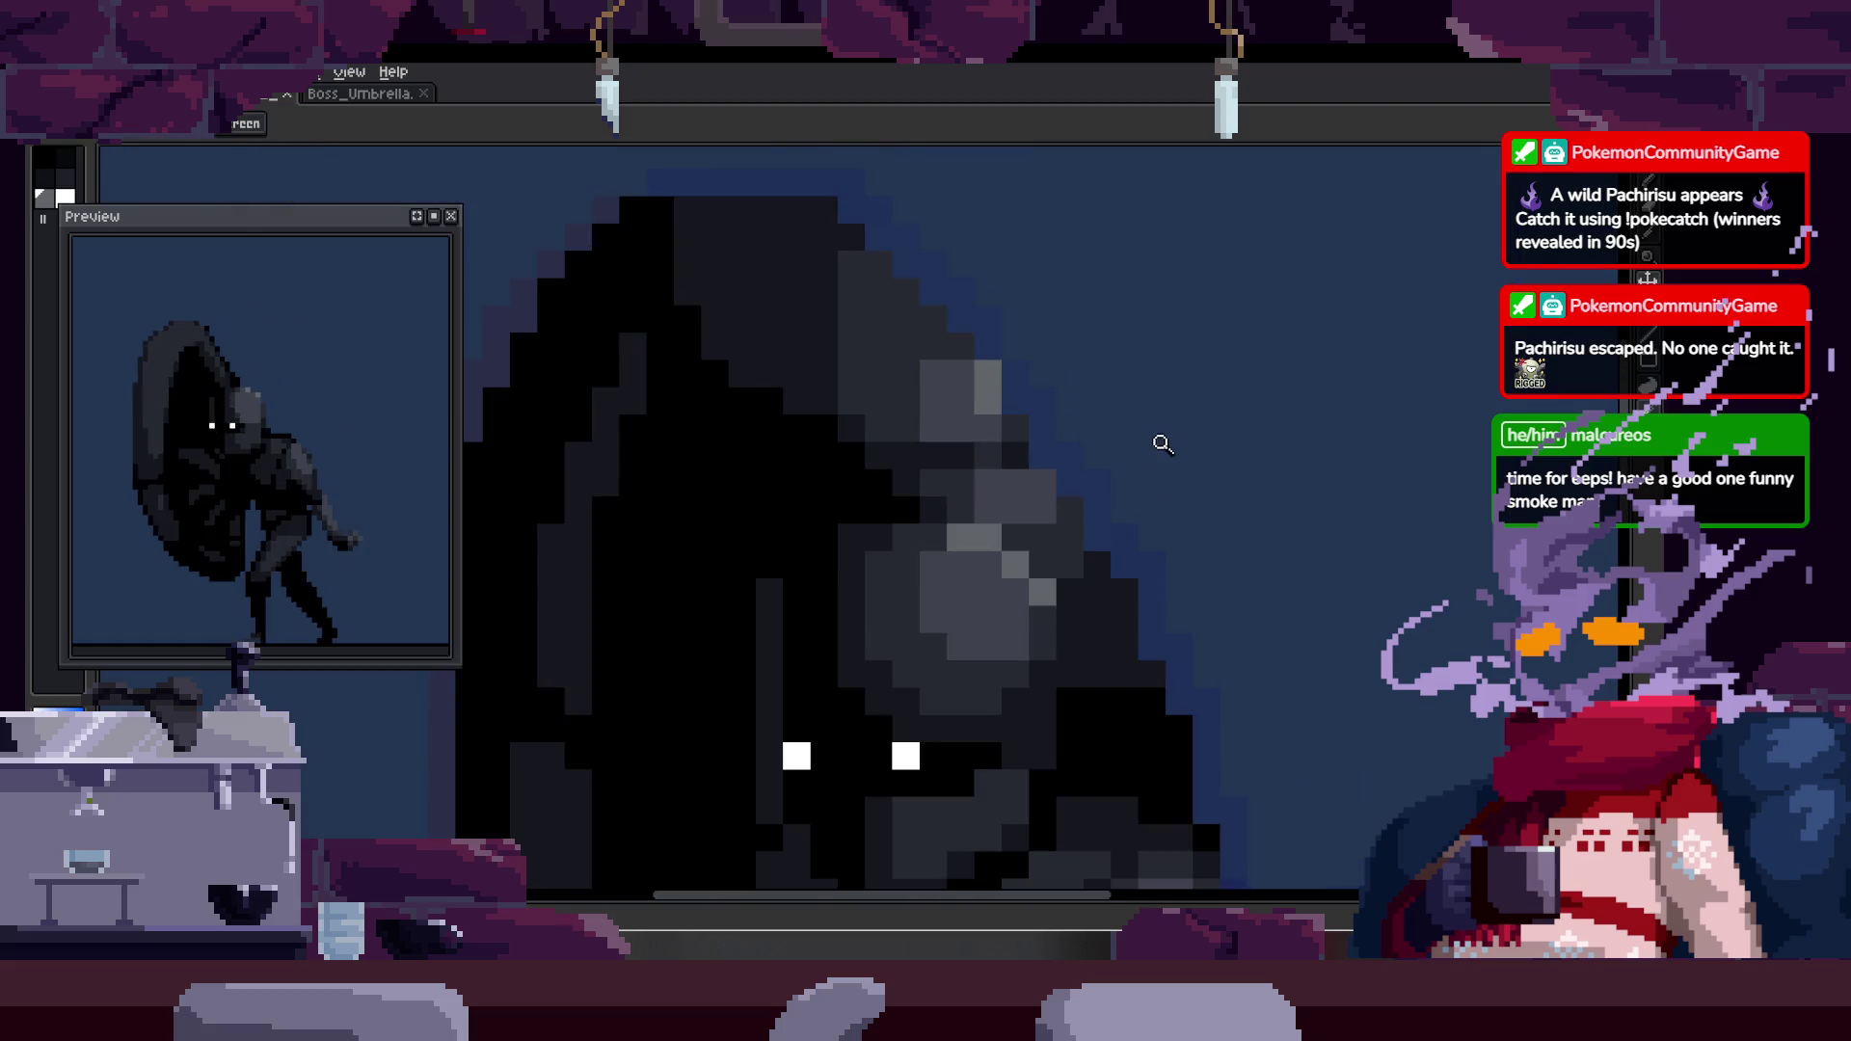
scroll(1101, 505, "up", 3)
- Lighten a shading pixel on the figure and pick colours from the sprite and hood
key("b")
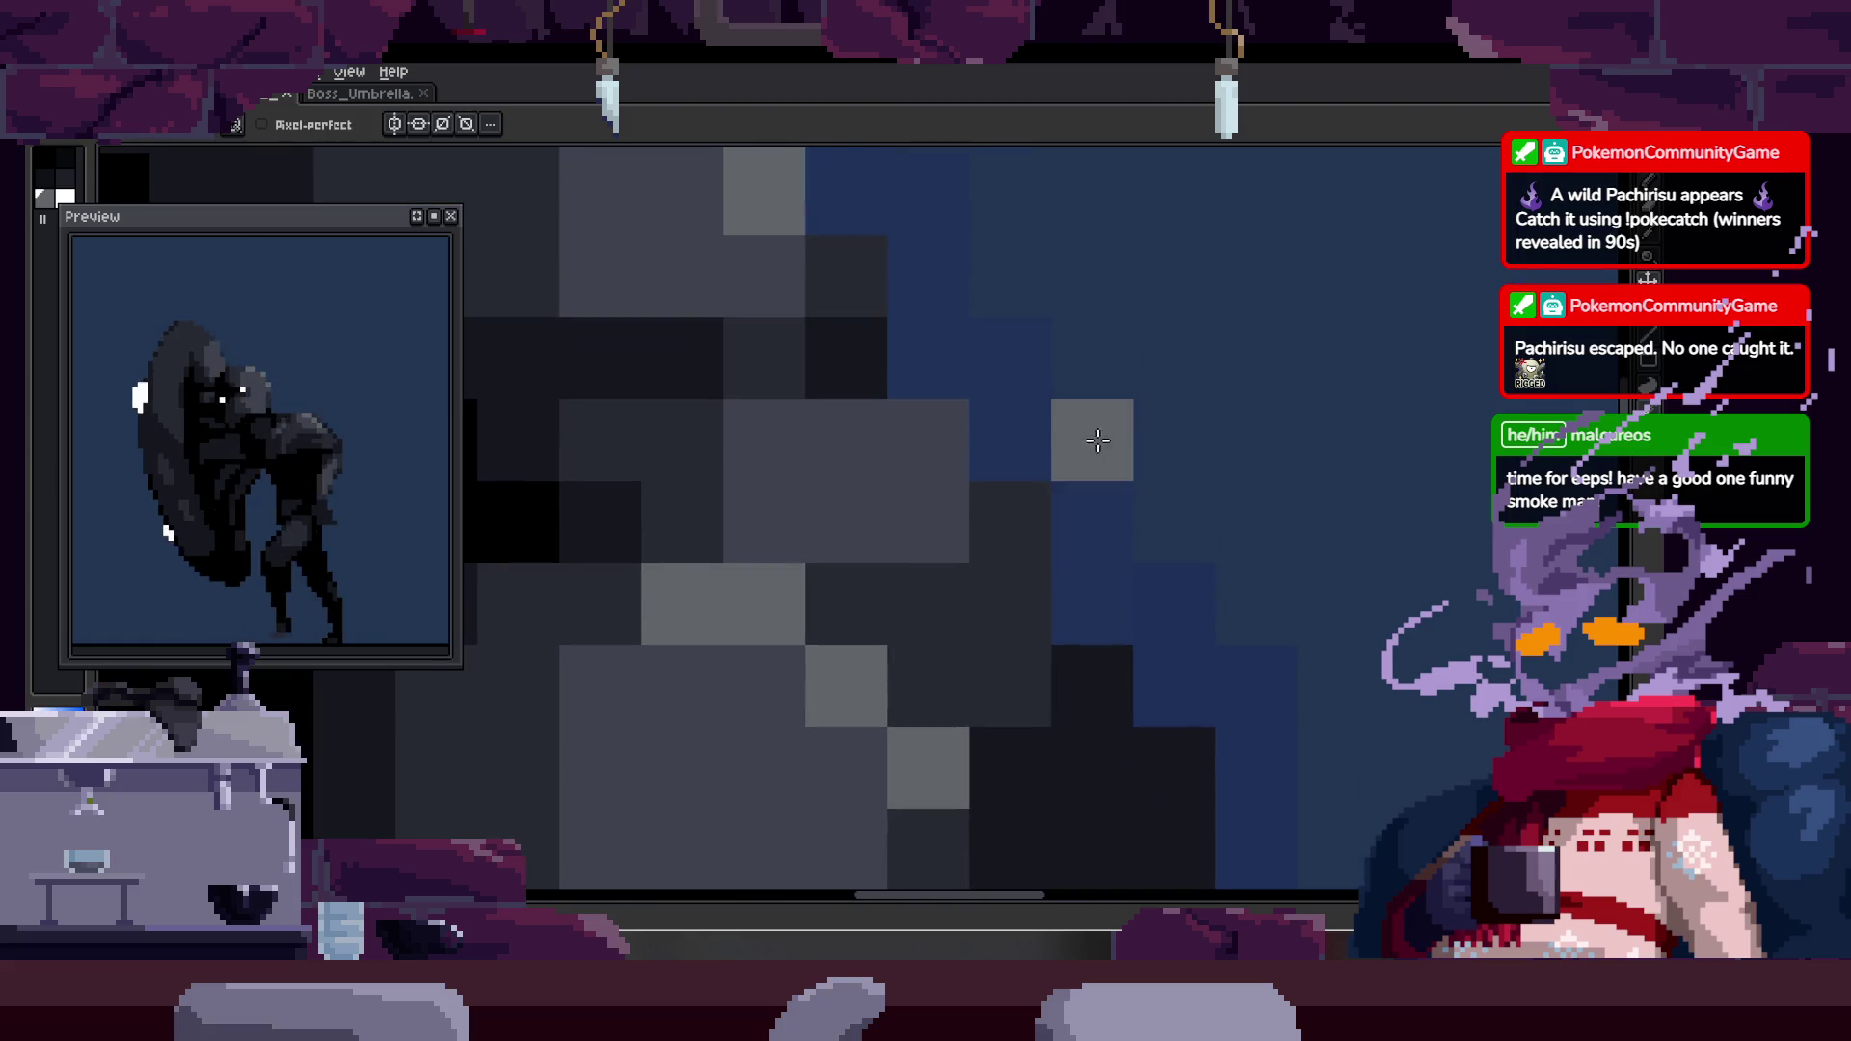
left_click(984, 498)
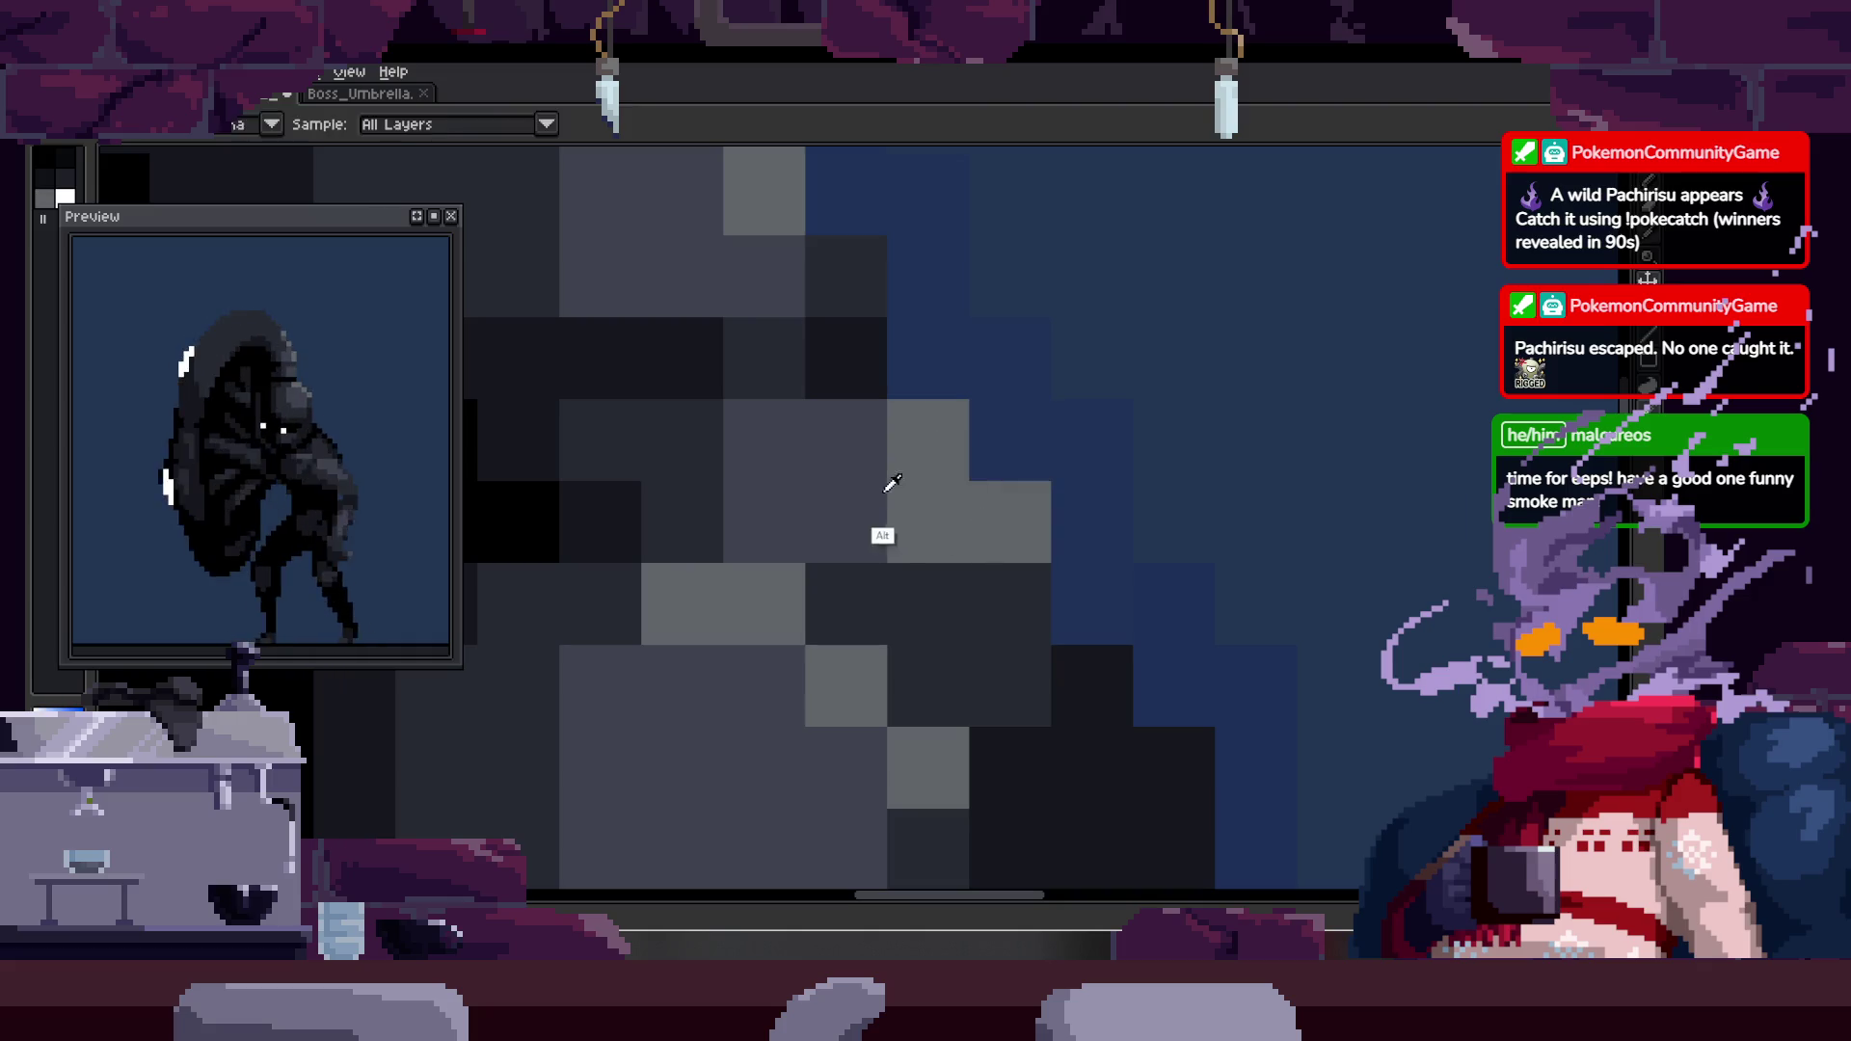
left_click(962, 515, "alt")
key("z")
scroll(964, 511, "down", 2)
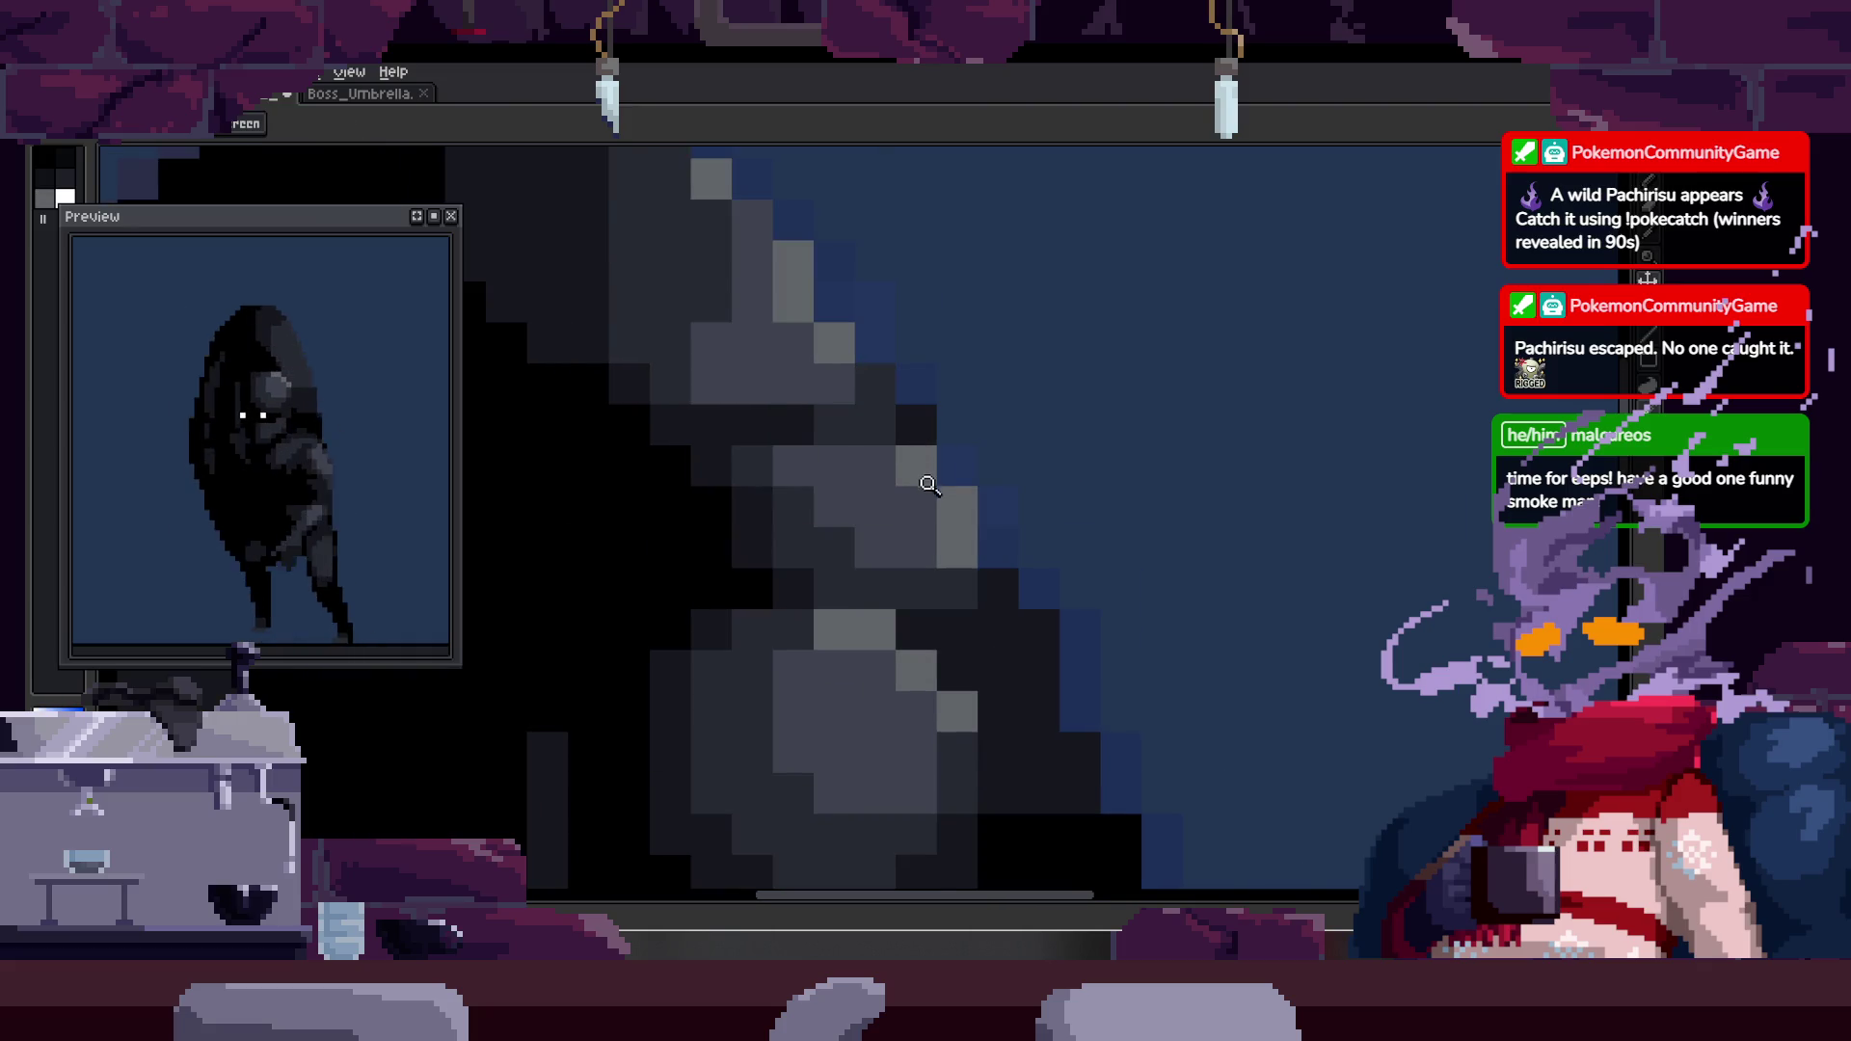
key("b")
left_click(849, 487, "alt")
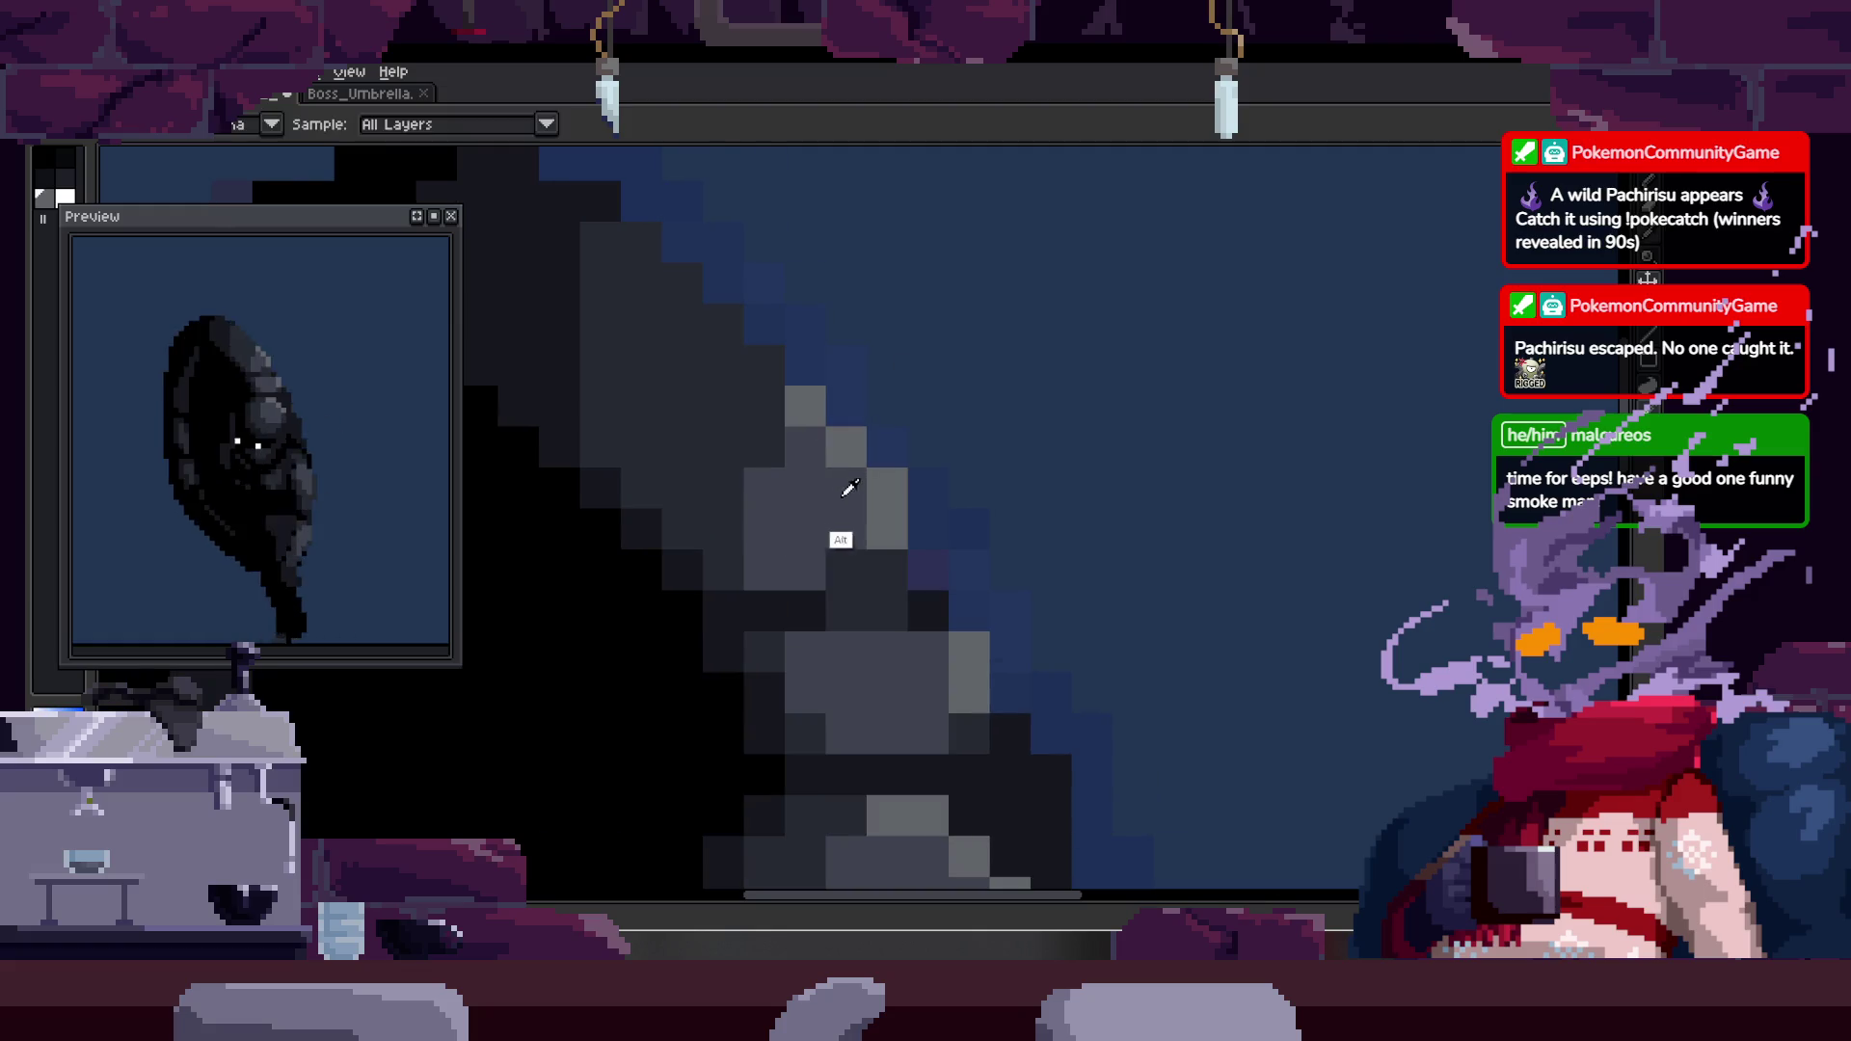
- Zoom out to the whole character, then zoom in on the hood and the boss's head
key("z")
scroll(959, 558, "down", 5)
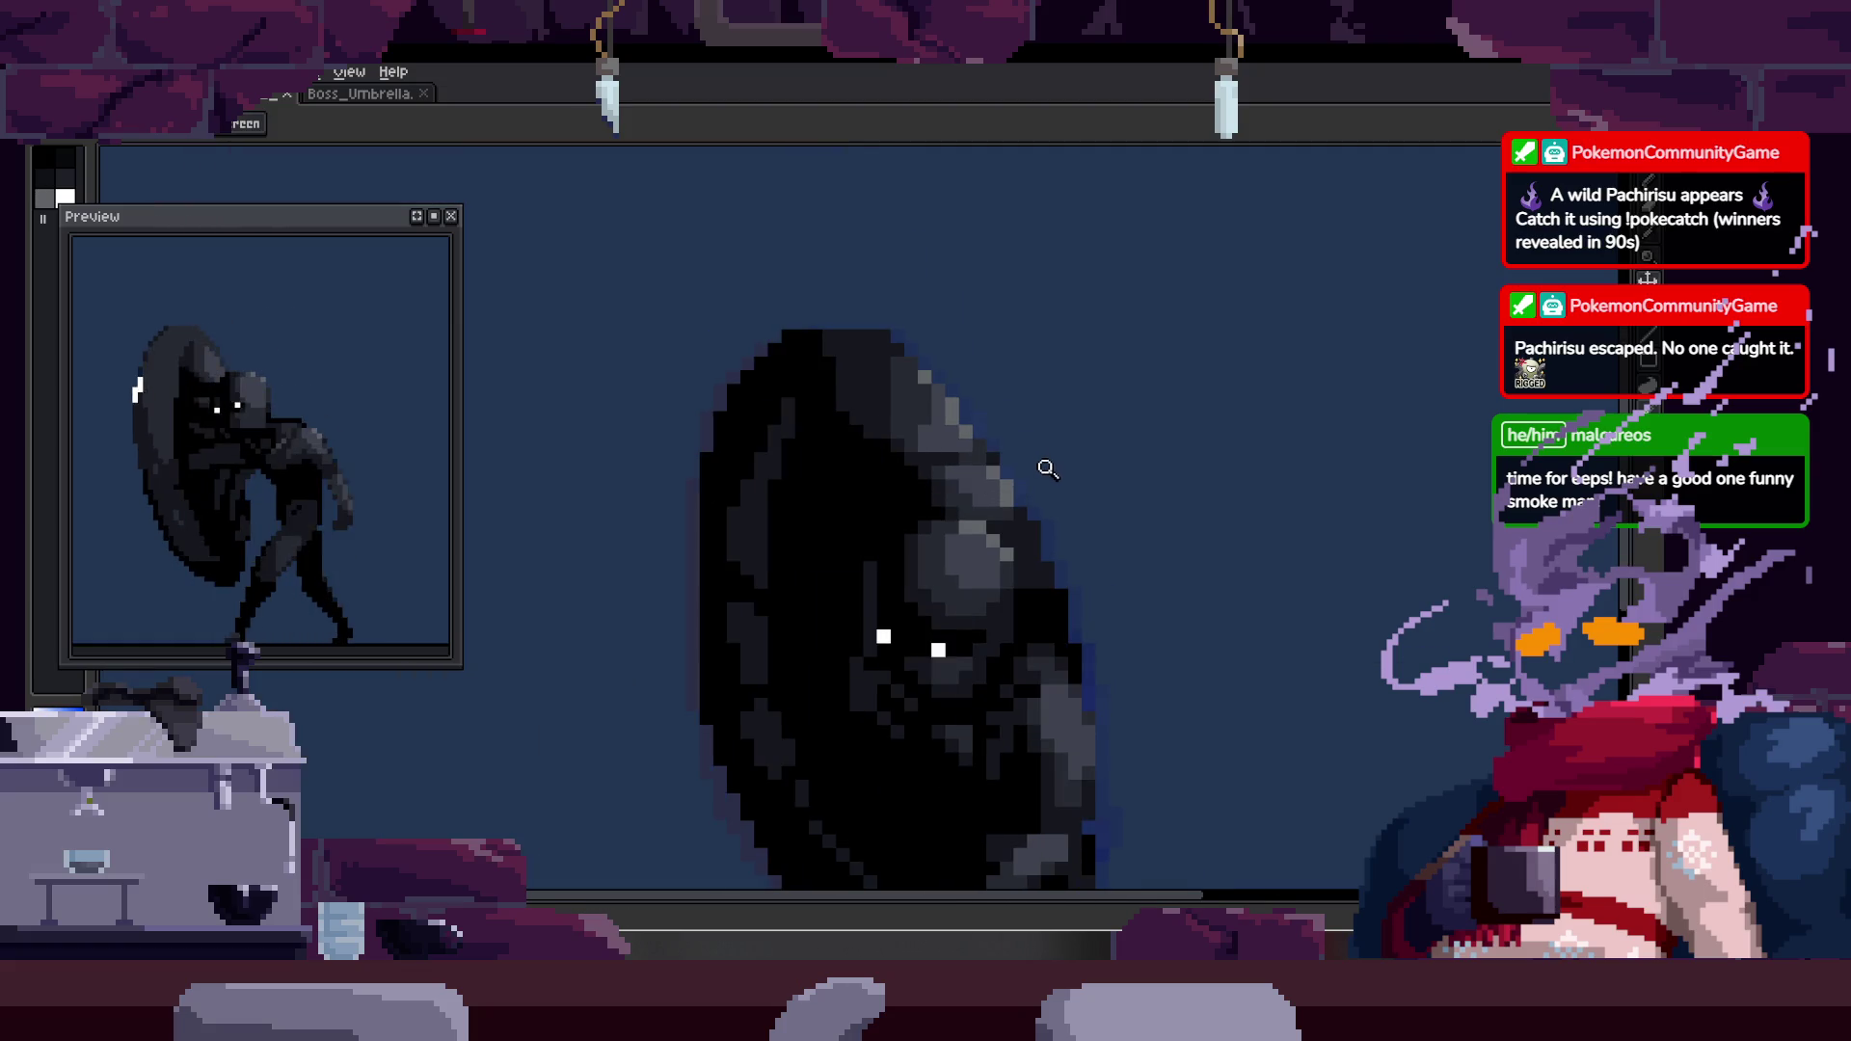
scroll(993, 405, "up", 3)
key("b")
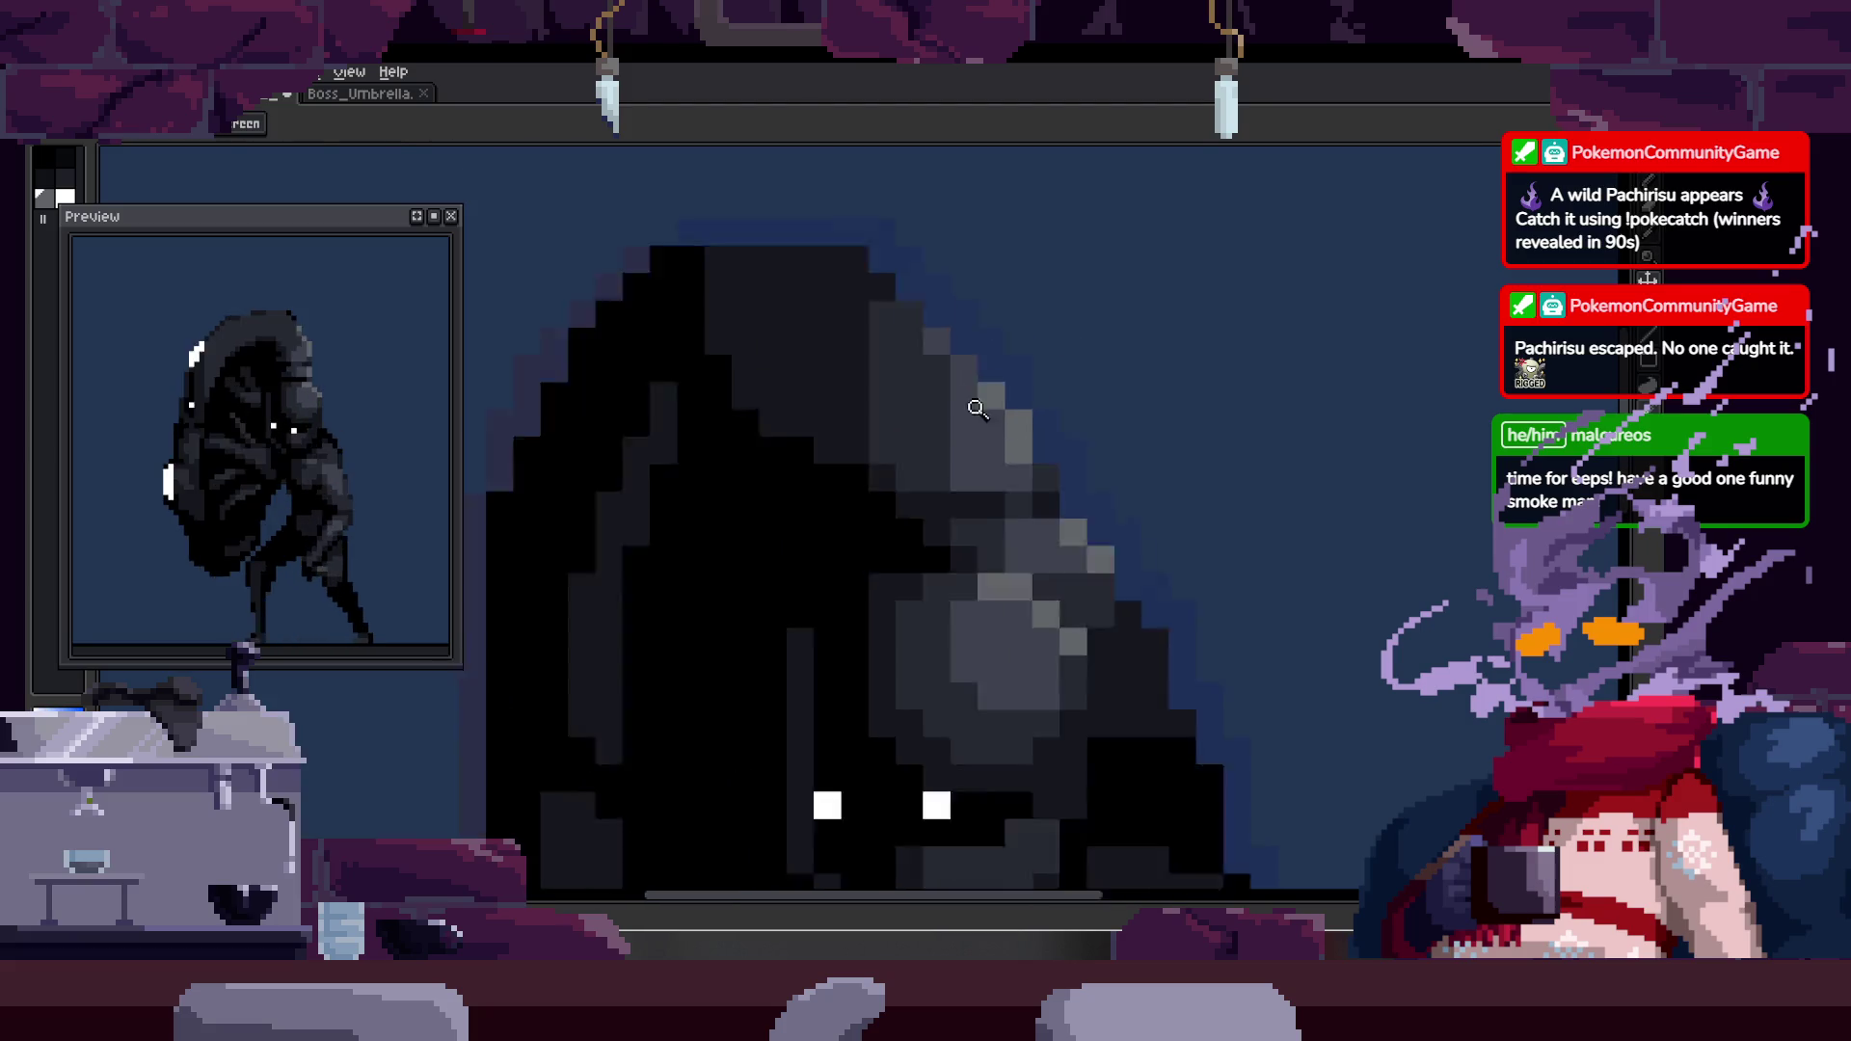
key("z")
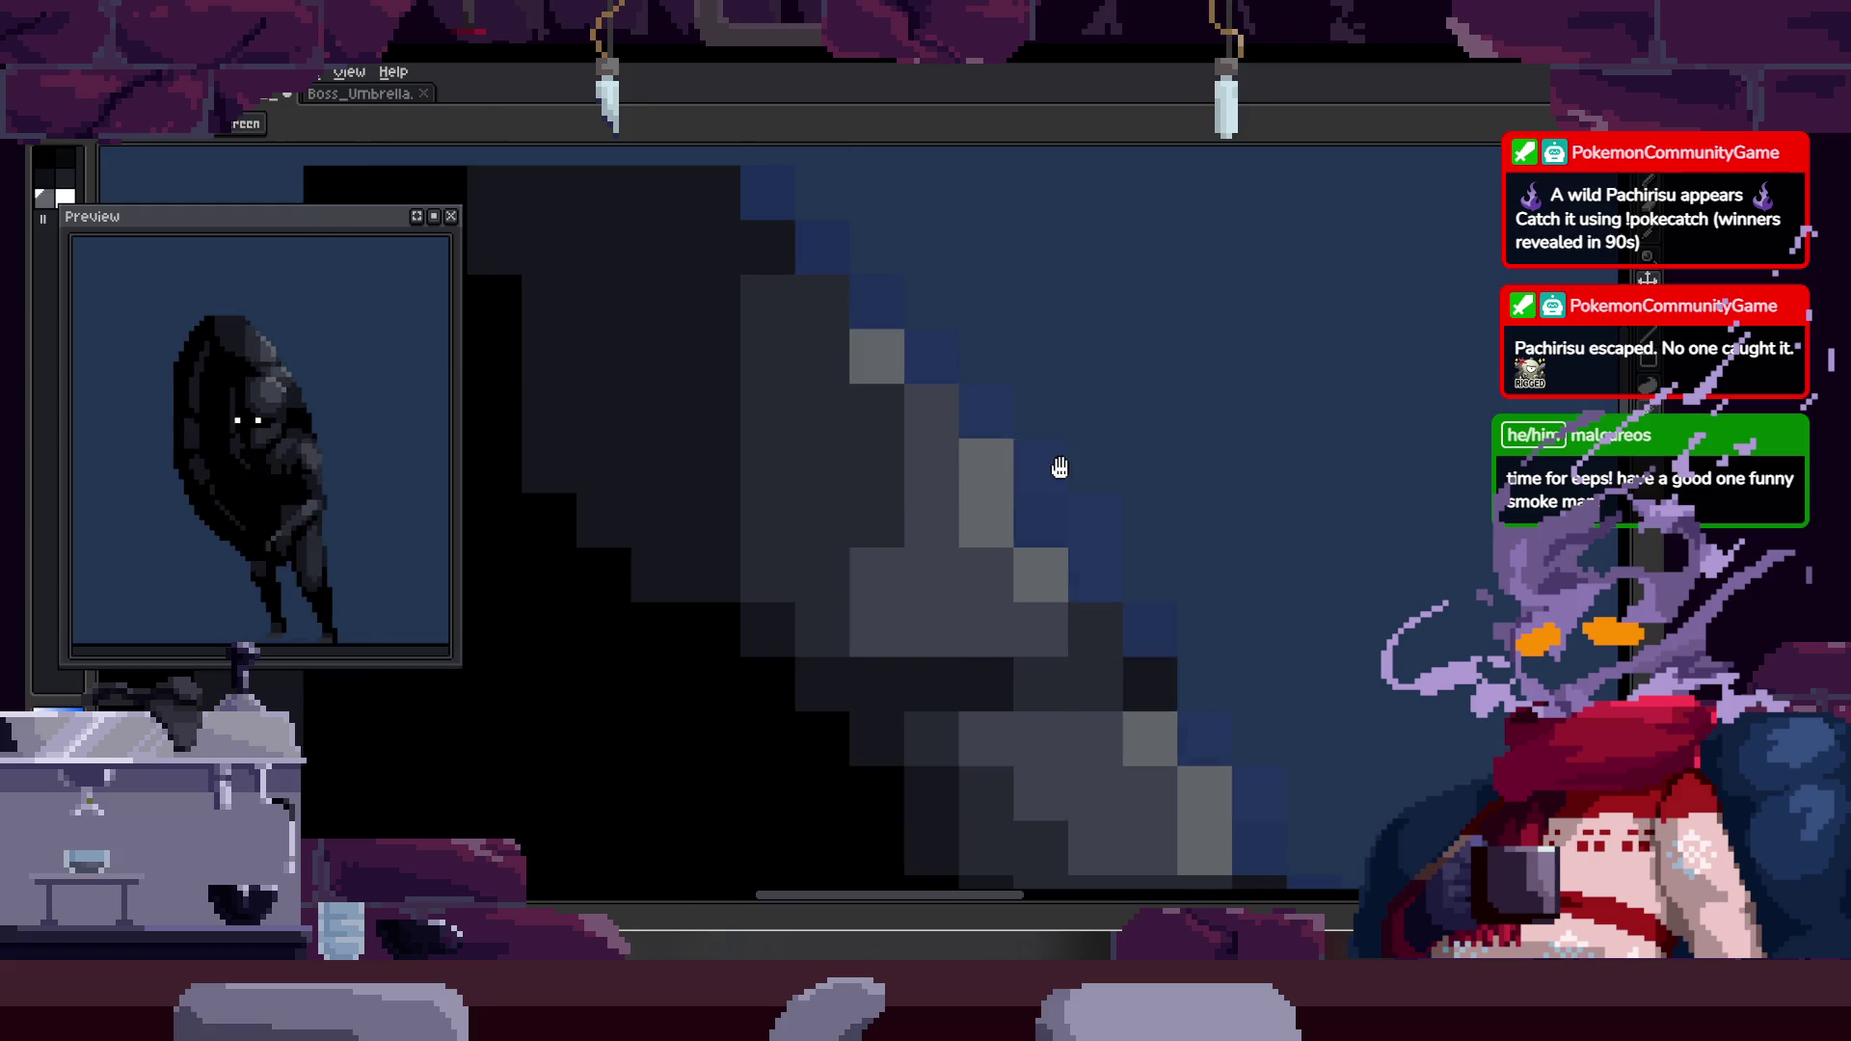
scroll(1060, 443, "down", 3)
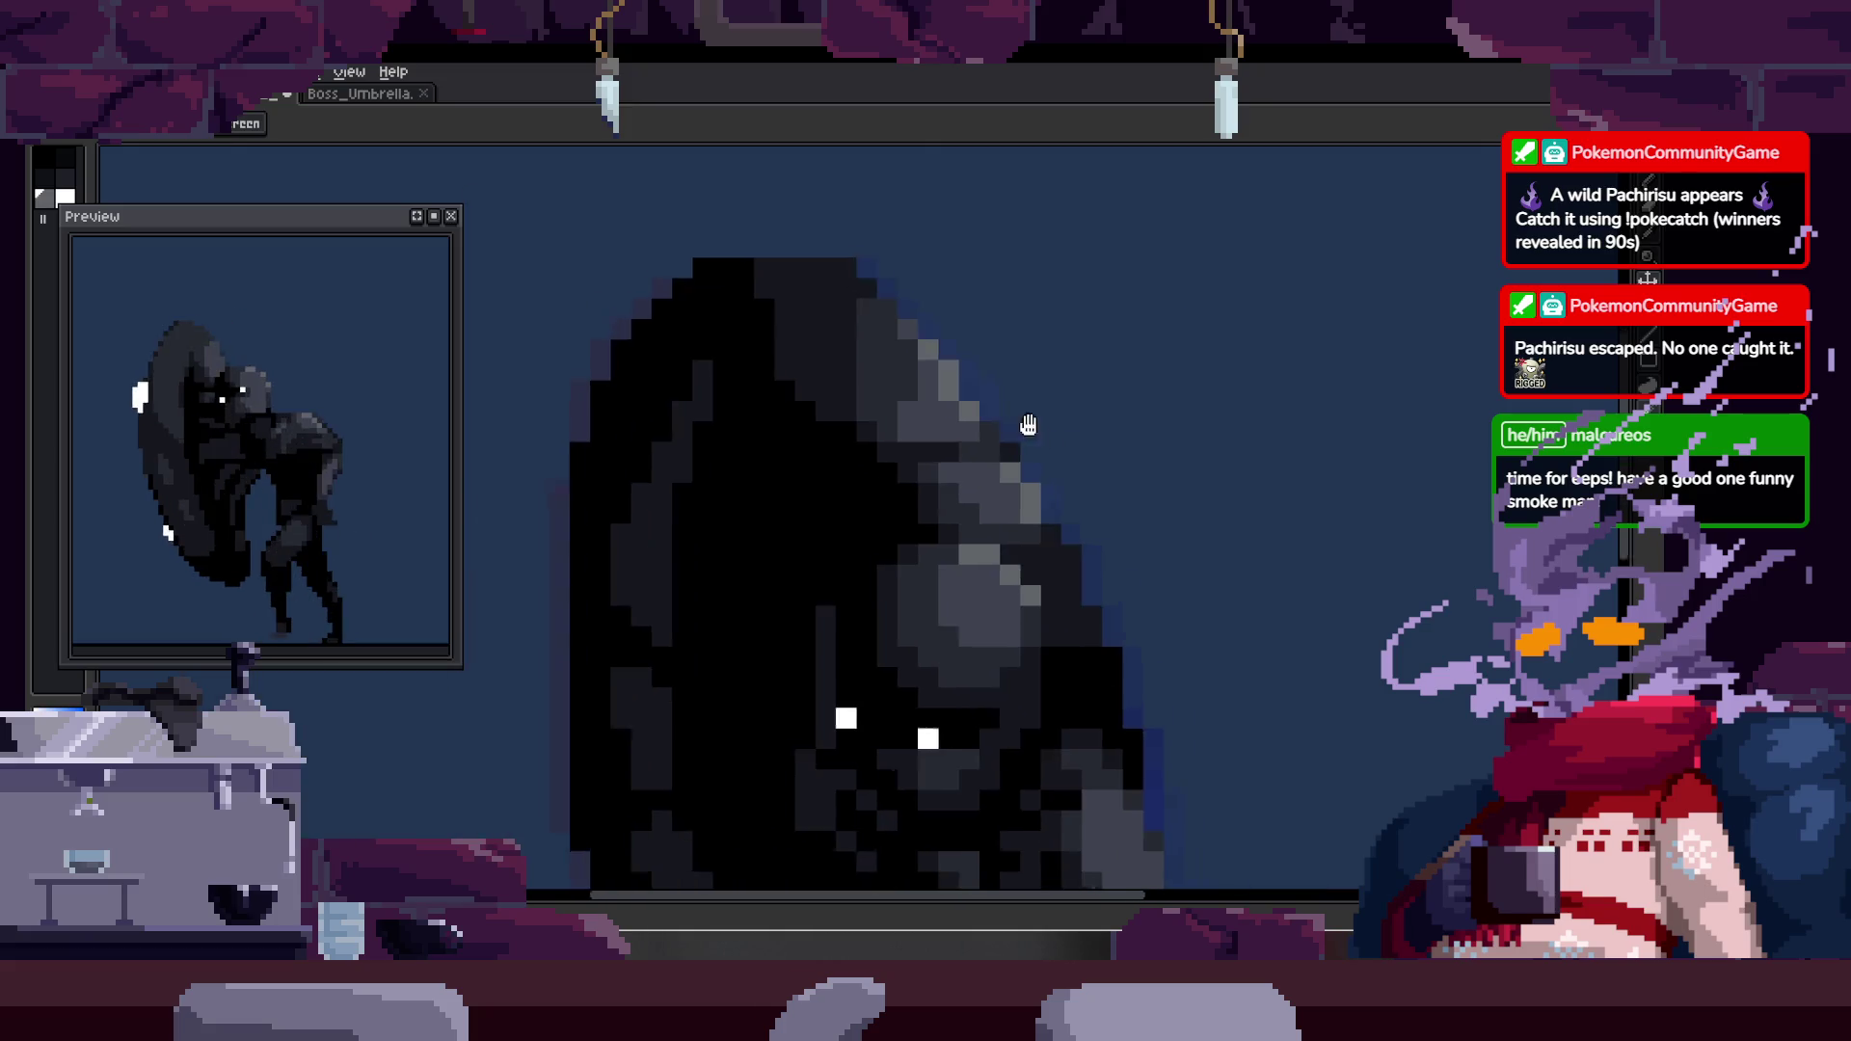
left_click(994, 410)
key("b")
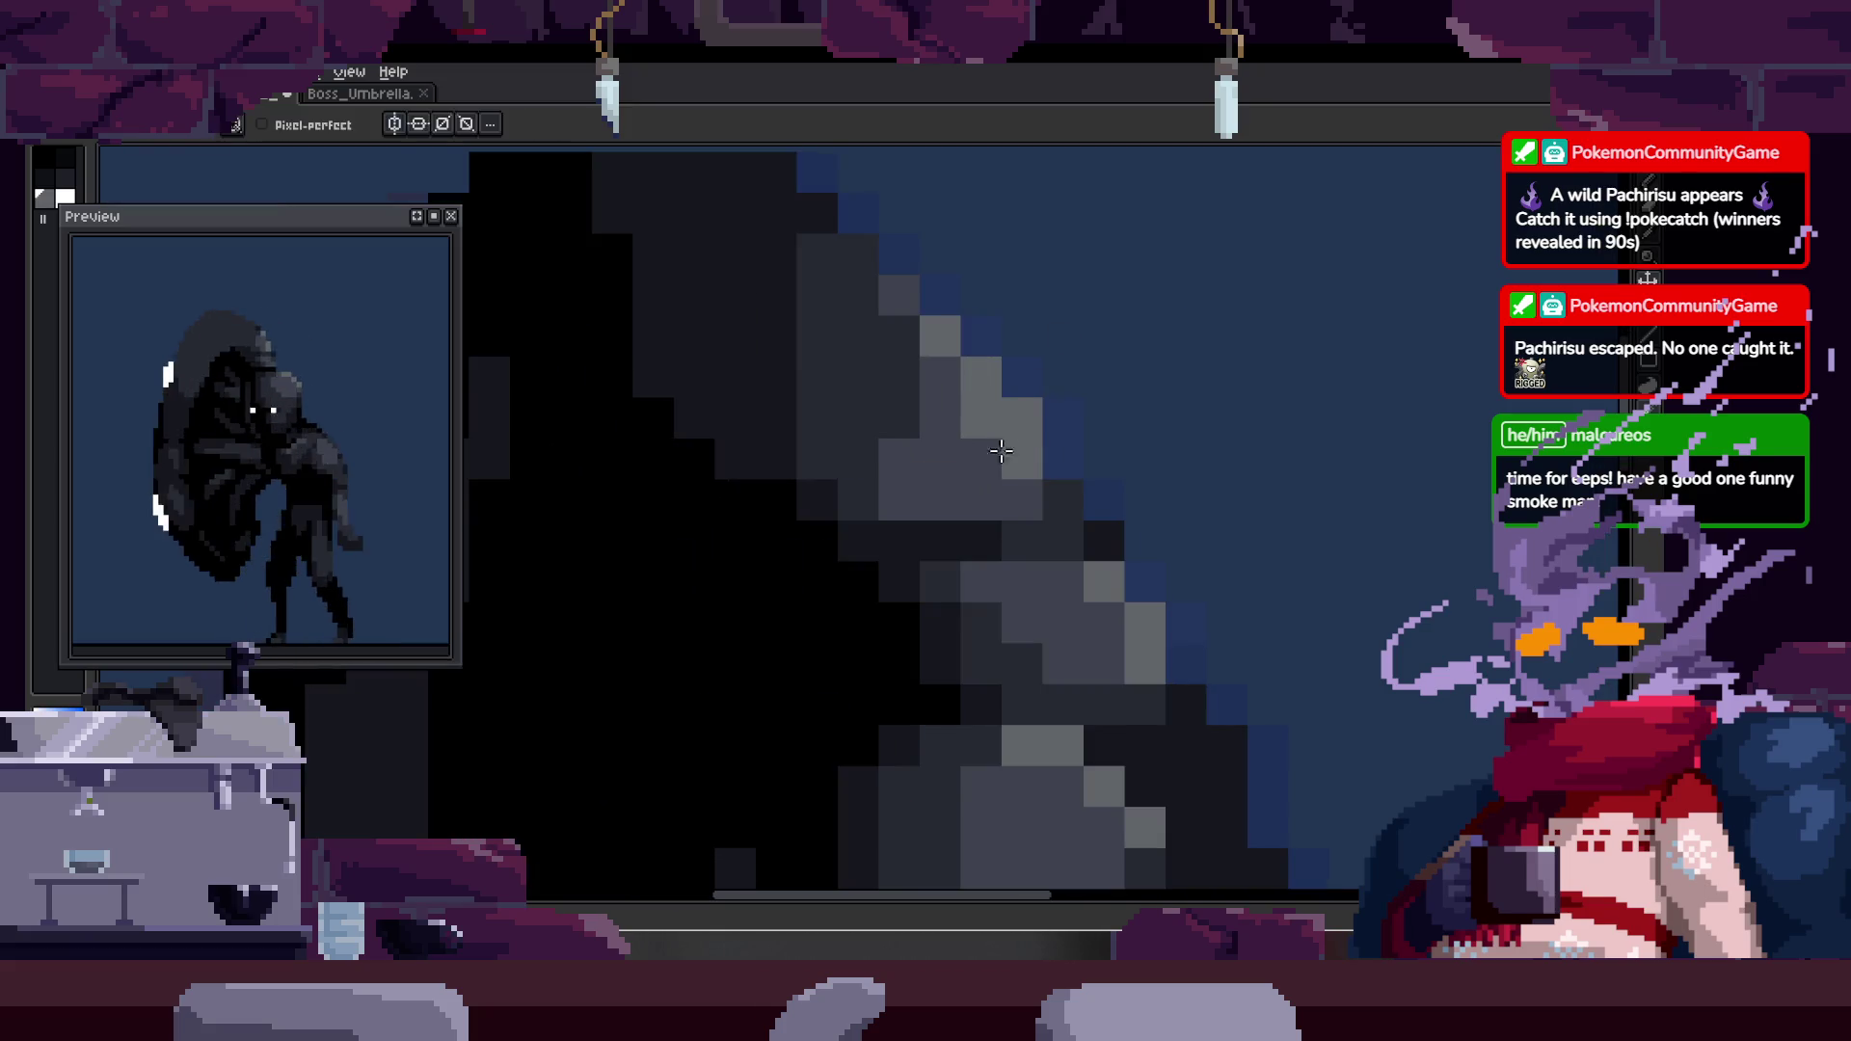
scroll(983, 425, "down", 6)
key("z")
scroll(1155, 379, "down", 1)
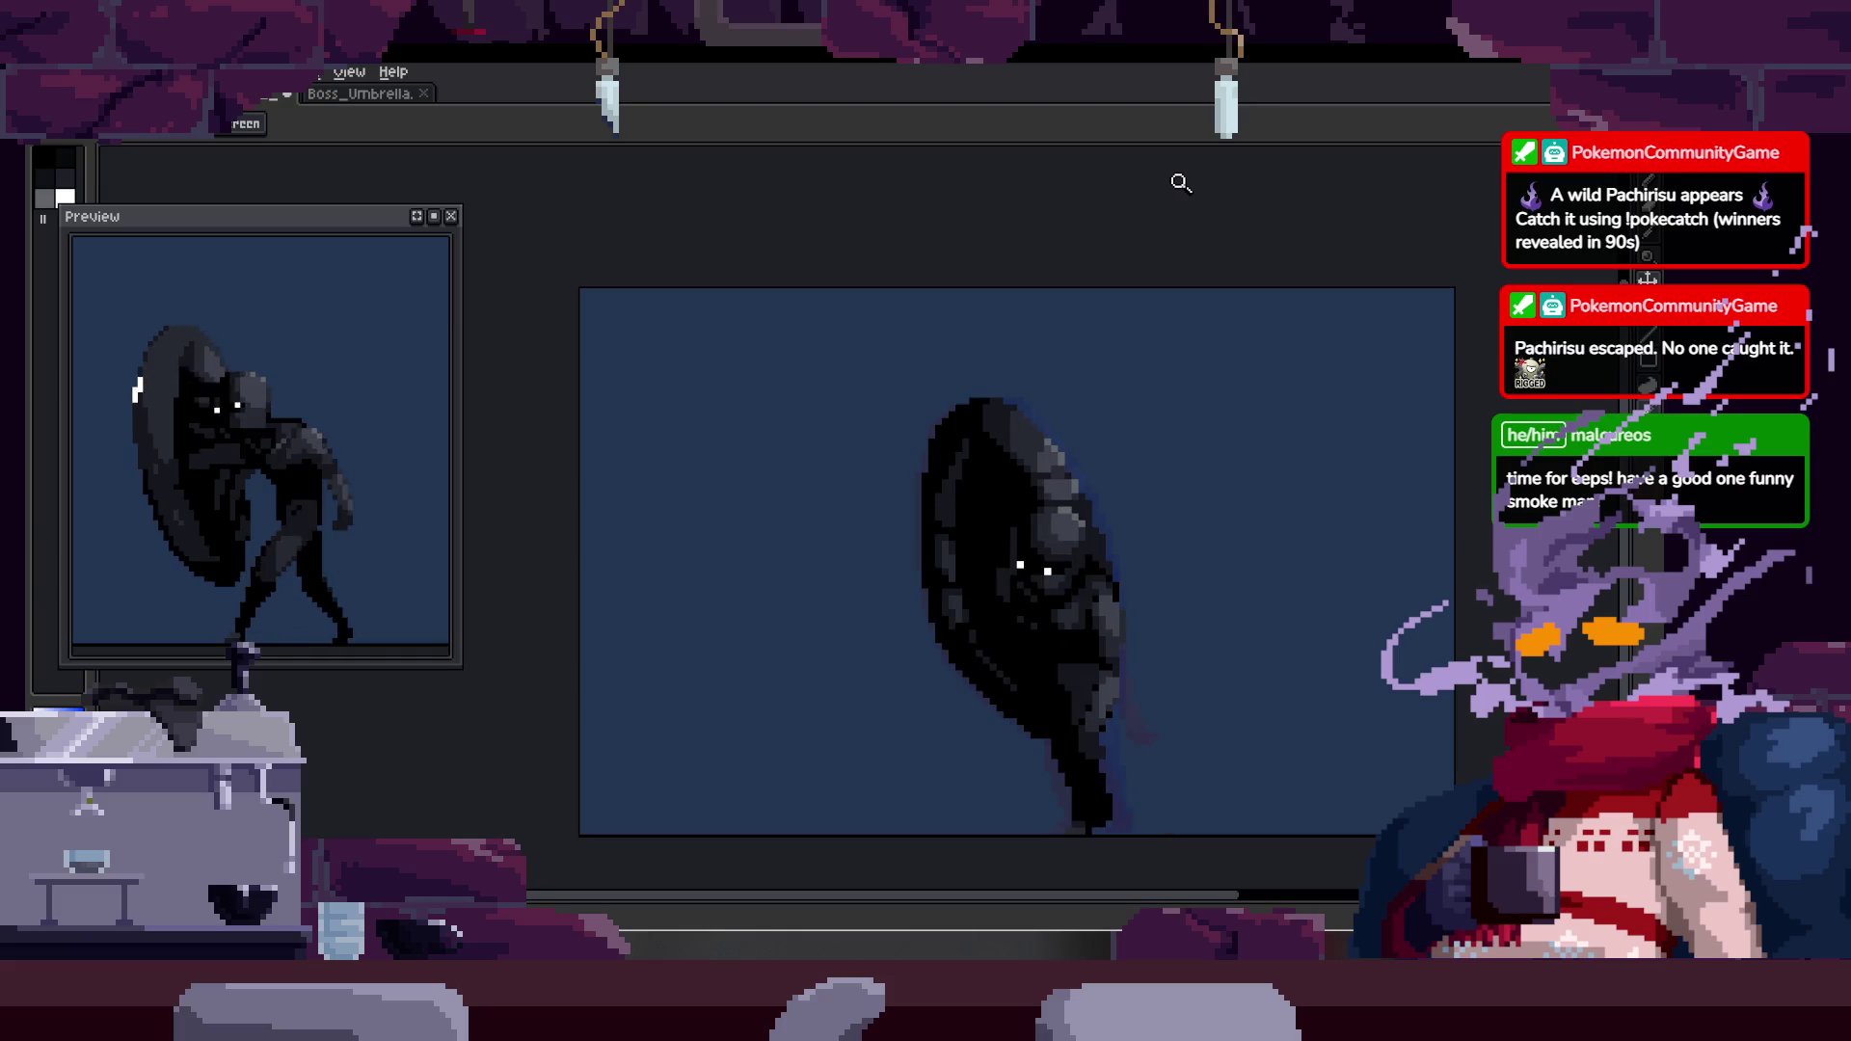
left_click(1172, 431)
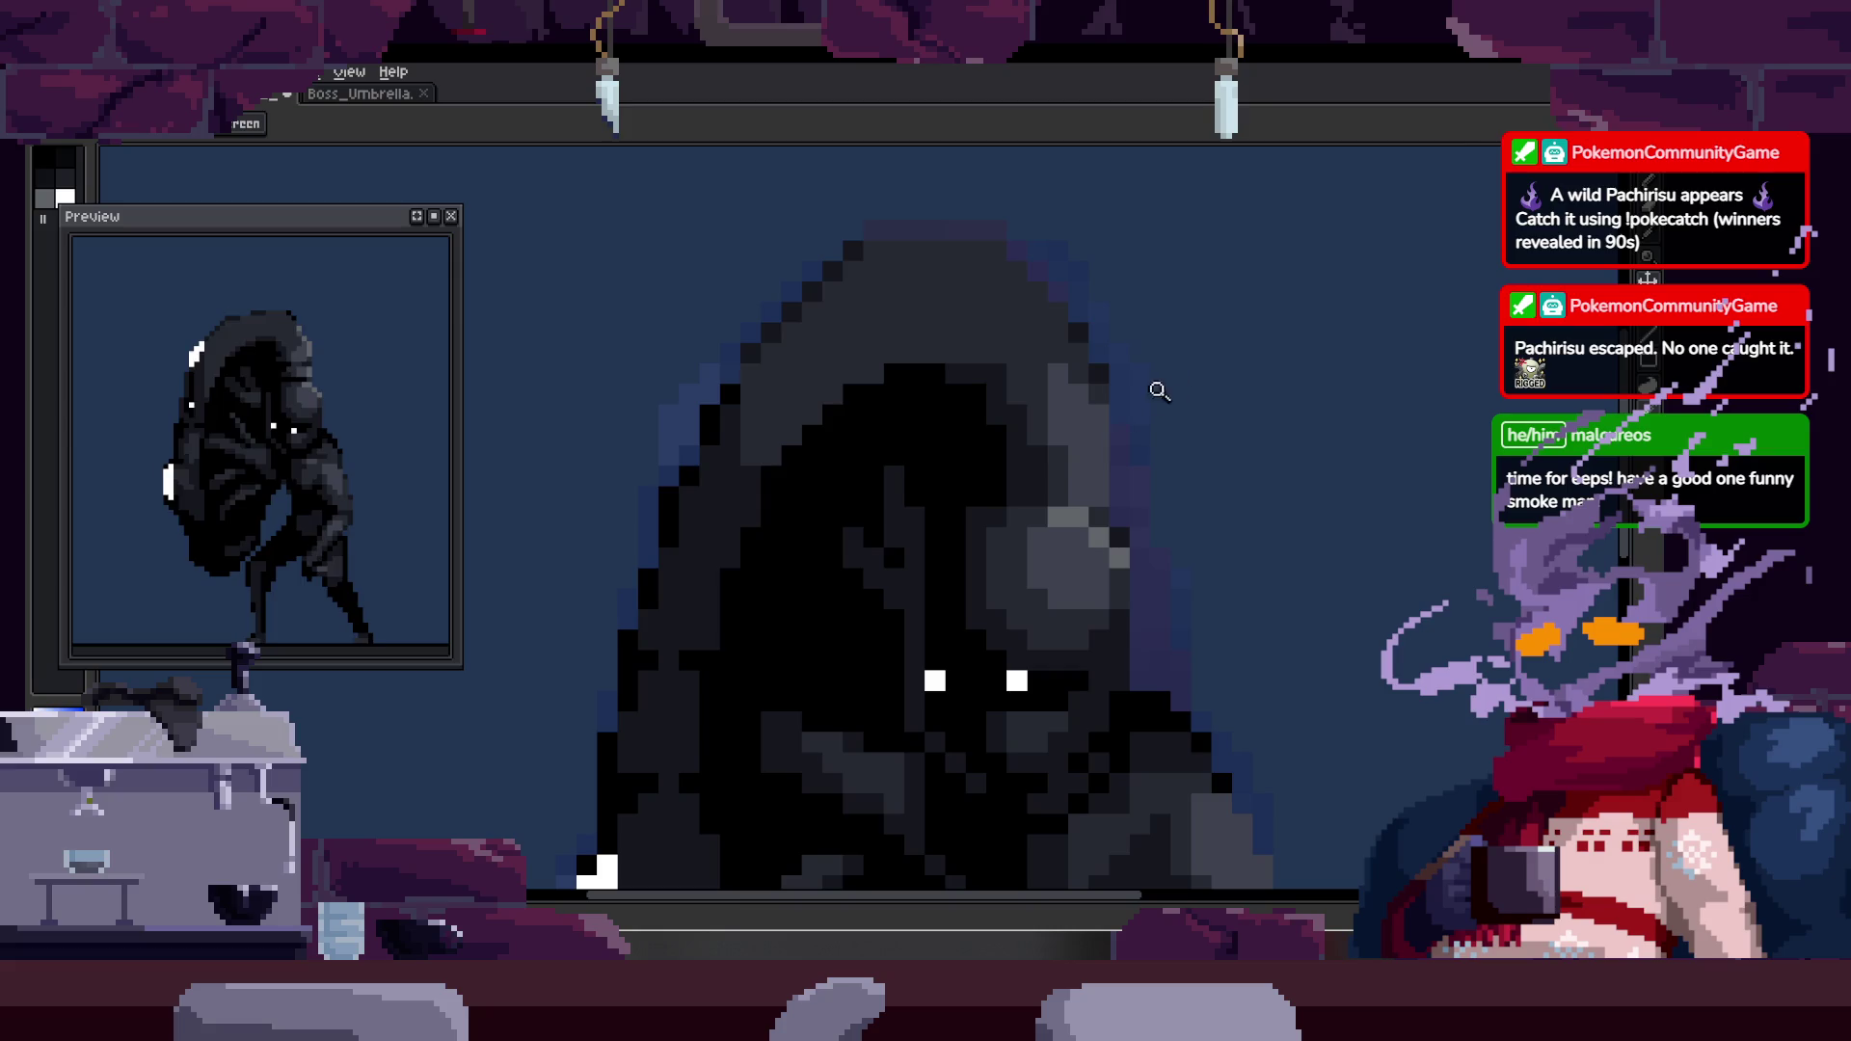
- Paint a dark horizontal stroke across the hood and bring back the animation timeline
left_click(1161, 385)
key("b")
left_click_drag(954, 519, 1082, 522)
key("z")
scroll(1020, 516, "down", 5)
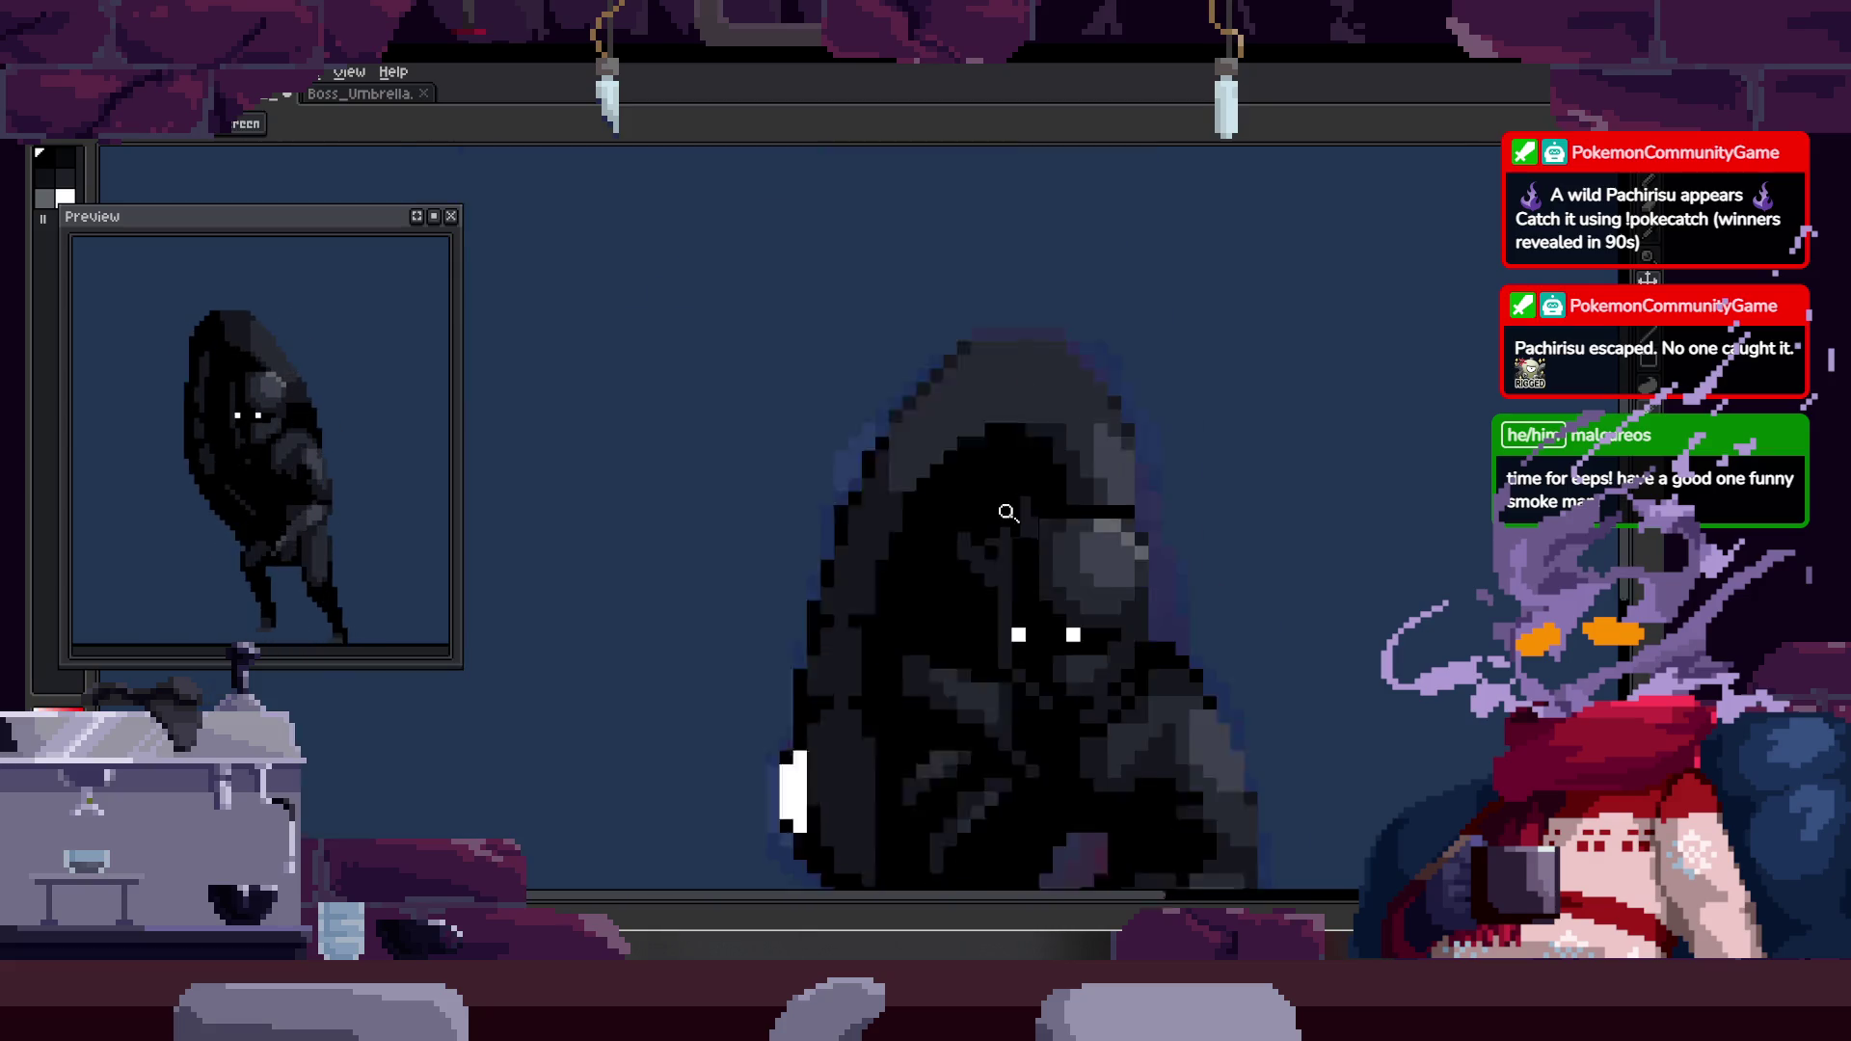
key("Tab")
scroll(1177, 394, "up", 1)
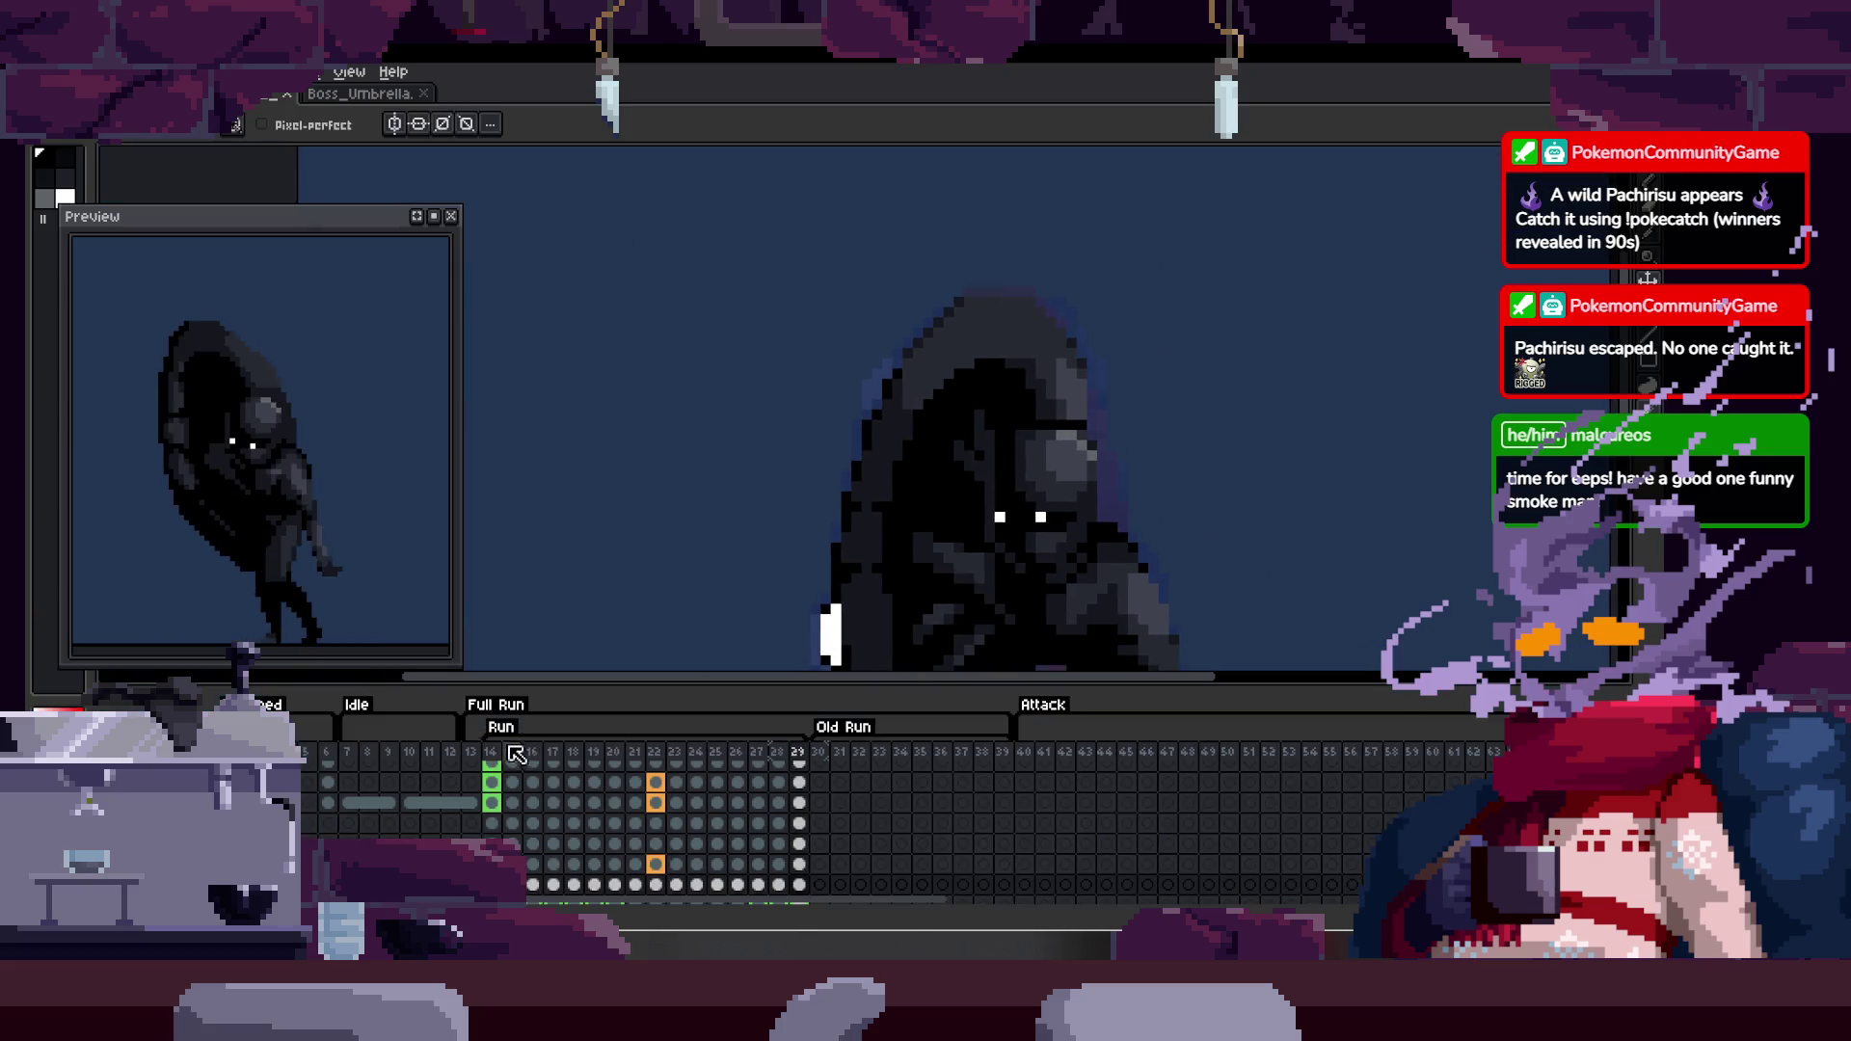
- Toggle the timeline on and off and zoom in on the boss's hood
key("Tab")
scroll(1206, 354, "up", 2)
scroll(1017, 458, "up", 2)
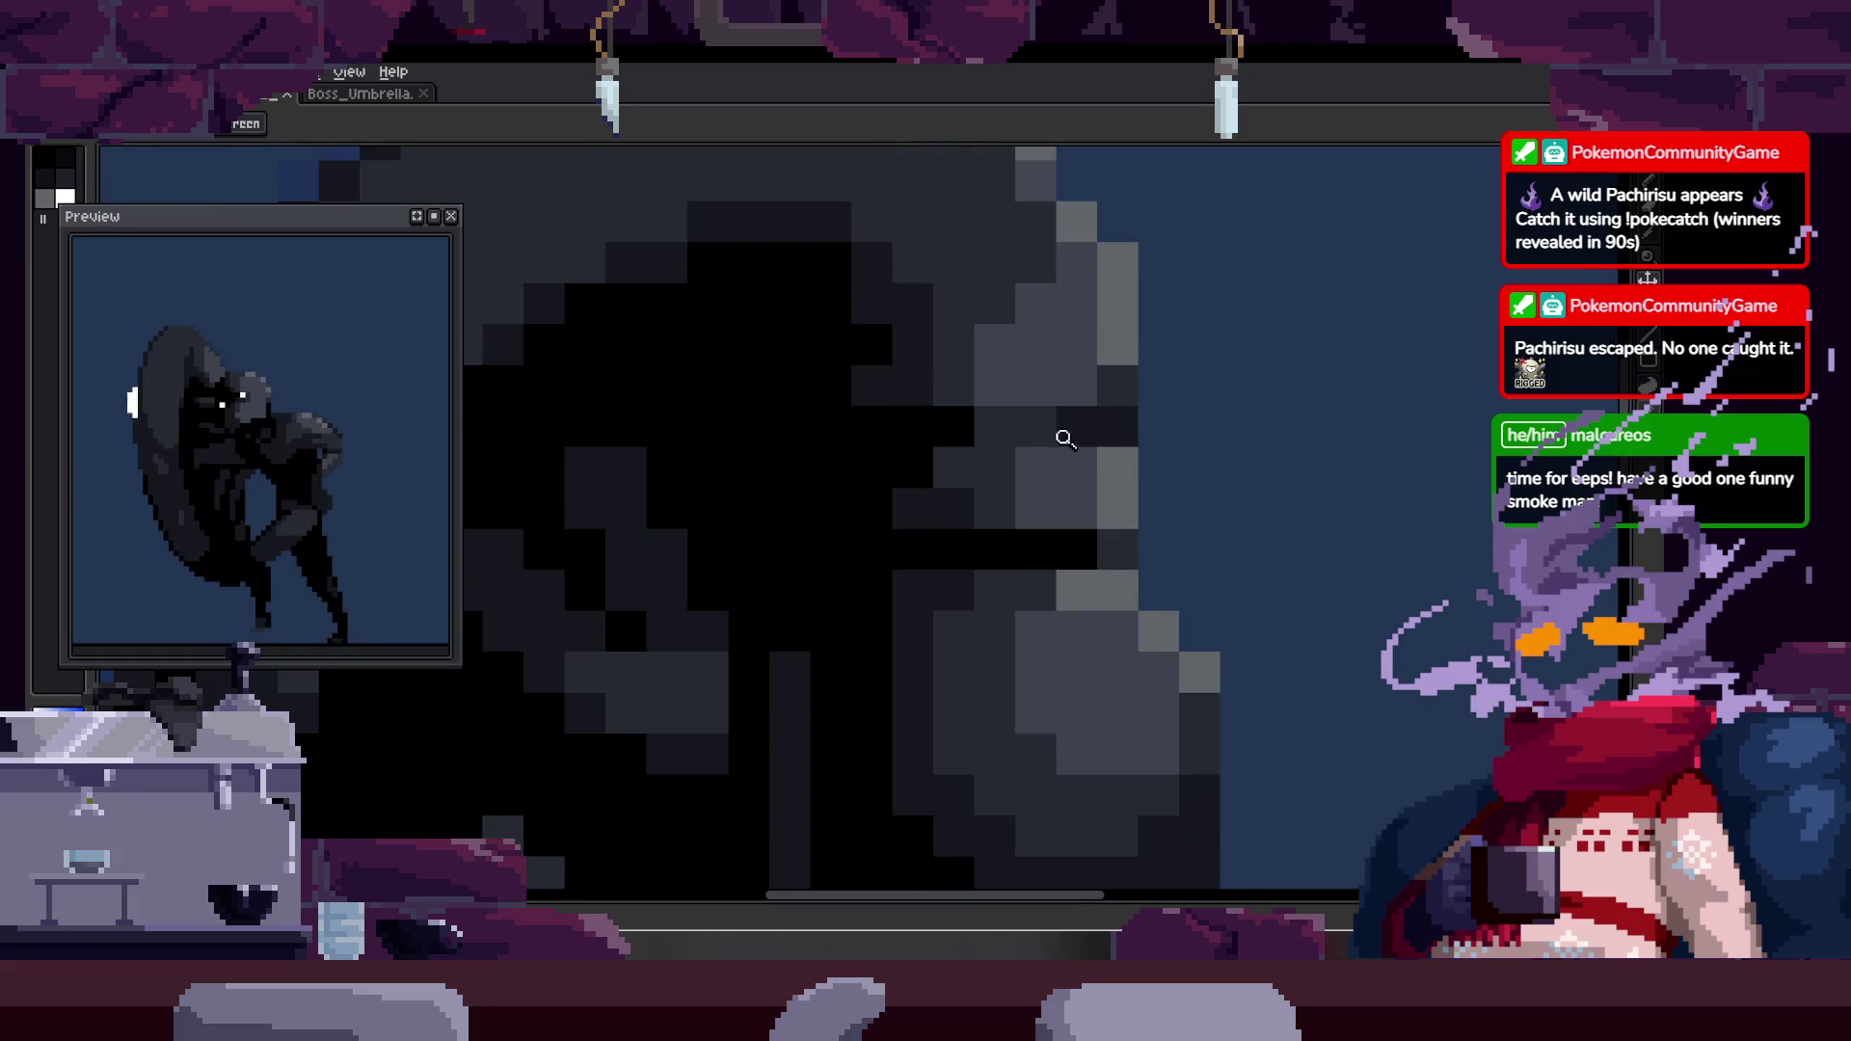
key("Tab")
key("b")
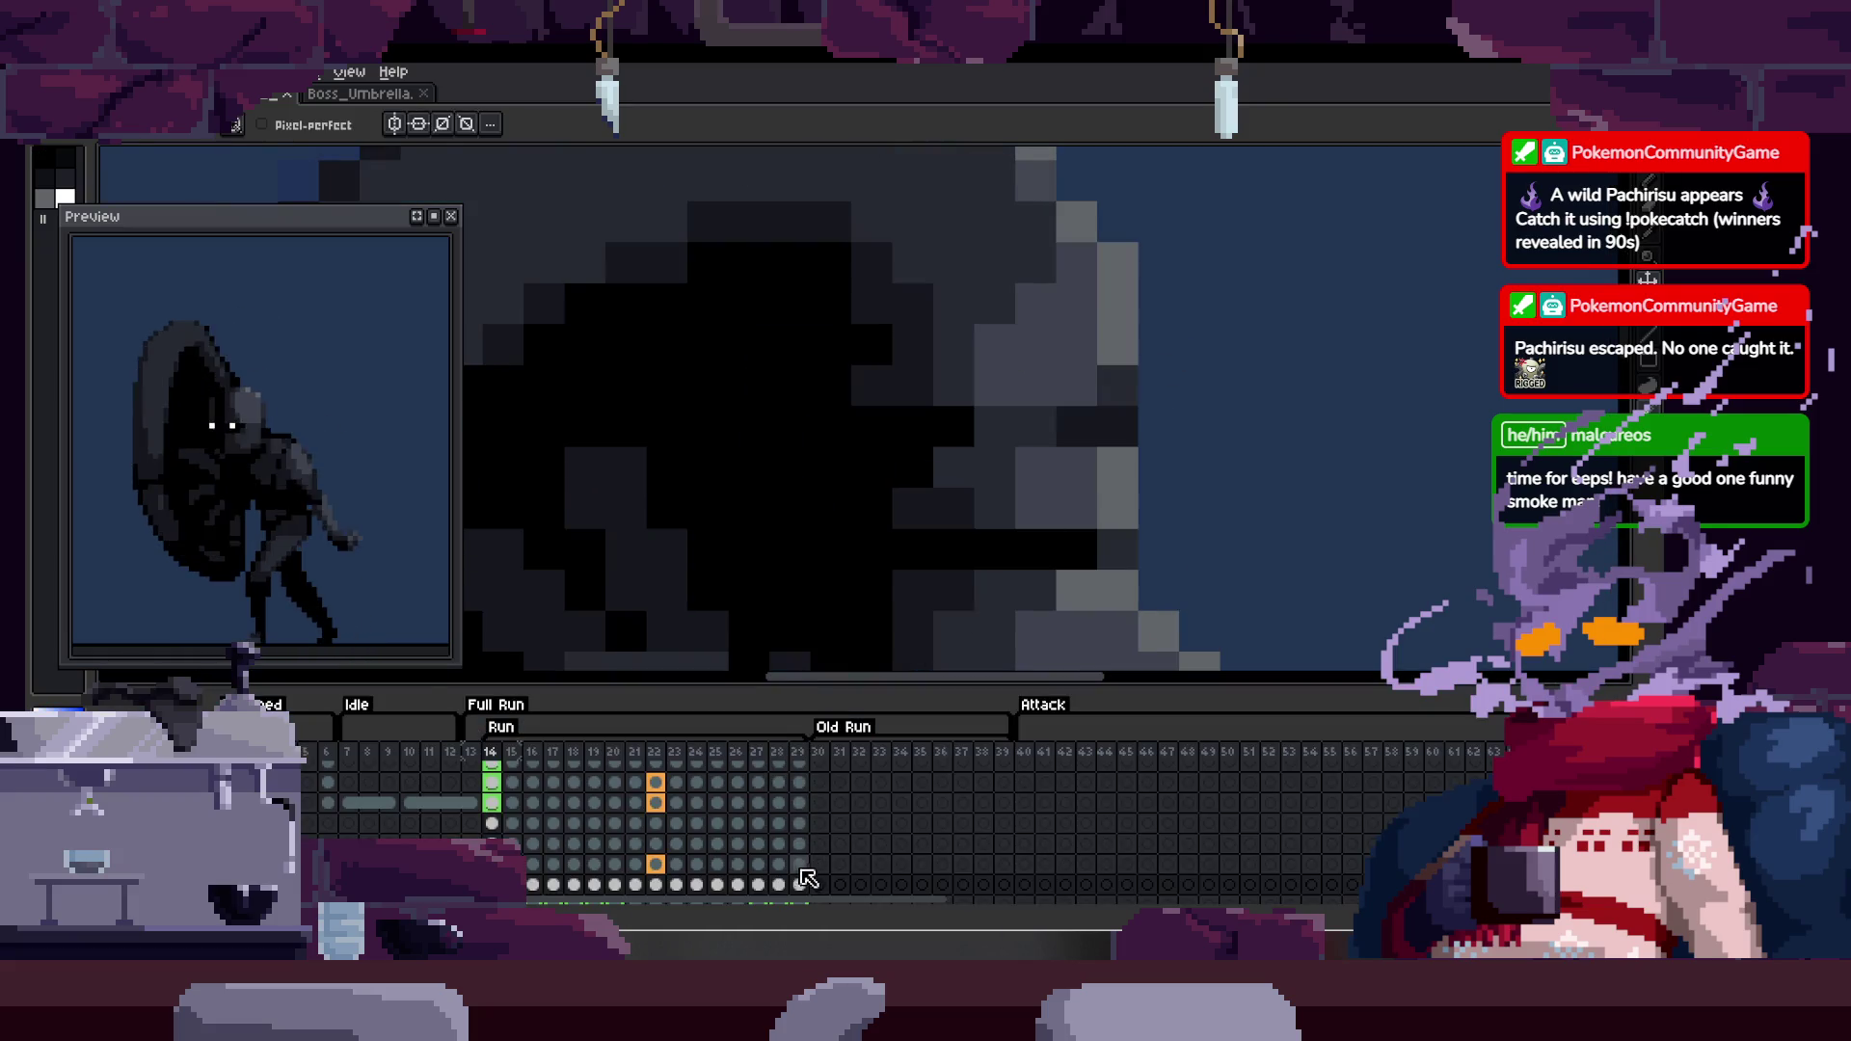
key("Tab")
key("alt")
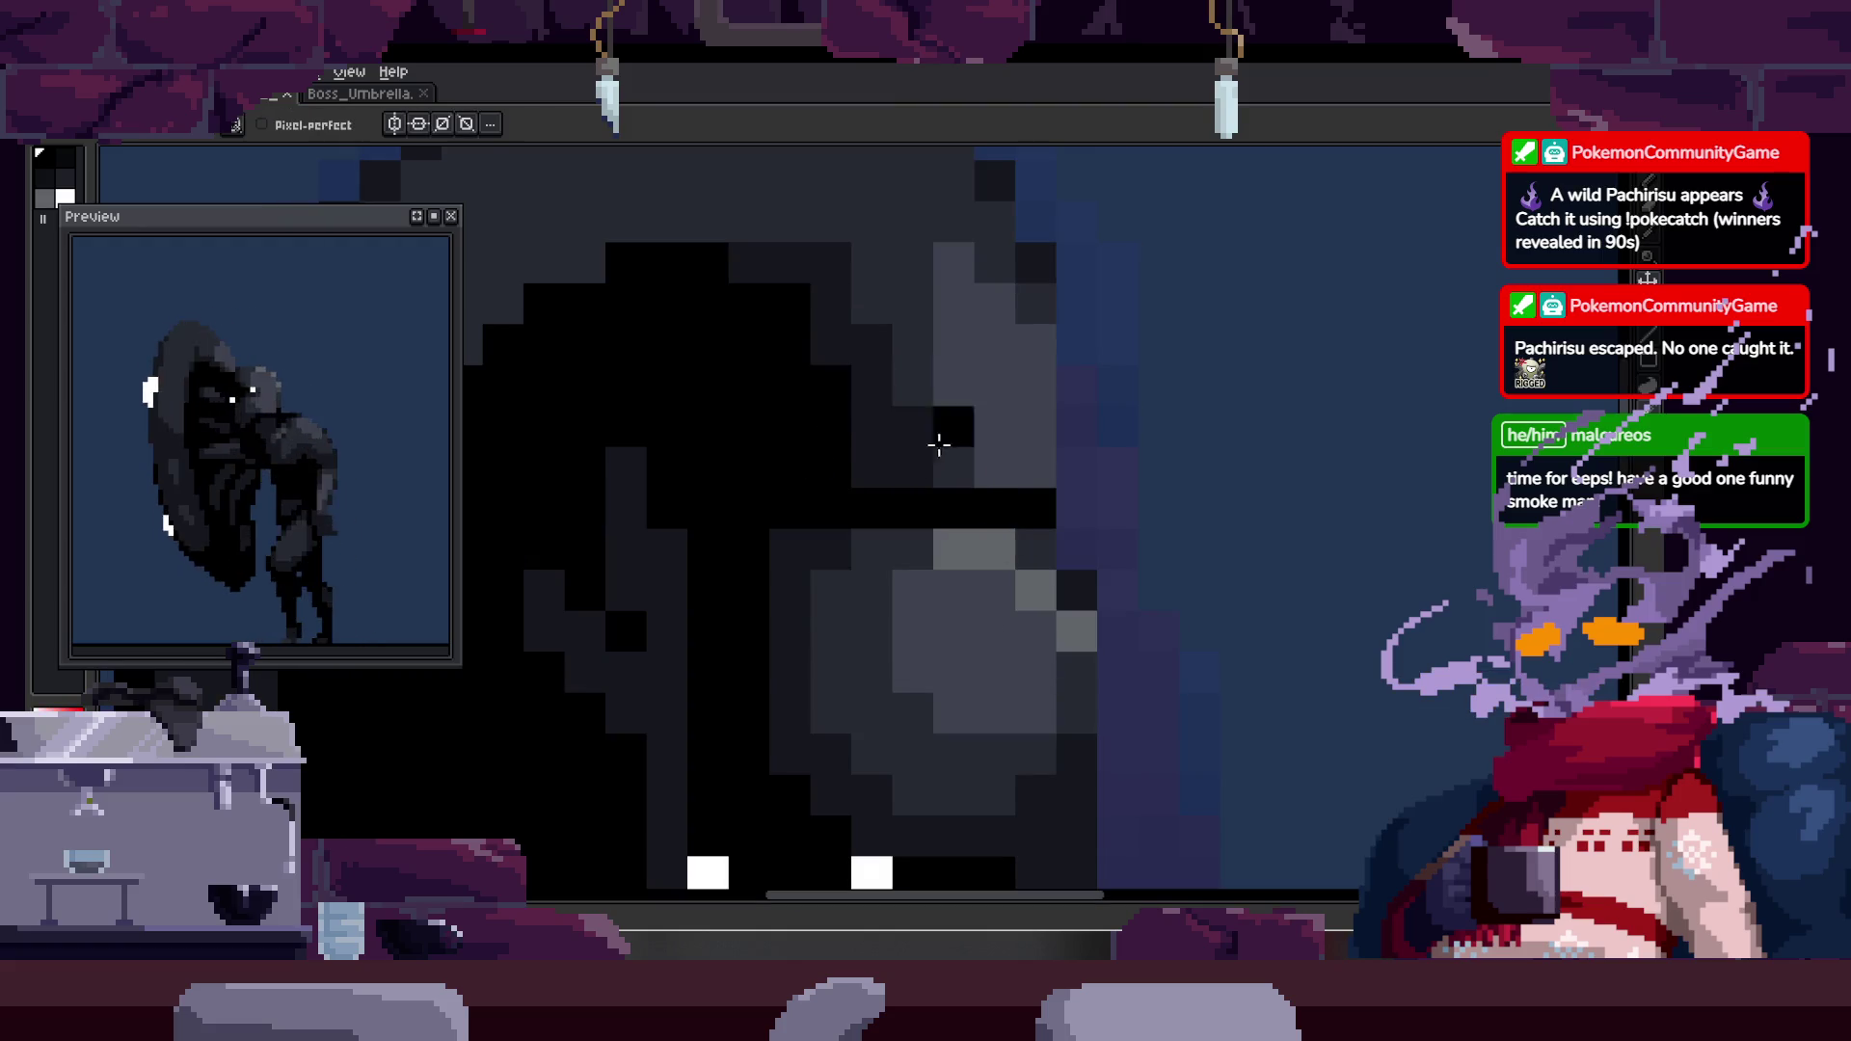
key("Tab")
scroll(897, 344, "down", 3)
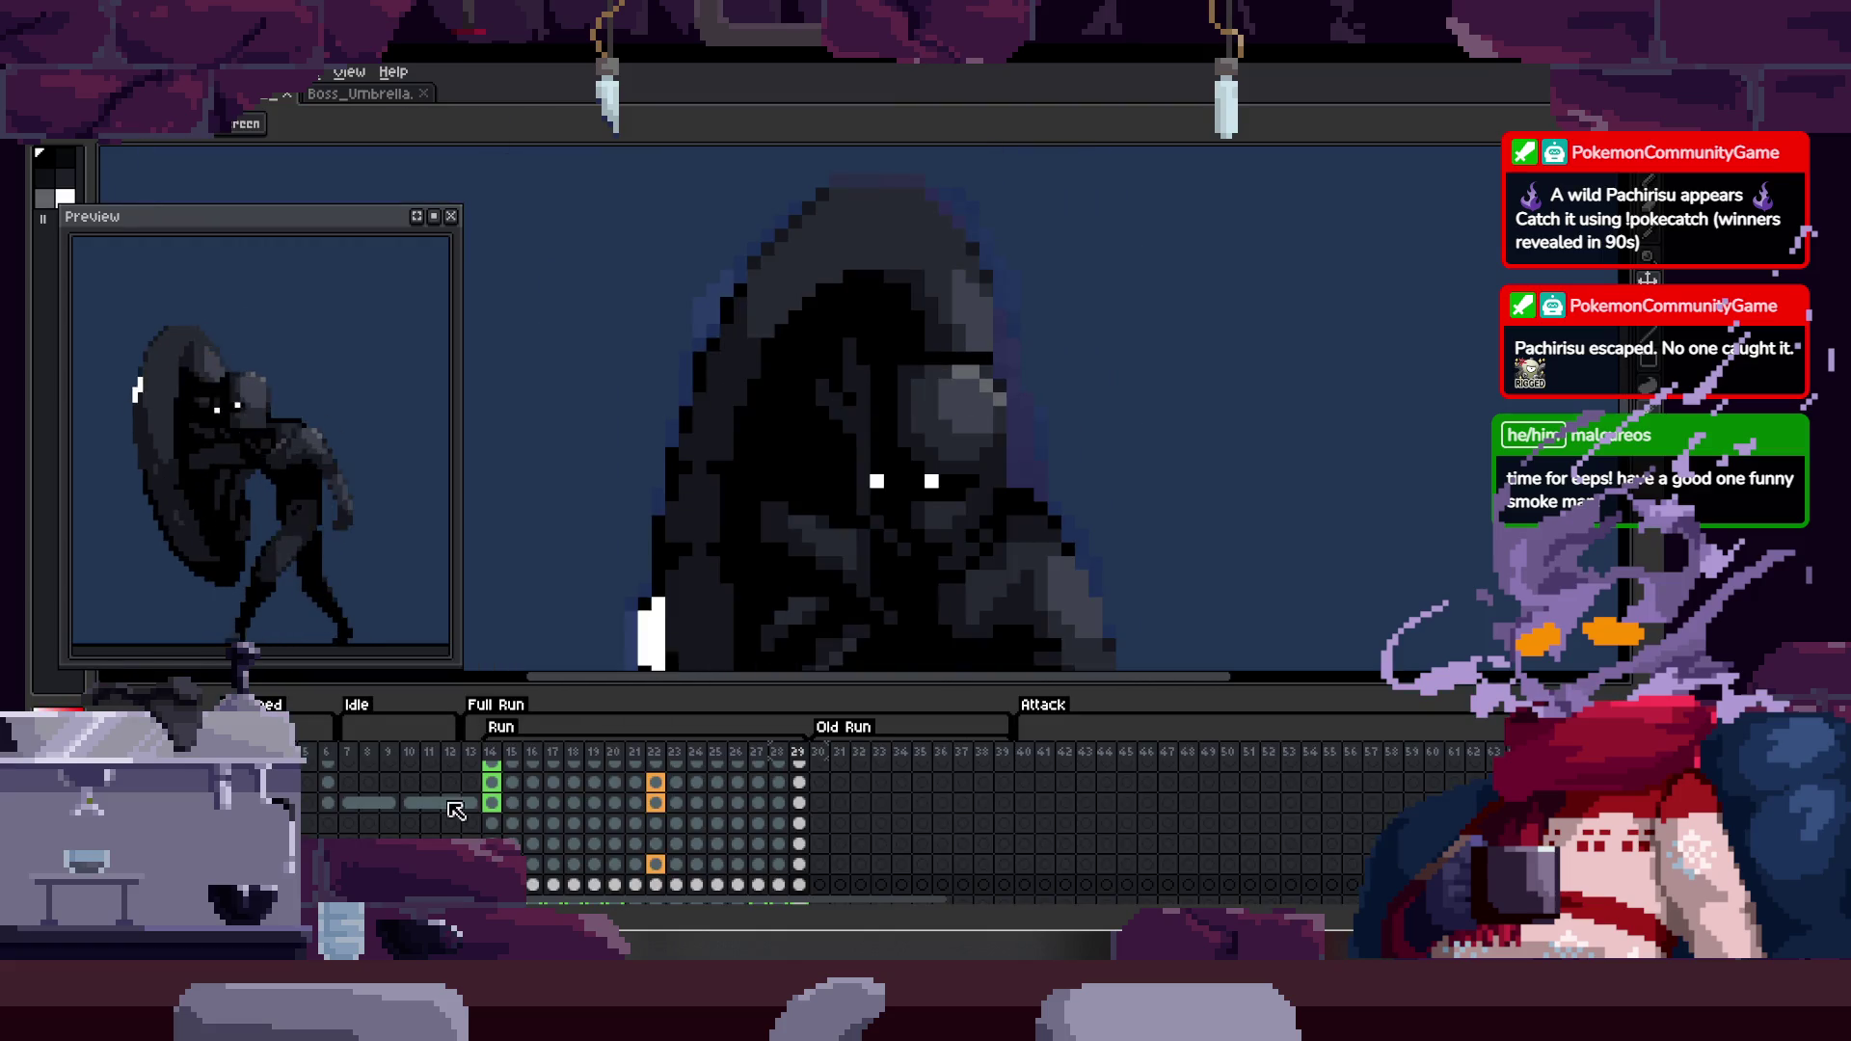
- Try out selections around the head and hood, then clear them
key("Tab")
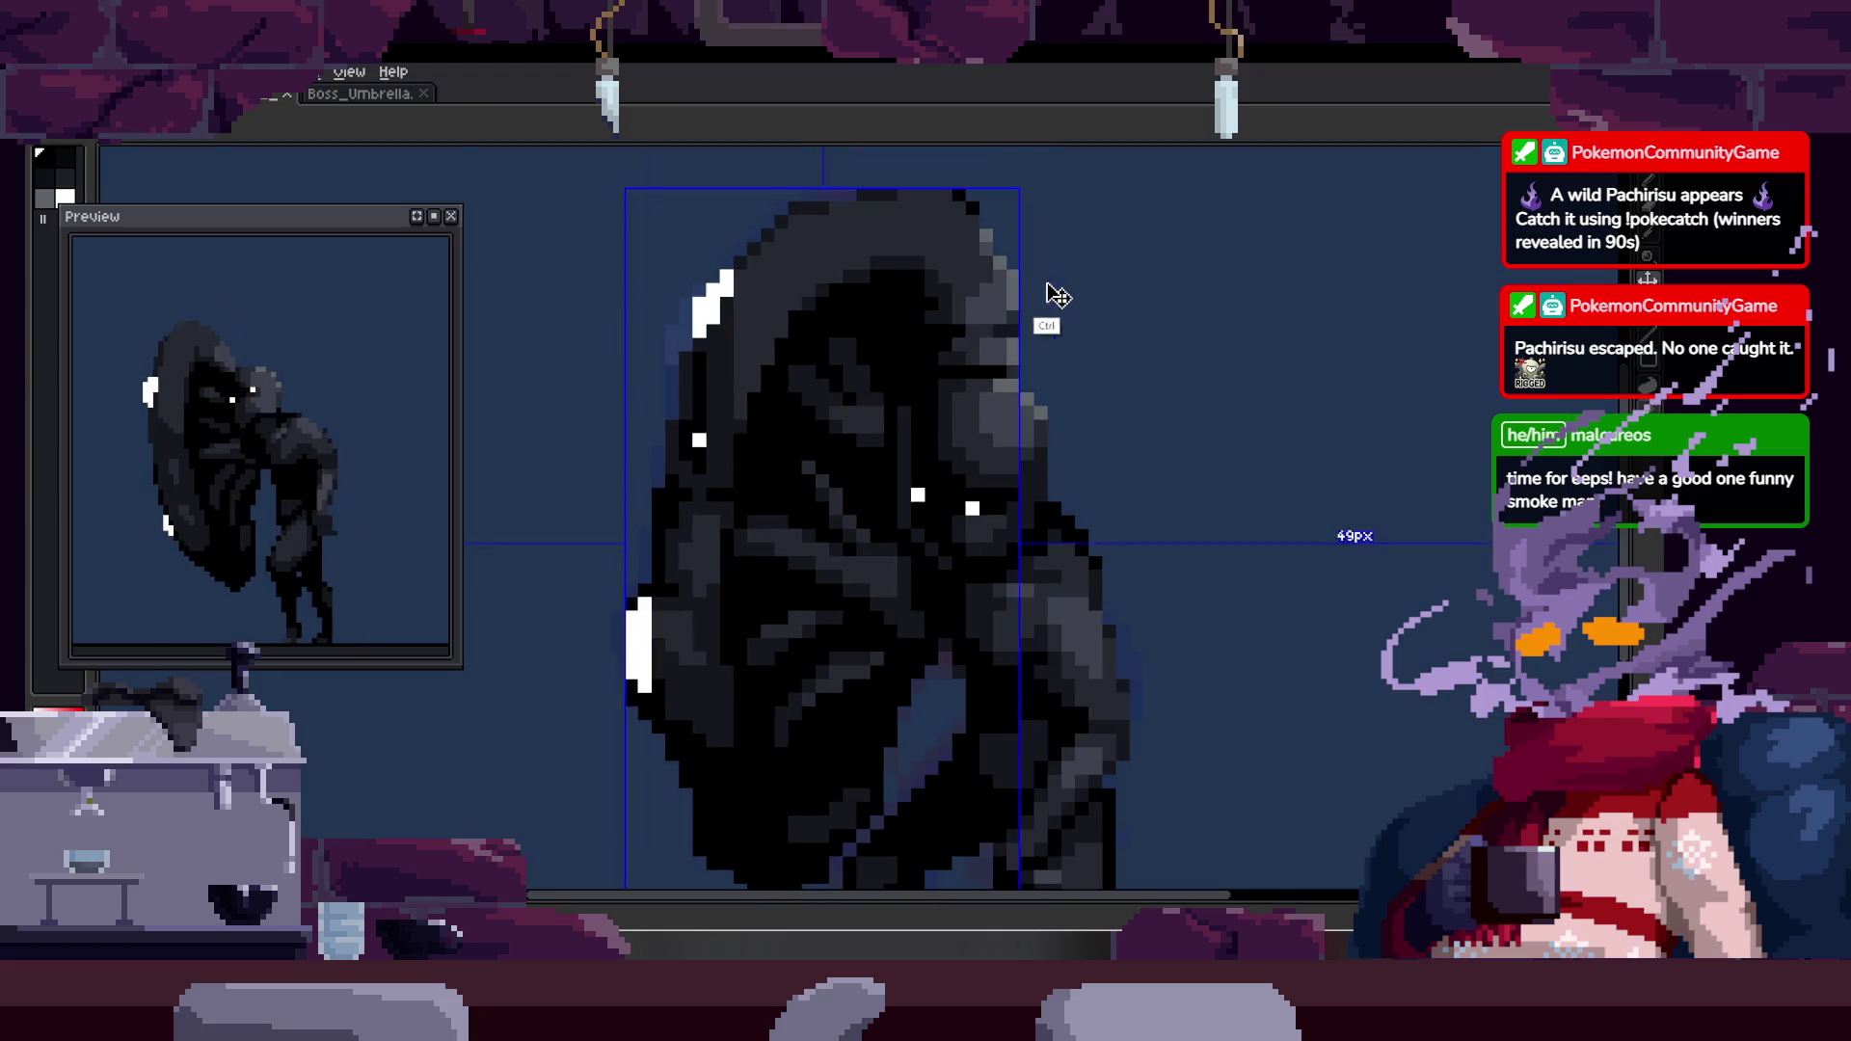
left_click_drag(946, 266, 1083, 322)
key("ctrl+d")
key("u")
left_click_drag(899, 259, 1070, 371)
key("ctrl+d")
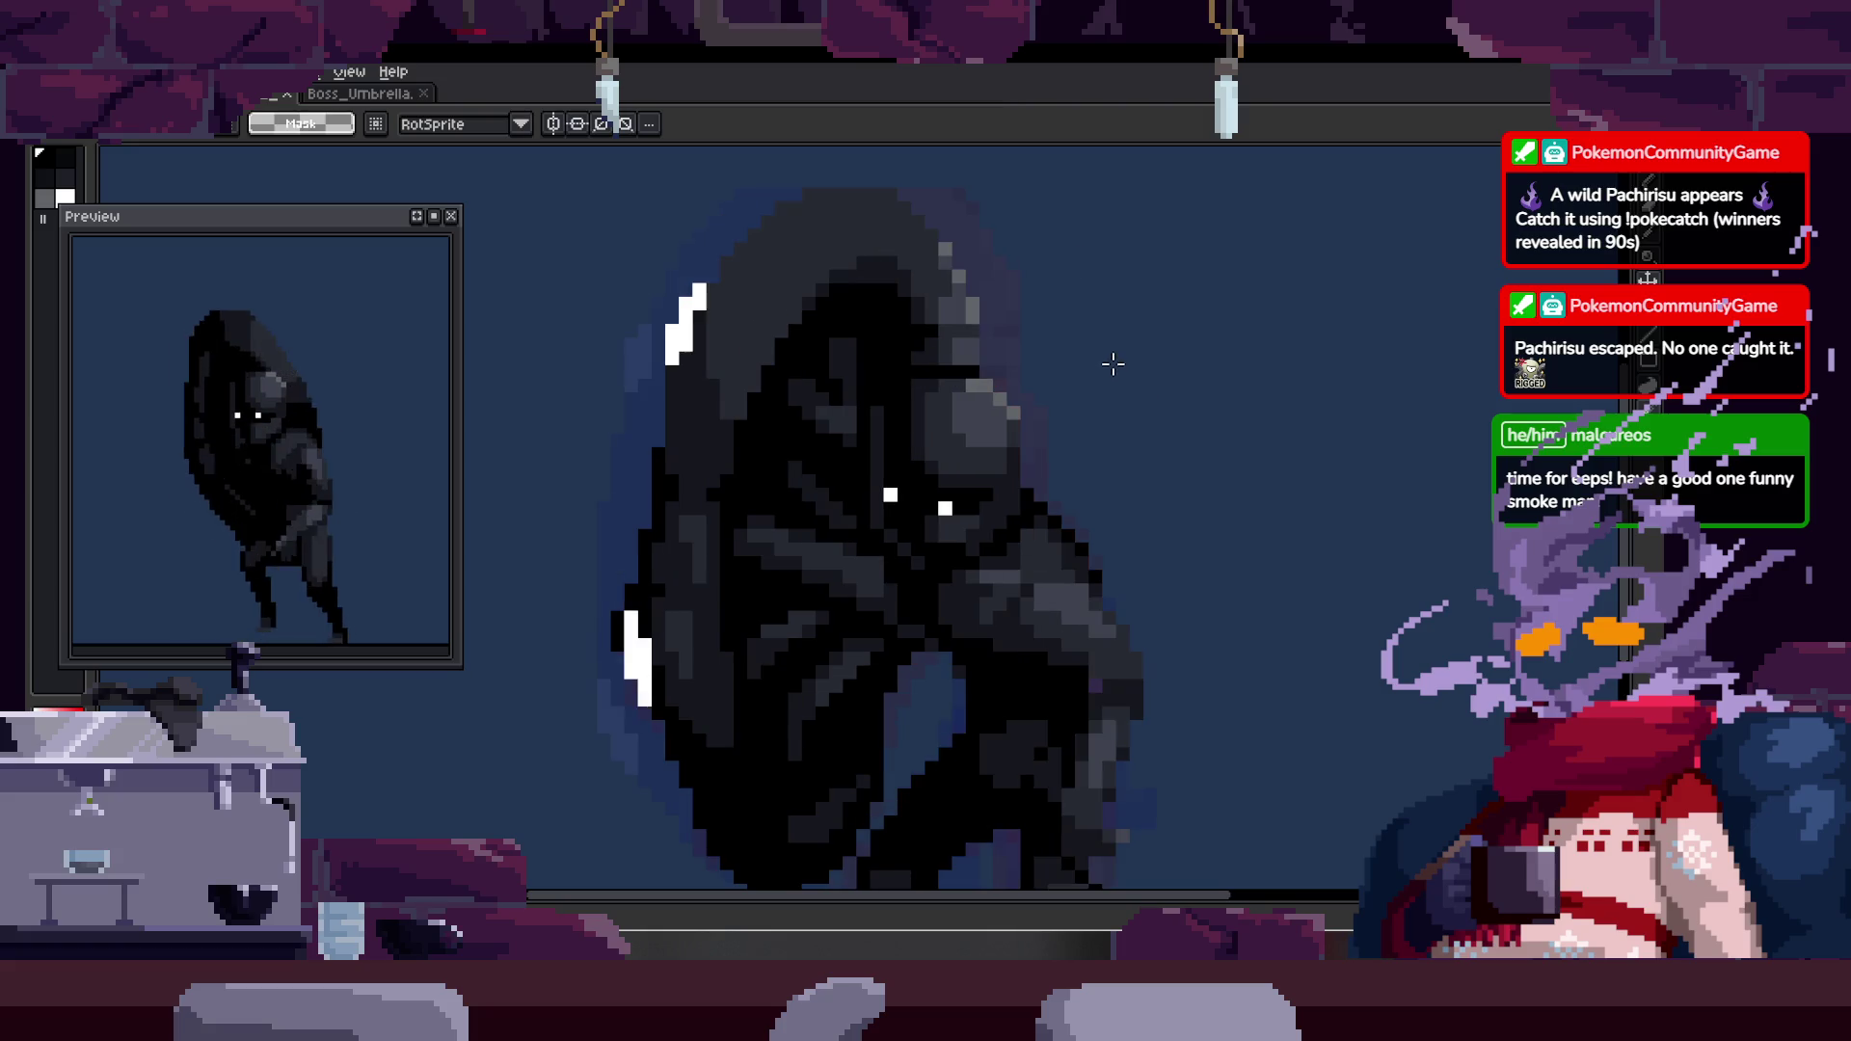
key("h")
key("b")
key("Tab")
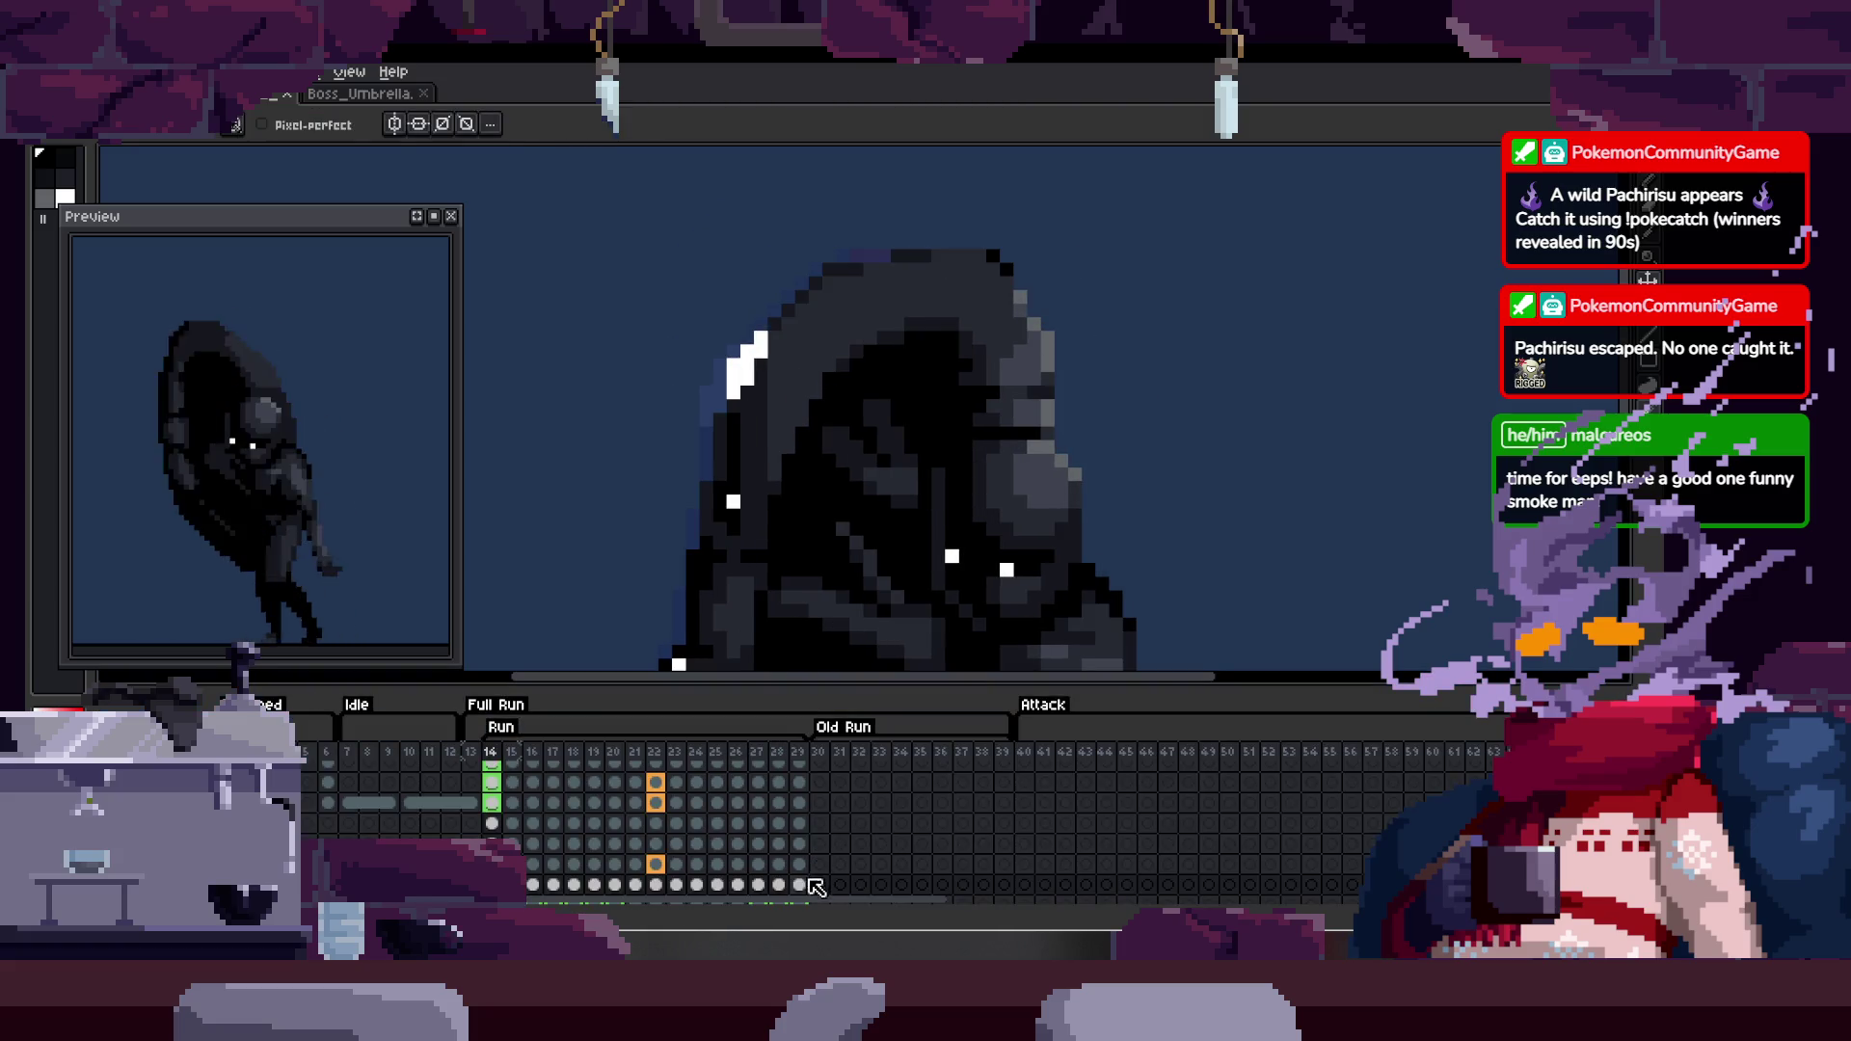
key("Tab")
- Move a rectangular block of the hood up and right beside the head, then deselect
key("m")
scroll(1061, 434, "up", 2)
left_click_drag(1114, 350, 752, 601)
mouse_move(912, 518)
left_mouse_down()
mouse_move(1144, 475)
mouse_move(1144, 454)
left_mouse_up()
key("ctrl+d")
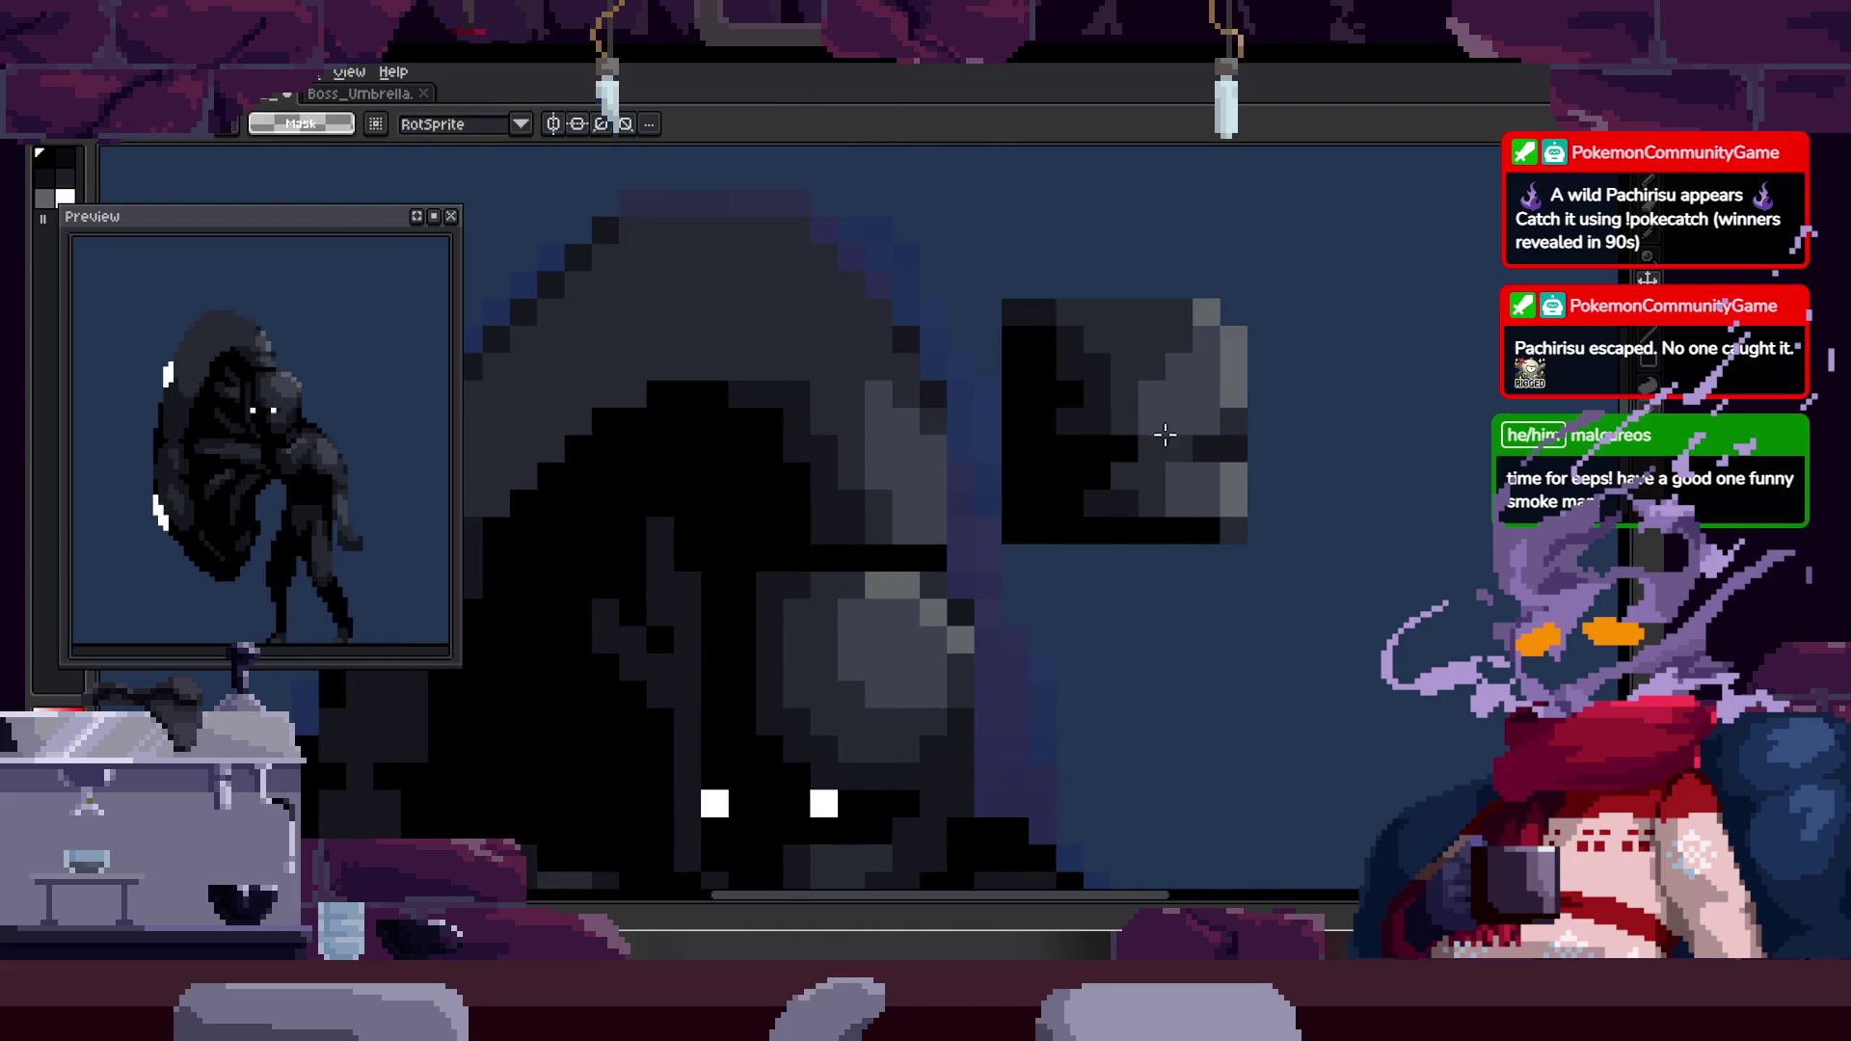
- Set black as the pencil colour, then sample dark colours from the hood
scroll(1163, 437, "up", 1)
key("b")
left_click(667, 533, "alt")
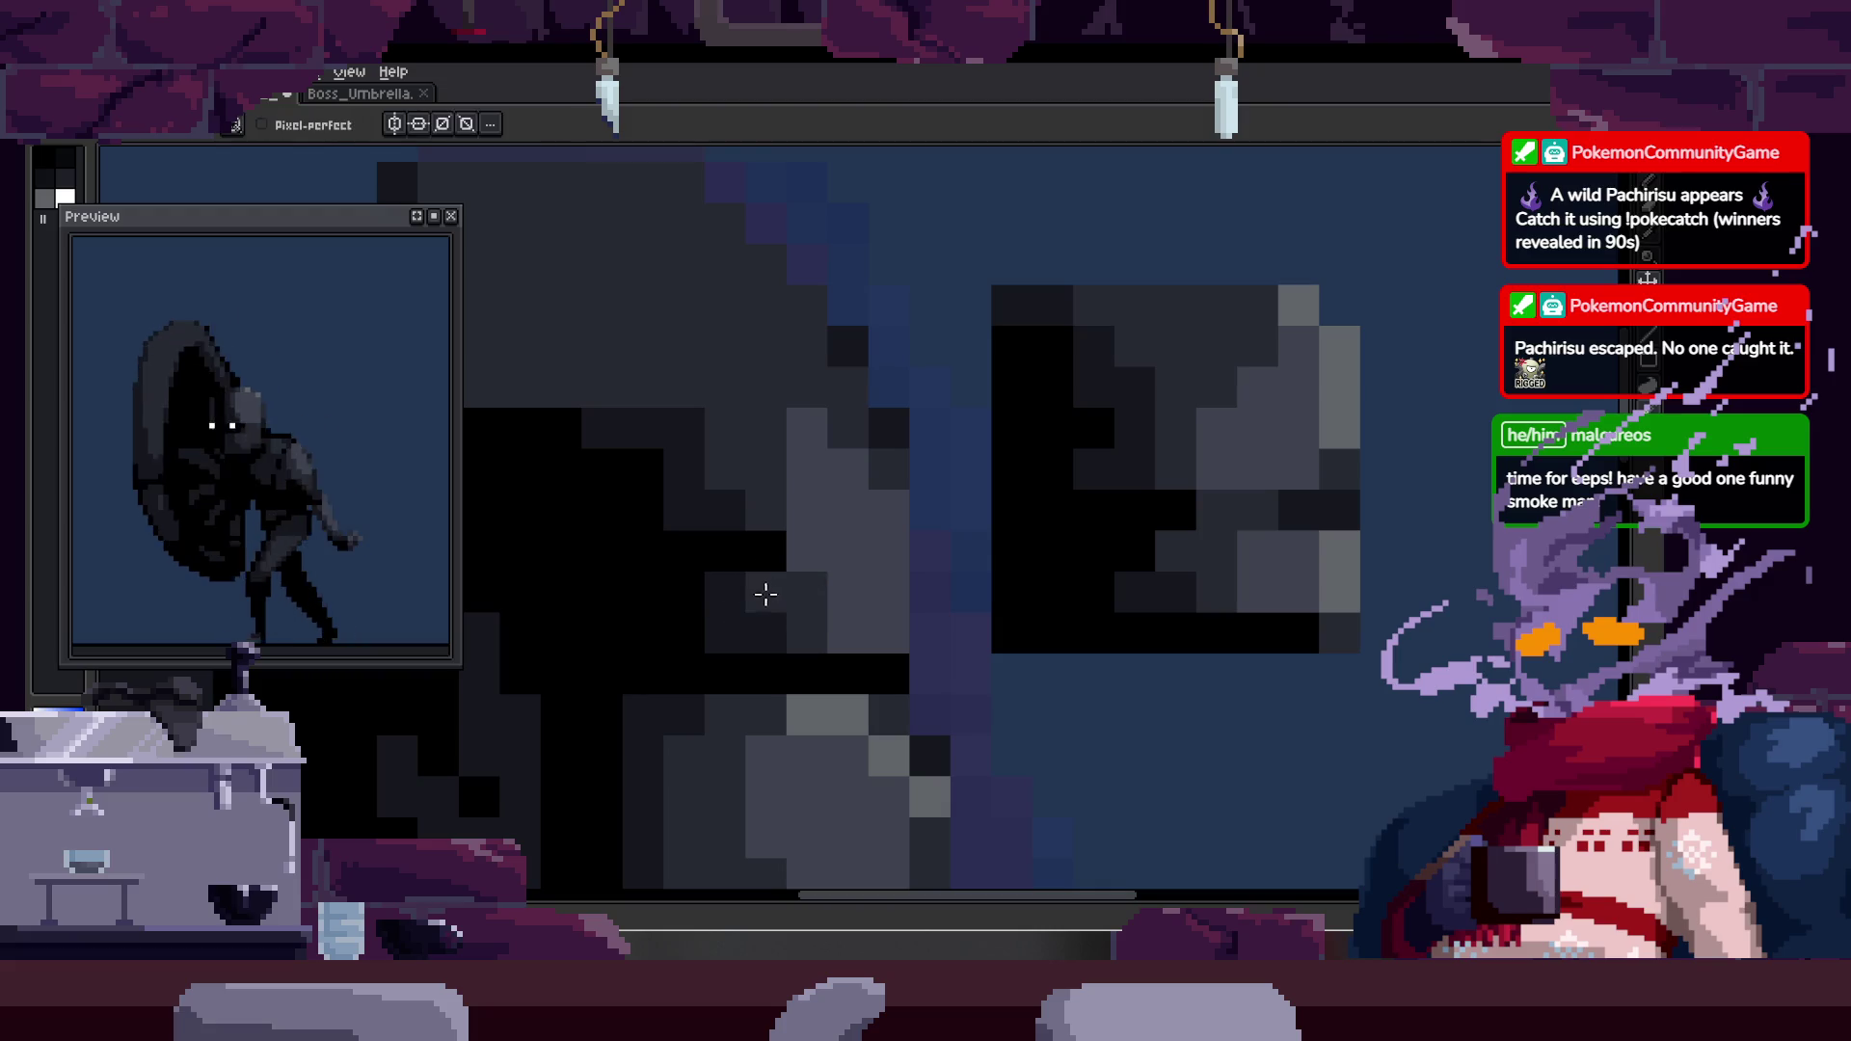
key("alt")
left_click(767, 495, "alt")
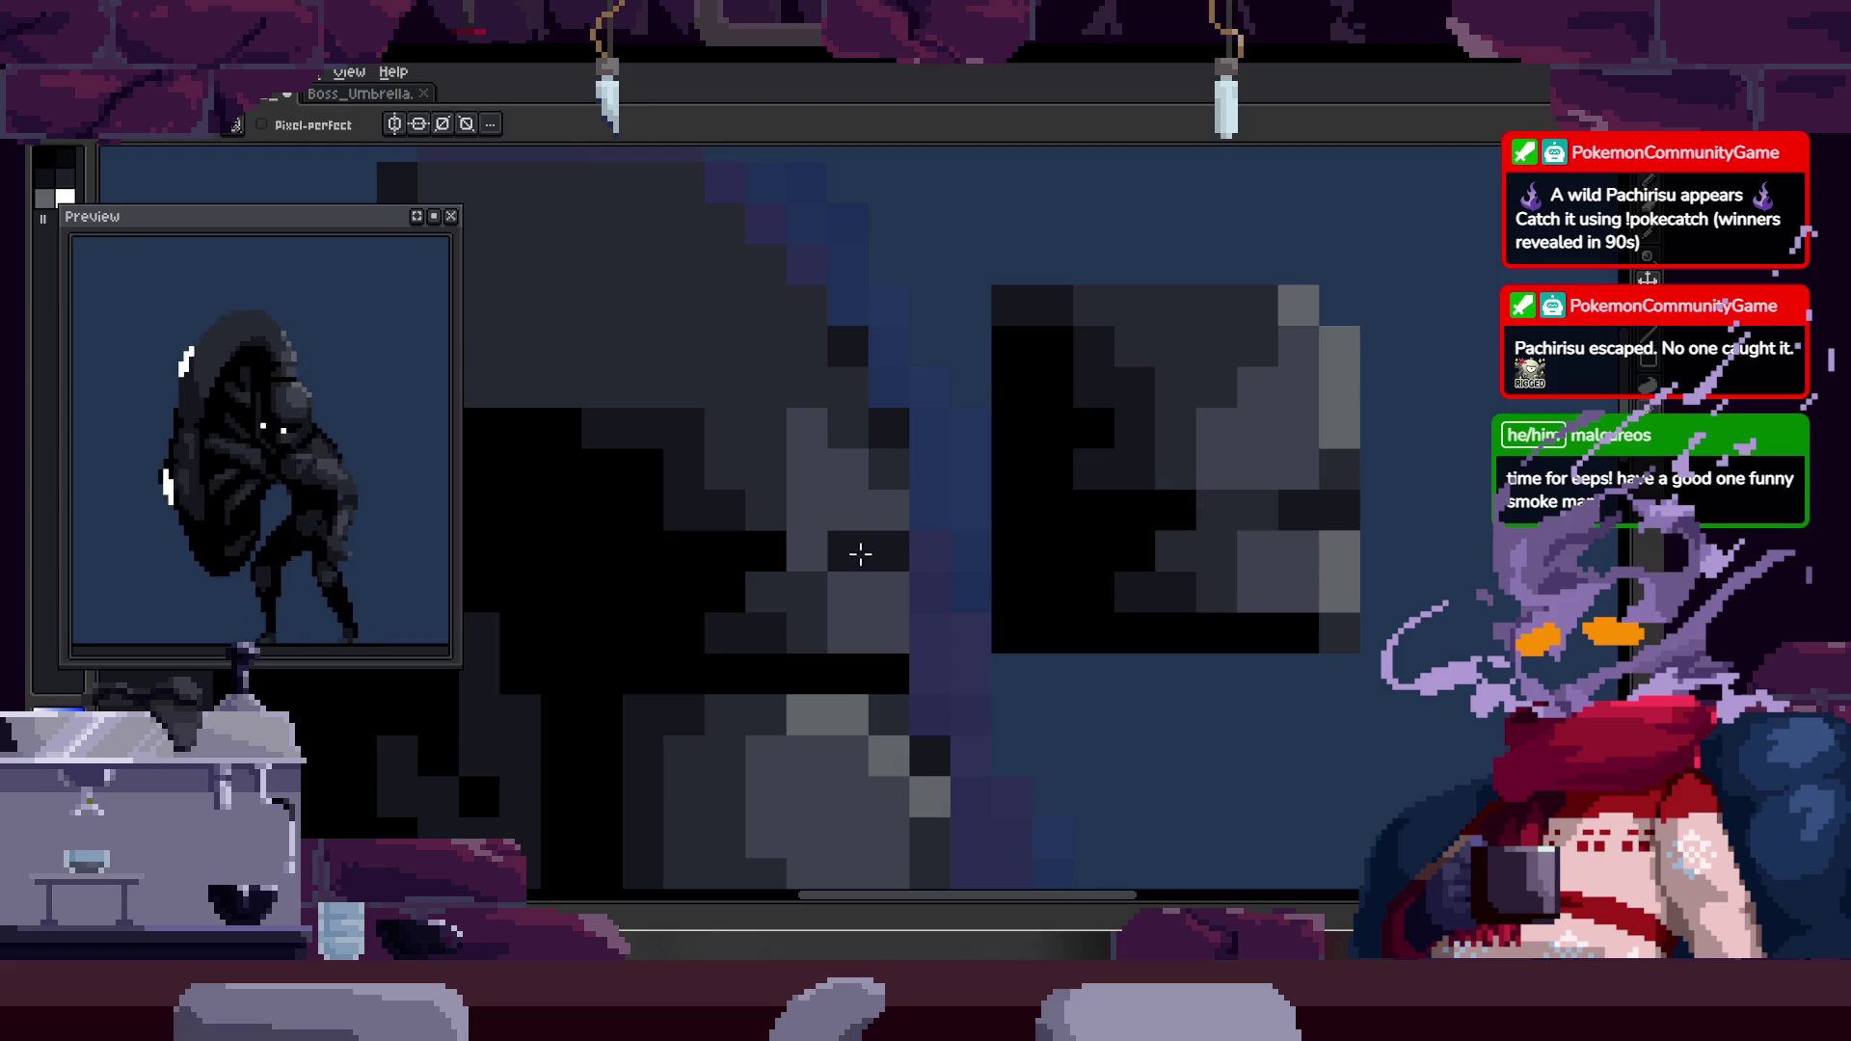
left_click(765, 558, "alt")
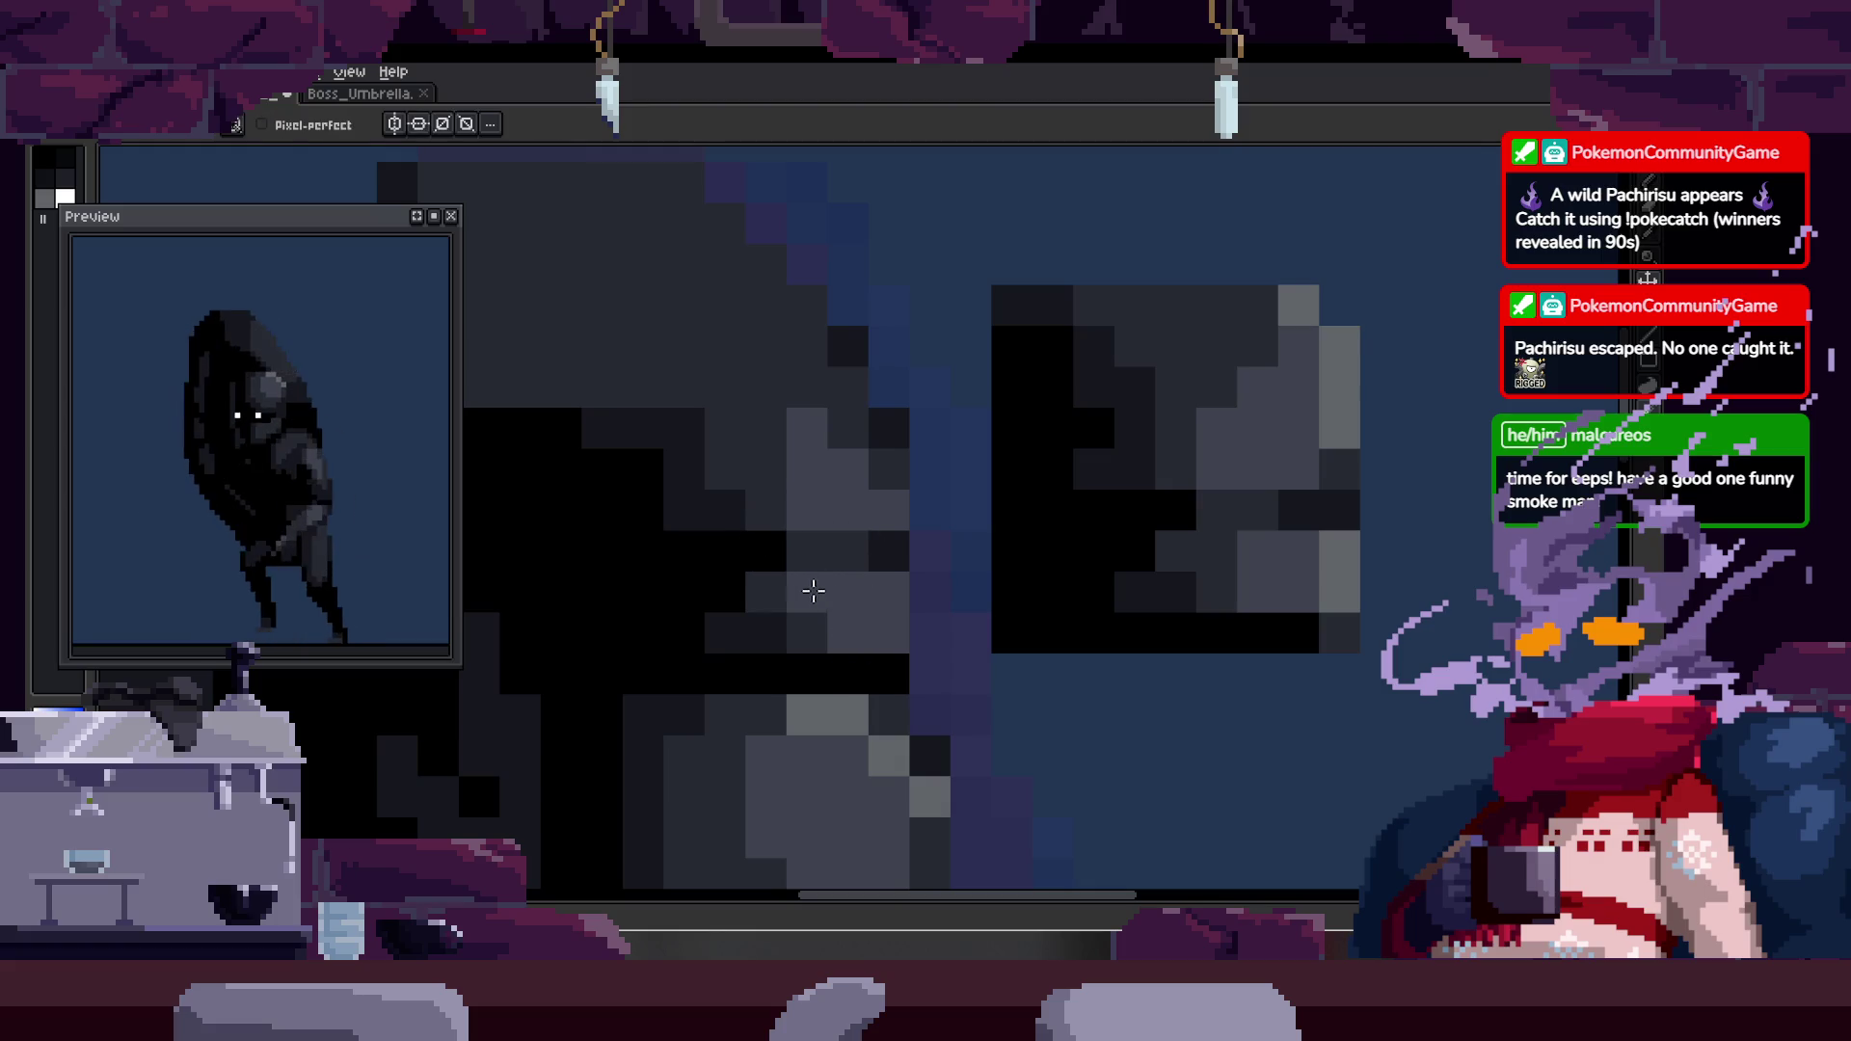
scroll(838, 579, "down", 3)
scroll(868, 579, "up", 4)
key("alt")
left_click(1192, 444, "alt")
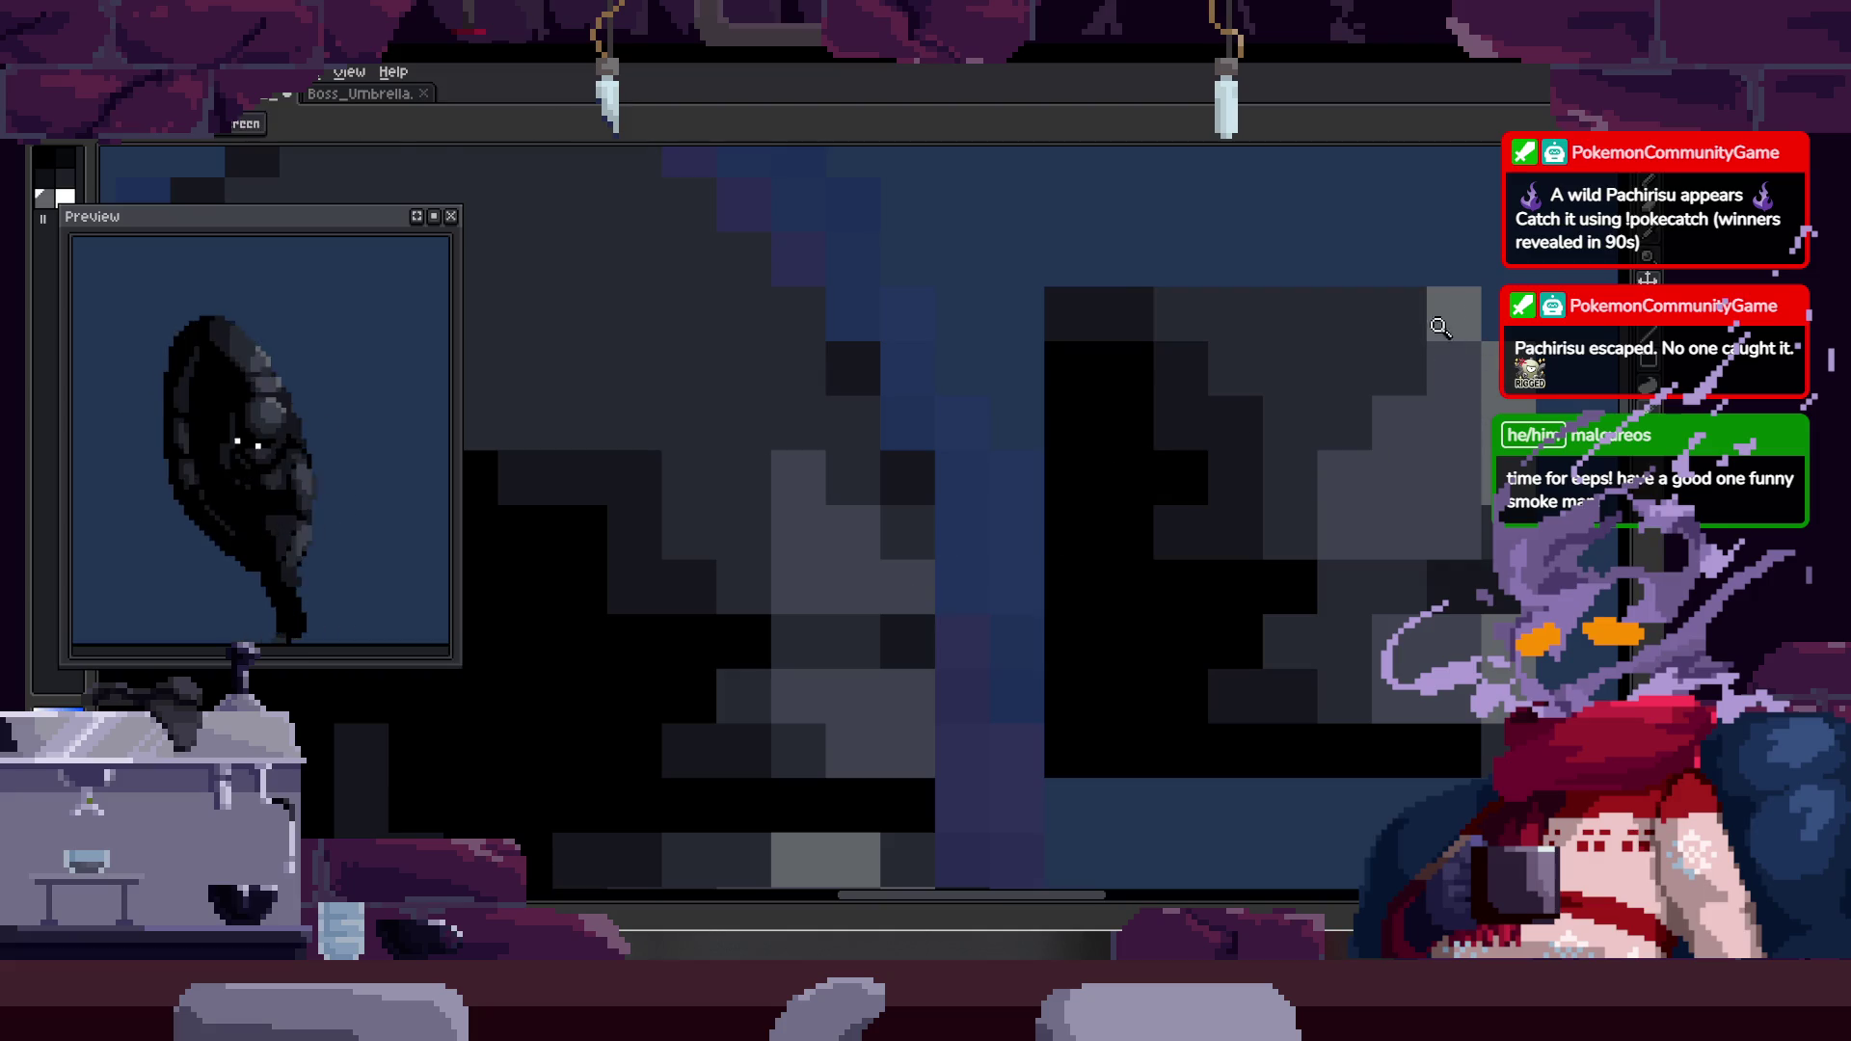
- Paint two light grey pixels on the hood
left_click(908, 532)
left_click(852, 368)
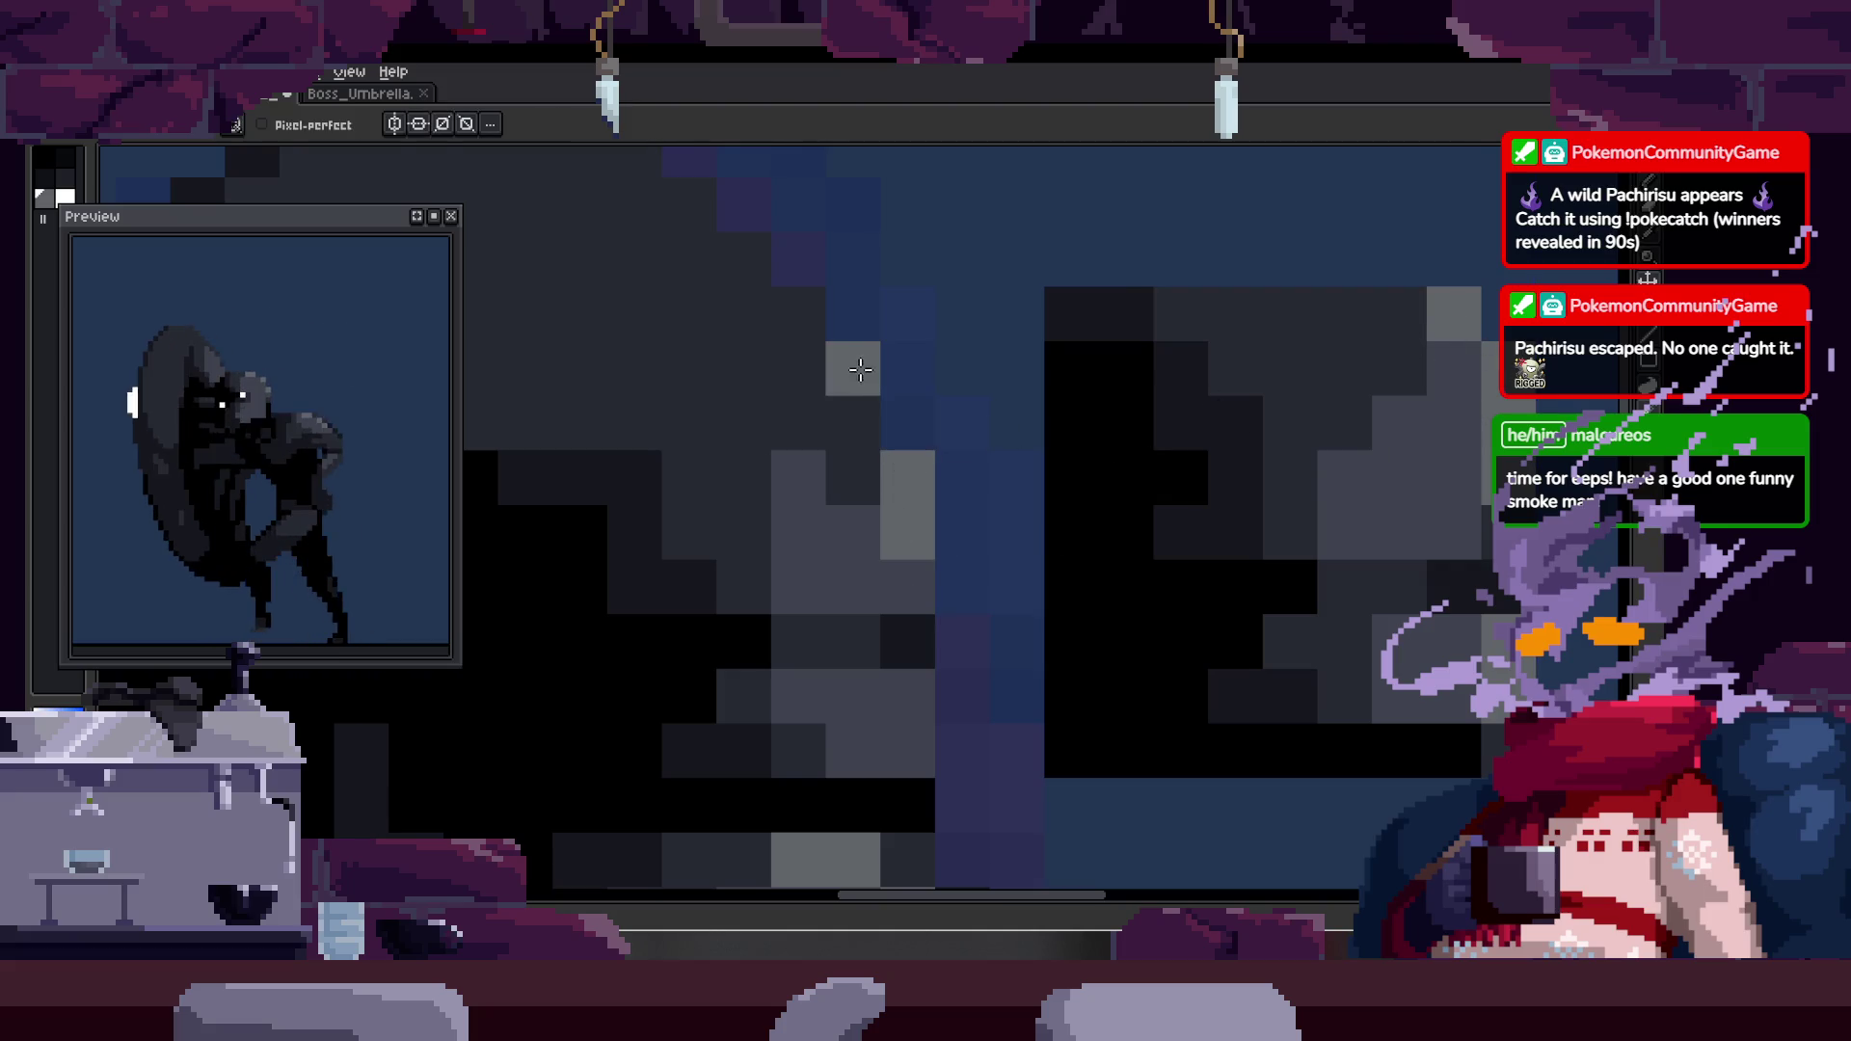
key("alt")
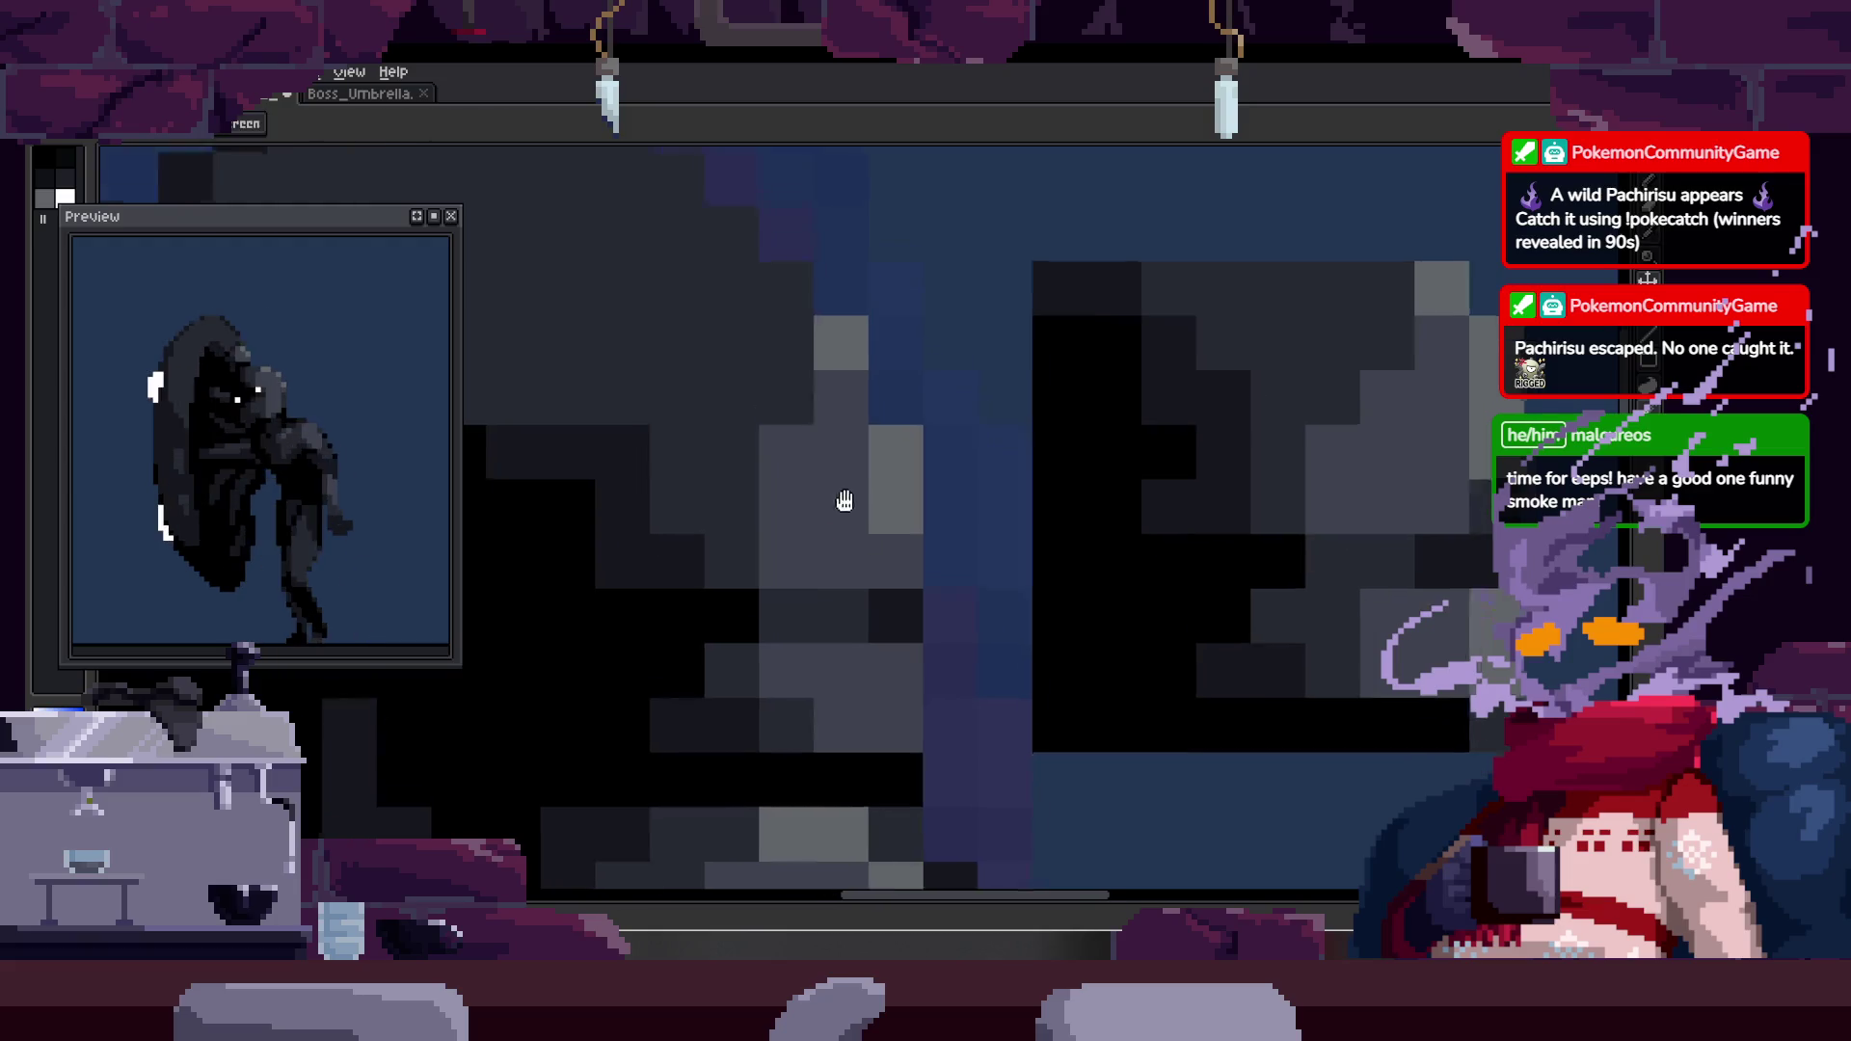
- Select and delete the stray square of pixels beside the head
scroll(894, 620, "down", 3)
left_click_drag(1050, 495, 953, 426)
key("m")
mouse_move(845, 310)
left_mouse_down()
mouse_move(1016, 541)
mouse_move(1178, 640)
left_mouse_up()
key("Delete")
- Zoom out and toggle the timeline to check the whole sprite
key("z")
scroll(847, 483, "down", 3)
key("Tab")
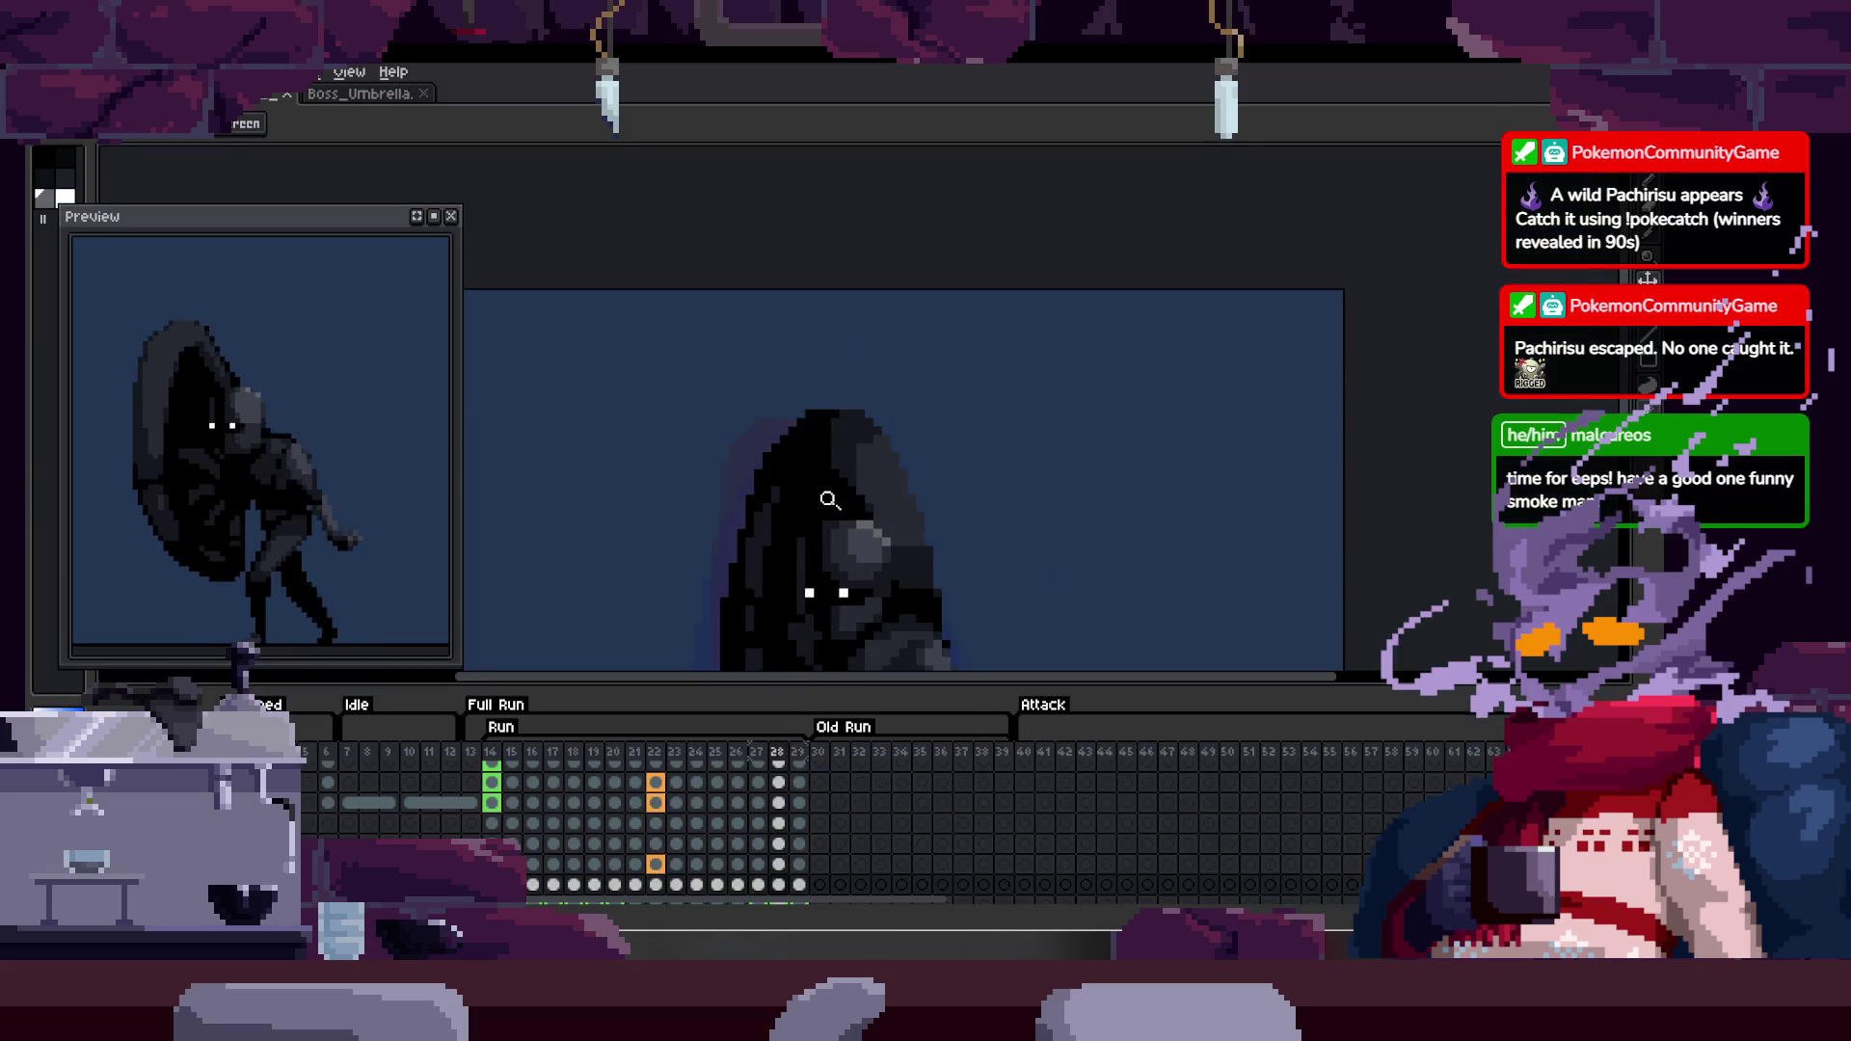
key("Tab")
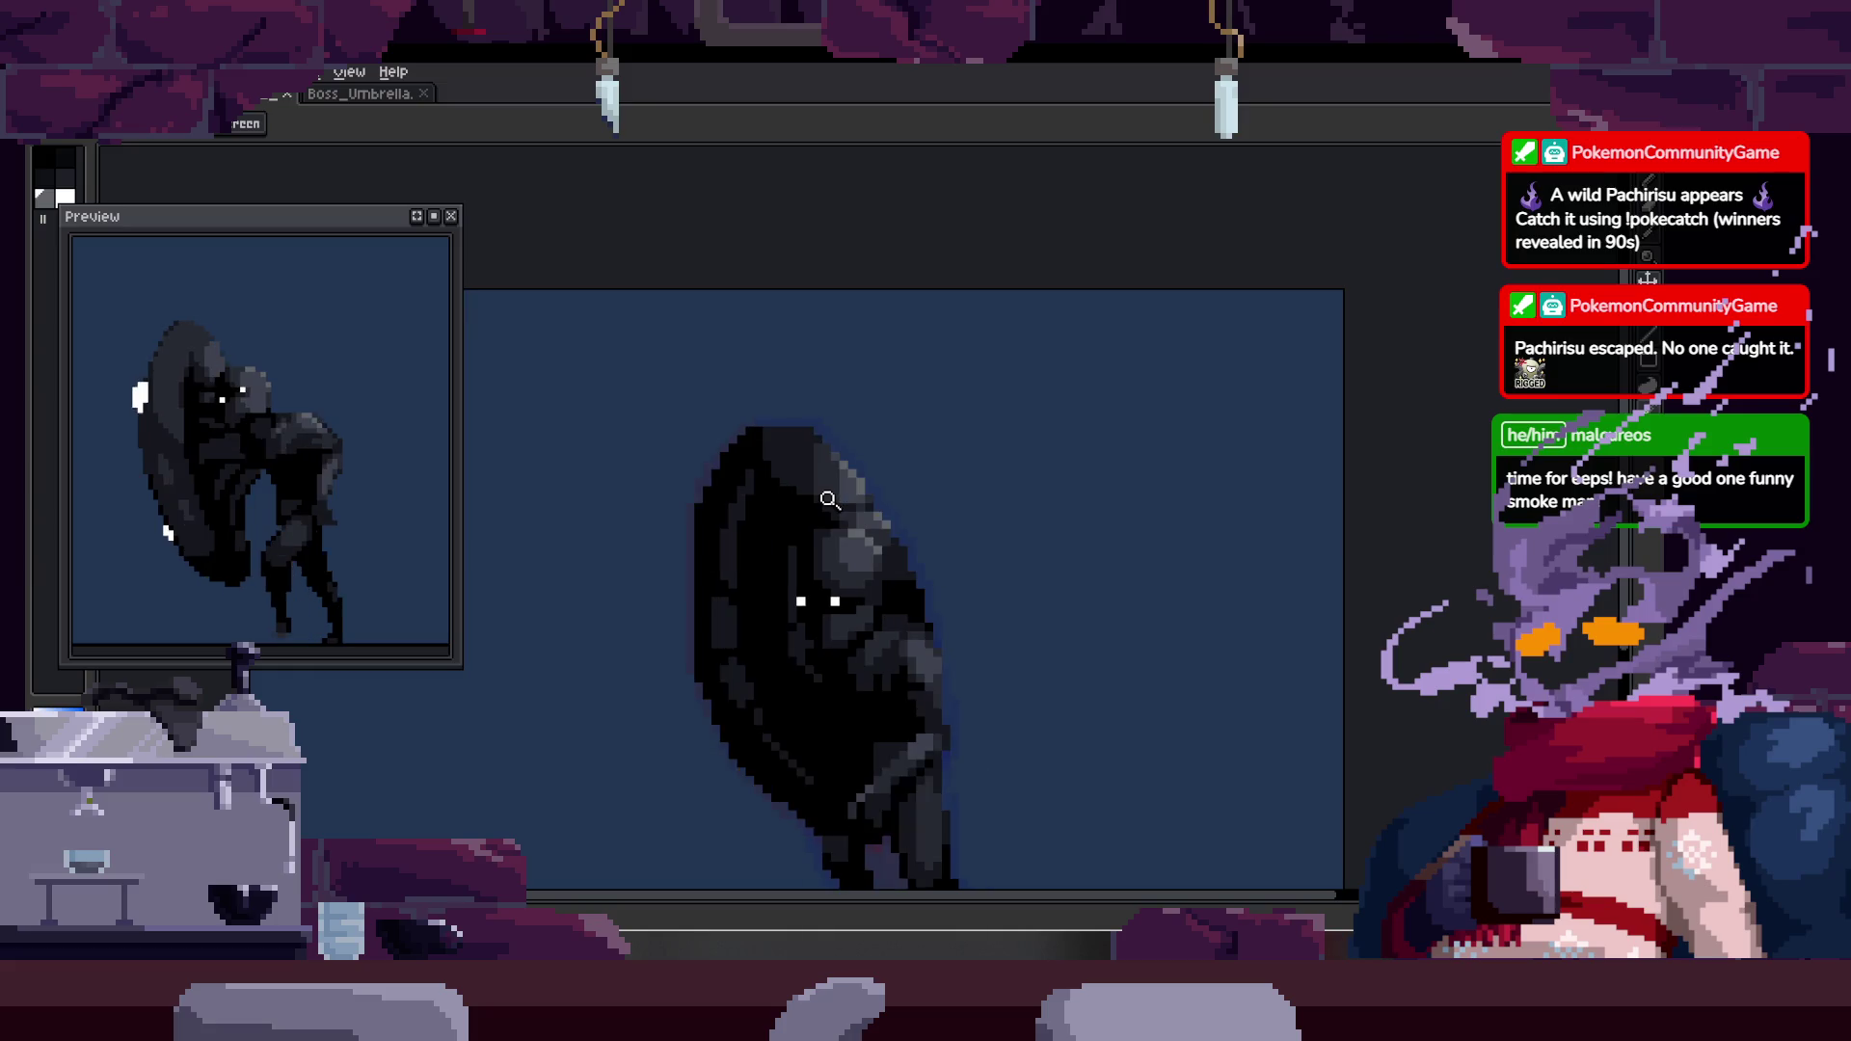
scroll(993, 424, "up", 5)
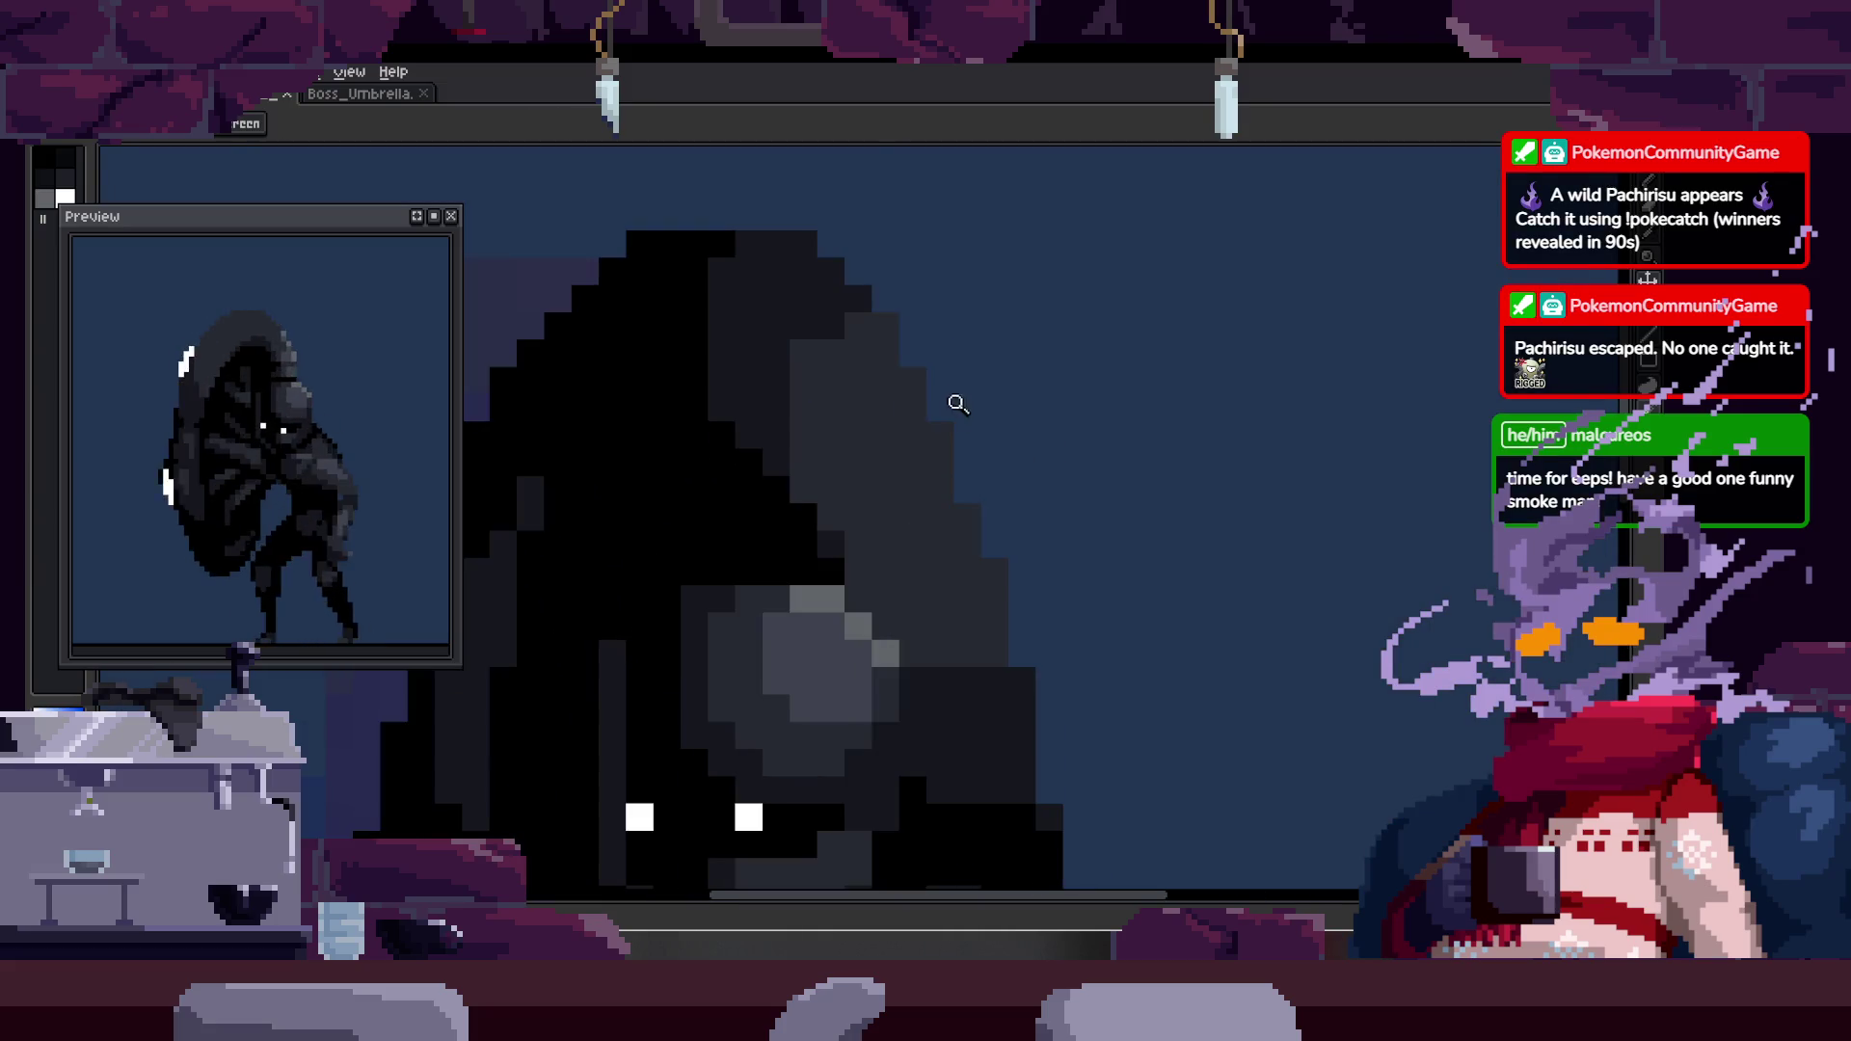
key("b")
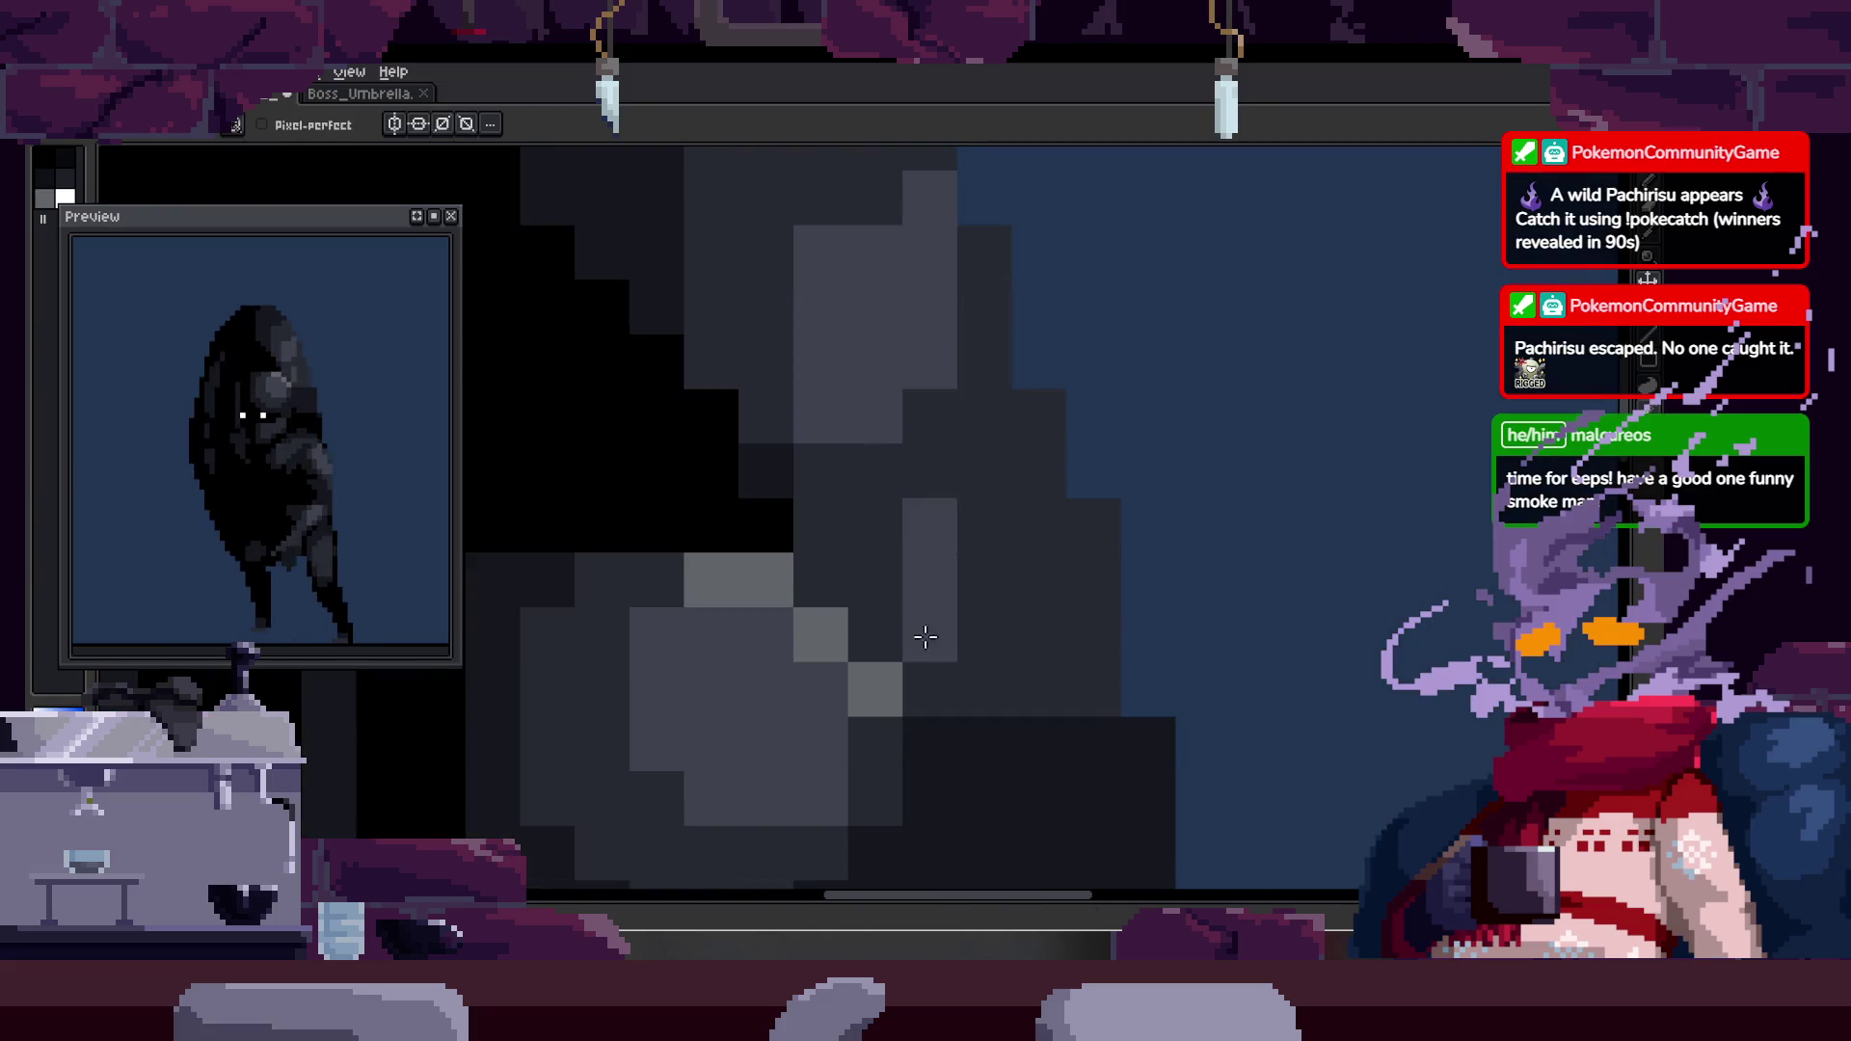
key("z")
scroll(1114, 531, "down", 5)
key("v")
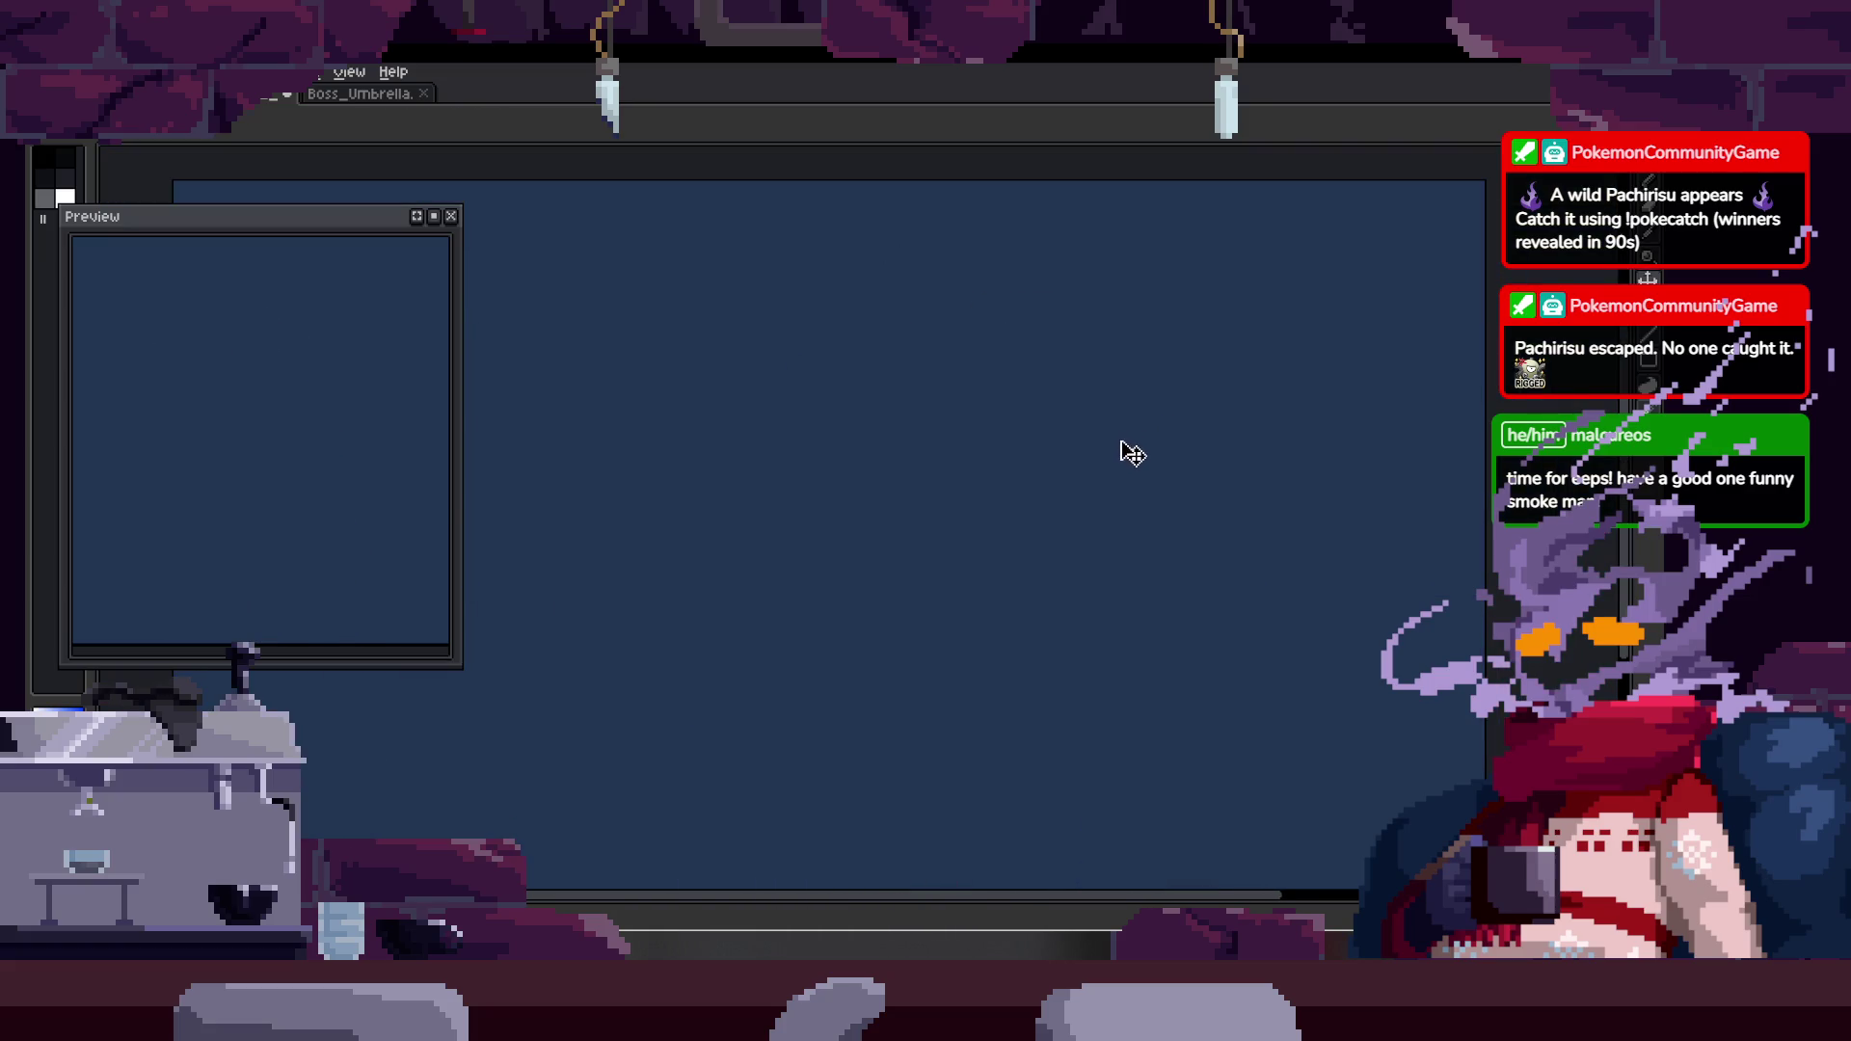
key("z")
scroll(989, 454, "up", 4)
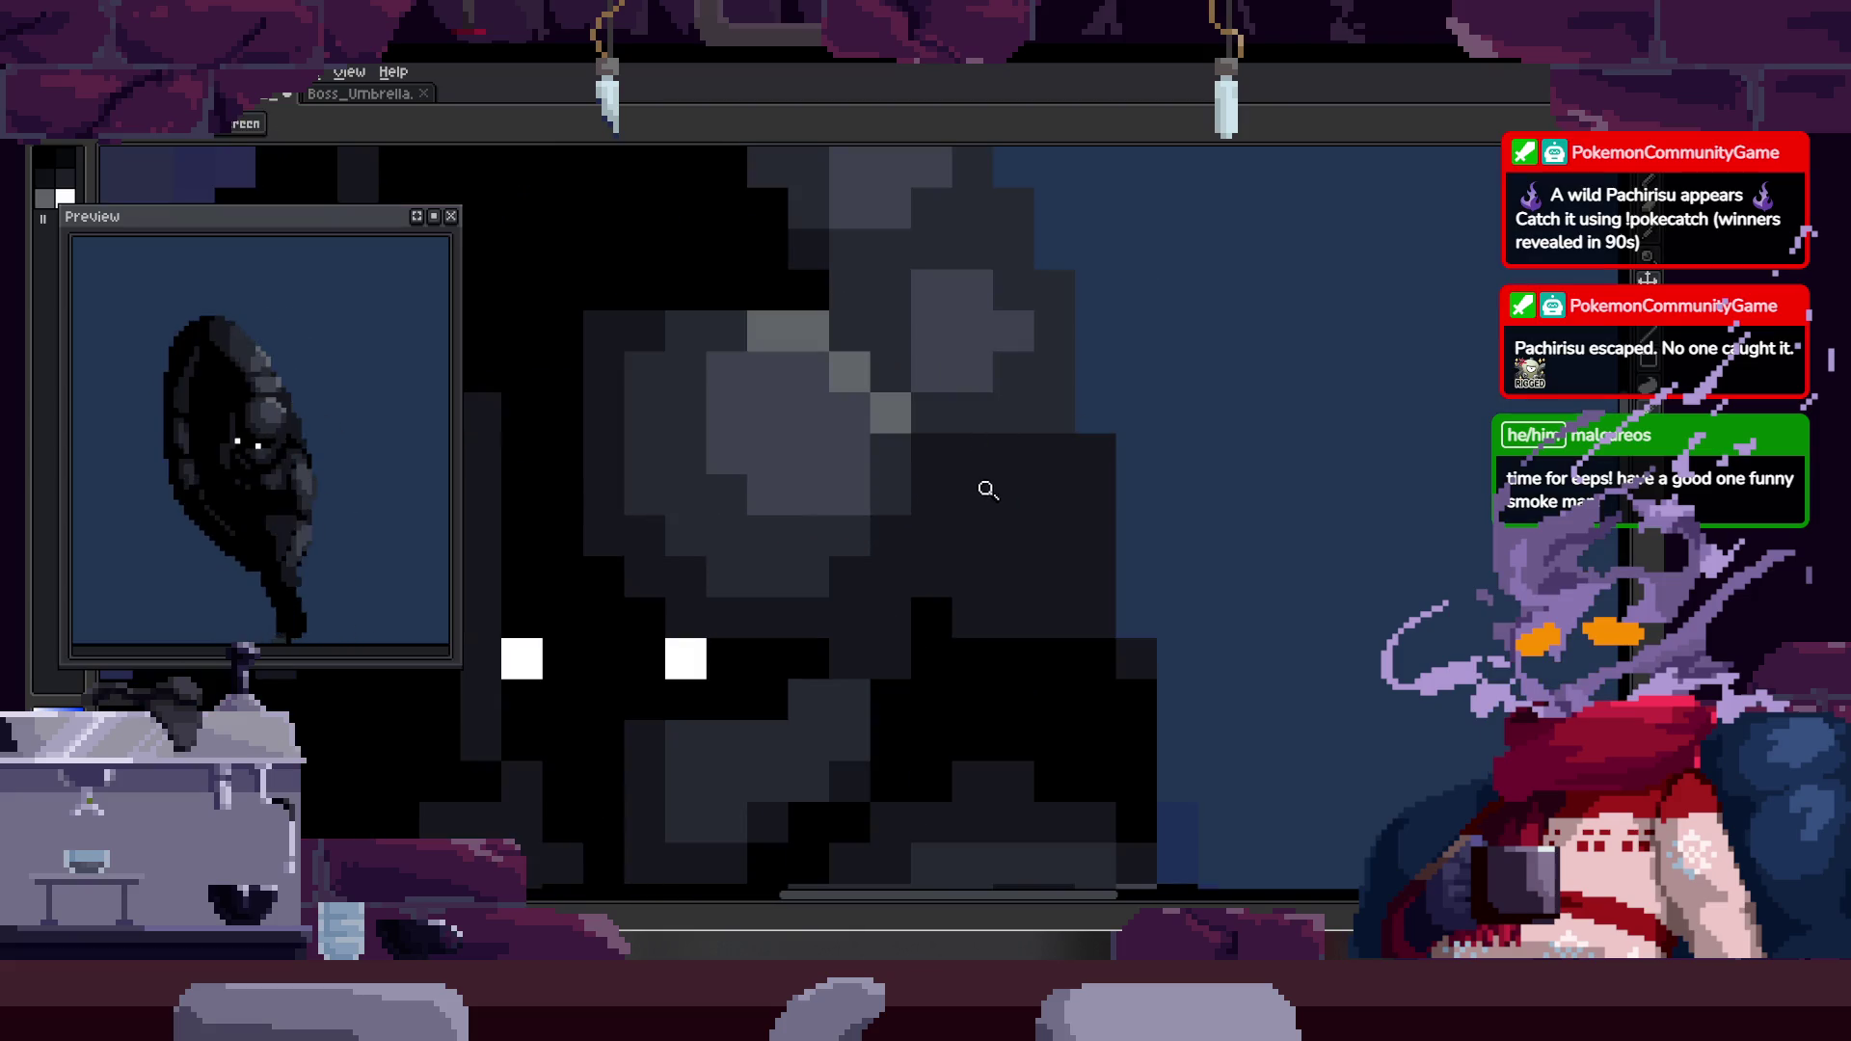
key("b")
- Shade the hood with dark pixels and a dark line running up it
left_click_drag(850, 330, 896, 374)
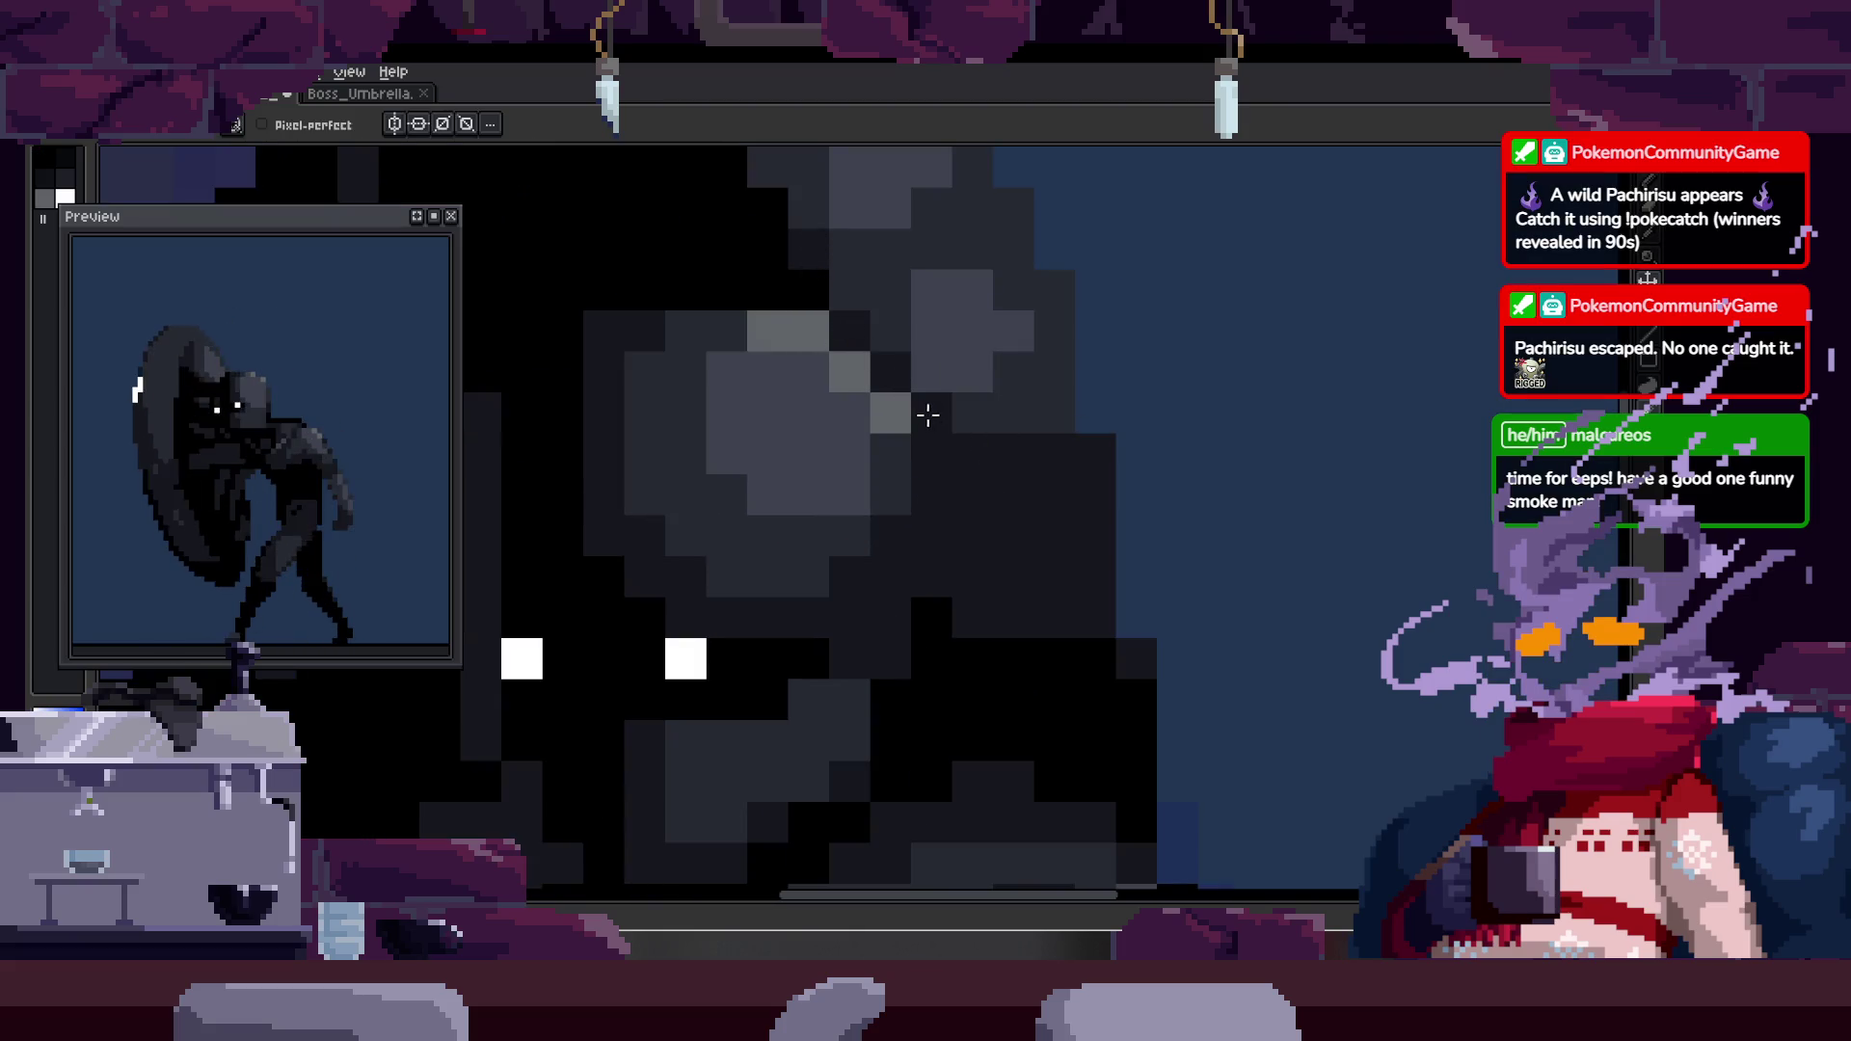
scroll(897, 454, "down", 2)
key("z")
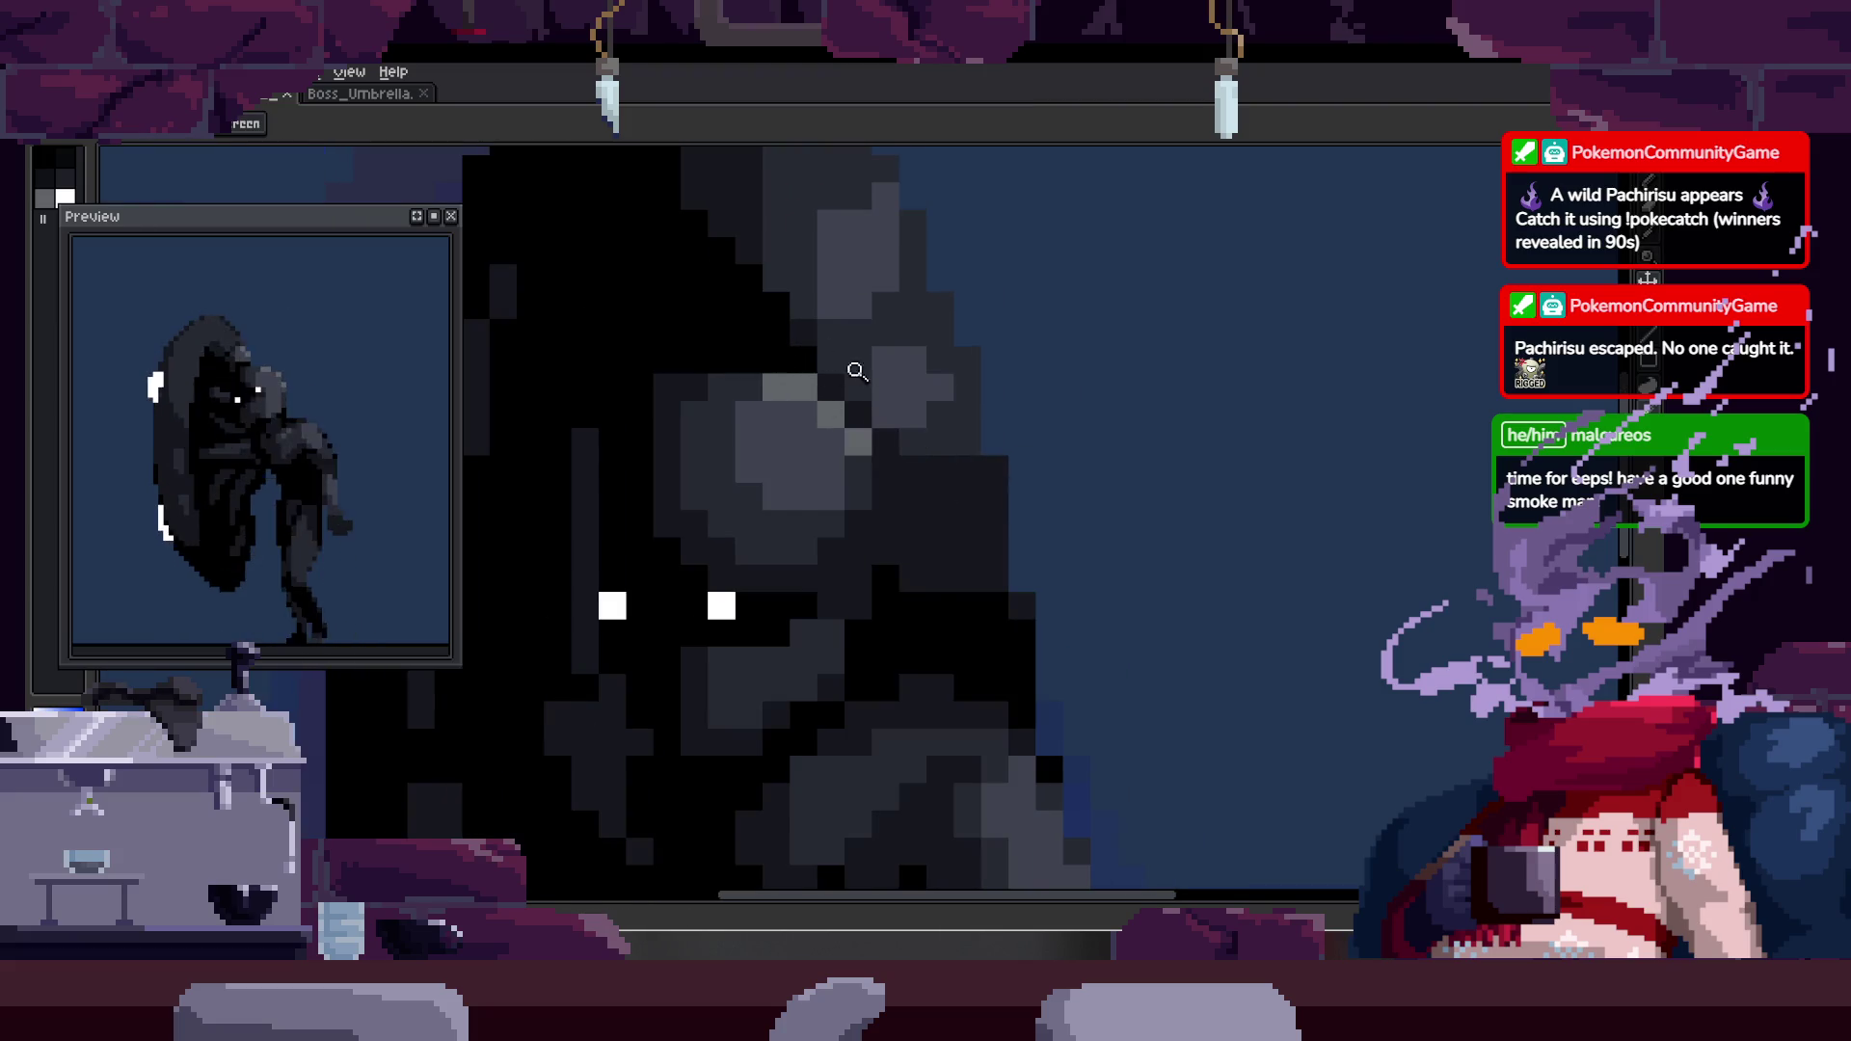
scroll(850, 371, "down", 1)
scroll(951, 355, "up", 1)
key("i")
key("z")
scroll(801, 334, "up", 1)
key("b")
left_click(833, 420)
mouse_move(982, 768)
left_mouse_down()
mouse_move(922, 553)
mouse_move(863, 459)
mouse_move(736, 360)
mouse_move(771, 362)
left_mouse_up()
- Draw a vertical column of dark pixels down the hood
key("z")
scroll(747, 420, "down", 2)
scroll(963, 384, "down", 1)
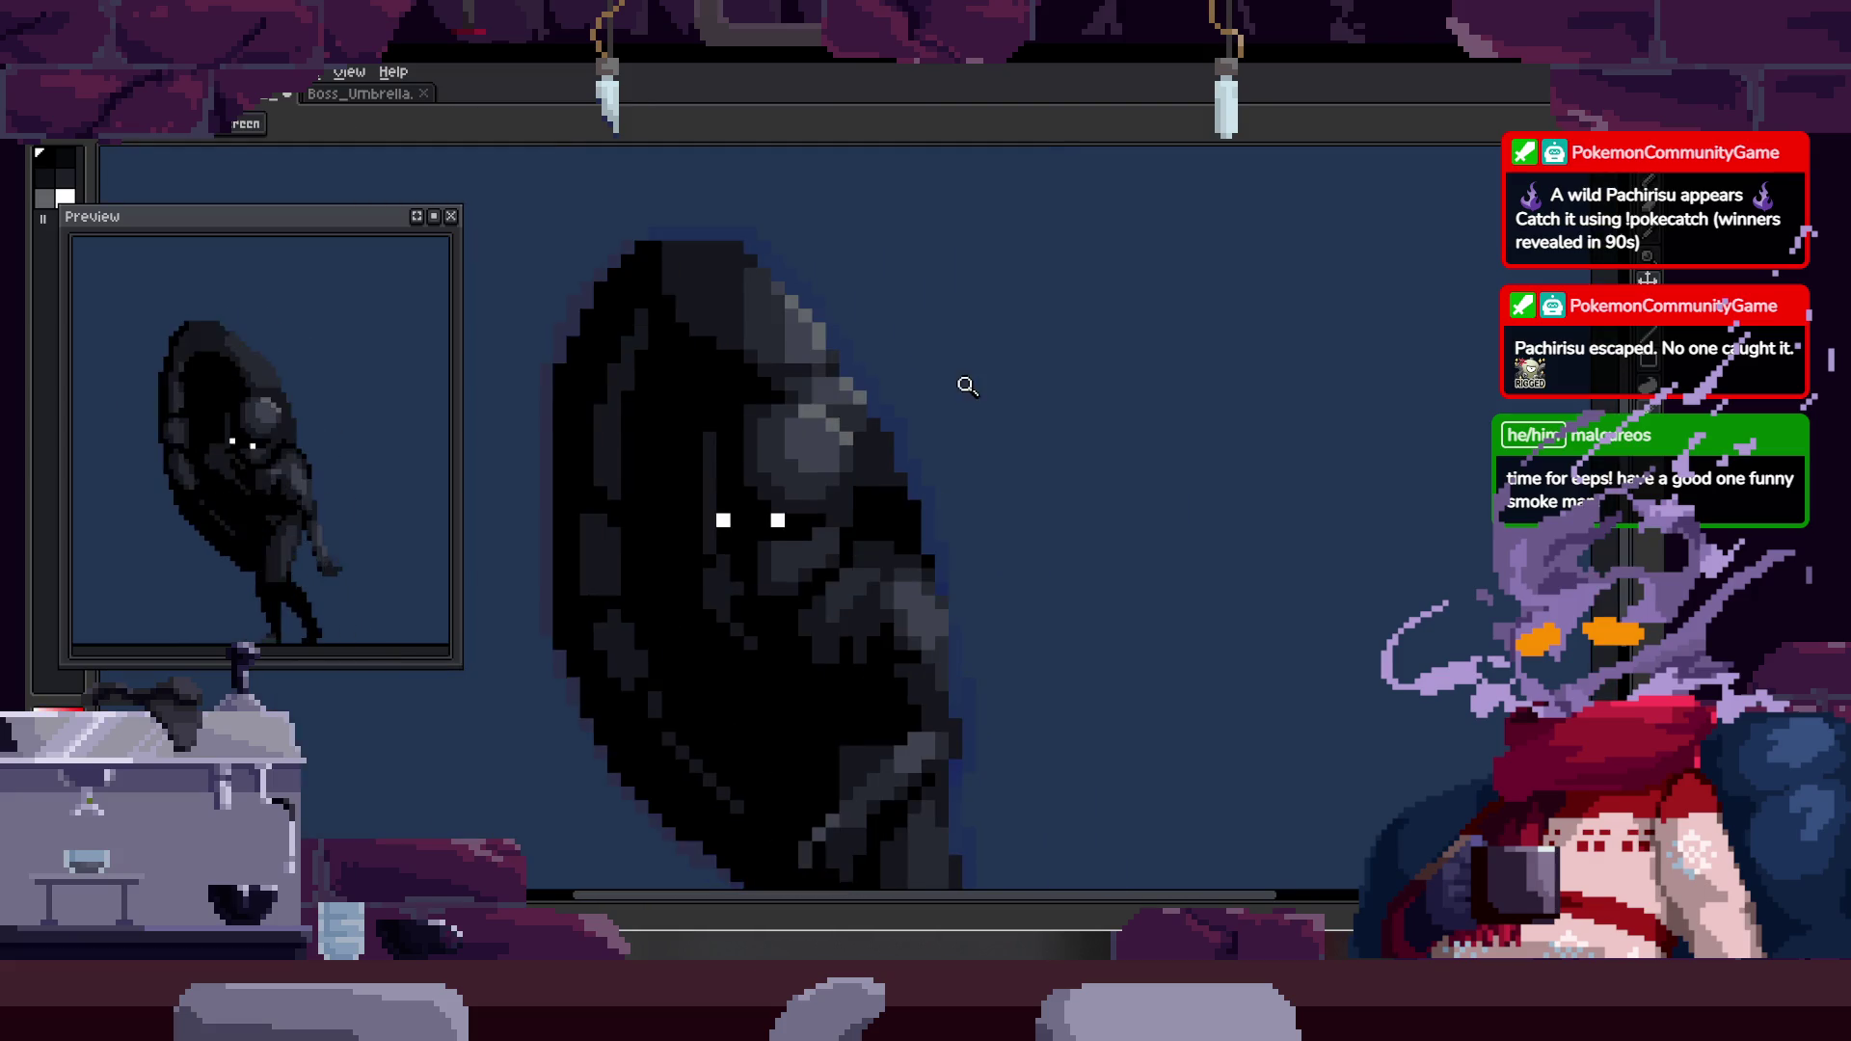
scroll(848, 414, "up", 1)
scroll(900, 430, "up", 1)
key("b")
left_click_drag(906, 405, 901, 637)
scroll(921, 559, "down", 1)
scroll(892, 457, "up", 1)
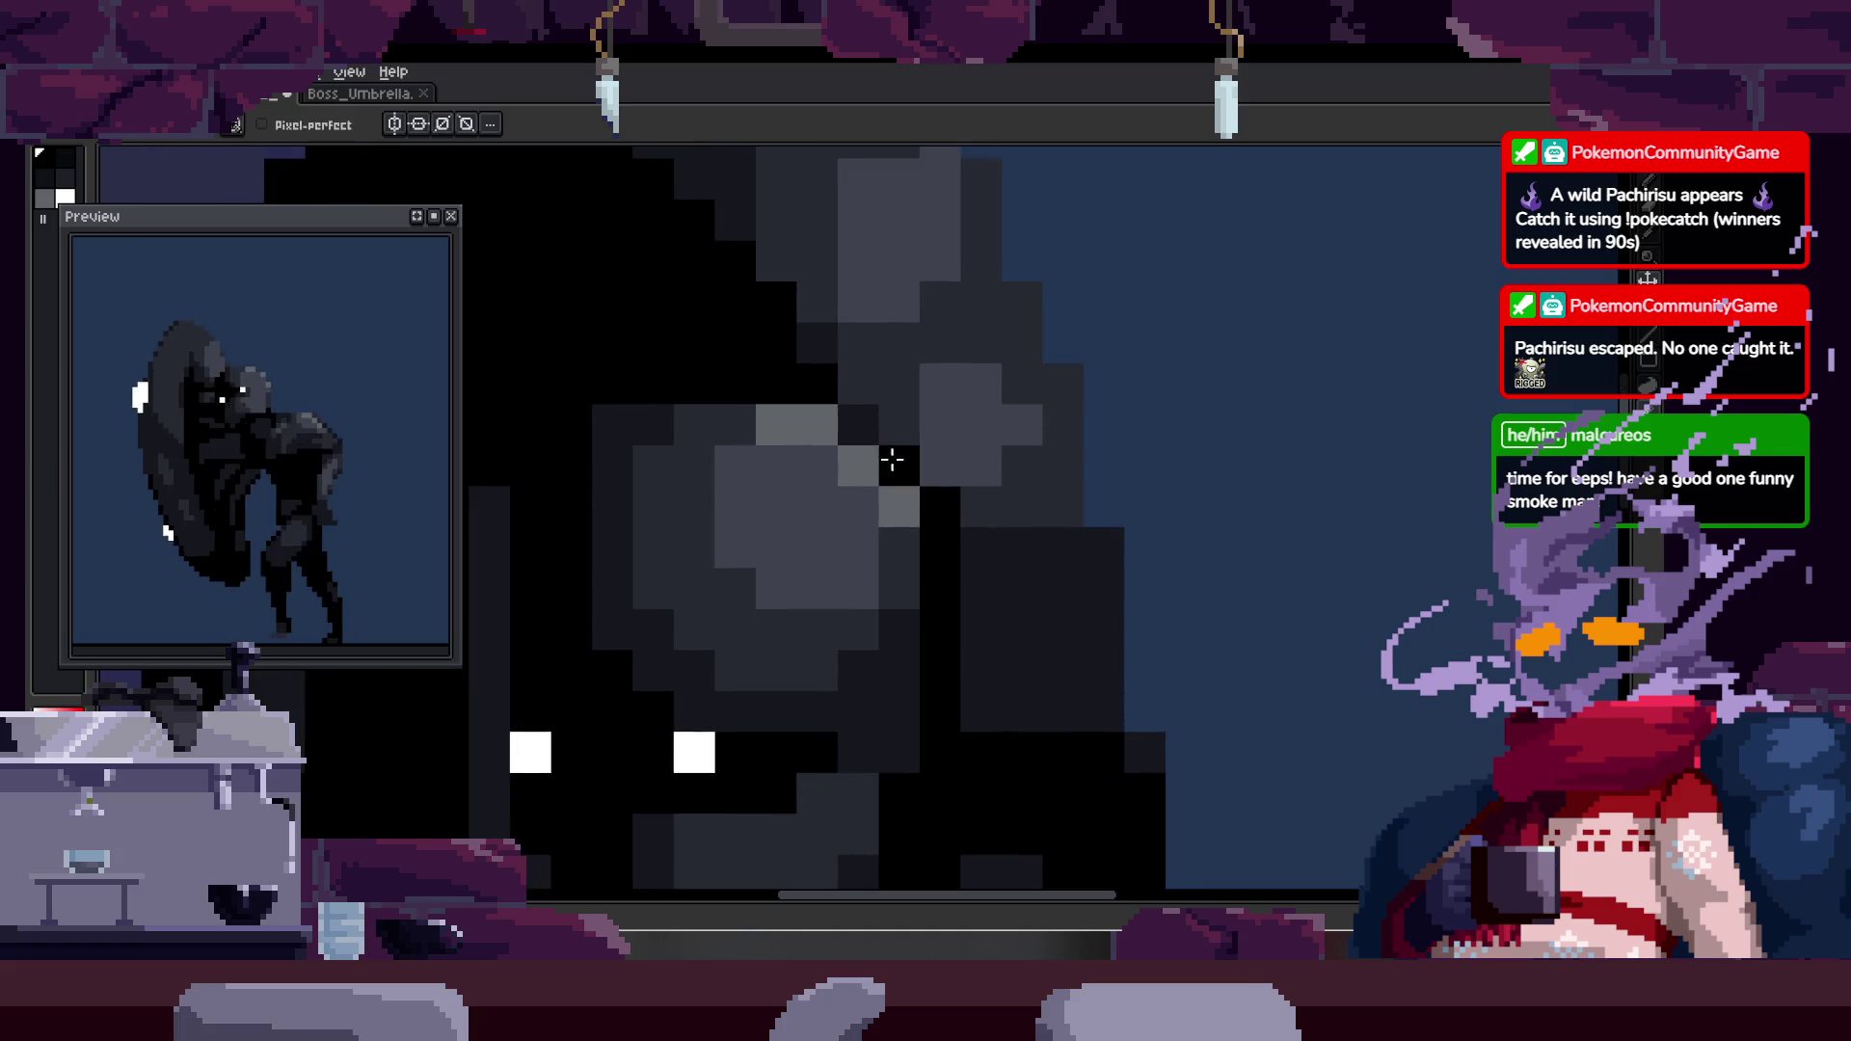
scroll(983, 421, "down", 1)
scroll(963, 418, "up", 1)
scroll(916, 395, "down", 1)
scroll(876, 372, "up", 1)
scroll(848, 376, "down", 1)
scroll(828, 381, "up", 1)
- Zoom in and out to review the shading on the boss's head
key("b")
key("z")
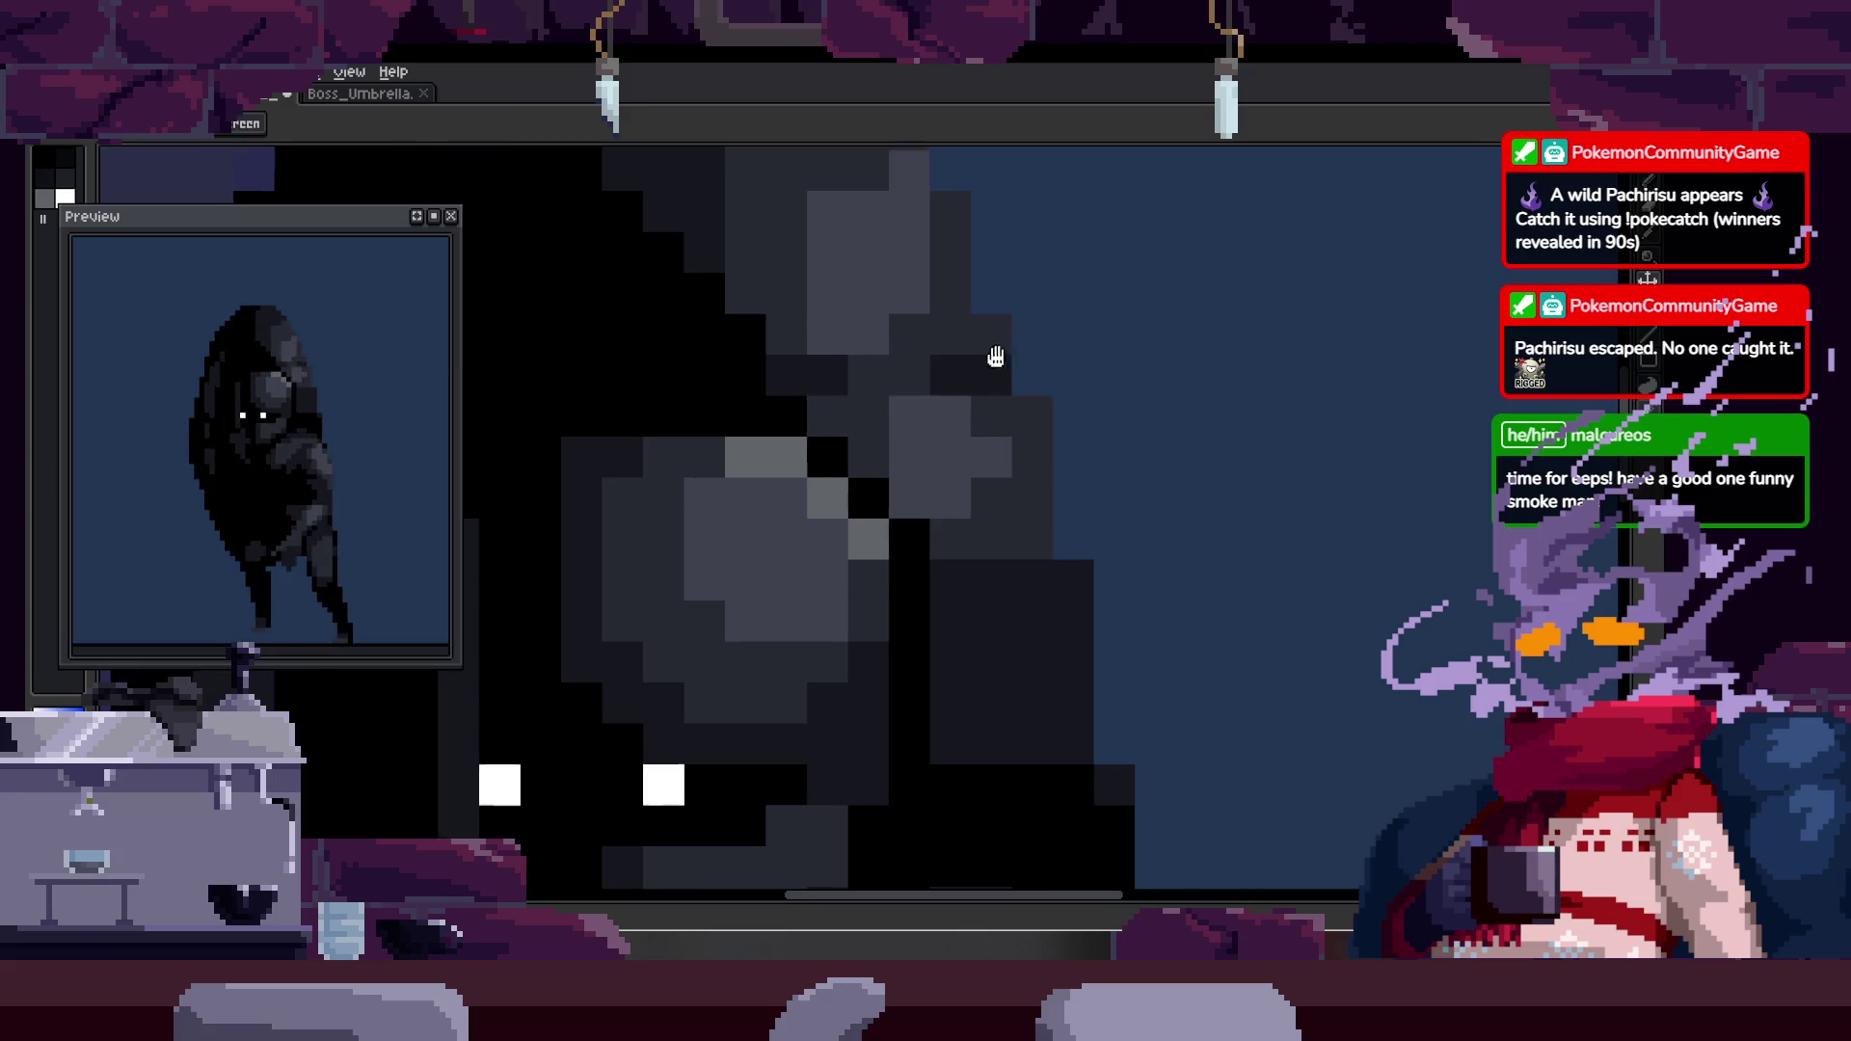
scroll(983, 376, "down", 2)
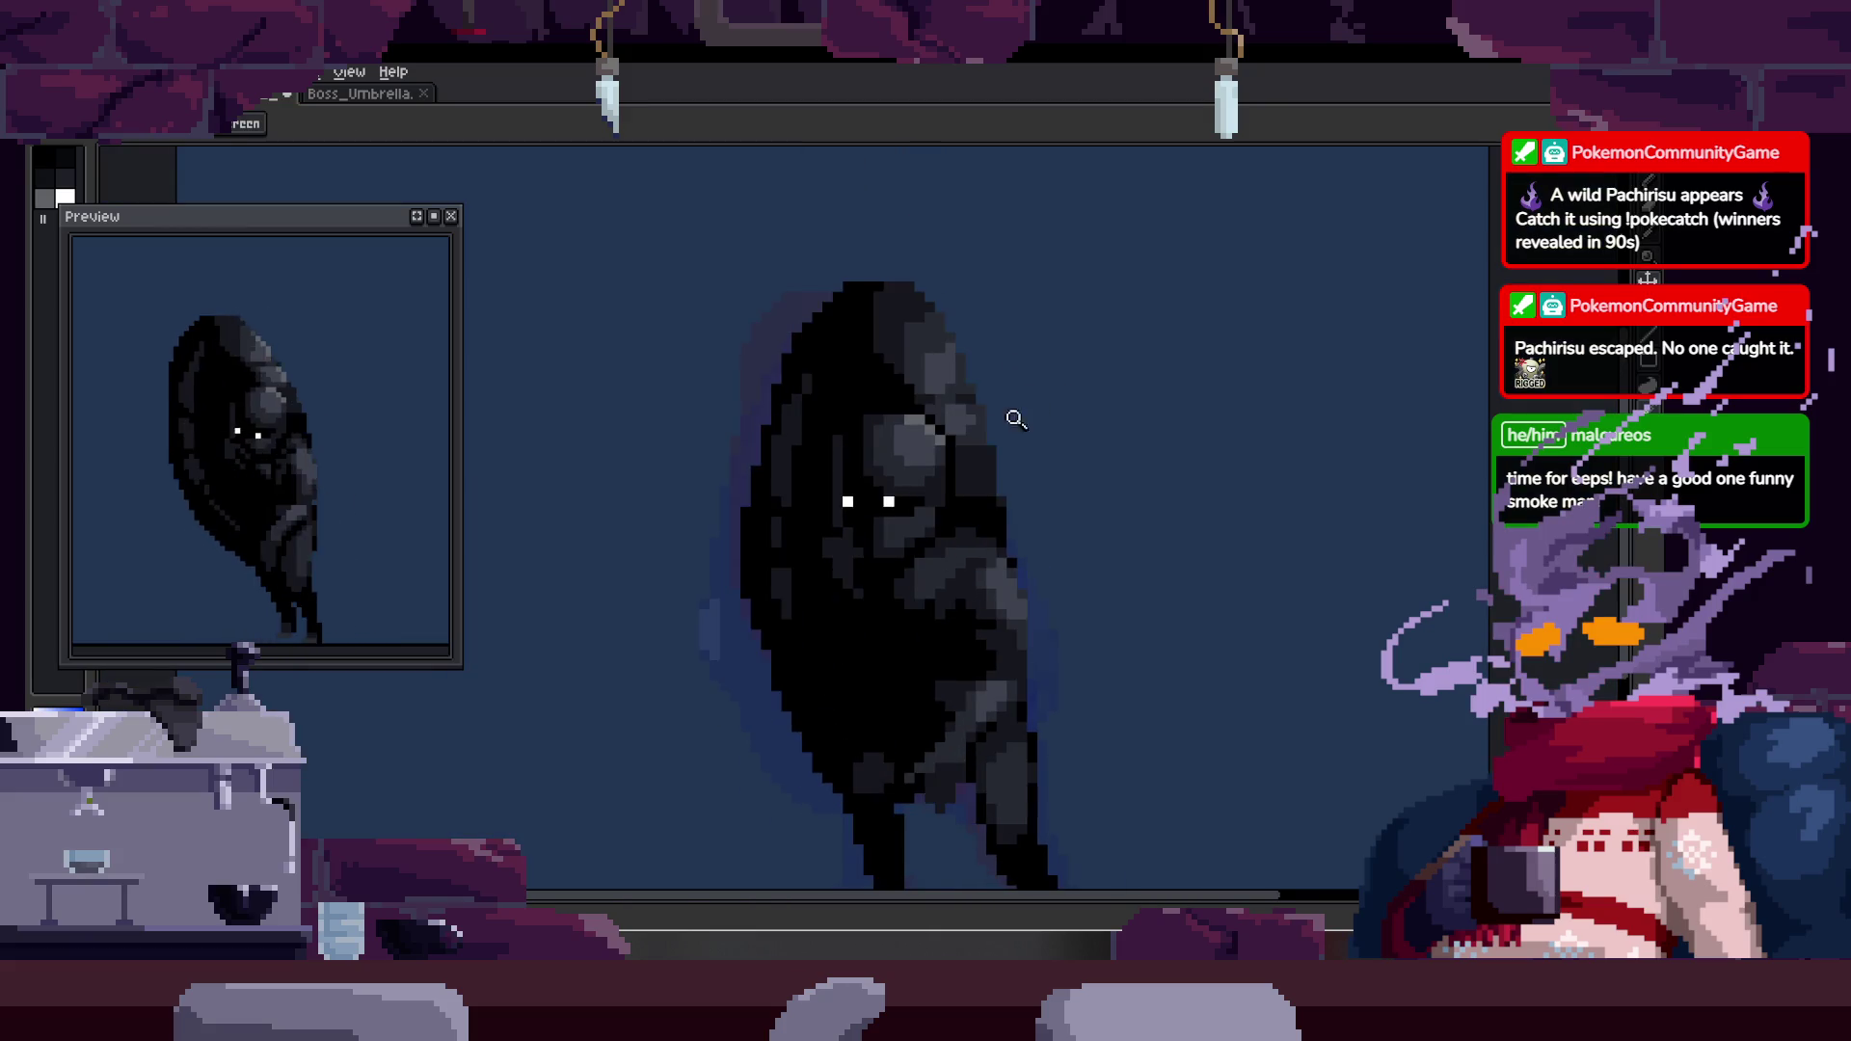
scroll(1002, 405, "up", 2)
key("b")
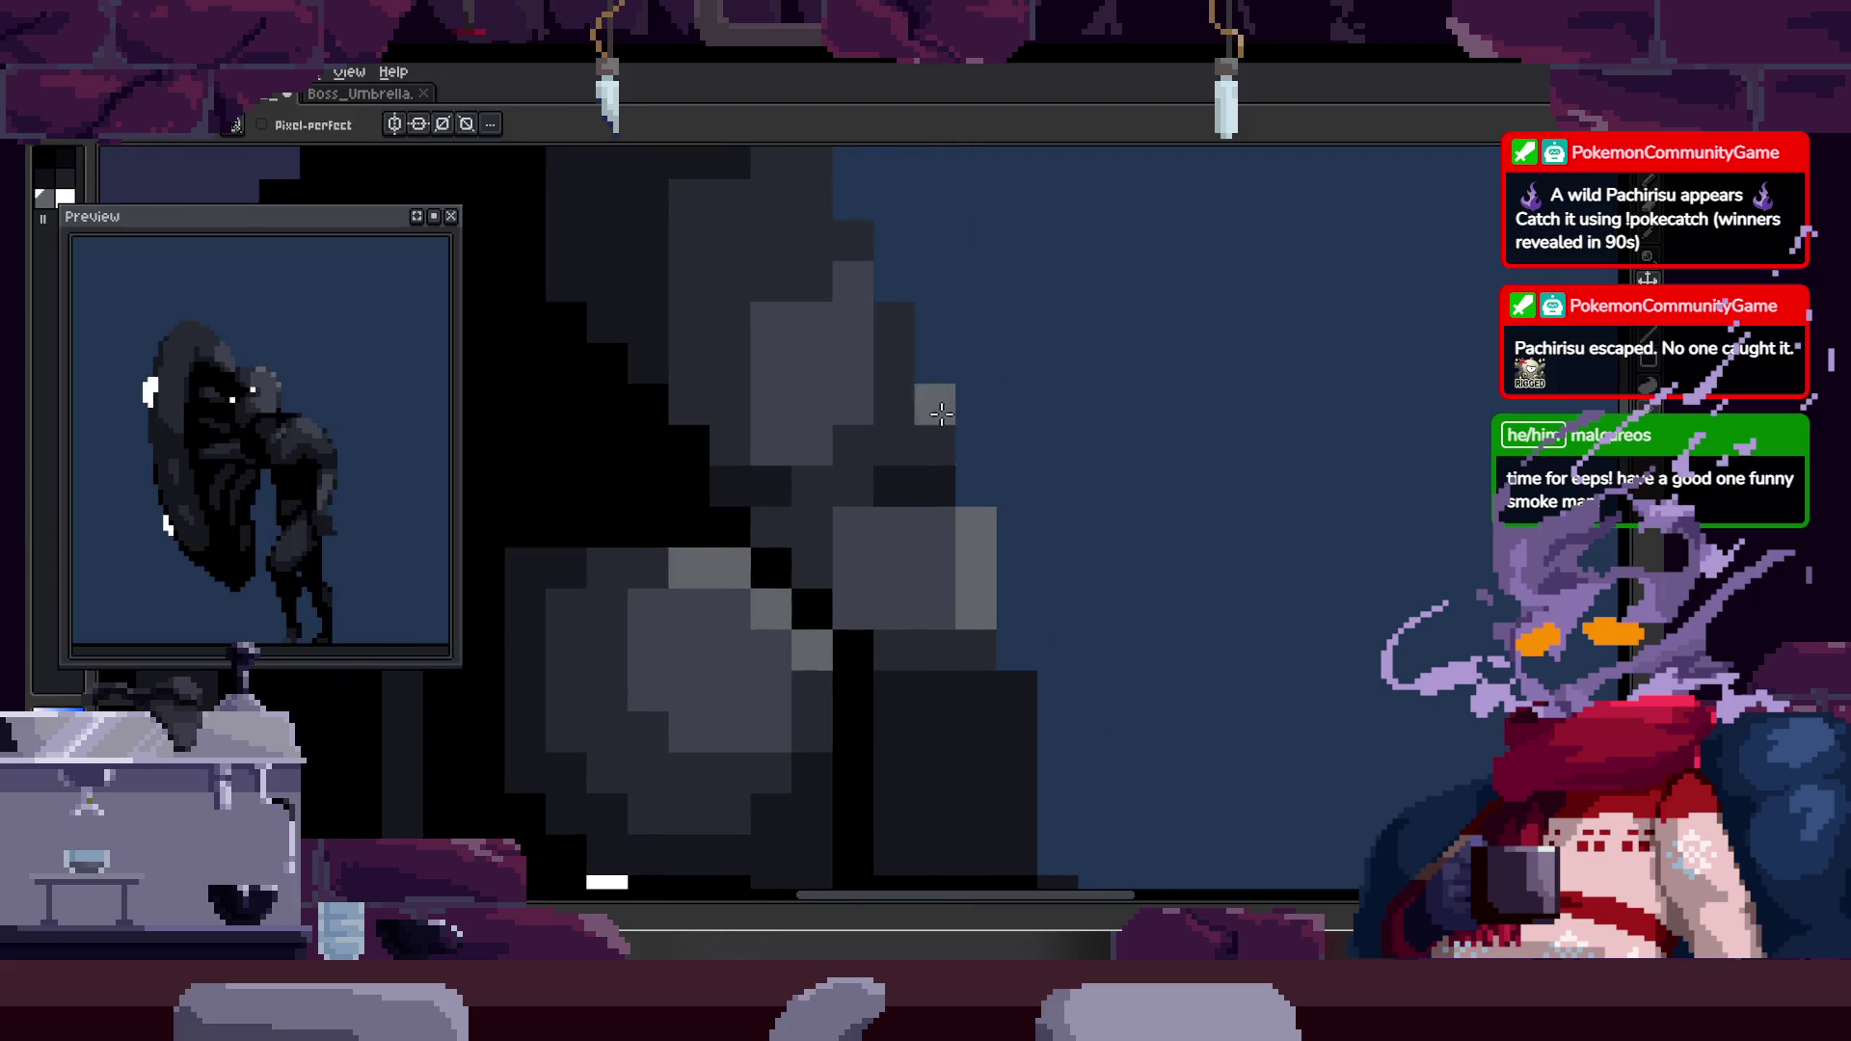
key("z")
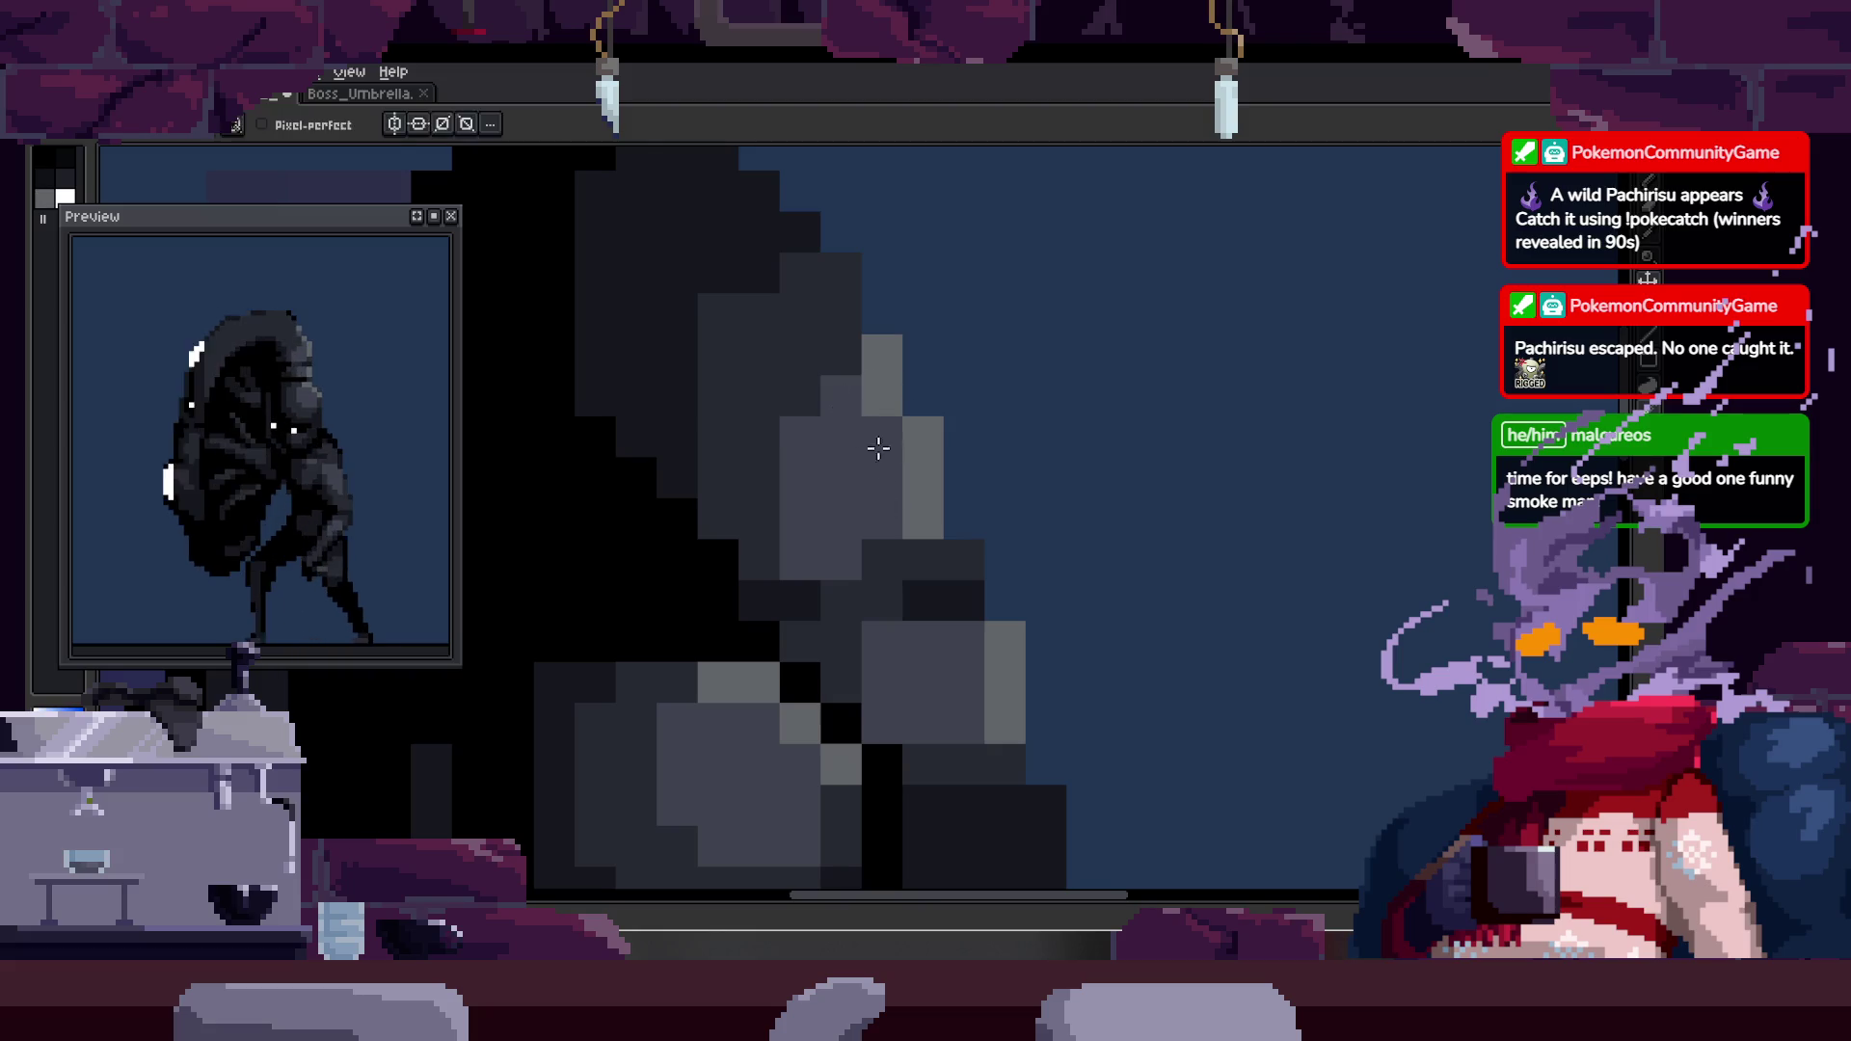
key("b")
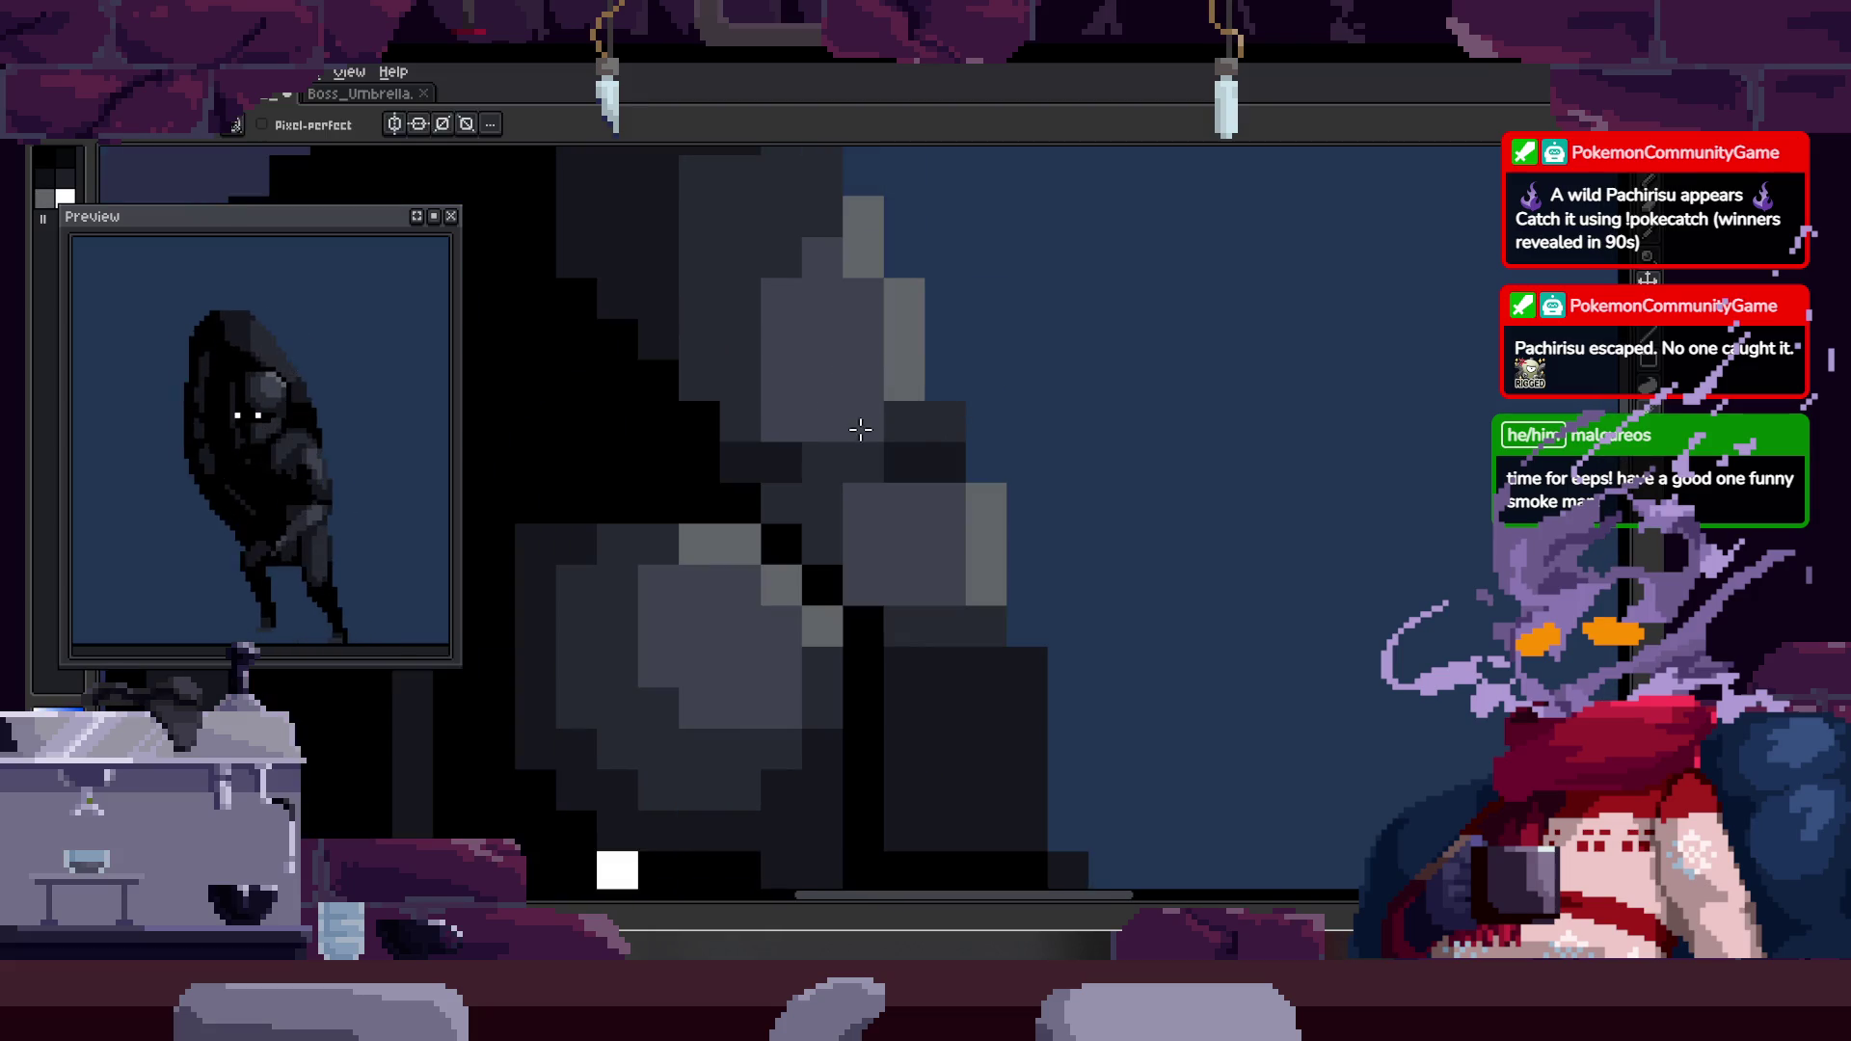
scroll(1003, 463, "down", 3)
scroll(974, 454, "up", 4)
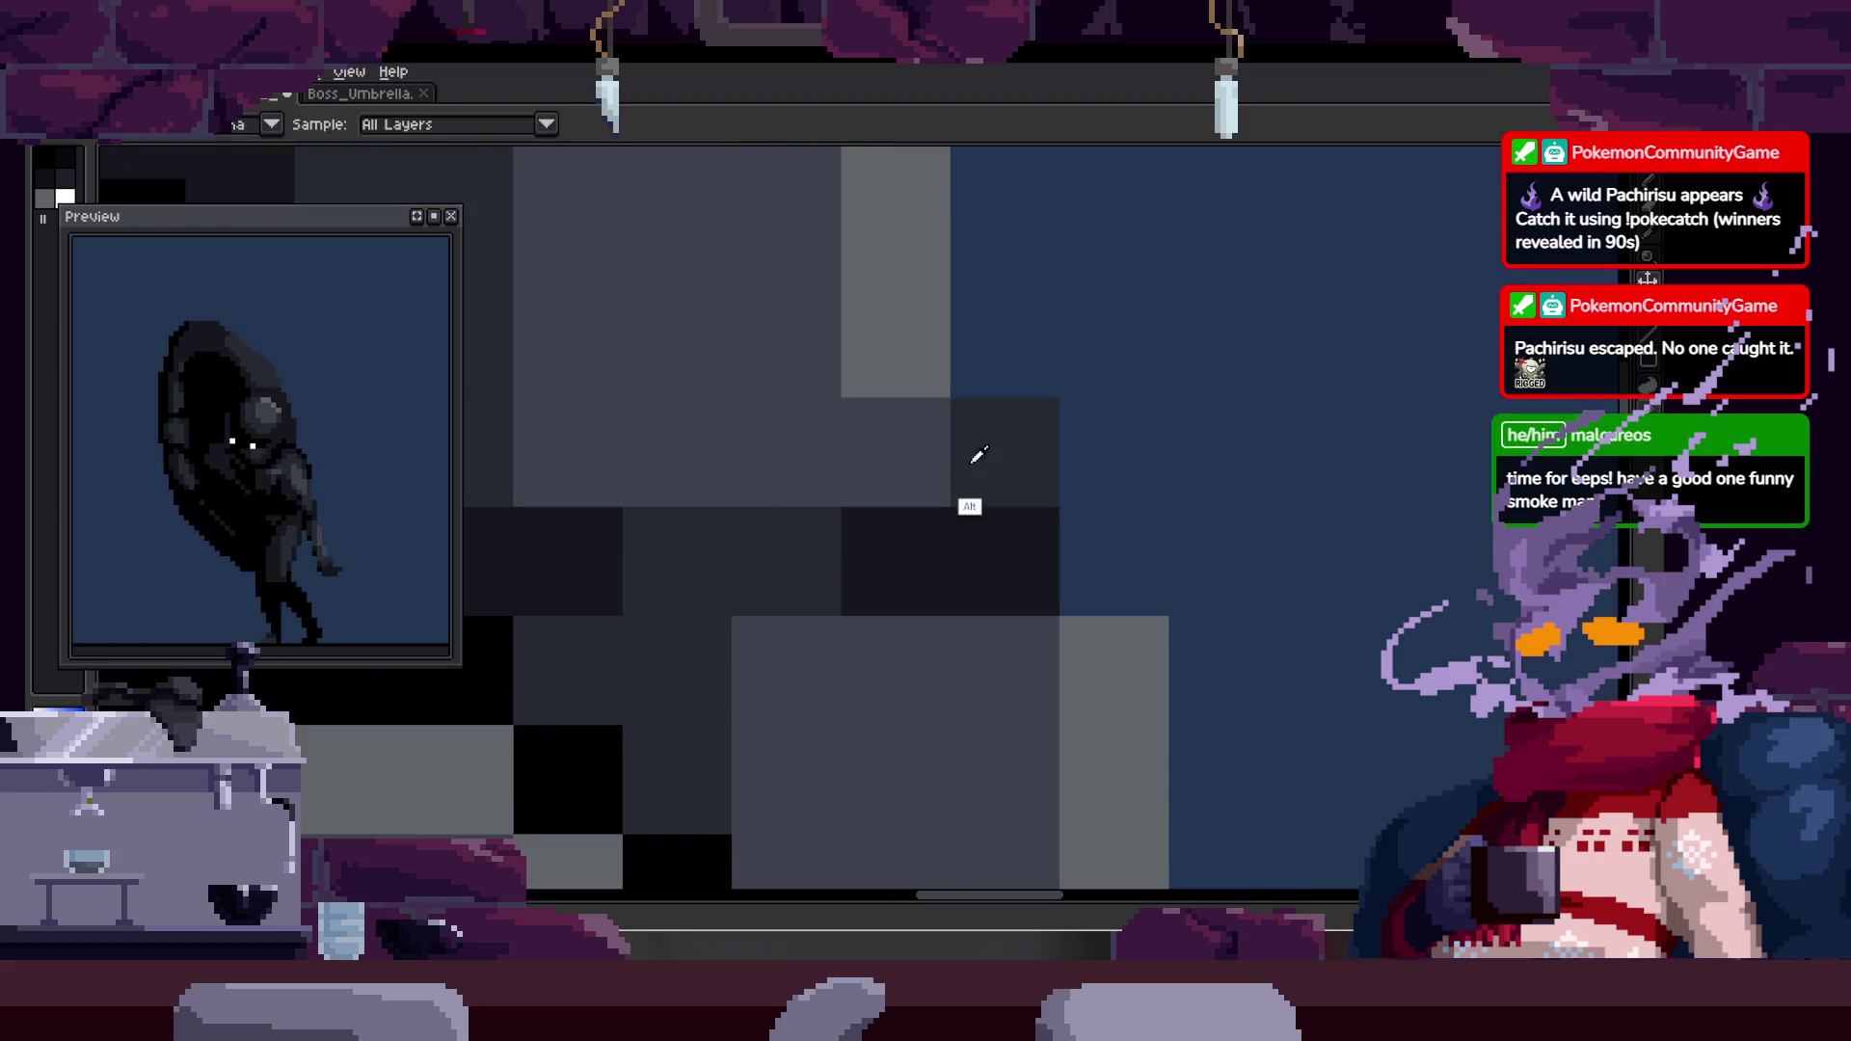
scroll(837, 568, "down", 3)
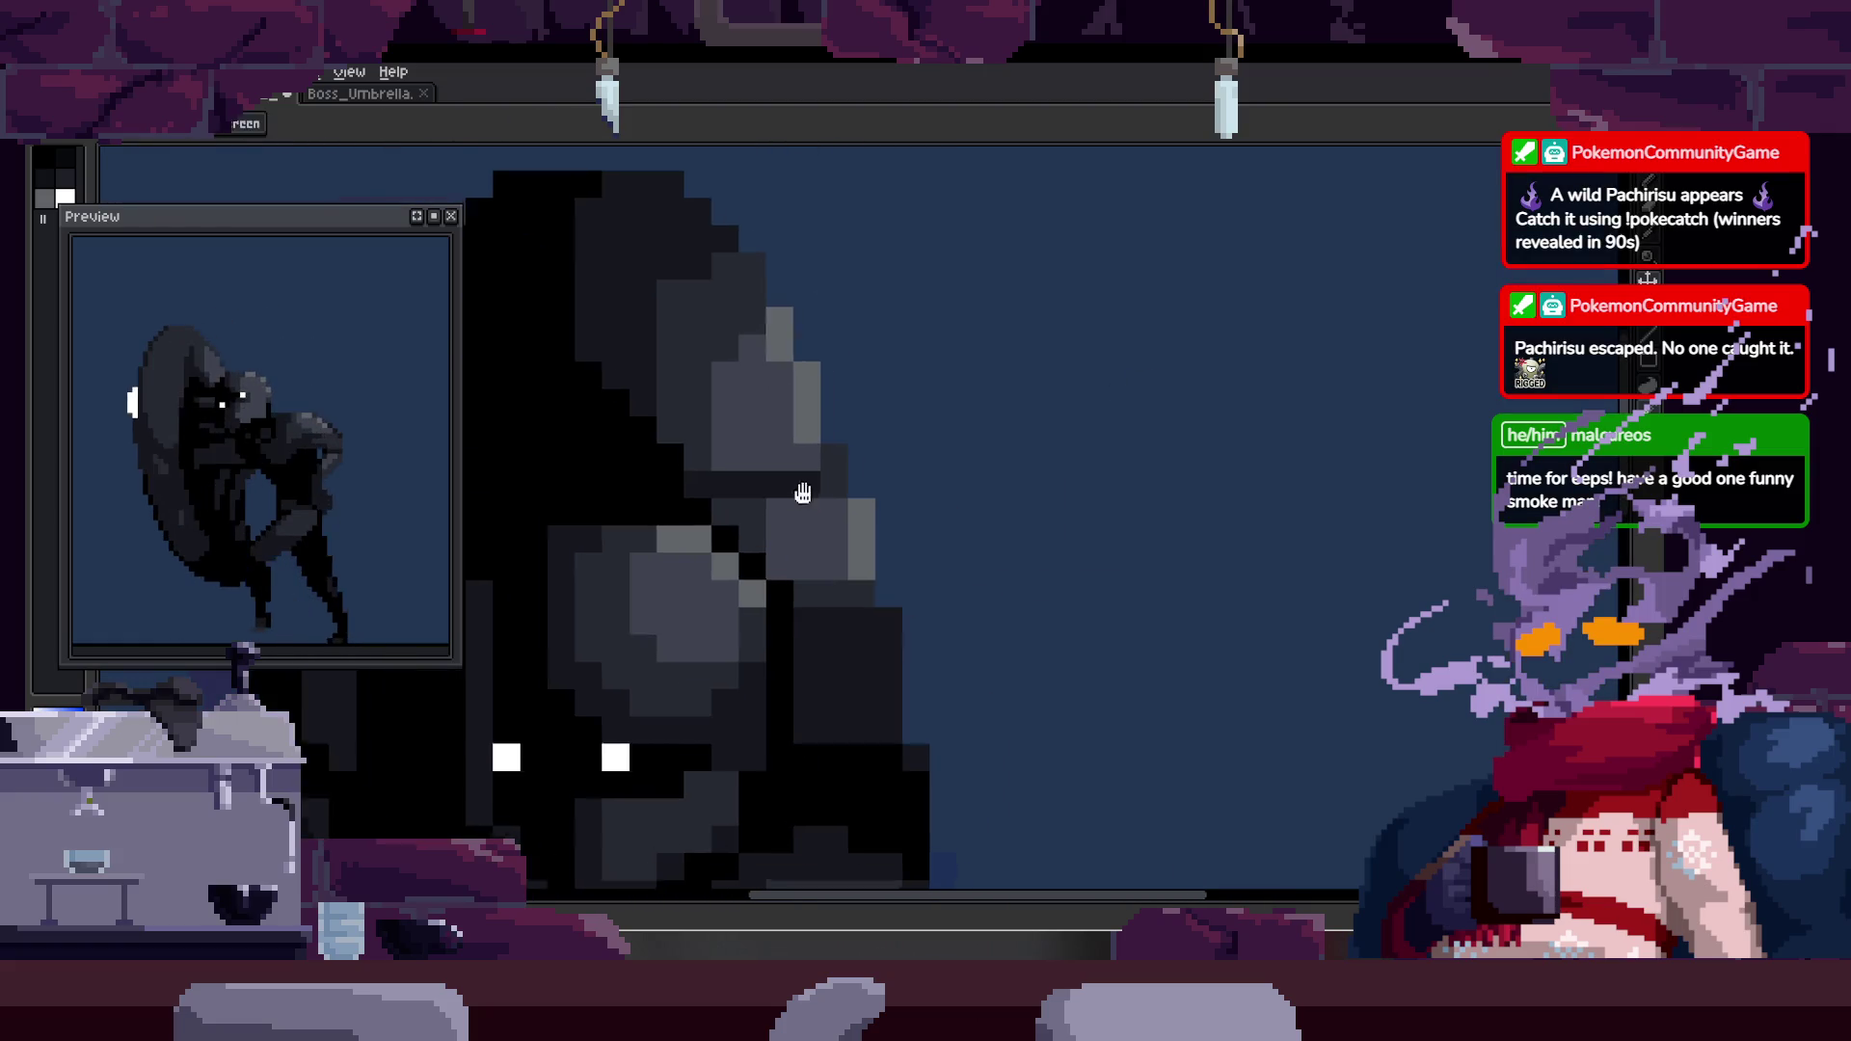
scroll(868, 483, "down", 2)
key("ctrl")
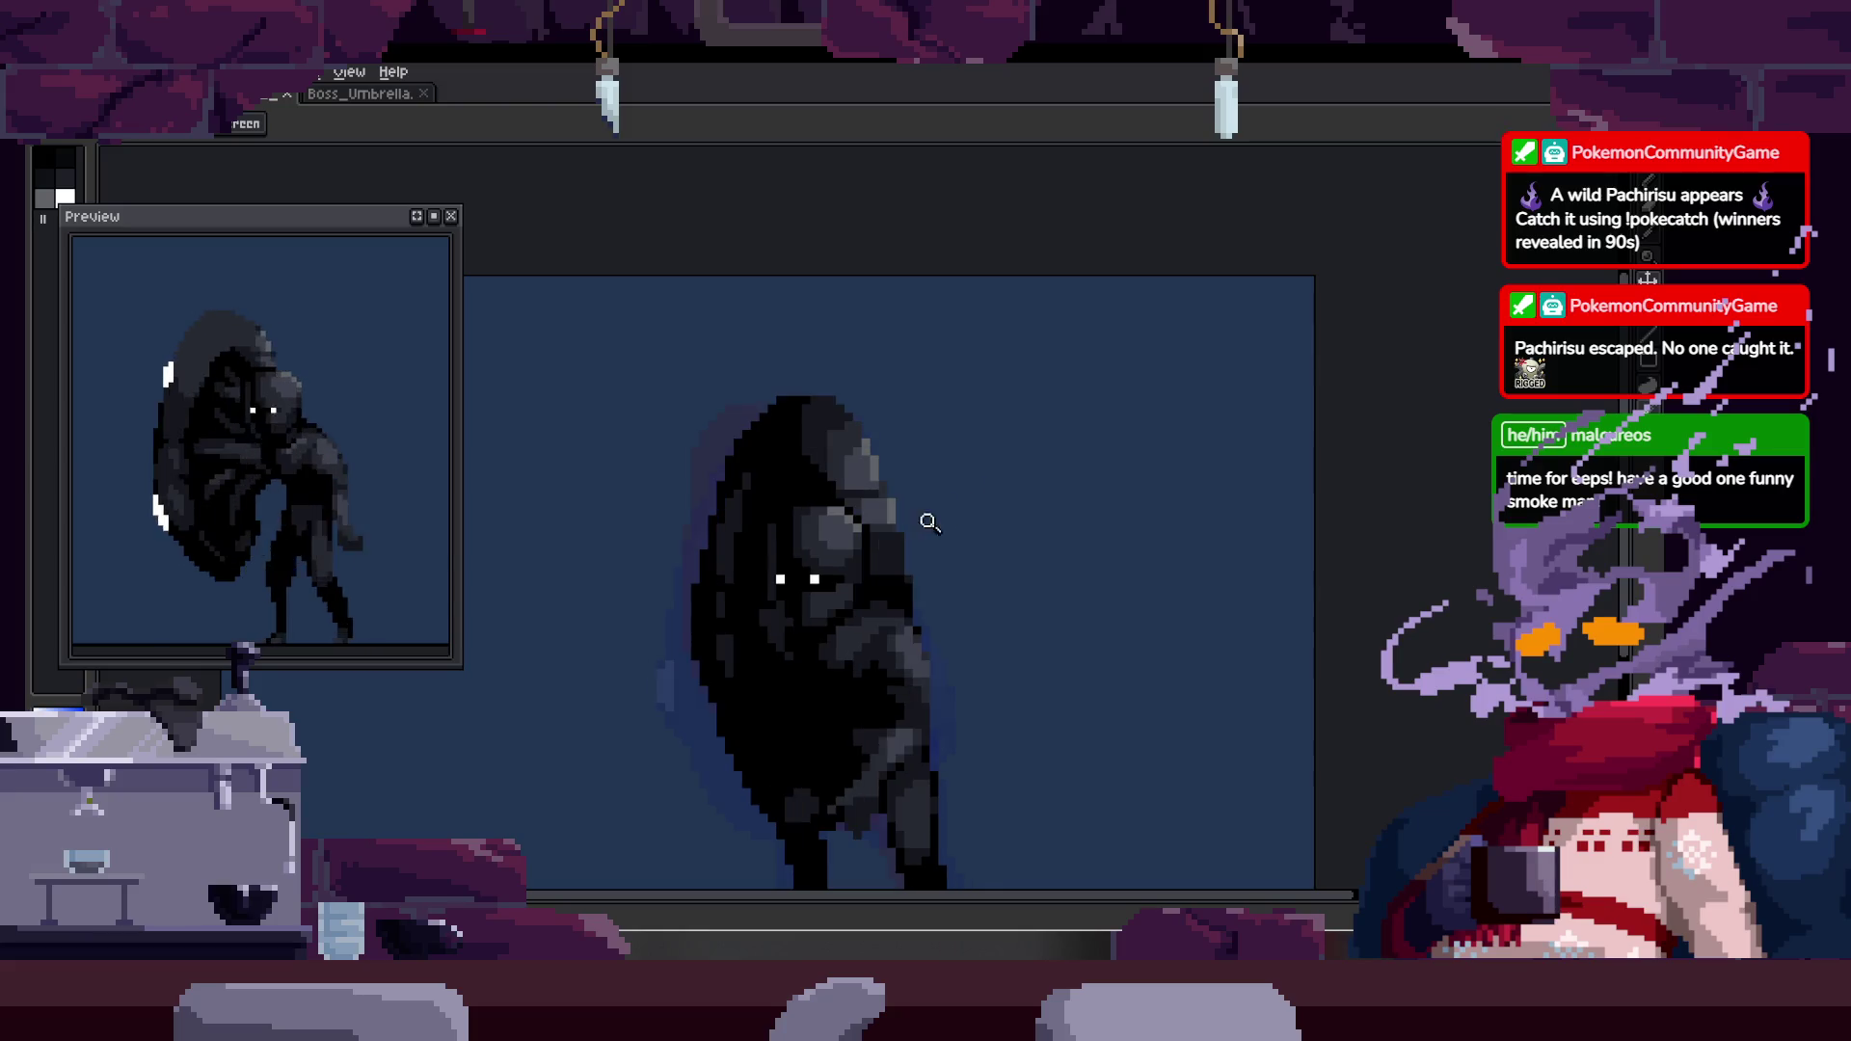
scroll(821, 415, "up", 4)
key("alt")
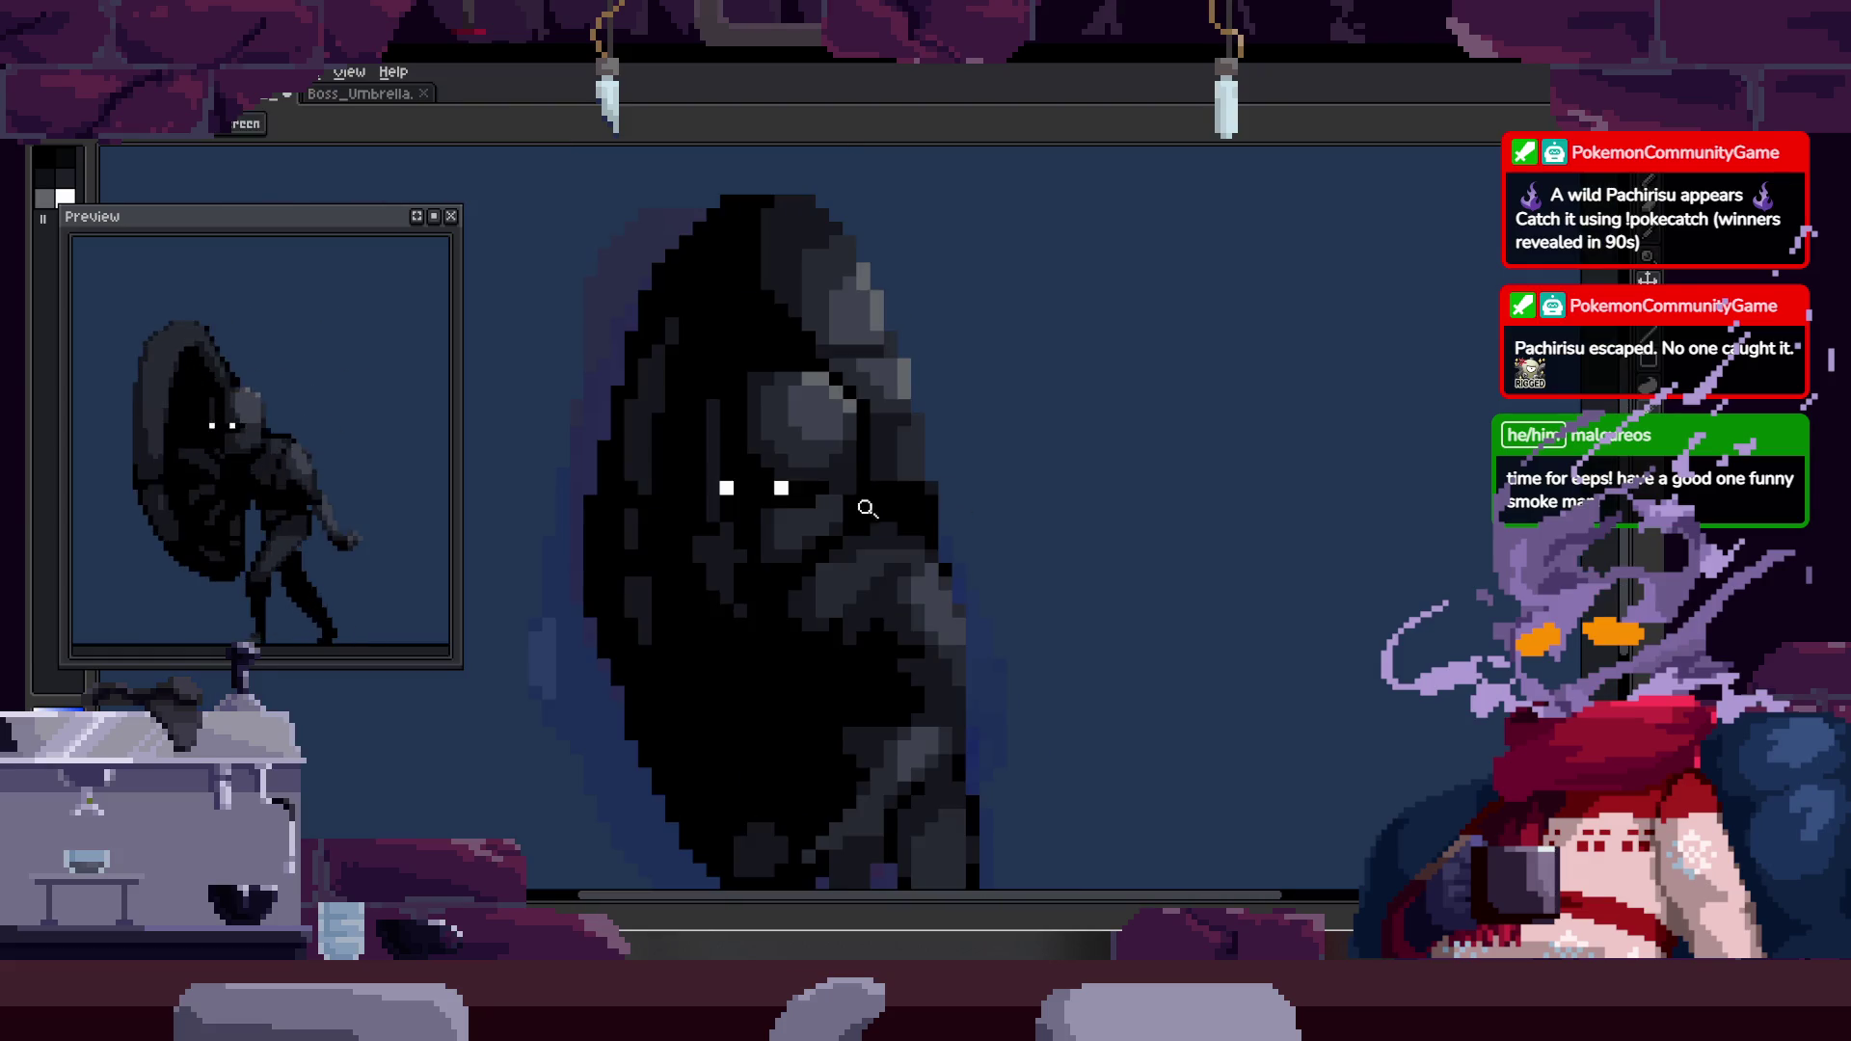
key("alt")
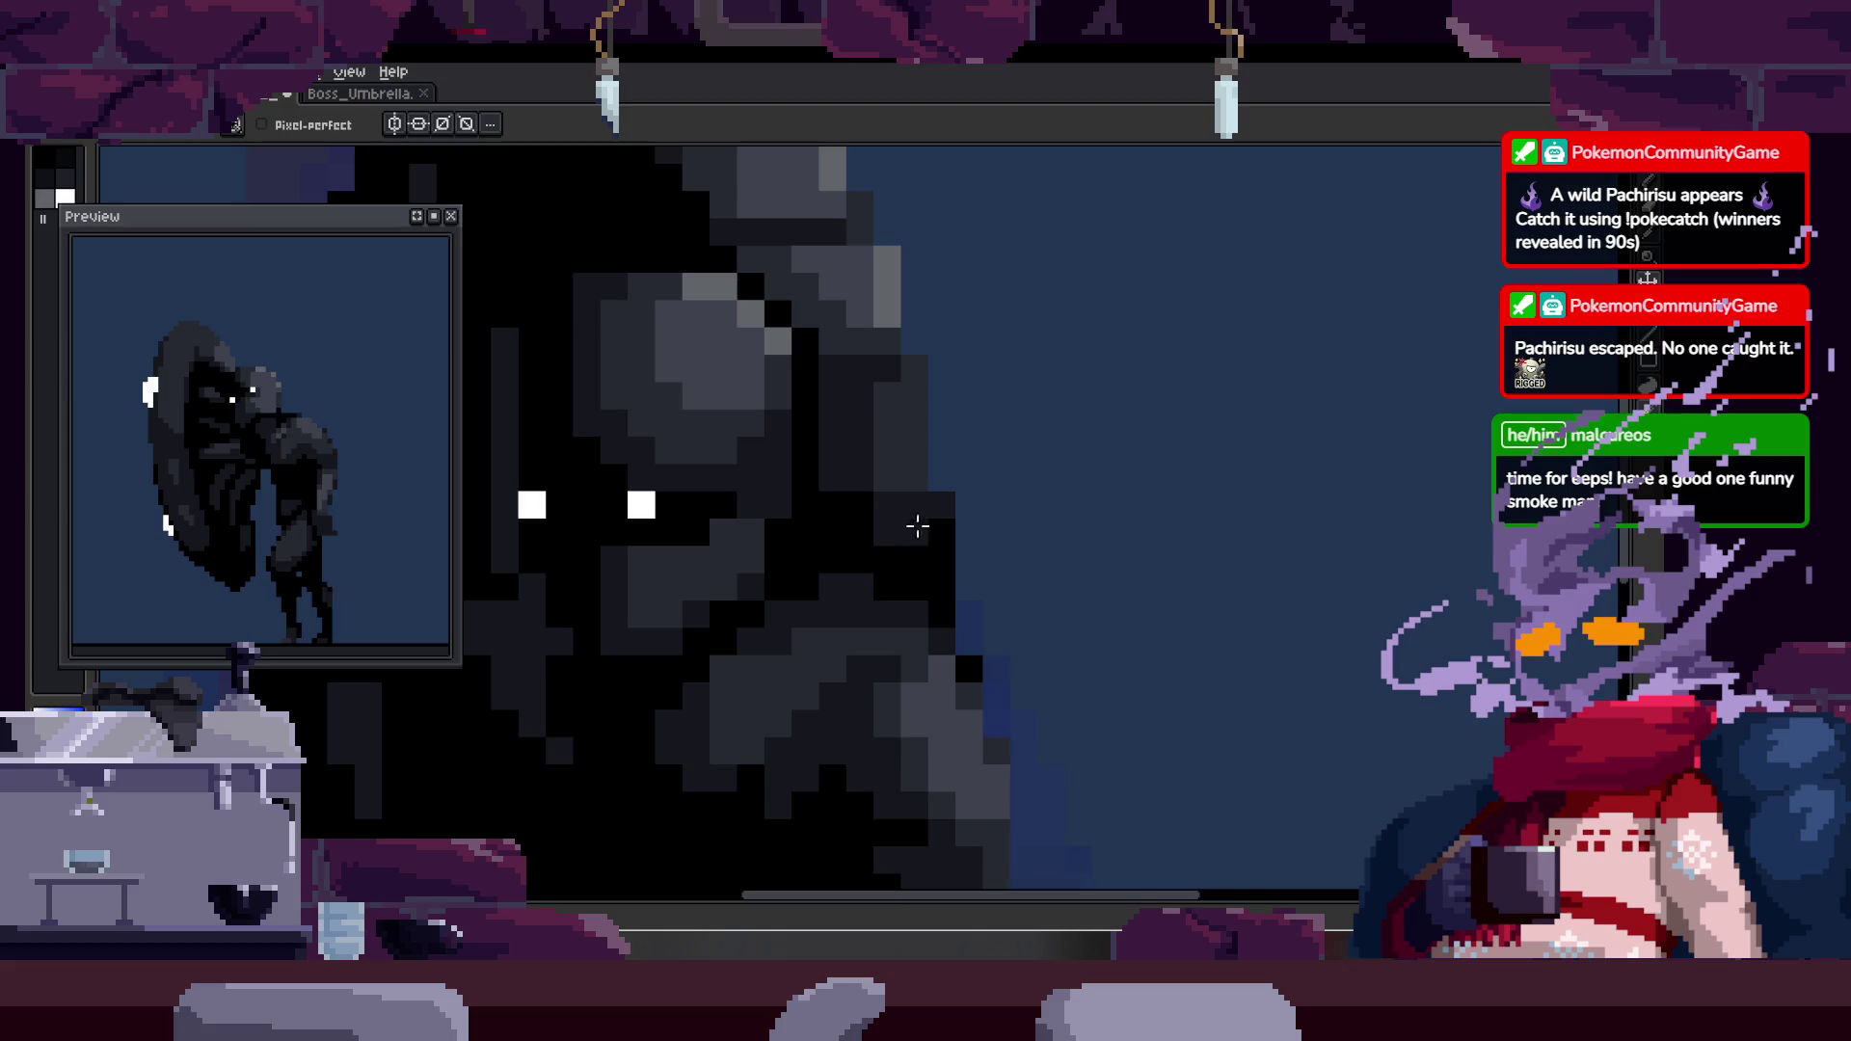
scroll(971, 528, "down", 3)
scroll(1049, 525, "up", 3)
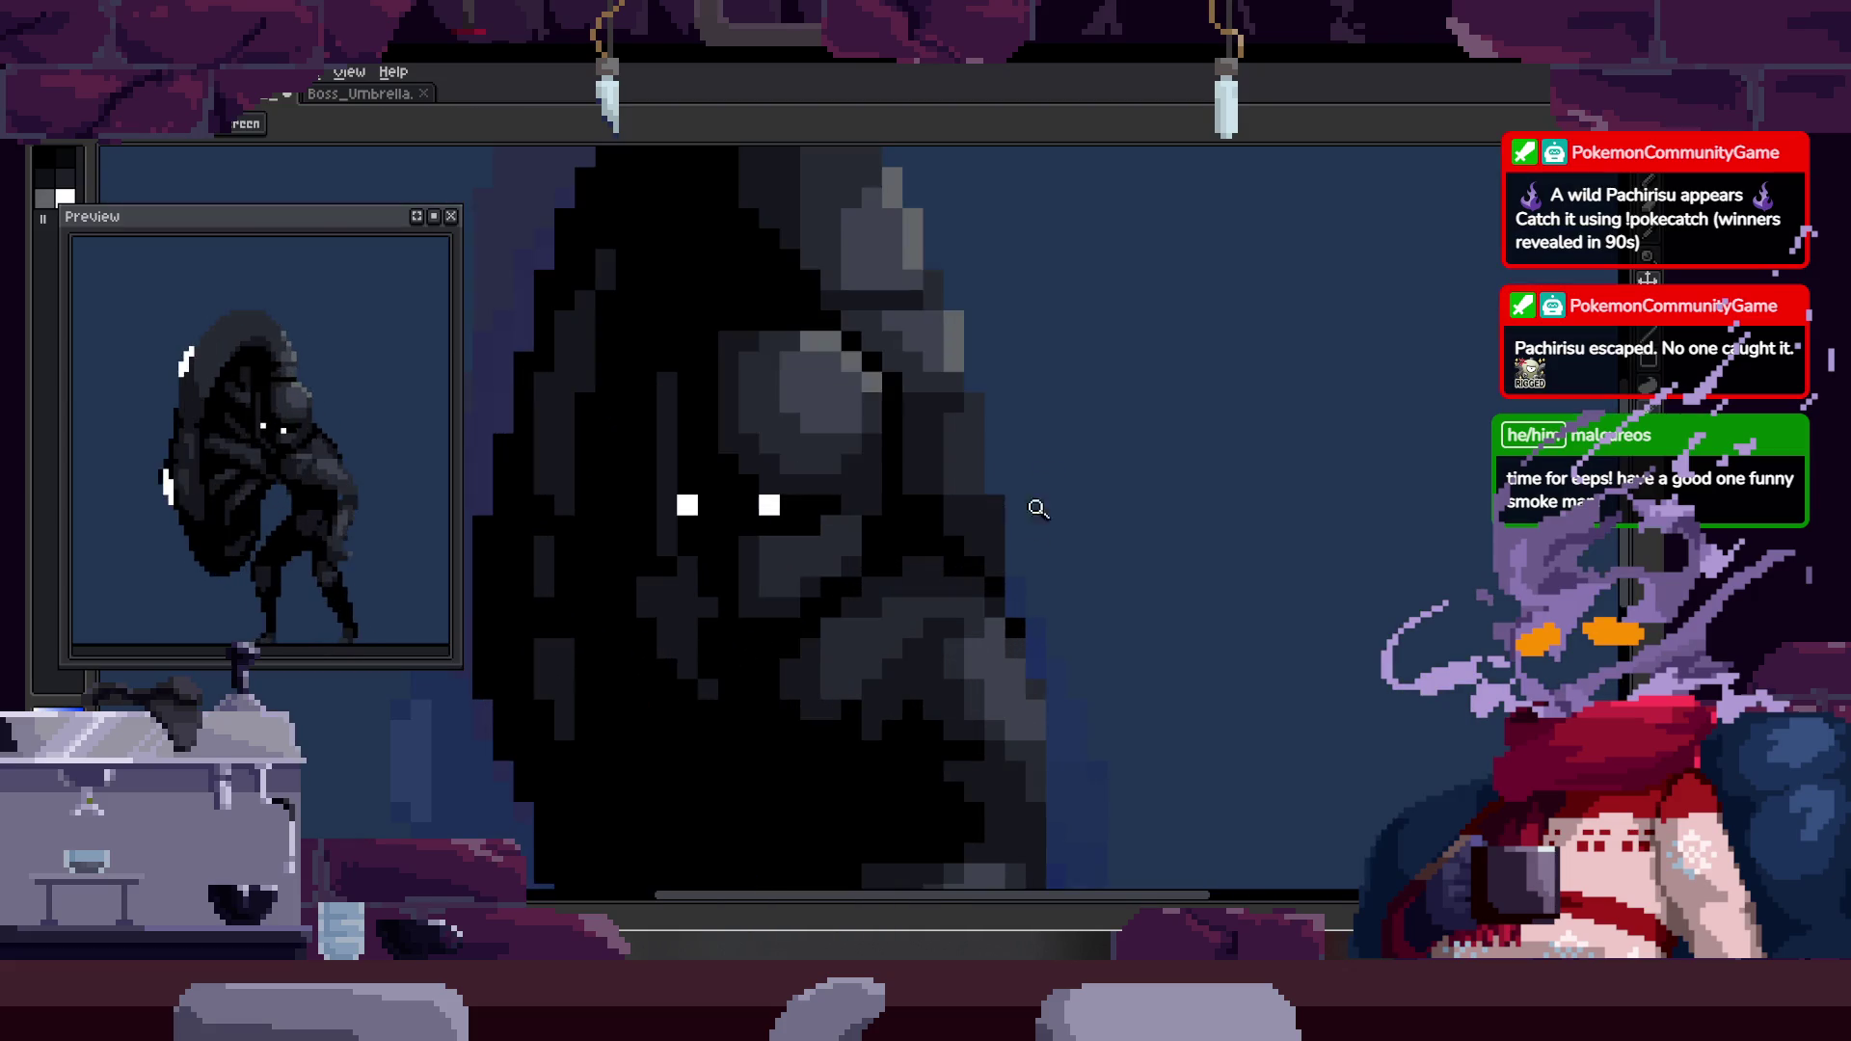
key("z")
scroll(1109, 520, "down", 3)
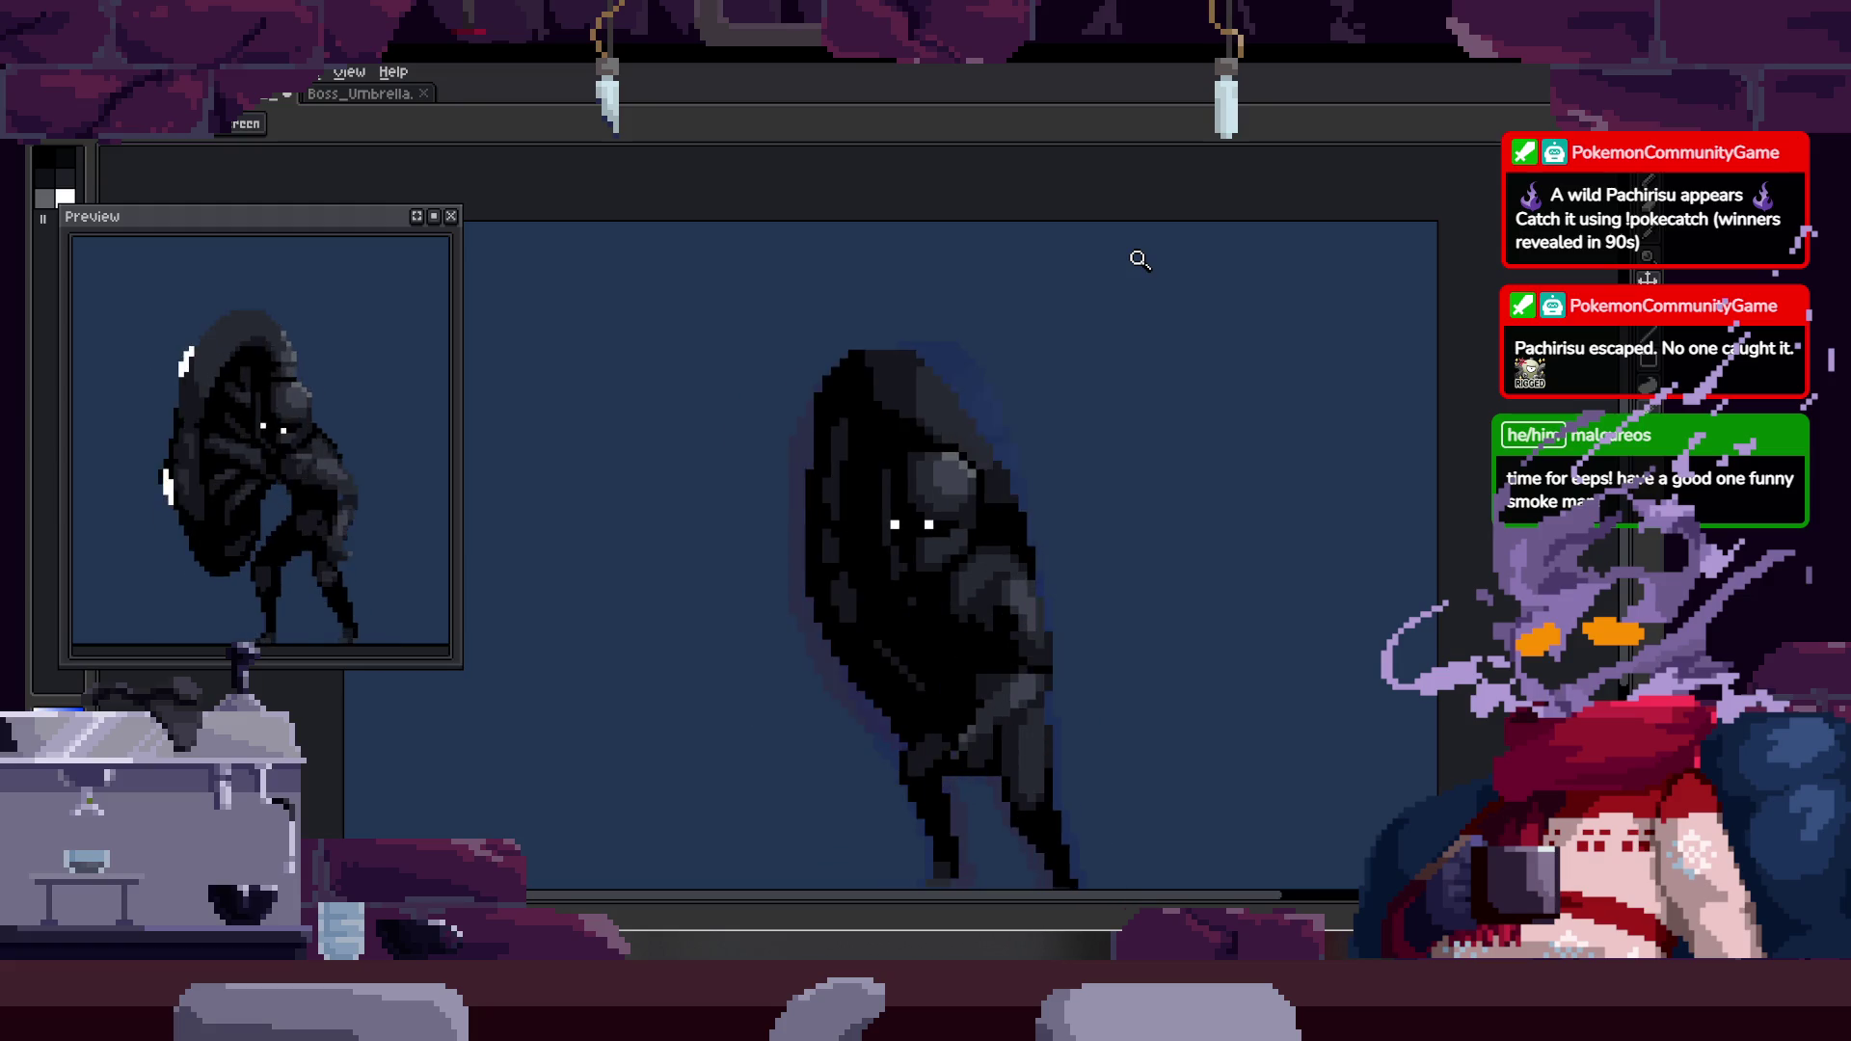
left_click(1003, 405)
key("q")
mouse_move(925, 314)
left_mouse_down()
mouse_move(1063, 369)
mouse_move(1022, 525)
left_mouse_up()
scroll(1046, 322, "up", 2)
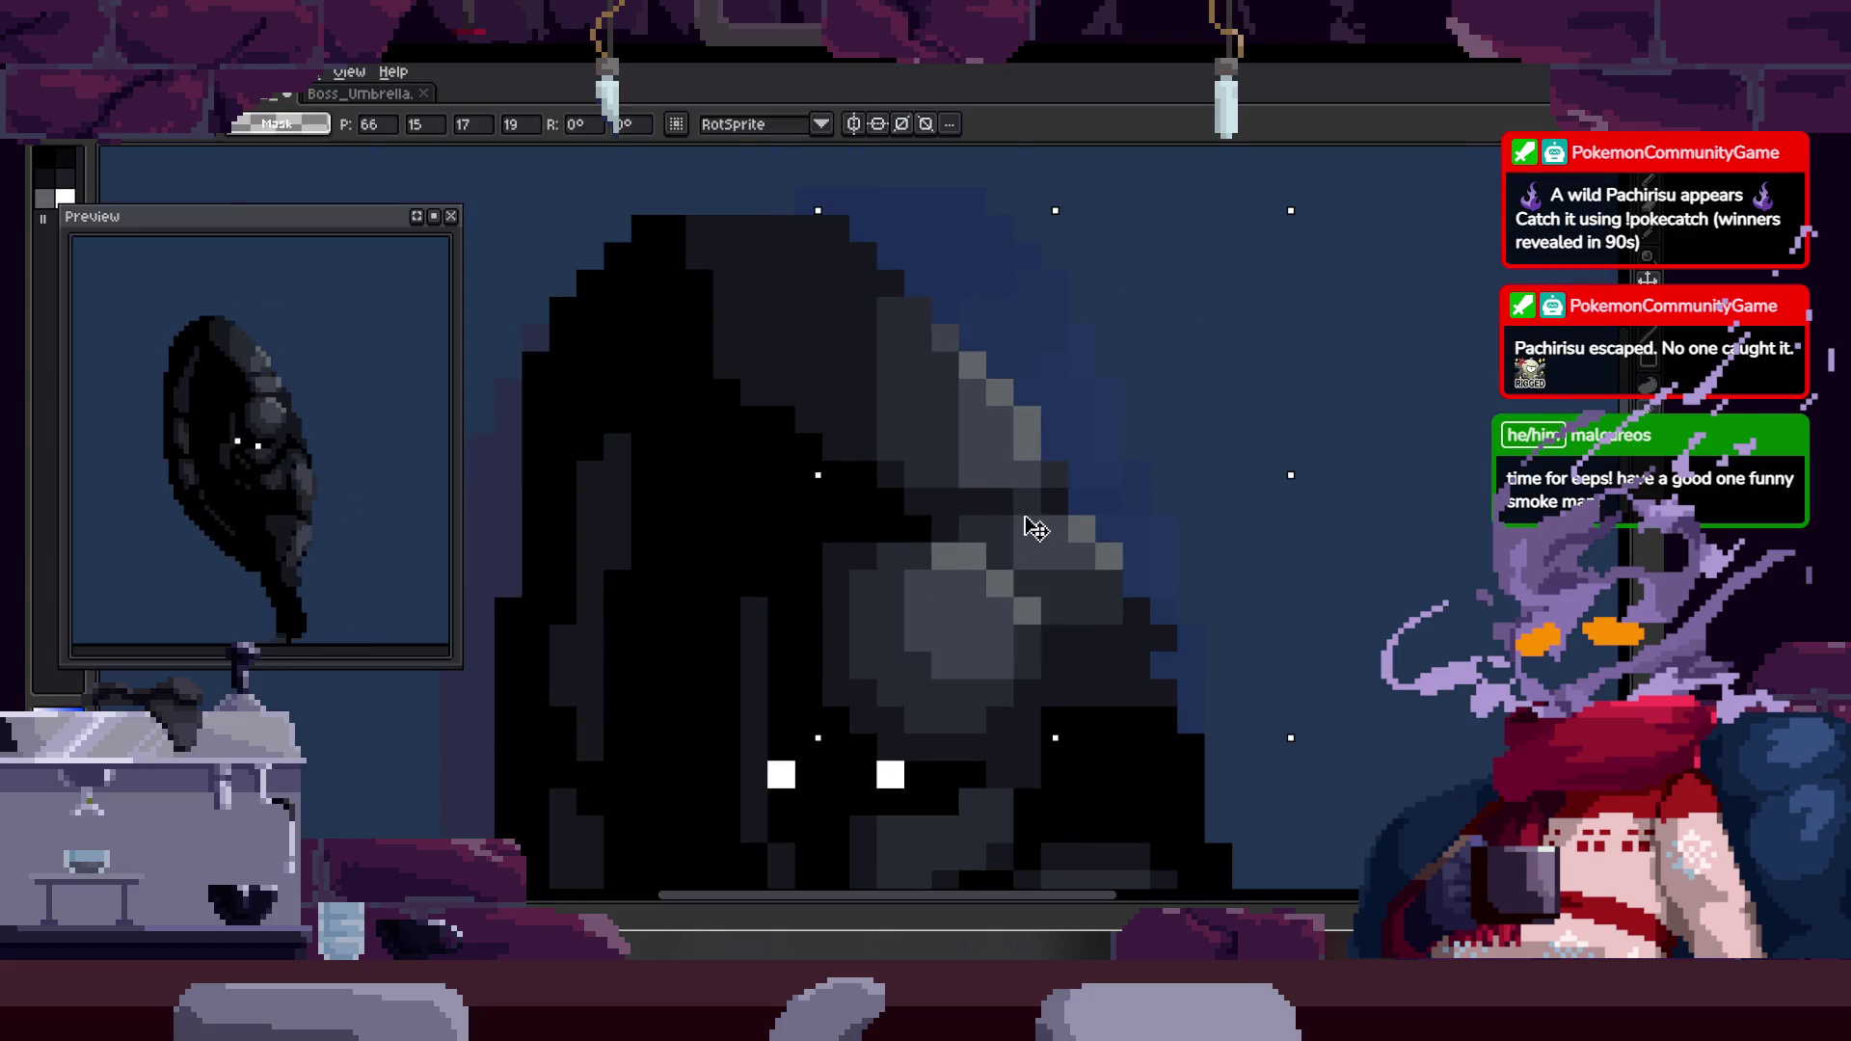
key("ctrl+d")
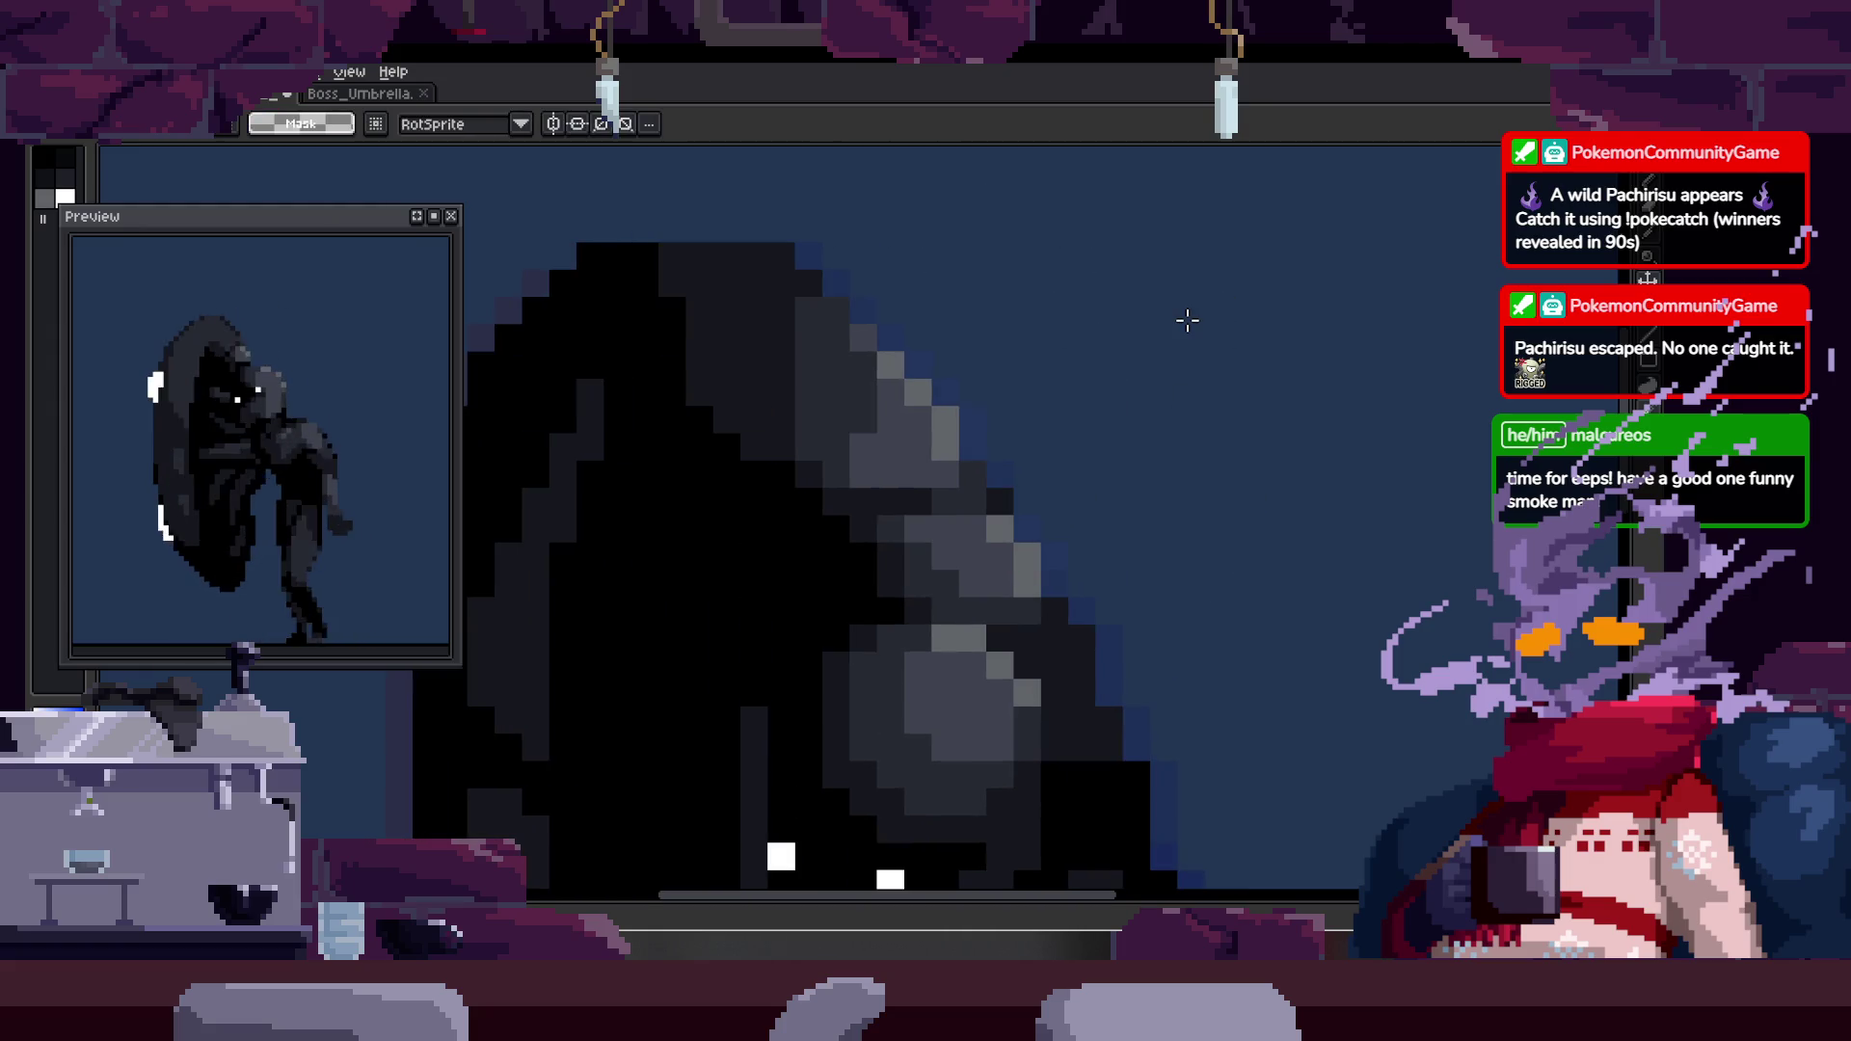
key("z")
scroll(1061, 434, "down", 4)
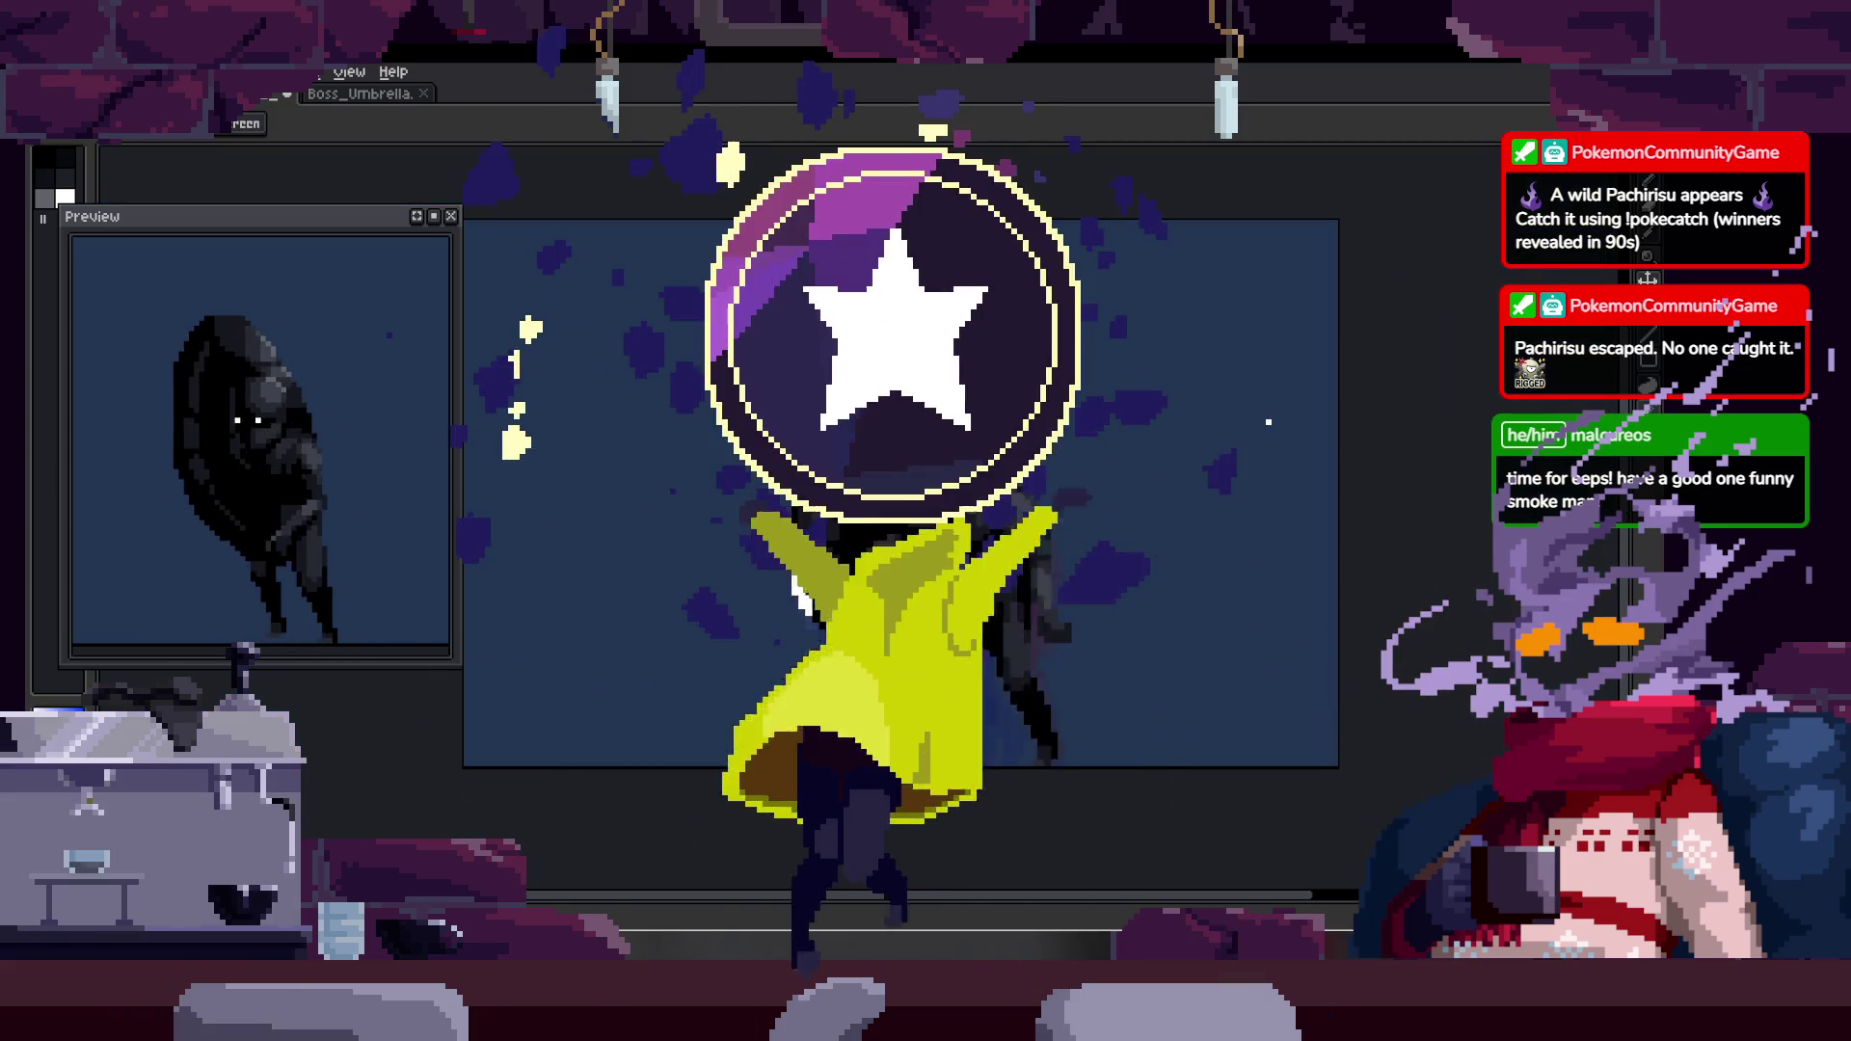
scroll(964, 424, "up", 3)
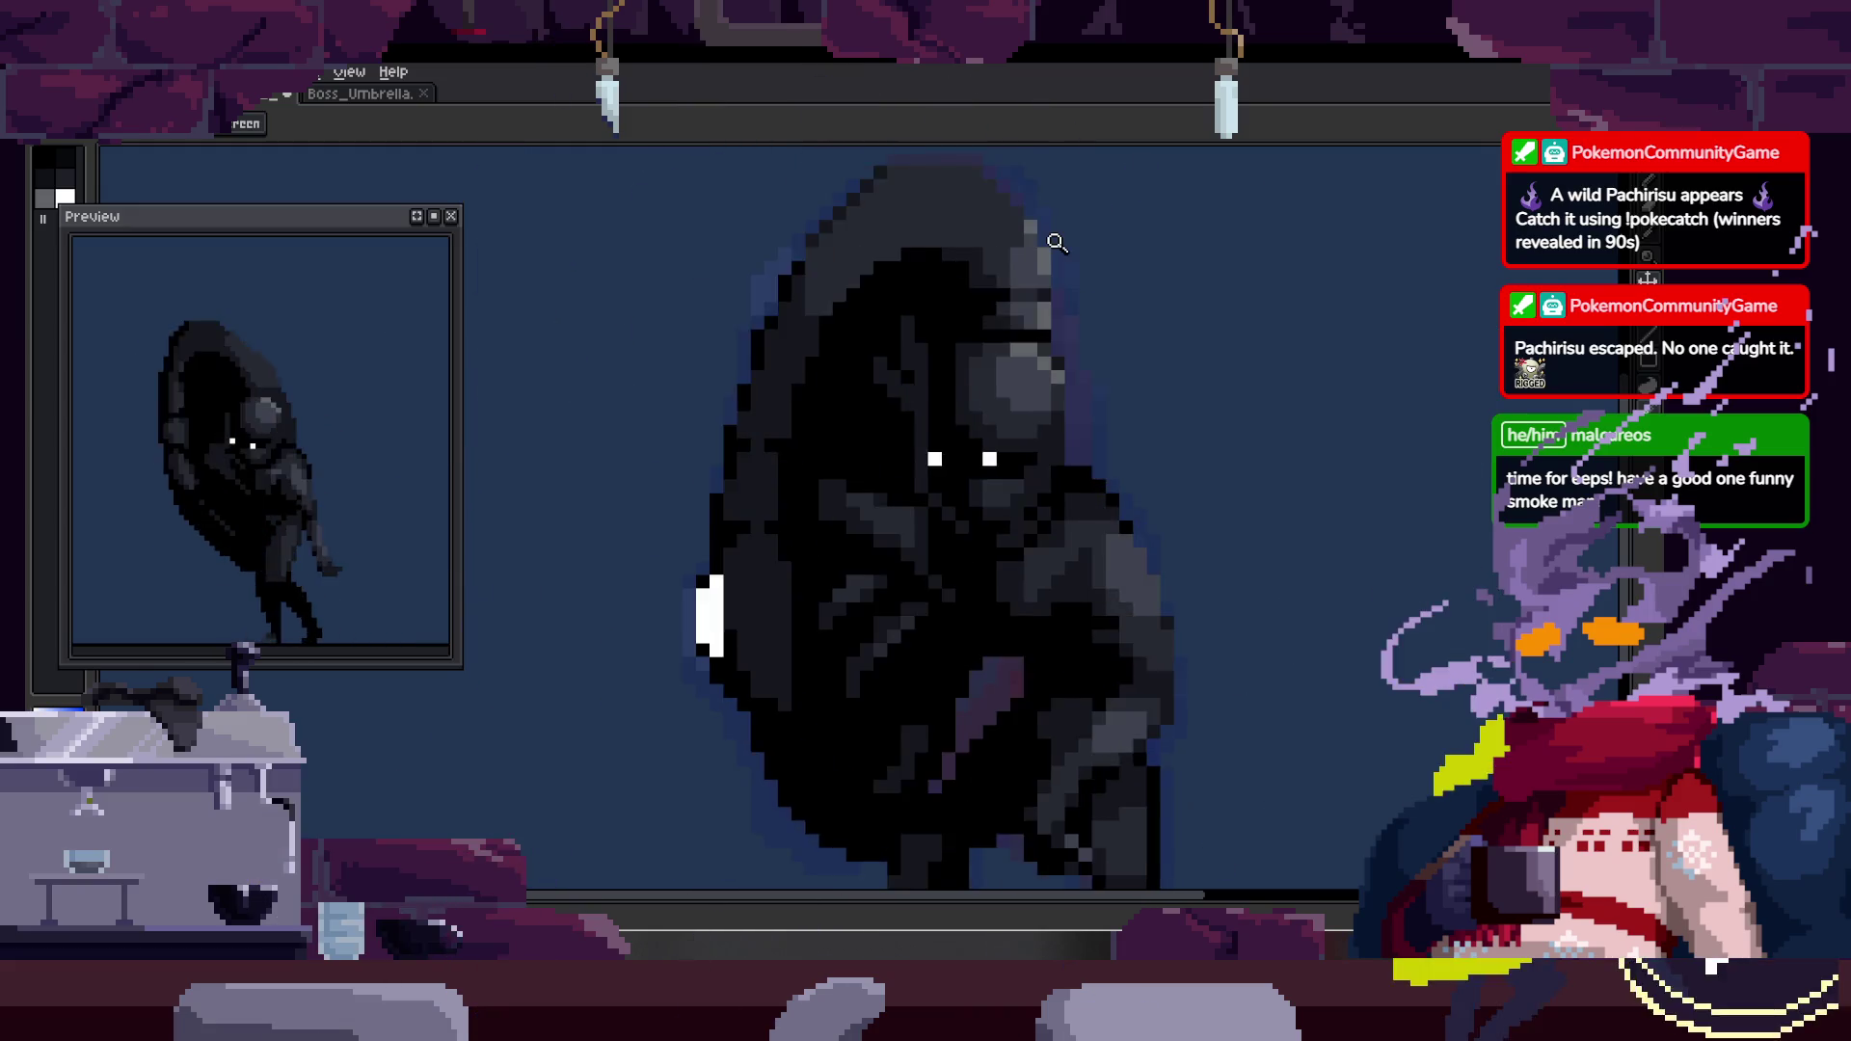
scroll(1169, 187, "down", 3)
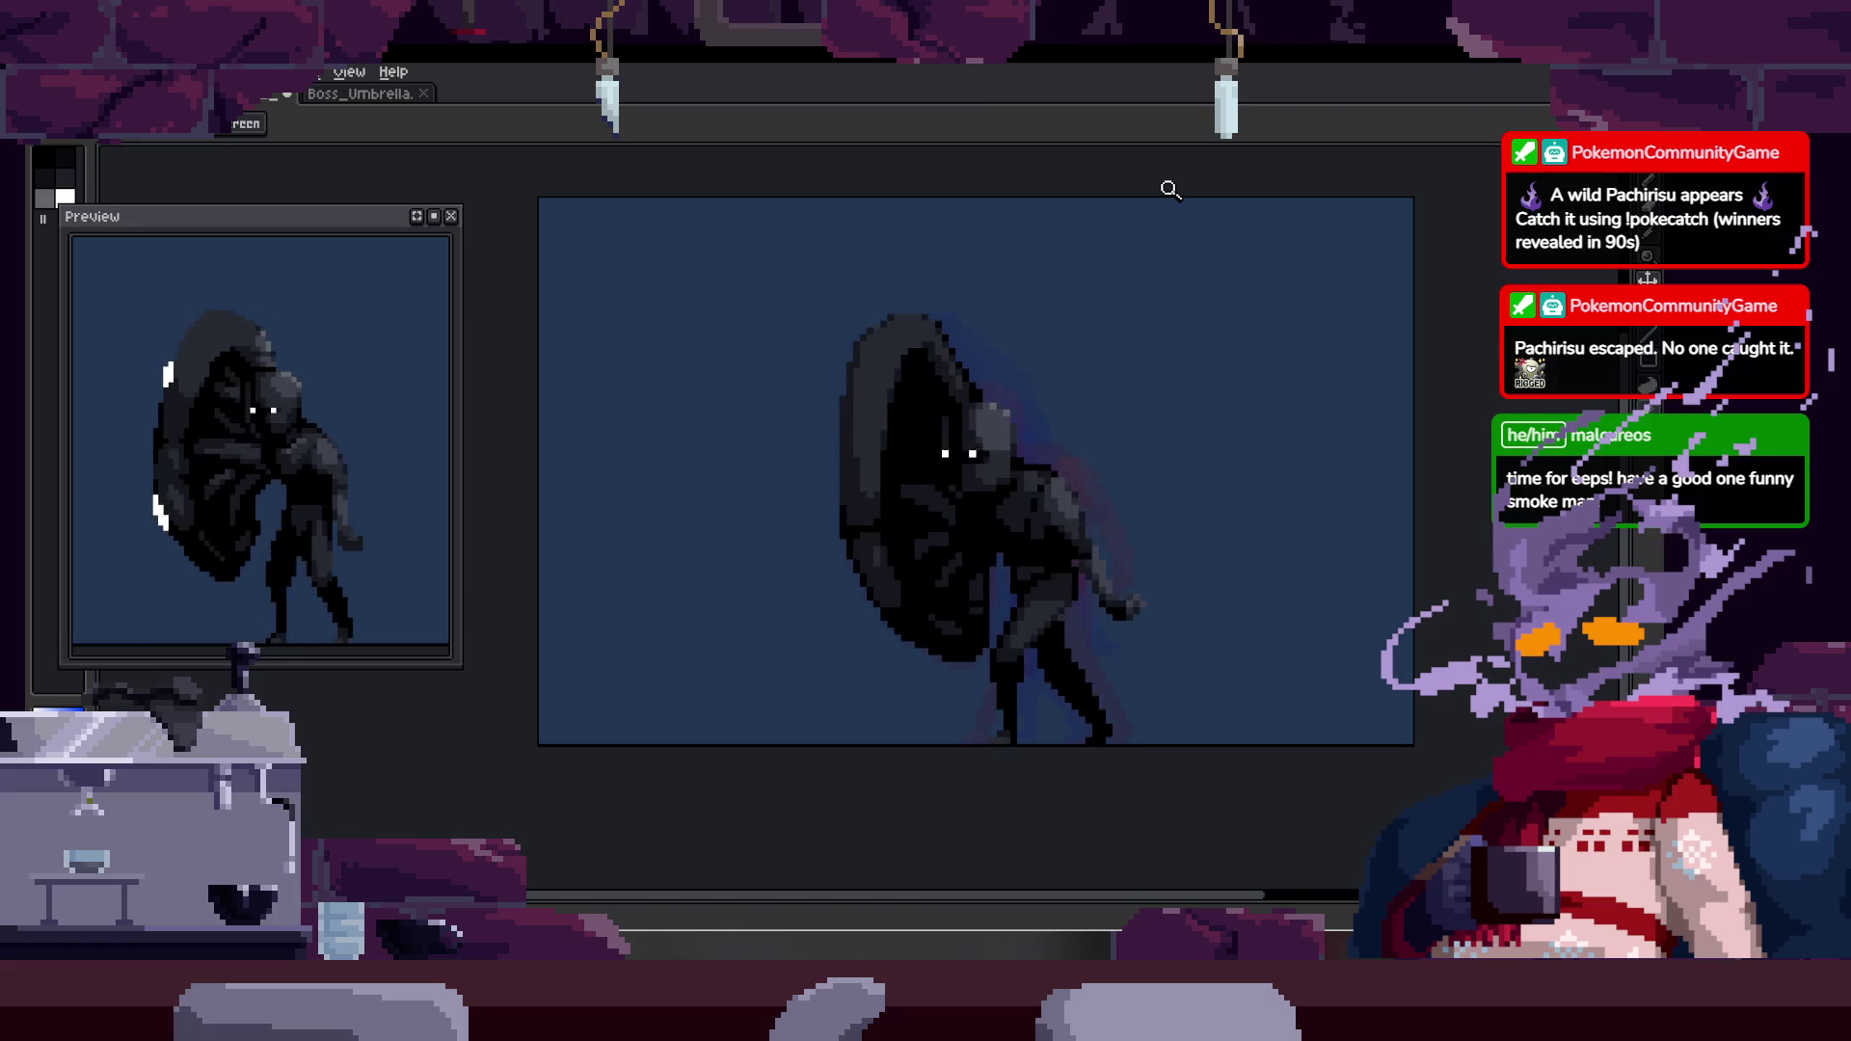
scroll(1147, 409, "up", 1)
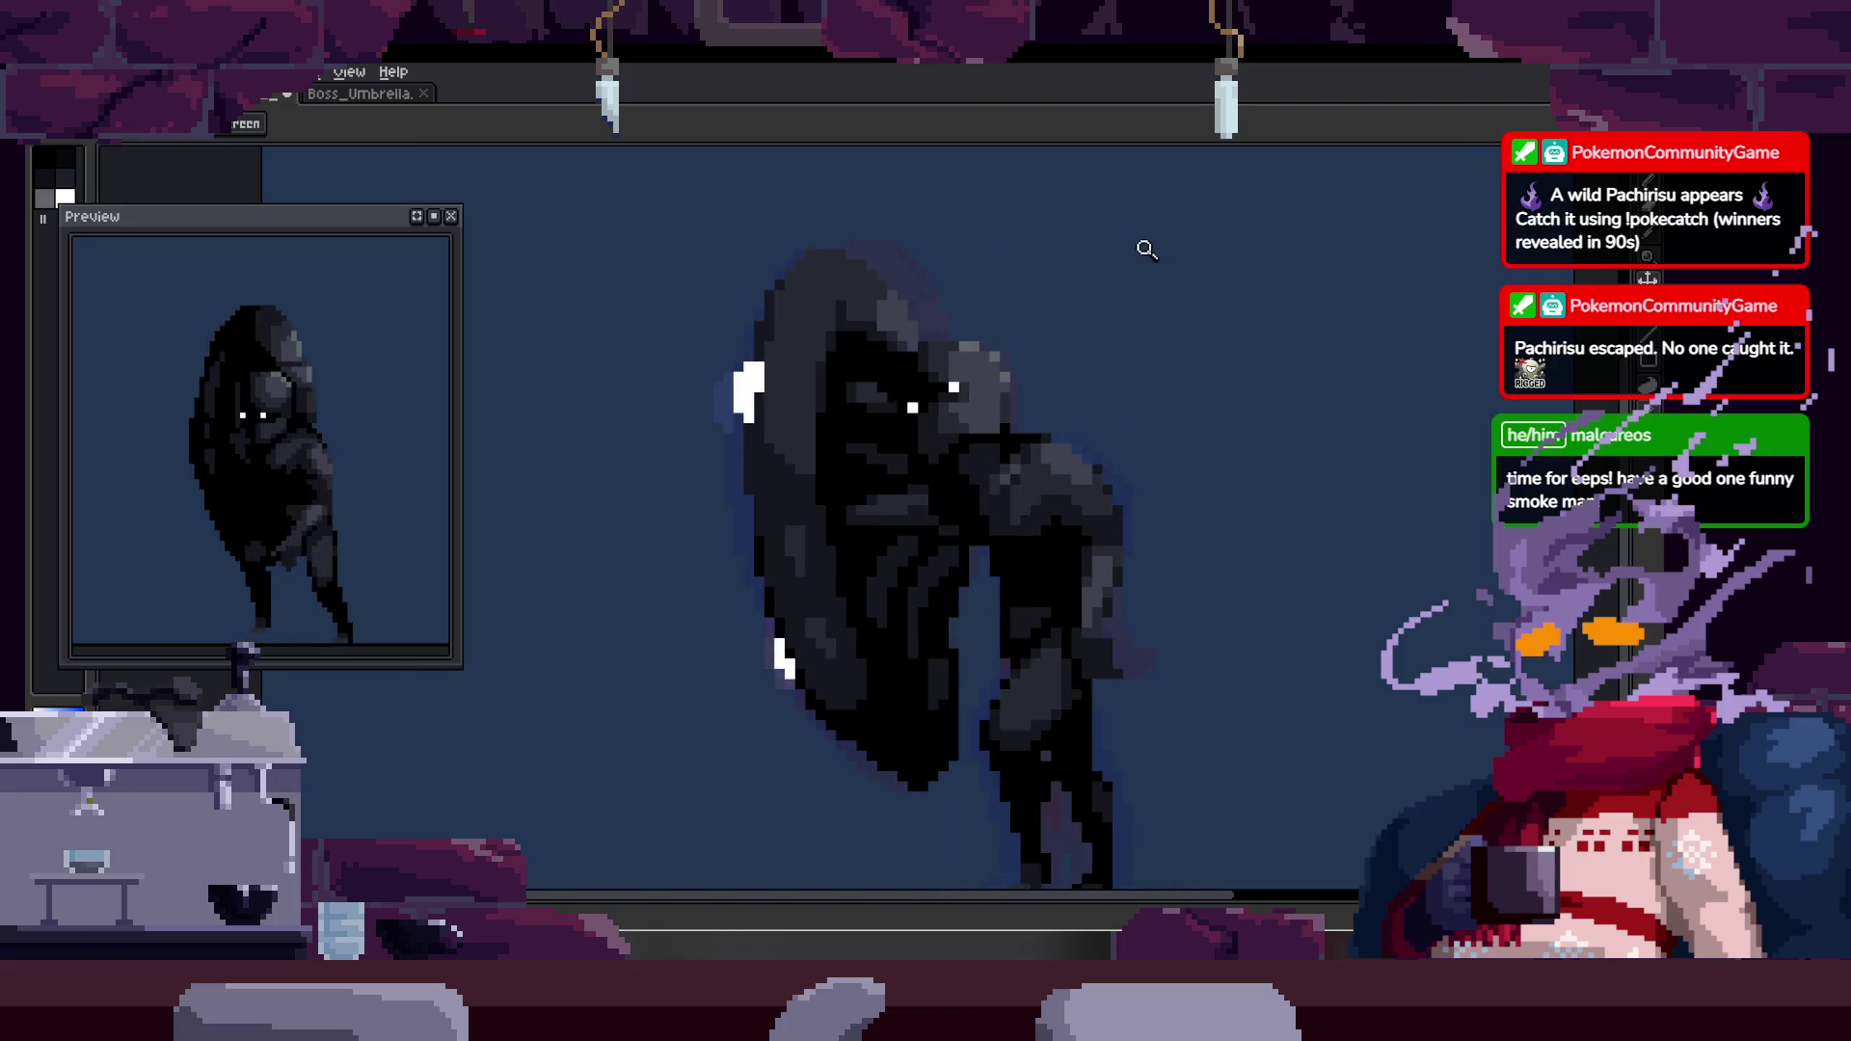
key("Tab")
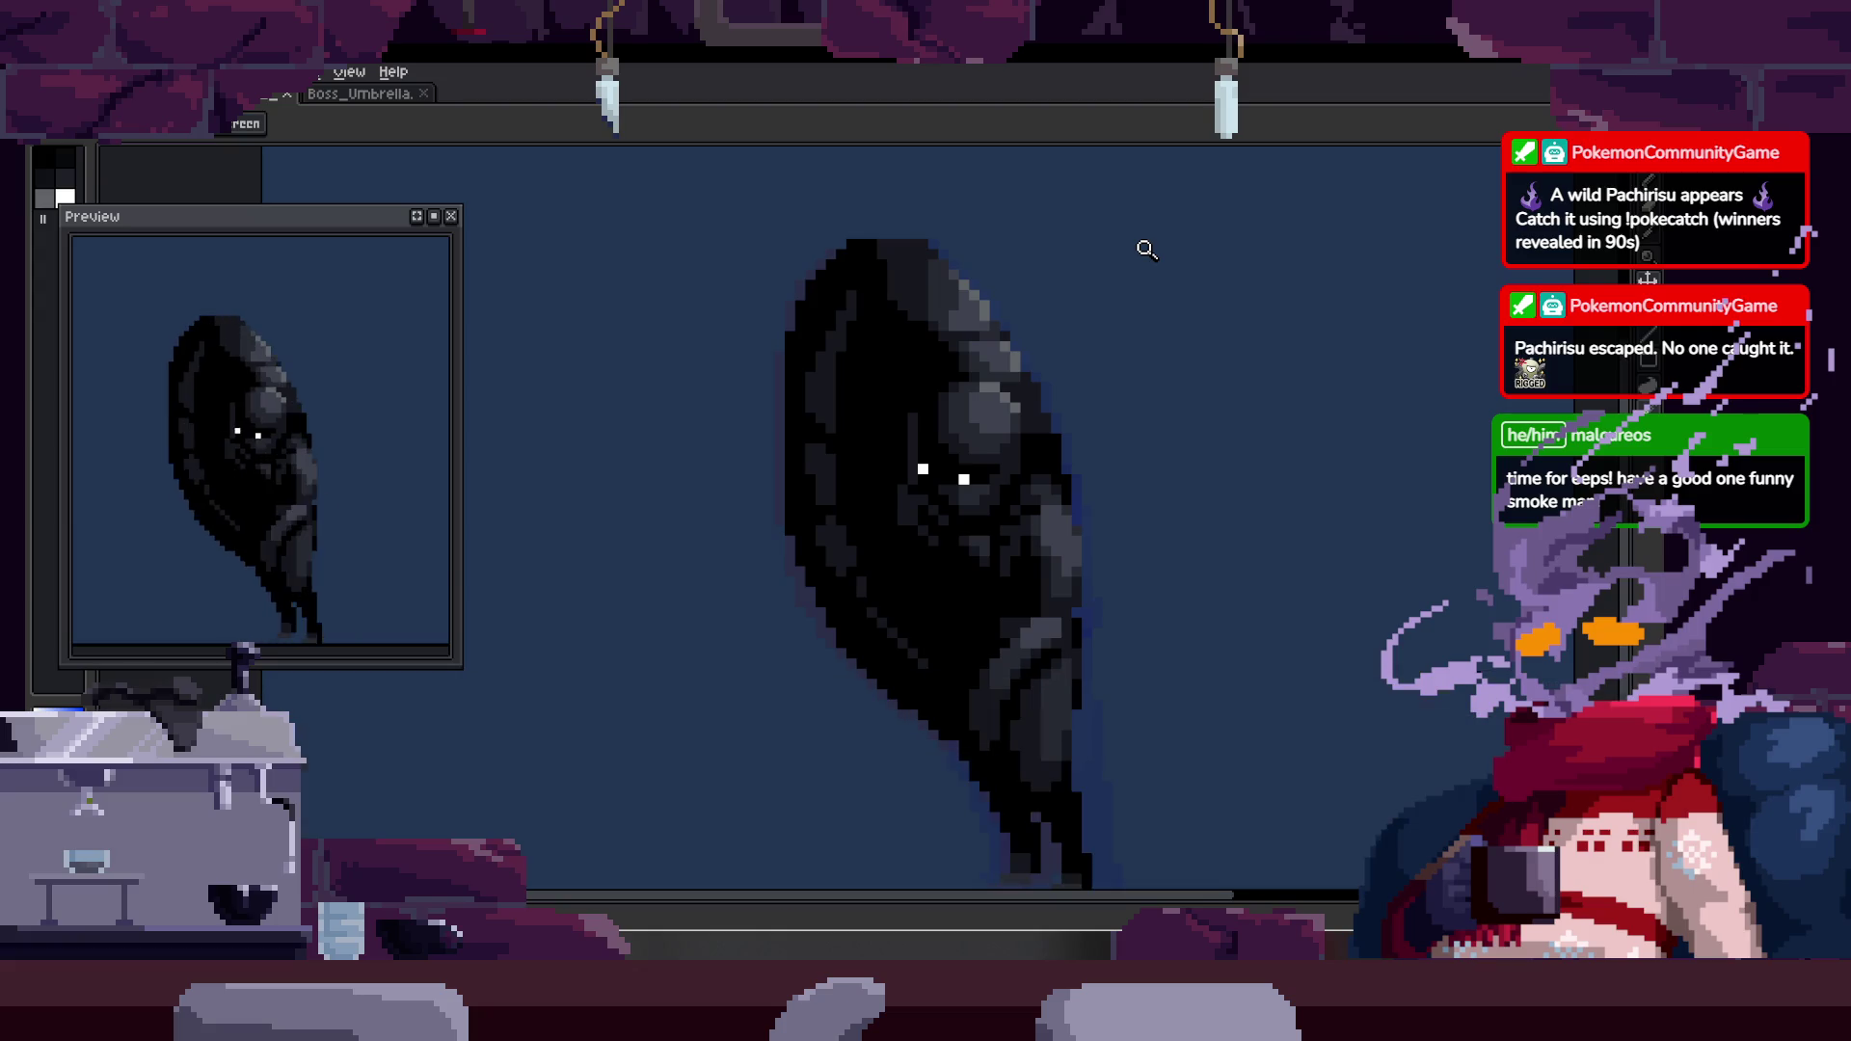
key("Tab")
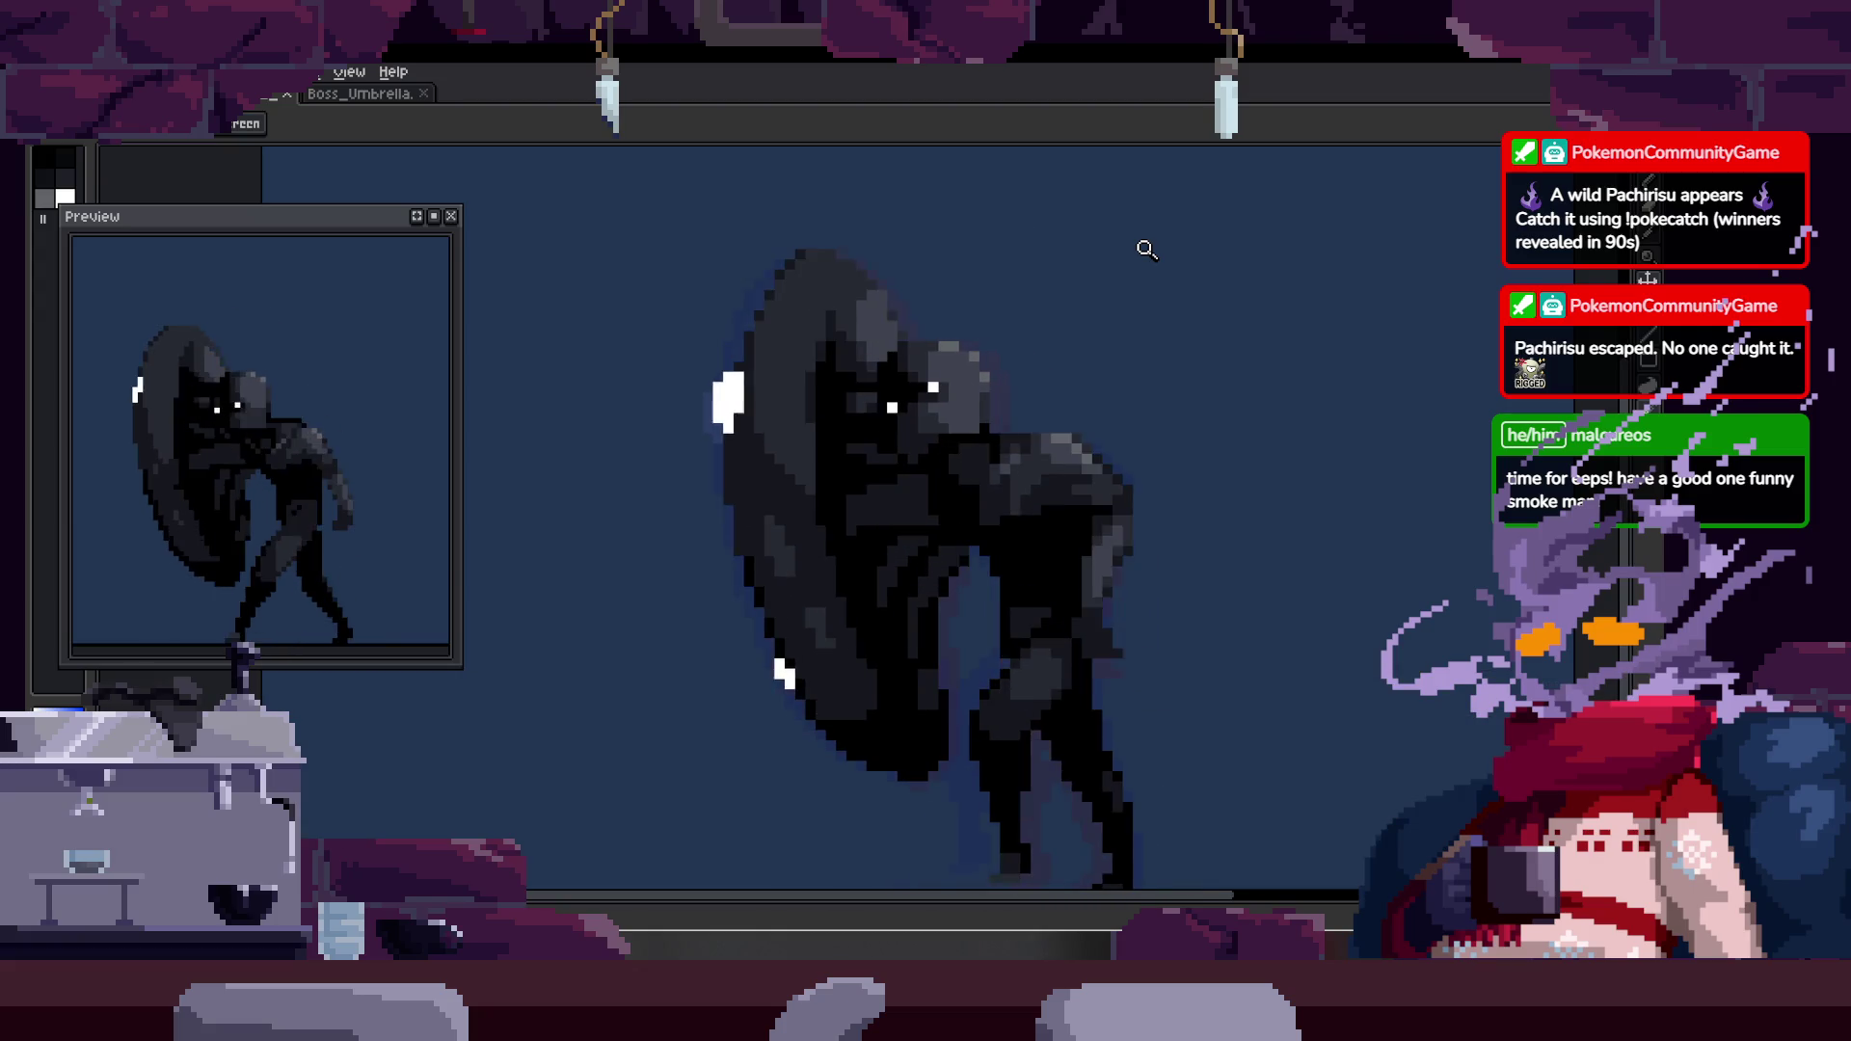
scroll(1078, 479, "down", 1)
key("Tab")
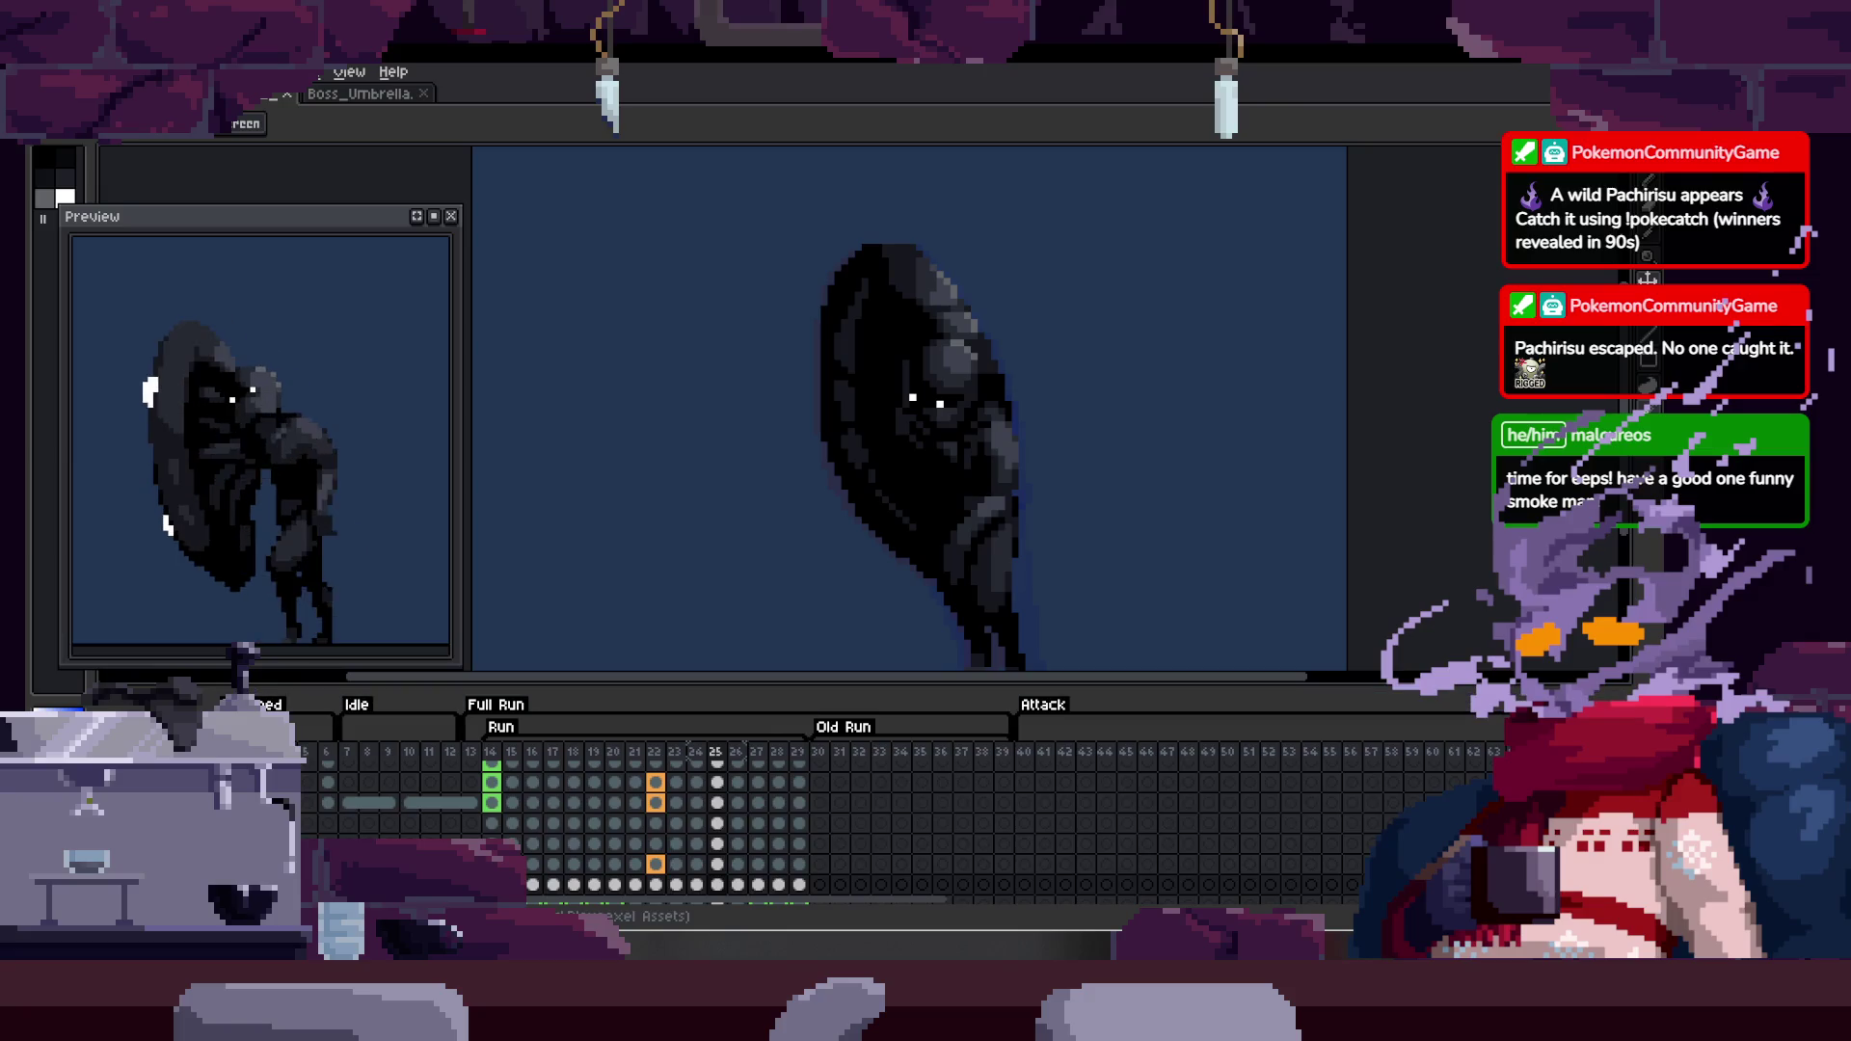
key("Tab")
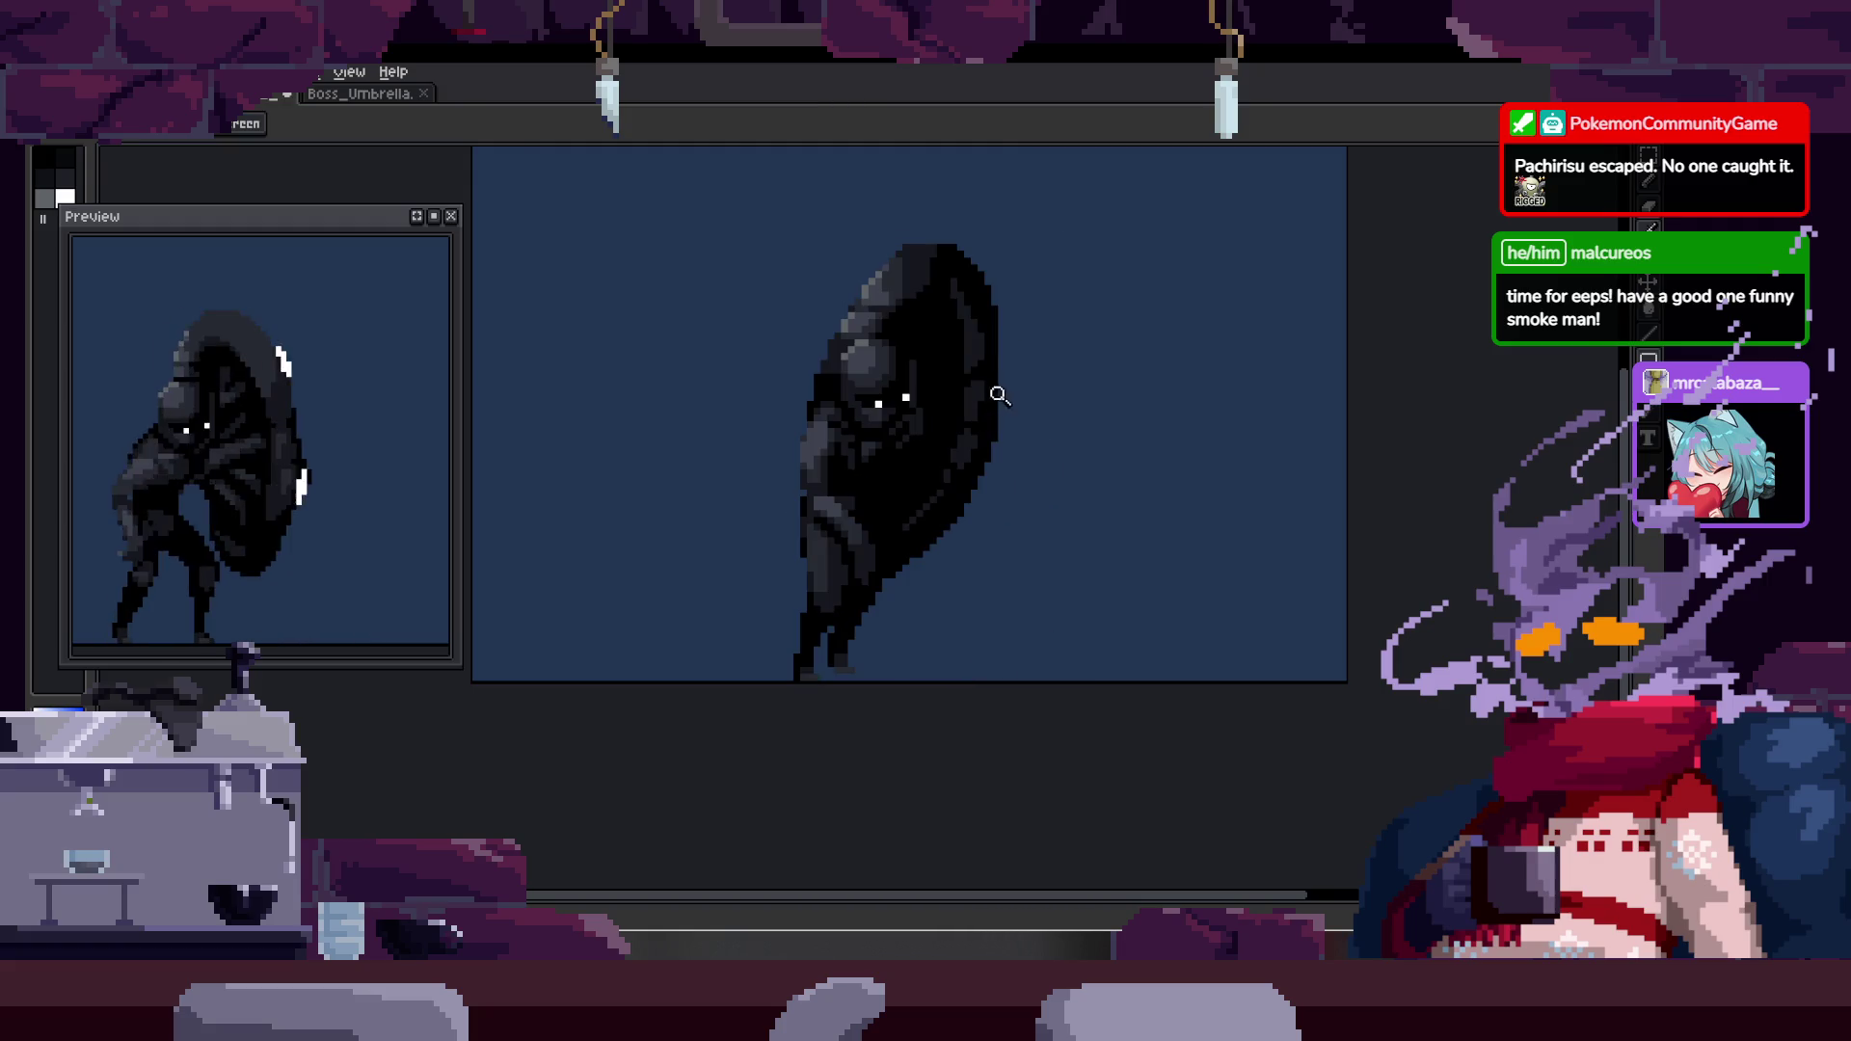
key("q")
mouse_move(880, 240)
left_mouse_down()
mouse_move(704, 661)
mouse_move(1032, 331)
left_mouse_up()
key("ctrl+d")
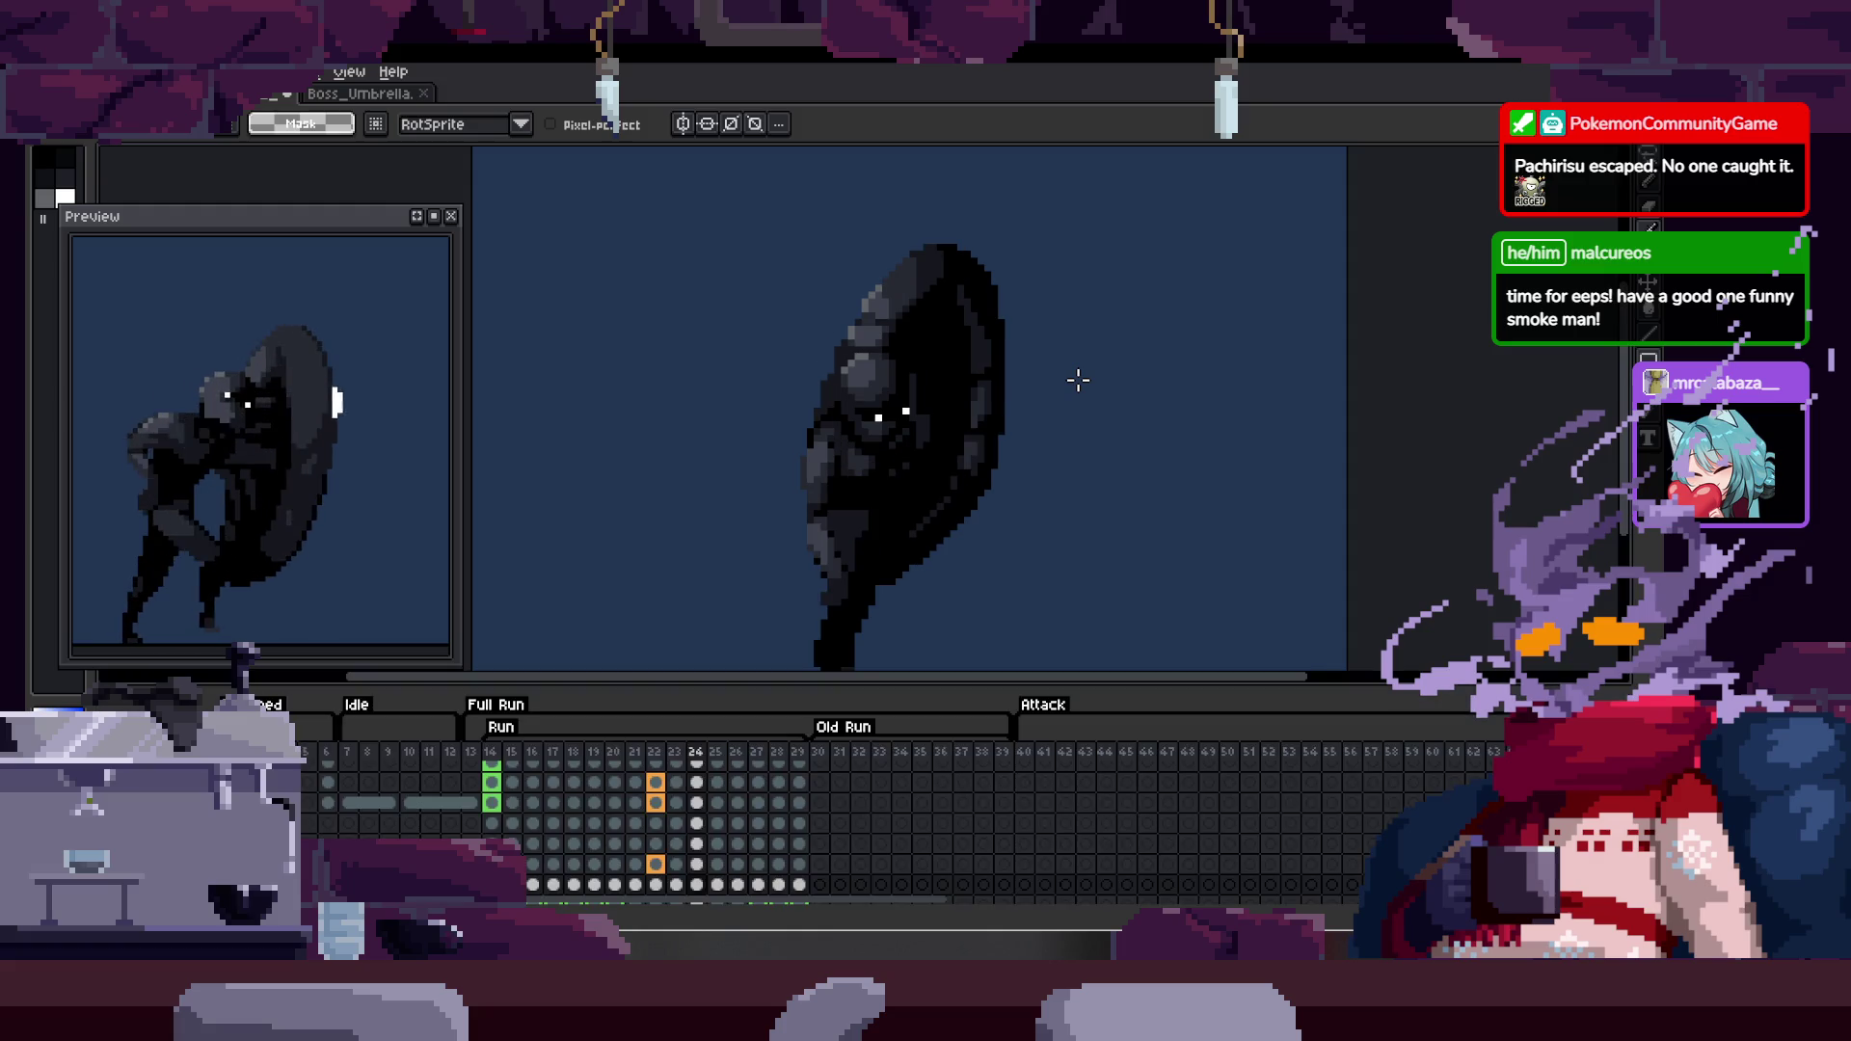
key("Tab")
key("Tab")
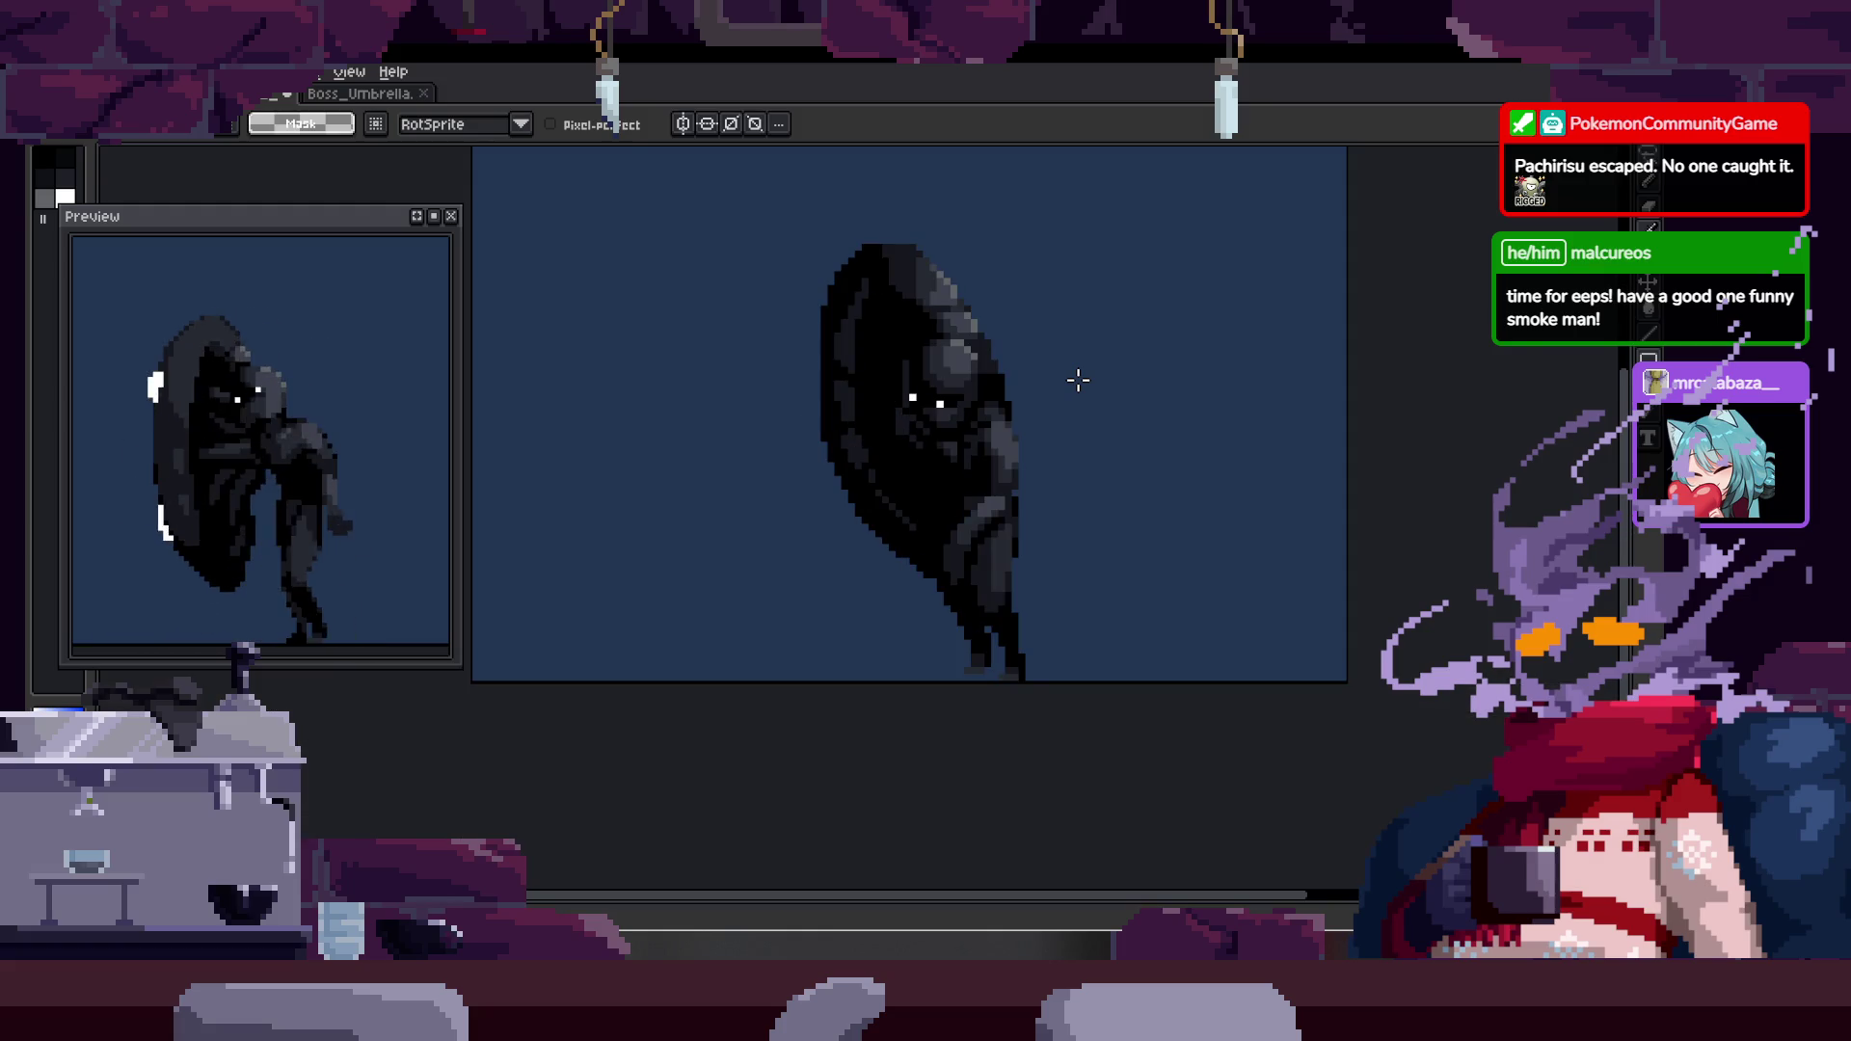
key("Tab")
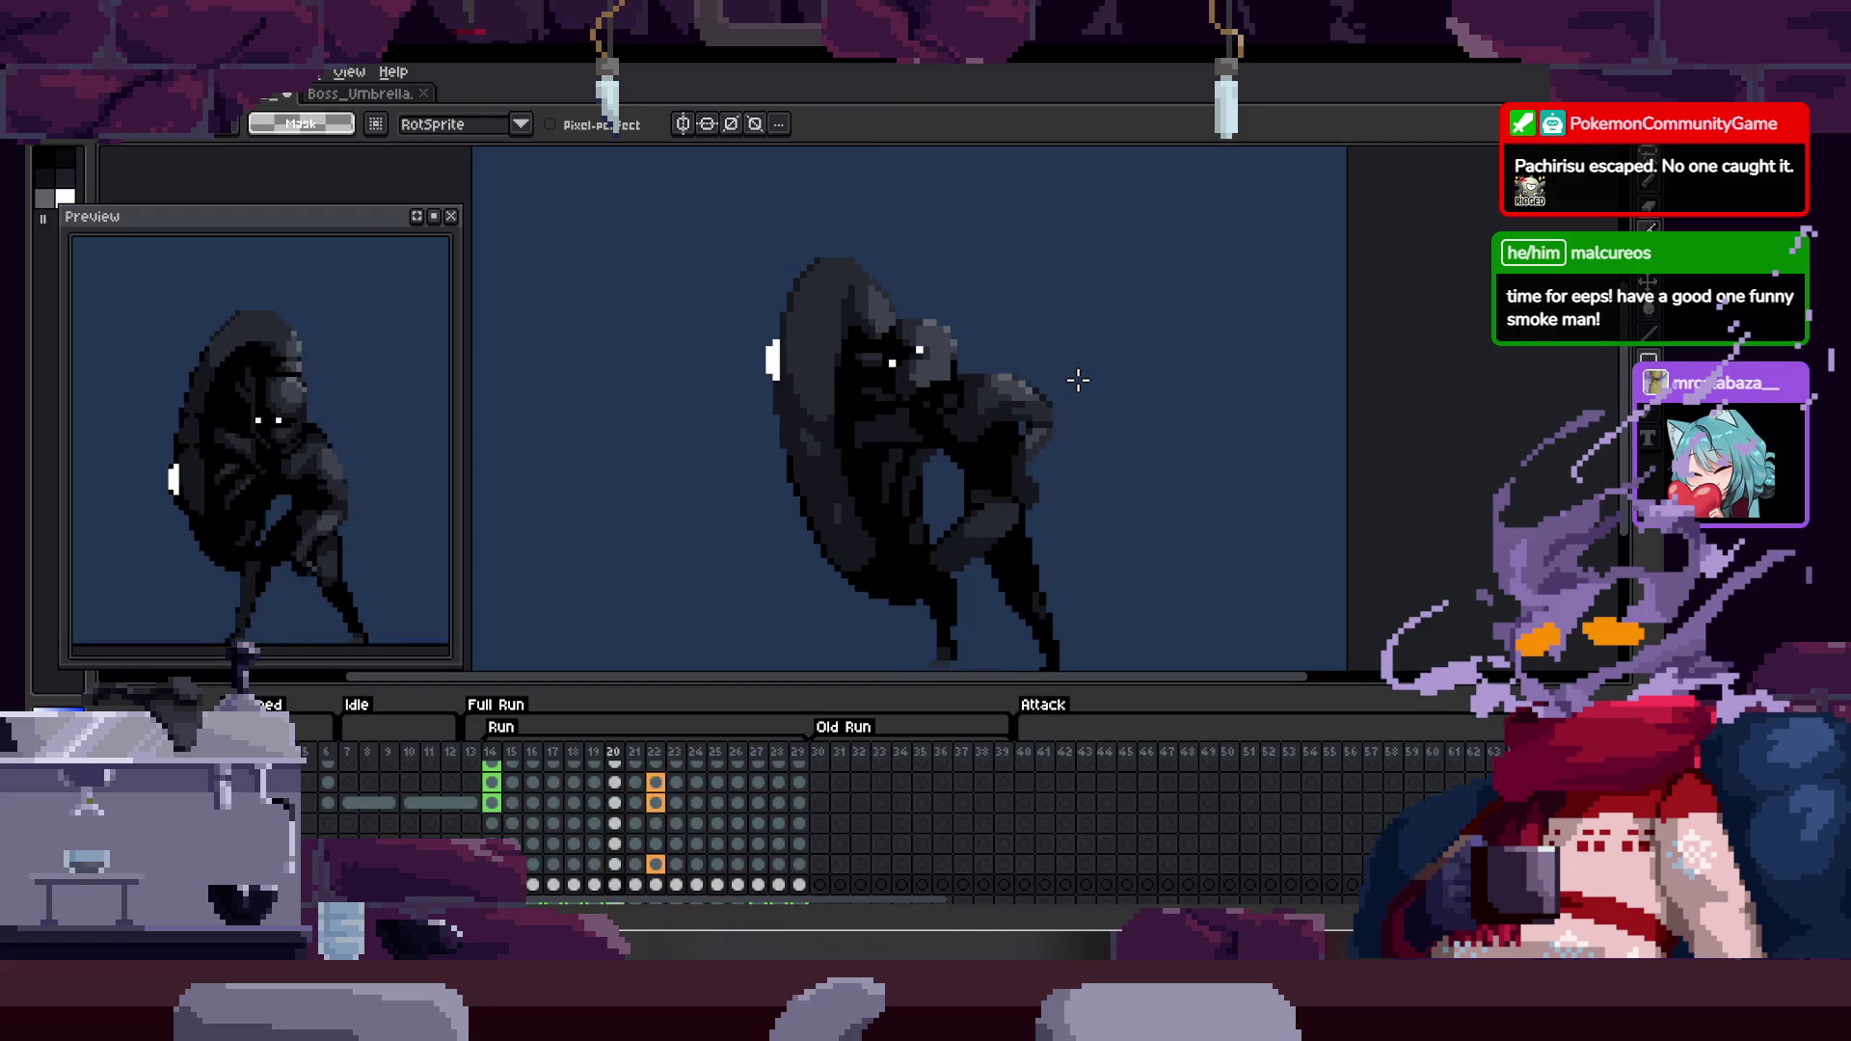
key("Tab")
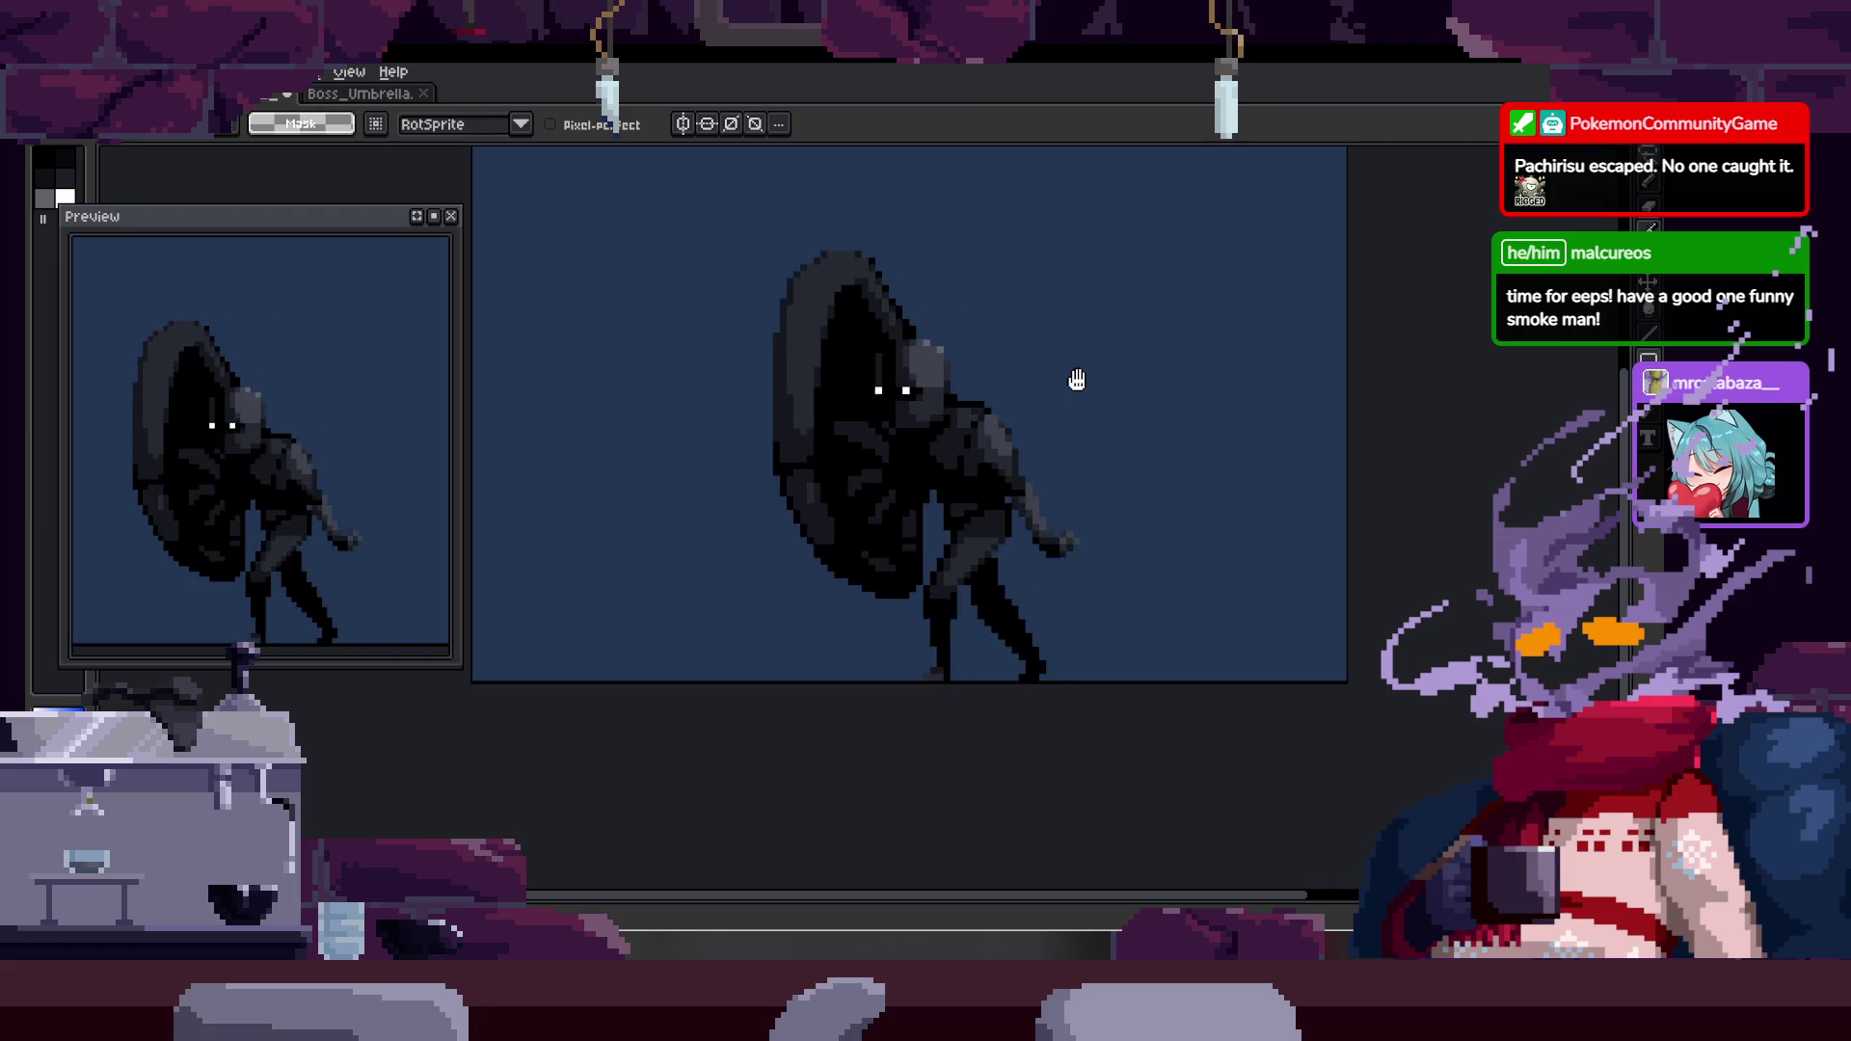
scroll(1102, 487, "down", 5)
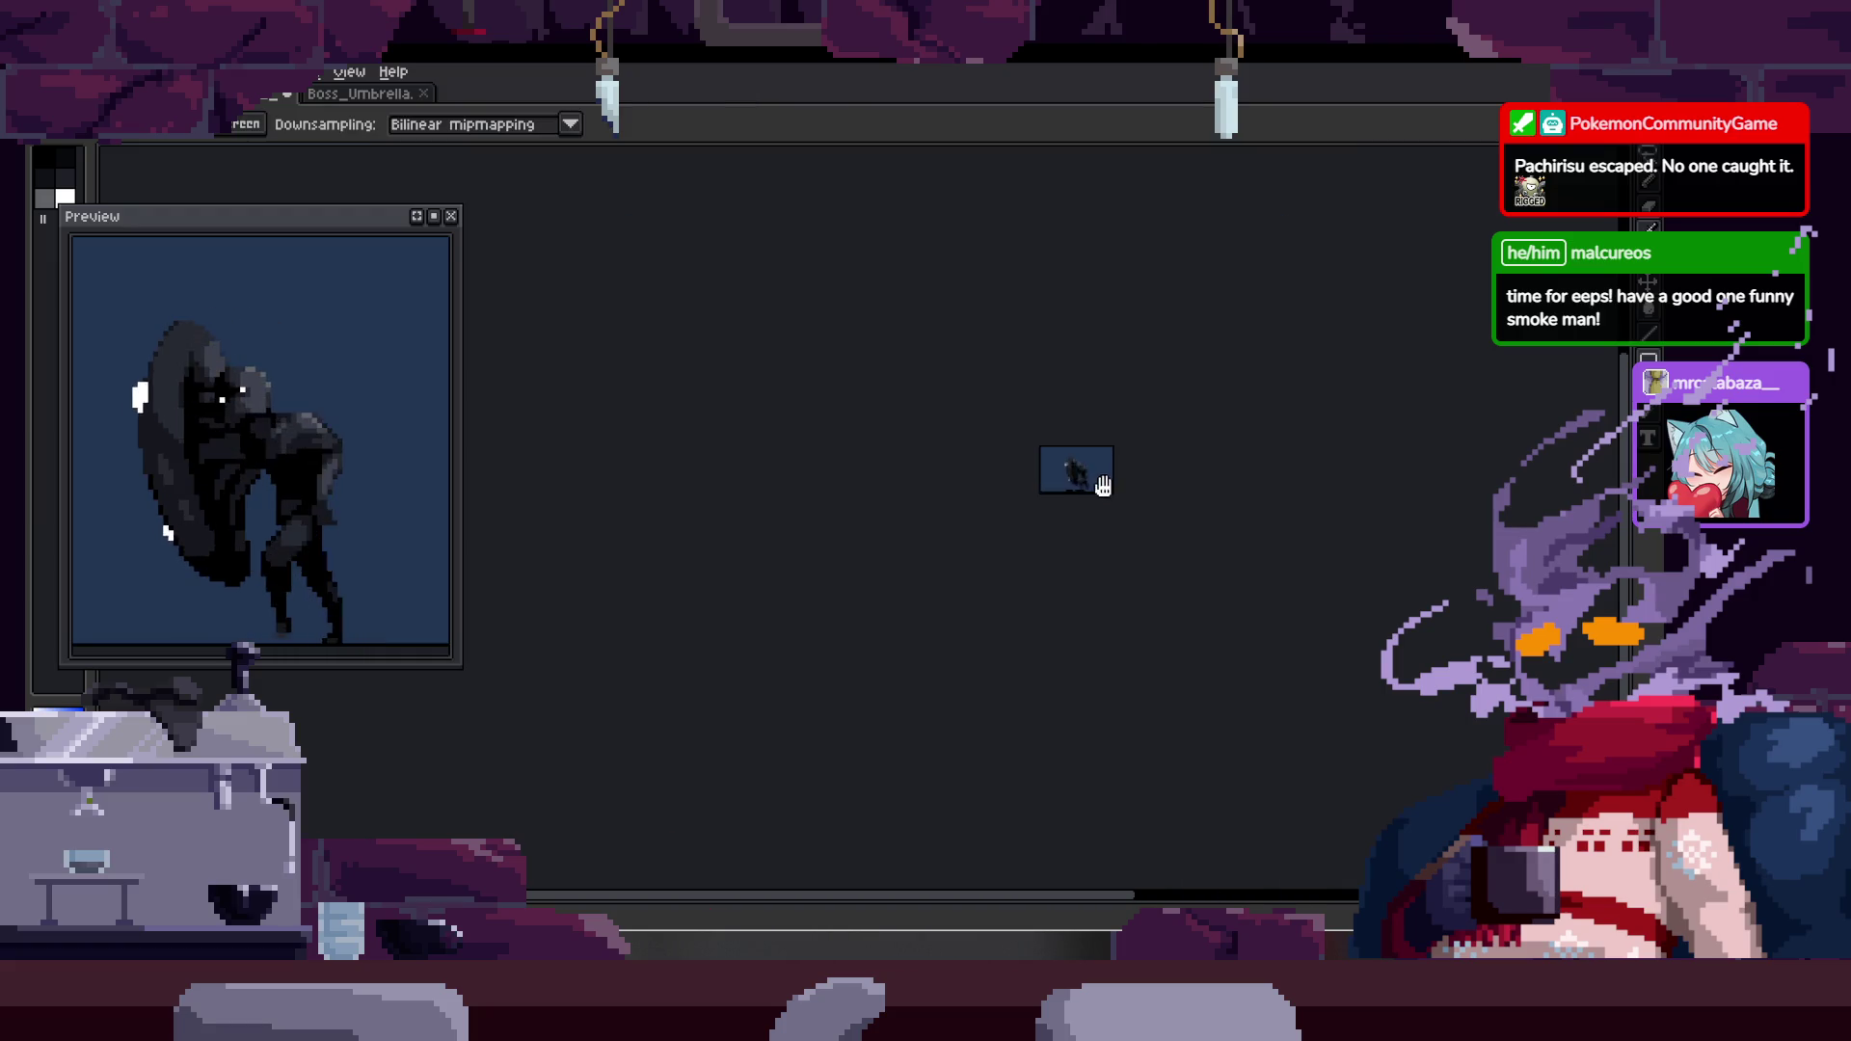
scroll(1055, 442, "up", 4)
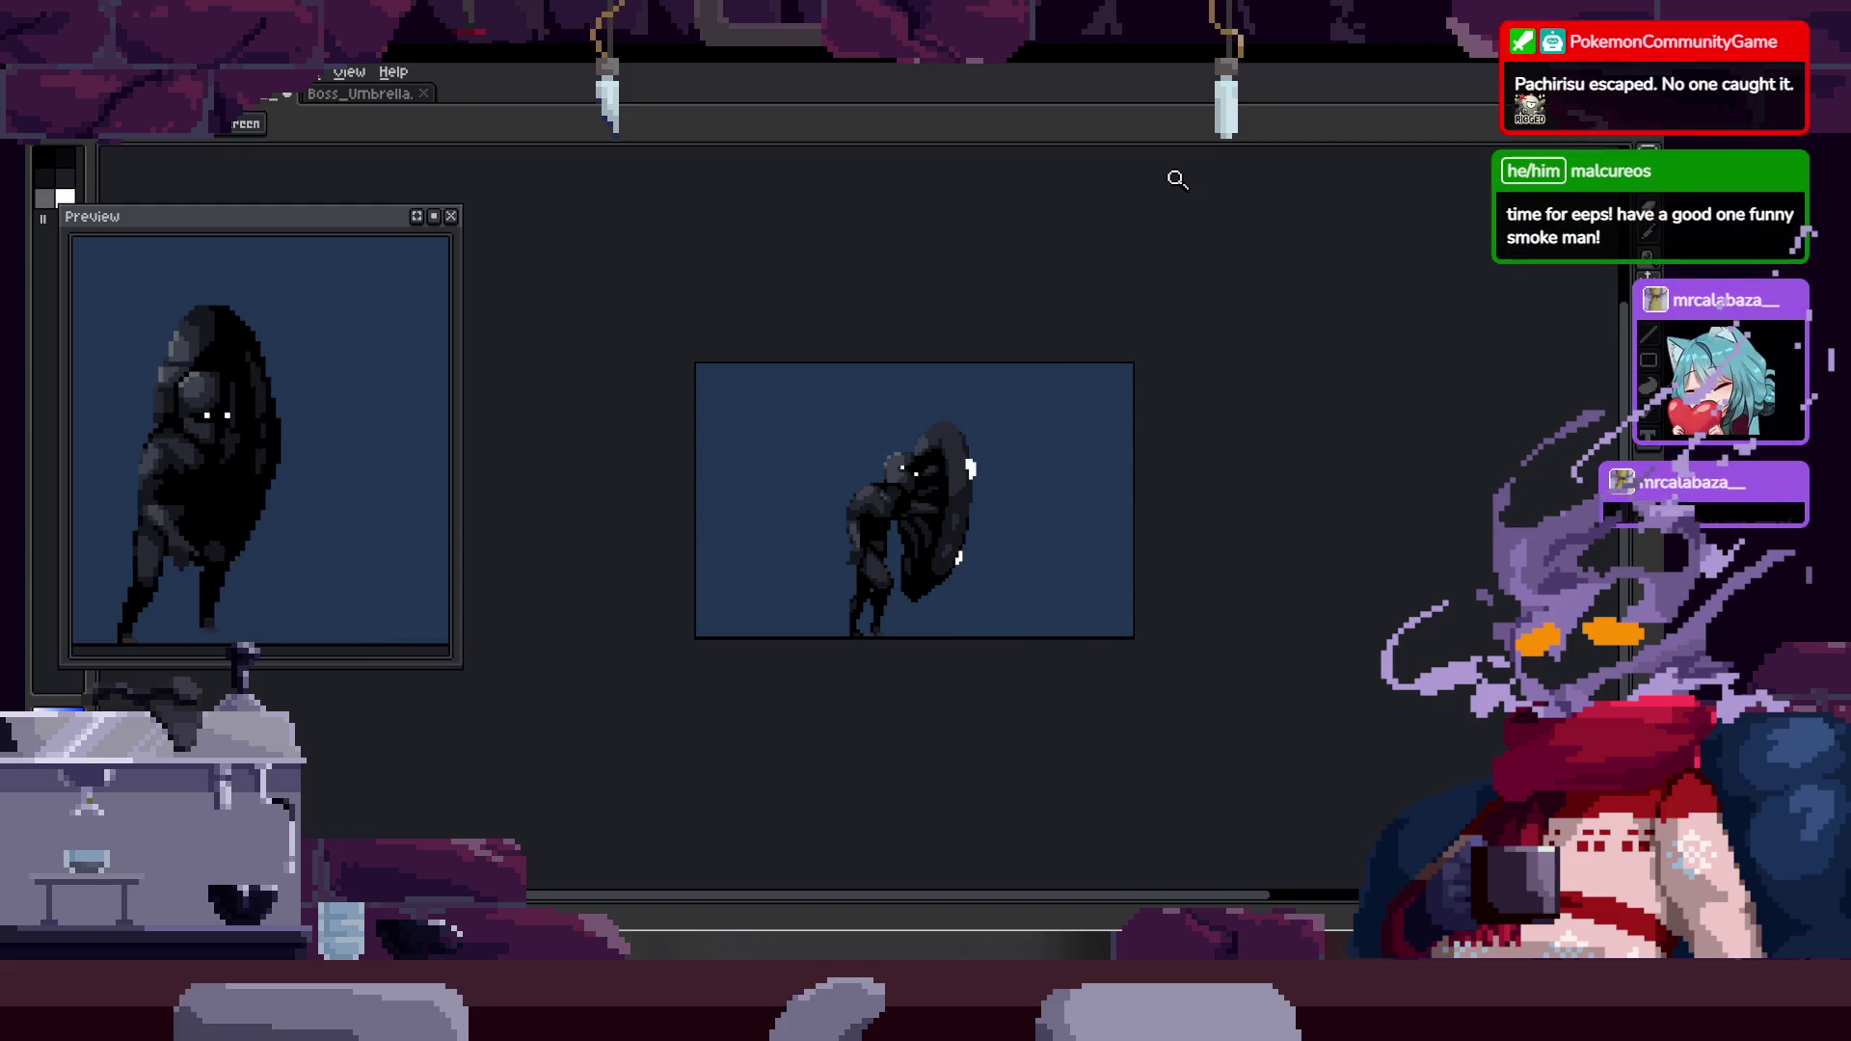
key("plus")
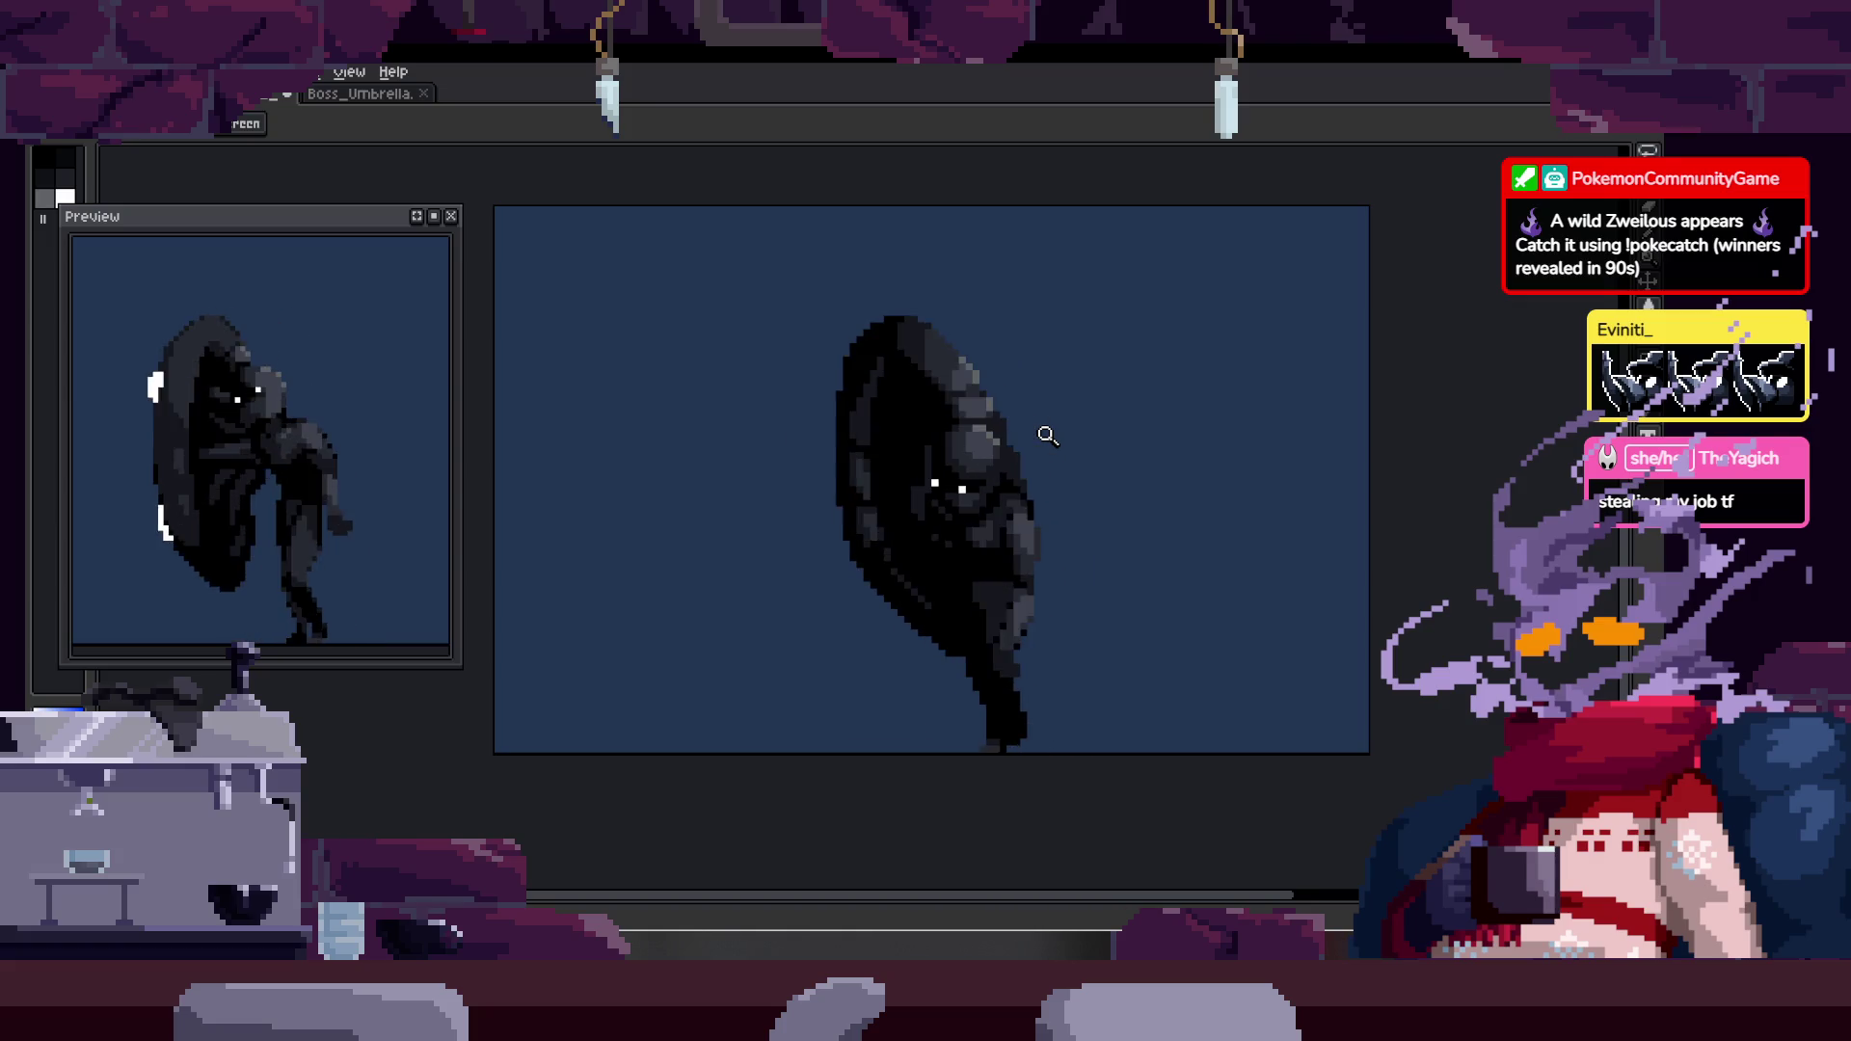
- Review the walking boss up close, then save the Boss_Umbrella sprite with Ctrl+S
scroll(904, 478, "down", 5)
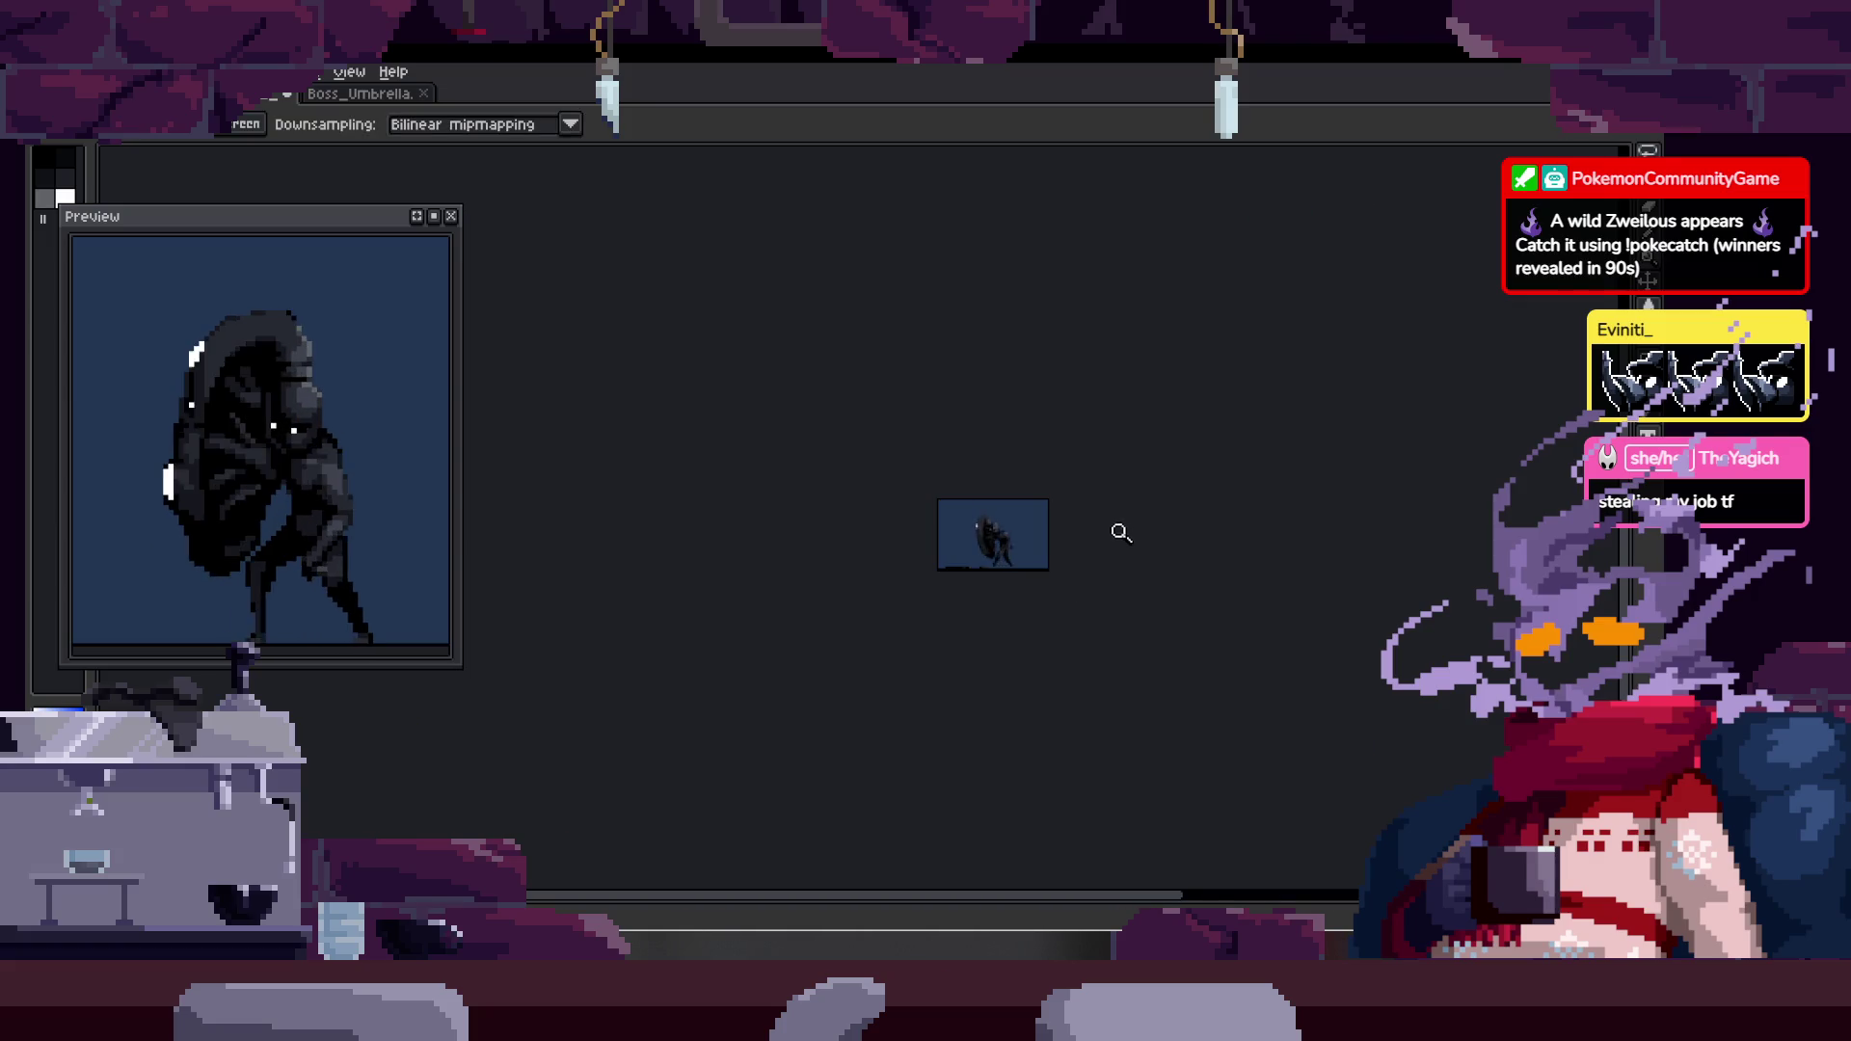
scroll(1011, 443, "up", 3)
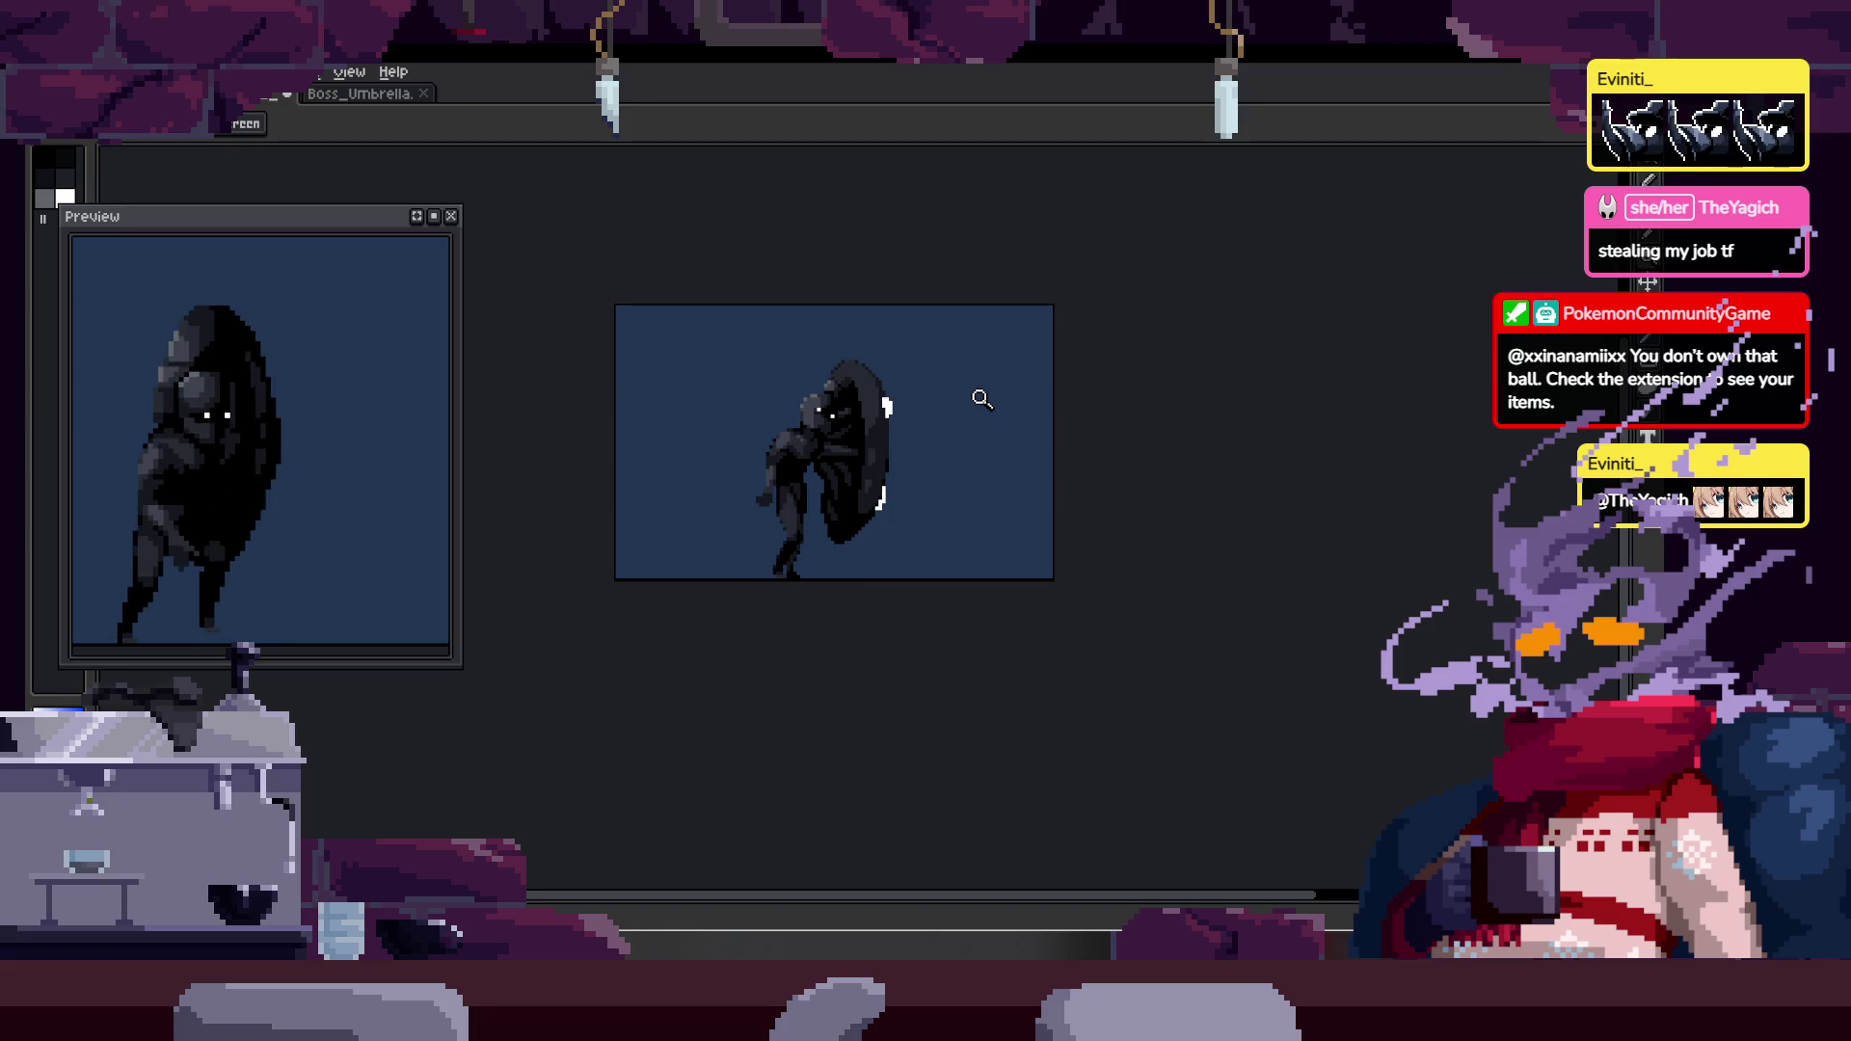
left_click(885, 465)
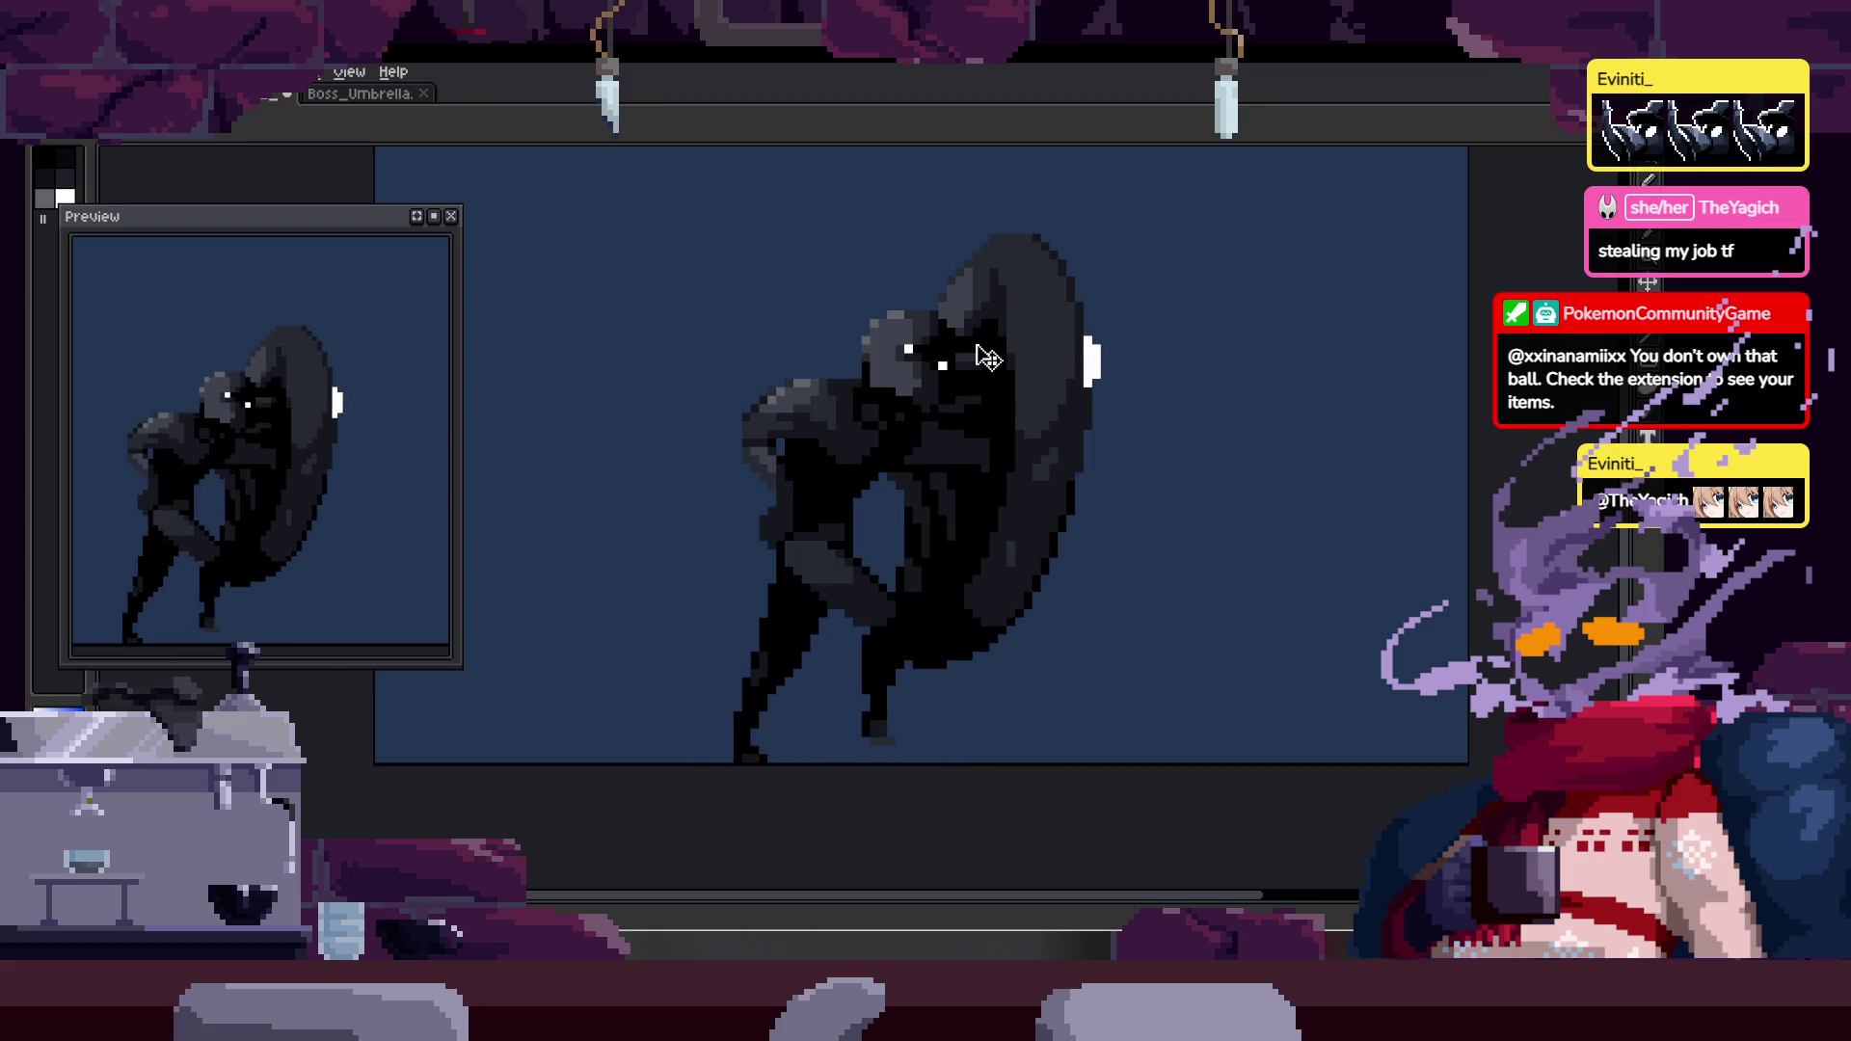
scroll(1060, 366, "down", 3)
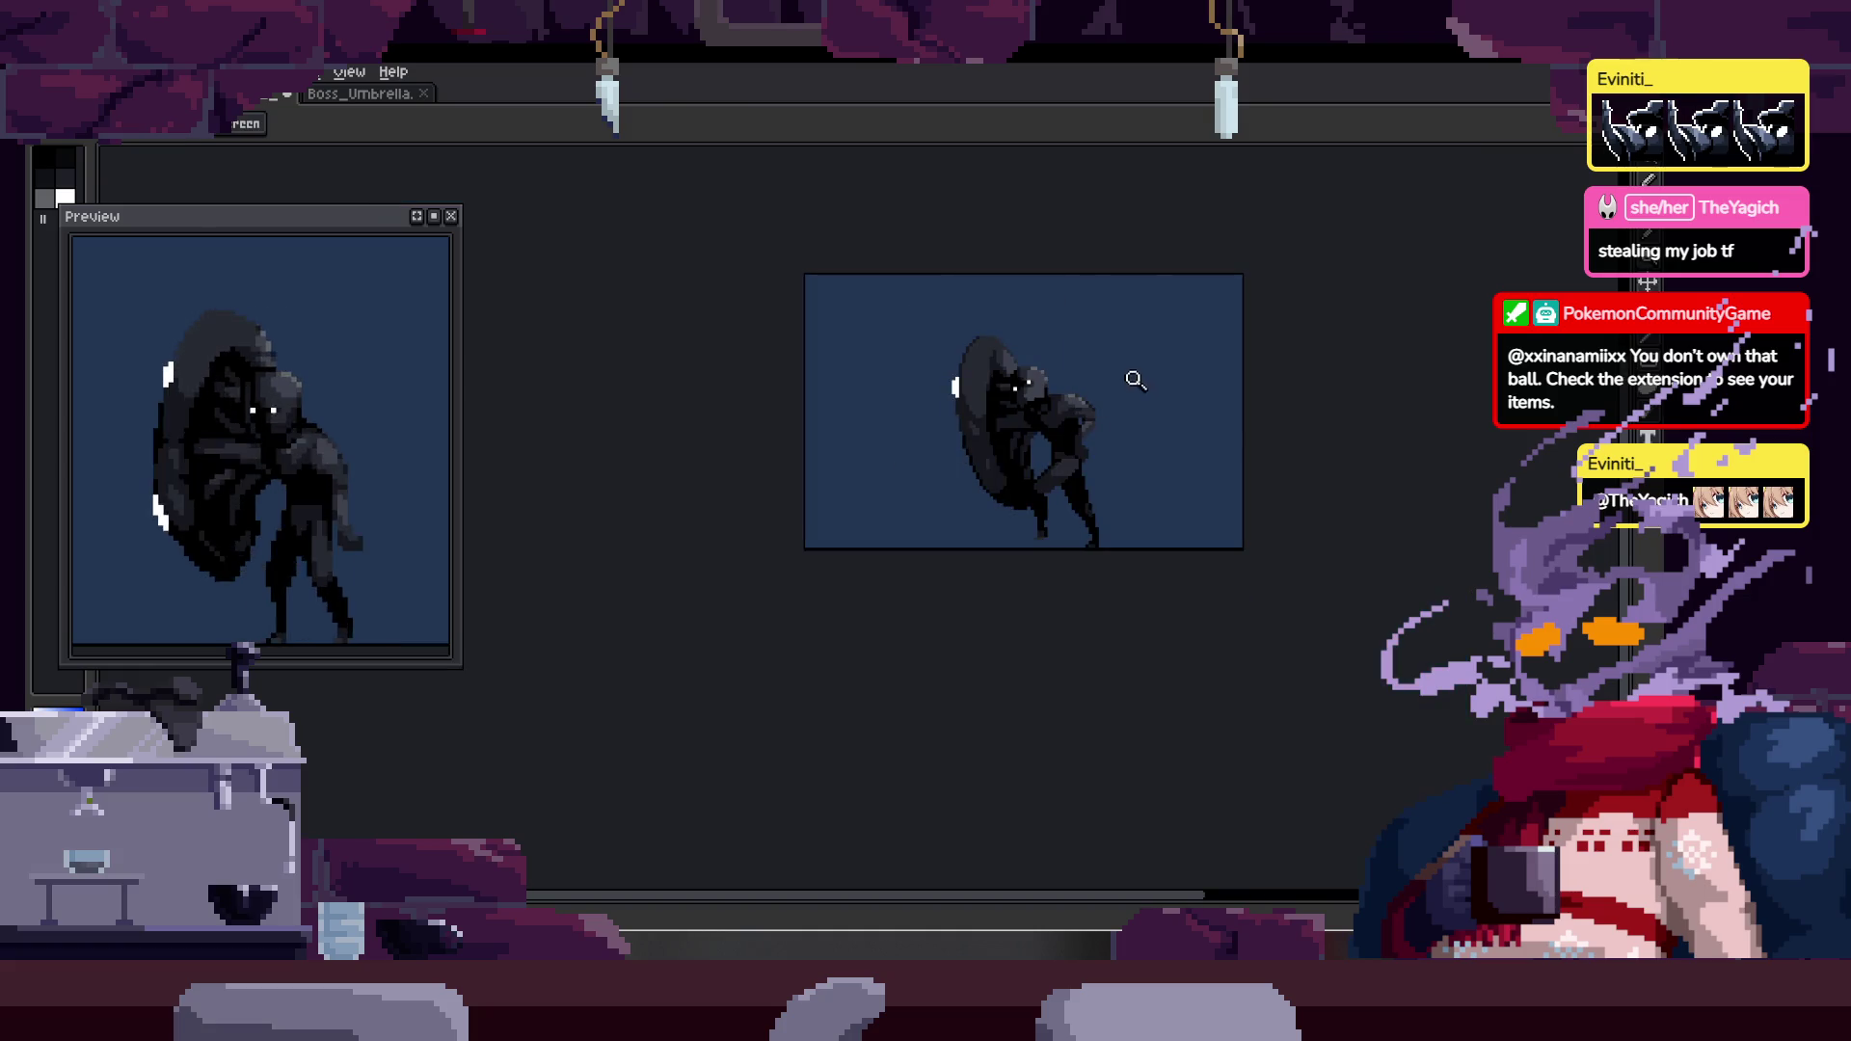
key("Tab")
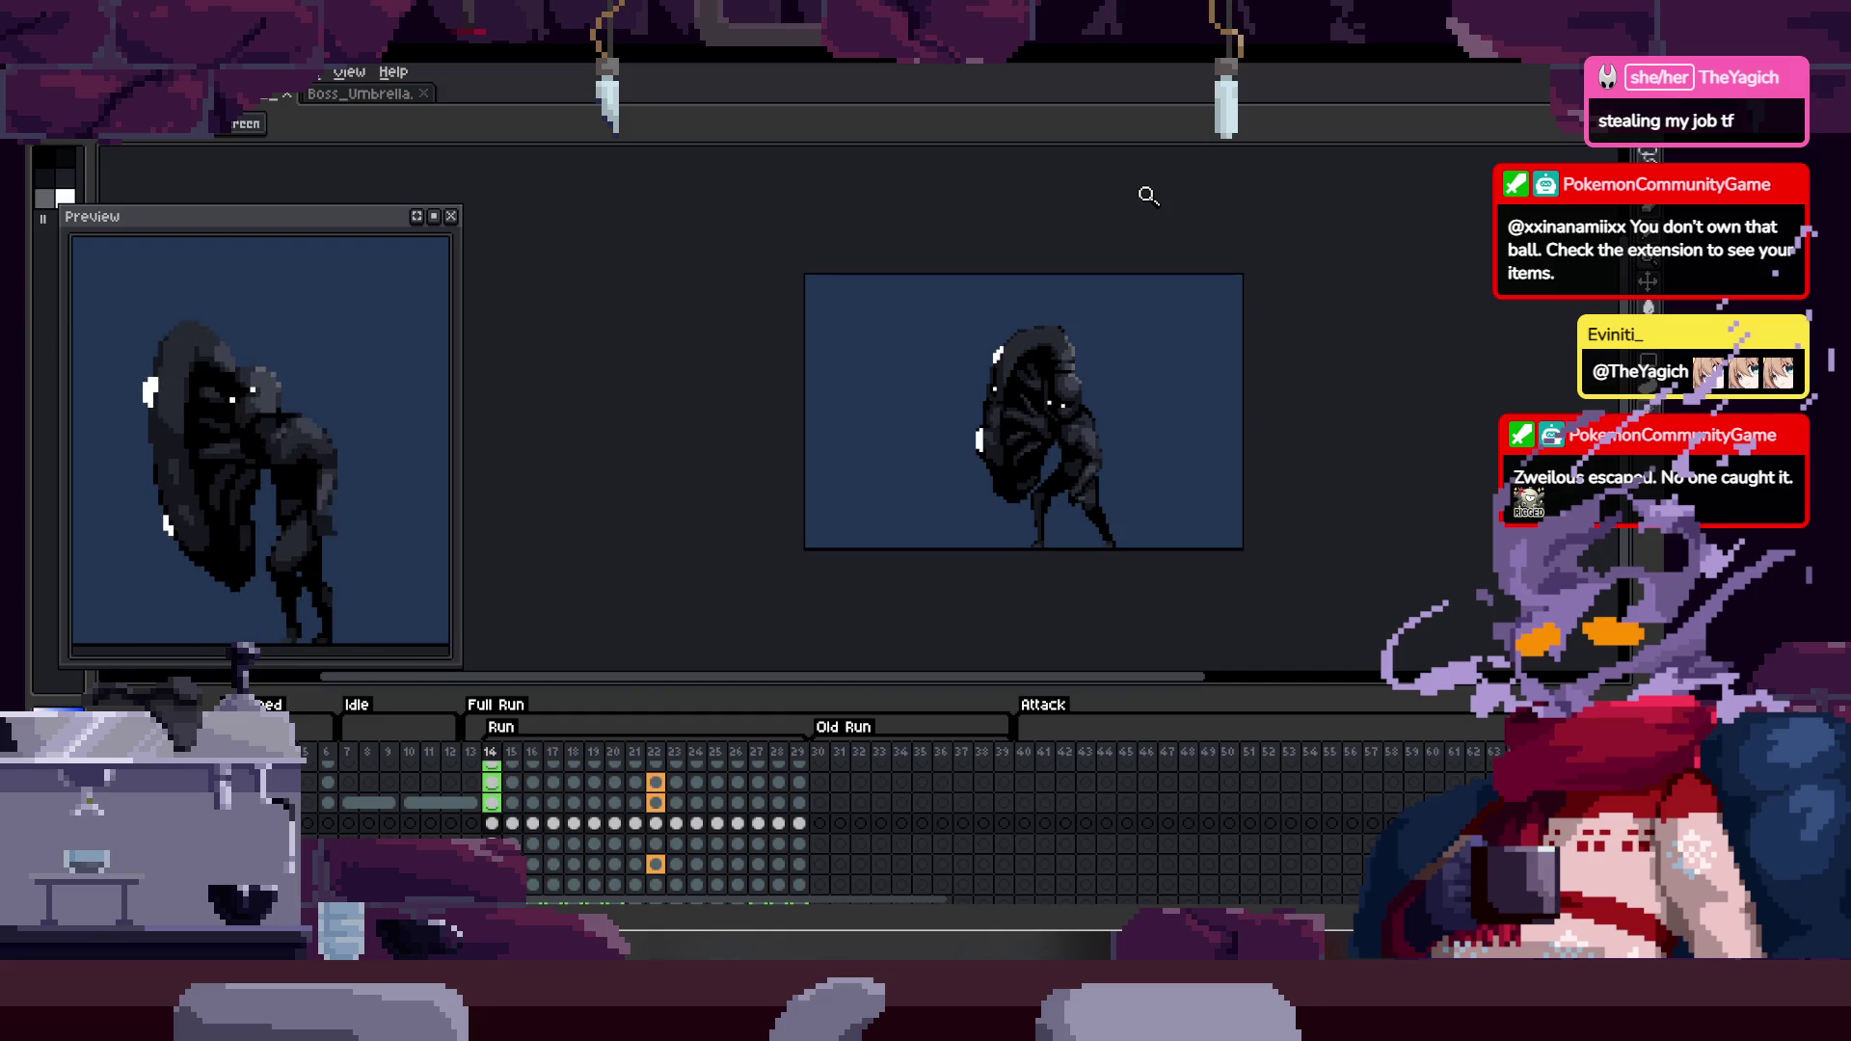
scroll(1148, 196, "up", 3)
key("Tab")
key("ctrl+s")
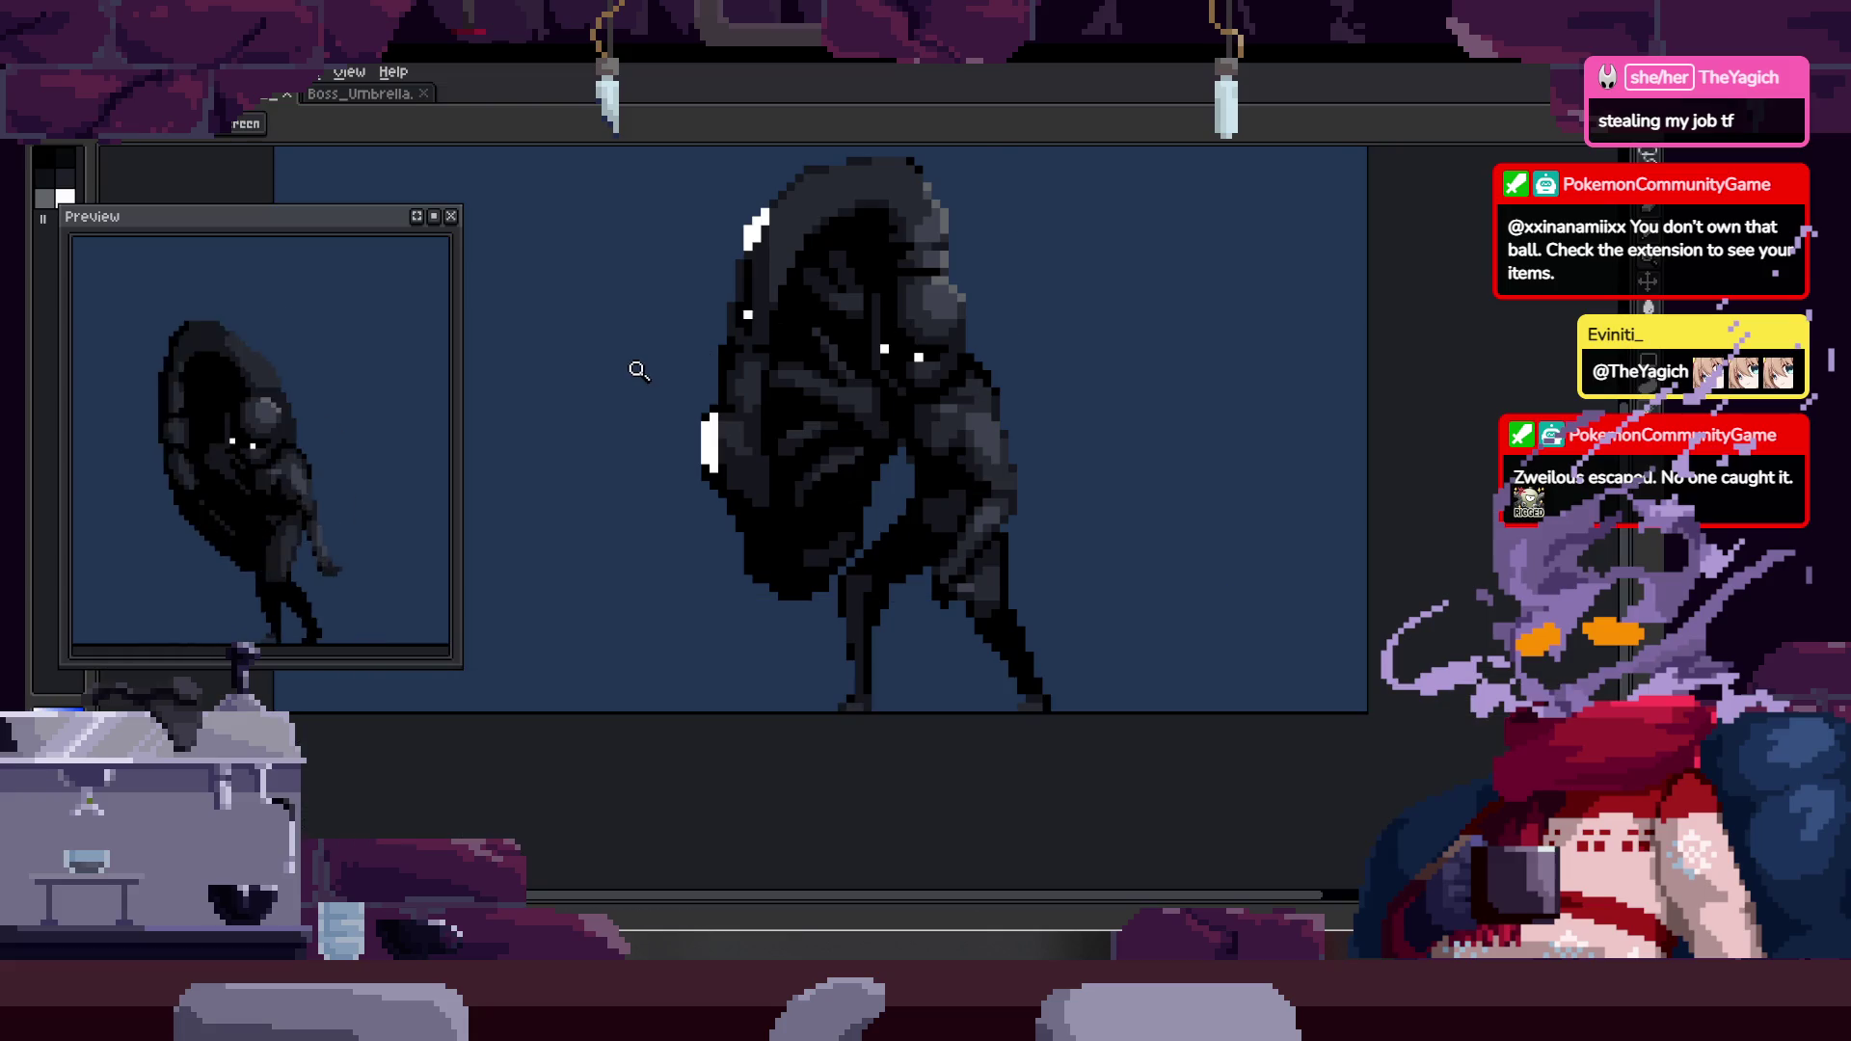
- Export the animation over Export_ShieldWalk2.gif, accepting the overwrite and keeping Animation Loop
left_click(53, 133)
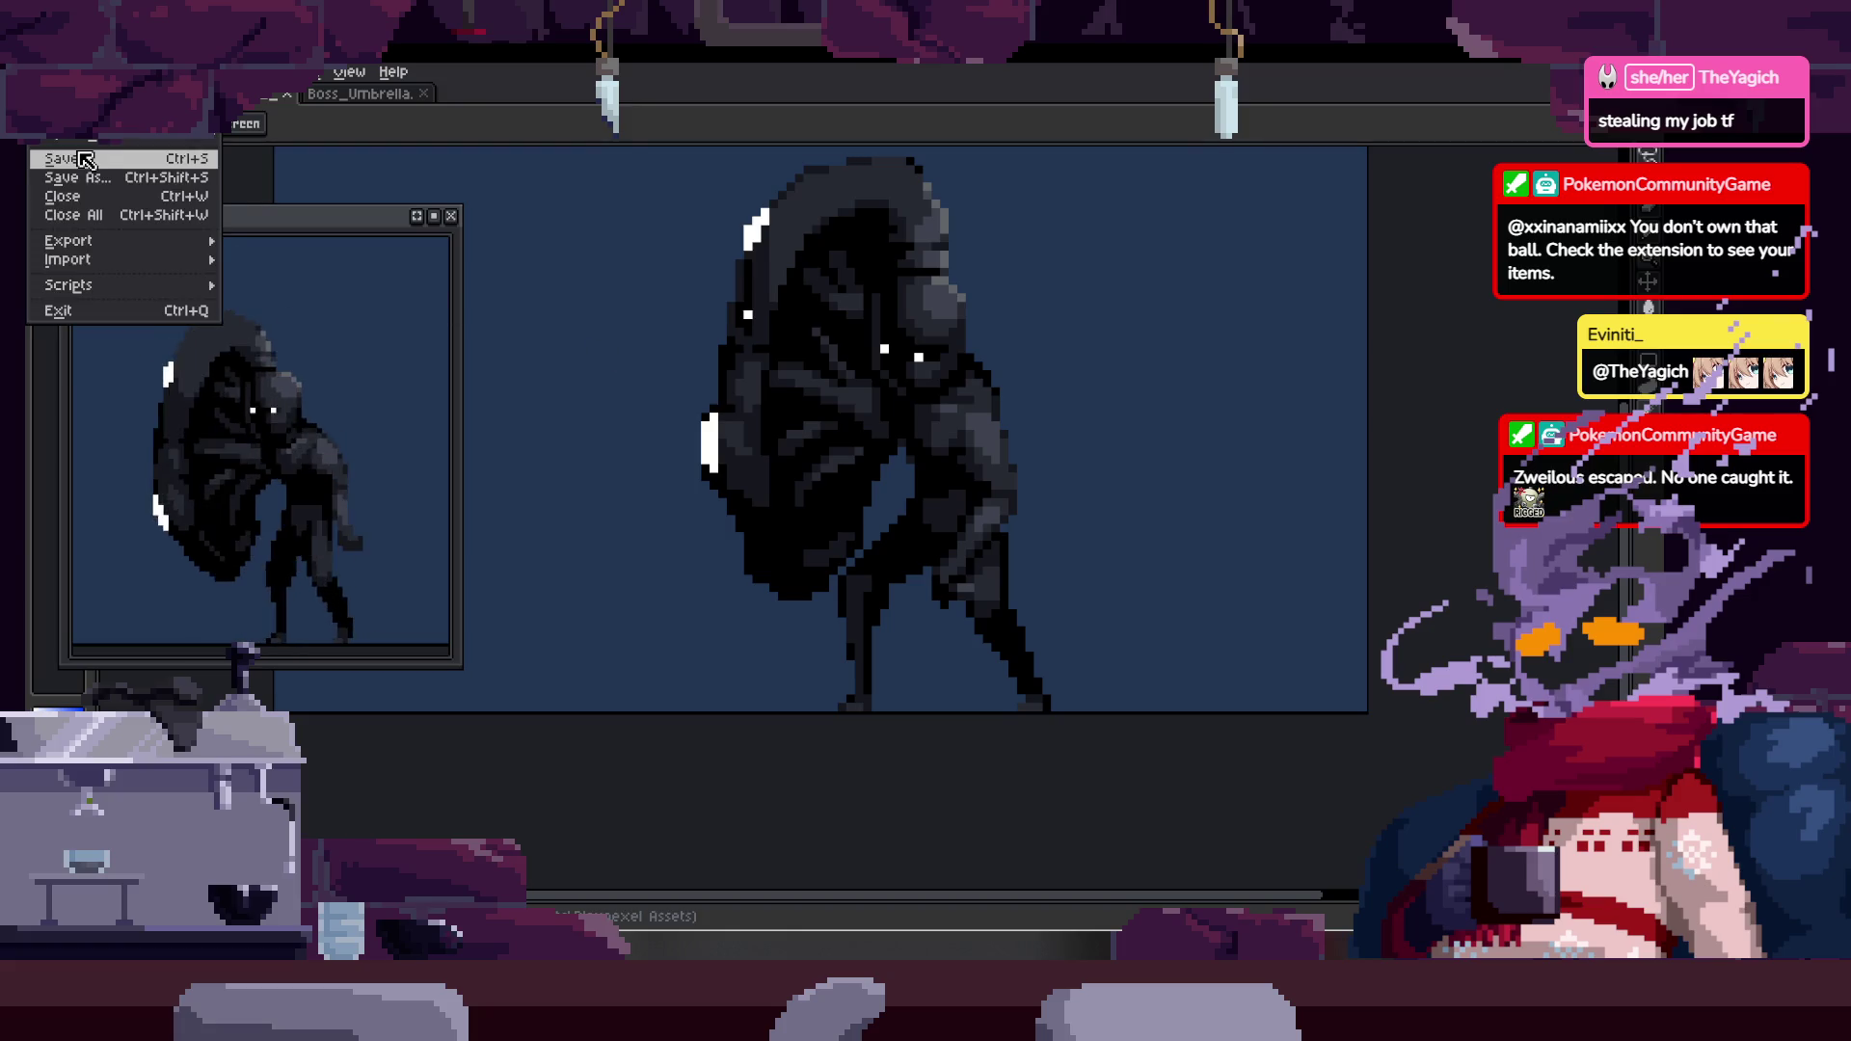
mouse_move(120, 243)
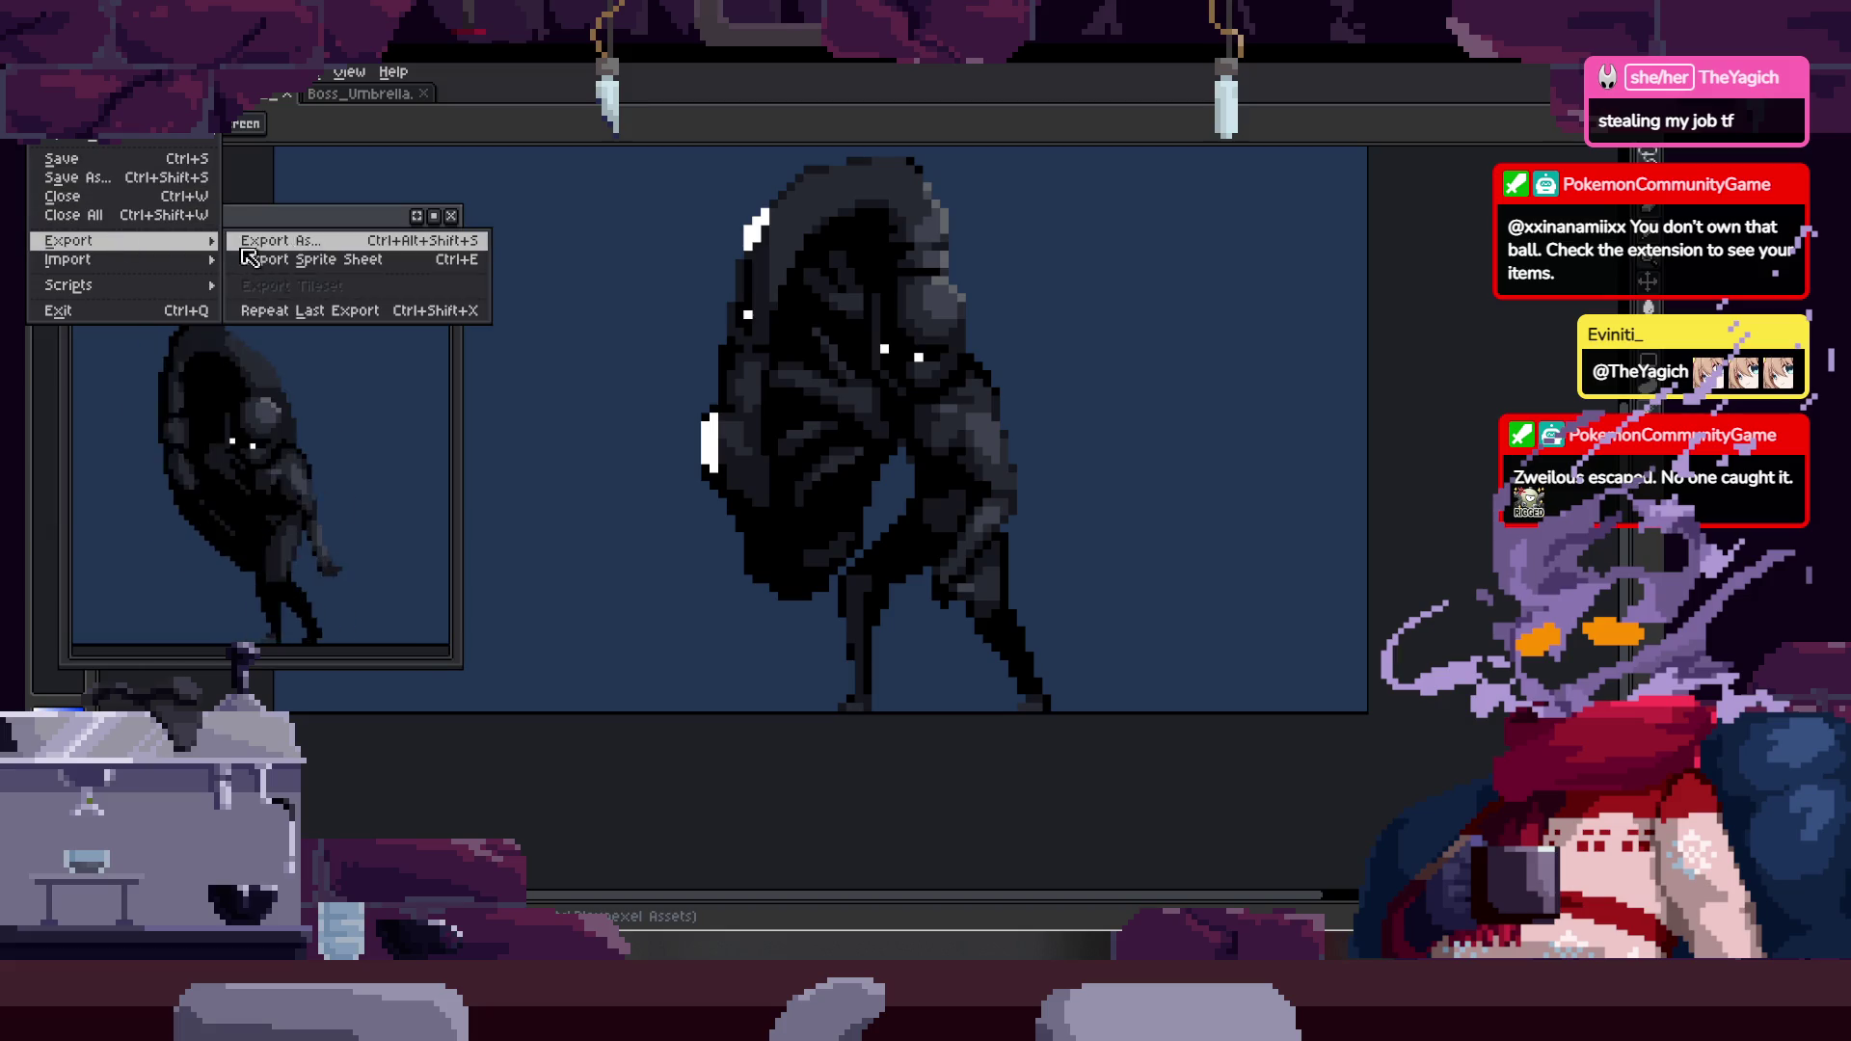
left_click(318, 249)
left_click(846, 625)
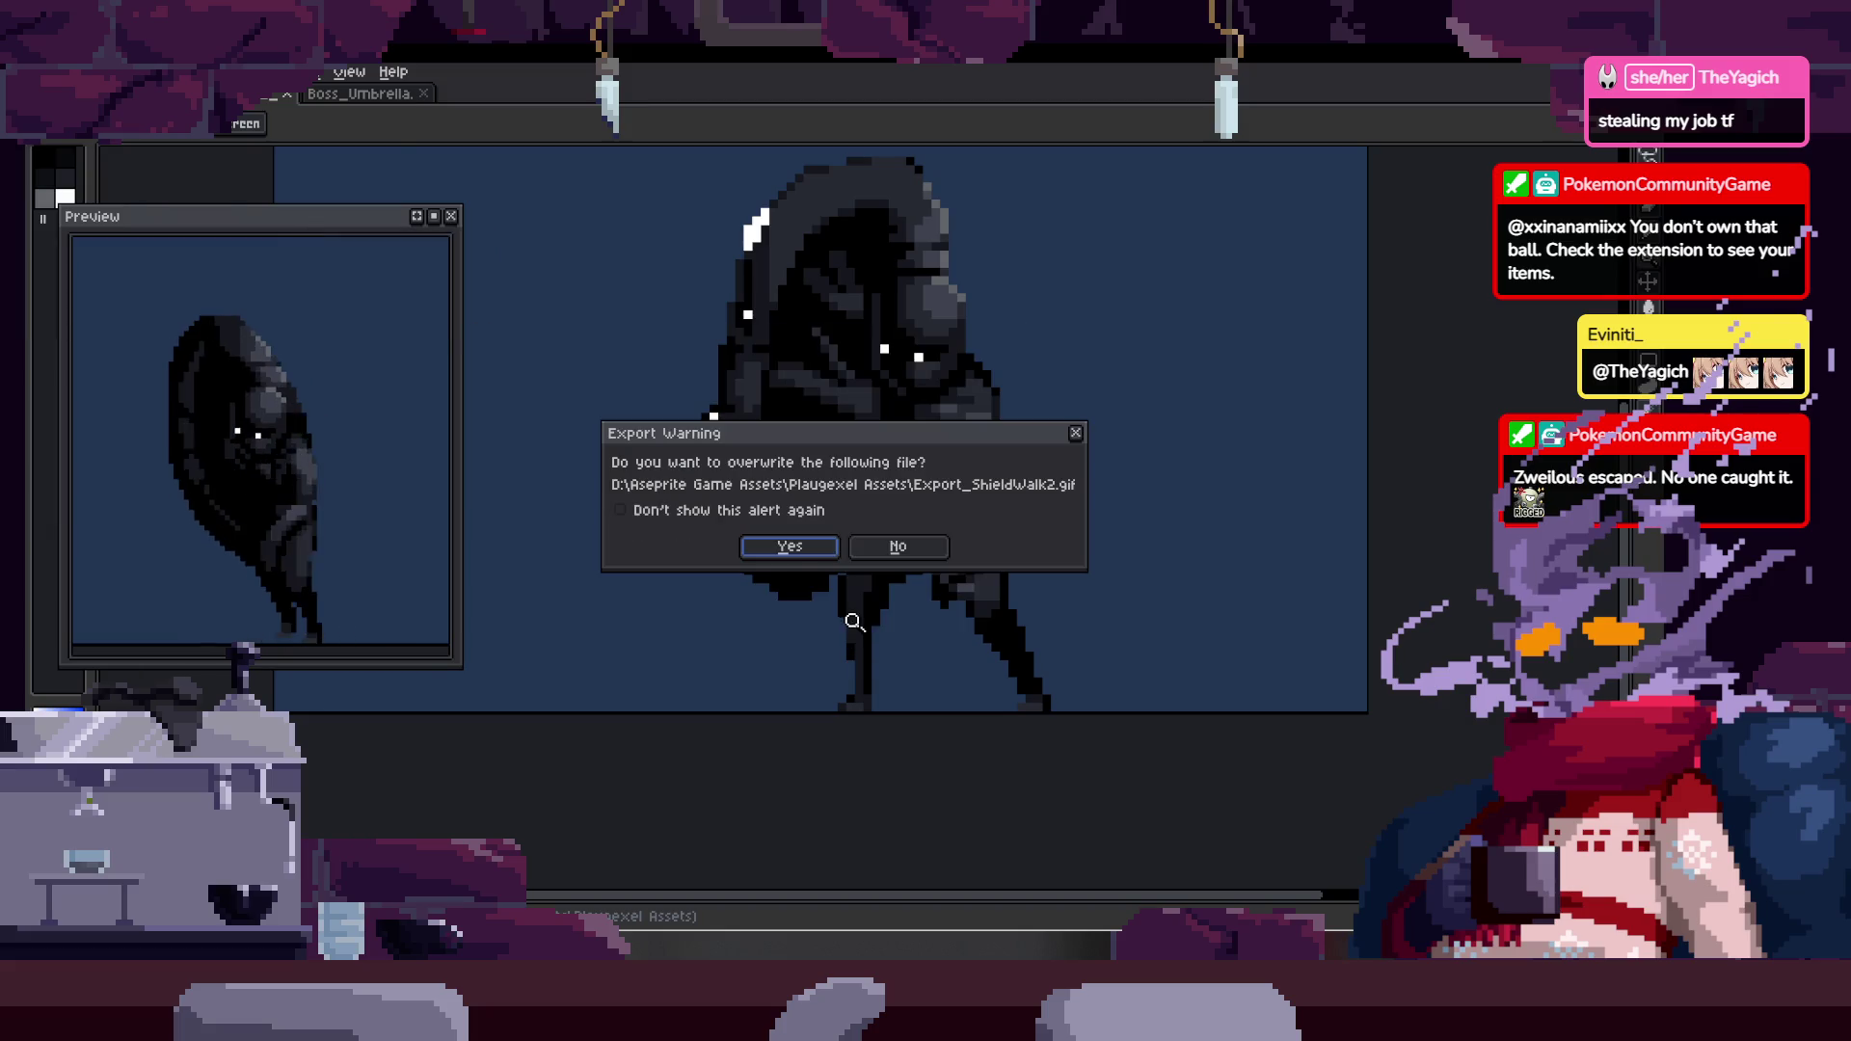
left_click(790, 552)
left_click(800, 629)
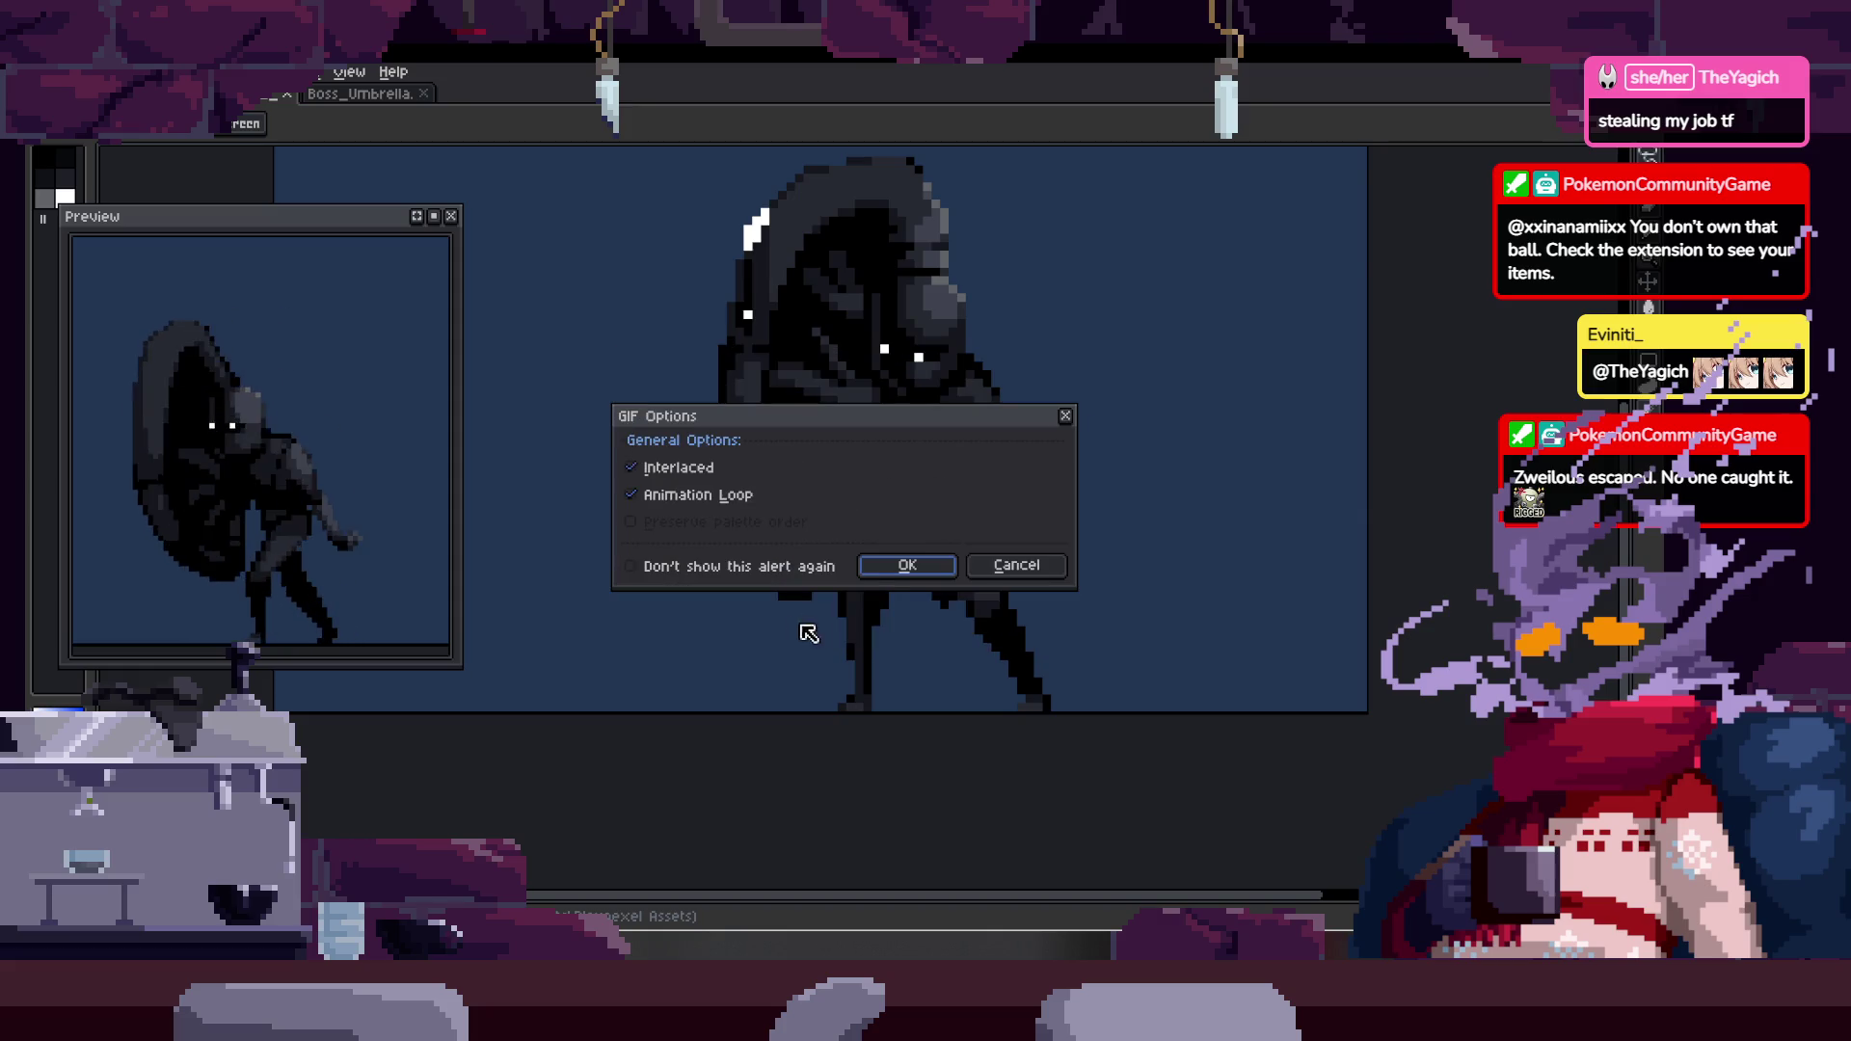
left_click(895, 571)
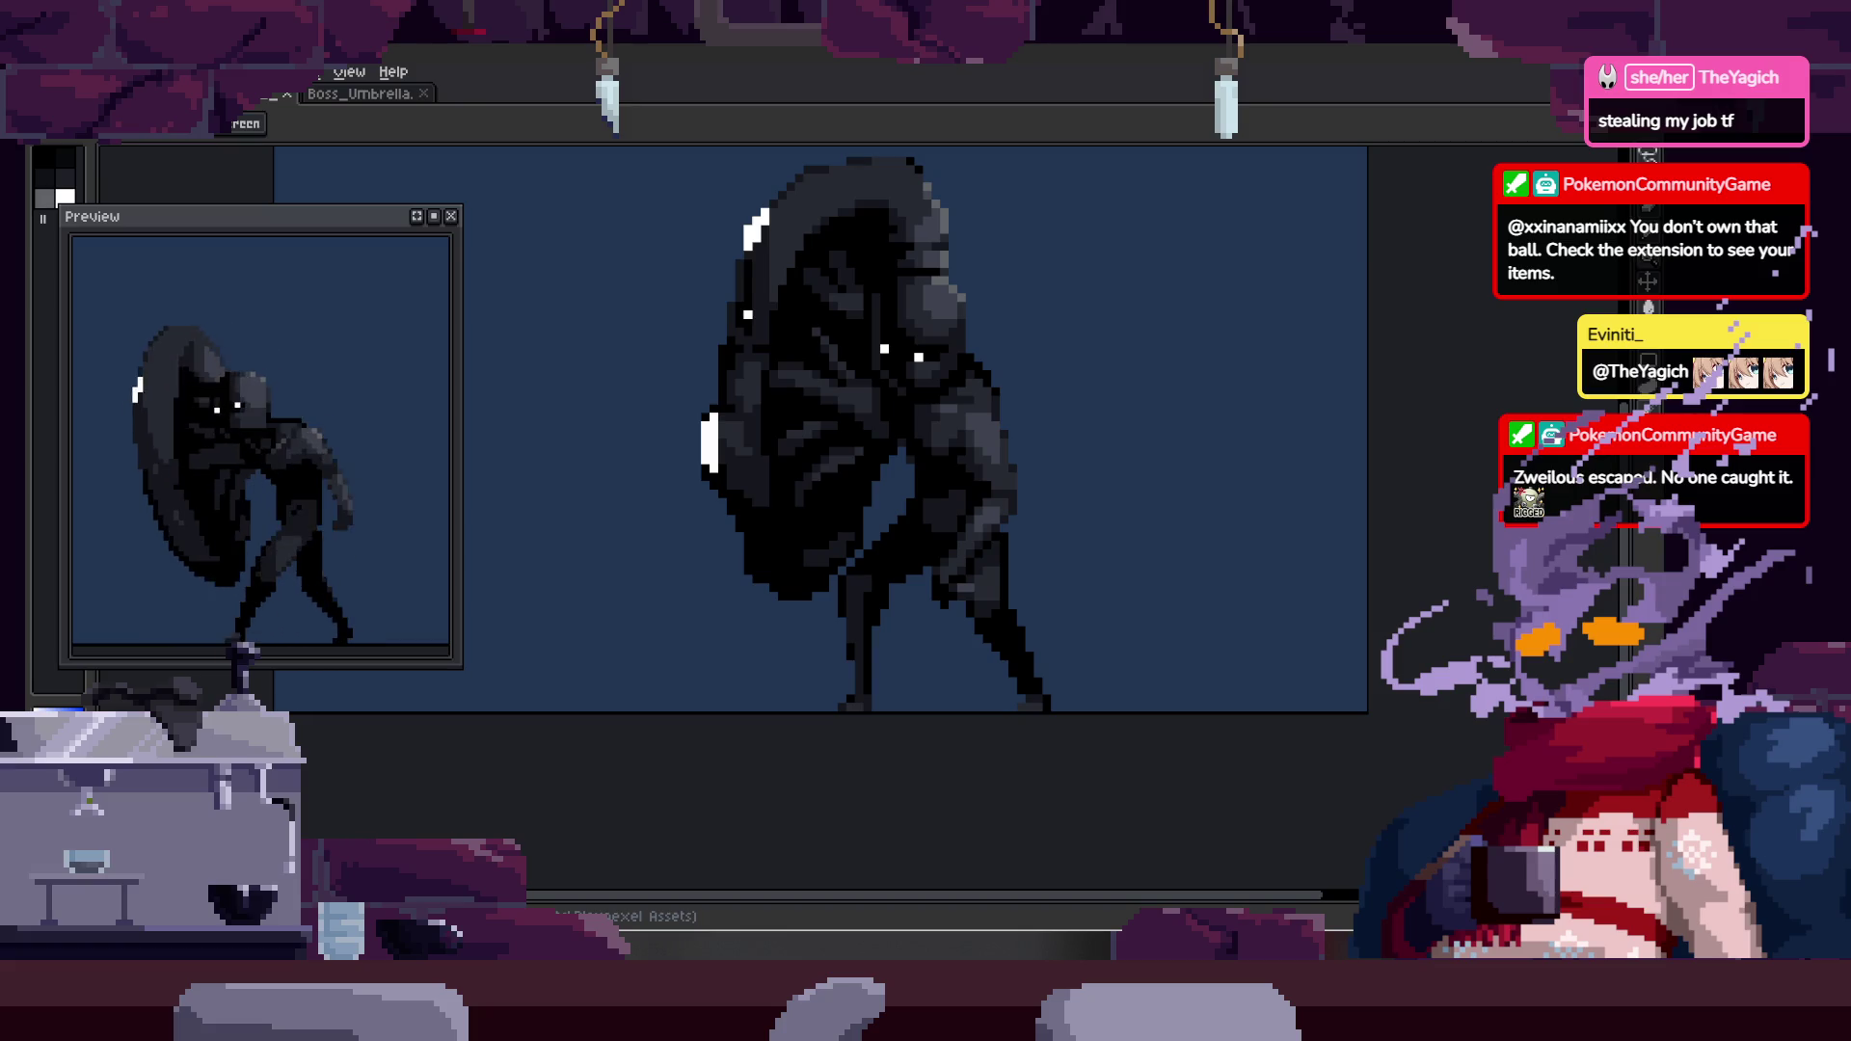
- Return to the Home screen listing recent files with Ctrl+W
key("ctrl+w")
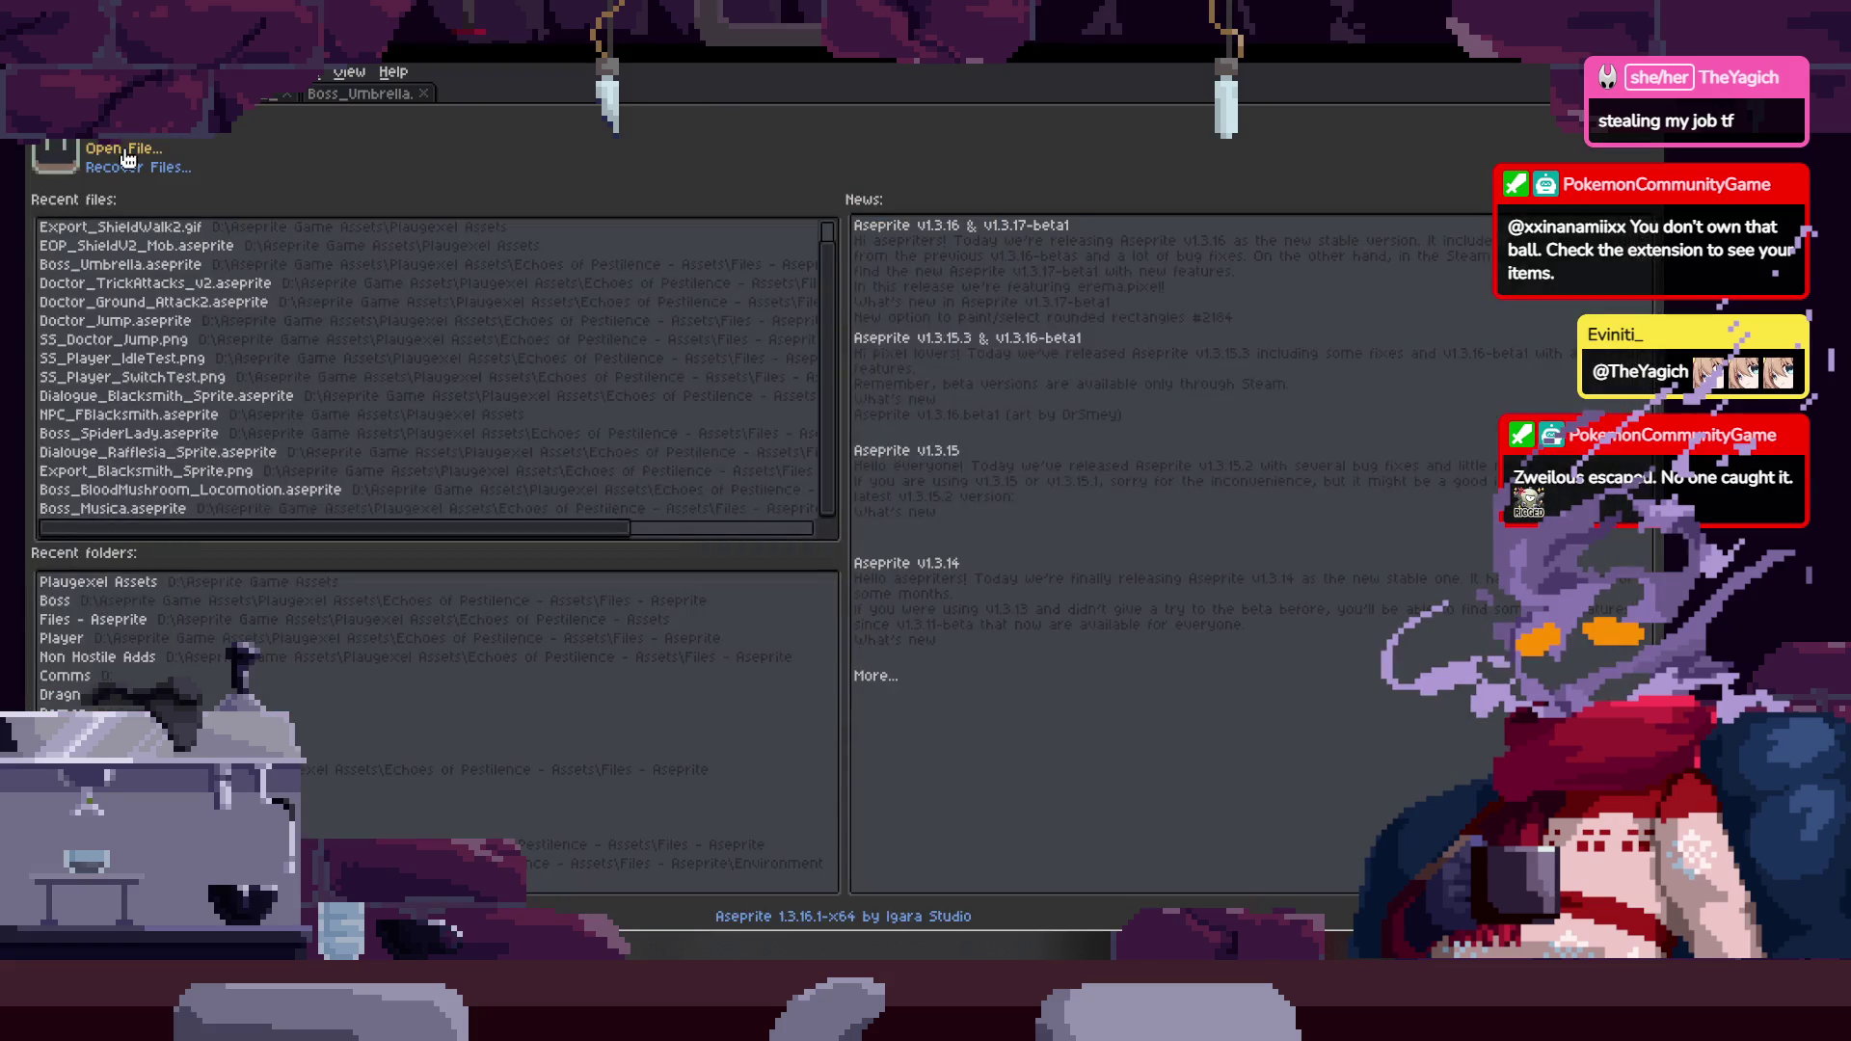
- Start opening a file and navigate up to the Plaugexel Assets folder
left_click(125, 149)
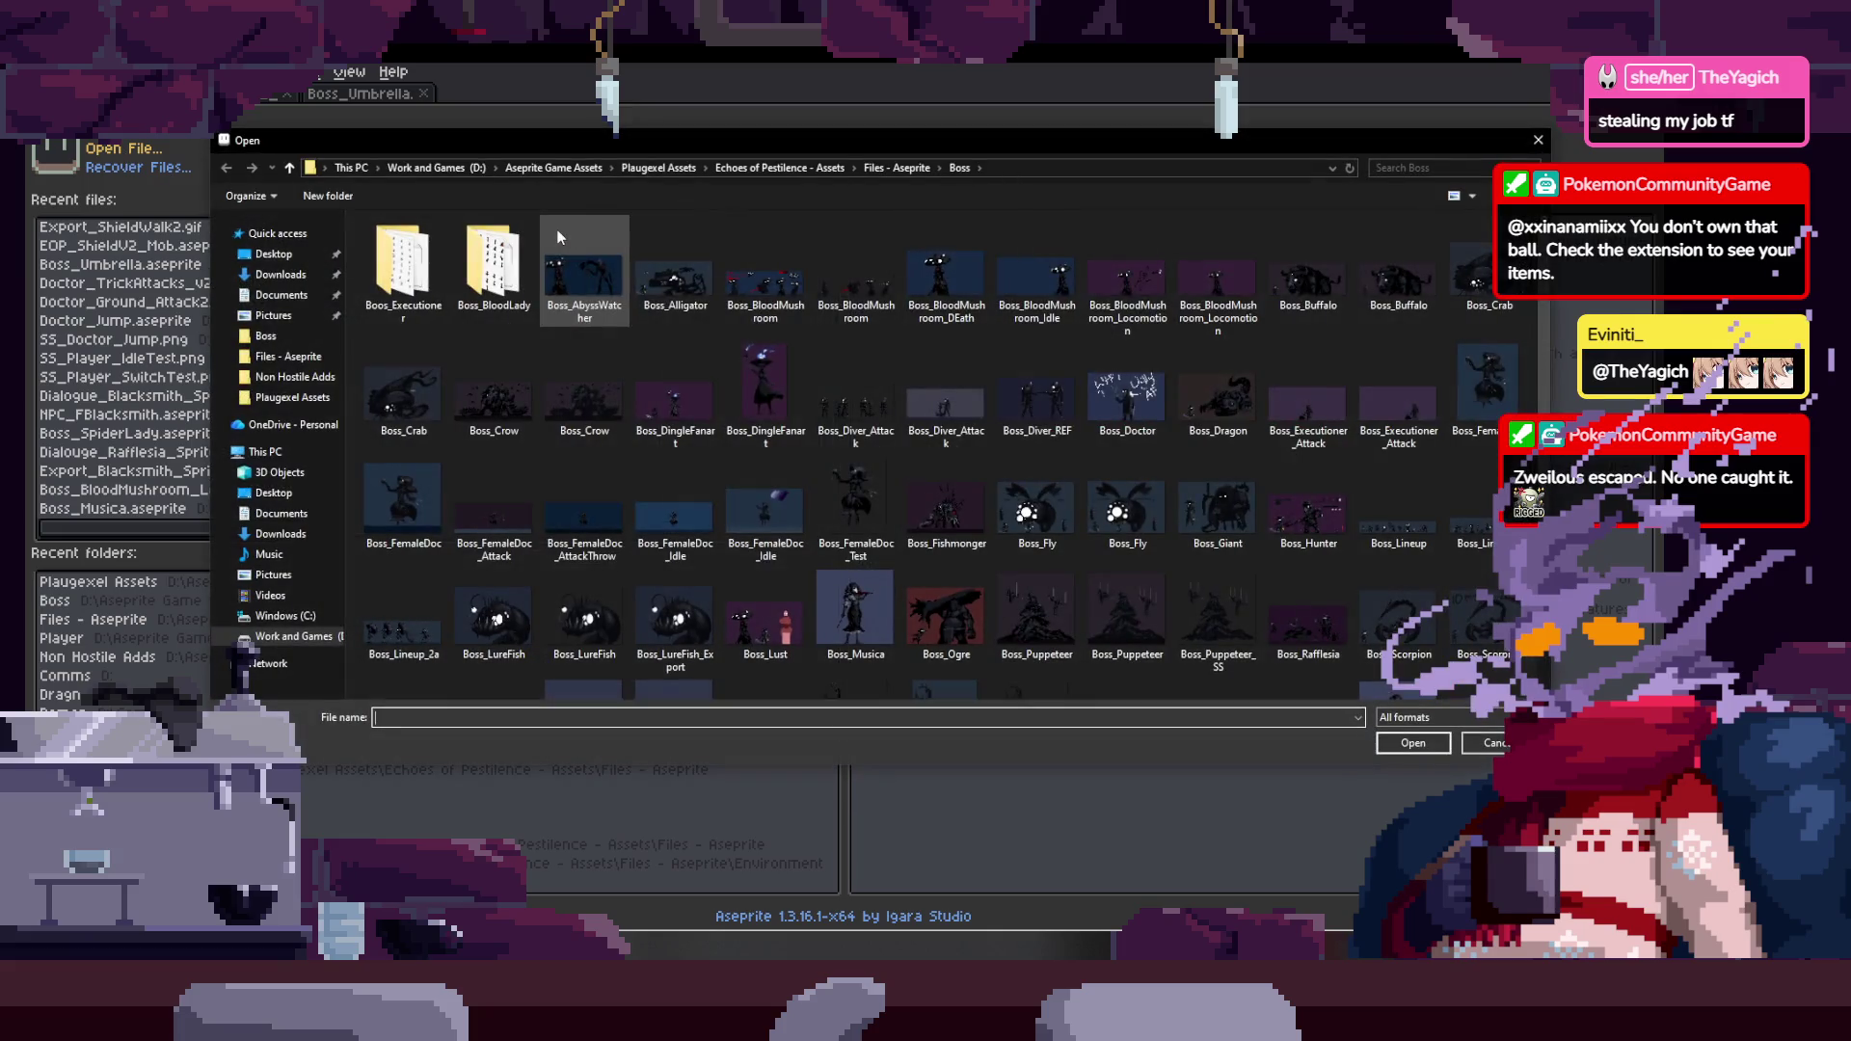
left_click(768, 165)
left_click(640, 166)
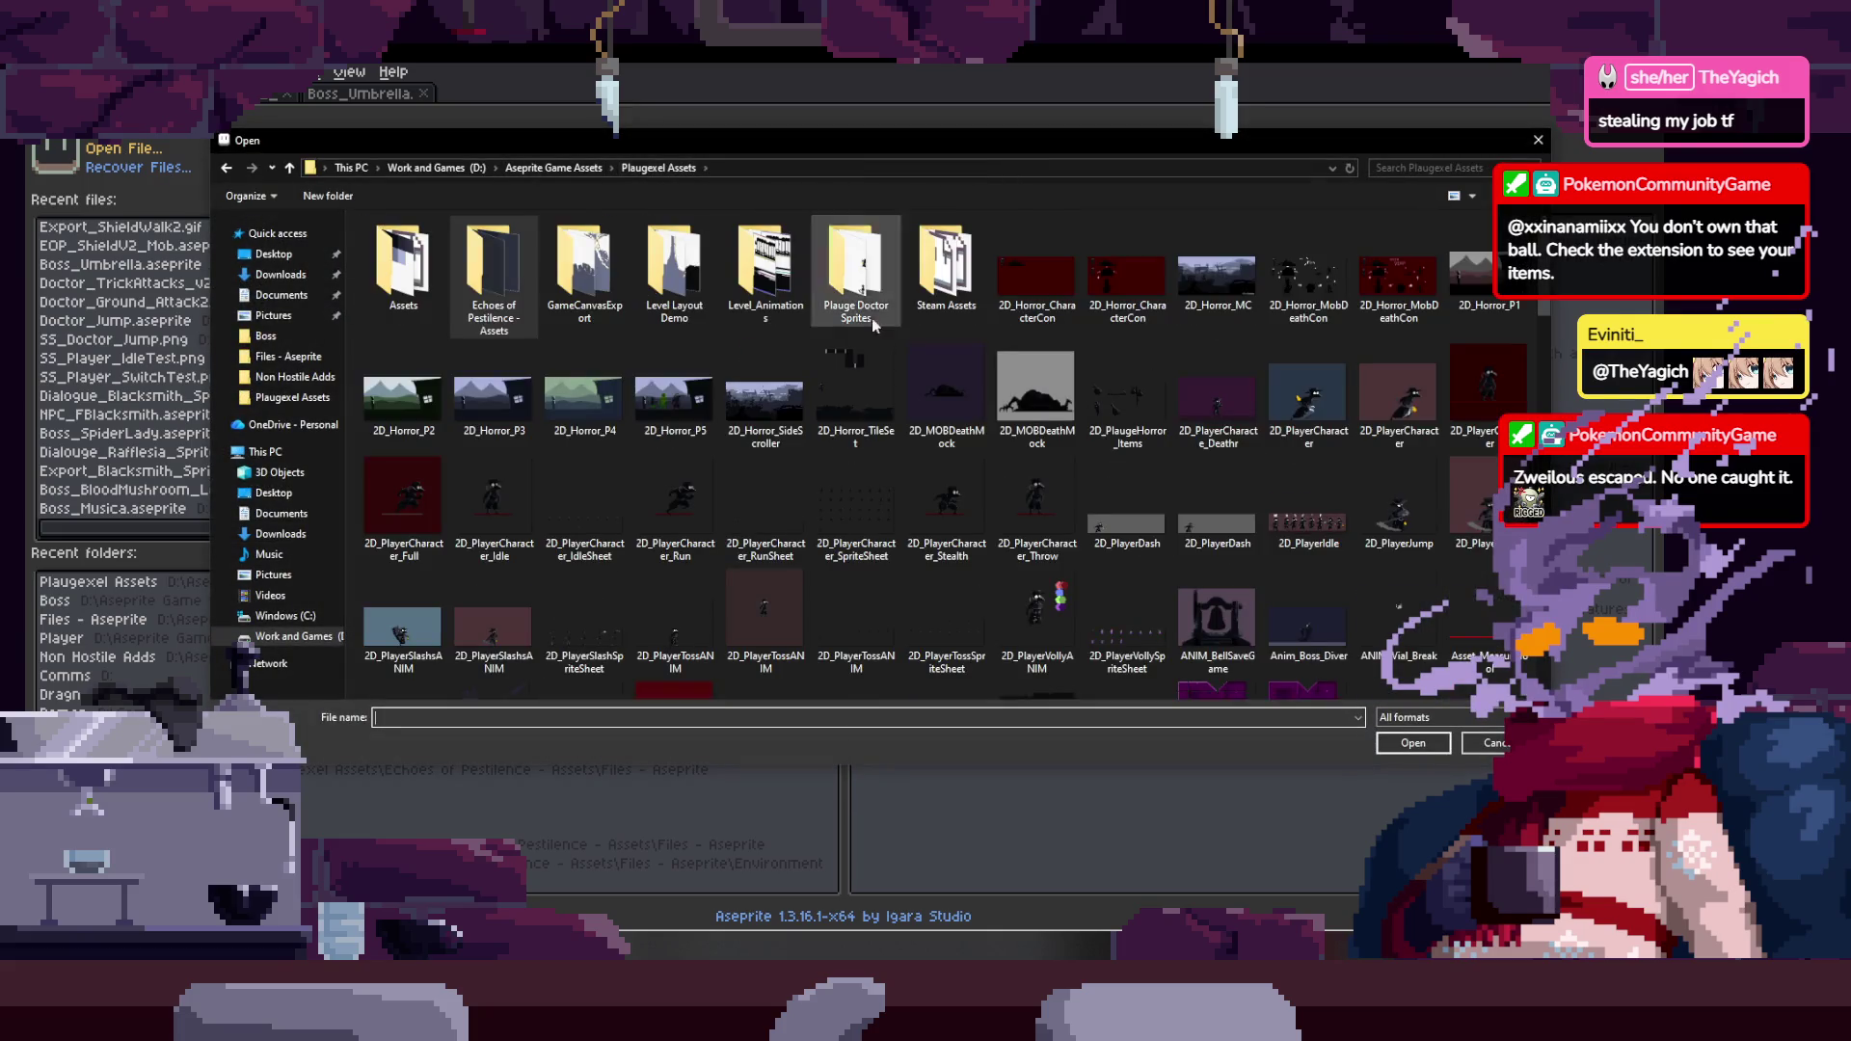
scroll(1157, 489, "down", 3)
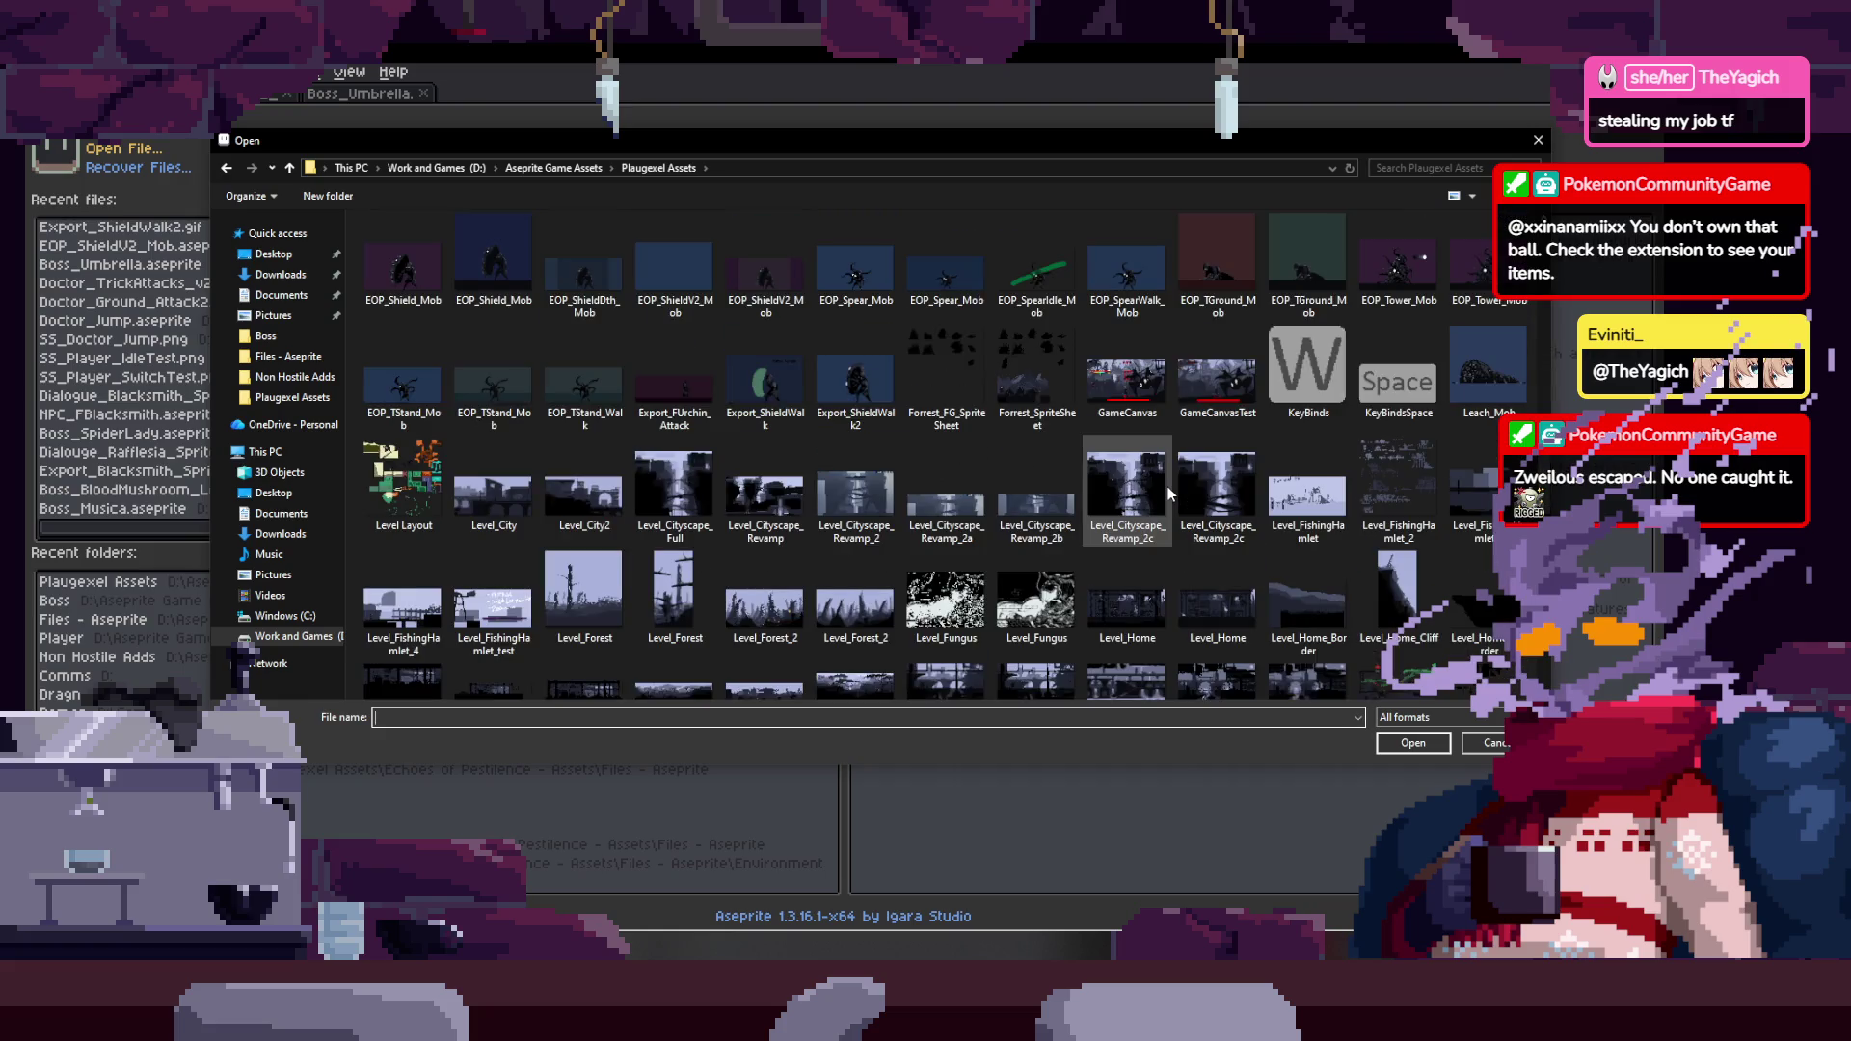
scroll(1170, 494, "up", 5)
- Filter the list to .aseprite files and open EOP_Bagger_Mob
left_click(1436, 718)
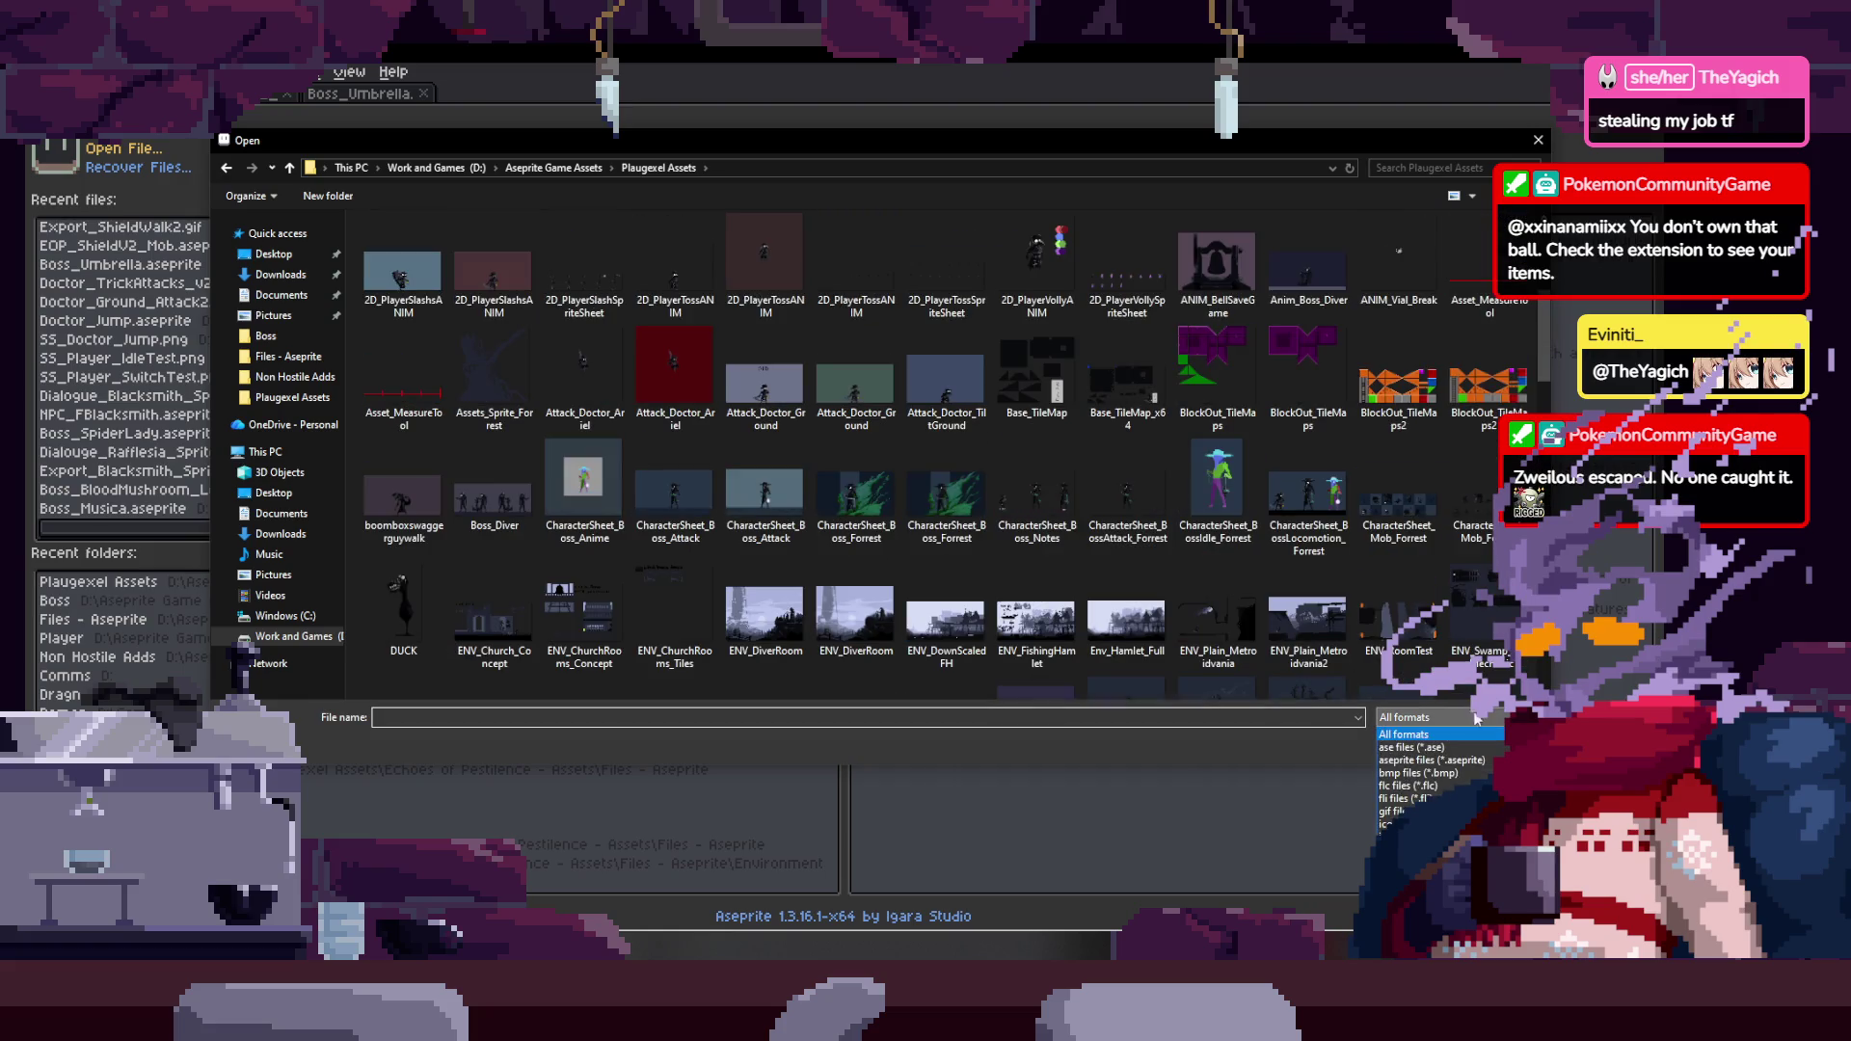
left_click(1432, 760)
scroll(1274, 545, "down", 10)
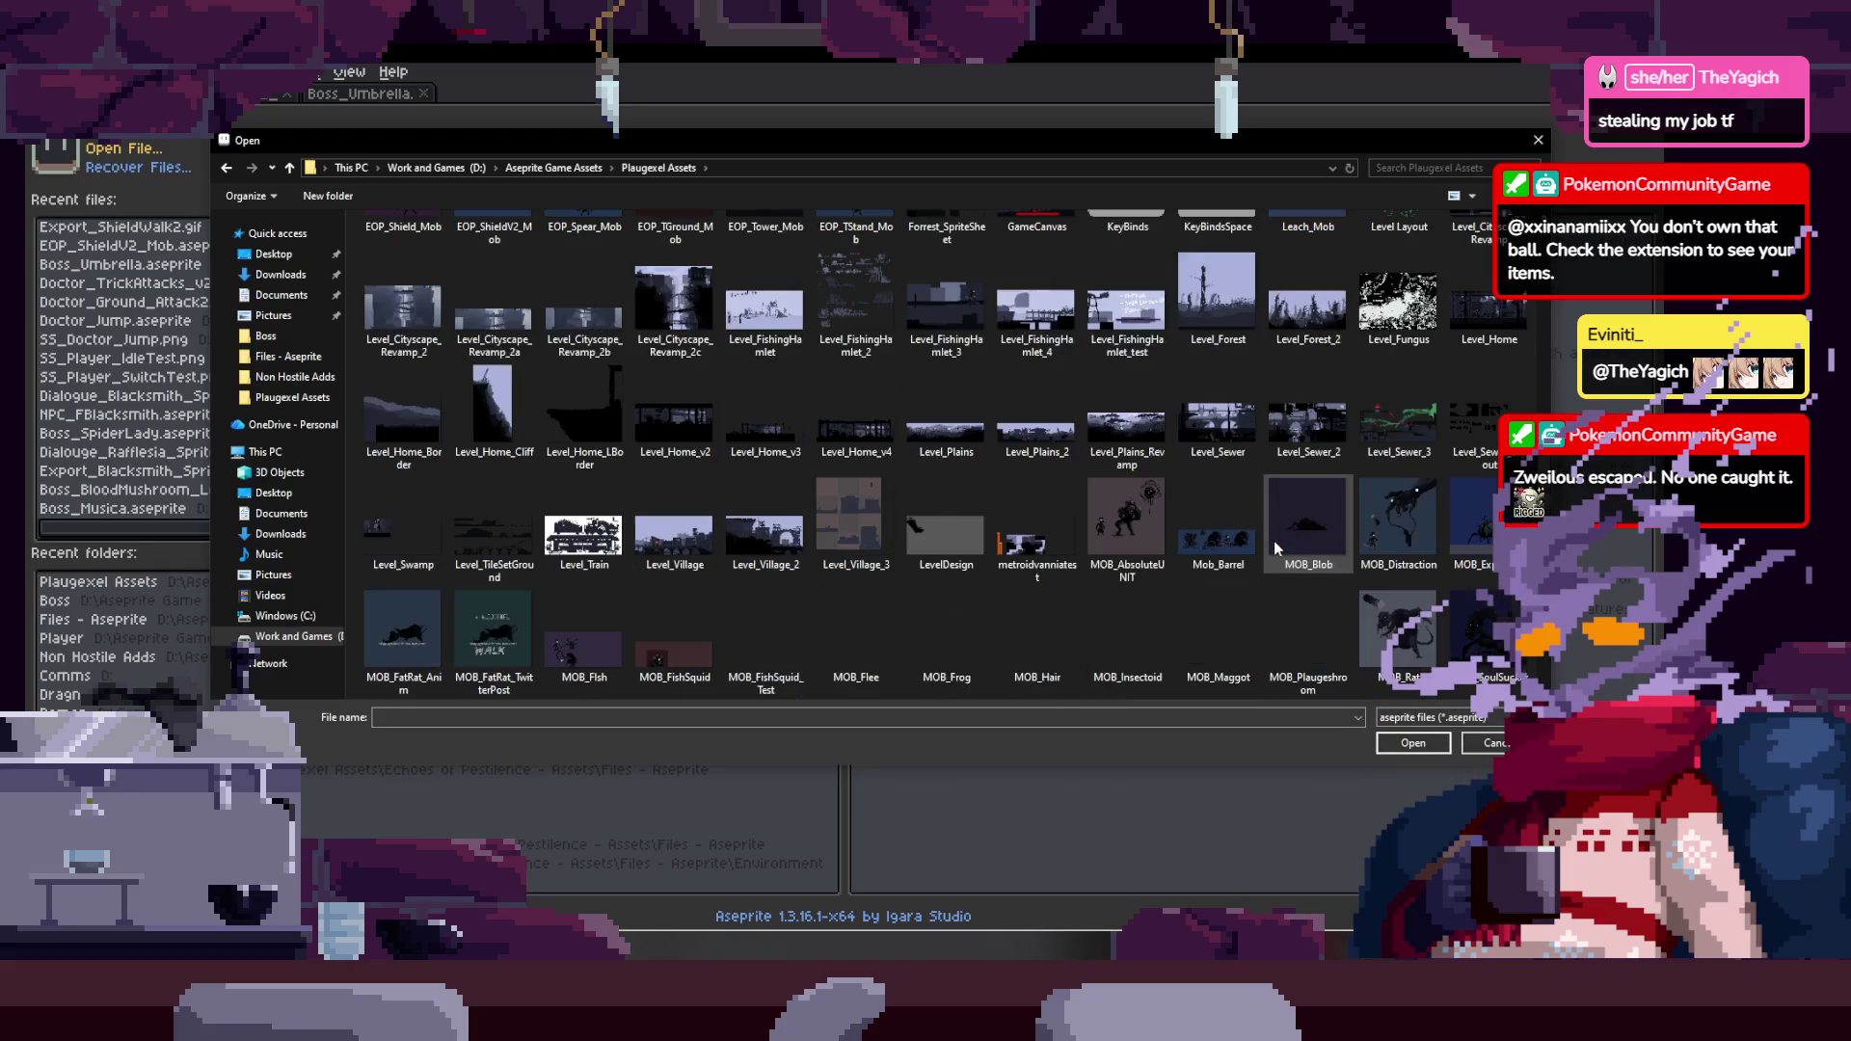
scroll(1274, 544, "down", 2)
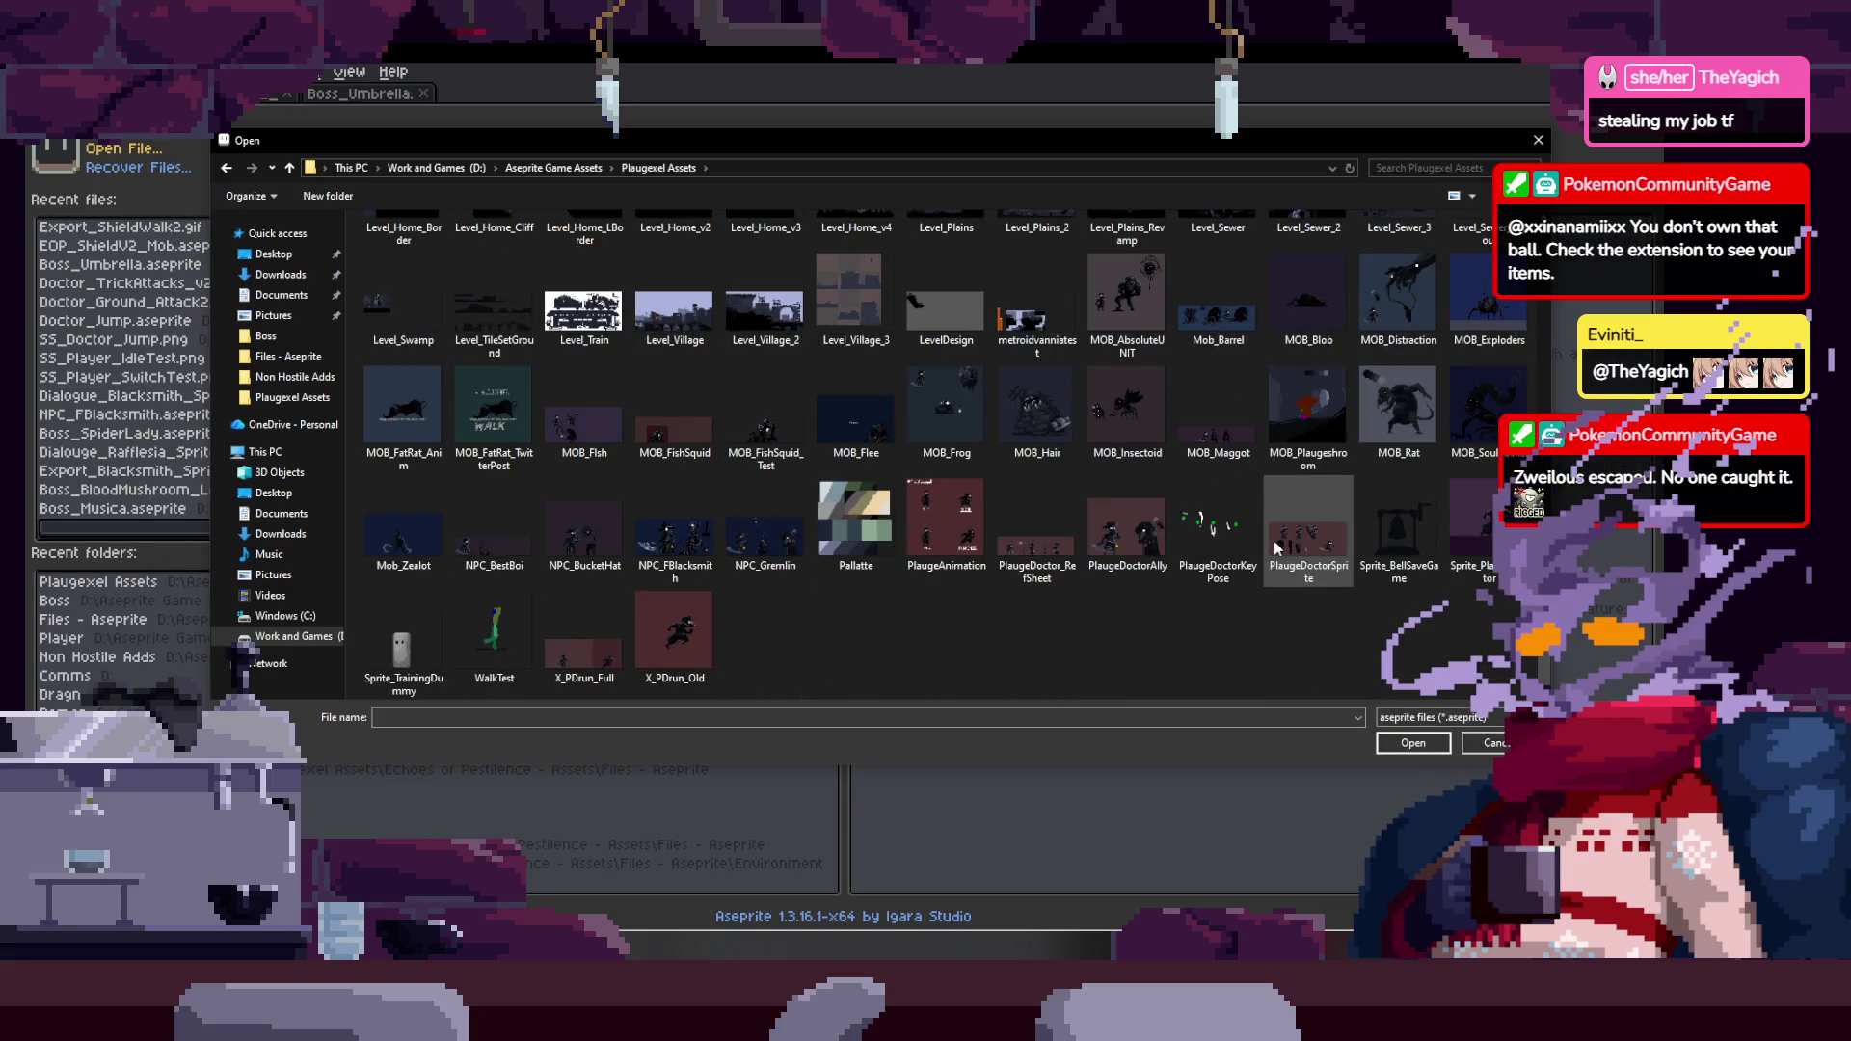
scroll(1131, 602, "up", 5)
scroll(1130, 597, "up", 3)
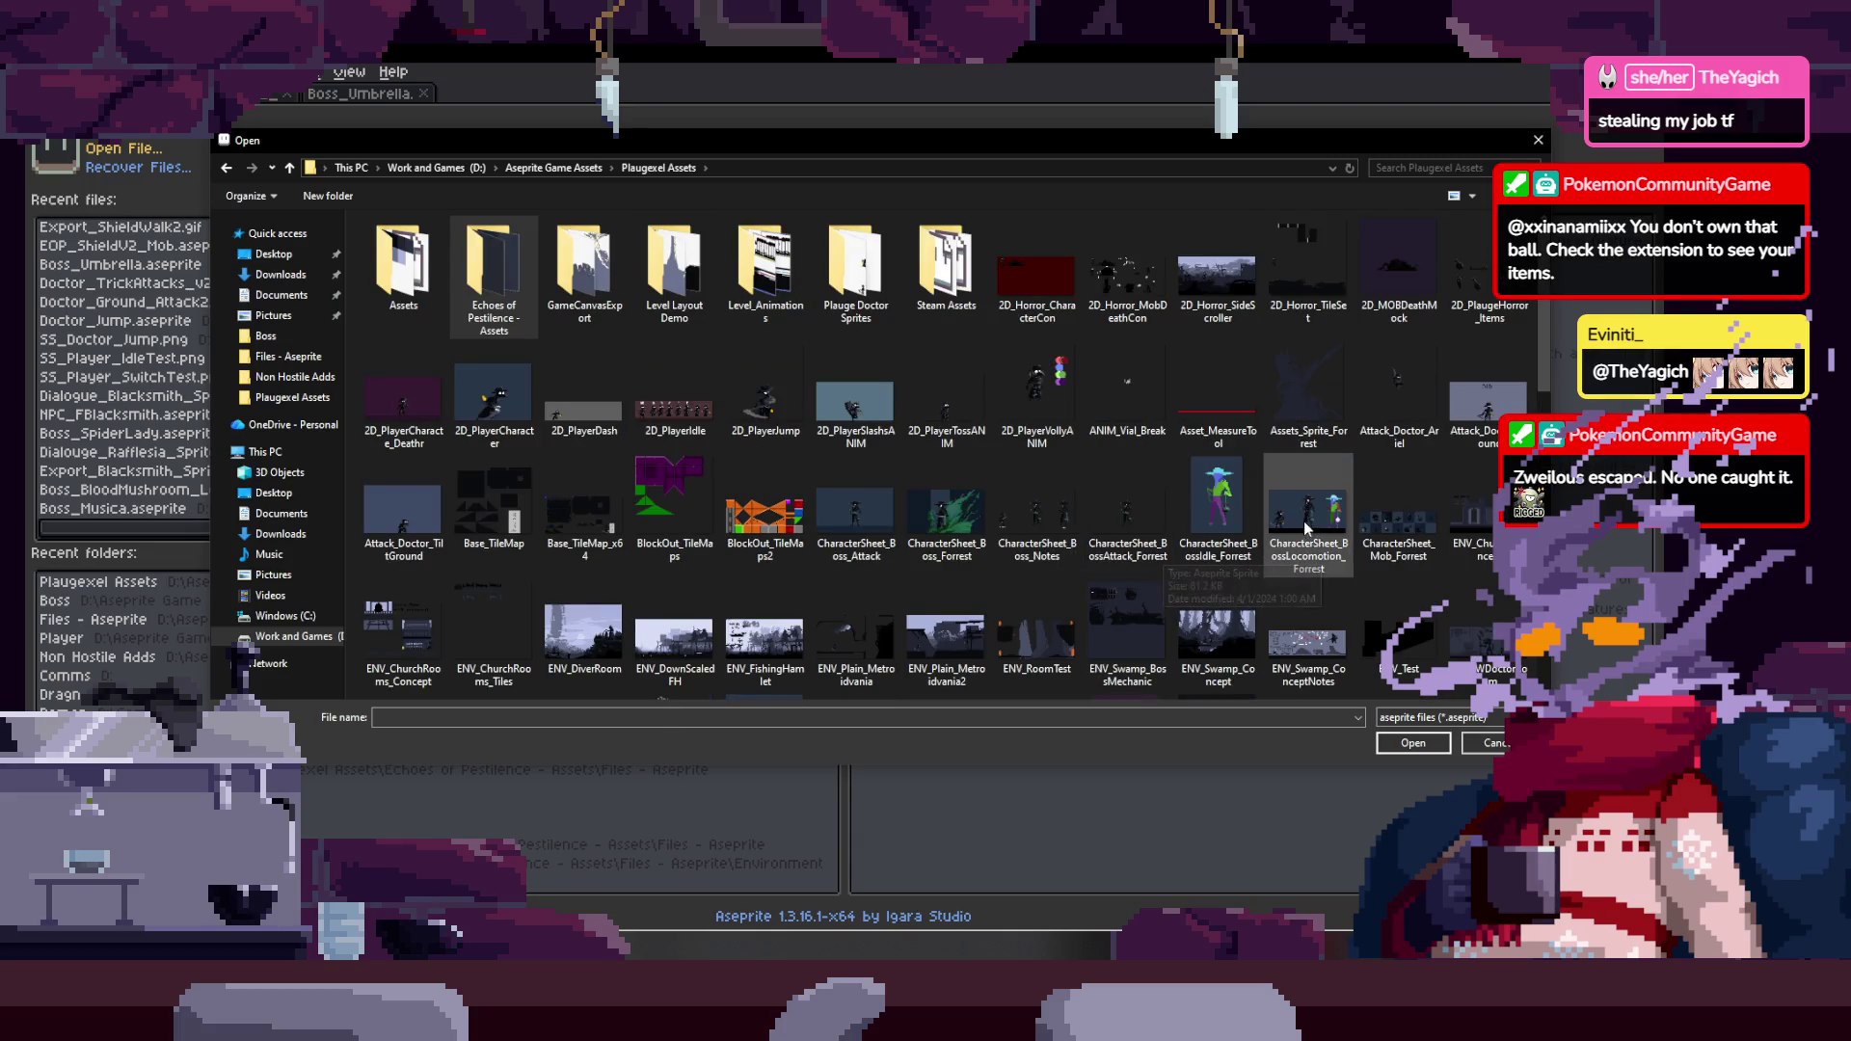
scroll(1343, 564, "down", 5)
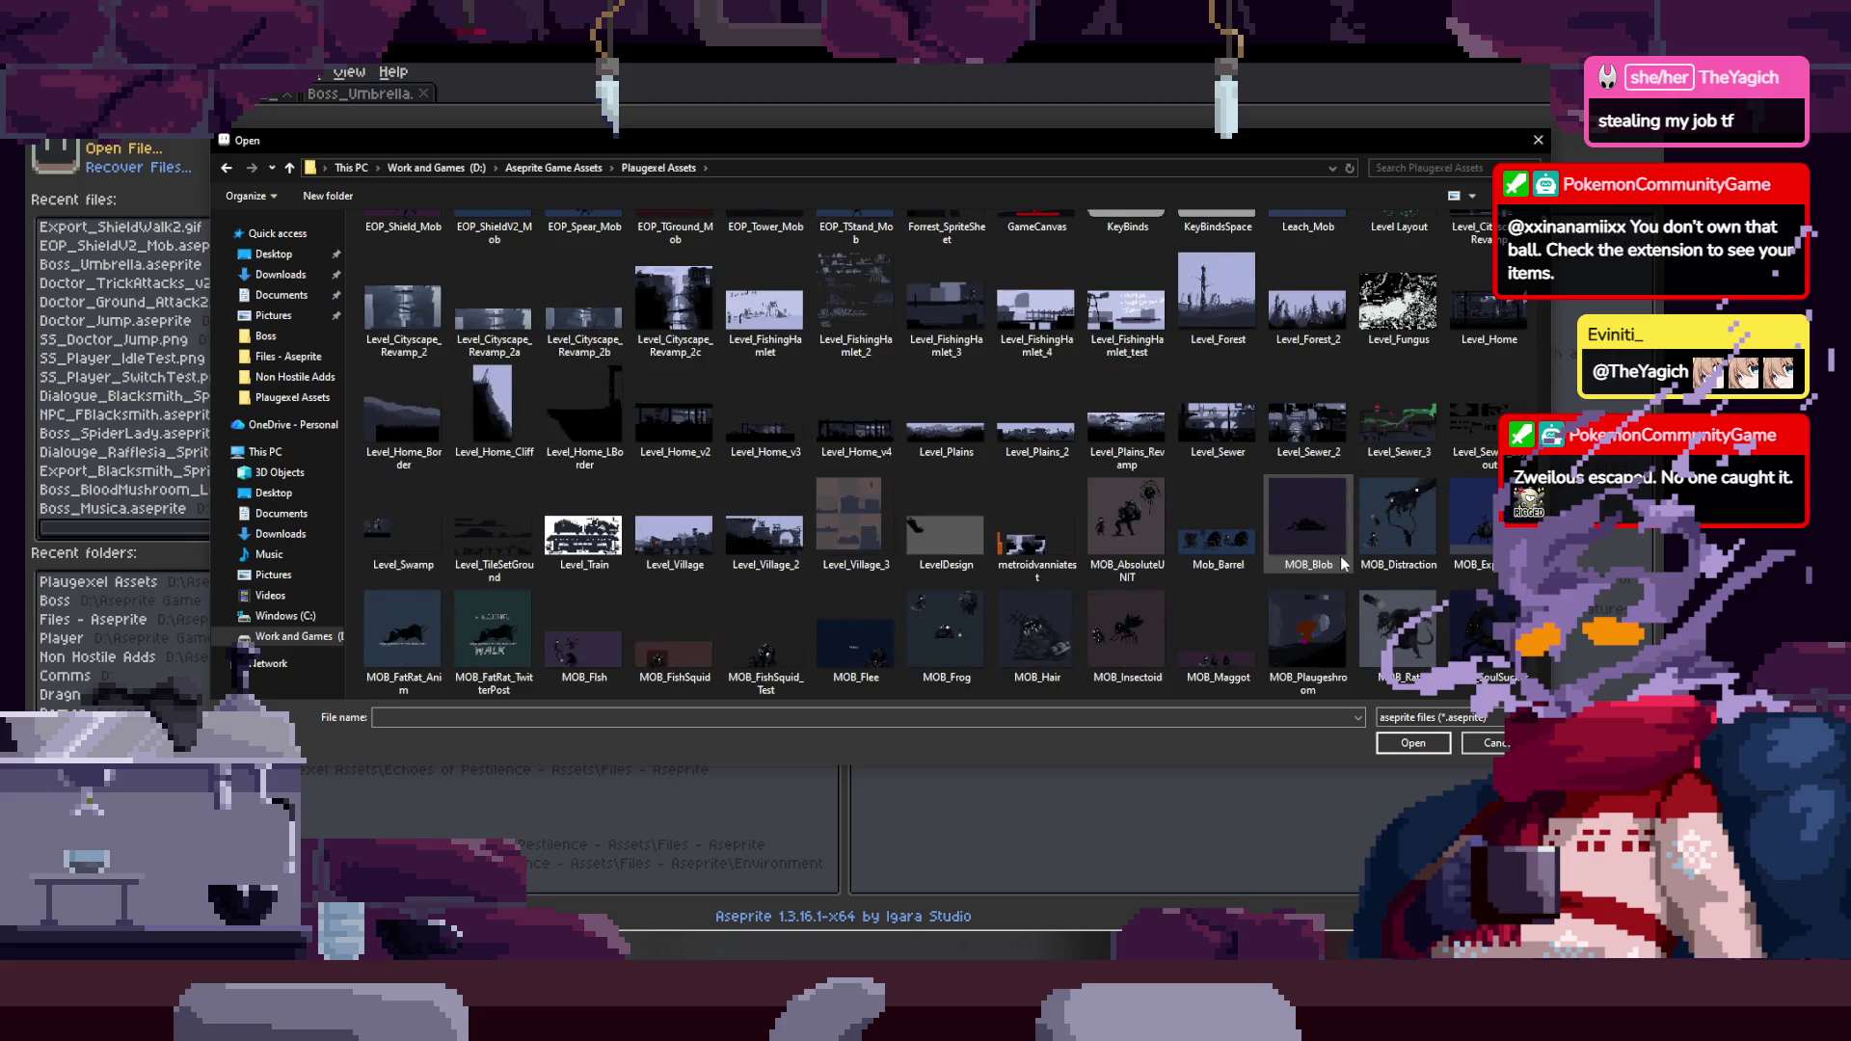
scroll(1343, 564, "down", 2)
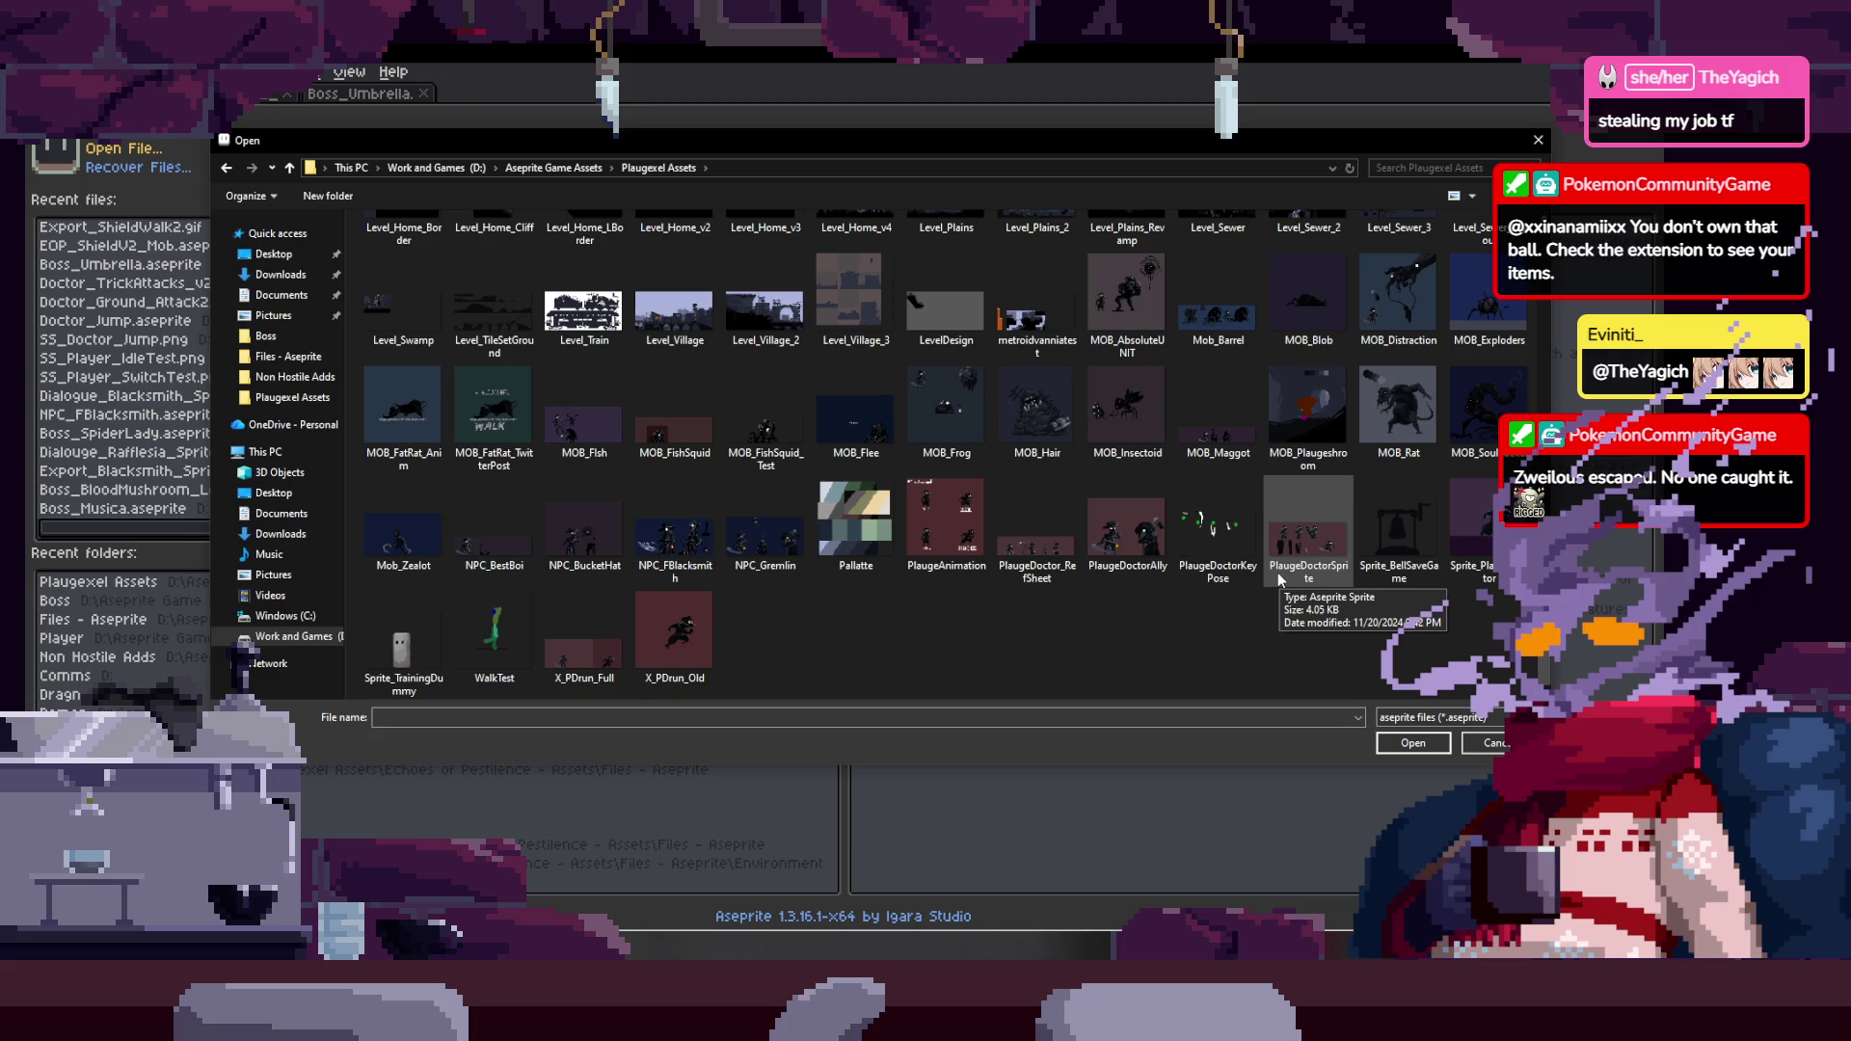
scroll(1176, 553, "up", 5)
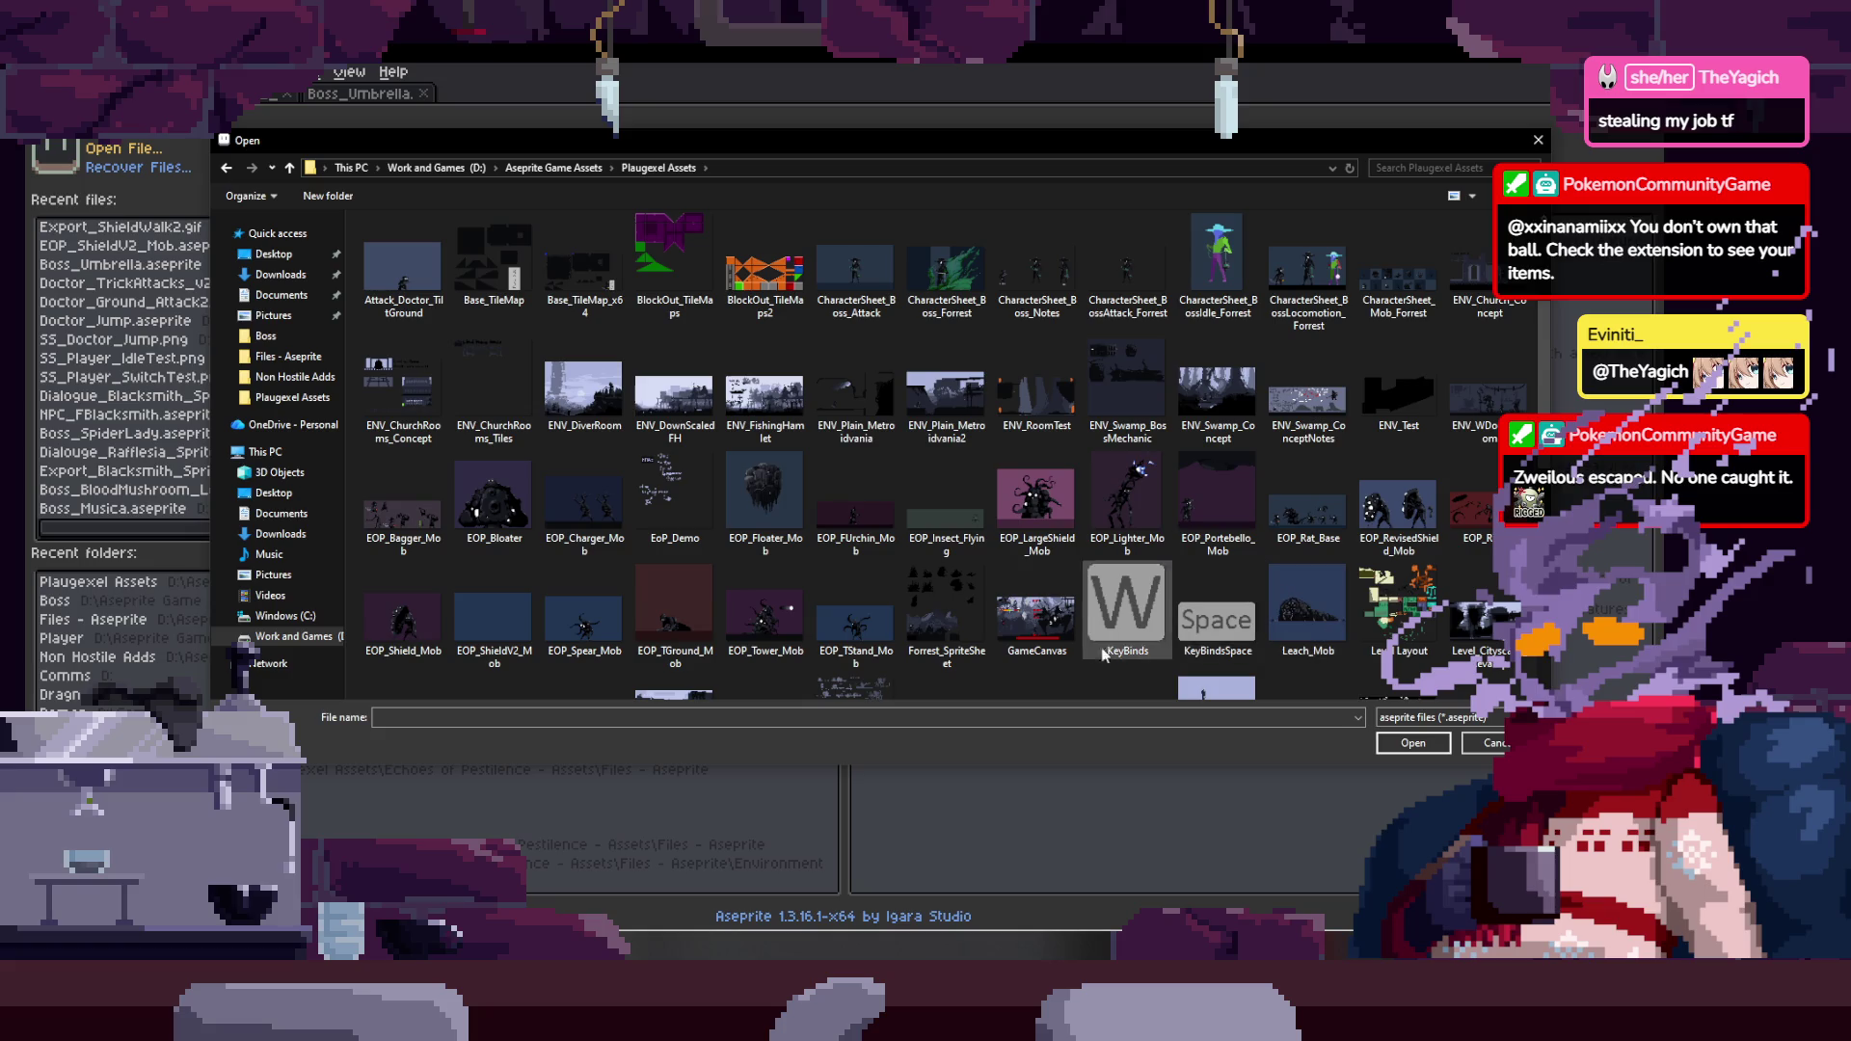
double_click(429, 521)
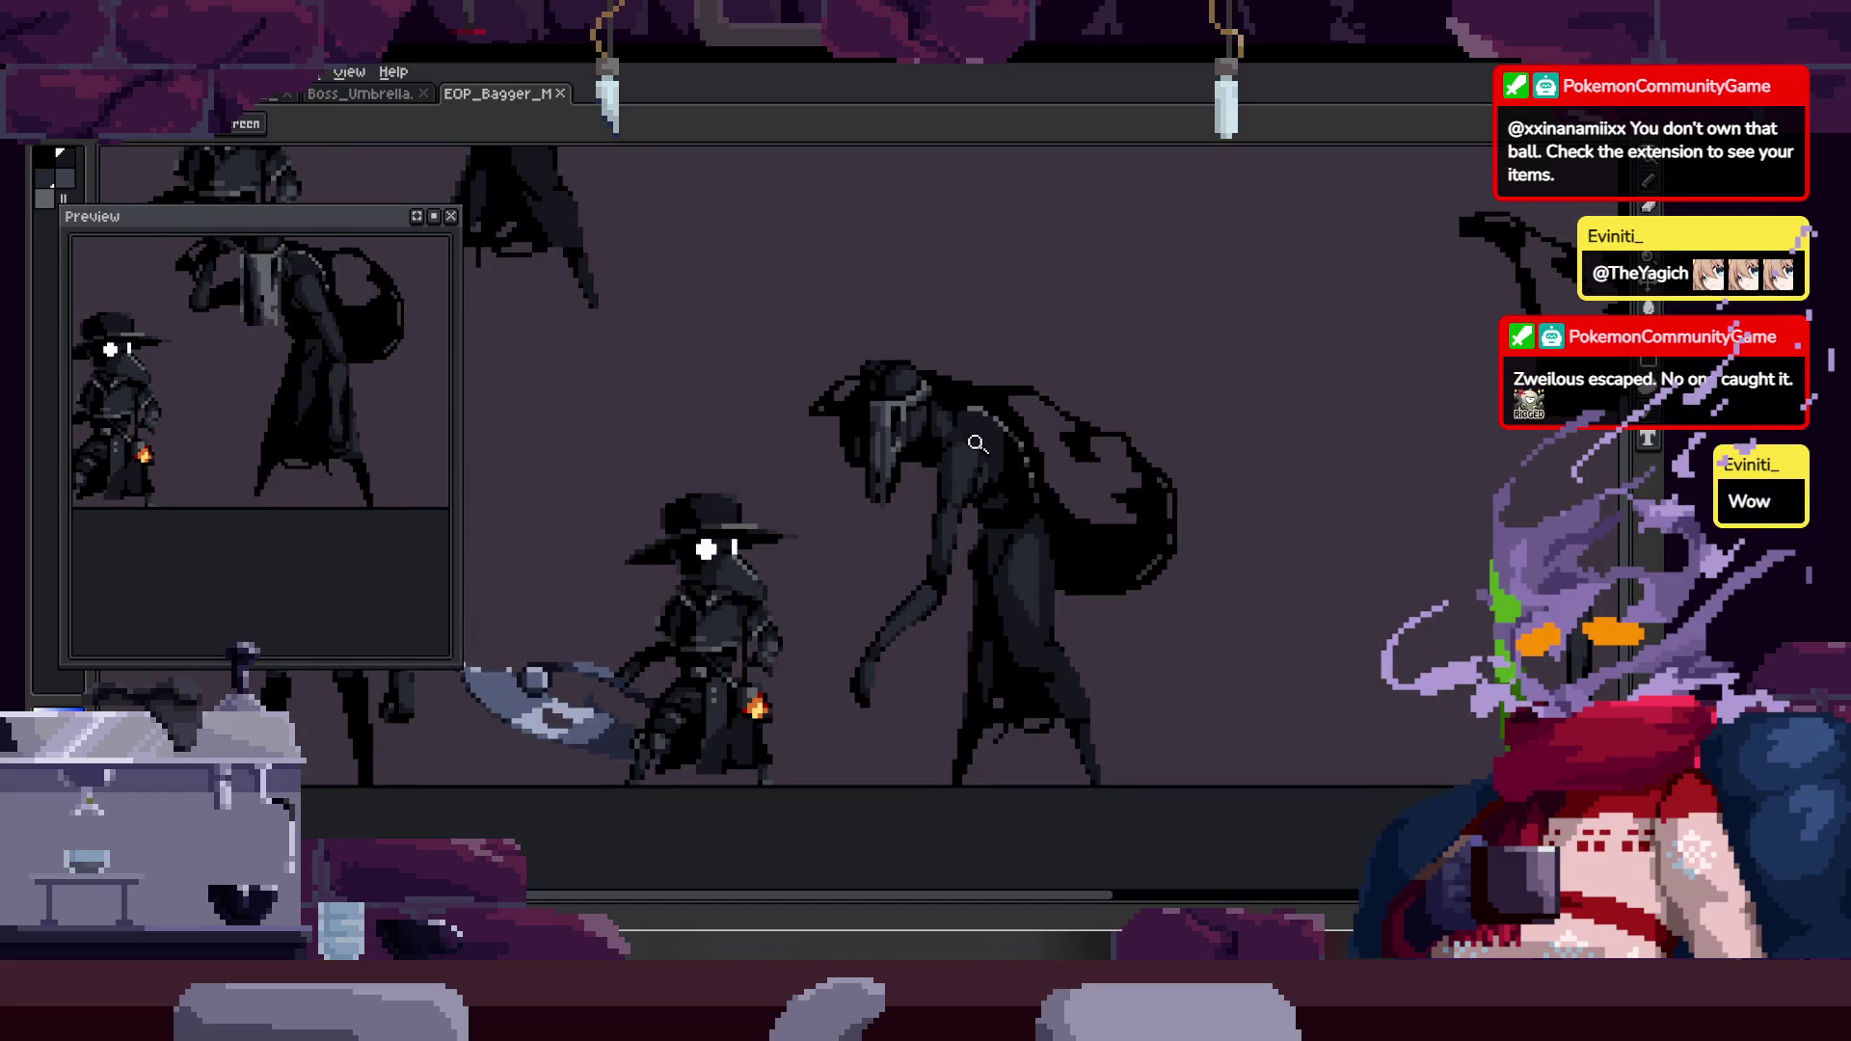
- Toggle the timeline and zoom to view the Bagger mob's walk animation in full
key("Tab")
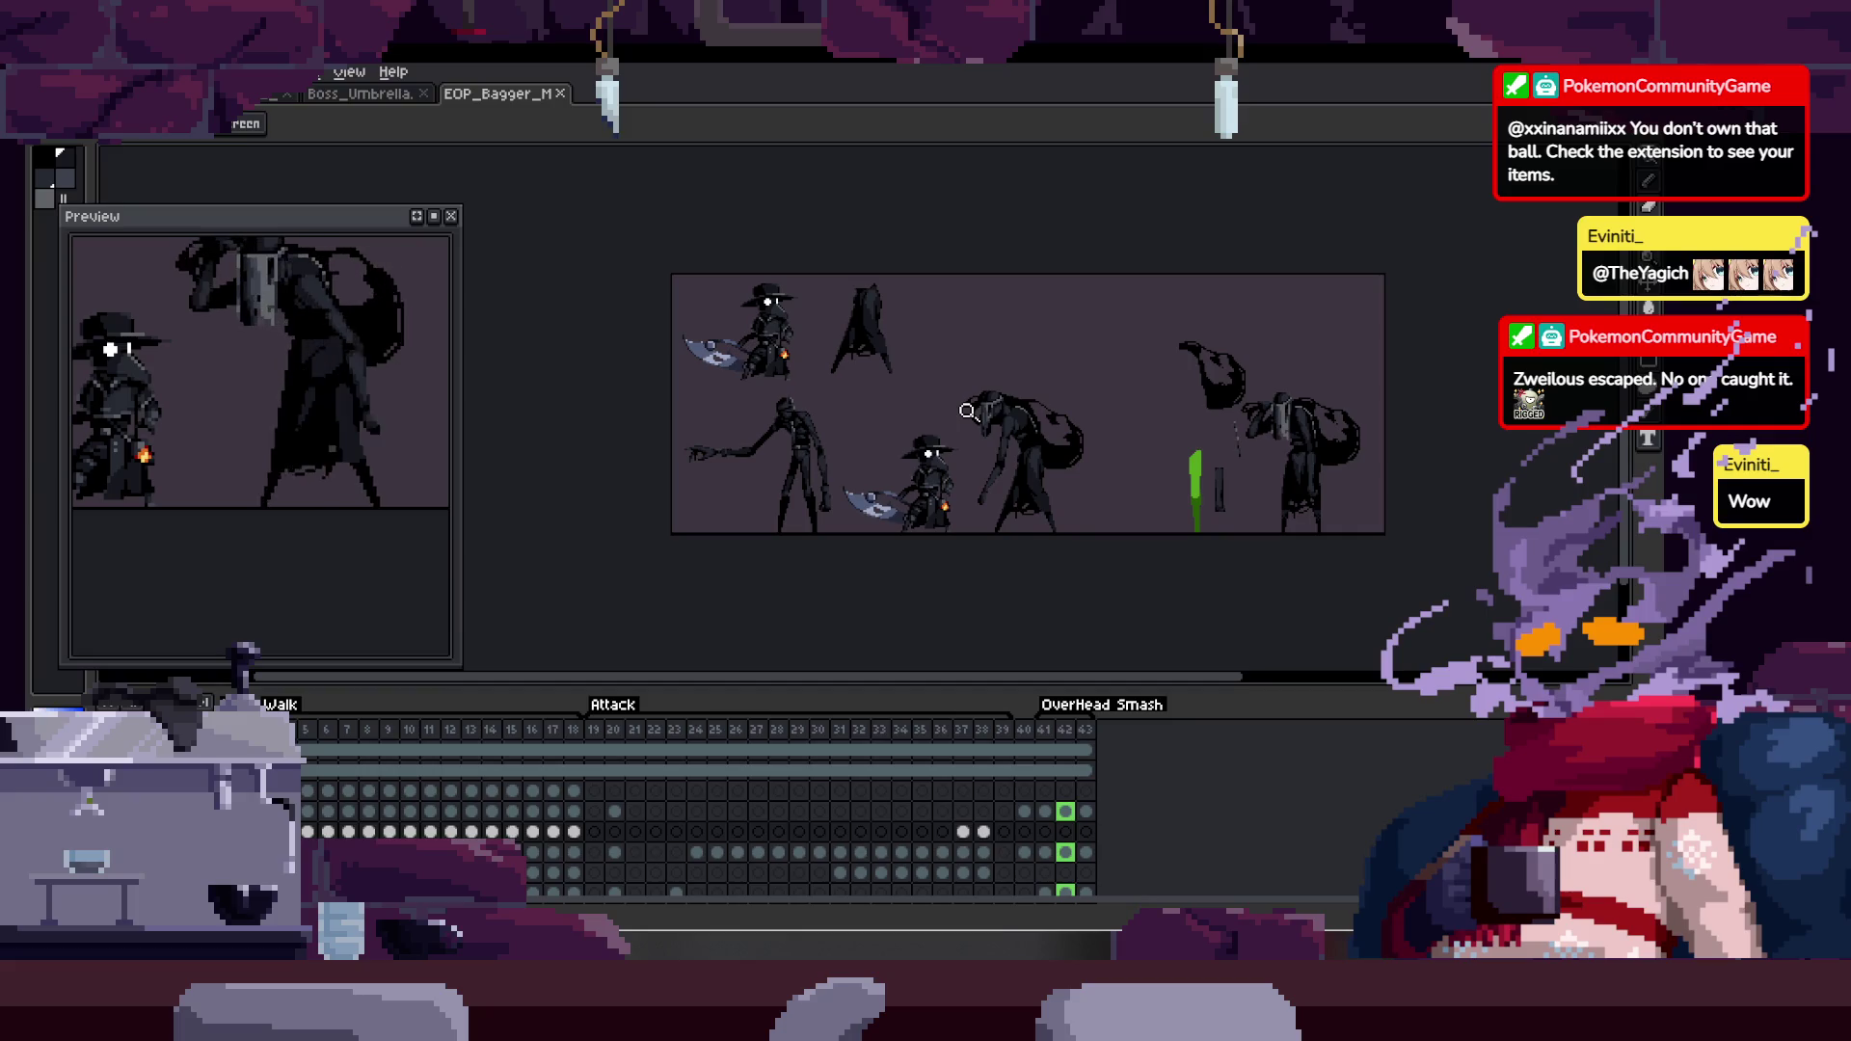
right_click(967, 412)
key("b")
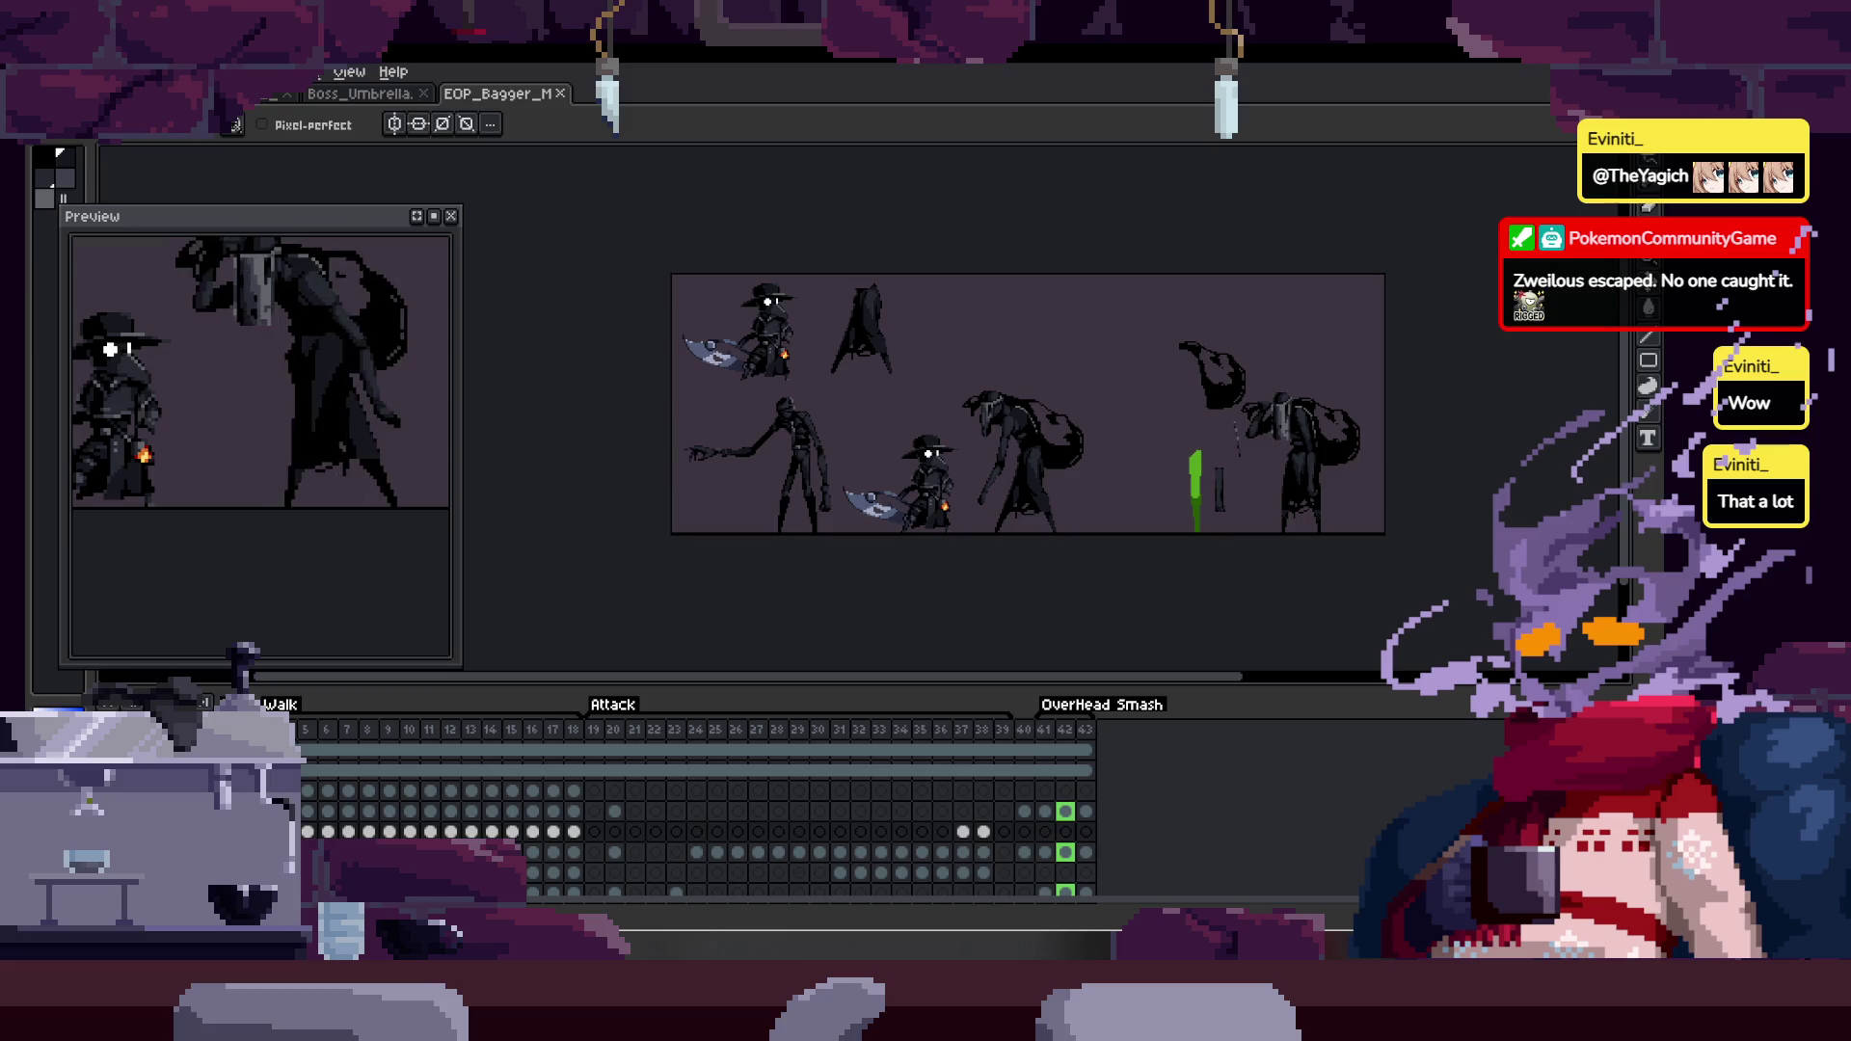
key("Tab")
scroll(980, 456, "up", 3)
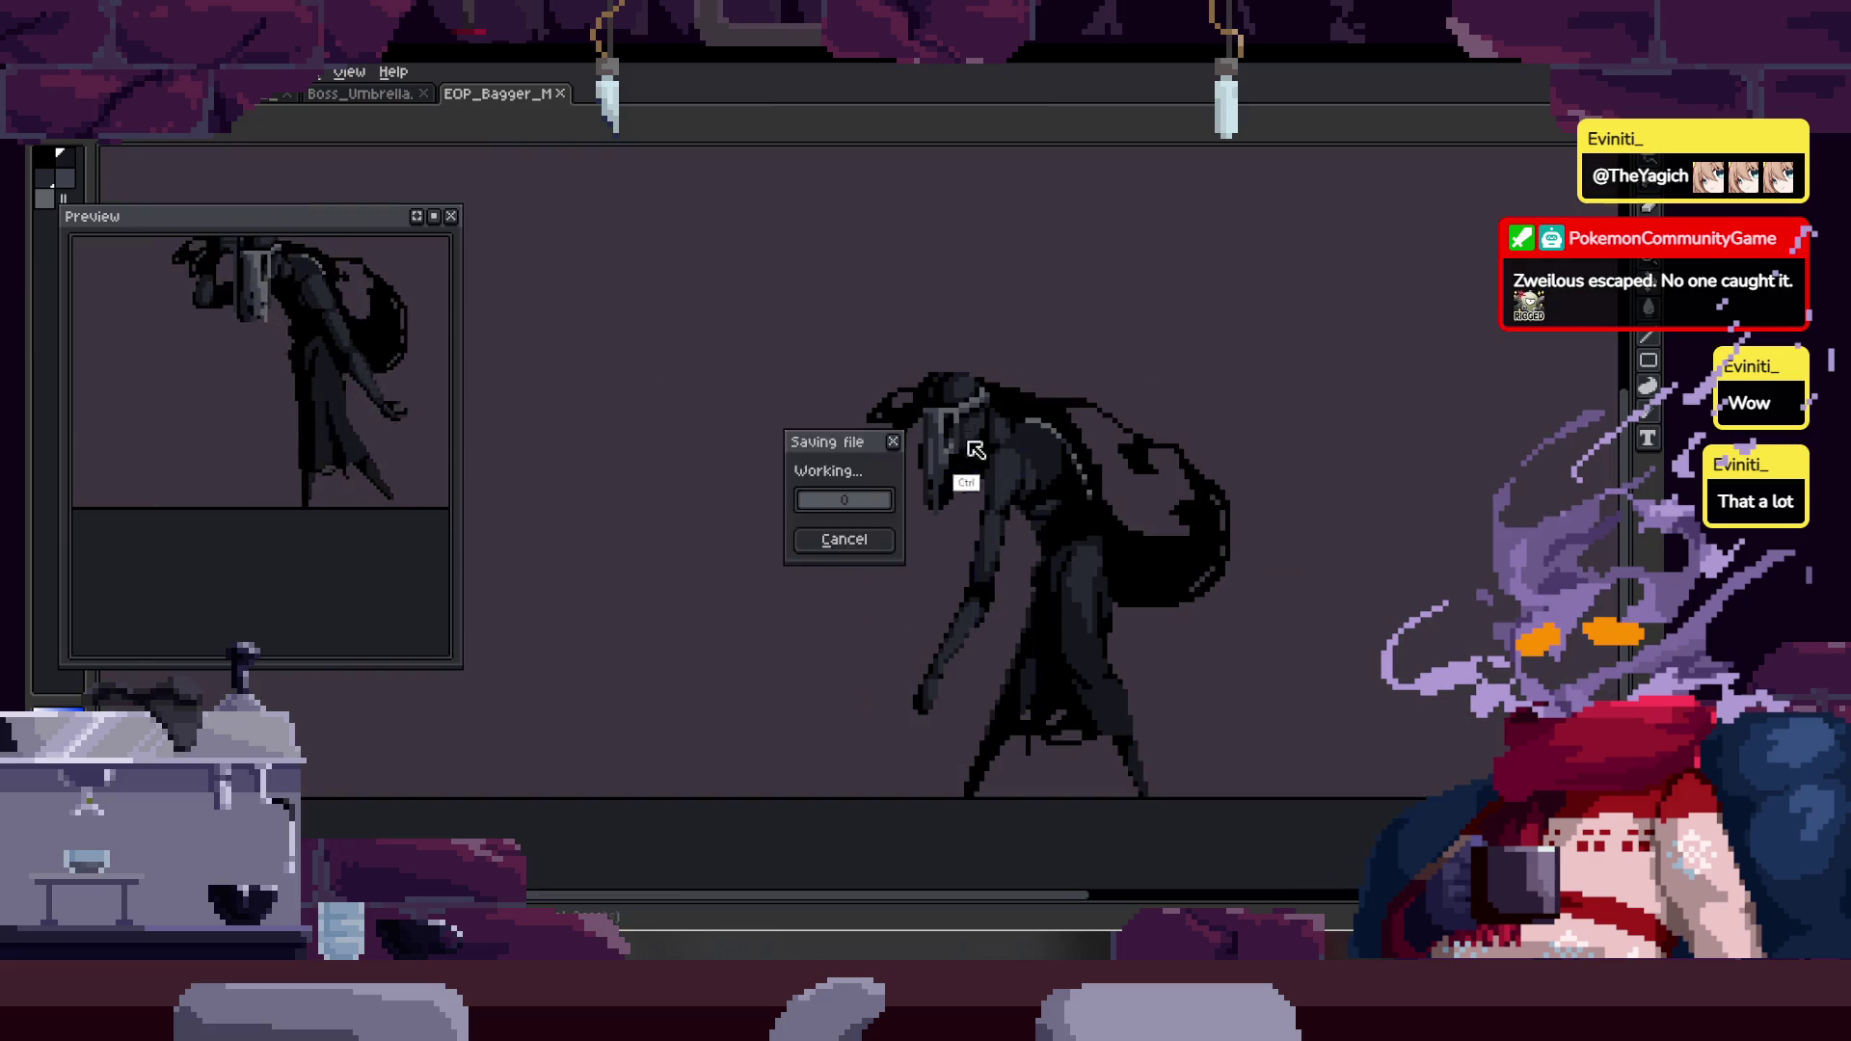
key("Tab")
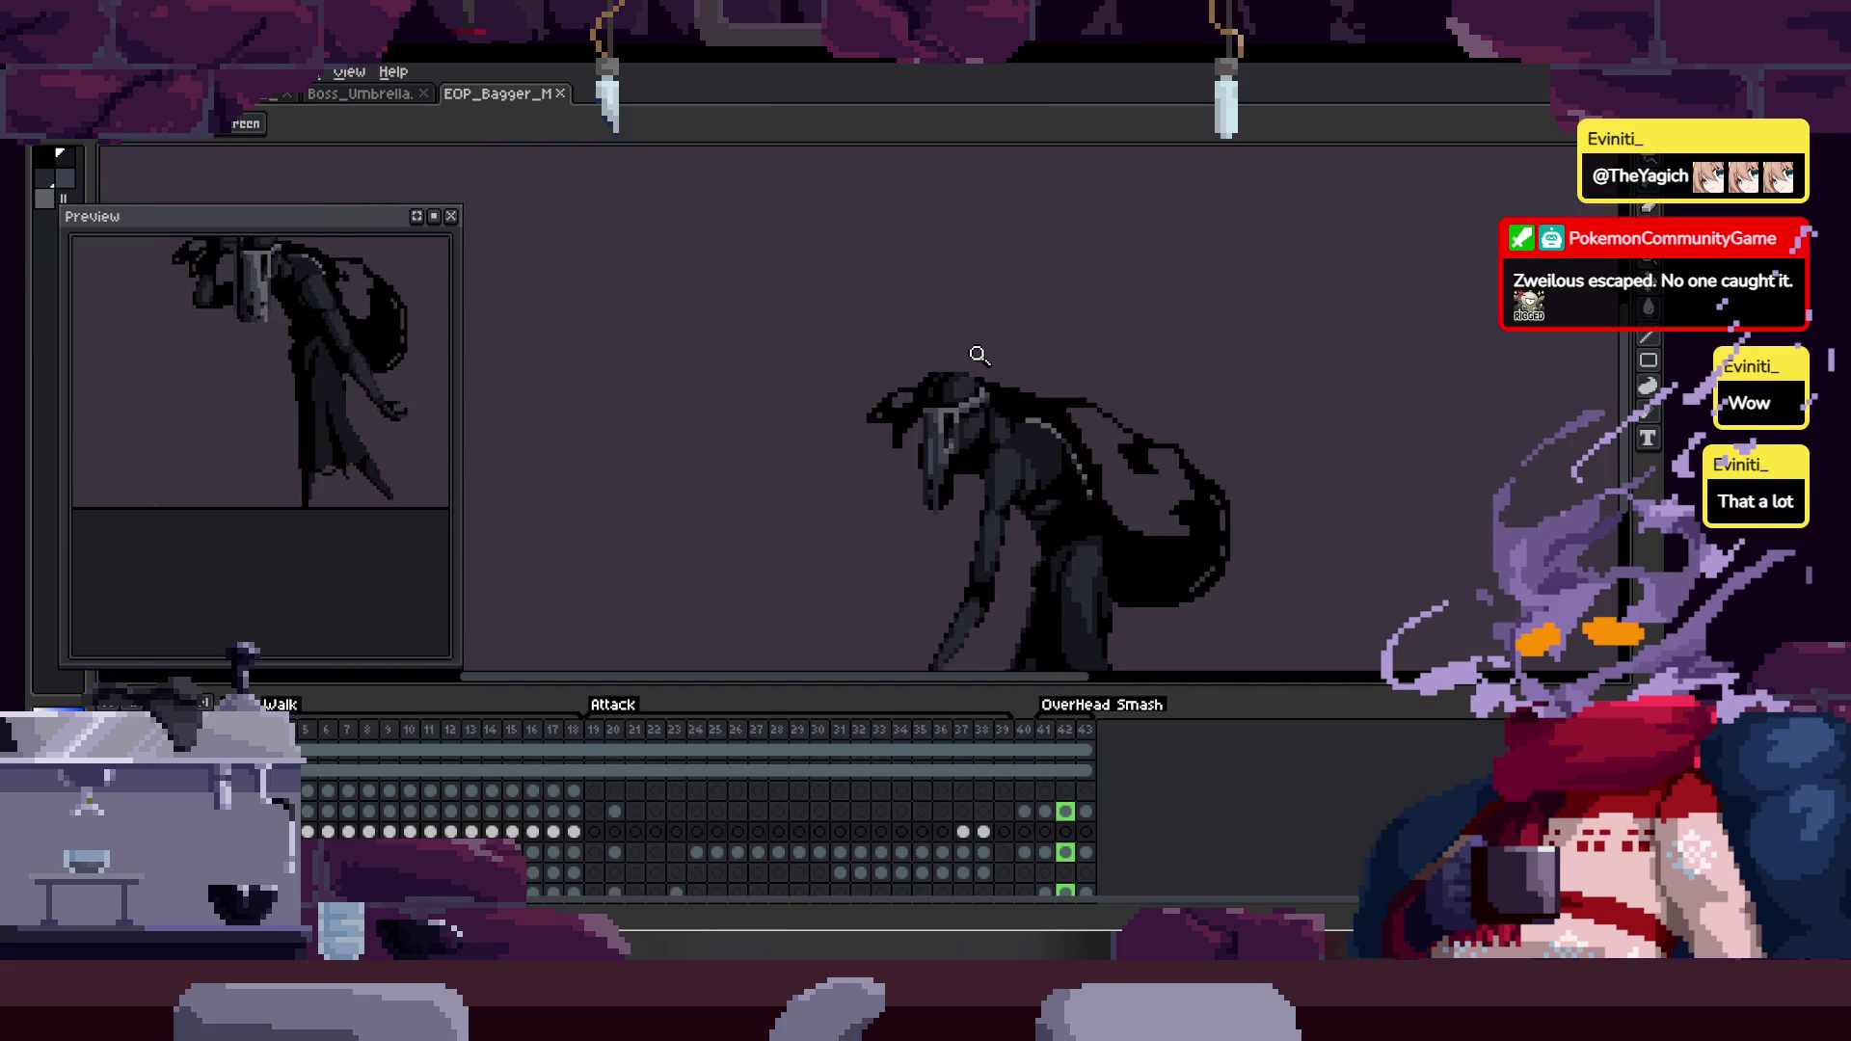
key("Tab")
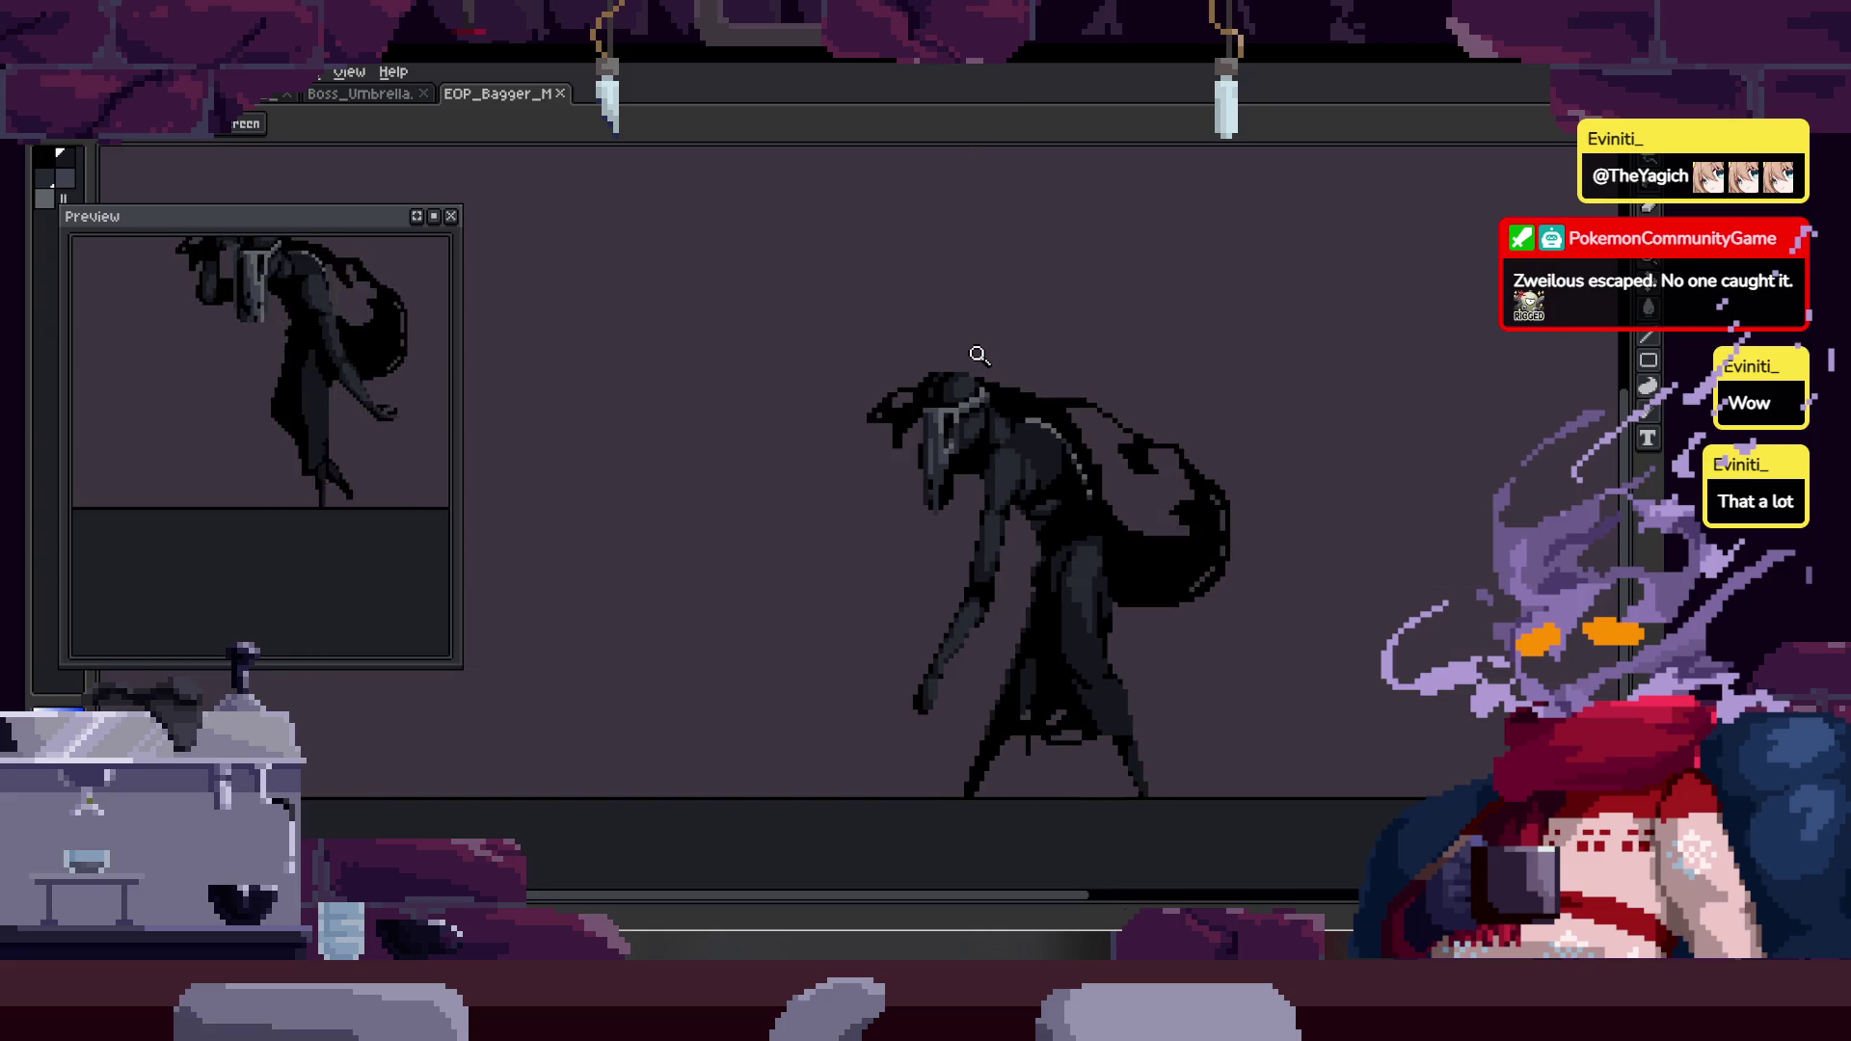
scroll(785, 463, "down", 3)
key("Tab")
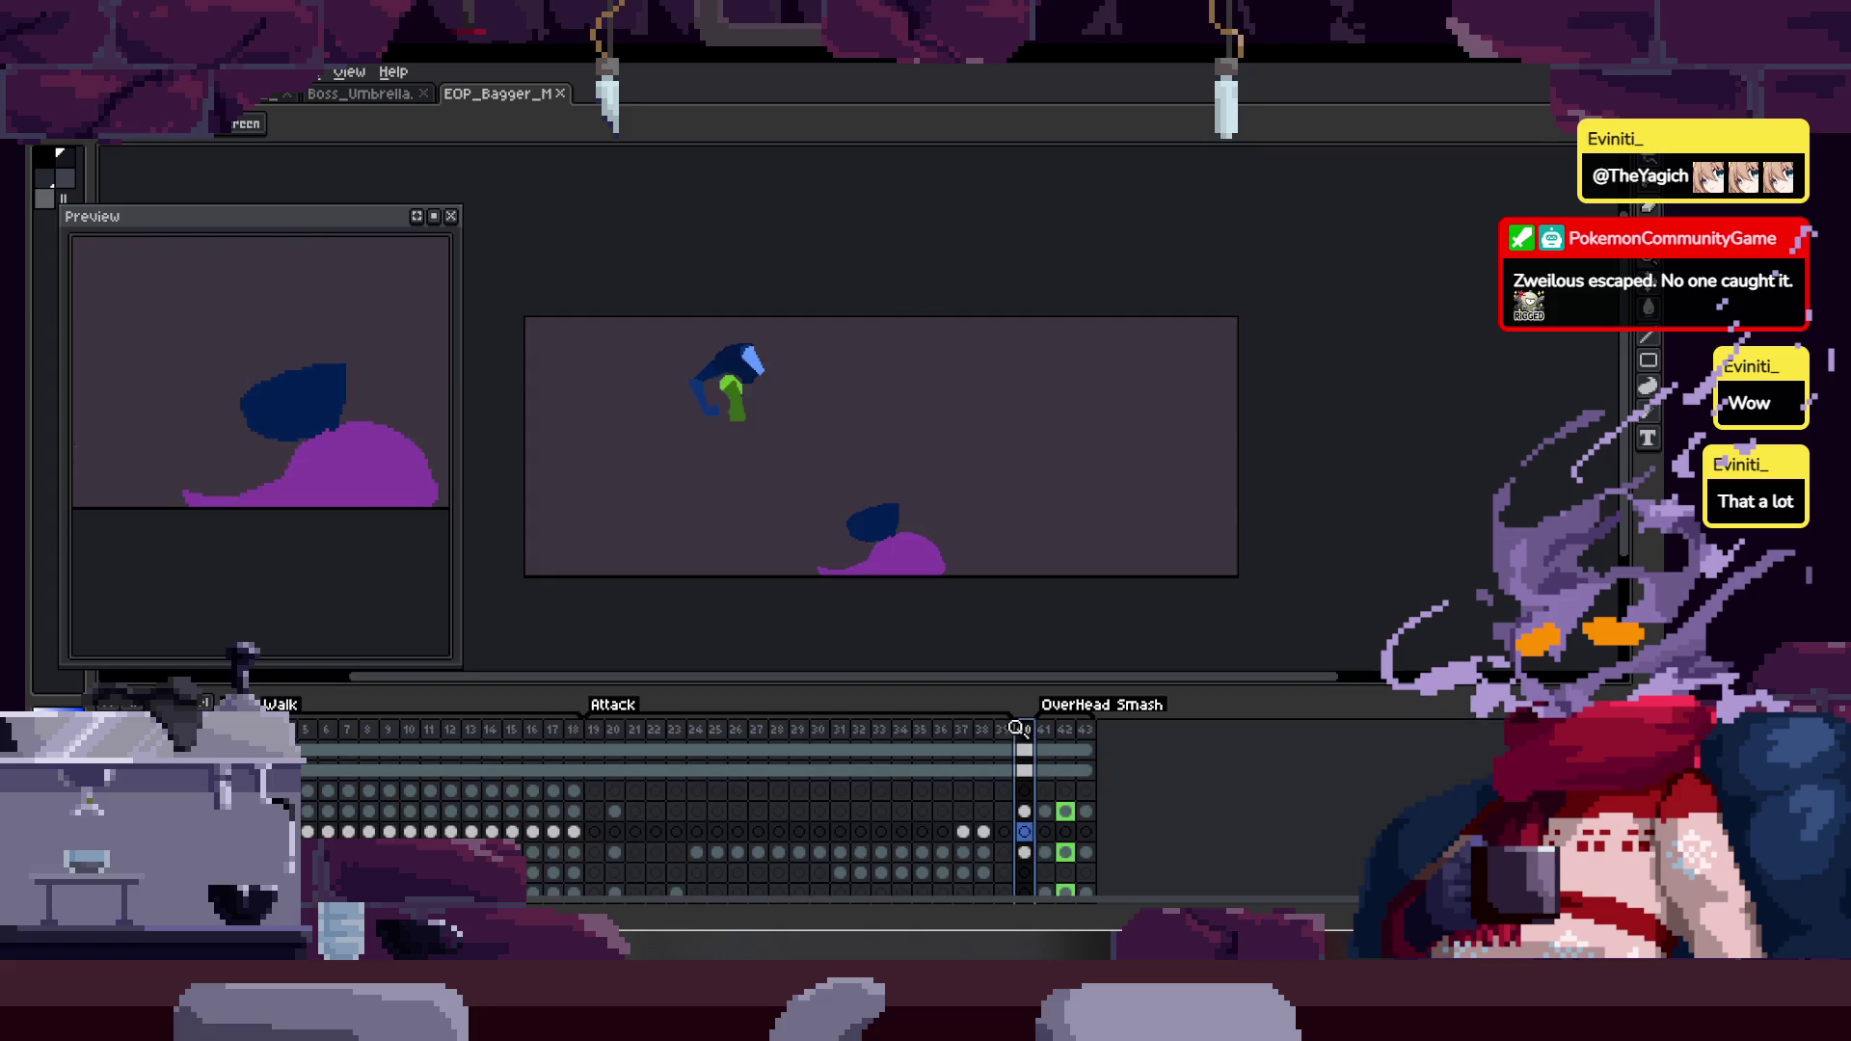
- Zoom in on the coloured arm sketch, then replay the animation with the timeline shown
left_click(1084, 728)
scroll(742, 362, "up", 3)
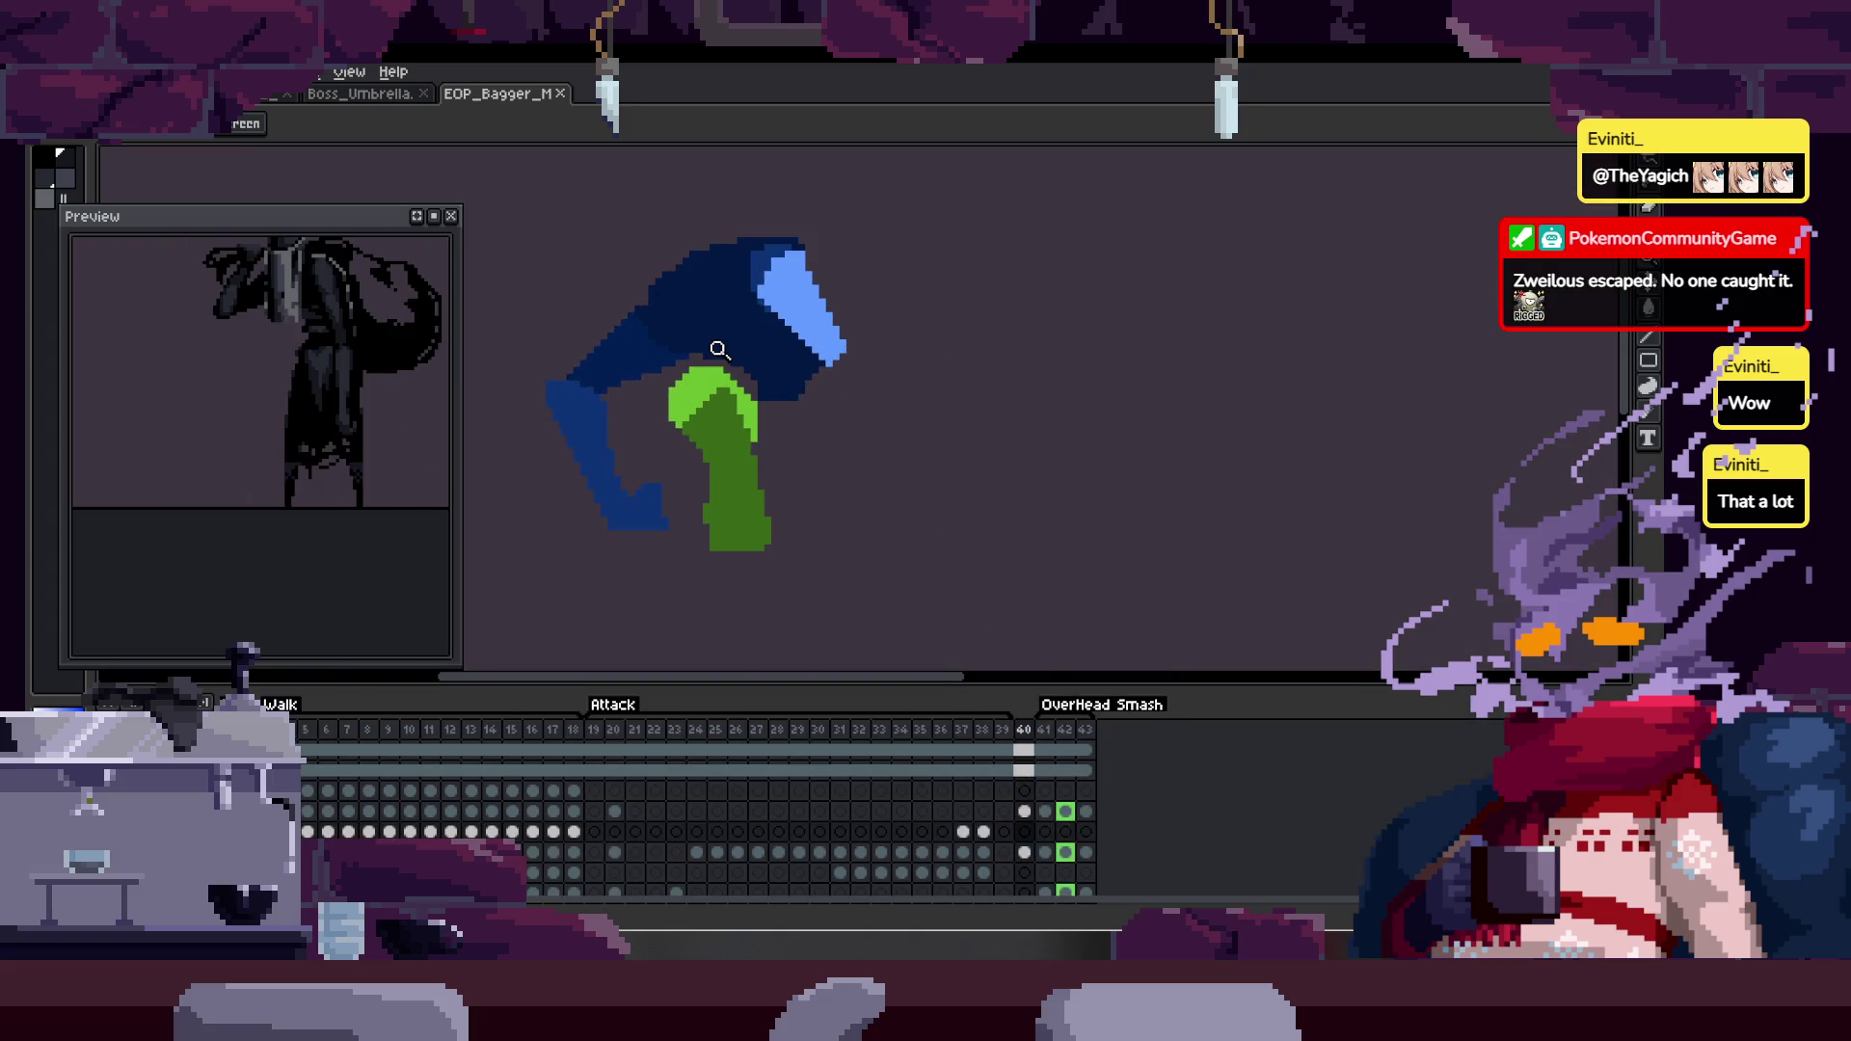
key("Tab")
scroll(763, 343, "down", 3)
key("Tab")
key("Return")
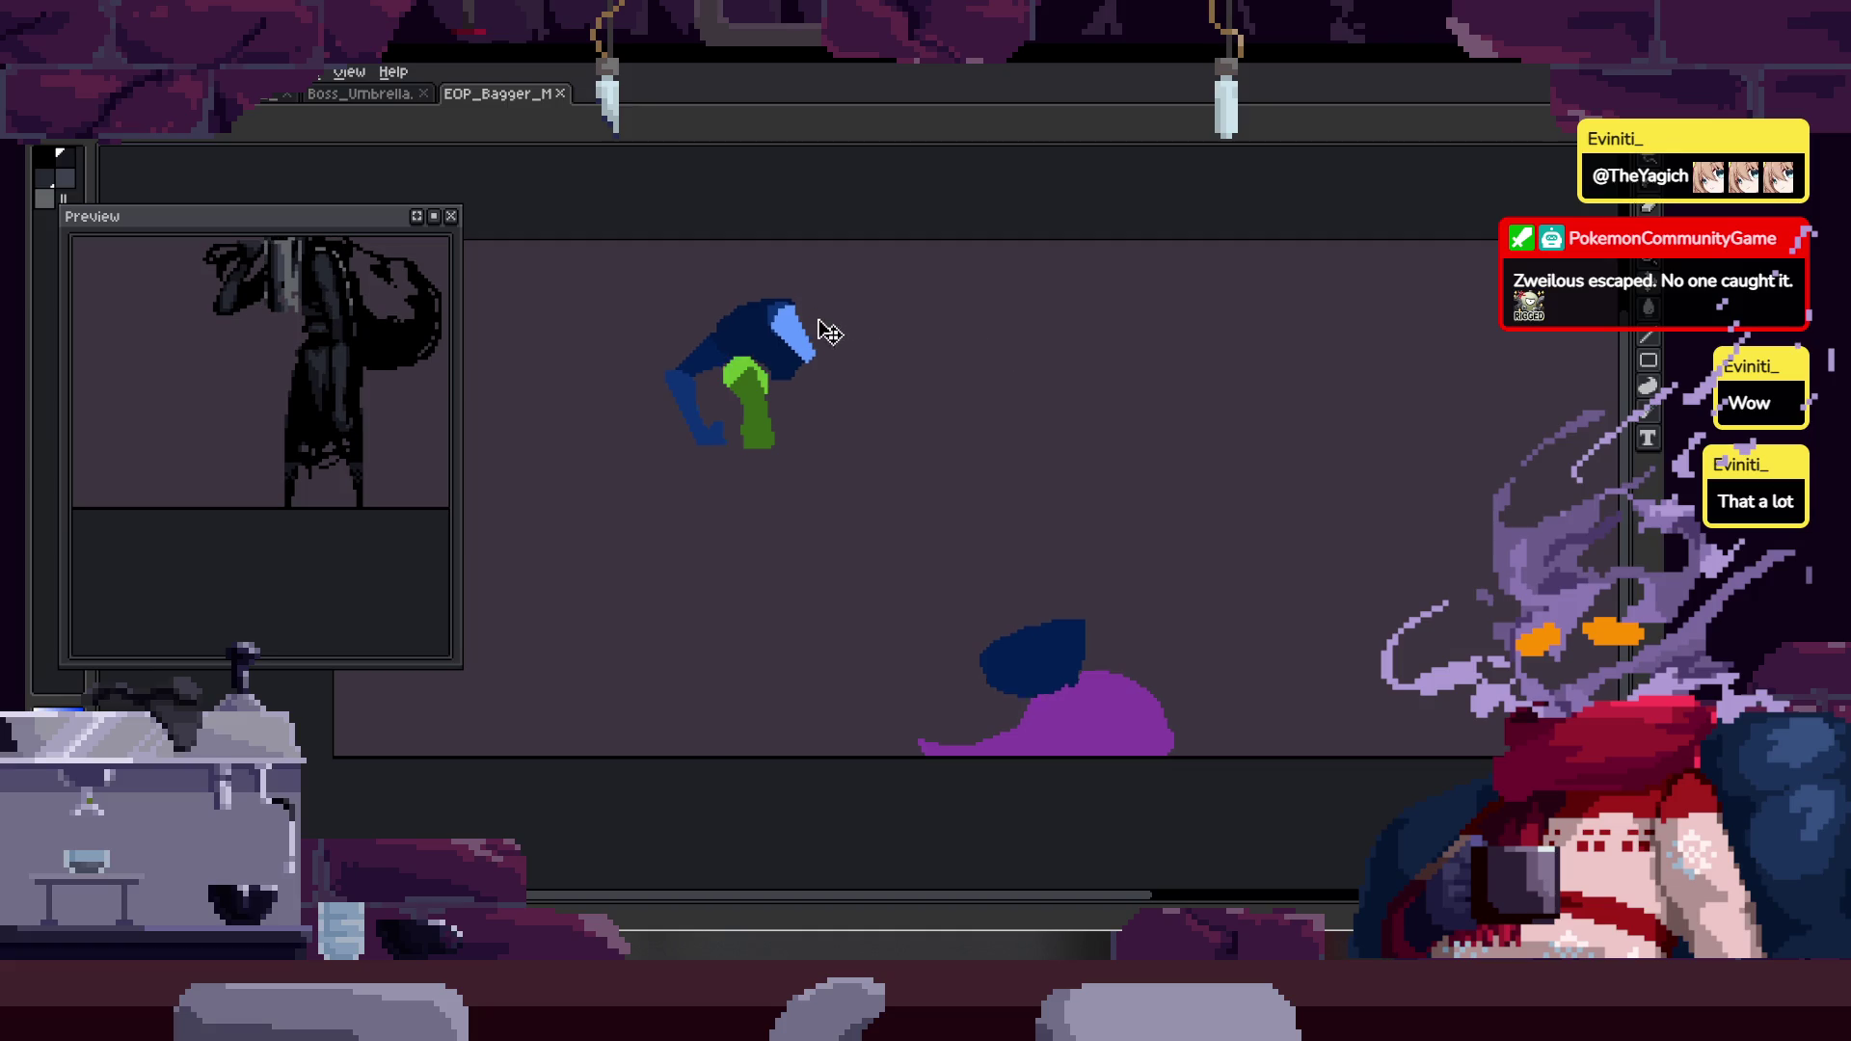
key("Tab")
- Step through frames 39–41 to check the attack pose, then save the sprite file
key("Right")
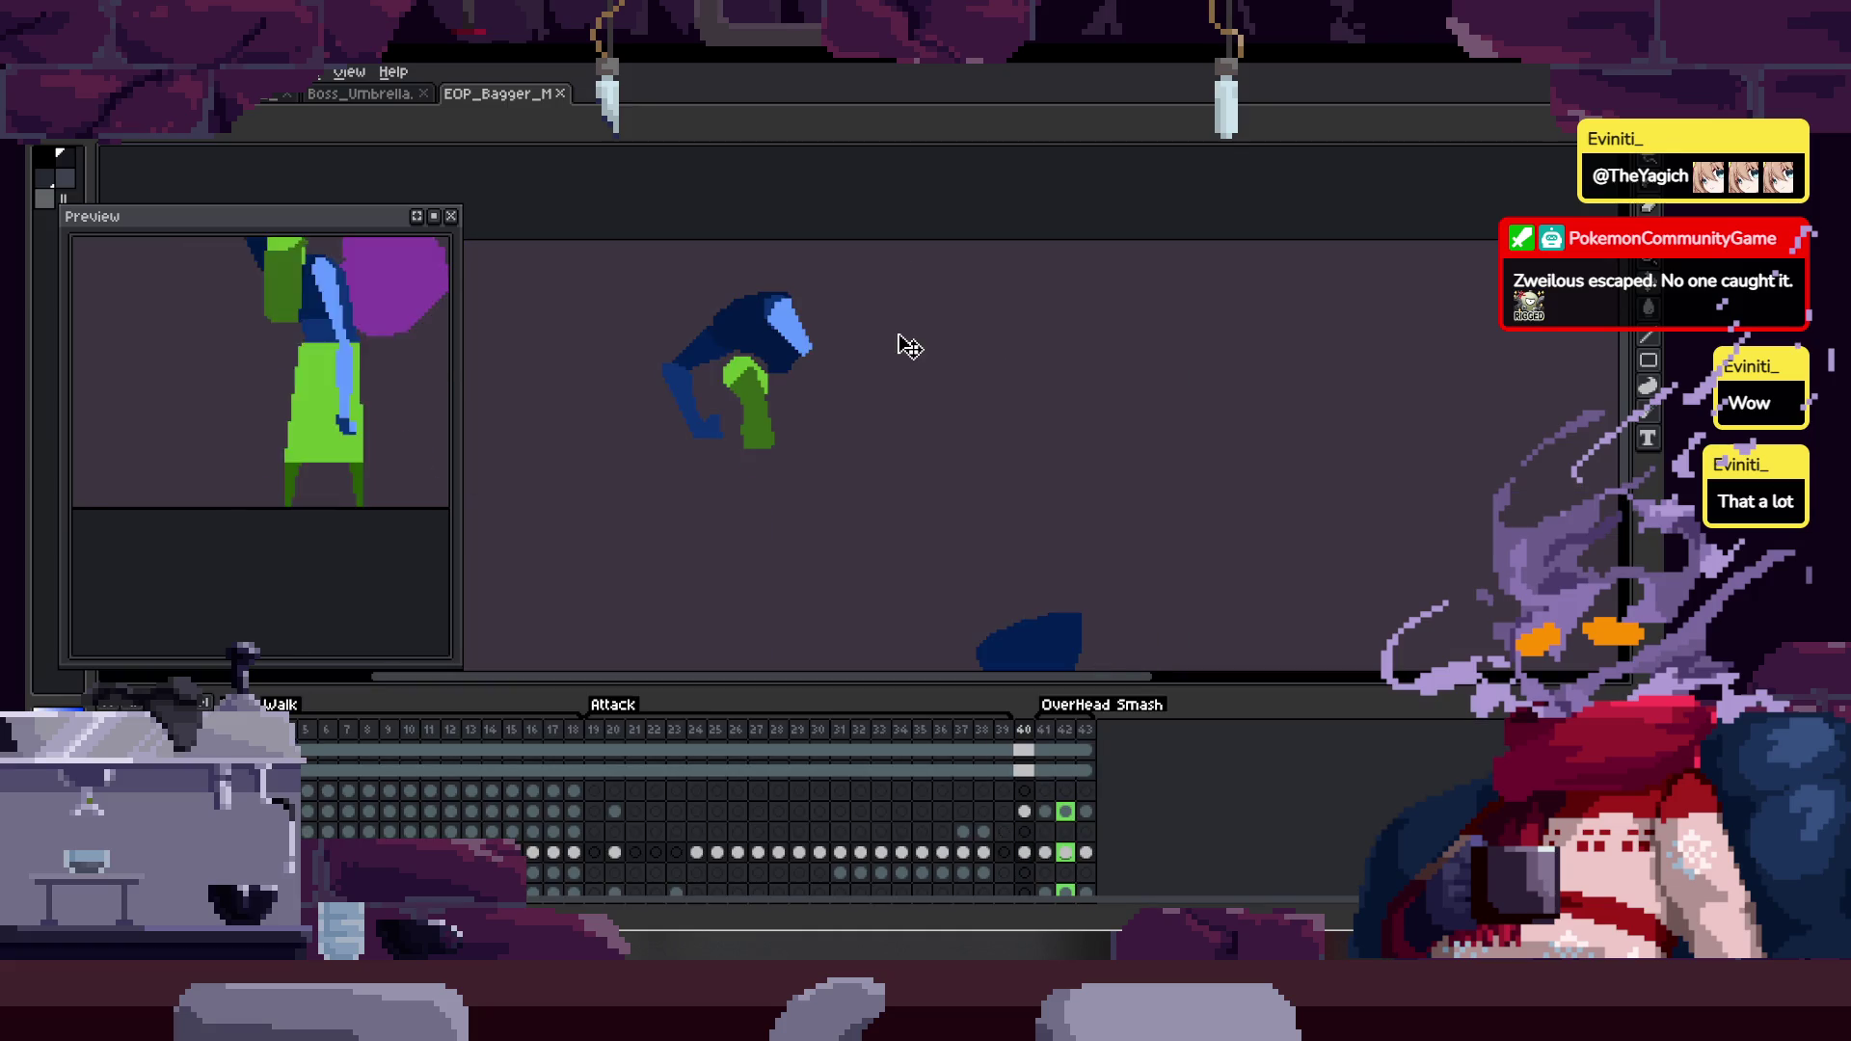
key("Right")
key("Left")
scroll(641, 511, "down", 2)
key("Left")
key("Left")
key("Left")
key("Left")
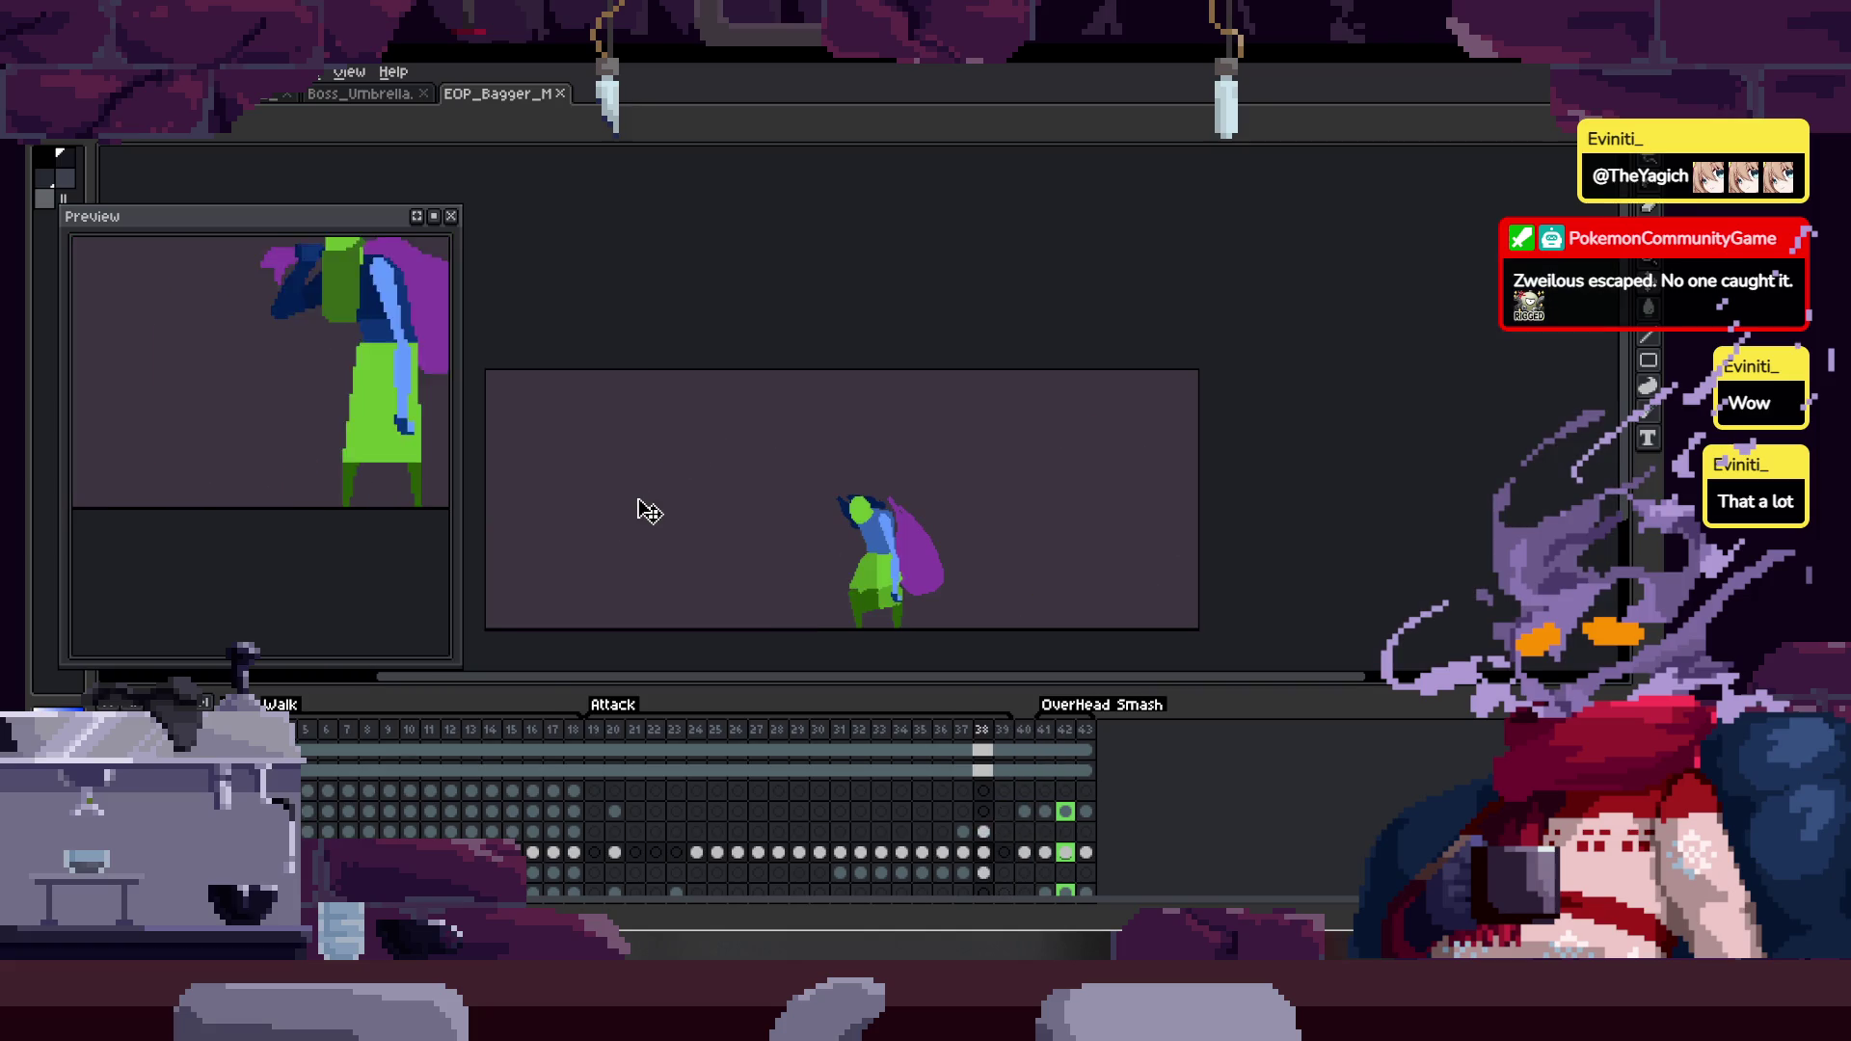
key("ctrl+s")
key("Tab")
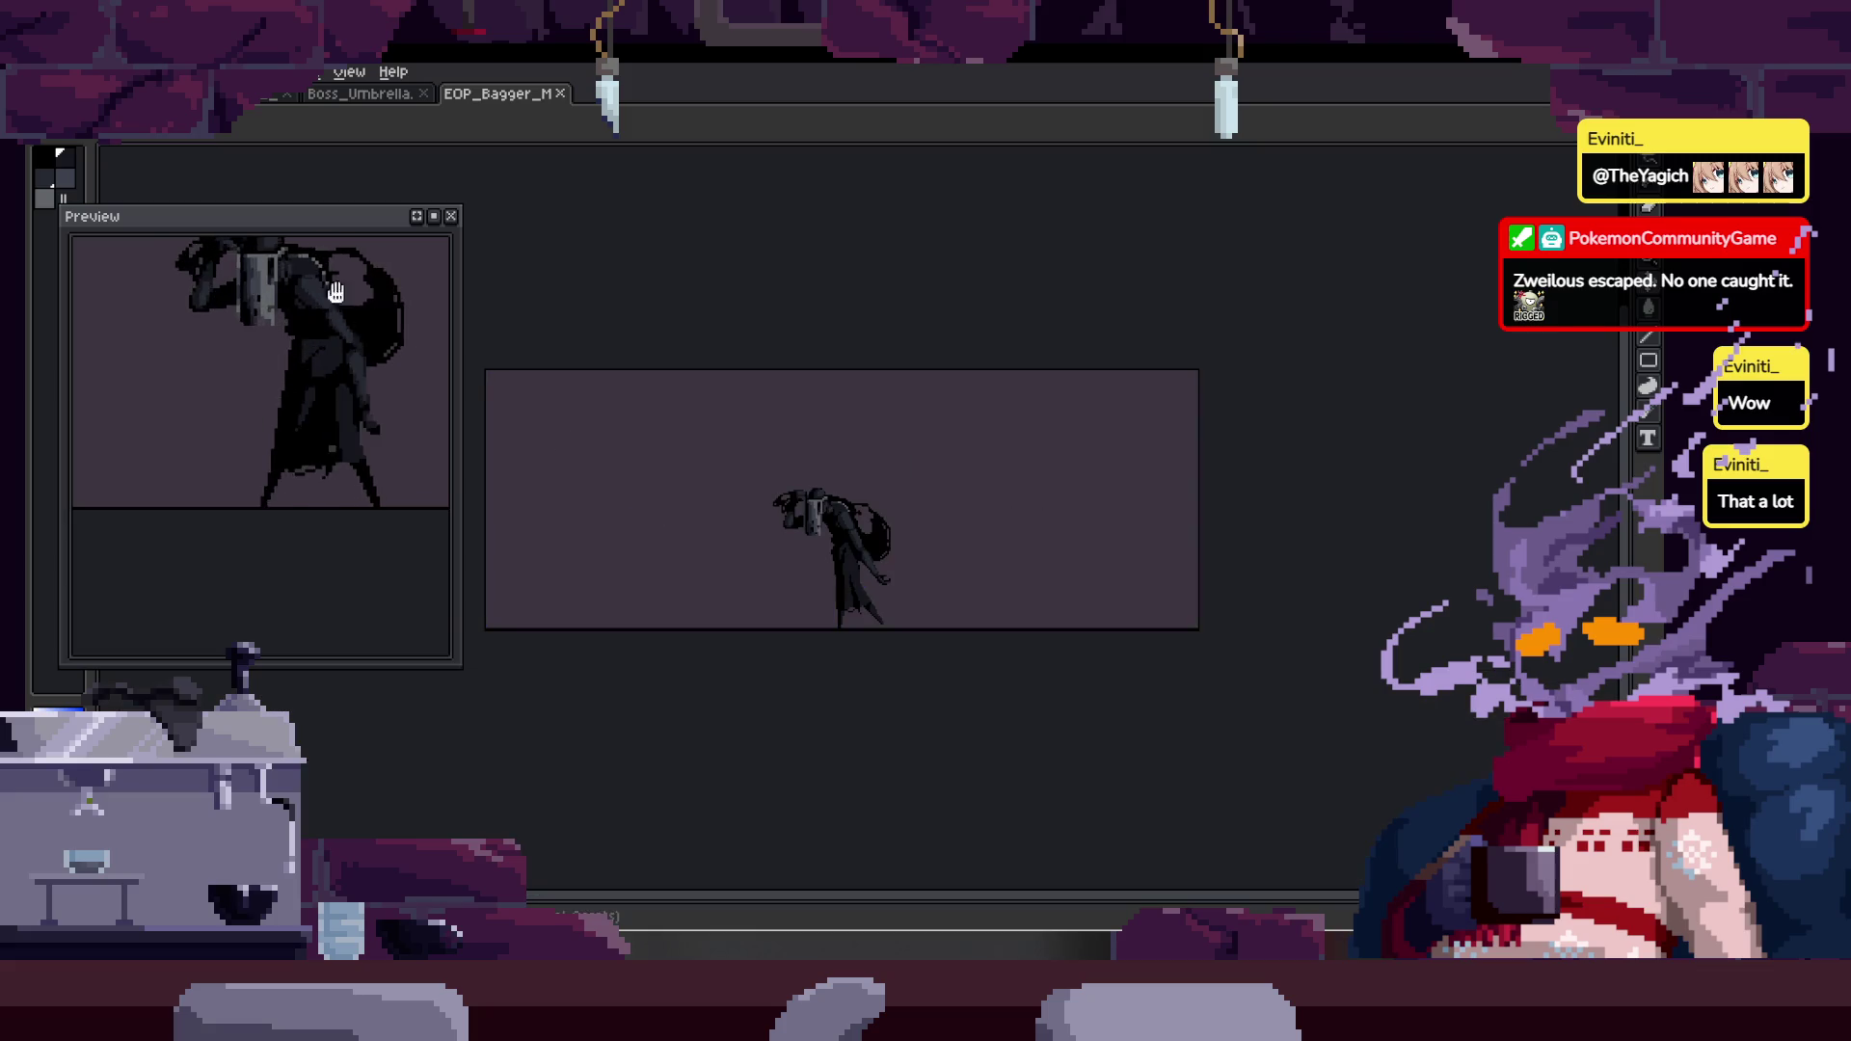
left_click(44, 71)
- Open Export As for the Walk tag at 400% and browse for the output file
mouse_move(113, 249)
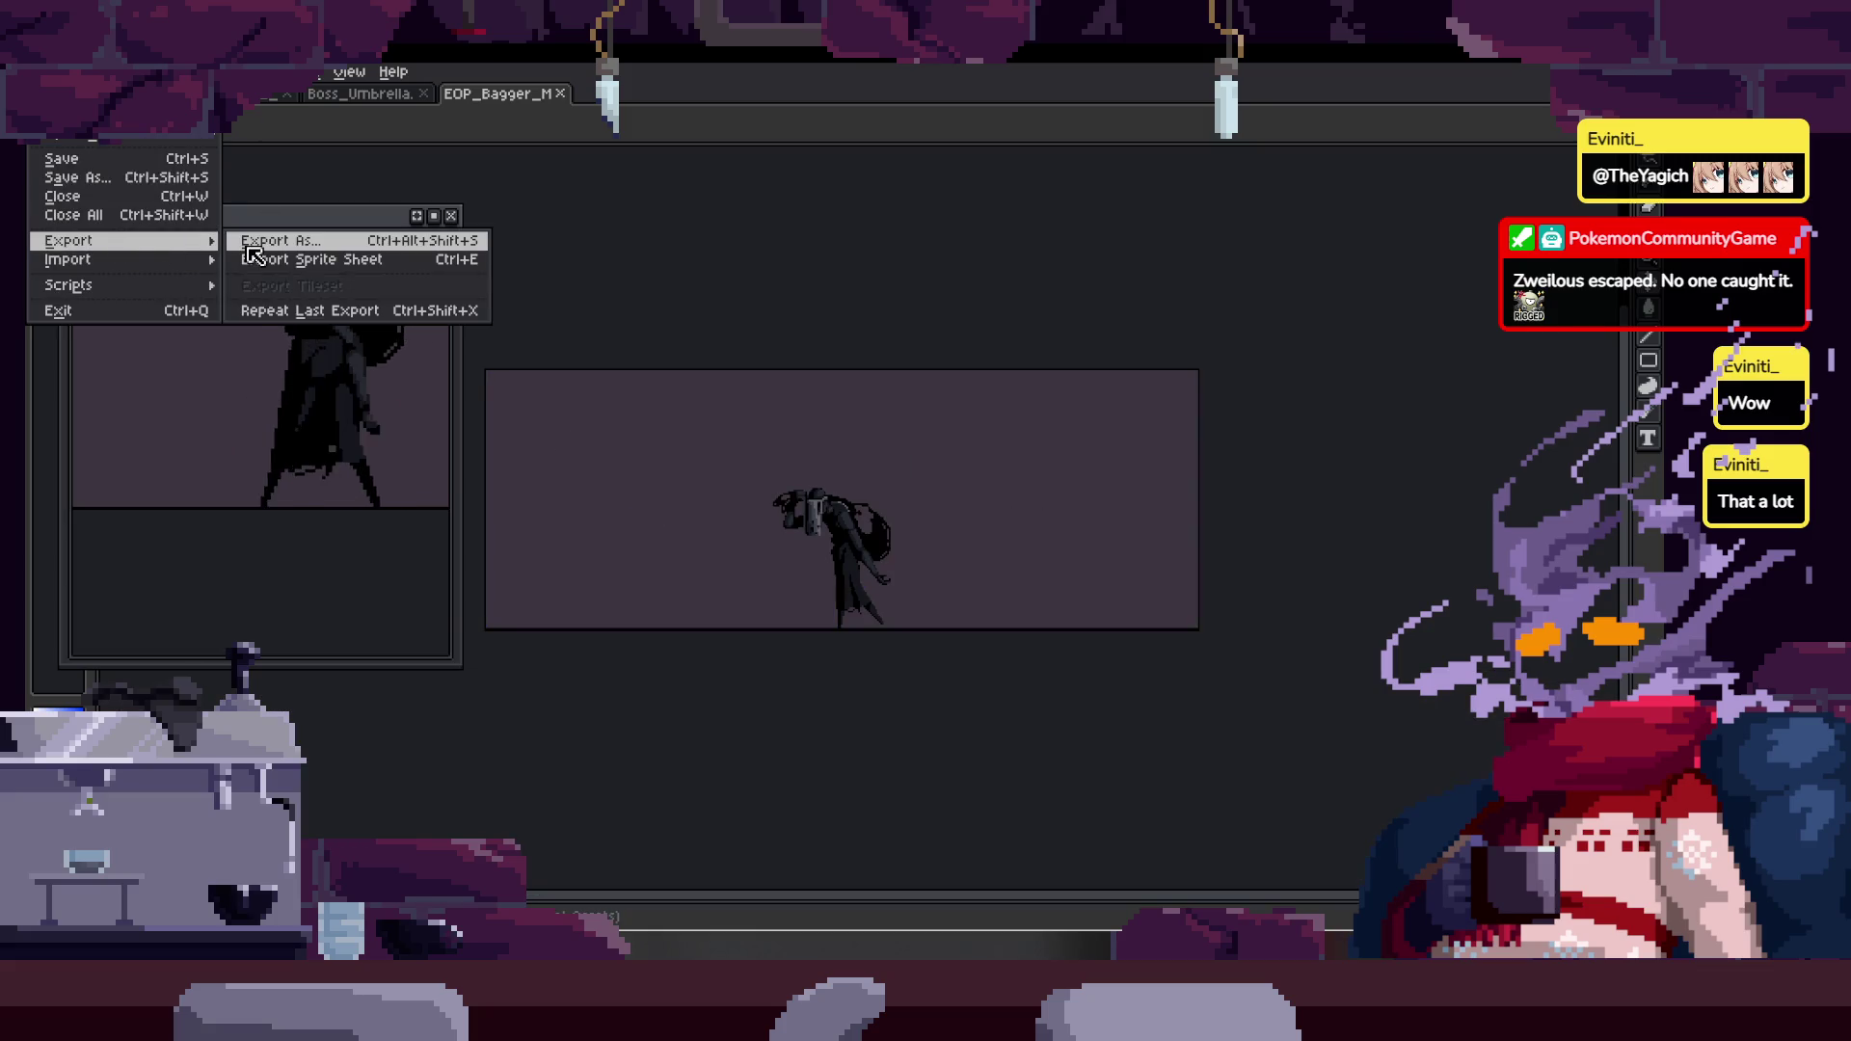
left_click(245, 242)
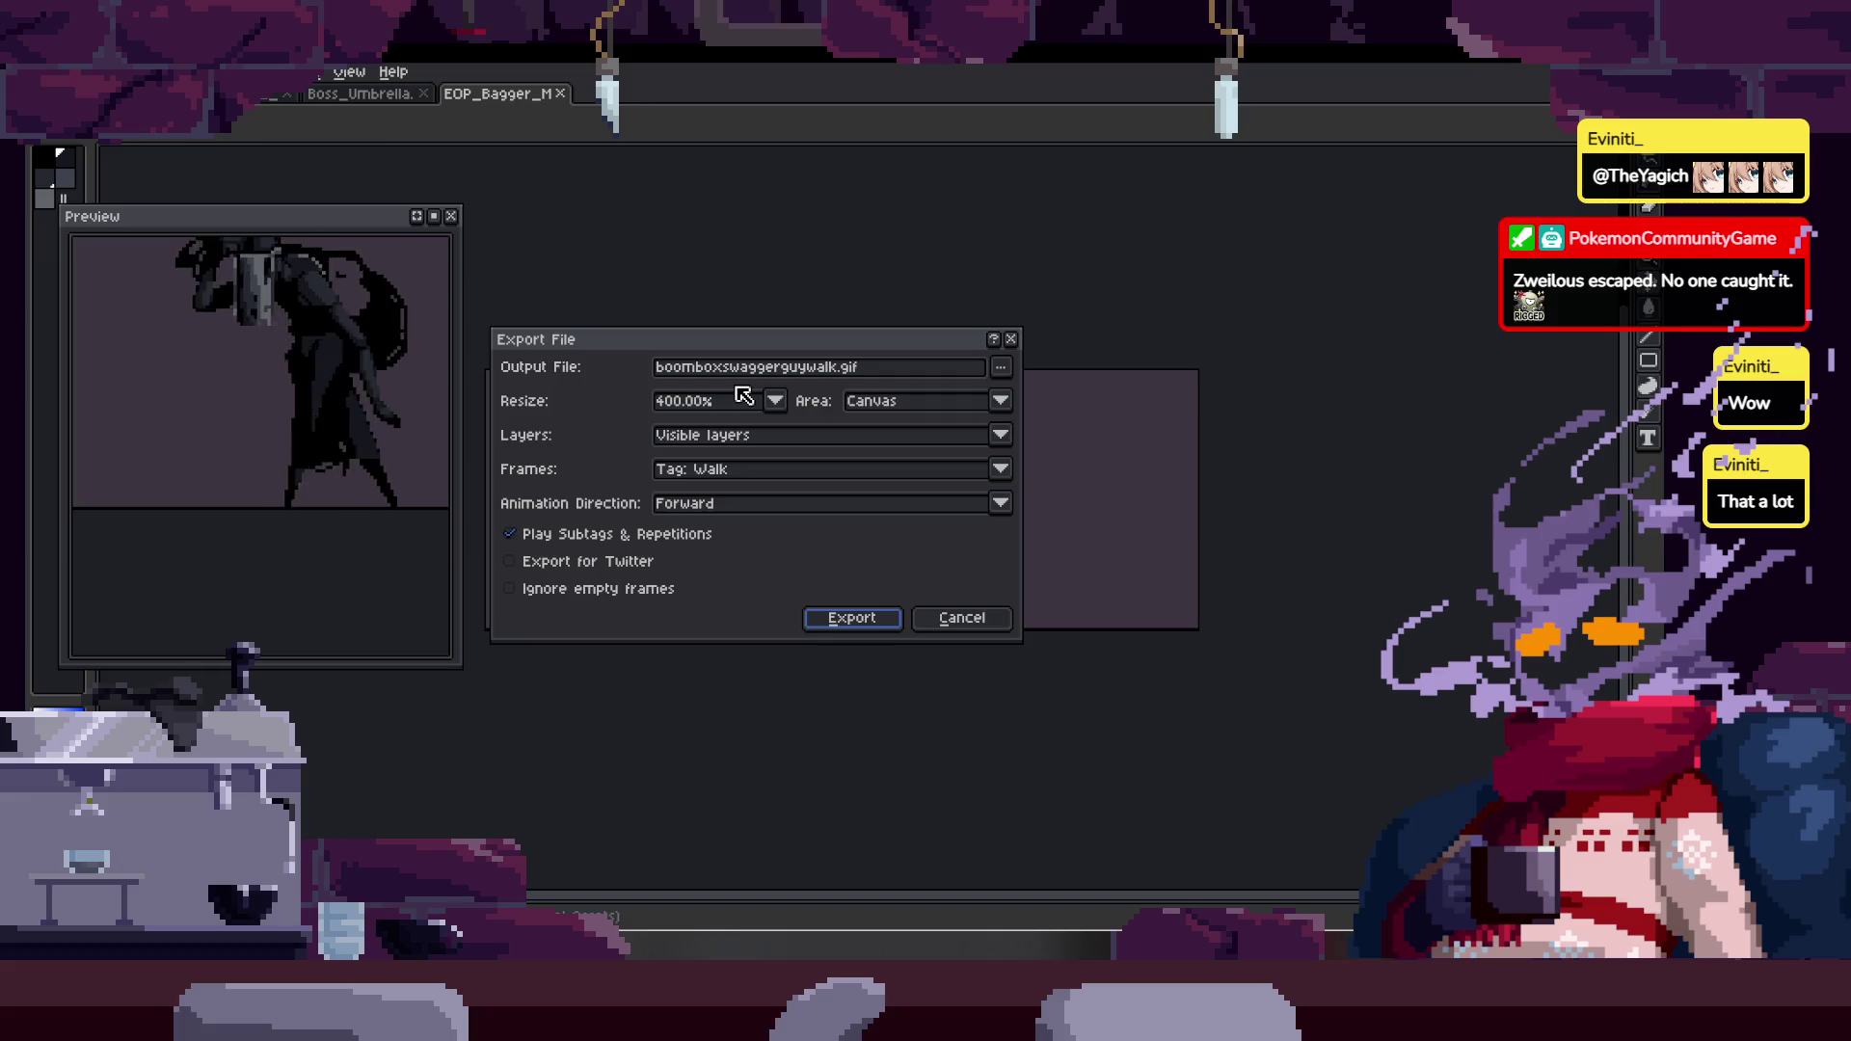
left_click(1001, 371)
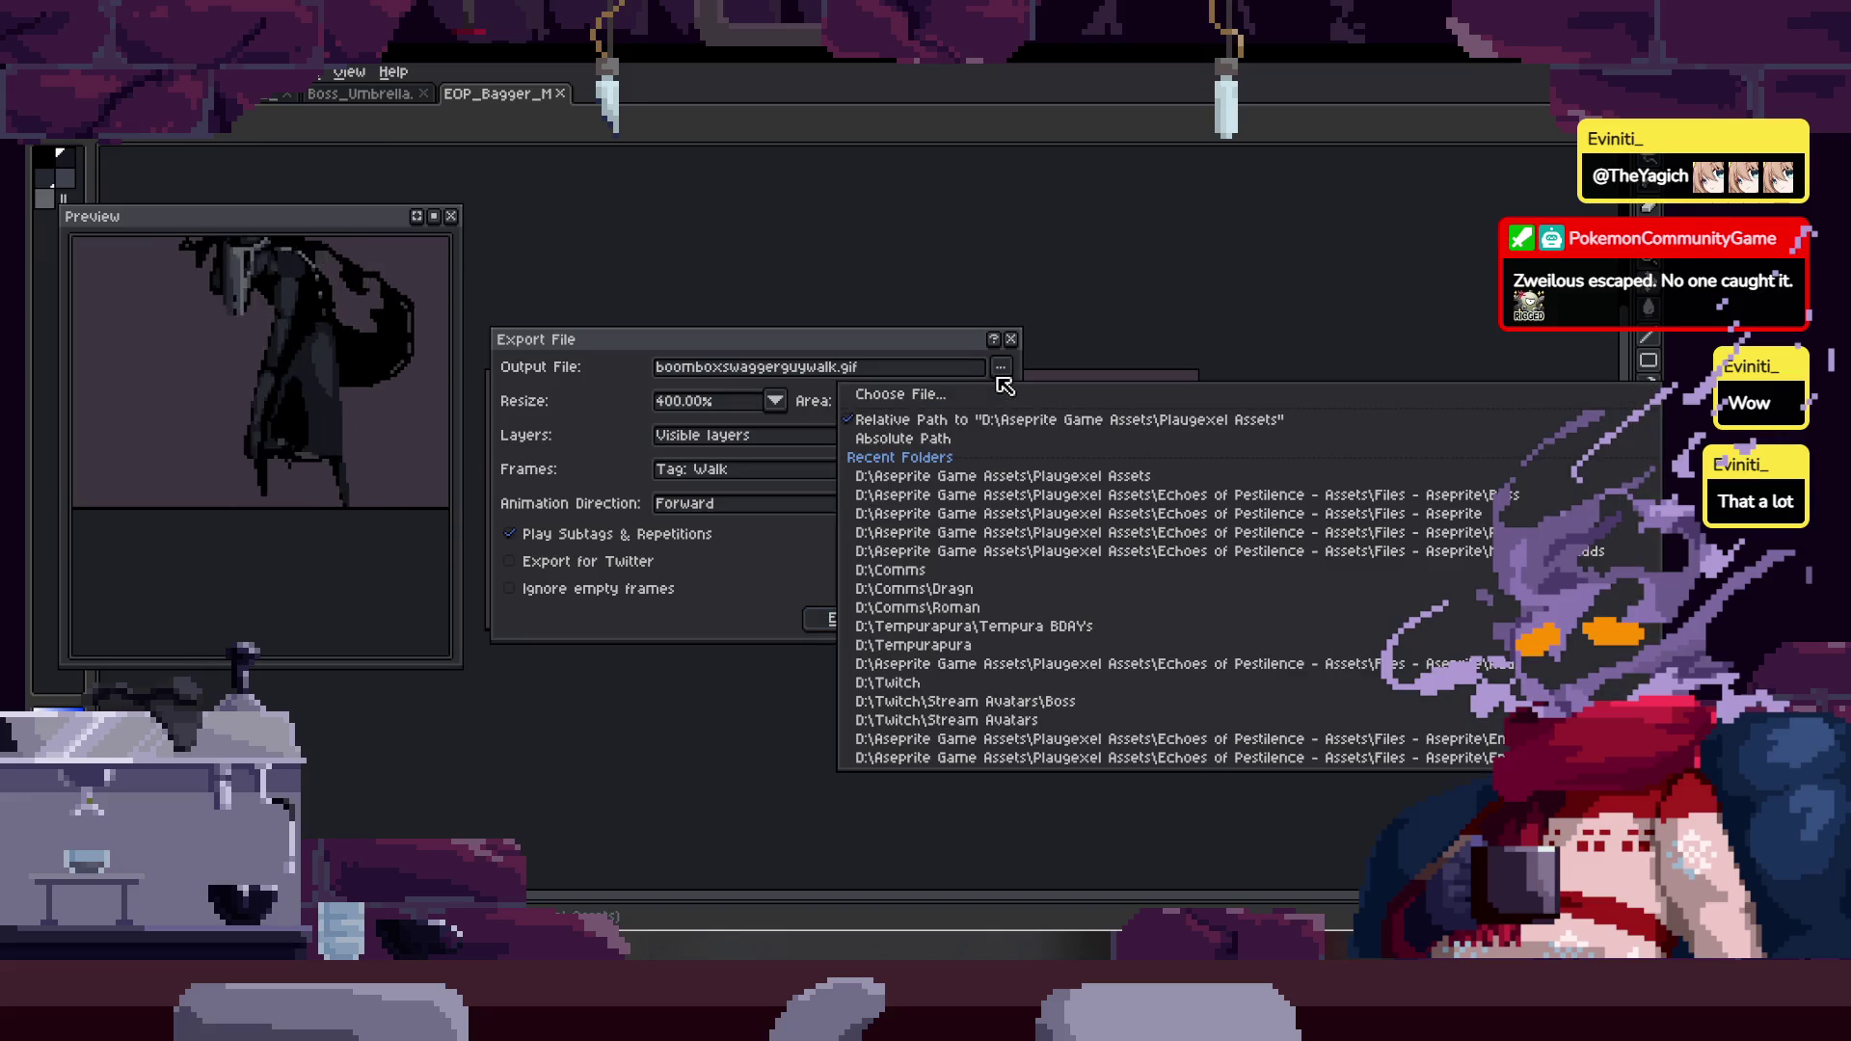
left_click(940, 403)
scroll(972, 524, "down", 5)
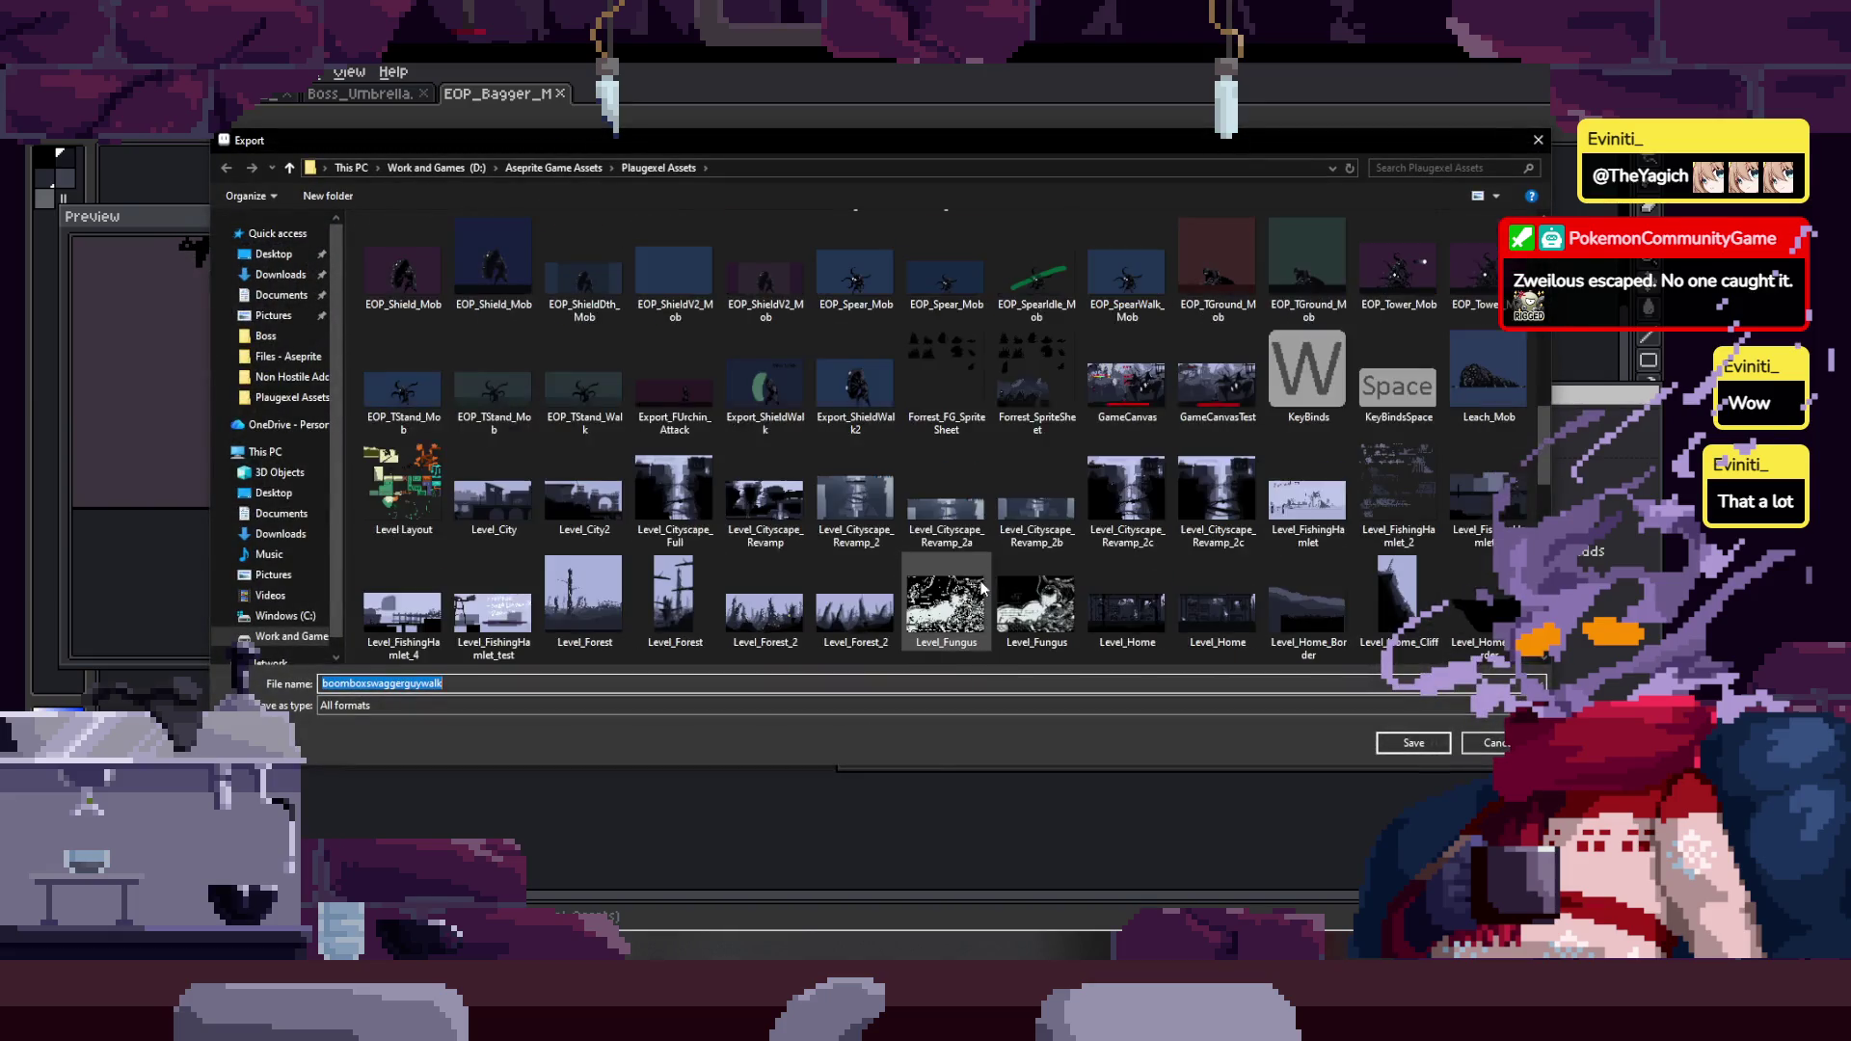
scroll(980, 584, "down", 5)
scroll(980, 579, "down", 3)
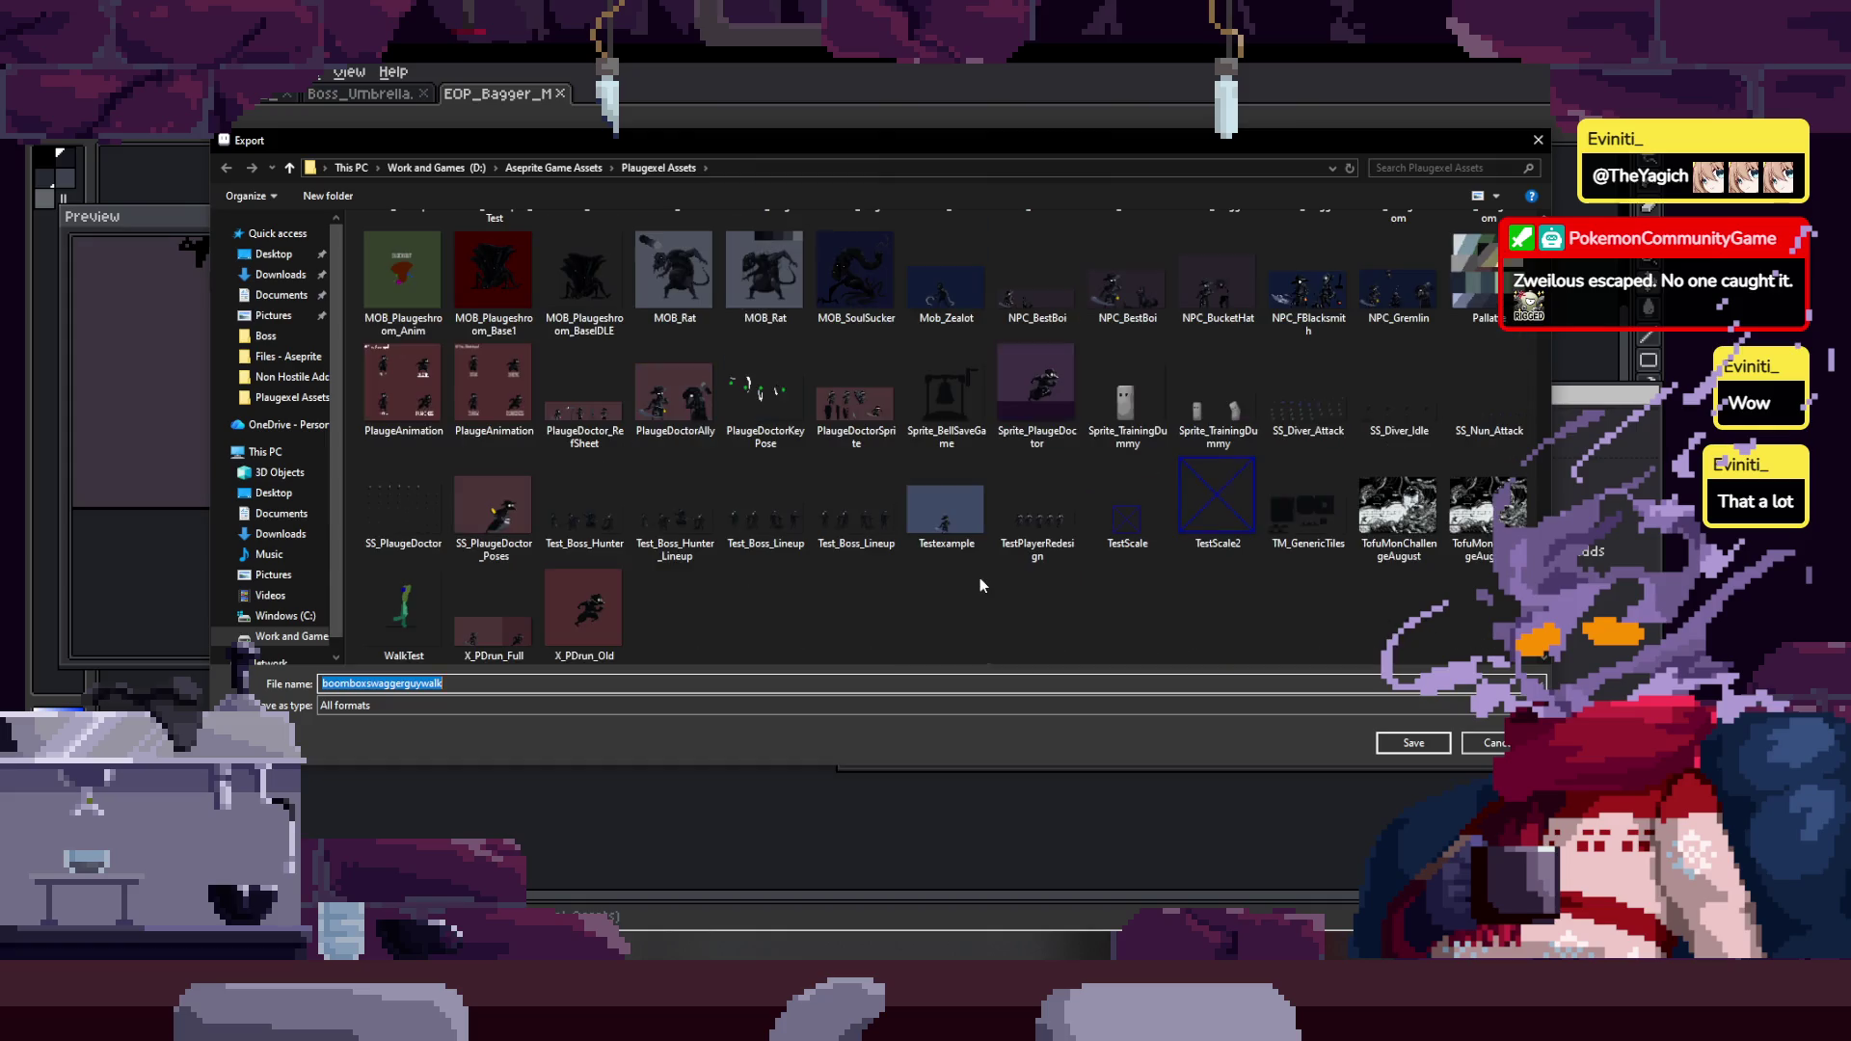
scroll(979, 578, "up", 5)
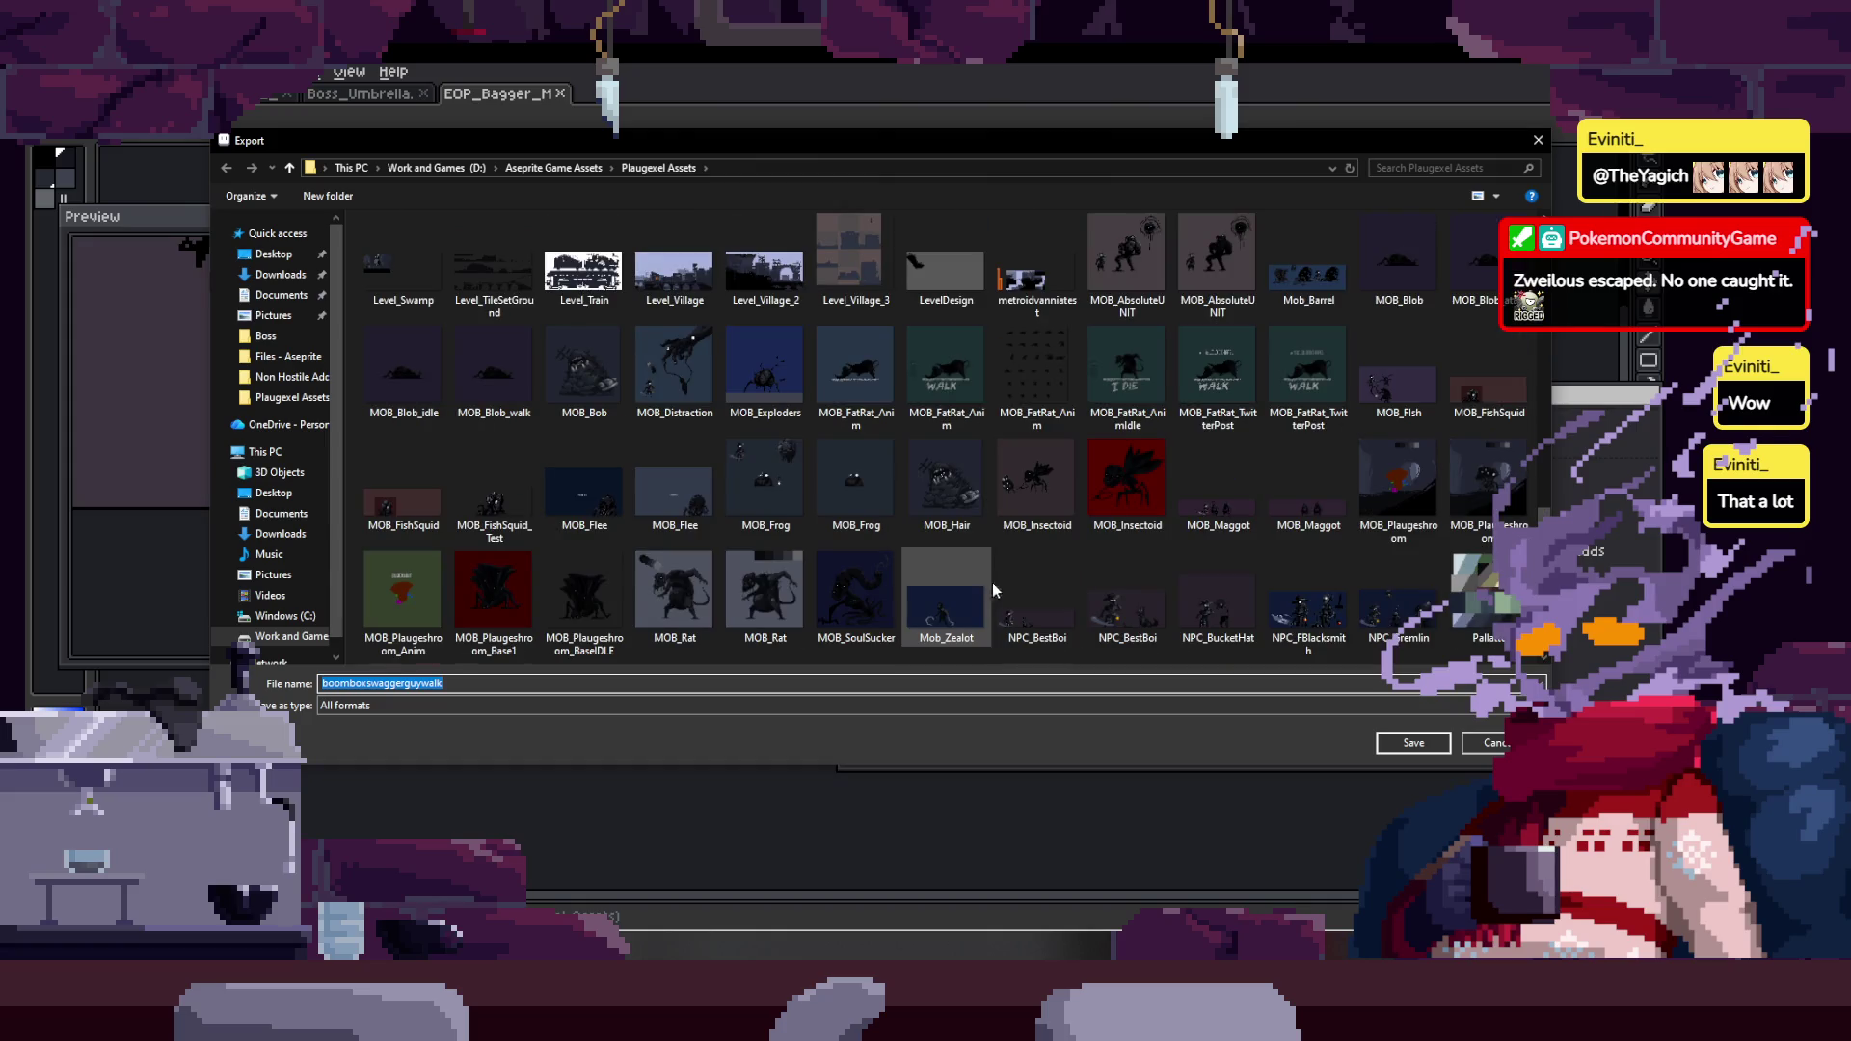
scroll(1122, 588, "up", 10)
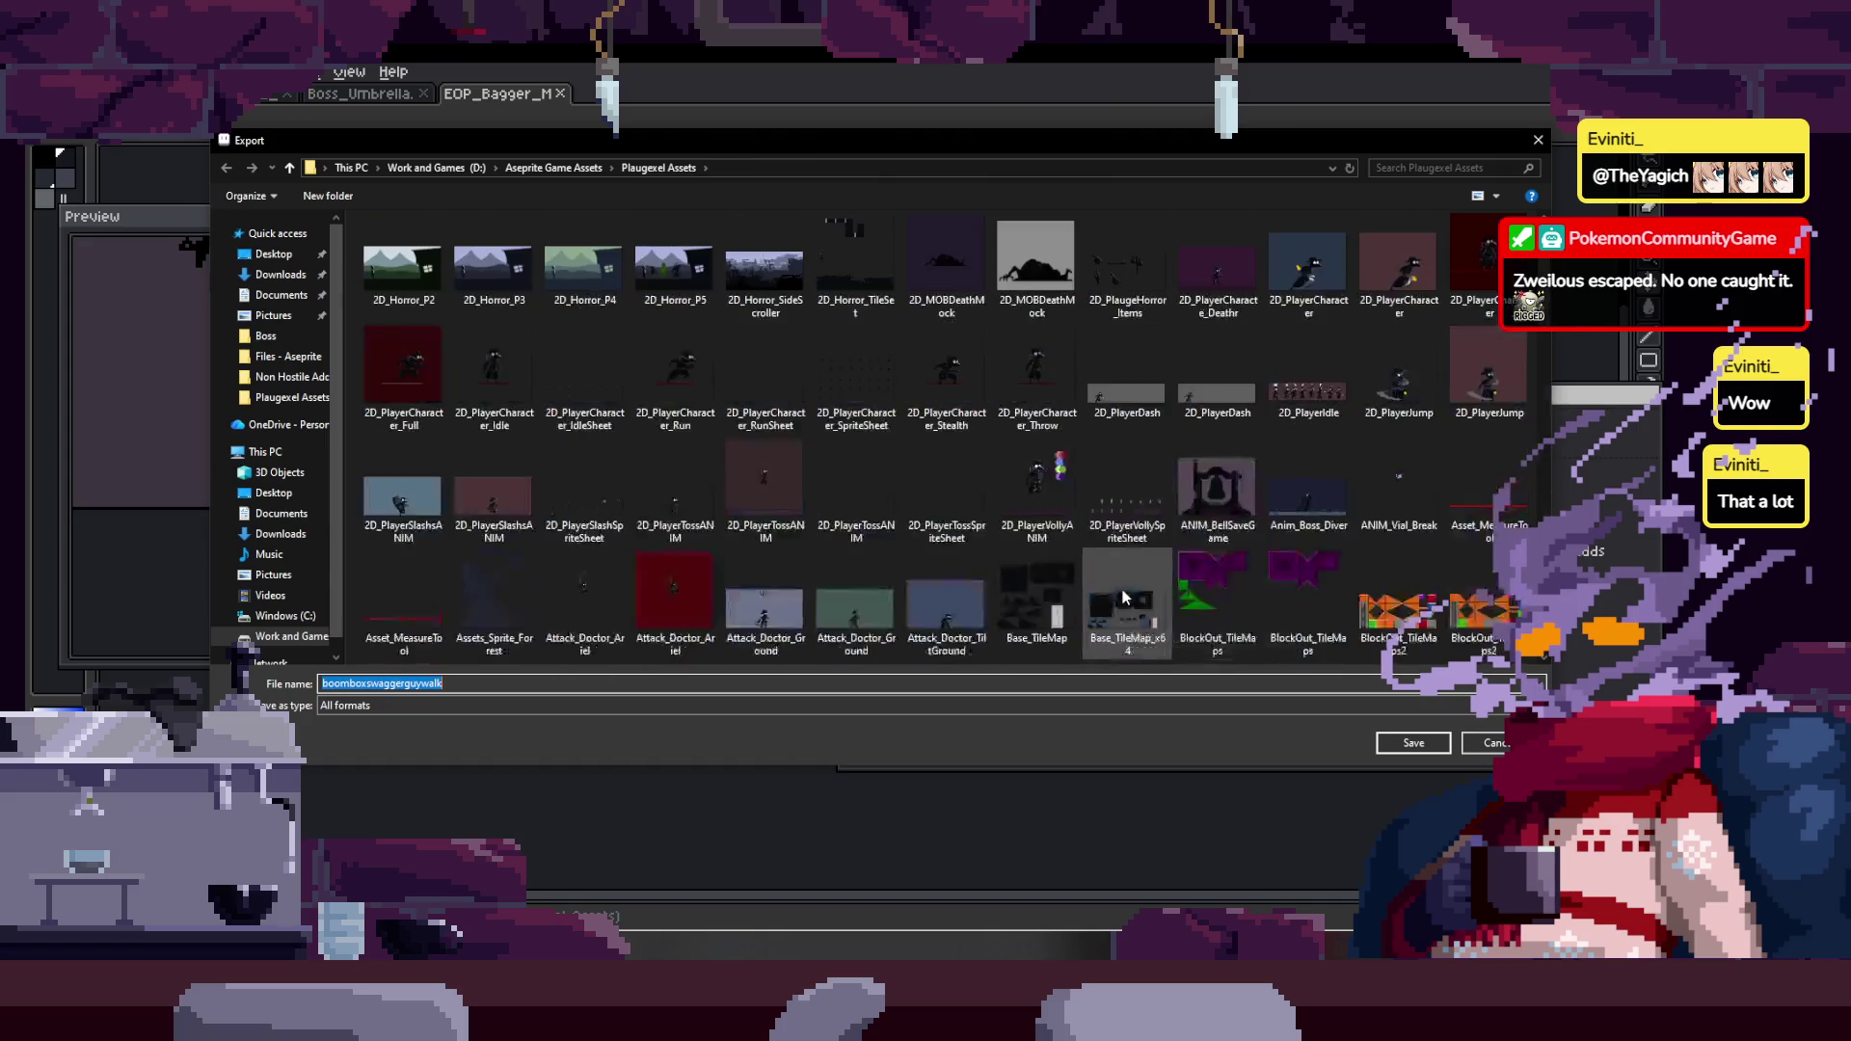
scroll(1122, 588, "down", 10)
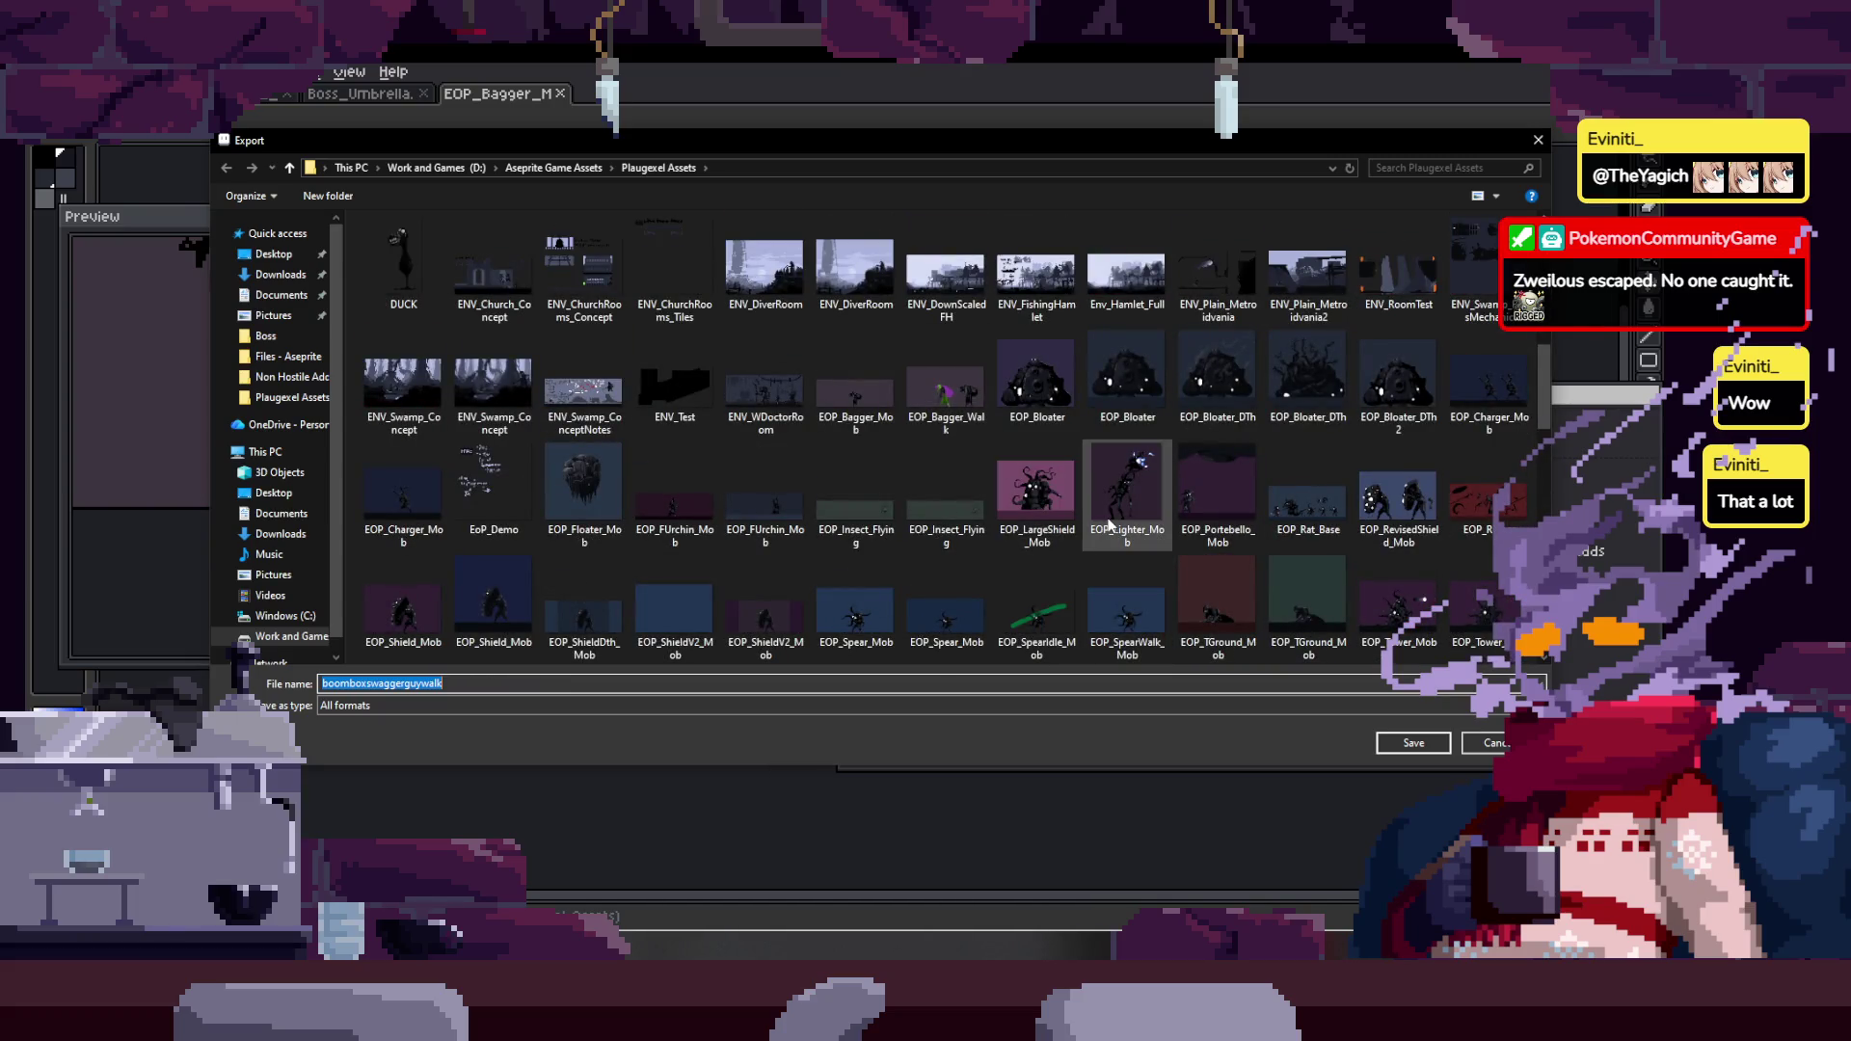
- Choose EOP_Bagger_Walk.gif as the output, confirm overwriting it, and start the export
left_click(962, 408)
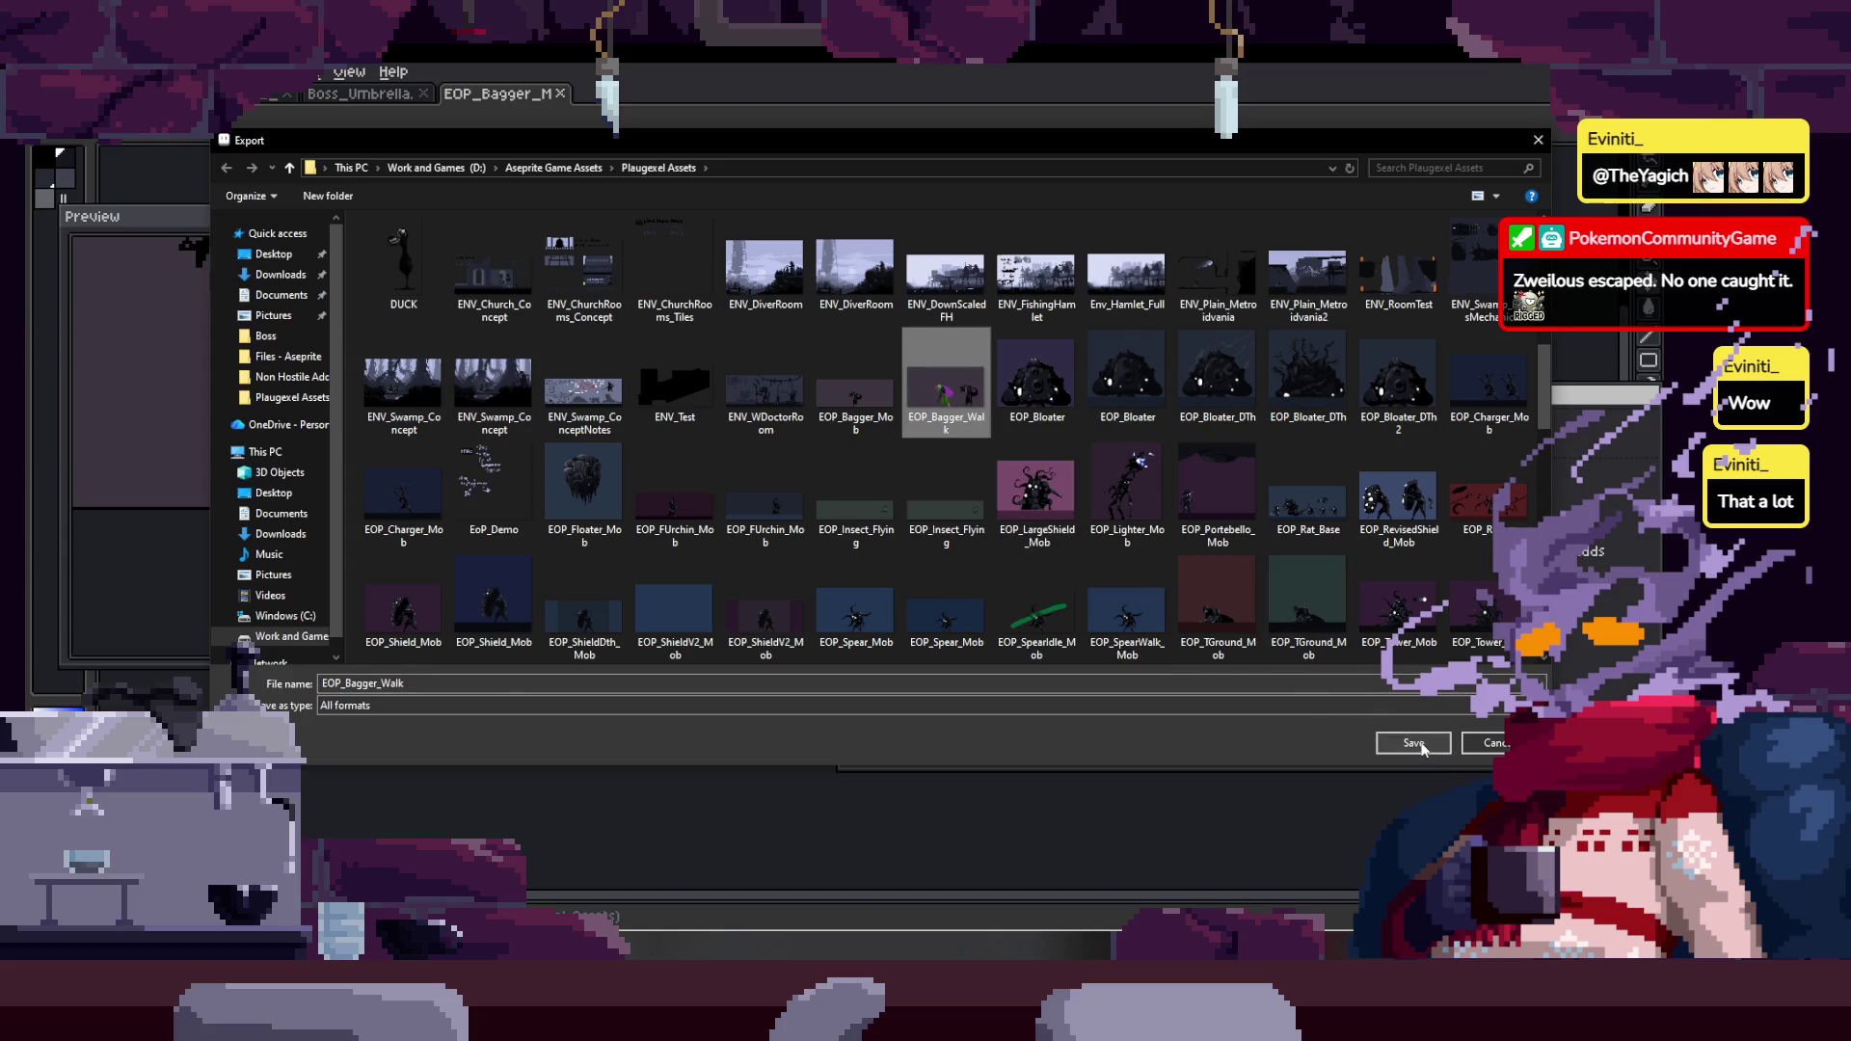
left_click(1413, 743)
left_click(913, 507)
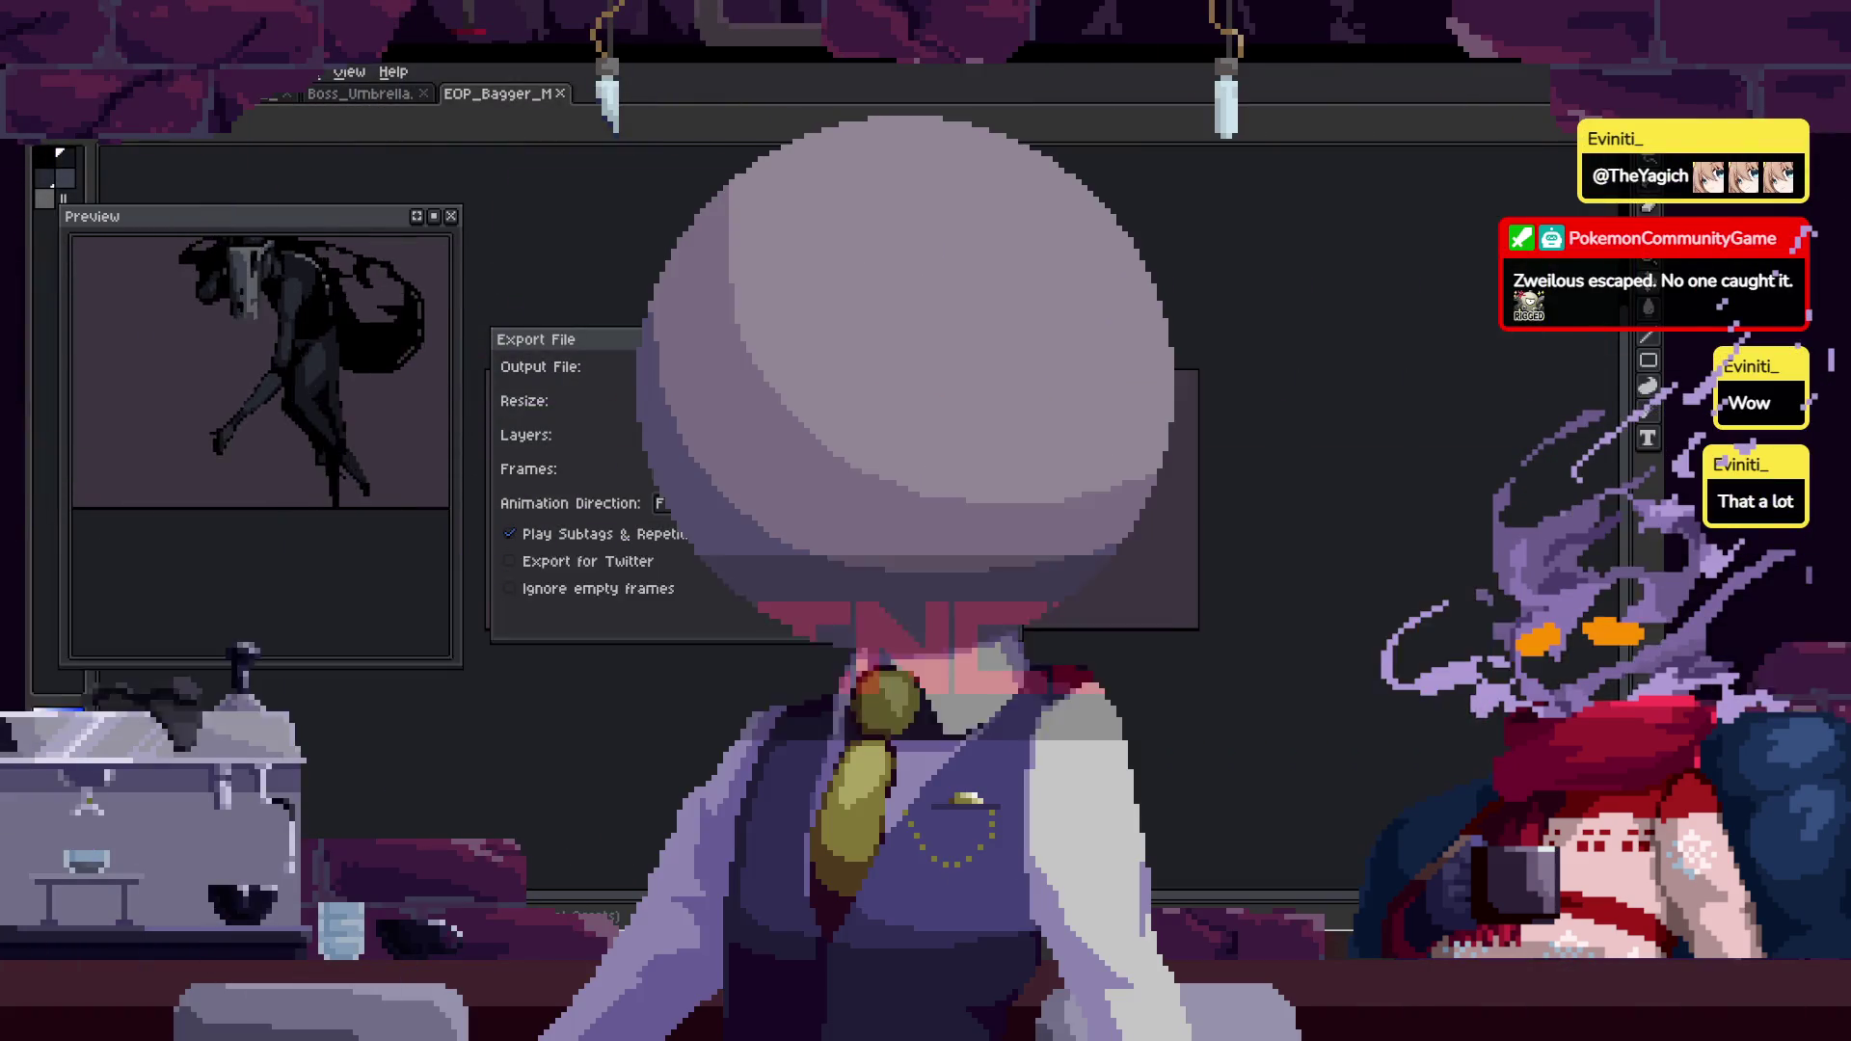
key("Return")
key("Return")
- Finish the walk GIF export and close the EOP_Bagger and Boss_Umbrella documents
scroll(926, 587, "up", 2)
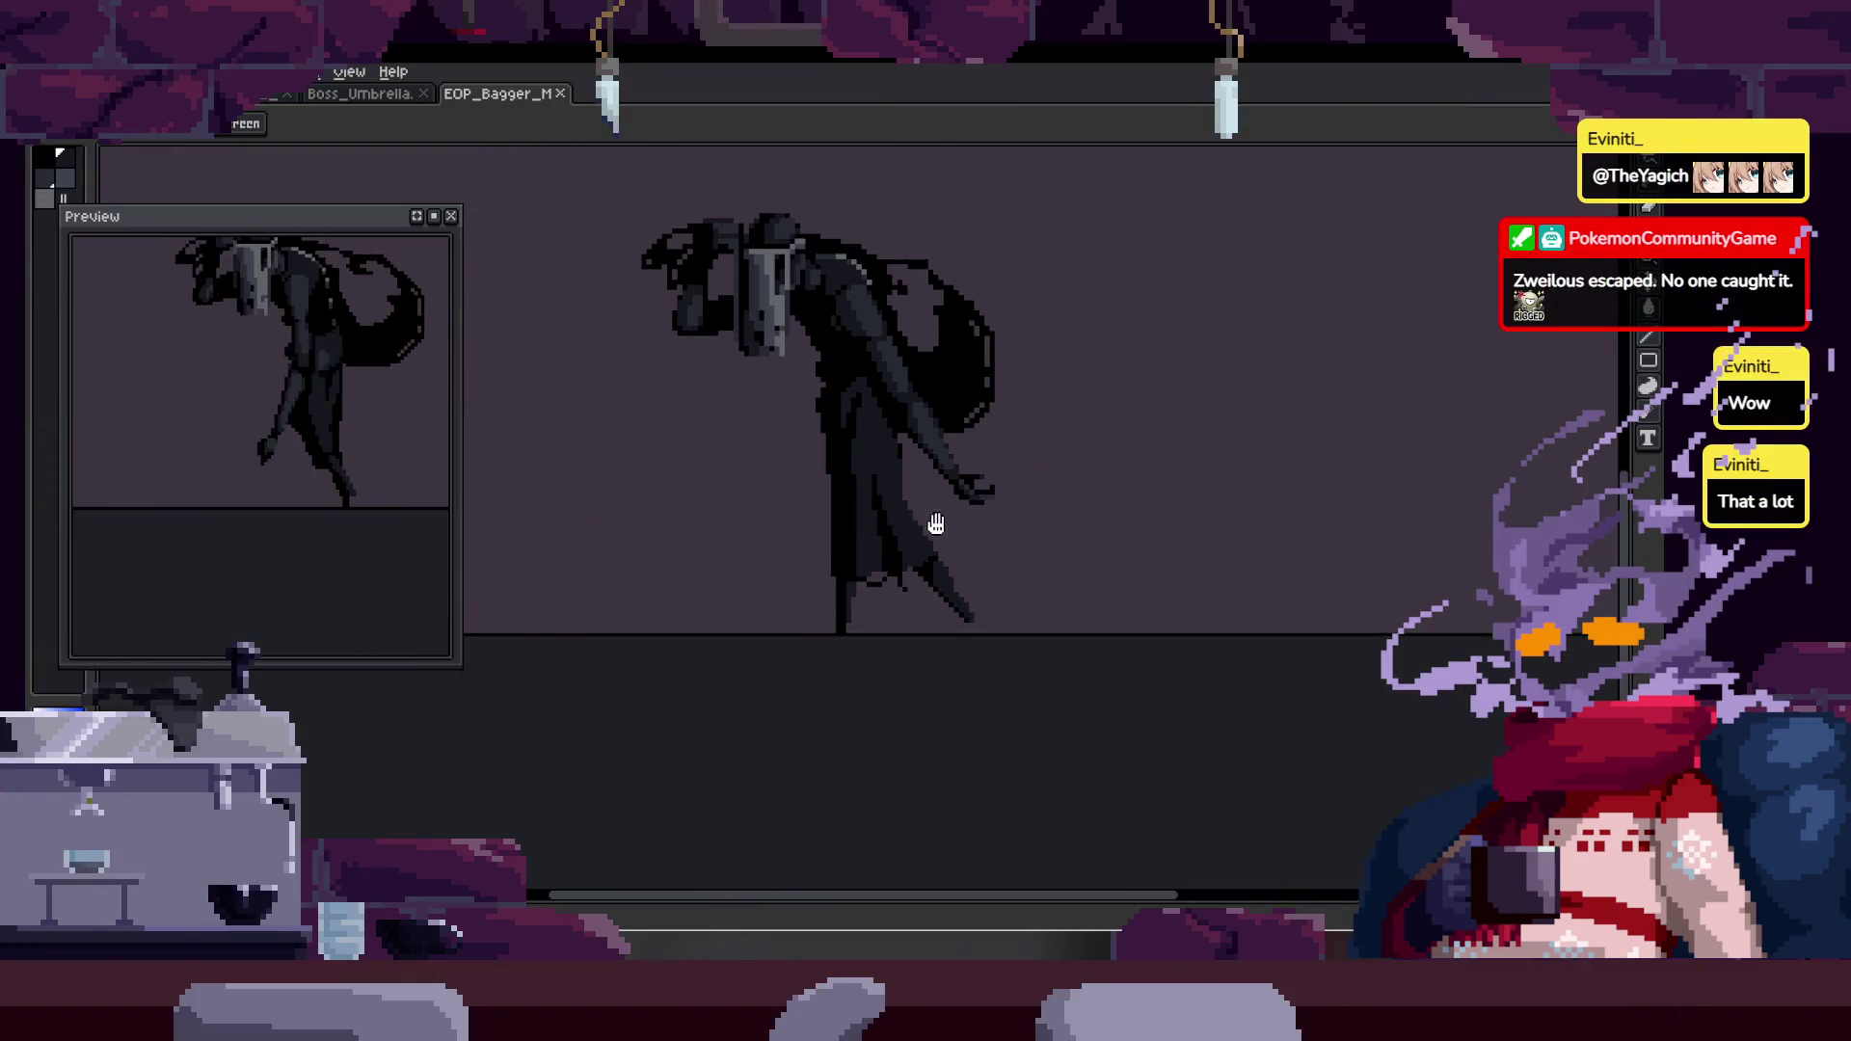
left_click_drag(937, 499, 927, 610)
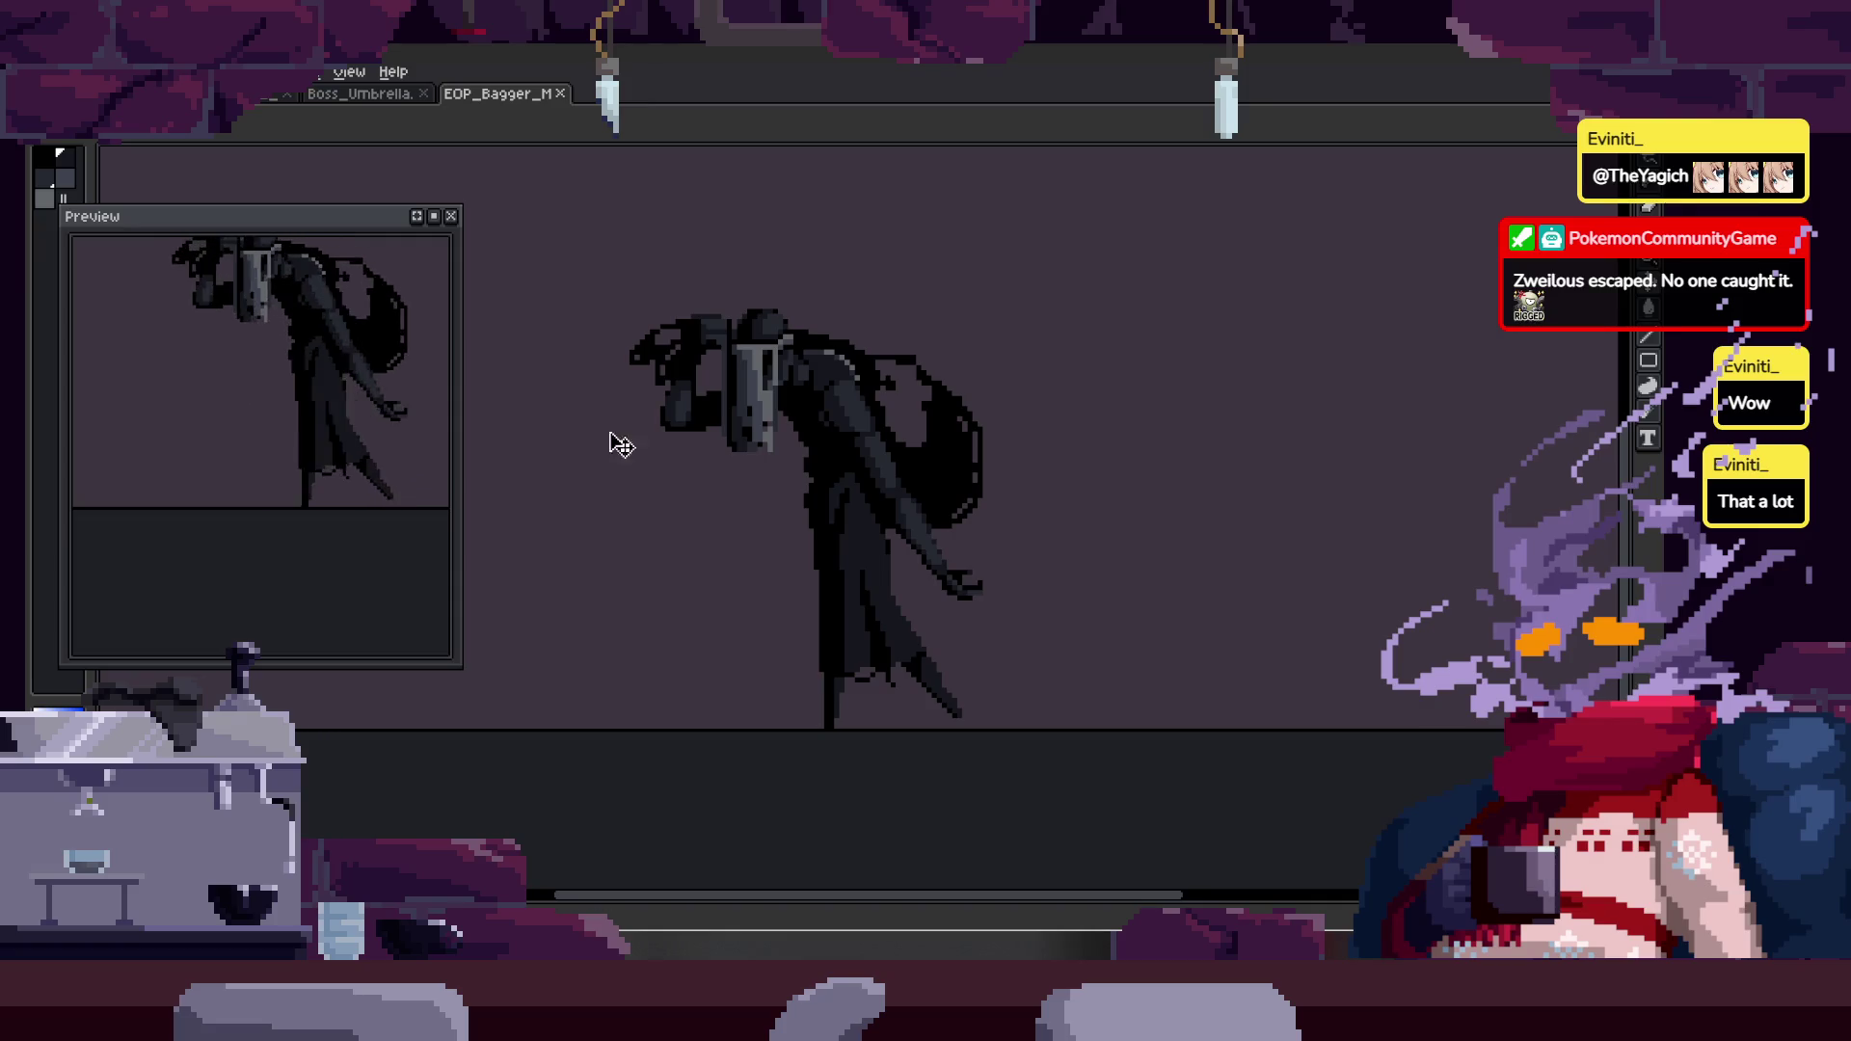
left_click(560, 93)
scroll(391, 434, "down", 1)
scroll(391, 433, "up", 3)
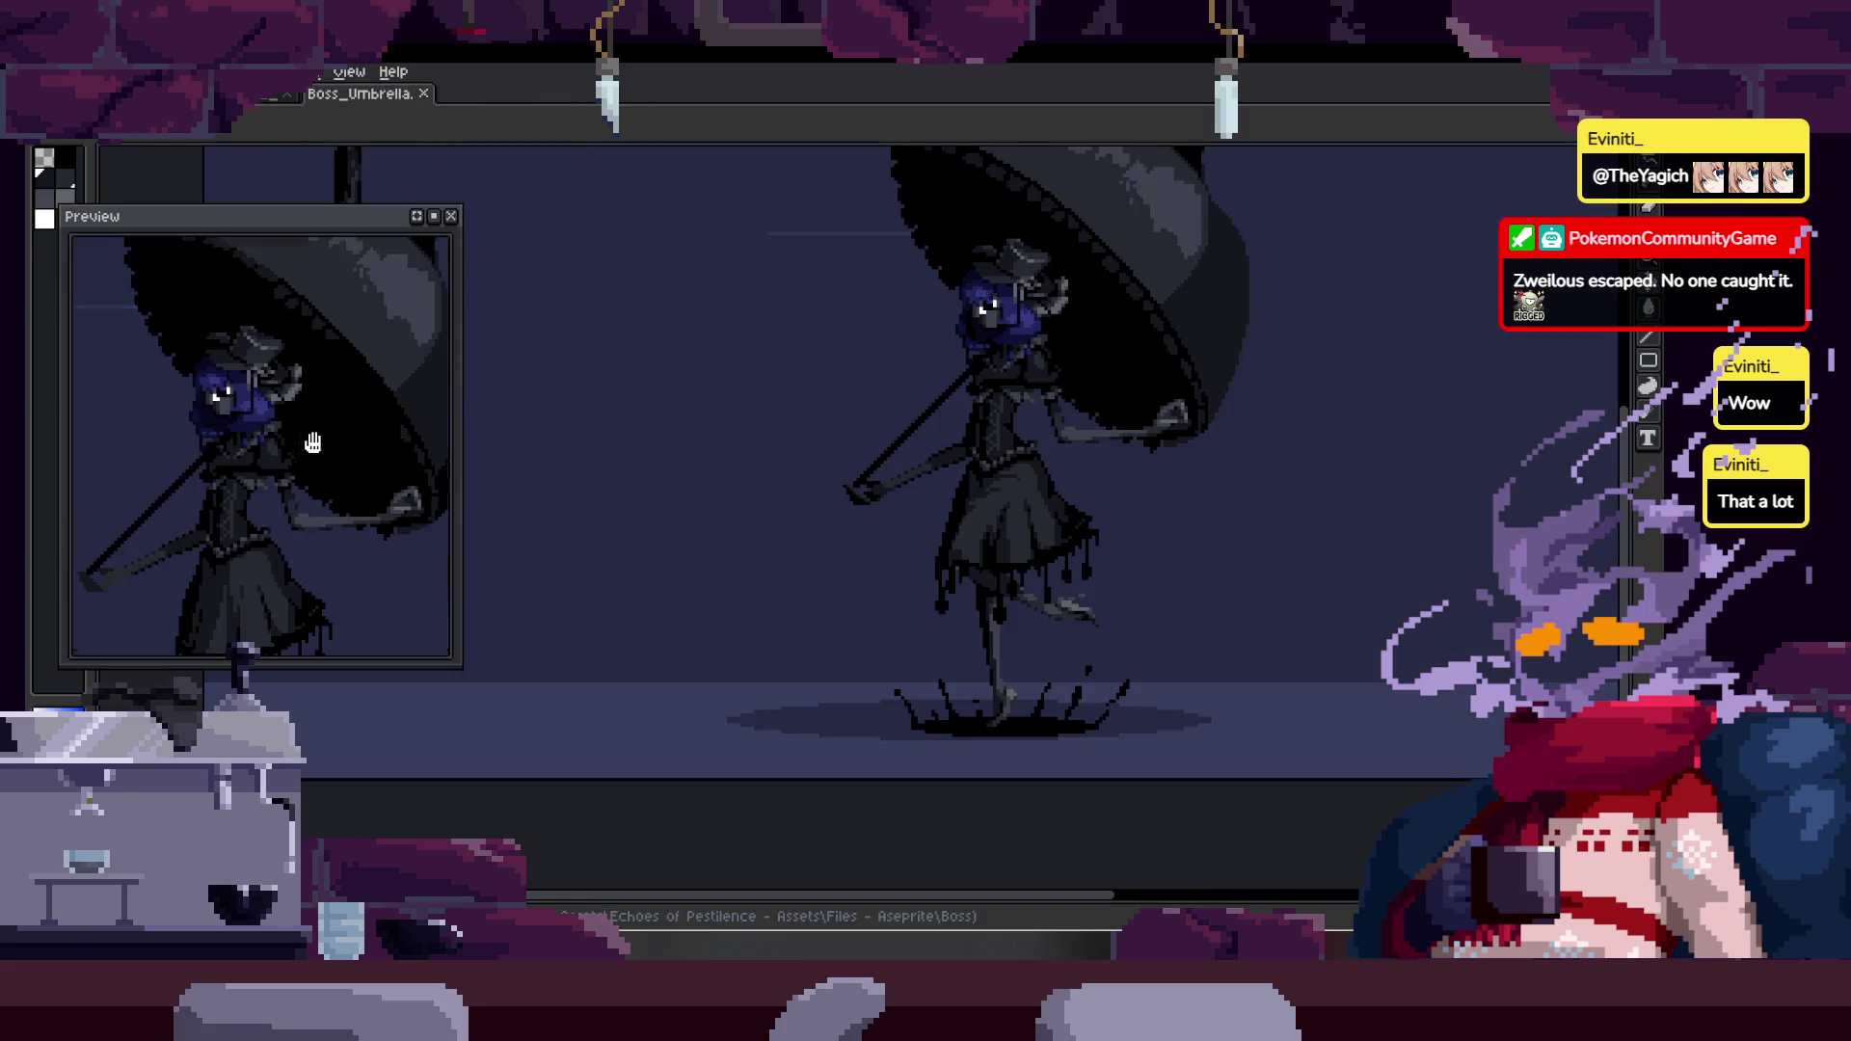
left_click(423, 93)
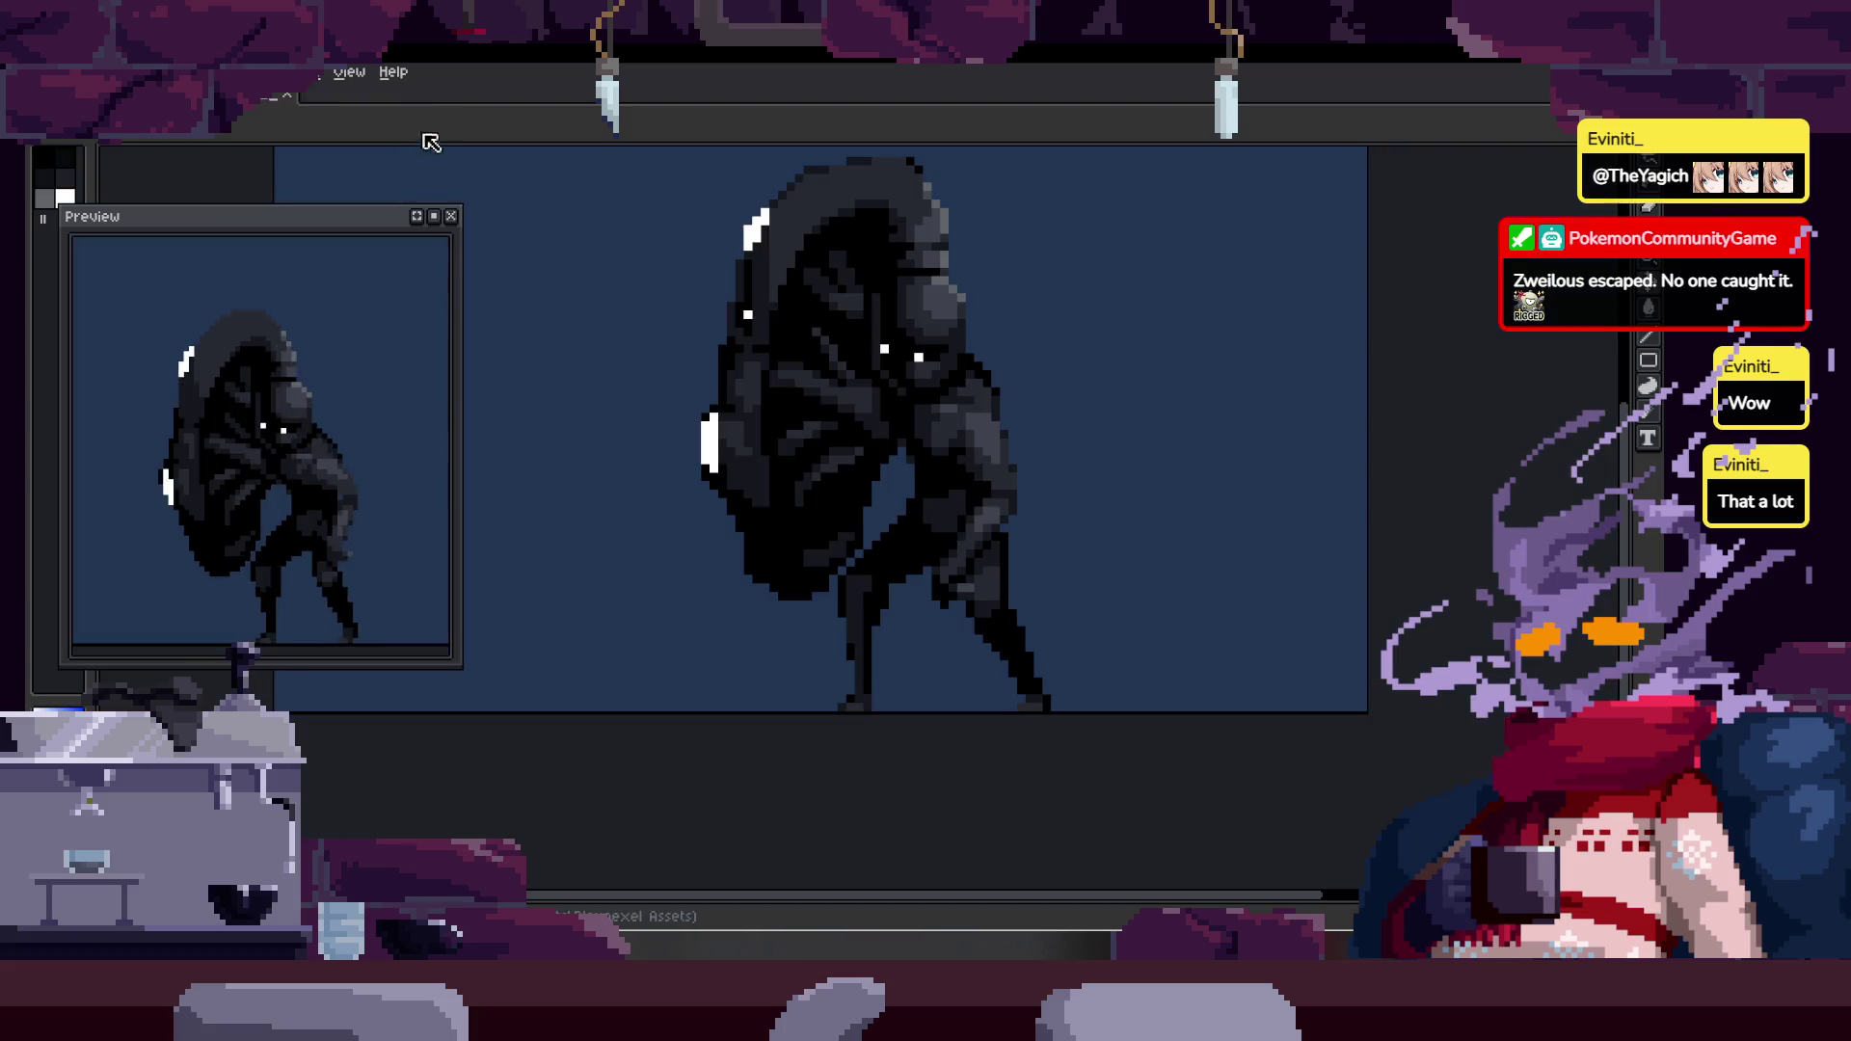
- Close the last open sprite and bring up the Open dialog on the Plaugexel Assets folder
key("ctrl+w")
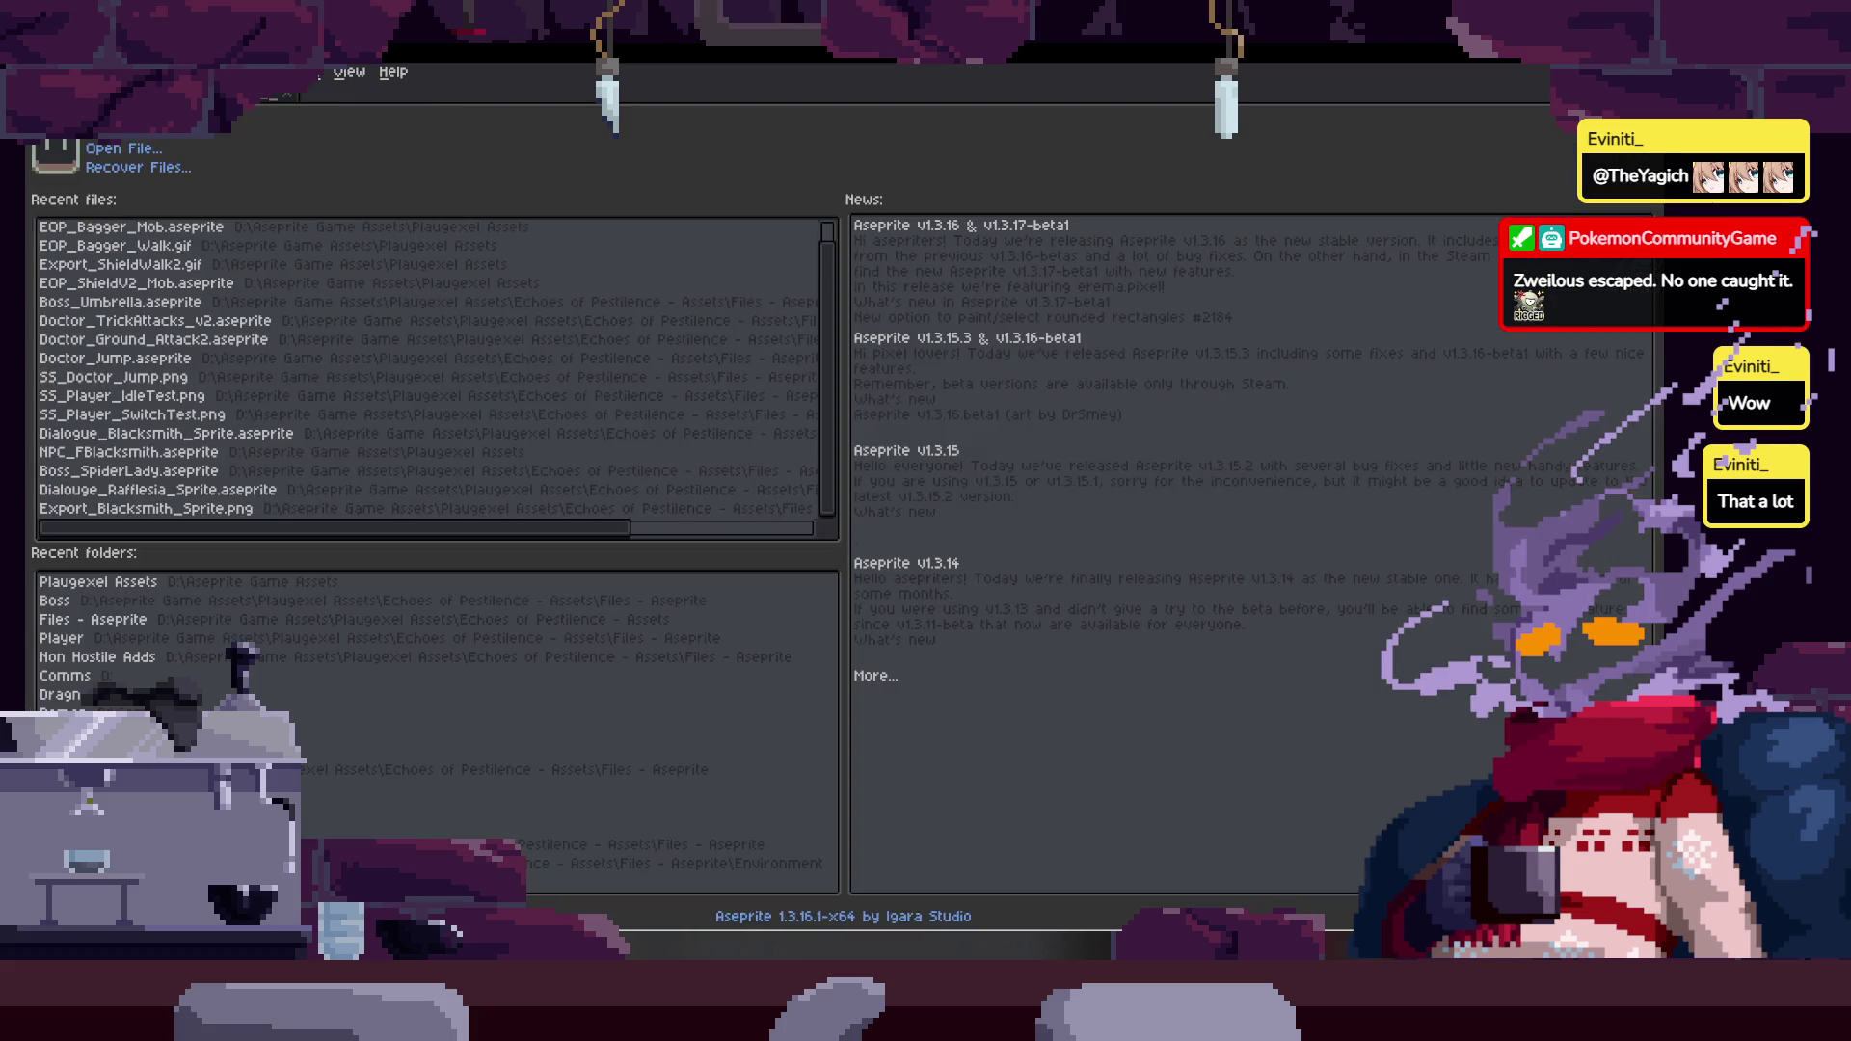
left_click(153, 152)
scroll(1194, 614, "down", 5)
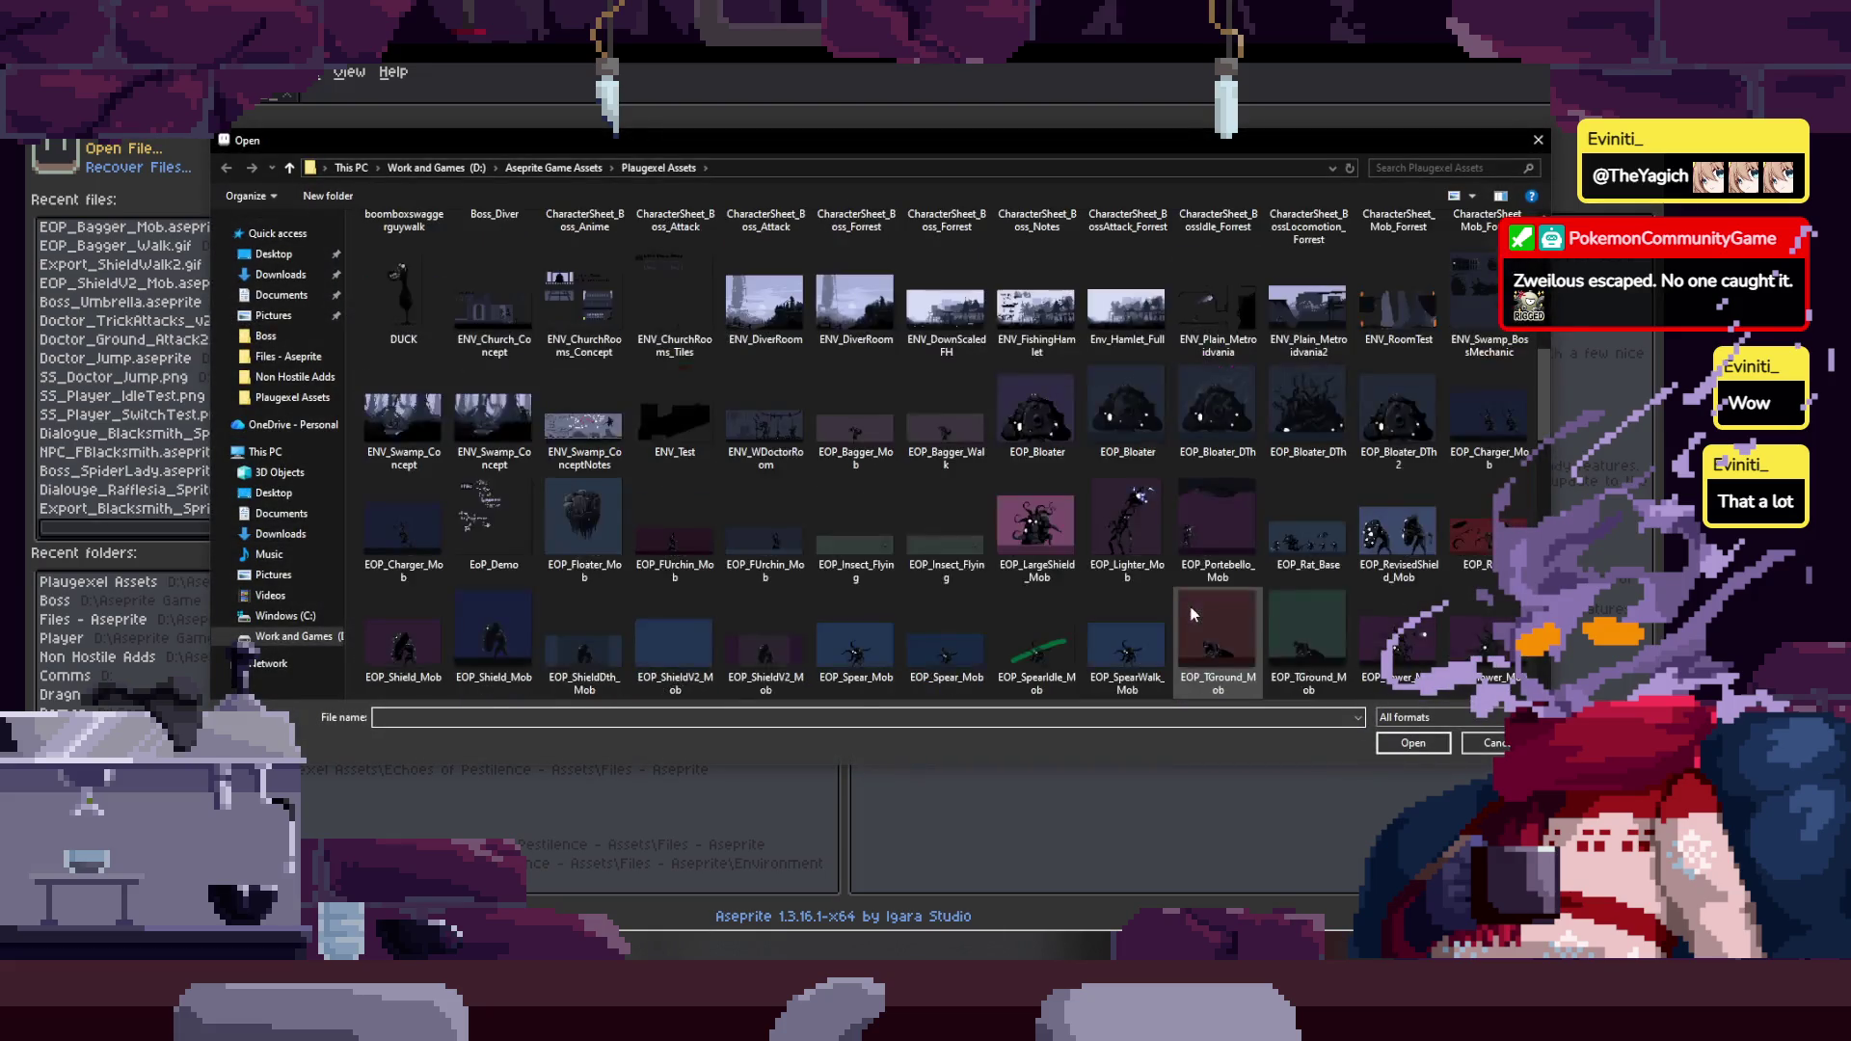
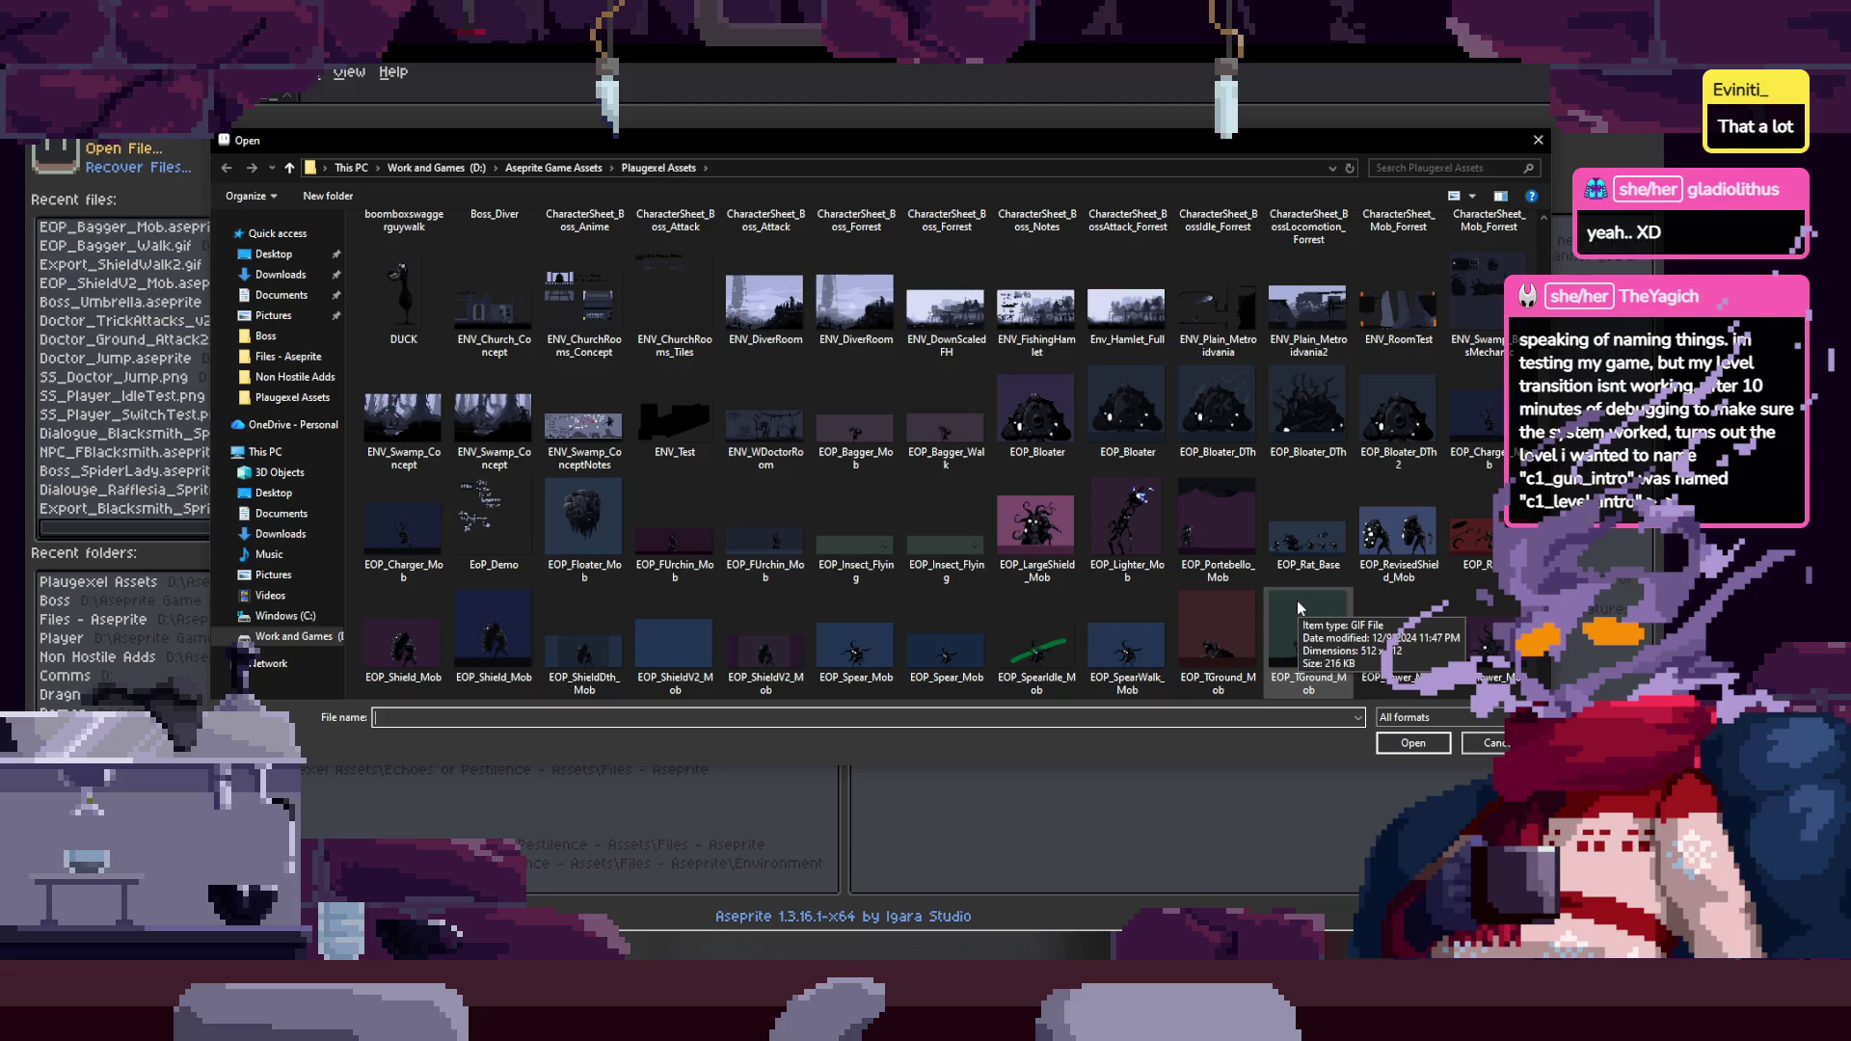
- Filter the Open dialog to aseprite files and open EOP_Charger_Mob.aseprite
scroll(1038, 569, "up", 3)
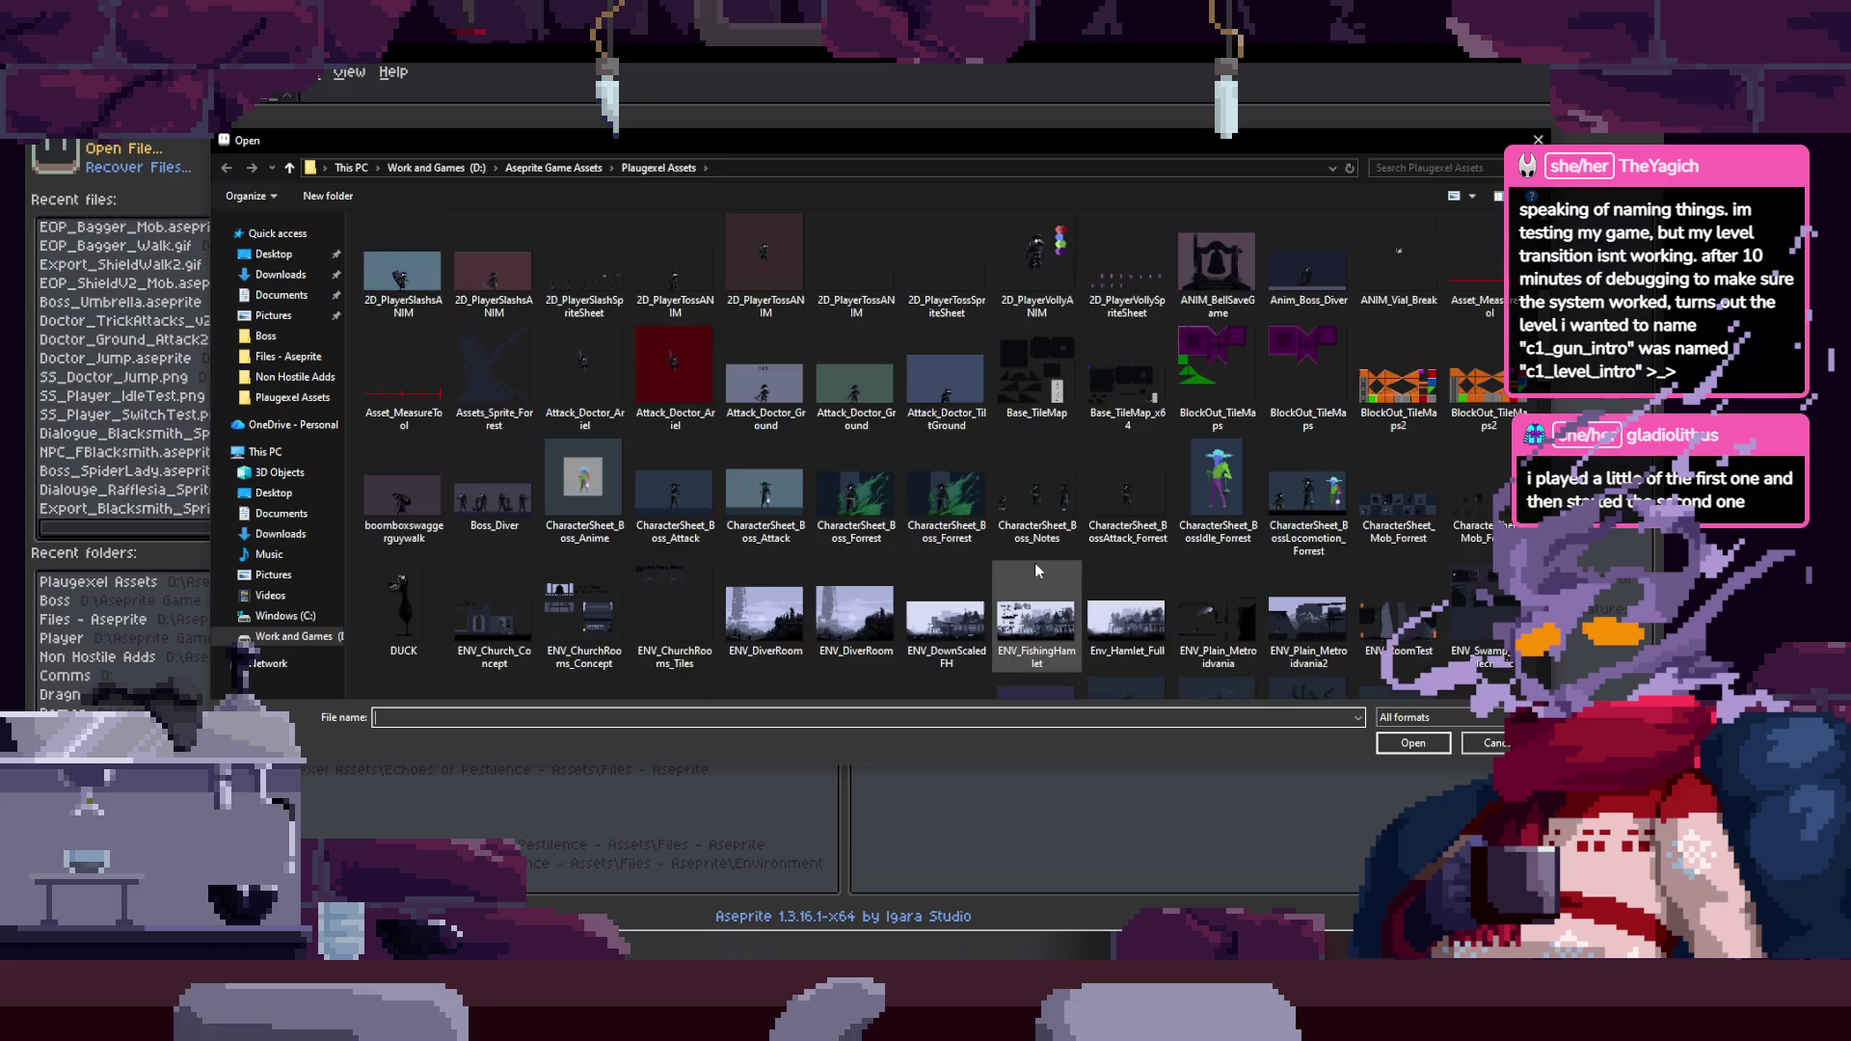
scroll(1035, 571, "down", 3)
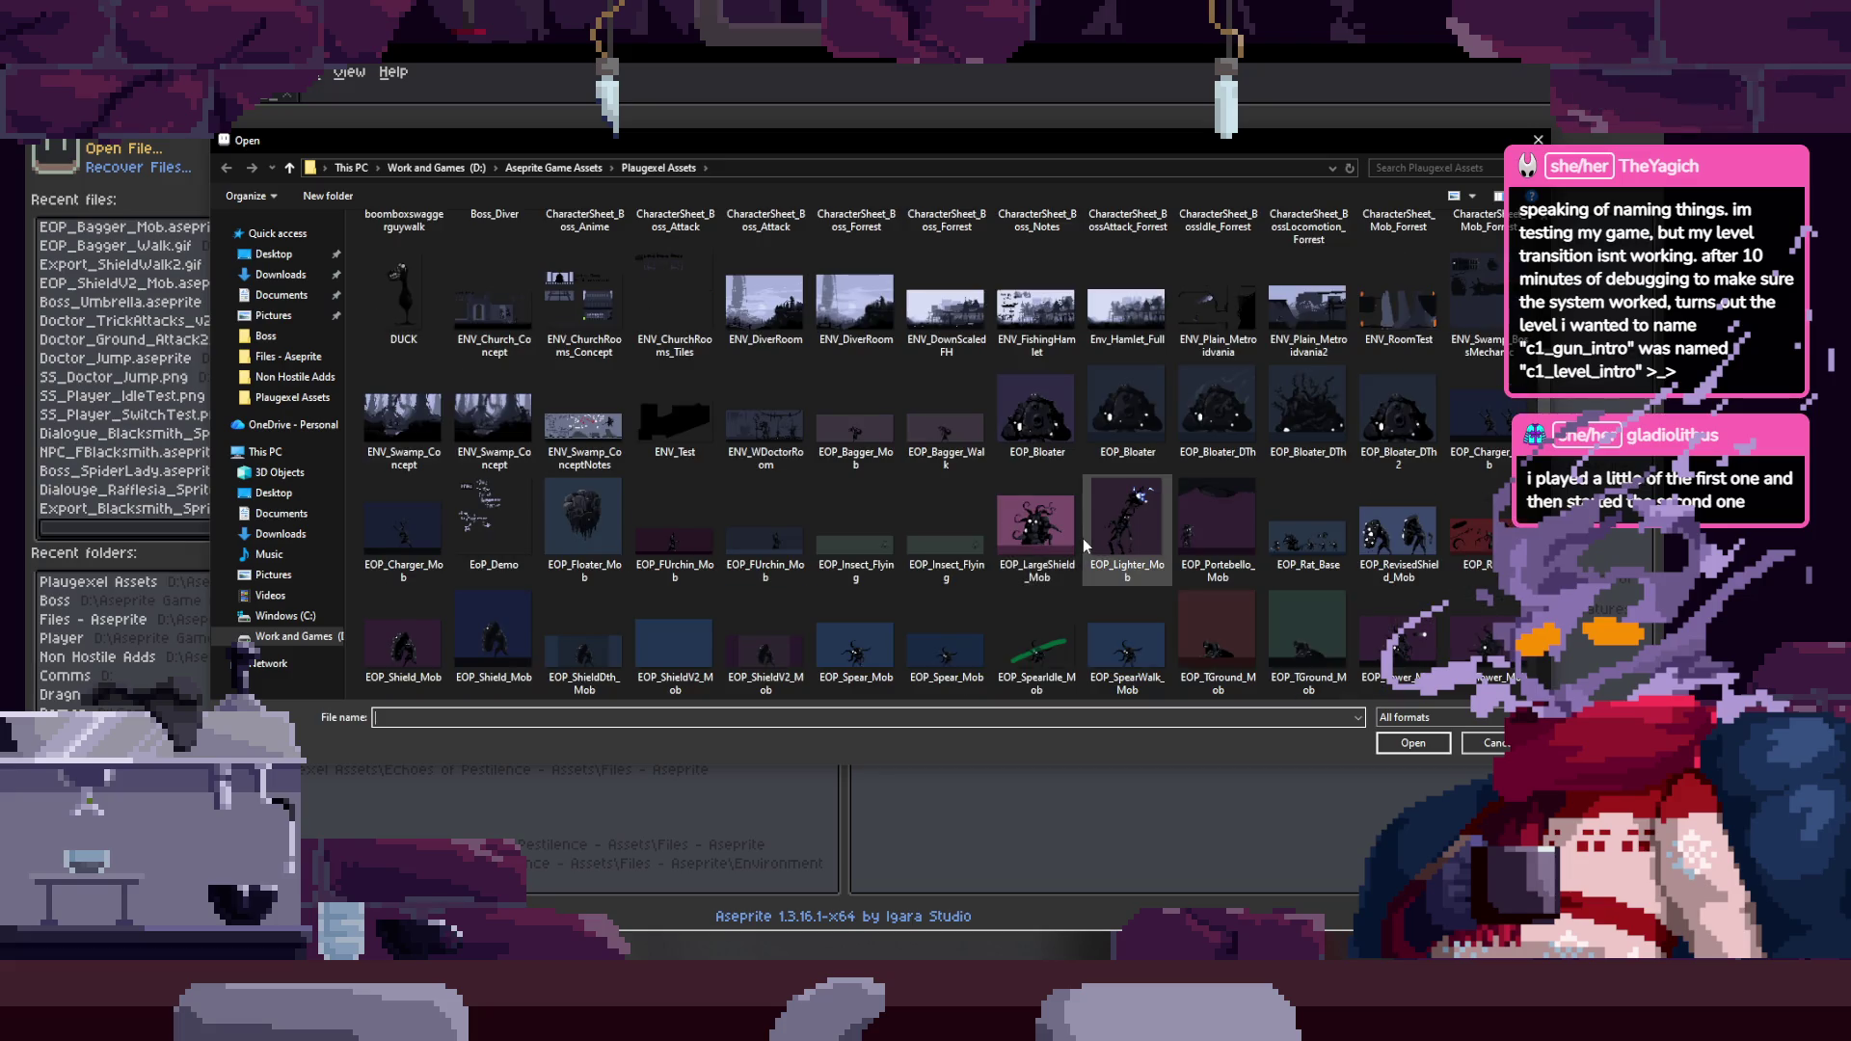
scroll(1083, 539, "down", 3)
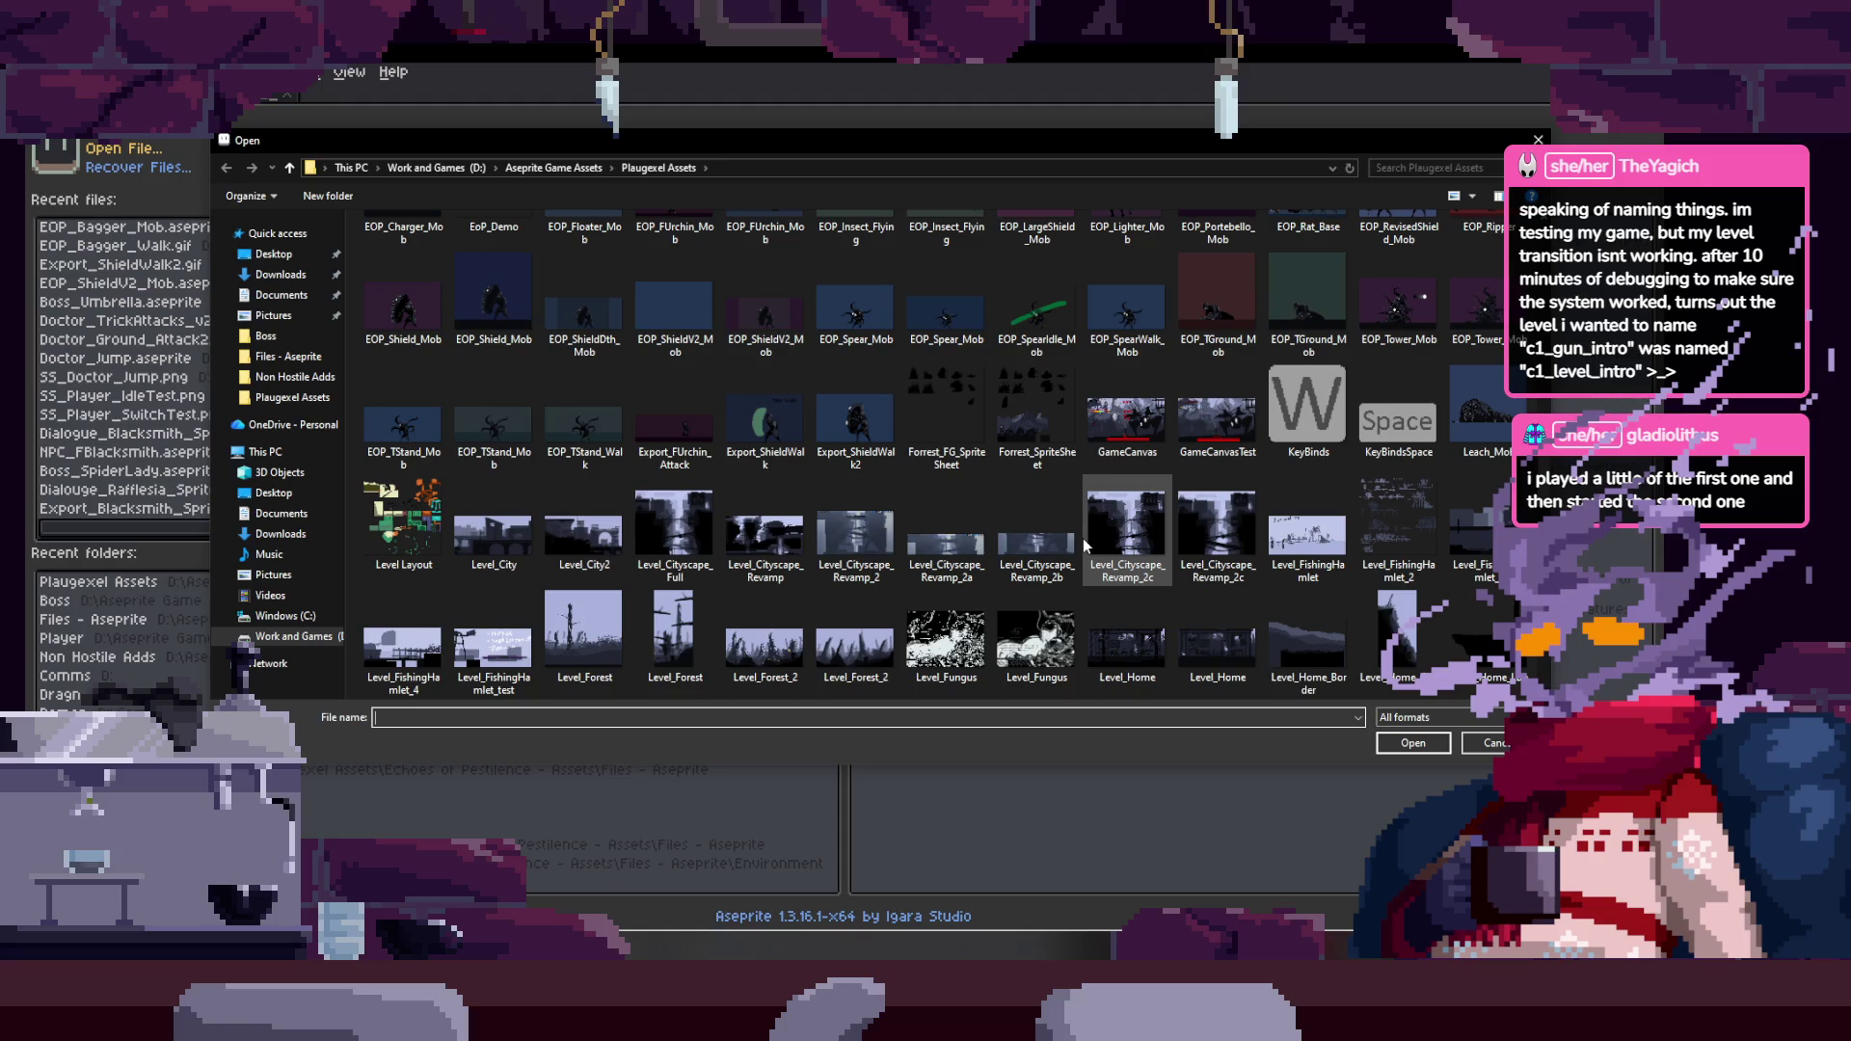
scroll(1084, 540, "up", 3)
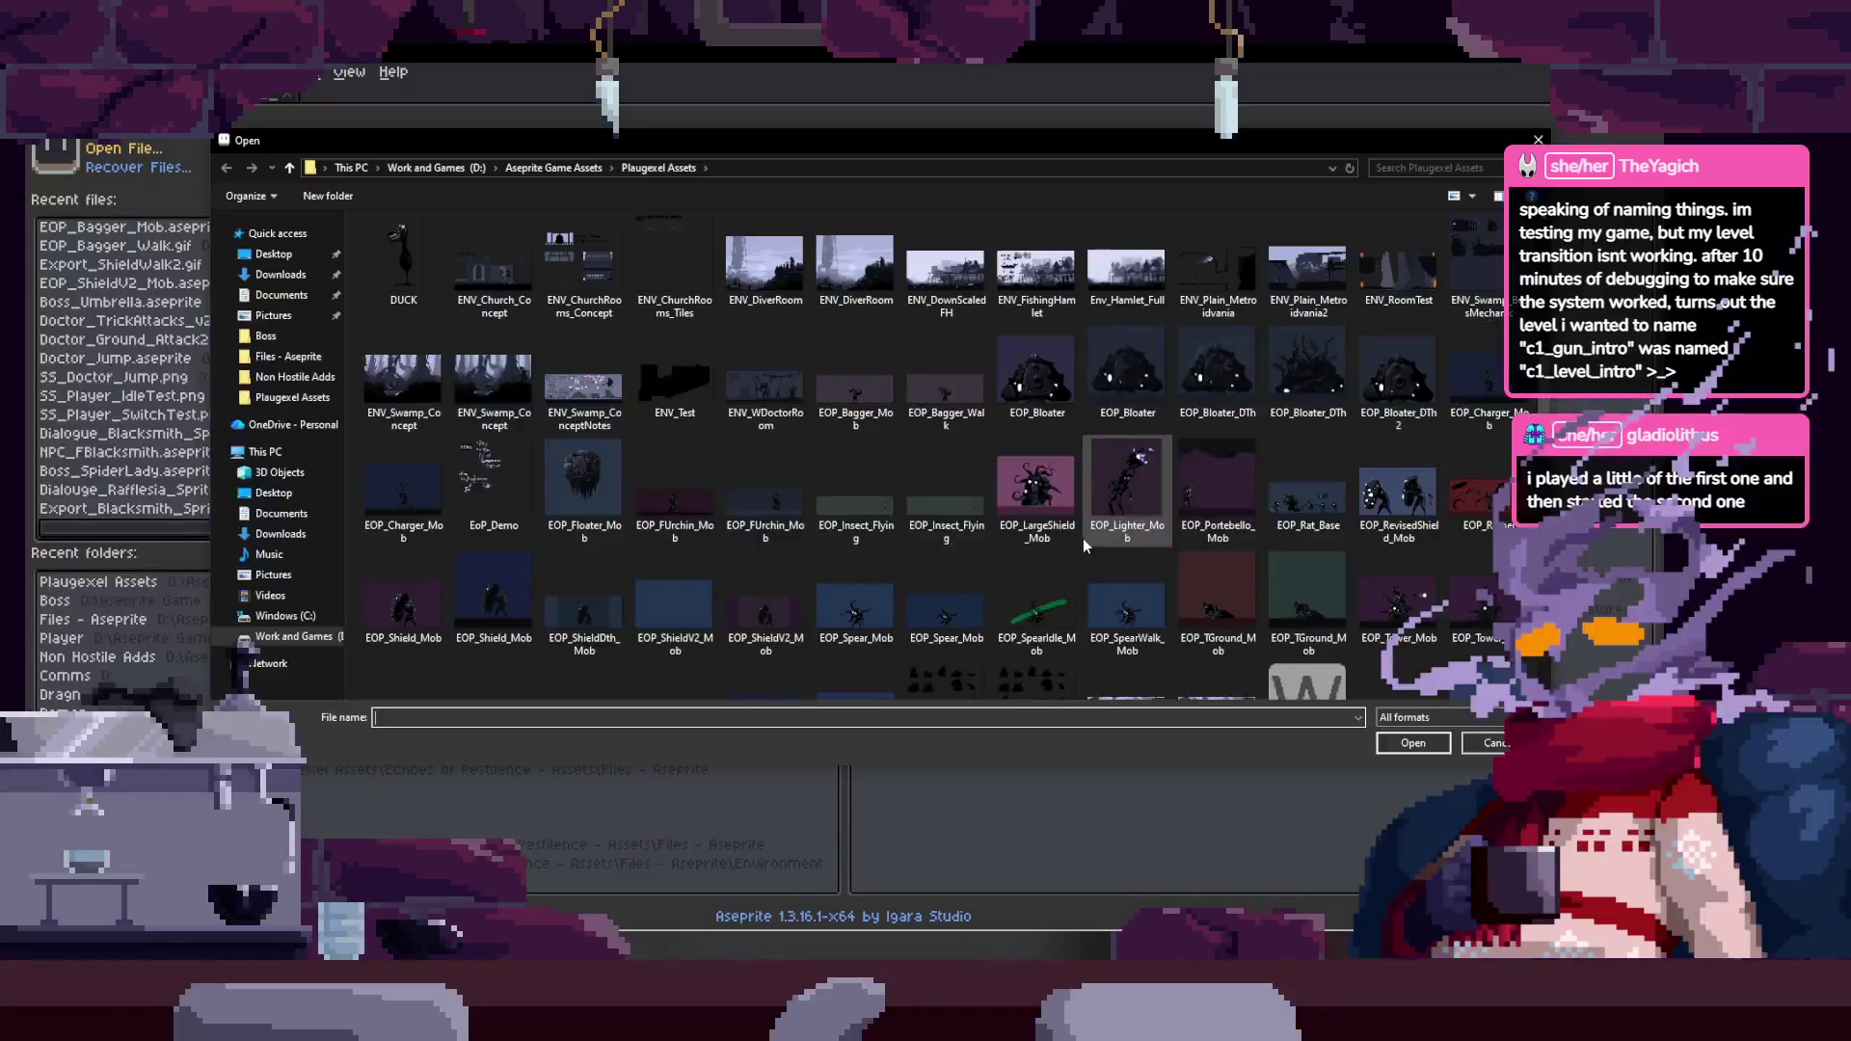
scroll(1084, 538, "up", 3)
scroll(1084, 538, "down", 2)
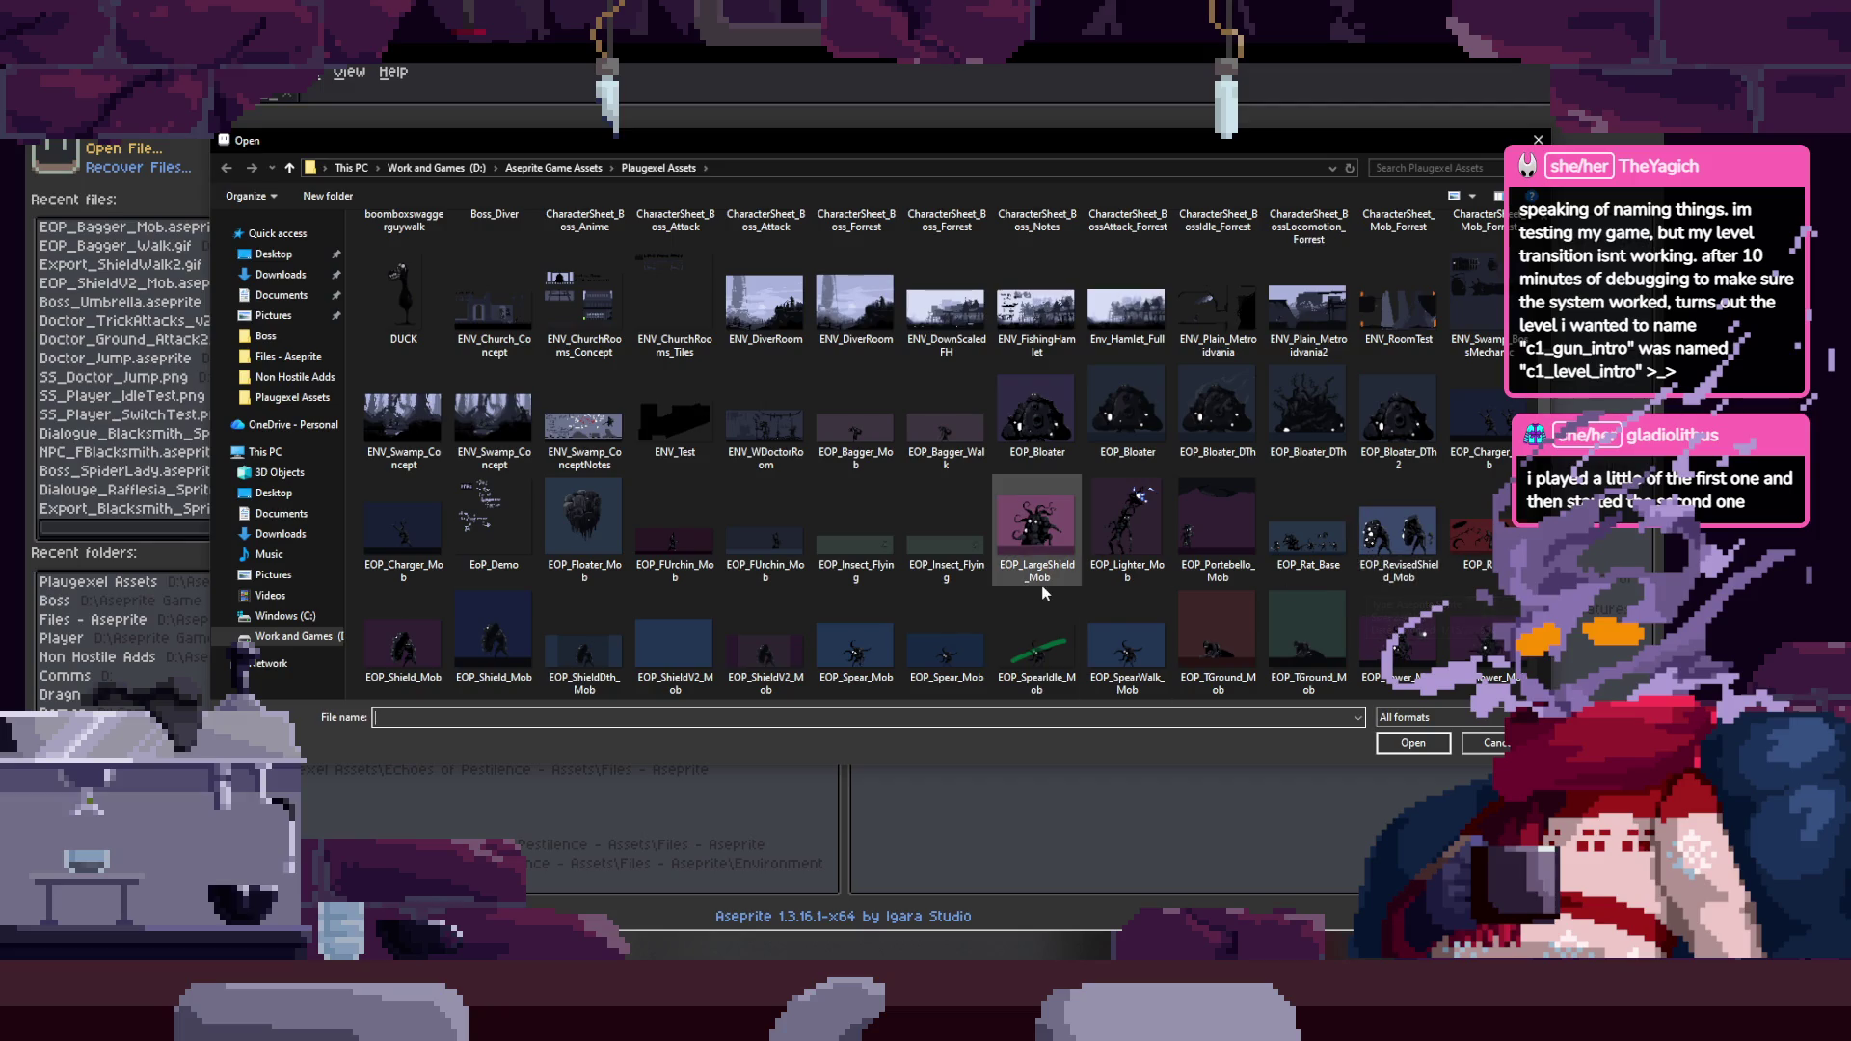
left_click(1488, 718)
left_click(1453, 761)
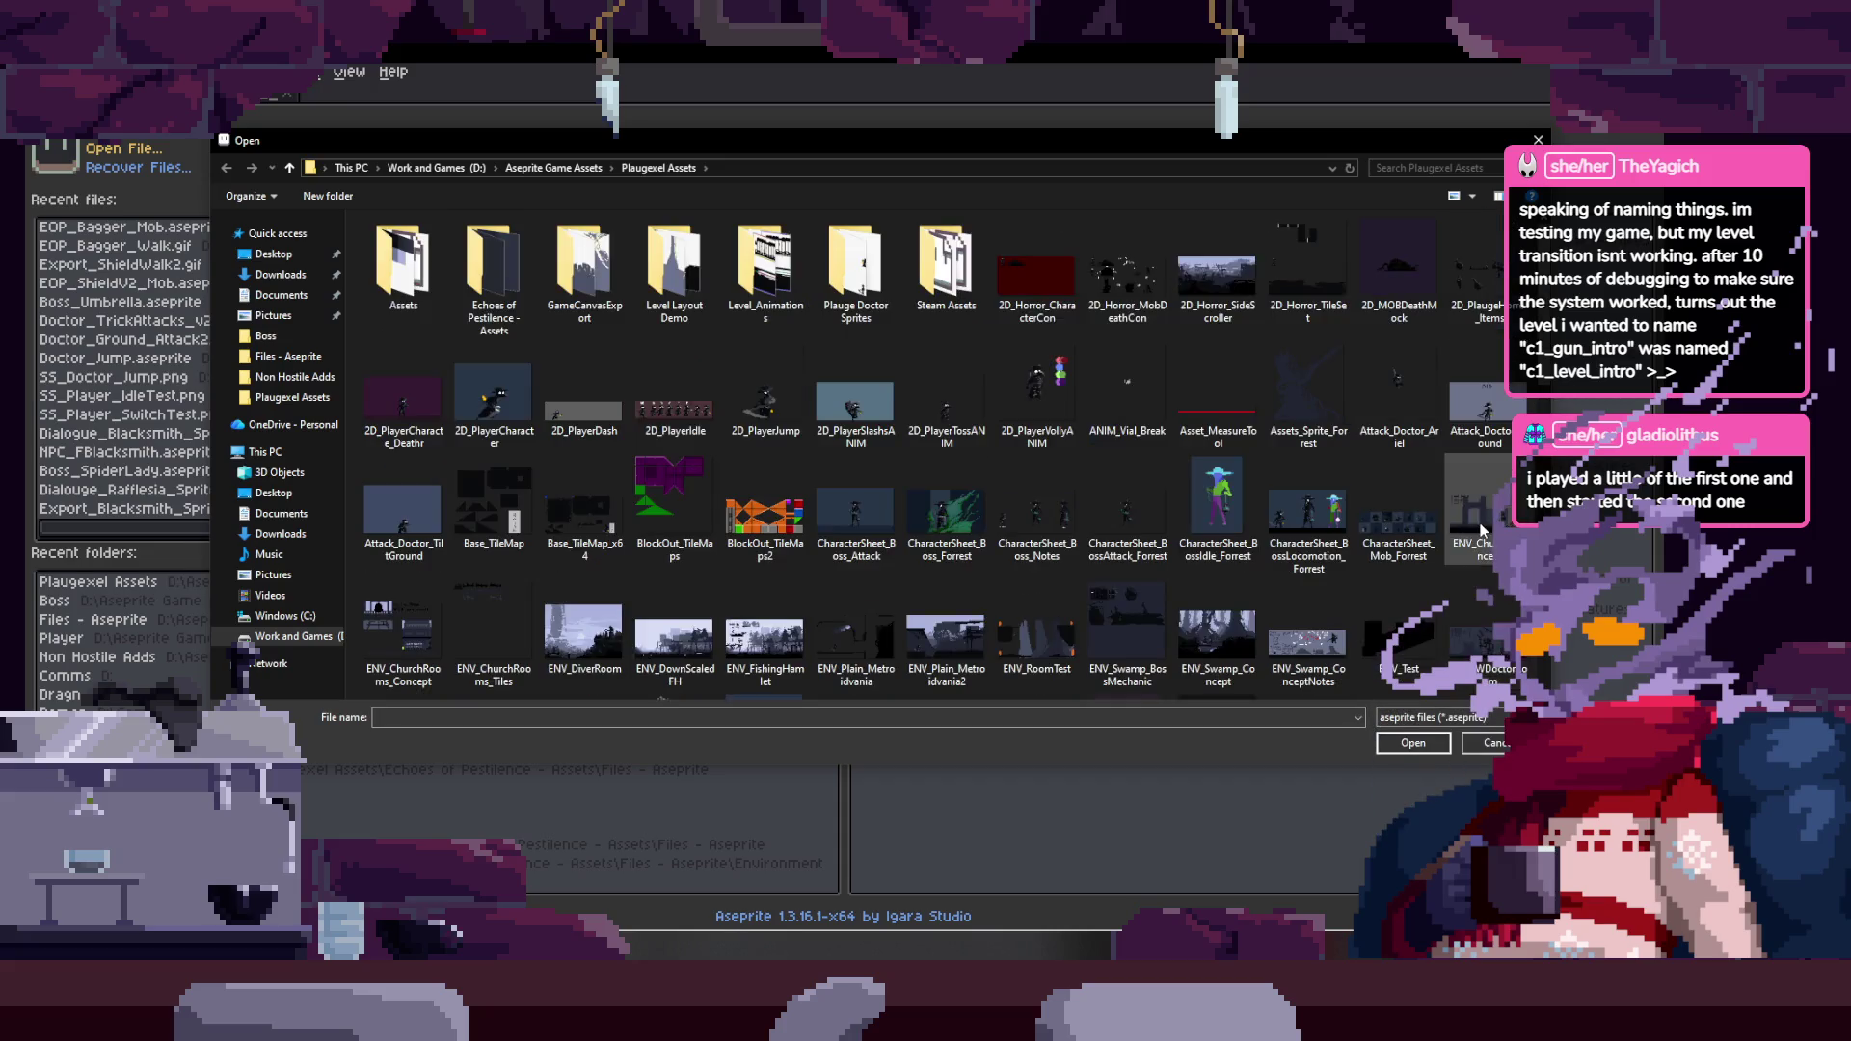
scroll(1449, 603, "down", 2)
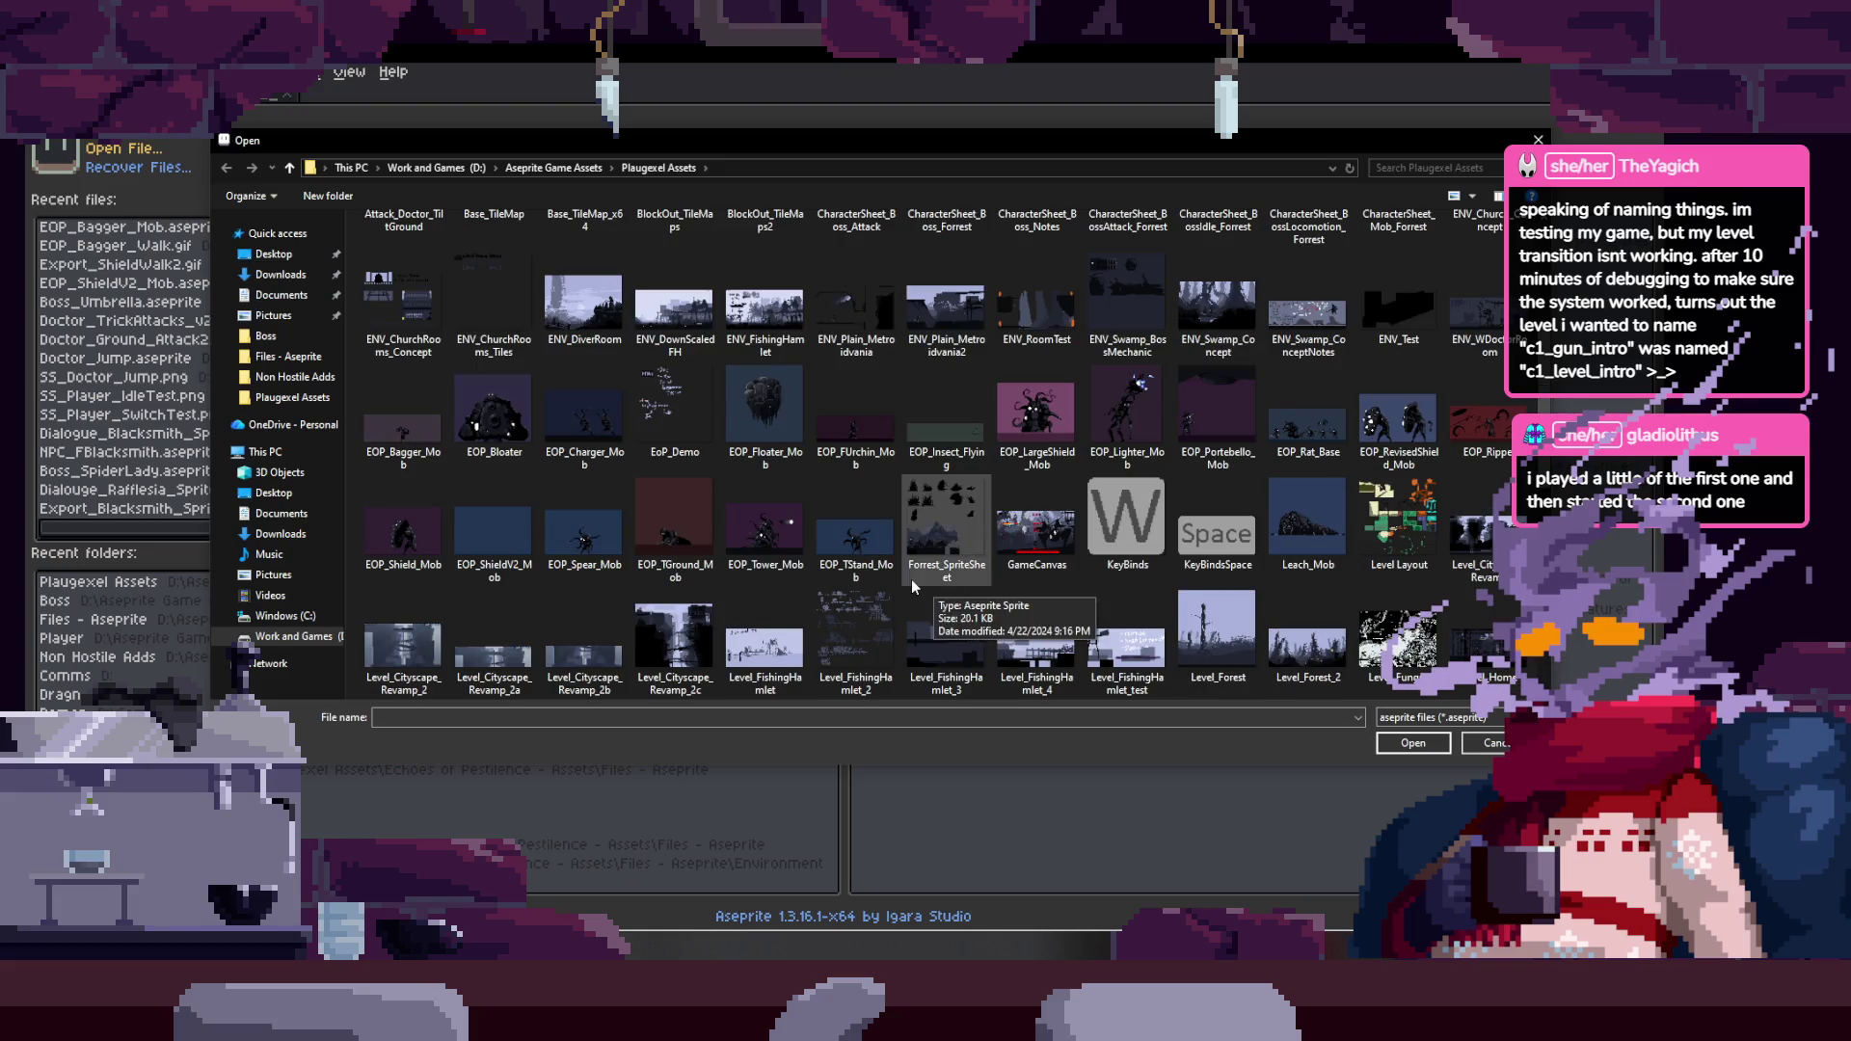
double_click(617, 450)
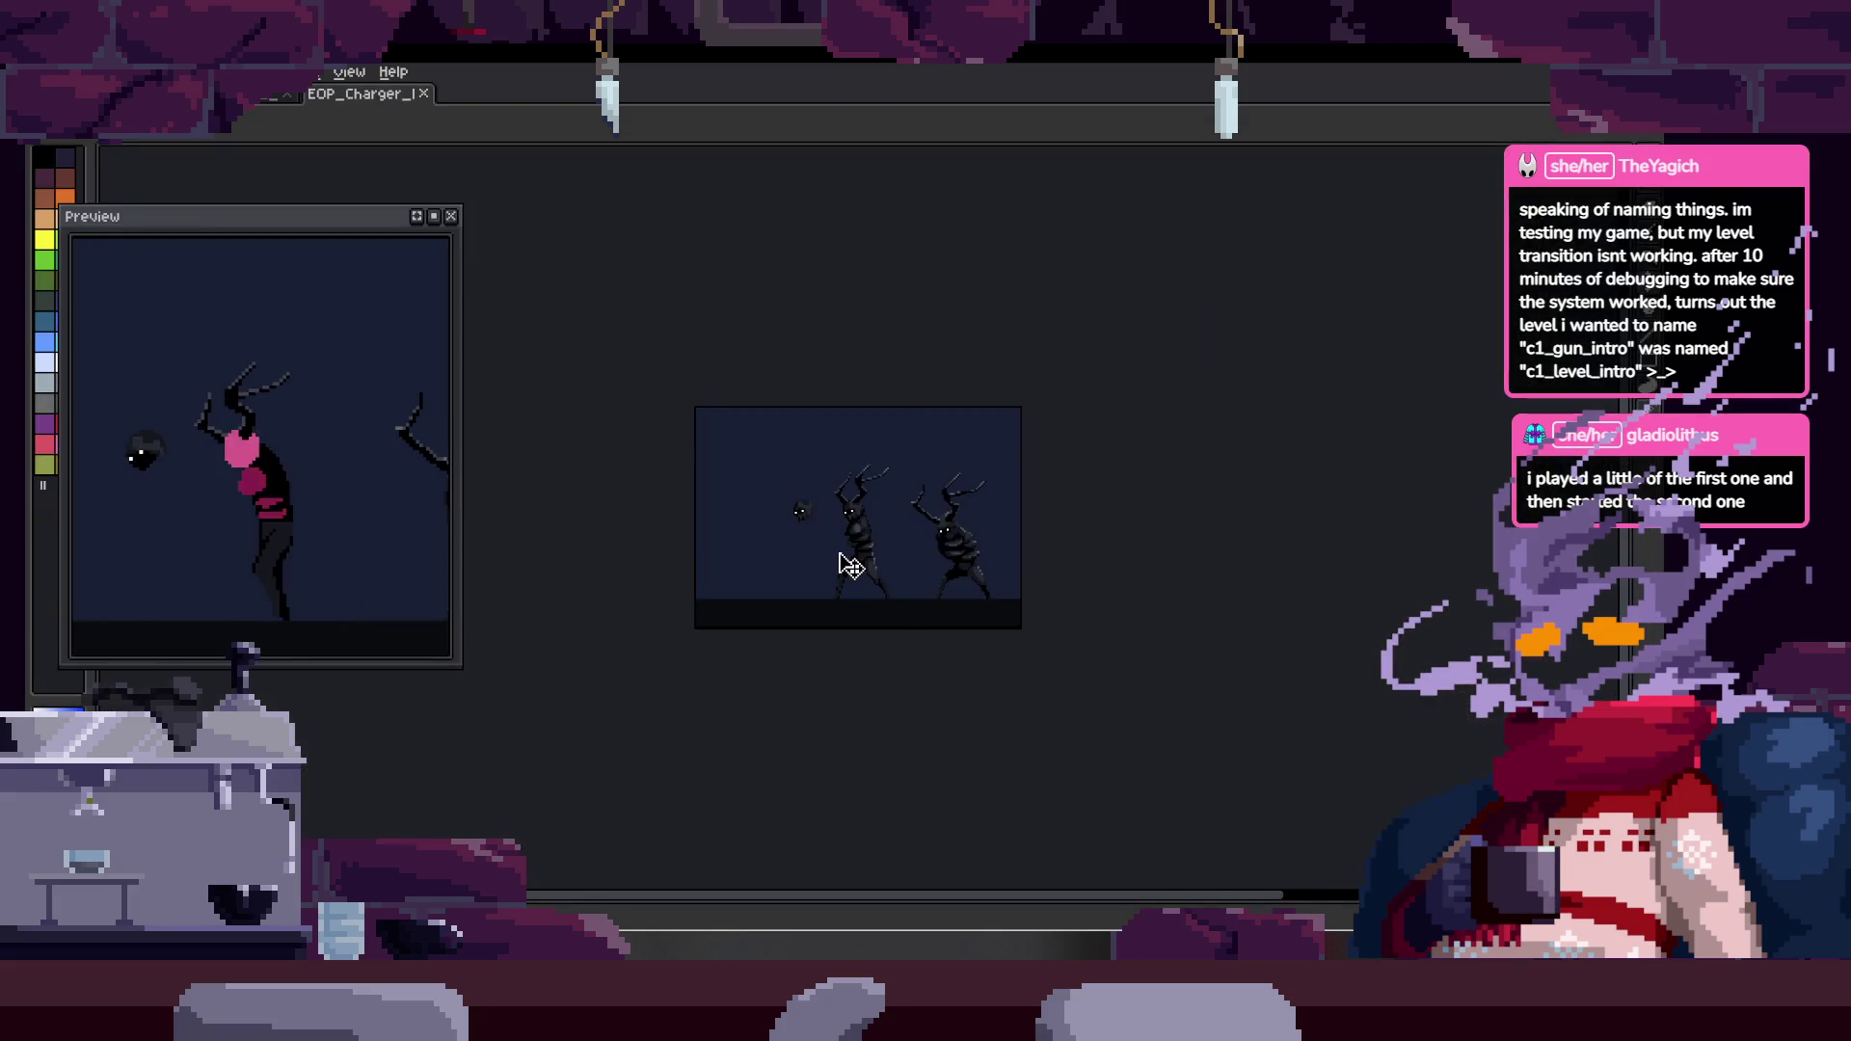
- Zoom the canvas and step through the Charger walk frames in the timeline
scroll(848, 560, "up", 1)
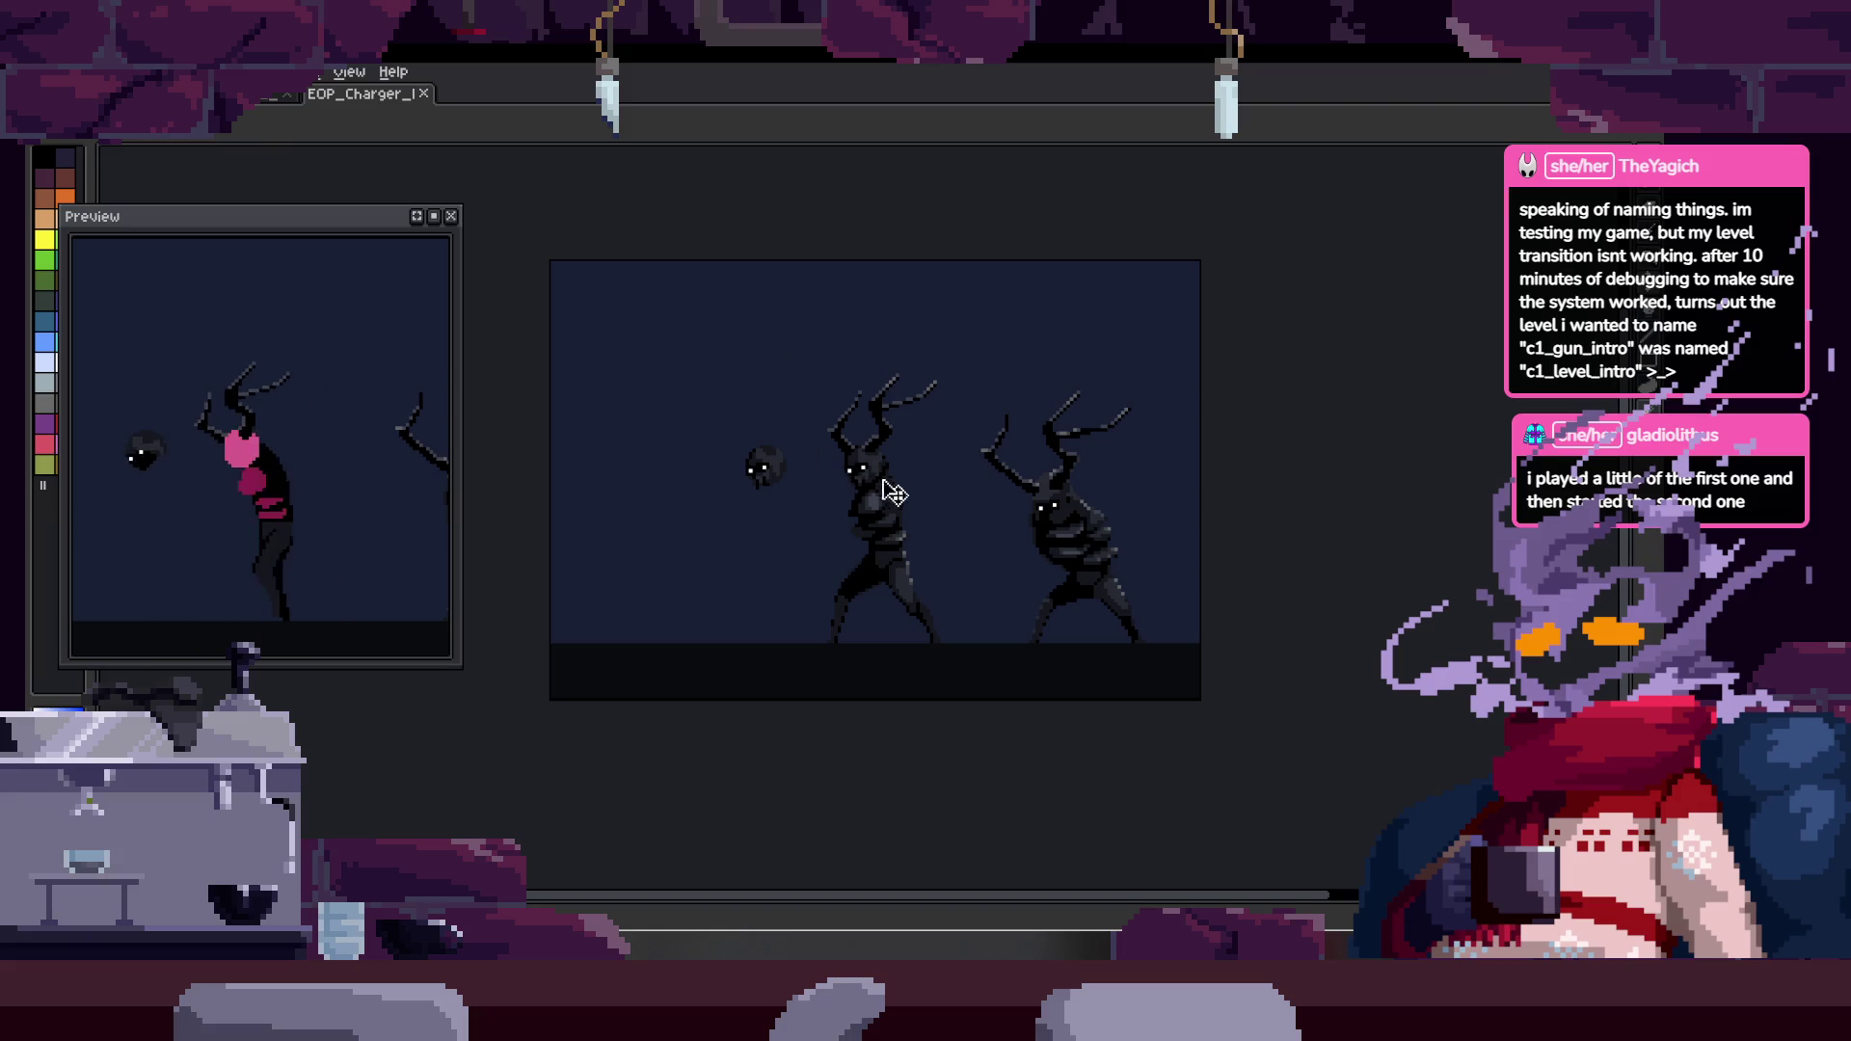
scroll(882, 502, "up", 2)
scroll(970, 503, "down", 1)
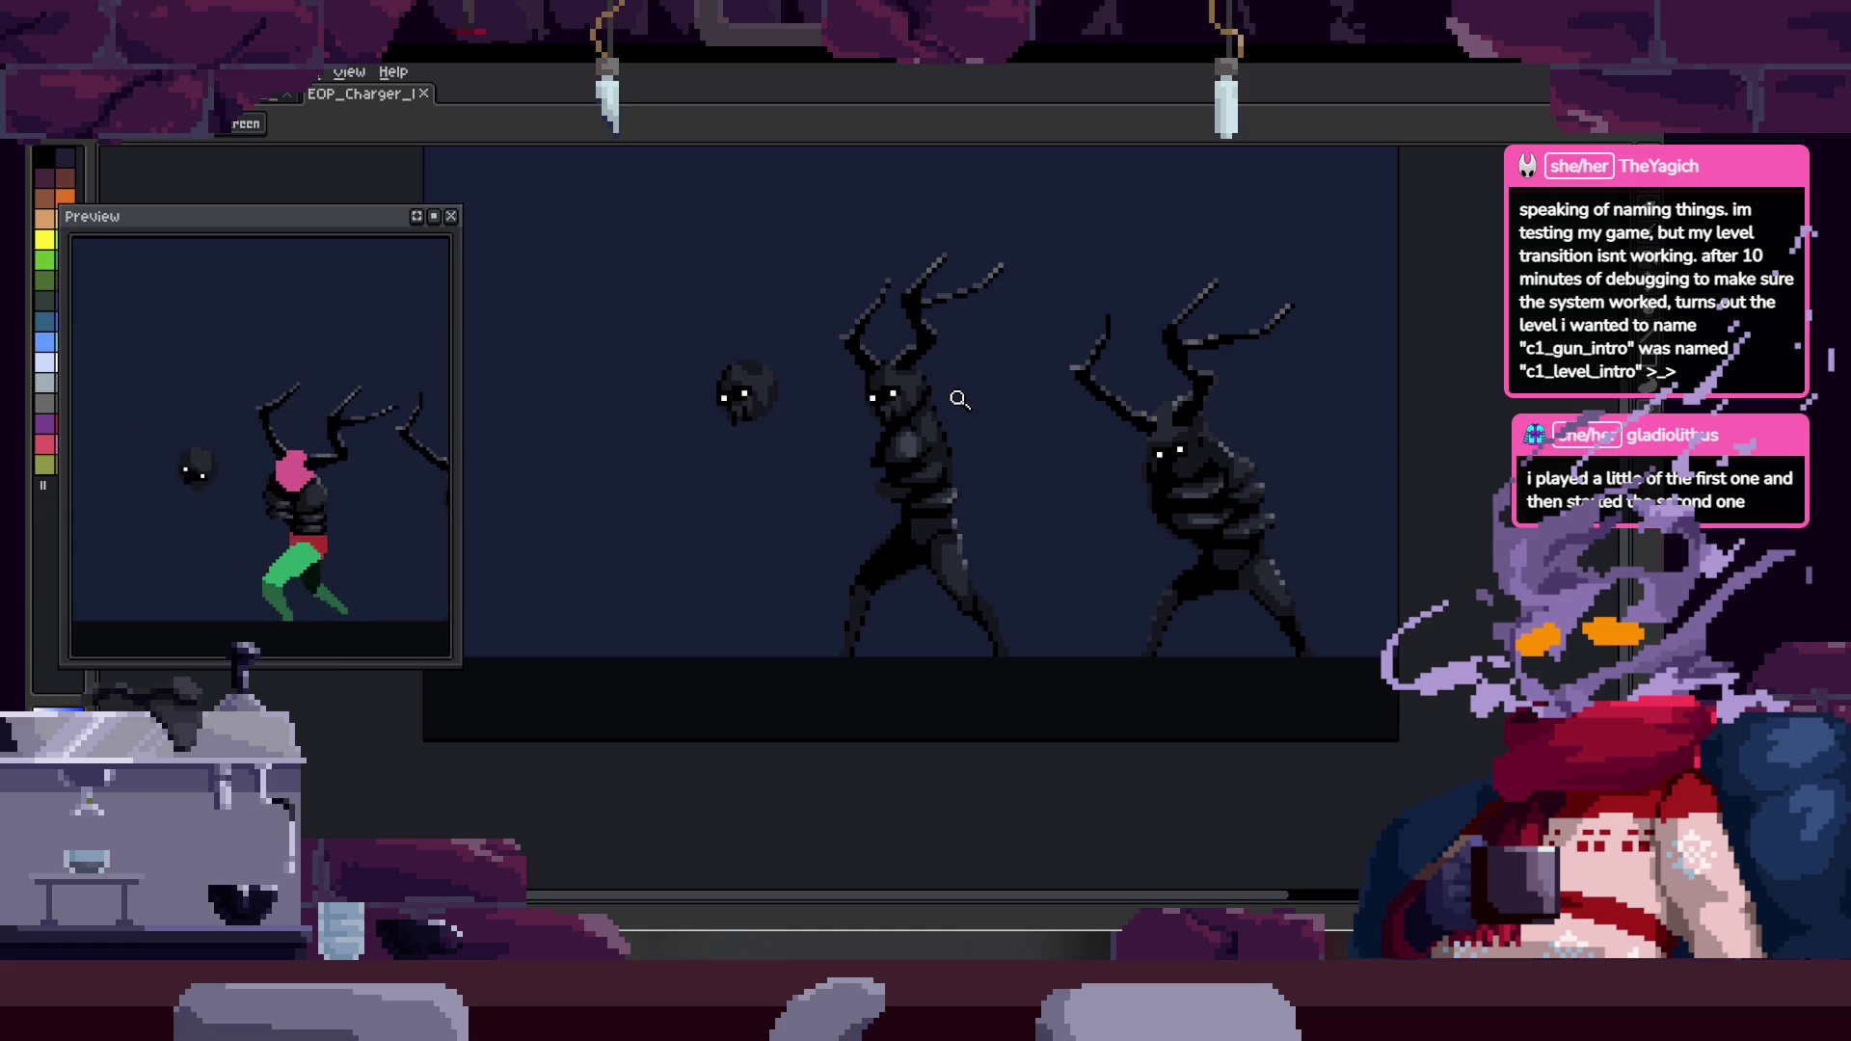
scroll(964, 424, "up", 2)
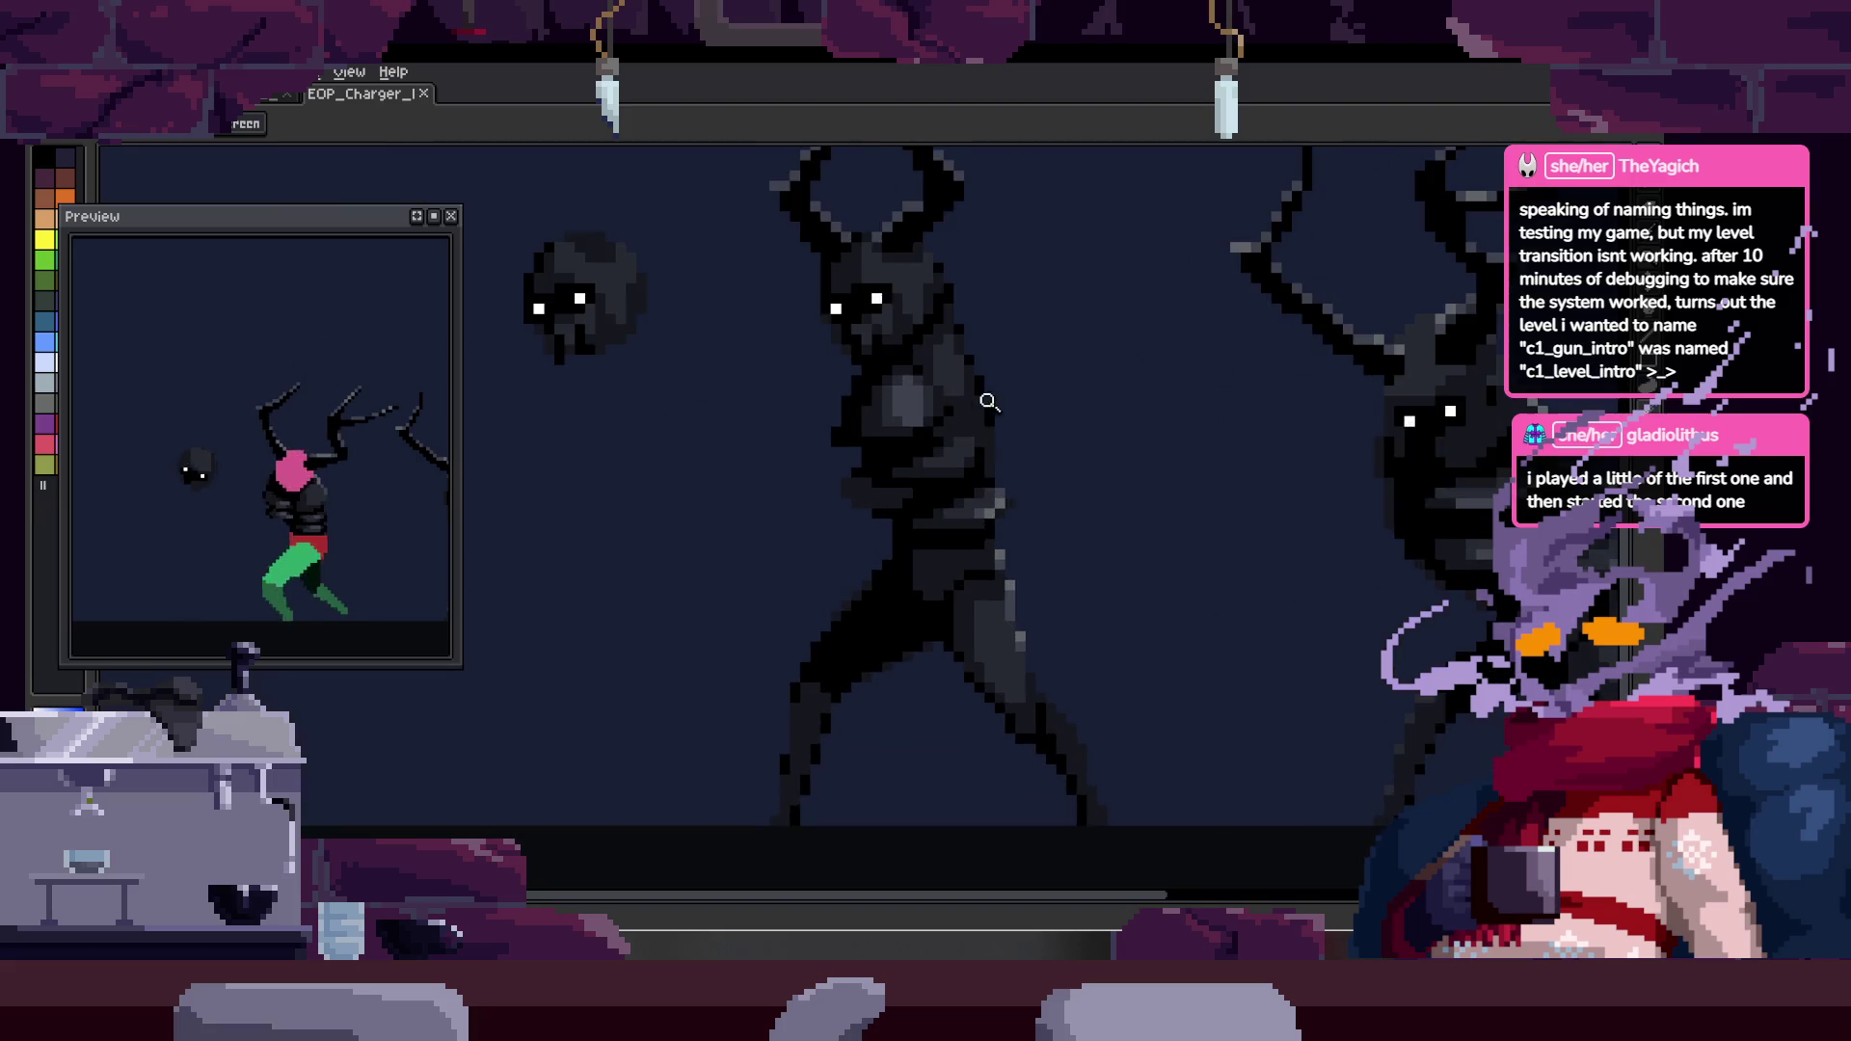
scroll(903, 434, "down", 2)
scroll(978, 404, "up", 2)
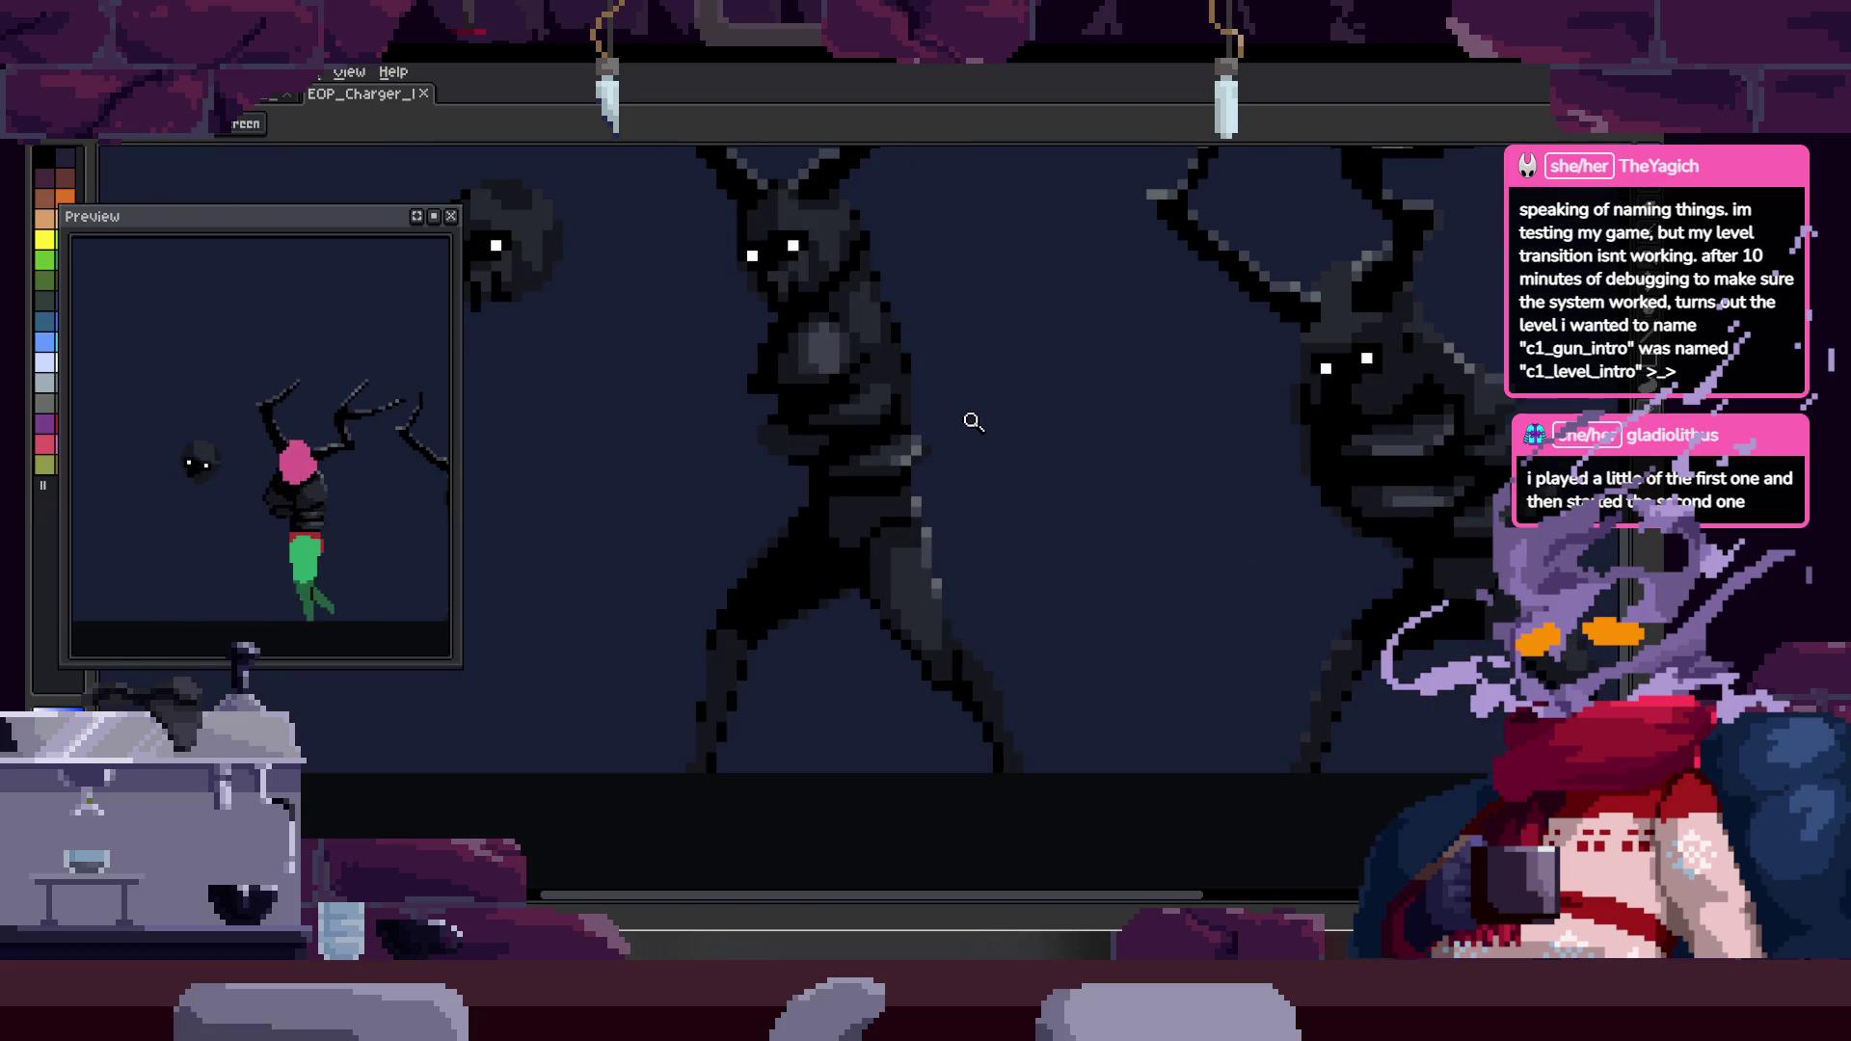
key("Tab")
key("Tab")
key("Left")
key("Tab")
key("Right")
- Play the walk cycle, then switch to the other sprite with Idle, Run and Attack tags
key("Right")
key("Right")
key("Right")
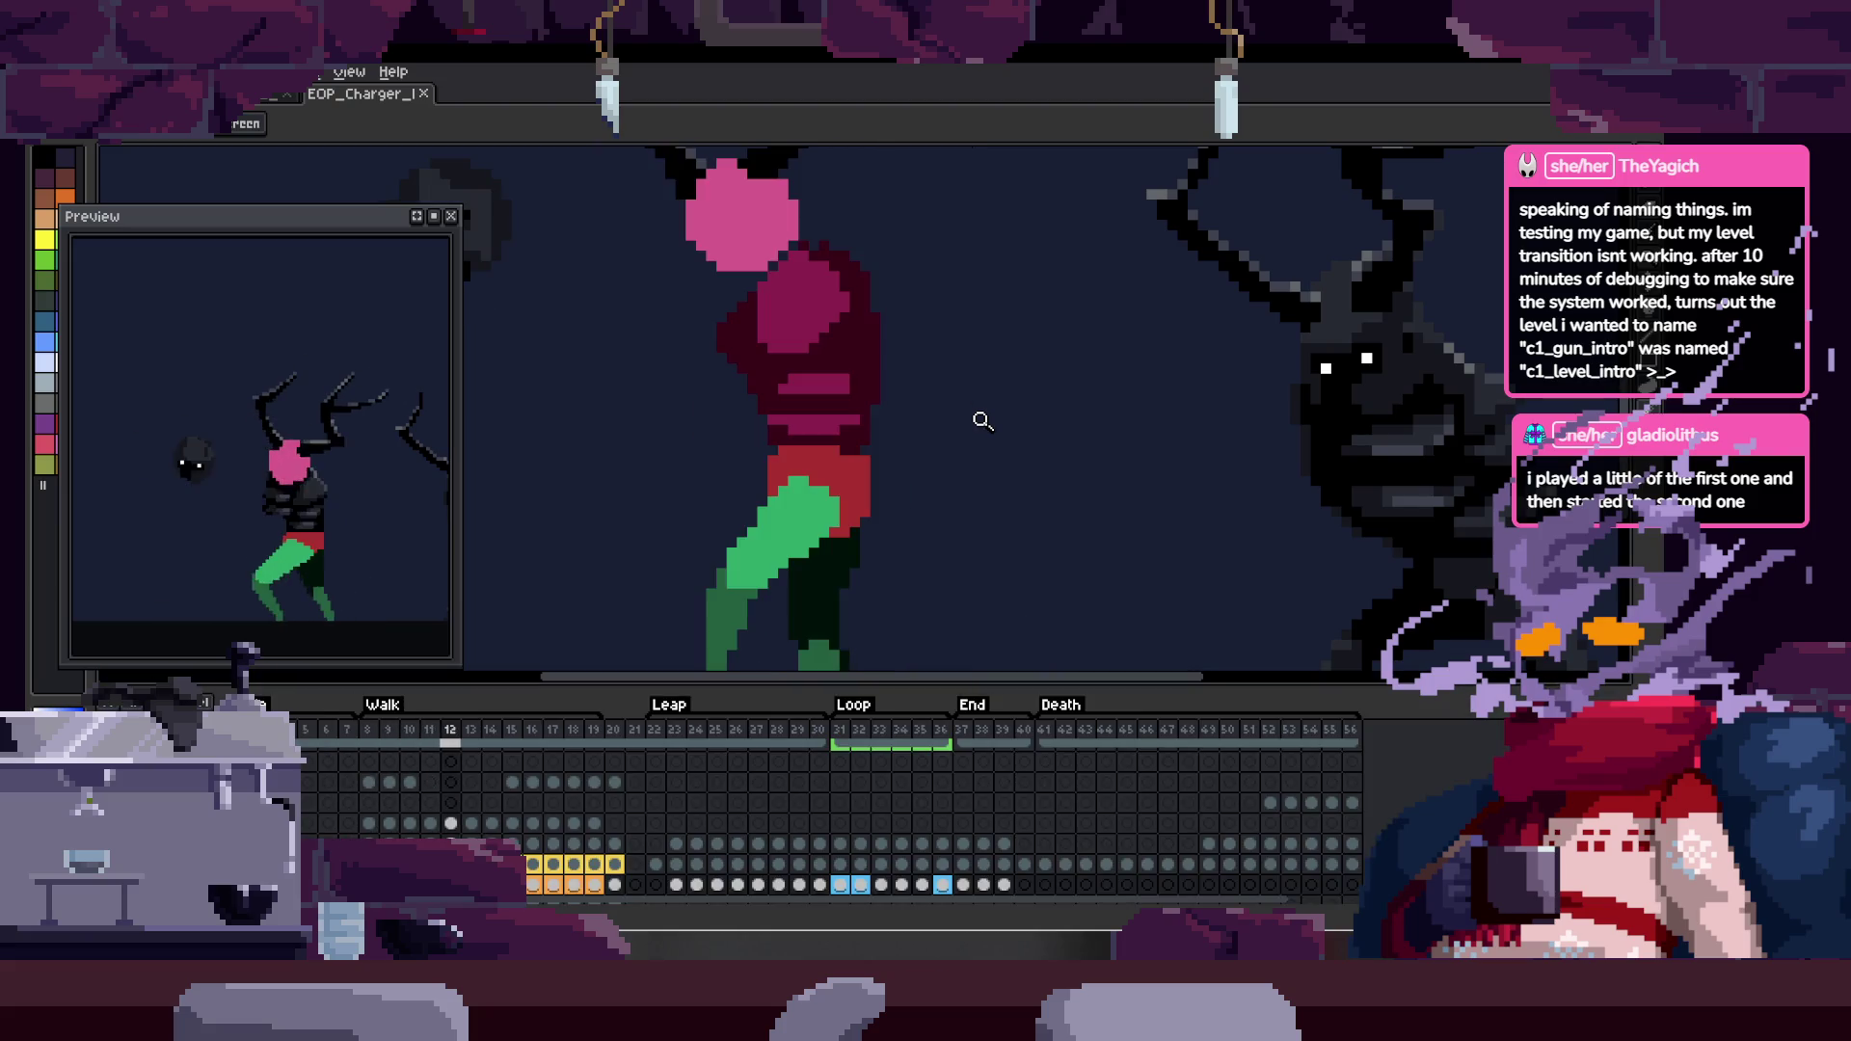
key("Tab")
key("Right")
key("Right")
key("Right")
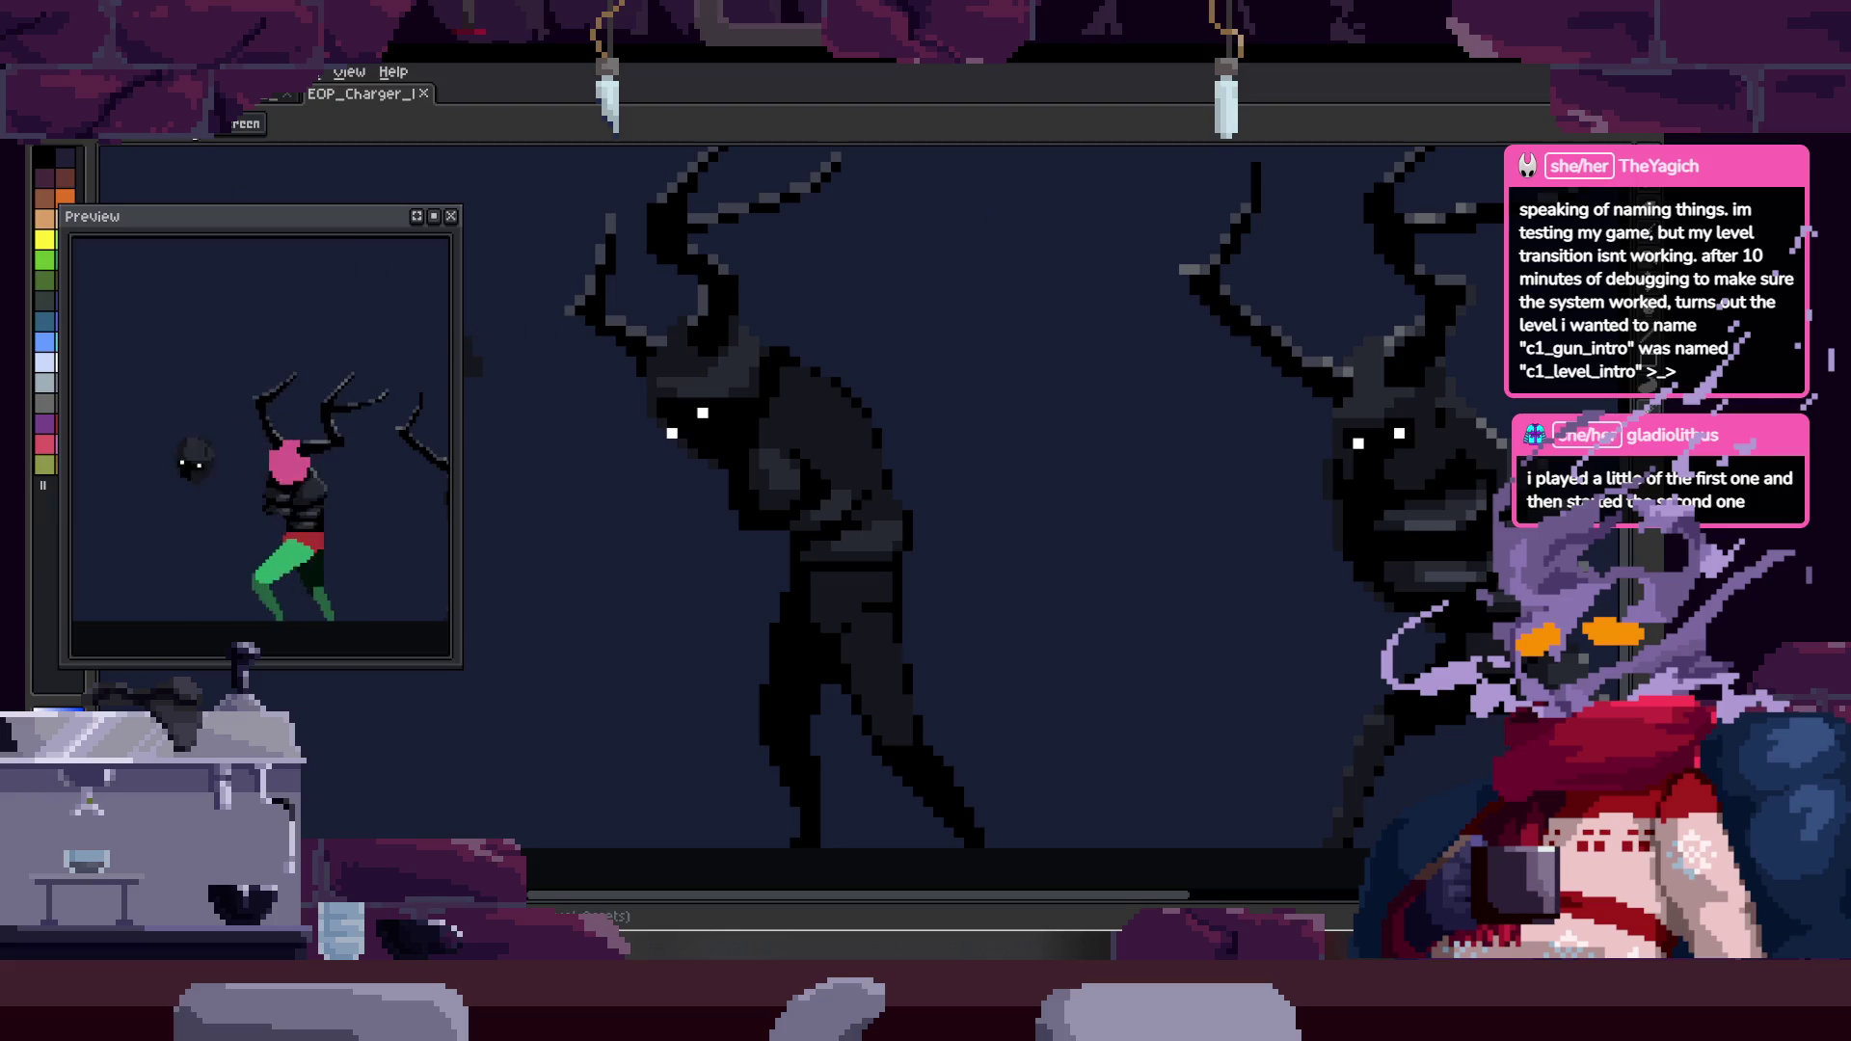
key("ctrl+Tab")
key("Tab")
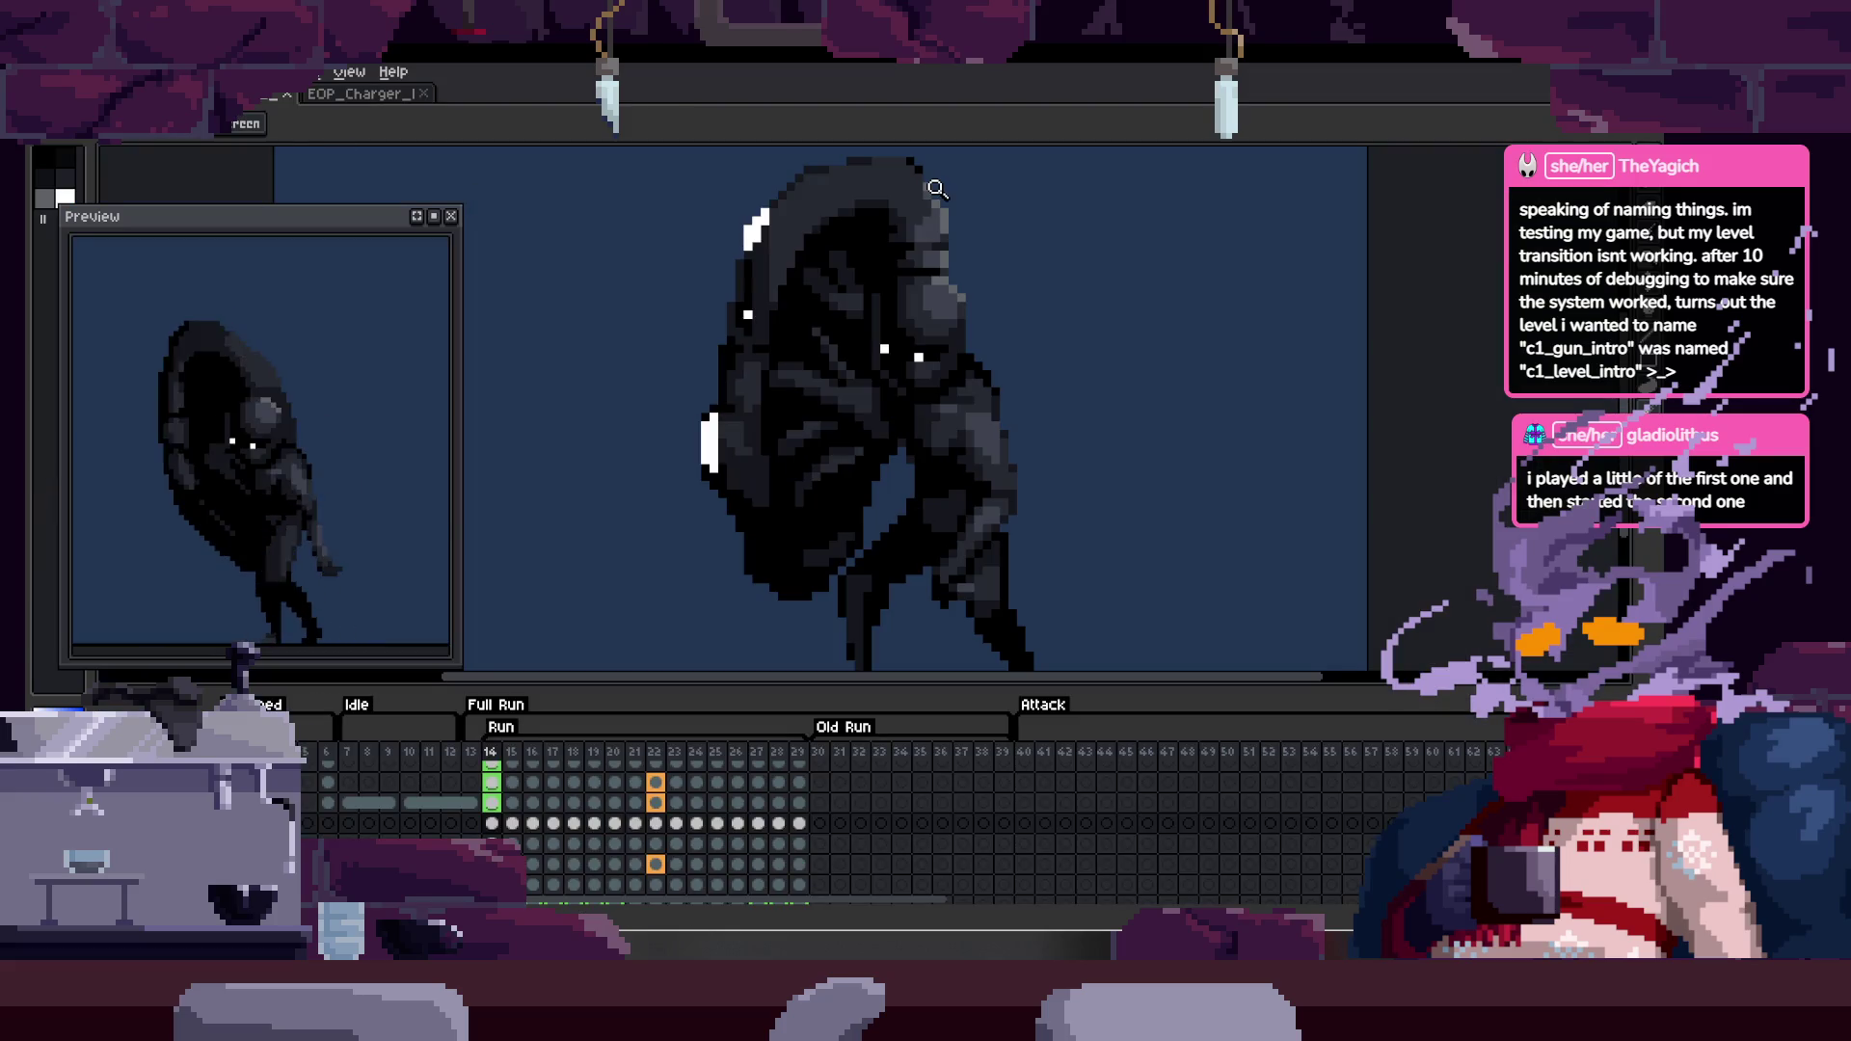
- Play the other sprite's animation, then switch to the Charger and play its walk cycle
key("Right")
key("Right")
key("Right")
key("Tab")
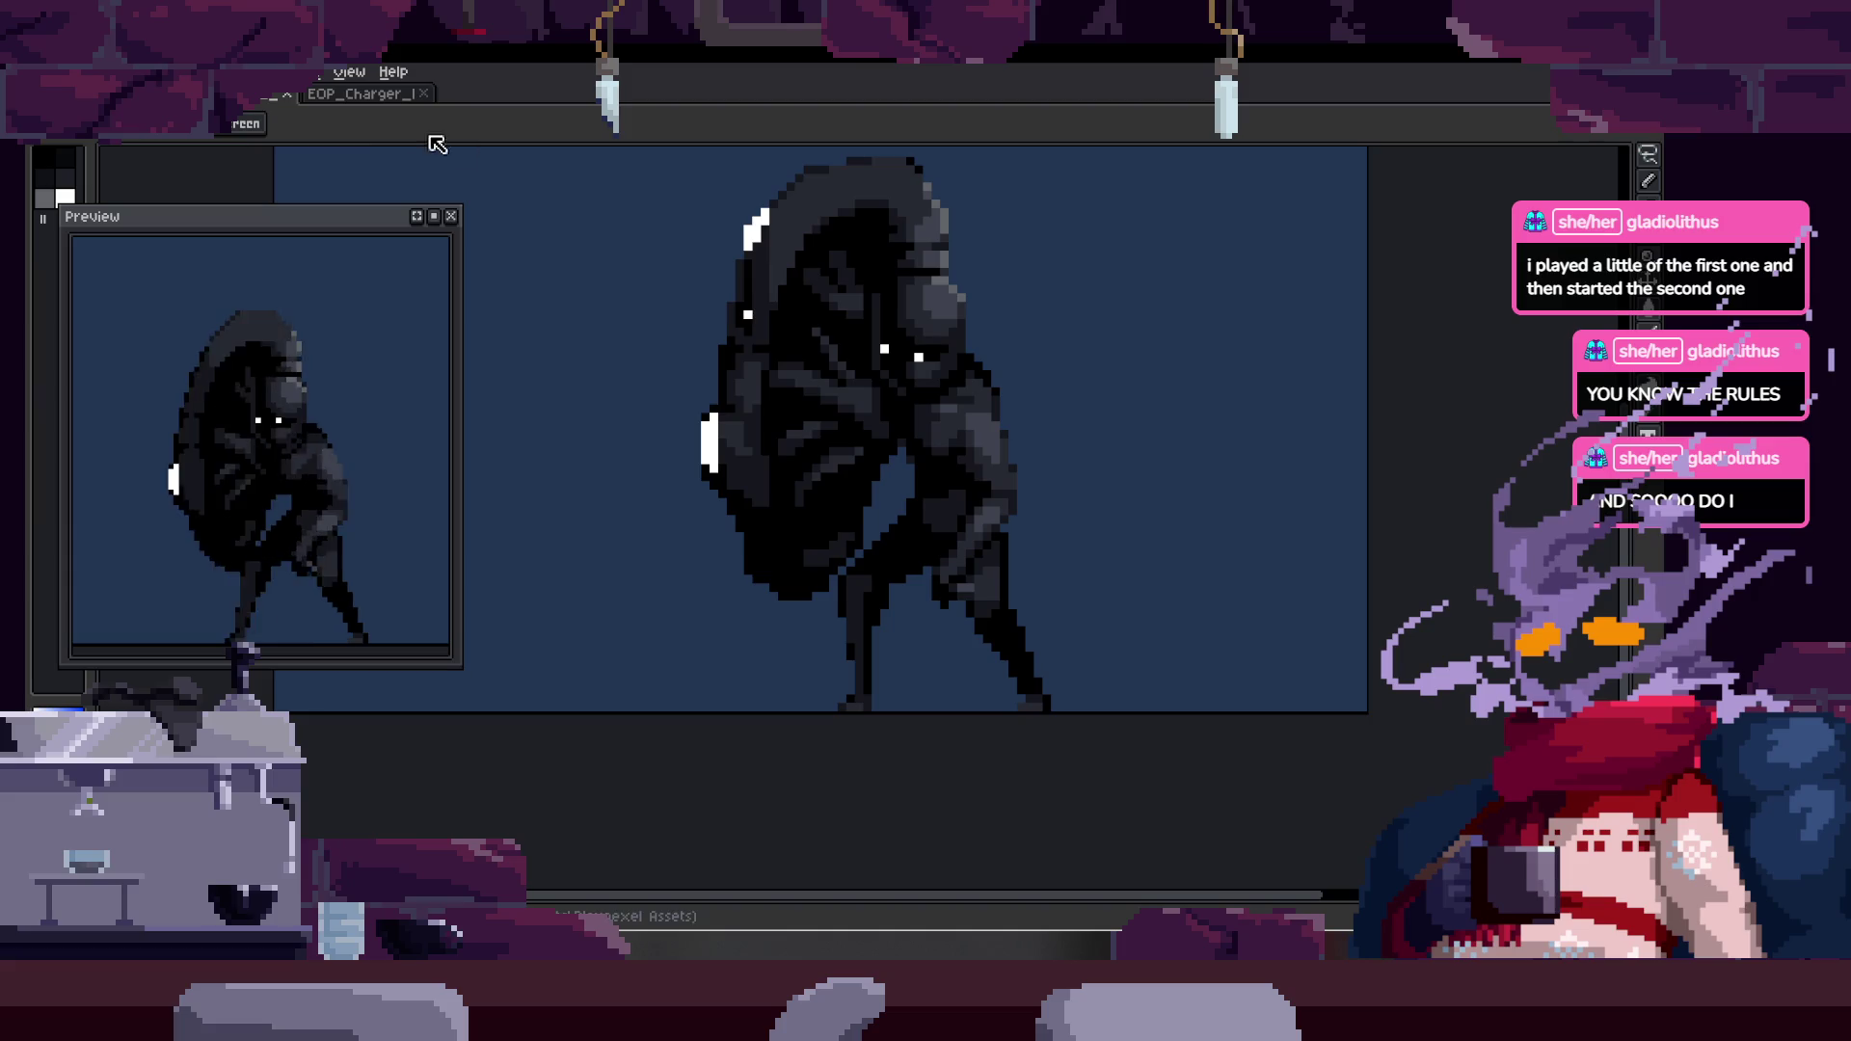
left_click(378, 106)
scroll(889, 453, "down", 1)
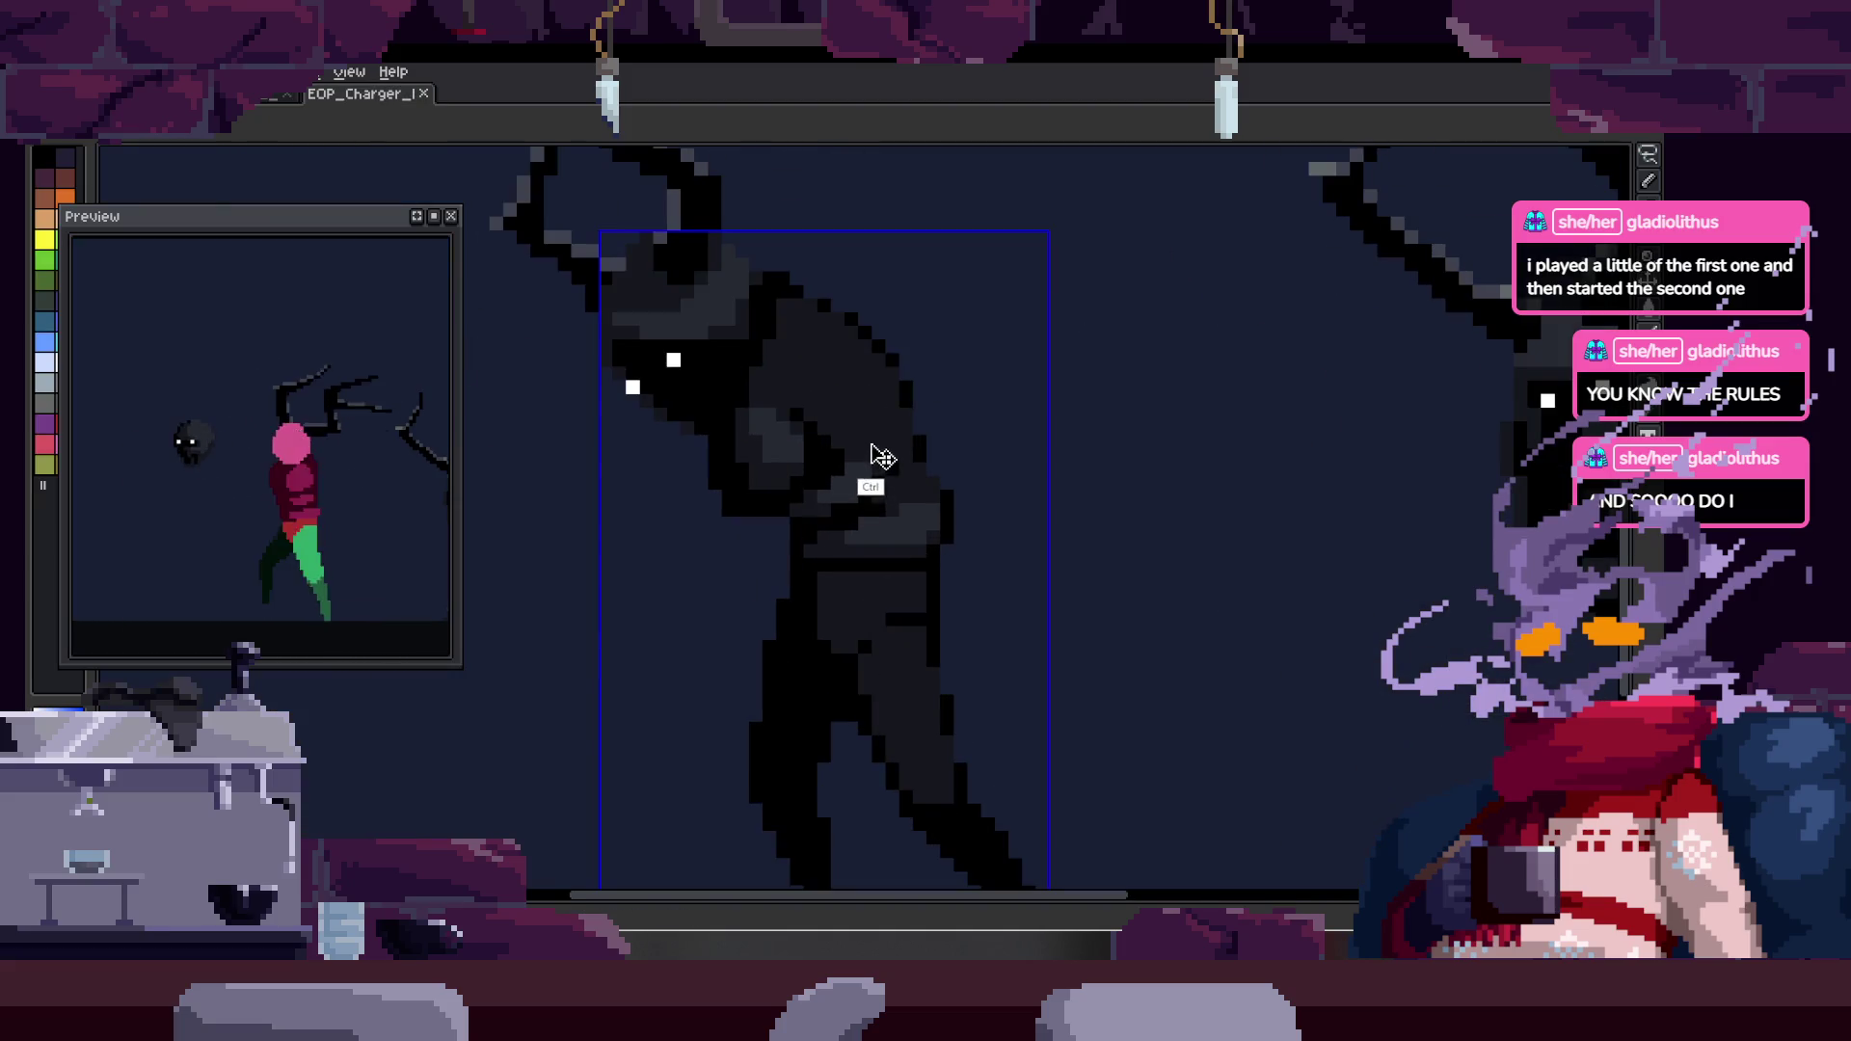
scroll(921, 447, "down", 3)
key("Tab")
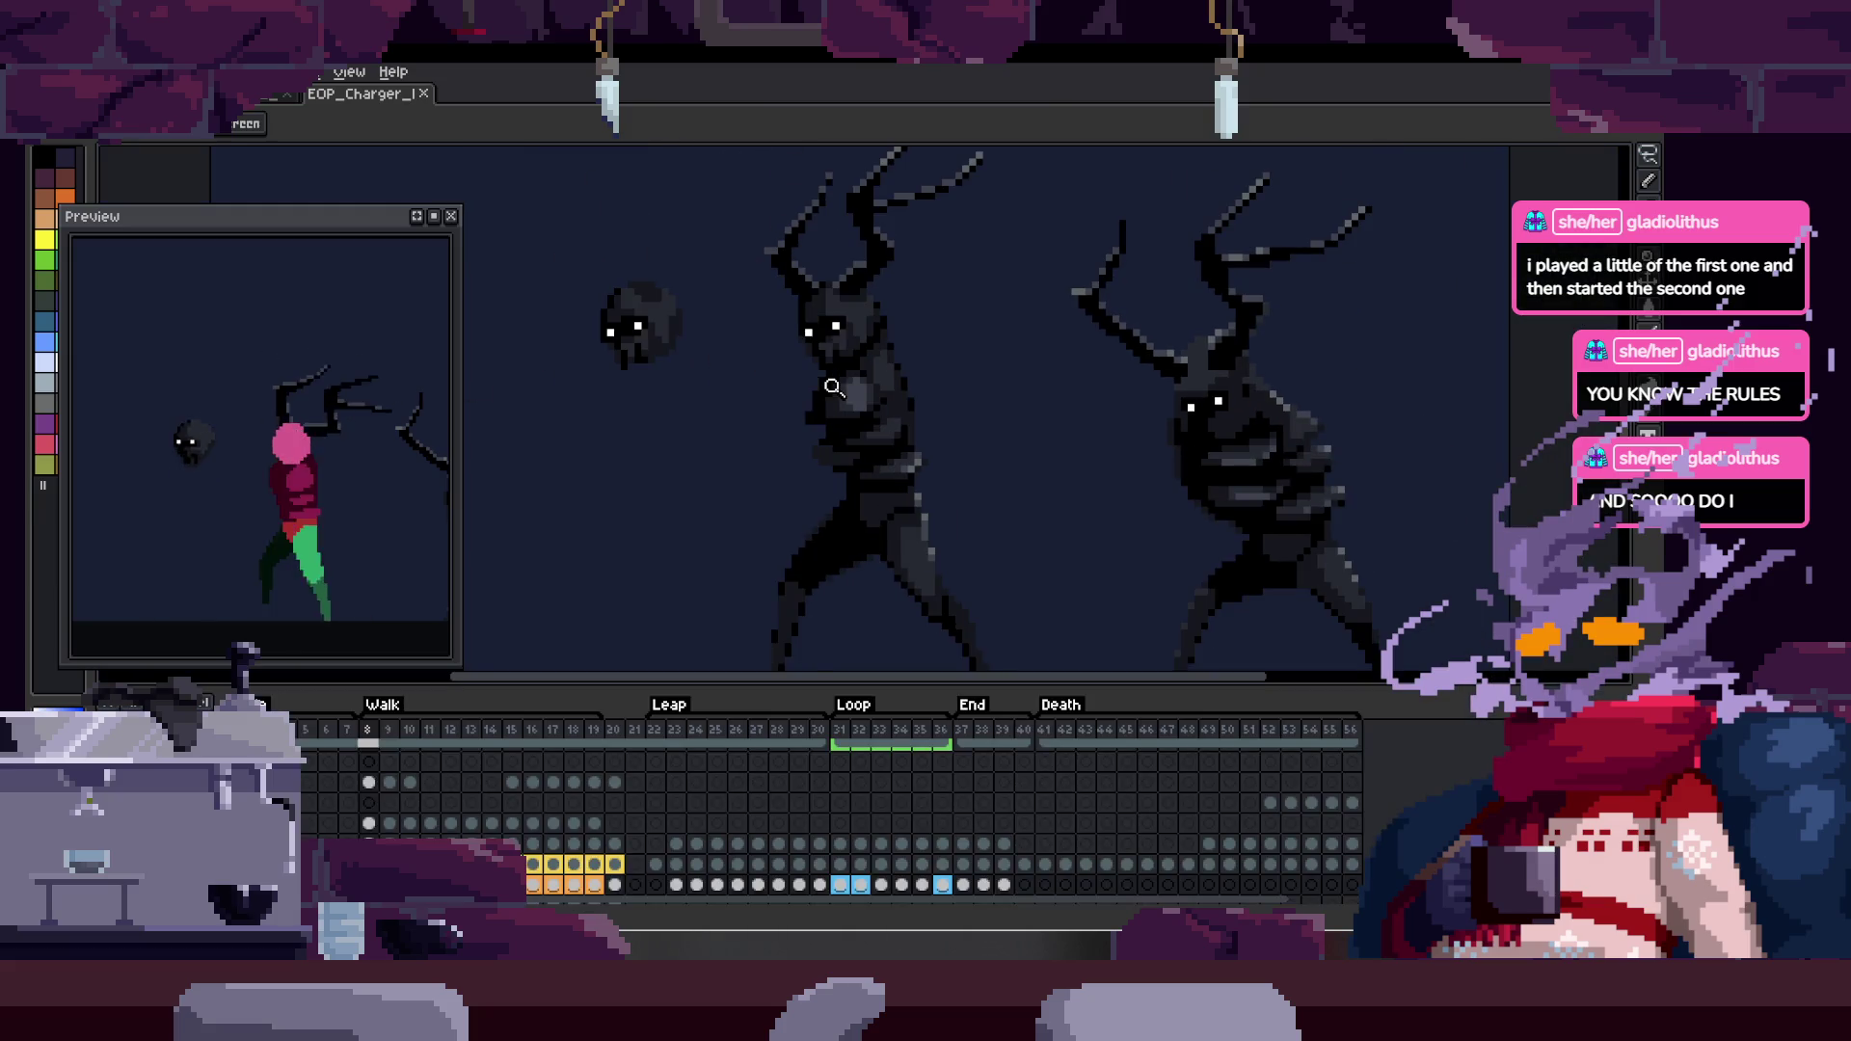
key("Return")
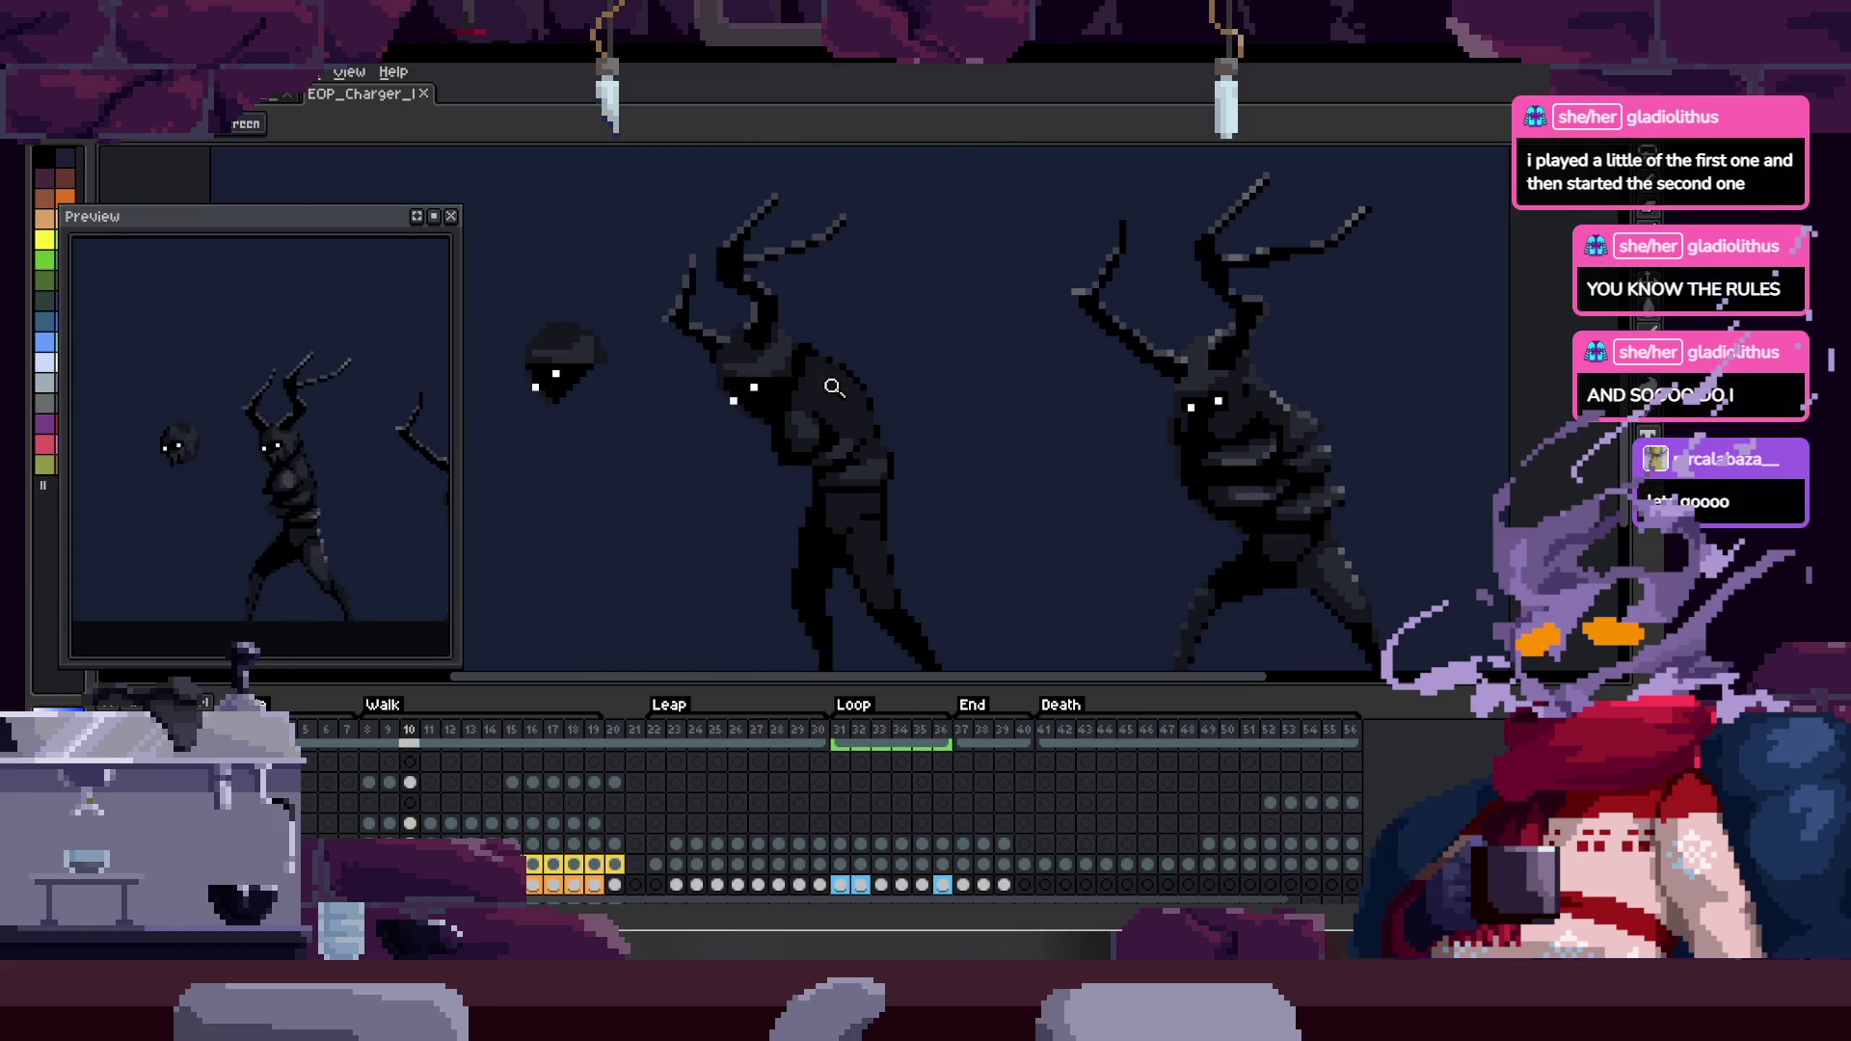
key("Tab")
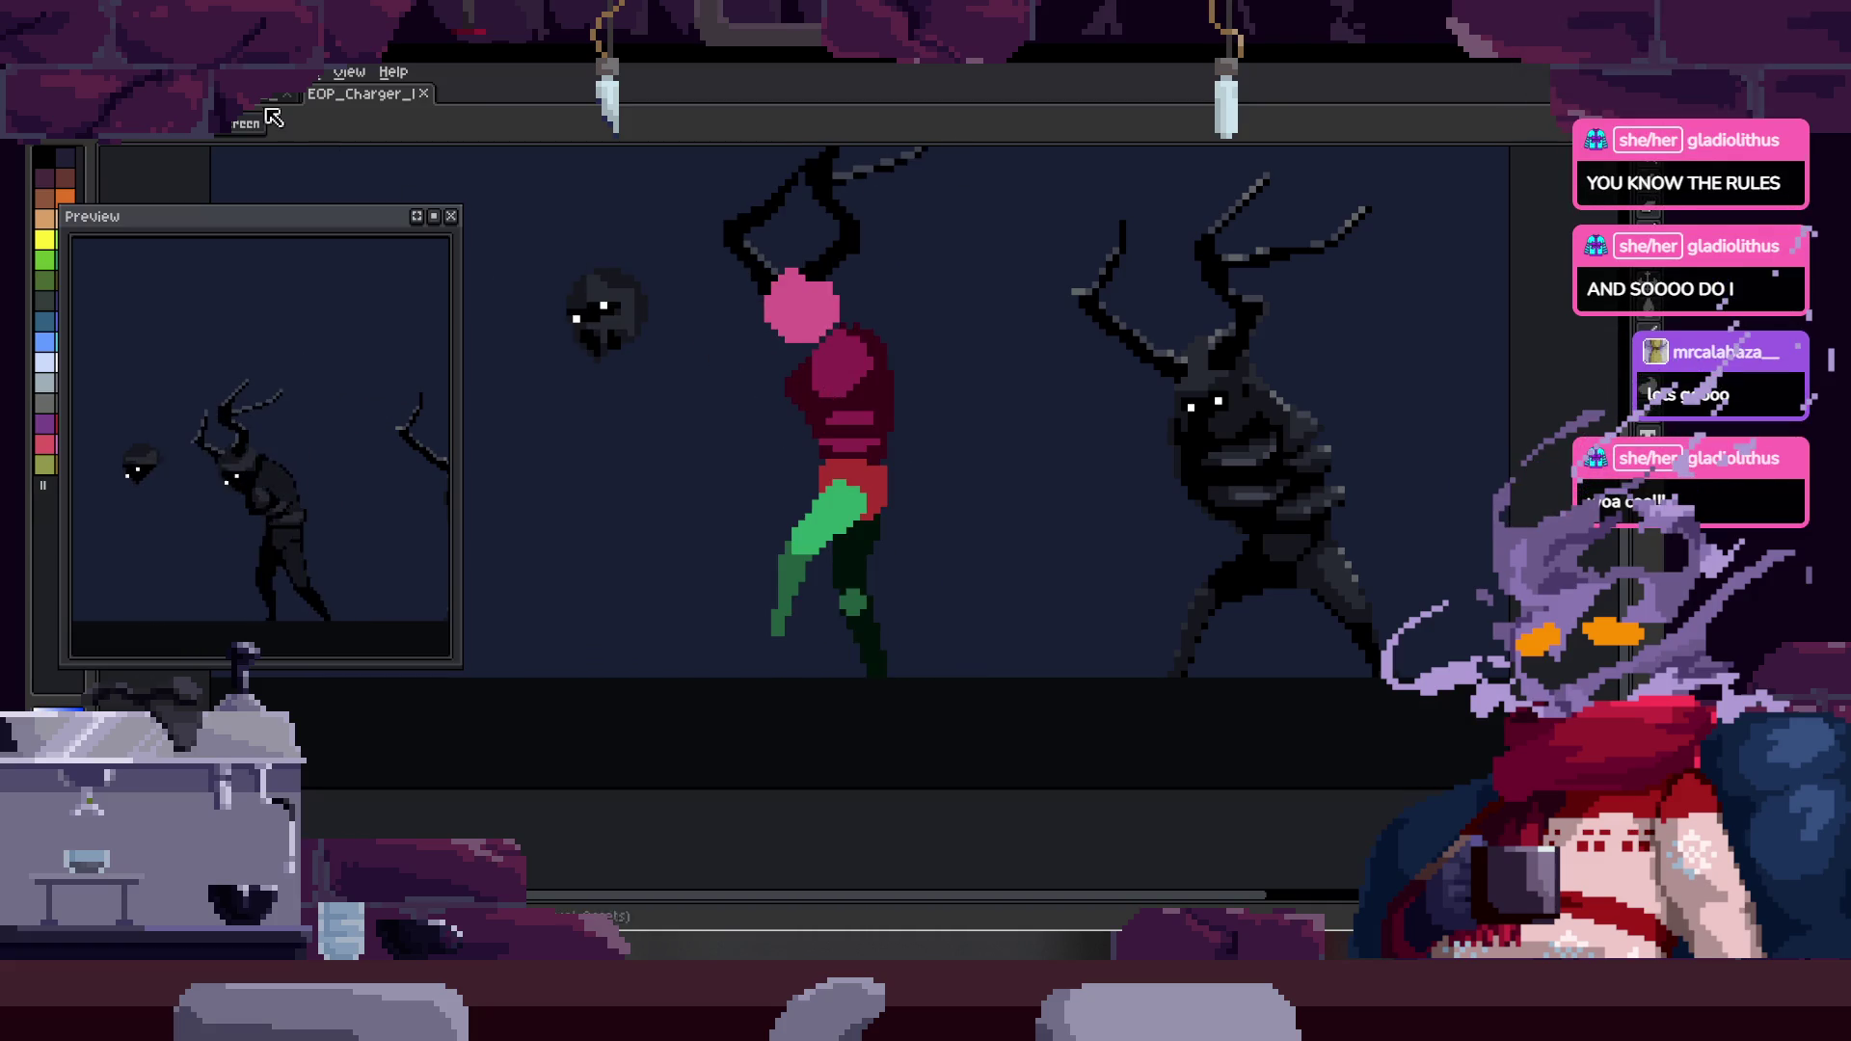
- Return to the other sprite and jump to the empty frame 69 in its Death tag
left_click(294, 113)
key("Tab")
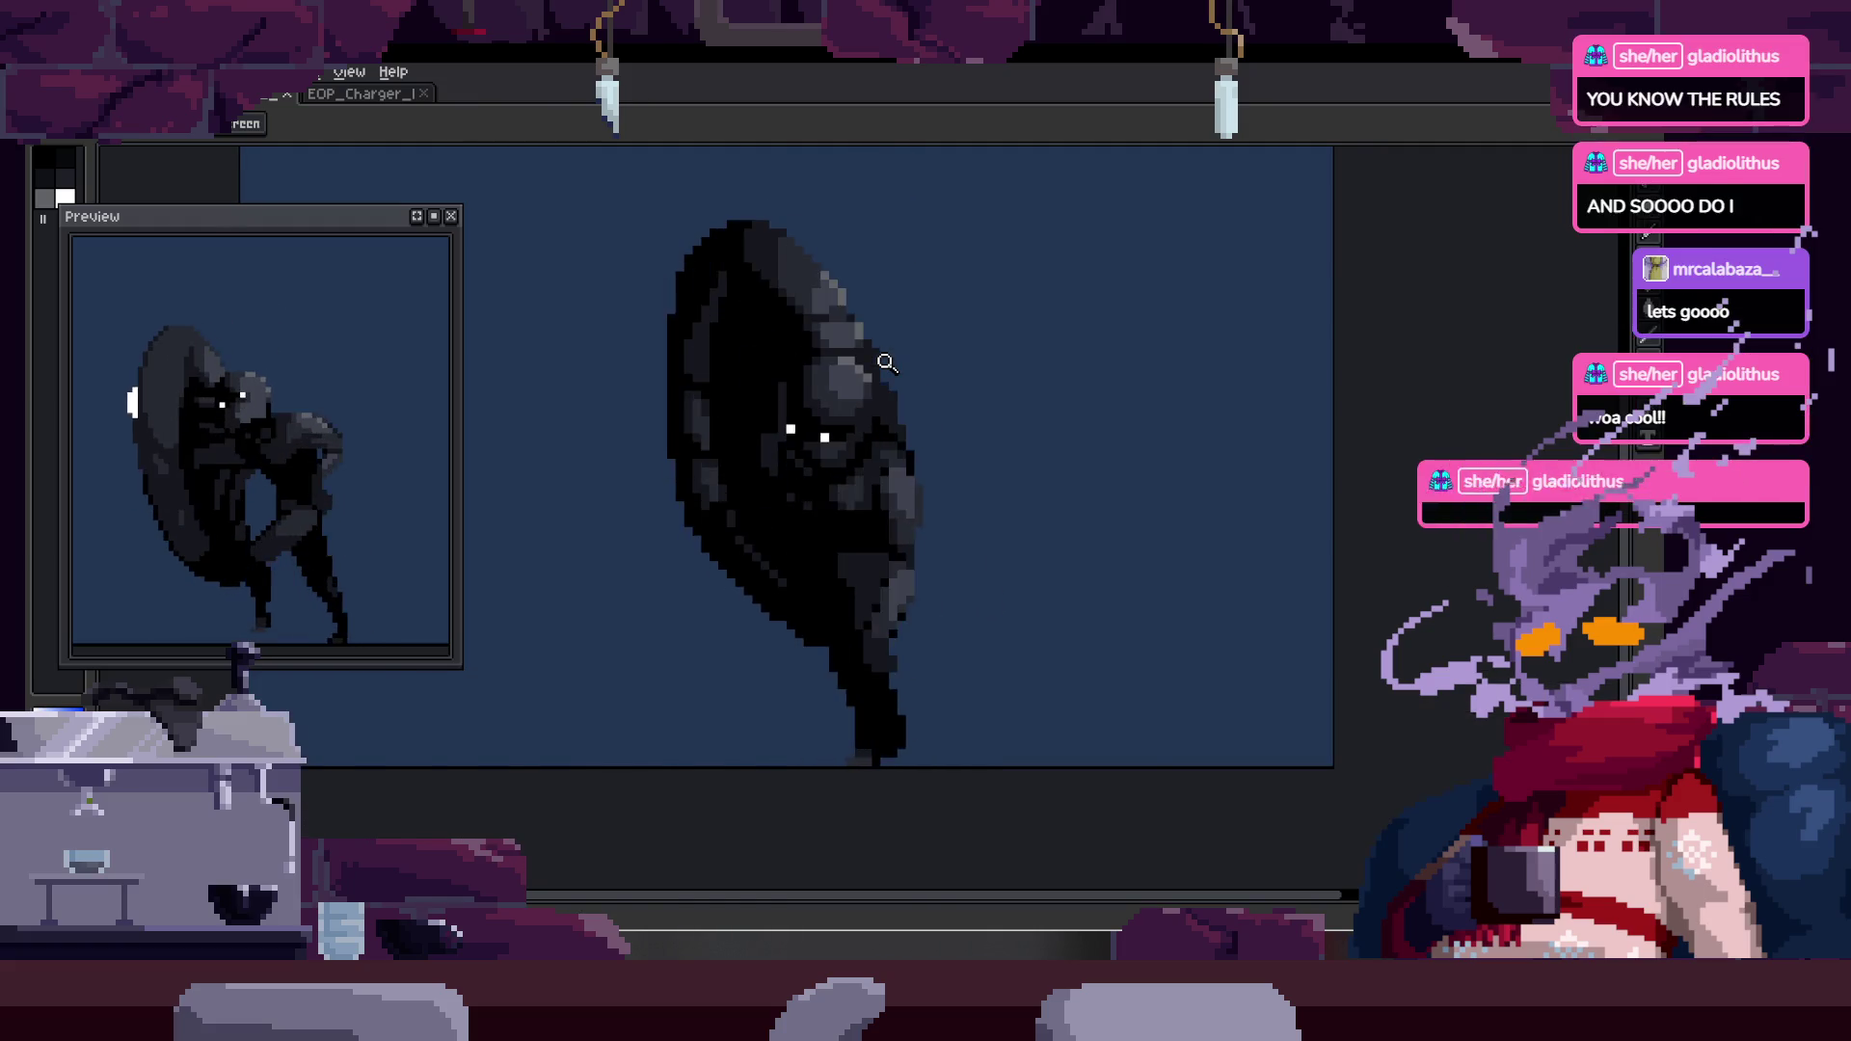
scroll(1061, 791, "right", 5)
left_click(1226, 772)
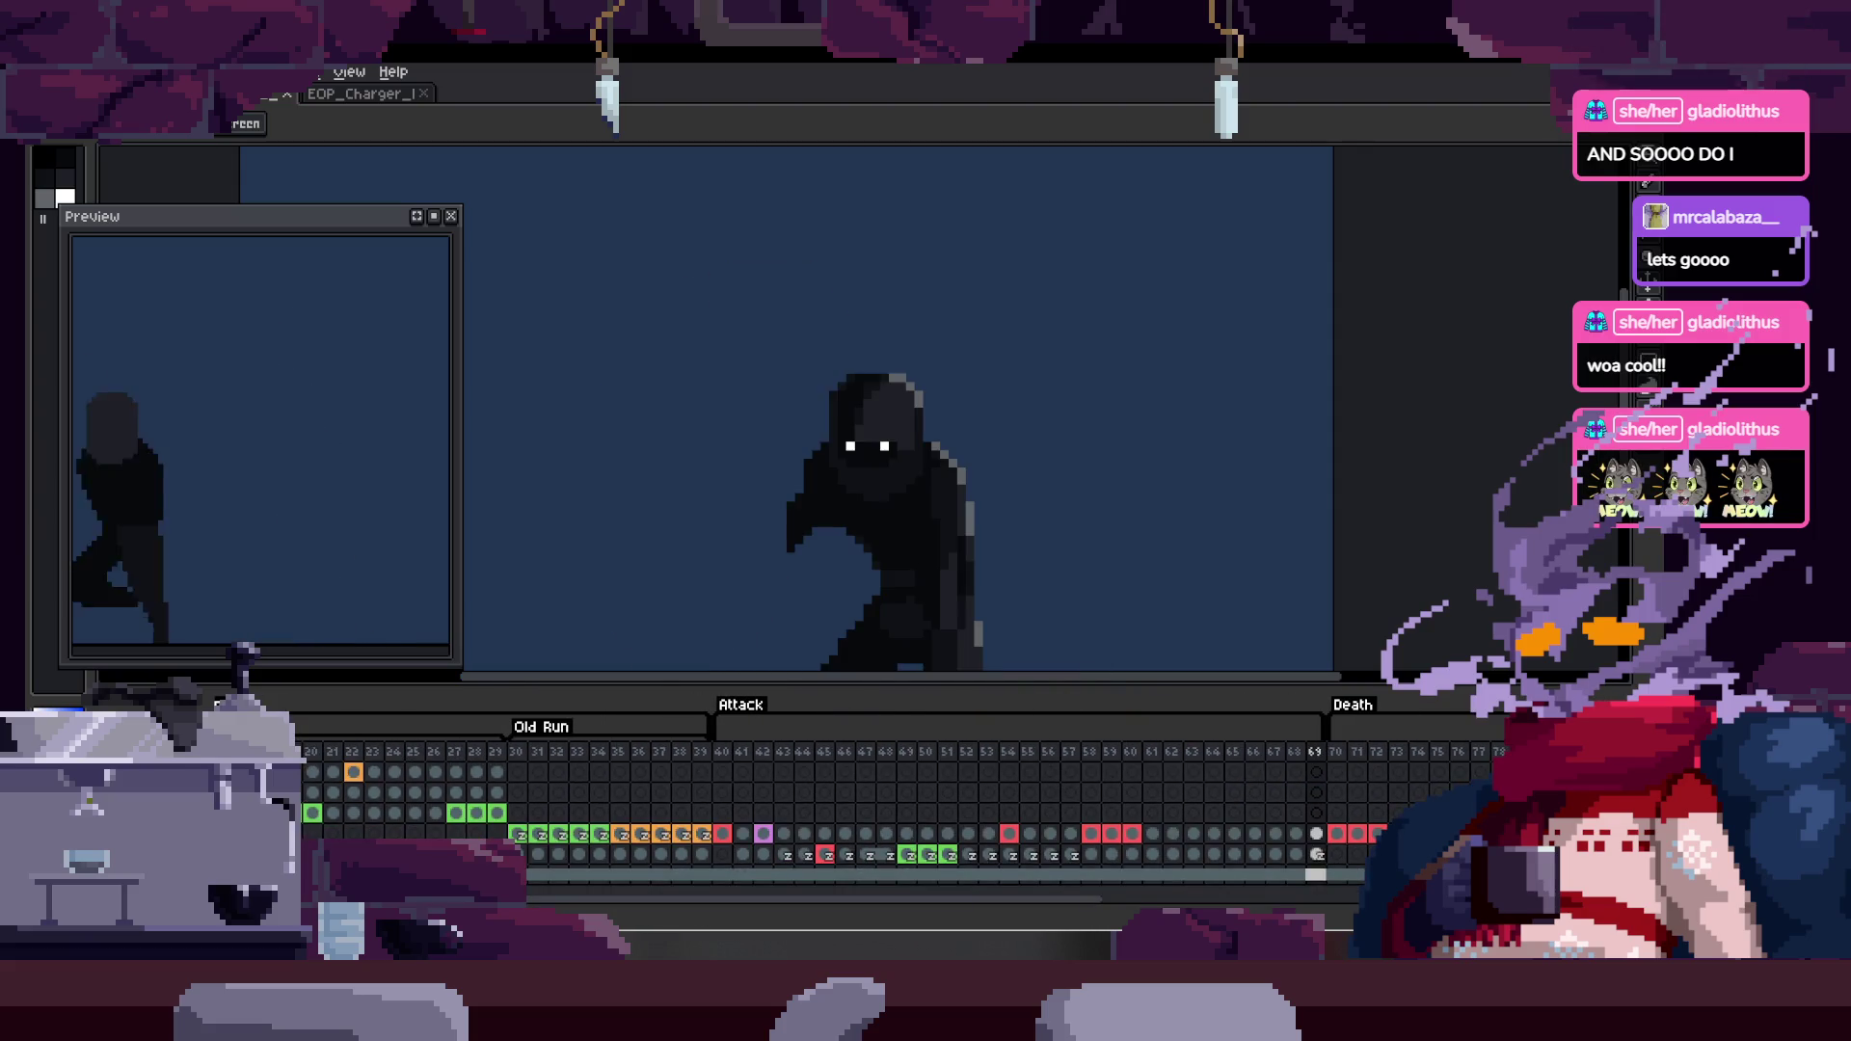
key("Tab")
key("Tab")
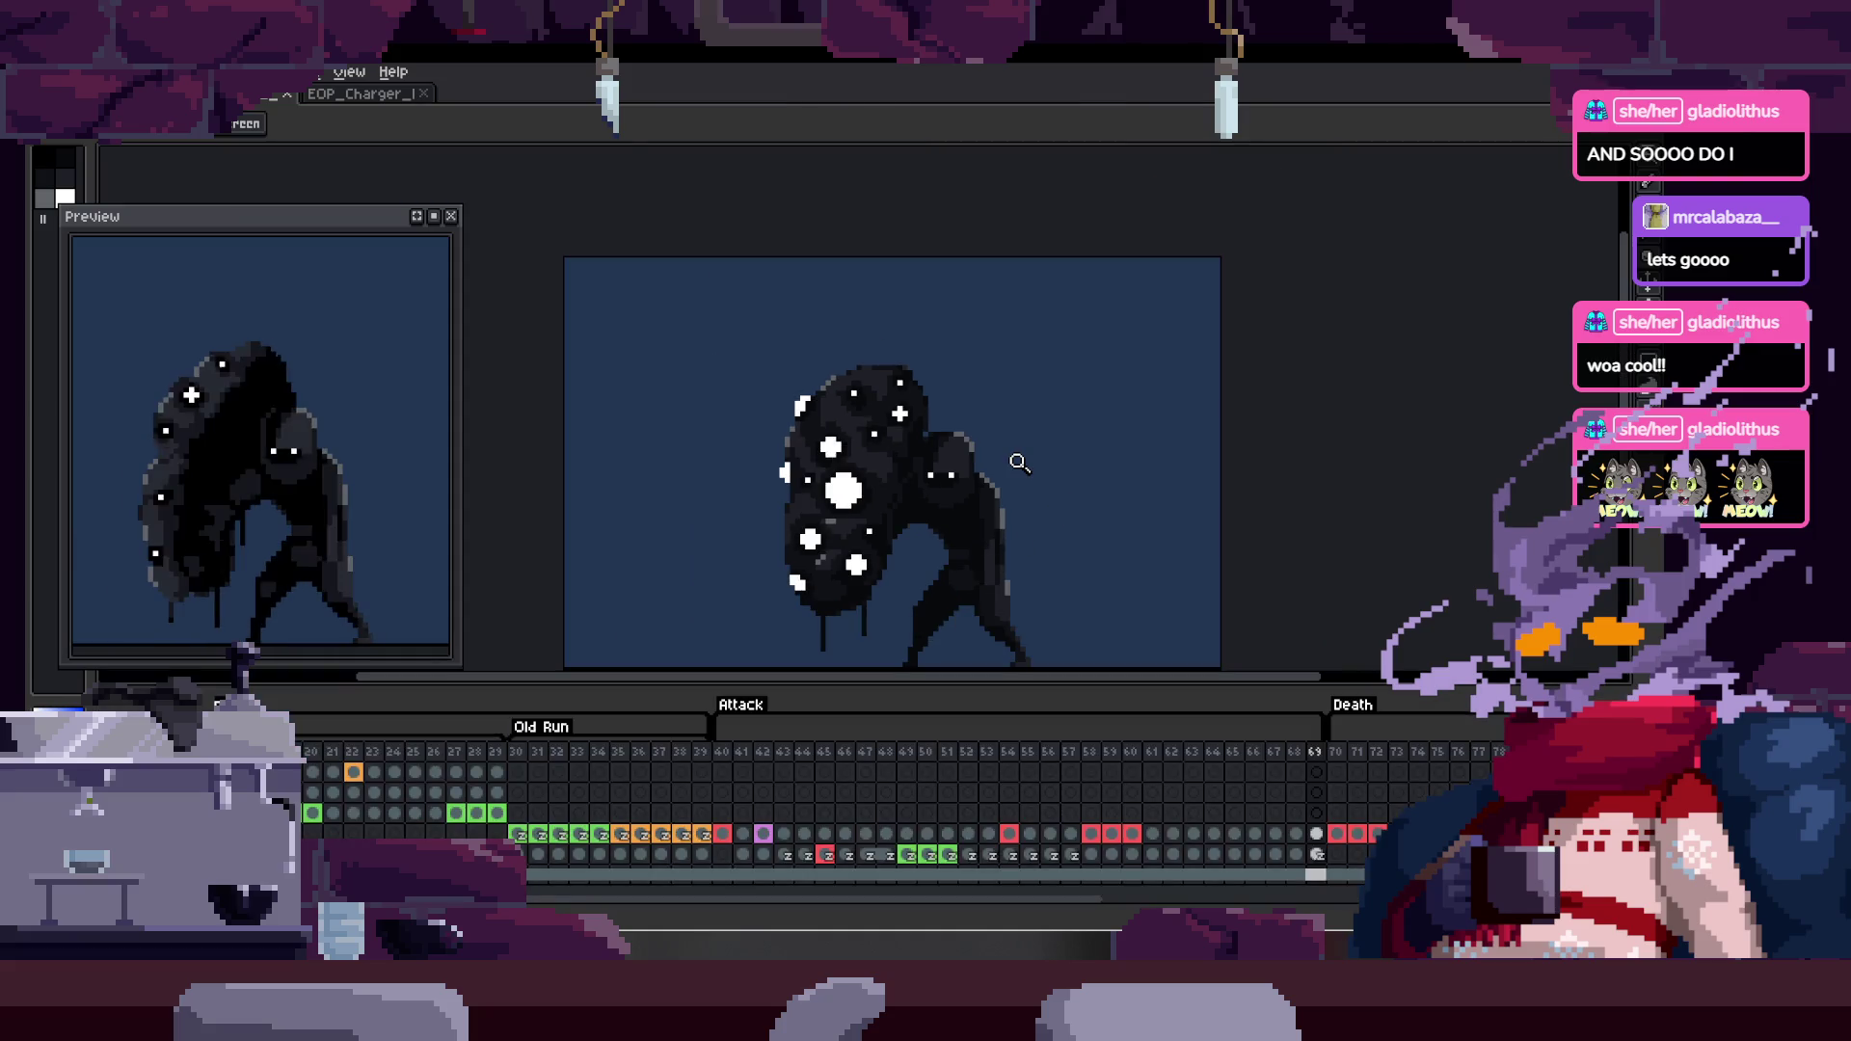
key("Tab")
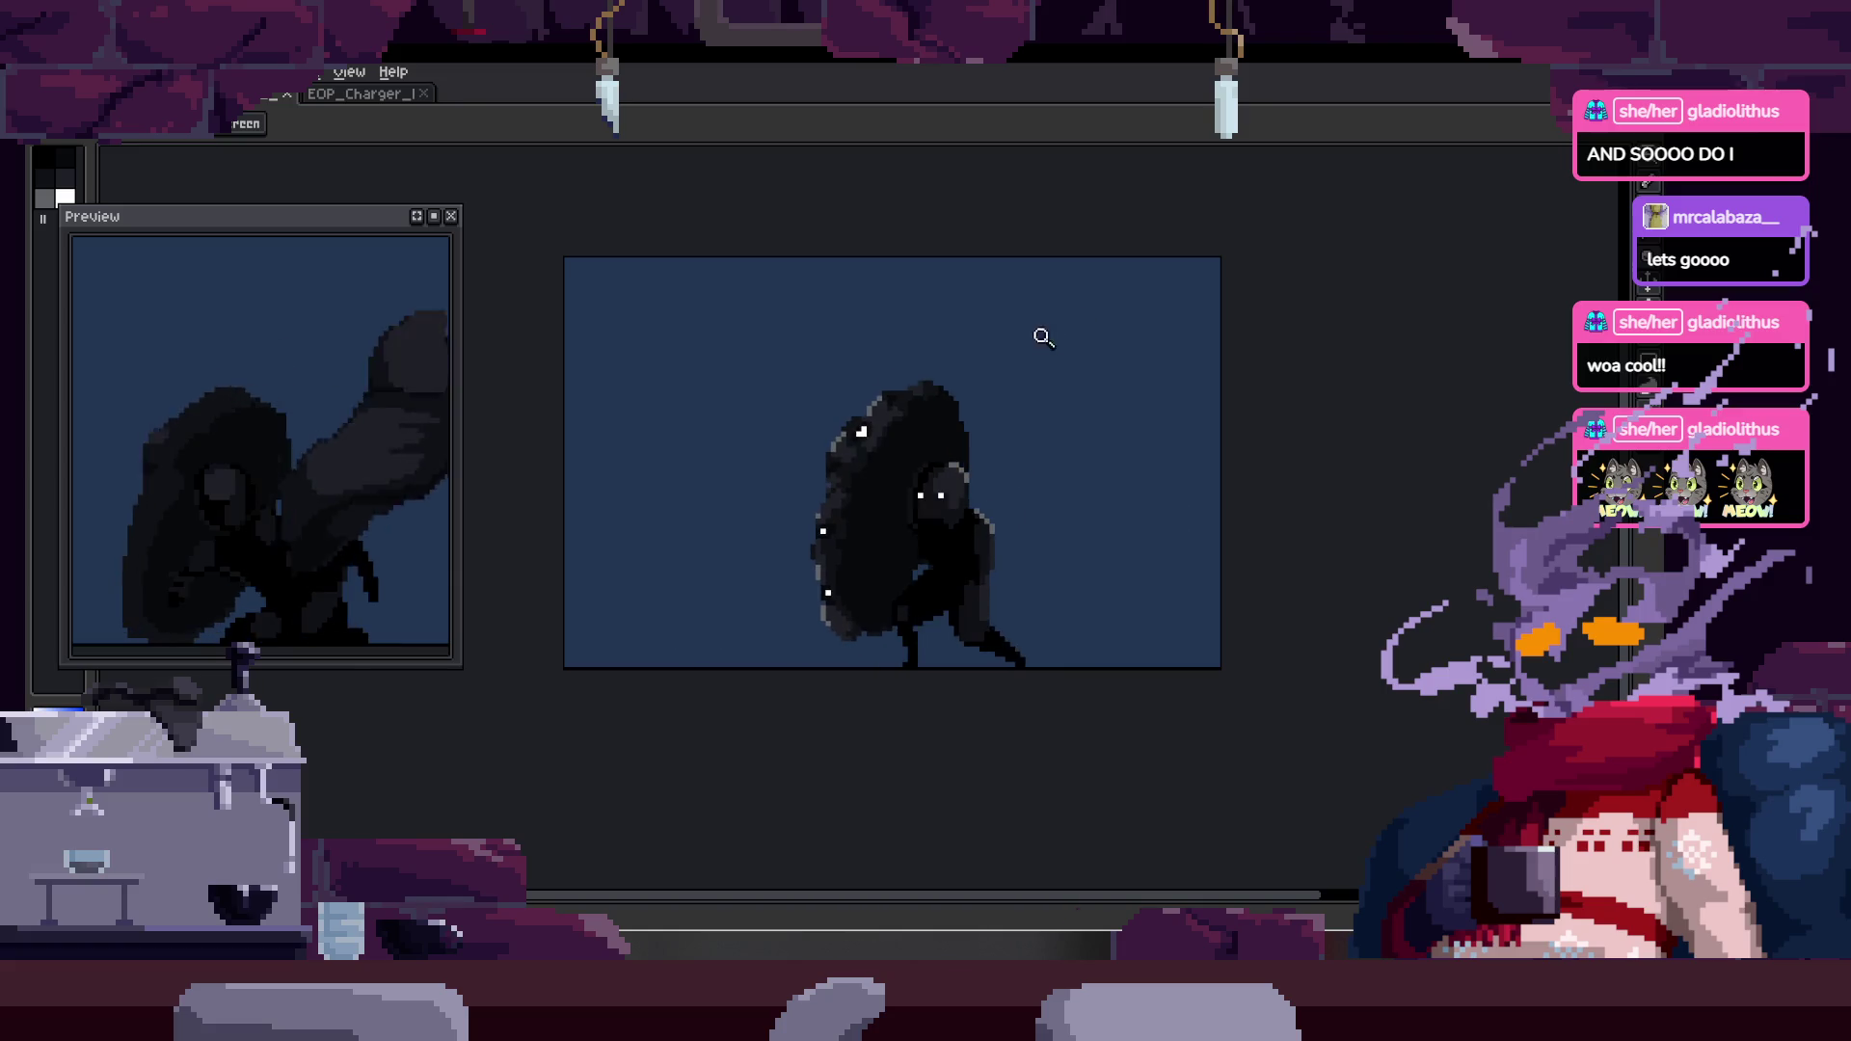
key("Tab")
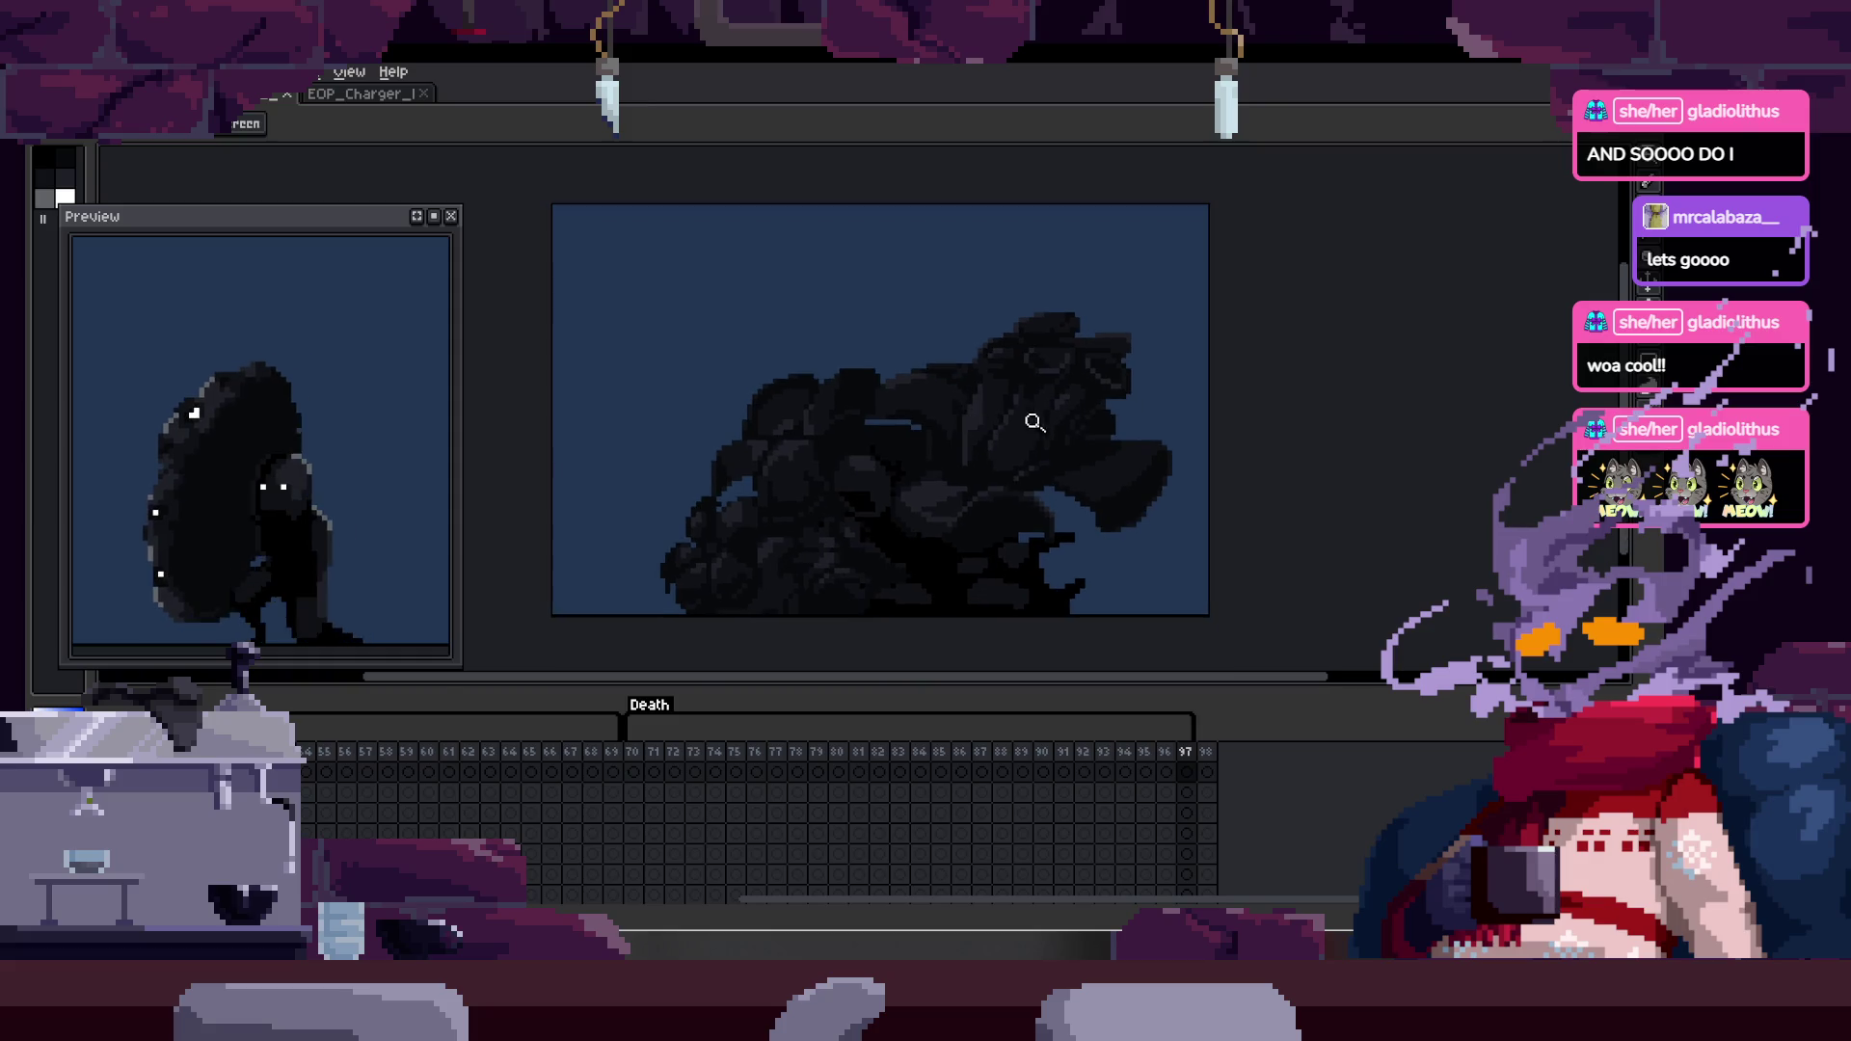
- Try an elliptical selection on the dark mass, discard it, and return to the Charger sprite
key("Tab")
key("shift+m")
left_click_drag(598, 849, 1258, 328)
key("ctrl+d")
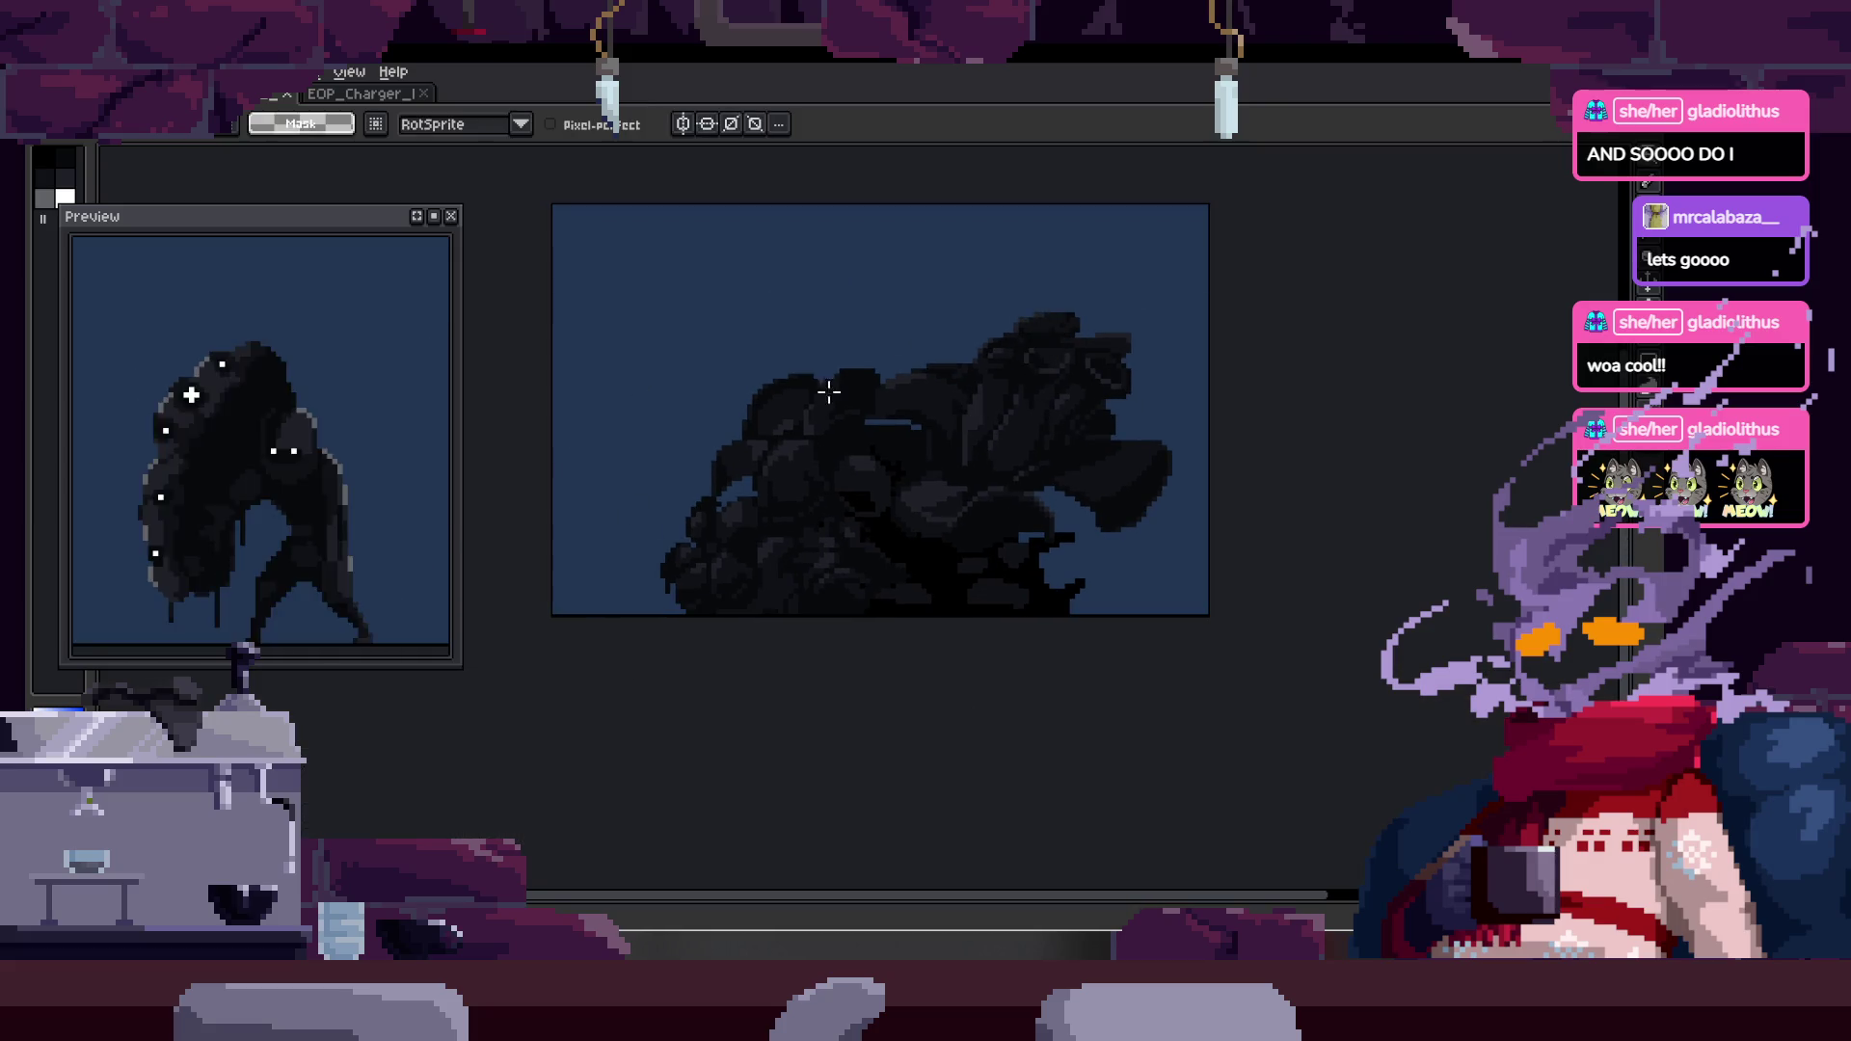
key("Tab")
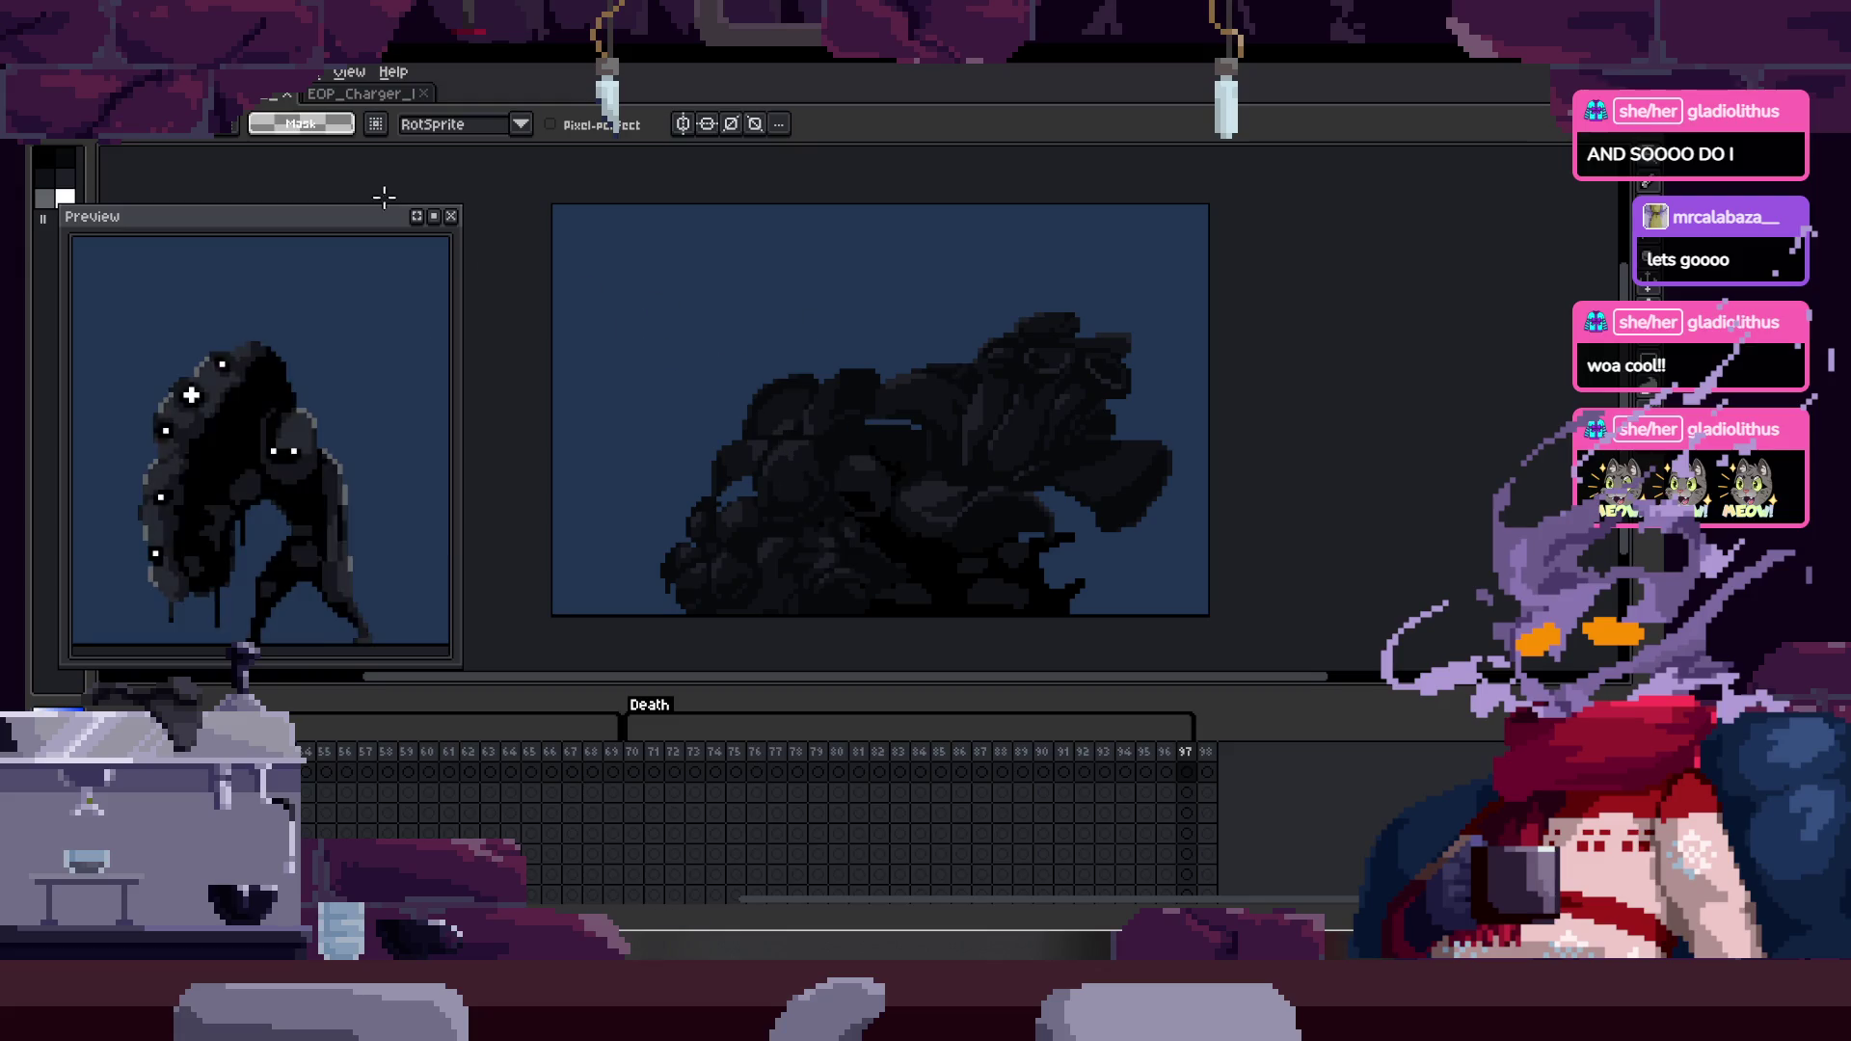
left_click(284, 99)
key("Tab")
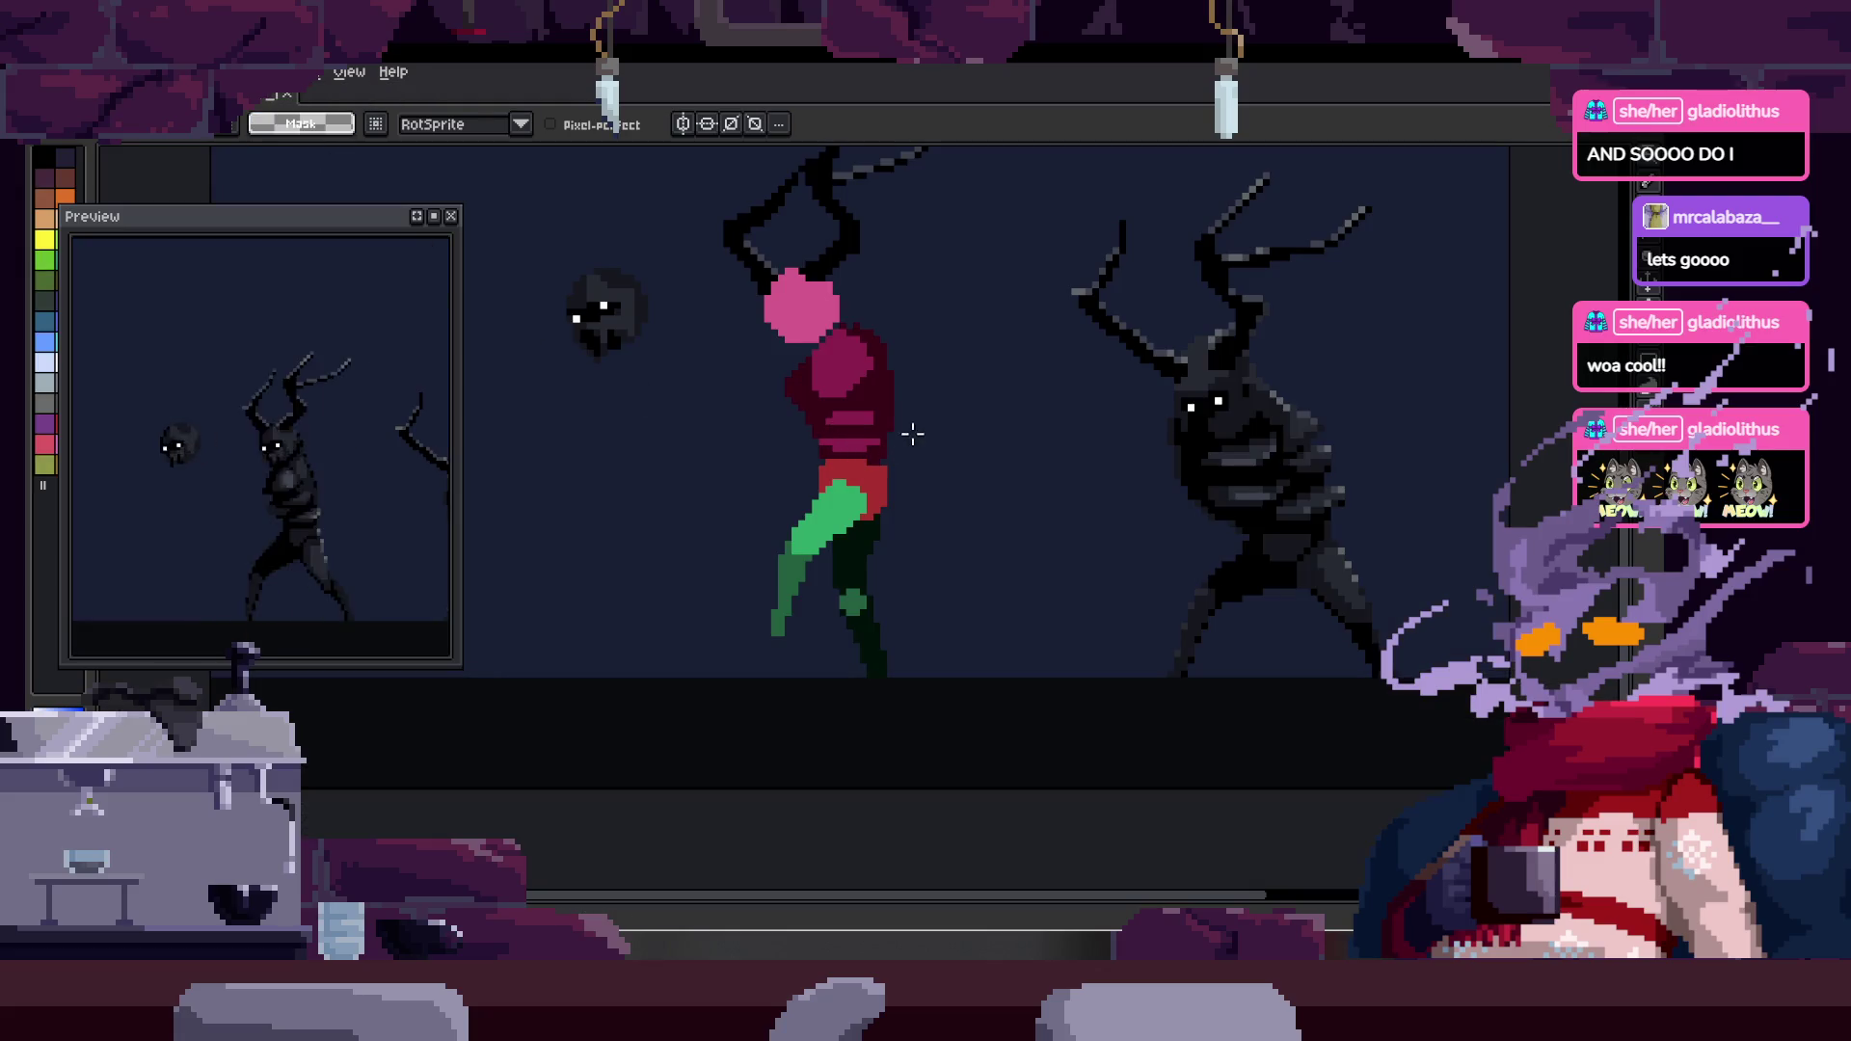
- Play through the walk animation frames, toggling the timeline on and off
scroll(863, 482, "up", 1)
key("Tab")
key("Return")
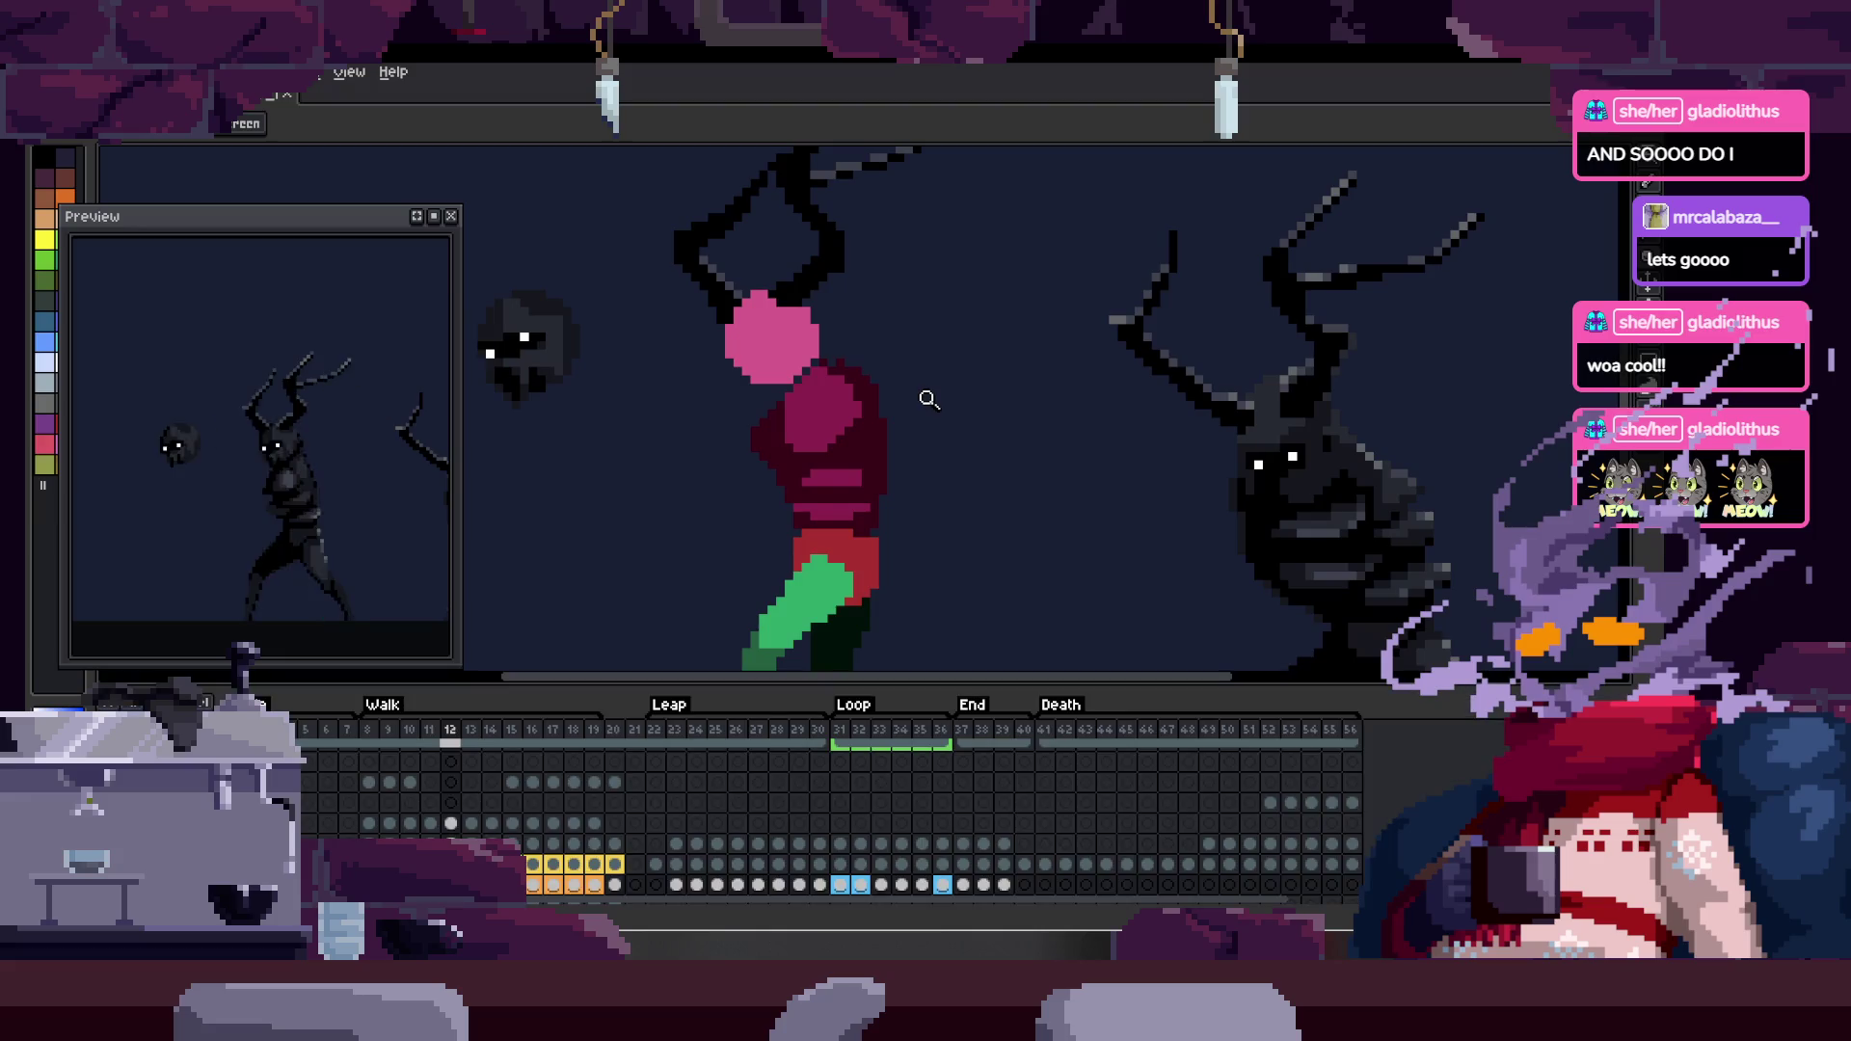
key("Tab")
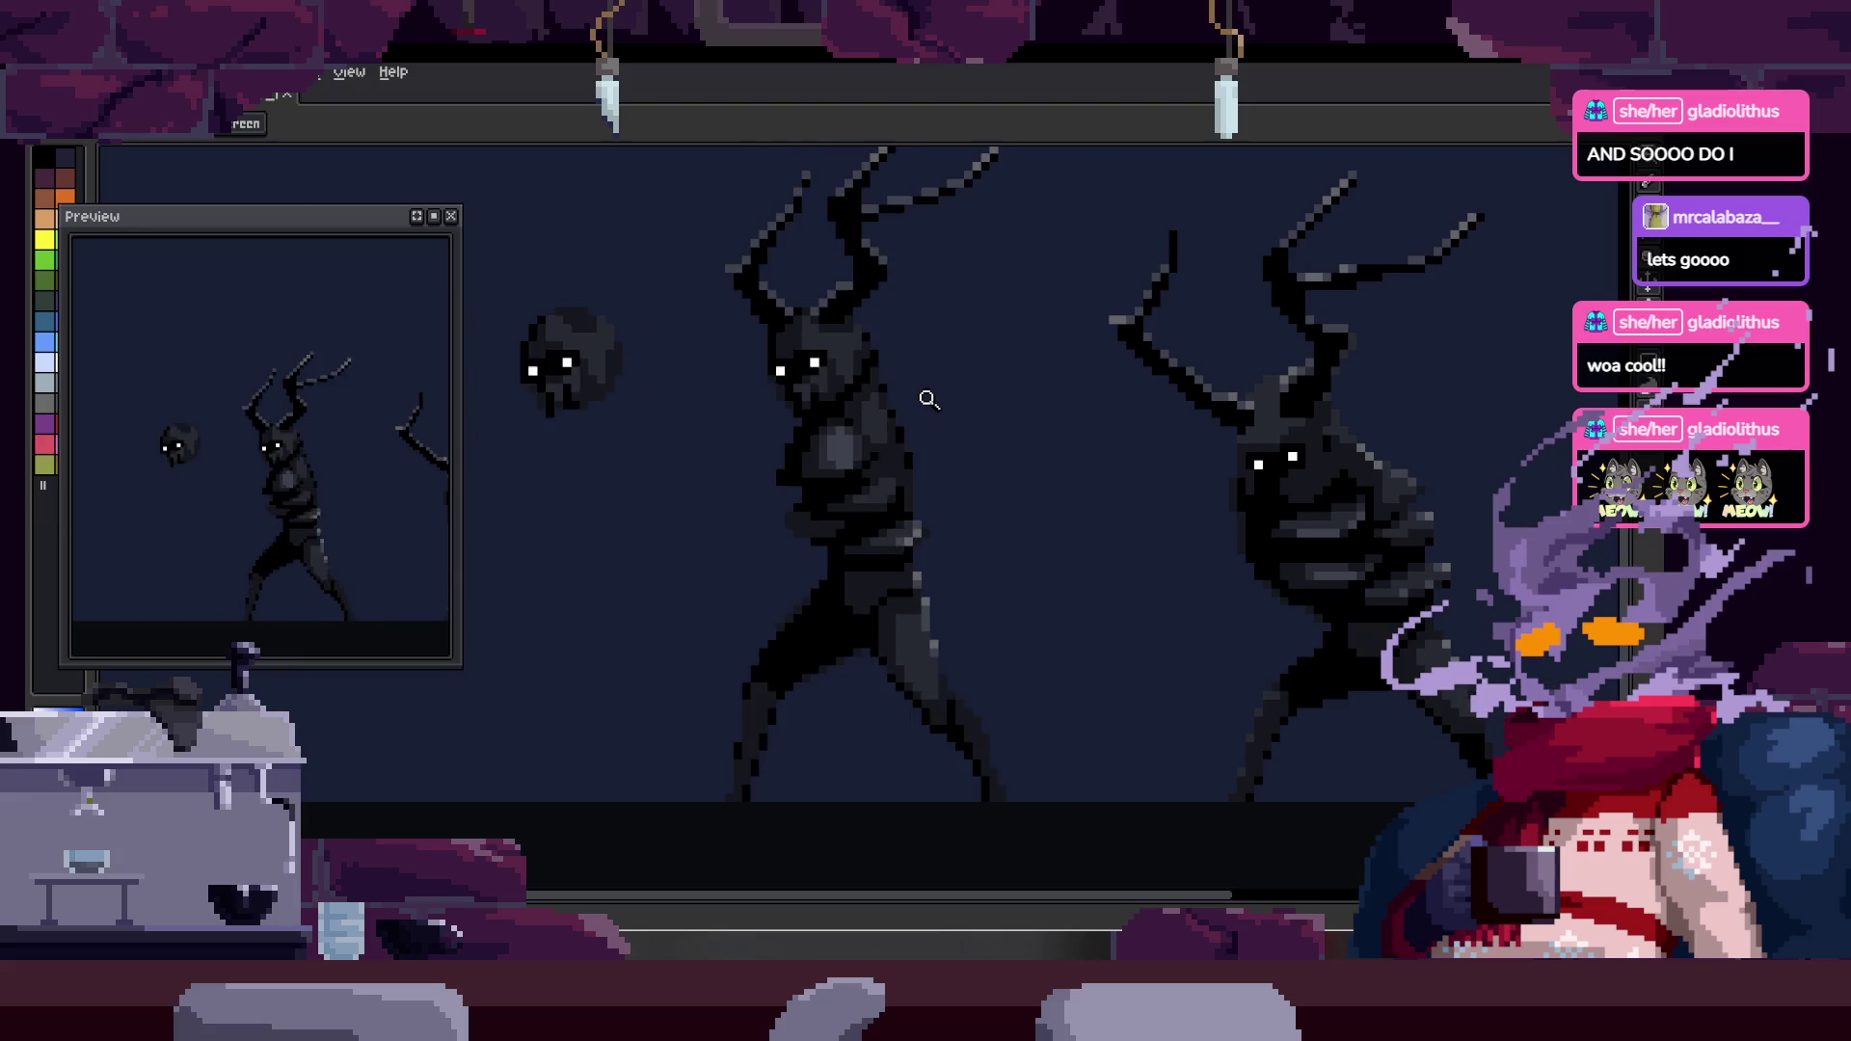
key("Tab")
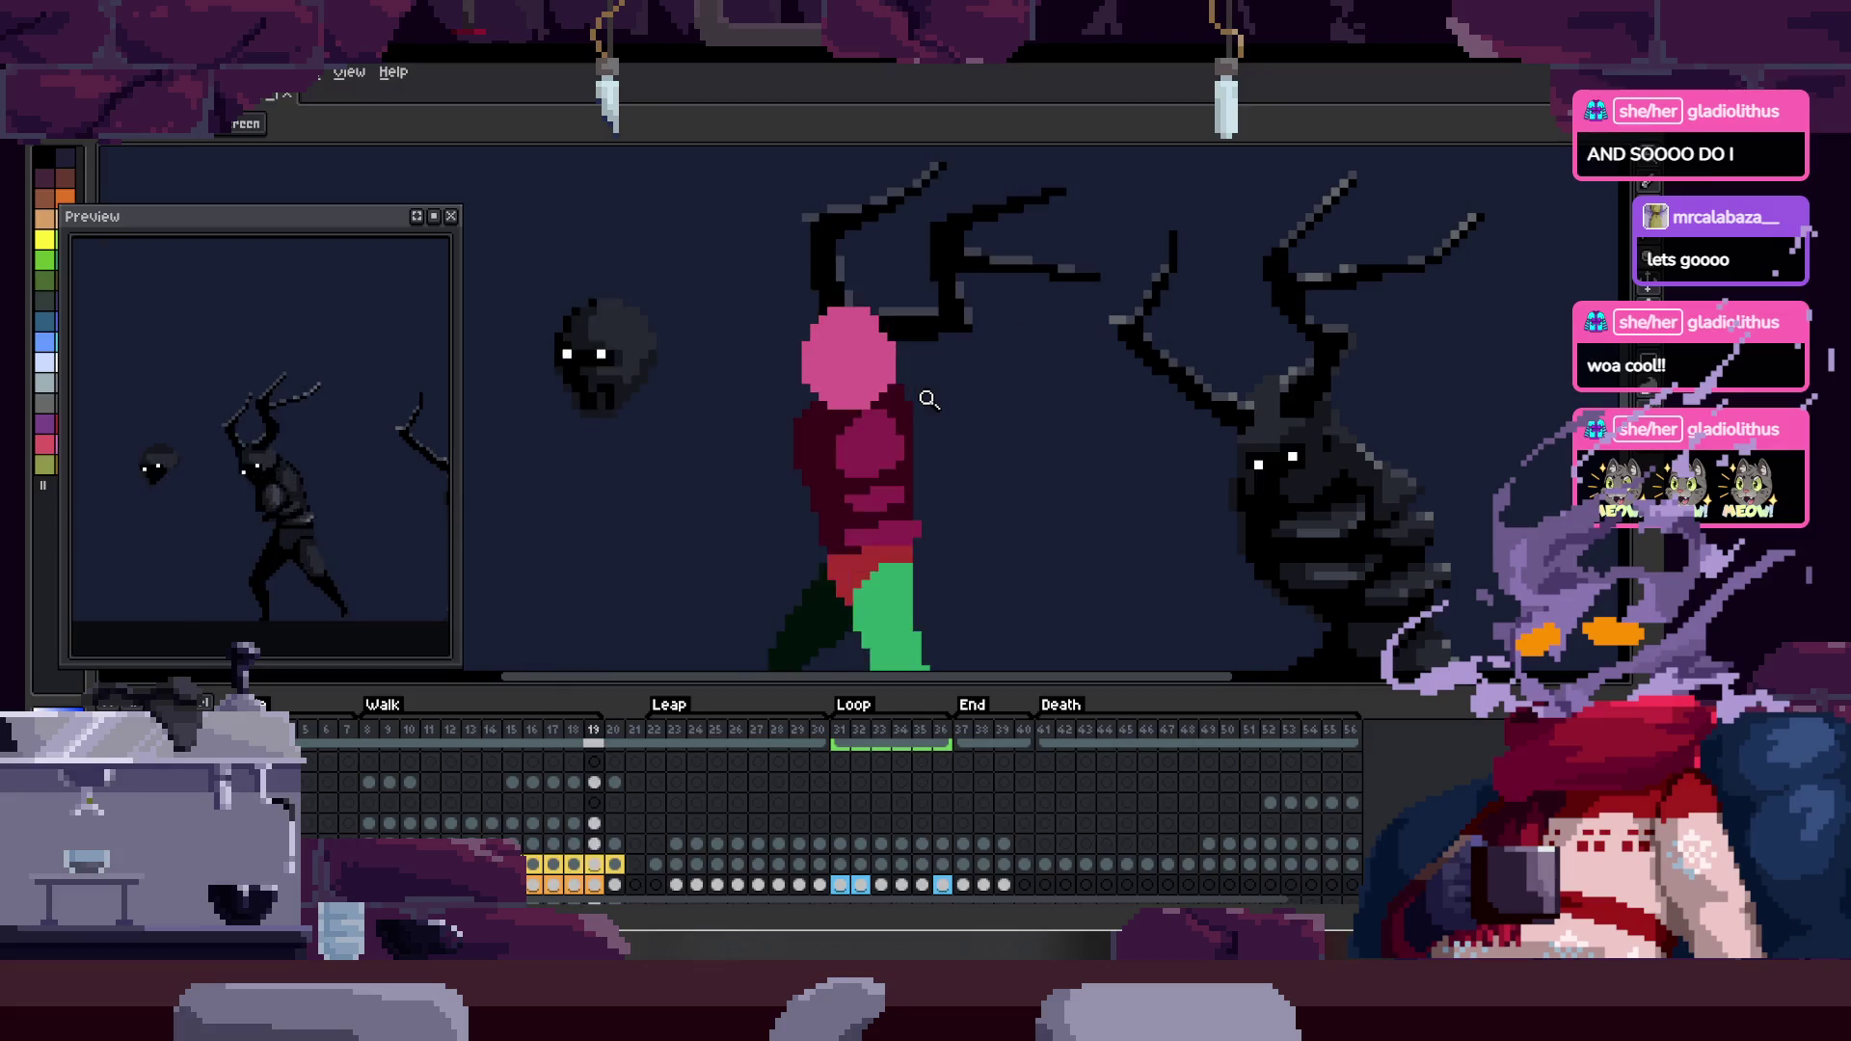
key("Tab")
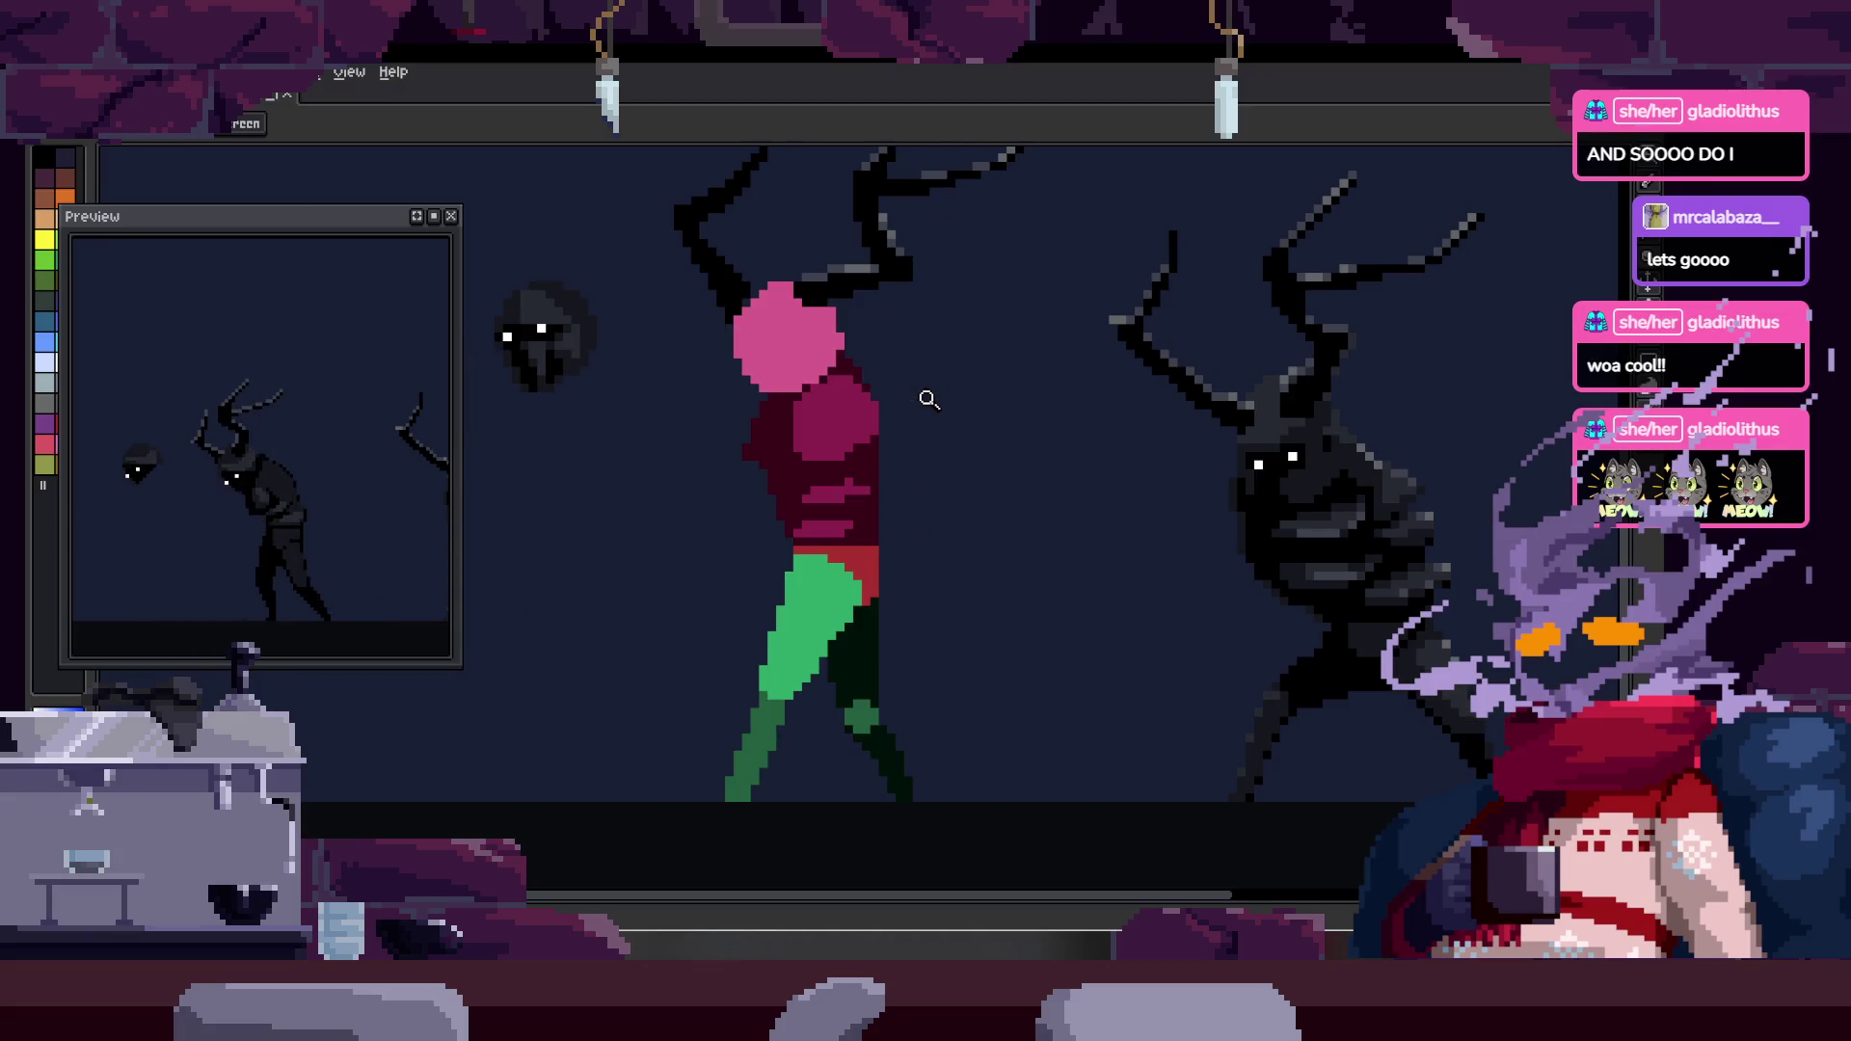
- Zoom in on the character's legs, then back out to see the whole figure
left_click(913, 559)
left_click(887, 604)
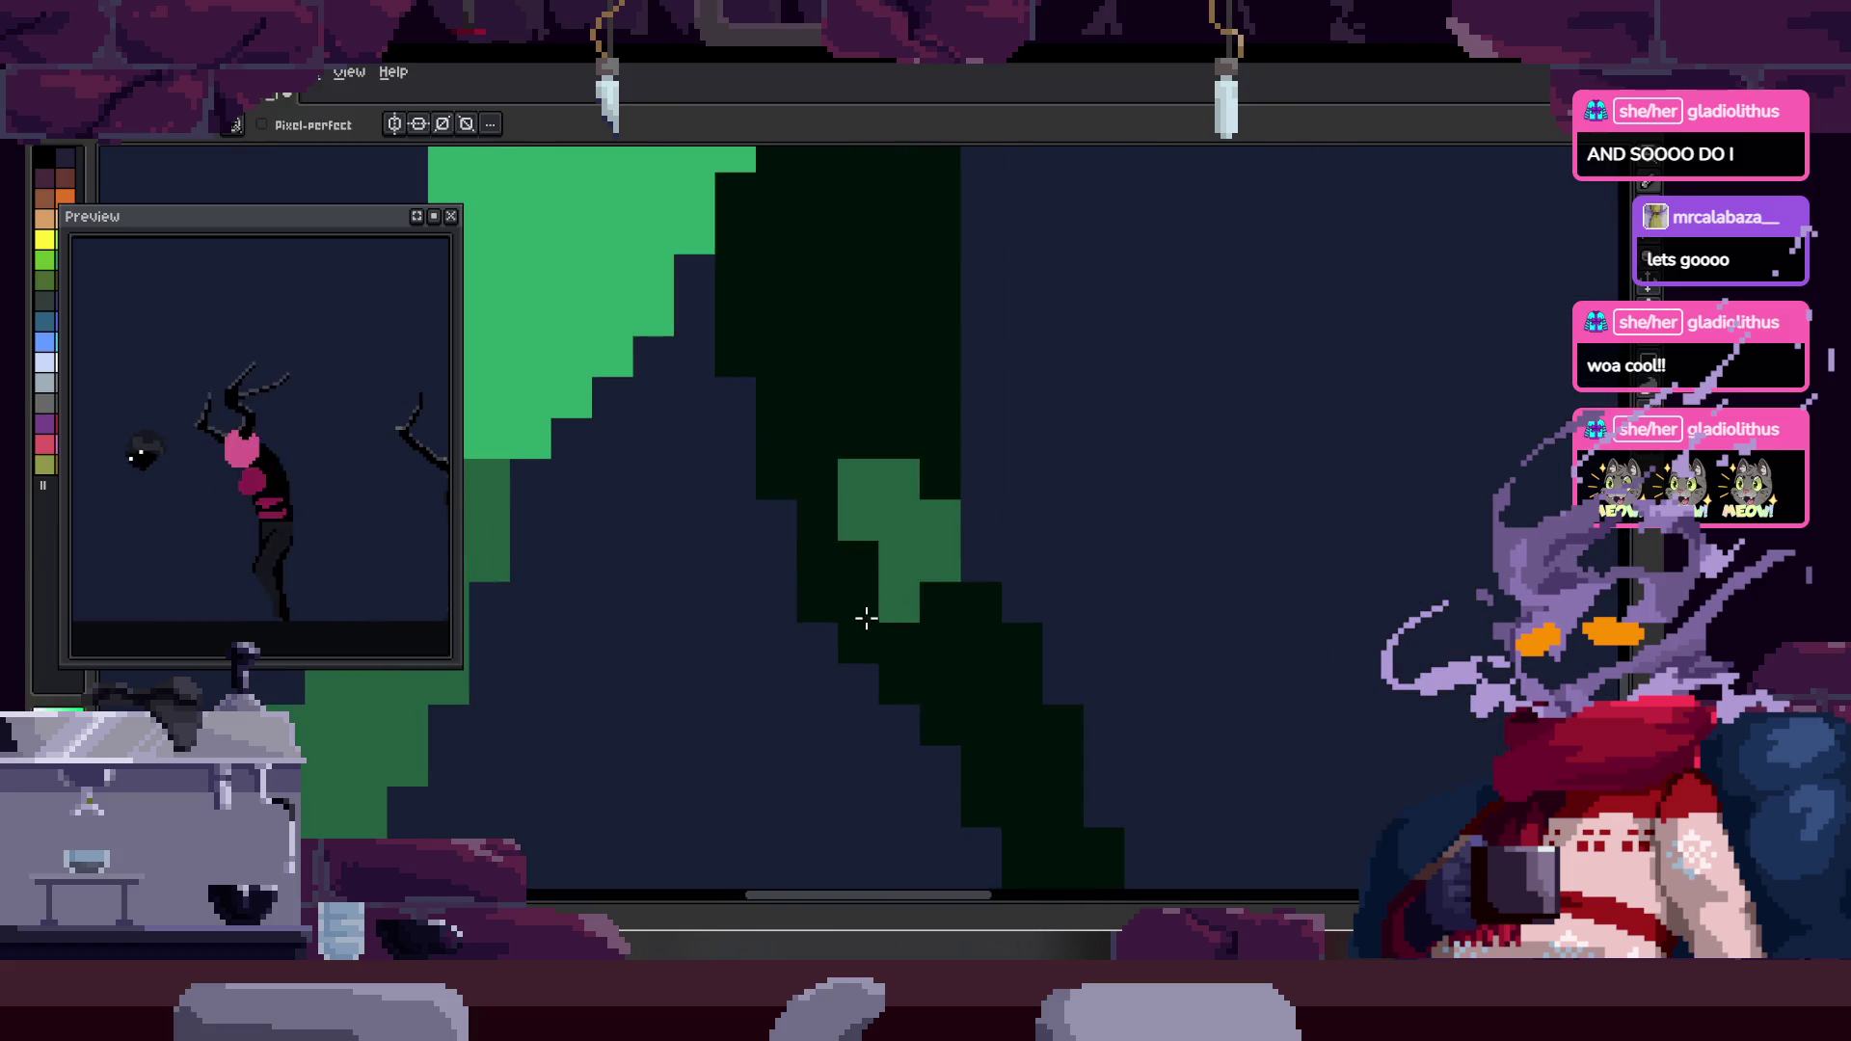
key("z")
right_click(930, 556)
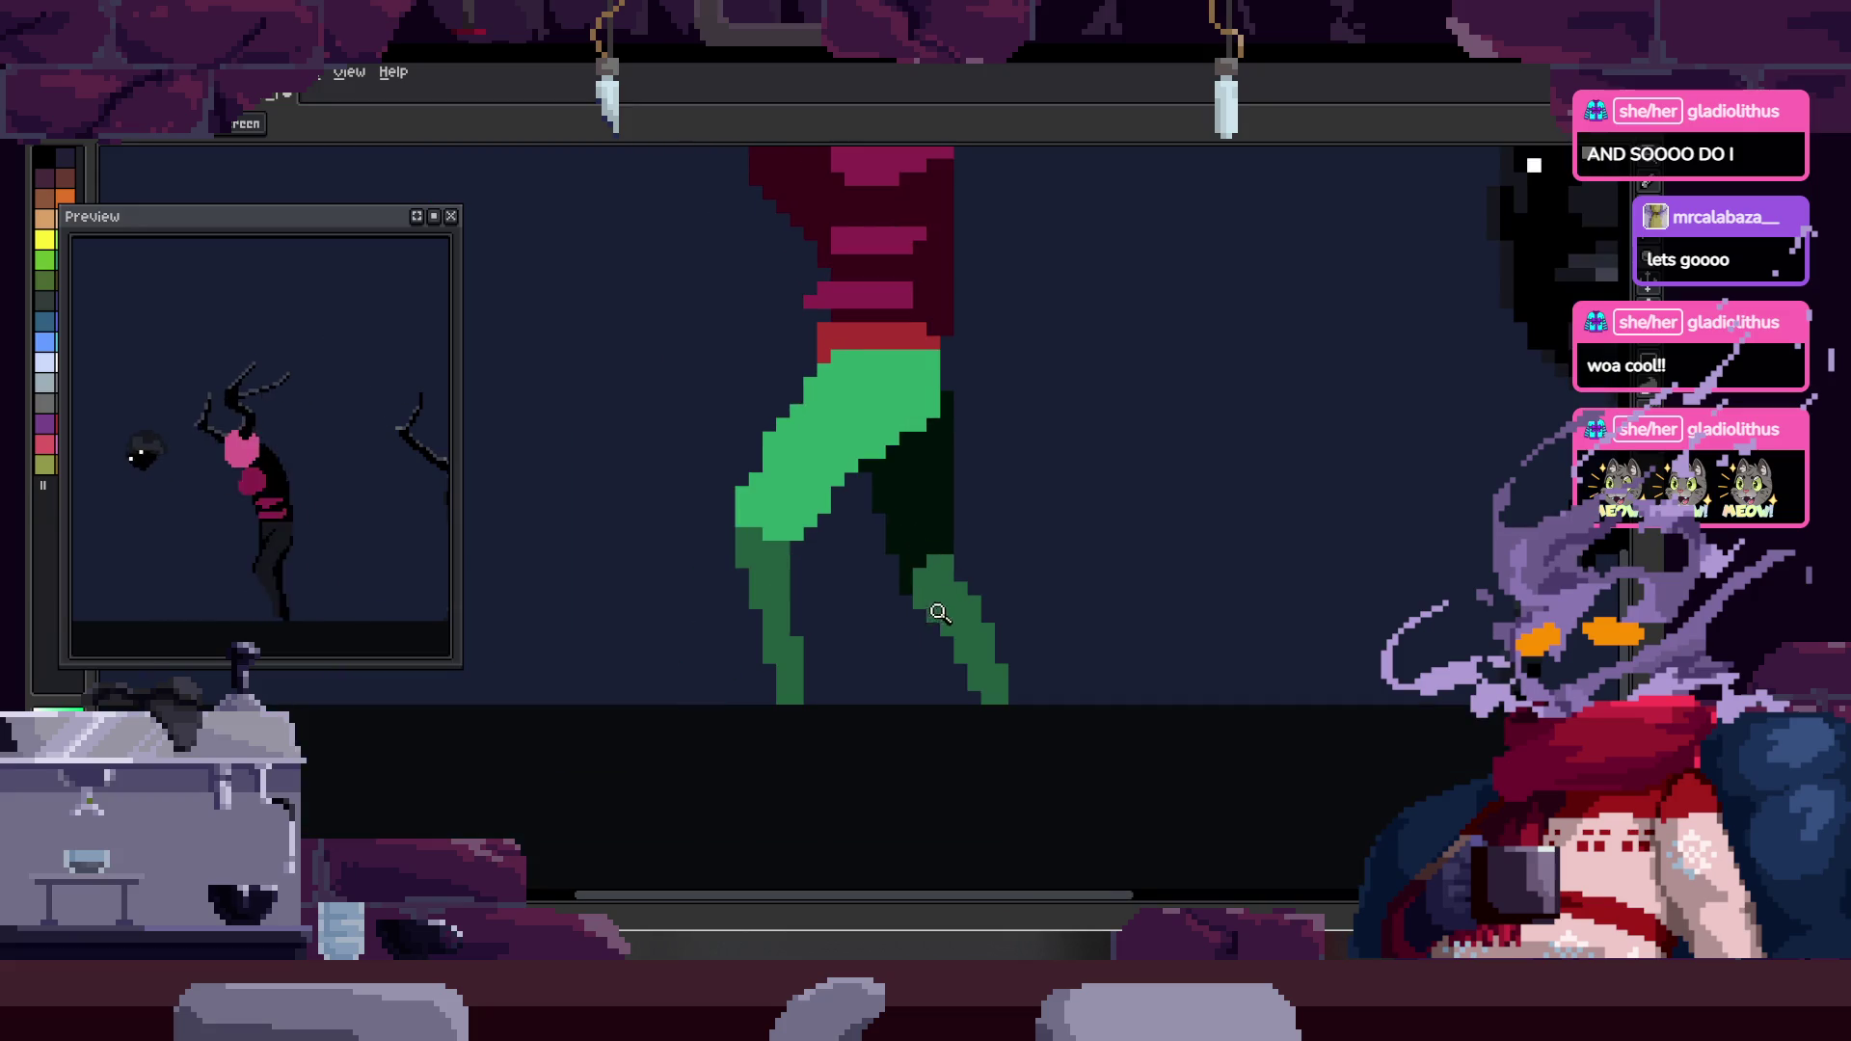
right_click(1070, 535)
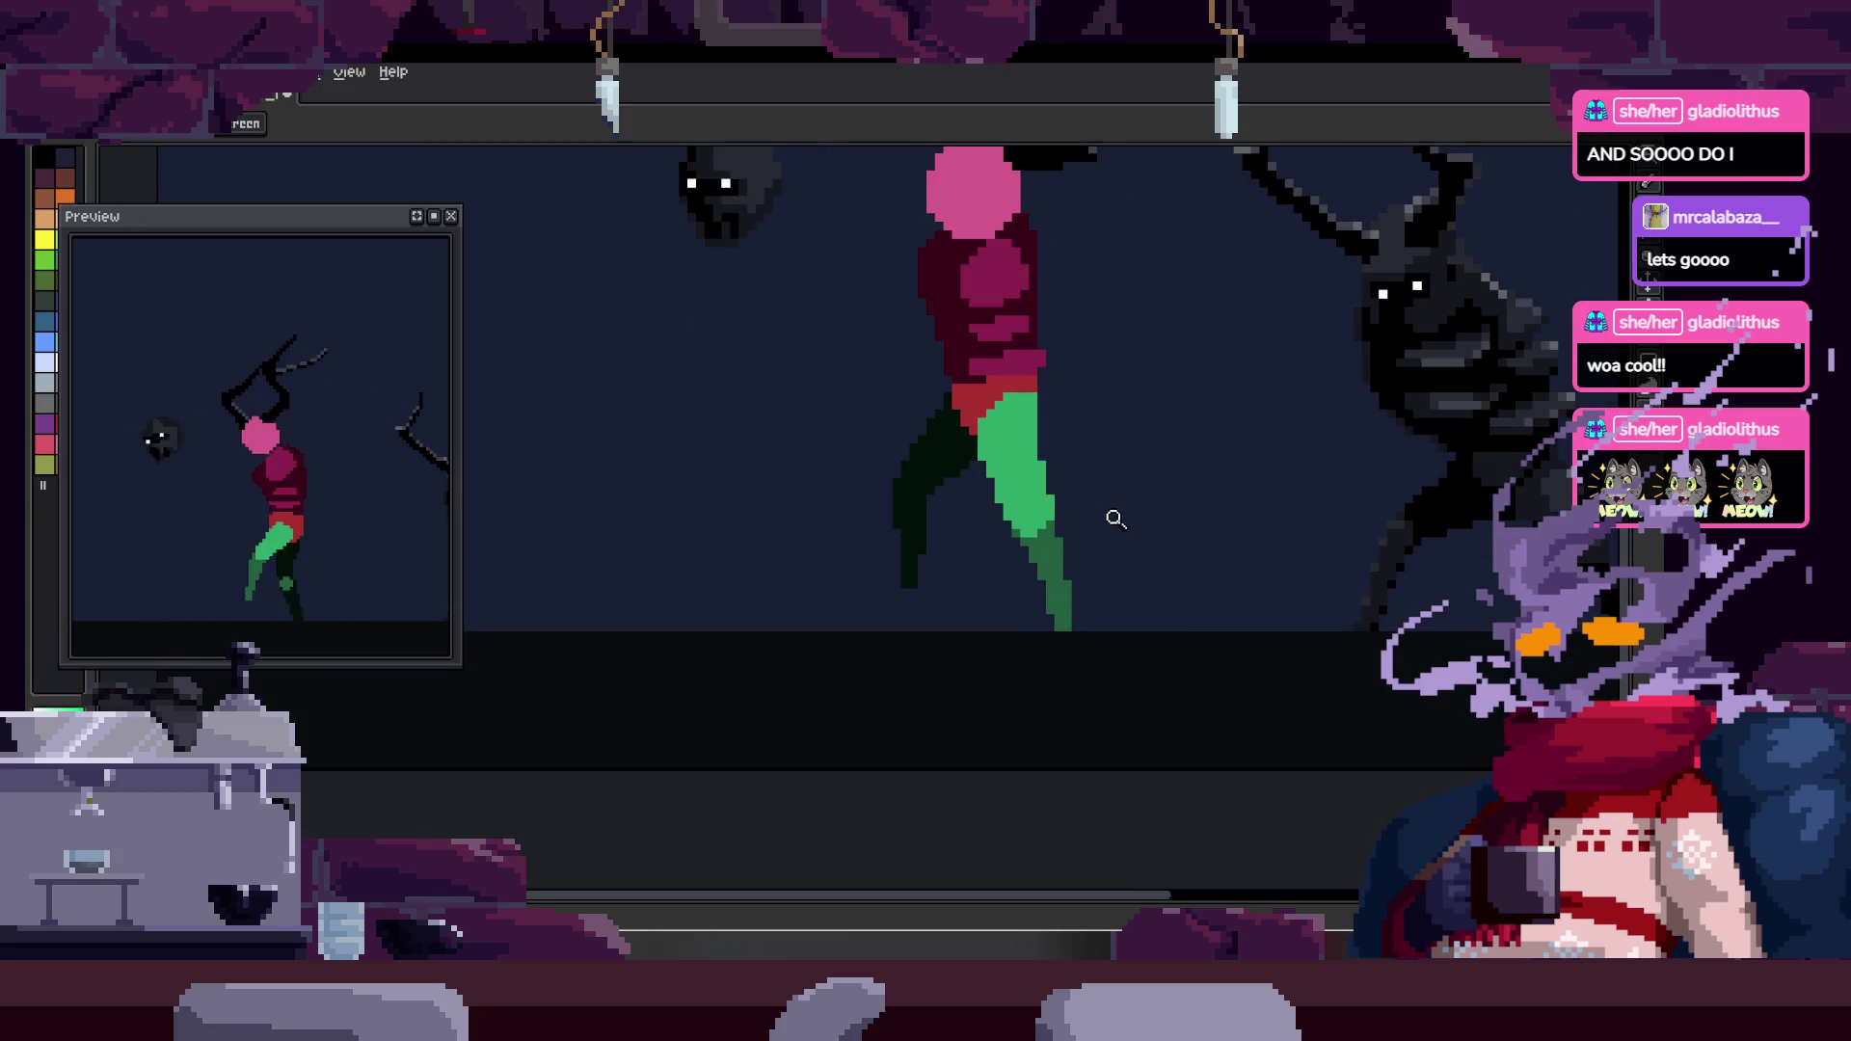
key("v")
key("Tab")
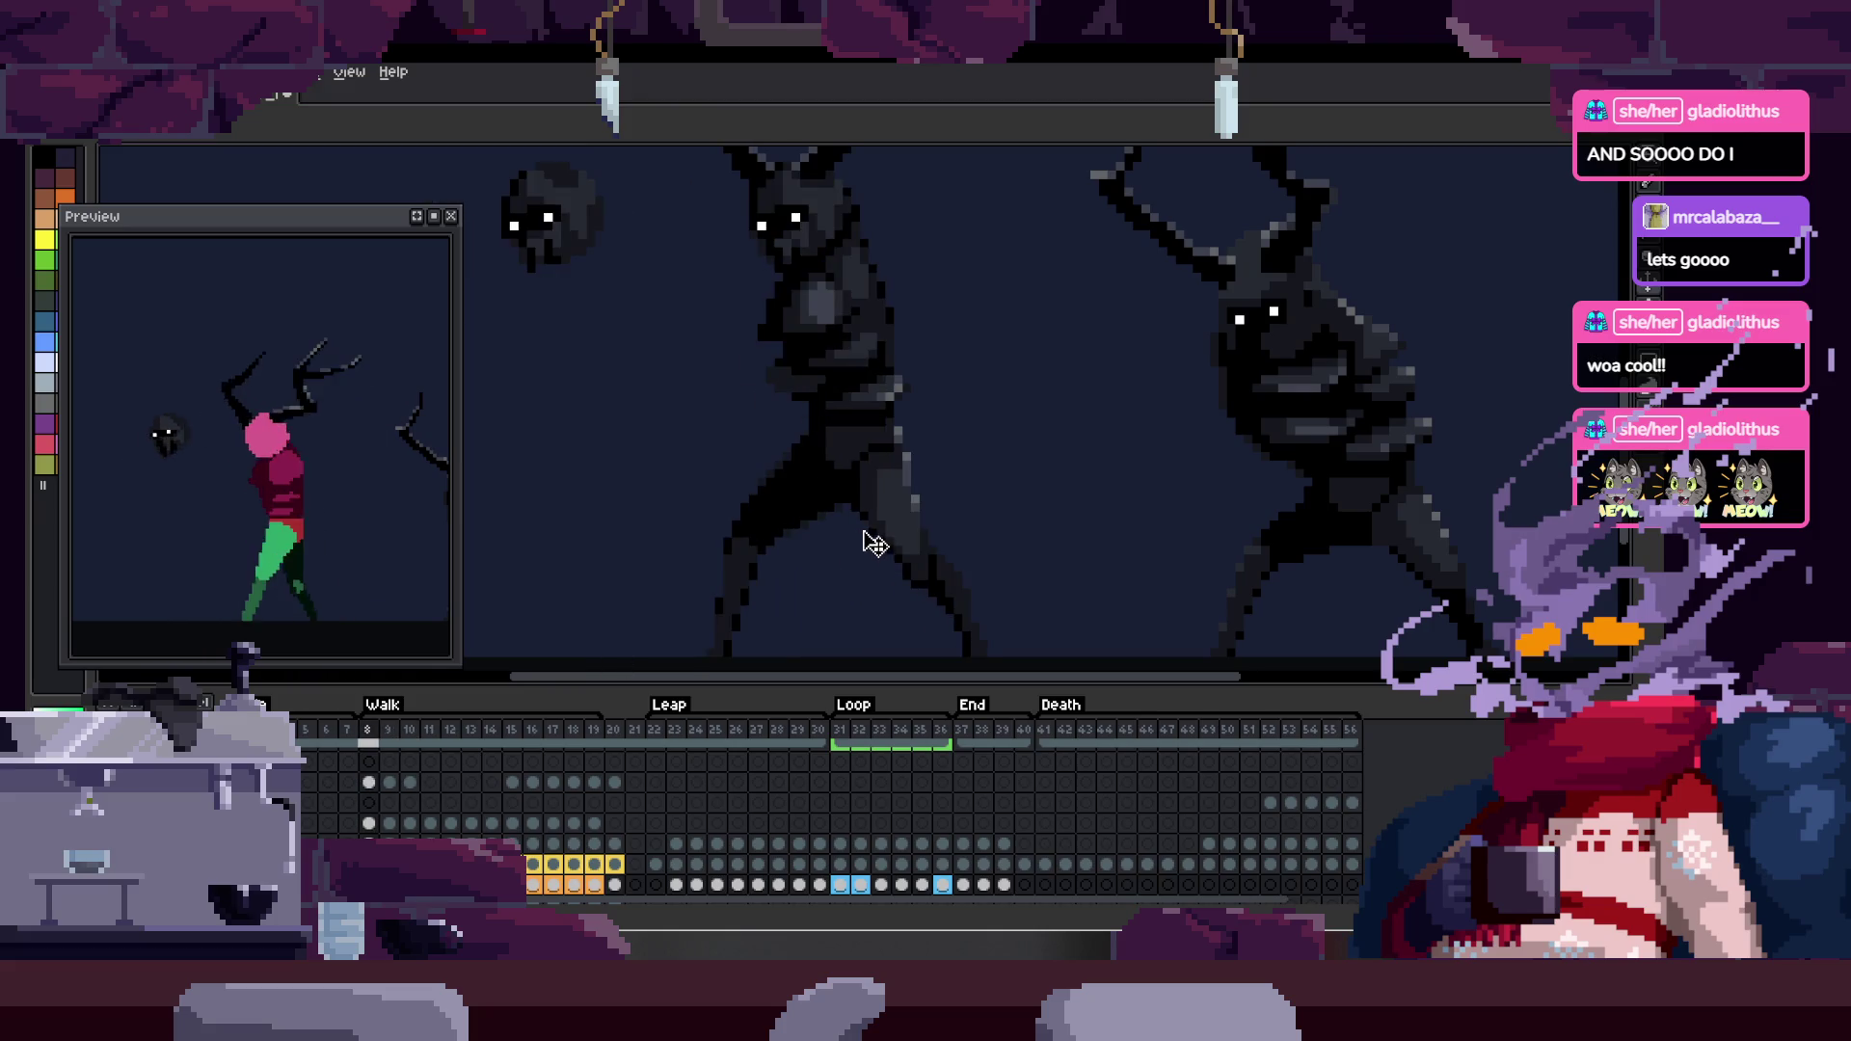
key("z")
- Fill the back leg's upper and lower green areas with black using the Paint Bucket
scroll(960, 446, "up", 2)
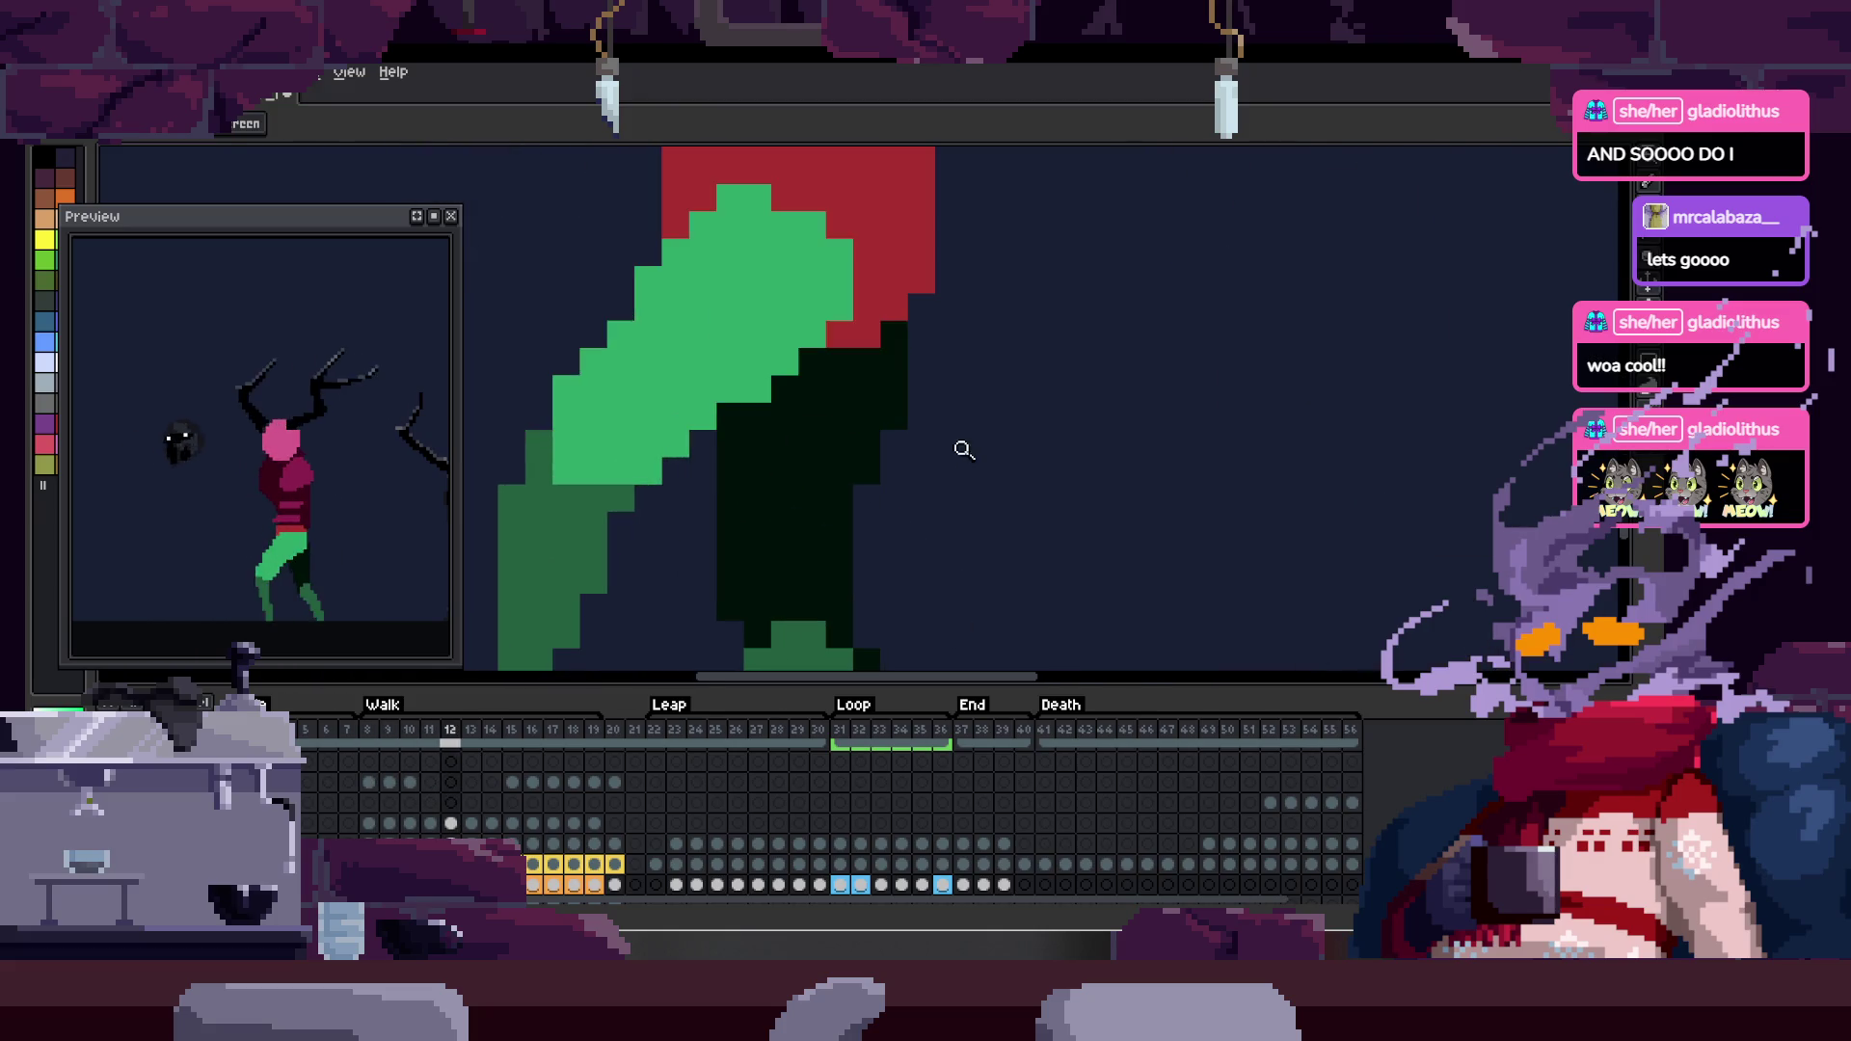
key("Tab")
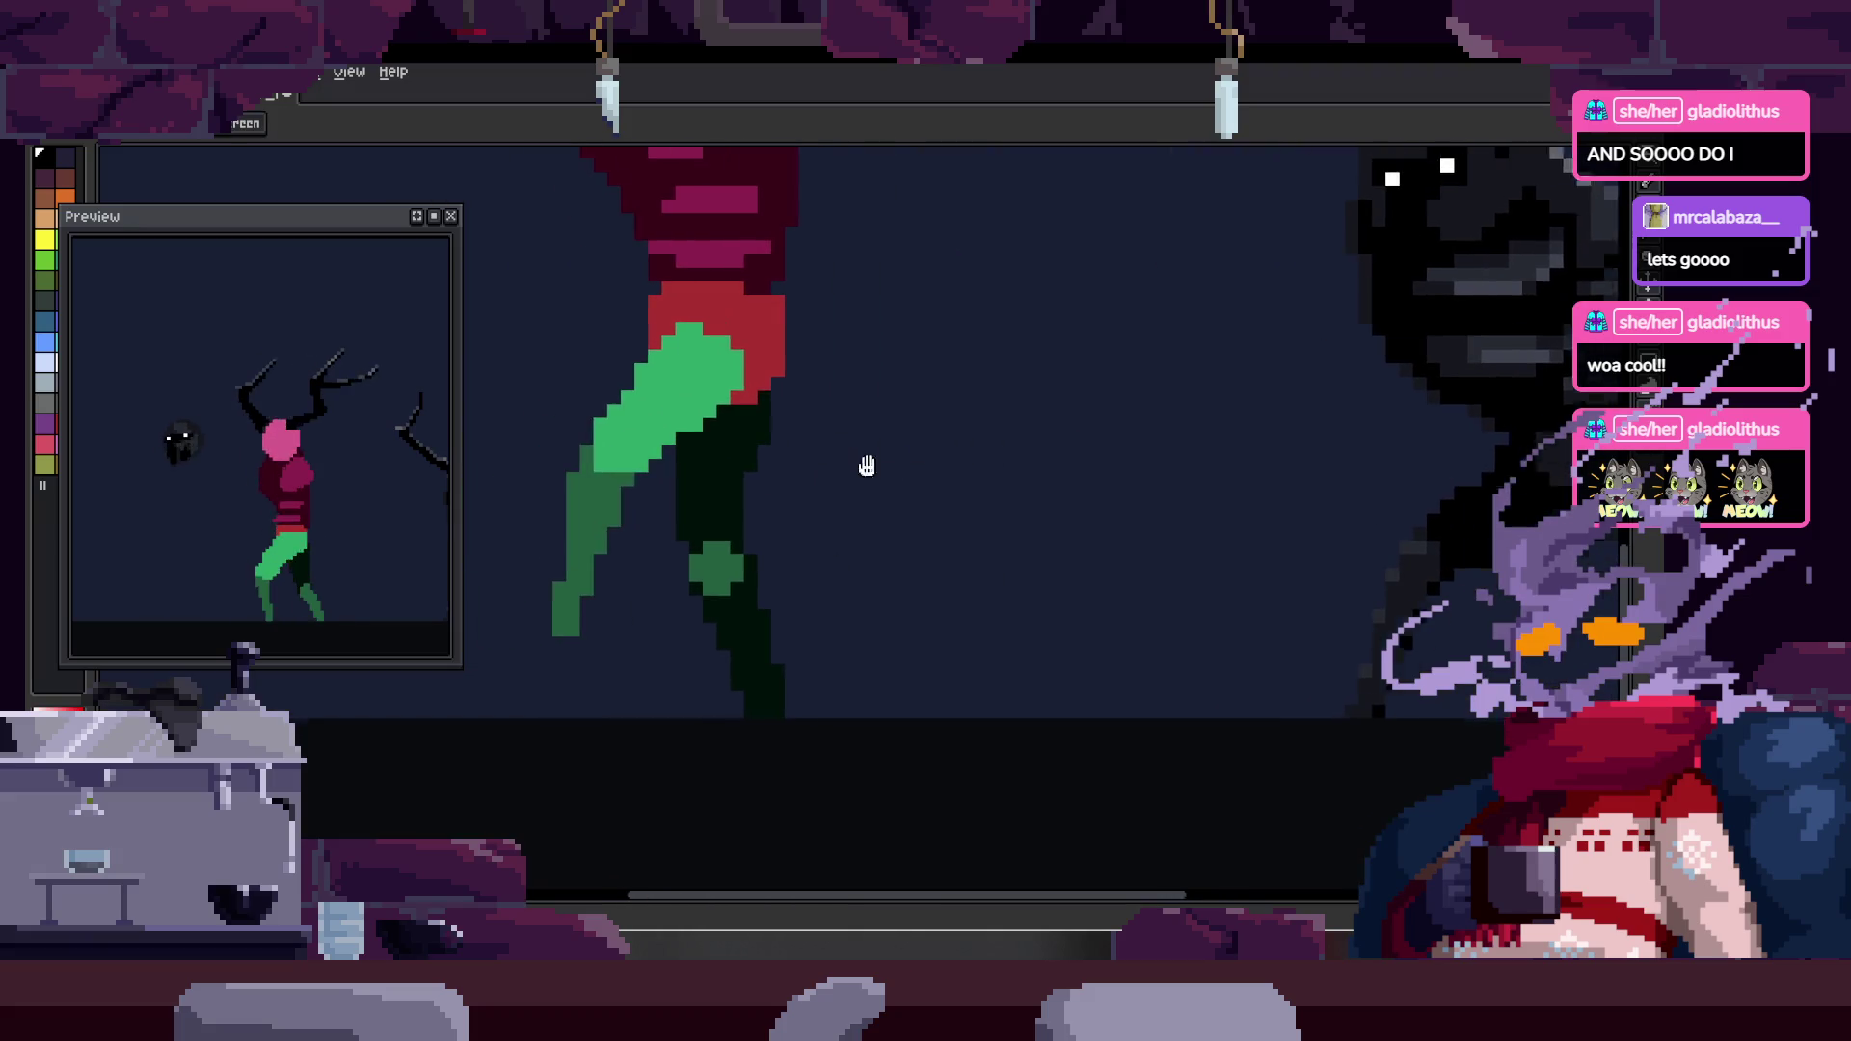
scroll(768, 669, "up", 2)
scroll(838, 627, "down", 2)
scroll(837, 627, "up", 2)
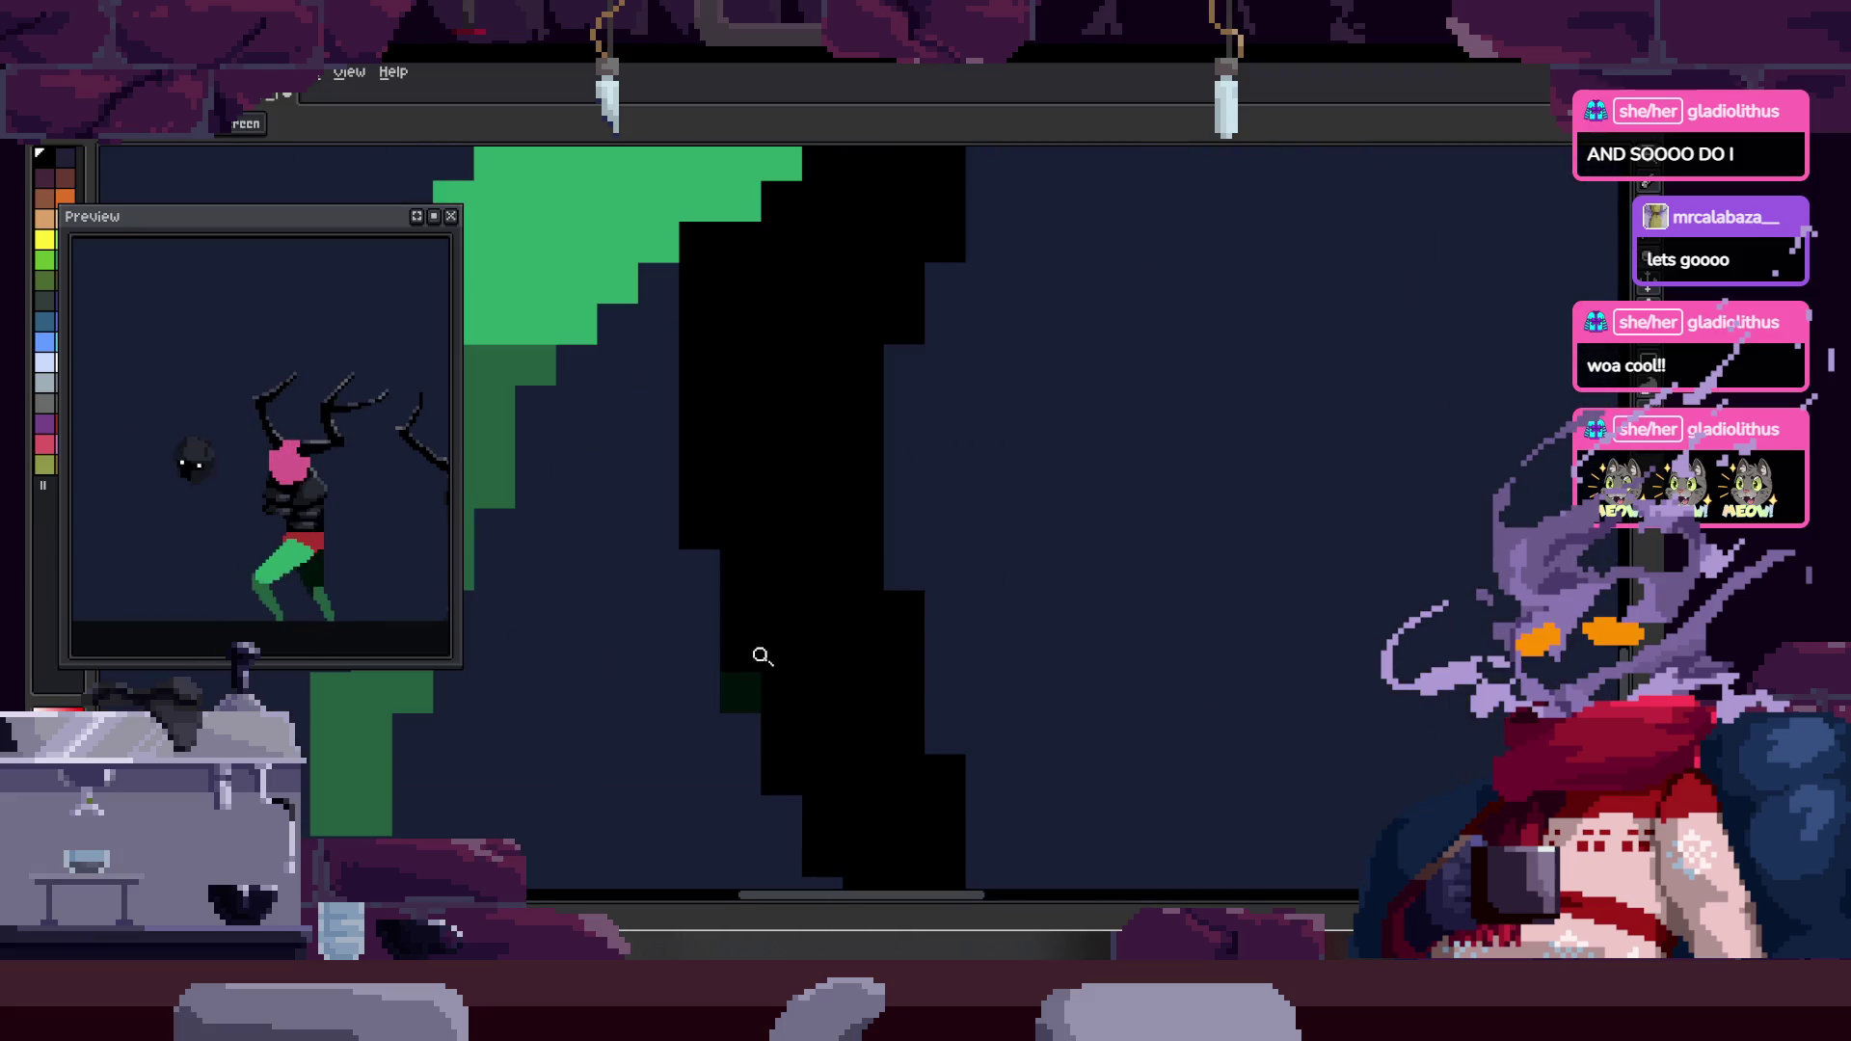
scroll(786, 646, "down", 2)
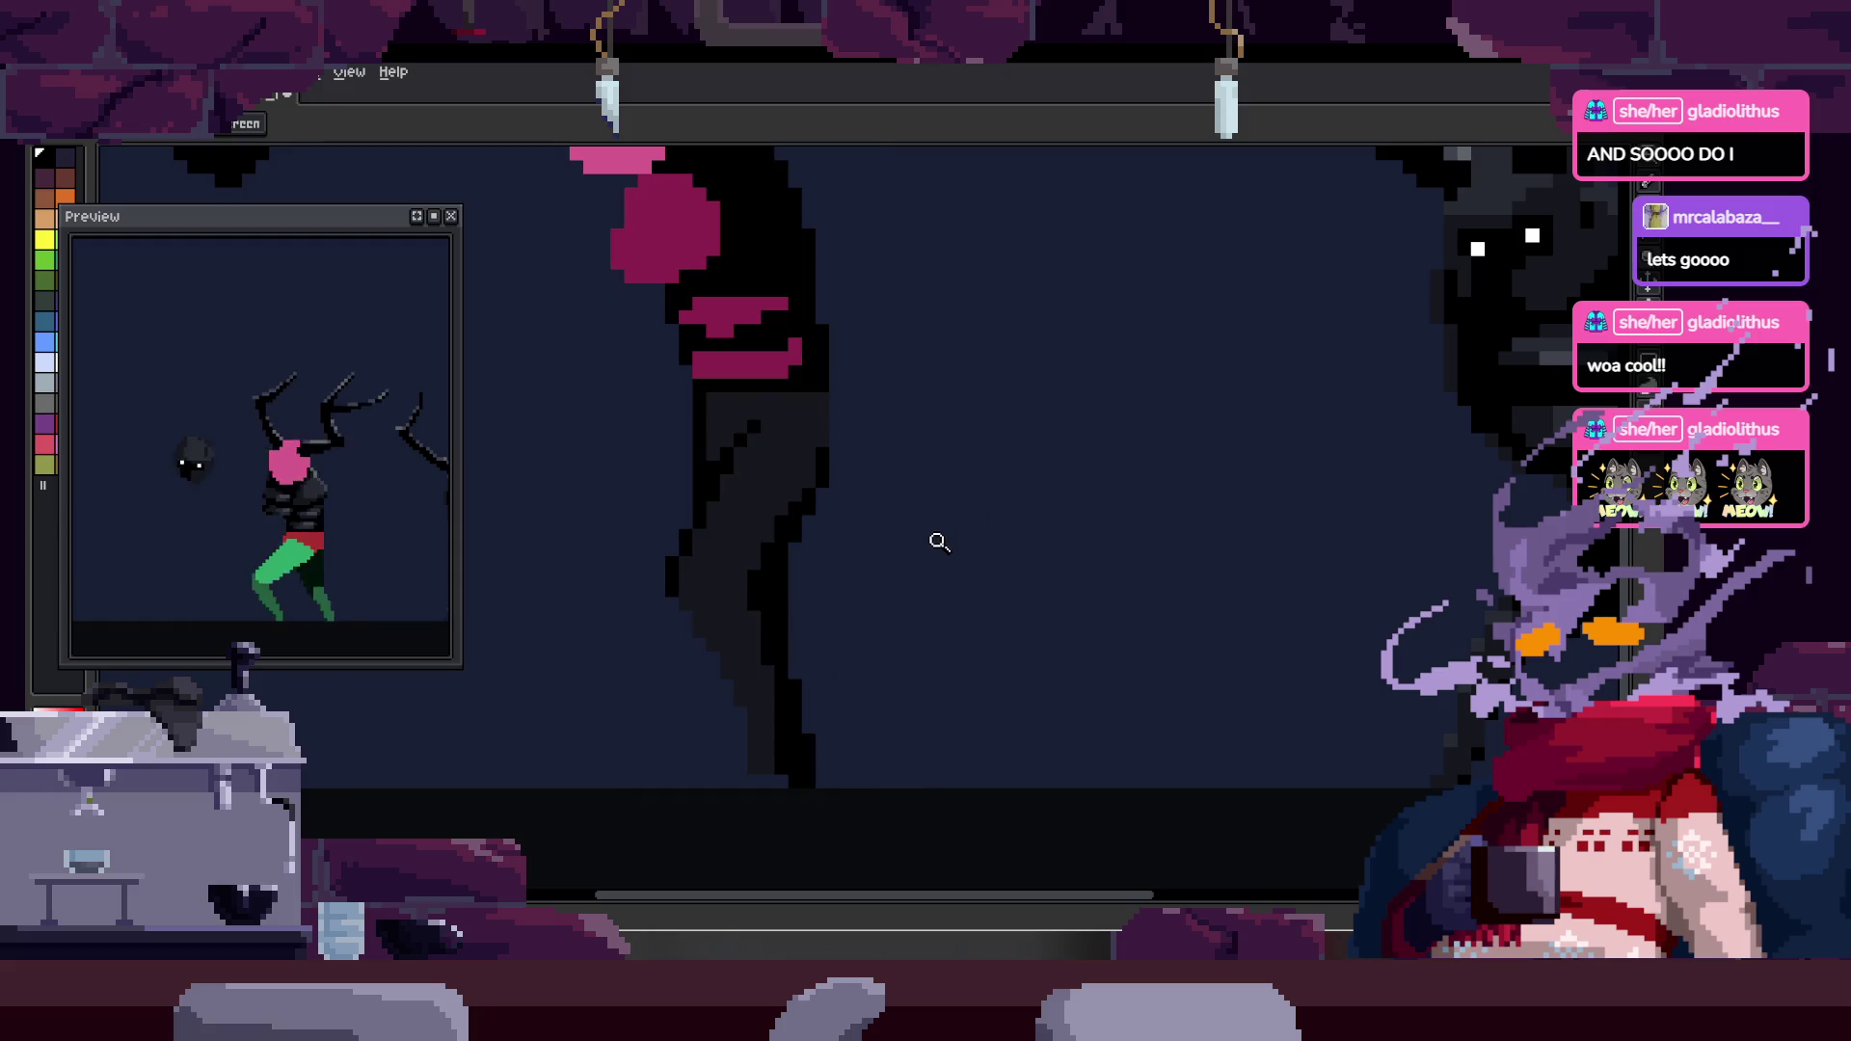
scroll(916, 535, "up", 1)
scroll(906, 502, "up", 1)
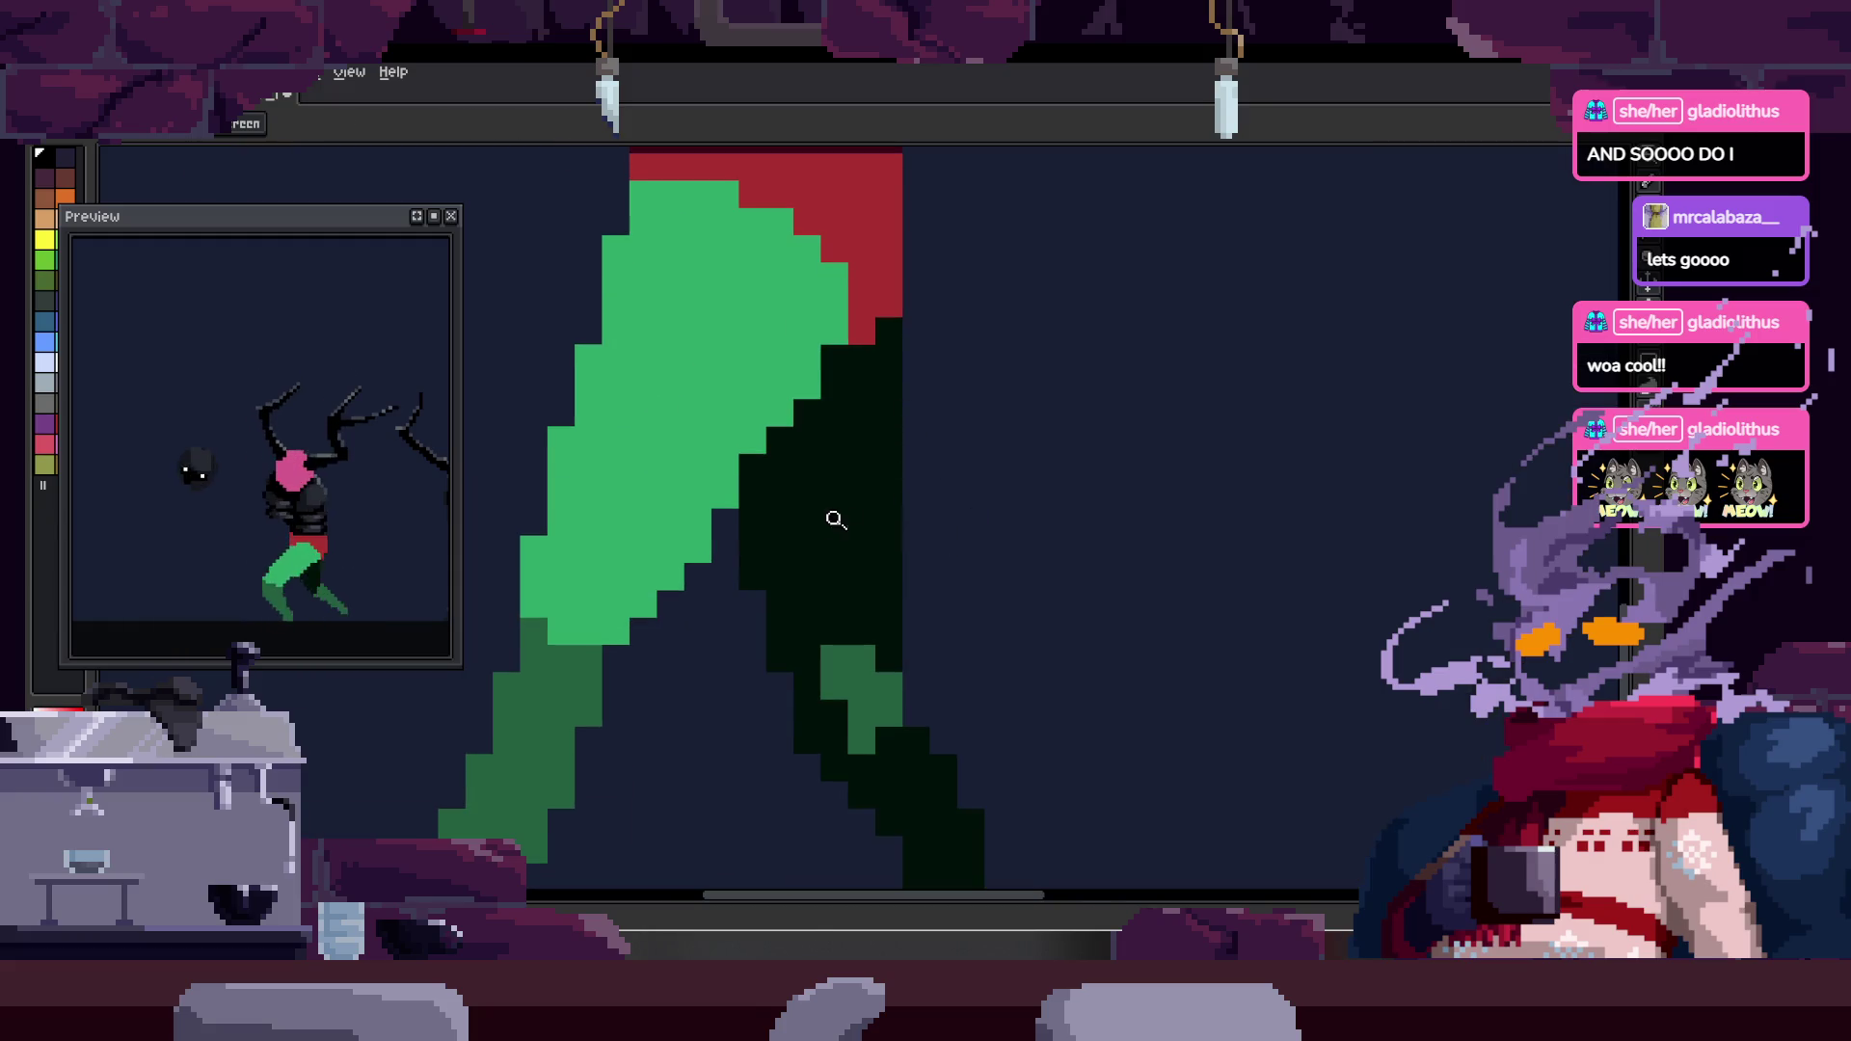
key("g")
key("z")
scroll(995, 486, "down", 1)
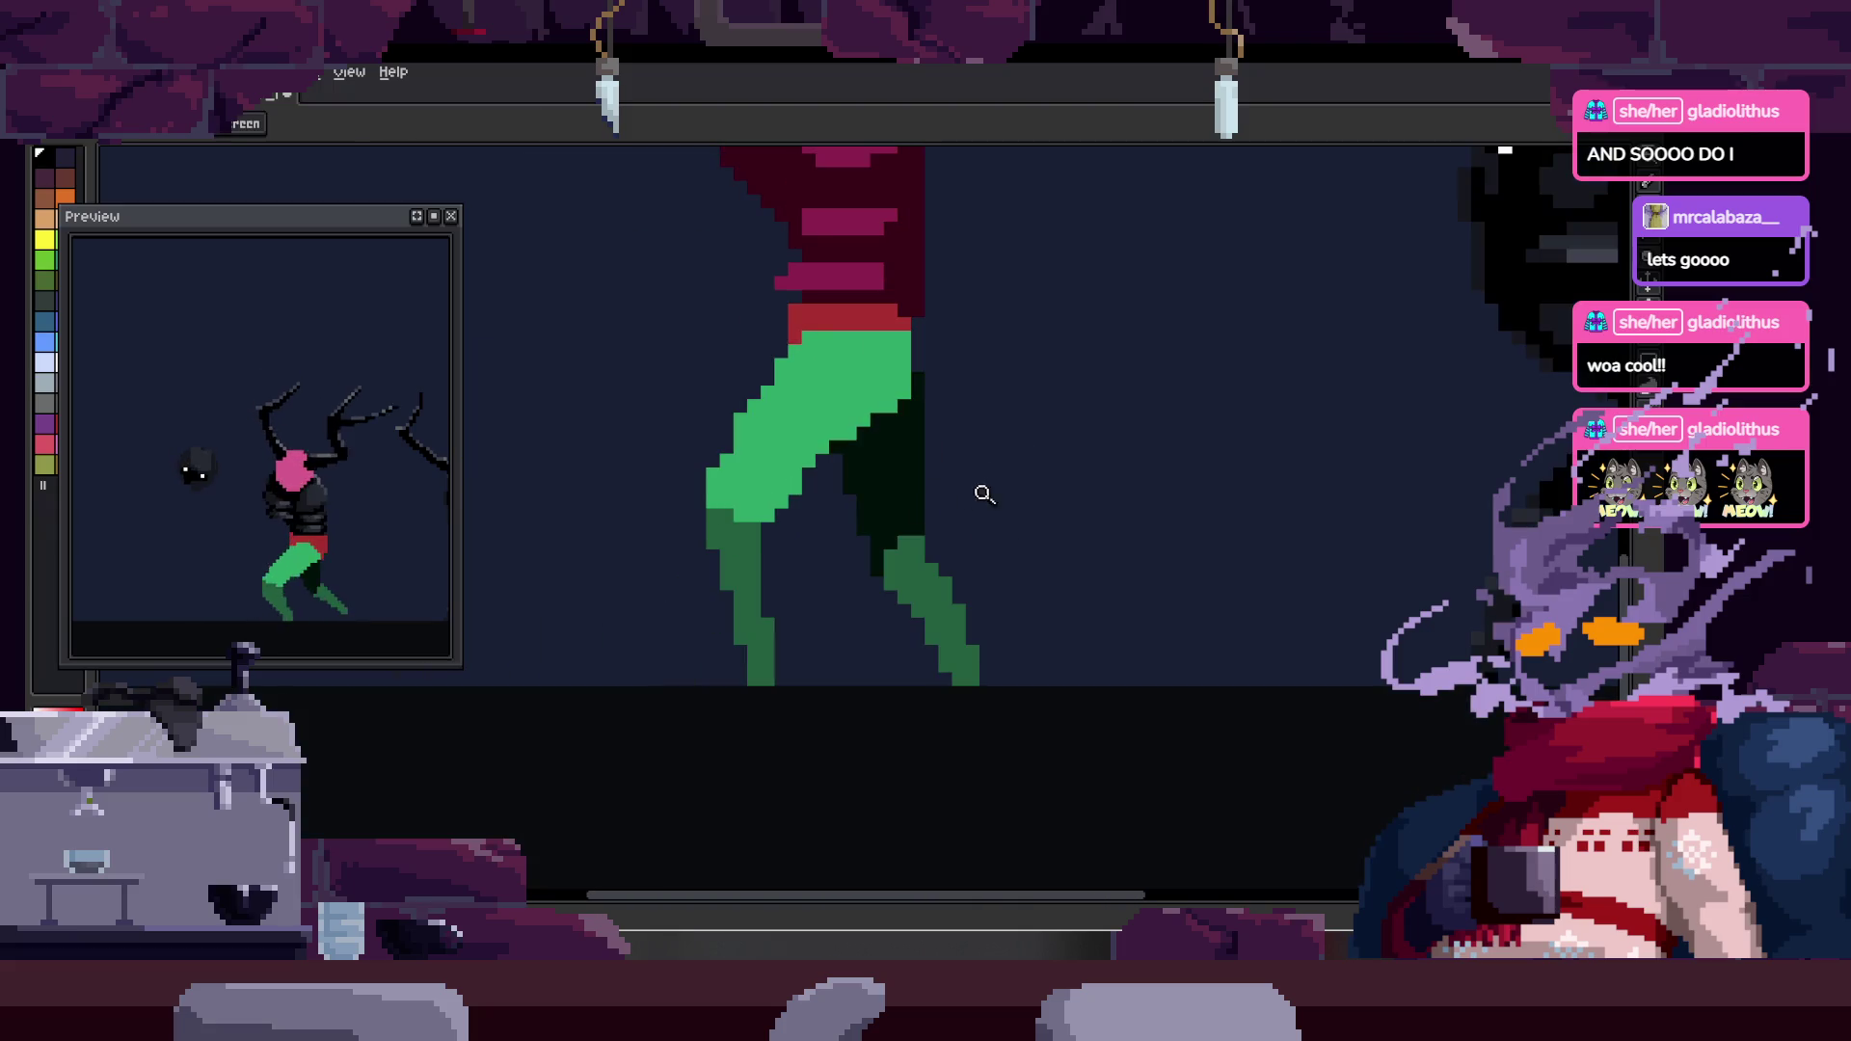
left_click(893, 503)
left_click(937, 576)
- Repaint the back leg's black edge pixels dark blue with the Pencil
key("b")
scroll(925, 565, "up", 1)
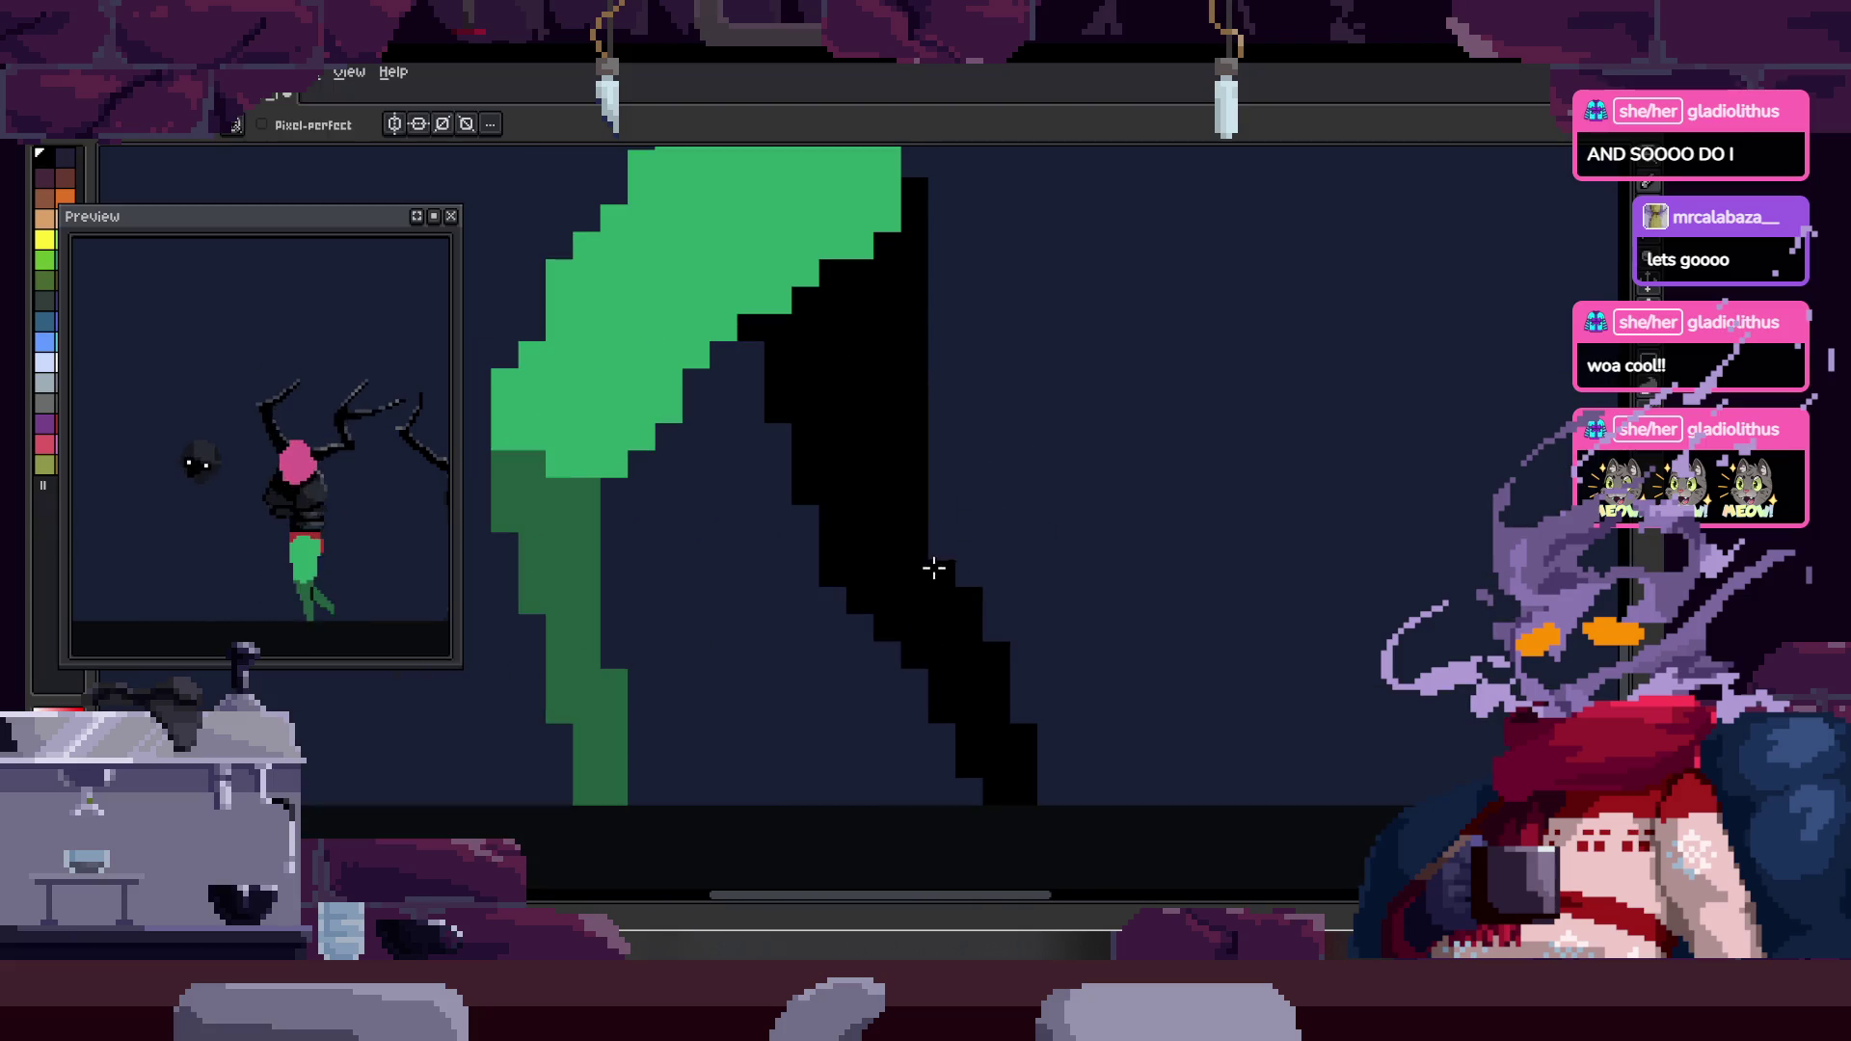
key("z")
scroll(1033, 599, "down", 1)
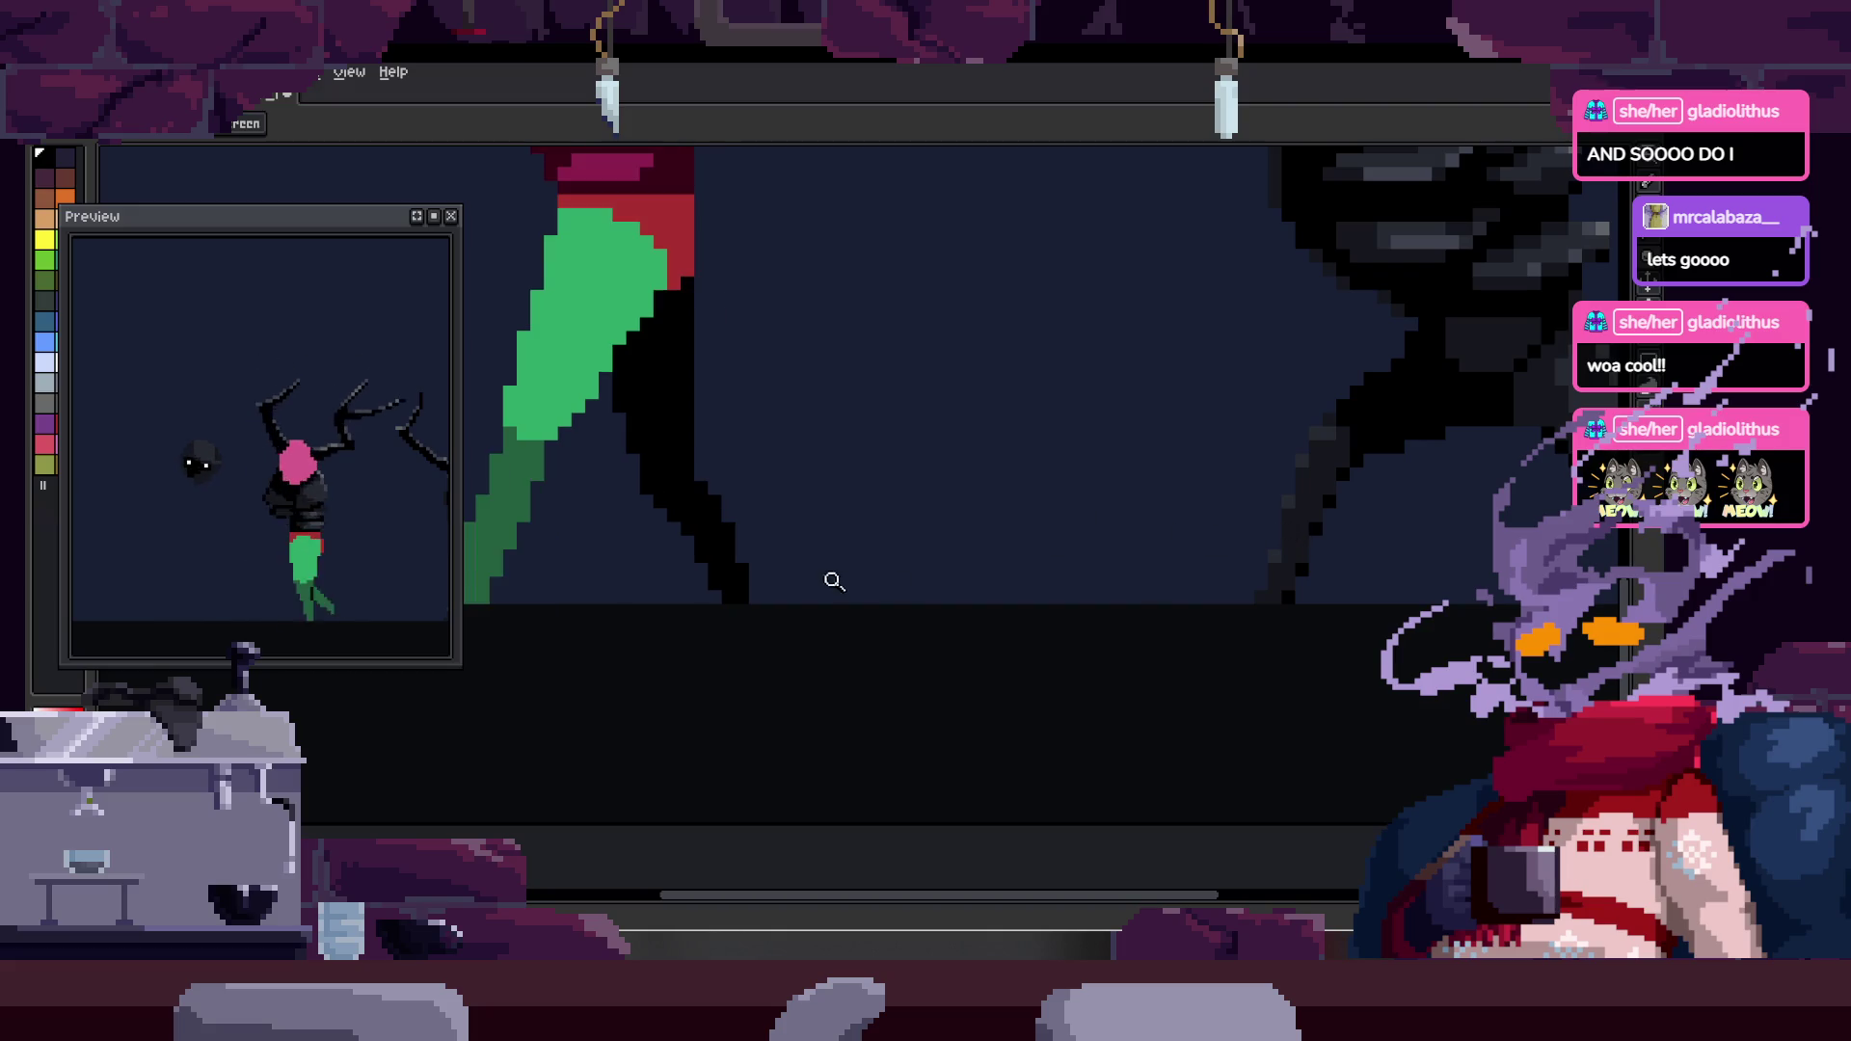
scroll(776, 550, "up", 2)
scroll(762, 564, "down", 1)
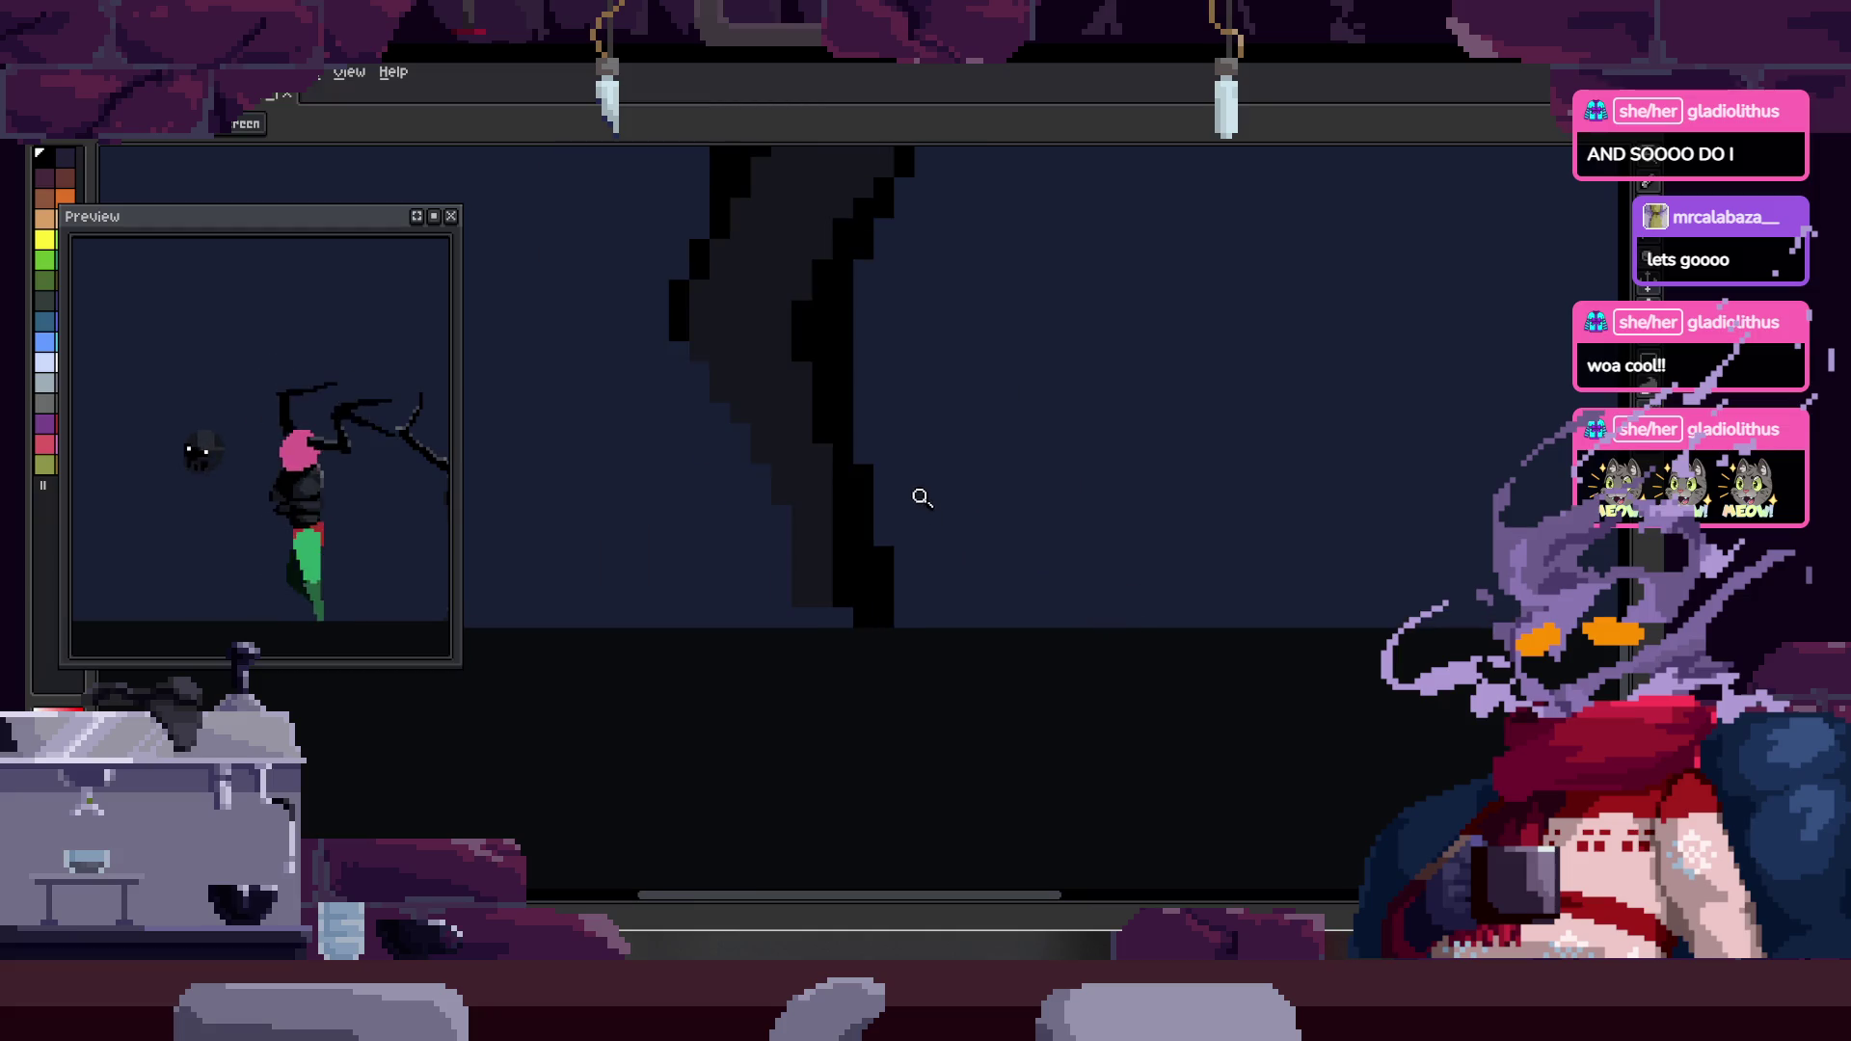
scroll(867, 588, "up", 2)
key("b")
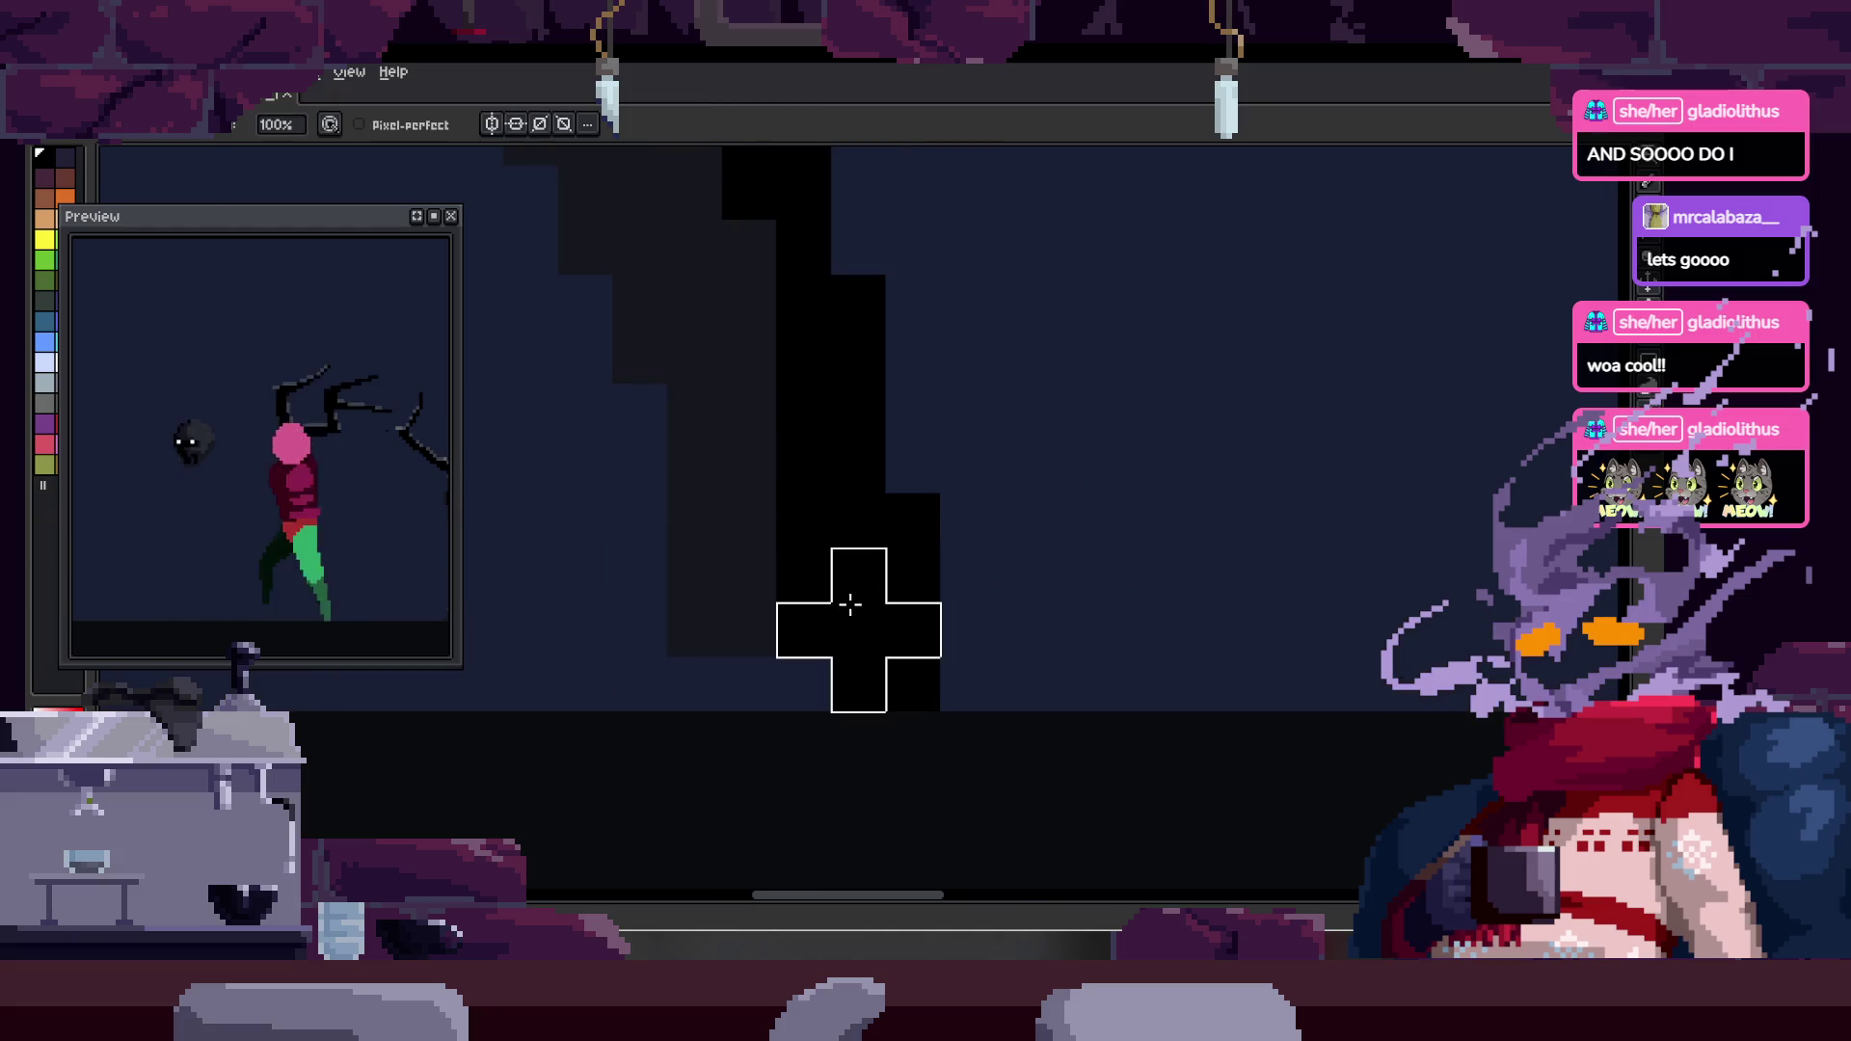
left_click_drag(807, 540, 808, 641)
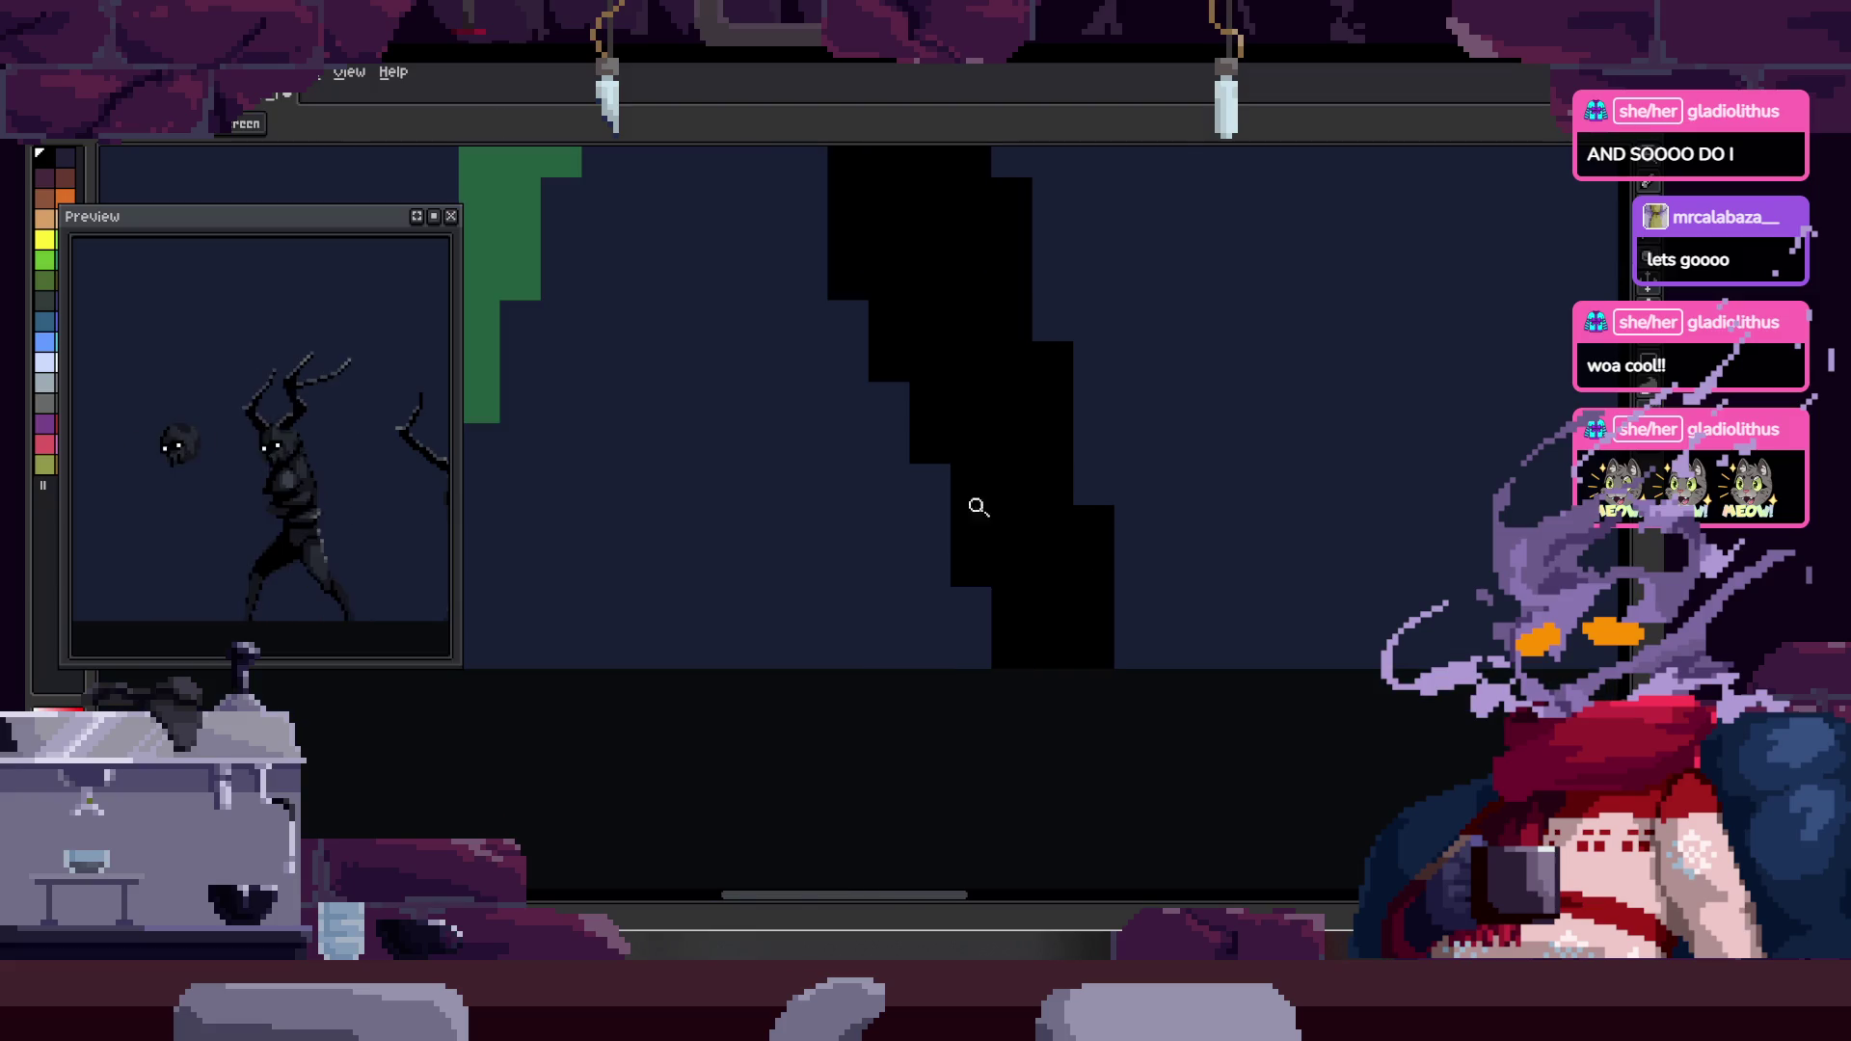
- Show the timeline and review the recoloured leg
key("Tab")
key("Tab")
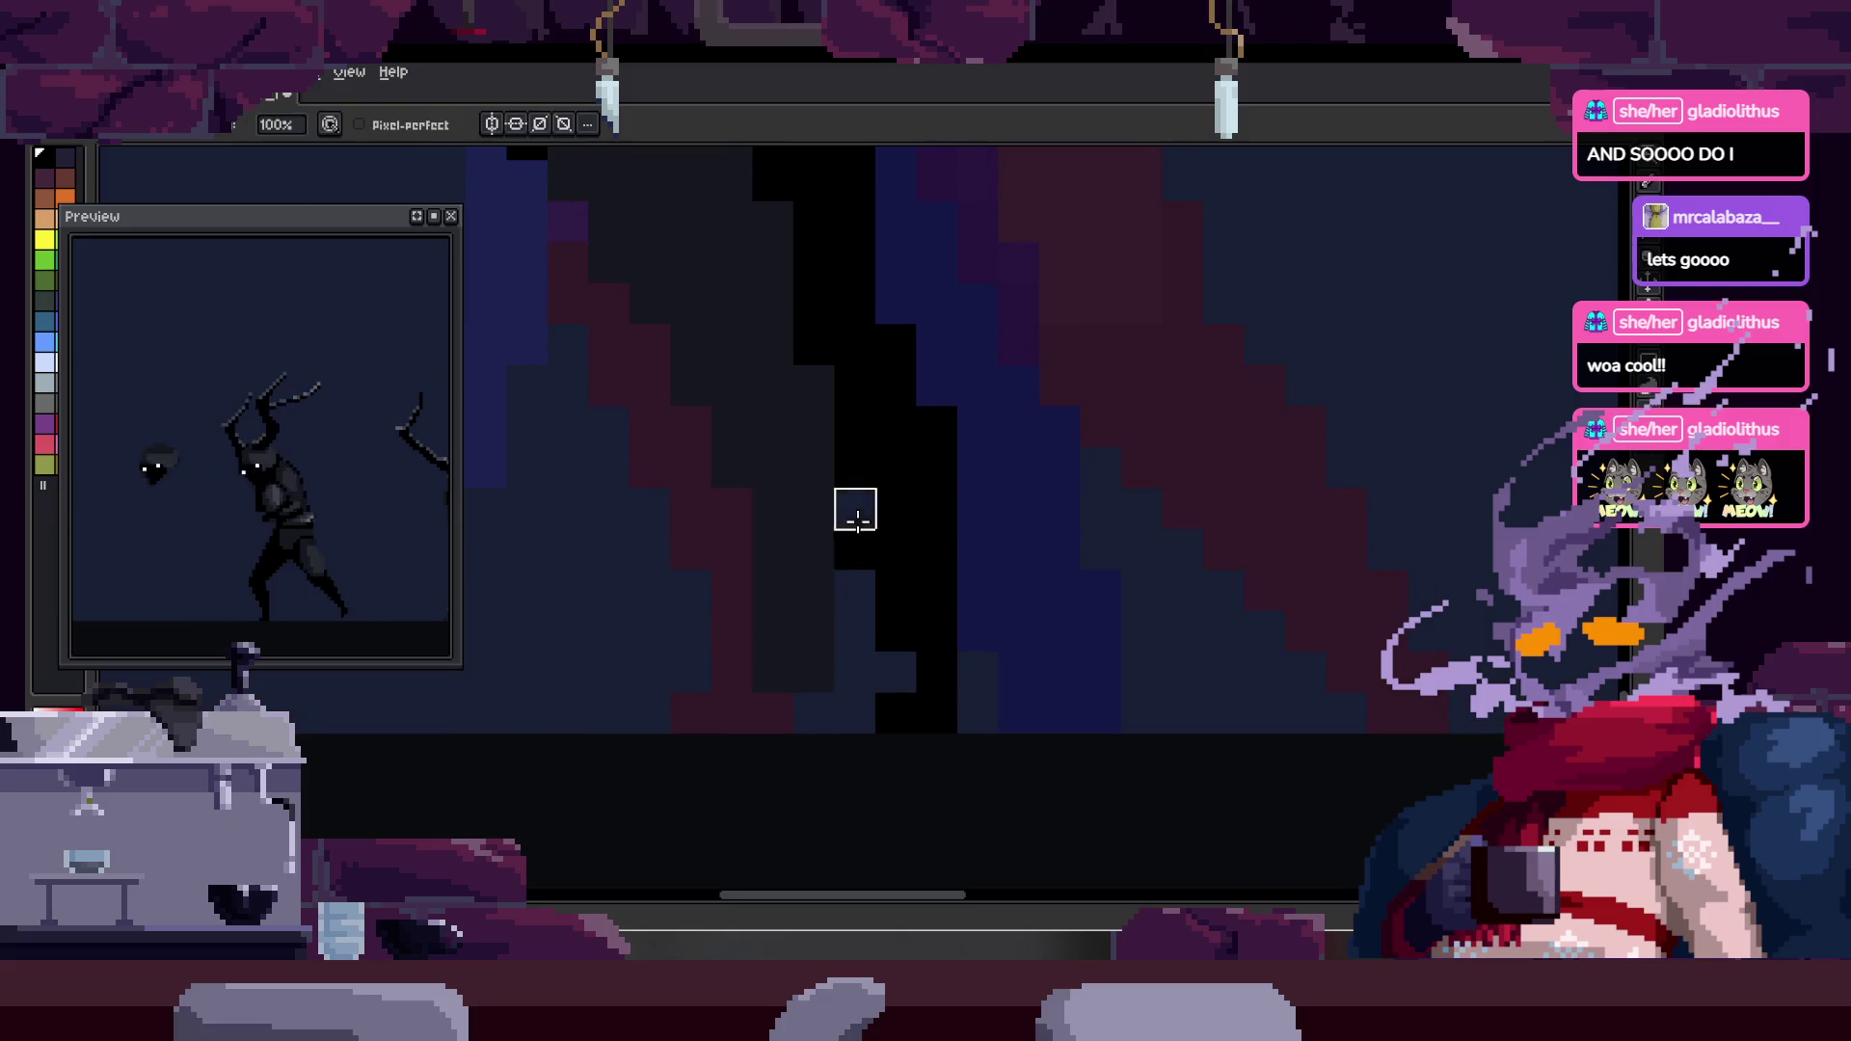
key("e")
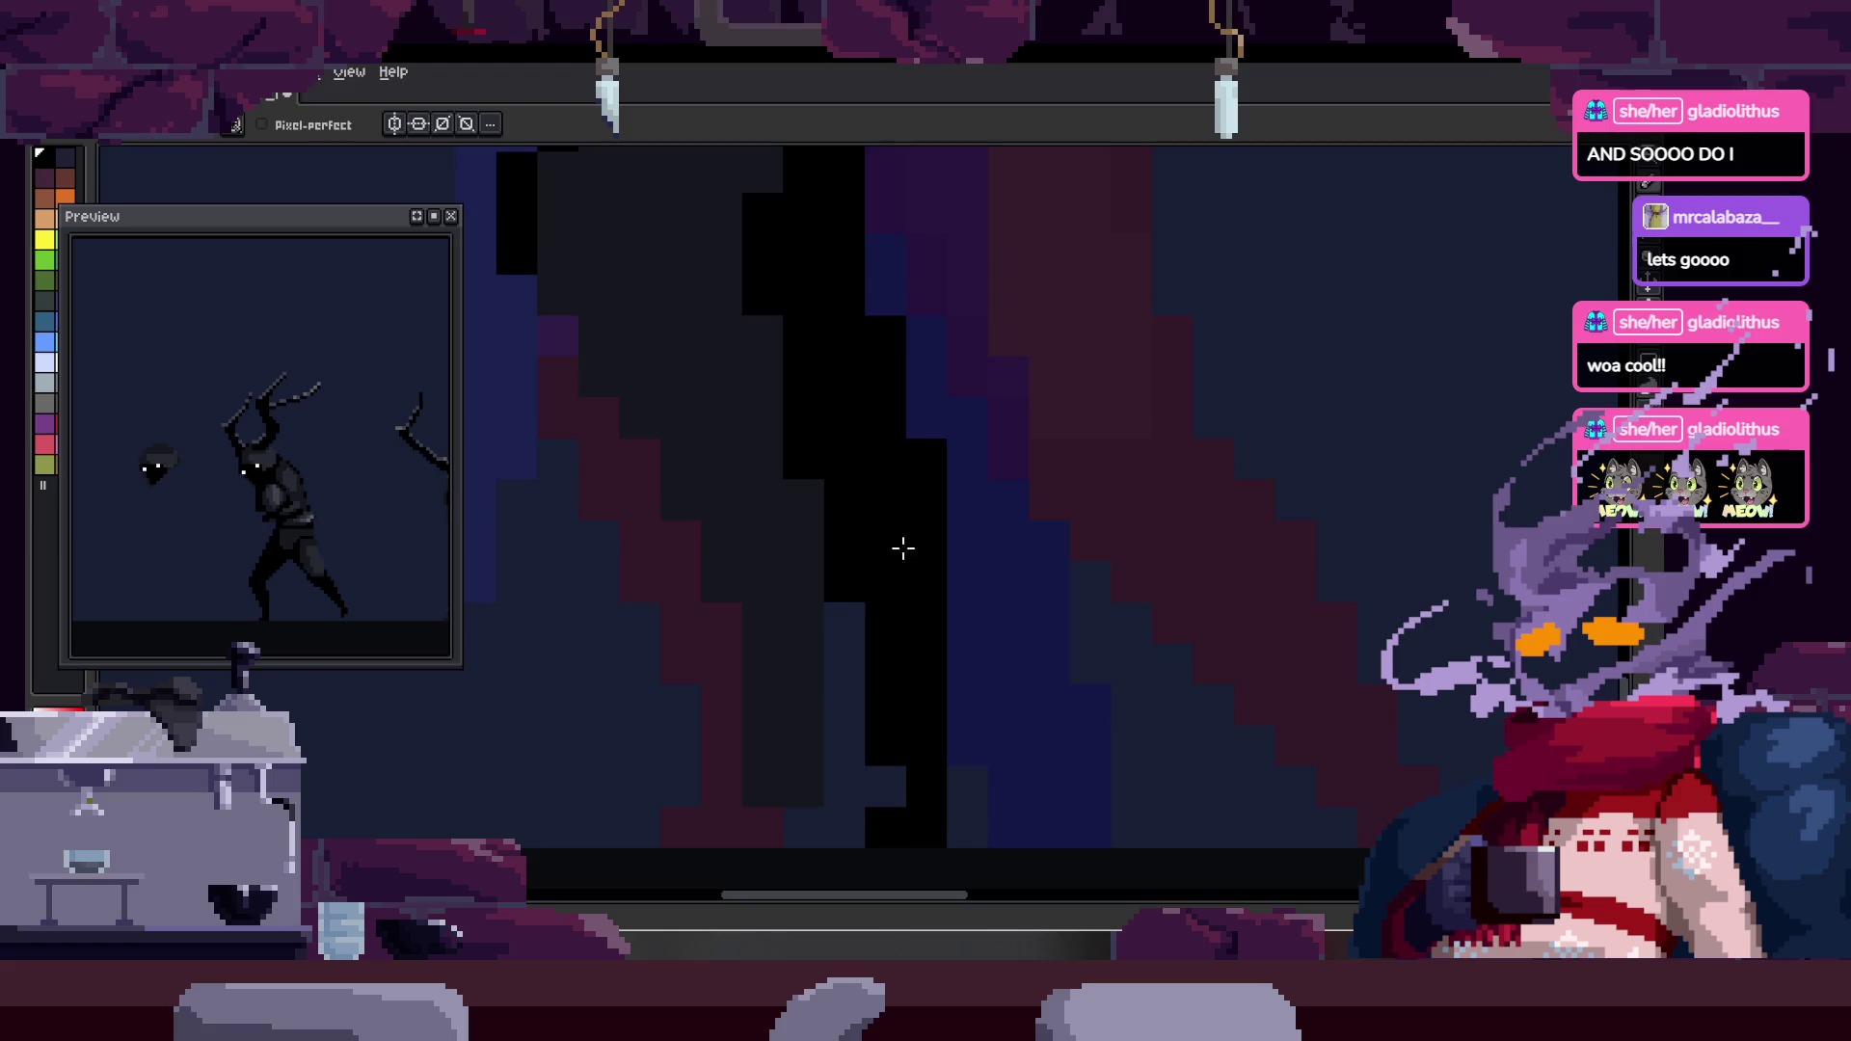
scroll(908, 624, "down", 3)
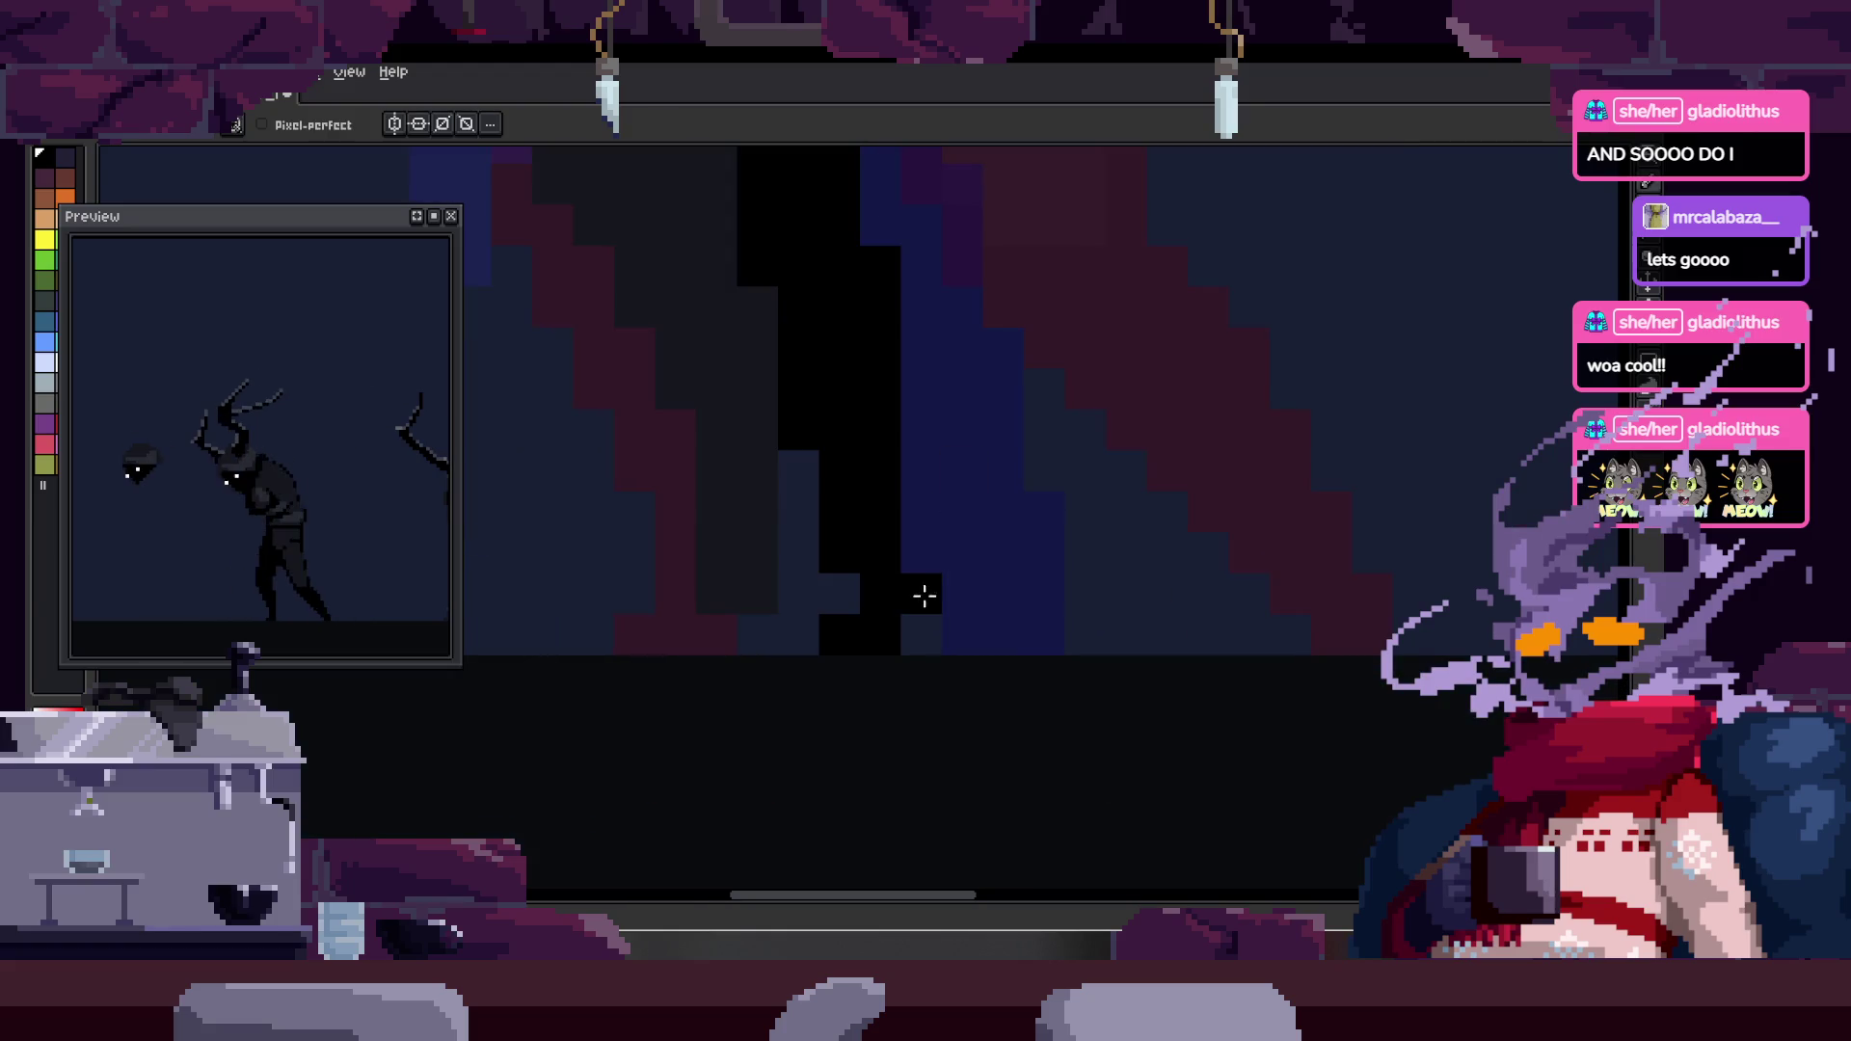
scroll(916, 482, "up", 1)
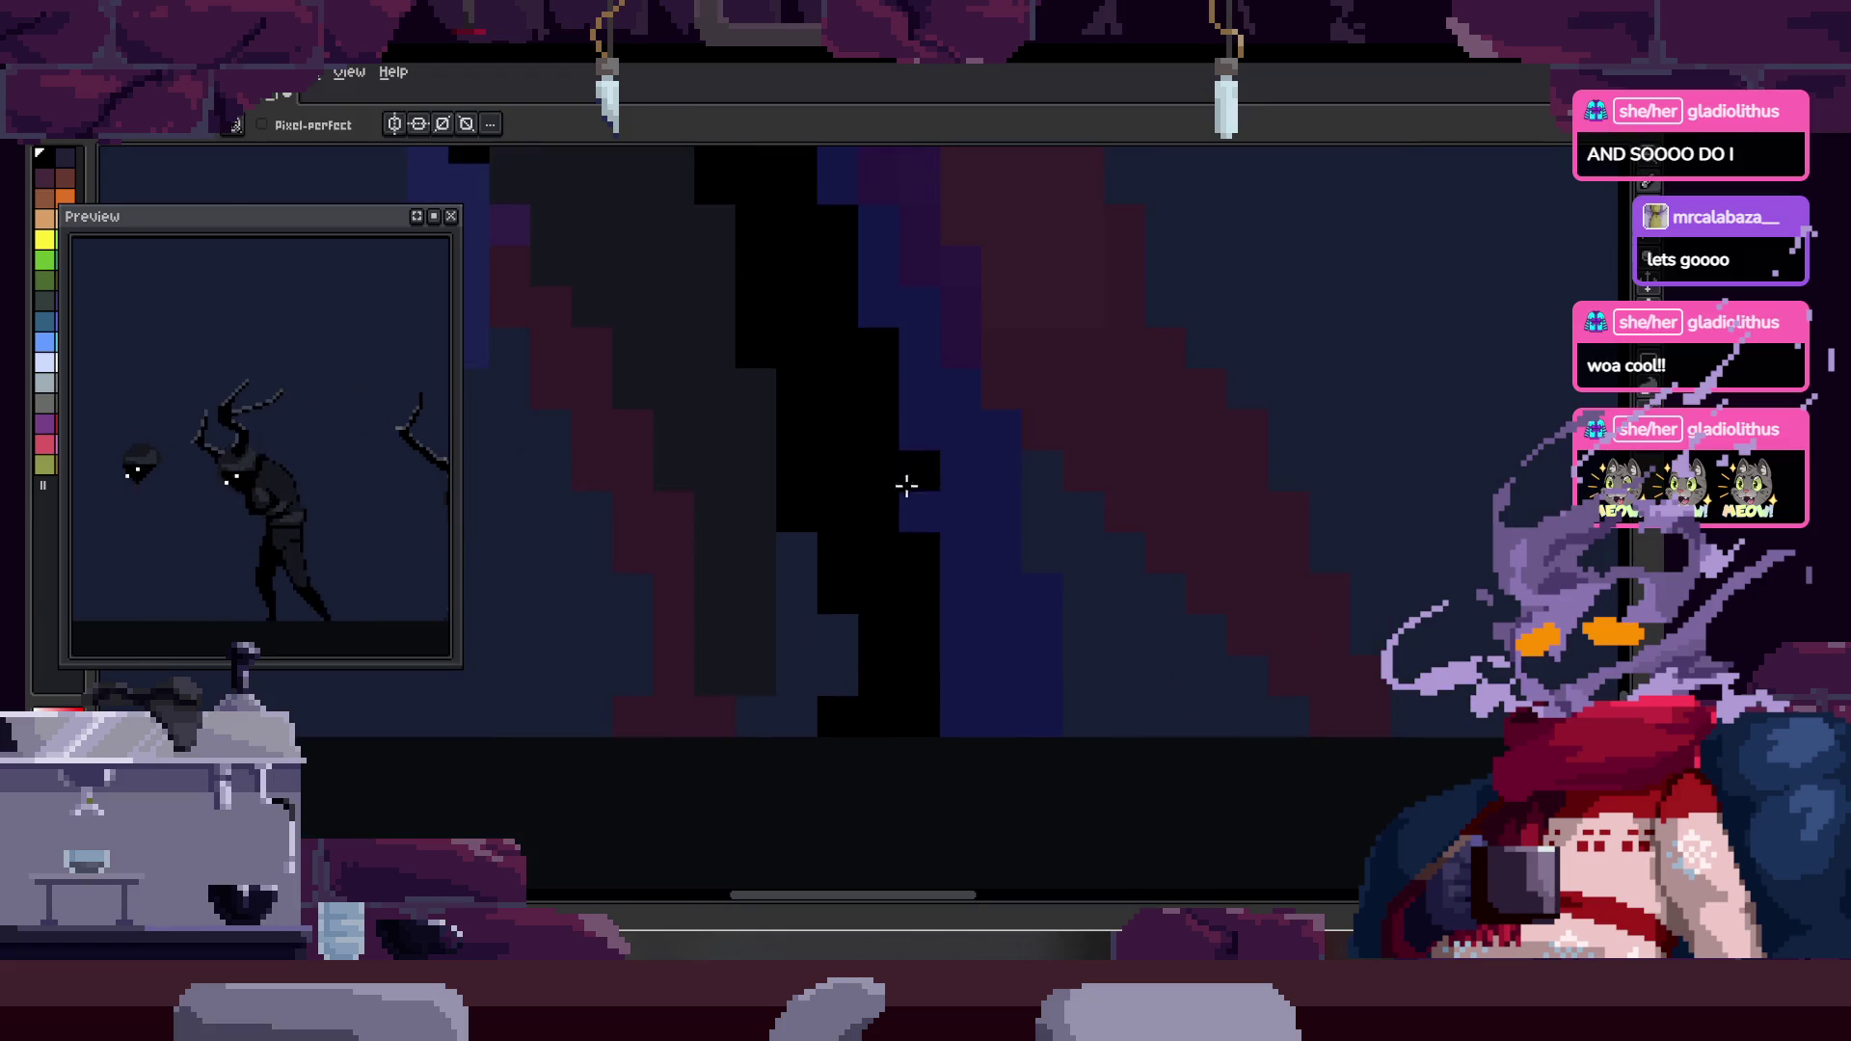
scroll(966, 375, "down", 1)
scroll(1006, 434, "down", 1)
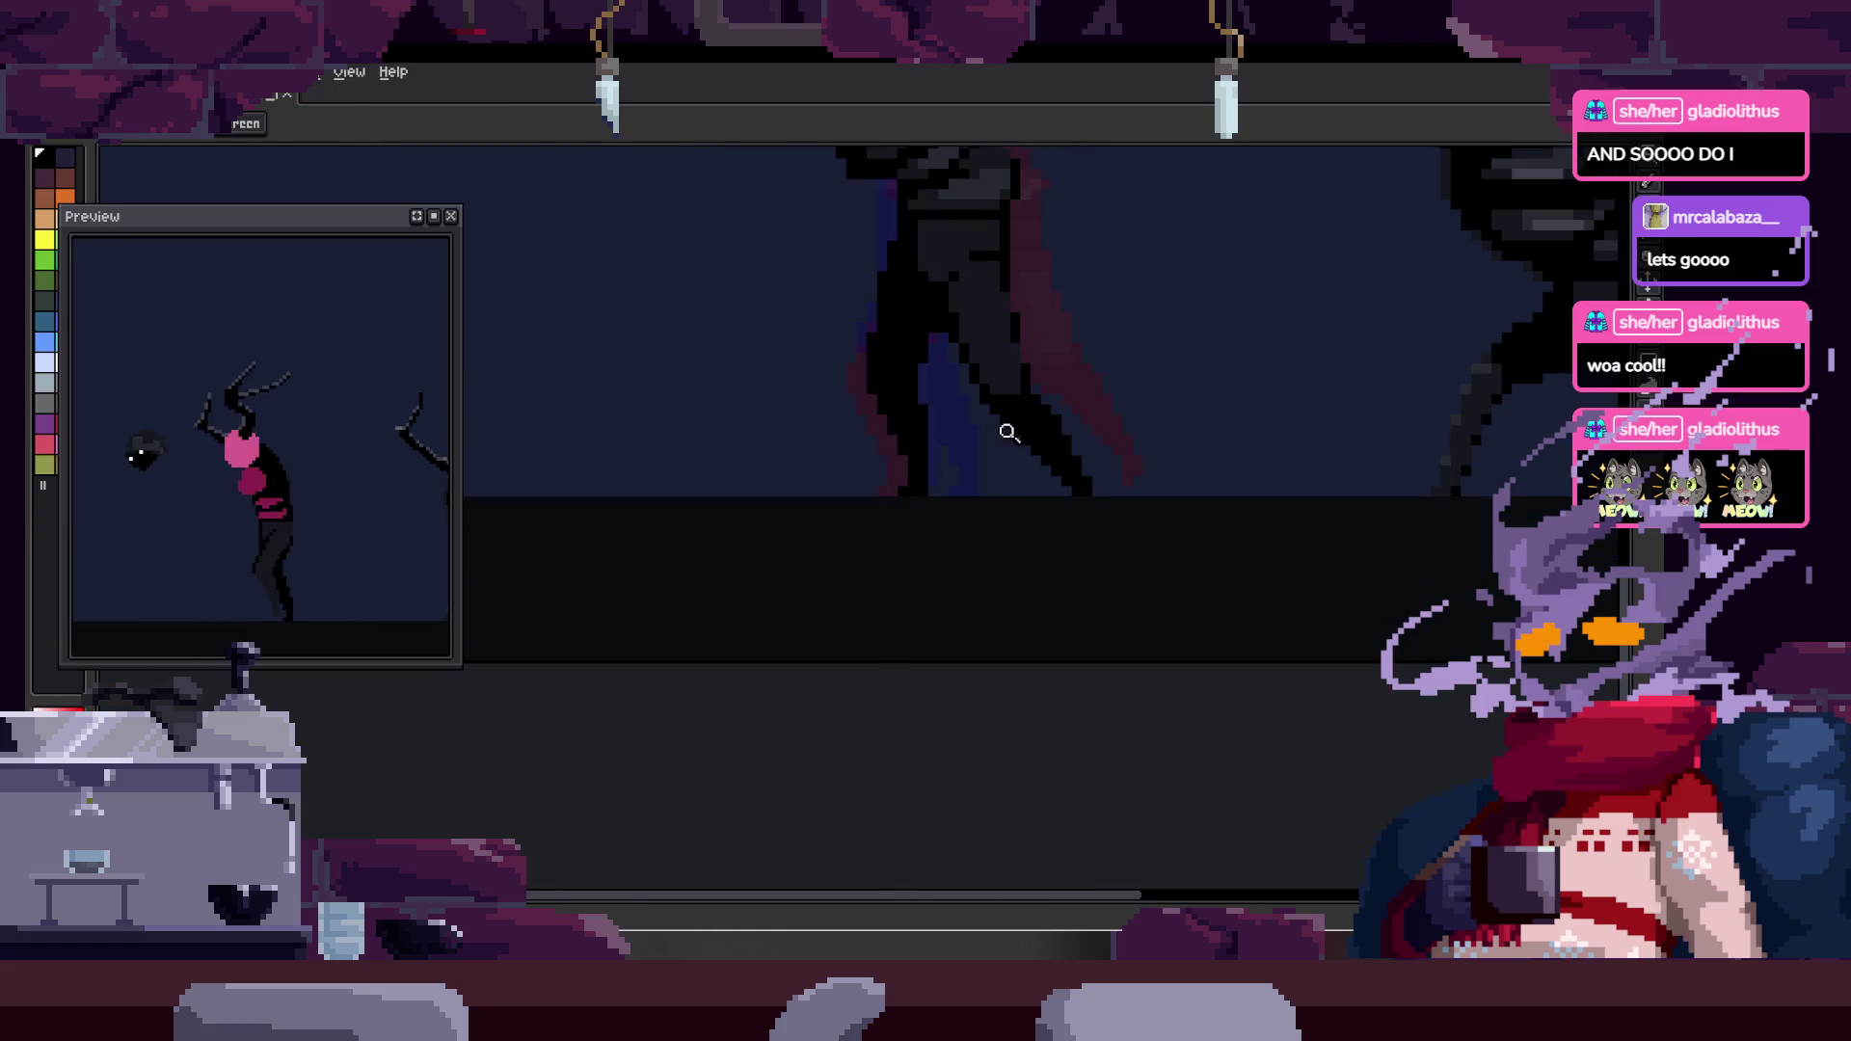
key("v")
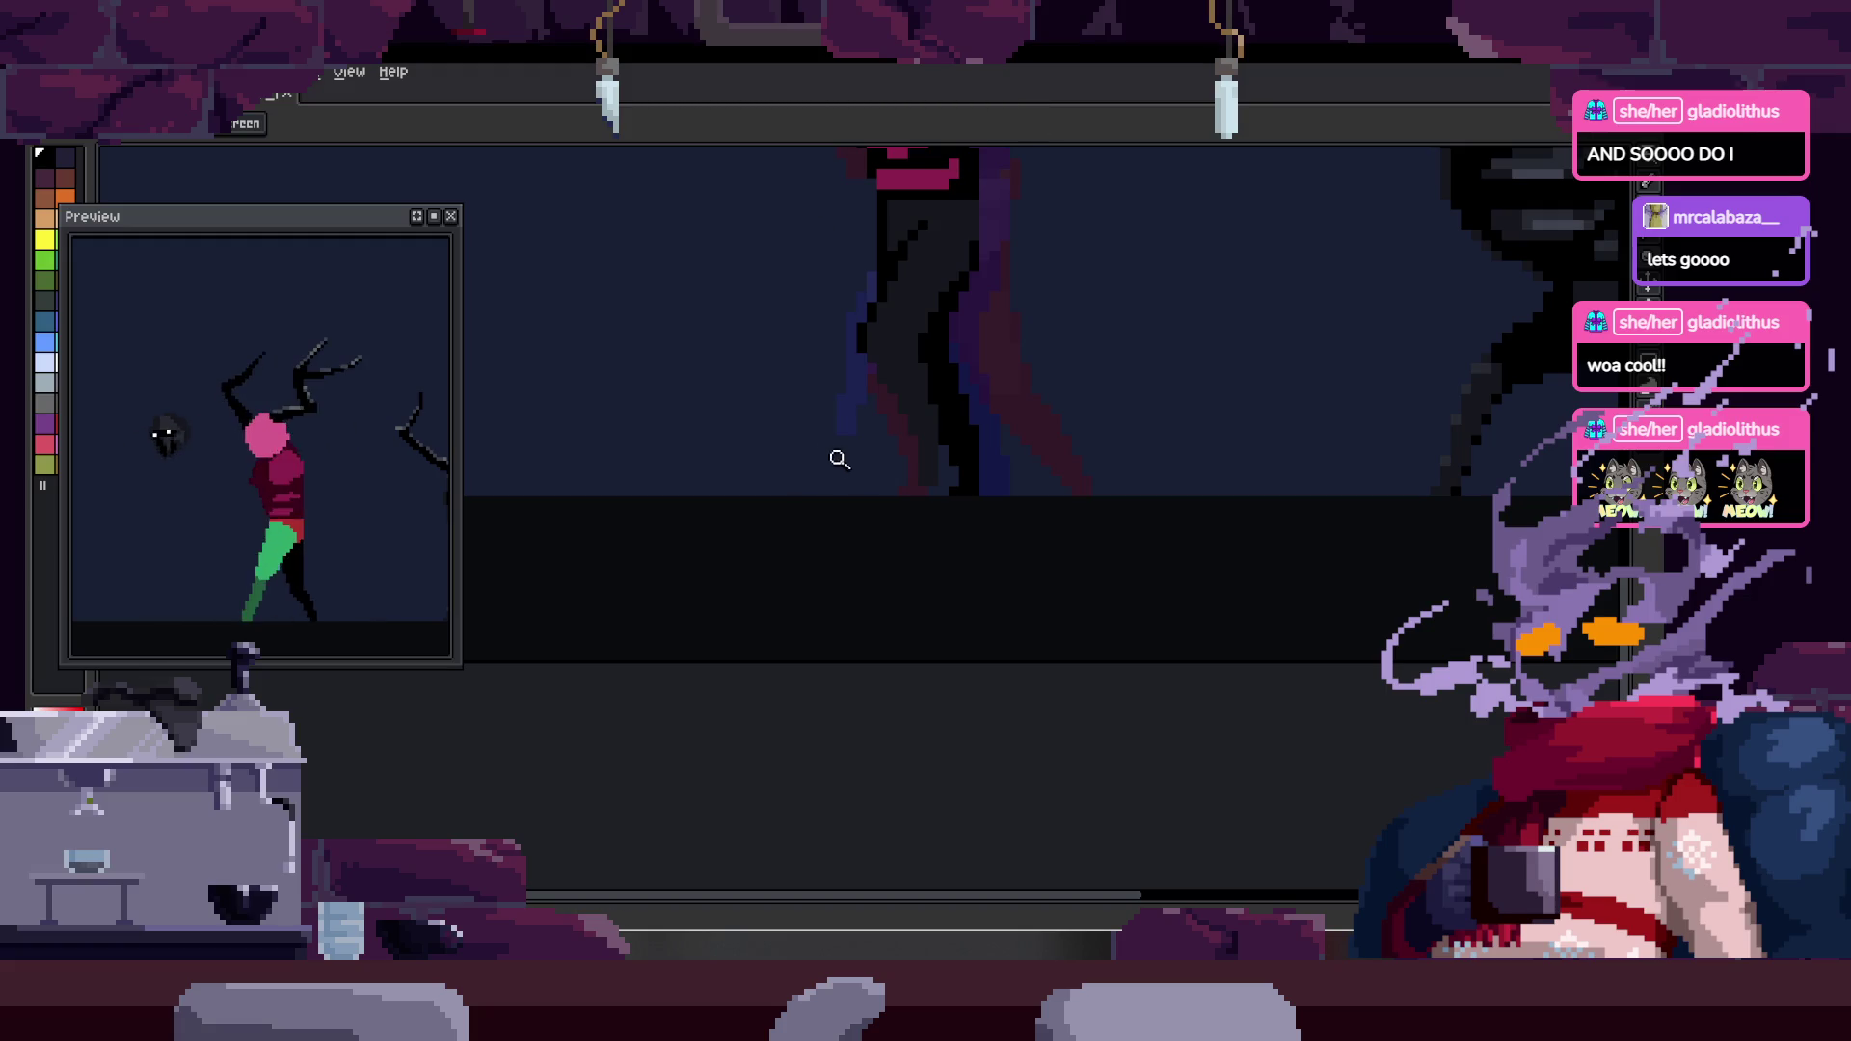
scroll(997, 503, "up", 3)
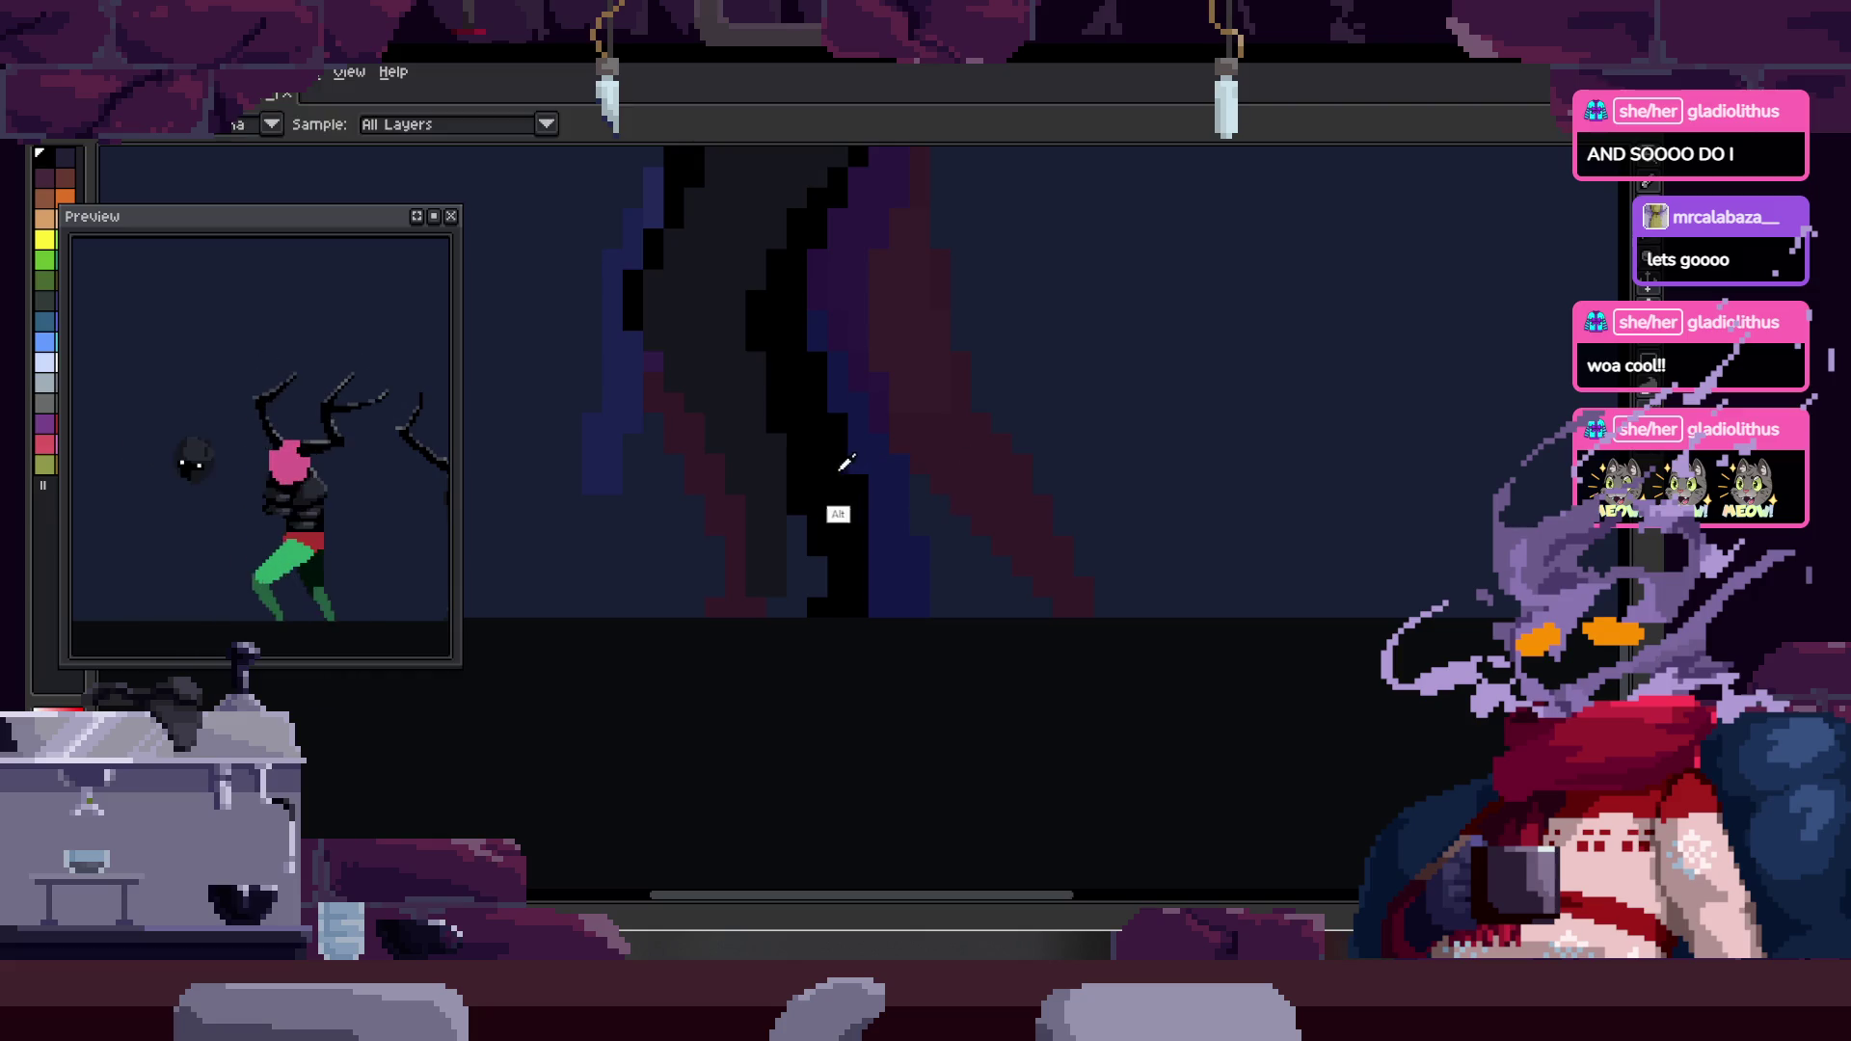
scroll(849, 463, "up", 2)
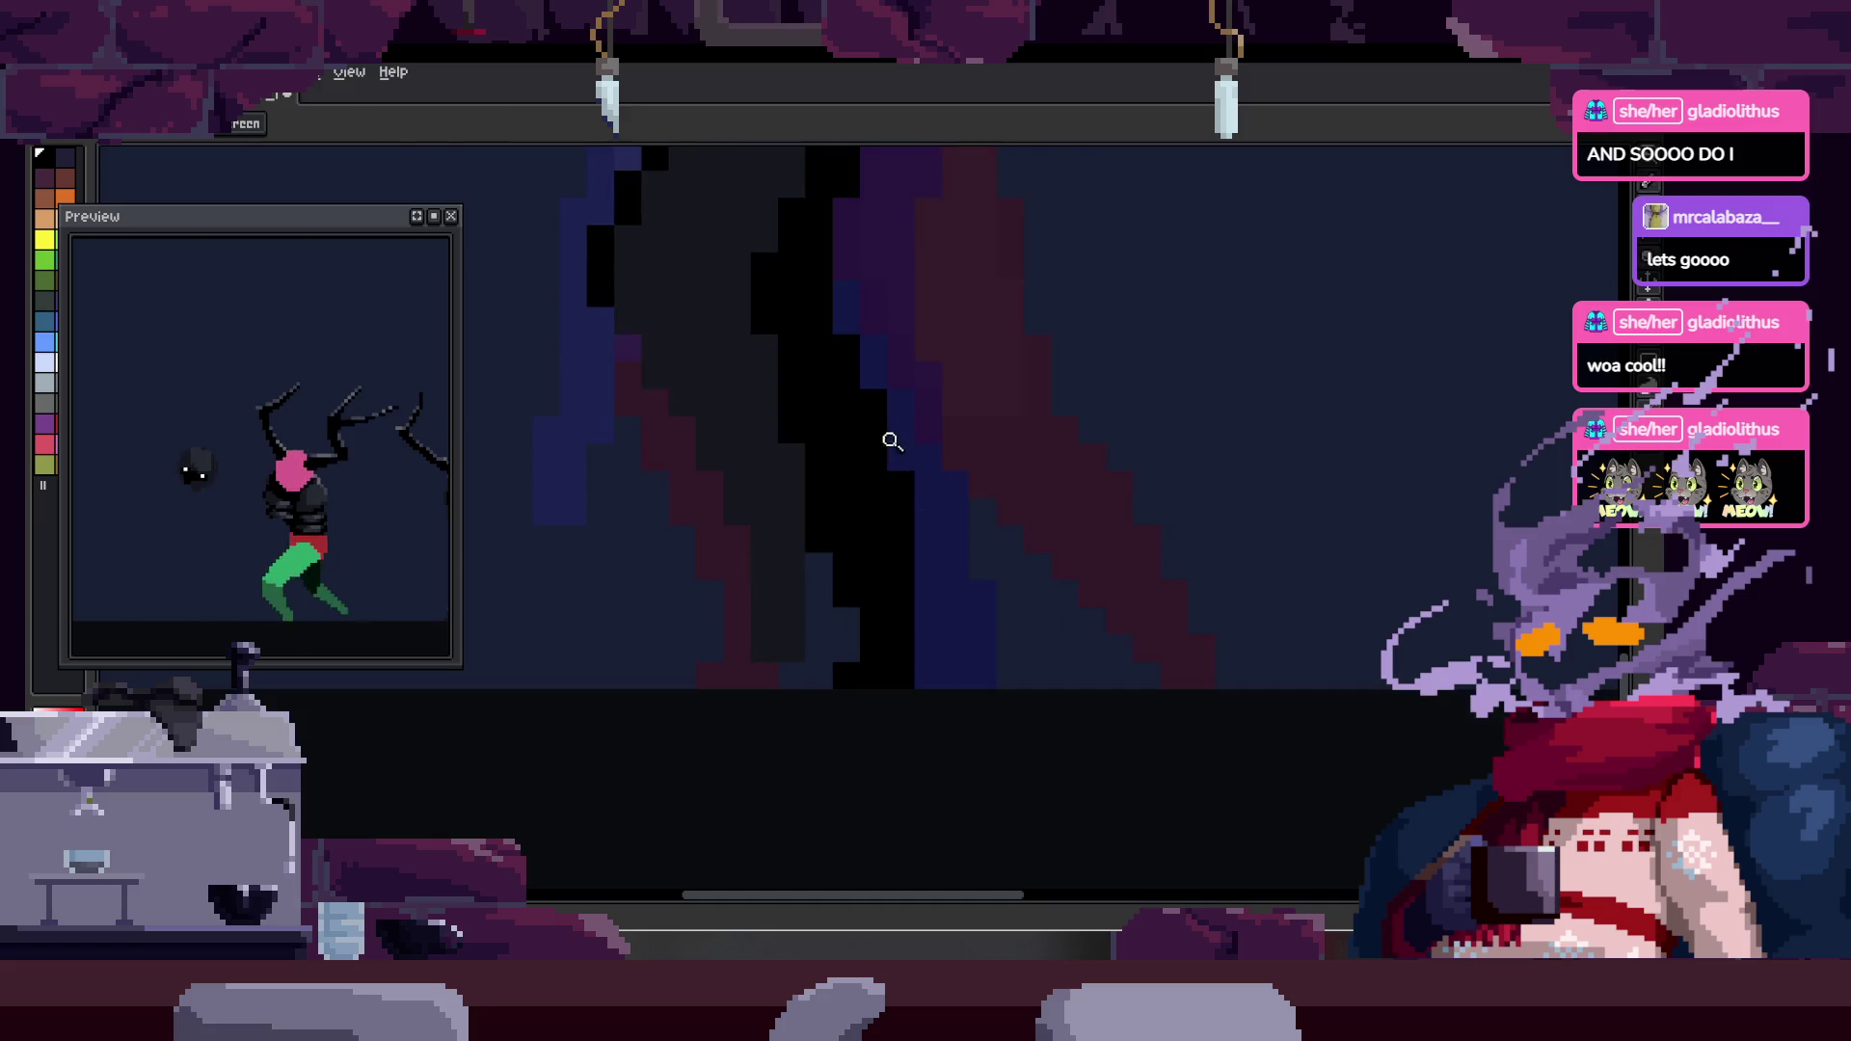
scroll(940, 512, "up", 1)
scroll(1022, 482, "down", 2)
key("z")
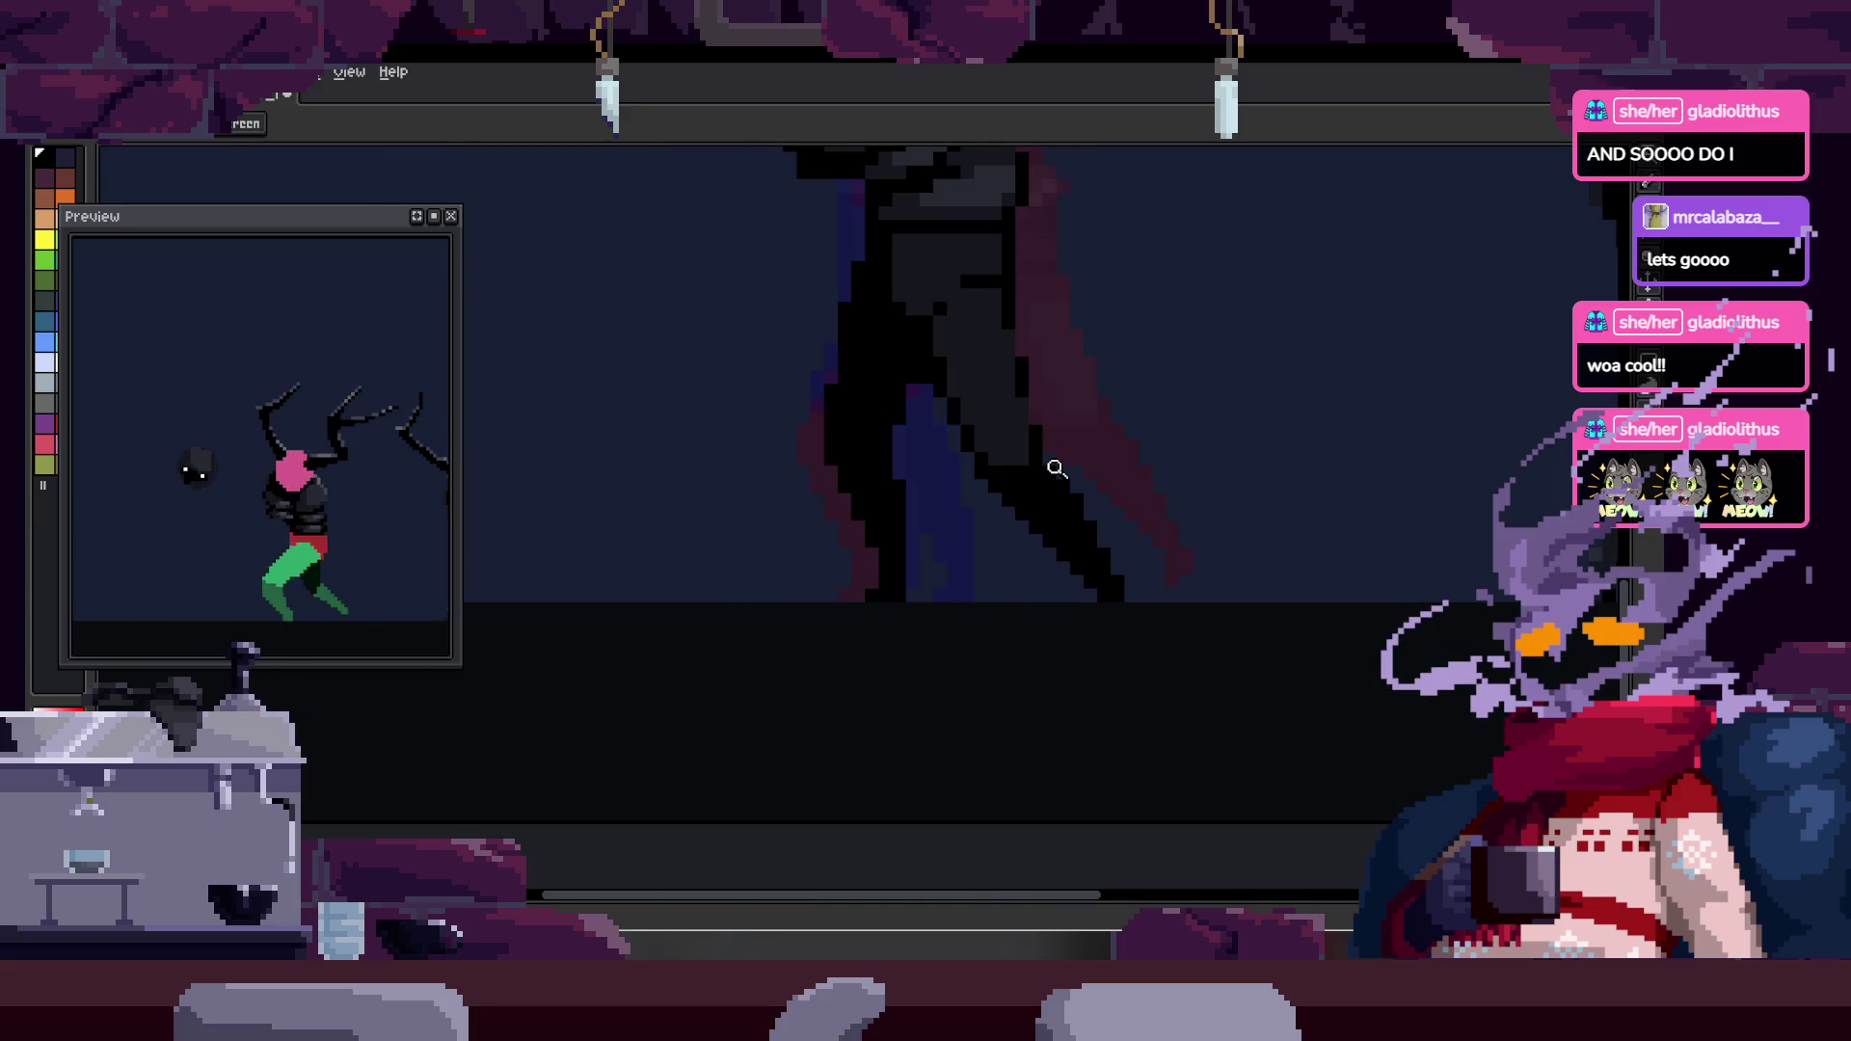
key("v")
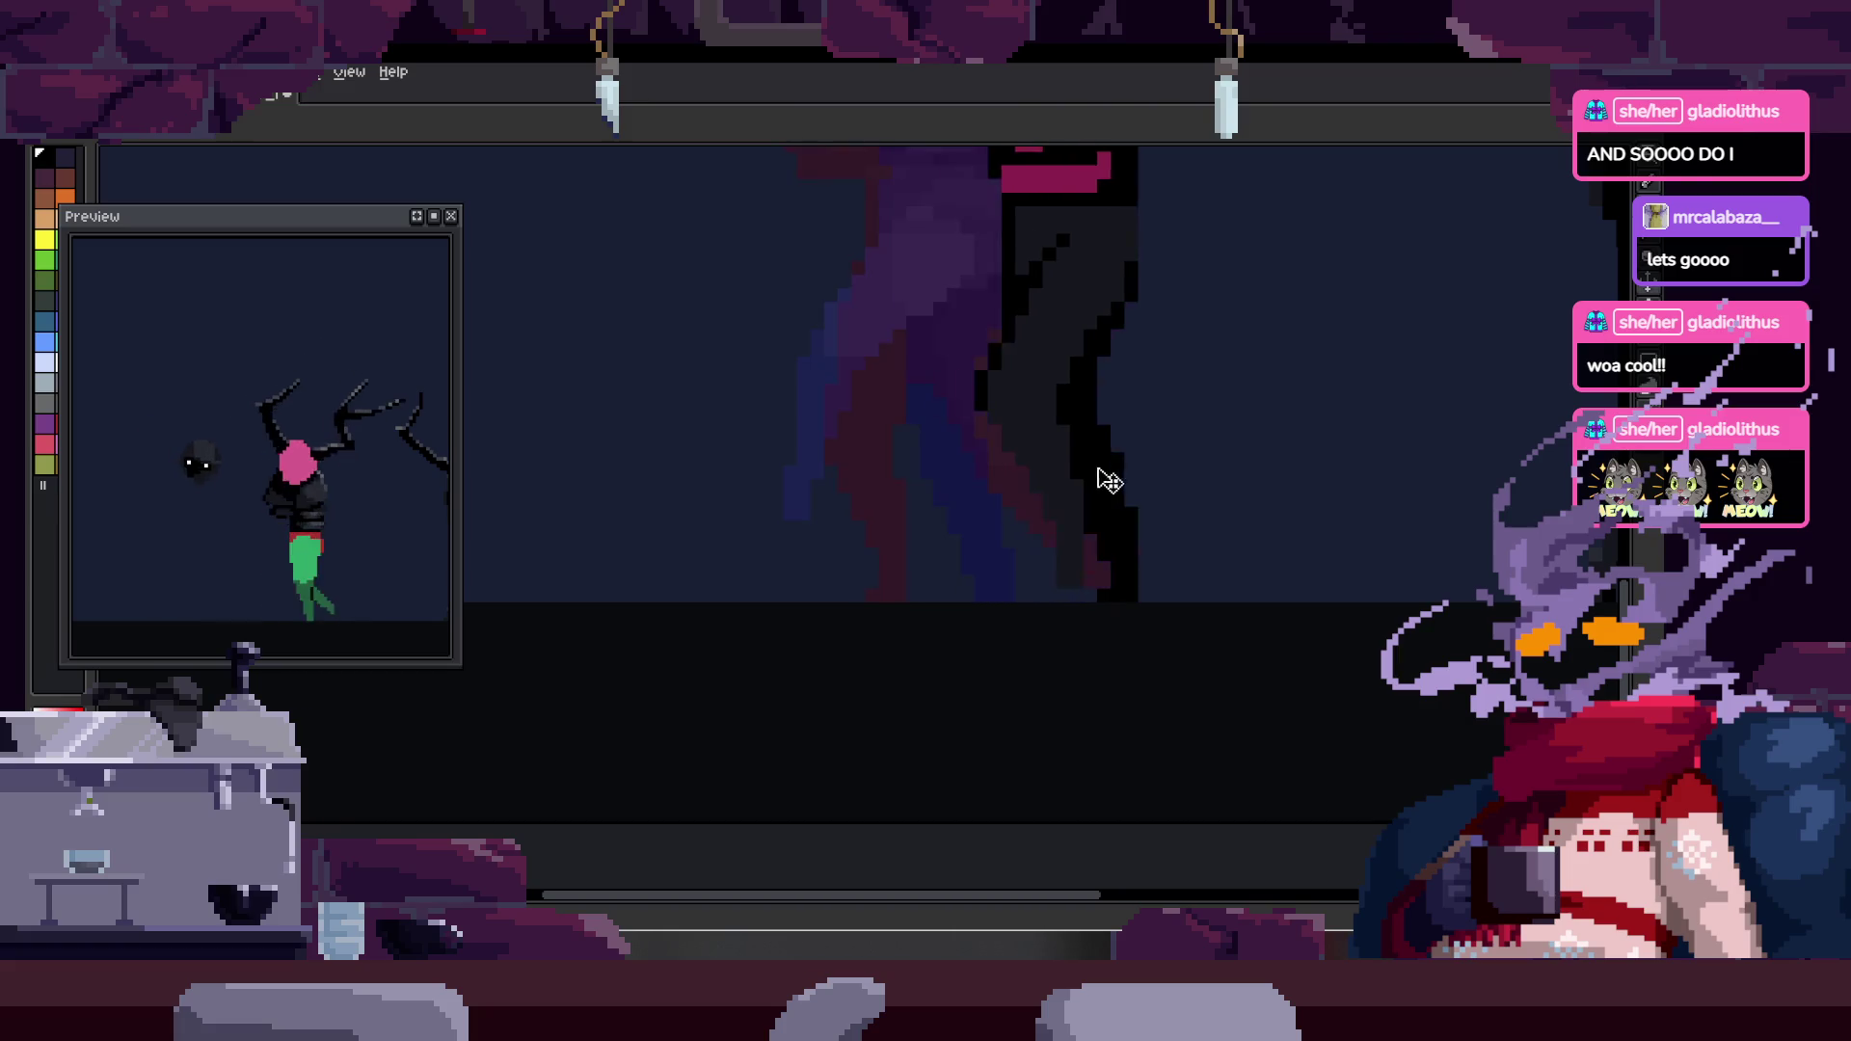
scroll(880, 422, "up", 3)
key("b")
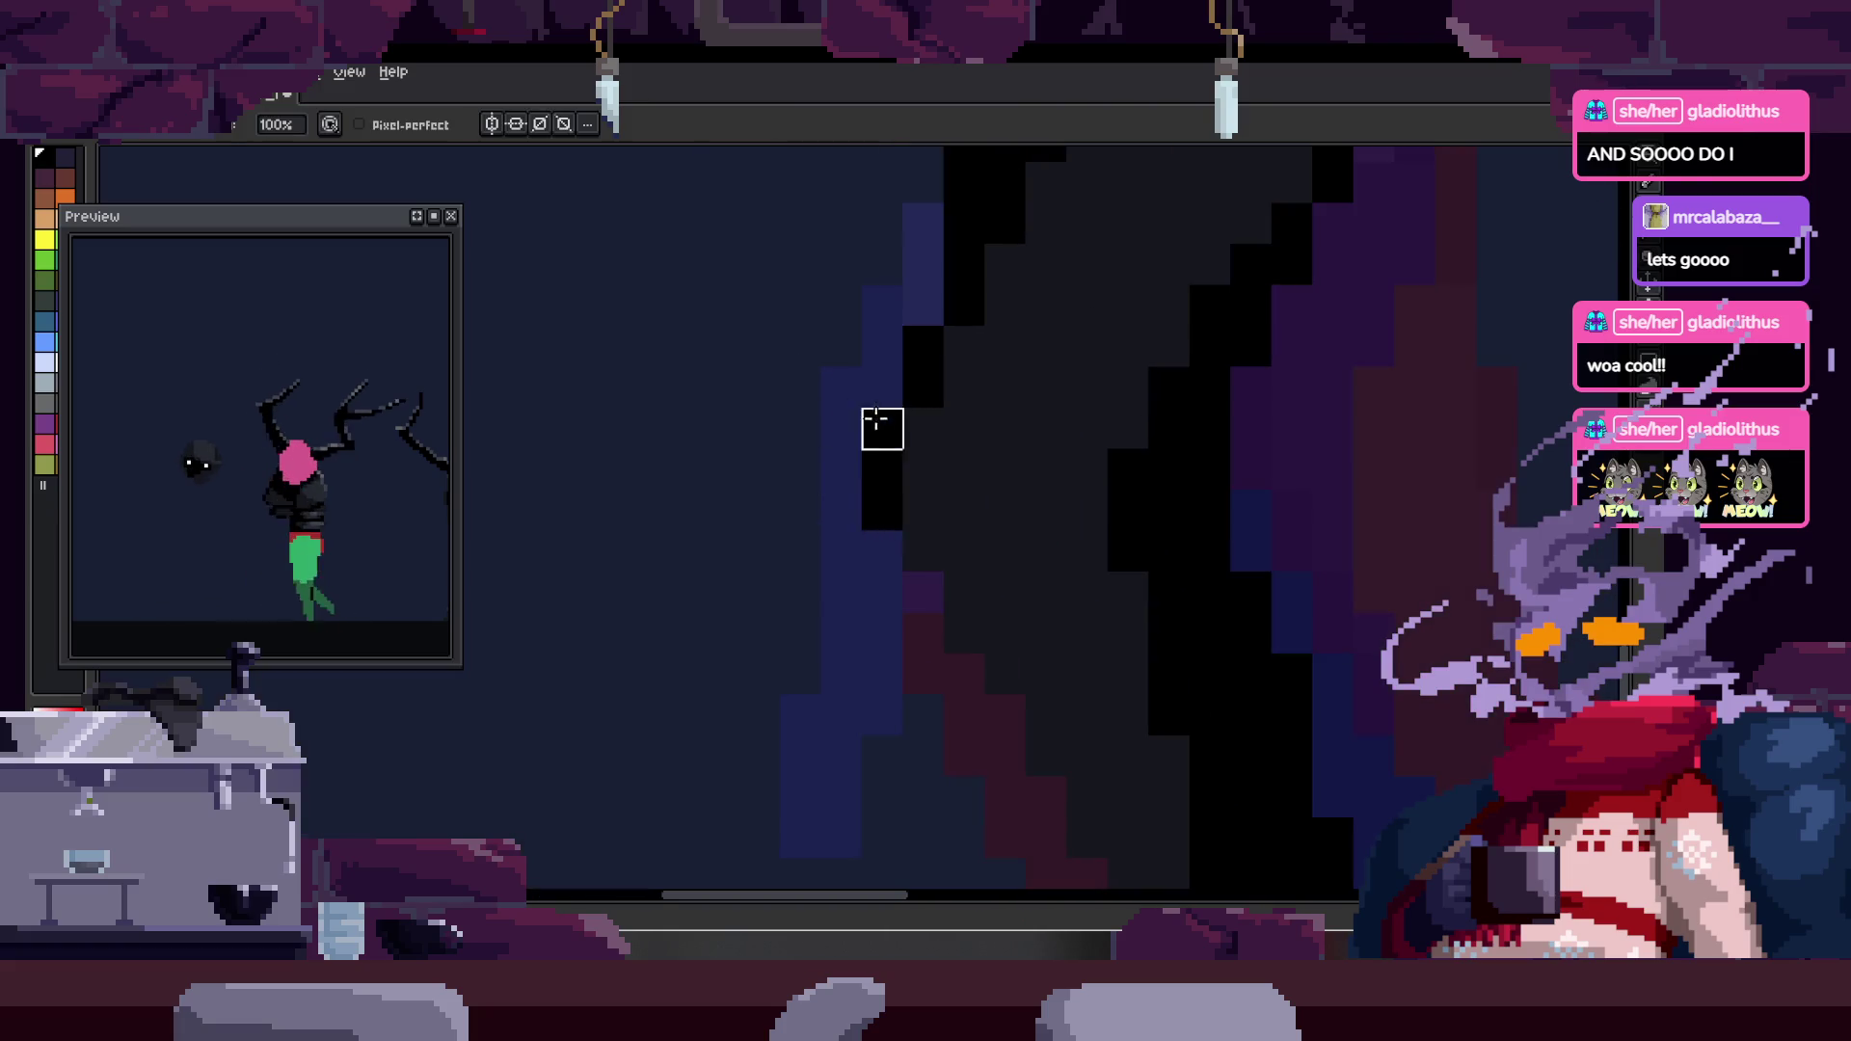
scroll(894, 312, "down", 1)
key("ctrl")
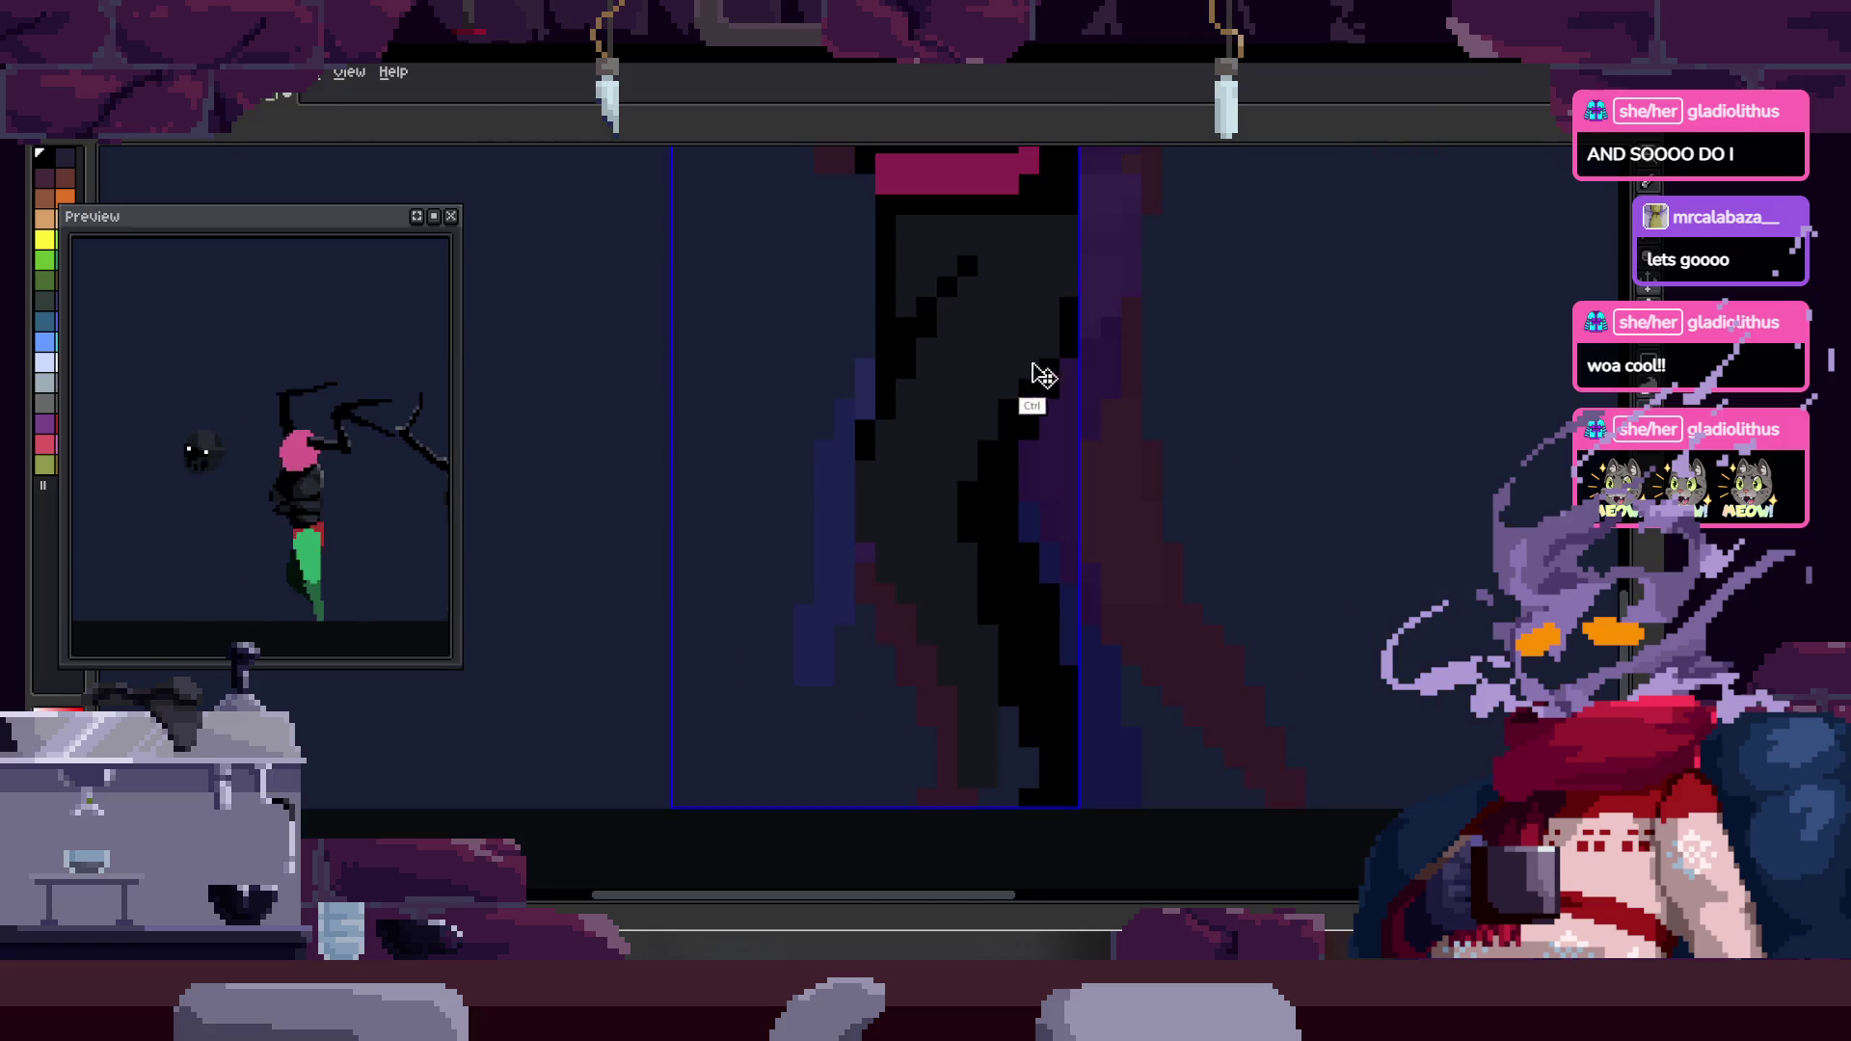
scroll(1060, 380, "down", 3)
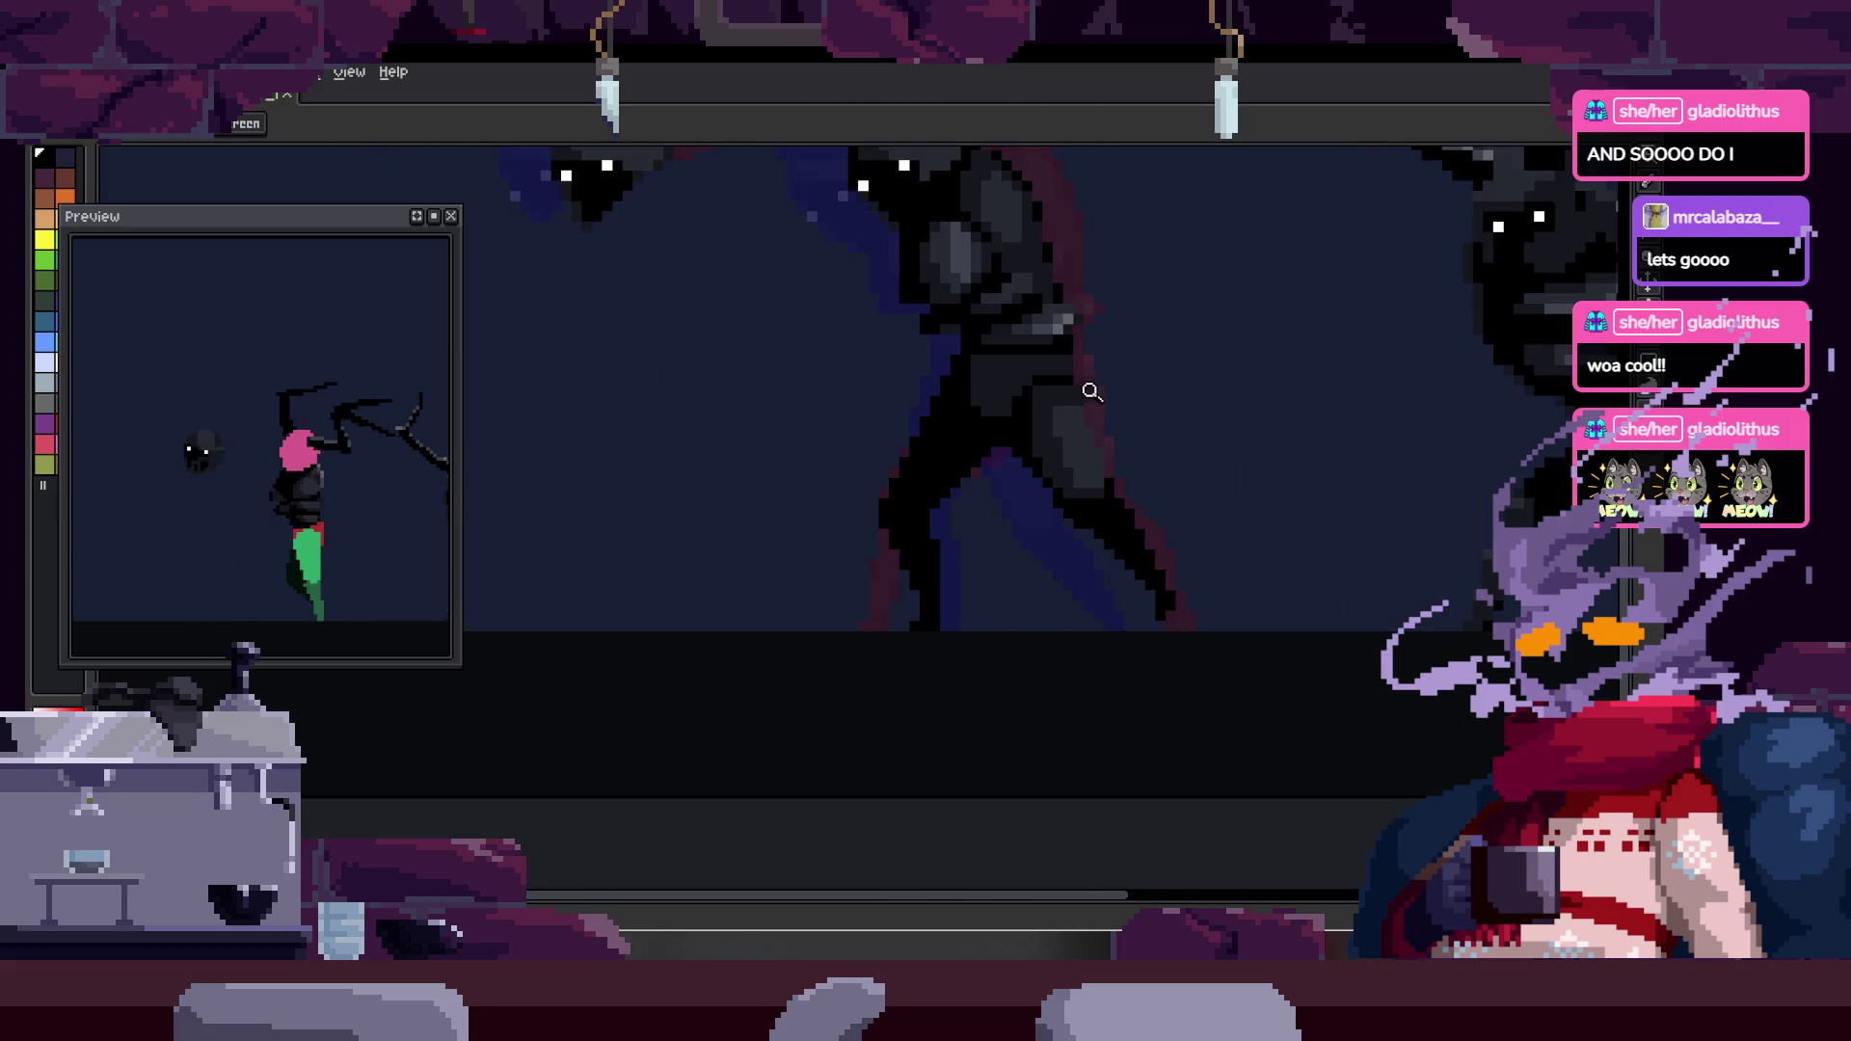
key("z")
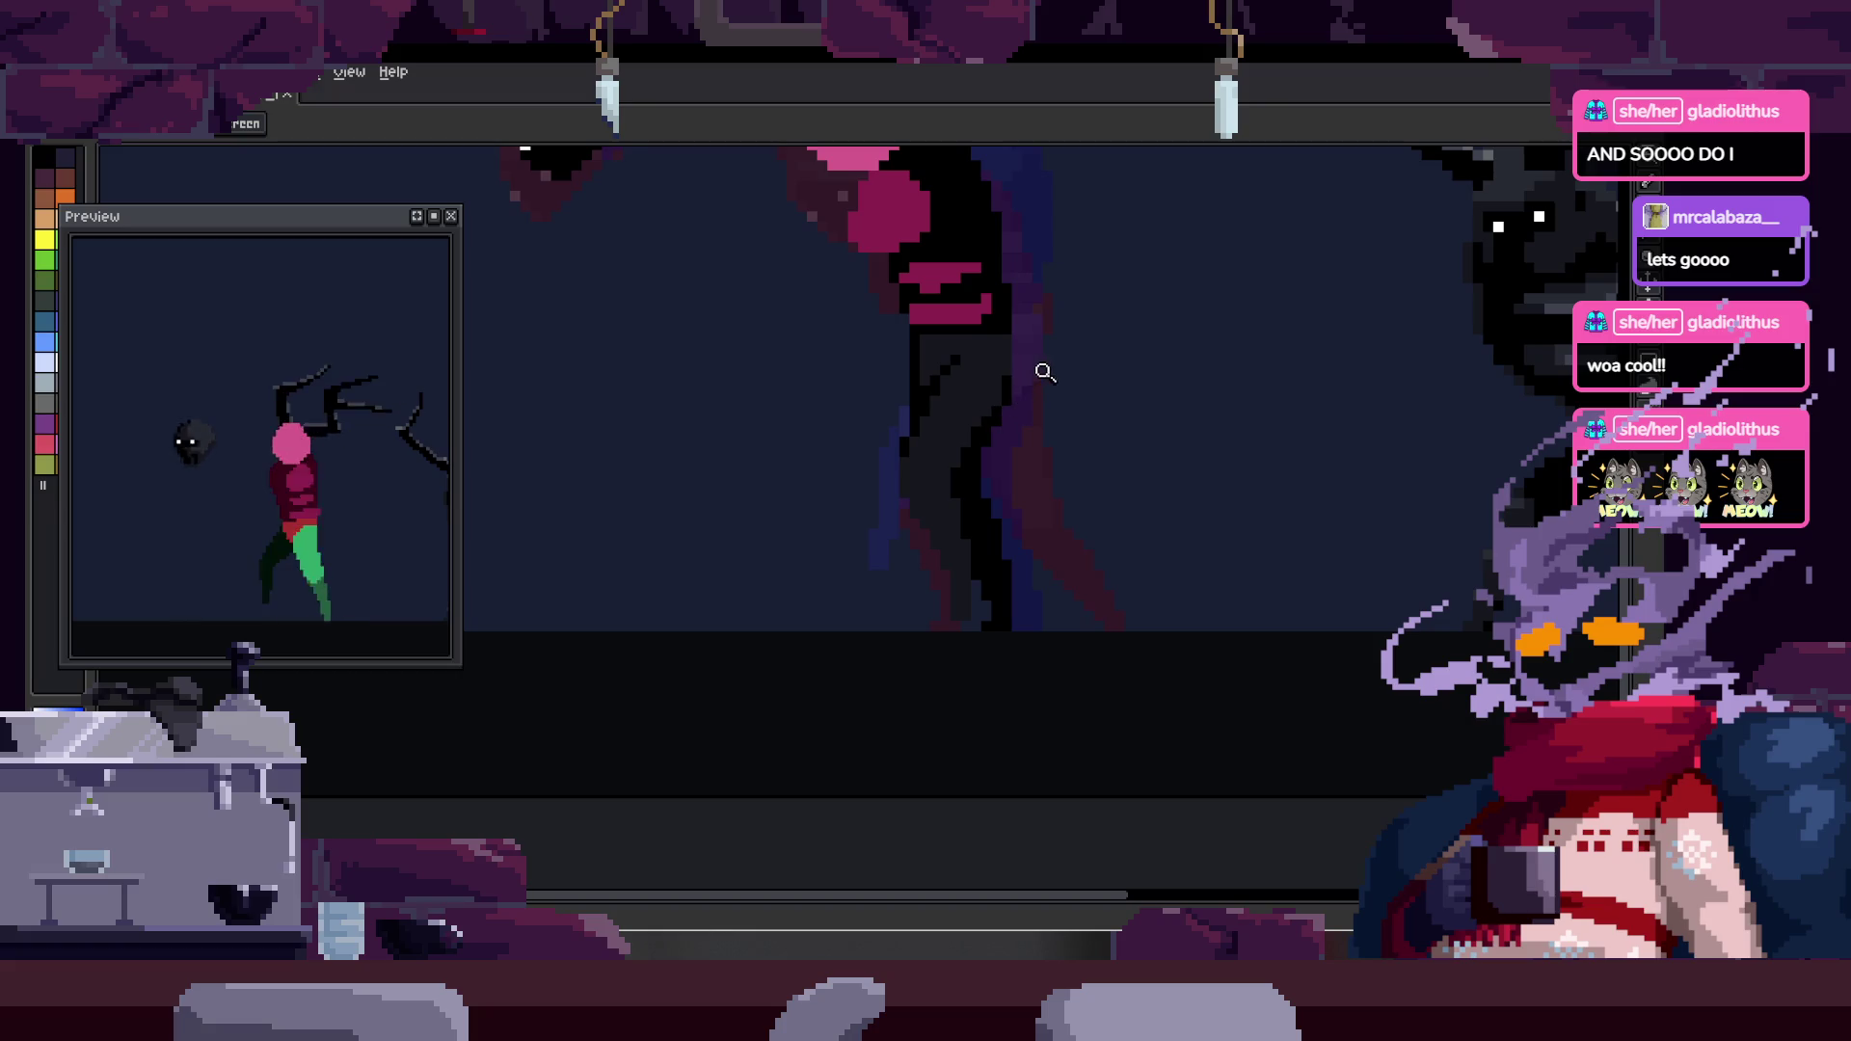
left_click(1043, 374)
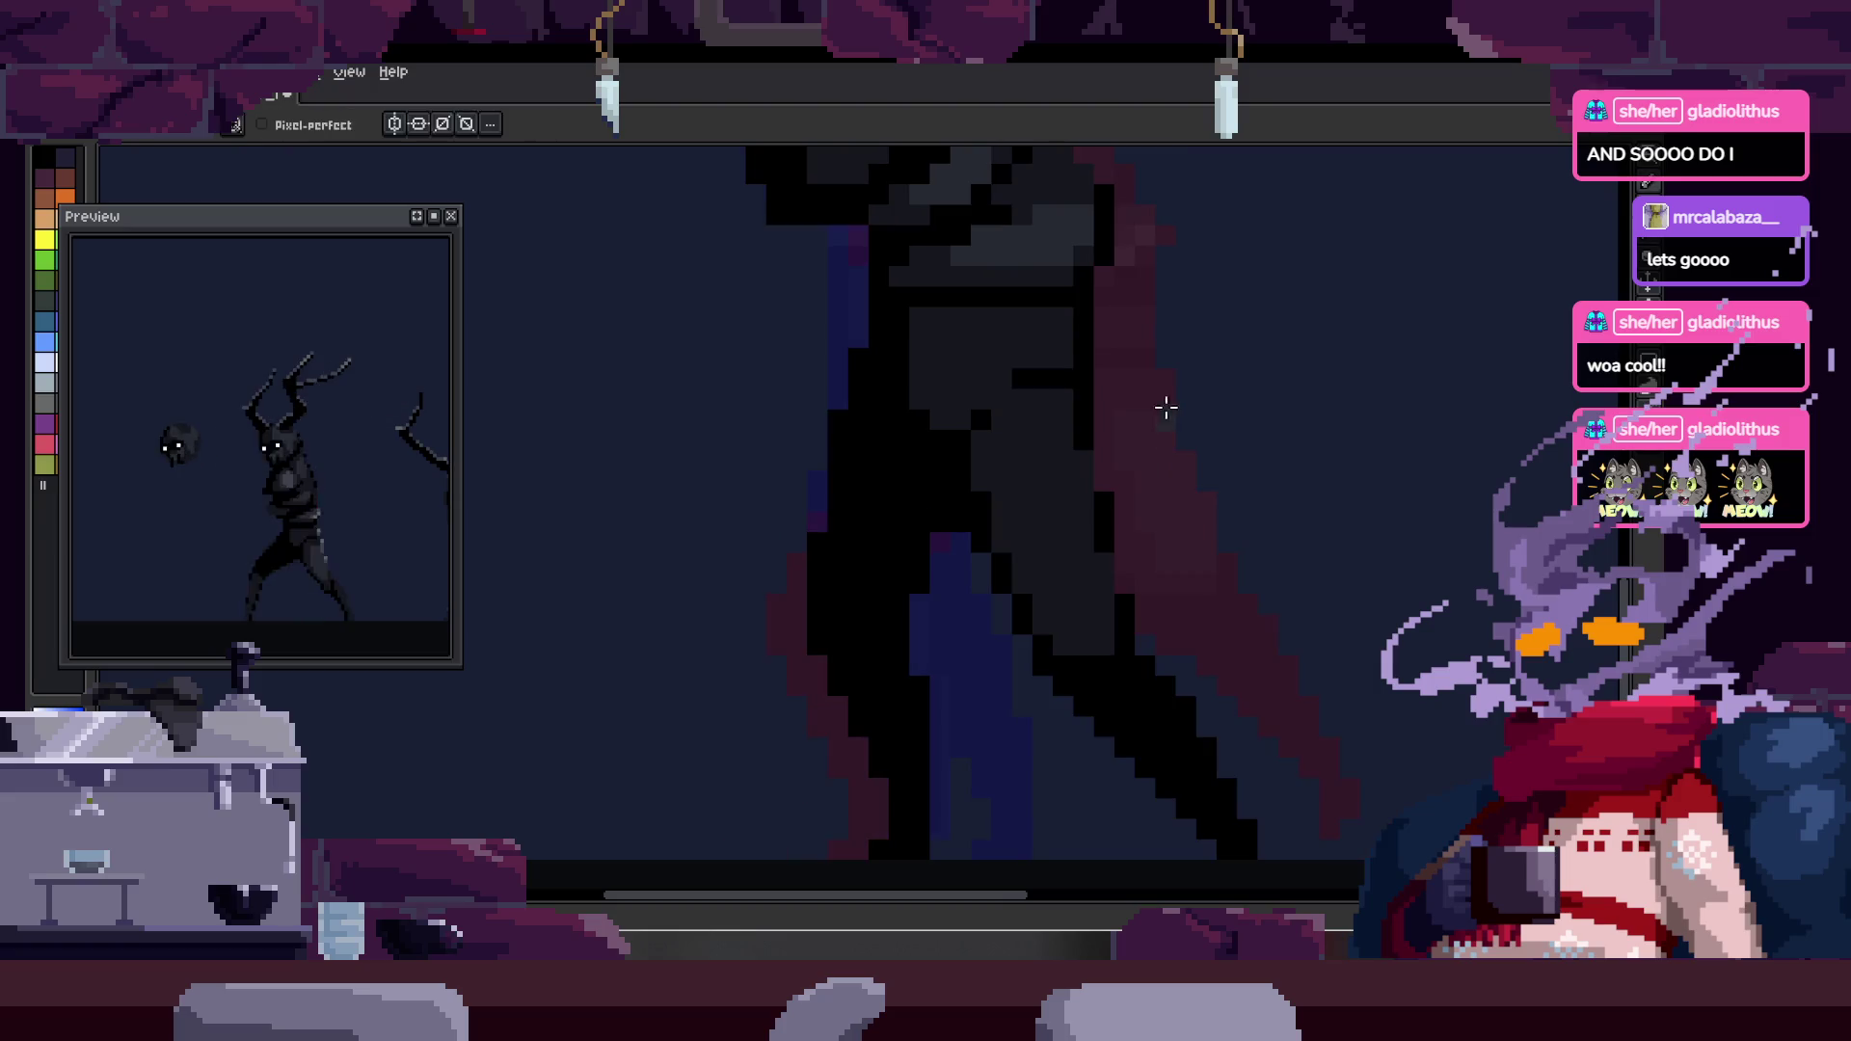
left_click(1025, 514)
left_click_drag(1048, 431, 980, 443)
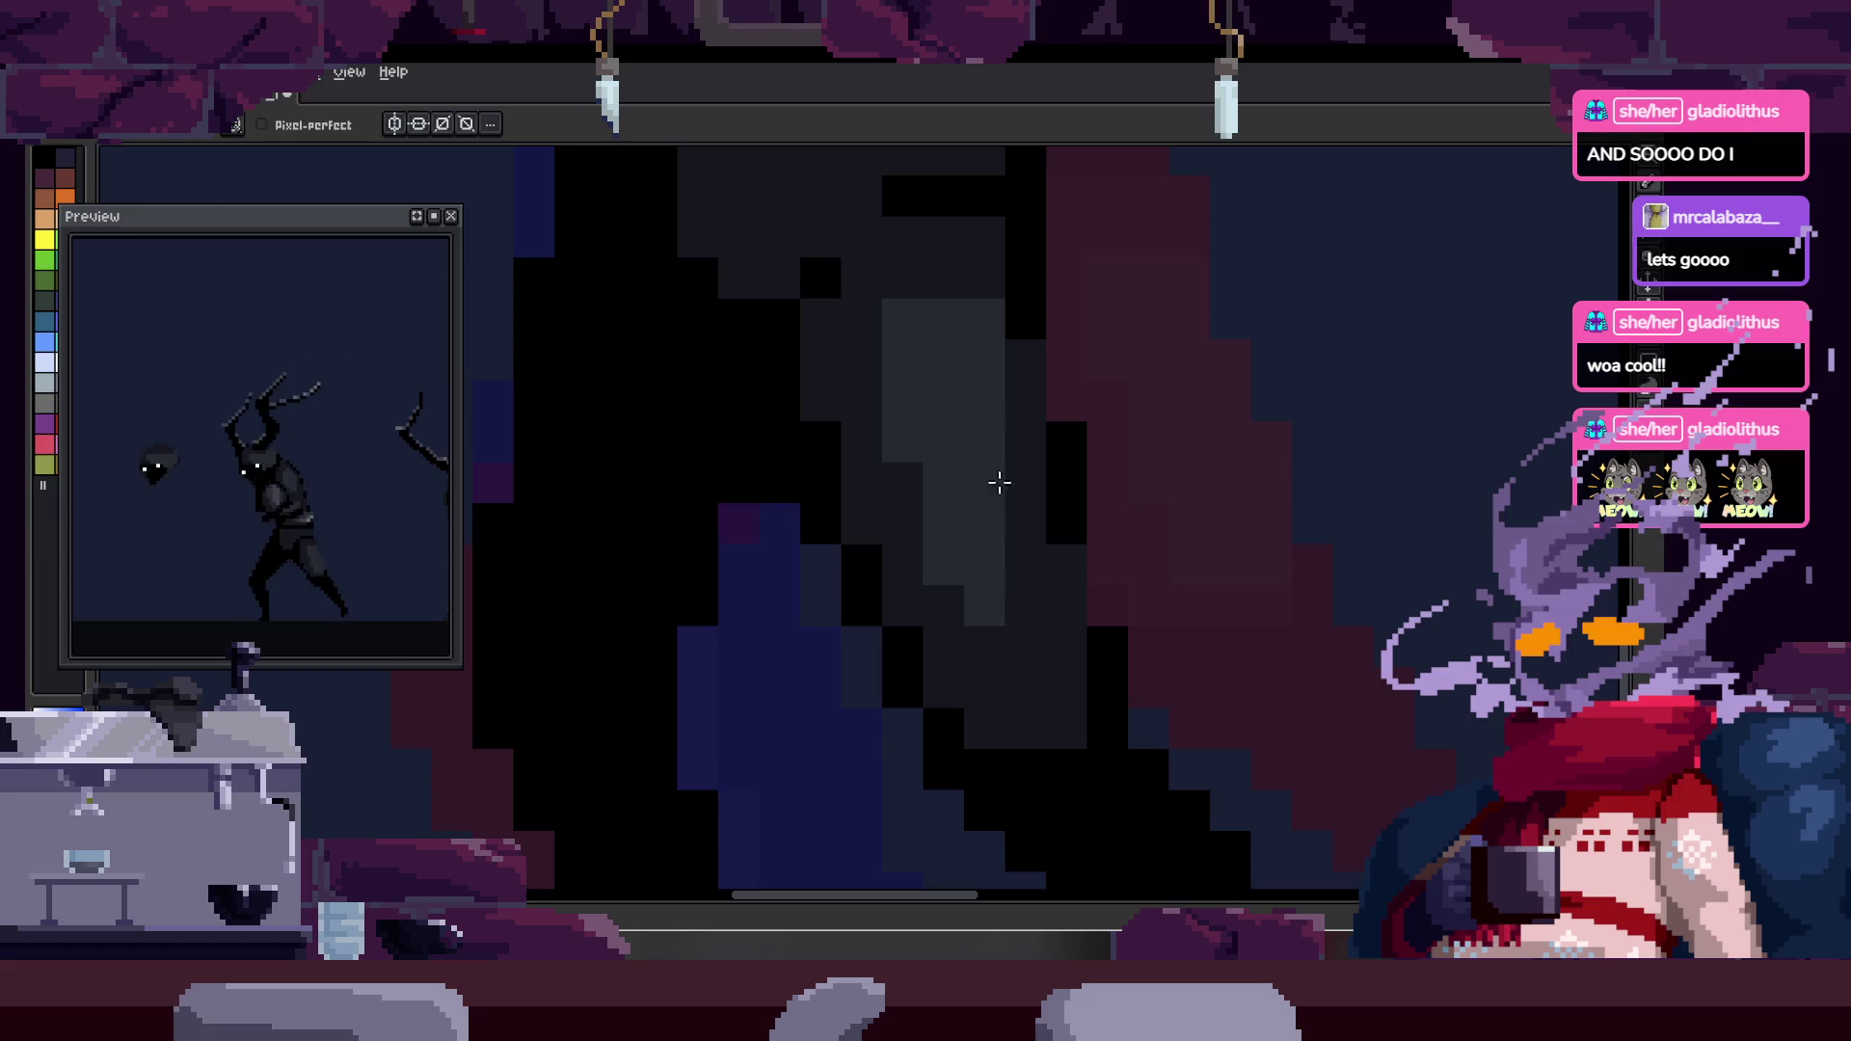
scroll(1002, 640, "down", 8)
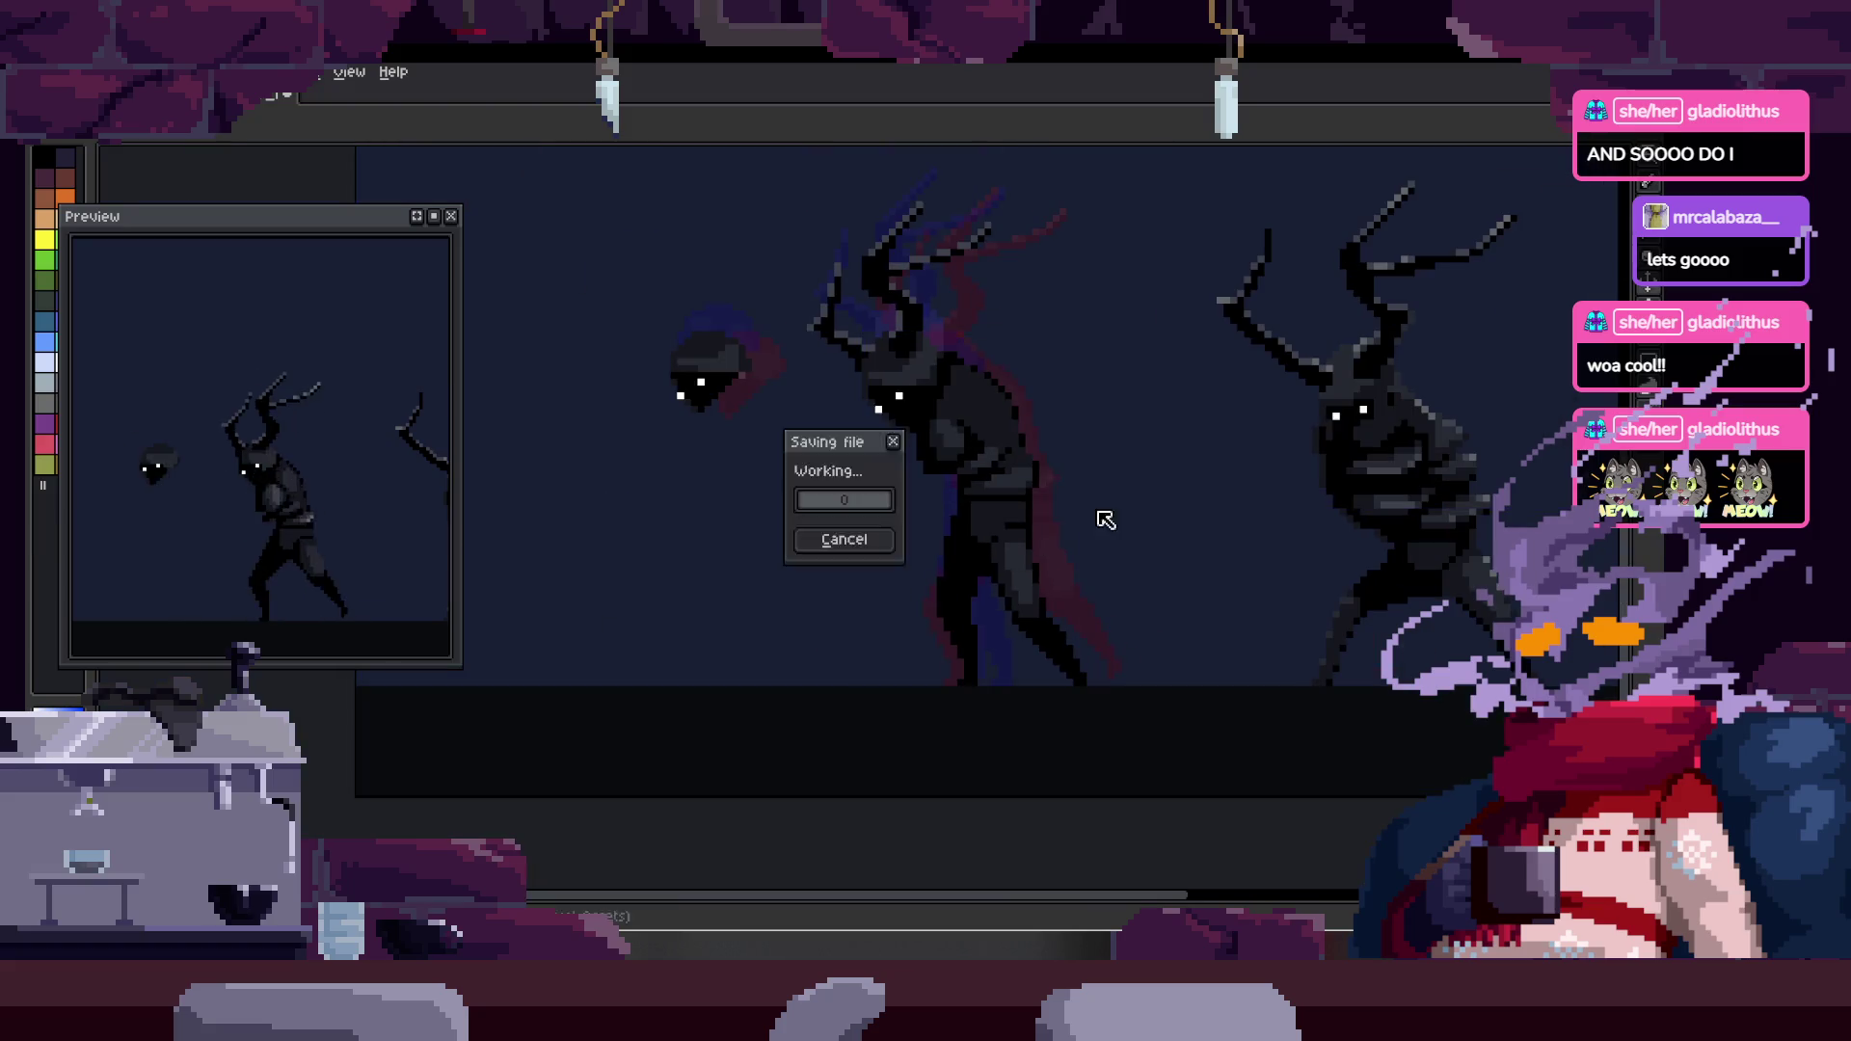
- Zoom out to the whole scene, lasso-select the middle charger, and show the tagged timeline
key("z")
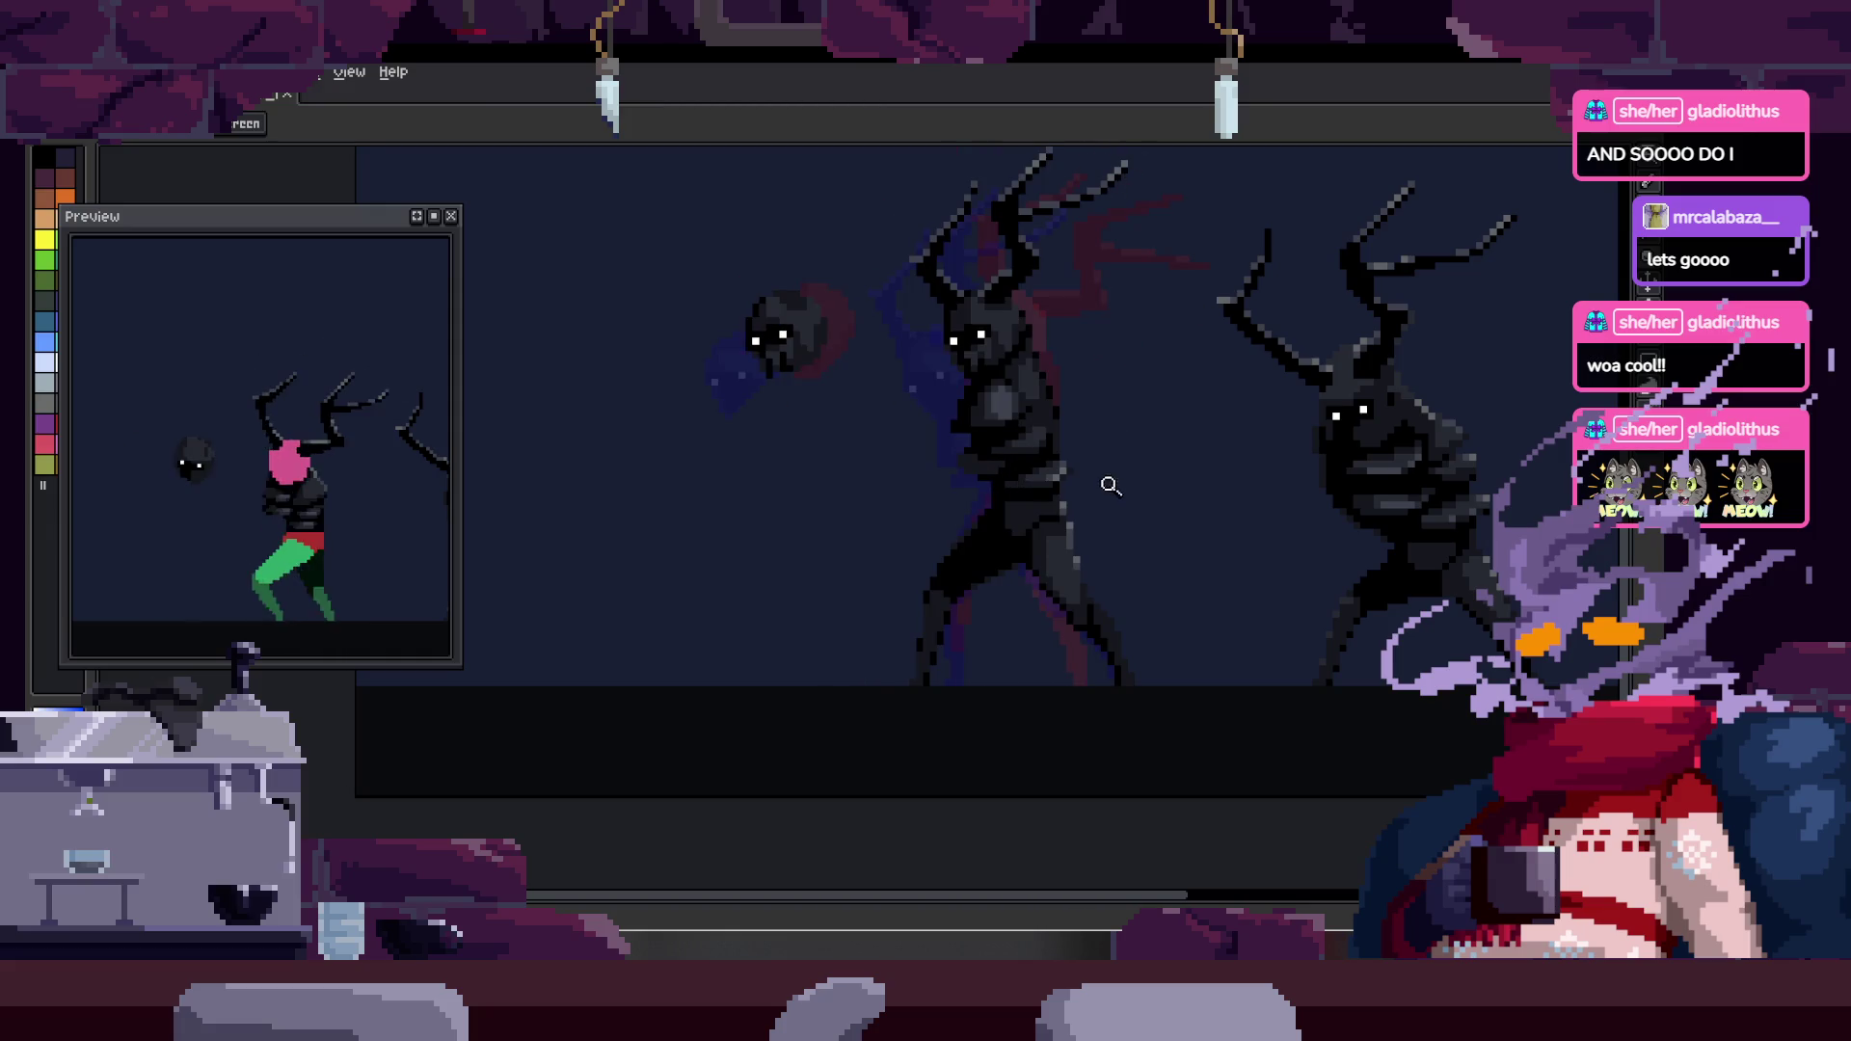
key("q")
left_click_drag(1108, 482, 1099, 453)
key("Tab")
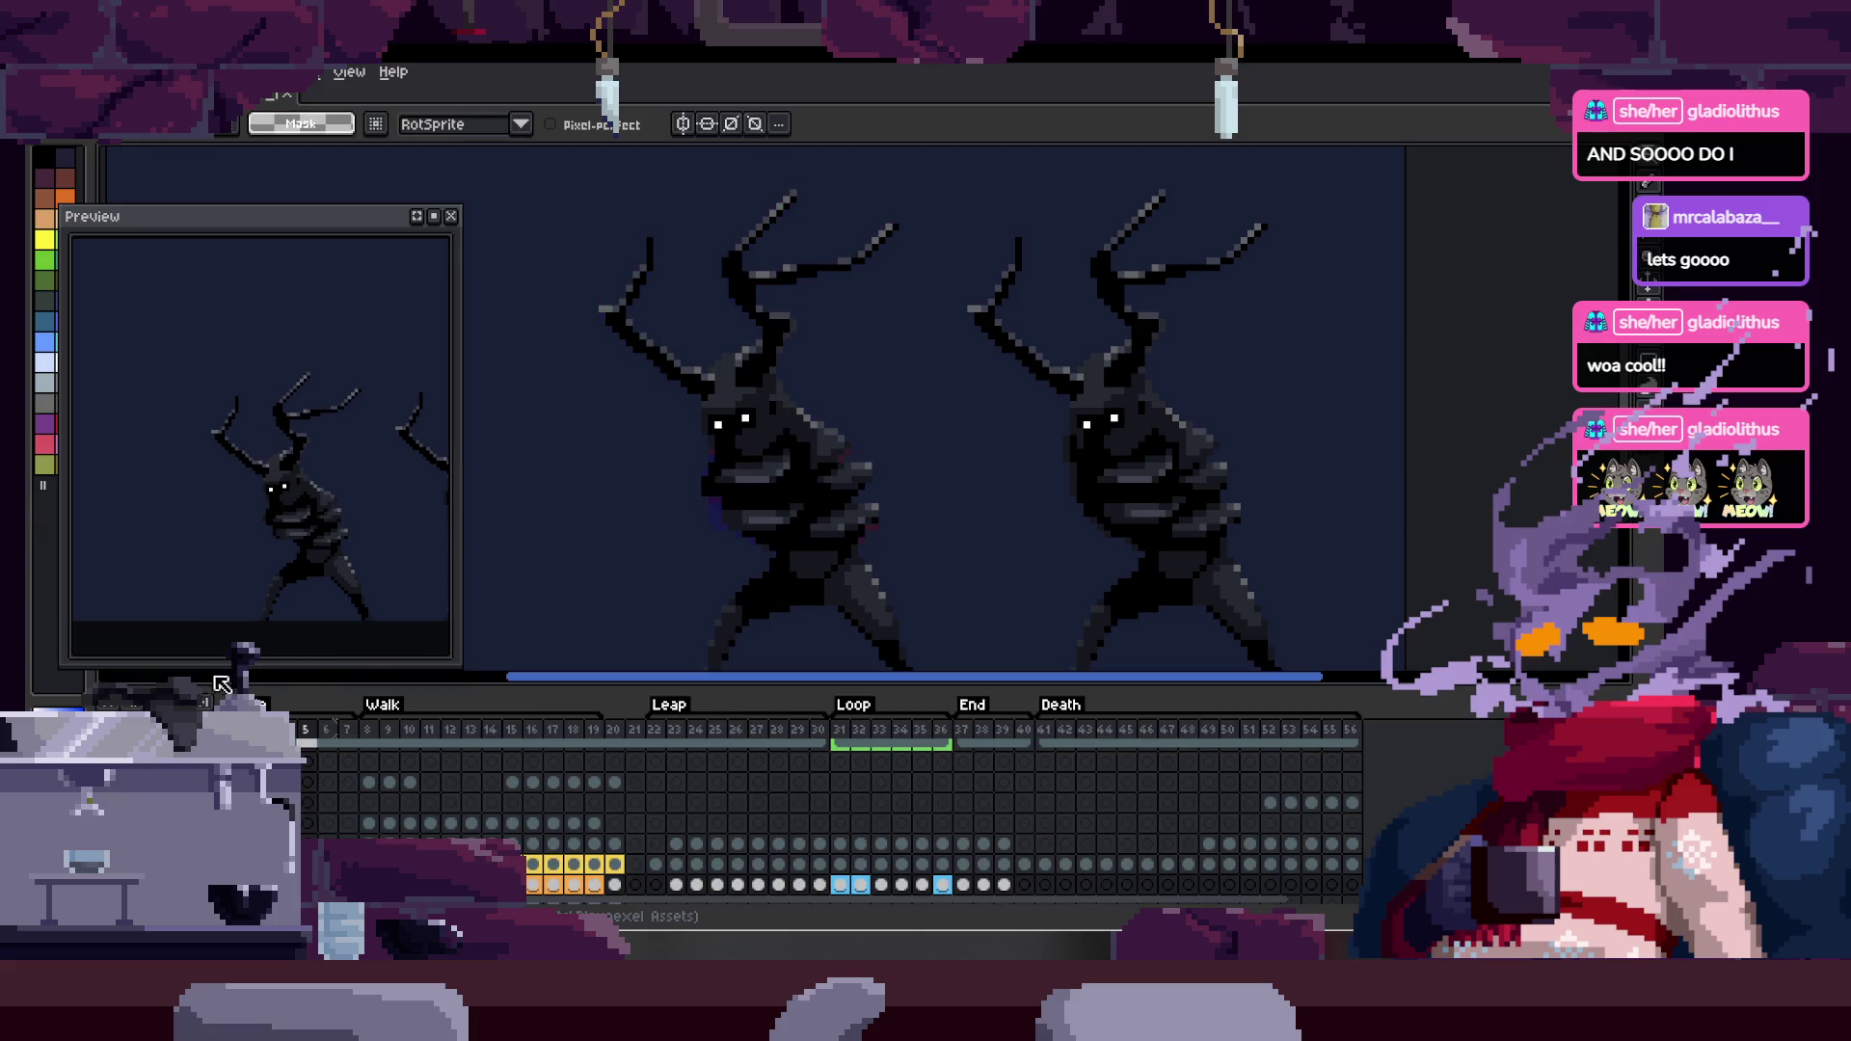
- Check playback options, toggle the timeline, and zoom in on the middle charger's torso
right_click(205, 702)
key("Tab")
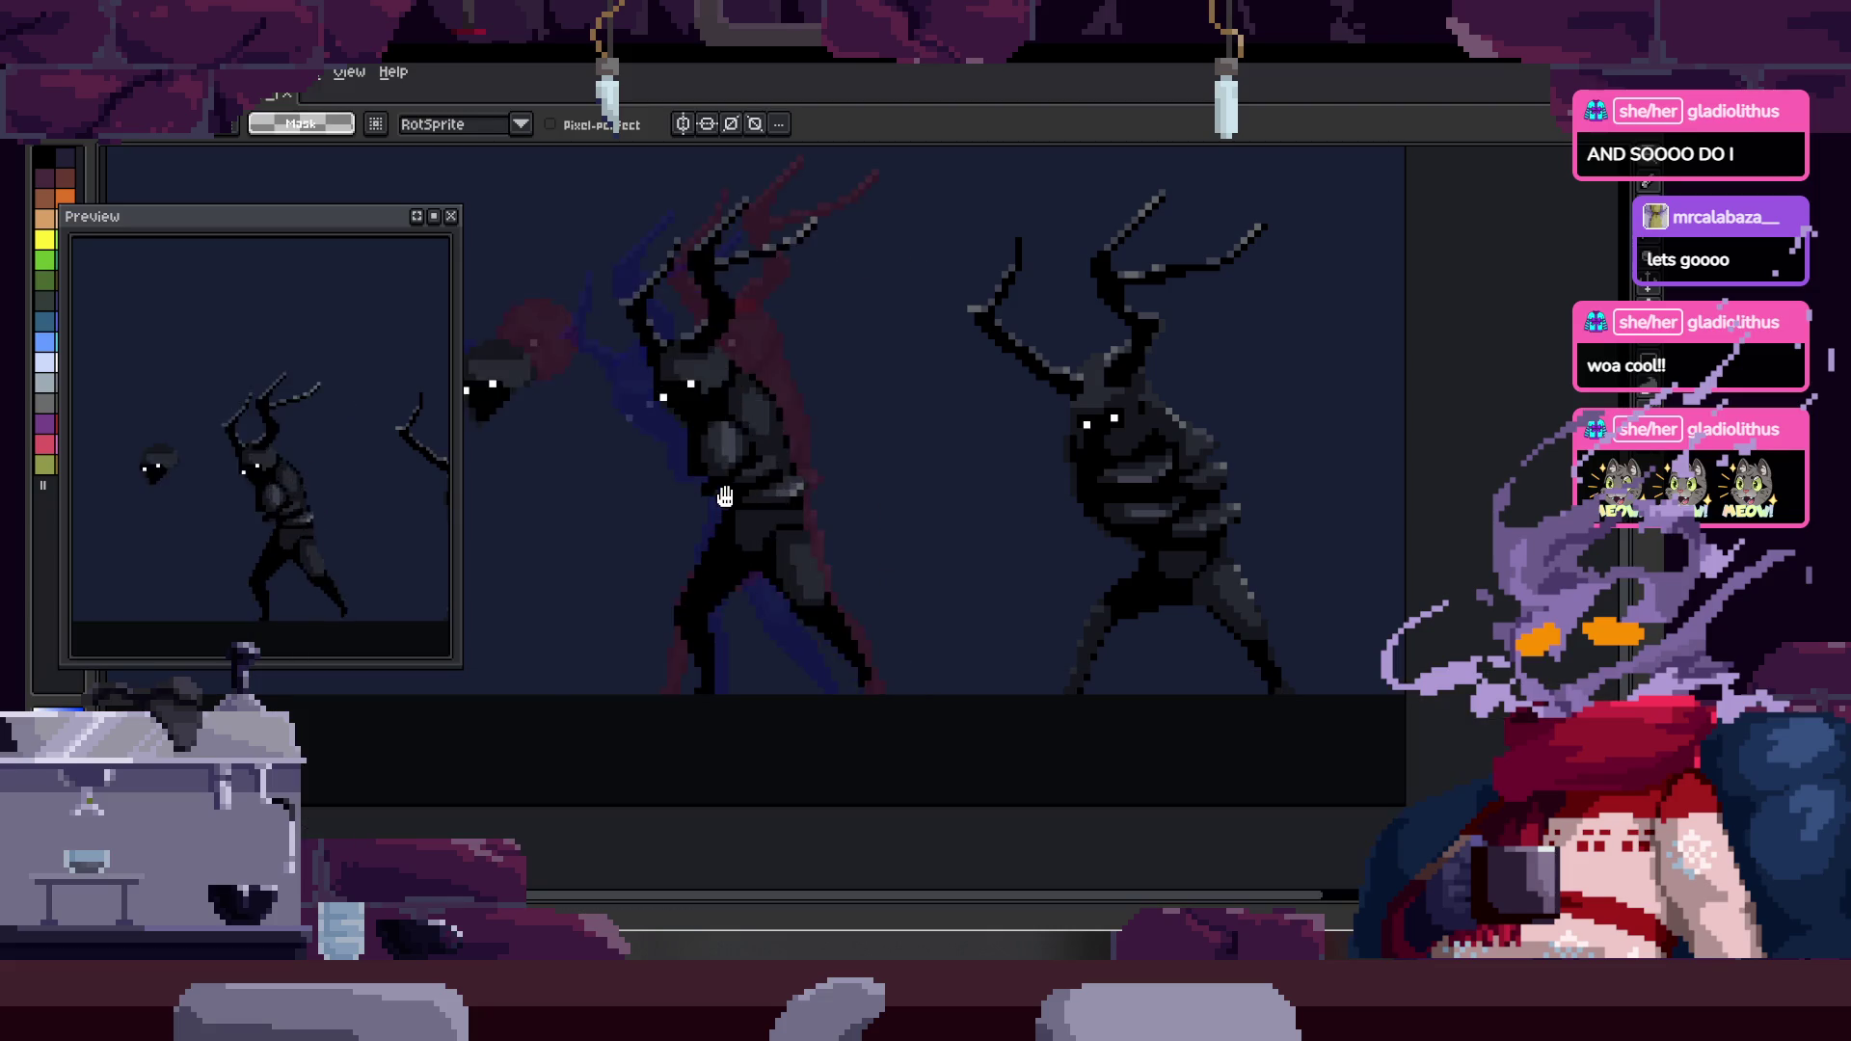
key("Tab")
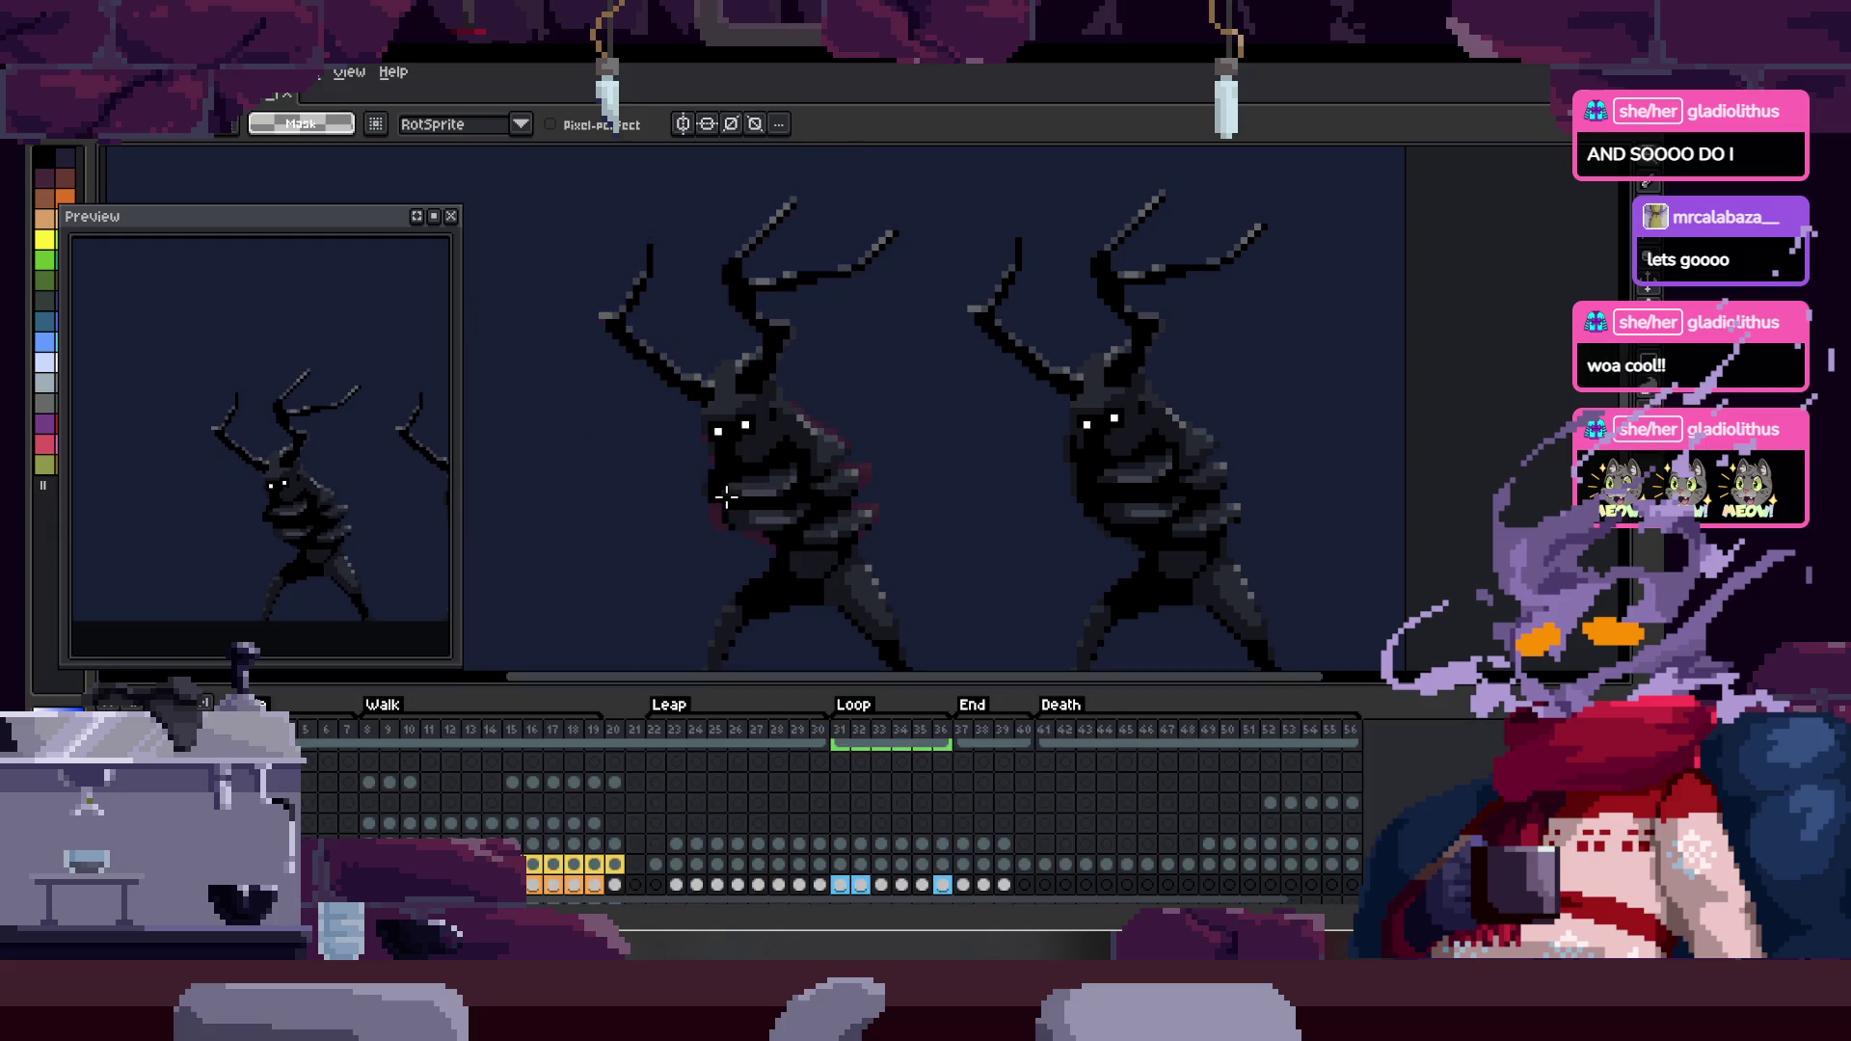
key("Tab")
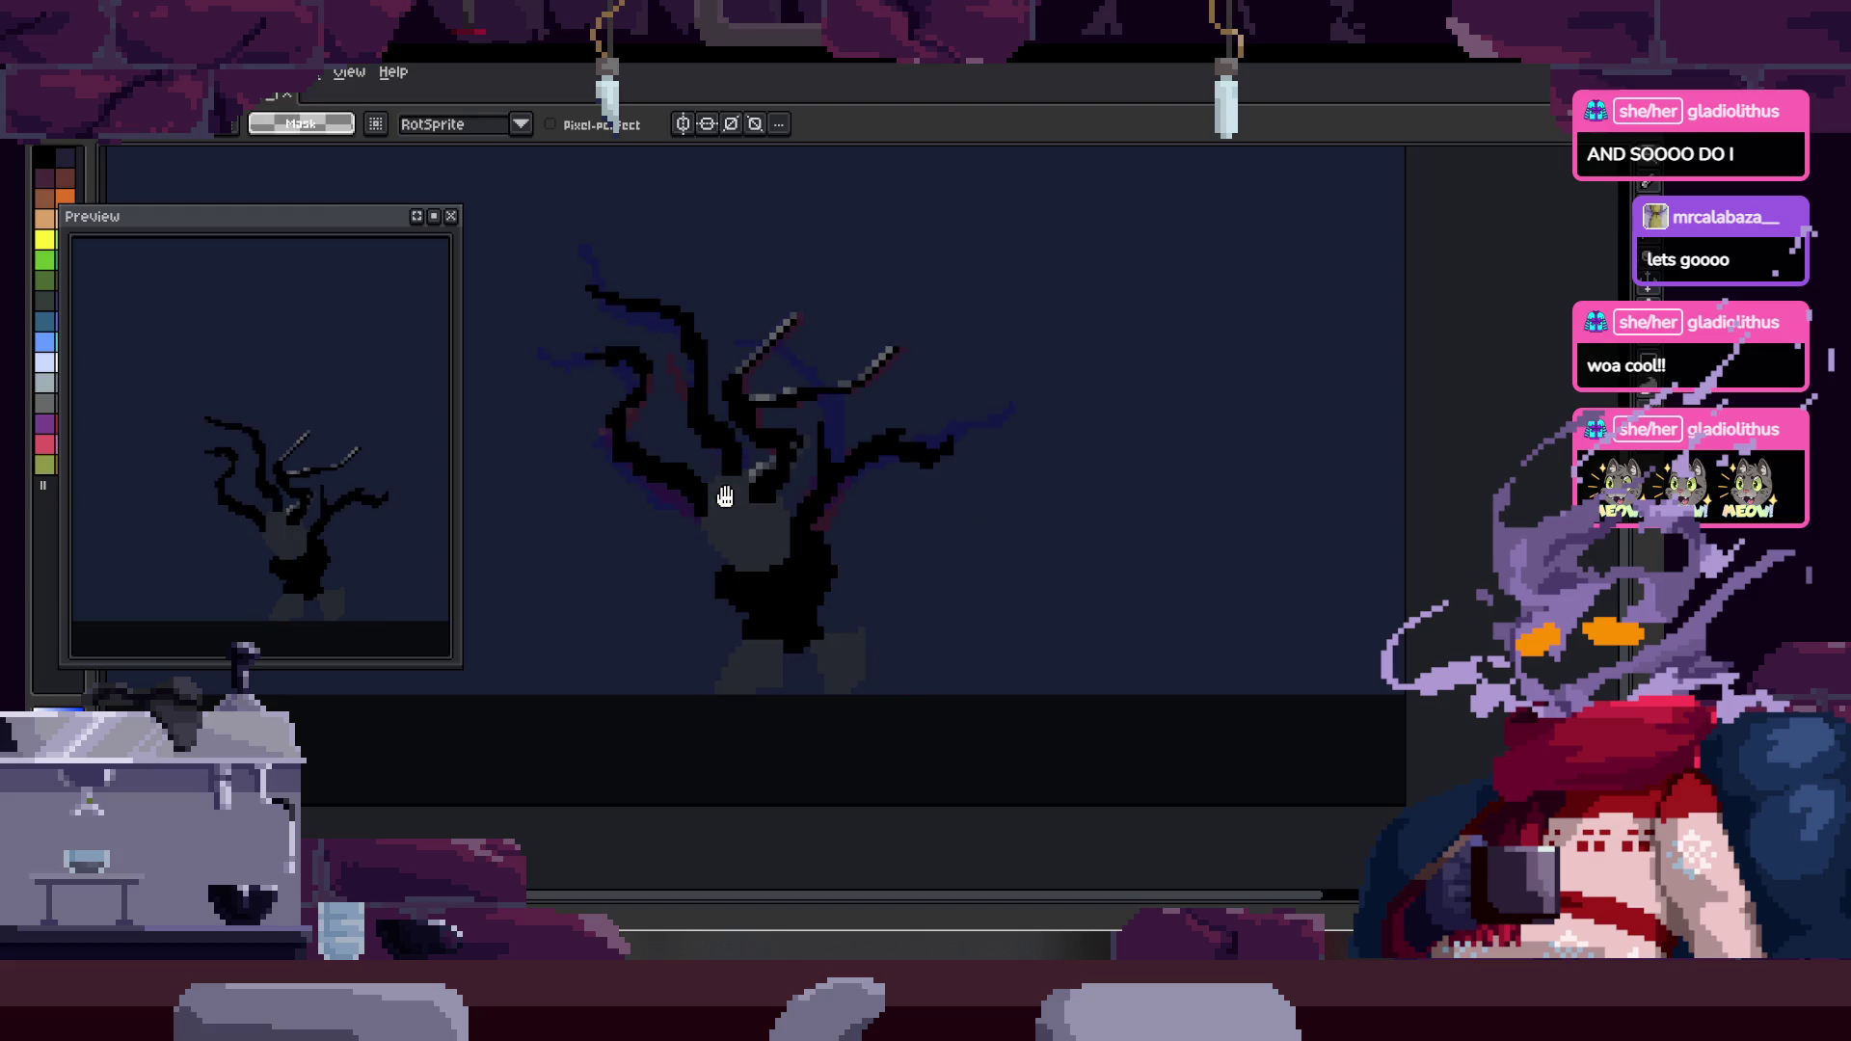
key("Tab")
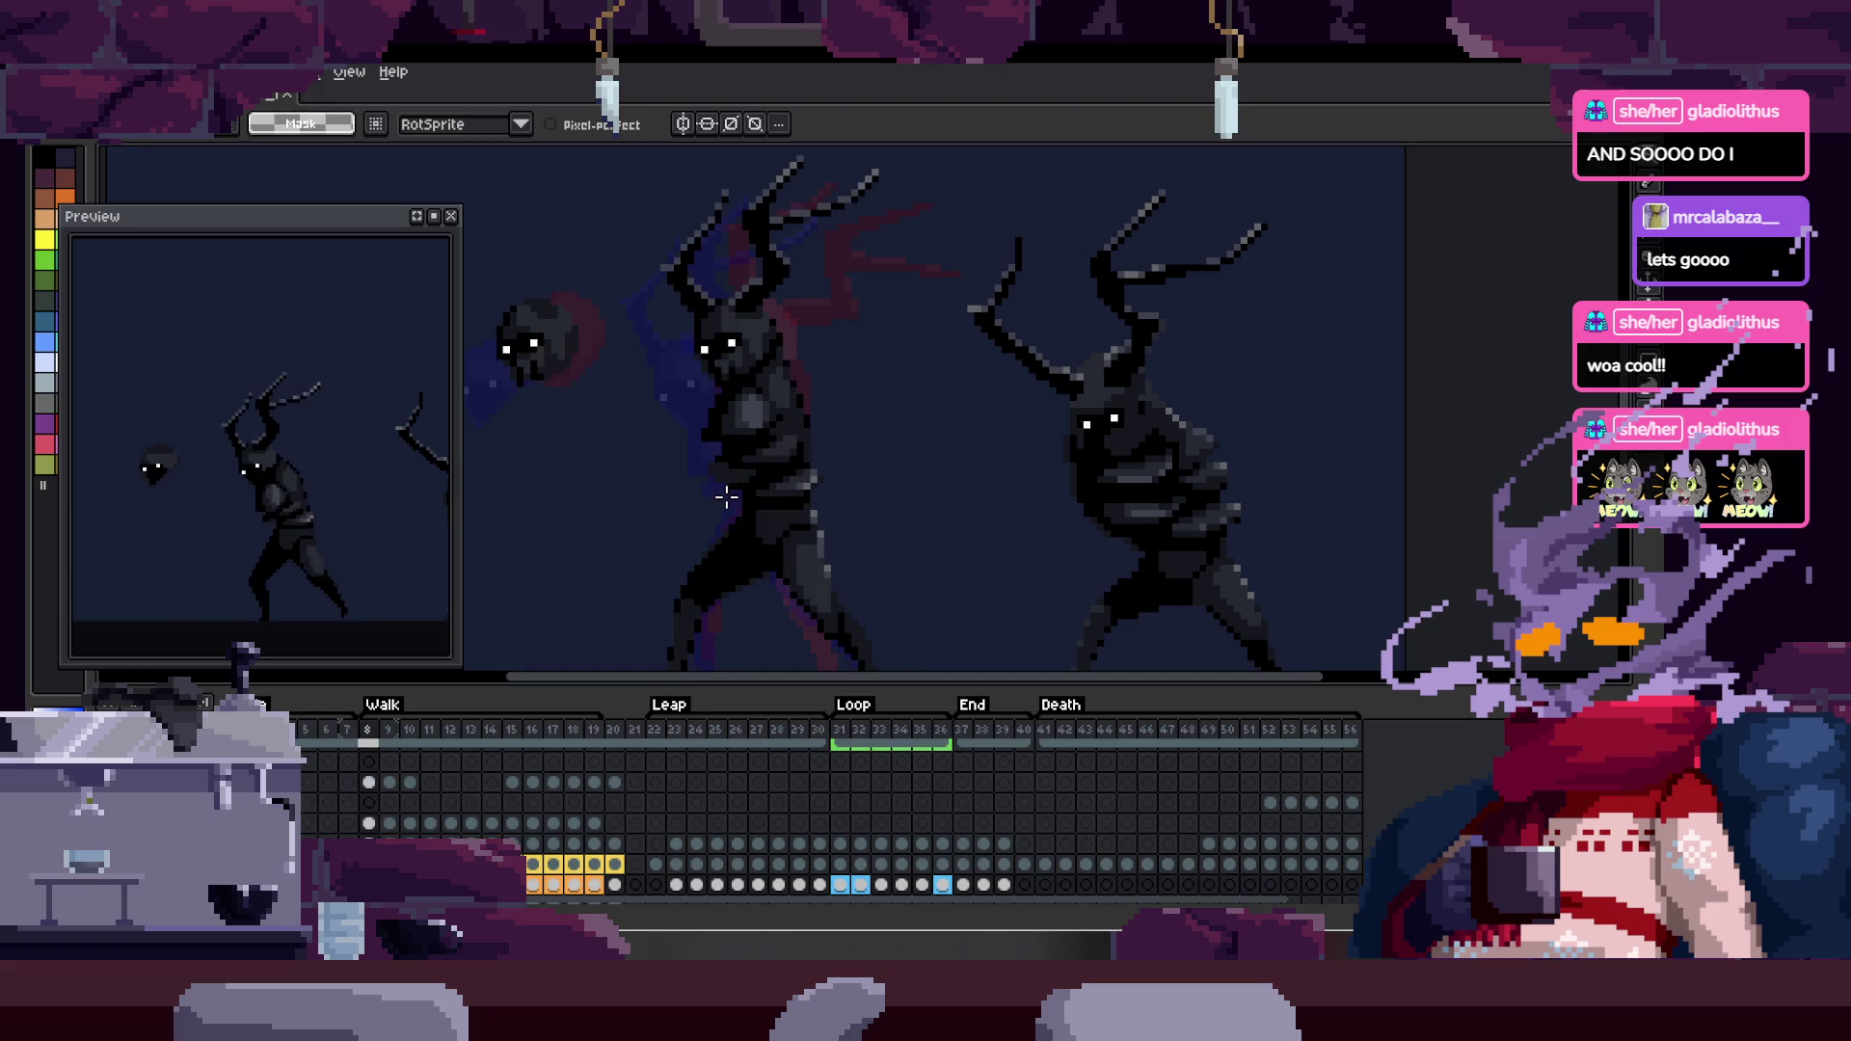
key("Tab")
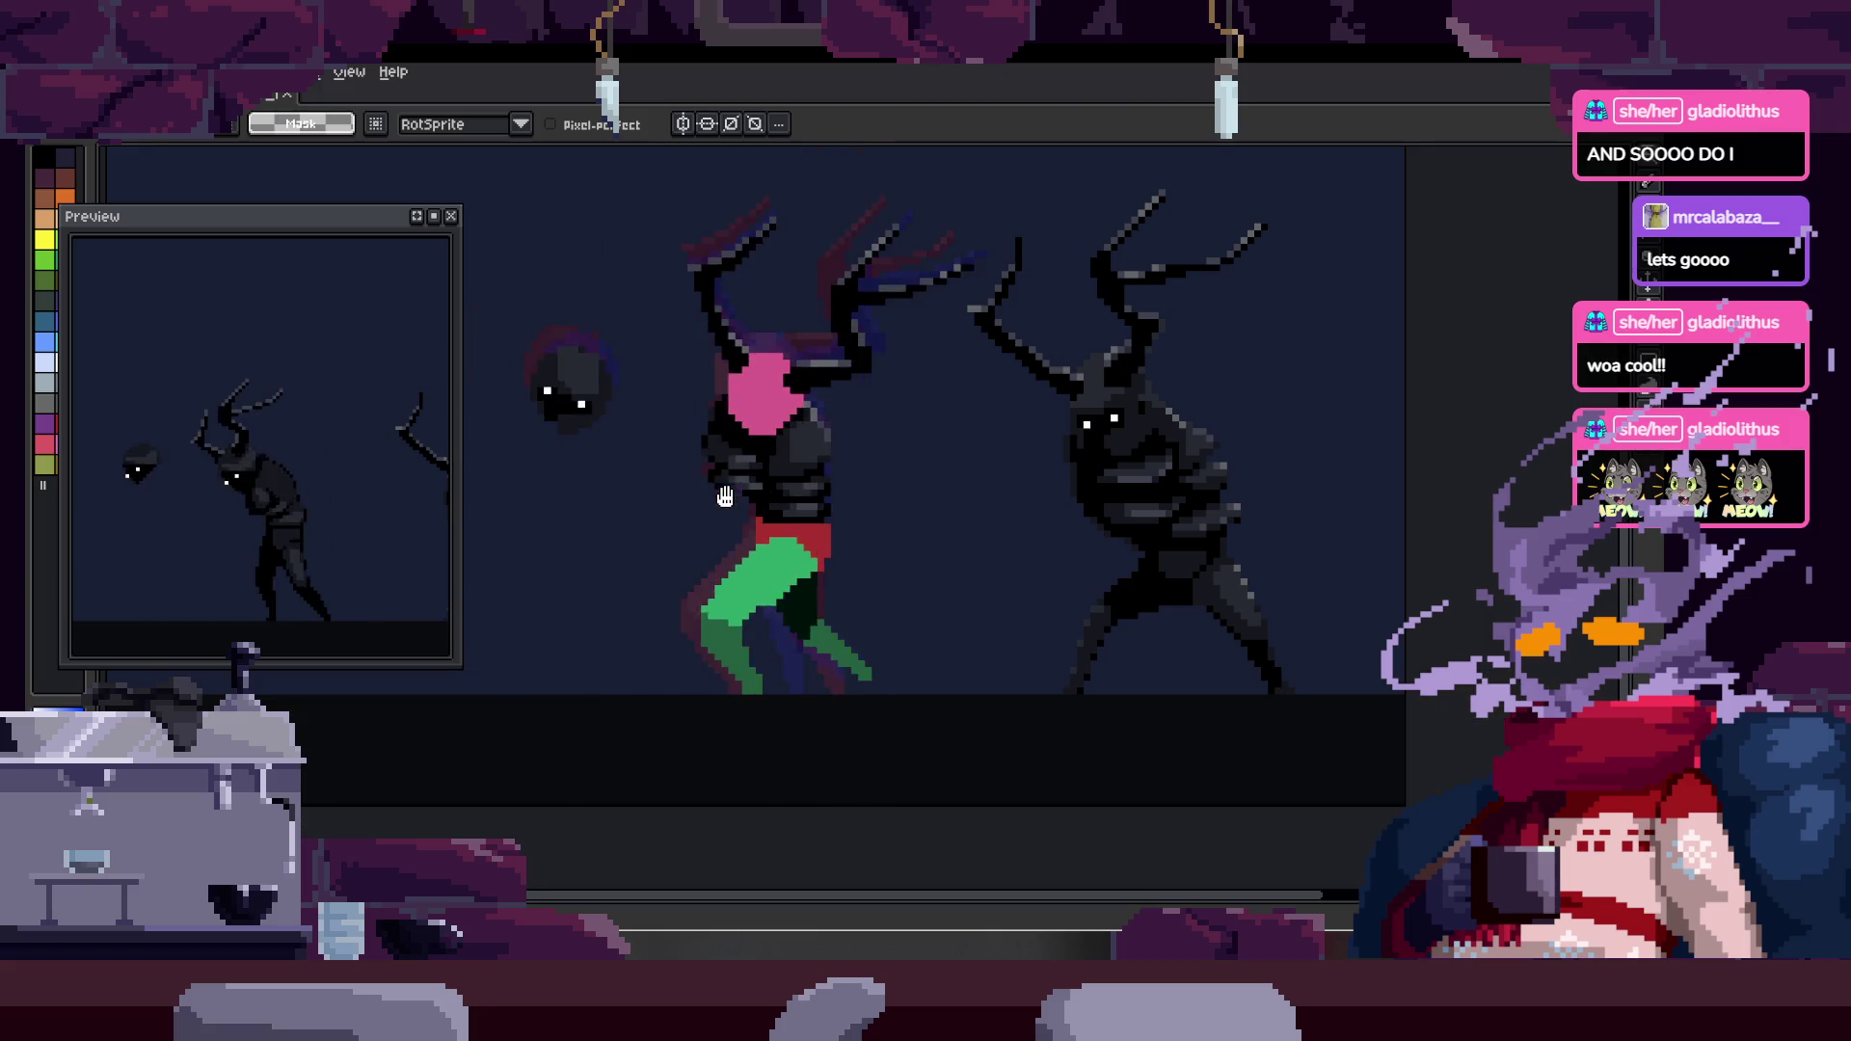
key("Tab")
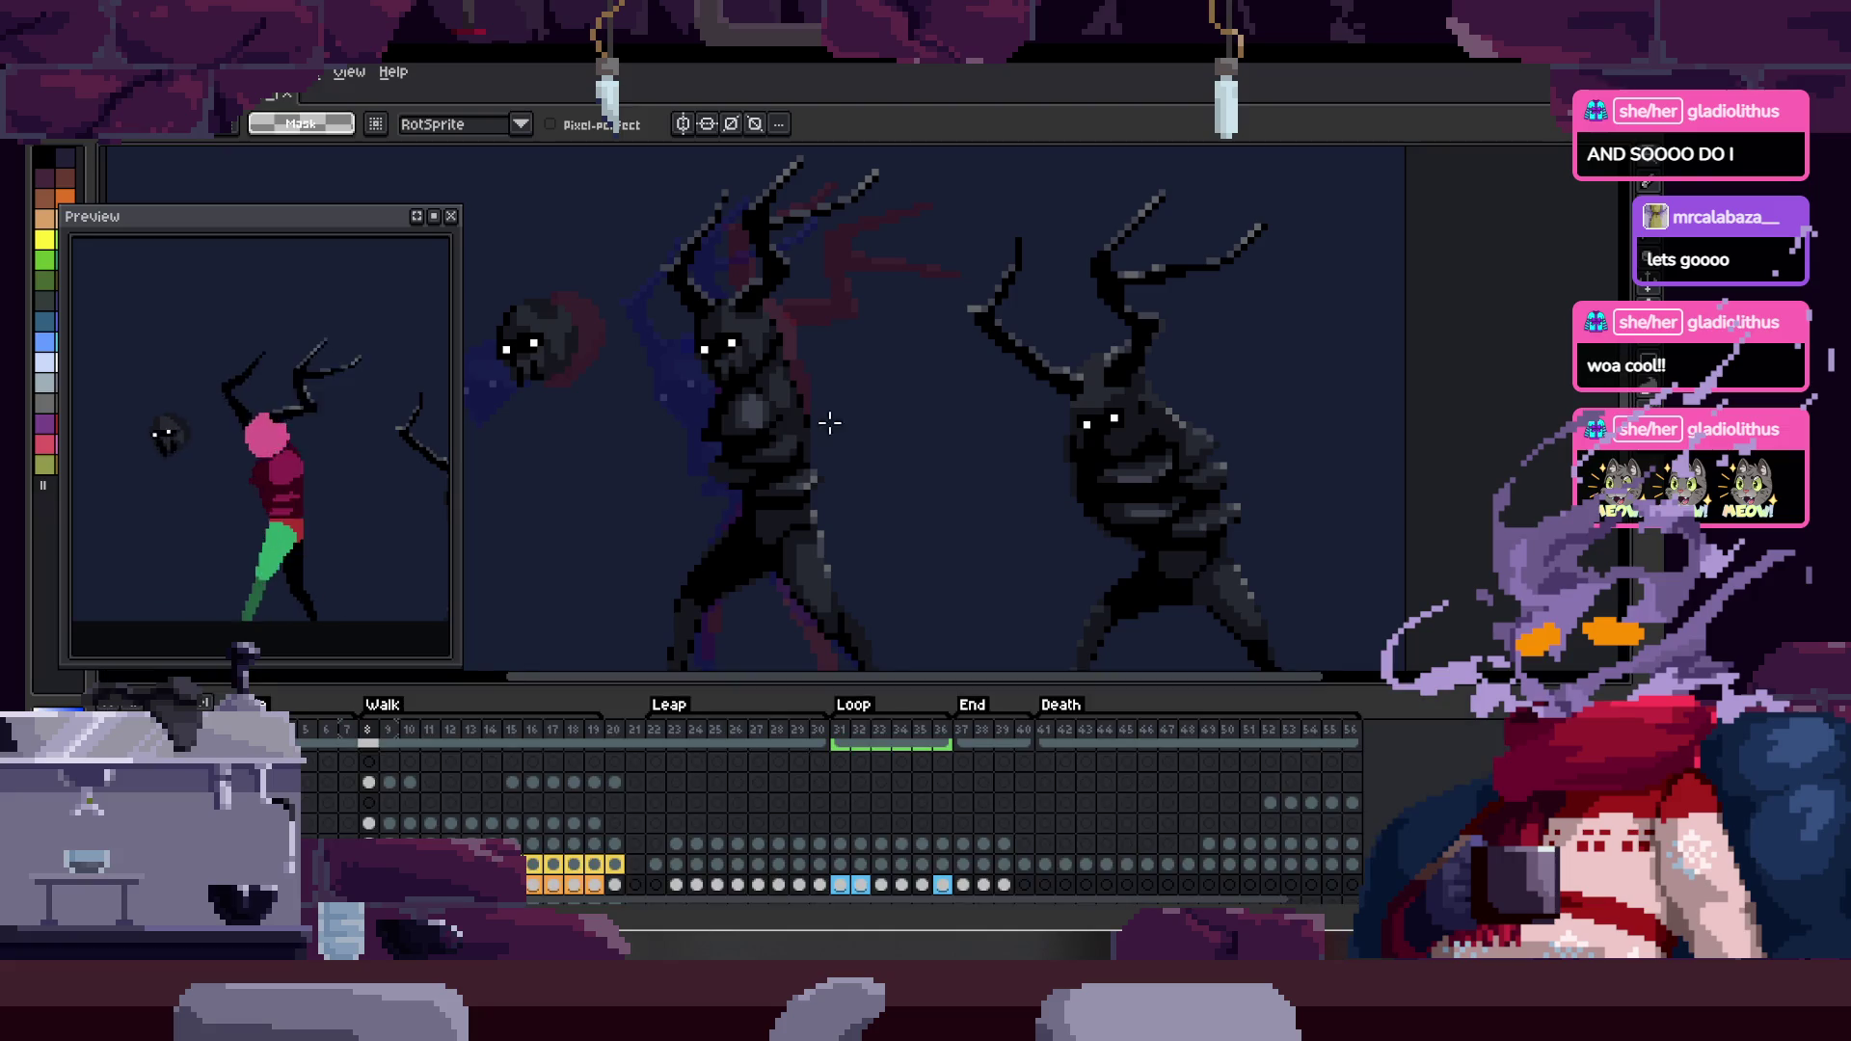
key("z")
left_click(847, 367)
key("Tab")
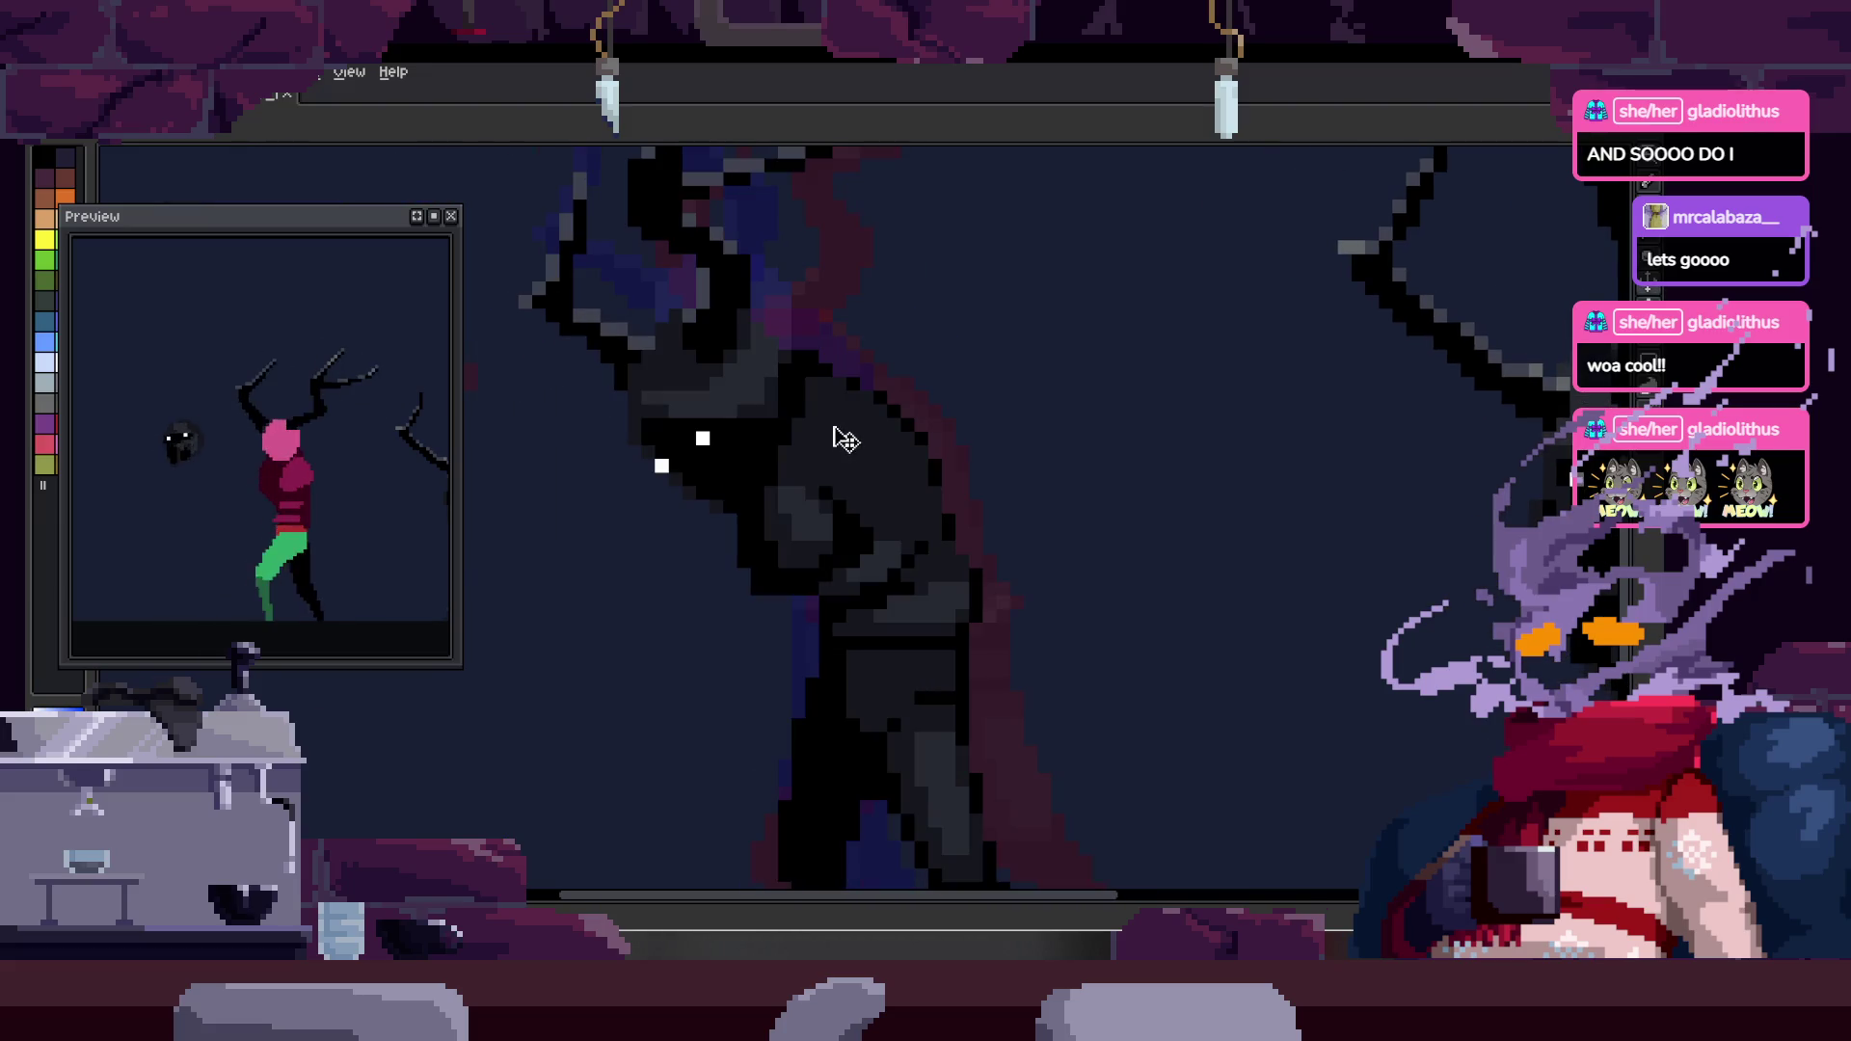
key("v")
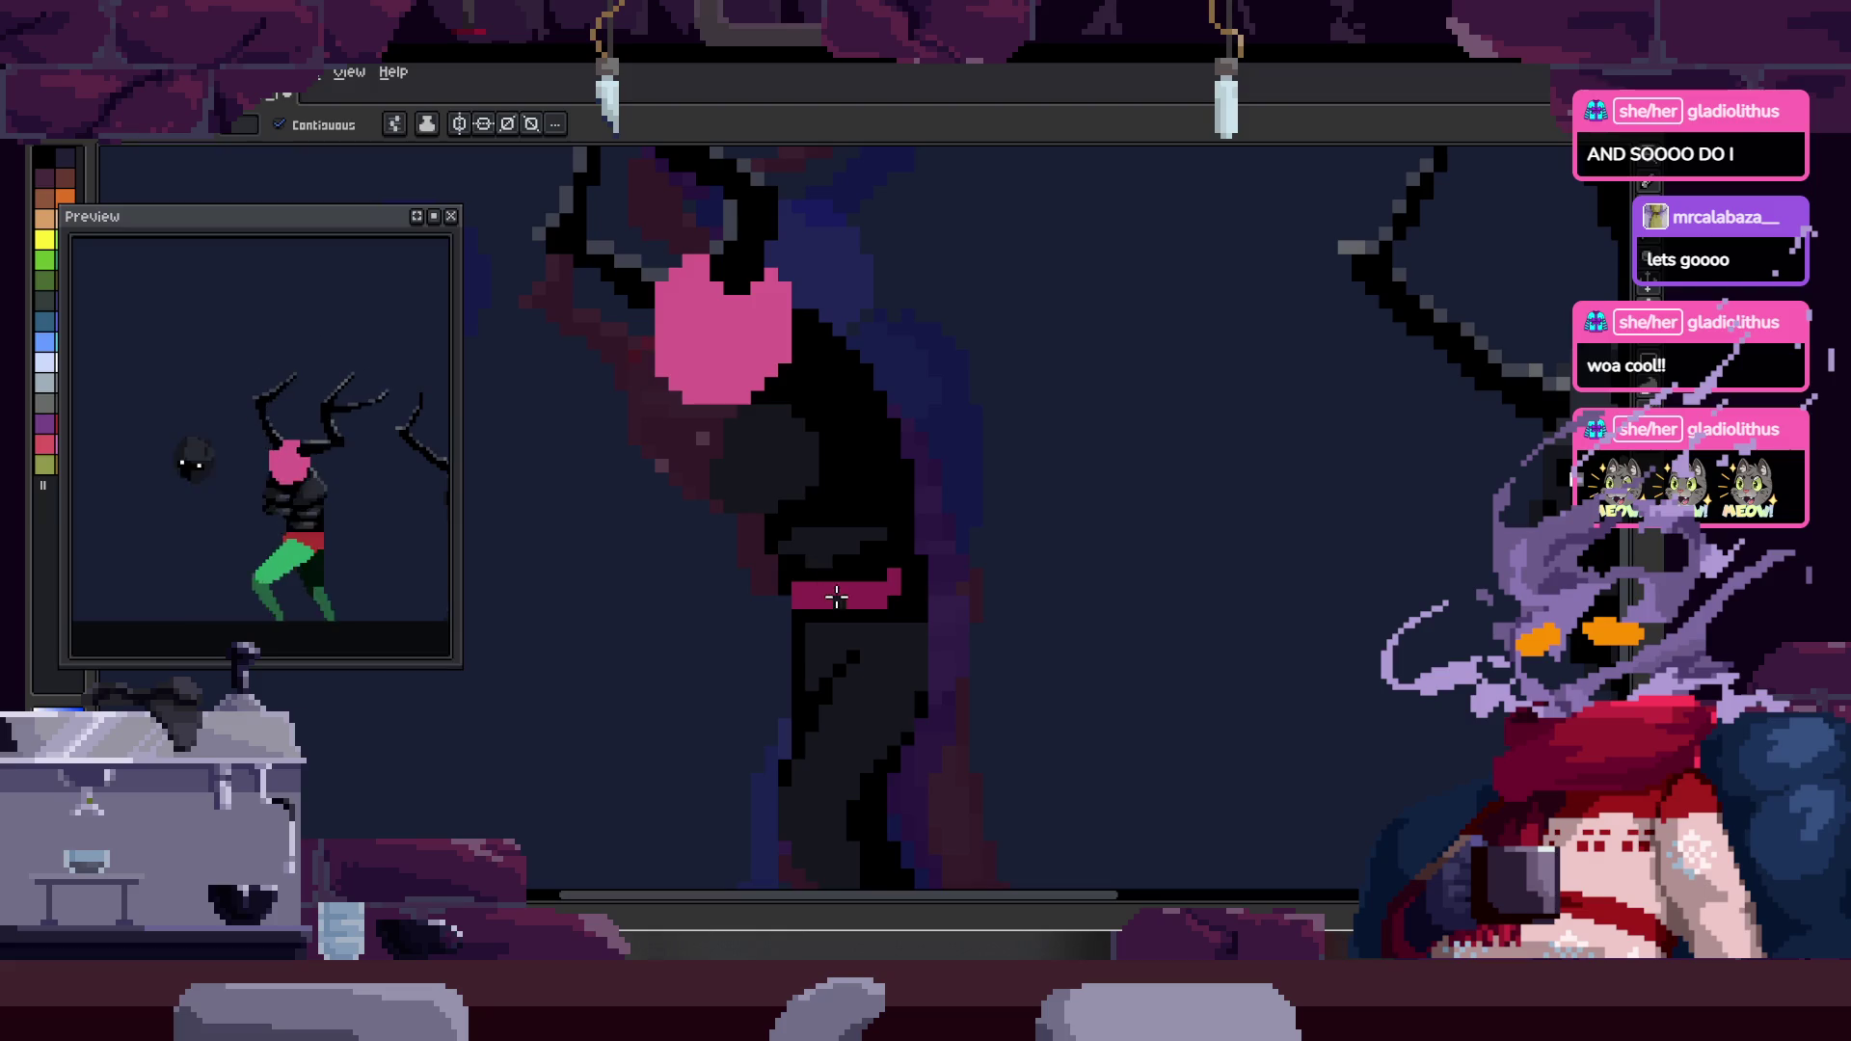
key("z")
left_click(836, 369)
left_click(752, 378)
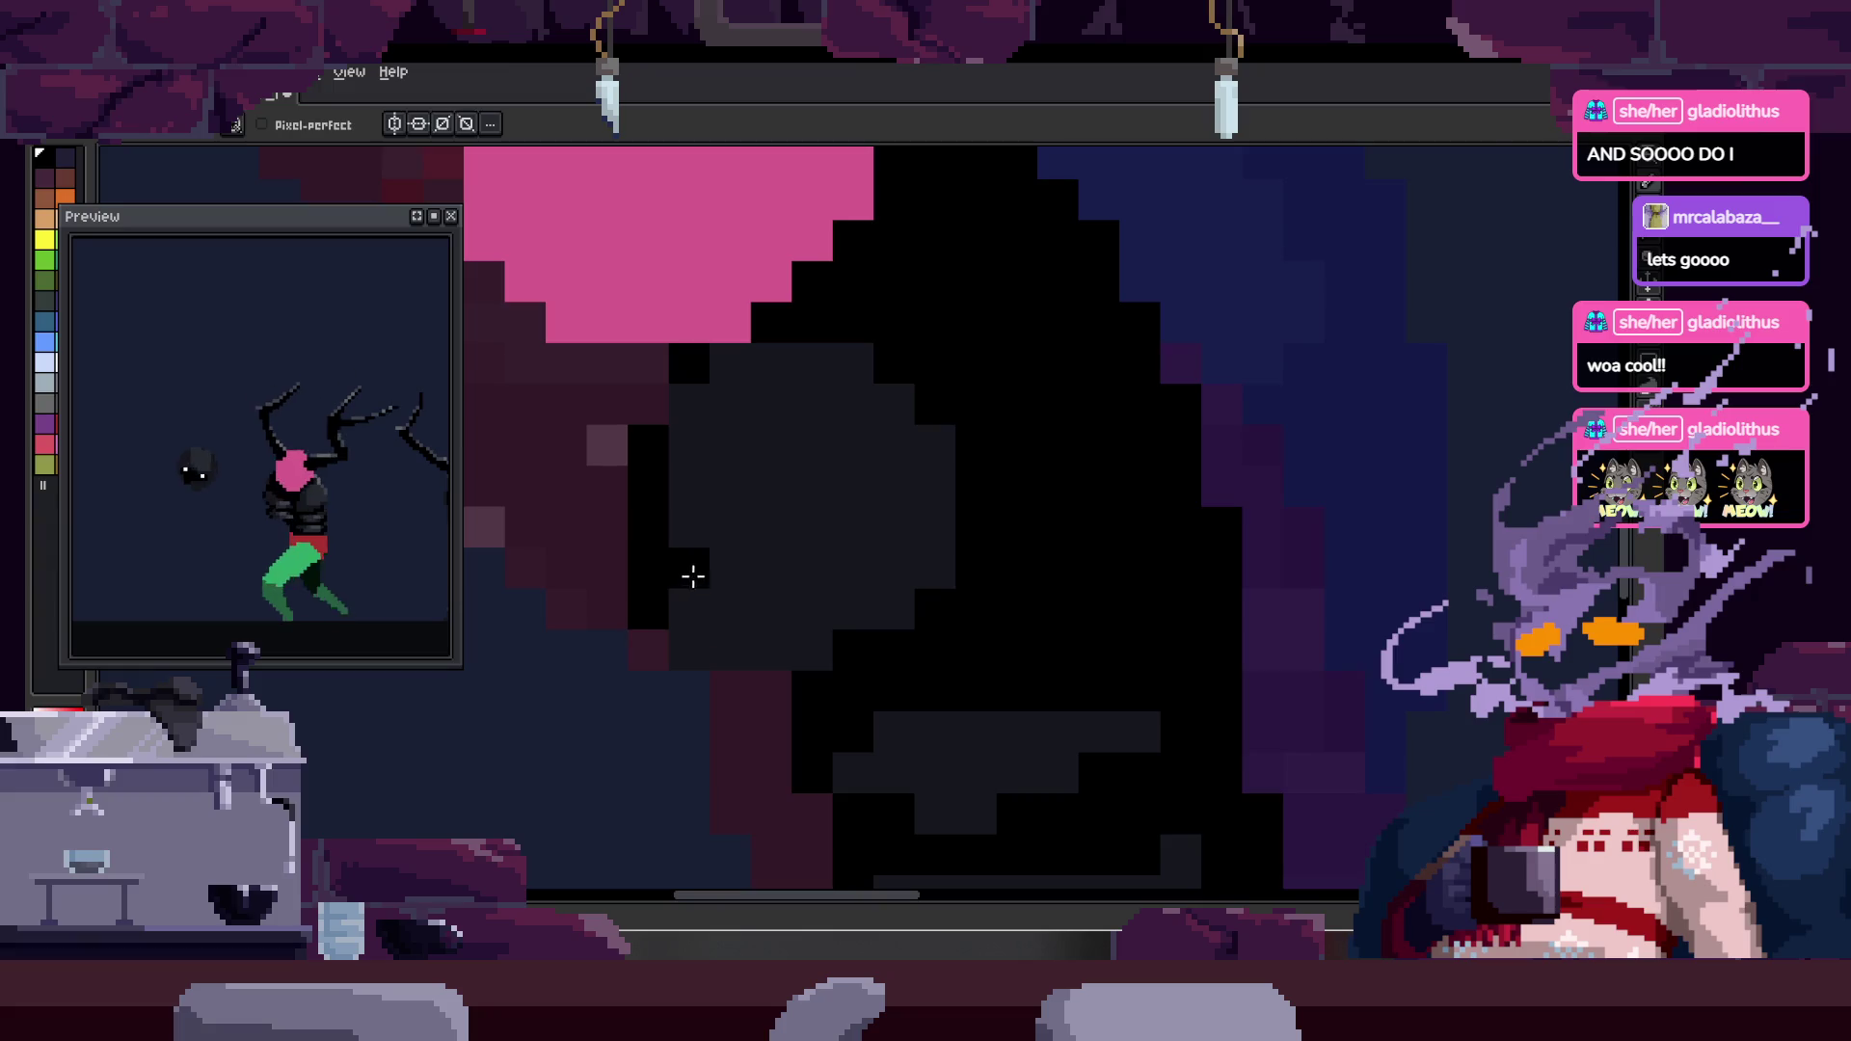
key("v")
scroll(691, 576, "down", 2)
key("Tab")
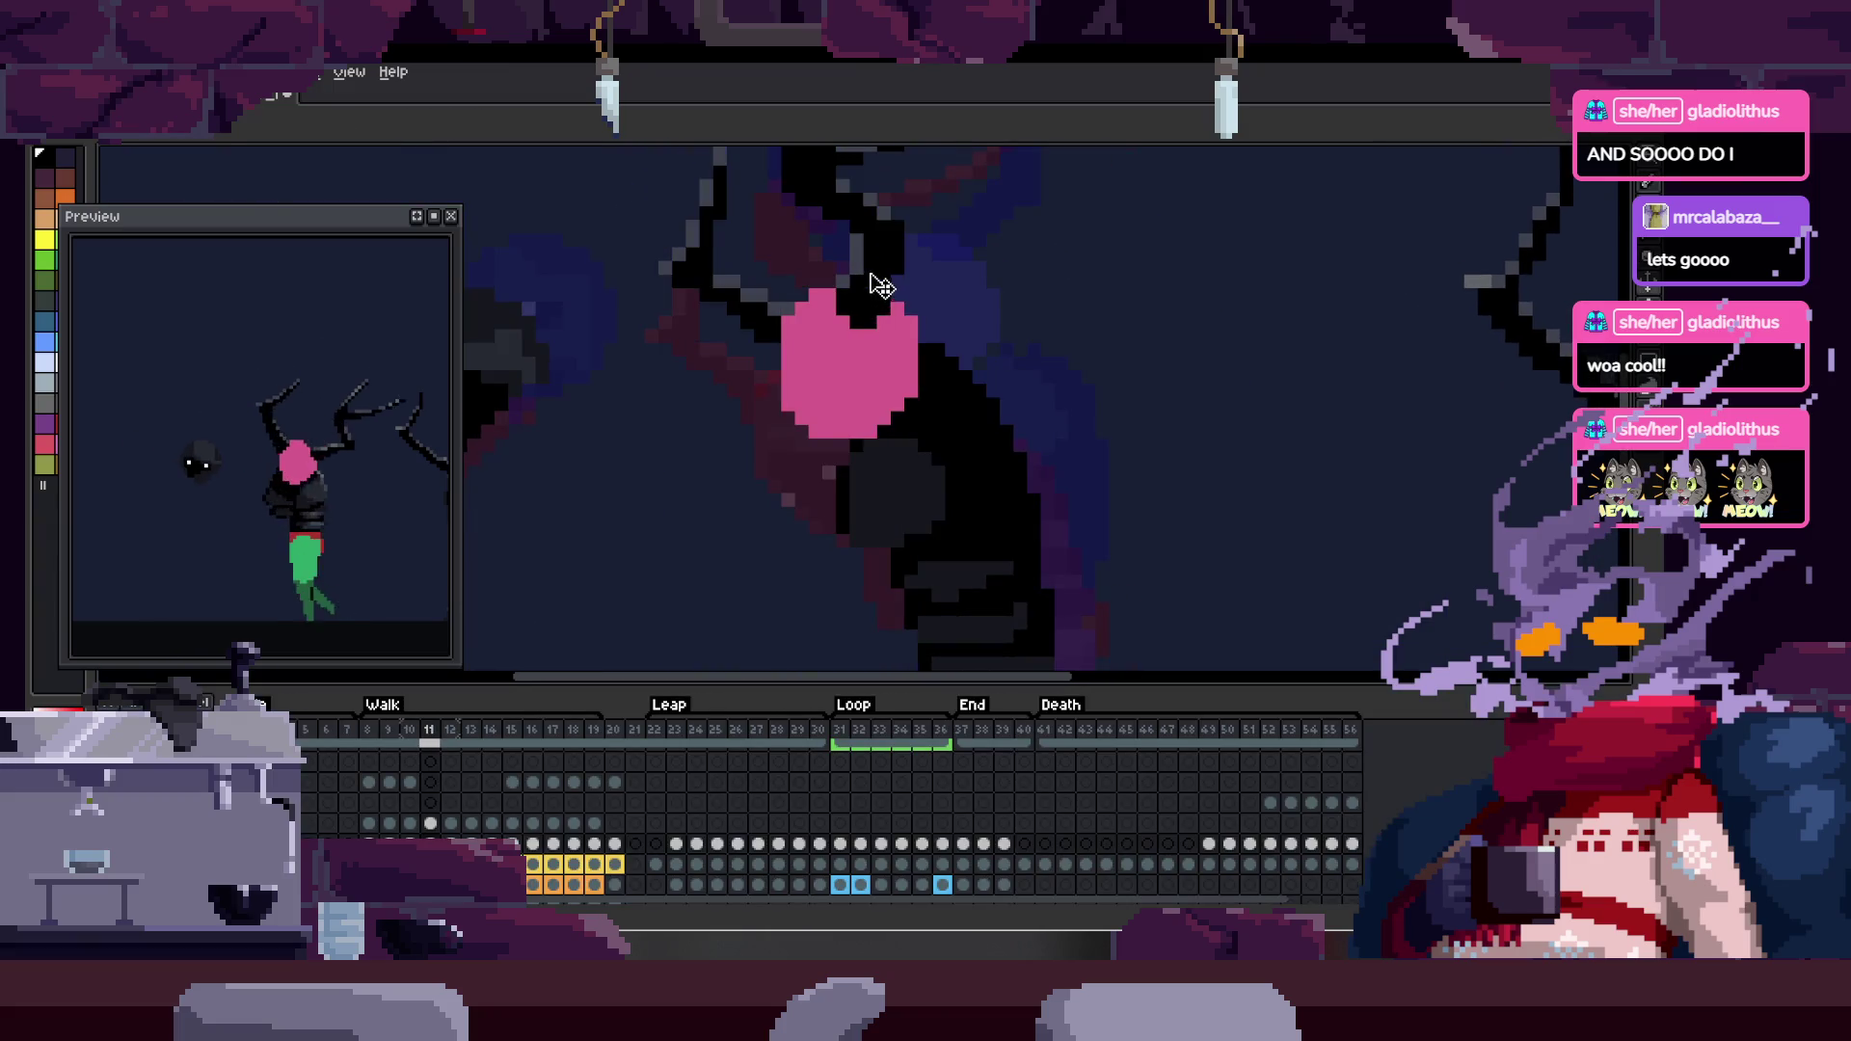
key("Left")
key("Up")
key("Up")
key("Tab")
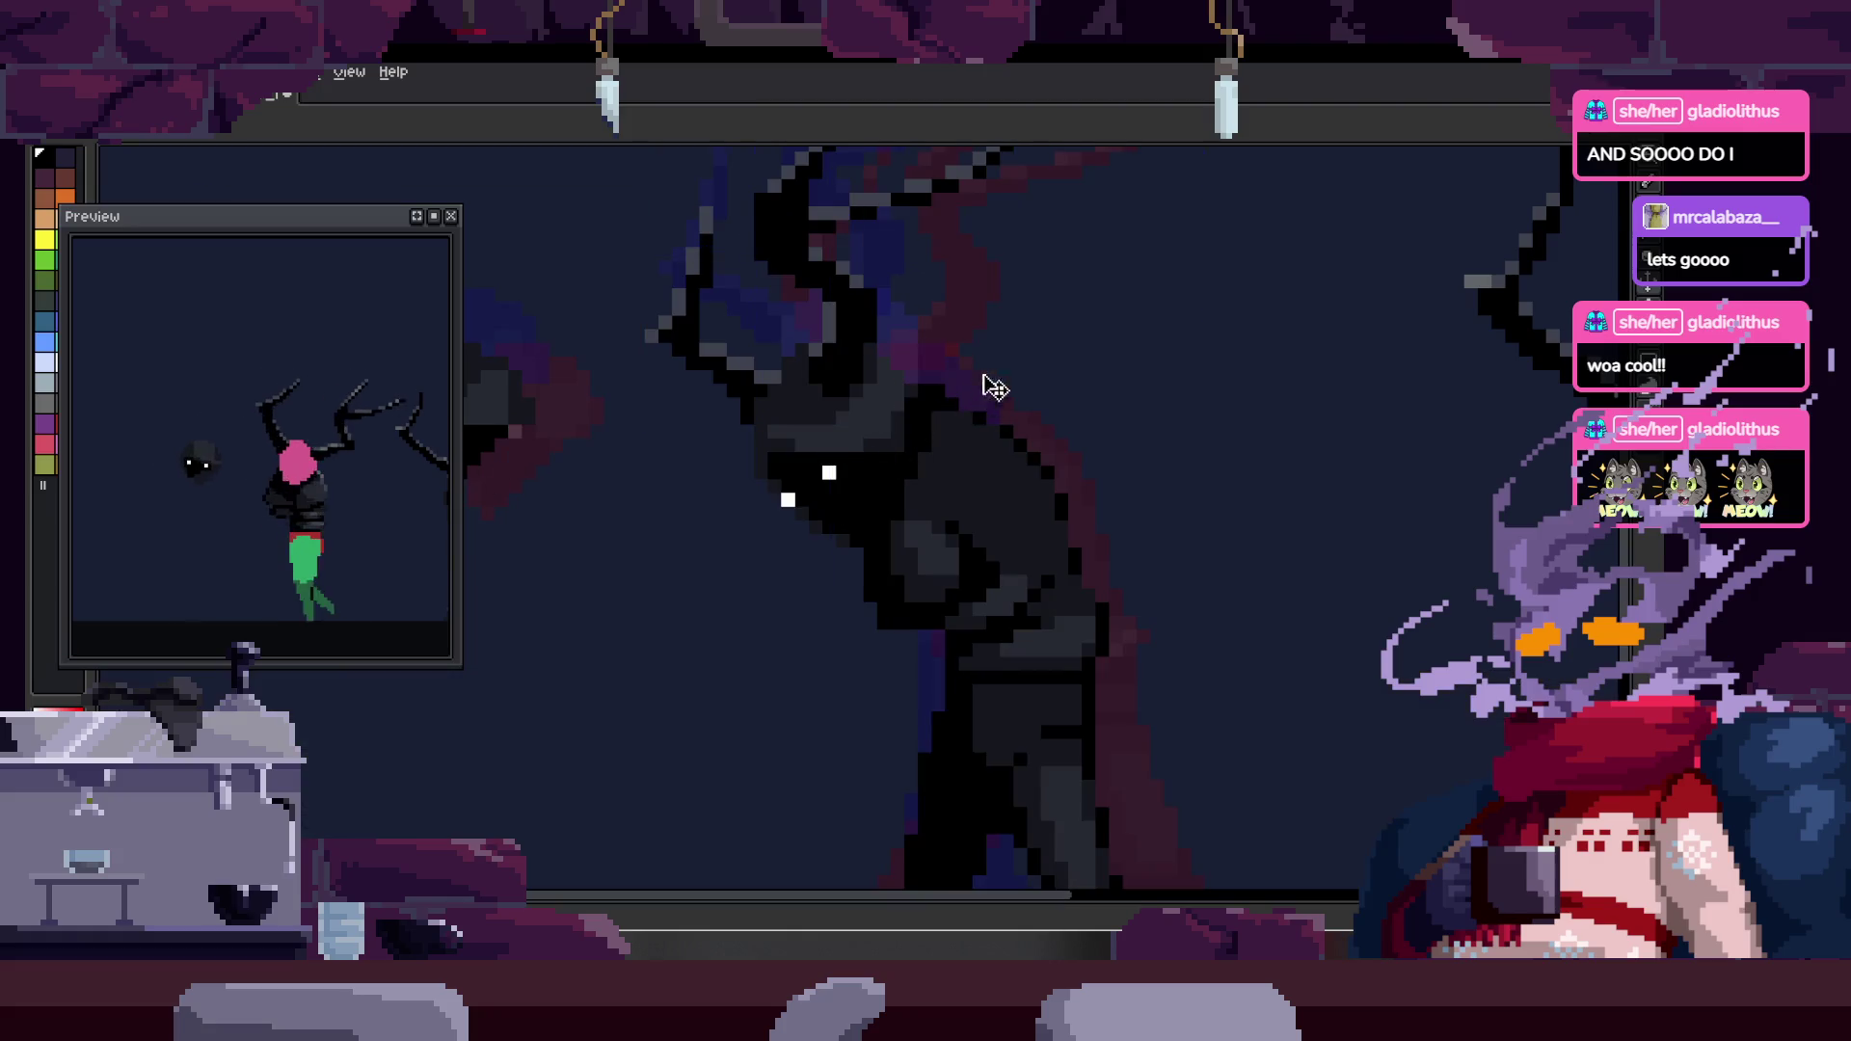
key("Return")
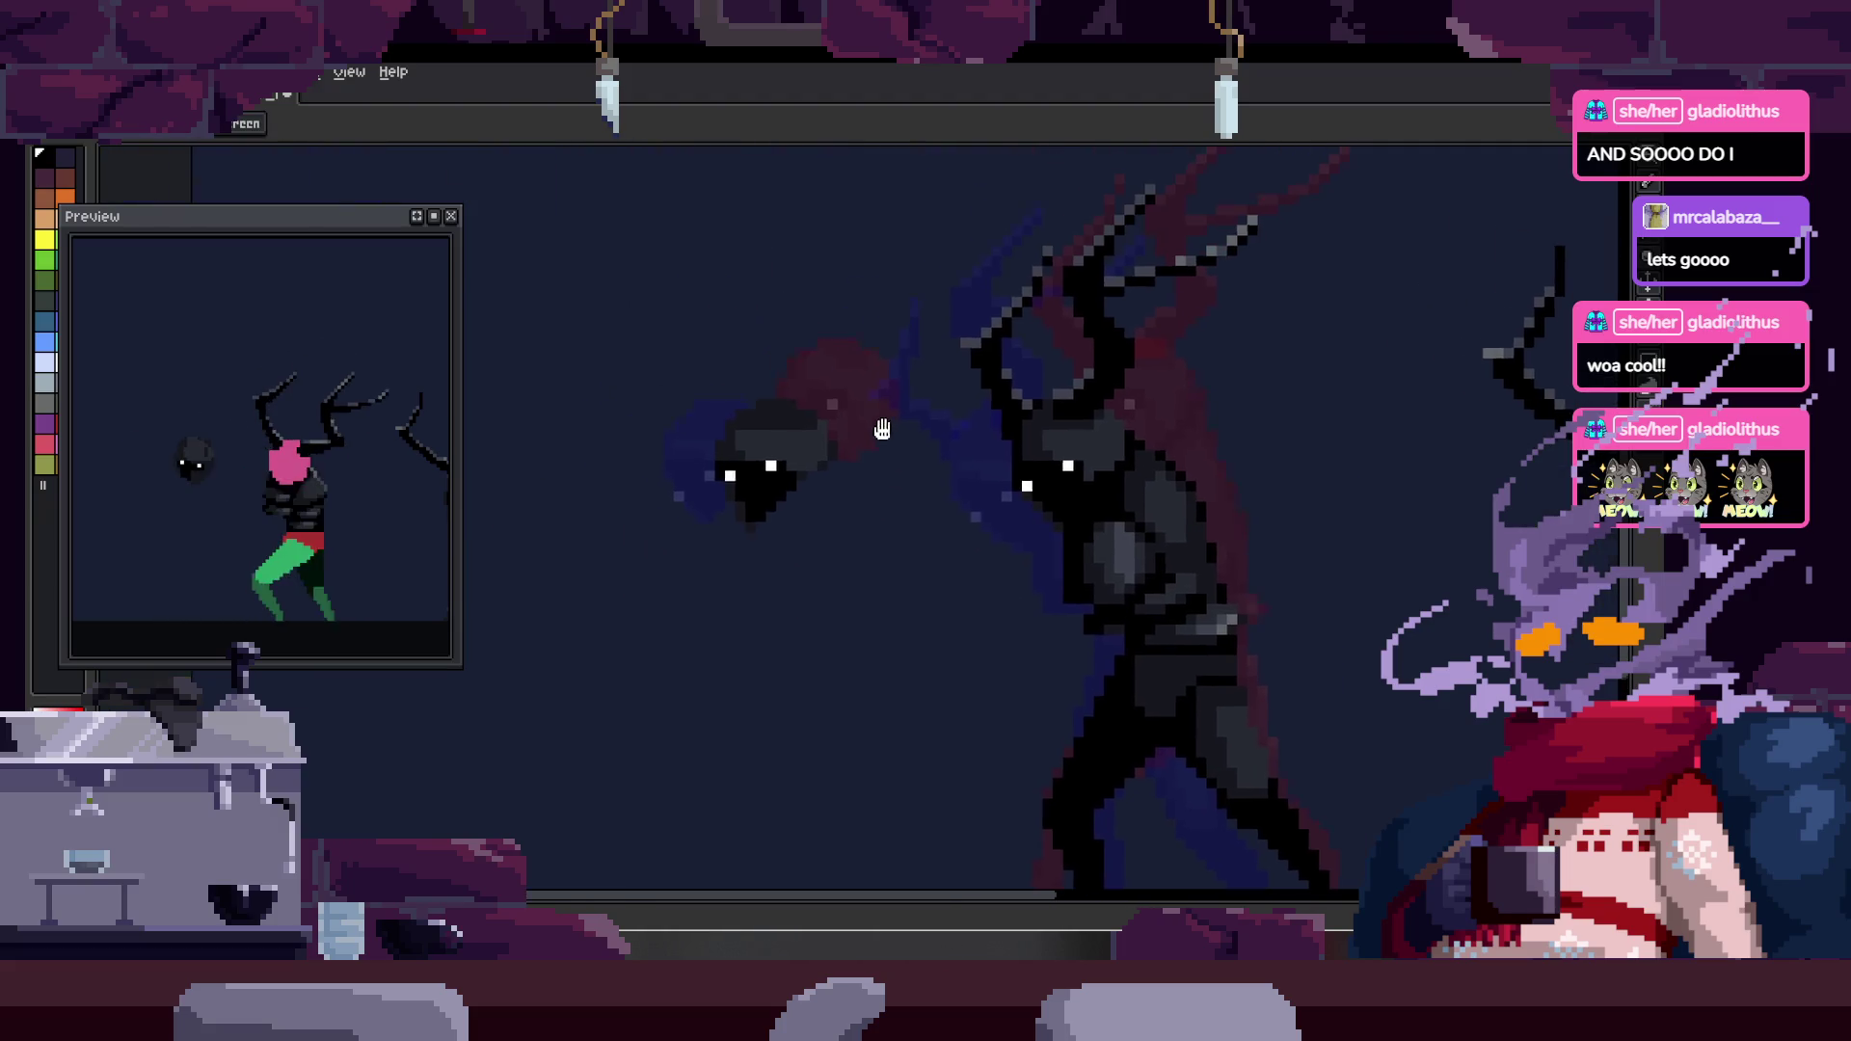
- Stop playback, step forward a few frames, then return to frame 9 with the timeline showing
key("Return")
key("Right")
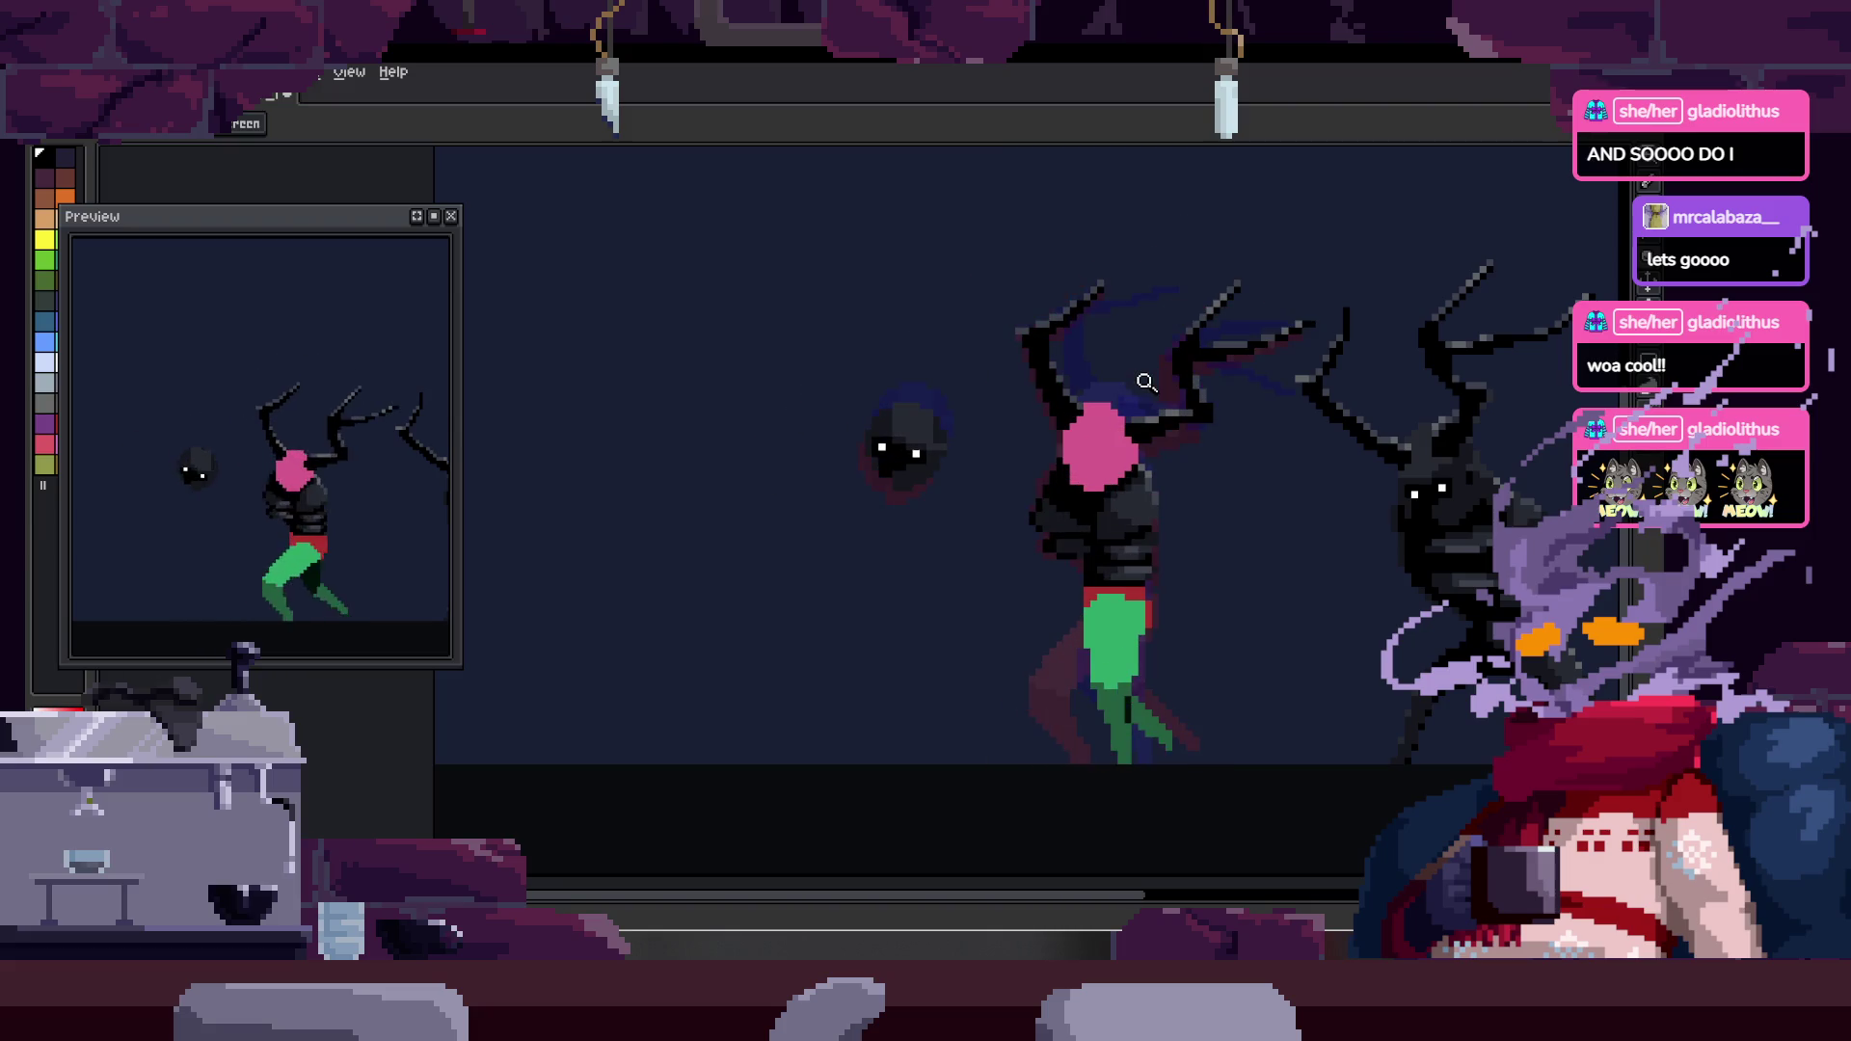
key("Right")
key("Right")
key("Right")
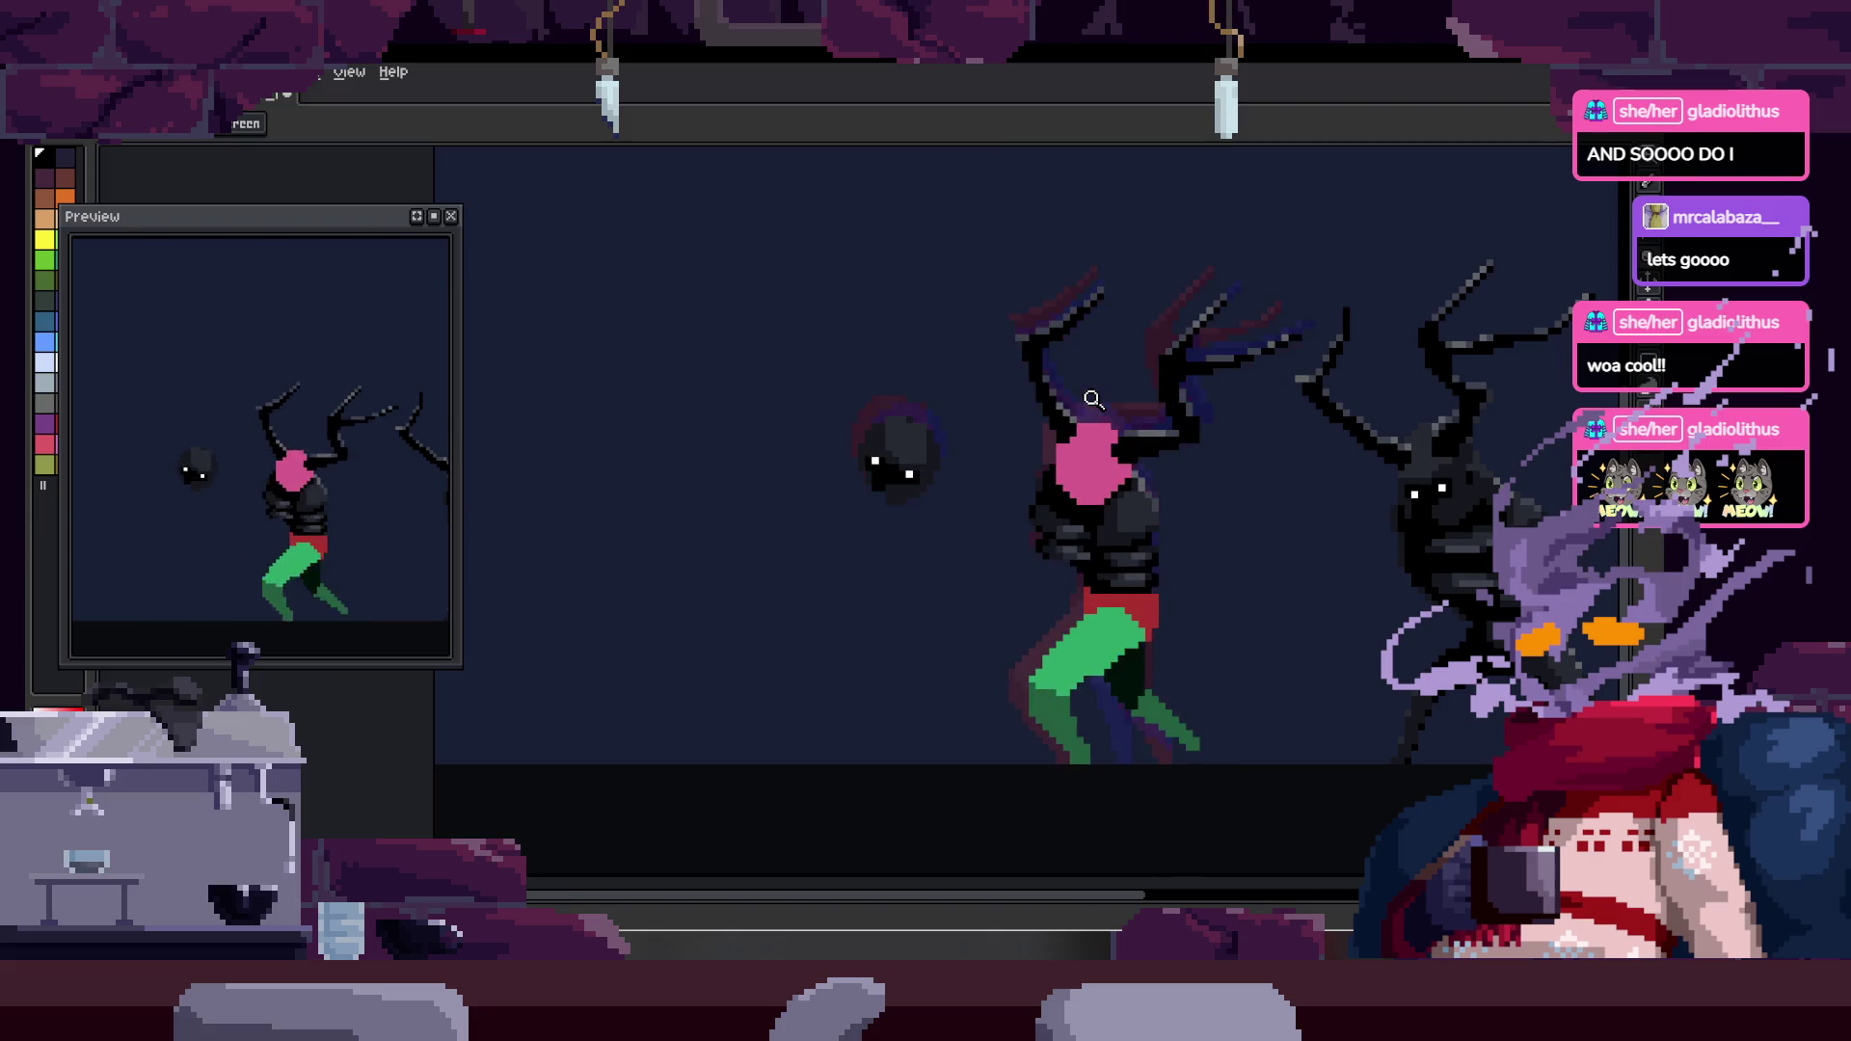
key("Right")
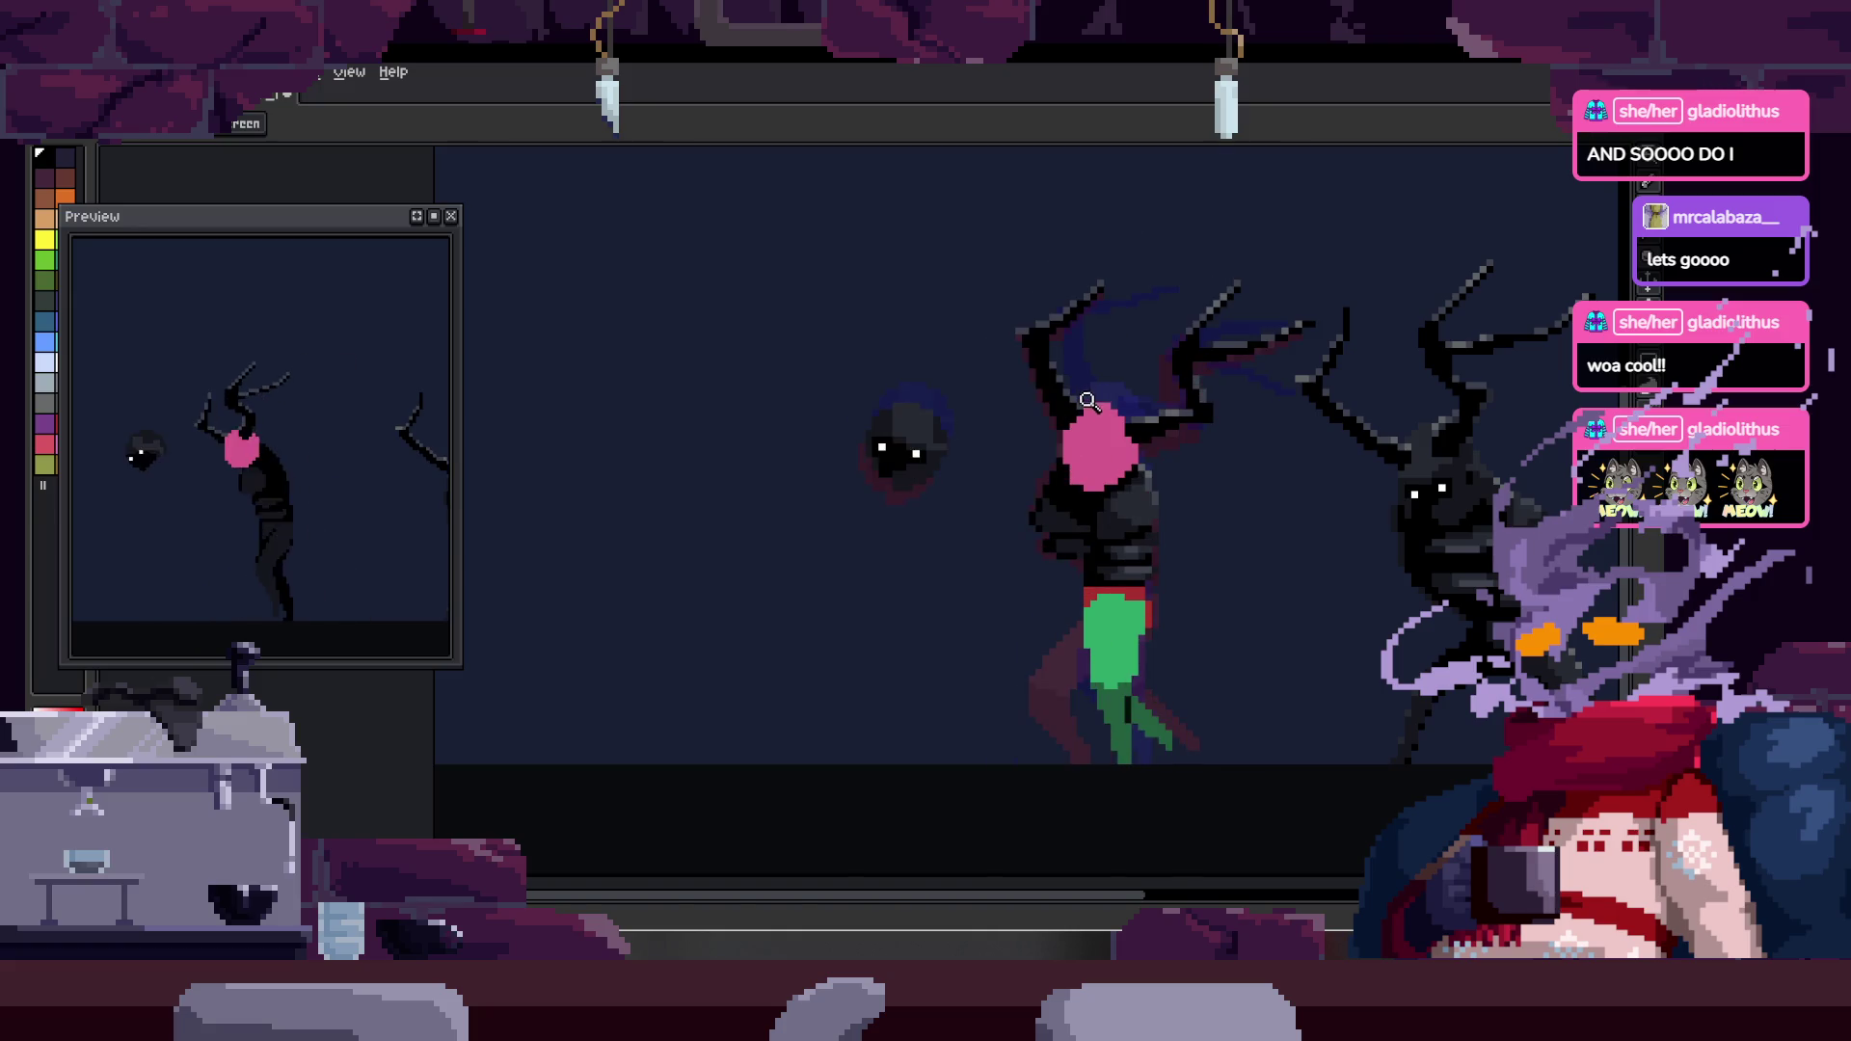
key("Tab")
key("Left")
key("Left")
key("Left")
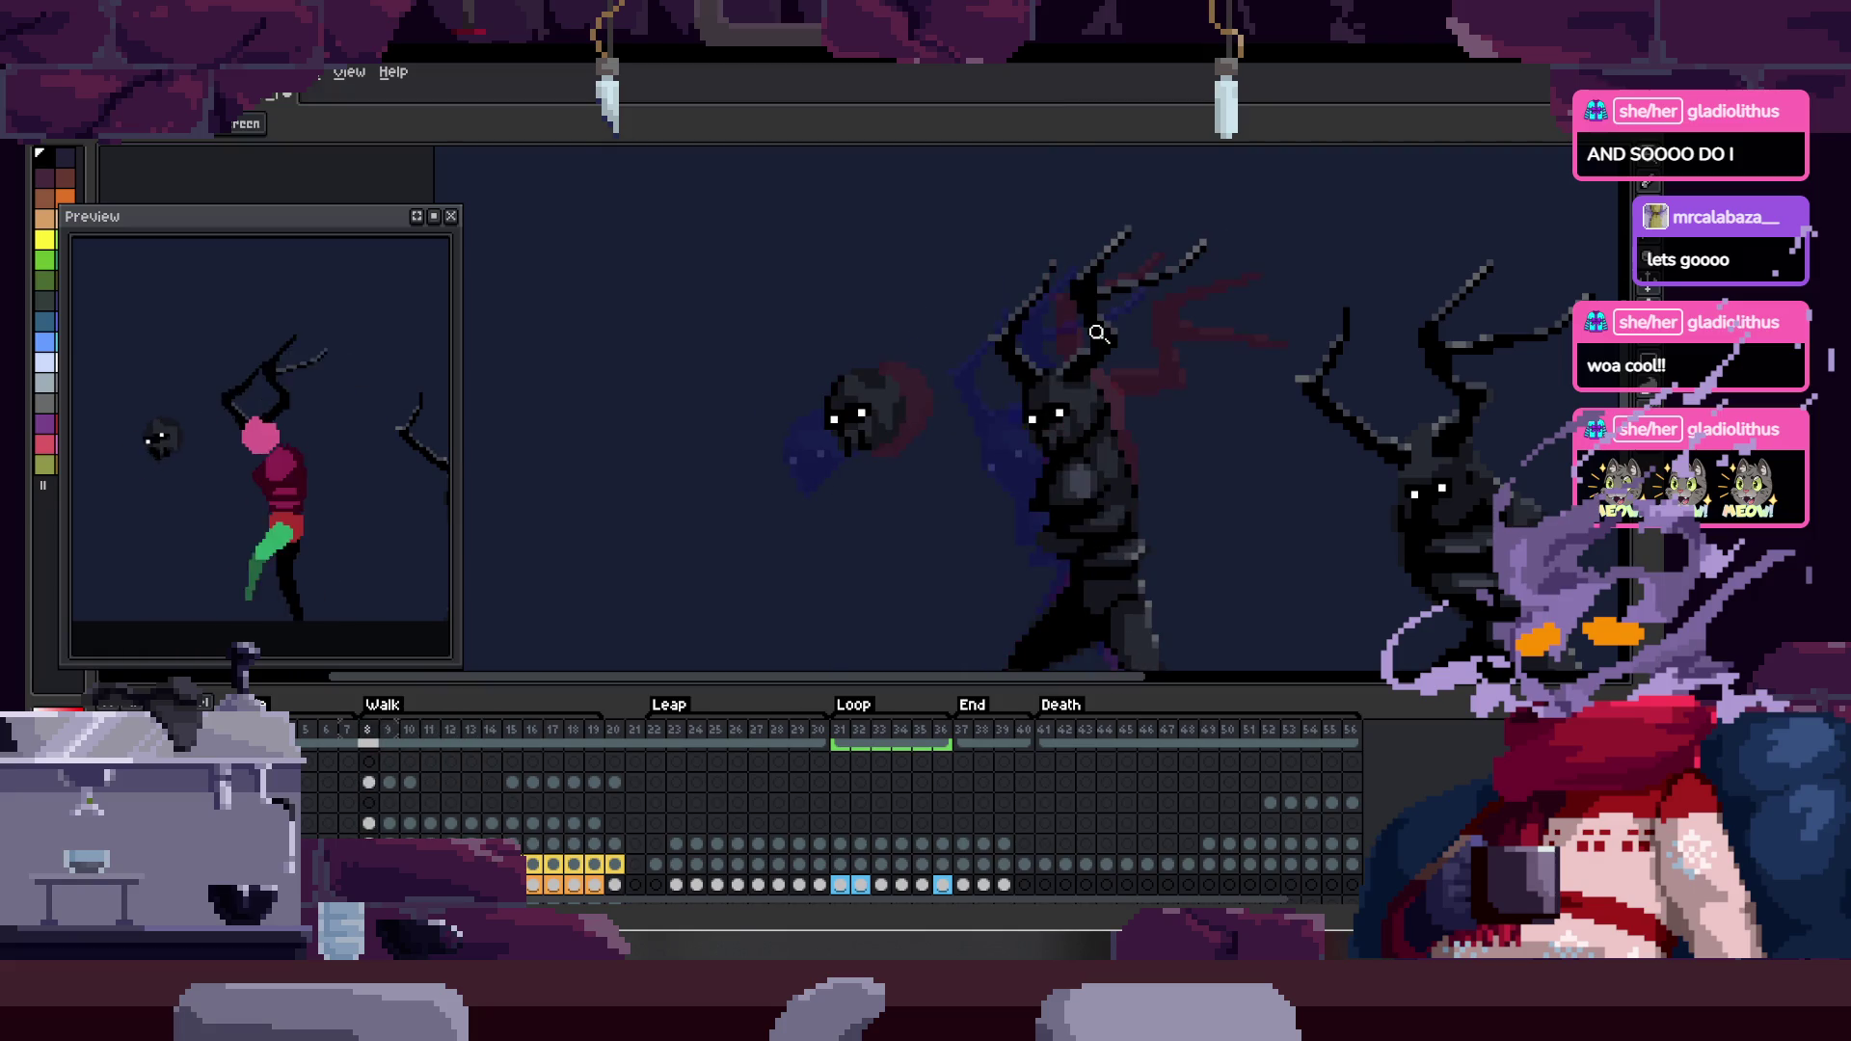
key("Tab")
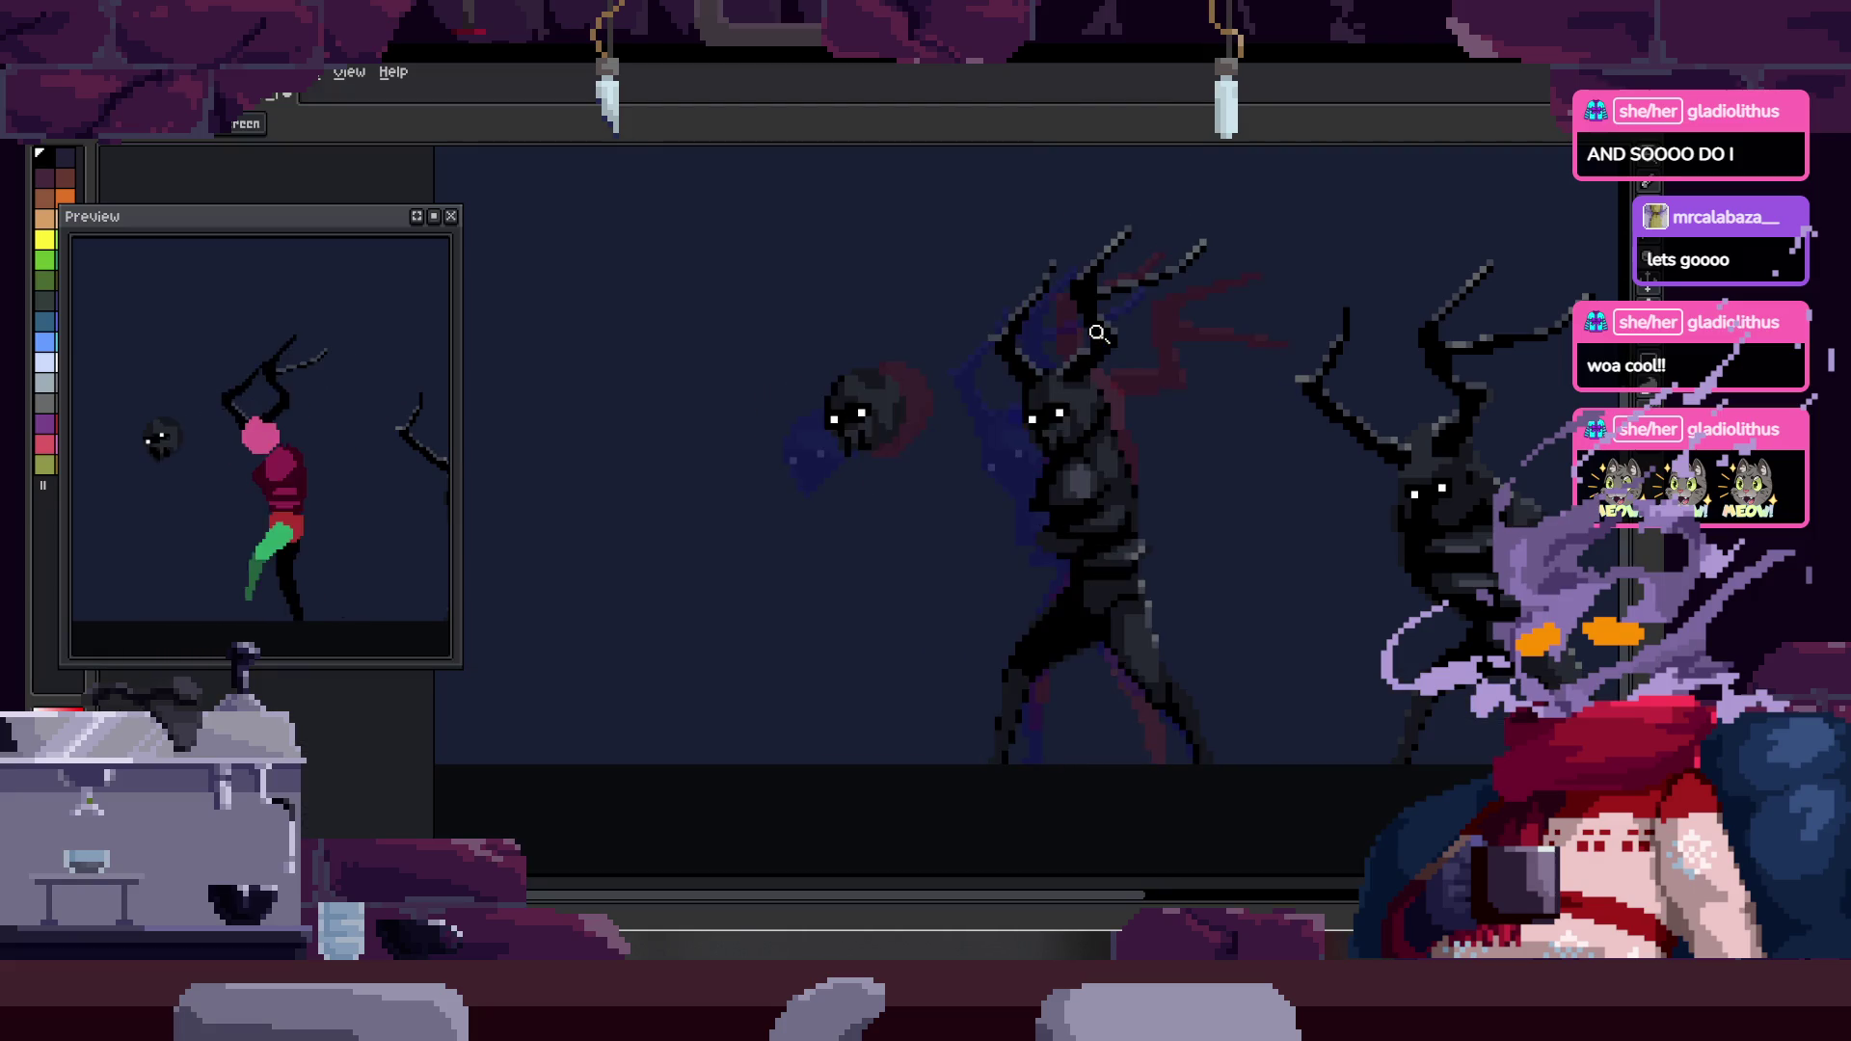
key("Tab")
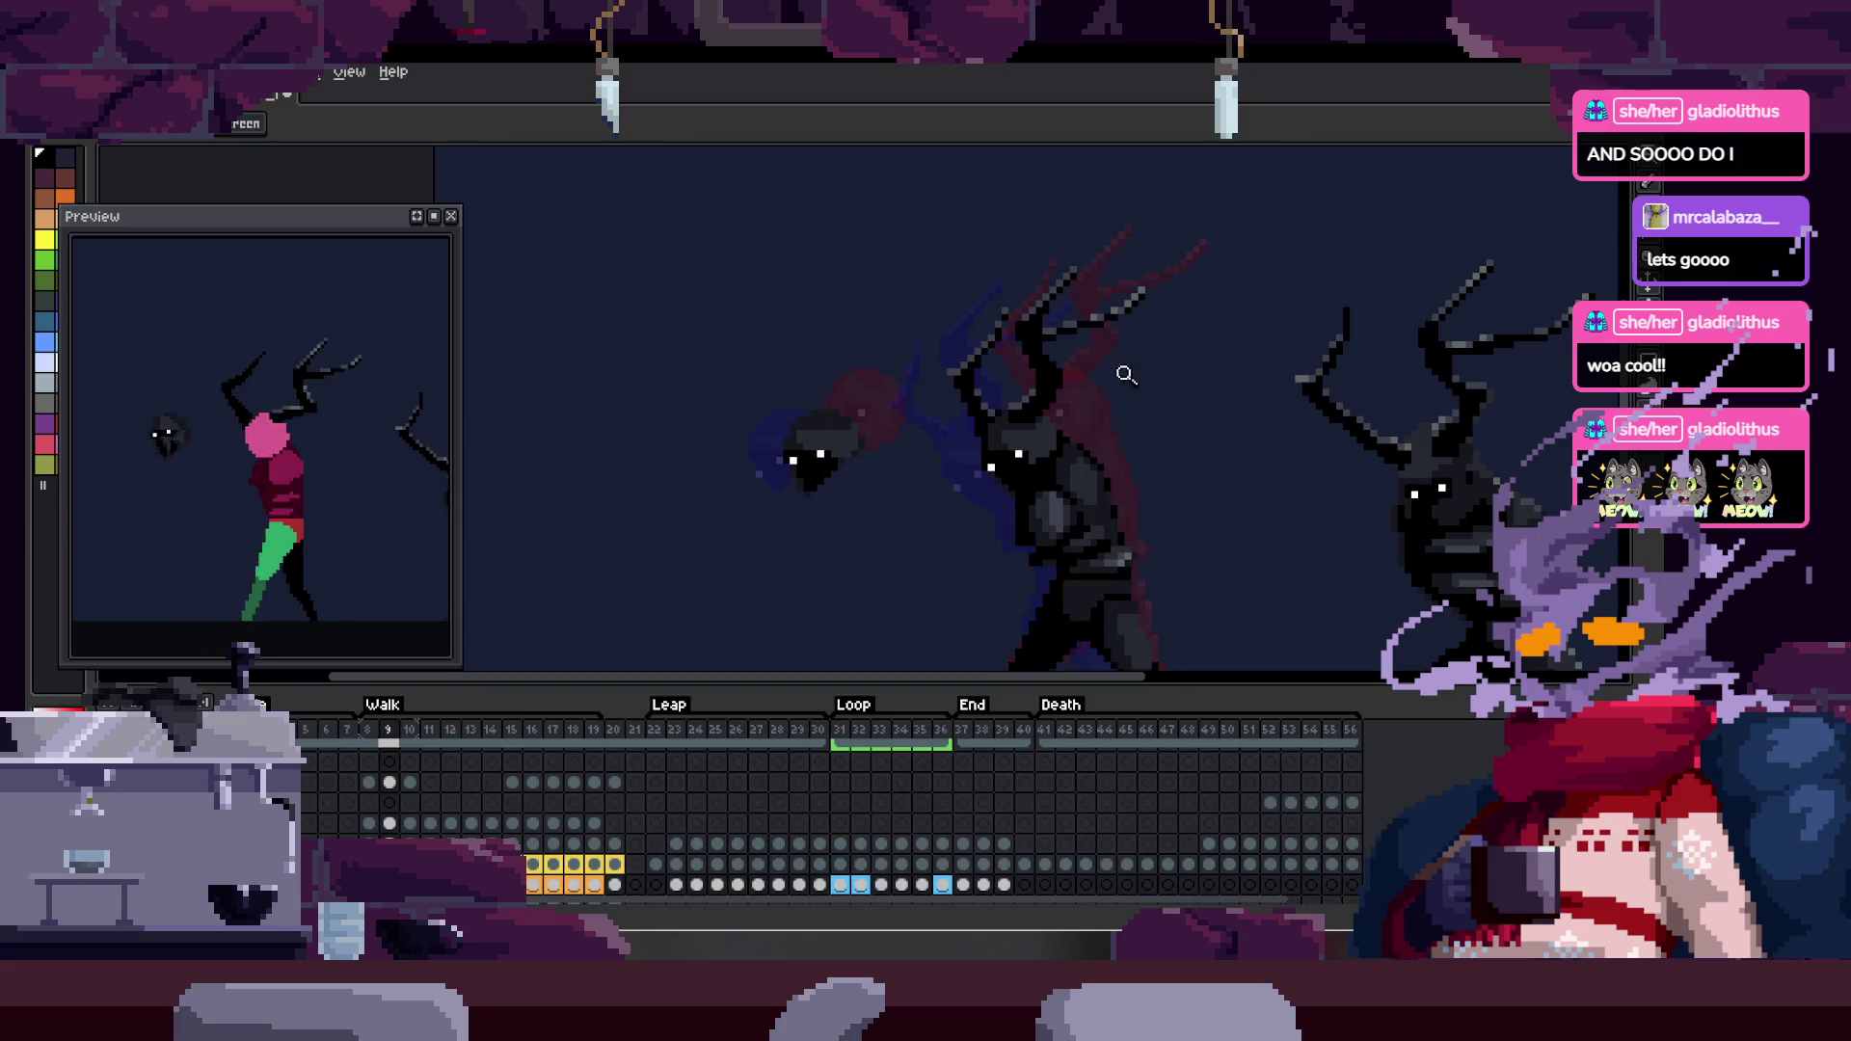
- Zoom in closely on the charger's green front leg
left_click(946, 376)
left_click(967, 400)
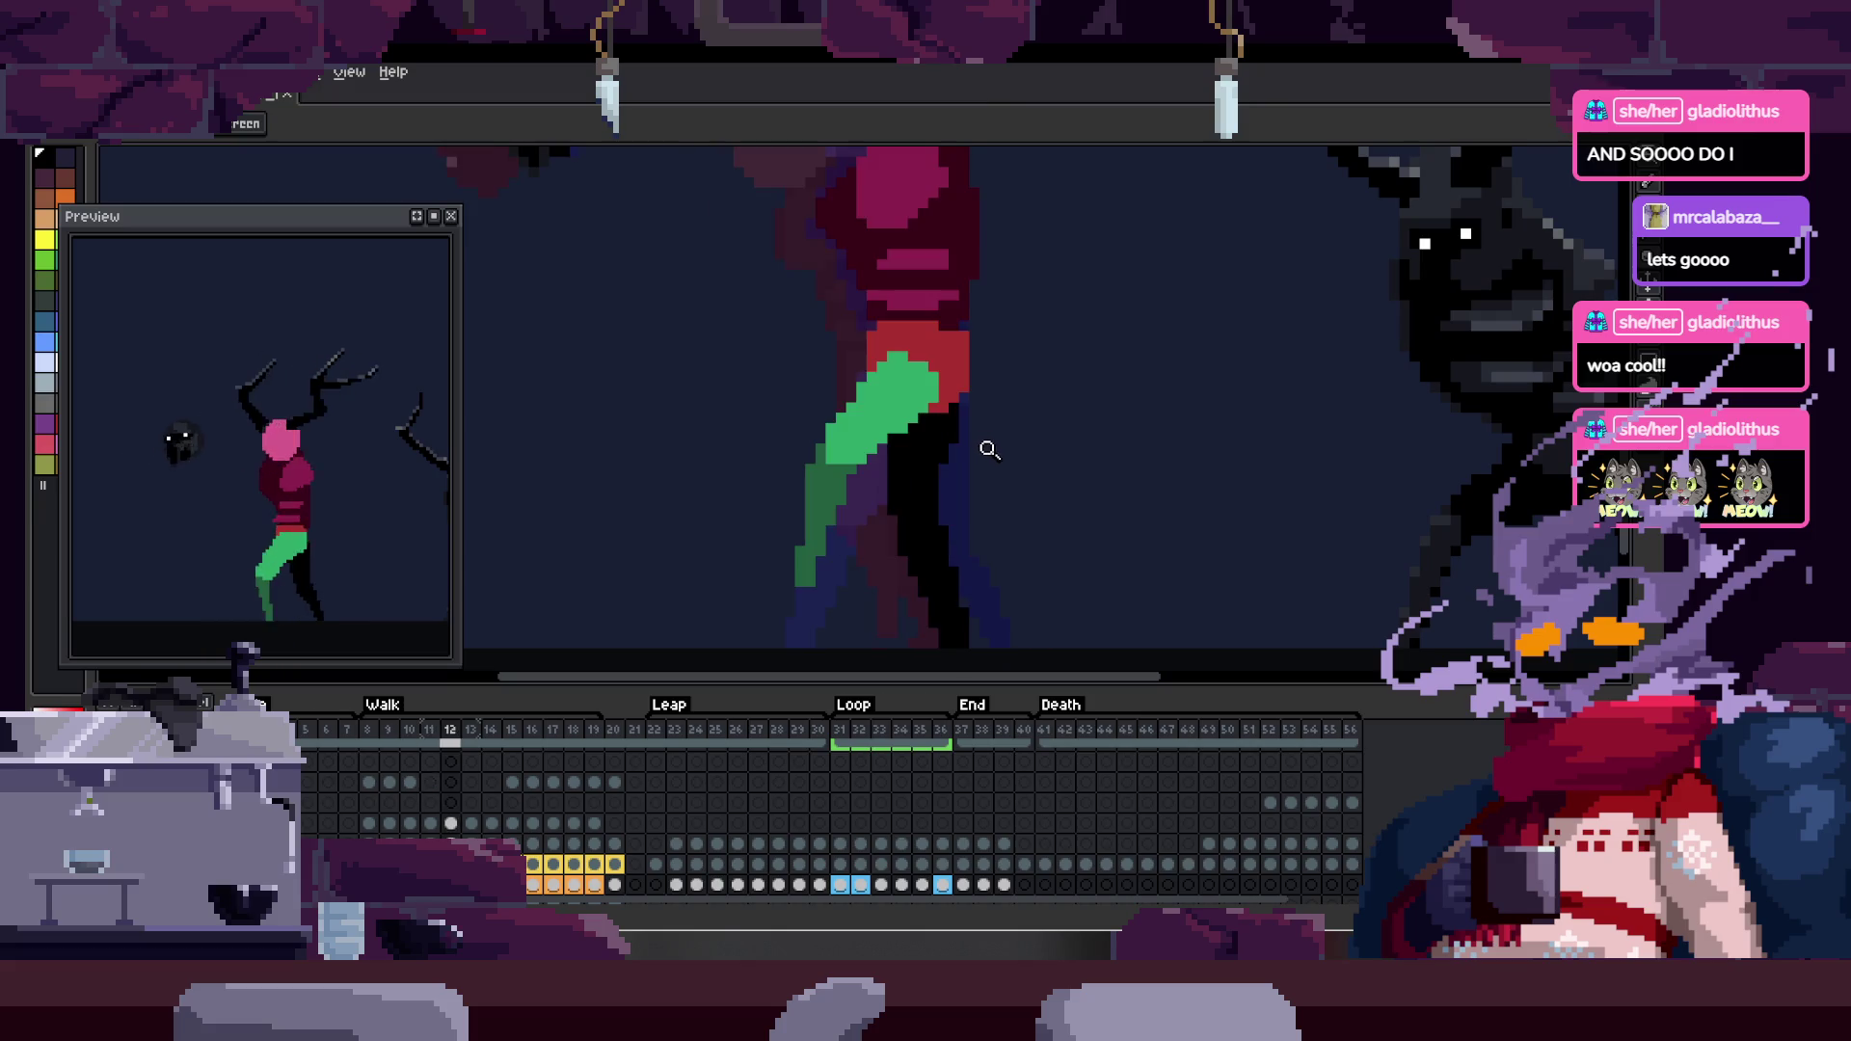
left_click(820, 502)
key("Tab")
left_click(810, 394)
- Select the leg pixels, nudge them right and up, and commit the move
key("b")
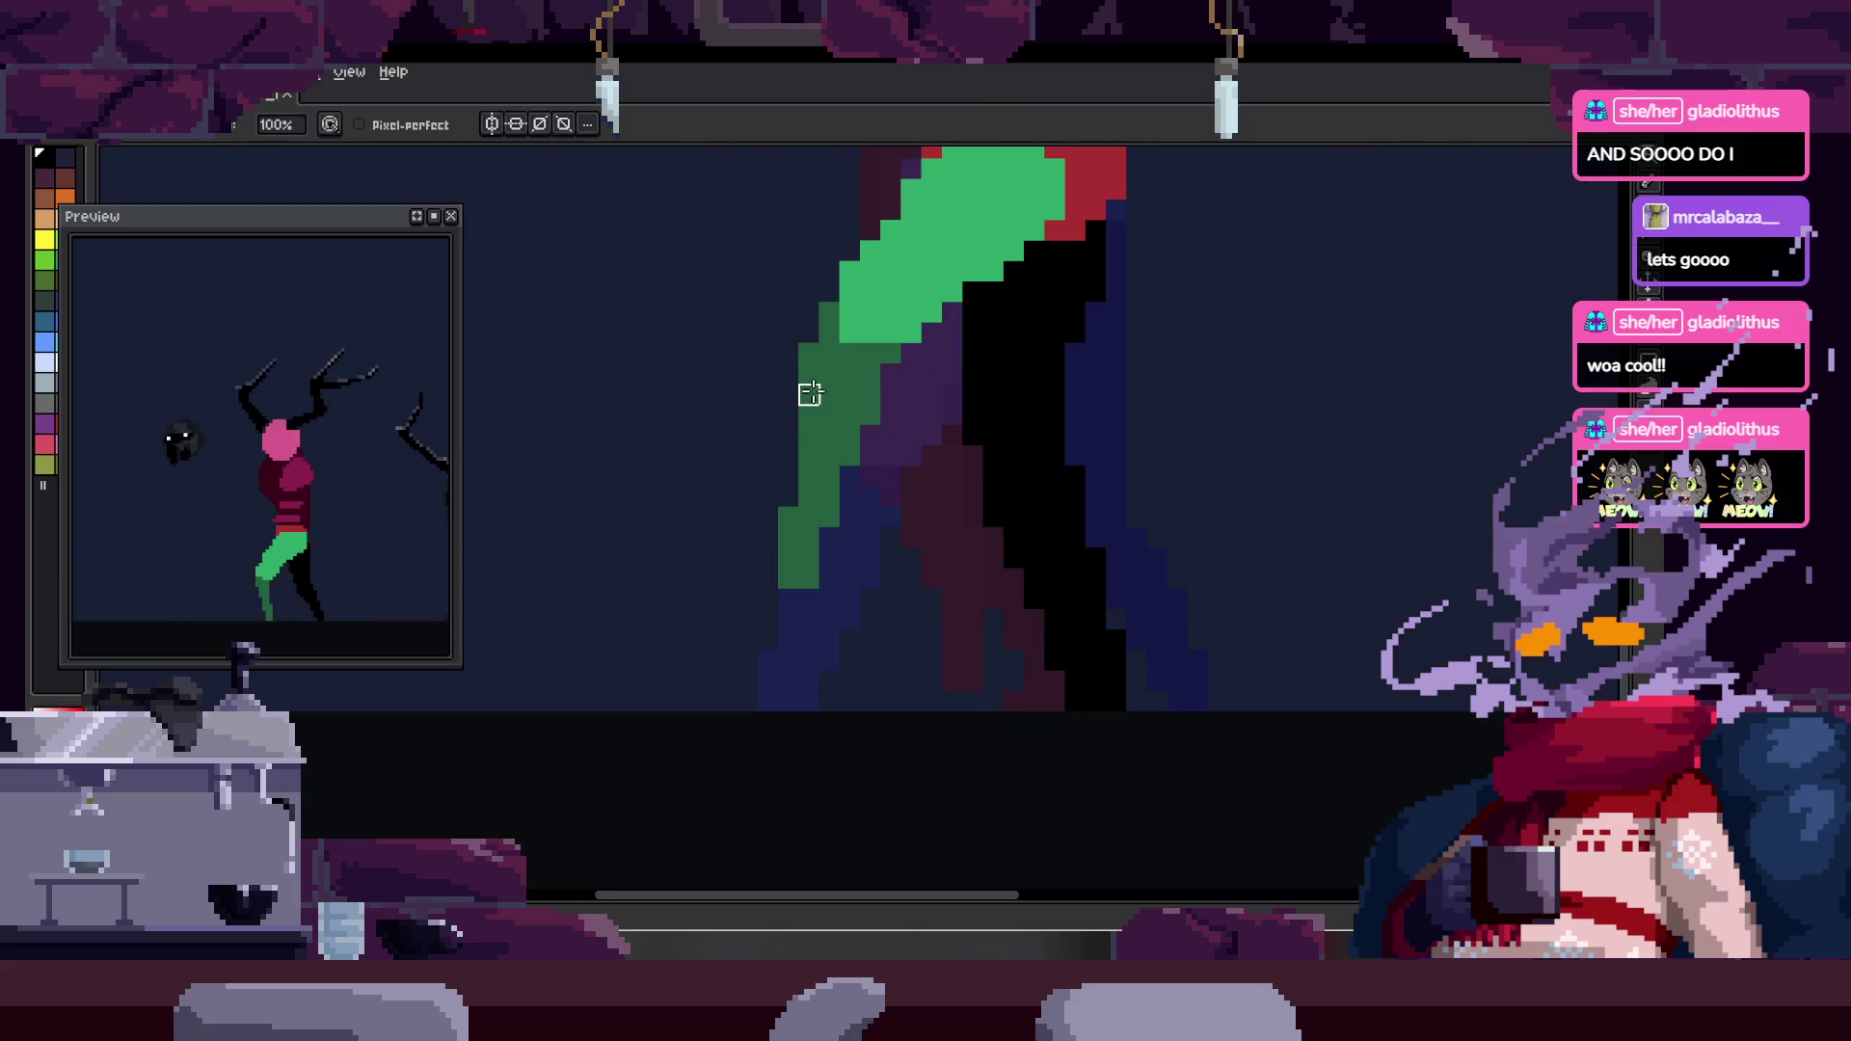
key("m")
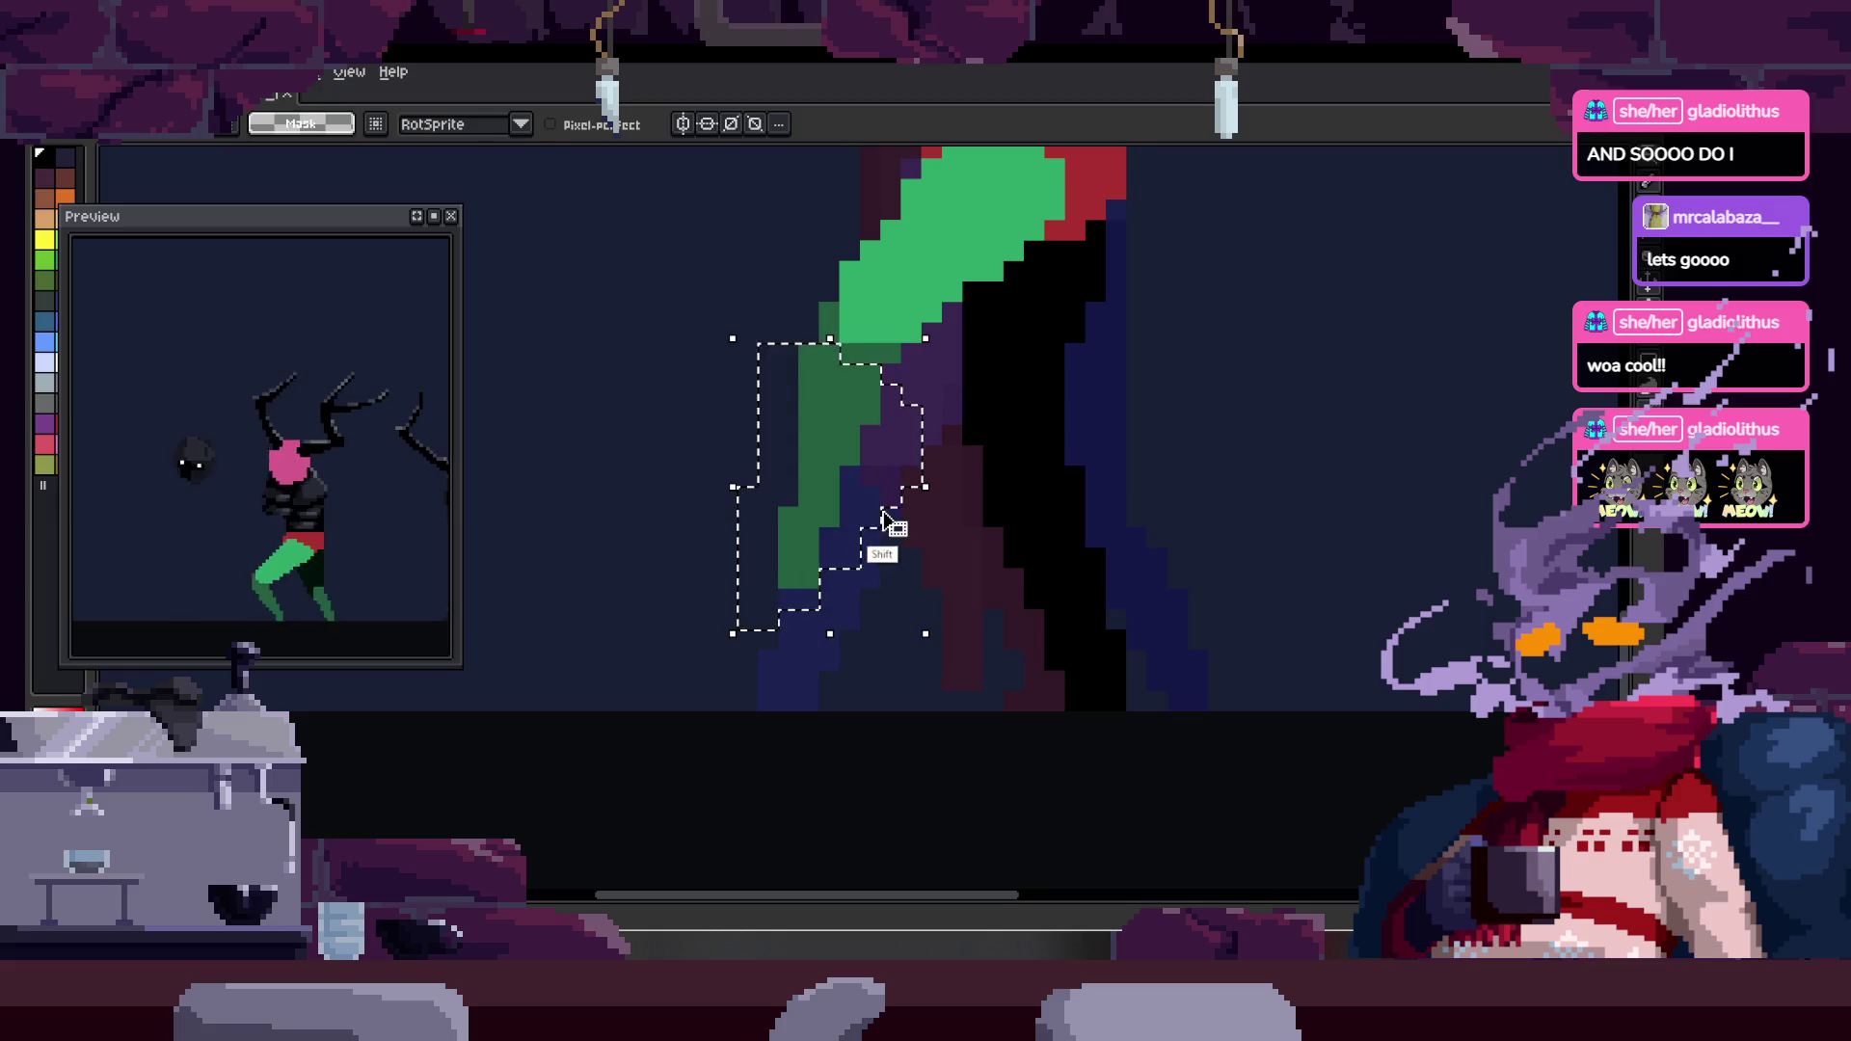
key("Right")
key("Right")
key("Right")
key("Up")
key("Return")
- Zoom out and play the walk cycle to check the moved leg
key("z")
scroll(950, 462, "down", 2)
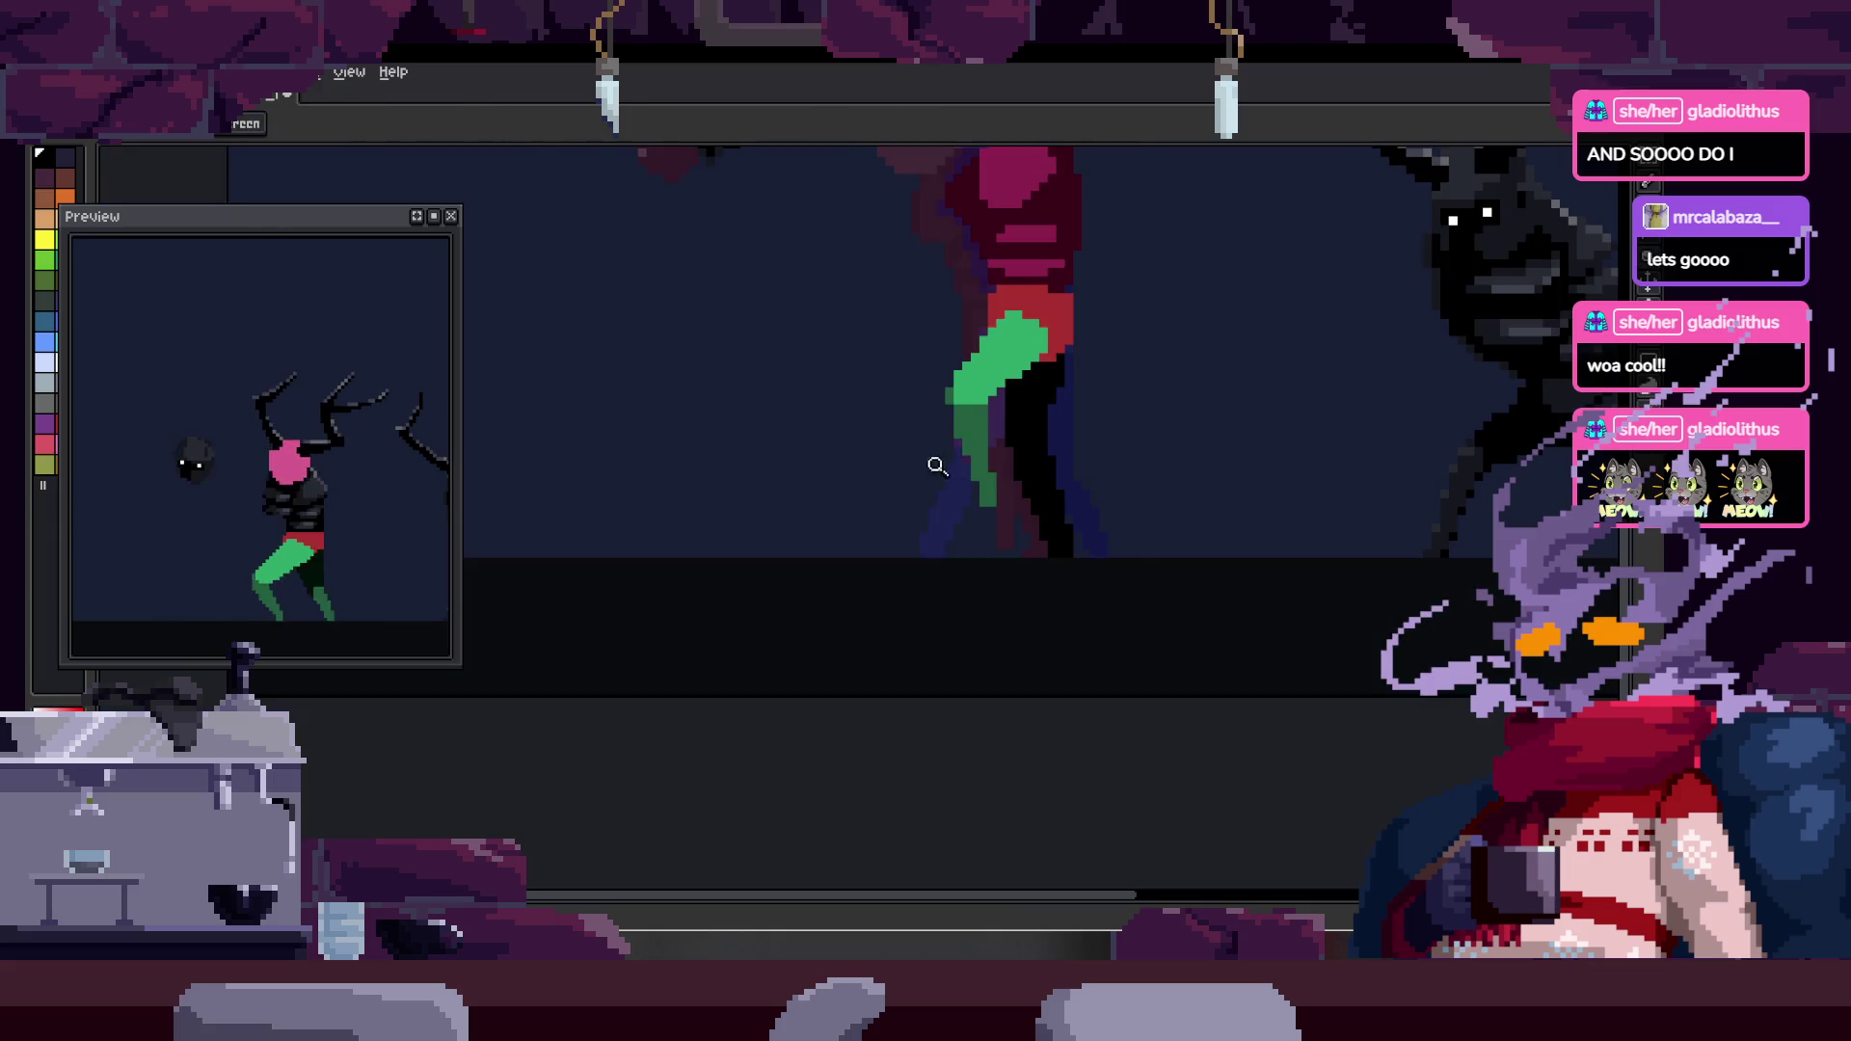
key("Return")
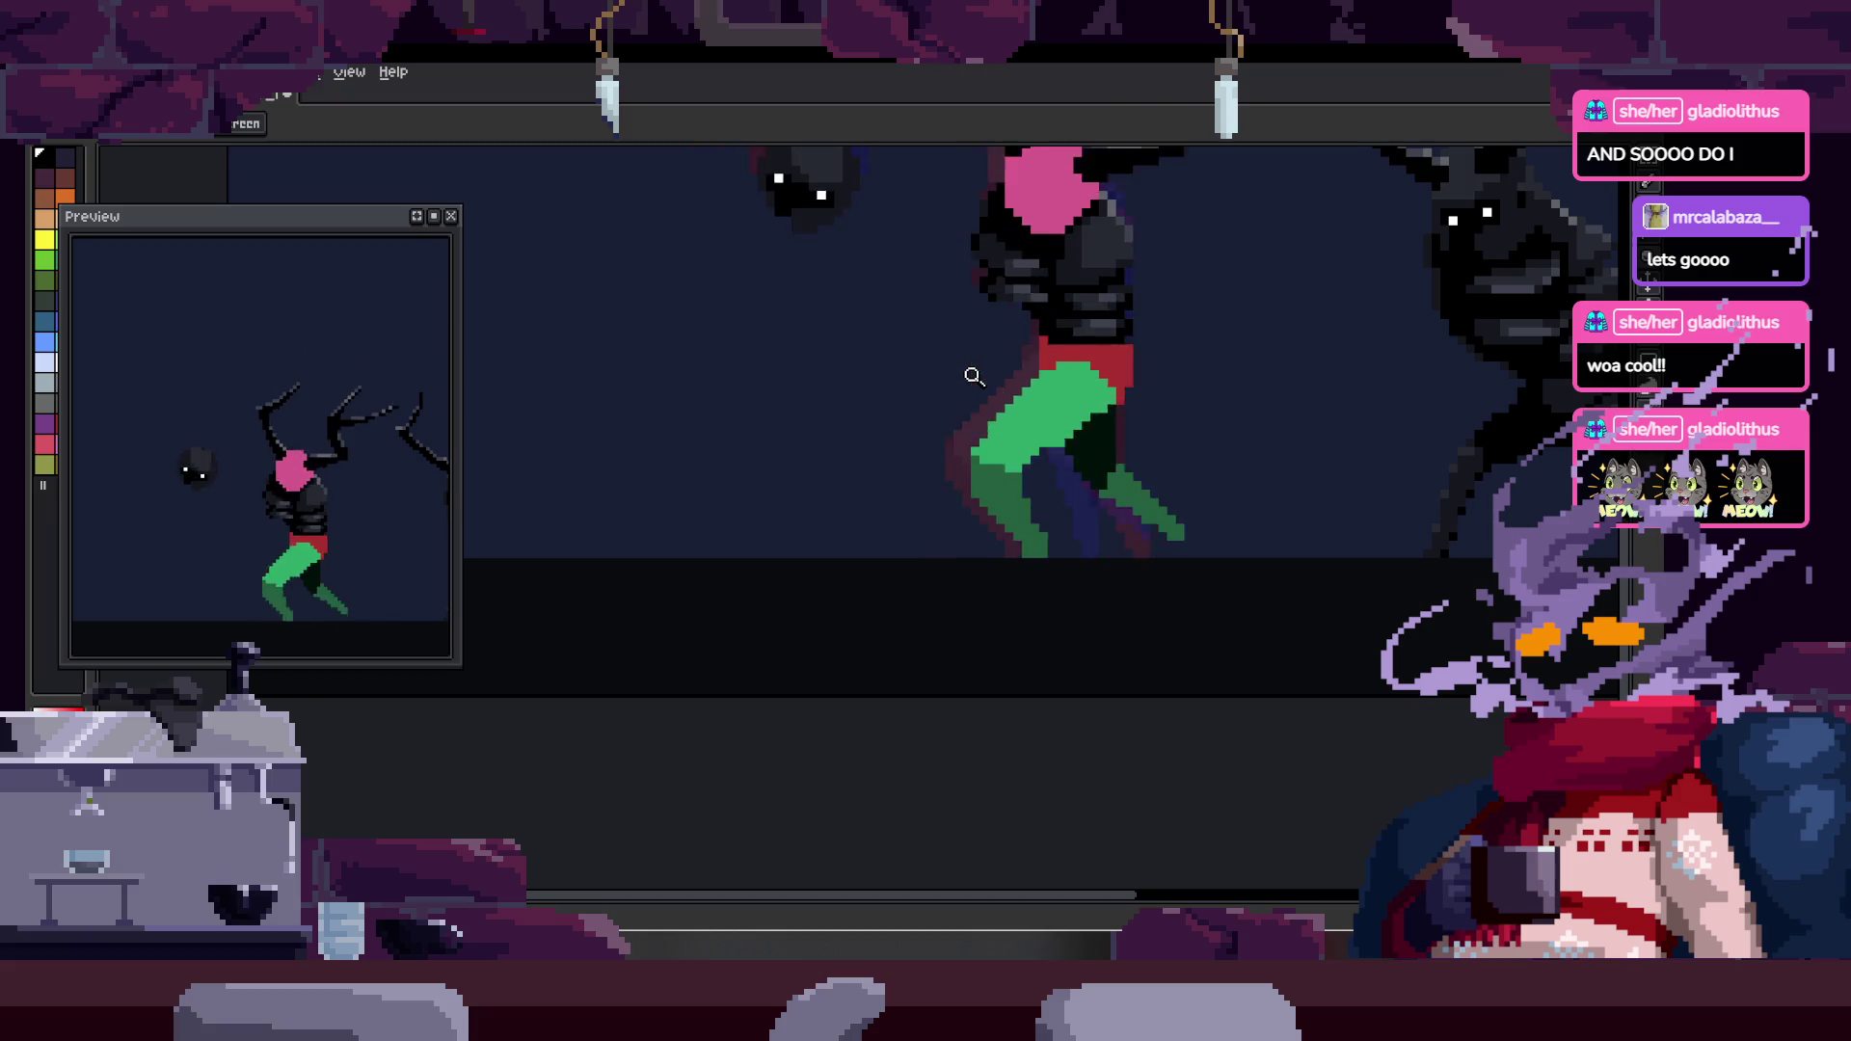
key("Tab")
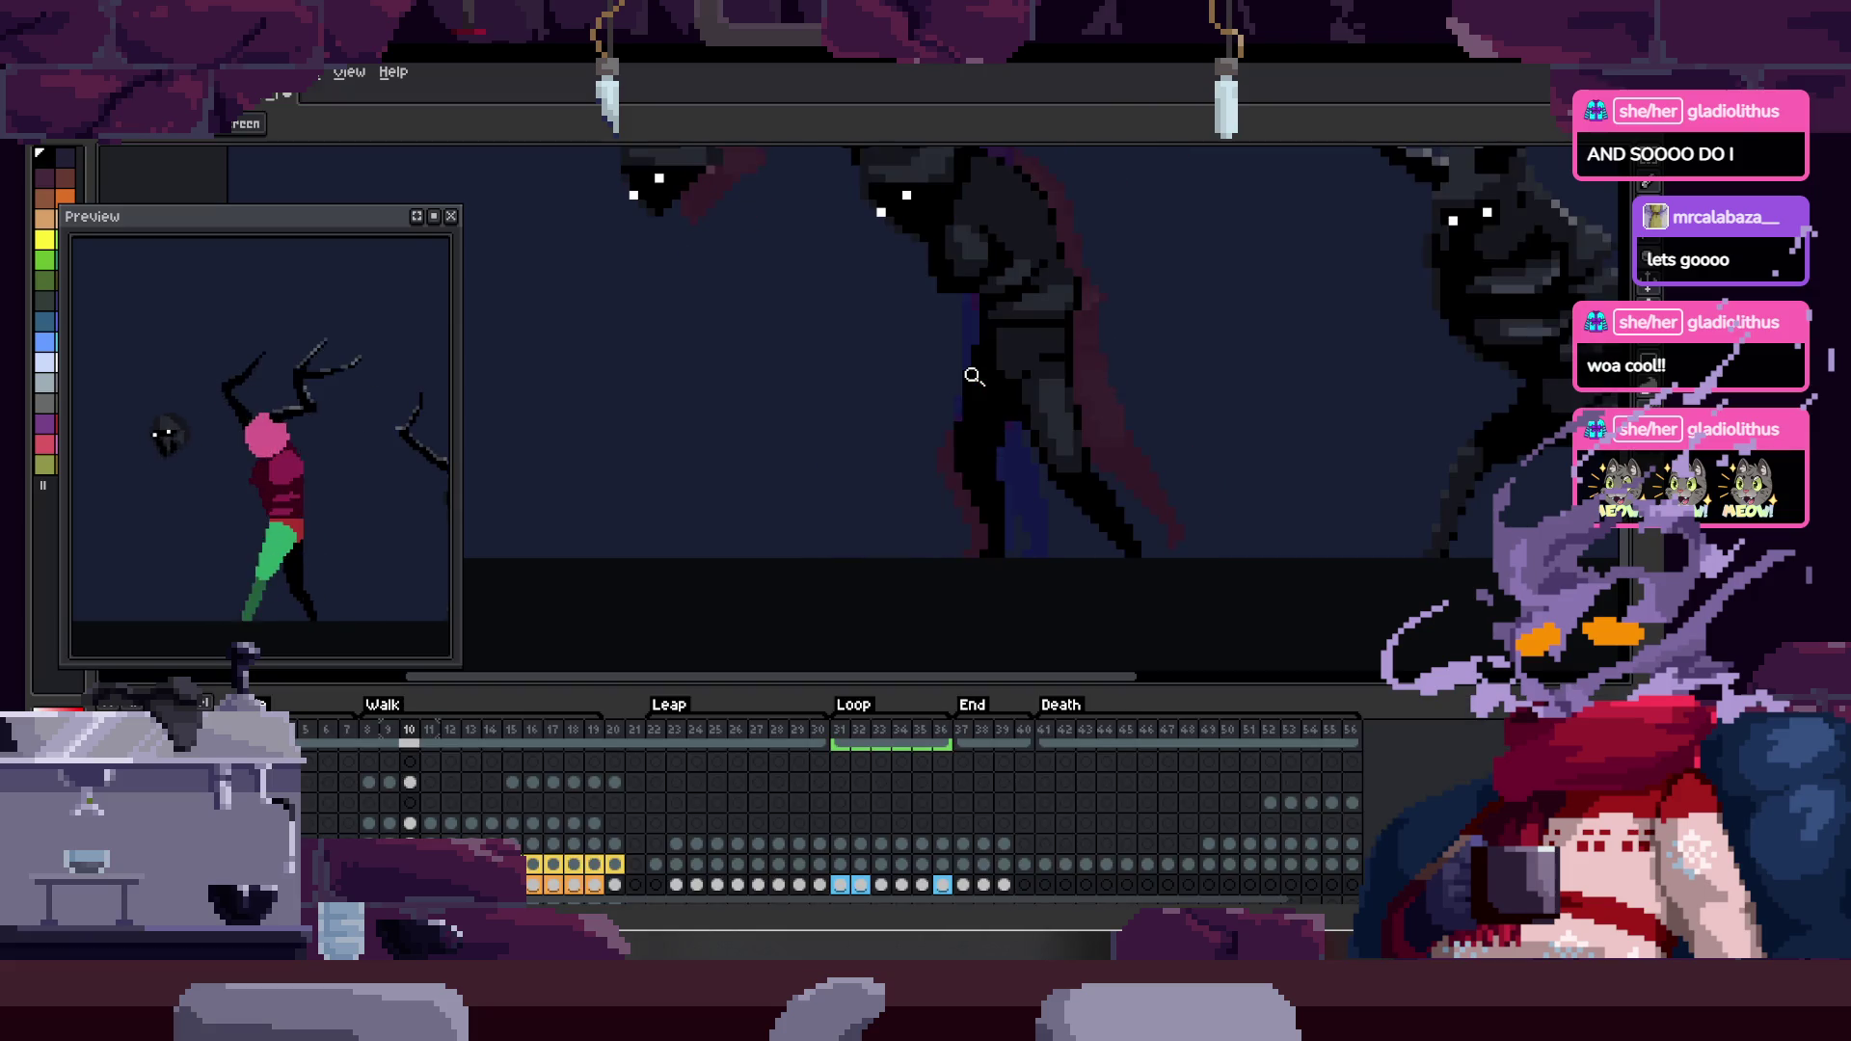
right_click(154, 702)
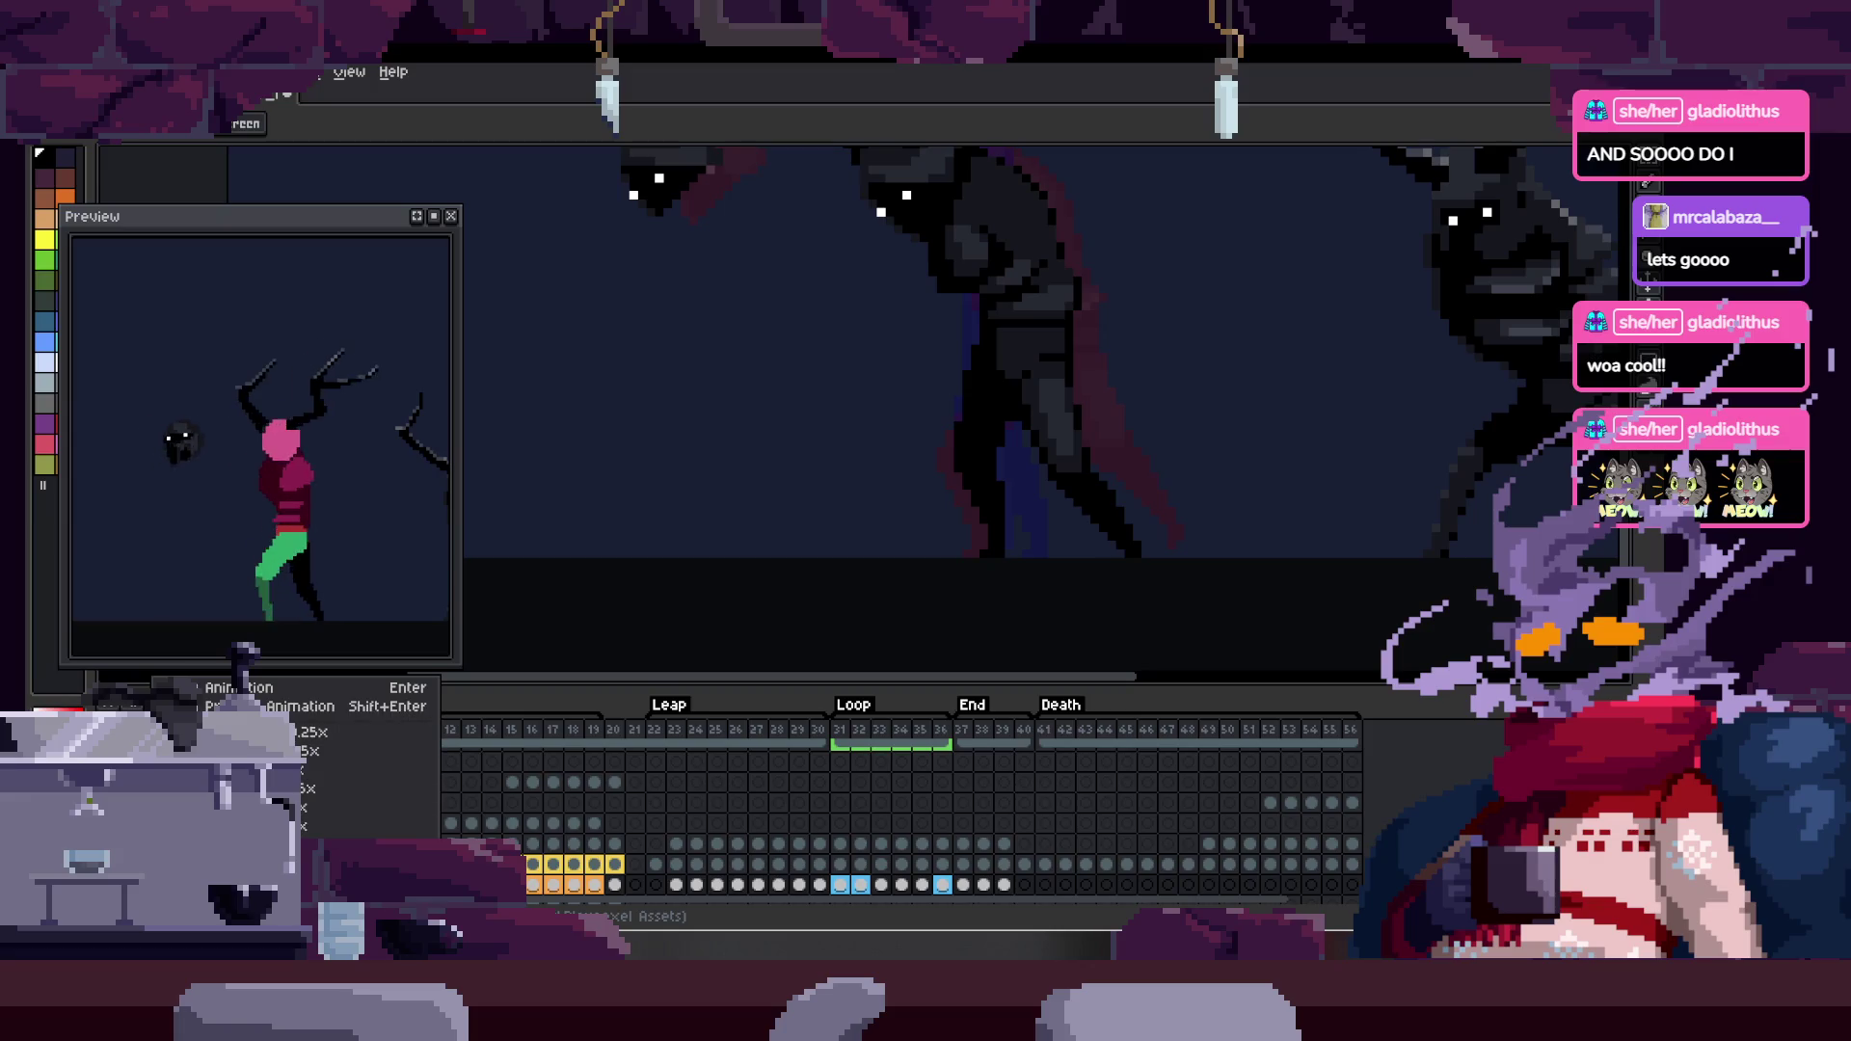
key("Escape")
- Zoom back into the lower leg and surrounding legs as a large pixel close-up
key("Tab")
scroll(1029, 409, "up", 1)
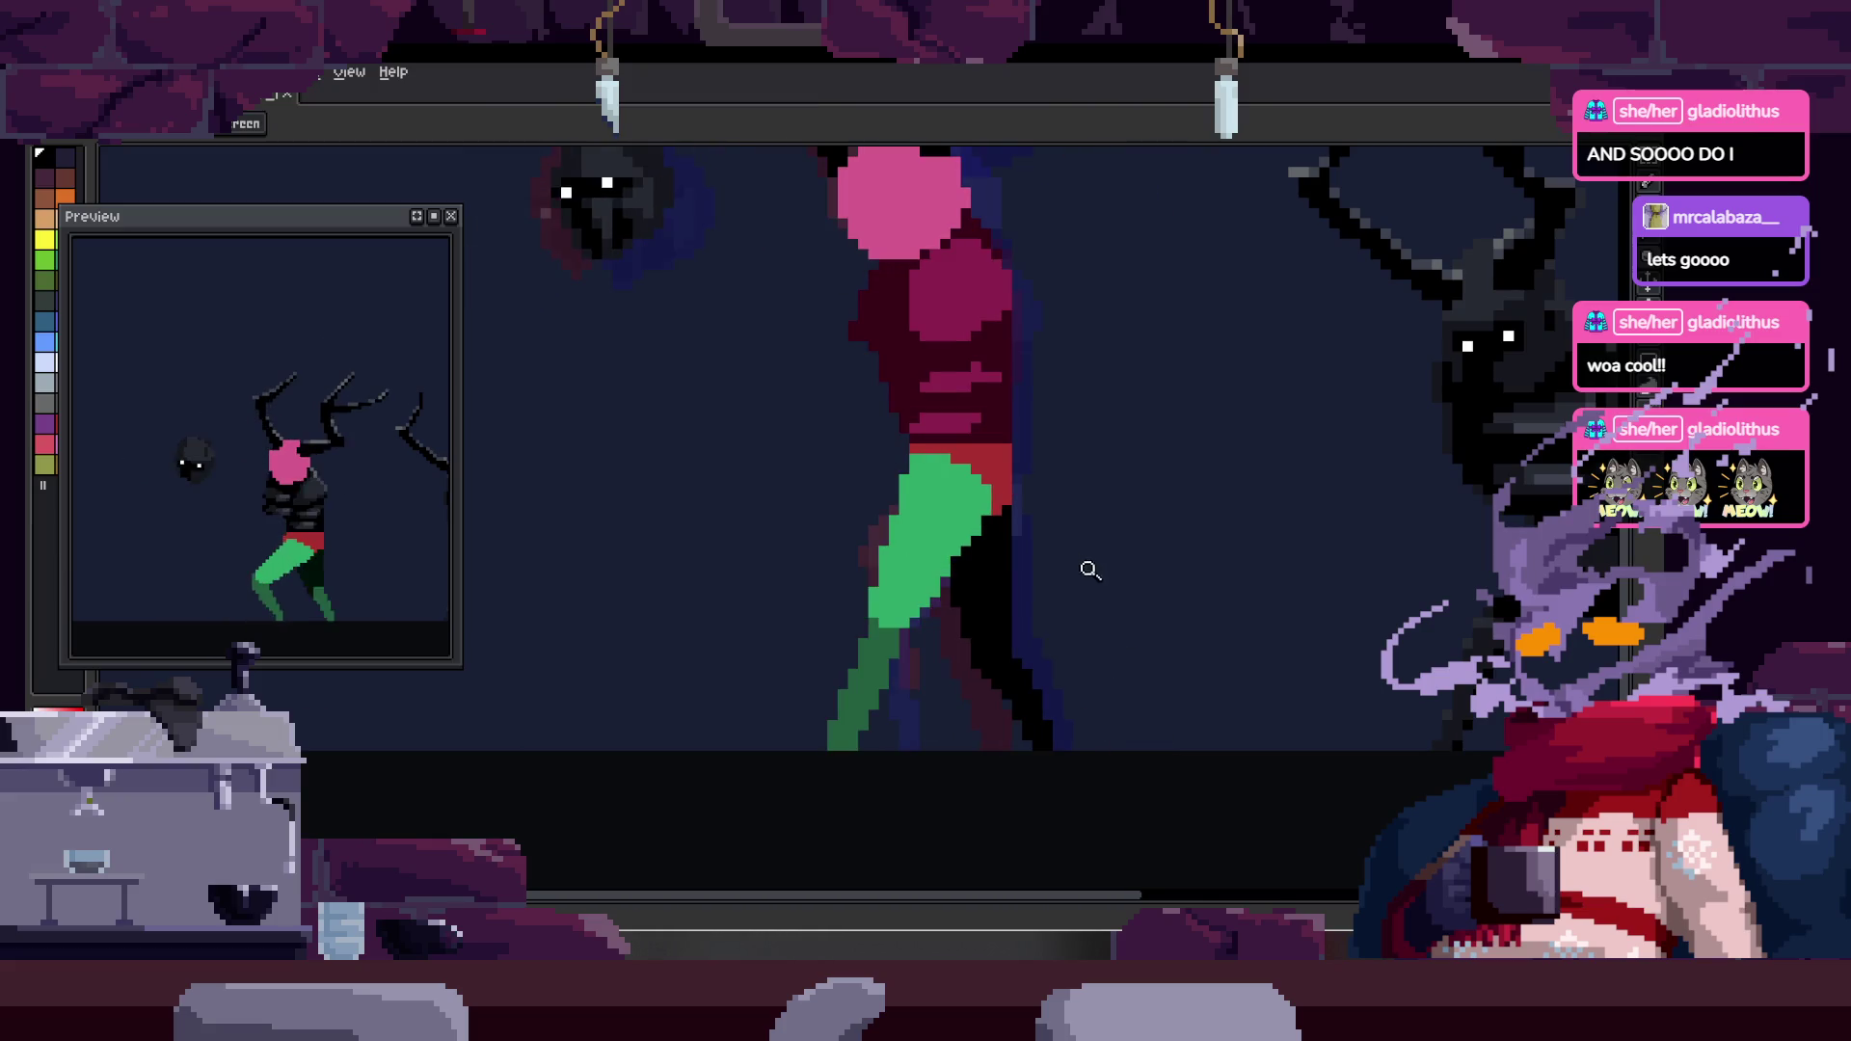
left_click(868, 704)
key("b")
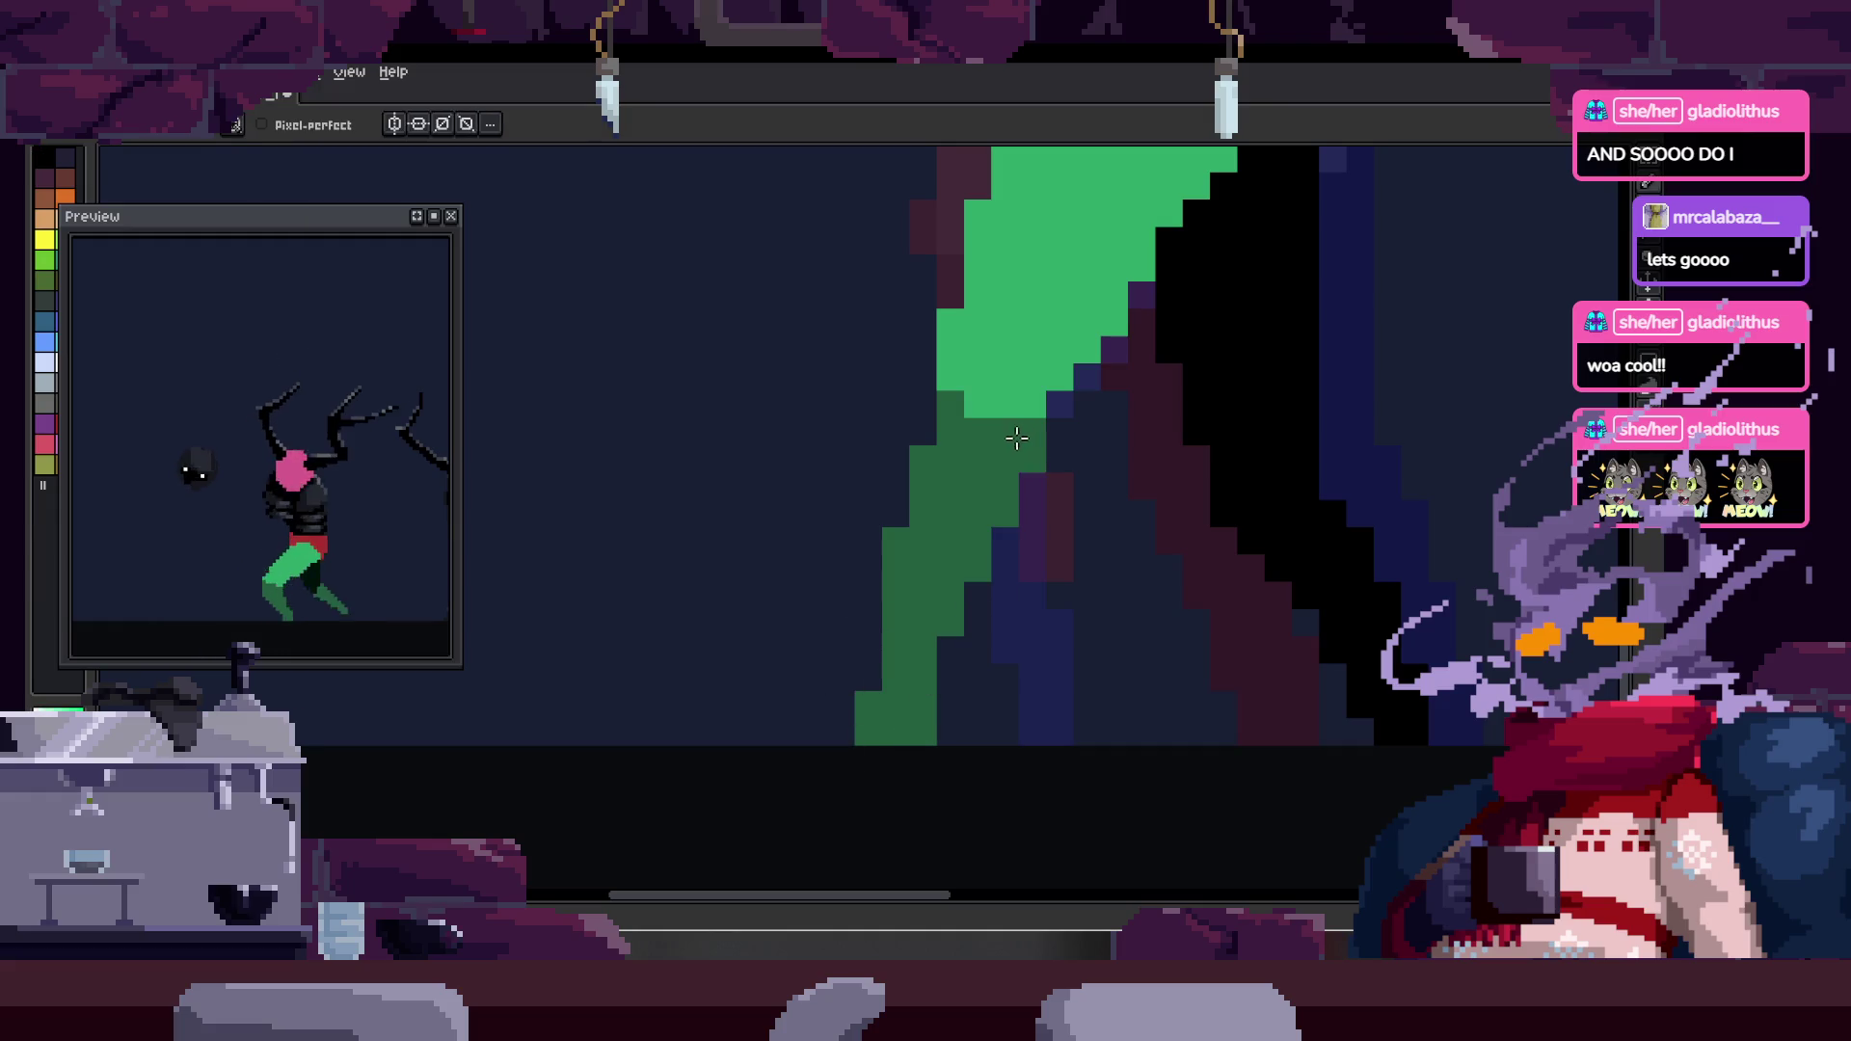
key("z")
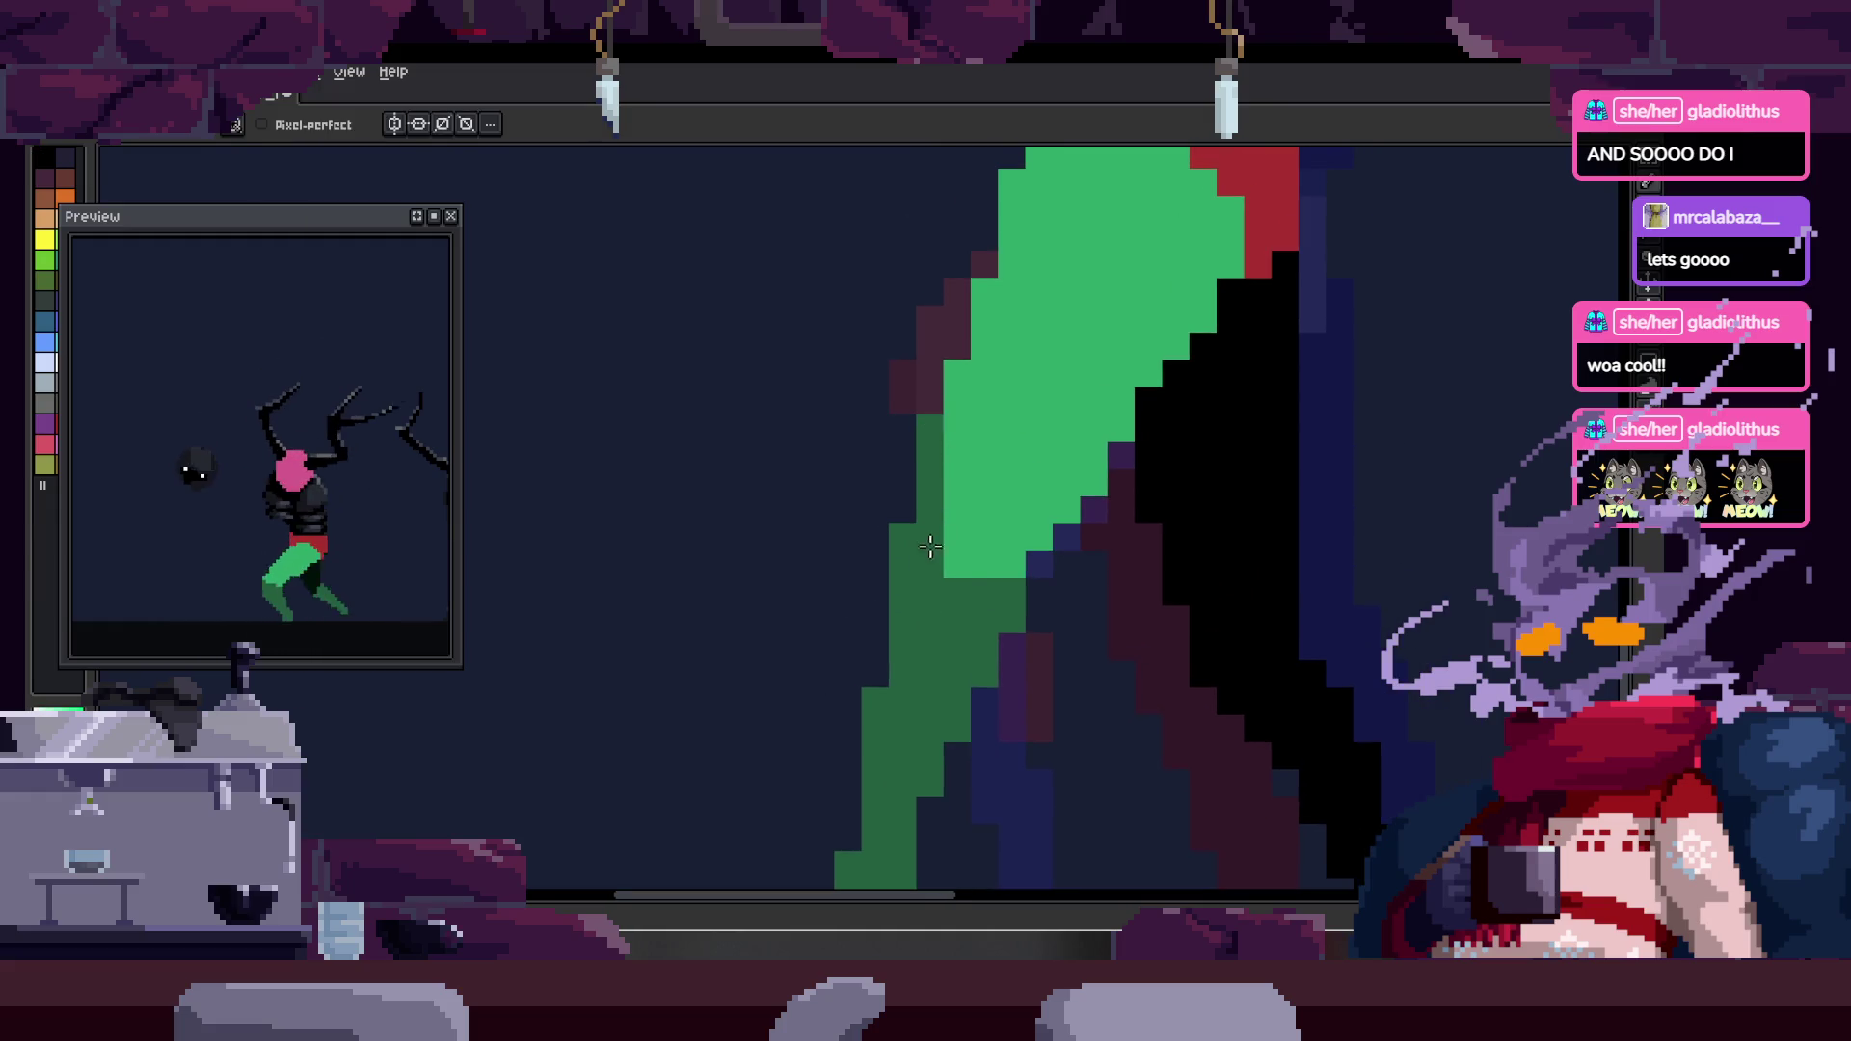
scroll(947, 502, "down", 3)
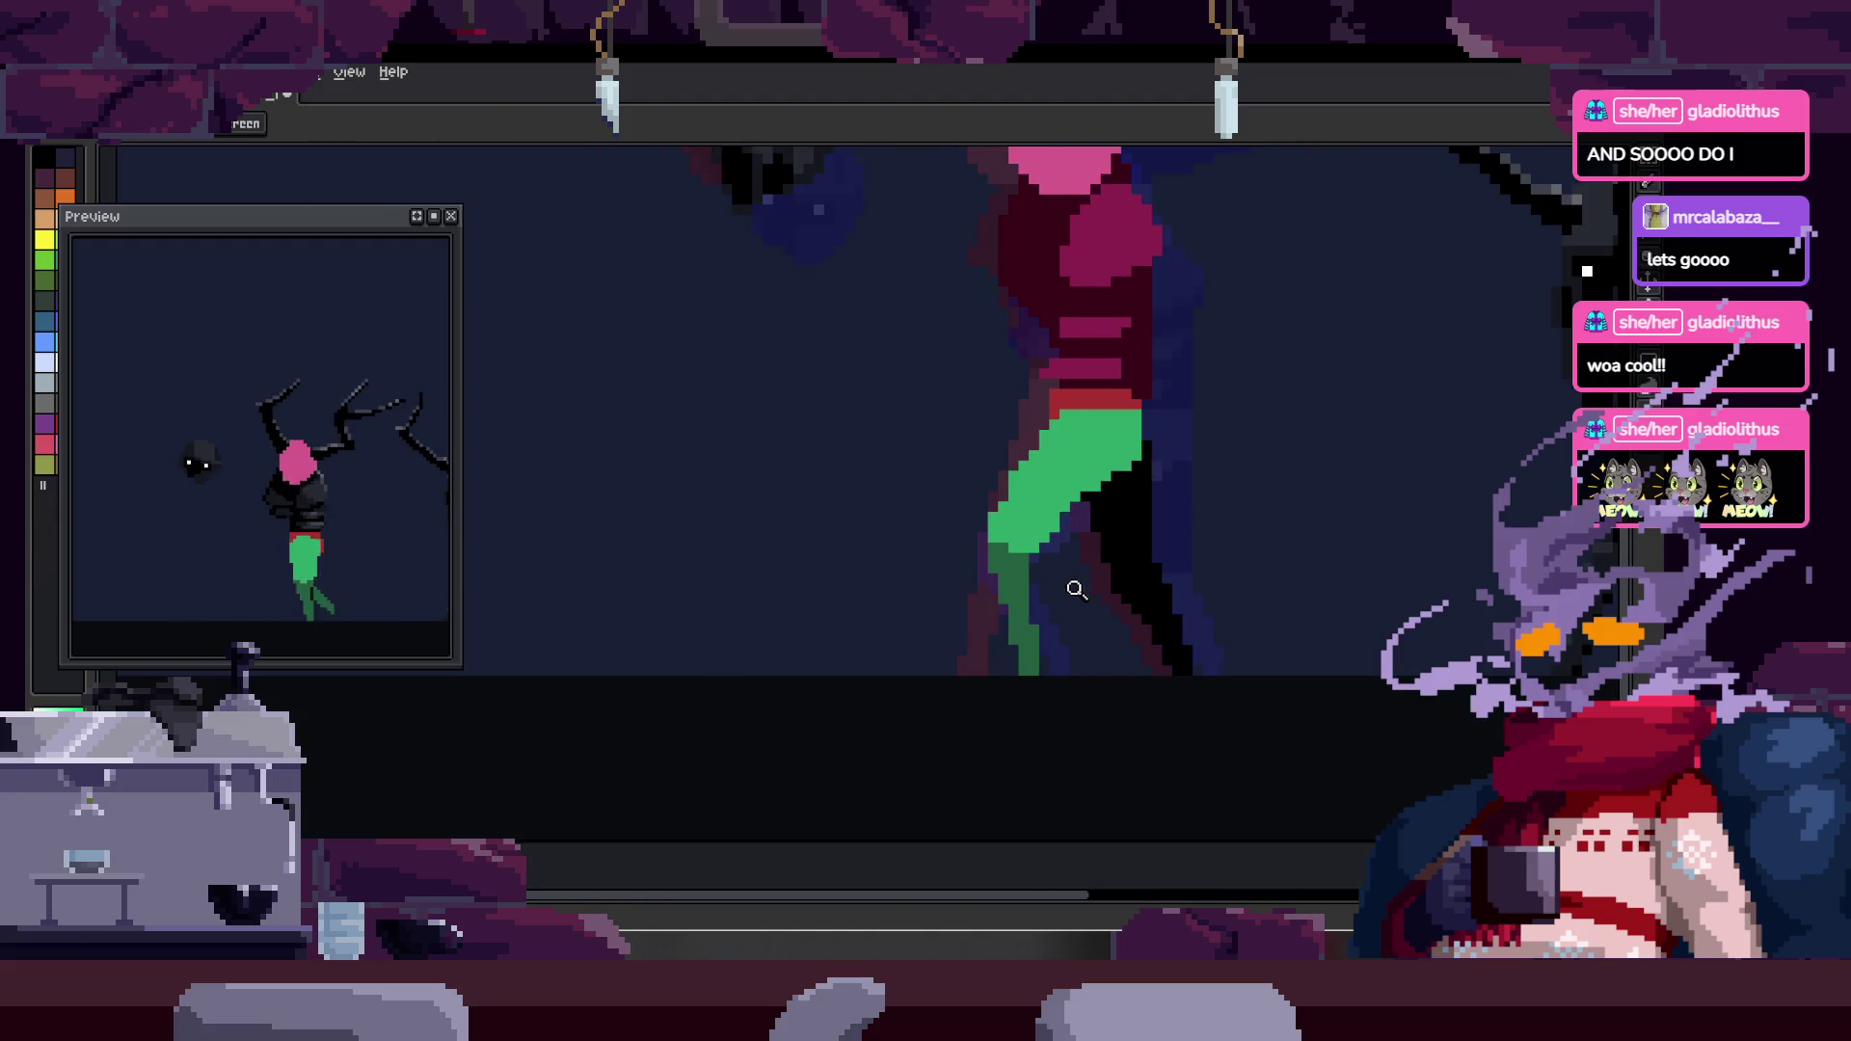
left_click(1063, 590)
key("z")
scroll(1066, 604, "down", 2)
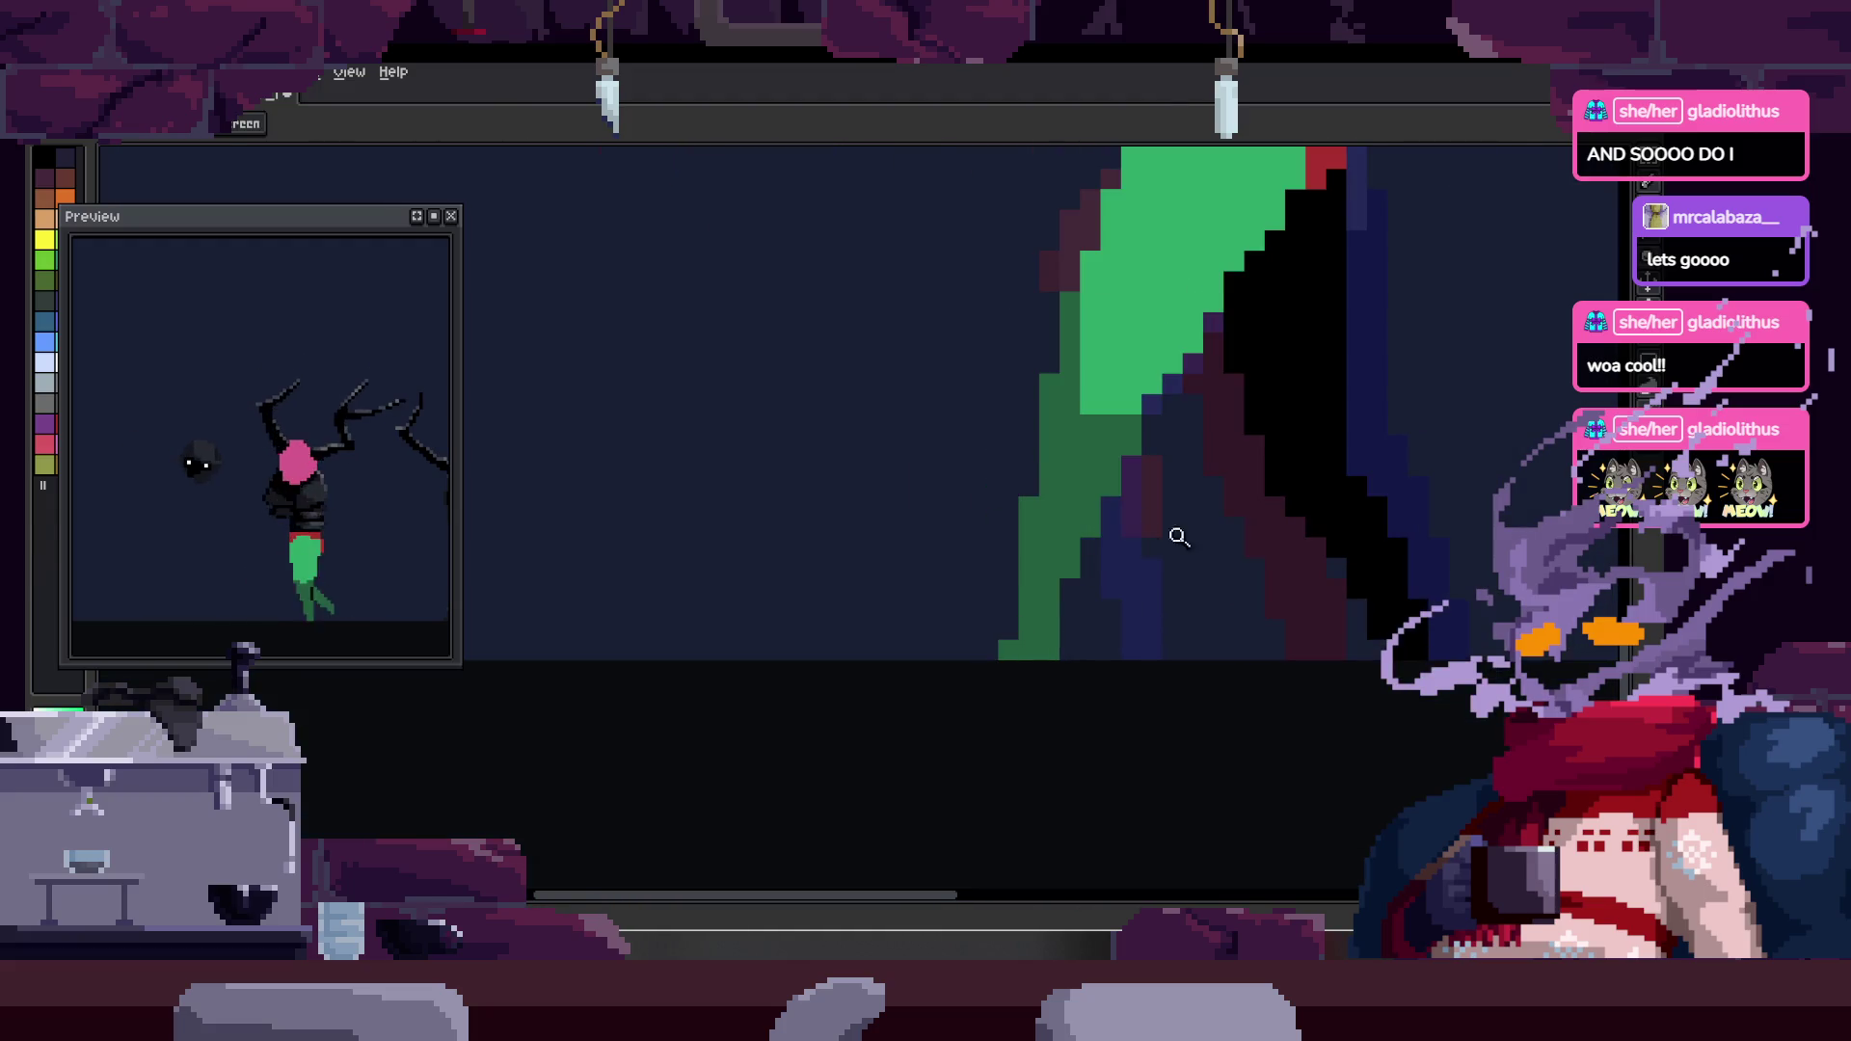
scroll(1109, 579, "down", 1)
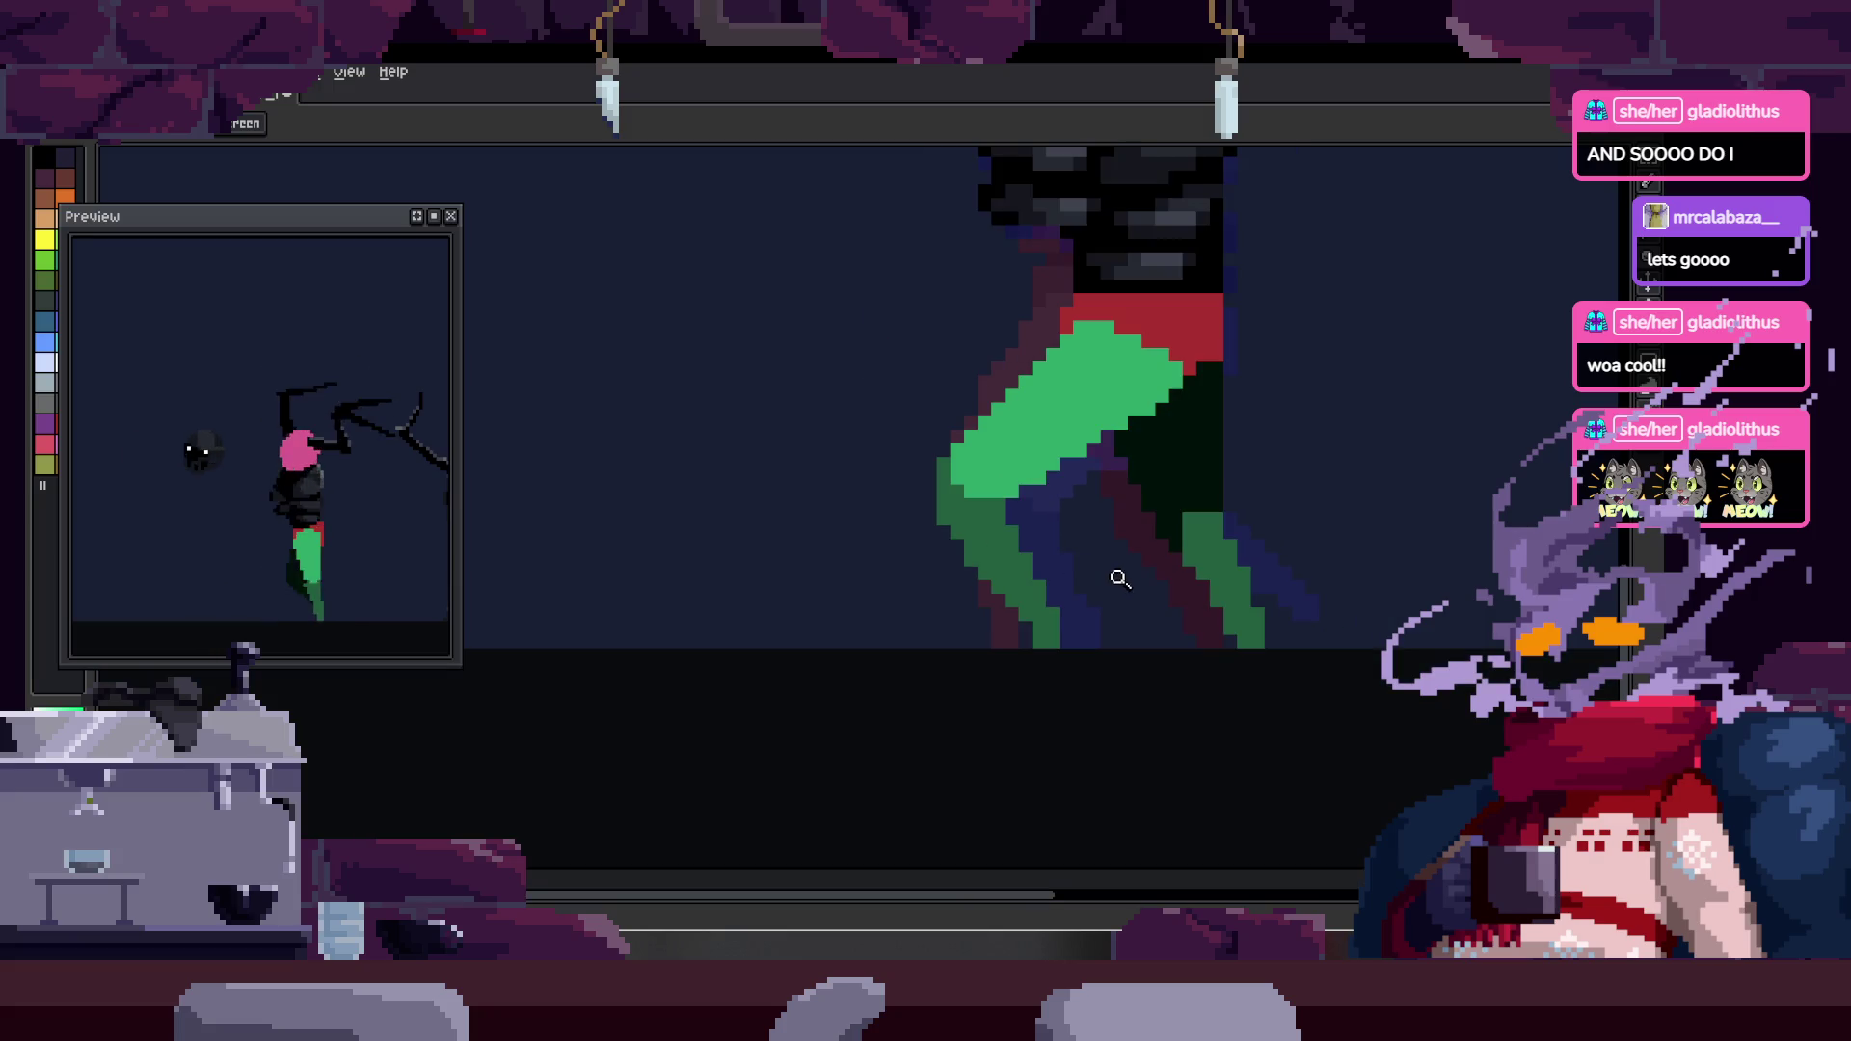
scroll(993, 544, "up", 3)
- Pan to the leg's lower end and darken a single stray pixel there
key("b")
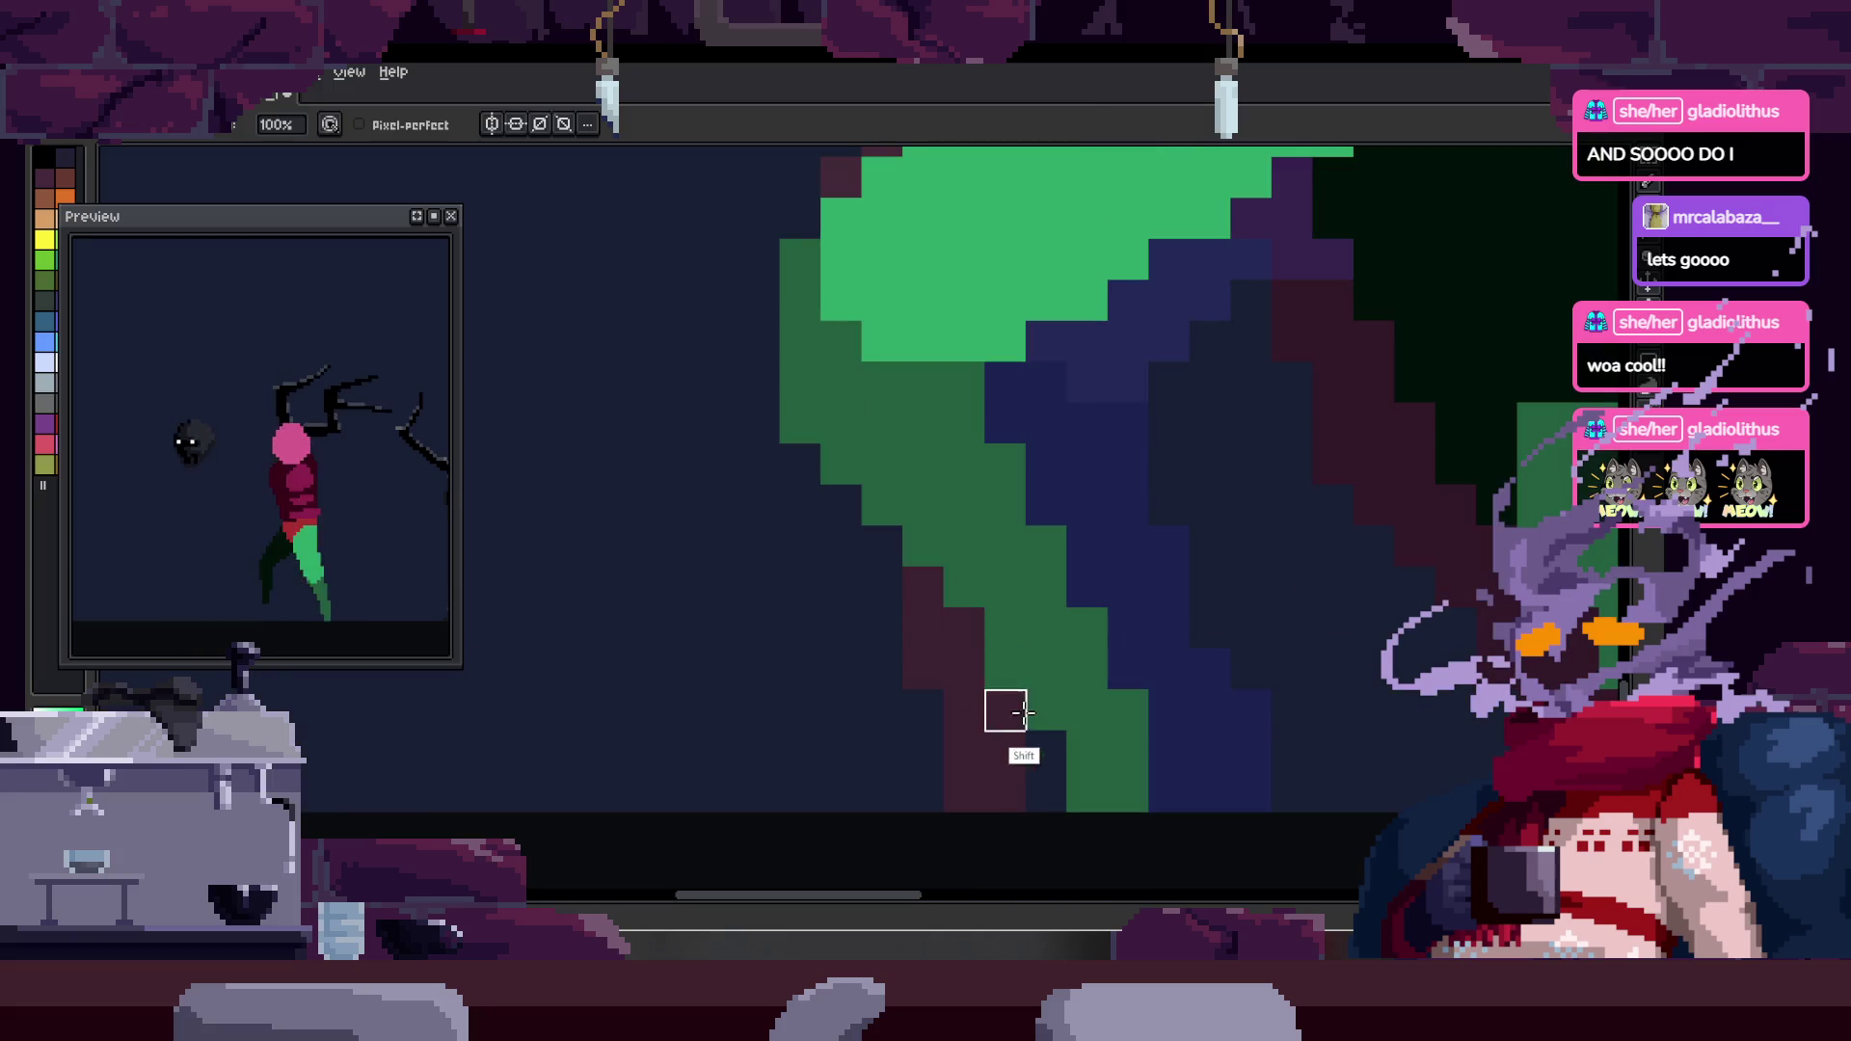
key("e")
left_click_drag(1082, 668, 1048, 556)
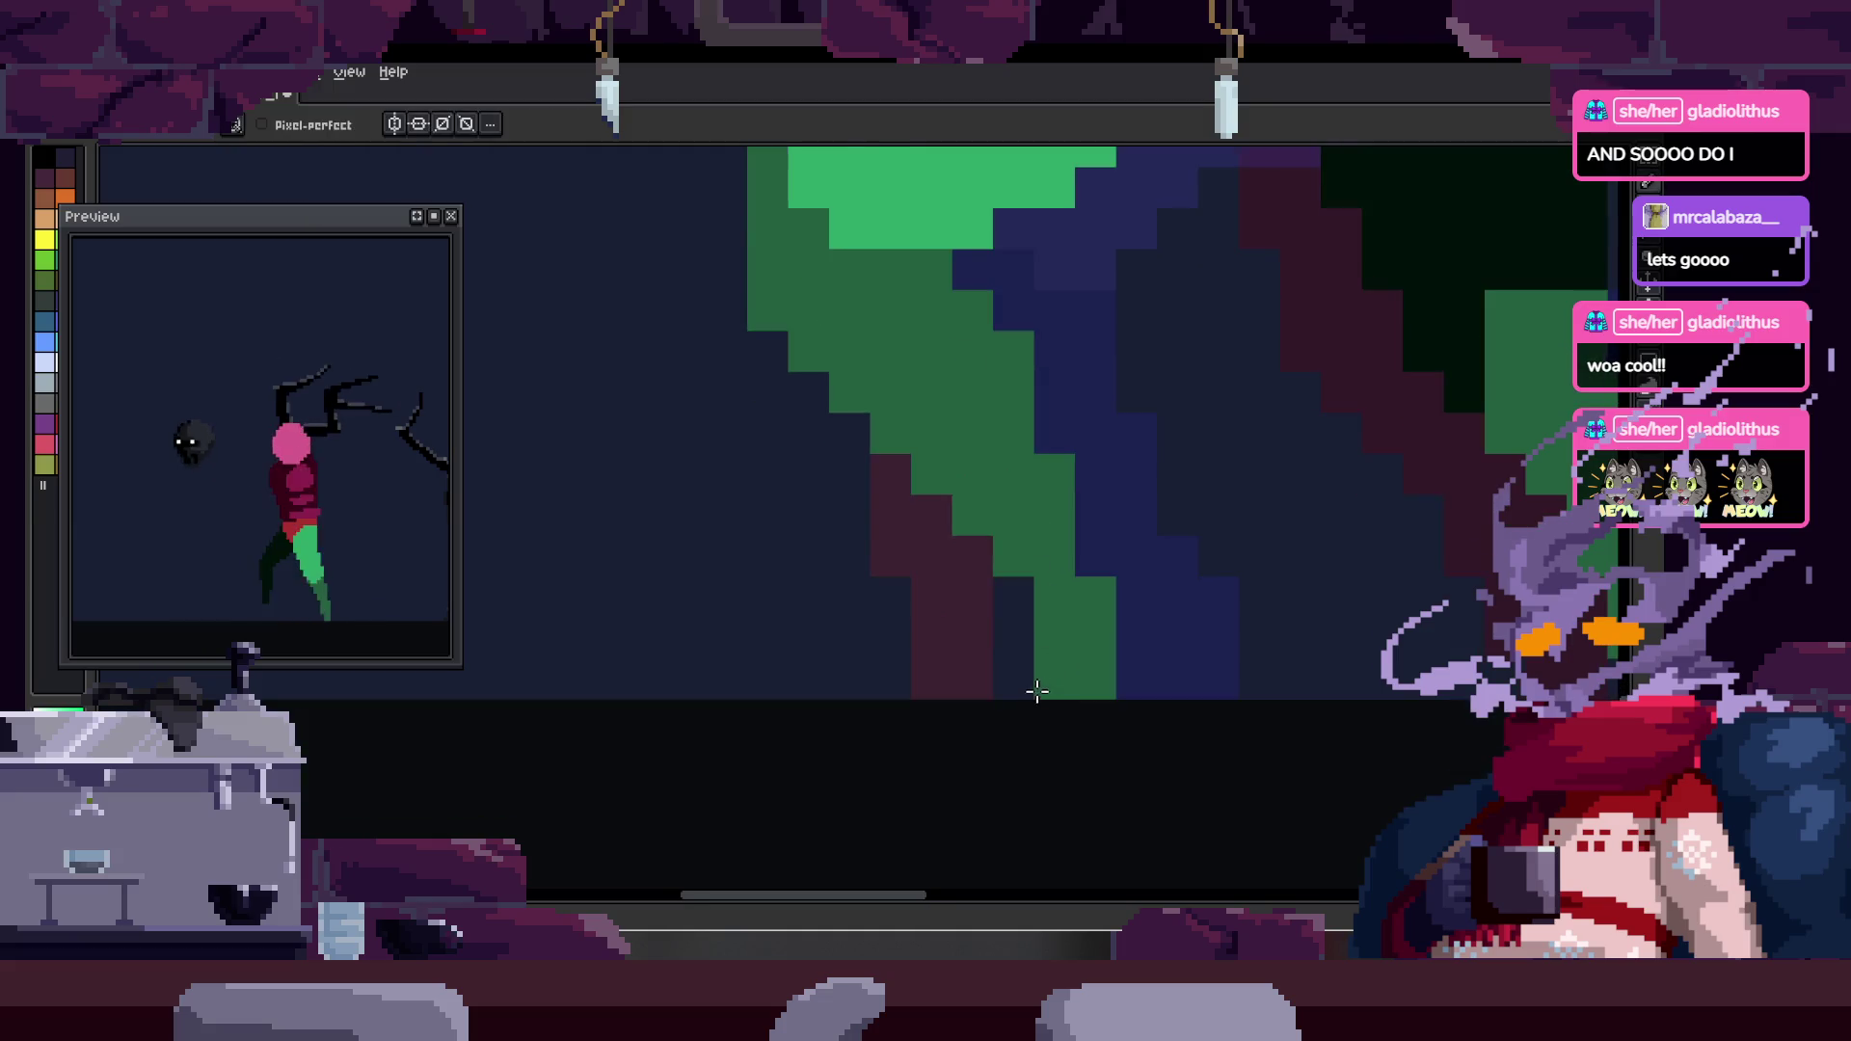
scroll(1074, 558, "up", 2)
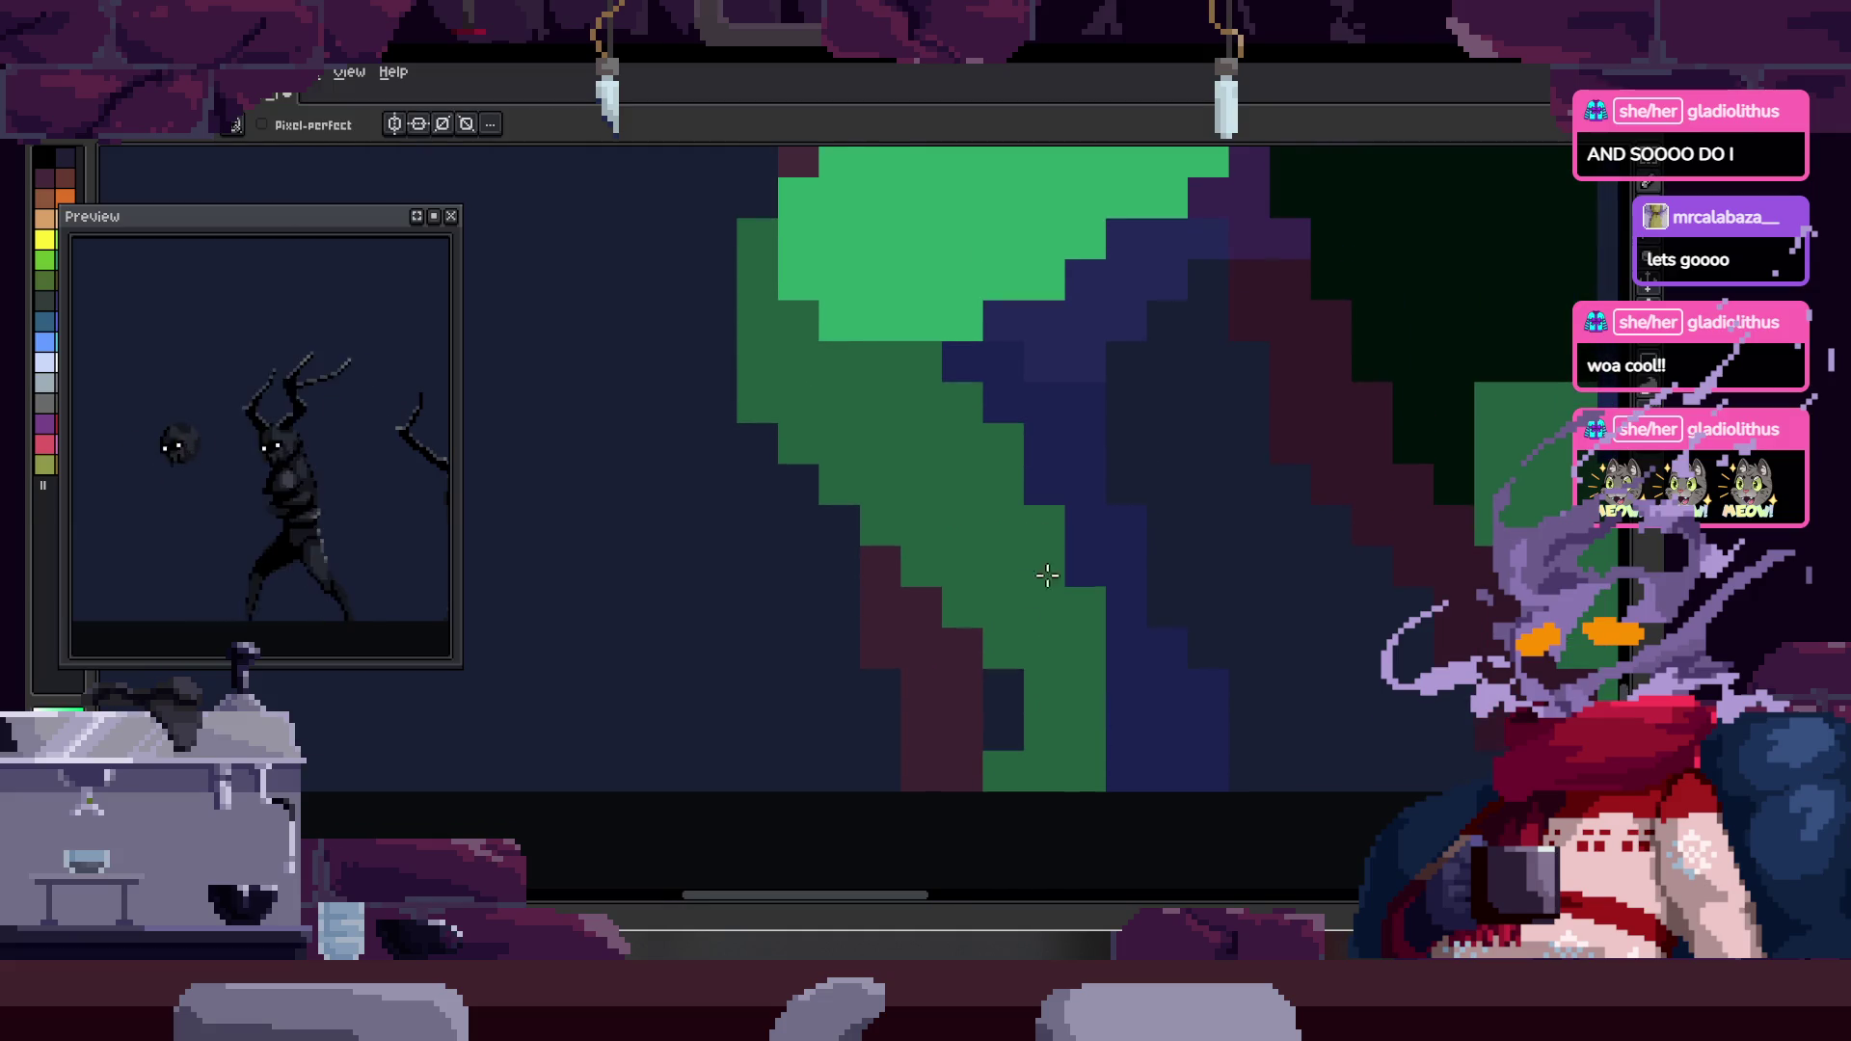
key("b")
left_click(1001, 651)
- Shift the lower green block of the leg one pixel to the right
left_click_drag(996, 628, 938, 599)
key("m")
mouse_move(960, 660)
left_mouse_down()
mouse_move(1084, 784)
mouse_move(1072, 748)
left_mouse_up()
key("ctrl+d")
key("b")
- Move another block of leg pixels one pixel to the left
scroll(1058, 567, "up", 1)
key("z")
scroll(1128, 558, "down", 3)
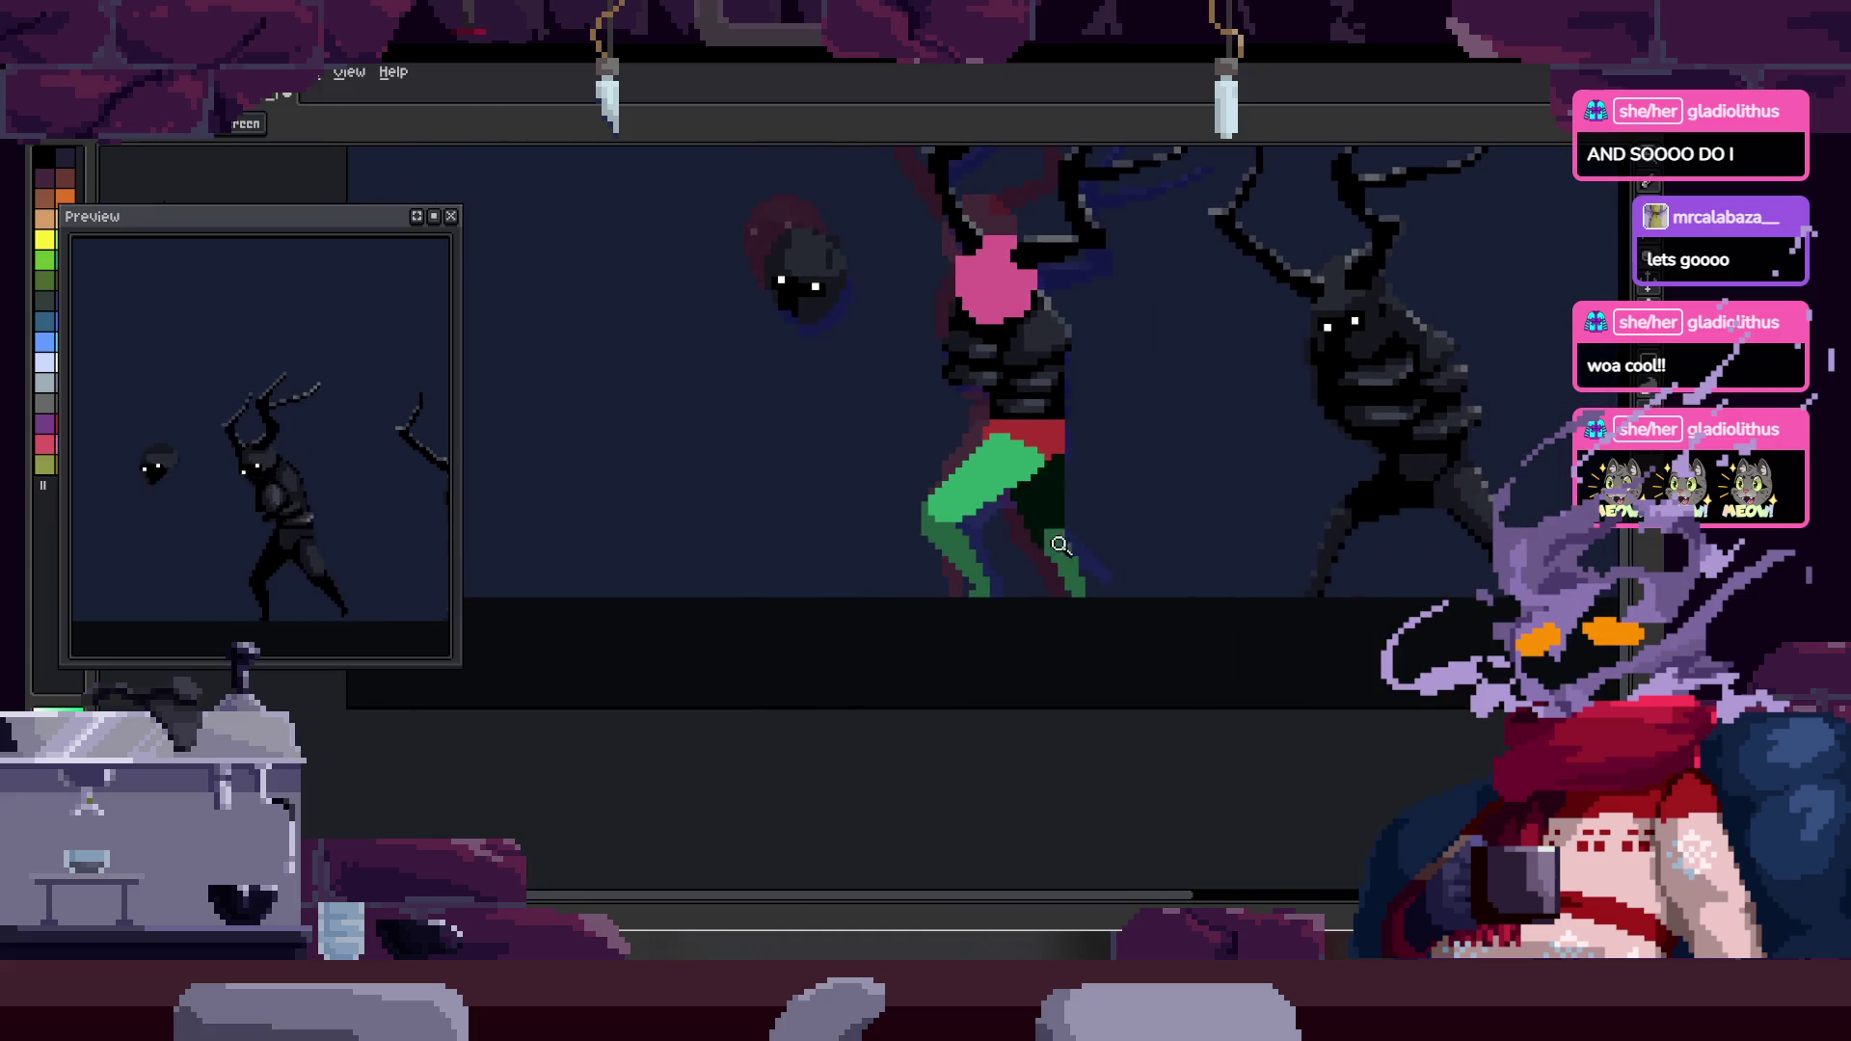
scroll(1033, 512, "up", 3)
key("m")
mouse_move(921, 593)
left_mouse_down()
mouse_move(1025, 743)
mouse_move(996, 719)
left_mouse_up()
key("ctrl+d")
key("b")
- Recolour a maroon edge pixel dark green and paint dark blue over green pixels along the leg
scroll(943, 556, "up", 2)
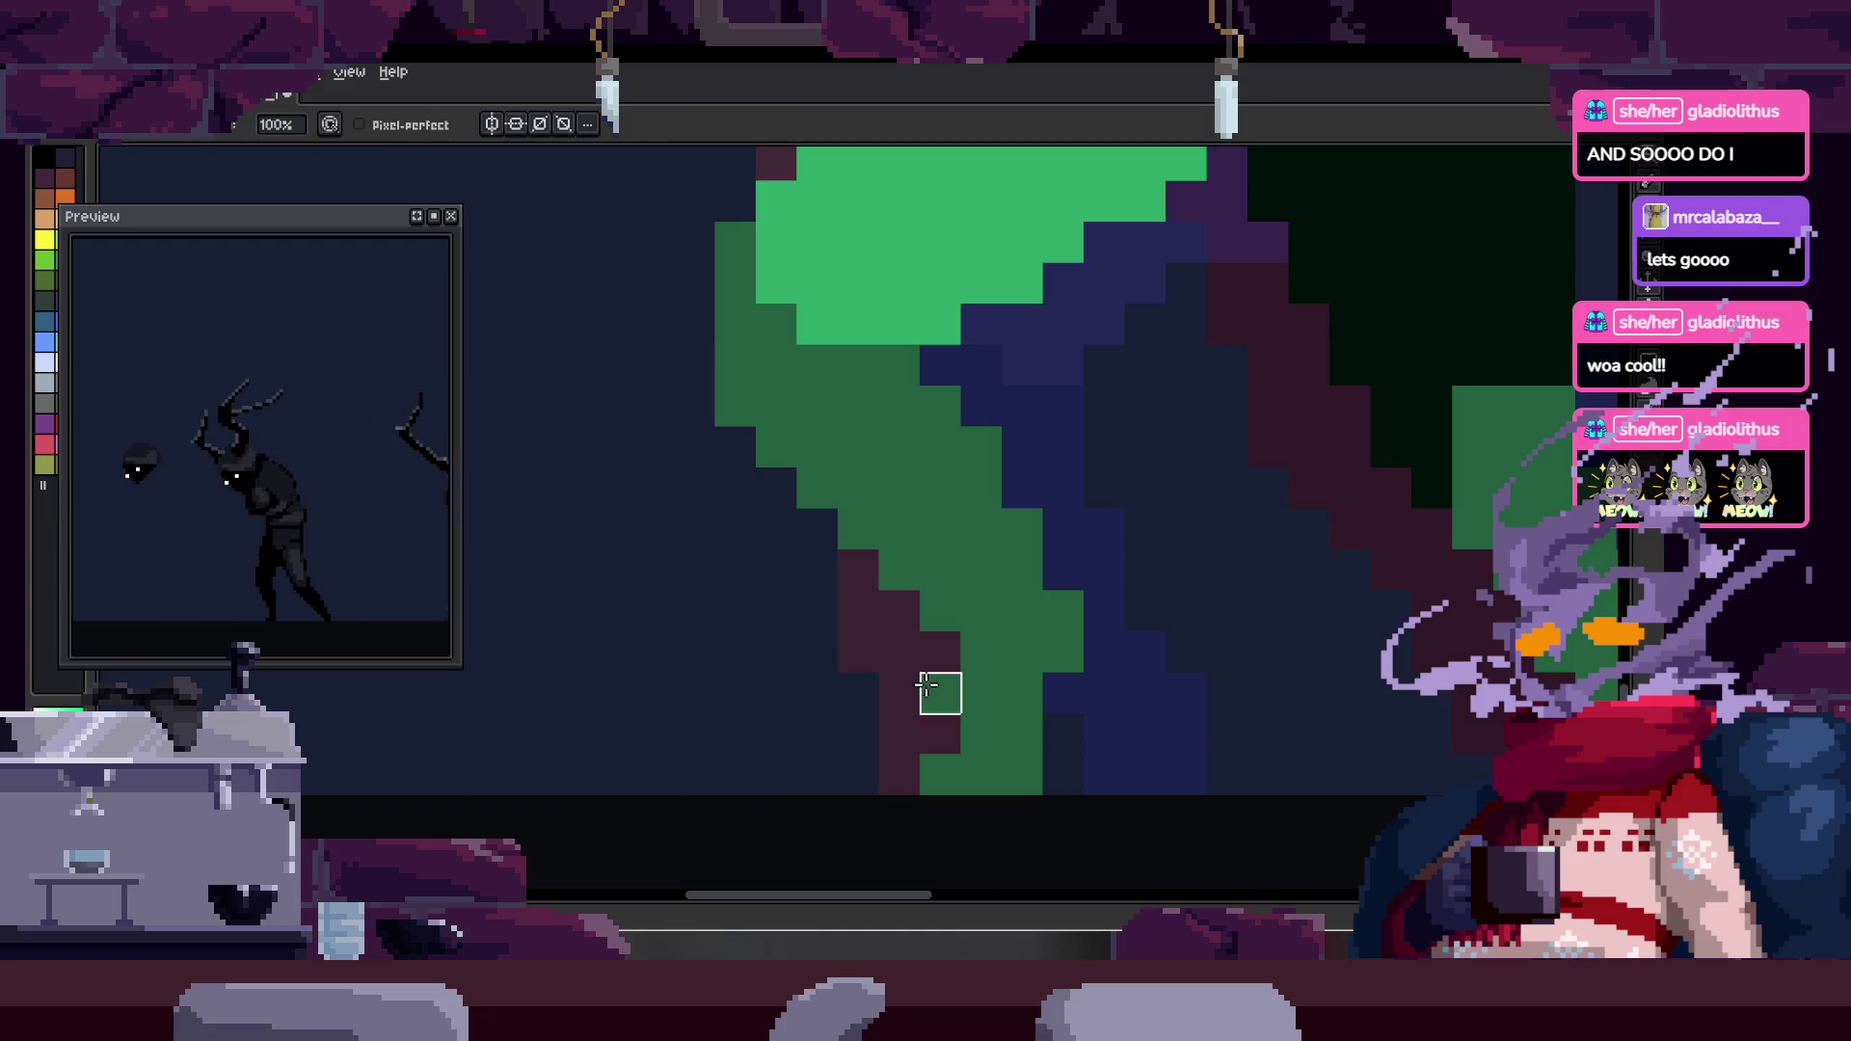
left_click_drag(926, 622, 821, 371)
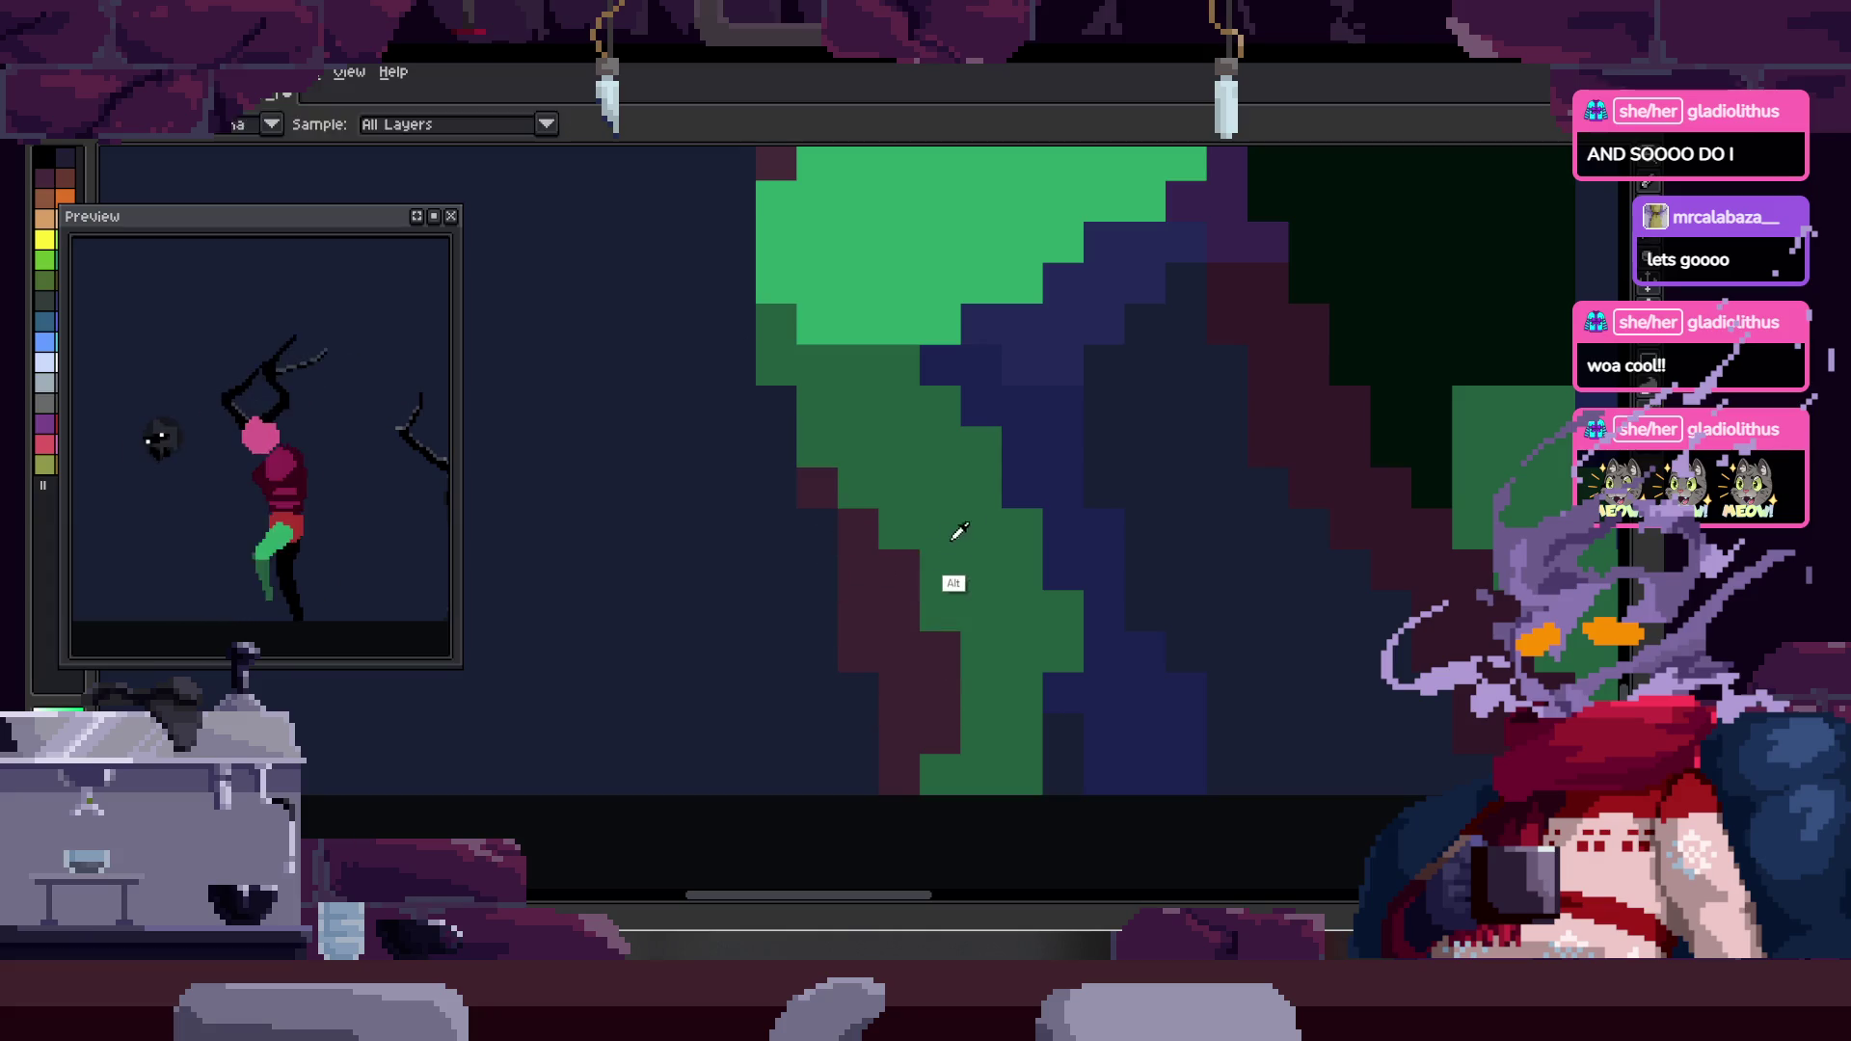
scroll(945, 483, "up", 1)
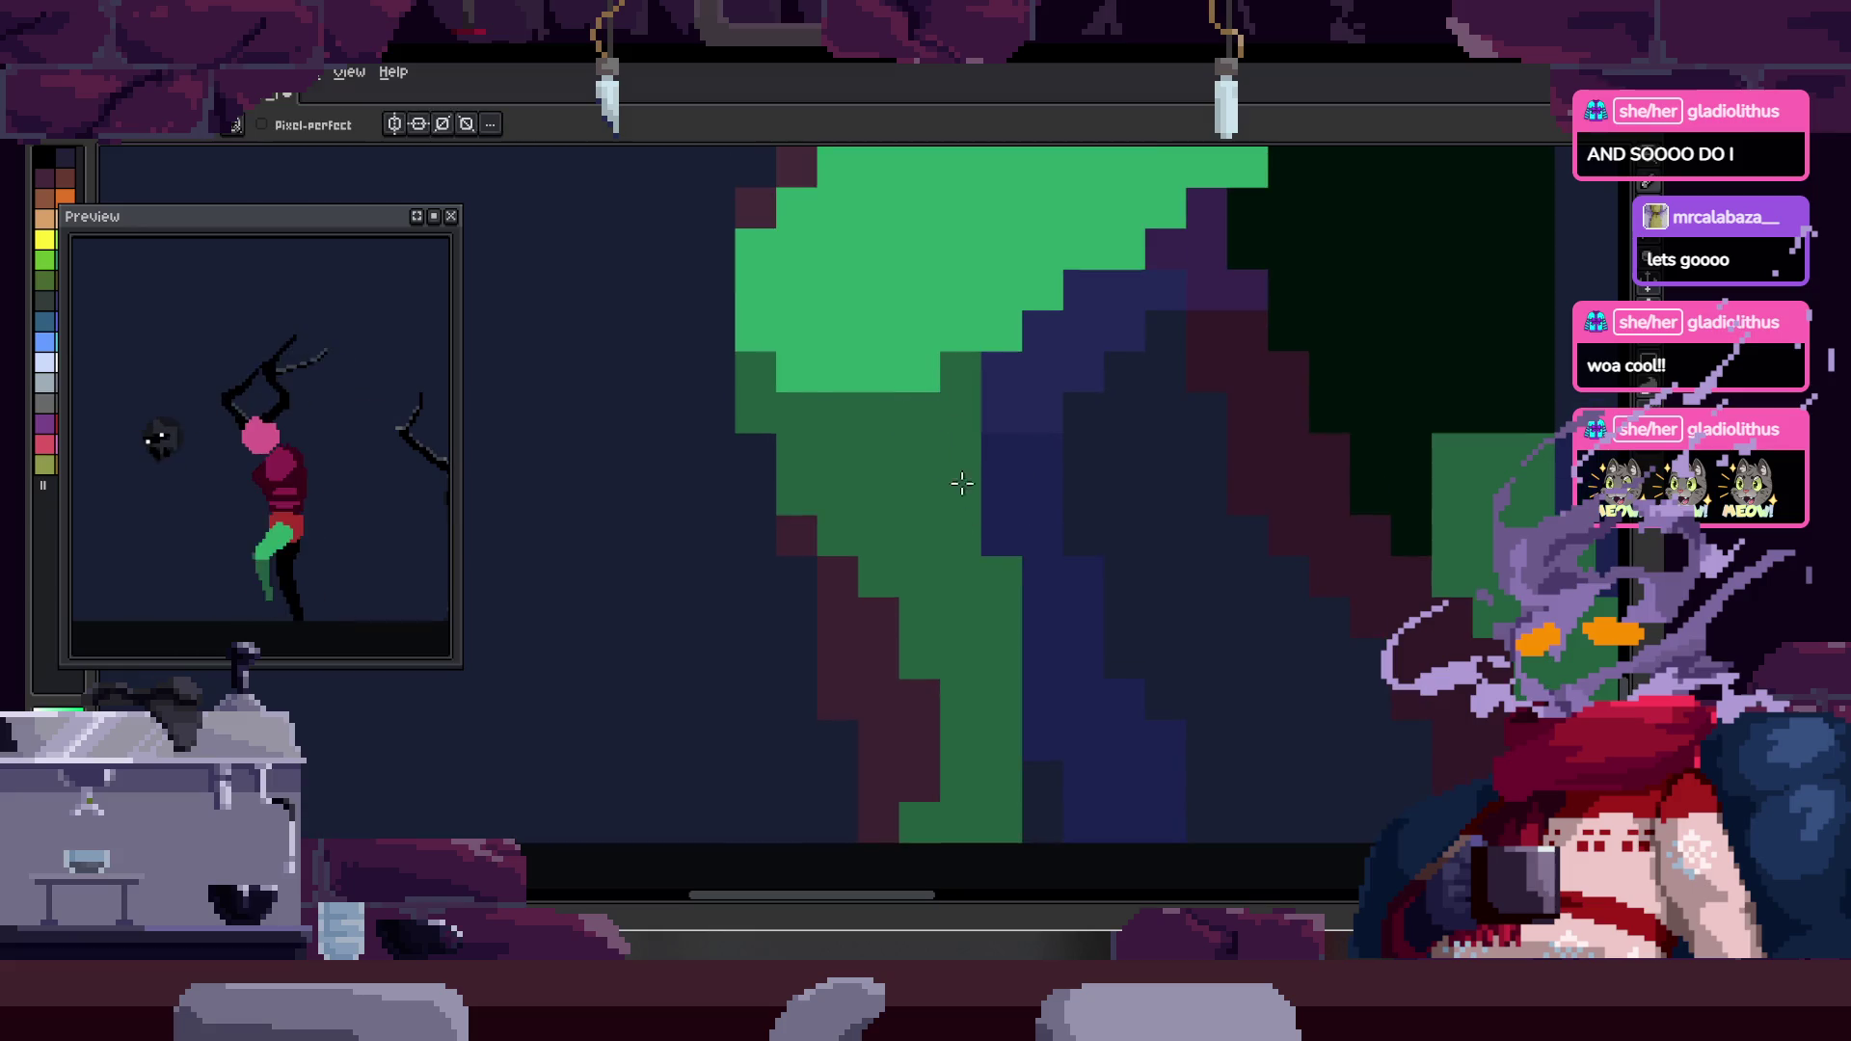
scroll(946, 532, "down", 1)
left_click_drag(976, 381, 999, 526)
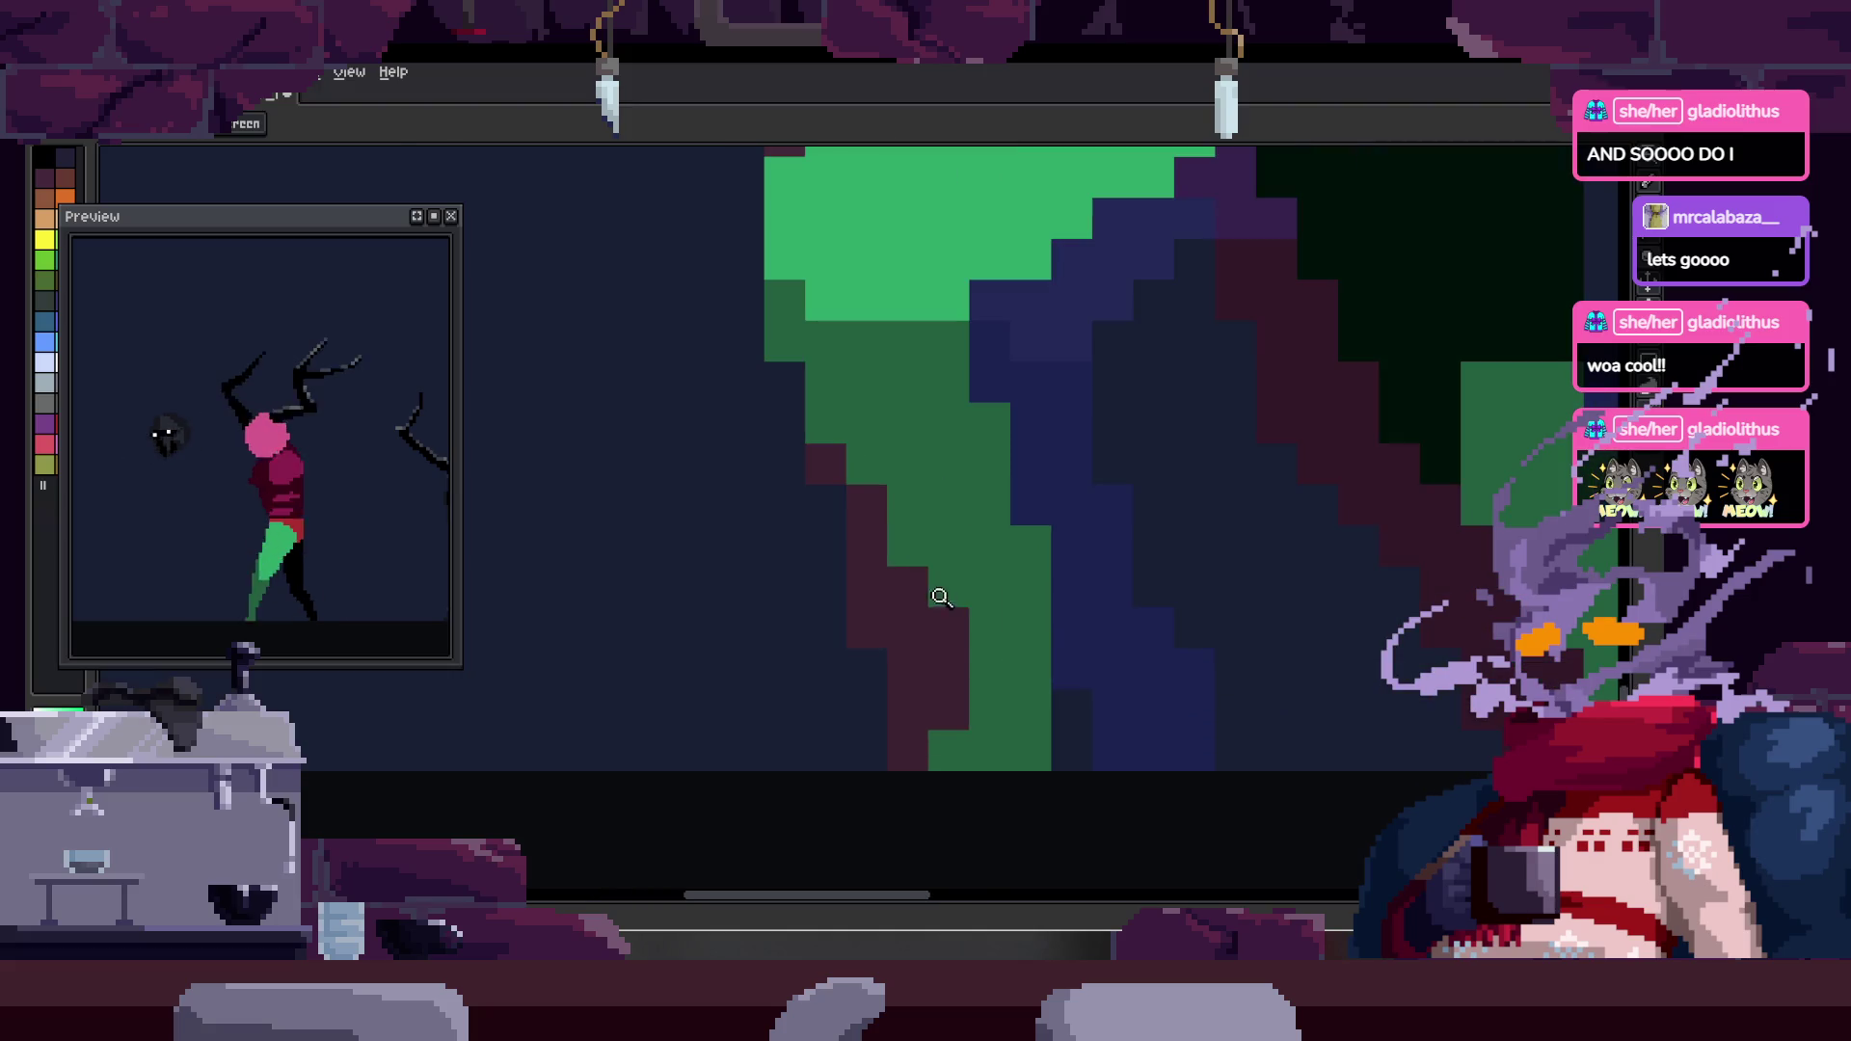
scroll(920, 559, "down", 8)
- Step to the next animation frame and select a block of the leg's green and blue columns
key("Right")
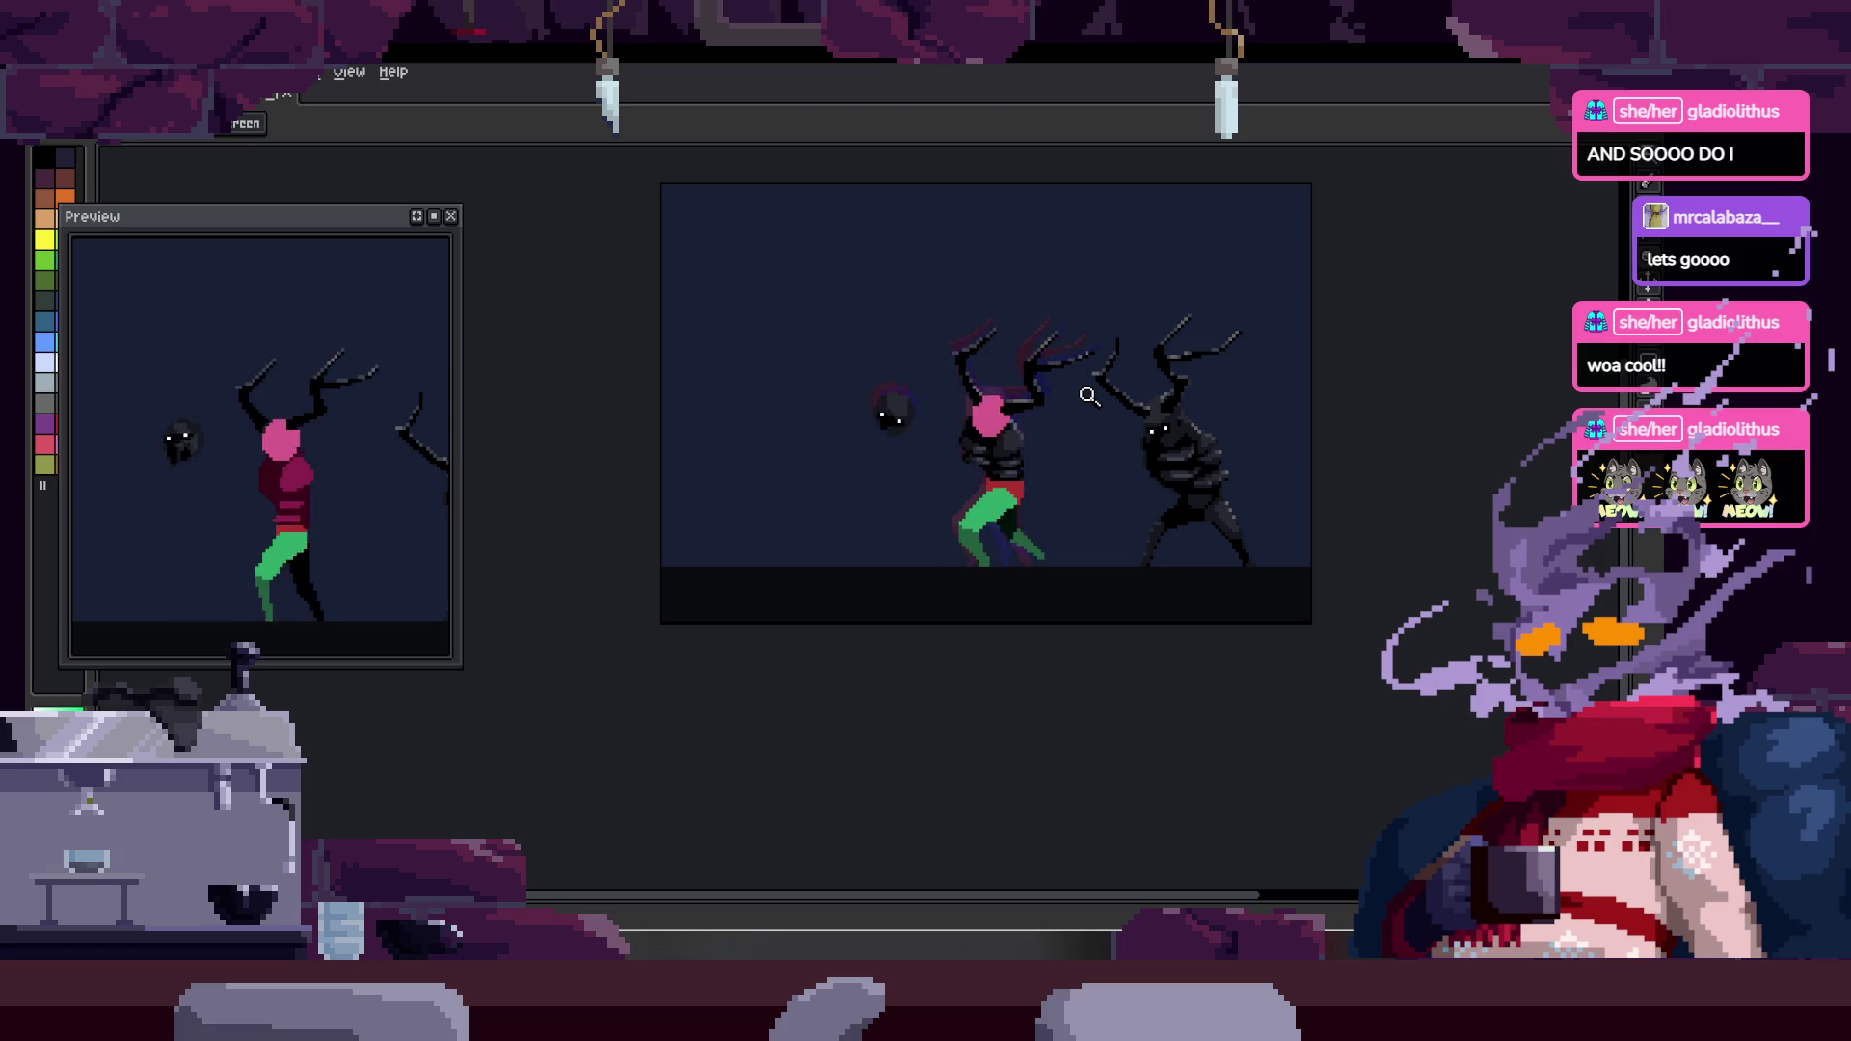
scroll(1090, 395, "up", 5)
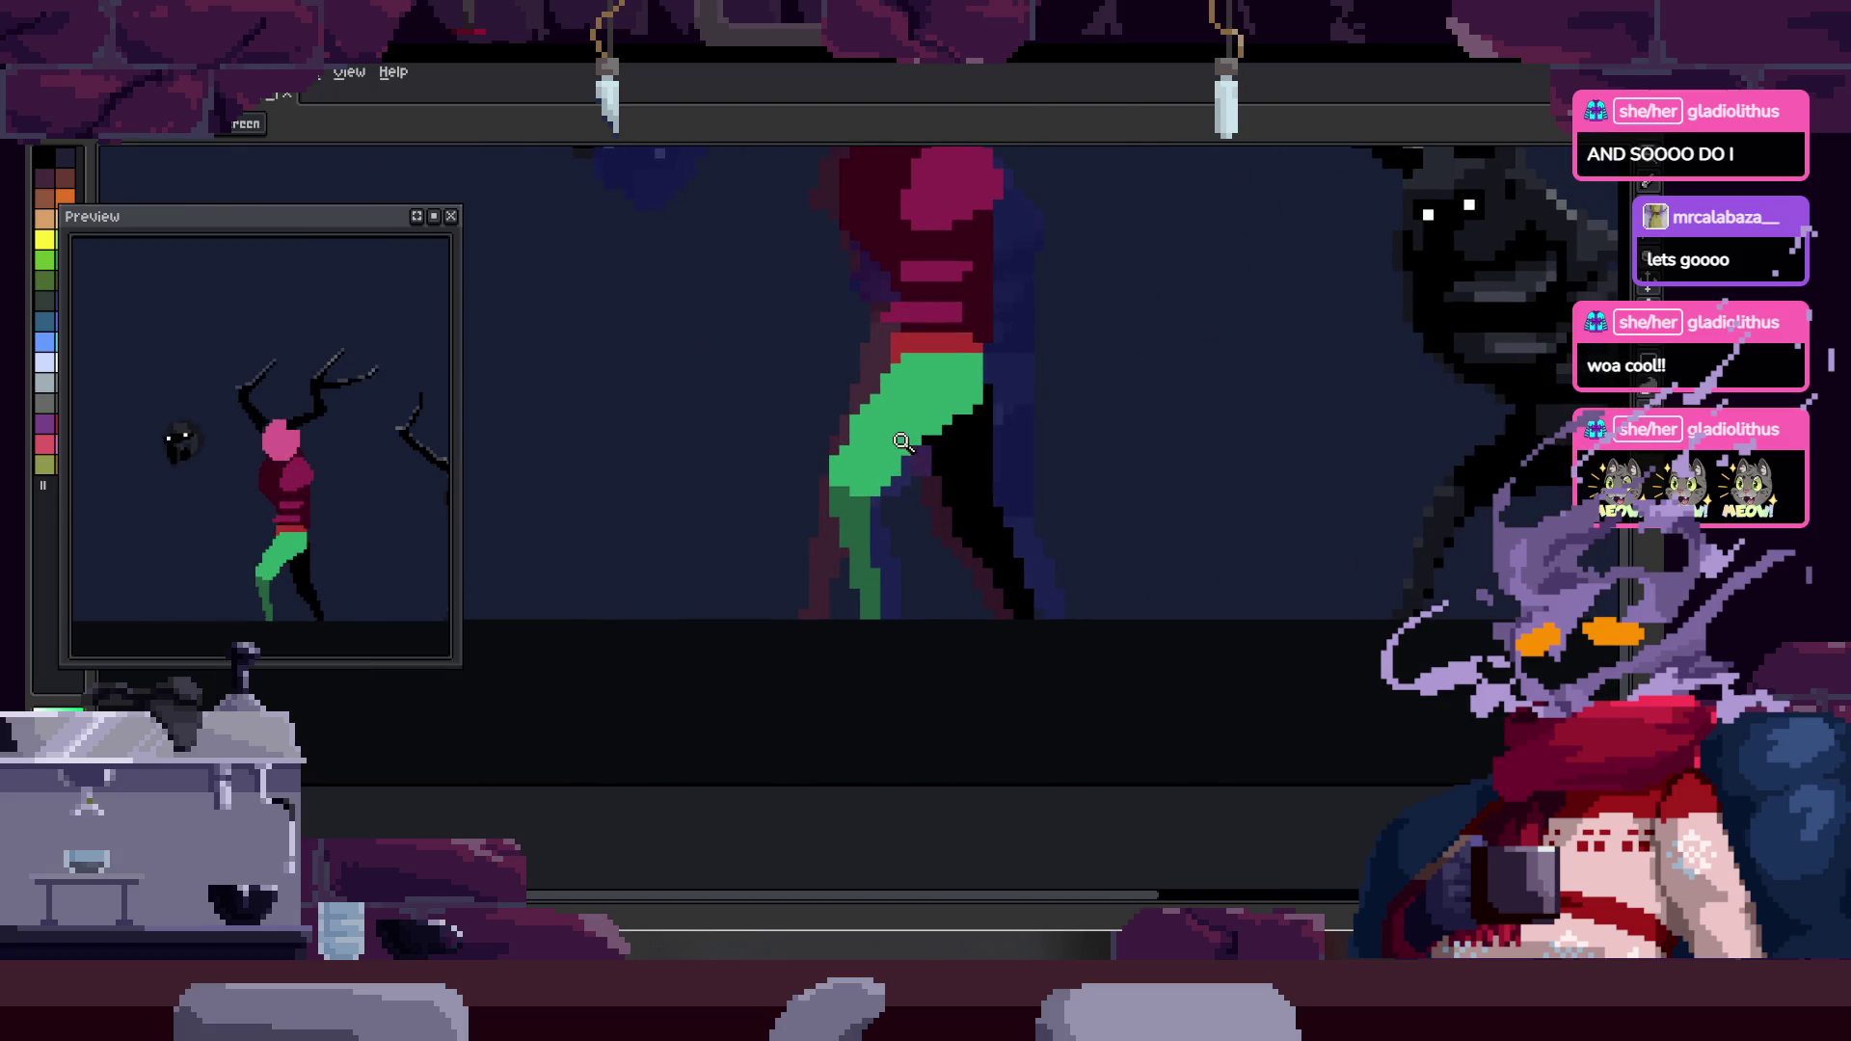
scroll(821, 433, "down", 3)
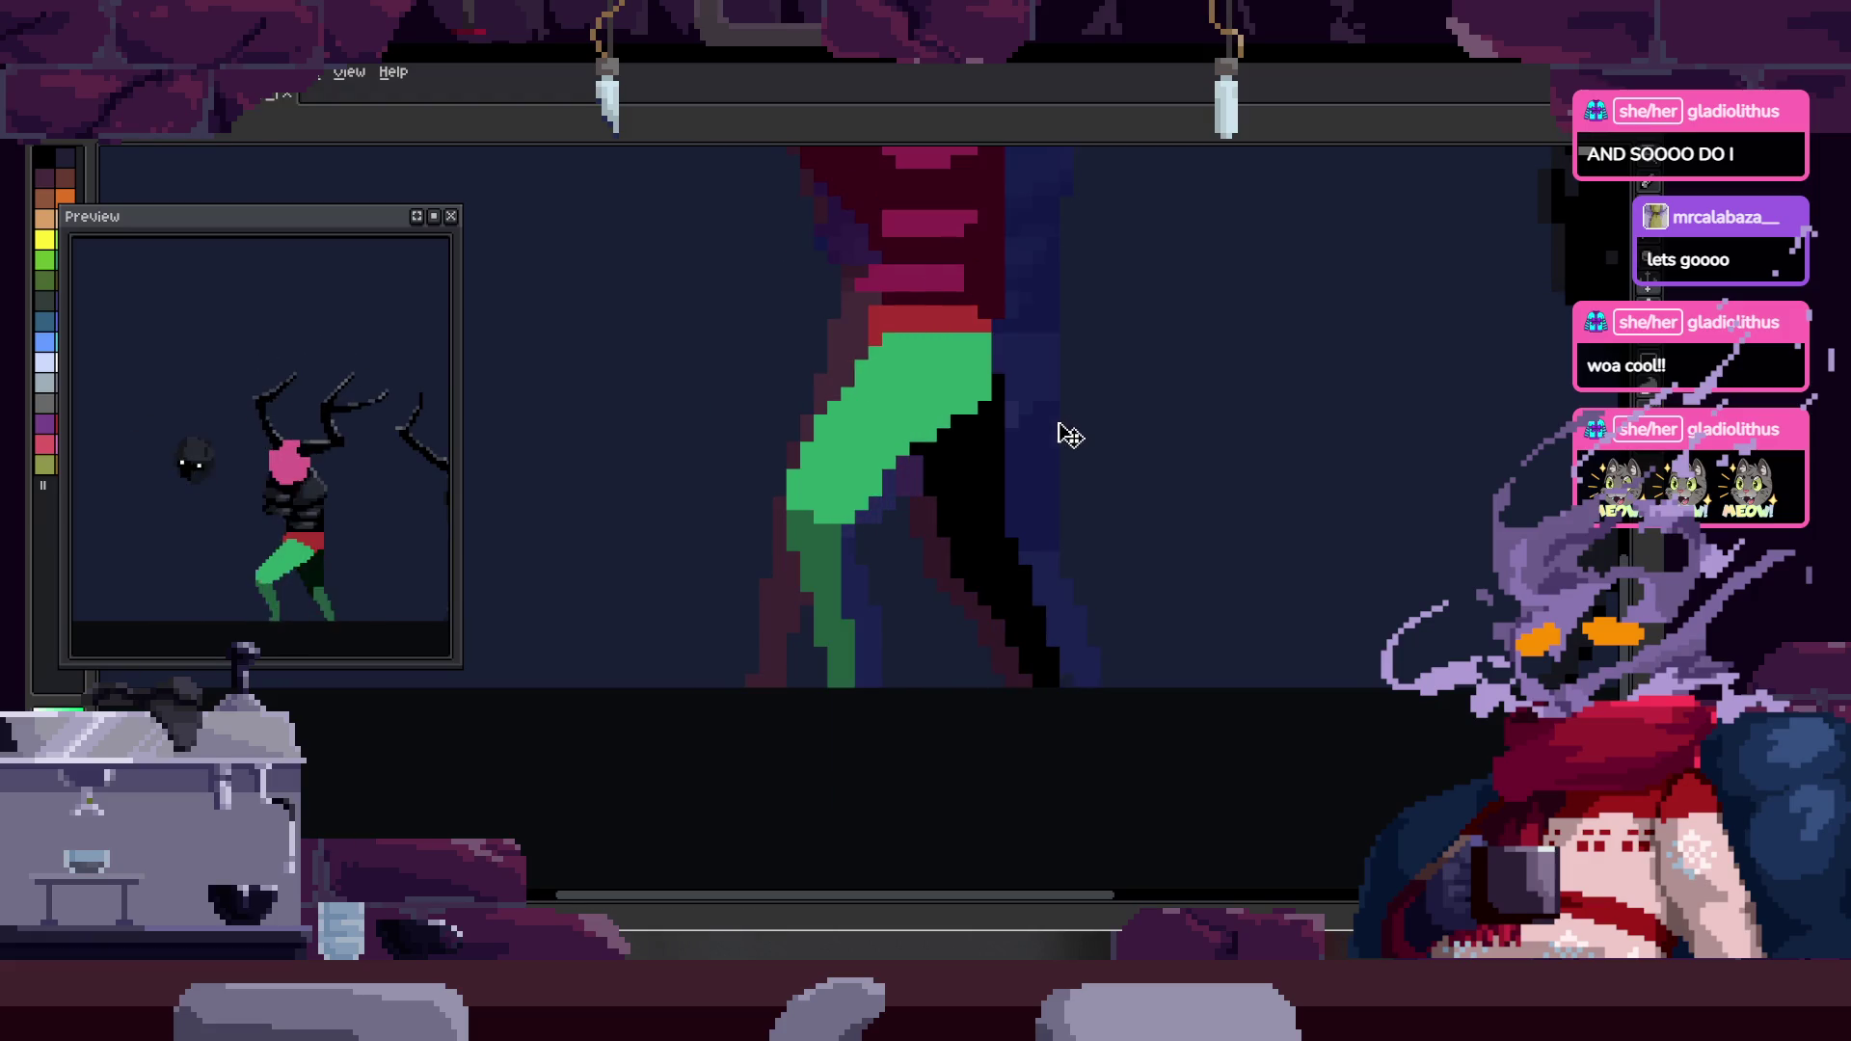
scroll(913, 575, "up", 2)
key("m")
left_click_drag(800, 636, 911, 711)
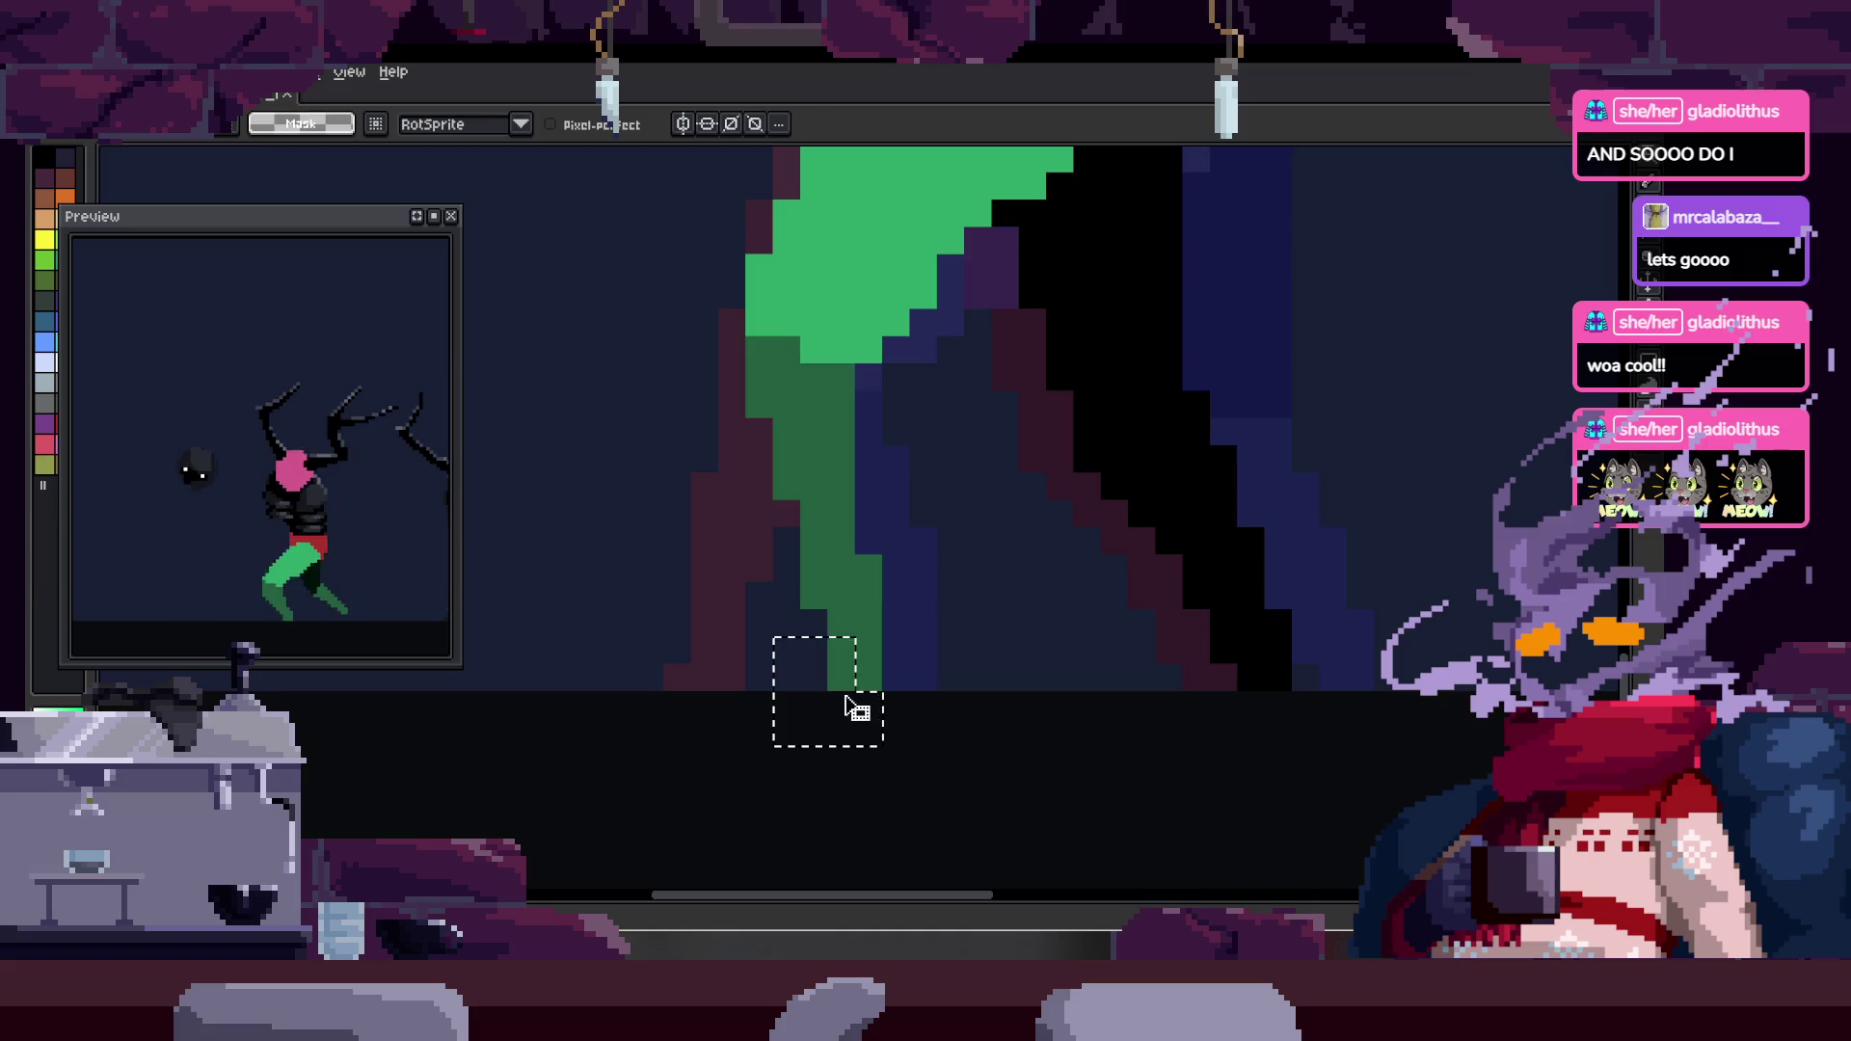
key("ctrl+d")
- Shift the green and blue leg columns one pixel left and repaint leftover leg pixels dark
scroll(868, 640, "up", 2)
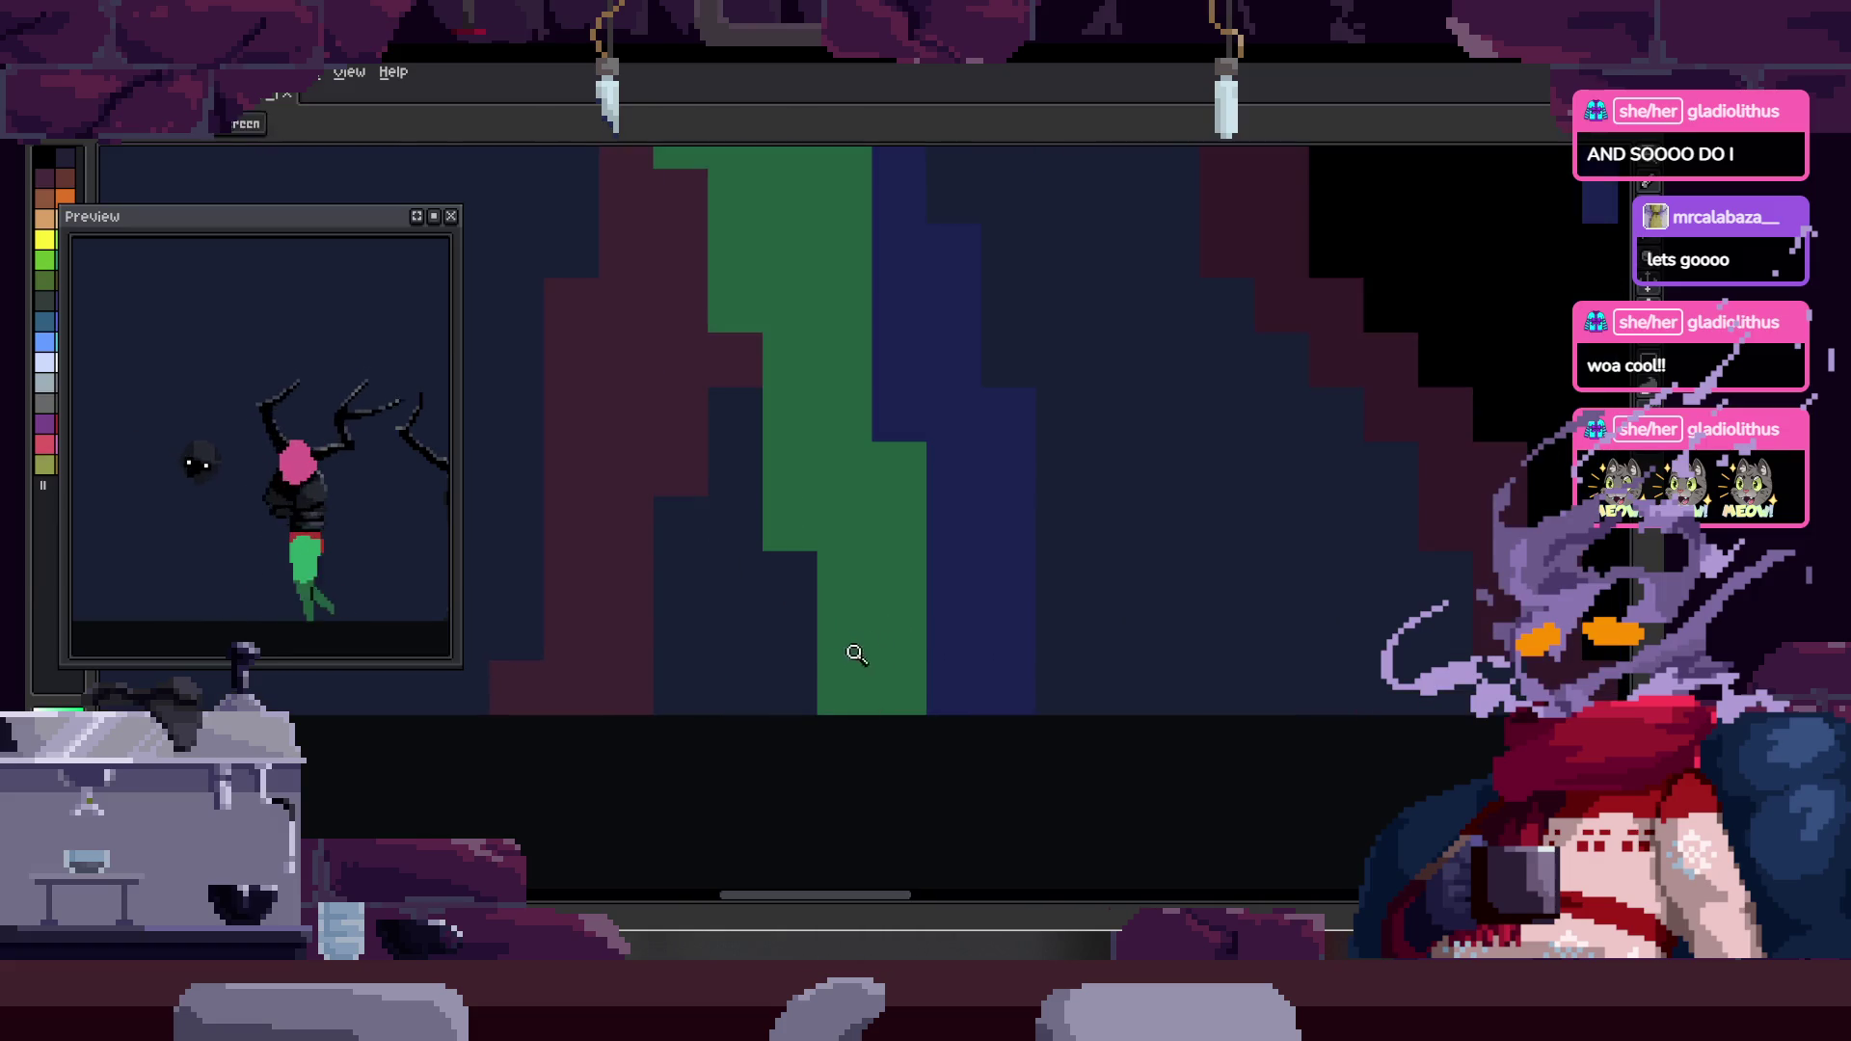
key("b")
key("m")
mouse_move(1032, 441)
left_mouse_down()
mouse_move(769, 487)
mouse_move(708, 715)
left_mouse_up()
key("Left")
key("ctrl+d")
key("e")
left_click_drag(735, 469, 730, 586)
scroll(762, 521, "down", 5)
key("z")
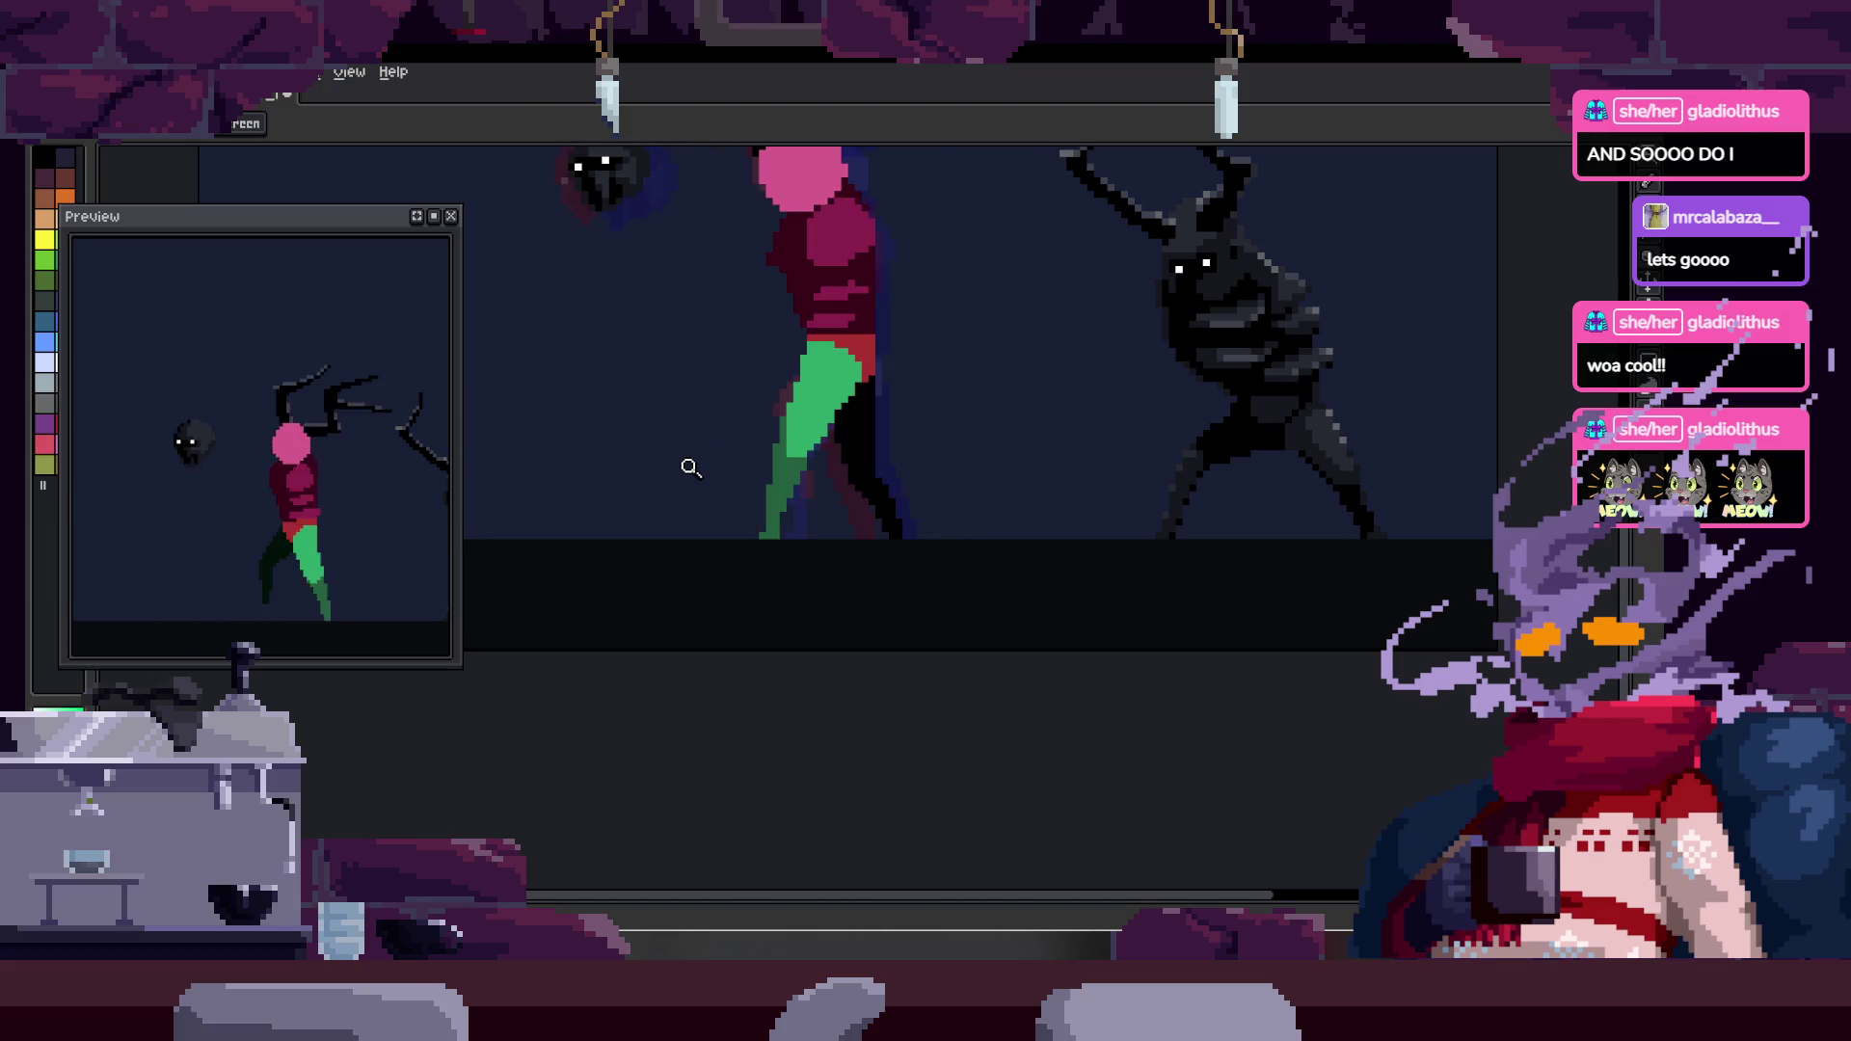
- Sample a colour from the canvas and save the walk-cycle file with Ctrl+S
scroll(970, 327, "up", 4)
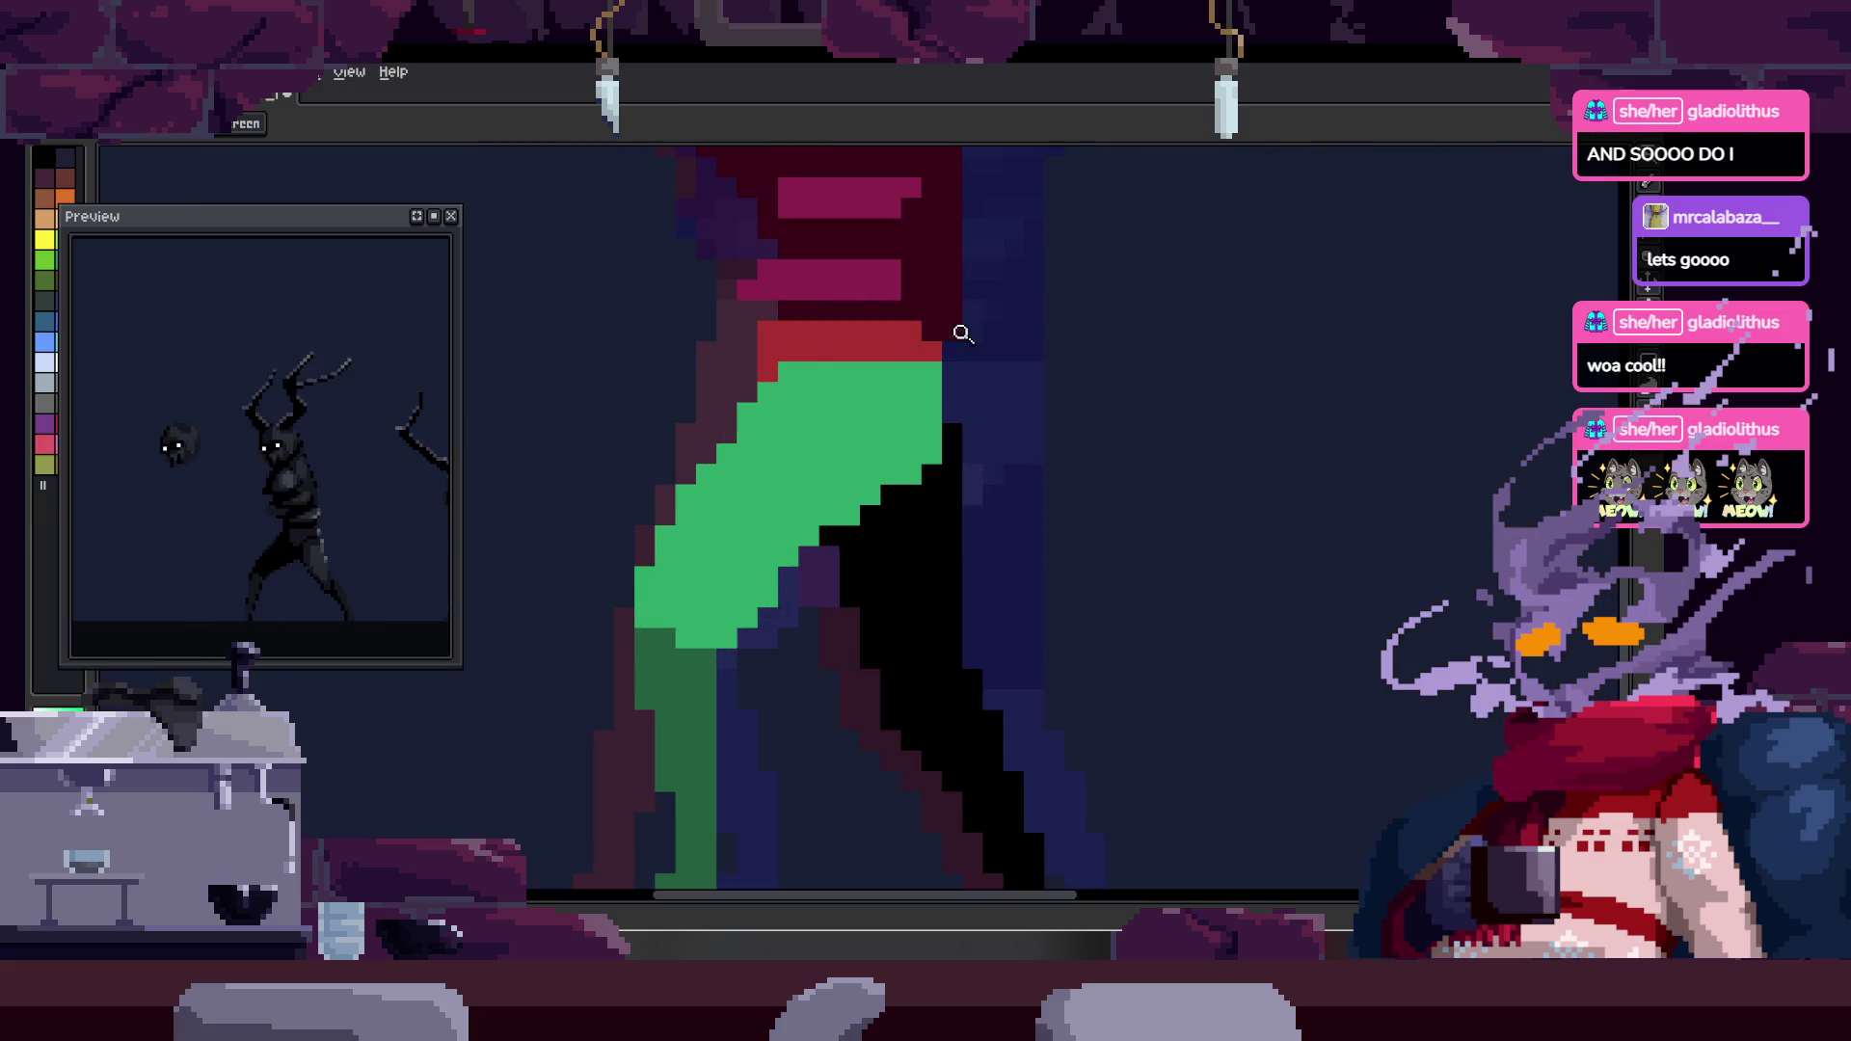
key("alt")
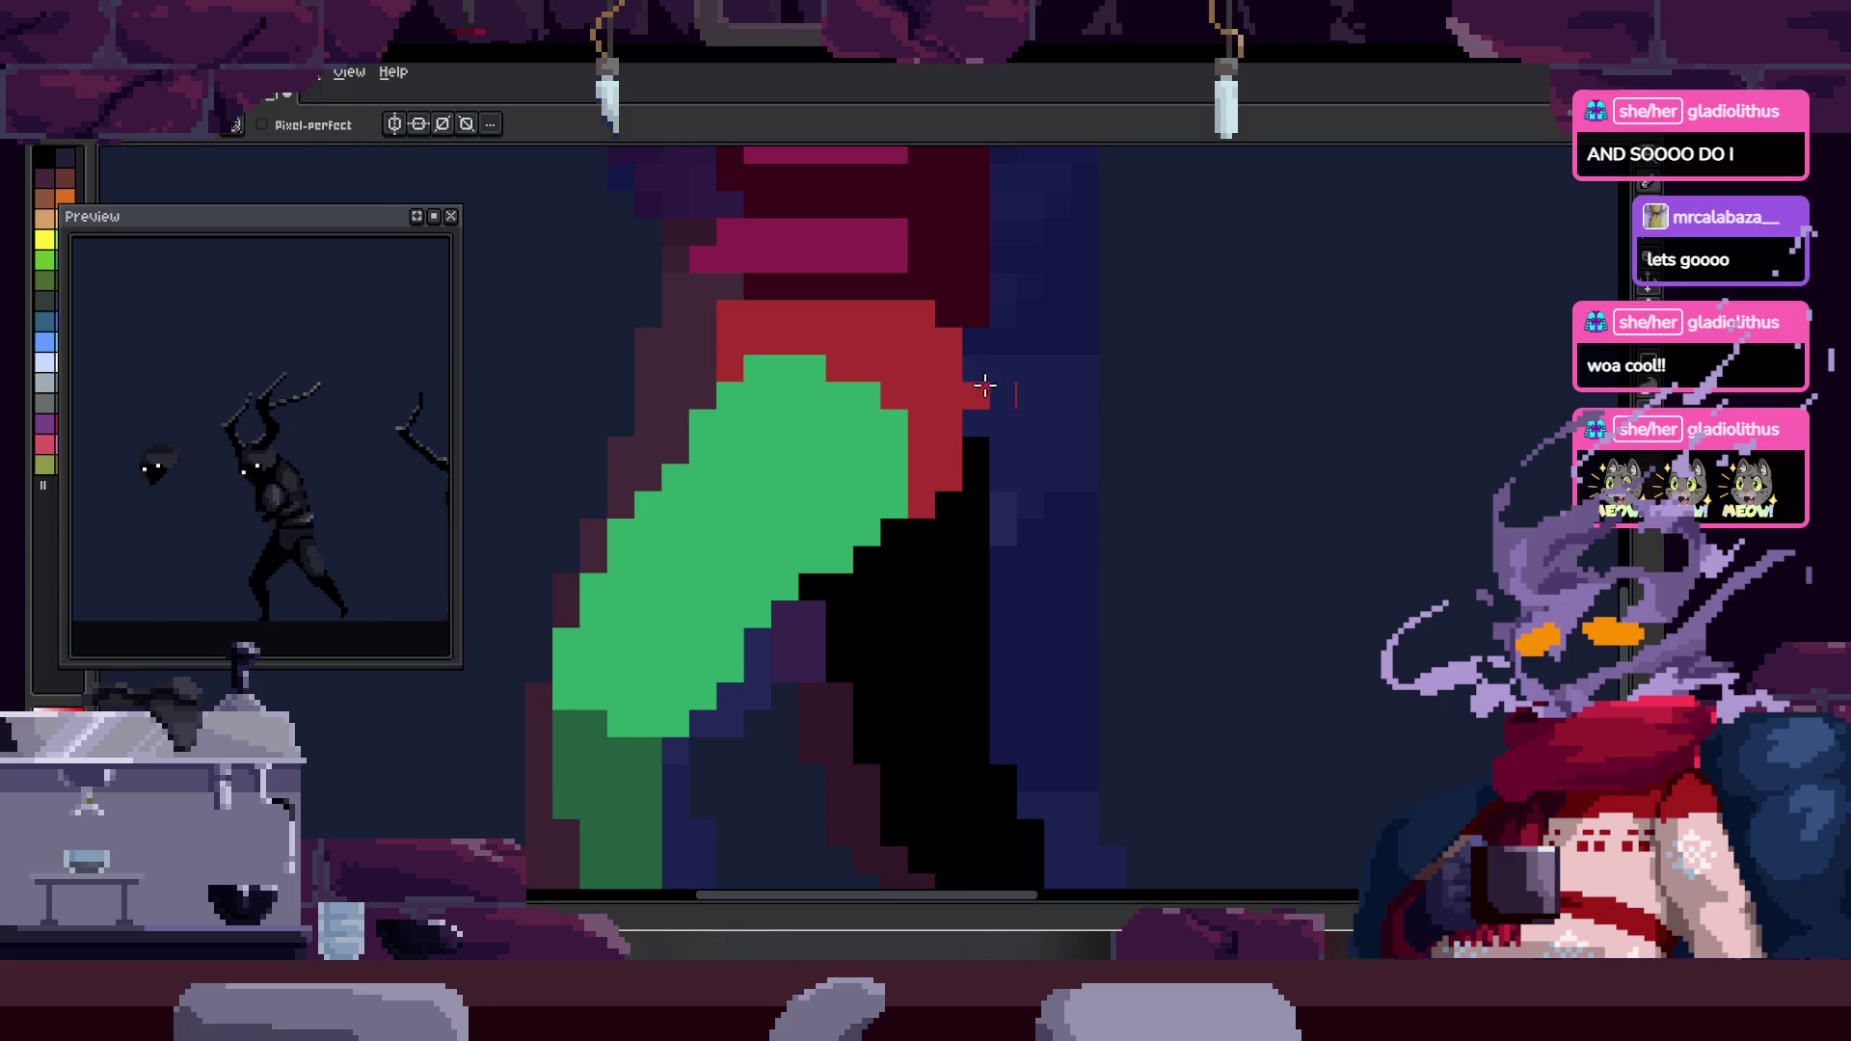
key("z")
scroll(1022, 371, "down", 4)
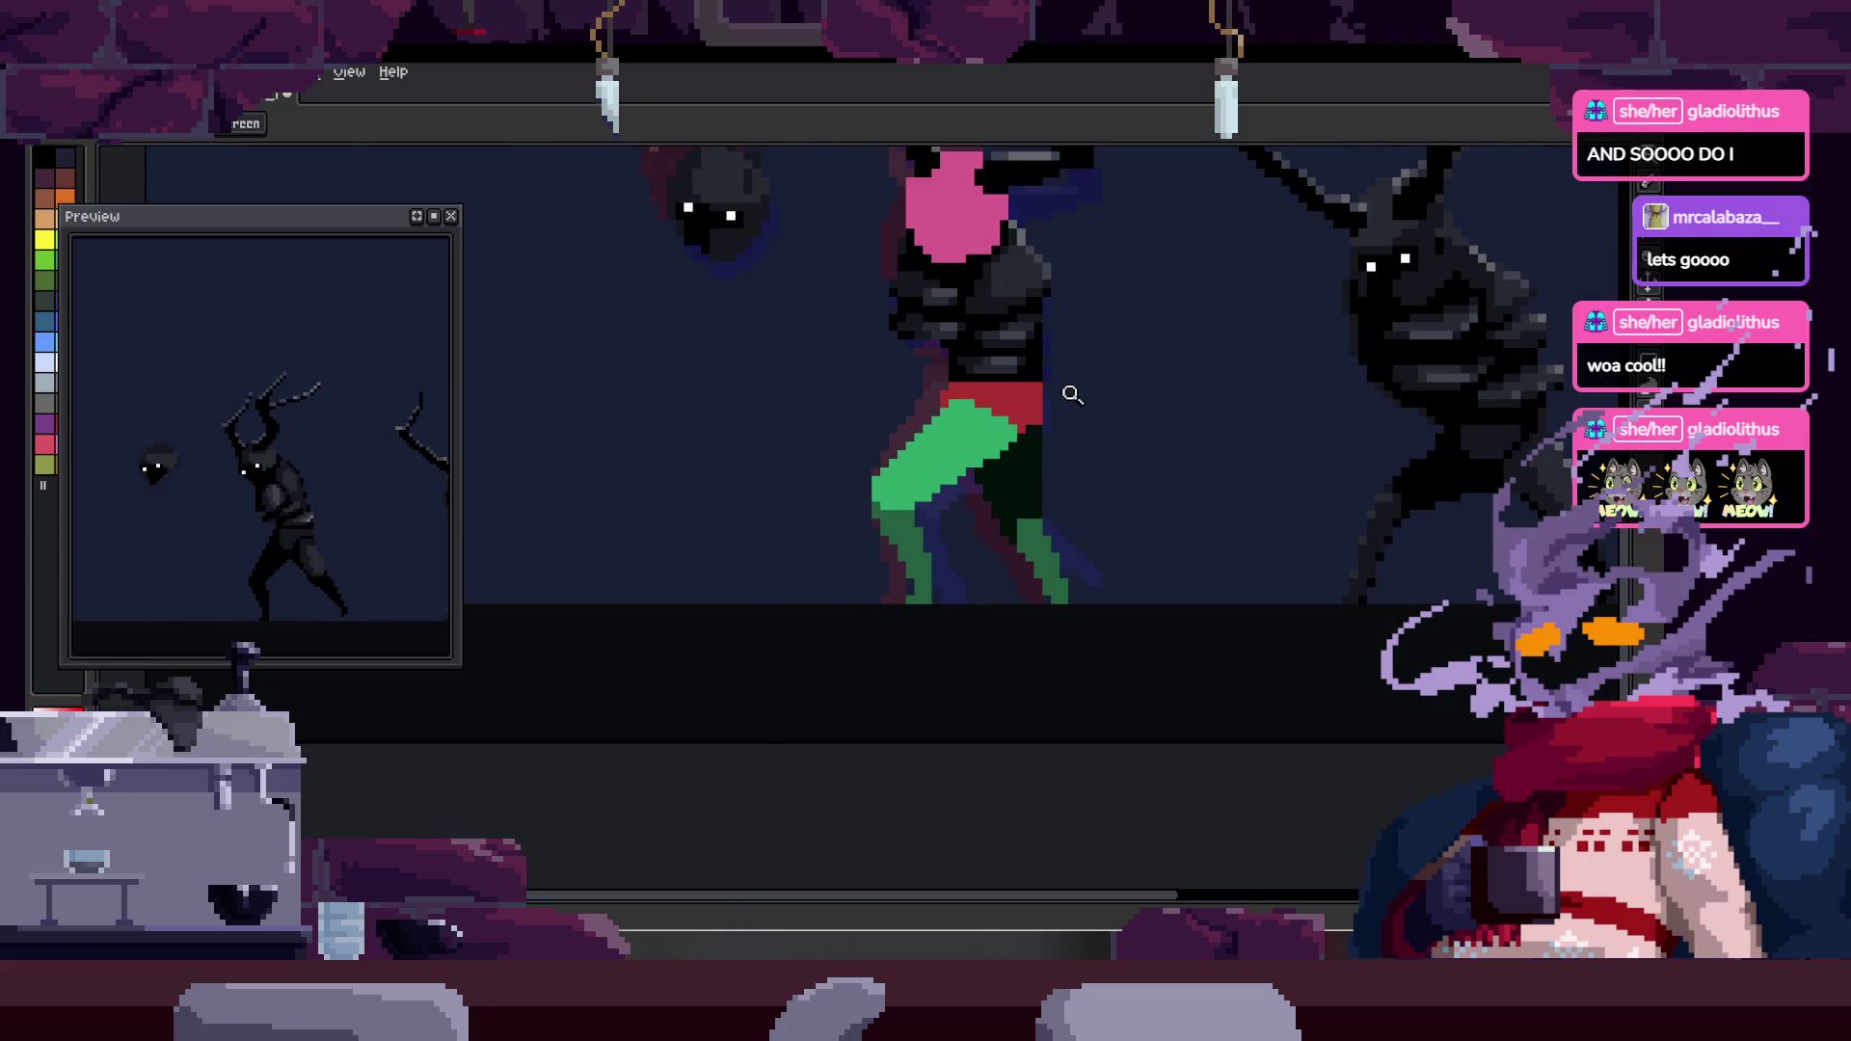
scroll(1031, 422, "up", 4)
scroll(1021, 455, "down", 4)
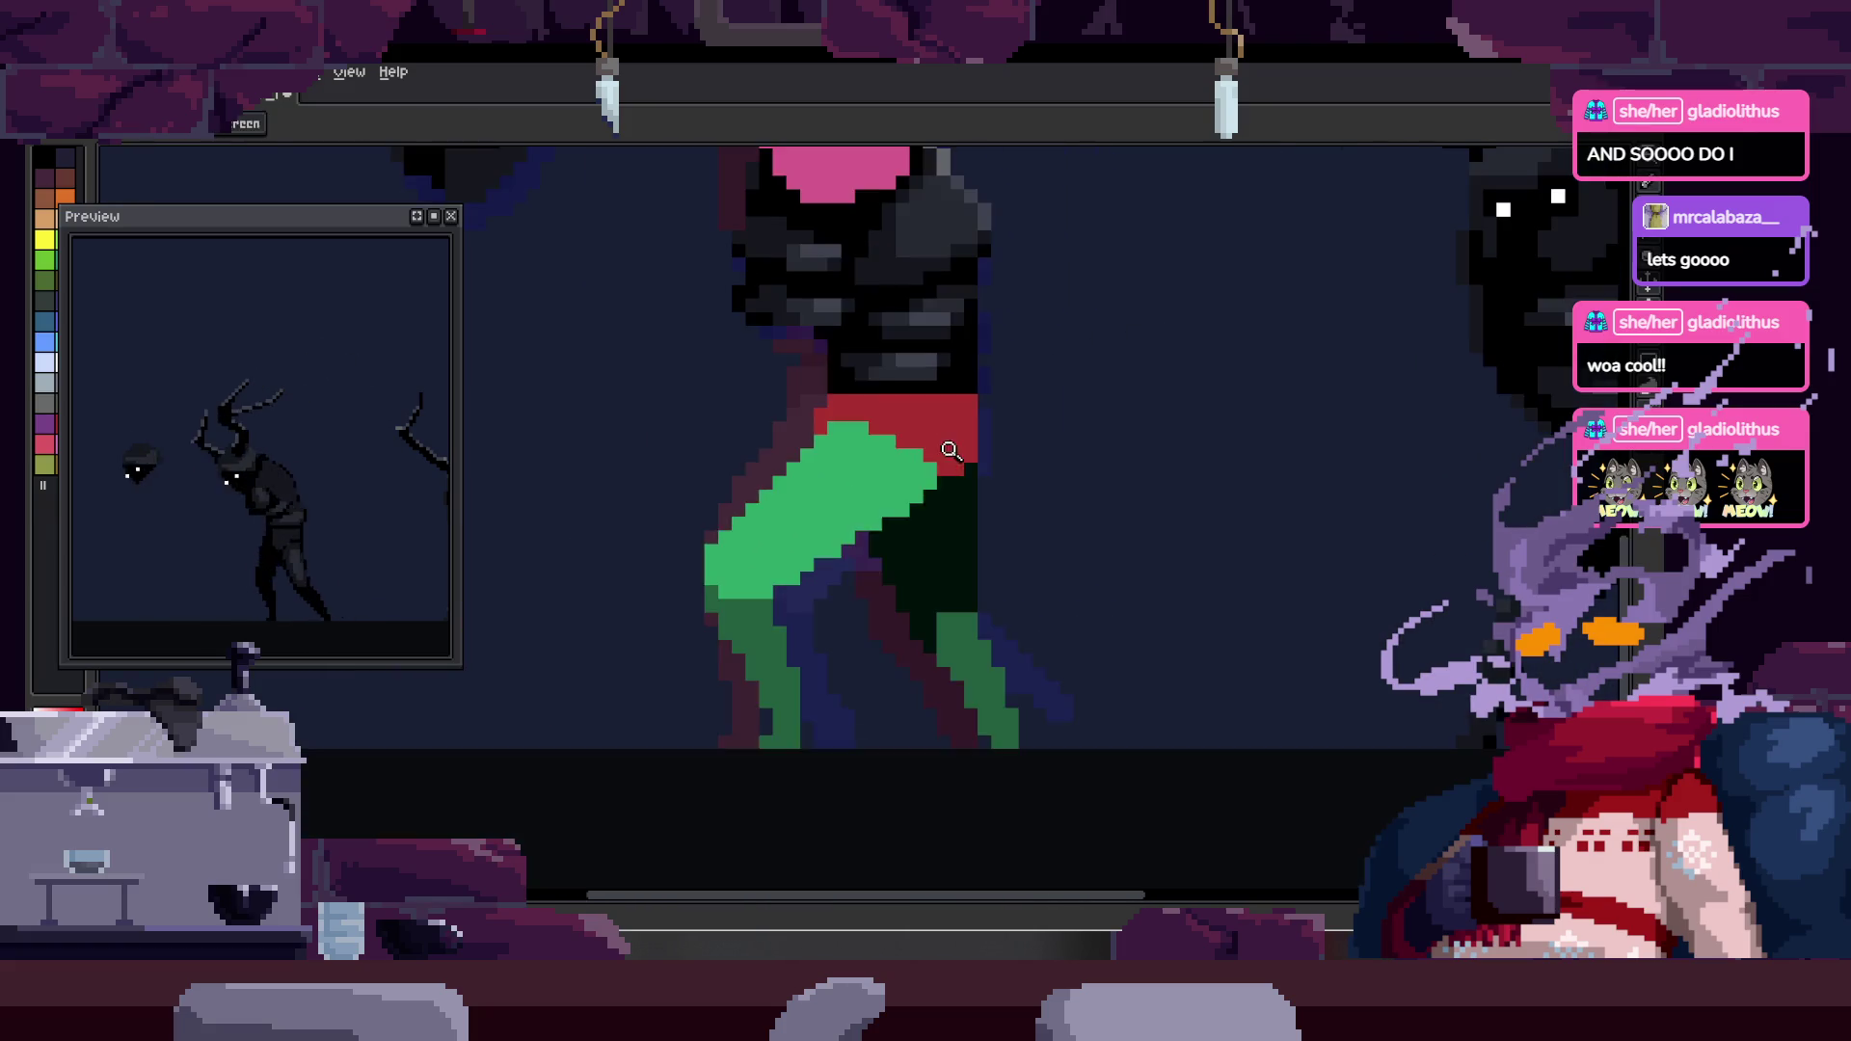
key("ctrl+s")
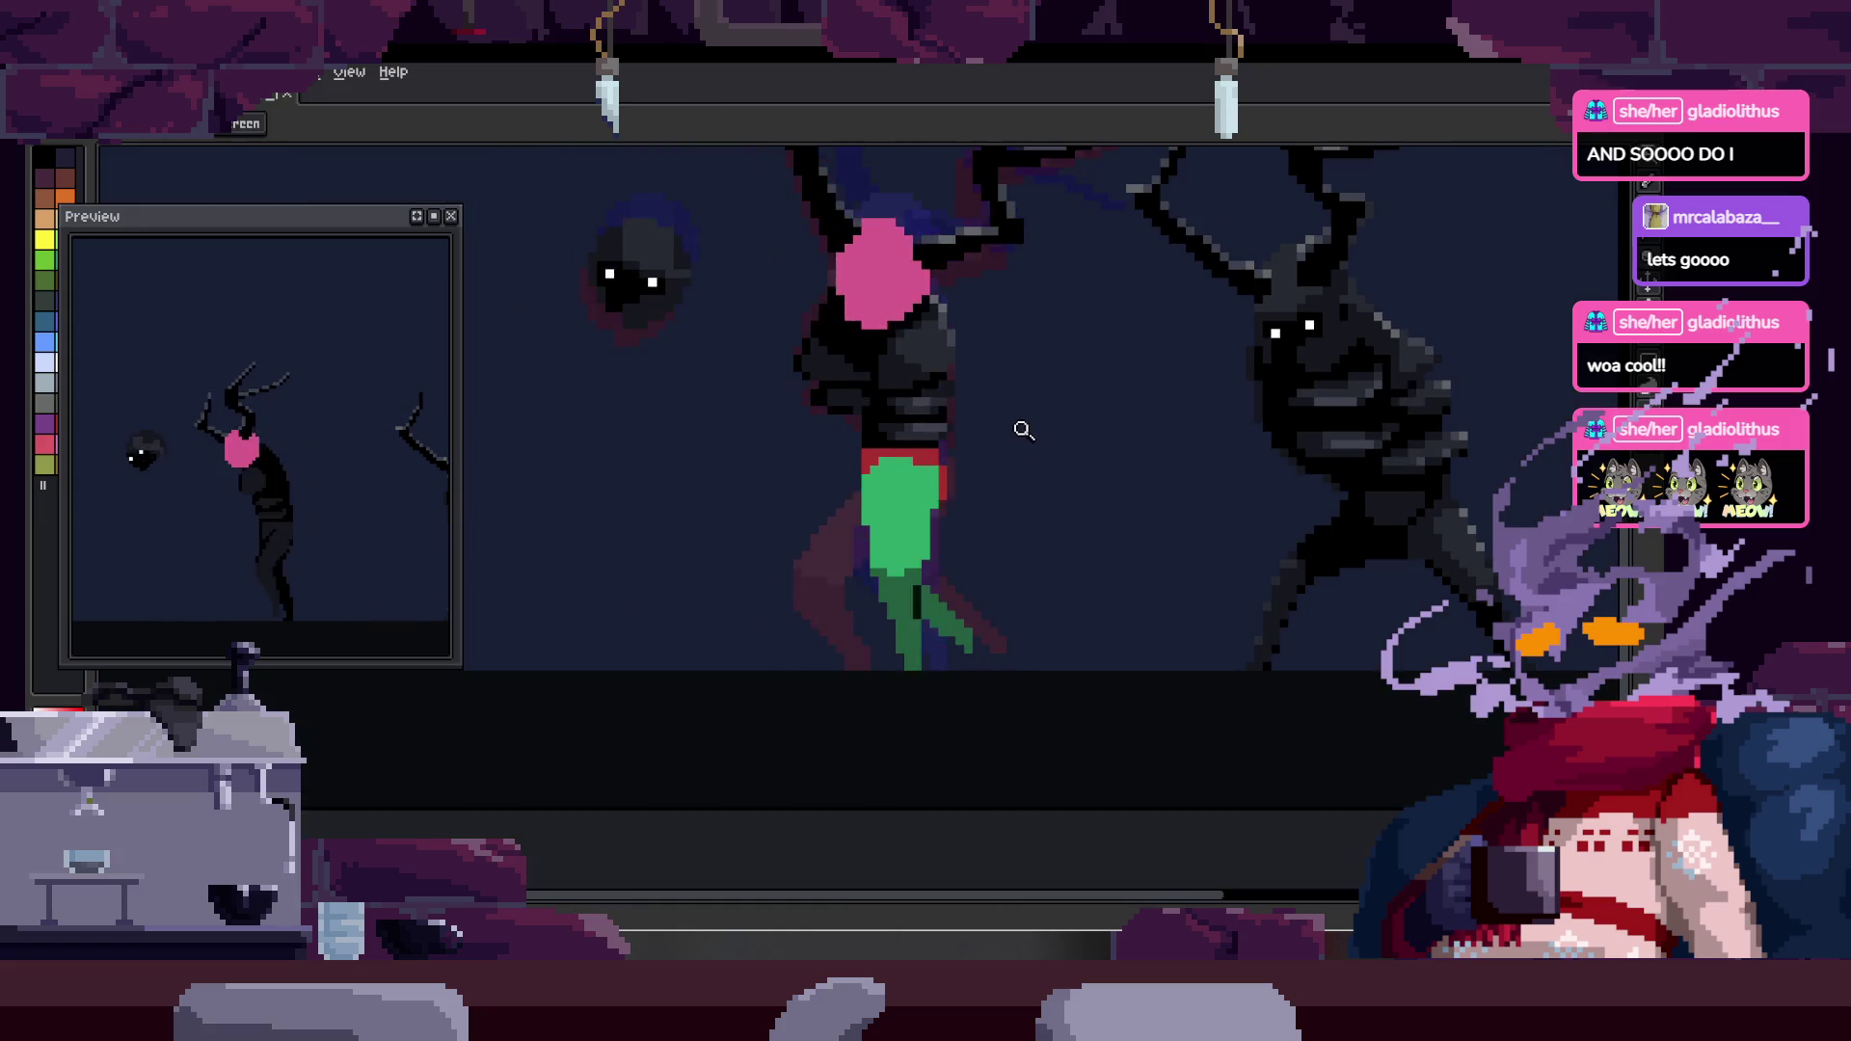
- Show the animation timeline with its Walk, Leap, Loop, End and Death tags
scroll(1017, 421, "up", 3)
scroll(949, 446, "down", 3)
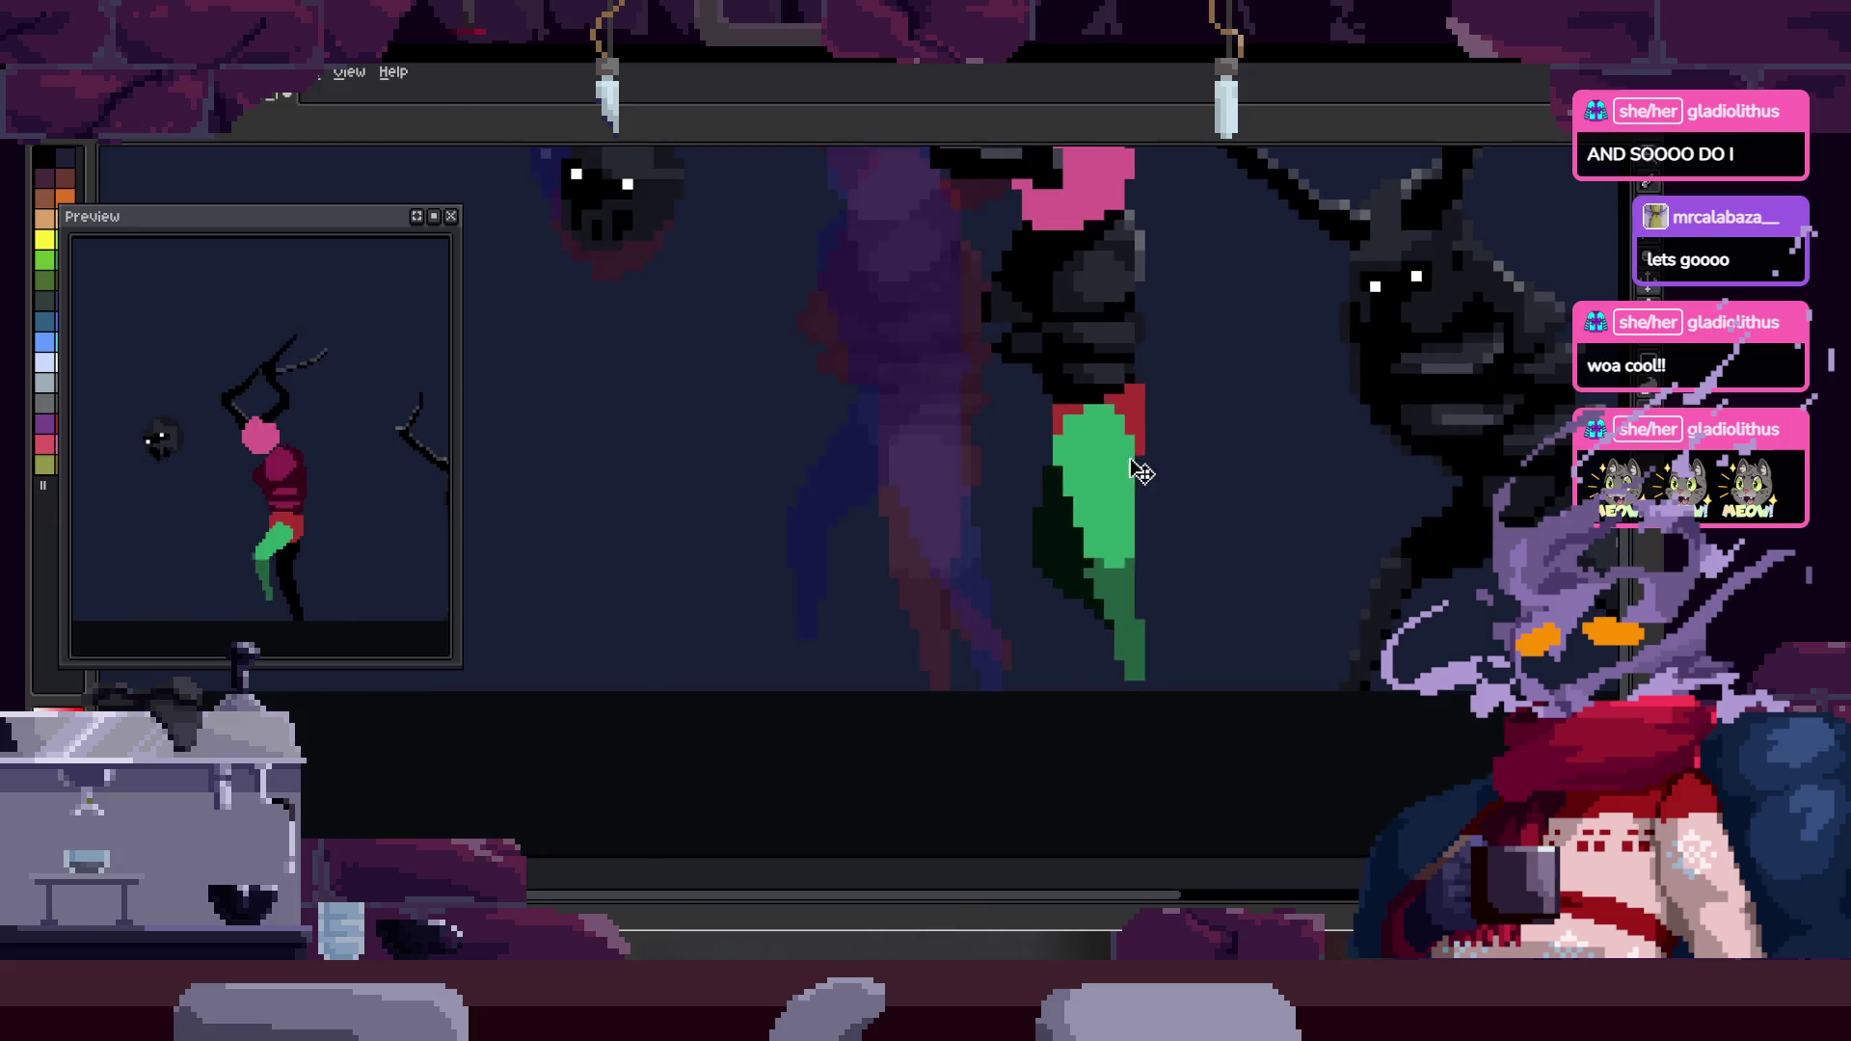
scroll(984, 409, "up", 3)
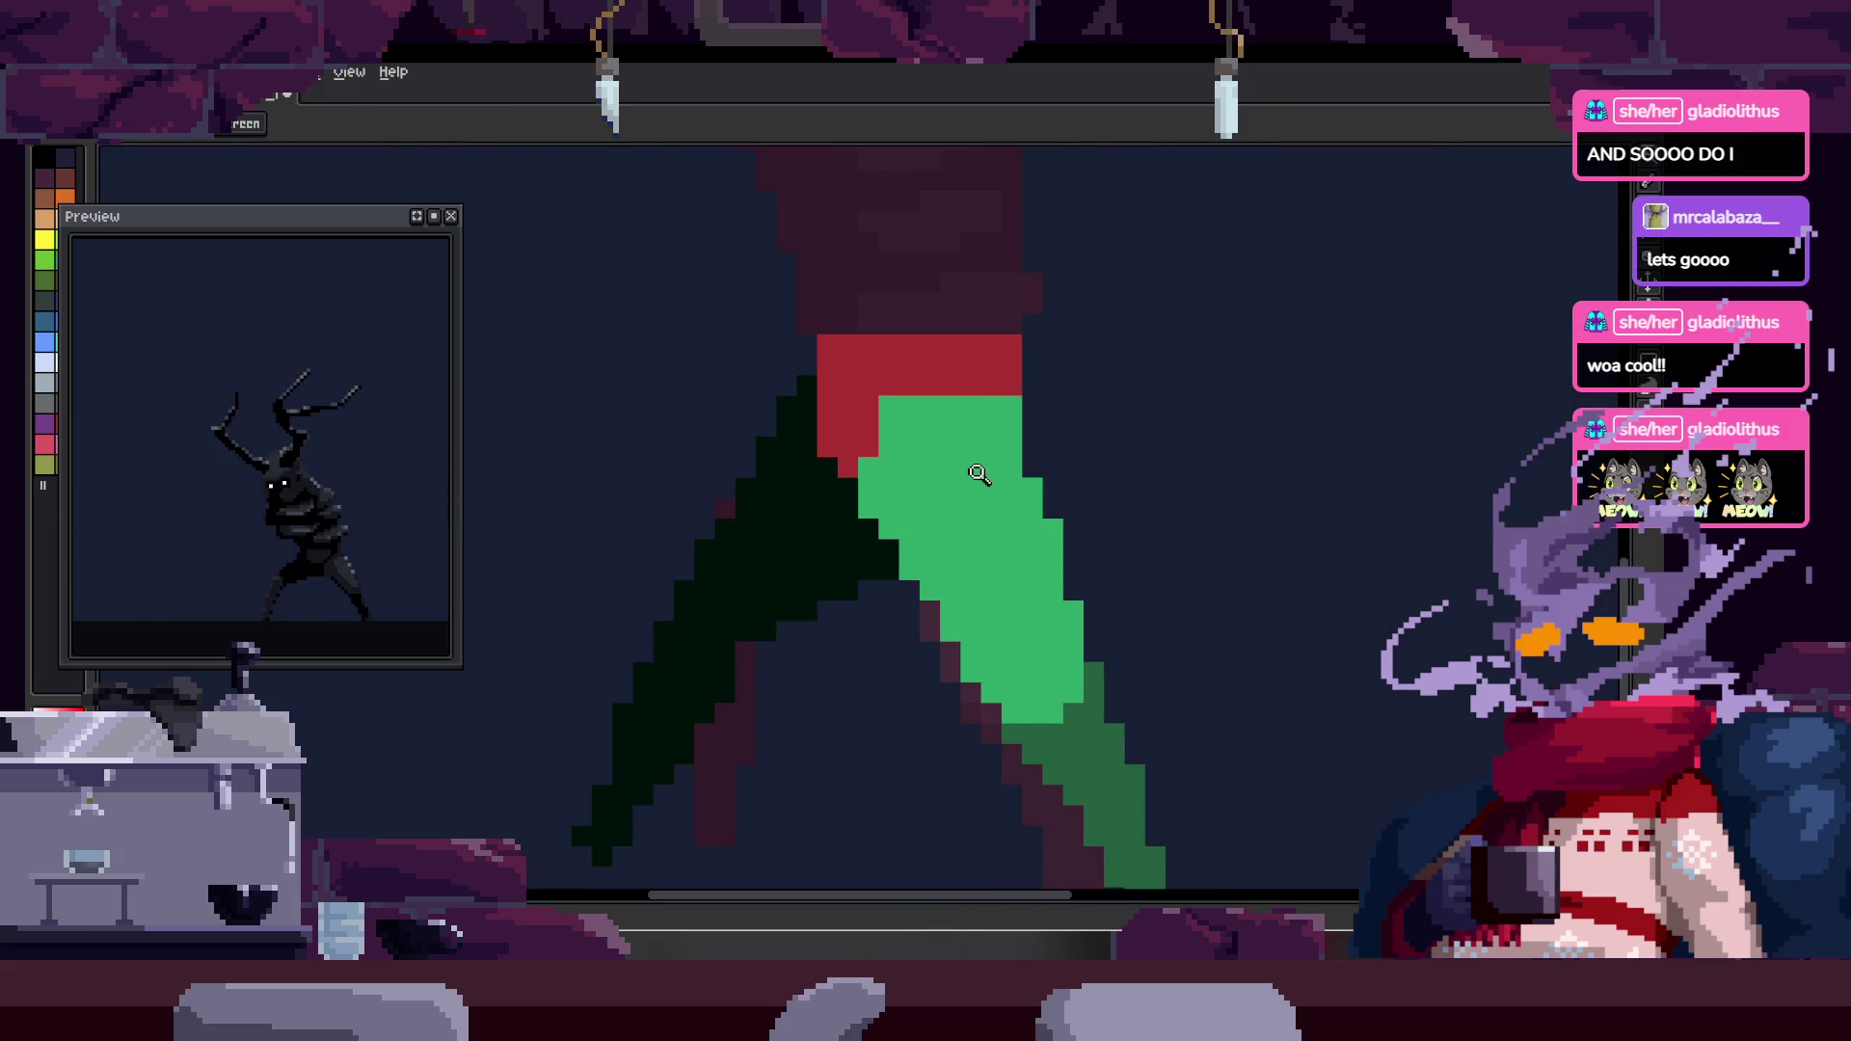
scroll(979, 415, "down", 3)
key("Tab")
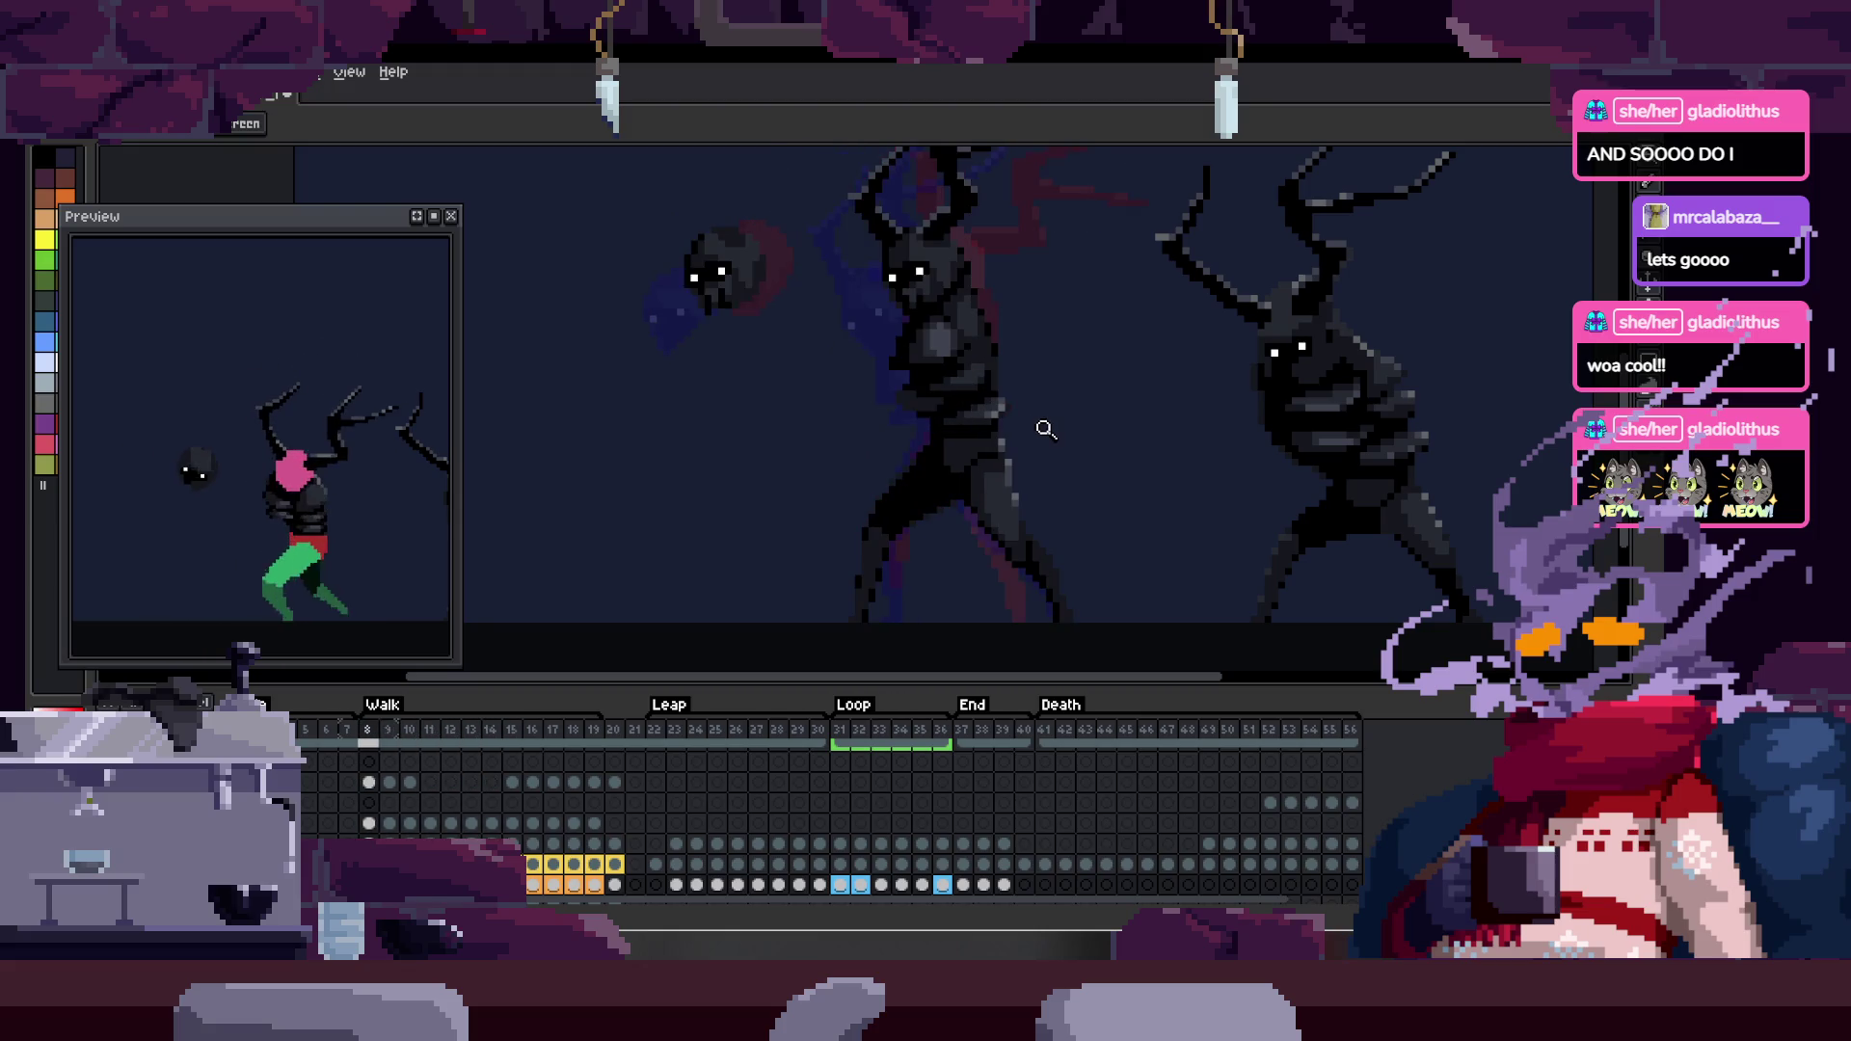
- Hide the timeline and zoom in on the figure's legs and dark torso
key("Tab")
left_click(1056, 397)
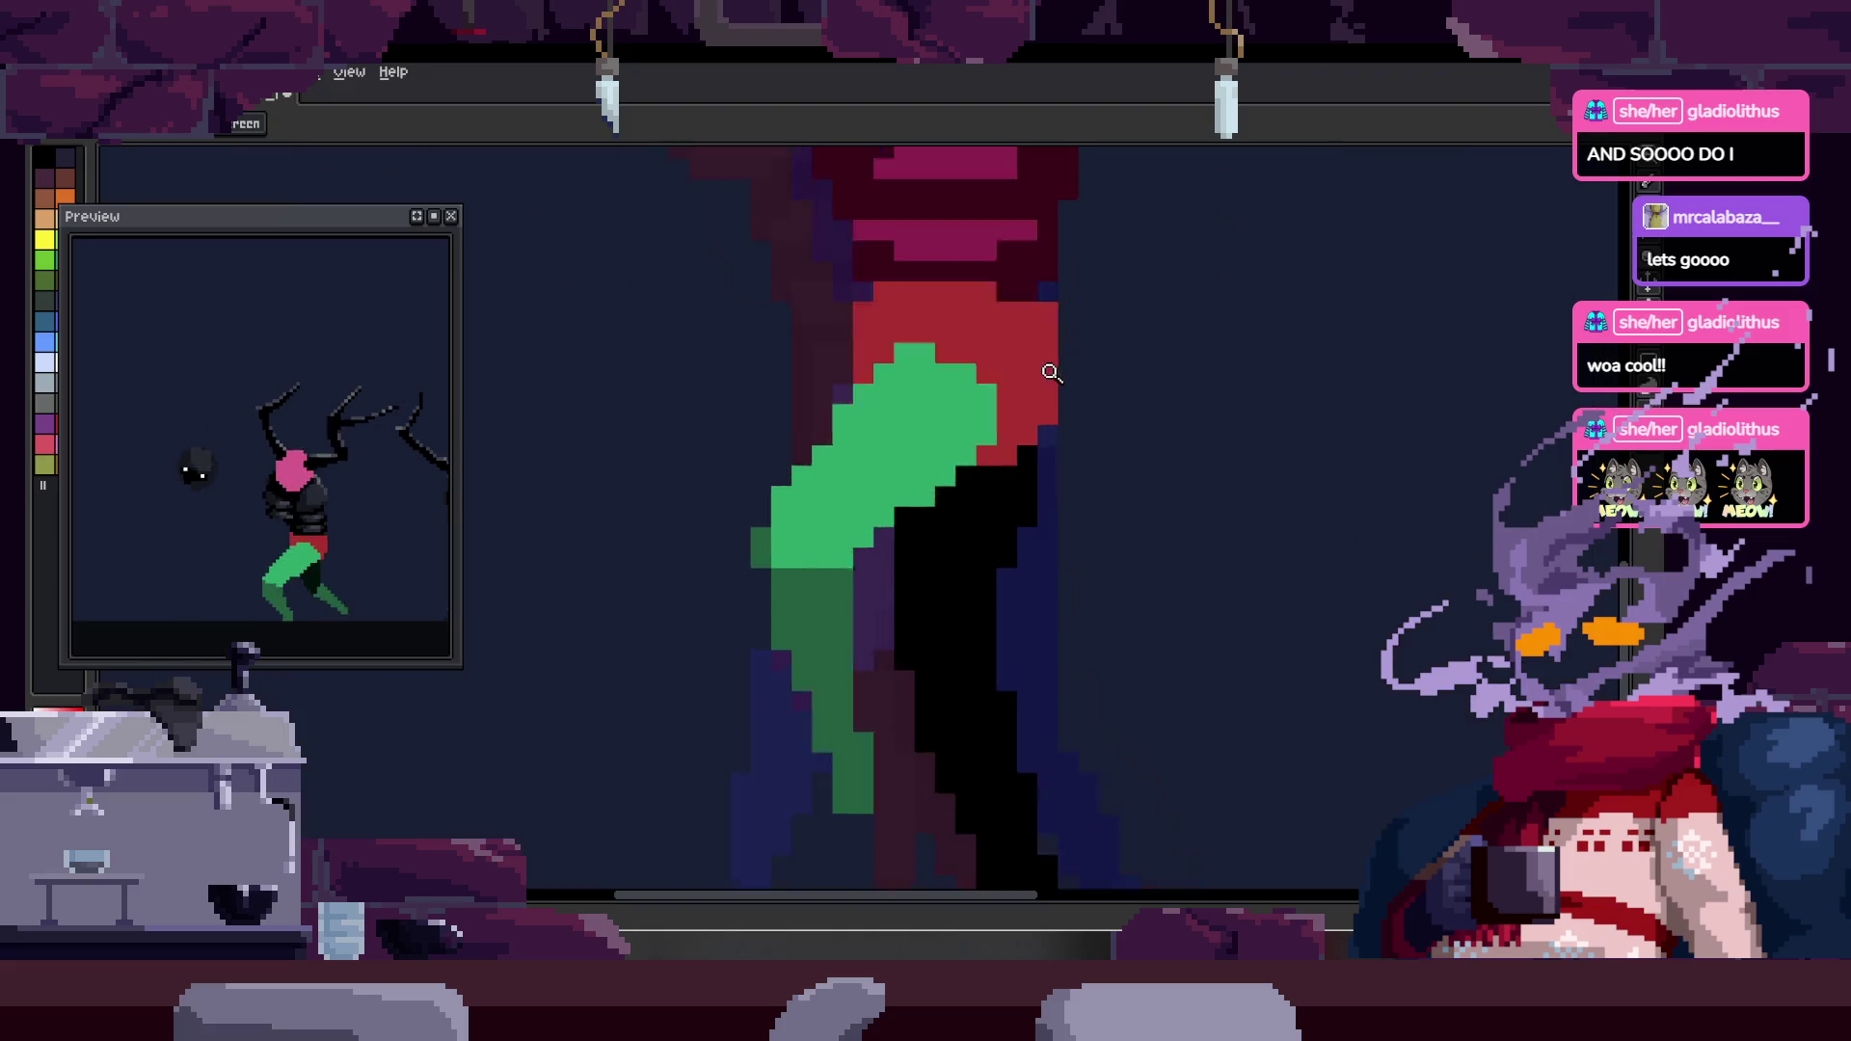
key("b")
key("w")
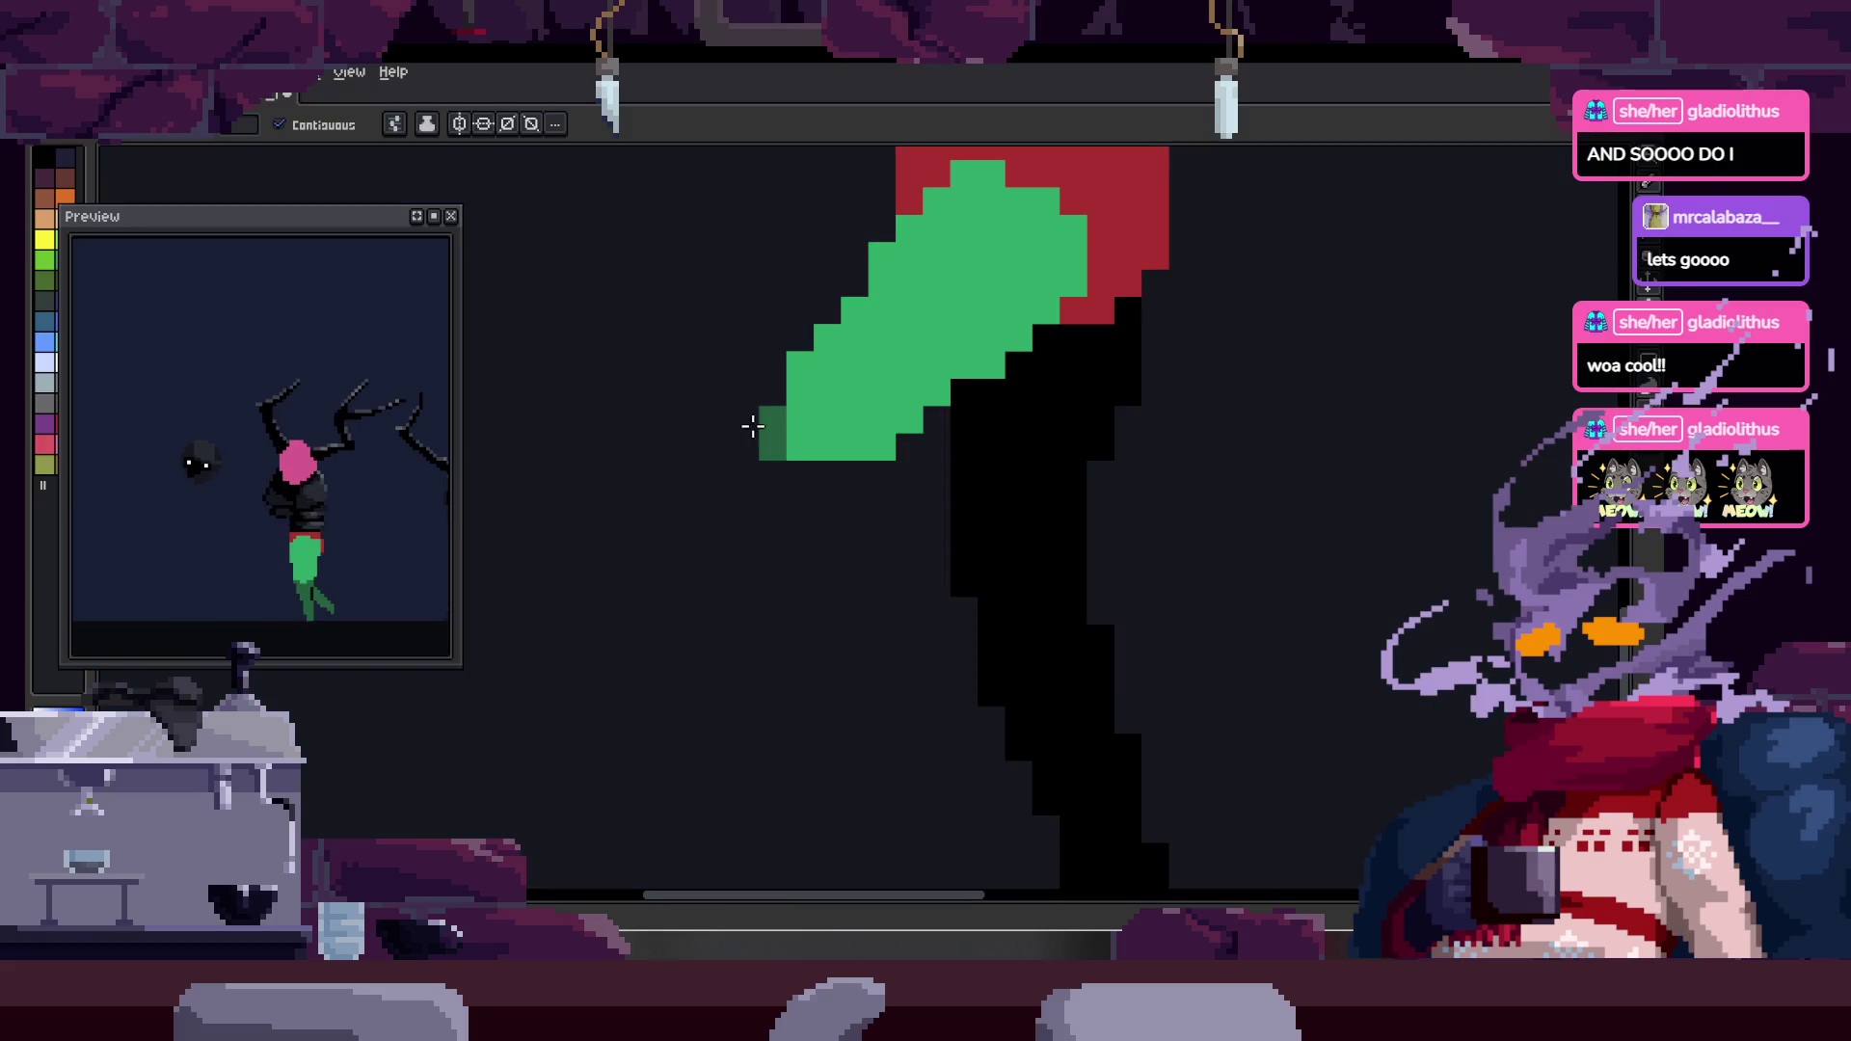
key("z")
scroll(906, 446, "down", 2)
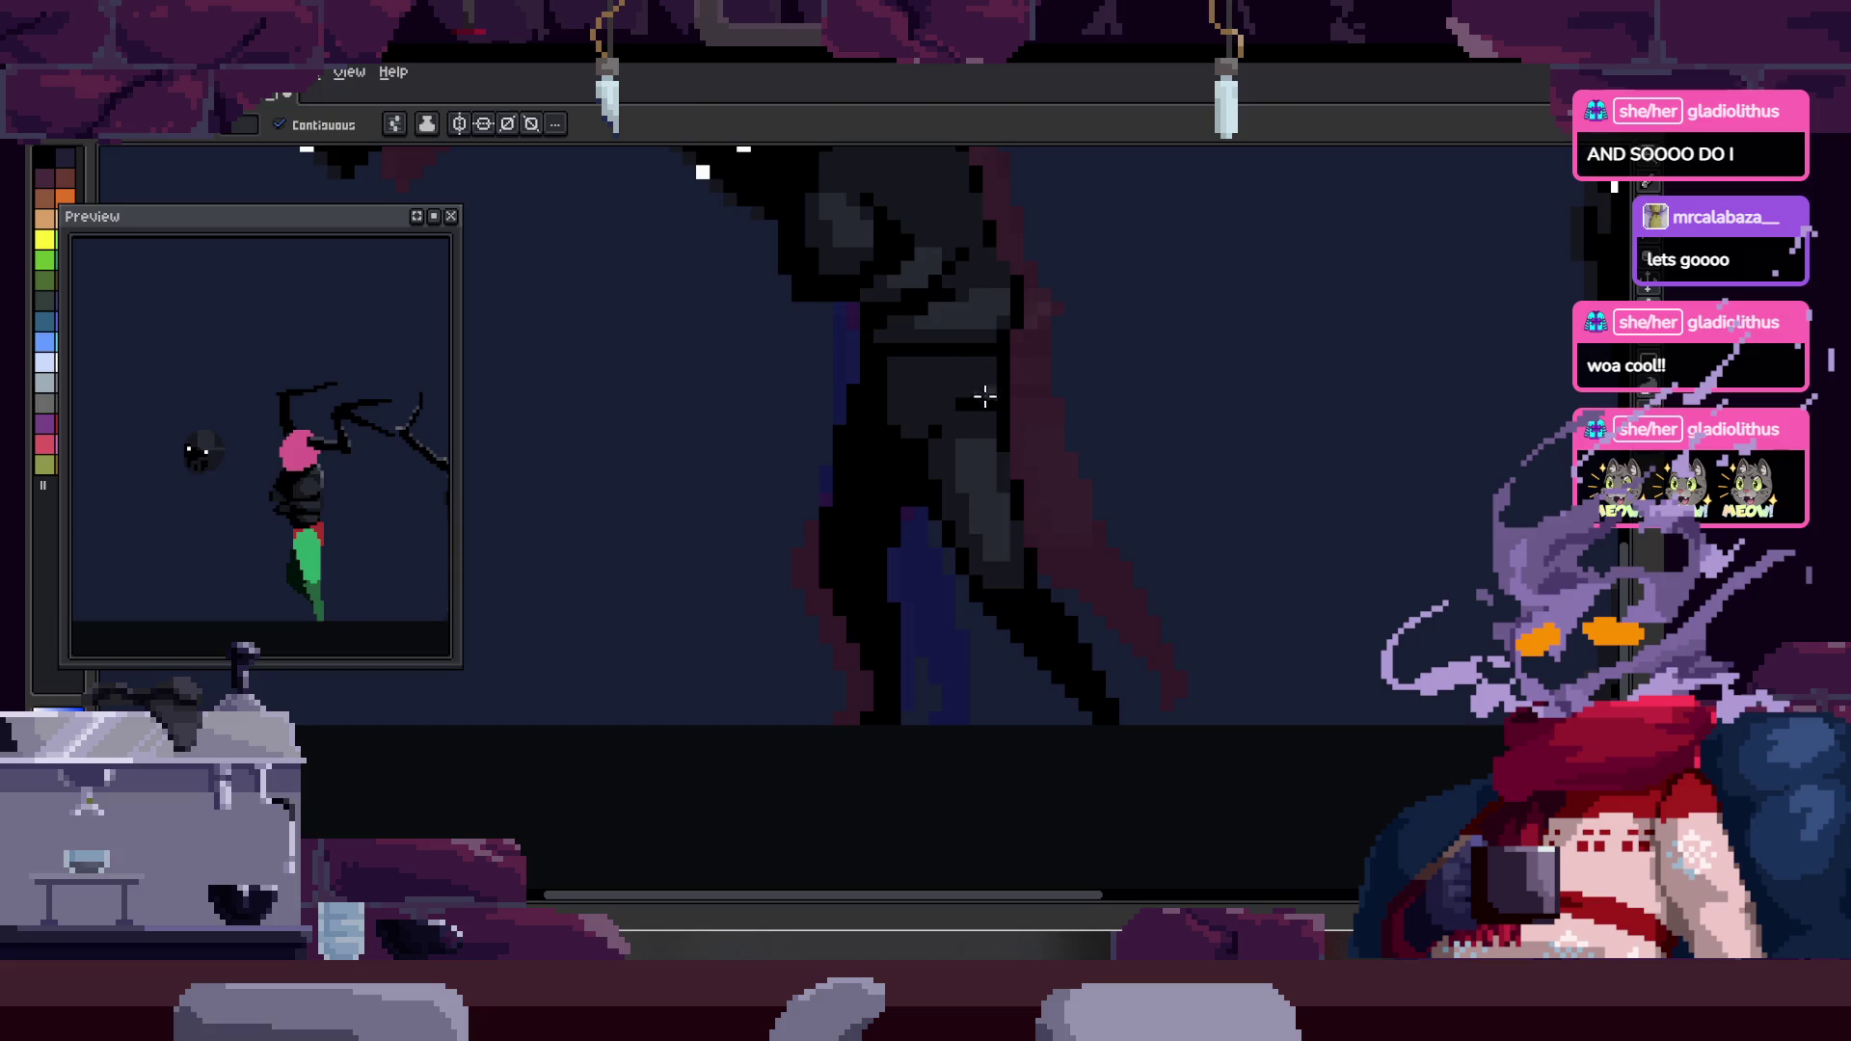
key("z")
left_click(926, 389)
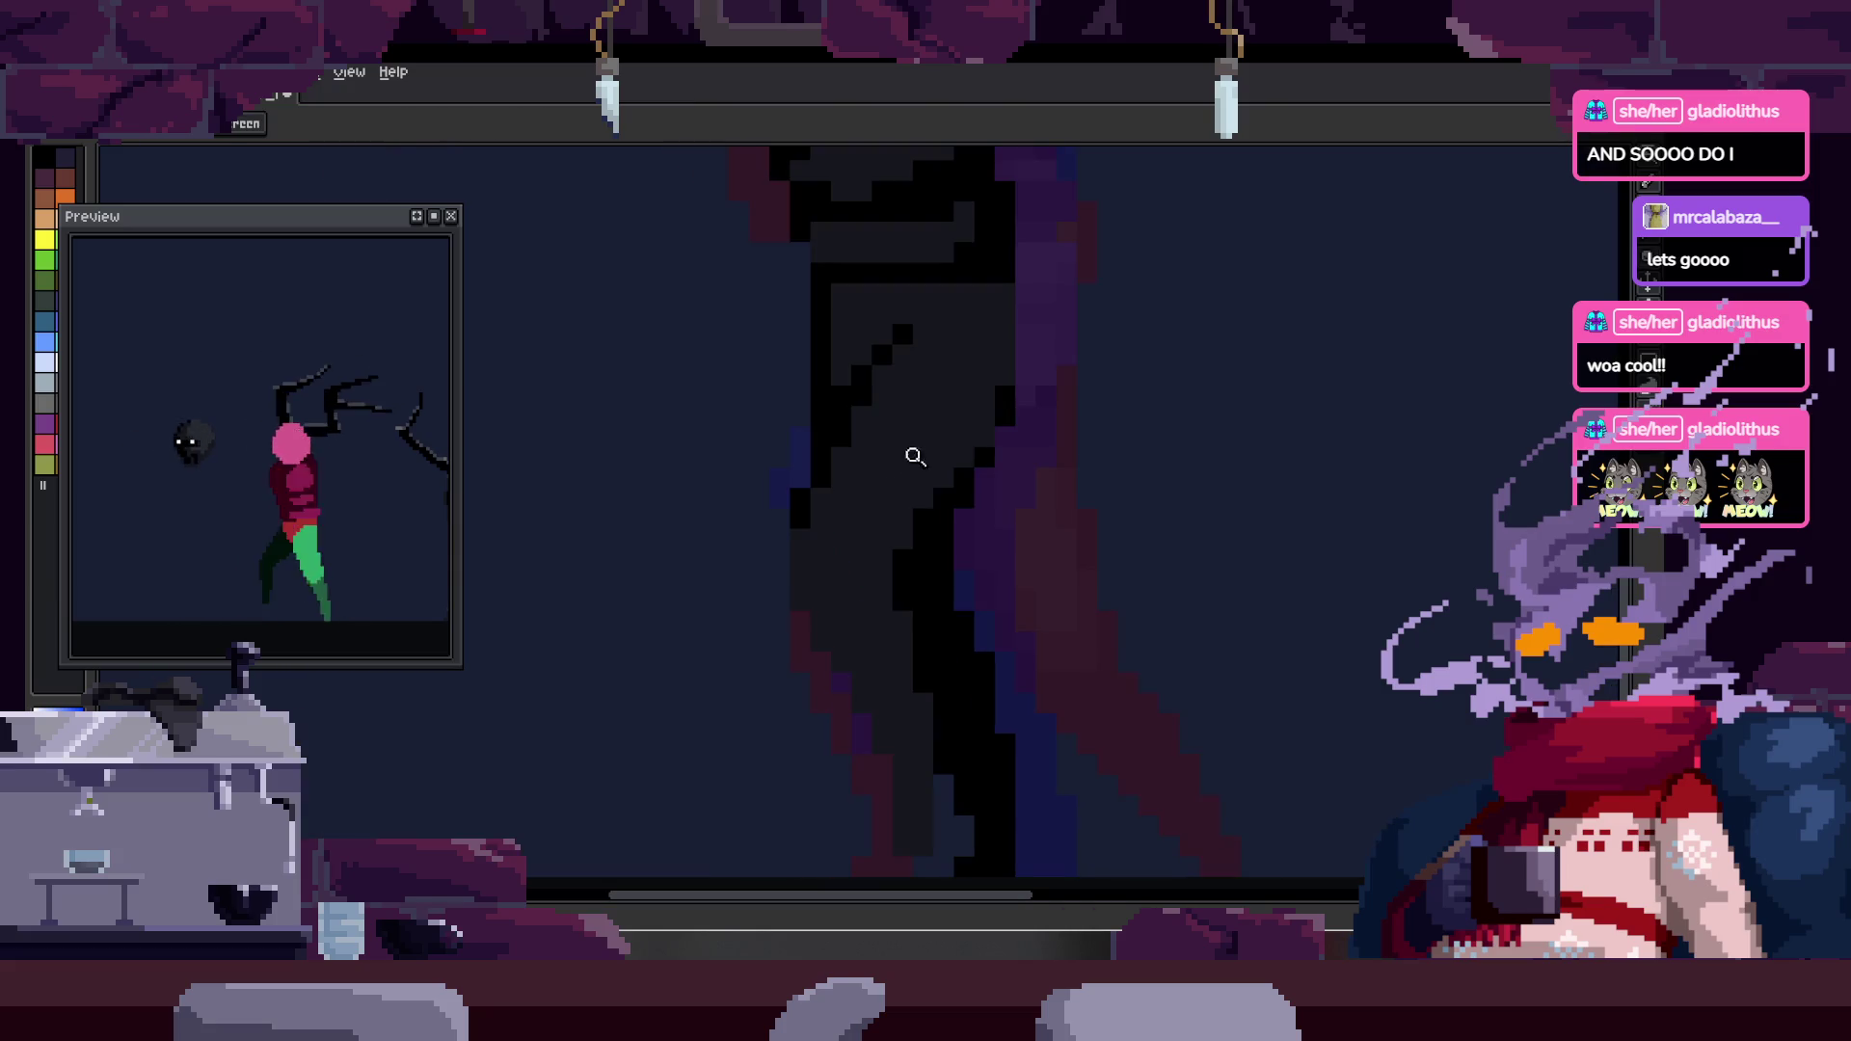
left_click(906, 414)
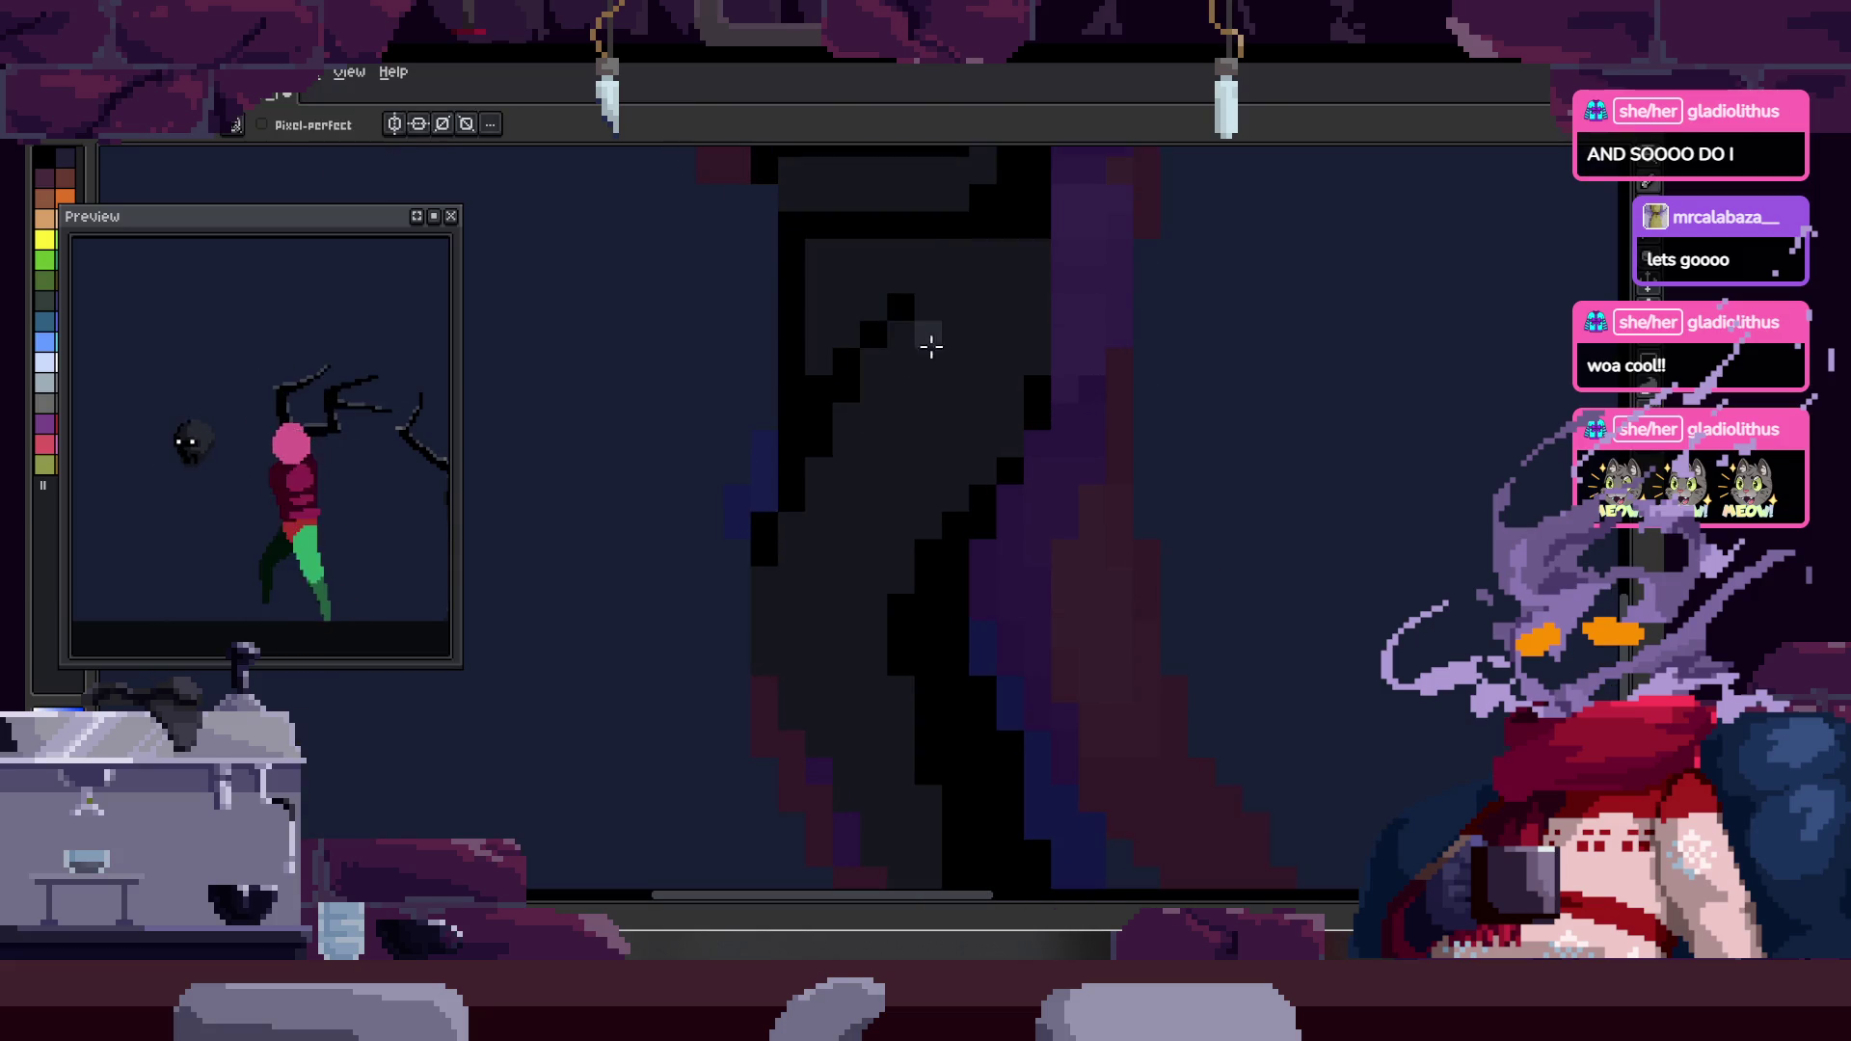
- Sample a colour from the canvas pixels around the legs and return to the Pencil
key("z")
scroll(948, 447, "down", 5)
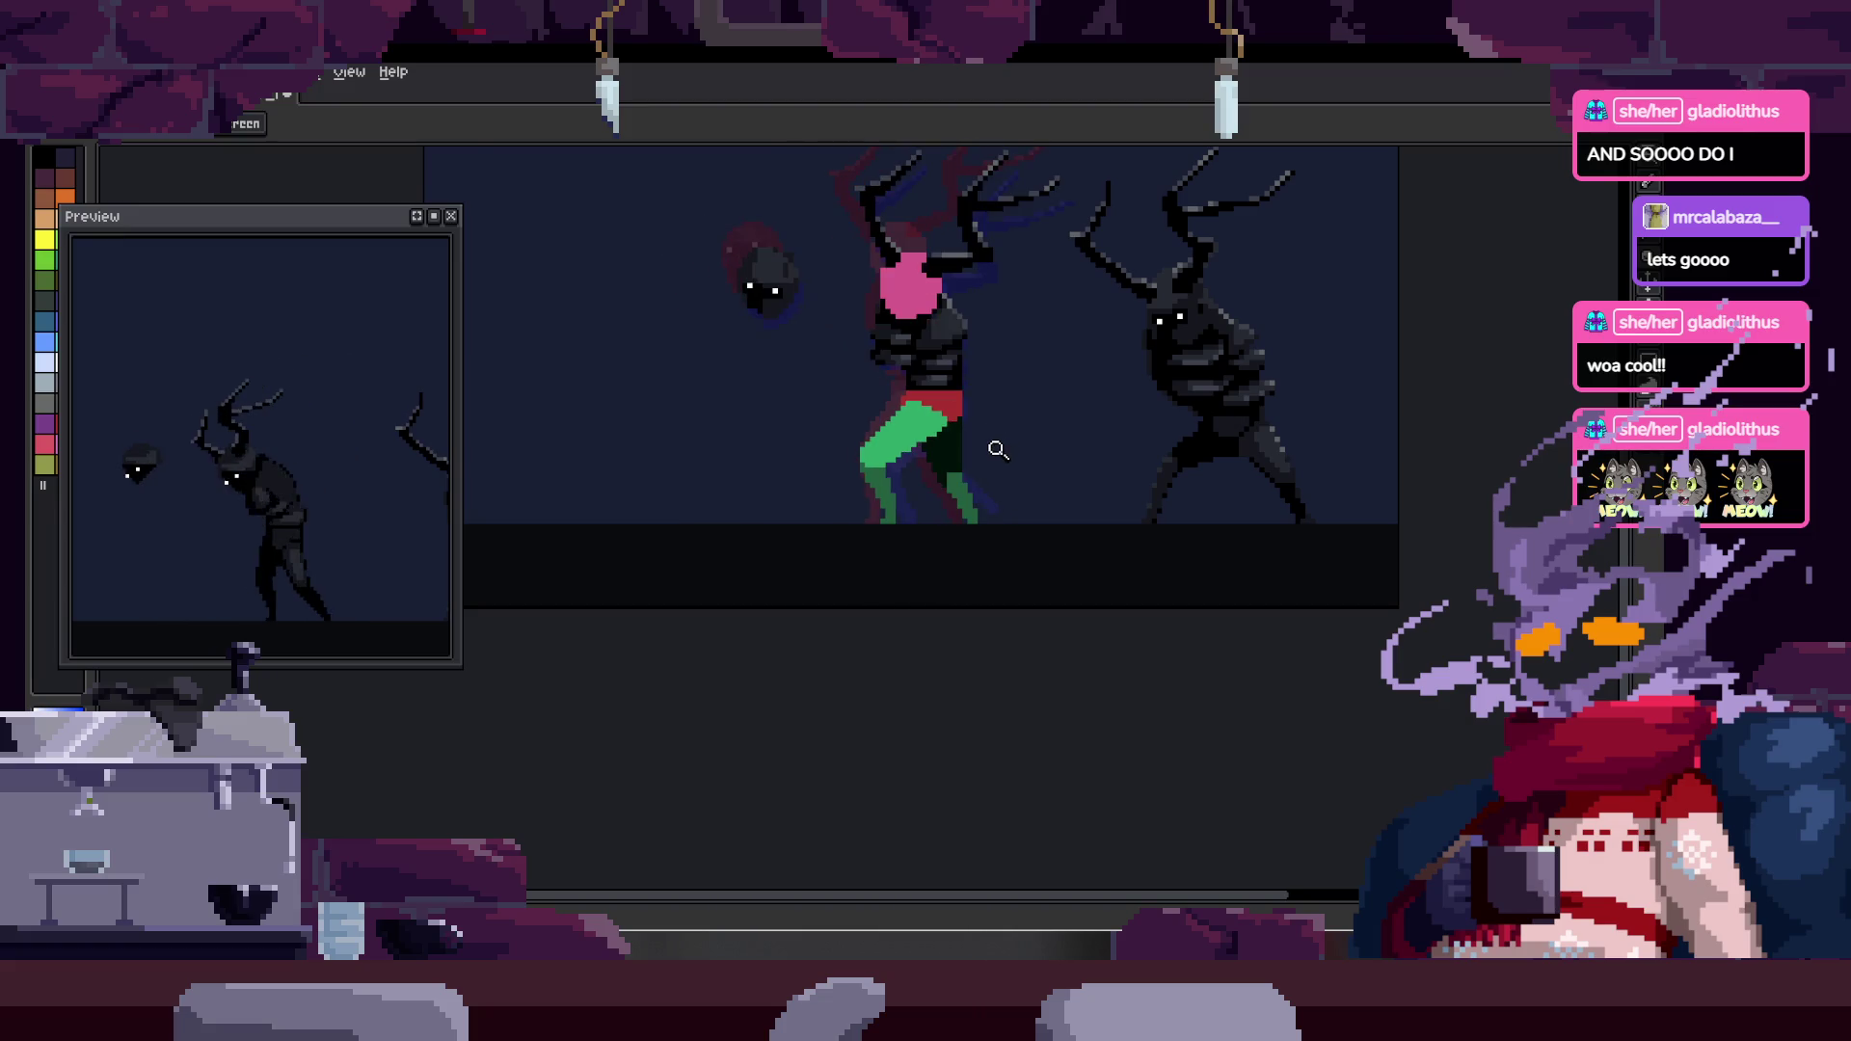
scroll(958, 420, "up", 5)
key("b")
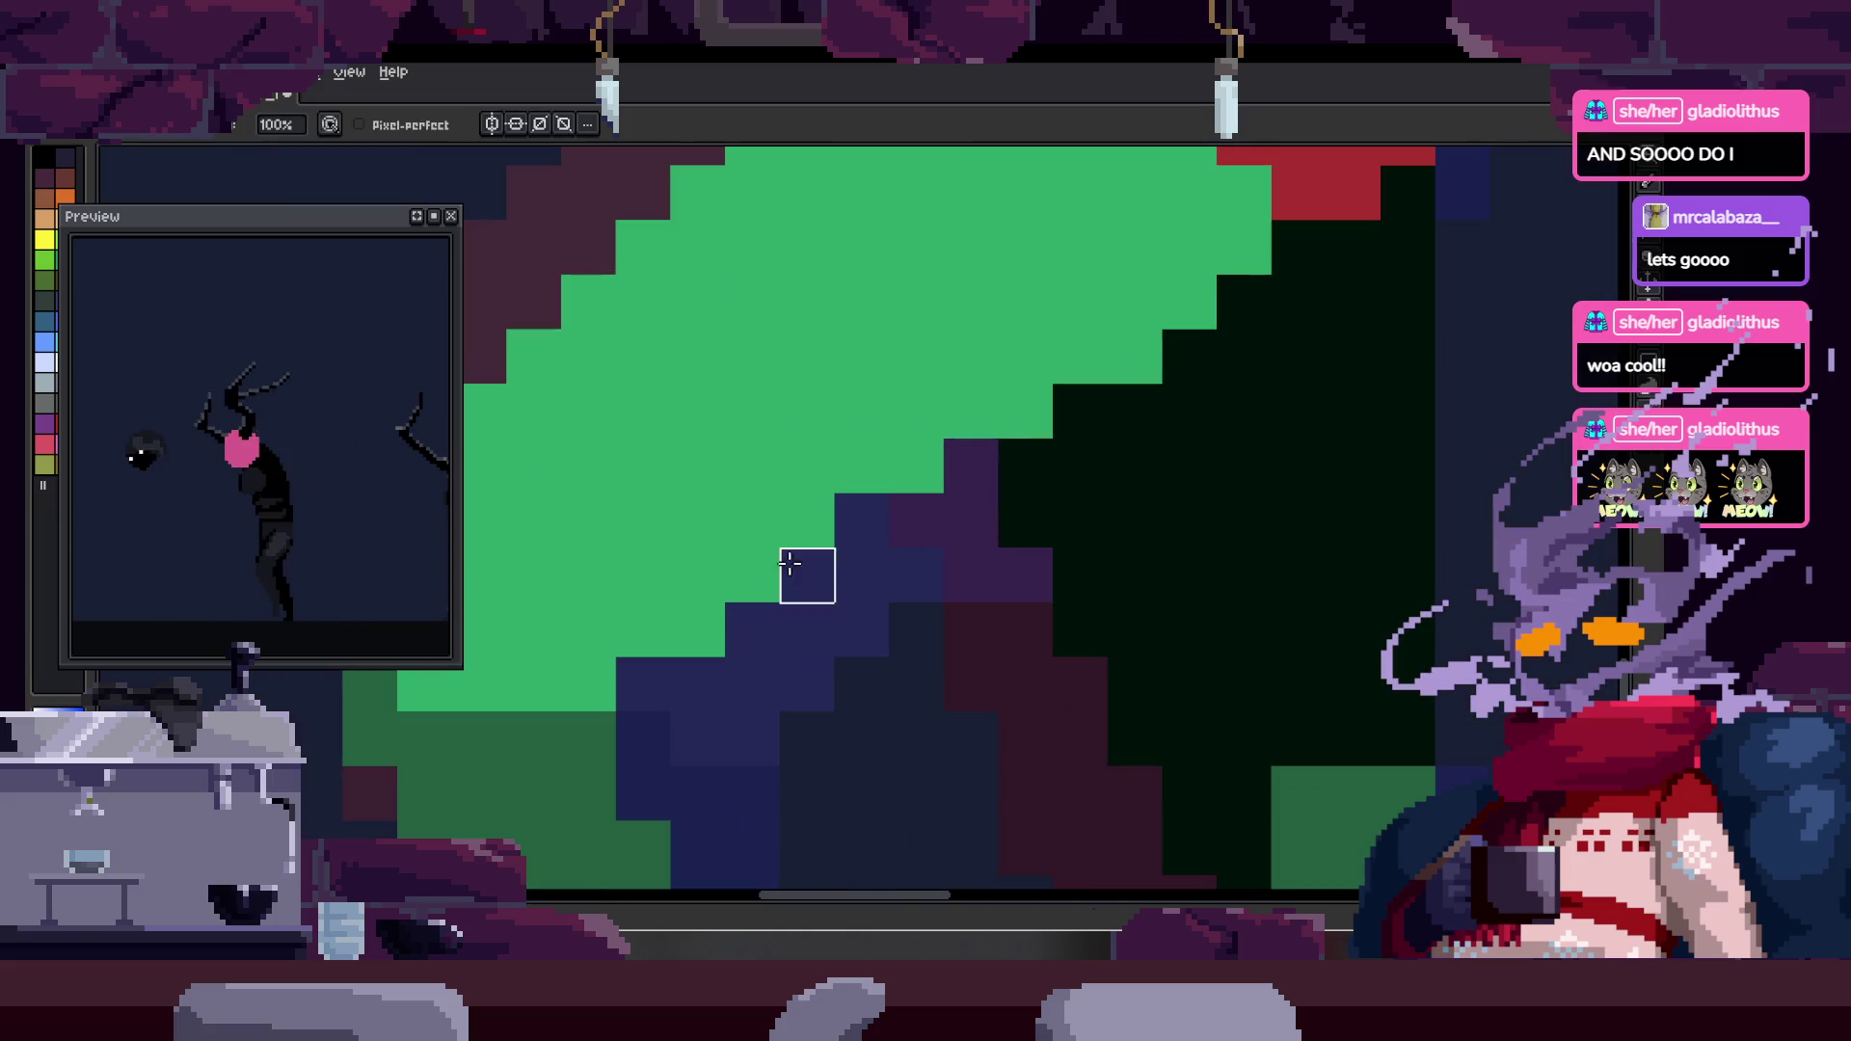
scroll(703, 623, "down", 2)
key("z")
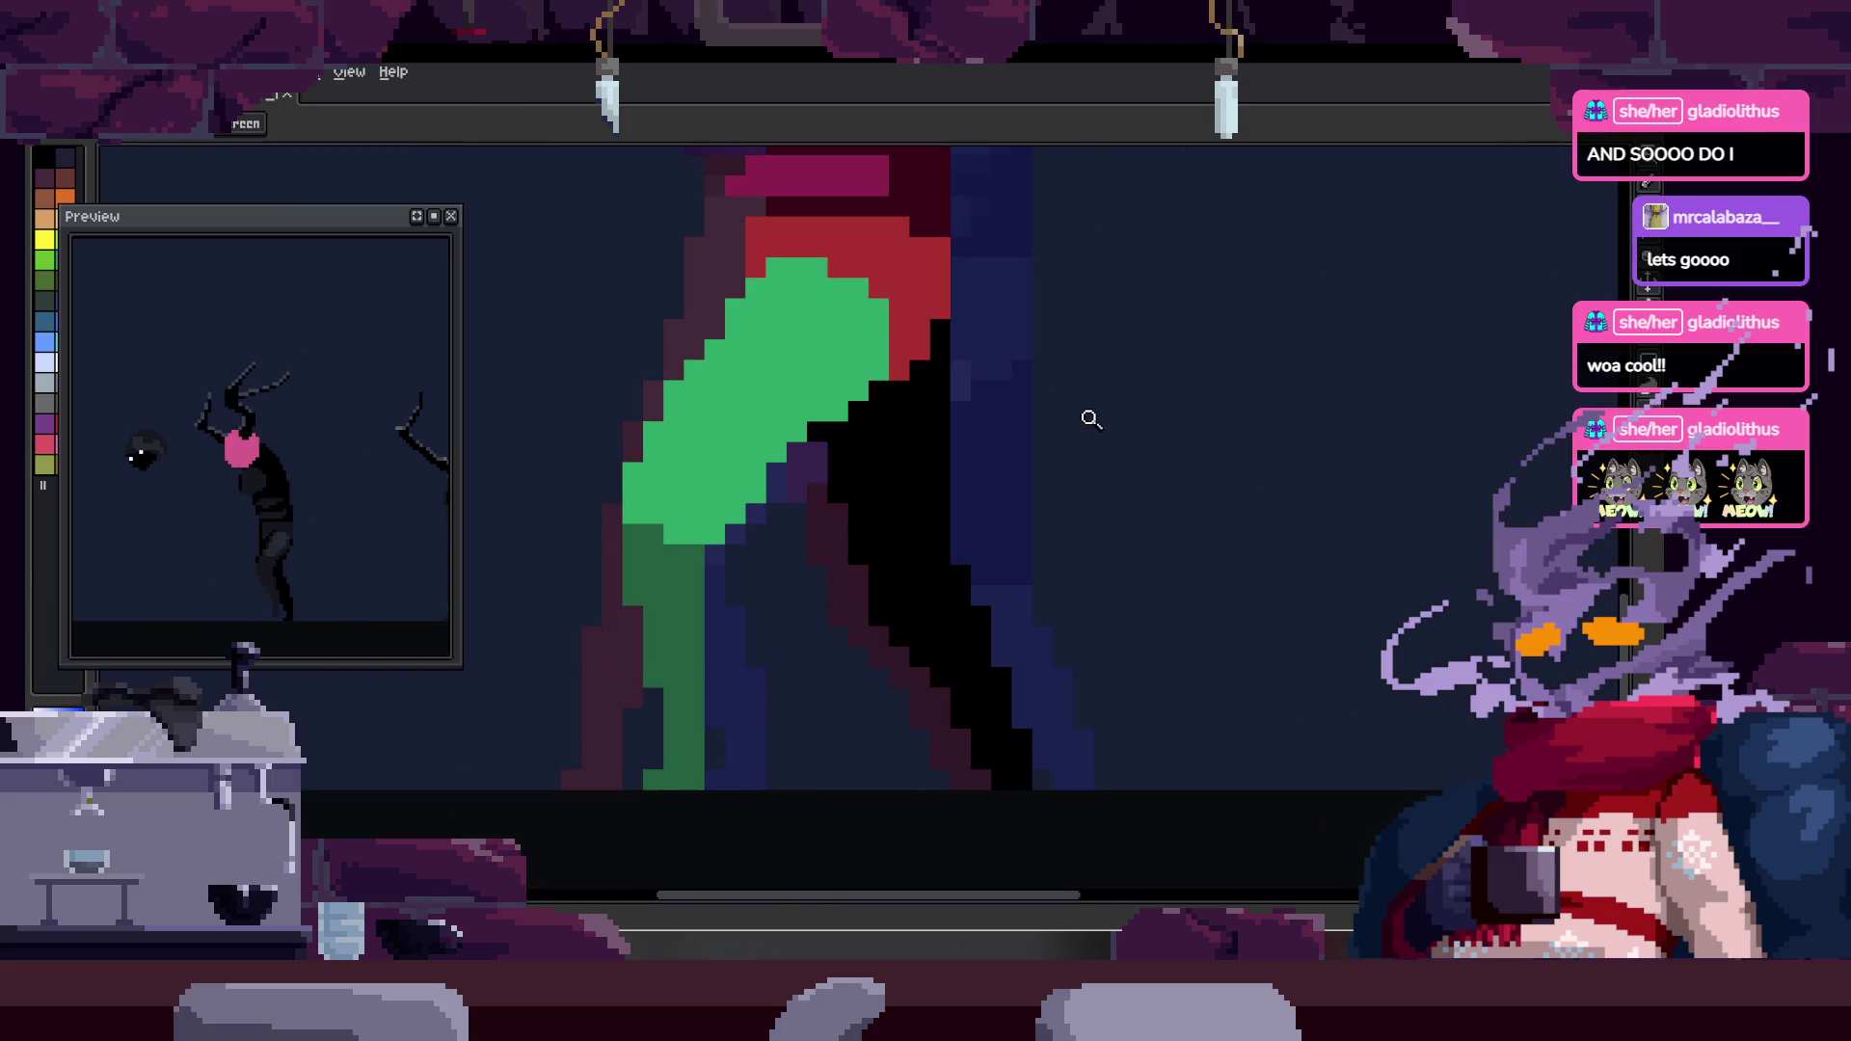
key("g")
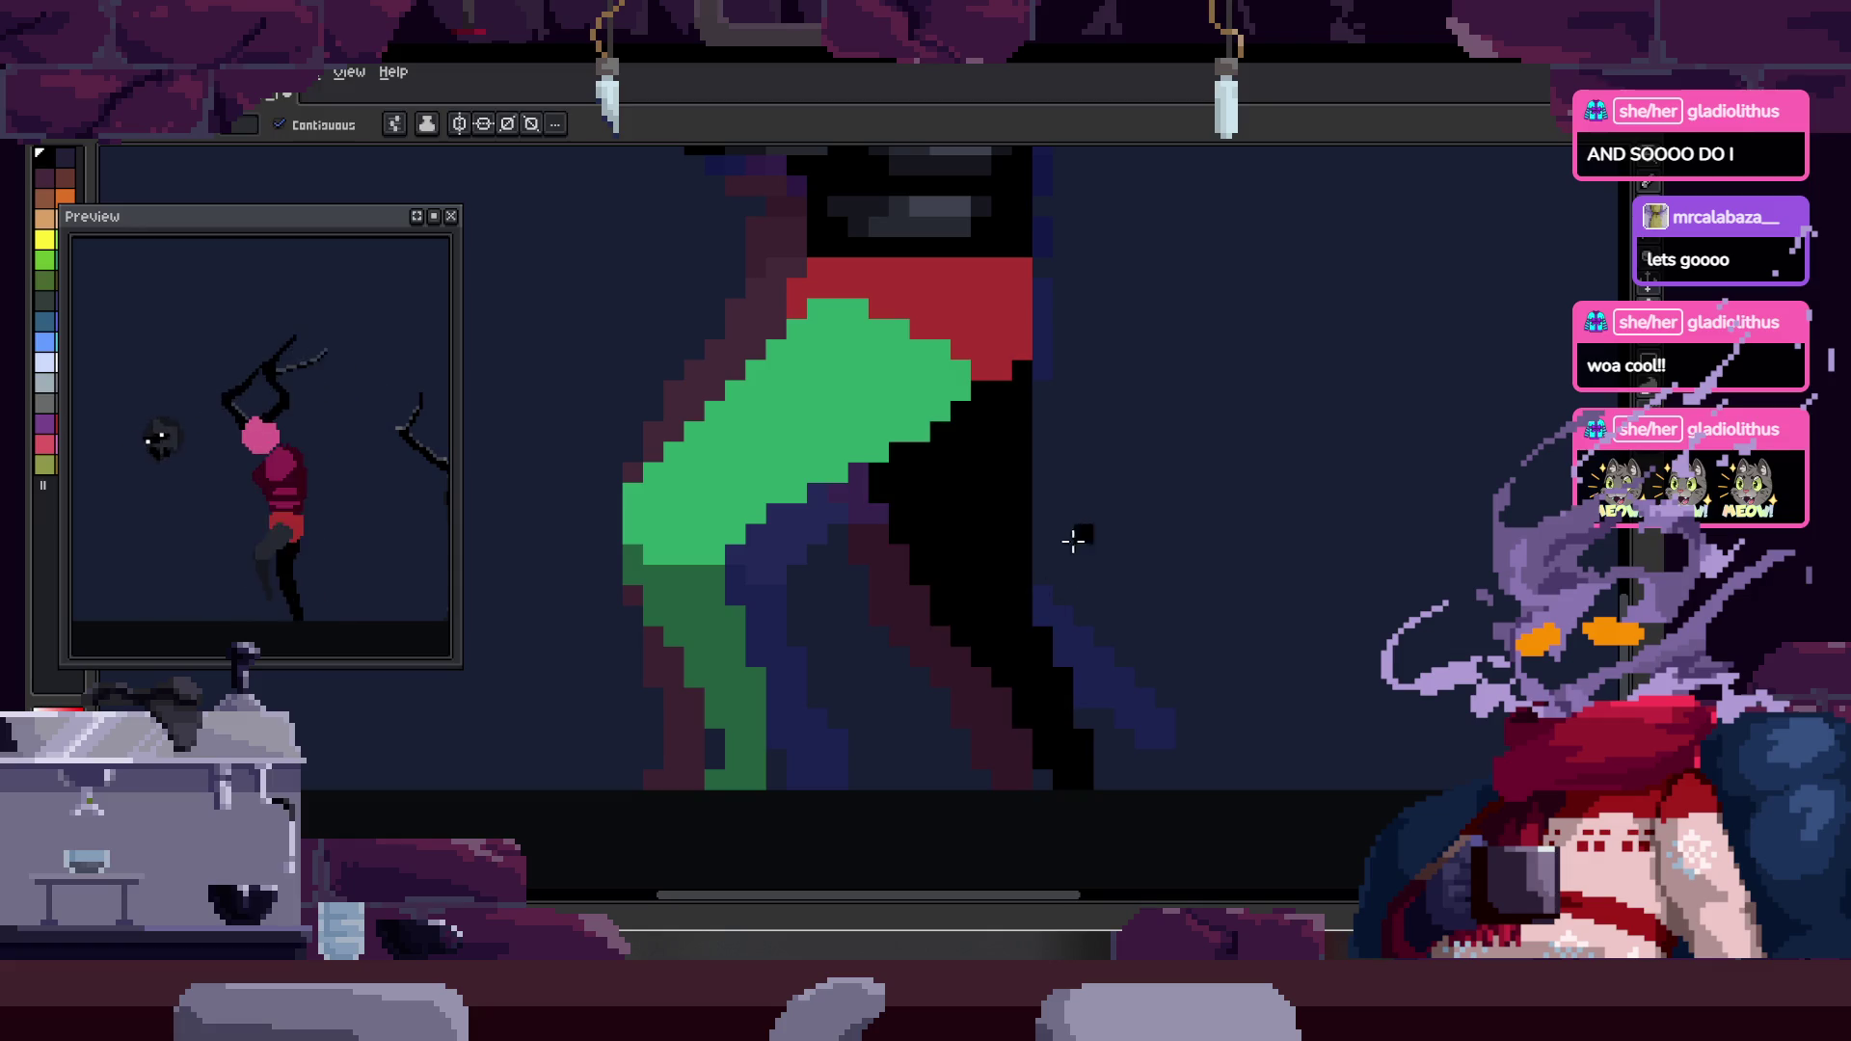
key("alt")
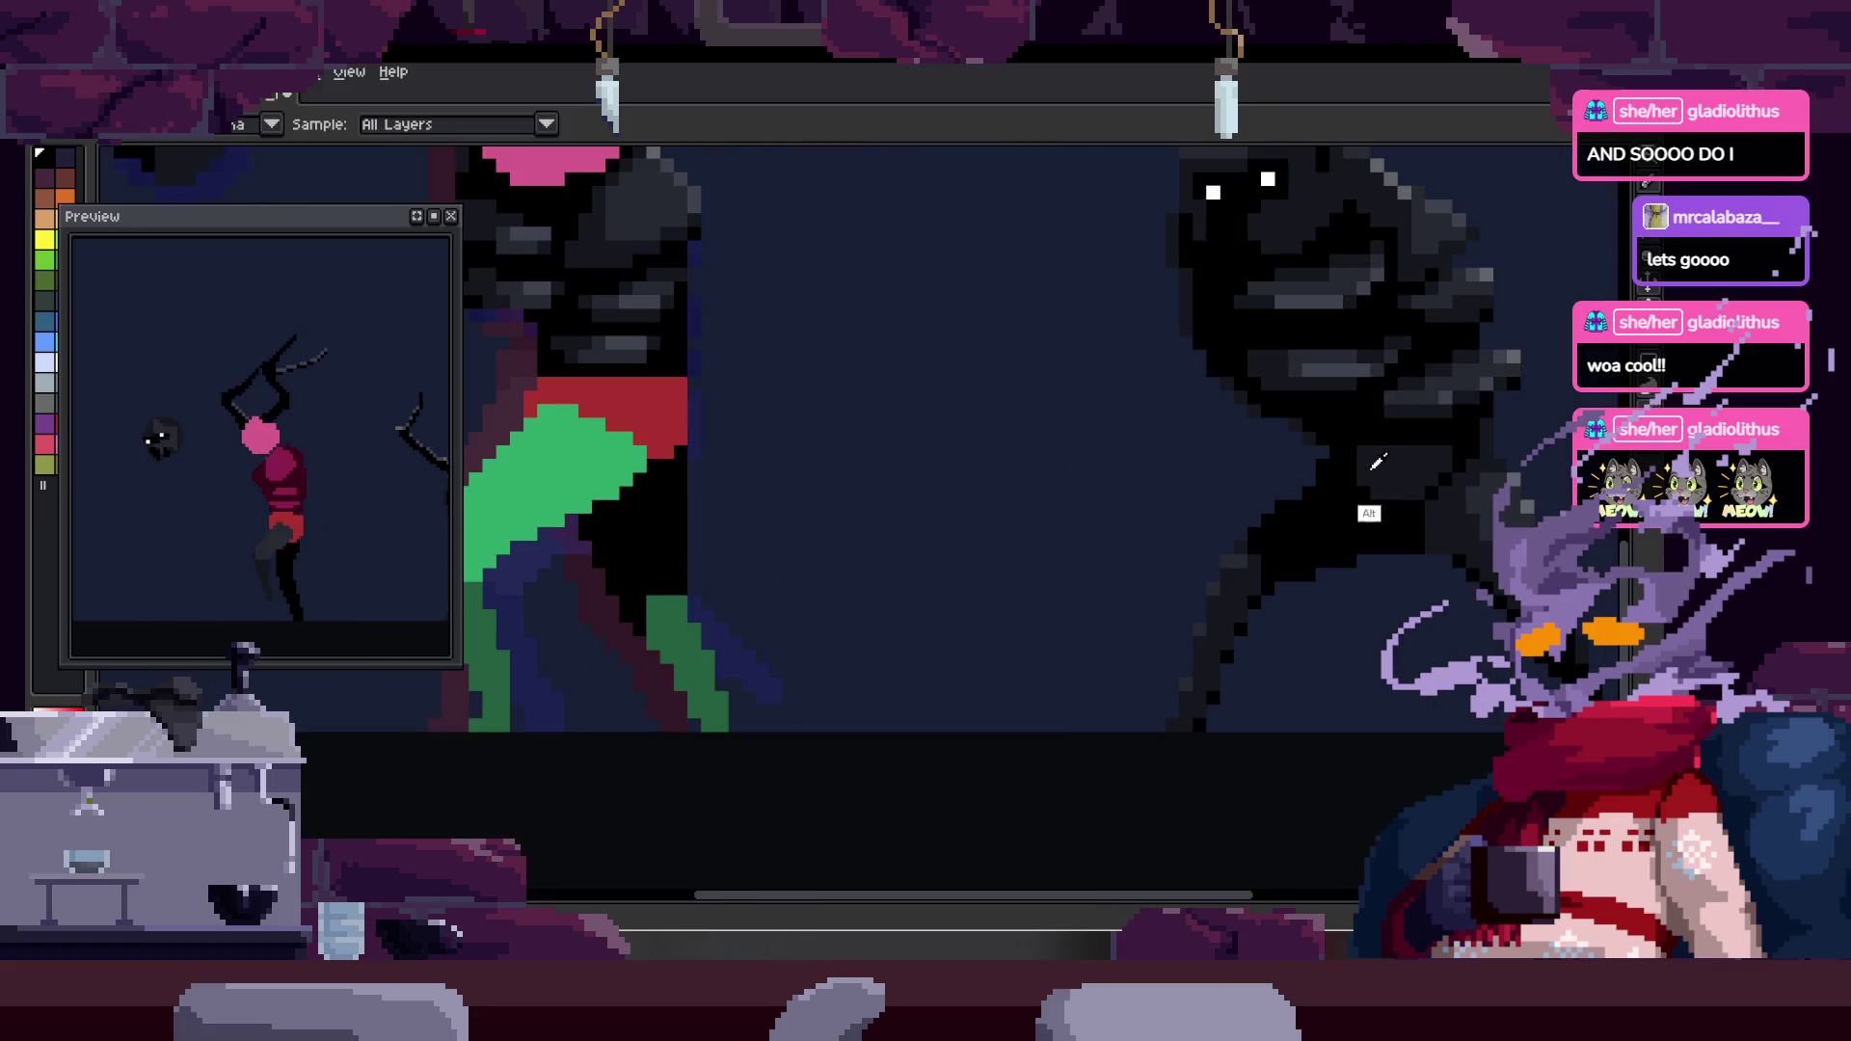
scroll(730, 556, "down", 1)
key("b")
scroll(794, 591, "up", 1)
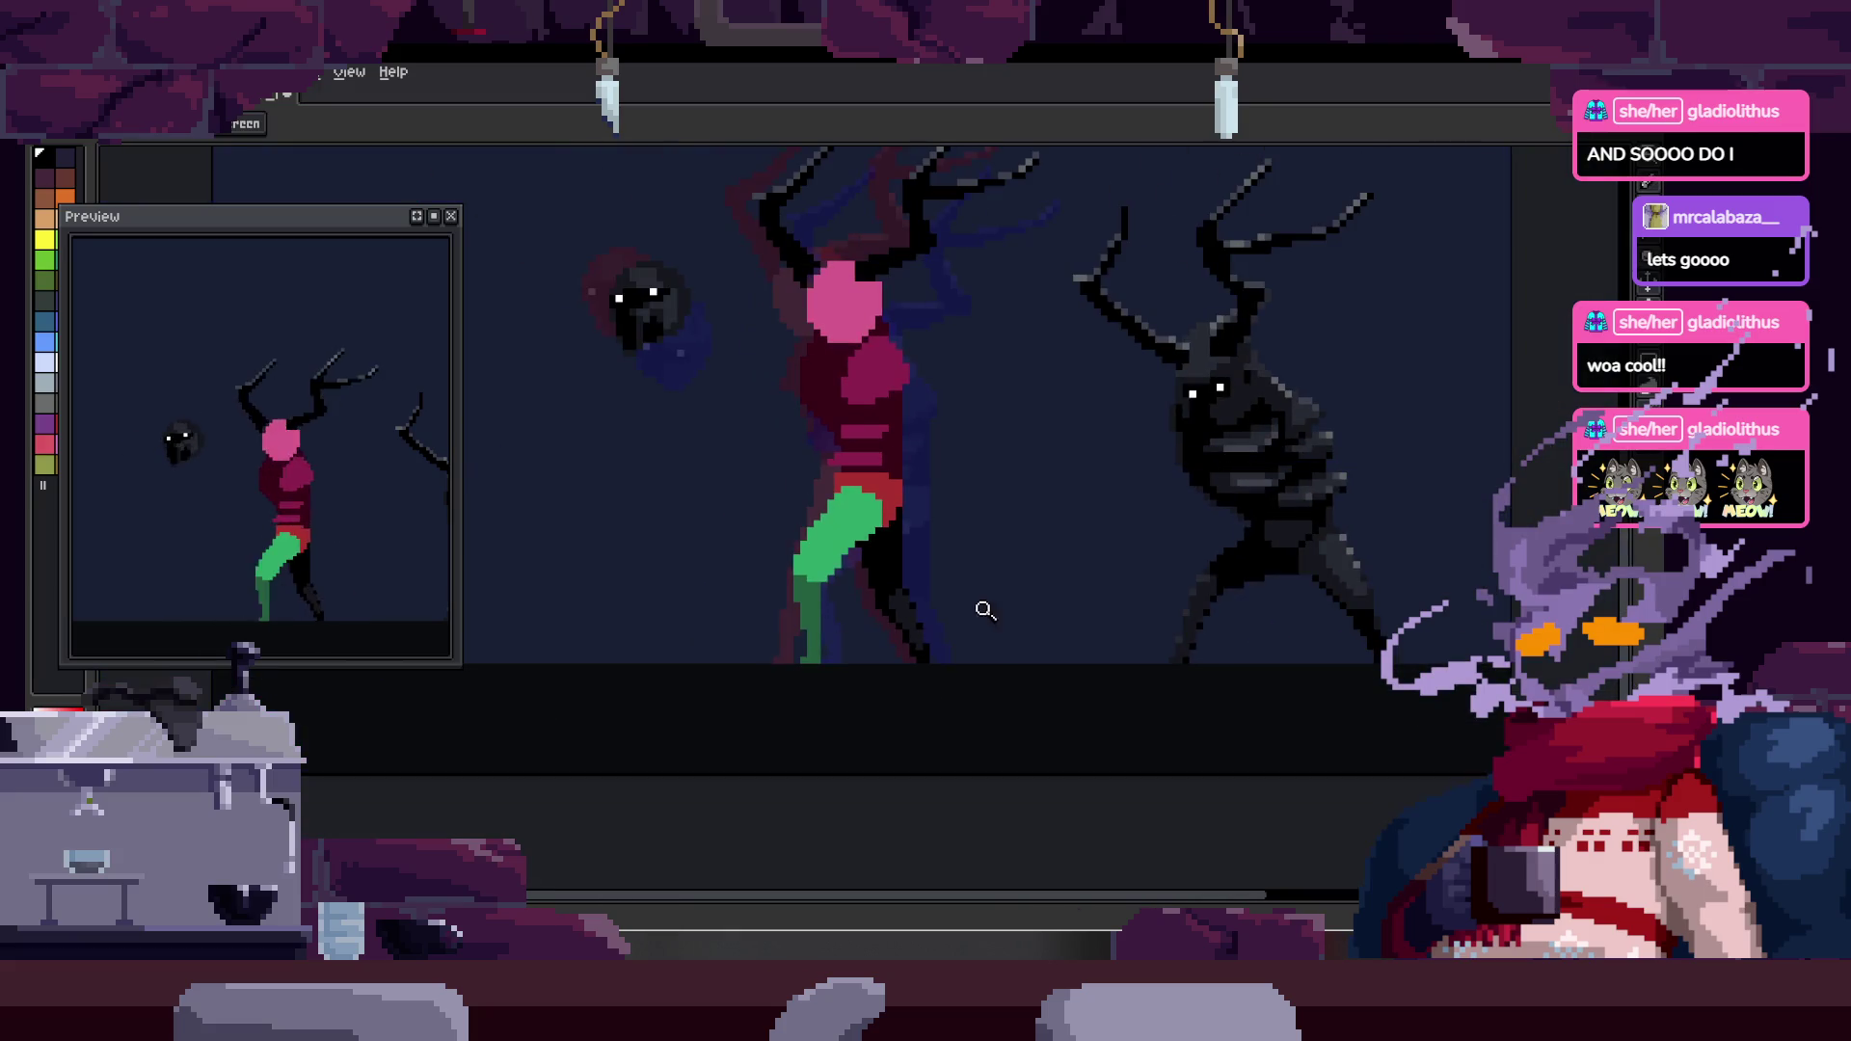
- Play the walk animation, hide the timeline, and lasso the dark diagonal leg shape
key("alt")
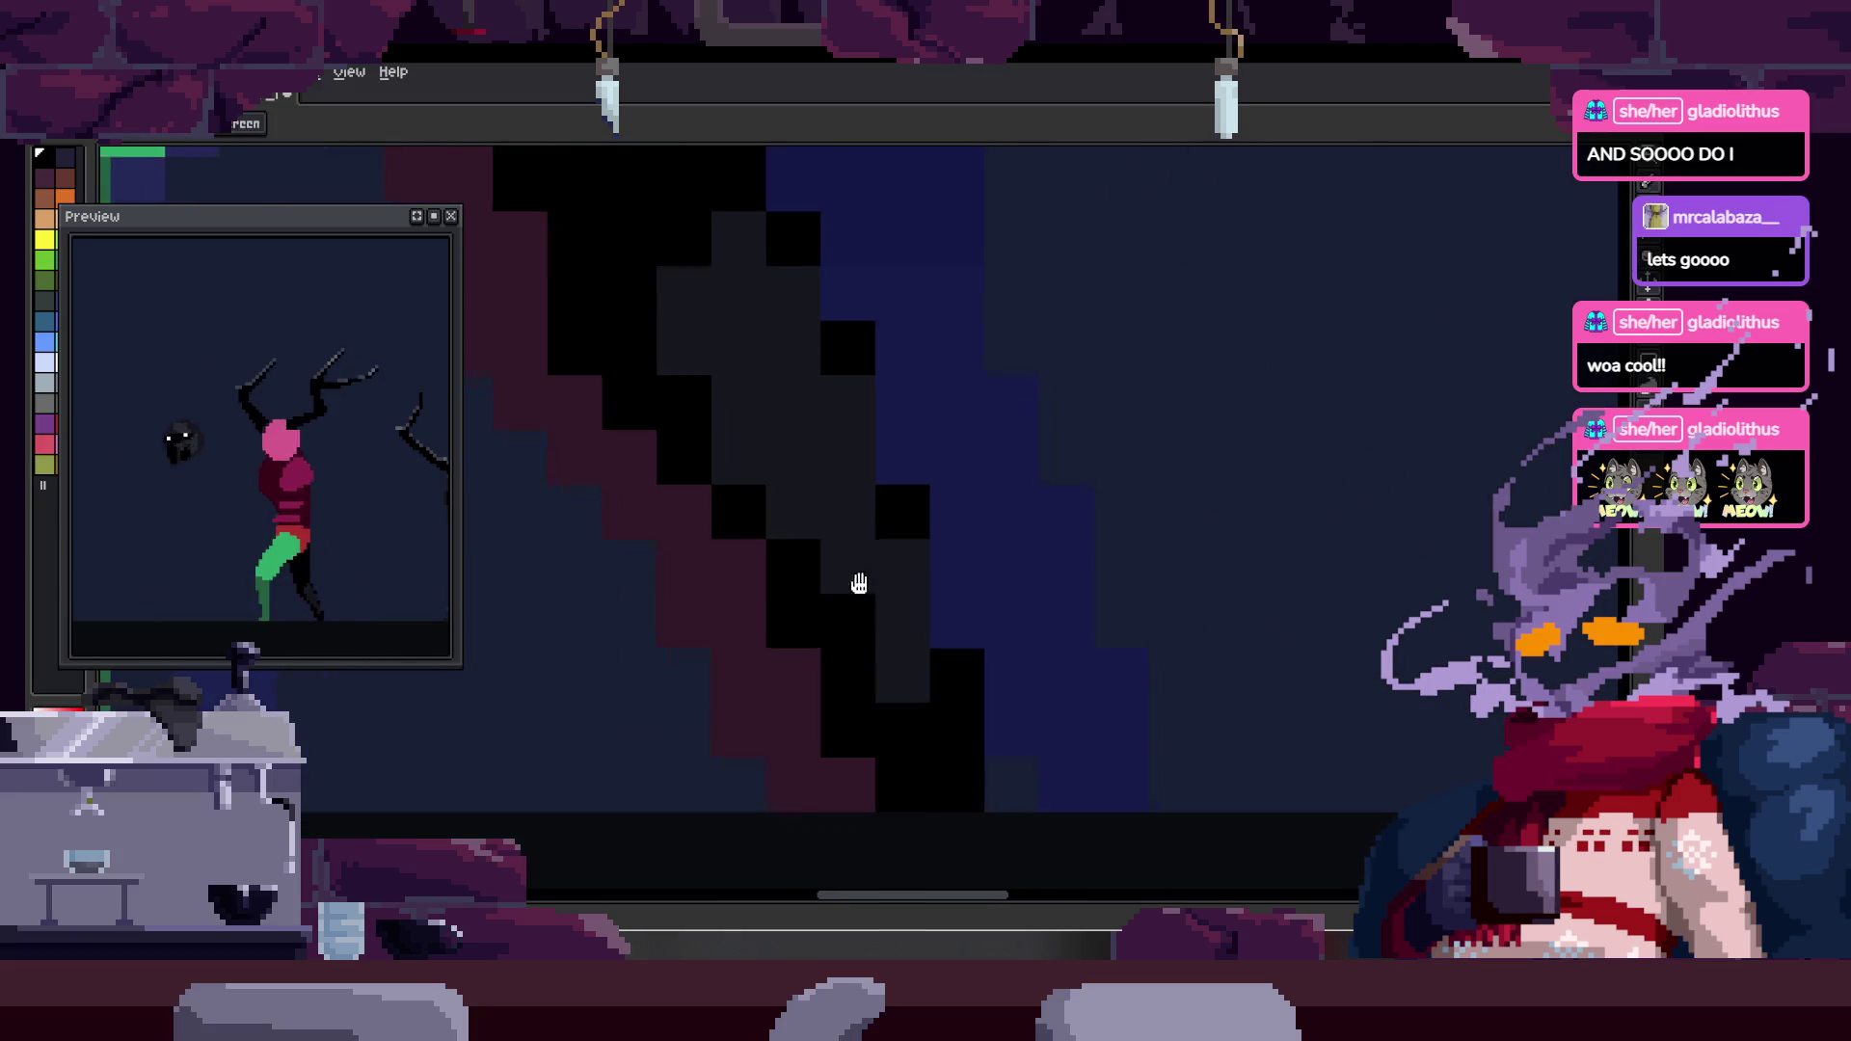
key("z")
key("Tab")
scroll(1012, 529, "down", 4)
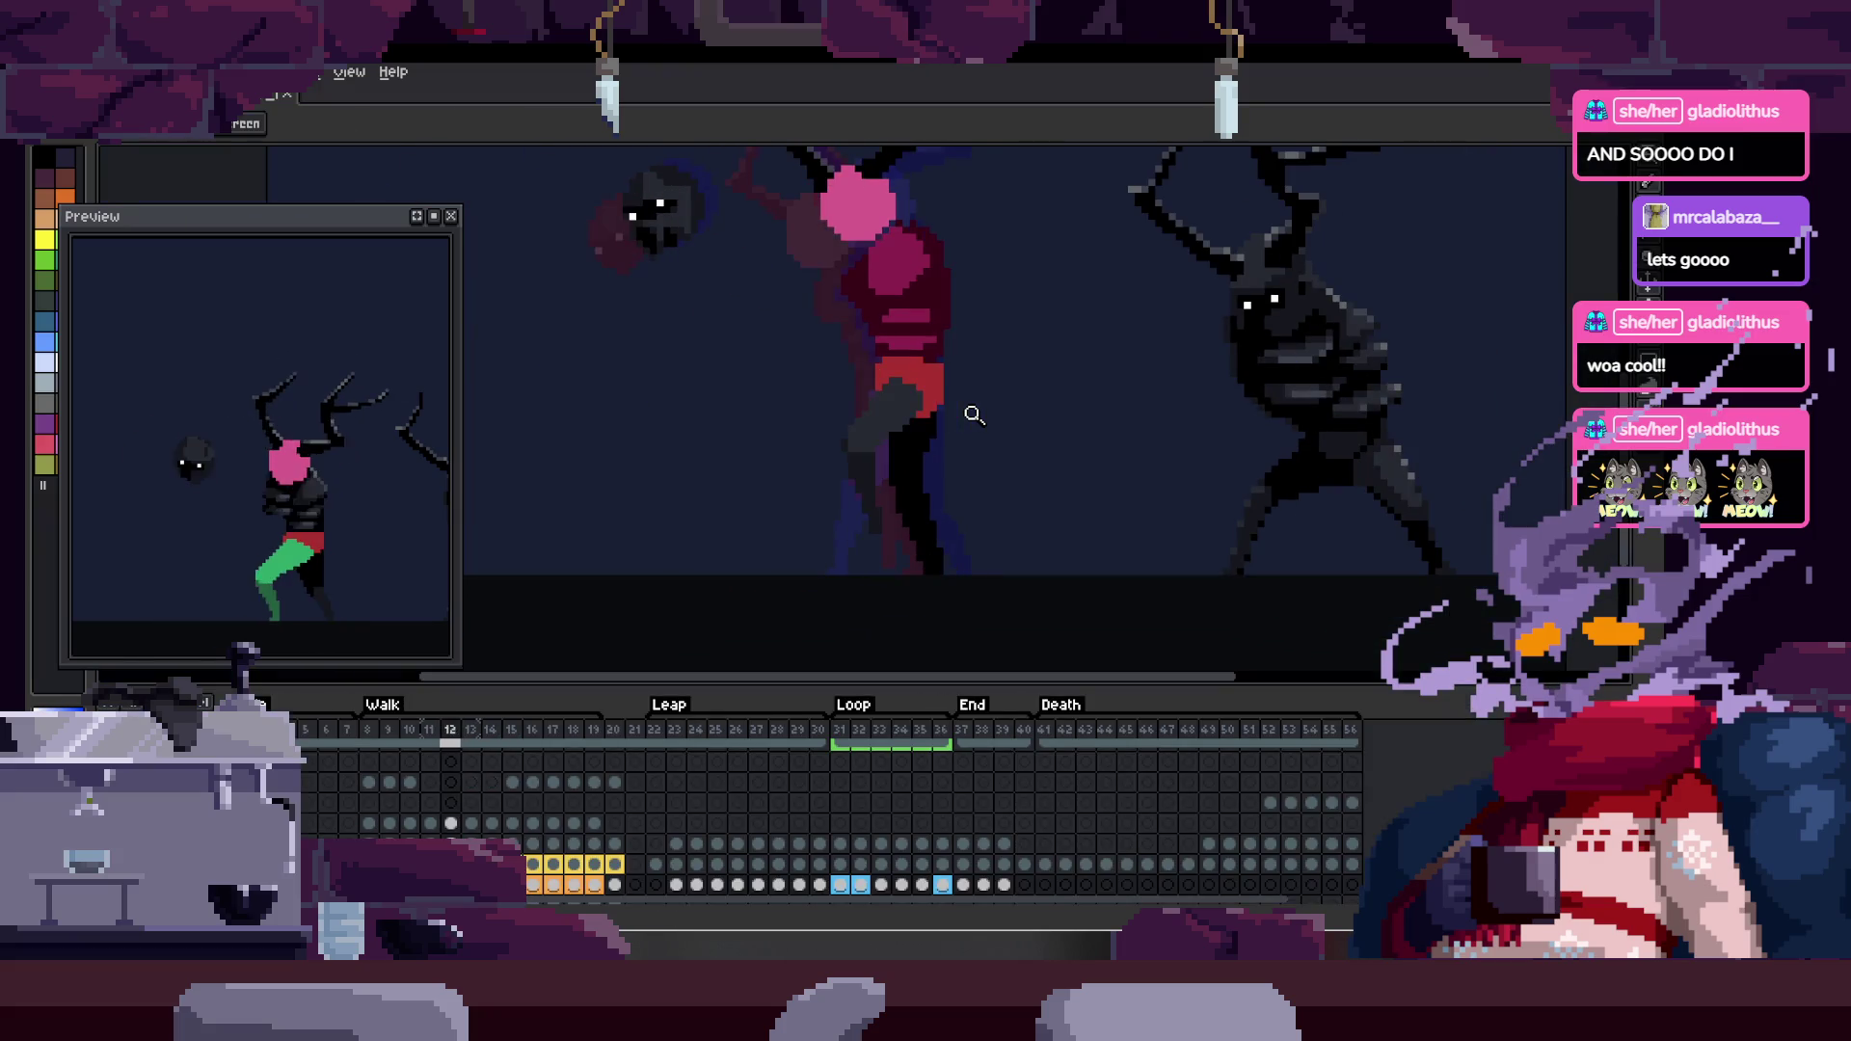
key("Tab")
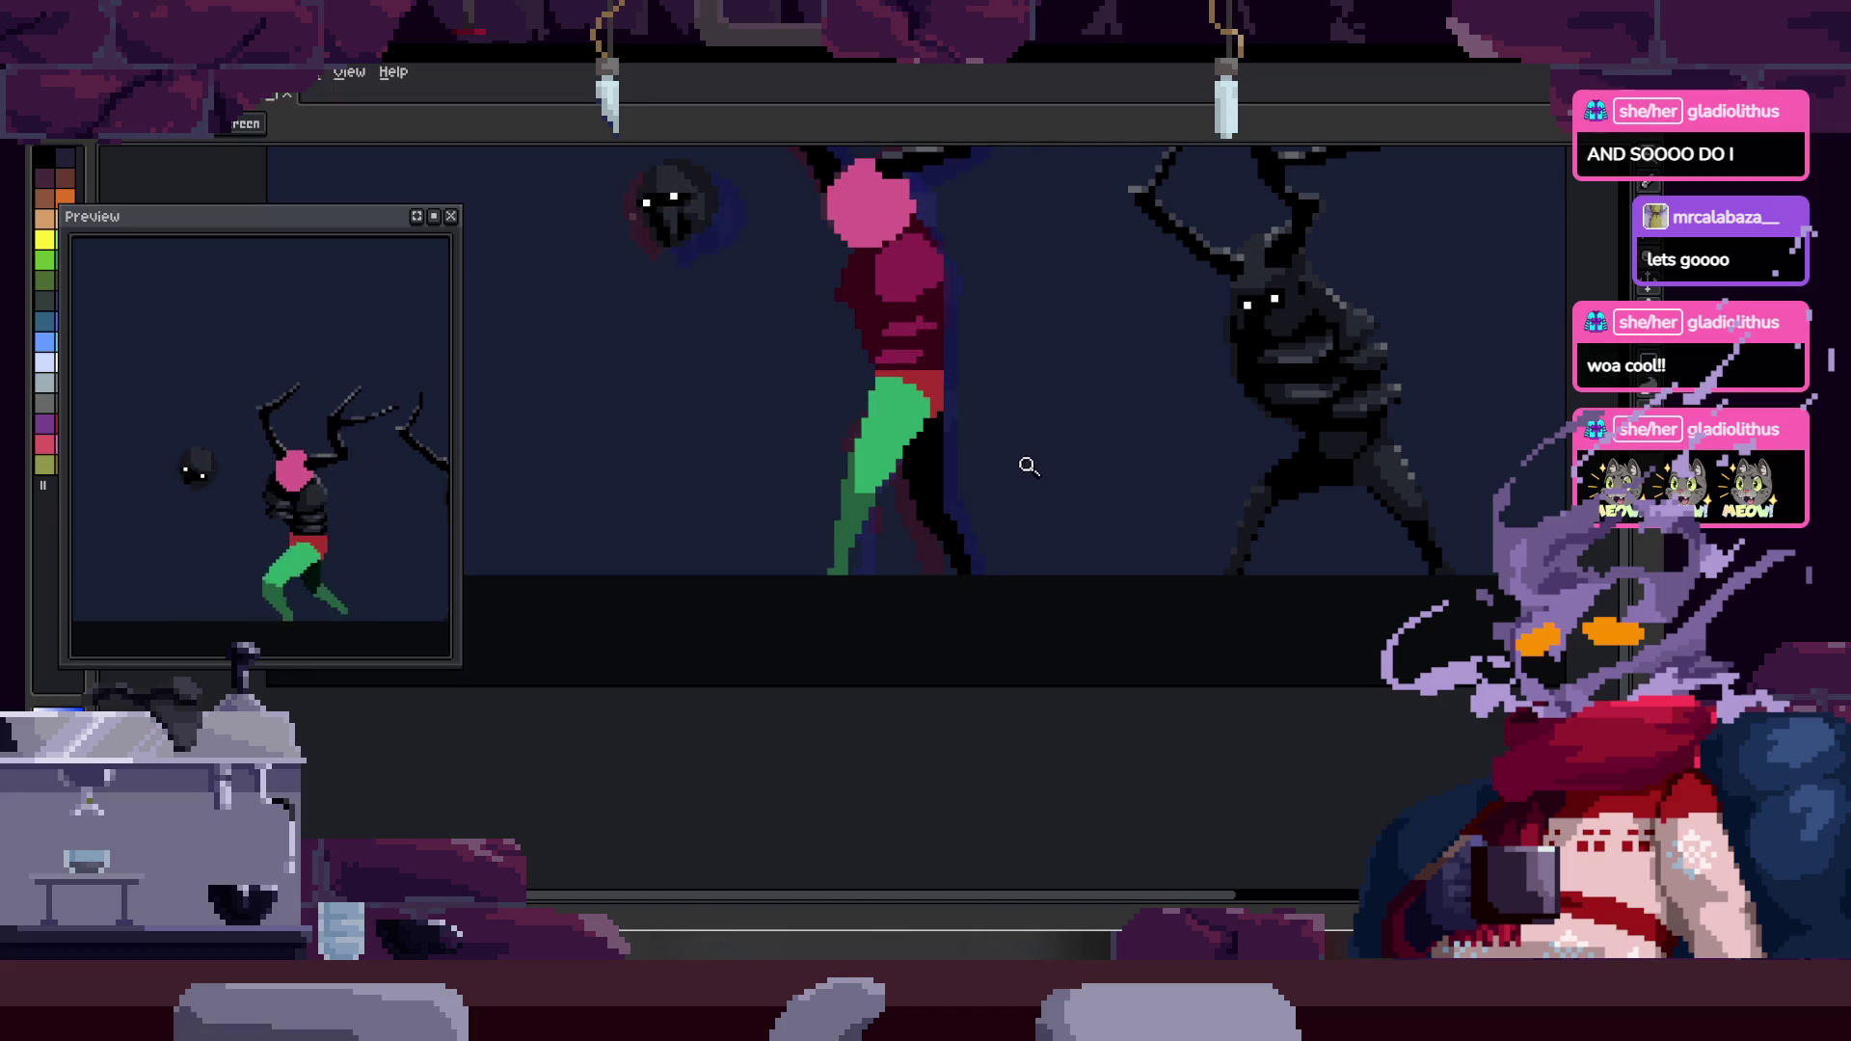
scroll(955, 473, "up", 3)
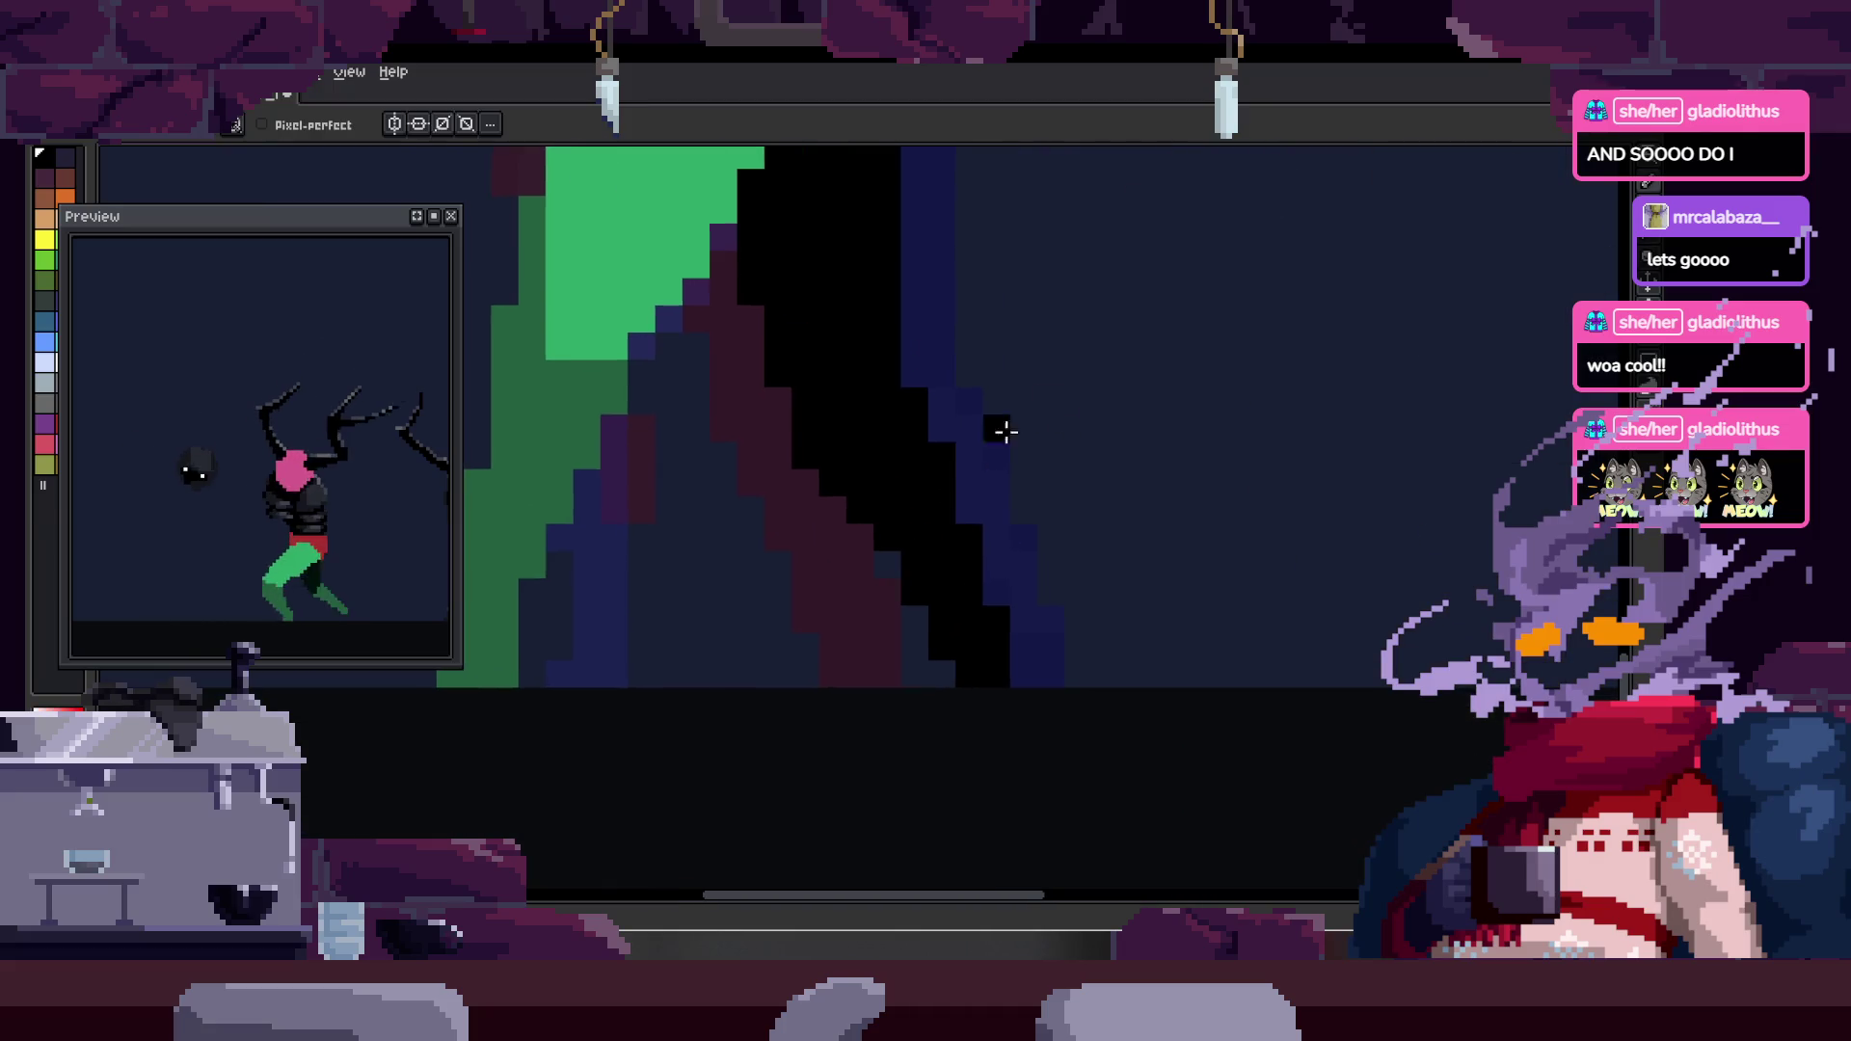
key("q")
left_click_drag(1020, 401, 1130, 548)
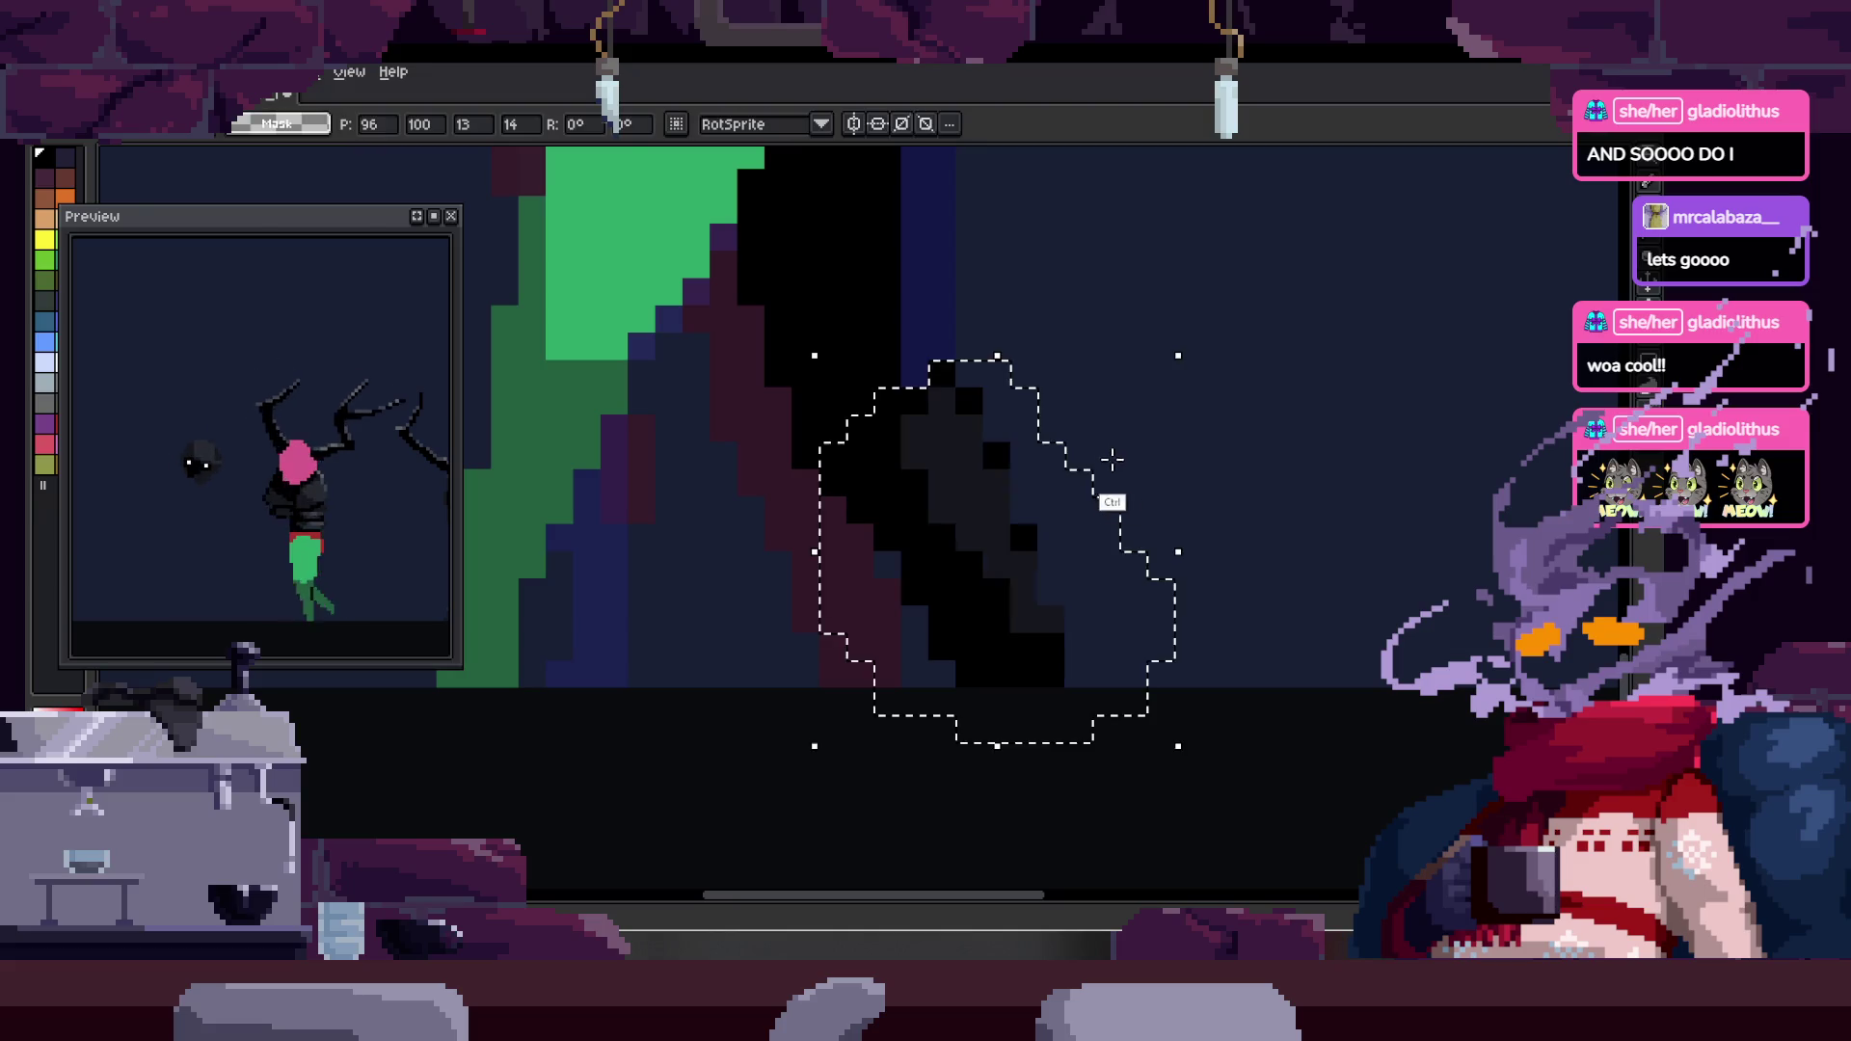
- Bring the lower part of the legs into view and zoom in close on the leg pixels
scroll(1044, 561, "down", 1)
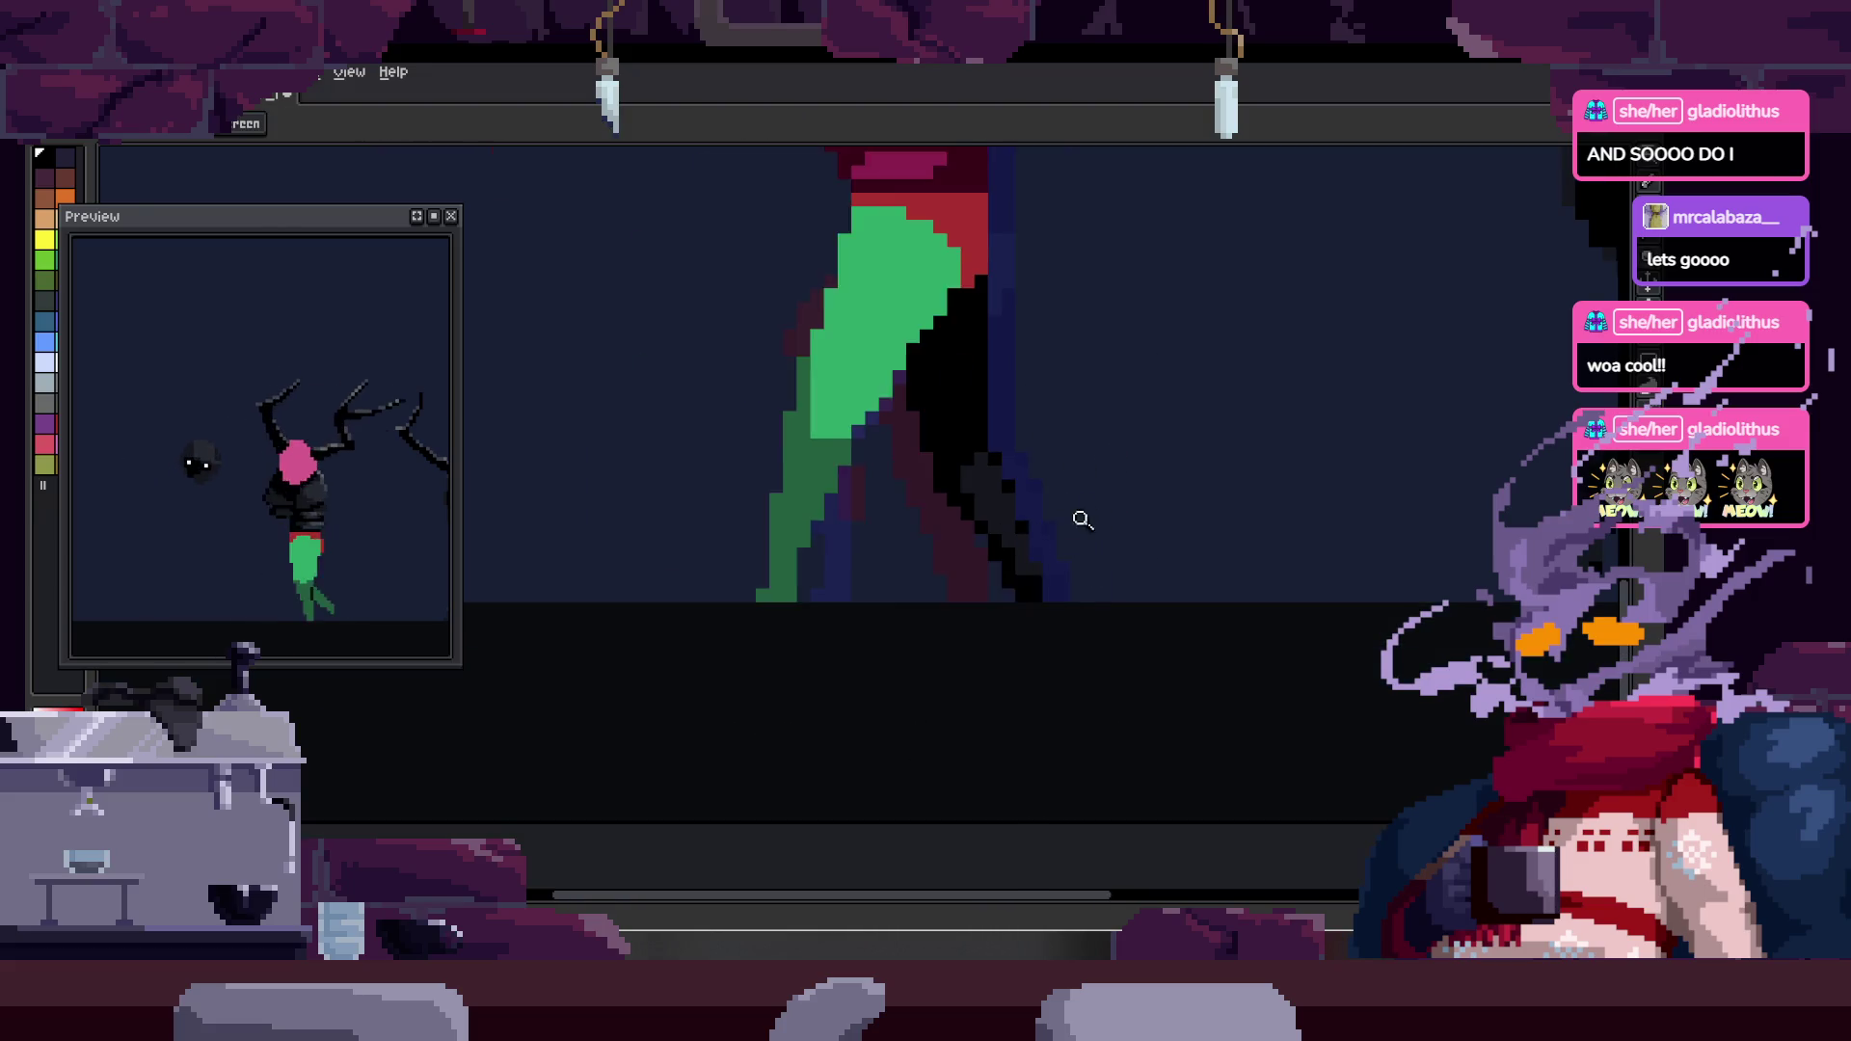
scroll(966, 531, "up", 1)
key("b")
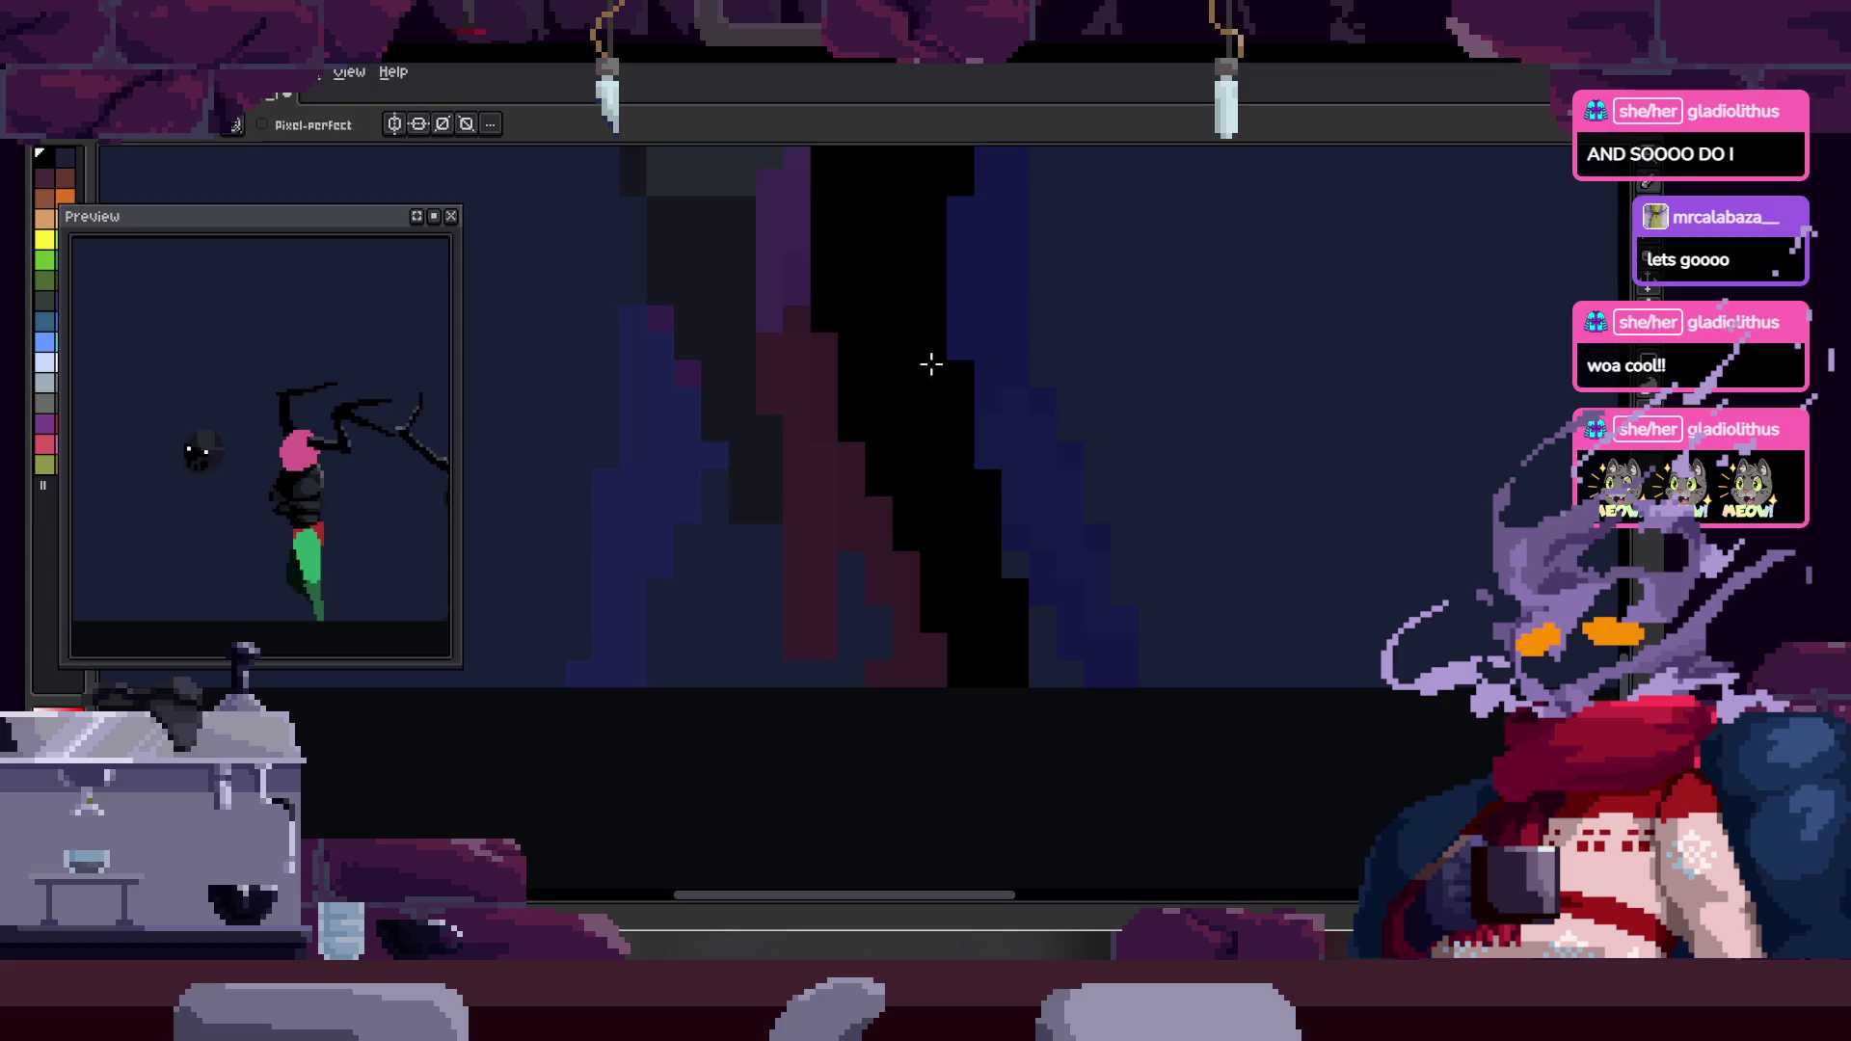
scroll(1061, 420, "up", 1)
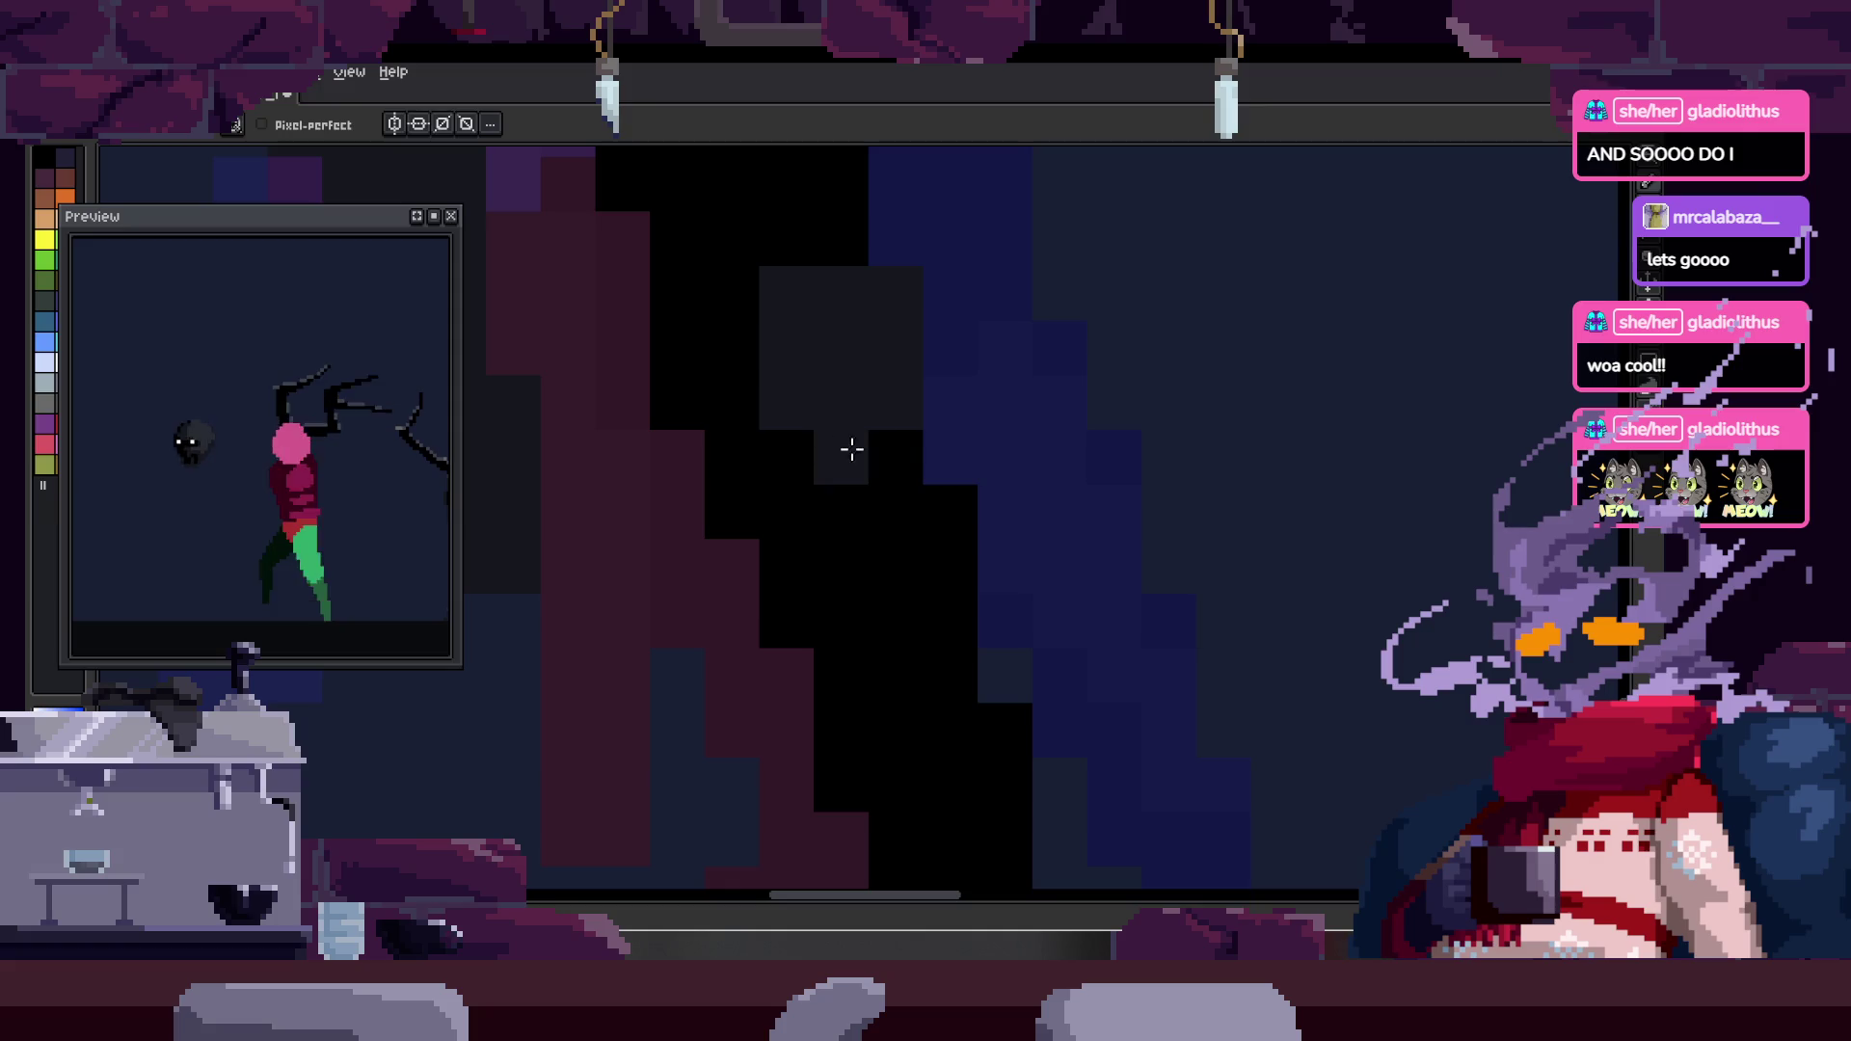
scroll(897, 443, "down", 2)
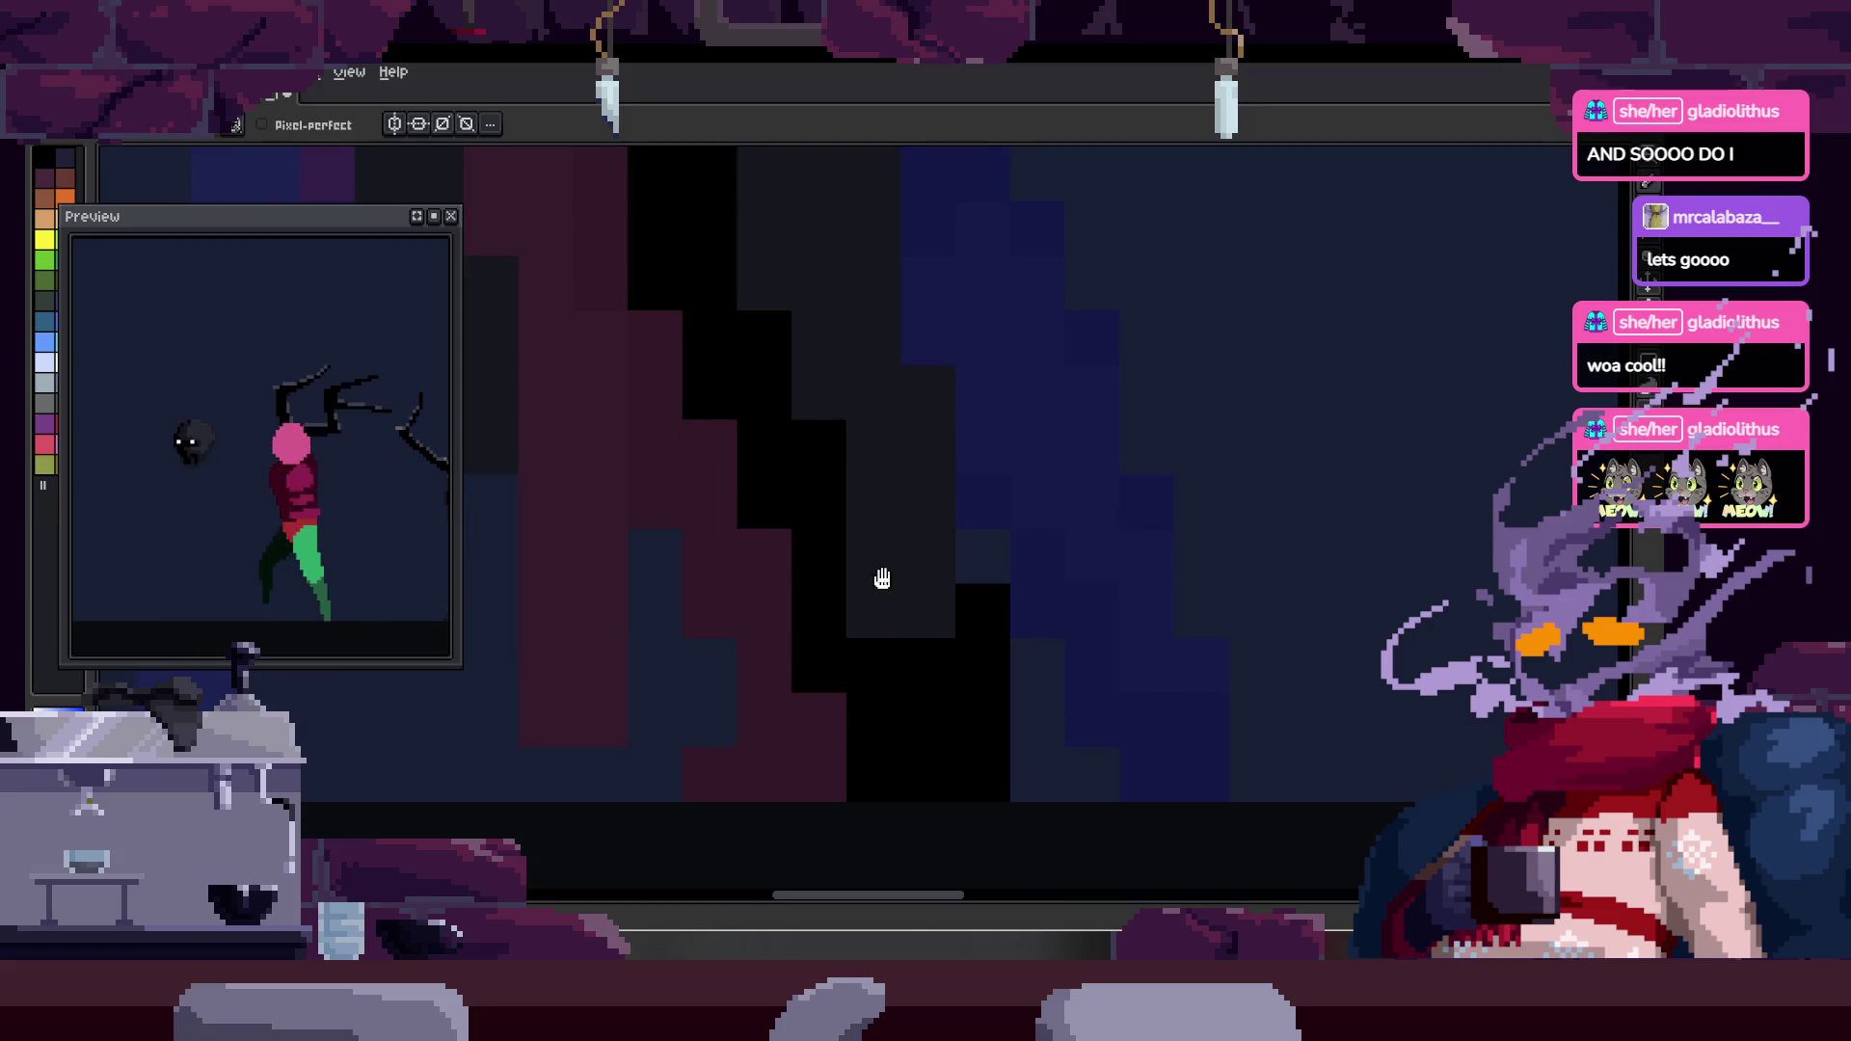
scroll(923, 582, "down", 1)
scroll(938, 619, "down", 1)
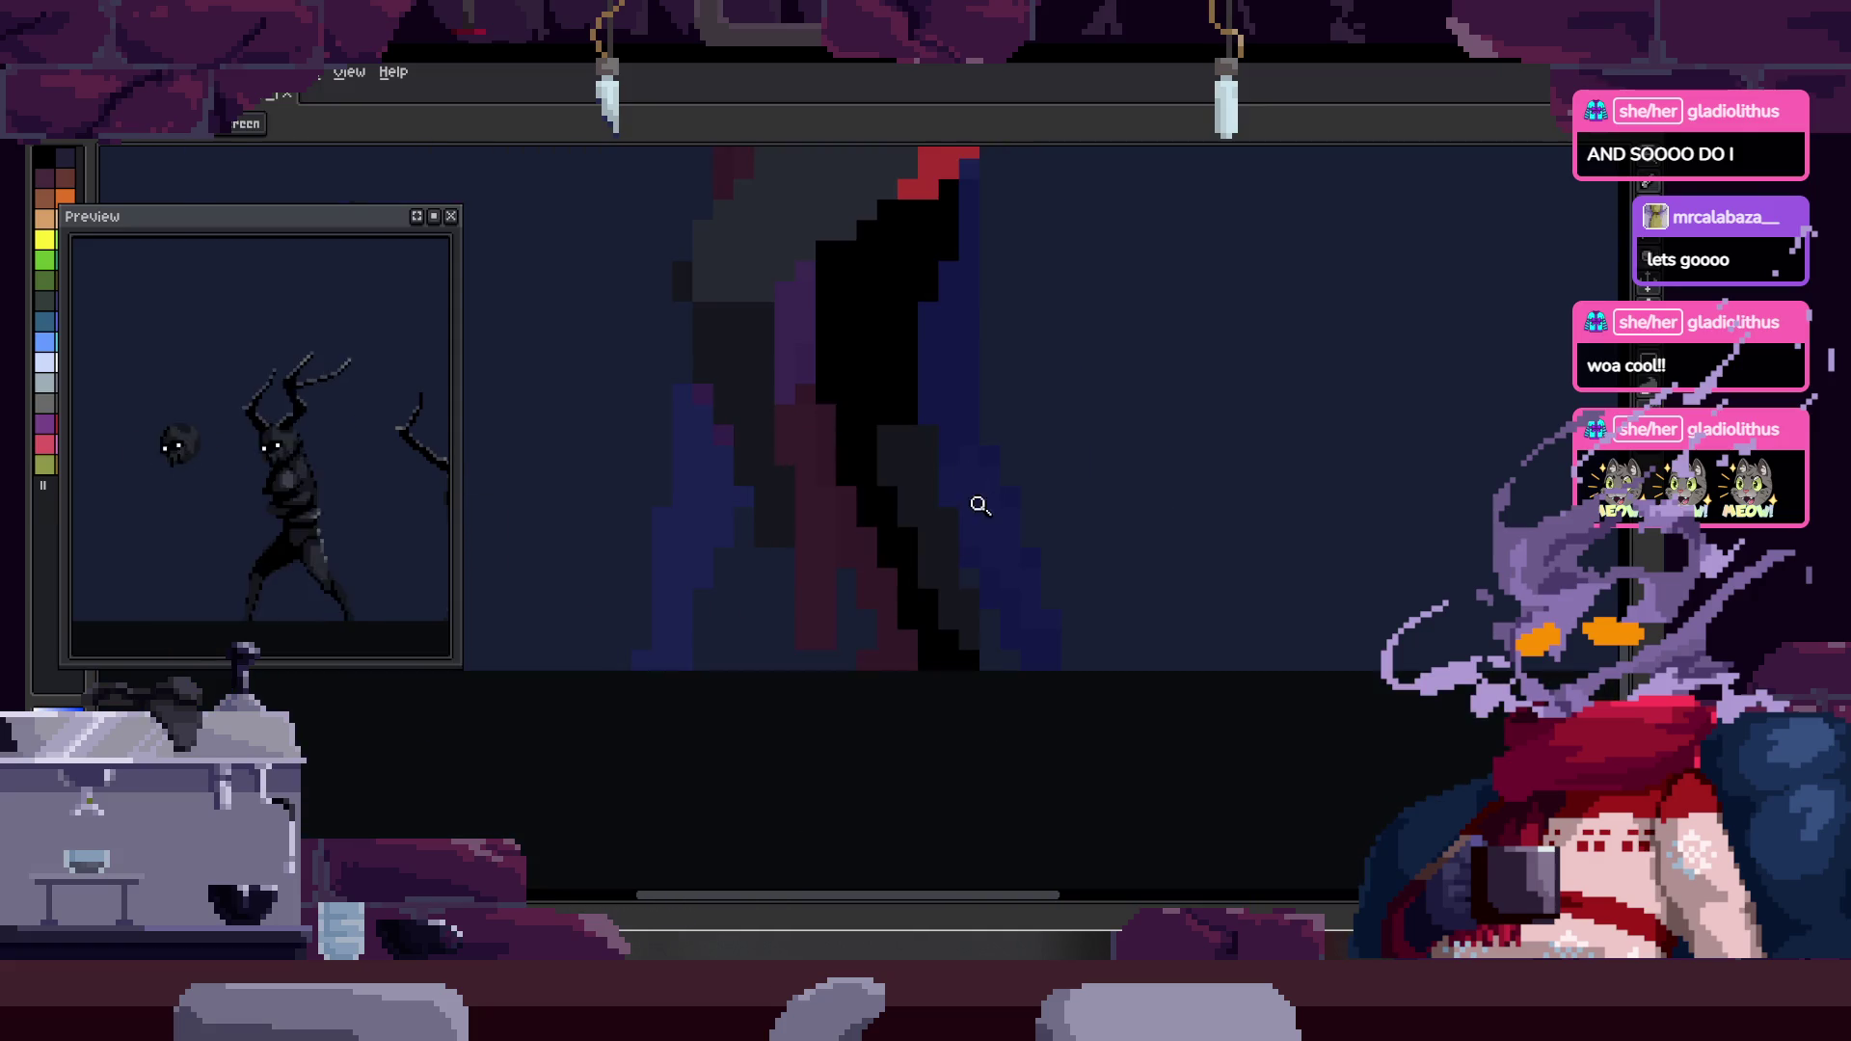
key("b")
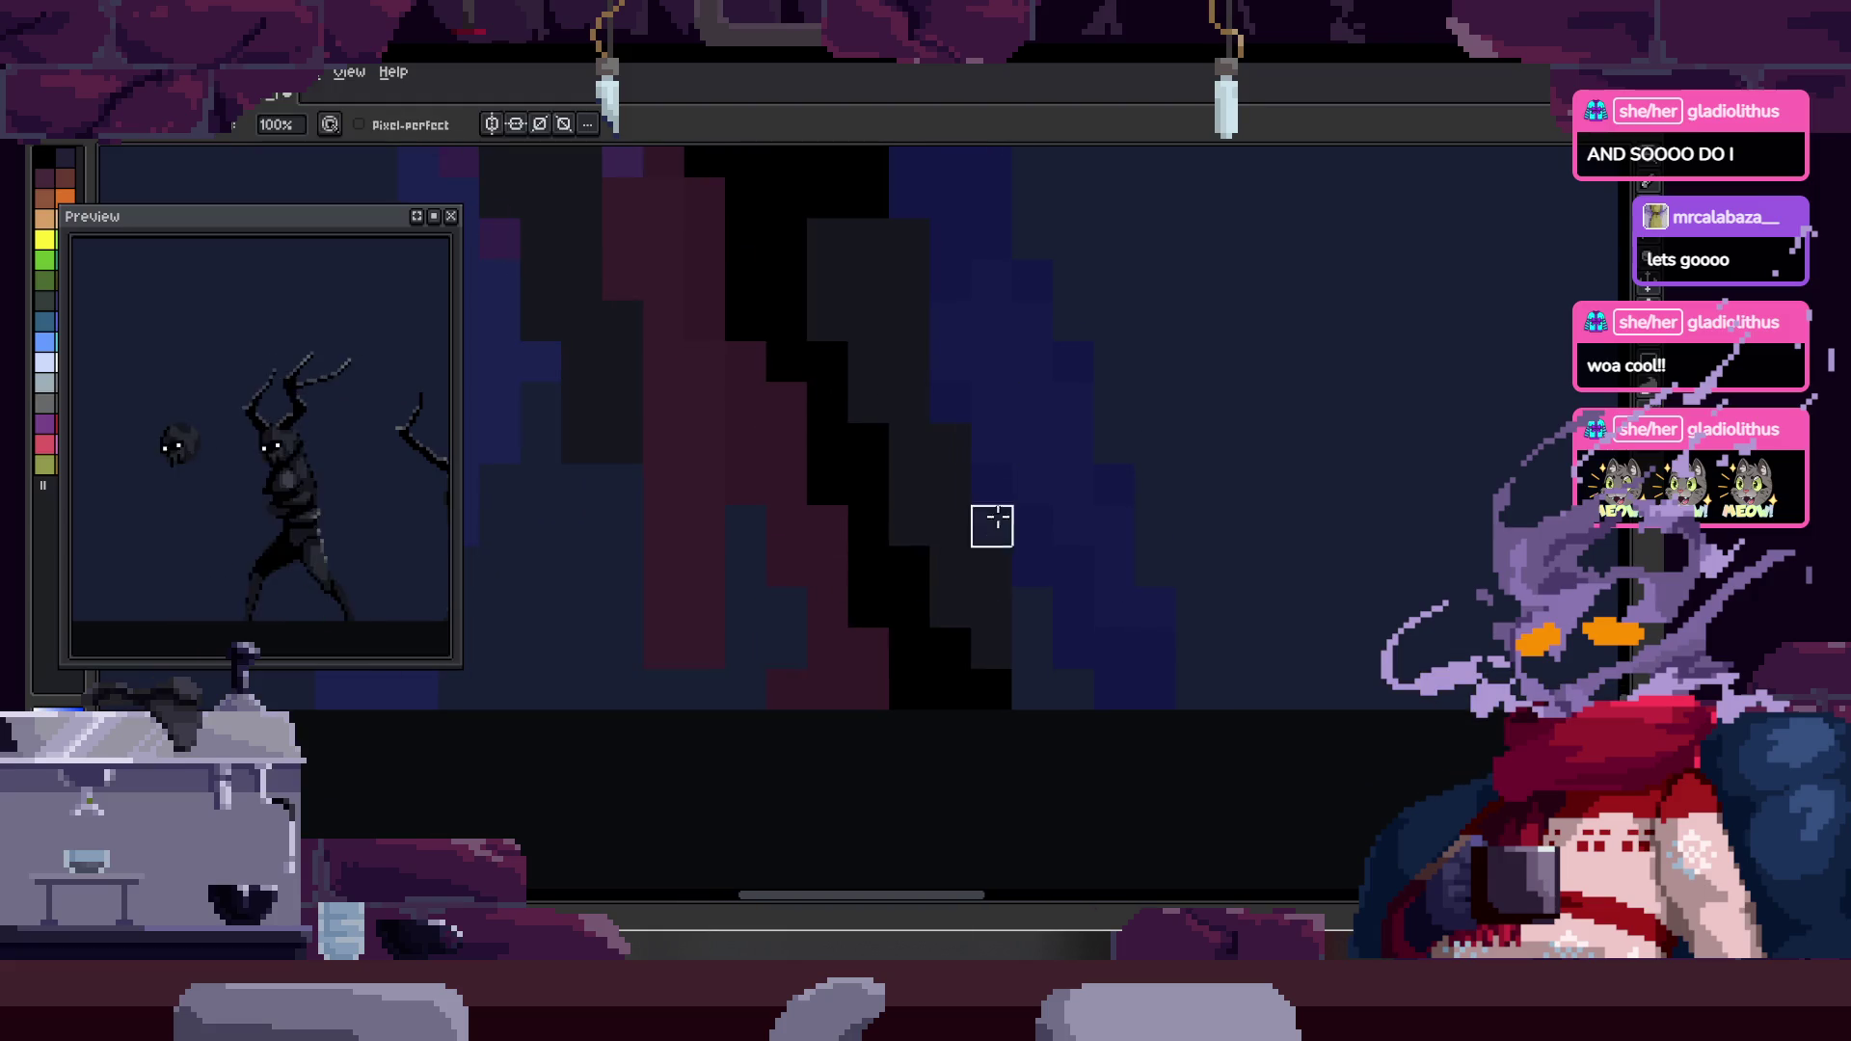
mouse_move(1032, 607)
left_mouse_down()
mouse_move(1012, 505)
mouse_move(954, 491)
left_mouse_up()
key("z")
left_click(1017, 542)
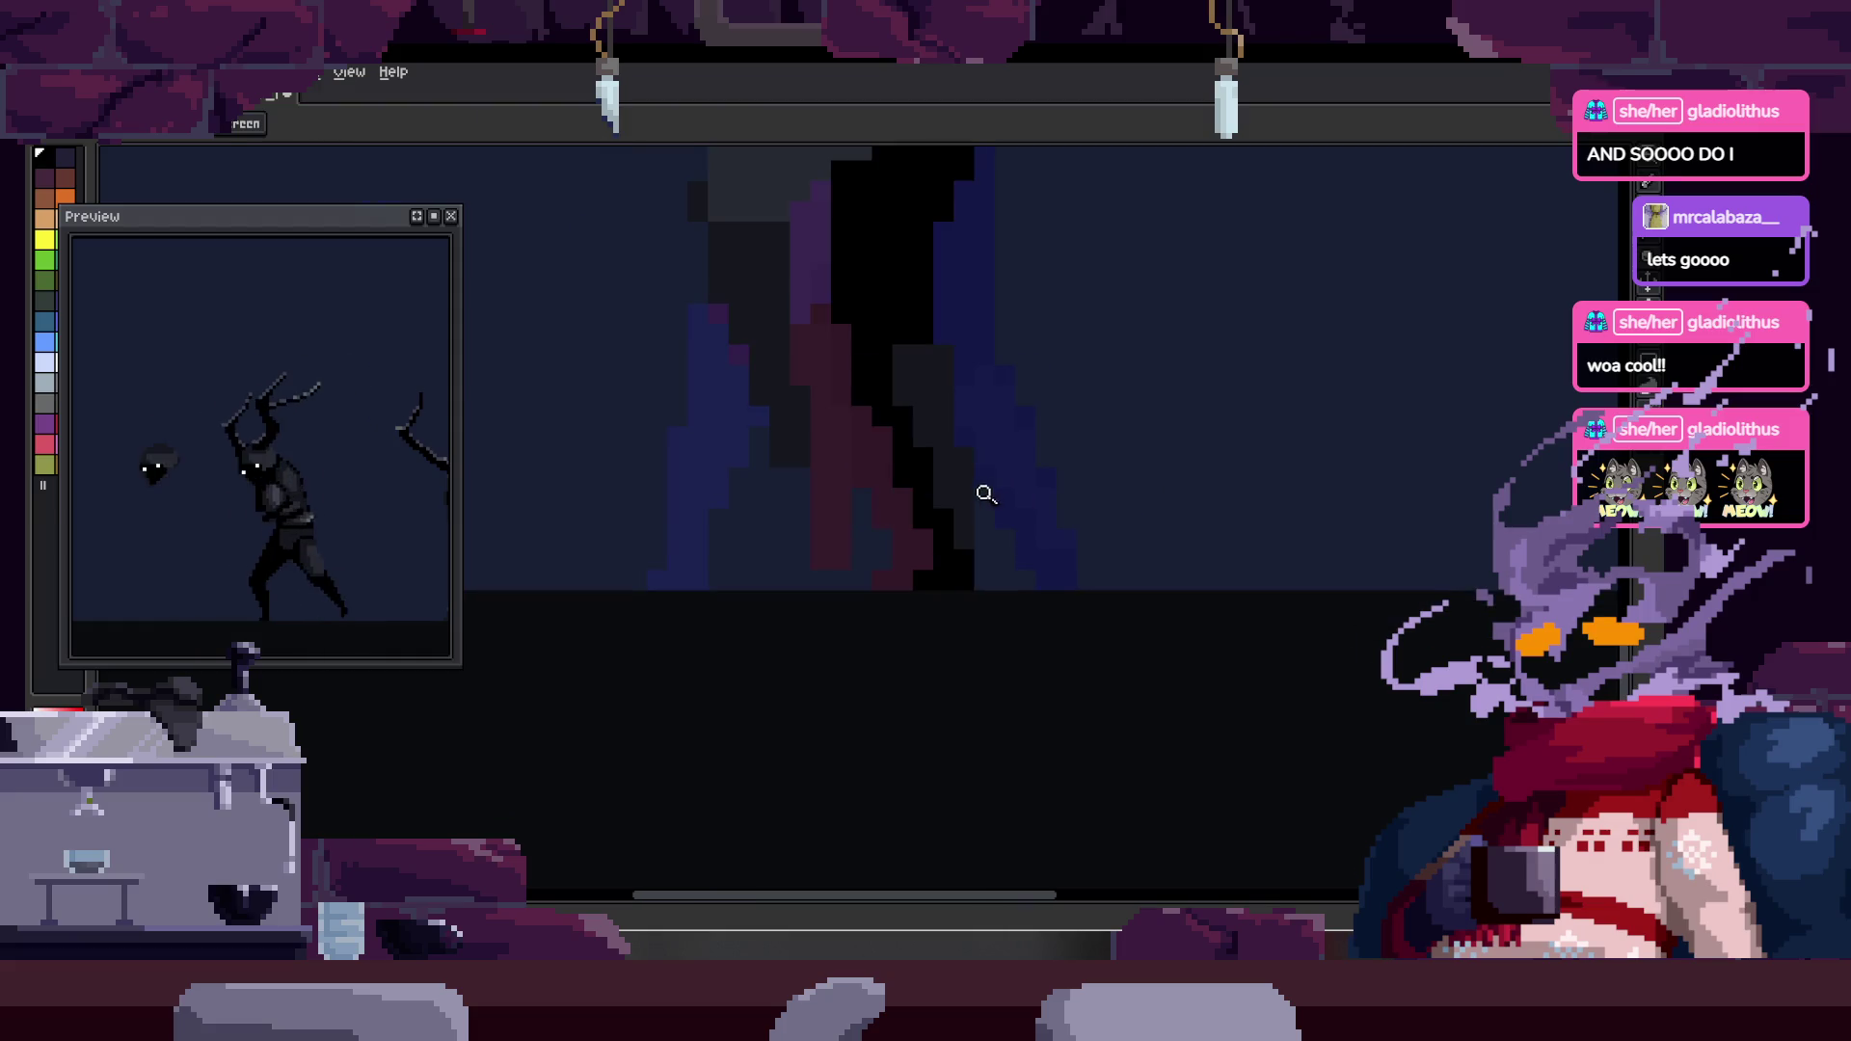
- Redraw the leg edge in black further down-right, adding one more black pixel
key("b")
left_click_drag(875, 378, 967, 686)
left_click(888, 661, "alt")
left_click(916, 414)
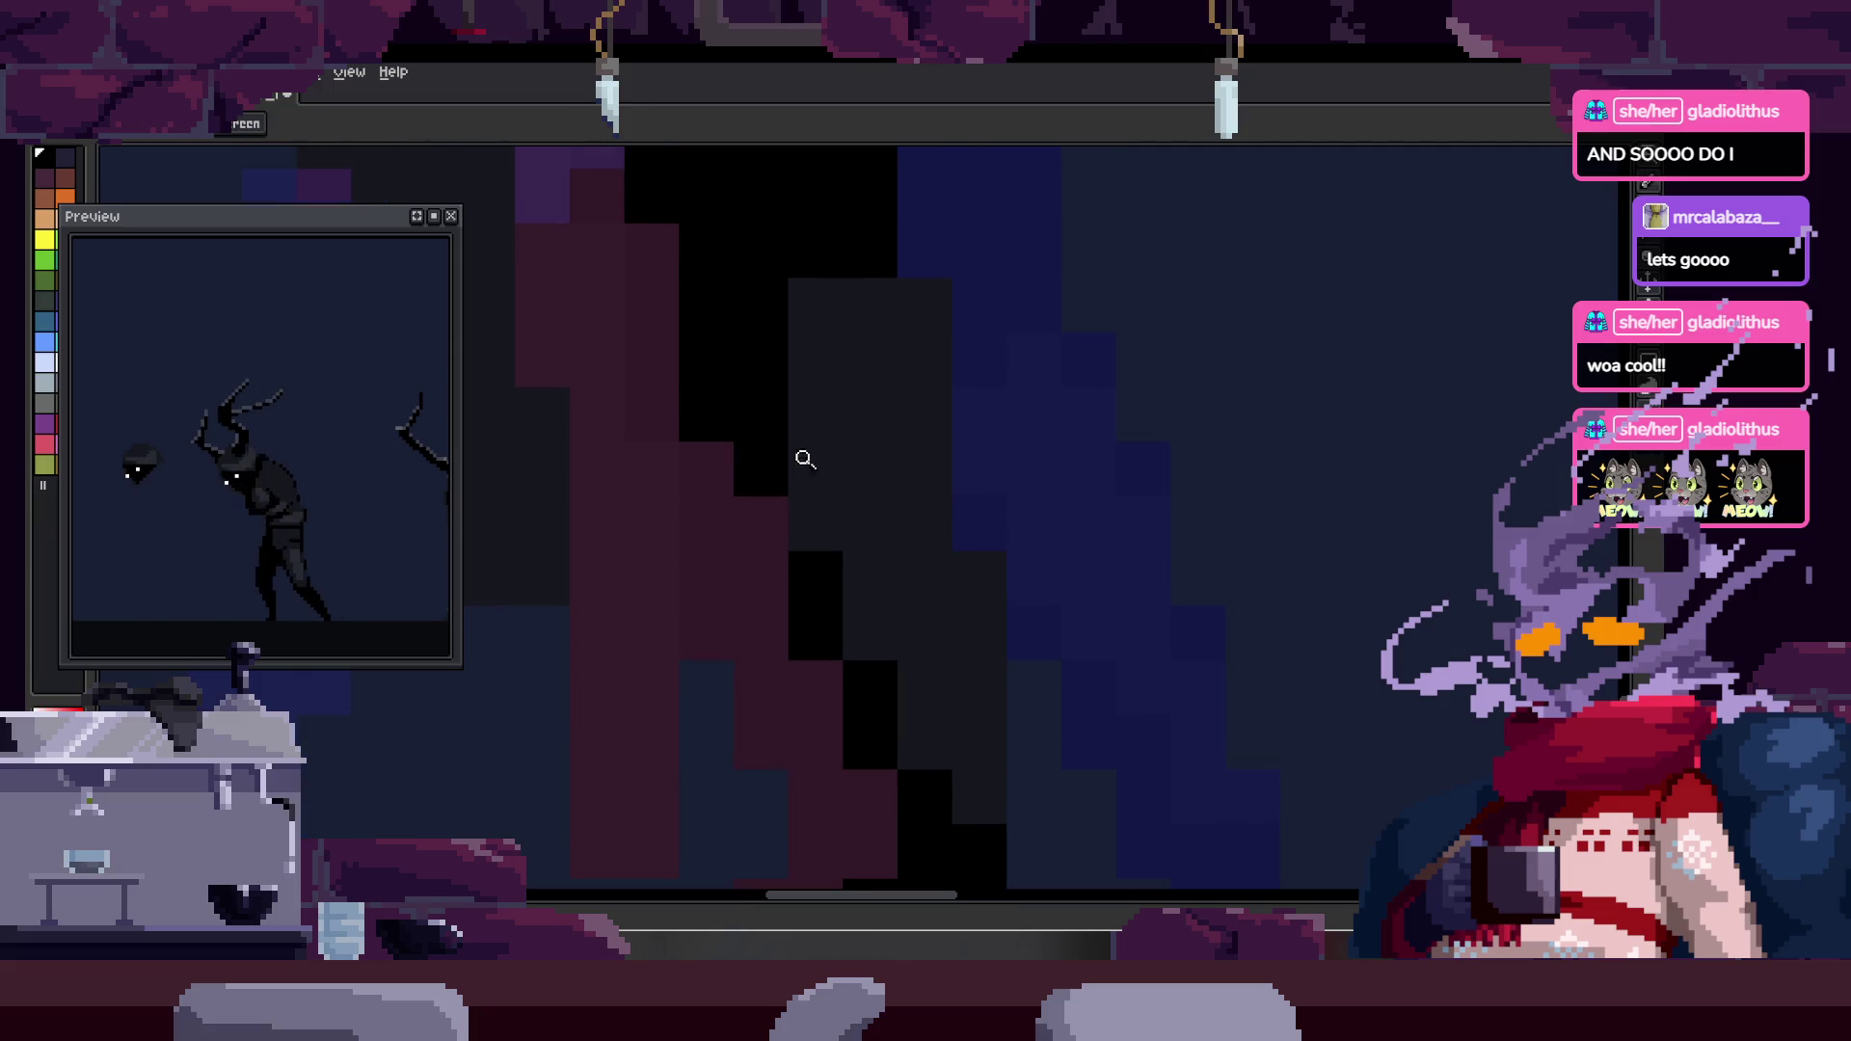
key("z")
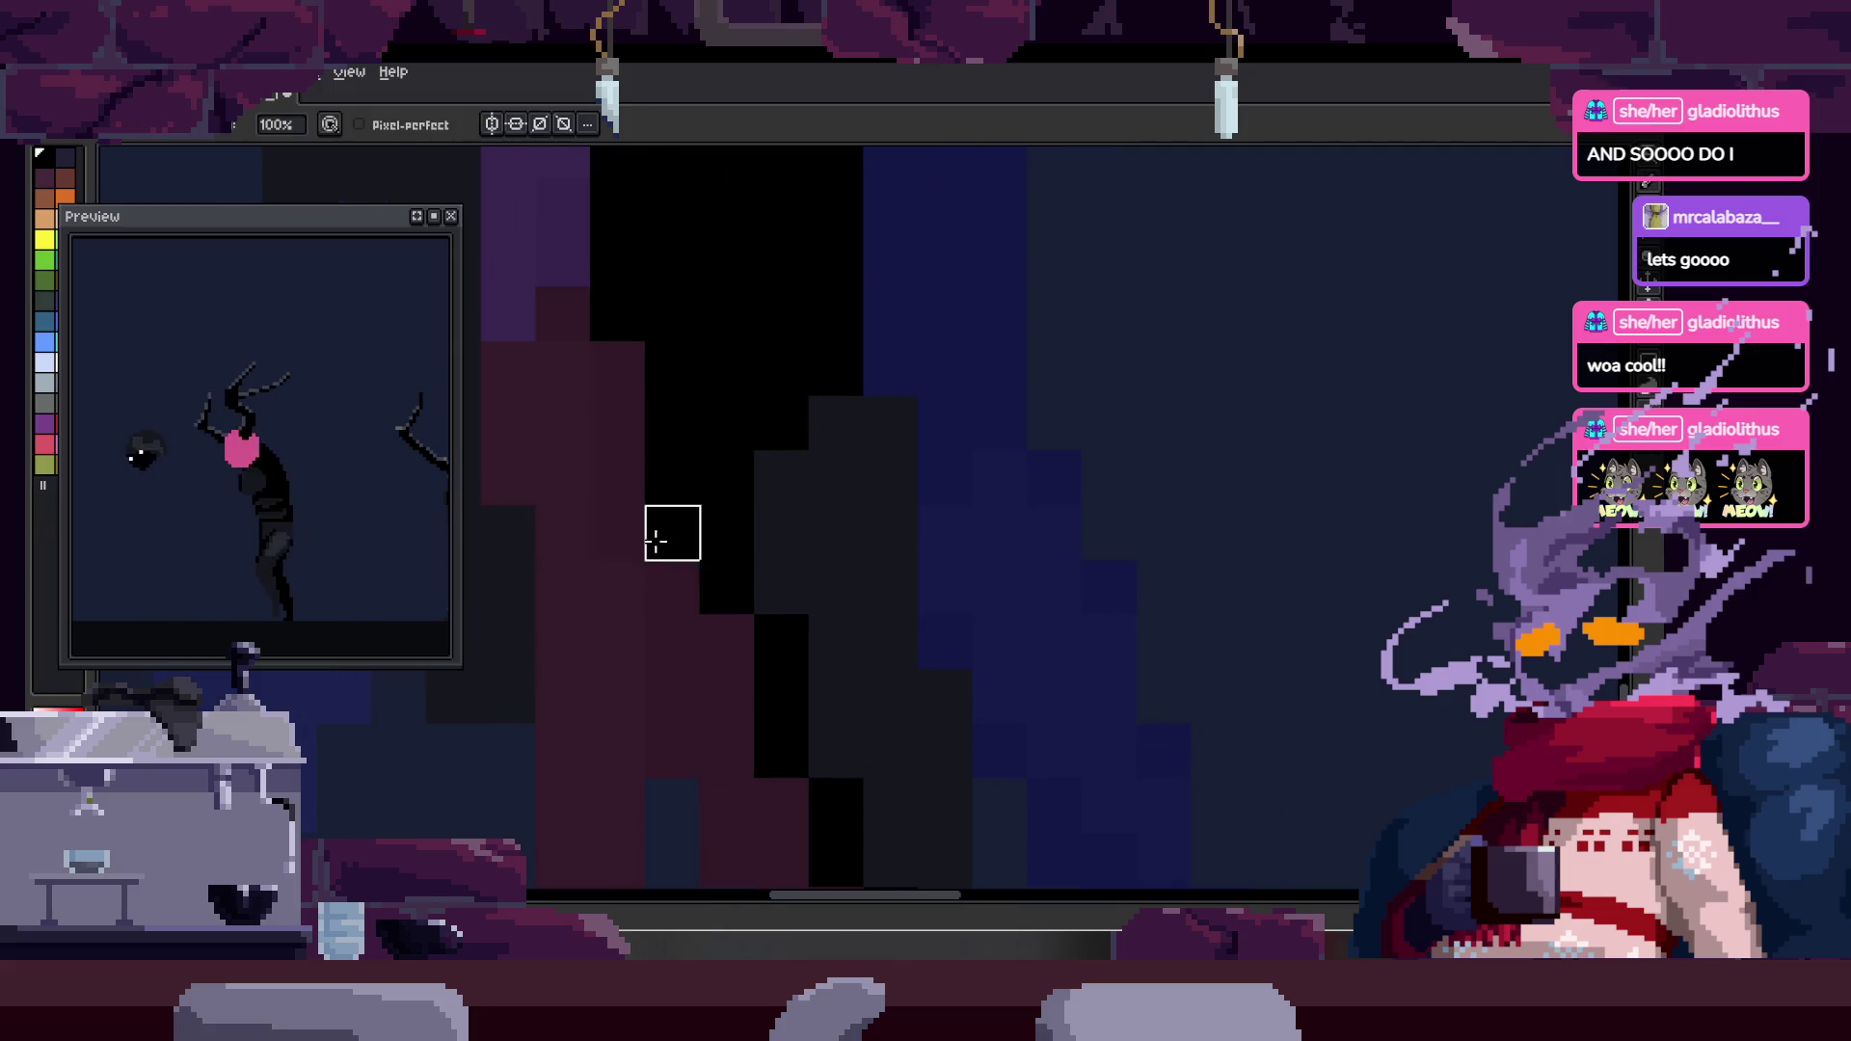
scroll(632, 546, "down", 3)
scroll(916, 479, "up", 3)
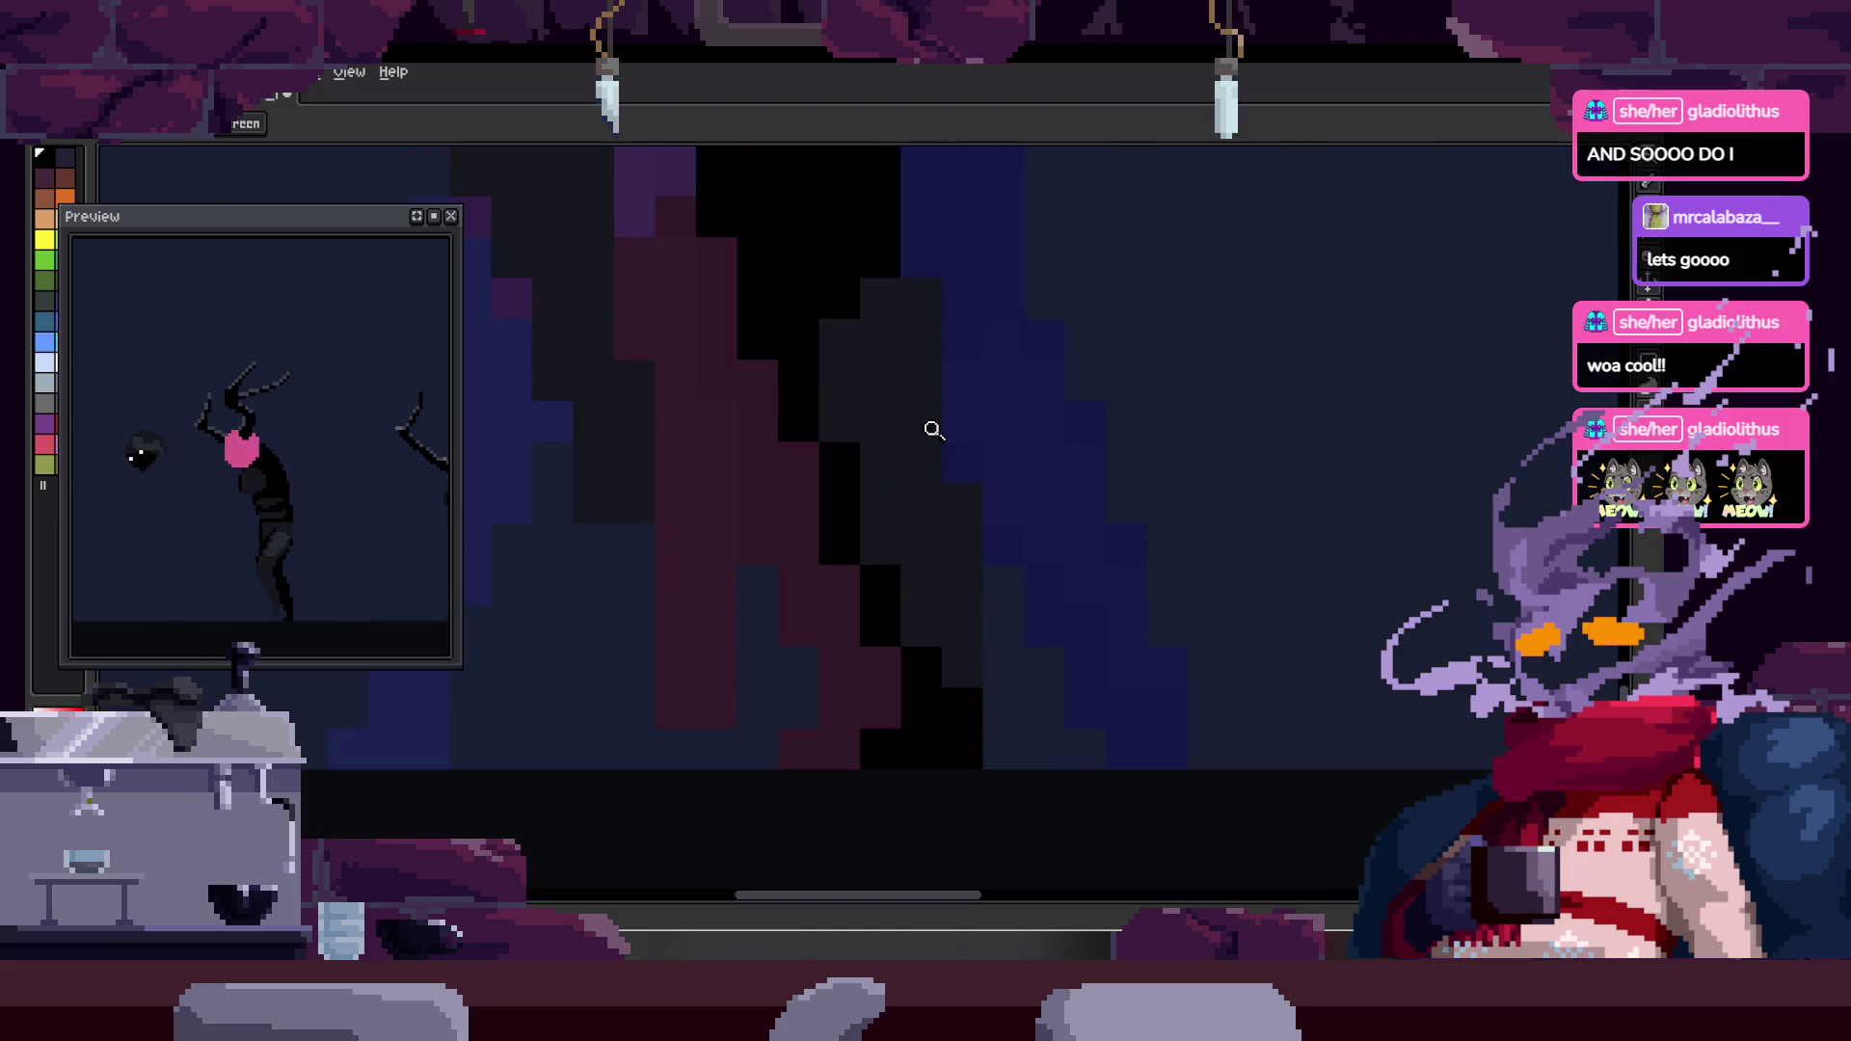
key("z")
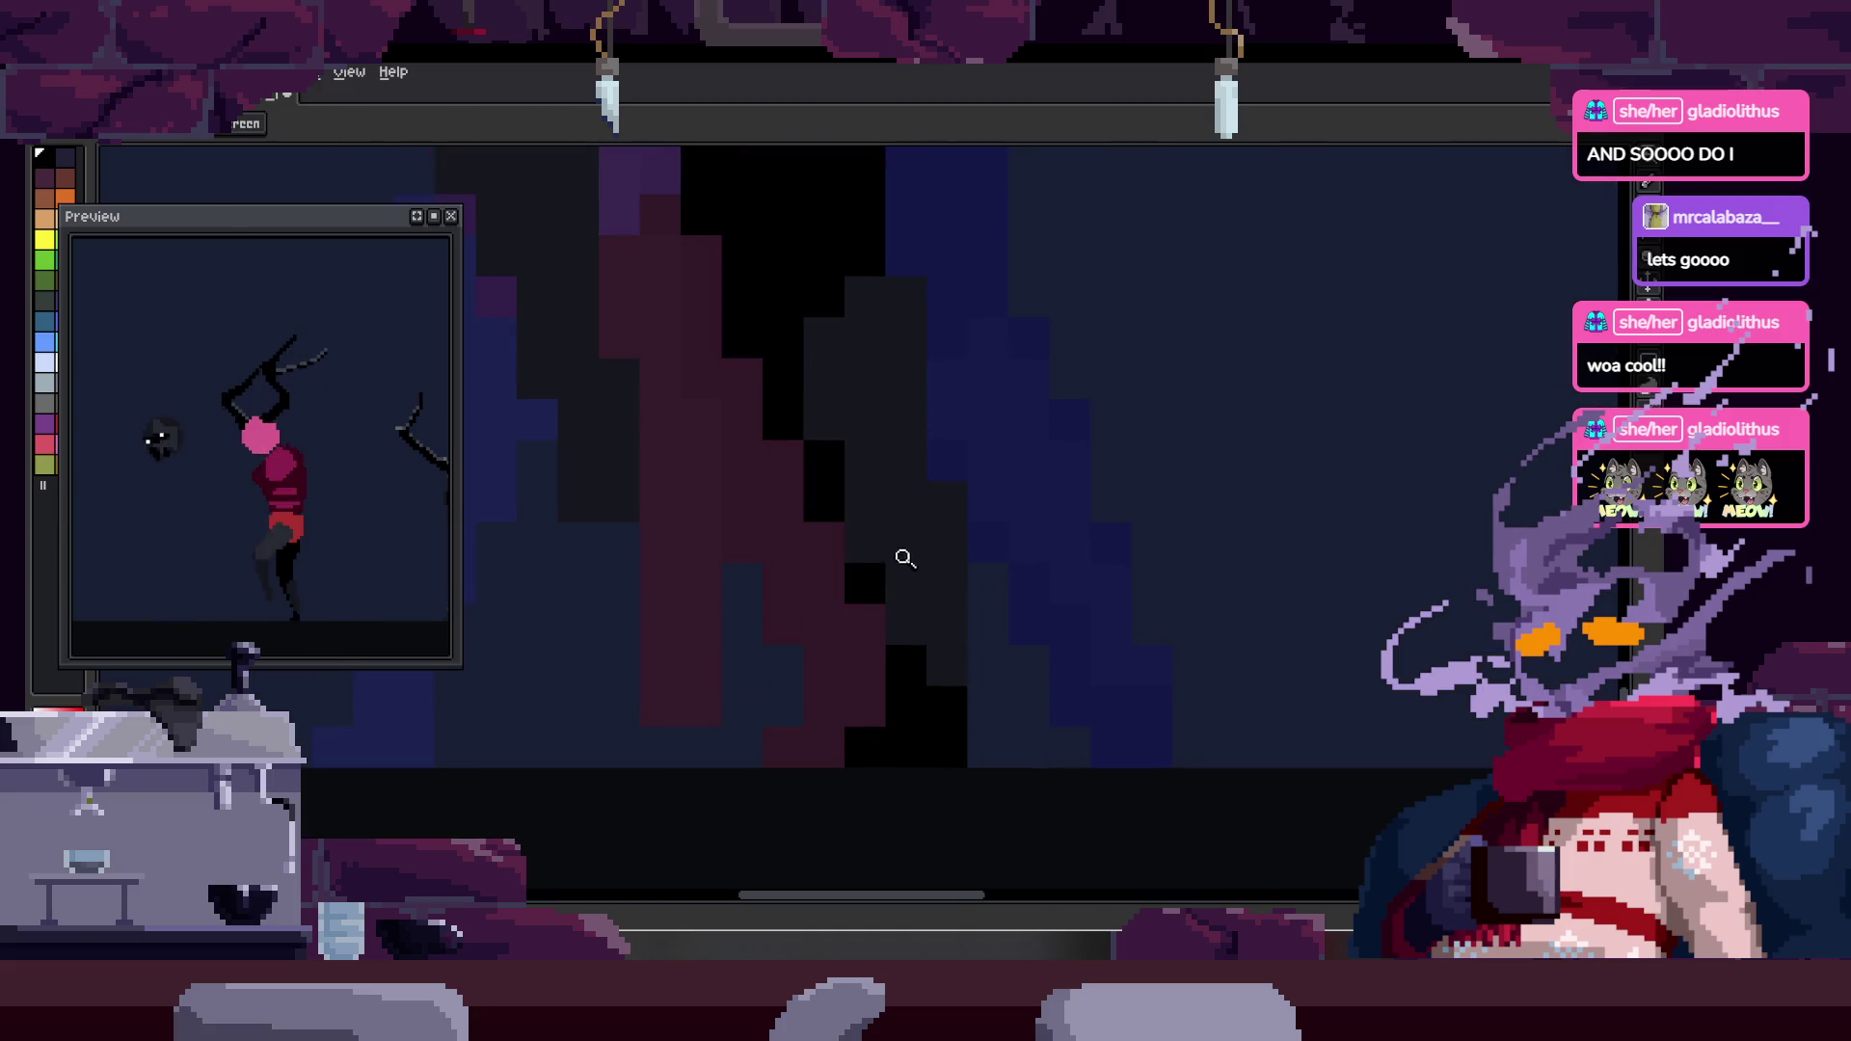
scroll(993, 550, "down", 2)
scroll(946, 425, "up", 2)
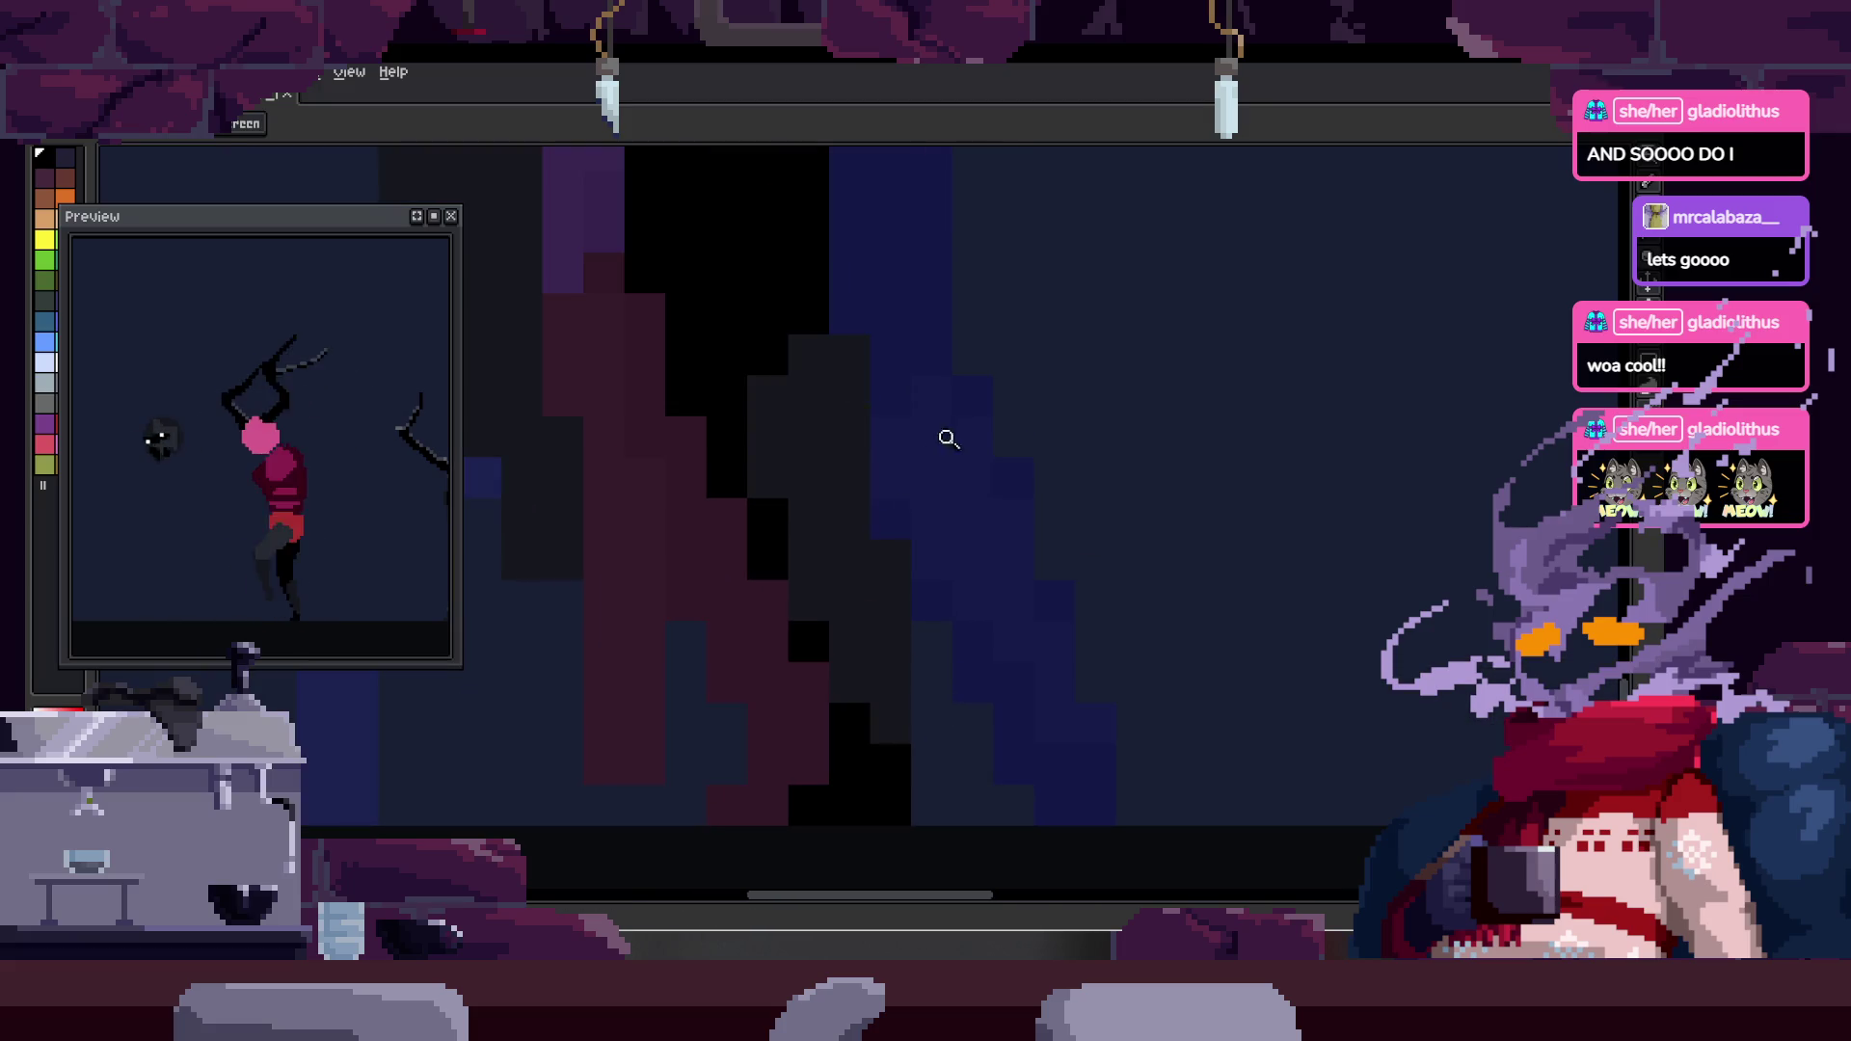
scroll(951, 504, "down", 2)
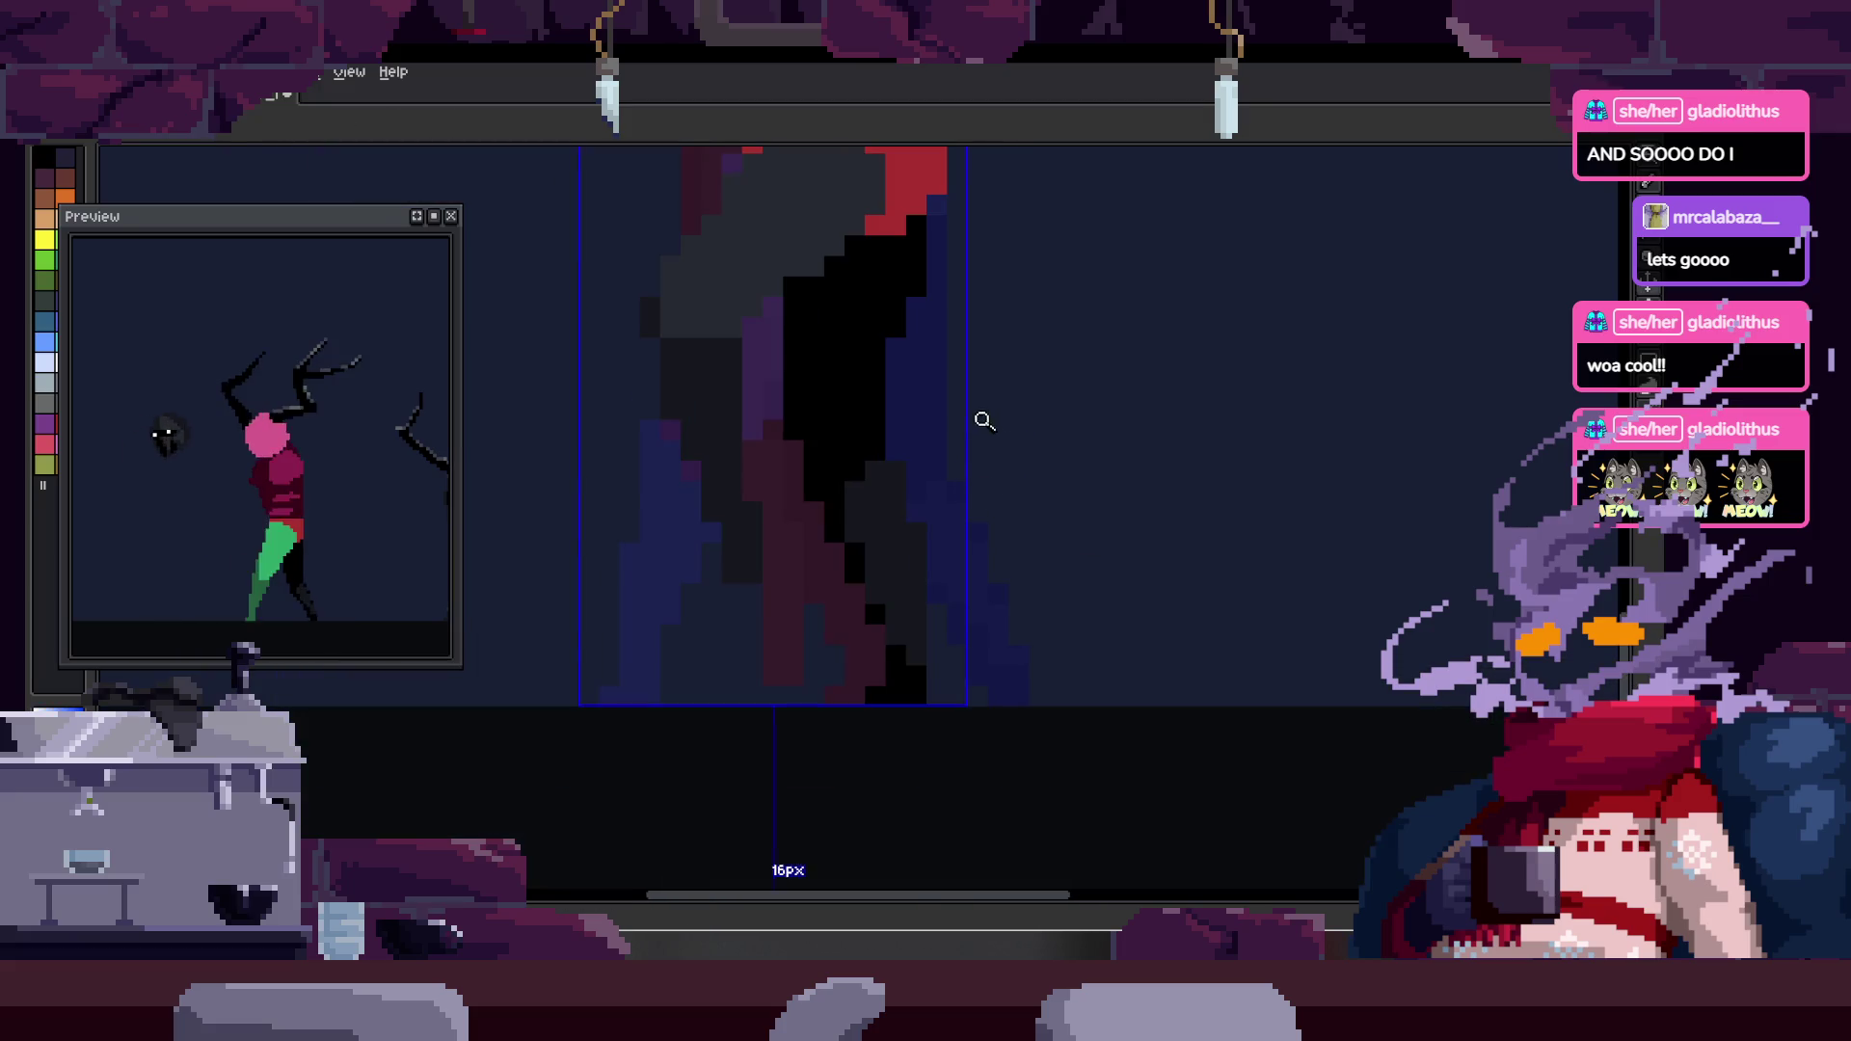
- Save the sprite with Ctrl+S and reframe the view on the upper leg area
scroll(991, 463, "up", 2)
scroll(929, 409, "down", 3)
key("ctrl+s")
scroll(964, 482, "up", 2)
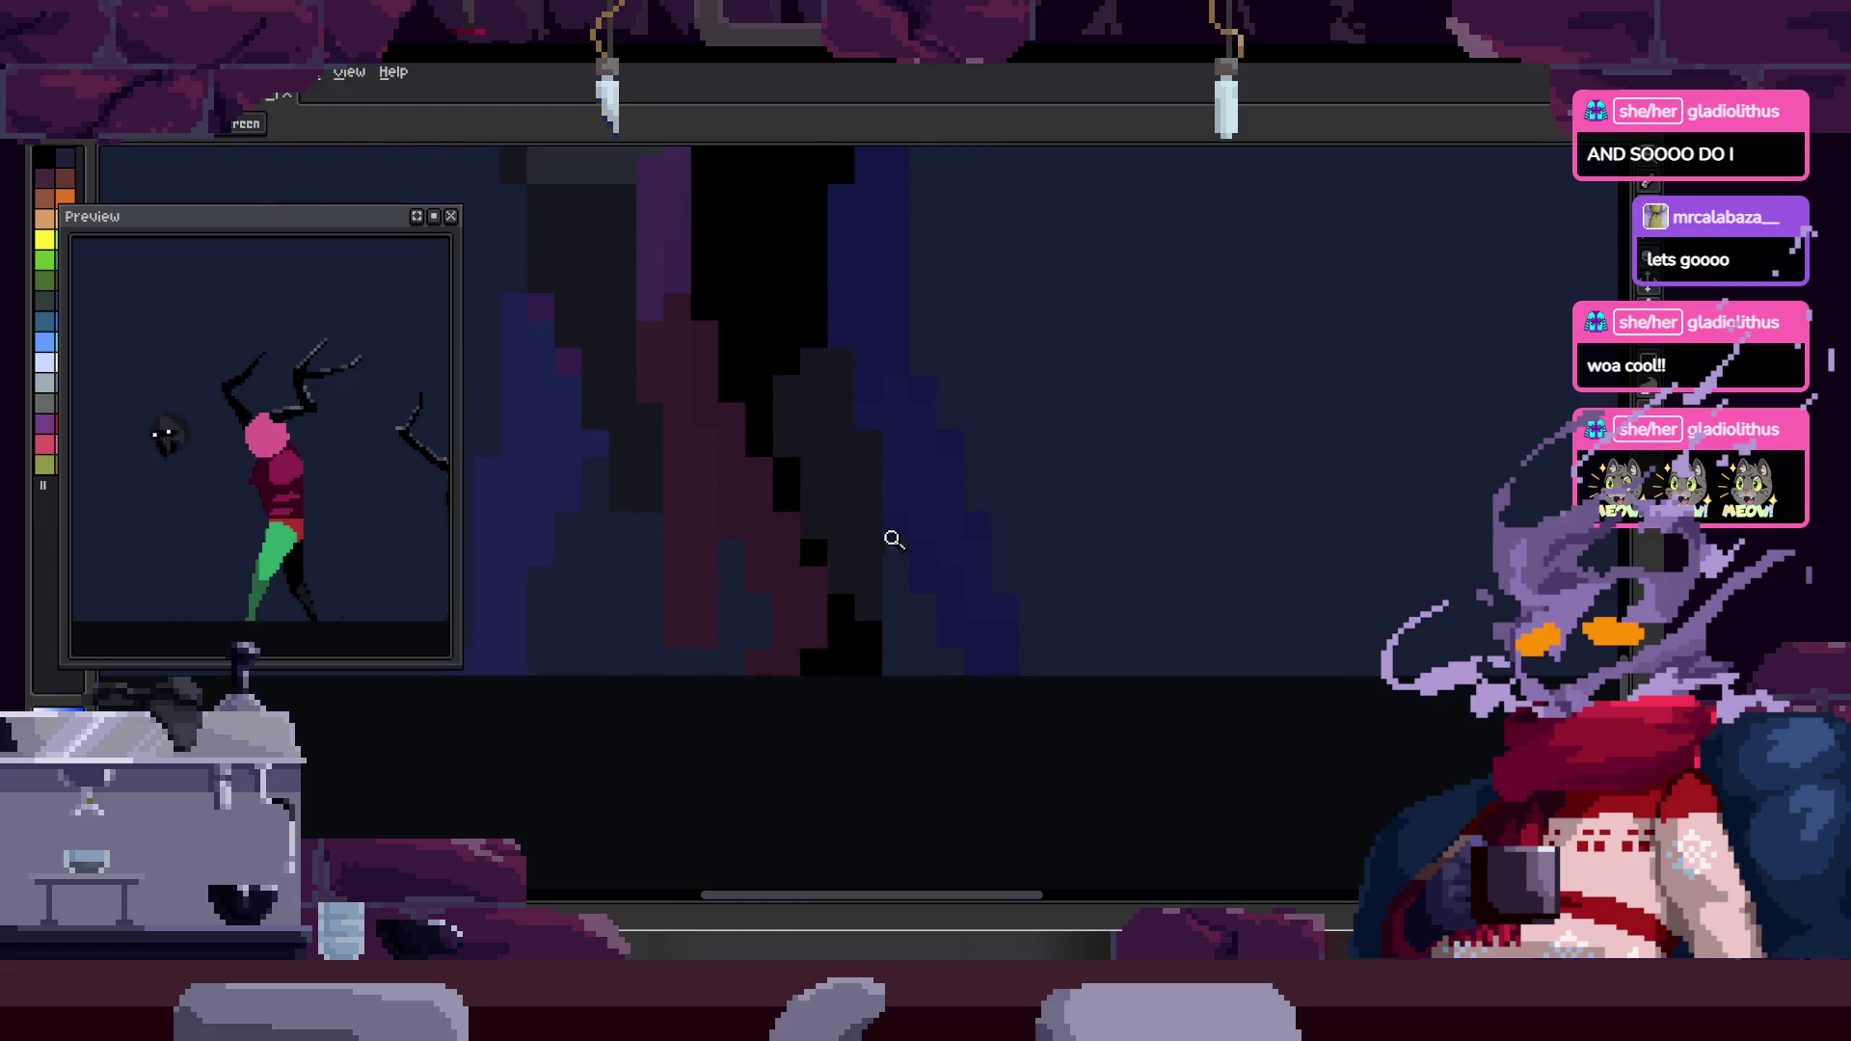
left_click_drag(881, 537, 785, 669)
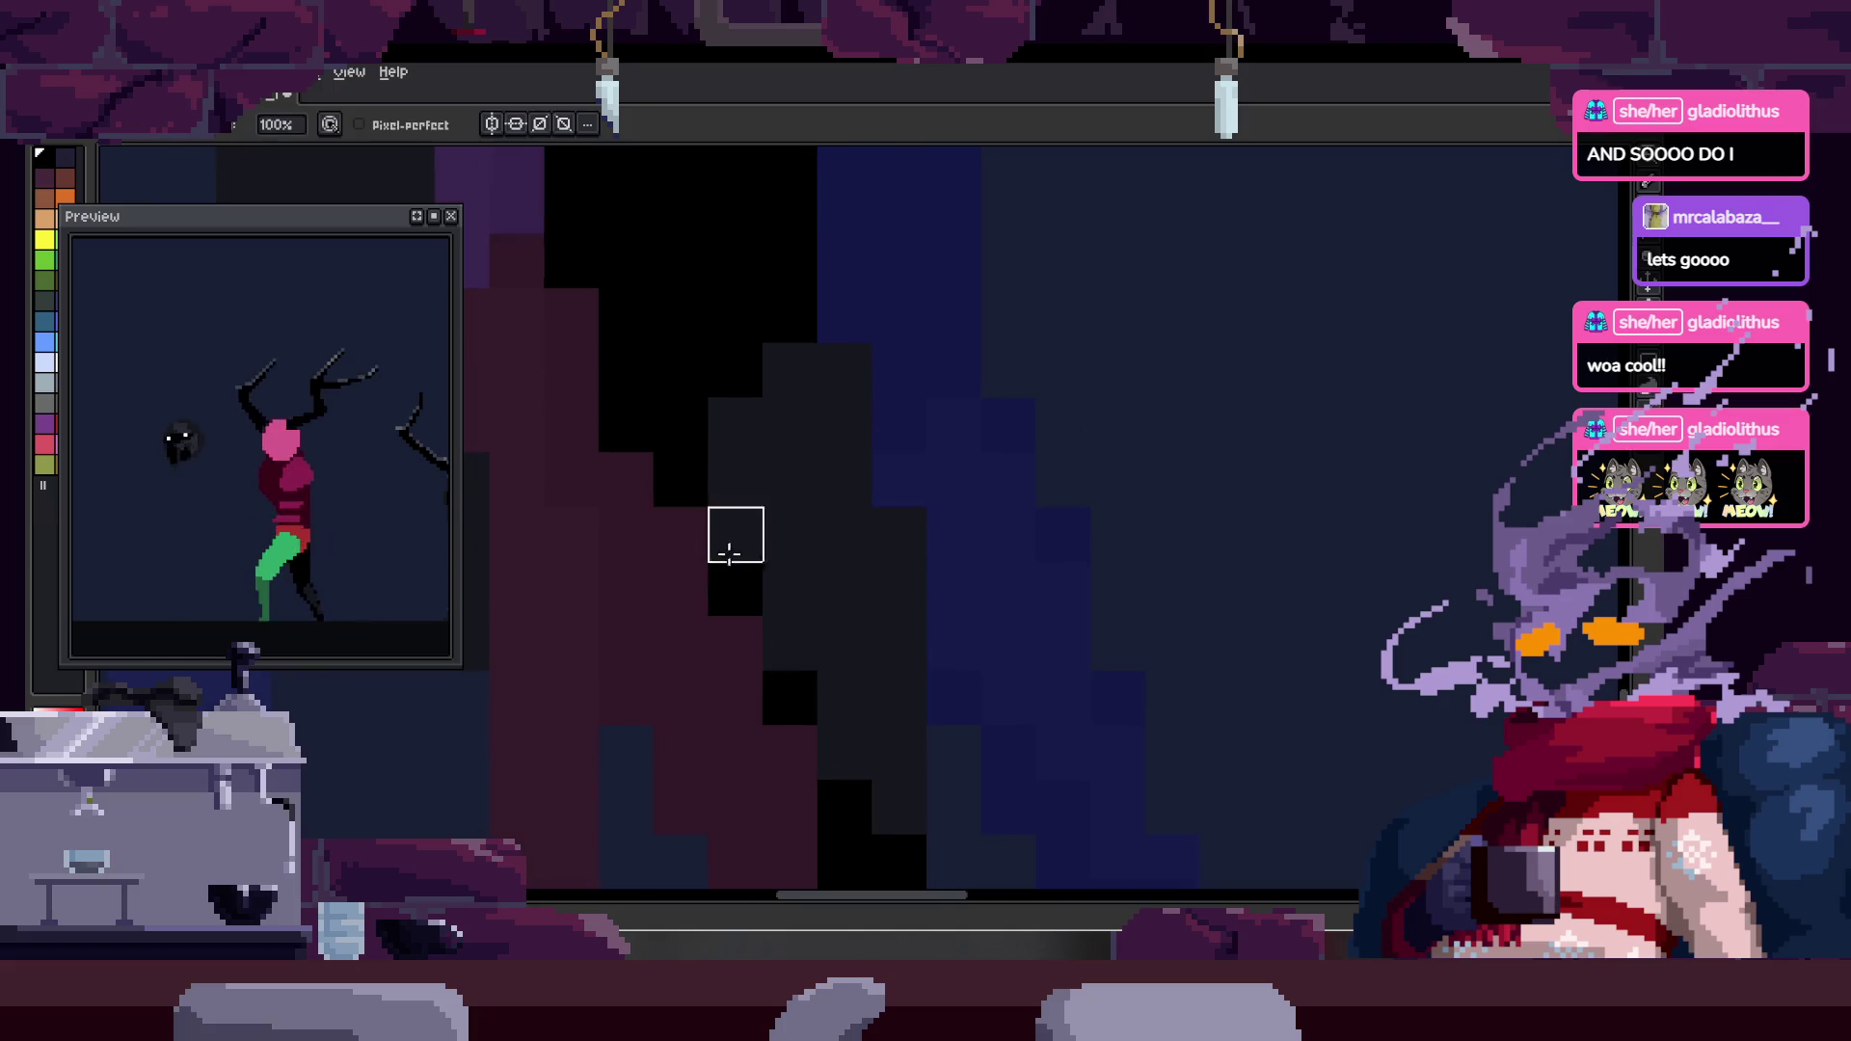
scroll(682, 529, "down", 4)
scroll(873, 511, "up", 4)
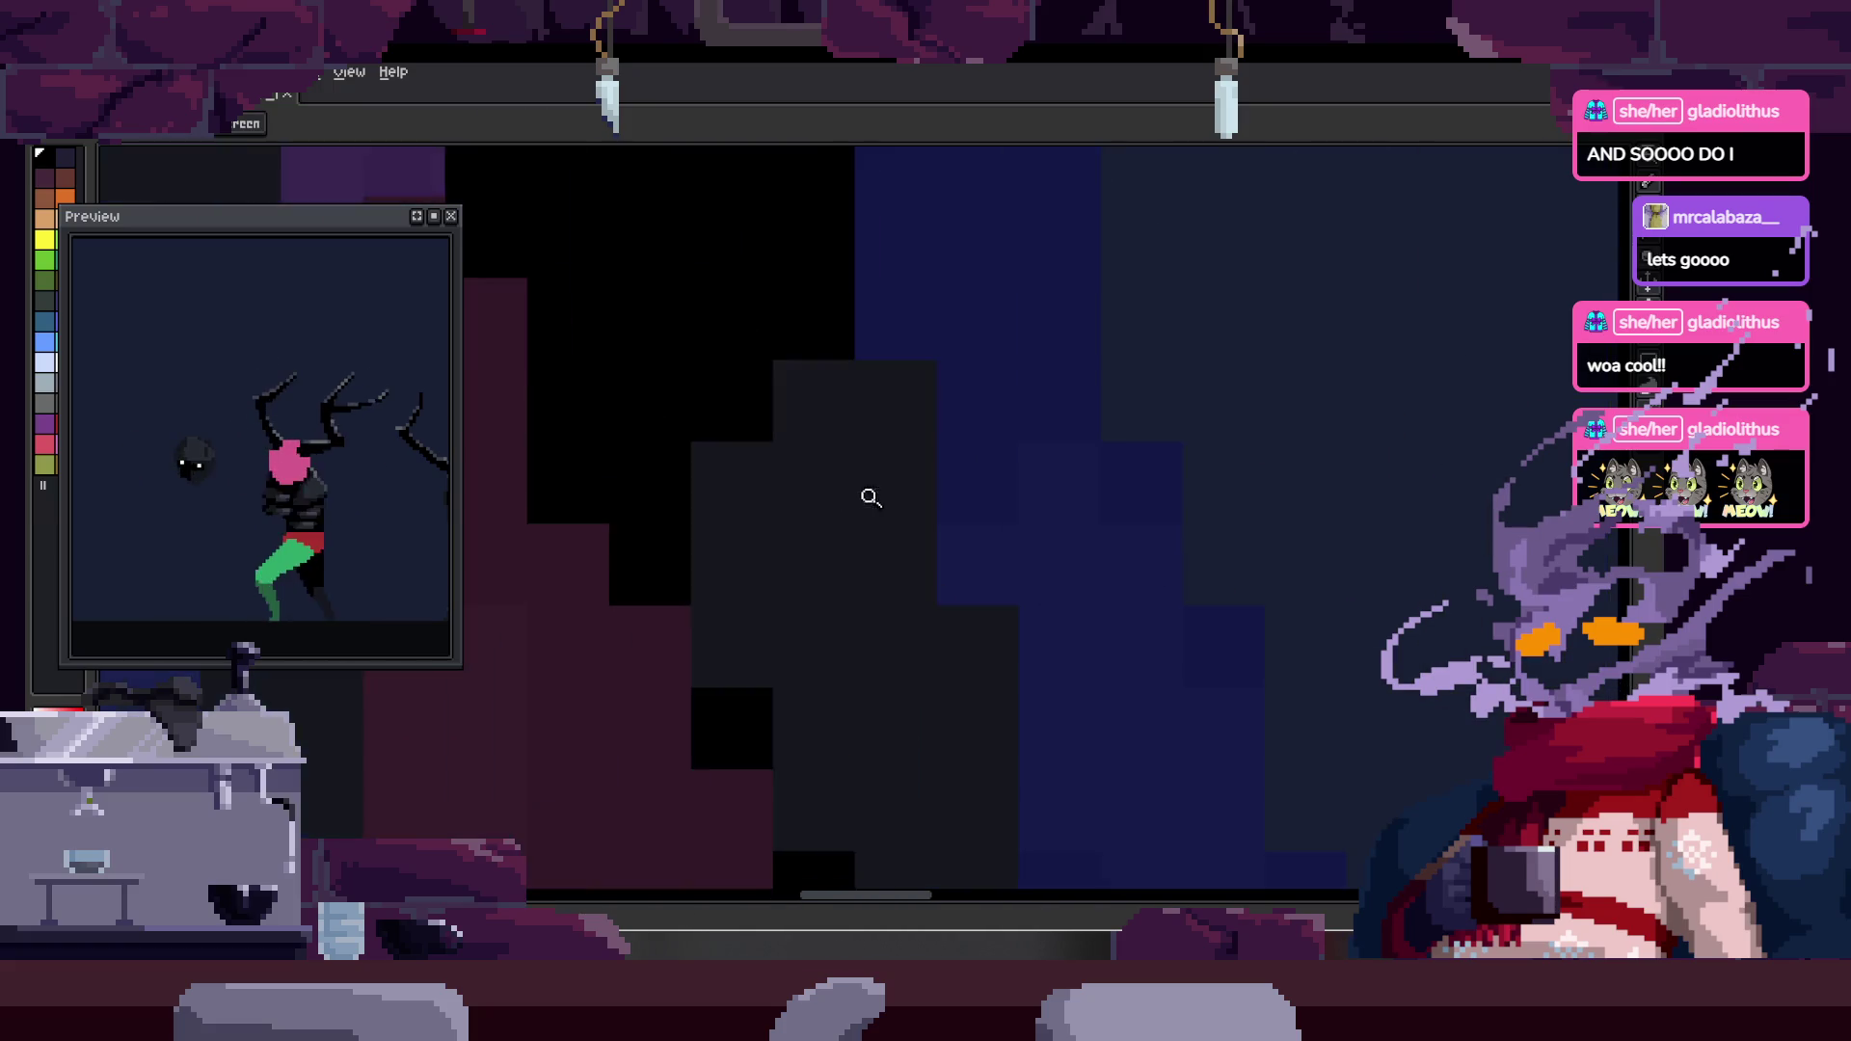
scroll(848, 593, "down", 2)
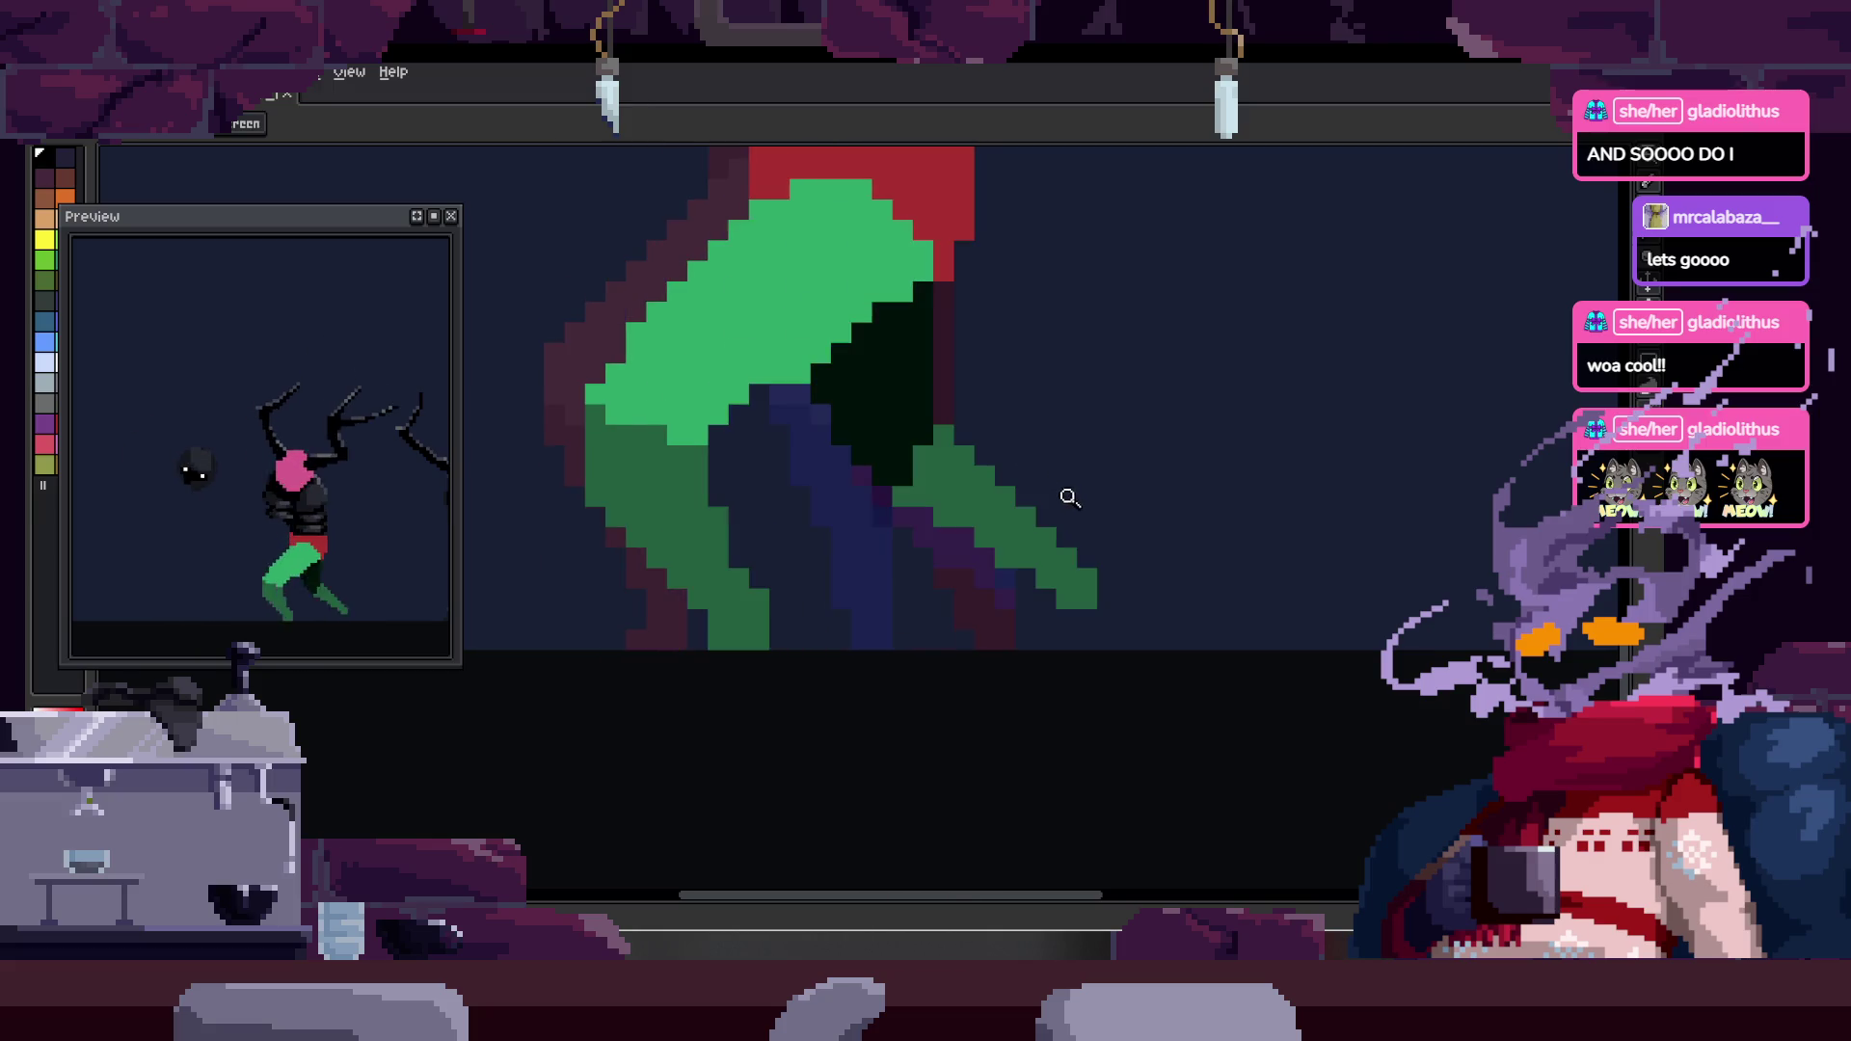
scroll(992, 425, "up", 1)
key("b")
scroll(888, 453, "up", 1)
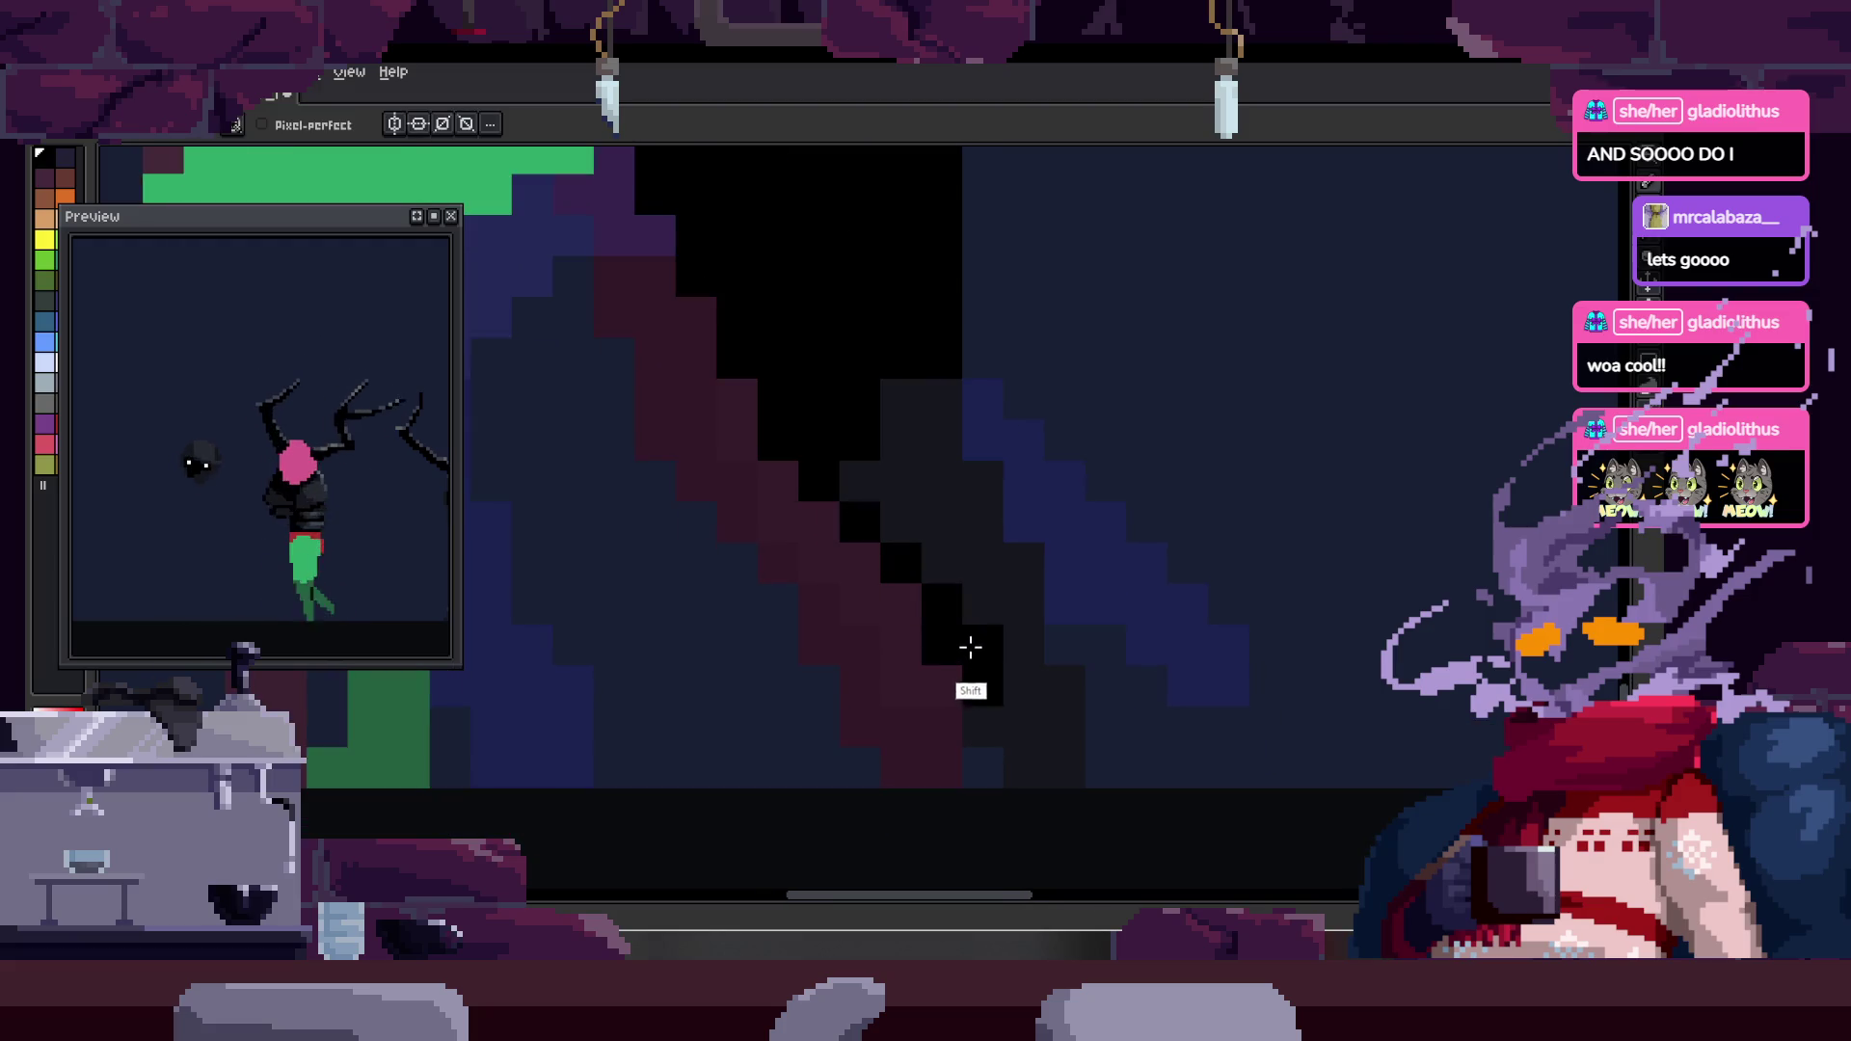
- Draw a straight black line down the leg edge and save the file
left_click(988, 757, "shift")
left_click_drag(1016, 666, 950, 631)
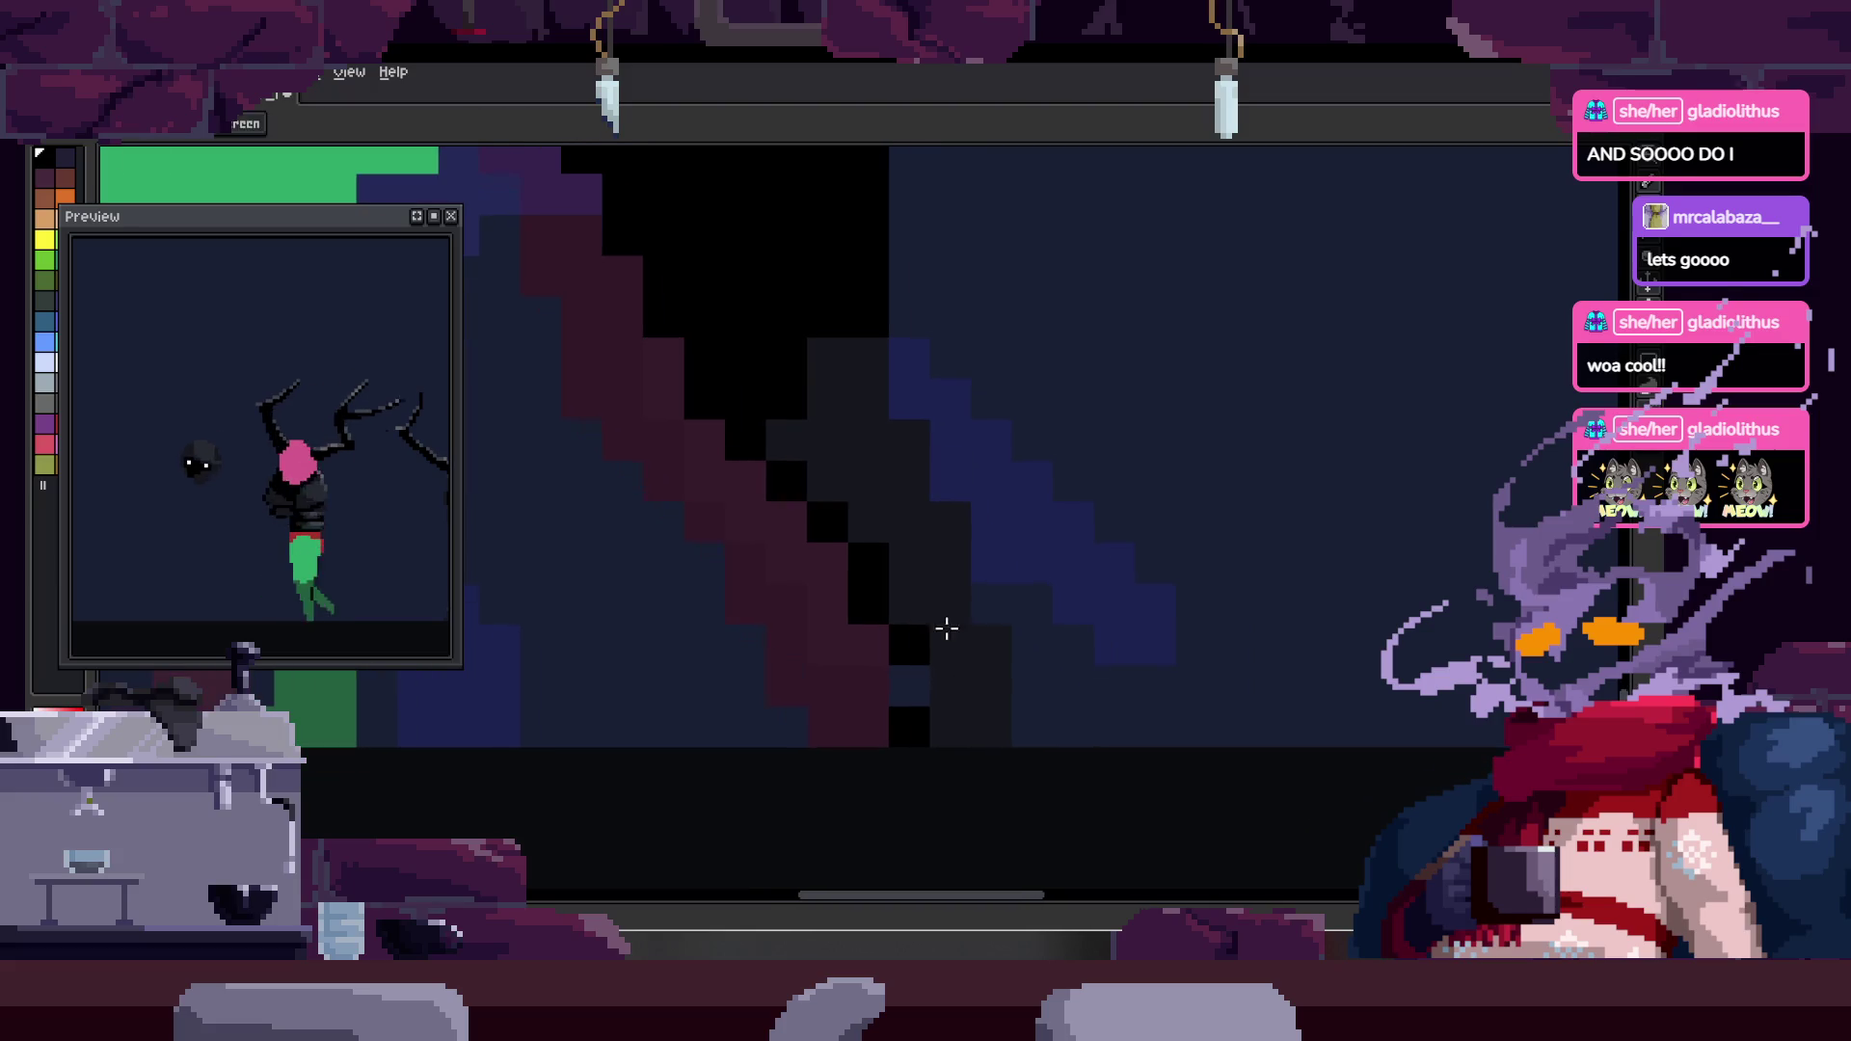
scroll(1049, 579, "down", 1)
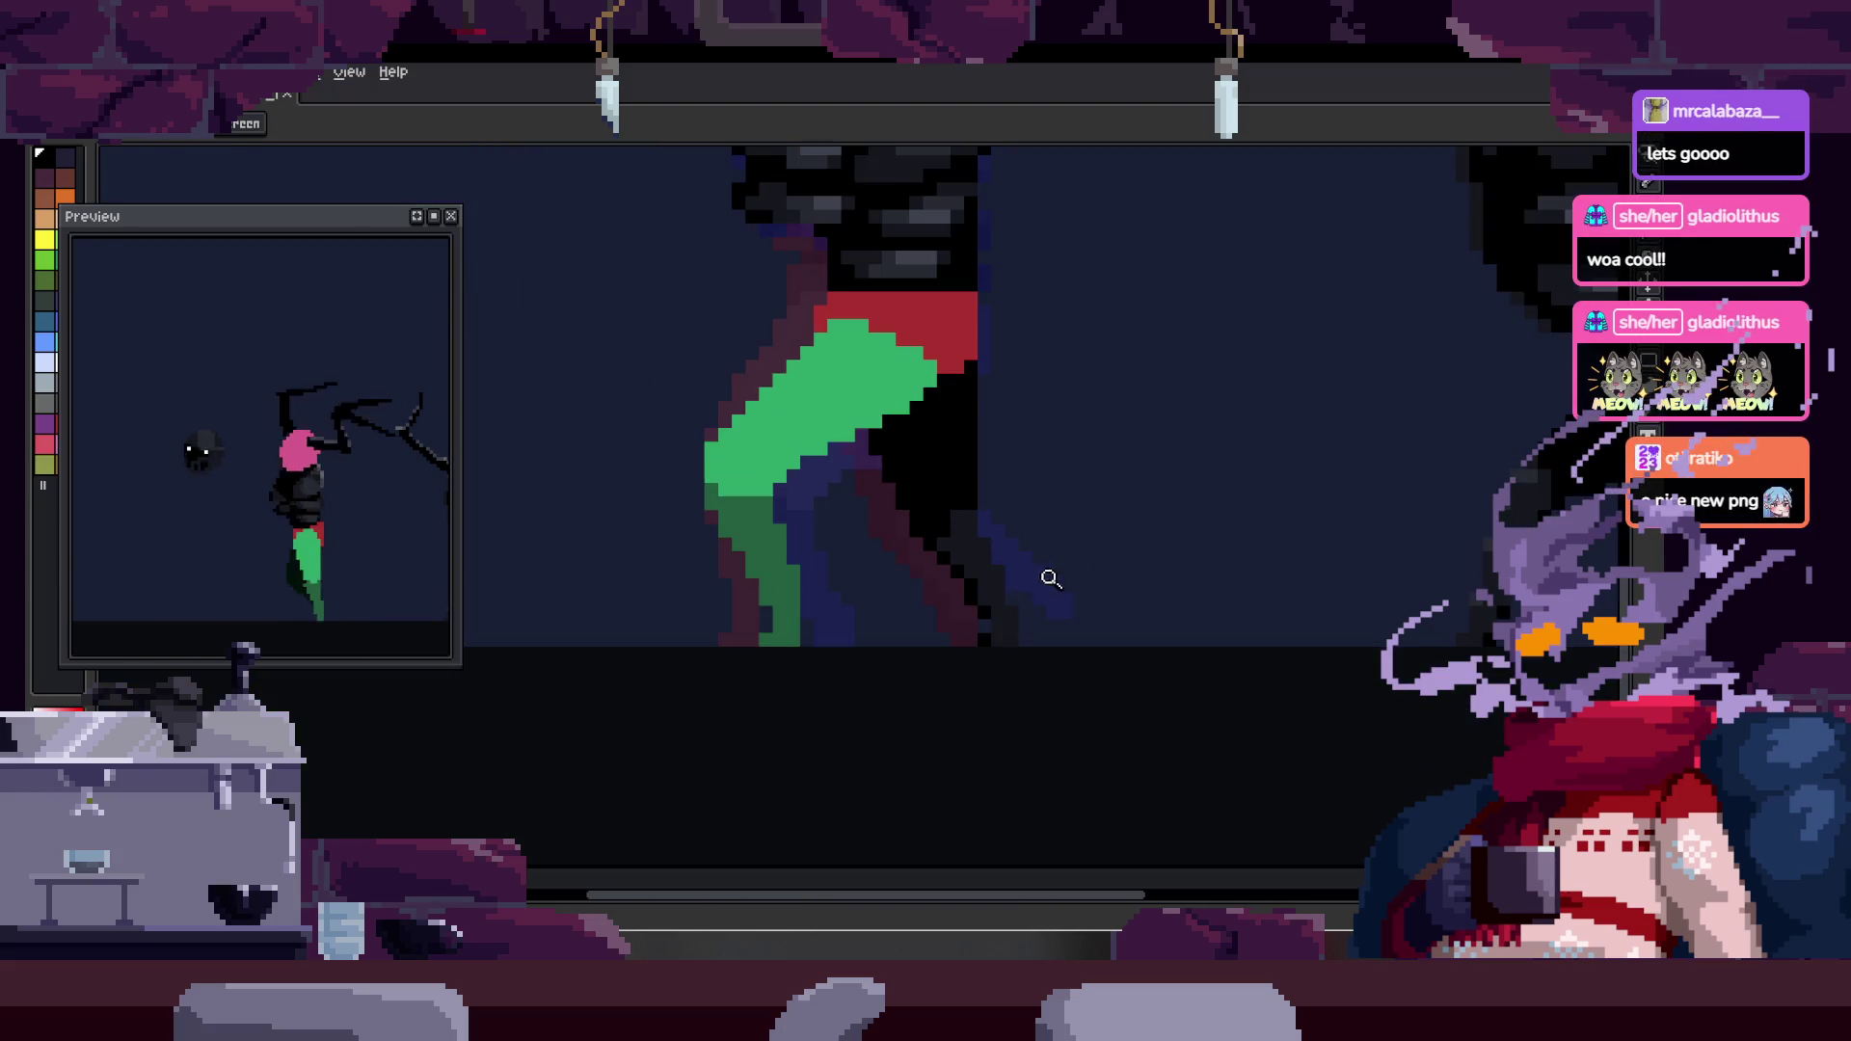
scroll(1070, 508, "up", 1)
key("ctrl+s")
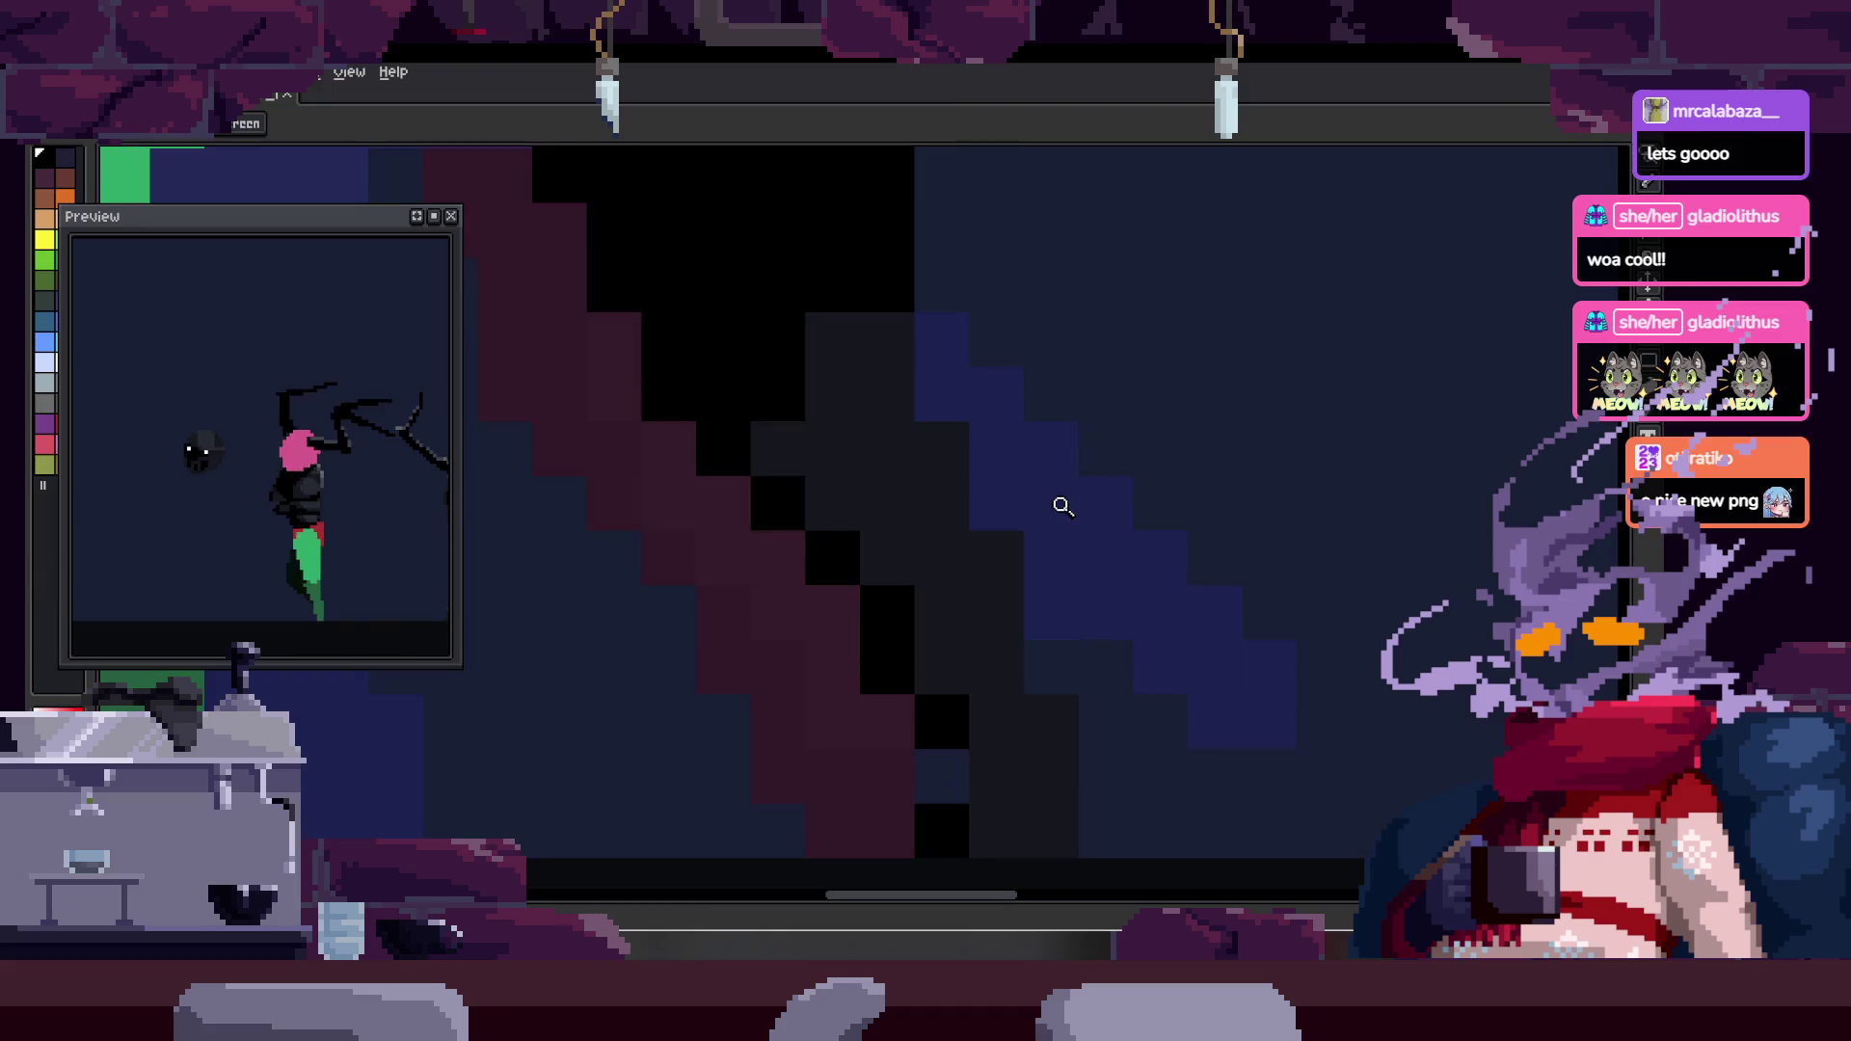
- Paint one leg pixel dark grey and save again
mouse_move(934, 547)
left_mouse_down()
mouse_move(912, 516)
mouse_move(985, 579)
left_mouse_up()
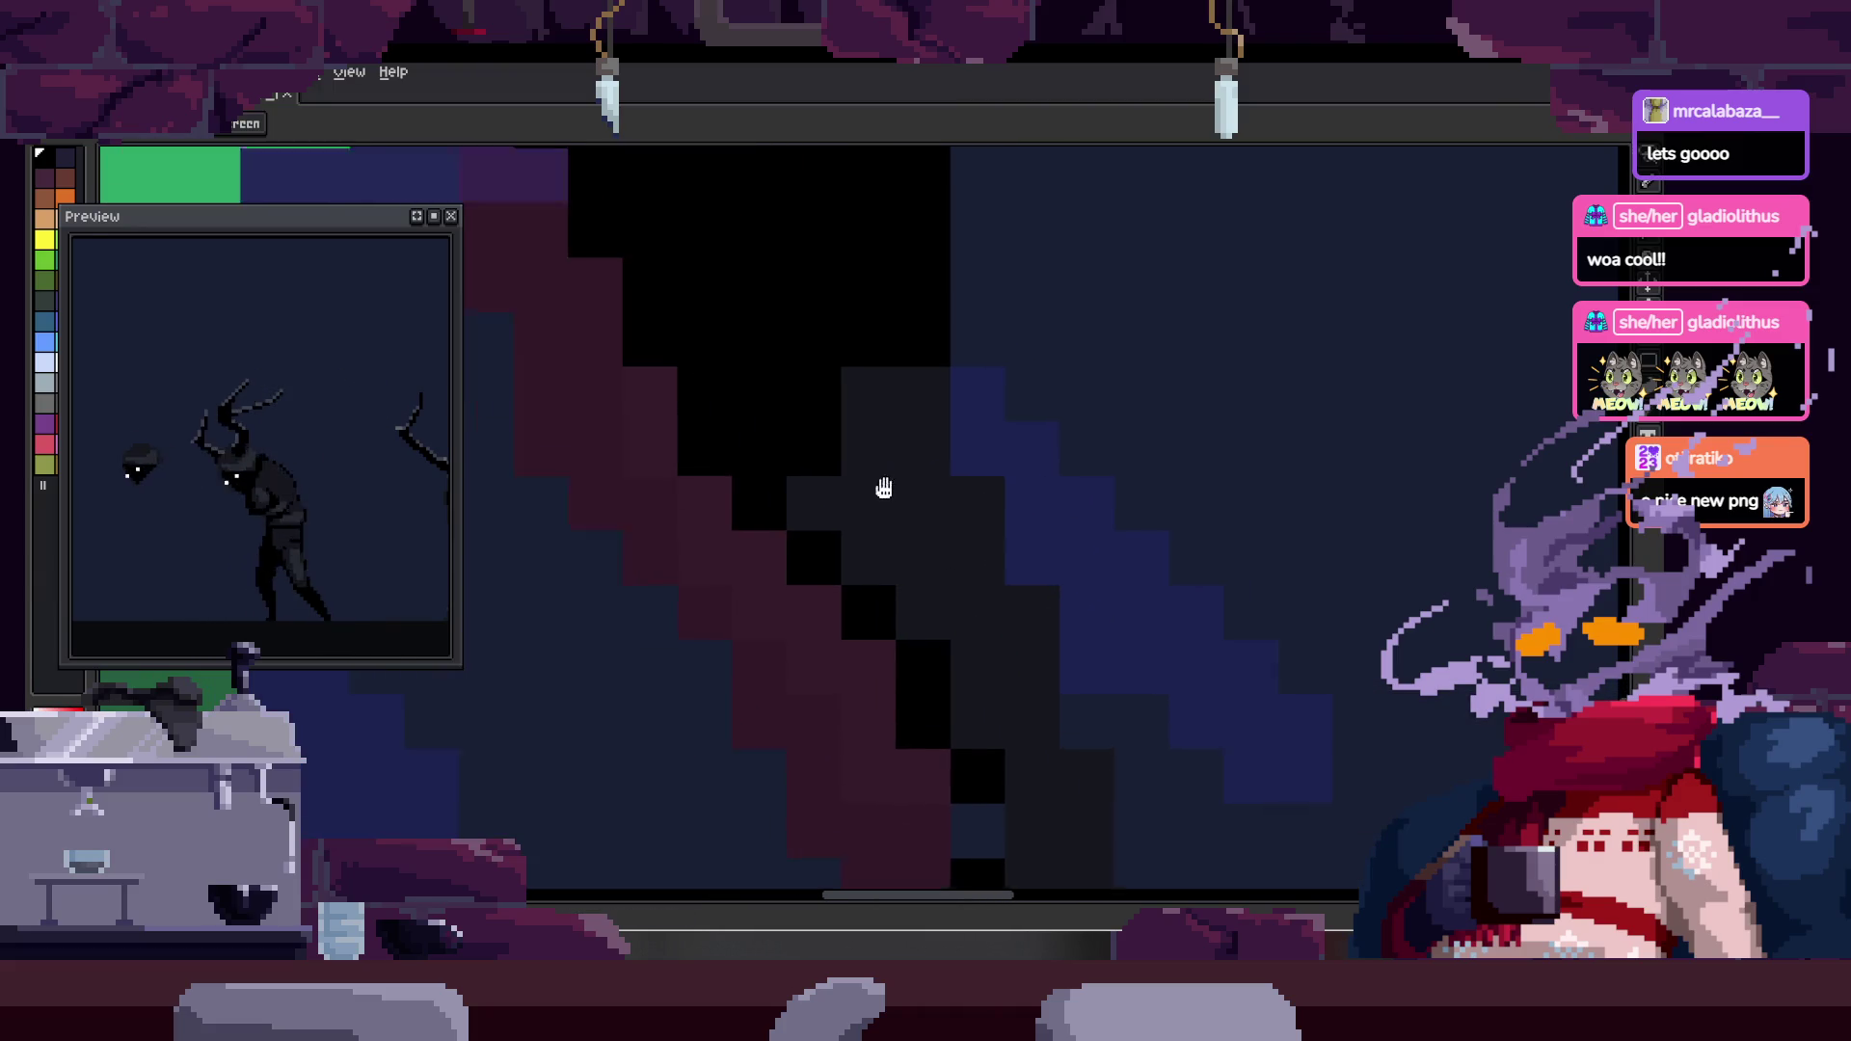
left_click(943, 411)
key("z")
key("ctrl+s")
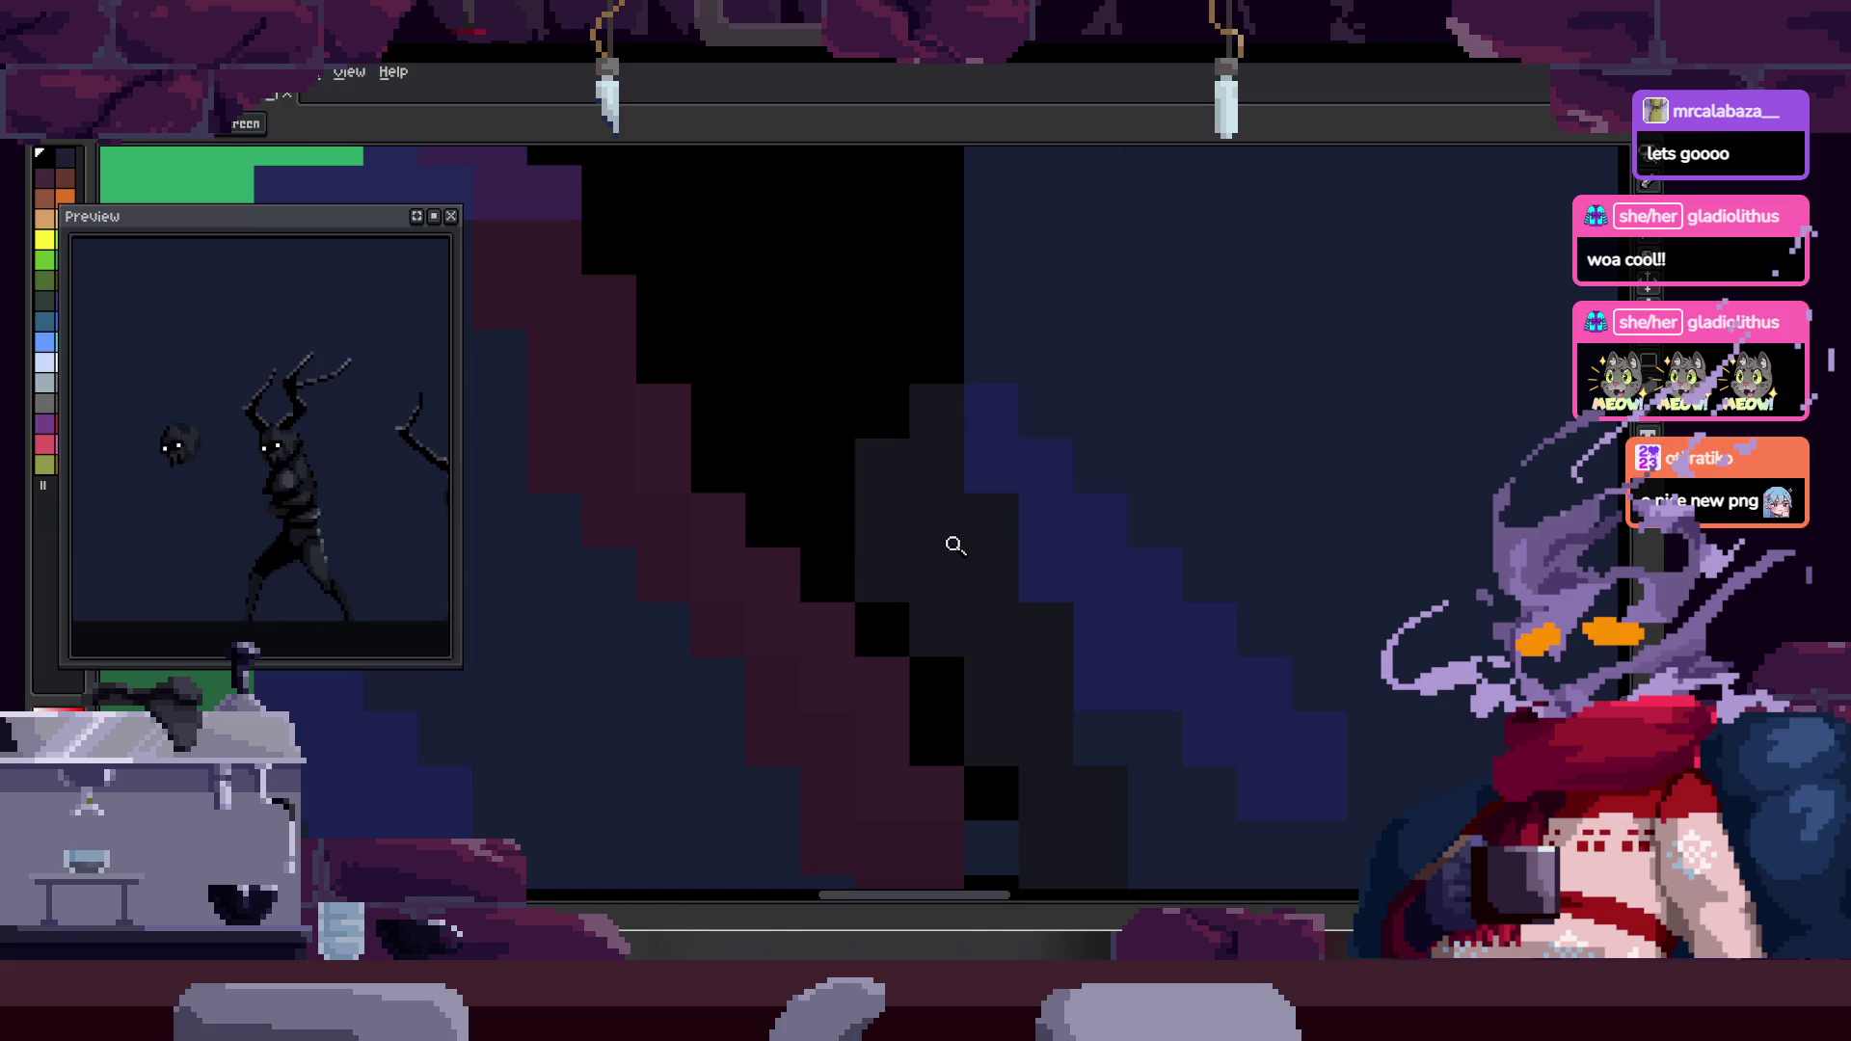
- Zoom in close on the leg edge and sample its black as the drawing colour
left_click(891, 561)
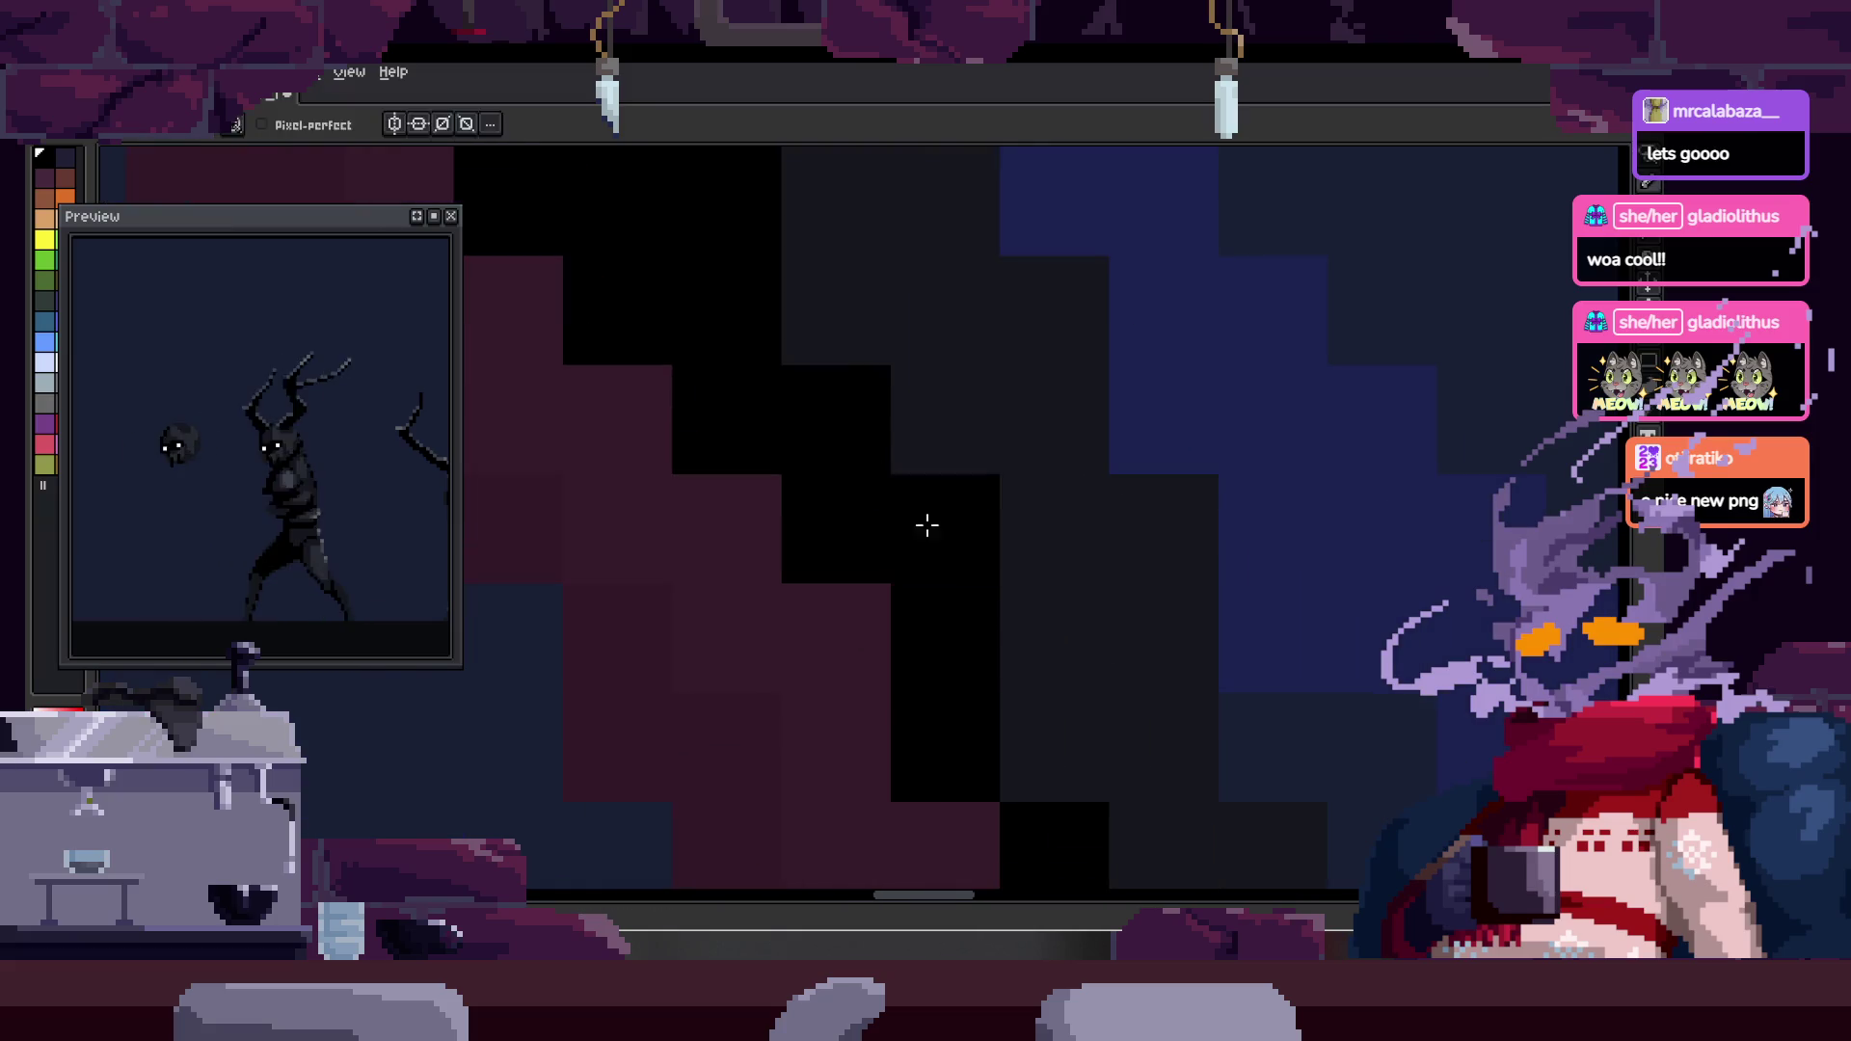
key("z")
scroll(912, 520, "down", 4)
scroll(1030, 464, "up", 4)
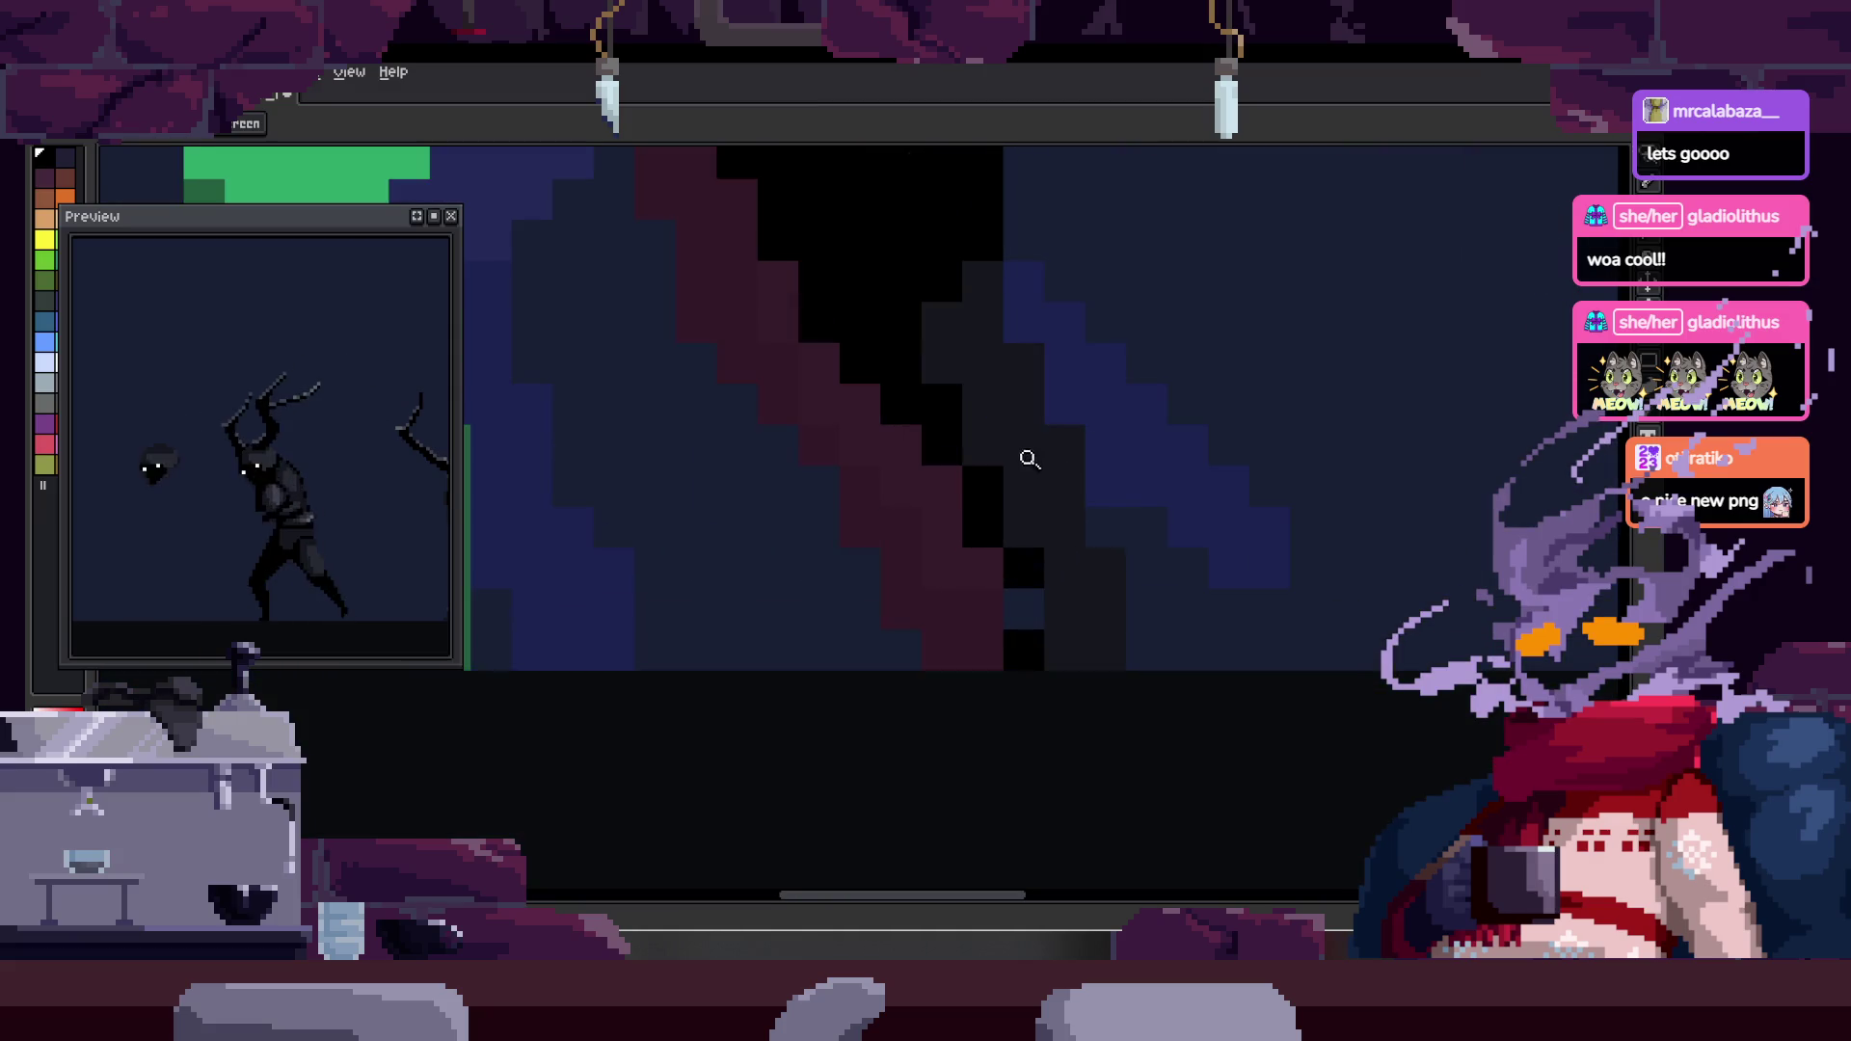
scroll(1046, 494, "up", 3)
key("b")
key("alt")
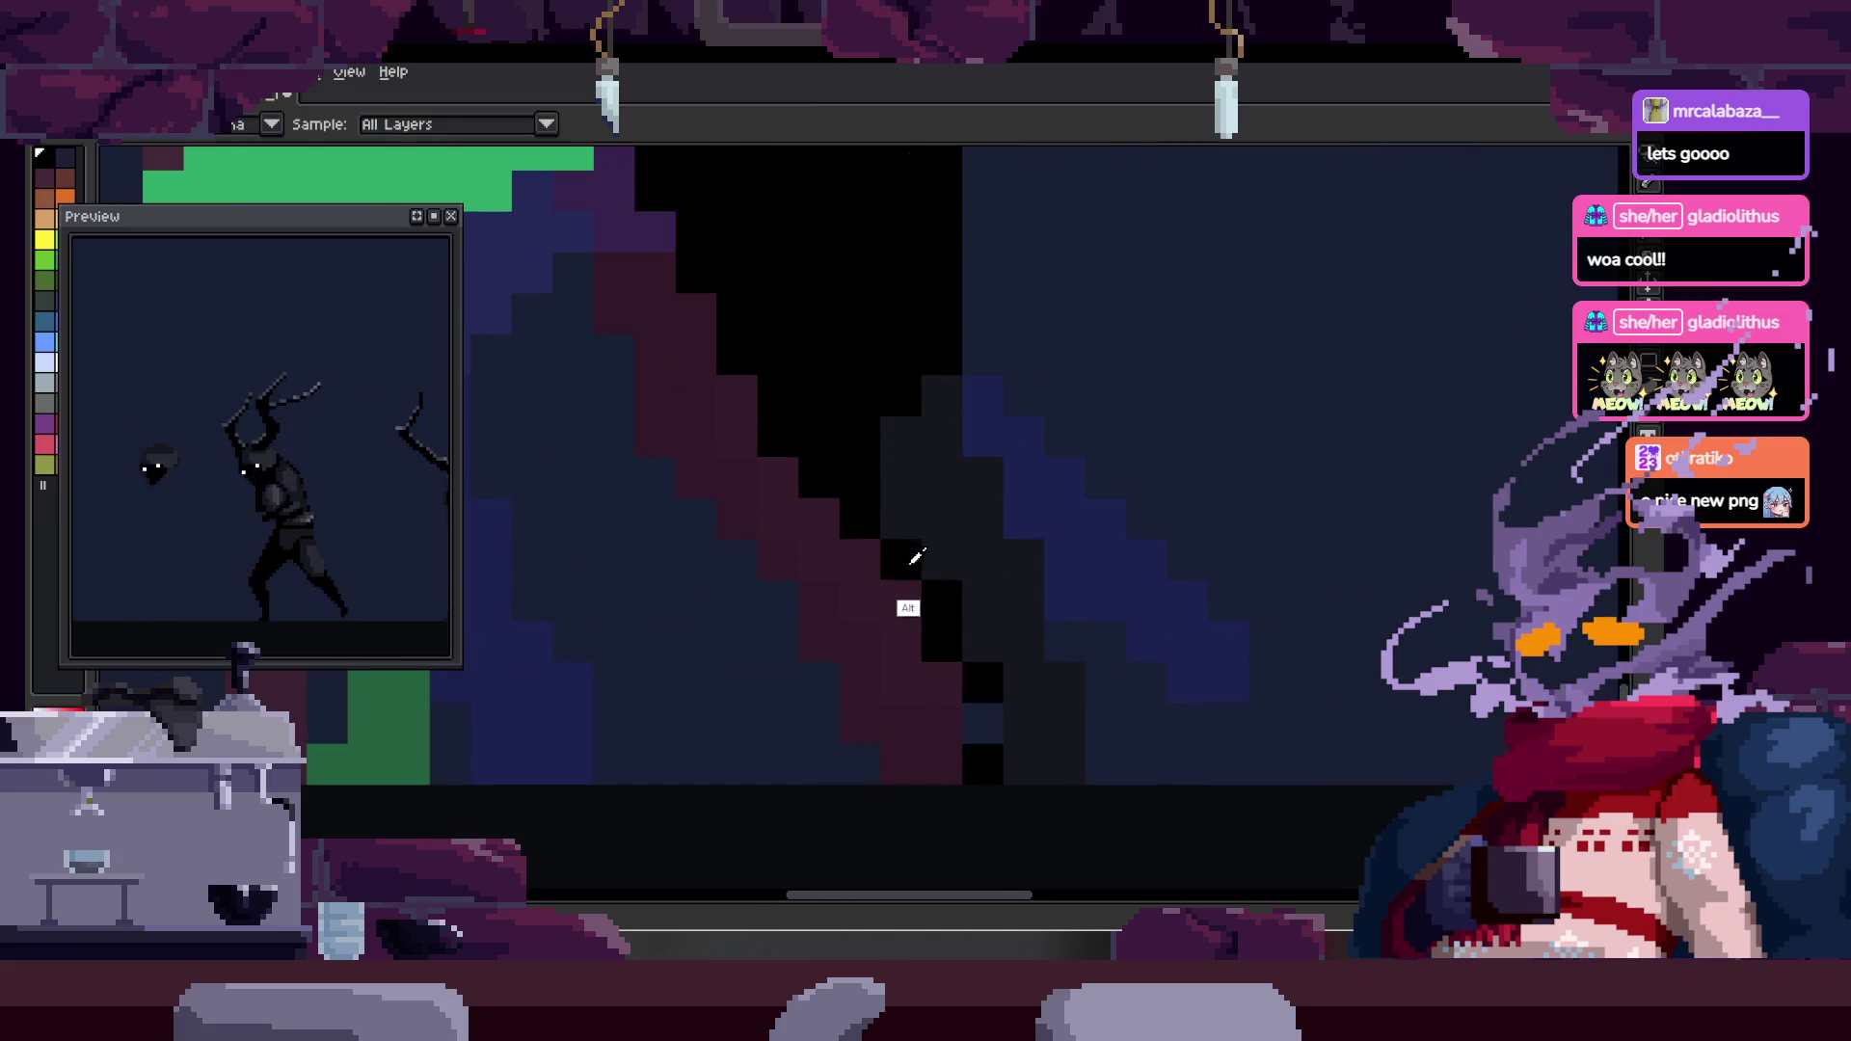
scroll(951, 495, "up", 2)
key("space")
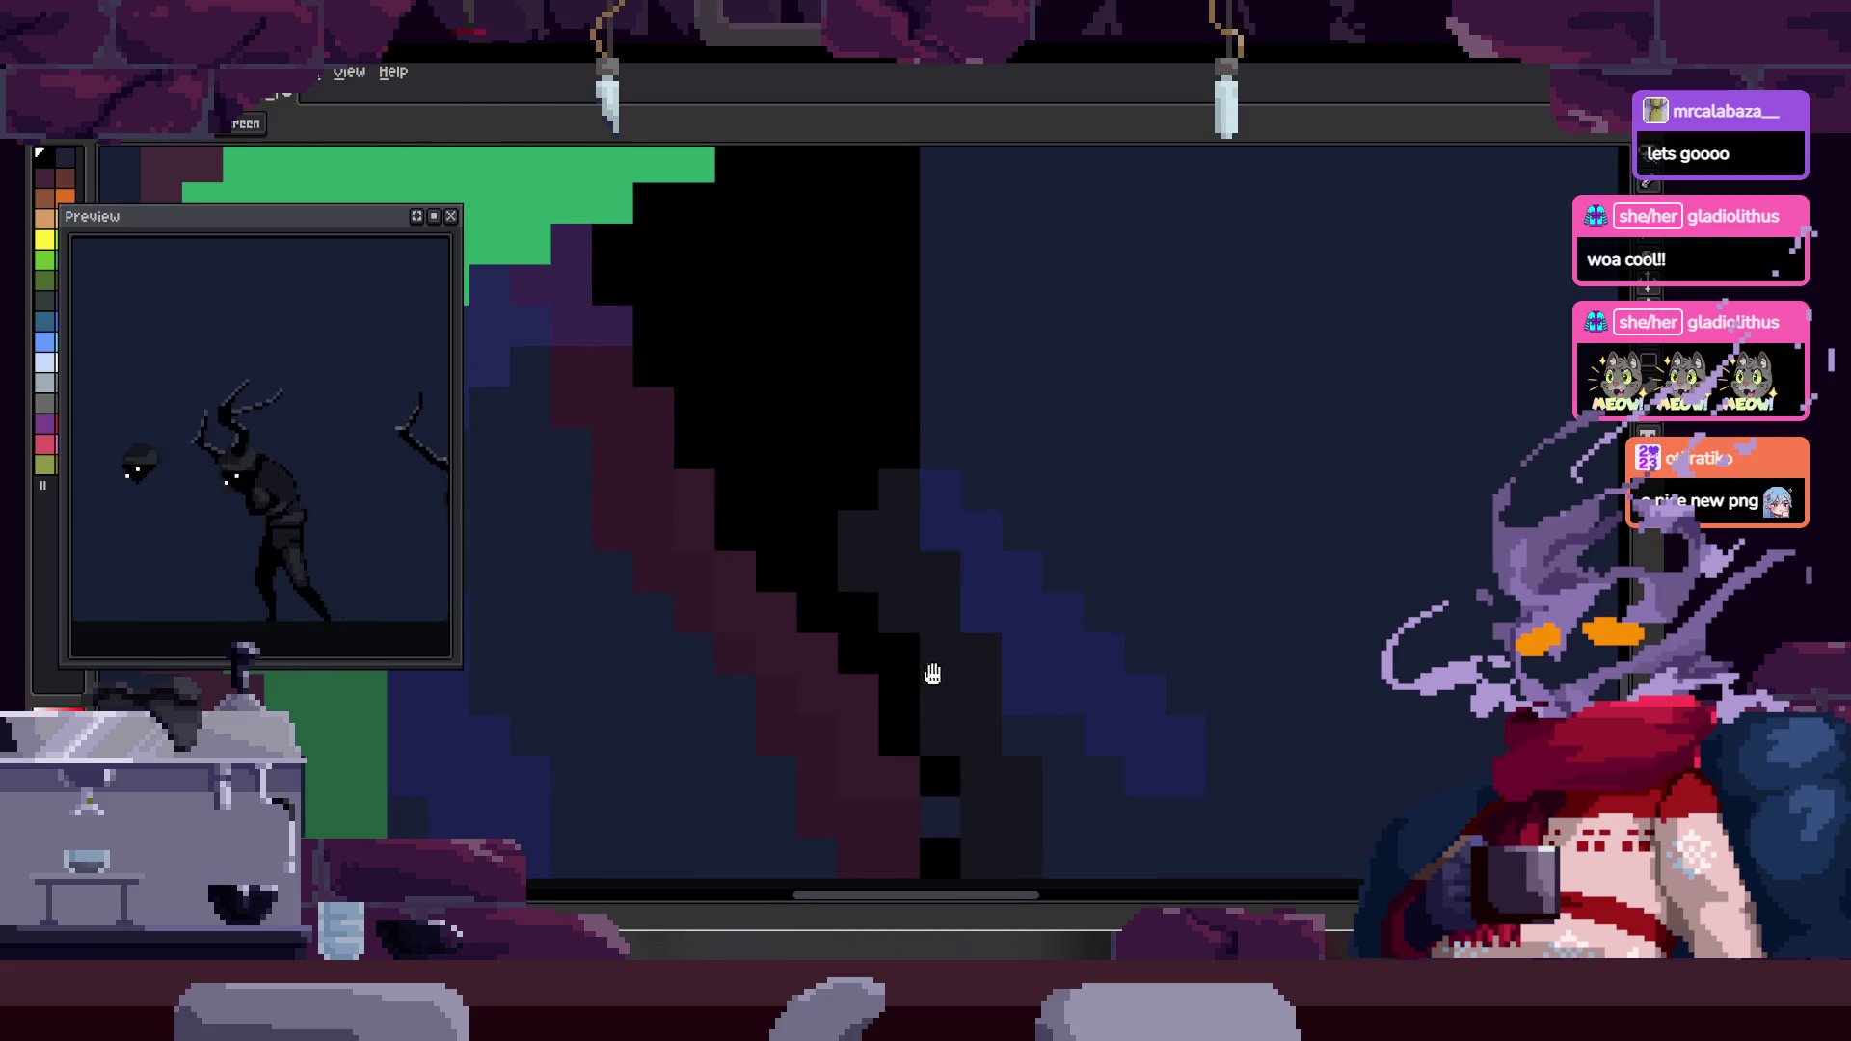
left_click_drag(930, 674, 885, 618)
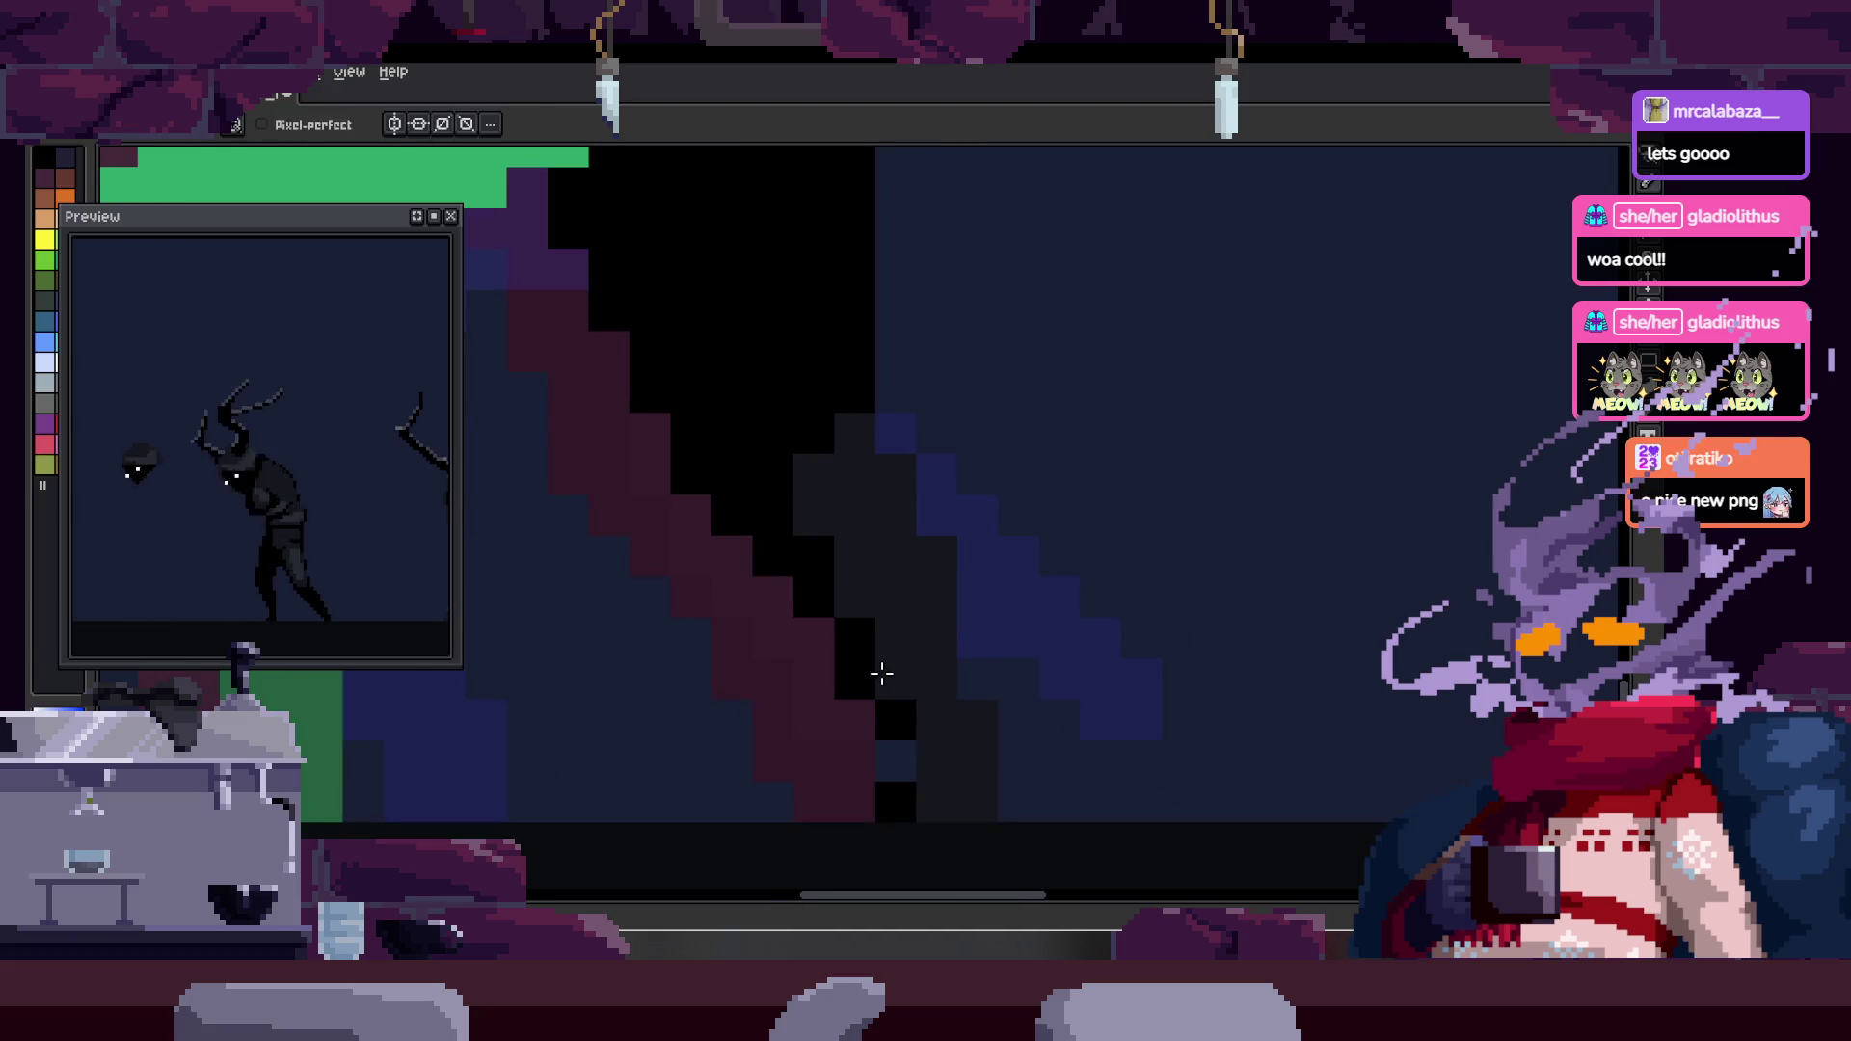
key("alt")
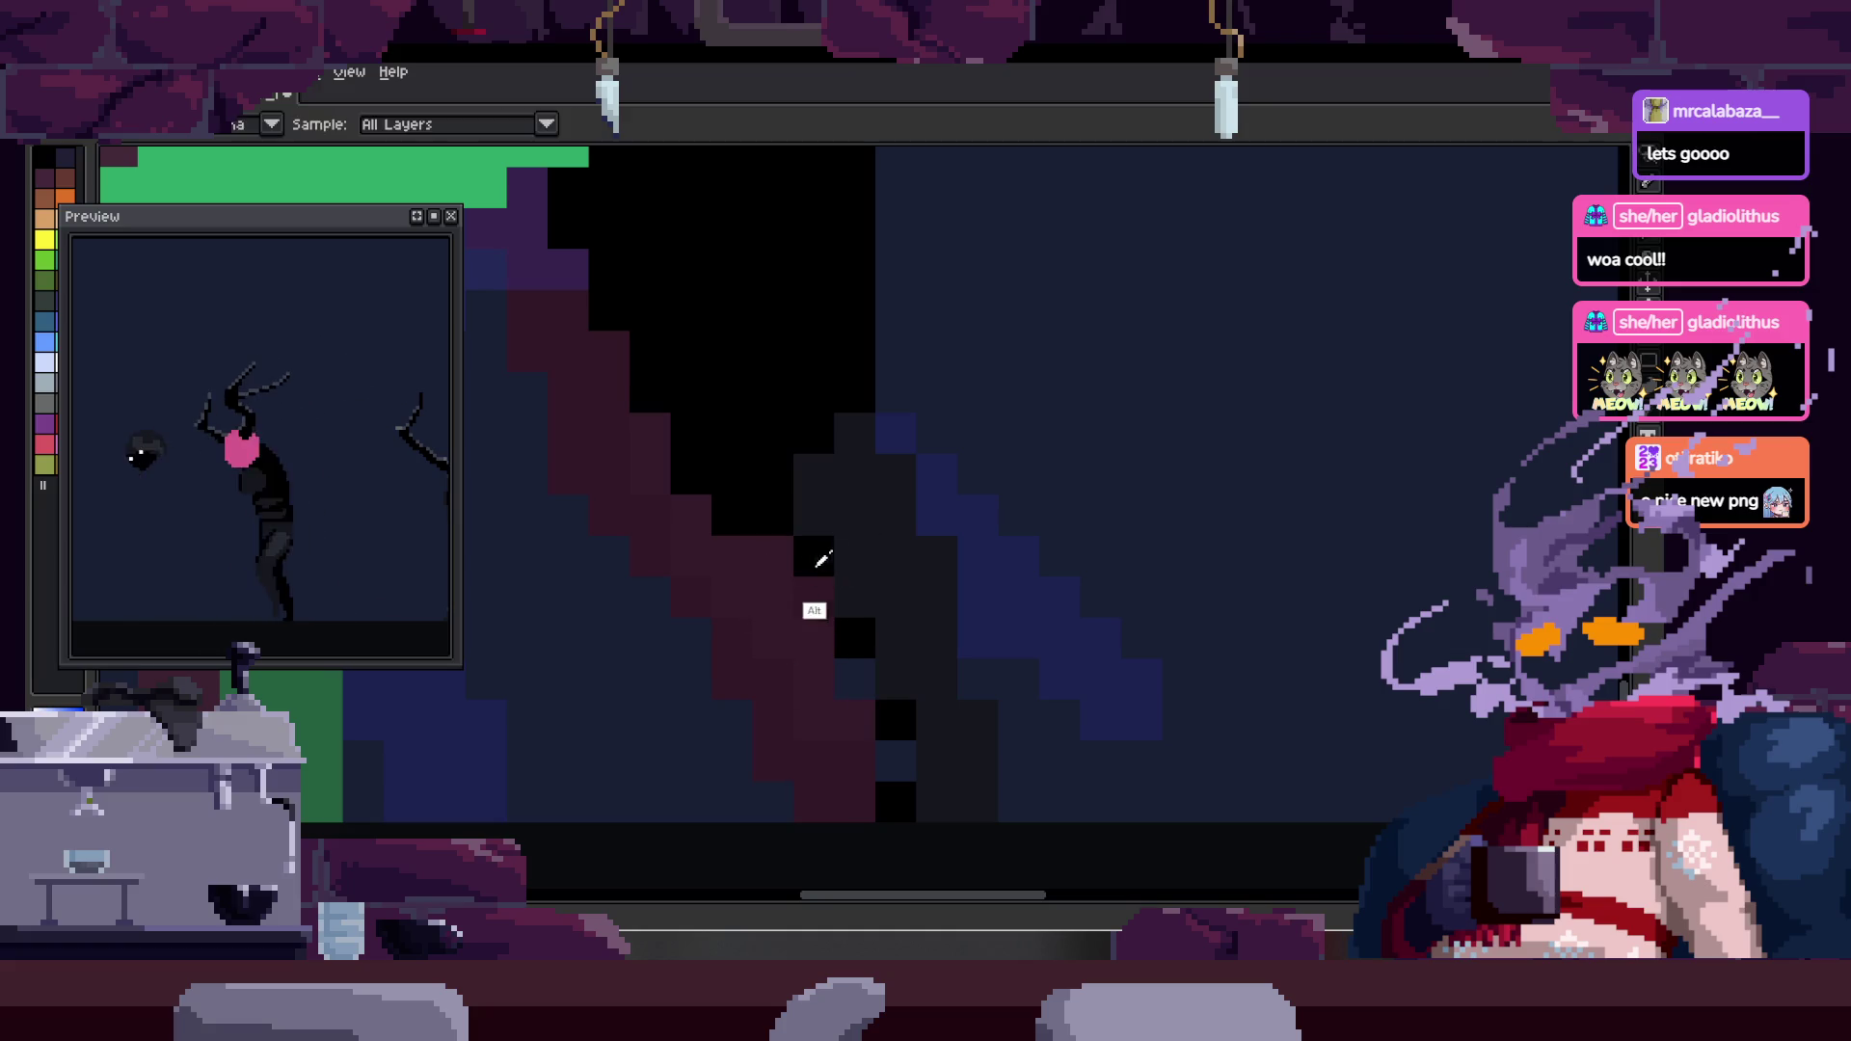
left_click(830, 560)
- Zoom in and out over the leg to inspect its pixels close up
scroll(843, 549, "down", 2)
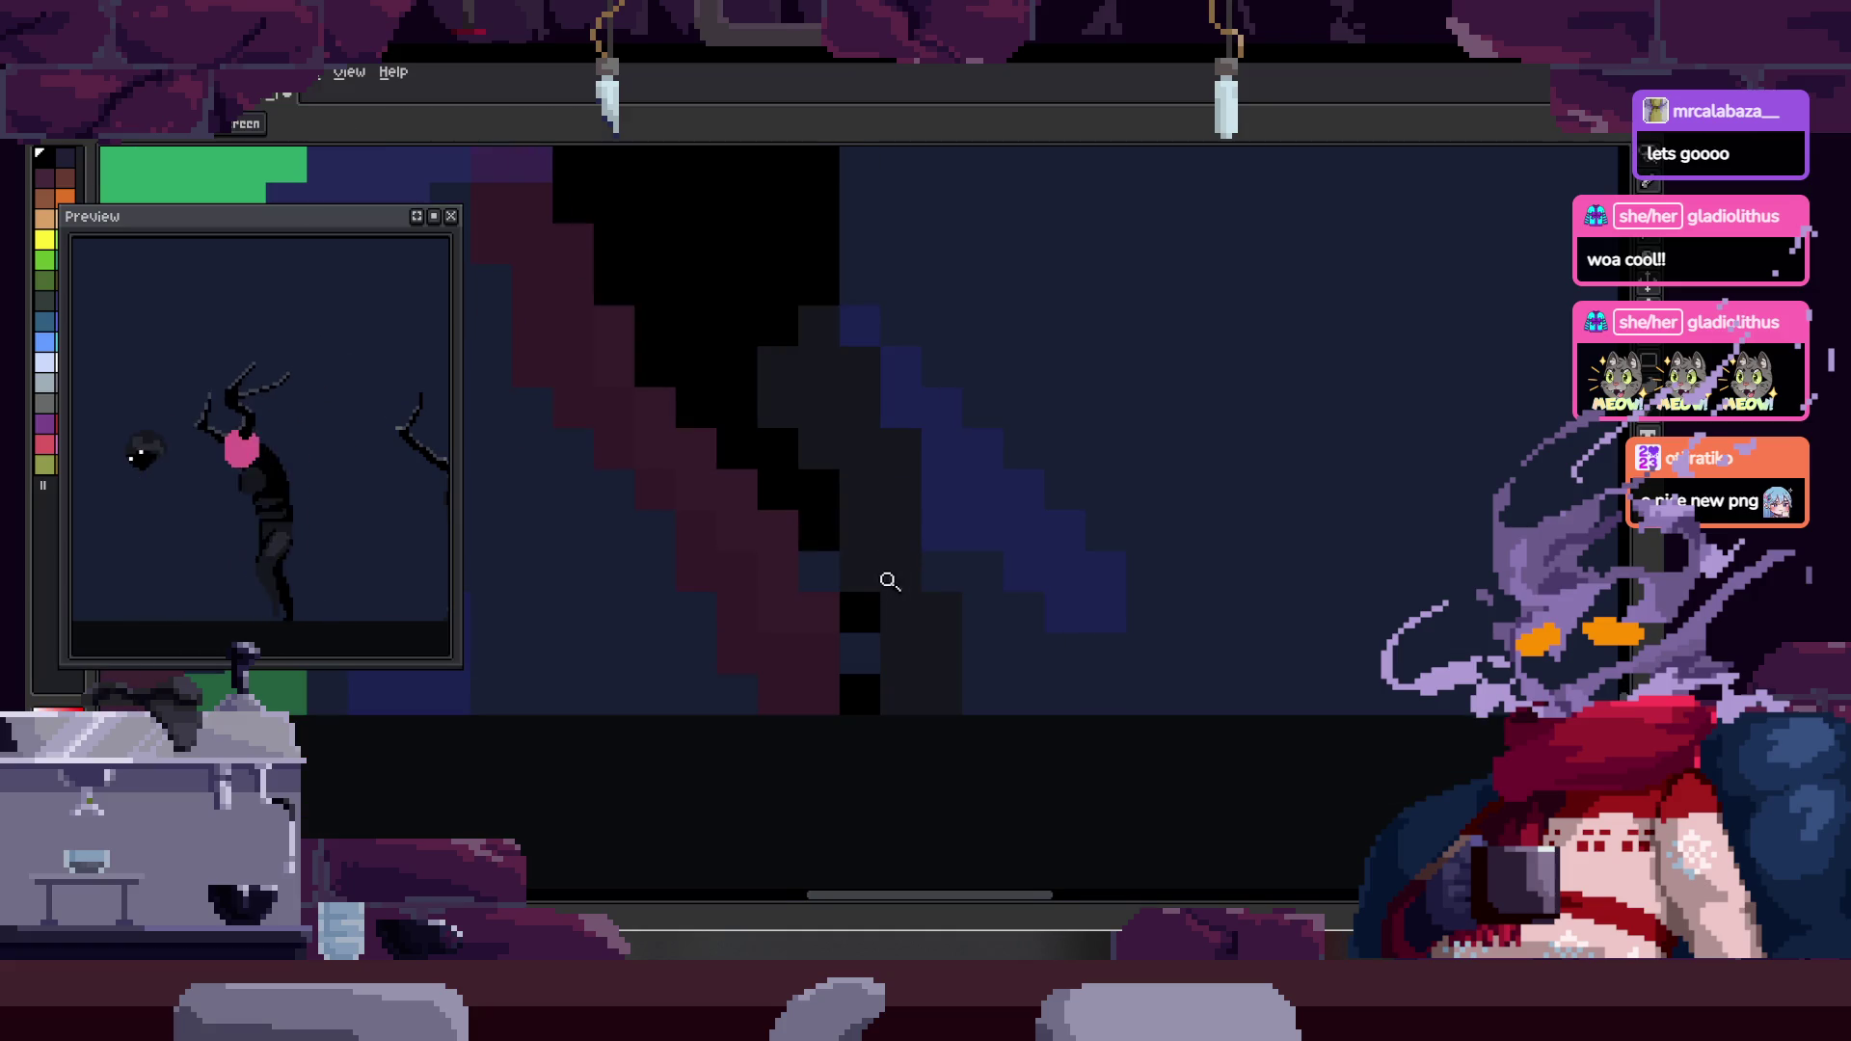
scroll(842, 628, "down", 3)
scroll(1022, 580, "down", 1)
scroll(996, 574, "up", 4)
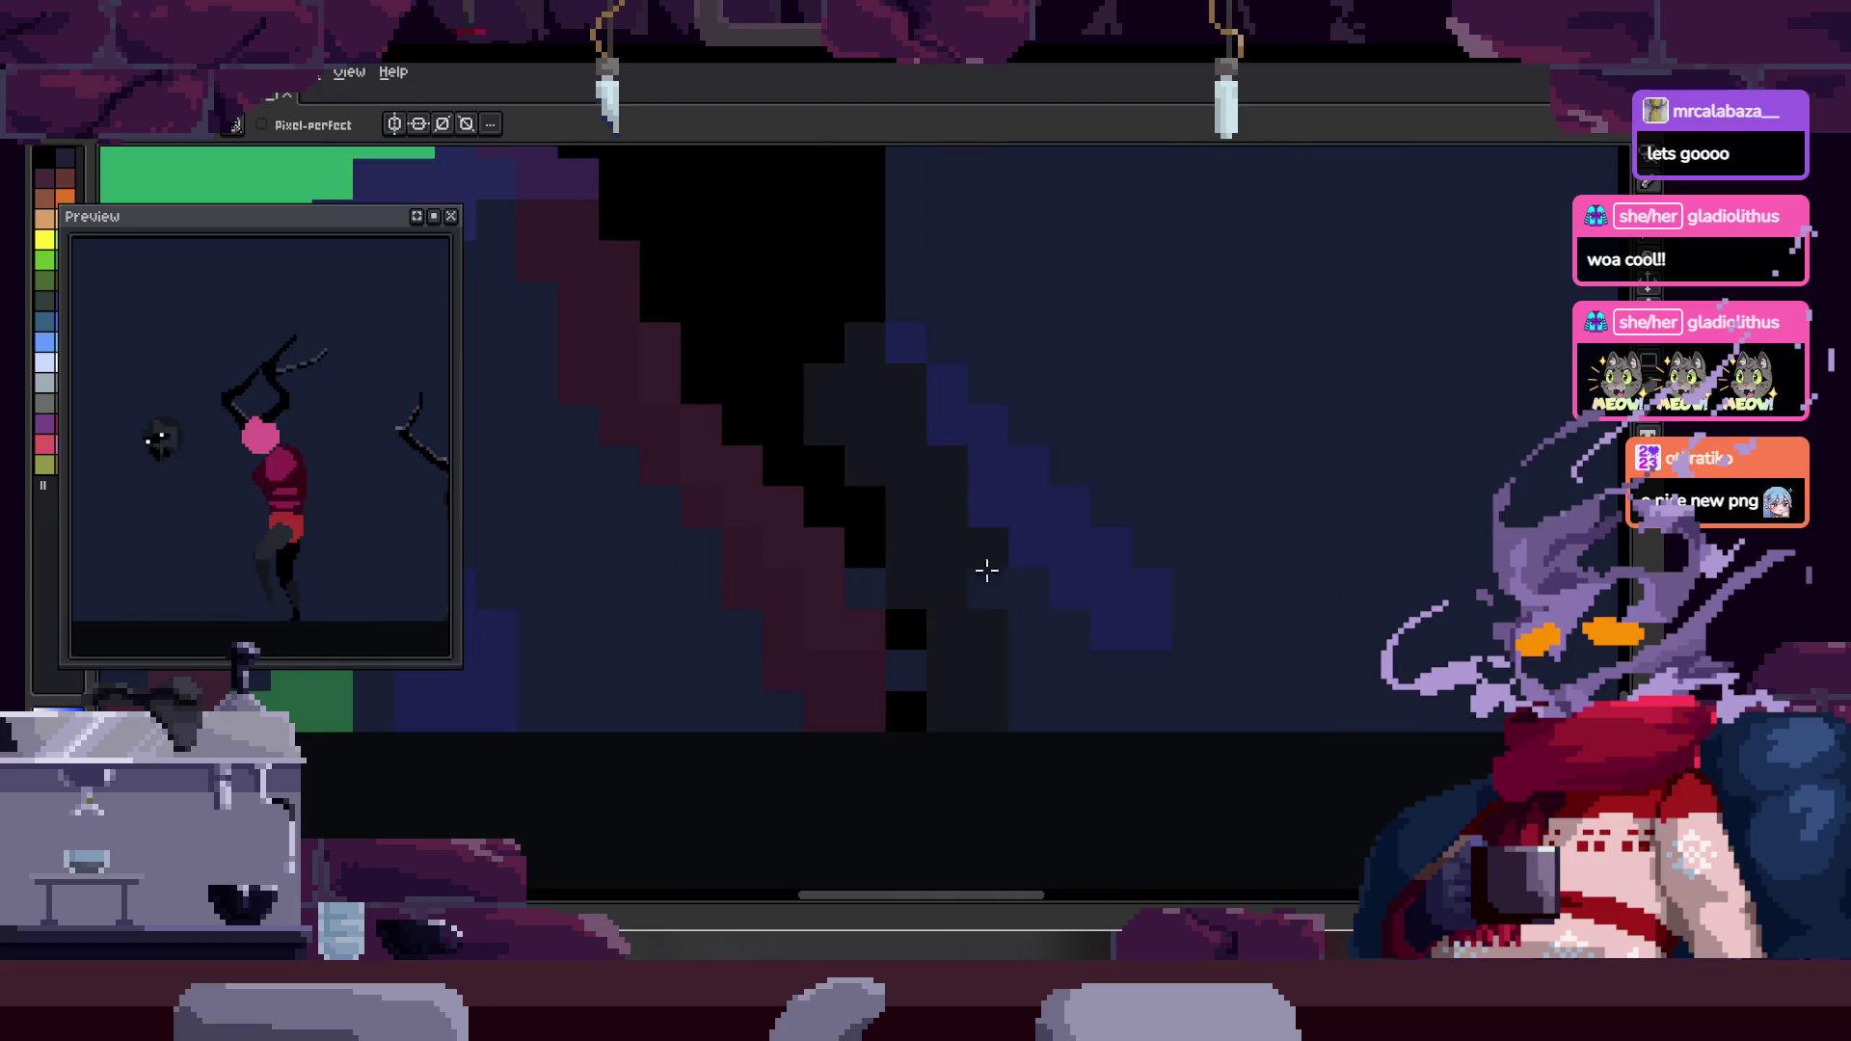
scroll(978, 589, "down", 2)
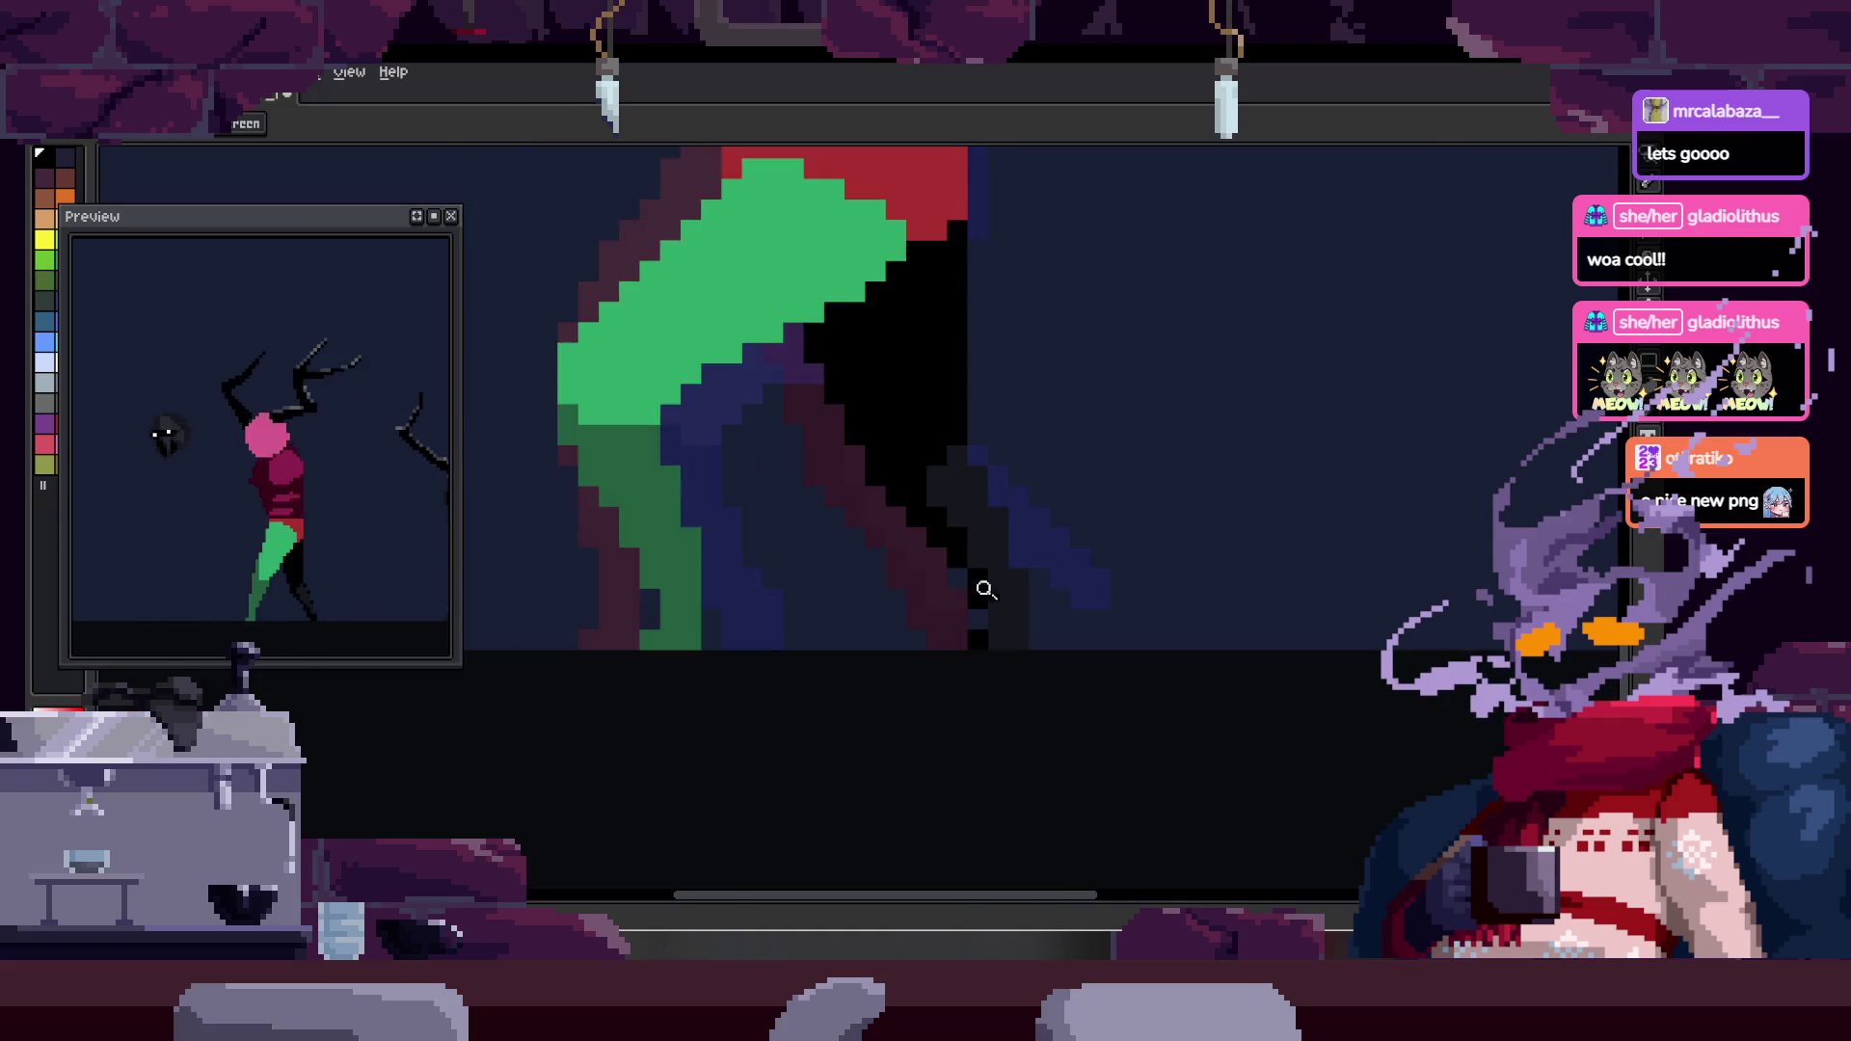
scroll(978, 589, "down", 3)
scroll(1099, 530, "down", 1)
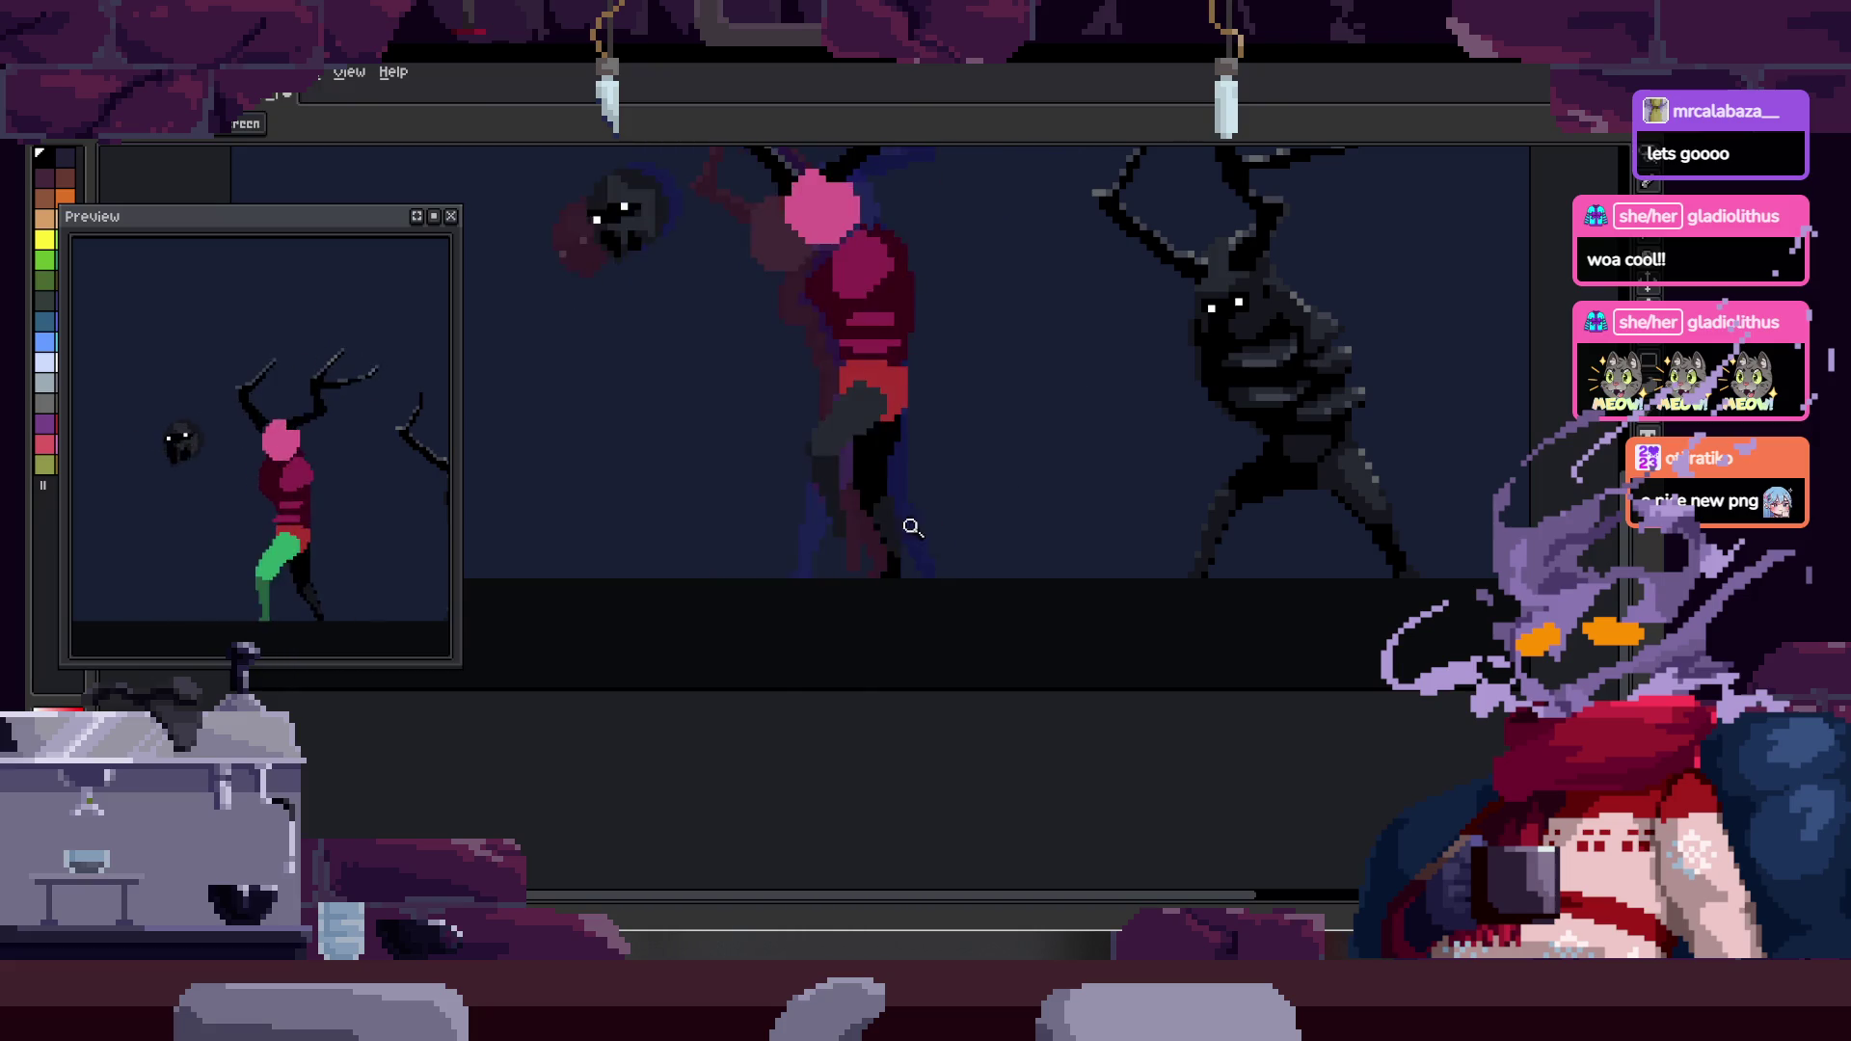
scroll(848, 482, "up", 5)
key("alt")
scroll(786, 420, "up", 1)
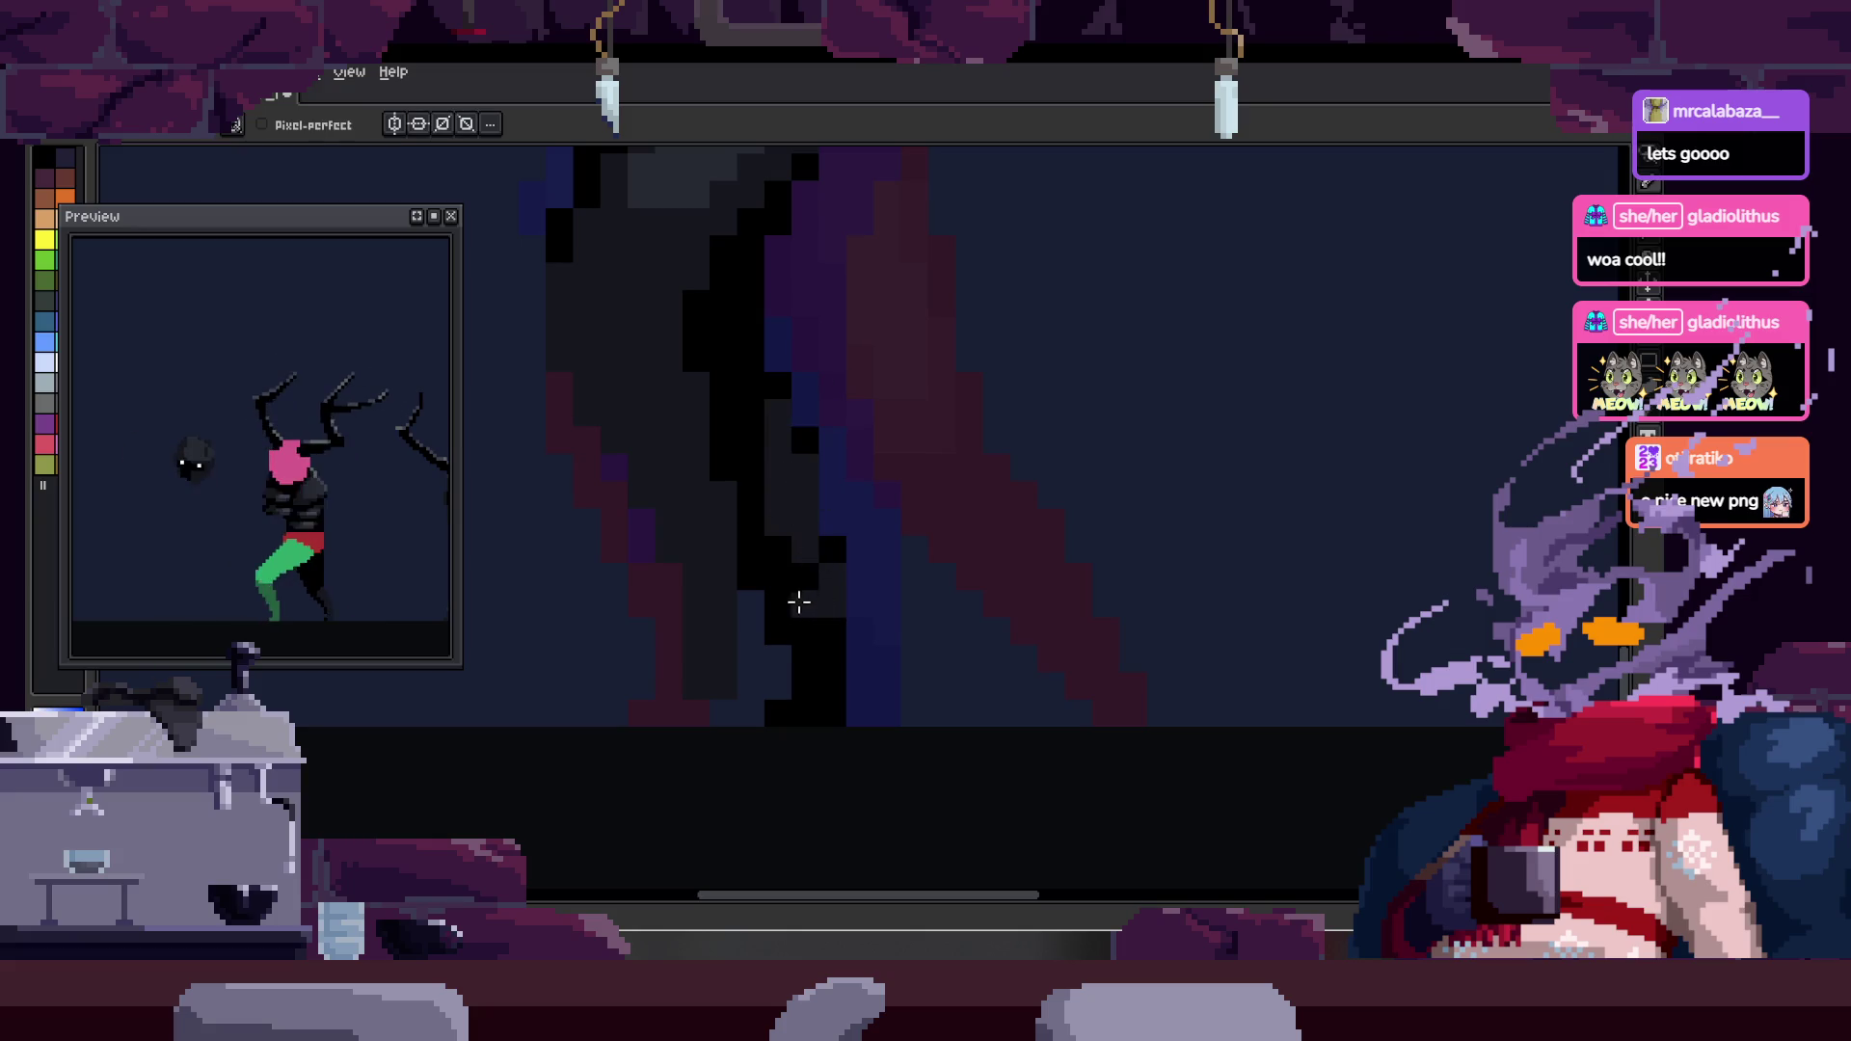
key("z")
scroll(843, 575, "down", 4)
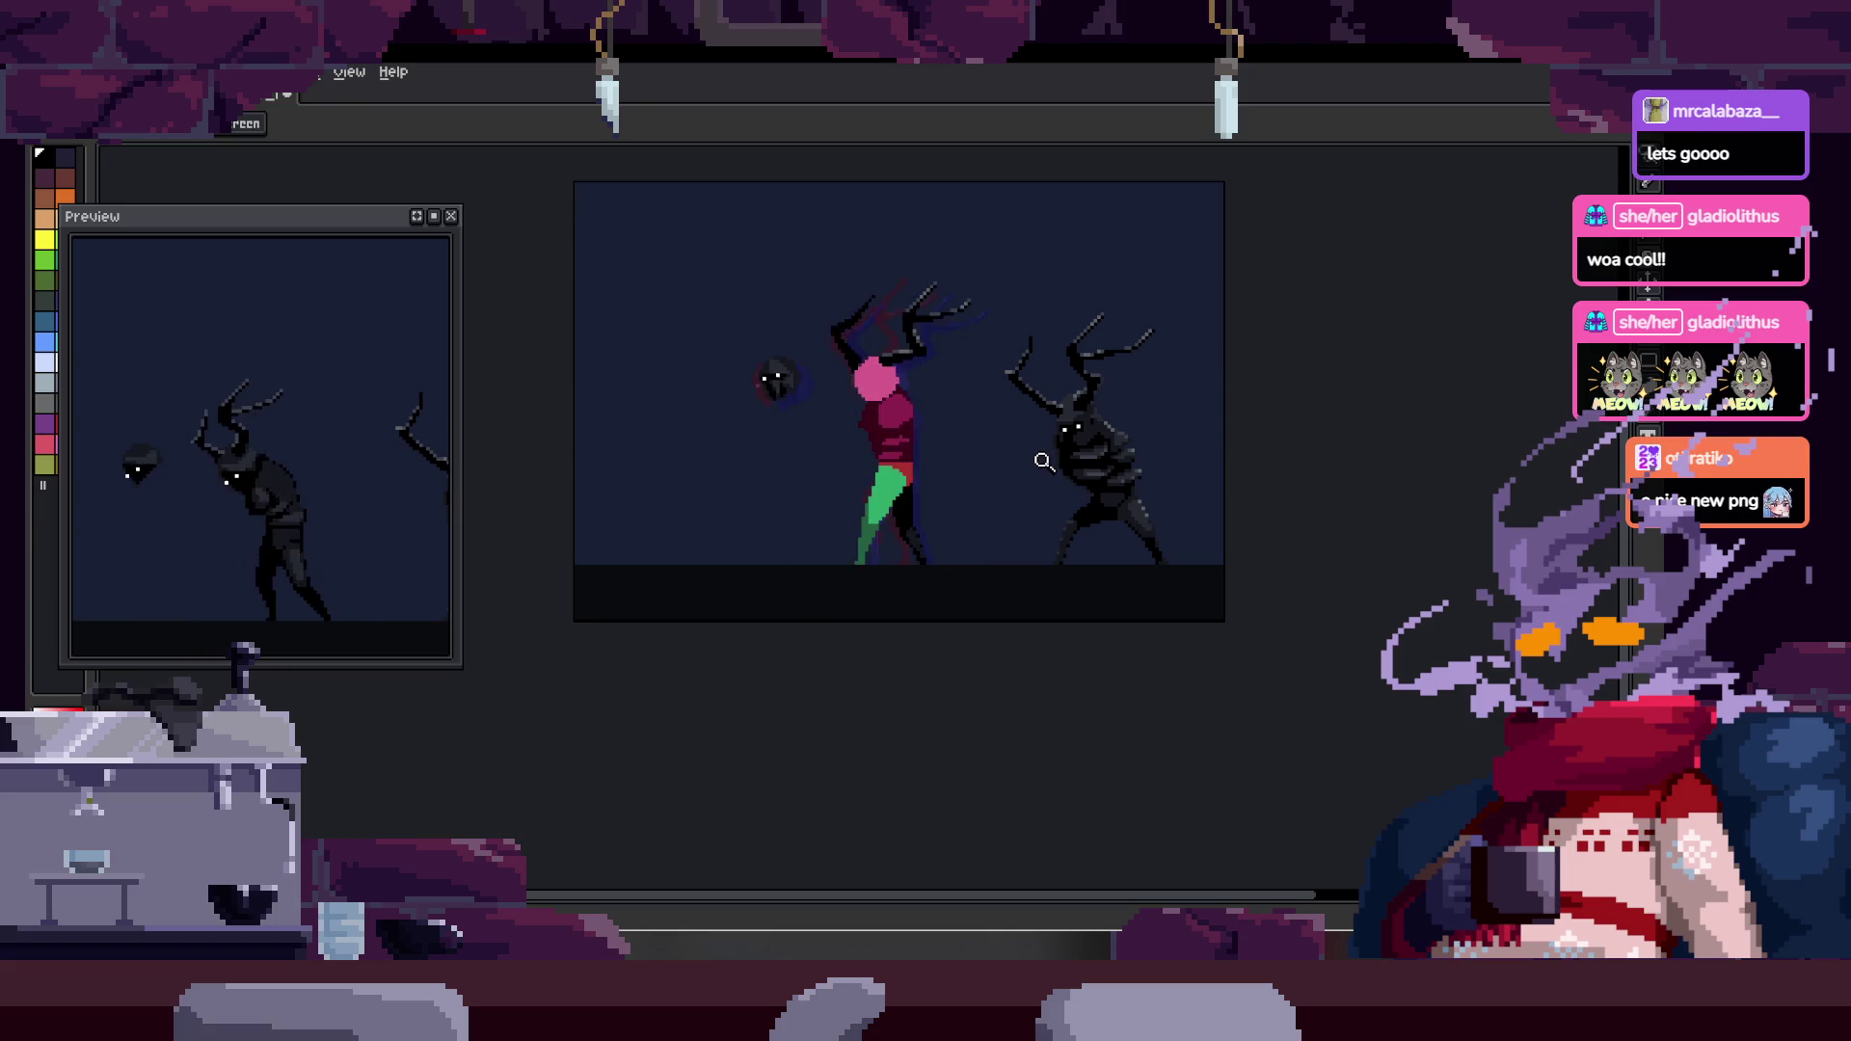
- Zoom in on the figures and save the charger walk-cycle file
key("Tab")
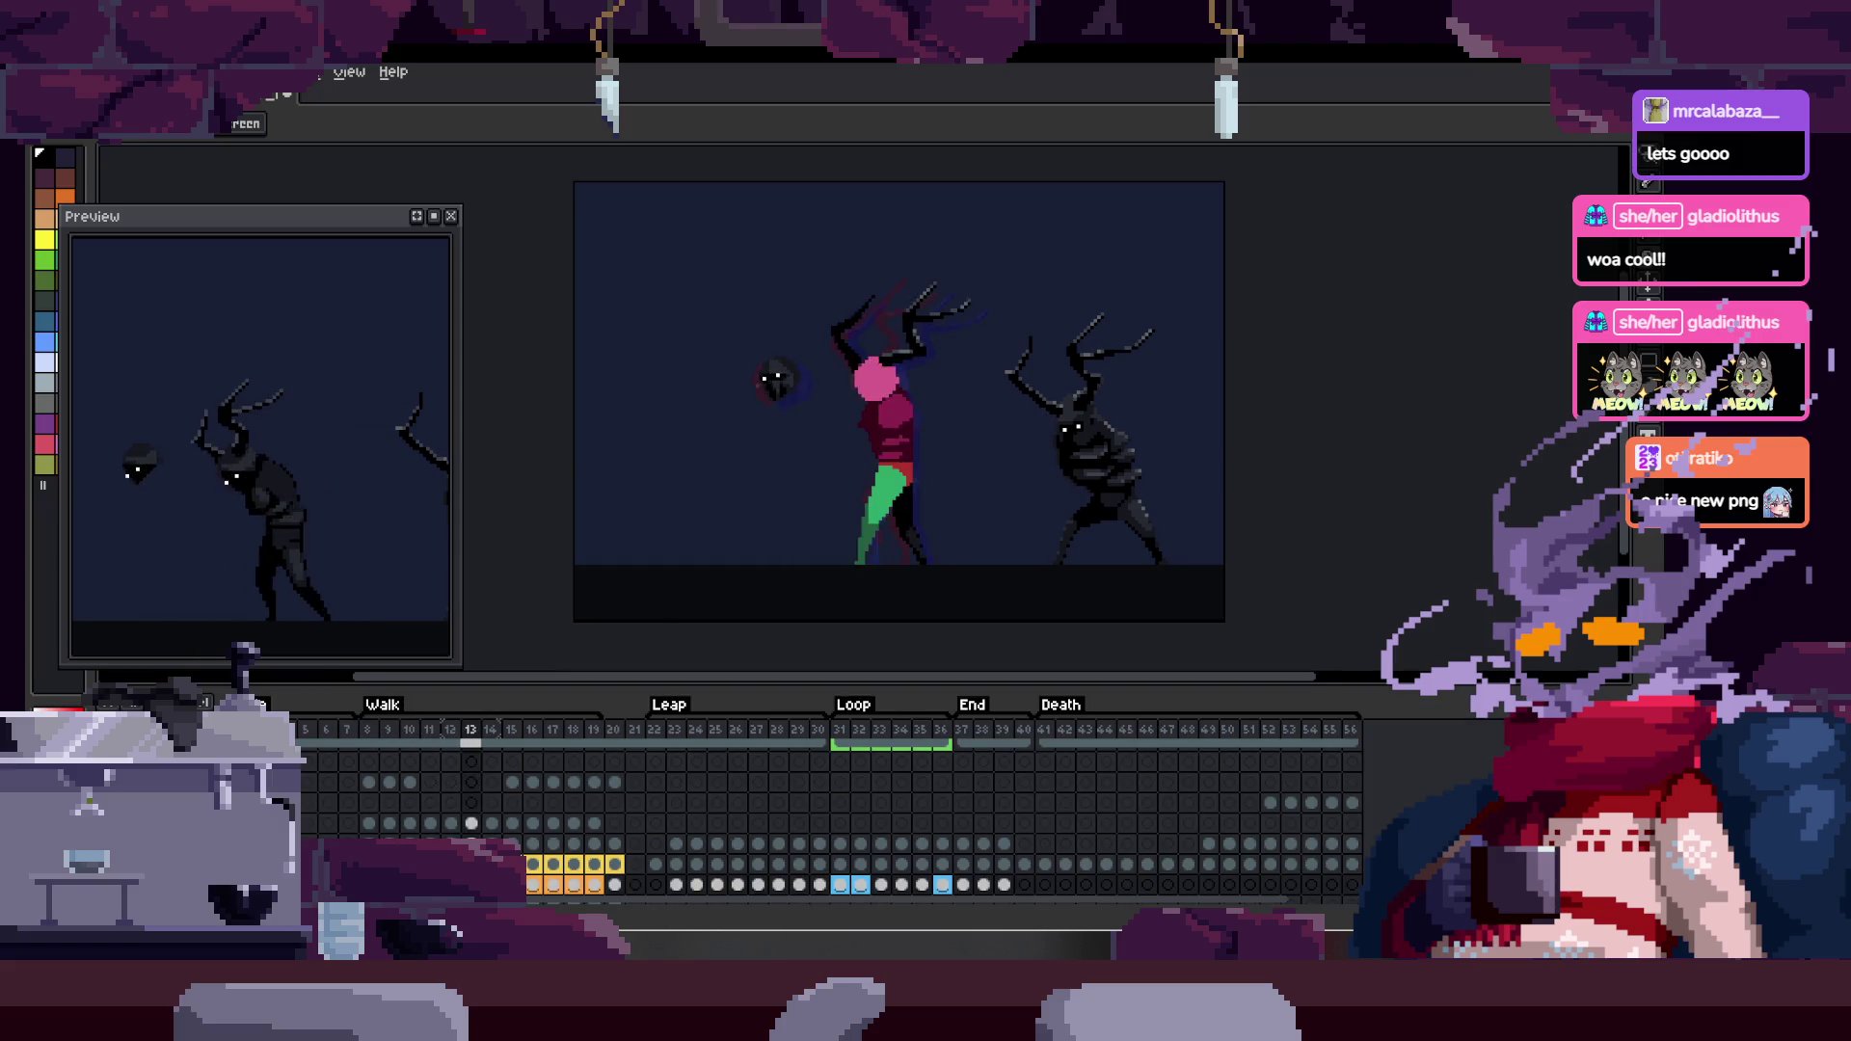
key("z")
left_click(1014, 385)
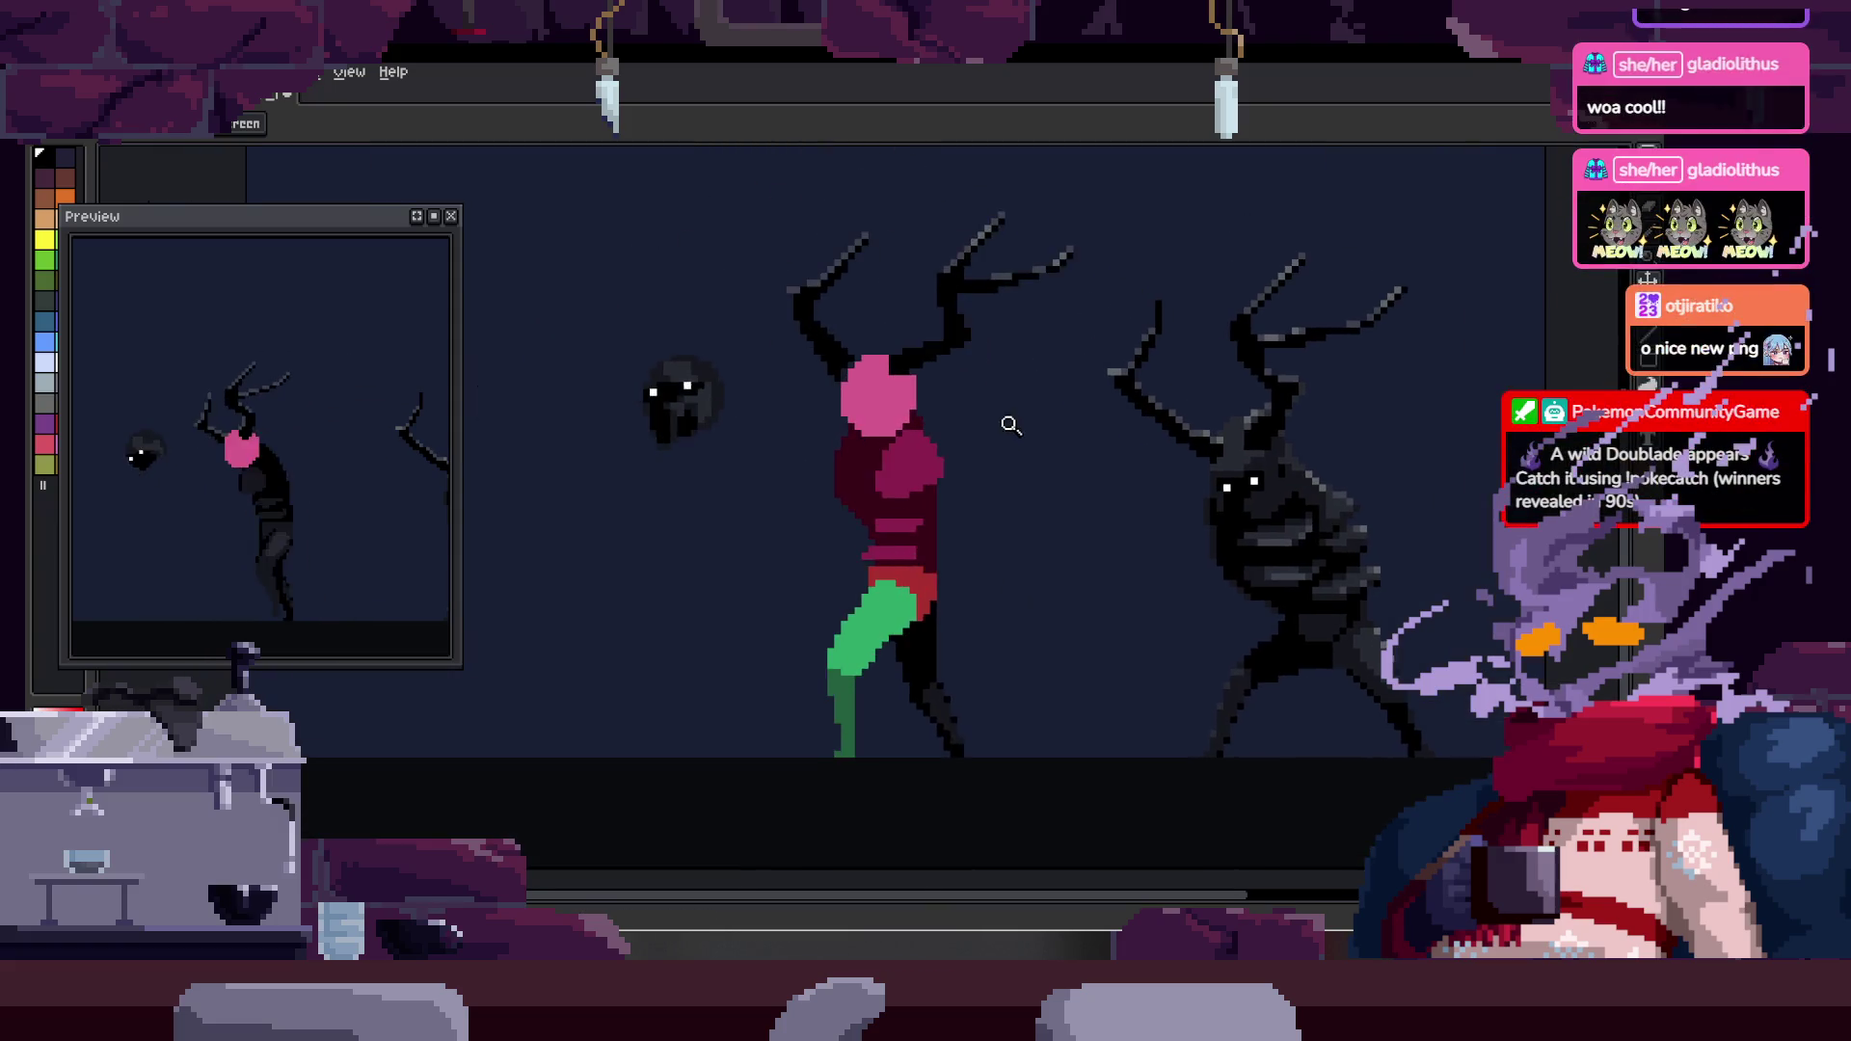
key("alt+BackSpace")
key("shift+h")
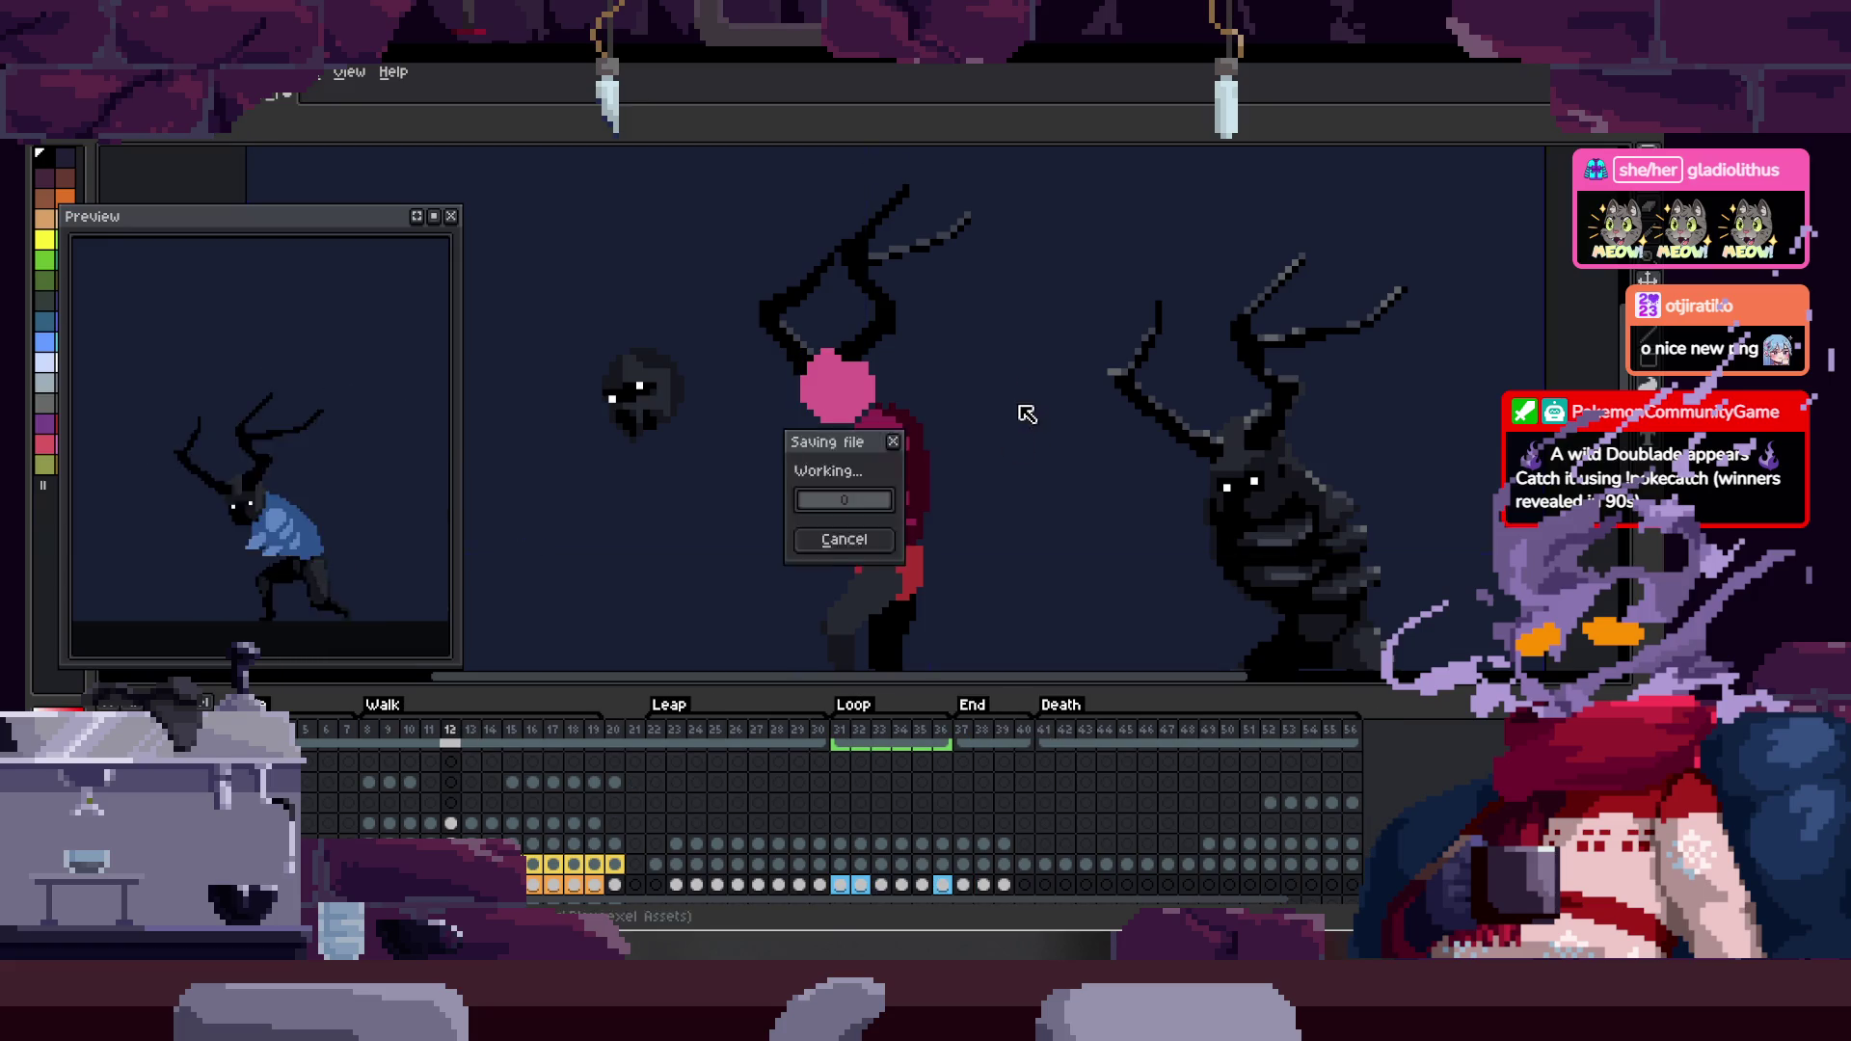
key("Tab")
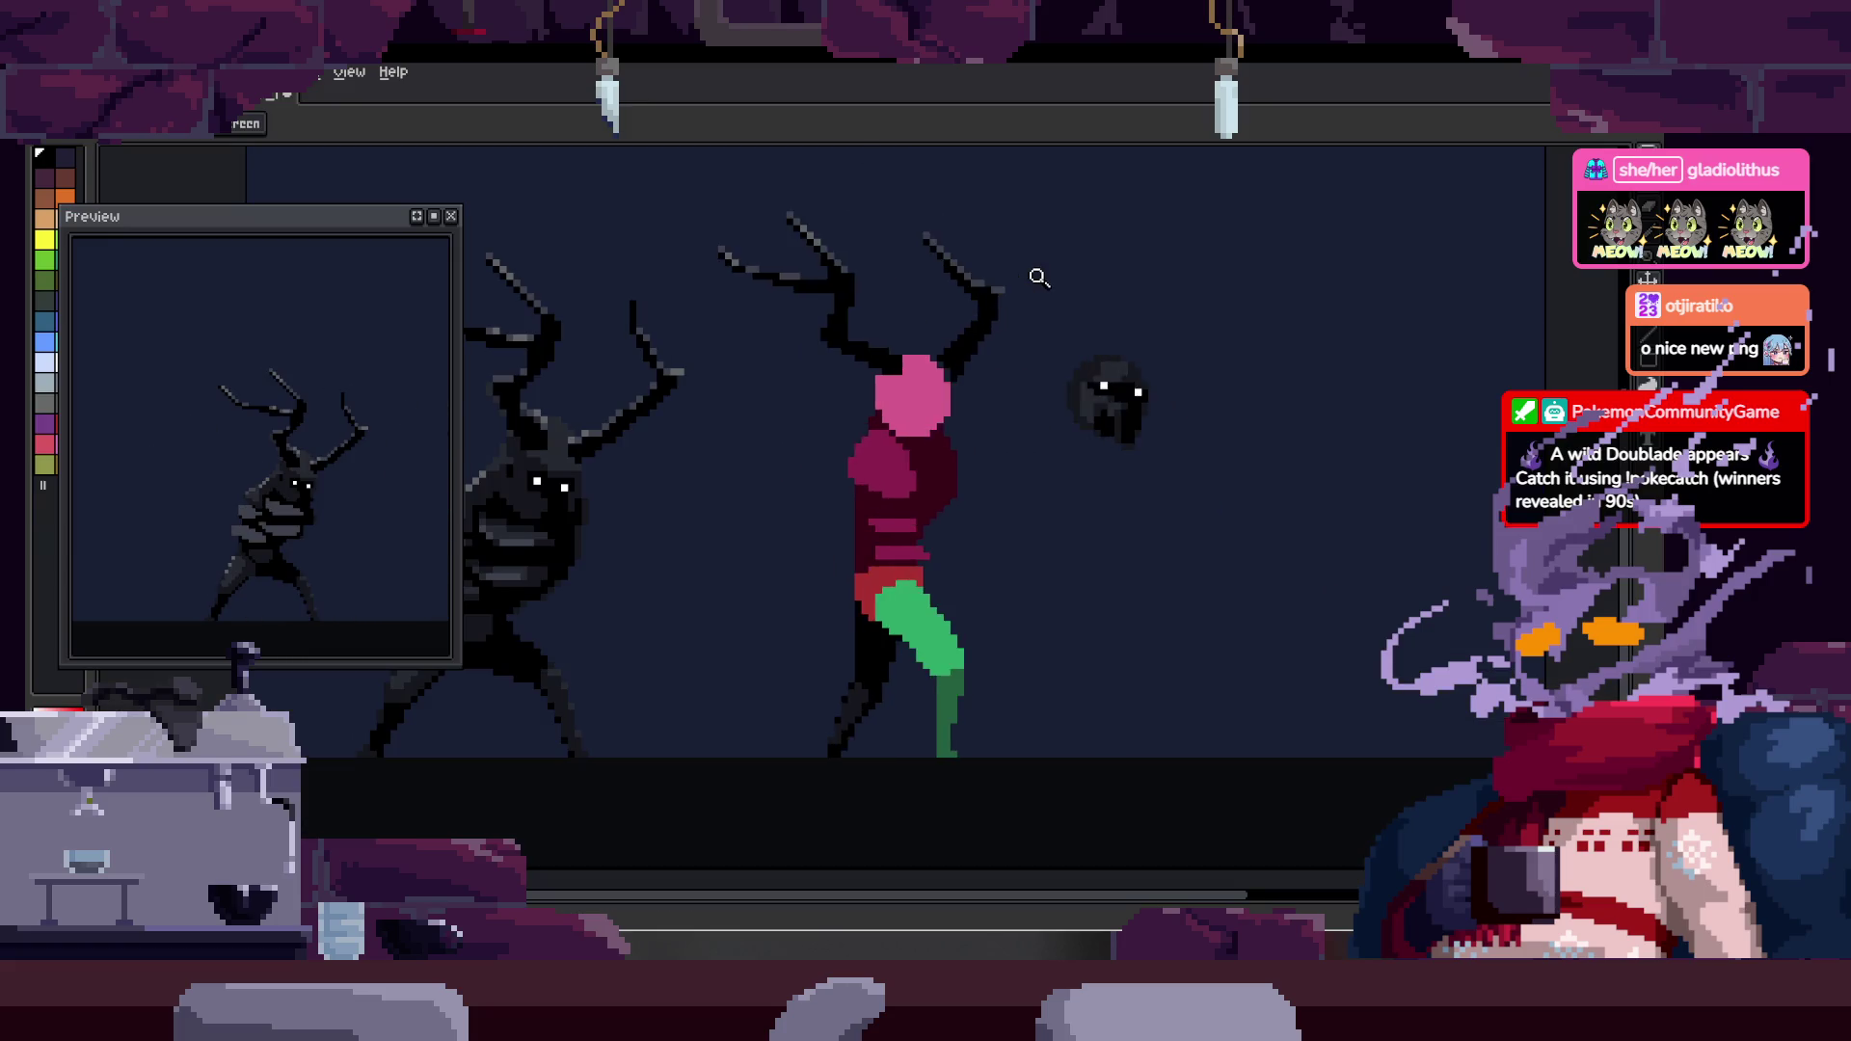
- Show and hide the timeline repeatedly while the walk animation plays
scroll(1053, 413, "down", 6)
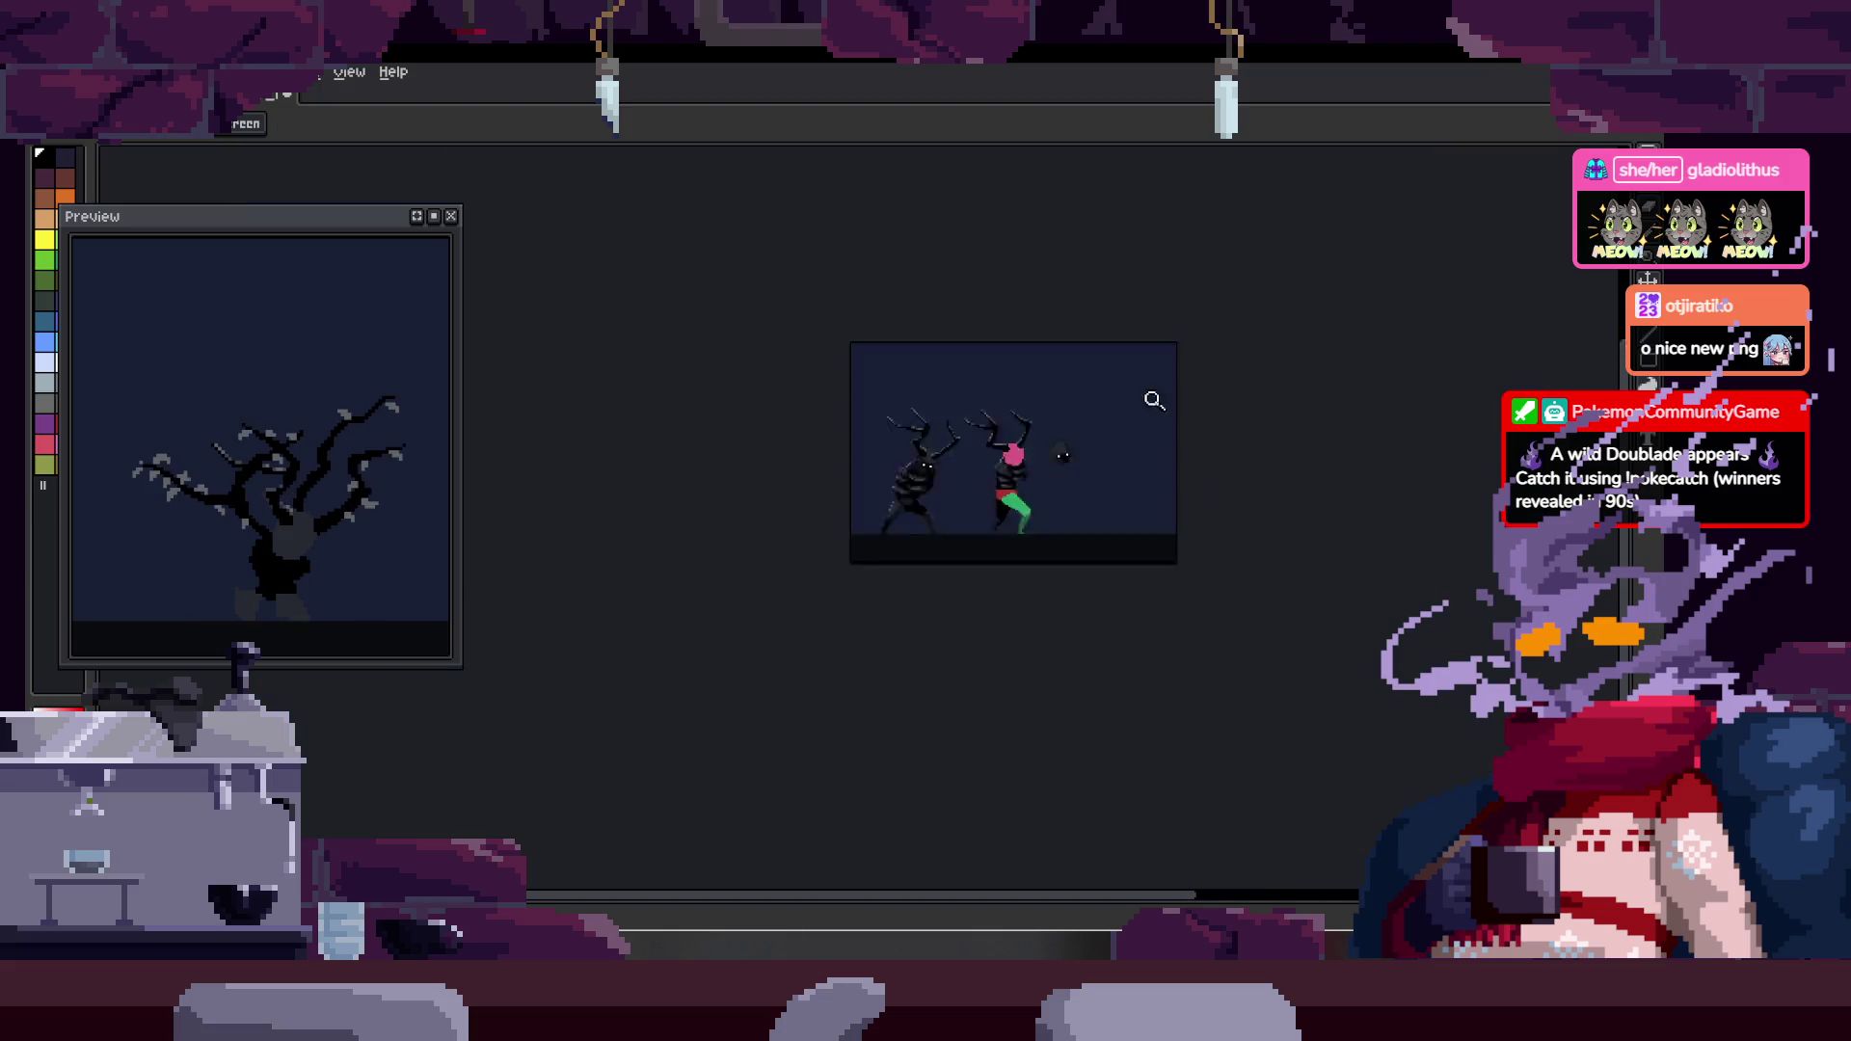
scroll(1176, 408, "up", 5)
key("Tab")
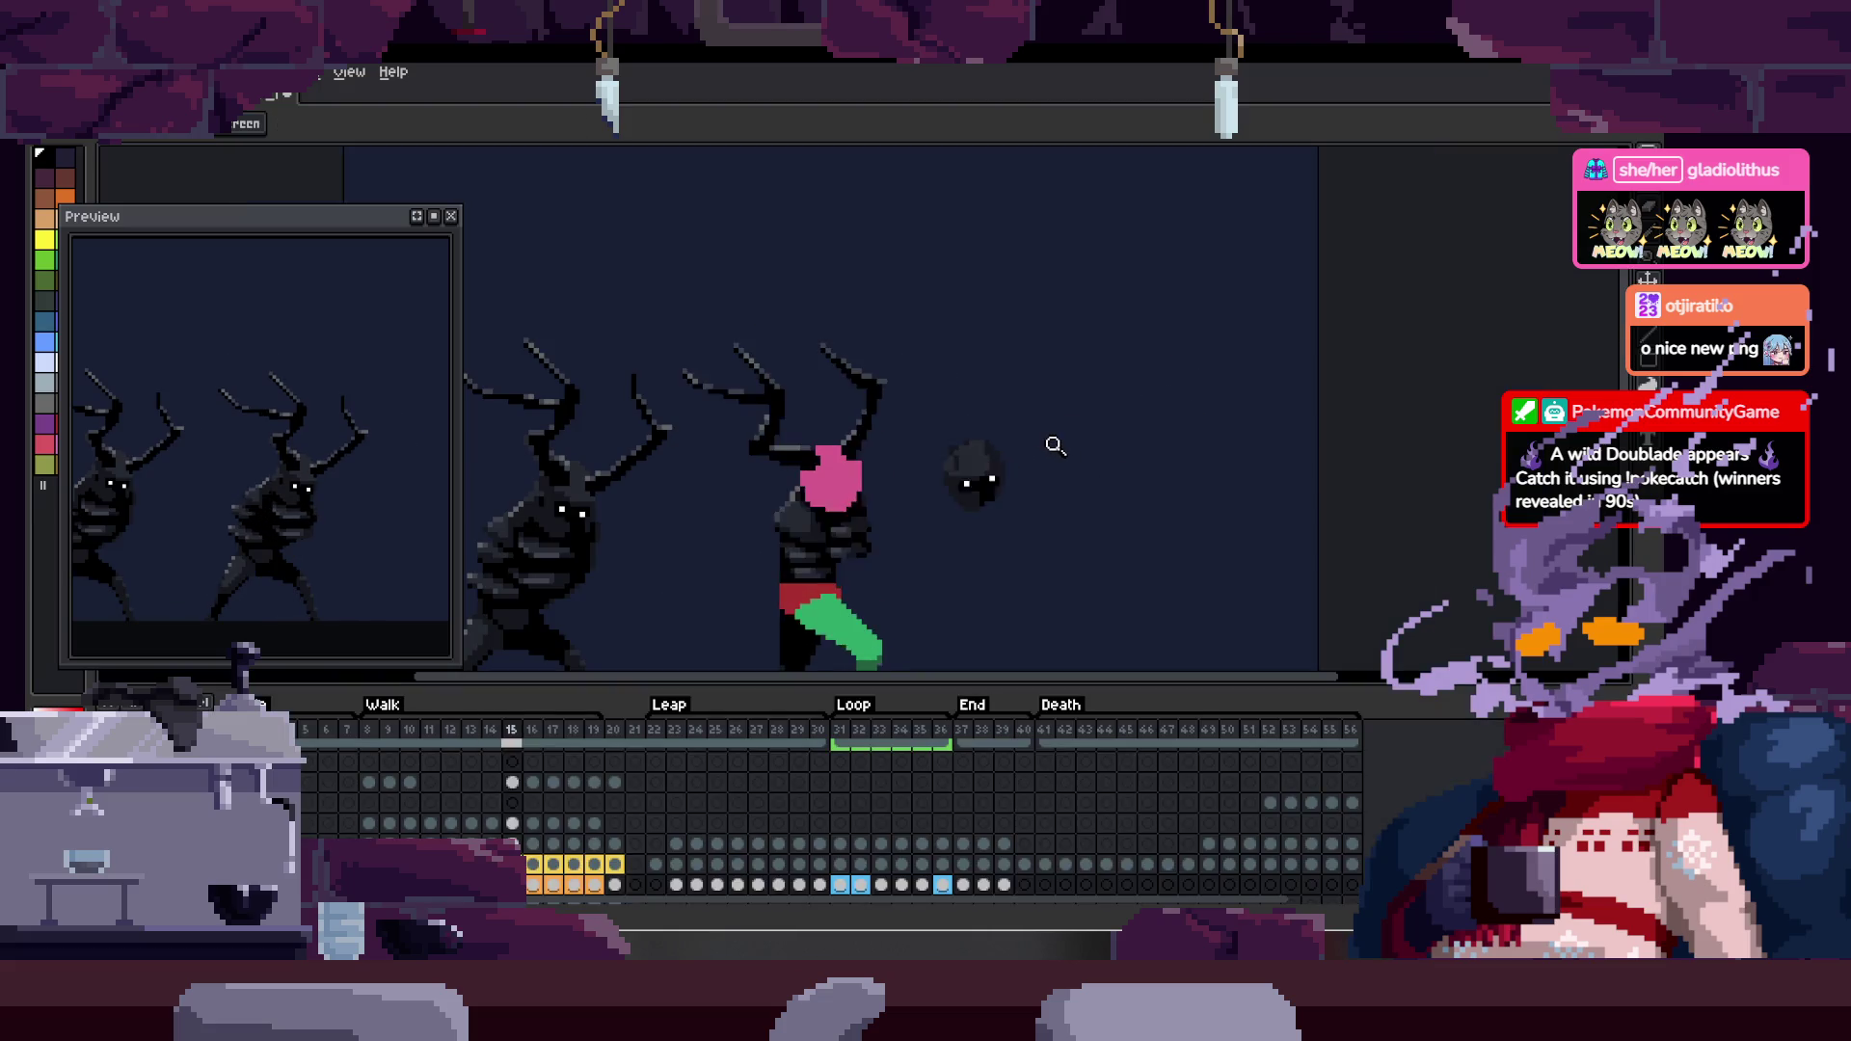
key("Tab")
scroll(1057, 448, "up", 1)
scroll(1054, 444, "down", 1)
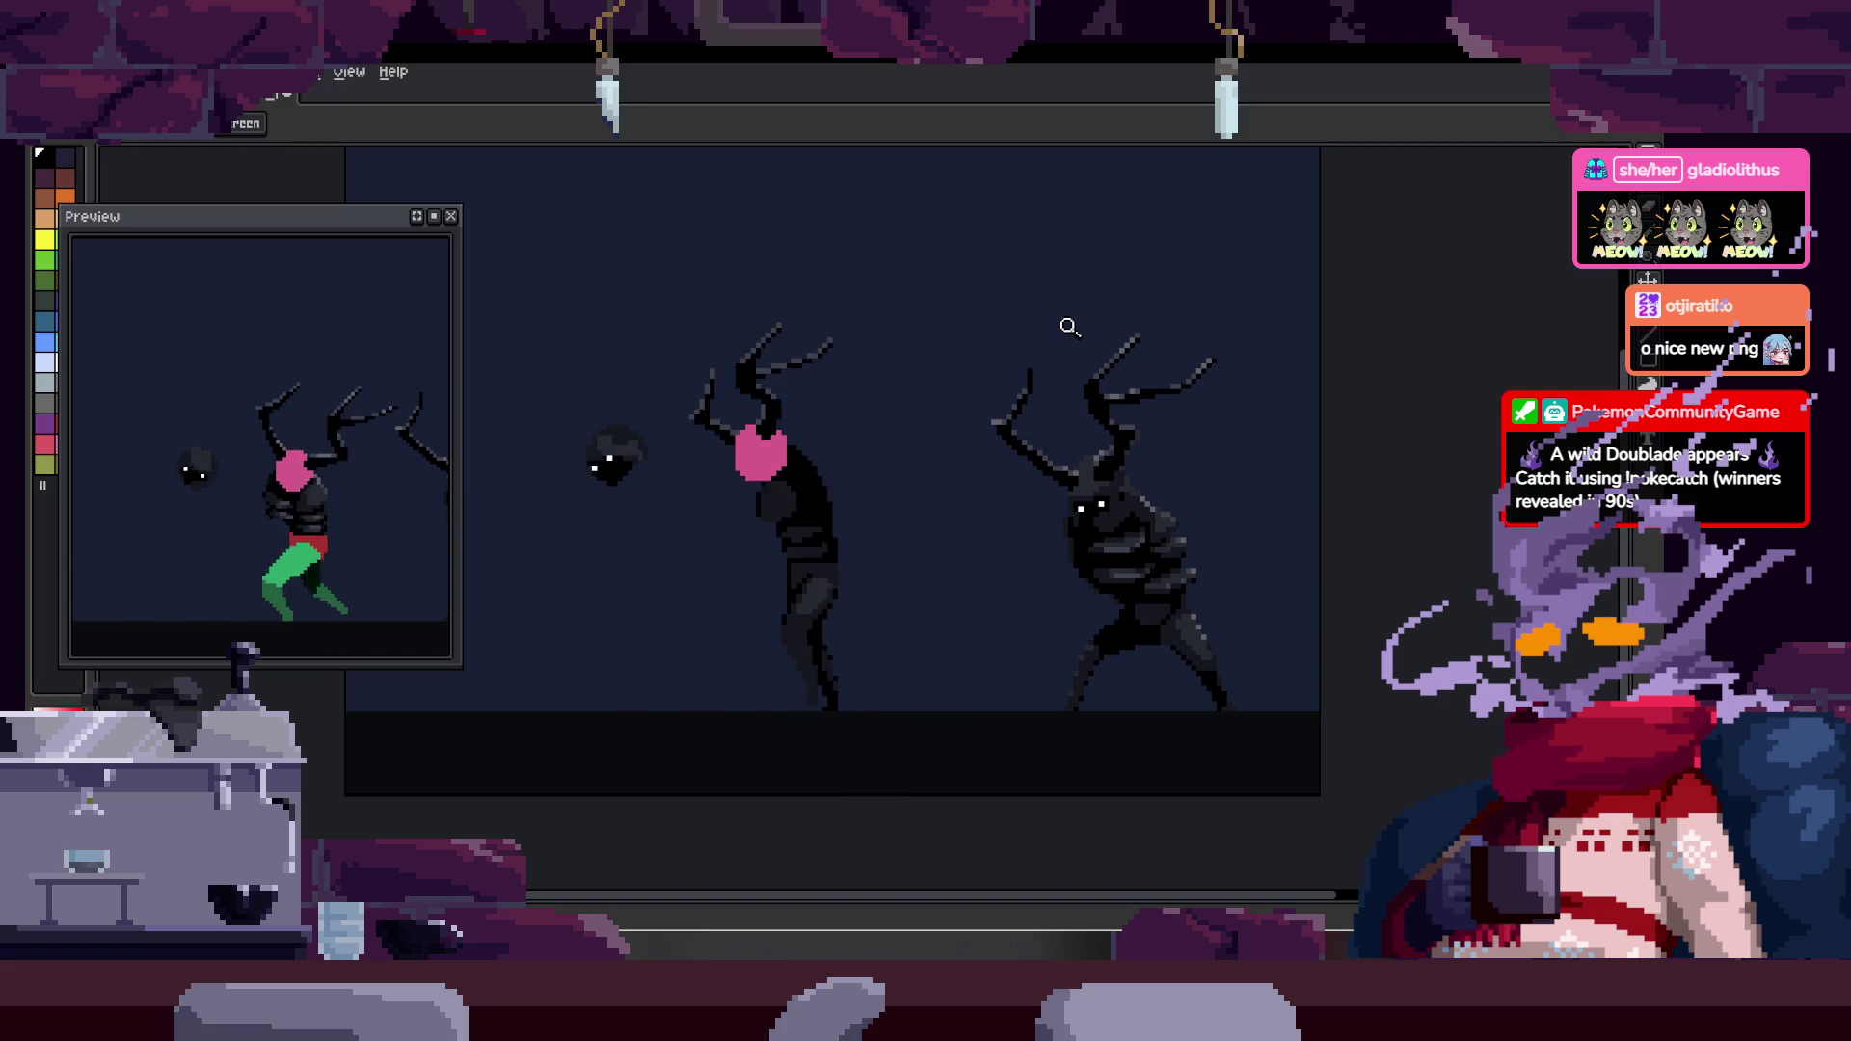
key("Tab")
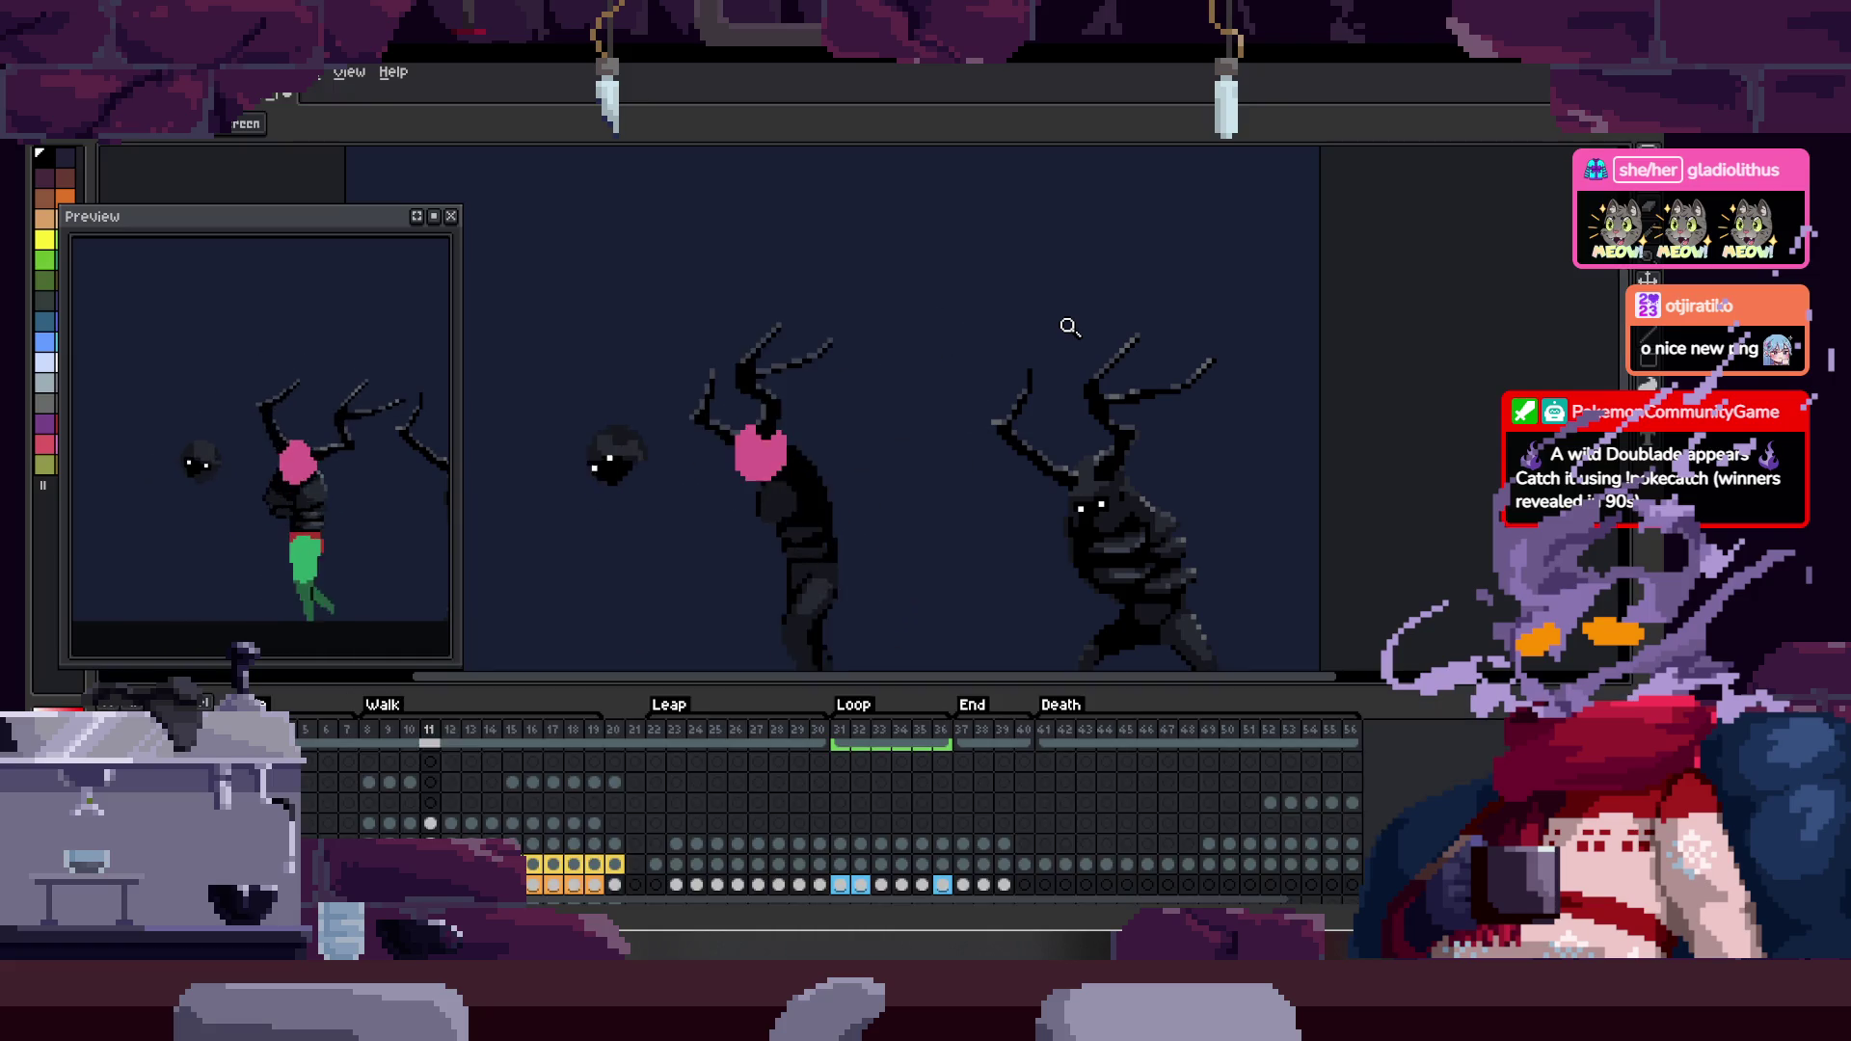
key("Tab")
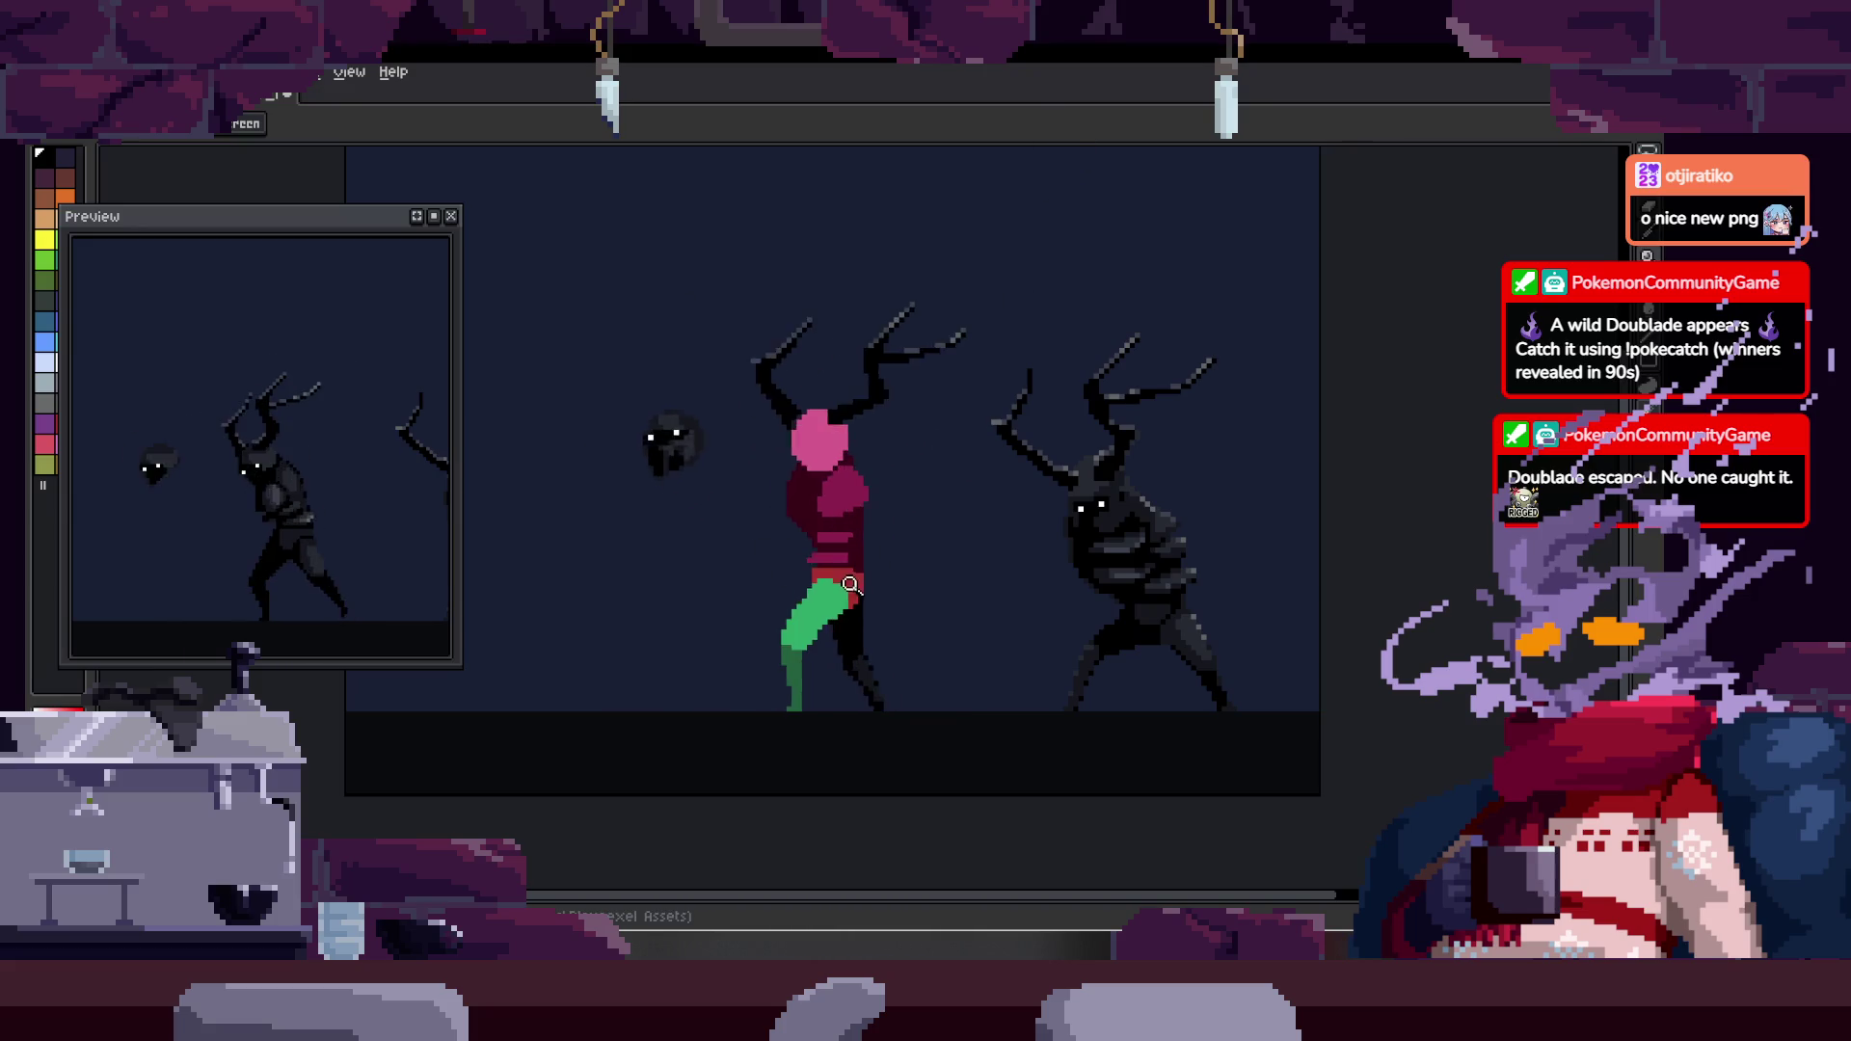
- Zoom in on the charger's torso and switch to the contiguous Paint Bucket
scroll(916, 485, "up", 2)
key("Tab")
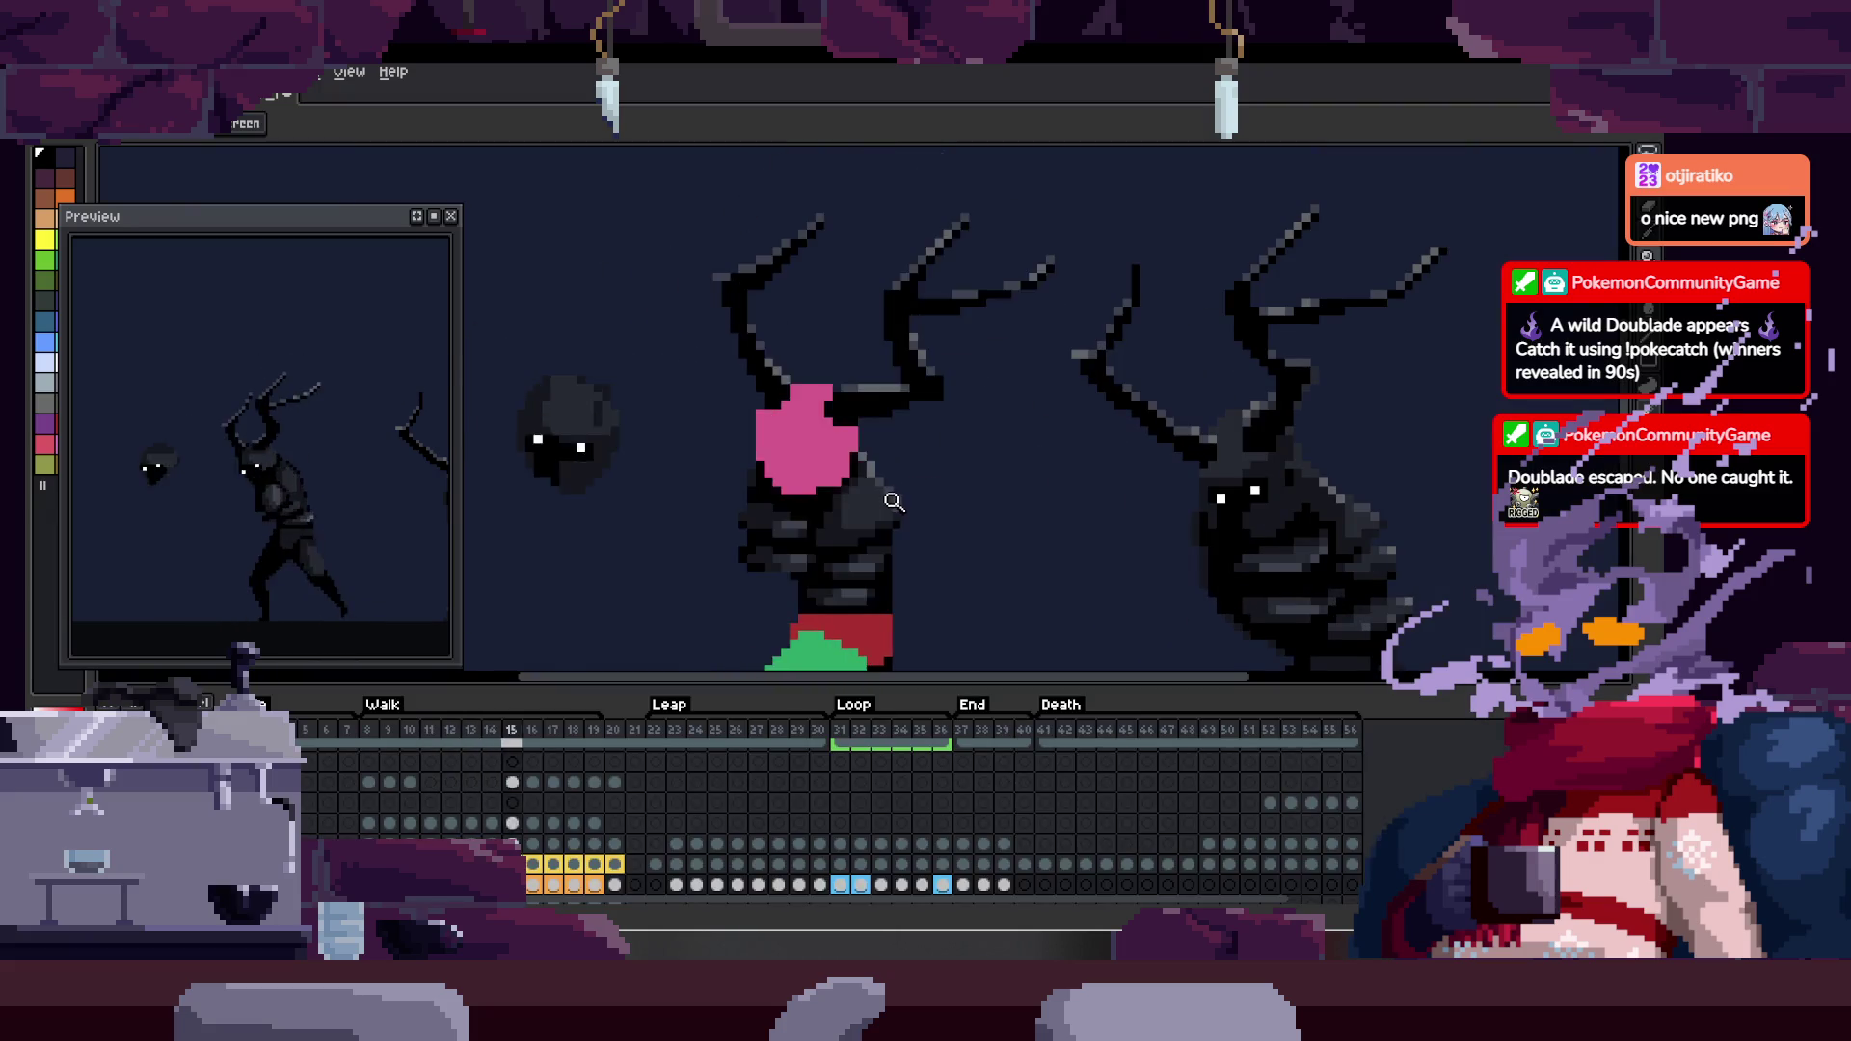
key("Tab")
scroll(891, 504, "up", 2)
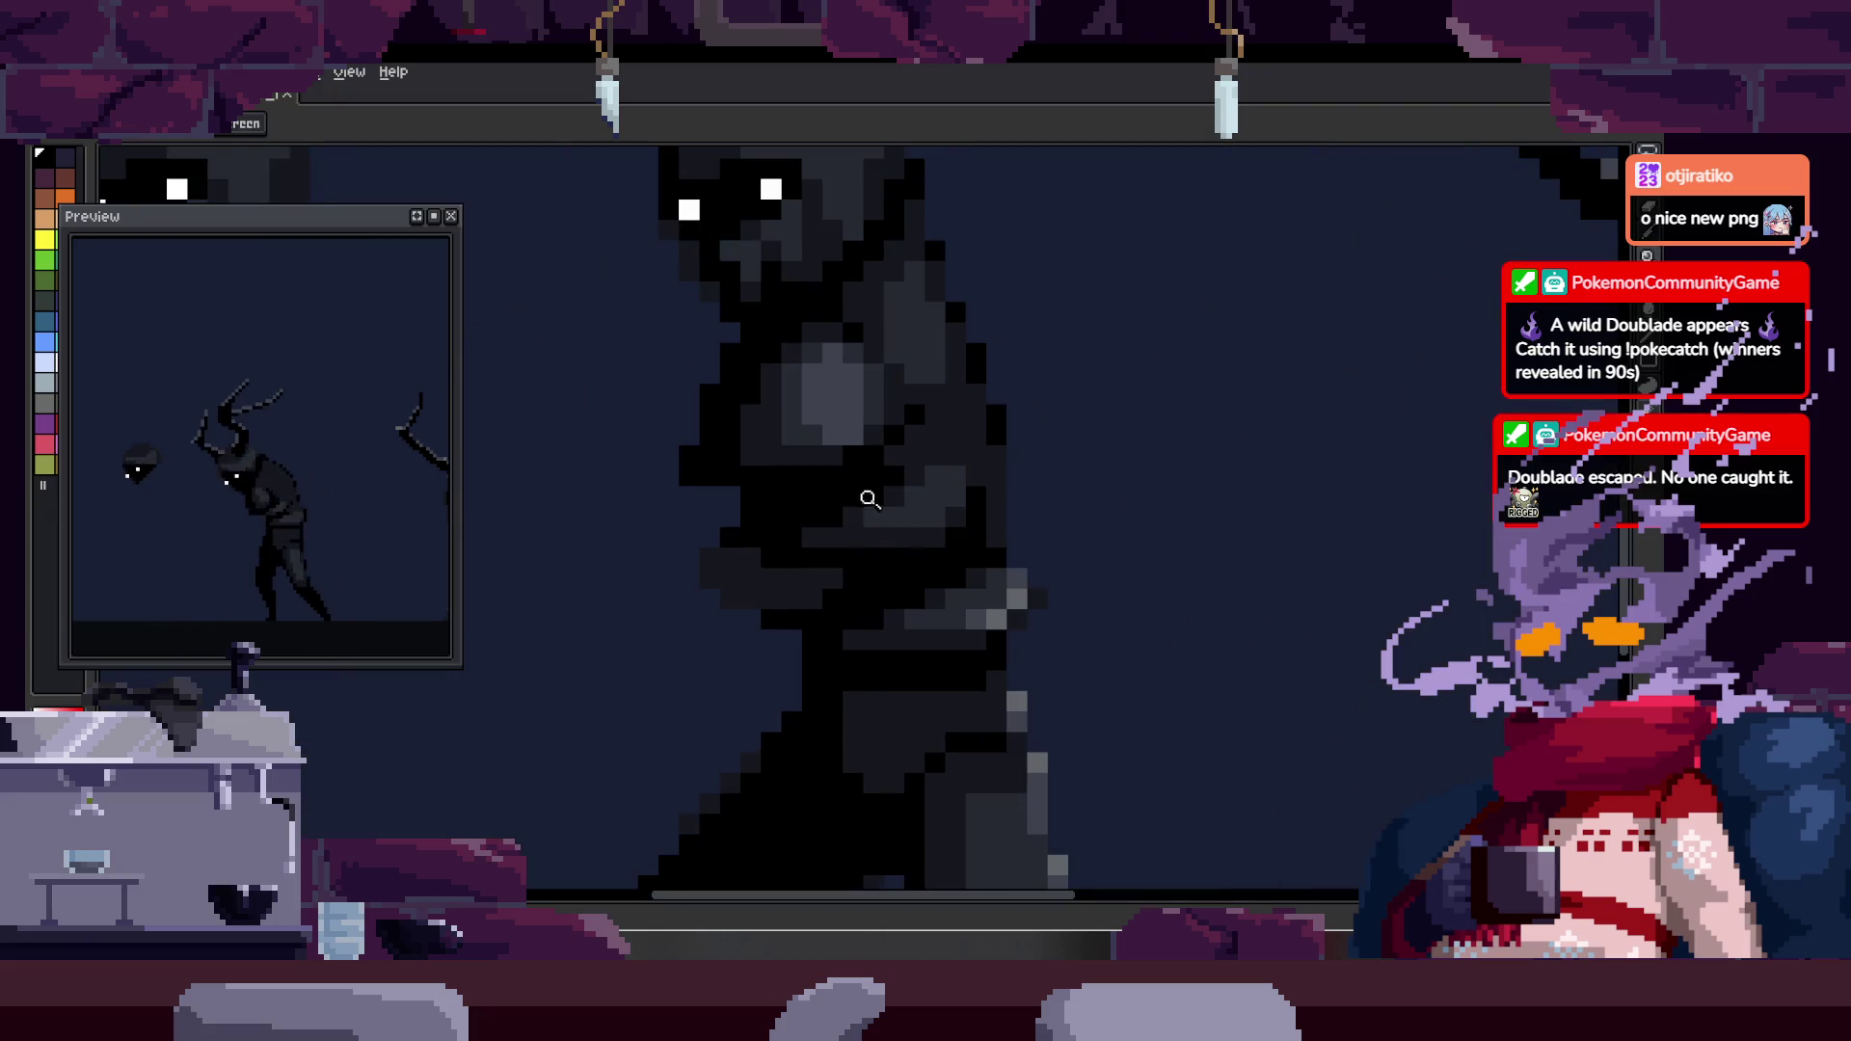
scroll(899, 509, "down", 2)
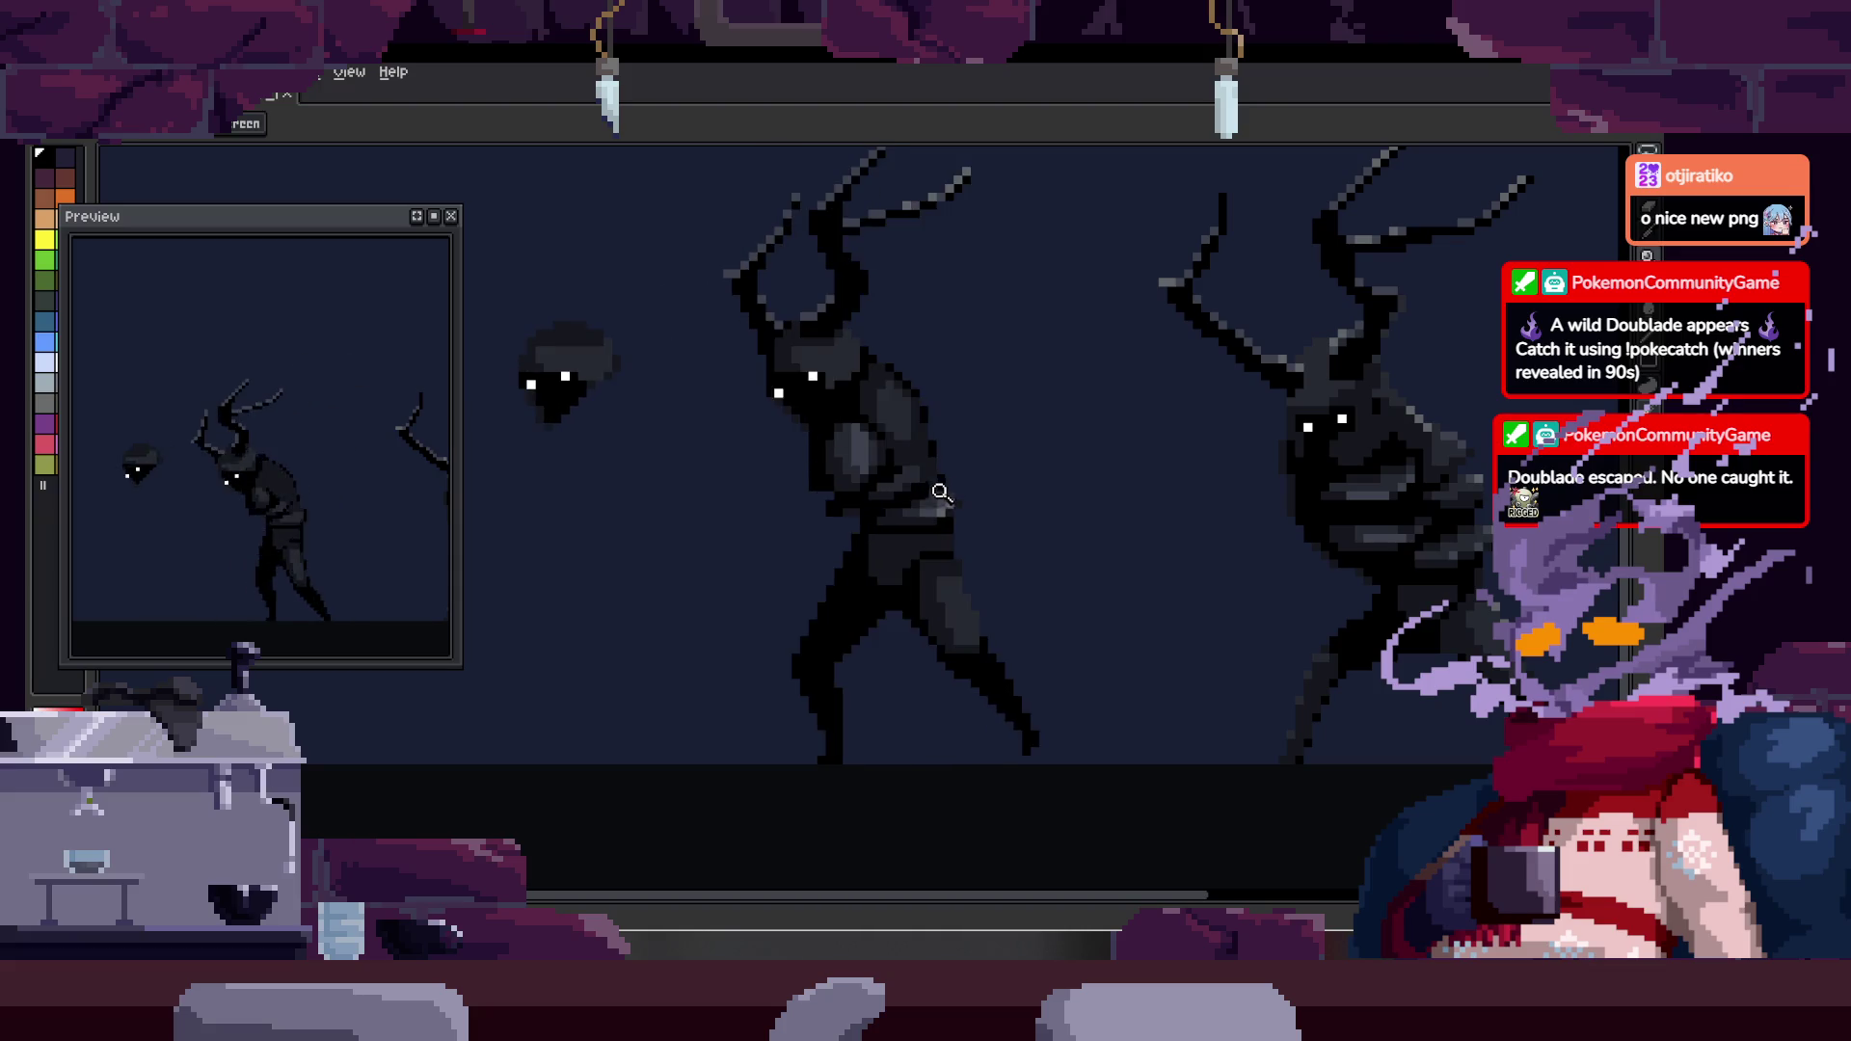
scroll(889, 535, "up", 2)
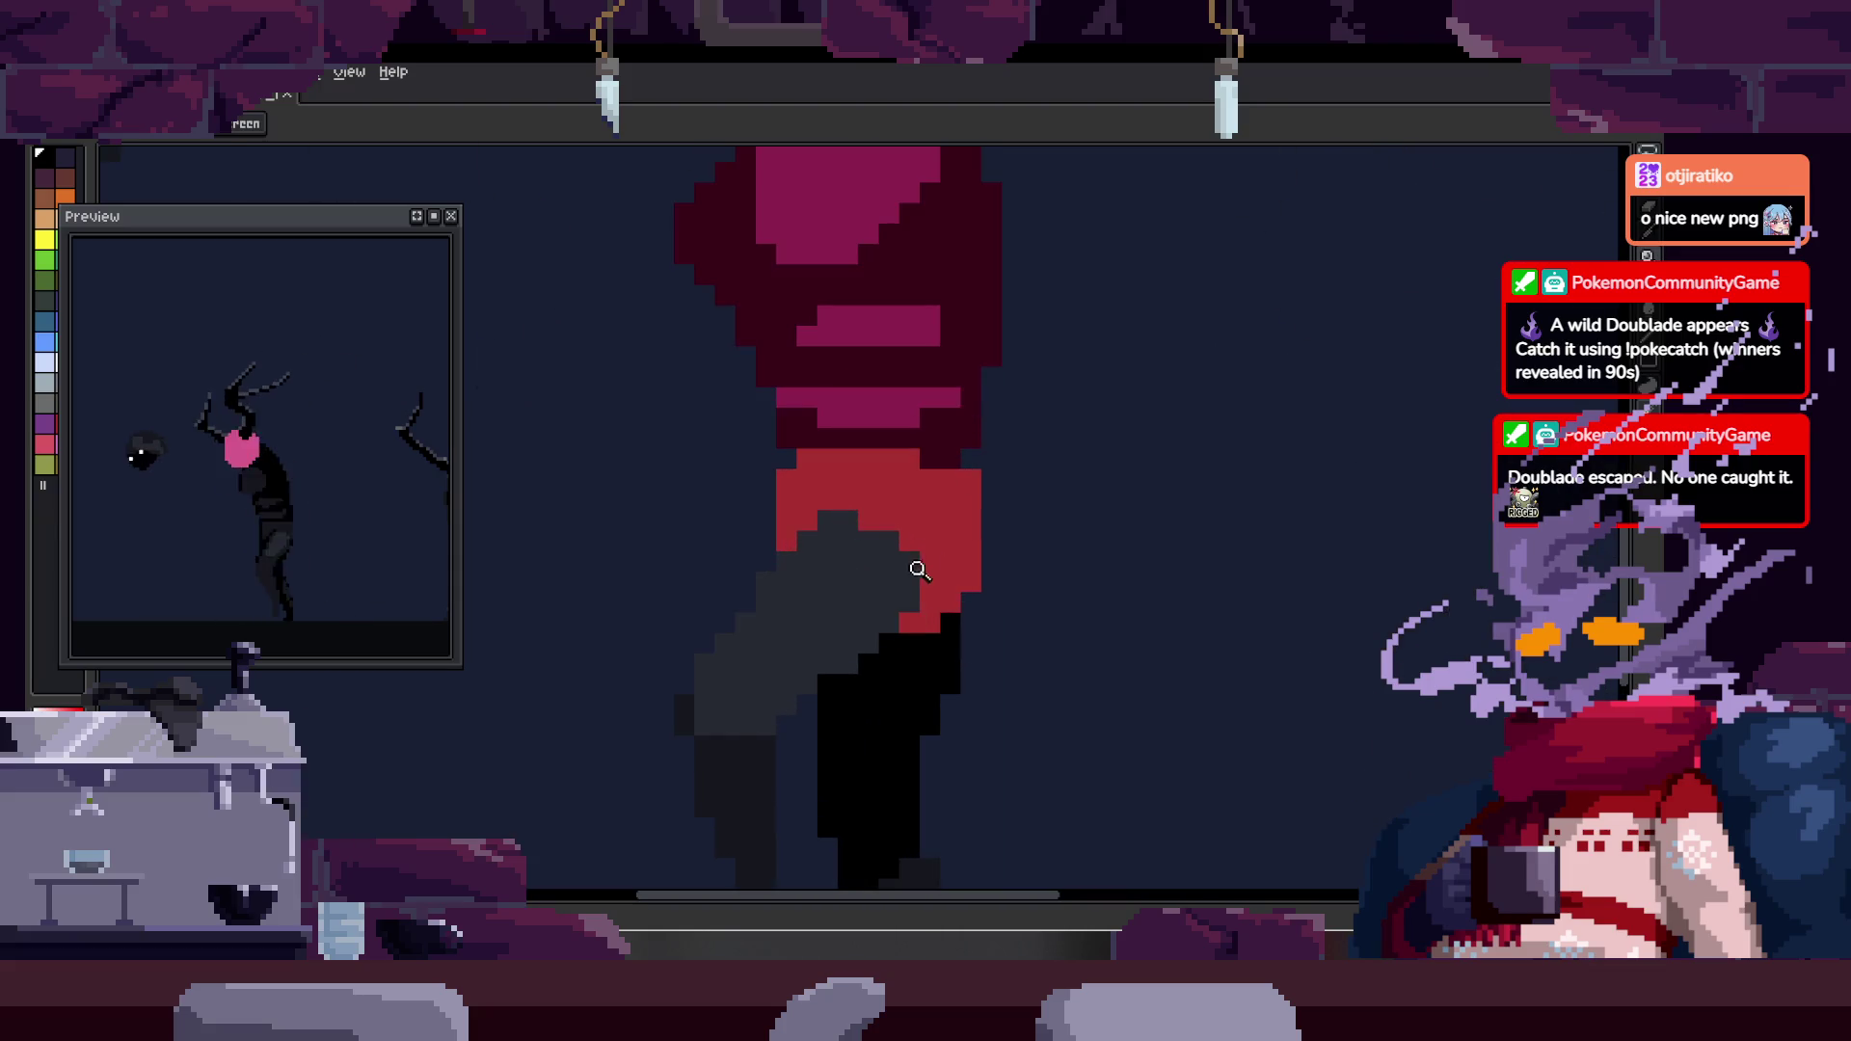
key("b")
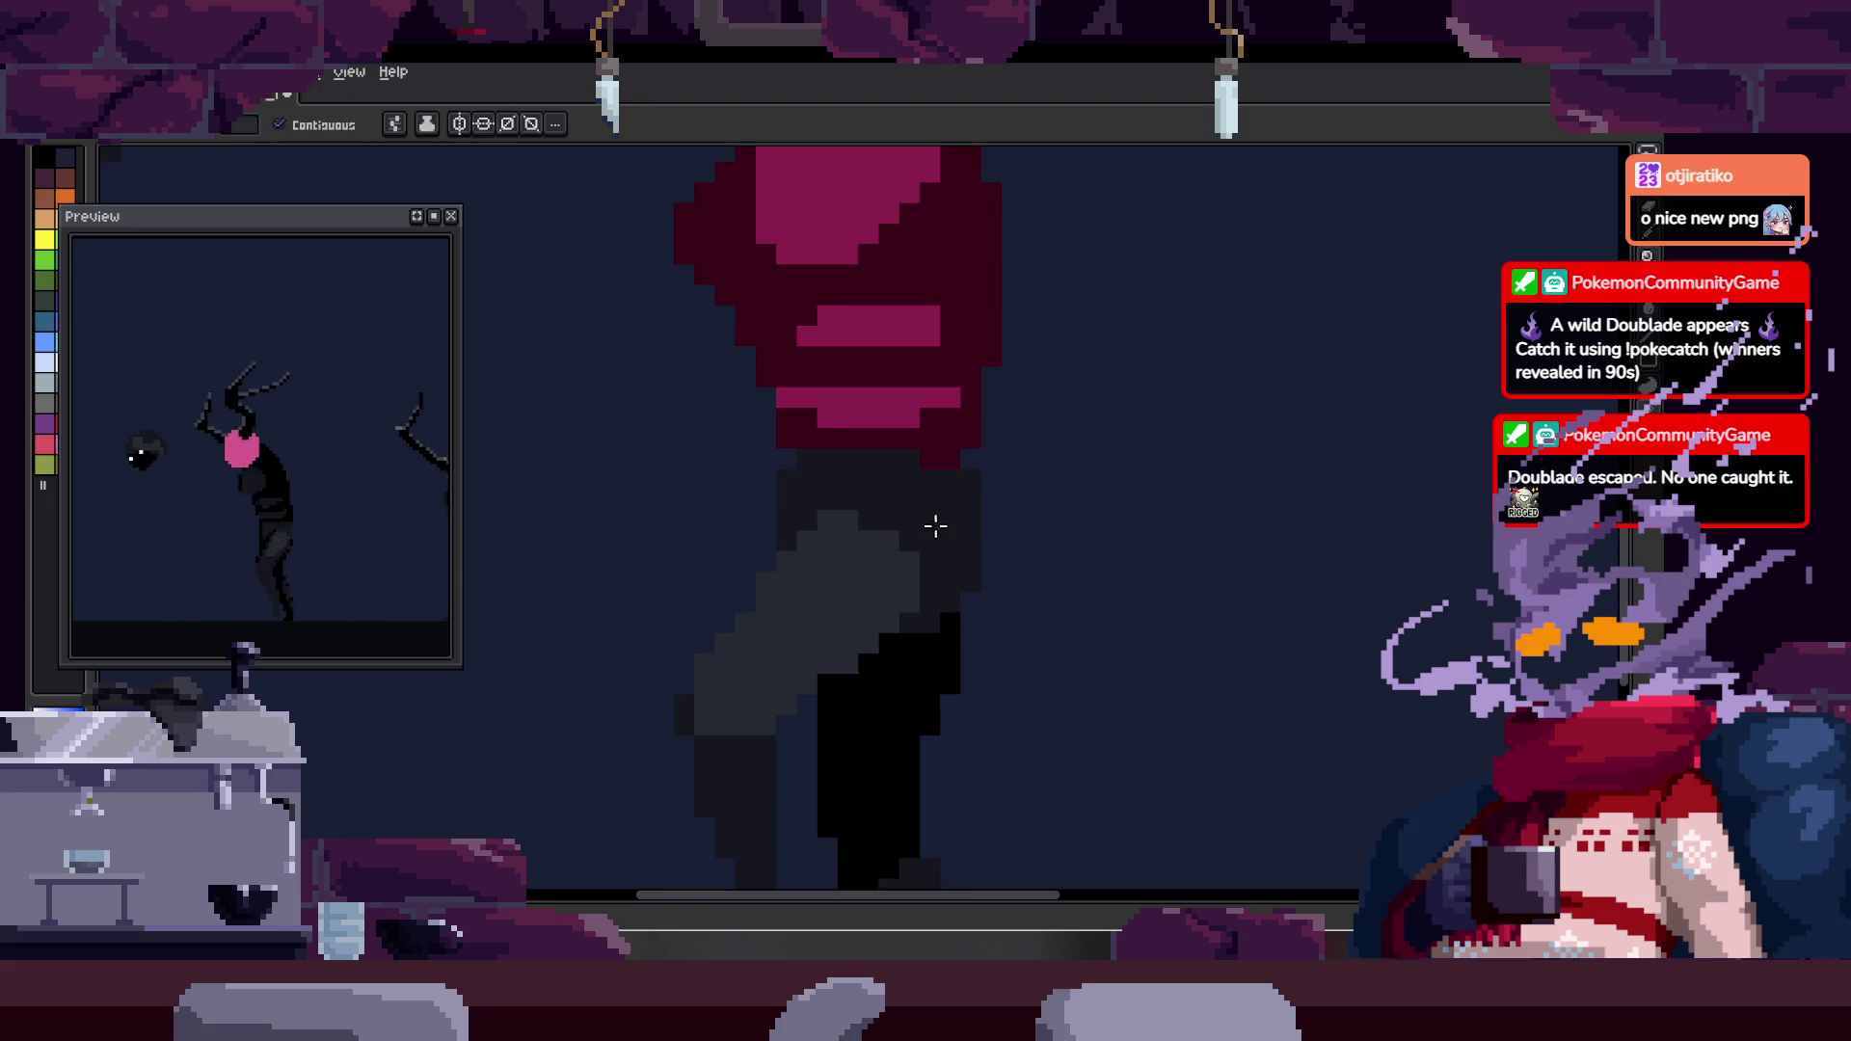
key("z")
scroll(954, 520, "down", 2)
key("b")
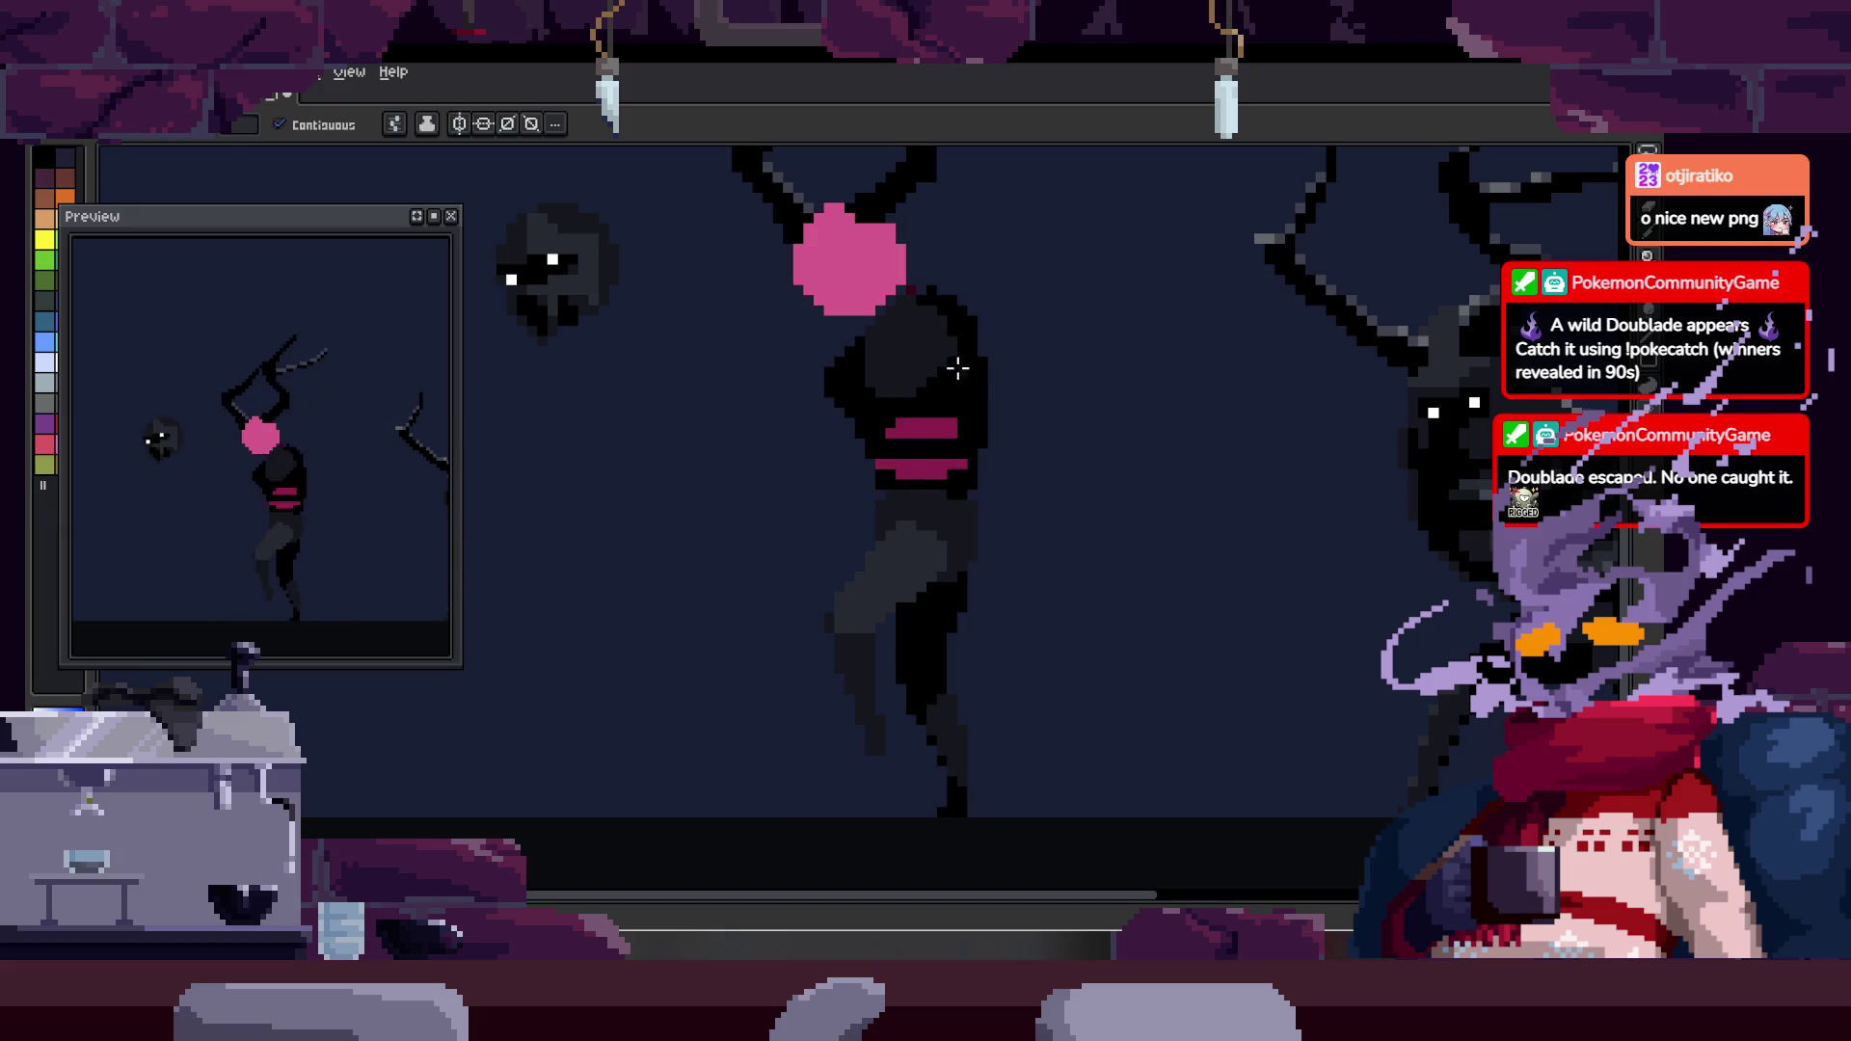
scroll(916, 385, "up", 2)
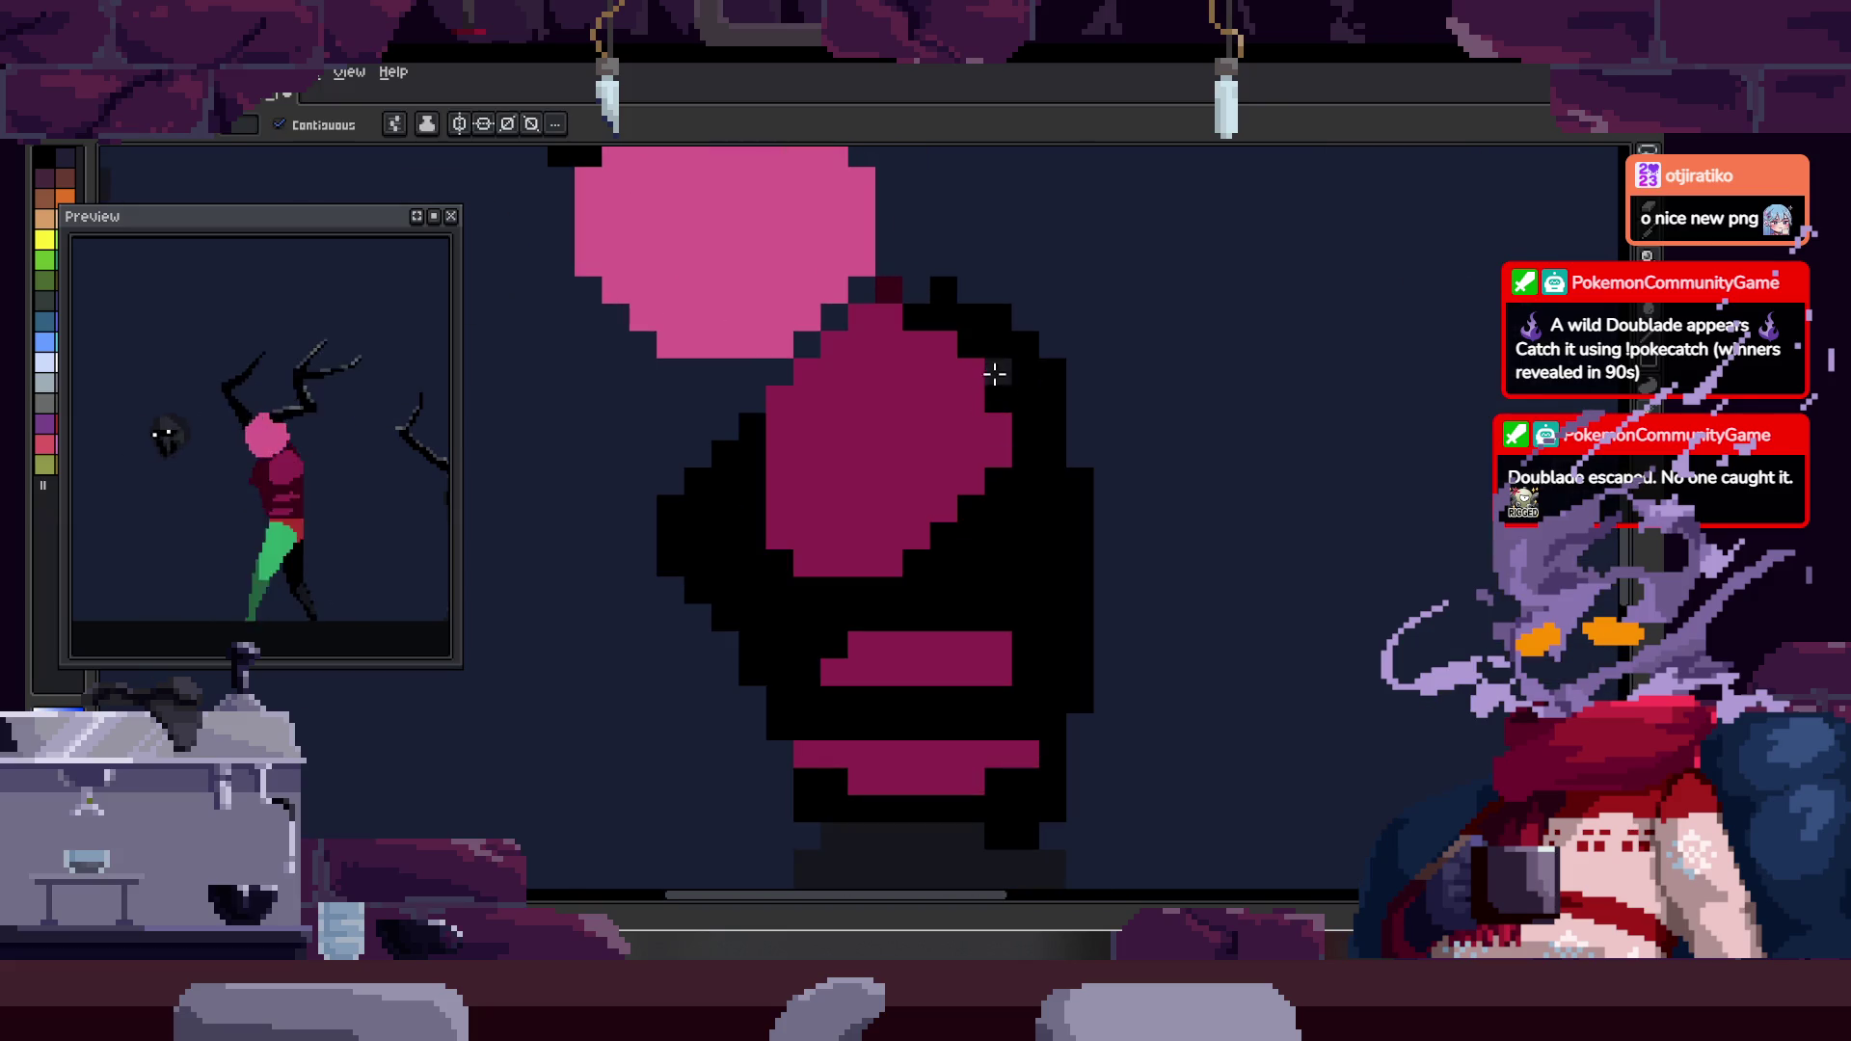
key("z")
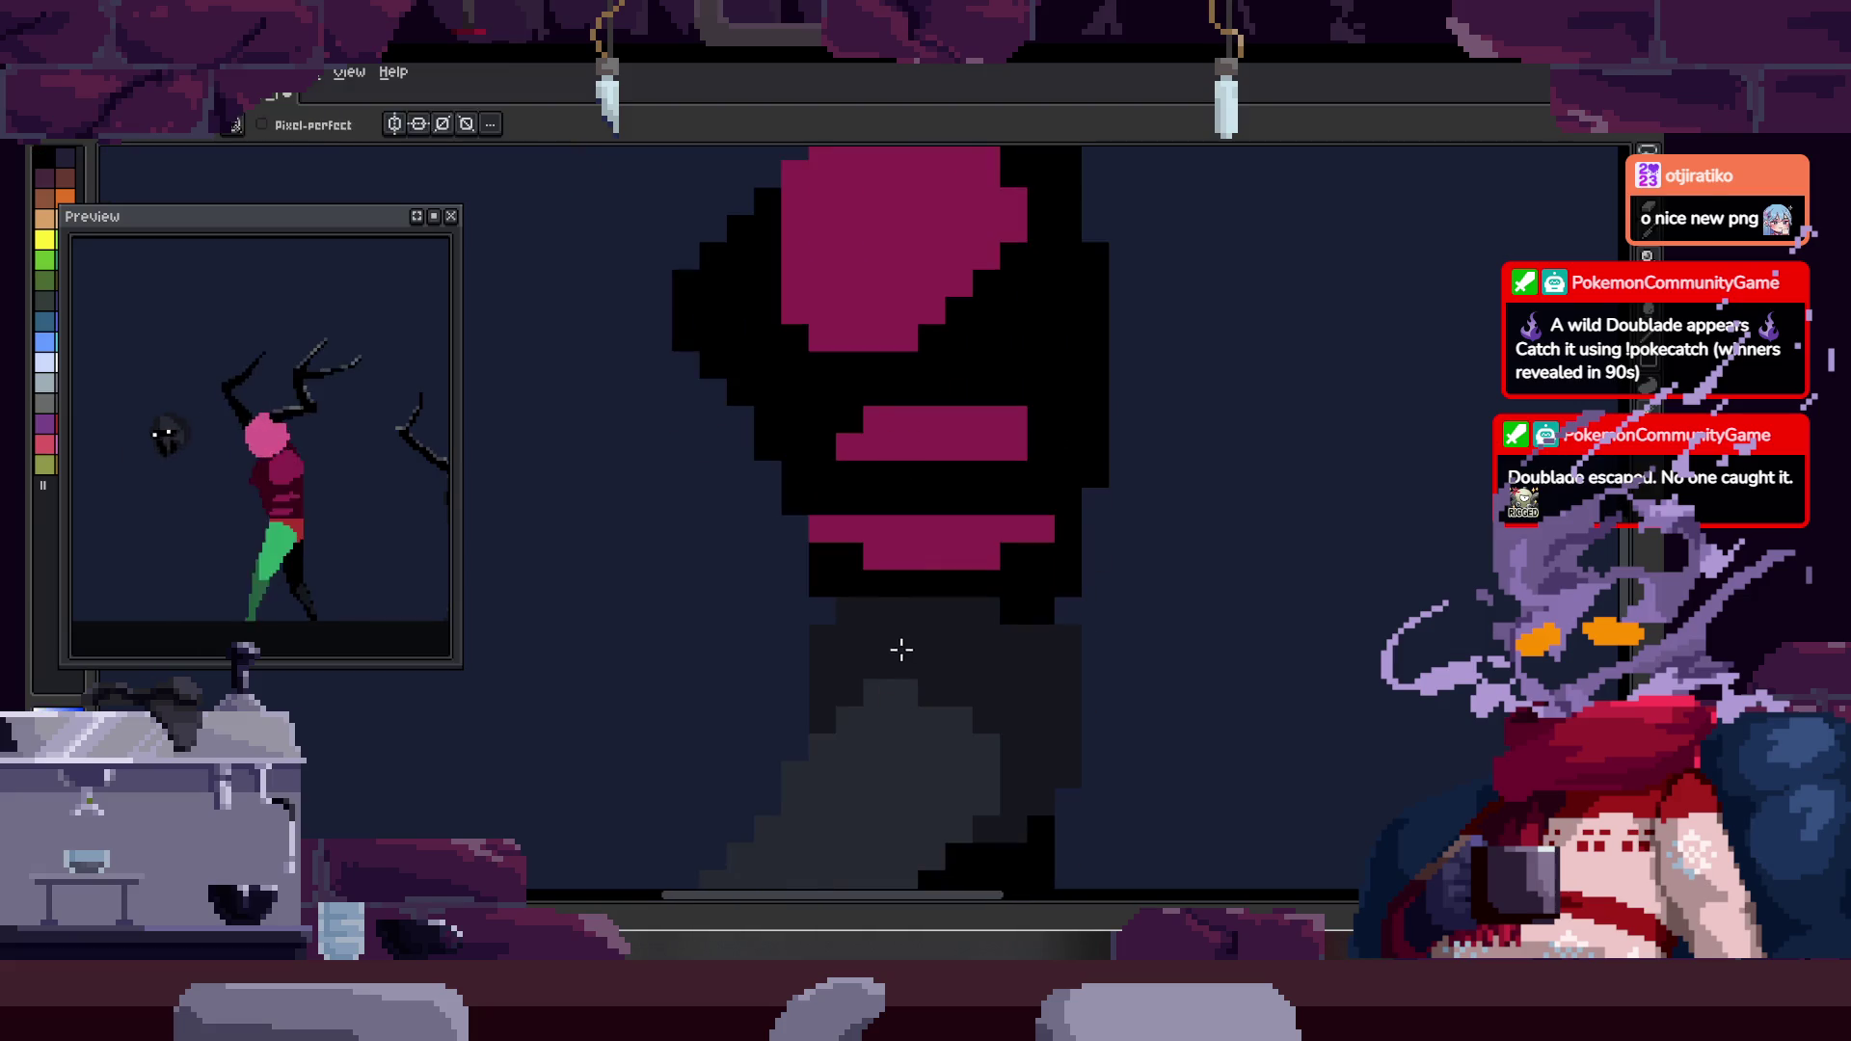
scroll(1022, 322, "down", 1)
left_click(1051, 322)
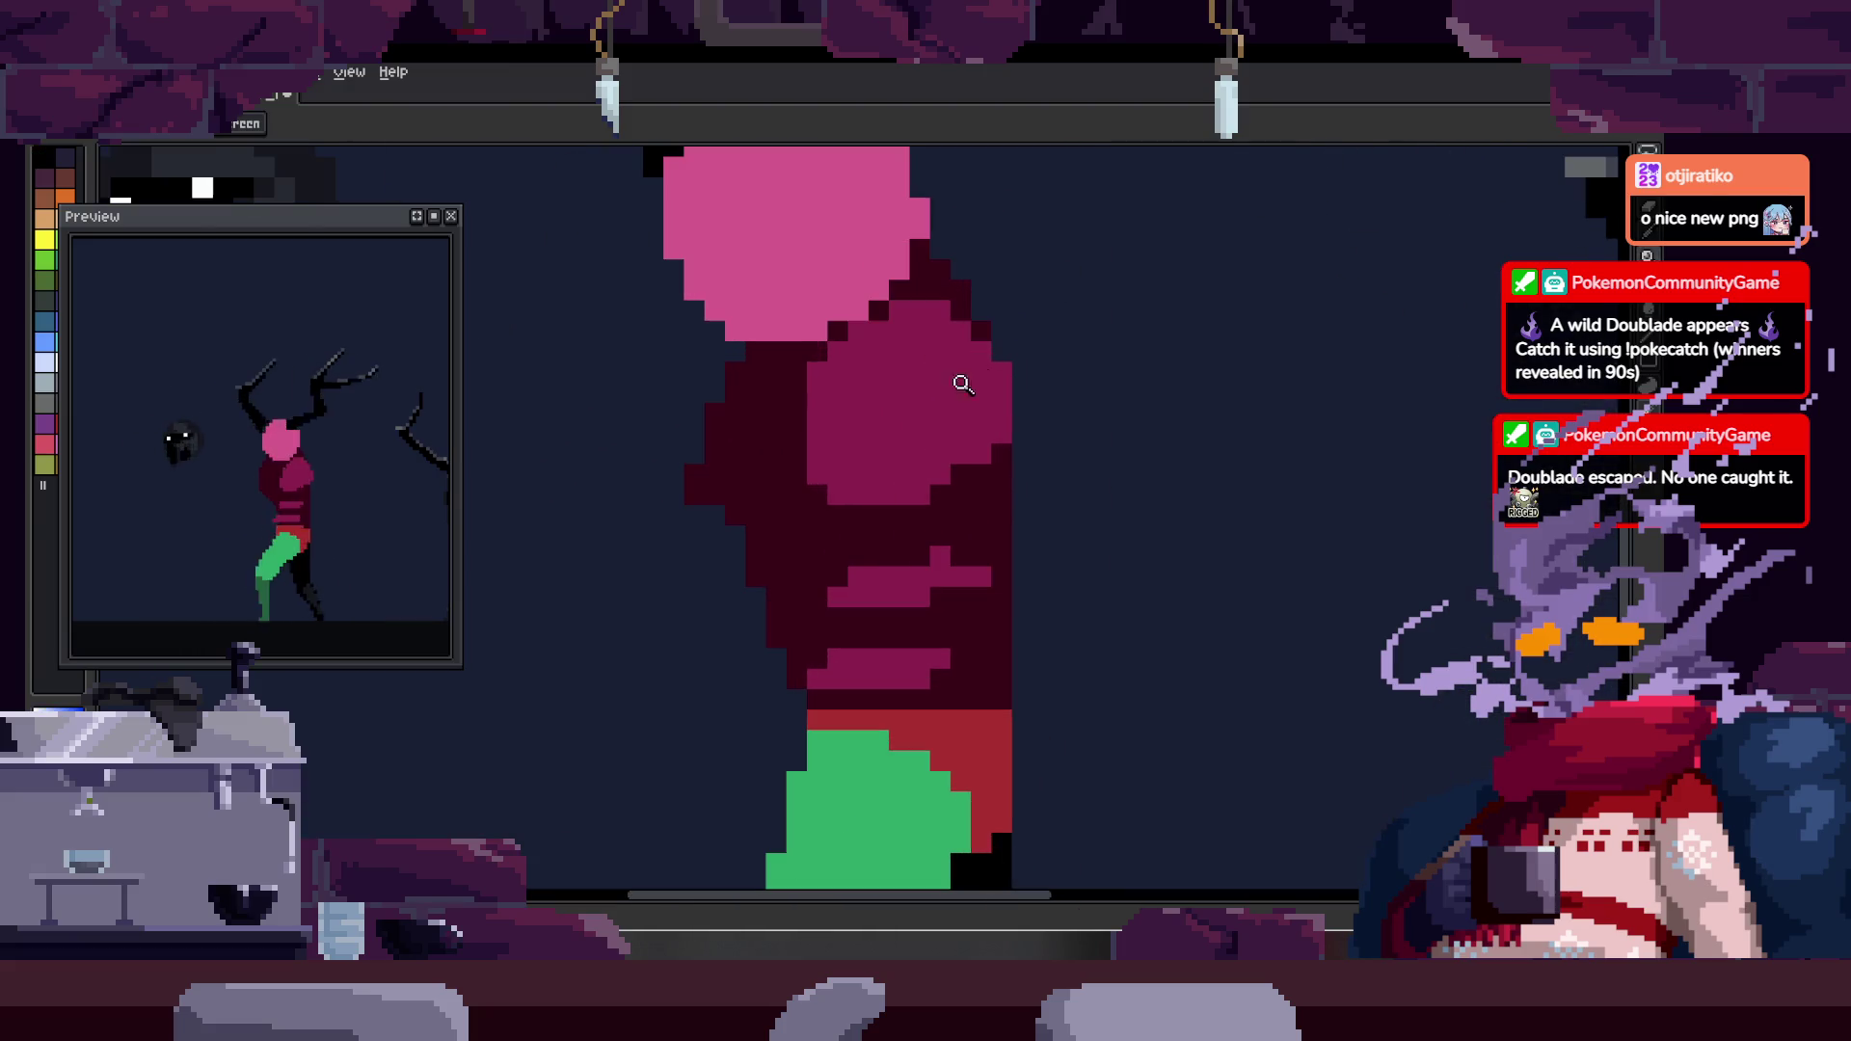
key("g")
- Fill the dark-red torso bands and the patch beside the head black, then recolour the thigh
left_click(898, 593)
left_click(892, 679)
scroll(892, 679, "down", 1)
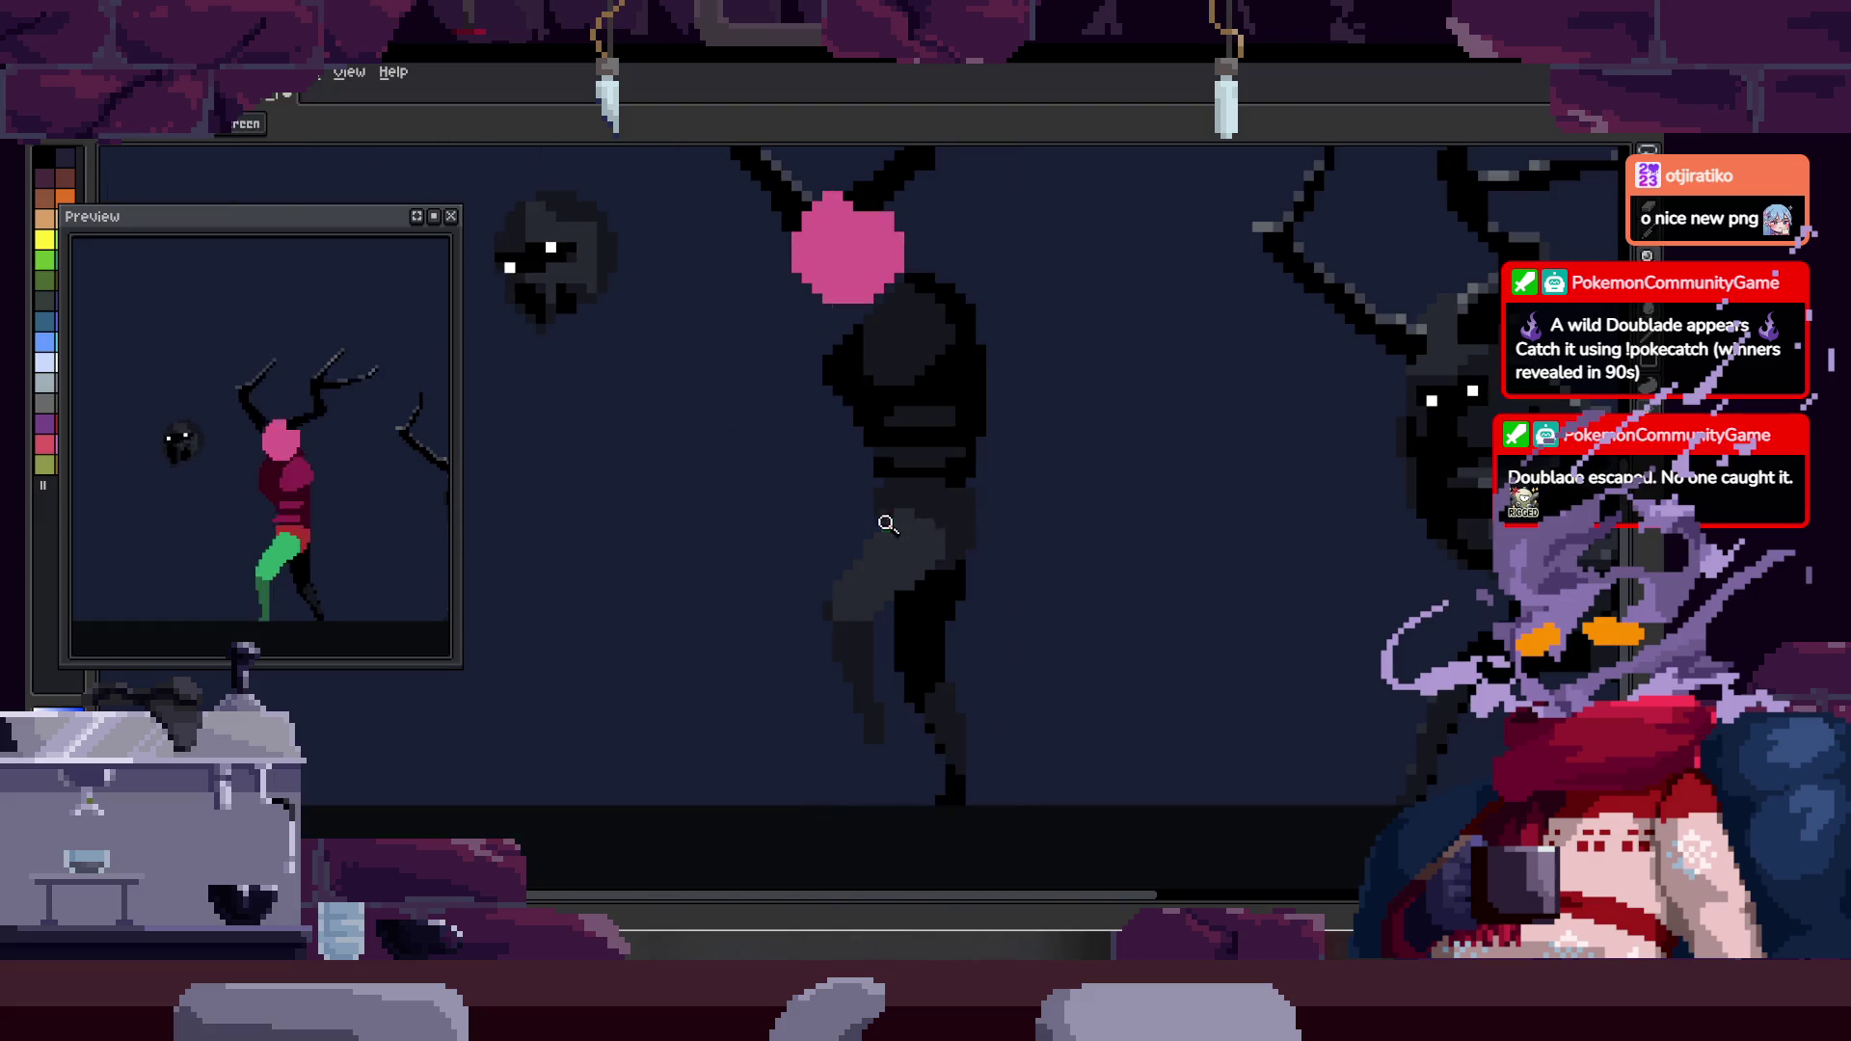
left_click(942, 426)
scroll(968, 311, "up", 2)
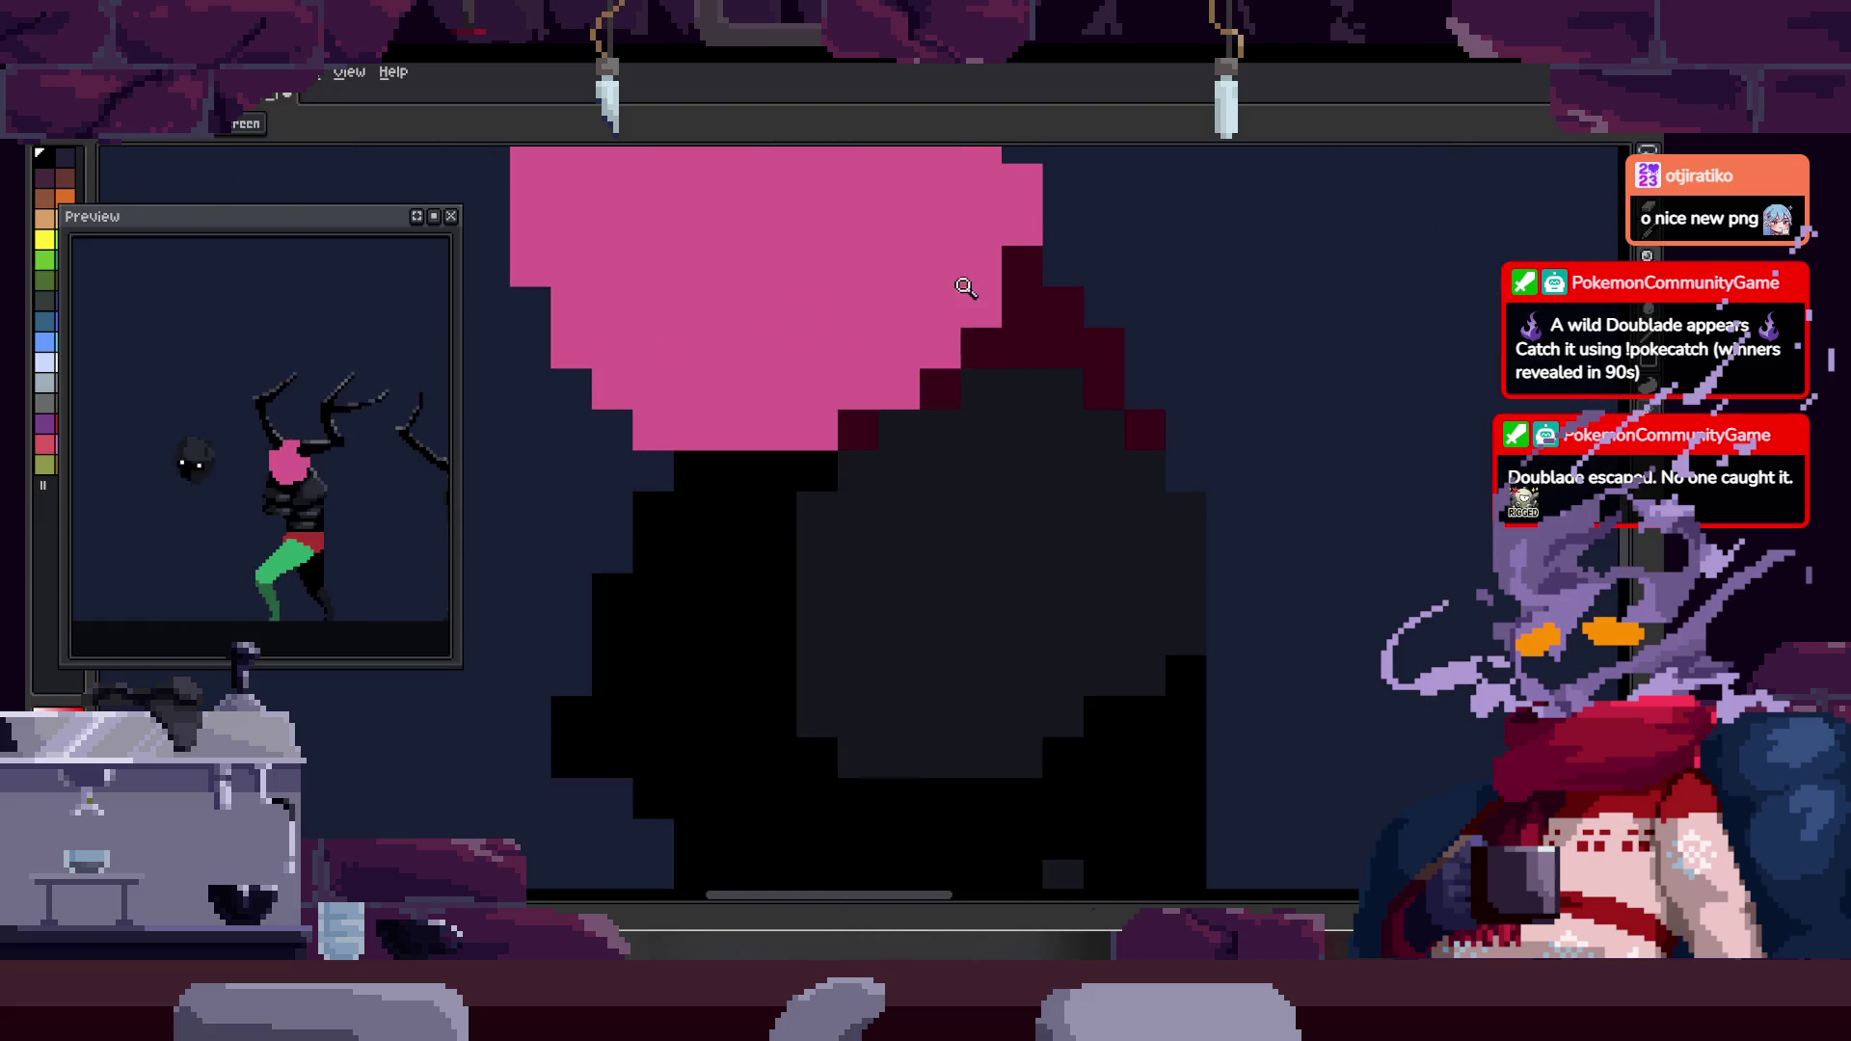
left_click(1022, 348)
scroll(1094, 483, "down", 2)
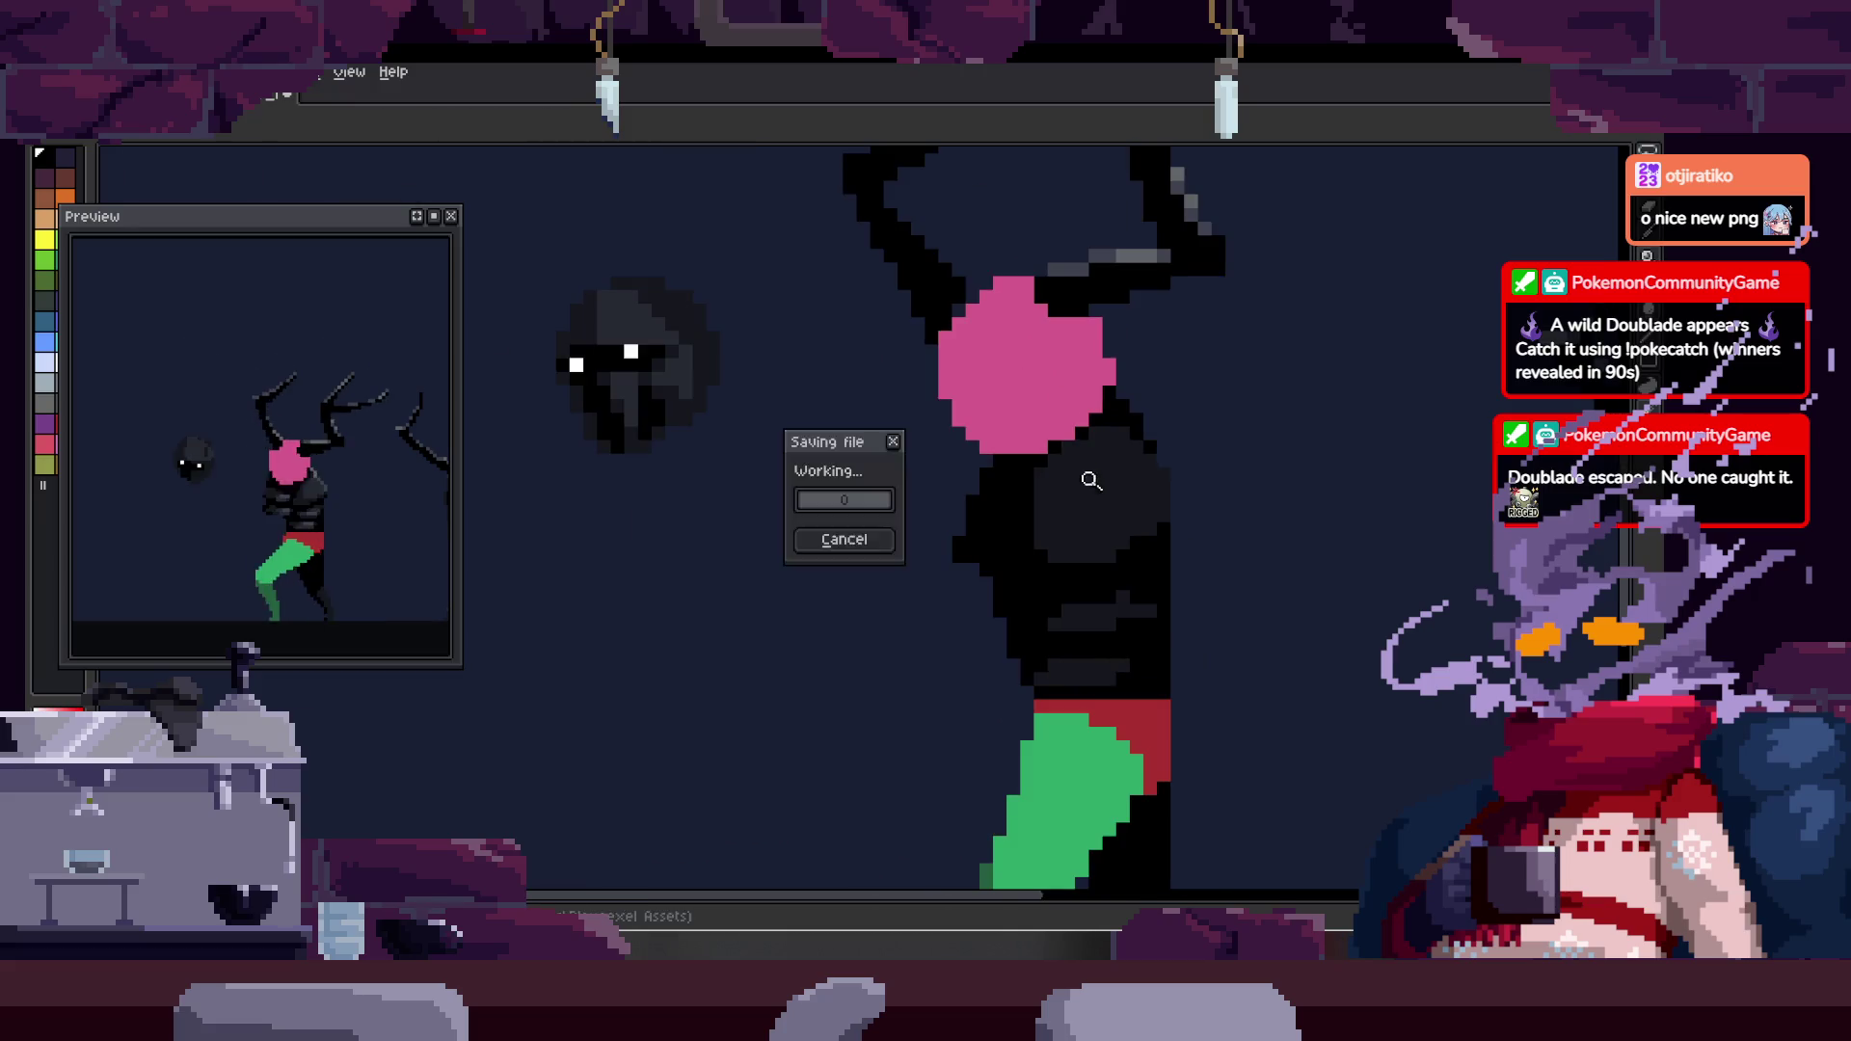
scroll(1058, 447, "up", 1)
left_click(972, 668)
scroll(972, 668, "down", 2)
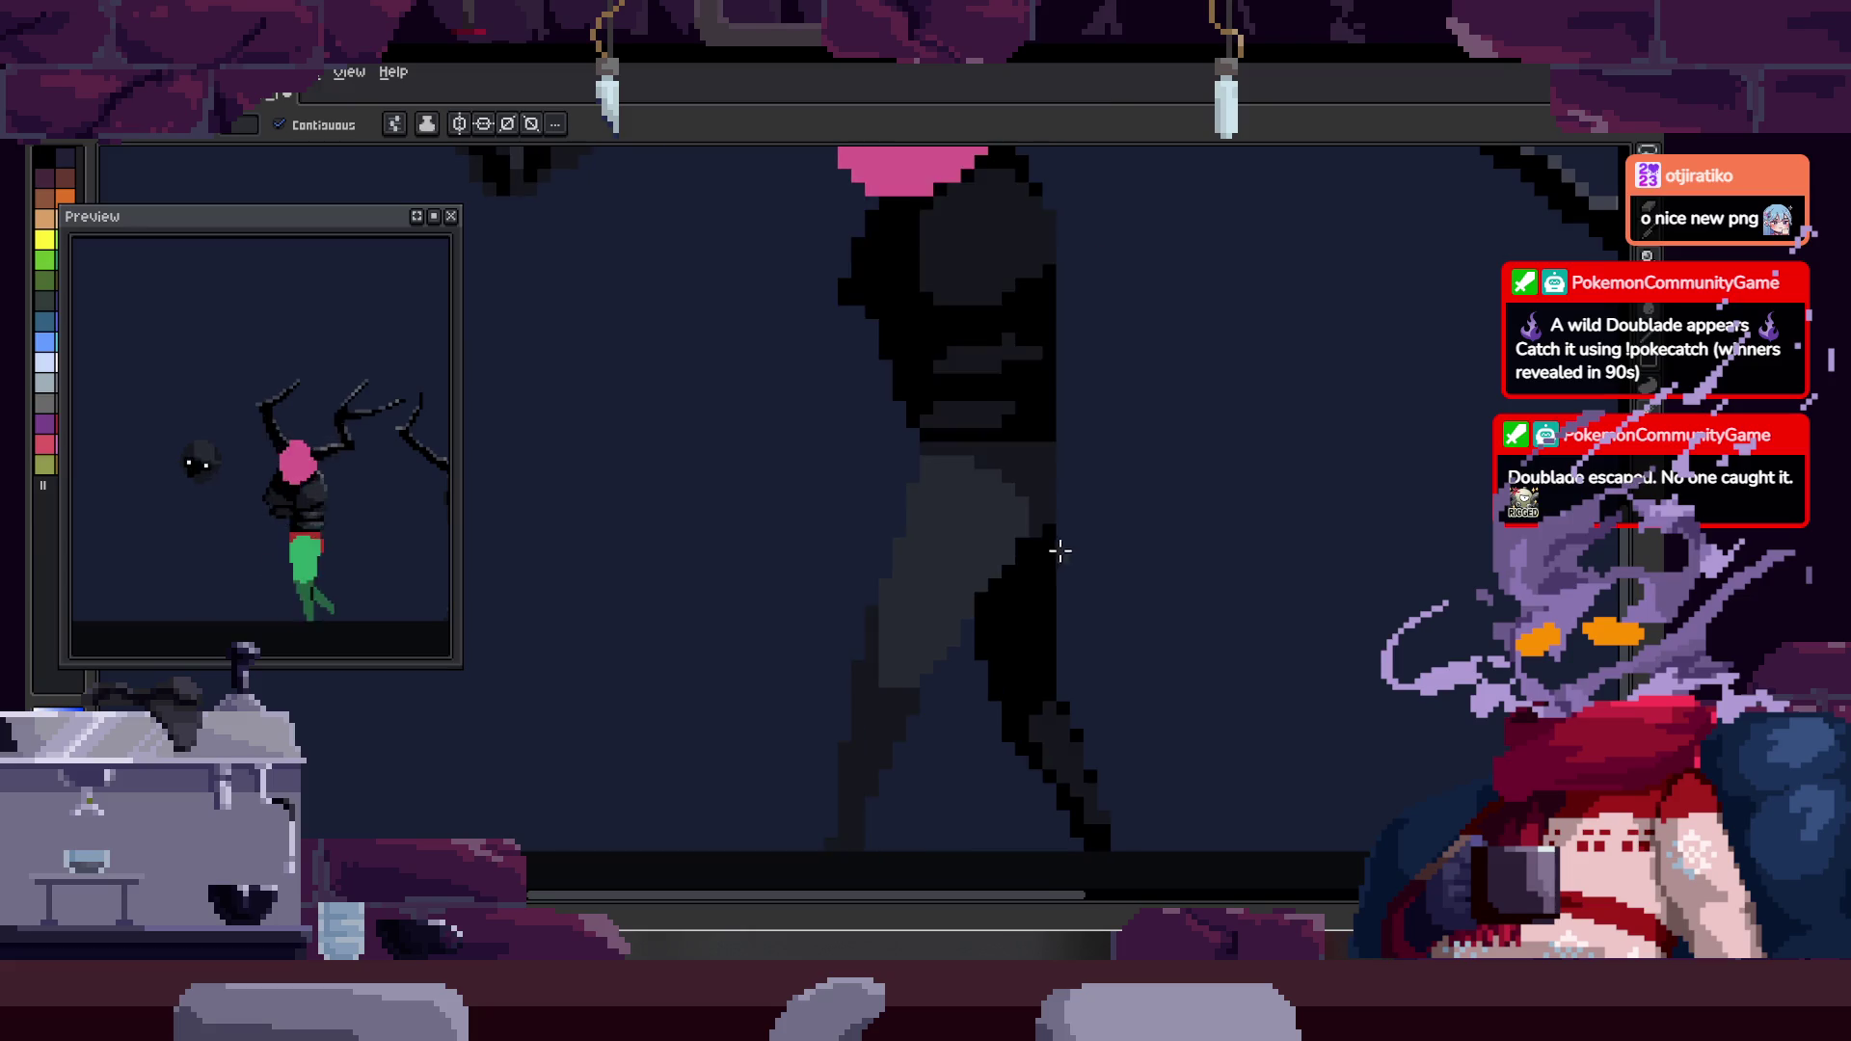
- Sample the dark body colour and fill the red shorts band with it
scroll(1050, 471, "up", 1)
scroll(1065, 289, "up", 2)
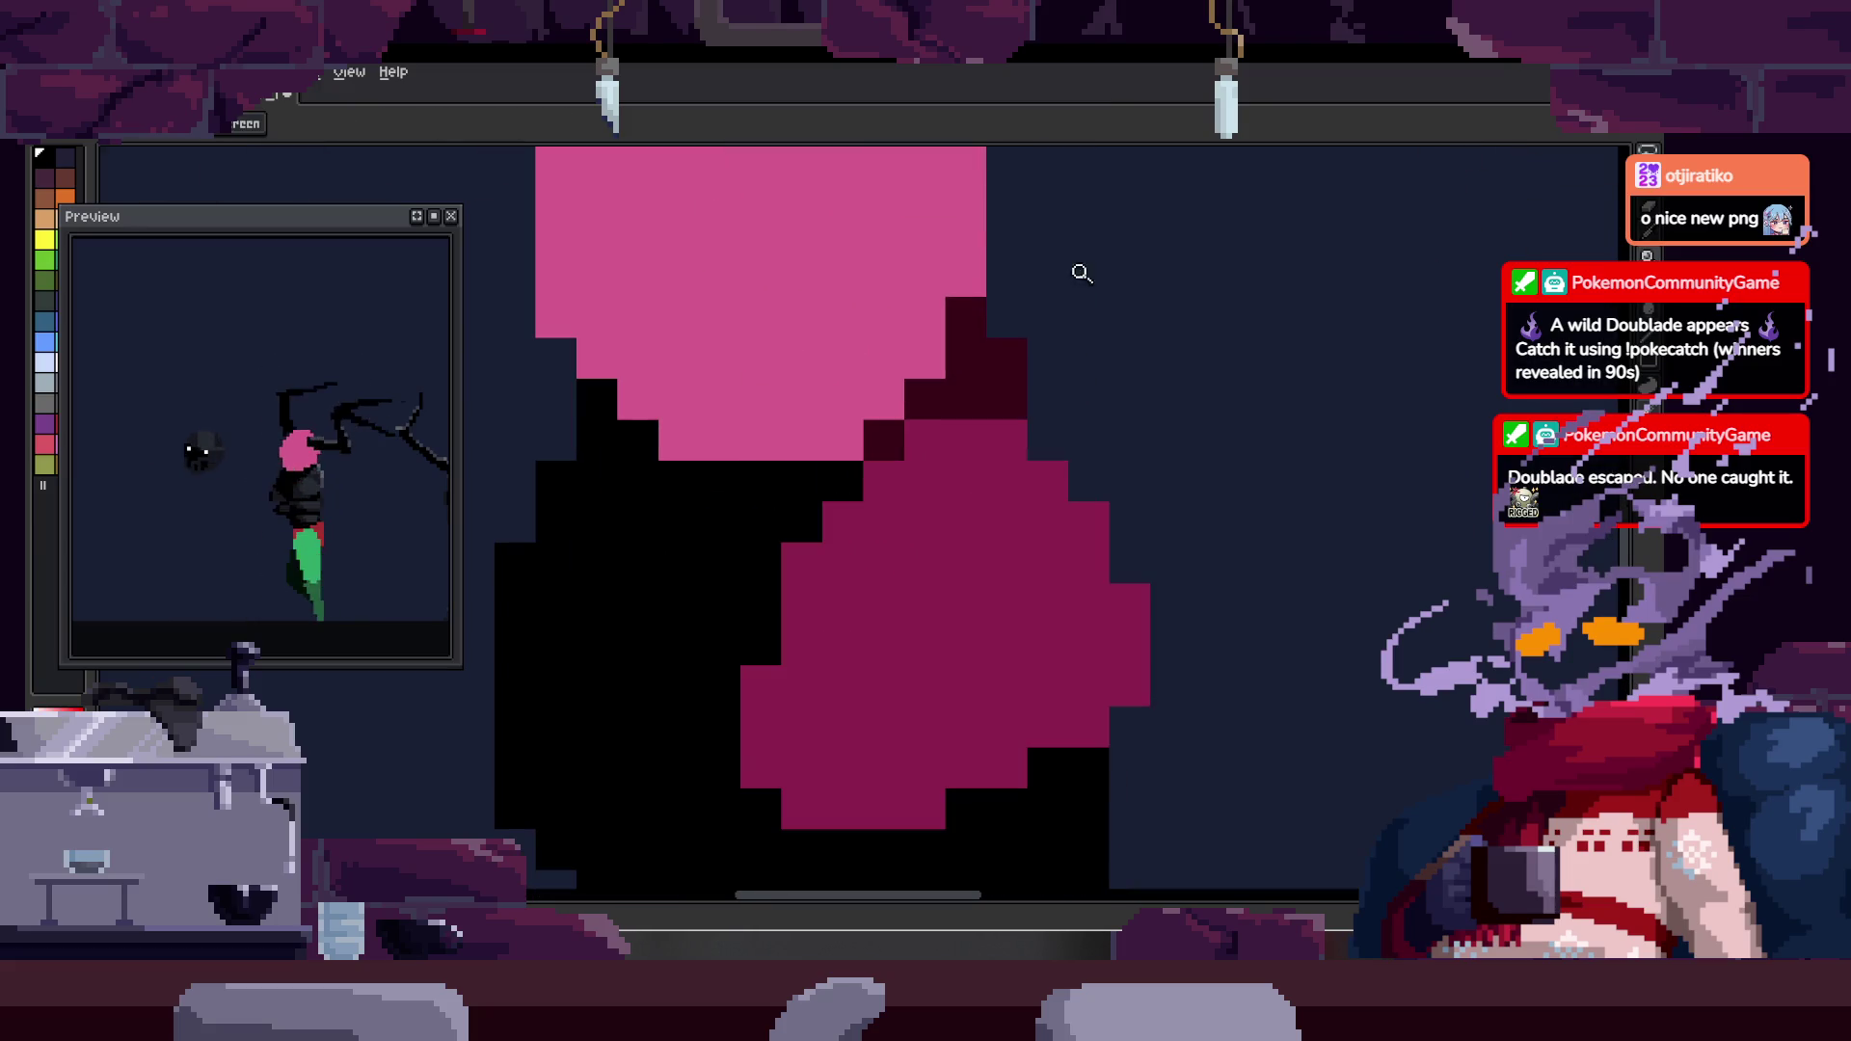
scroll(907, 439, "down", 1)
scroll(1026, 418, "down", 3)
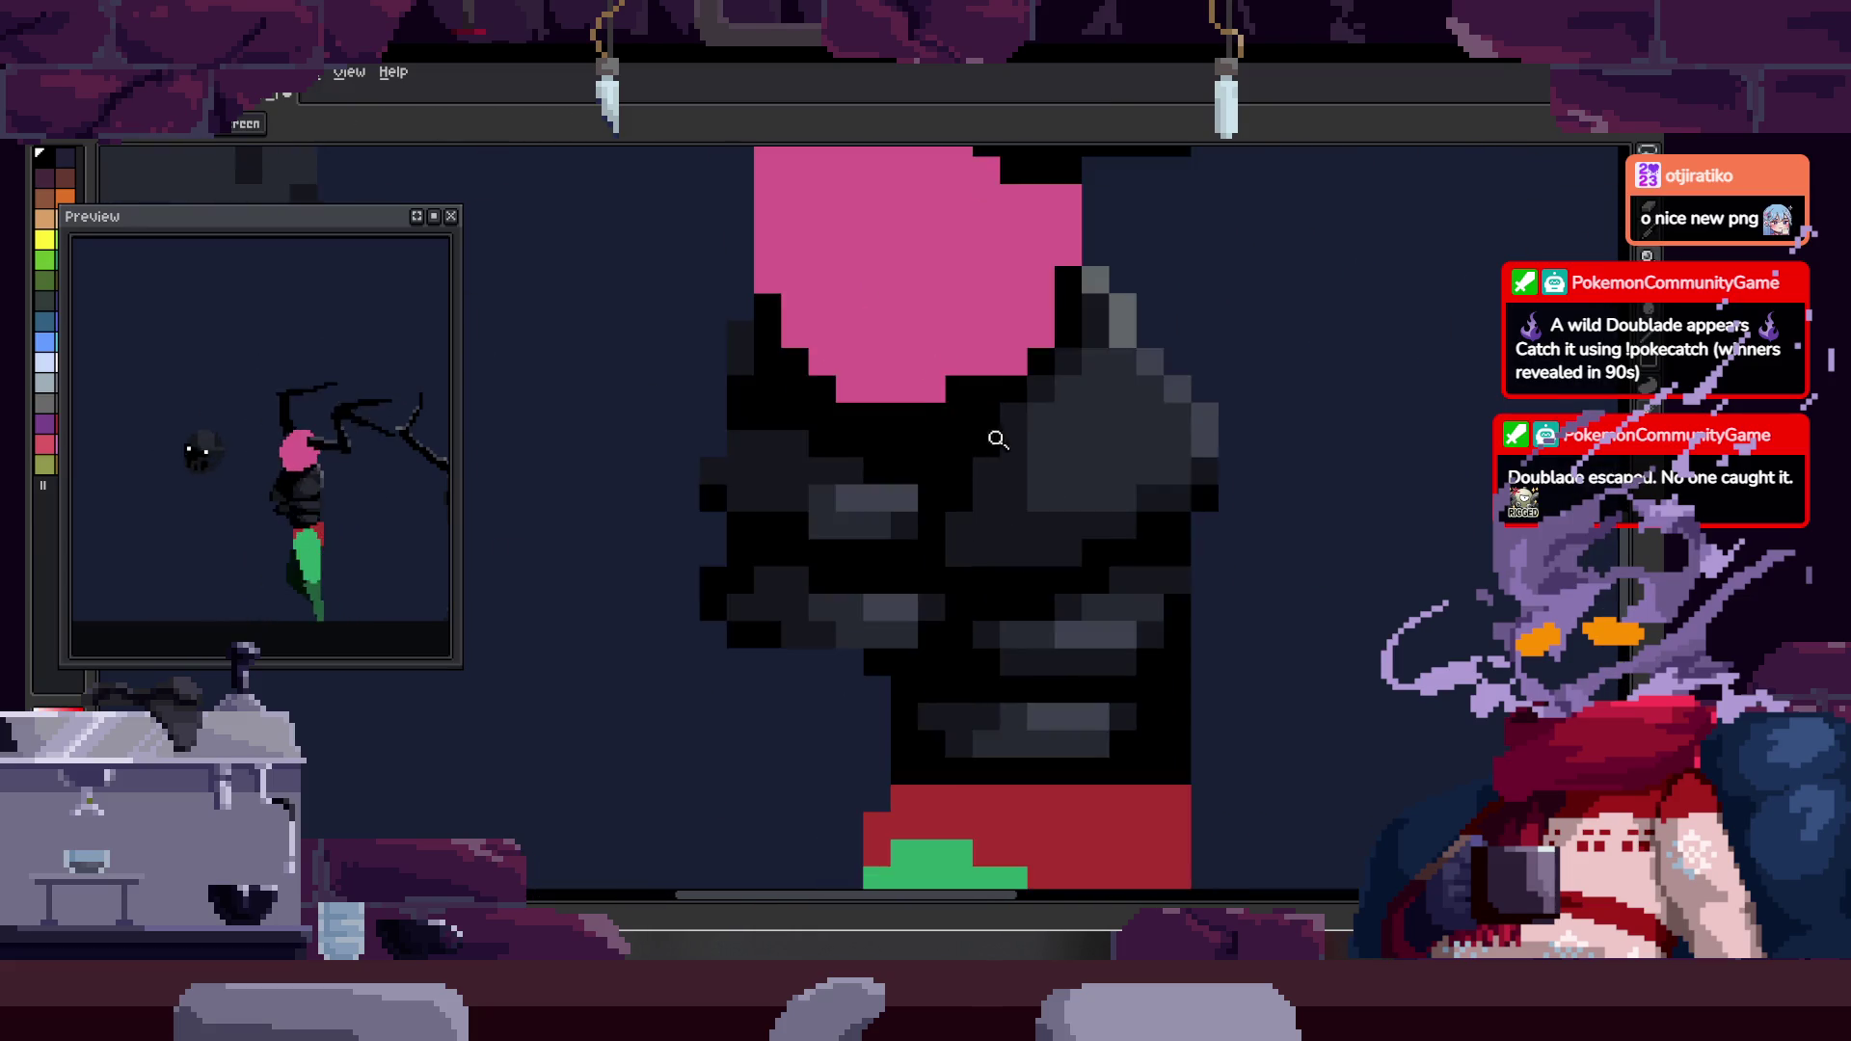
key("alt")
left_click(1011, 515)
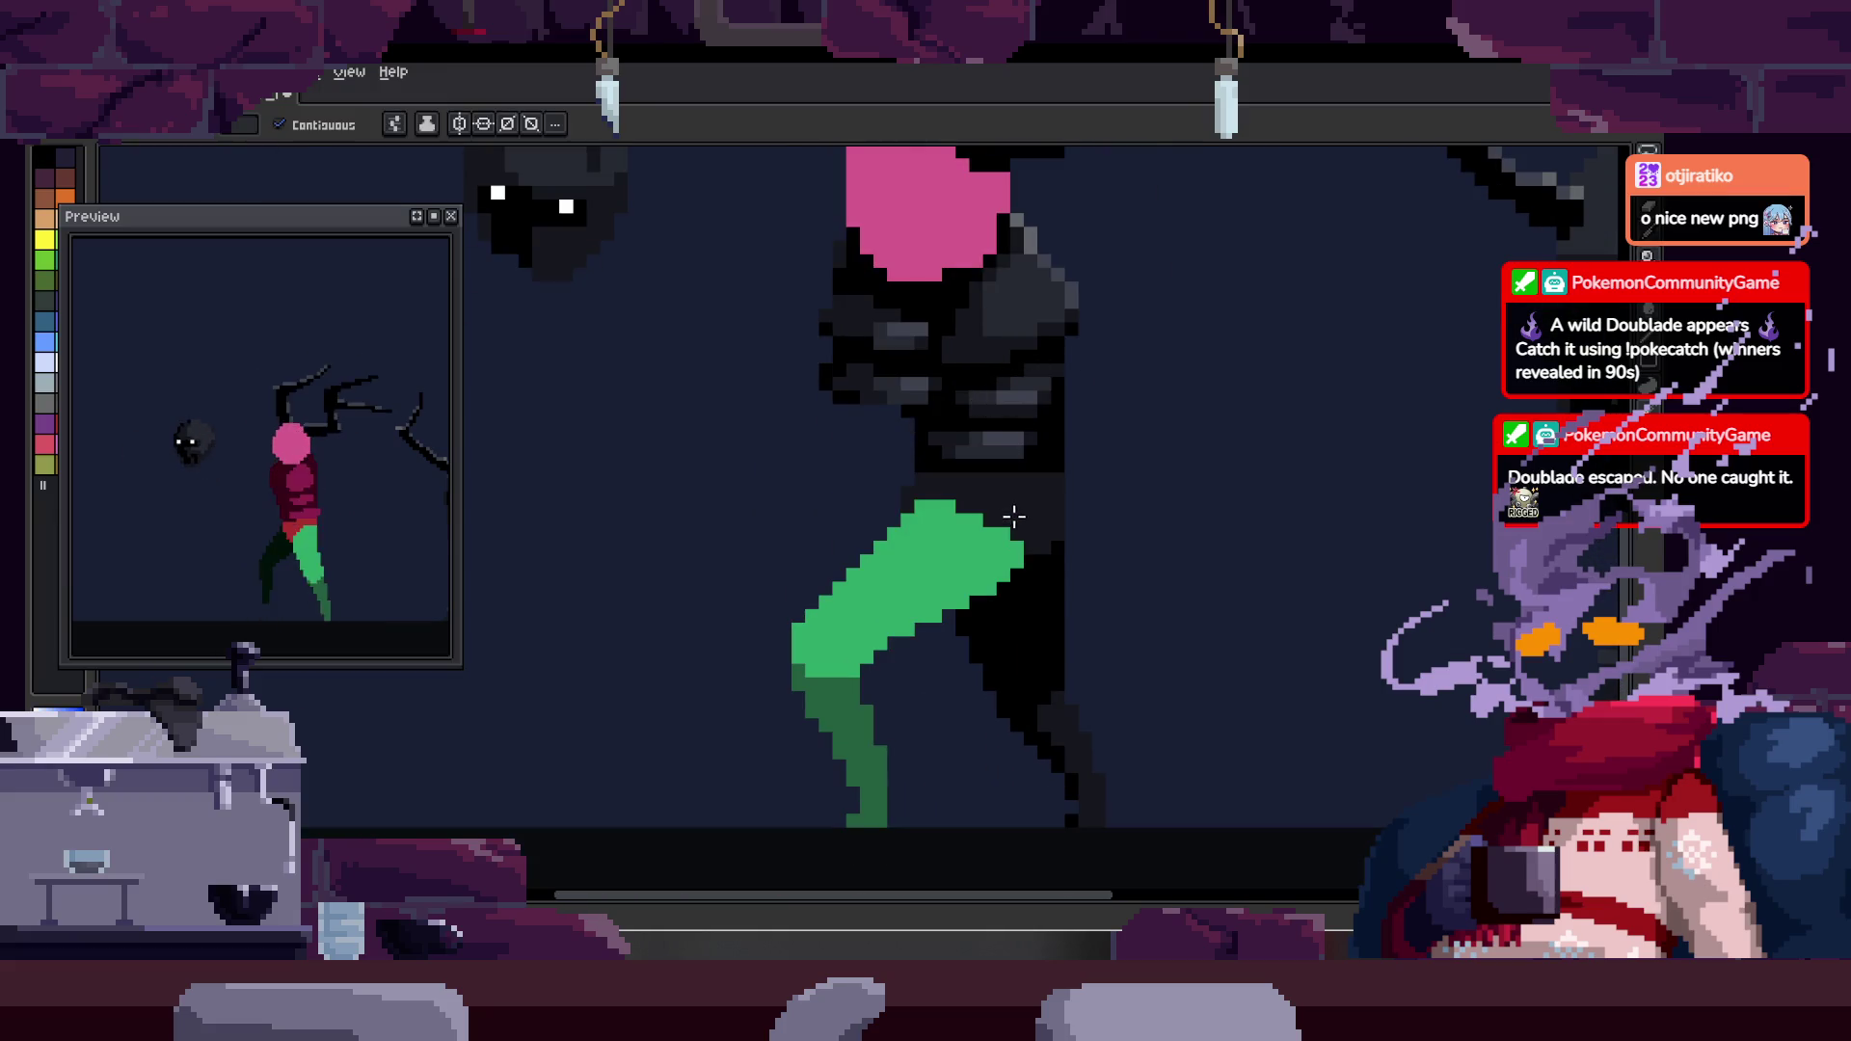
- Play the walk cycle, toggling the timeline to review the frames
key("Return")
scroll(905, 649, "down", 3)
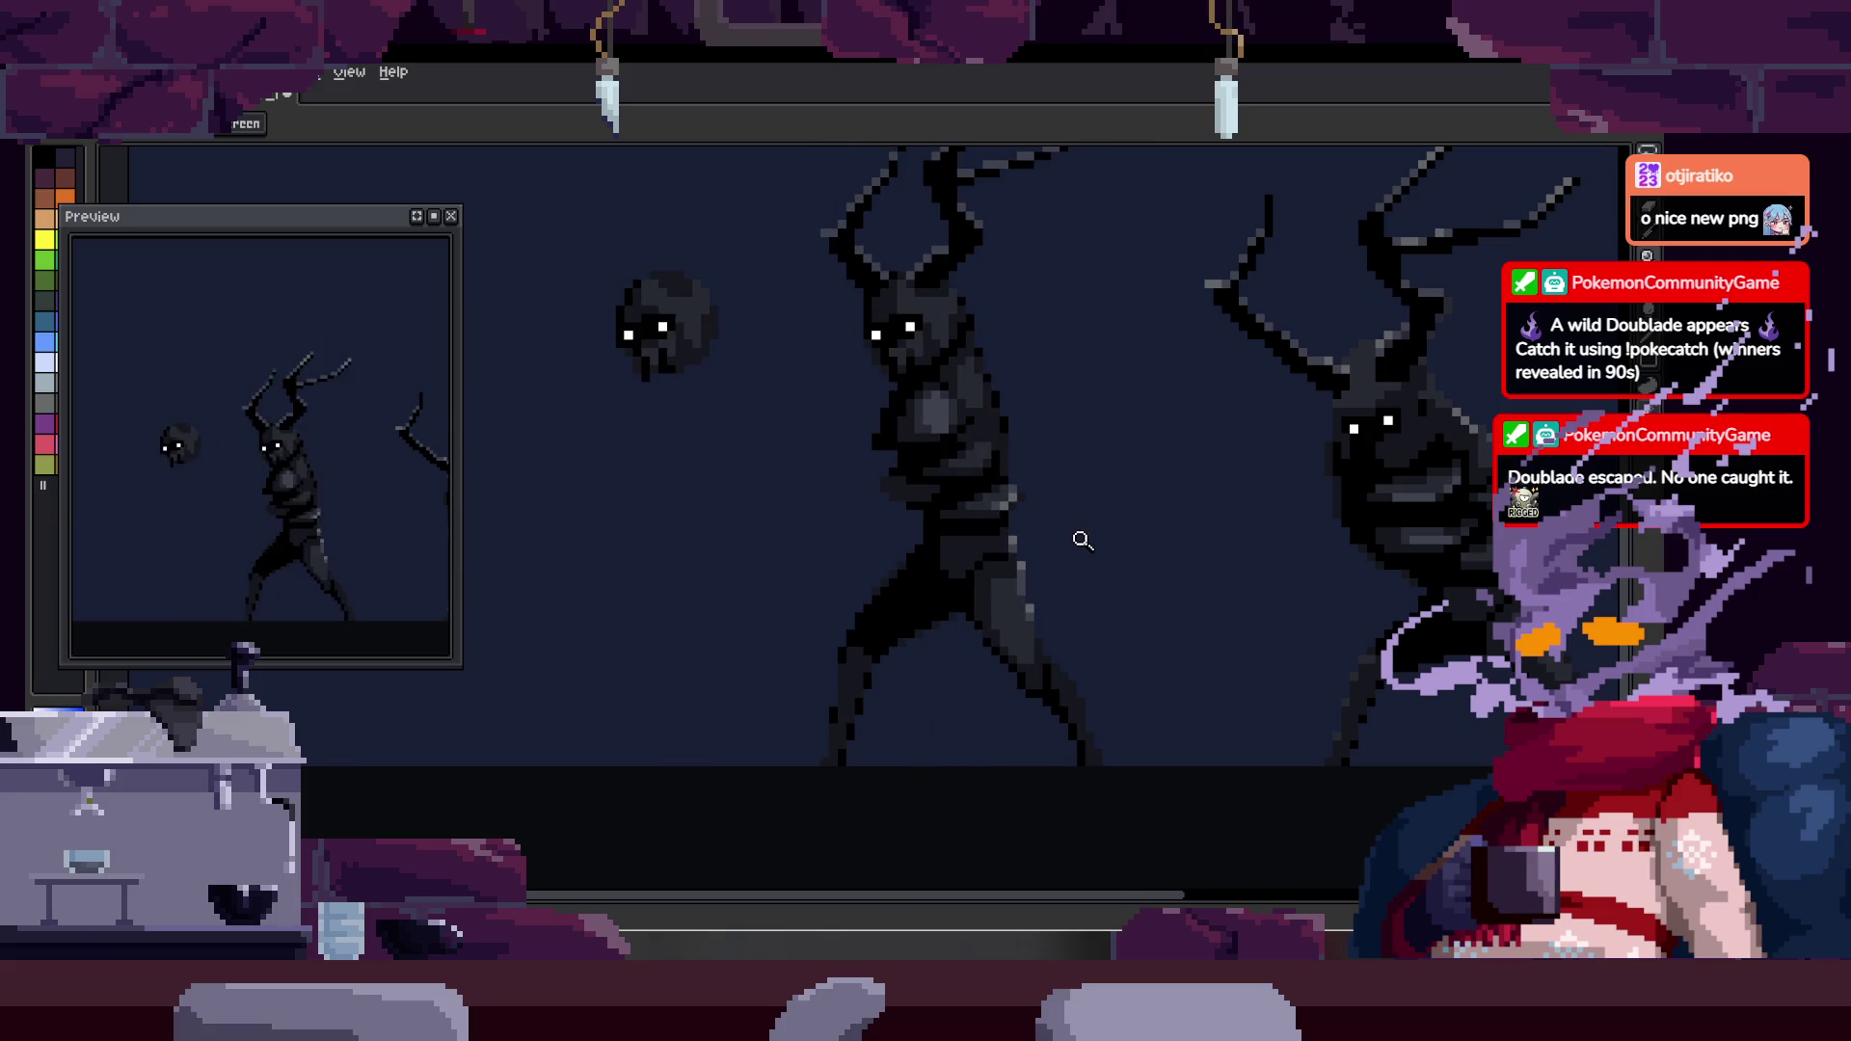
key("Tab")
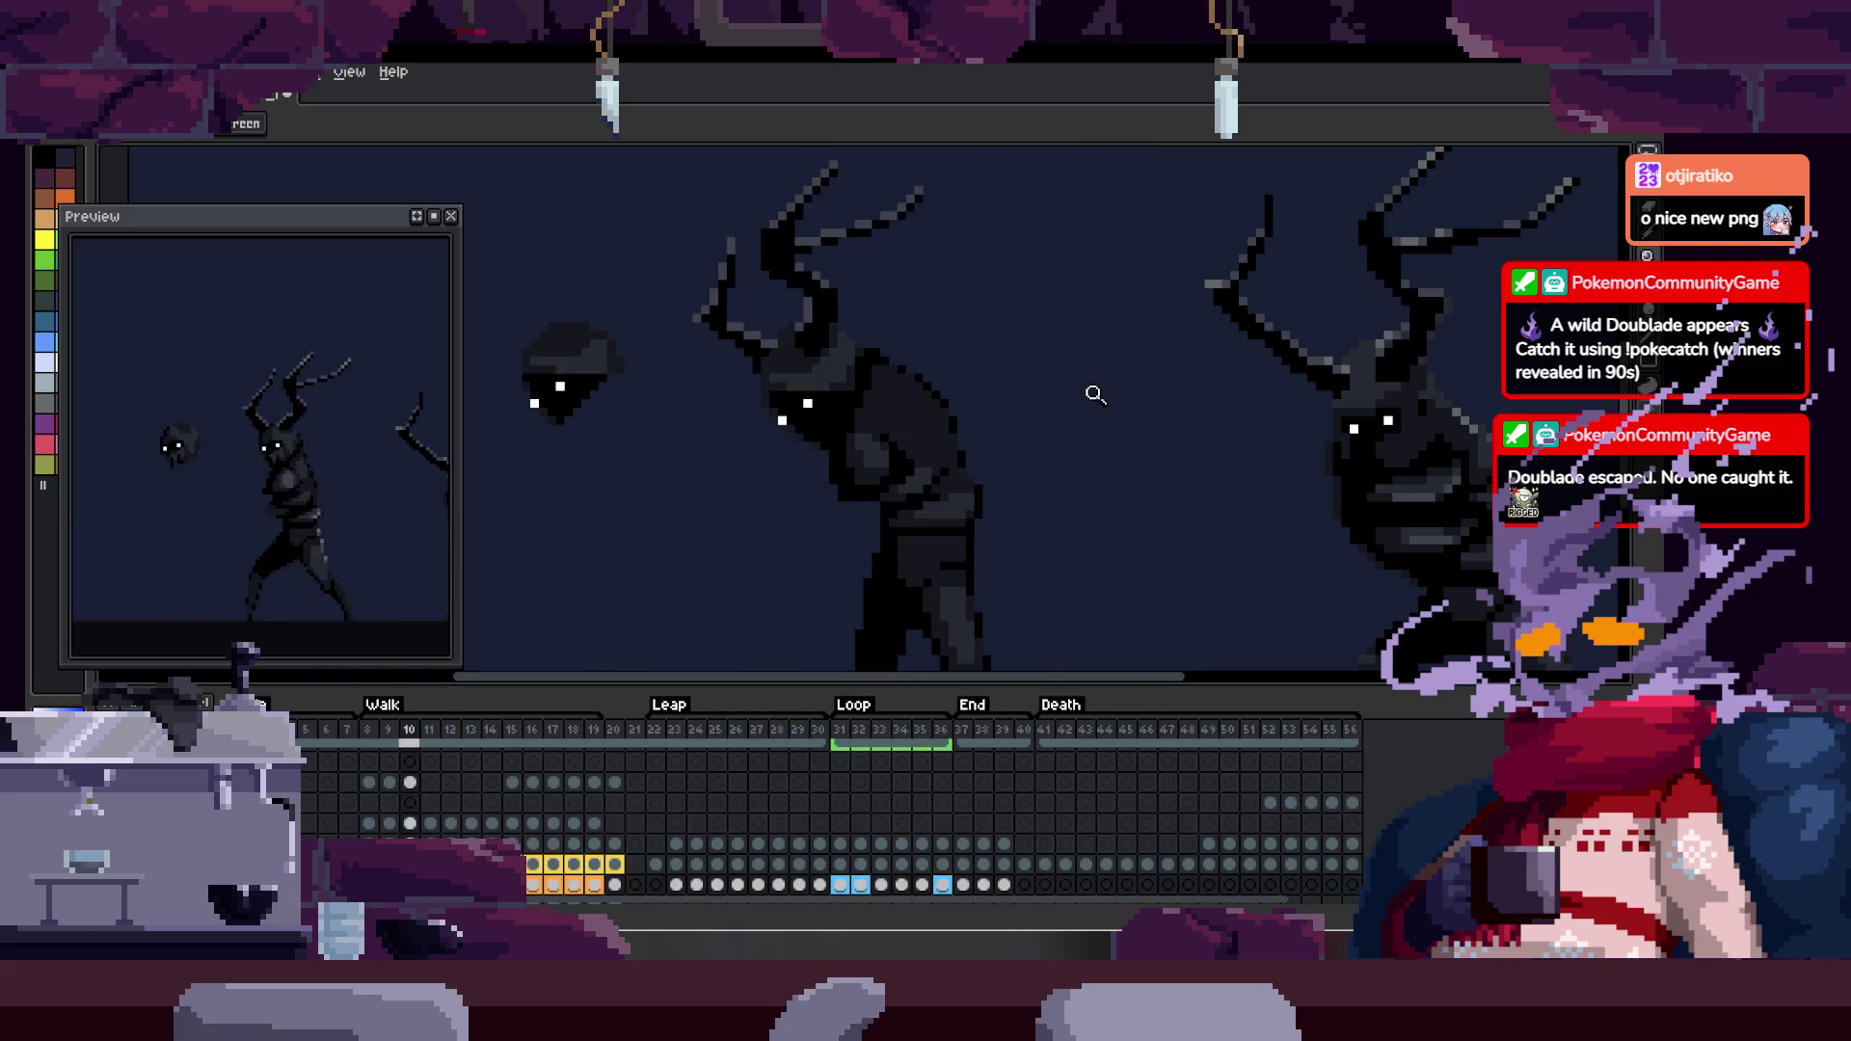
key("Tab")
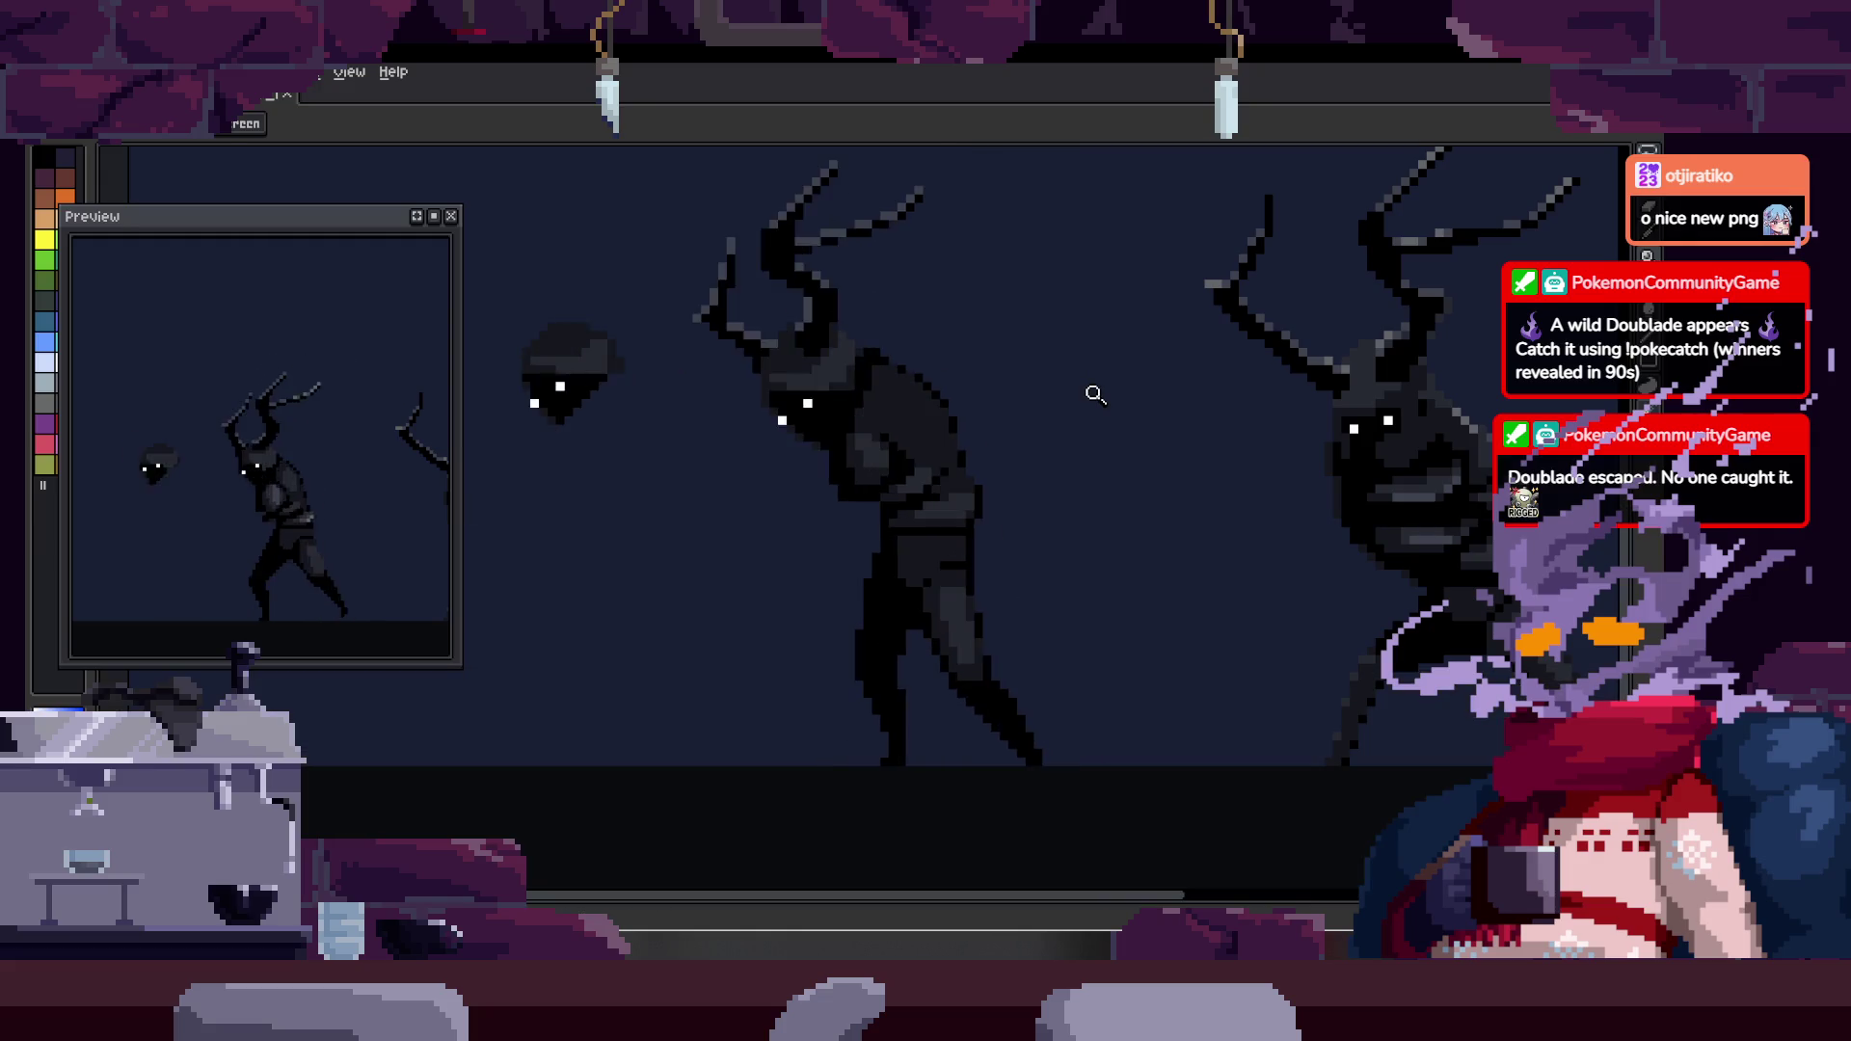
key("Tab")
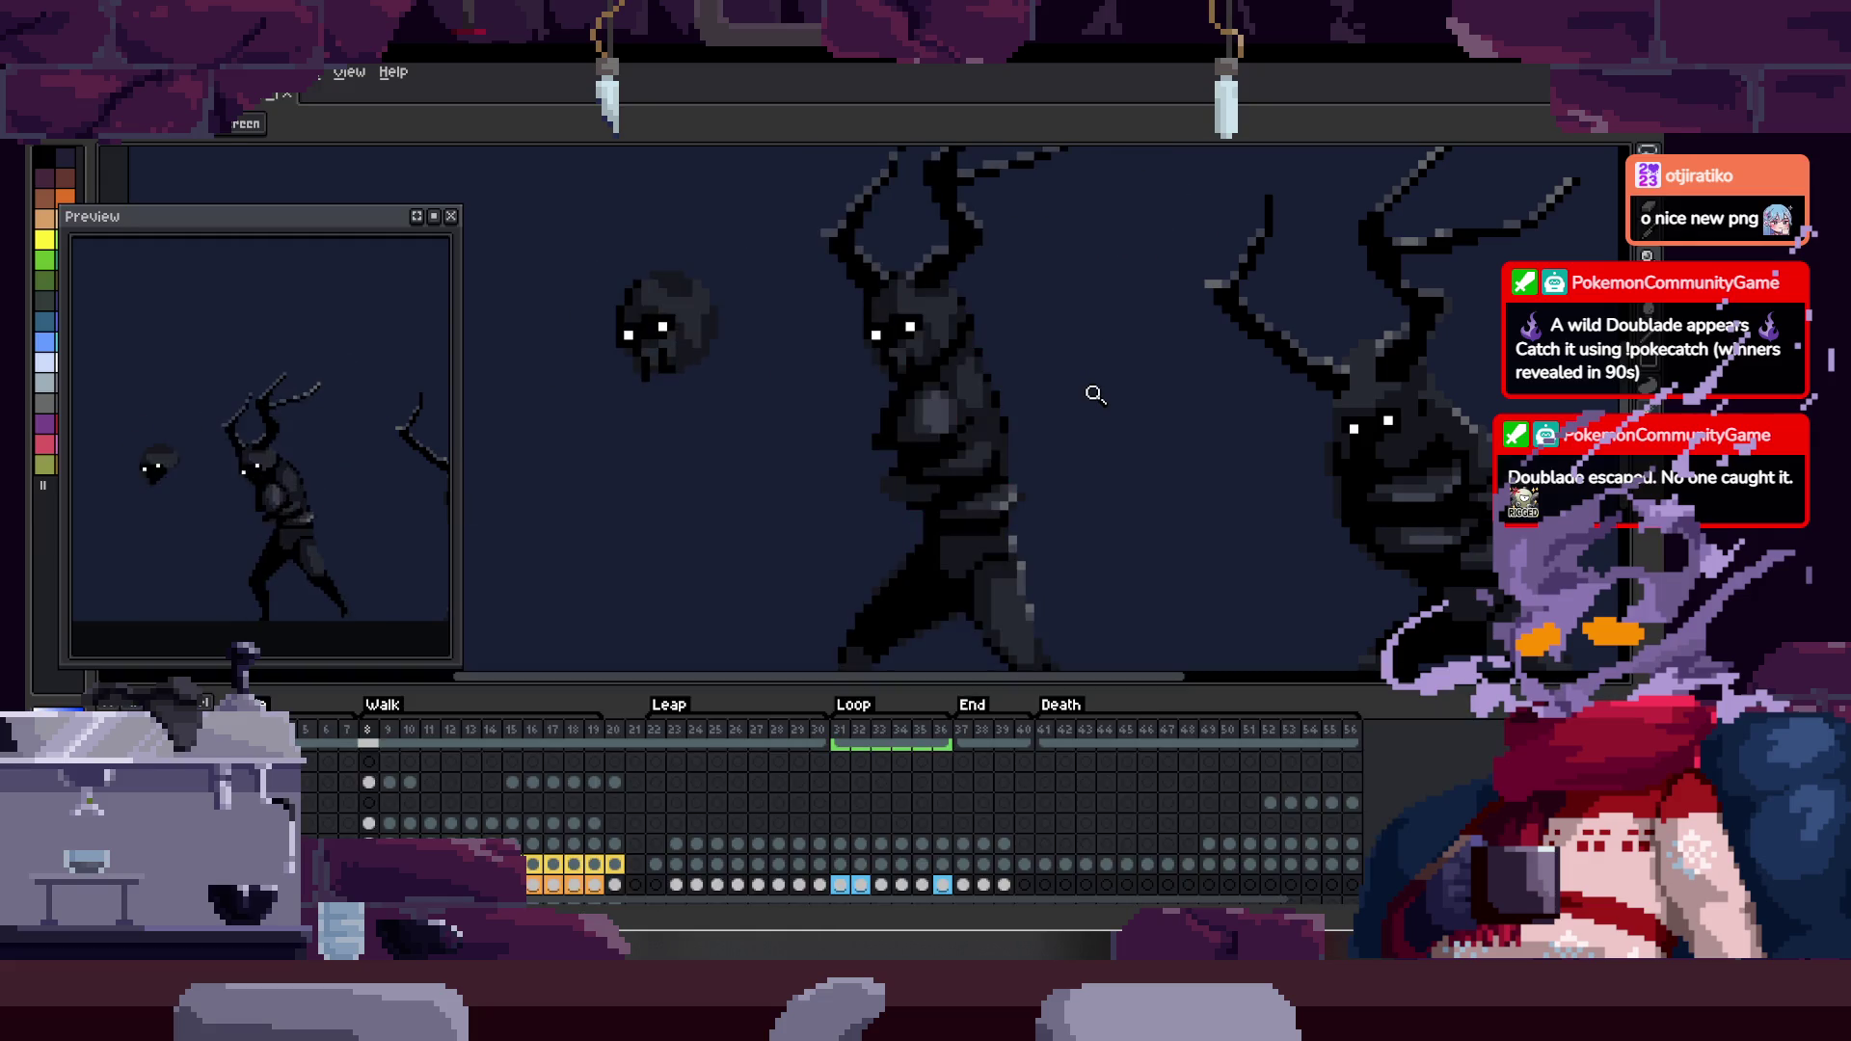
key("Tab")
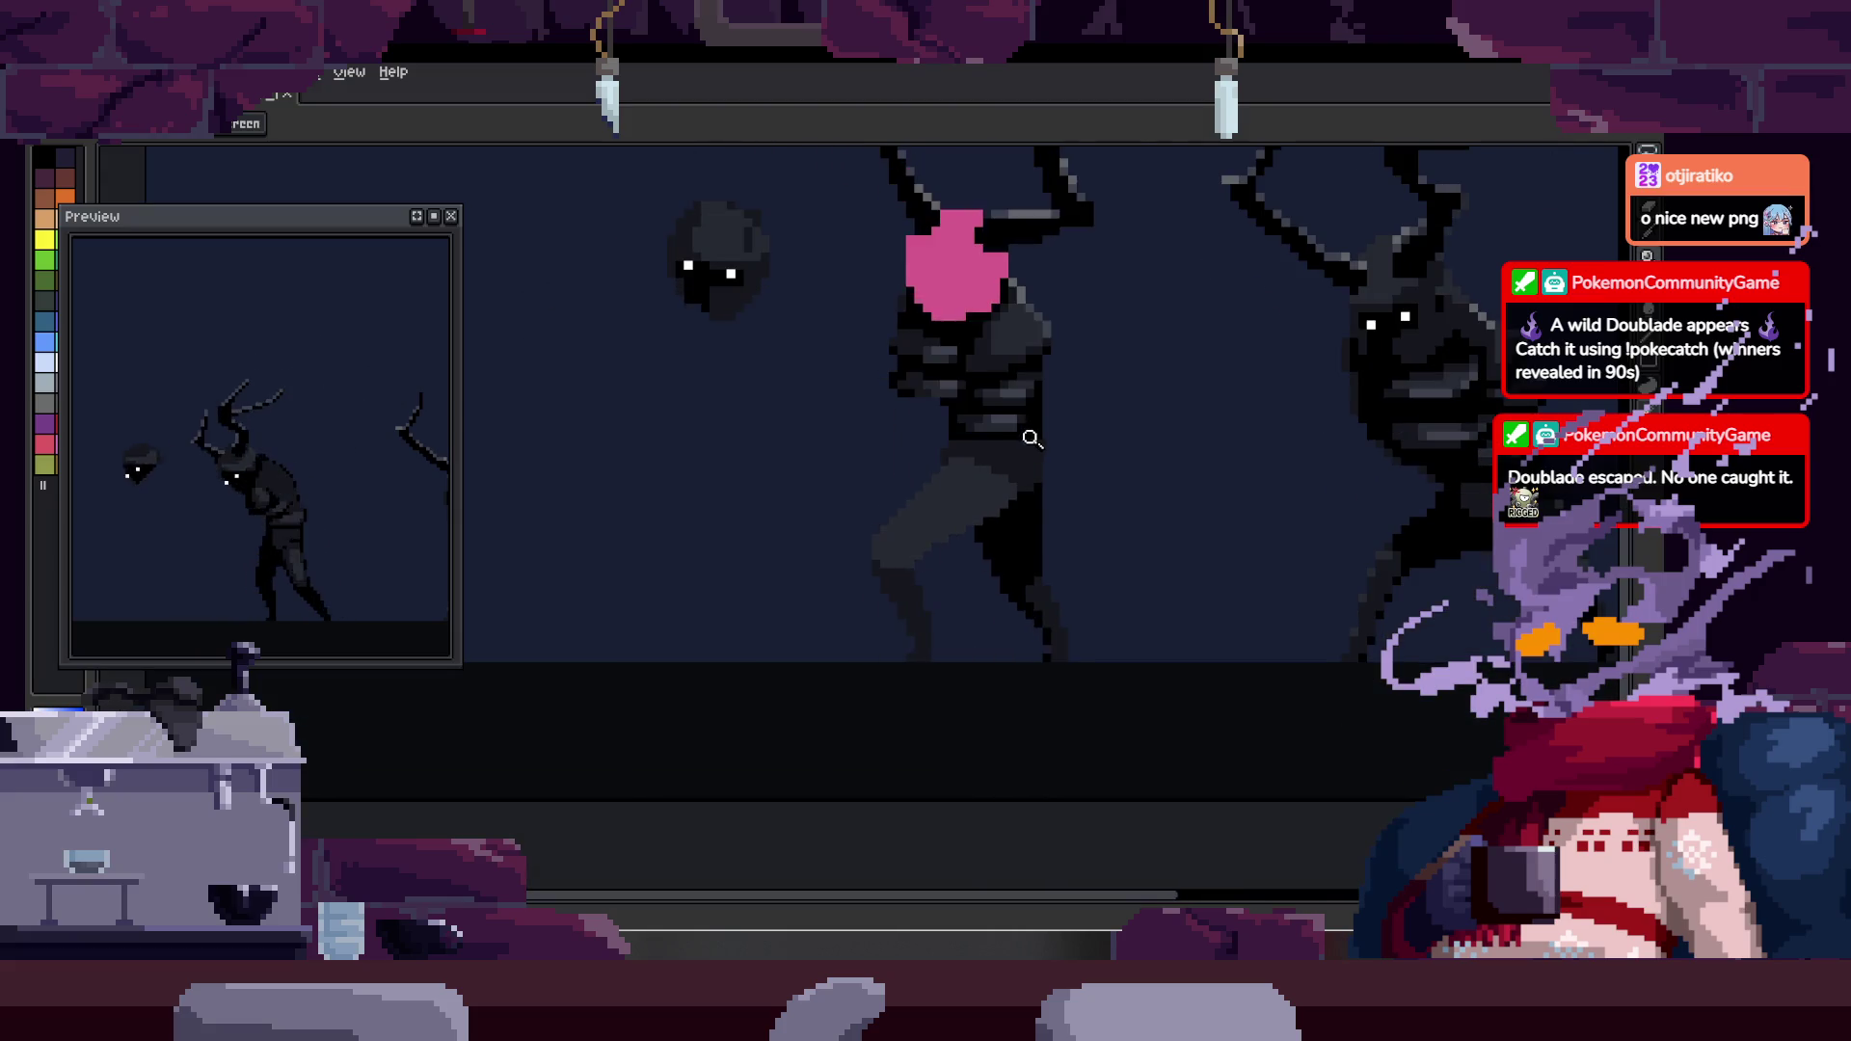
key("w")
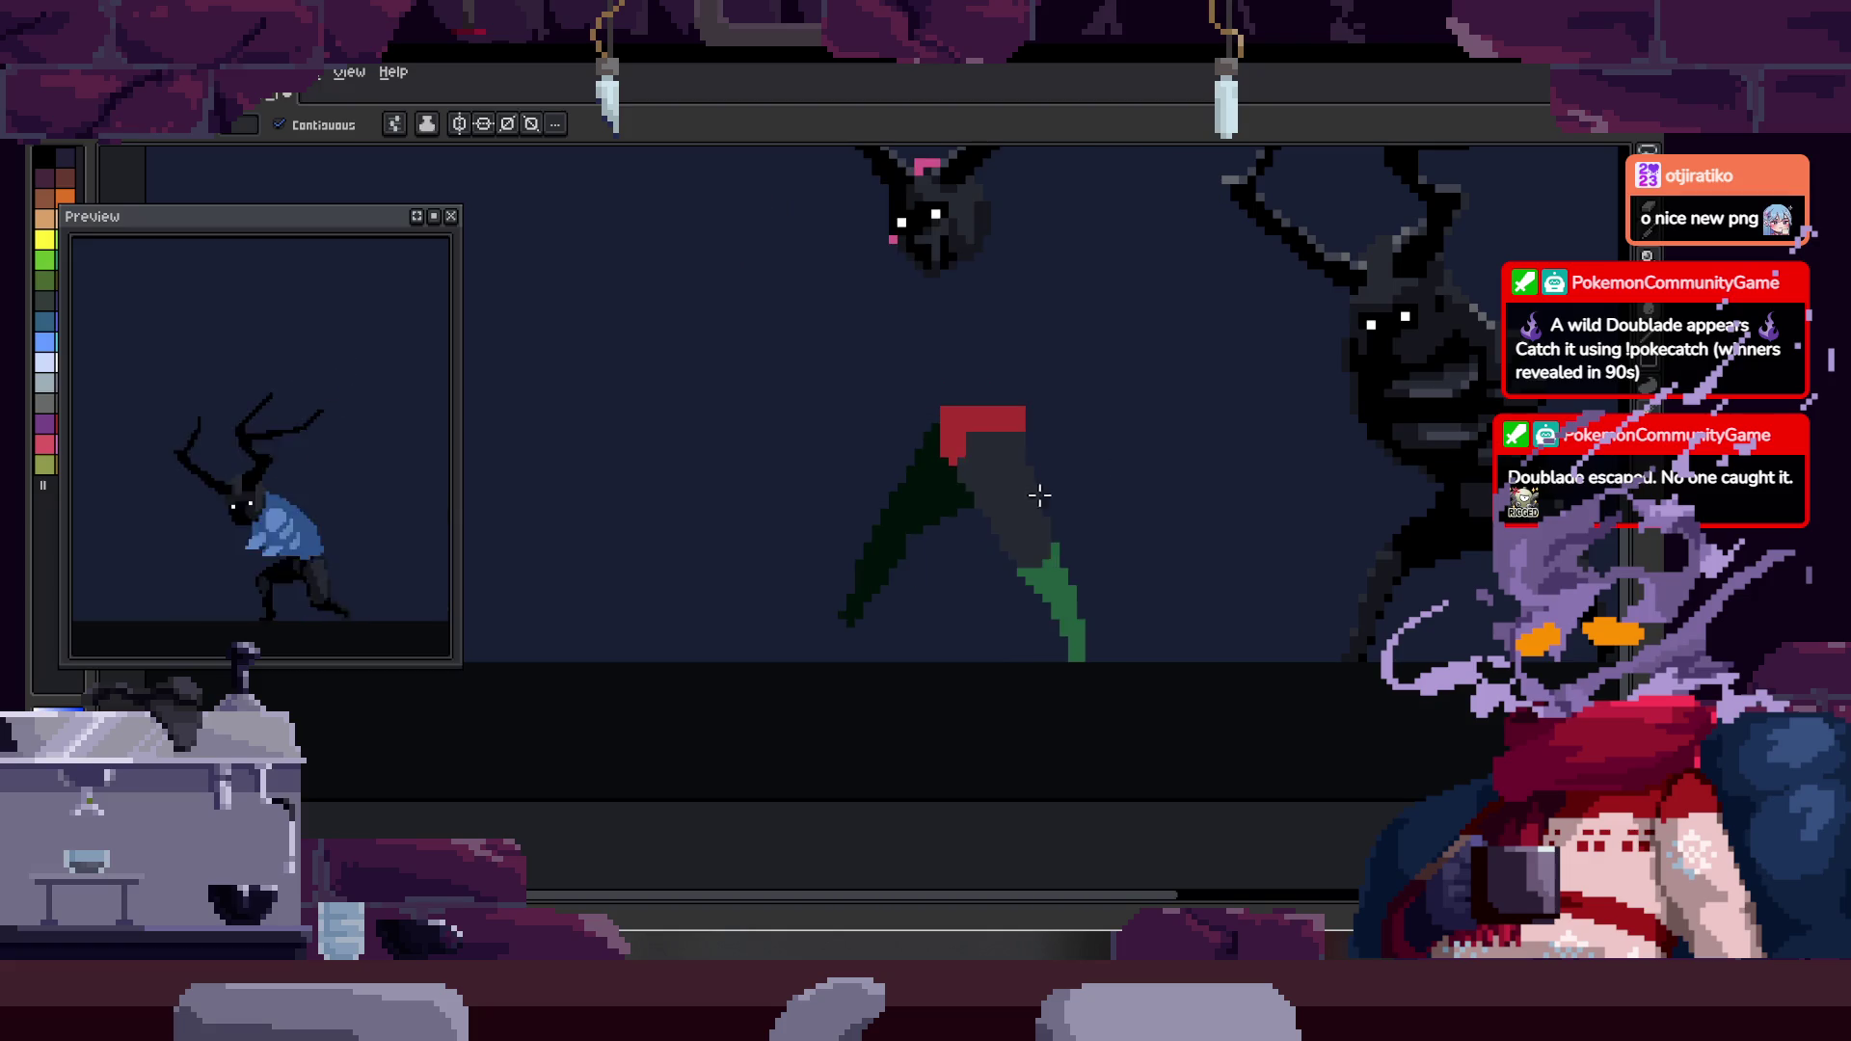
- Step back through the walk frames and zoom in on the creature's legs
key("Tab")
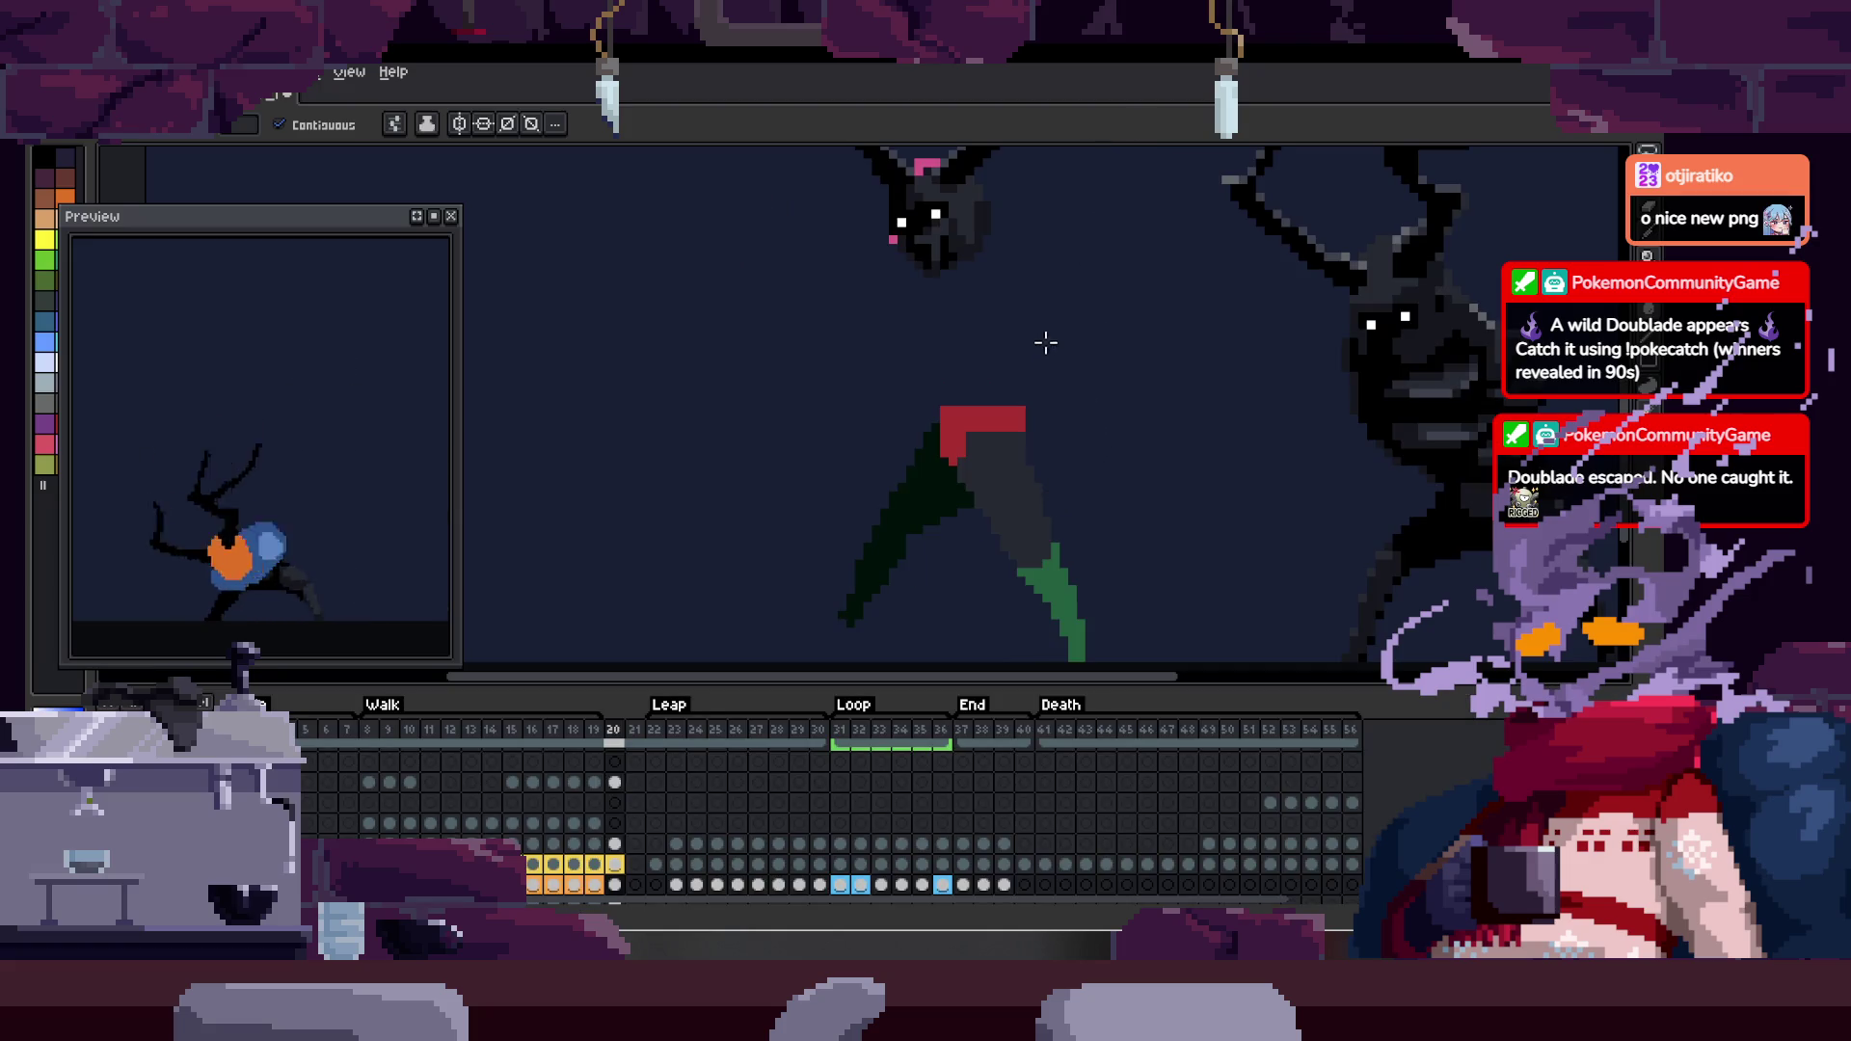
key("Left")
key("alt")
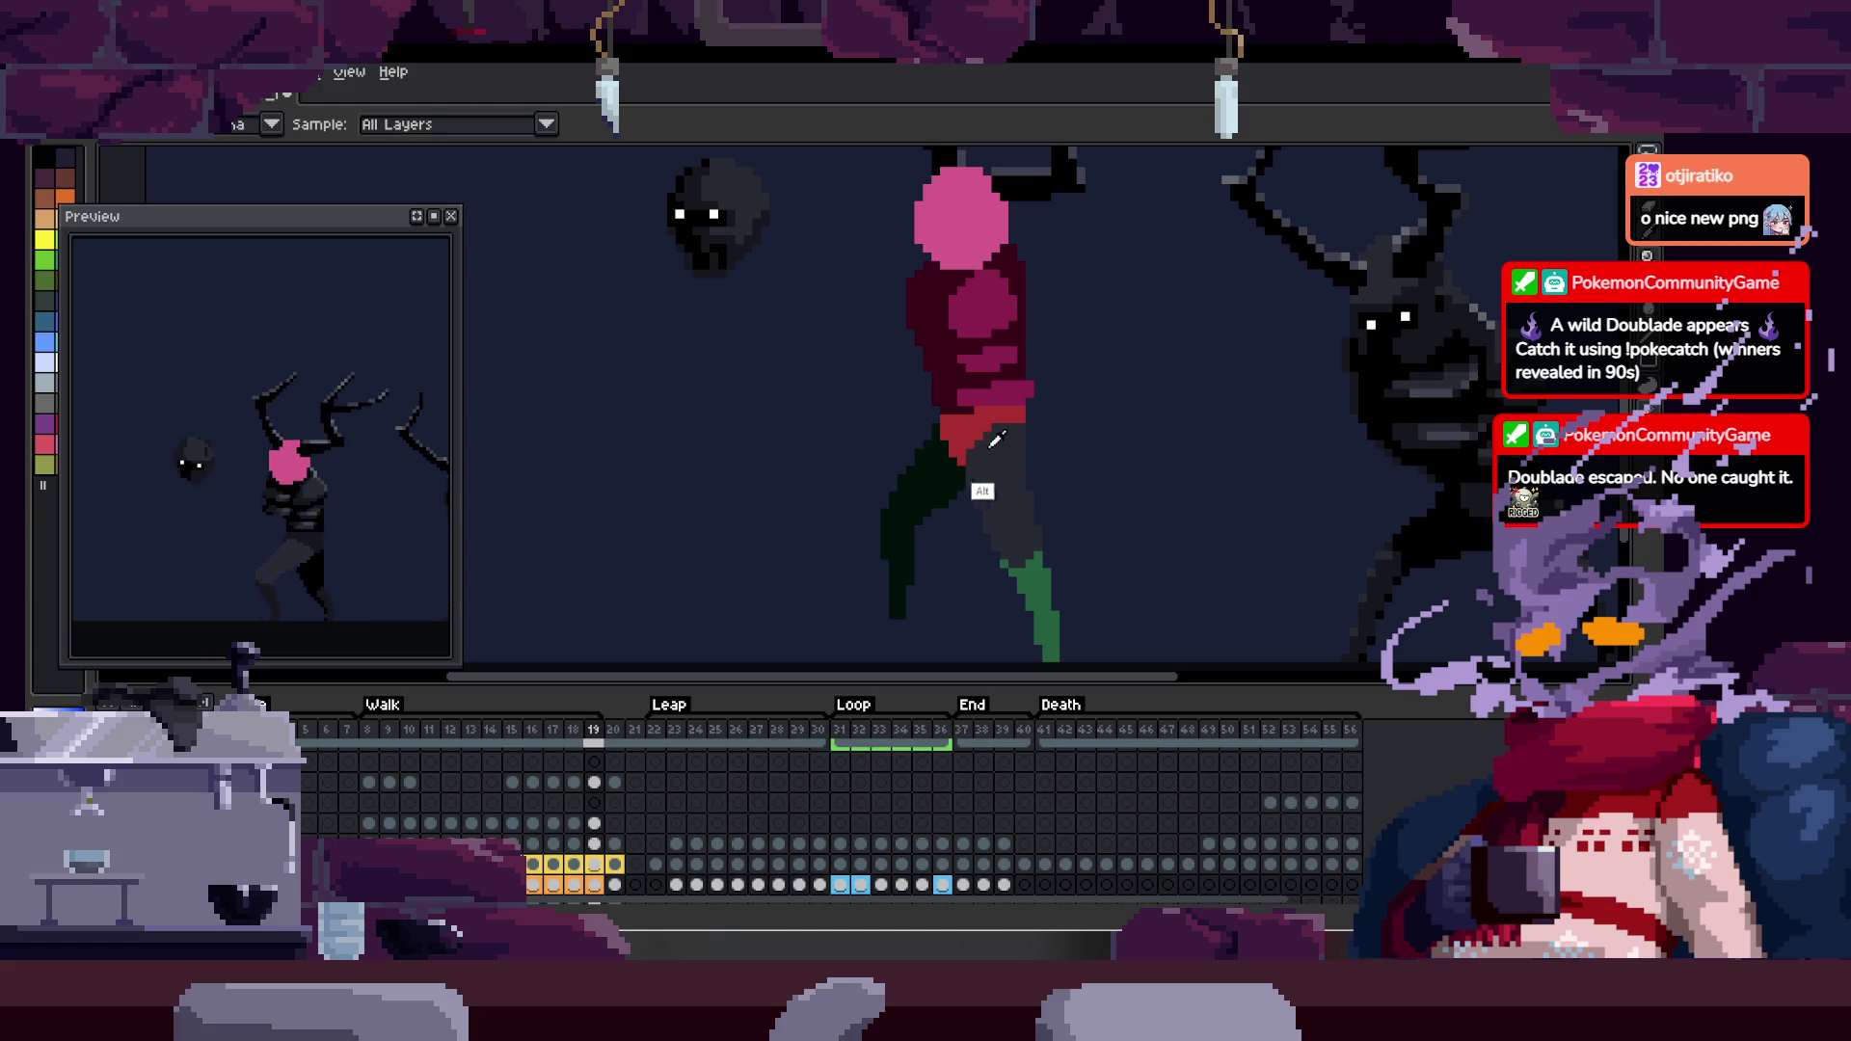
key("Left")
key("z")
left_click(1018, 497)
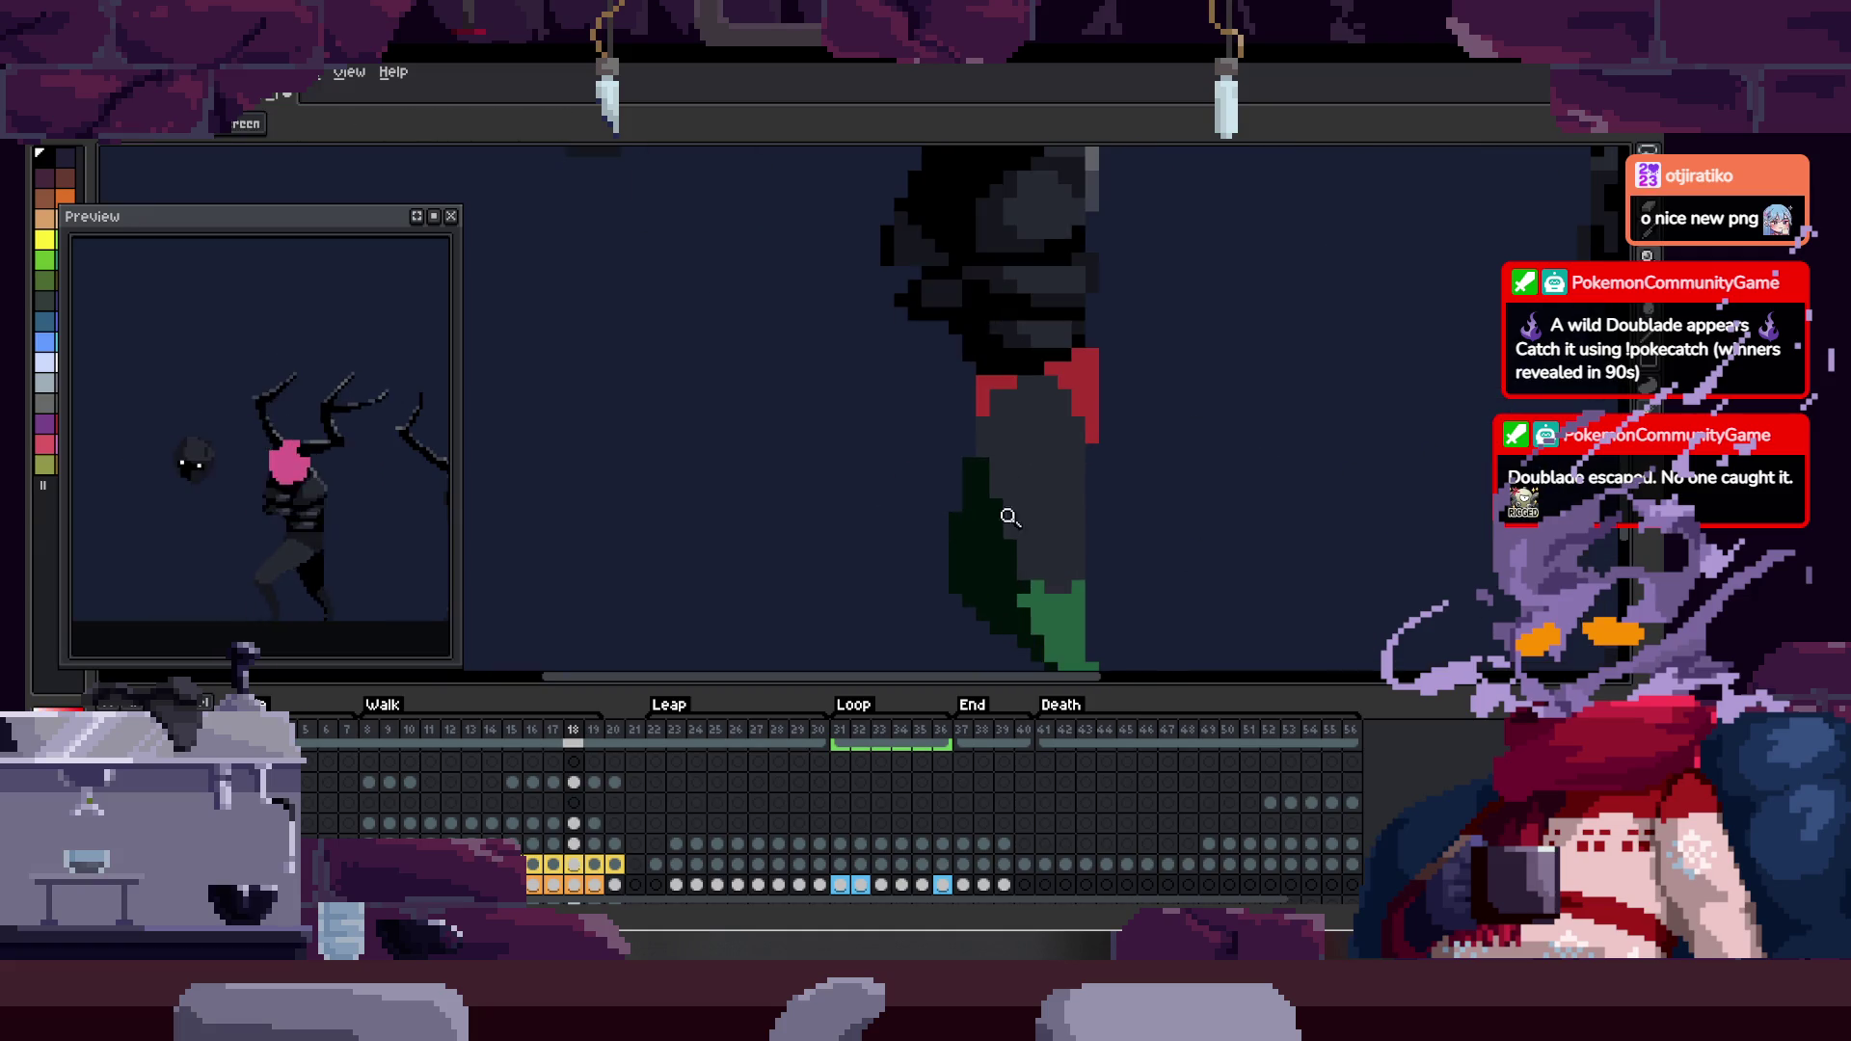
key("Tab")
key("Left")
left_click(962, 475)
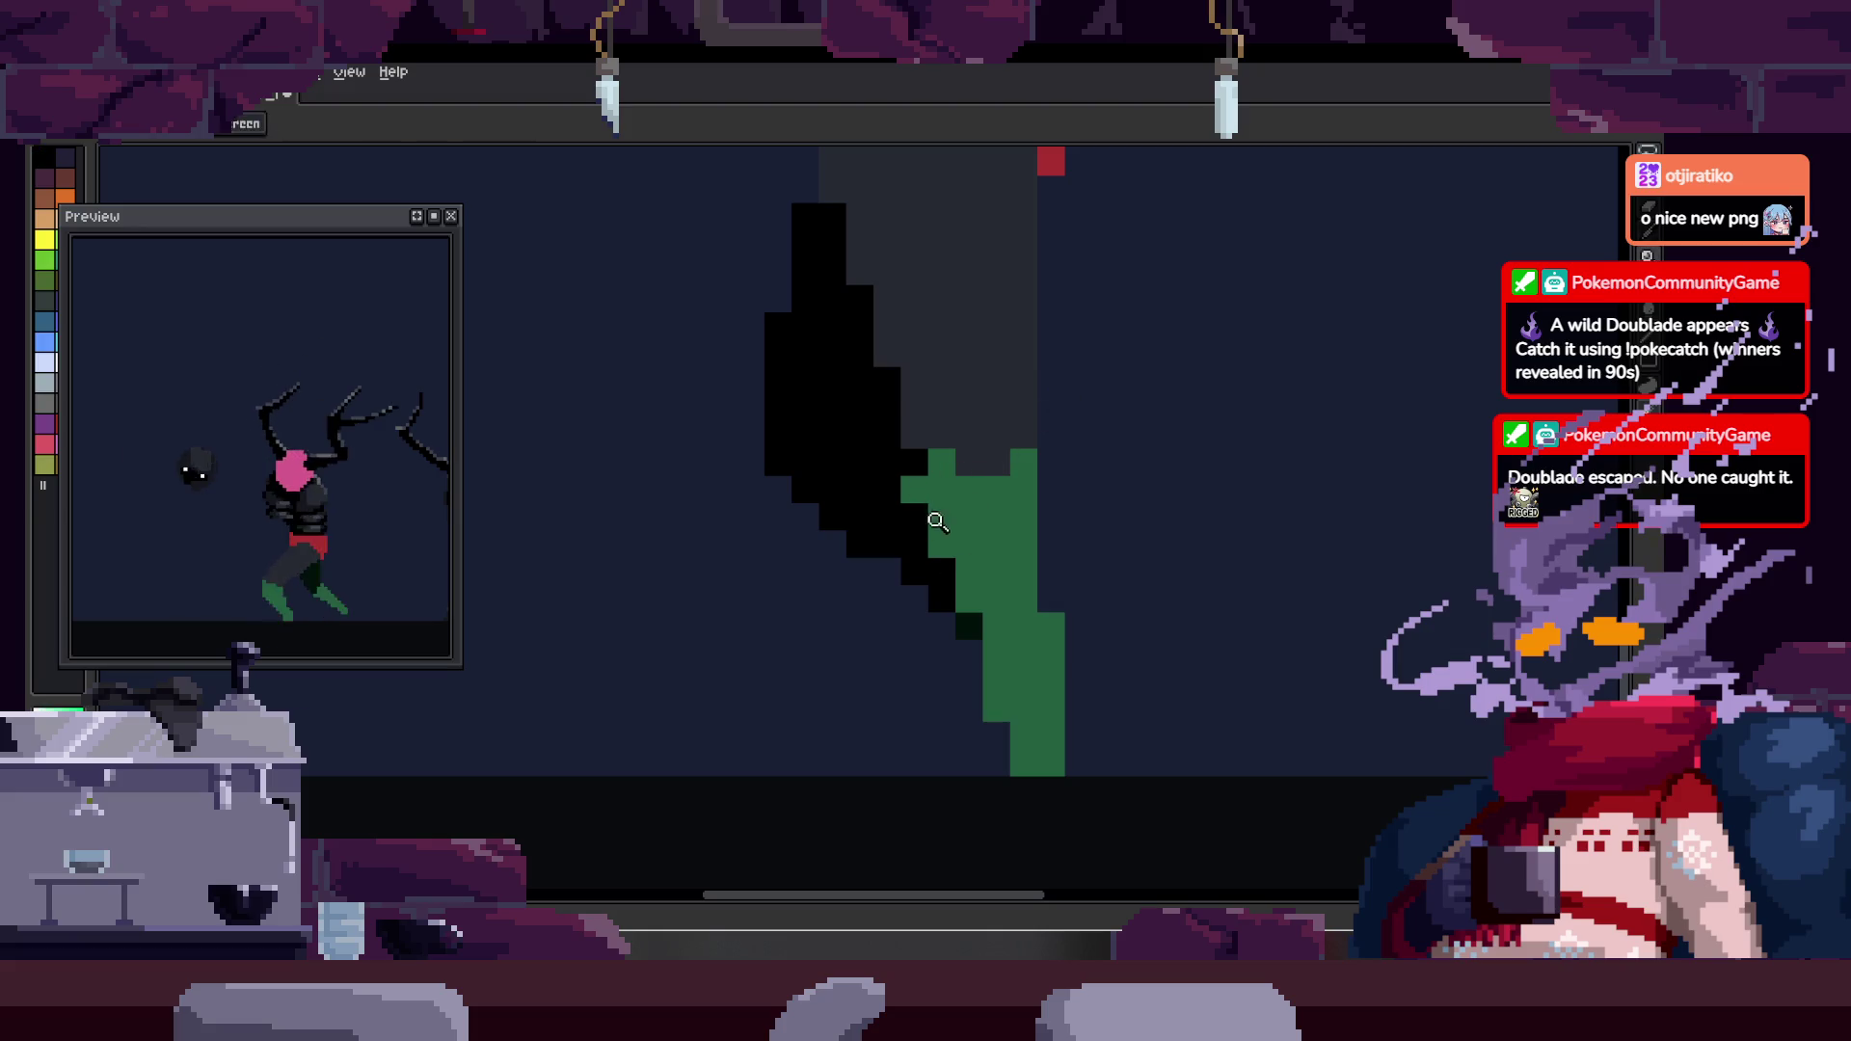
right_click(1008, 504)
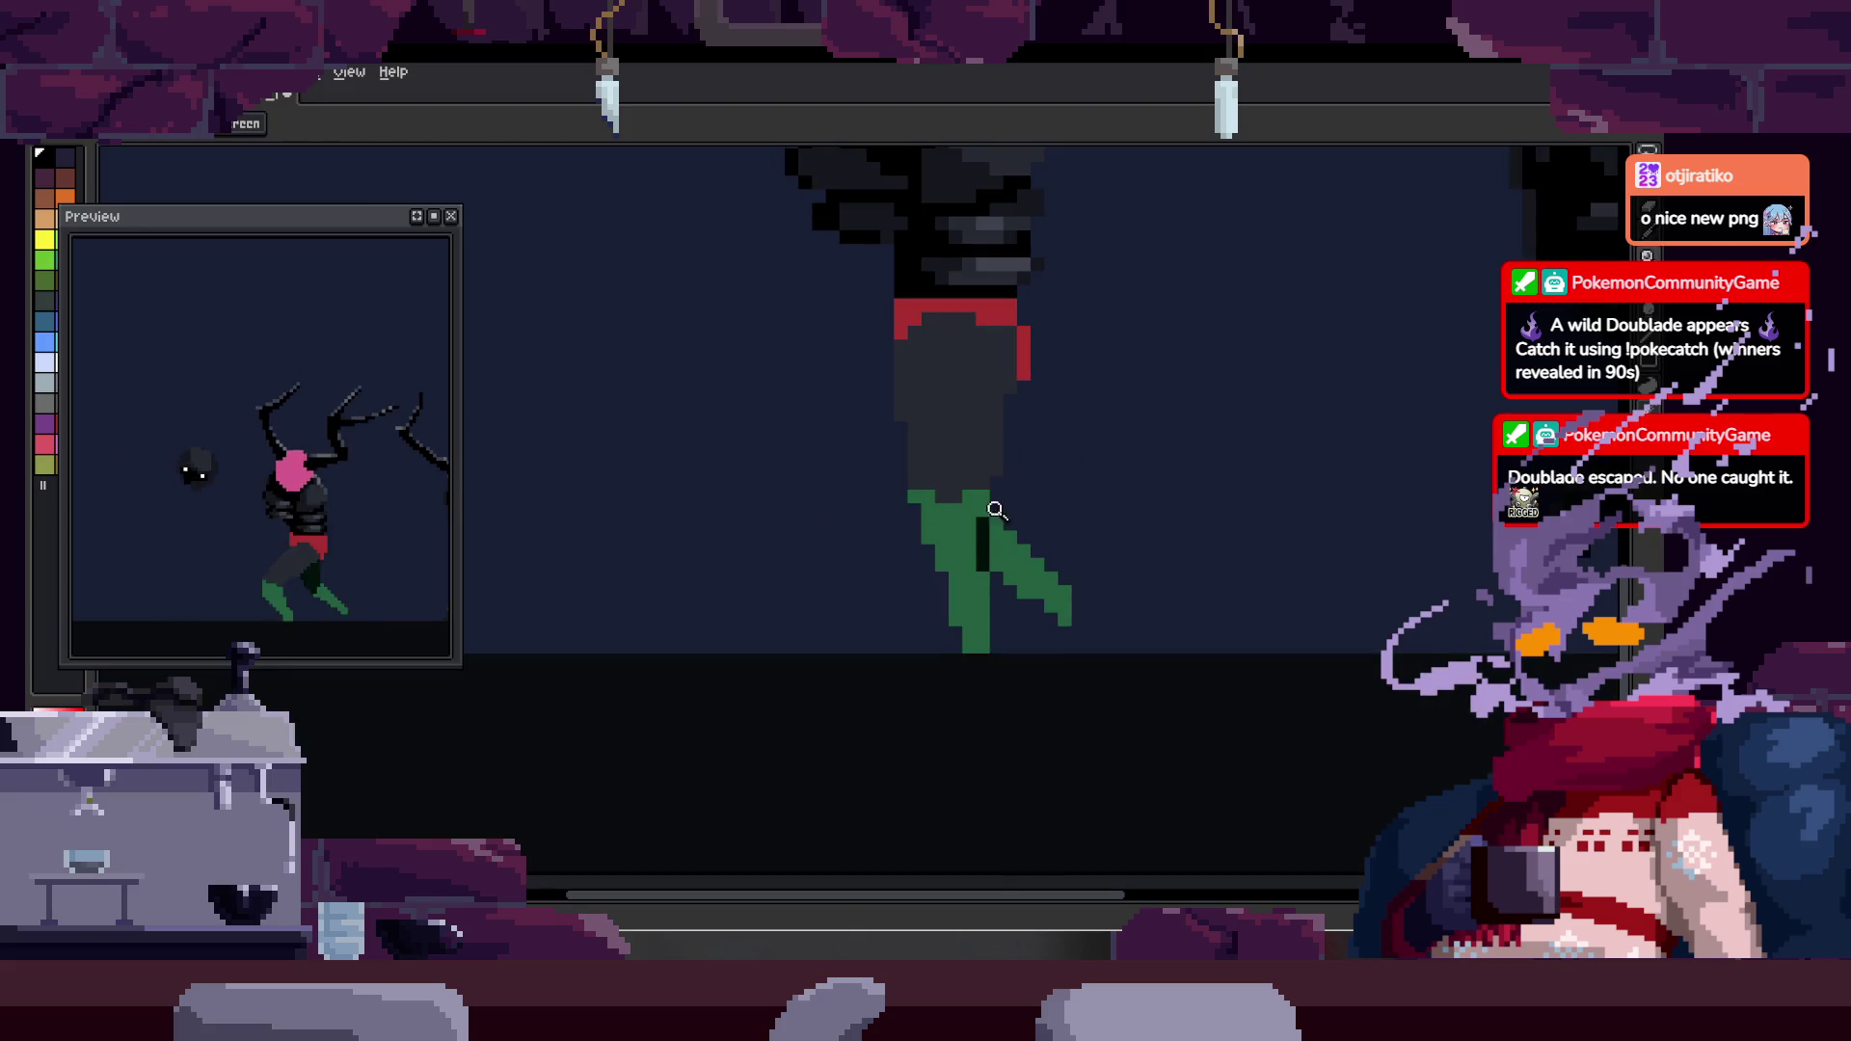
- On the standing-pose frame, recolour the green leg dark grey and zoom in on the leg
key("Left")
key("alt")
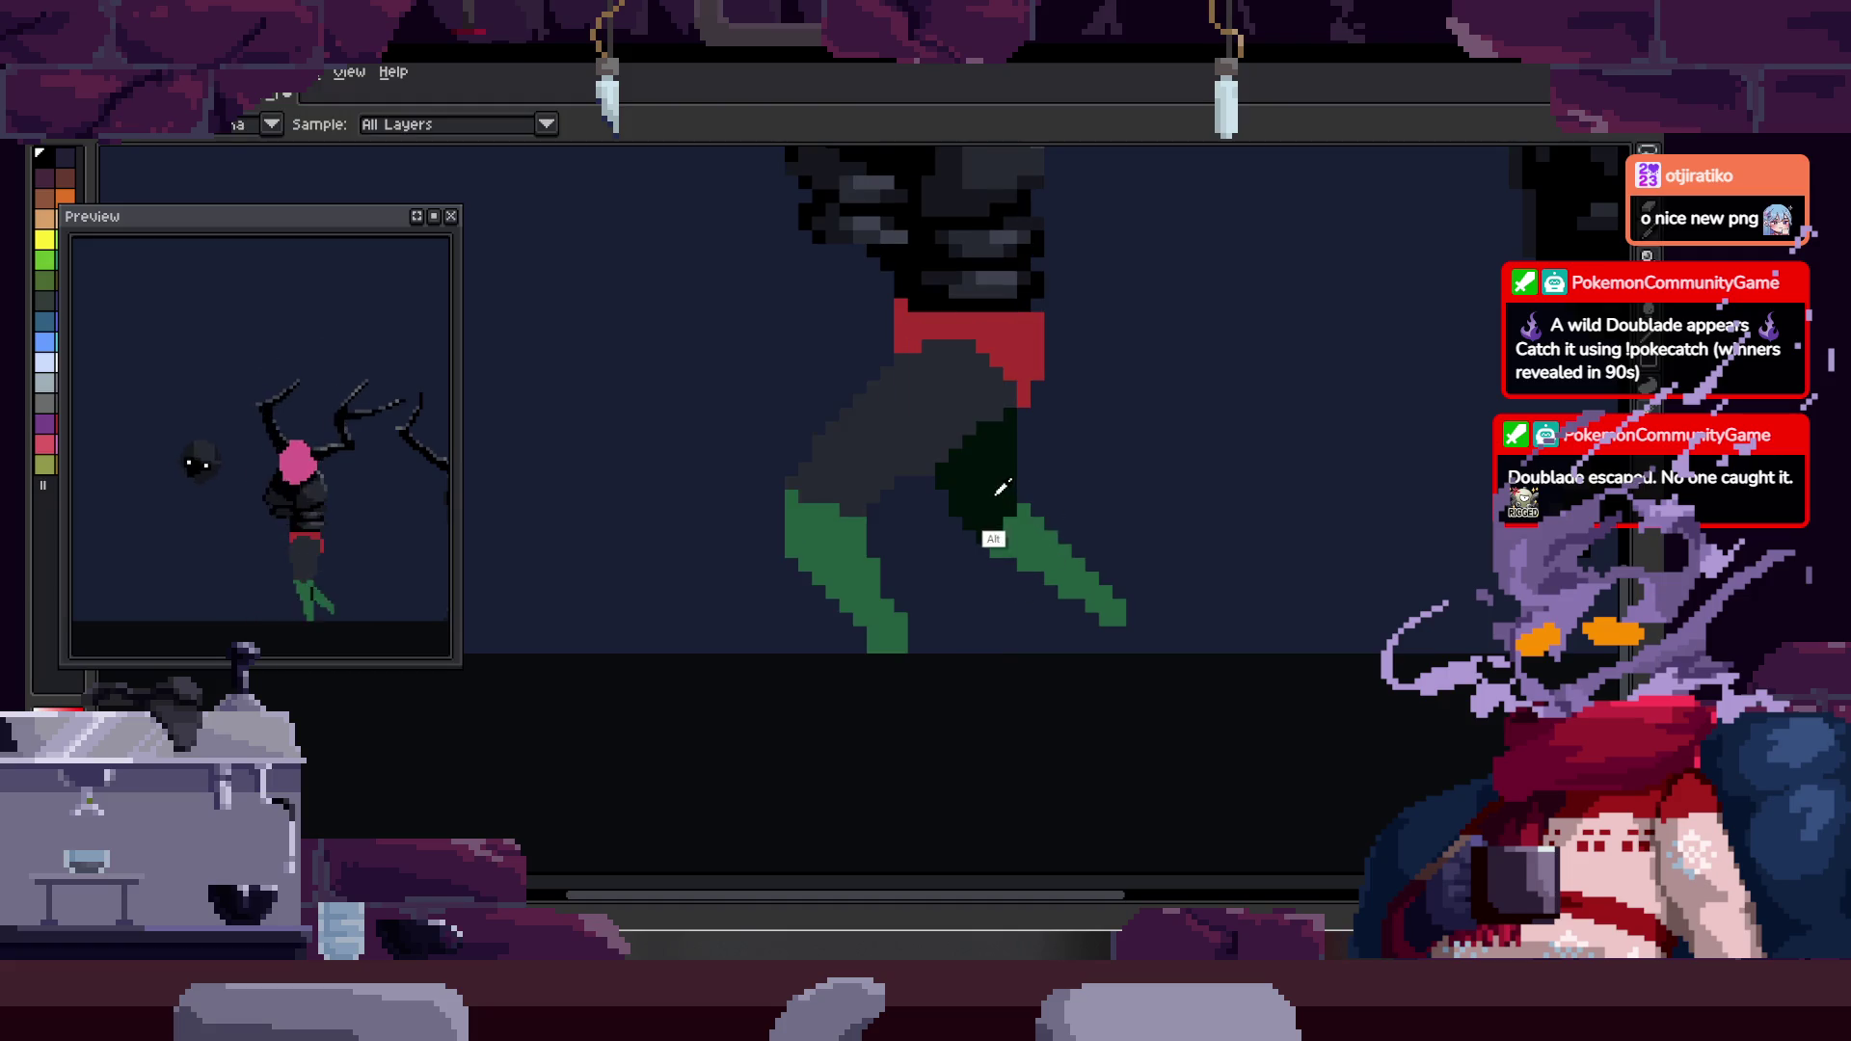
key("w")
key("Left")
key("Left")
key("Left")
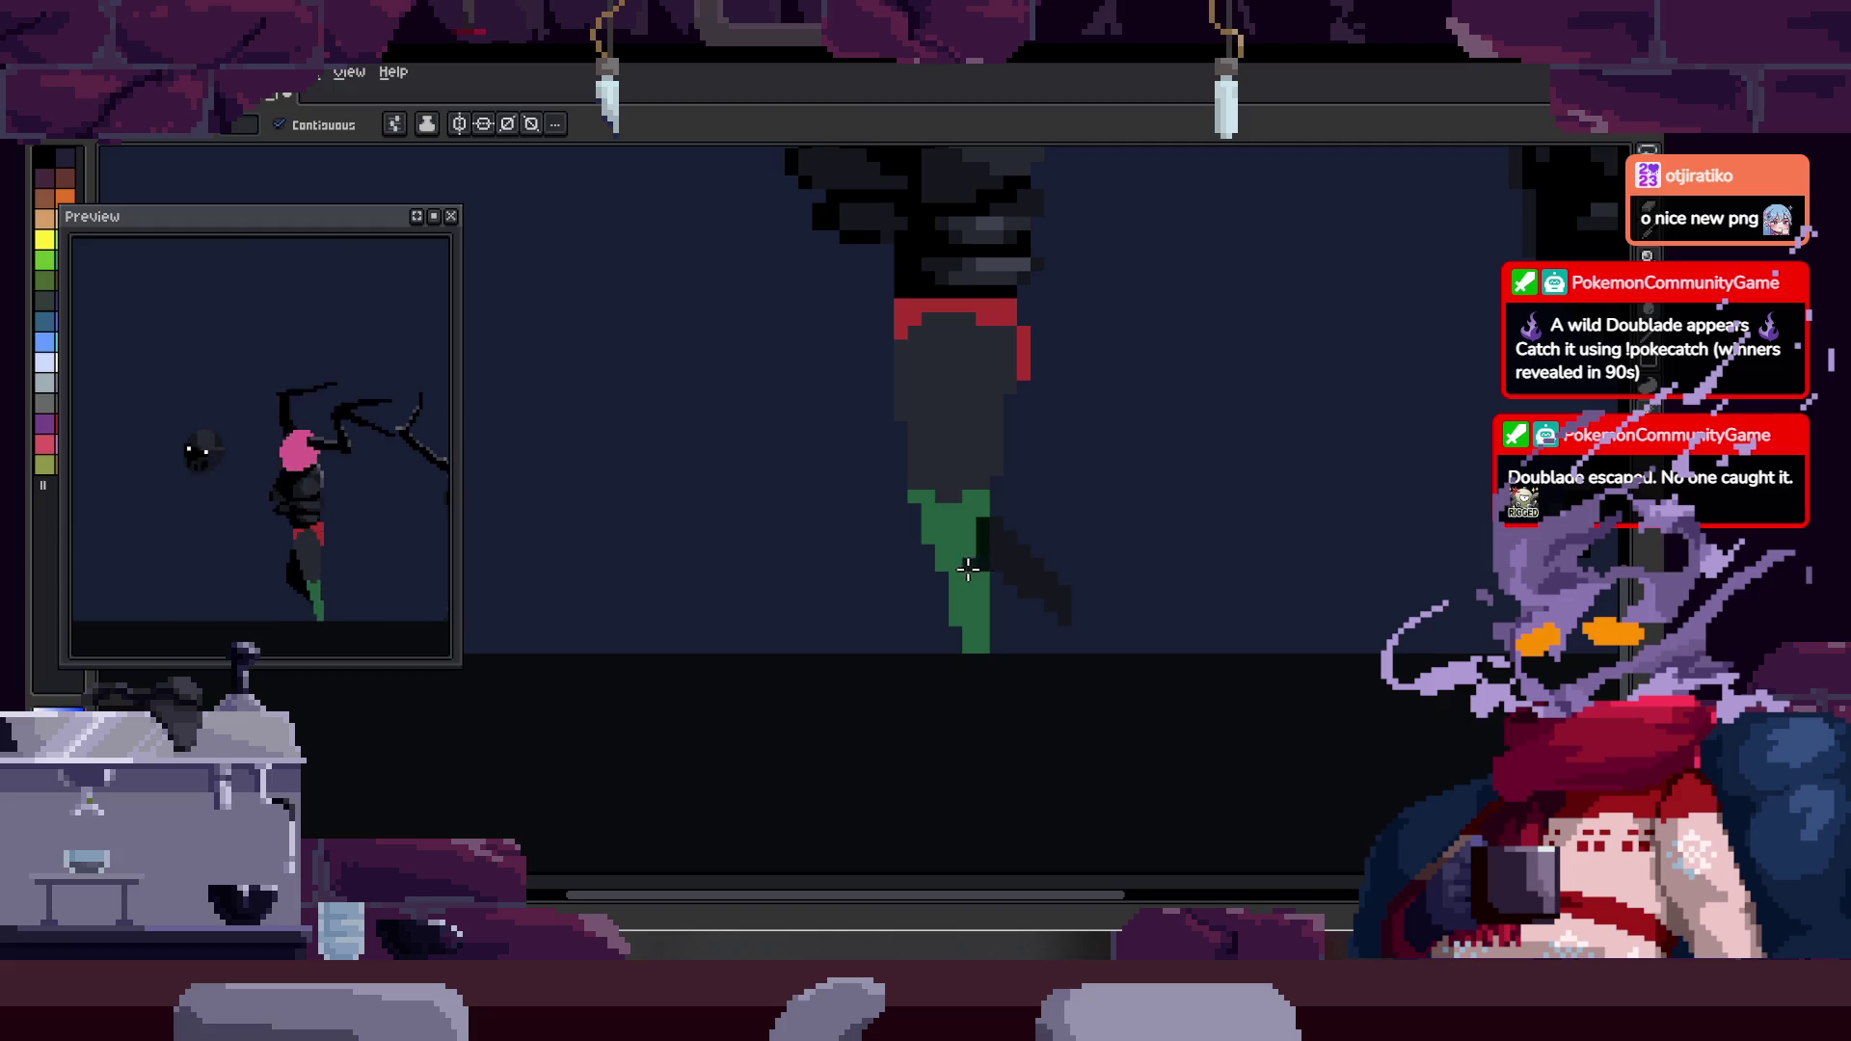
key("z")
left_click(991, 405)
left_click(912, 456)
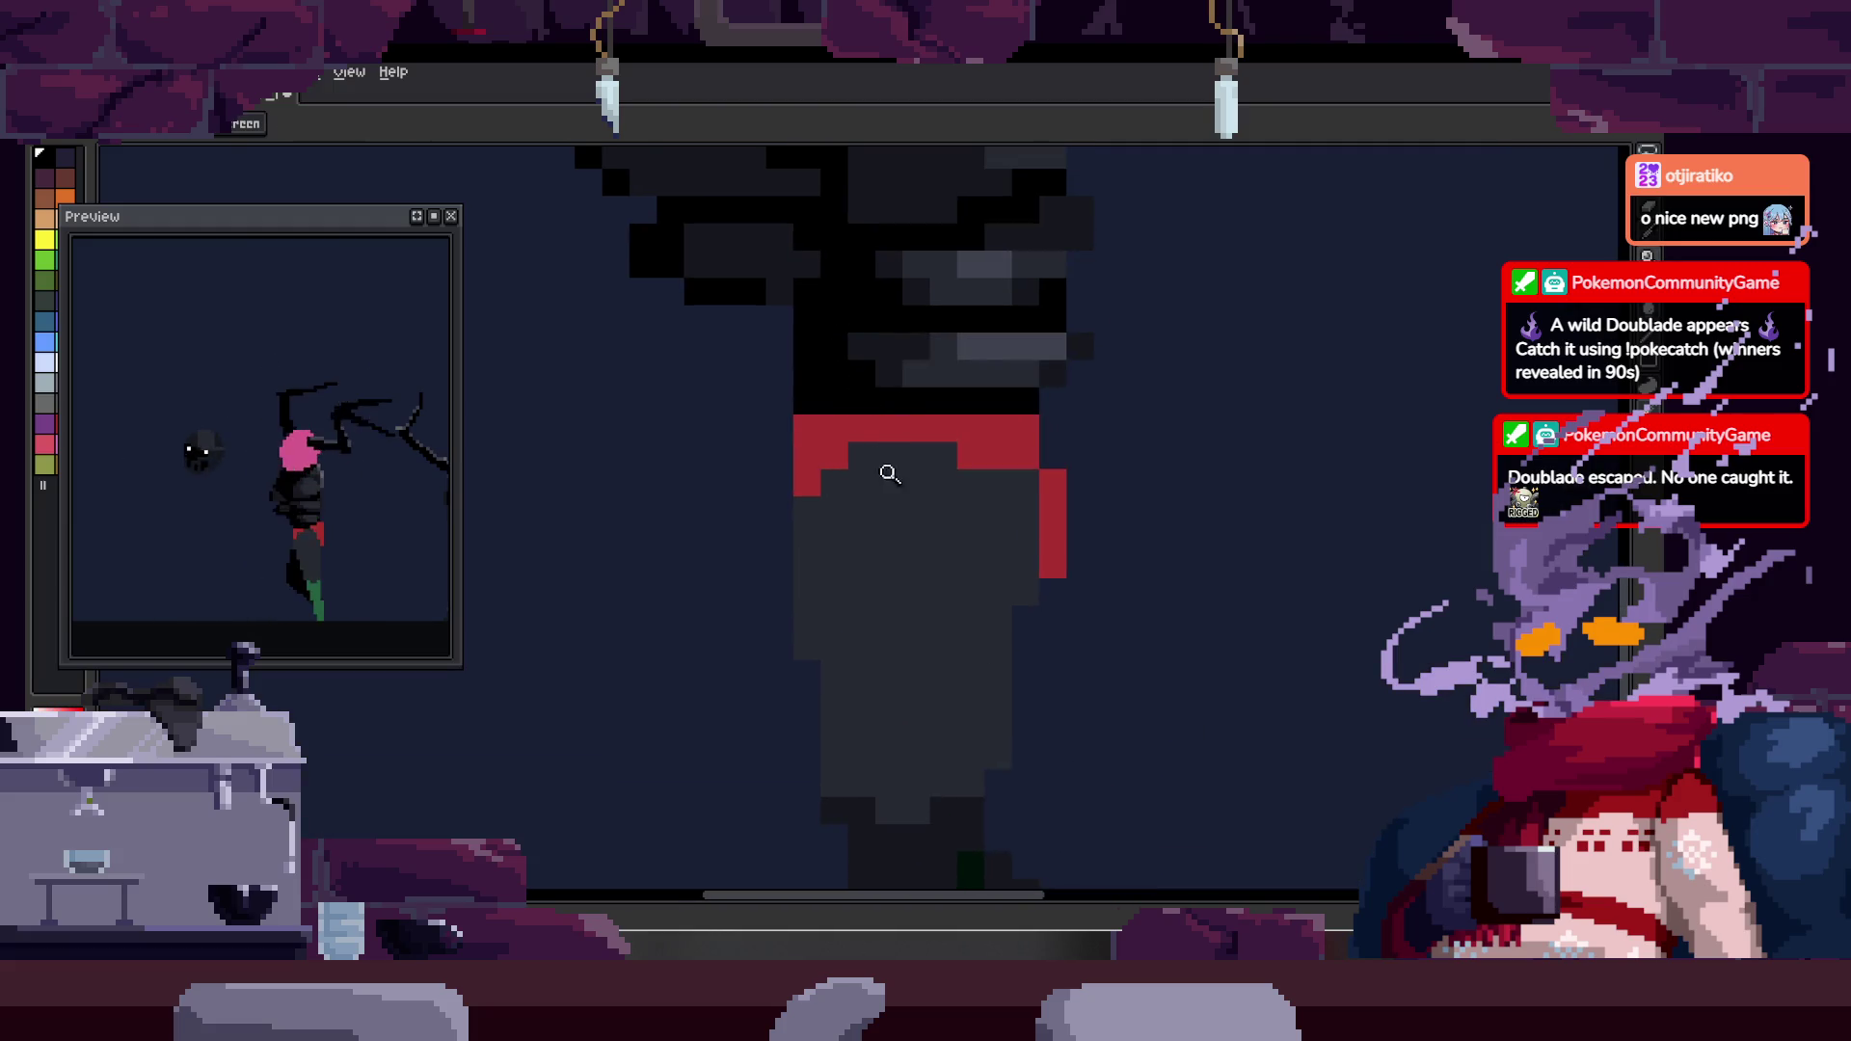
scroll(963, 591, "down", 2)
scroll(1000, 598, "down", 2)
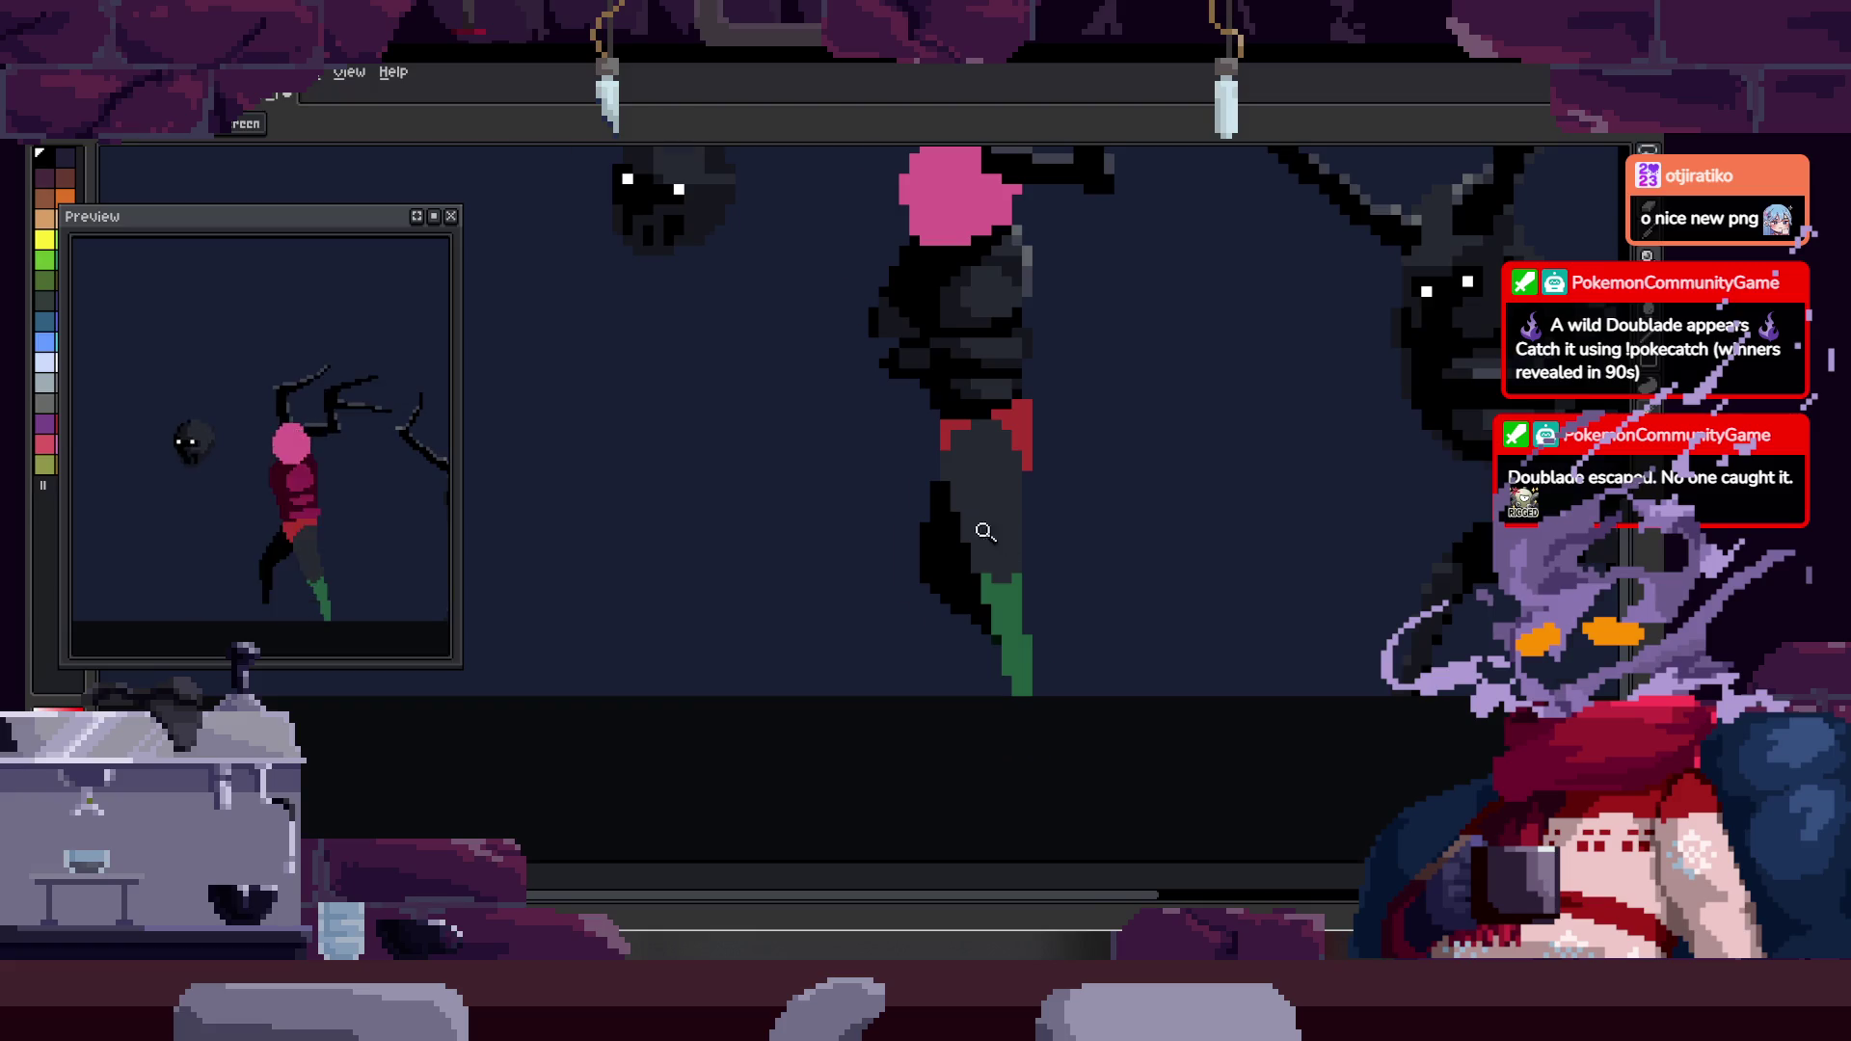
left_click(983, 540)
- Paint black pixels and a straight black edge along the leg's left side
key("b")
scroll(880, 401, "up", 1)
left_click(916, 463)
key("ctrl+z")
key("Right")
key("Left")
key("Left")
left_click(792, 567)
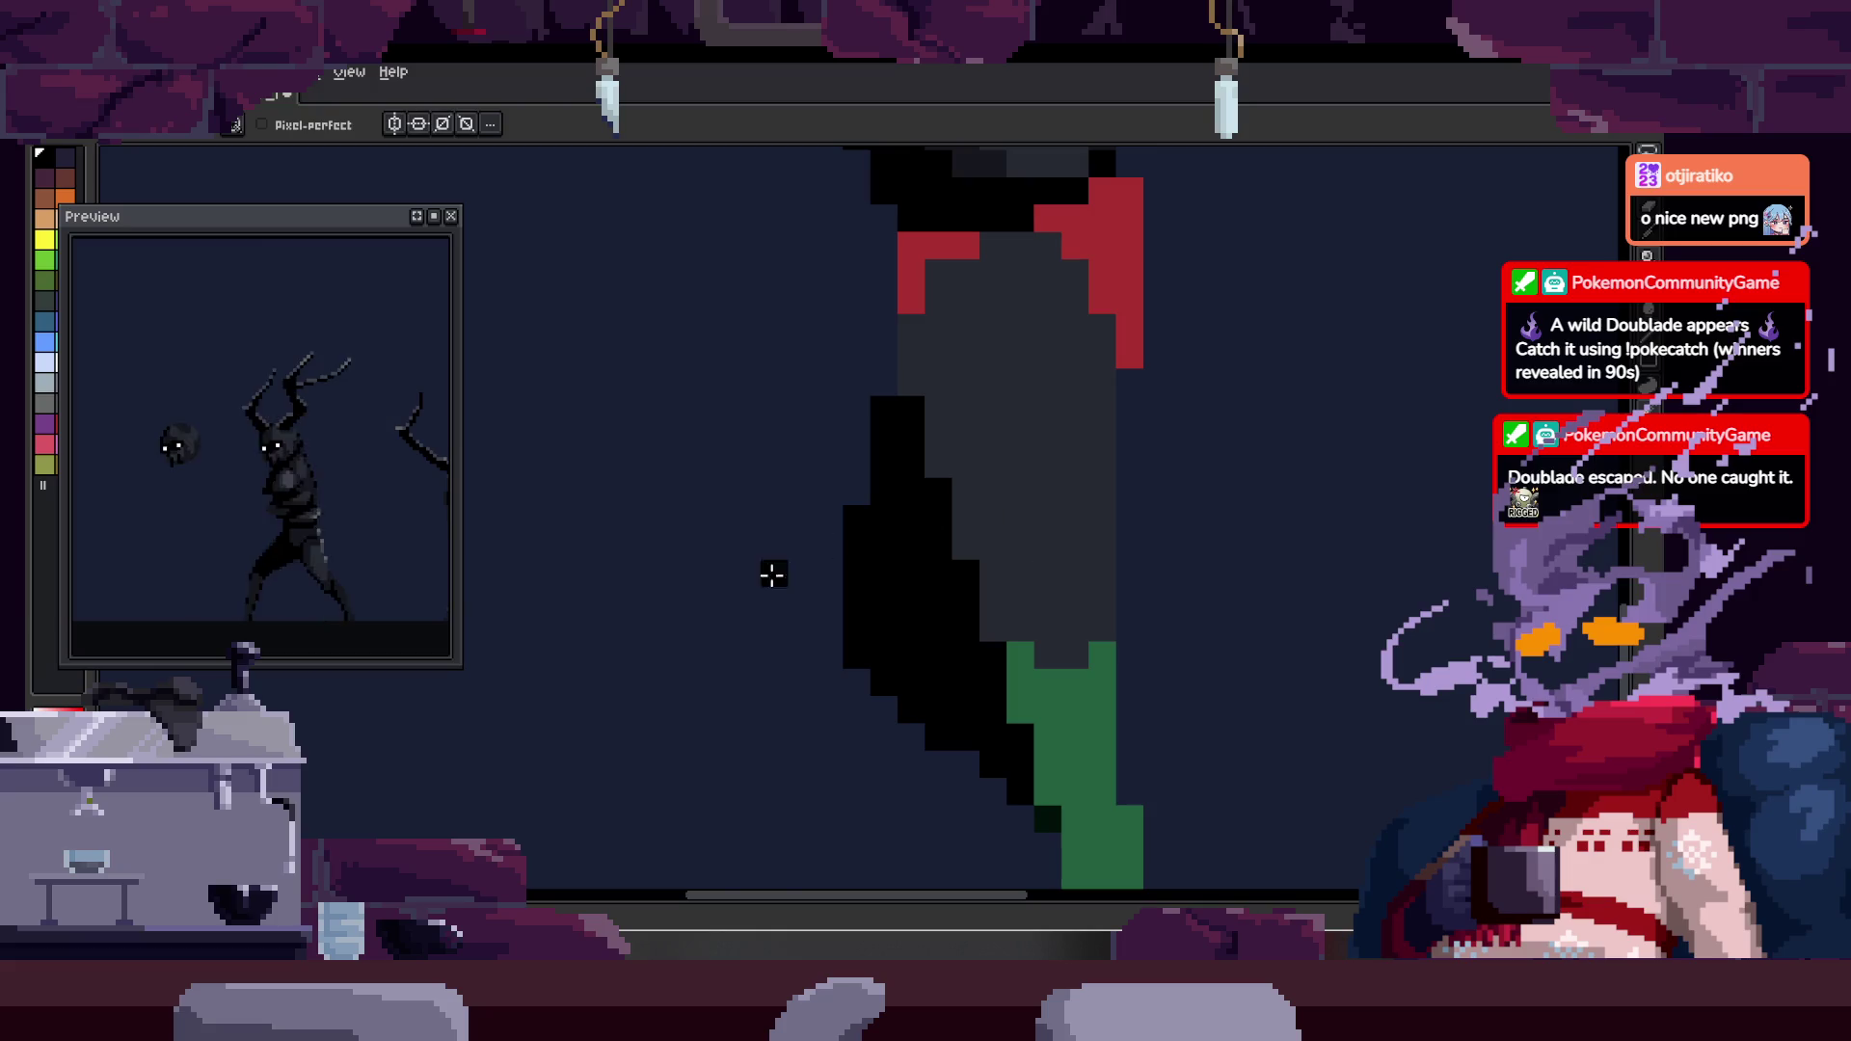
key("Tab")
key("Tab")
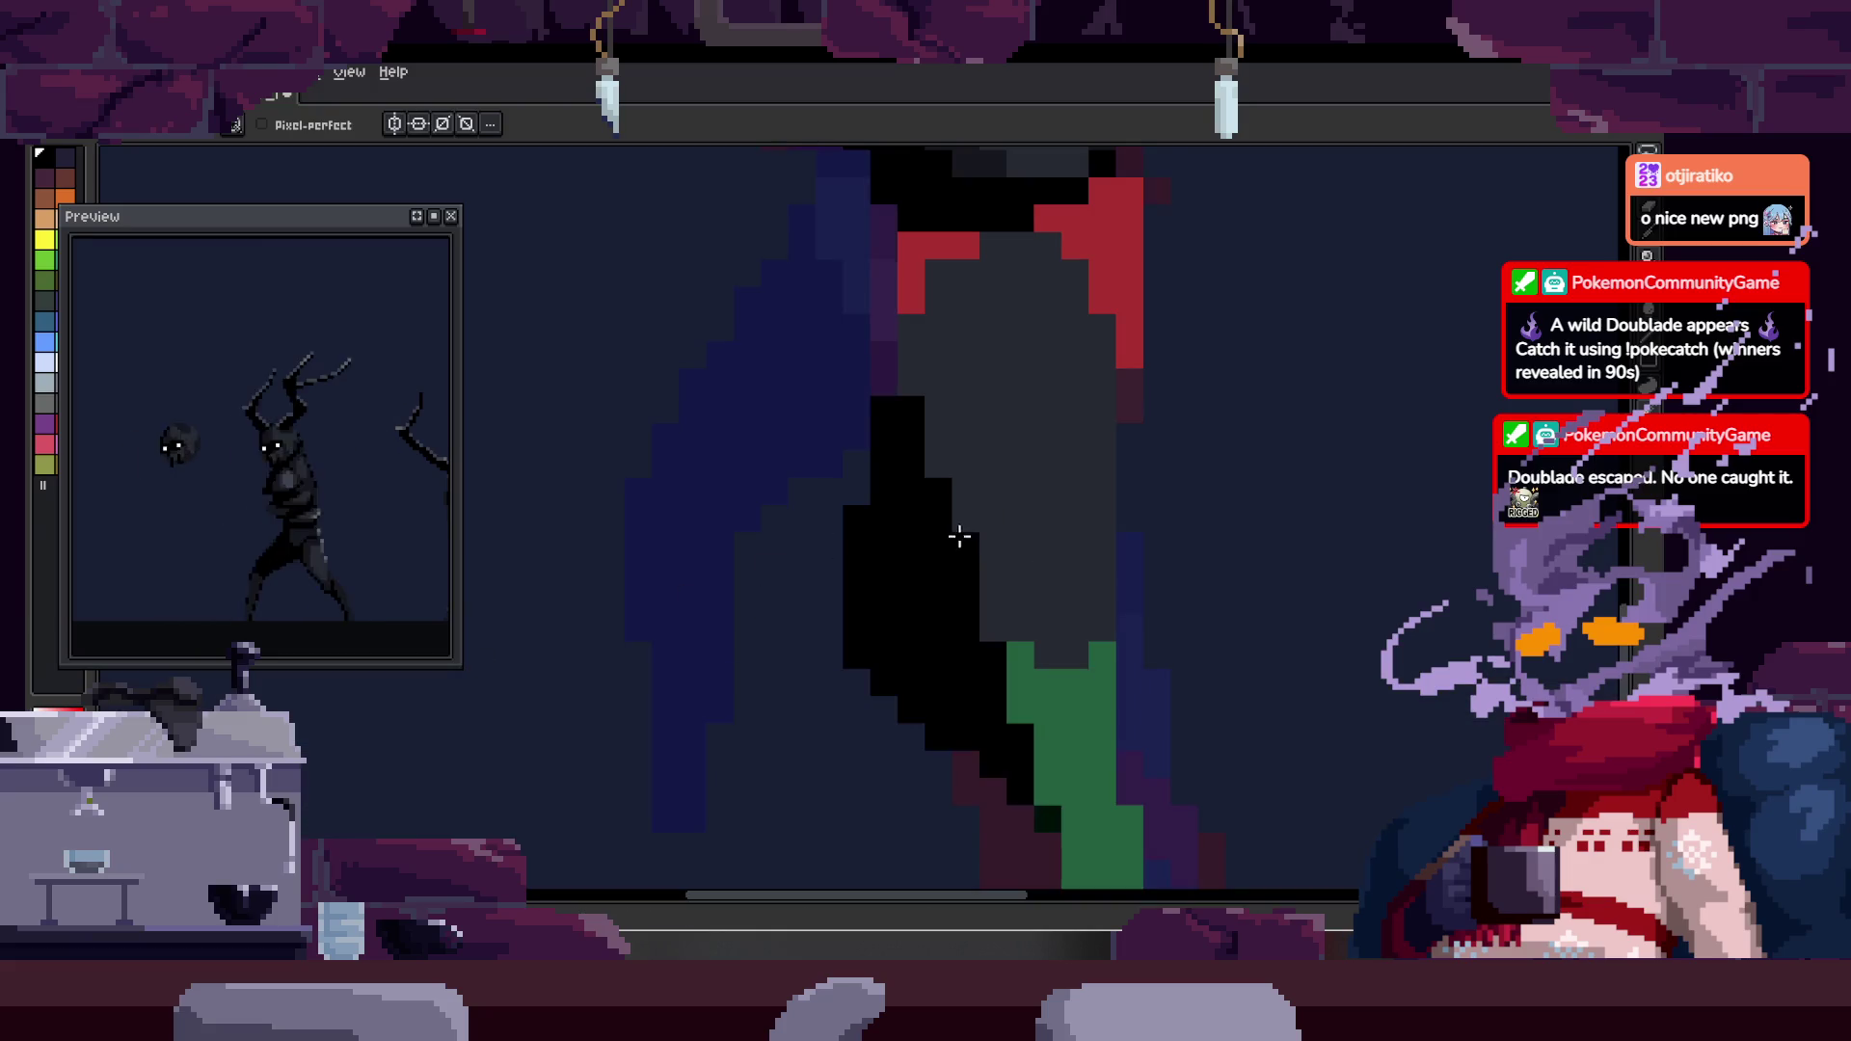
left_click(899, 537)
left_click(885, 354)
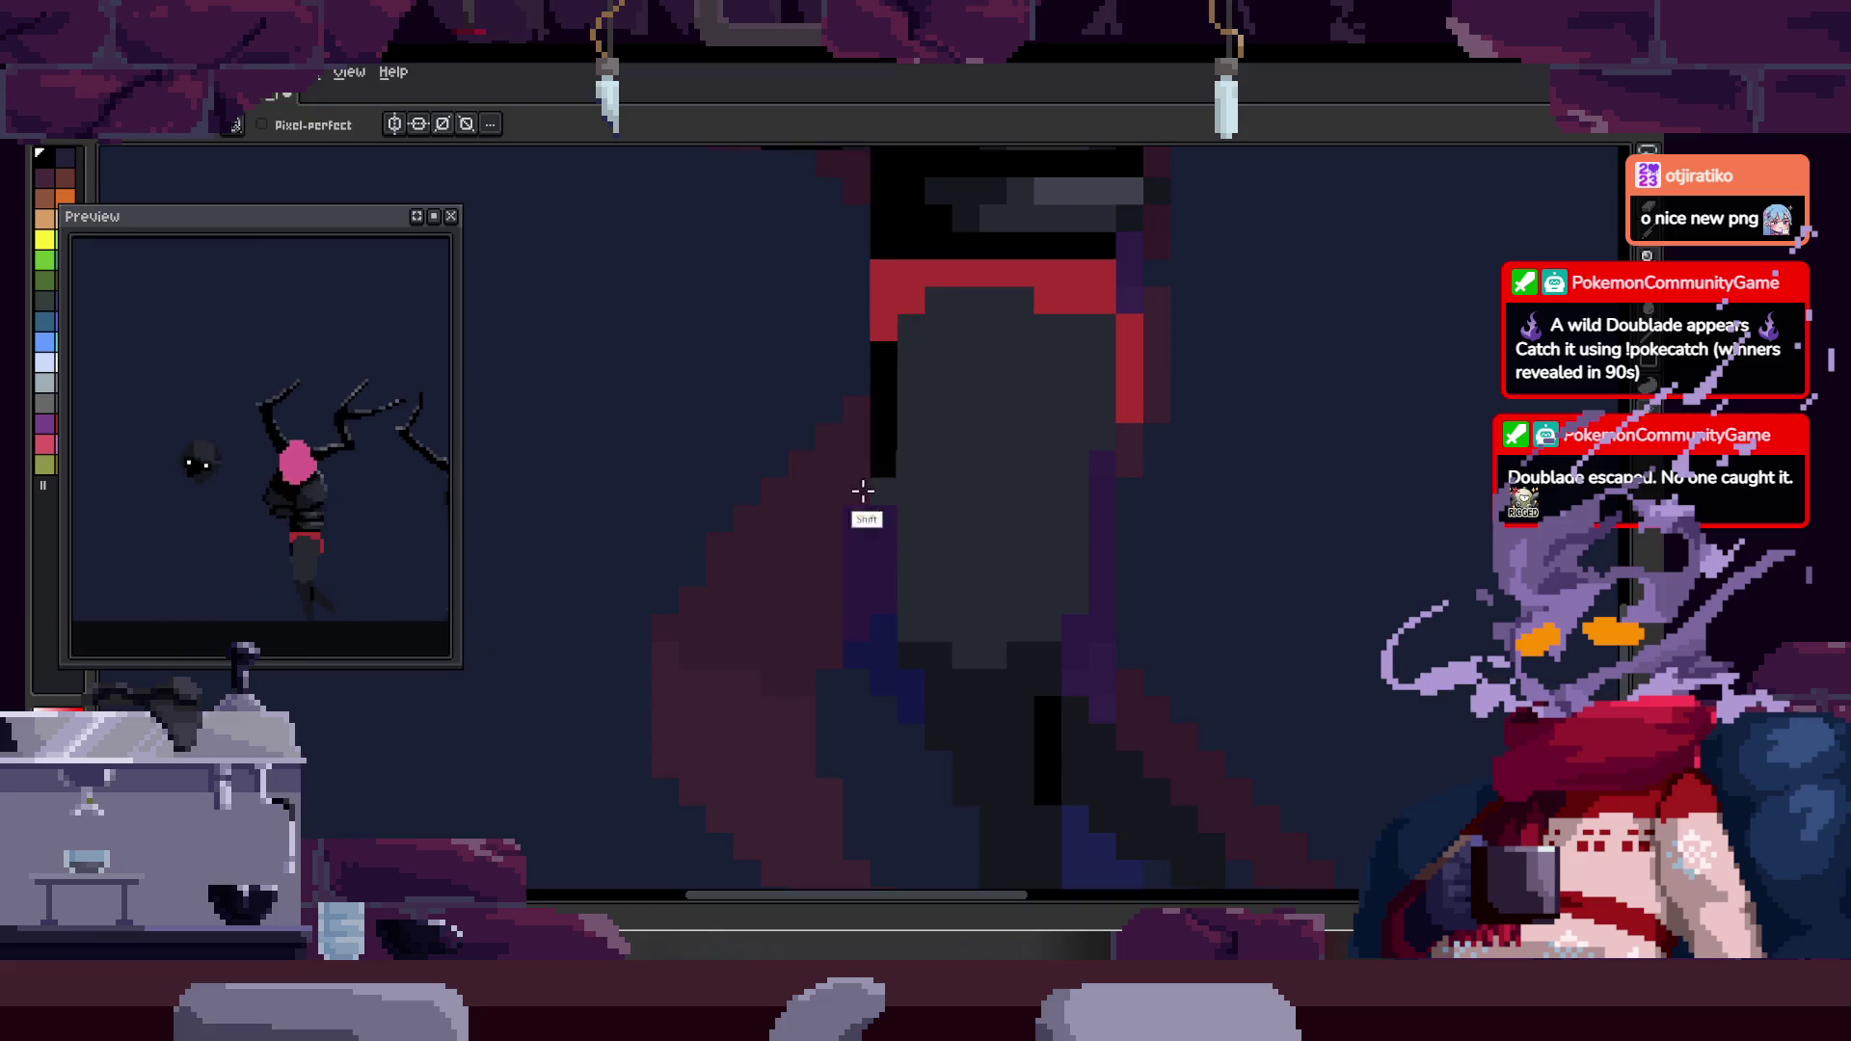
left_click(857, 617, "shift")
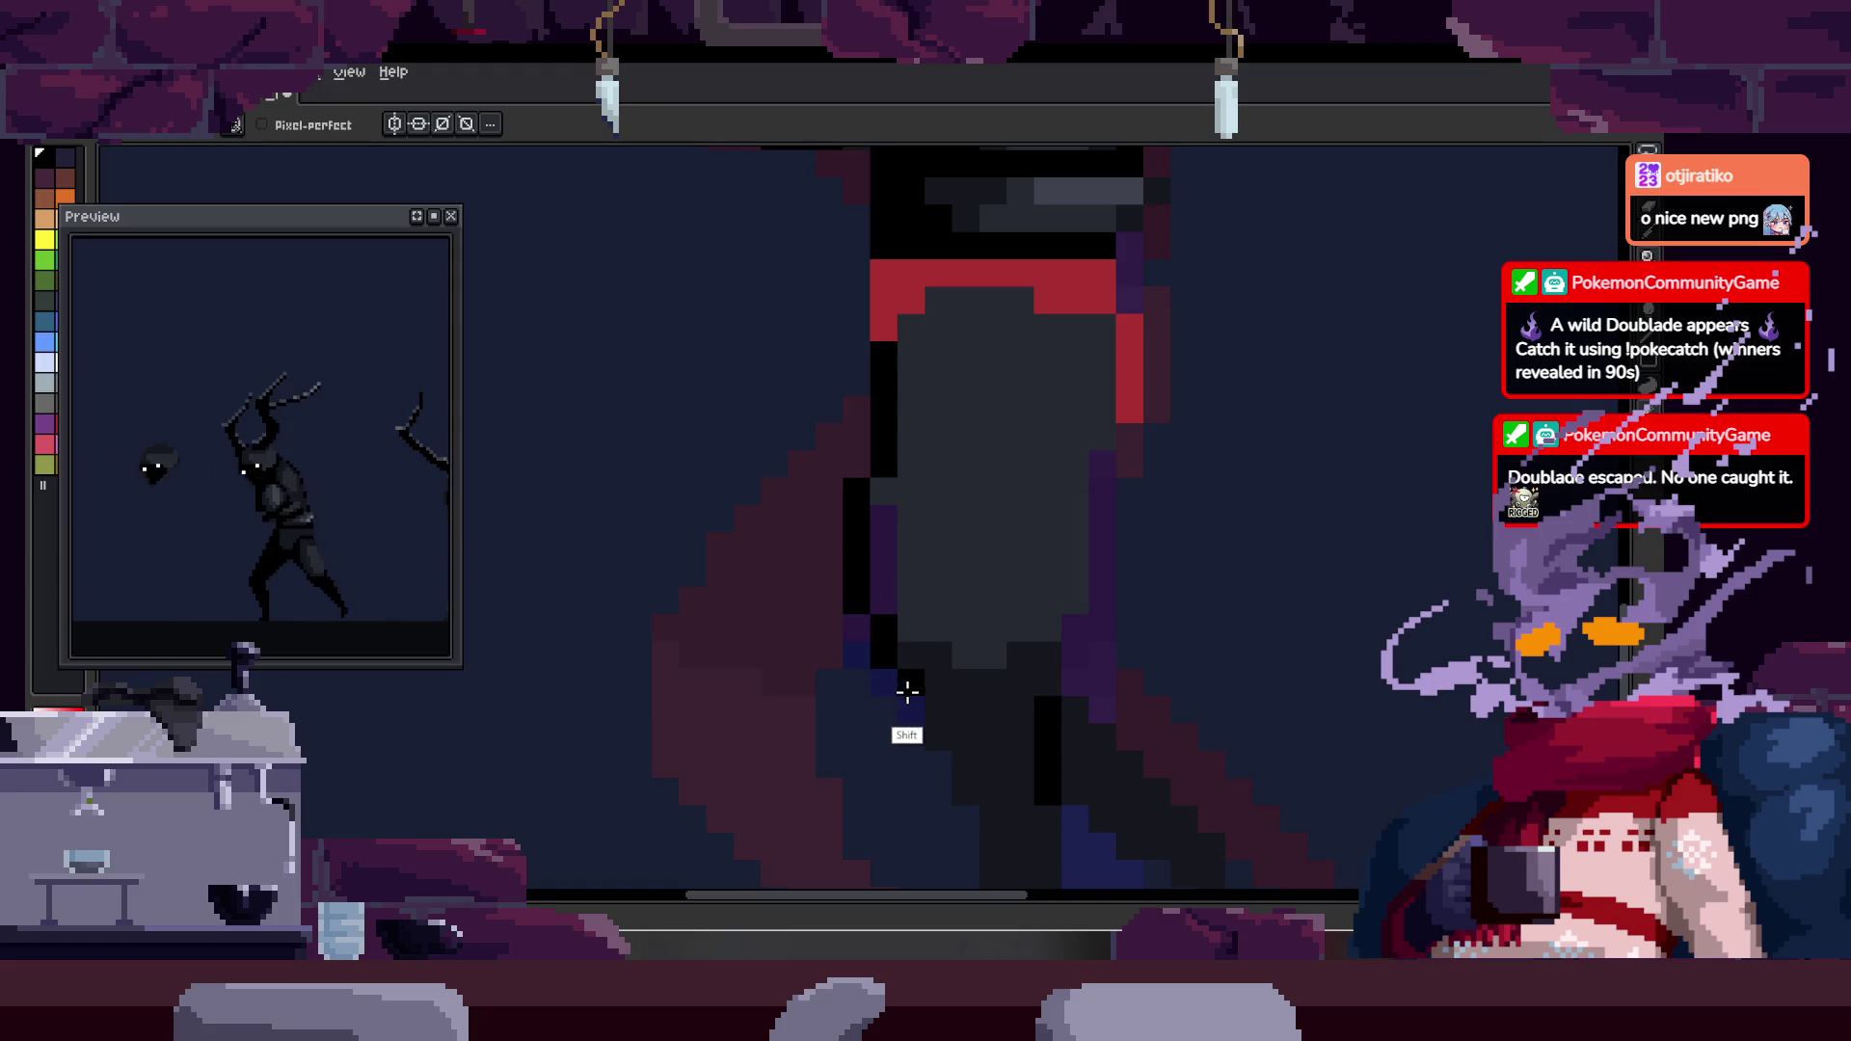
mouse_move(886, 604)
left_mouse_down()
mouse_move(892, 409)
mouse_move(898, 624)
left_mouse_up()
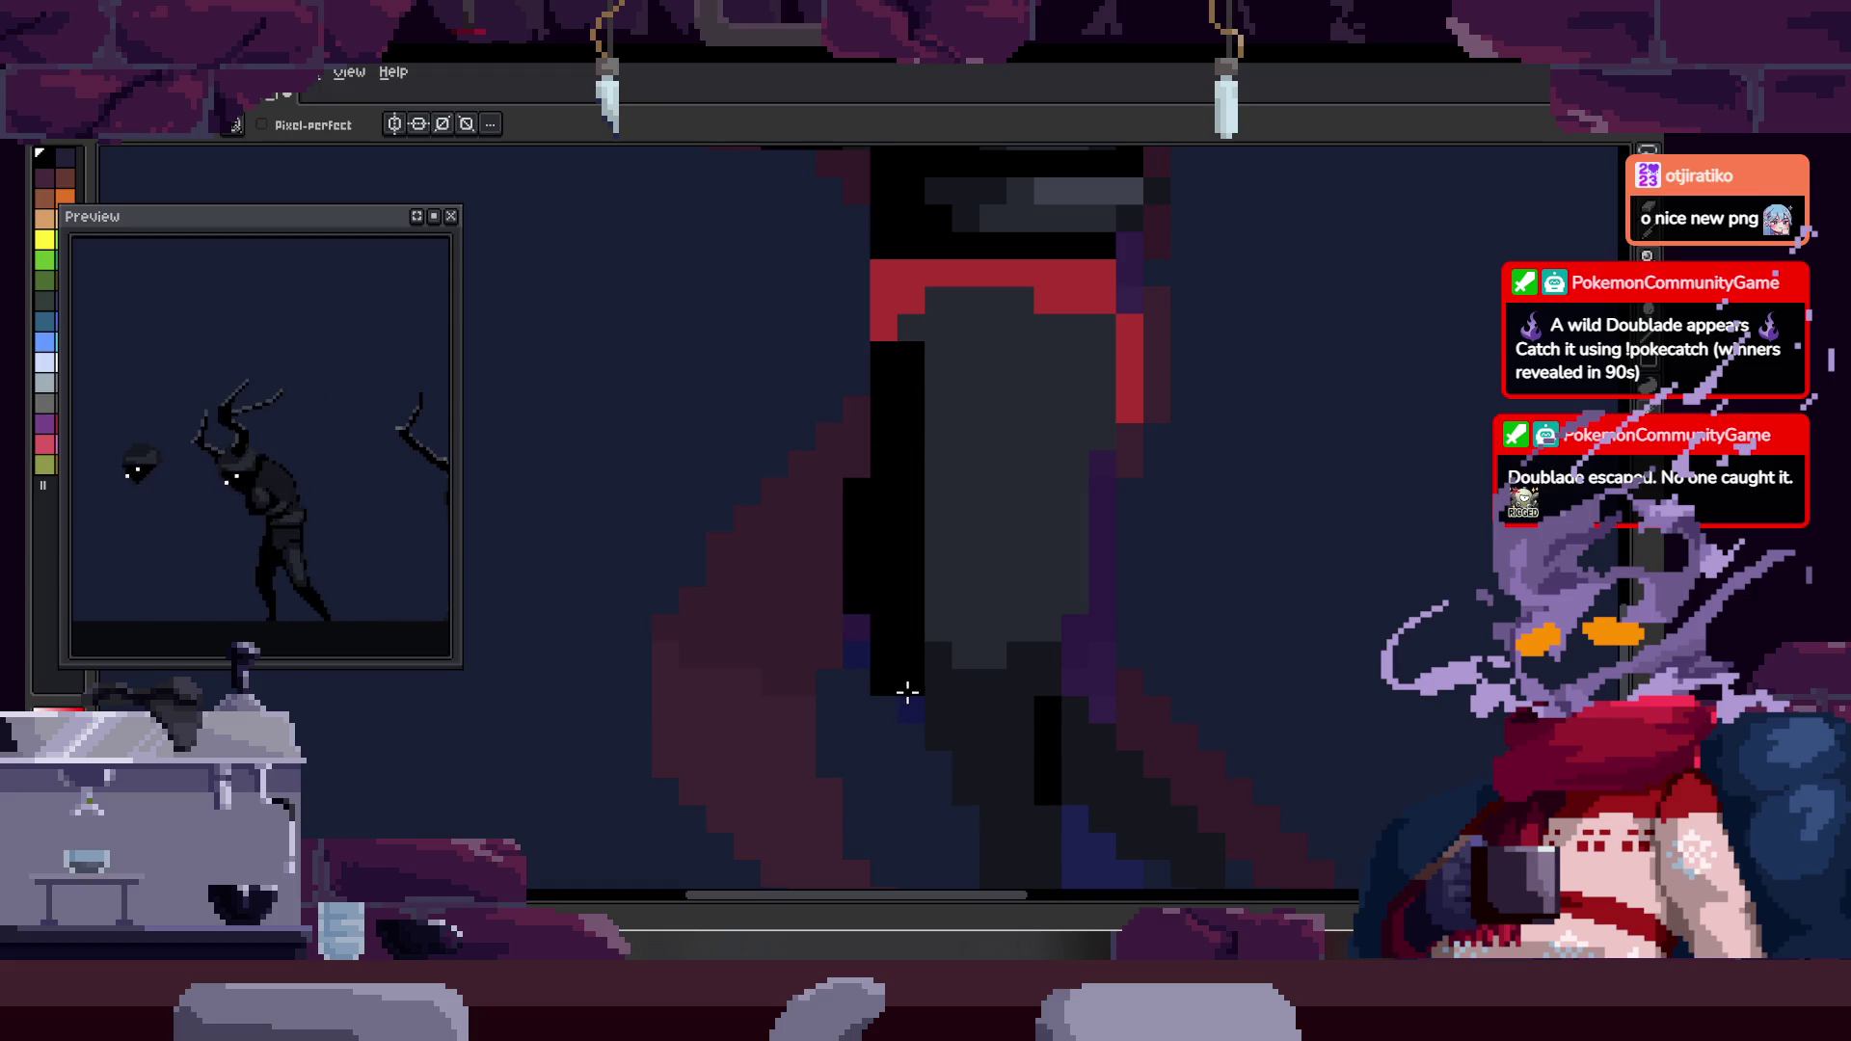
- Draw a straight black edge down the leg on the frame being cleaned
key("Right")
scroll(912, 560, "down", 3)
key("Right")
key("Right")
key("Right")
key("Left")
key("Right")
scroll(955, 453, "up", 3)
left_click(863, 528, "shift")
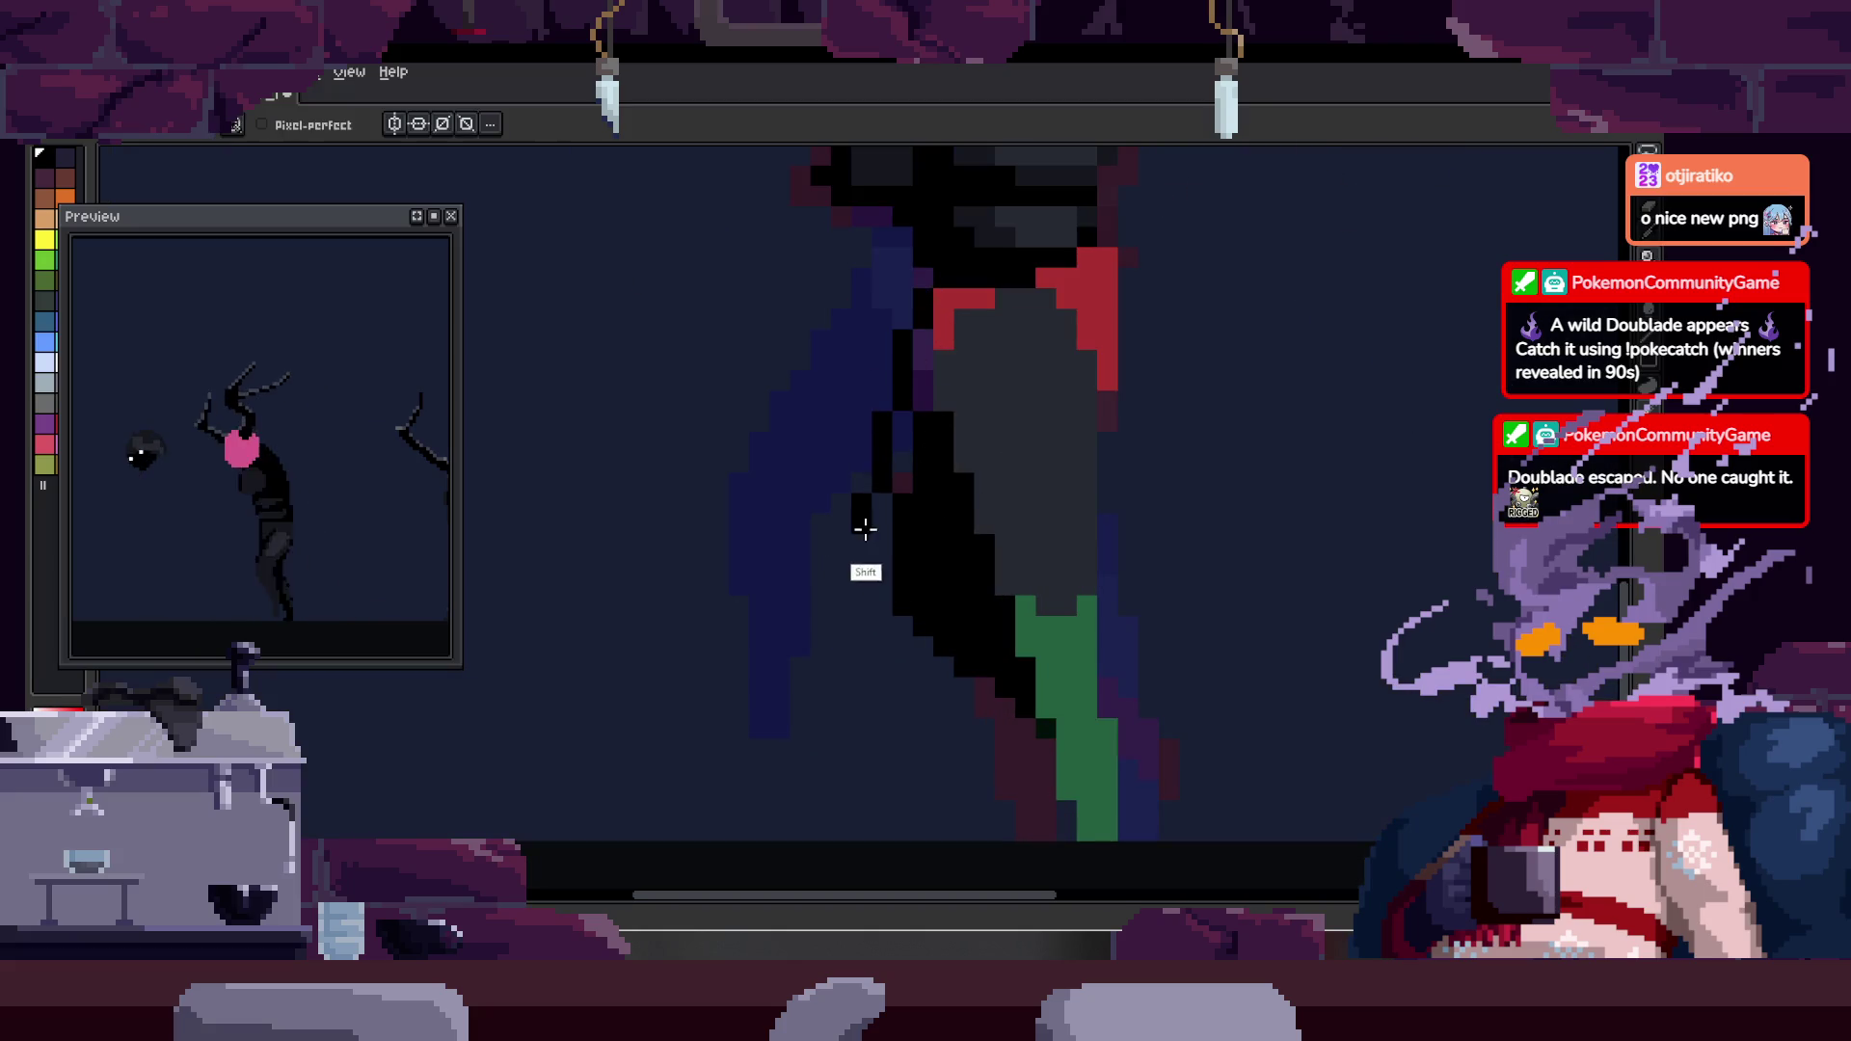
- Advance two walk frames and zoom in on the creature's waist
key("Right")
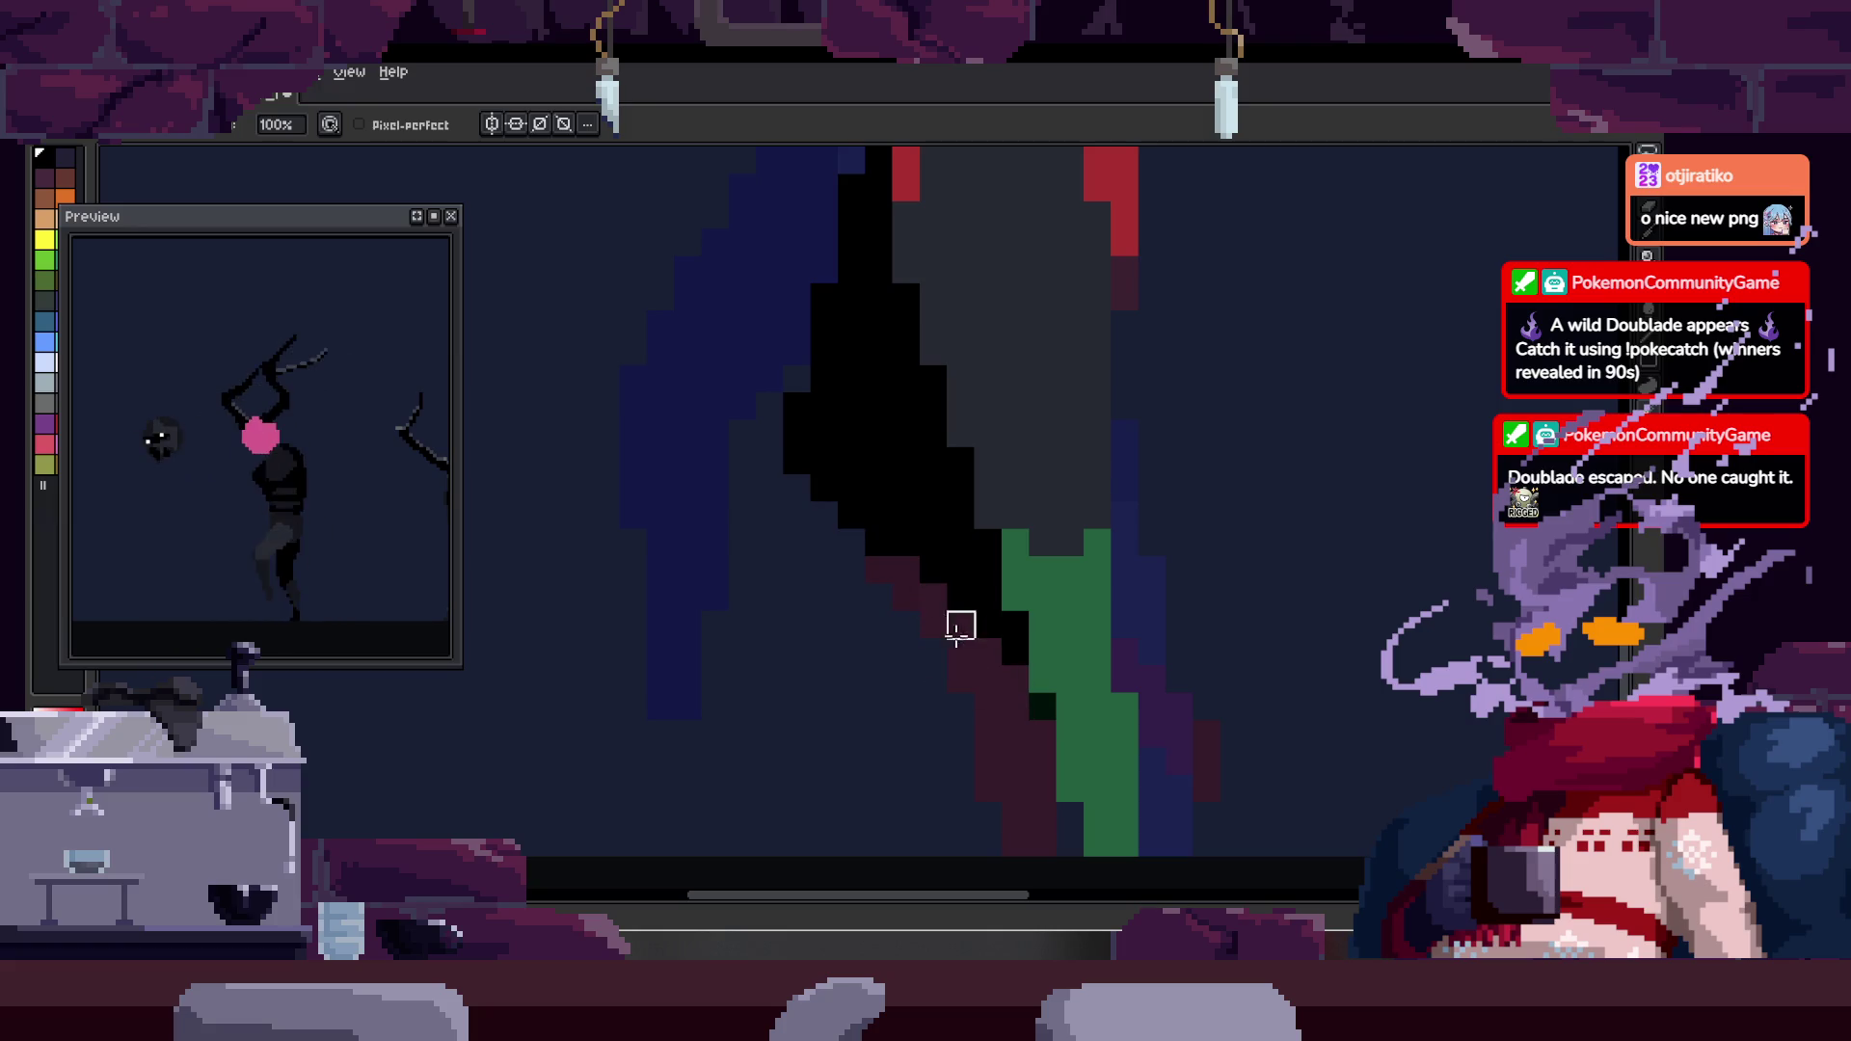
scroll(1032, 578, "down", 2)
scroll(1100, 458, "up", 2)
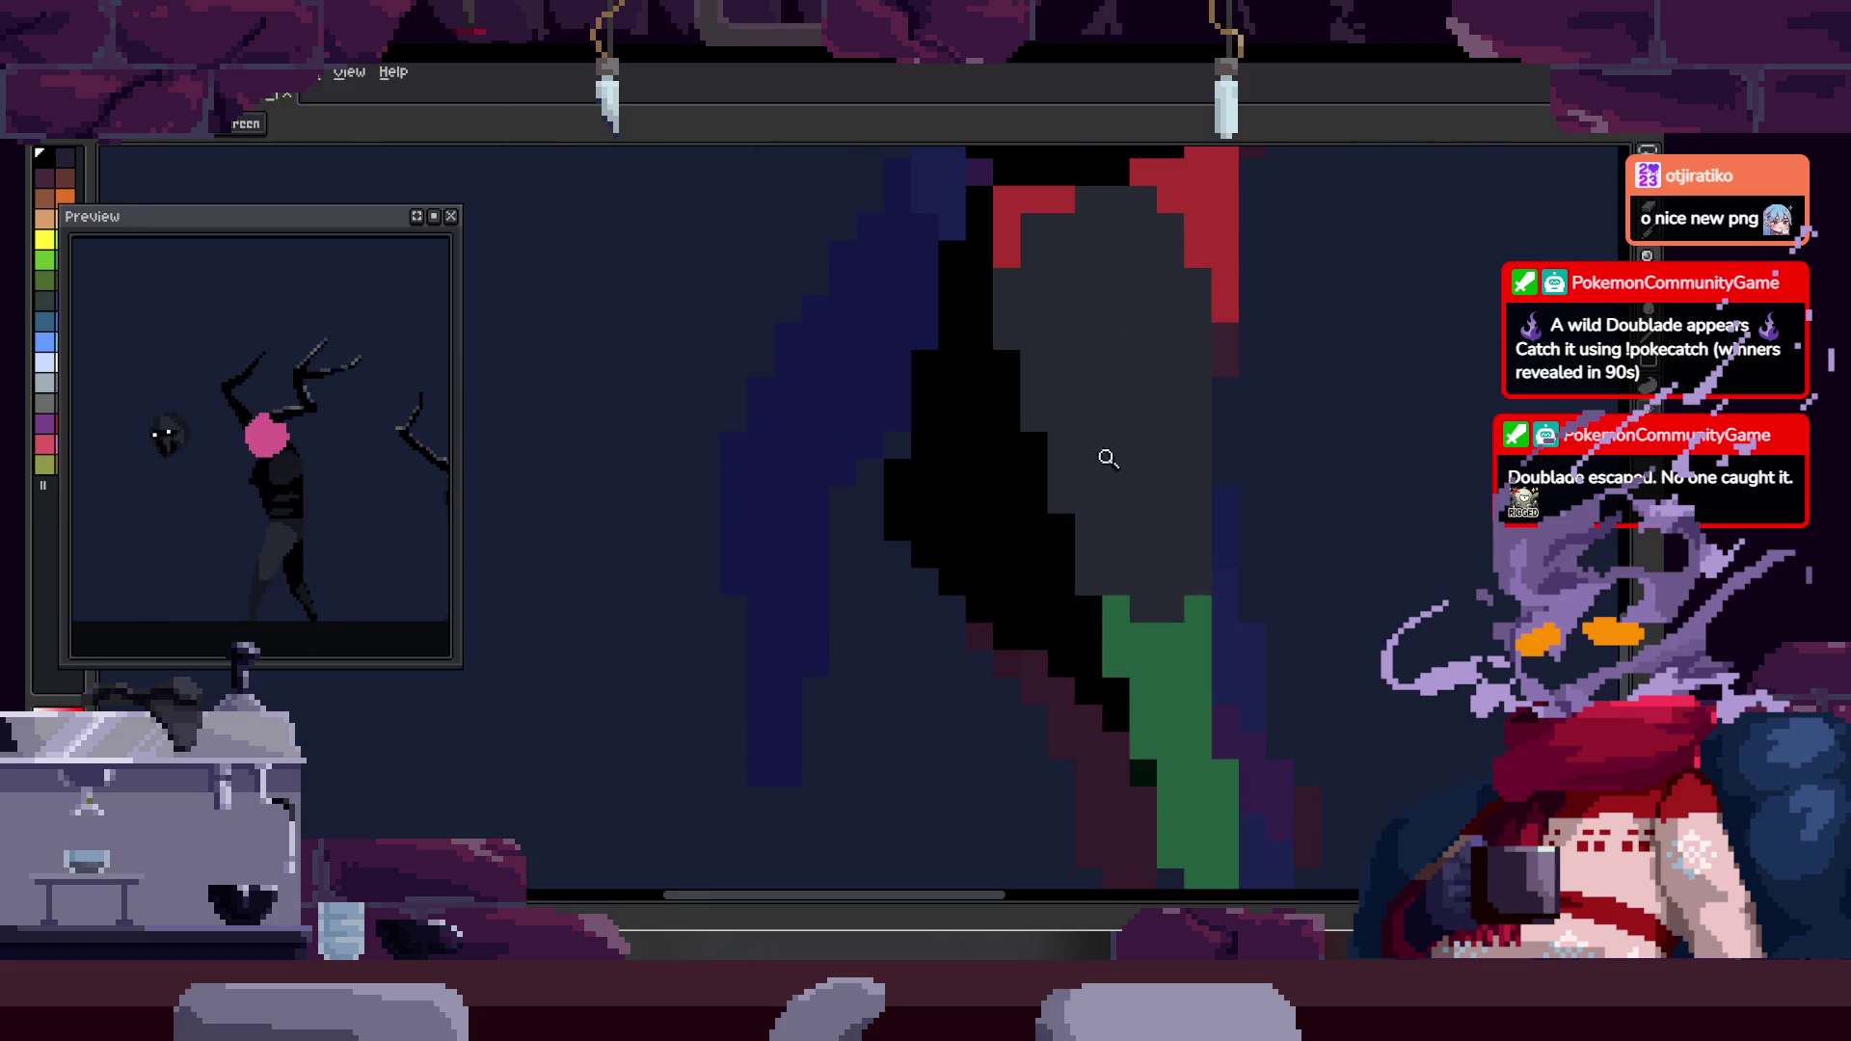
scroll(810, 540, "up", 2)
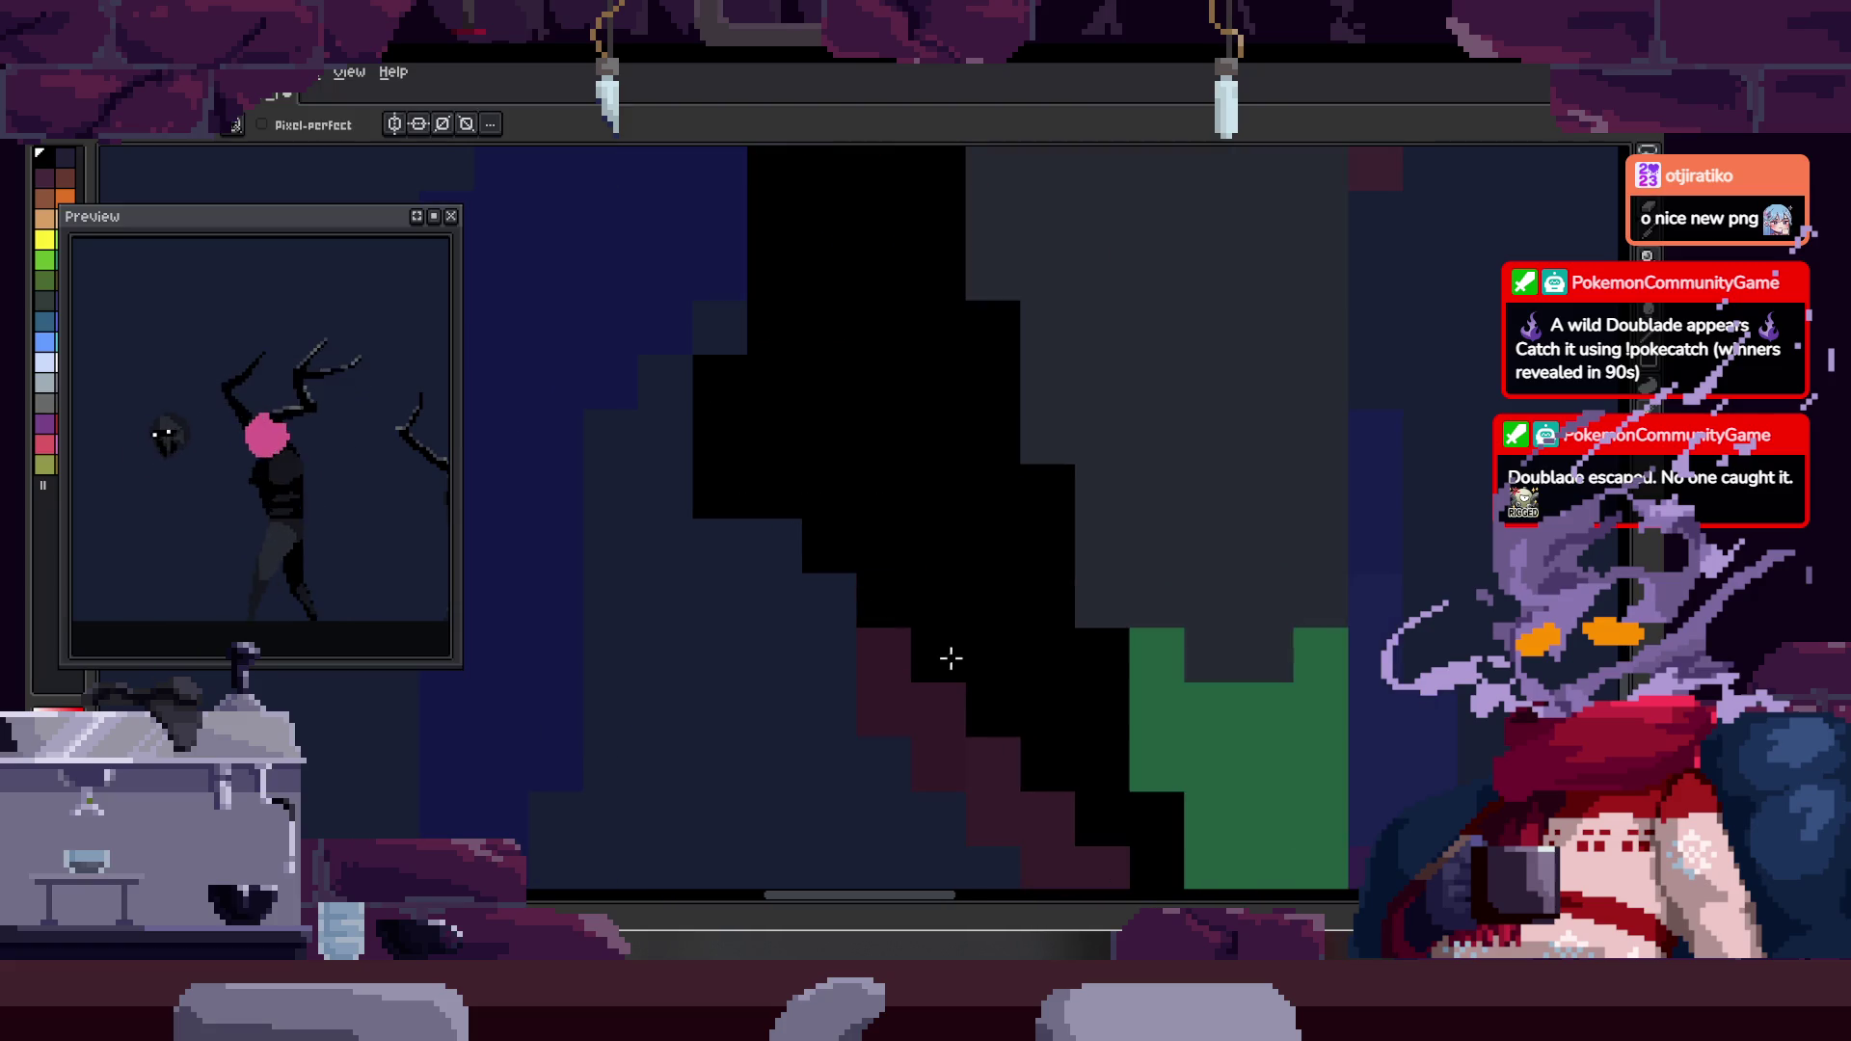
key("Right")
key("Right")
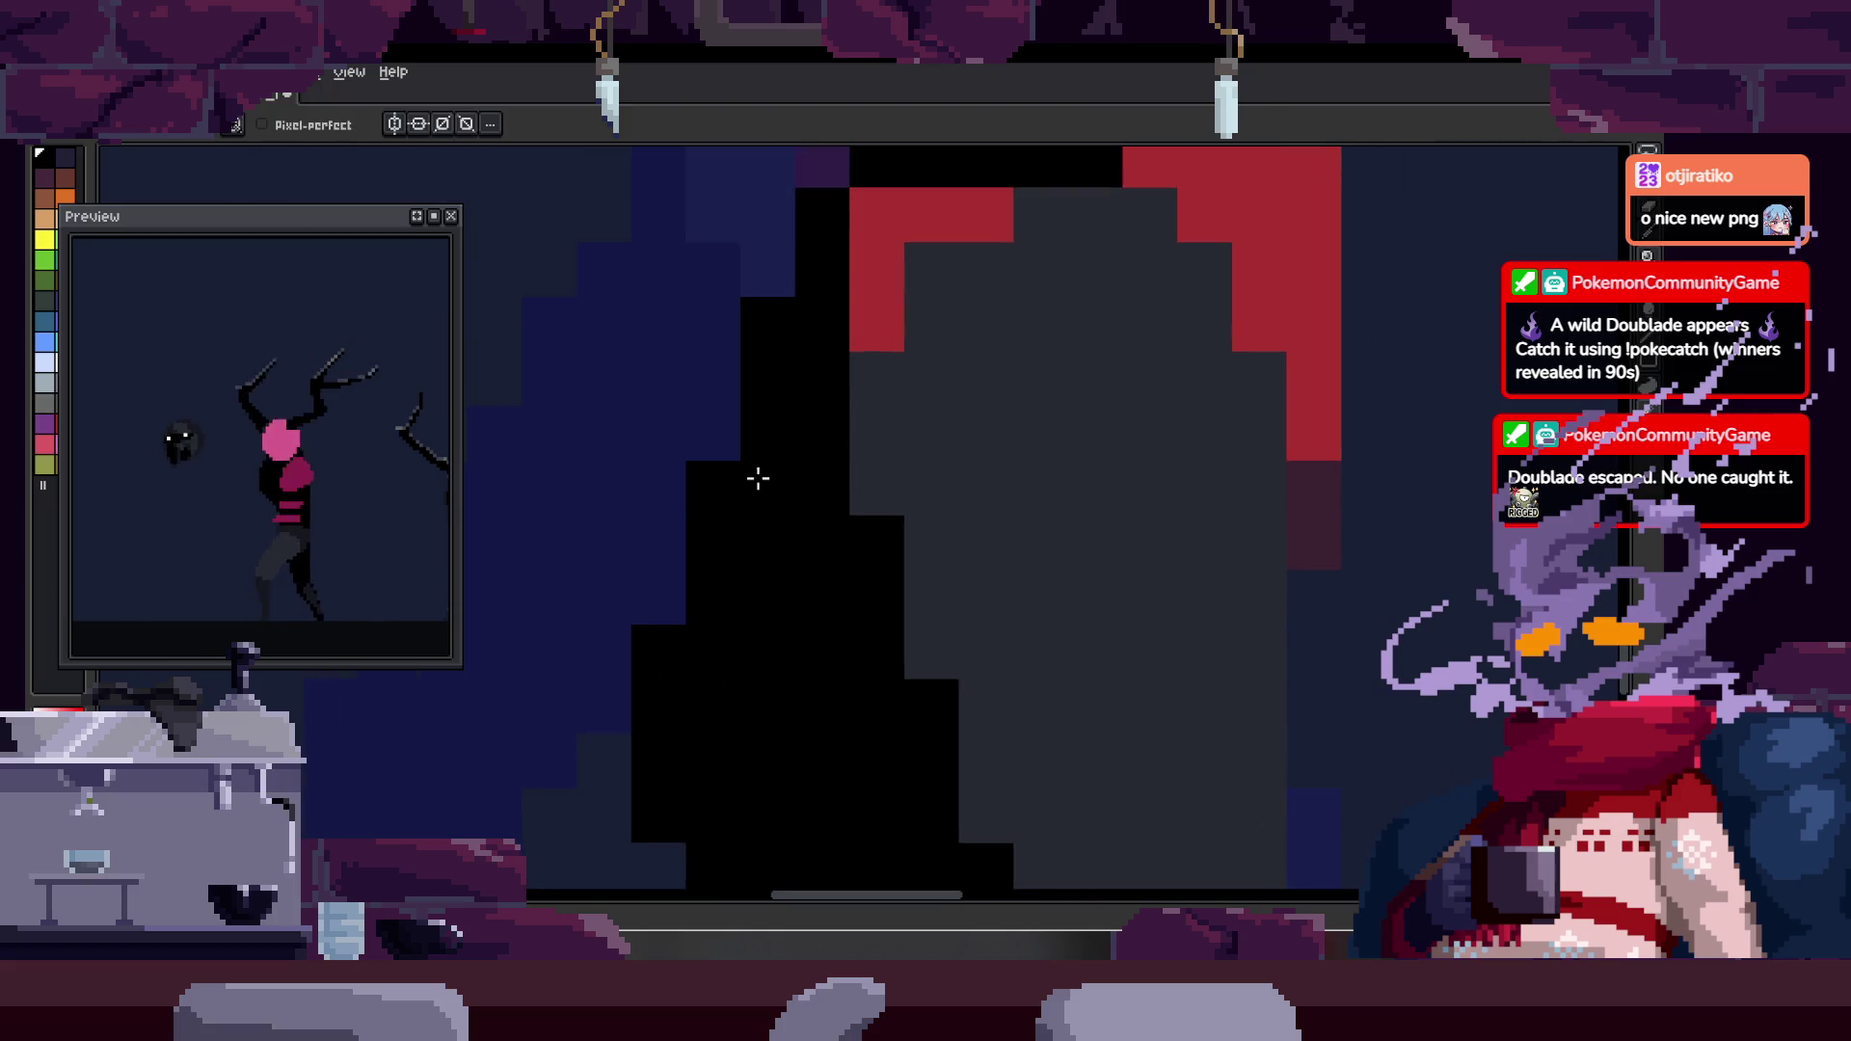
scroll(743, 491, "down", 4)
scroll(795, 500, "up", 2)
key("alt")
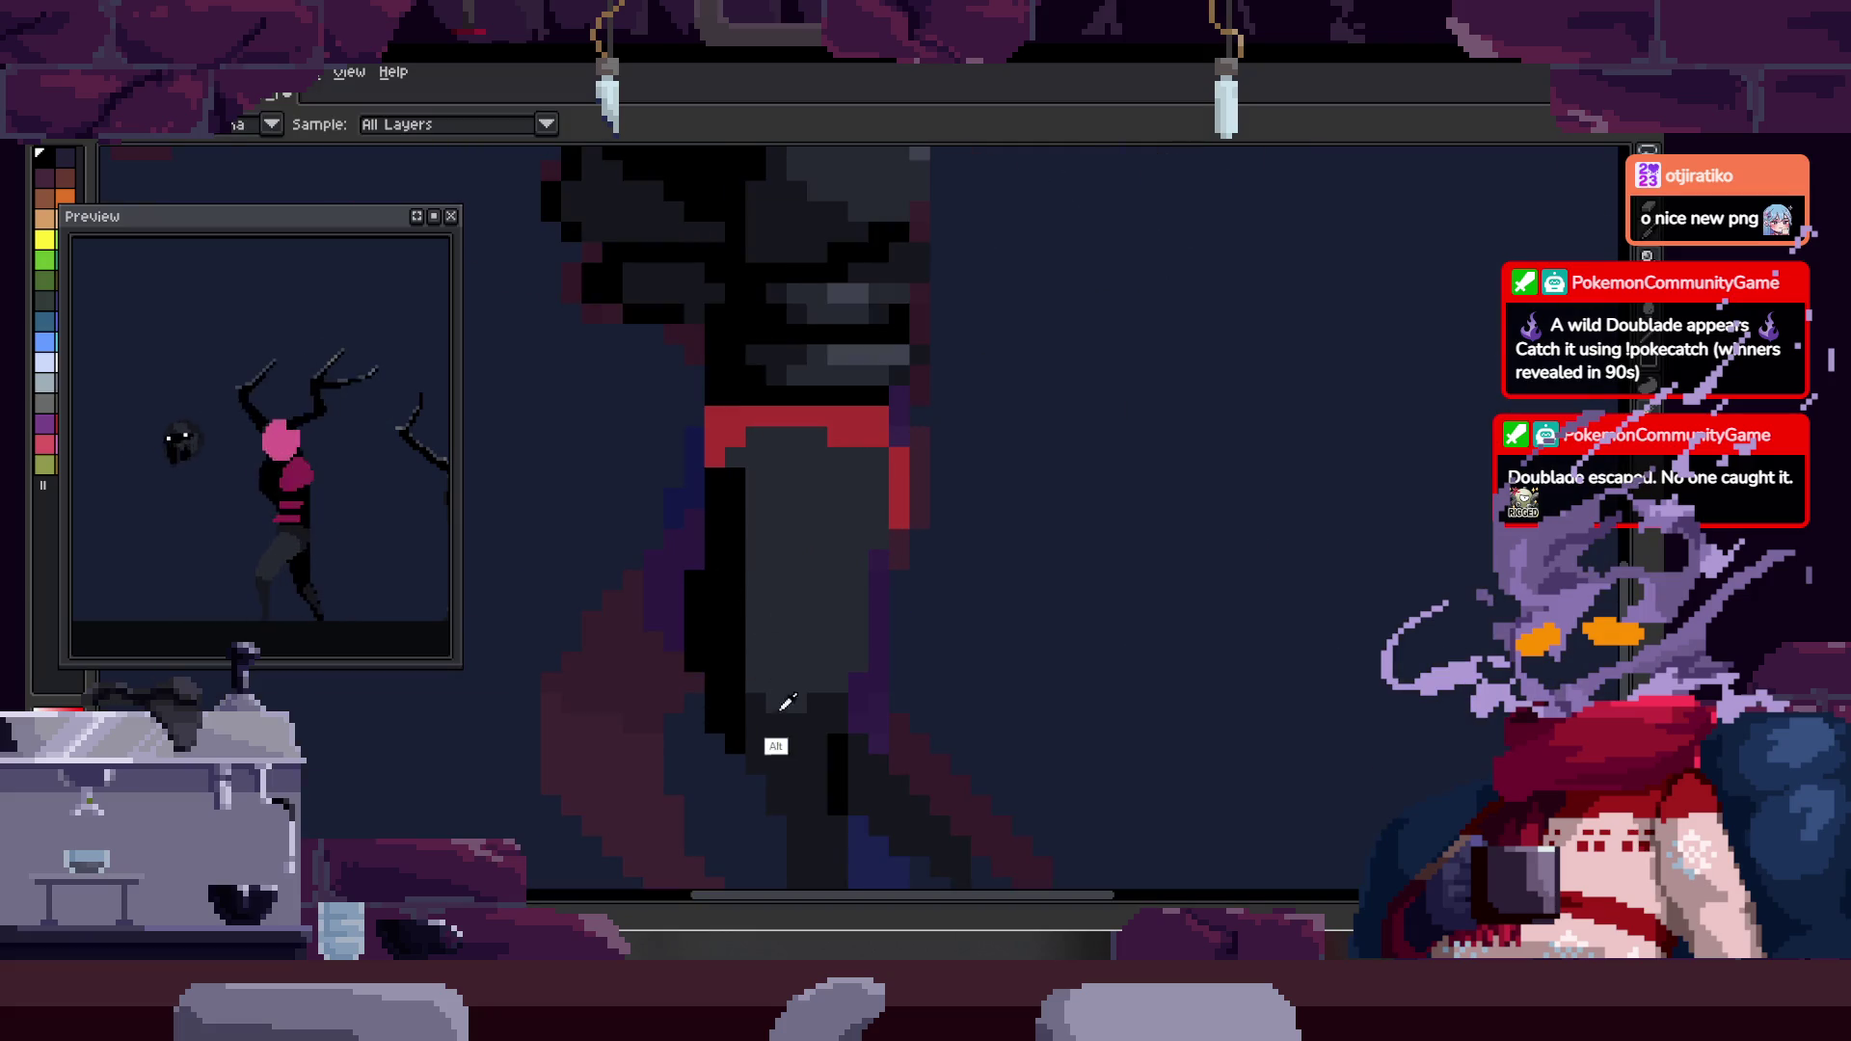
key("Right")
key("Right")
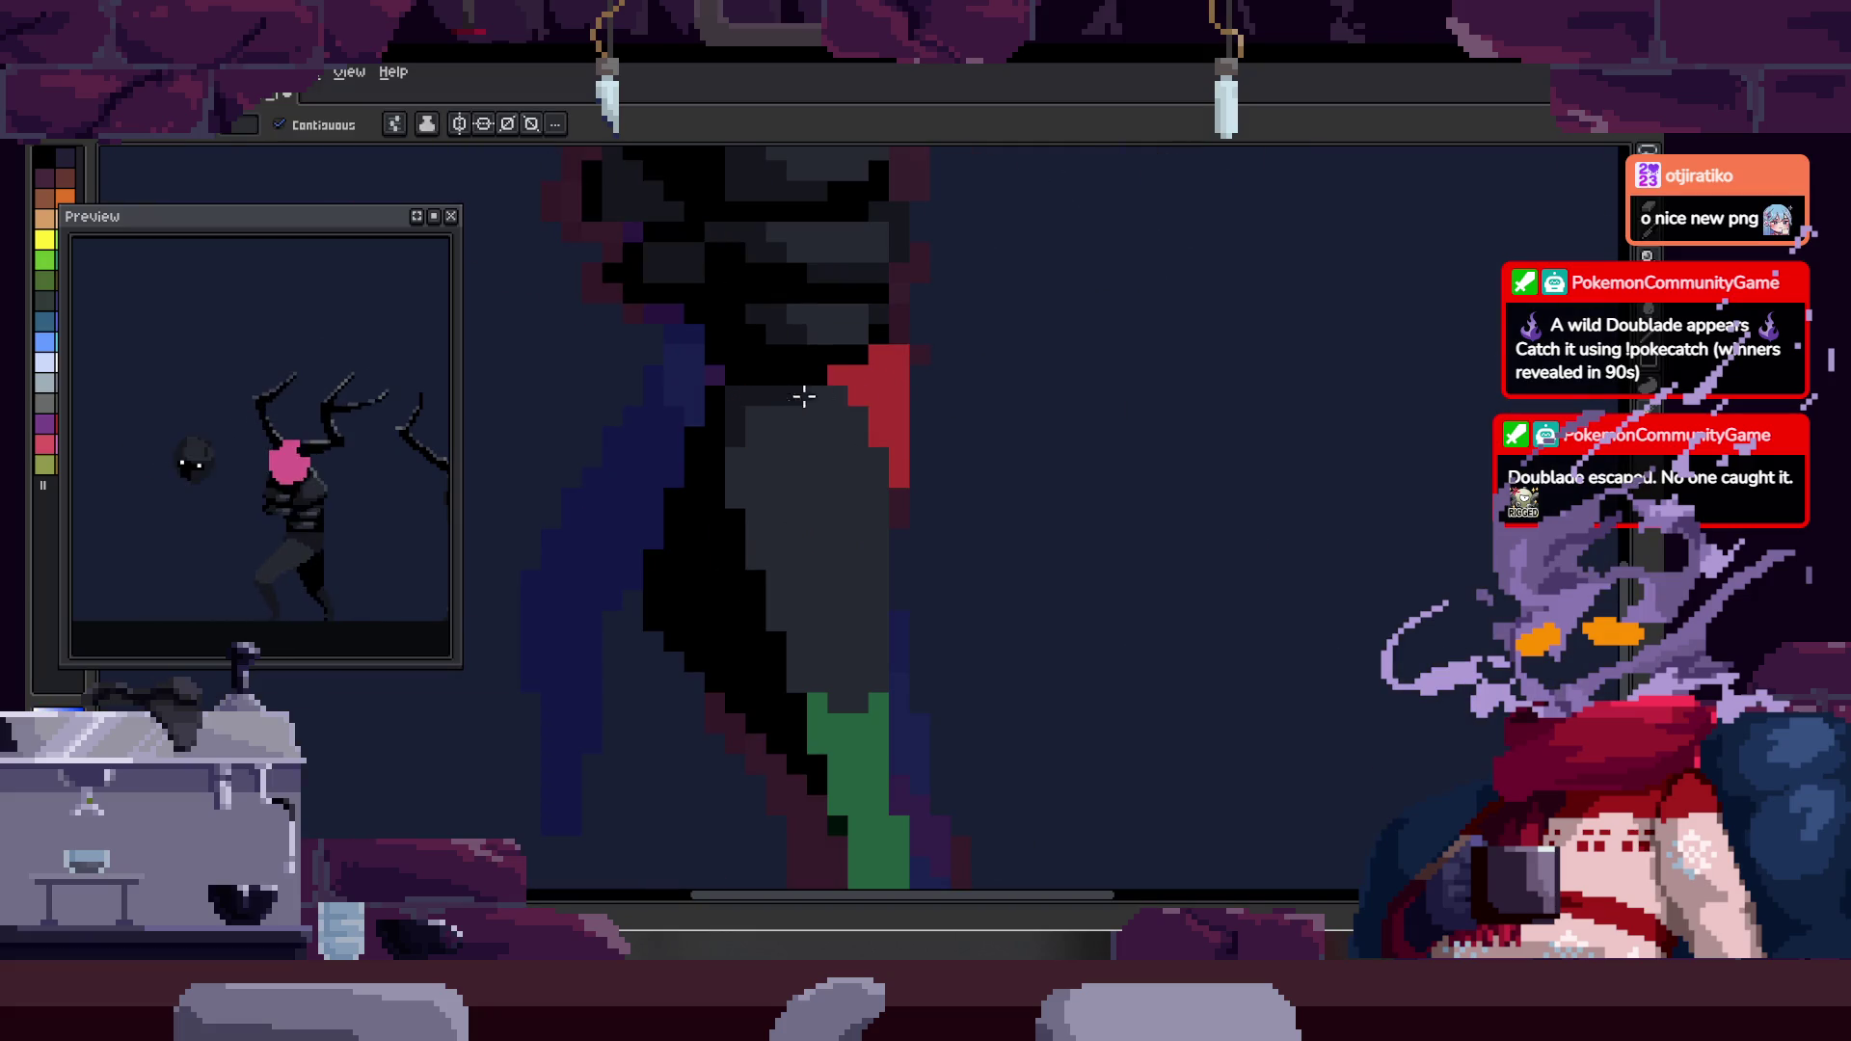
key("z")
scroll(927, 412, "down", 2)
left_click(814, 416)
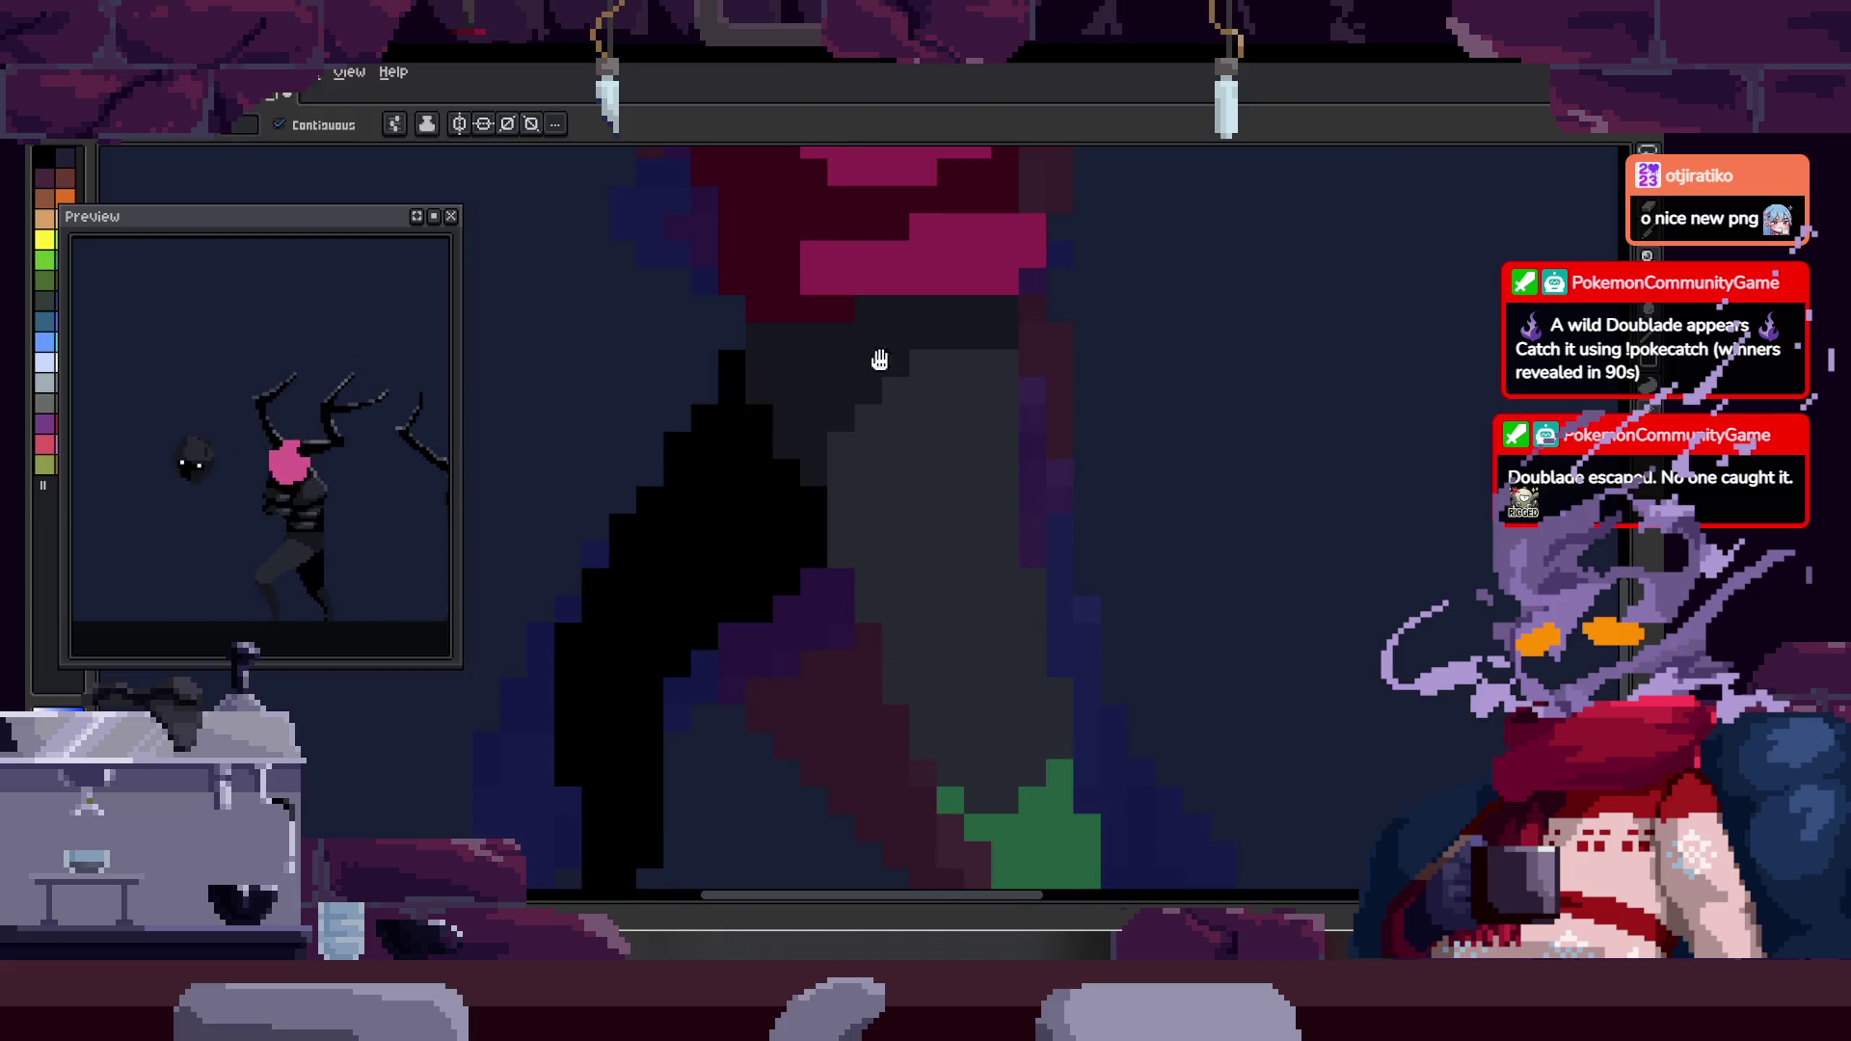
key("g")
scroll(734, 580, "up", 1)
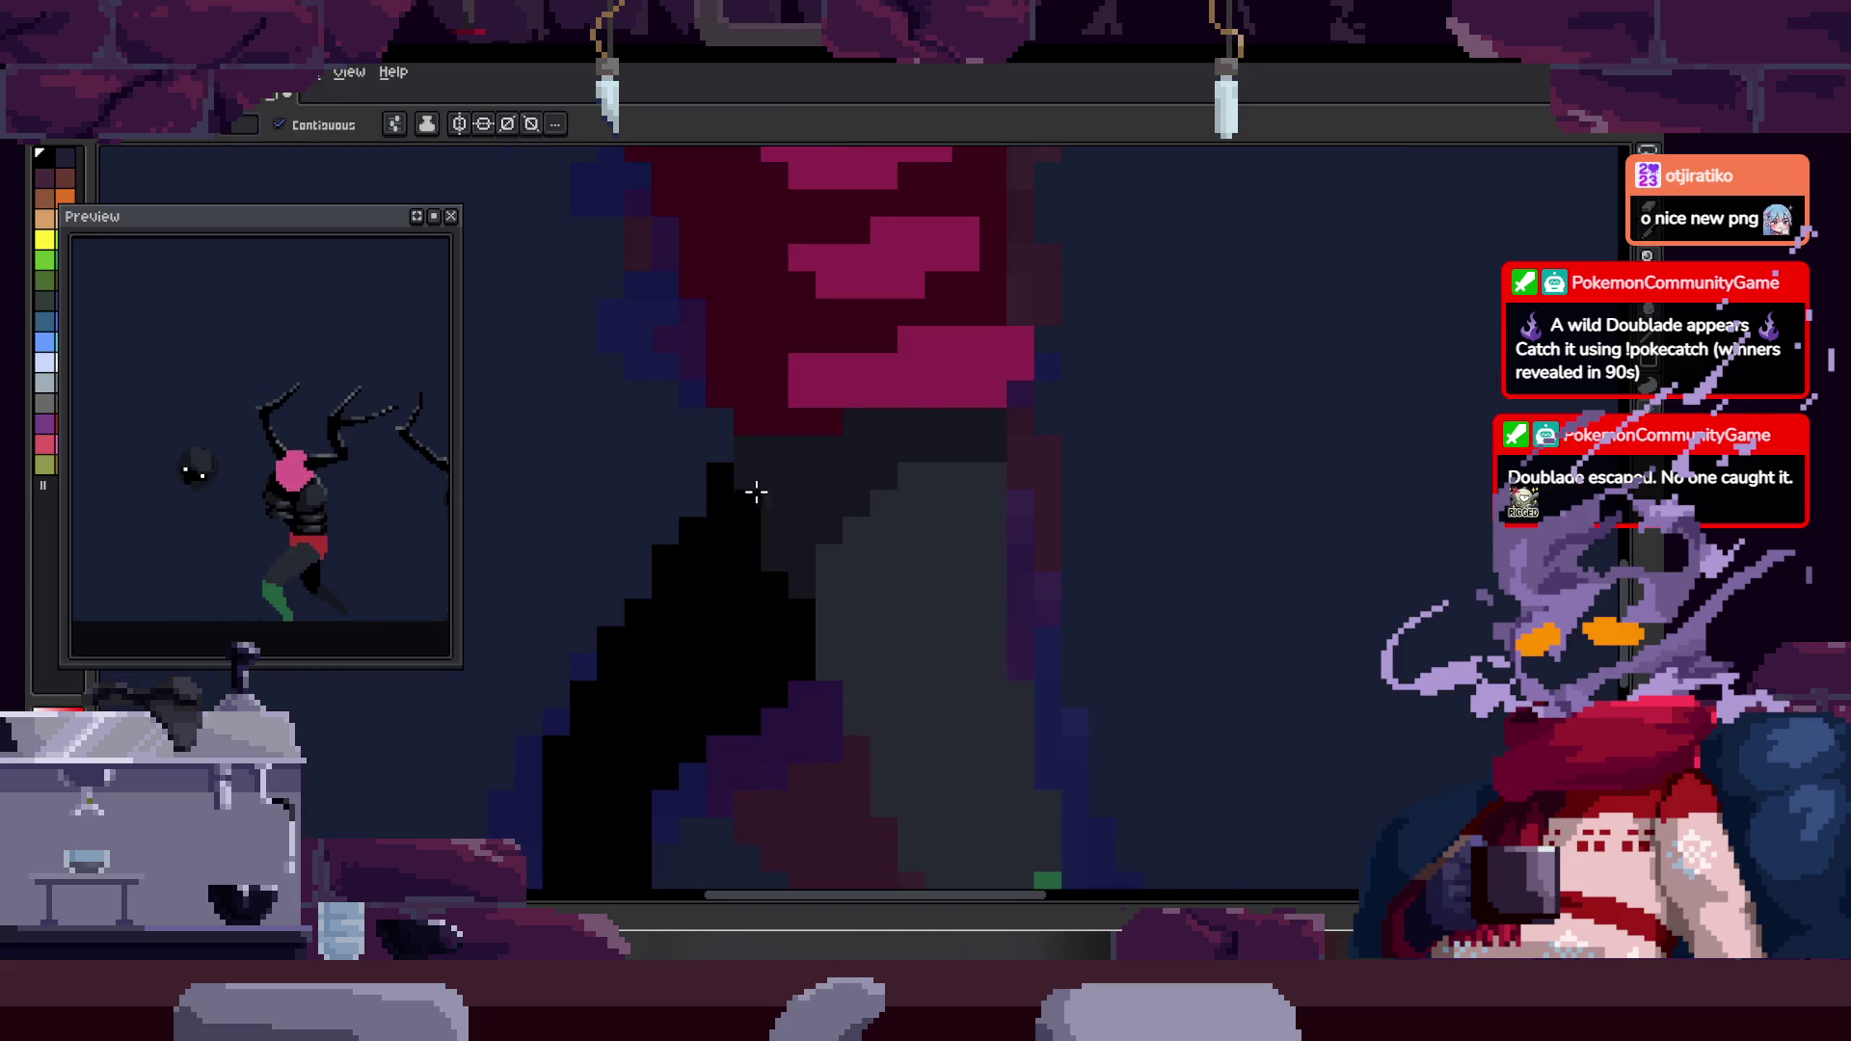
- Paint the grey row under the pink patch black and play the walk to check it
key("b")
left_click_drag(771, 562, 930, 562)
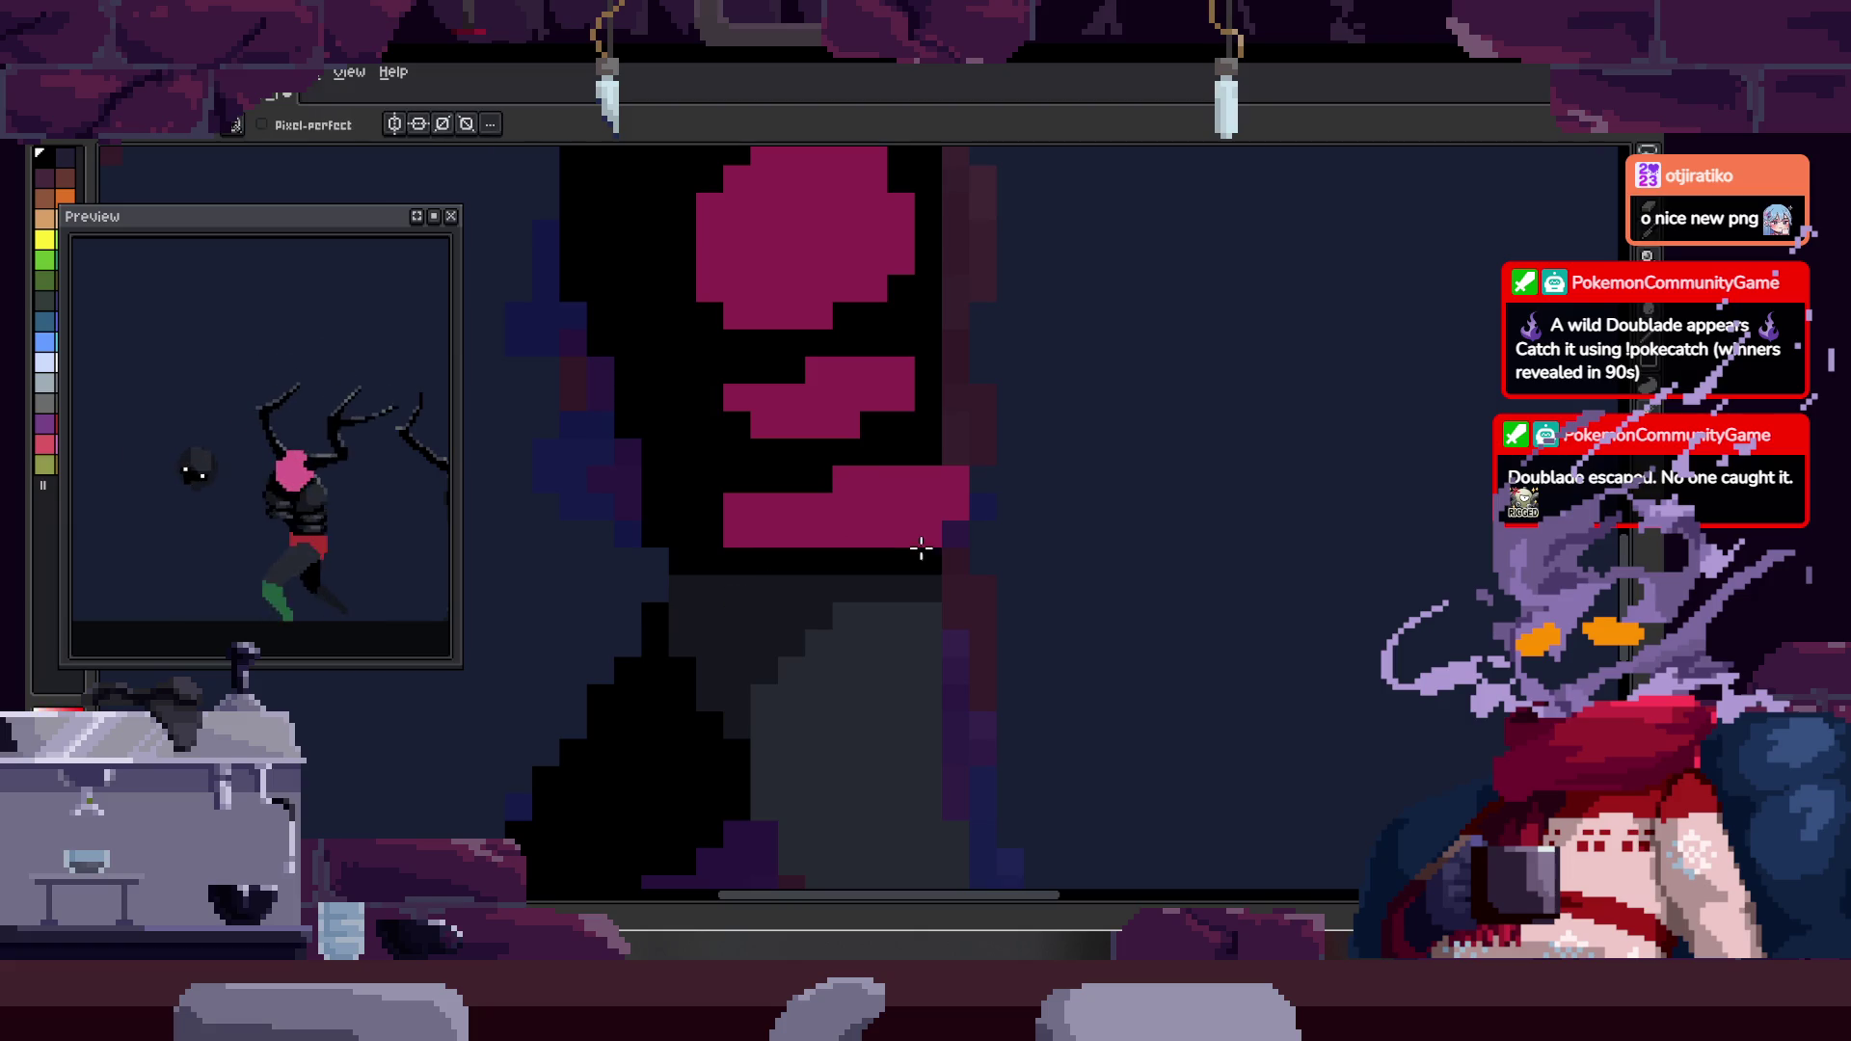
key("z")
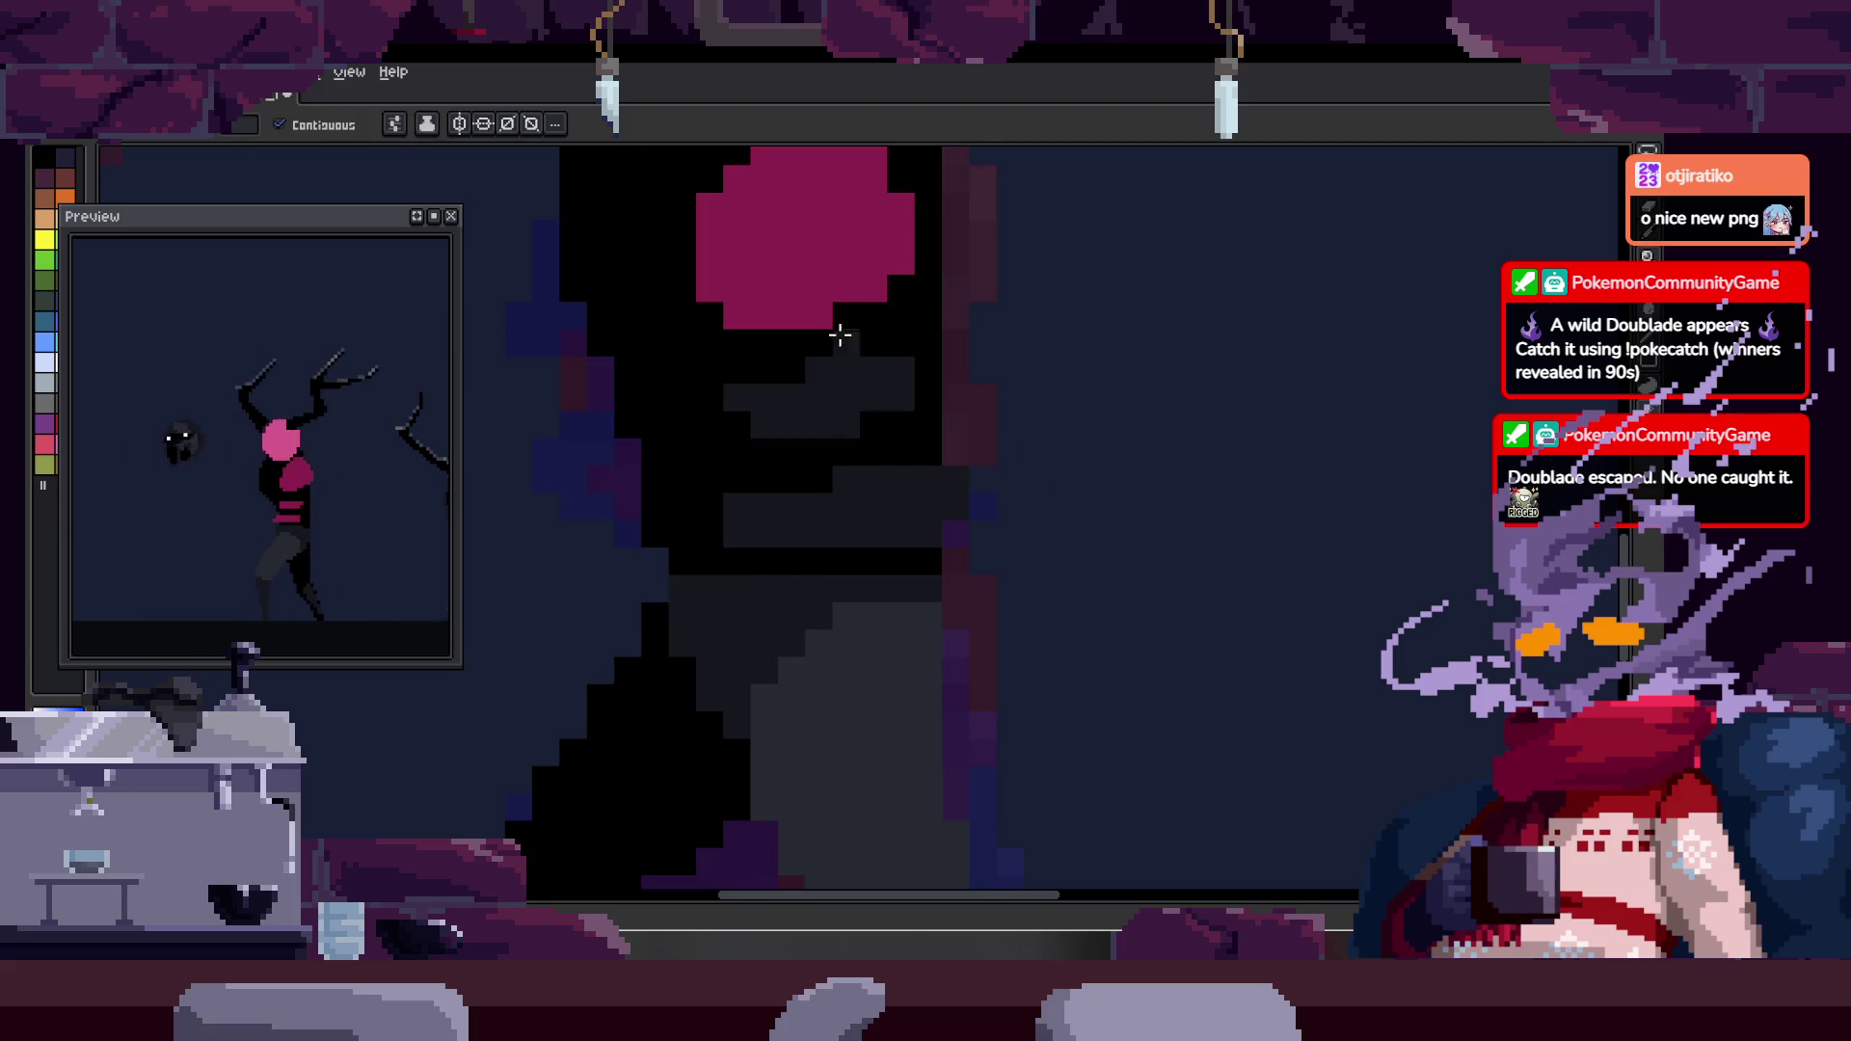
scroll(847, 550, "down", 2)
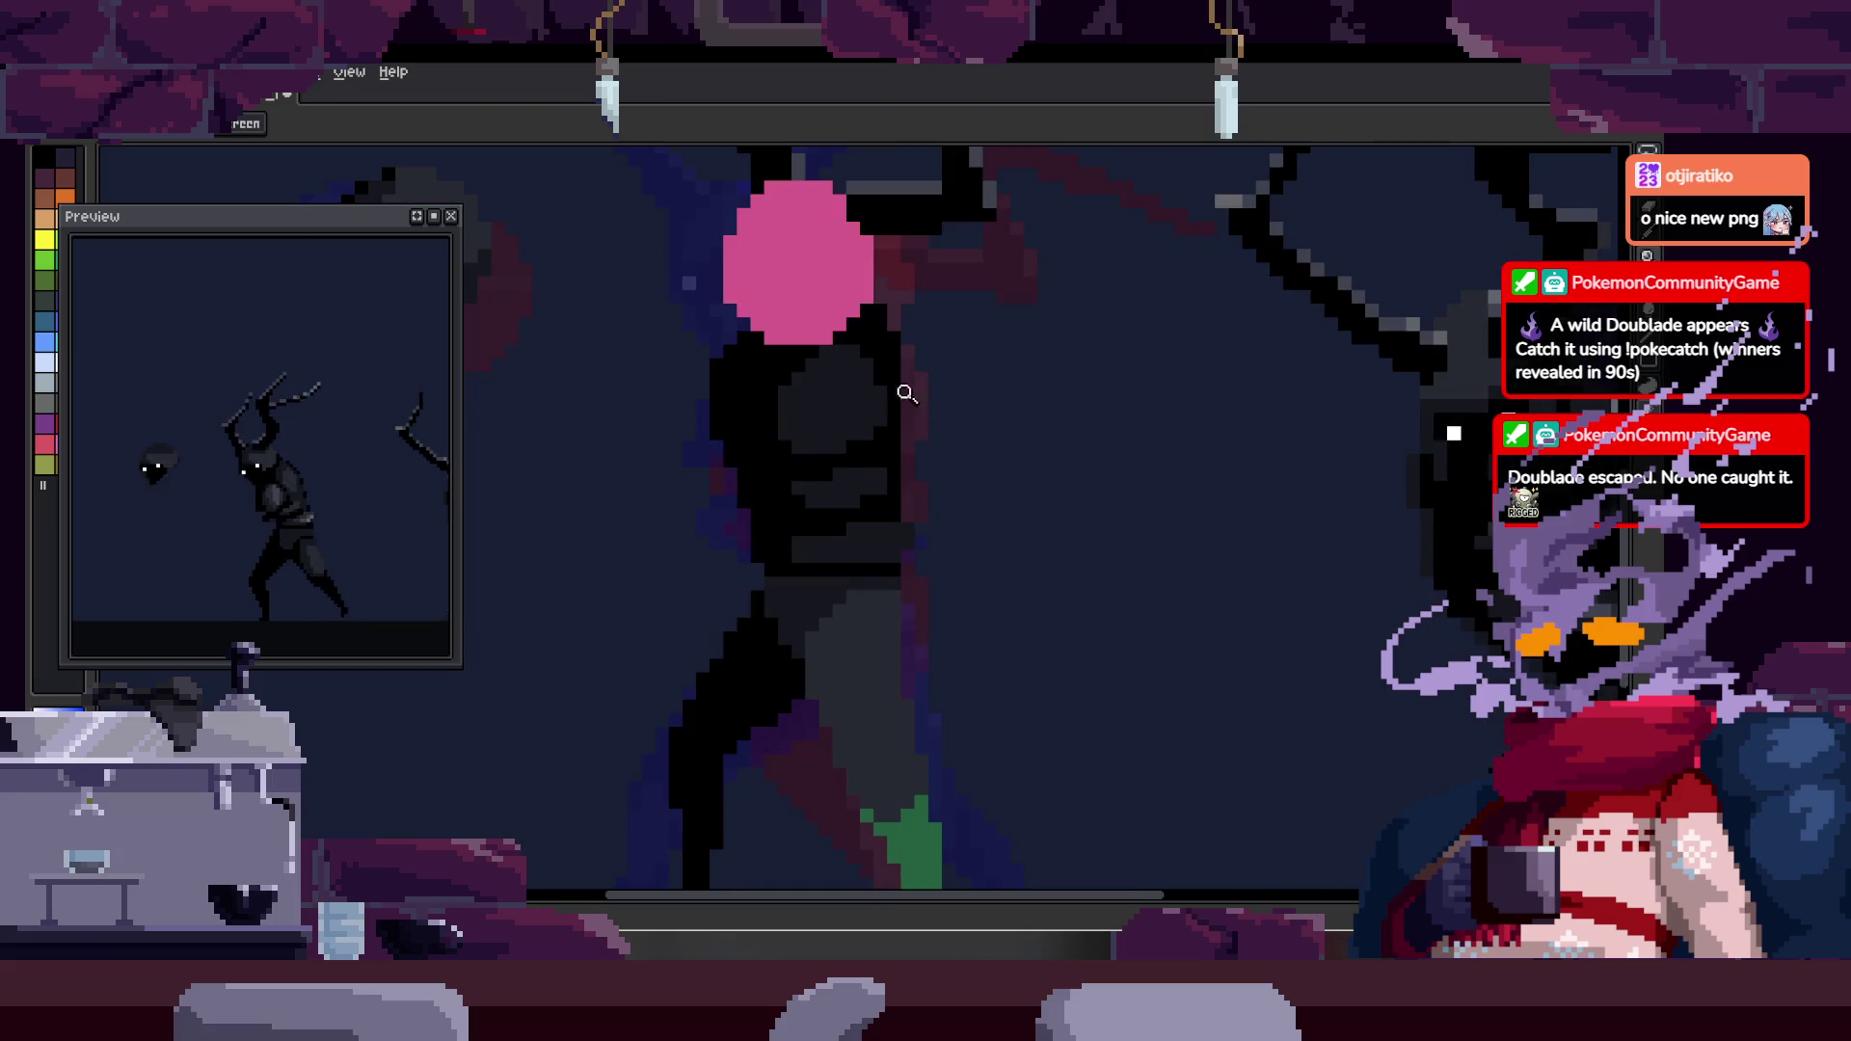
key("Tab")
key("Tab")
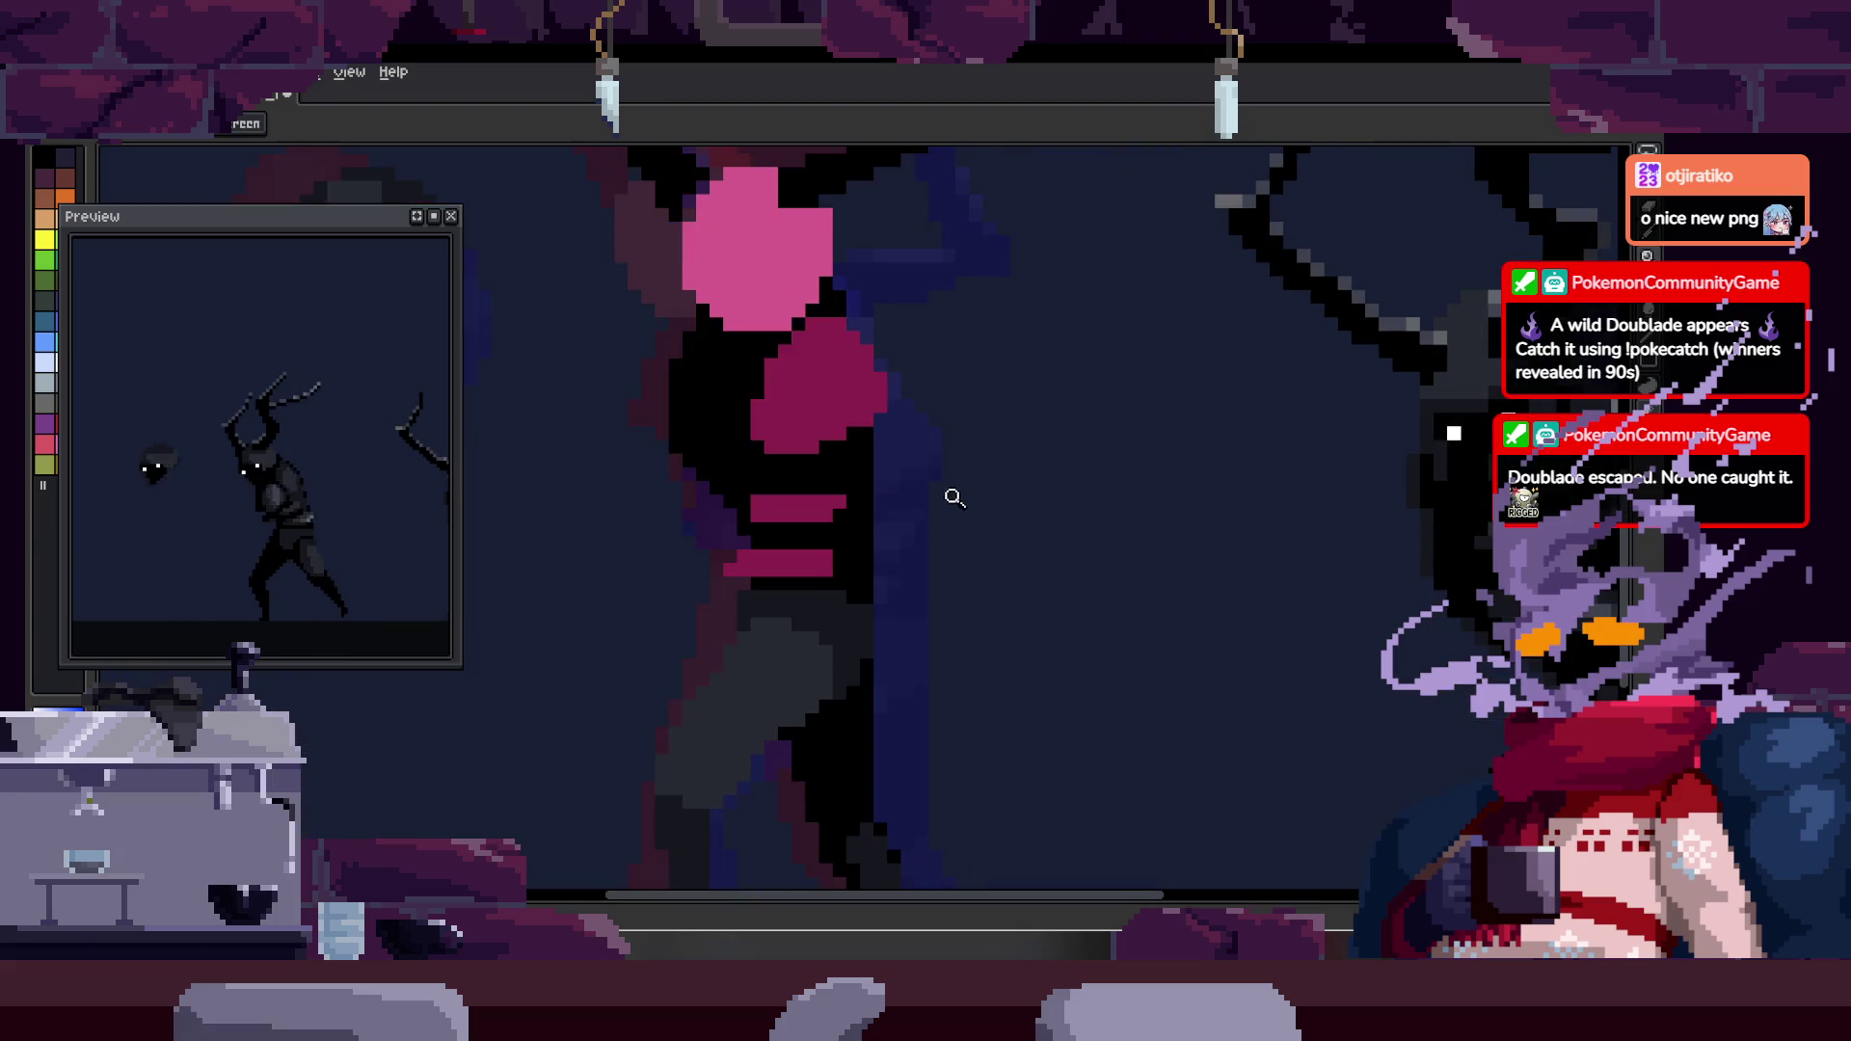
- Zoom in closely on the creature's torso to inspect the black body
key("b")
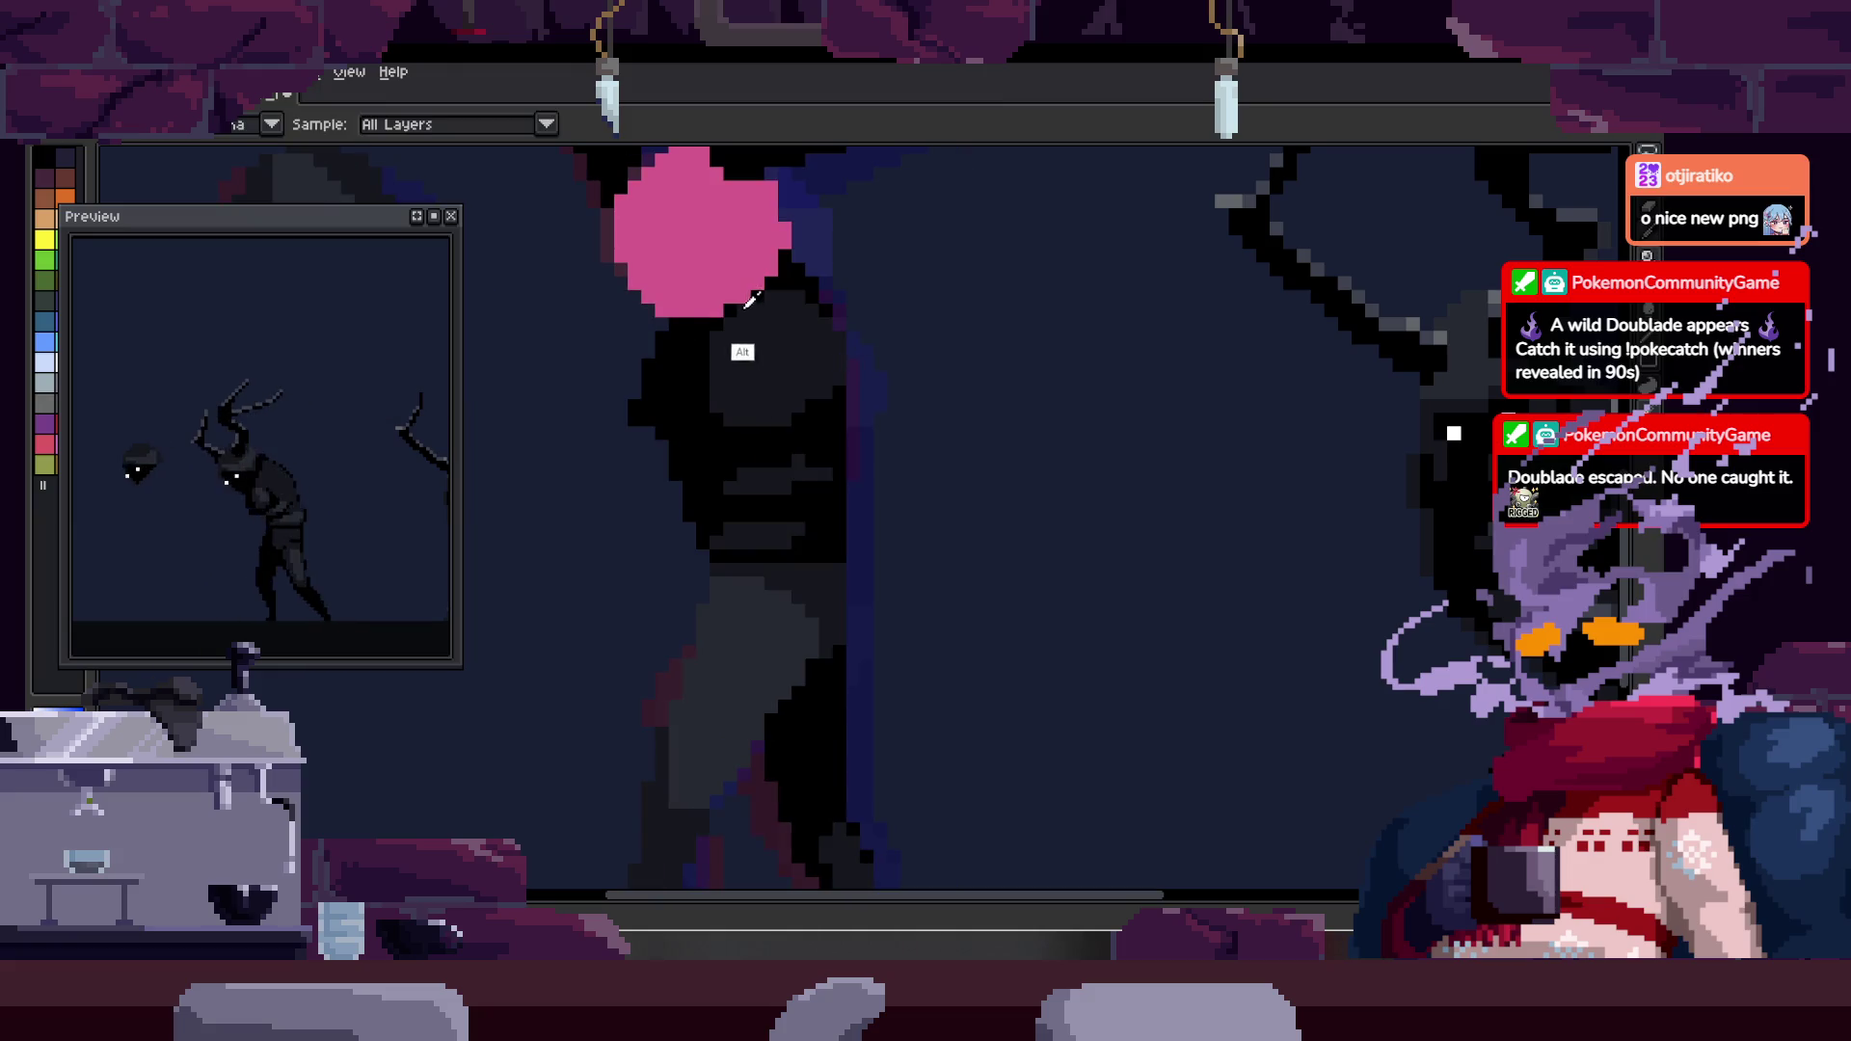
key("alt")
key("z")
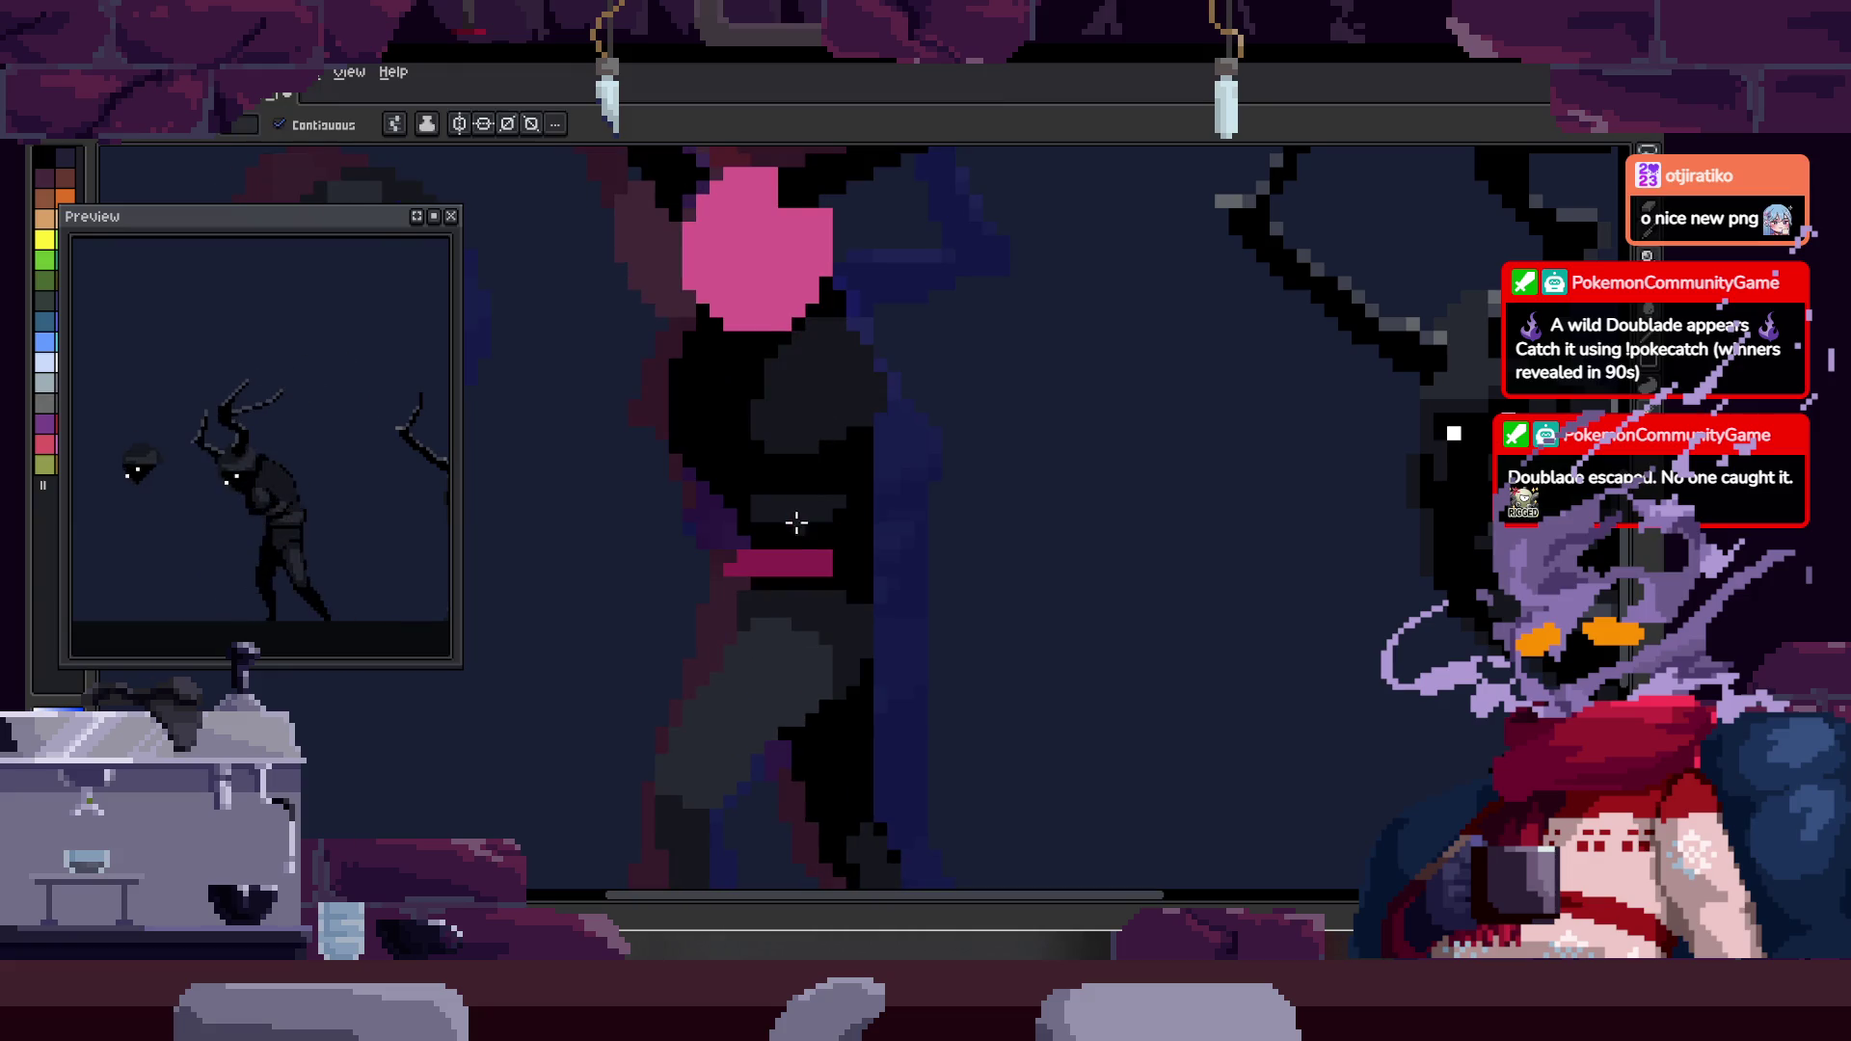
scroll(967, 462, "down", 1)
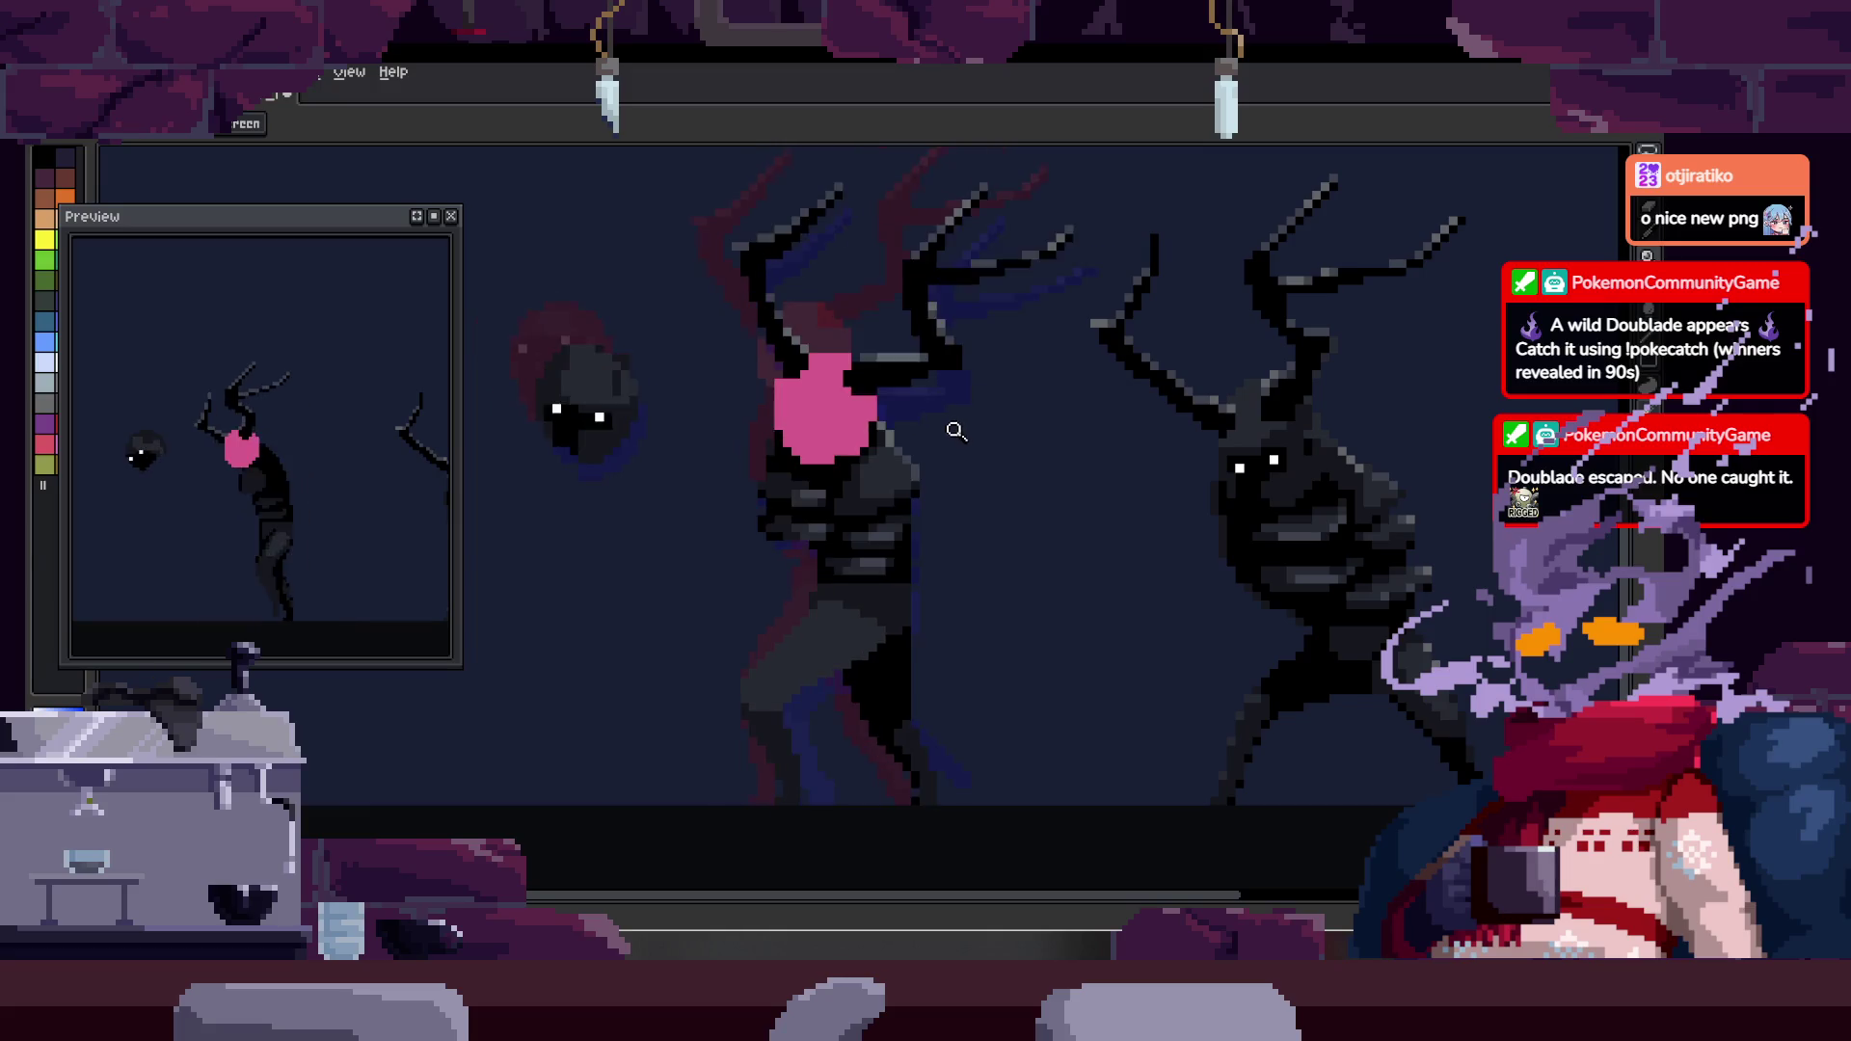
left_click(954, 432)
key("b")
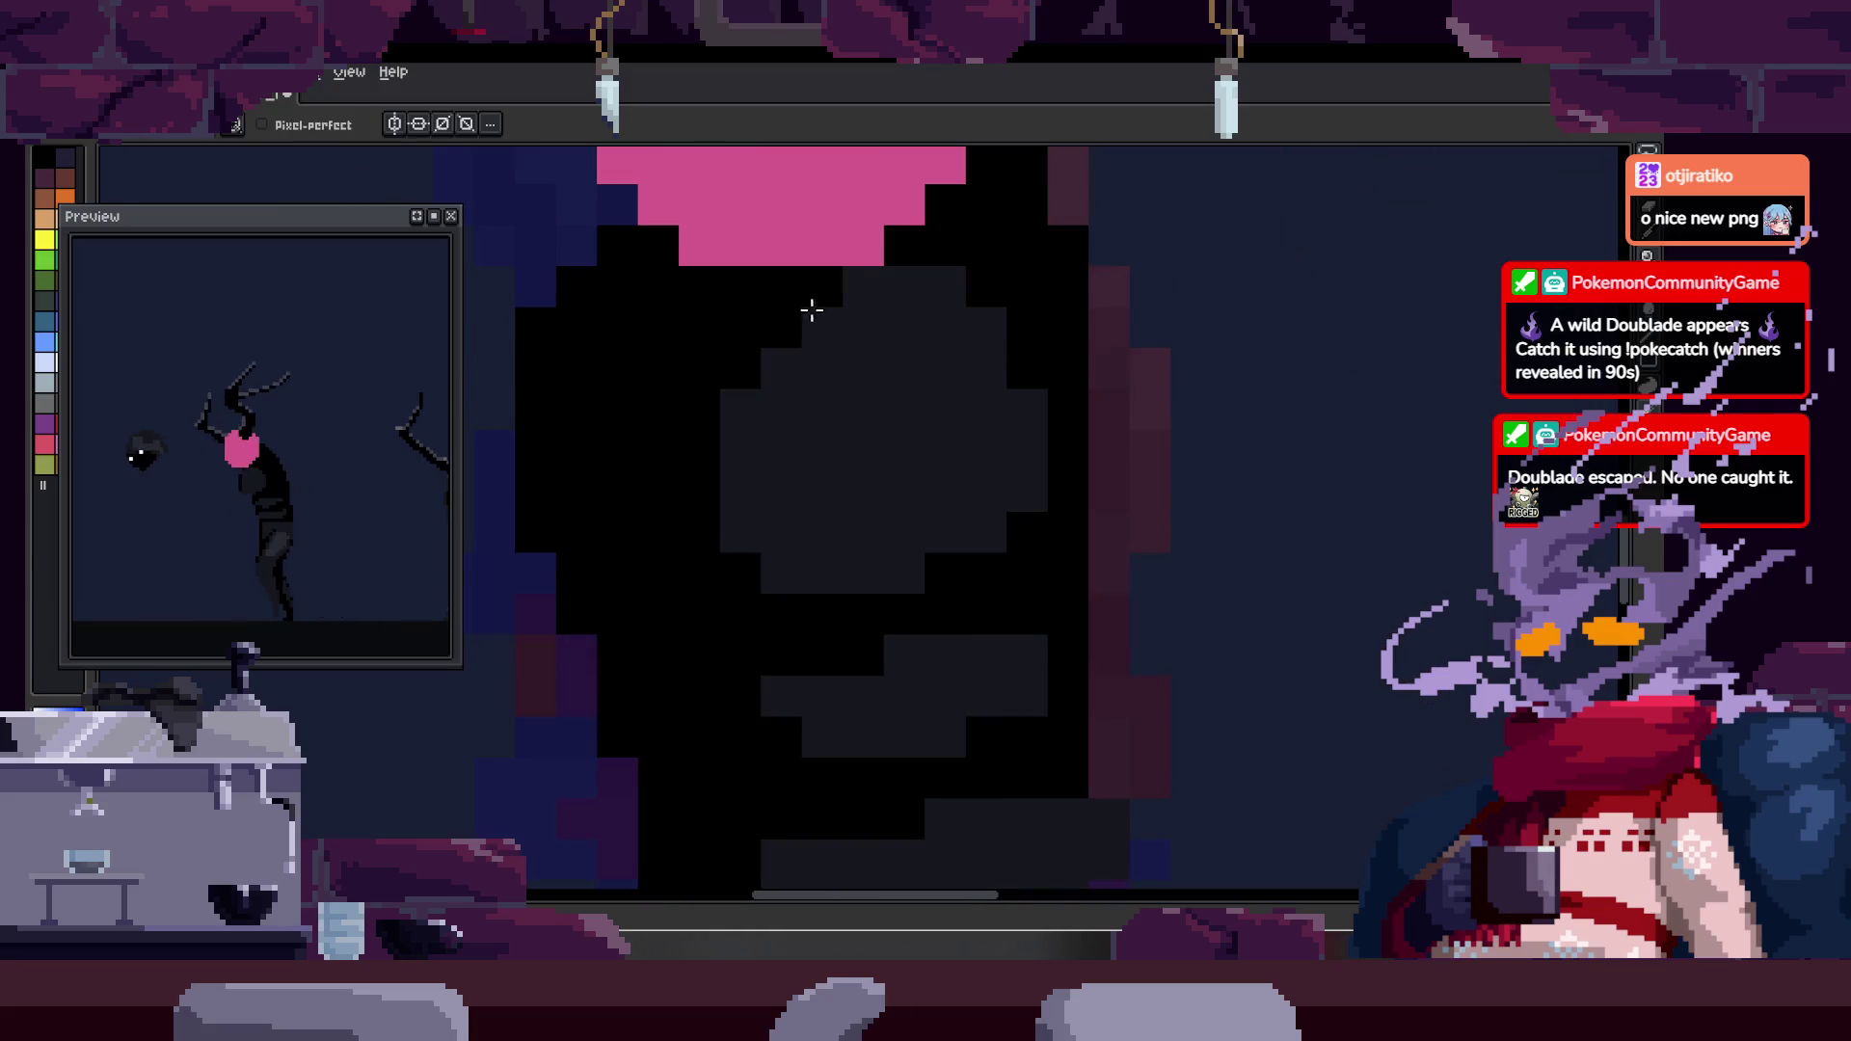
scroll(824, 500, "down", 1)
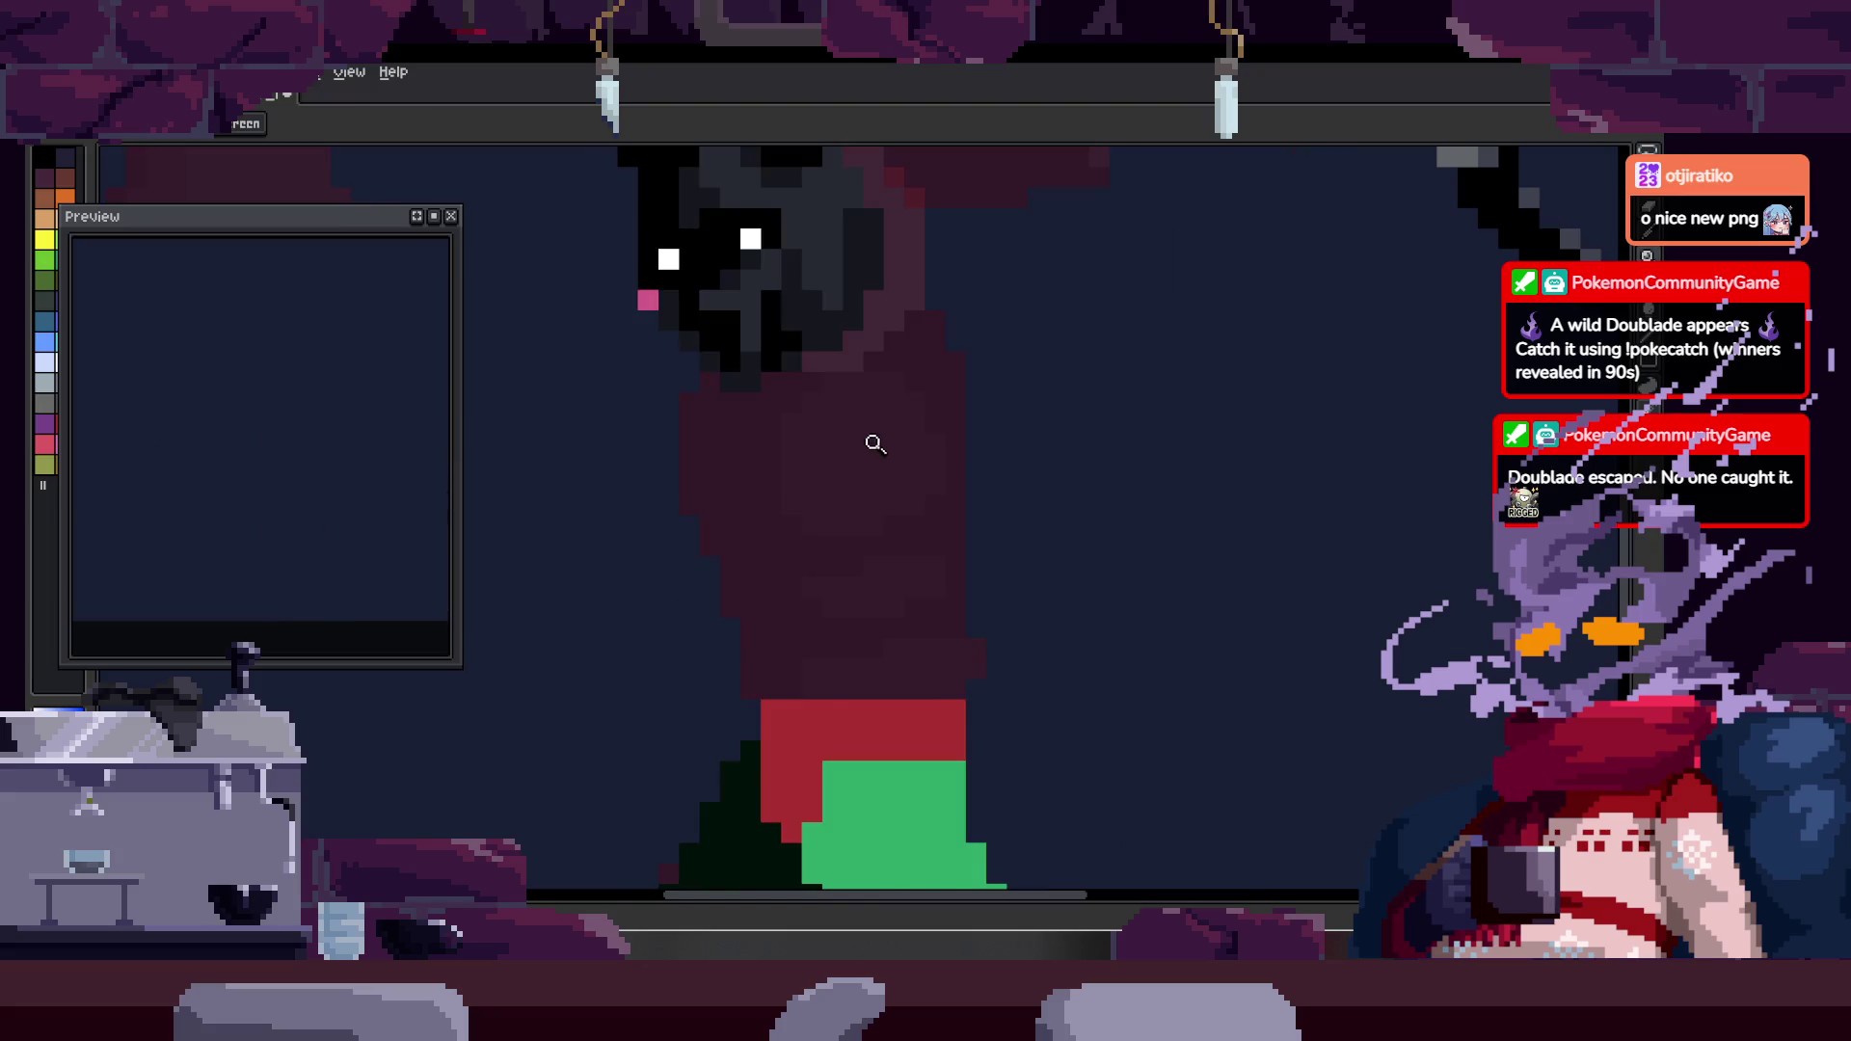
key("Tab")
key("Tab")
left_click(863, 456)
key("b")
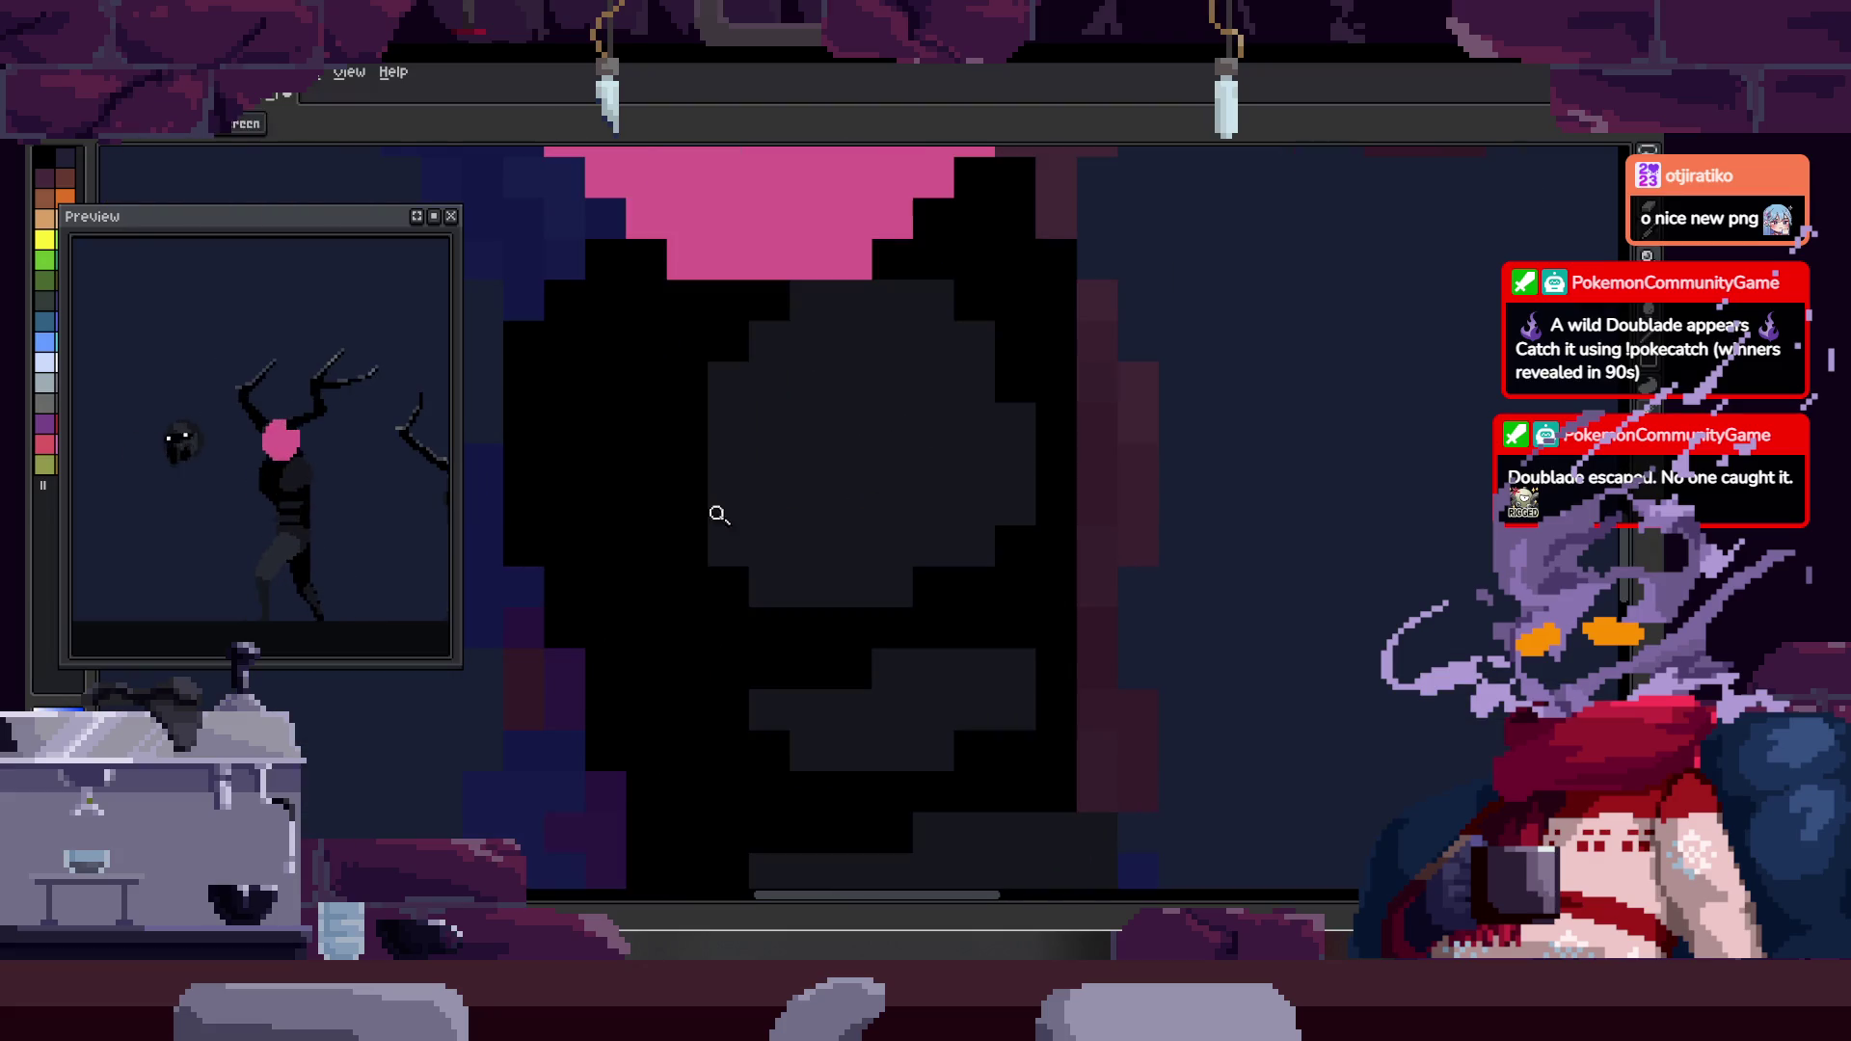
scroll(730, 523, "down", 1)
key("Tab")
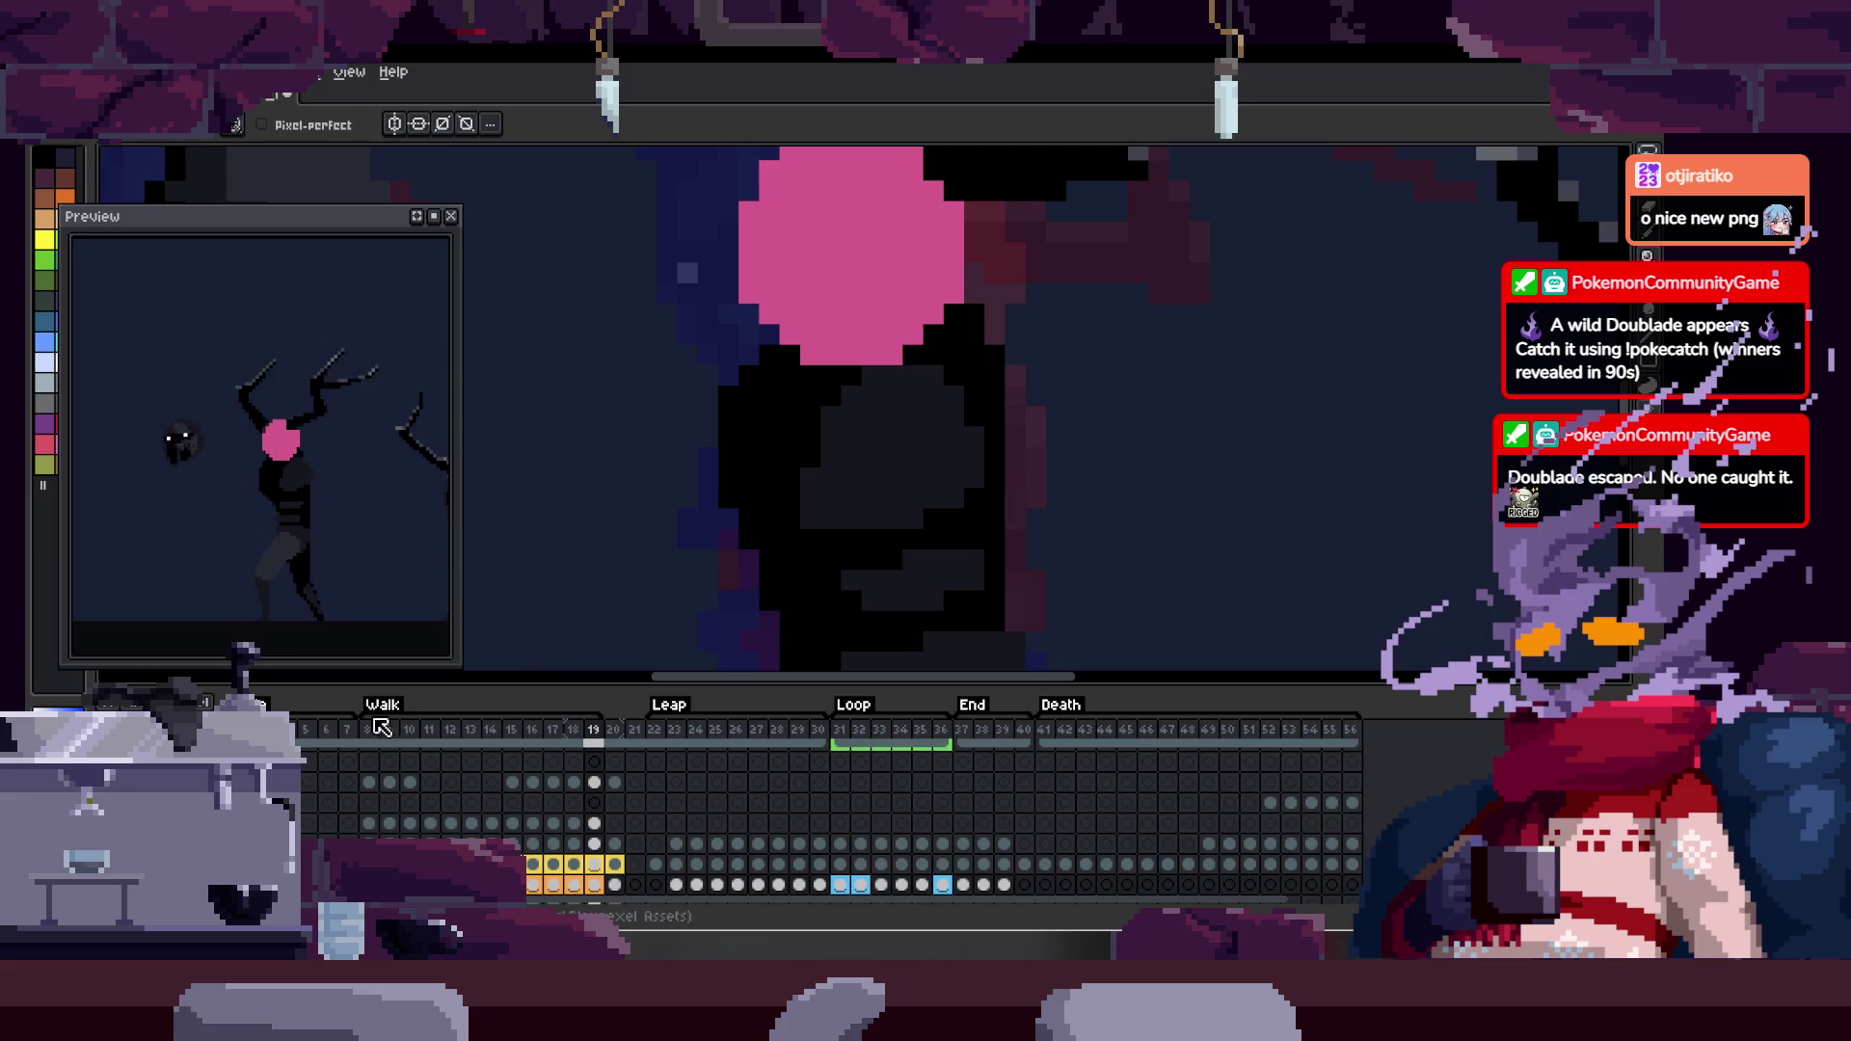
key("Tab")
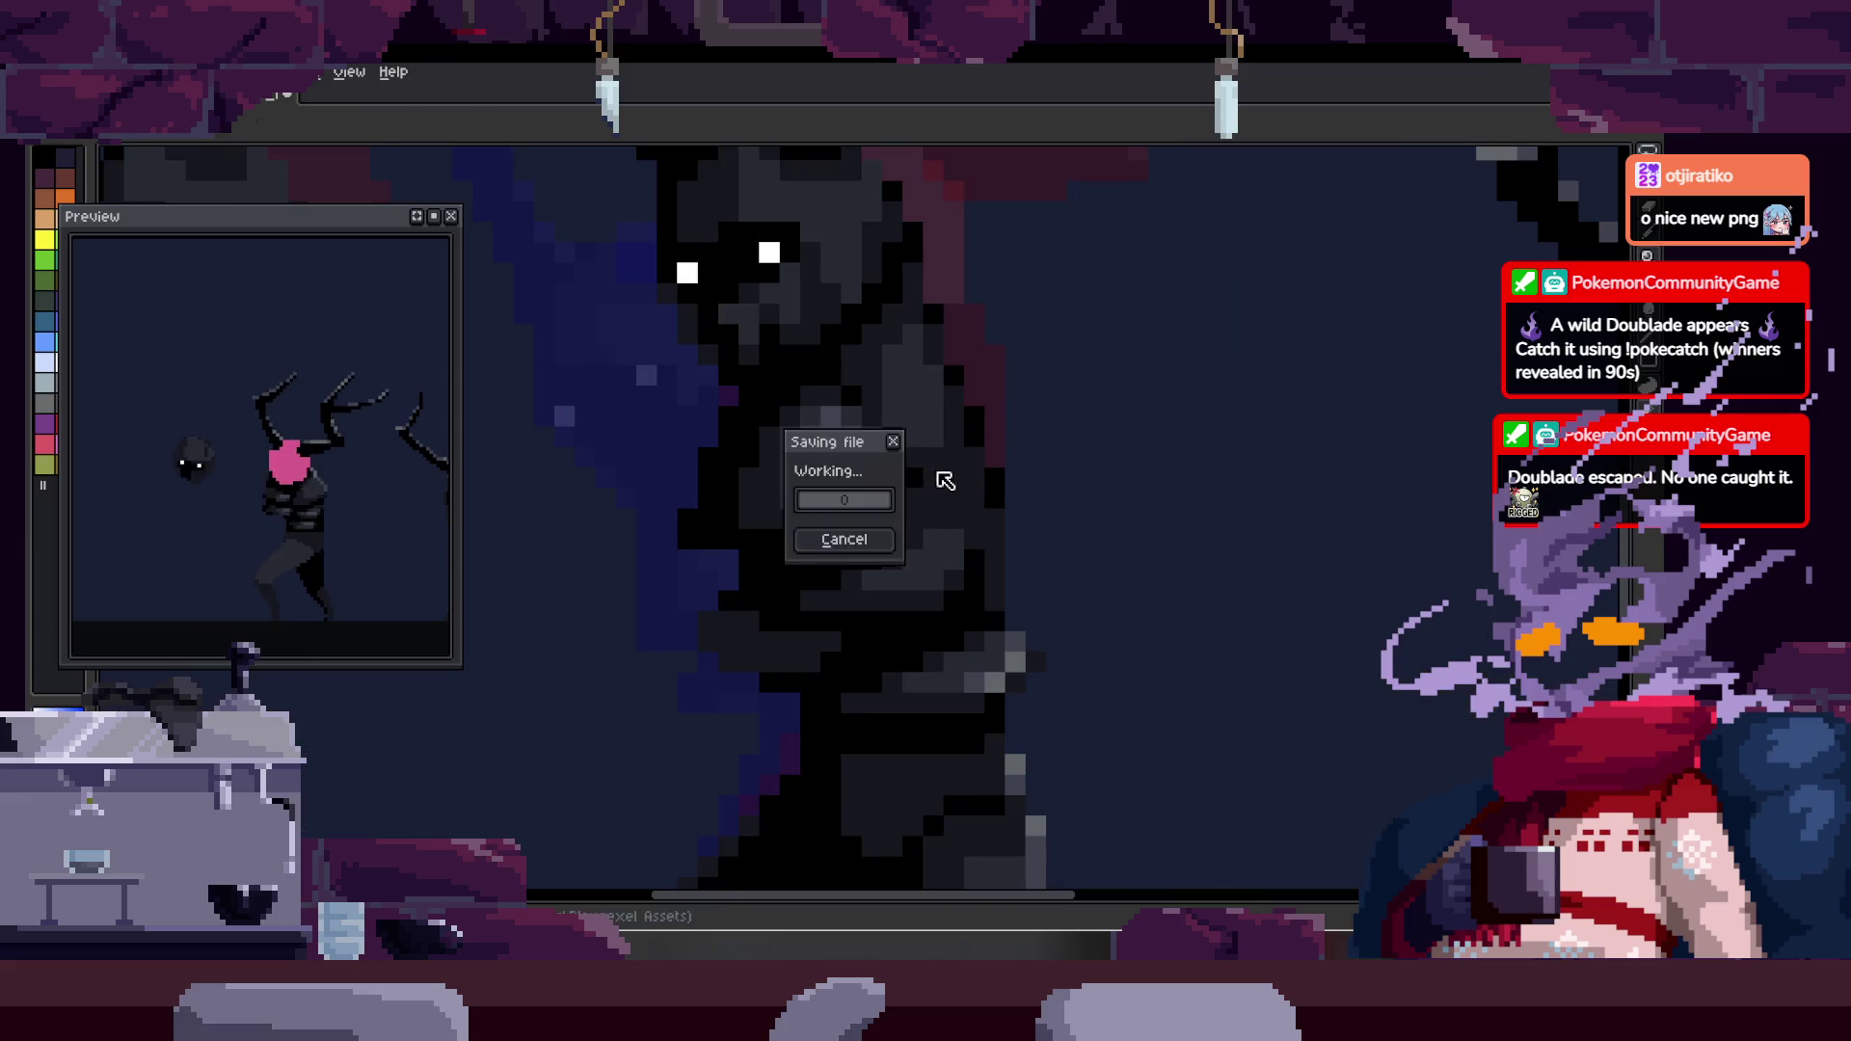
- Shade the dark body with lighter grey and a dark grey upper-right edge
key("Tab")
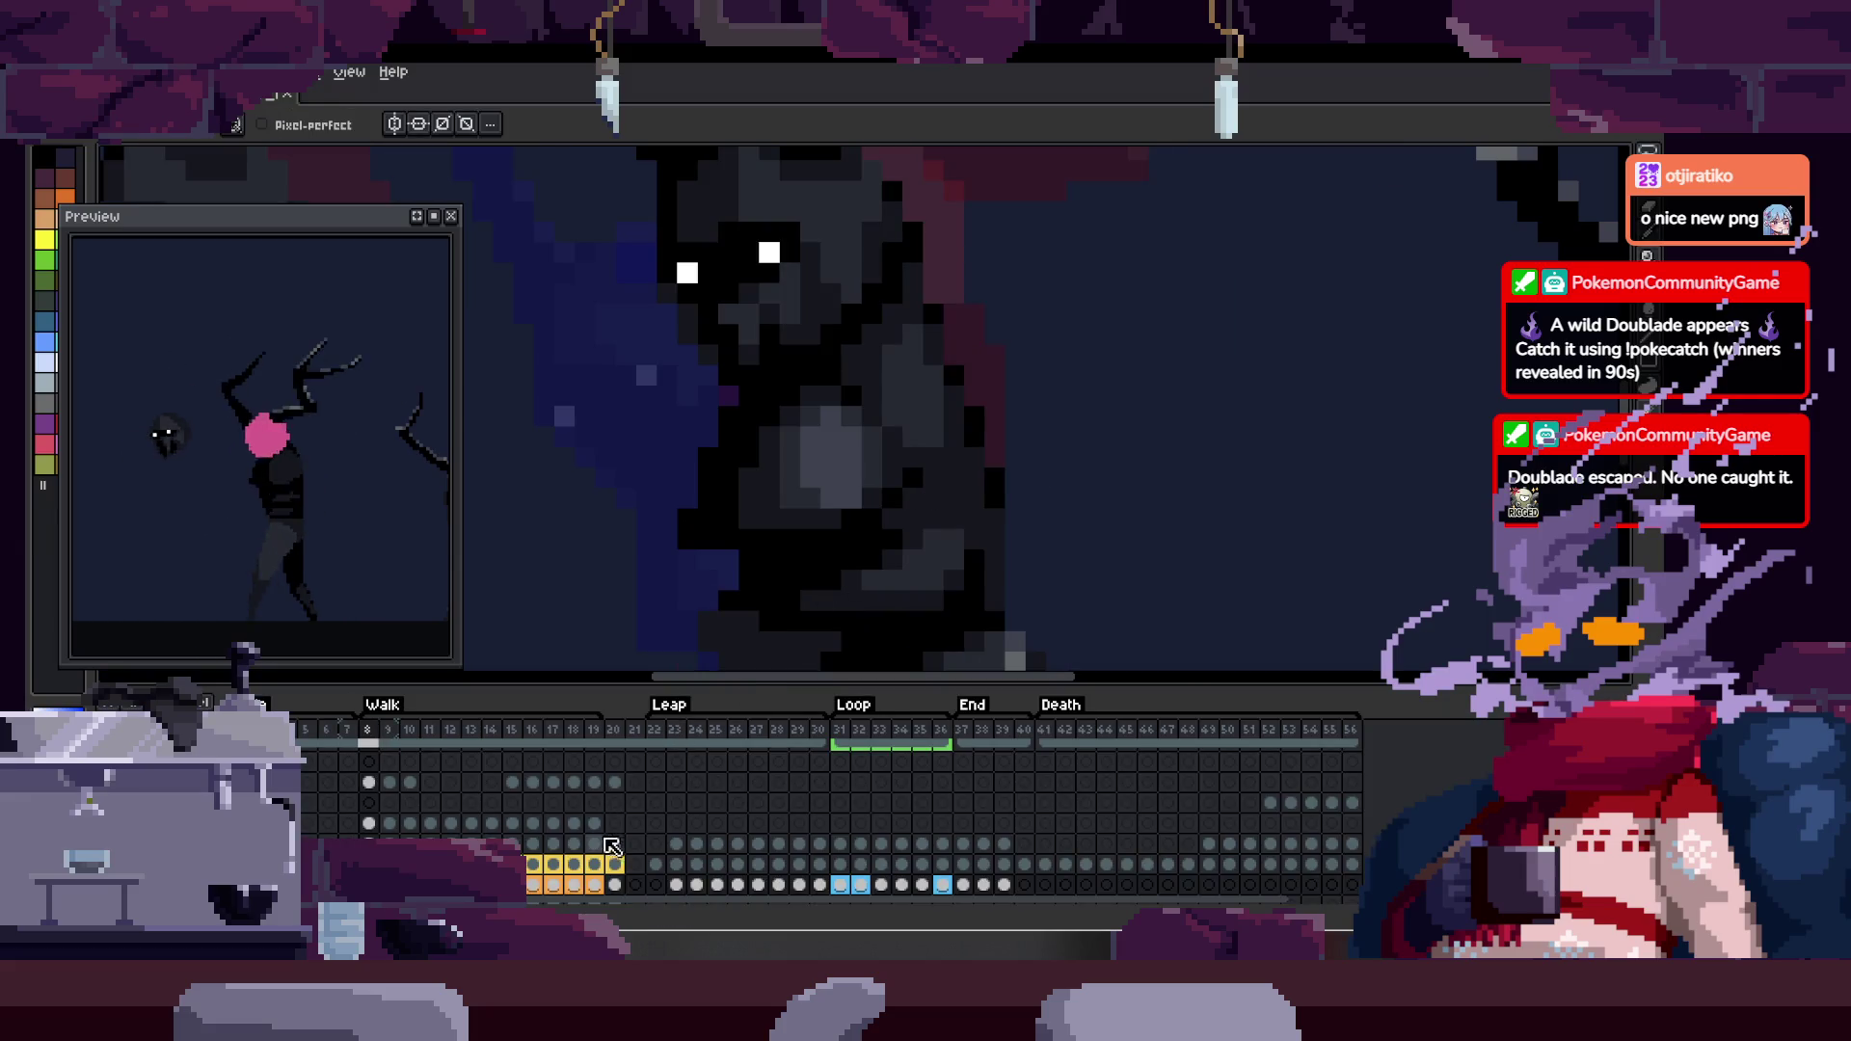
key("Tab")
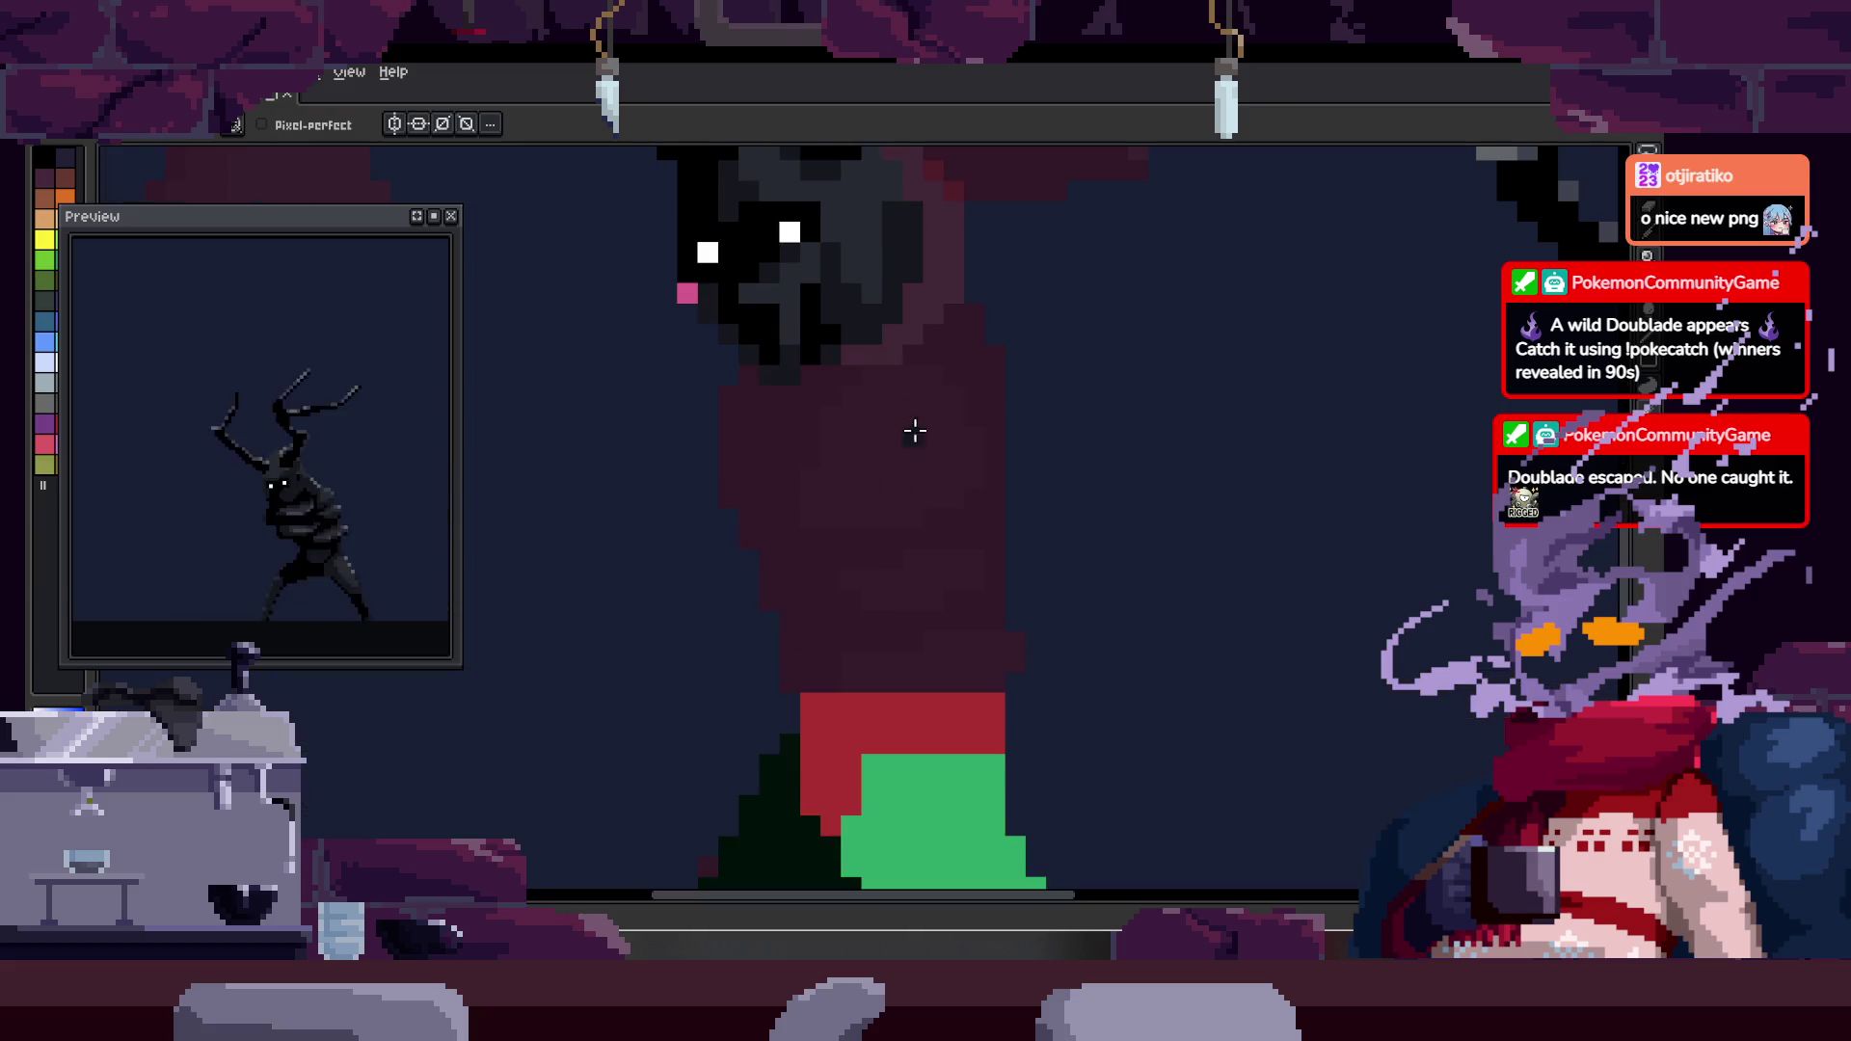
scroll(914, 422, "up", 4)
scroll(963, 300, "down", 4)
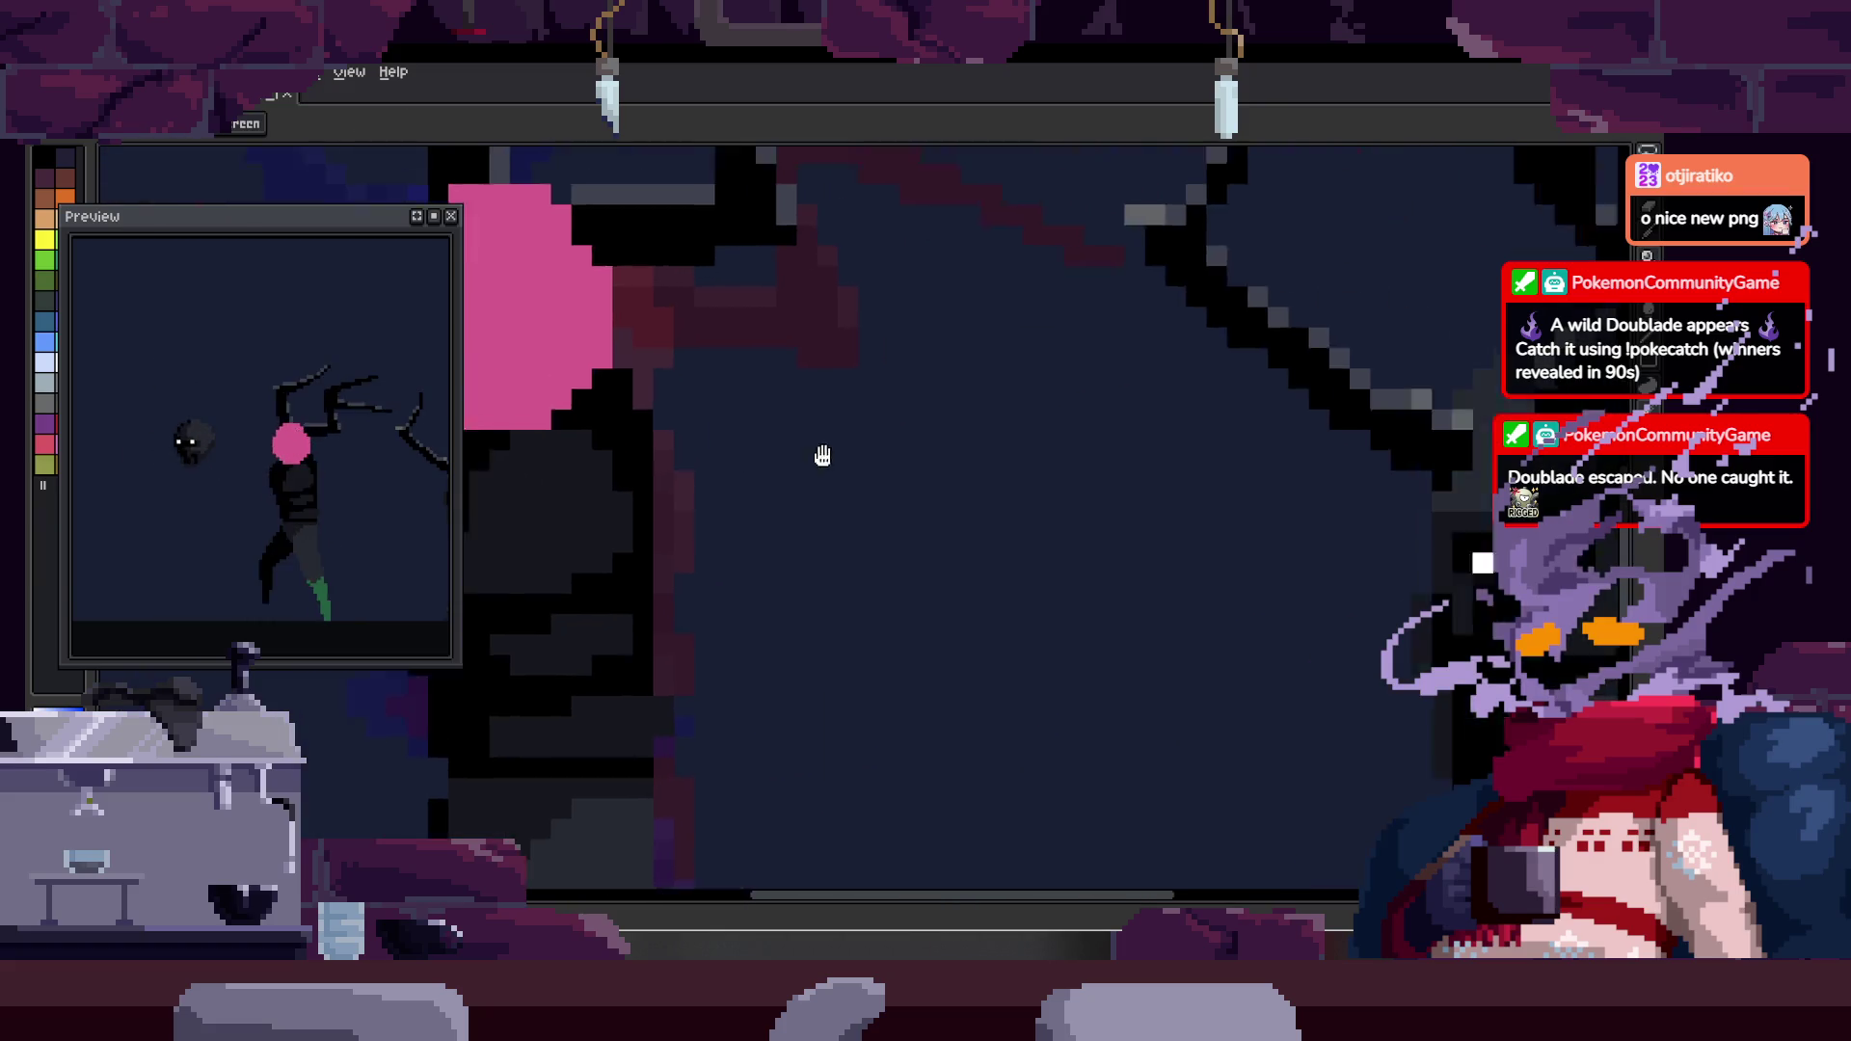
key("alt")
scroll(661, 373, "up", 2)
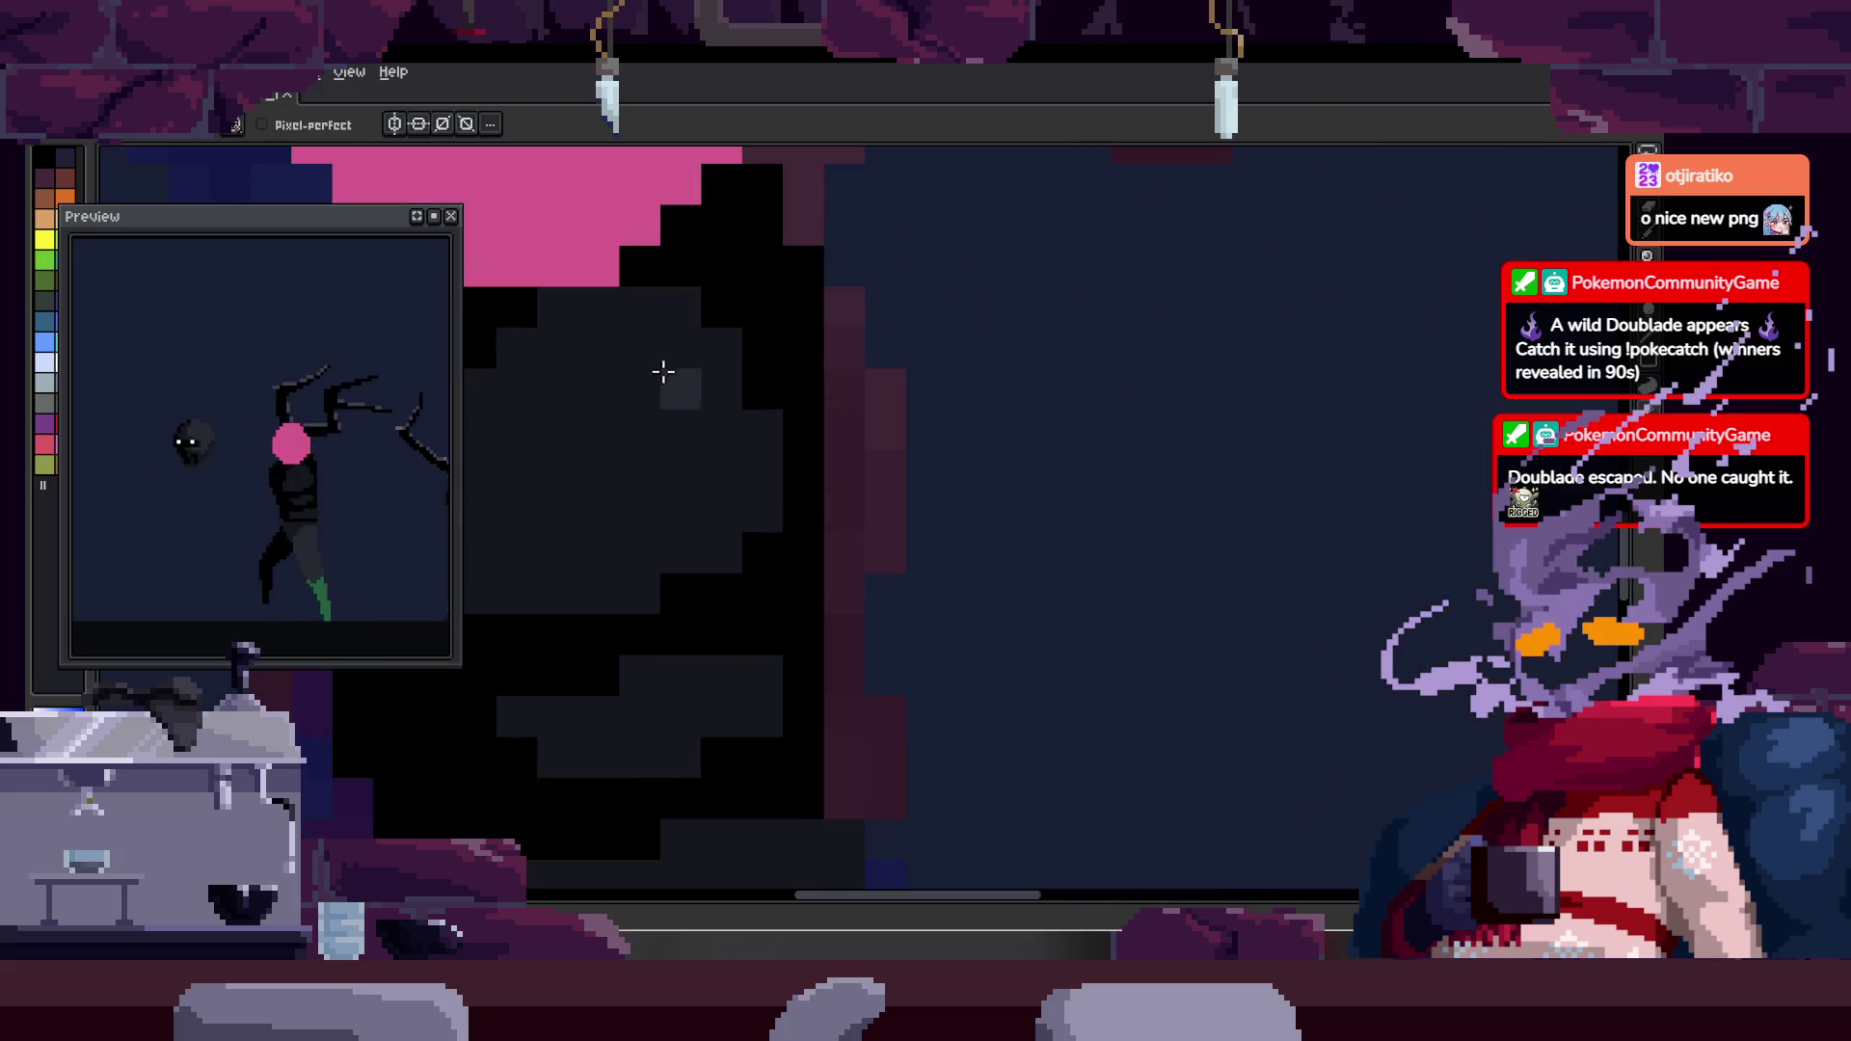
scroll(752, 343, "up", 2)
mouse_move(701, 471)
left_mouse_down()
mouse_move(761, 447)
mouse_move(842, 467)
mouse_move(793, 508)
left_mouse_up()
key("alt")
left_click(793, 508, "alt")
mouse_move(789, 287)
left_mouse_down()
mouse_move(859, 280)
mouse_move(888, 310)
mouse_move(908, 428)
left_mouse_up()
scroll(908, 427, "down", 5)
- Insert a new frame after frame 8 with Alt+N
key("Tab")
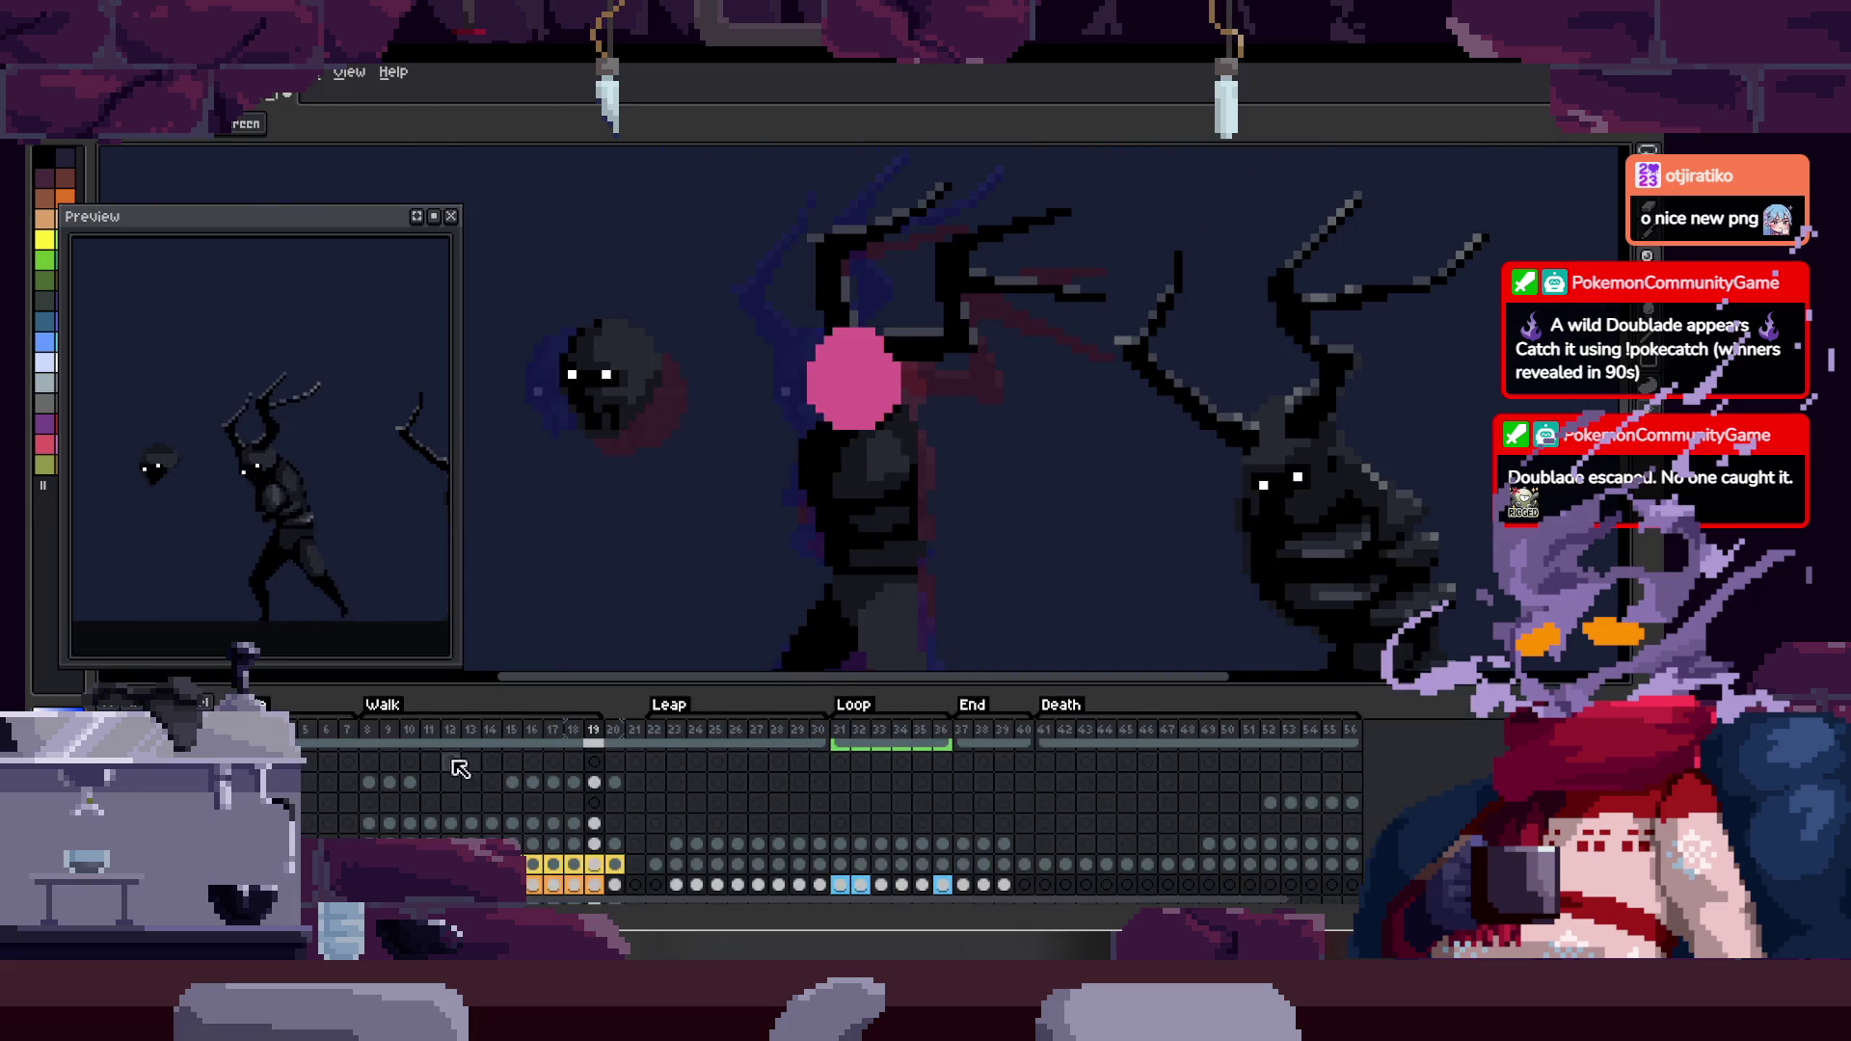
left_click(369, 743)
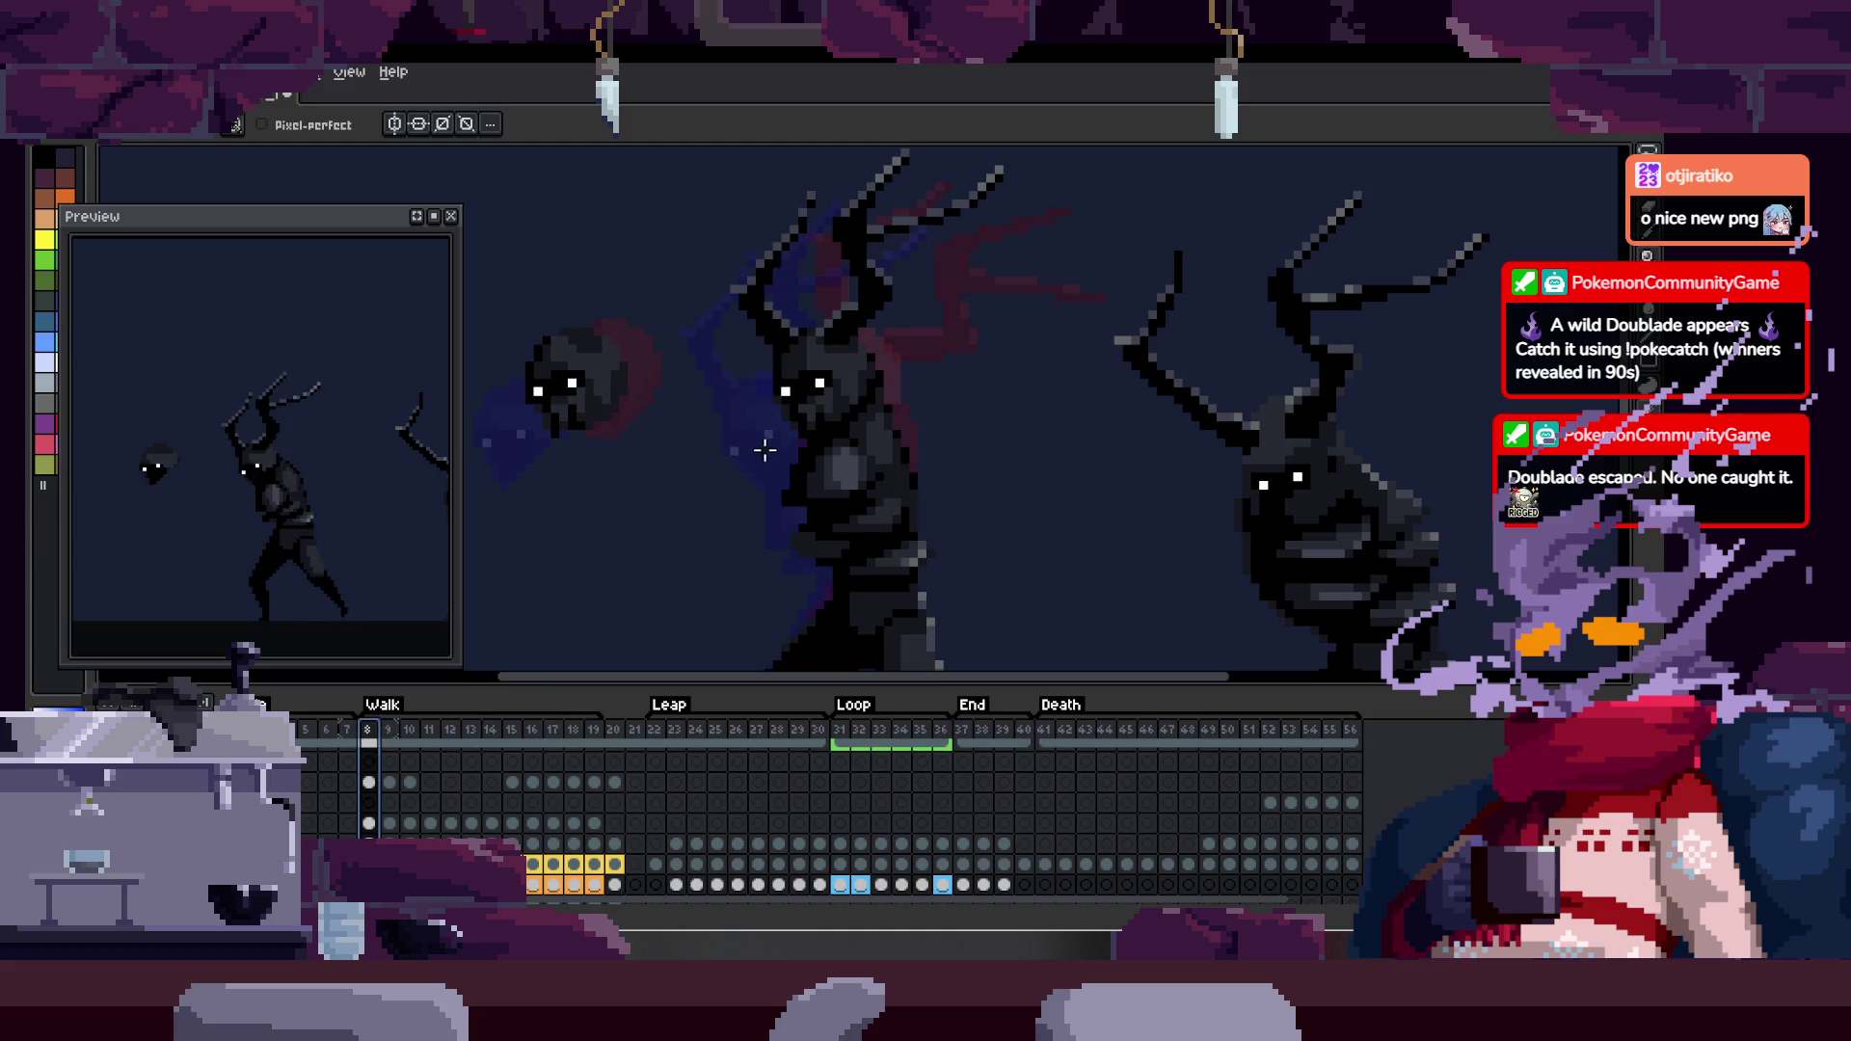
scroll(829, 820, "down", 3)
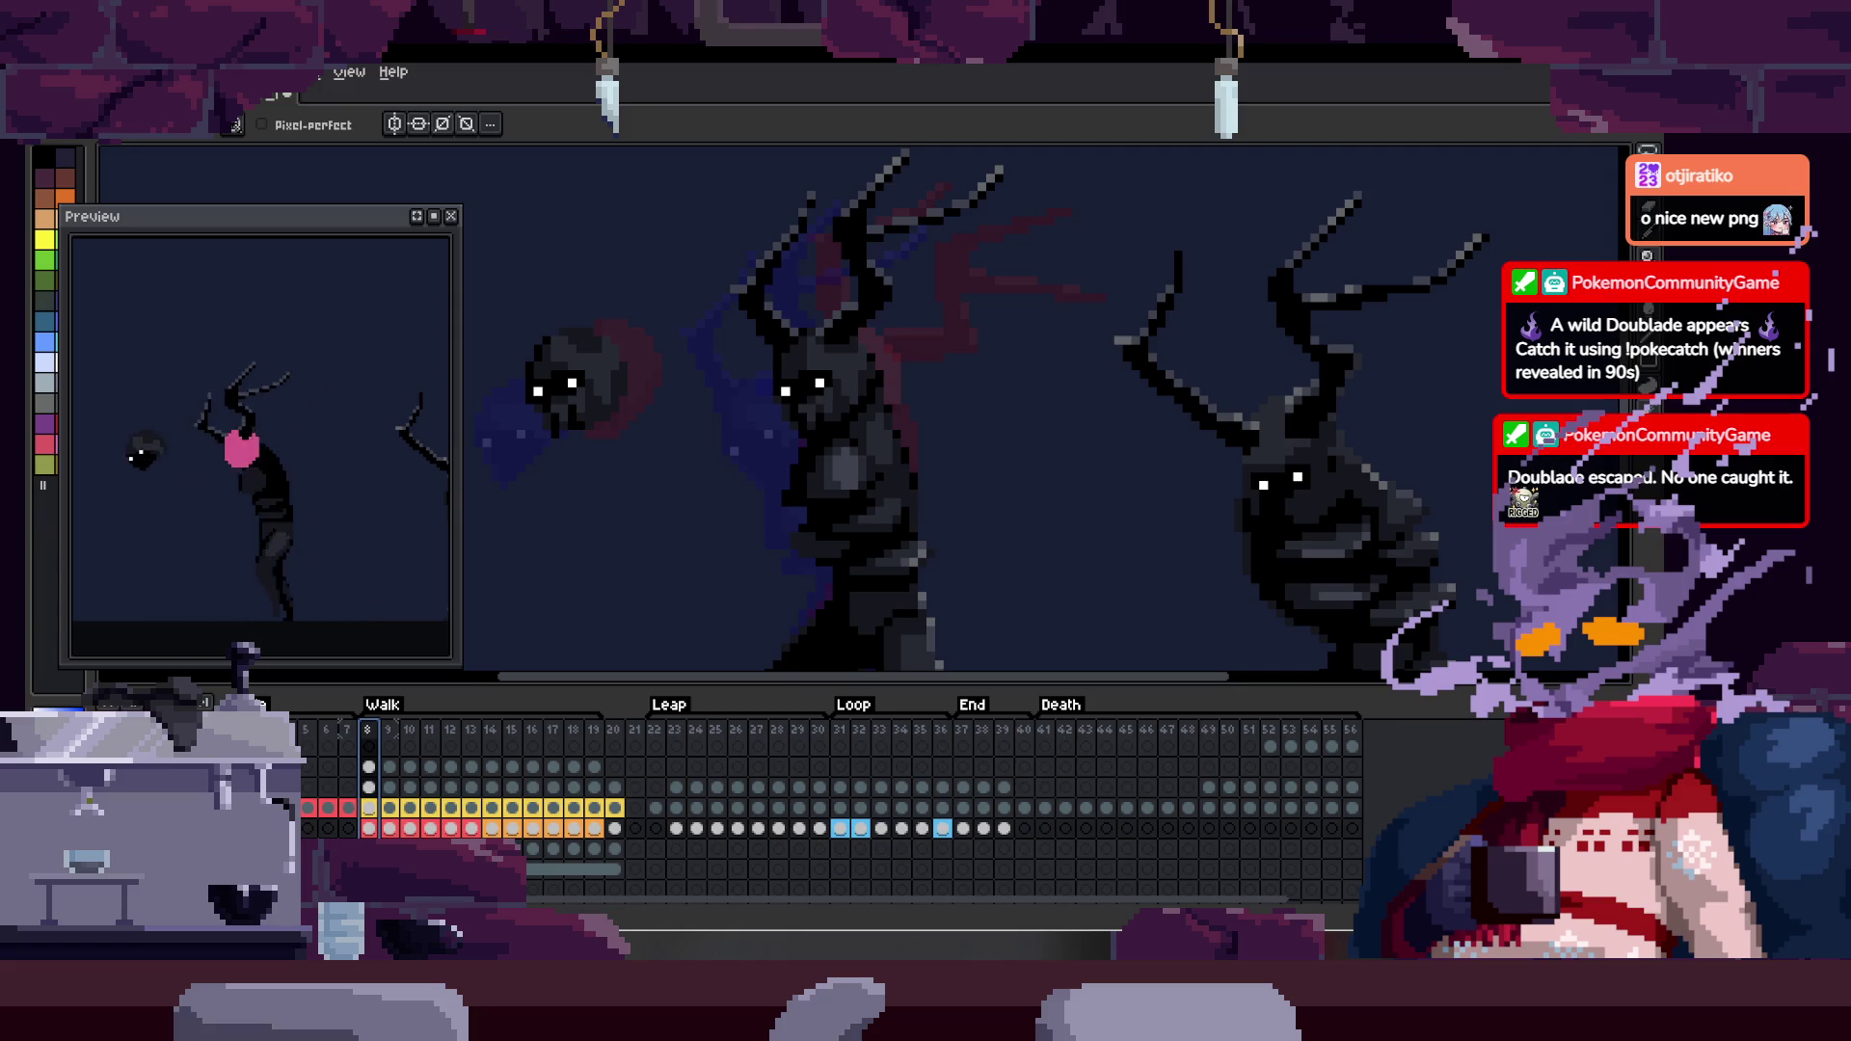
scroll(829, 820, "up", 3)
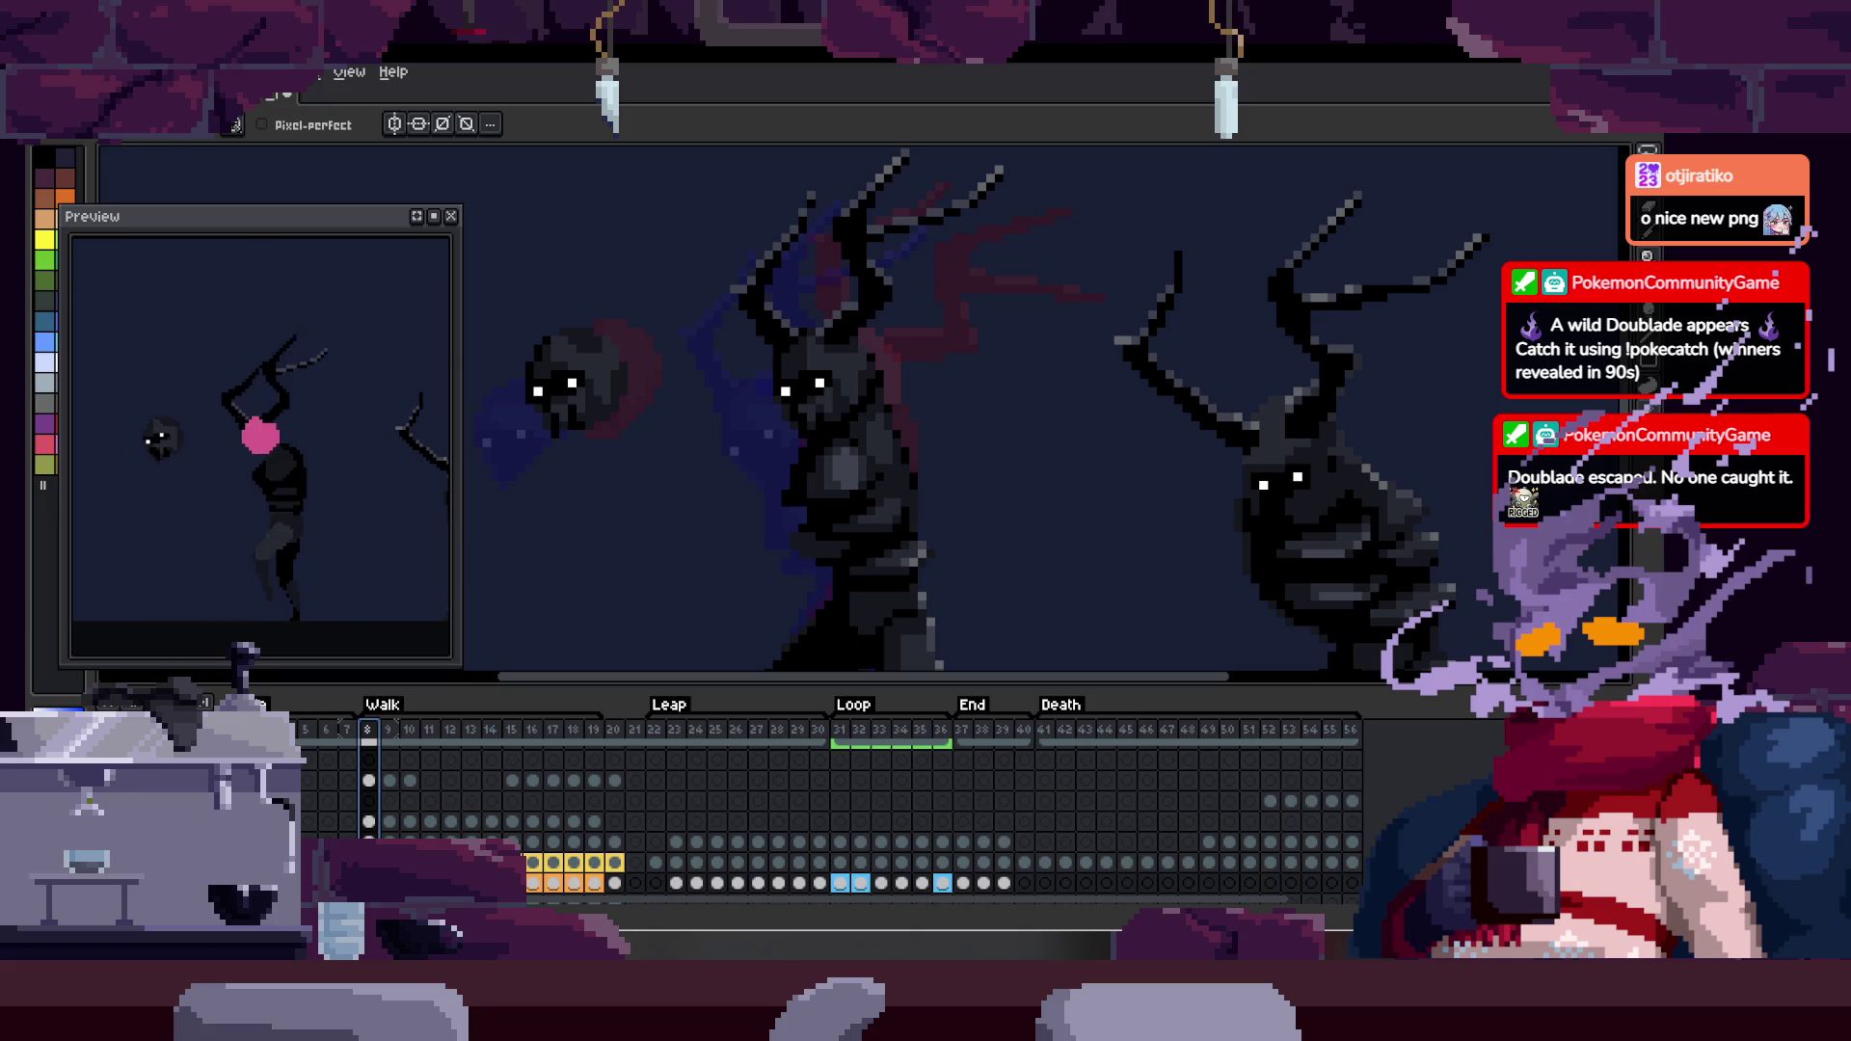
scroll(829, 800, "down", 3)
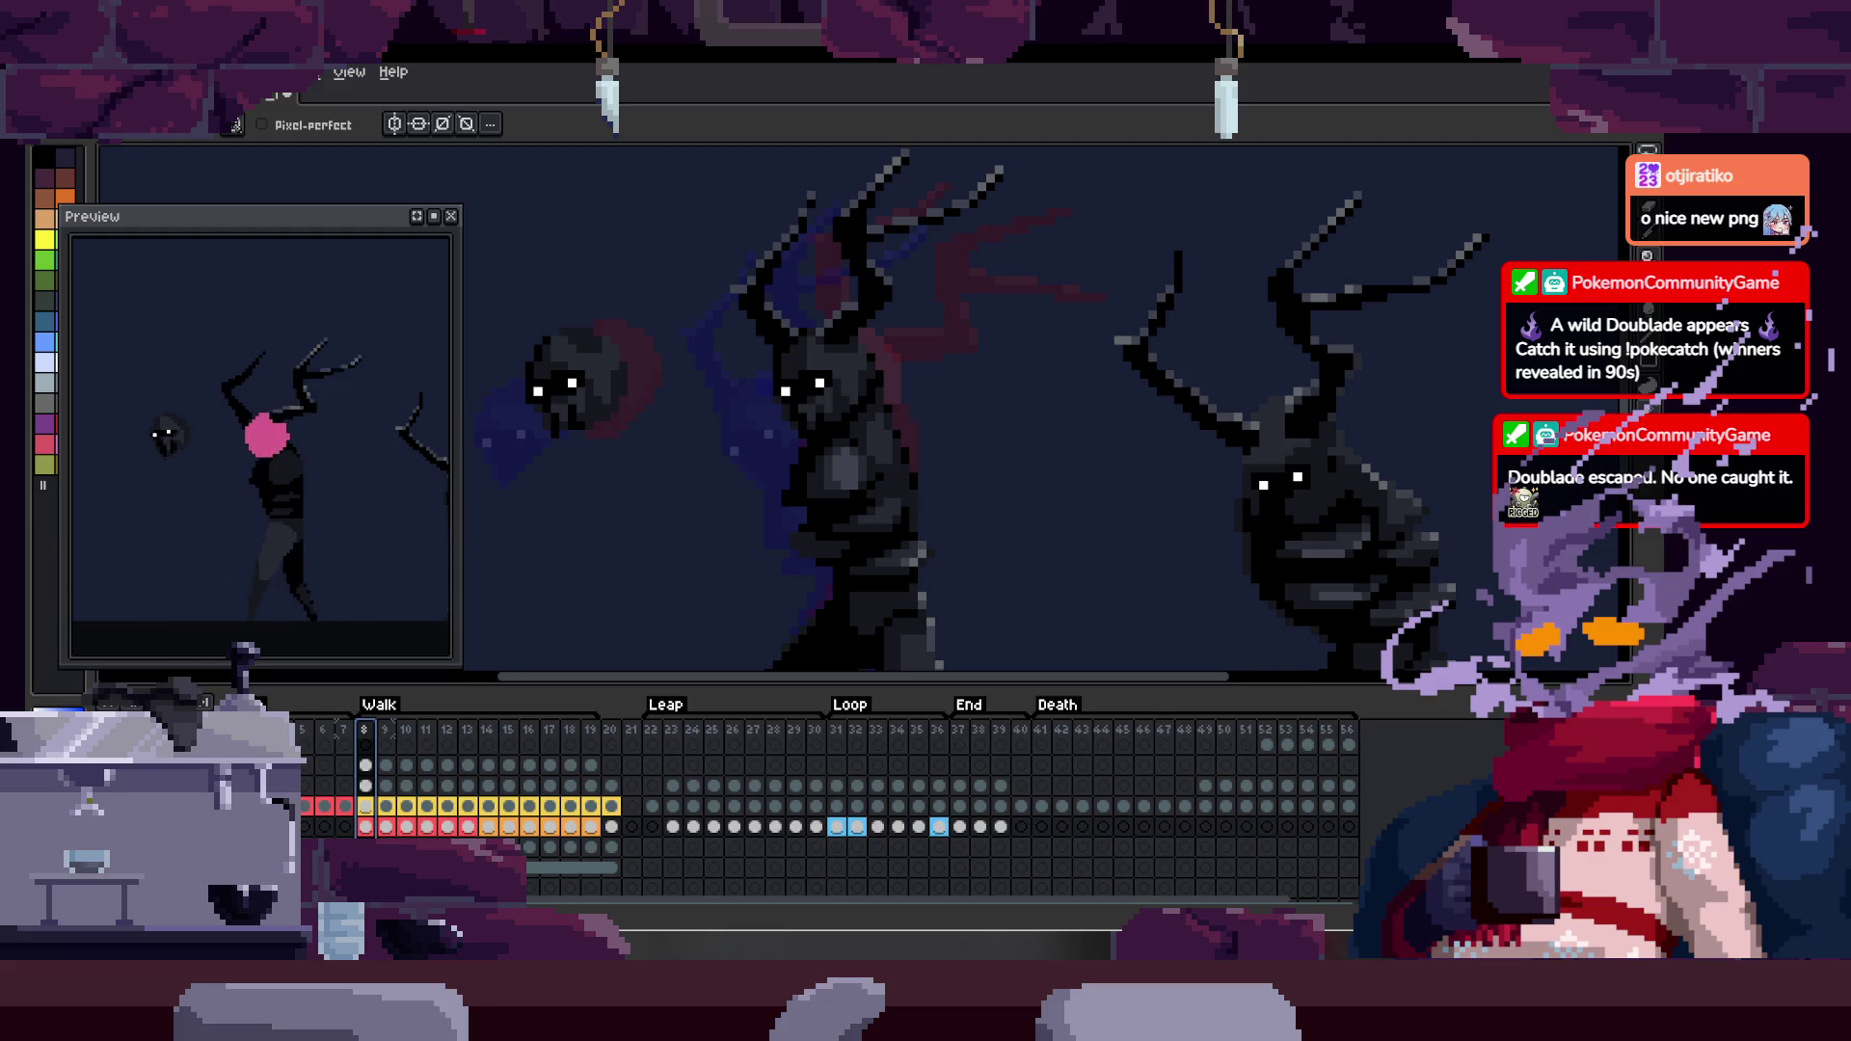
key("alt+n")
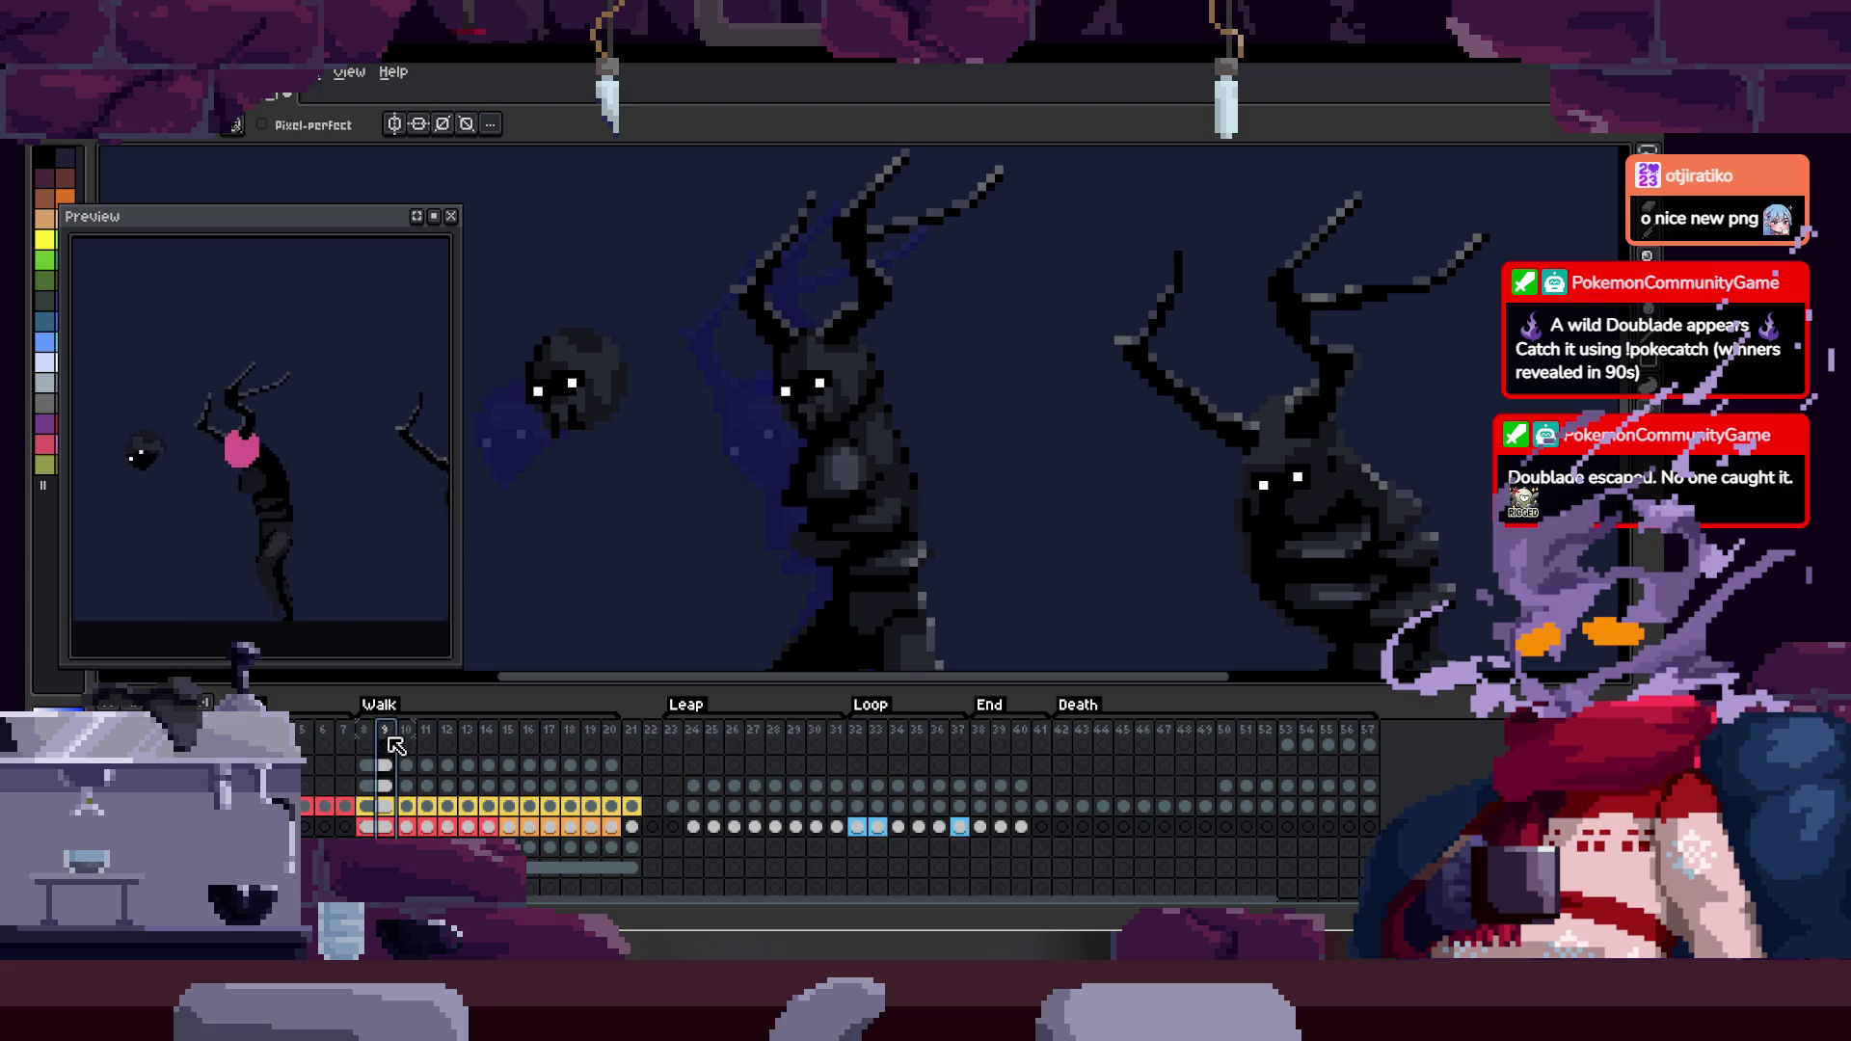
- Set frame 20's duration in its Frame Properties
left_click(597, 734)
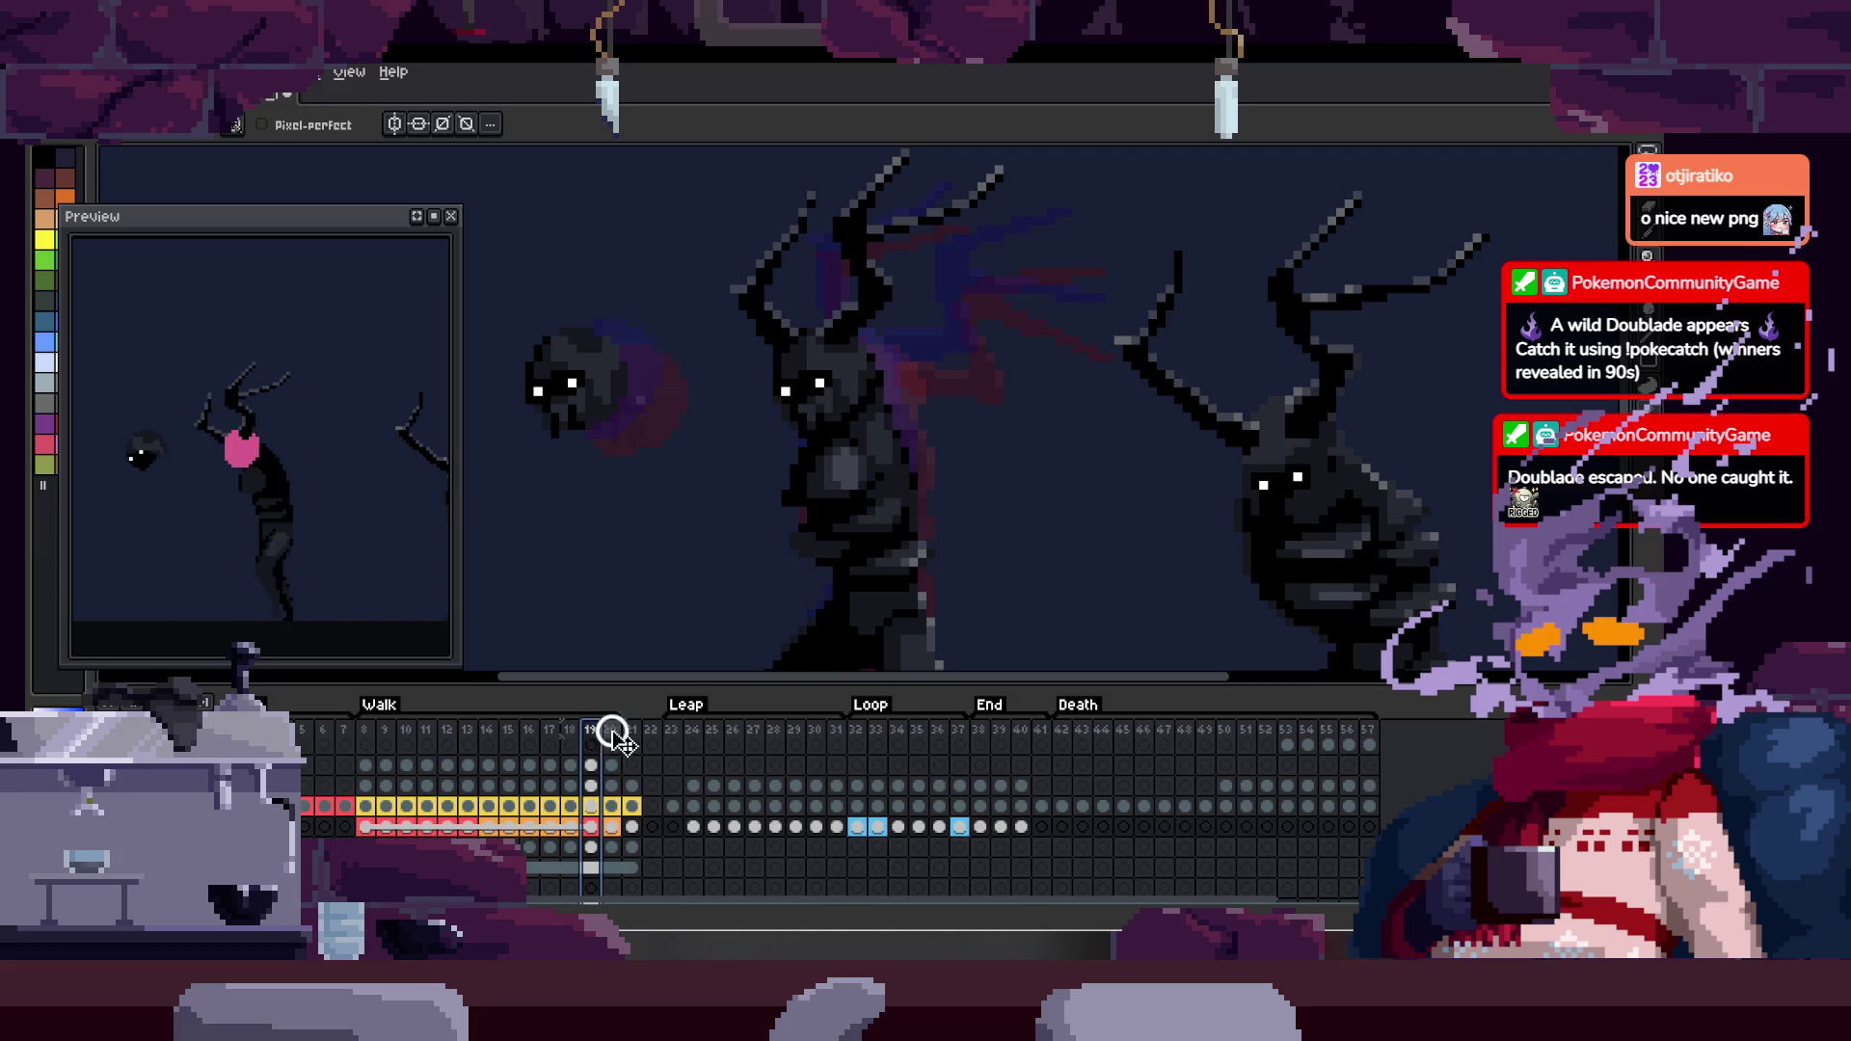
left_click(612, 733)
right_click(621, 742)
left_click(656, 746)
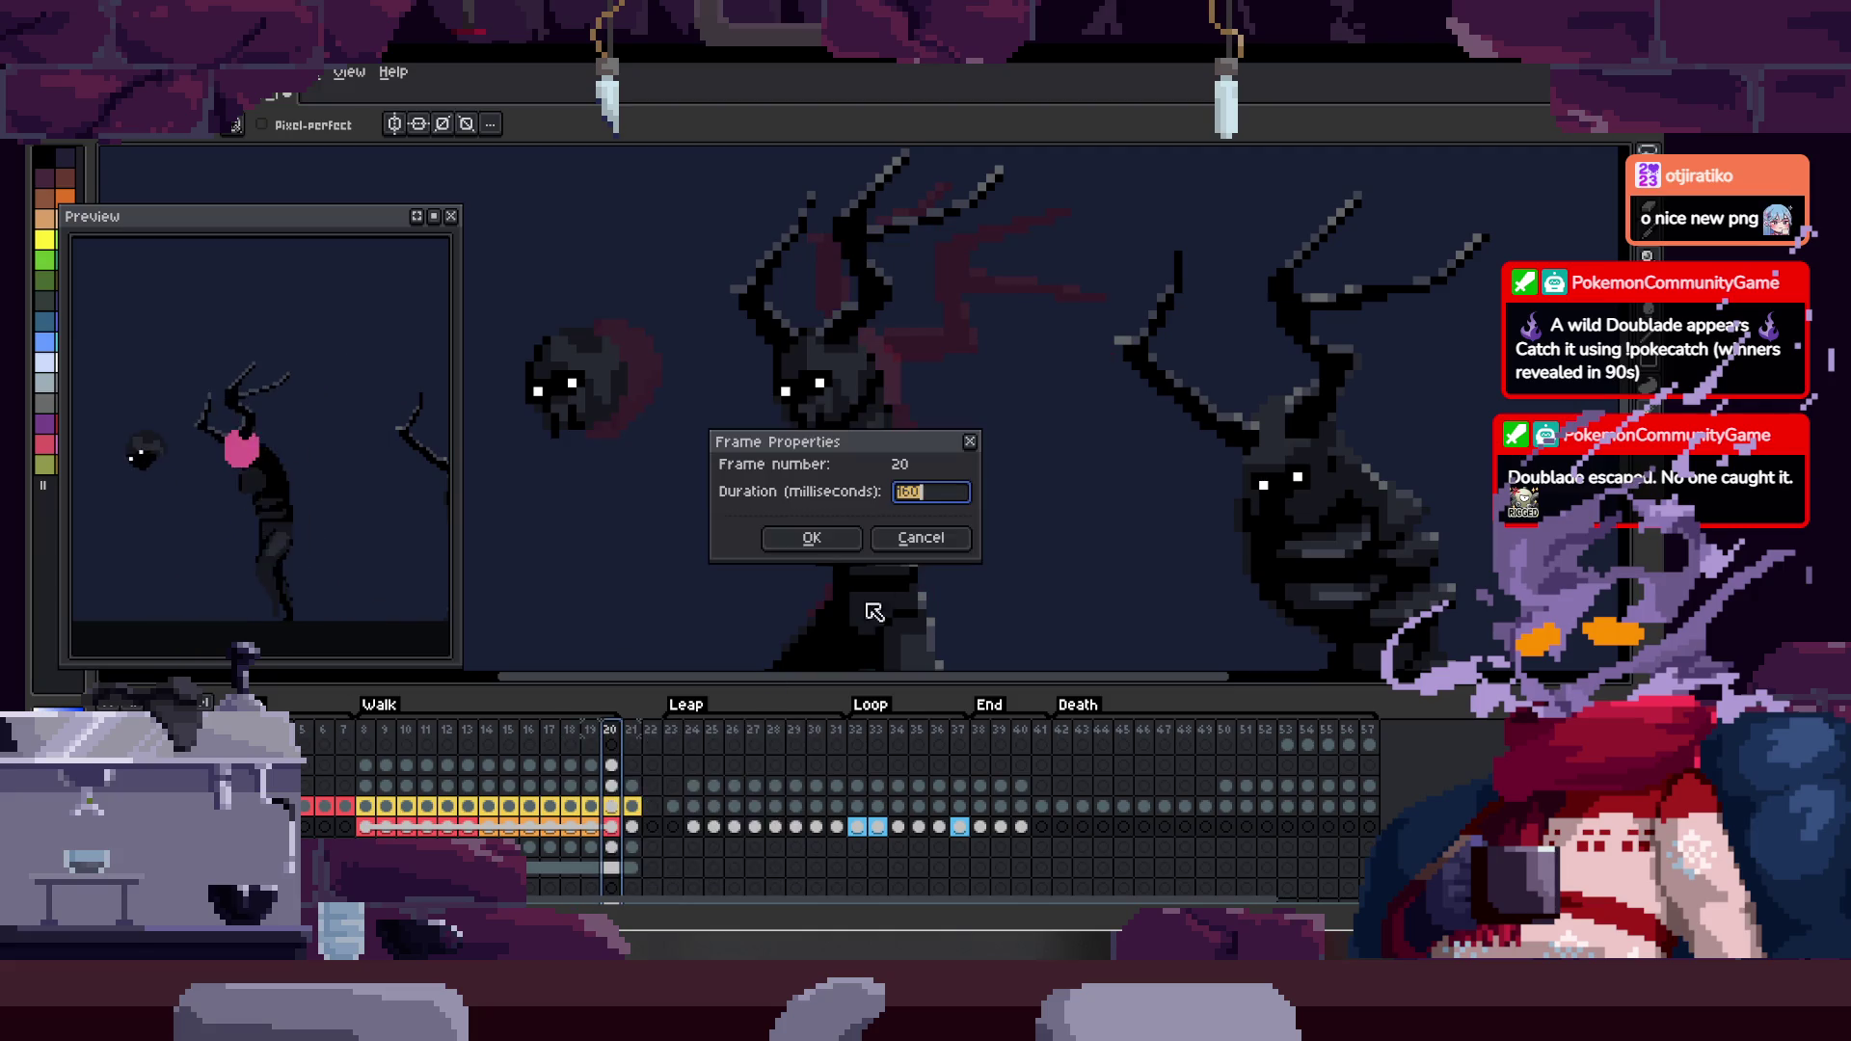
left_click(815, 537)
- Return to frame 20 and zoom in on the creature's body
key("Left")
key("Left")
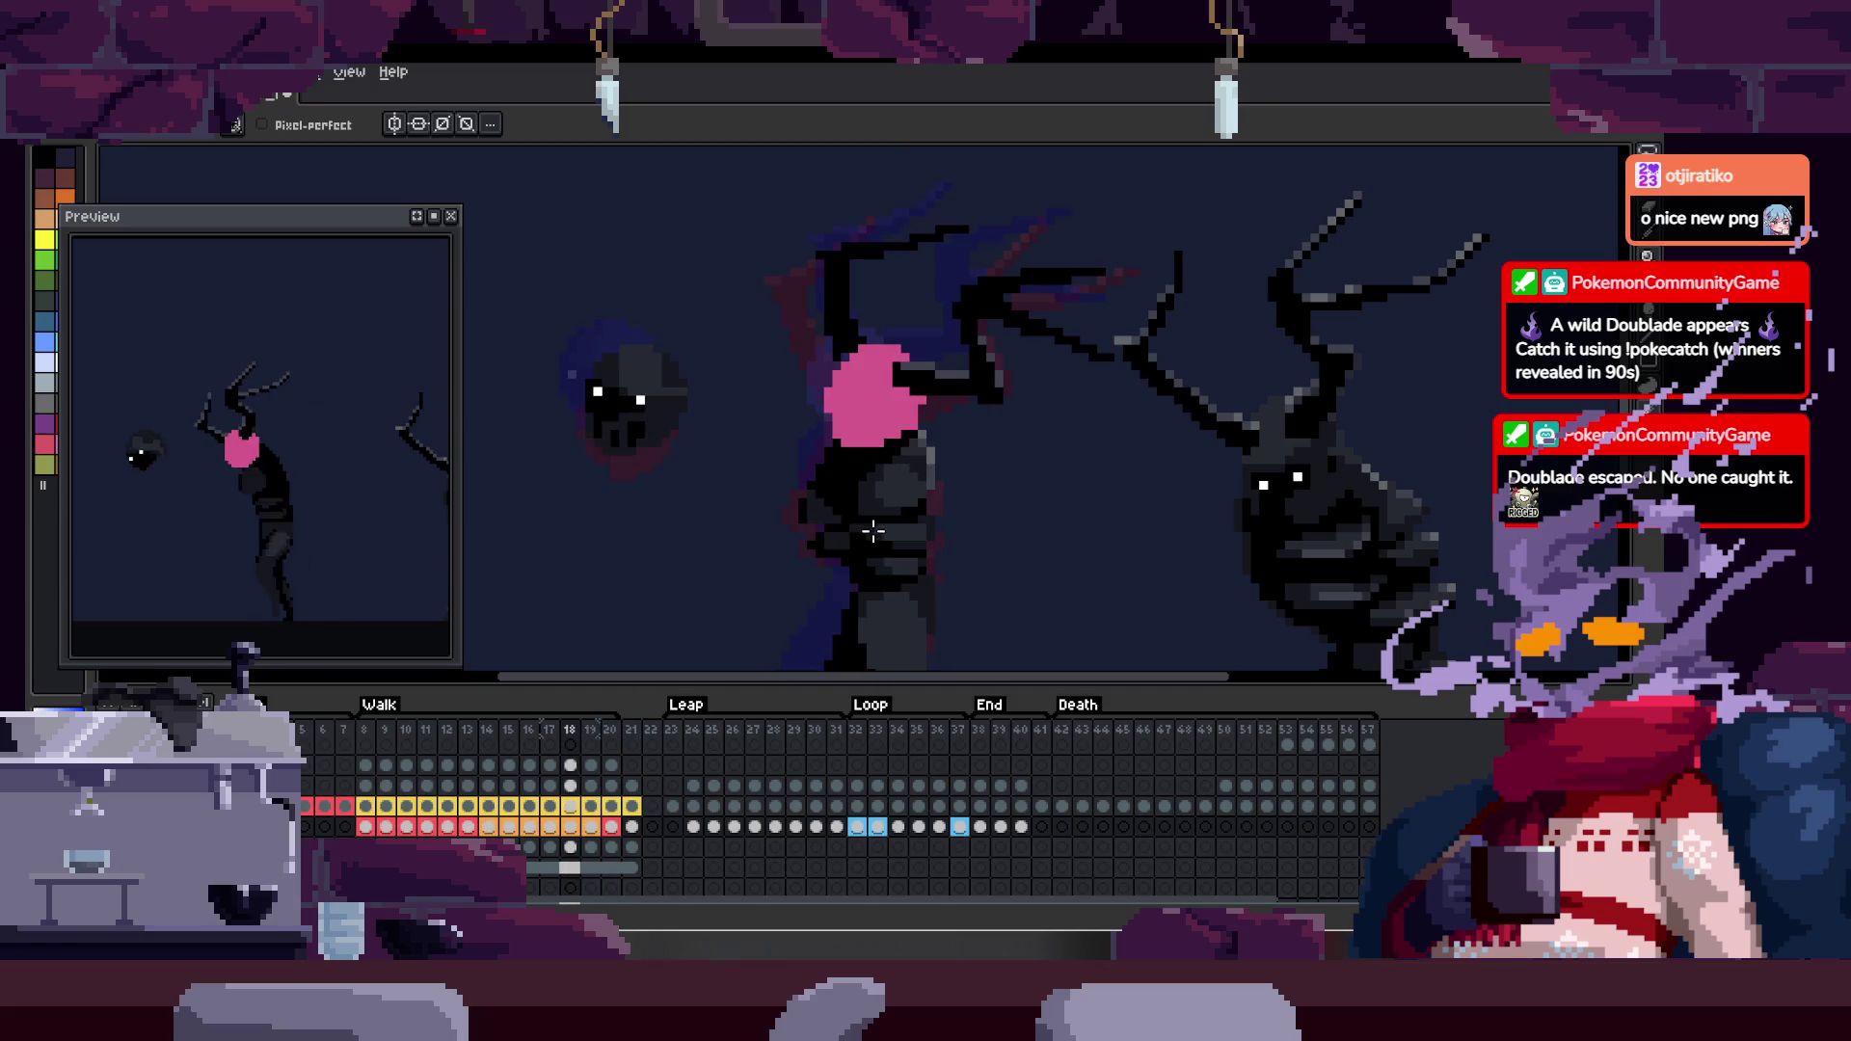
key("Right")
key("Right")
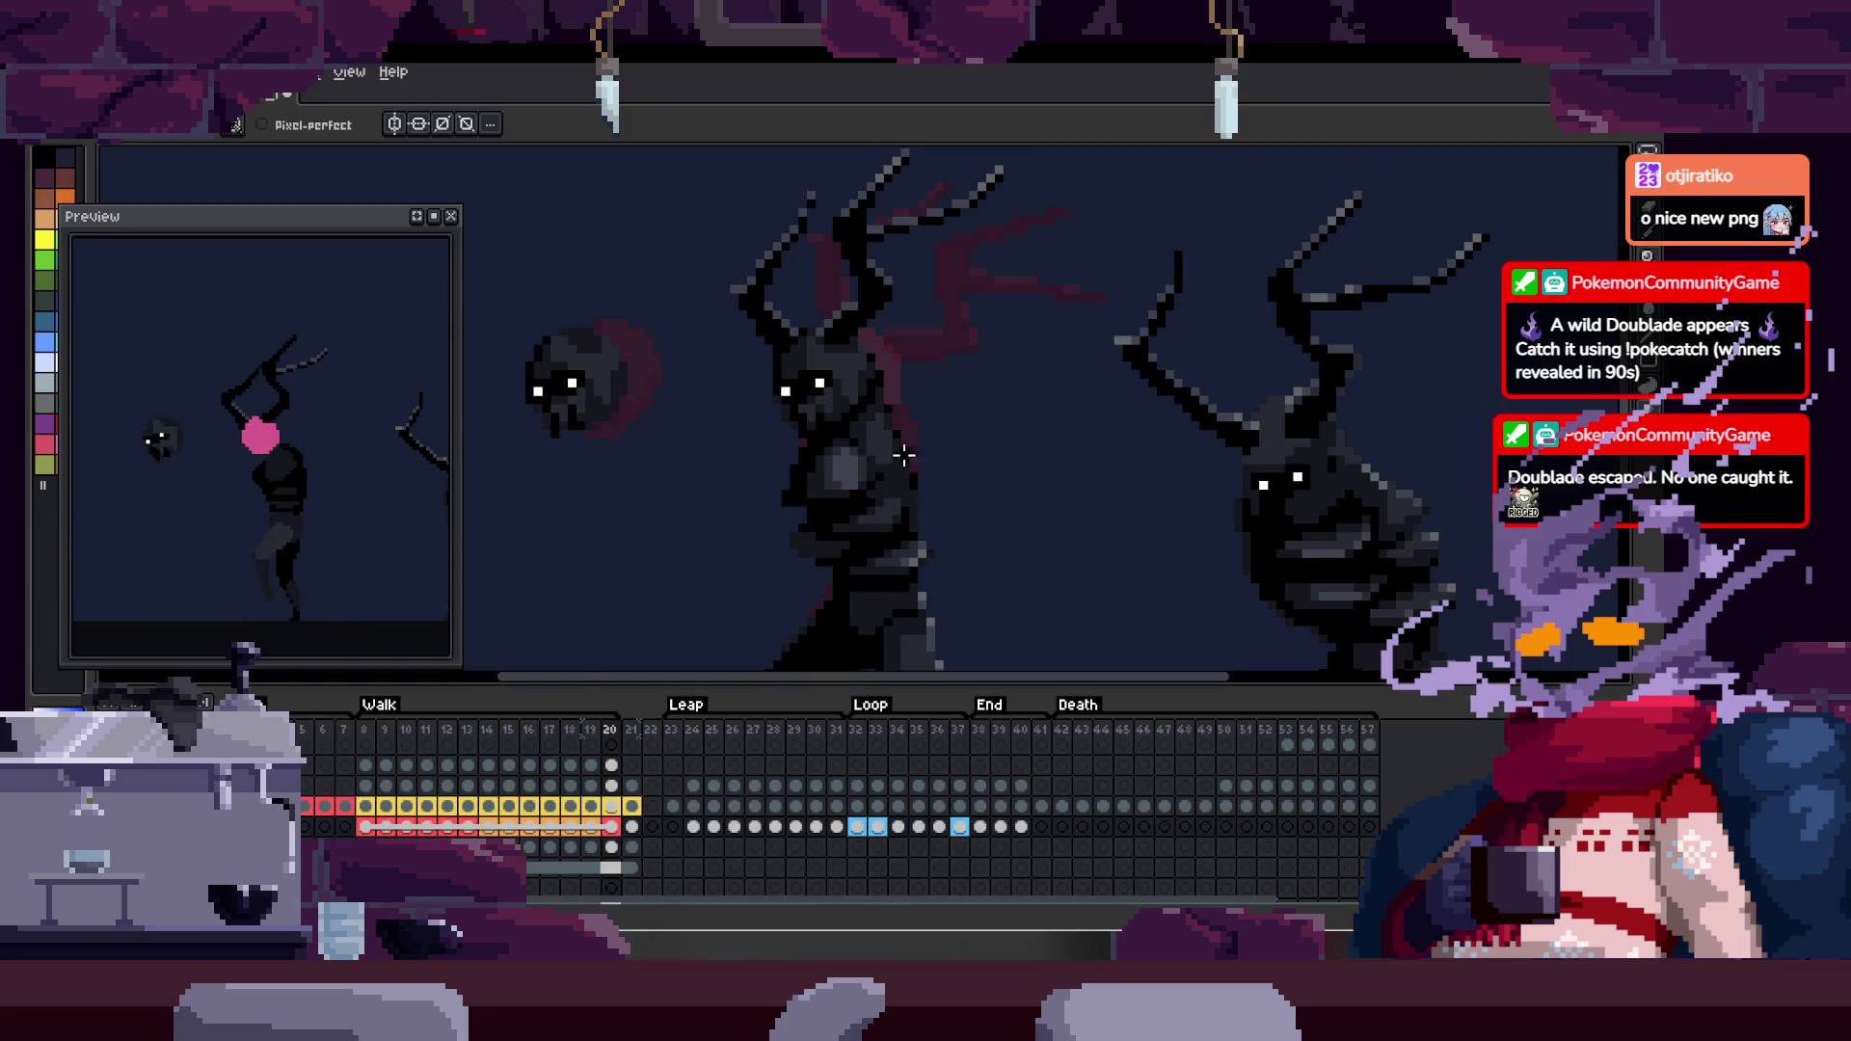
key("z")
left_click(956, 416)
left_click(920, 400)
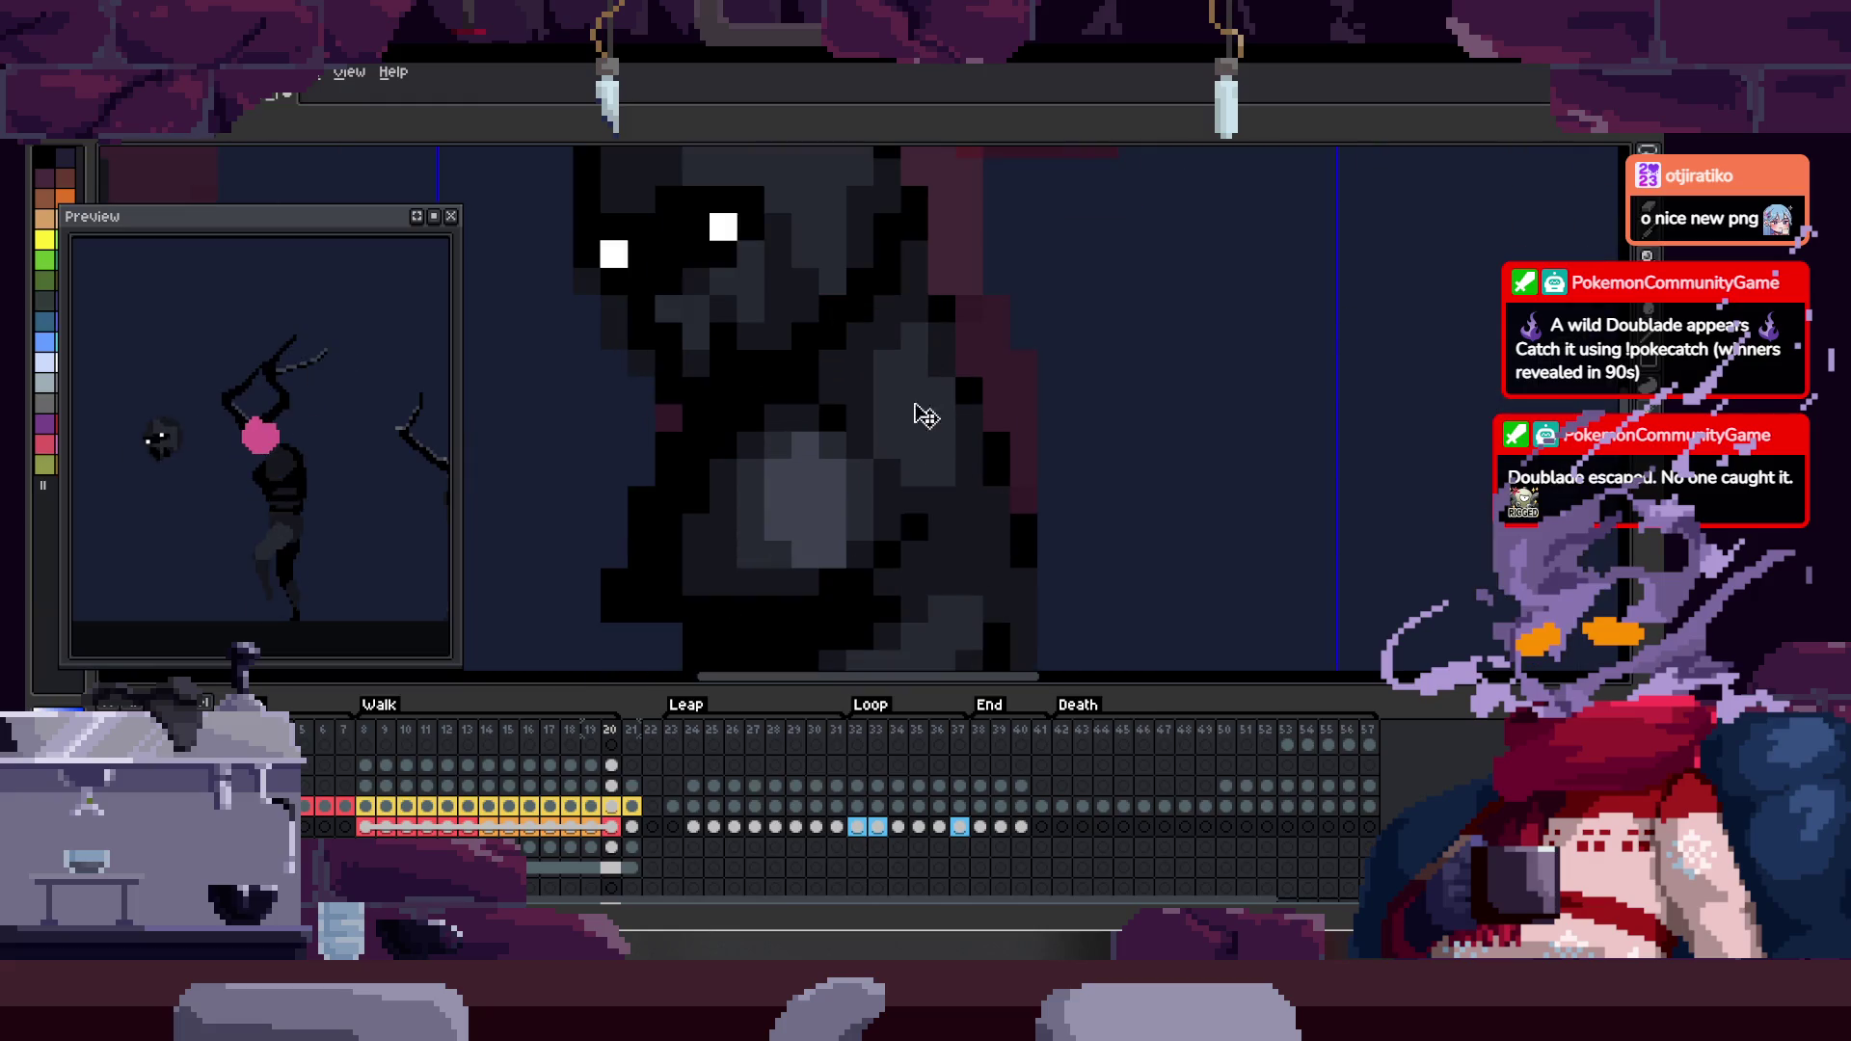